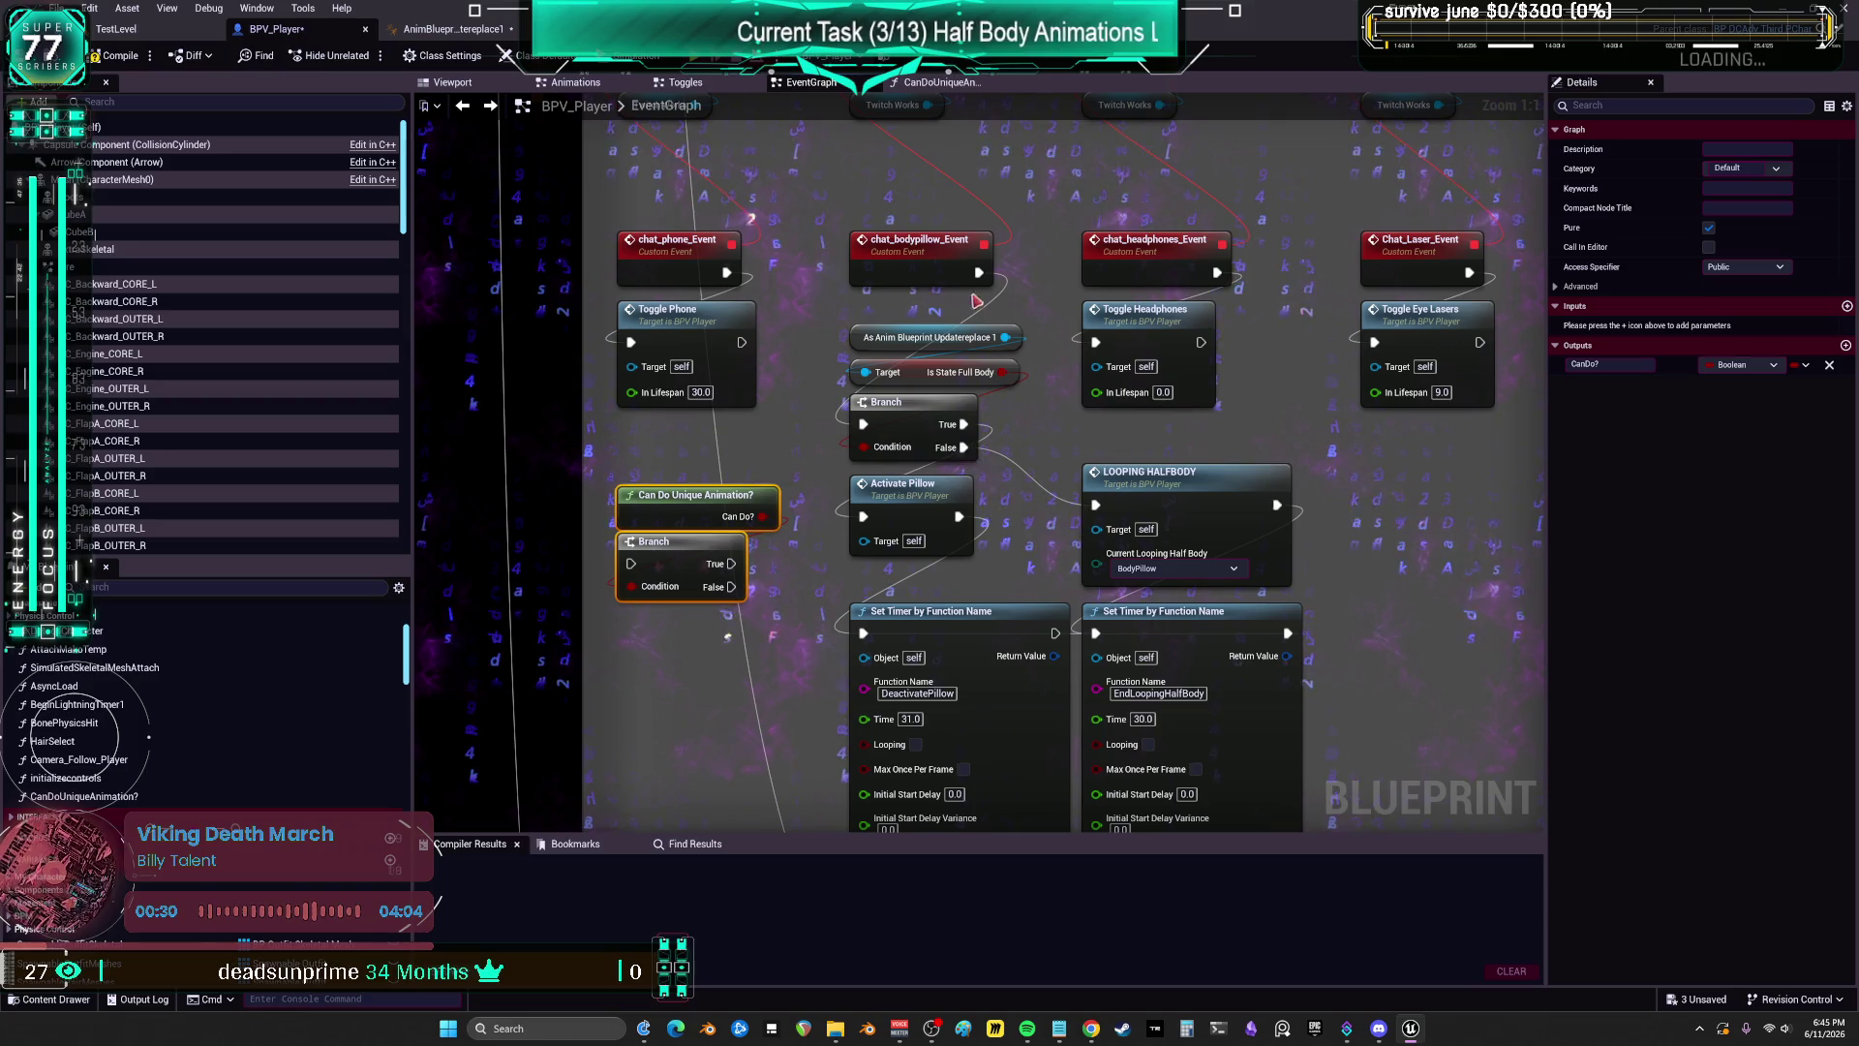
Step: Wire chat_bodypillow_Event into the Branch and lower the LOOPING HALFBODY, Activate Pillow and Branch nodes
{"action": "mouse_move", "coordinate": [979, 272]}
{"action": "left_mouse_down"}
{"action": "mouse_move", "coordinate": [901, 399]}
{"action": "mouse_move", "coordinate": [634, 567]}
{"action": "left_mouse_up"}
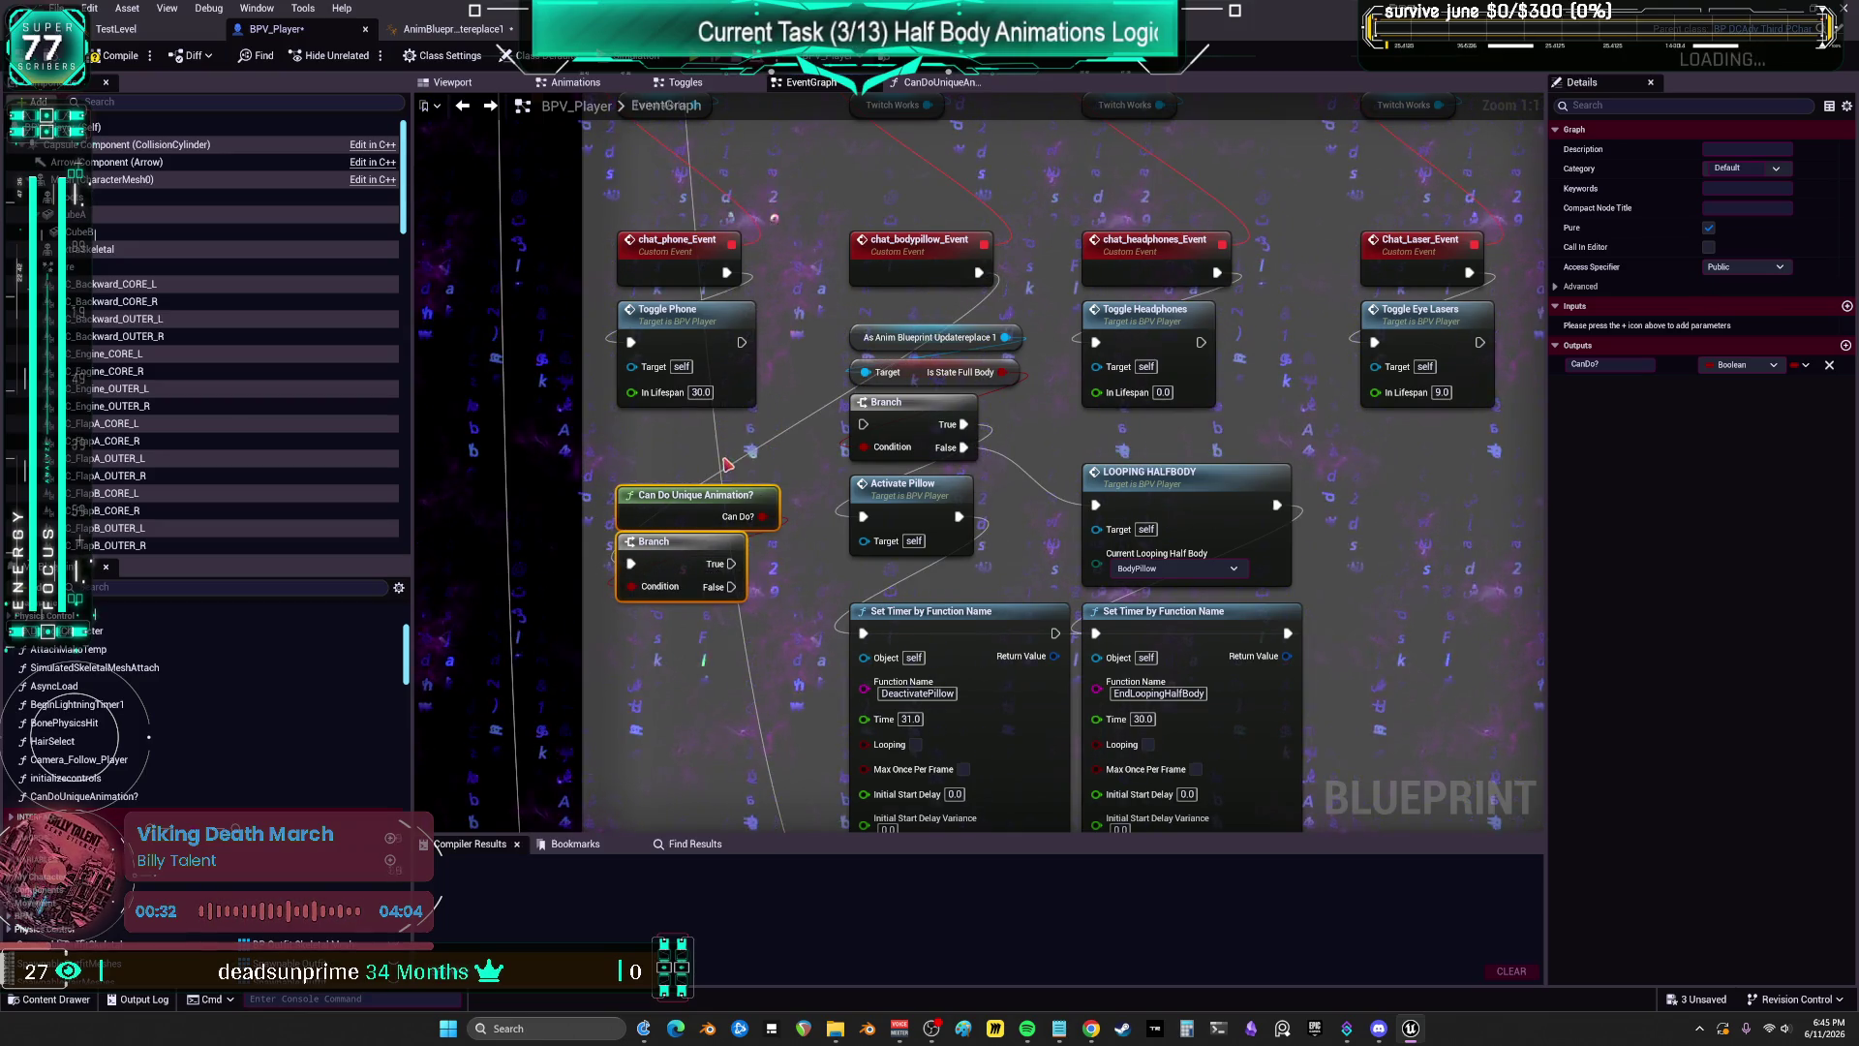
{"action": "scroll", "coordinate": [1132, 384], "scroll_direction": "down", "scroll_amount": 2}
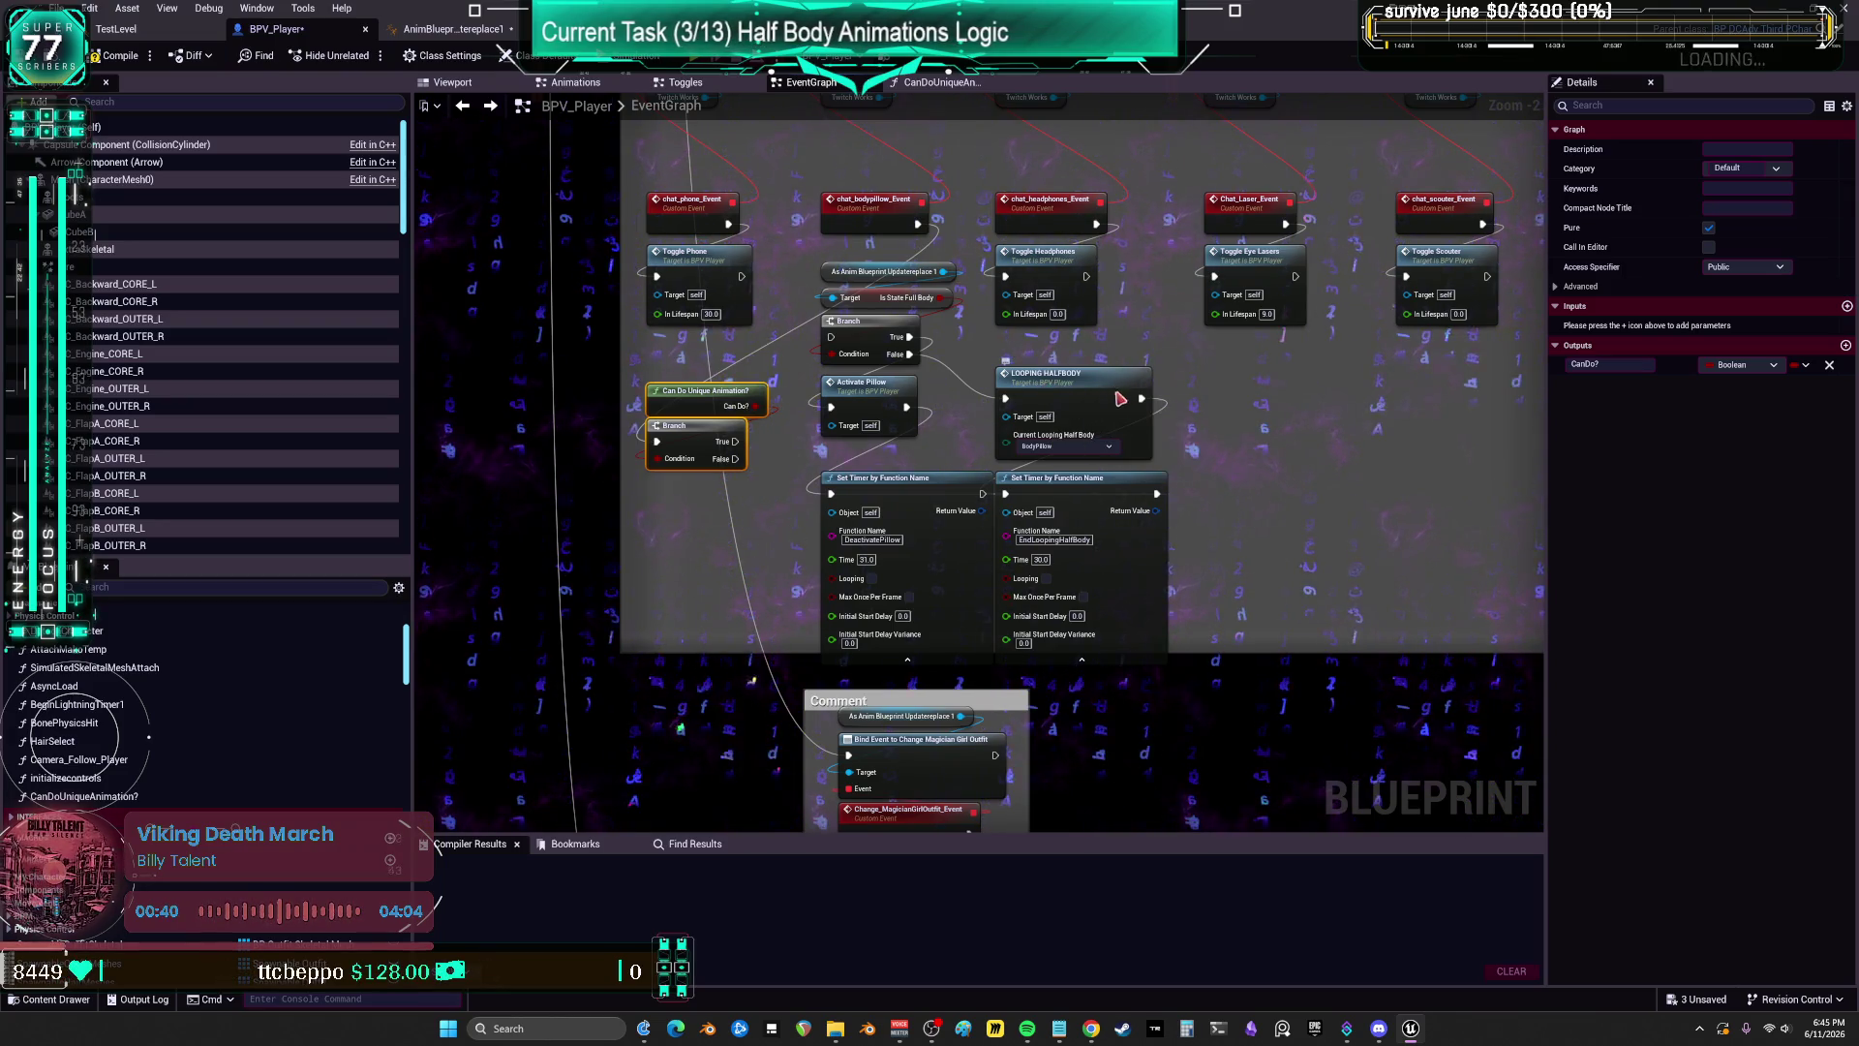
{"action": "left_click_drag", "start_coordinate": [1114, 407], "coordinate": [1122, 389]}
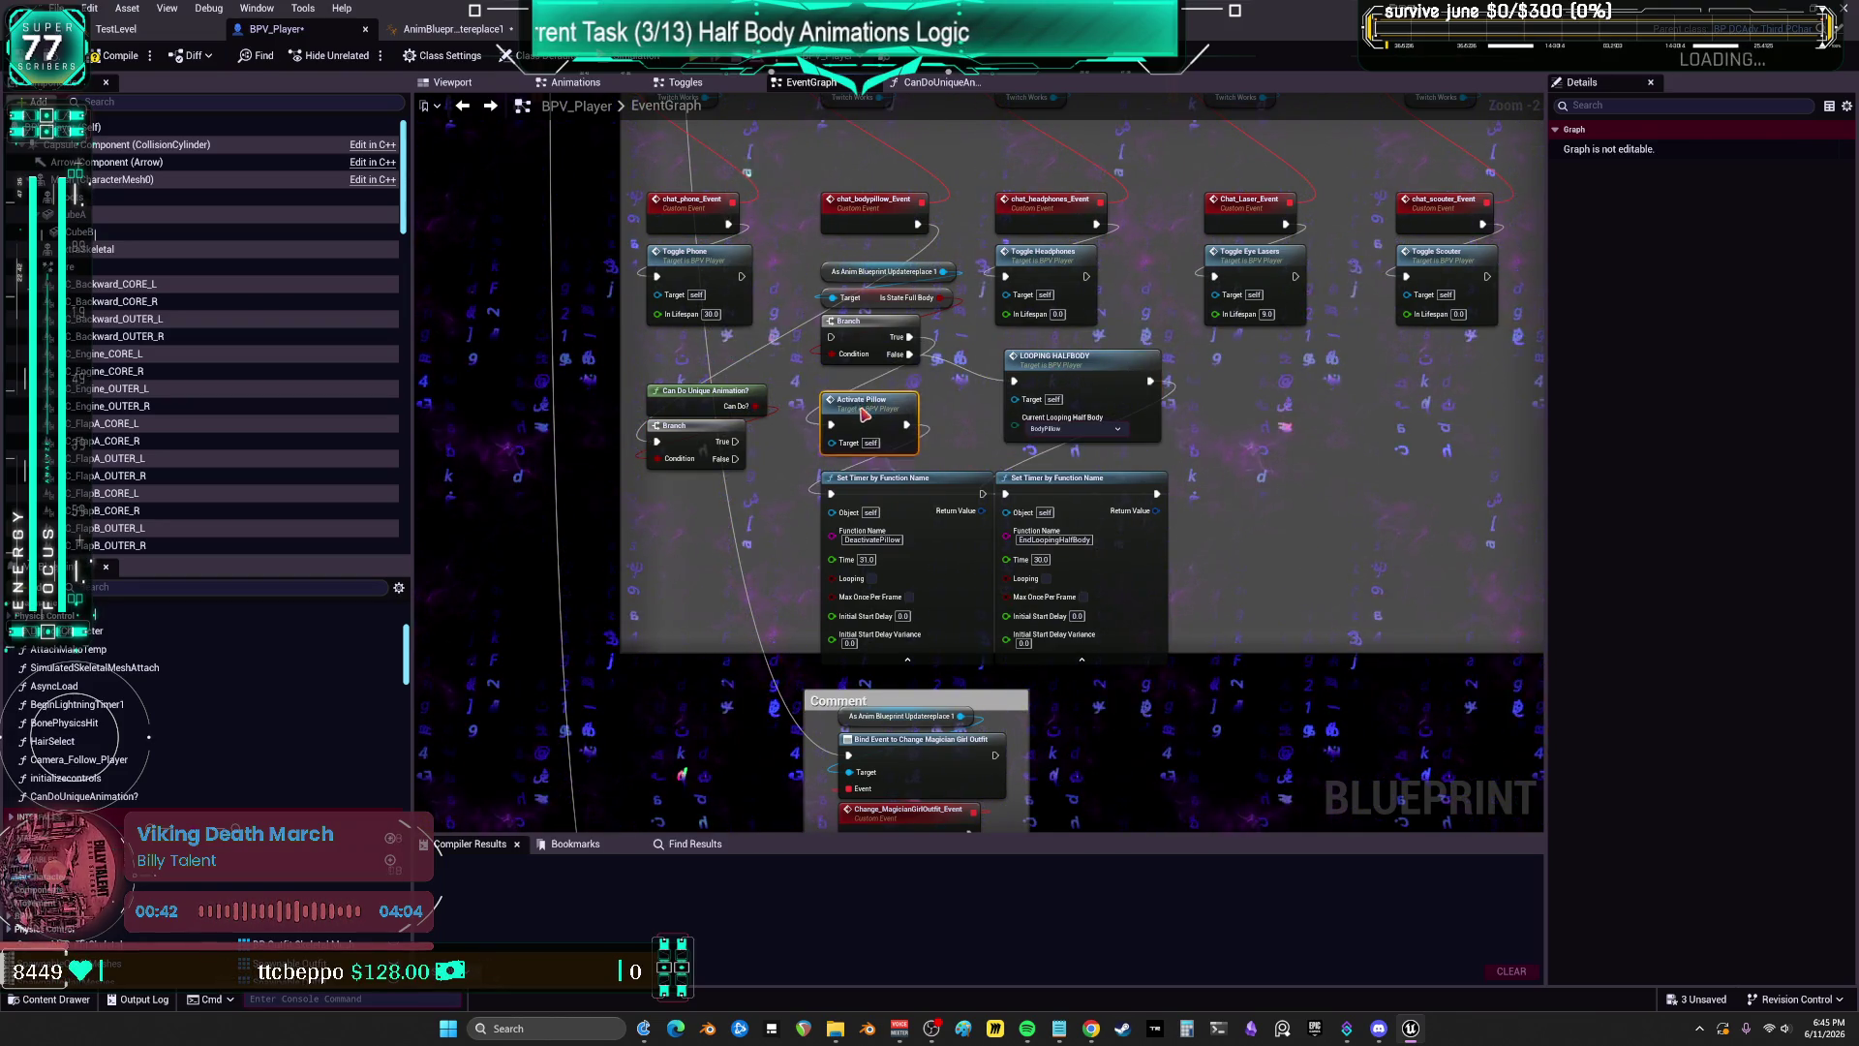
{"action": "left_click_drag", "start_coordinate": [864, 384], "coordinate": [864, 419]}
{"action": "left_click_drag", "start_coordinate": [872, 341], "coordinate": [871, 366]}
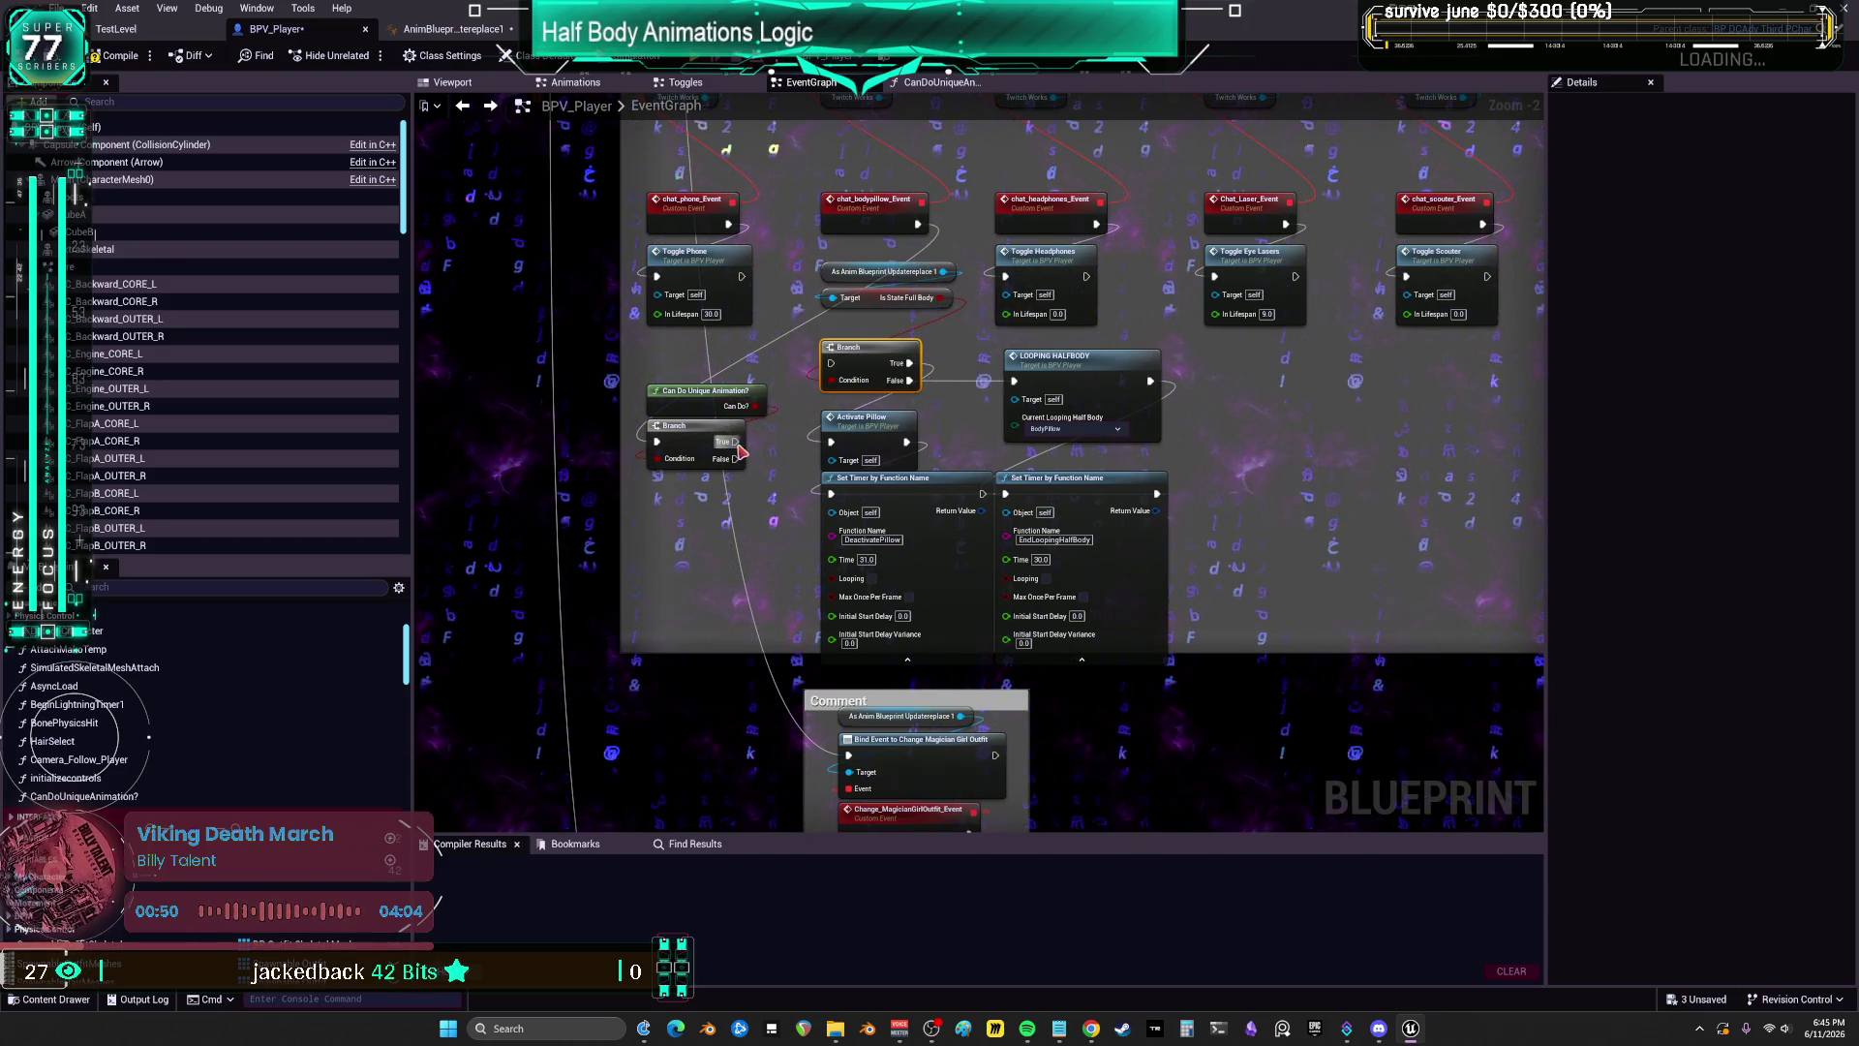
Step: Chain the Can Do Unique Animation? Branch's True output into the state Branch and align the nodes
{"action": "mouse_move", "coordinate": [739, 447]}
{"action": "left_mouse_down"}
{"action": "mouse_move", "coordinate": [796, 308]}
{"action": "mouse_move", "coordinate": [863, 459]}
{"action": "left_mouse_up"}
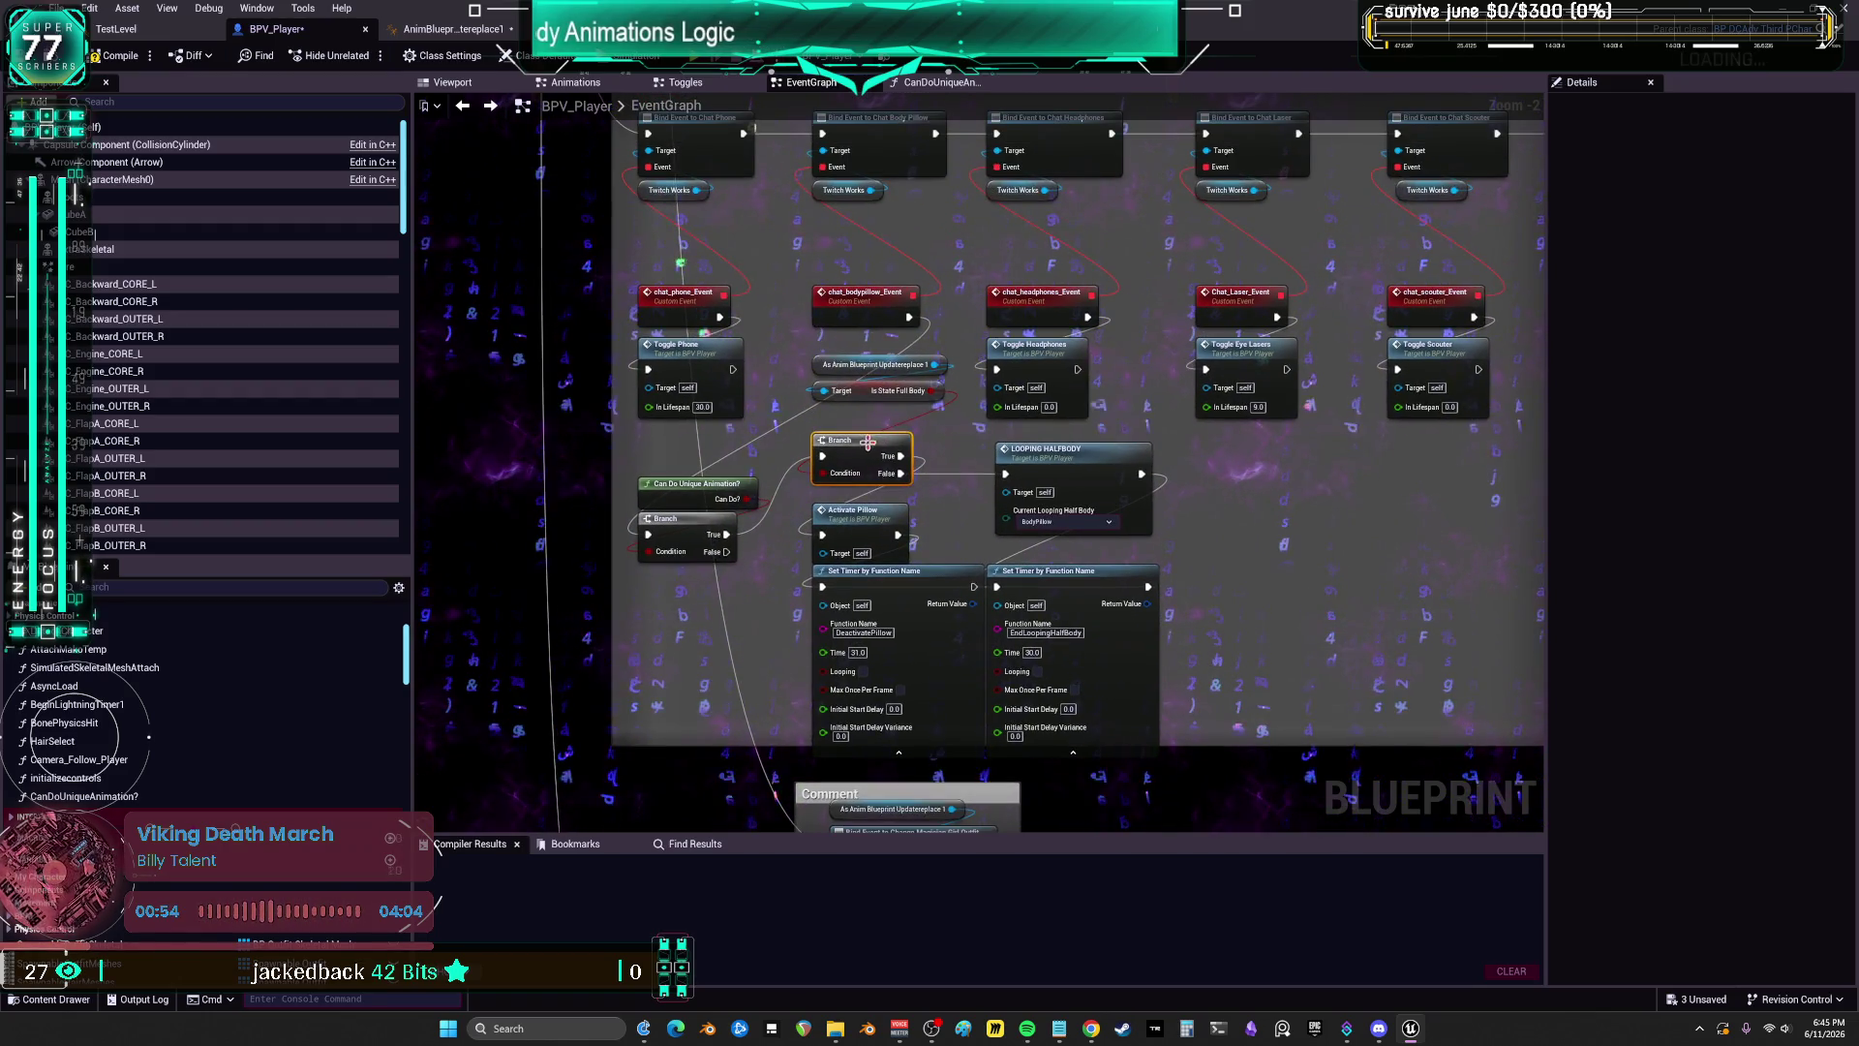
{"action": "mouse_move", "coordinate": [624, 470]}
{"action": "left_mouse_down"}
{"action": "mouse_move", "coordinate": [765, 566]}
{"action": "mouse_move", "coordinate": [883, 433]}
{"action": "left_mouse_up"}
{"action": "mouse_move", "coordinate": [857, 249]}
{"action": "left_mouse_down"}
{"action": "mouse_move", "coordinate": [867, 278]}
{"action": "mouse_move", "coordinate": [819, 307]}
{"action": "mouse_move", "coordinate": [857, 233]}
{"action": "left_mouse_up"}
Step: Search the blueprint for DeactivatePillow and jump to its call in the Animations graph
{"action": "left_click_drag", "start_coordinate": [850, 391], "coordinate": [850, 365]}
{"action": "left_click", "coordinate": [940, 388]}
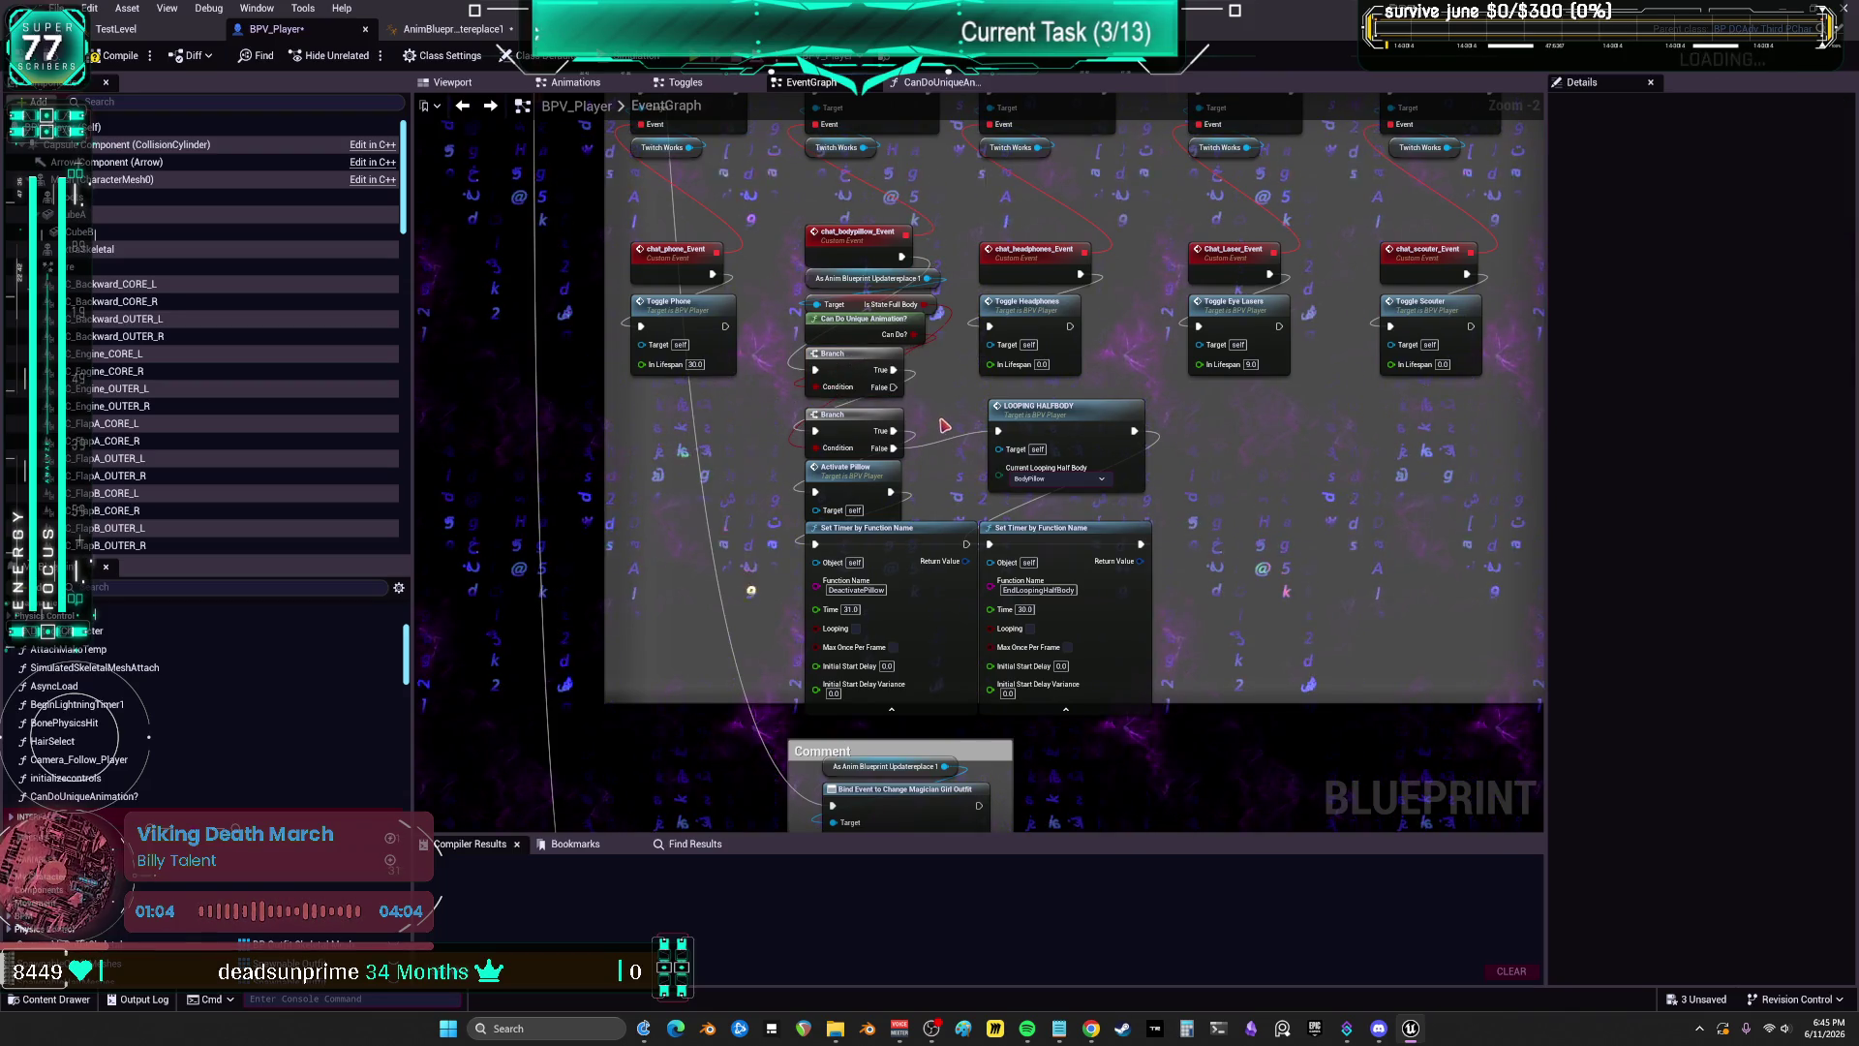
{"action": "left_click", "coordinate": [862, 589]}
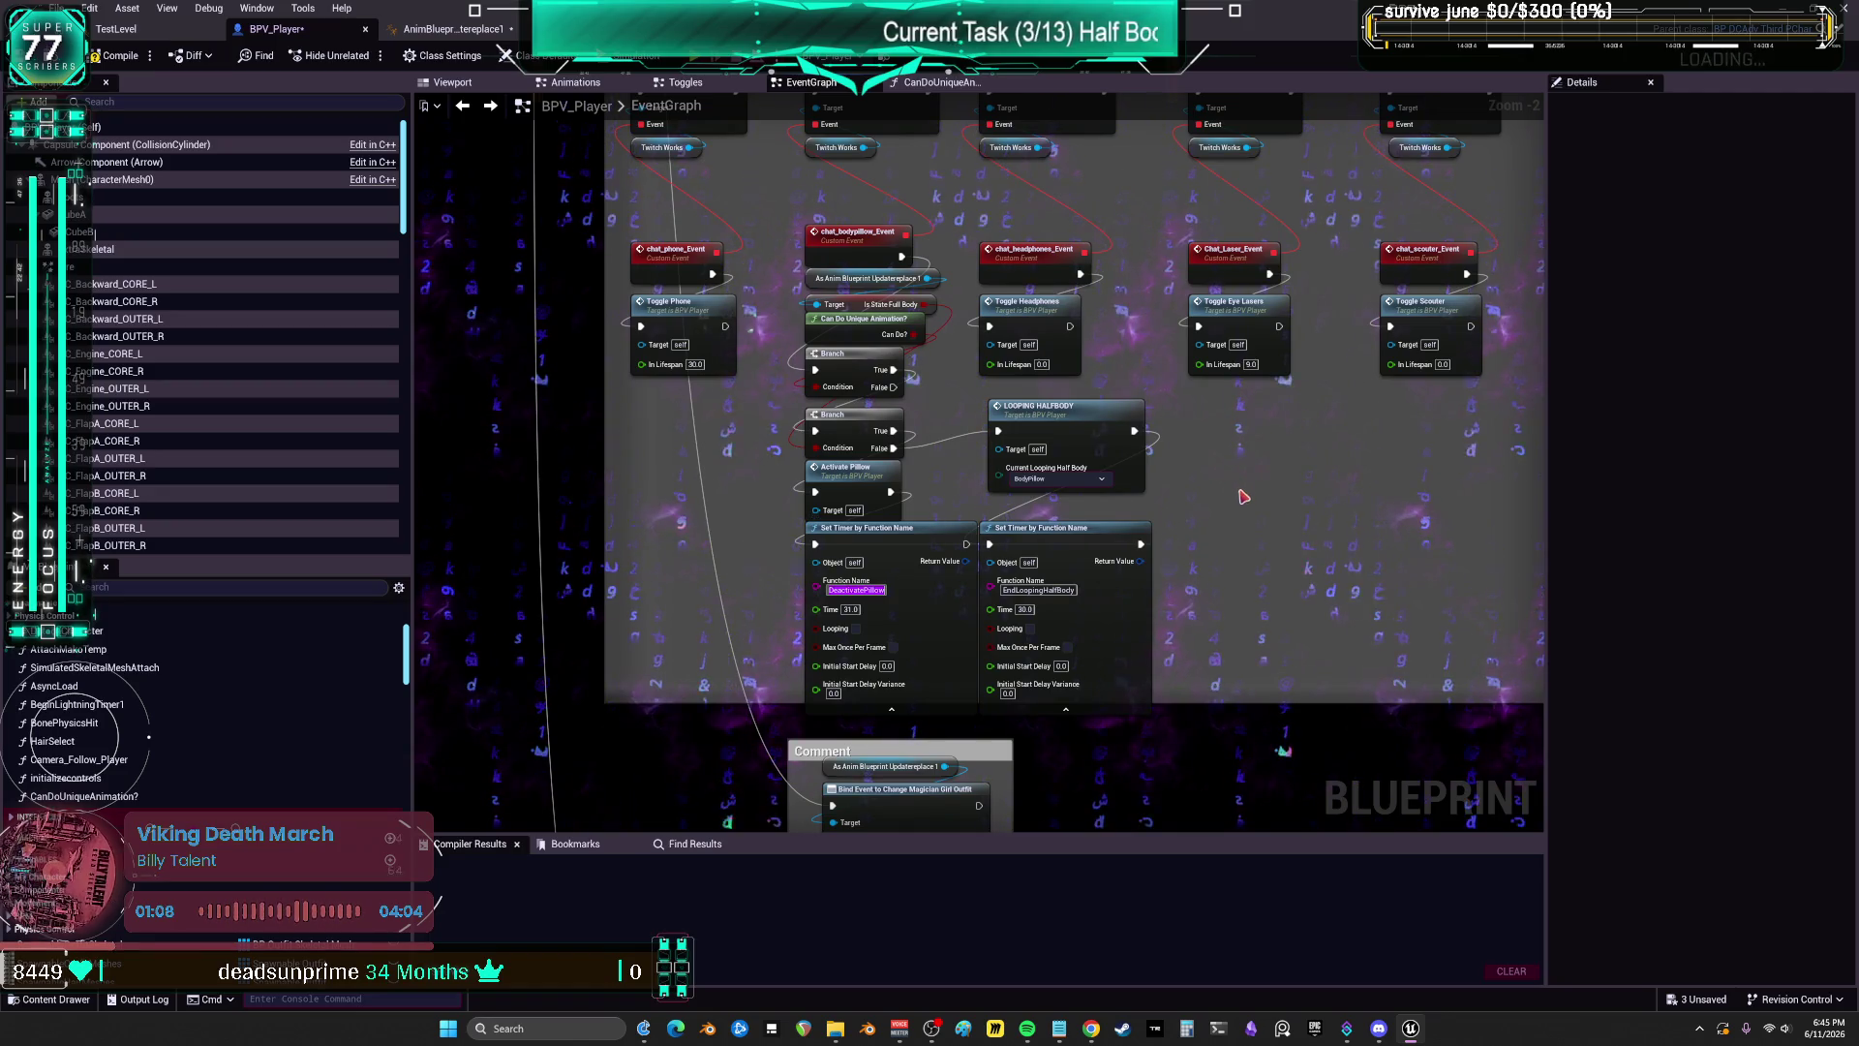
{"action": "key", "text": "Return"}
{"action": "left_click", "coordinate": [697, 844]}
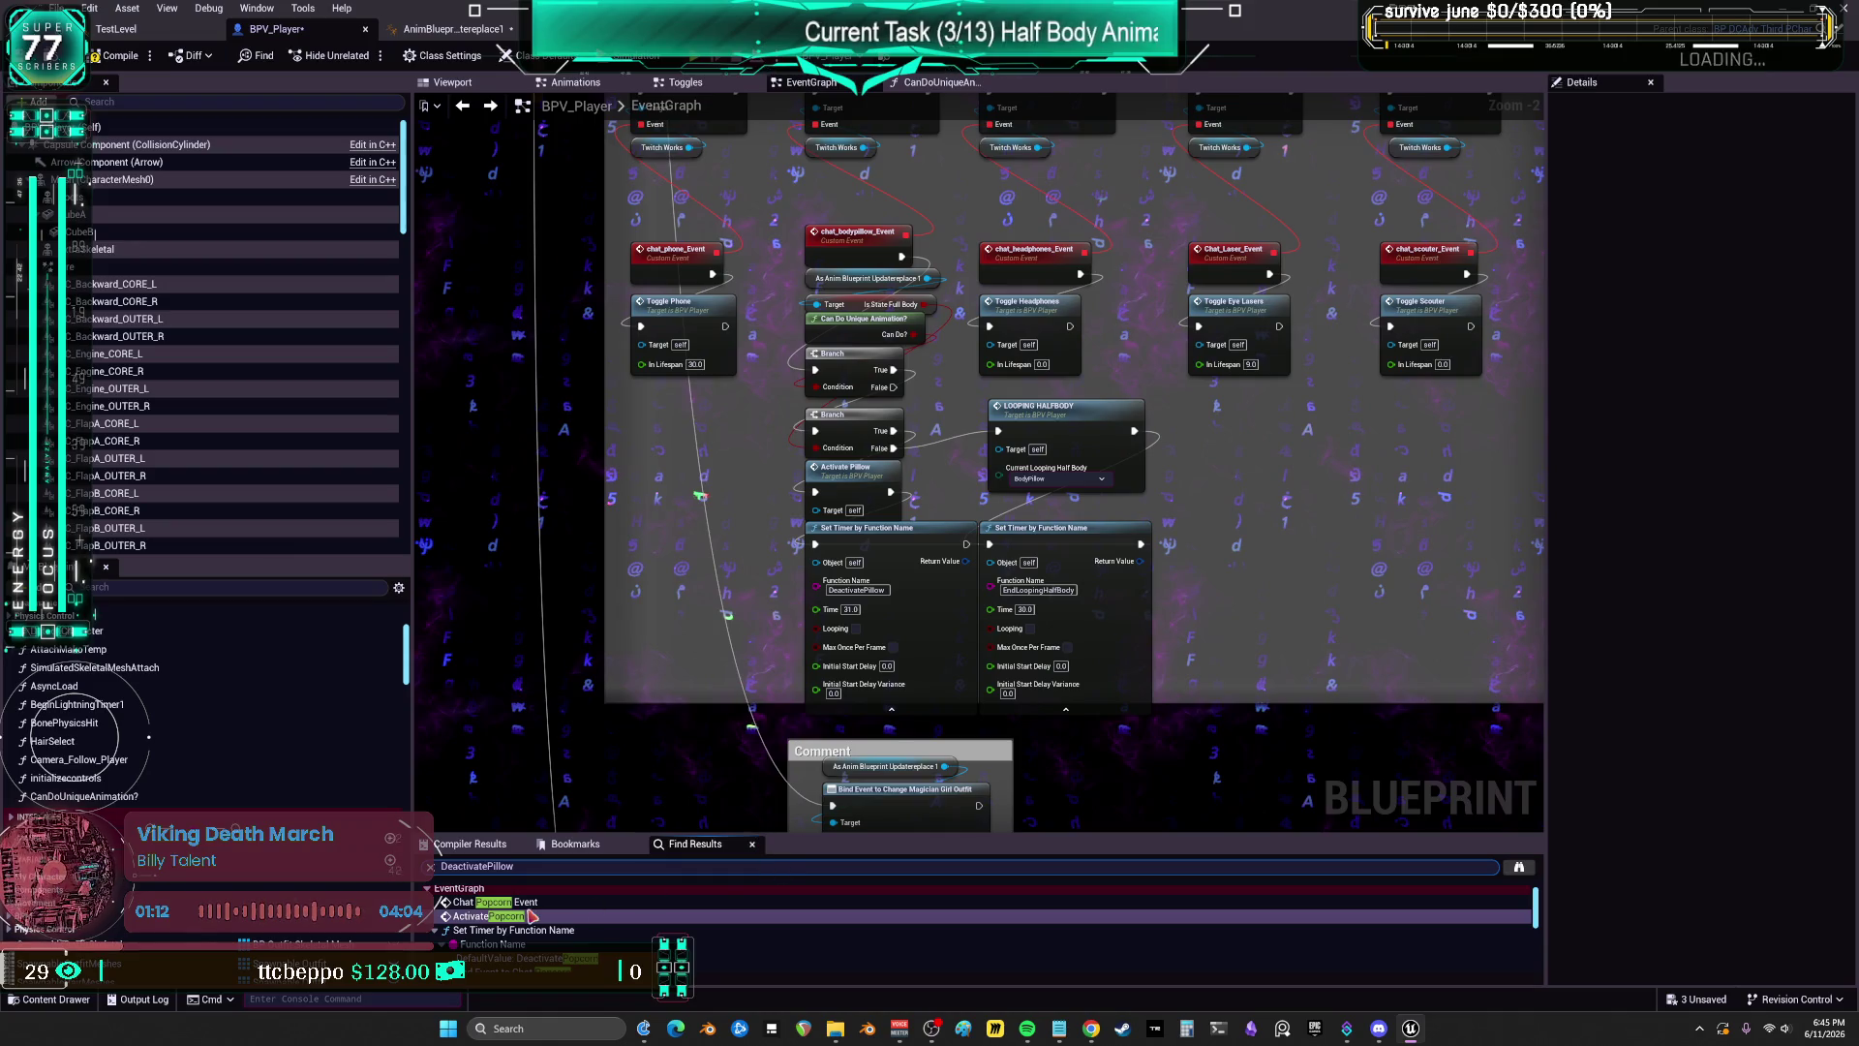
{"action": "scroll", "coordinate": [532, 916], "scroll_direction": "down", "scroll_amount": 3}
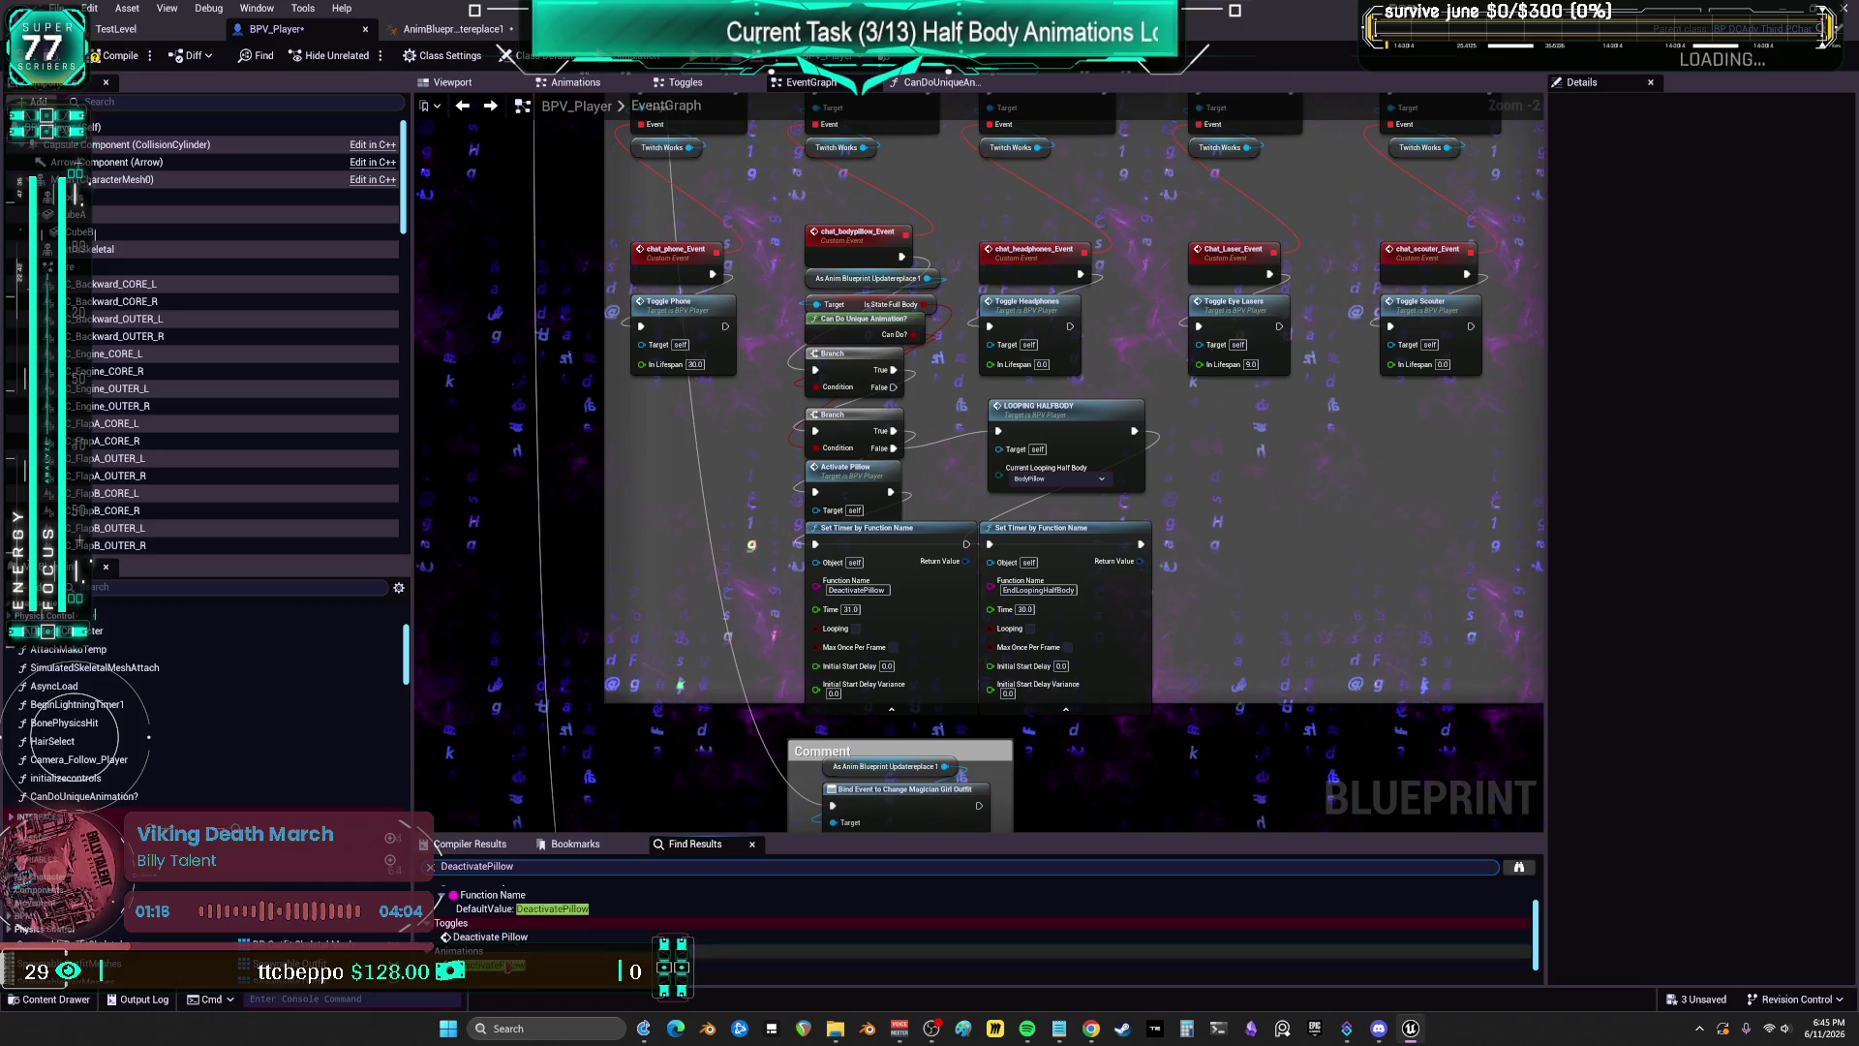
{"action": "double_click", "coordinate": [494, 966]}
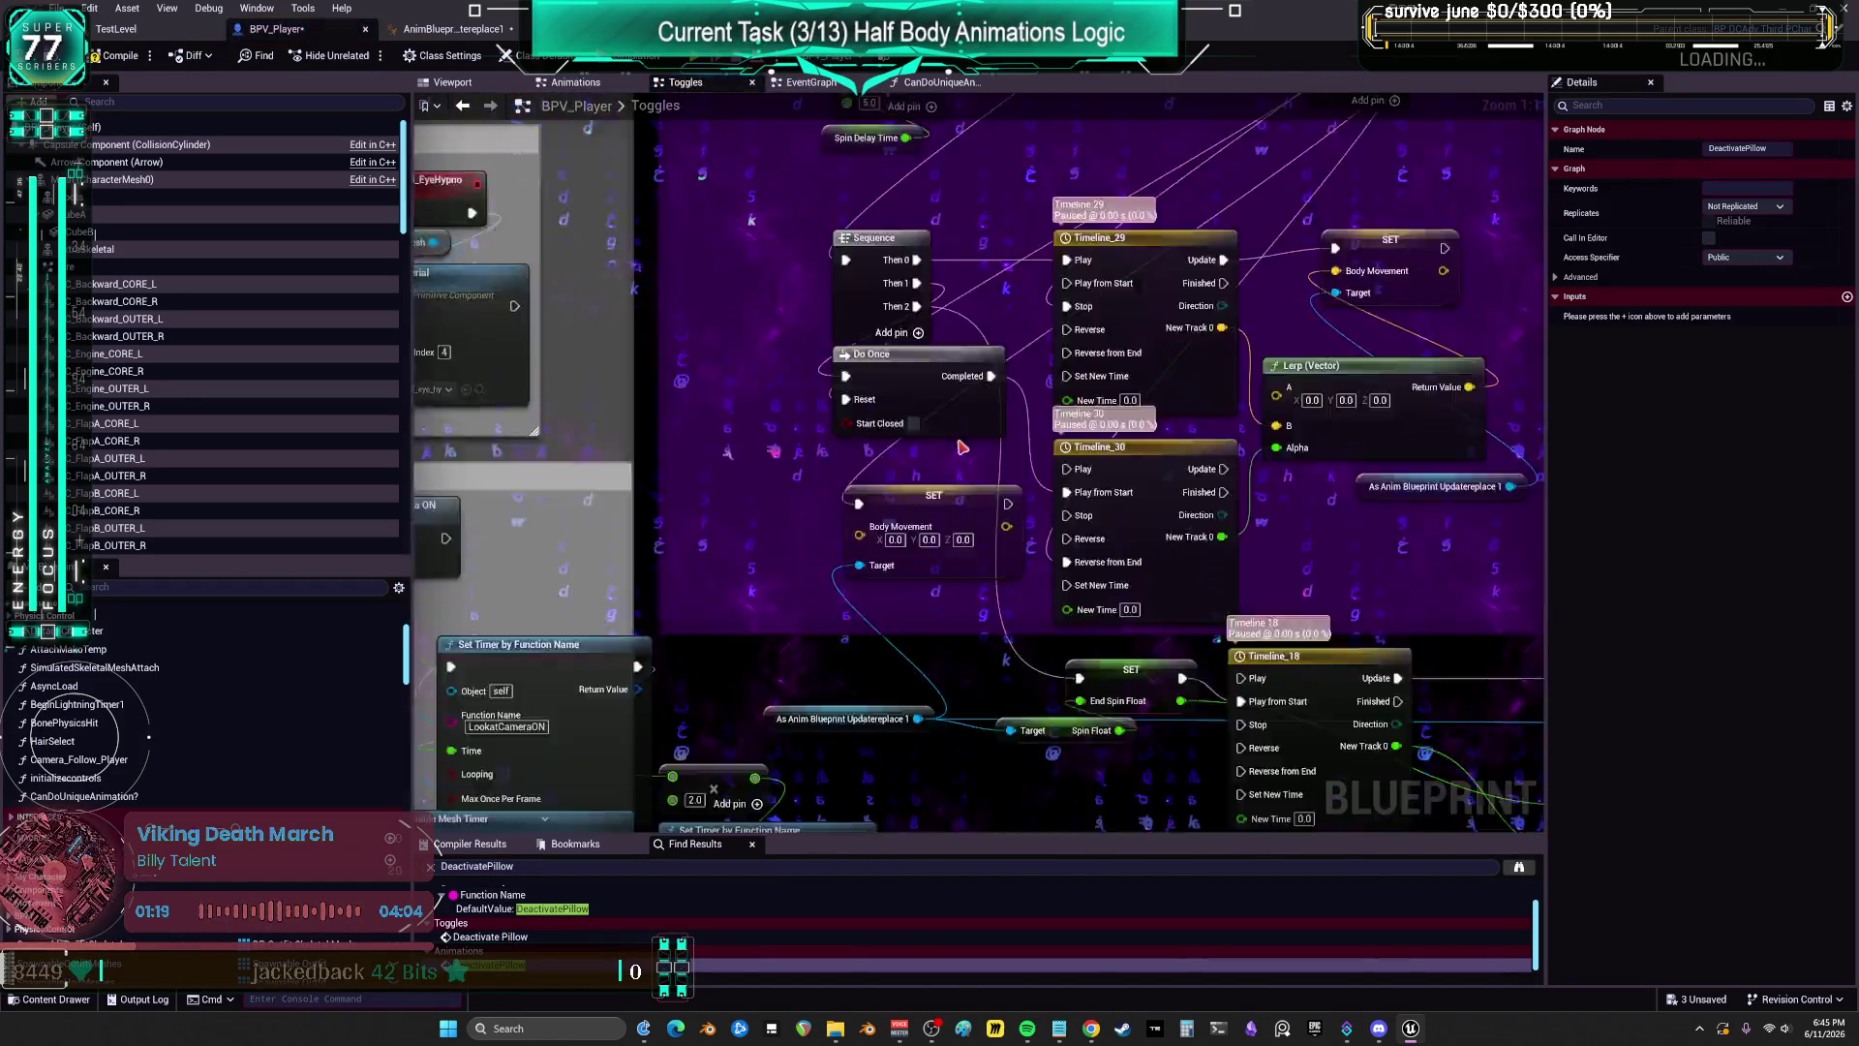
Step: Jump to the DeactivatePillow custom event in Toggles and frame the Phone and Pillow groups
{"action": "double_click", "coordinate": [973, 456]}
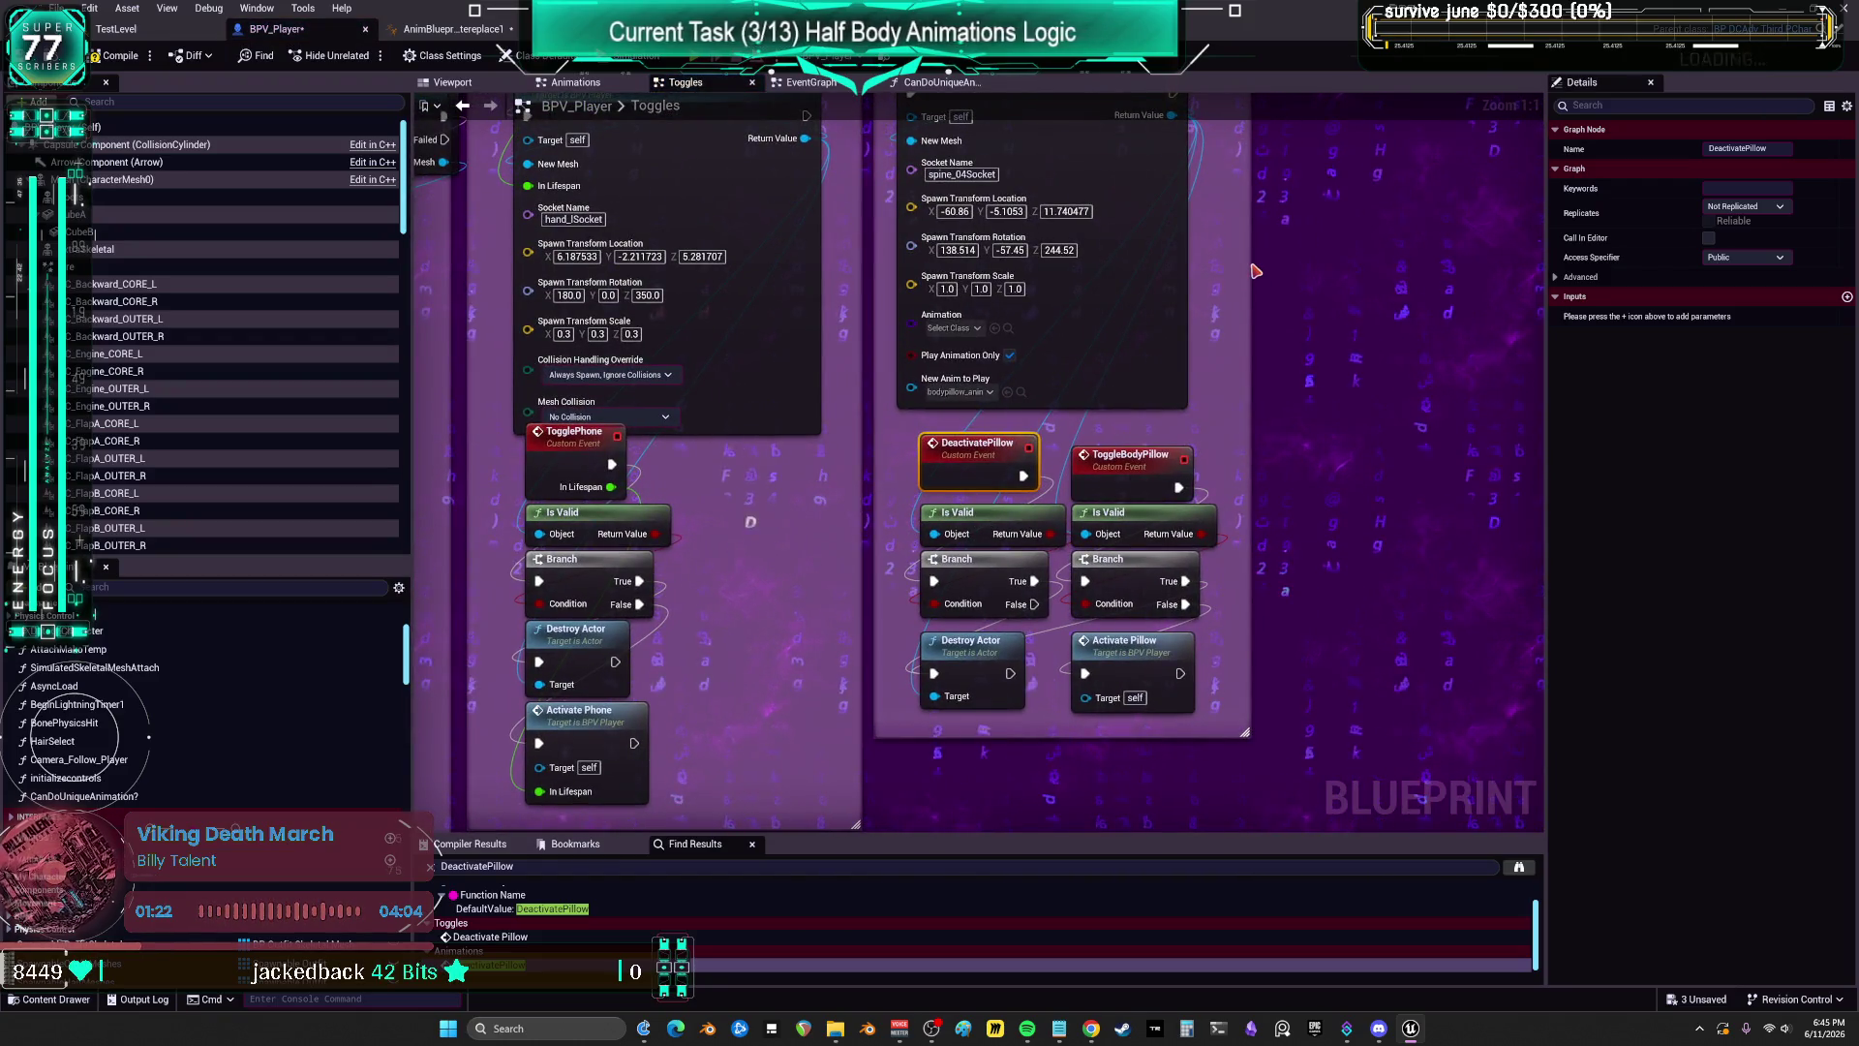
{"action": "left_click_drag", "start_coordinate": [1256, 271], "coordinate": [1235, 590]}
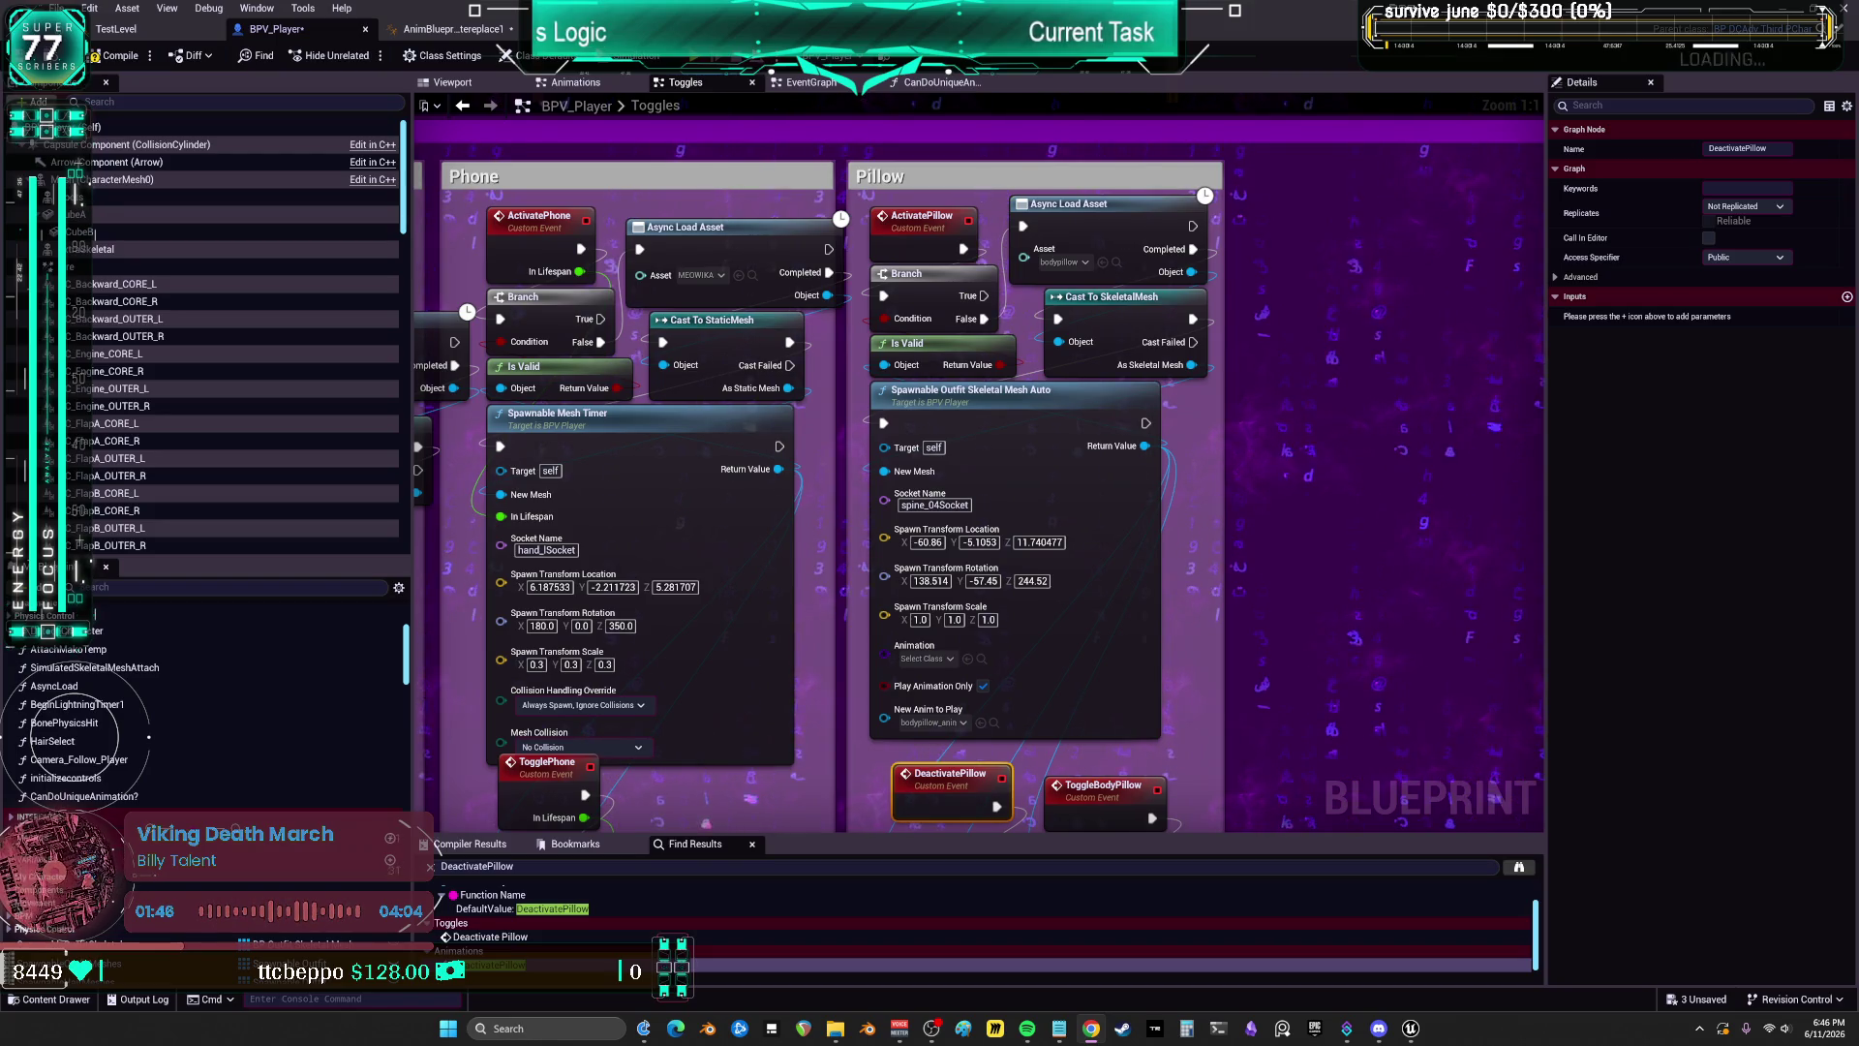
Step: Drag the Popcorn comment group from beside DJ and Riot to sit next to the Pillow group
{"action": "scroll", "coordinate": [1225, 353], "scroll_direction": "down", "scroll_amount": 4}
{"action": "mouse_move", "coordinate": [1271, 737]}
{"action": "left_mouse_down"}
{"action": "mouse_move", "coordinate": [1128, 612]}
{"action": "mouse_move", "coordinate": [1055, 260]}
{"action": "mouse_move", "coordinate": [1060, 282]}
{"action": "mouse_move", "coordinate": [616, 332]}
{"action": "left_mouse_up"}
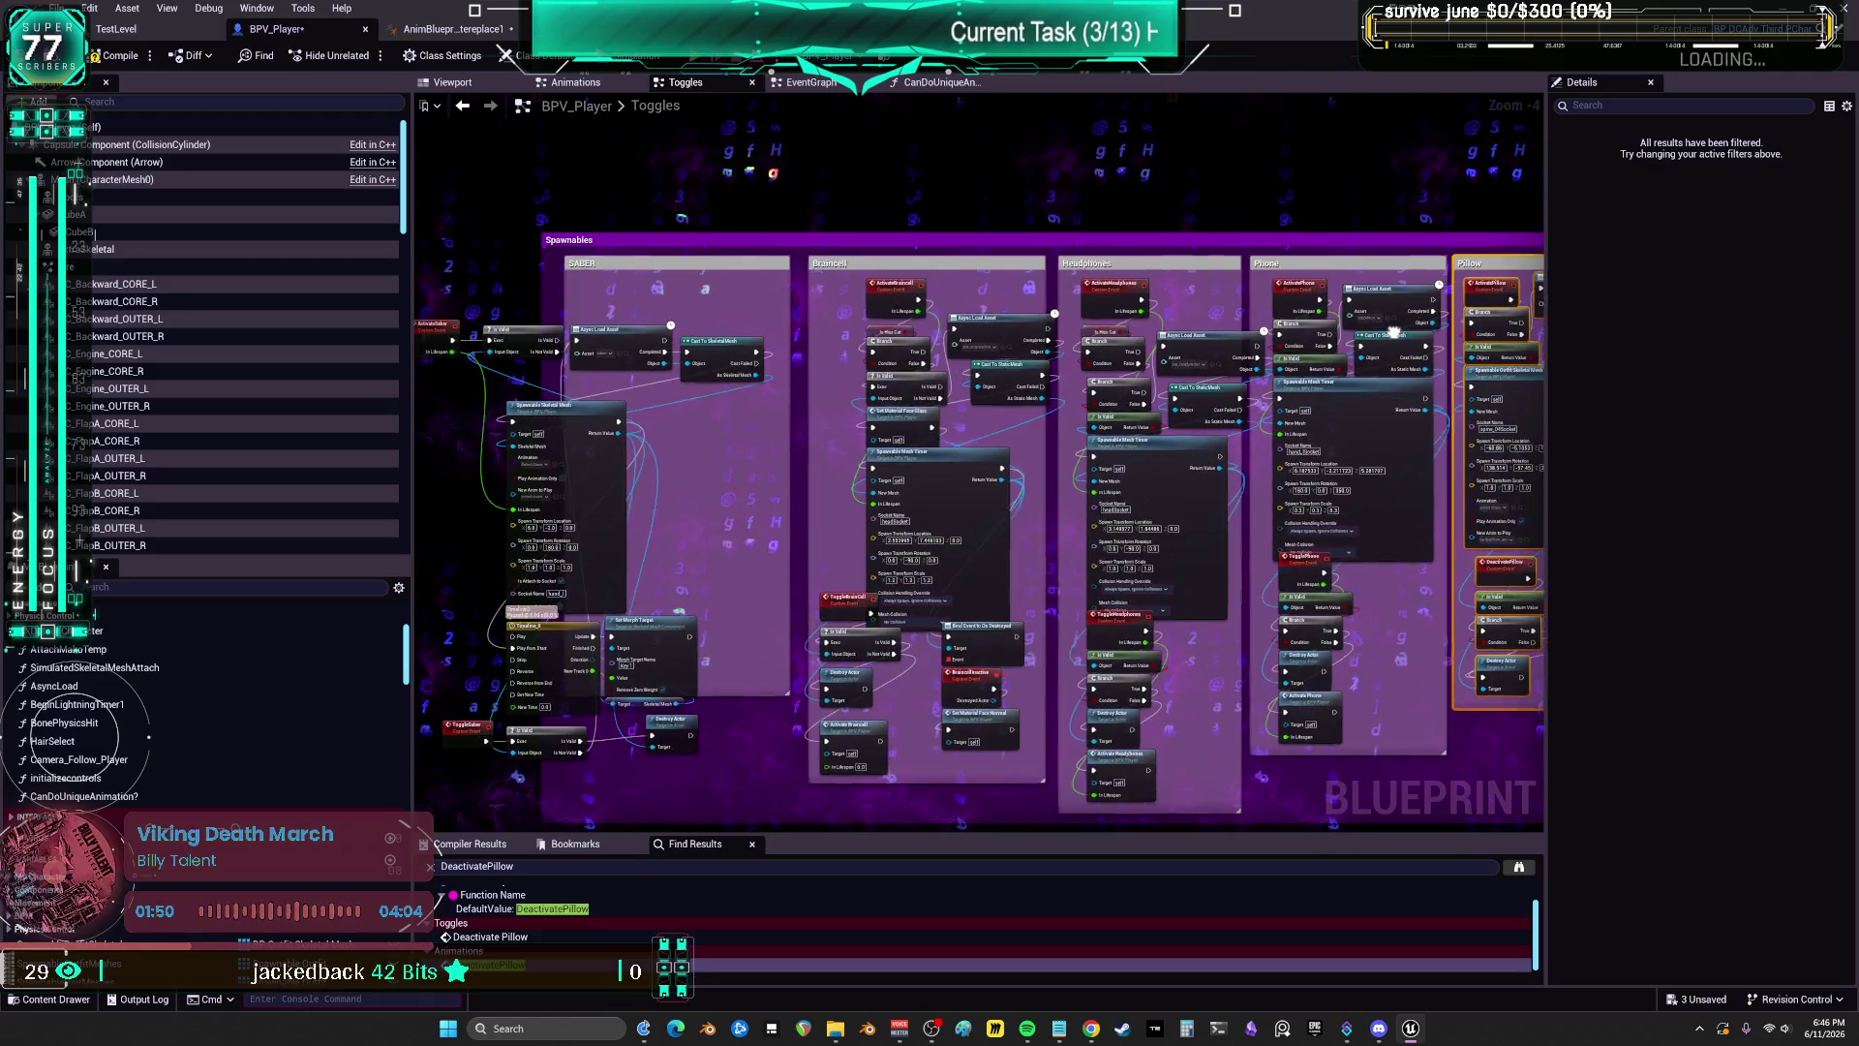
{"action": "left_click_drag", "start_coordinate": [1143, 320], "coordinate": [692, 327]}
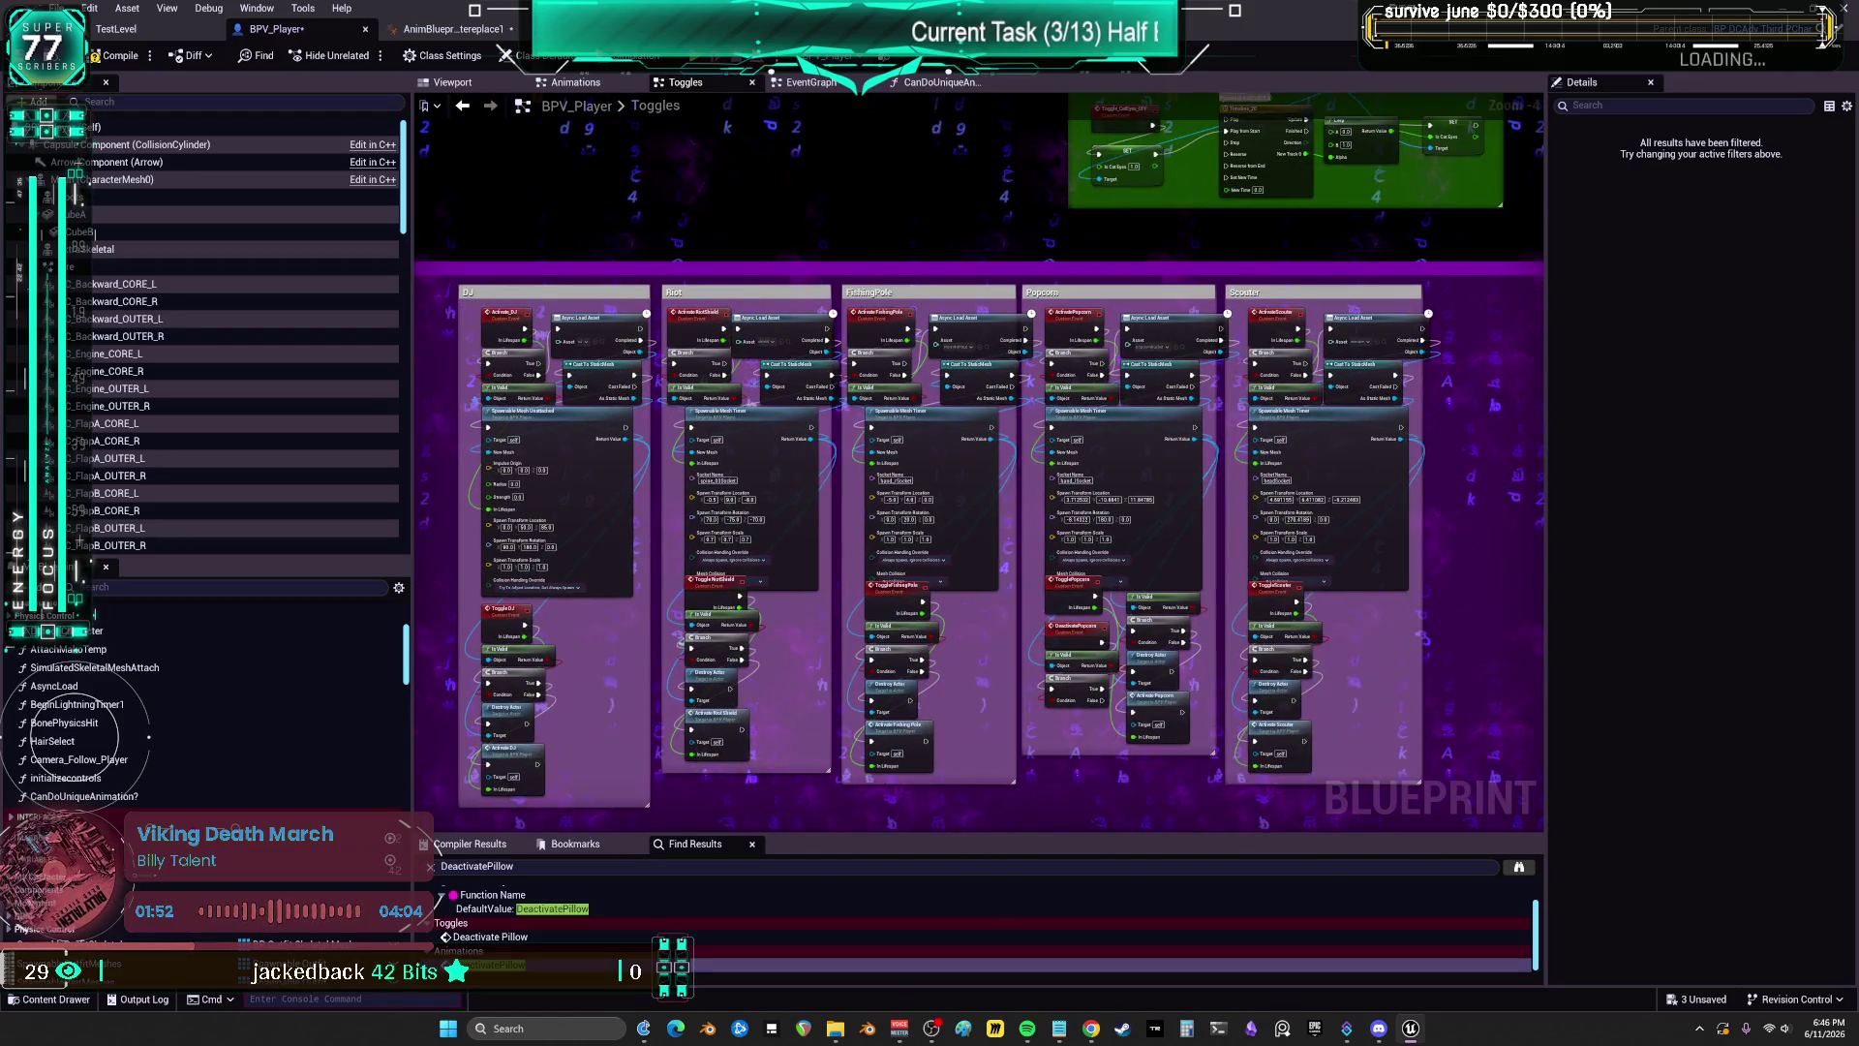
{"action": "scroll", "coordinate": [610, 369], "scroll_direction": "down", "scroll_amount": 3}
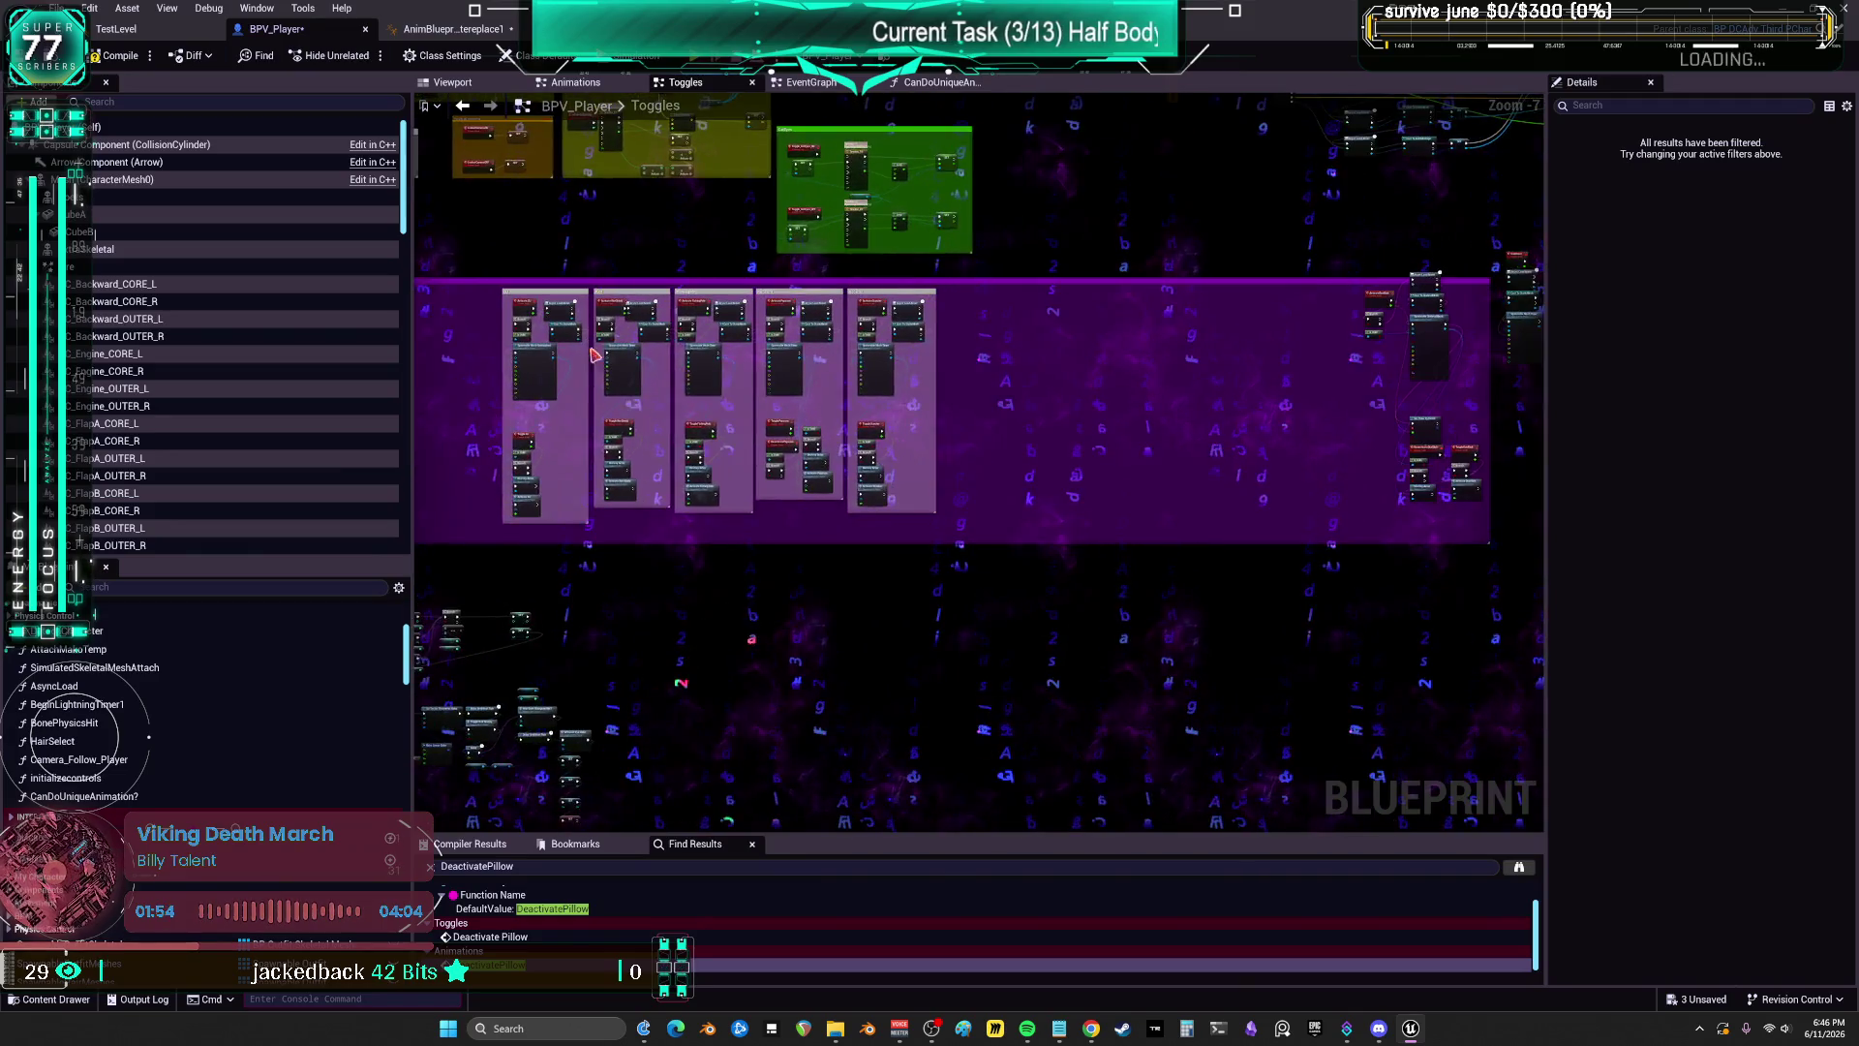
{"action": "scroll", "coordinate": [1036, 552], "scroll_direction": "up", "scroll_amount": 2}
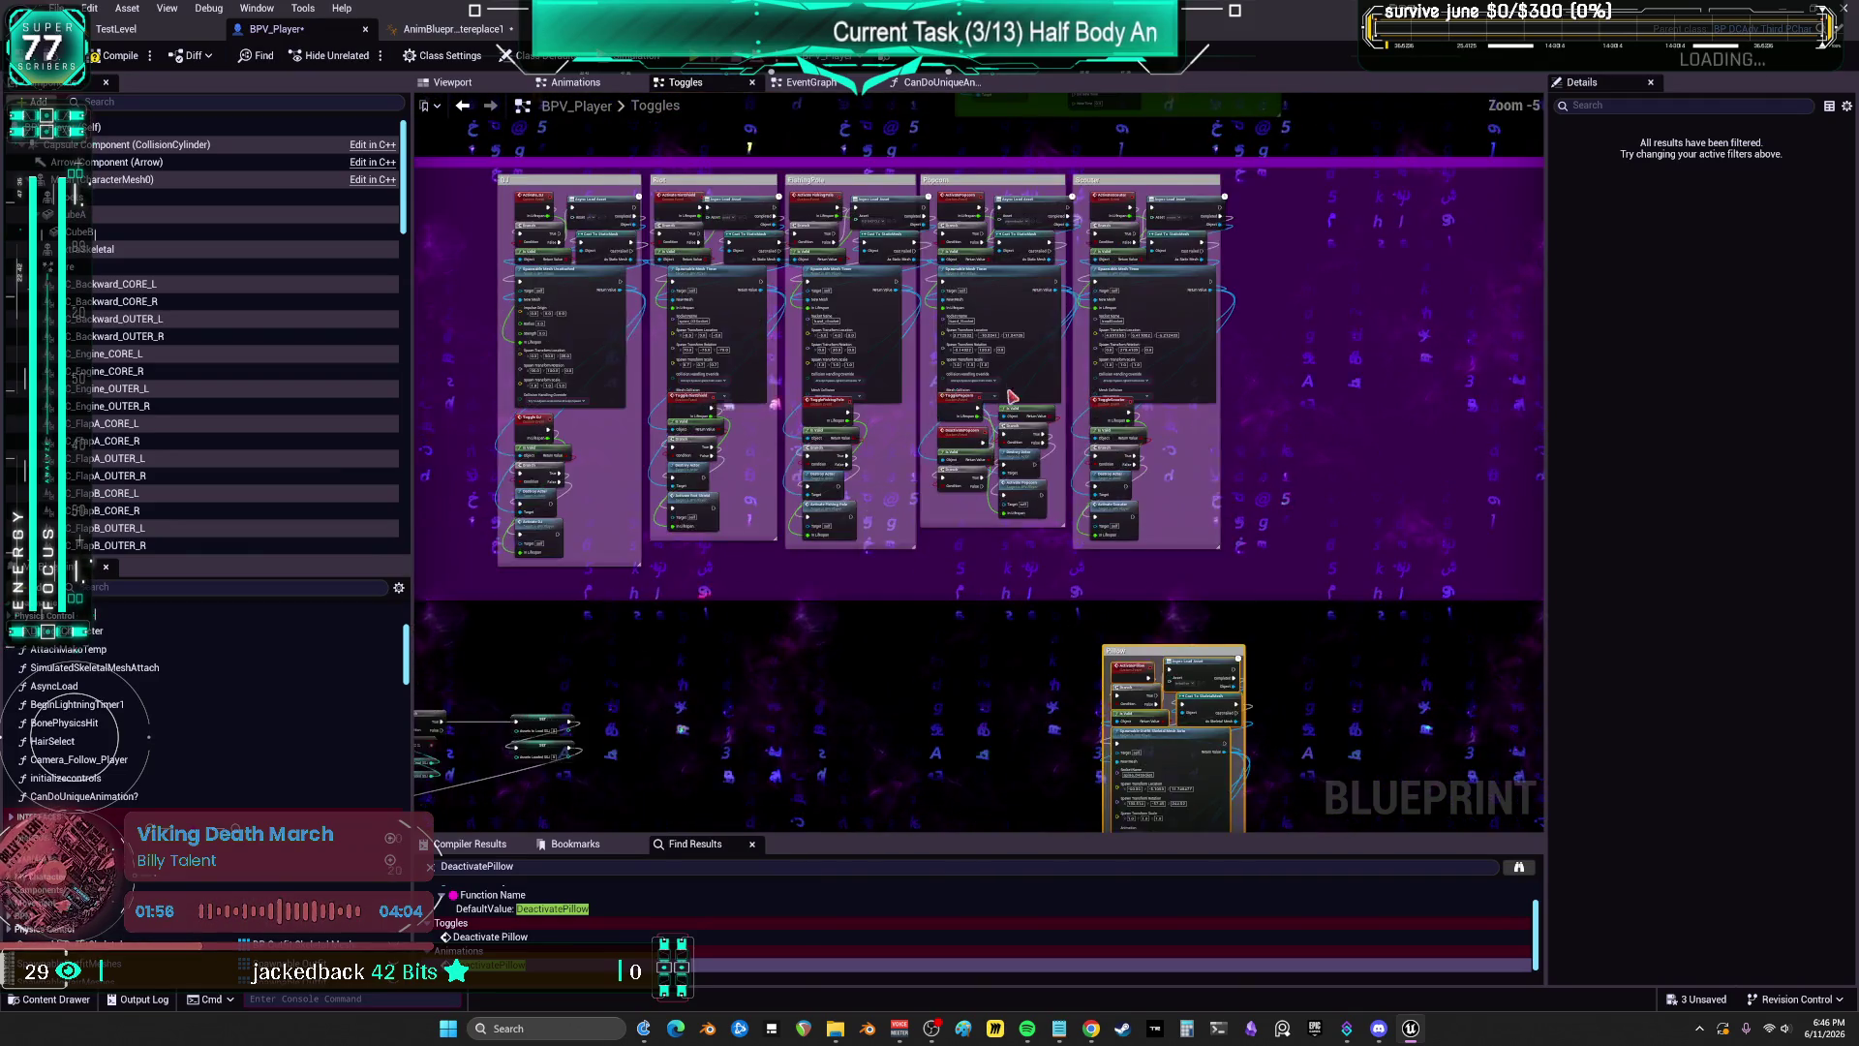
{"action": "scroll", "coordinate": [1036, 552], "scroll_direction": "up", "scroll_amount": 1}
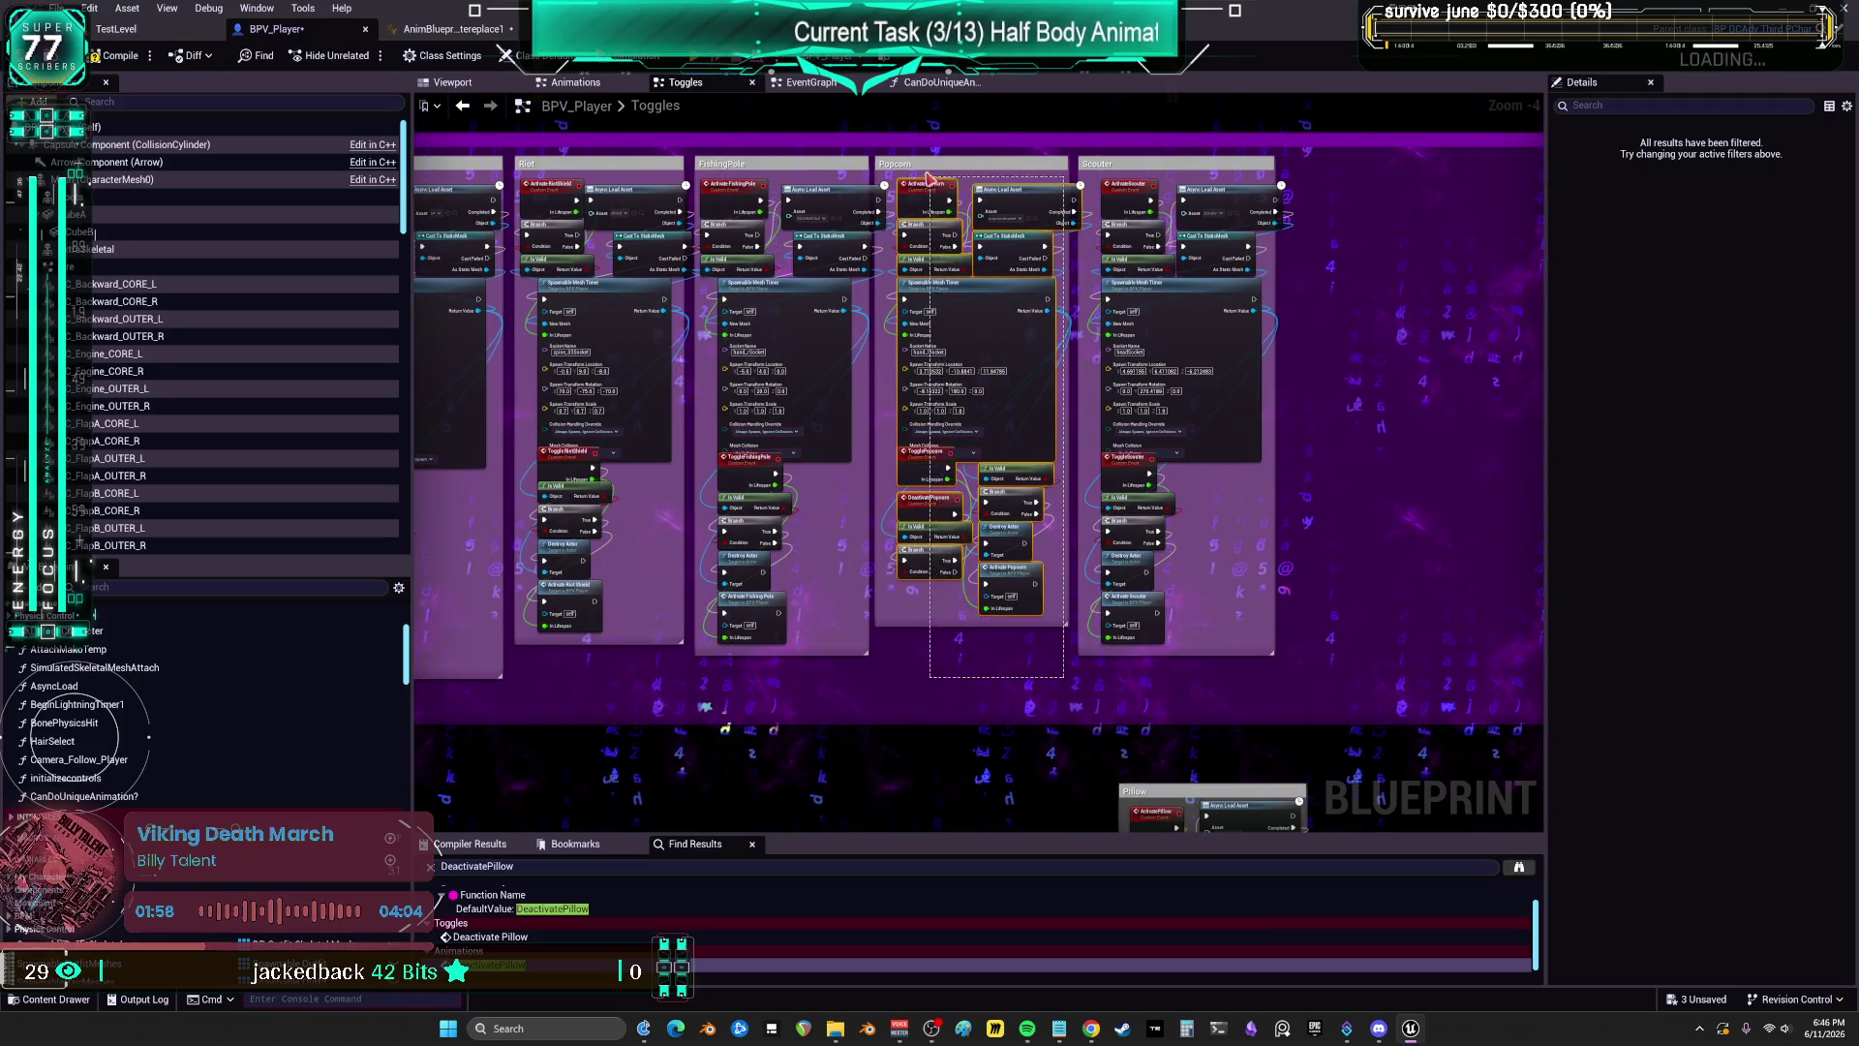
{"action": "mouse_move", "coordinate": [929, 259]}
{"action": "left_mouse_down"}
{"action": "mouse_move", "coordinate": [968, 756]}
{"action": "mouse_move", "coordinate": [1017, 736]}
{"action": "mouse_move", "coordinate": [1049, 320]}
{"action": "mouse_move", "coordinate": [1007, 329]}
{"action": "mouse_move", "coordinate": [1051, 460]}
{"action": "left_mouse_up"}
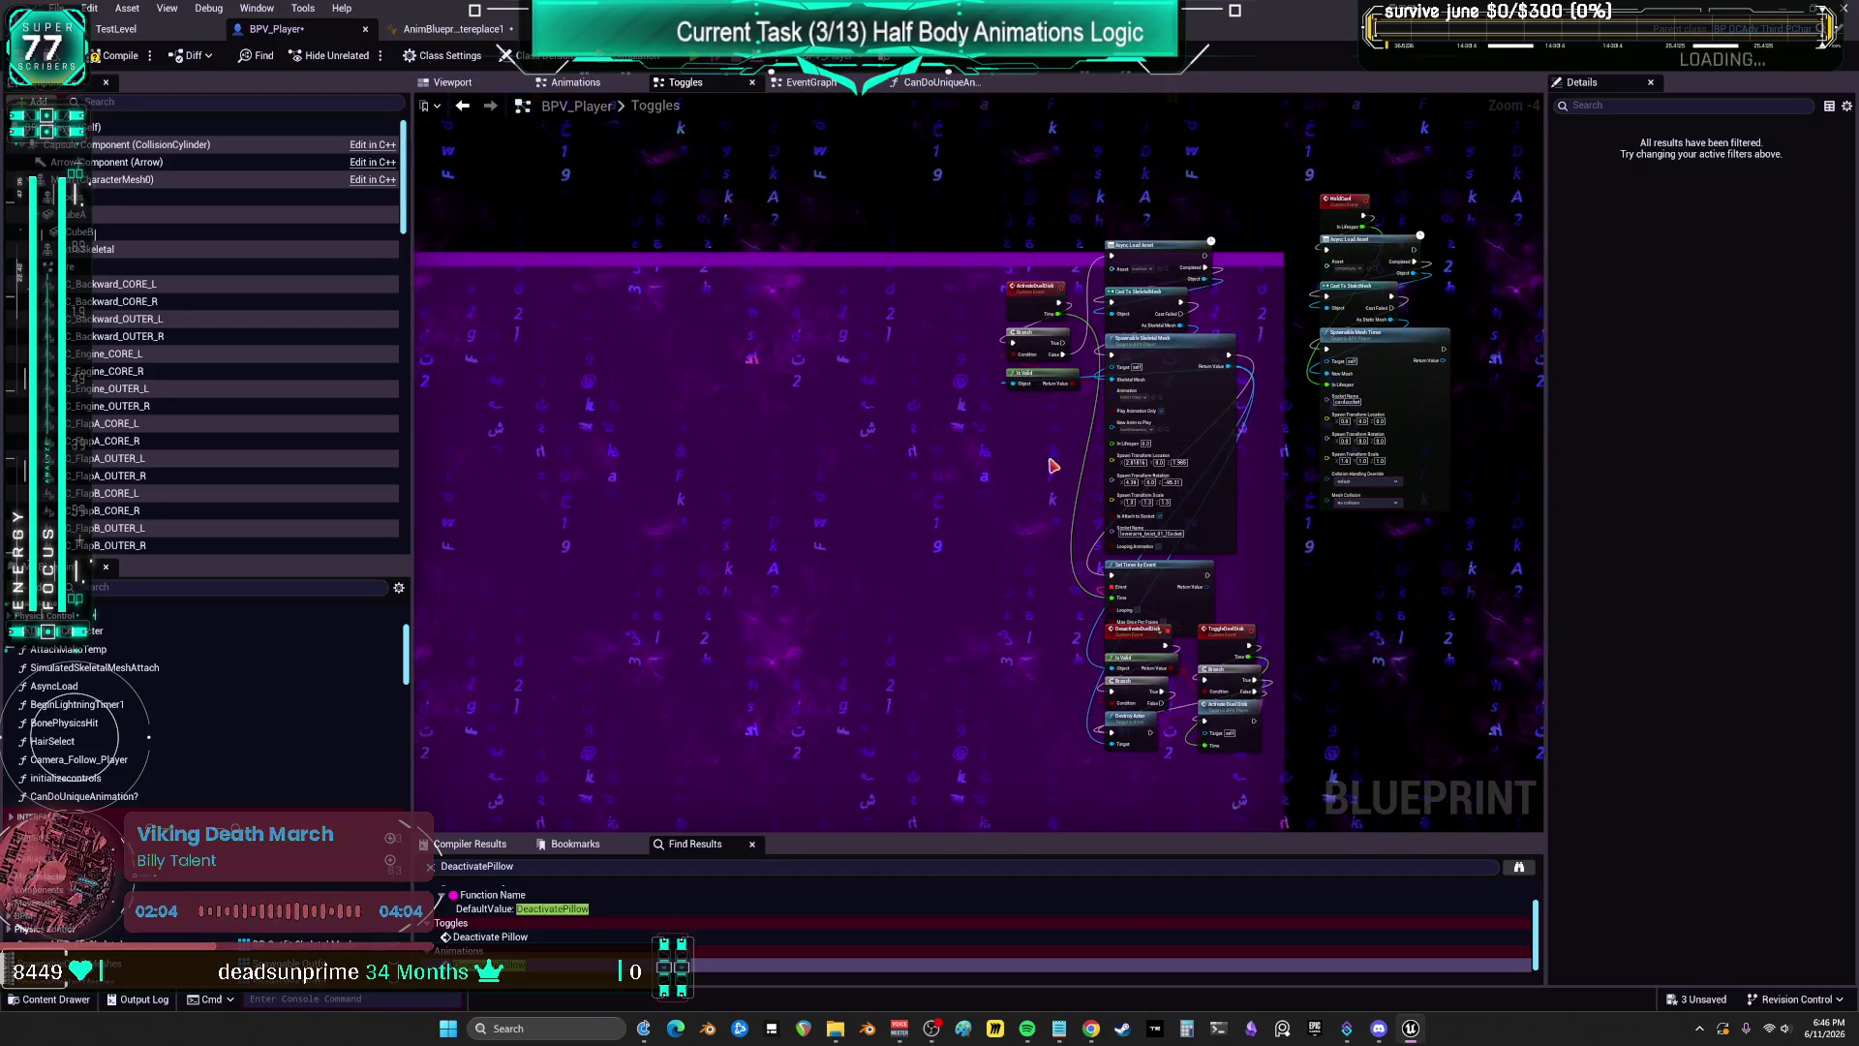
{"action": "scroll", "coordinate": [1054, 465], "scroll_direction": "up", "scroll_amount": 3}
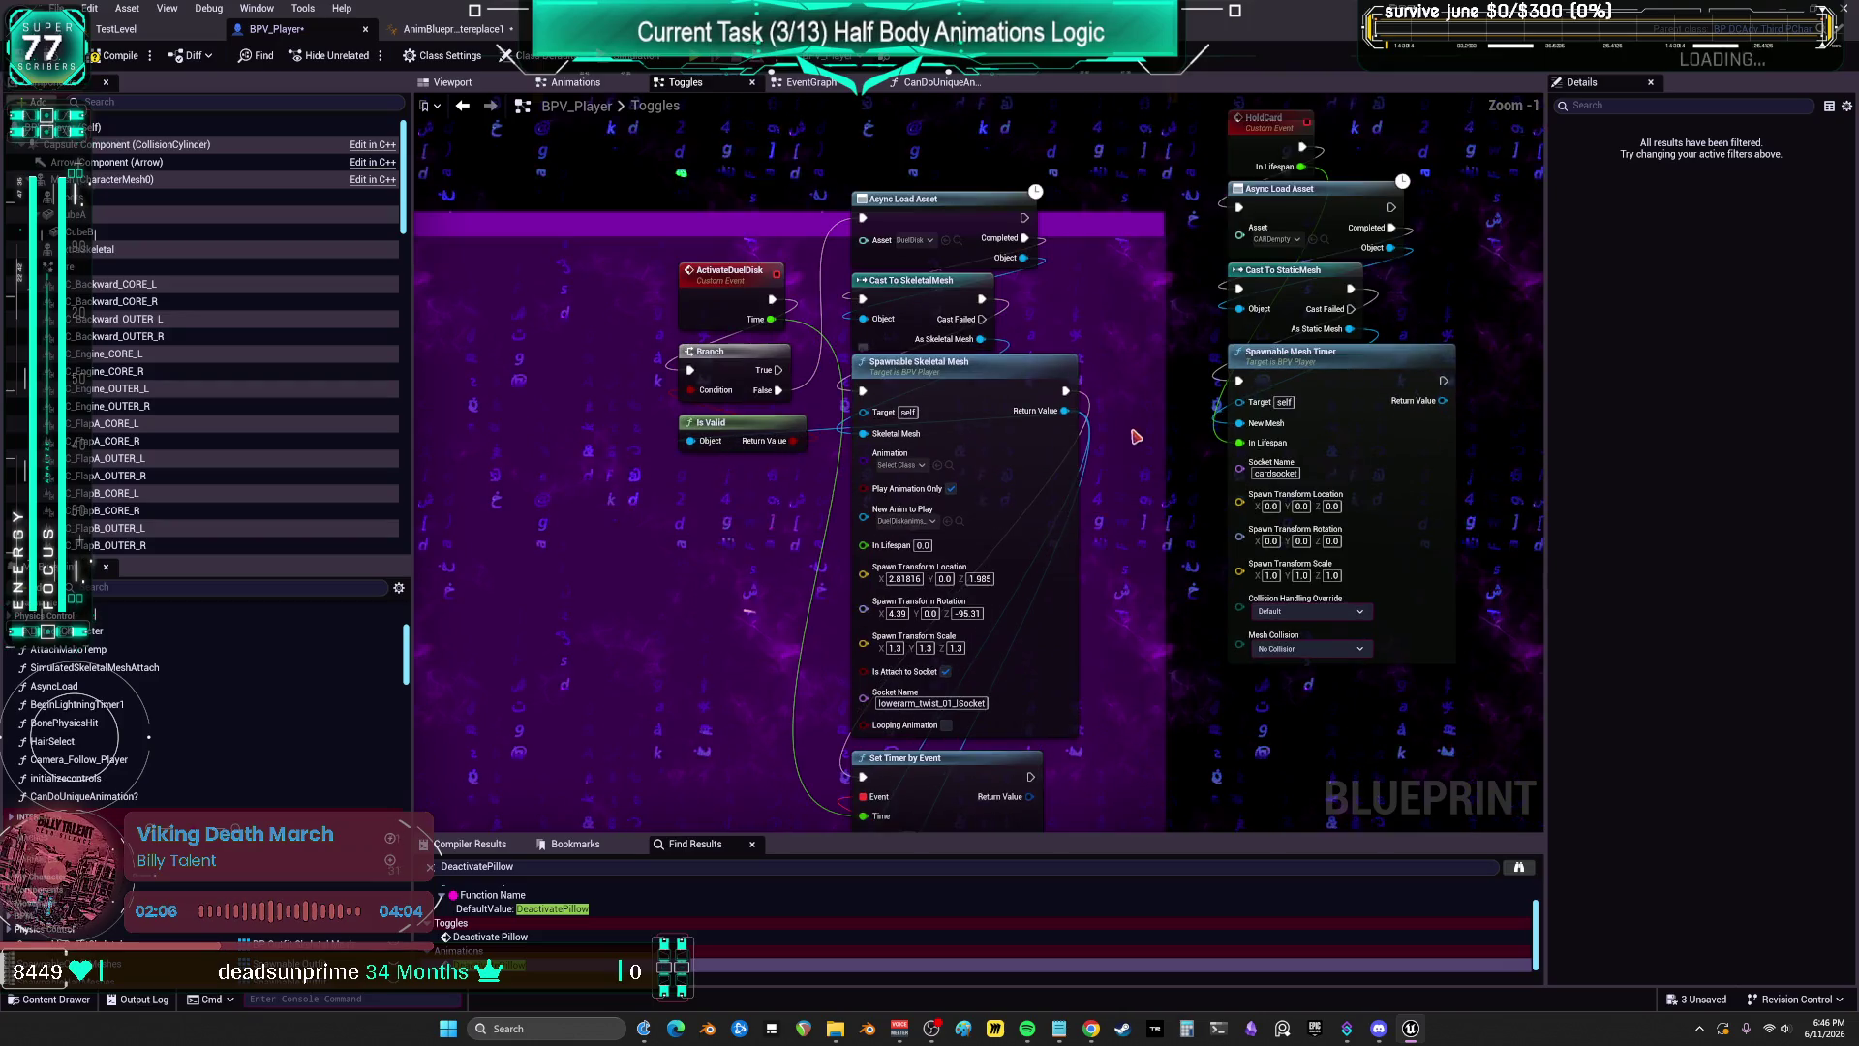
{"action": "scroll", "coordinate": [1139, 433], "scroll_direction": "down", "scroll_amount": 1}
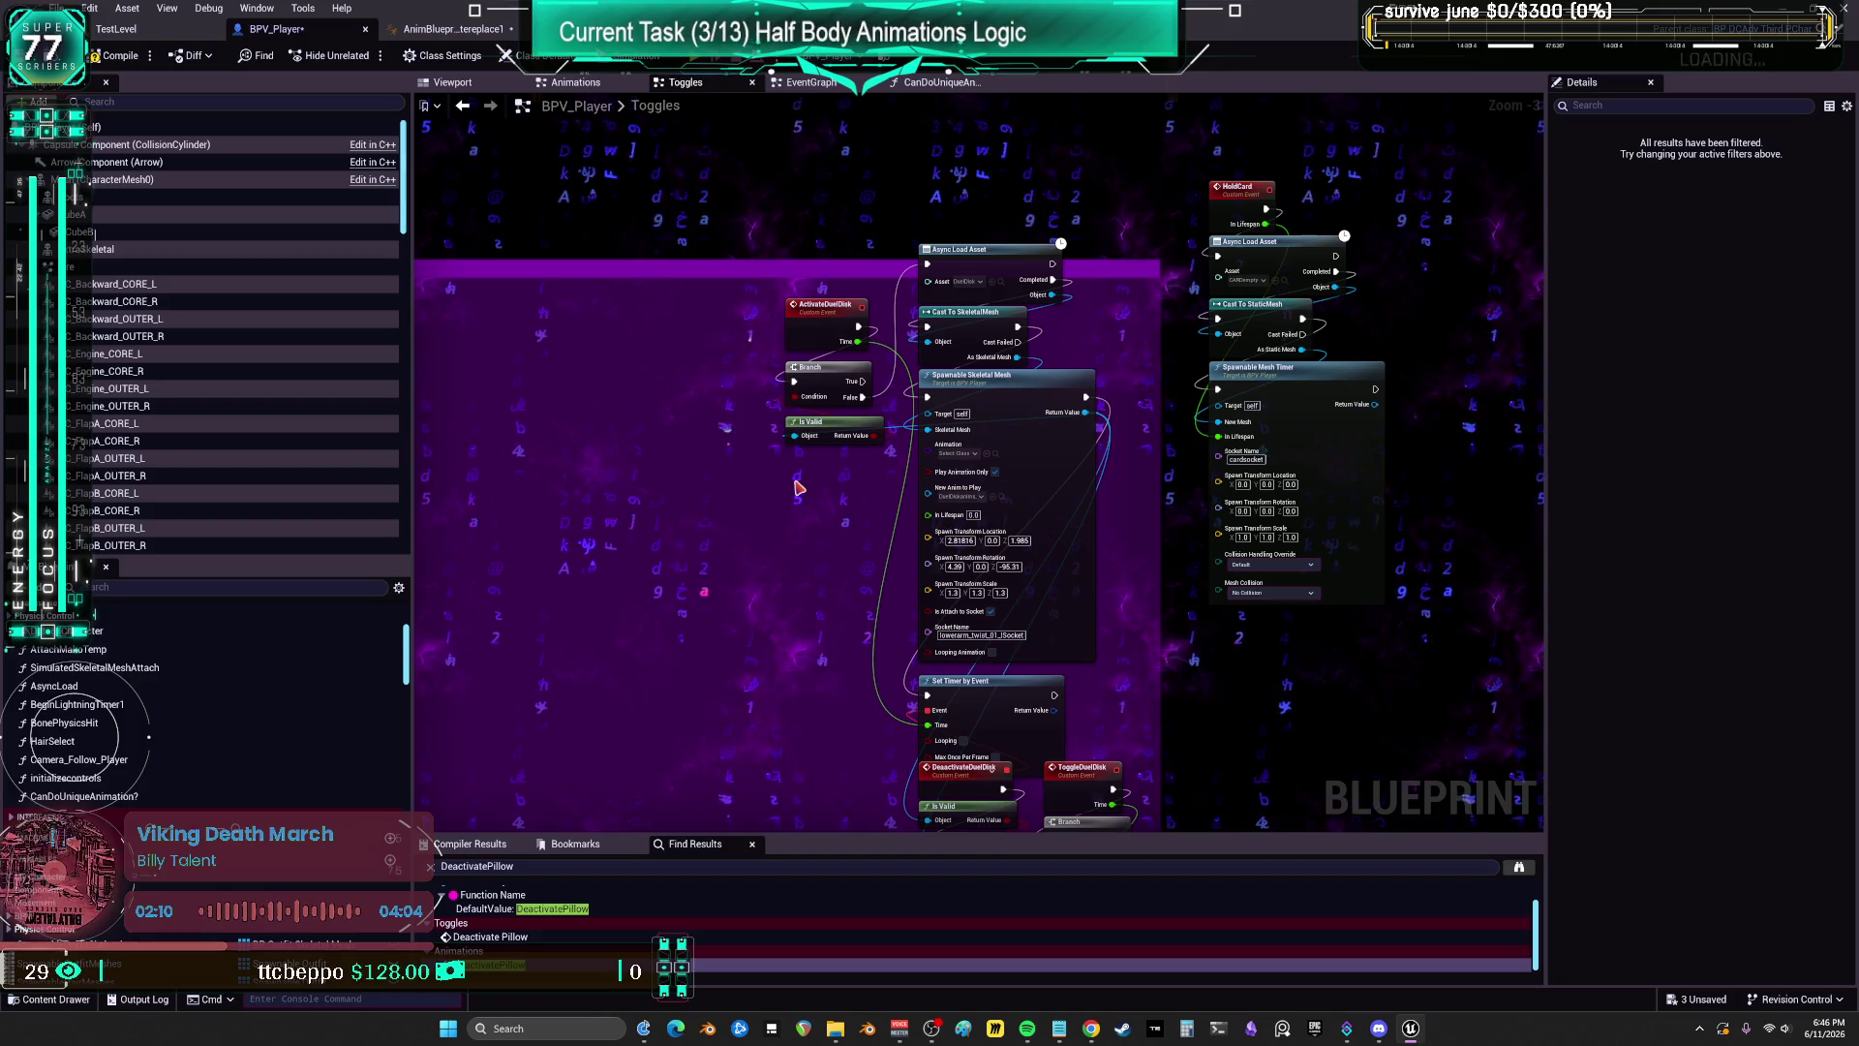
{"action": "scroll", "coordinate": [1075, 217], "scroll_direction": "down", "scroll_amount": 1}
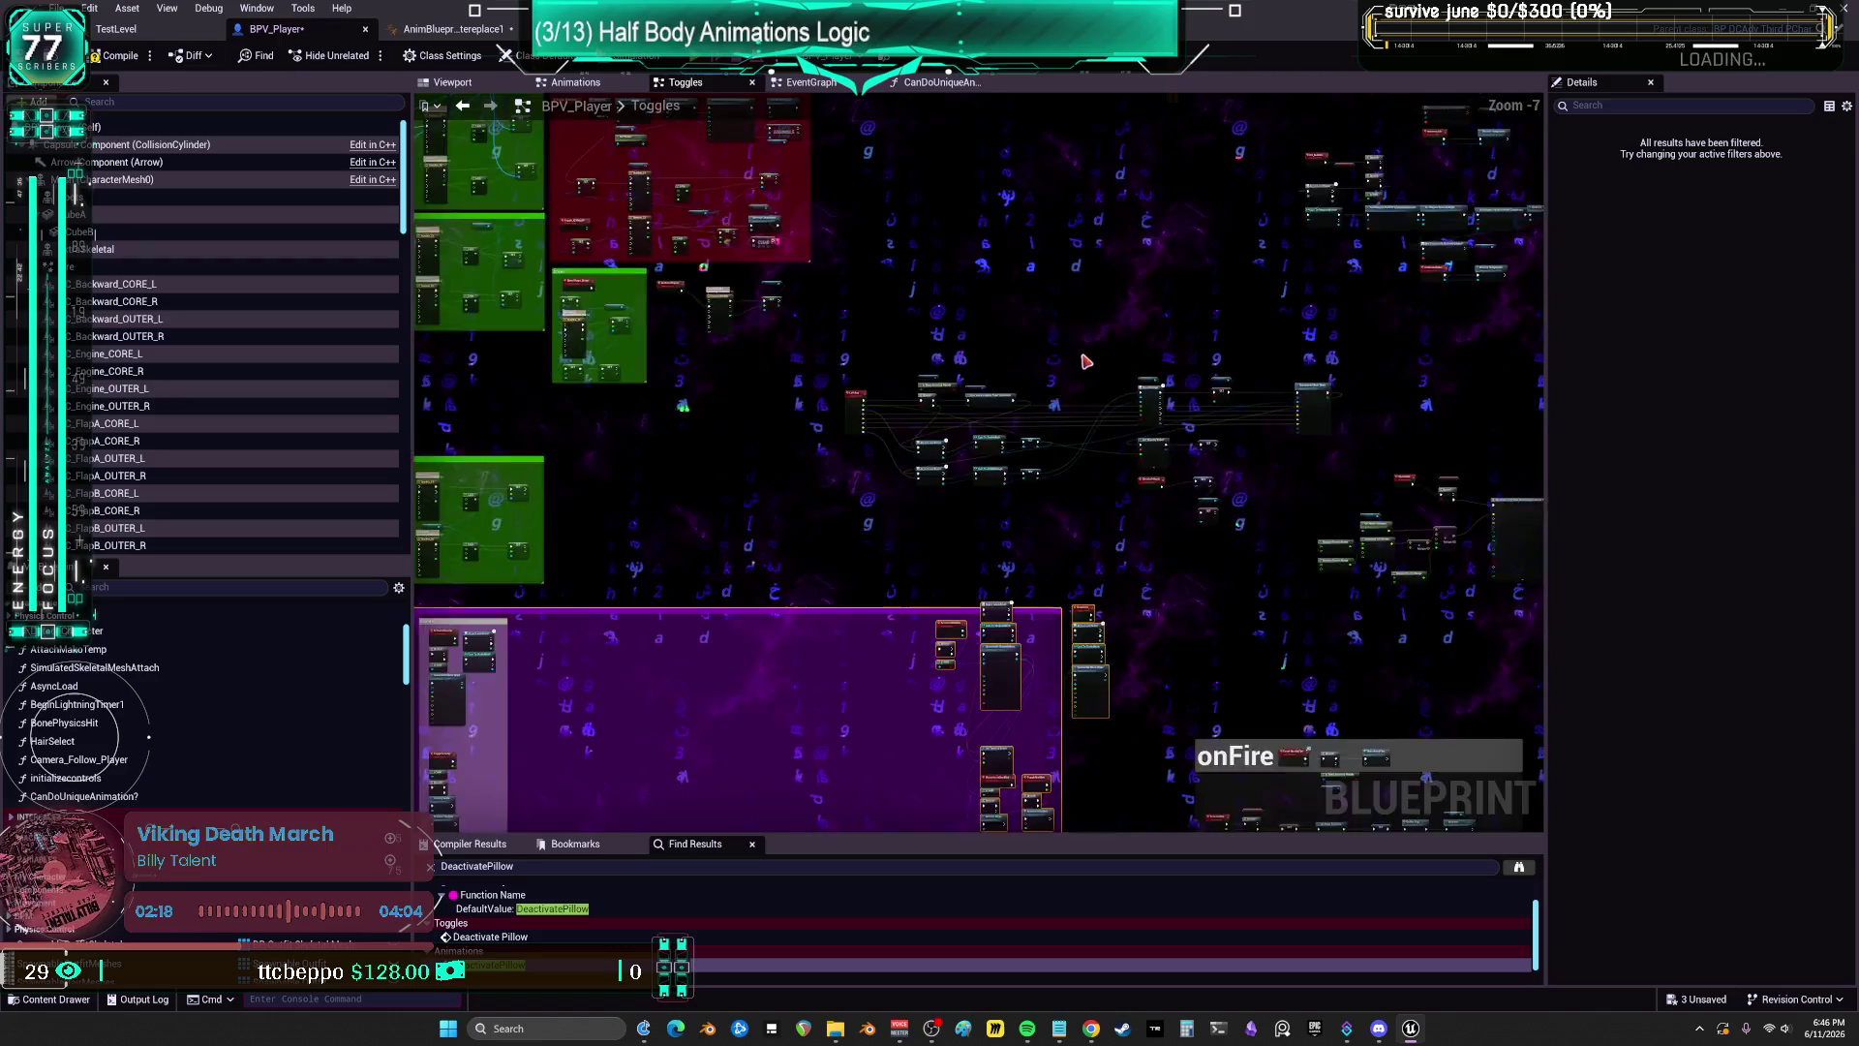
{"action": "scroll", "coordinate": [935, 341], "scroll_direction": "up", "scroll_amount": 1}
{"action": "scroll", "coordinate": [935, 341], "scroll_direction": "down", "scroll_amount": 1}
{"action": "scroll", "coordinate": [708, 542], "scroll_direction": "up", "scroll_amount": 1}
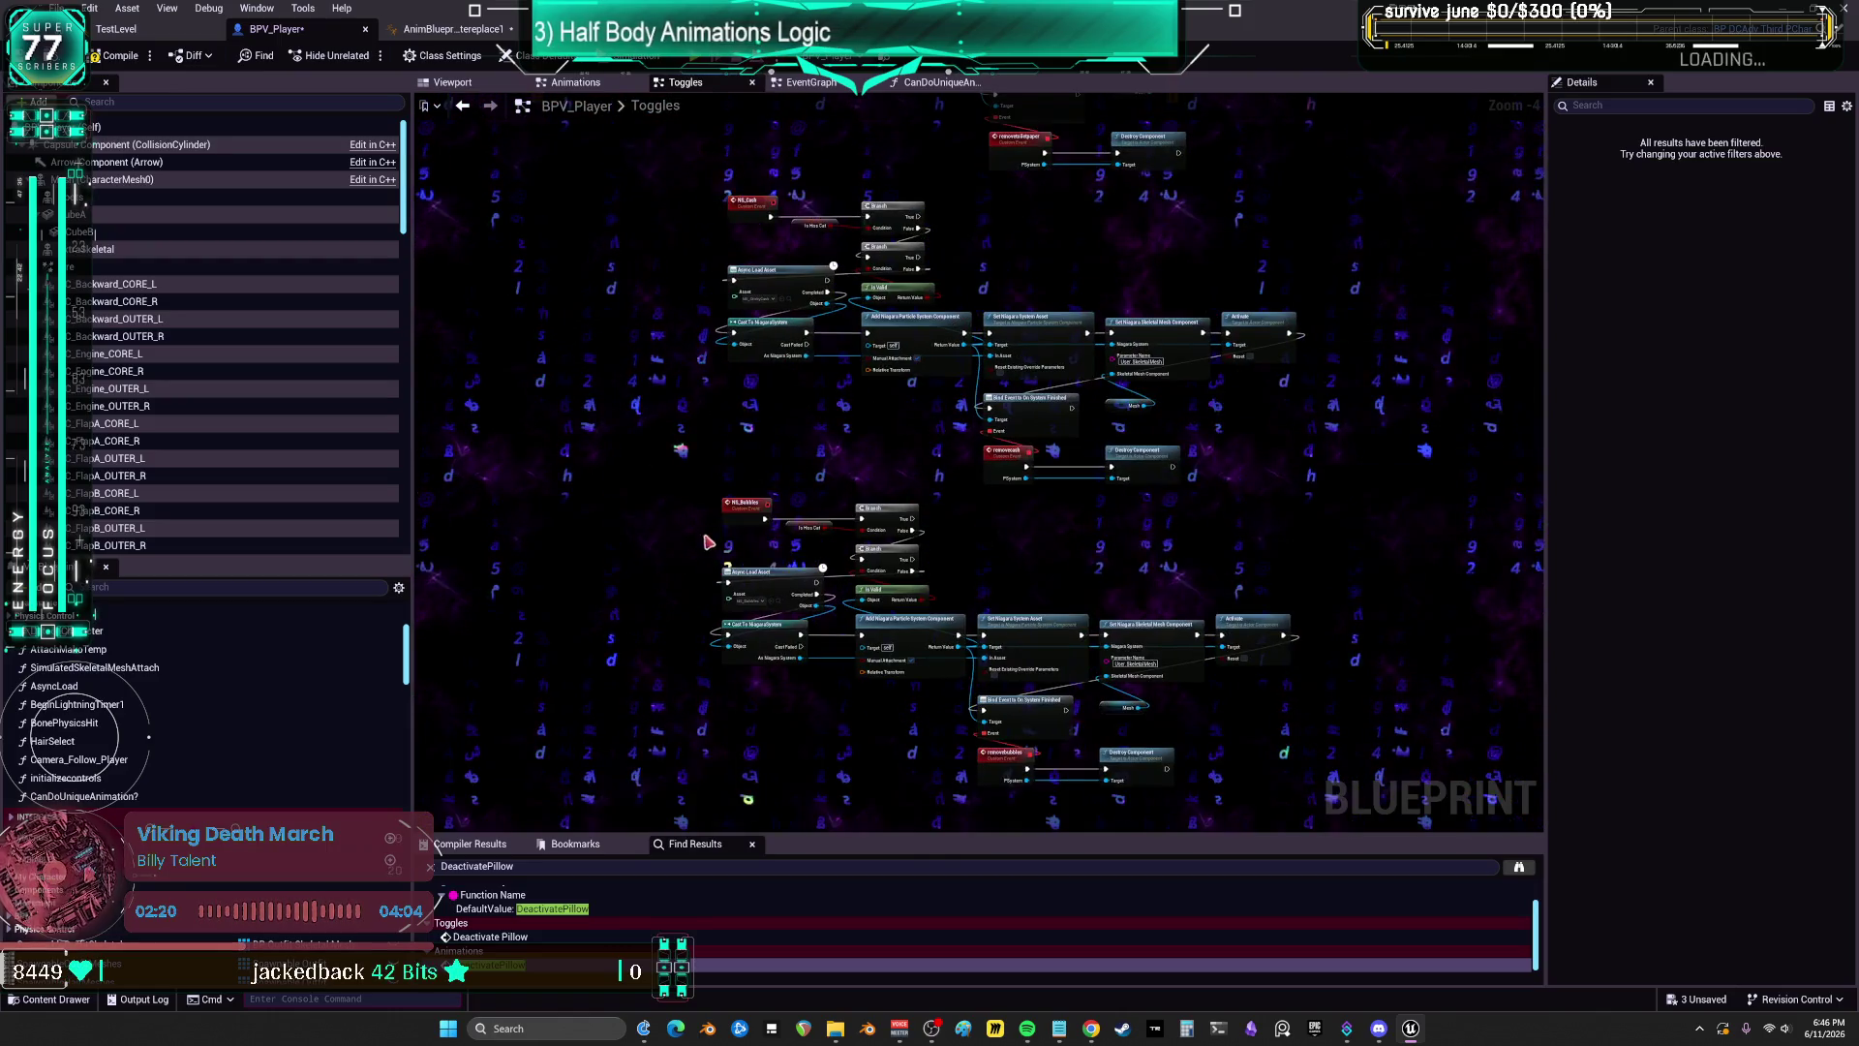
{"action": "scroll", "coordinate": [693, 481], "scroll_direction": "down", "scroll_amount": 3}
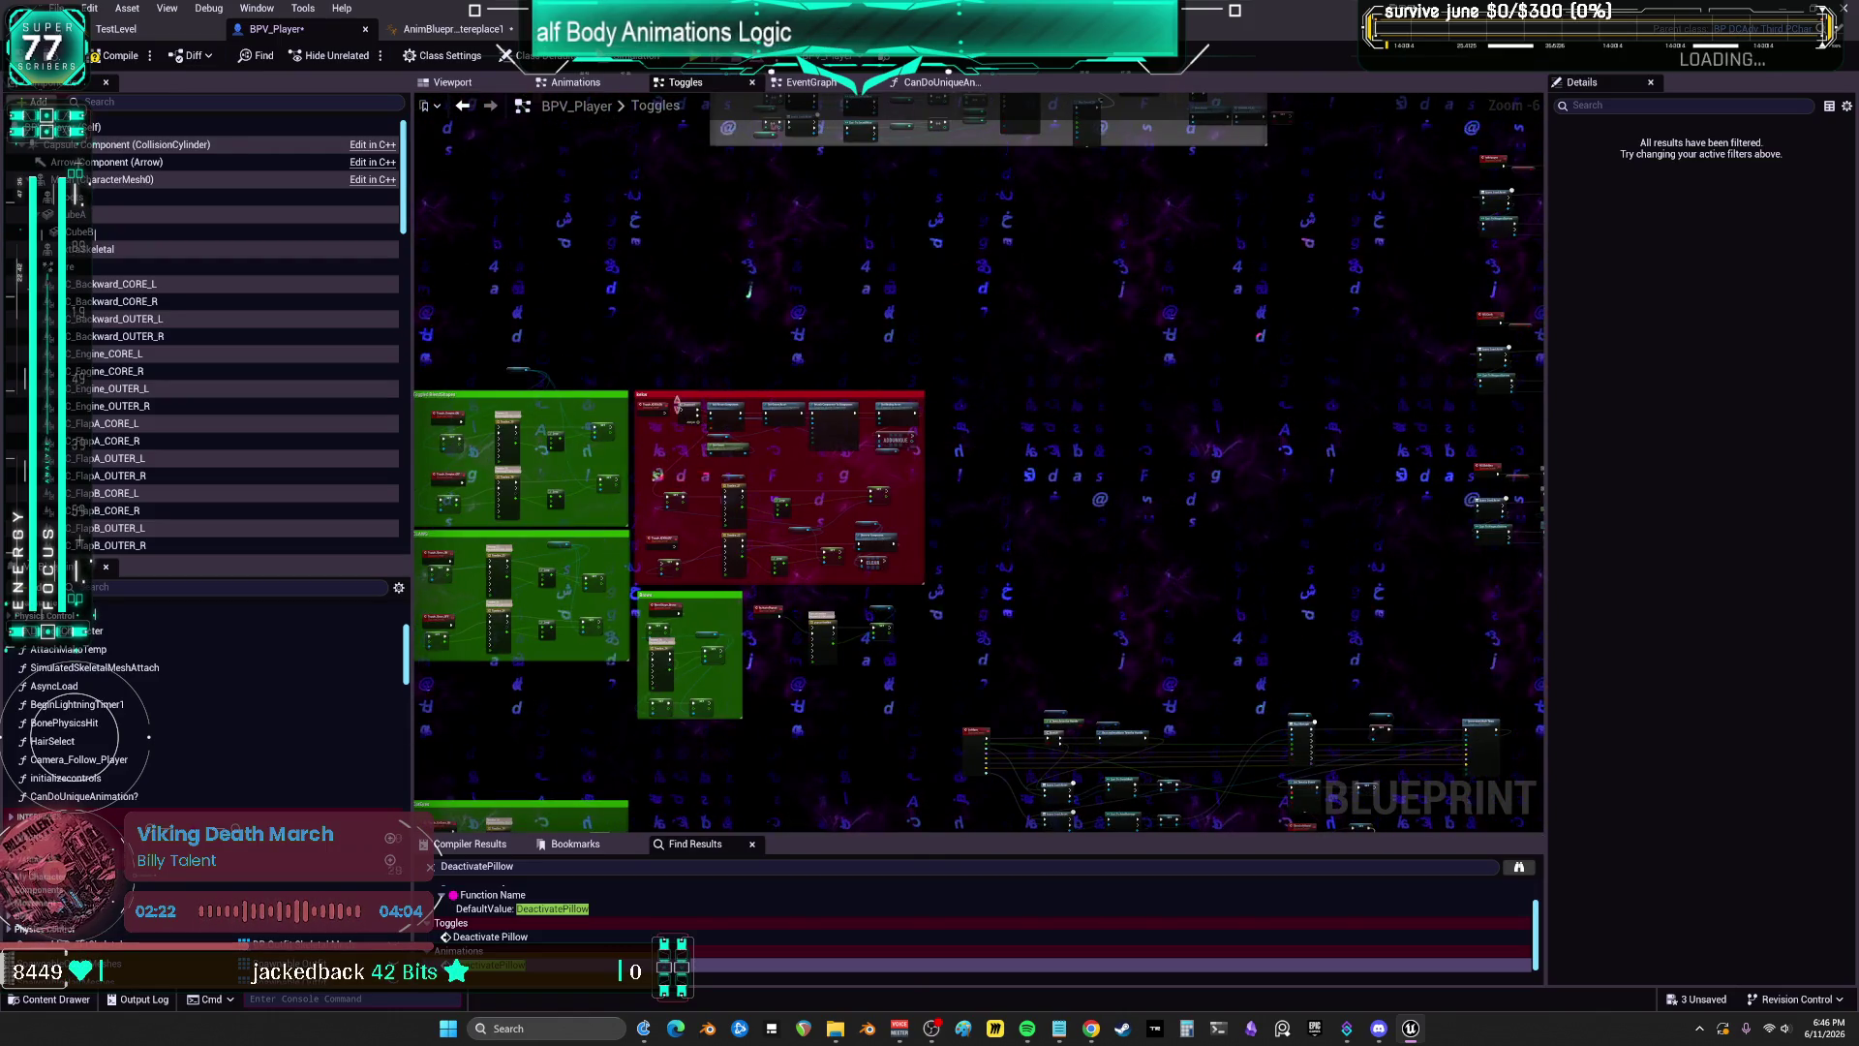
{"action": "scroll", "coordinate": [997, 537], "scroll_direction": "up", "scroll_amount": 5}
Step: Check and confirm the ActivateDuelDisk custom event's name
{"action": "left_click", "coordinate": [996, 534]}
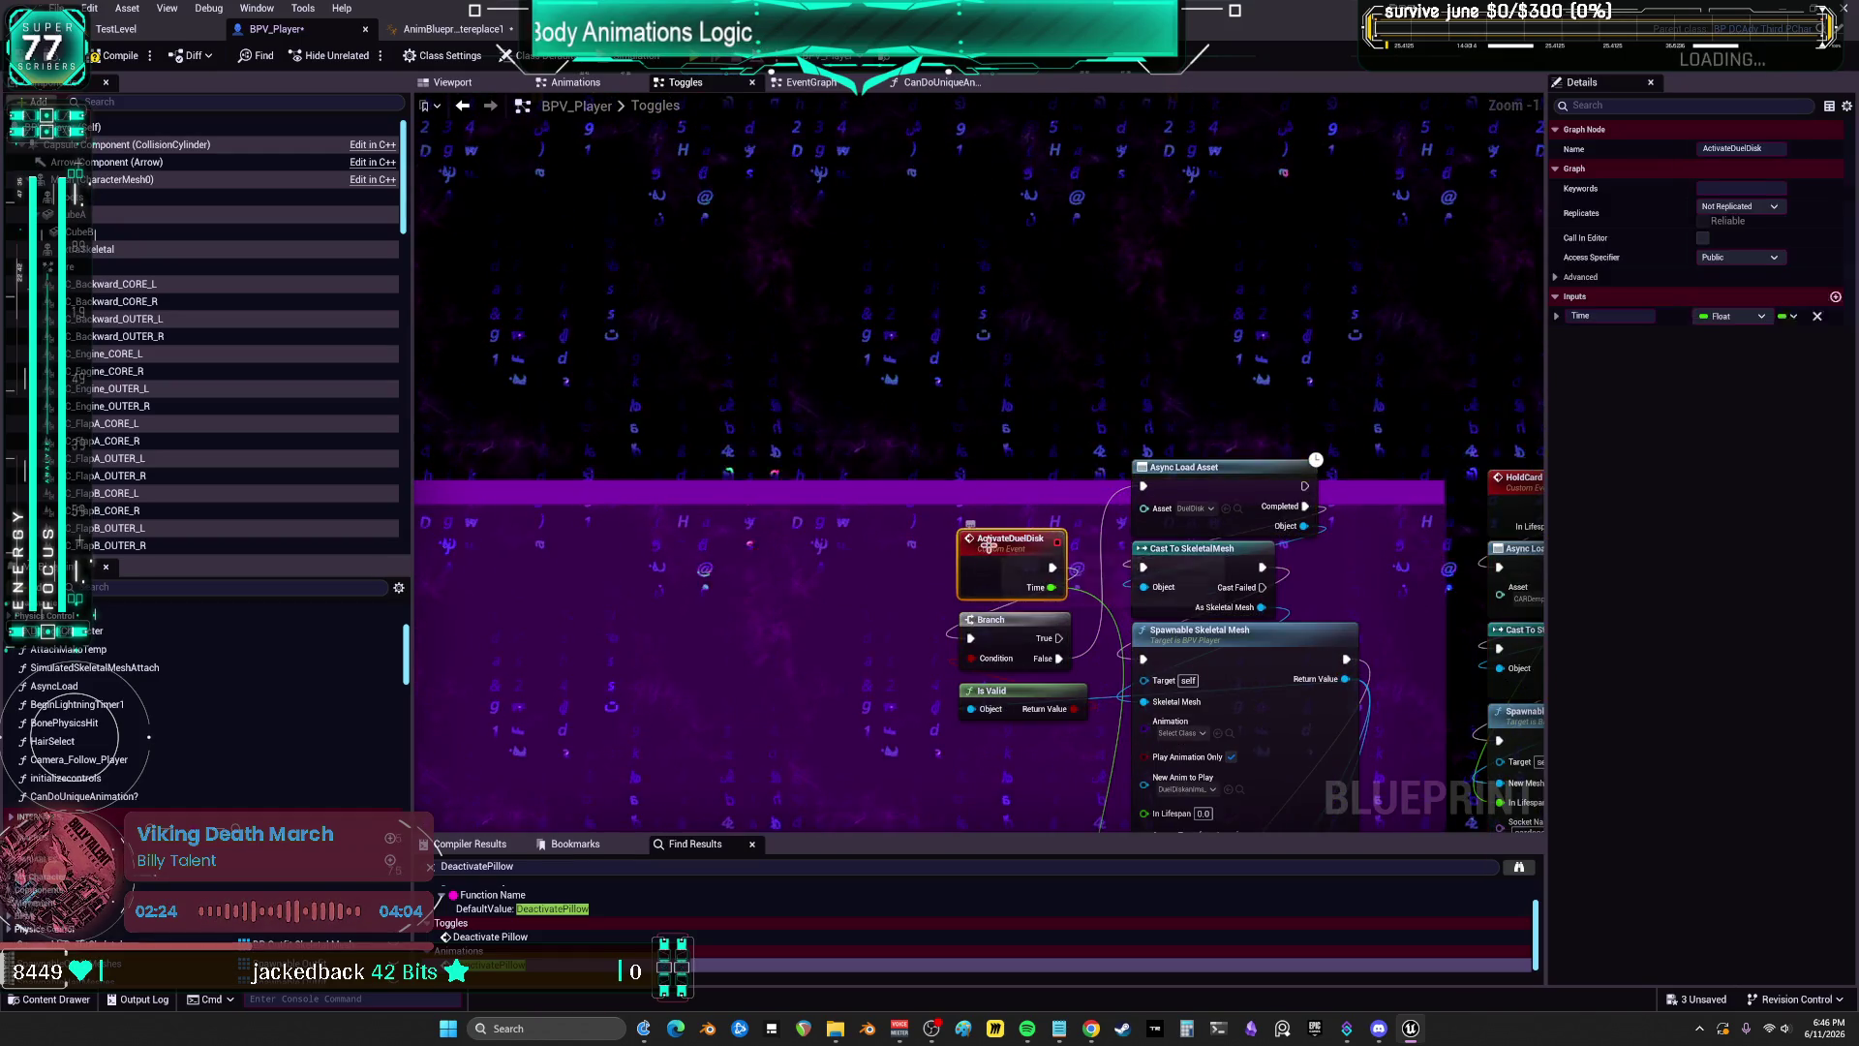
{"action": "double_click", "coordinate": [997, 533]}
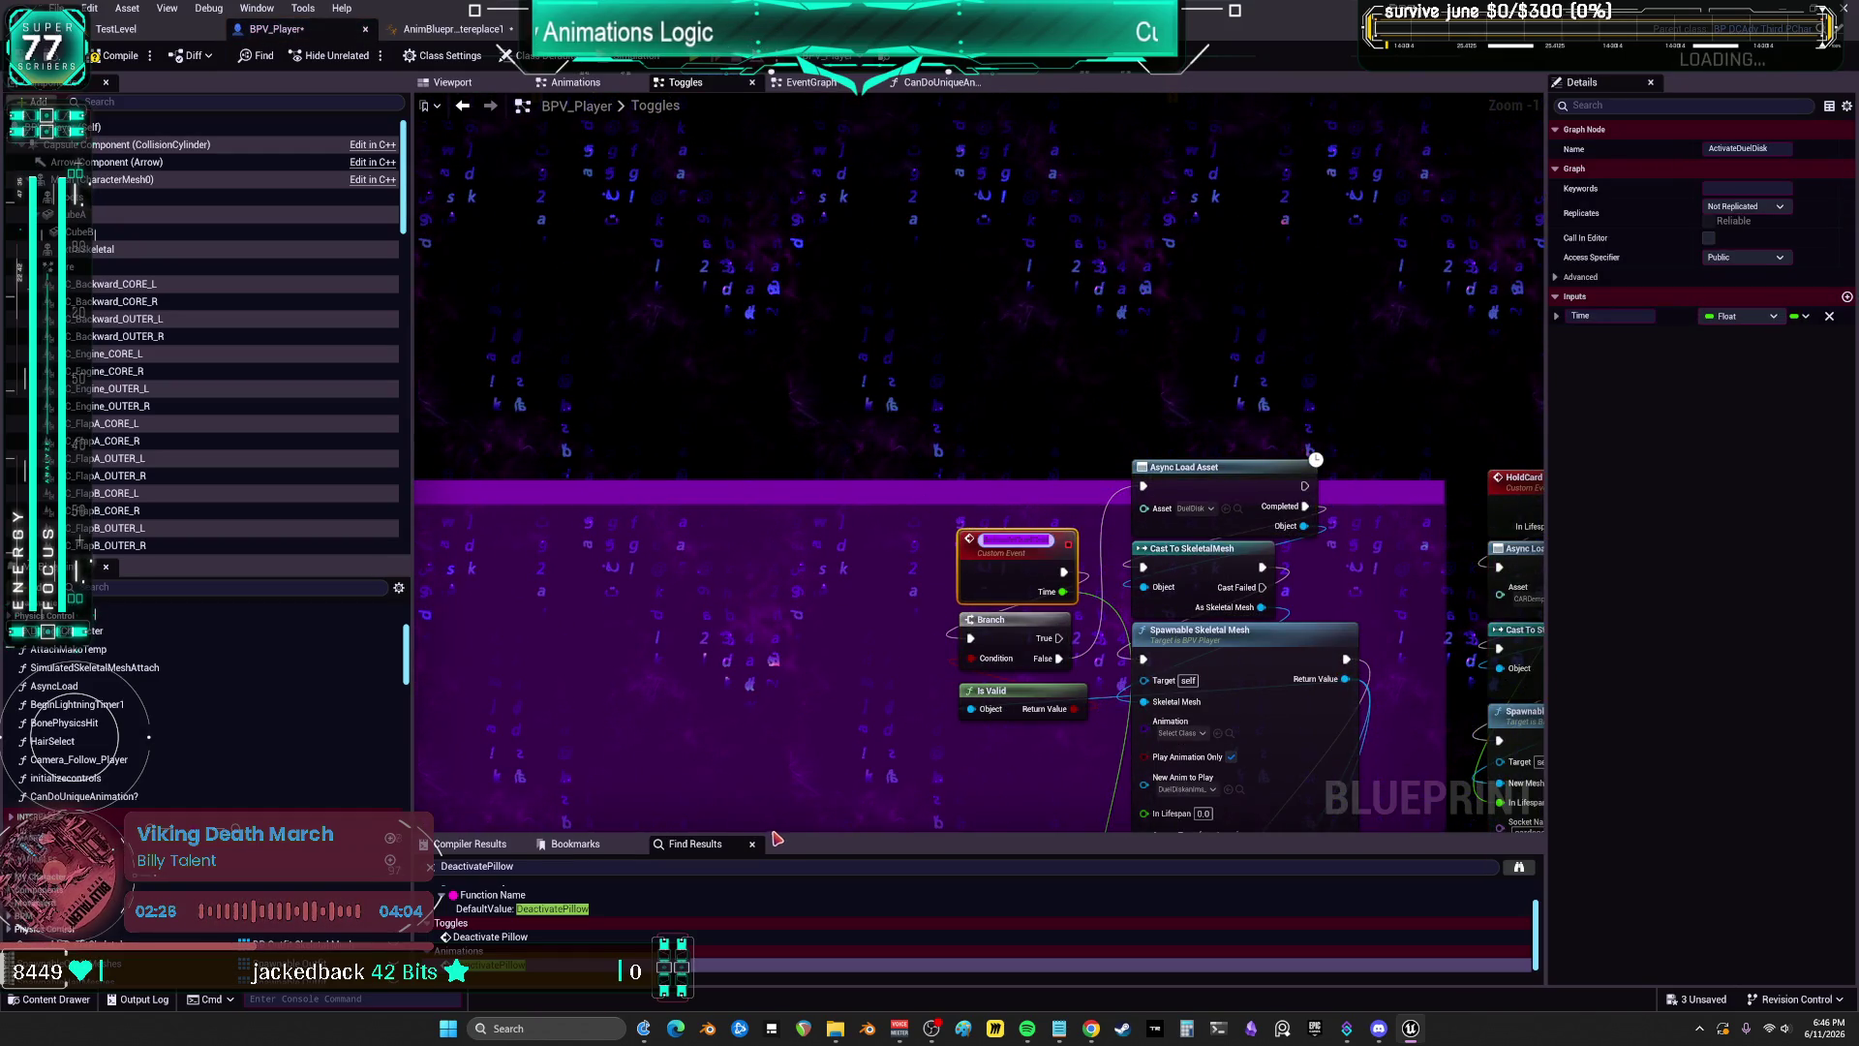
{"action": "key", "text": "Return"}
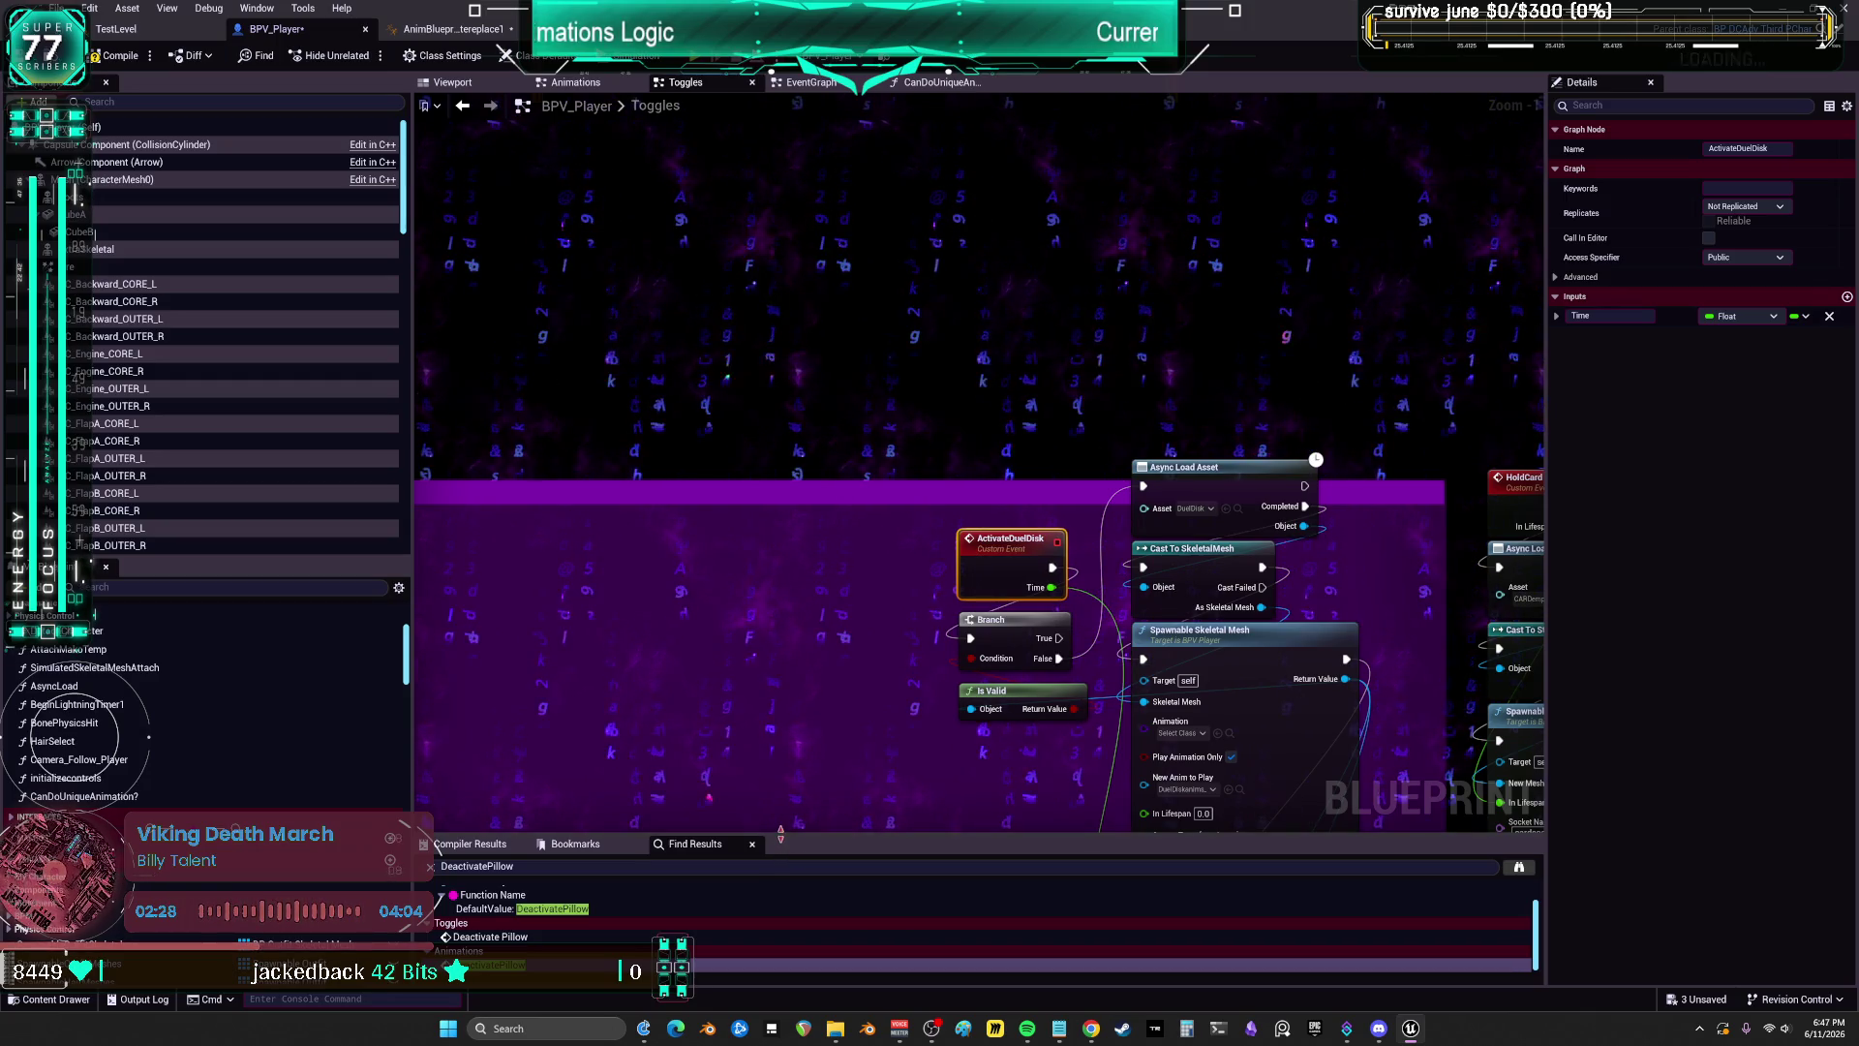
Step: Compare the Pillow and Popcorn groups, then bring up the Notepad notes on exit rules
{"action": "scroll", "coordinate": [830, 456], "scroll_direction": "down", "scroll_amount": 3}
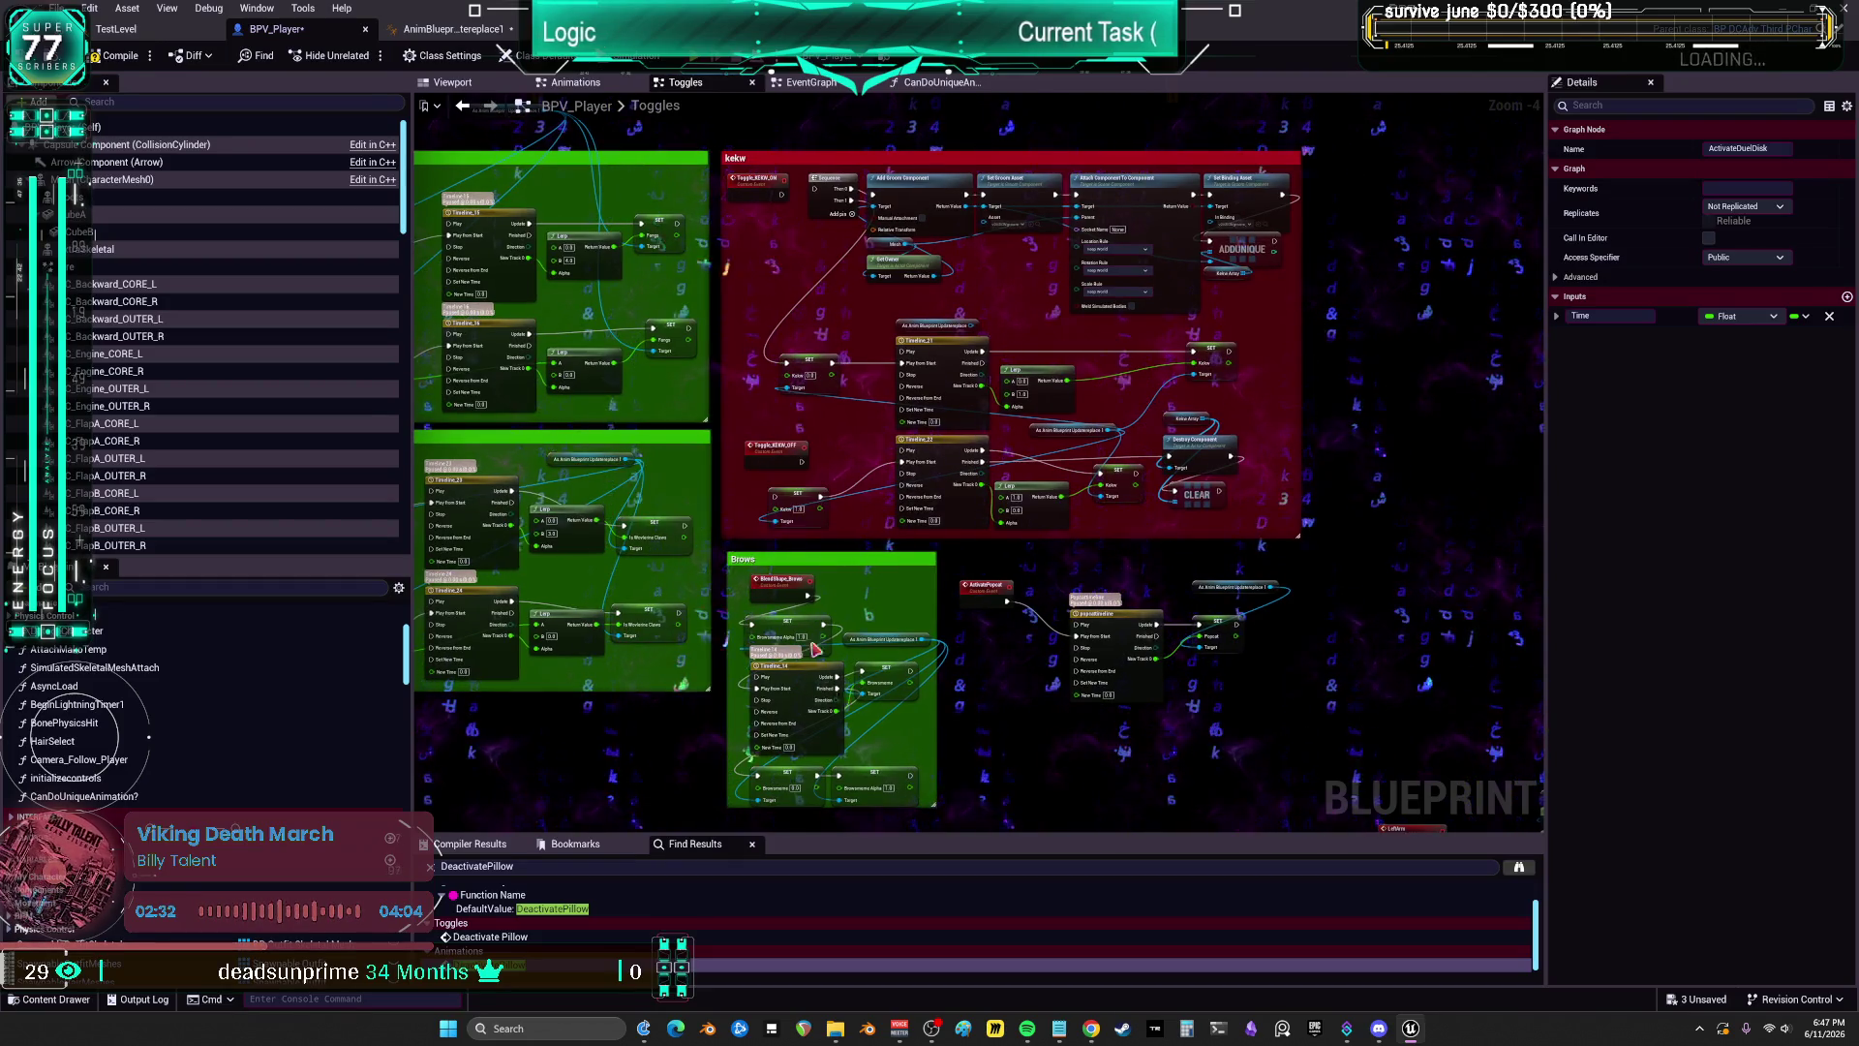
{"action": "scroll", "coordinate": [676, 710], "scroll_direction": "down", "scroll_amount": 7}
{"action": "scroll", "coordinate": [713, 629], "scroll_direction": "up", "scroll_amount": 7}
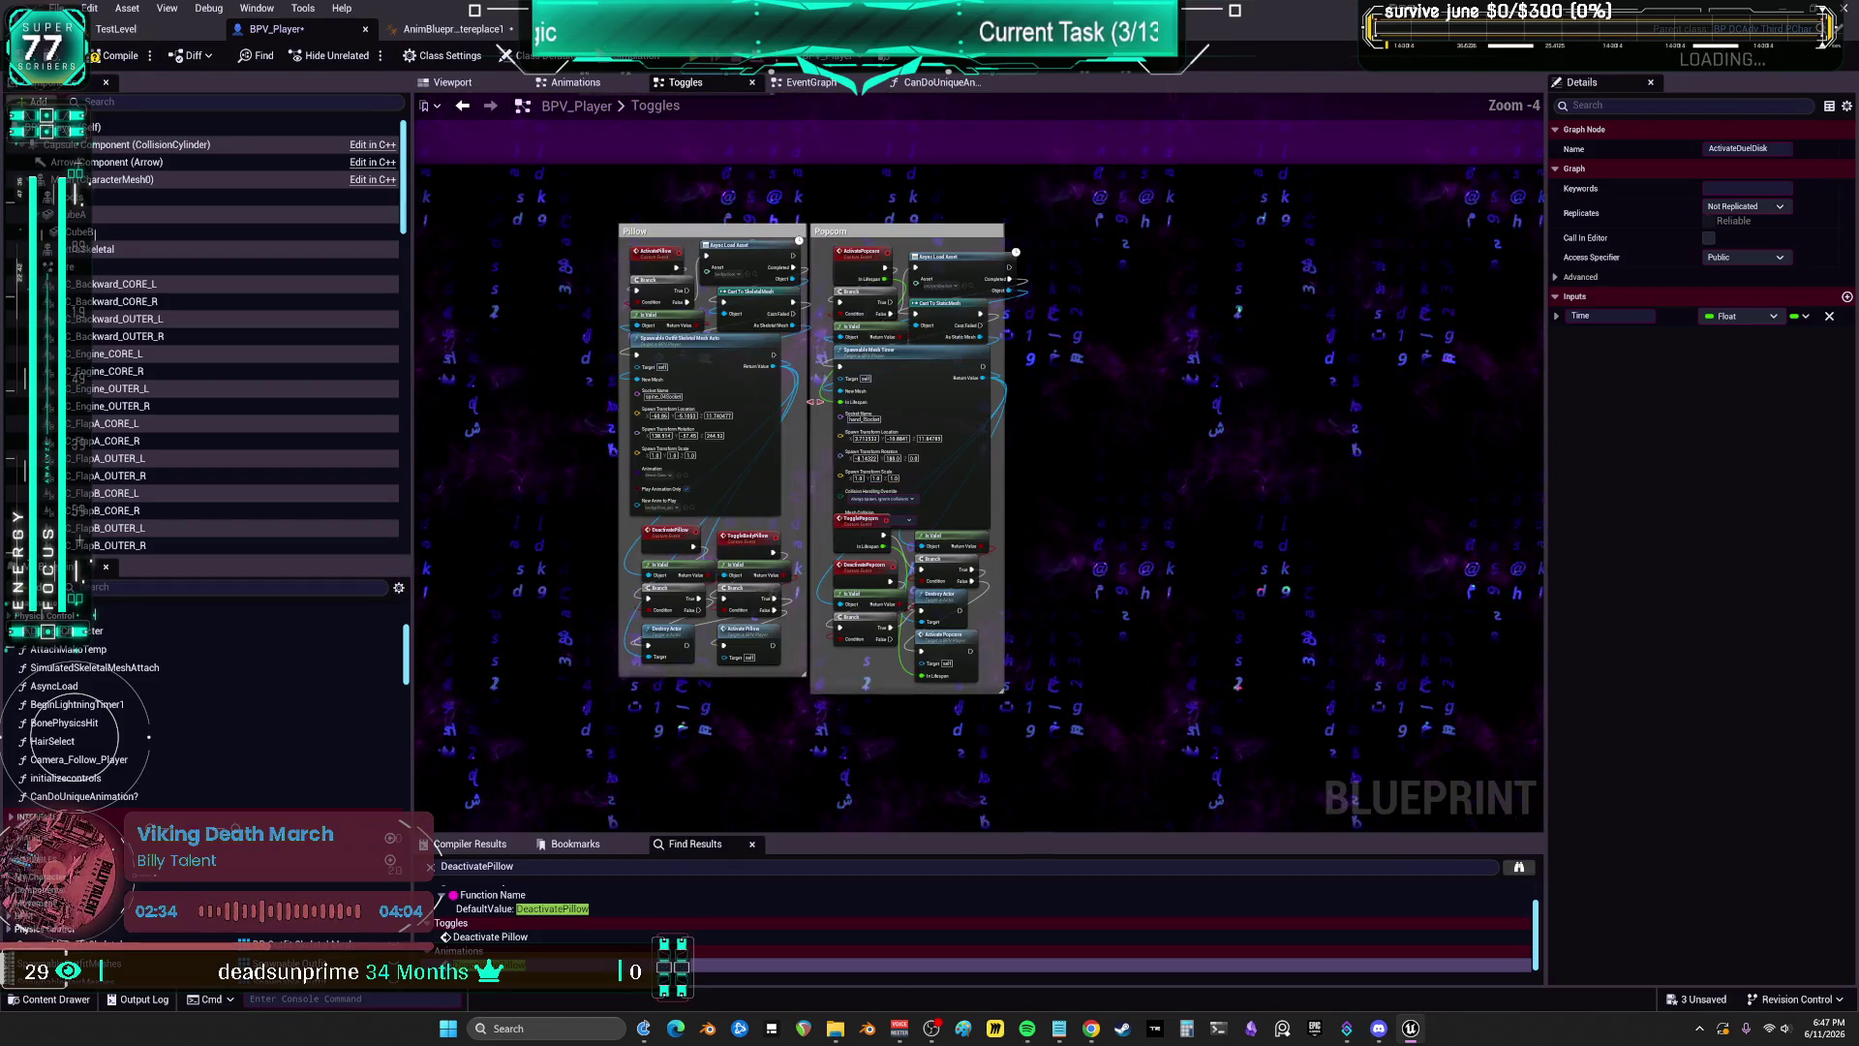
{"action": "scroll", "coordinate": [816, 401], "scroll_direction": "up", "scroll_amount": 1}
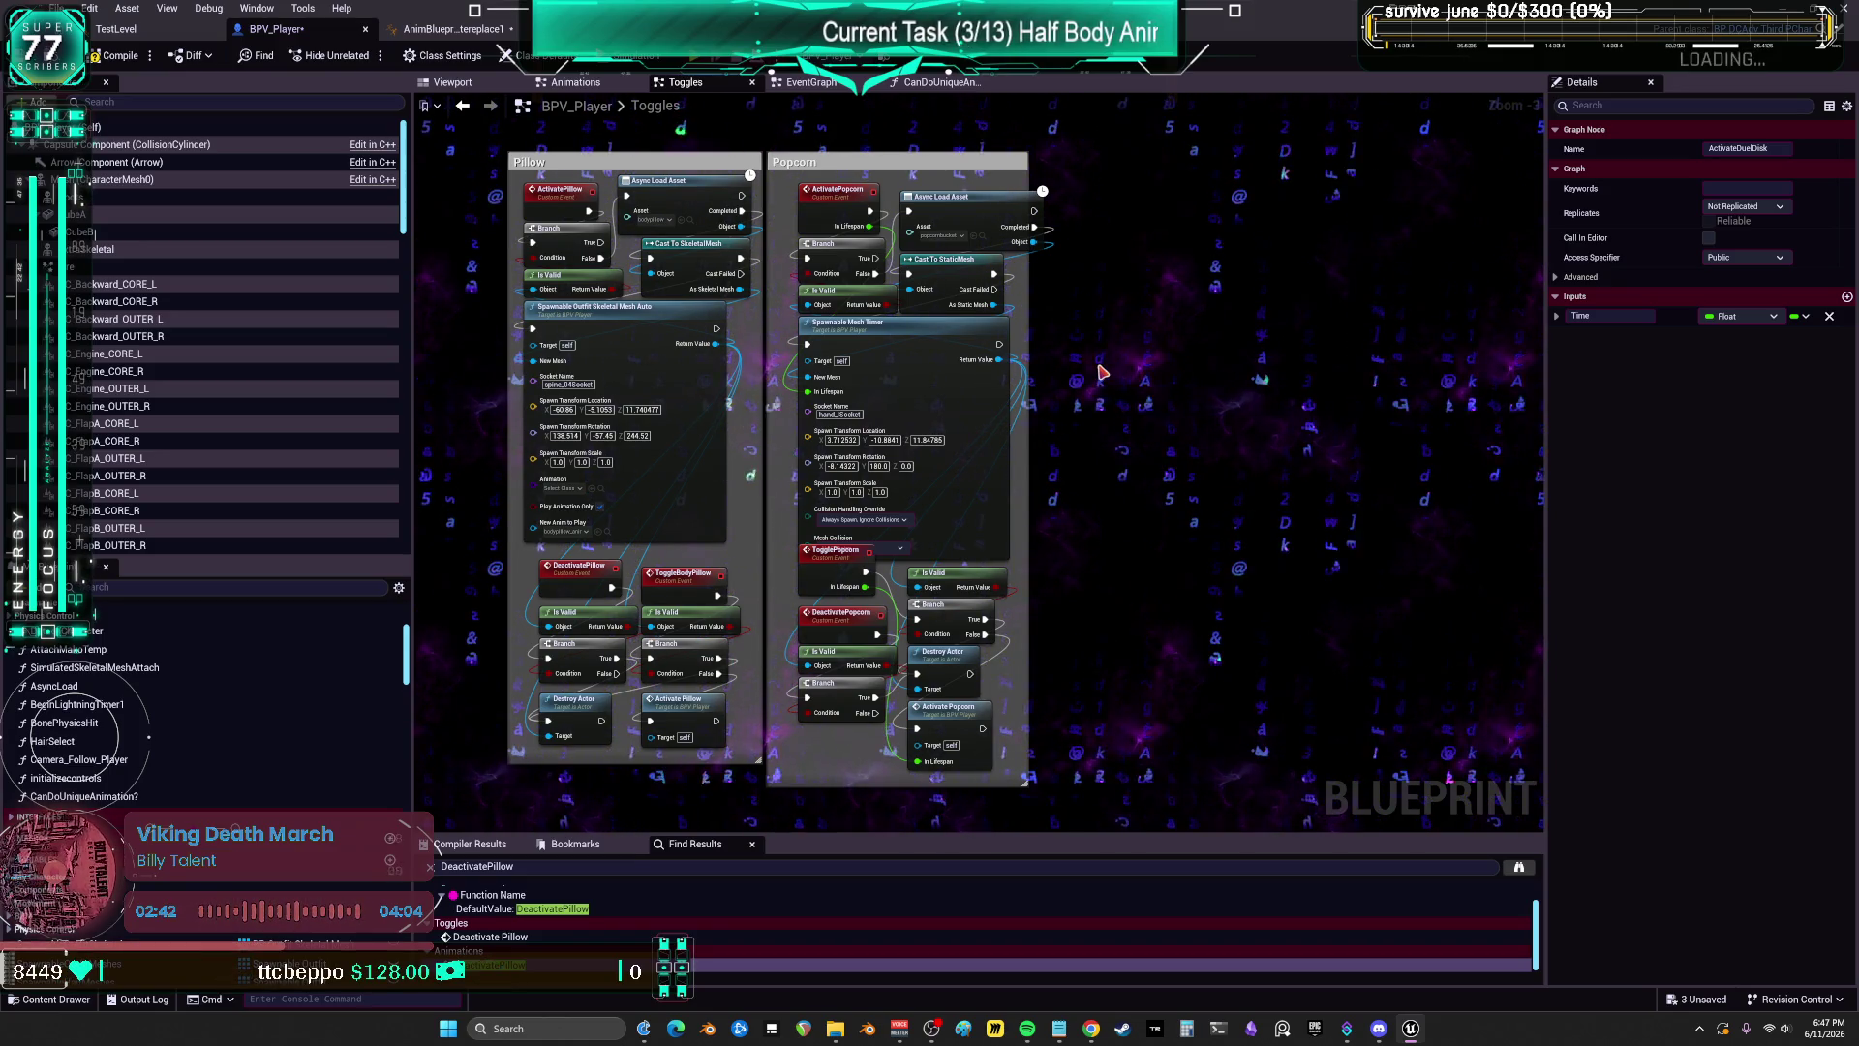
{"action": "left_click", "coordinate": [1058, 1029]}
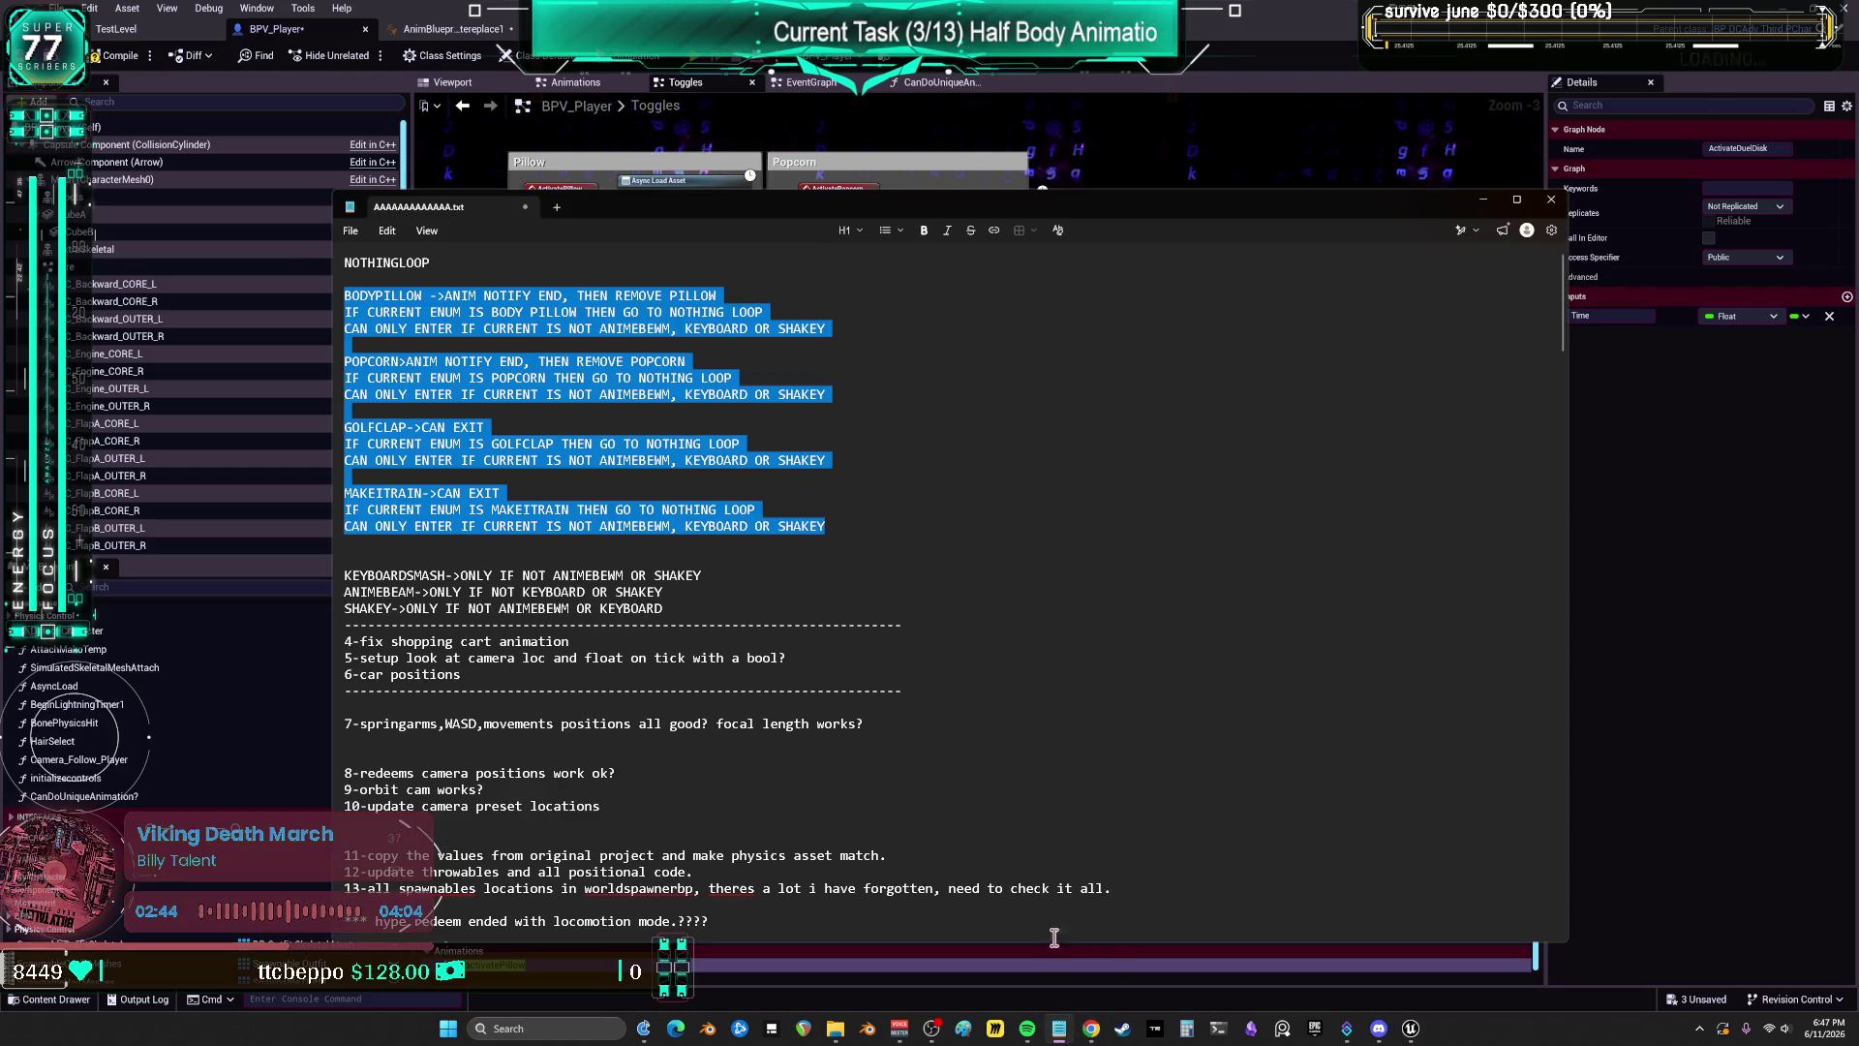
Step: Return to the blueprint and change the Find Results search from 'makeit' to 'rain'
{"action": "left_click", "coordinate": [1170, 137]}
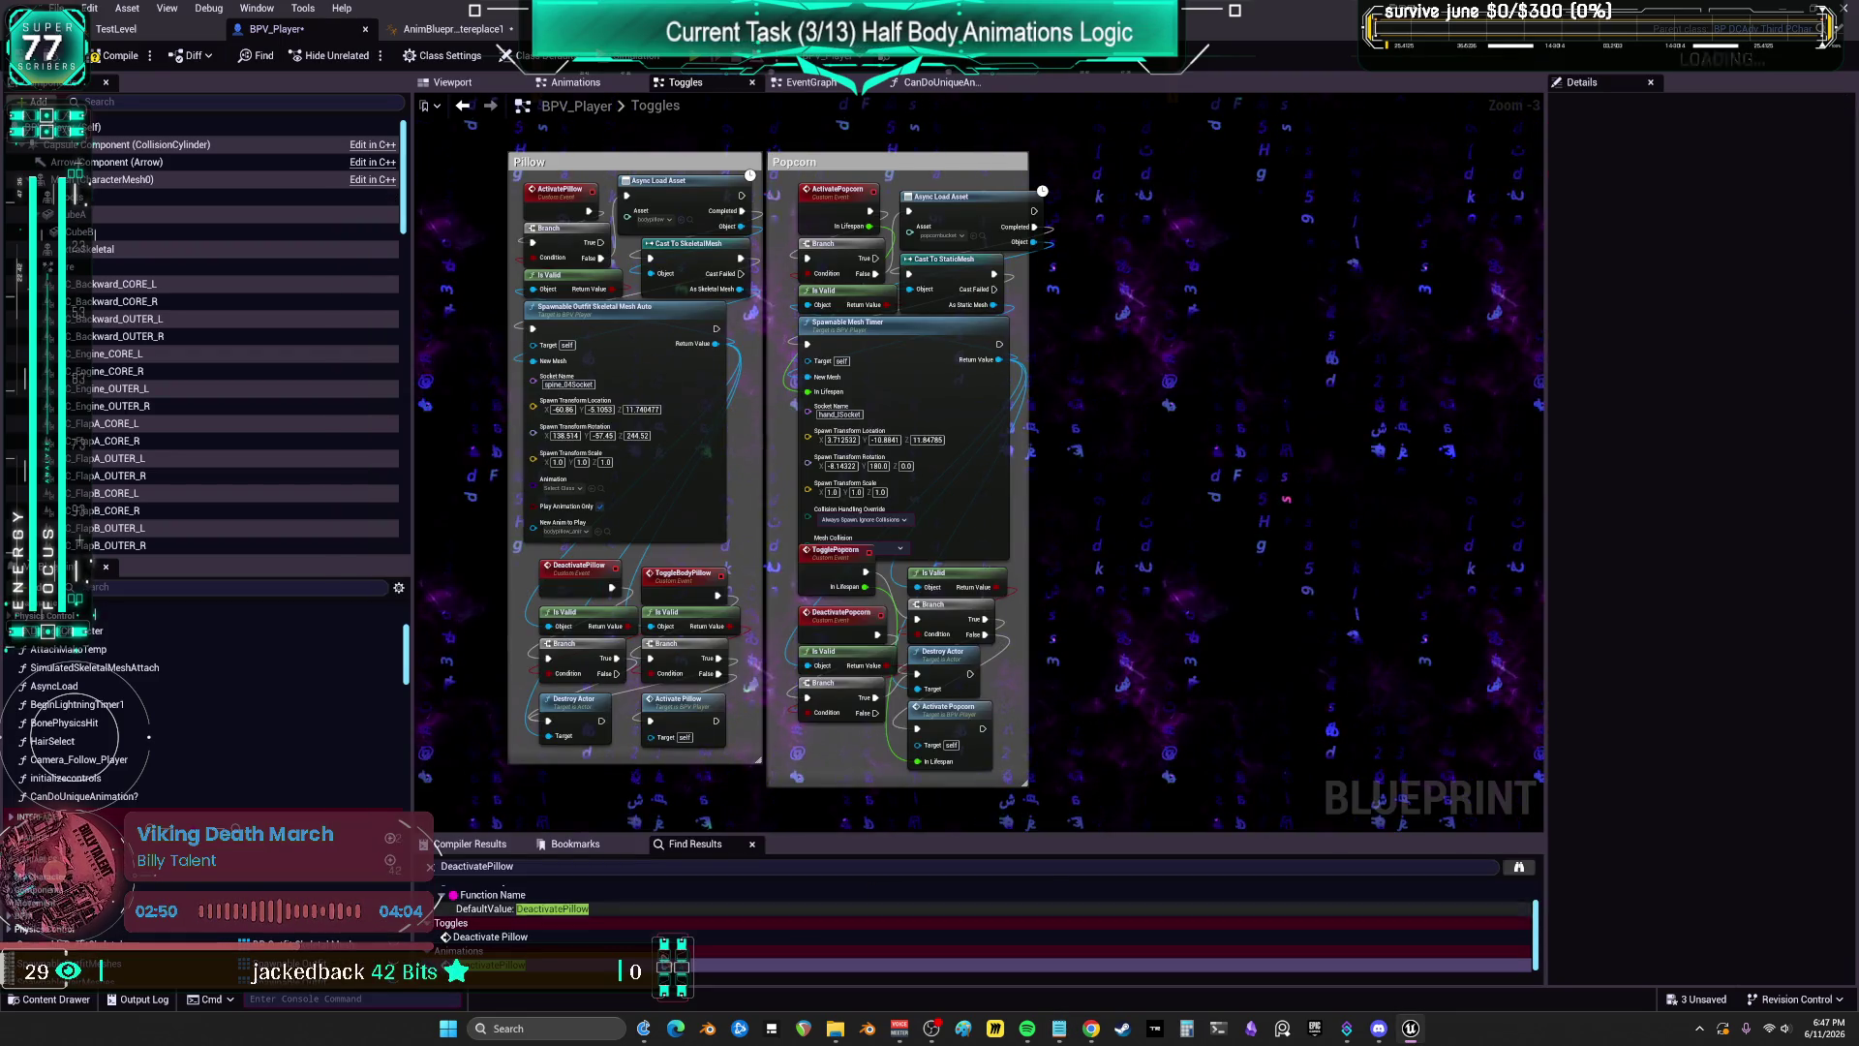
{"action": "type", "text": "makeit"}
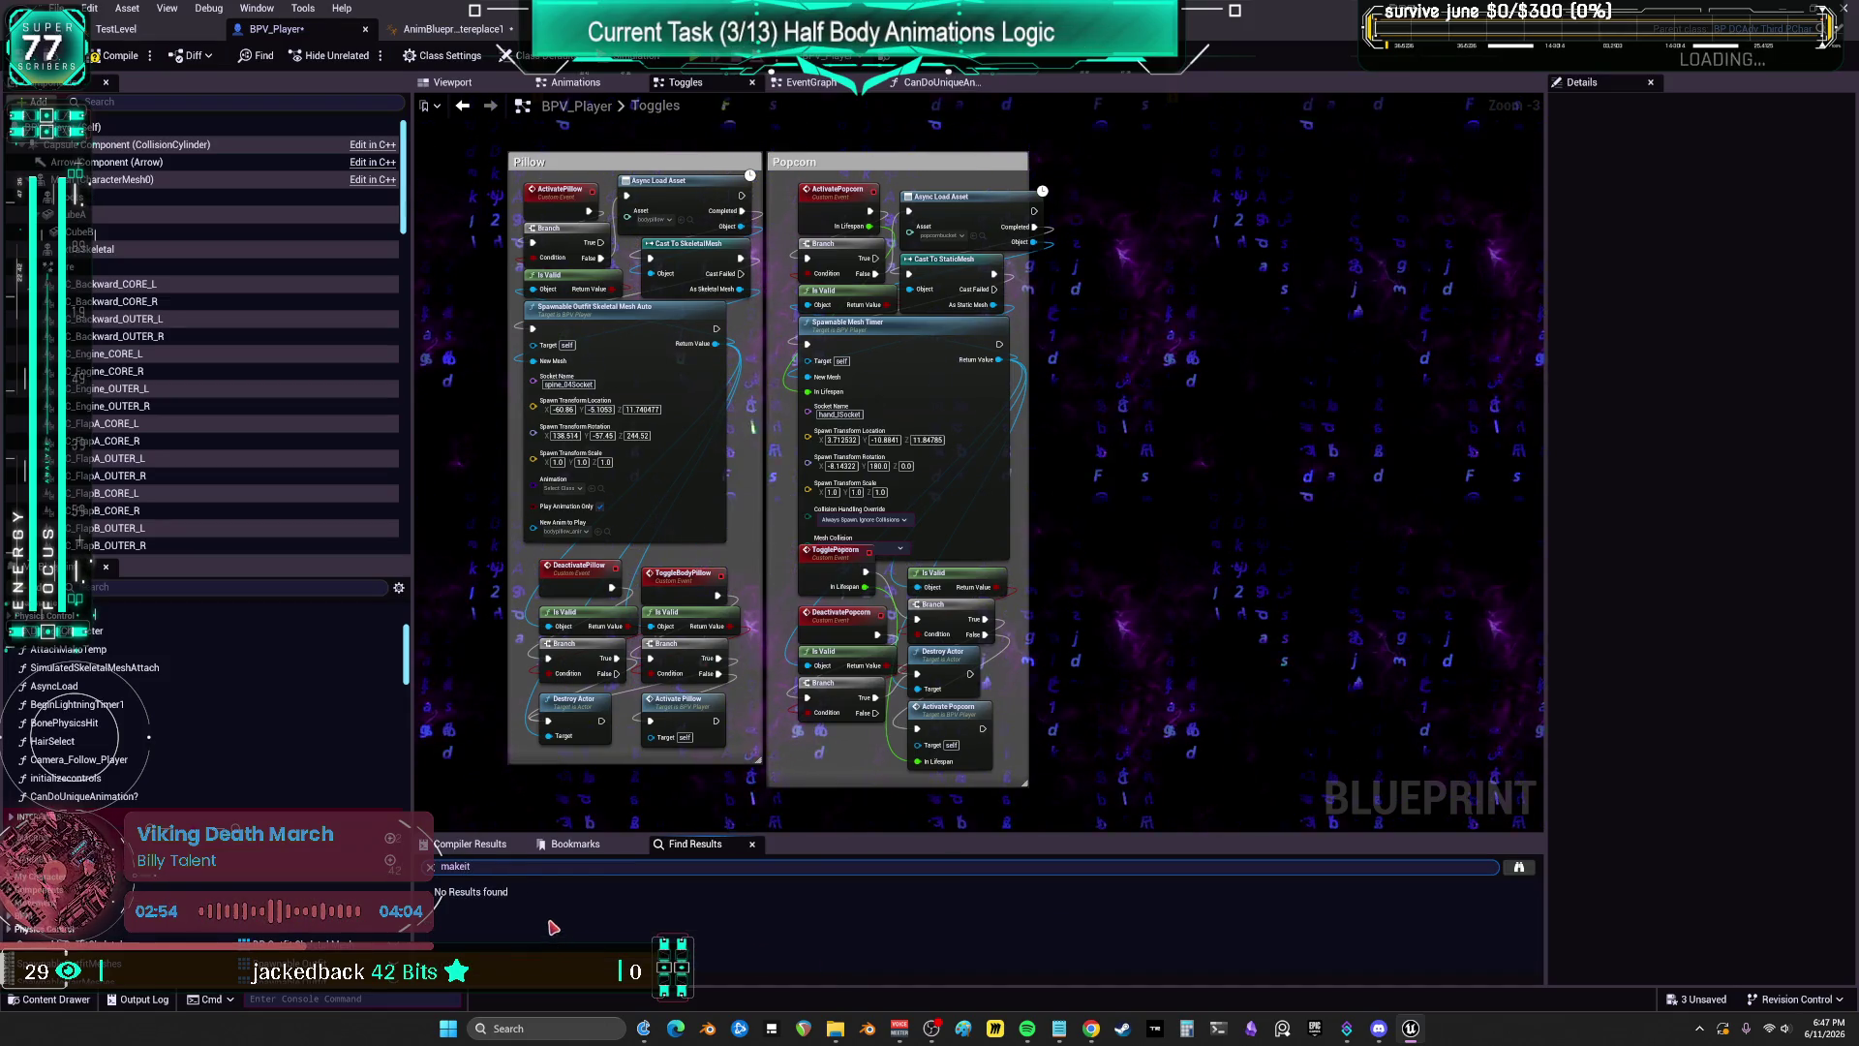
{"action": "key", "text": "ctrl+a"}
{"action": "type", "text": "rain"}
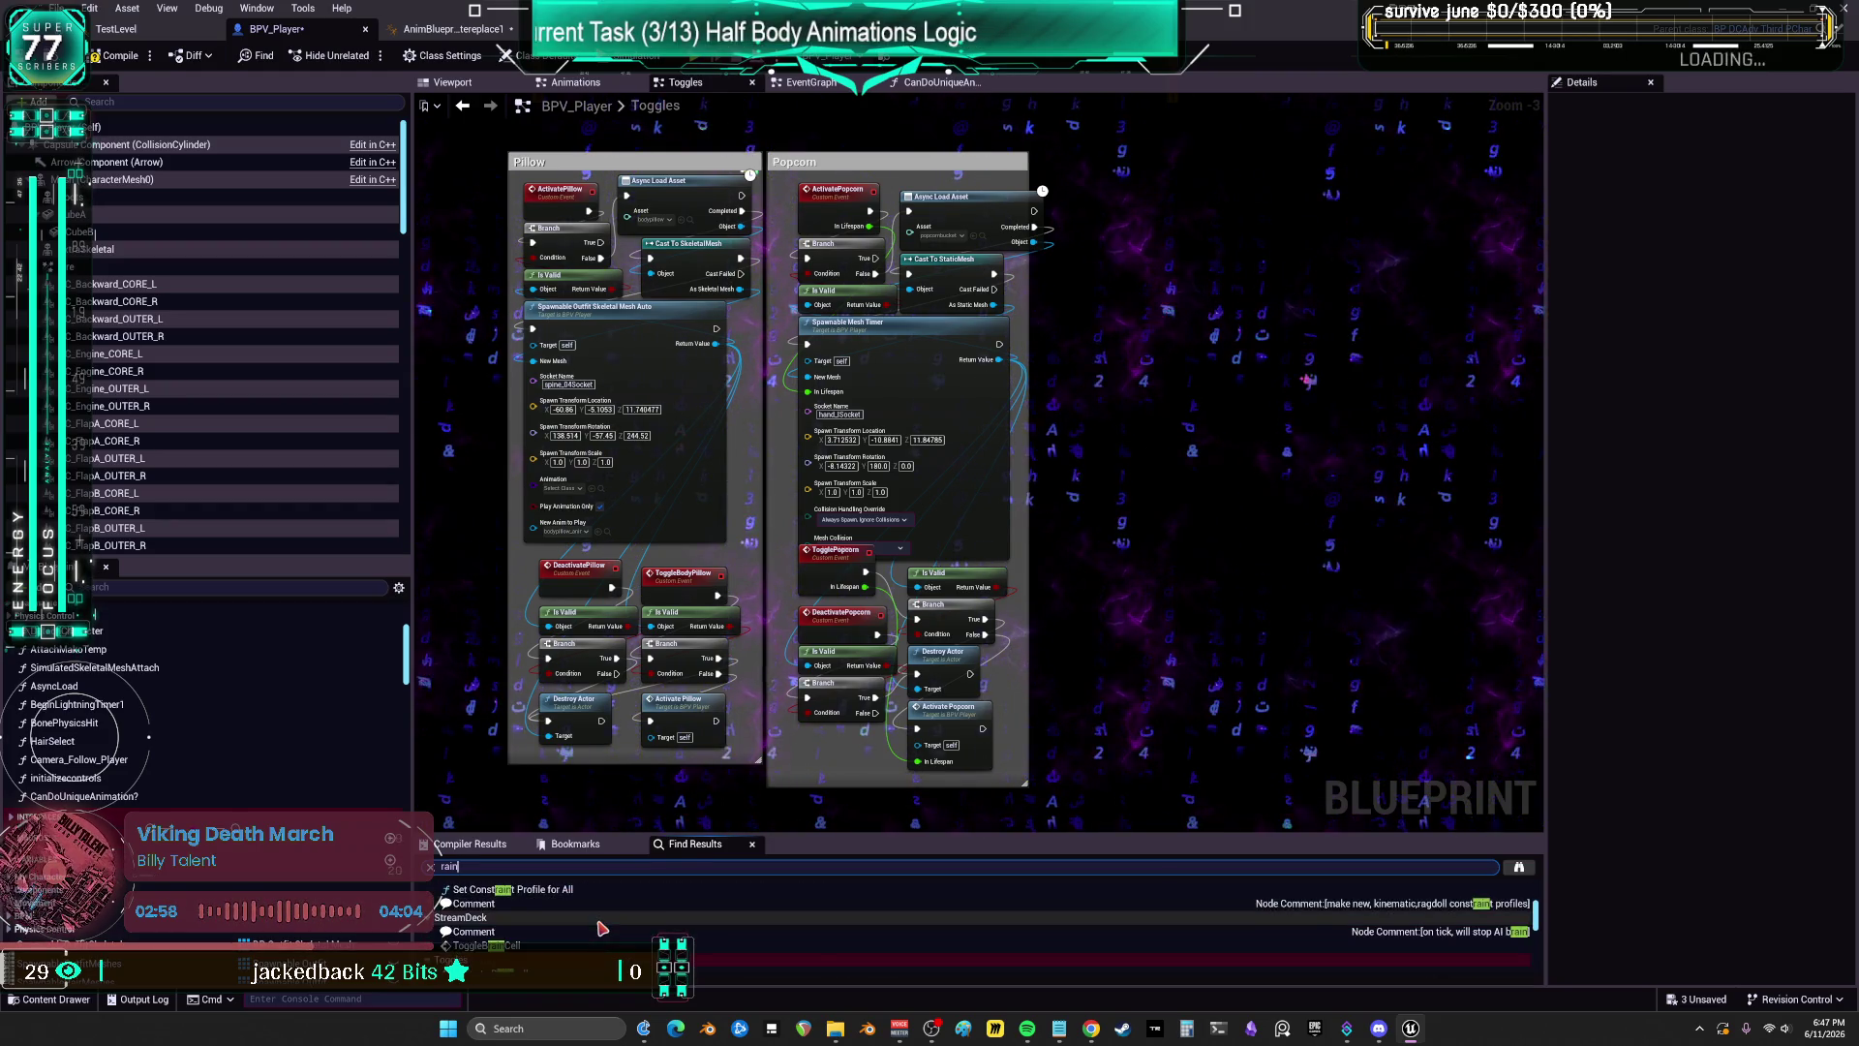
{"action": "scroll", "coordinate": [1203, 456], "scroll_direction": "down", "scroll_amount": 5}
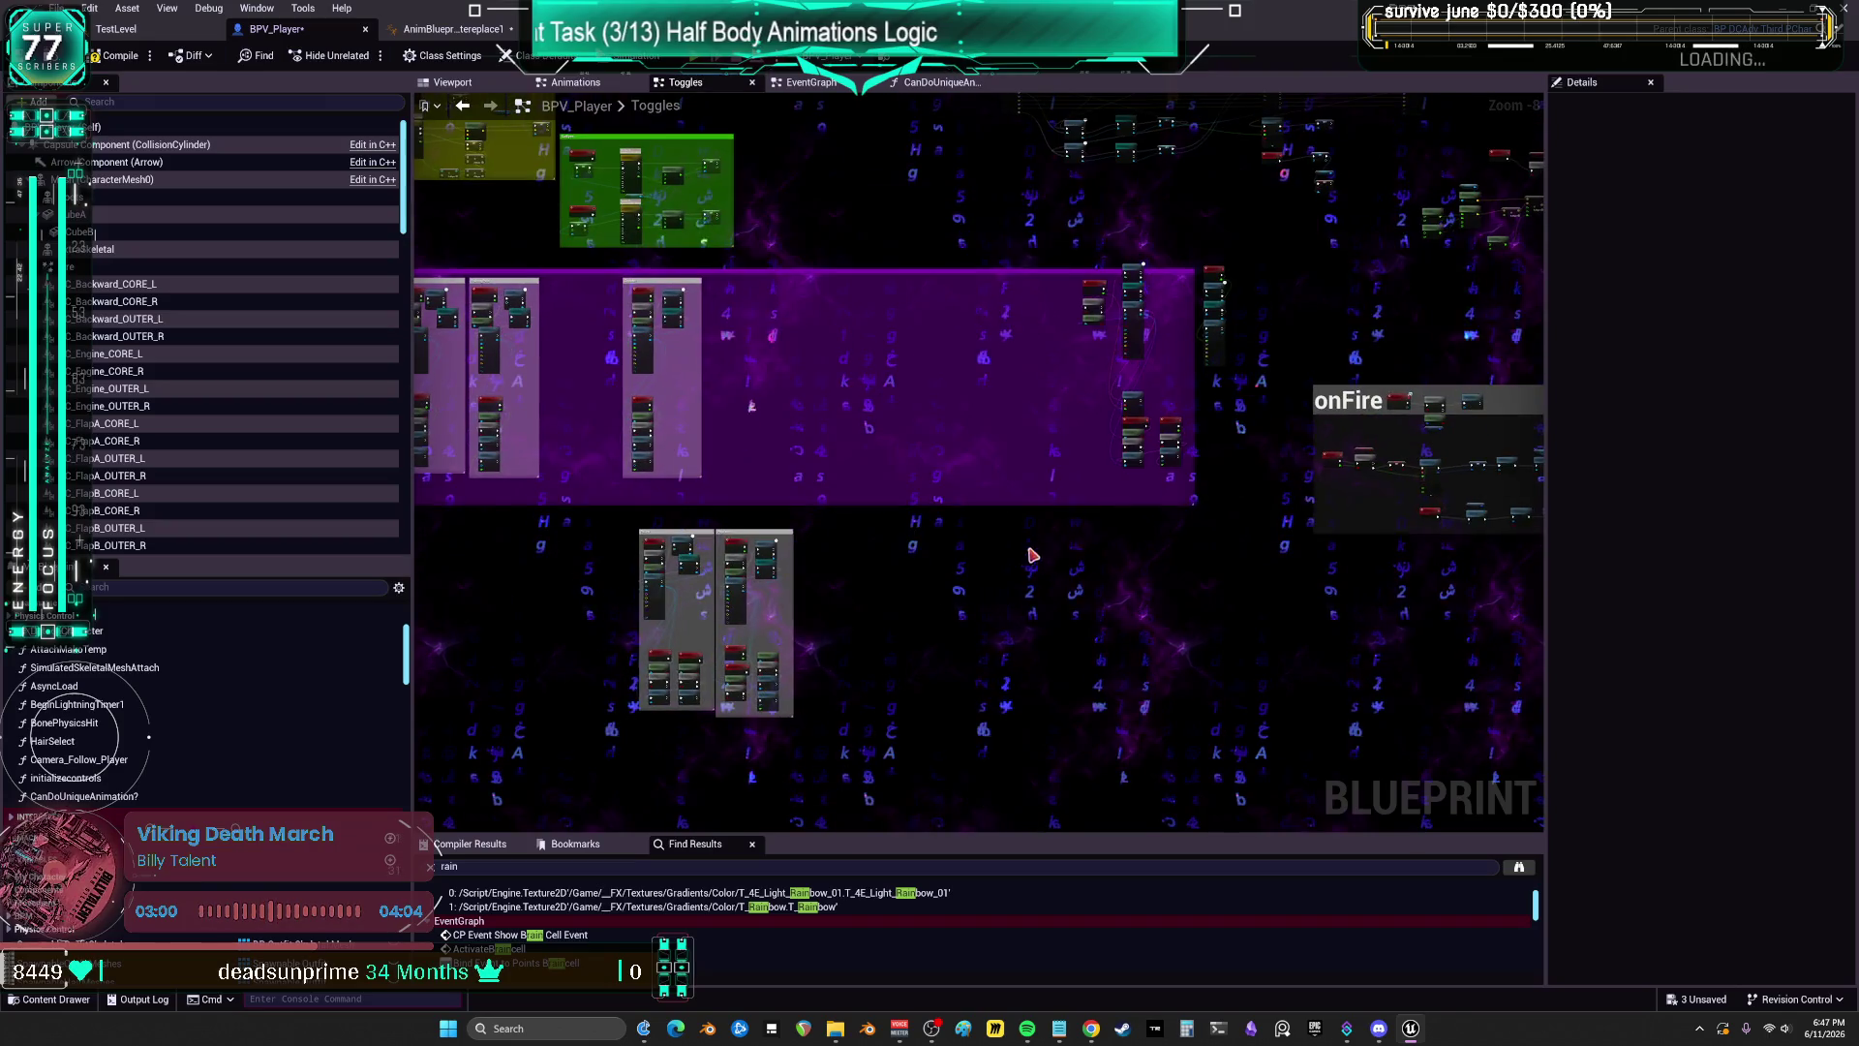
{"action": "scroll", "coordinate": [76, 693], "scroll_direction": "up", "scroll_amount": 5}
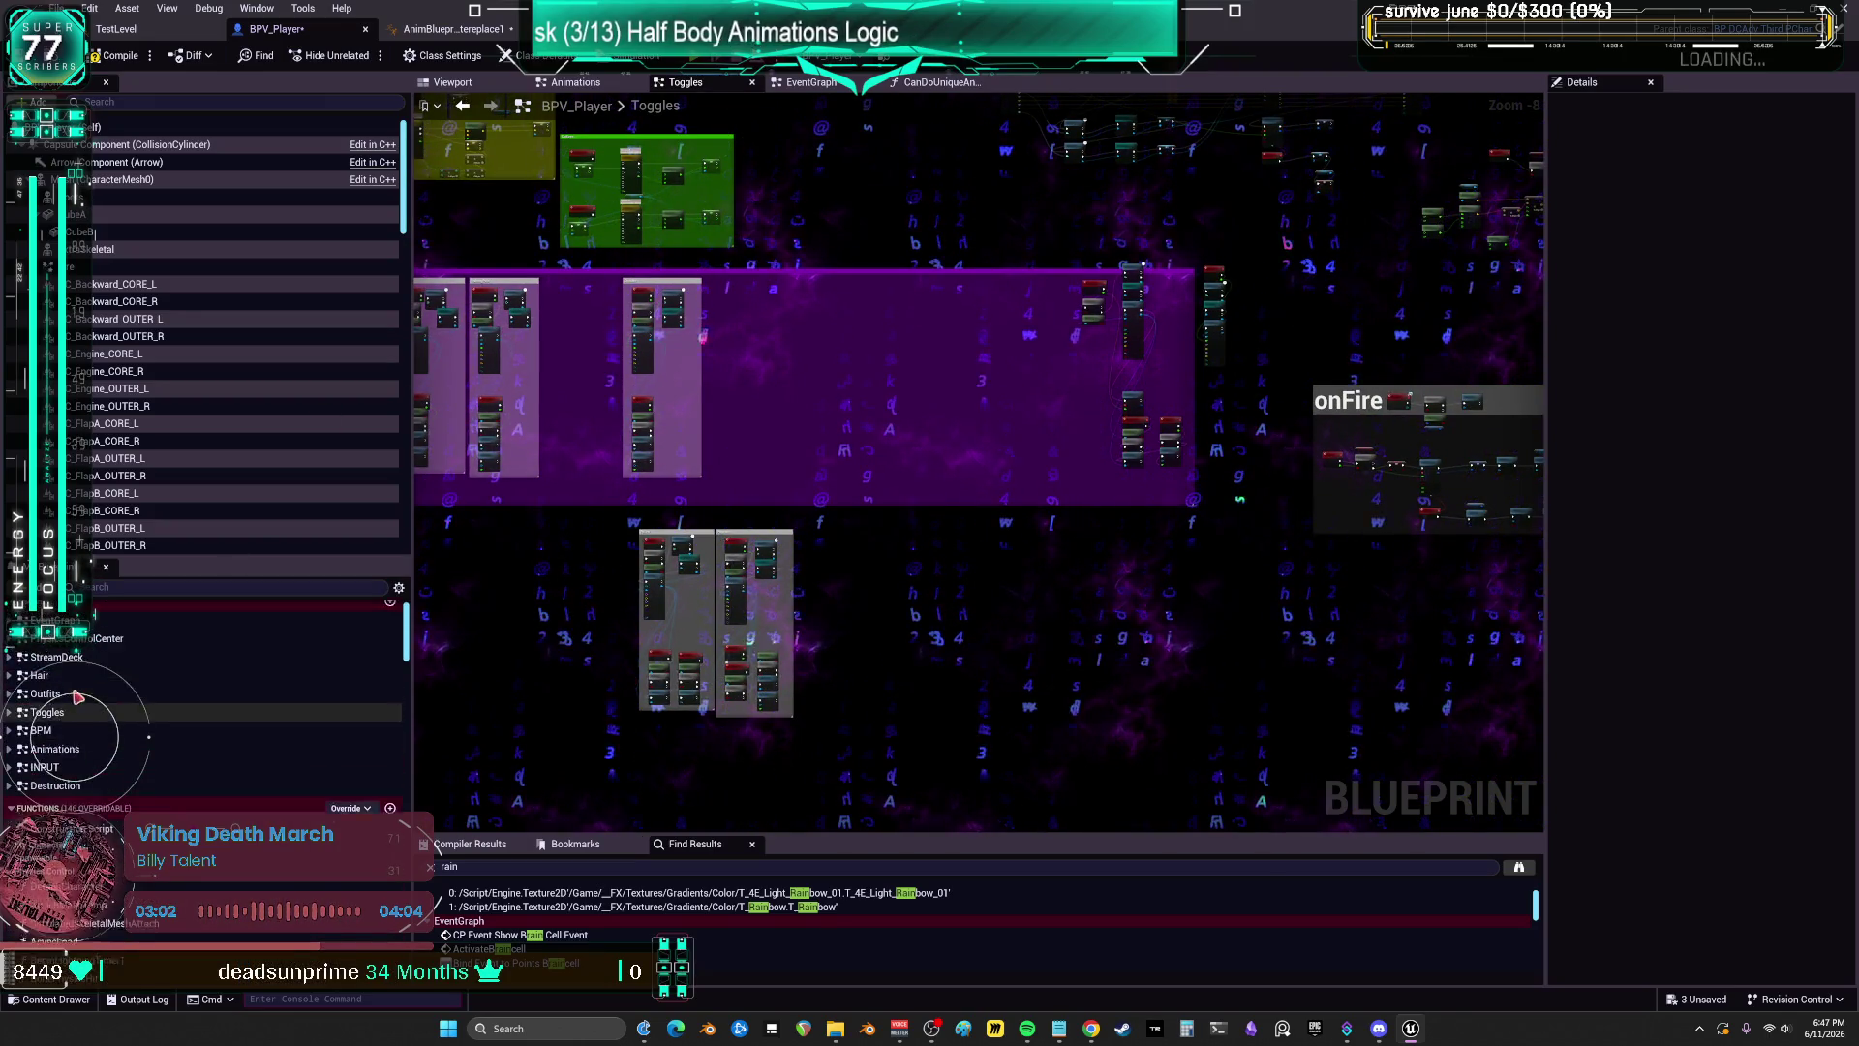
Step: Open the StreamDeck graph and pan through its Change Hair, B6–B7 and C4–C7 StreamDeck nodes
{"action": "double_click", "coordinate": [58, 667]}
{"action": "scroll", "coordinate": [944, 447], "scroll_direction": "down", "scroll_amount": 6}
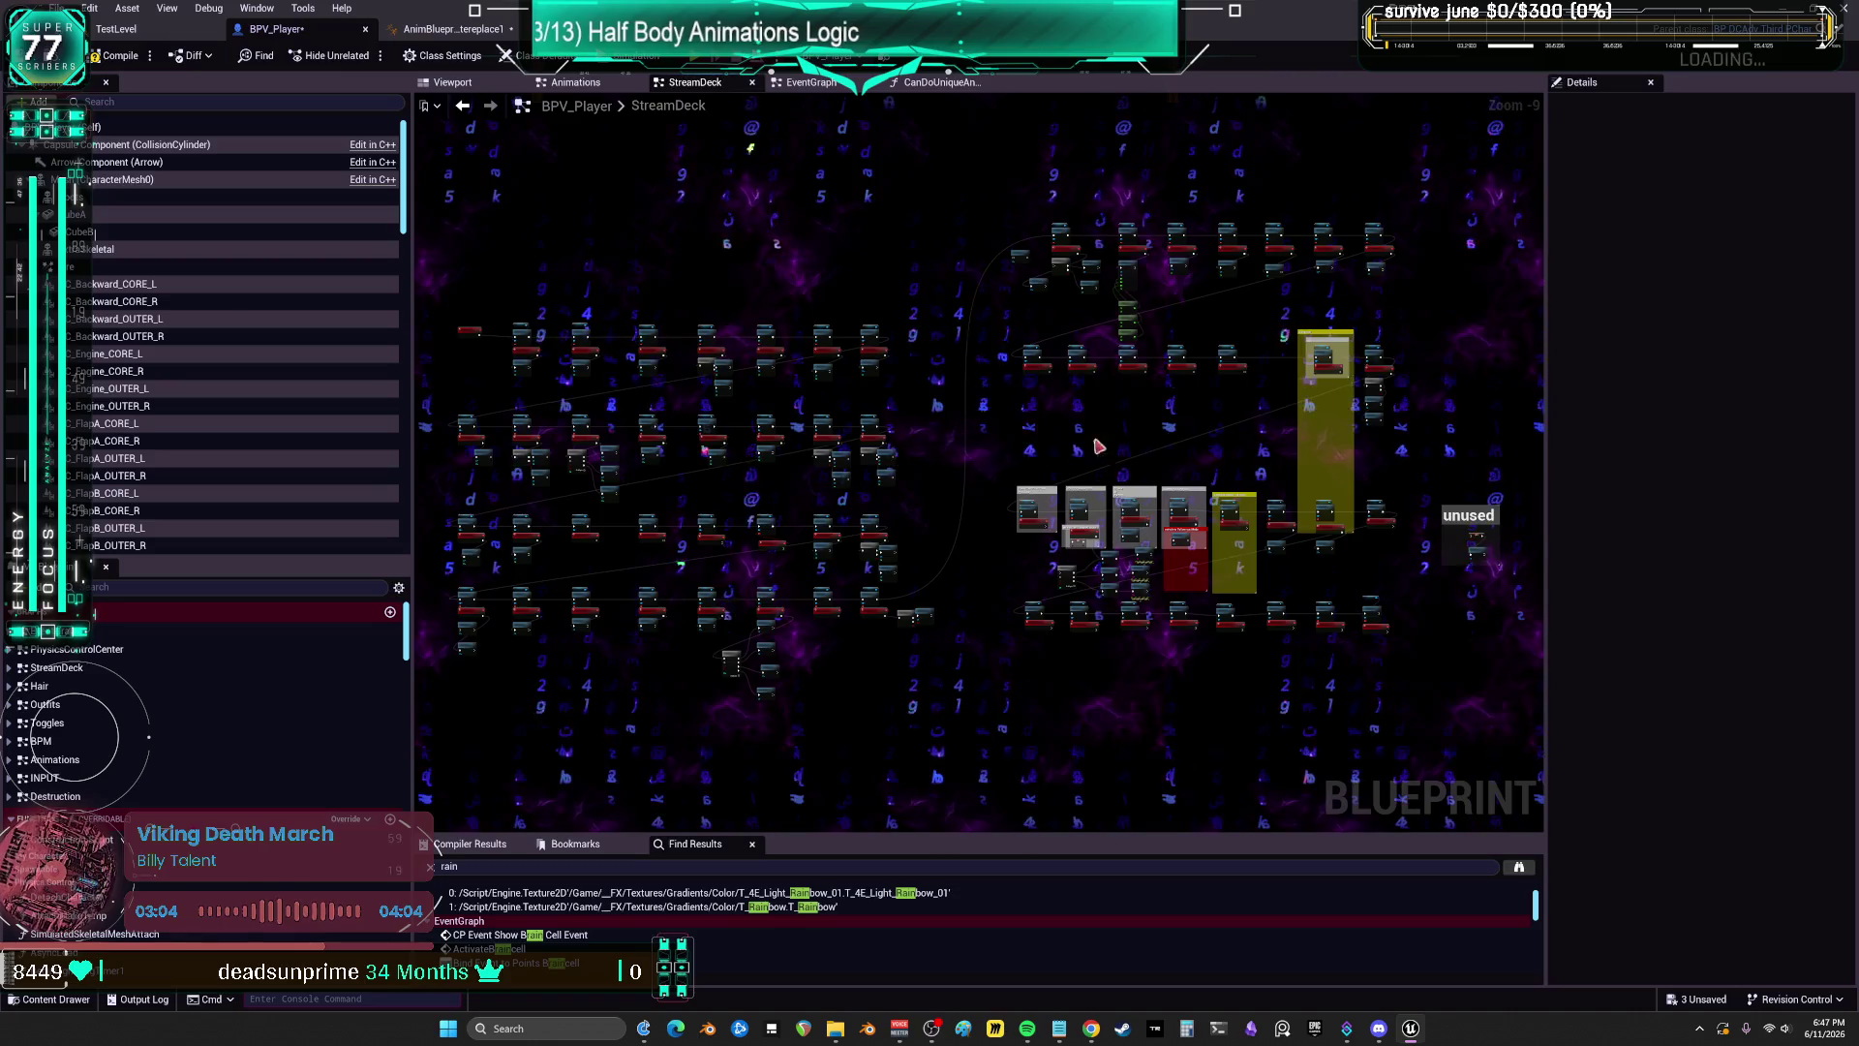
{"action": "left_click_drag", "start_coordinate": [1100, 447], "coordinate": [1038, 404]}
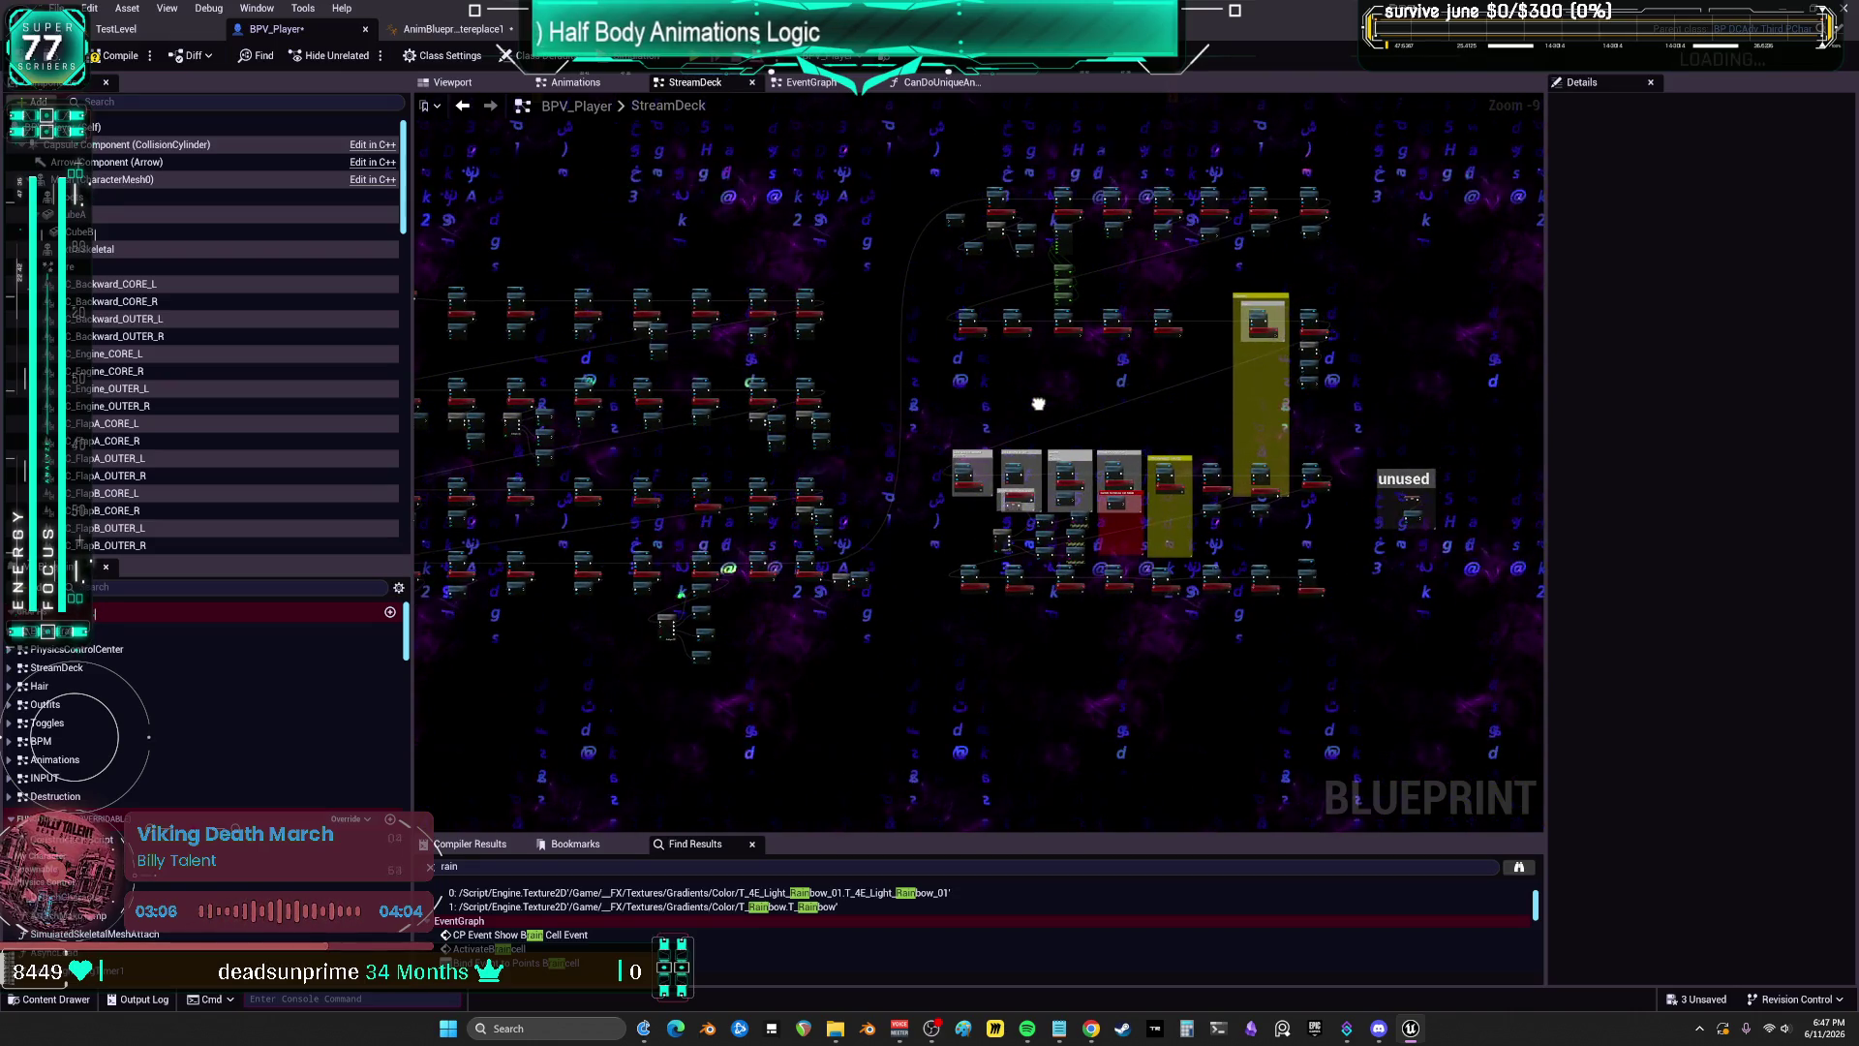
{"action": "left_click_drag", "start_coordinate": [1038, 404], "coordinate": [1452, 365]}
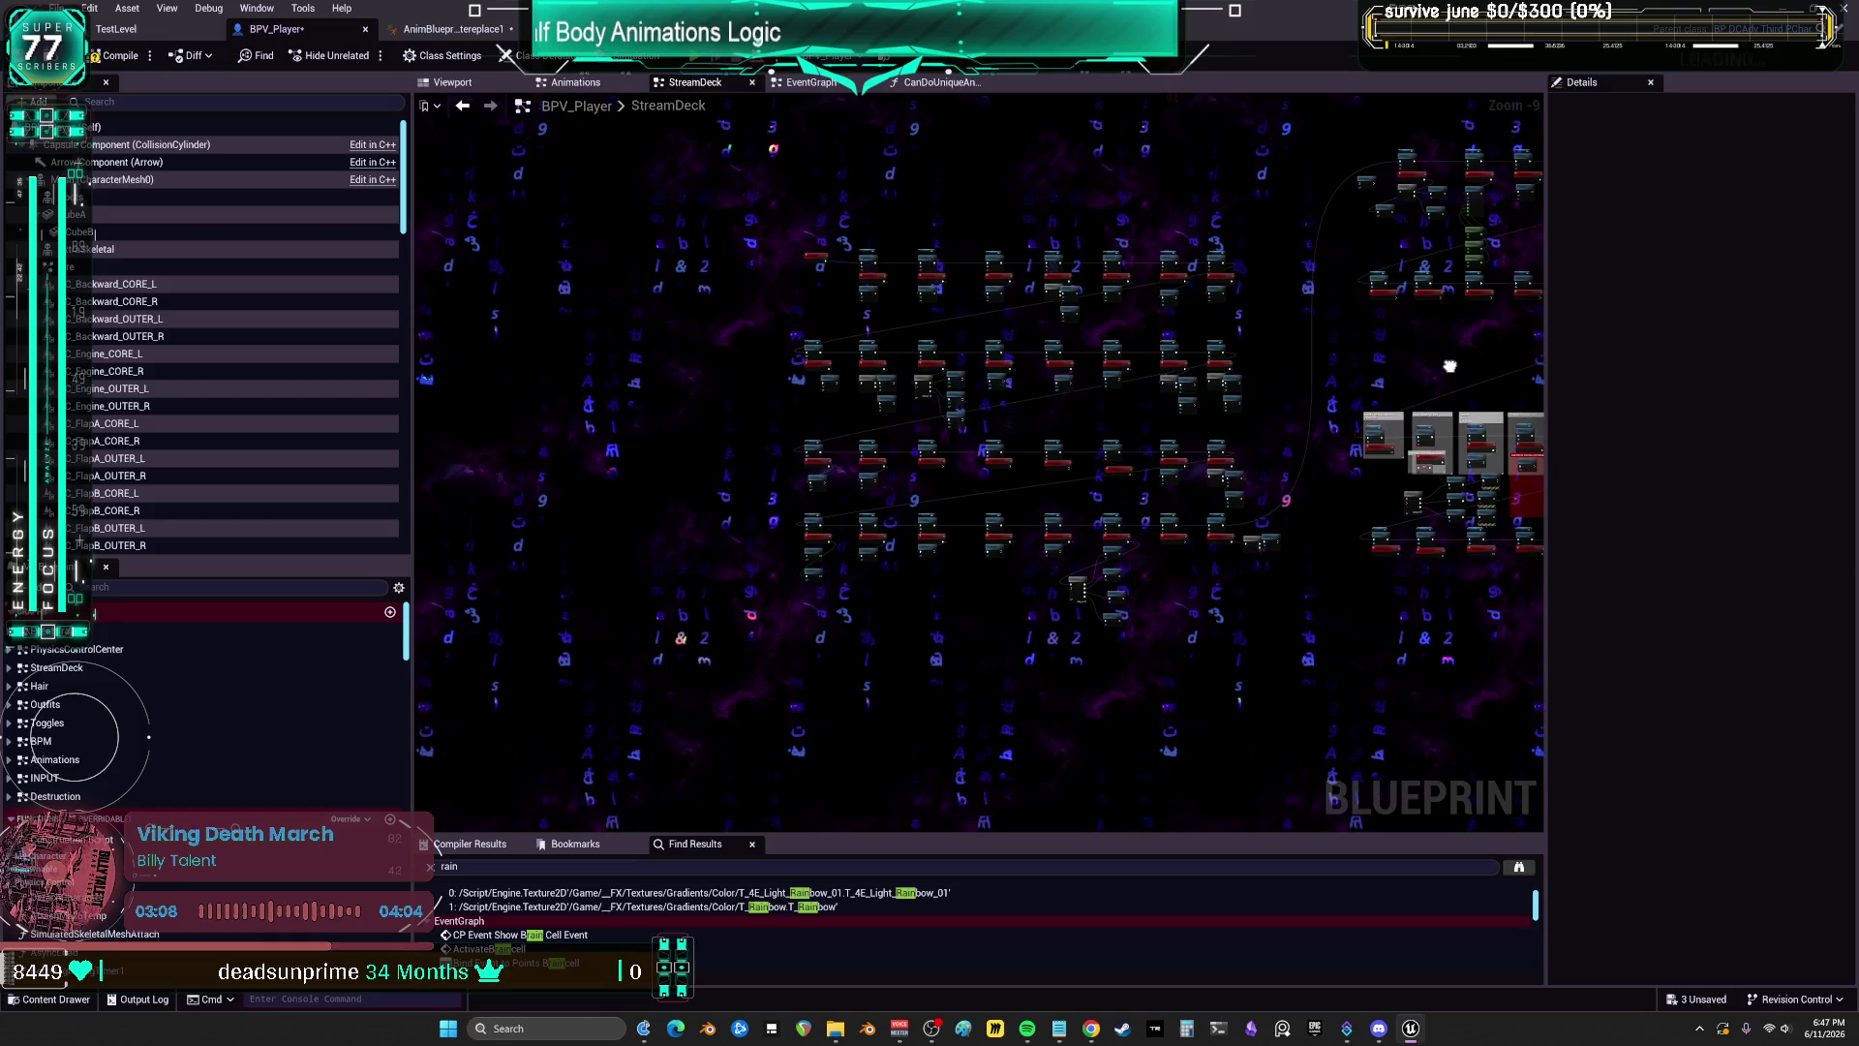
{"action": "scroll", "coordinate": [1062, 538], "scroll_direction": "up", "scroll_amount": 7}
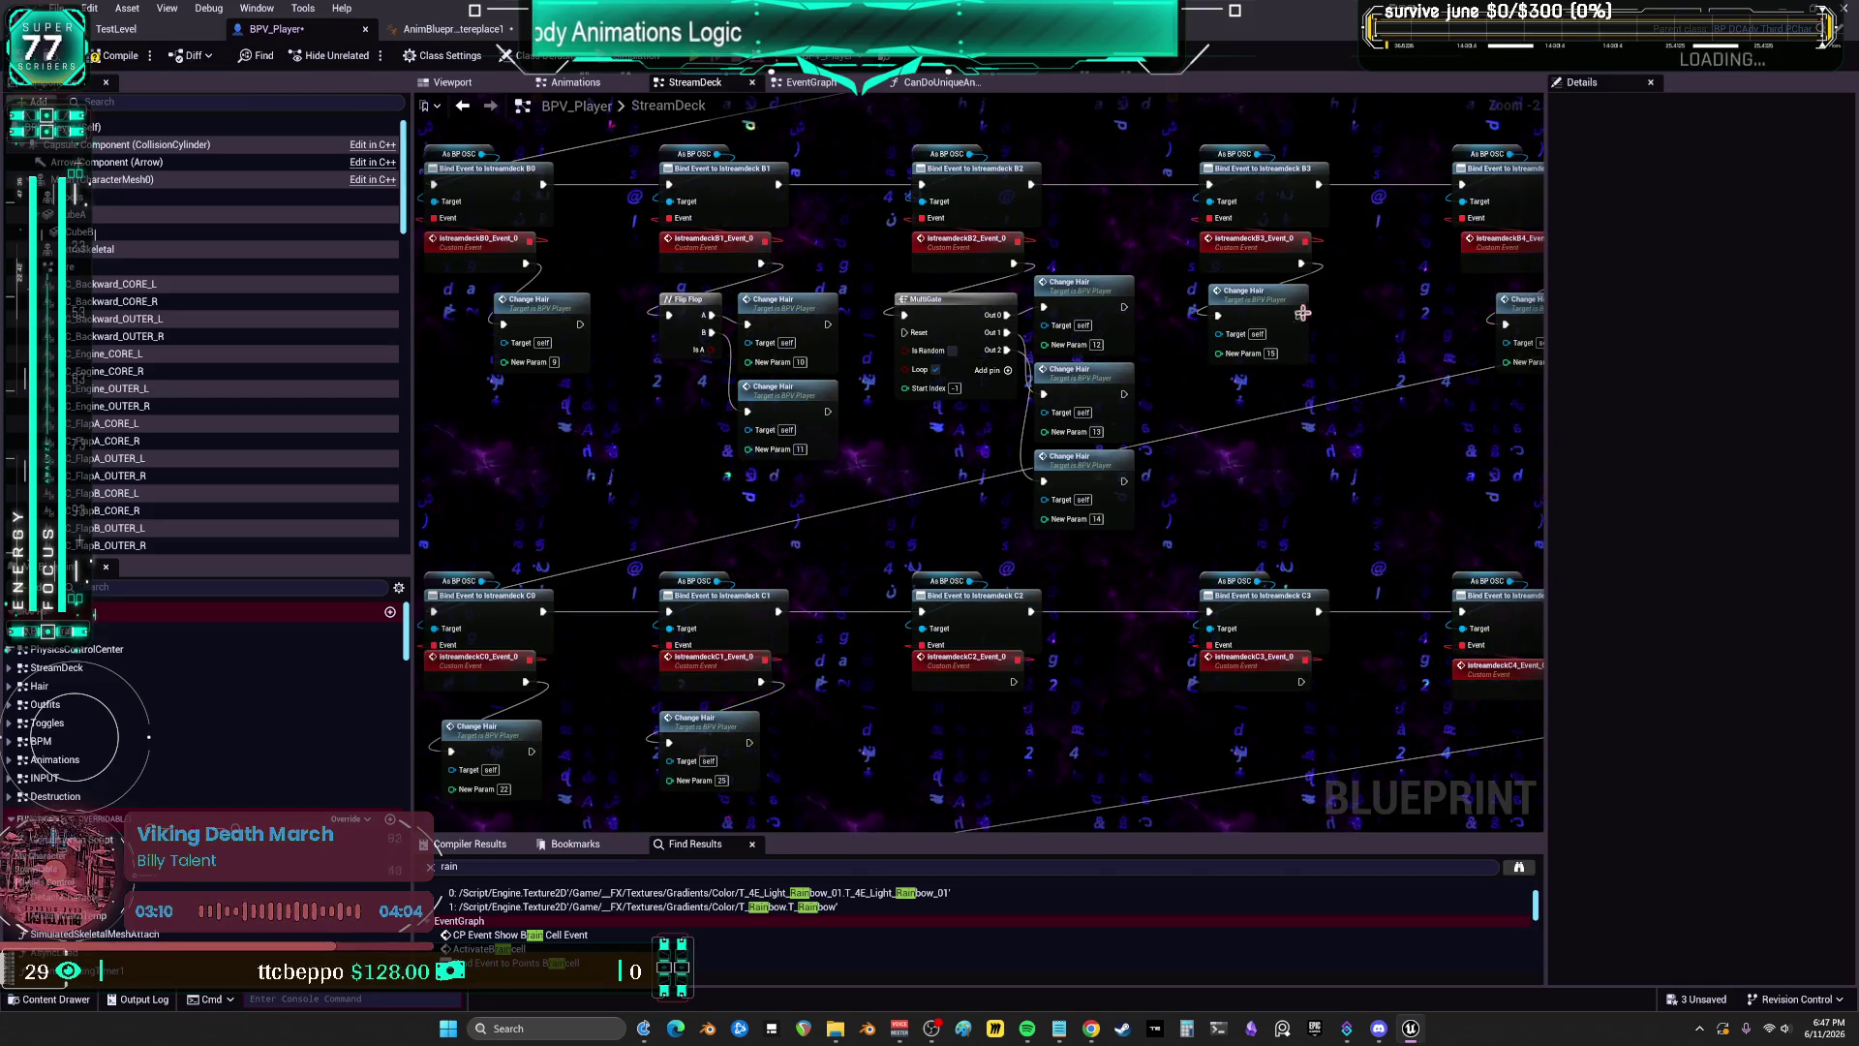
{"action": "left_click_drag", "start_coordinate": [1302, 312], "coordinate": [597, 416]}
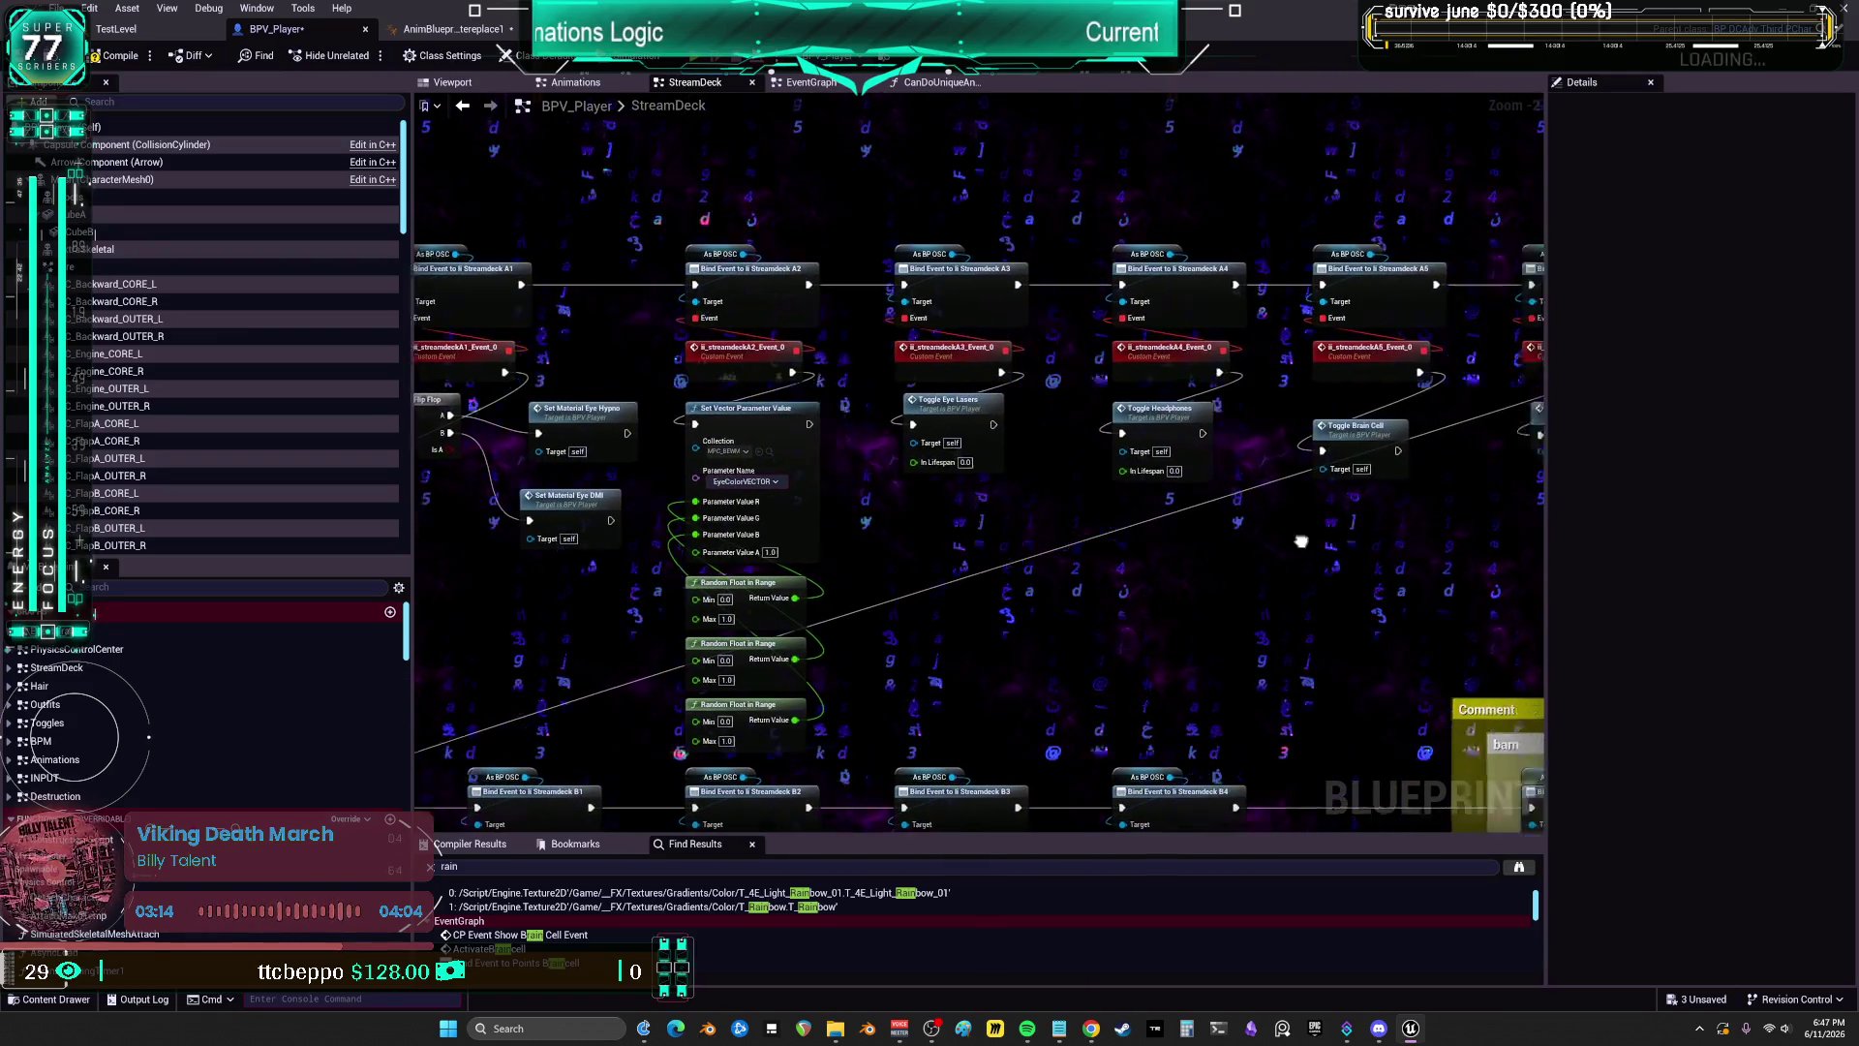
{"action": "mouse_move", "coordinate": [1302, 541]}
{"action": "left_mouse_down"}
{"action": "mouse_move", "coordinate": [1031, 487]}
{"action": "mouse_move", "coordinate": [628, 445]}
{"action": "mouse_move", "coordinate": [1061, 96]}
{"action": "left_mouse_up"}
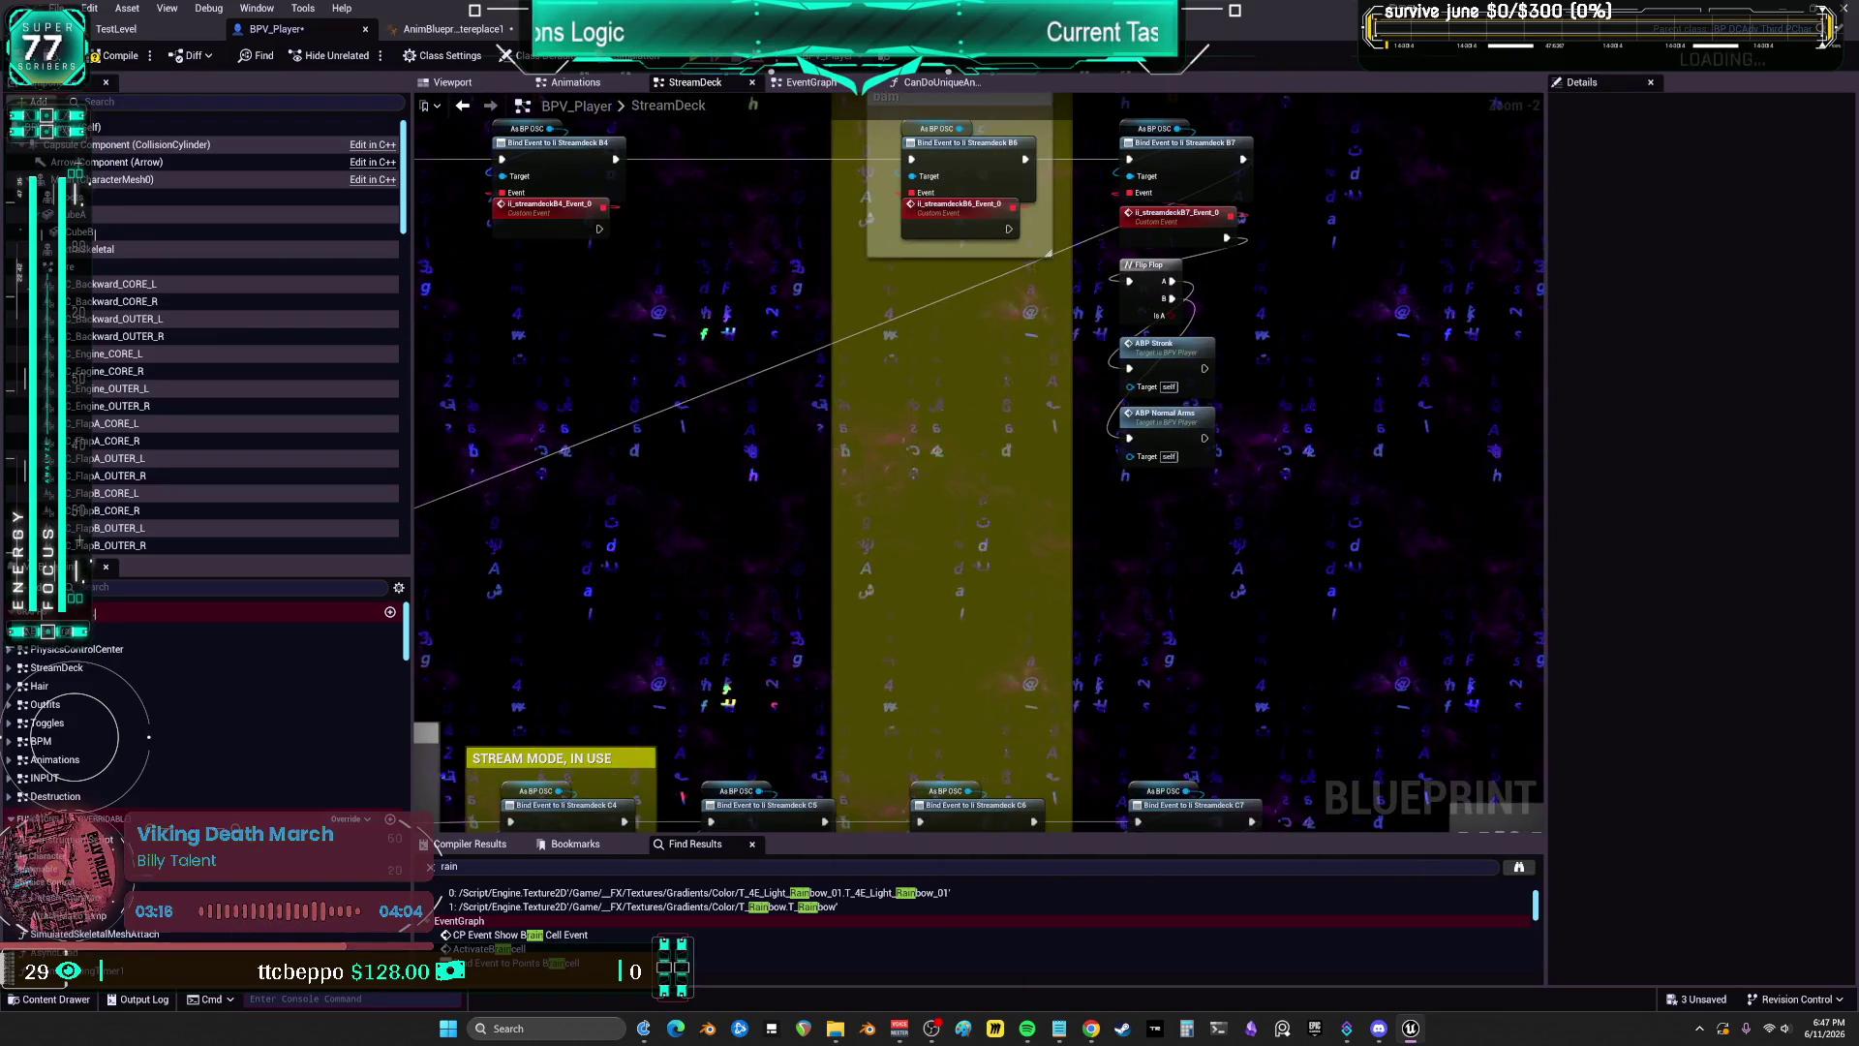
{"action": "mouse_move", "coordinate": [911, 814]}
{"action": "left_mouse_down"}
{"action": "mouse_move", "coordinate": [920, 416]}
{"action": "mouse_move", "coordinate": [1012, 464]}
{"action": "left_mouse_up"}
{"action": "scroll", "coordinate": [915, 691], "scroll_direction": "down", "scroll_amount": 2}
{"action": "left_click_drag", "start_coordinate": [916, 690], "coordinate": [1105, 618]}
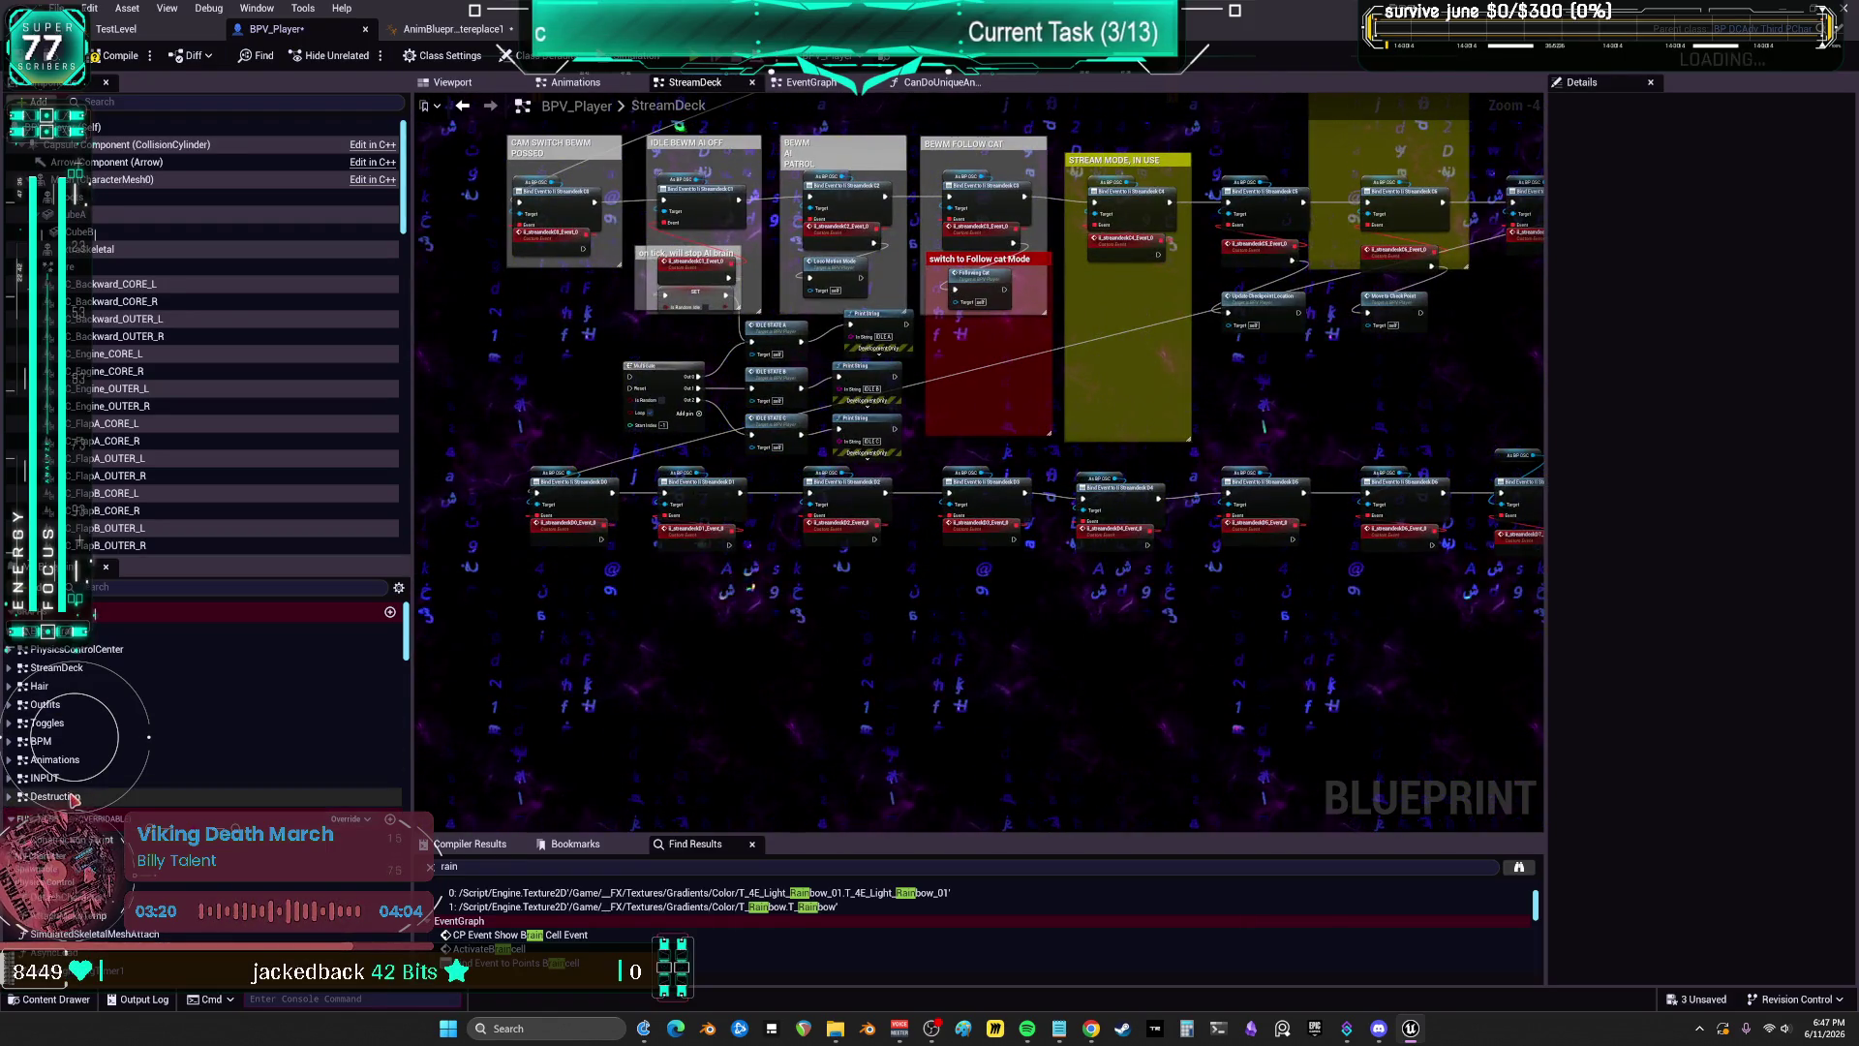
Step: Open the Animations graph and pan past the StreamDeck dance nodes to the Notify when exit state group
{"action": "left_click", "coordinate": [58, 760]}
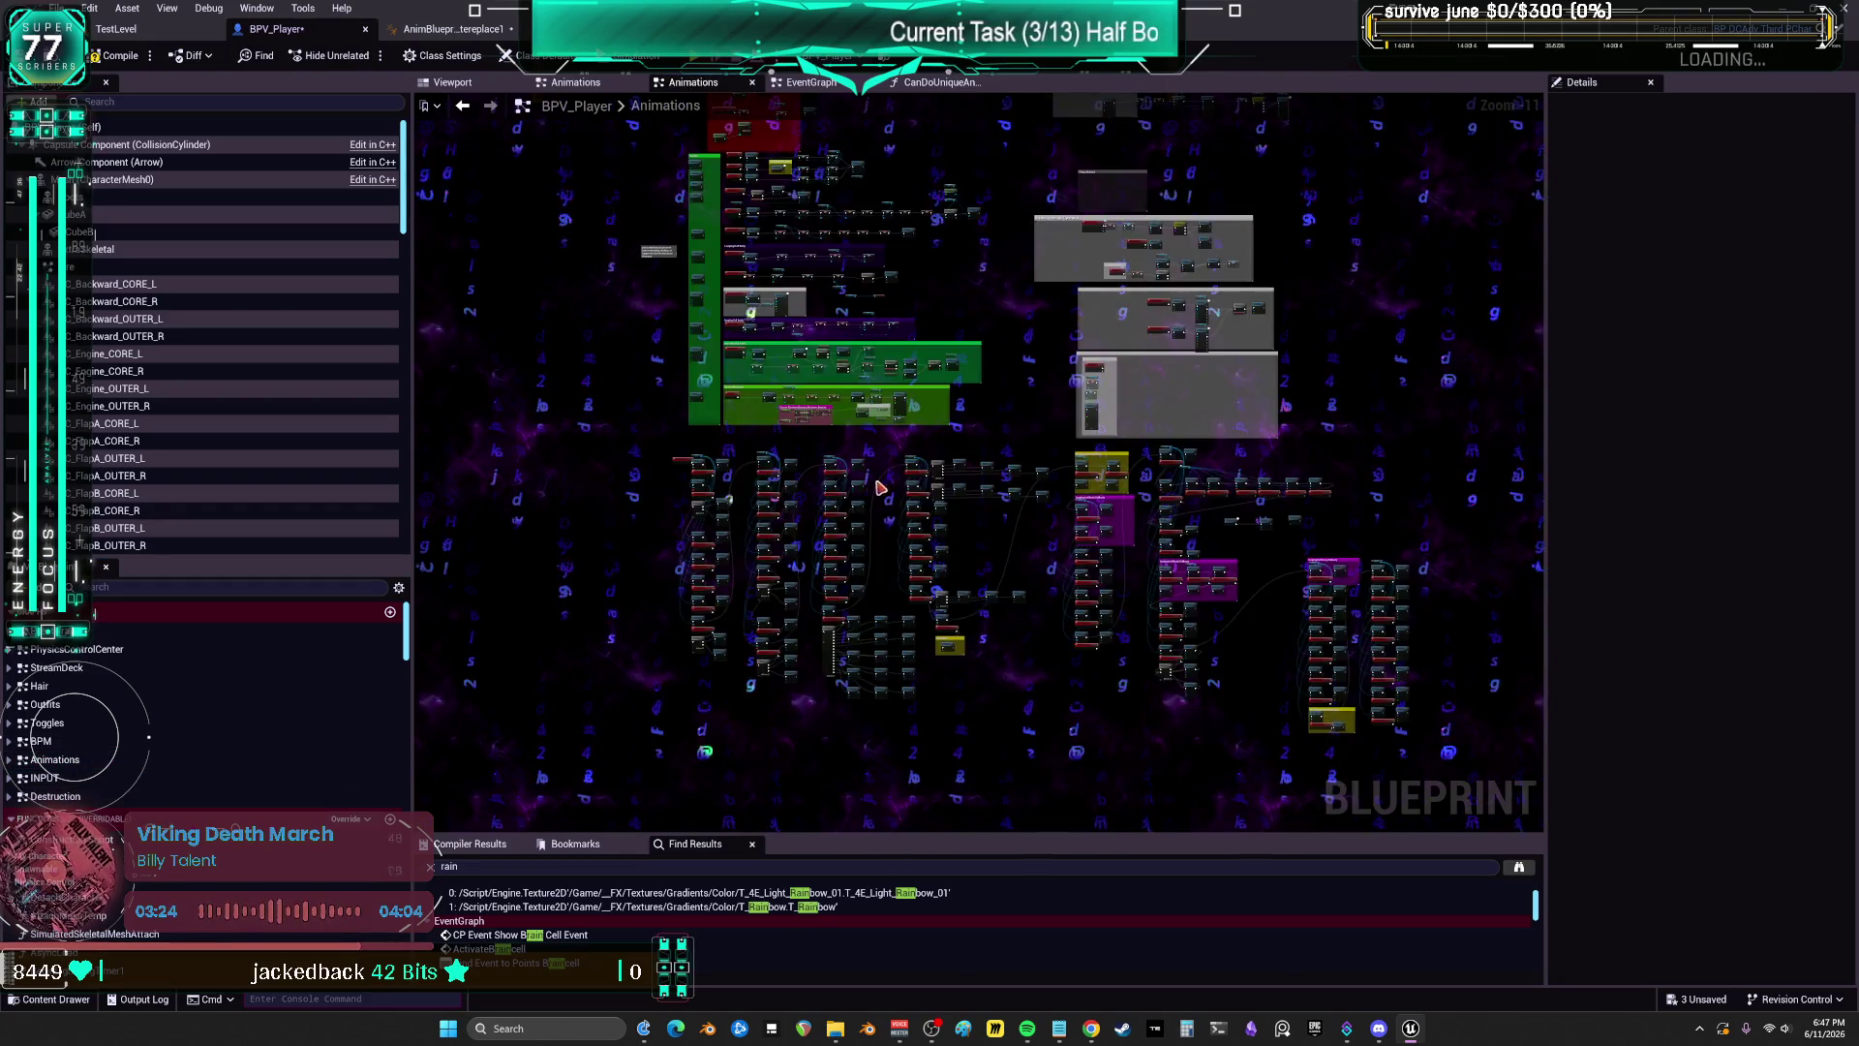
{"action": "scroll", "coordinate": [881, 487], "scroll_direction": "up", "scroll_amount": 9}
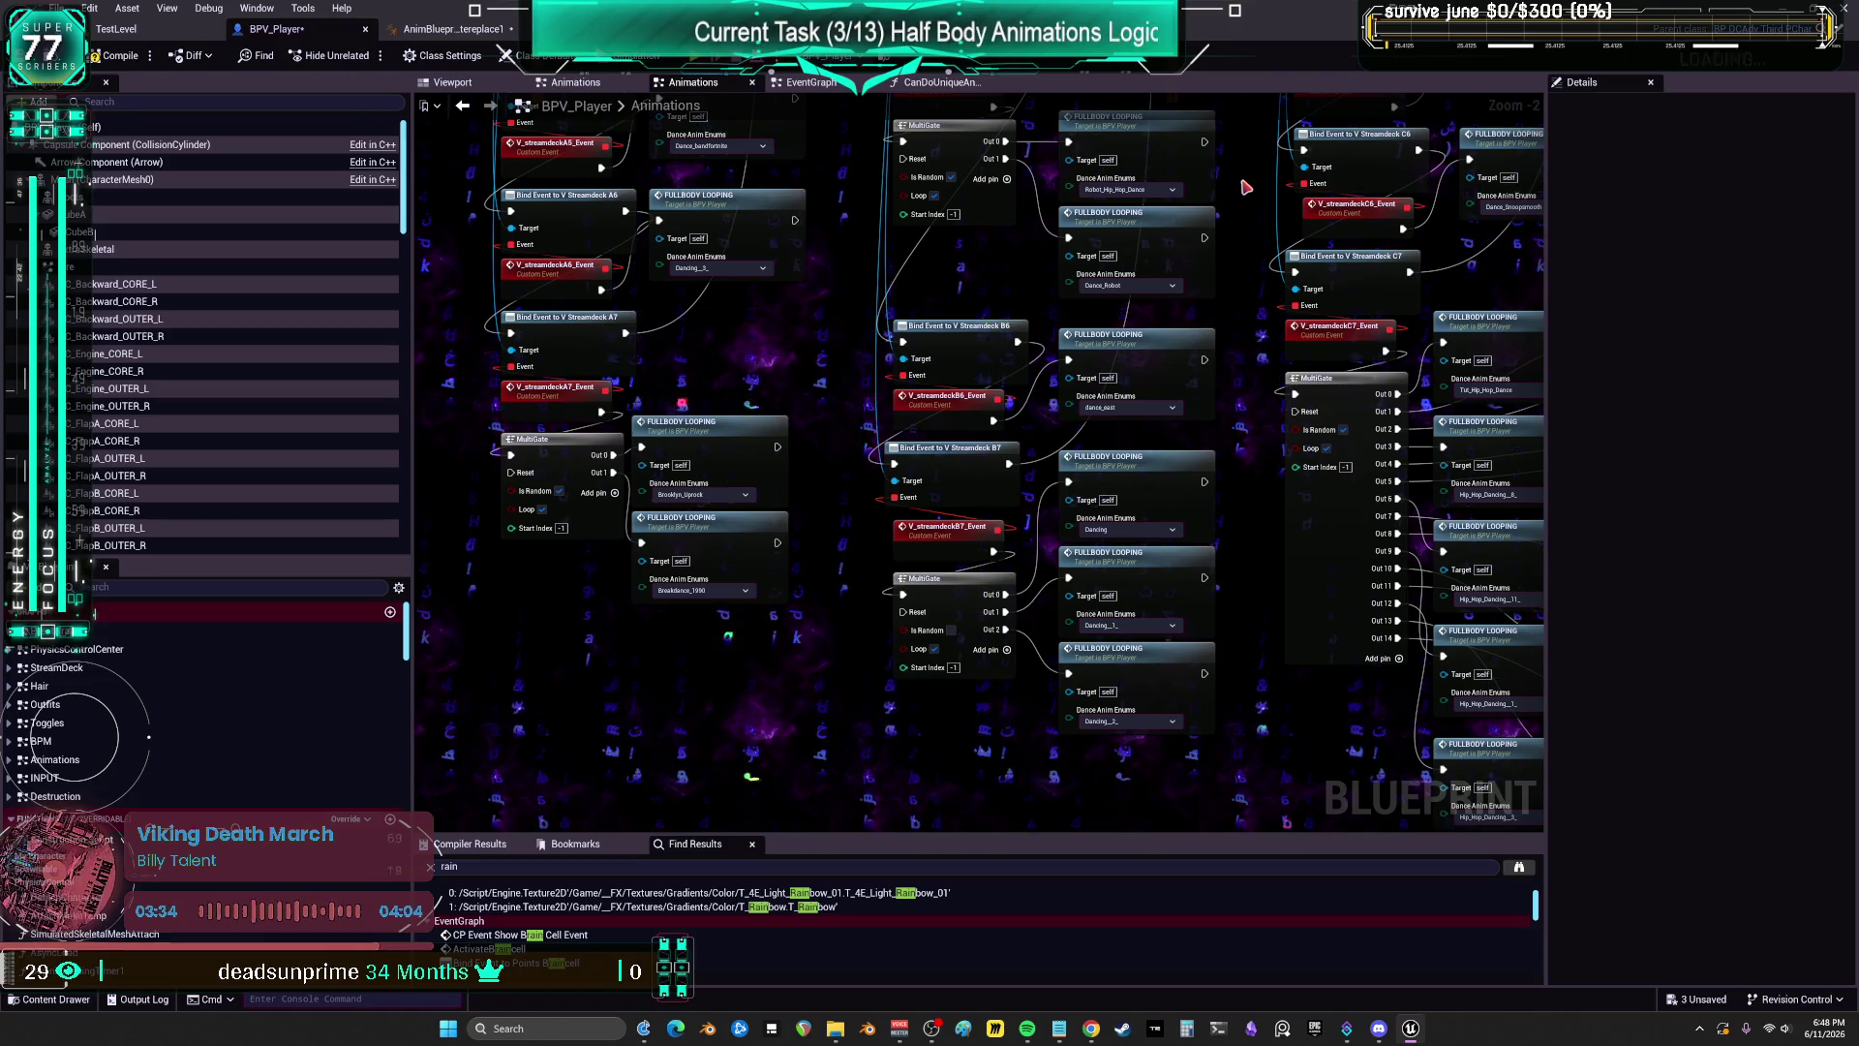
{"action": "left_click_drag", "start_coordinate": [1247, 187], "coordinate": [1058, 530]}
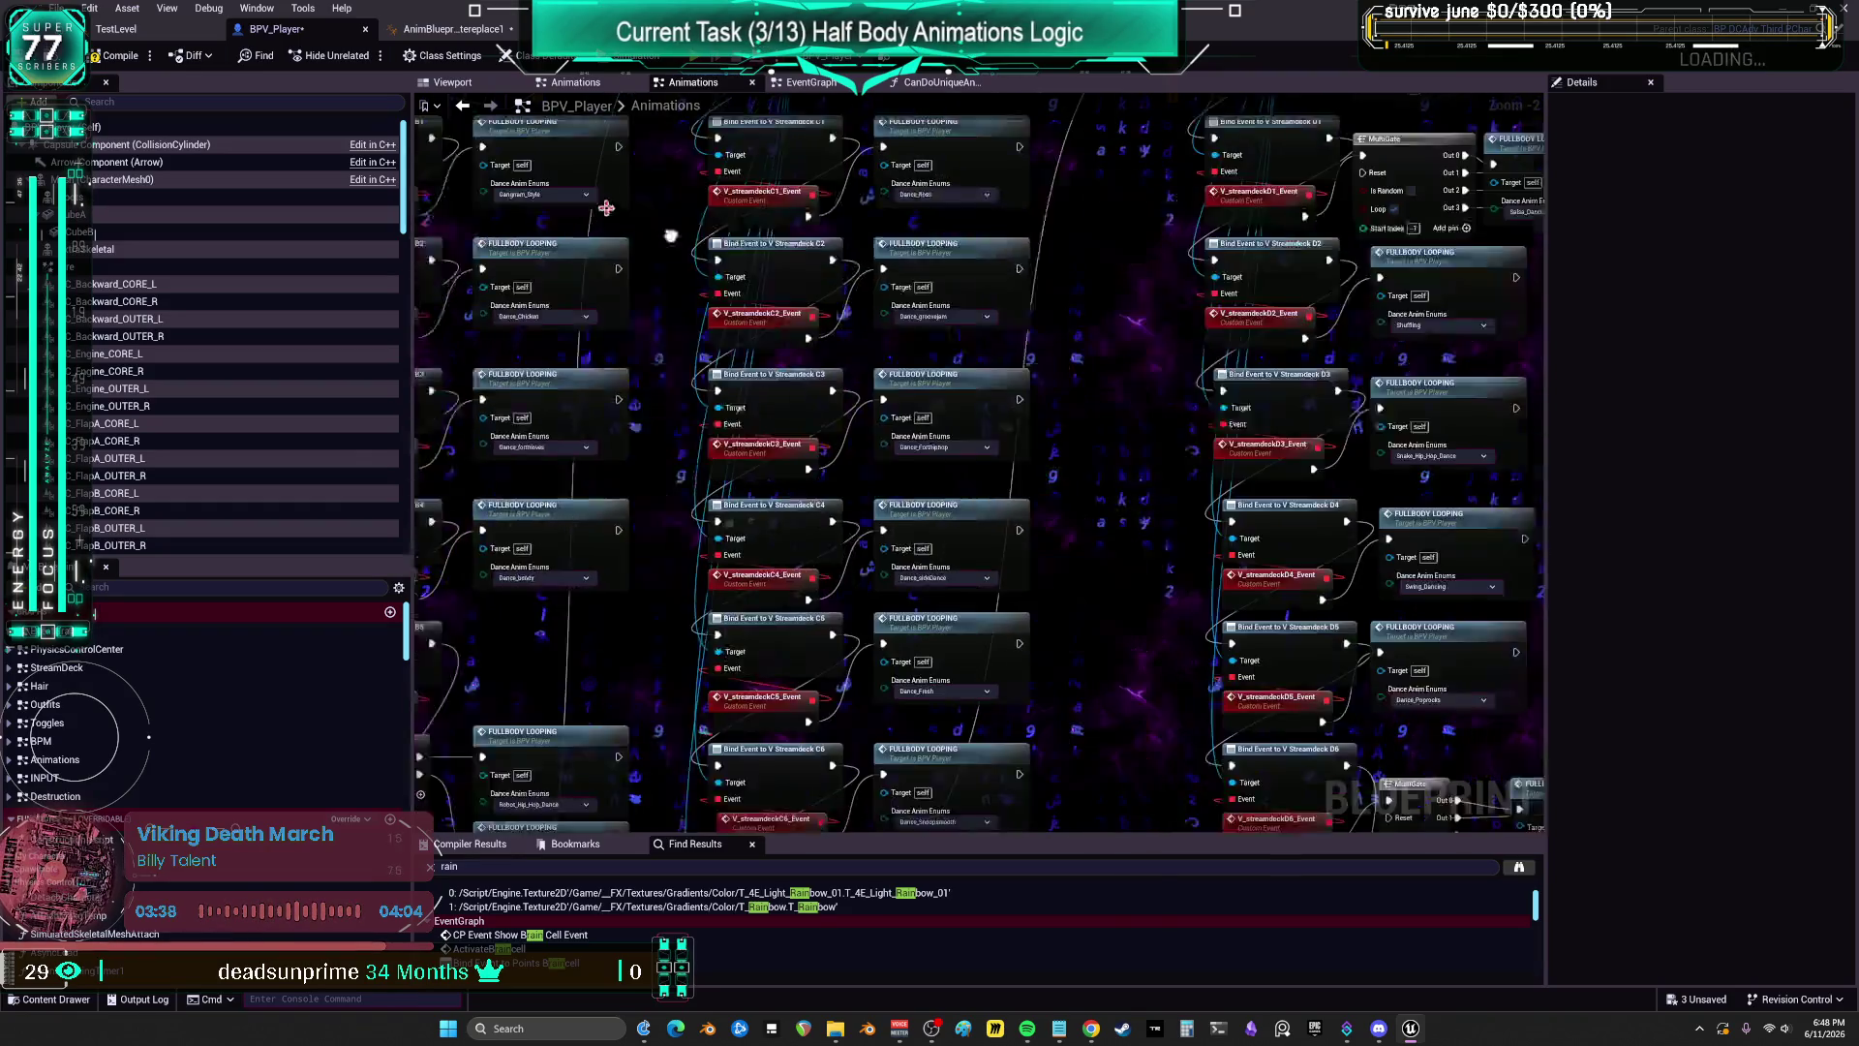
{"action": "left_click_drag", "start_coordinate": [946, 694], "coordinate": [936, 622]}
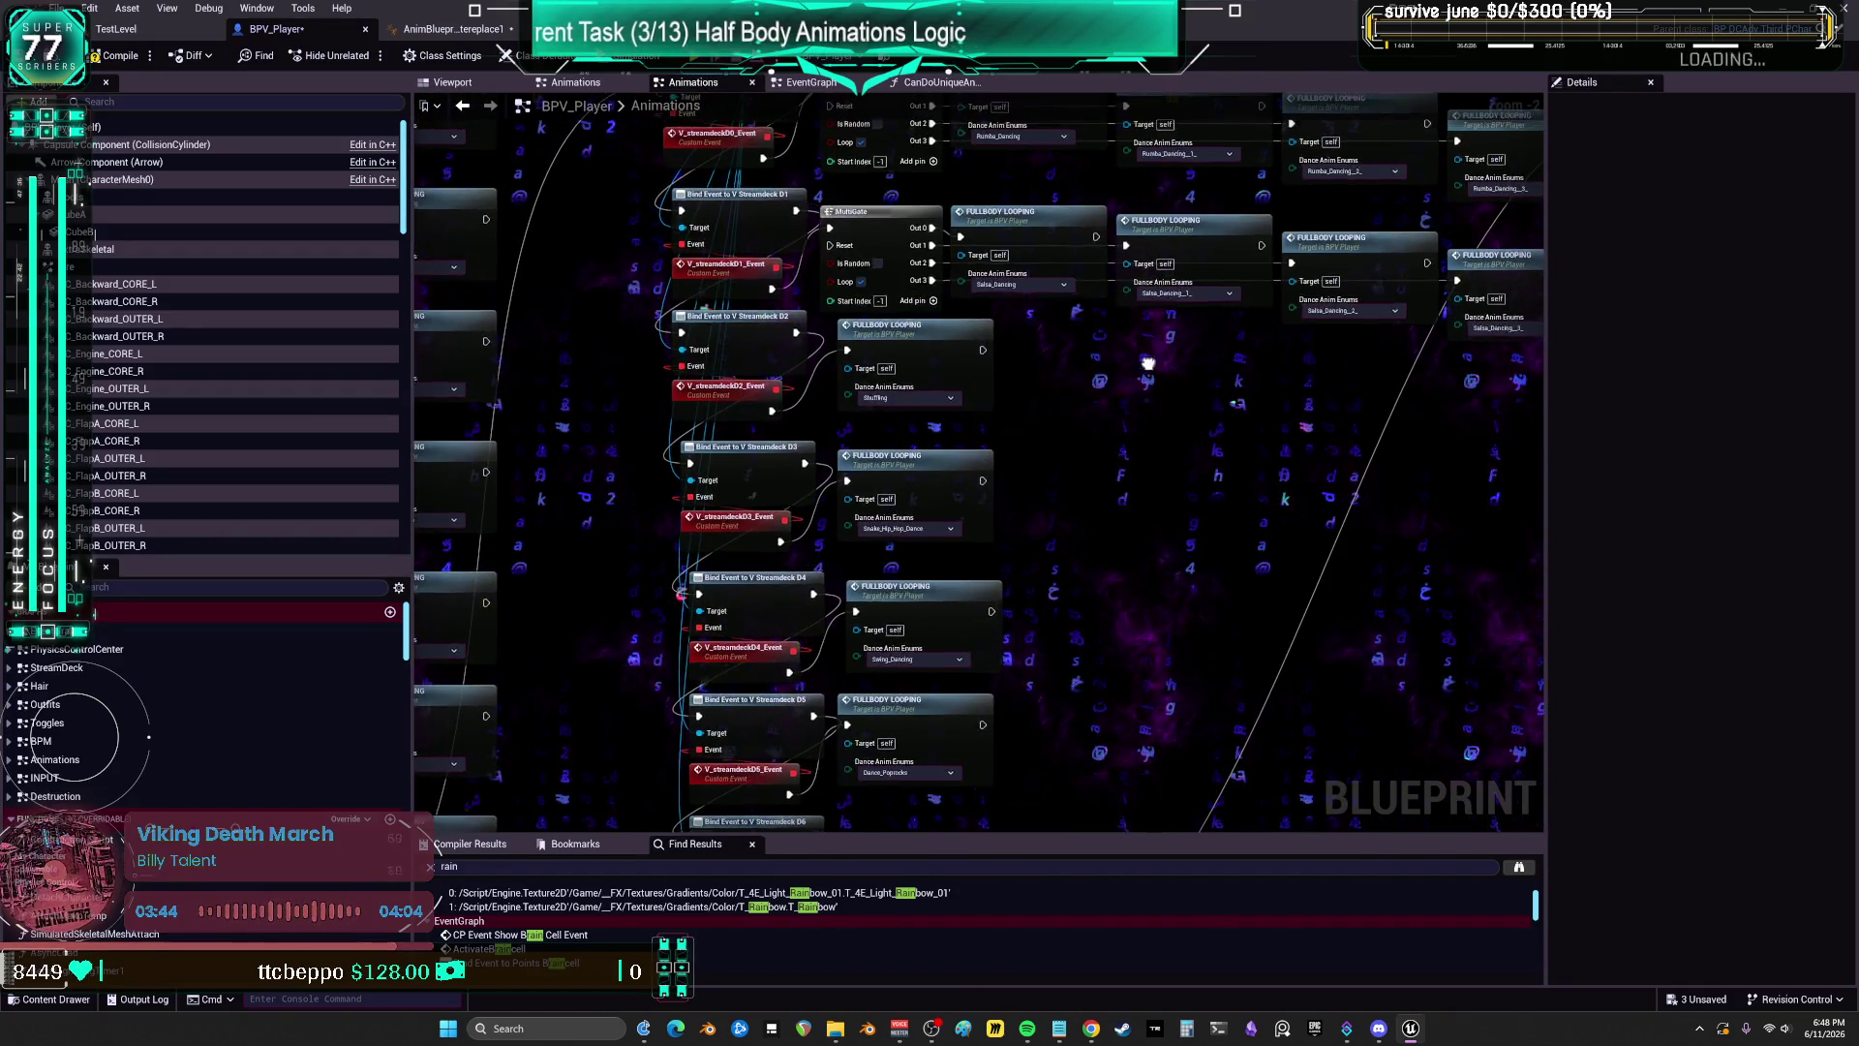
{"action": "left_click_drag", "start_coordinate": [1147, 364], "coordinate": [1064, 641]}
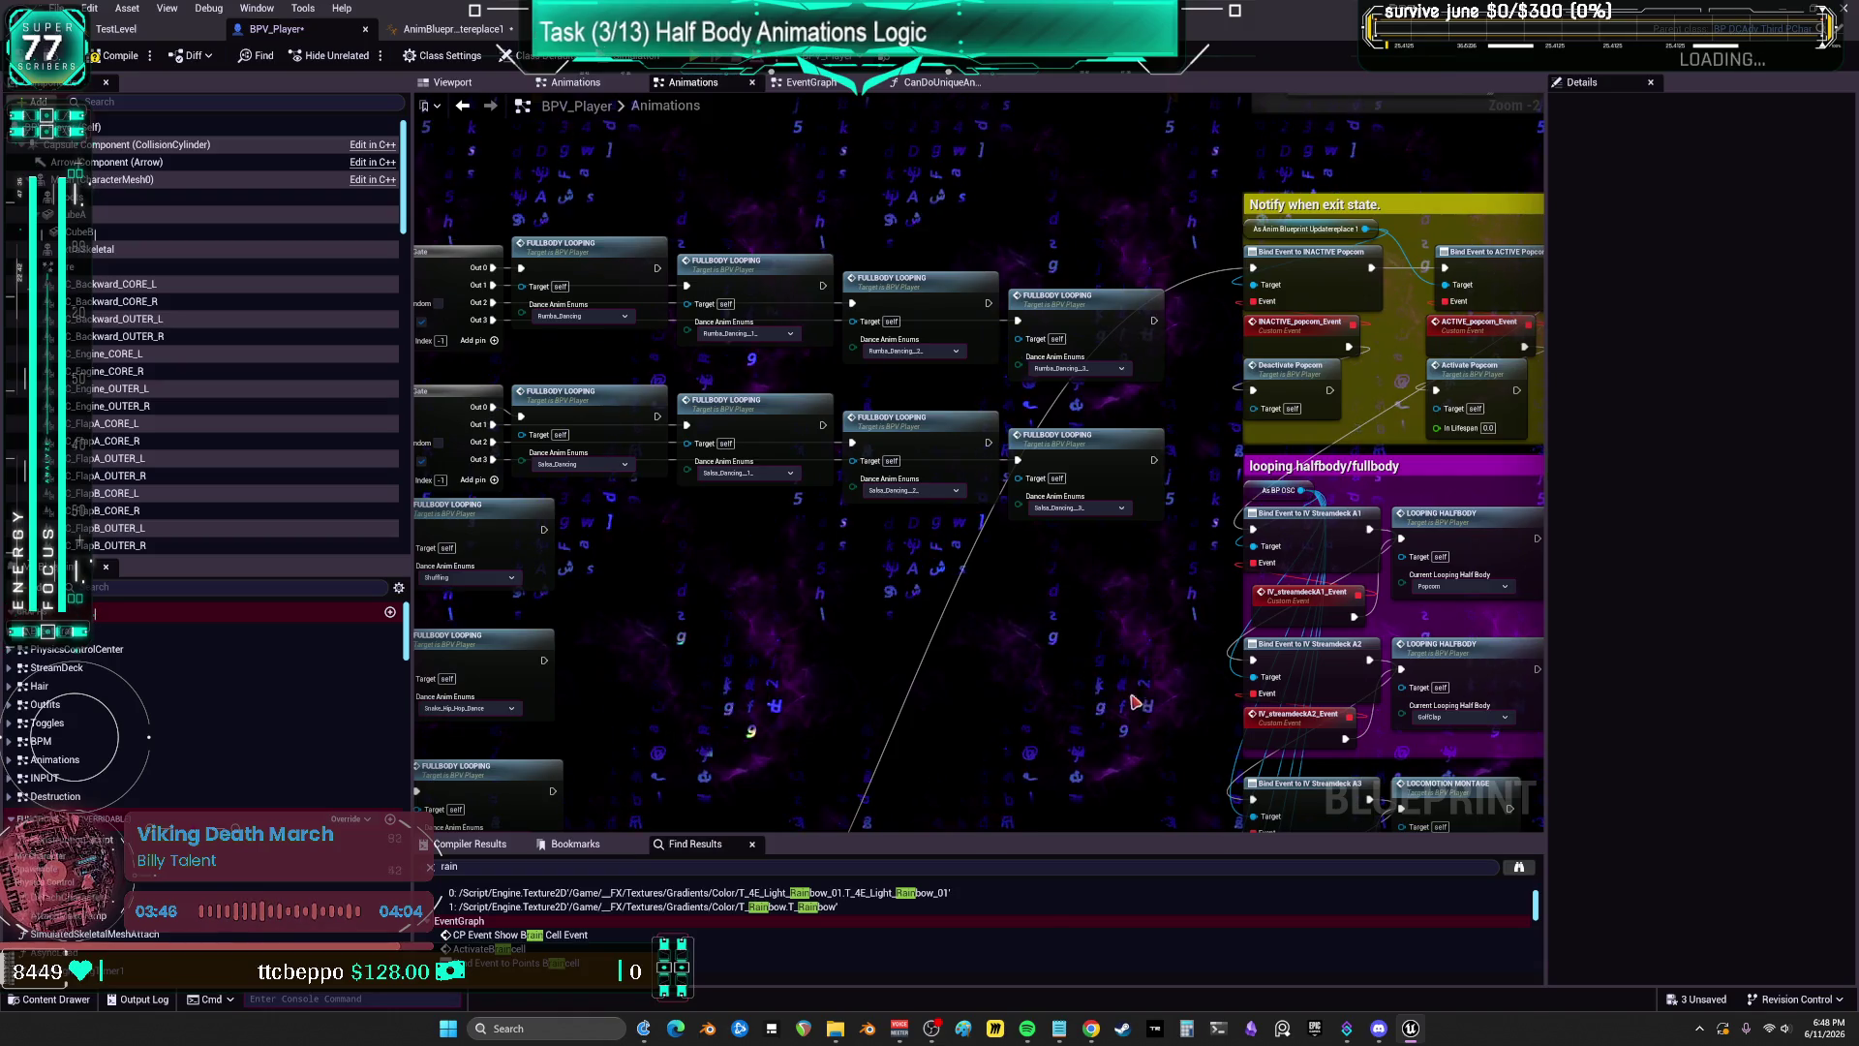
{"action": "left_click_drag", "start_coordinate": [1136, 702], "coordinate": [628, 641]}
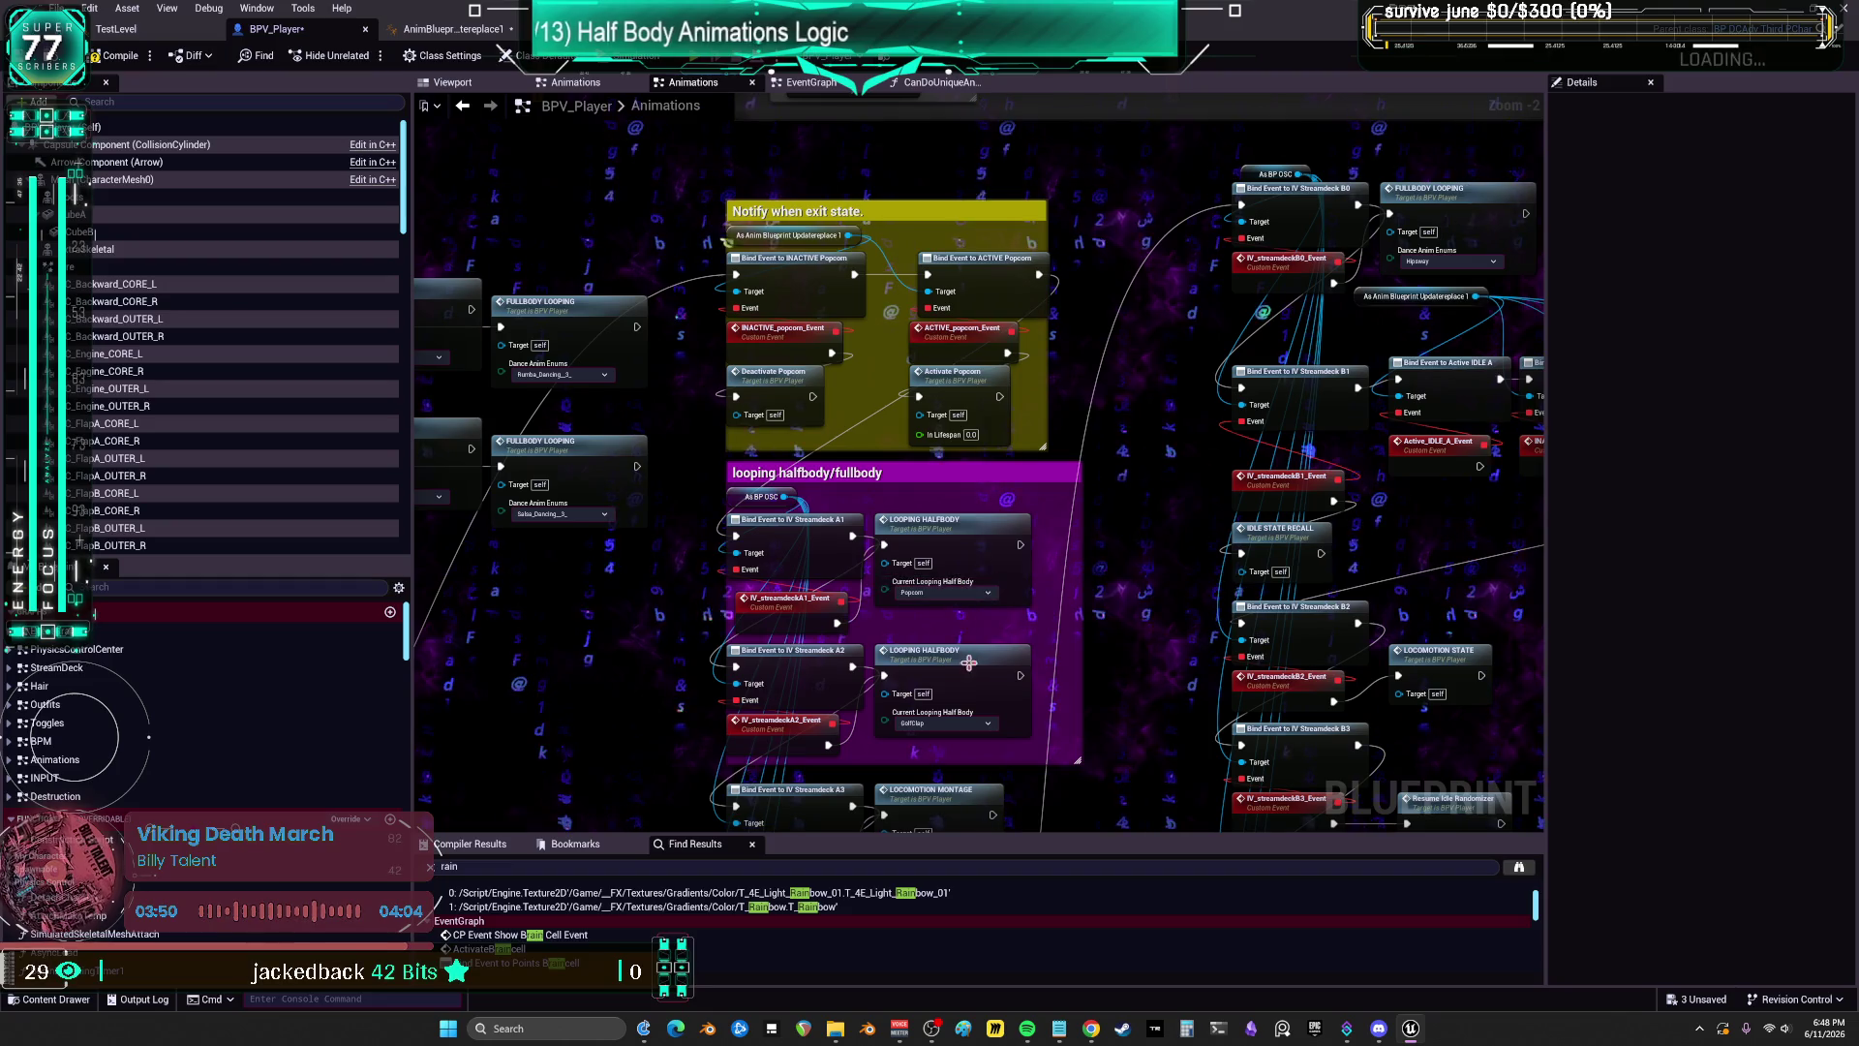
{"action": "left_click_drag", "start_coordinate": [1048, 664], "coordinate": [1103, 450]}
{"action": "left_click_drag", "start_coordinate": [1101, 532], "coordinate": [1103, 470]}
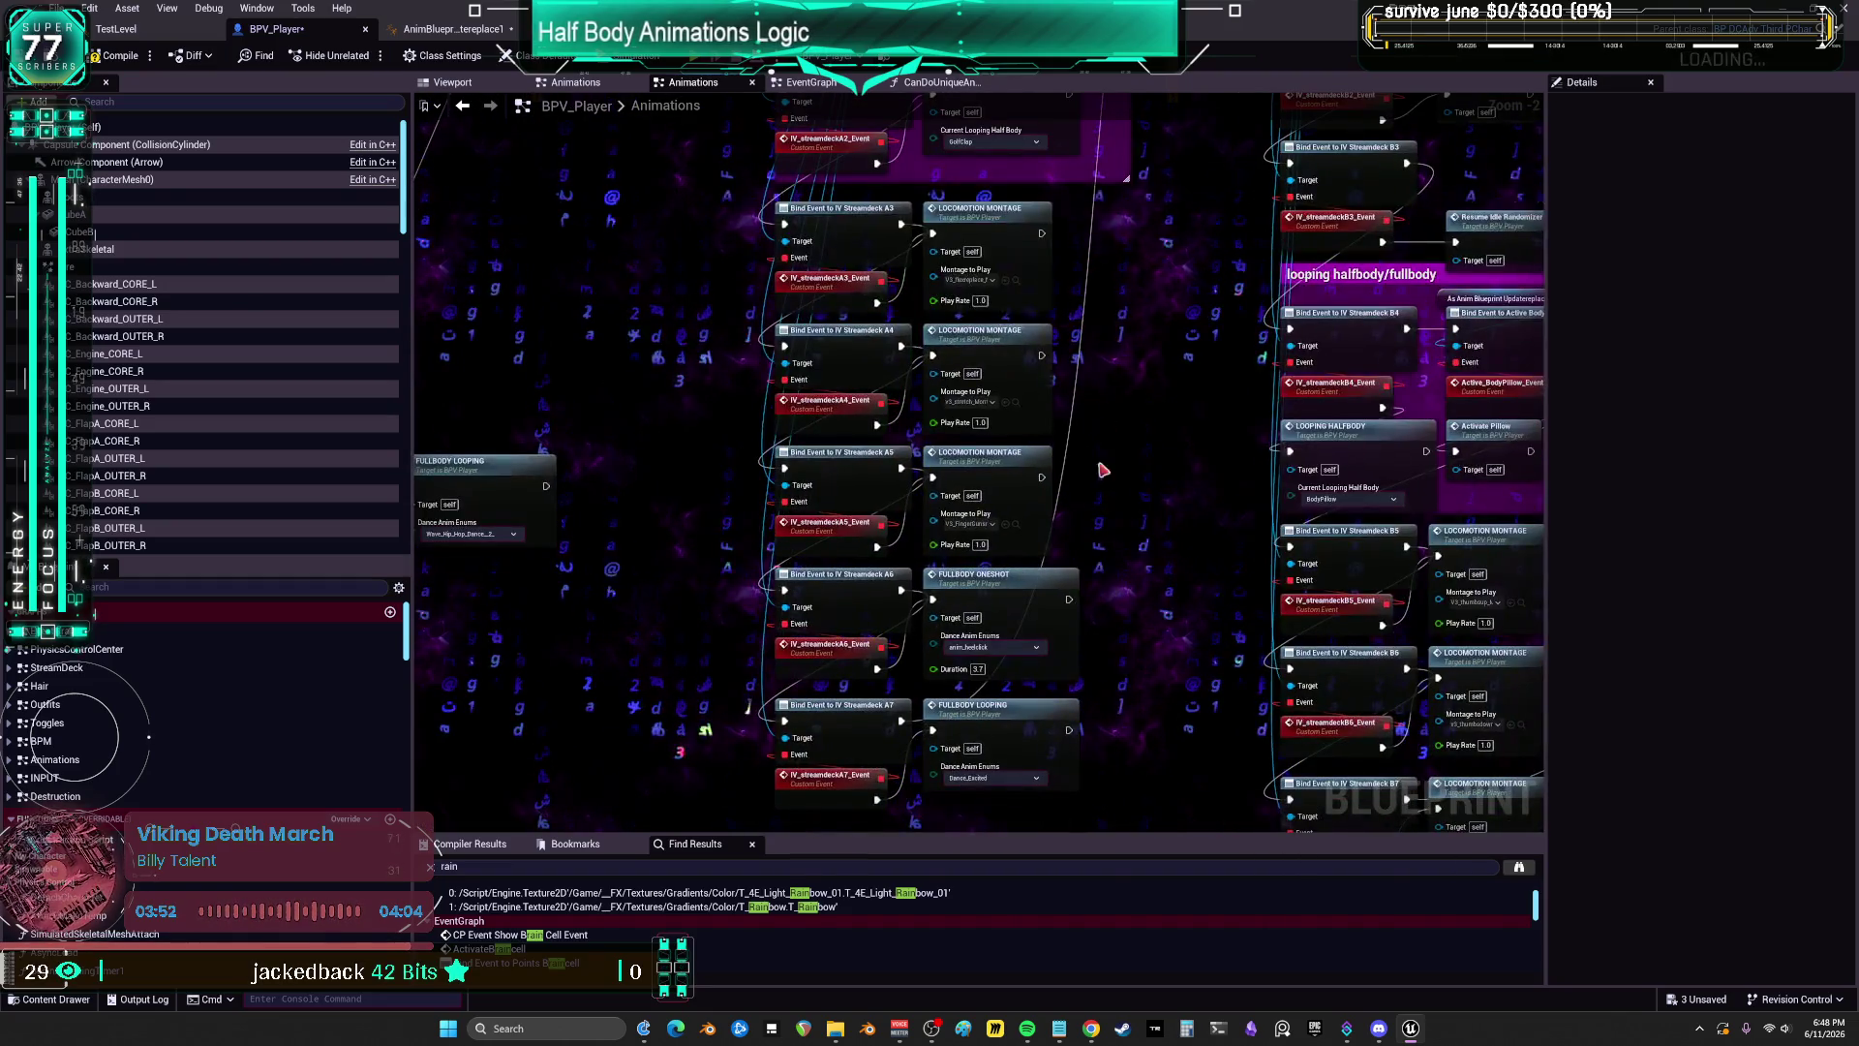
{"action": "left_click_drag", "start_coordinate": [1181, 314], "coordinate": [1261, 395]}
{"action": "left_click_drag", "start_coordinate": [1249, 223], "coordinate": [1353, 392]}
{"action": "left_click_drag", "start_coordinate": [1252, 277], "coordinate": [1251, 274]}
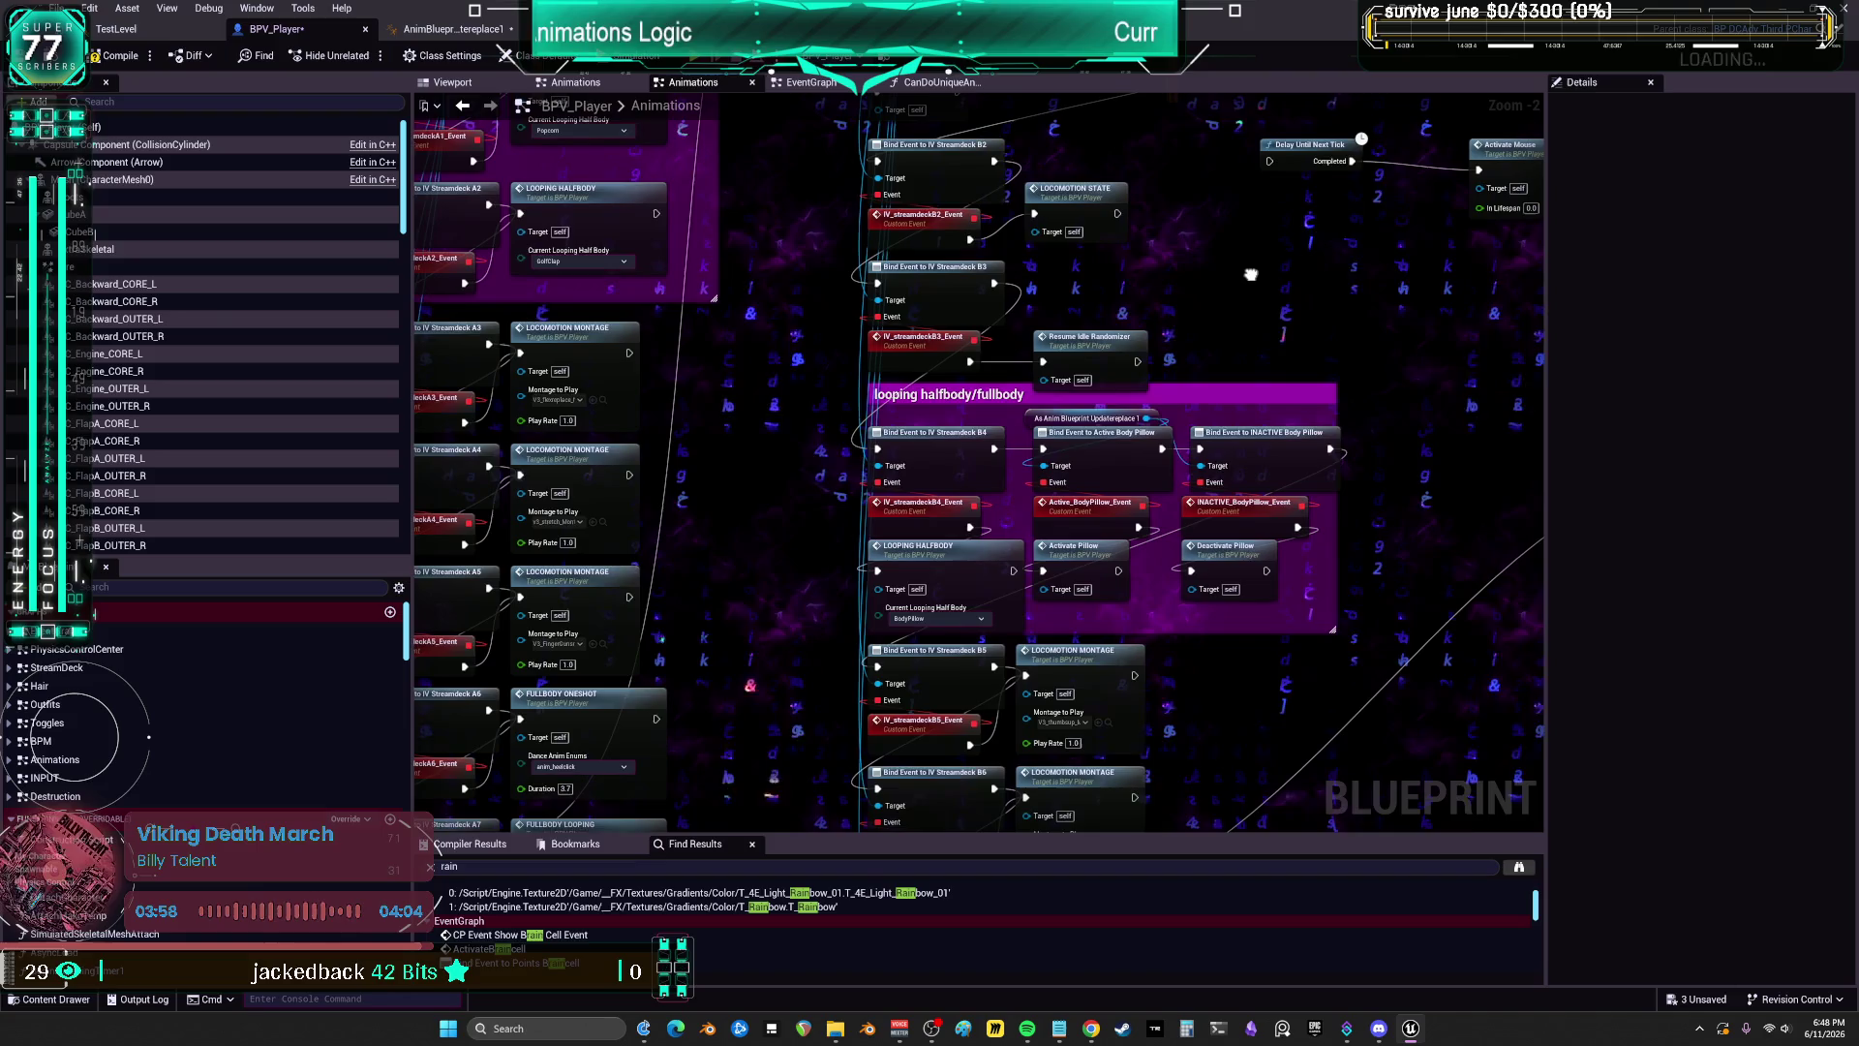
Step: Inspect the LOOPING HALFBODY node and pillow looping group, then scan the IDLE events and C/D rows
{"action": "scroll", "coordinate": [1241, 424], "scroll_direction": "down", "scroll_amount": 2}
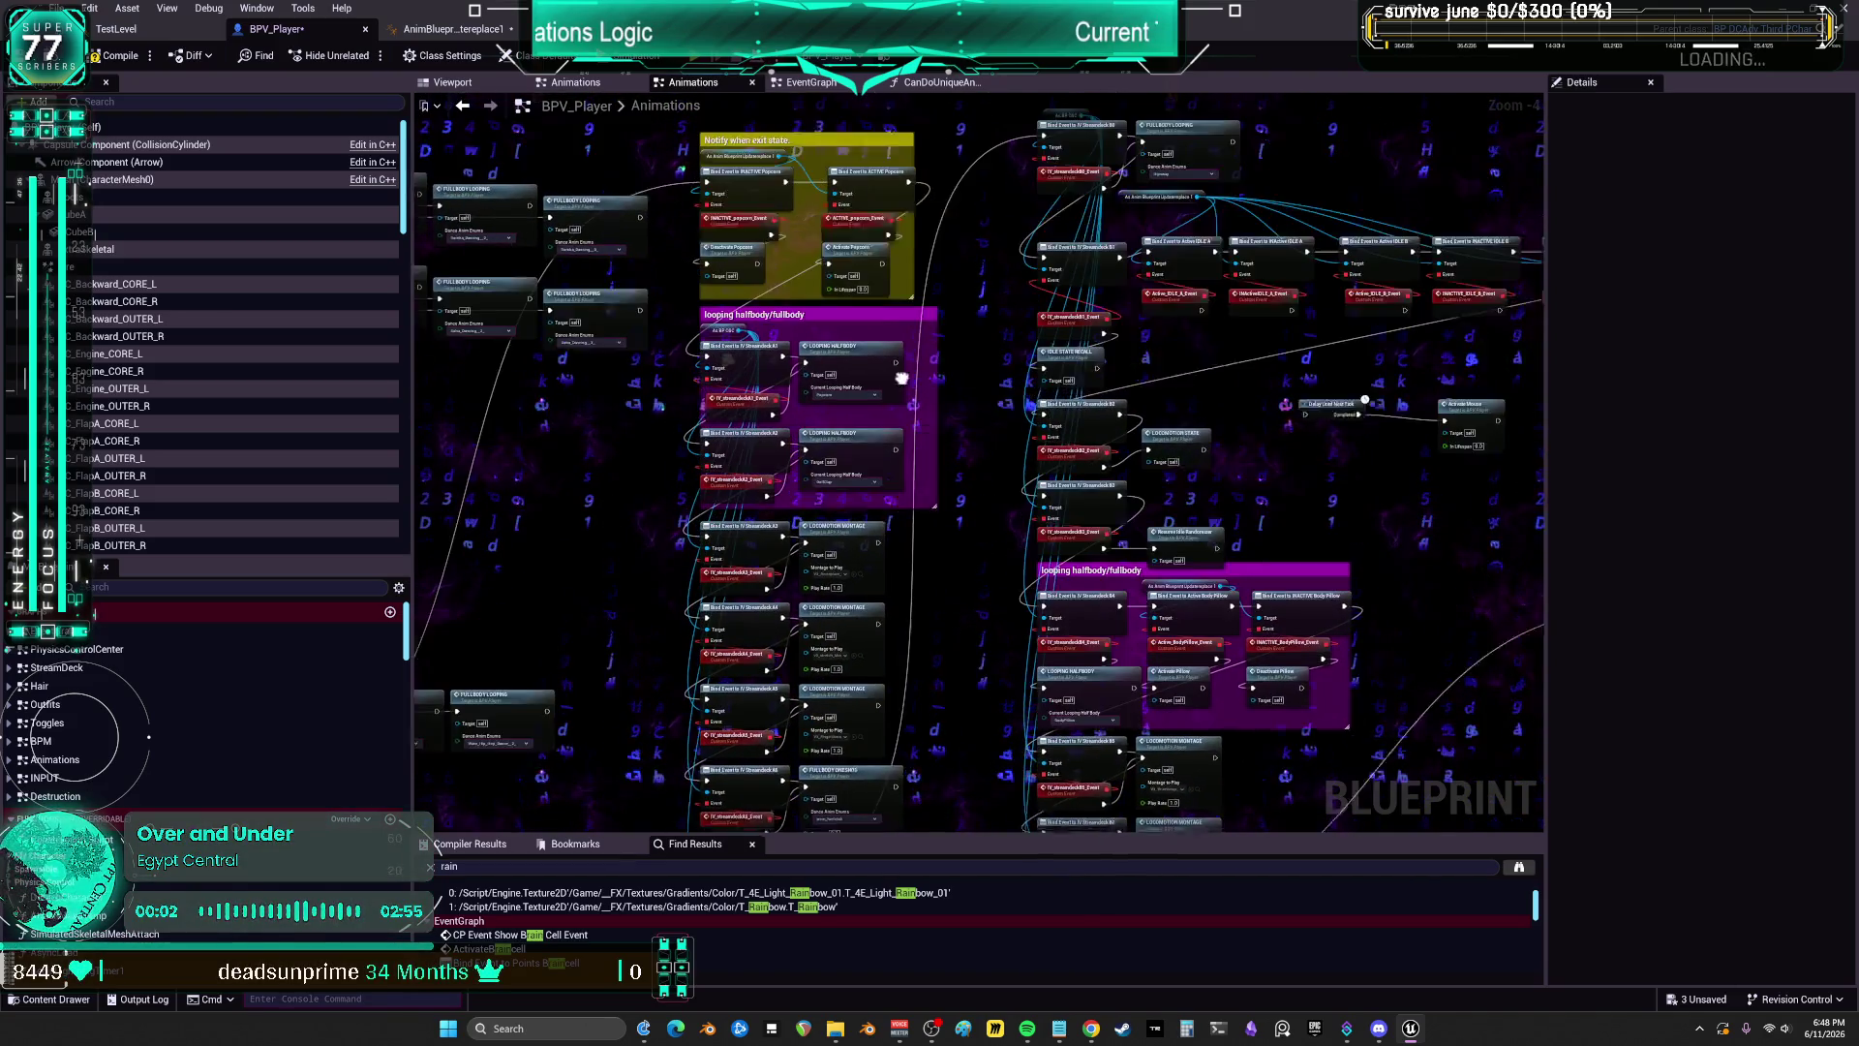
{"action": "left_click_drag", "start_coordinate": [923, 172], "coordinate": [948, 209]}
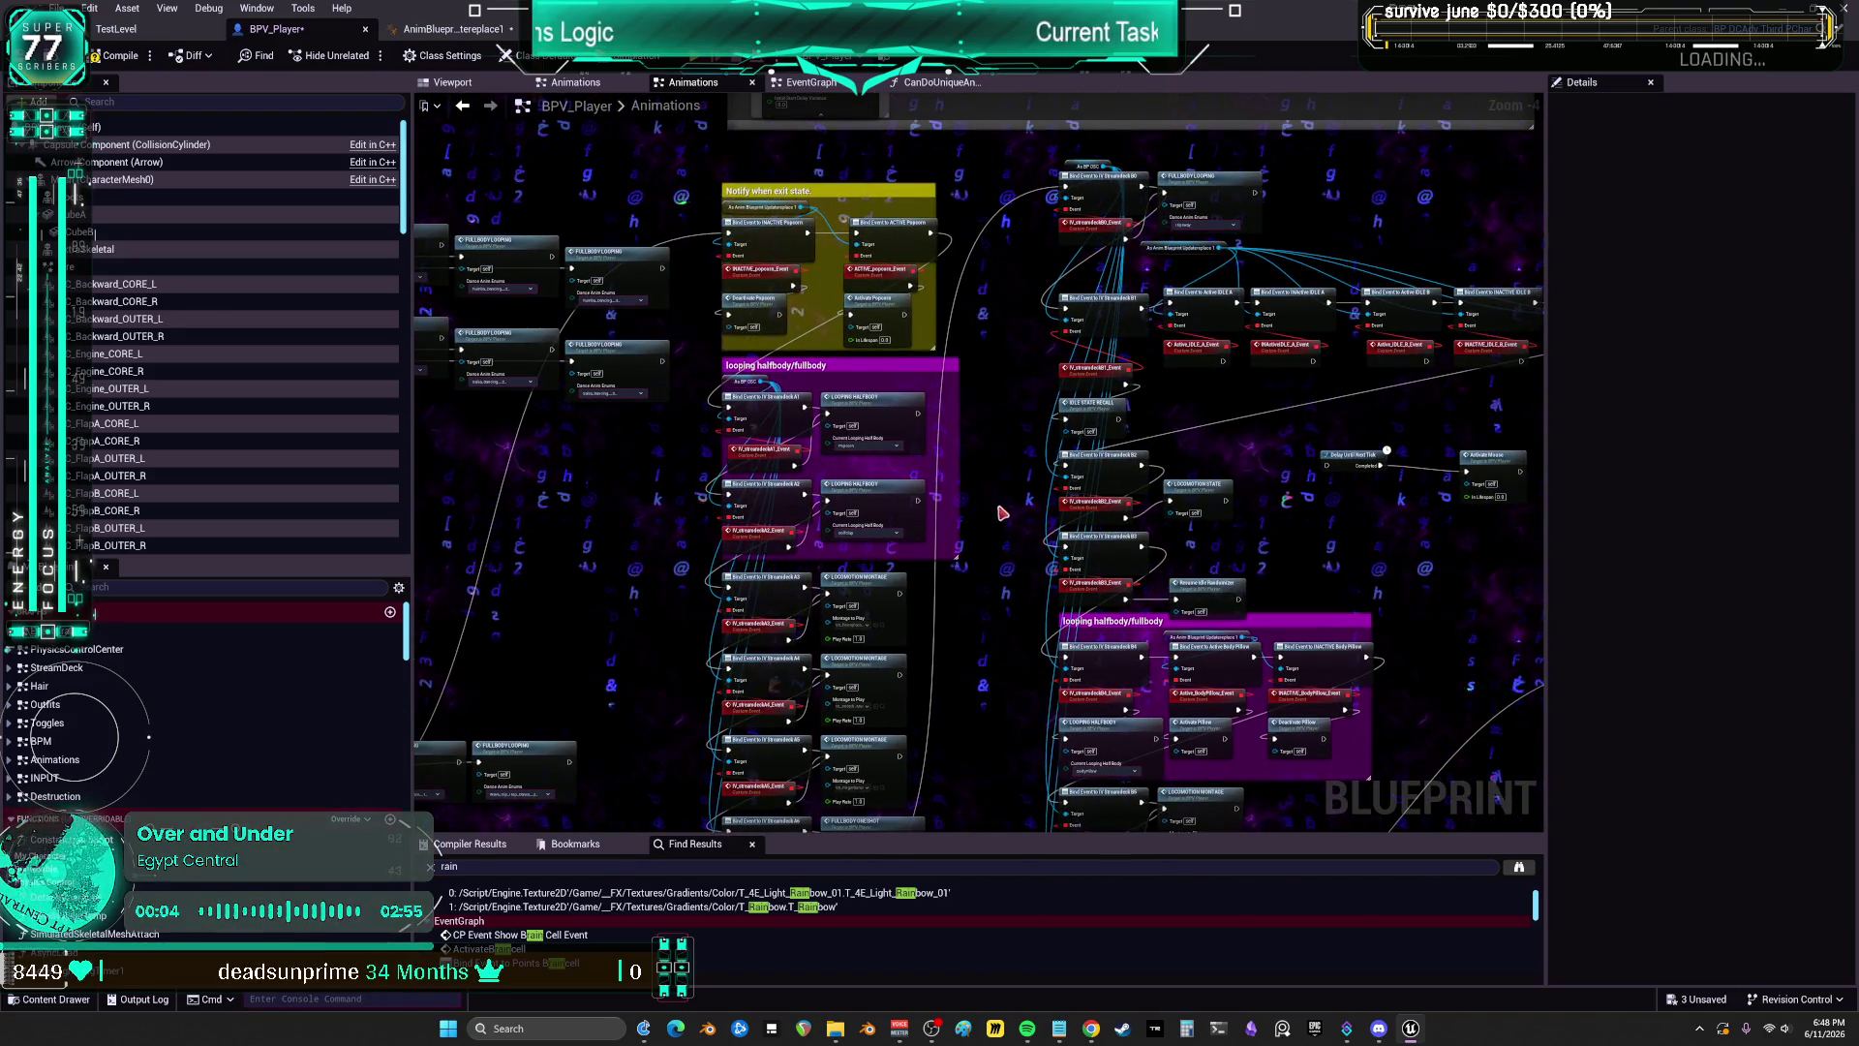
{"action": "left_click", "coordinate": [945, 505]}
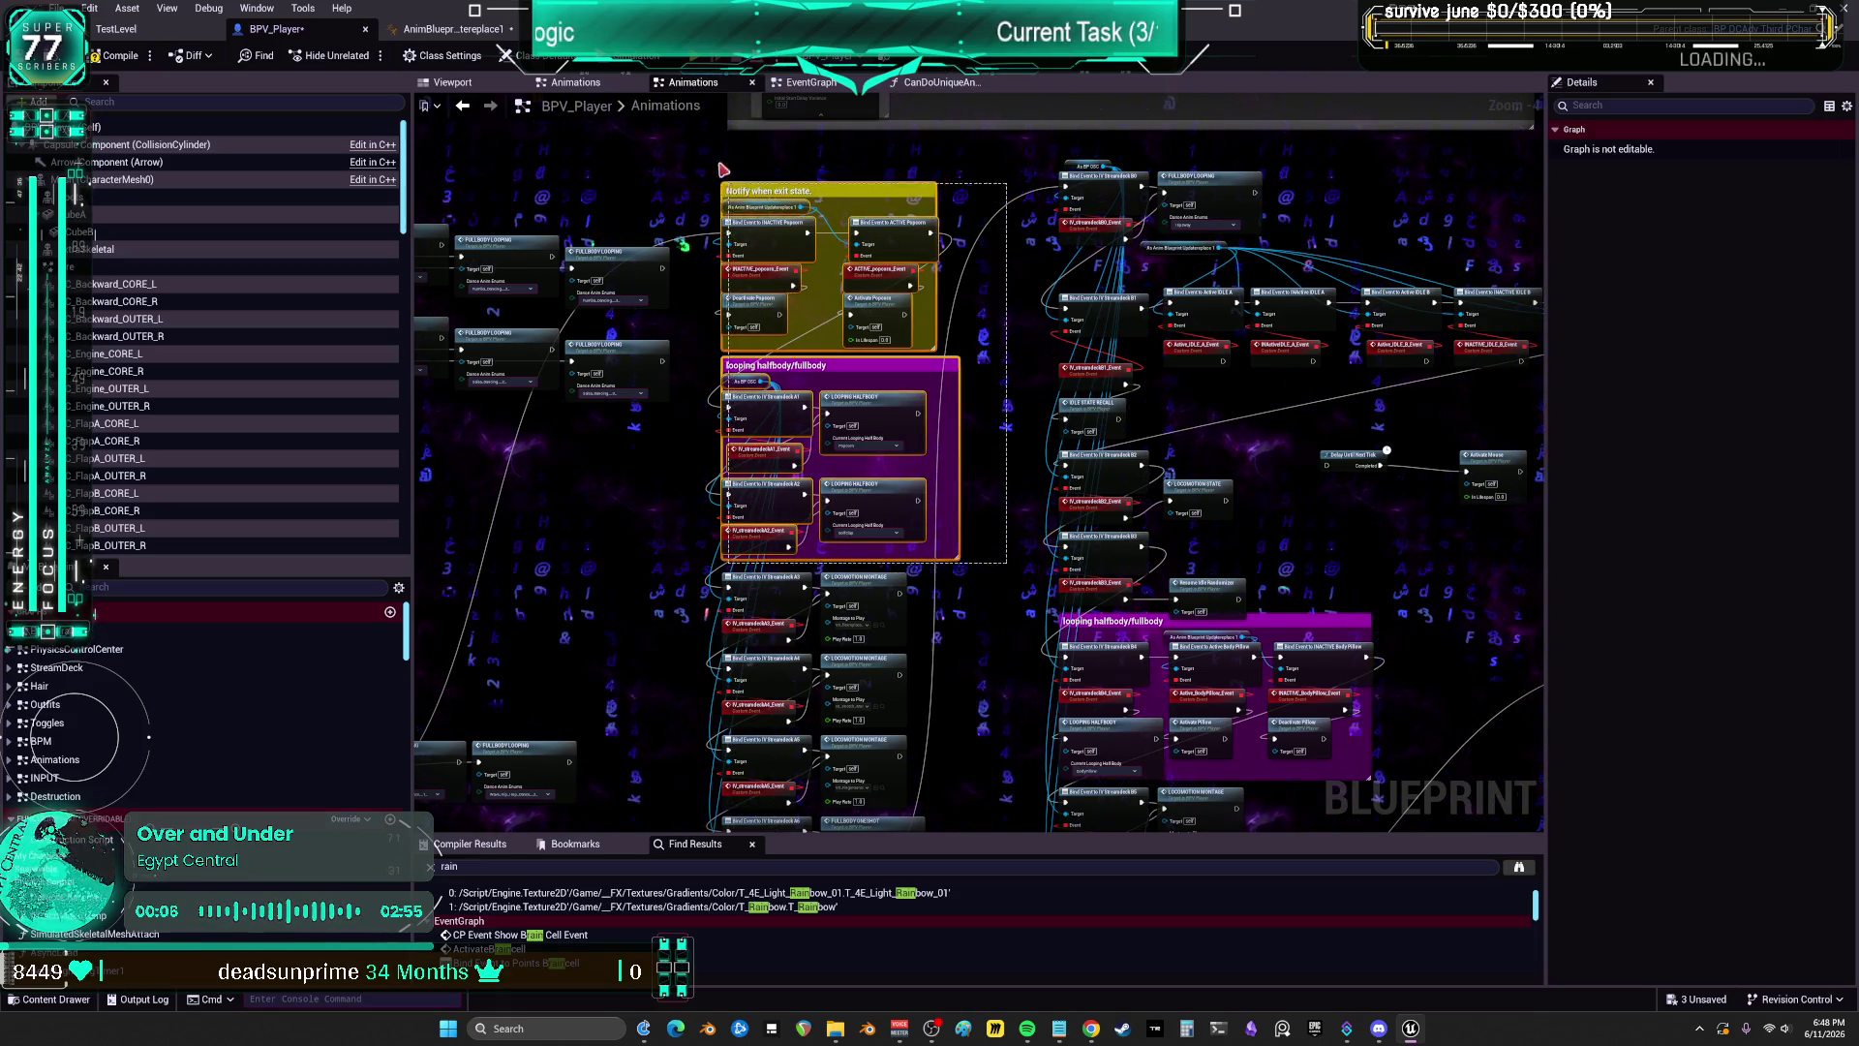
{"action": "left_click_drag", "start_coordinate": [724, 170], "coordinate": [757, 568]}
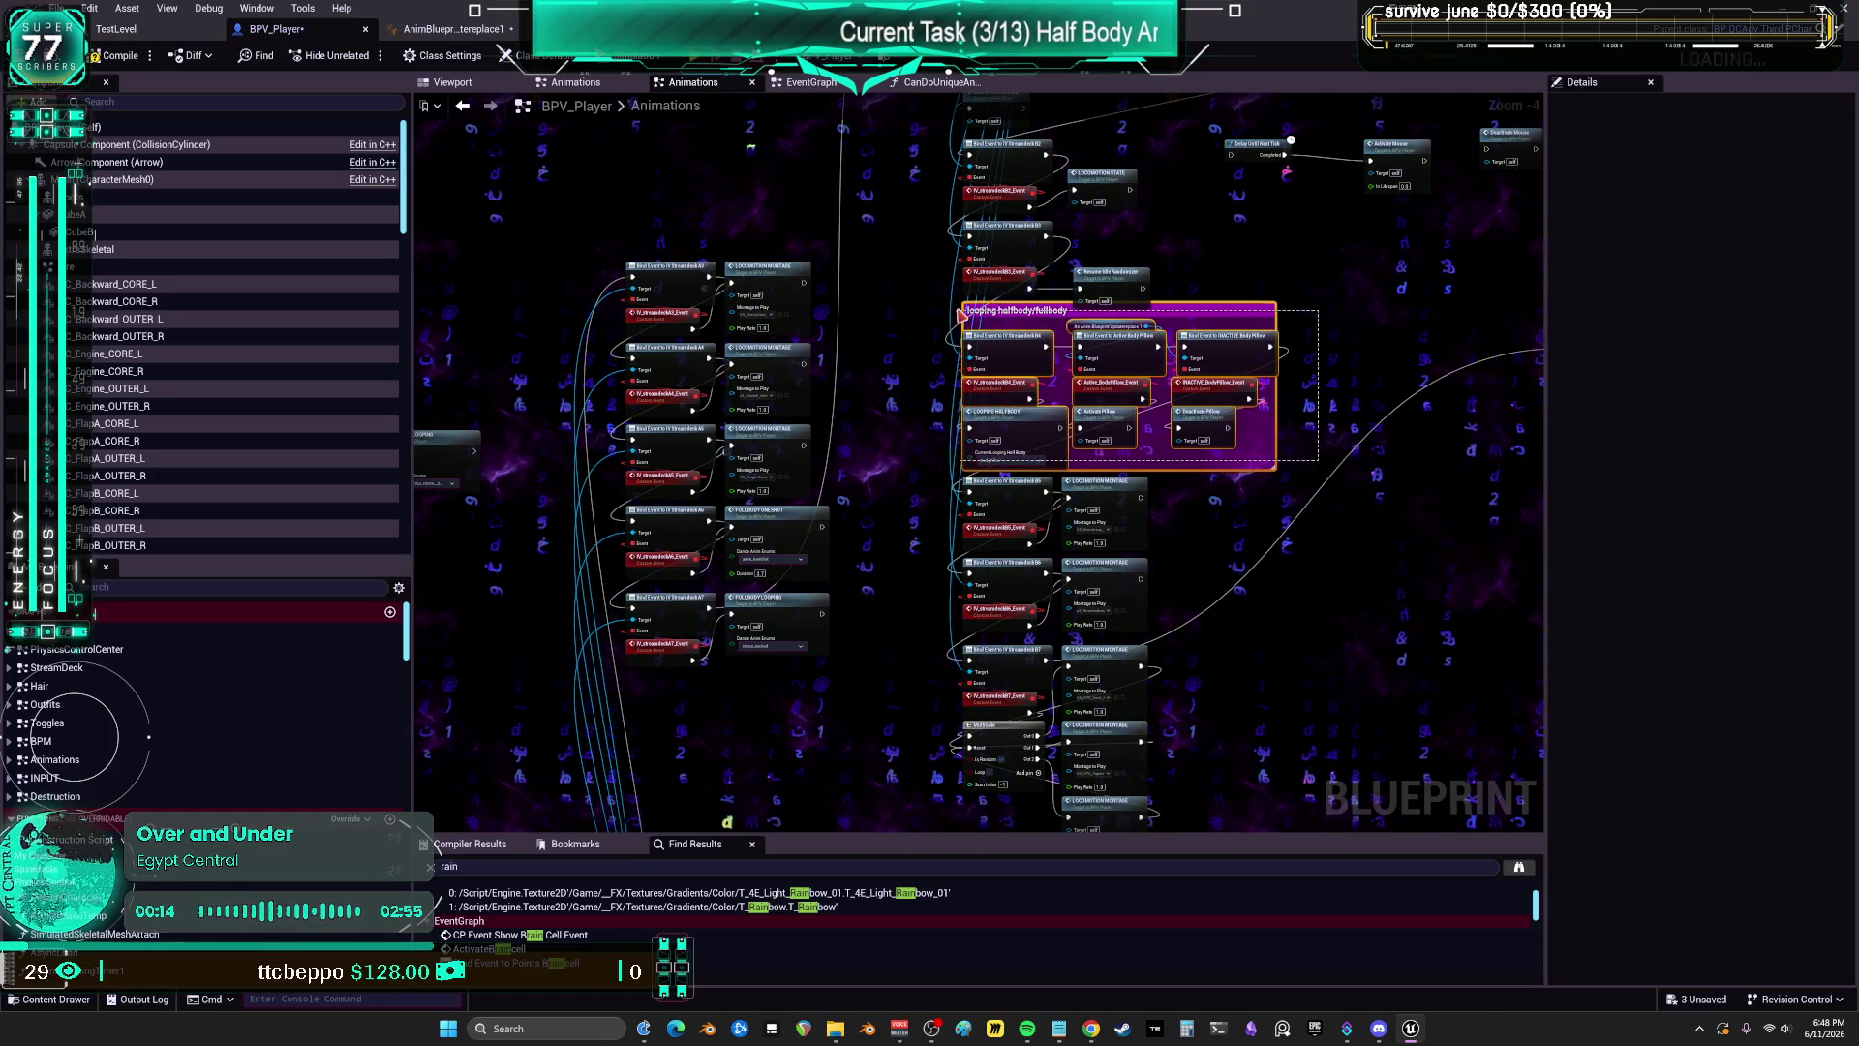
{"action": "left_click_drag", "start_coordinate": [961, 315], "coordinate": [1021, 439]}
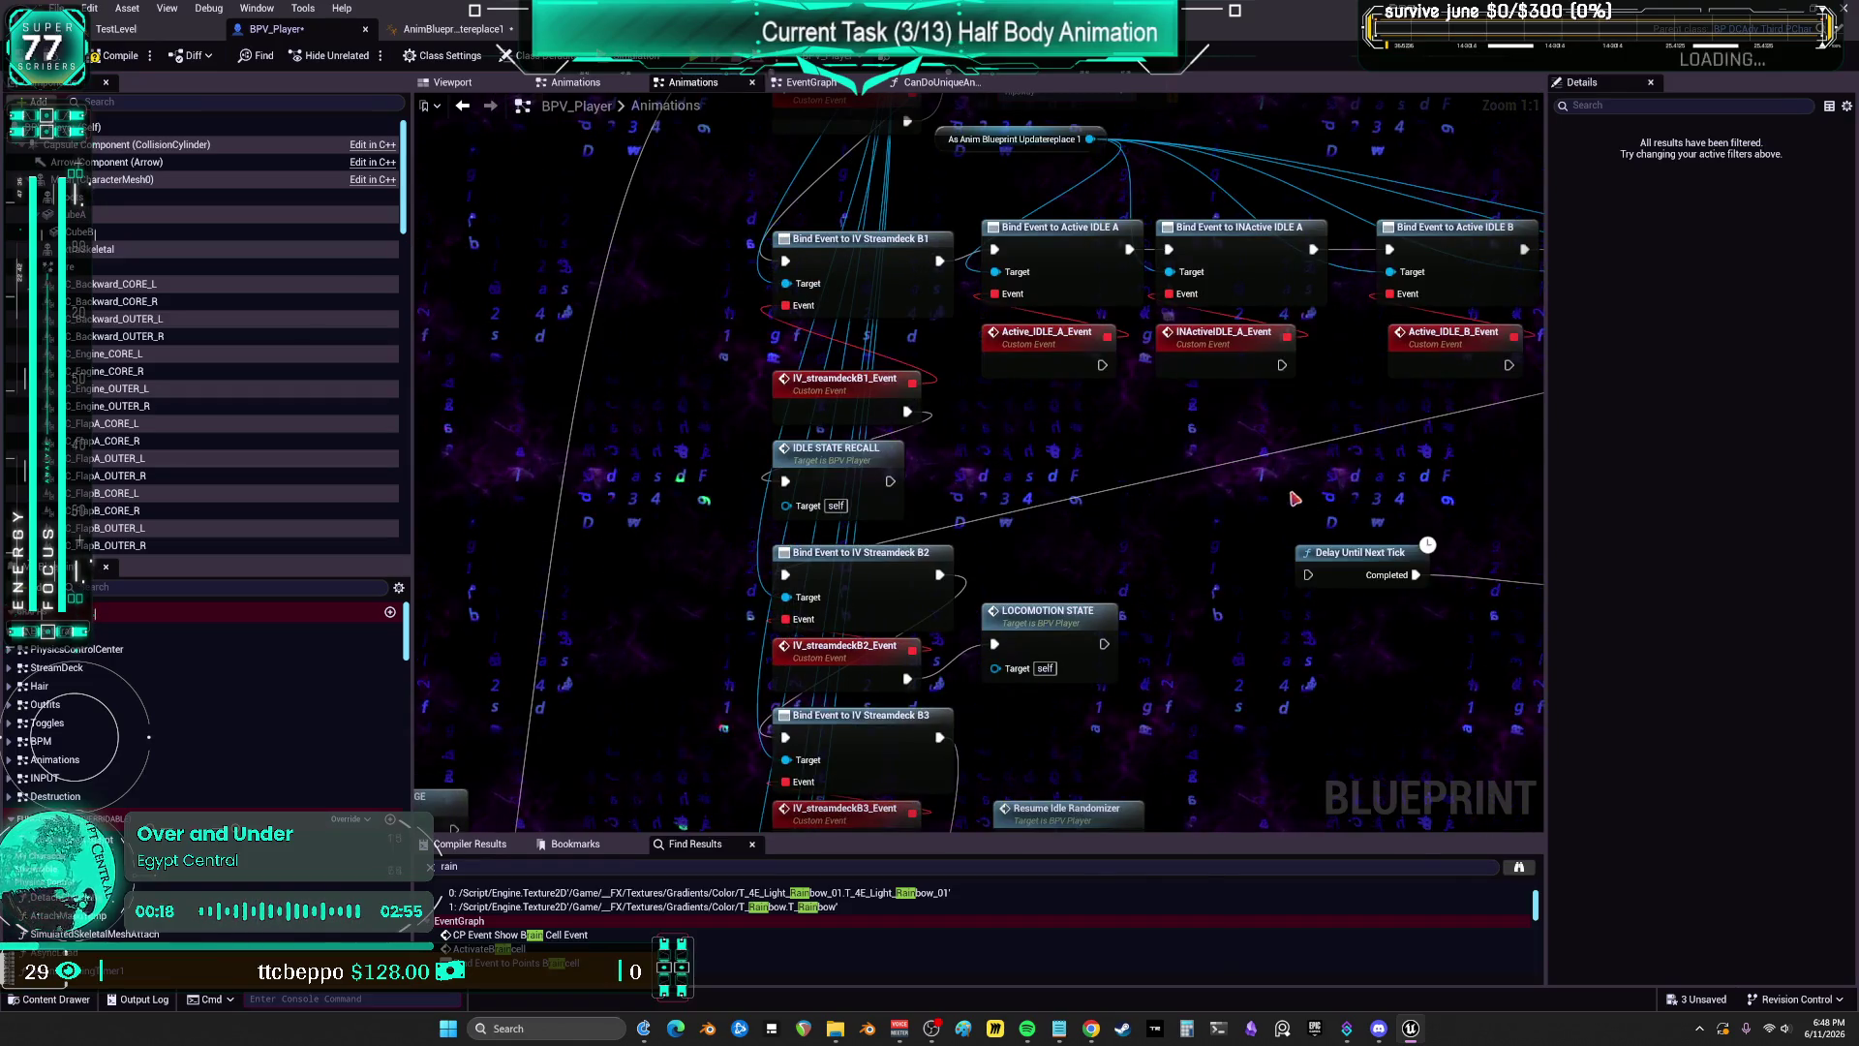
{"action": "left_click_drag", "start_coordinate": [1295, 498], "coordinate": [709, 384]}
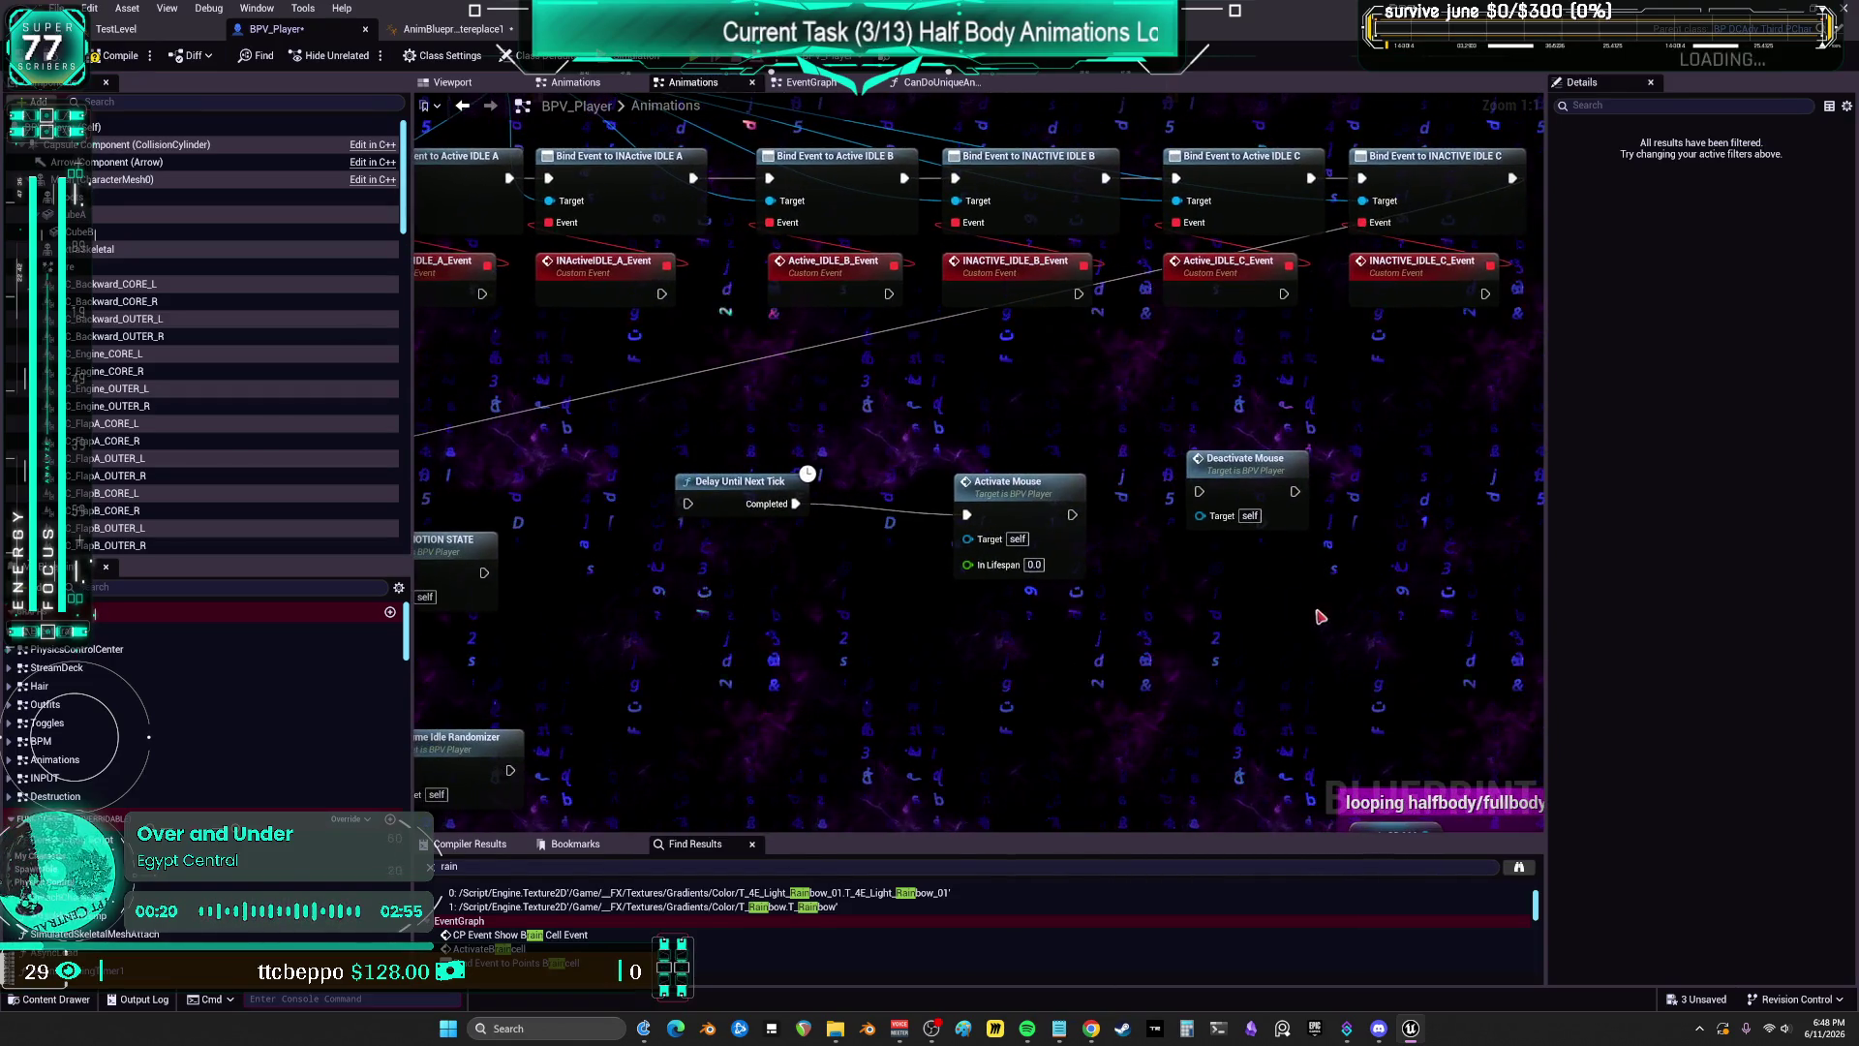
{"action": "scroll", "coordinate": [1150, 585], "scroll_direction": "down", "scroll_amount": 5}
{"action": "left_click_drag", "start_coordinate": [1151, 585], "coordinate": [1037, 376]}
{"action": "scroll", "coordinate": [1037, 376], "scroll_direction": "up", "scroll_amount": 3}
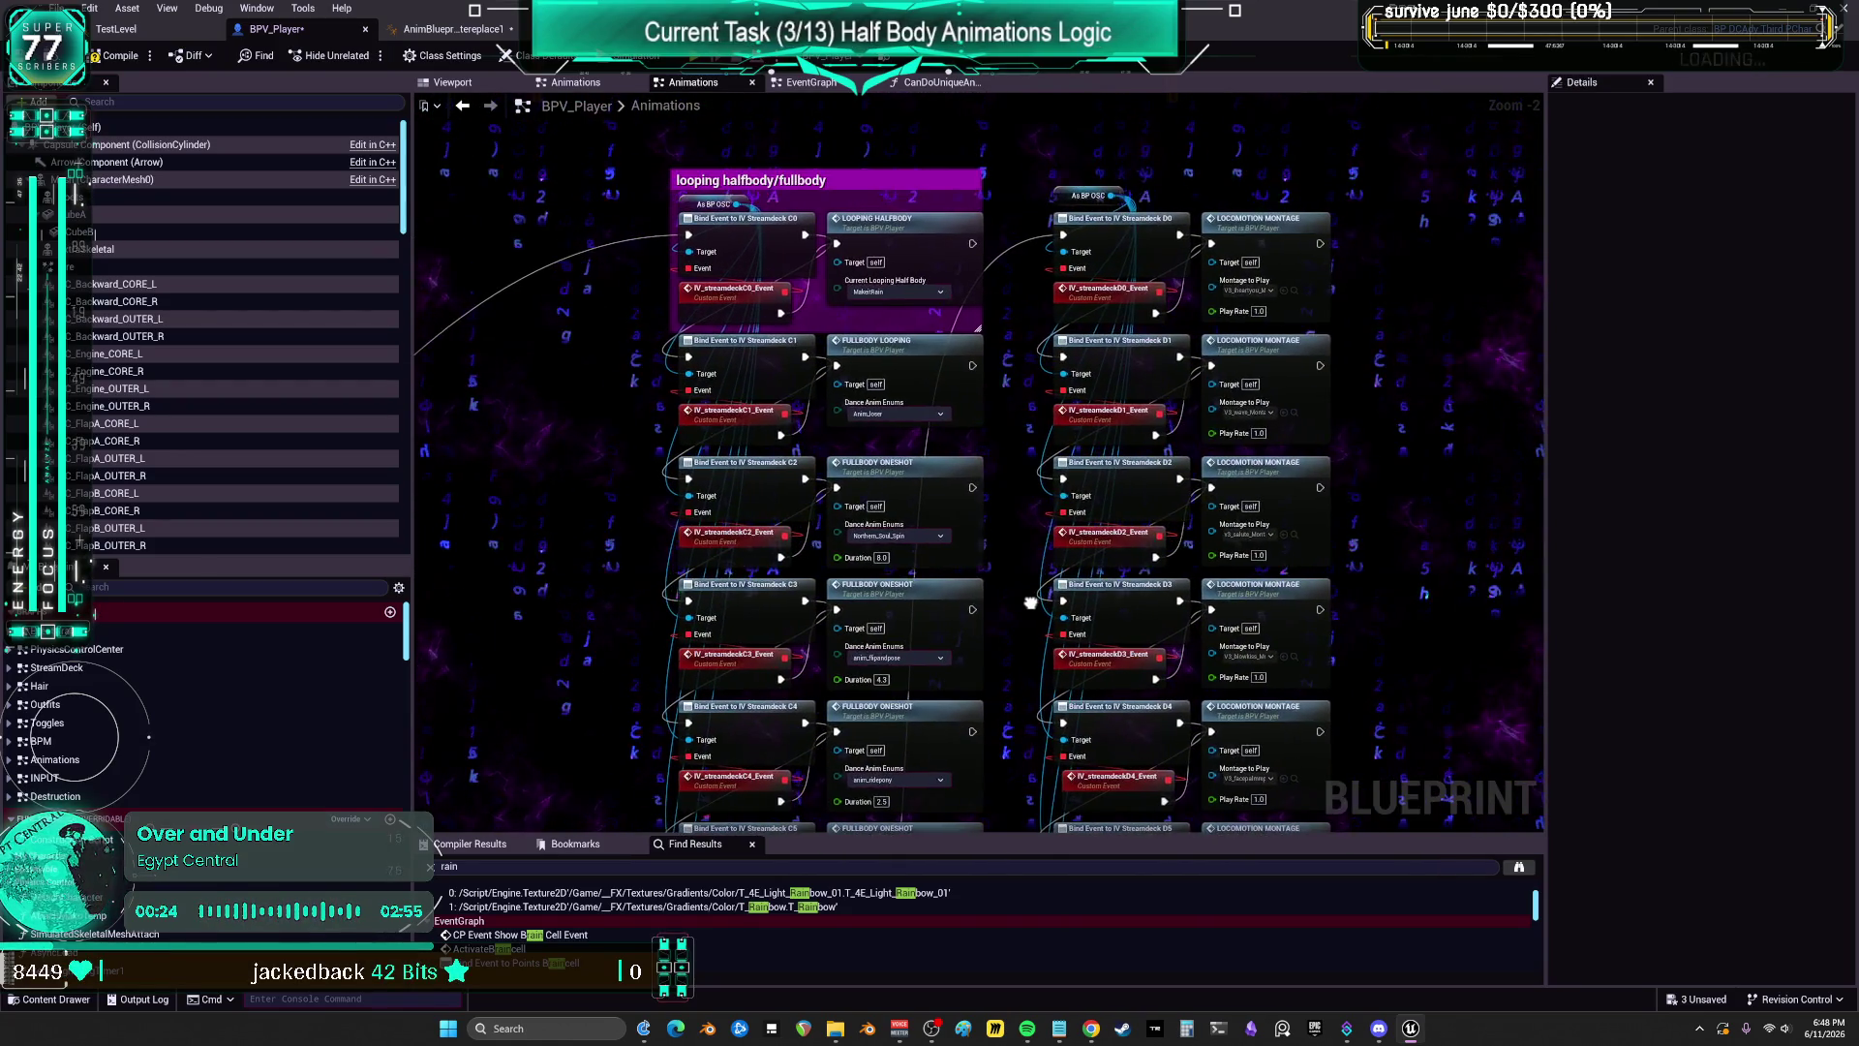
{"action": "mouse_move", "coordinate": [1006, 204]}
{"action": "left_mouse_down"}
{"action": "mouse_move", "coordinate": [1006, 68]}
{"action": "mouse_move", "coordinate": [1160, 1]}
{"action": "mouse_move", "coordinate": [1026, 329]}
{"action": "left_mouse_up"}
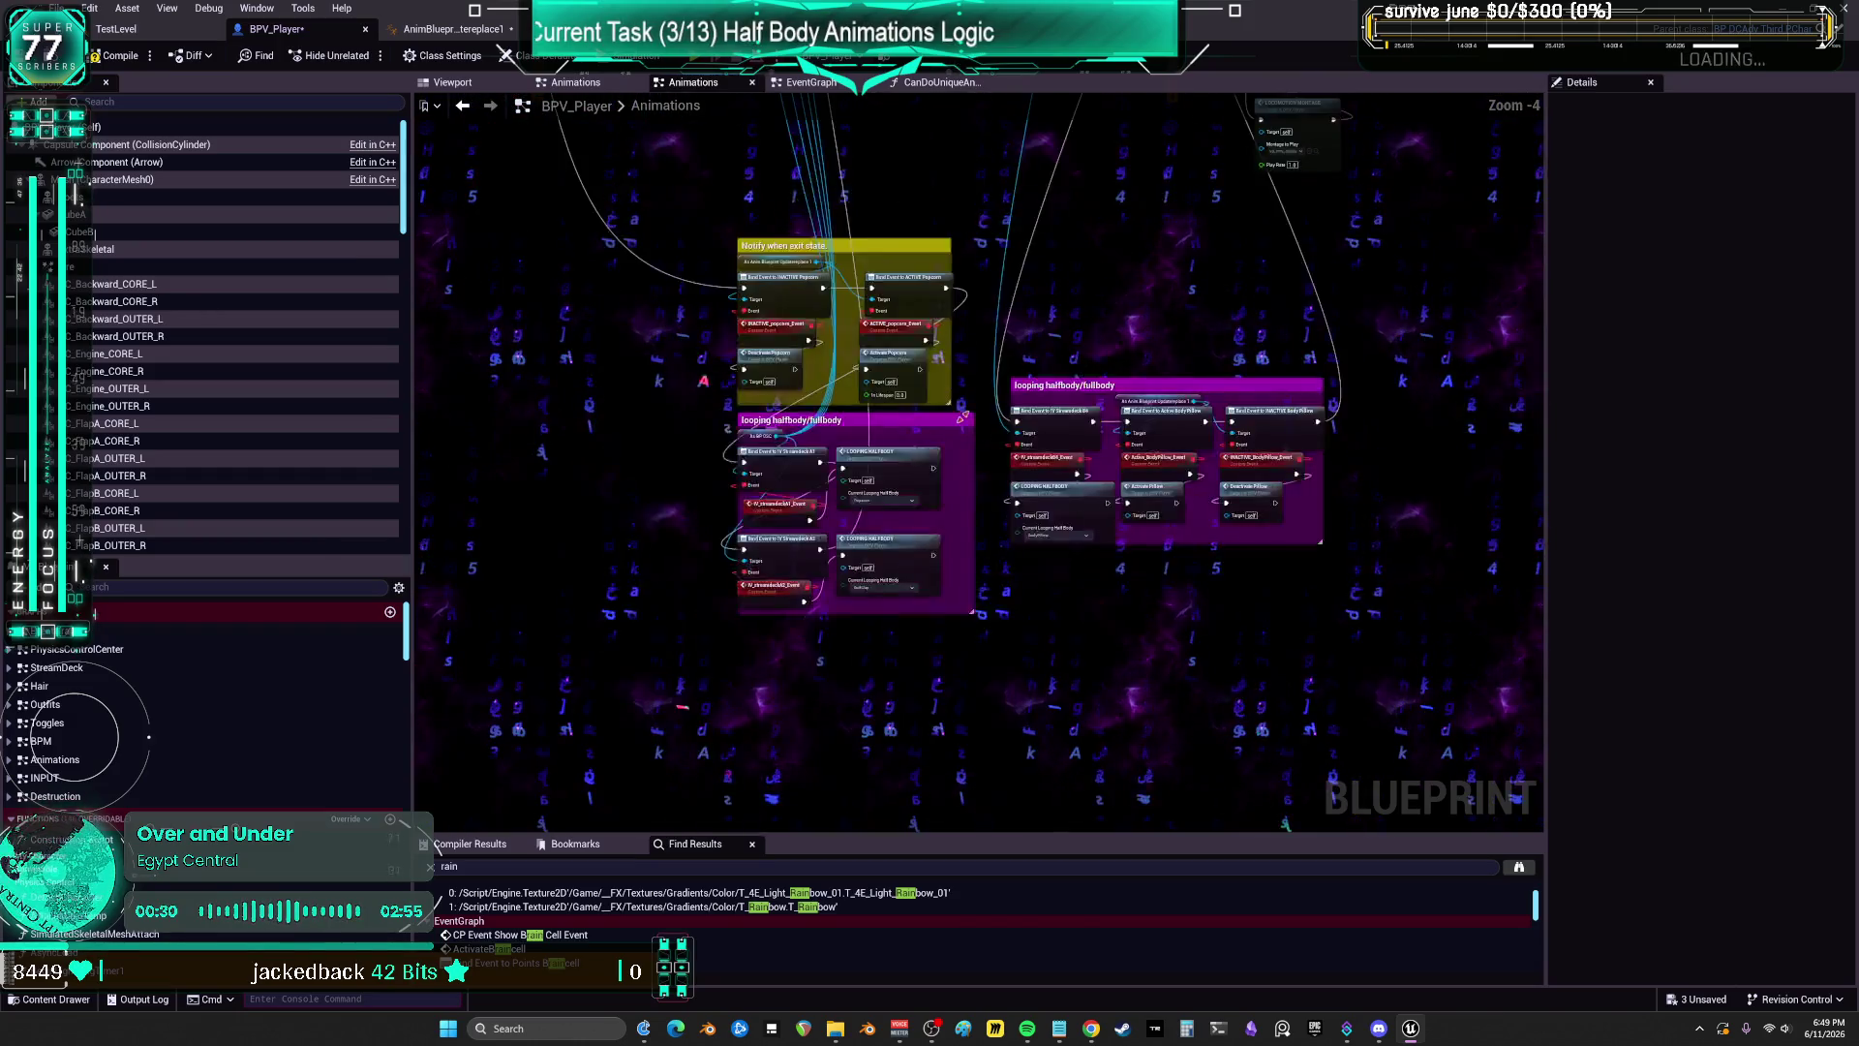
{"action": "scroll", "coordinate": [1027, 329], "scroll_direction": "up", "scroll_amount": 2}
Step: Centre the popcorn and pillow notify groups, lower the BodyPillow node, and select INACTIVE_BodyPillow_Event
{"action": "scroll", "coordinate": [1027, 329], "scroll_direction": "up", "scroll_amount": 1}
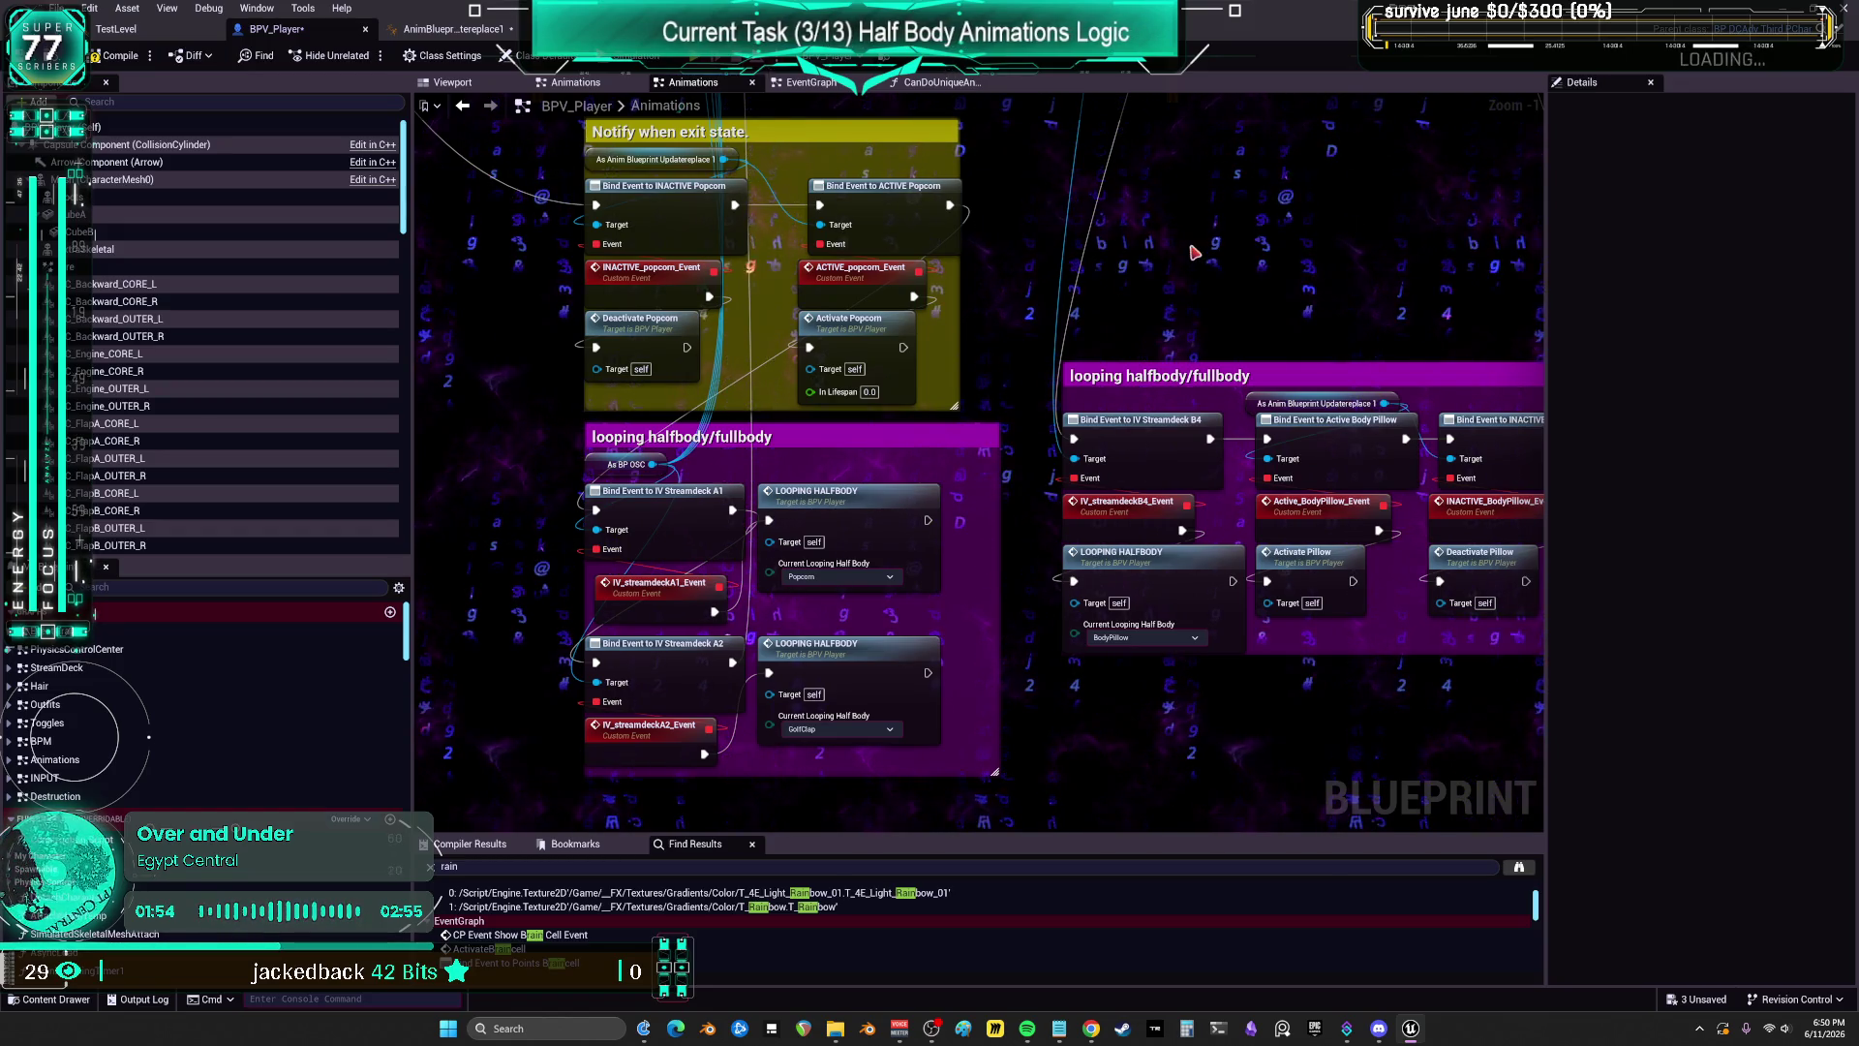
{"action": "mouse_move", "coordinate": [1149, 336]}
{"action": "left_mouse_down"}
{"action": "mouse_move", "coordinate": [1133, 320]}
{"action": "mouse_move", "coordinate": [1094, 349]}
{"action": "mouse_move", "coordinate": [1095, 302]}
{"action": "left_mouse_up"}
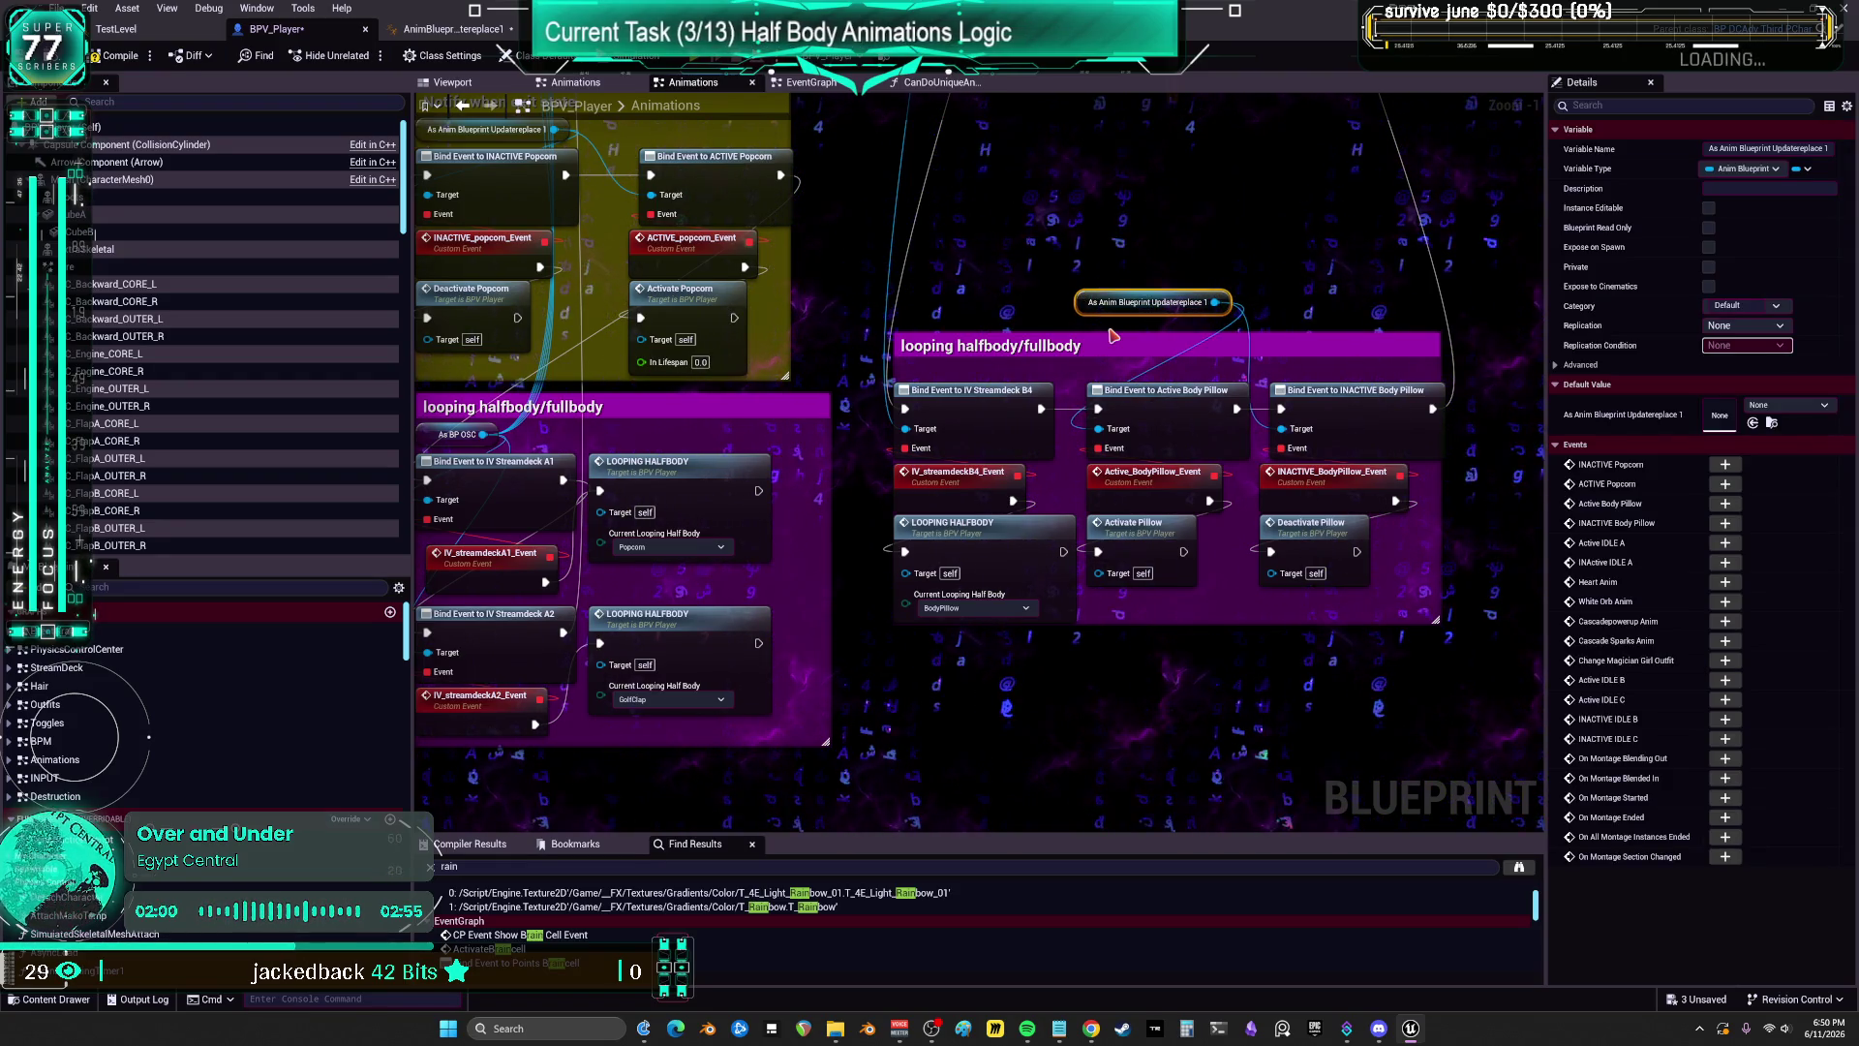
{"action": "mouse_move", "coordinate": [1012, 549]}
{"action": "left_mouse_down"}
{"action": "mouse_move", "coordinate": [1012, 570]}
{"action": "mouse_move", "coordinate": [1012, 549]}
{"action": "left_mouse_up"}
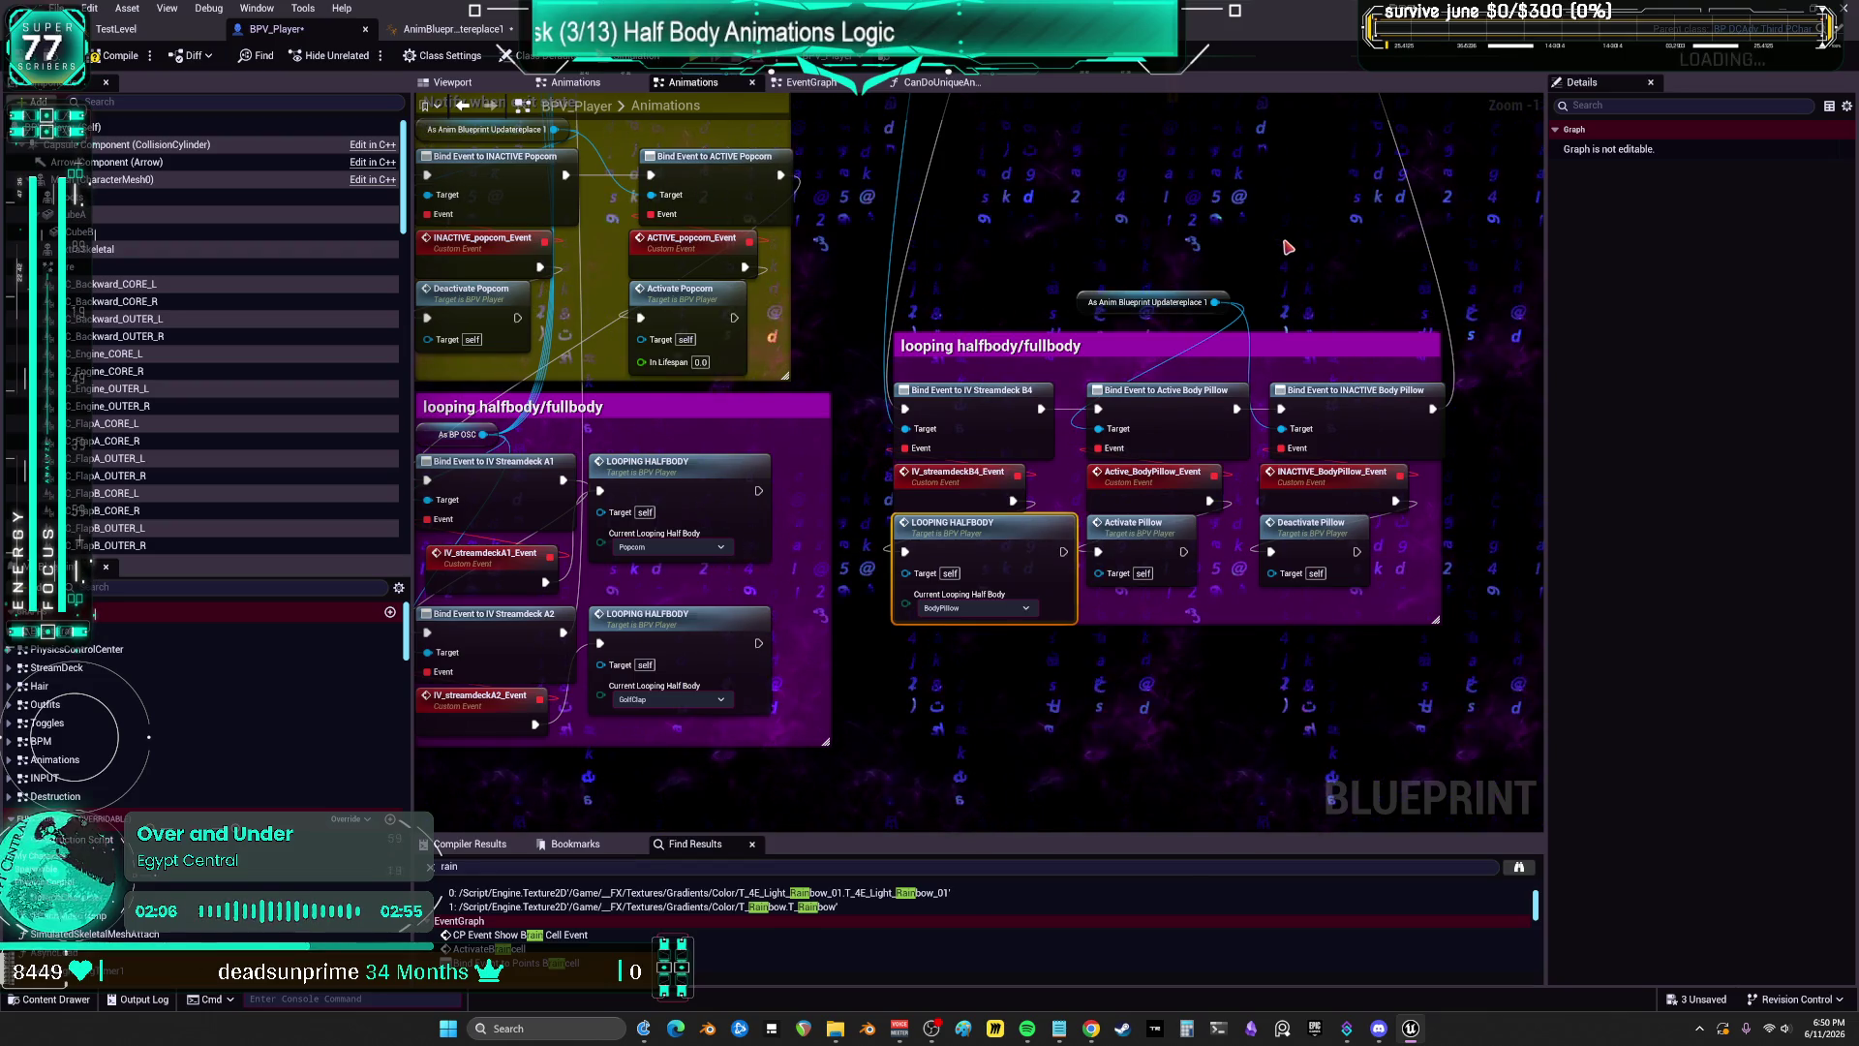
{"action": "right_click", "coordinate": [1177, 535]}
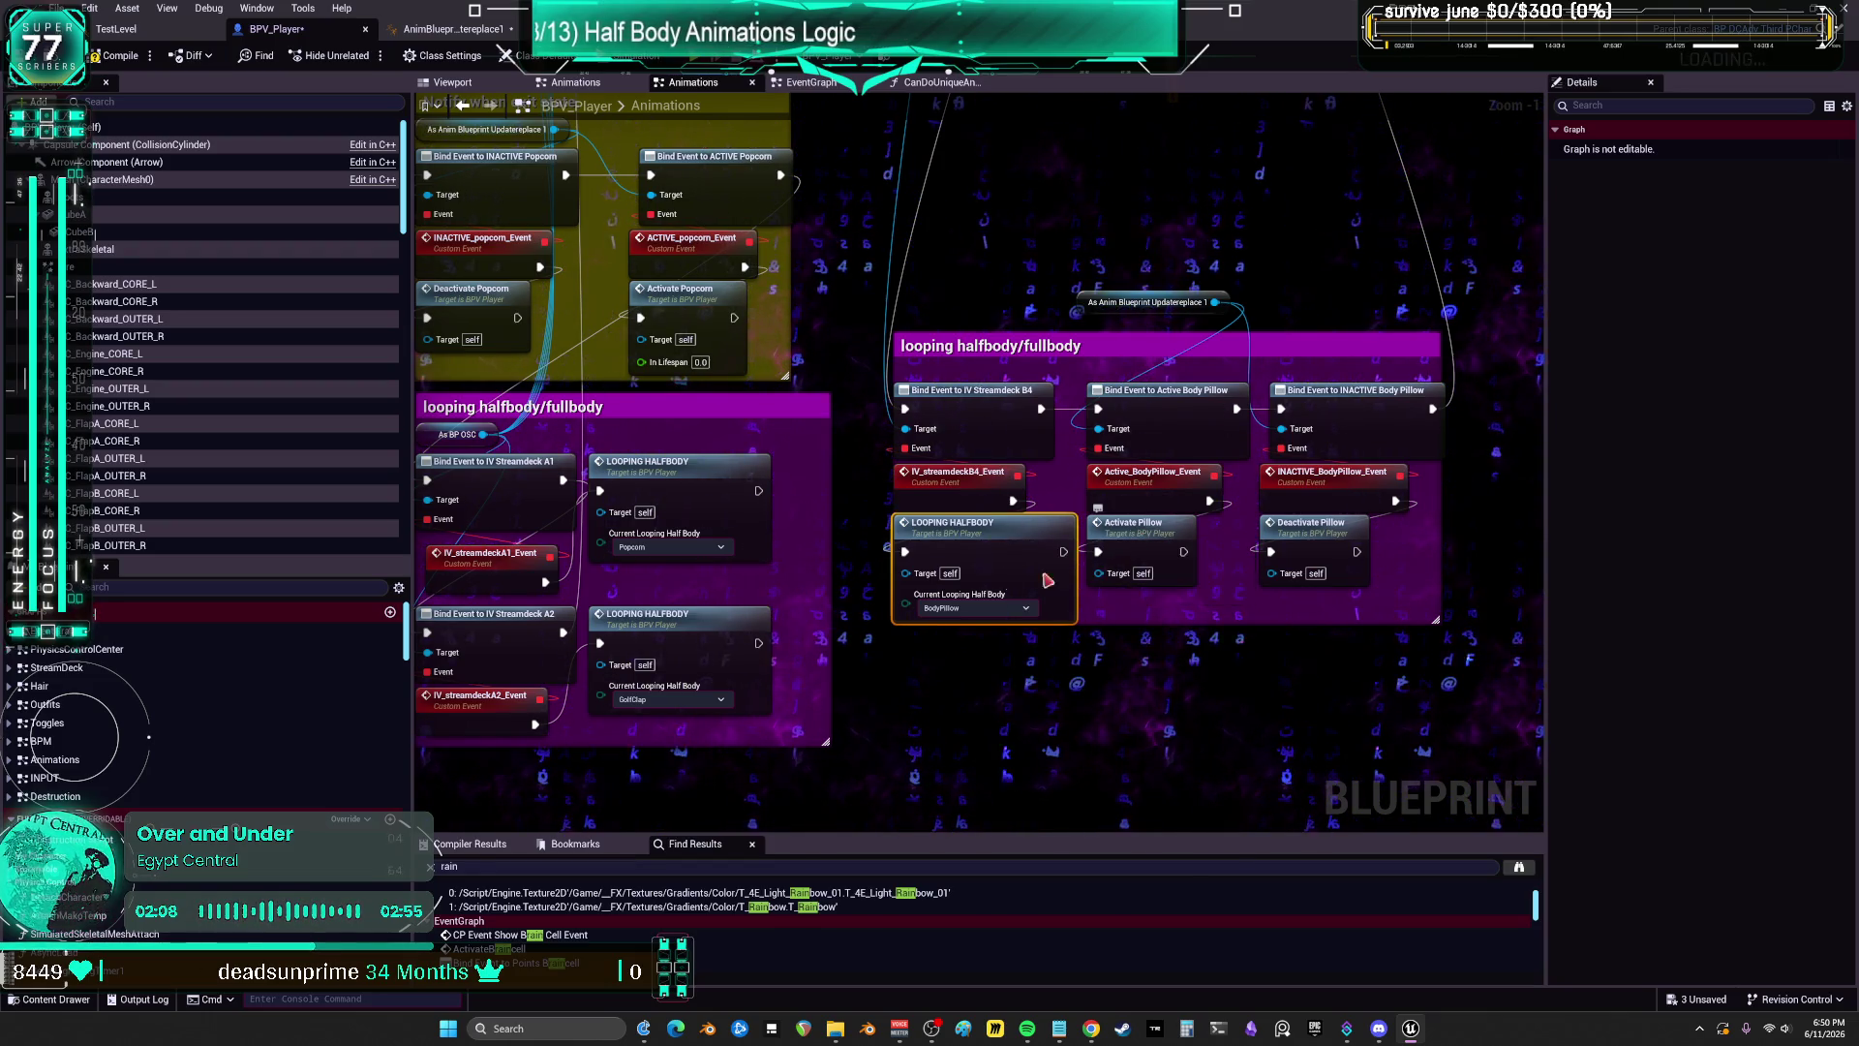
{"action": "mouse_move", "coordinate": [859, 556]}
{"action": "left_mouse_down"}
{"action": "mouse_move", "coordinate": [1044, 660]}
{"action": "mouse_move", "coordinate": [712, 510]}
{"action": "left_mouse_up"}
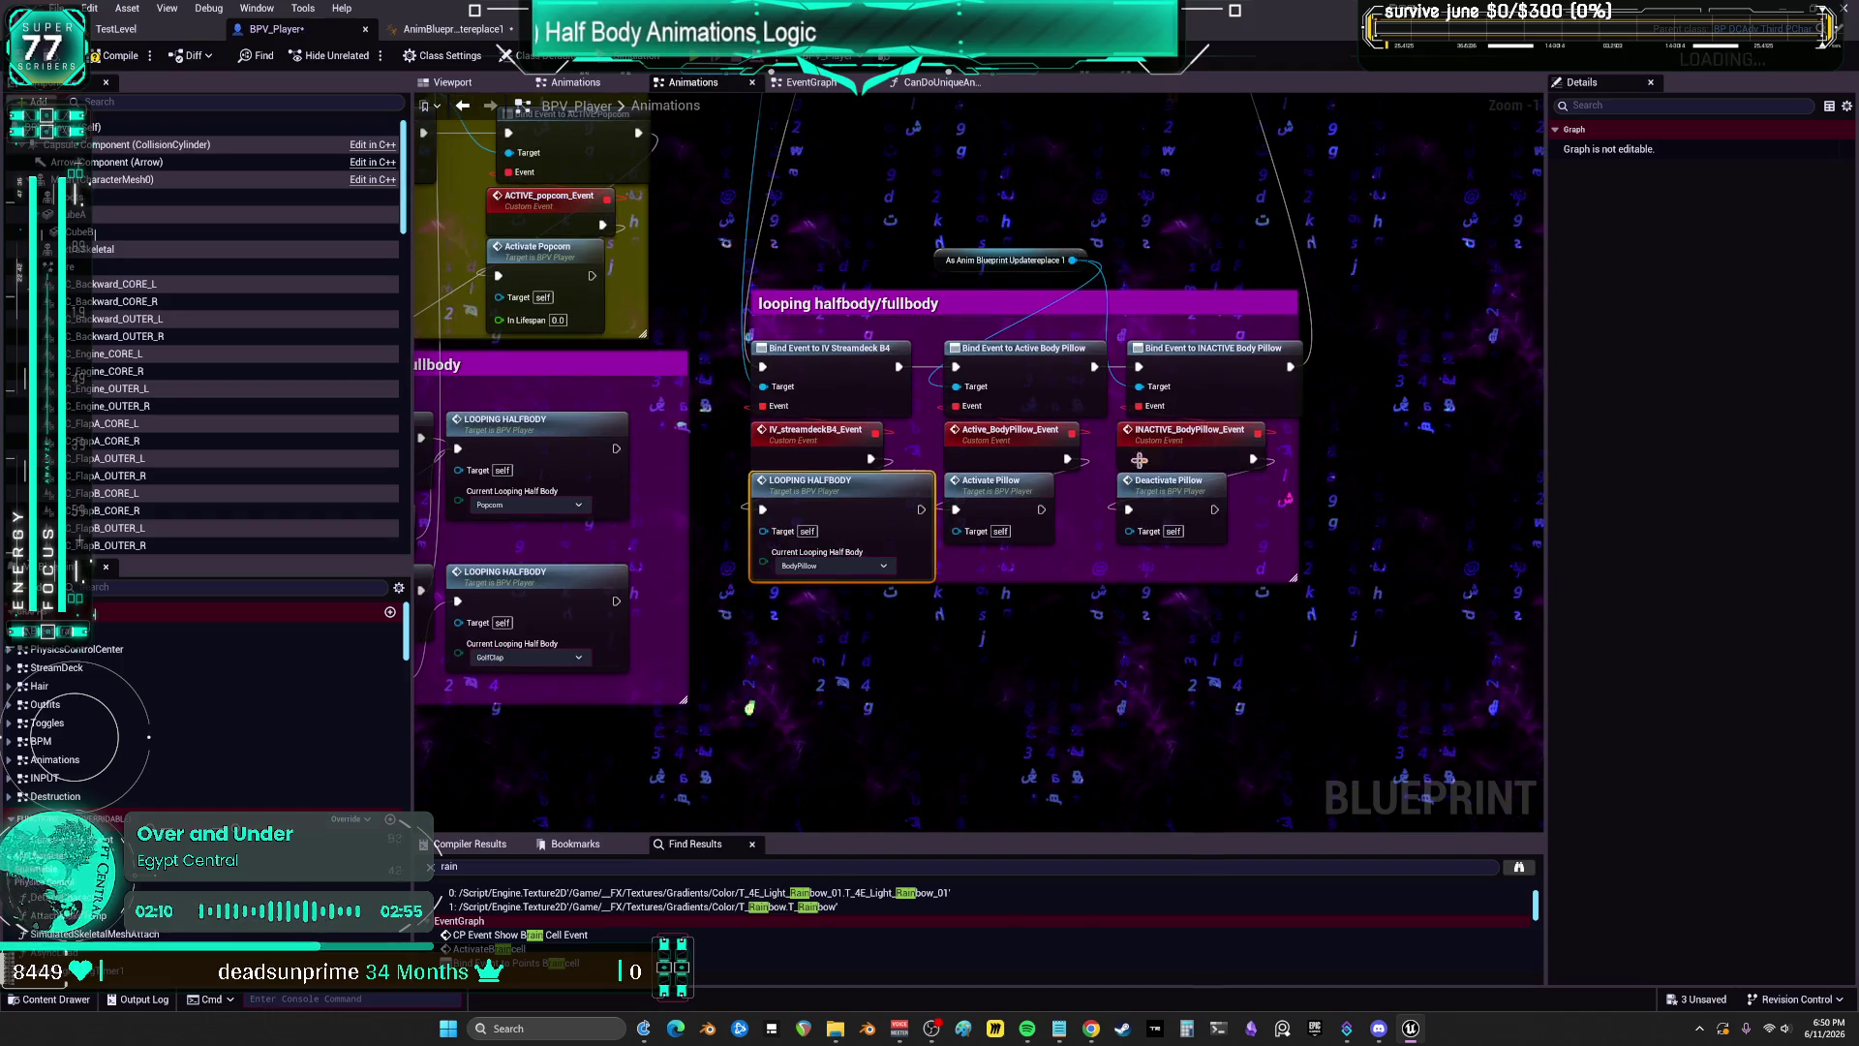
{"action": "left_click", "coordinate": [1190, 433]}
Step: In AnimBlueprintUpdatereplace1's EventGraph, inspect the Call Active Body Pillow and AnimNotify_Active_bodypillow nodes
{"action": "left_click", "coordinate": [454, 29]}
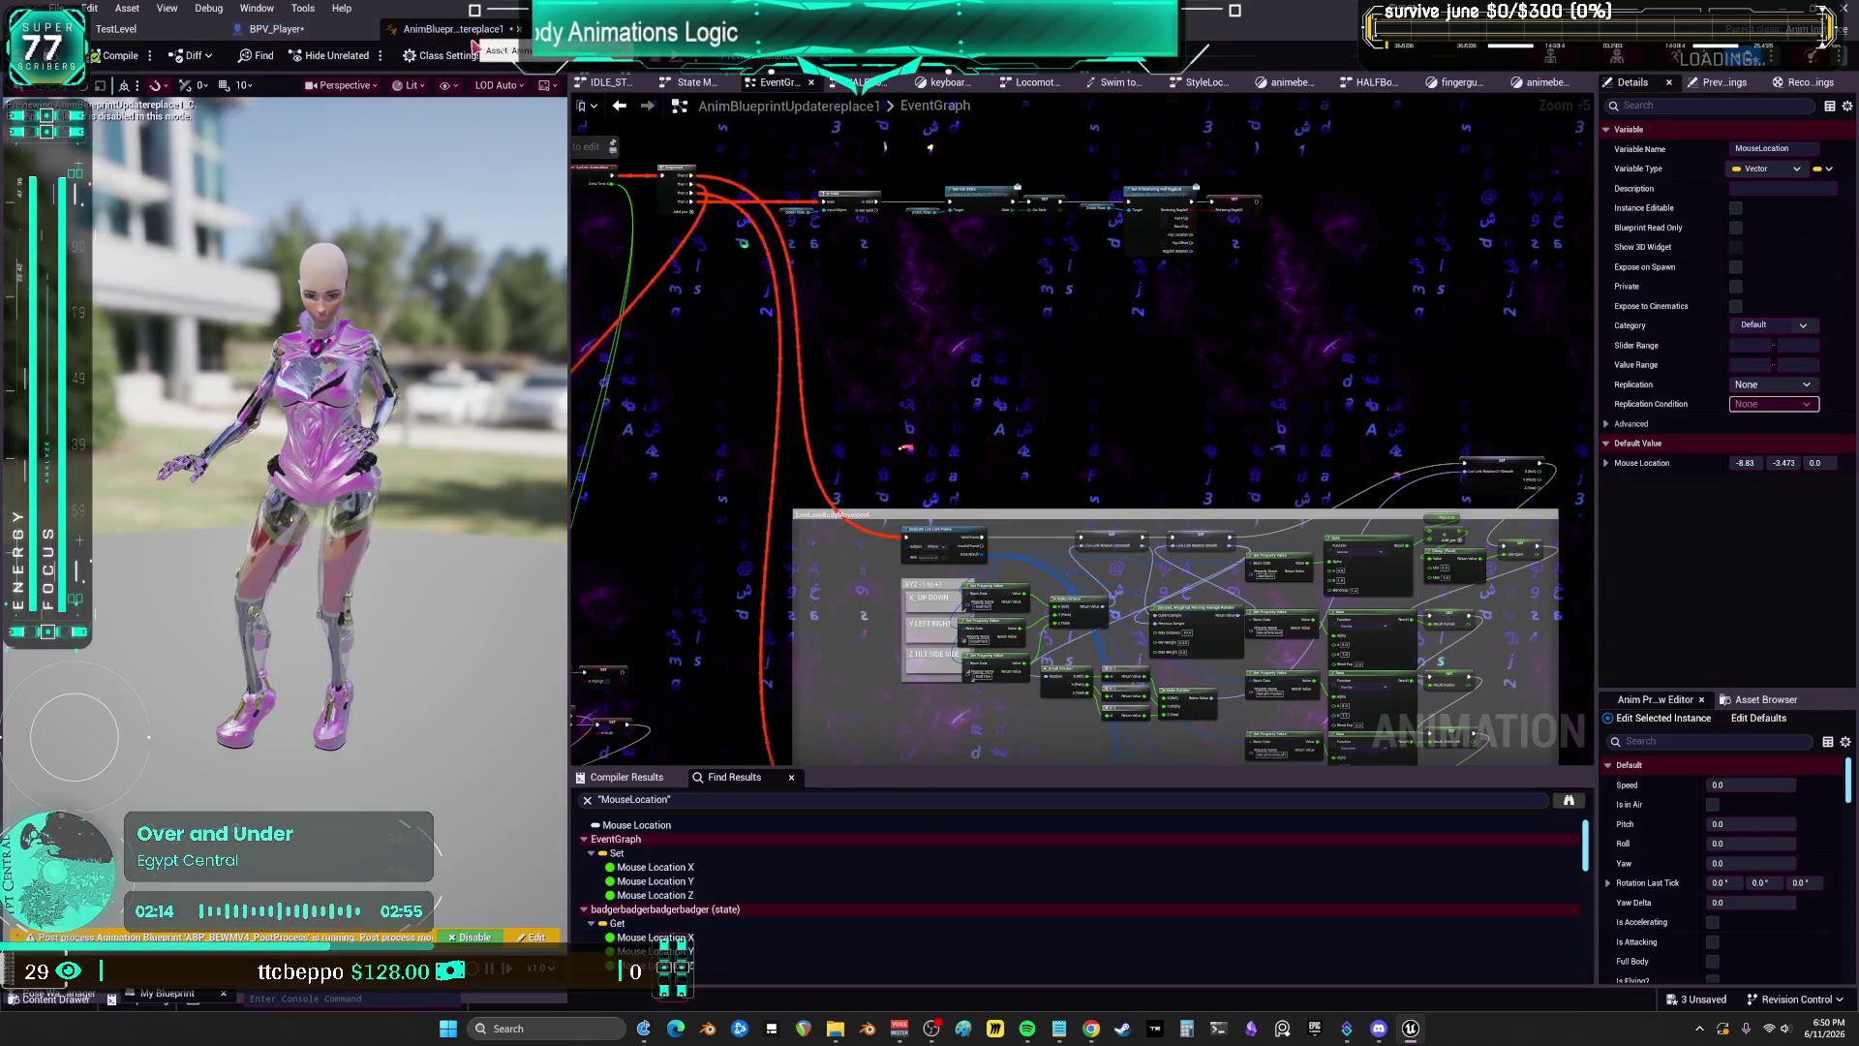
{"action": "scroll", "coordinate": [820, 362], "scroll_direction": "up", "scroll_amount": 3}
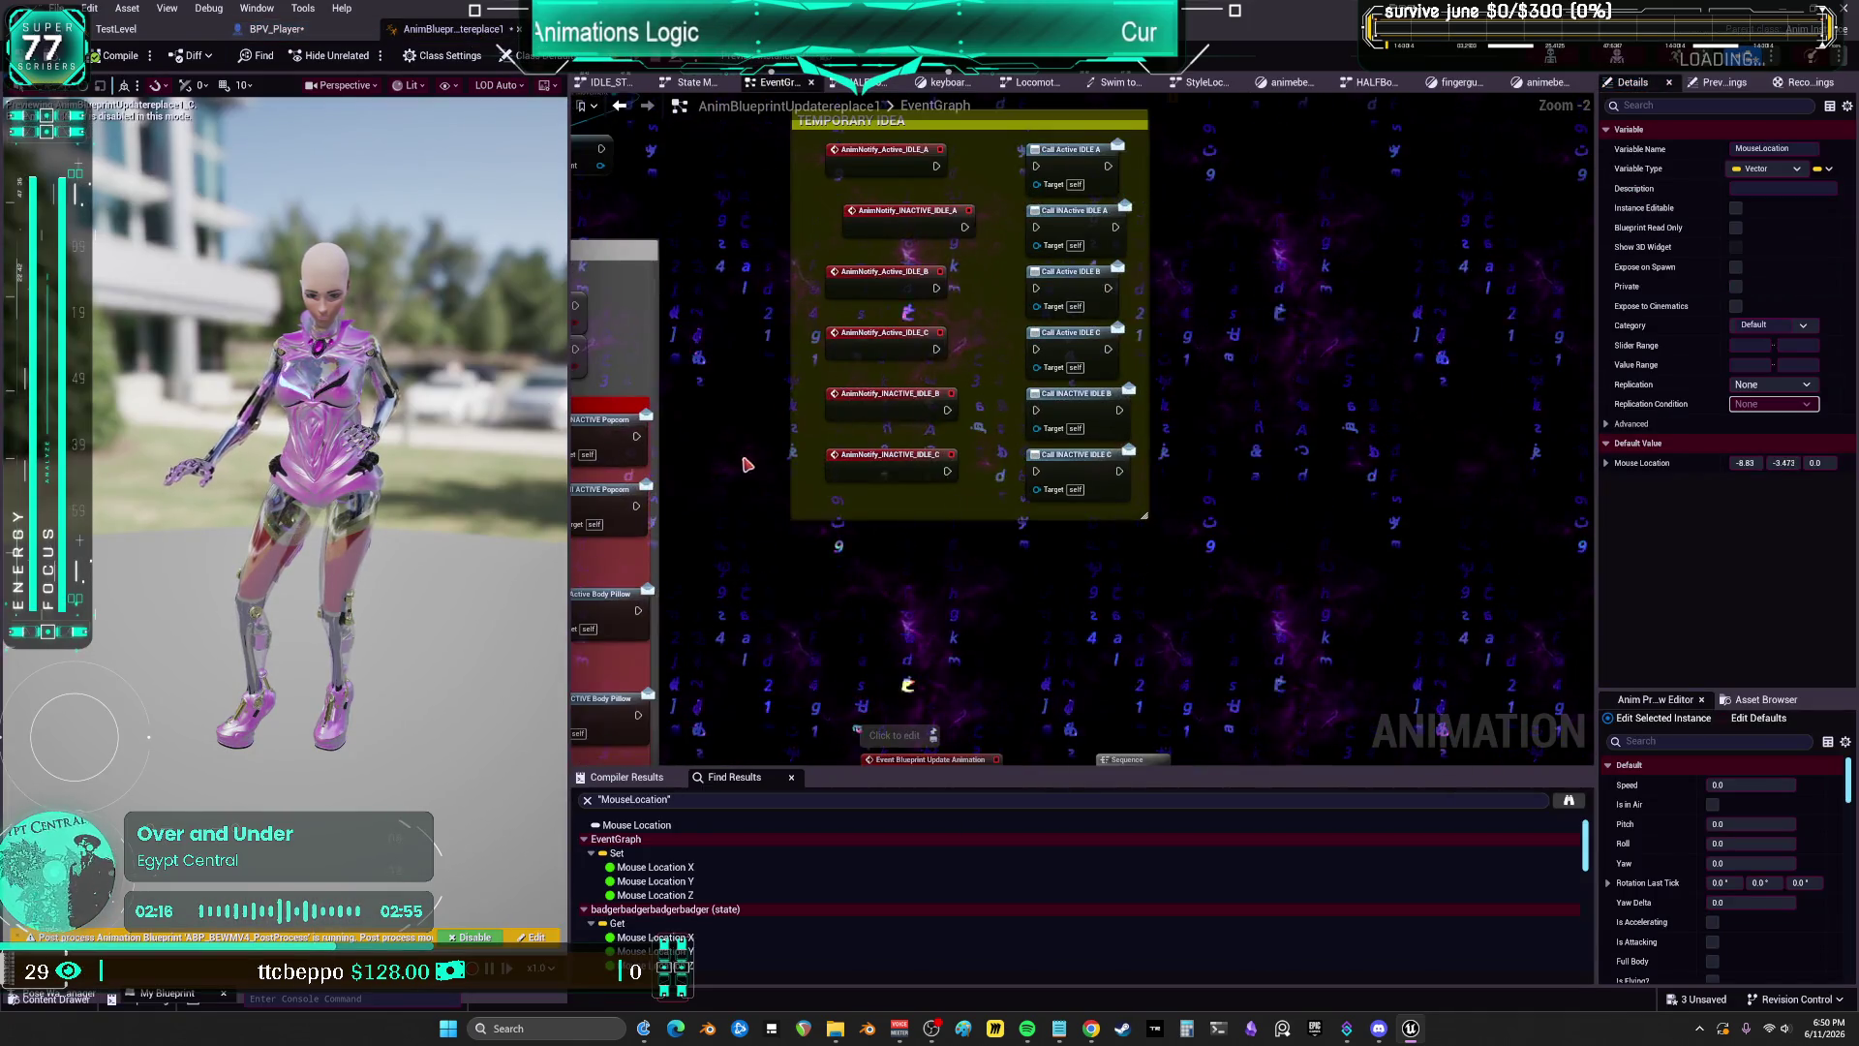
{"action": "scroll", "coordinate": [1320, 491], "scroll_direction": "up", "scroll_amount": 2}
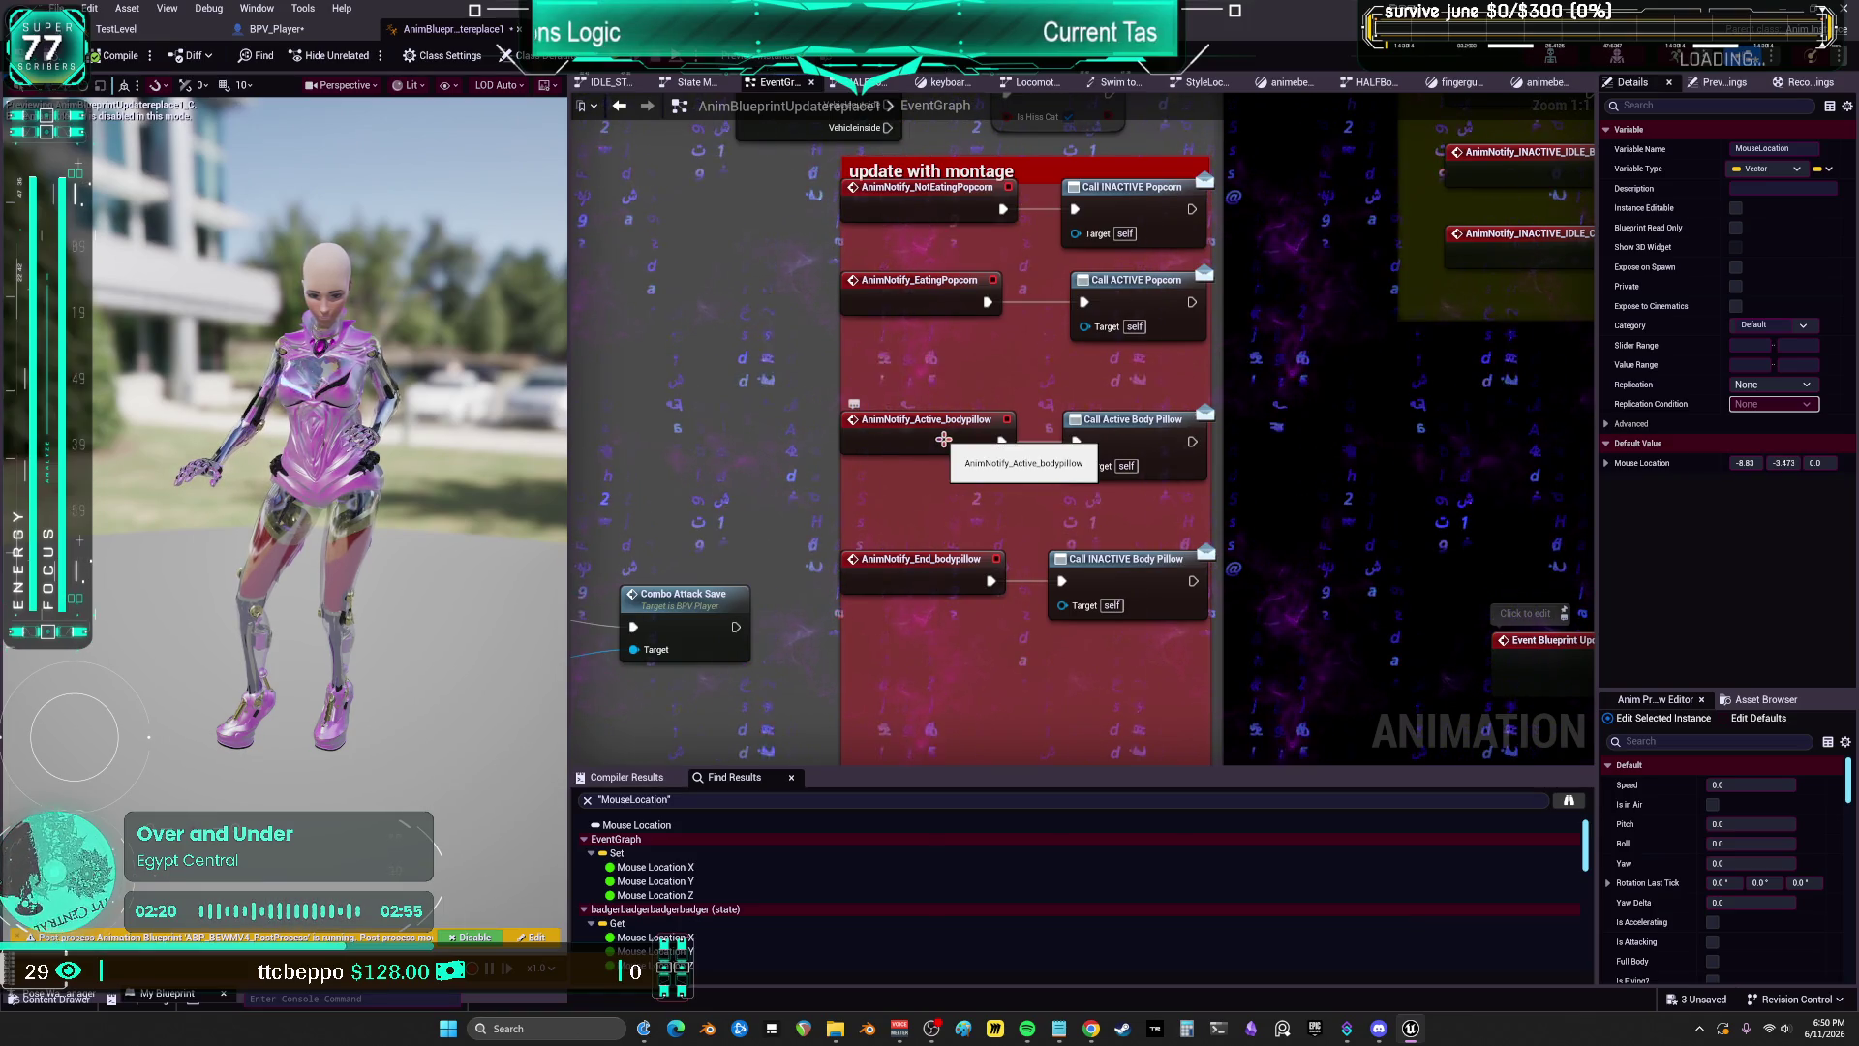
{"action": "left_click", "coordinate": [1125, 447]}
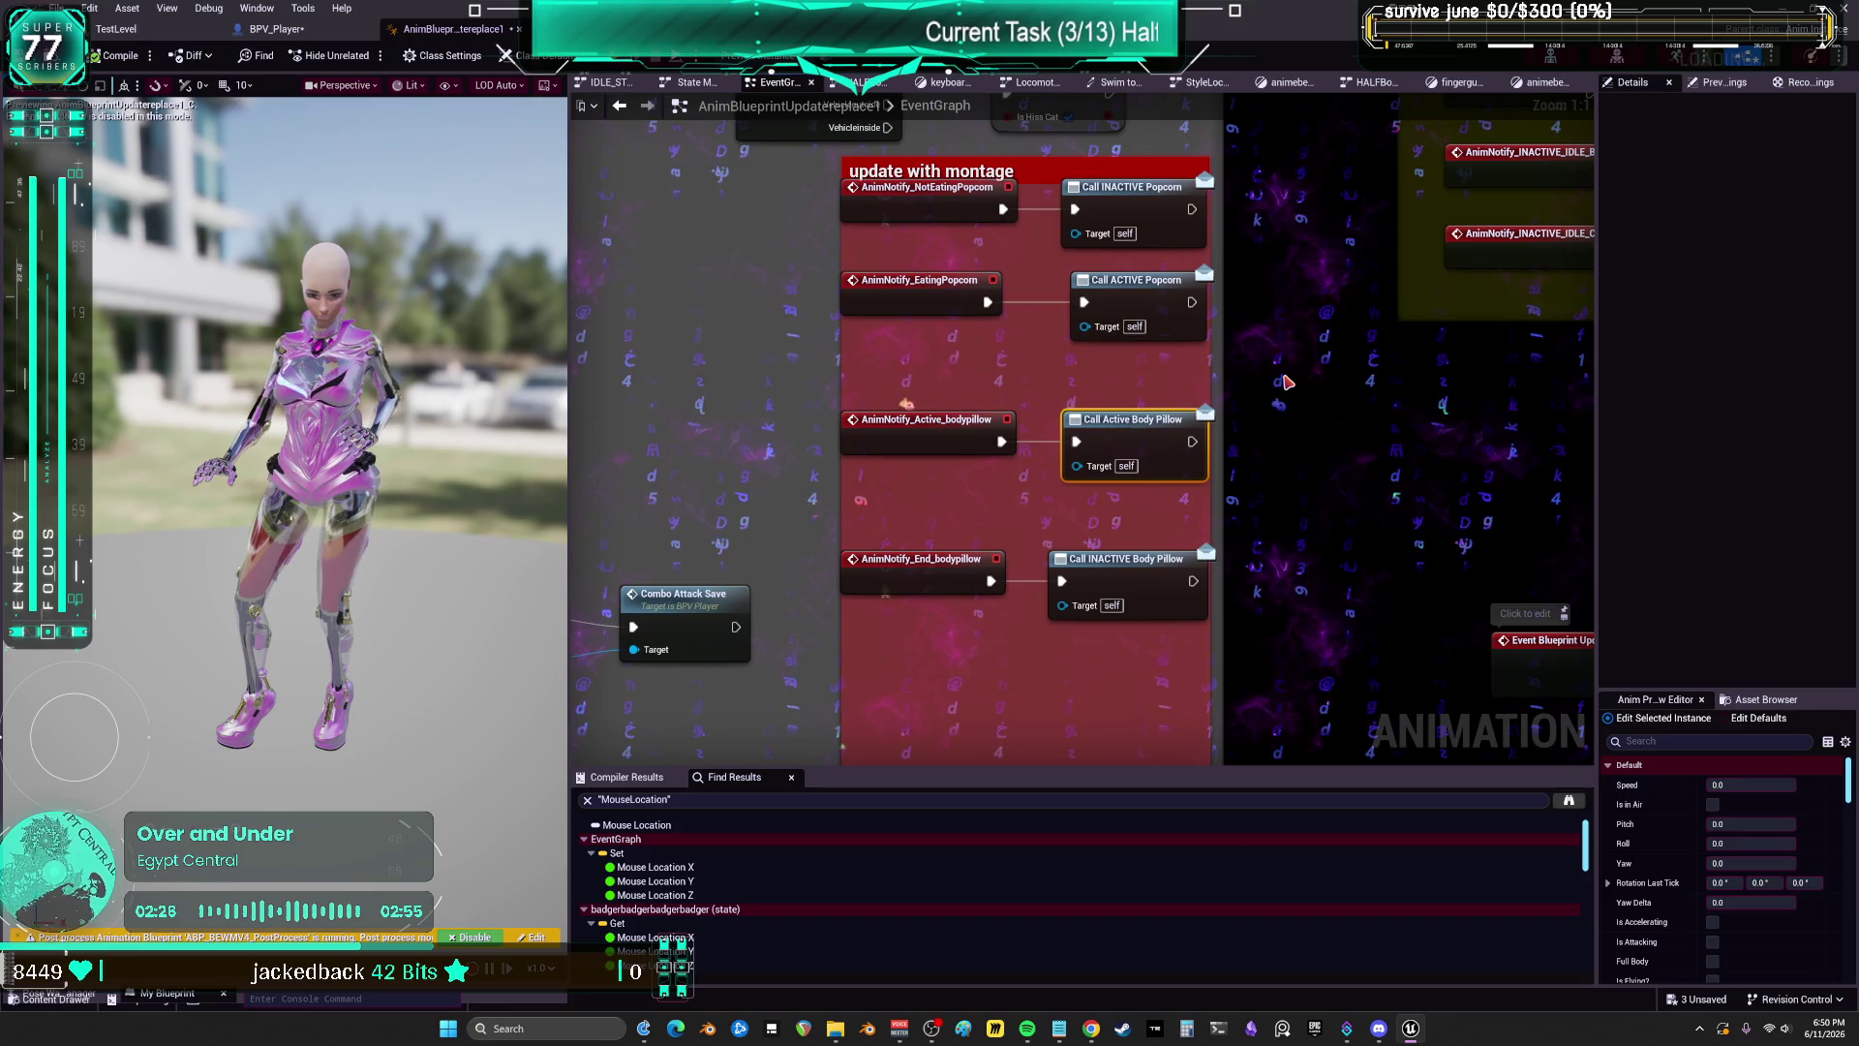
{"action": "left_click", "coordinate": [903, 440]}
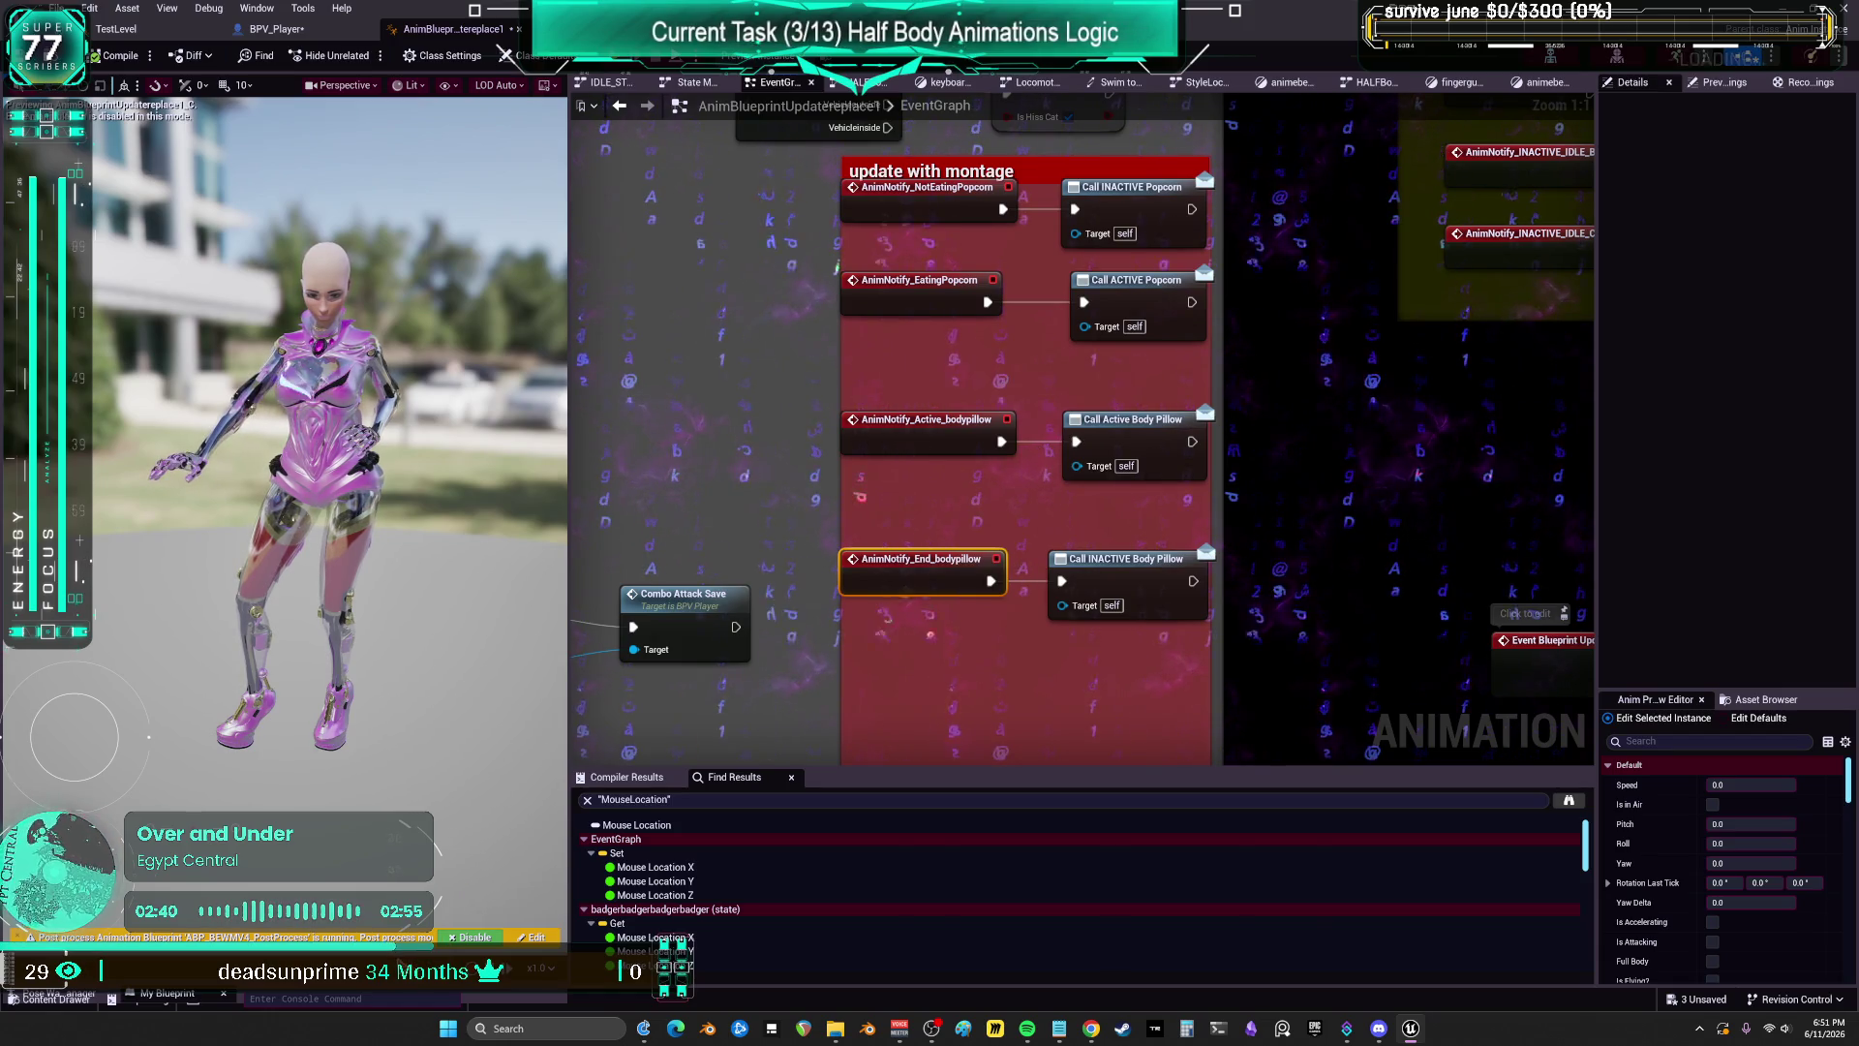
Step: Enlarge the My Blueprint member list and go to the keyboardSmash state
{"action": "left_click_drag", "start_coordinate": [392, 985], "coordinate": [383, 710]}
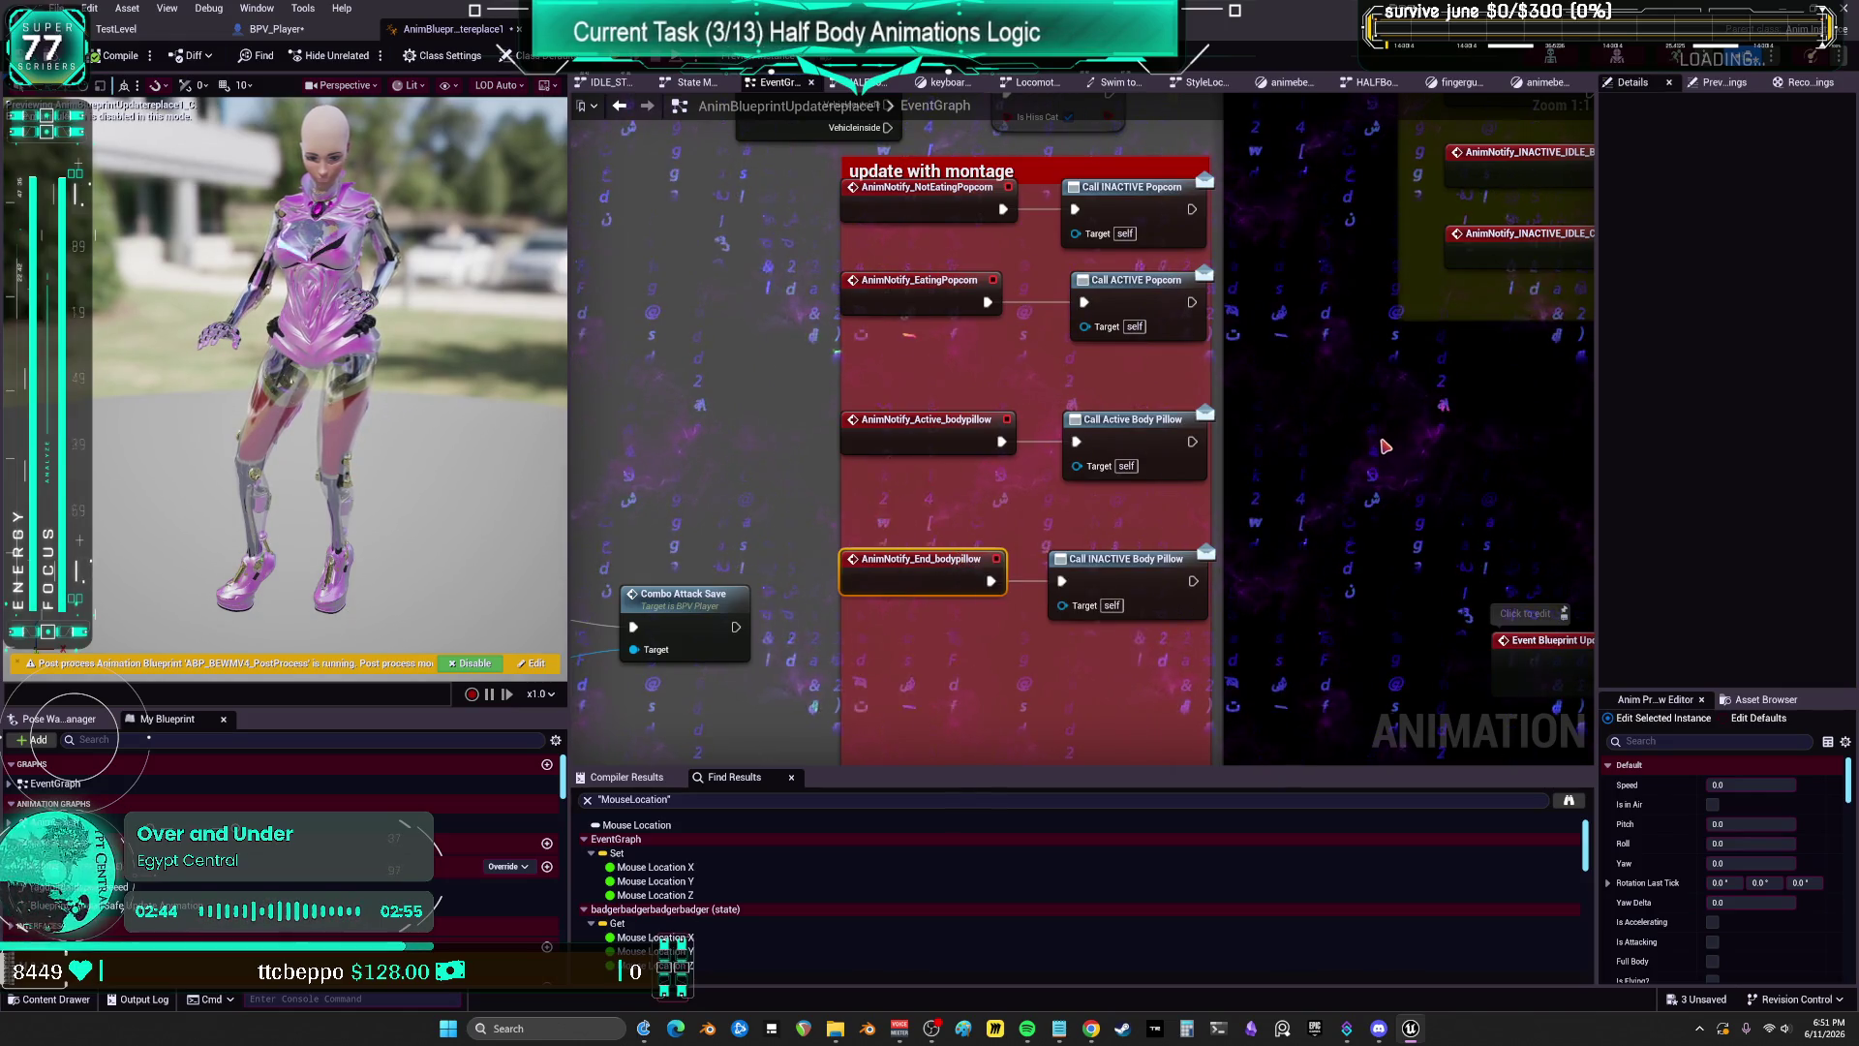
{"action": "scroll", "coordinate": [1384, 445], "scroll_direction": "down", "scroll_amount": 4}
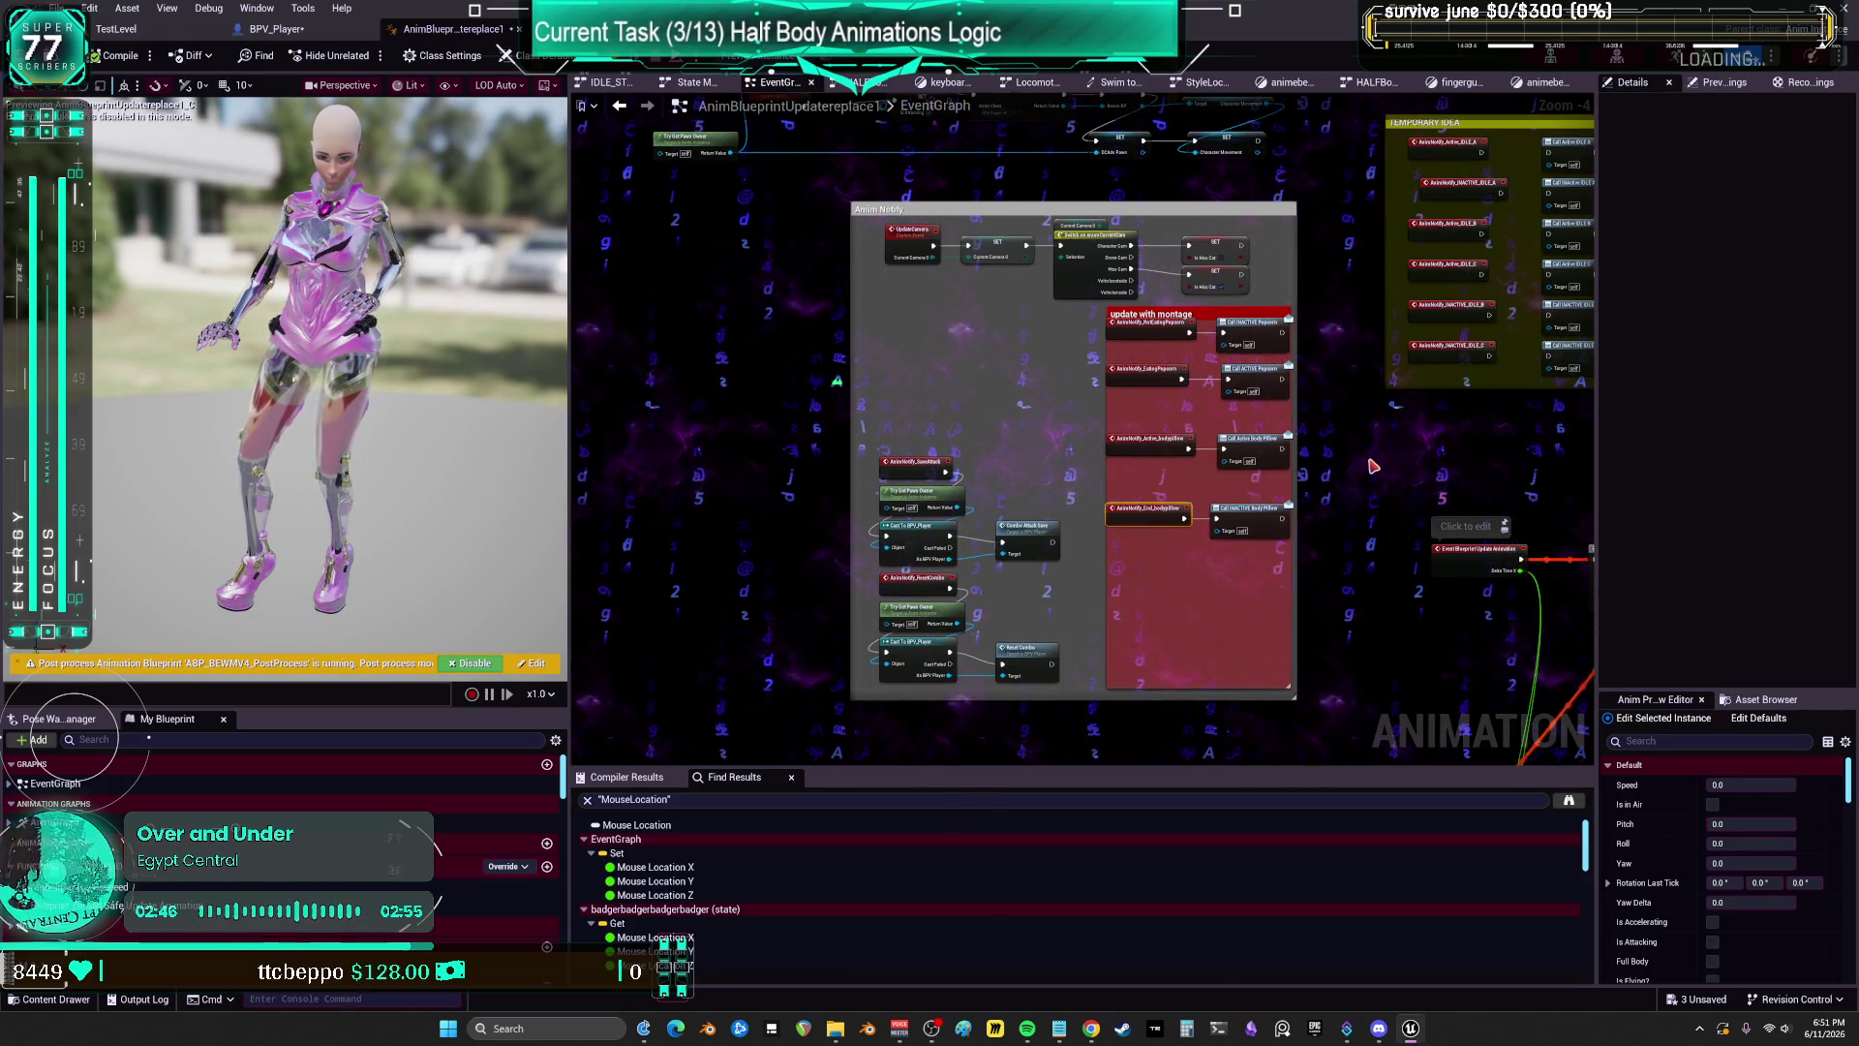
{"action": "left_click", "coordinate": [949, 82]}
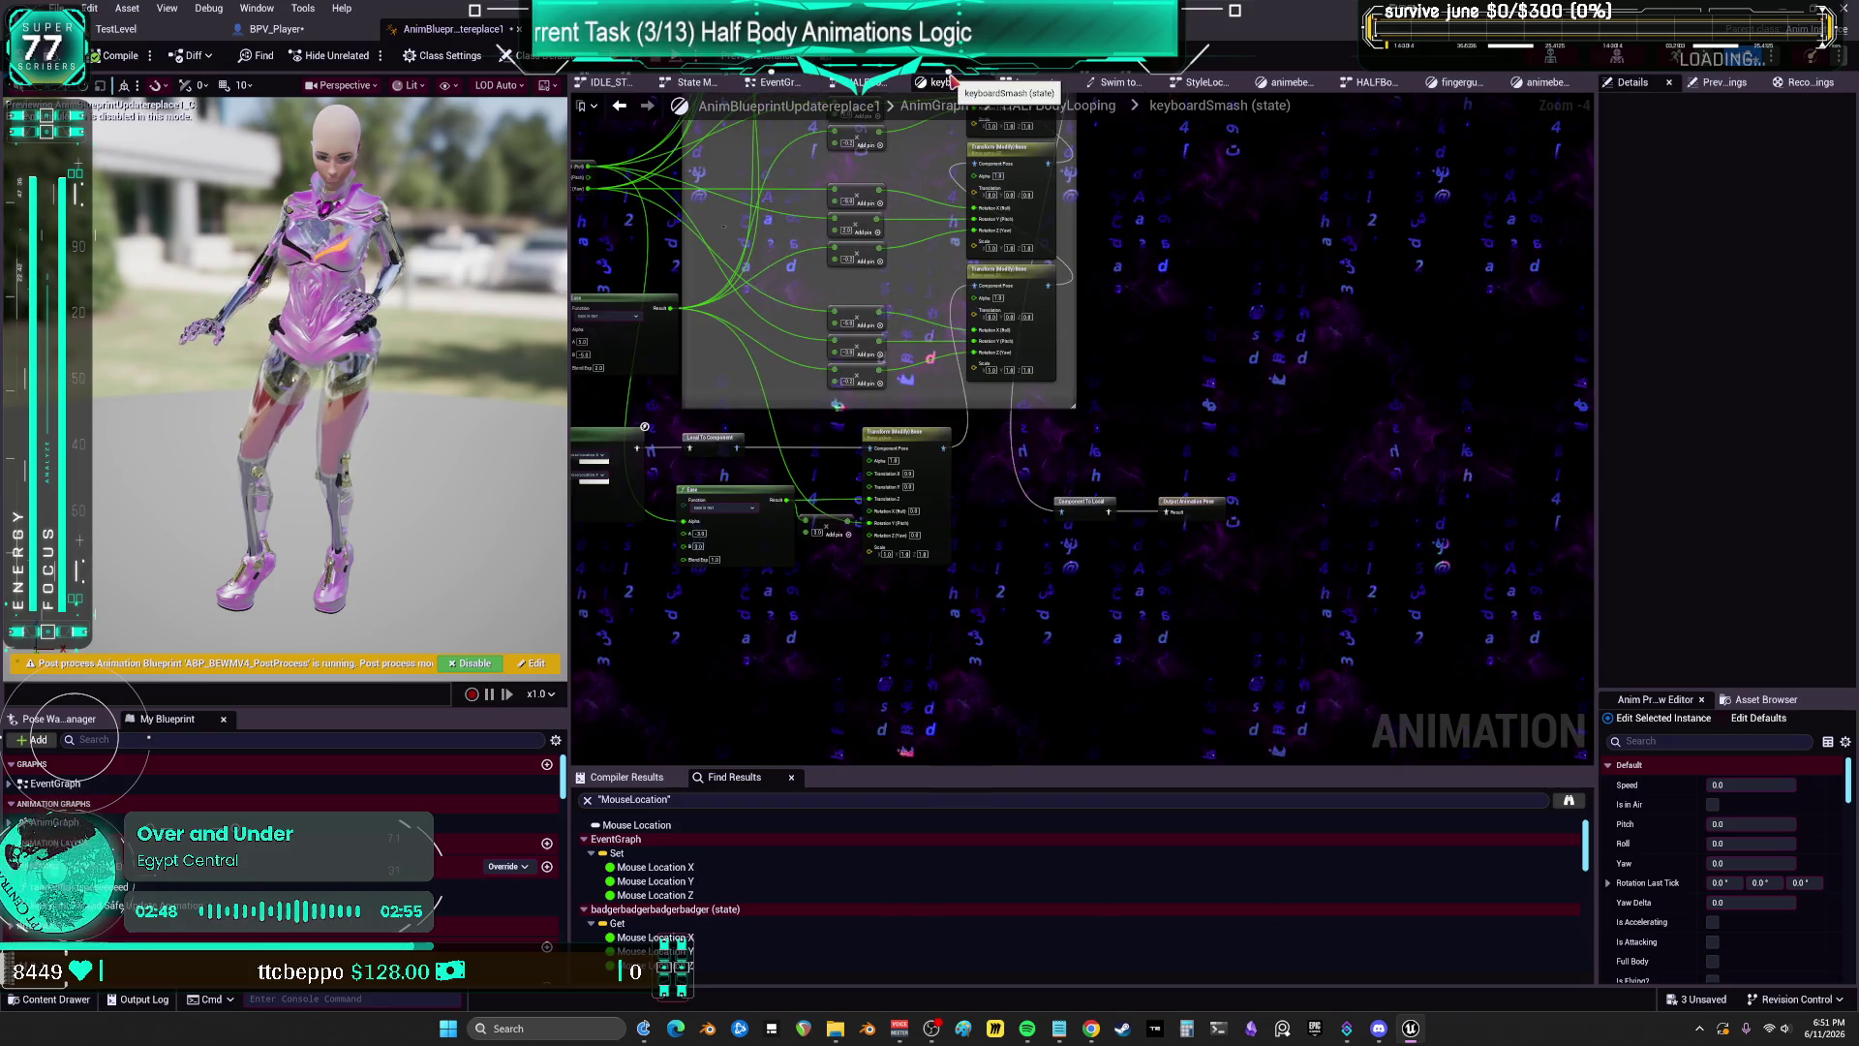
Step: Back in HALFBodyLooping, move the Pose_bodypillow state higher up
{"action": "left_click", "coordinate": [1051, 104]}
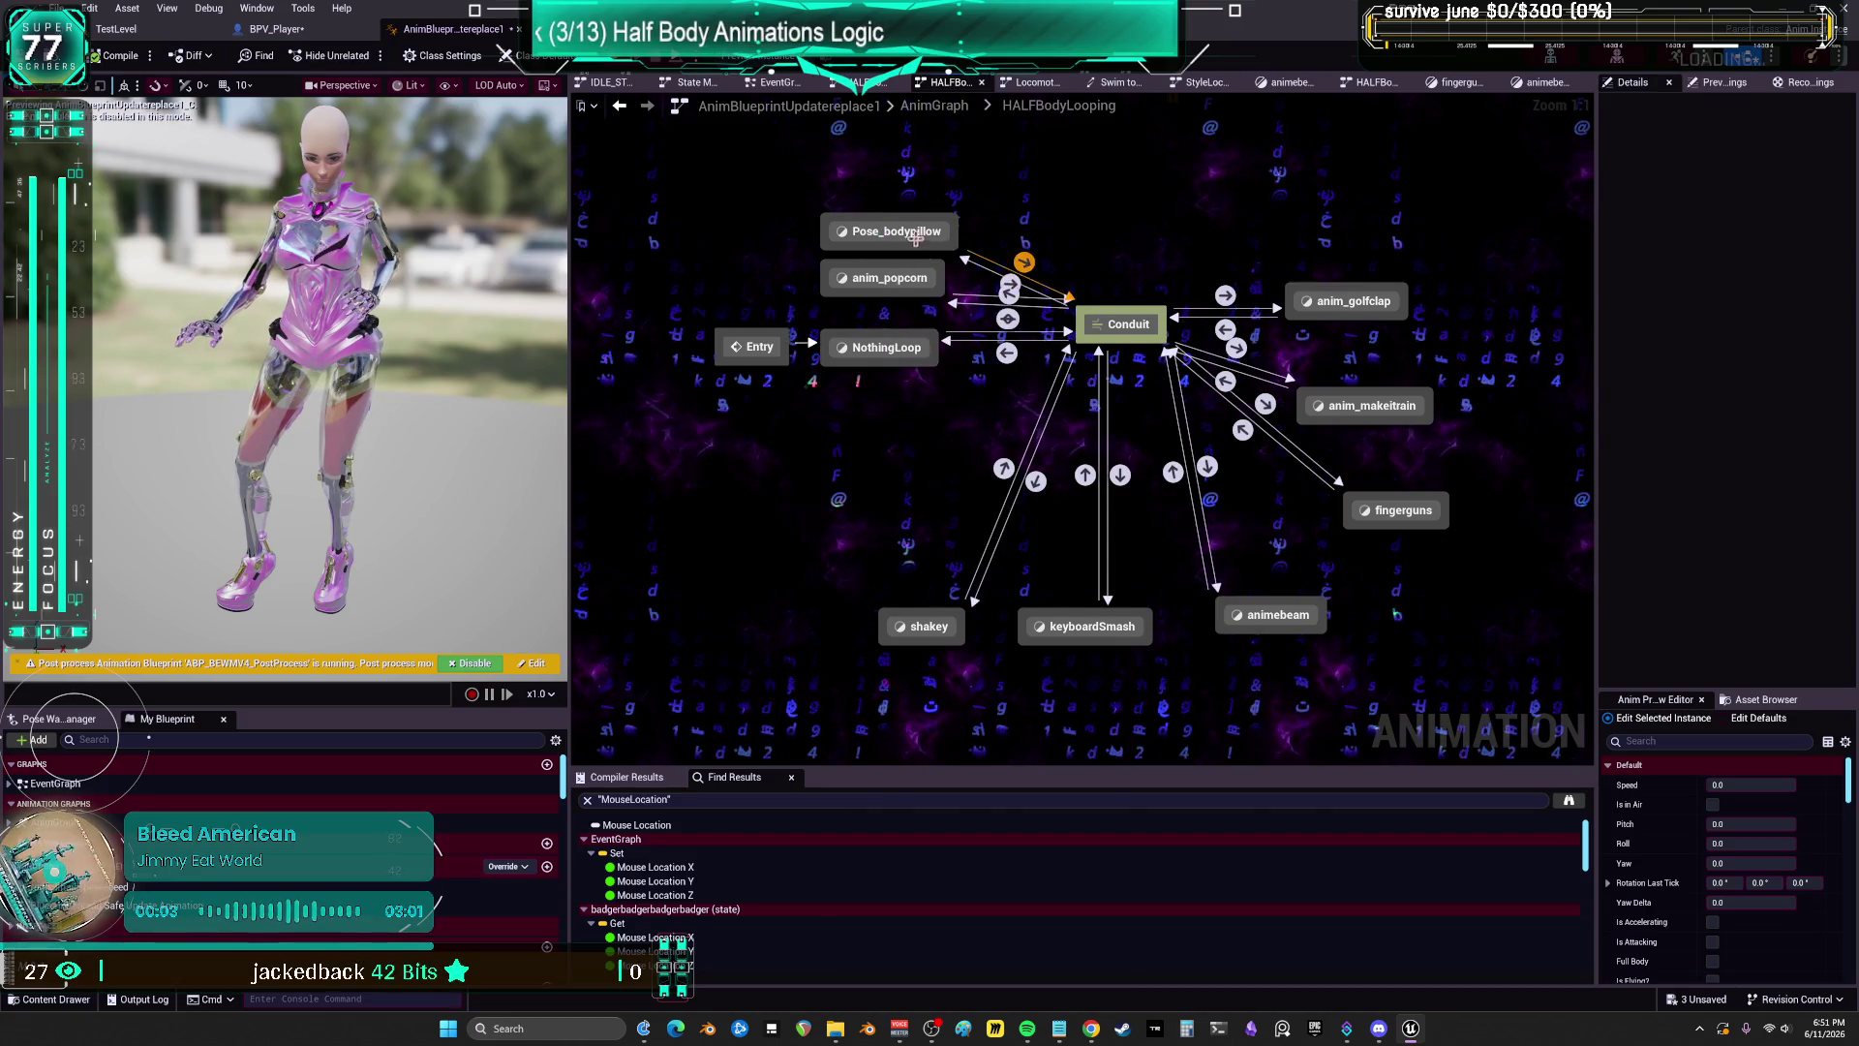
{"action": "left_click_drag", "start_coordinate": [888, 234], "coordinate": [901, 164]}
{"action": "left_click", "coordinate": [1038, 235]}
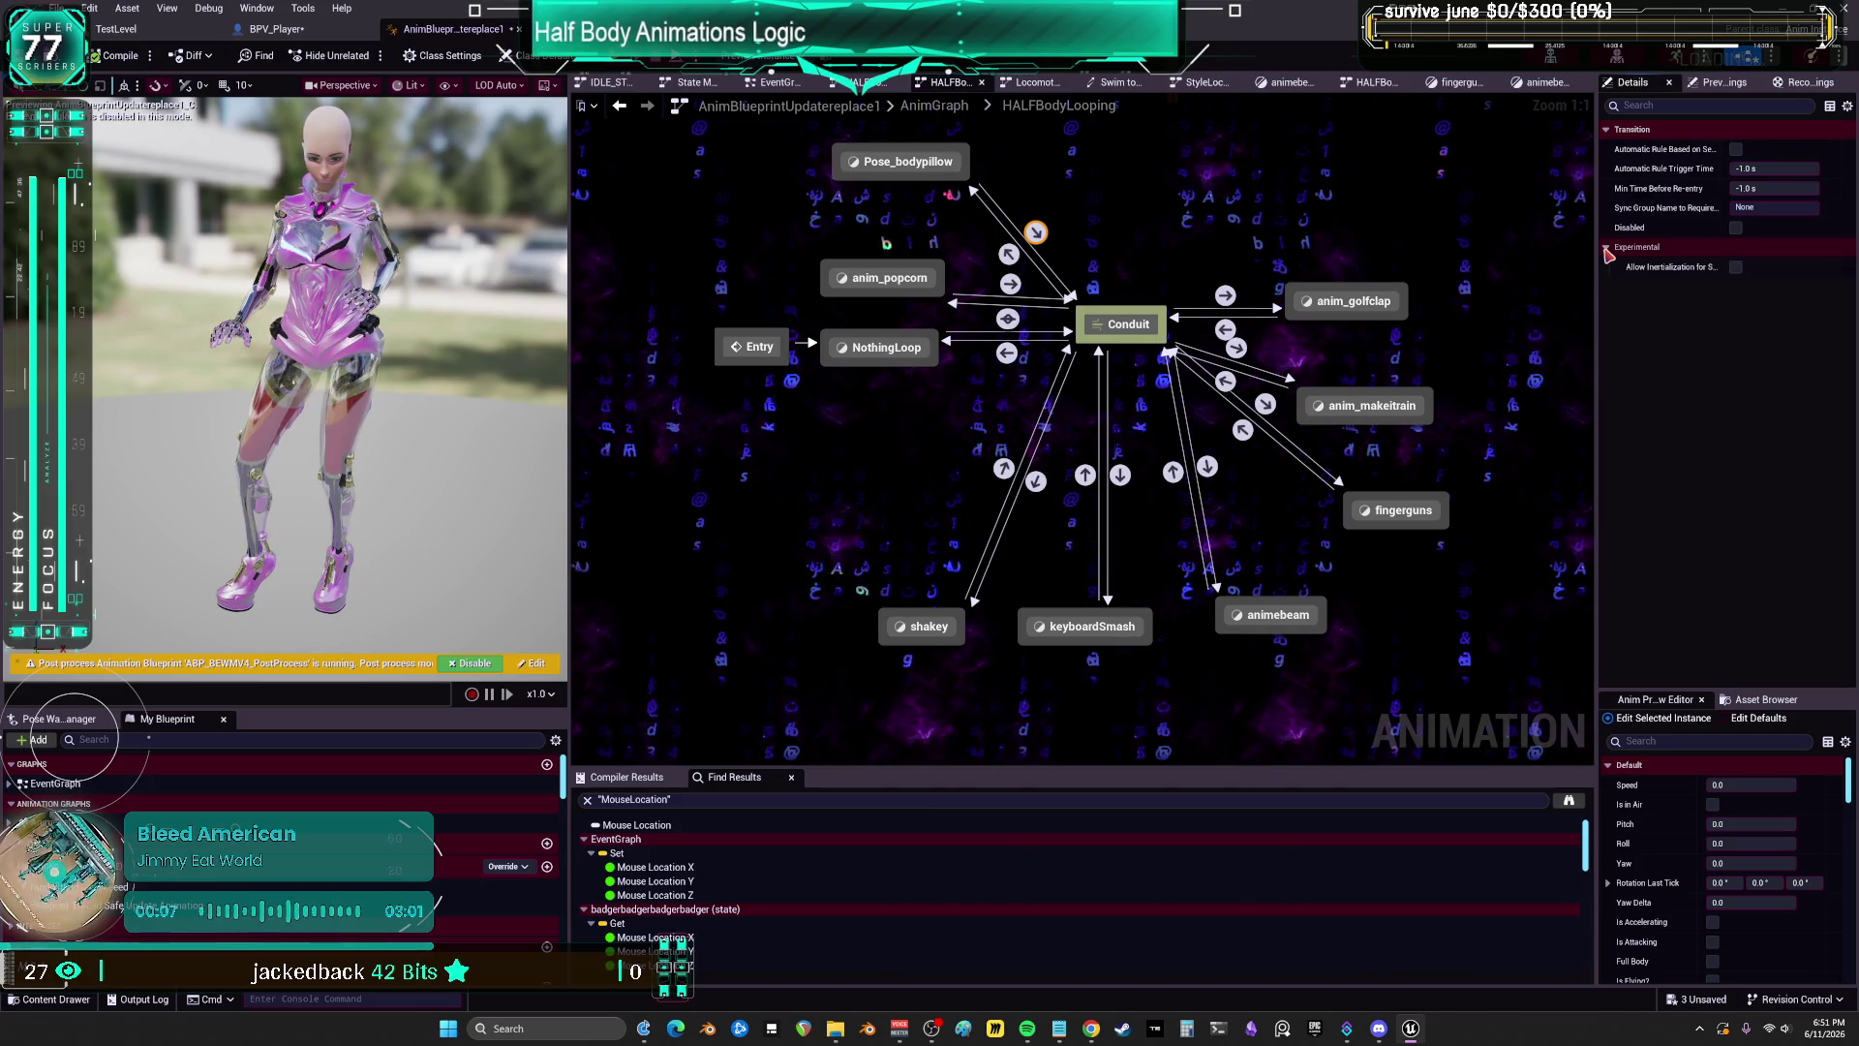
Step: Create a new On State Exit binding function for Pose_bodypillow
{"action": "left_click", "coordinate": [939, 171]}
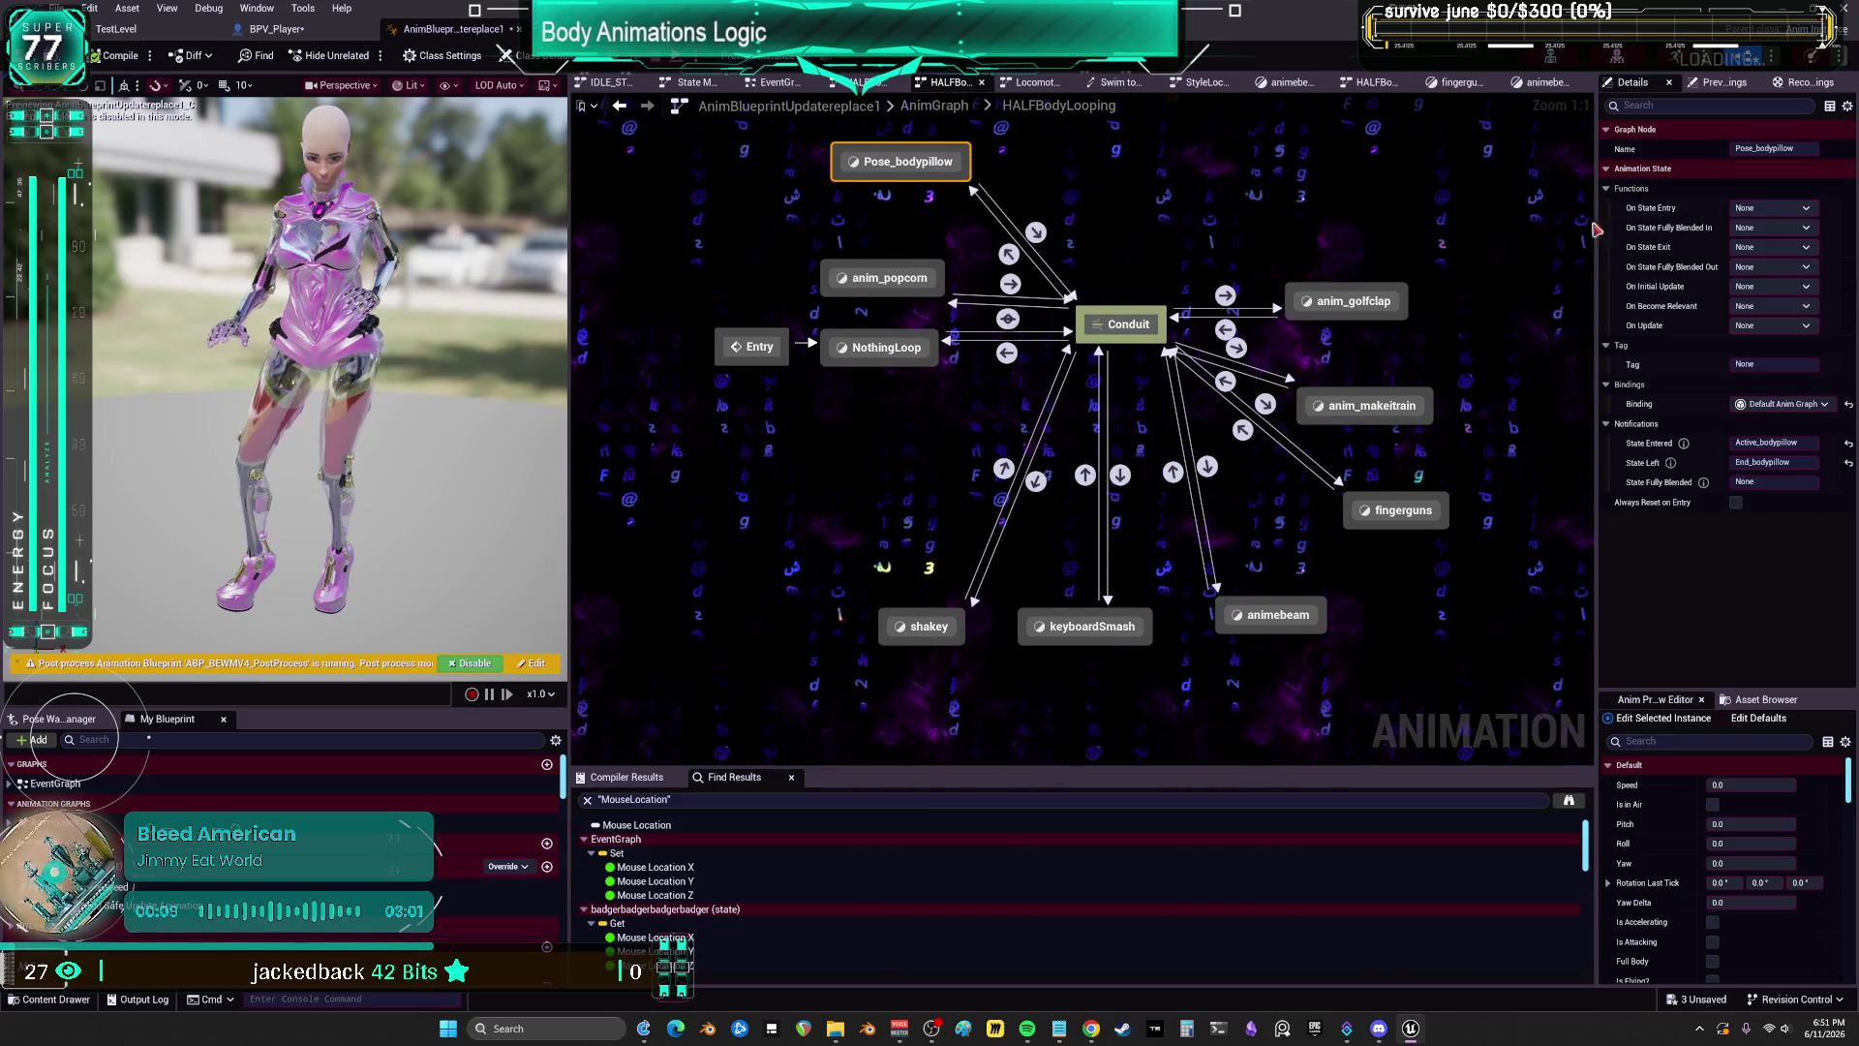
{"action": "left_click", "coordinate": [1780, 248]}
{"action": "left_click_drag", "start_coordinate": [1028, 142], "coordinate": [1018, 319]}
{"action": "left_click", "coordinate": [1780, 248]}
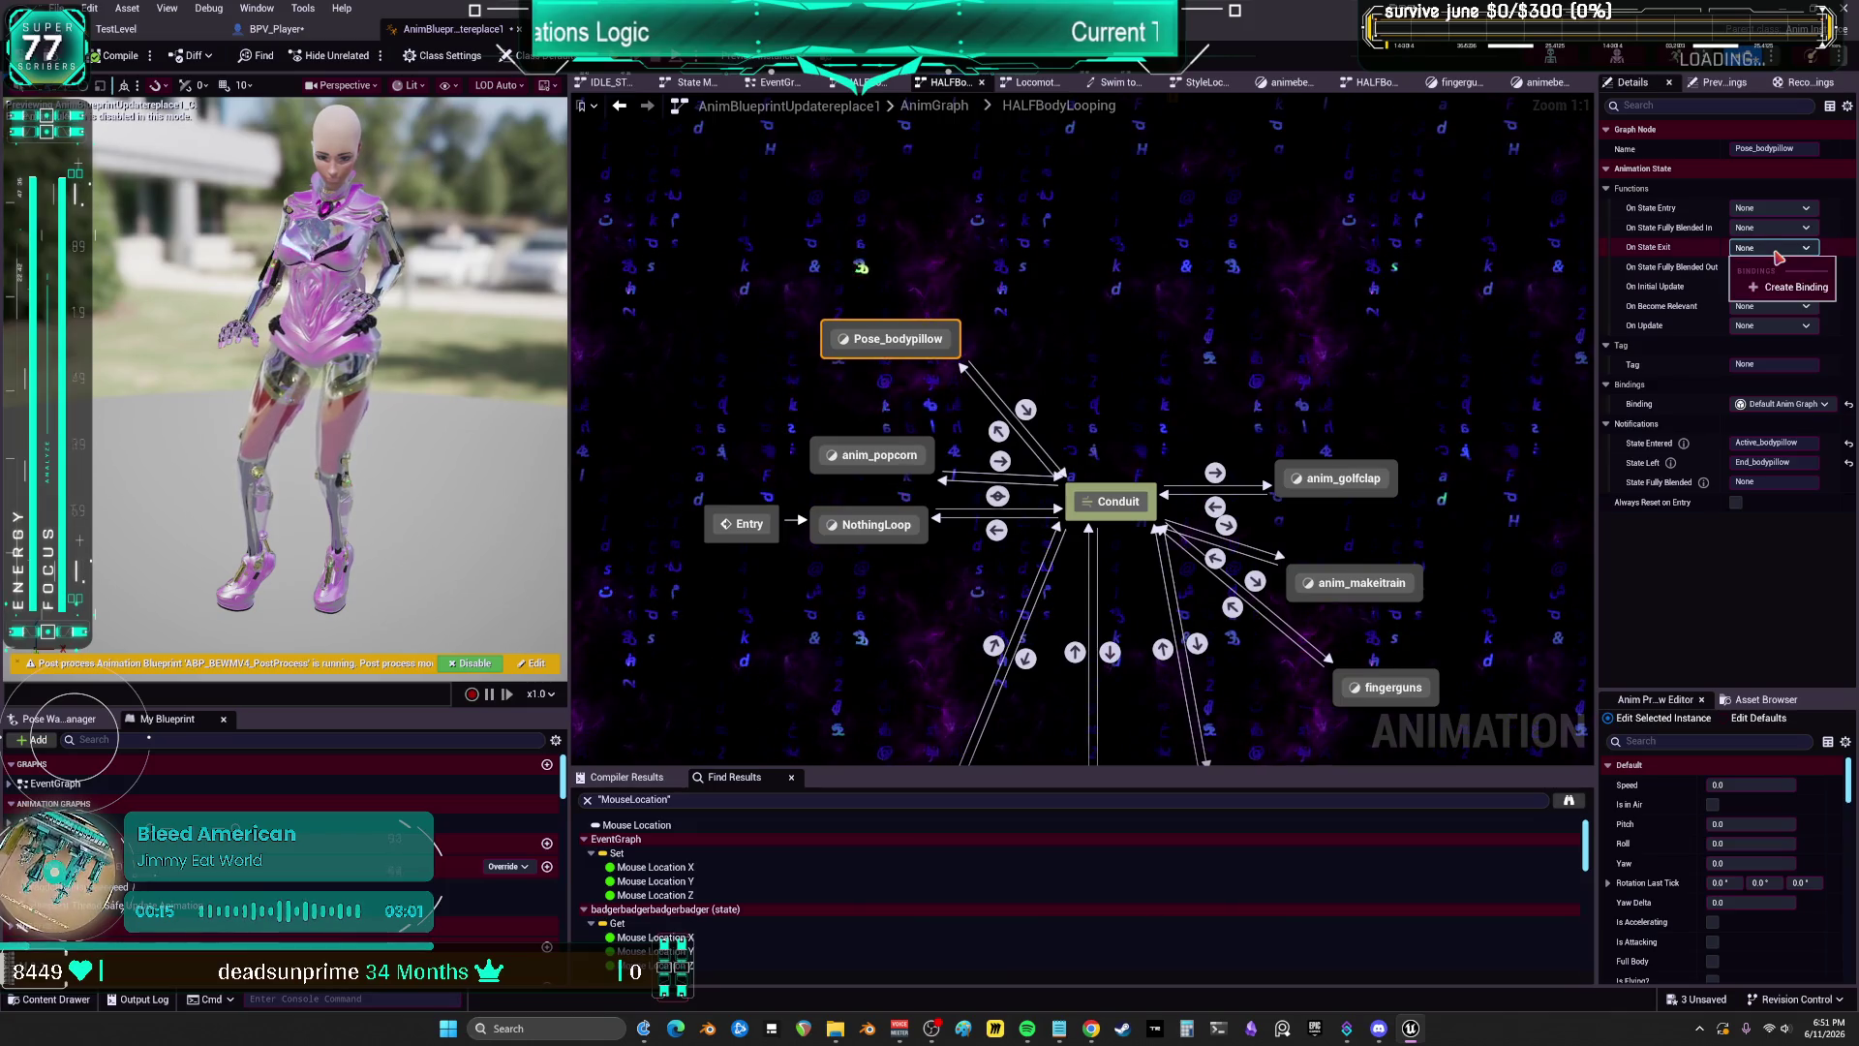
{"action": "left_click", "coordinate": [1801, 295]}
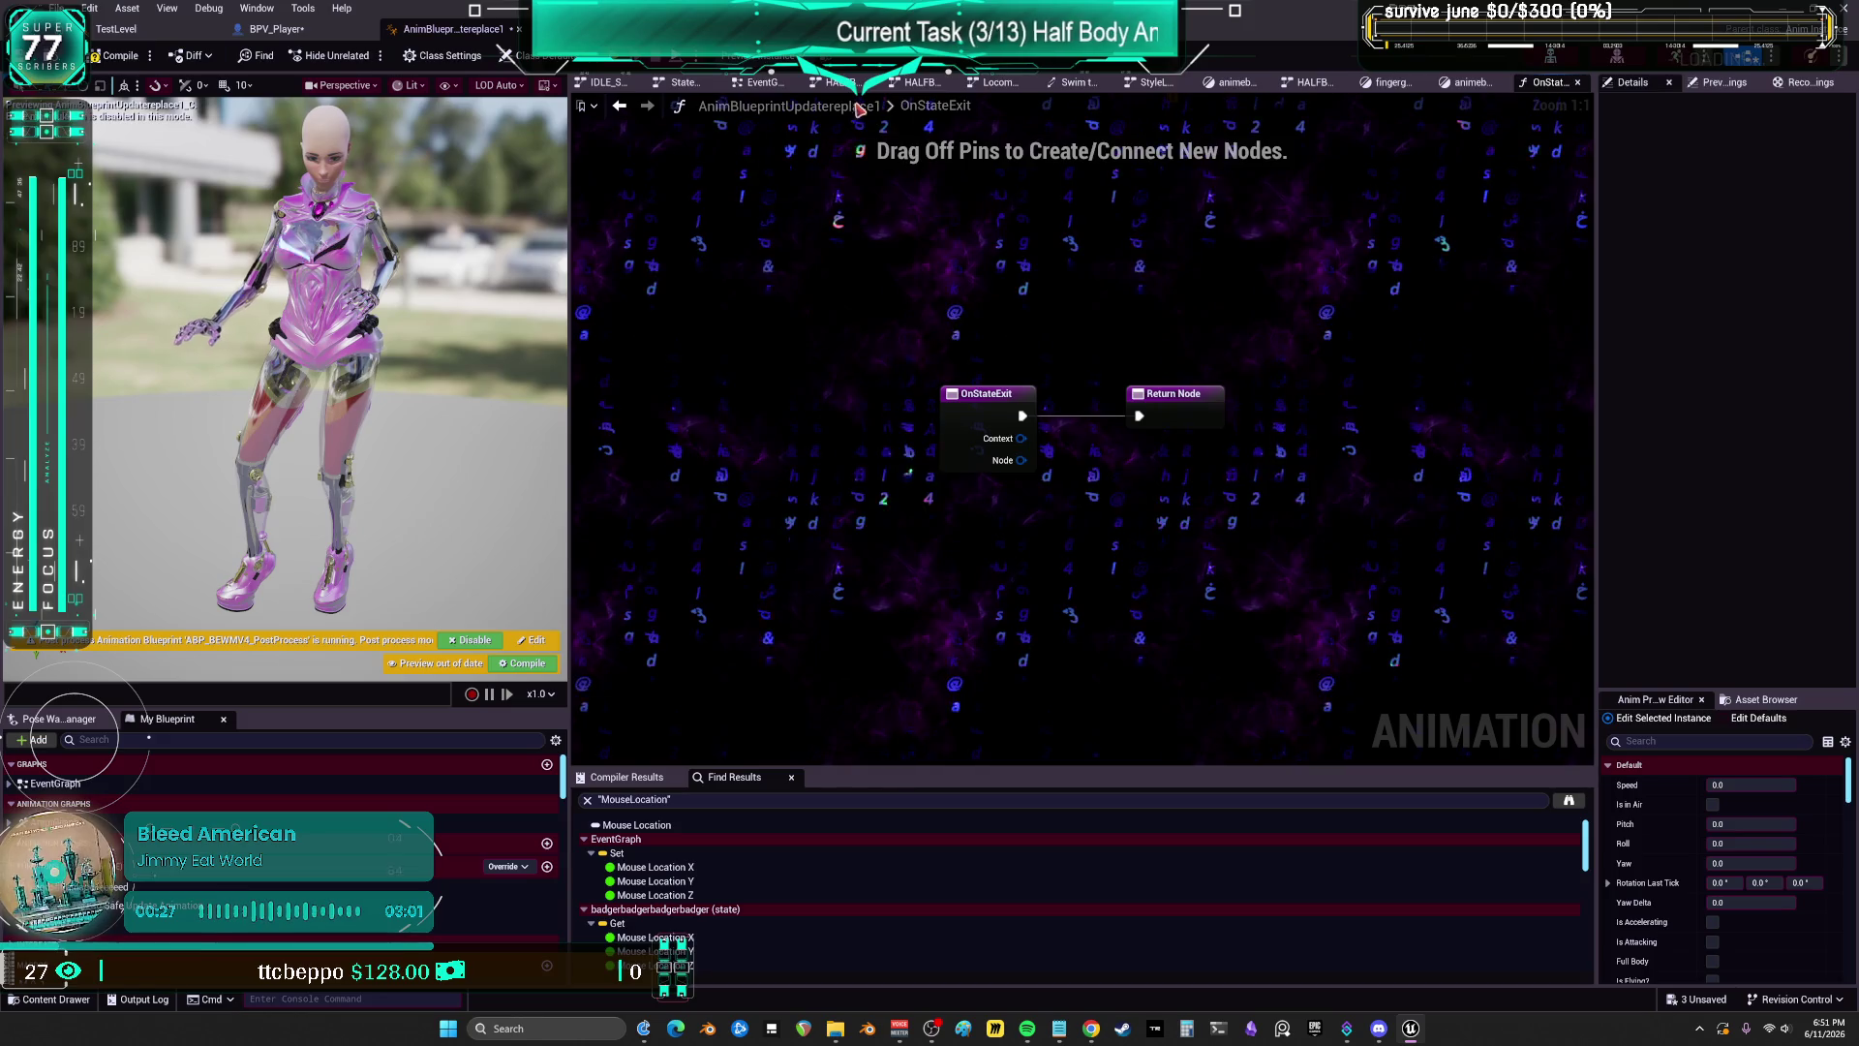
Step: Rename the Pose_bodypillow OnStateExit function to ExitBodyPillow, then return to the top-level AnimGraph
{"action": "left_click", "coordinate": [620, 104]}
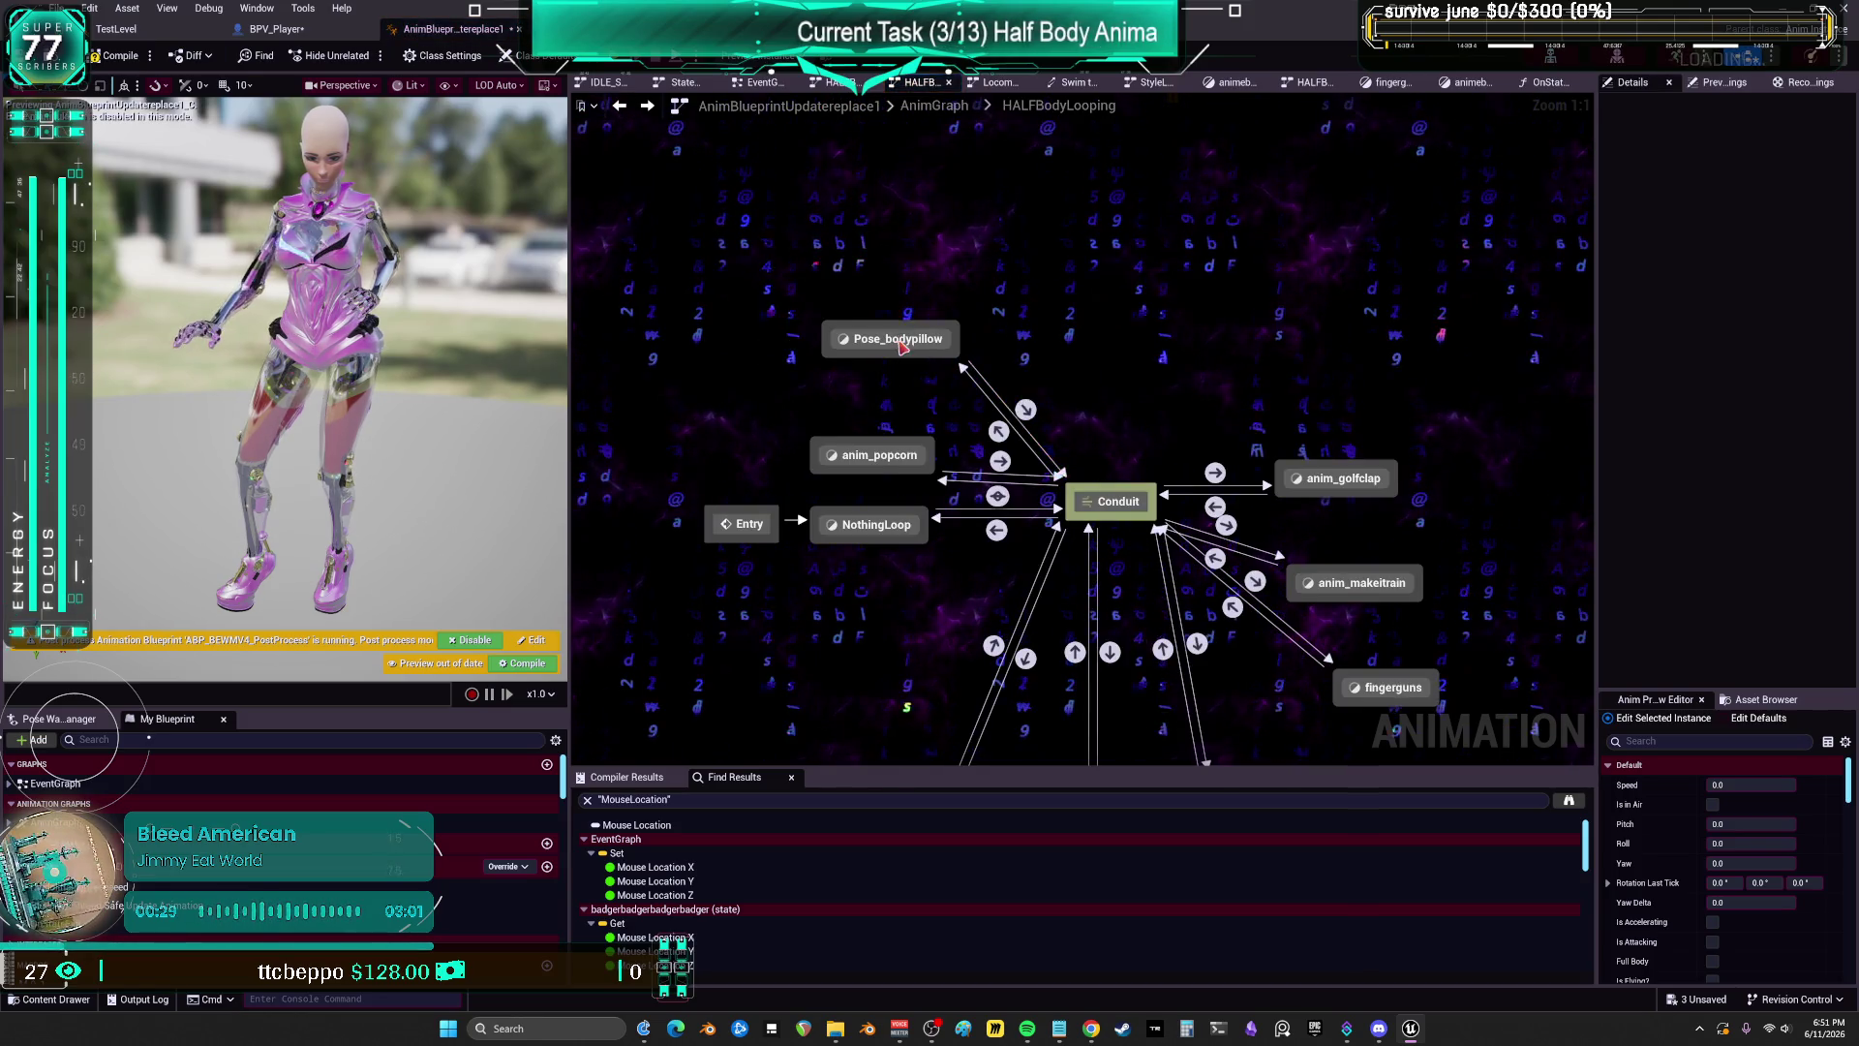
{"action": "left_click", "coordinate": [1787, 247]}
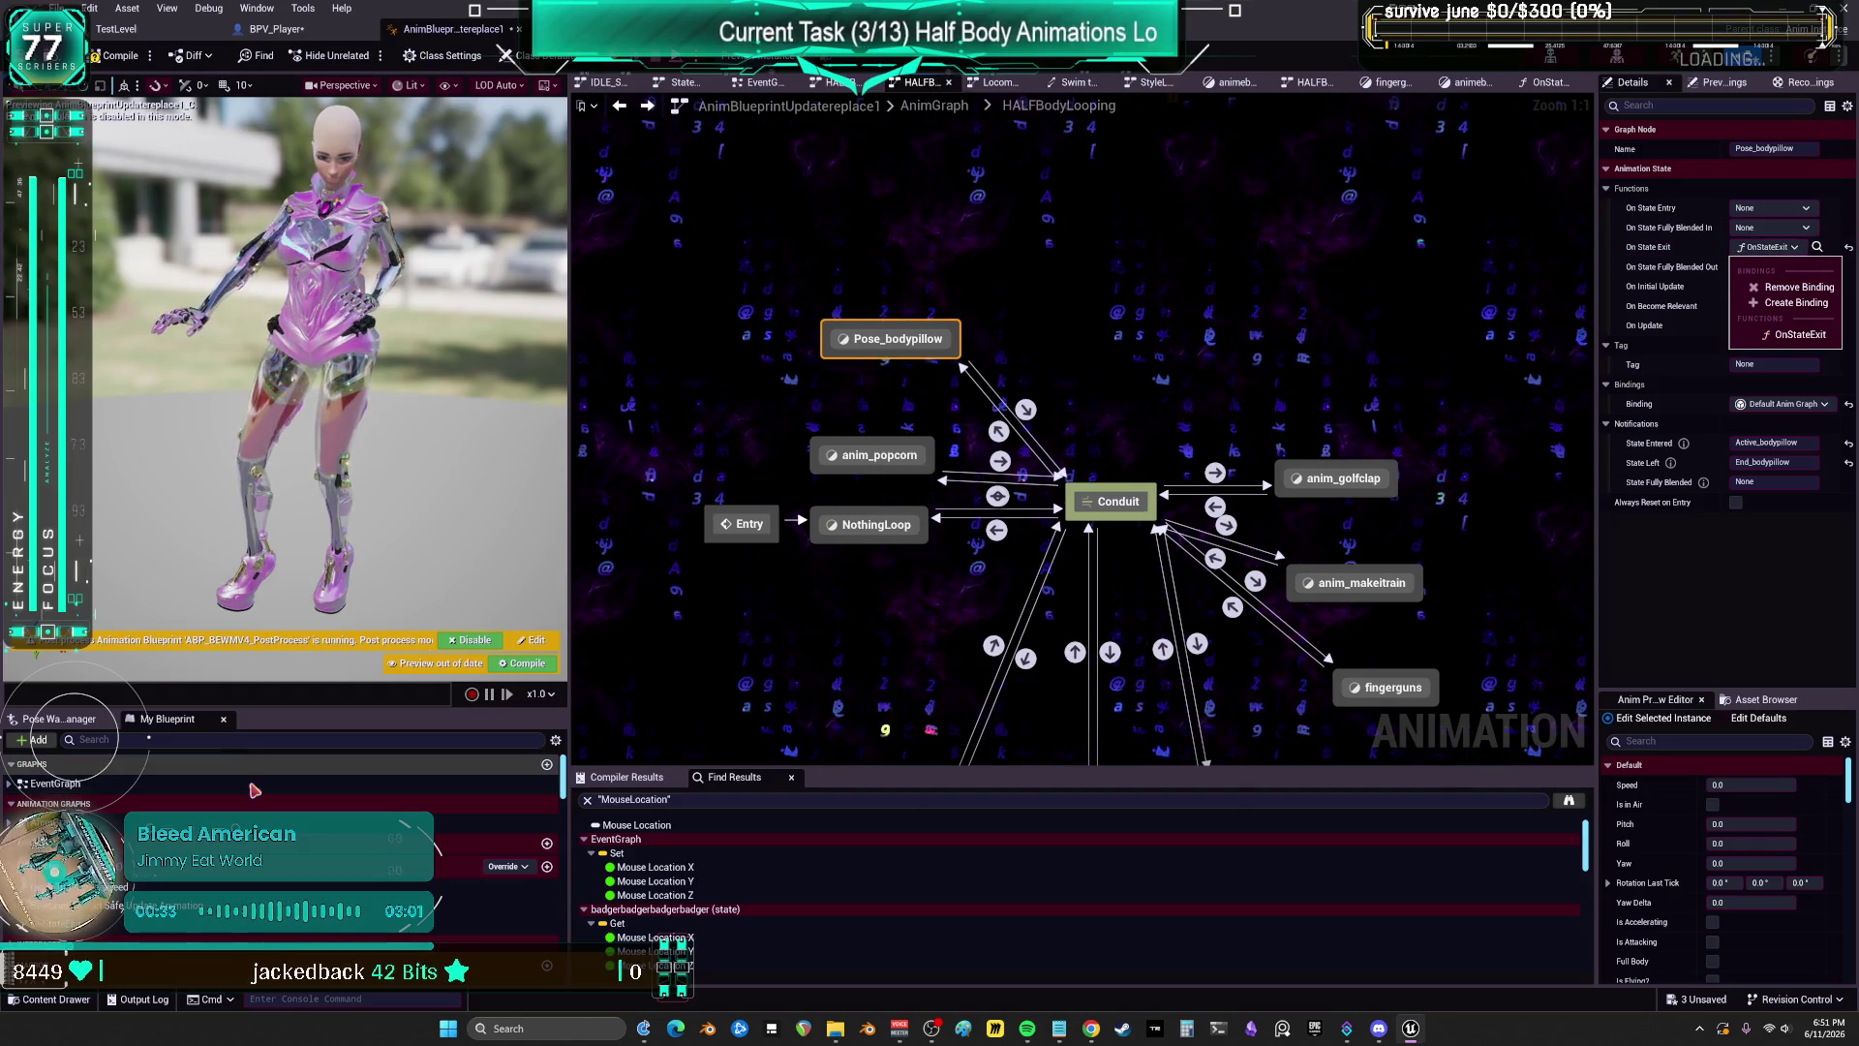
{"action": "left_click", "coordinate": [337, 900]}
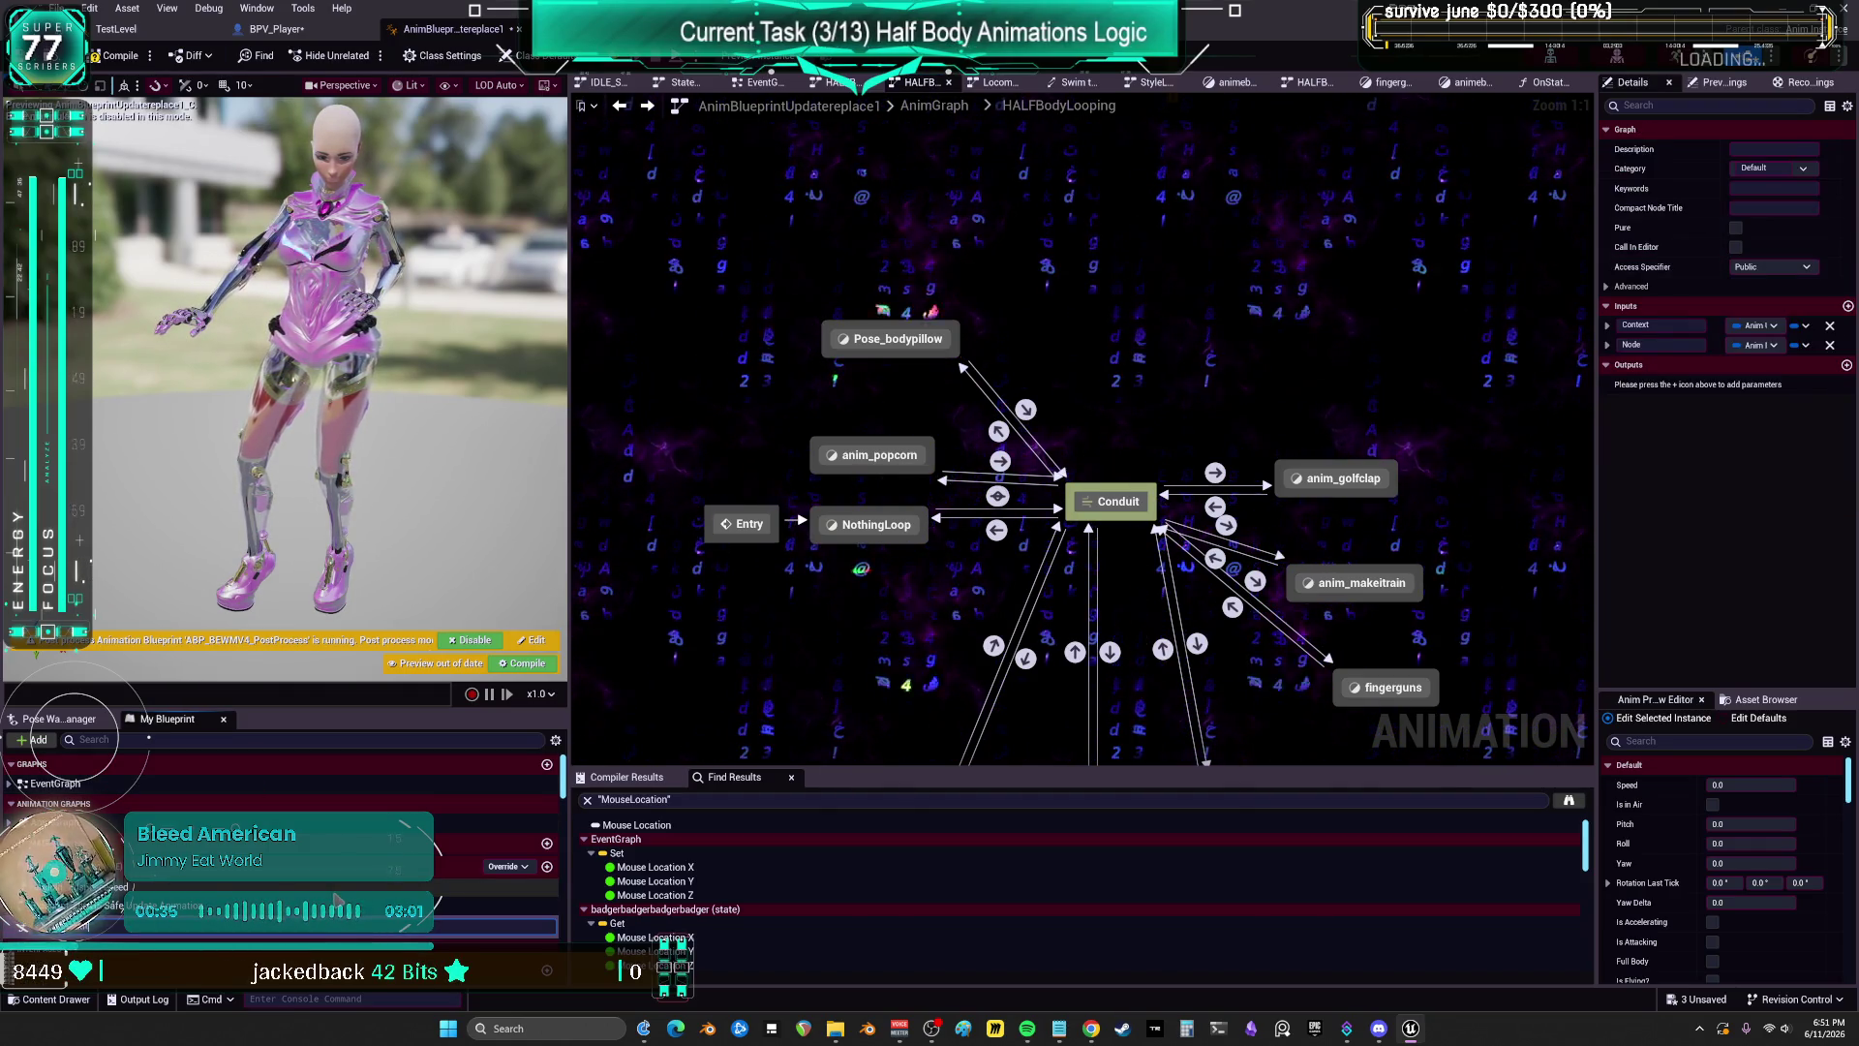
{"action": "key", "text": "BackSpace"}
{"action": "key", "text": "ctrl+v"}
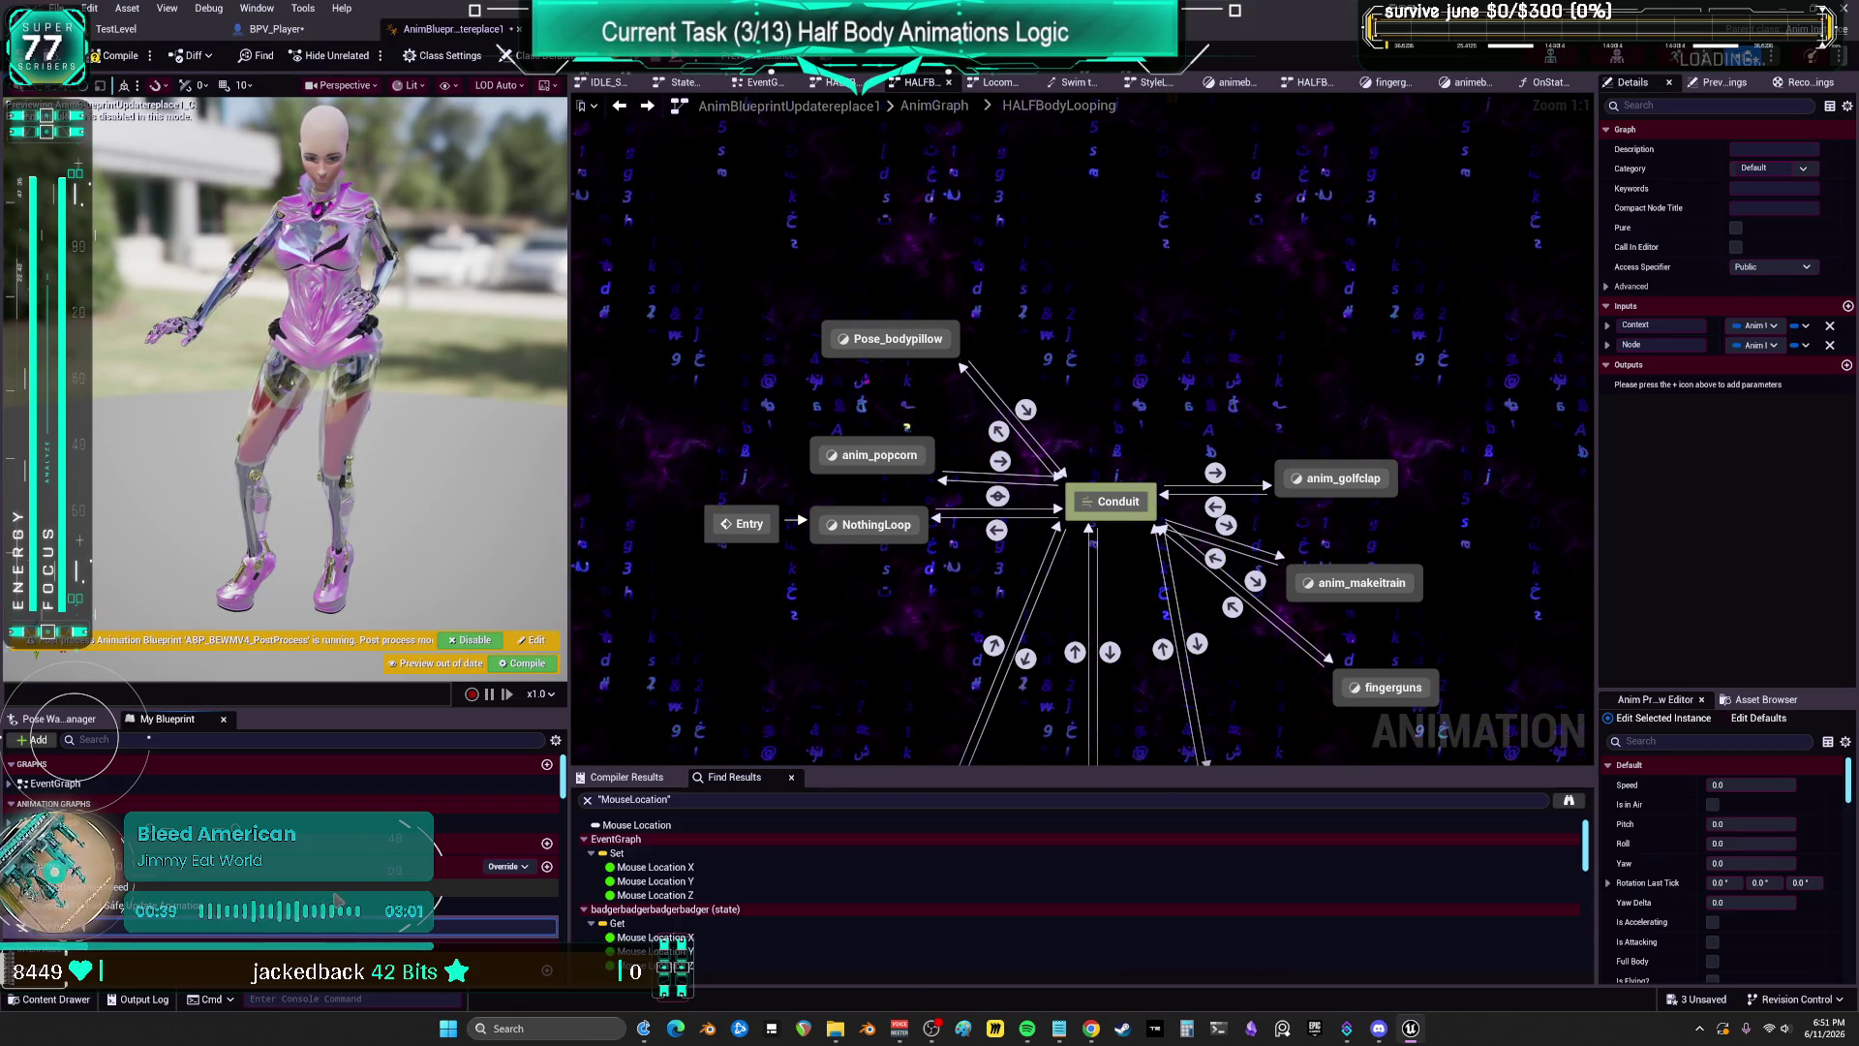
{"action": "key", "text": "Return"}
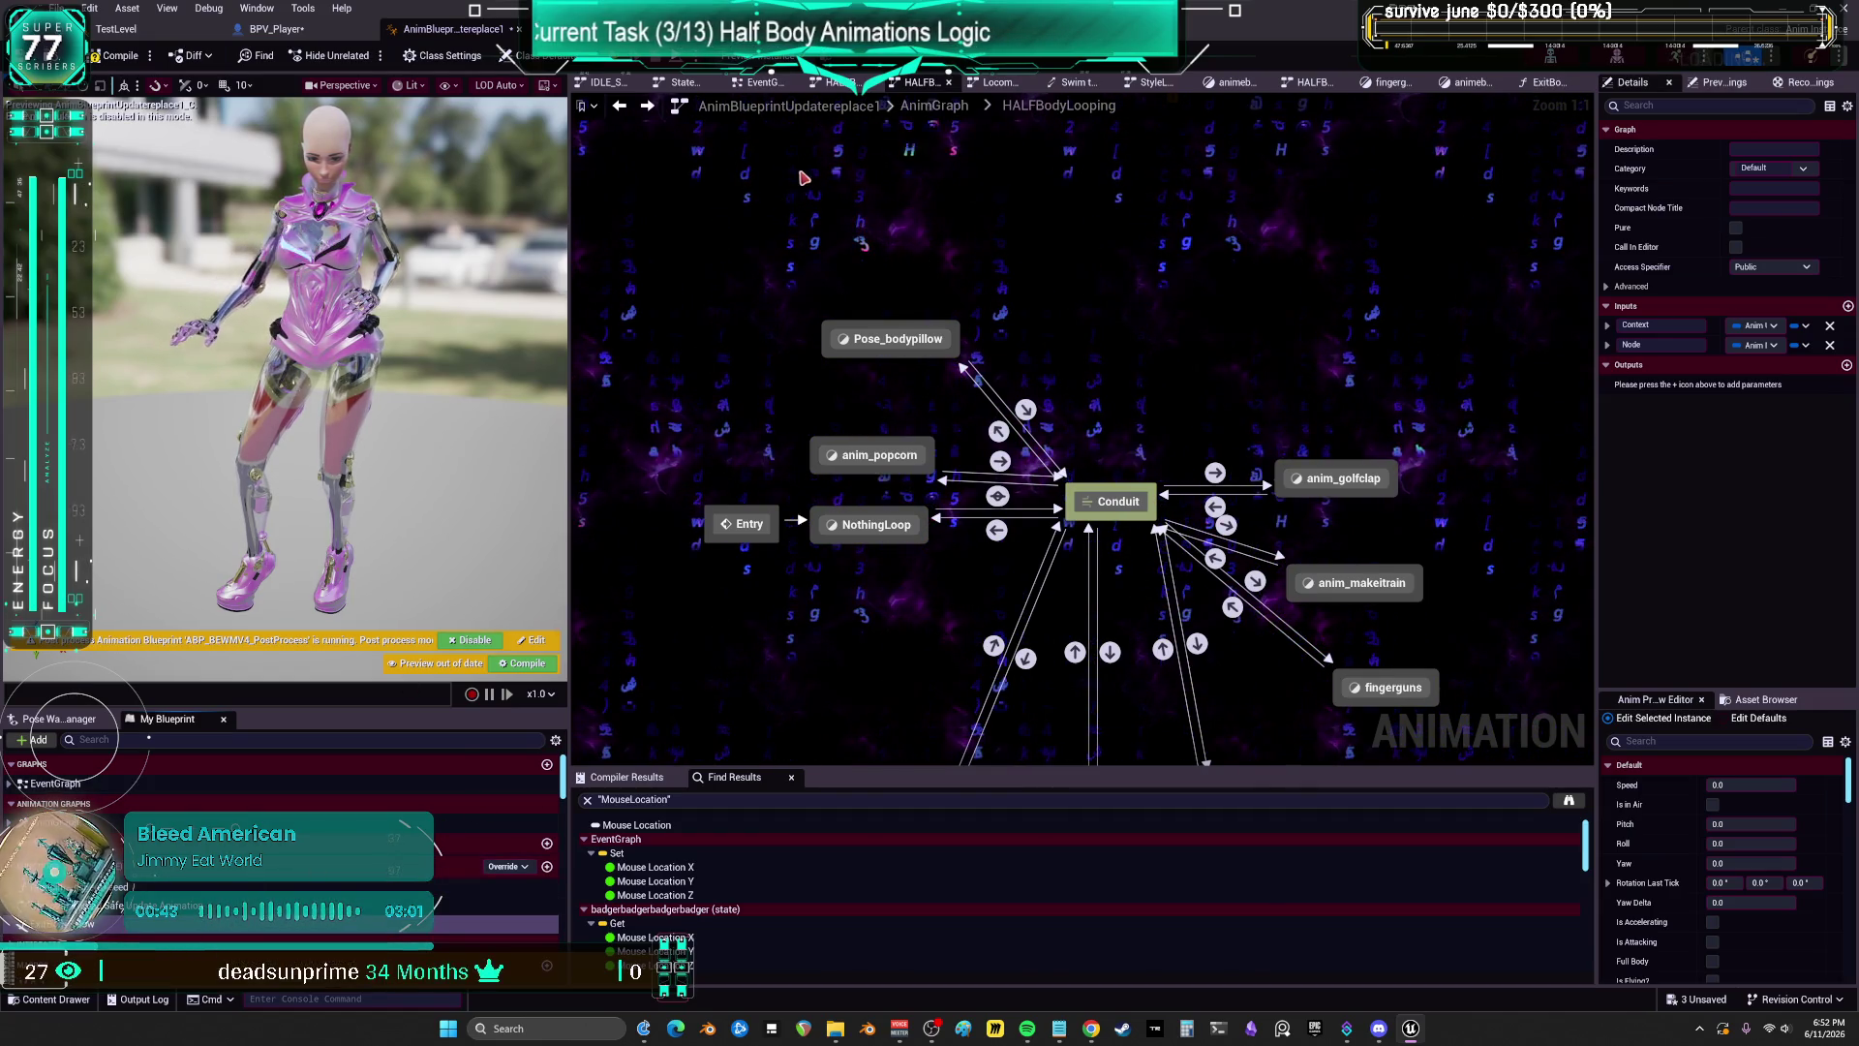
{"action": "left_click", "coordinate": [935, 106]}
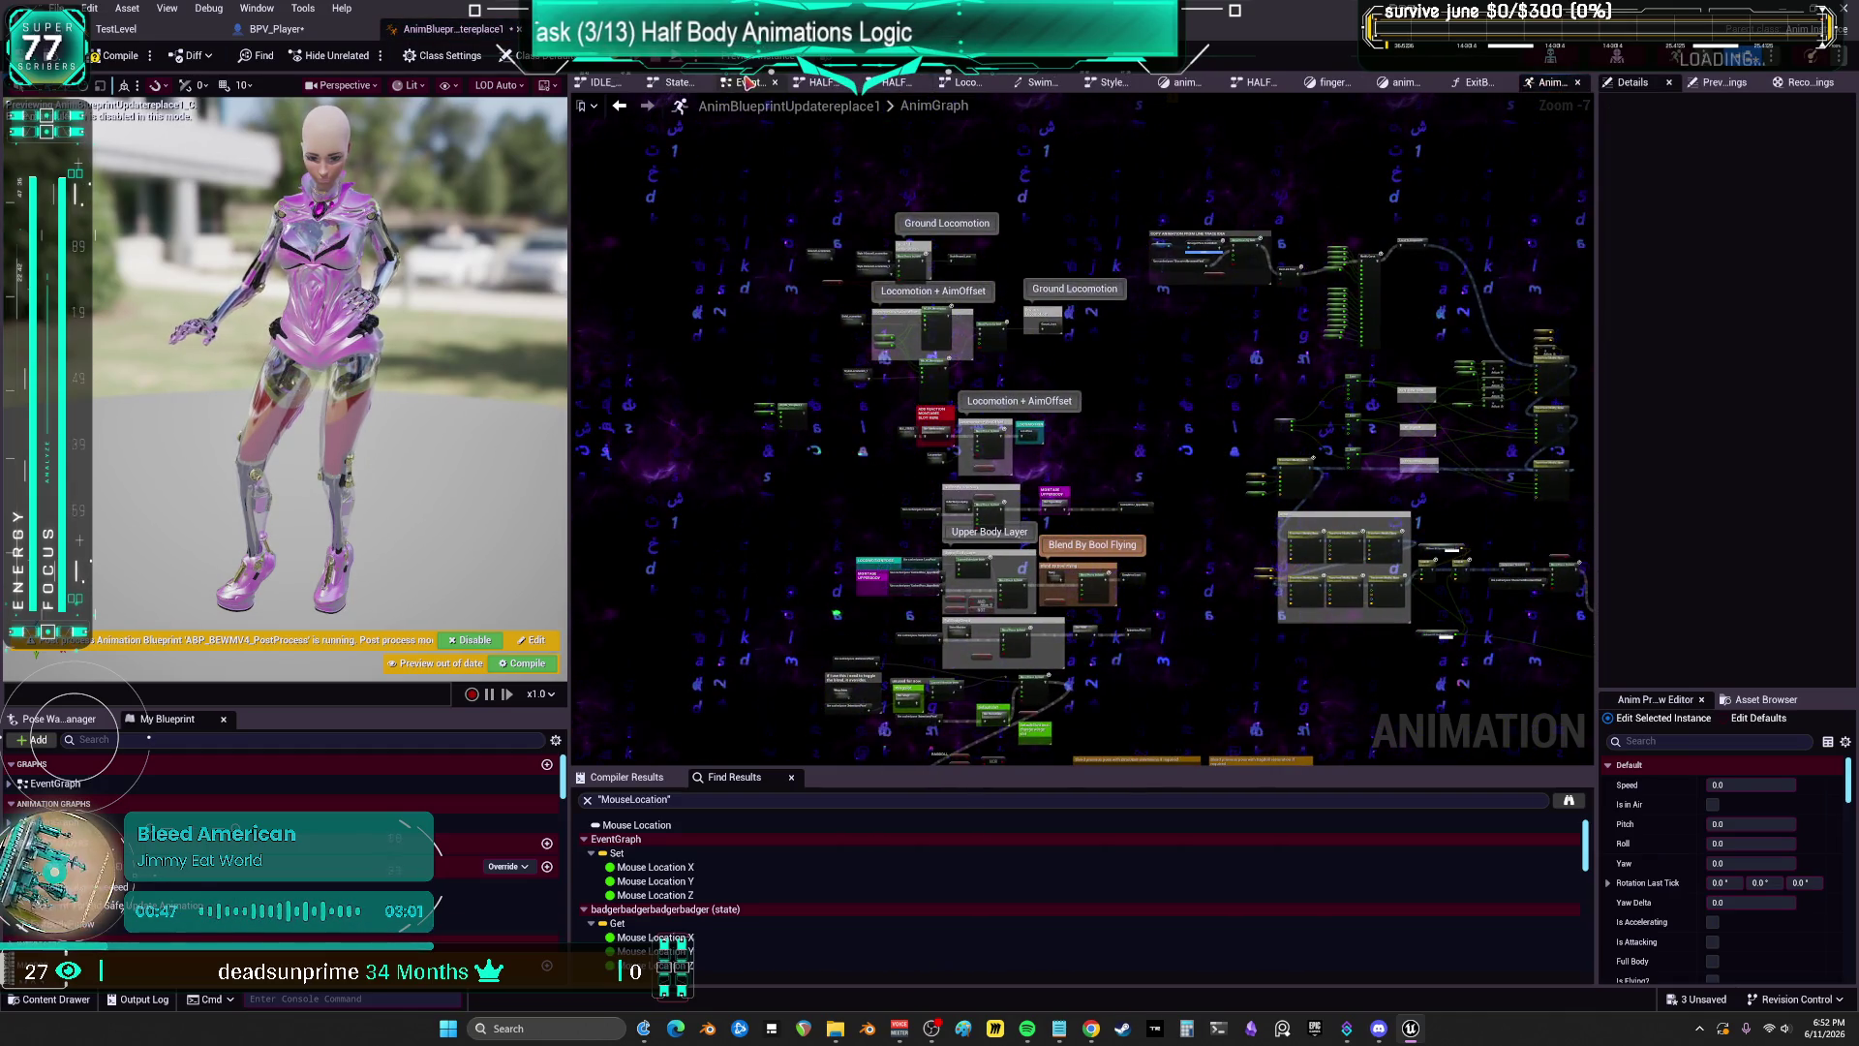
Step: In ExitBodyPillow, wire a pasted Call INACTIVE Body Pillow node between the exit event and Return Node
{"action": "scroll", "coordinate": [1234, 377], "scroll_direction": "up", "scroll_amount": 5}
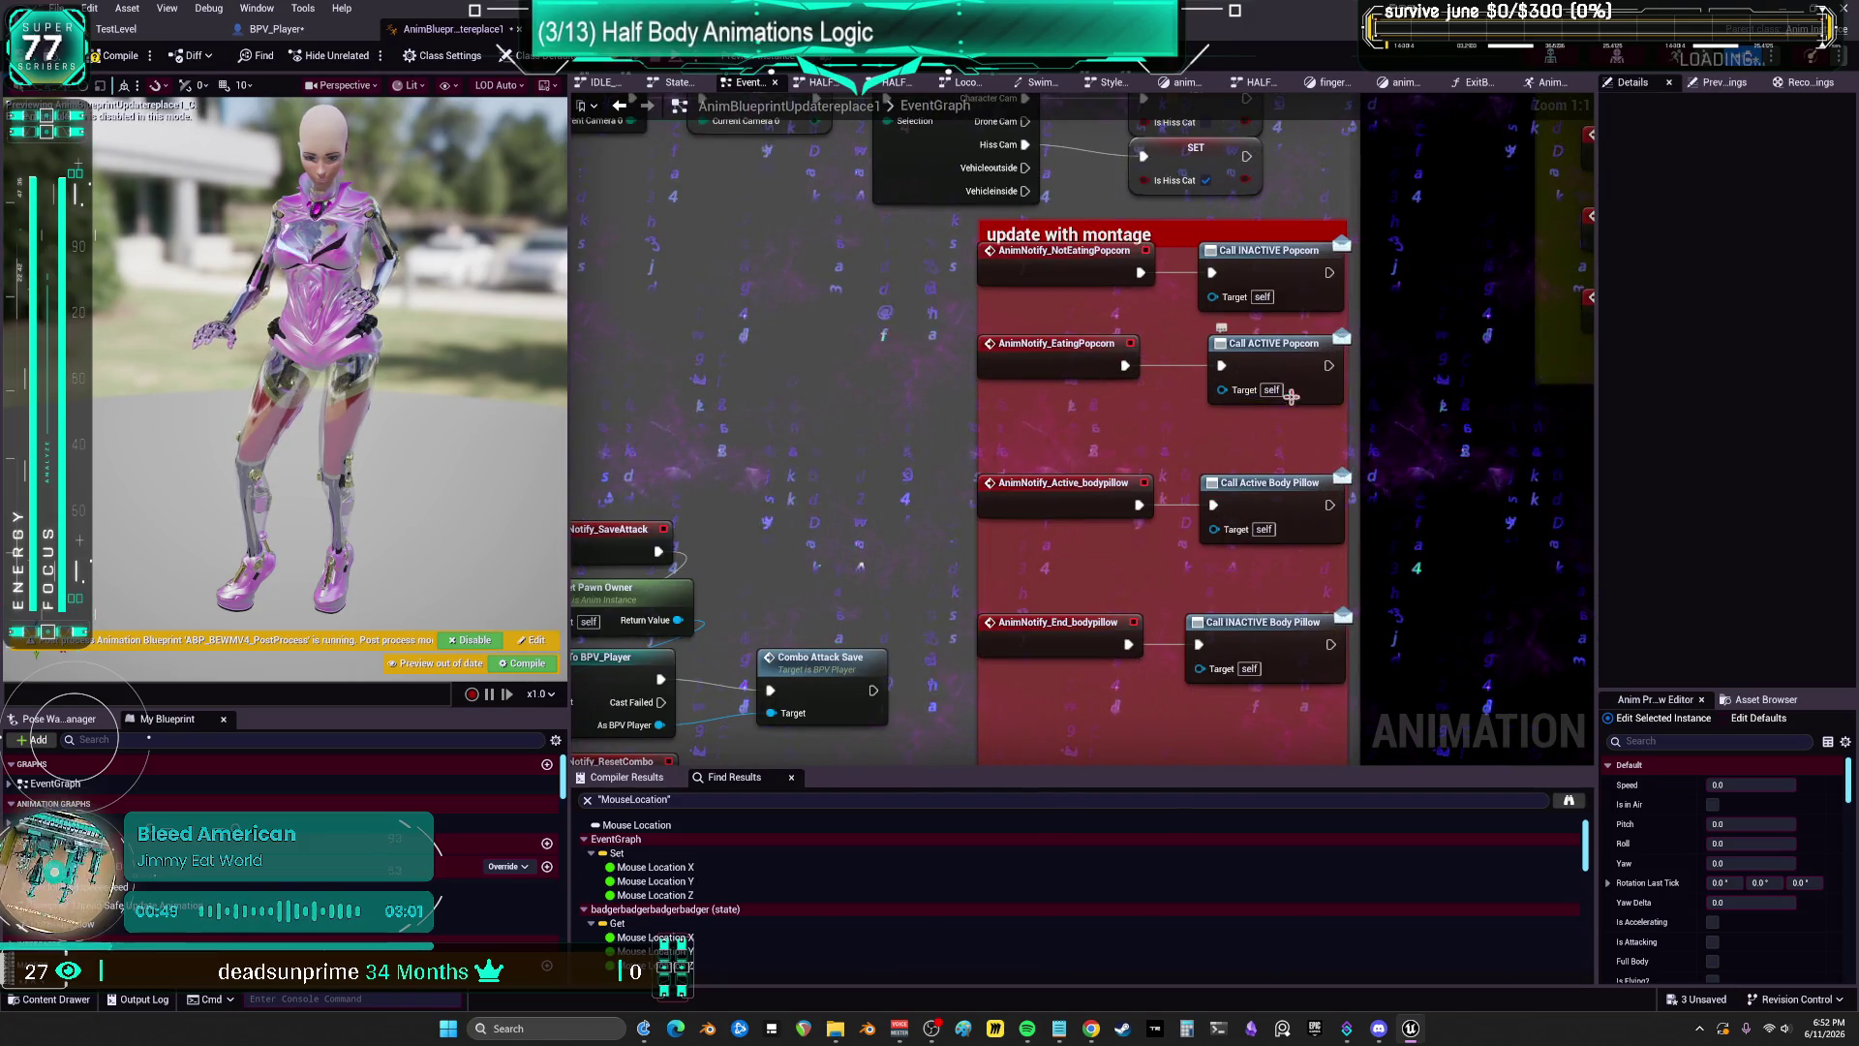
{"action": "left_click_drag", "start_coordinate": [1291, 396], "coordinate": [1345, 502]}
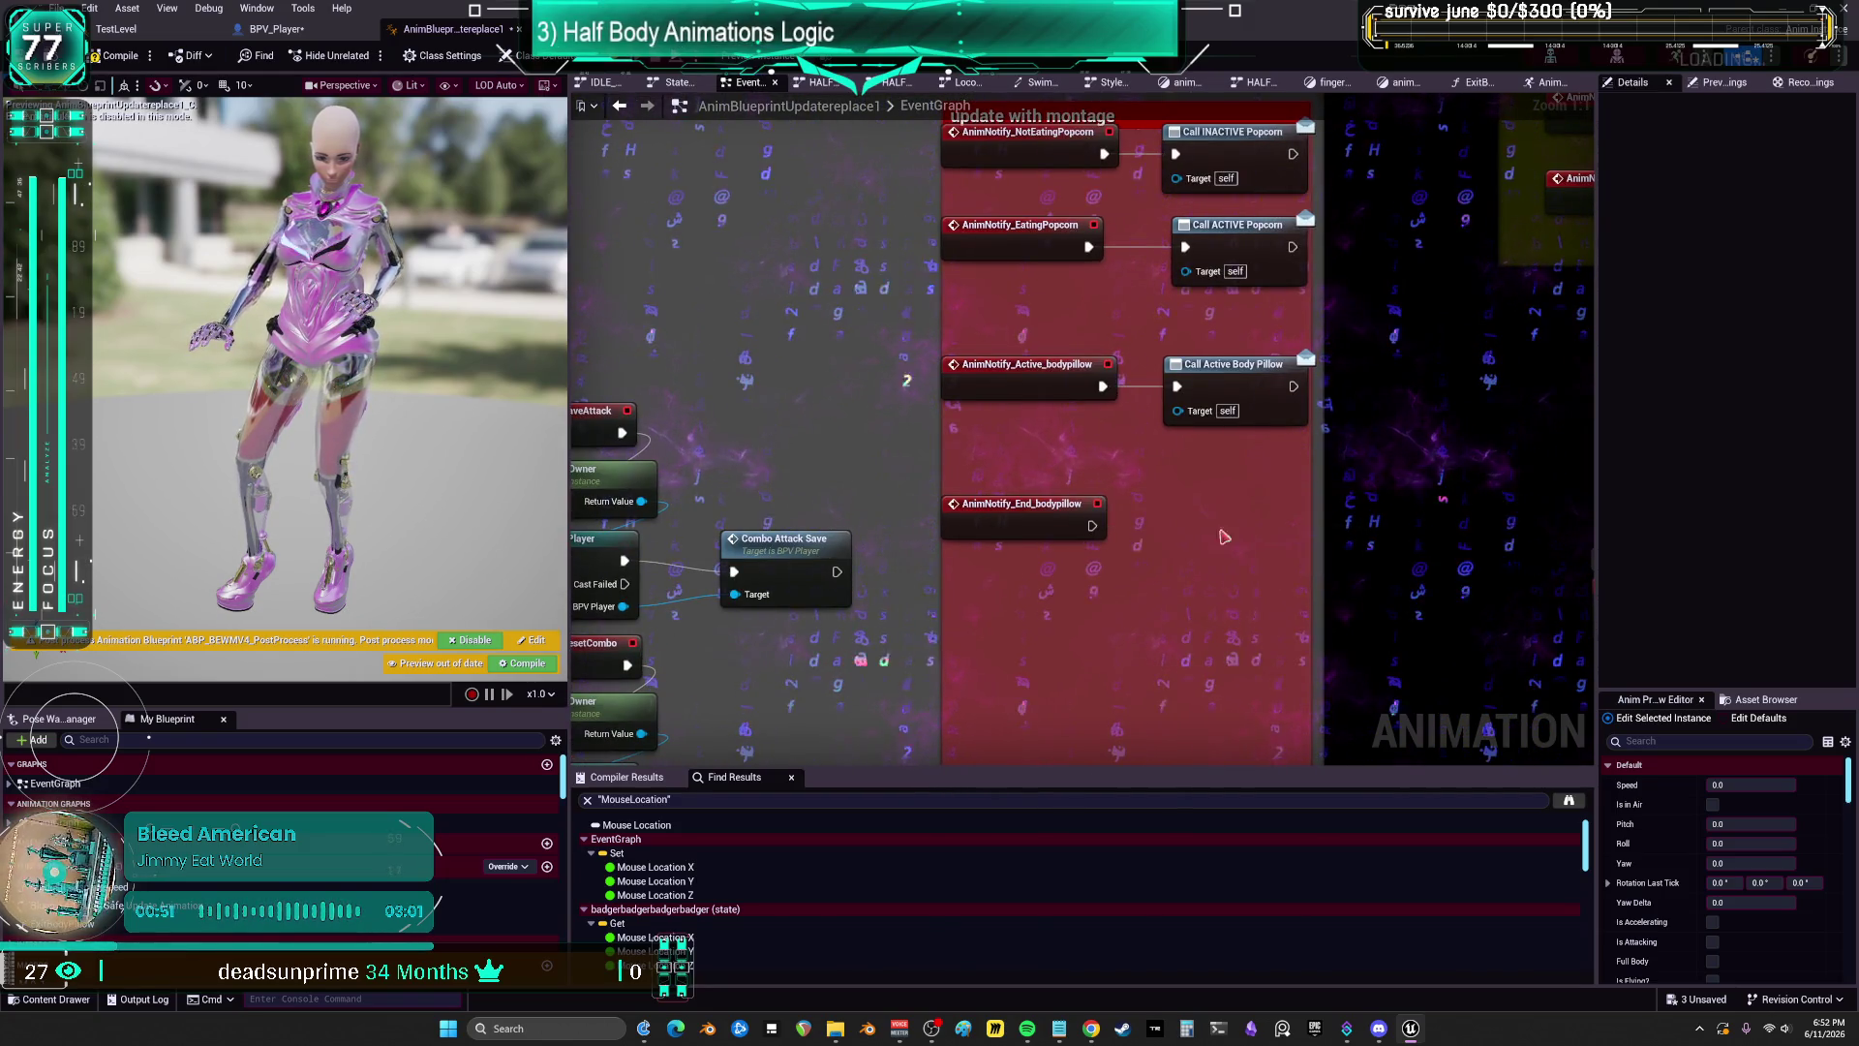
{"action": "left_click", "coordinate": [1223, 535]}
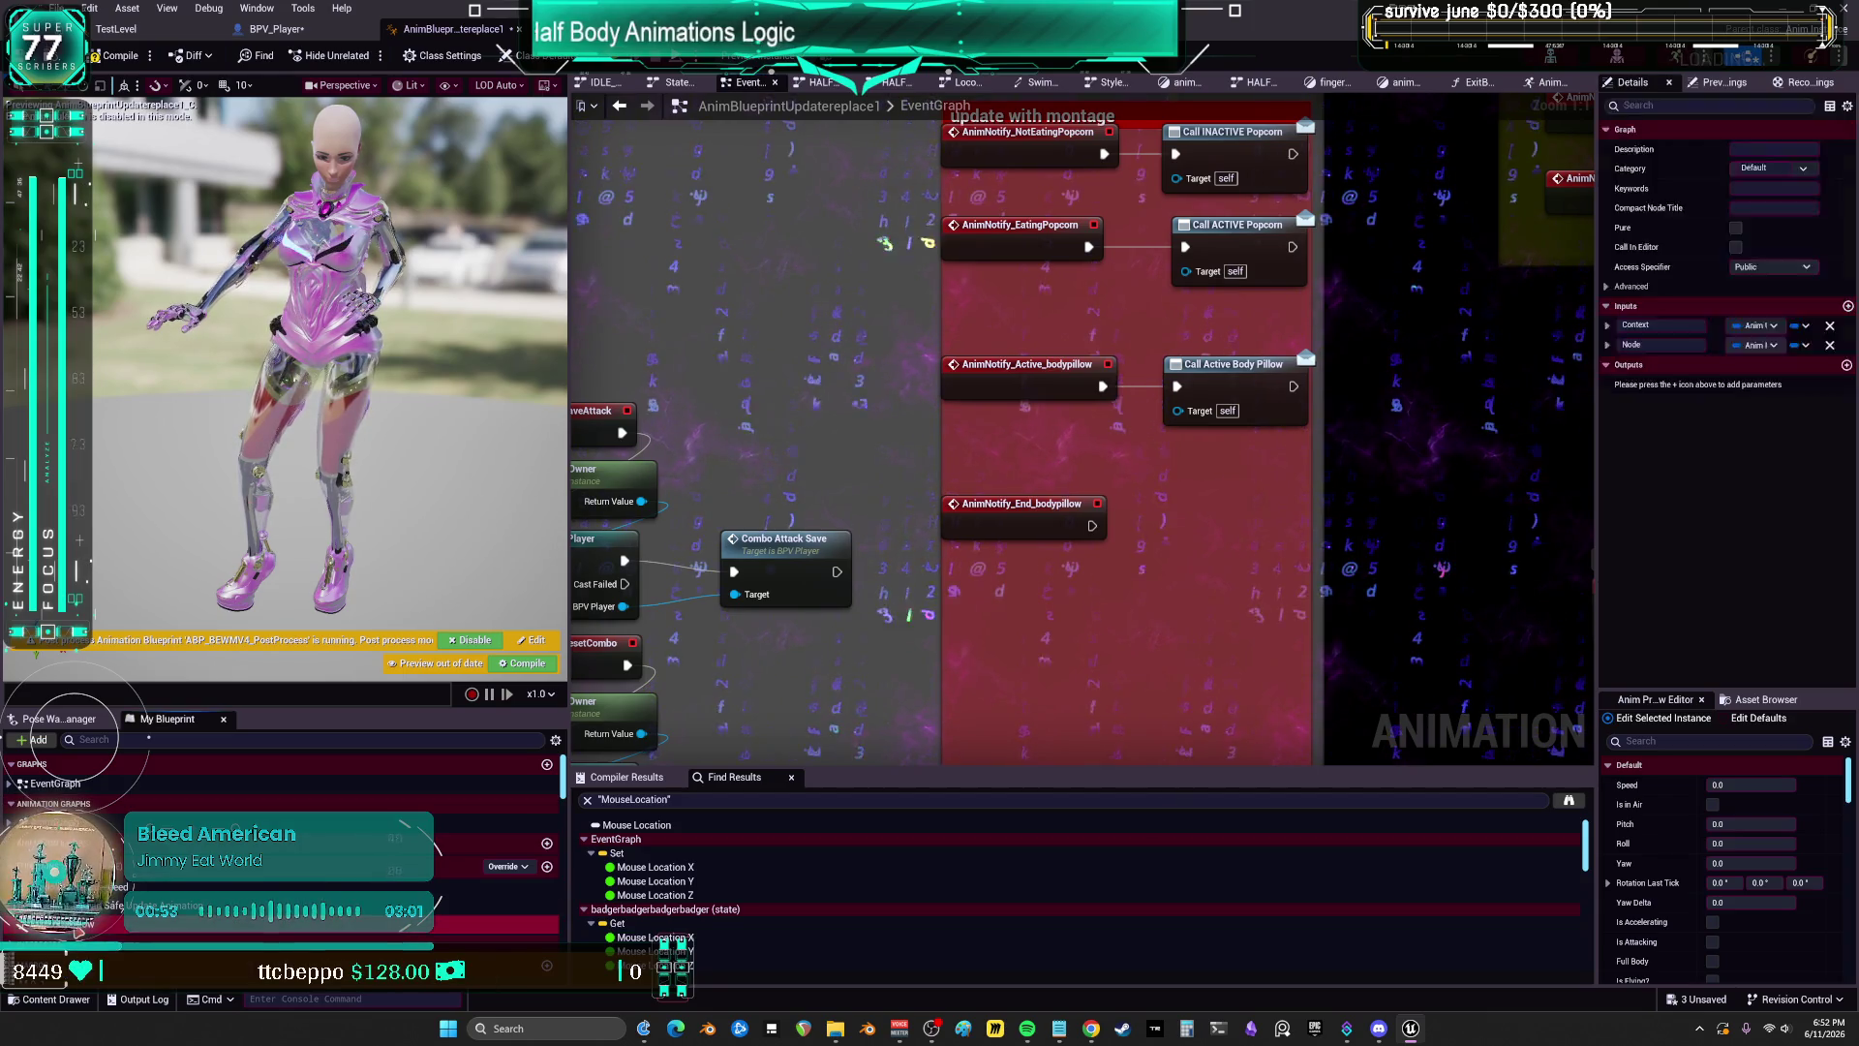
{"action": "key", "text": "alt+Left"}
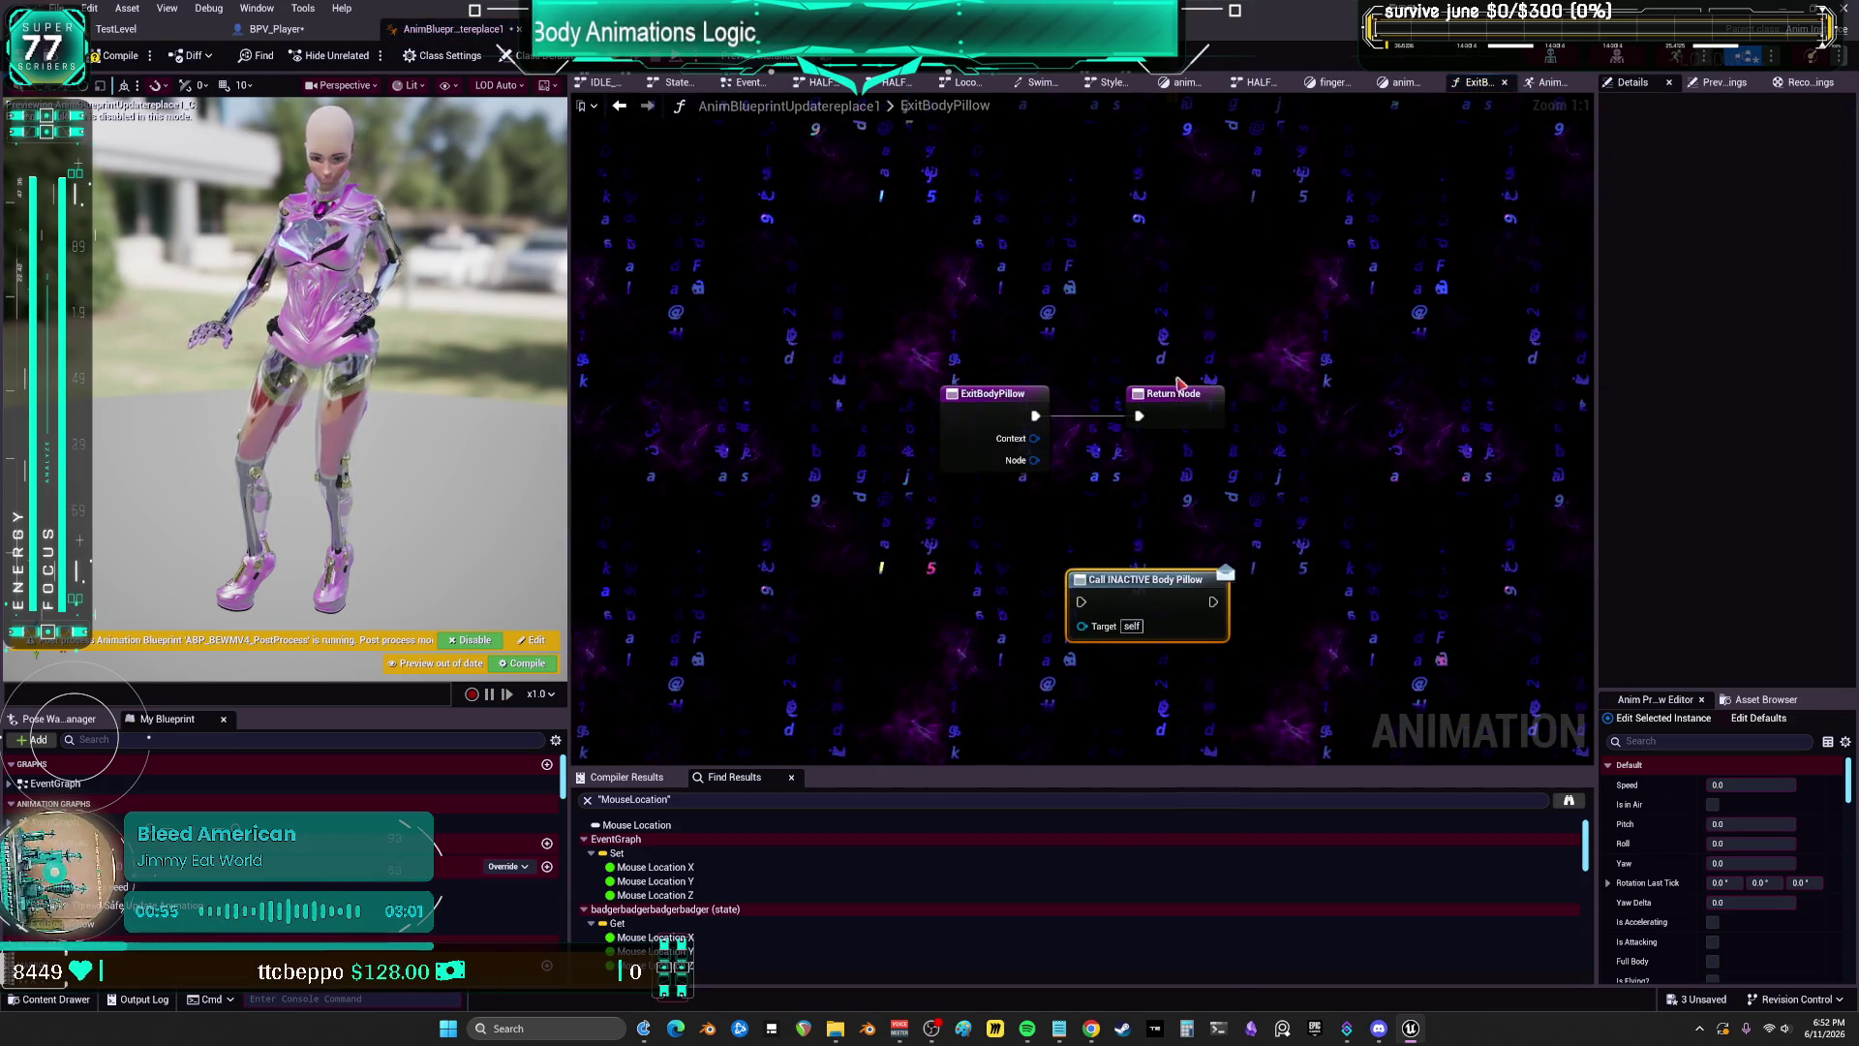
{"action": "left_click_drag", "start_coordinate": [1177, 393], "coordinate": [1405, 393]}
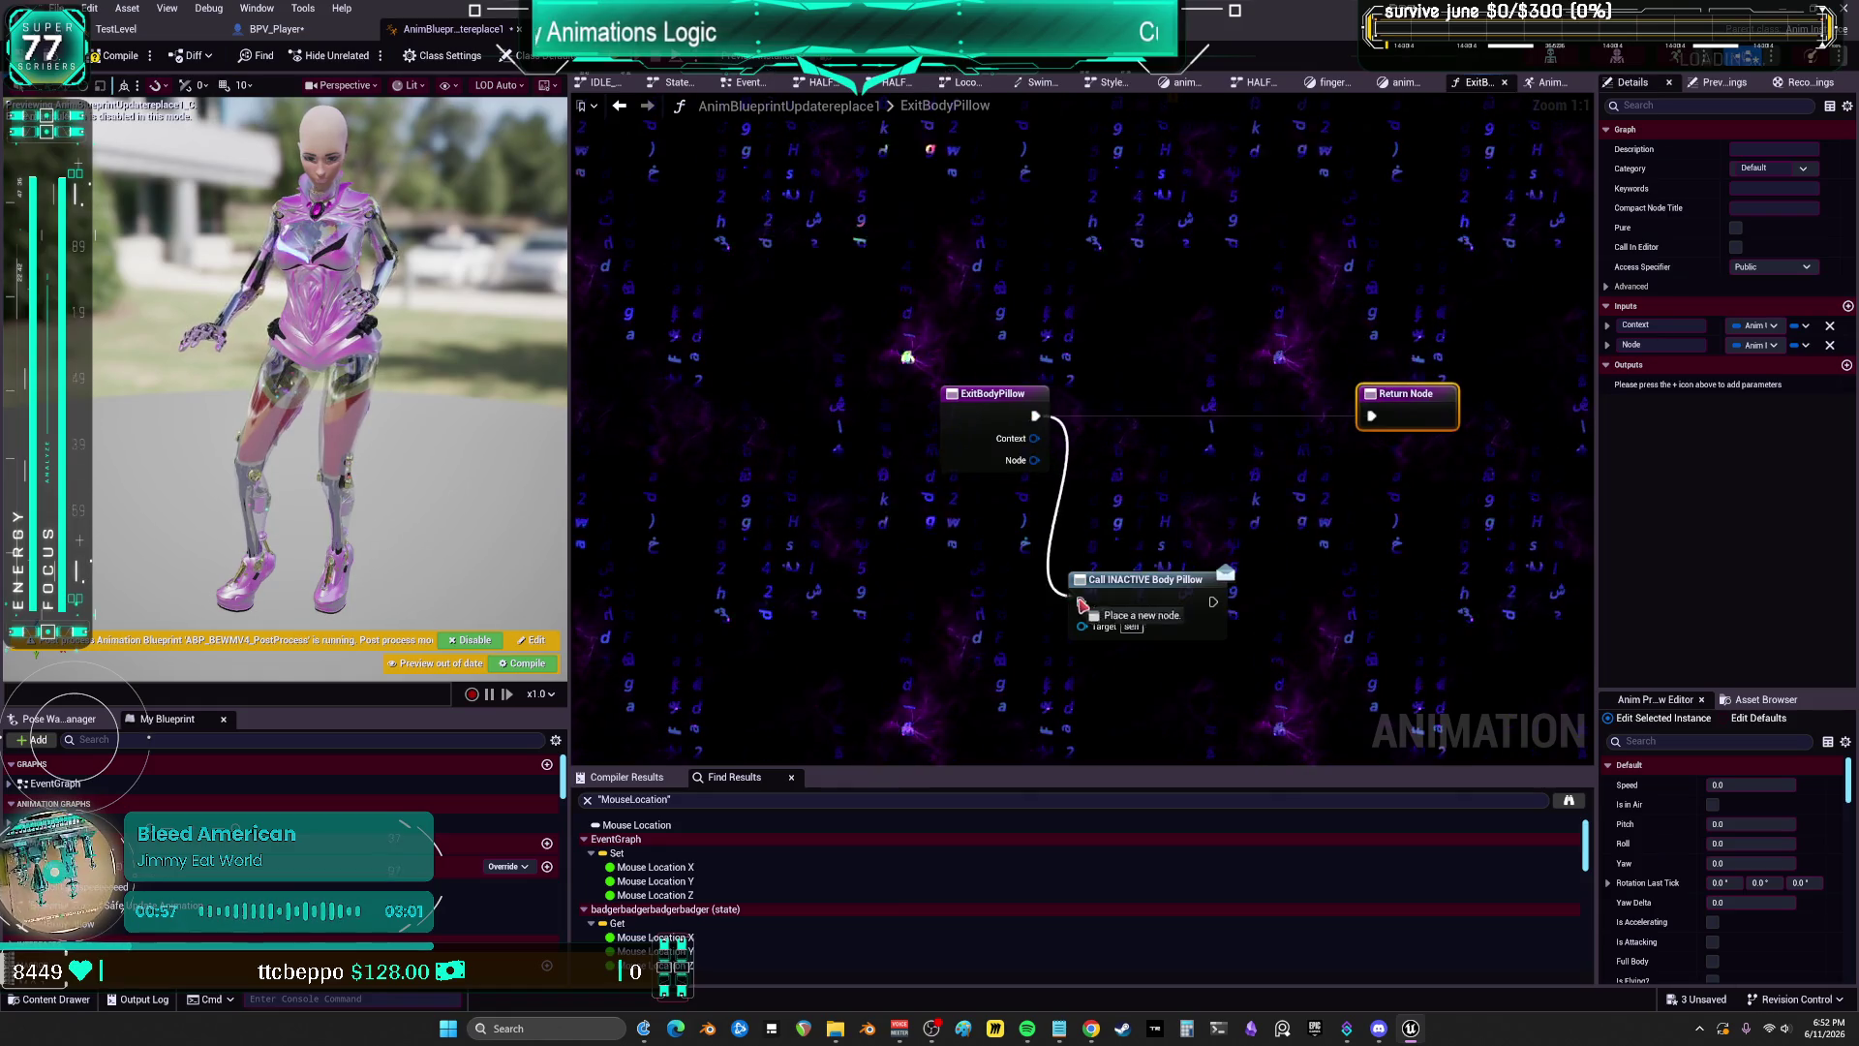
{"action": "left_click_drag", "start_coordinate": [1082, 605], "coordinate": [1082, 603]}
{"action": "left_click_drag", "start_coordinate": [1134, 583], "coordinate": [1157, 466]}
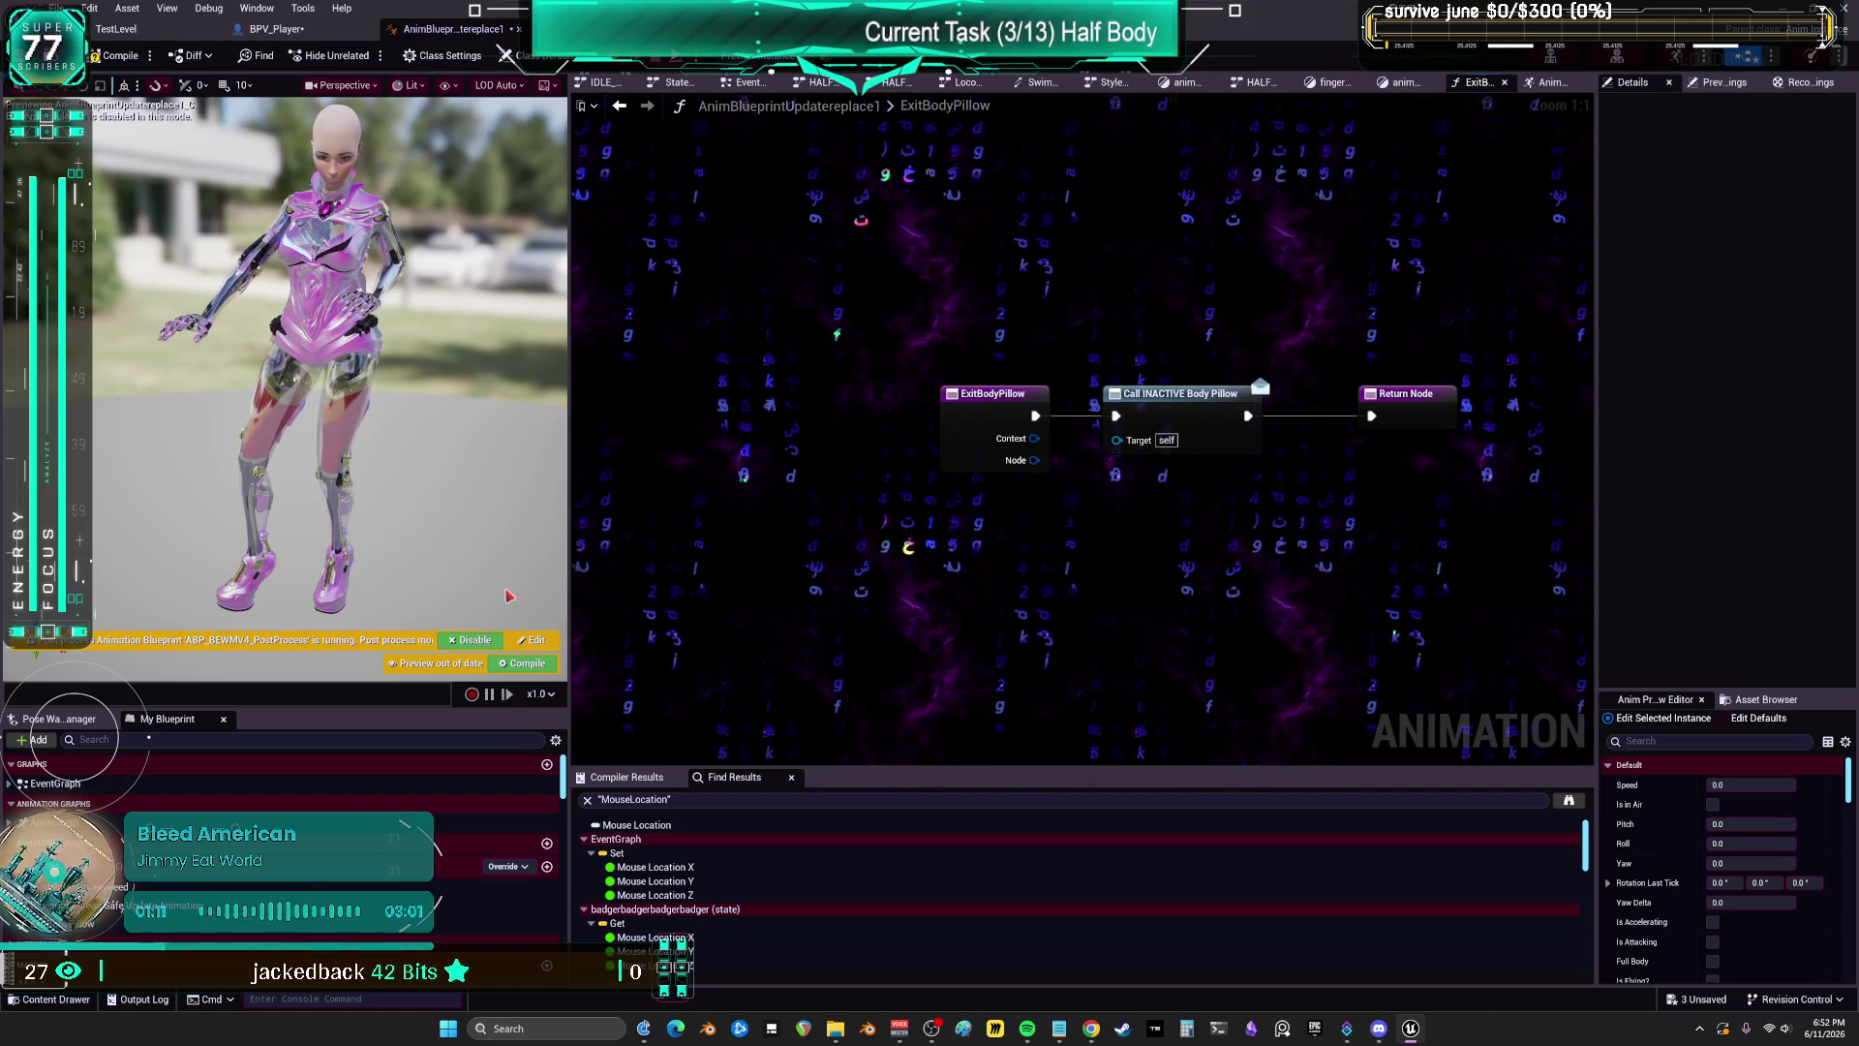
Step: Review the EventGraph's pillow and popcorn notify events, then open the animebeam state graph
{"action": "right_click", "coordinate": [1135, 530]}
{"action": "type", "text": "aaa"}
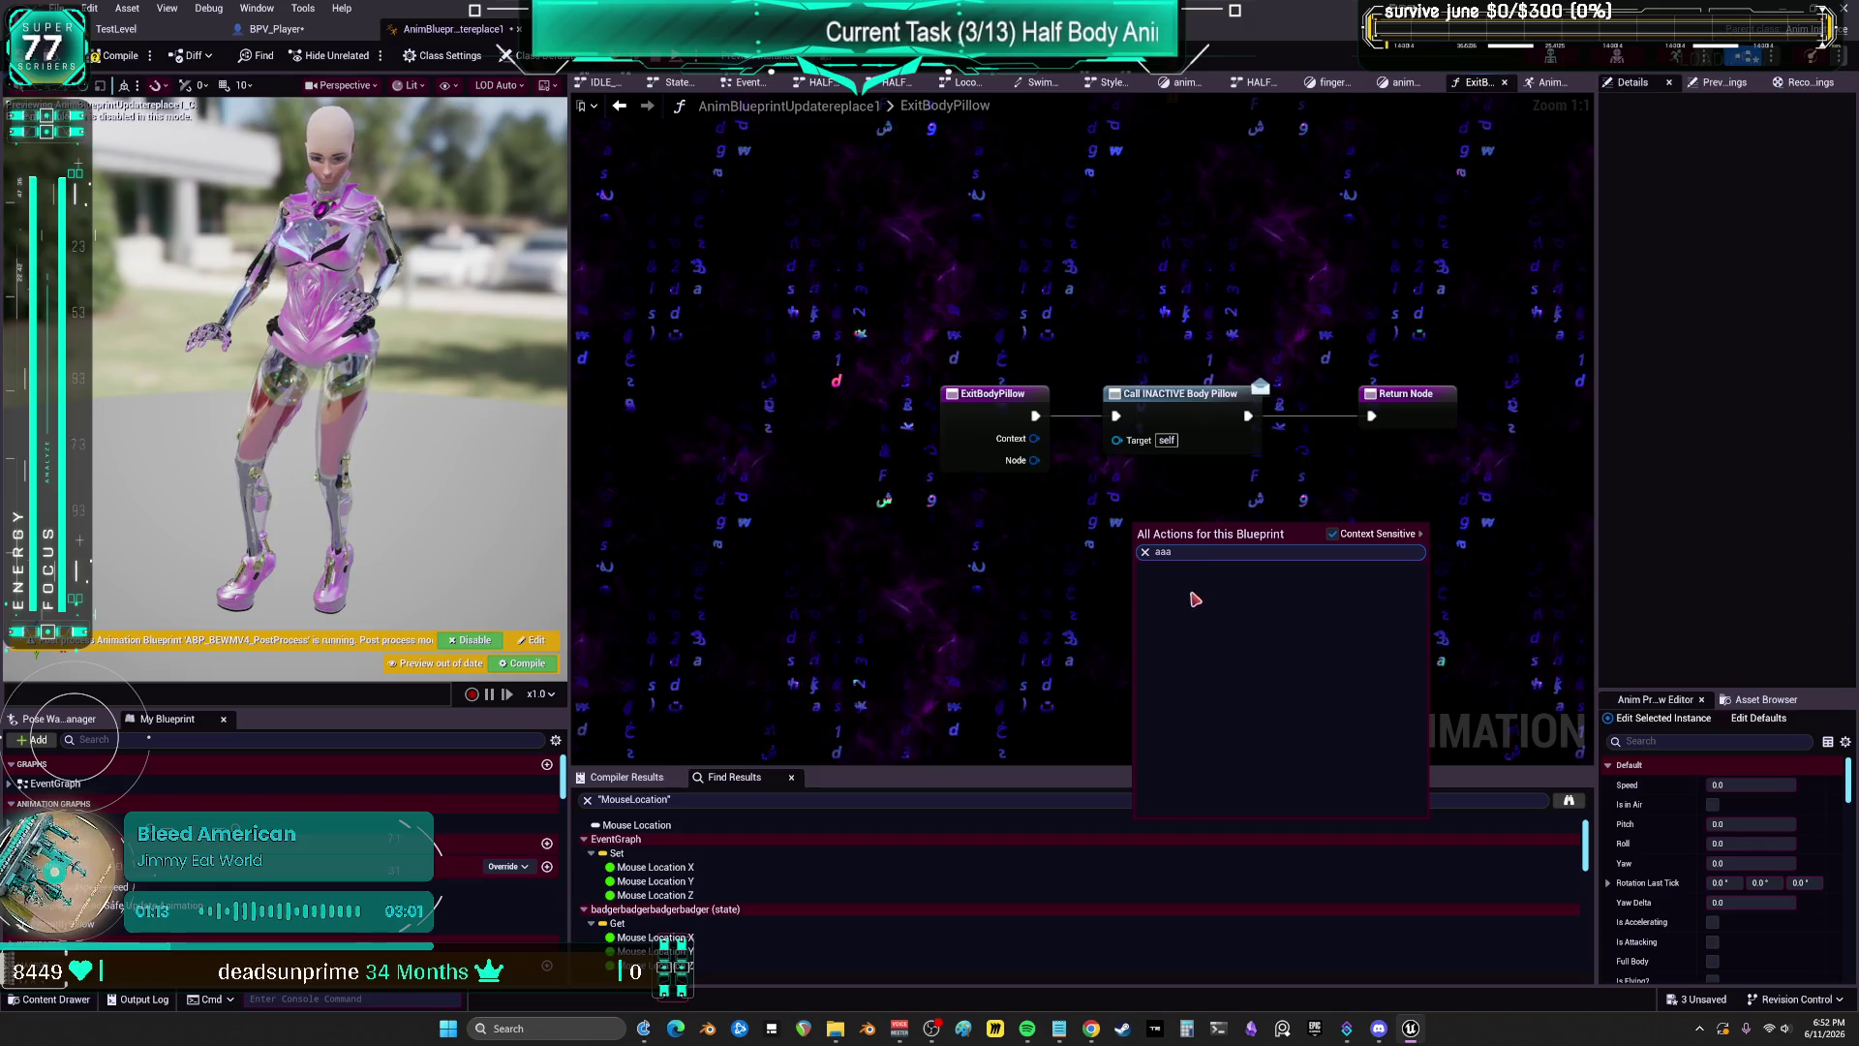
{"action": "left_click", "coordinate": [1242, 248]}
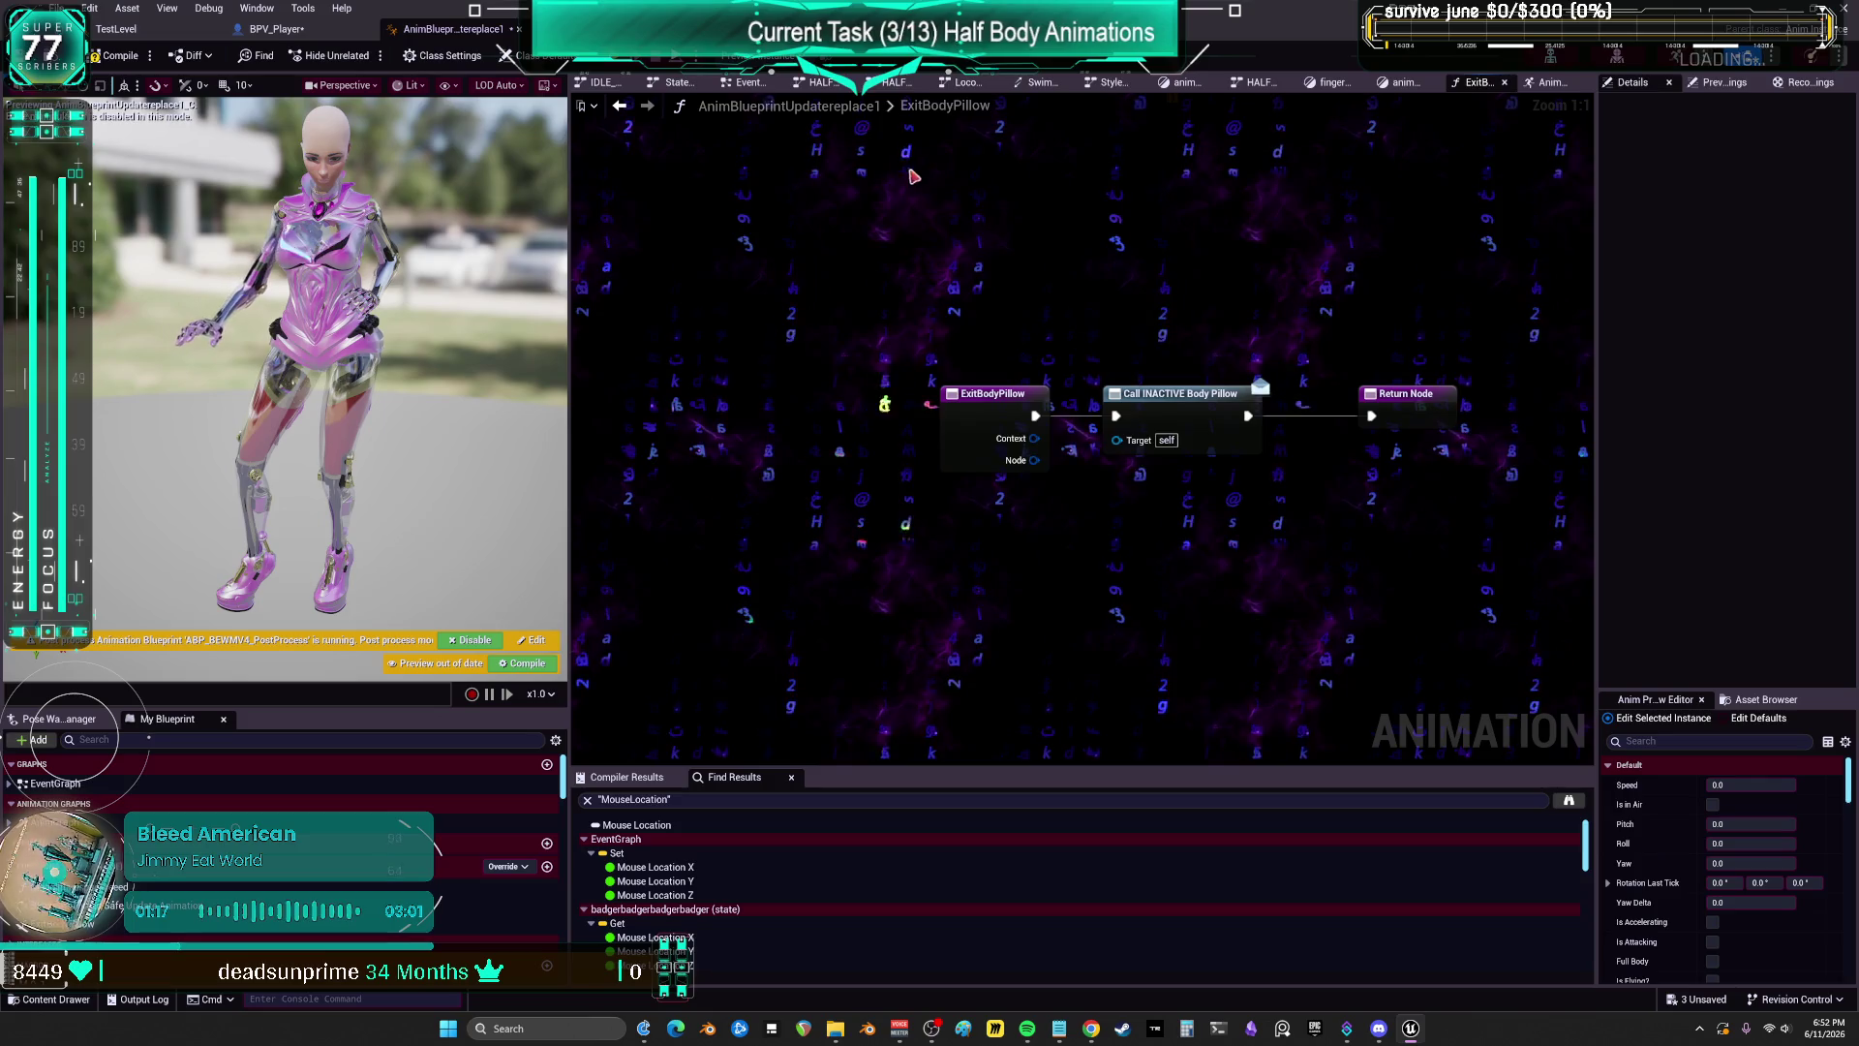
{"action": "left_click", "coordinate": [618, 106]}
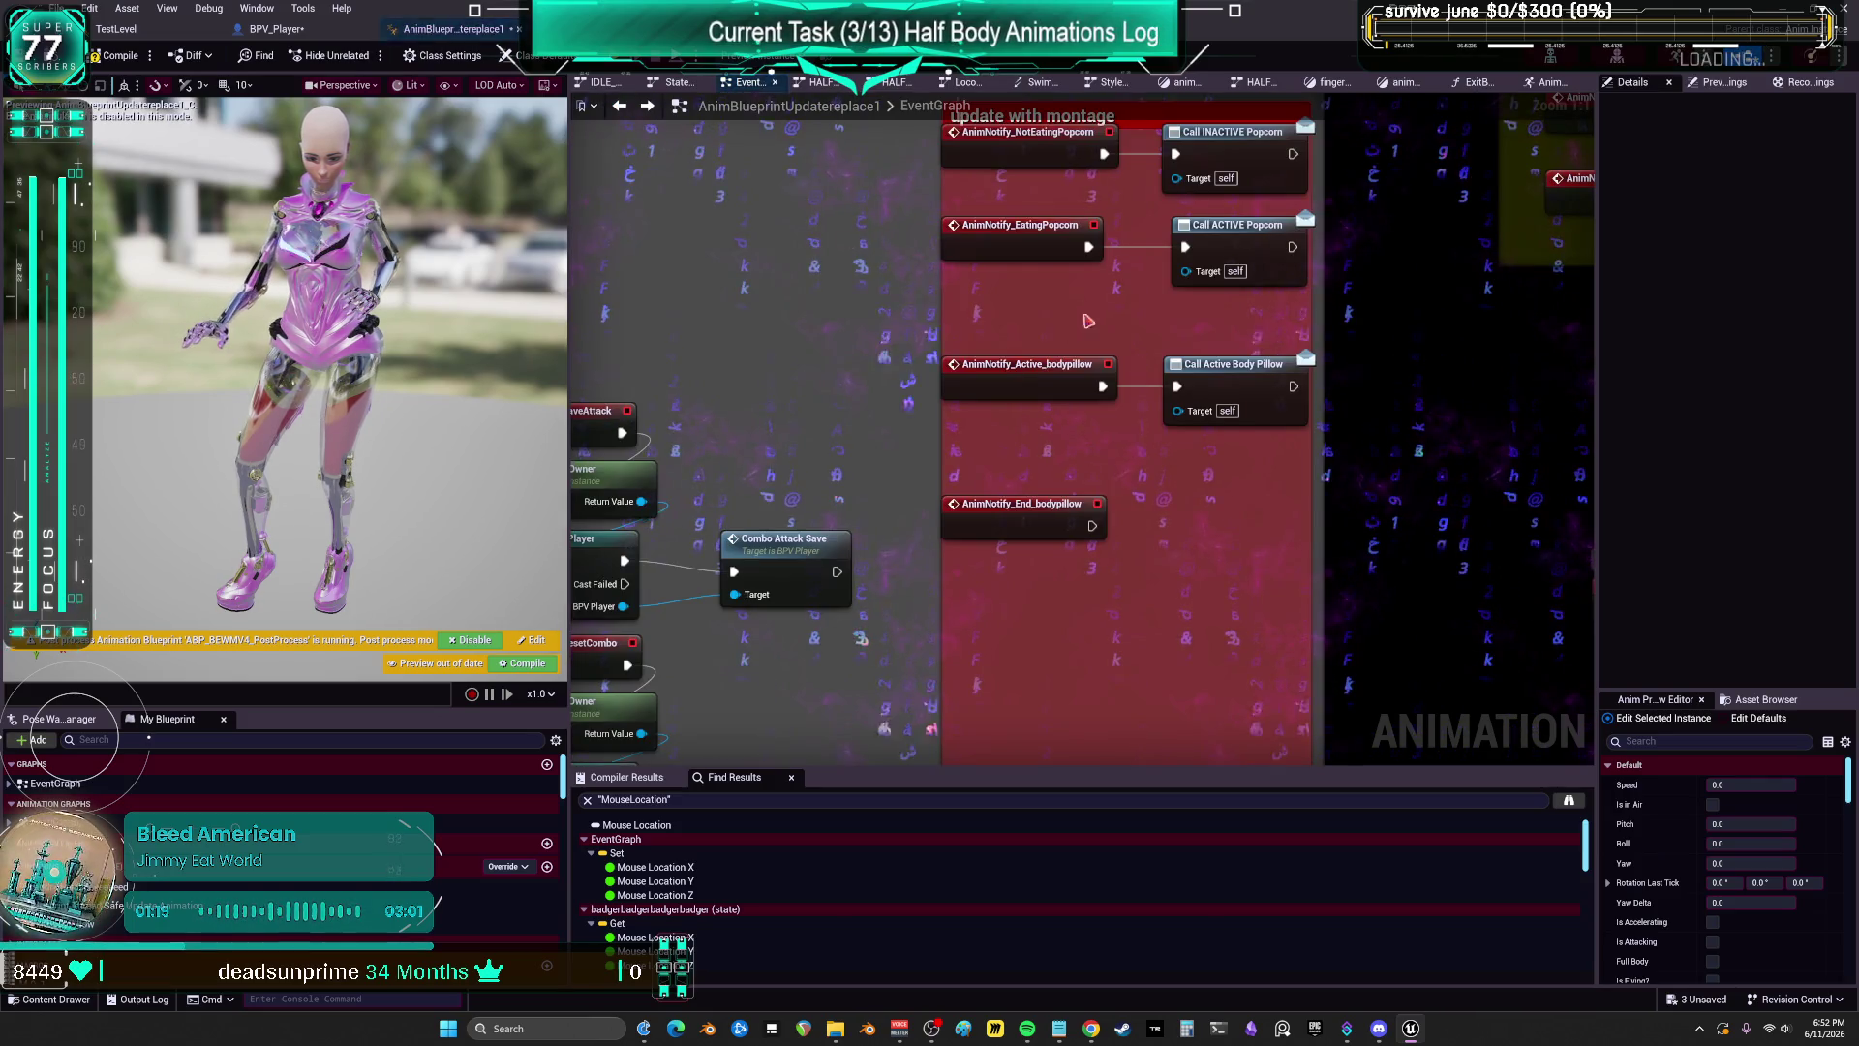
{"action": "left_click_drag", "start_coordinate": [1140, 223], "coordinate": [1117, 259]}
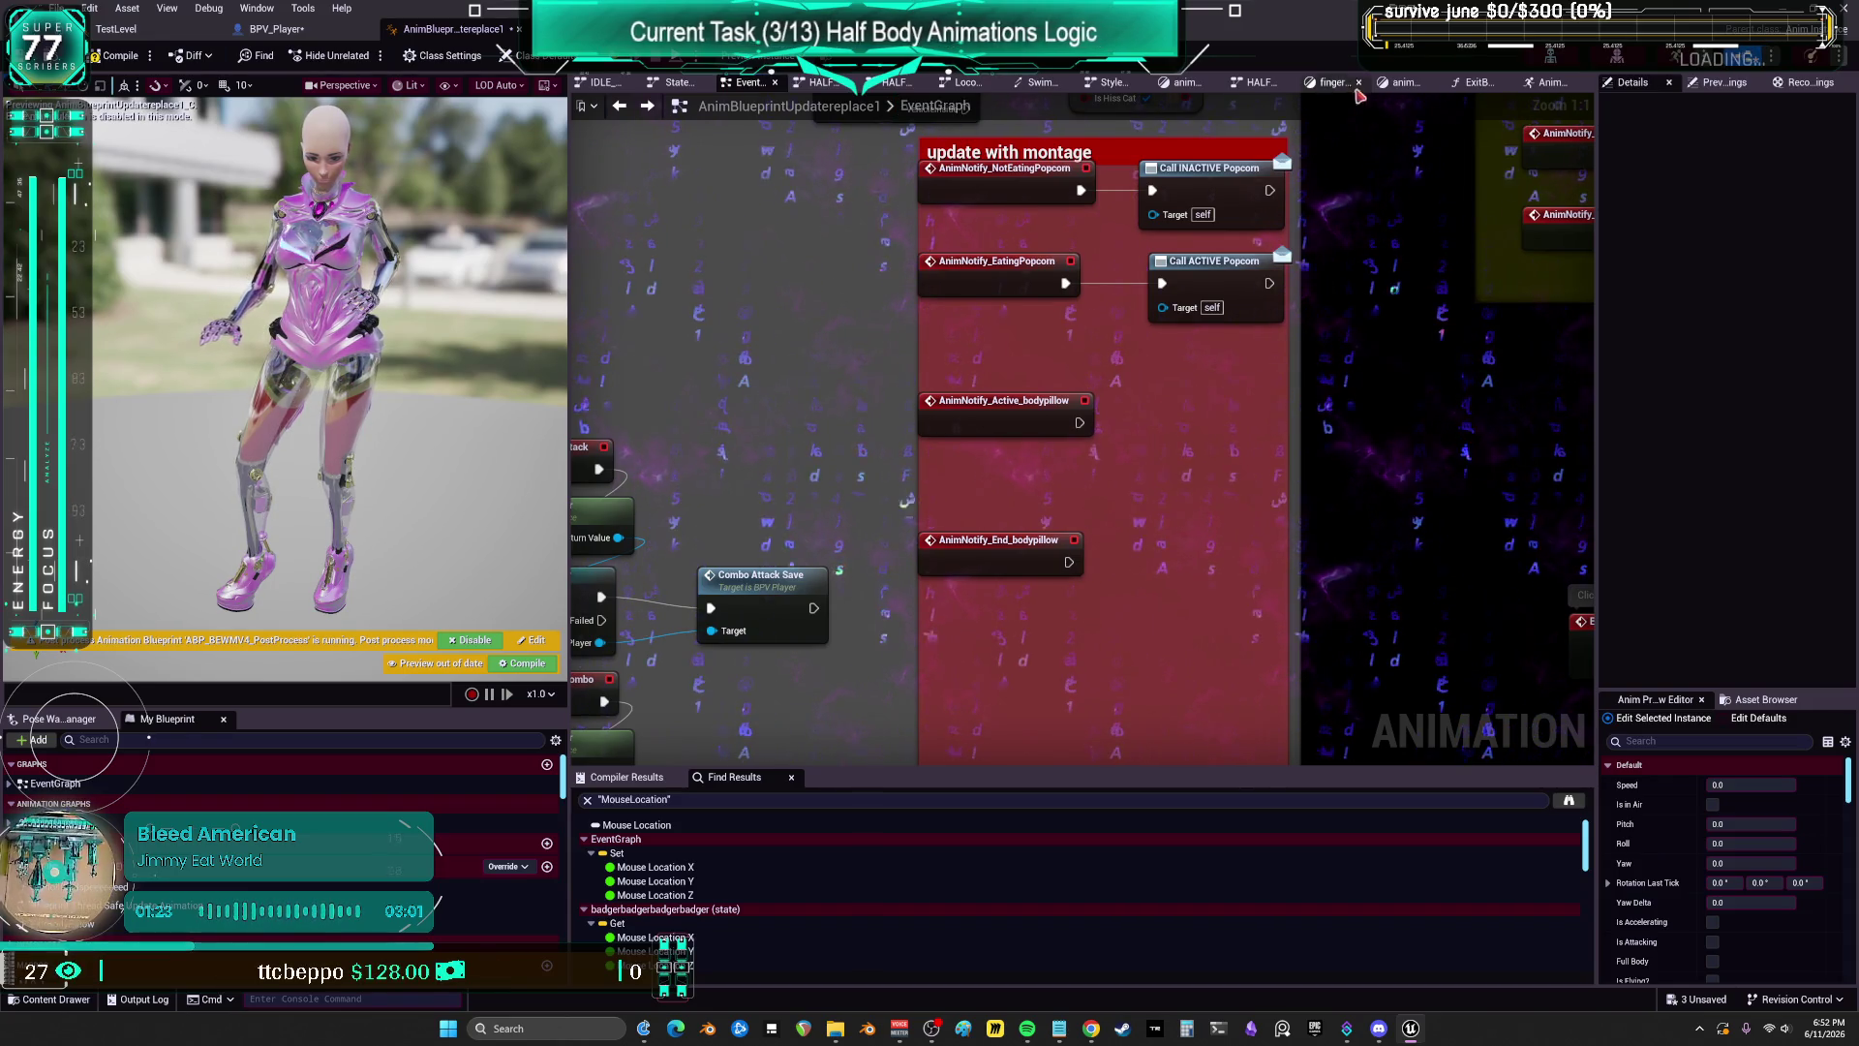
{"action": "left_click", "coordinate": [1183, 85]}
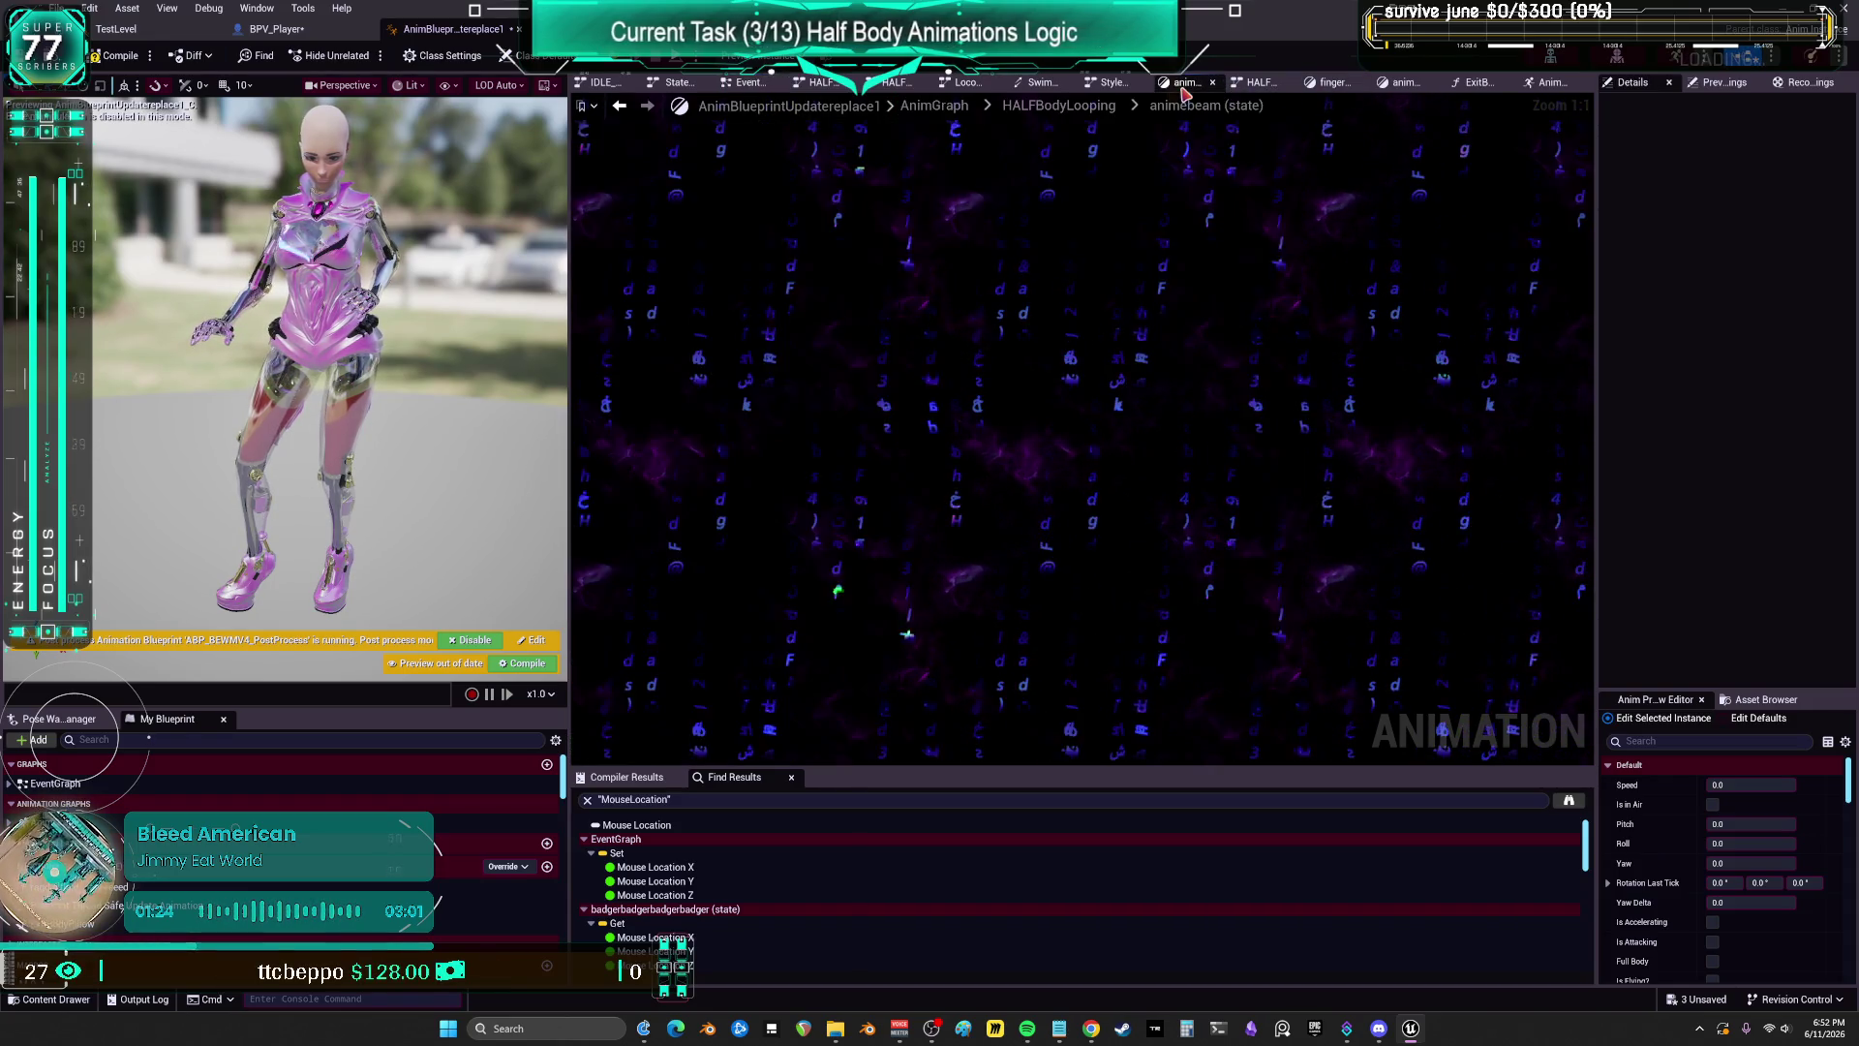
Step: Create a new On State Entry binding function for the Pose_bodypillow state
{"action": "left_click", "coordinate": [1045, 106]}
{"action": "left_click", "coordinate": [936, 198]}
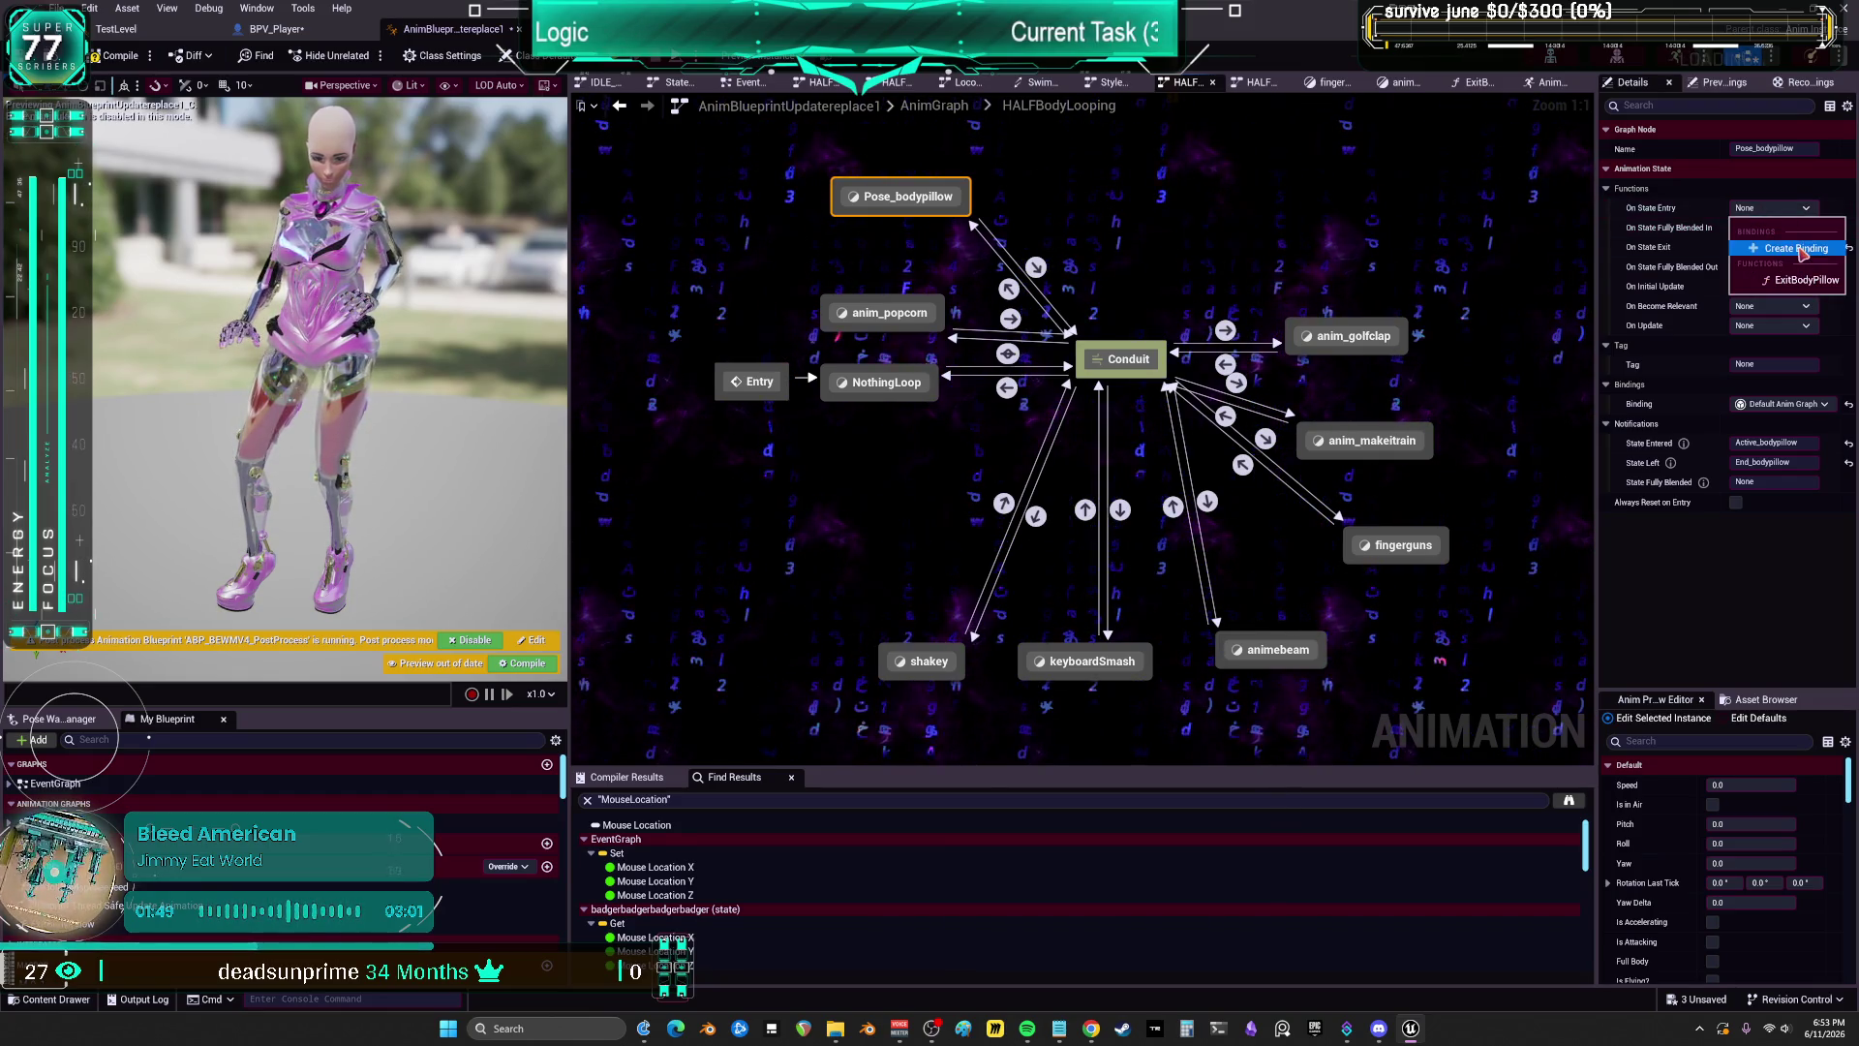
{"action": "left_click", "coordinate": [1828, 247]}
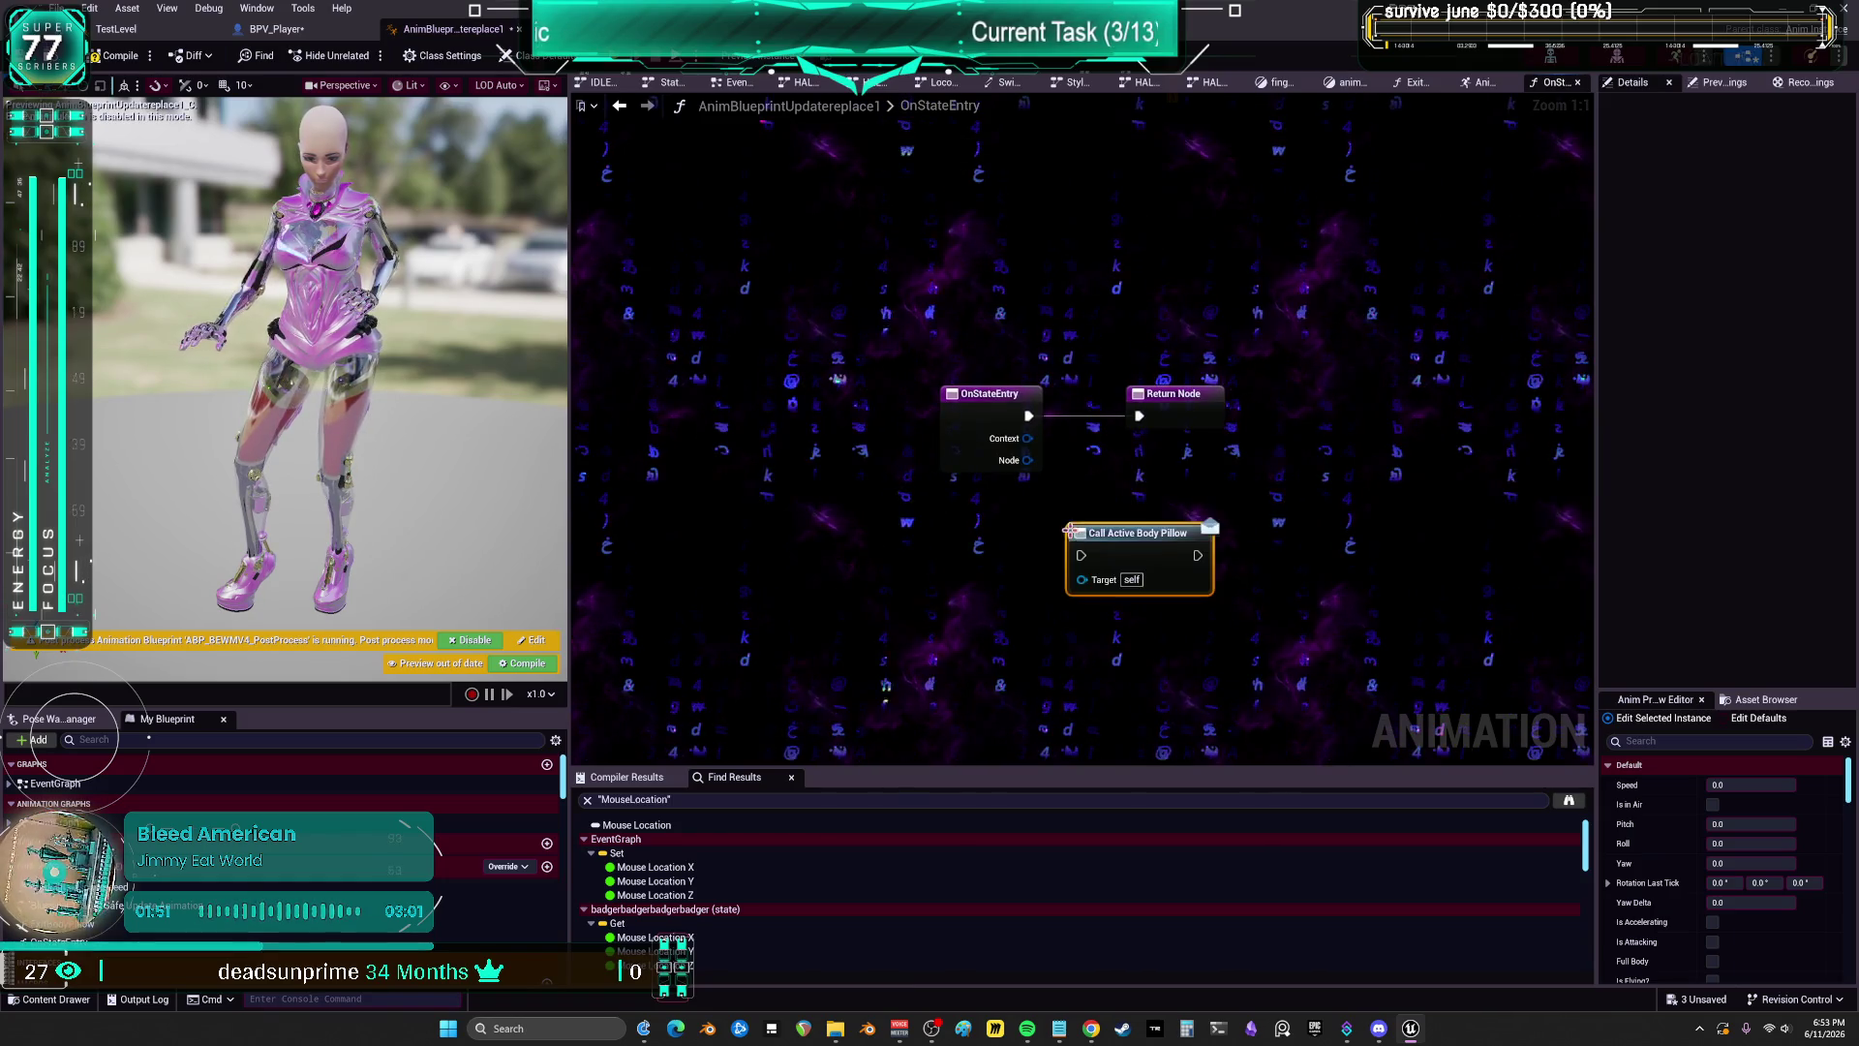
Step: Wire Call Active Body Pillow between entry and Return Node, and name the function BeginBodyPillow
{"action": "left_click_drag", "start_coordinate": [1075, 564], "coordinate": [1081, 556]}
{"action": "left_click_drag", "start_coordinate": [1174, 394], "coordinate": [1383, 393]}
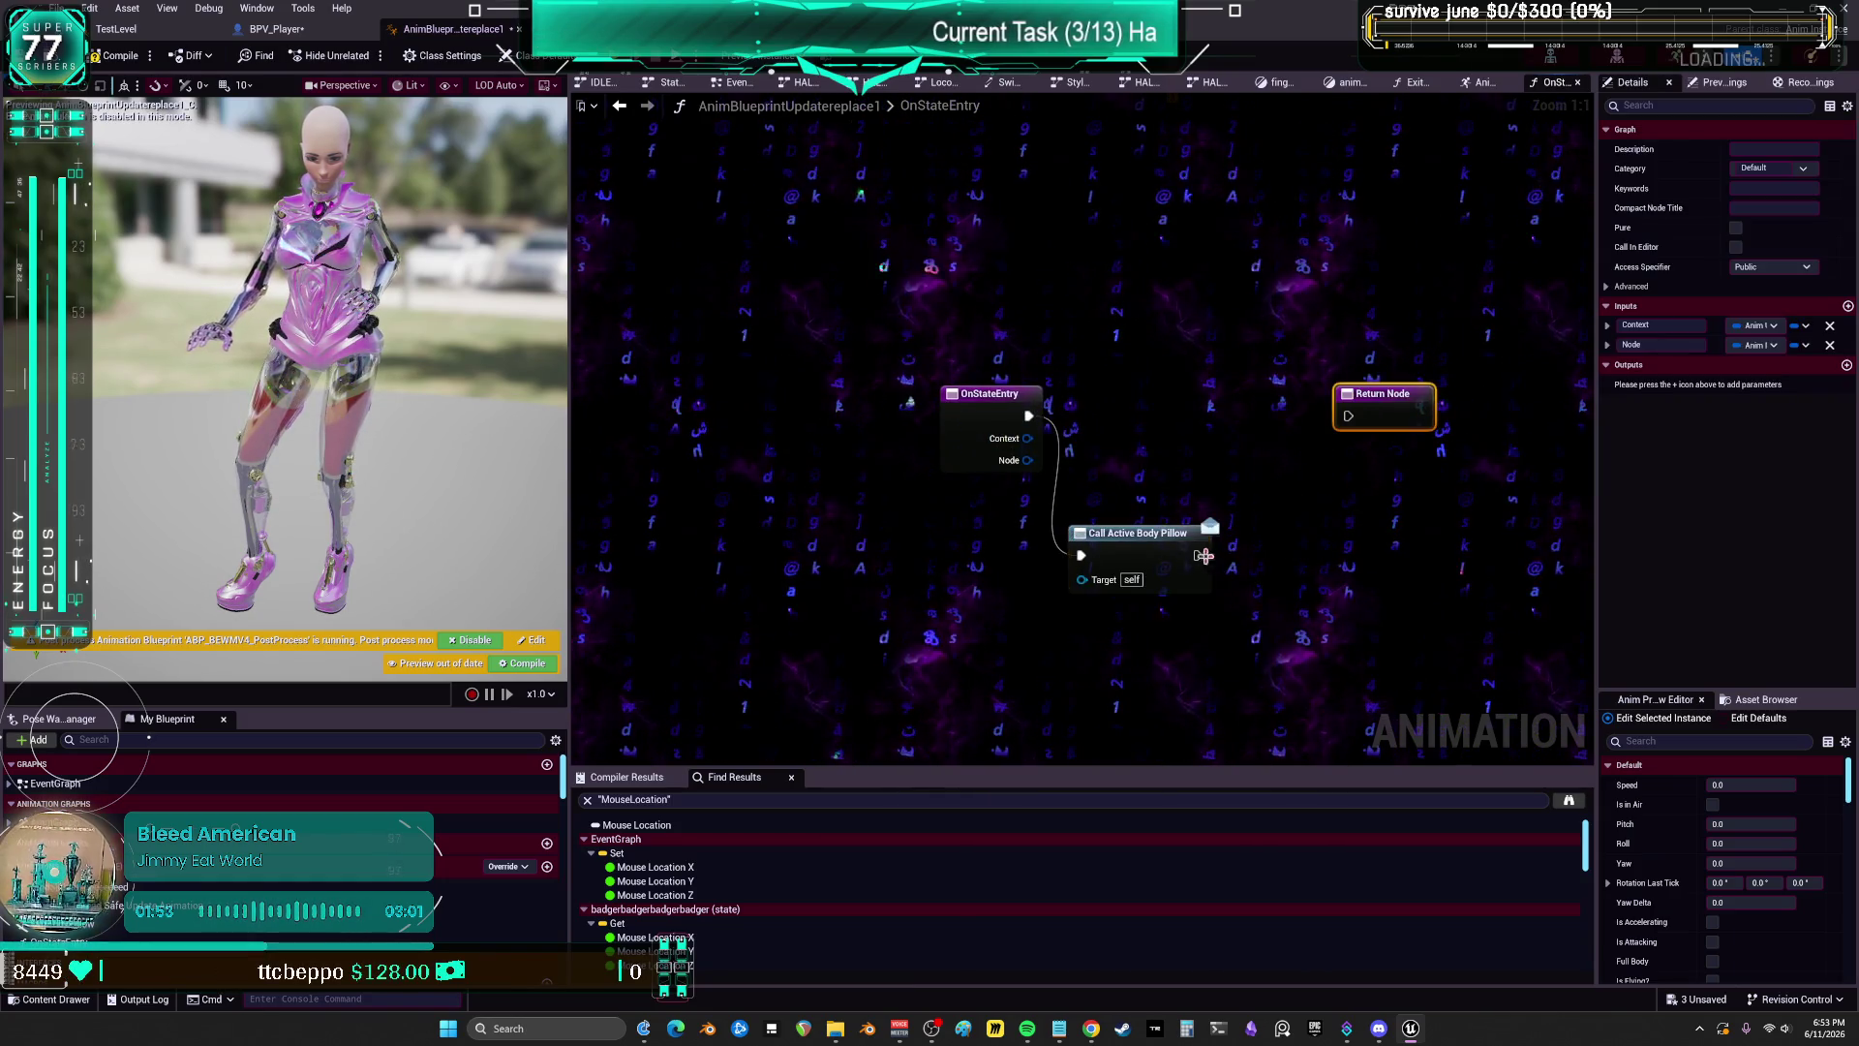
{"action": "left_click_drag", "start_coordinate": [1198, 555], "coordinate": [1352, 422]}
{"action": "left_click_drag", "start_coordinate": [1298, 539], "coordinate": [1274, 540]}
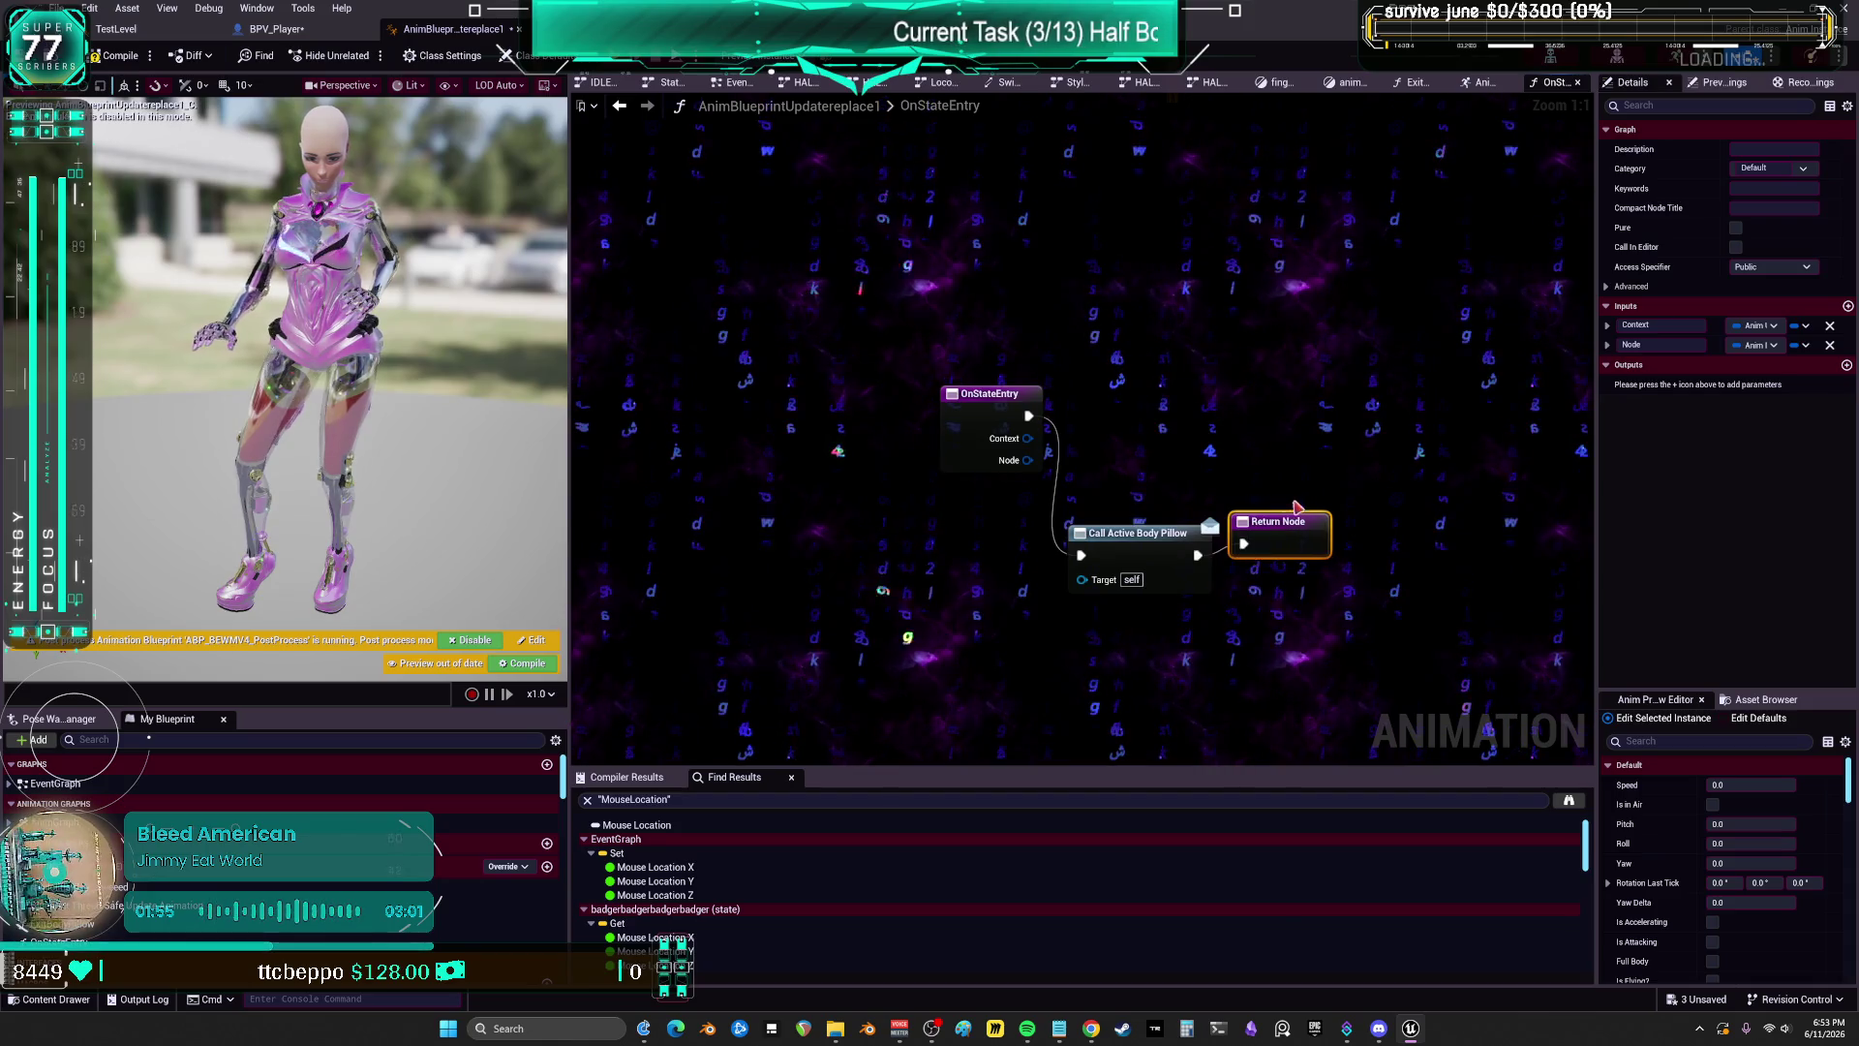
{"action": "left_click", "coordinate": [1142, 504]}
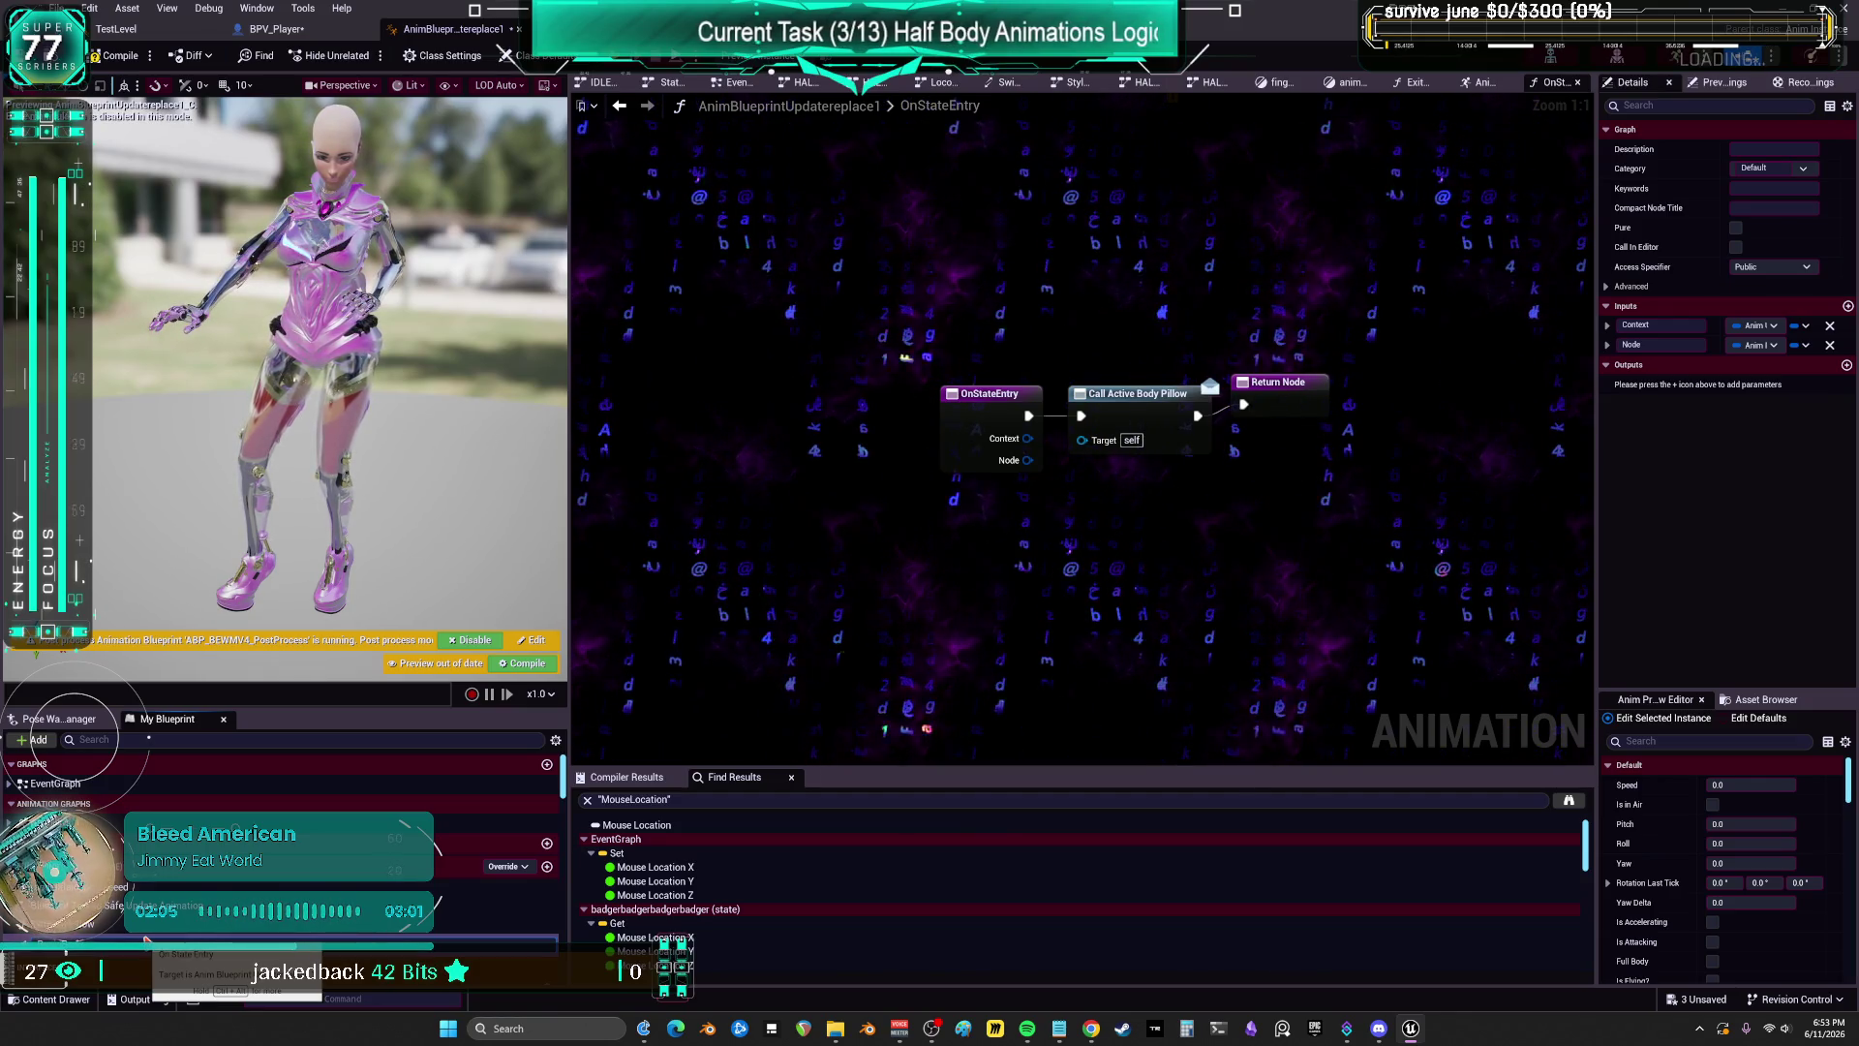
{"action": "key", "text": "Return"}
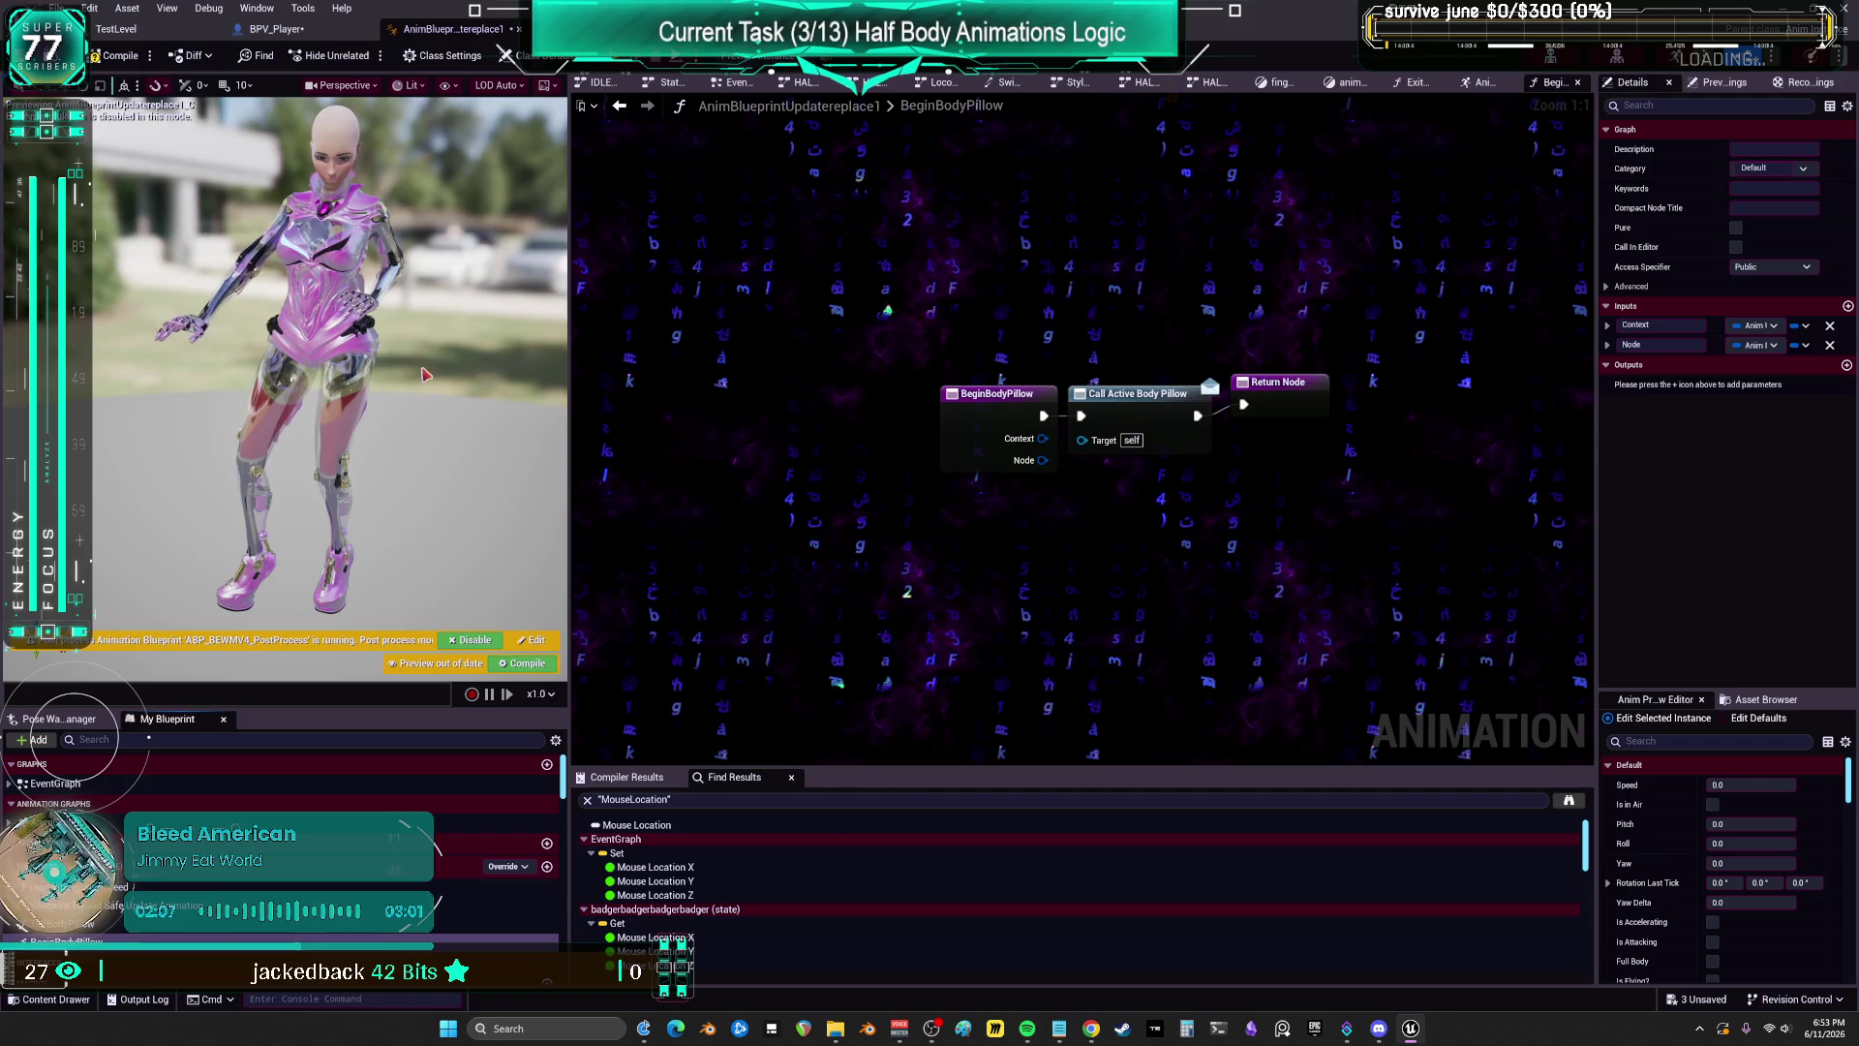
Step: Bind anim_popcorn's On State Entry to a new function named BeginPopcorn
{"action": "left_click", "coordinate": [619, 105]}
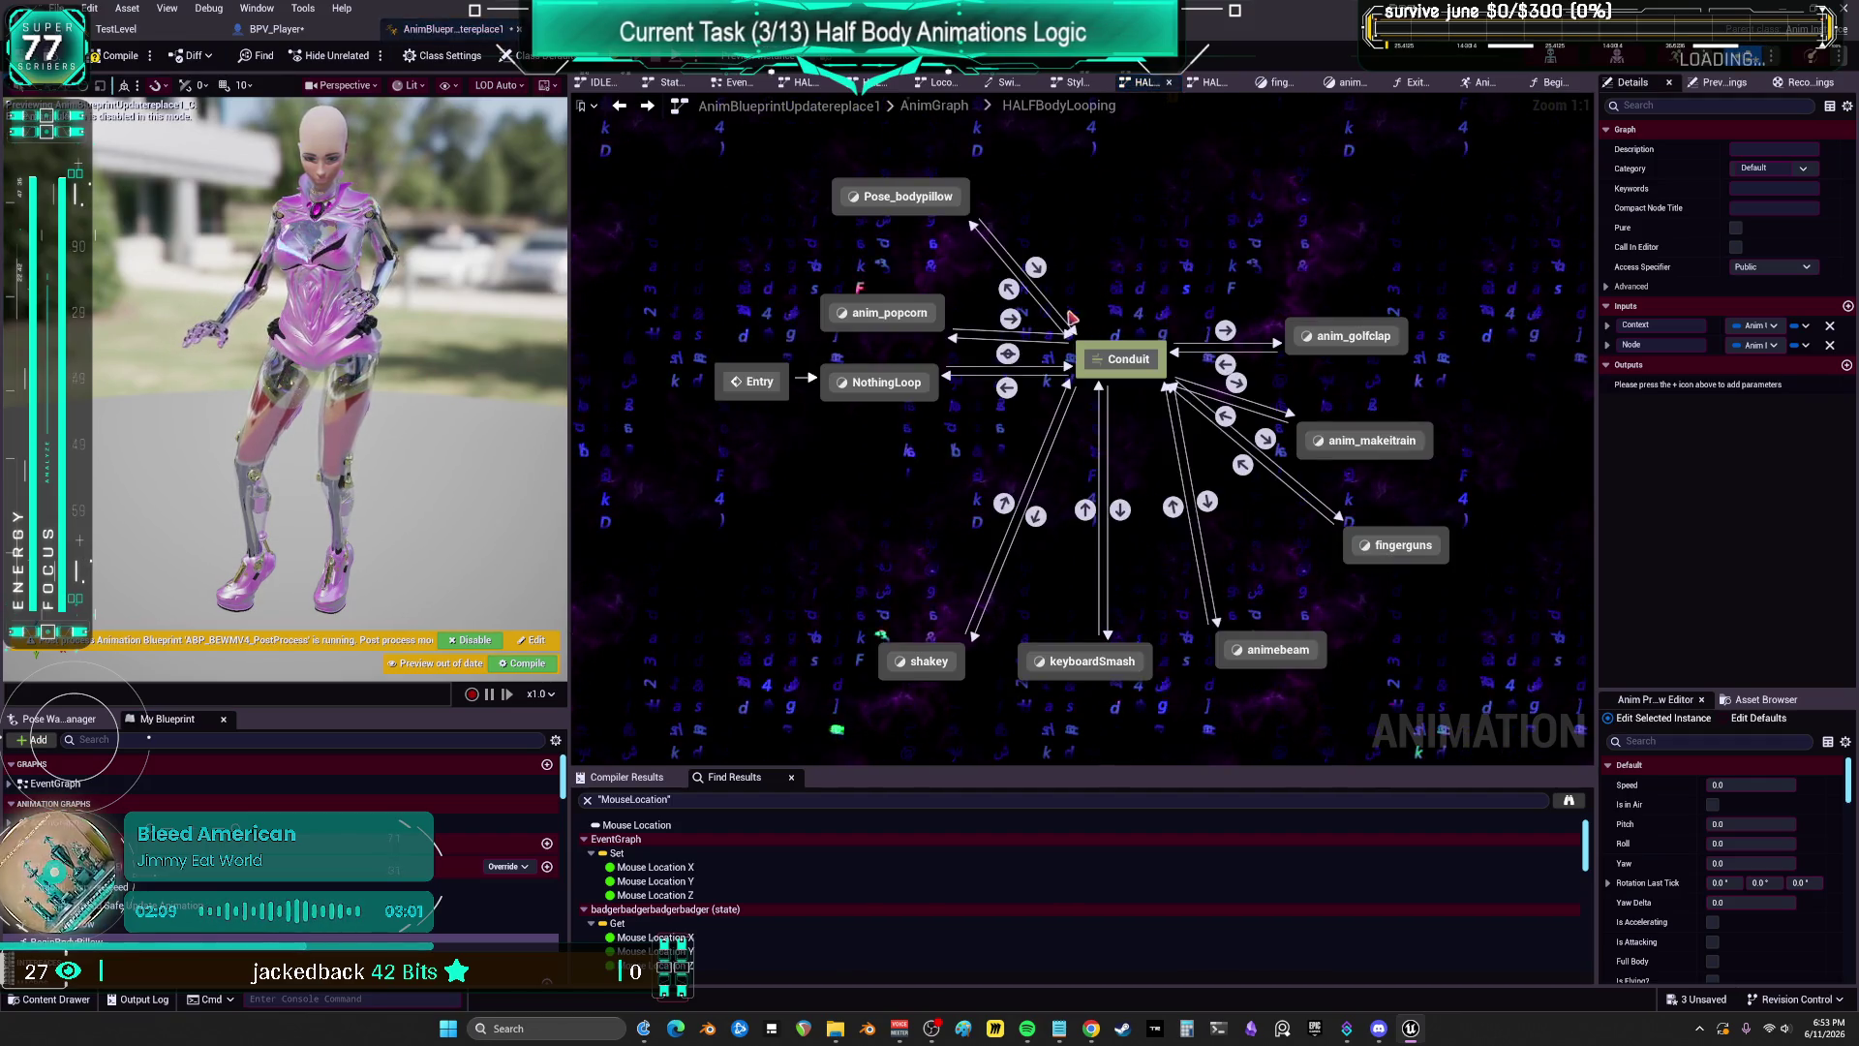
{"action": "left_click_drag", "start_coordinate": [889, 312], "coordinate": [878, 300]}
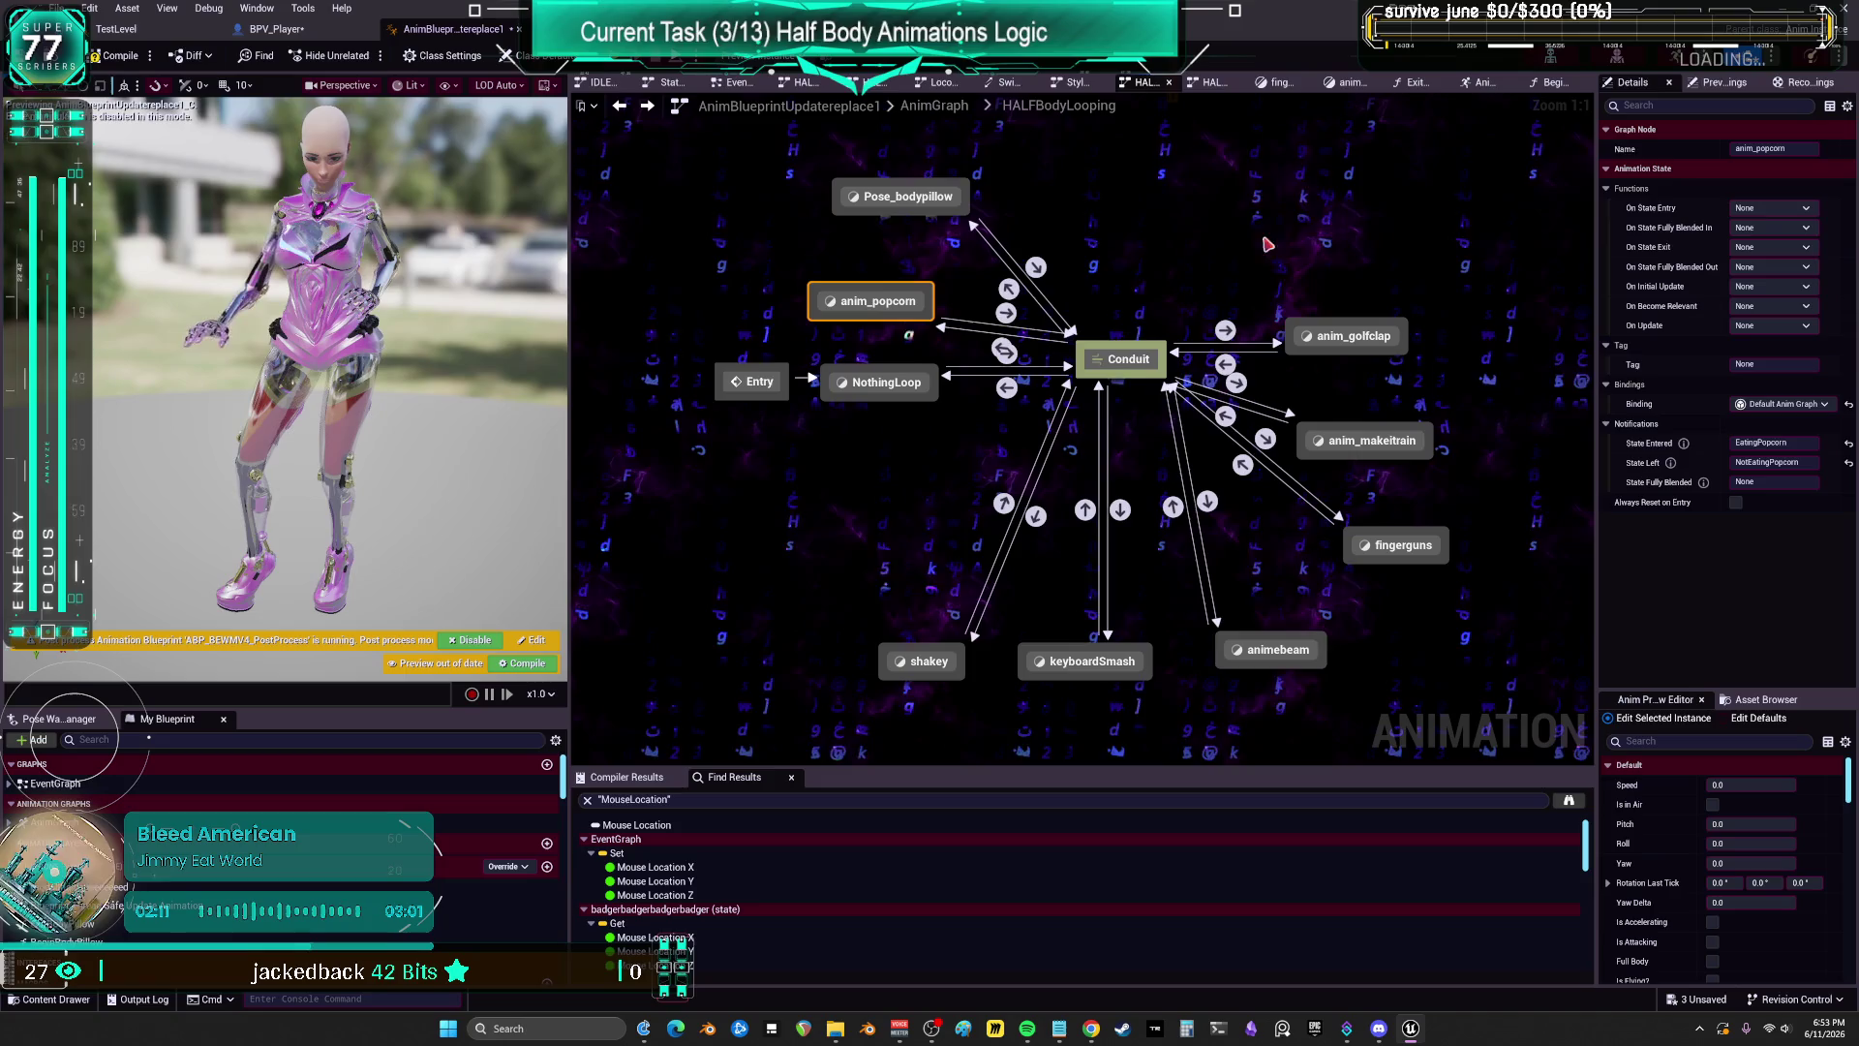
{"action": "left_click", "coordinate": [1782, 246]}
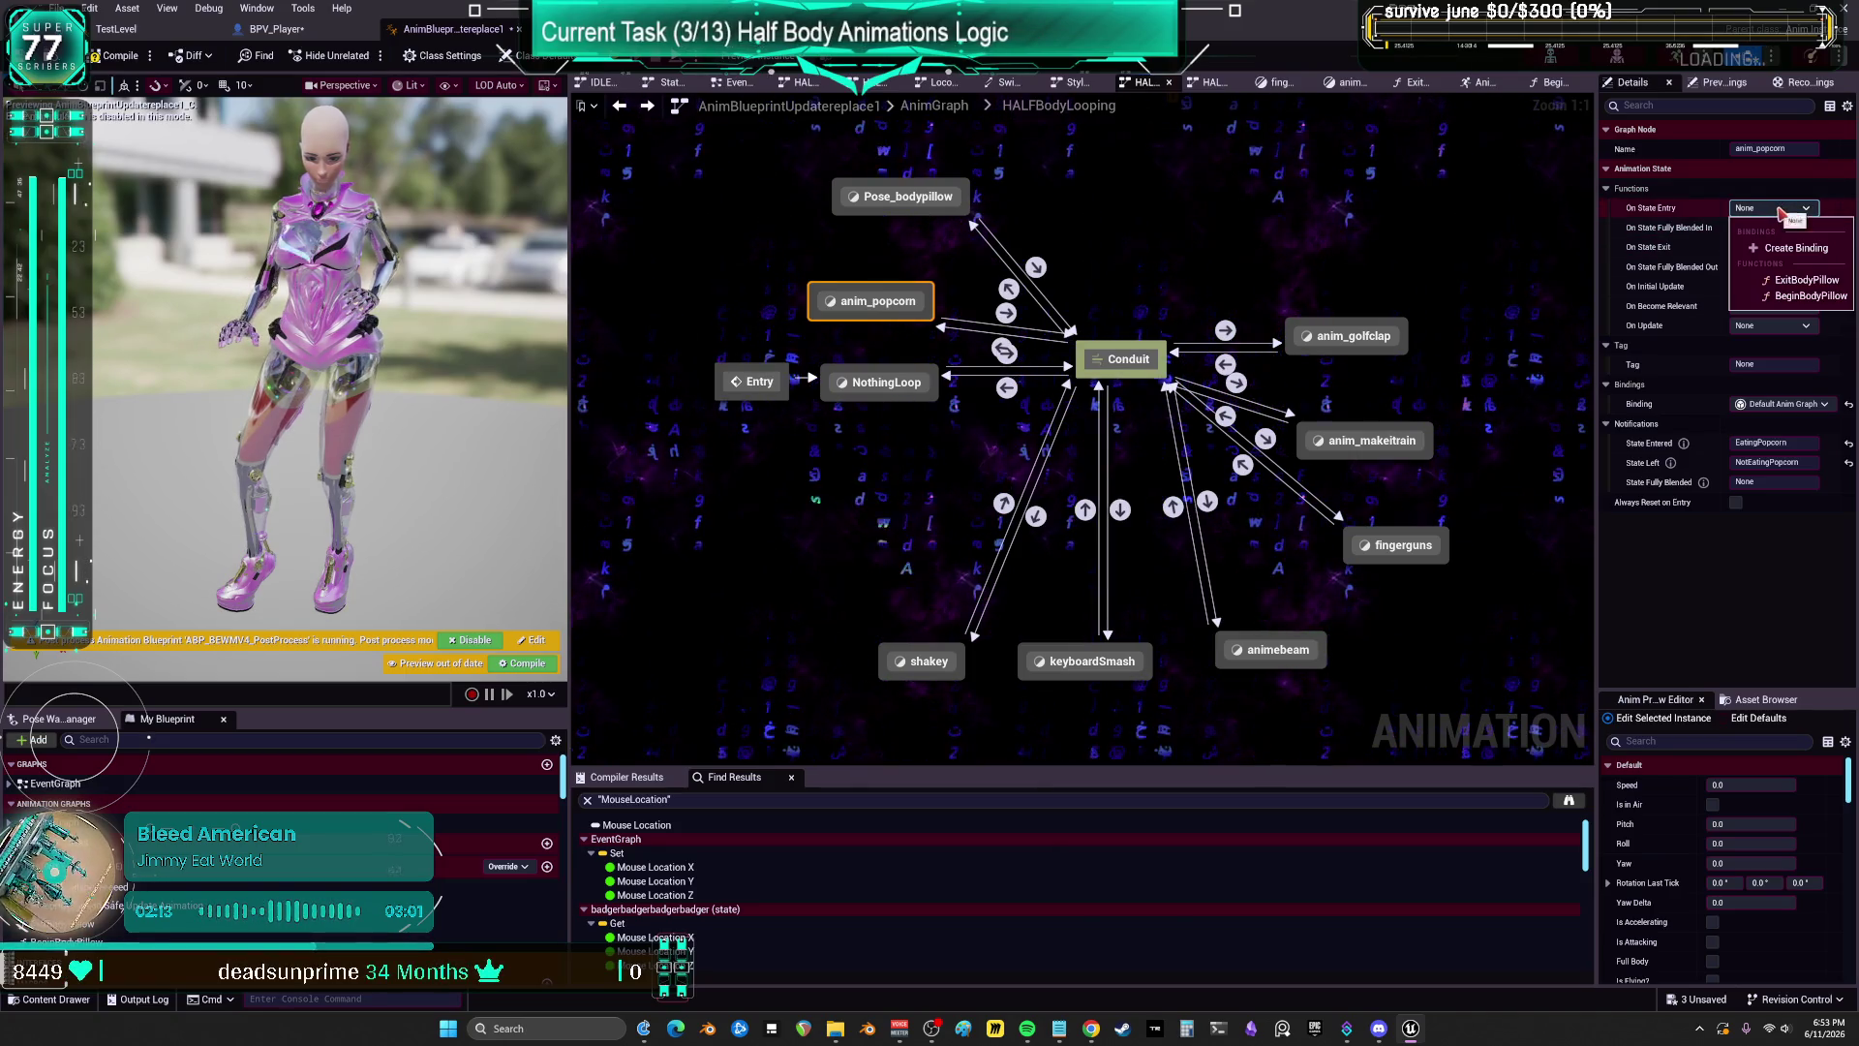
{"action": "left_click", "coordinate": [1803, 252]}
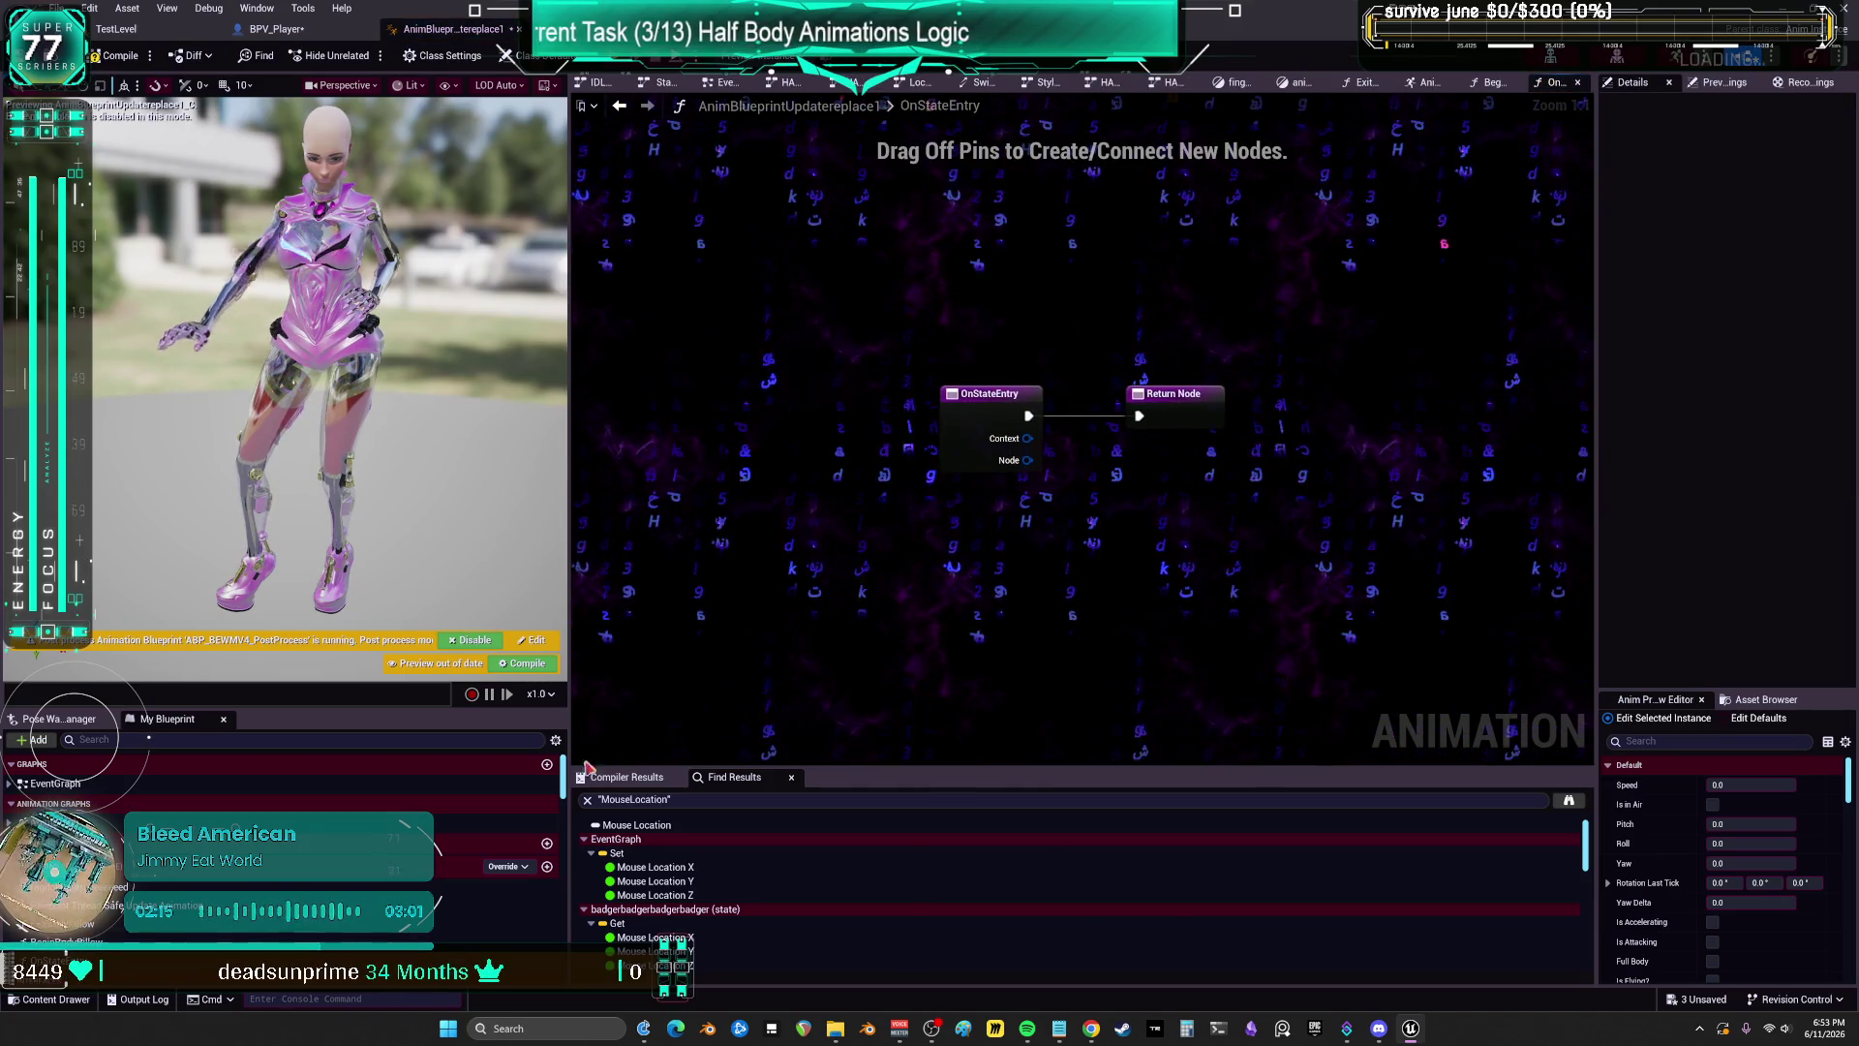
{"action": "left_click", "coordinate": [92, 954]}
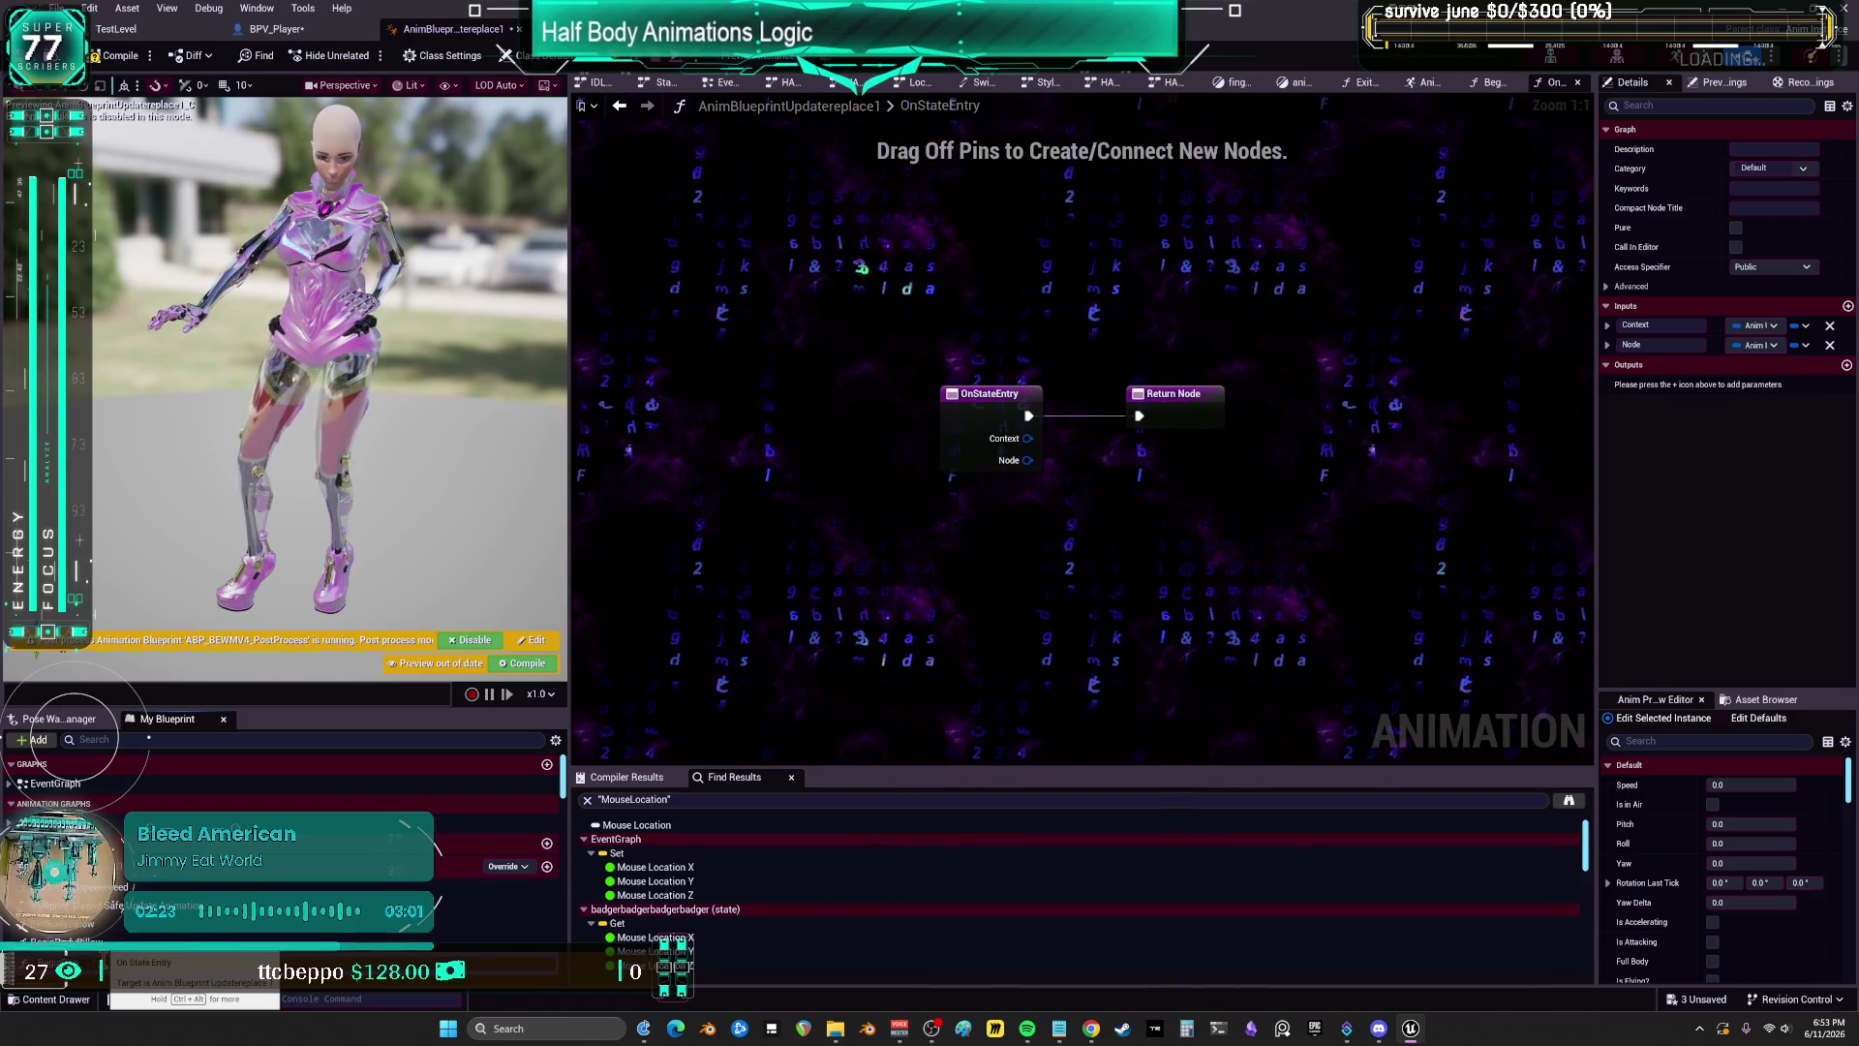
{"action": "type", "text": "BeginPopcorn"}
{"action": "key", "text": "Return"}
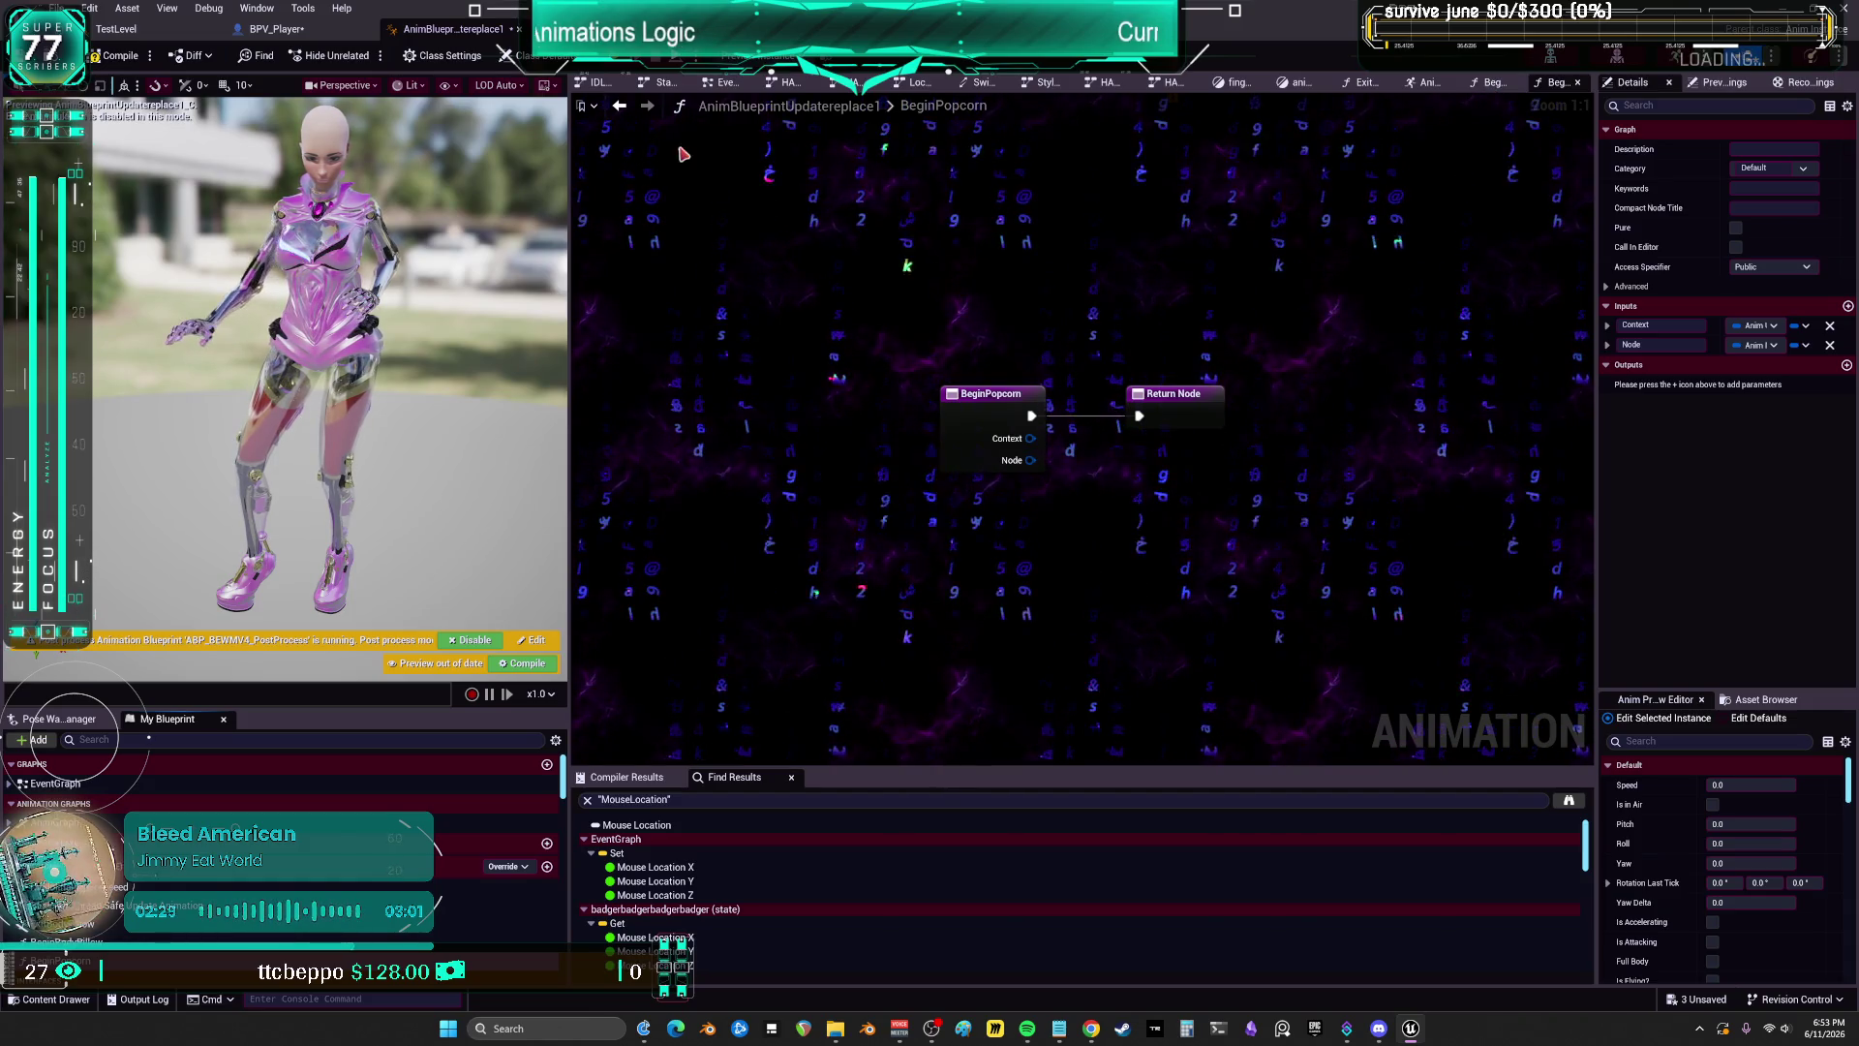
Step: Paste the popcorn calls, wire Call ACTIVE Popcorn into the return, and delete Call INACTIVE Popcorn
{"action": "left_click", "coordinate": [722, 86]}
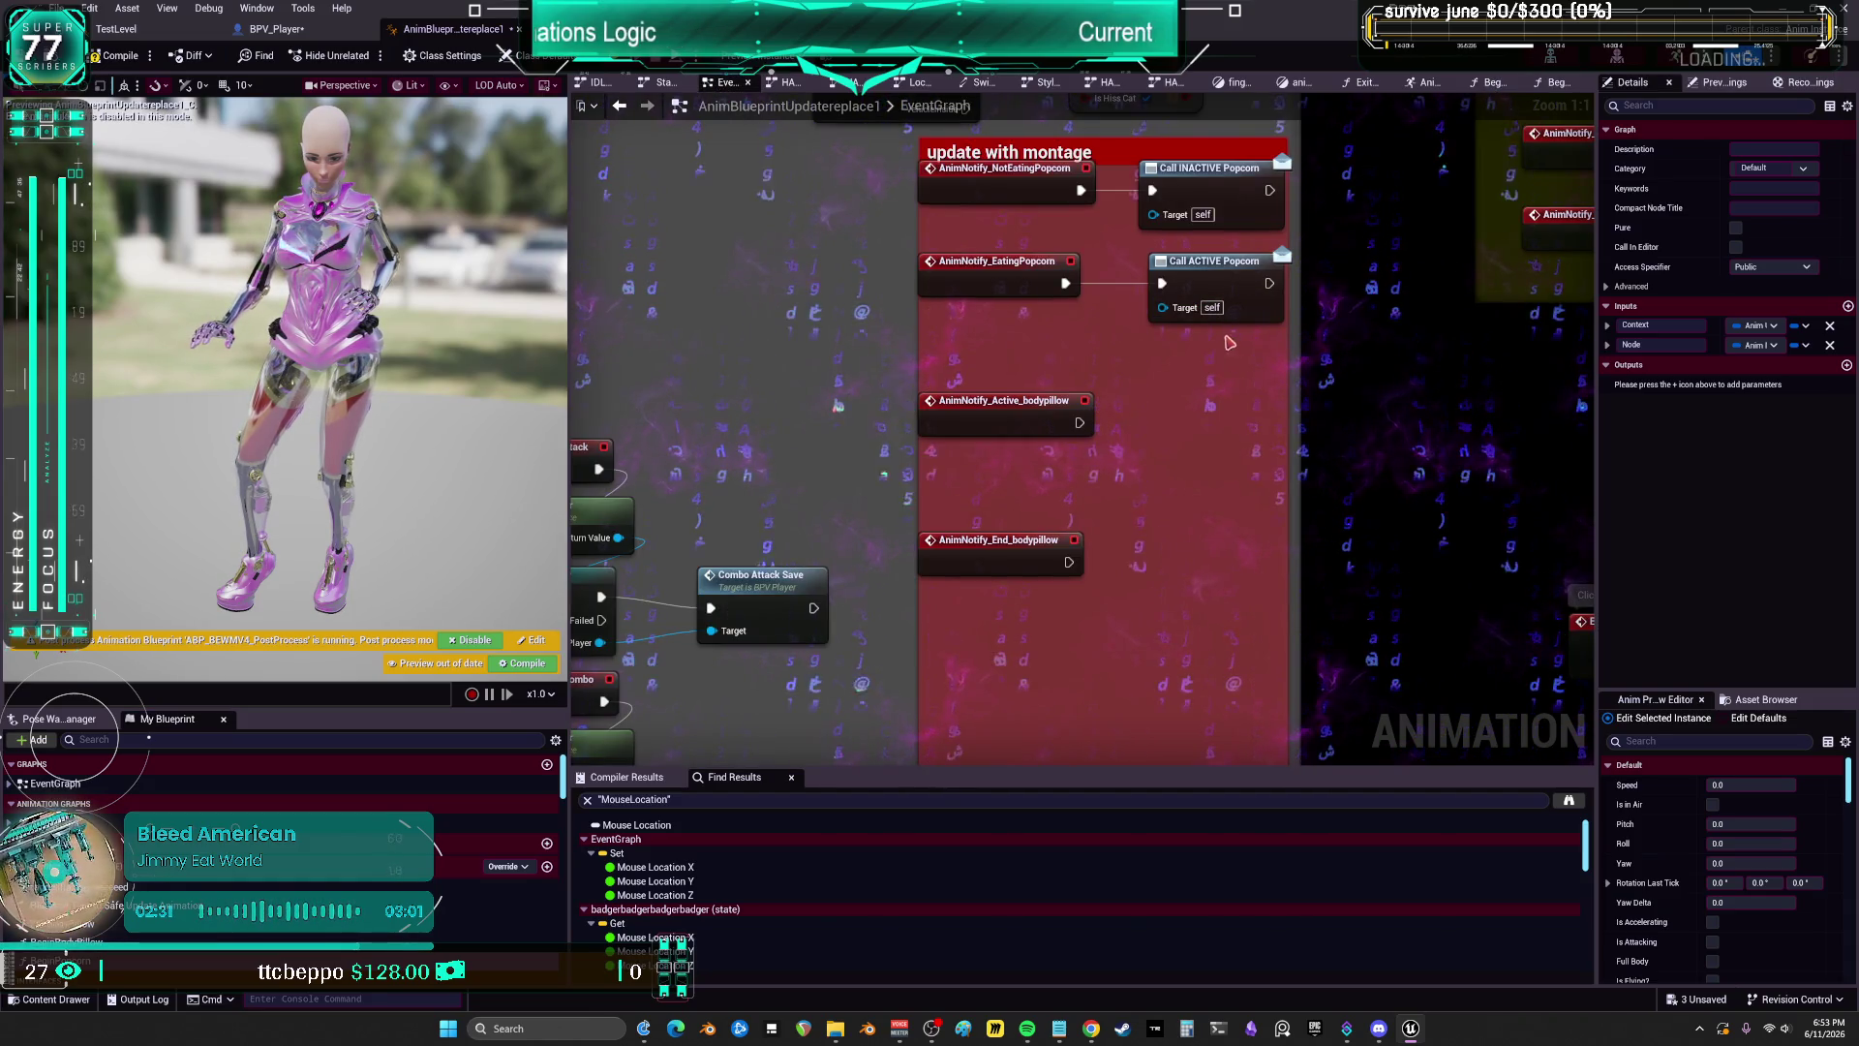
{"action": "key", "text": "alt+Left"}
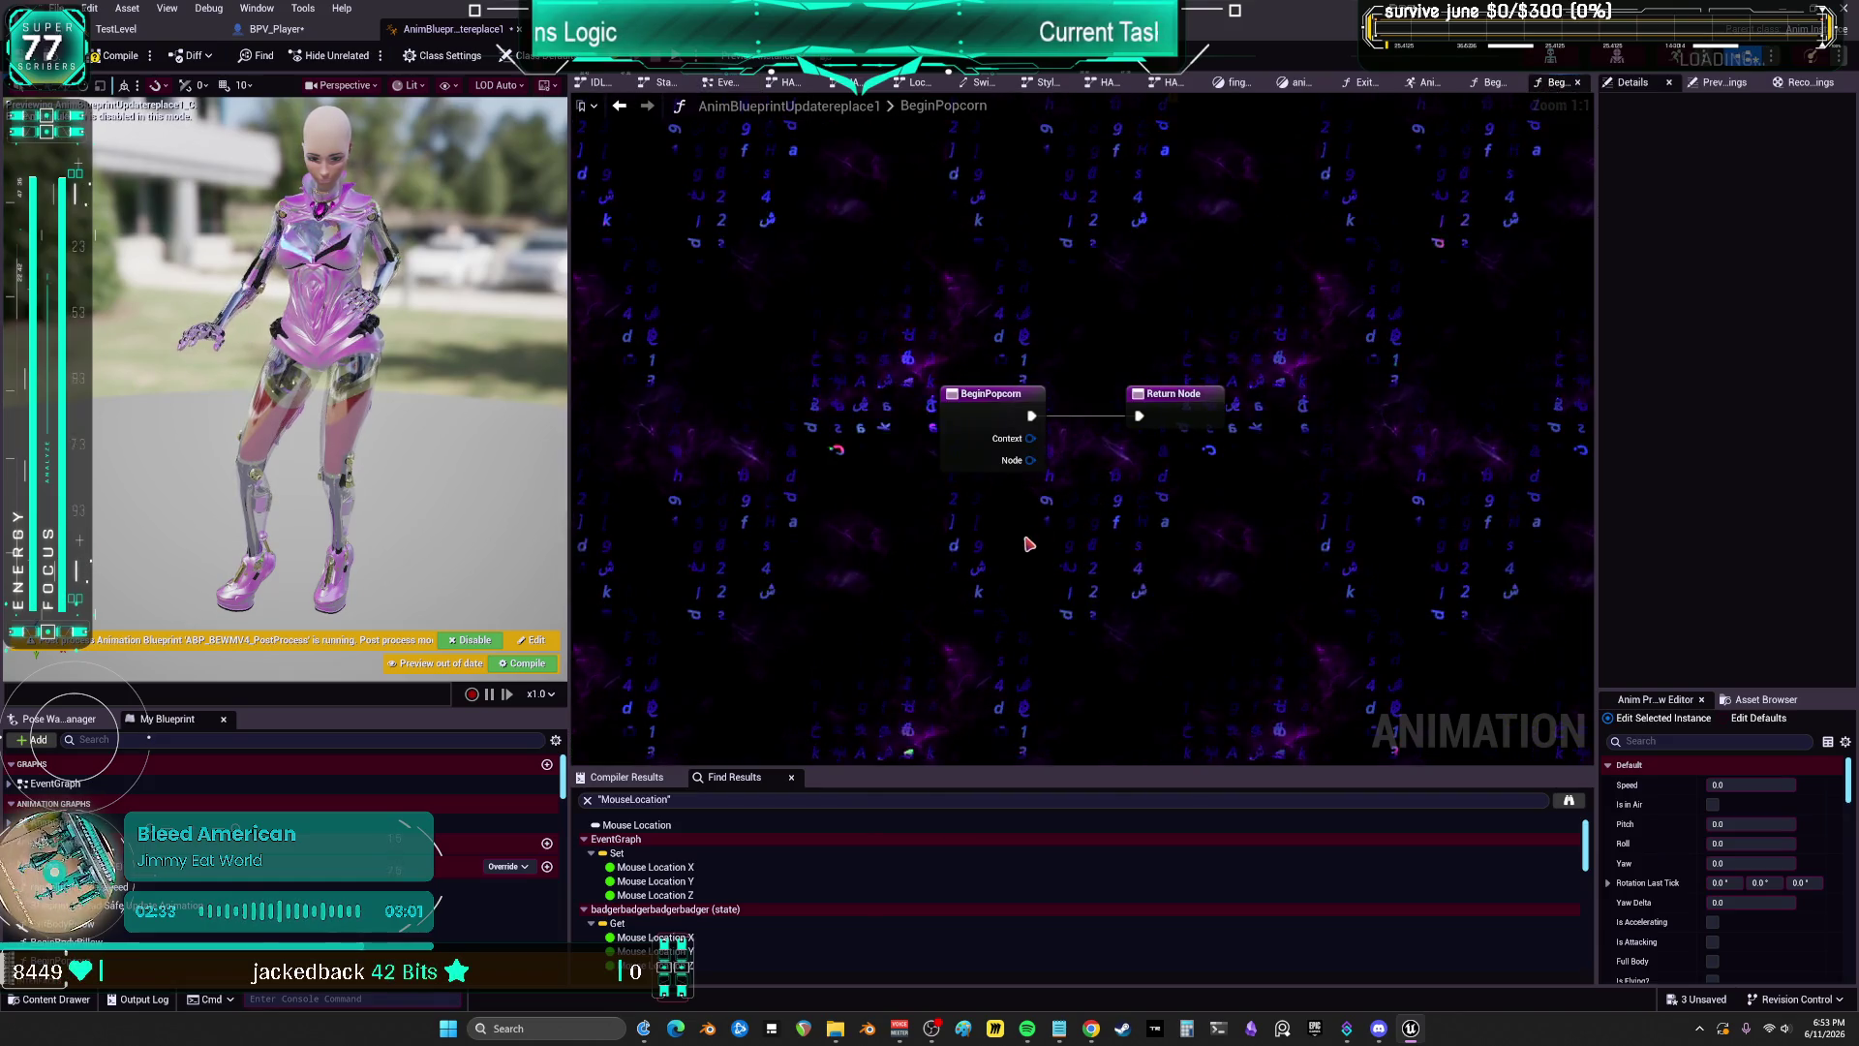
{"action": "key", "text": "ctrl+v"}
{"action": "left_click_drag", "start_coordinate": [1184, 401], "coordinate": [1344, 401]}
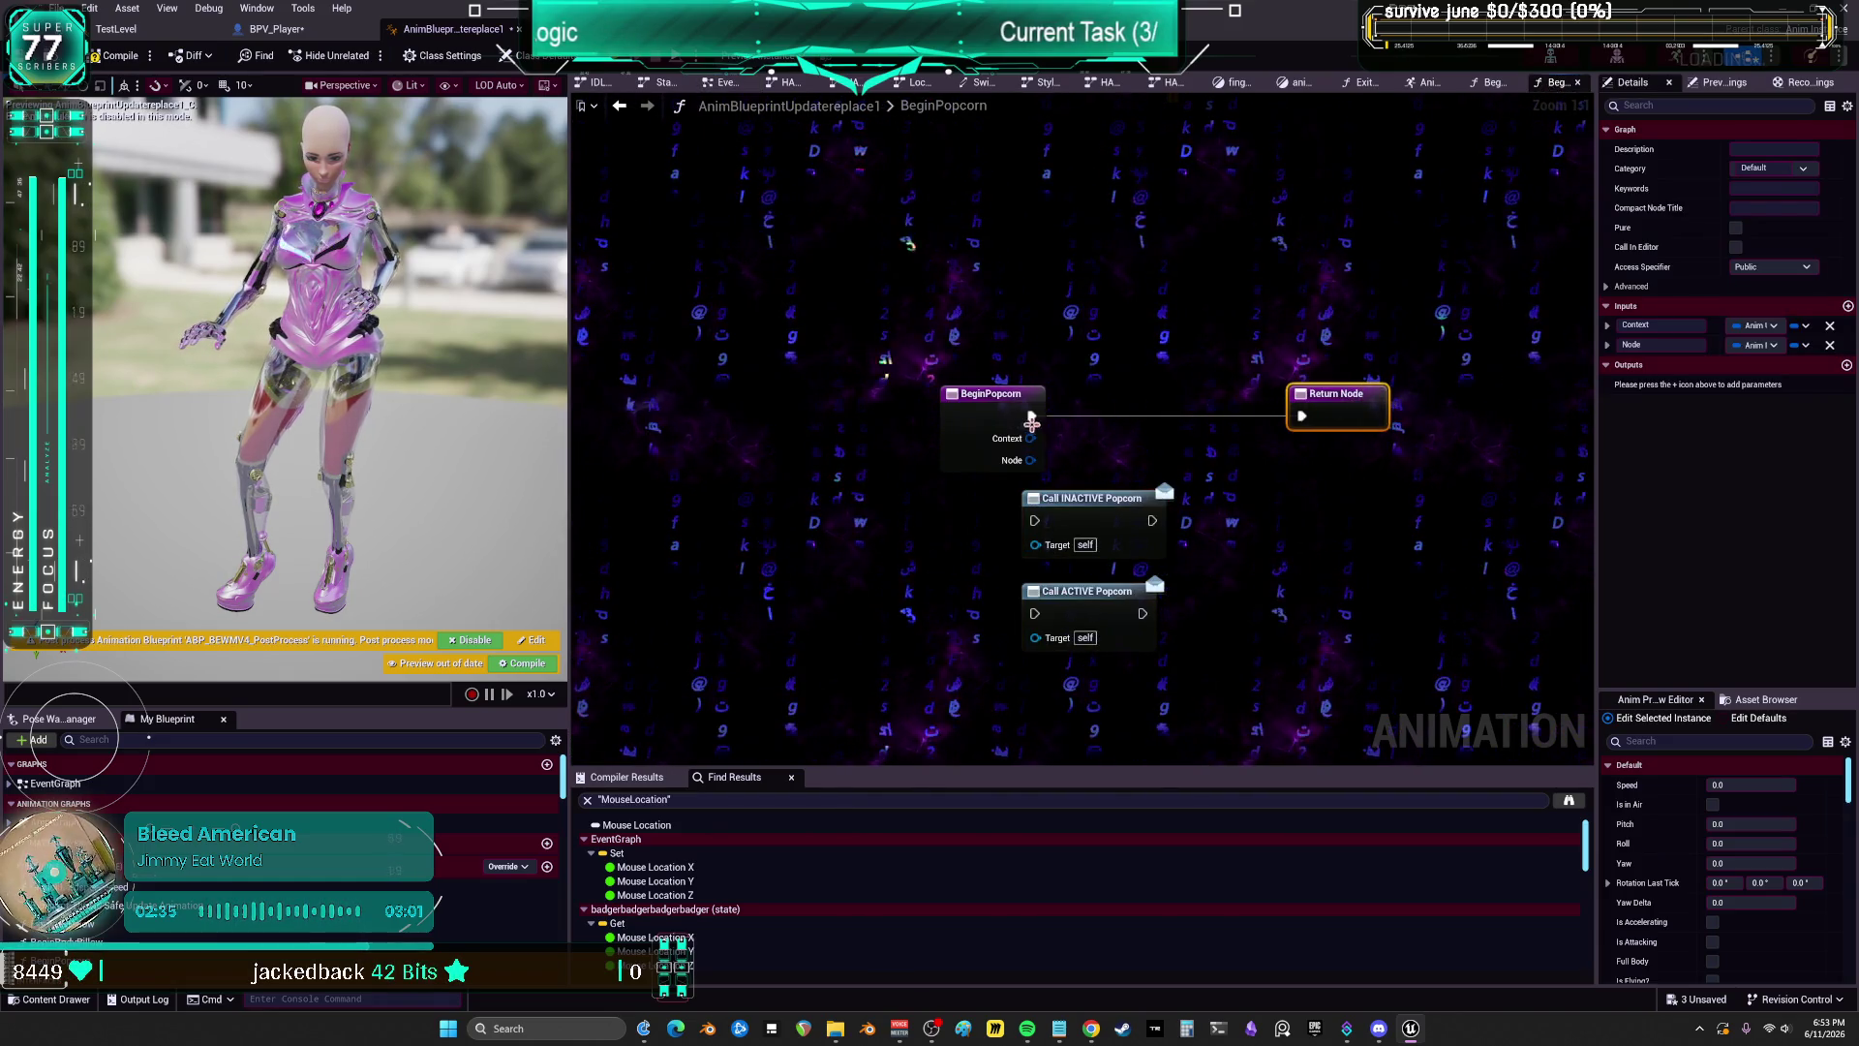
{"action": "left_click_drag", "start_coordinate": [1031, 422], "coordinate": [1004, 500]}
{"action": "left_click_drag", "start_coordinate": [1040, 630], "coordinate": [1035, 614]}
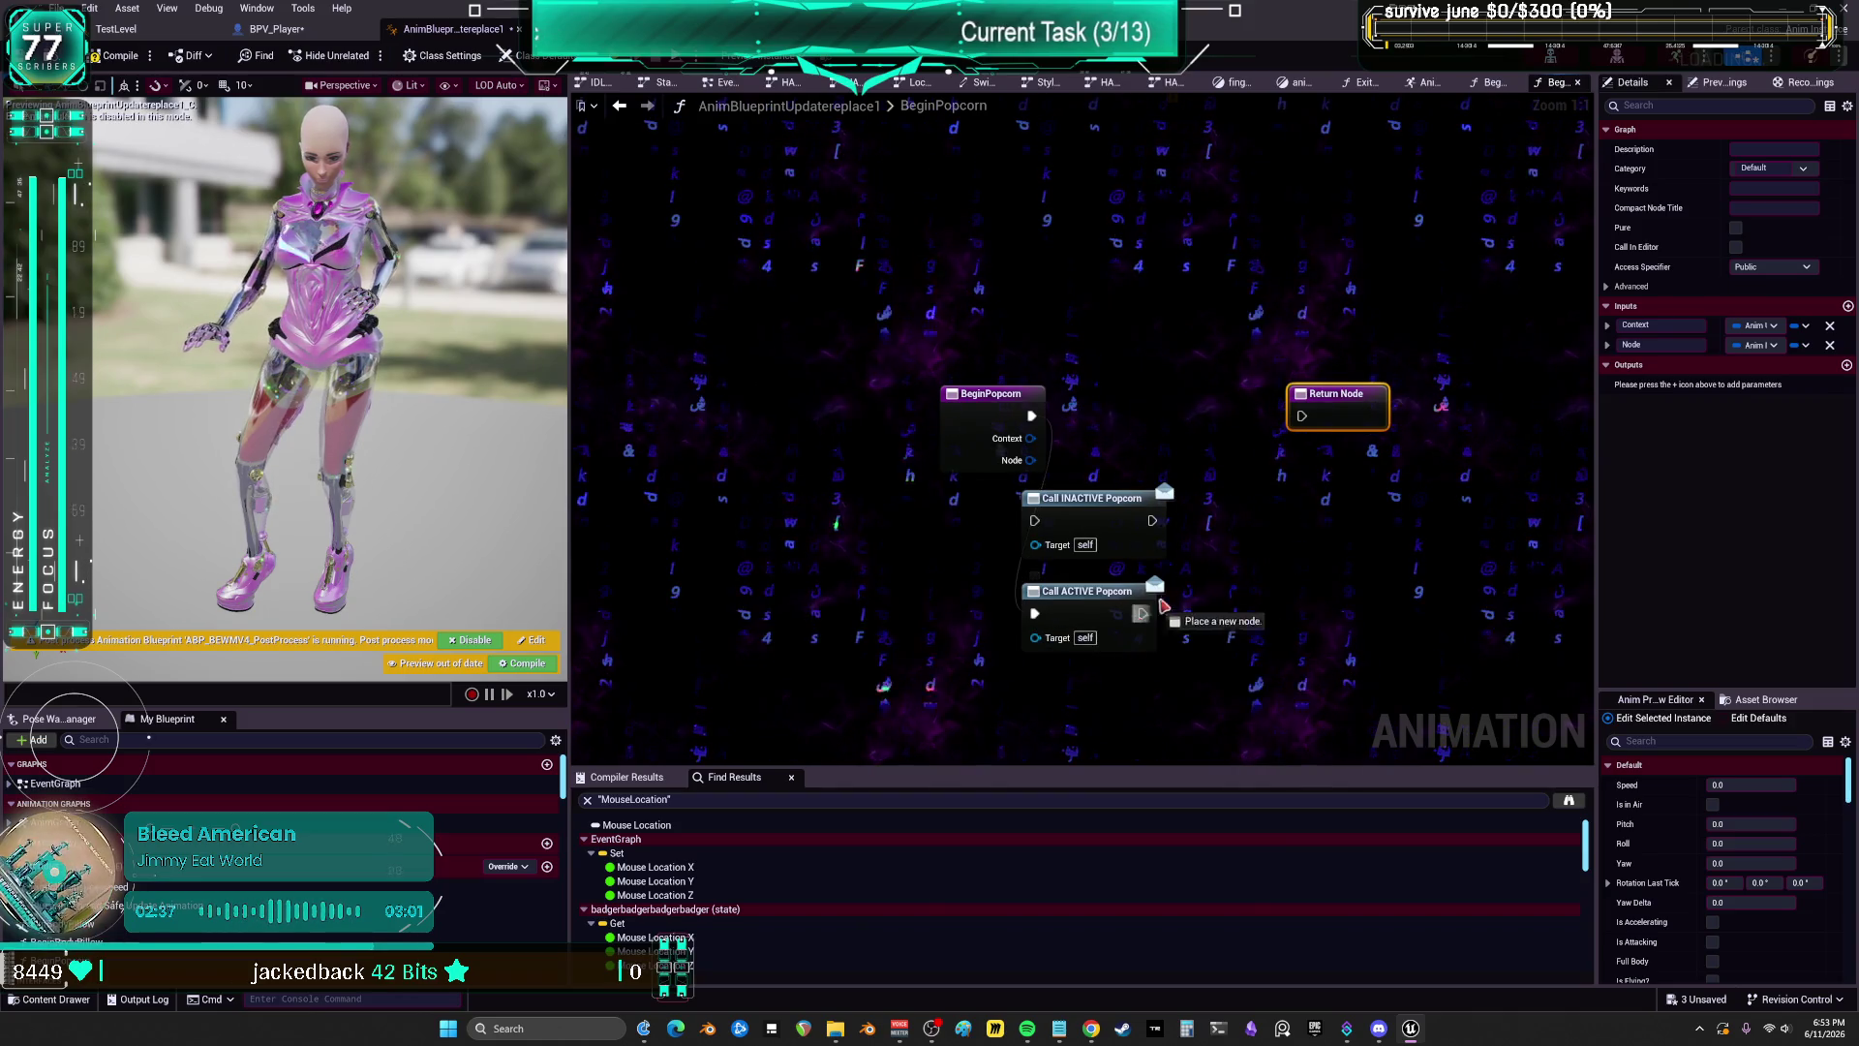
{"action": "left_click_drag", "start_coordinate": [1162, 607], "coordinate": [1301, 416]}
{"action": "left_click_drag", "start_coordinate": [1130, 598], "coordinate": [1188, 401]}
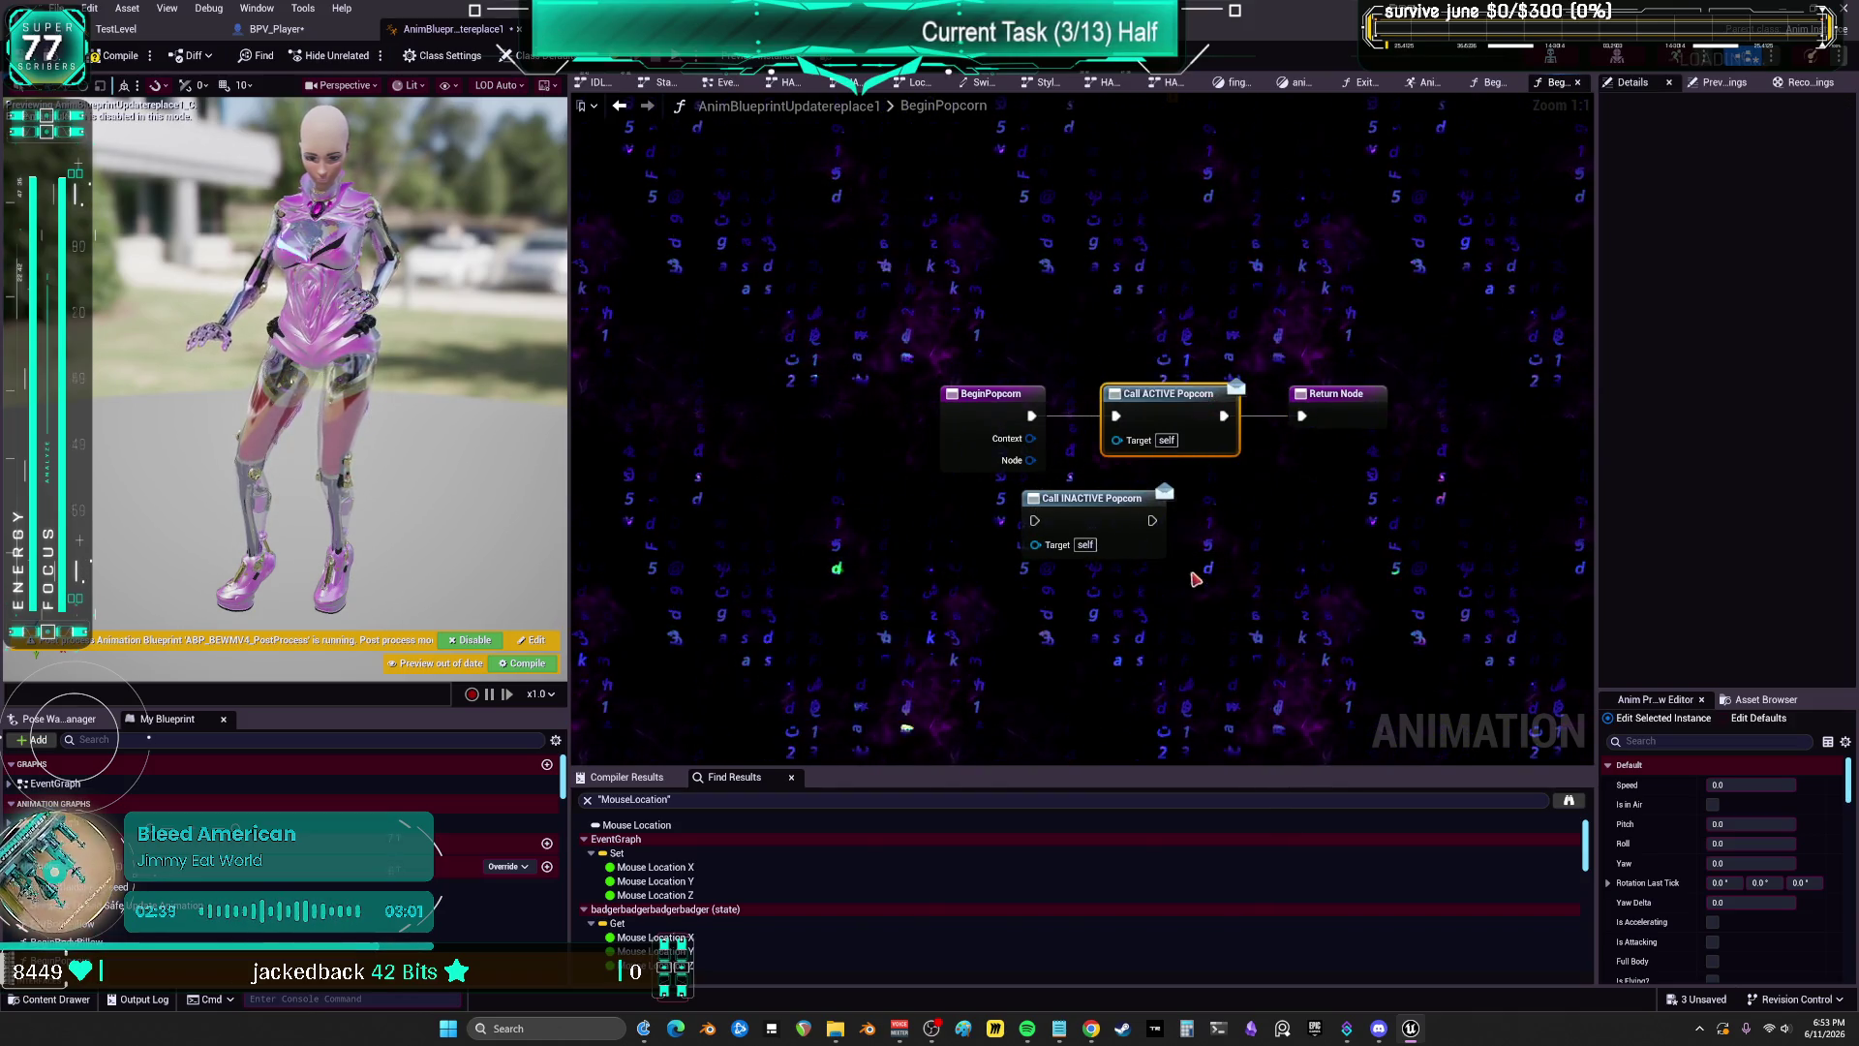
{"action": "left_click", "coordinate": [1114, 523]}
{"action": "key", "text": "Delete"}
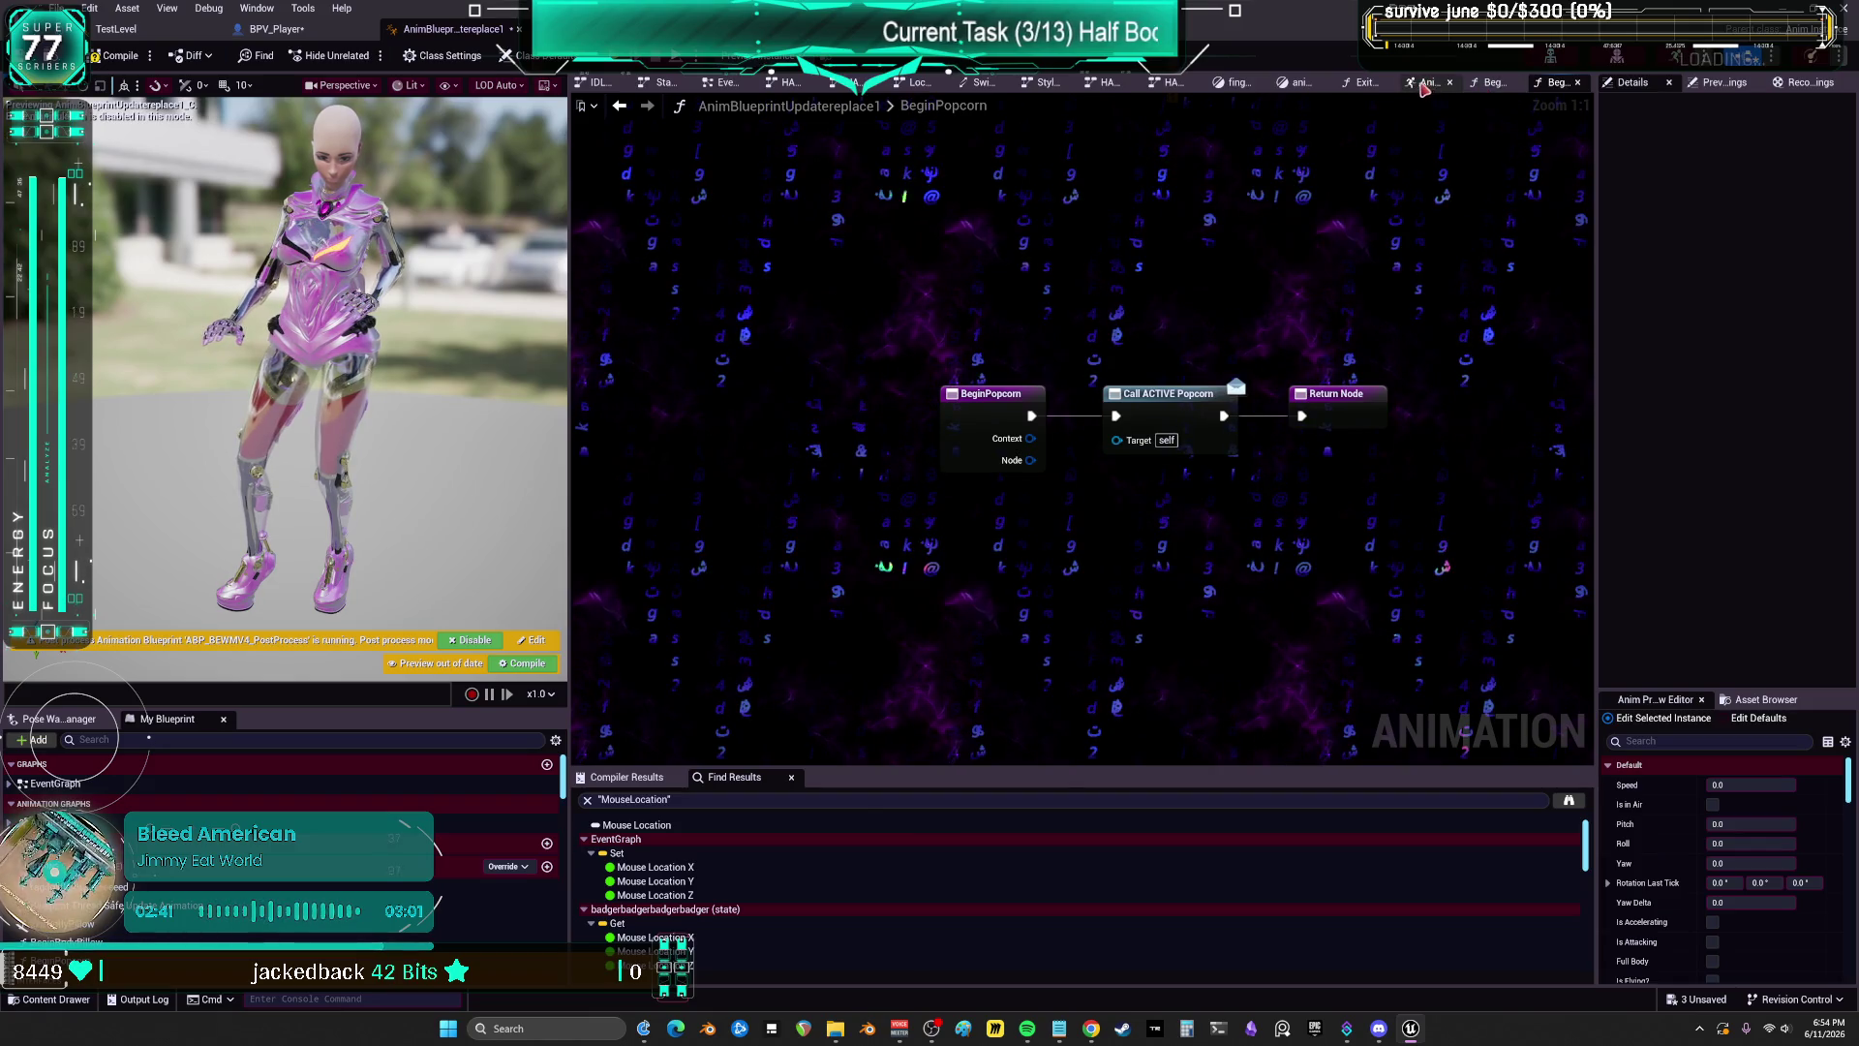
Step: Compare with ExitBodyPillow, ending on the animebeam state graph
{"action": "left_click", "coordinate": [1424, 83]}
{"action": "left_click", "coordinate": [1361, 82]}
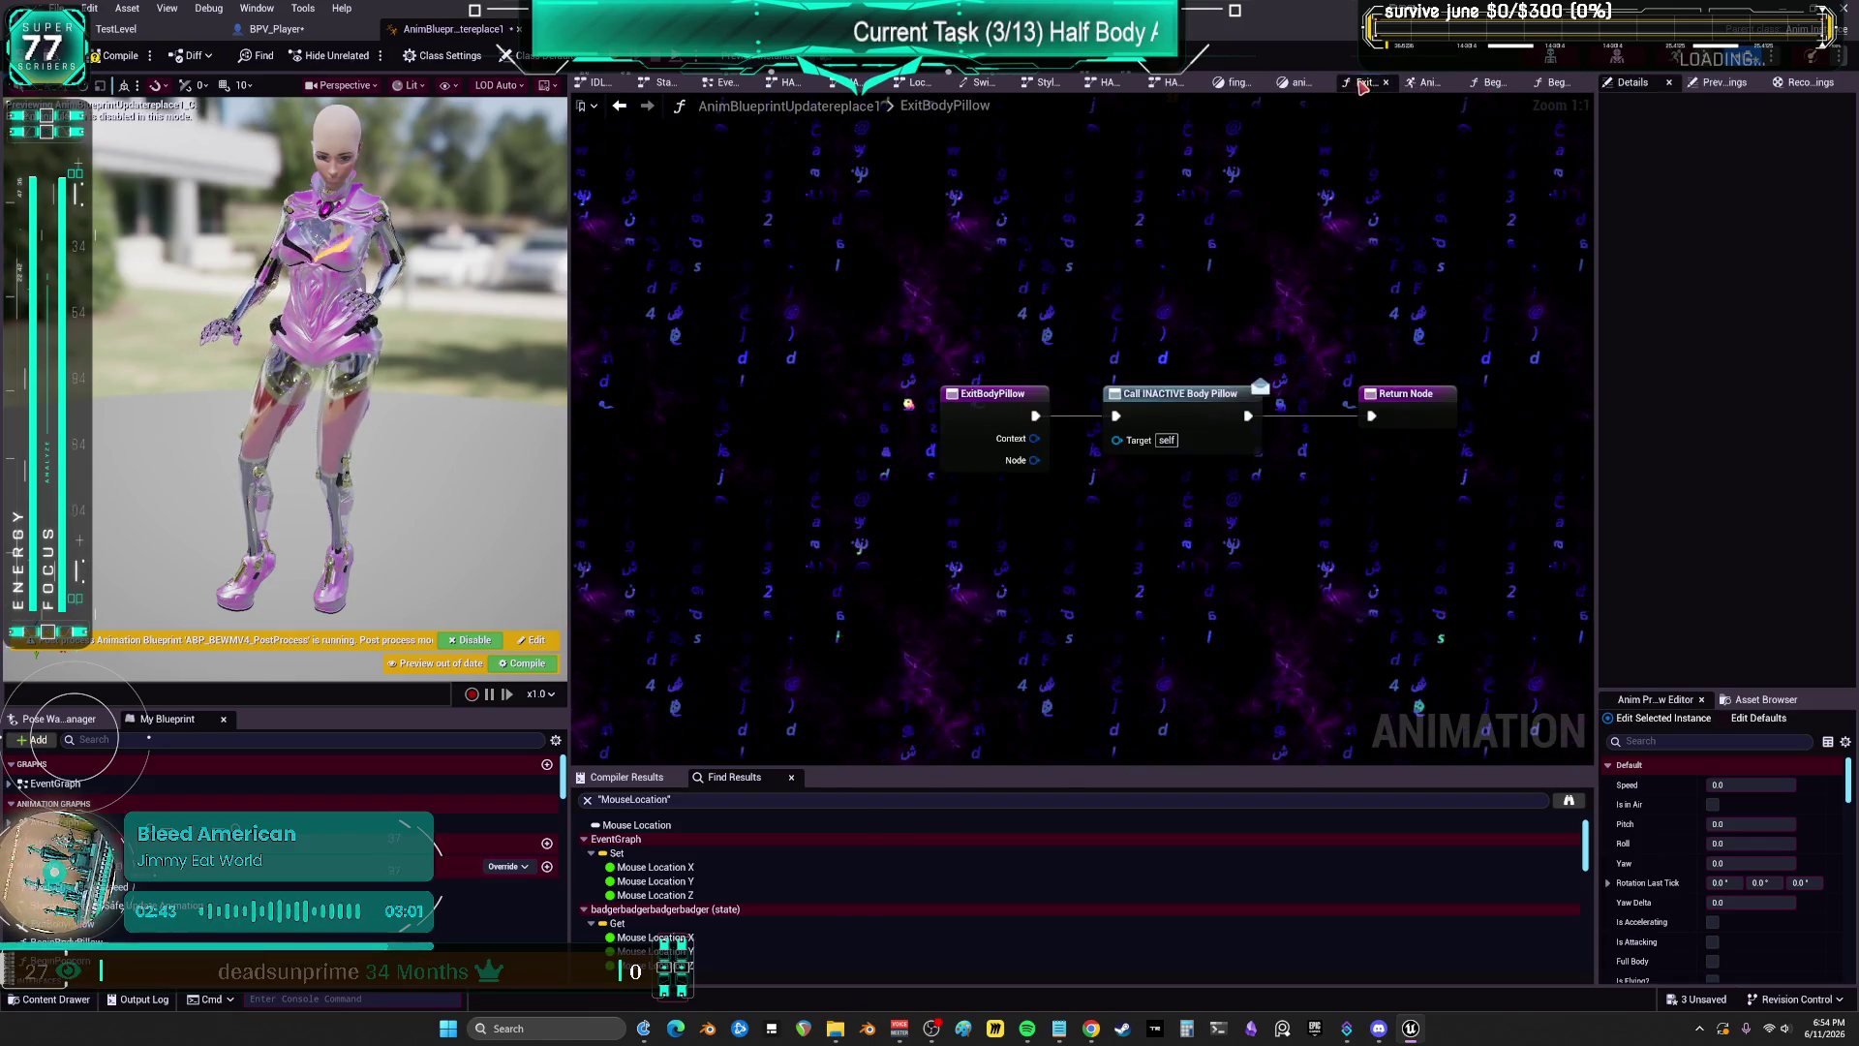
{"action": "left_click", "coordinate": [1298, 84]}
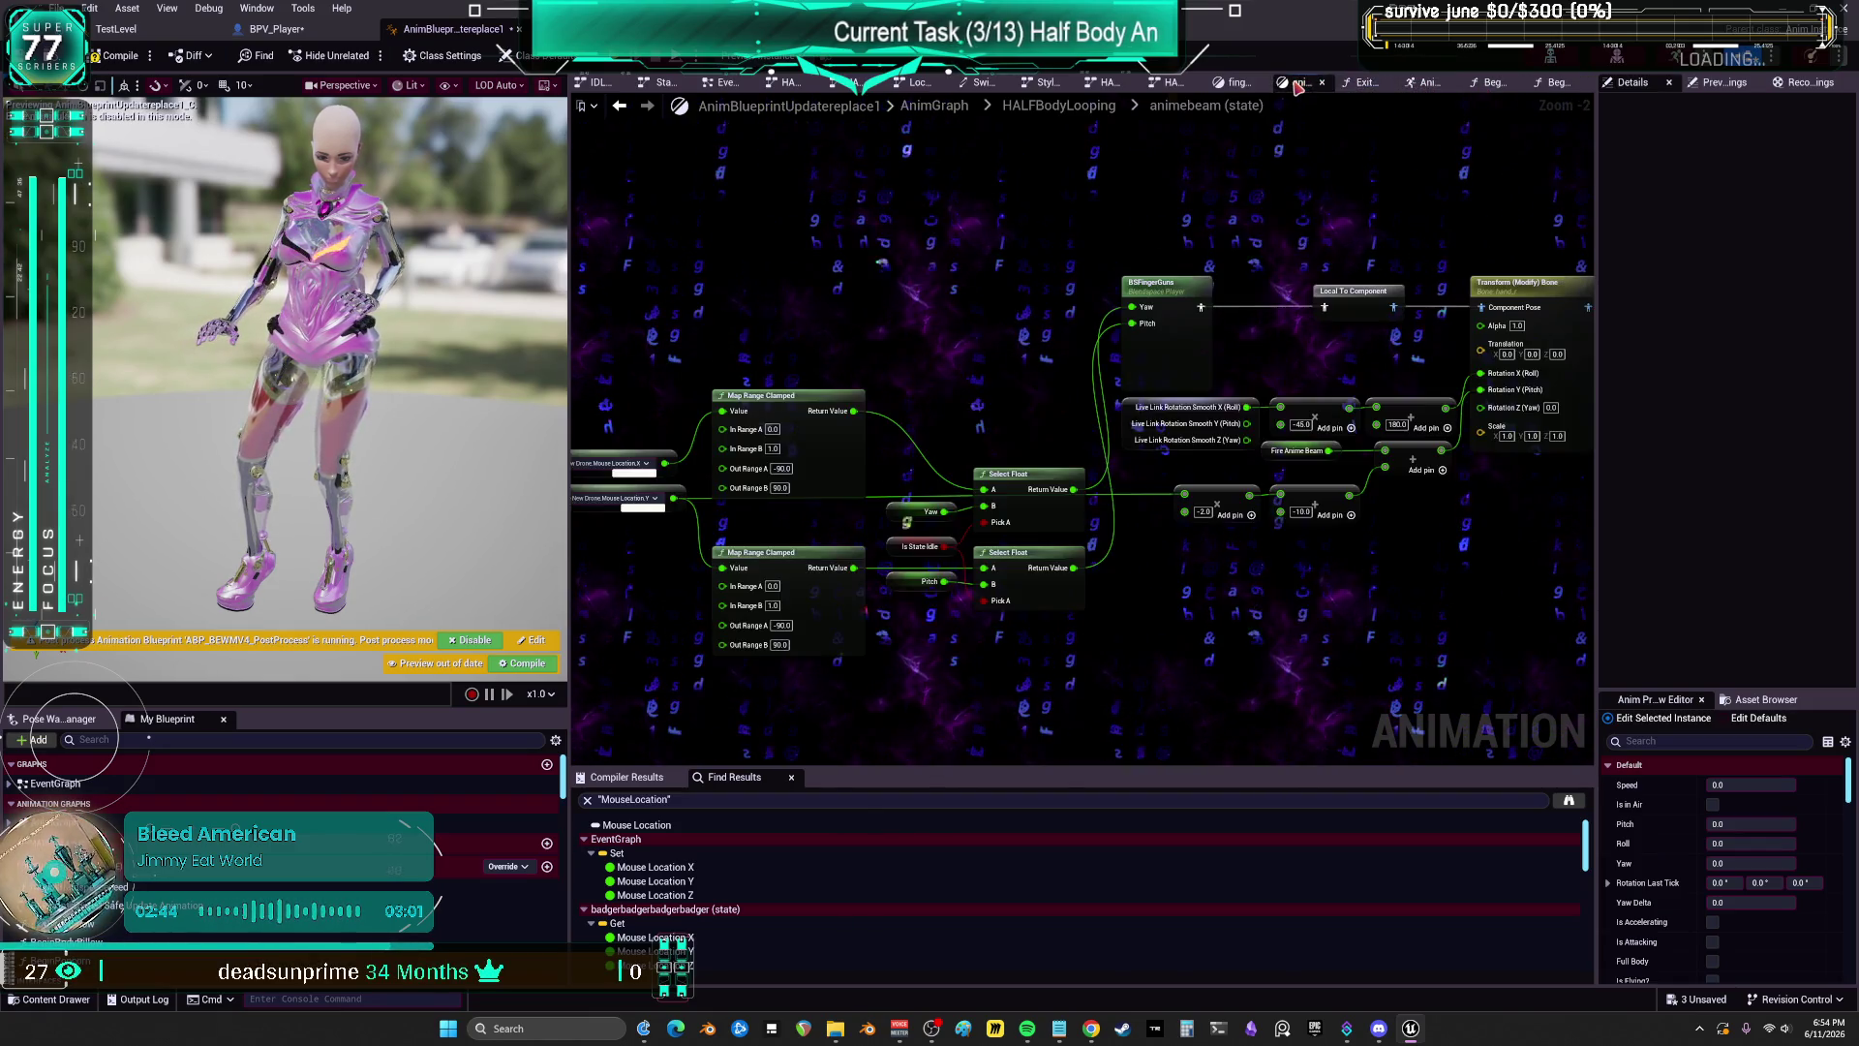
Step: Create a new fully-blended-out binding function for the anim_popcorn state
{"action": "left_click", "coordinate": [1080, 115]}
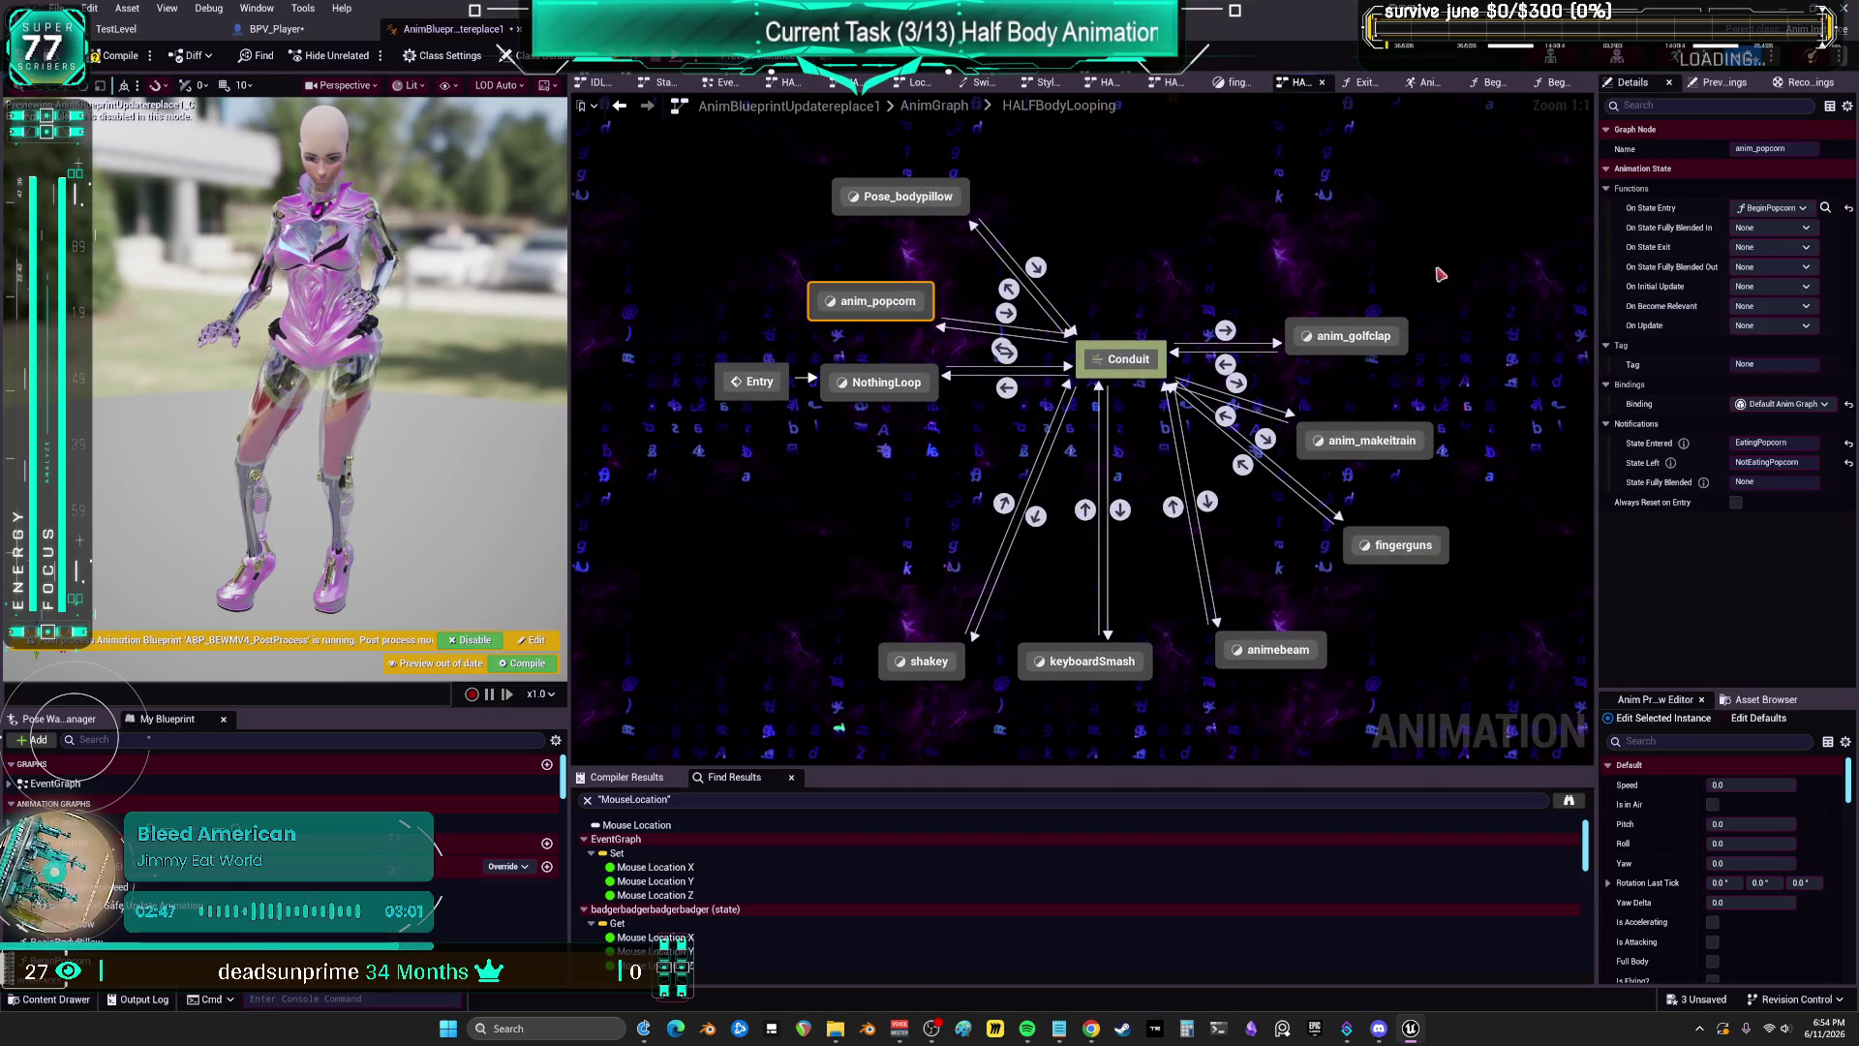
{"action": "left_click", "coordinate": [1778, 250]}
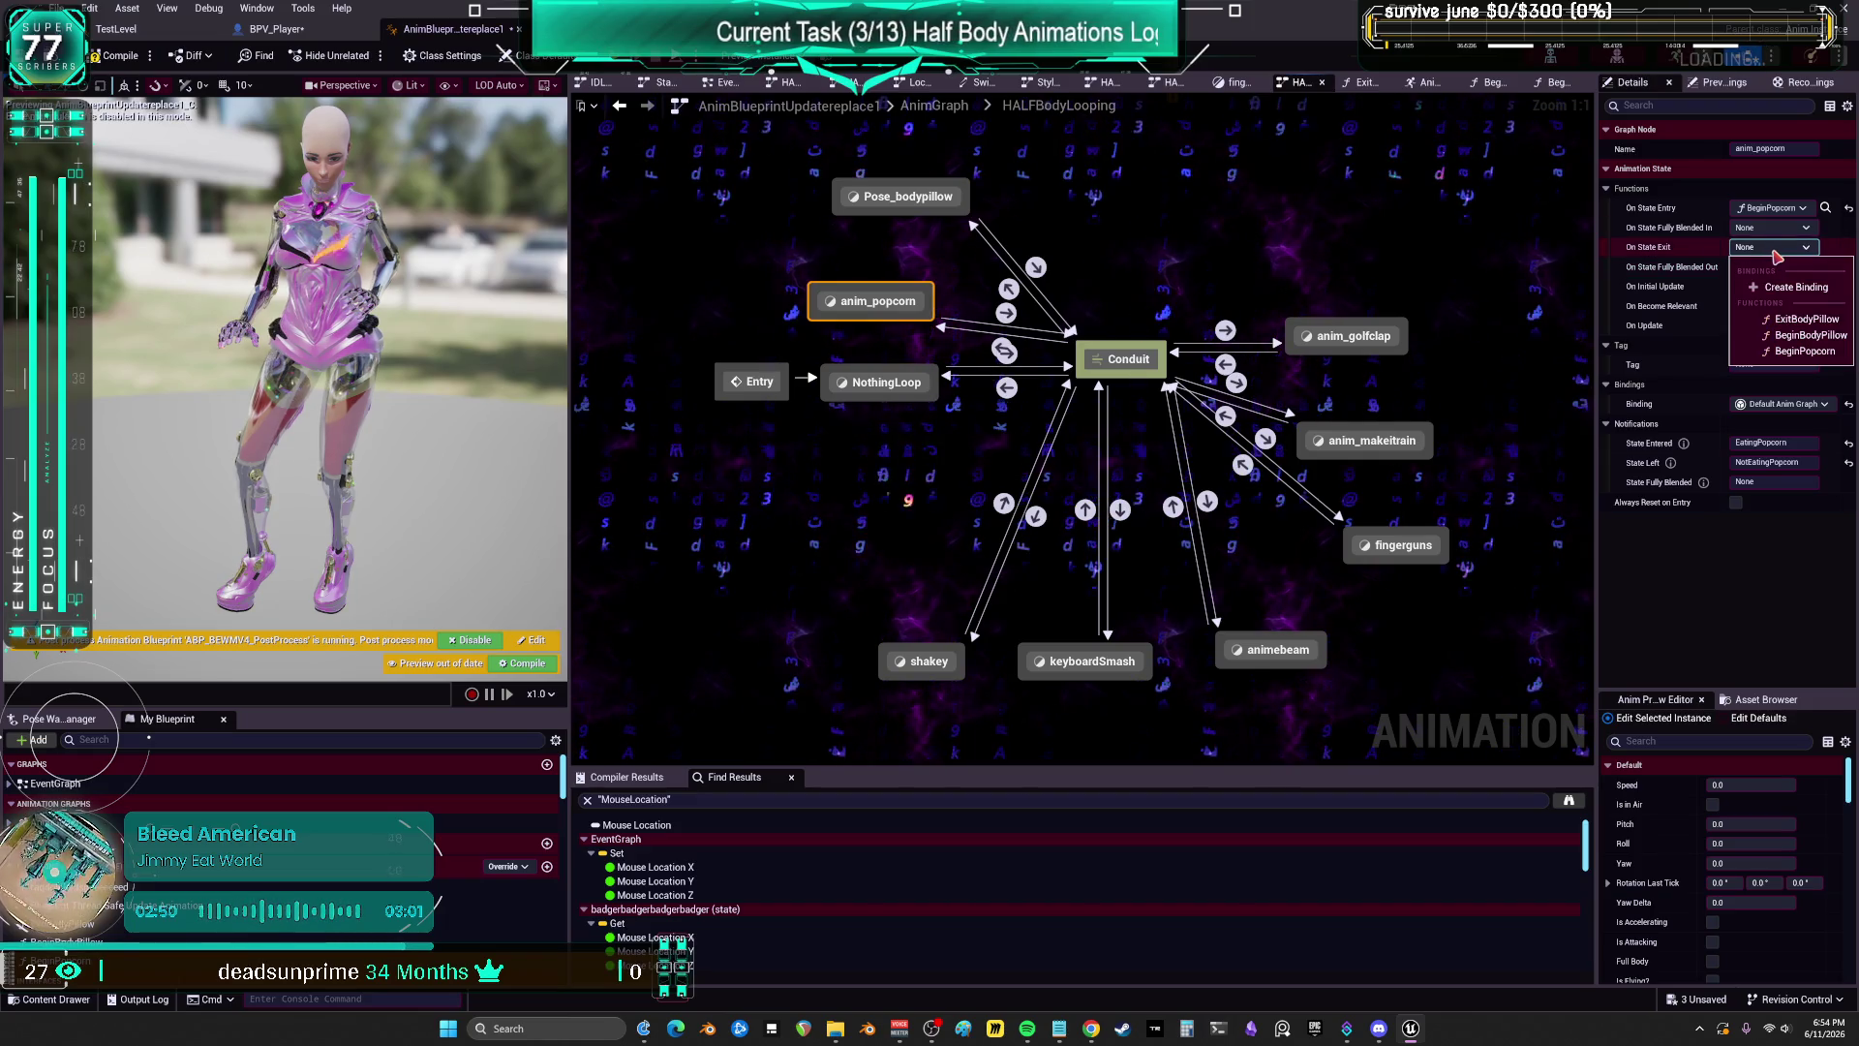
{"action": "left_click", "coordinate": [1681, 274]}
{"action": "left_click", "coordinate": [1773, 266]}
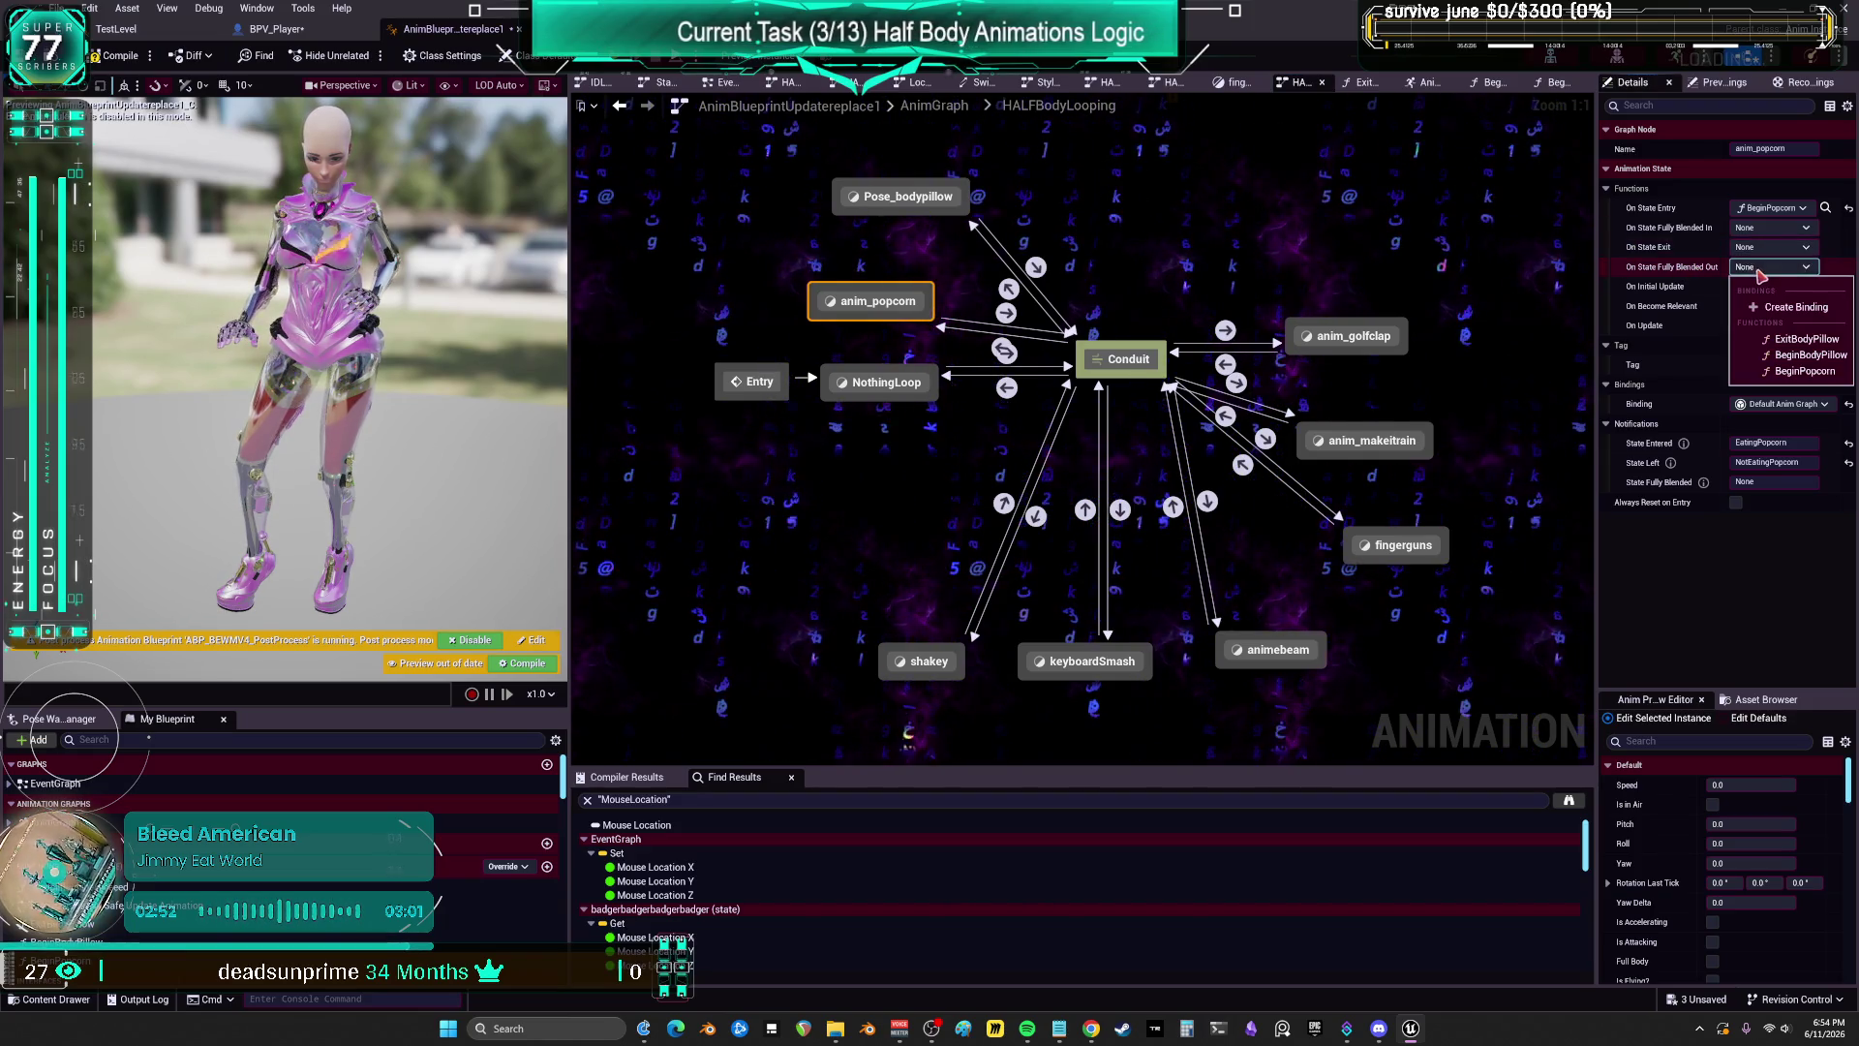
{"action": "left_click", "coordinate": [1798, 308]}
Step: Wire a pasted Call INACTIVE Popcorn before the Return Node and name the function ExitPopcorn
{"action": "key", "text": "ctrl+v"}
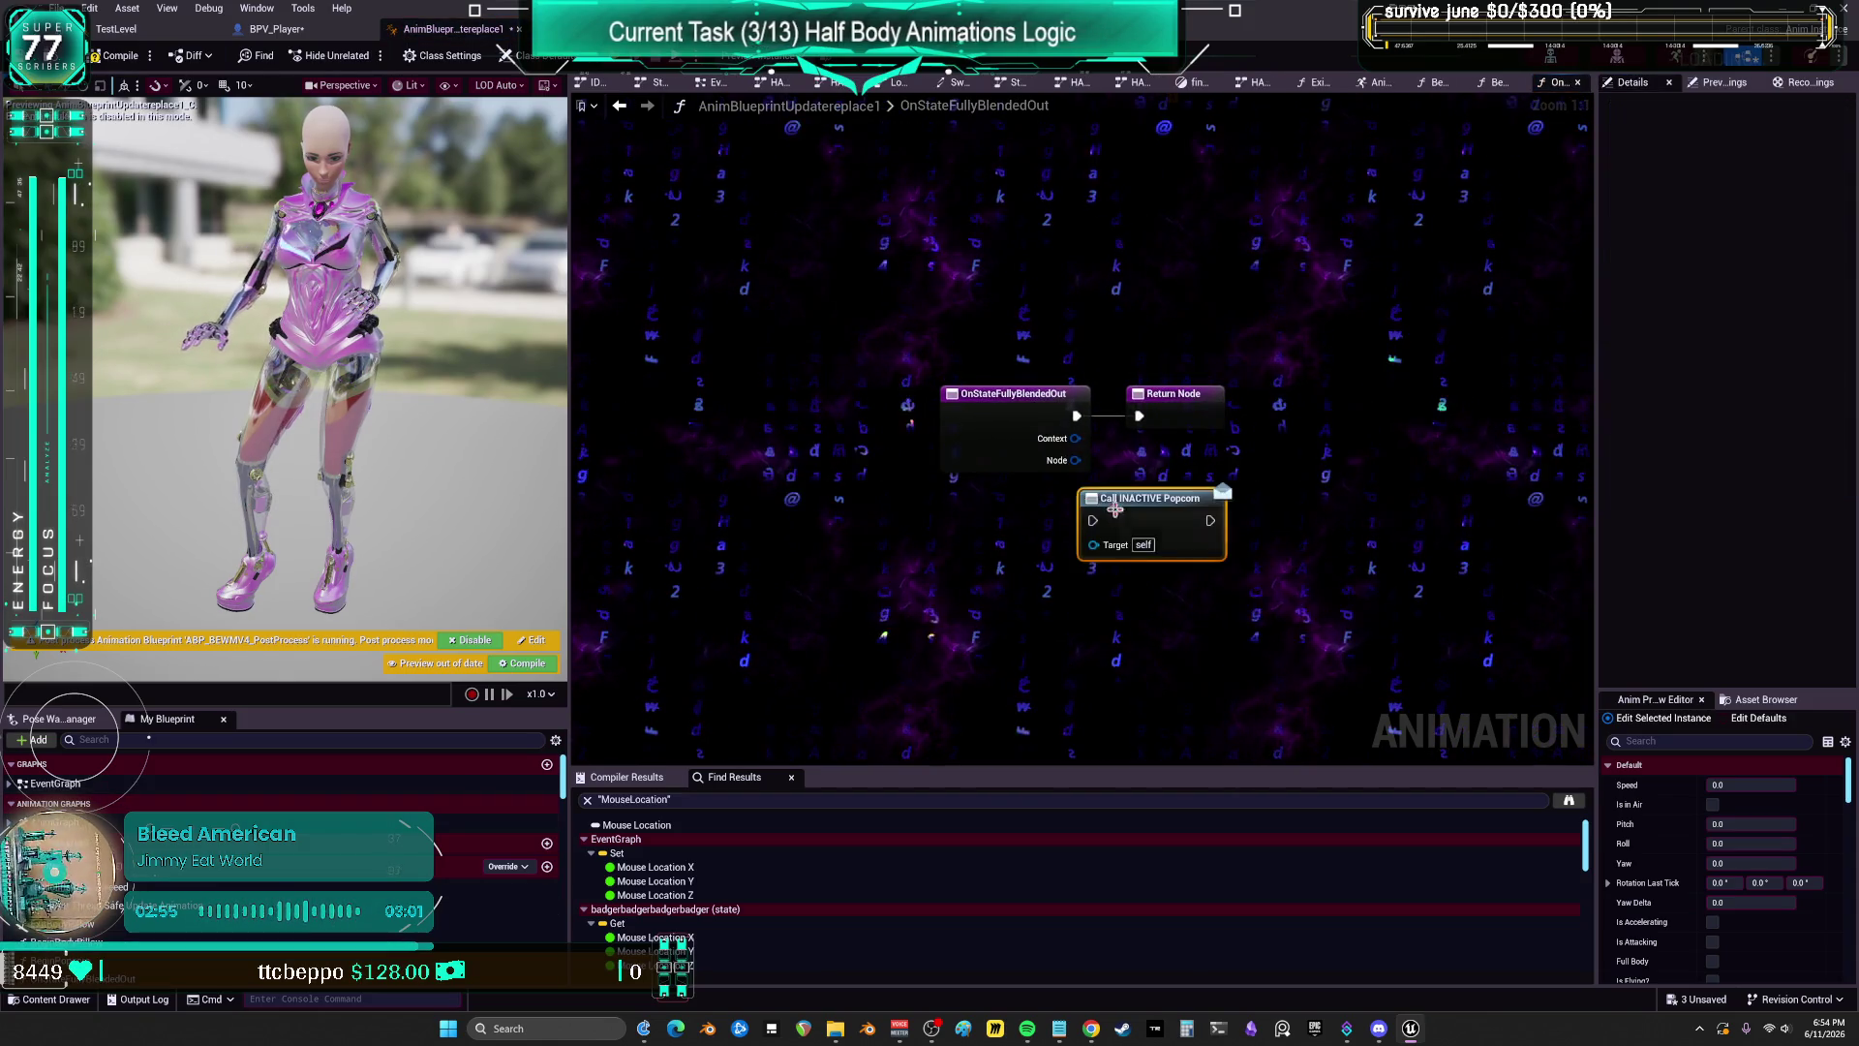
{"action": "left_click_drag", "start_coordinate": [1173, 394], "coordinate": [1275, 381]}
{"action": "left_click_drag", "start_coordinate": [1077, 416], "coordinate": [1093, 520]}
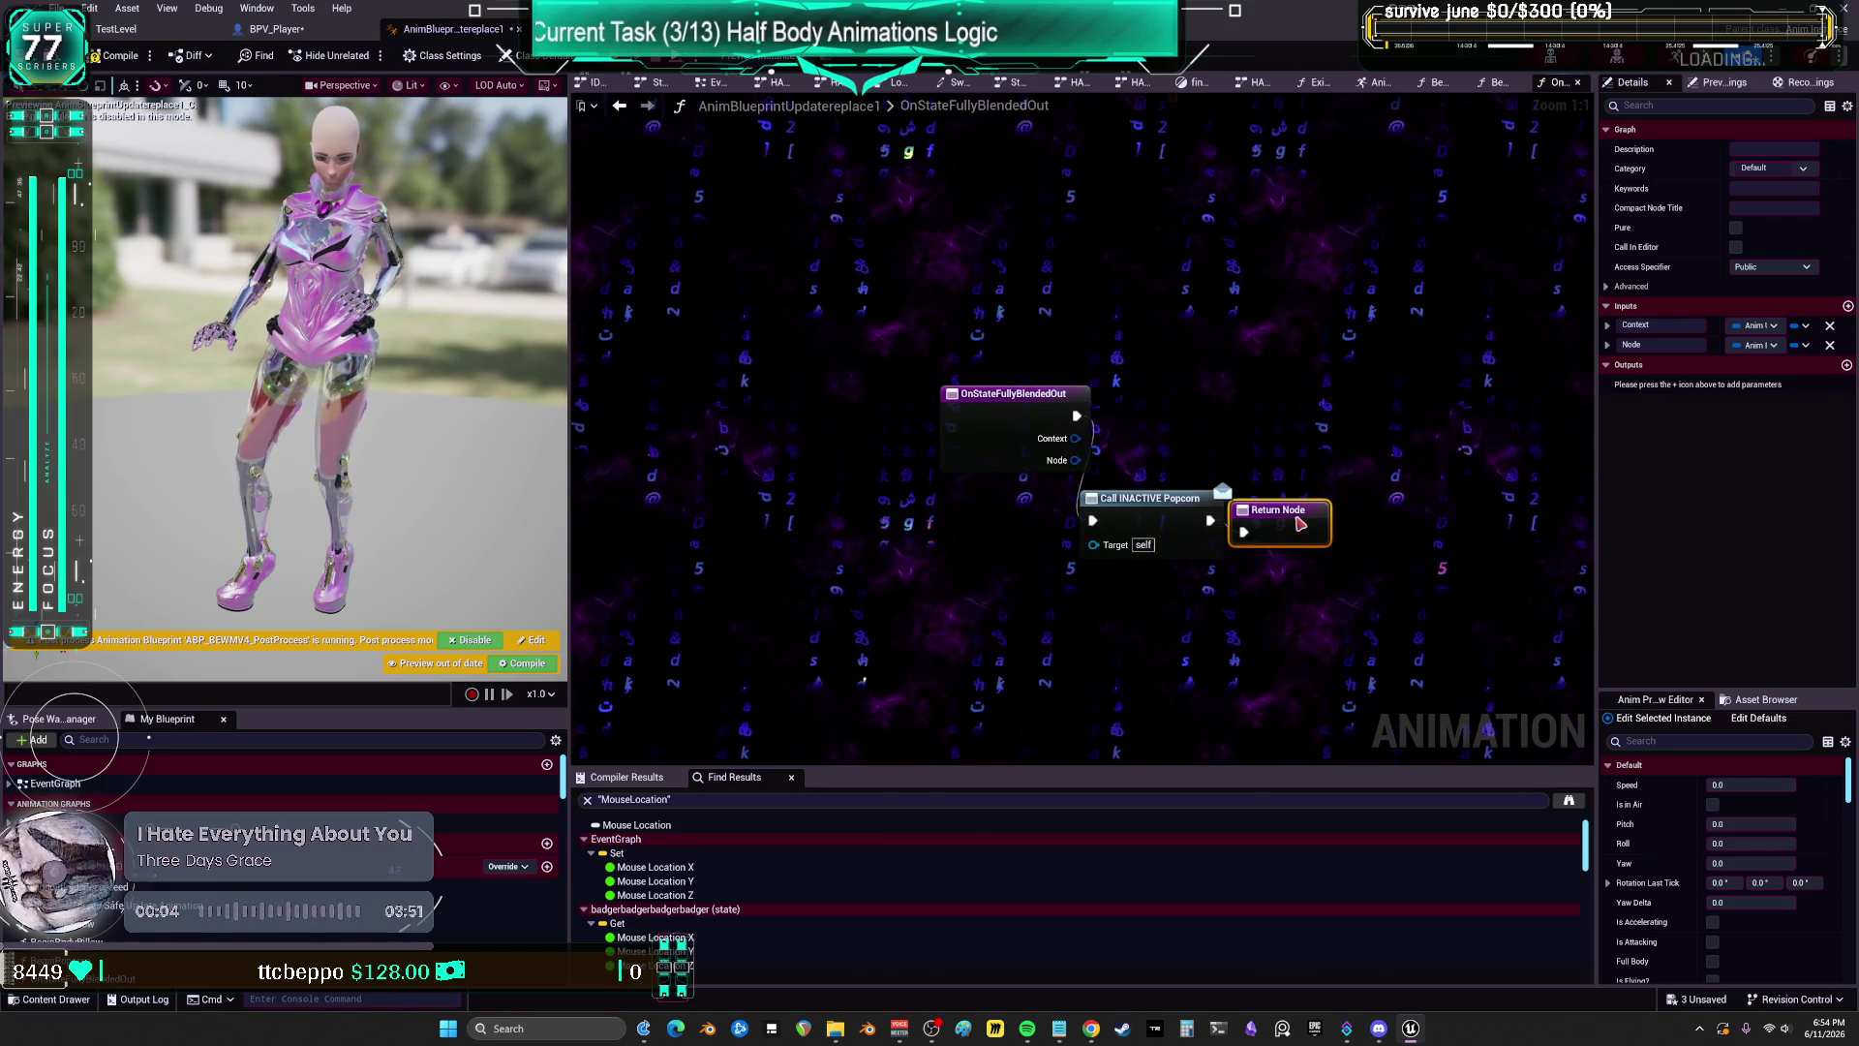
{"action": "left_click", "coordinate": [1168, 518], "text": "ctrl"}
{"action": "left_click_drag", "start_coordinate": [1169, 519], "coordinate": [1192, 413]}
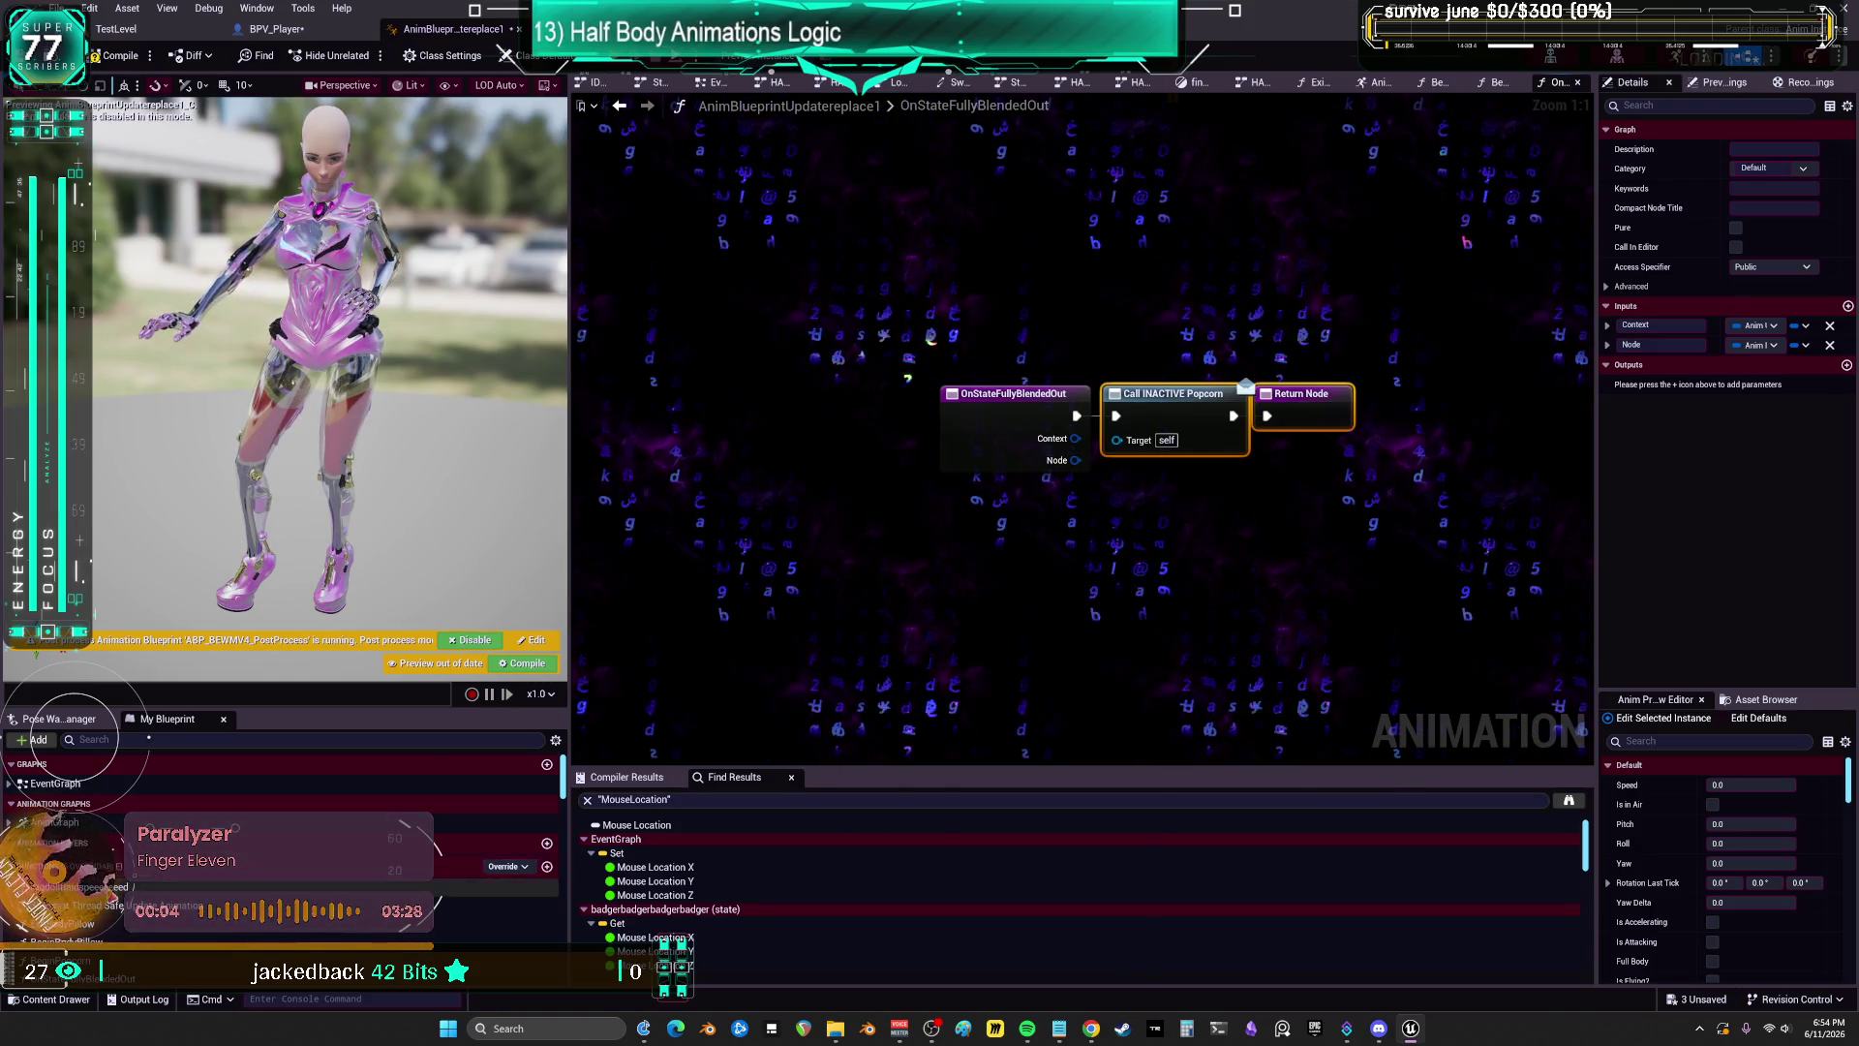
{"action": "left_click", "coordinate": [736, 630]}
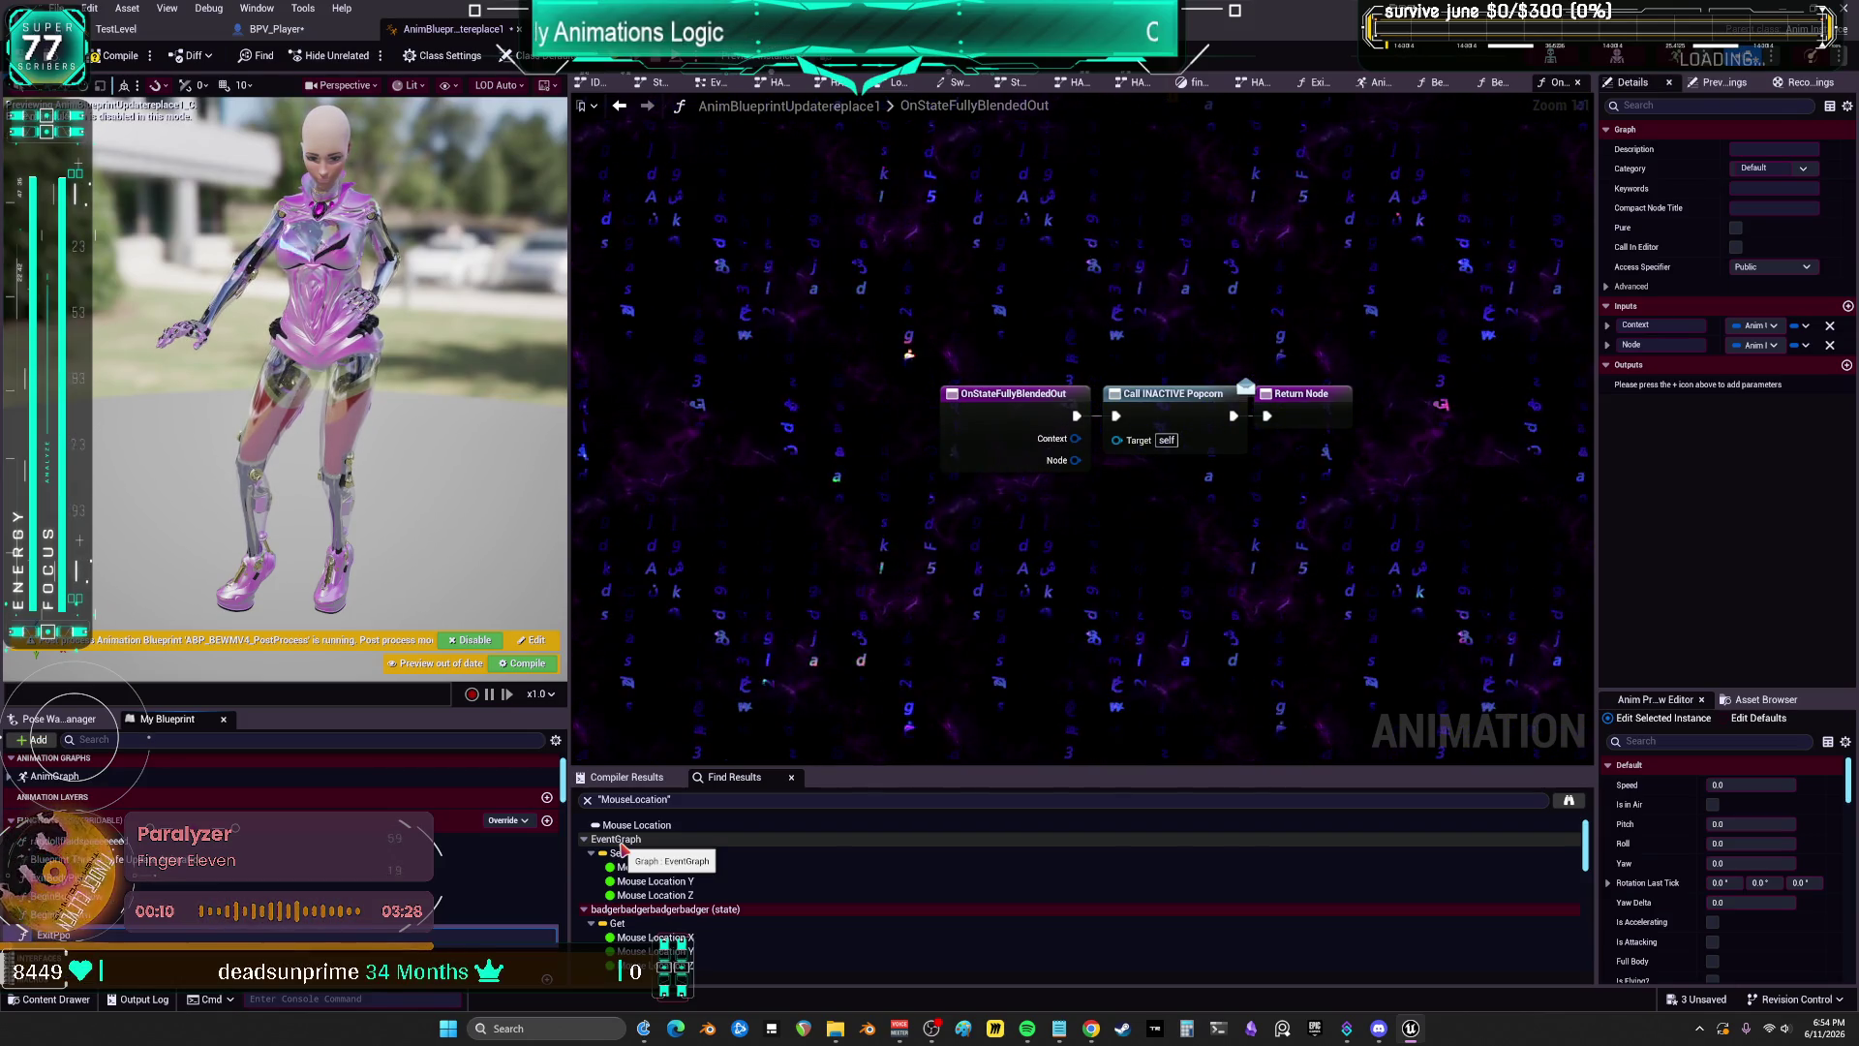
{"action": "key", "text": "Return"}
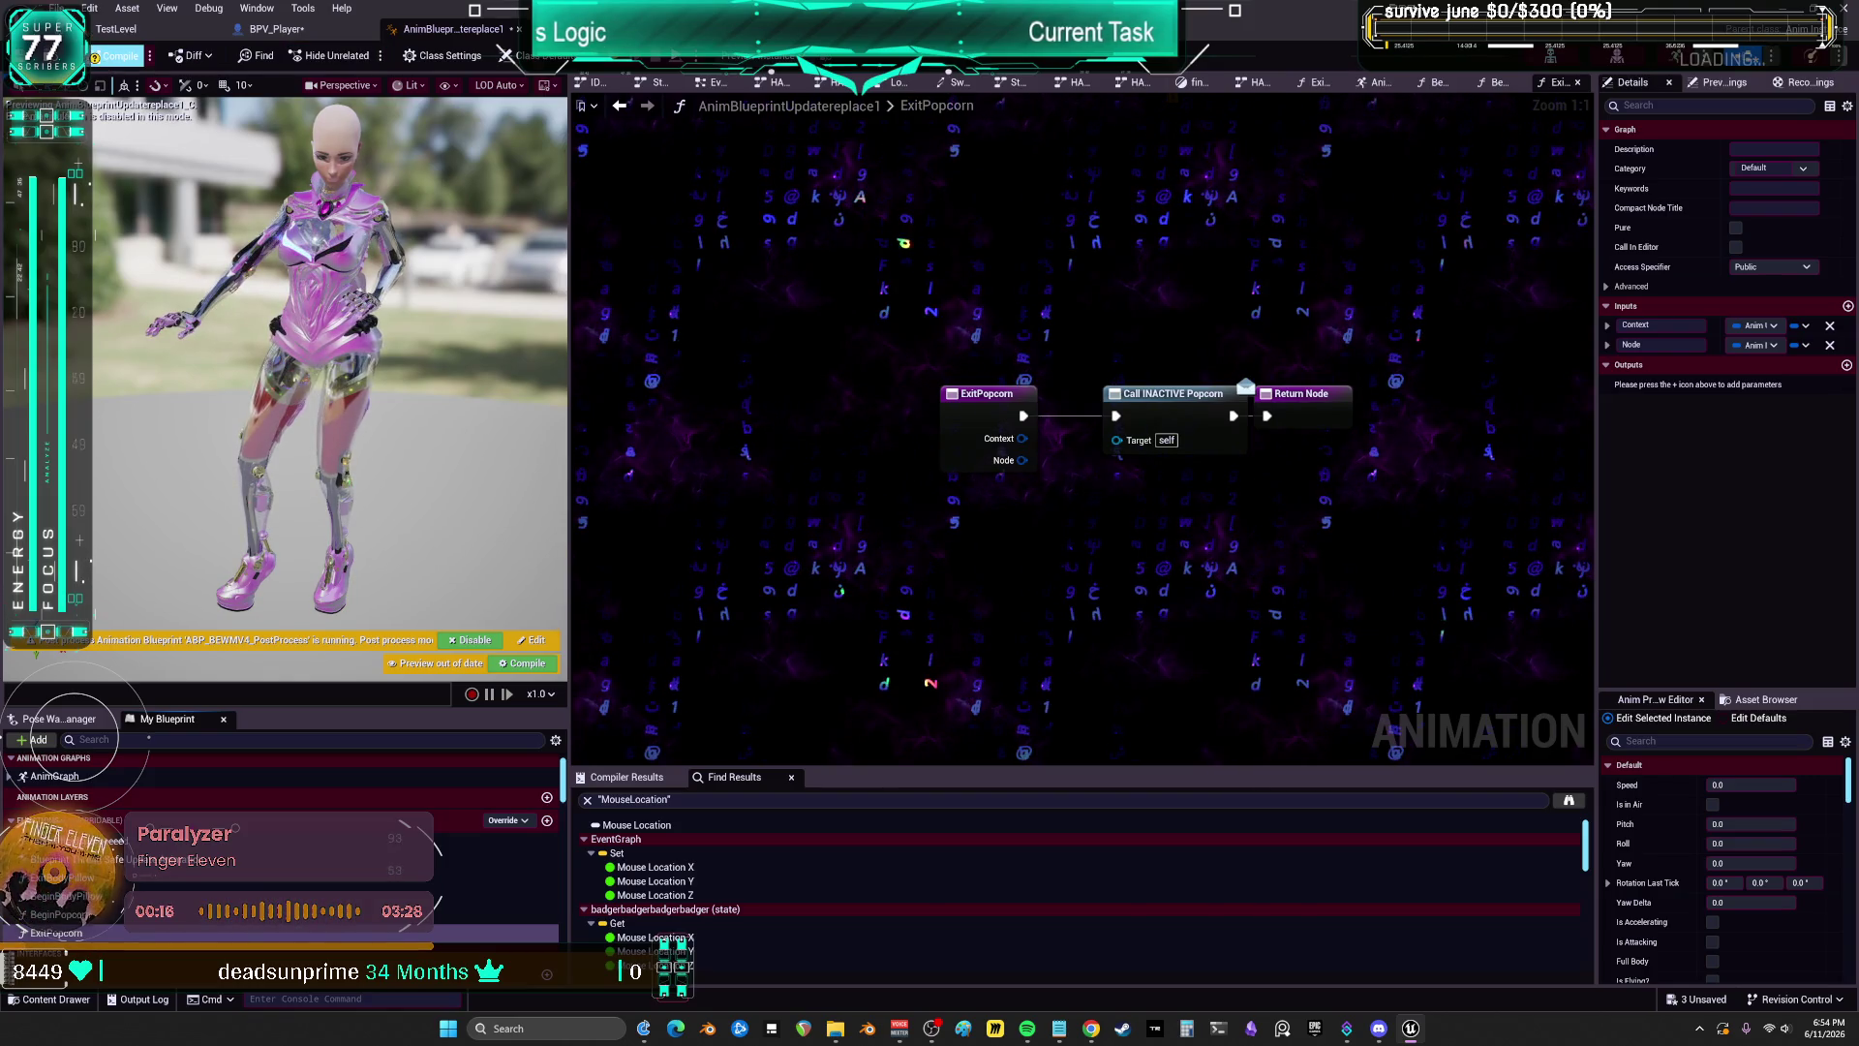
Step: Compile and save the animation blueprint
{"action": "left_click", "coordinate": [121, 55]}
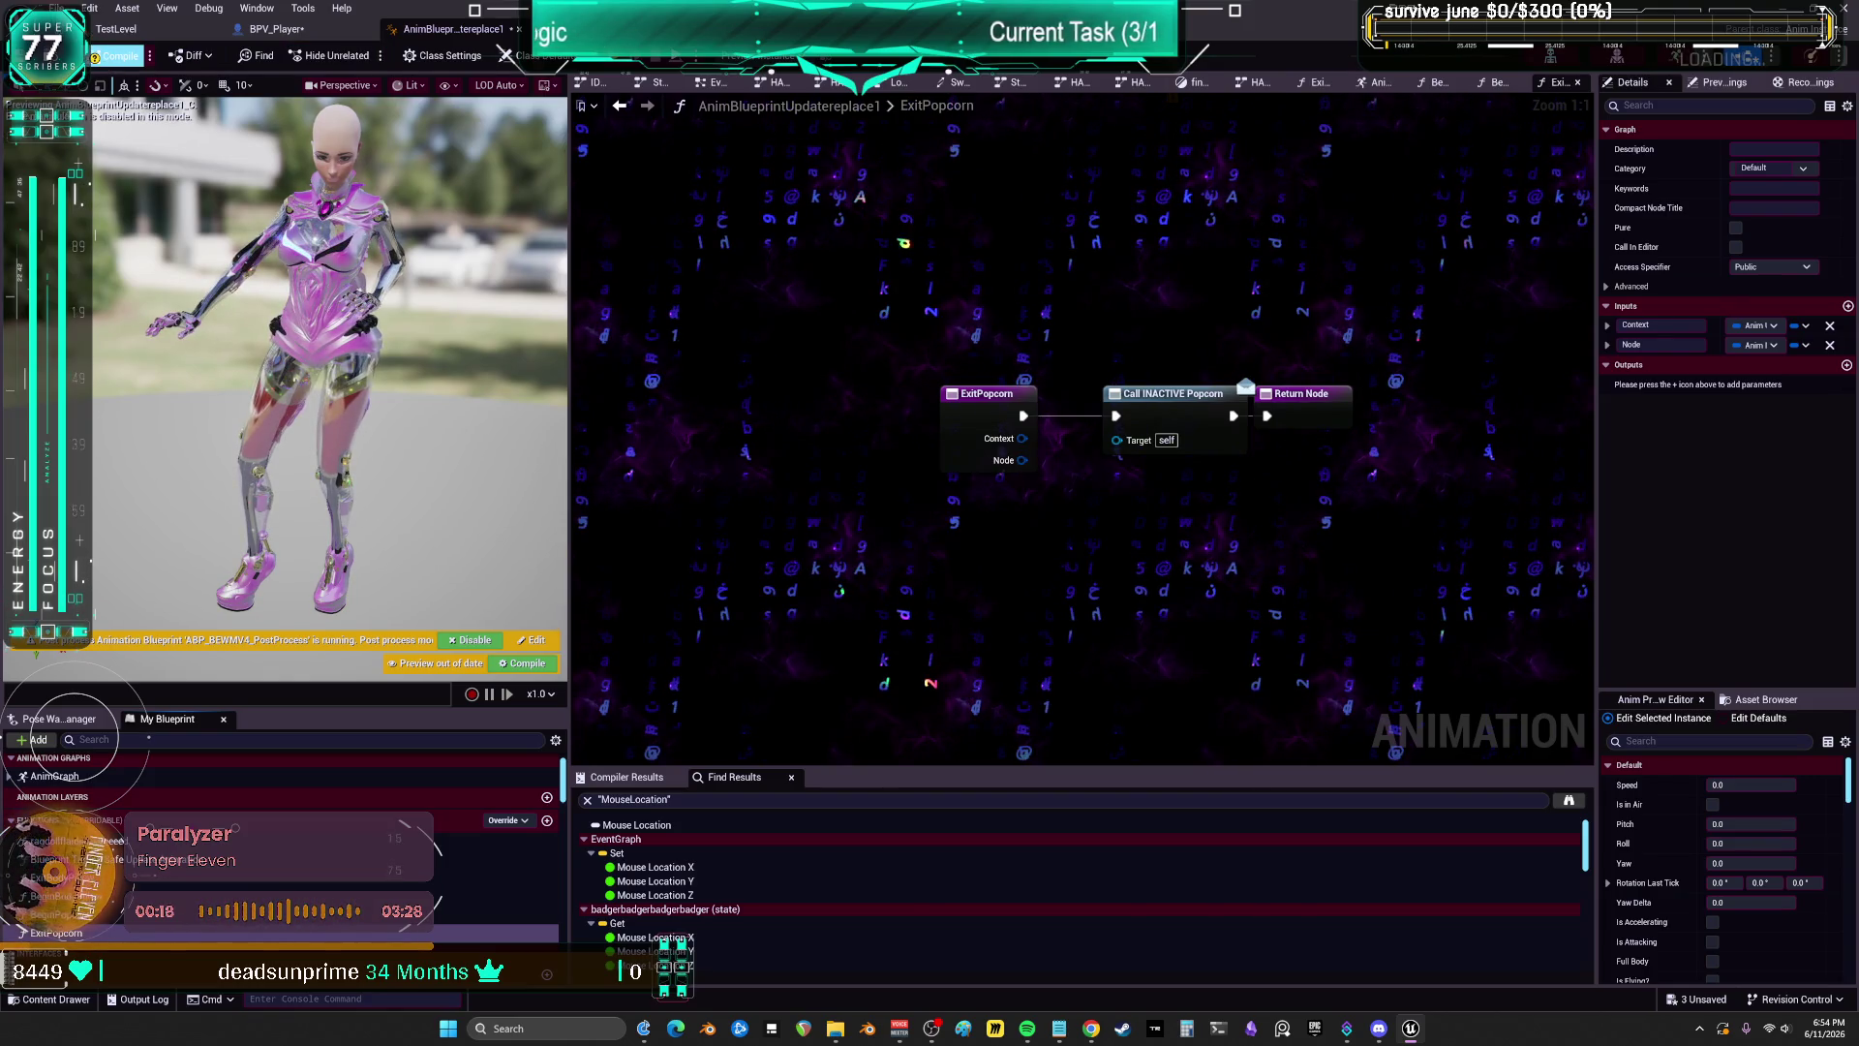
{"action": "key", "text": "ctrl+s"}
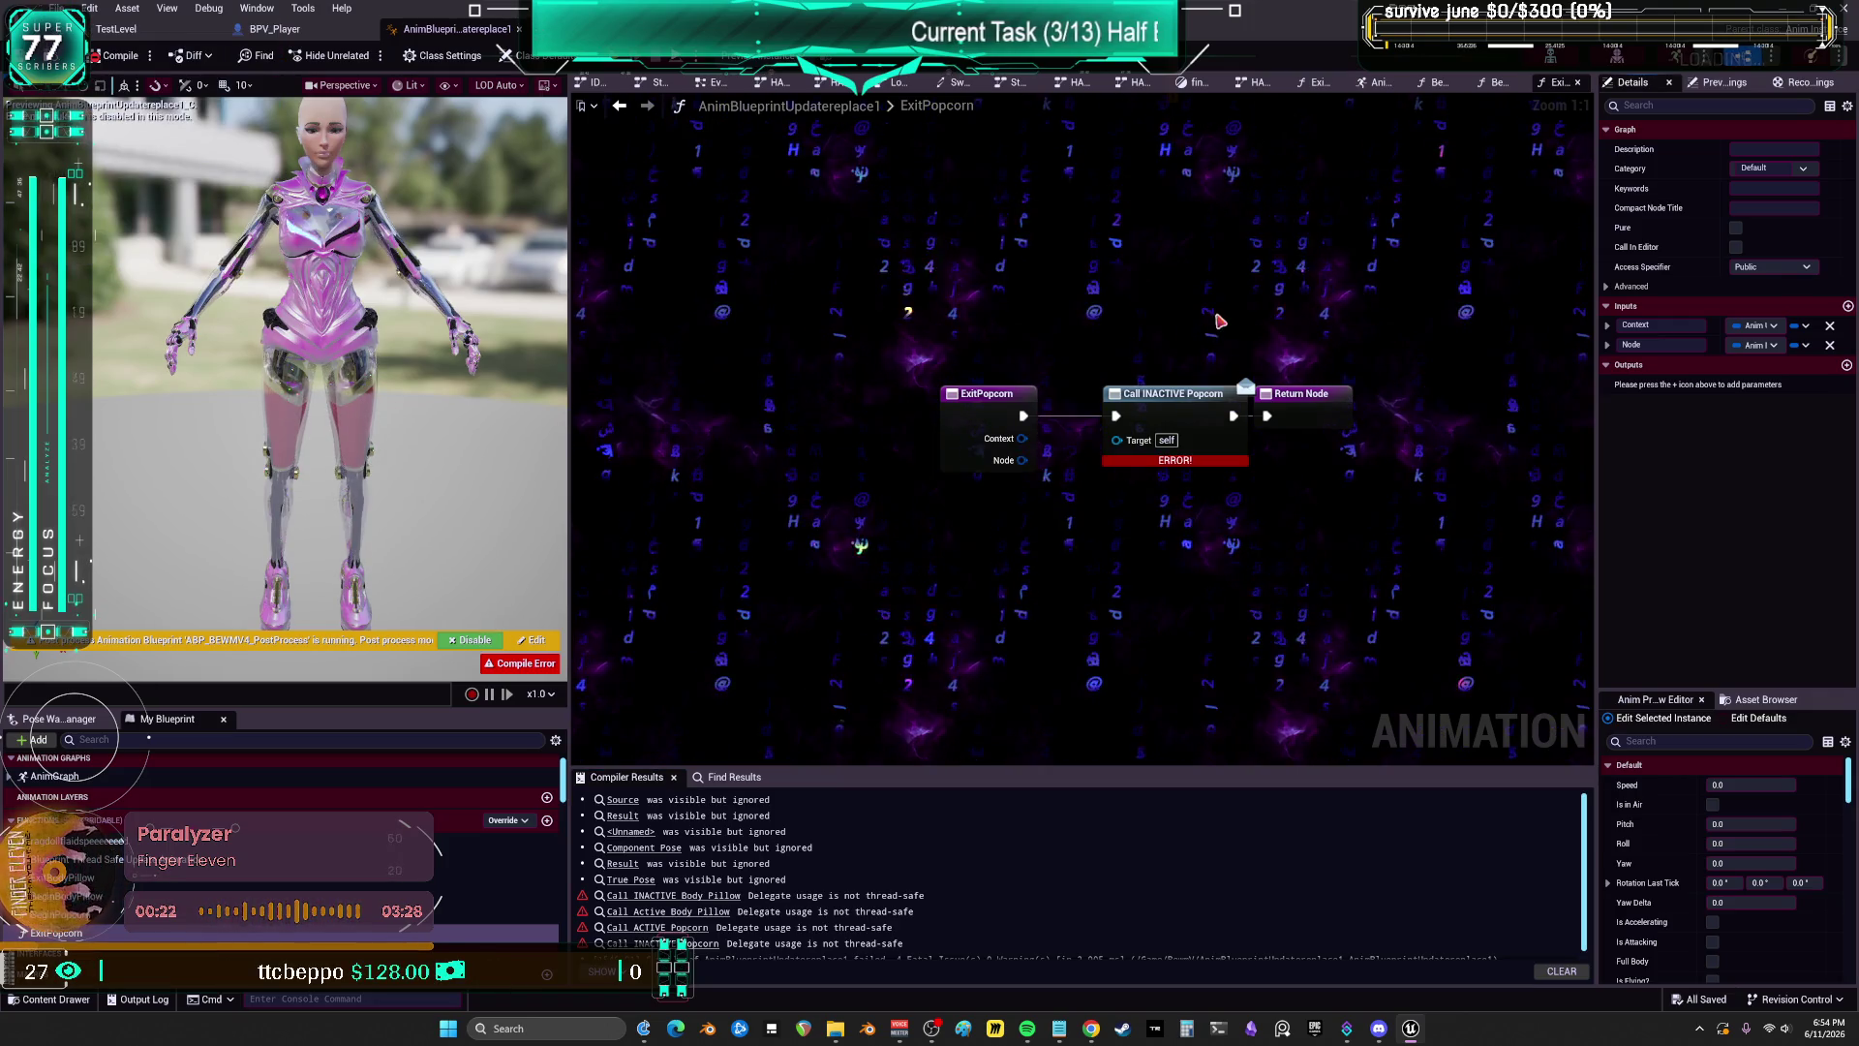
{"action": "left_click", "coordinate": [1232, 394]}
{"action": "scroll", "coordinate": [755, 862], "scroll_direction": "down", "scroll_amount": 1}
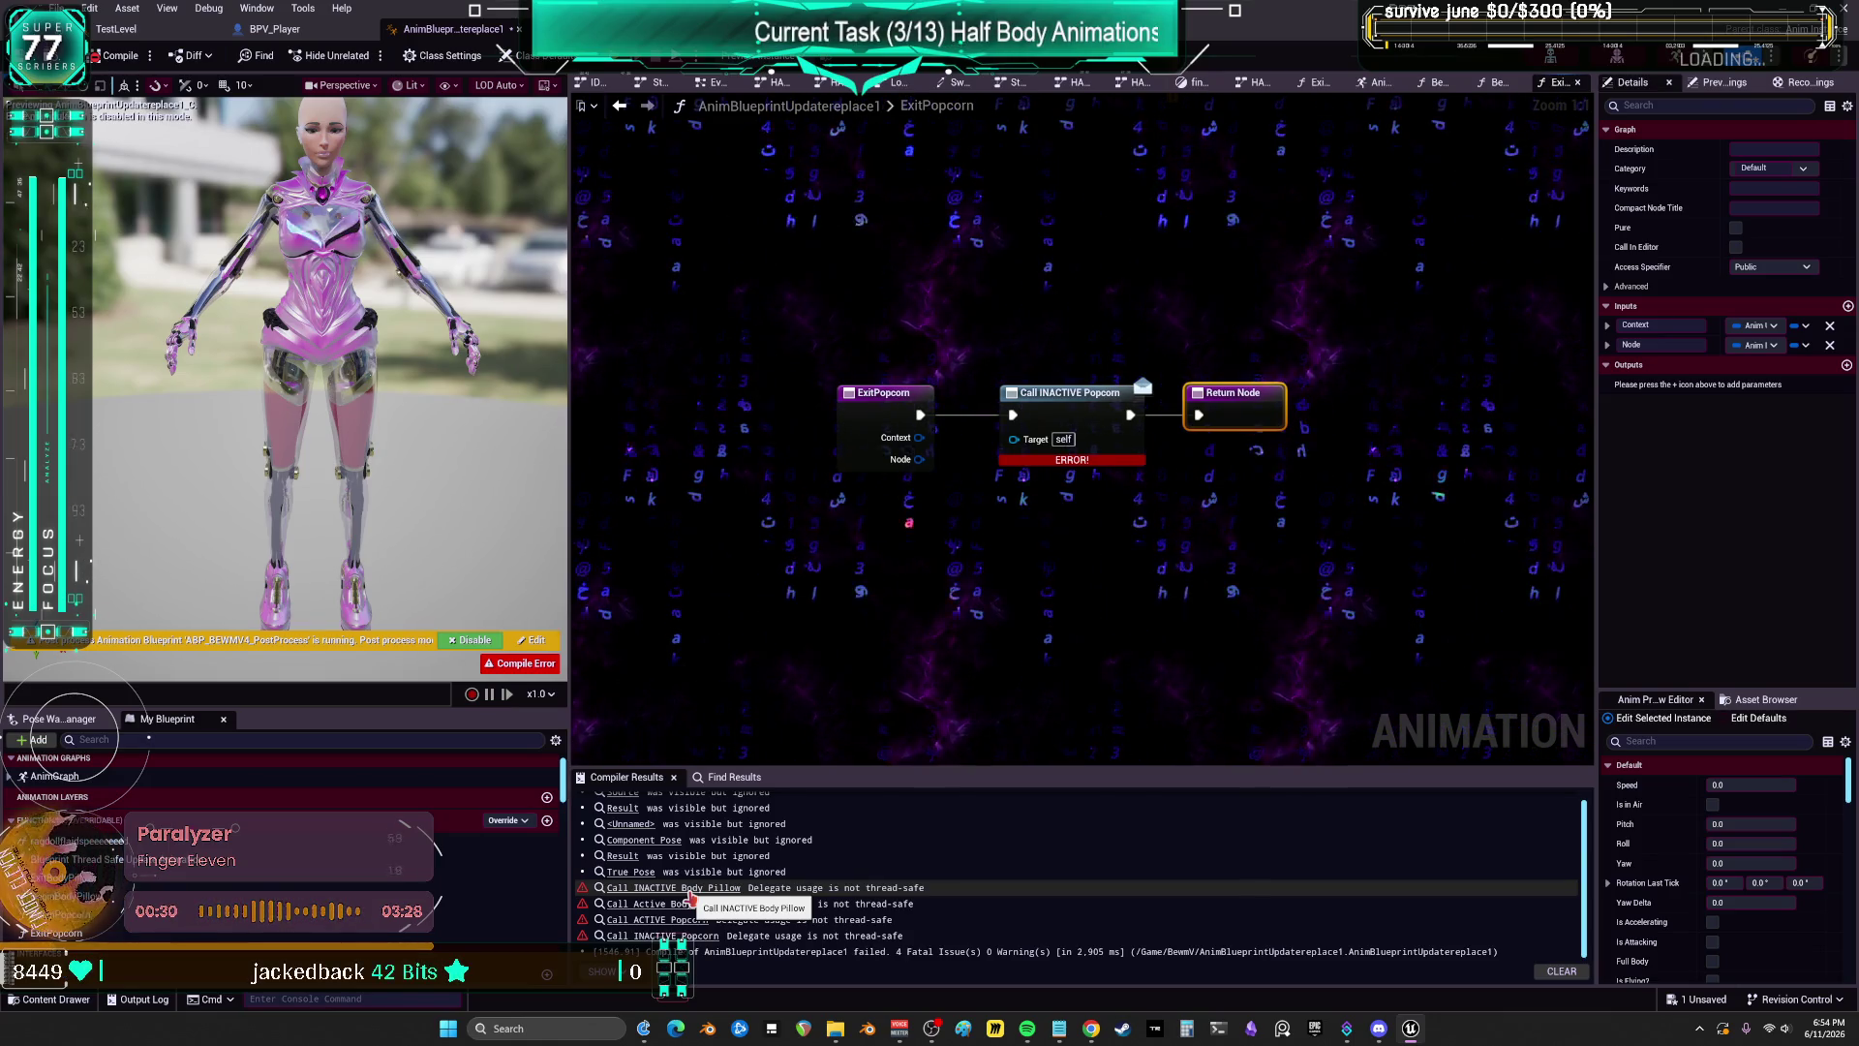
Step: Jump from each Compiler Results error to the failing Body Pillow and popcorn call nodes
{"action": "left_click", "coordinate": [689, 896]}
{"action": "left_click", "coordinate": [690, 903]}
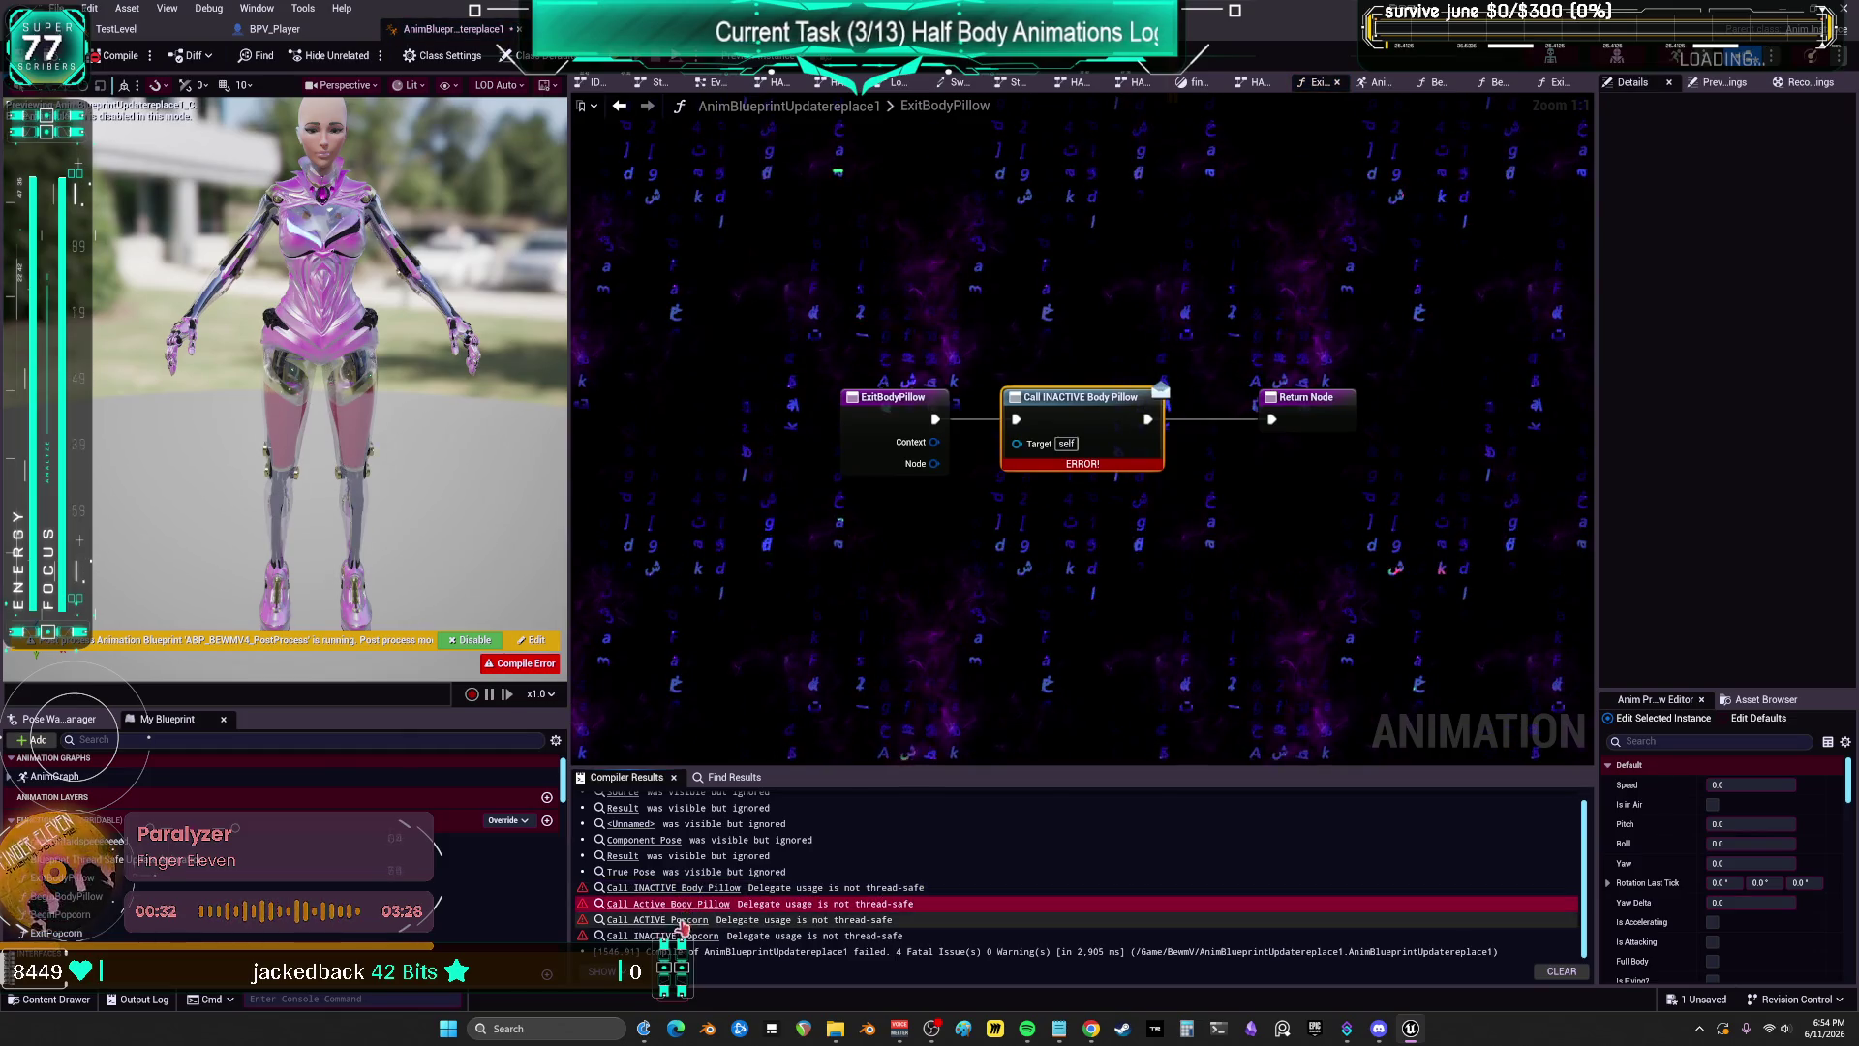
{"action": "left_click", "coordinate": [690, 919]}
{"action": "left_click", "coordinate": [697, 935]}
{"action": "left_click", "coordinate": [1329, 480]}
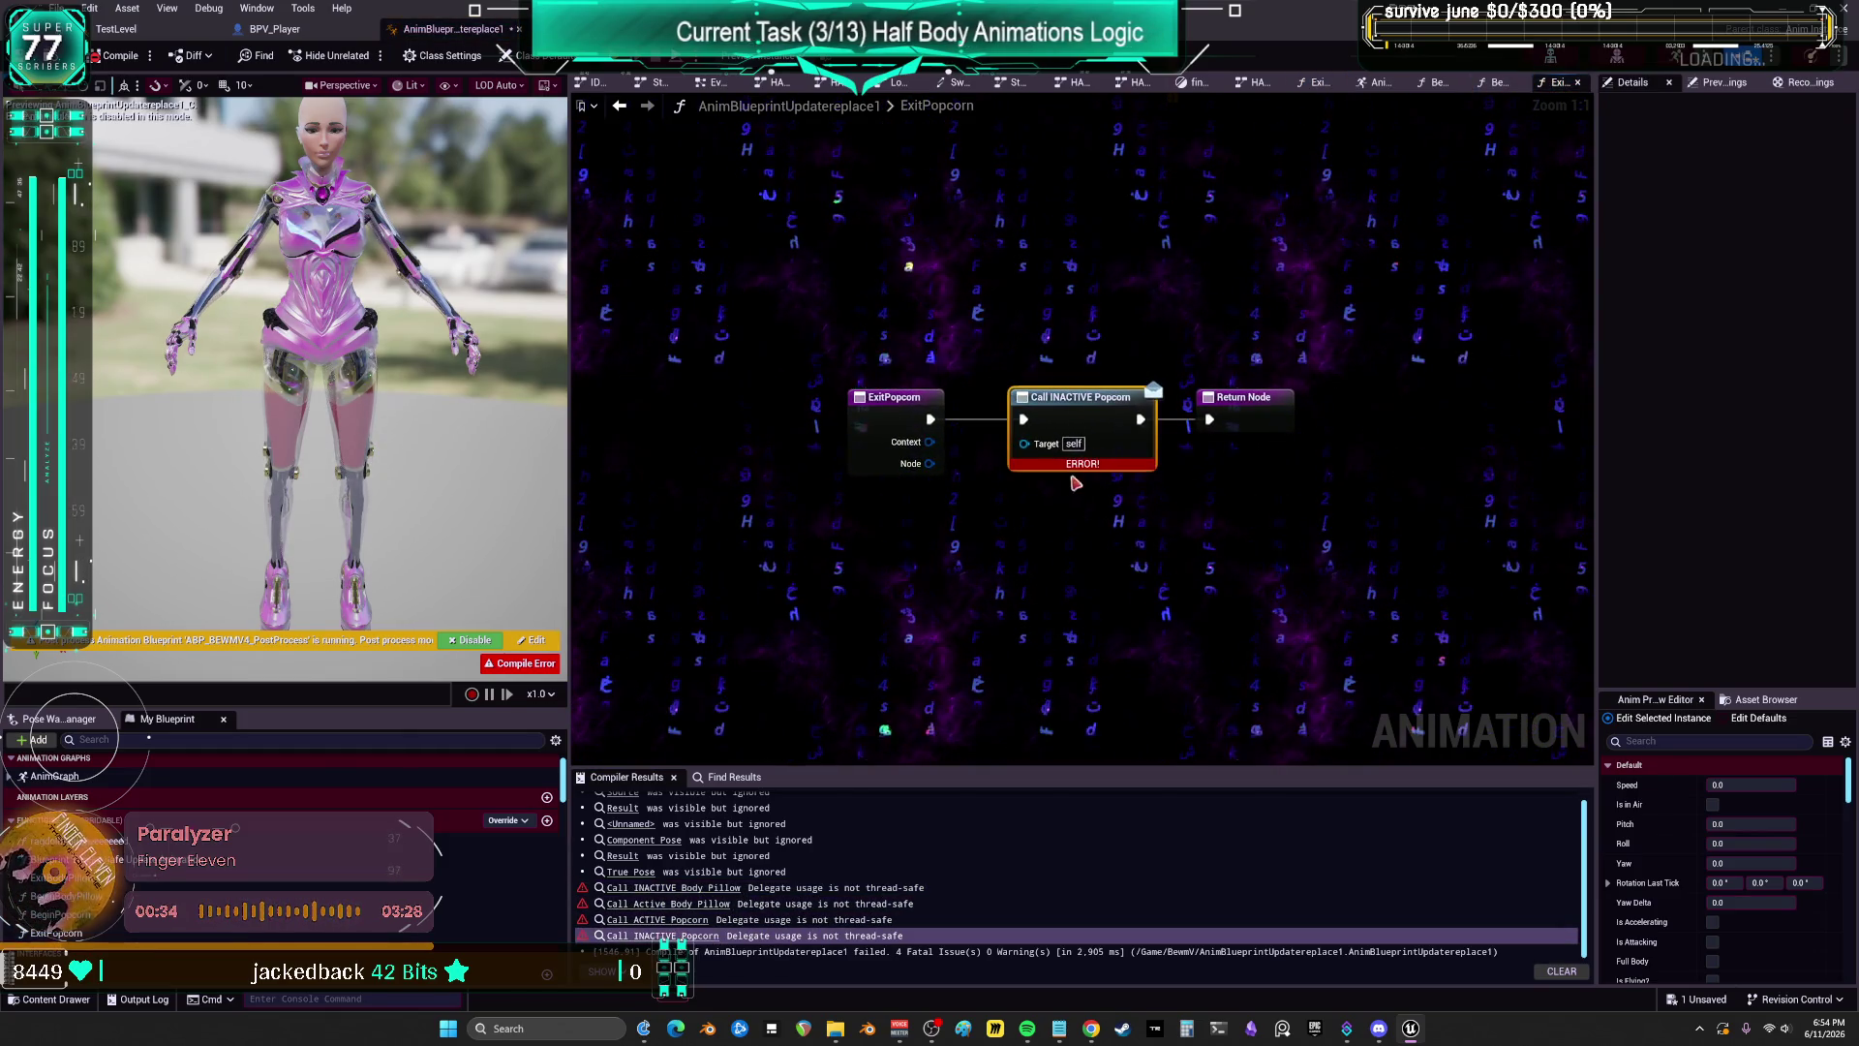
{"action": "left_click", "coordinate": [876, 397]}
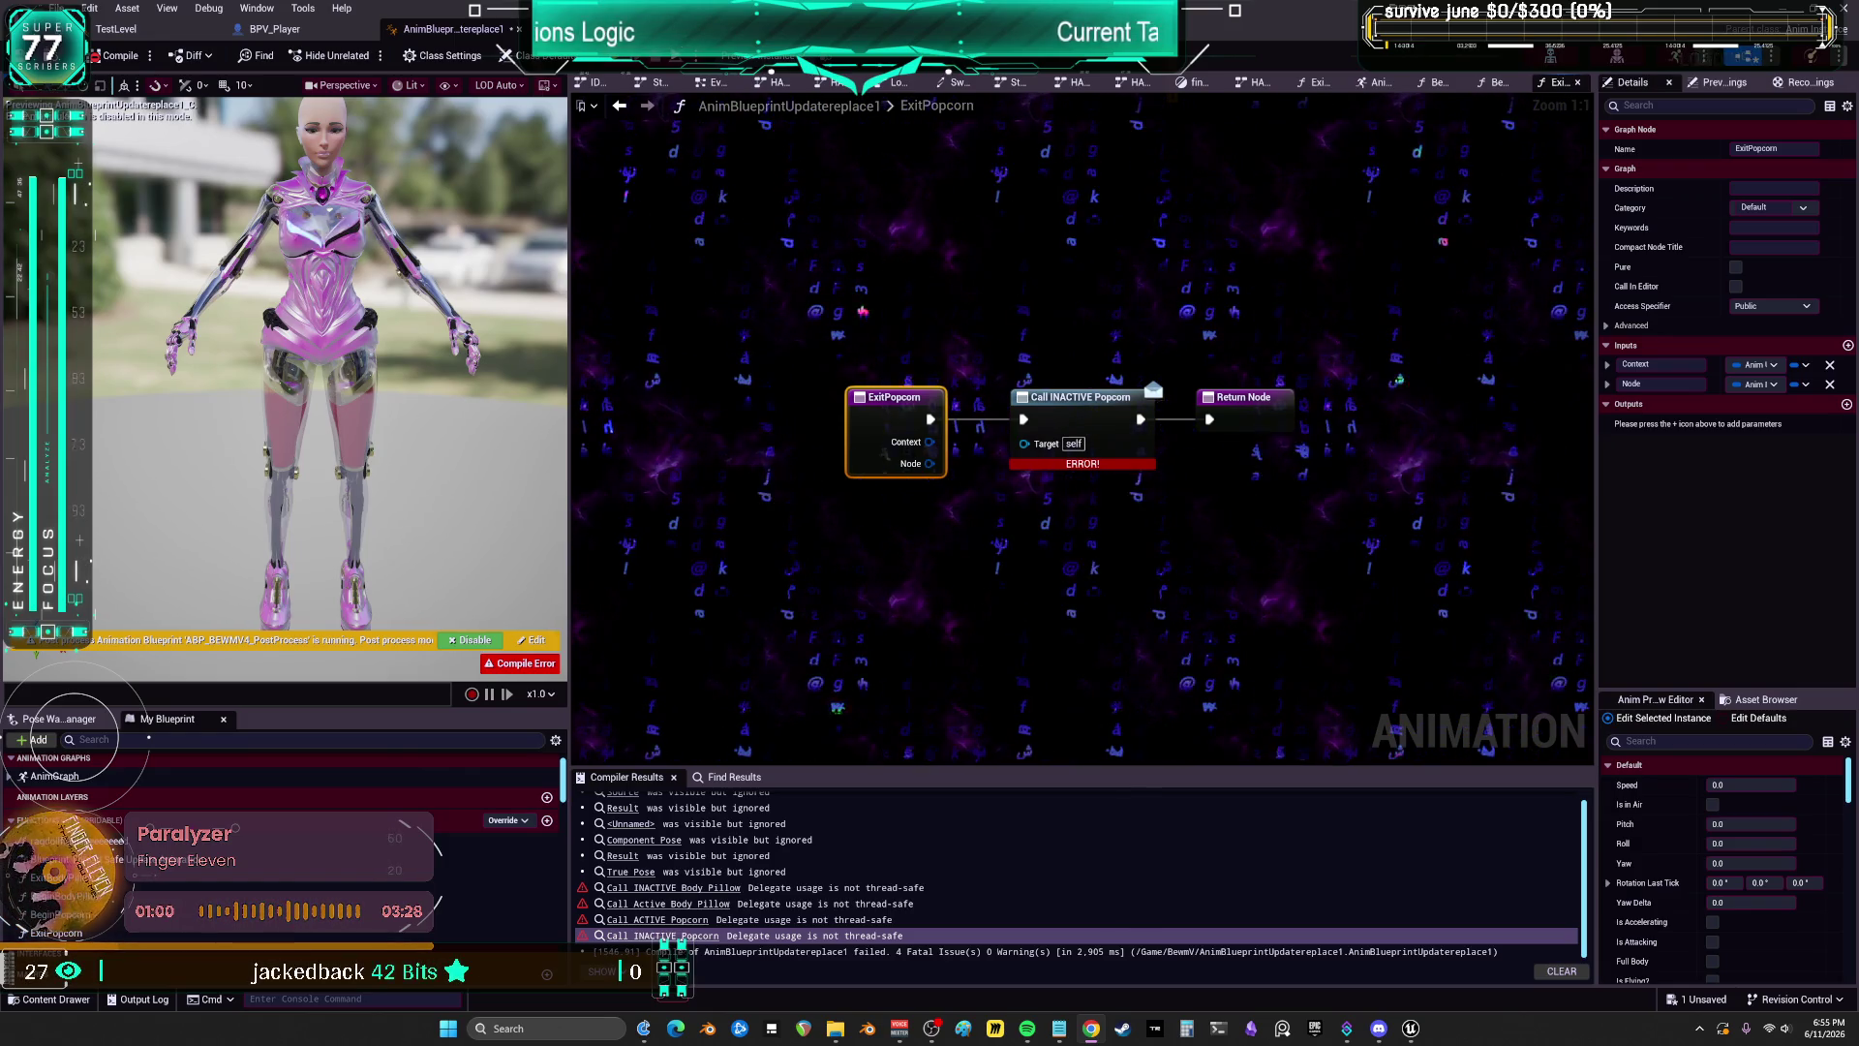
Step: Close the AnimGraph and switch to the EventGraph
{"action": "left_click", "coordinate": [1317, 81]}
{"action": "left_click", "coordinate": [1379, 83]}
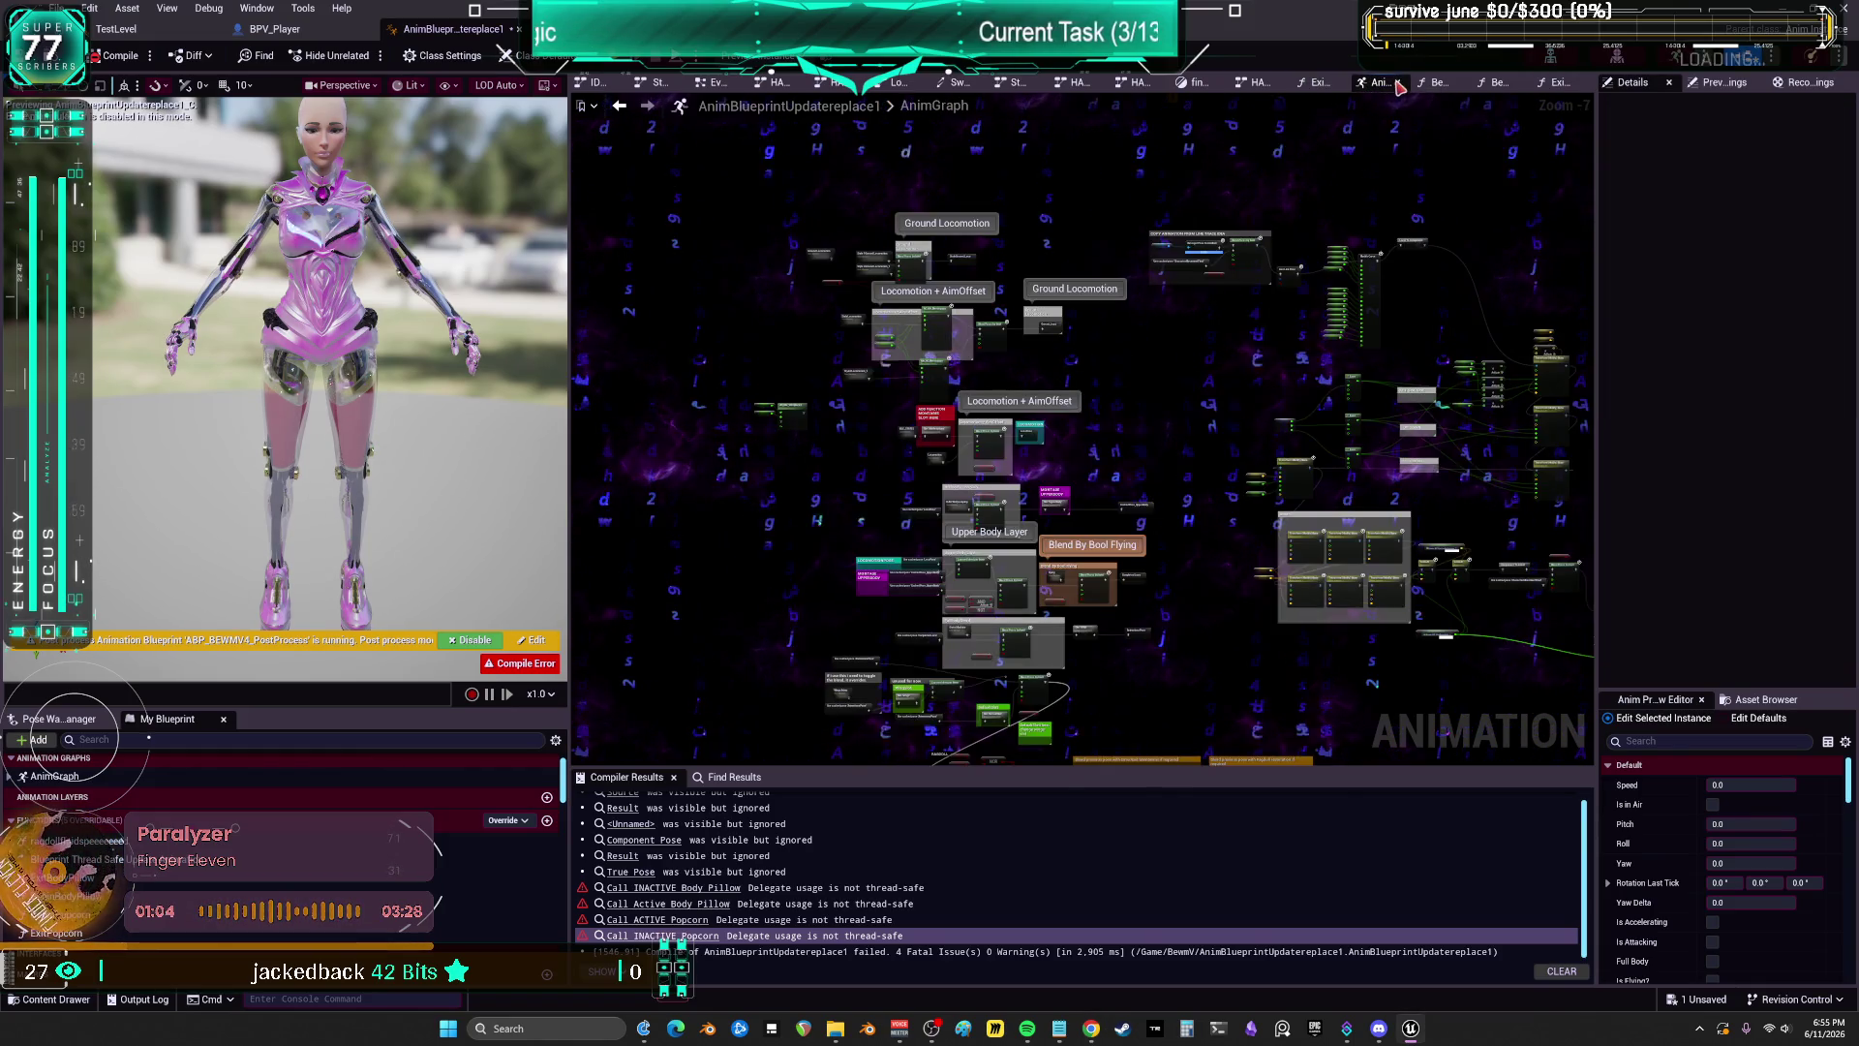
{"action": "left_click", "coordinate": [1400, 83]}
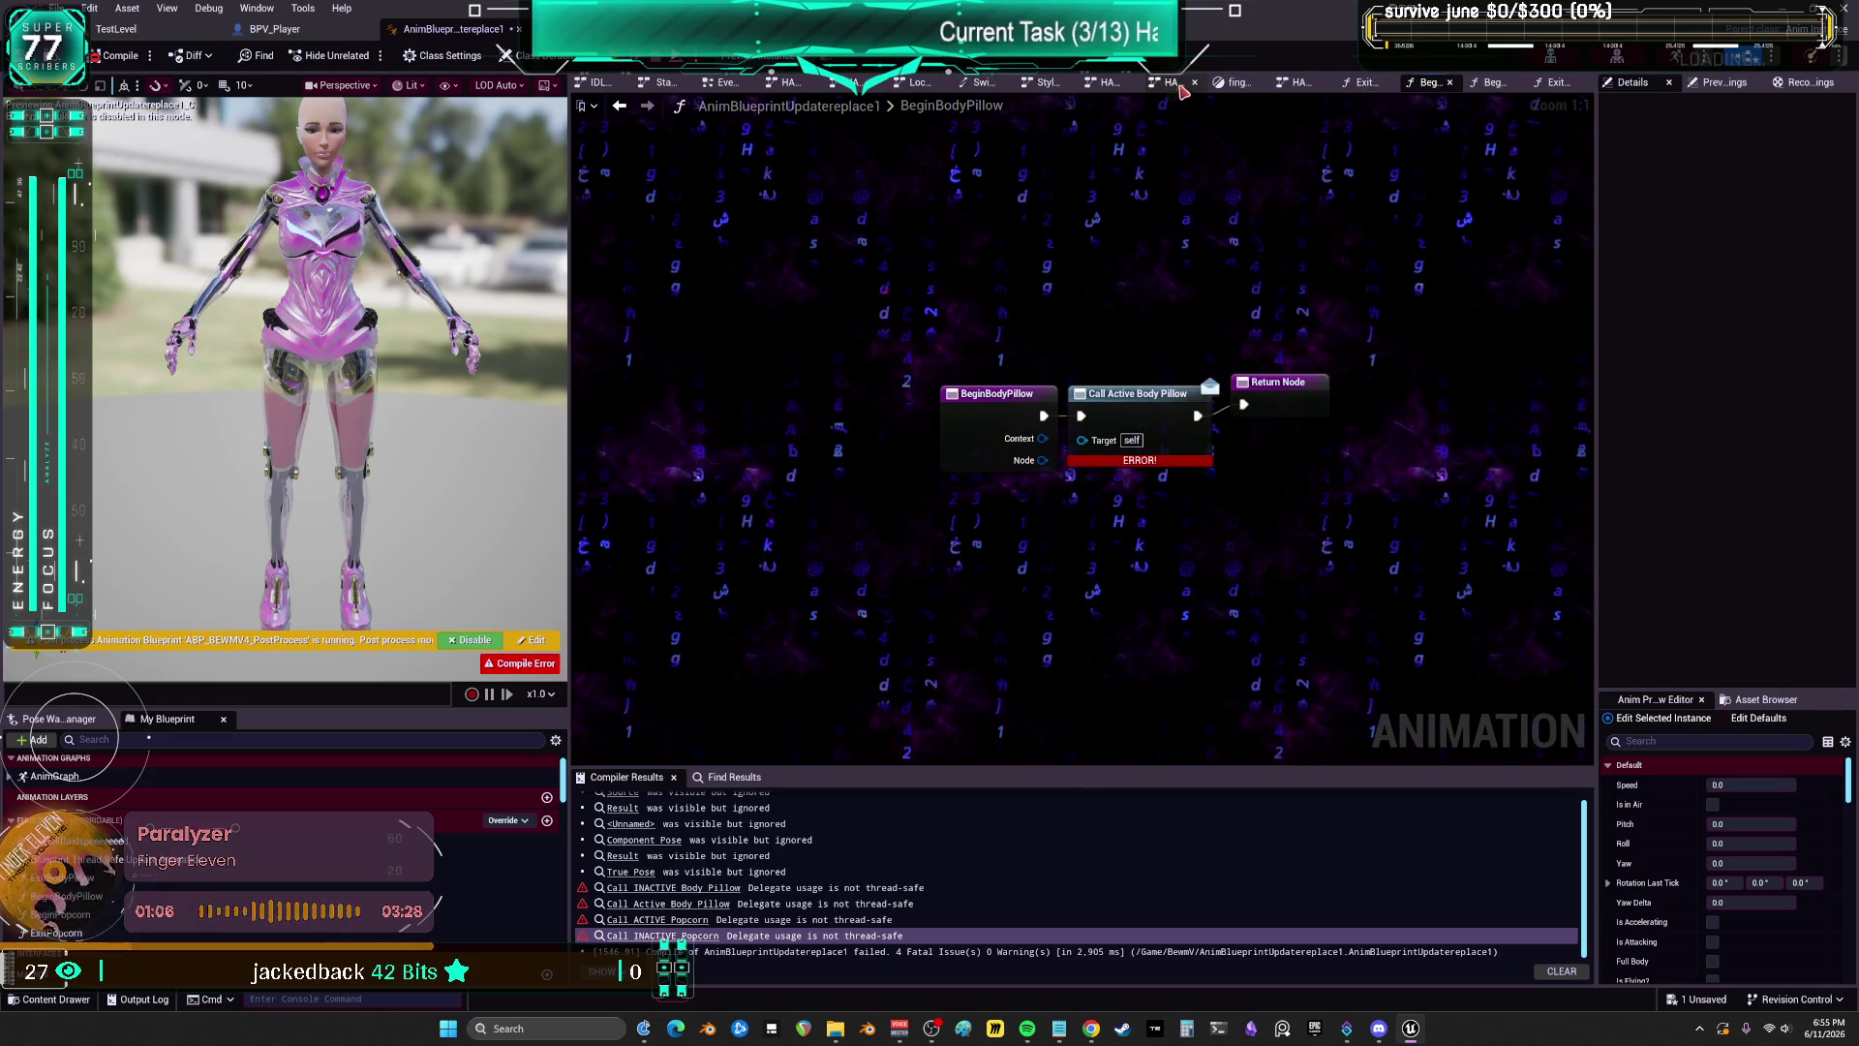
{"action": "left_click", "coordinate": [728, 83]}
Step: Space the four popcorn and bodypillow AnimNotify events evenly inside 'update with montage'
{"action": "left_click_drag", "start_coordinate": [1131, 303], "coordinate": [1113, 345]}
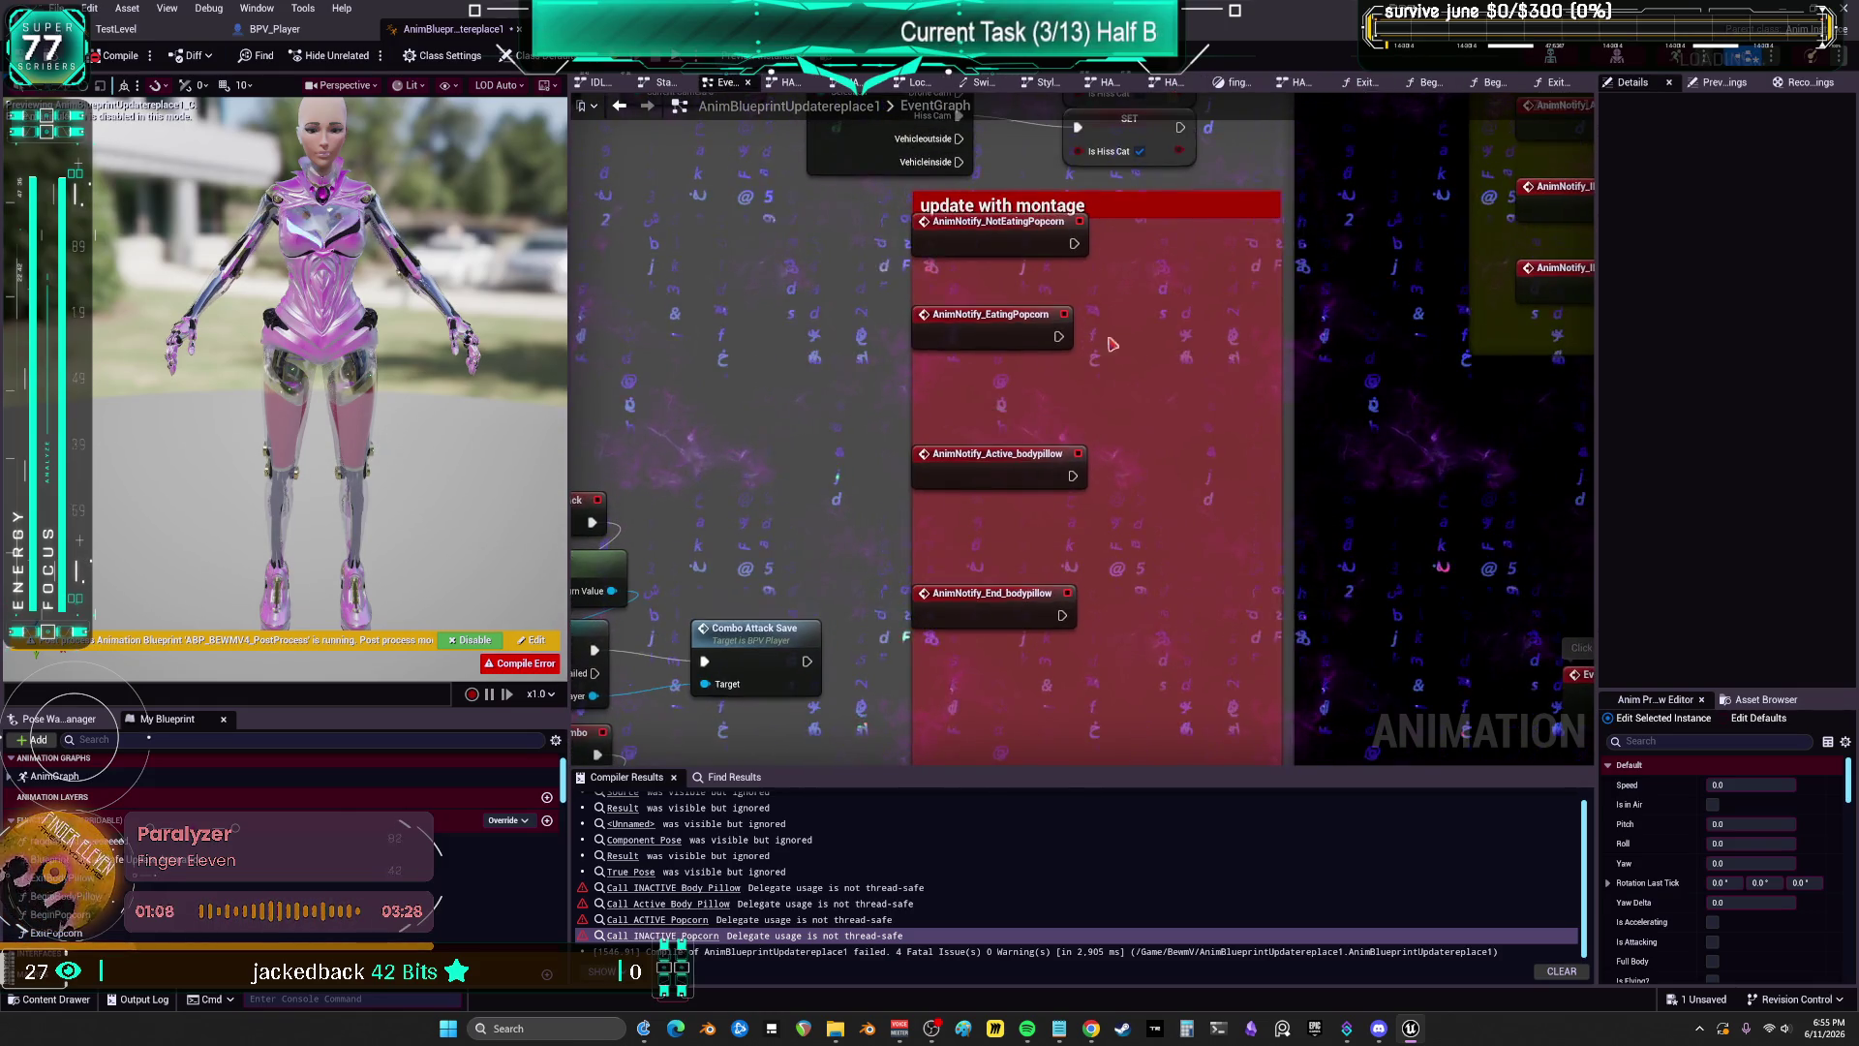
{"action": "left_click_drag", "start_coordinate": [992, 611], "coordinate": [995, 387]}
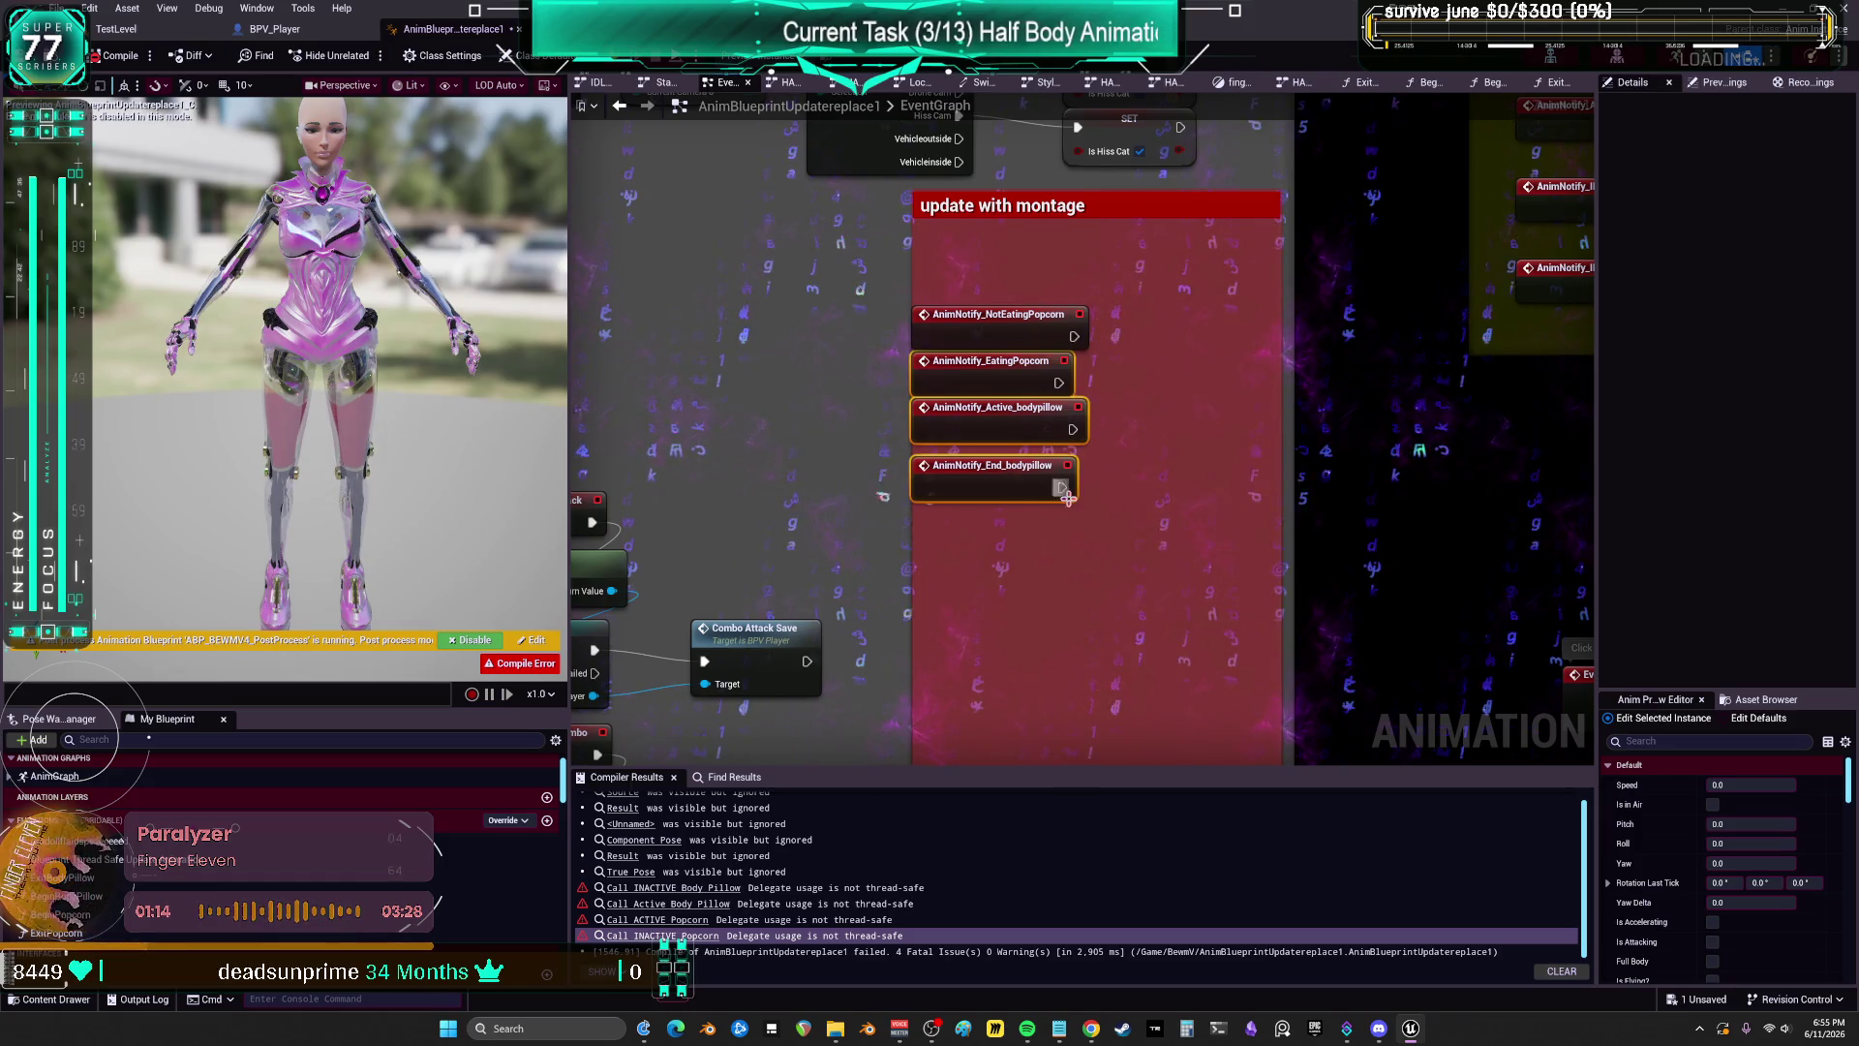
{"action": "left_click_drag", "start_coordinate": [1060, 489], "coordinate": [1060, 513]}
{"action": "mouse_move", "coordinate": [1060, 384]}
{"action": "left_mouse_down"}
{"action": "mouse_move", "coordinate": [1141, 476]}
{"action": "mouse_move", "coordinate": [1241, 294]}
{"action": "mouse_move", "coordinate": [1178, 375]}
{"action": "left_mouse_up"}
{"action": "right_click", "coordinate": [1040, 351]}
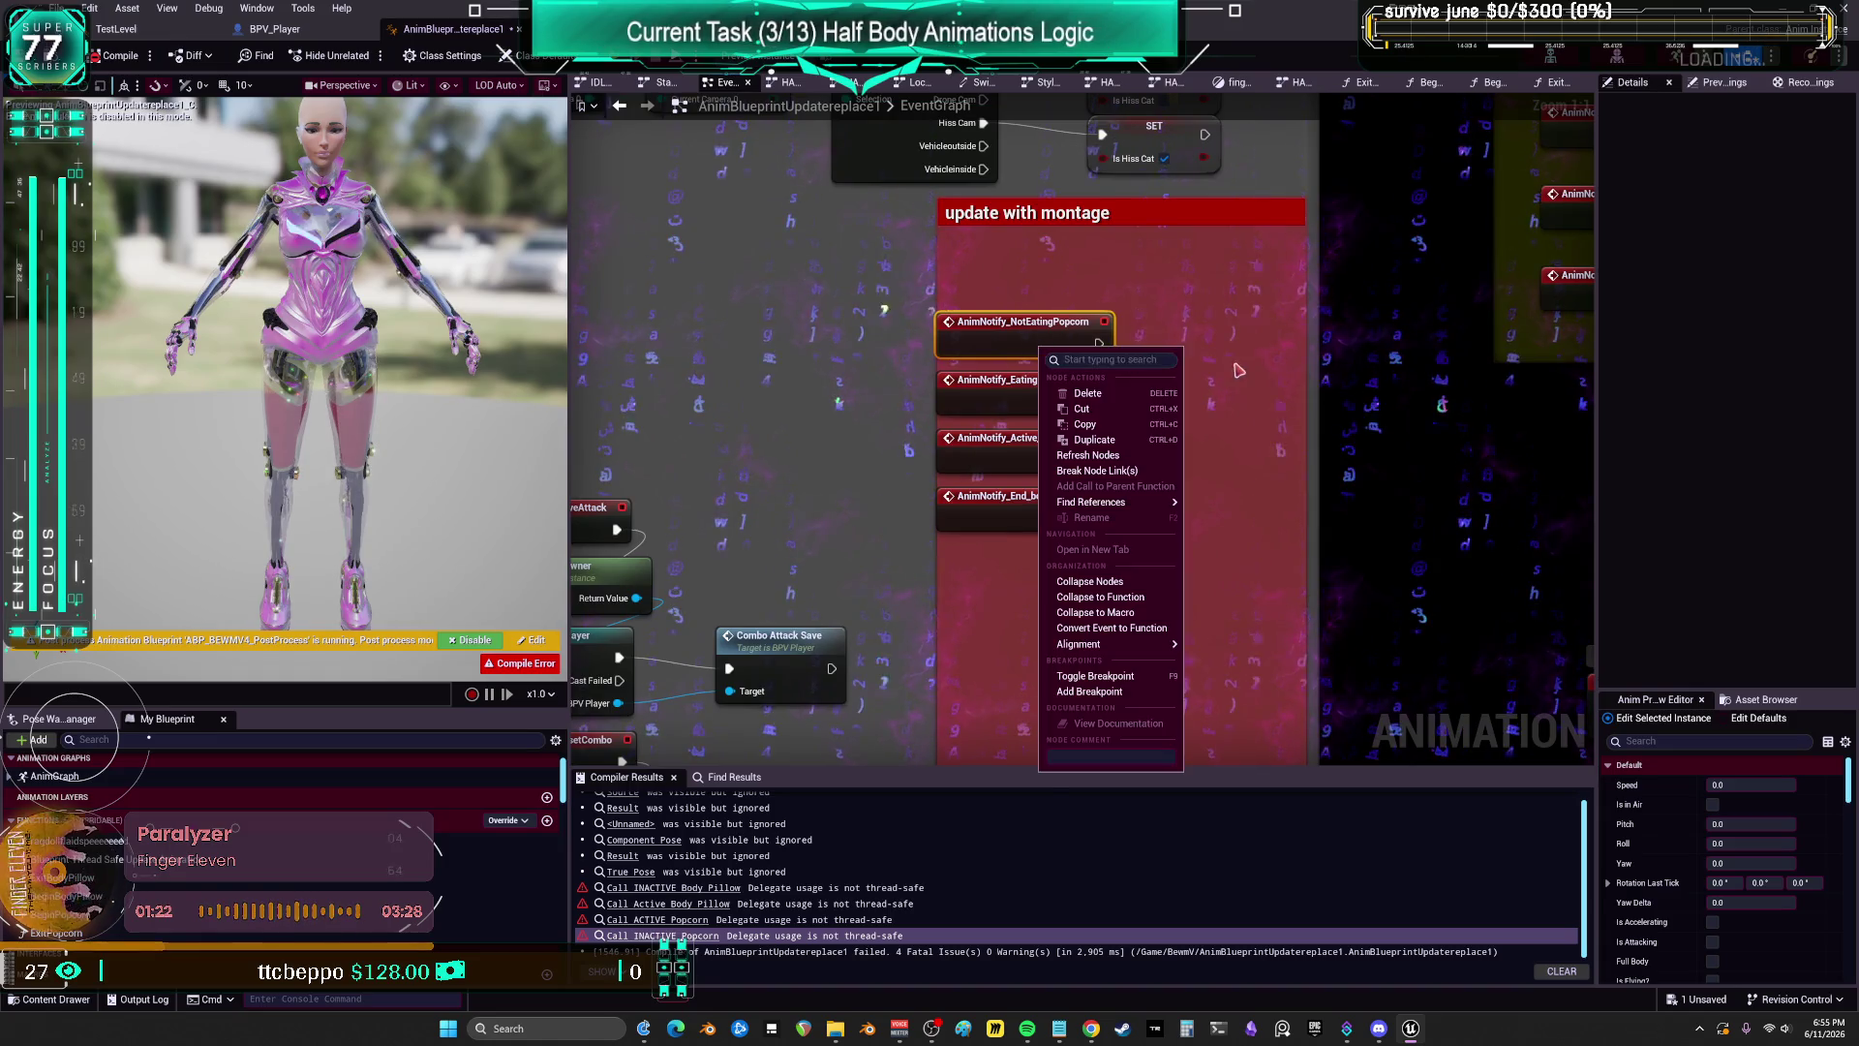
{"action": "key", "text": "Escape"}
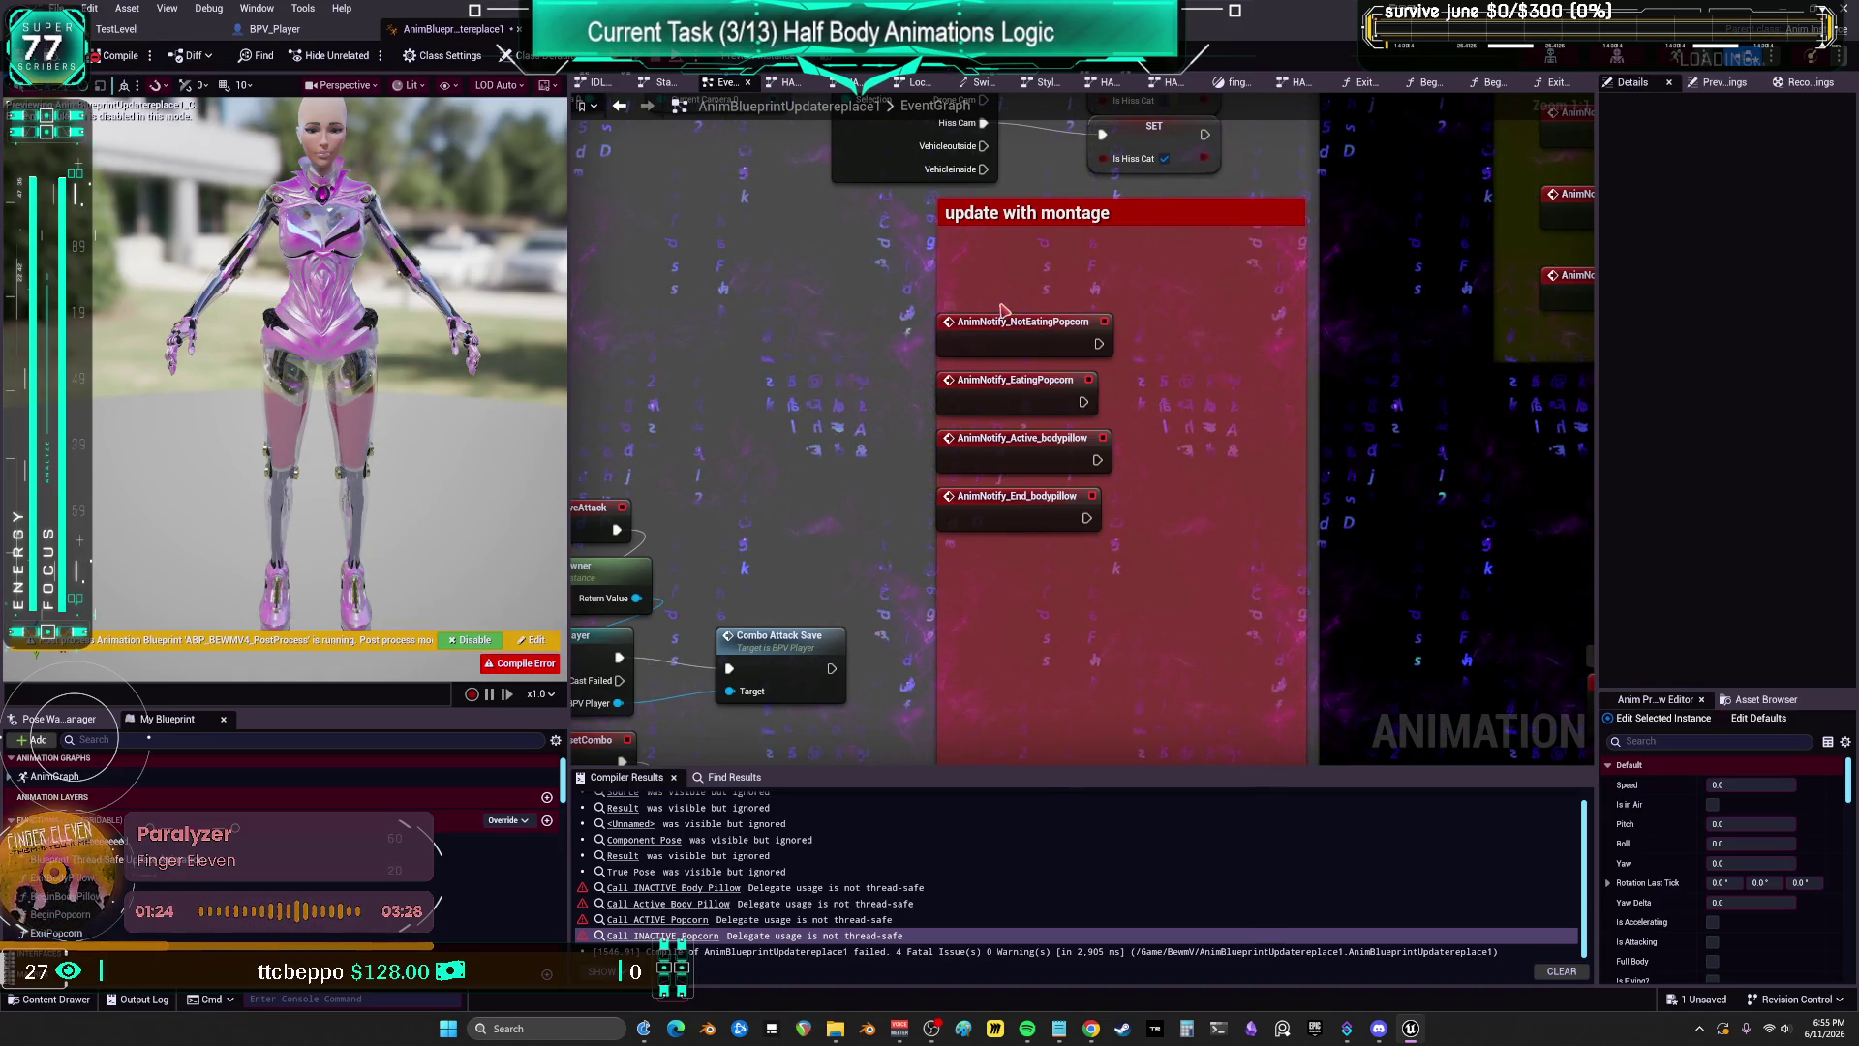
Step: Add a Custom Event named Endpopcorn beneath the notify events, then switch to BeginBodyPillow
{"action": "right_click", "coordinate": [980, 577]}
{"action": "type", "text": "custom event"}
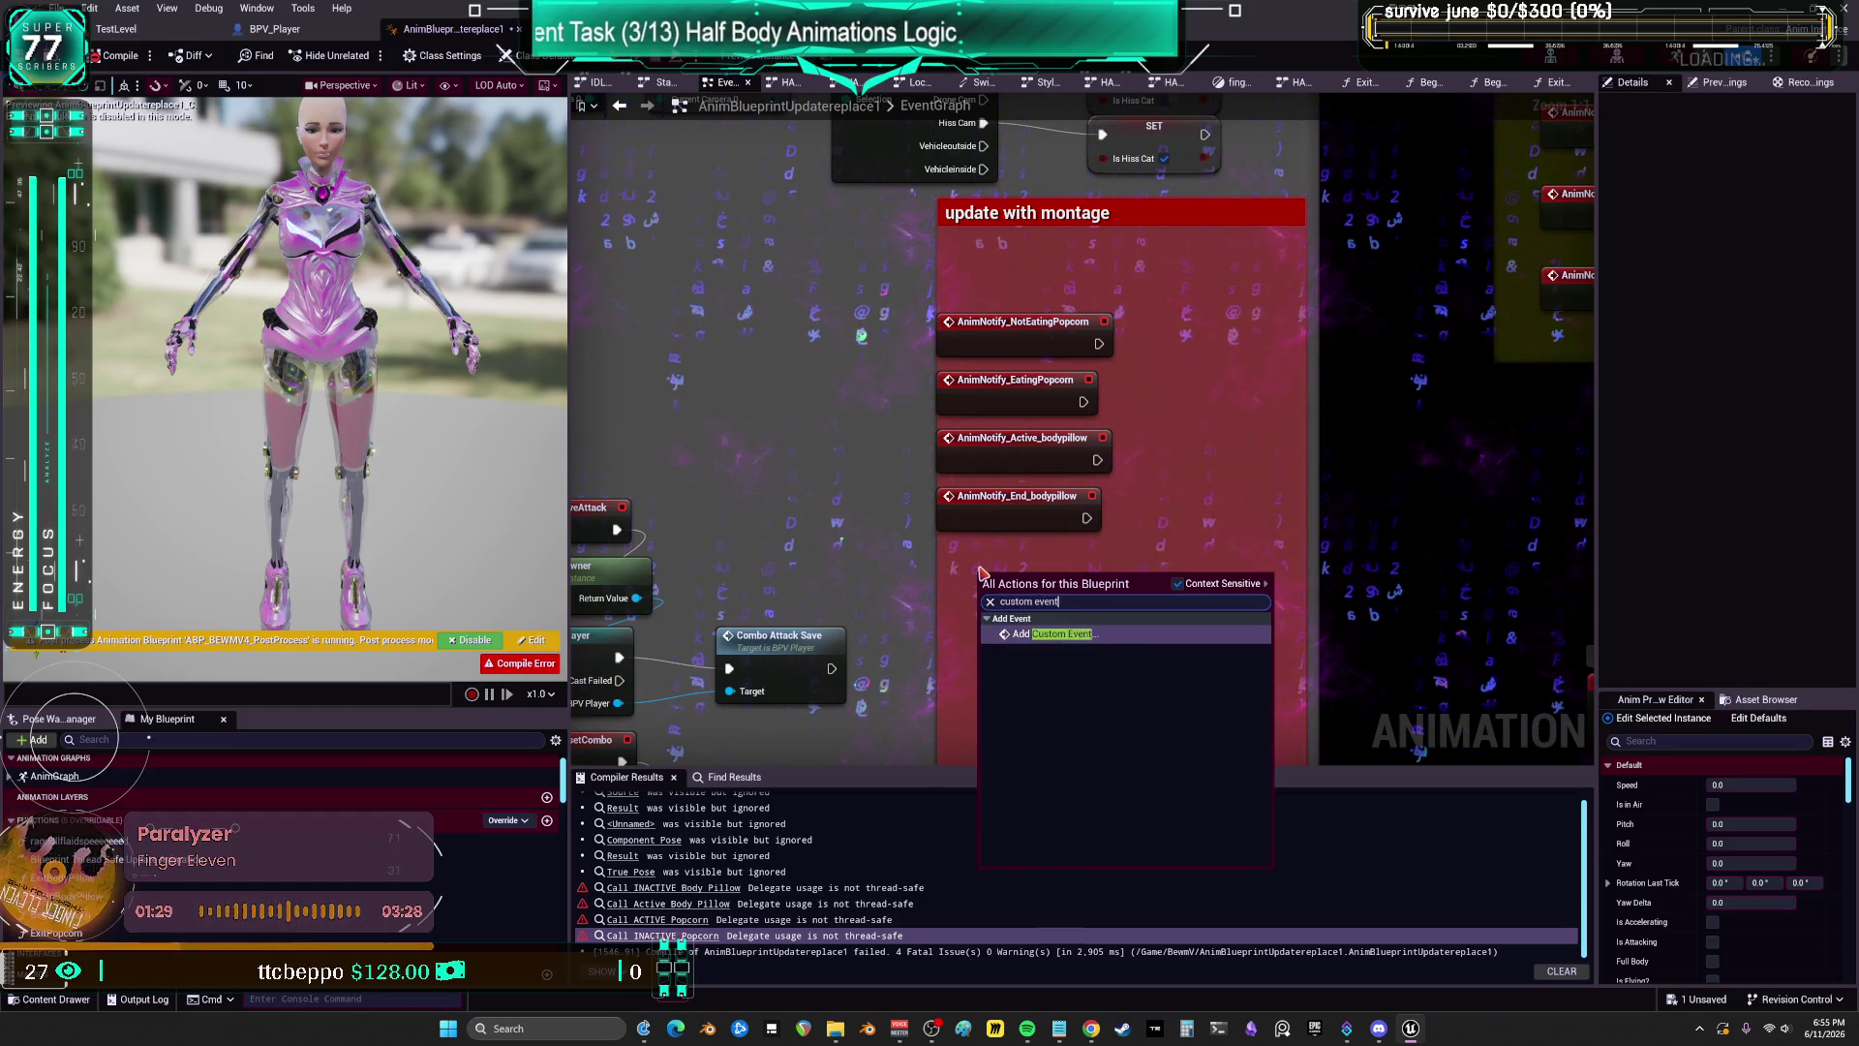
{"action": "key", "text": "Return"}
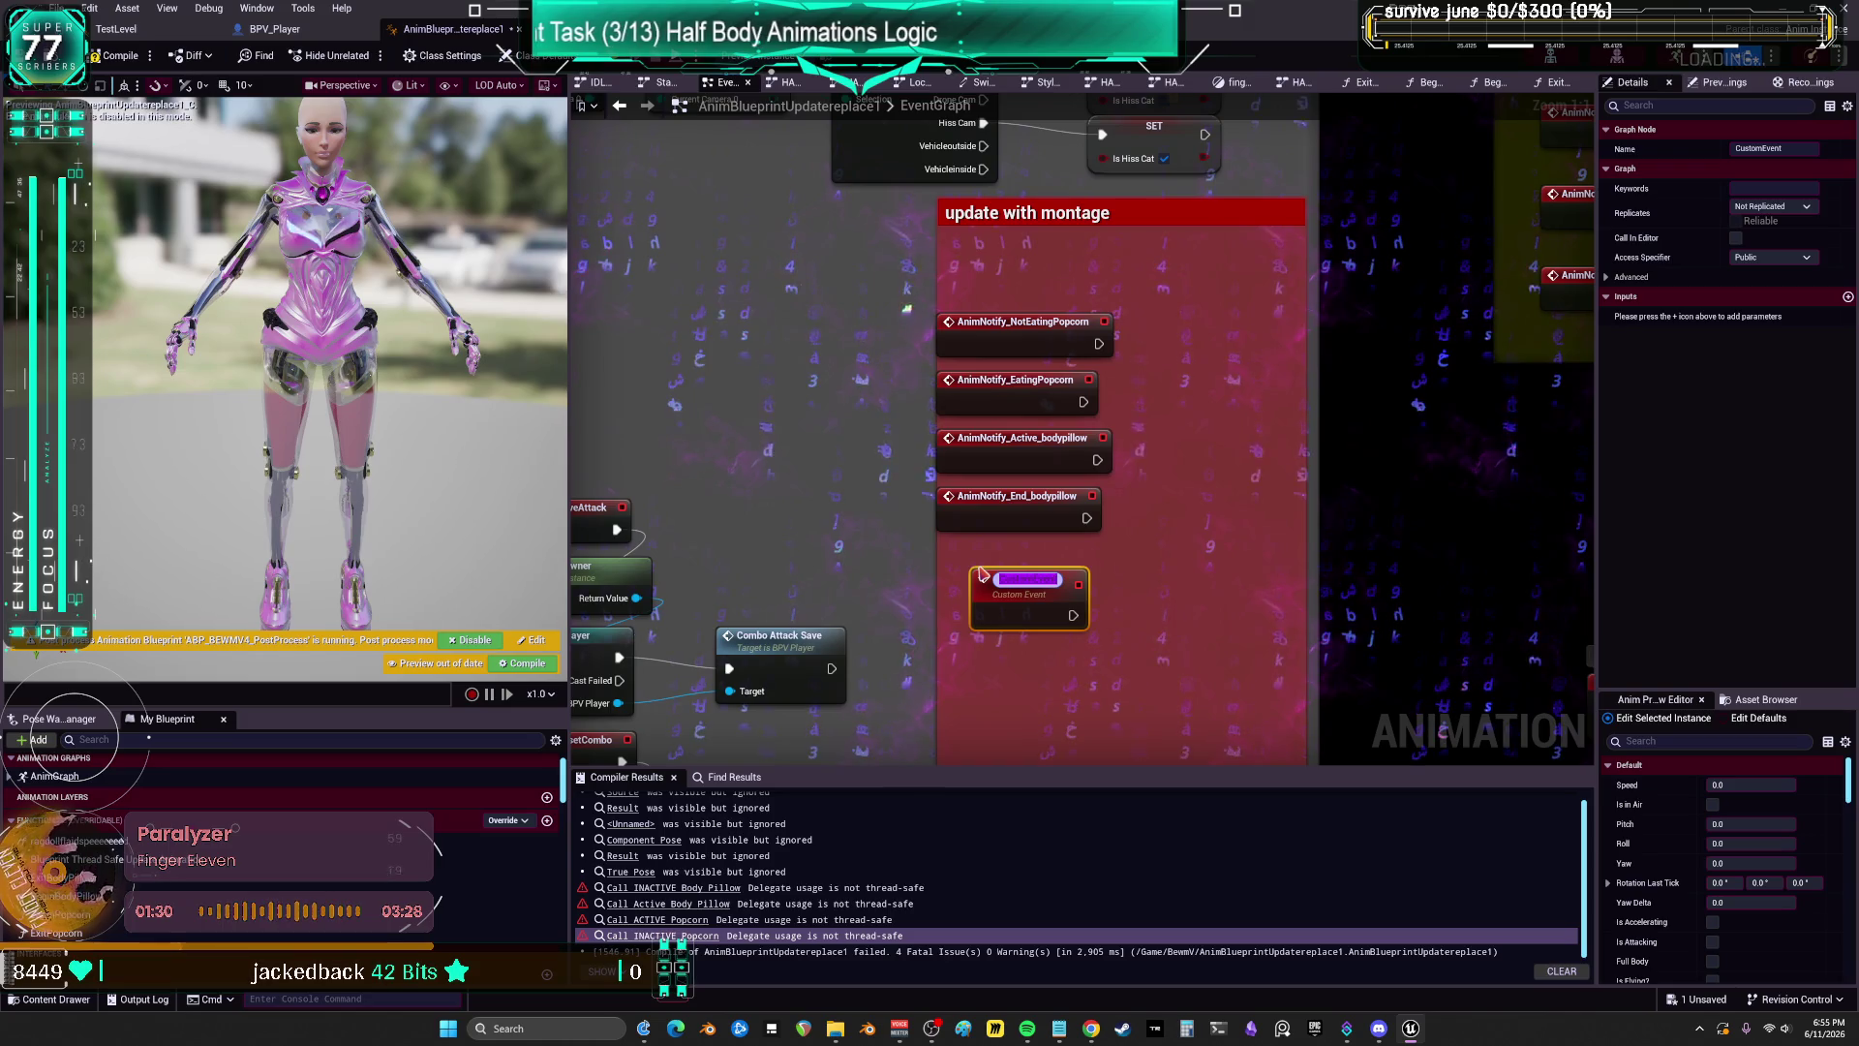
{"action": "type", "text": "Endpopco"}
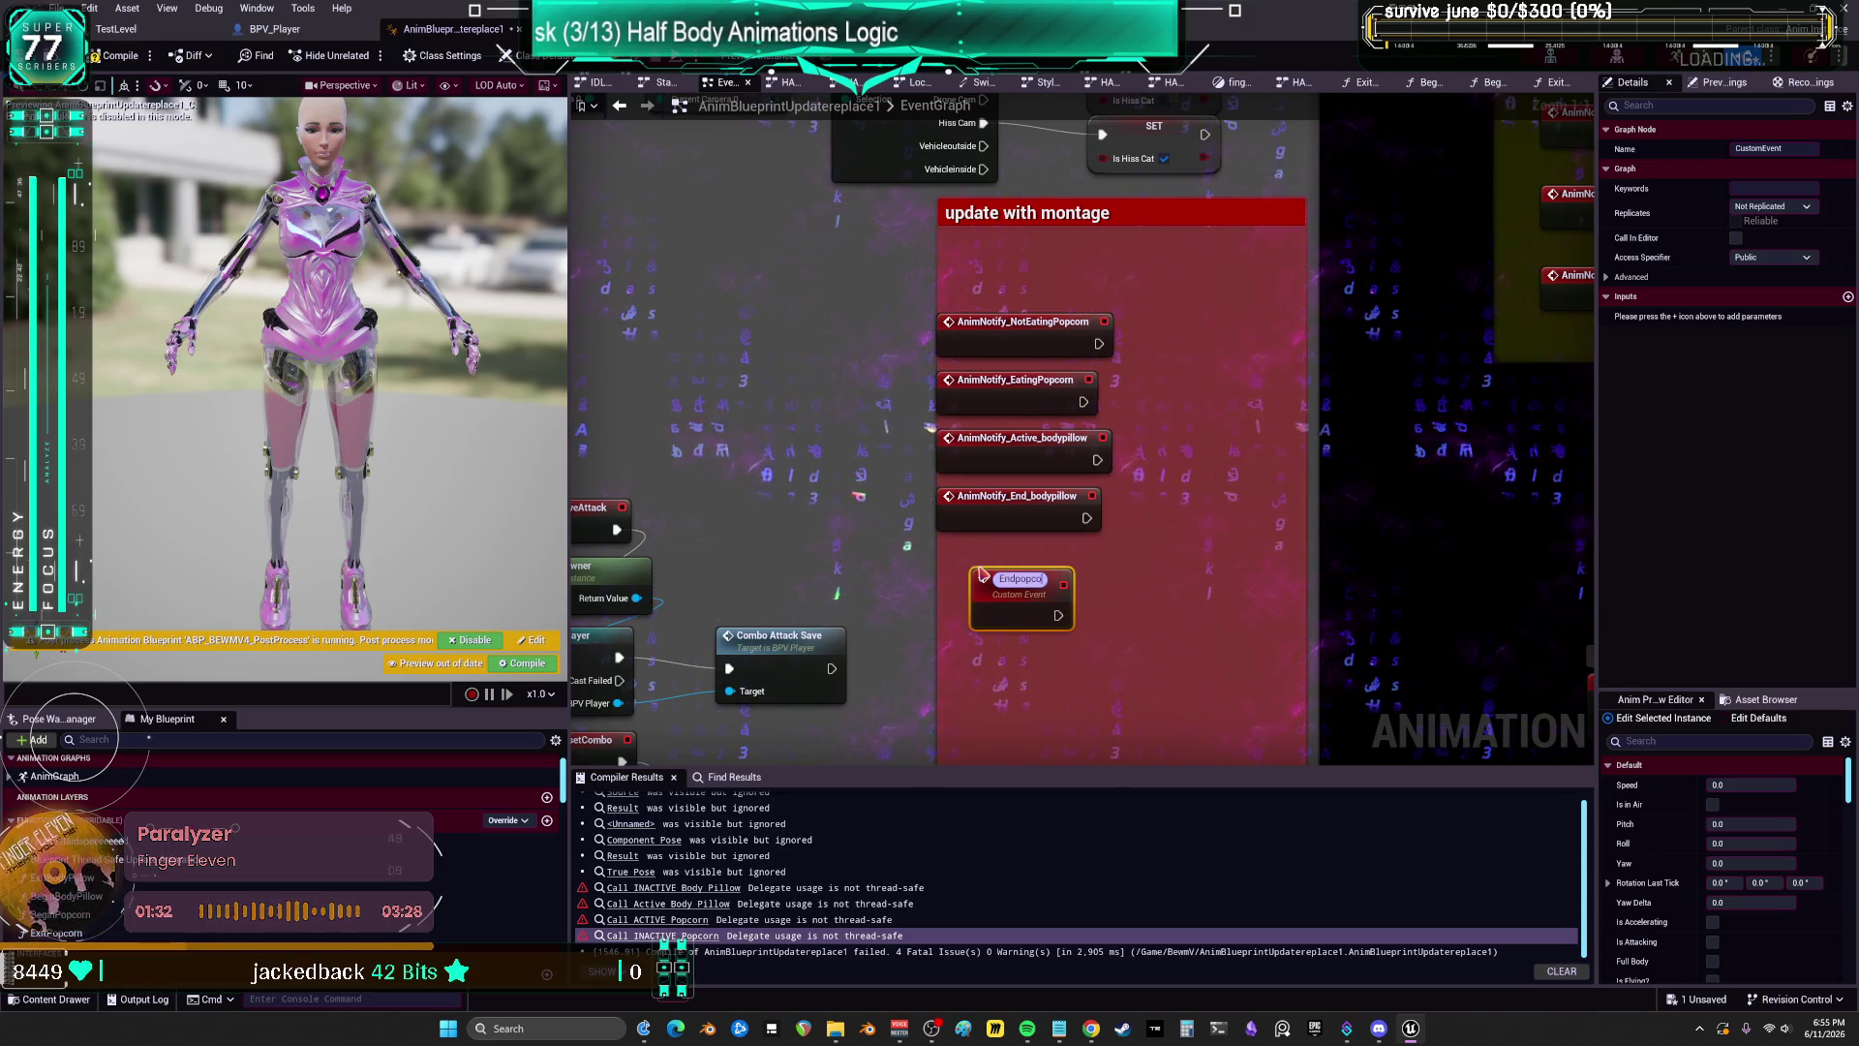
{"action": "key", "text": "Return"}
{"action": "scroll", "coordinate": [1129, 625], "scroll_direction": "down", "scroll_amount": 2}
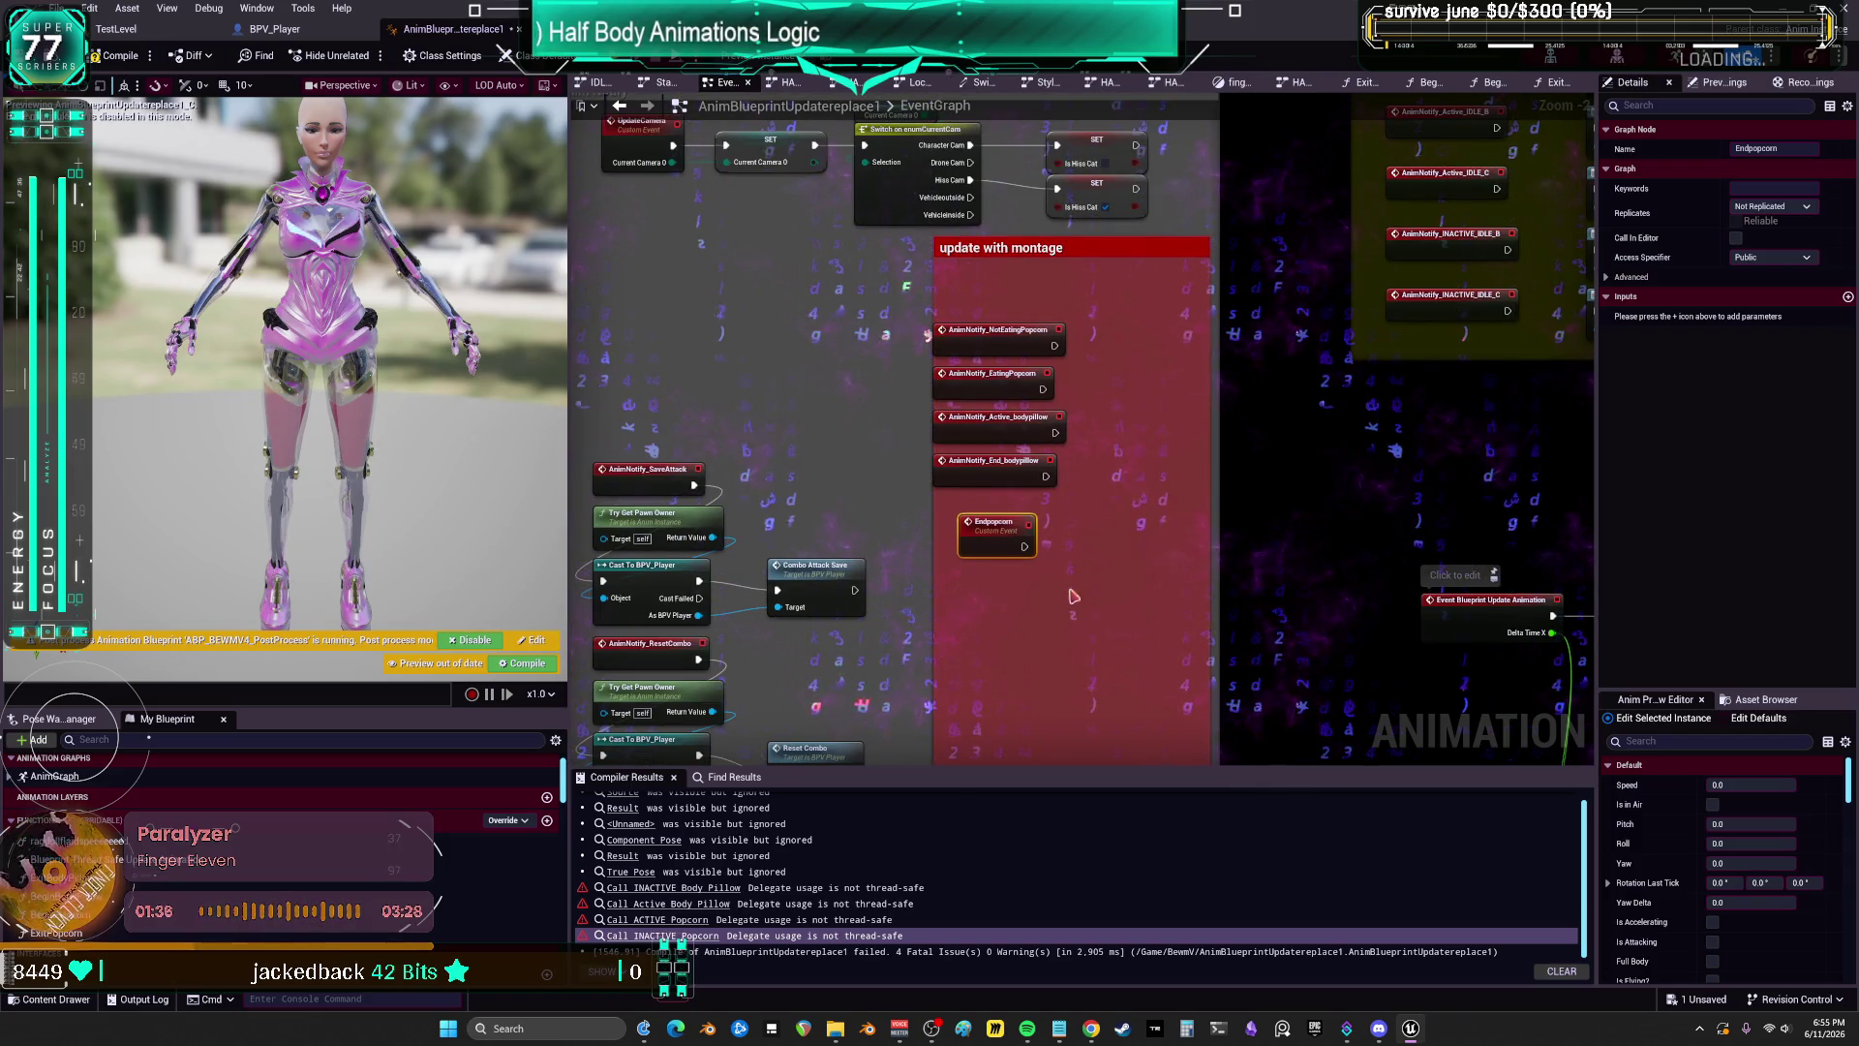
{"action": "double_click", "coordinate": [1004, 532]}
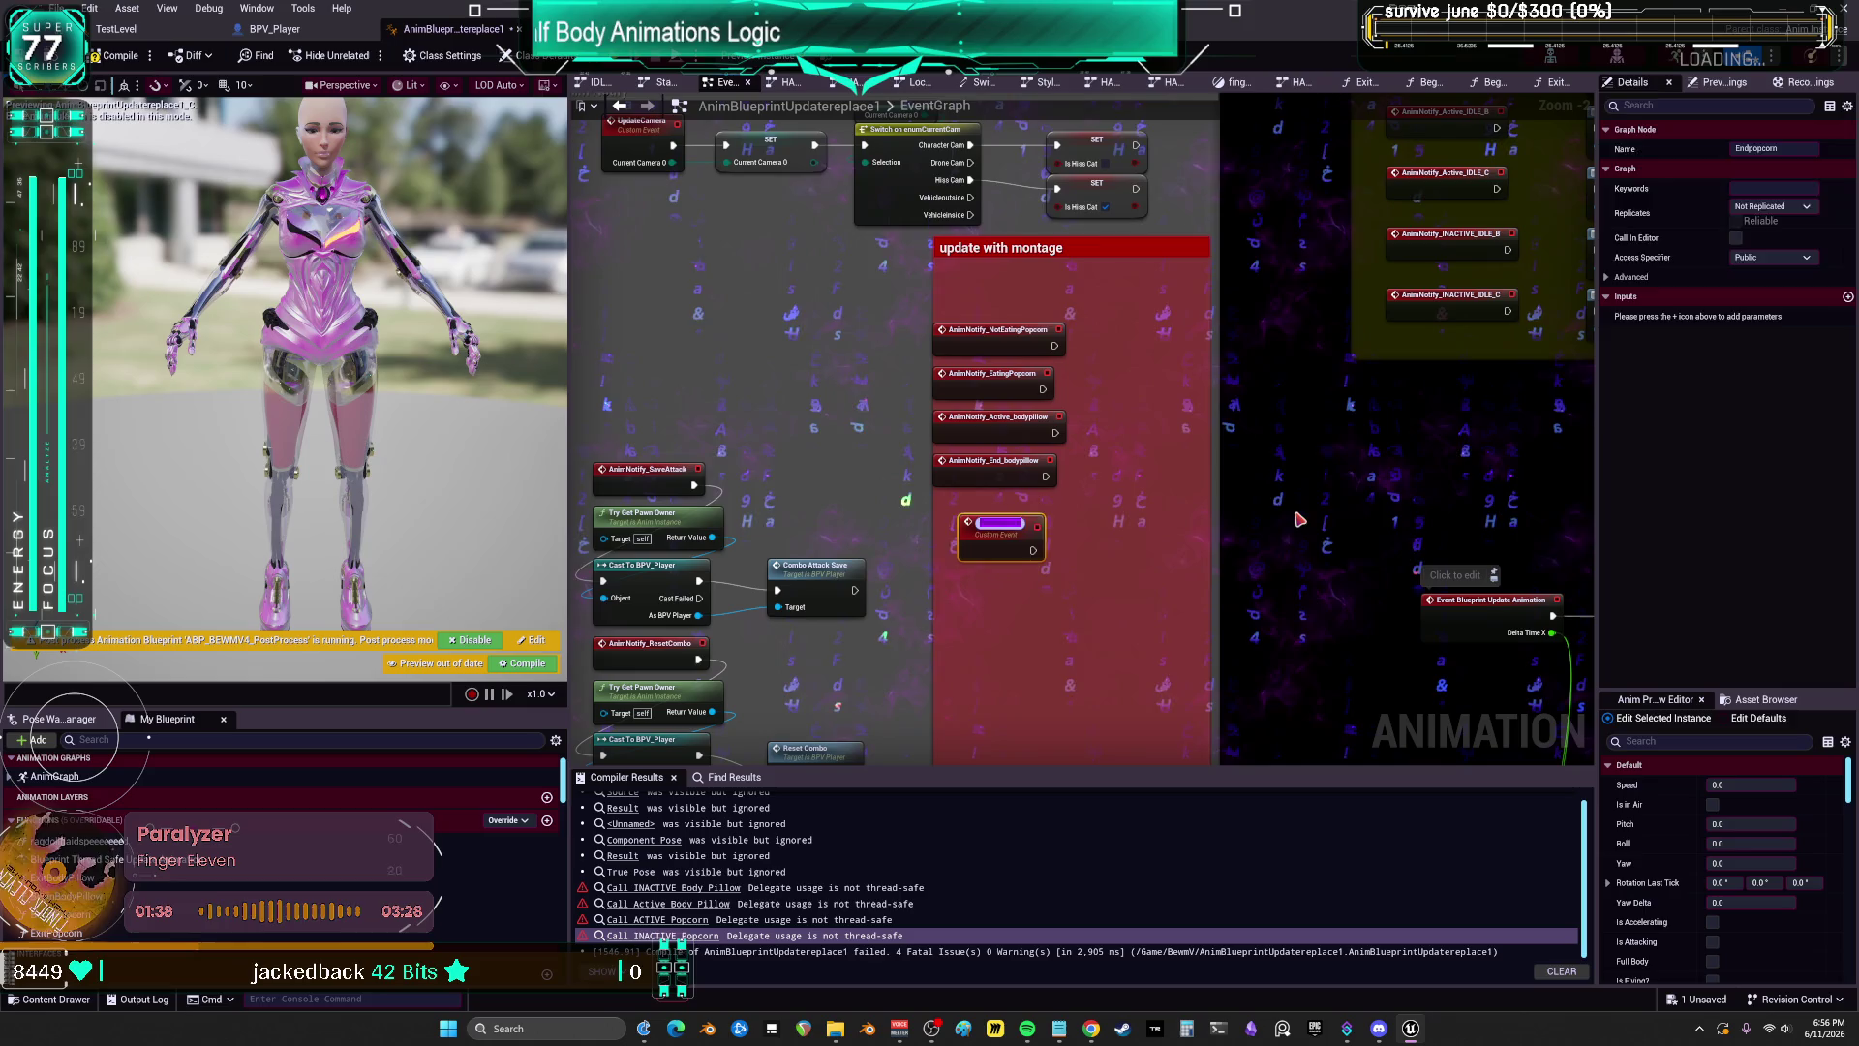
{"action": "left_click", "coordinate": [1428, 82]}
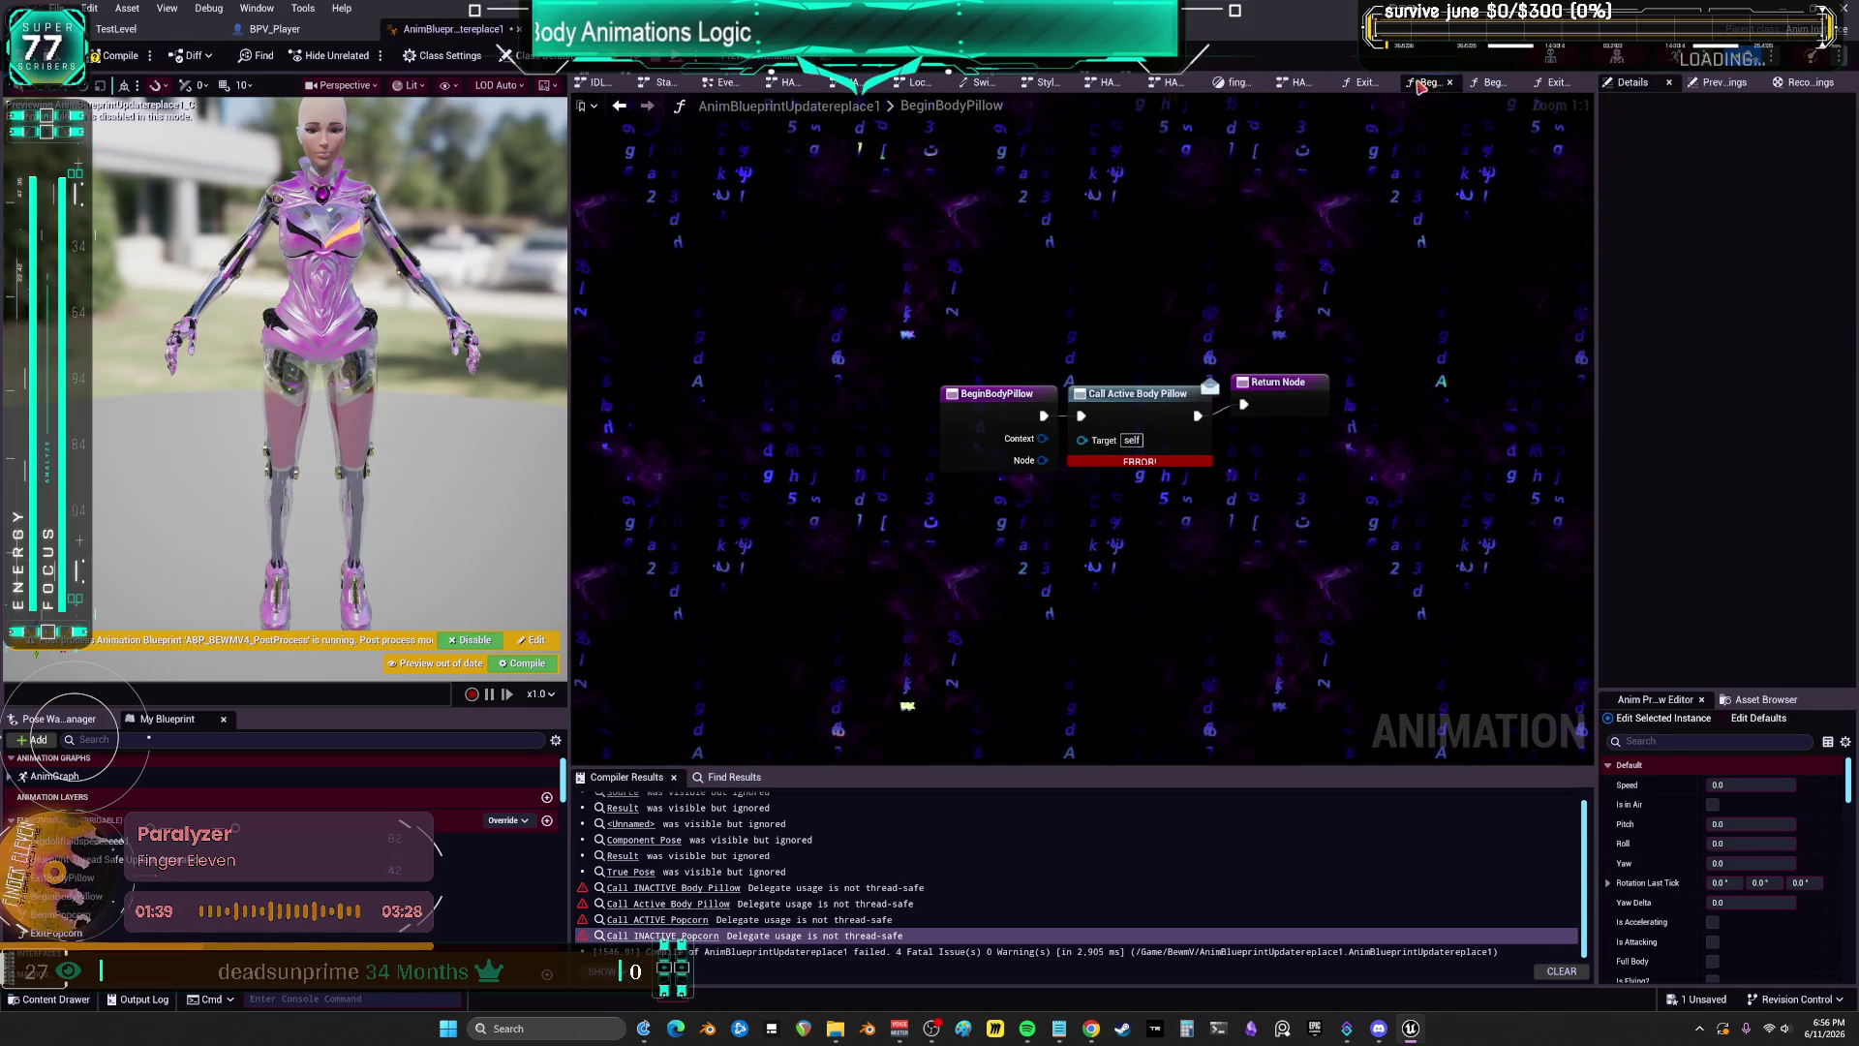
Step: In ExitPopcorn, search for an Endpopcorn action and find none available
{"action": "left_click", "coordinate": [1361, 83]}
{"action": "left_click", "coordinate": [1555, 82]}
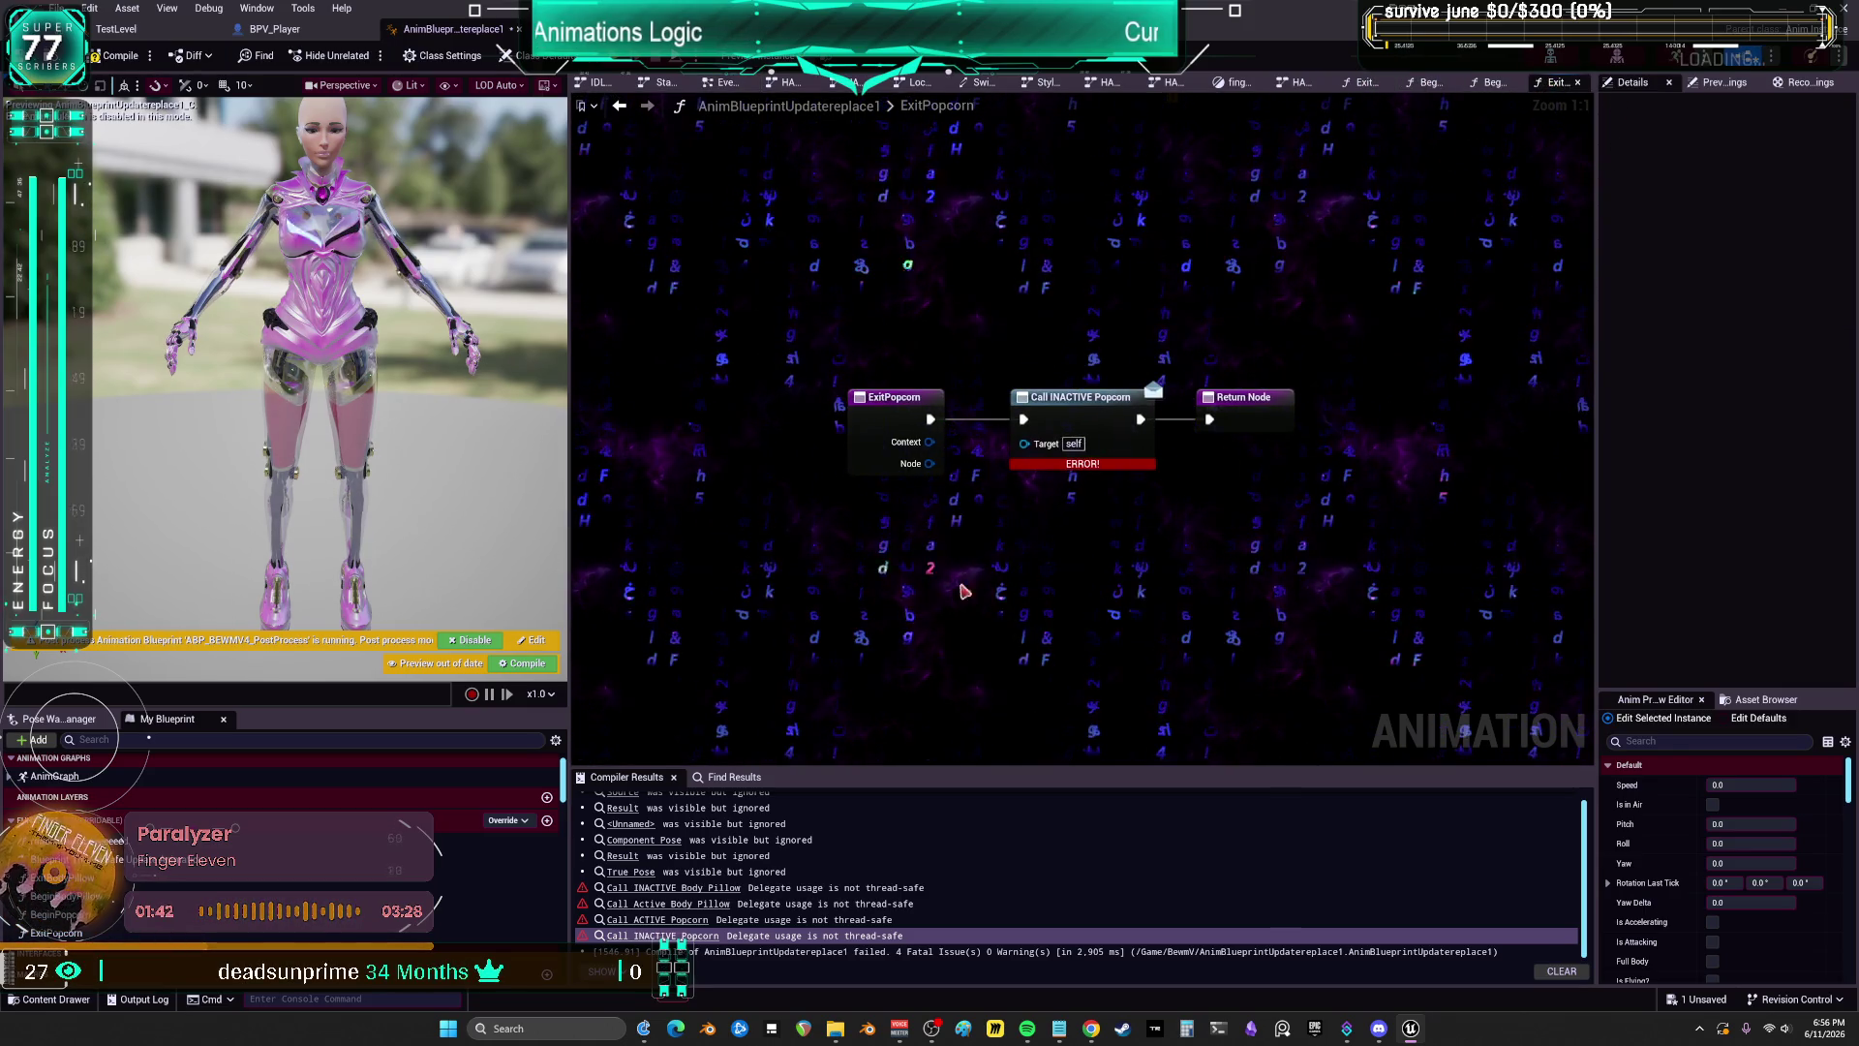
{"action": "right_click", "coordinate": [964, 517]}
{"action": "type", "text": "Endpopcorn"}
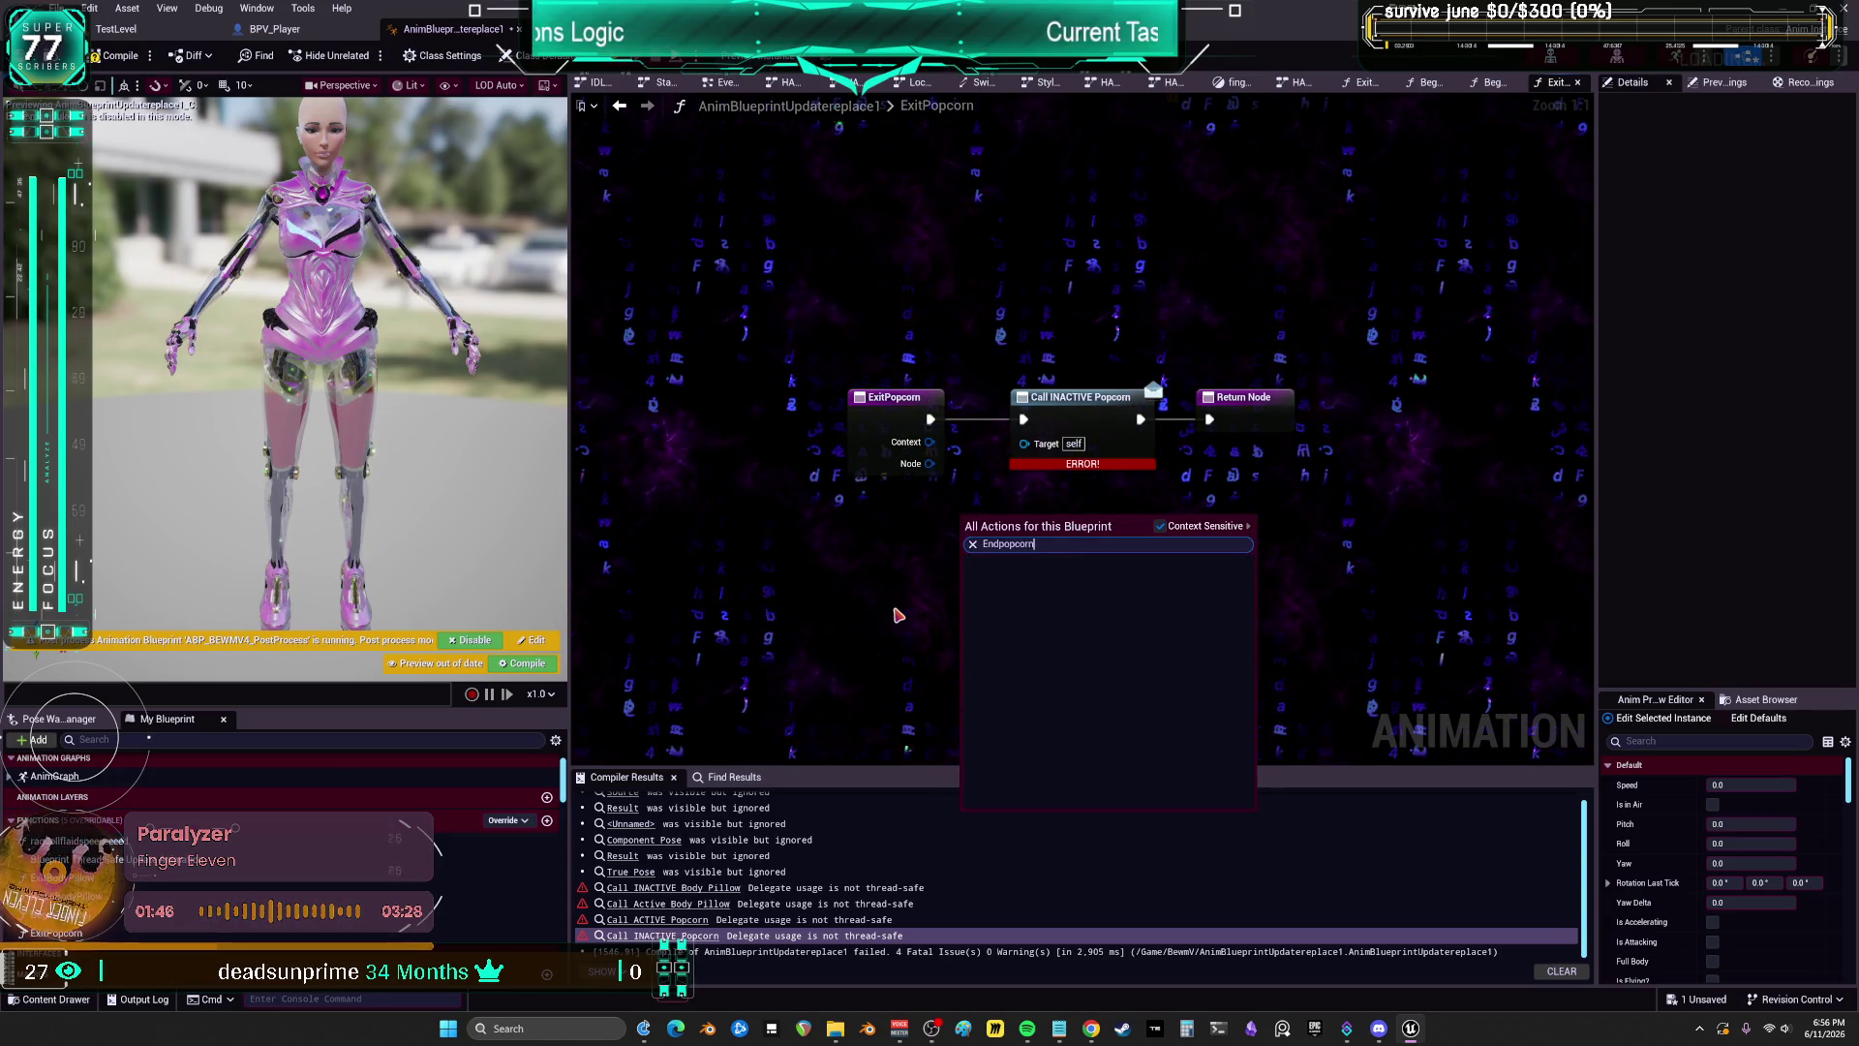
{"action": "key", "text": "Escape"}
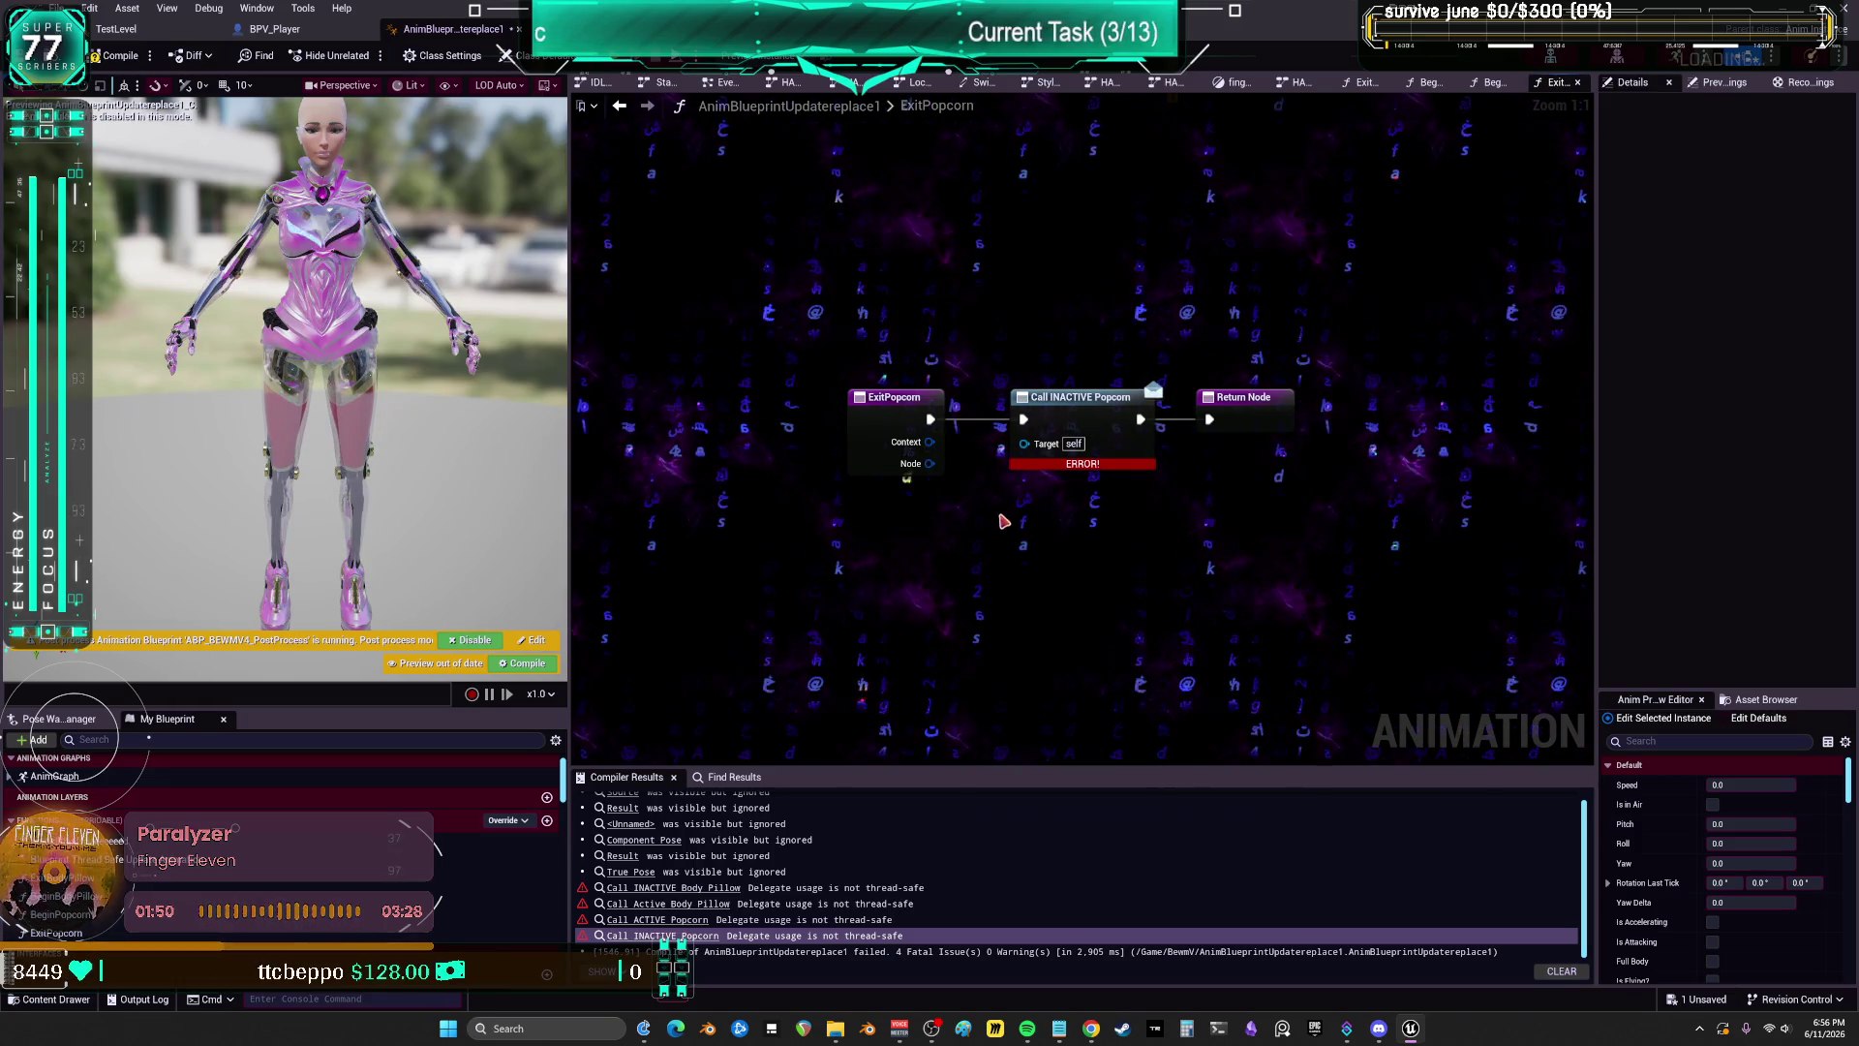
Step: Inspect the Node and Context pin options, watching Node and searching nodes from Context
{"action": "right_click", "coordinate": [927, 466]}
{"action": "left_click", "coordinate": [984, 573]}
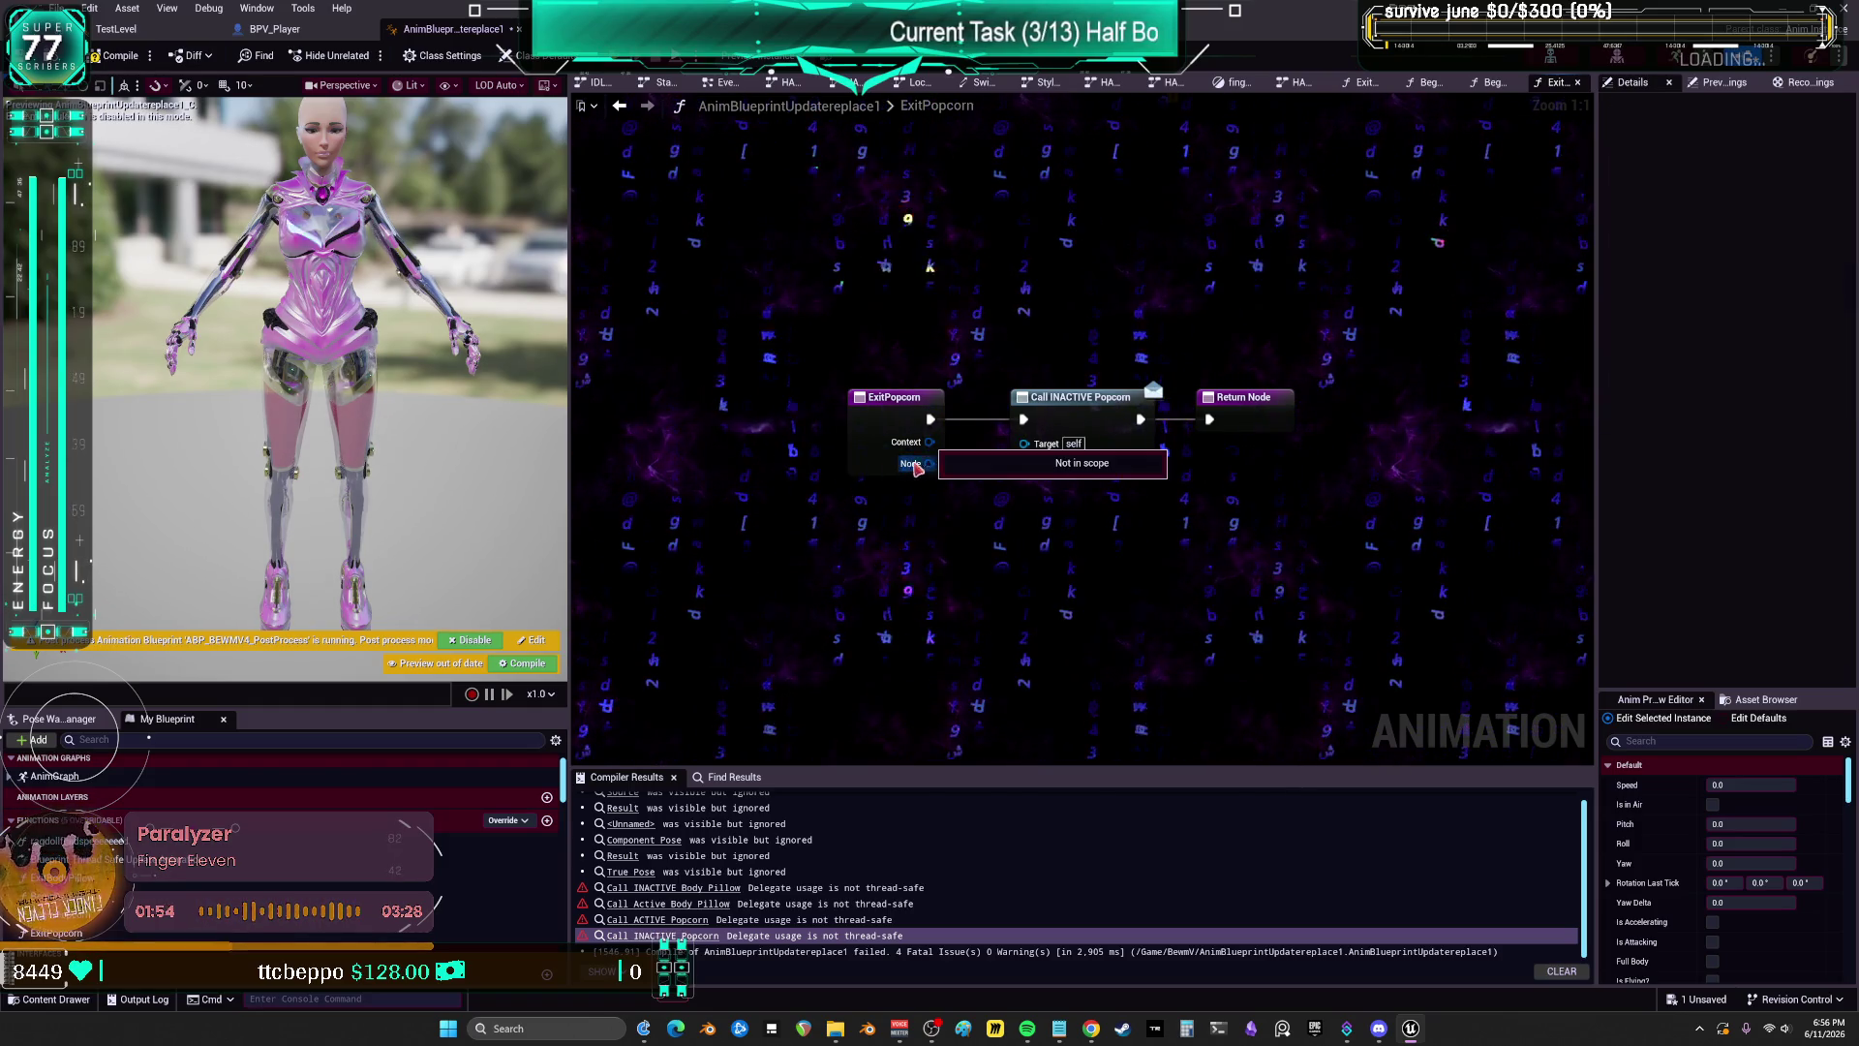
{"action": "right_click", "coordinate": [916, 445]}
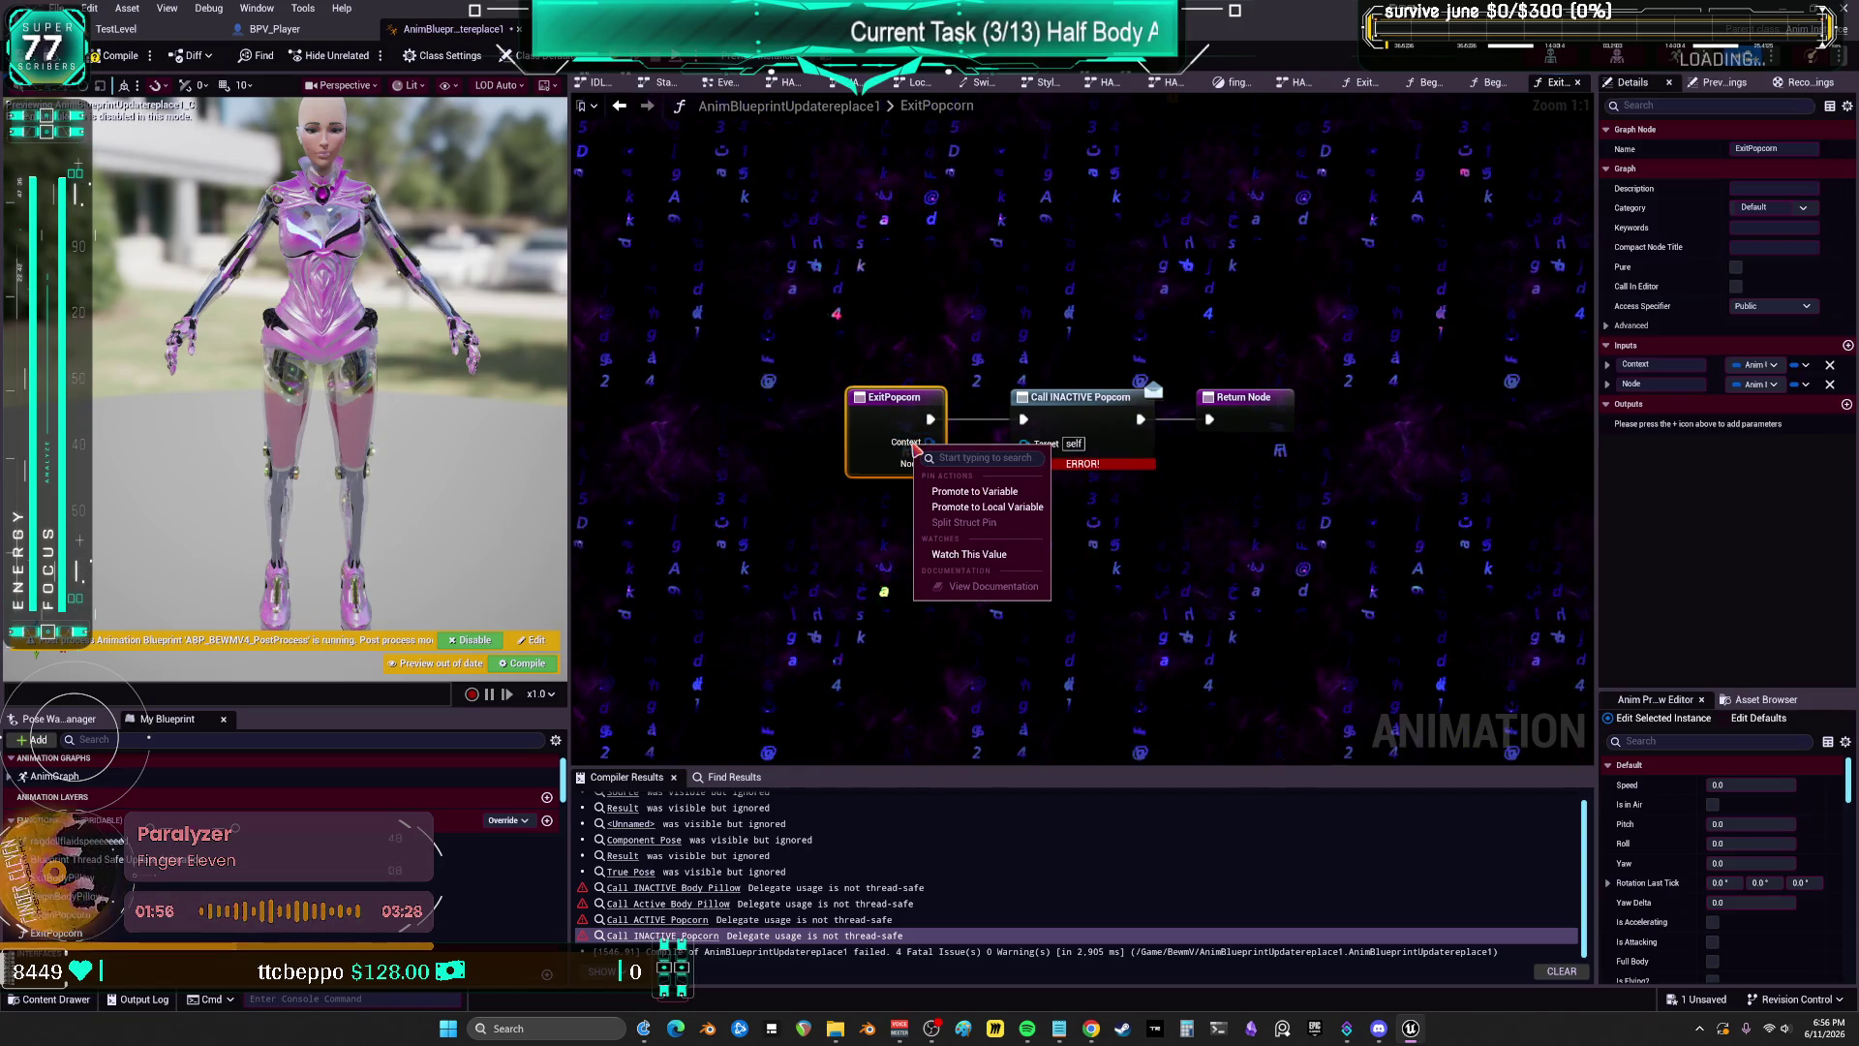
{"action": "right_click", "coordinate": [914, 447]}
{"action": "left_click", "coordinate": [936, 449]}
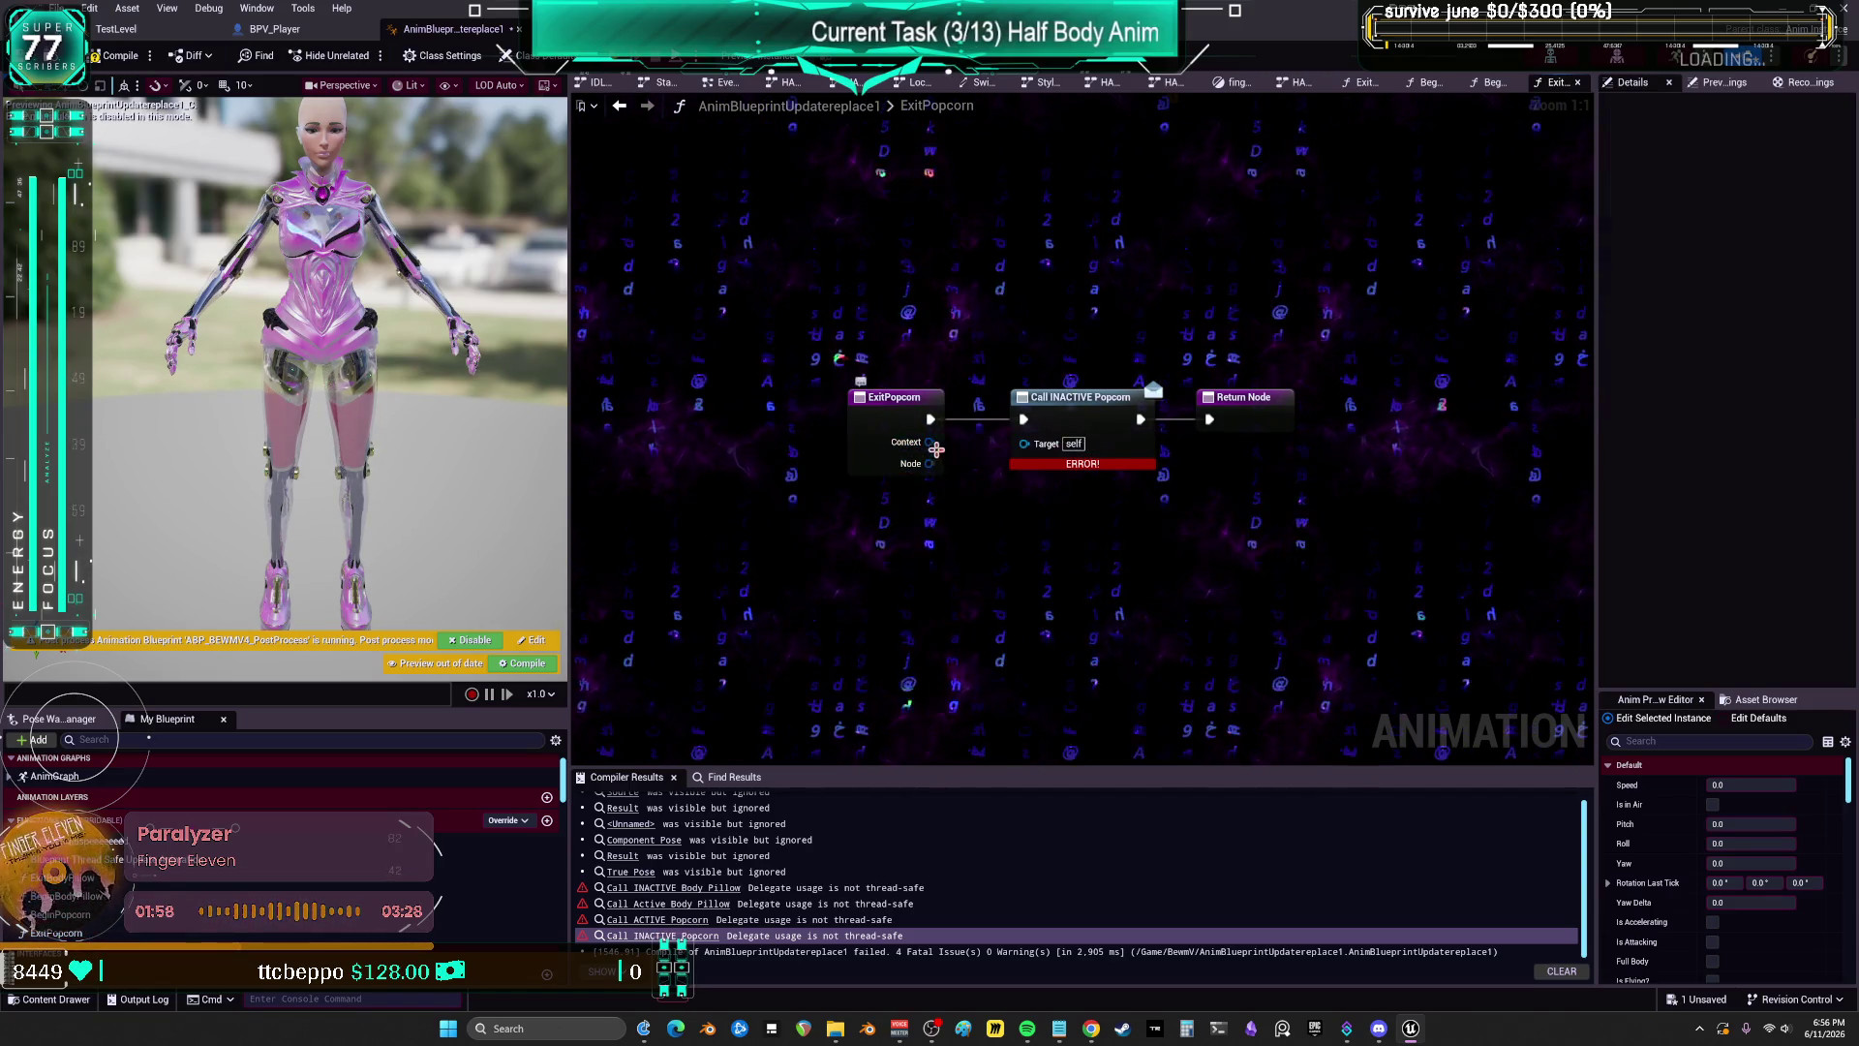
{"action": "left_click_drag", "start_coordinate": [974, 503], "coordinate": [980, 535]}
{"action": "type", "text": "breas"}
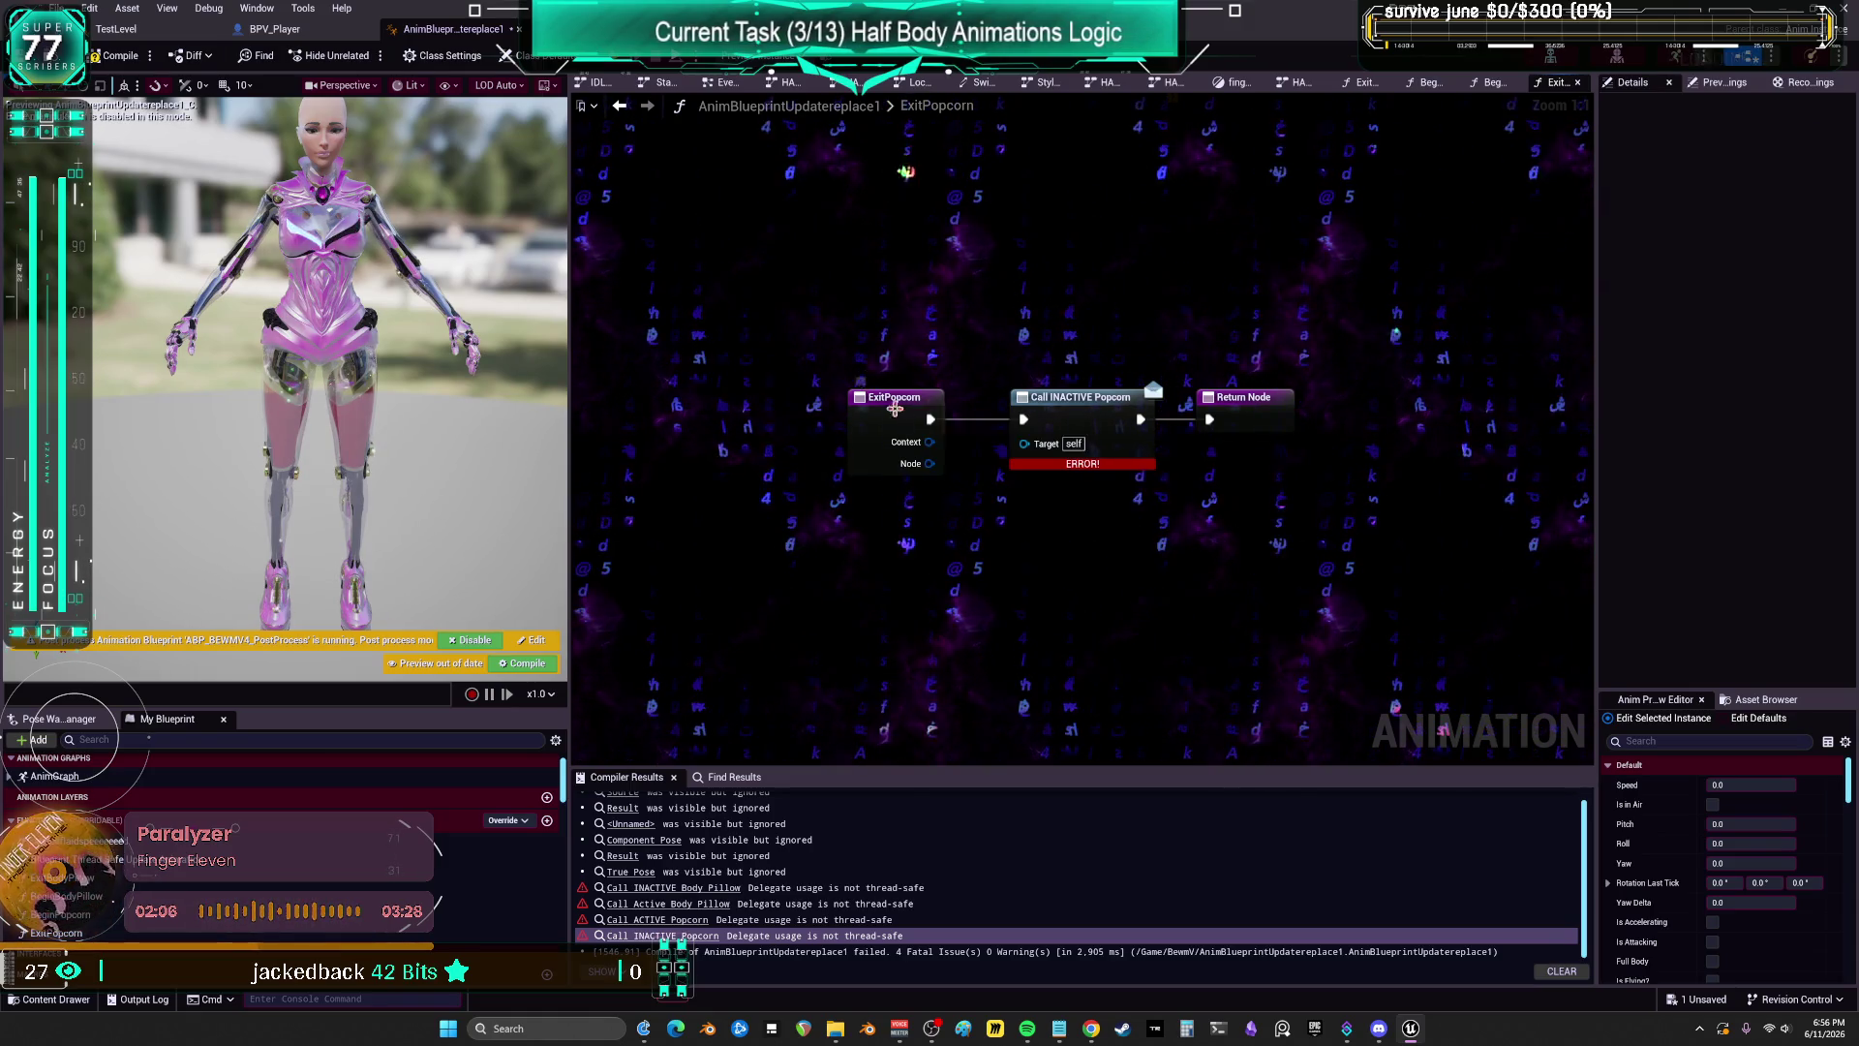
Step: Wire ExitPopcorn straight to Return Node, delete Call INACTIVE Popcorn, then select Pose_bodypillow in HALFBodyLooping
{"action": "left_click", "coordinate": [893, 408]}
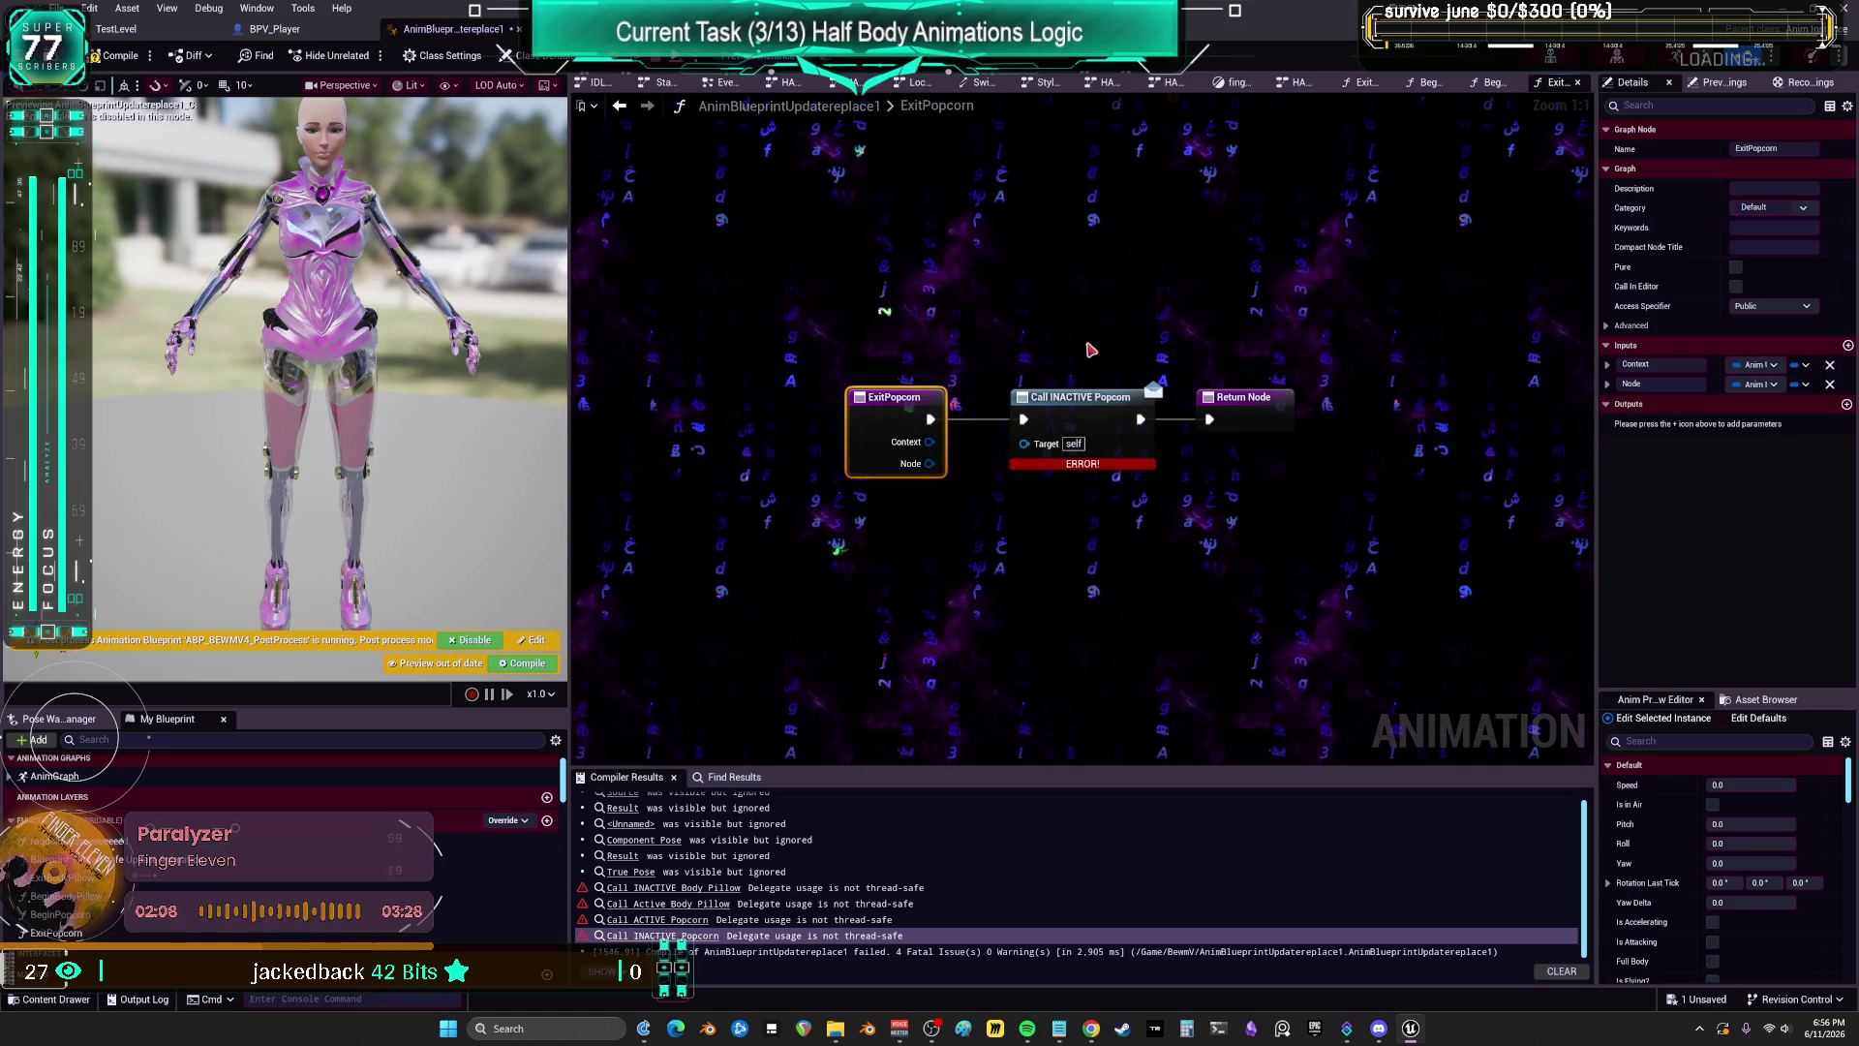
{"action": "left_click_drag", "start_coordinate": [1075, 398], "coordinate": [1087, 525]}
{"action": "left_click_drag", "start_coordinate": [931, 419], "coordinate": [1209, 419]}
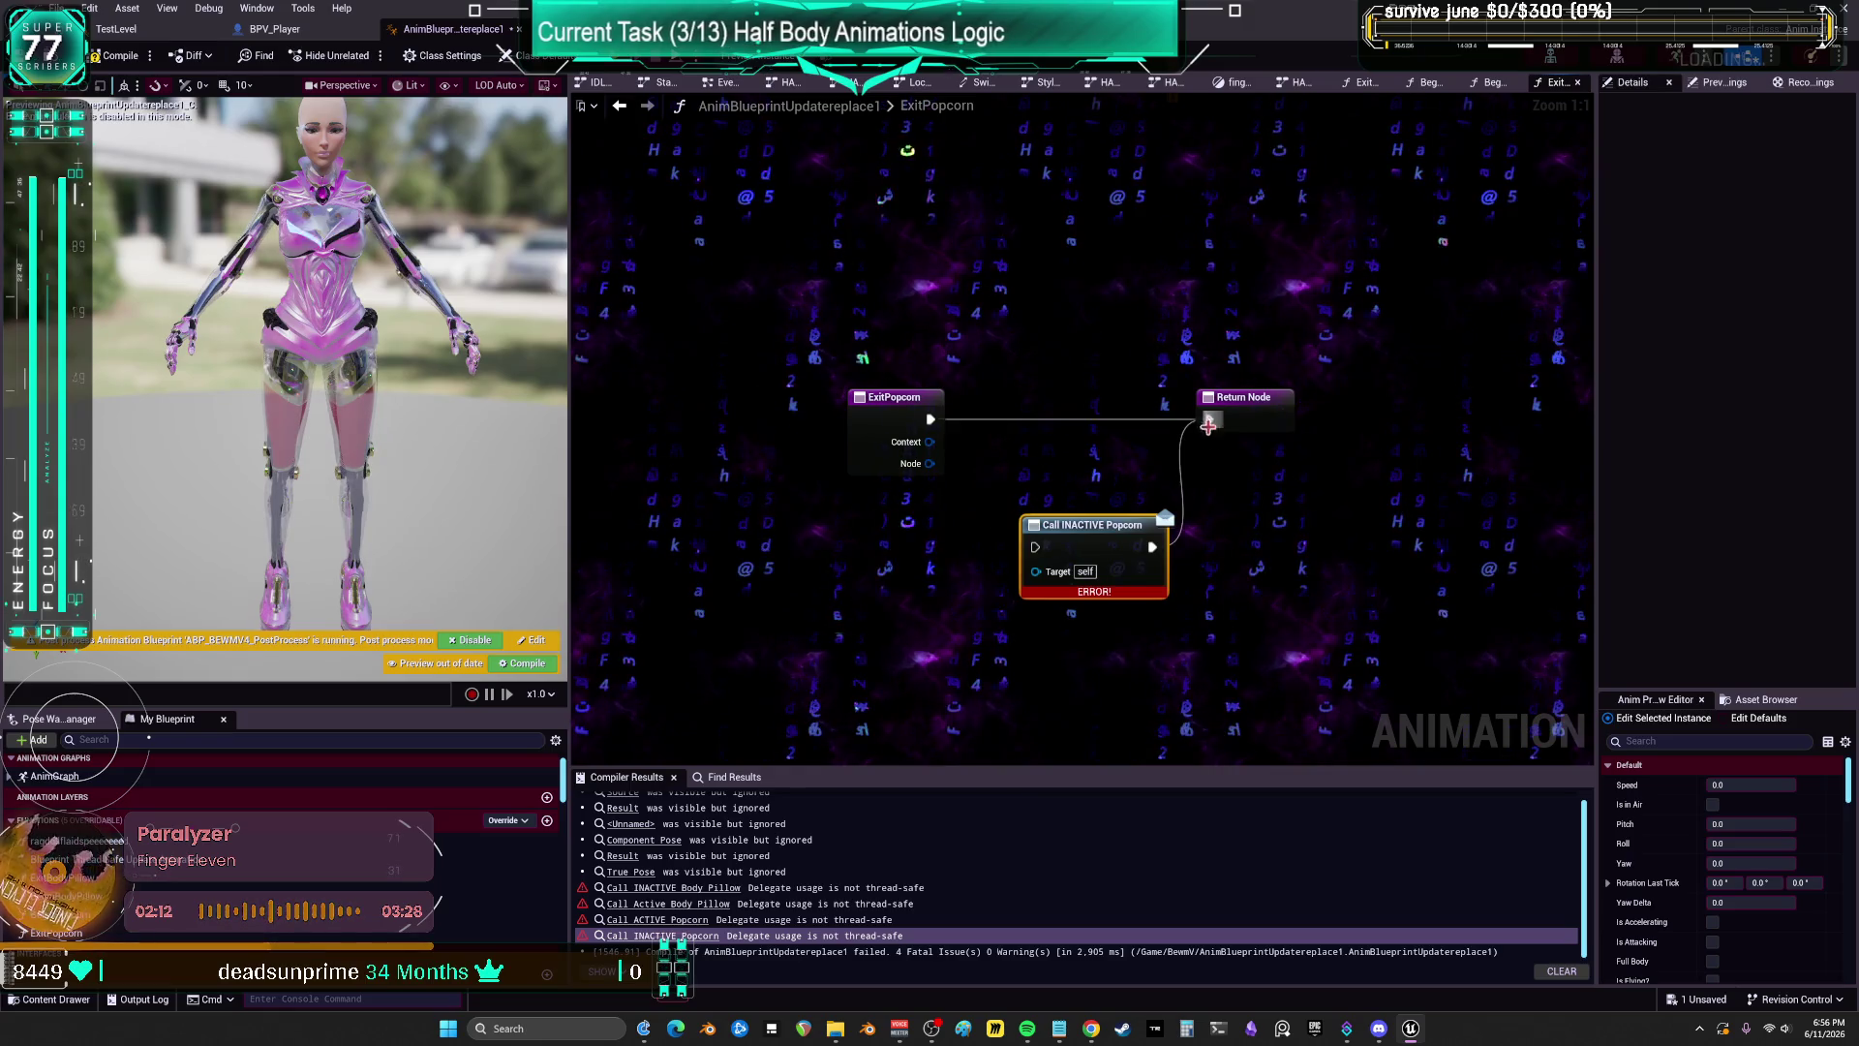
{"action": "key", "text": "Delete"}
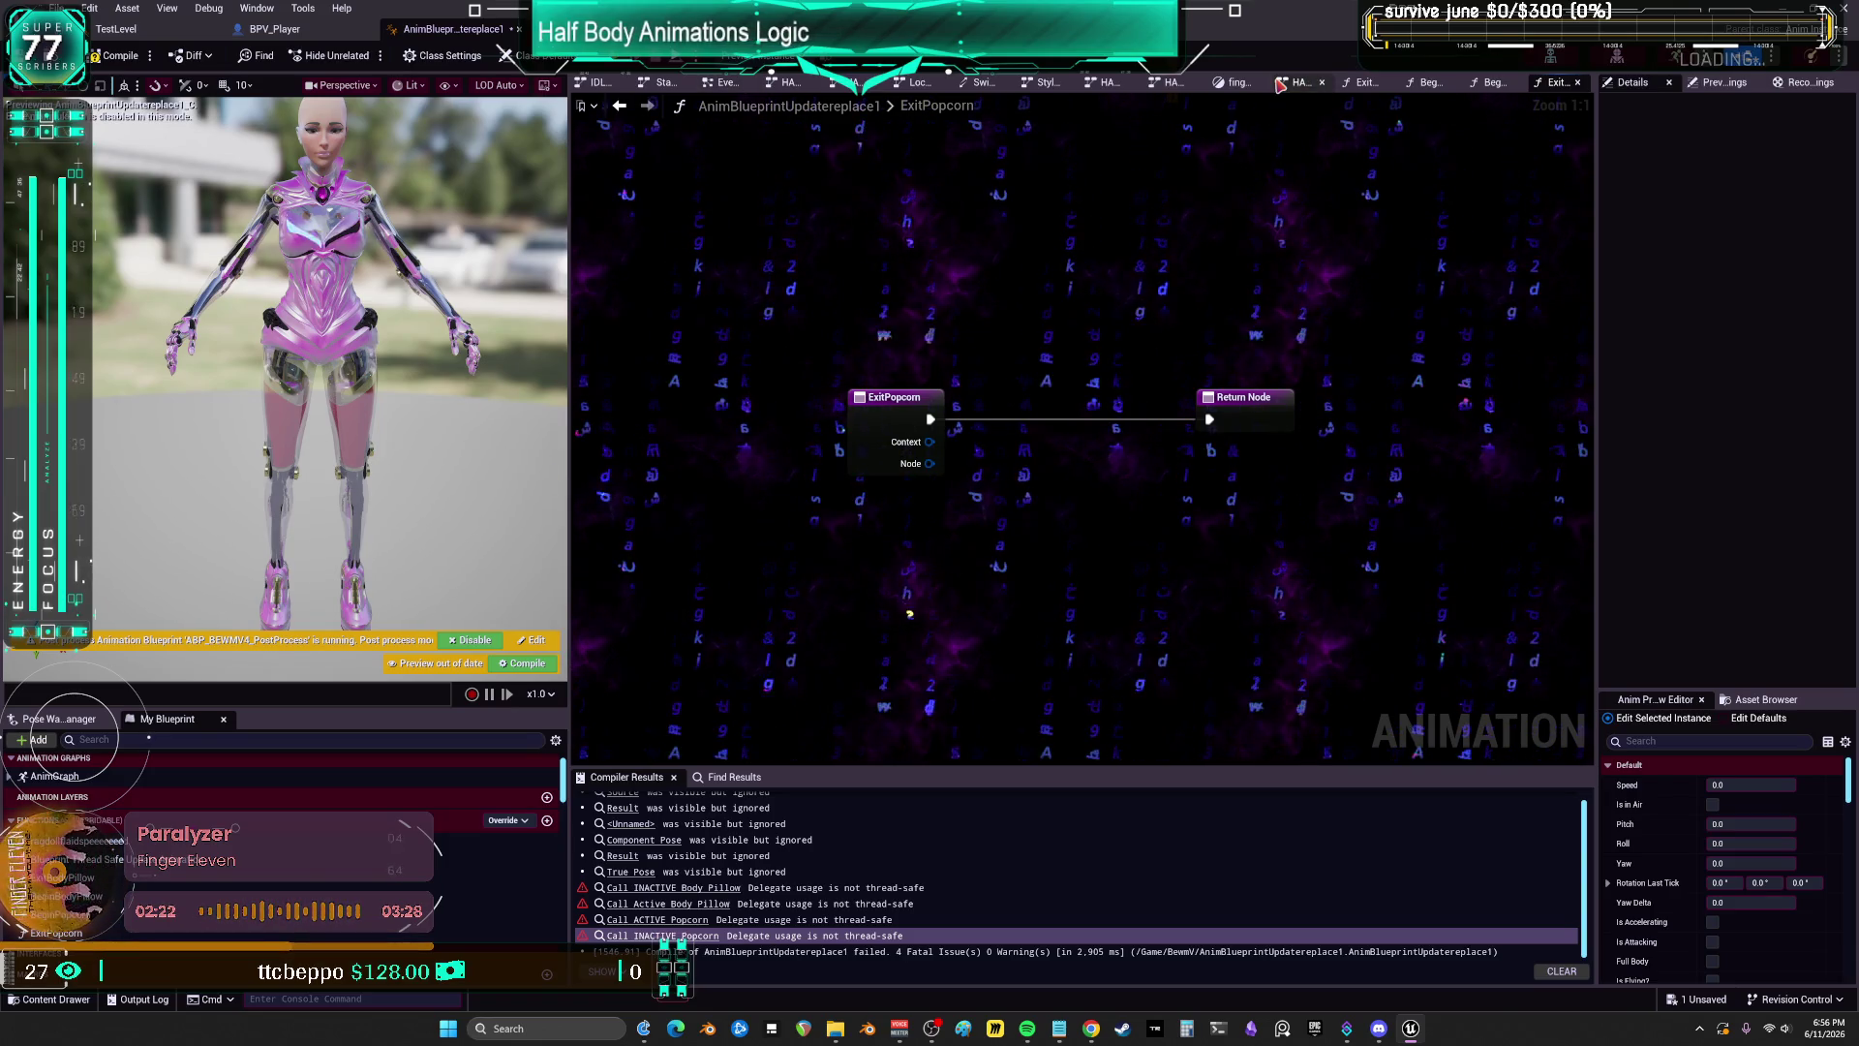
{"action": "left_click", "coordinate": [1297, 82]}
{"action": "left_click", "coordinate": [900, 197]}
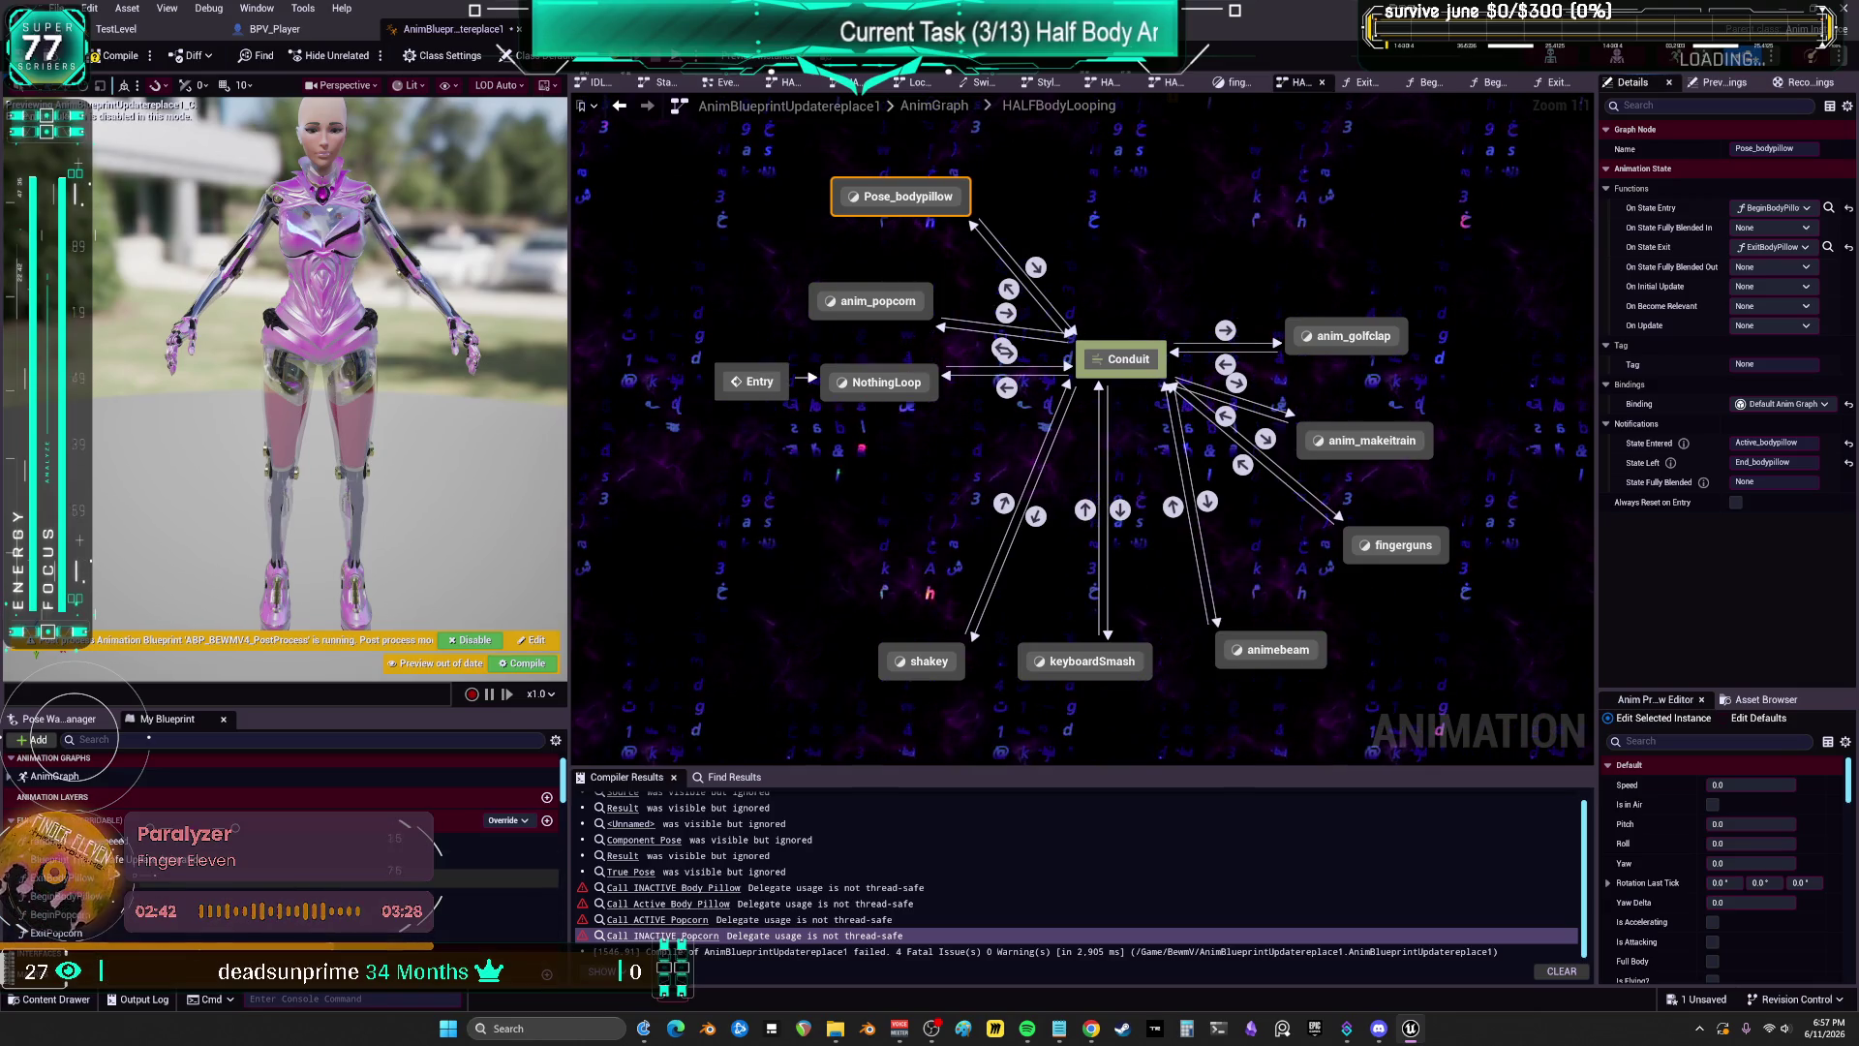
Step: Untick Thread Safe in the ExitPopcorn function's advanced settings
{"action": "left_click", "coordinate": [77, 859]}
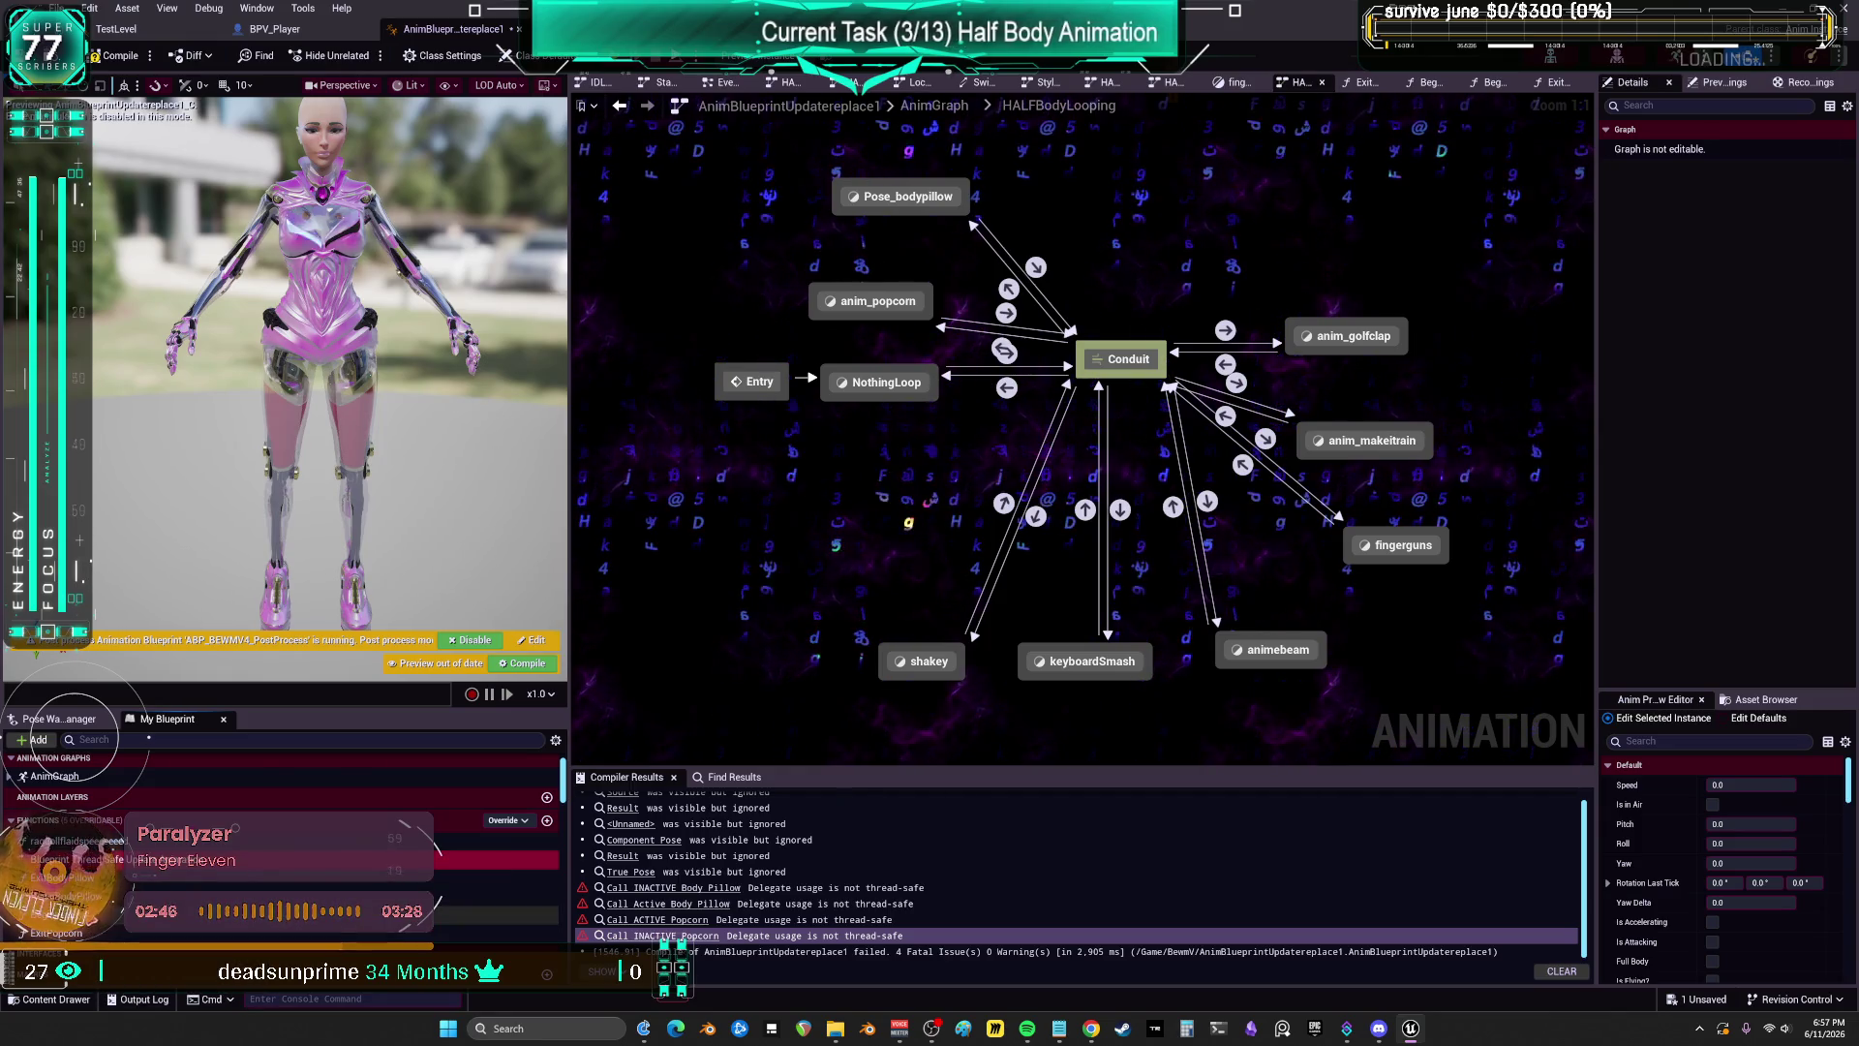
{"action": "left_click", "coordinate": [88, 933]}
{"action": "double_click", "coordinate": [87, 933]}
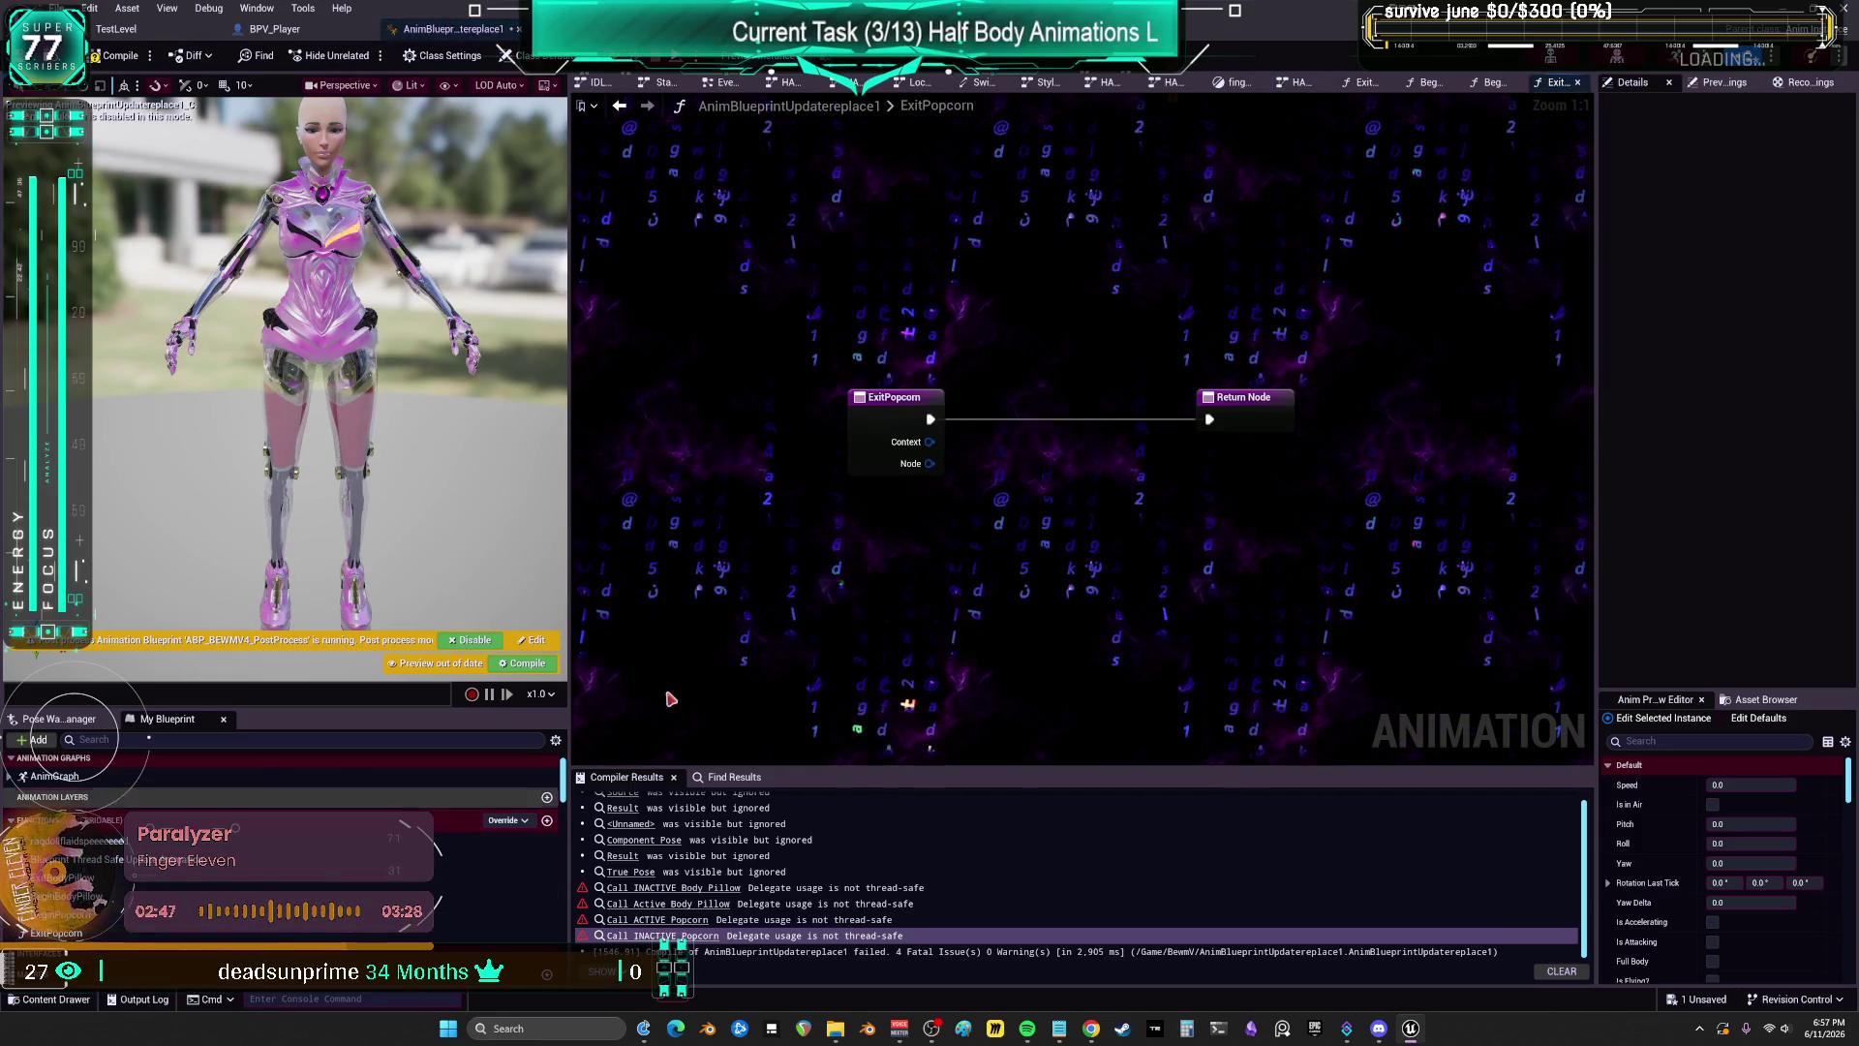
{"action": "left_click", "coordinate": [915, 426]}
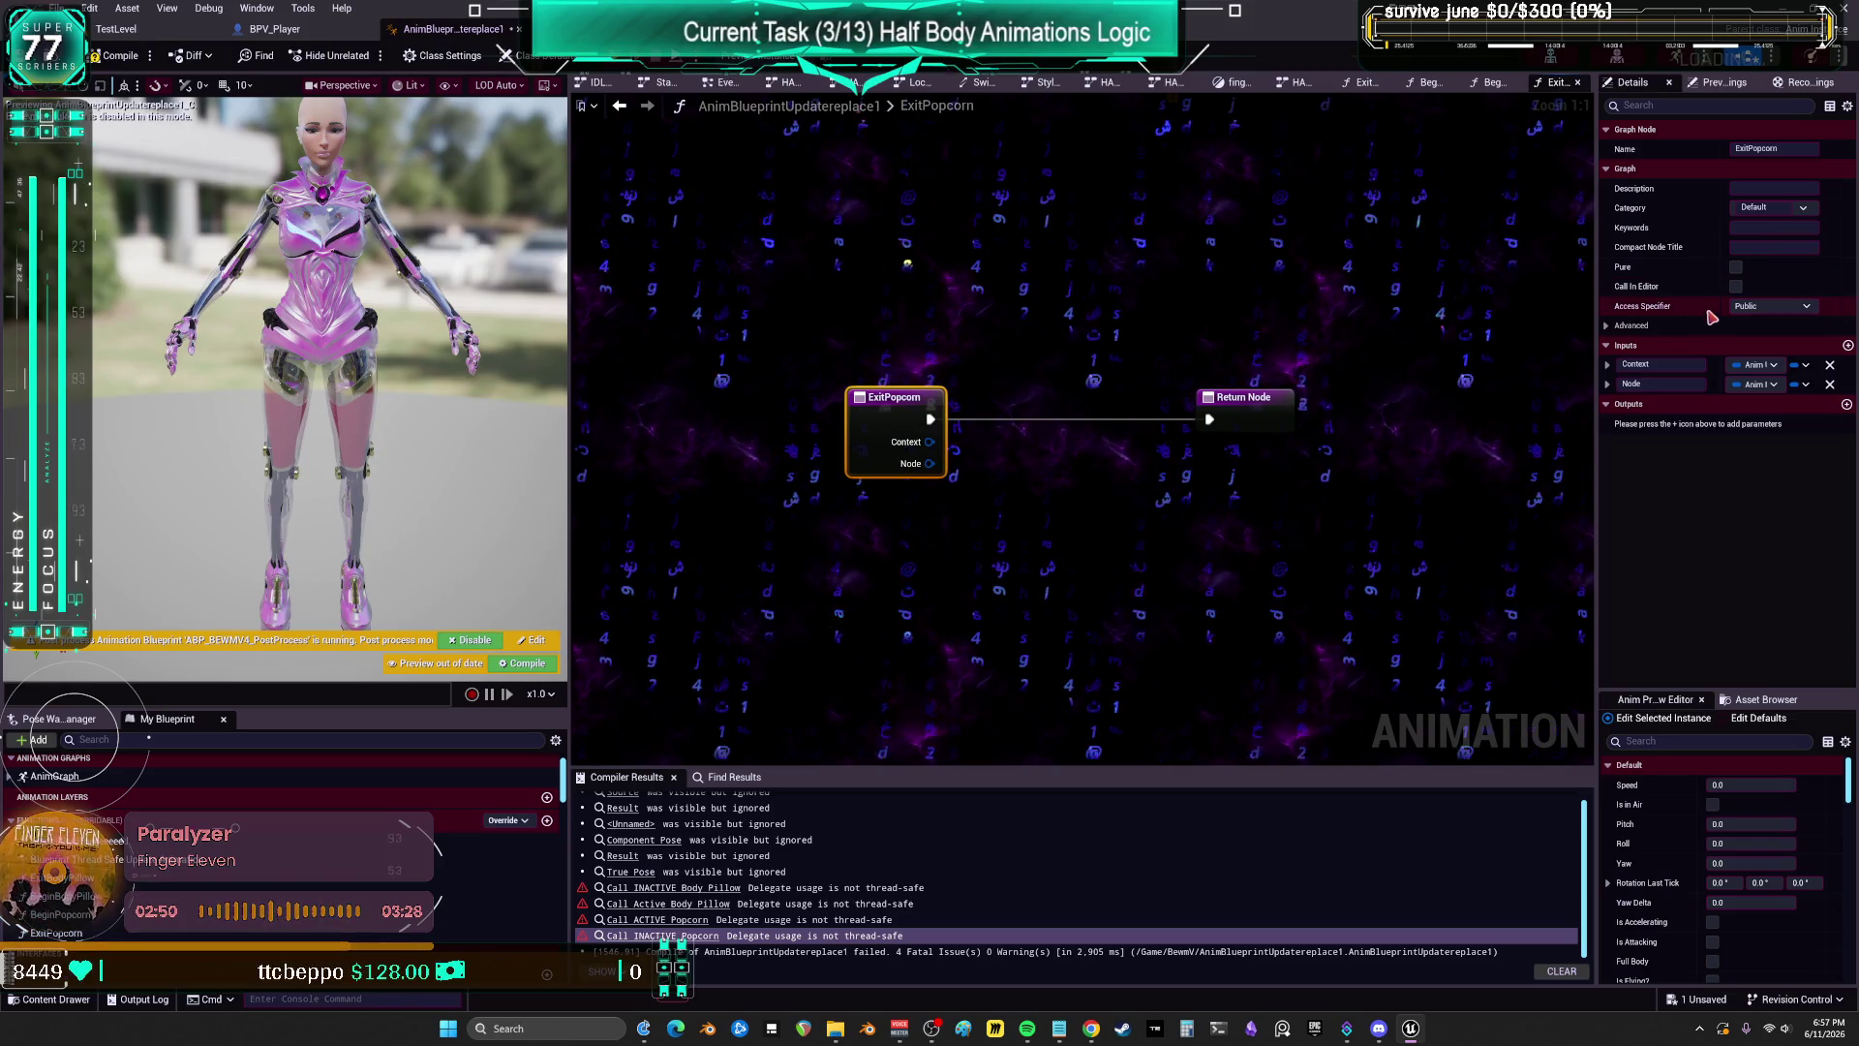
{"action": "left_click", "coordinate": [1611, 325]}
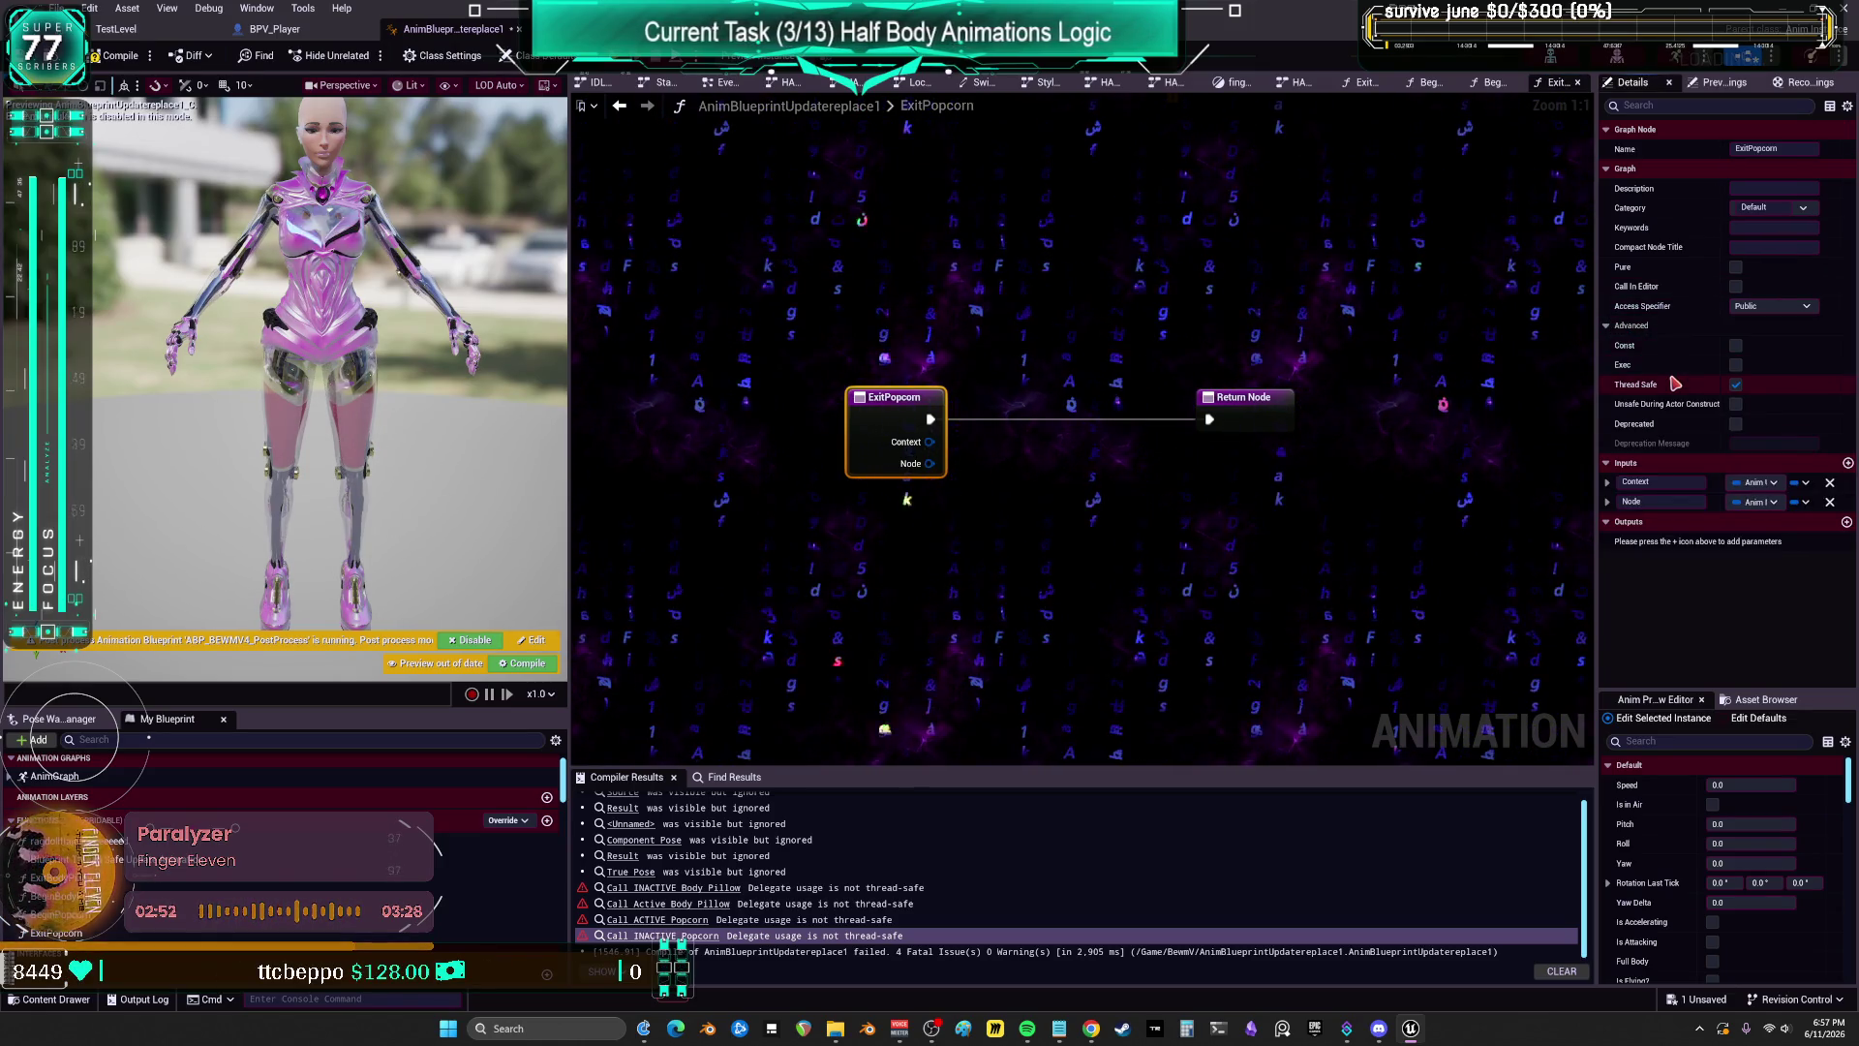
{"action": "left_click", "coordinate": [1736, 385]}
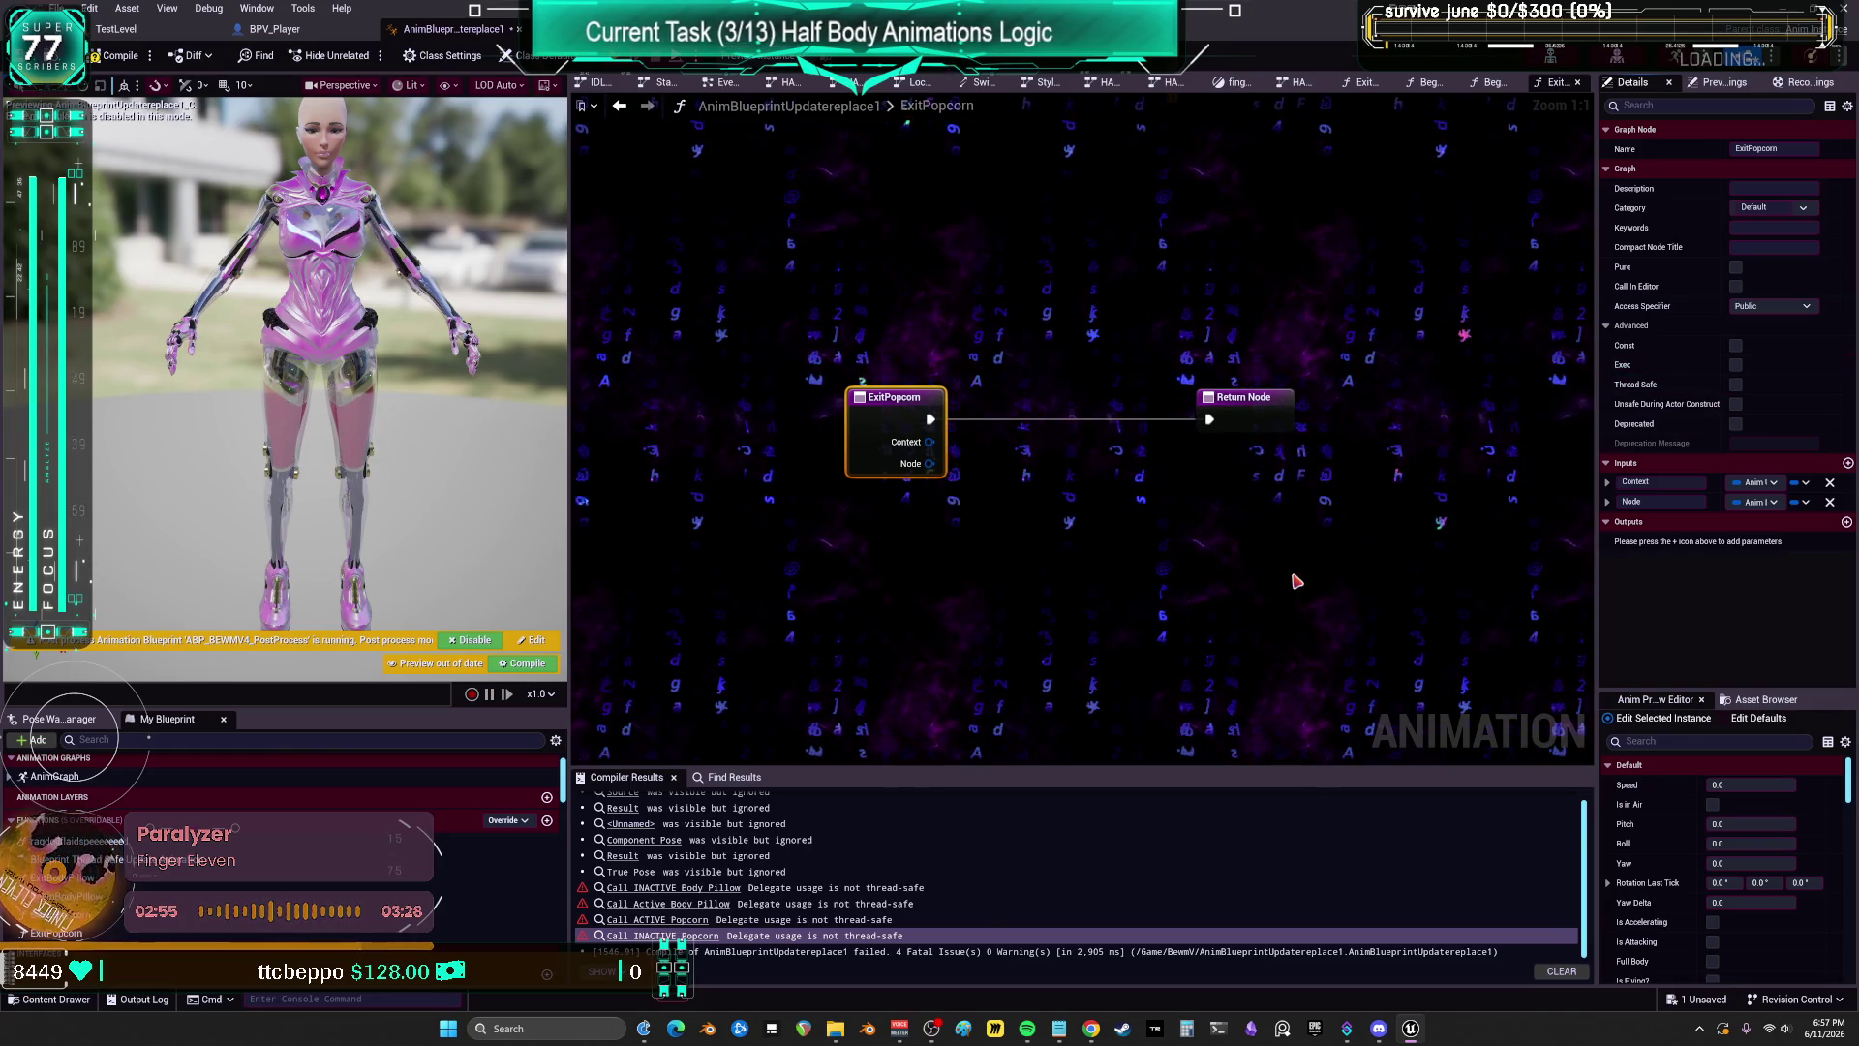
Step: Restore Call INACTIVE Popcorn and its wiring, recompile, and align it before Return Node
{"action": "right_click", "coordinate": [1026, 501]}
{"action": "key", "text": "ctrl+v"}
{"action": "key", "text": "Escape"}
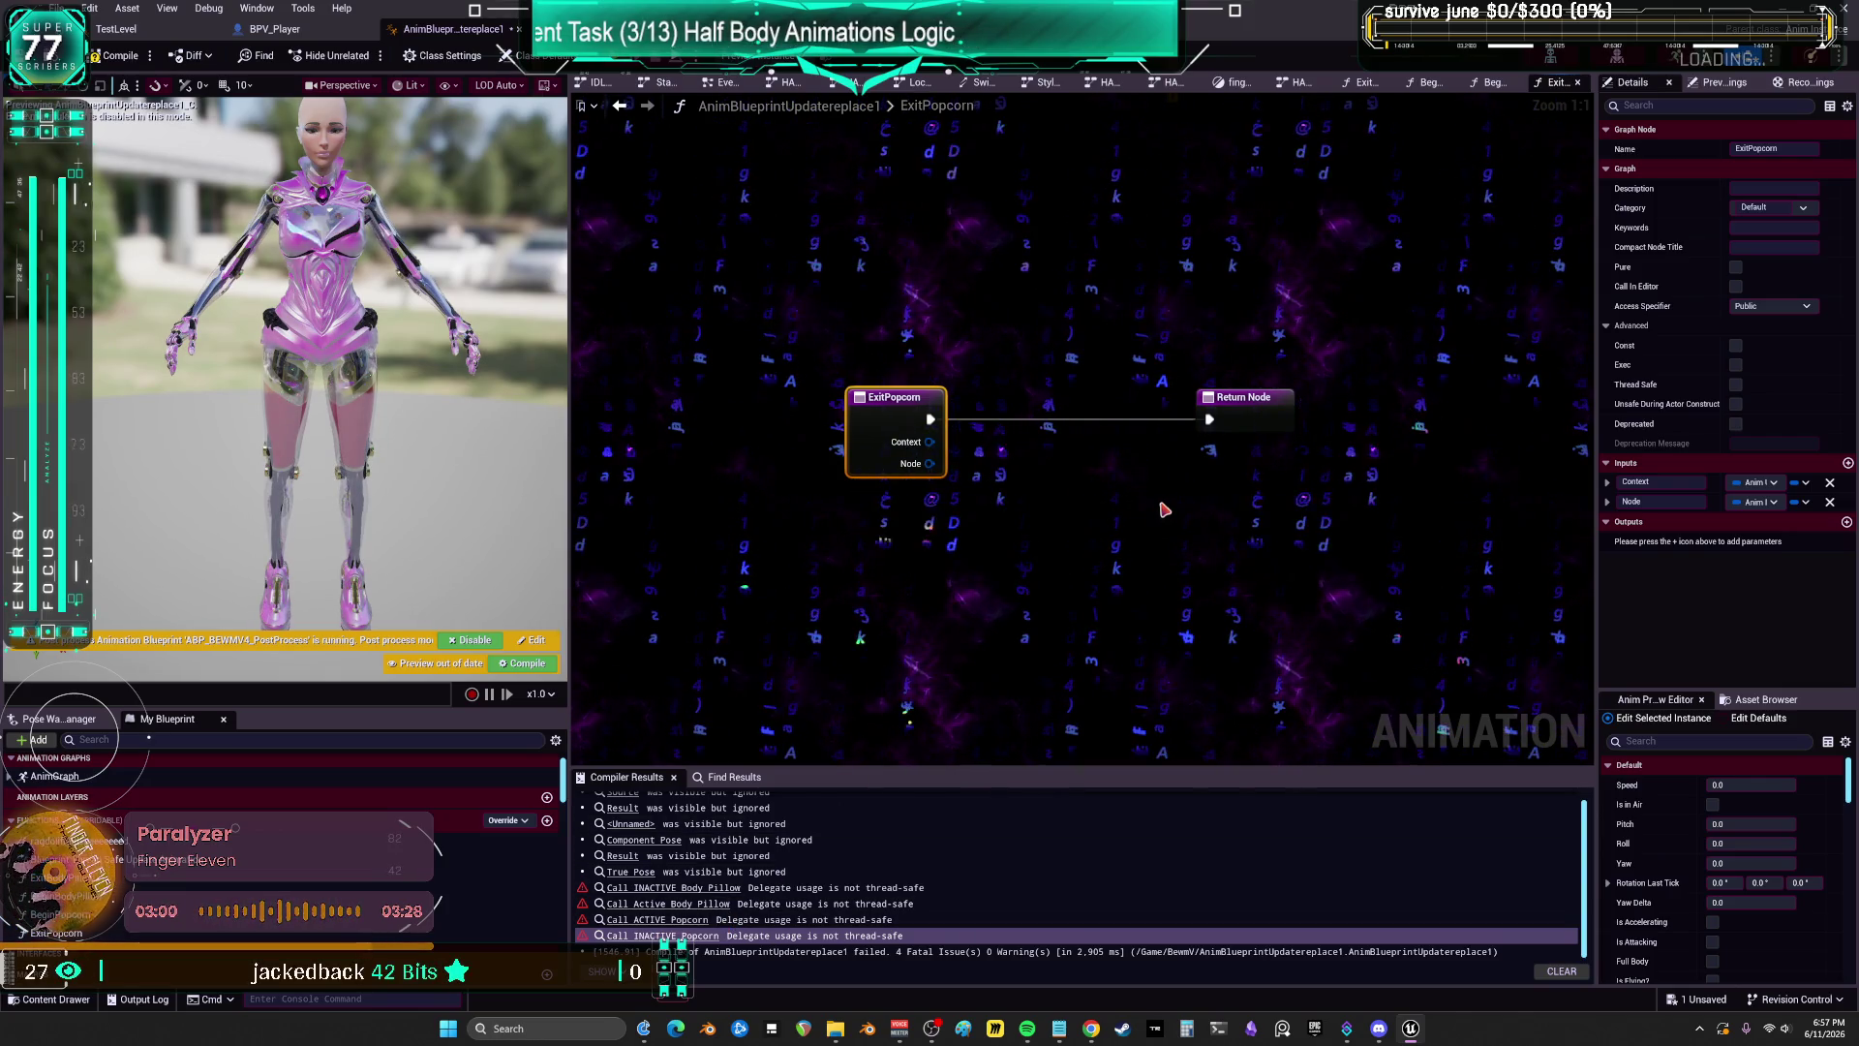
{"action": "key", "text": "ctrl+z"}
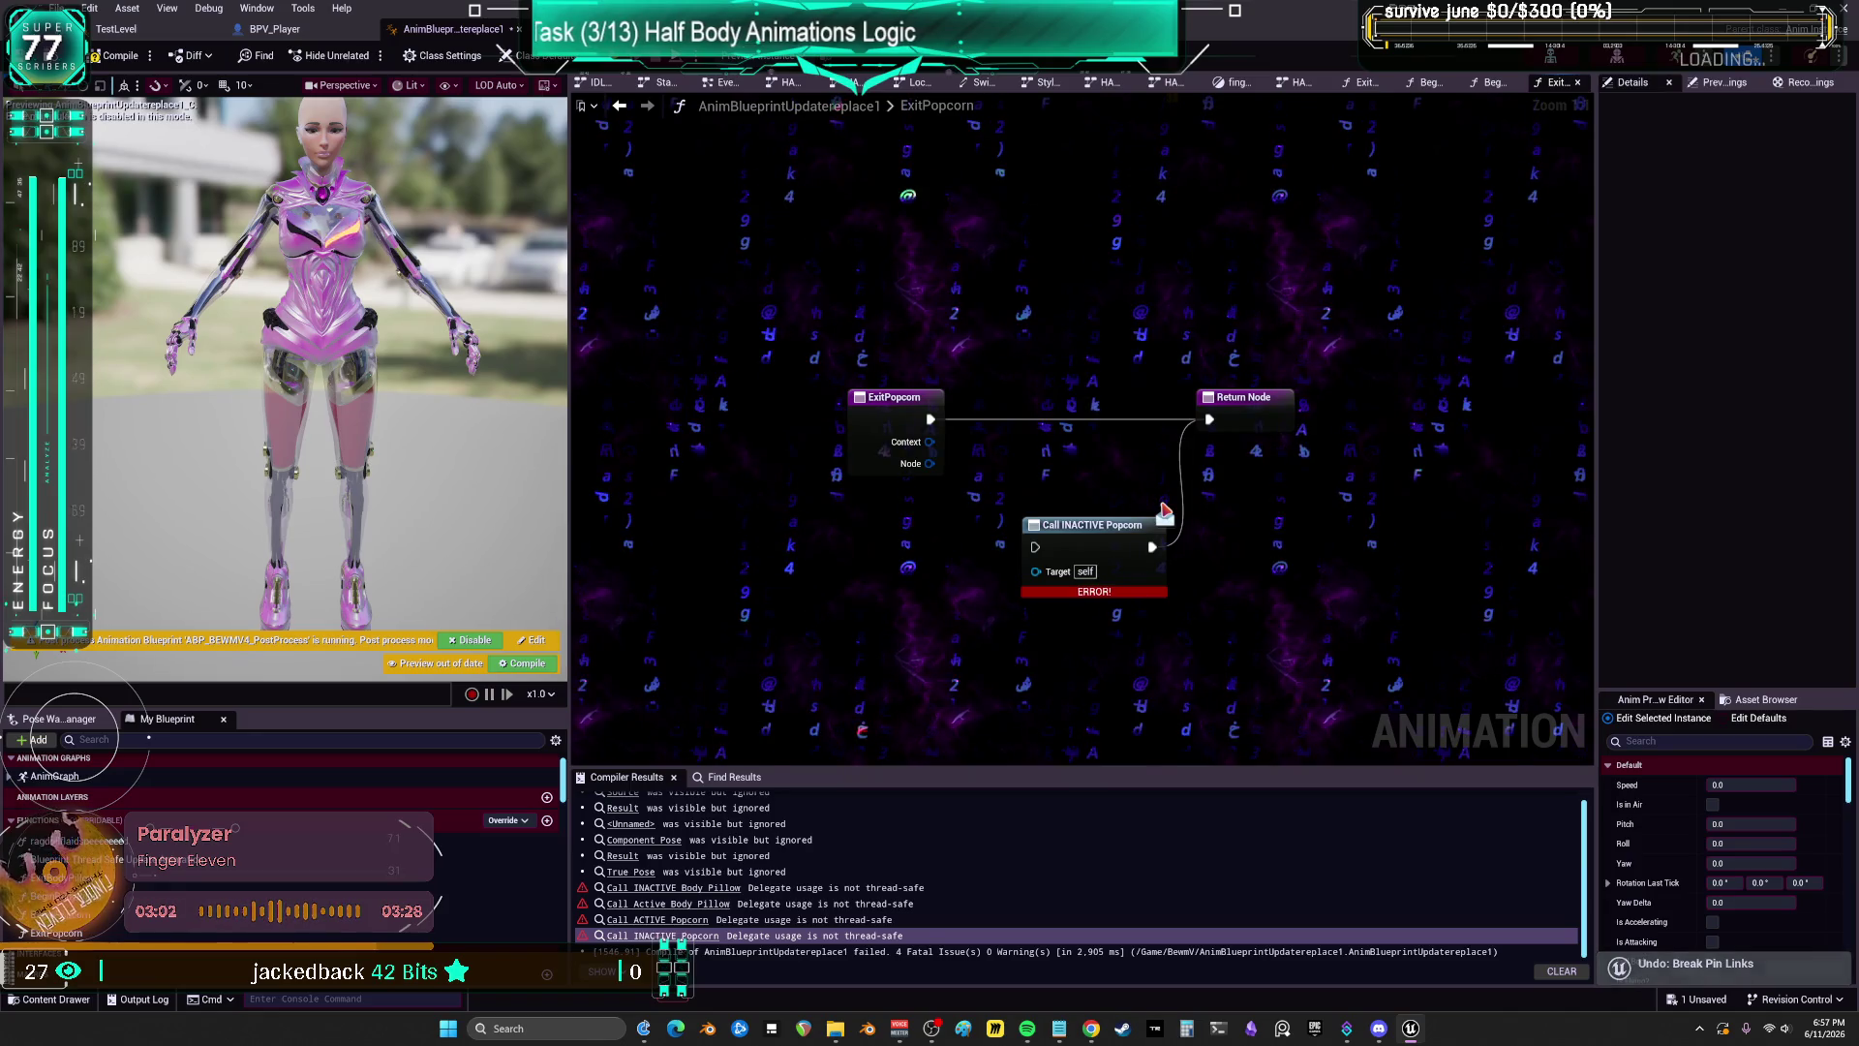
{"action": "key", "text": "ctrl+z"}
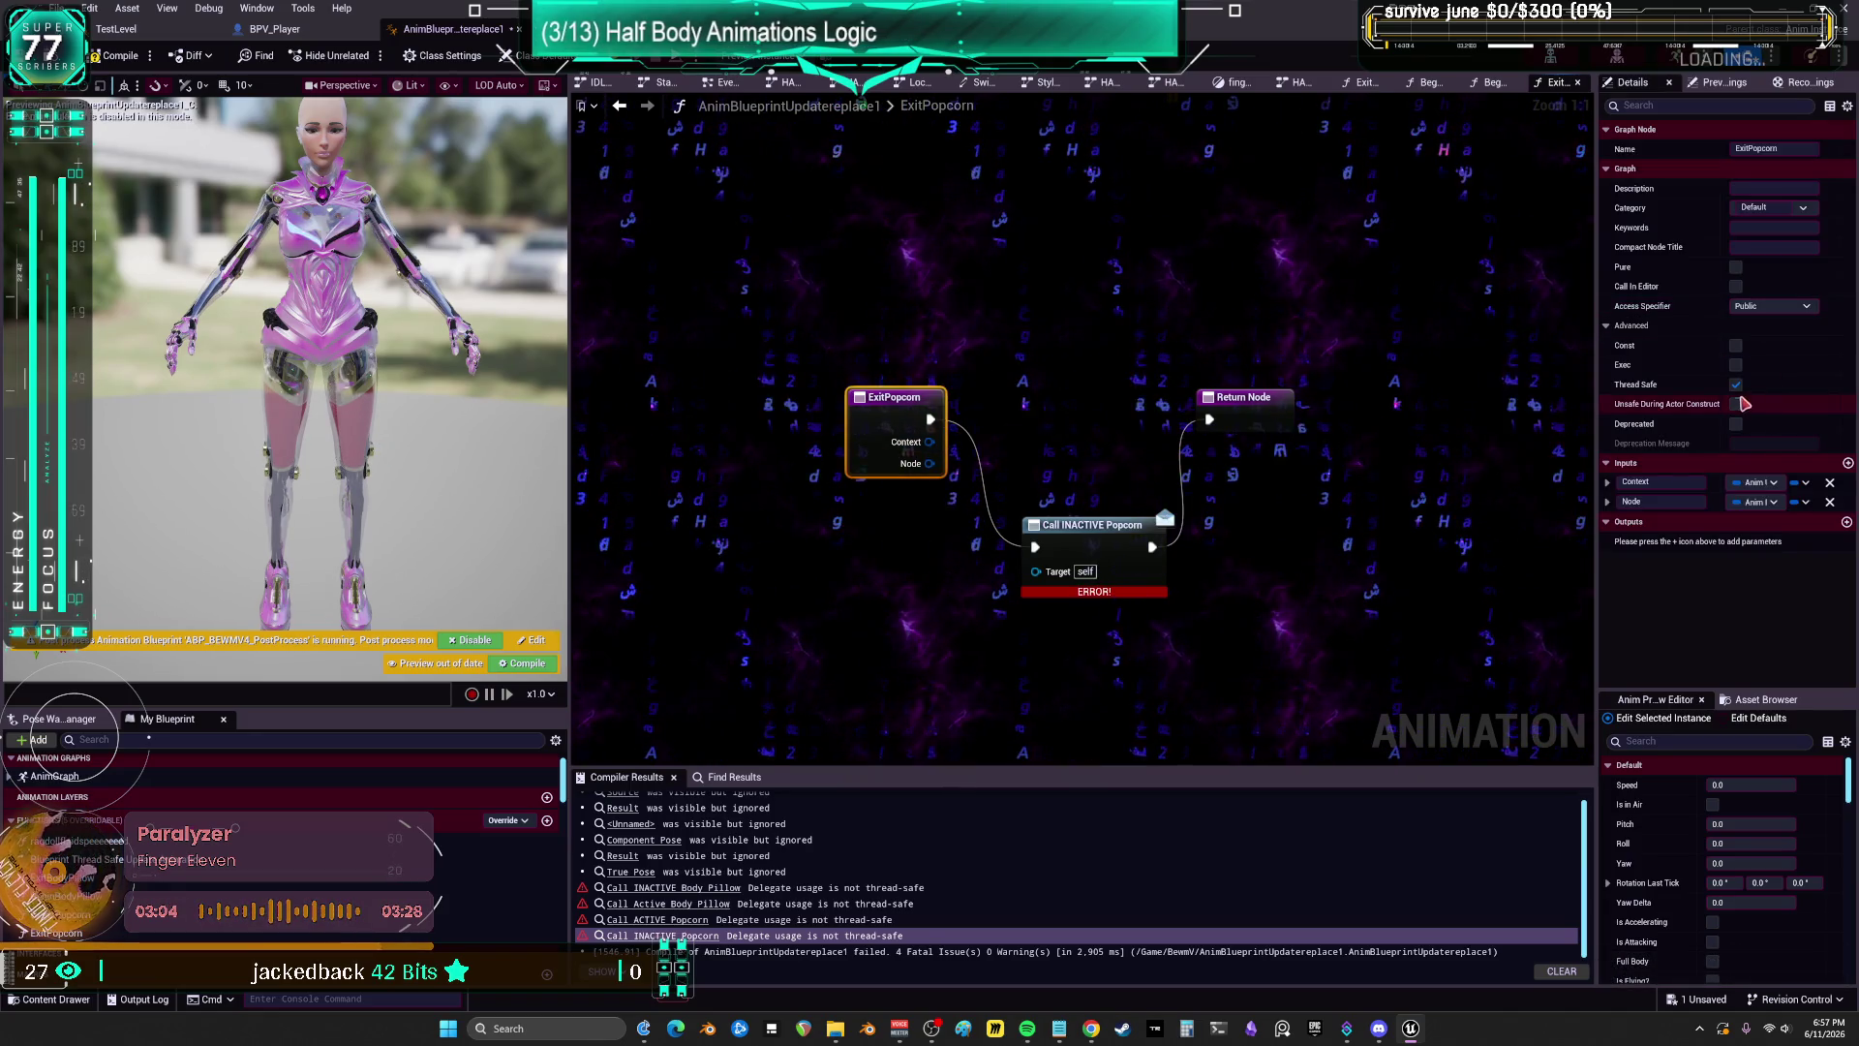
{"action": "left_click", "coordinate": [120, 58]}
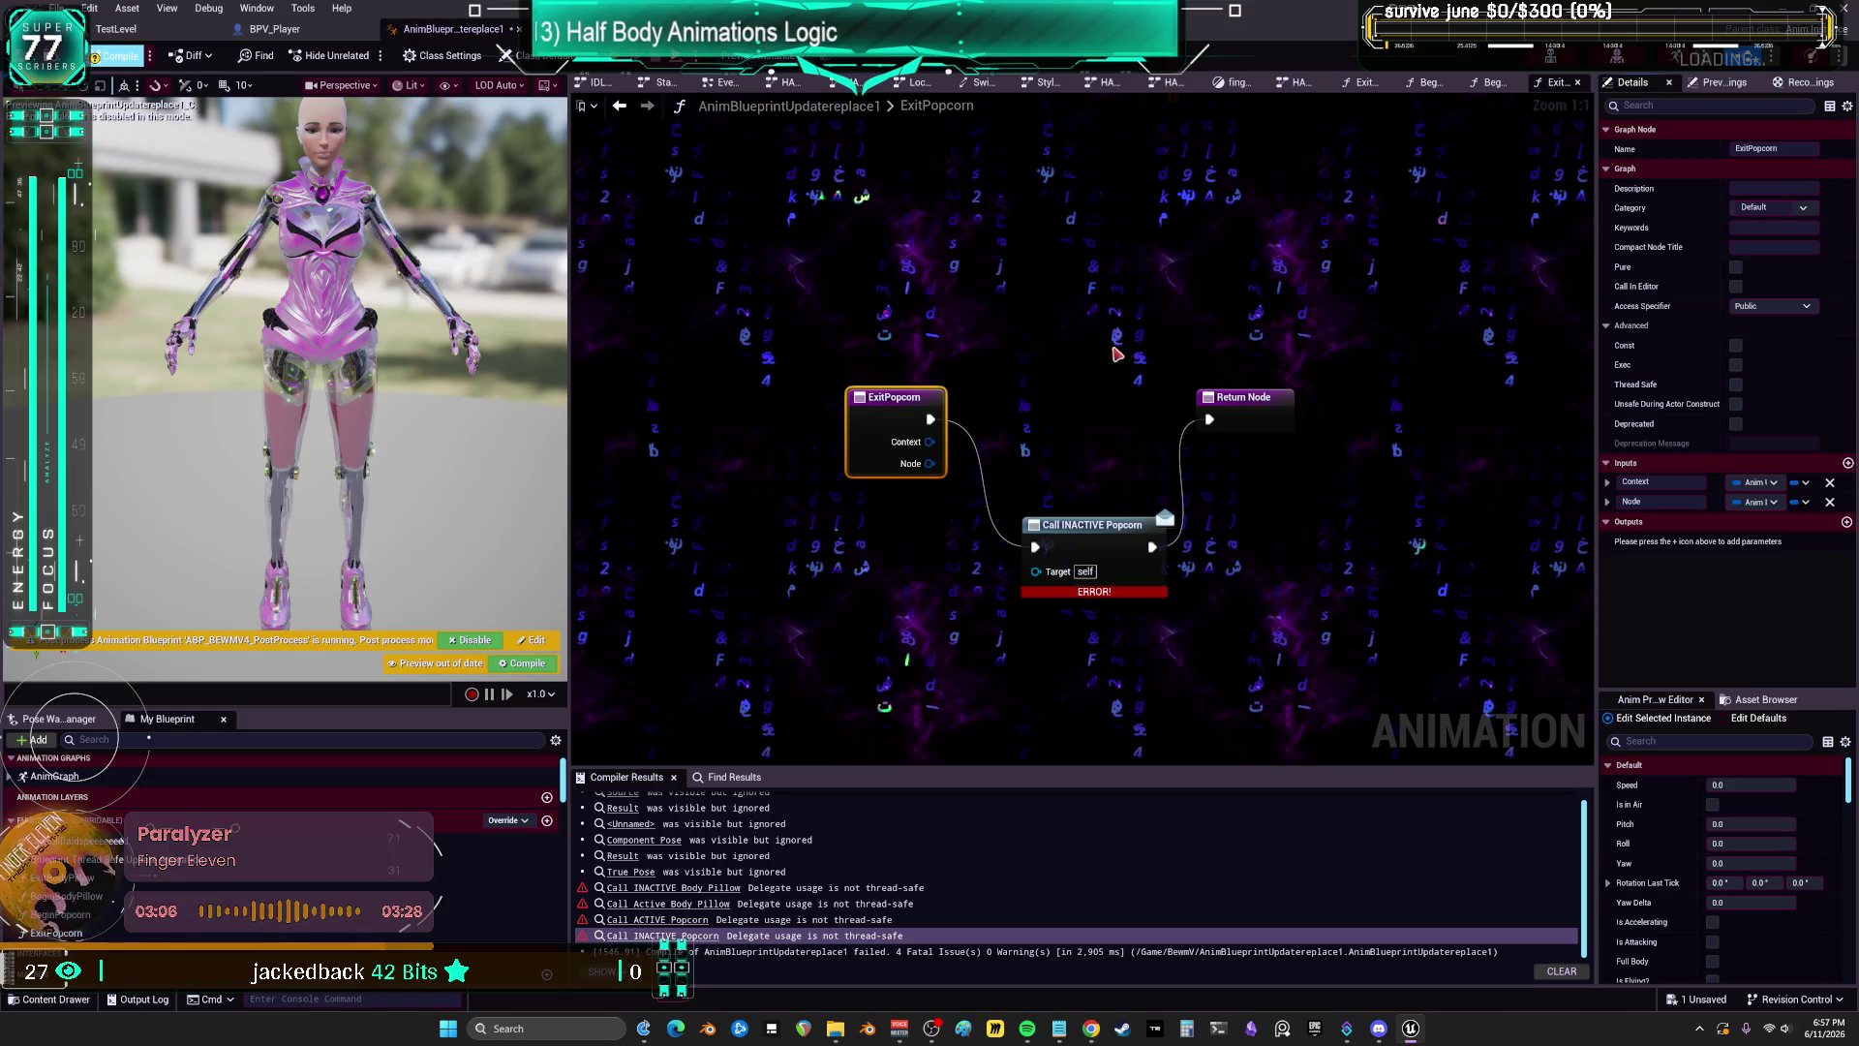
{"action": "left_click_drag", "start_coordinate": [1094, 523], "coordinate": [1071, 455]}
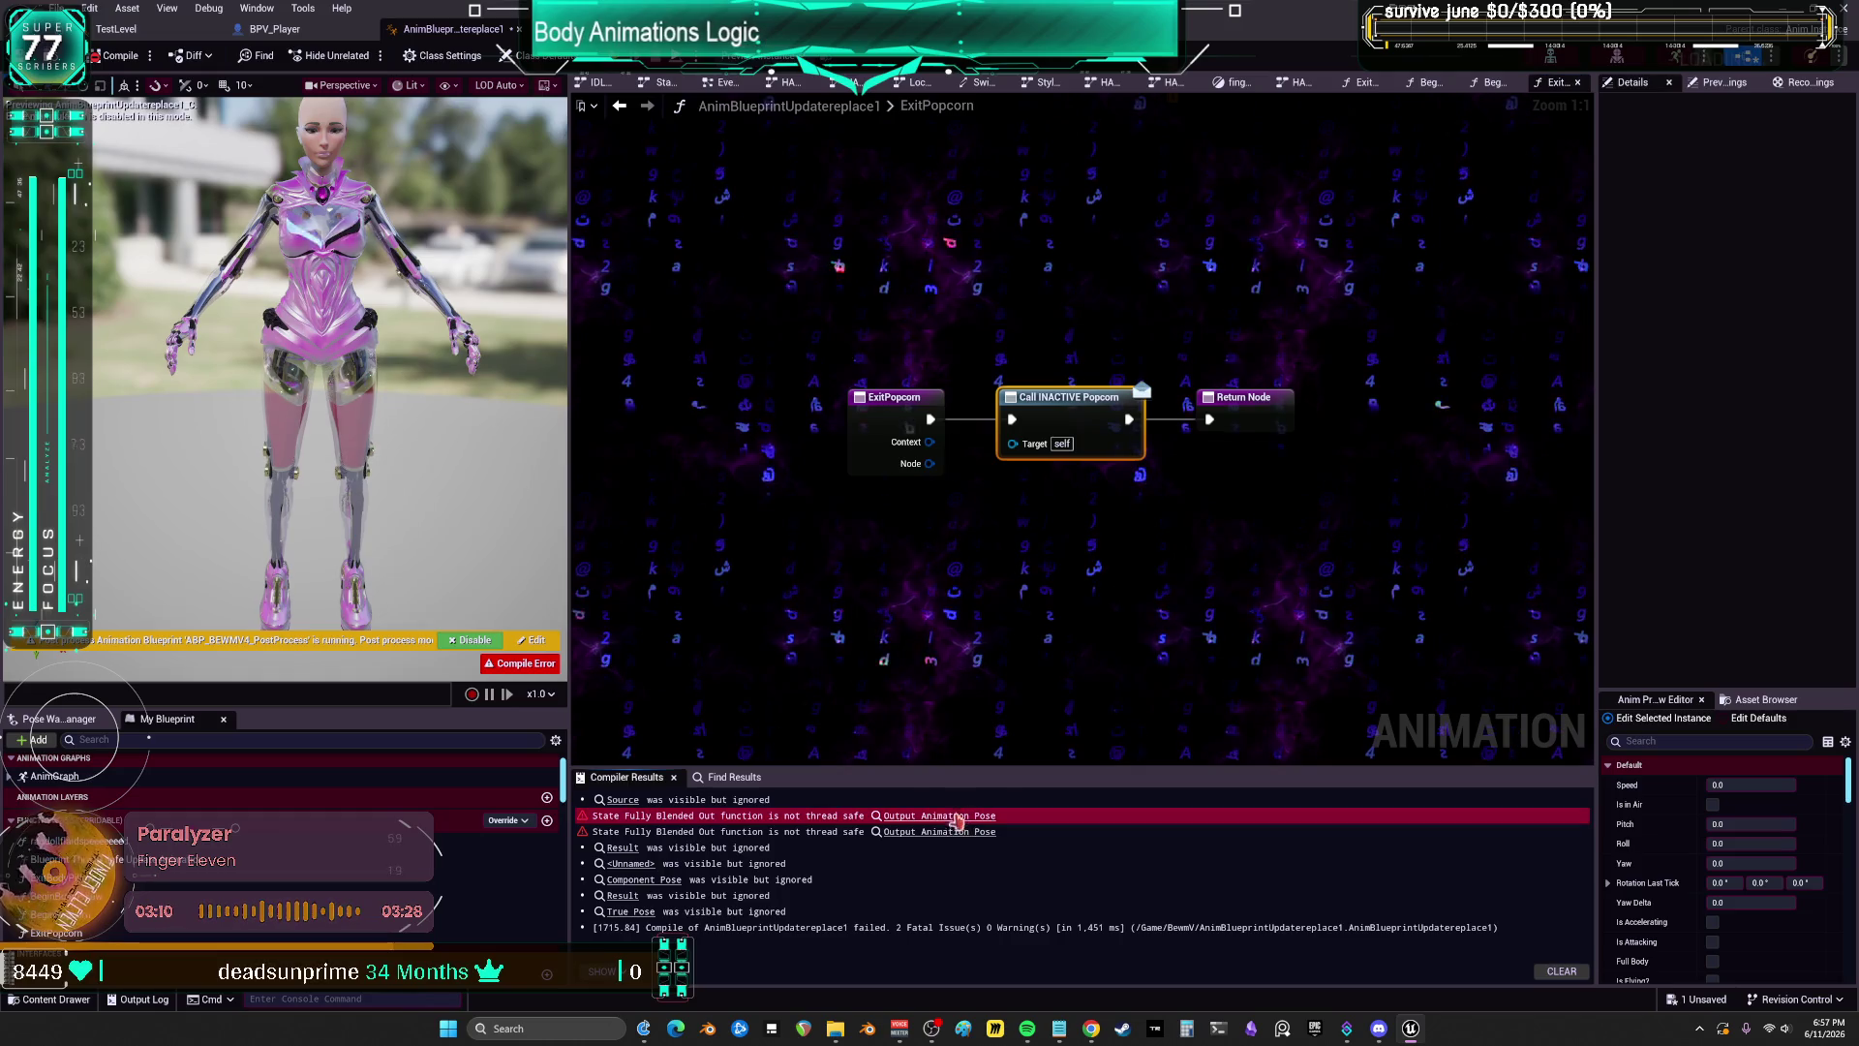
Step: Review the BeginPopcorn, BeginBodyPillow and ExitBodyPillow function graphs
{"action": "left_click", "coordinate": [1491, 83]}
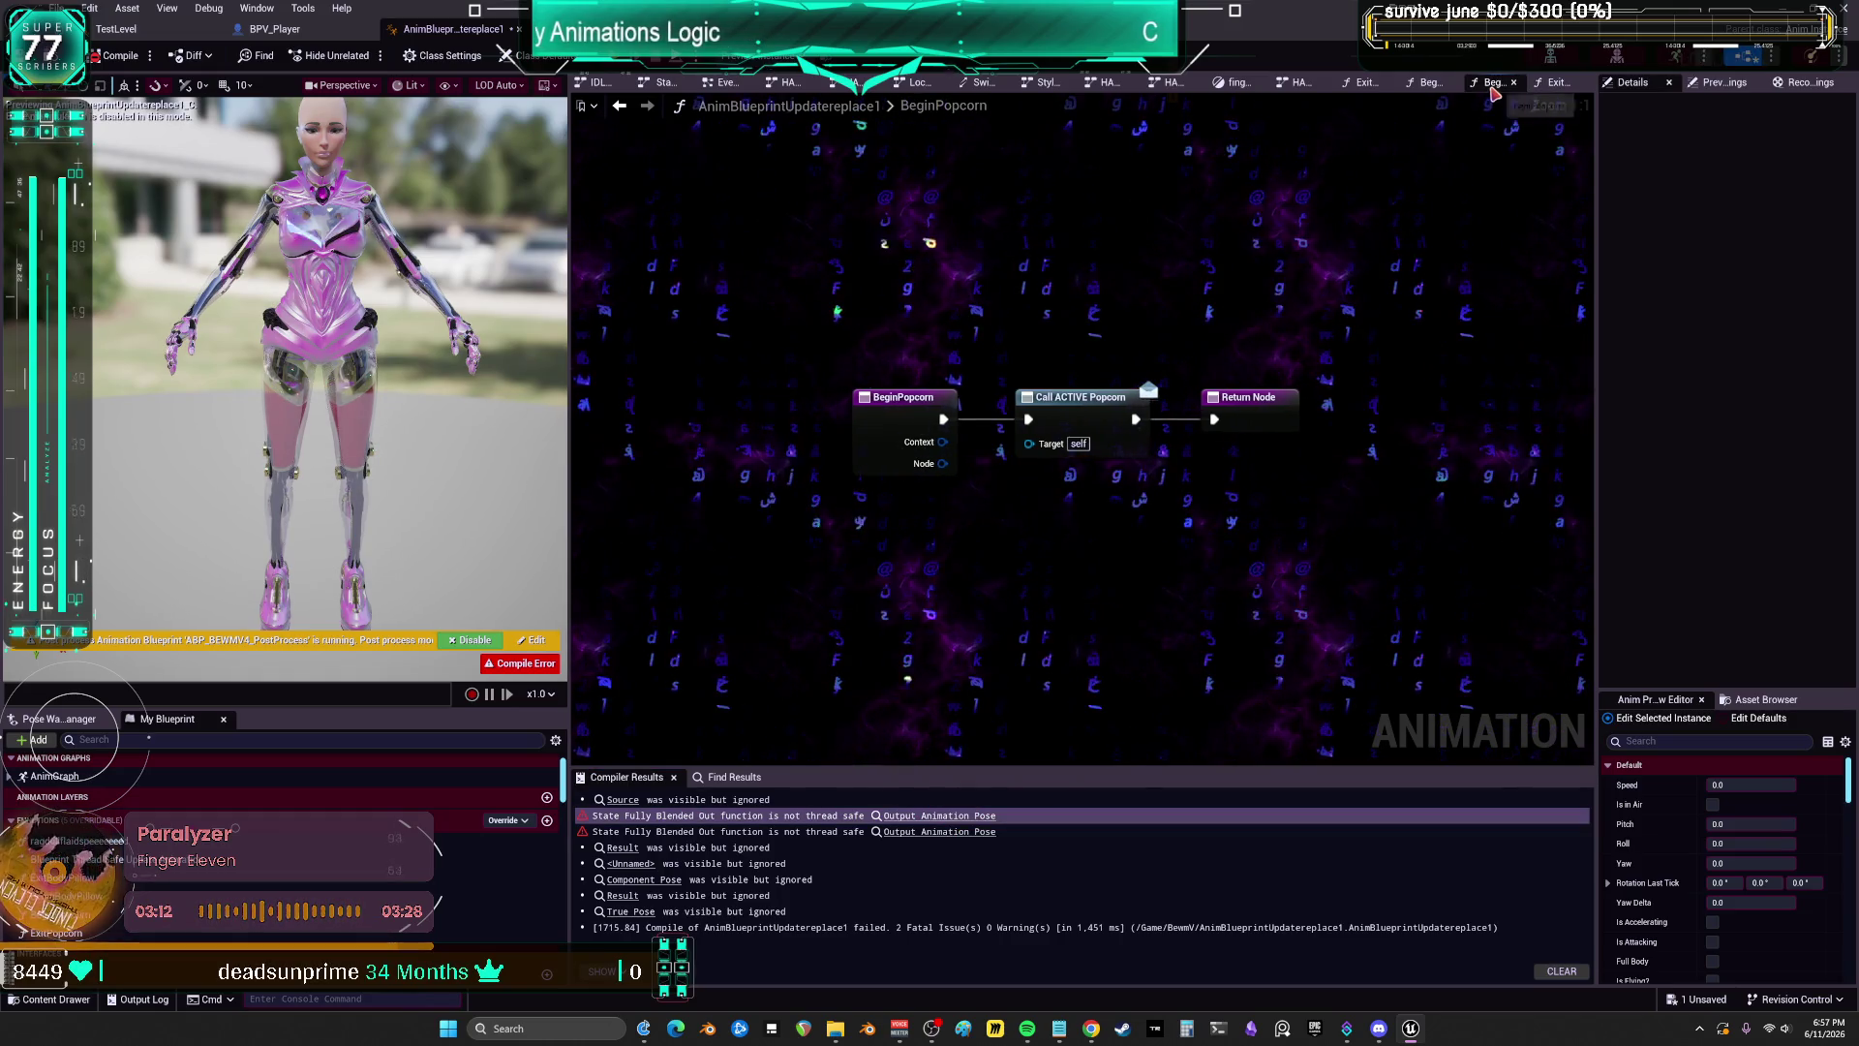
{"action": "left_click", "coordinate": [1430, 83]}
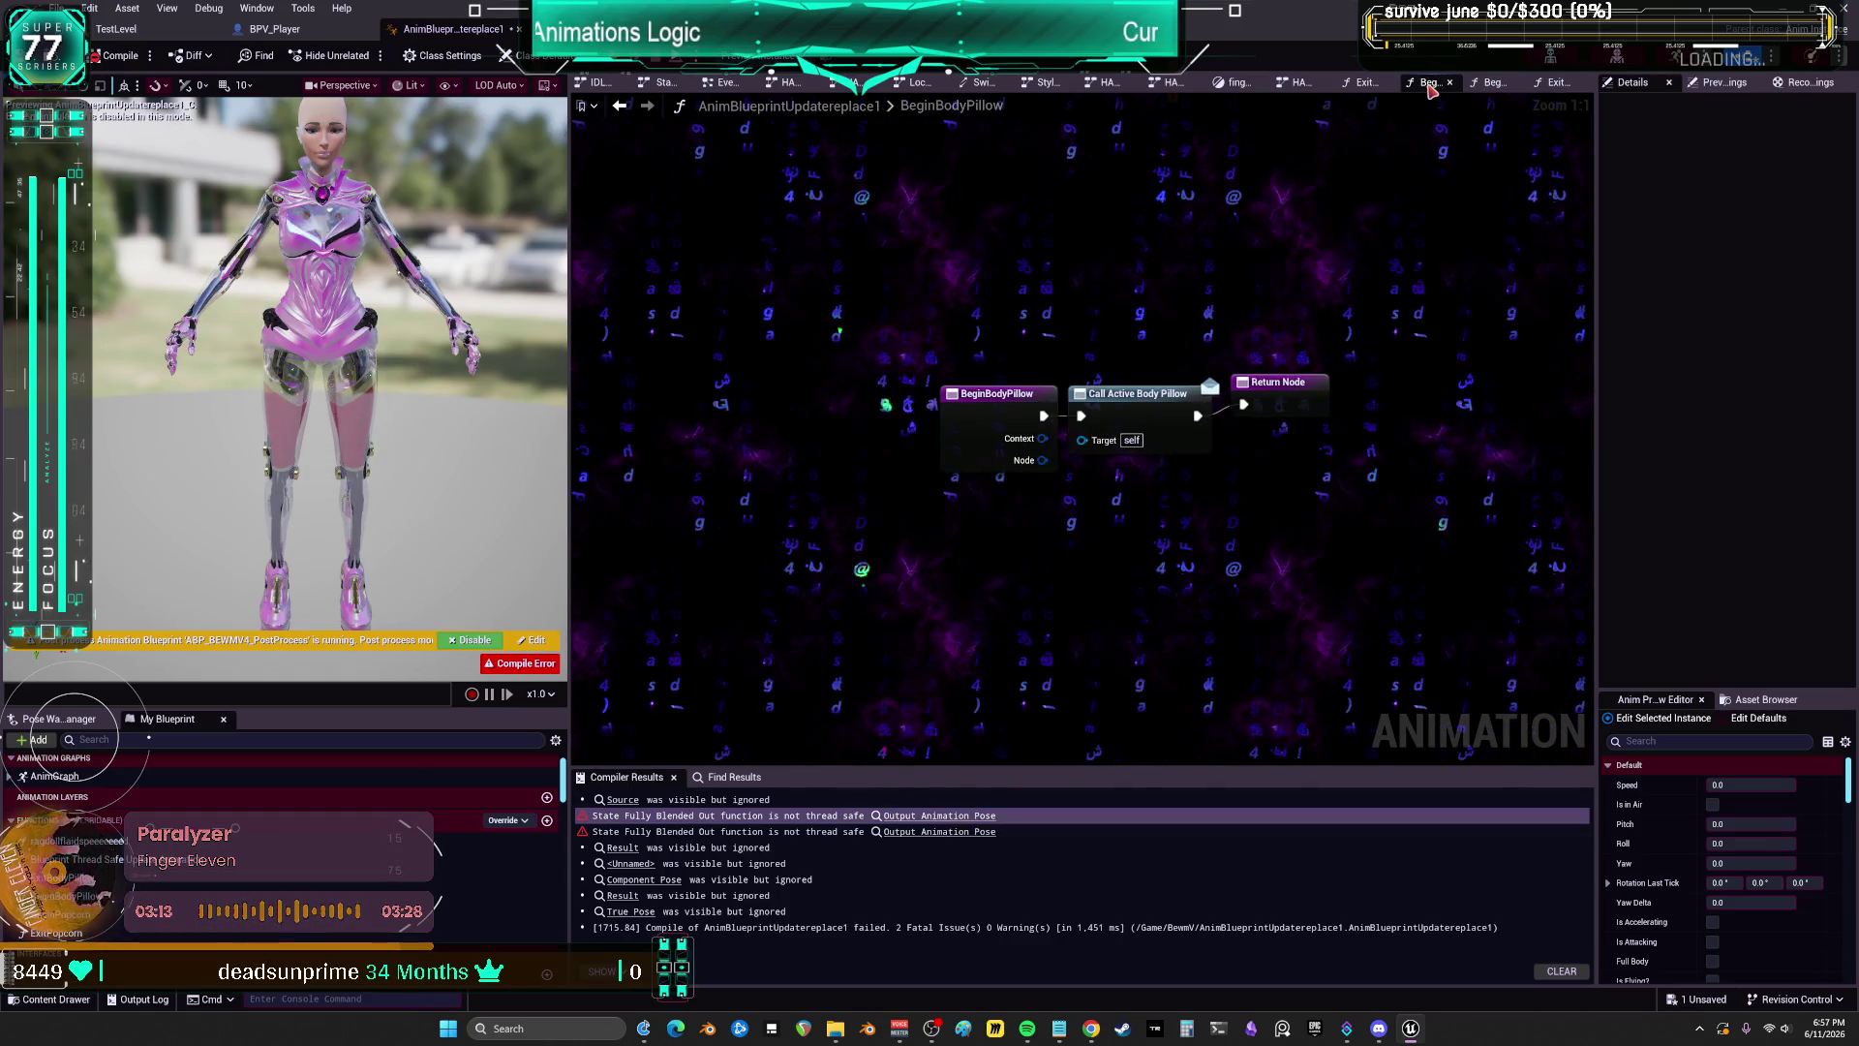
{"action": "left_click", "coordinate": [1361, 83]}
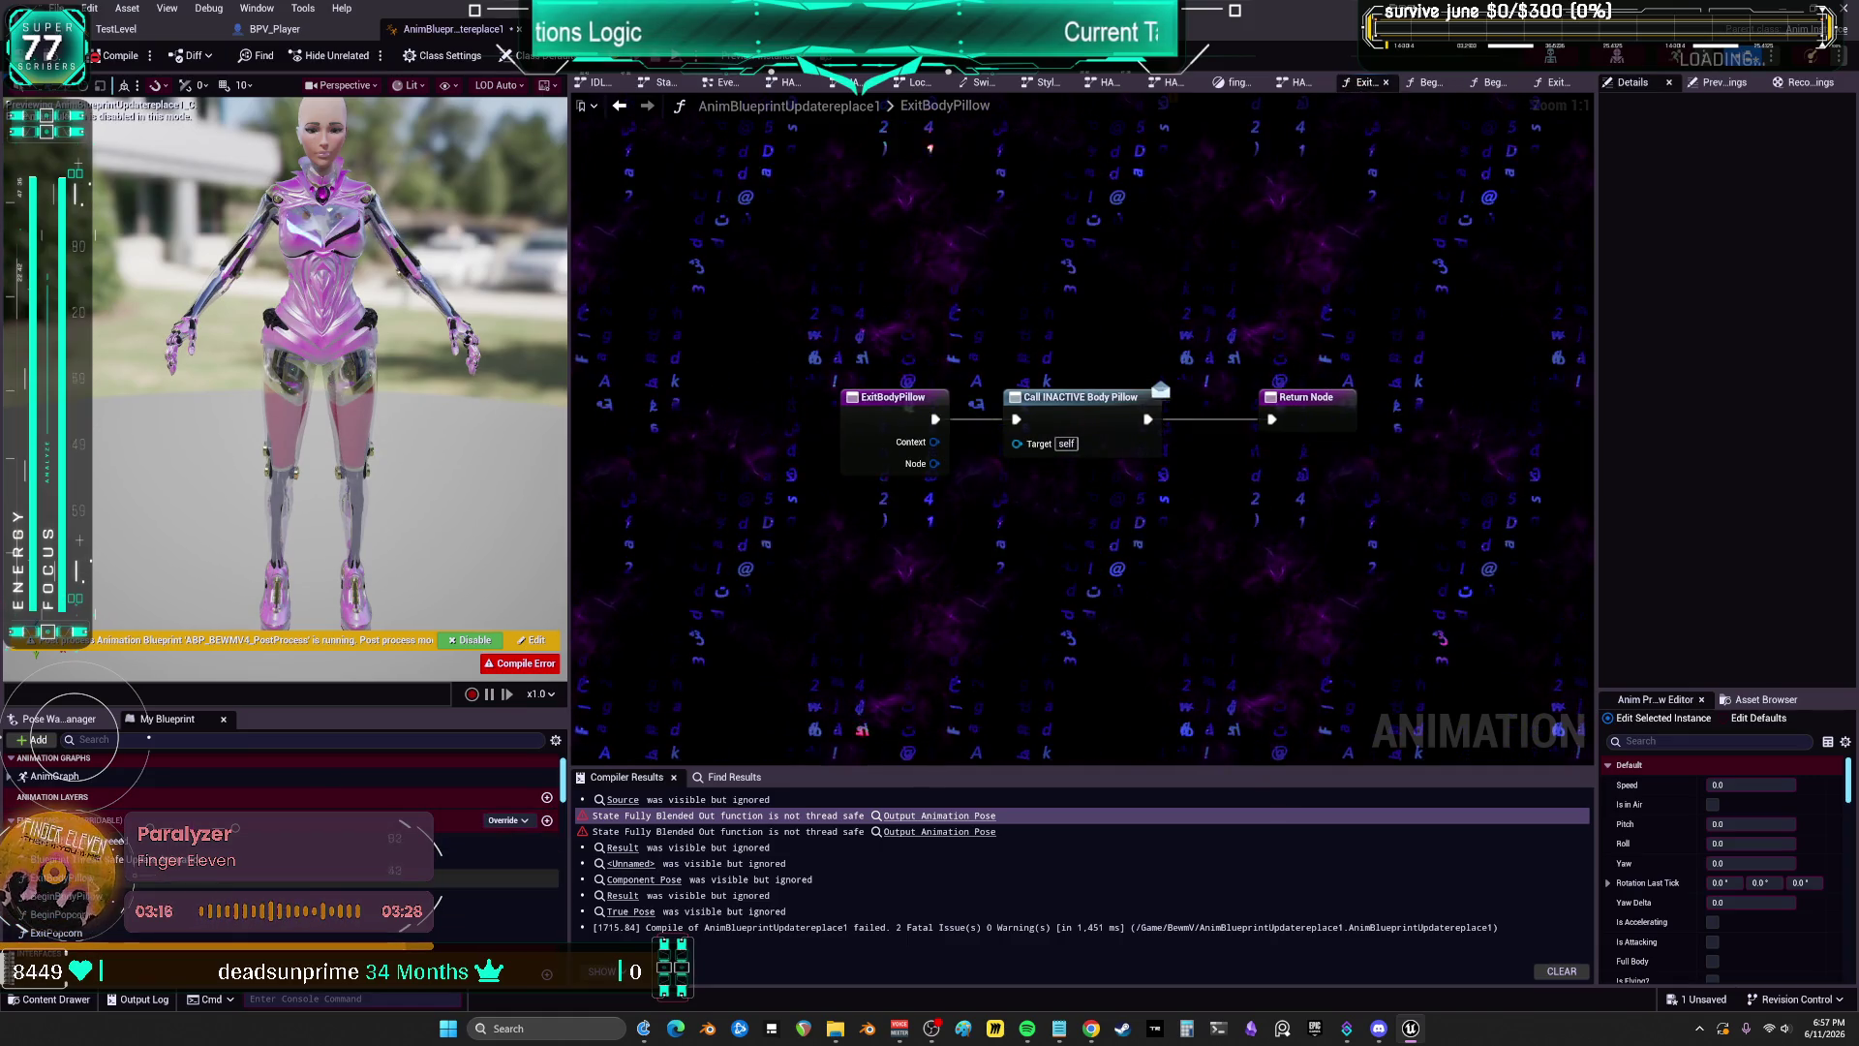
Step: Untick Thread Safe for ExitBodyPillow and recompile with F7
{"action": "left_click", "coordinate": [83, 878]}
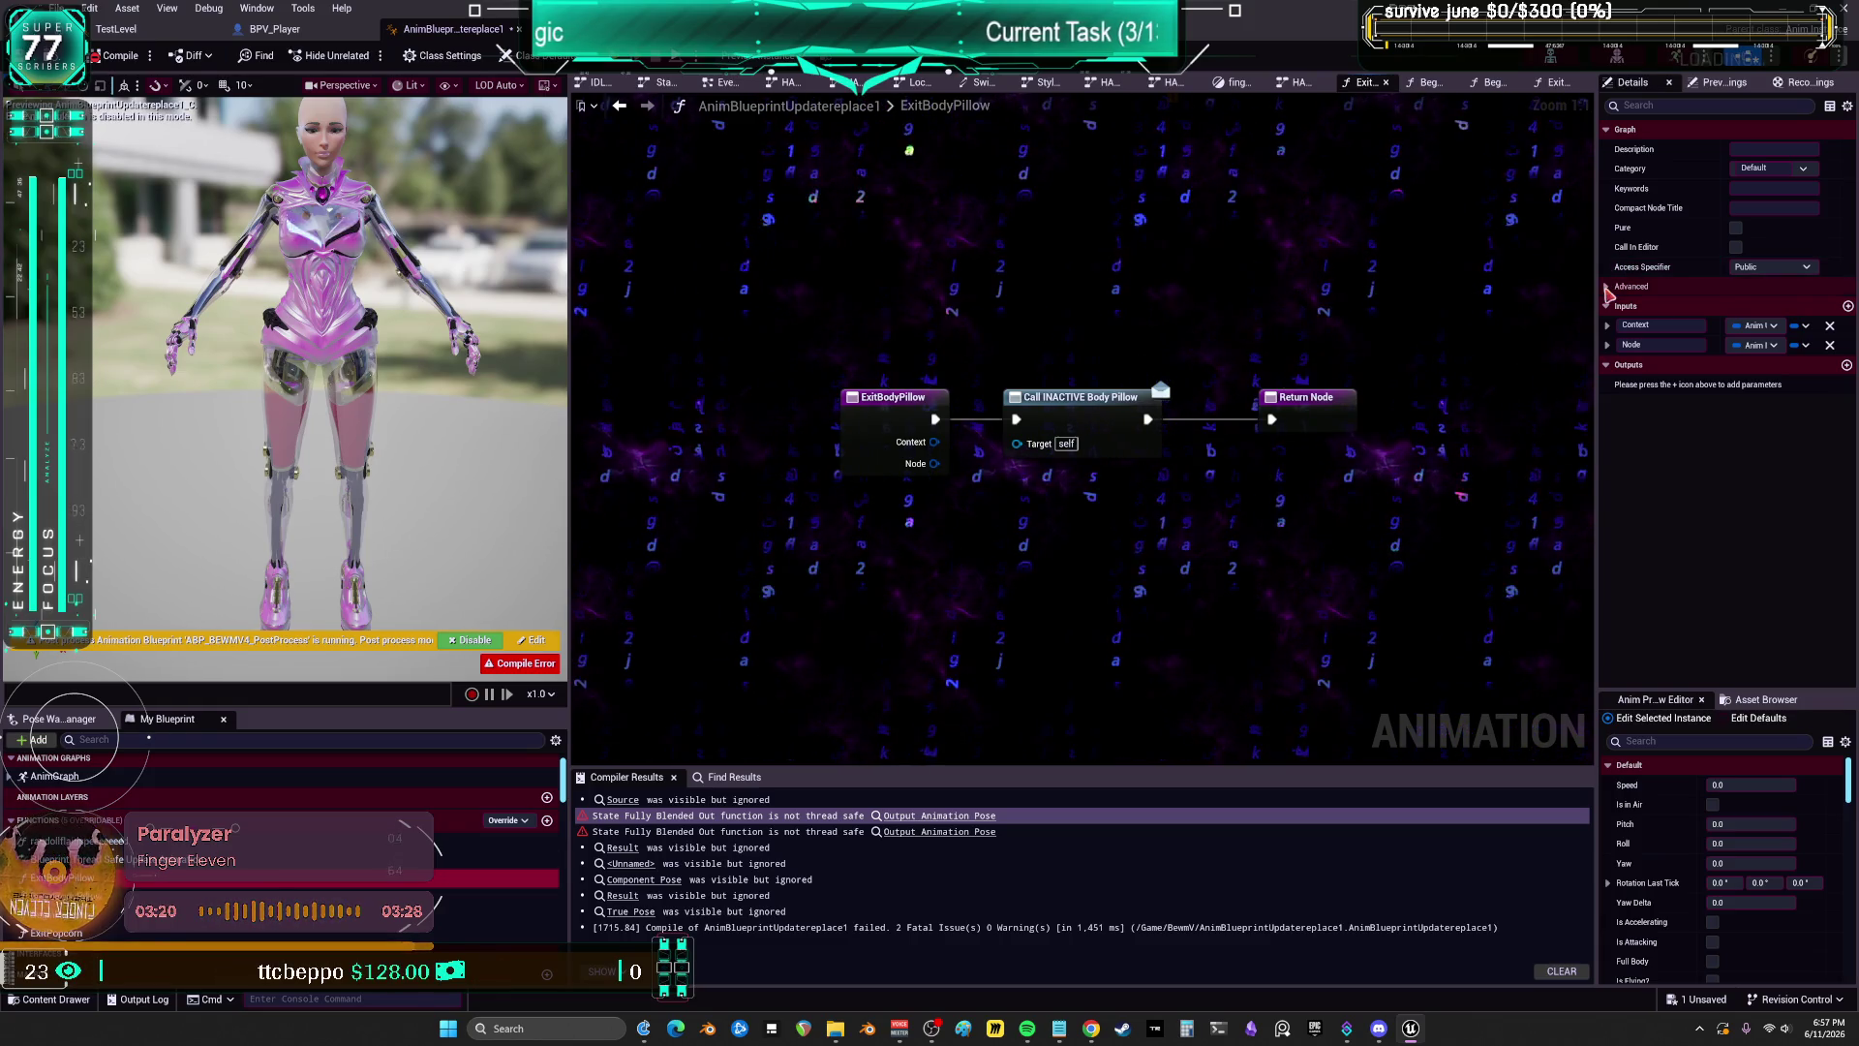
{"action": "left_click", "coordinate": [1632, 286]}
{"action": "left_click", "coordinate": [1736, 346]}
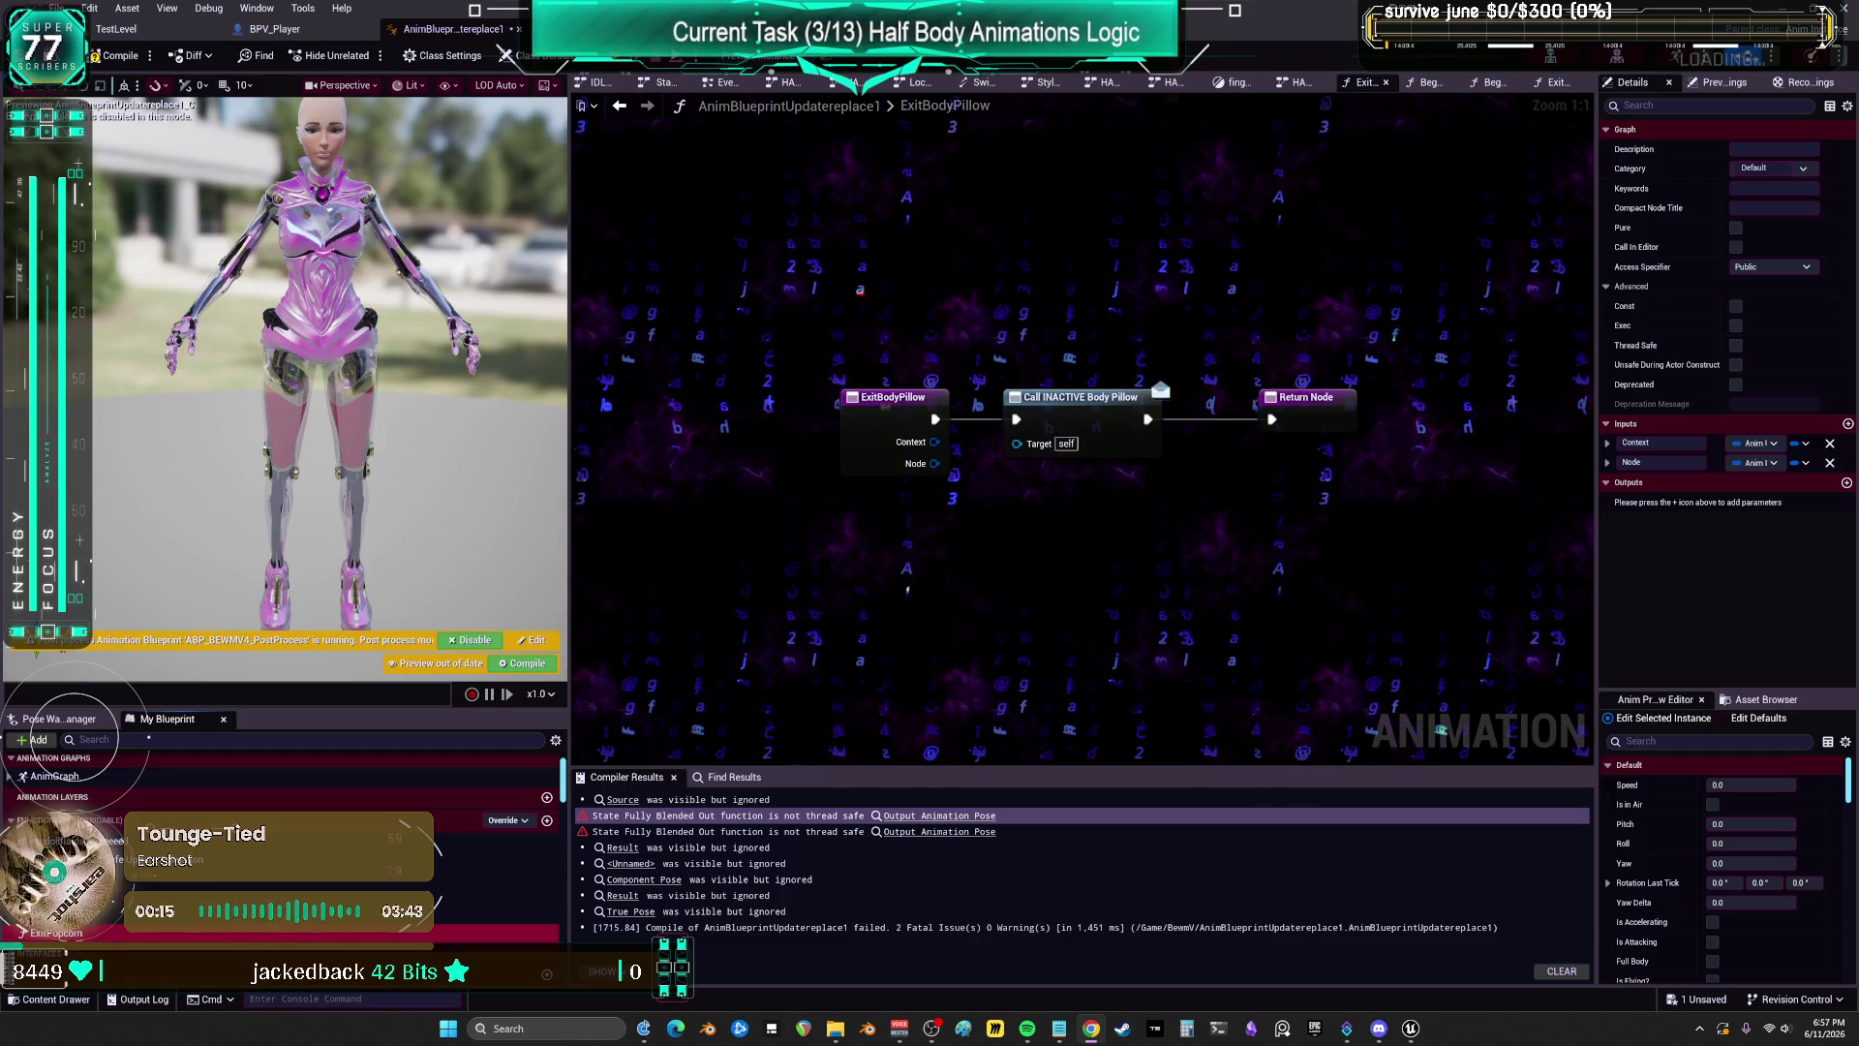
{"action": "key", "text": "F7"}
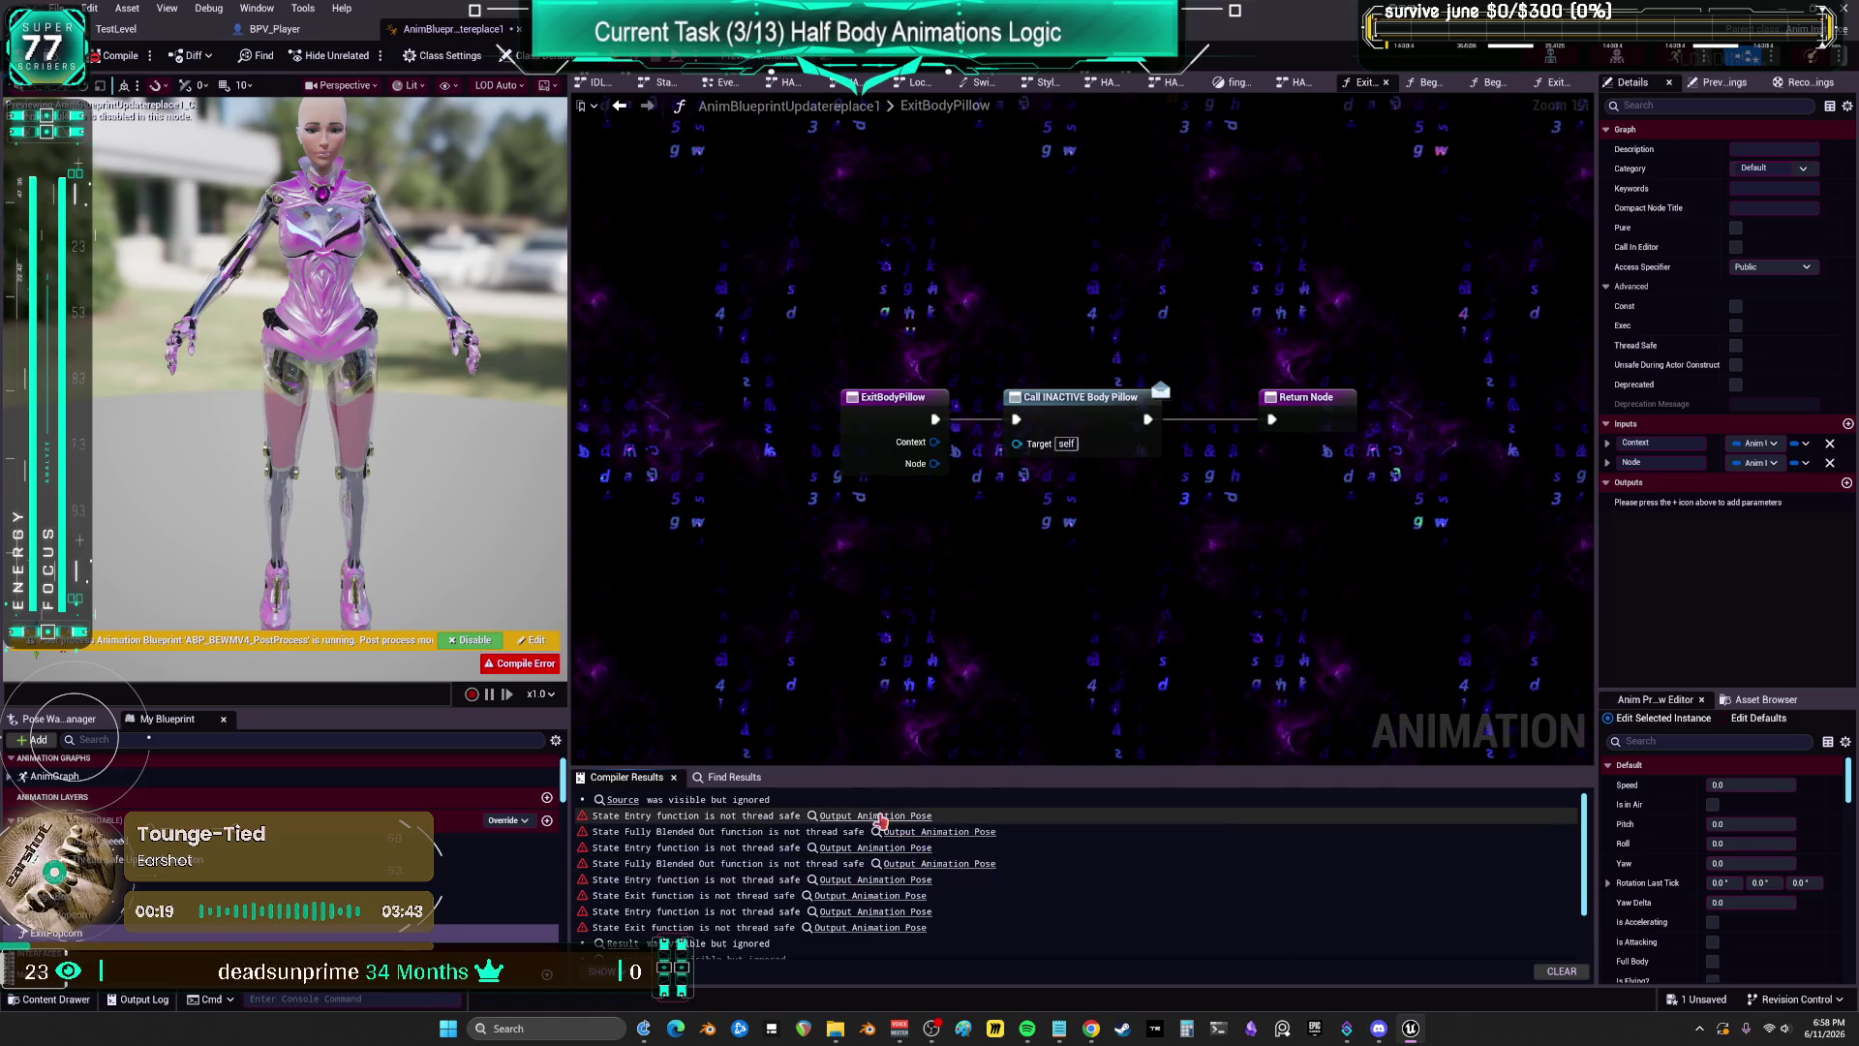
Step: Enlarge the compiler log and follow its errors through anim_popcorn's V3_anim_popcorn1 player to Pose_bodypillow
{"action": "left_click", "coordinate": [877, 816]}
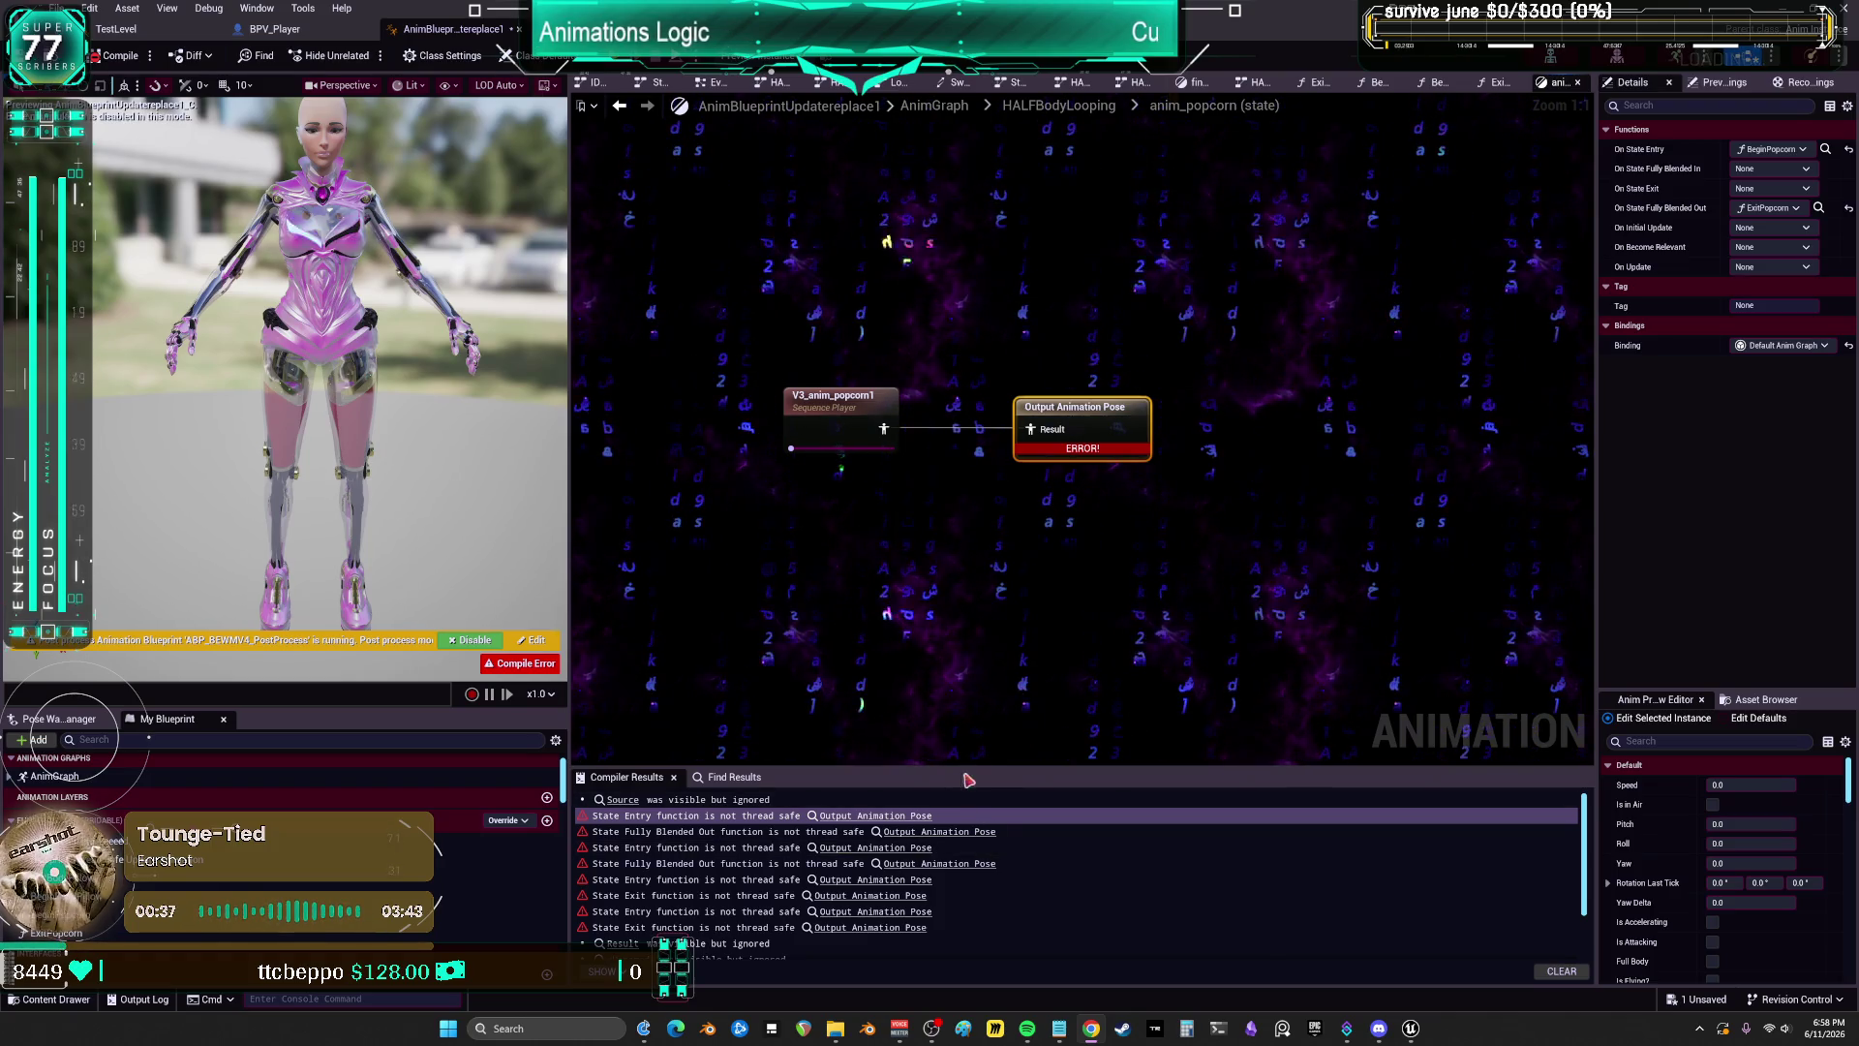
{"action": "mouse_move", "coordinate": [967, 780]}
{"action": "left_mouse_down"}
{"action": "mouse_move", "coordinate": [979, 451]}
{"action": "mouse_move", "coordinate": [969, 662]}
{"action": "left_mouse_up"}
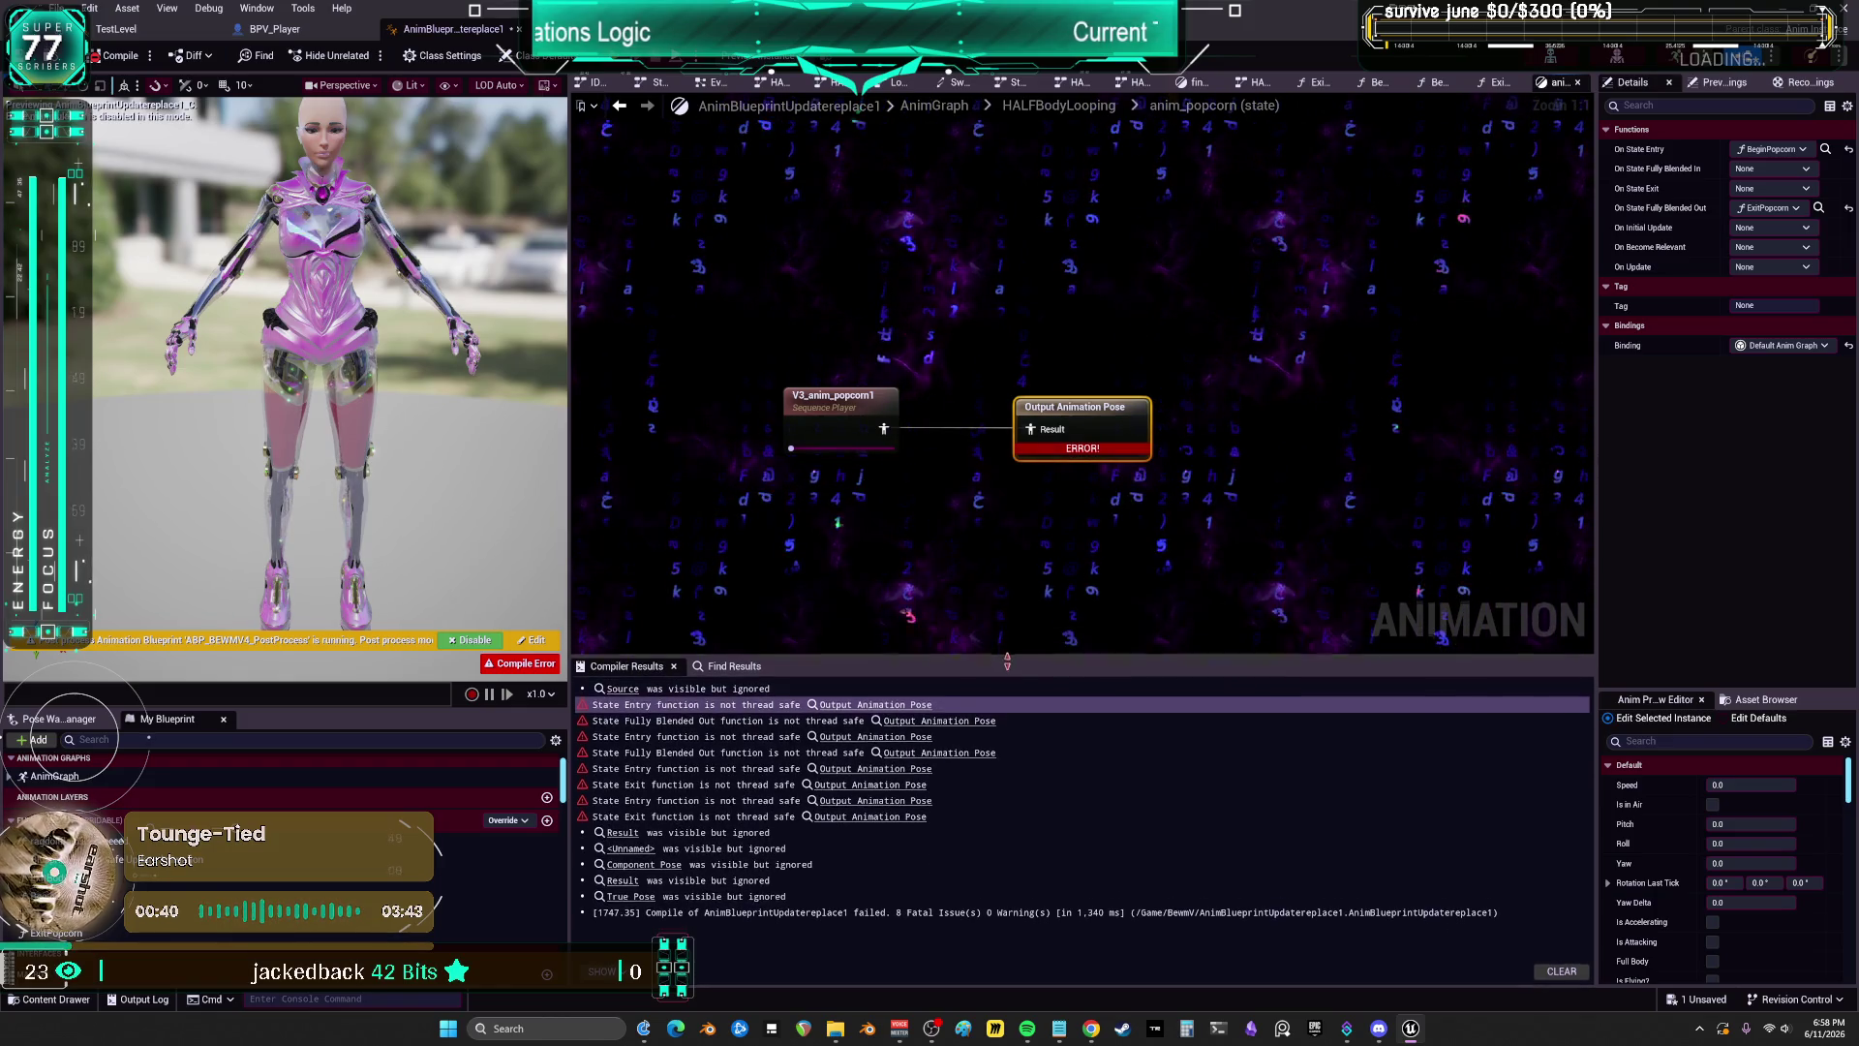
{"action": "left_click", "coordinate": [901, 714]}
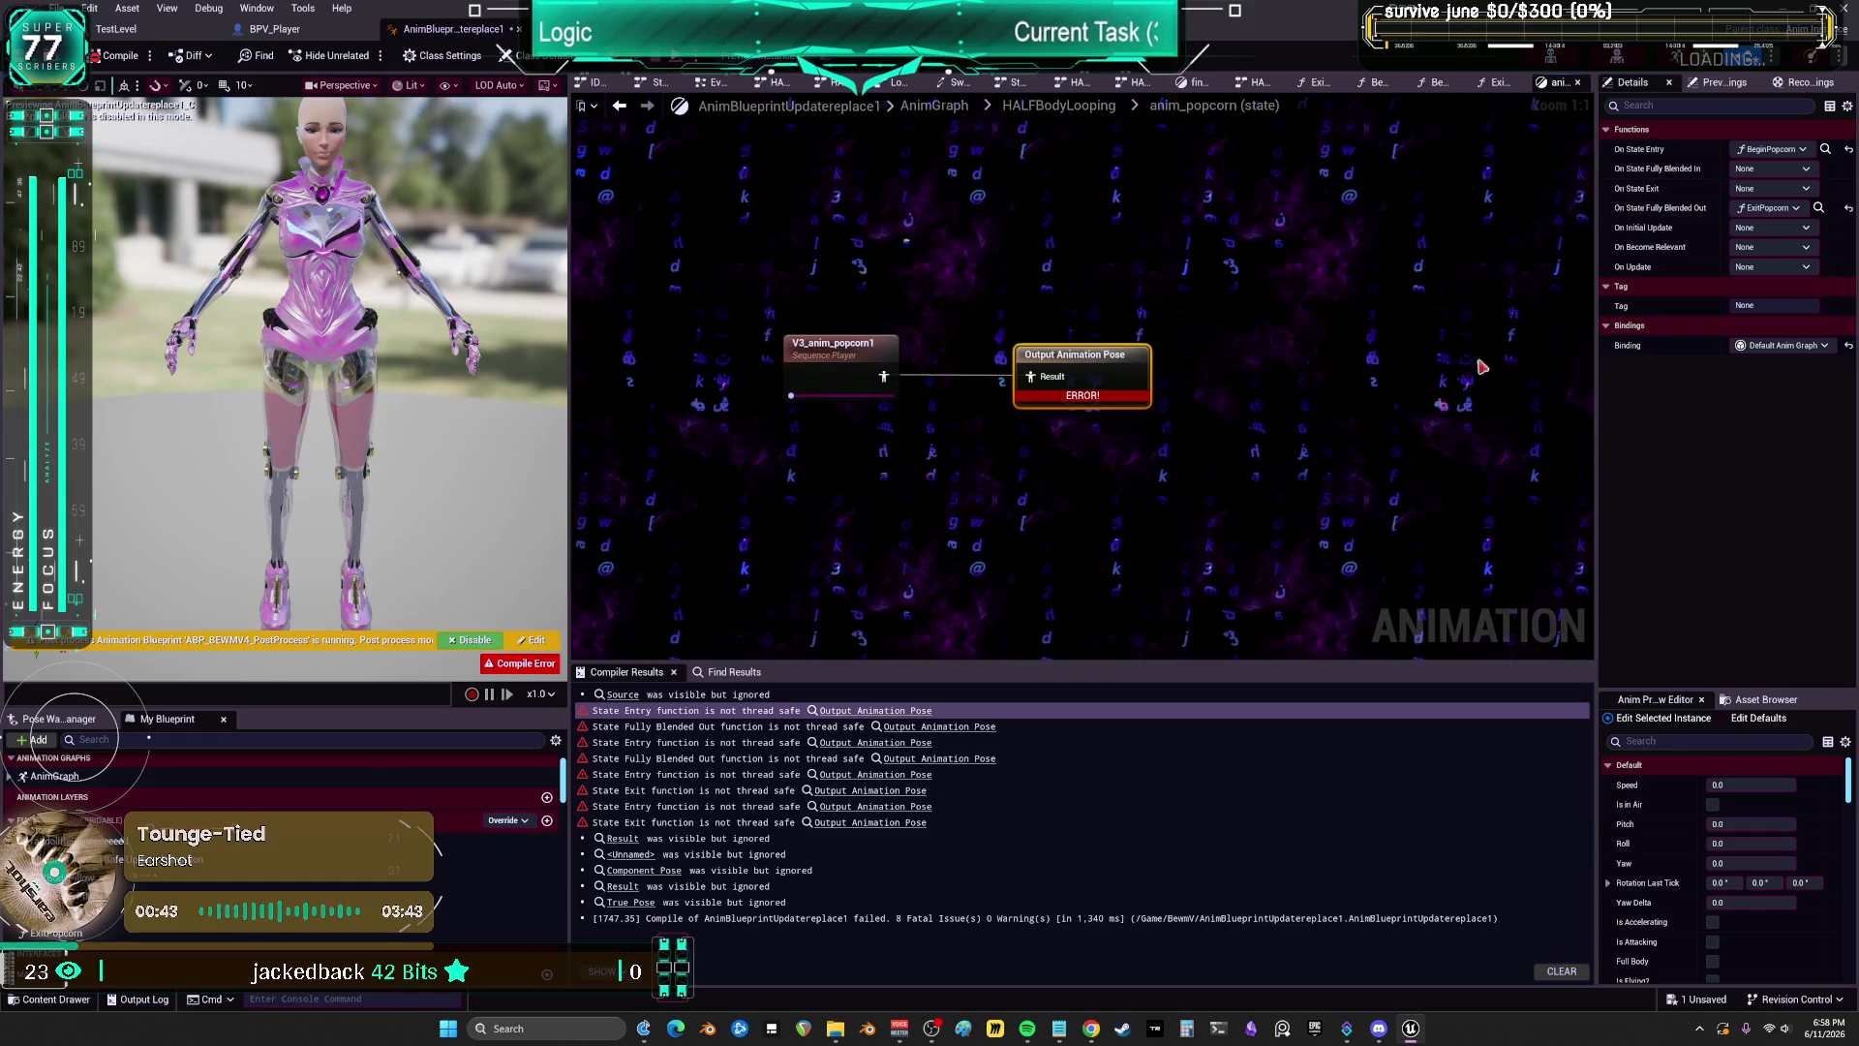
{"action": "left_click", "coordinate": [833, 368]}
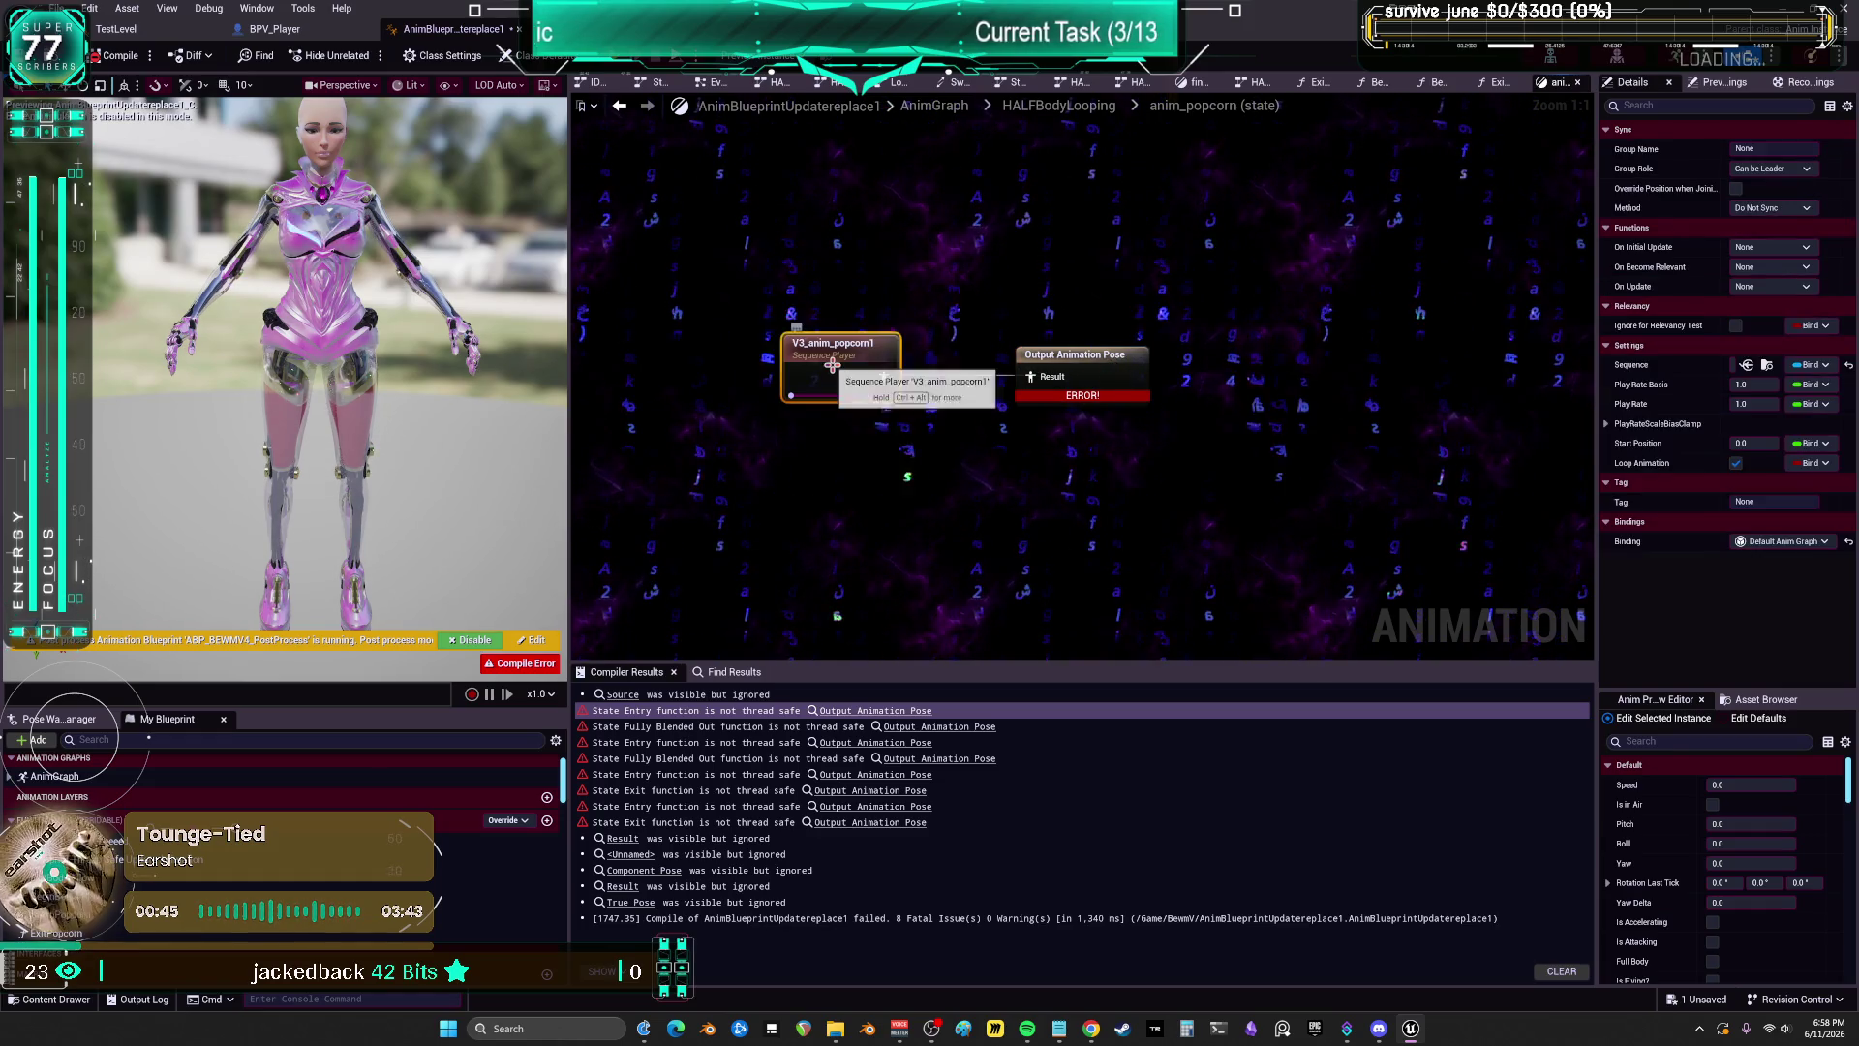
{"action": "left_click", "coordinate": [1065, 378]}
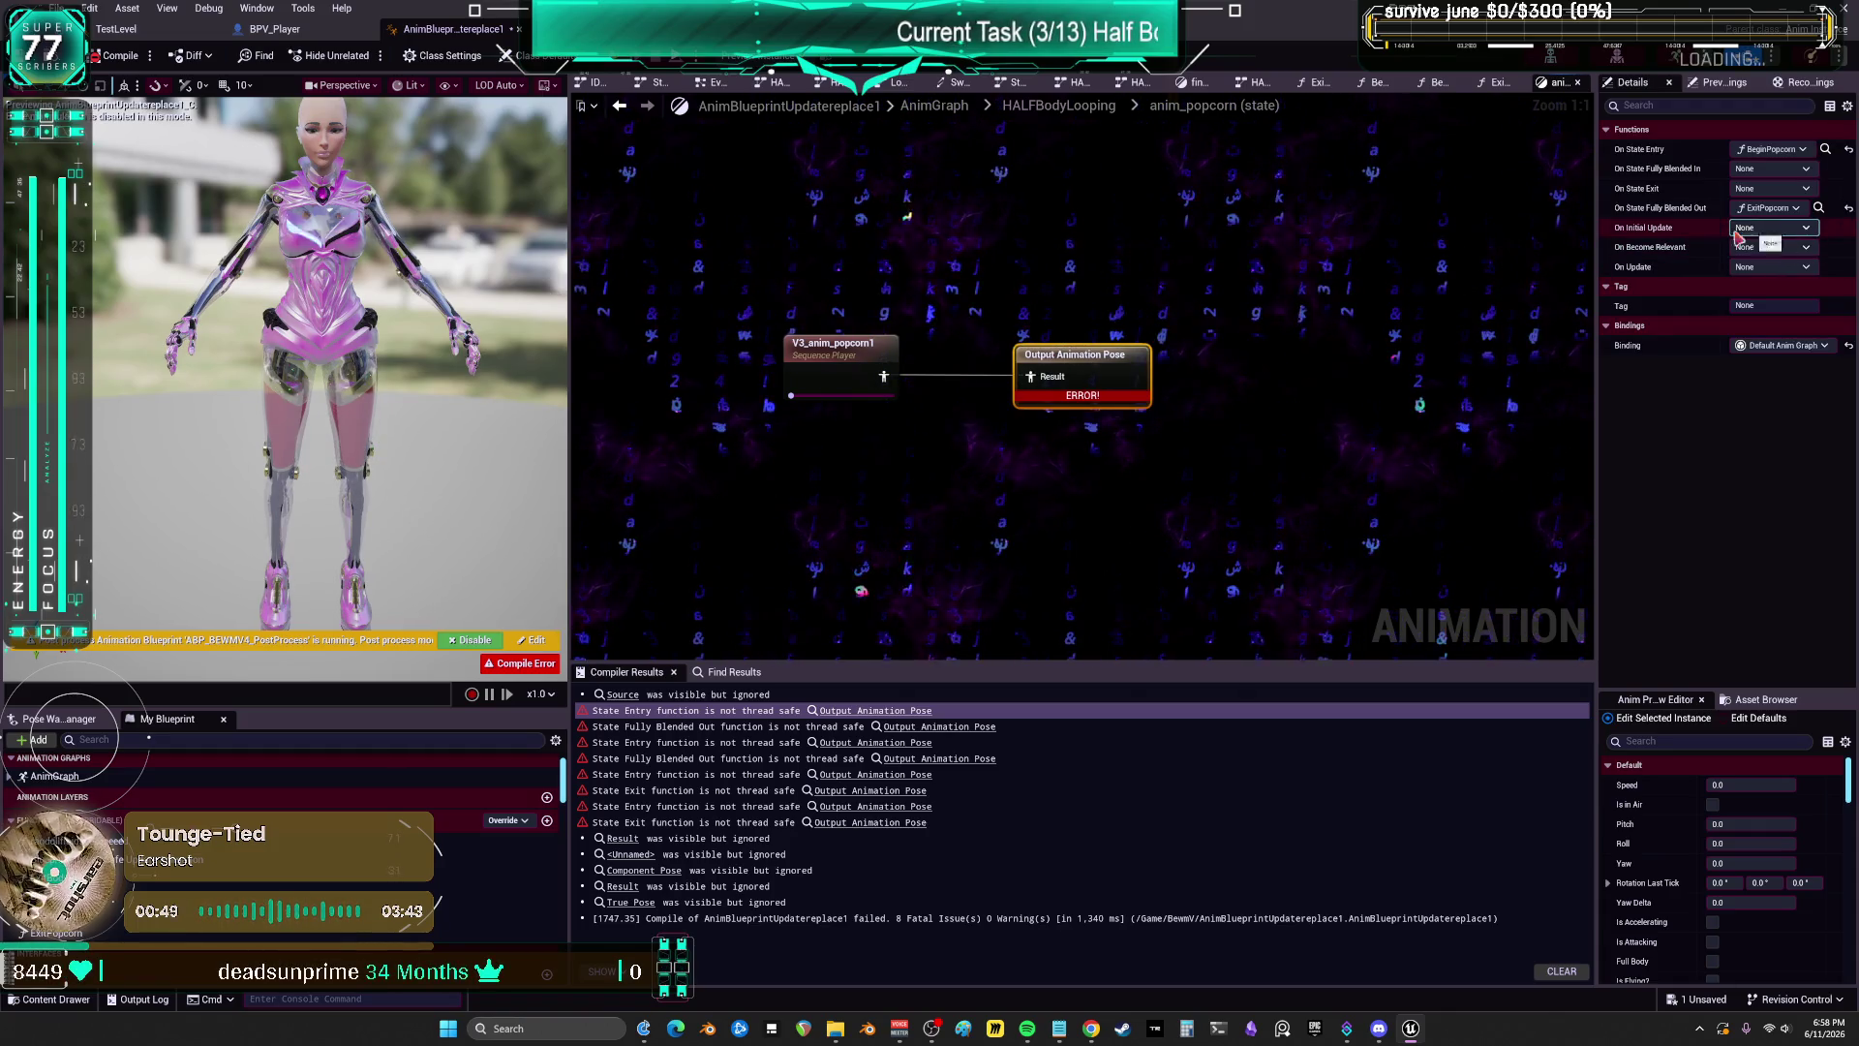
{"action": "left_click", "coordinate": [849, 360]}
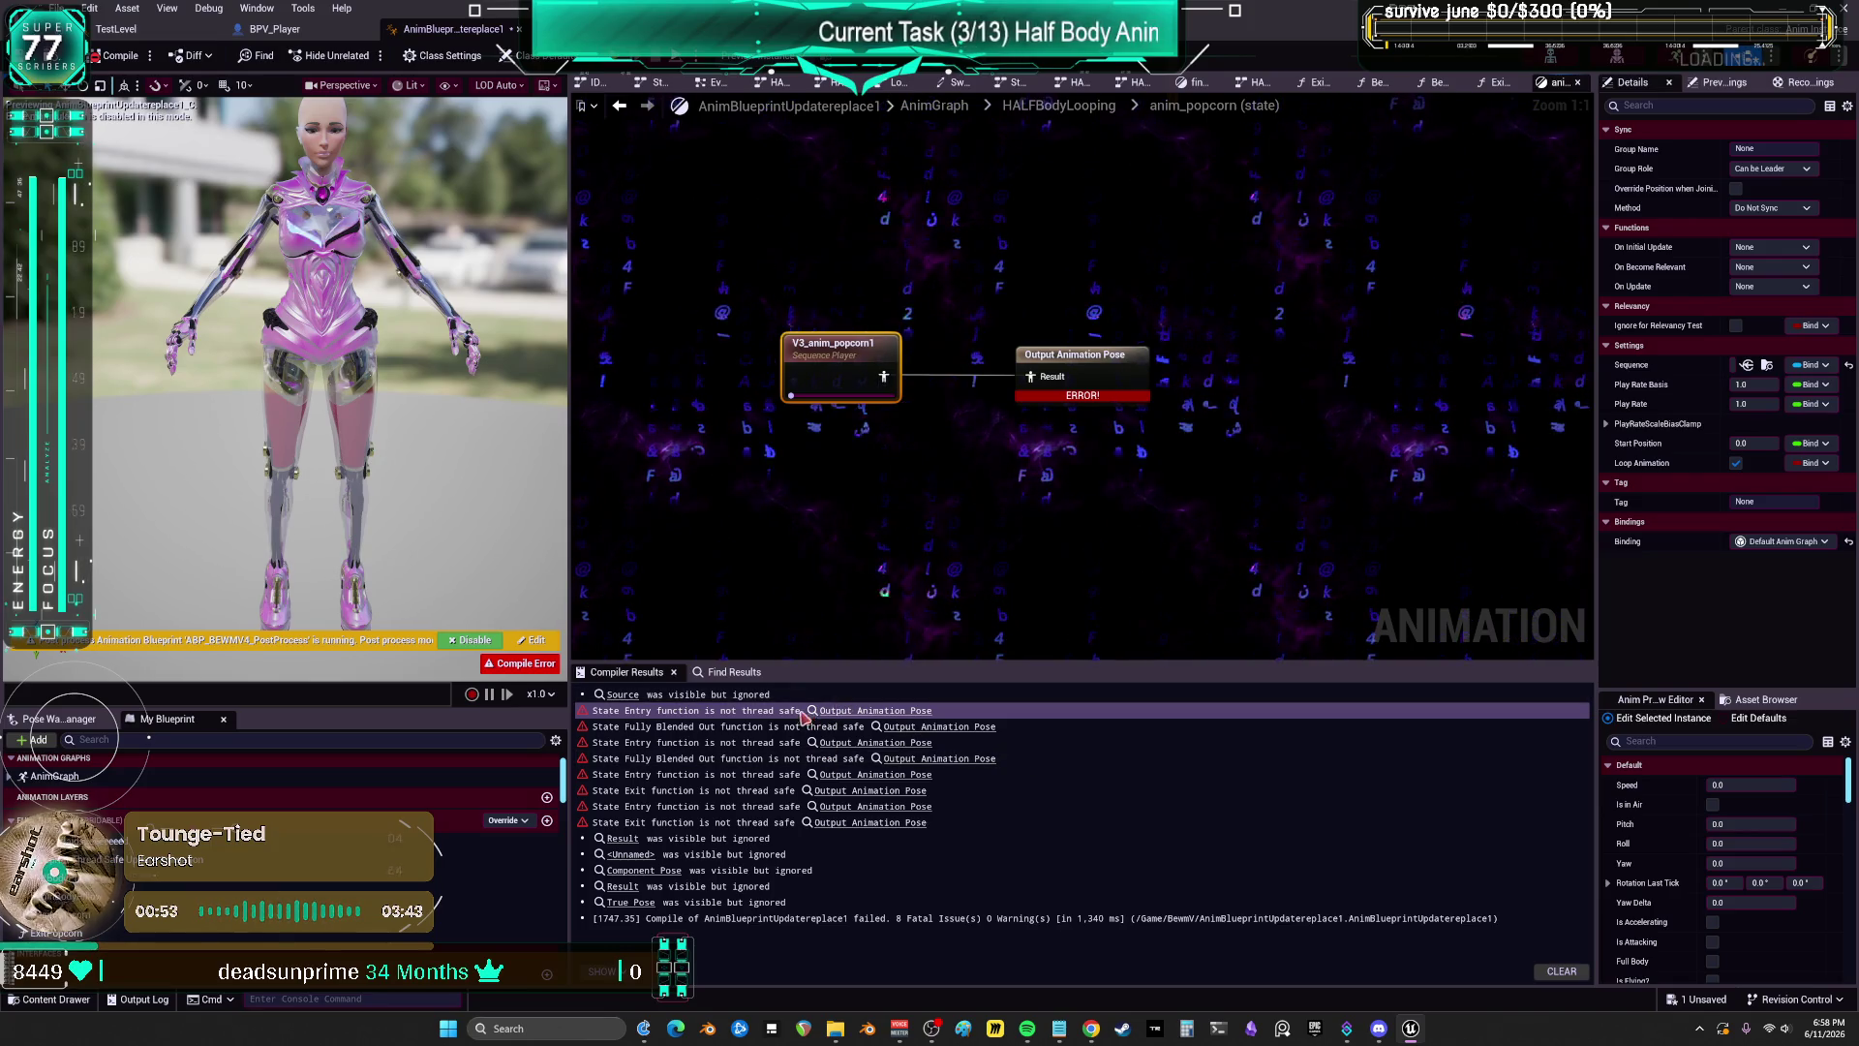
{"action": "left_click", "coordinate": [837, 822]}
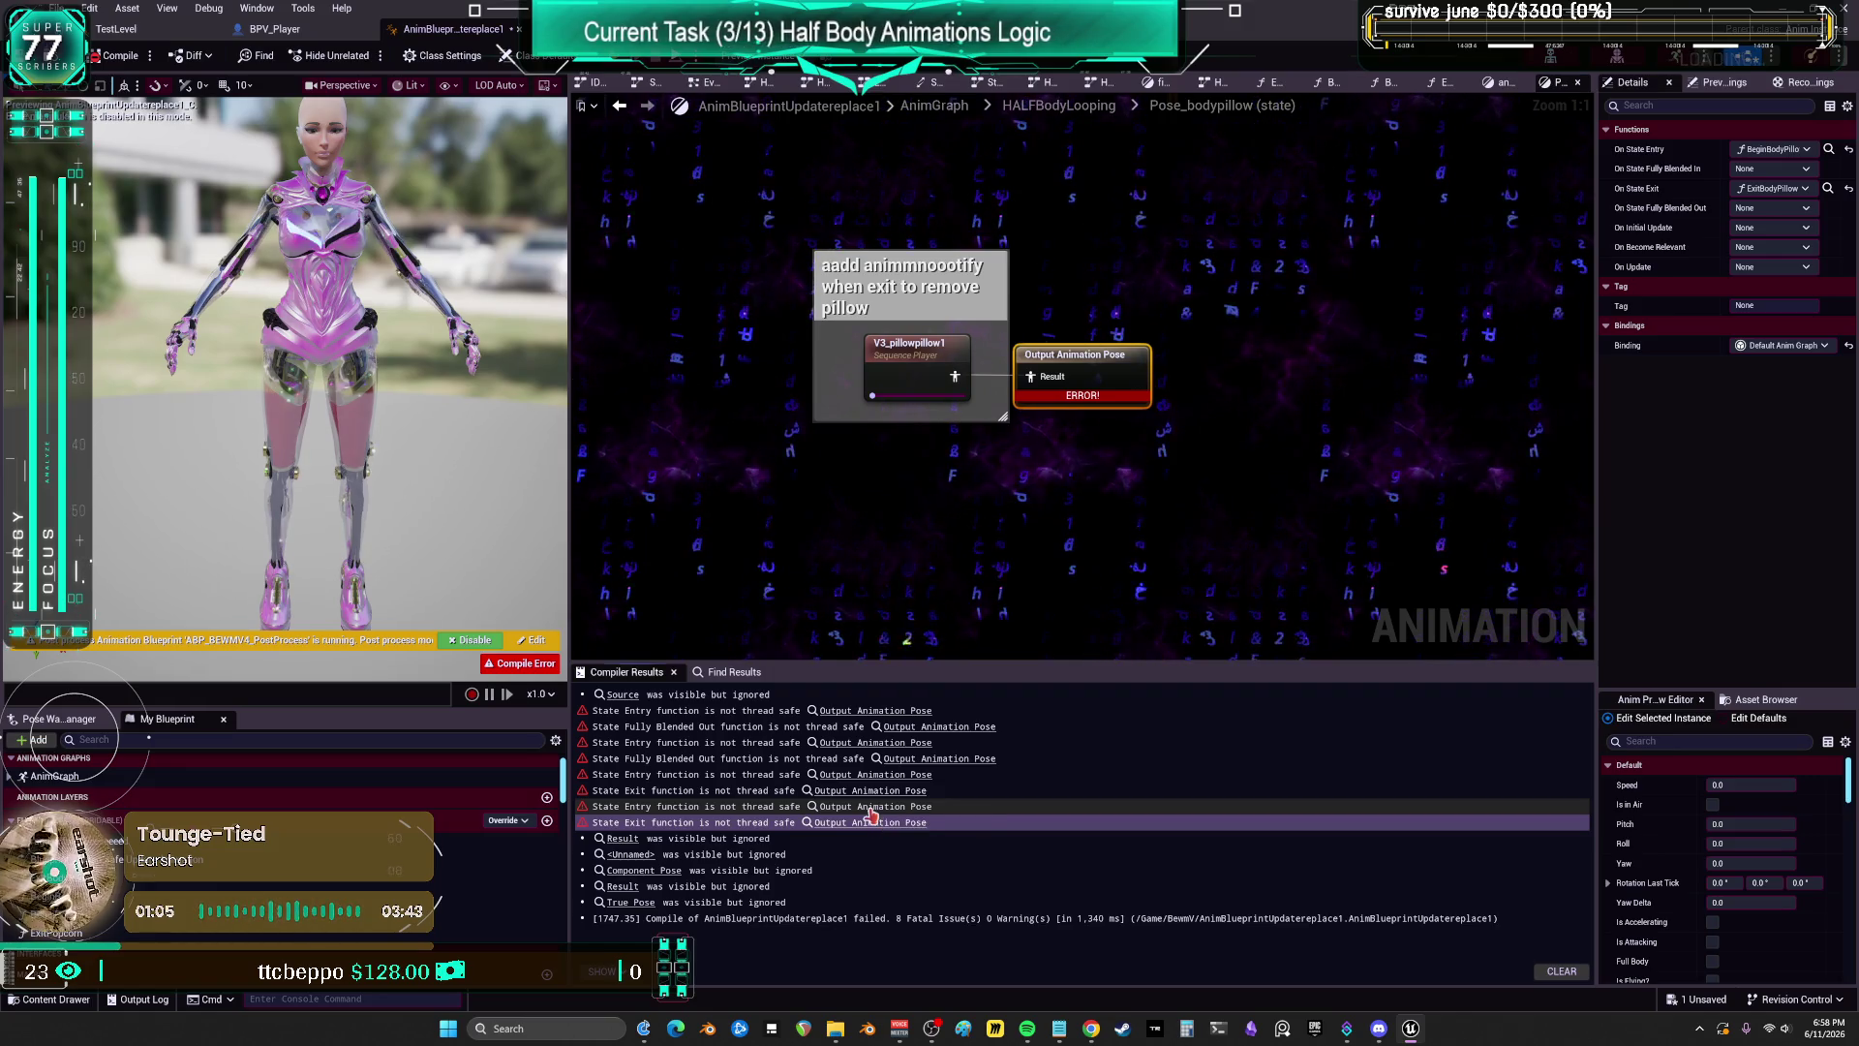
Step: Open V3_pillowpillow1 in a maximized animation editor with an enlarged viewport and browse its asset Details
{"action": "left_click", "coordinate": [870, 812]}
{"action": "left_click", "coordinate": [914, 359]}
{"action": "double_click", "coordinate": [916, 364]}
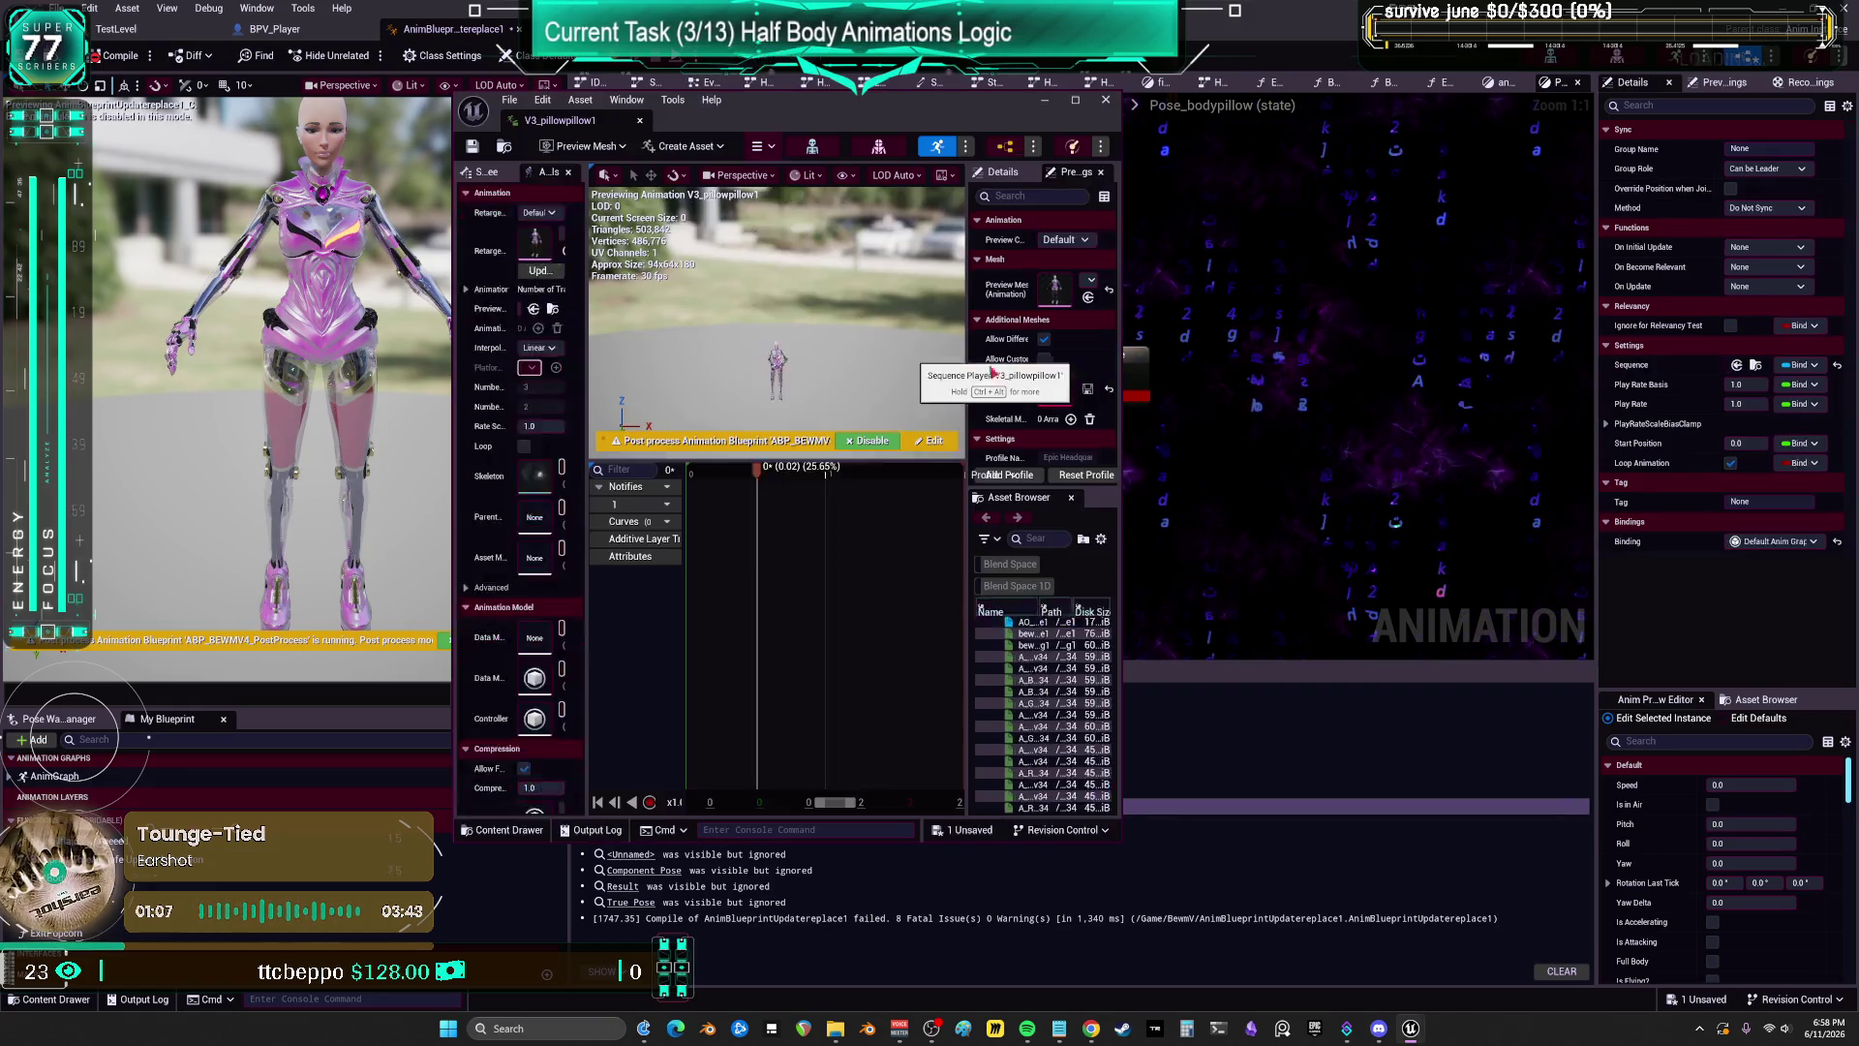
{"action": "left_click", "coordinate": [1071, 103]}
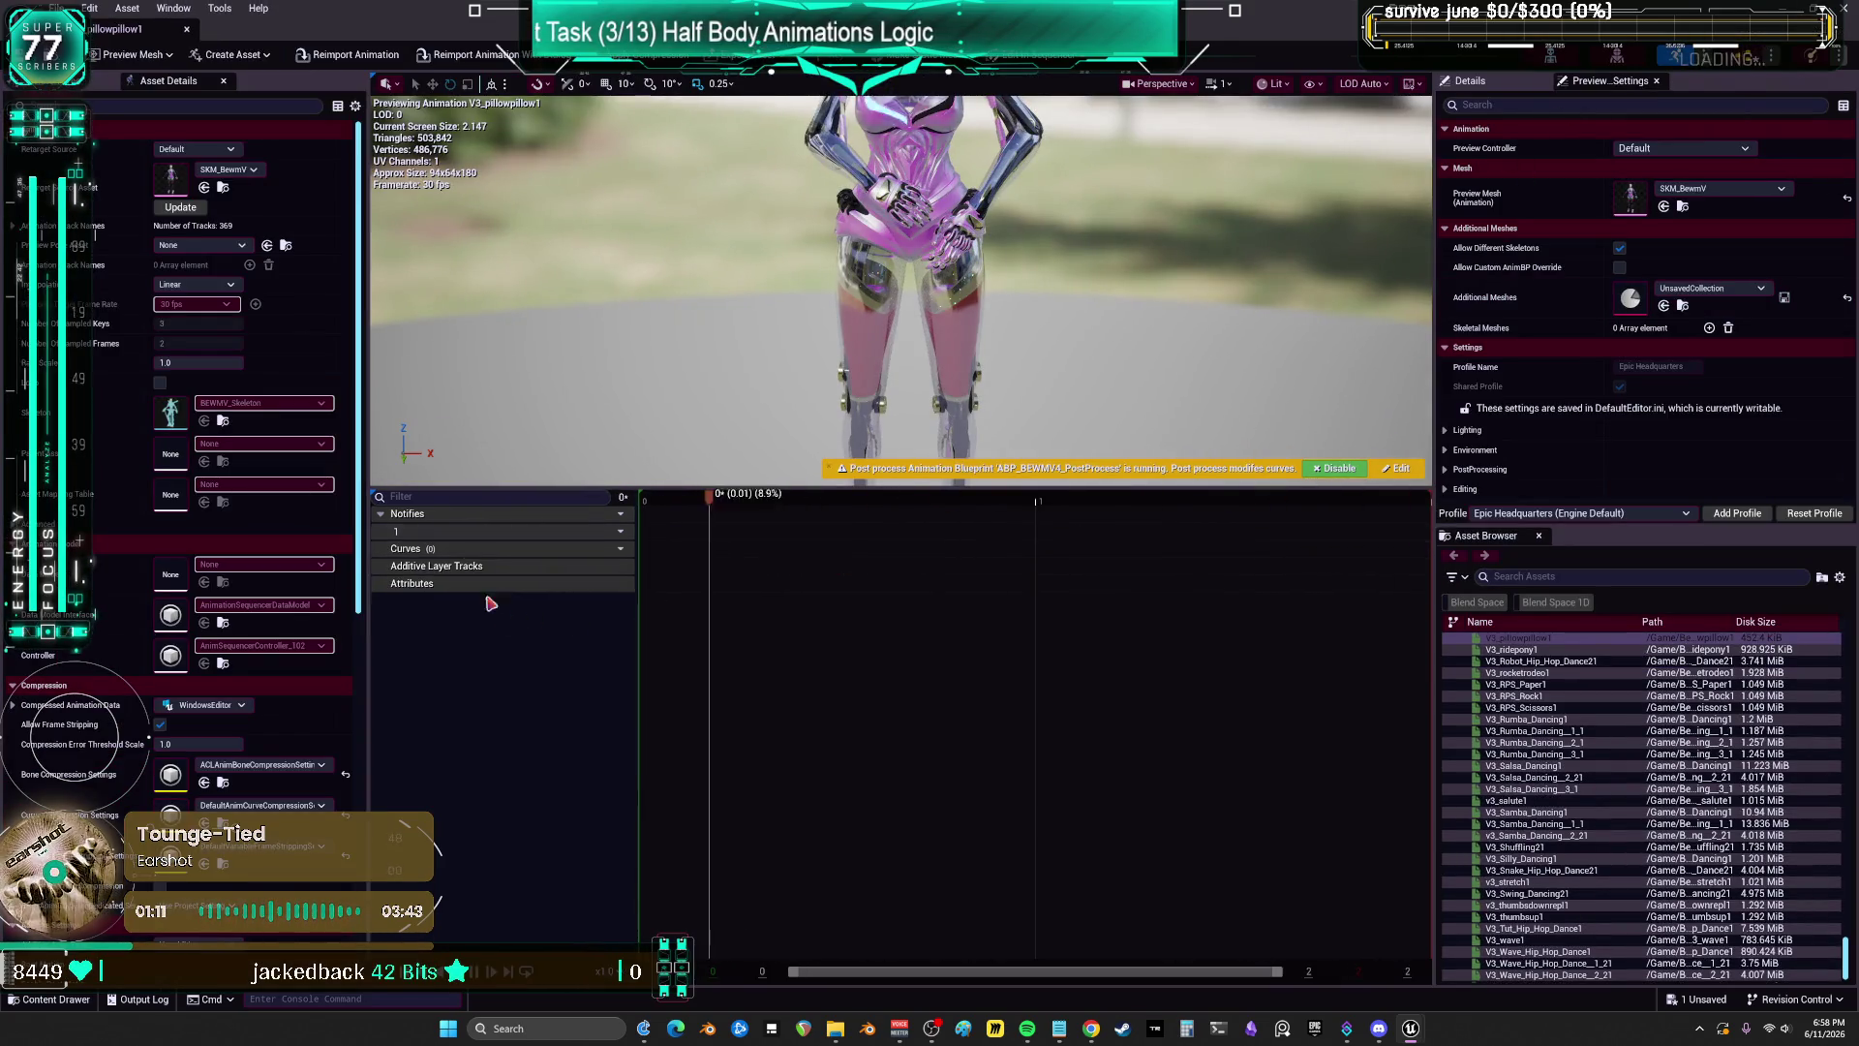
{"action": "left_click_drag", "start_coordinate": [1337, 487], "coordinate": [1337, 725]}
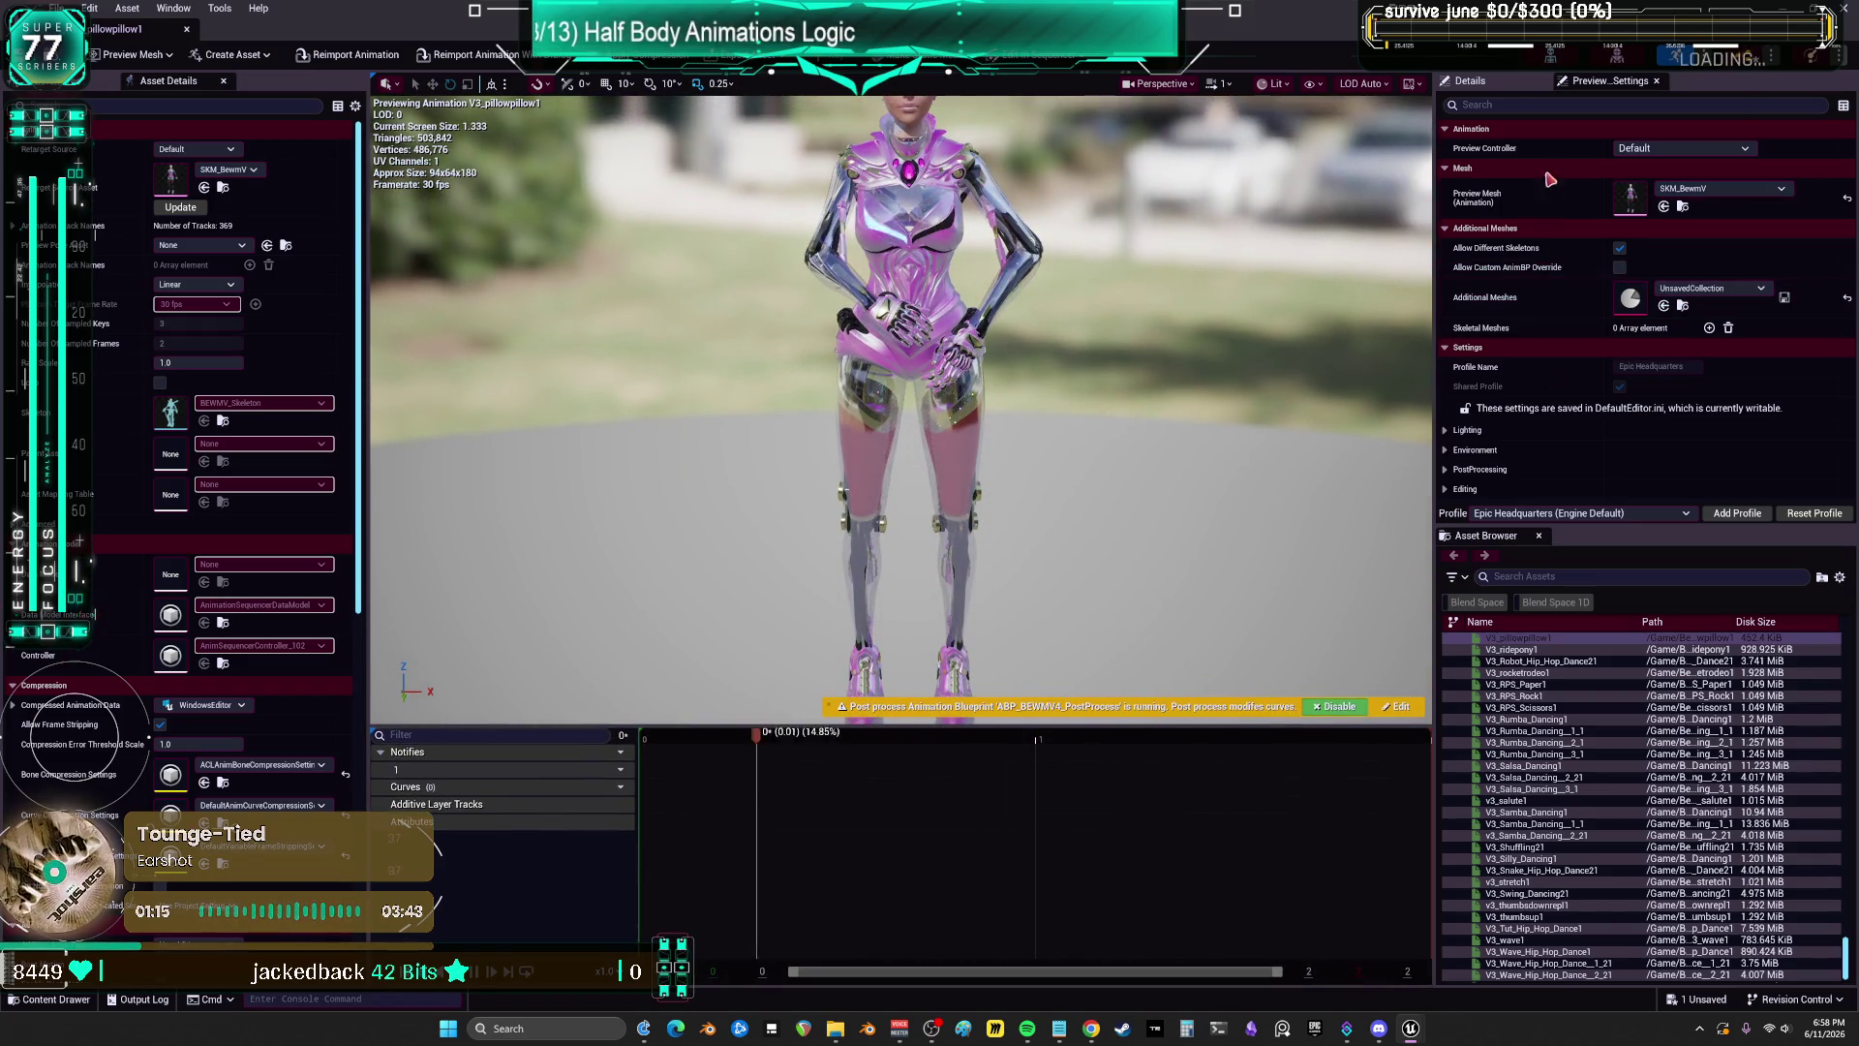
{"action": "left_click", "coordinate": [1470, 80]}
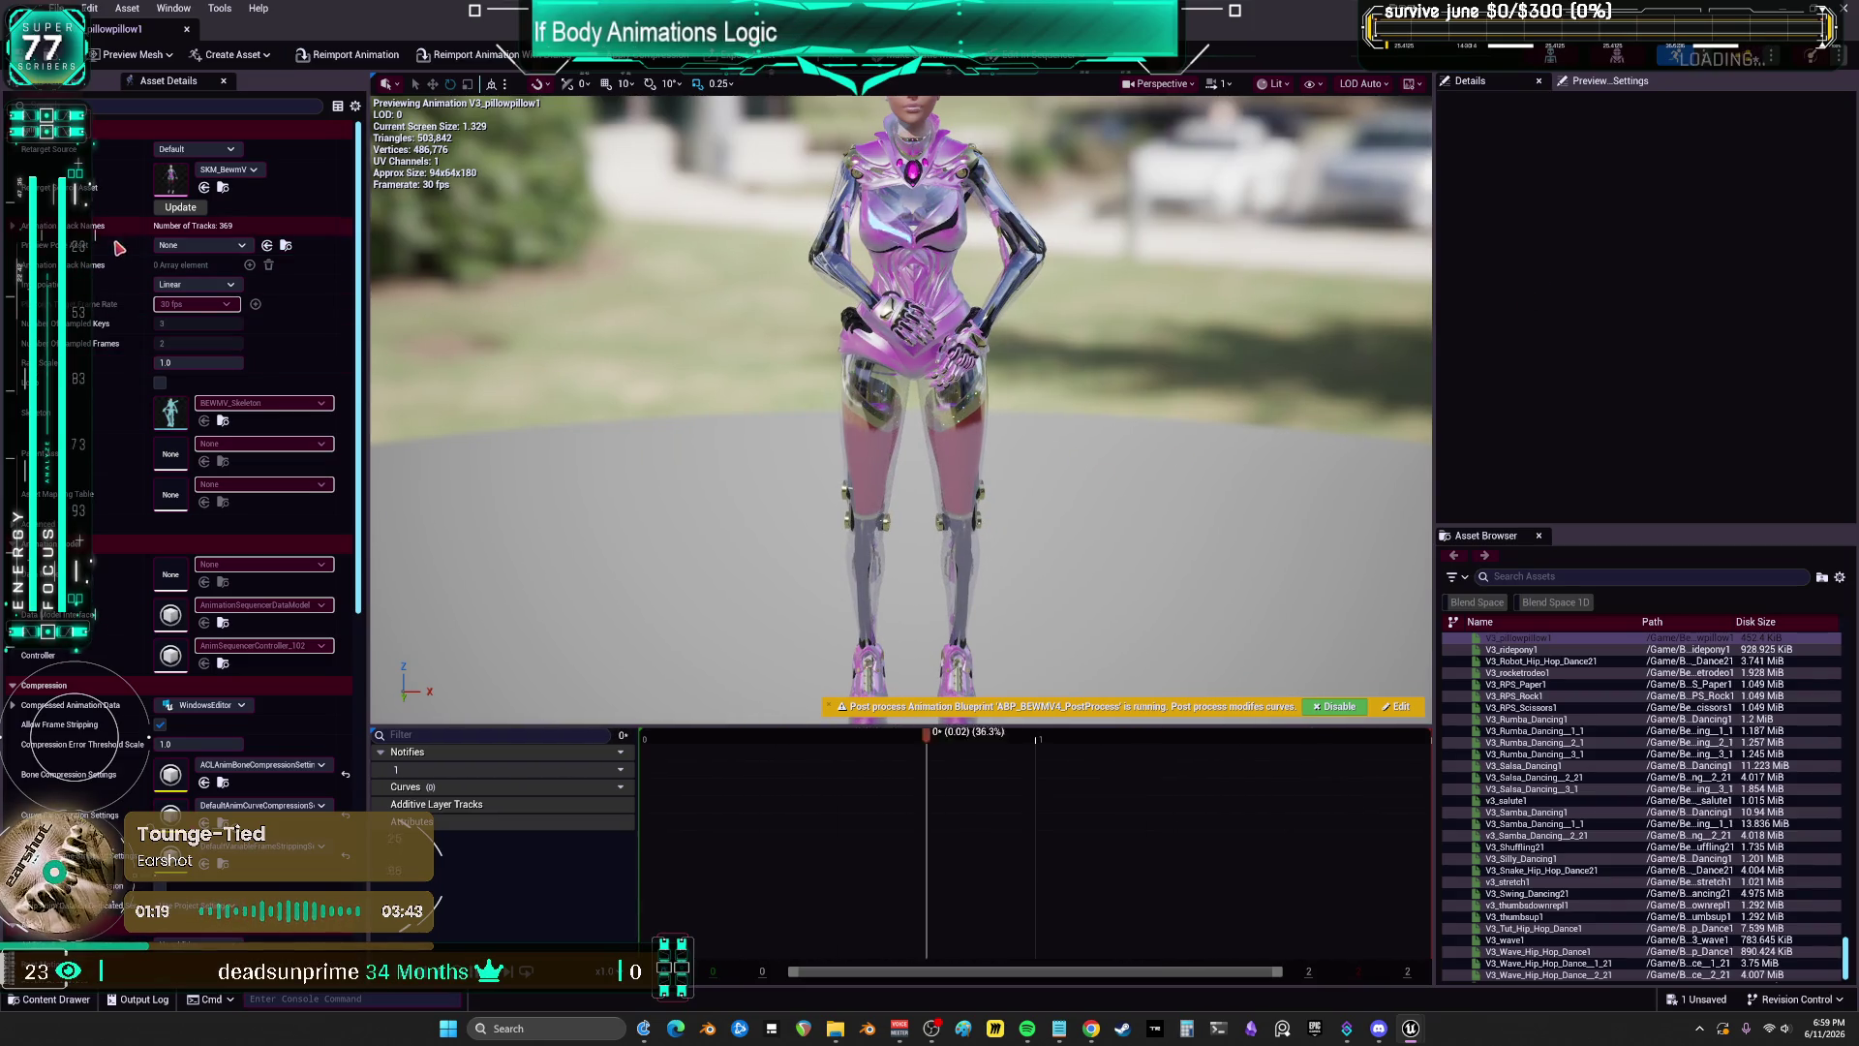
{"action": "scroll", "coordinate": [103, 357], "scroll_direction": "down", "scroll_amount": 10}
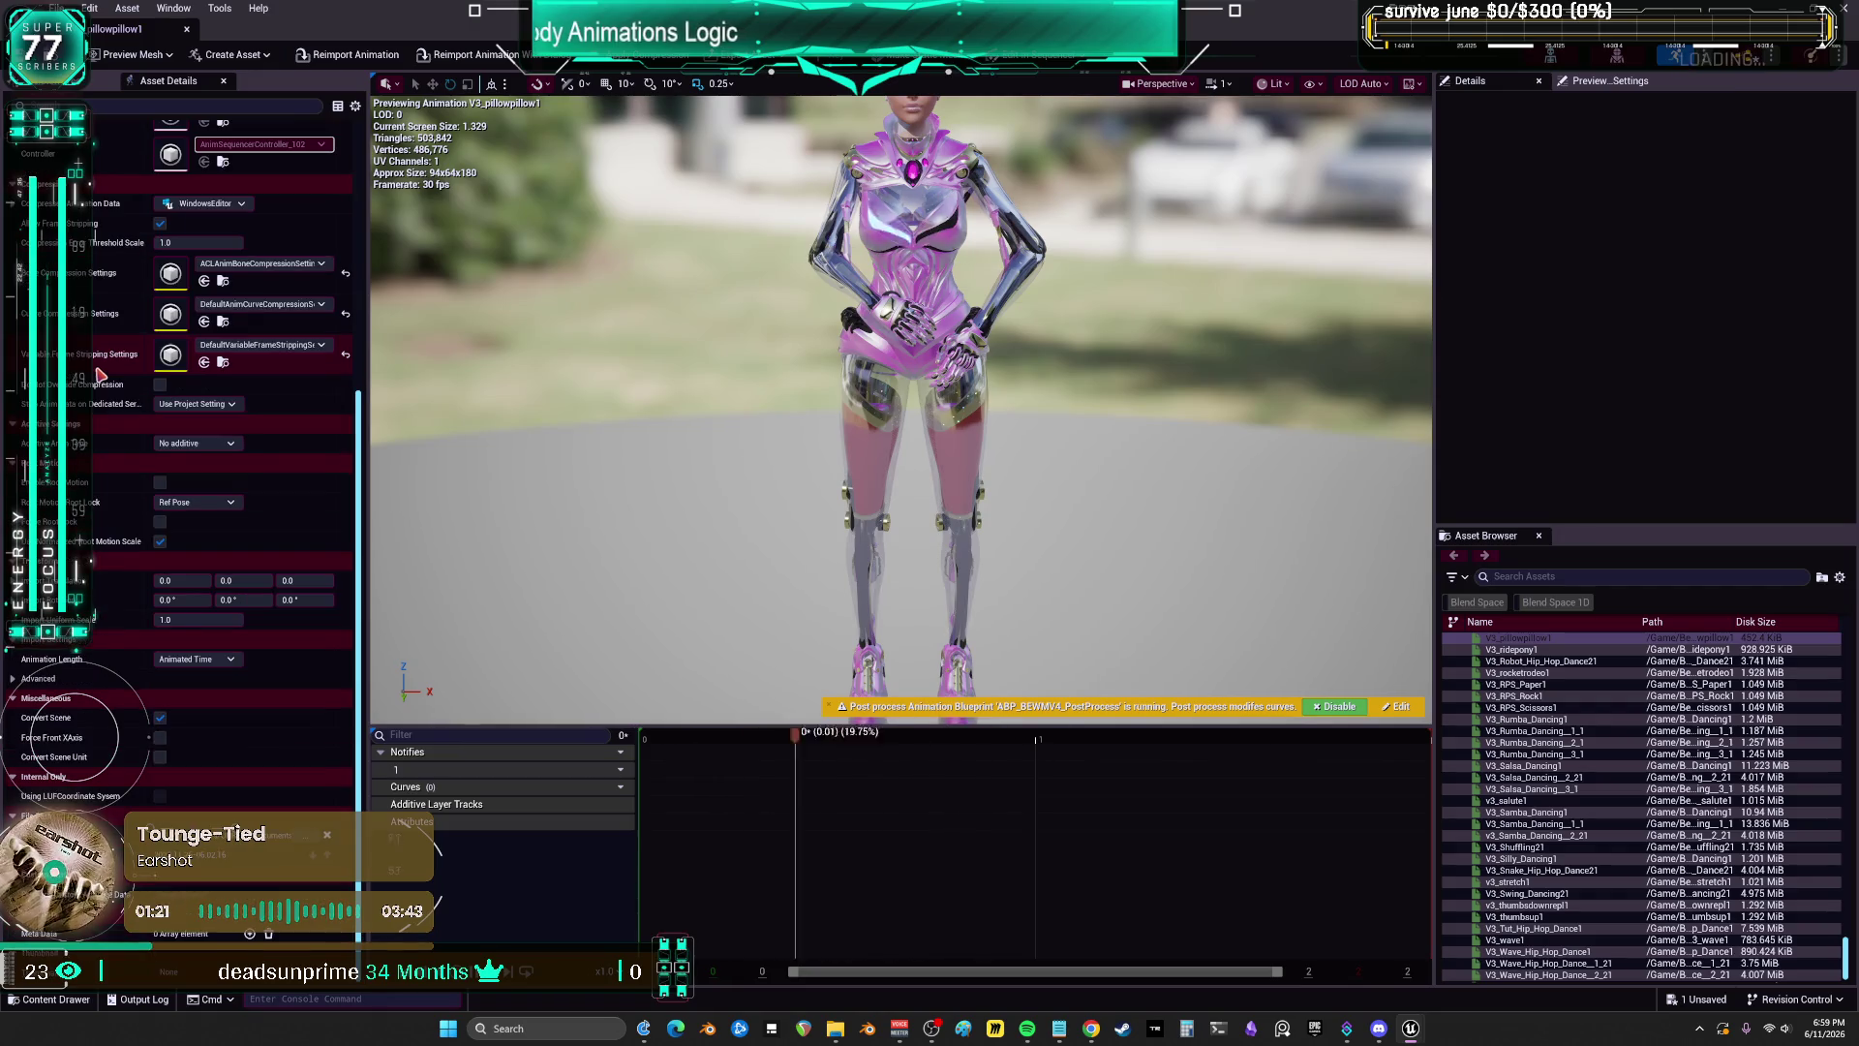
{"action": "scroll", "coordinate": [103, 356], "scroll_direction": "down", "scroll_amount": 2}
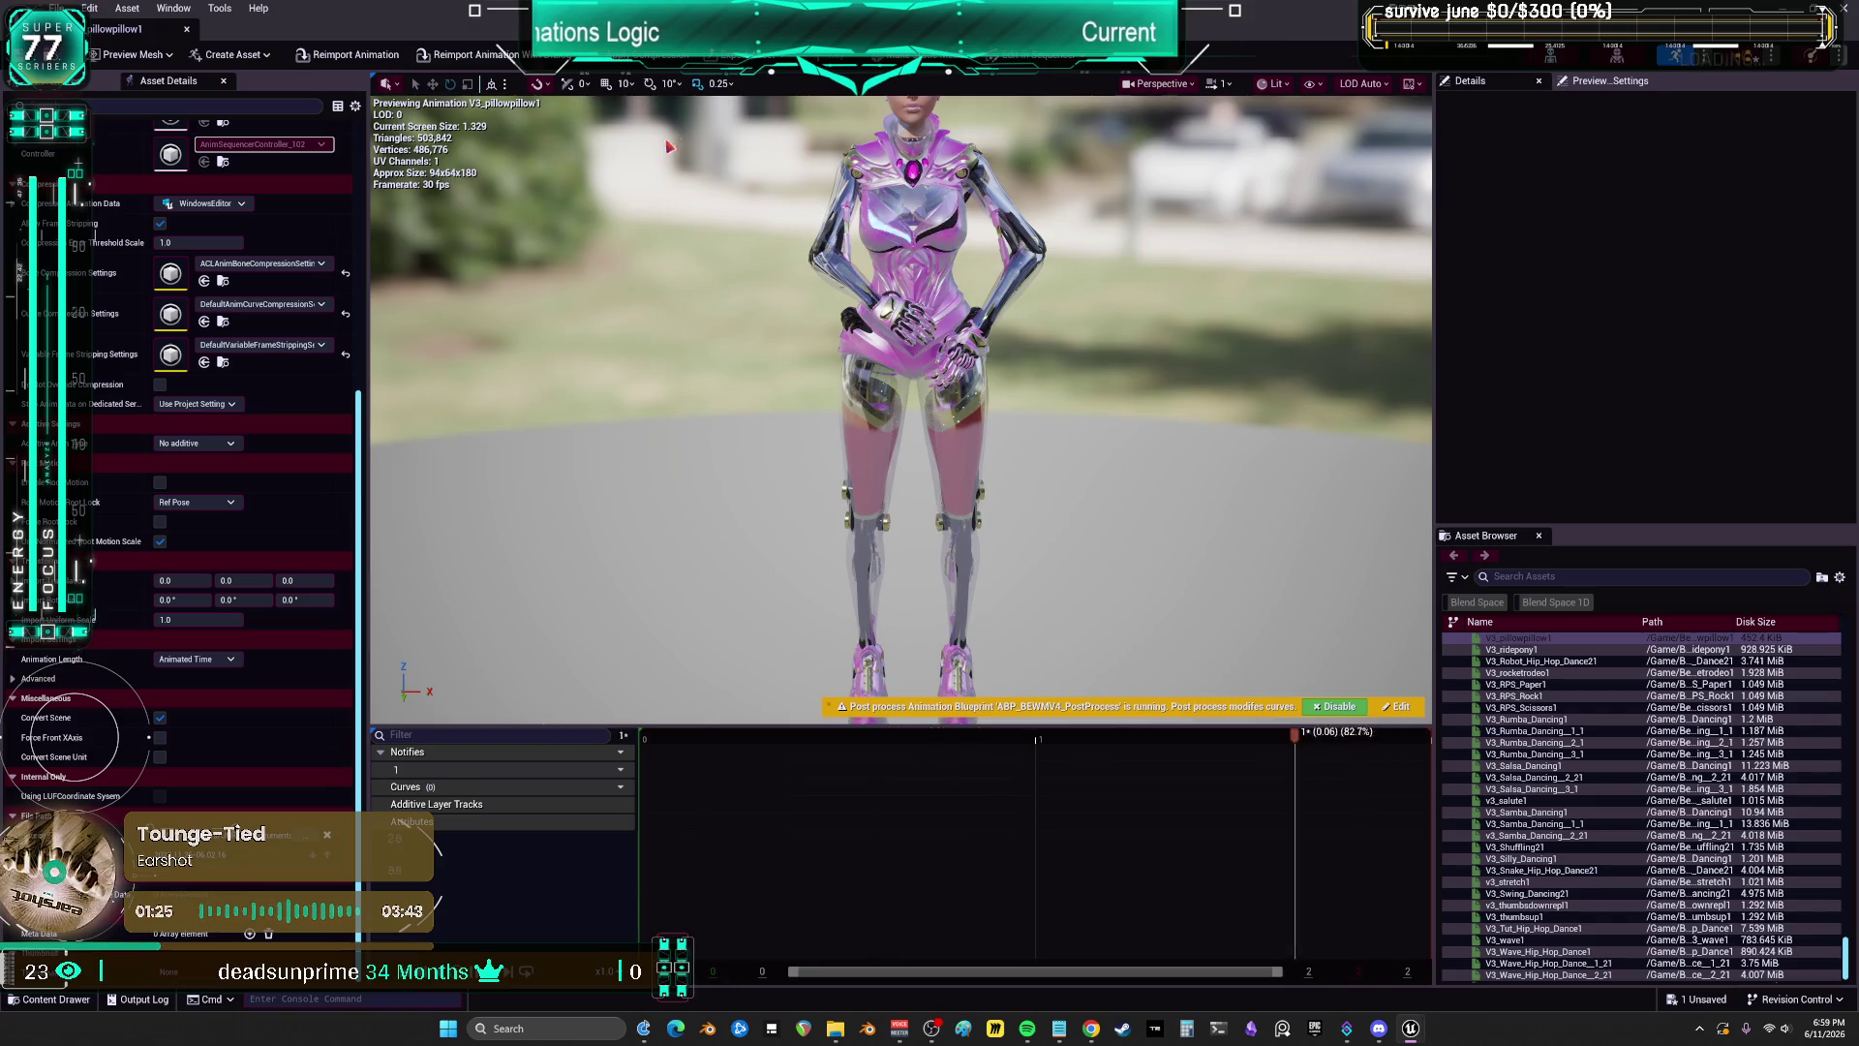
Step: Set Pose_bodypillow's On State Entry and On State Exit bindings to None
{"action": "key", "text": "alt+Tab"}
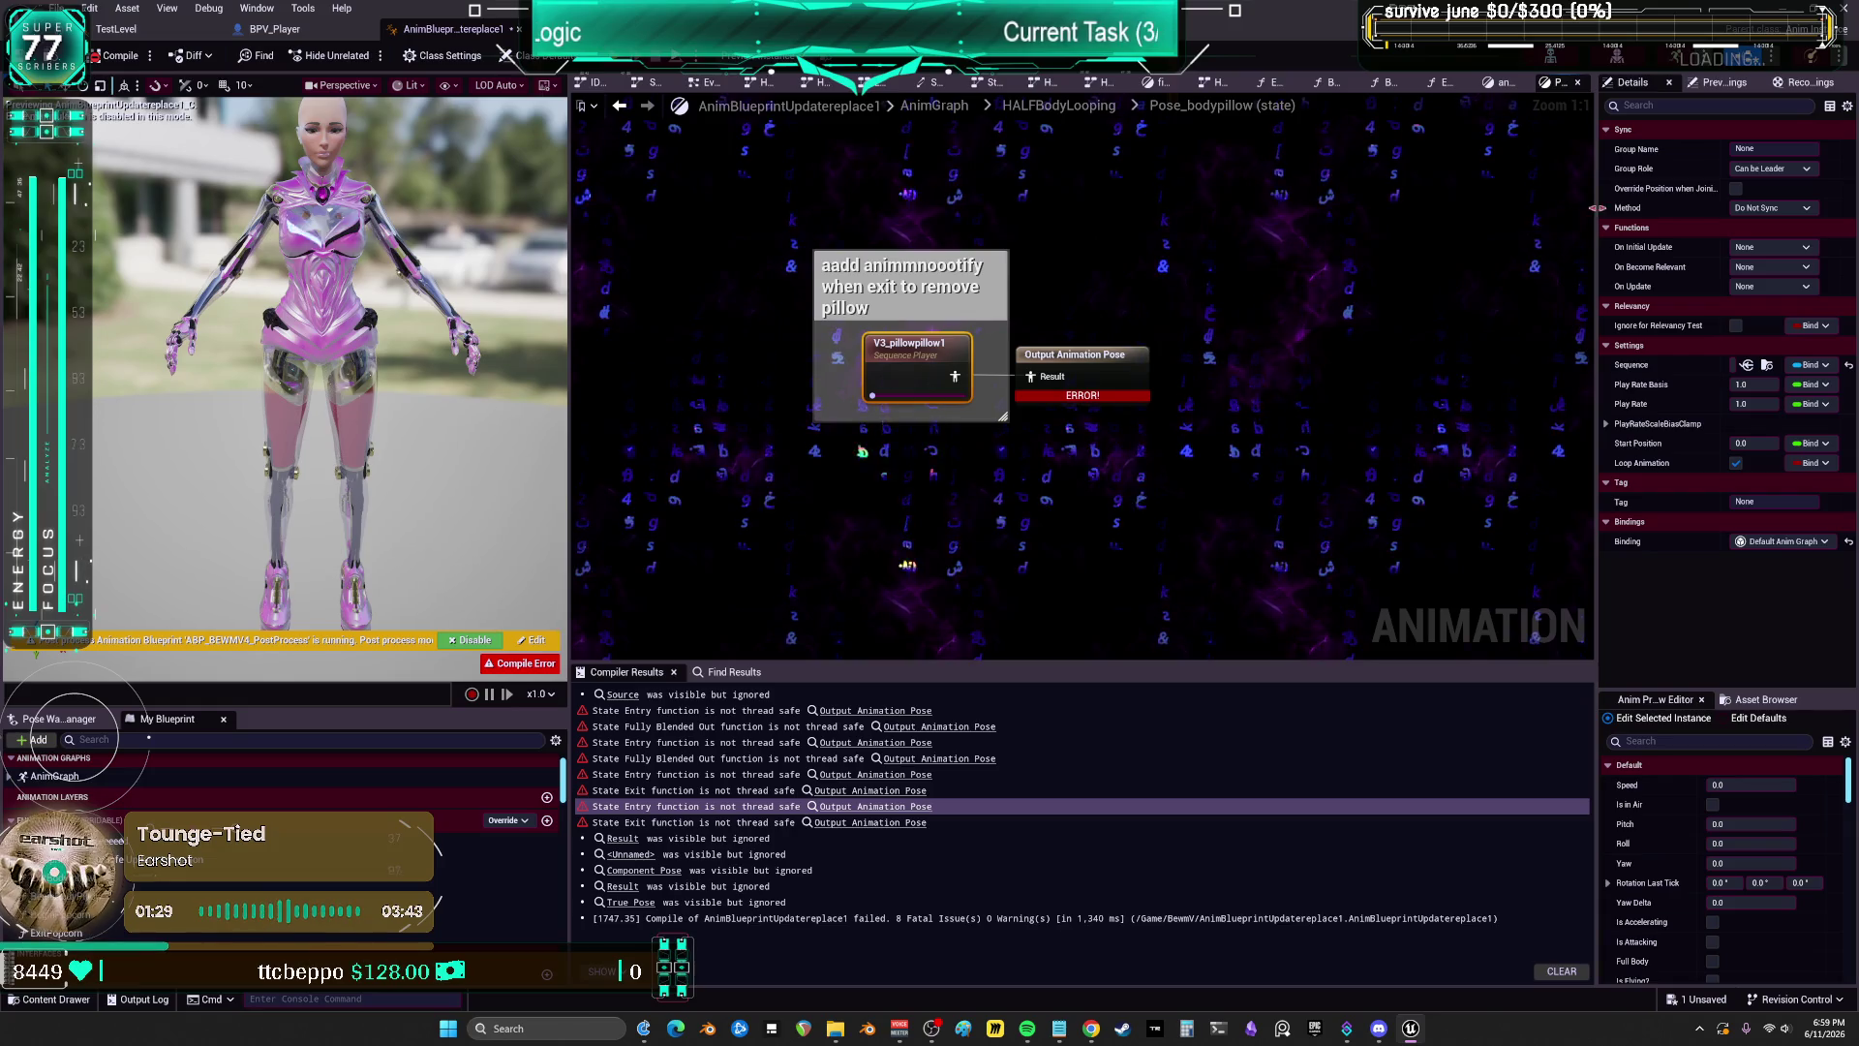
{"action": "left_click", "coordinate": [1119, 386]}
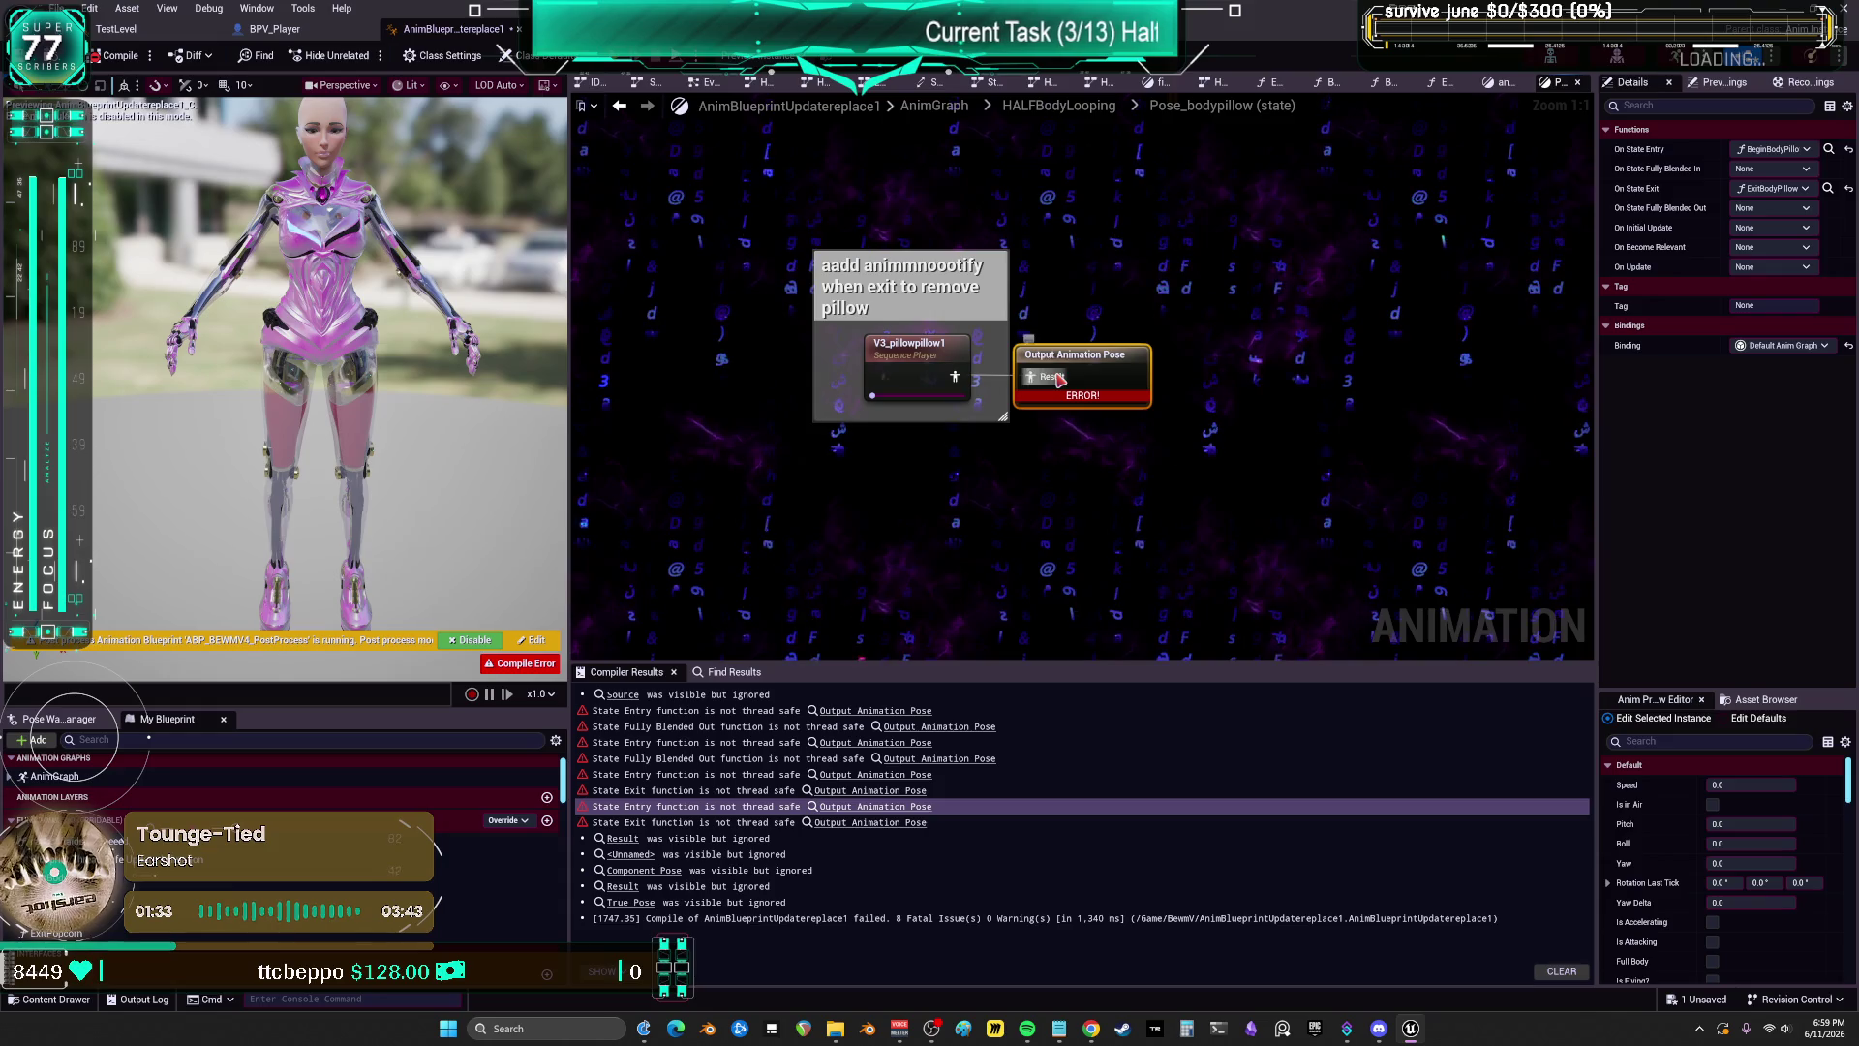
{"action": "mouse_move", "coordinate": [1653, 191]}
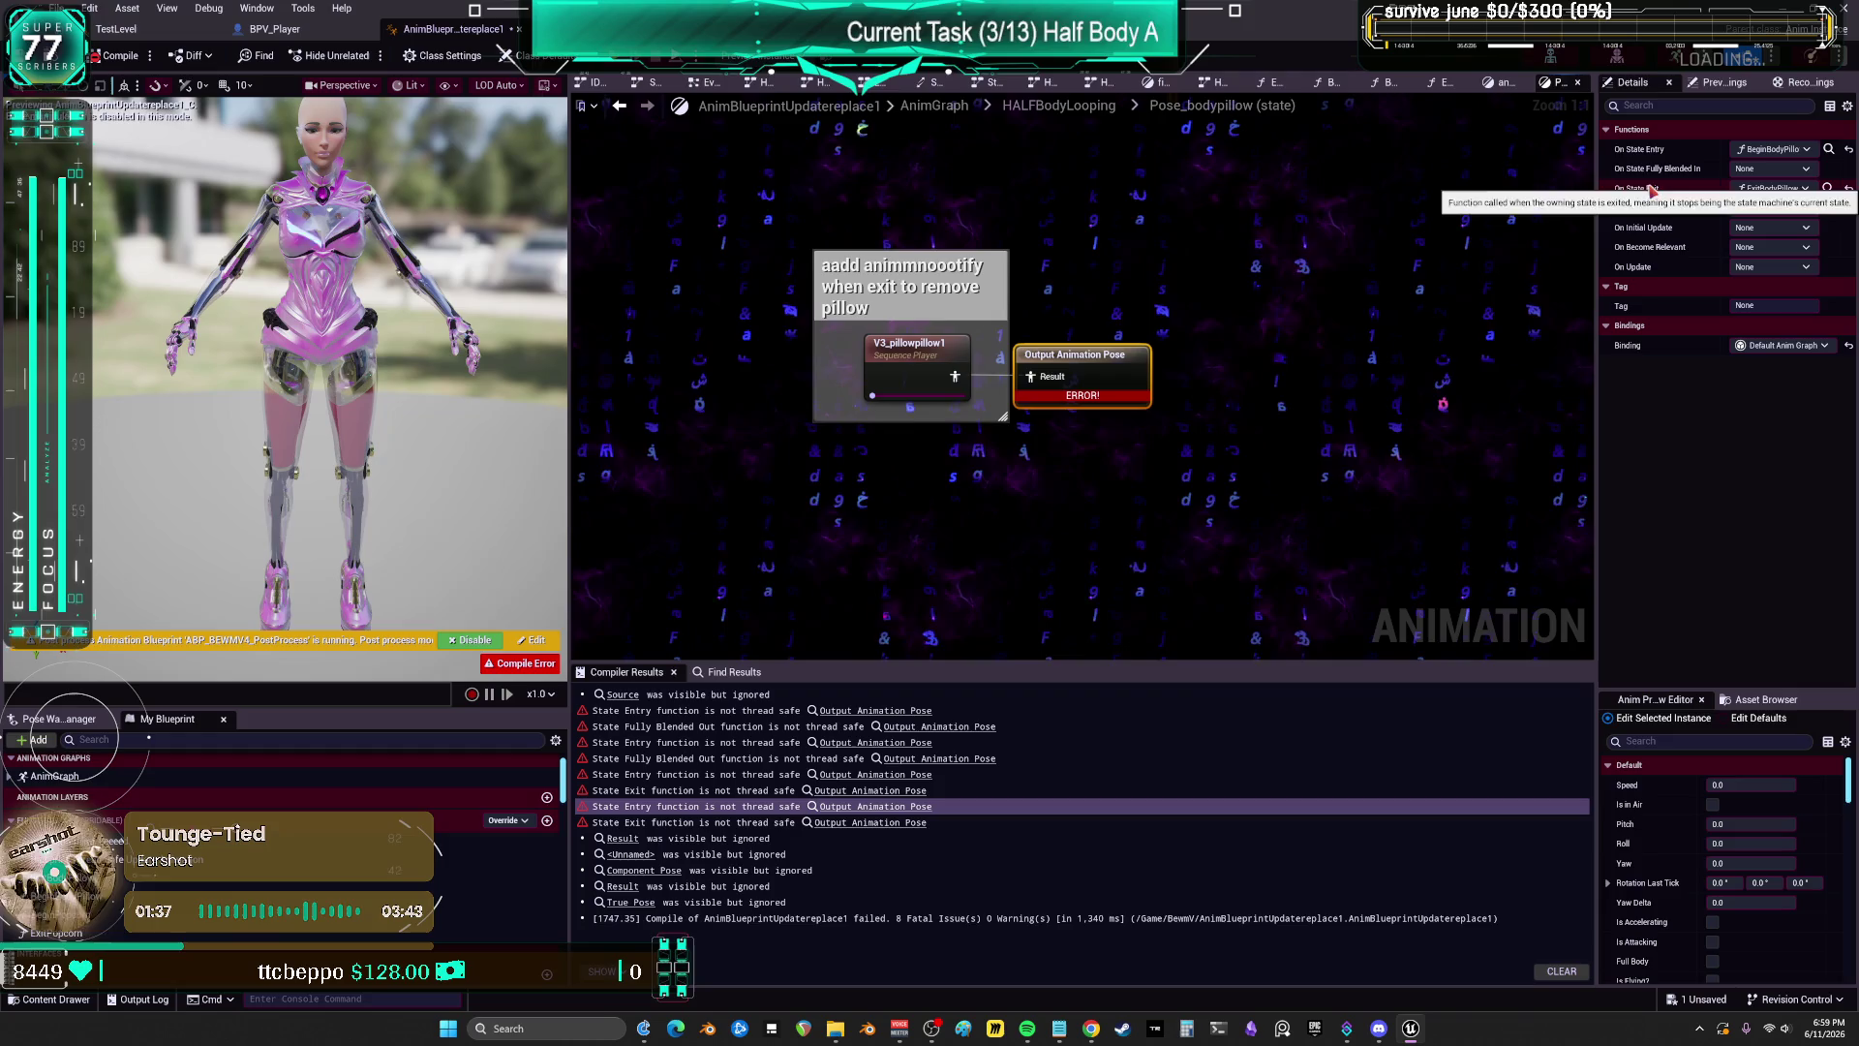
{"action": "left_click", "coordinate": [1772, 188]}
{"action": "left_click", "coordinate": [1767, 245]}
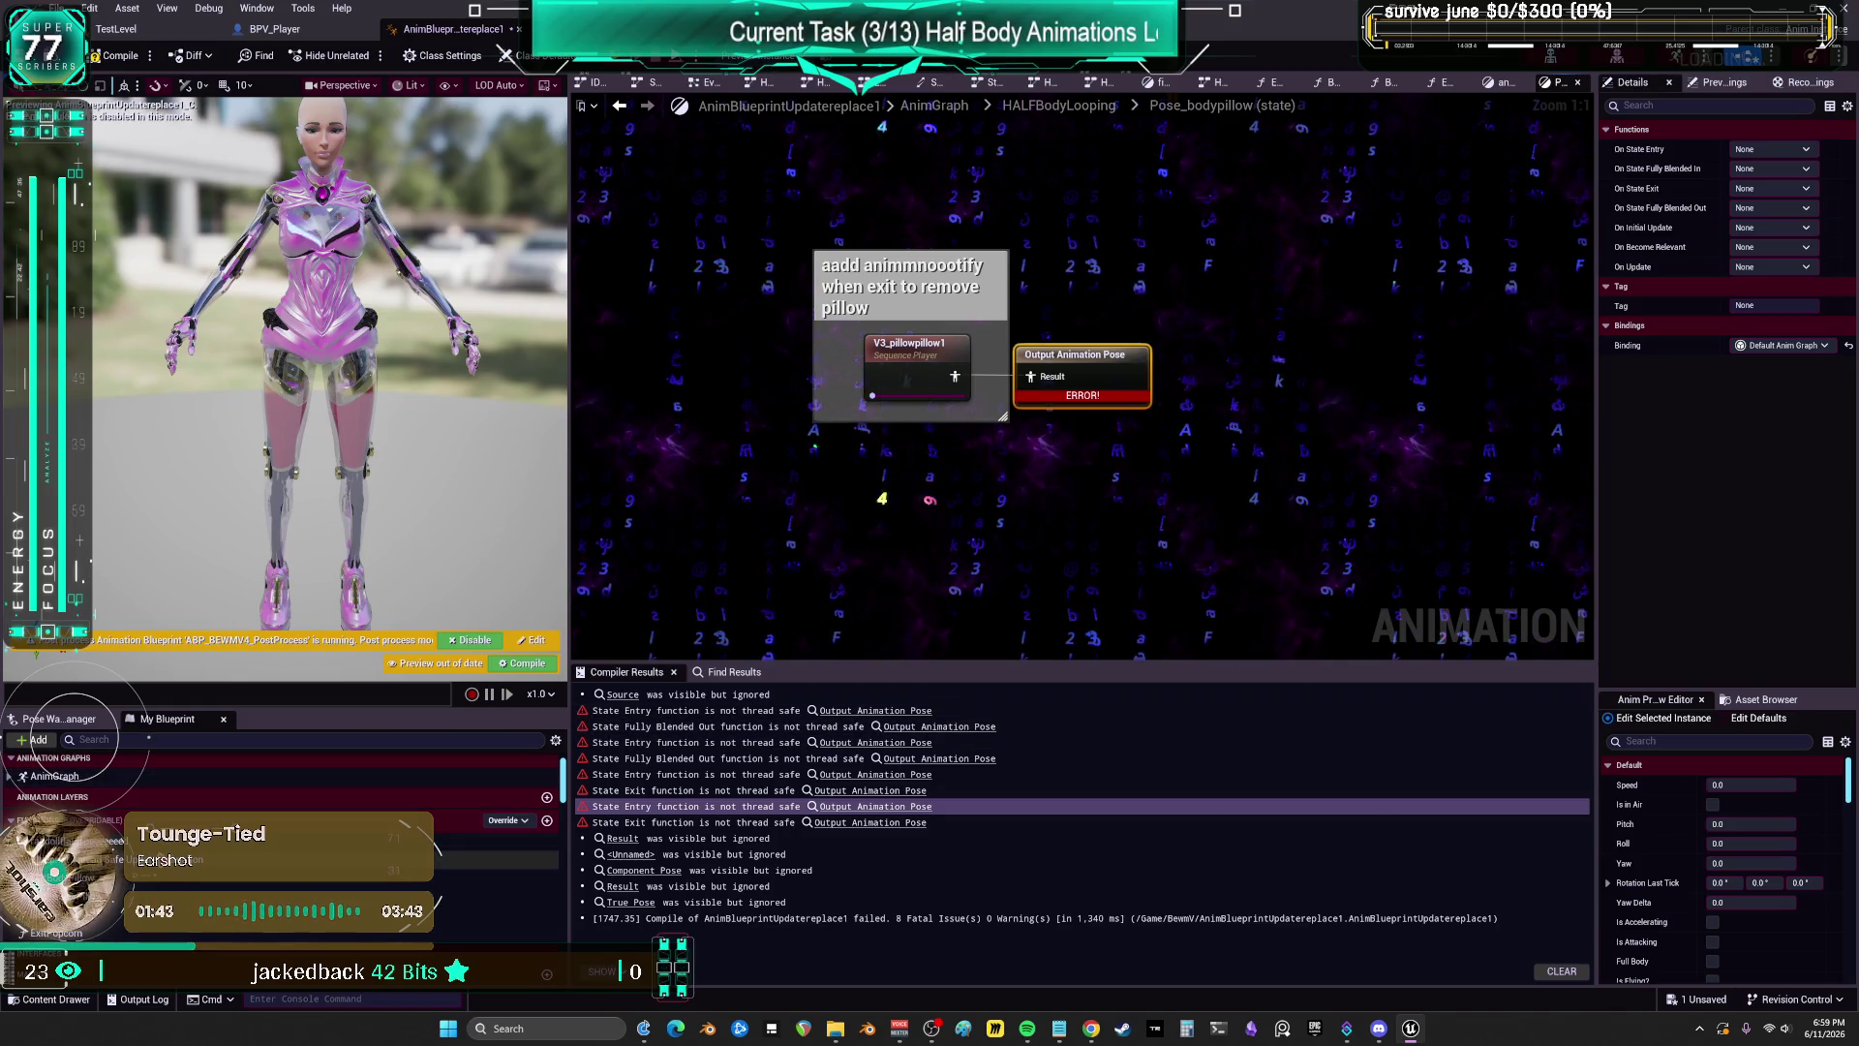
Step: Clear anim_popcorn's On State Entry and Fully Blended Out bindings and recheck the compile errors
{"action": "double_click", "coordinate": [82, 935]}
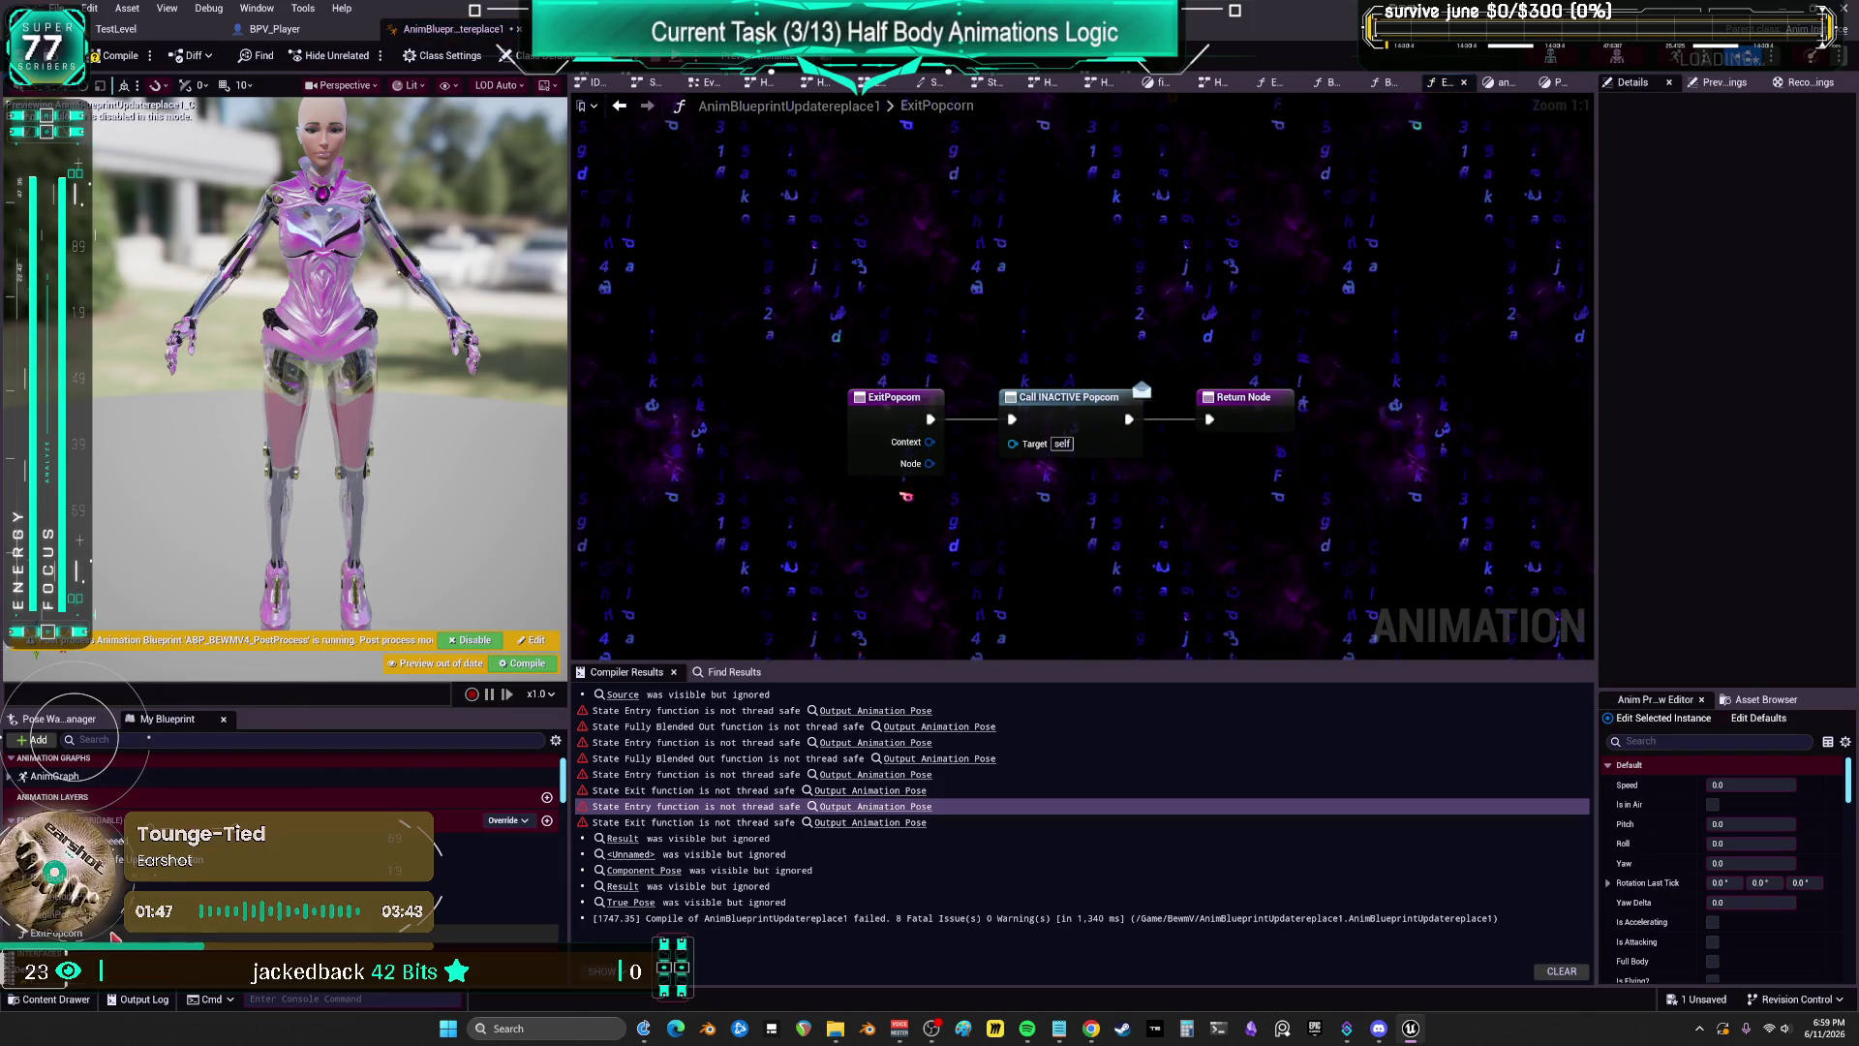
{"action": "left_click", "coordinate": [1499, 82]}
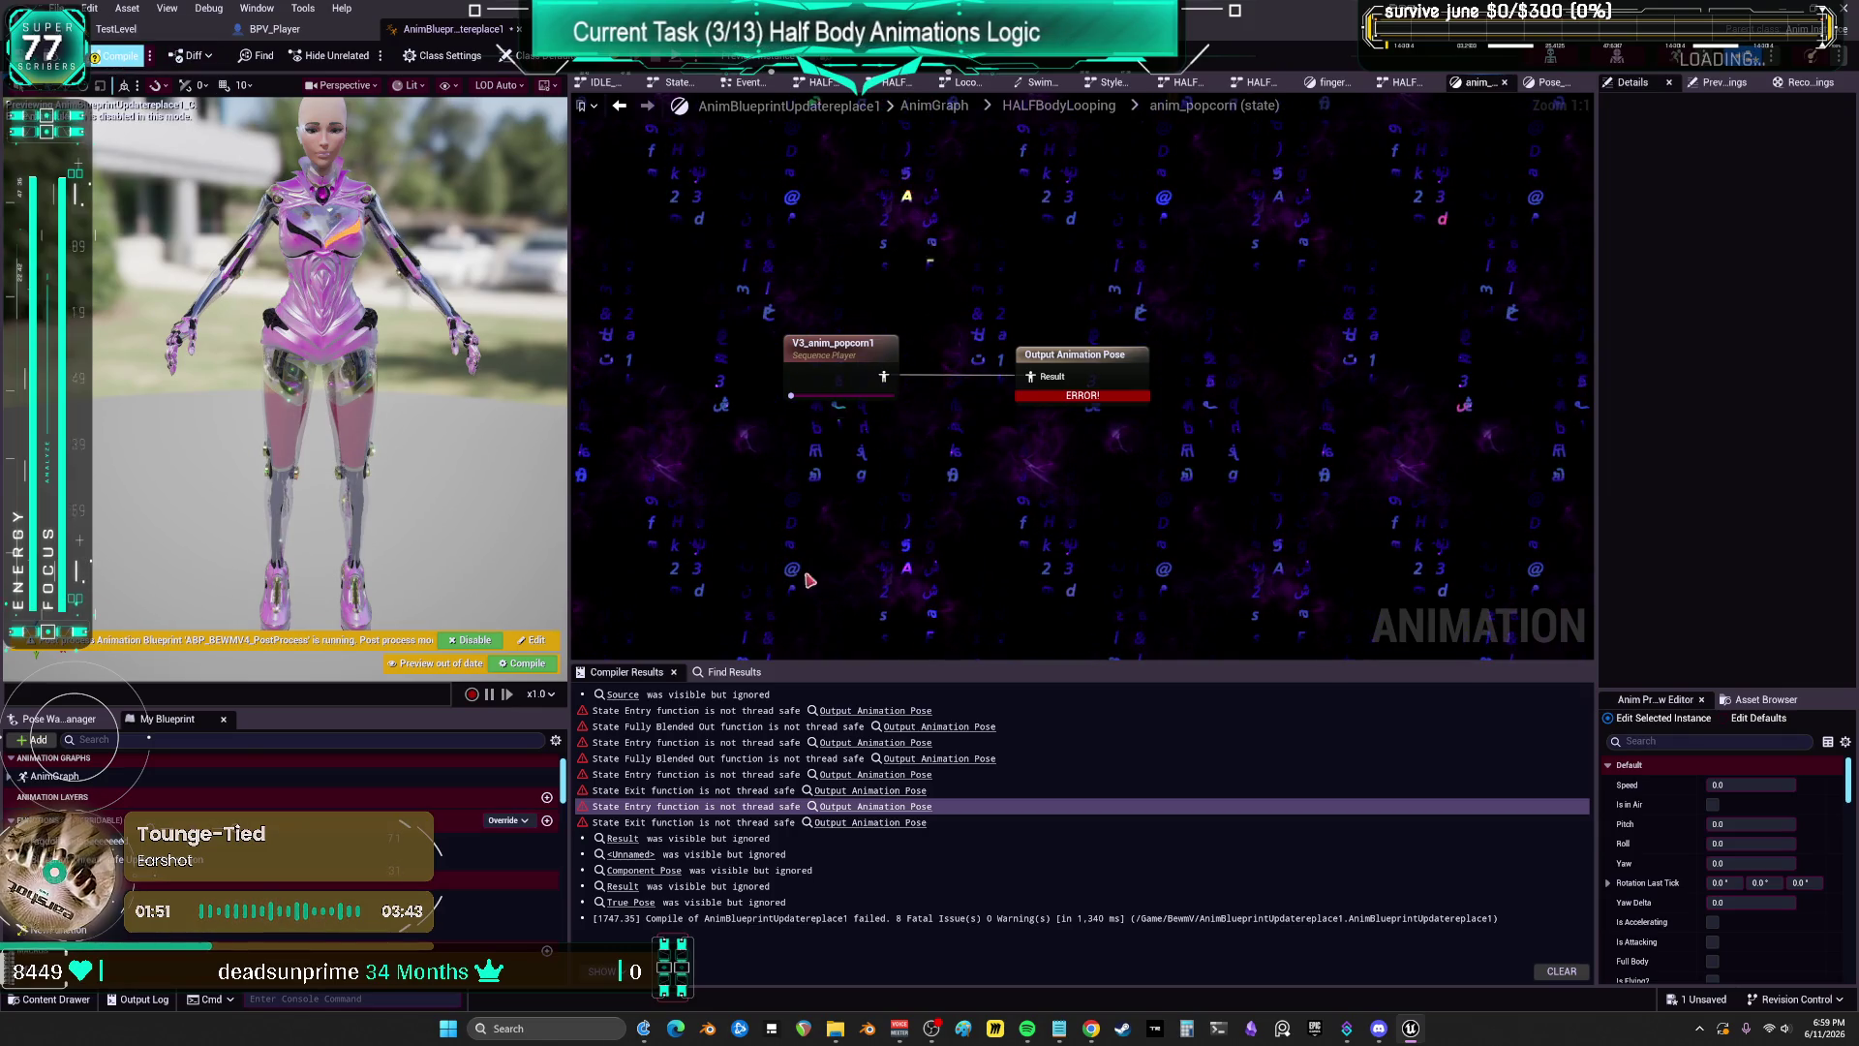
{"action": "left_click", "coordinate": [891, 712]}
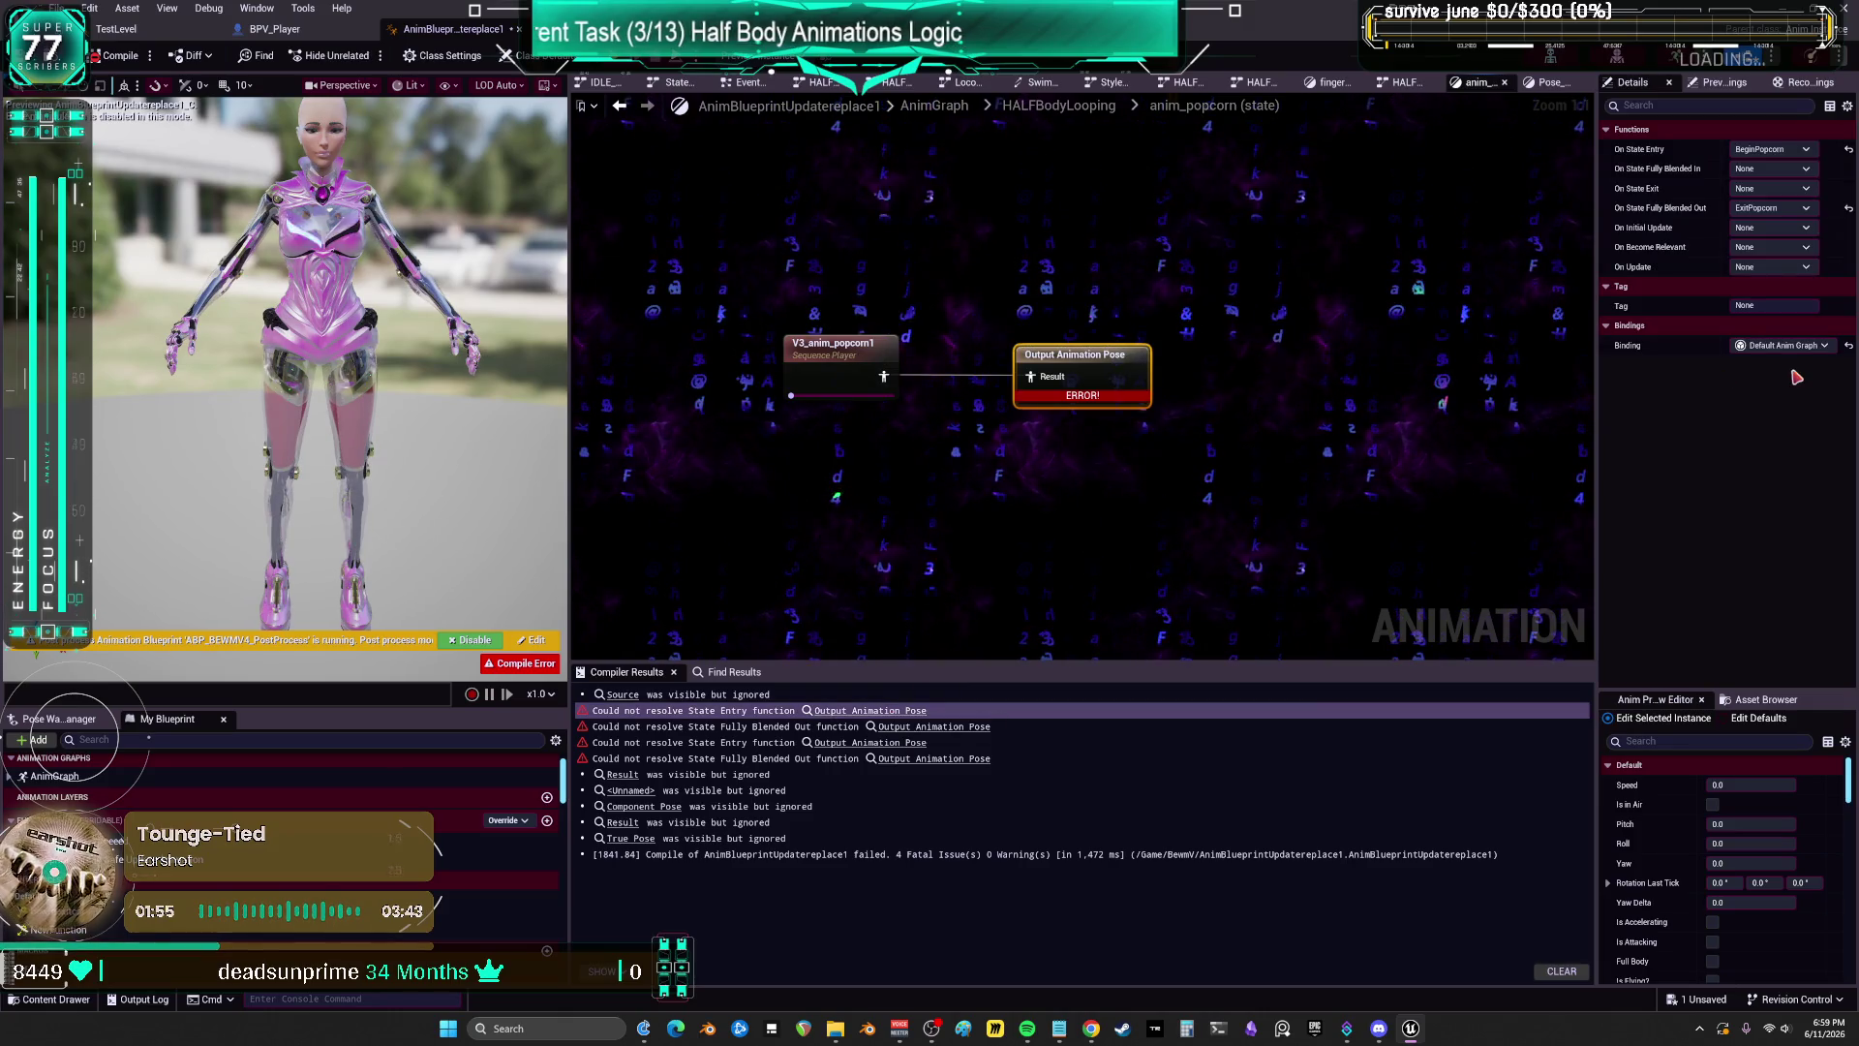
{"action": "left_click", "coordinate": [1848, 209]}
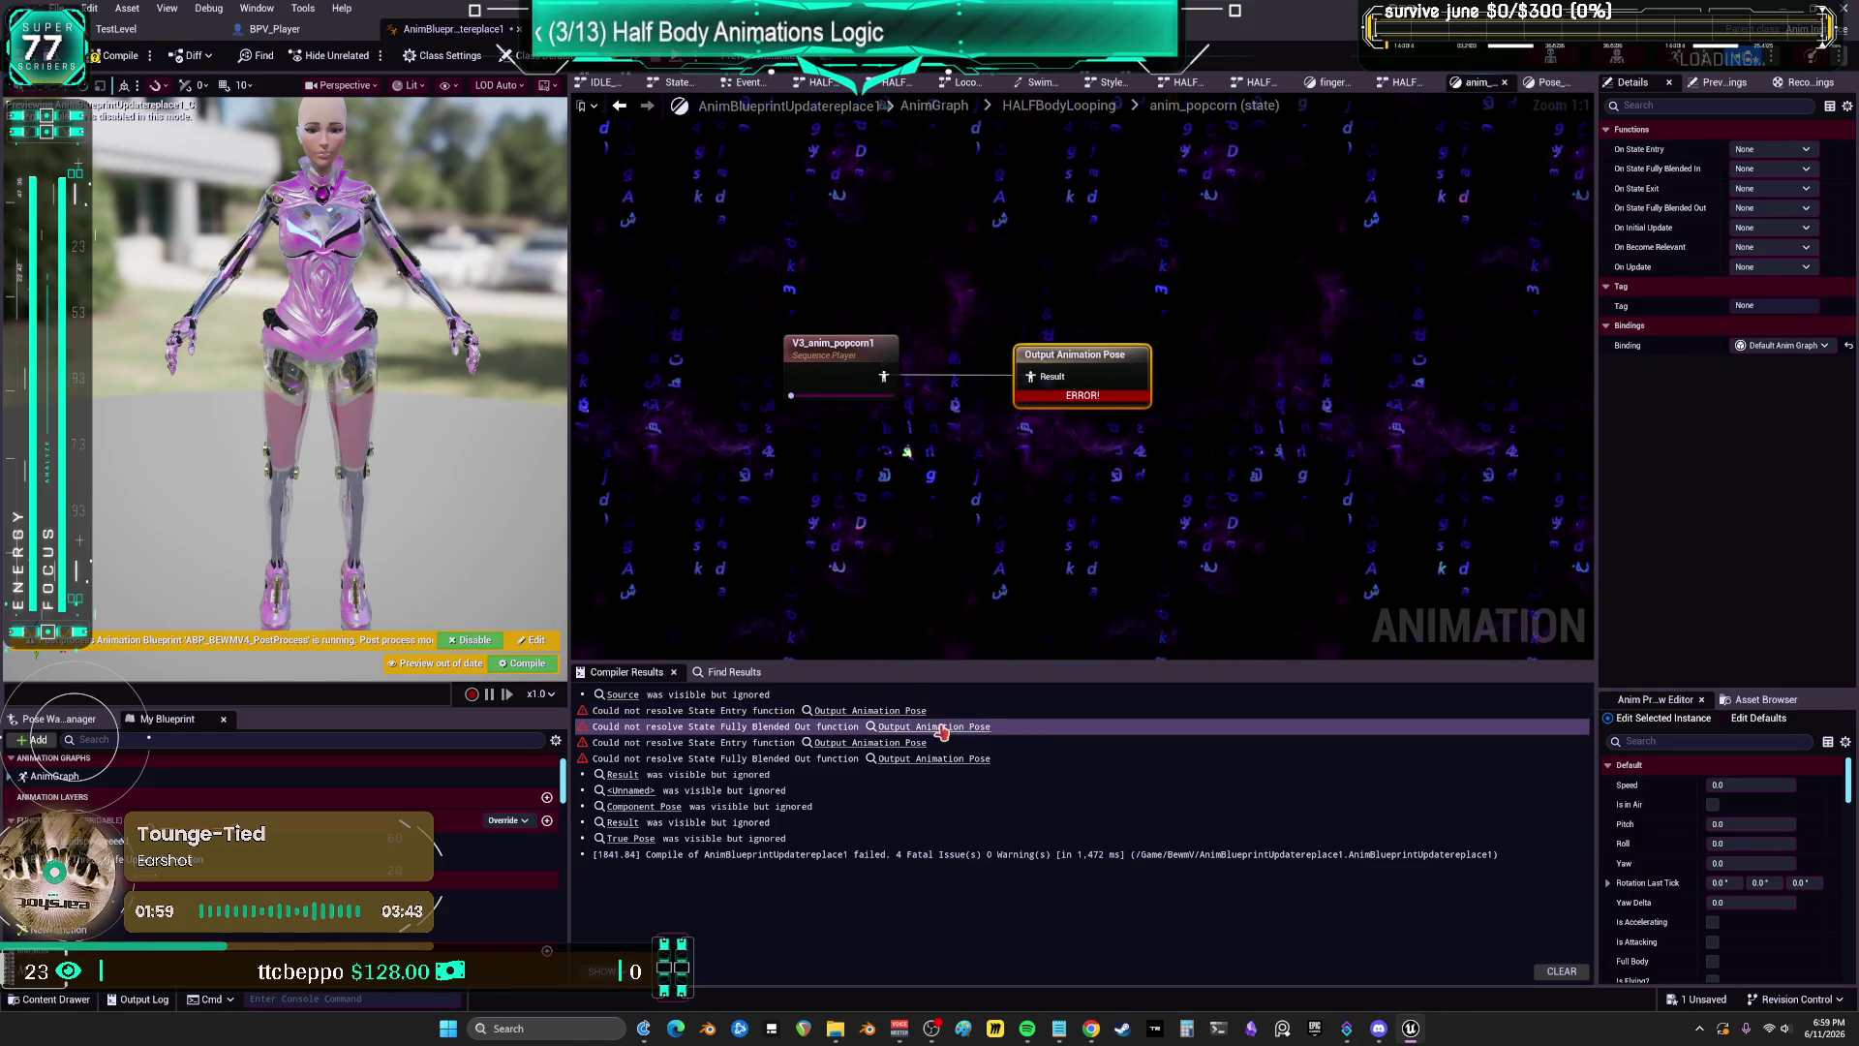
{"action": "left_click", "coordinate": [906, 727]}
{"action": "left_click", "coordinate": [910, 757]}
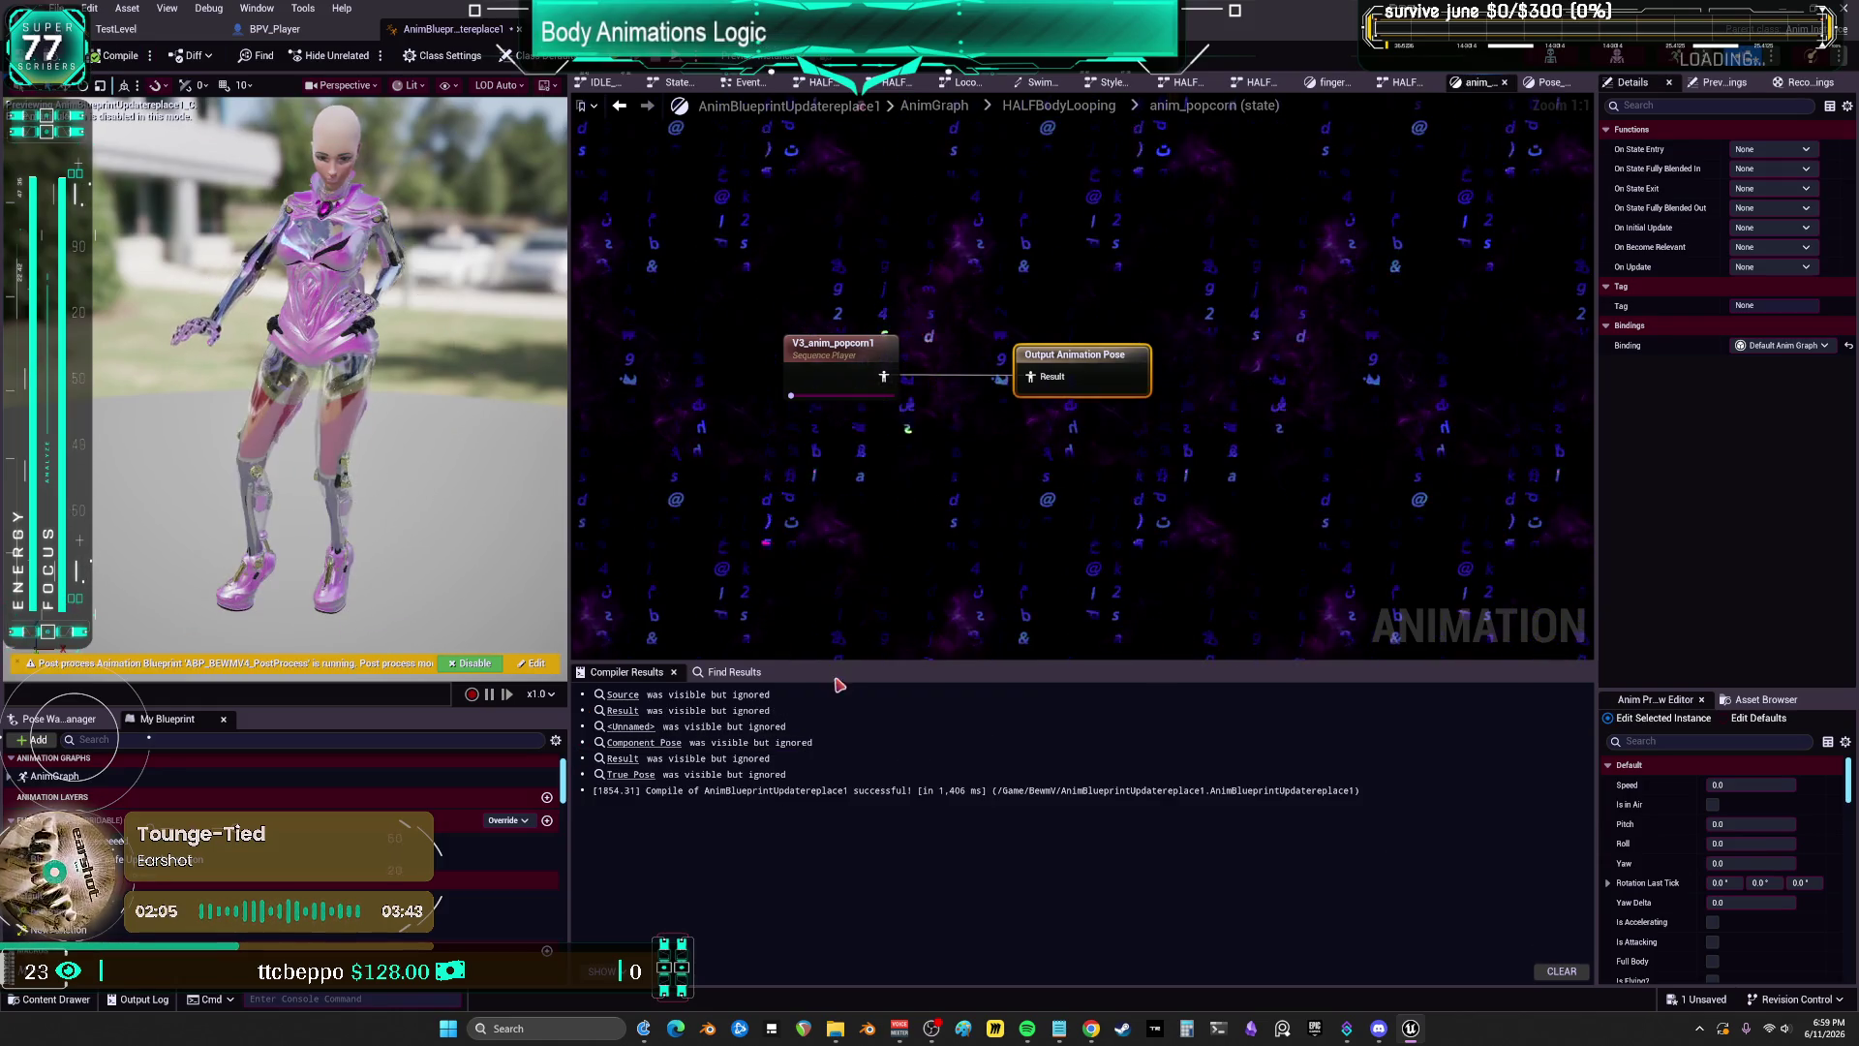
Step: Go back up to the HALFBodyLooping state machine via its breadcrumb
{"action": "left_click", "coordinate": [1084, 111]}
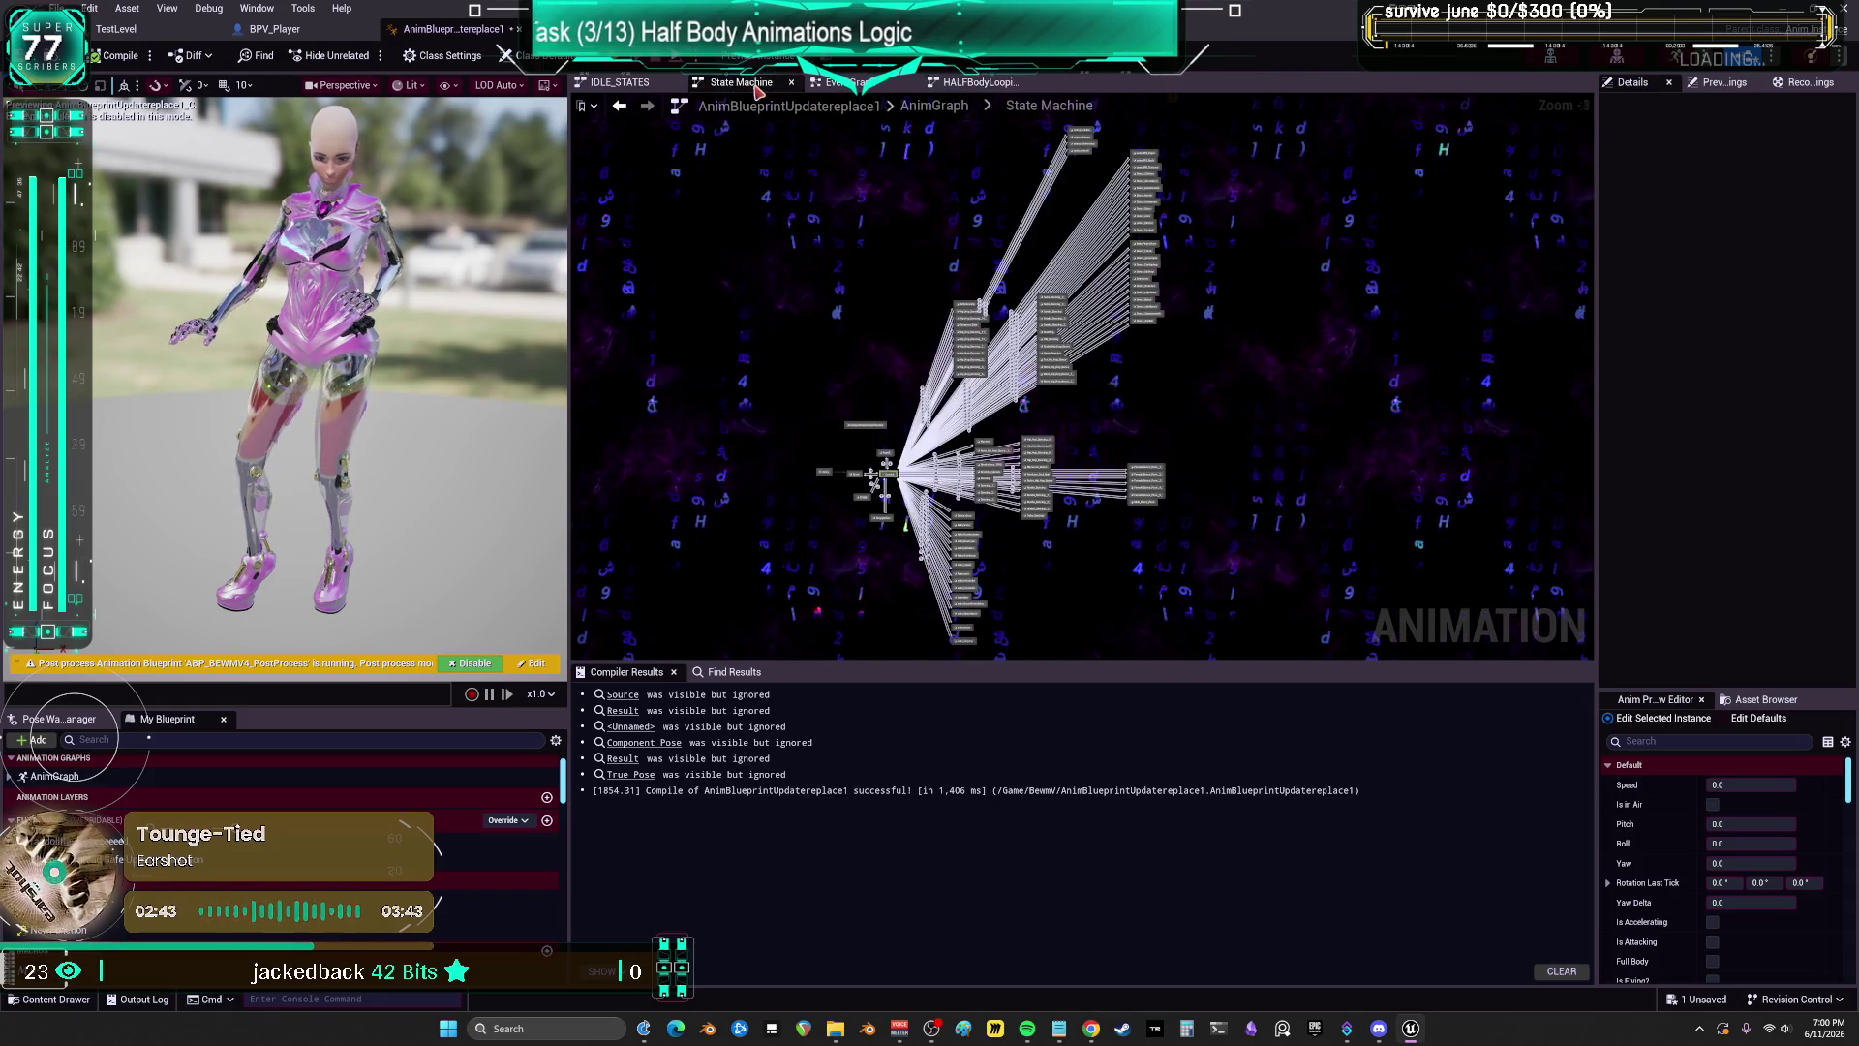
Step: Delete the Endpopcorn custom event in the anim blueprint's EventGraph
{"action": "left_click", "coordinate": [843, 81]}
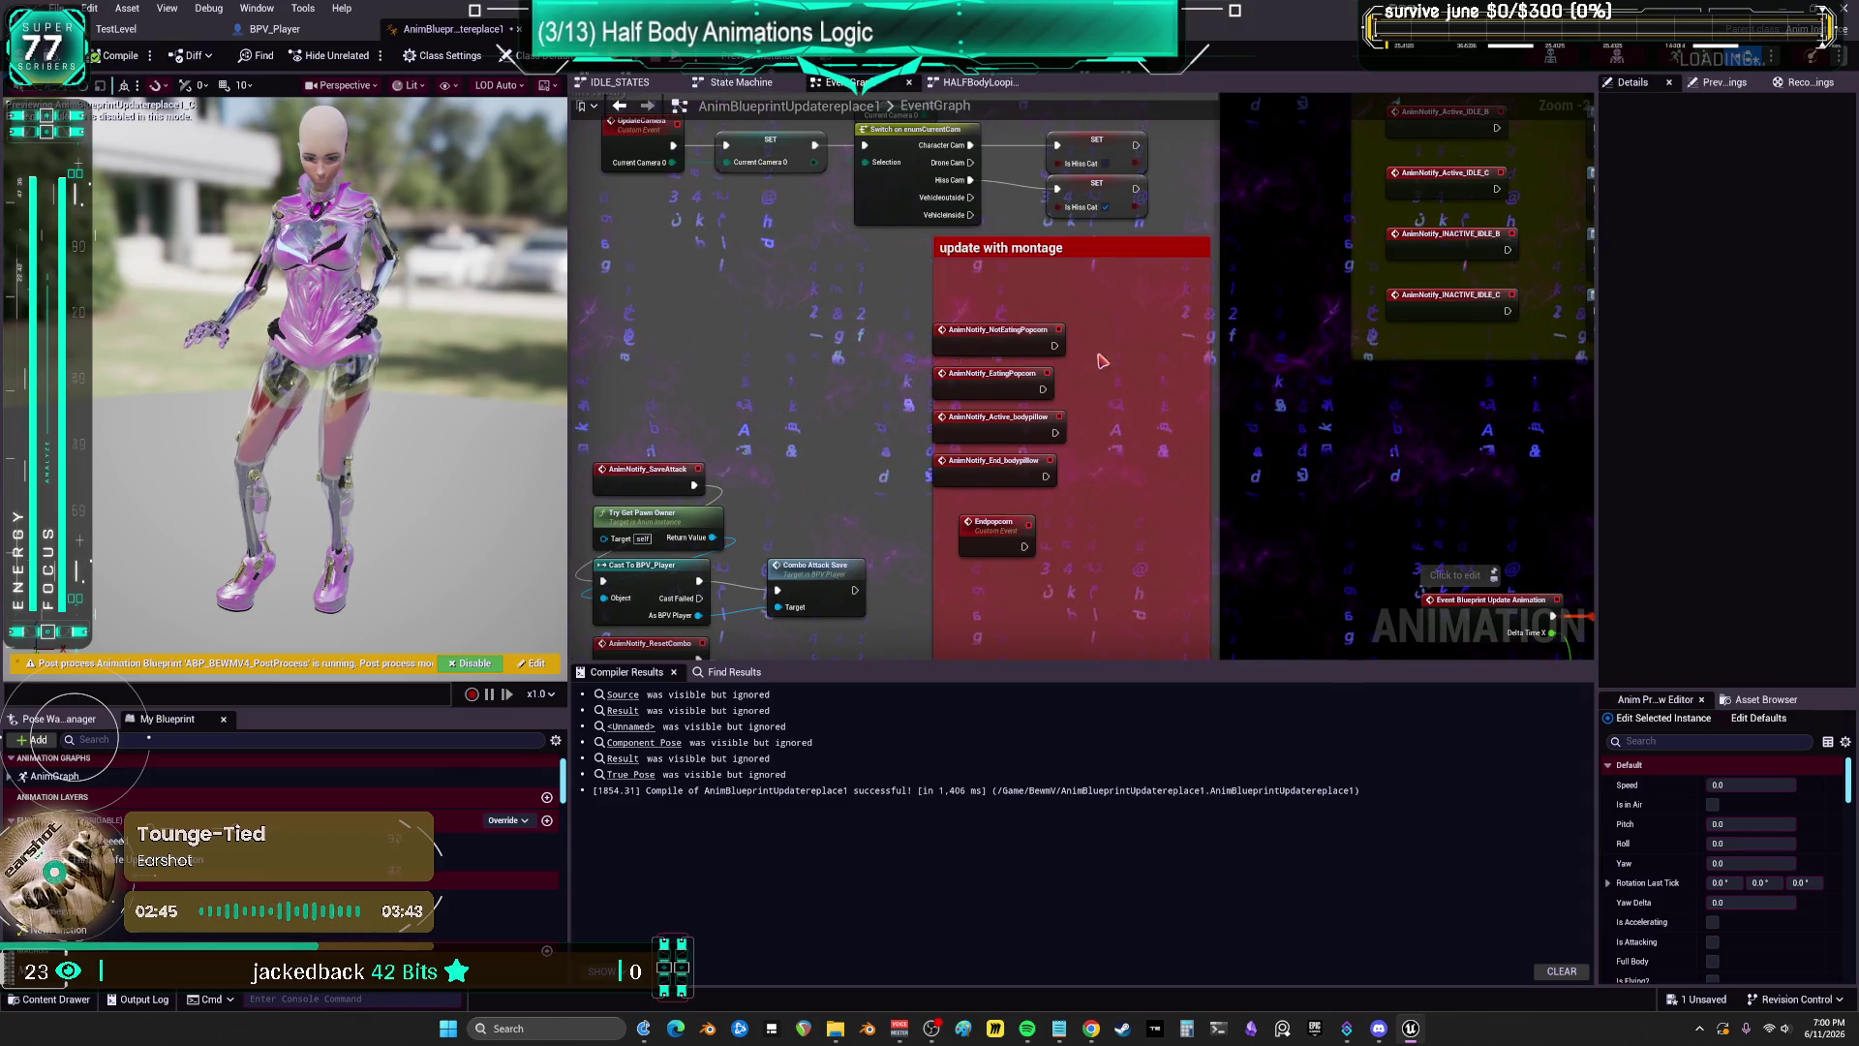
{"action": "scroll", "coordinate": [997, 394], "scroll_direction": "up", "scroll_amount": 2}
{"action": "left_click", "coordinate": [998, 394]}
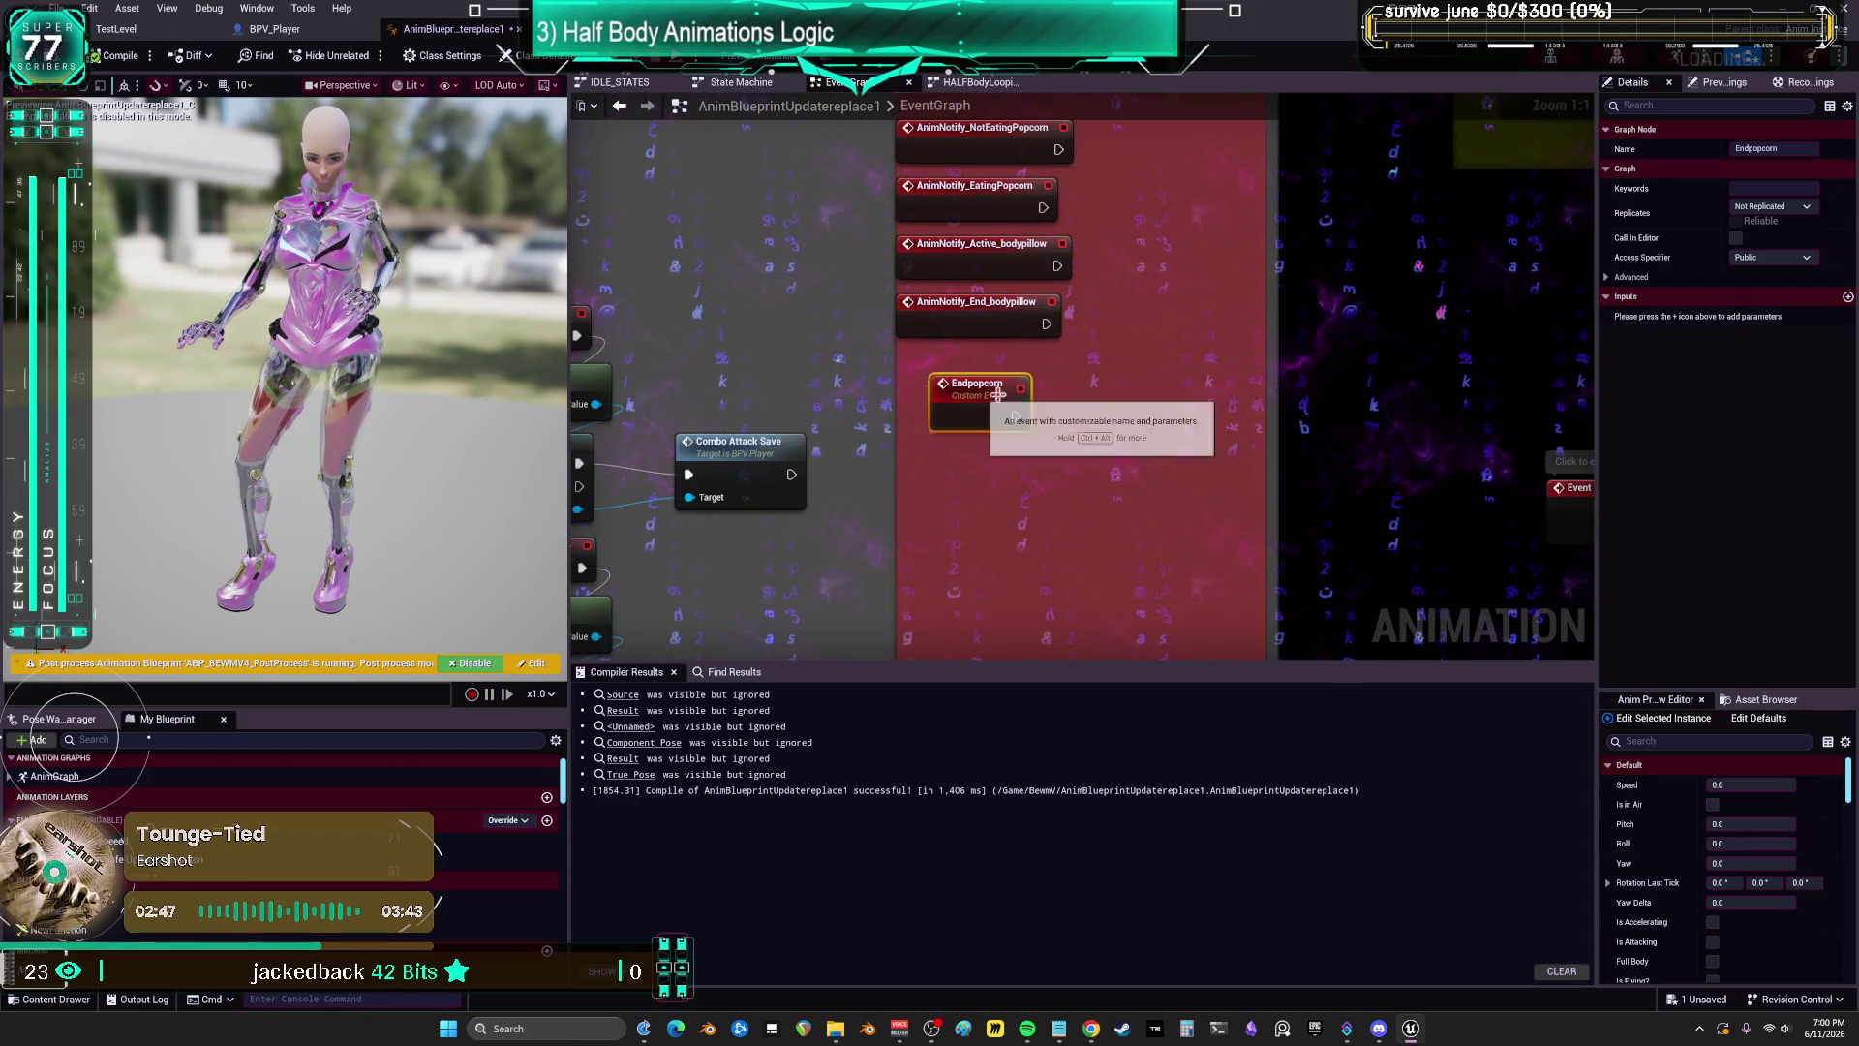
{"action": "key", "text": "Delete"}
Step: Review the popcorn and bodypillow AnimNotify events, then go to BPV_Player's Animations graph
{"action": "scroll", "coordinate": [1191, 513], "scroll_direction": "down", "scroll_amount": 2}
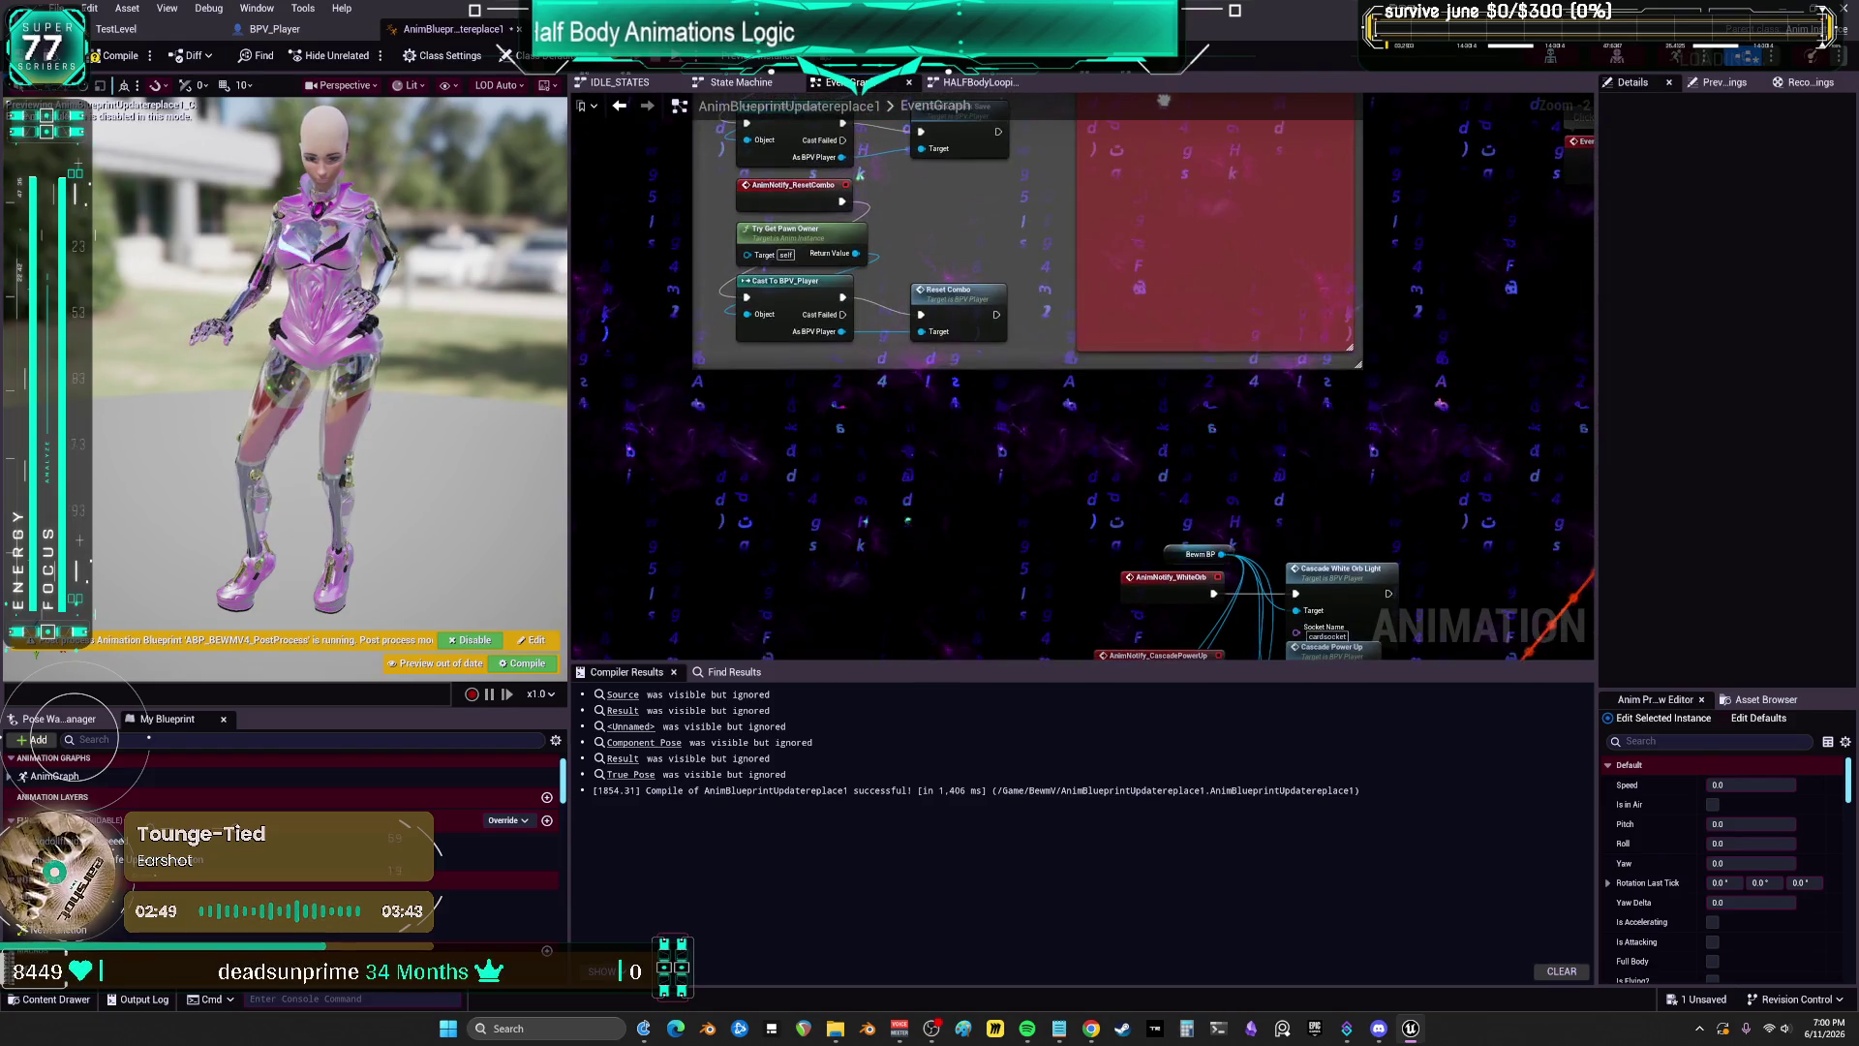
{"action": "left_click_drag", "start_coordinate": [908, 635], "coordinate": [848, 351]}
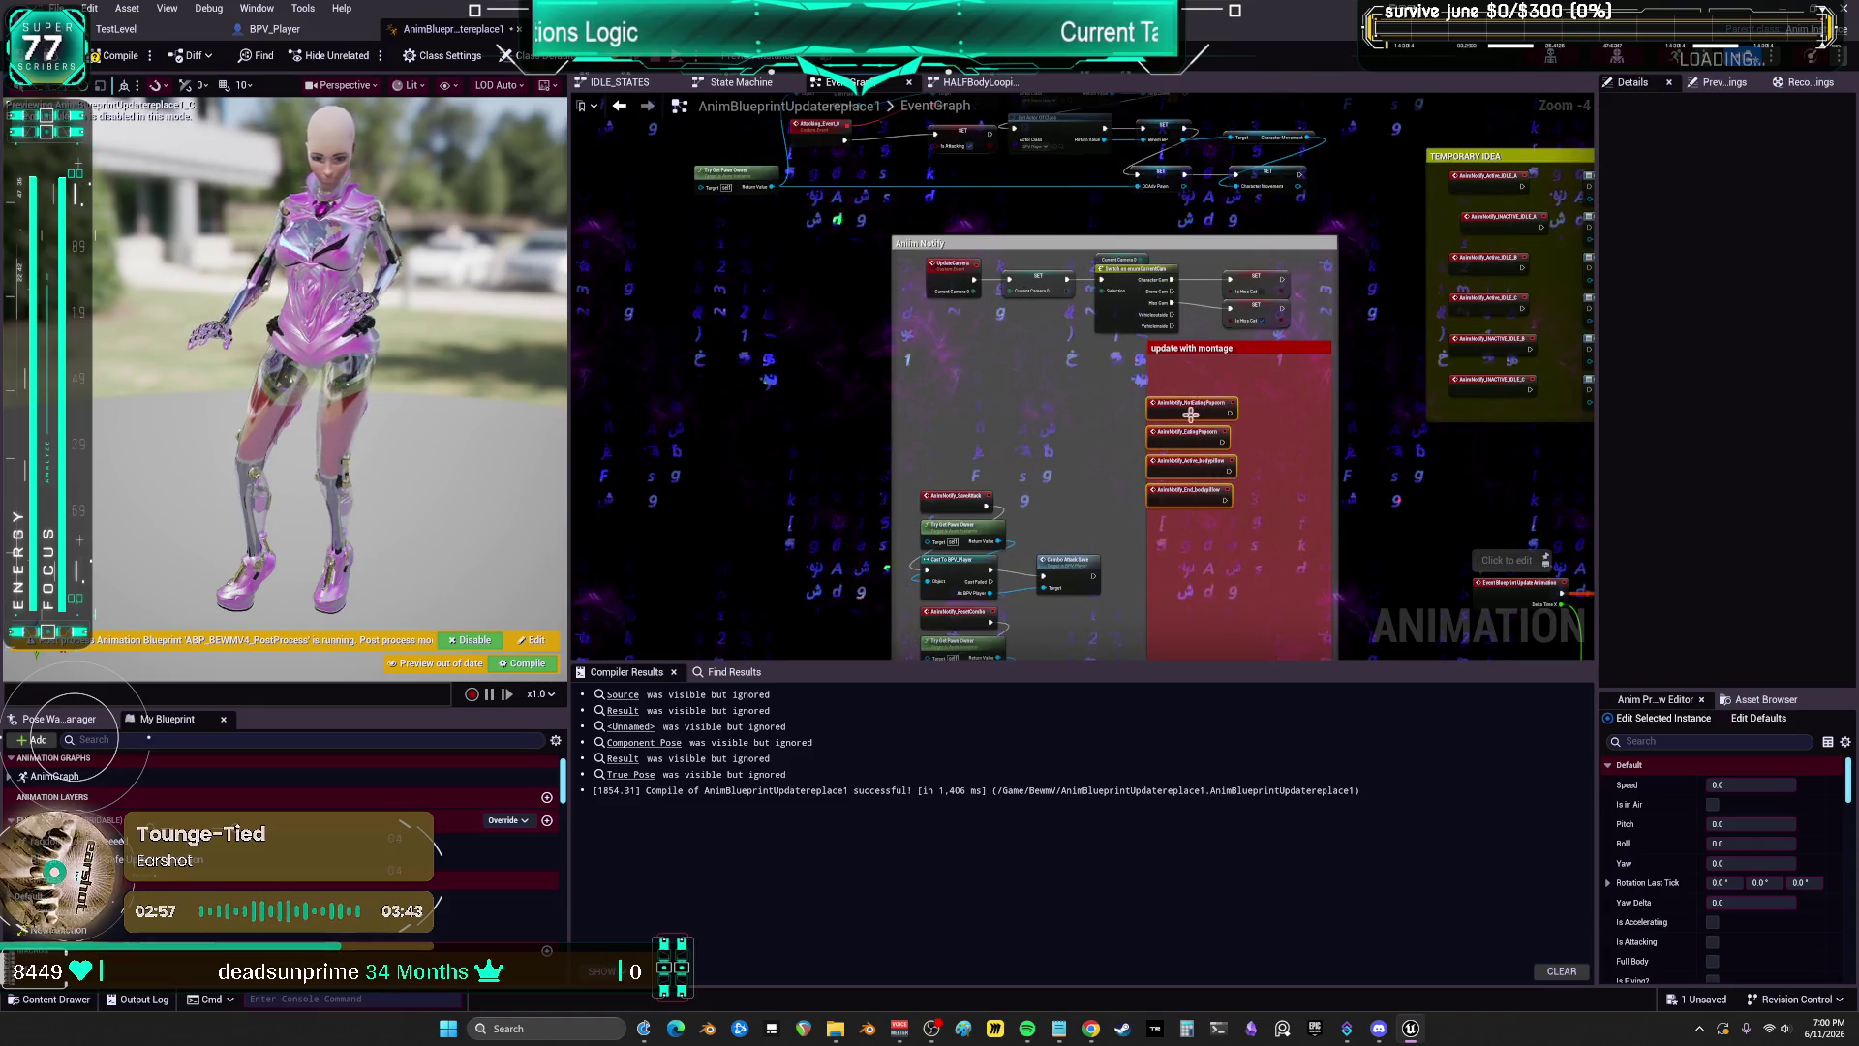
{"action": "mouse_move", "coordinate": [1098, 262]}
{"action": "left_mouse_down"}
{"action": "mouse_move", "coordinate": [1103, 553]}
{"action": "mouse_move", "coordinate": [557, 318]}
{"action": "left_mouse_up"}
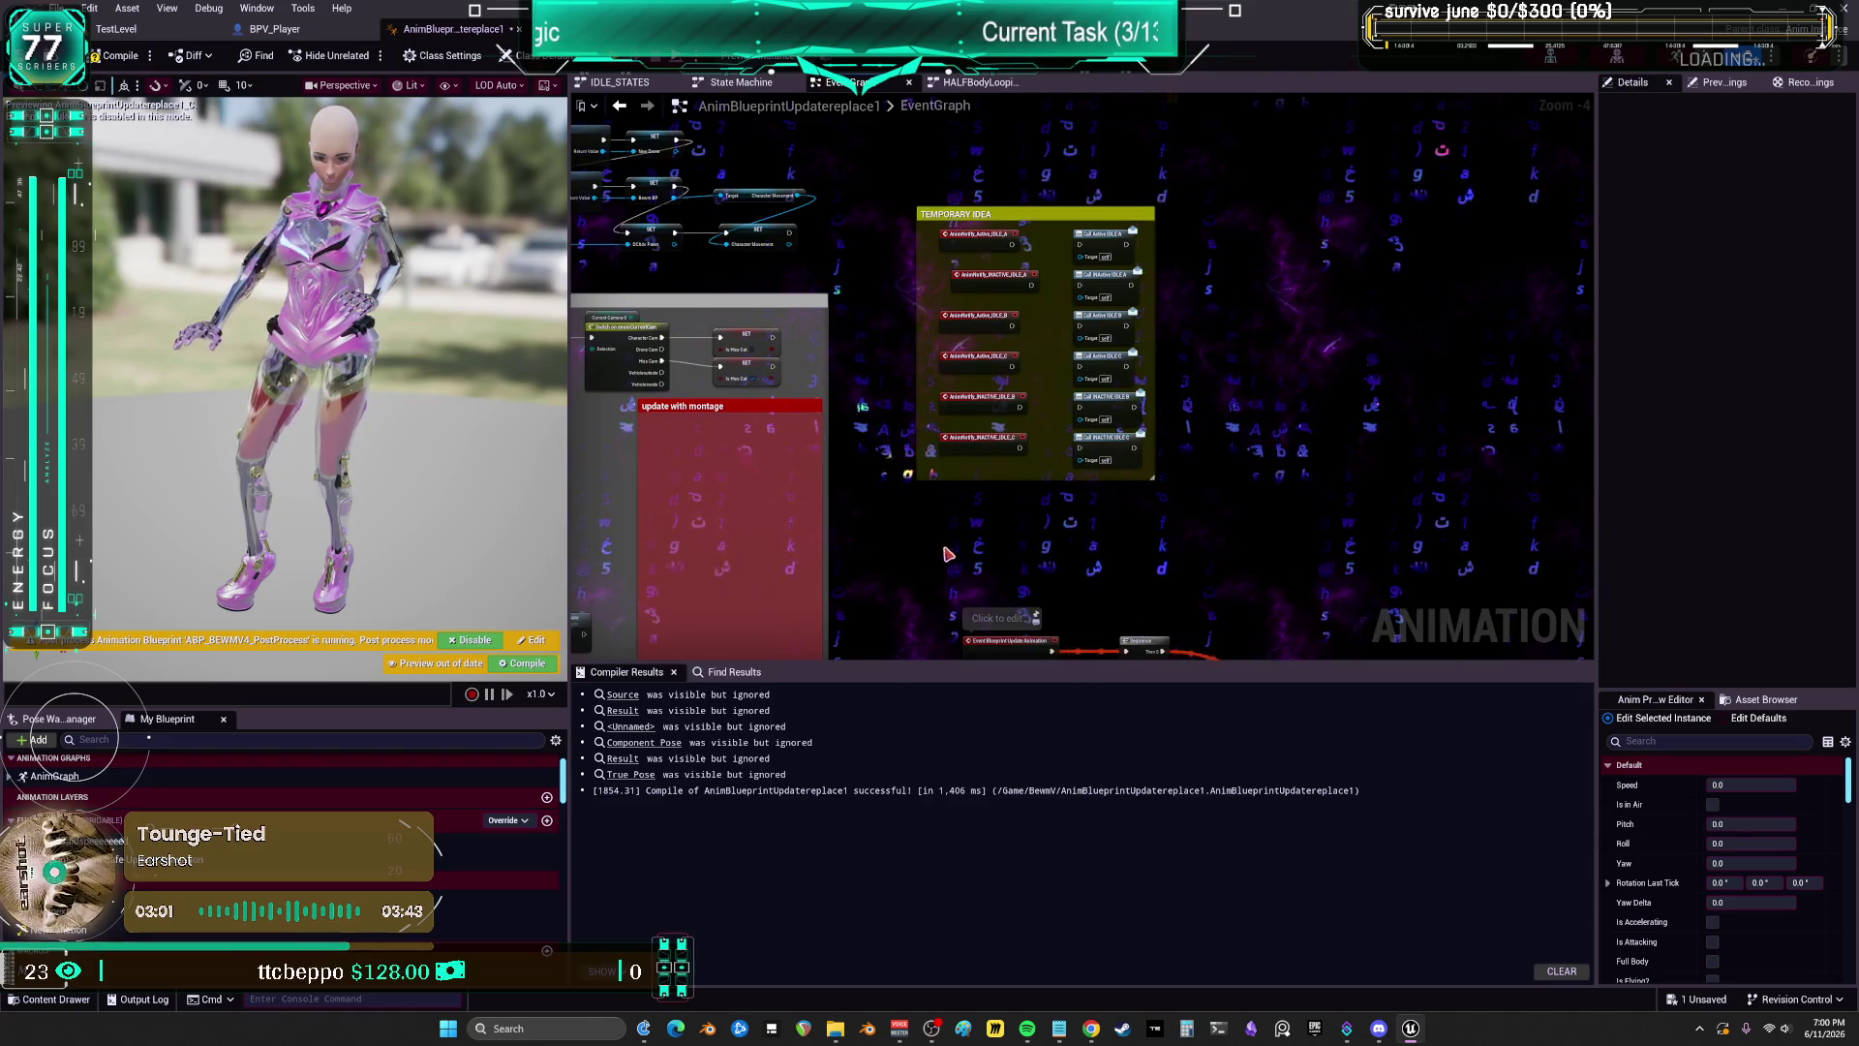
{"action": "mouse_move", "coordinate": [947, 554]}
{"action": "left_mouse_down"}
{"action": "mouse_move", "coordinate": [921, 224]}
{"action": "mouse_move", "coordinate": [1588, 278]}
{"action": "left_mouse_up"}
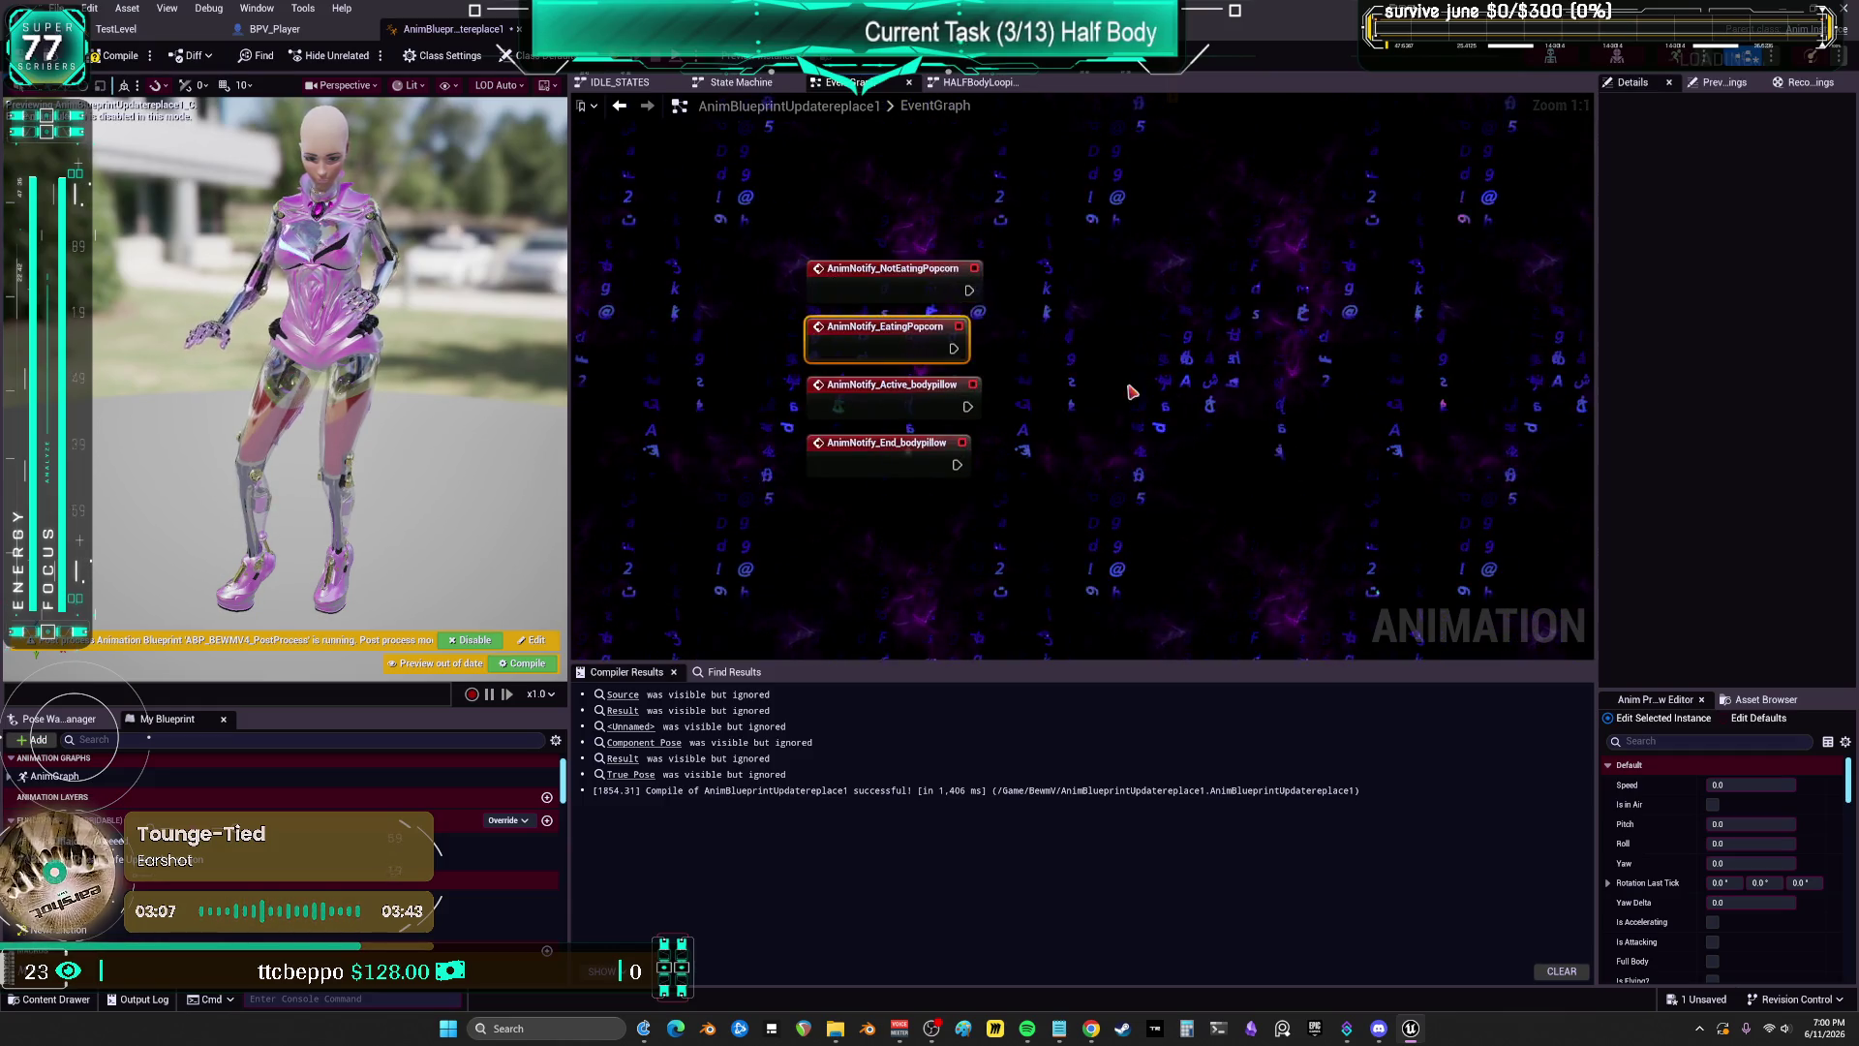
{"action": "left_click_drag", "start_coordinate": [1010, 402], "coordinate": [706, 377]}
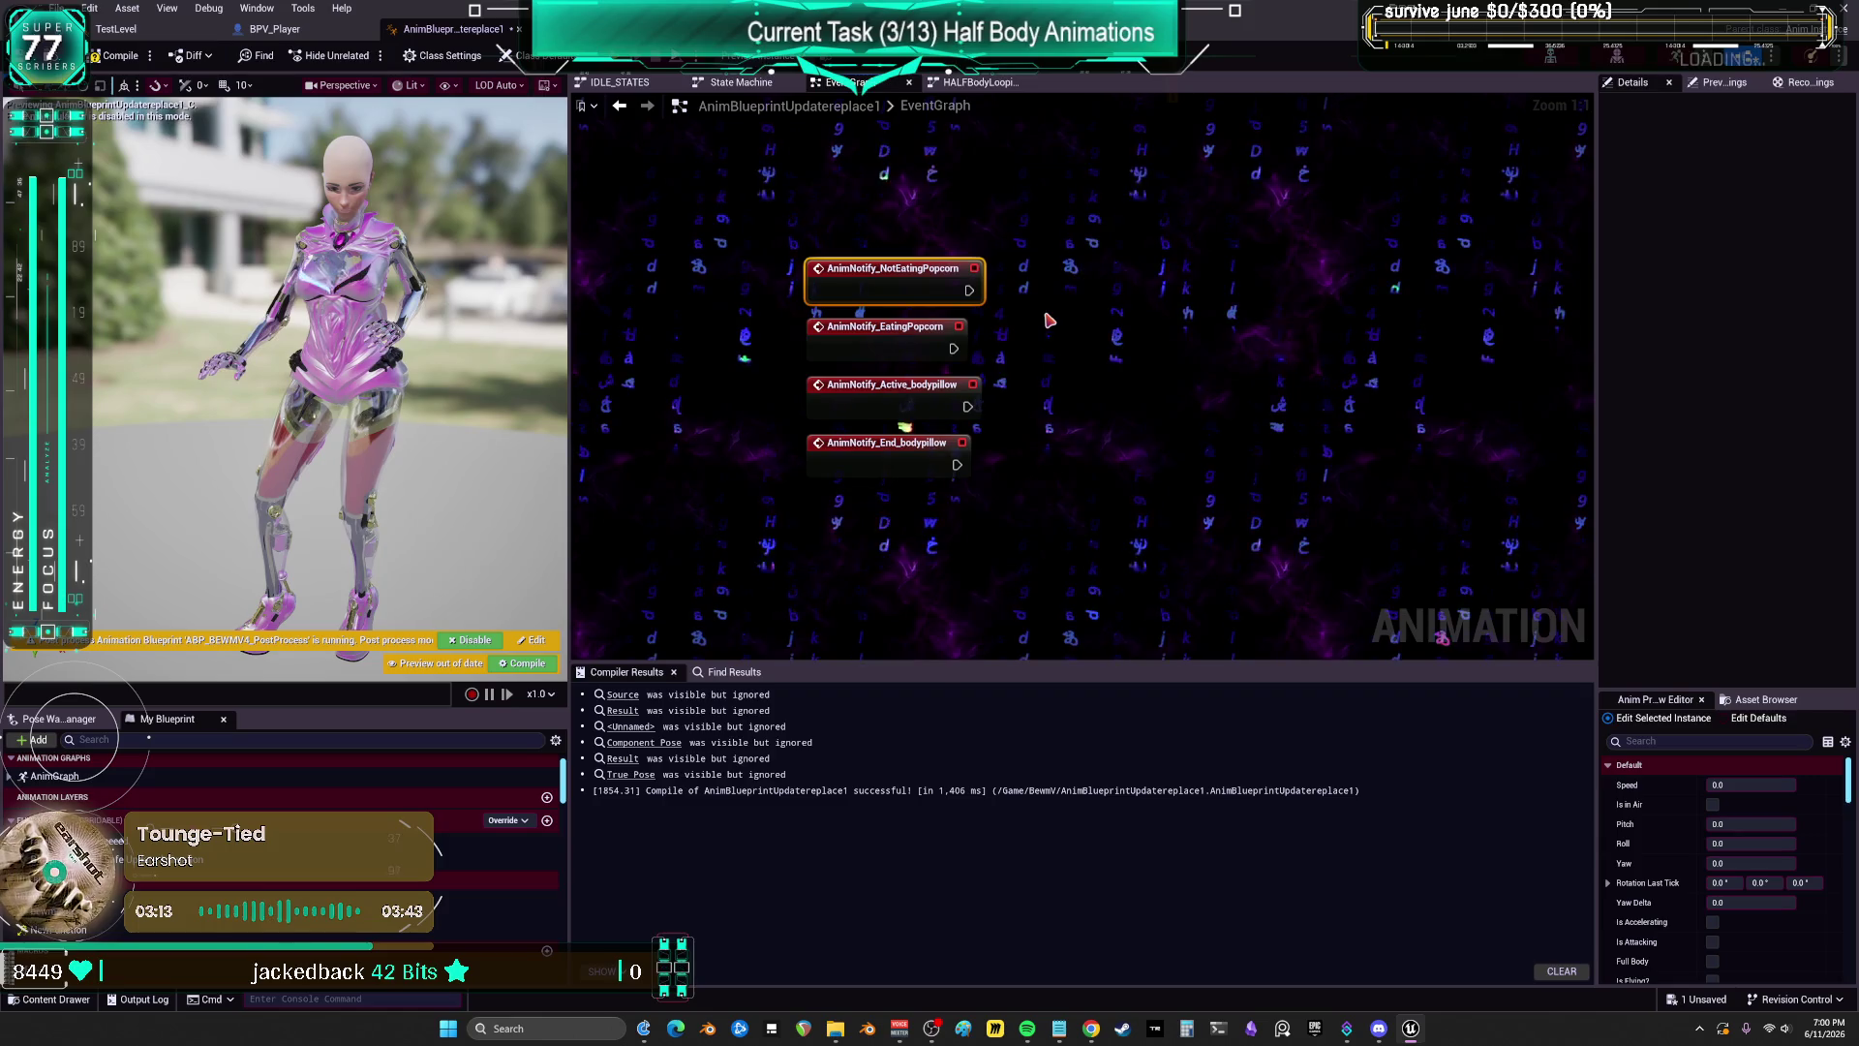
{"action": "left_click", "coordinate": [276, 29]}
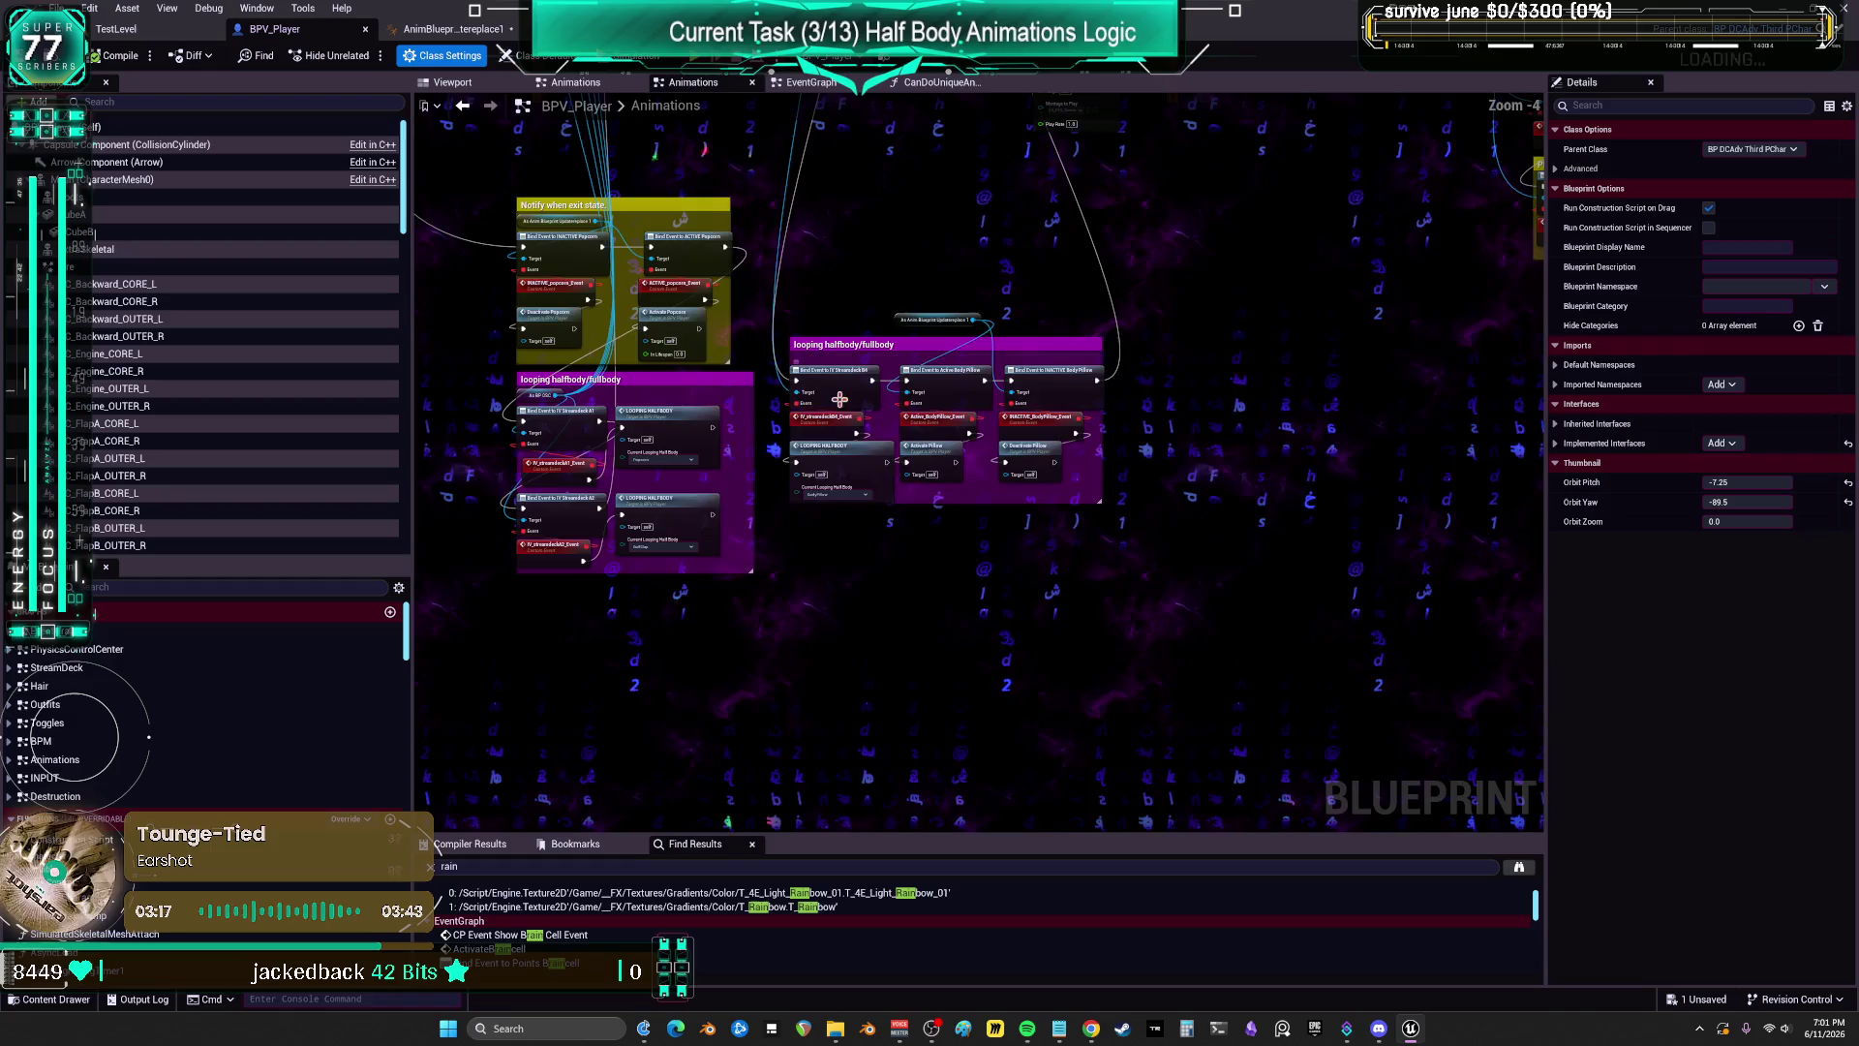
Step: Select the six Body Pillow bind nodes and move them out of their comment box
{"action": "scroll", "coordinate": [839, 398], "scroll_direction": "up", "scroll_amount": 2}
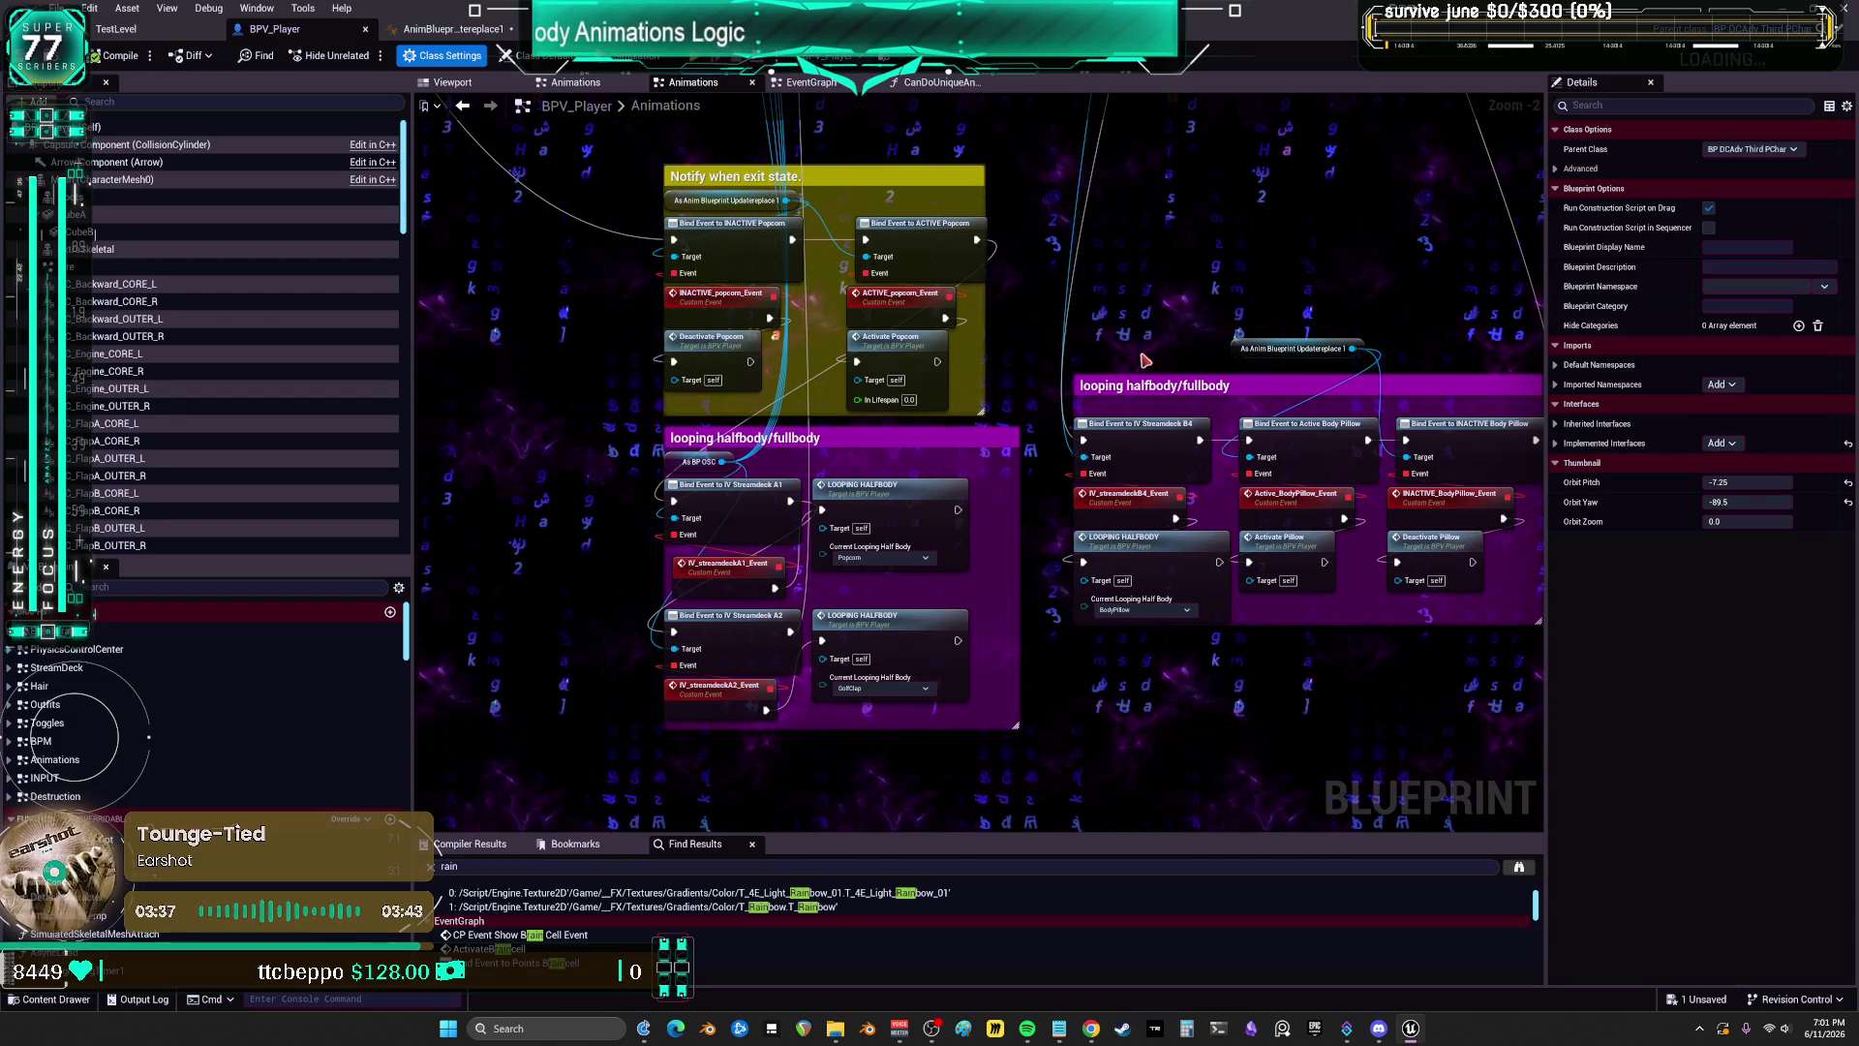
{"action": "left_click_drag", "start_coordinate": [1209, 500], "coordinate": [1034, 553]}
{"action": "mouse_move", "coordinate": [1327, 658]}
{"action": "left_mouse_down"}
{"action": "mouse_move", "coordinate": [1075, 484]}
{"action": "mouse_move", "coordinate": [1103, 438]}
{"action": "mouse_move", "coordinate": [947, 159]}
{"action": "left_mouse_up"}
{"action": "left_click_drag", "start_coordinate": [1075, 404], "coordinate": [927, 204]}
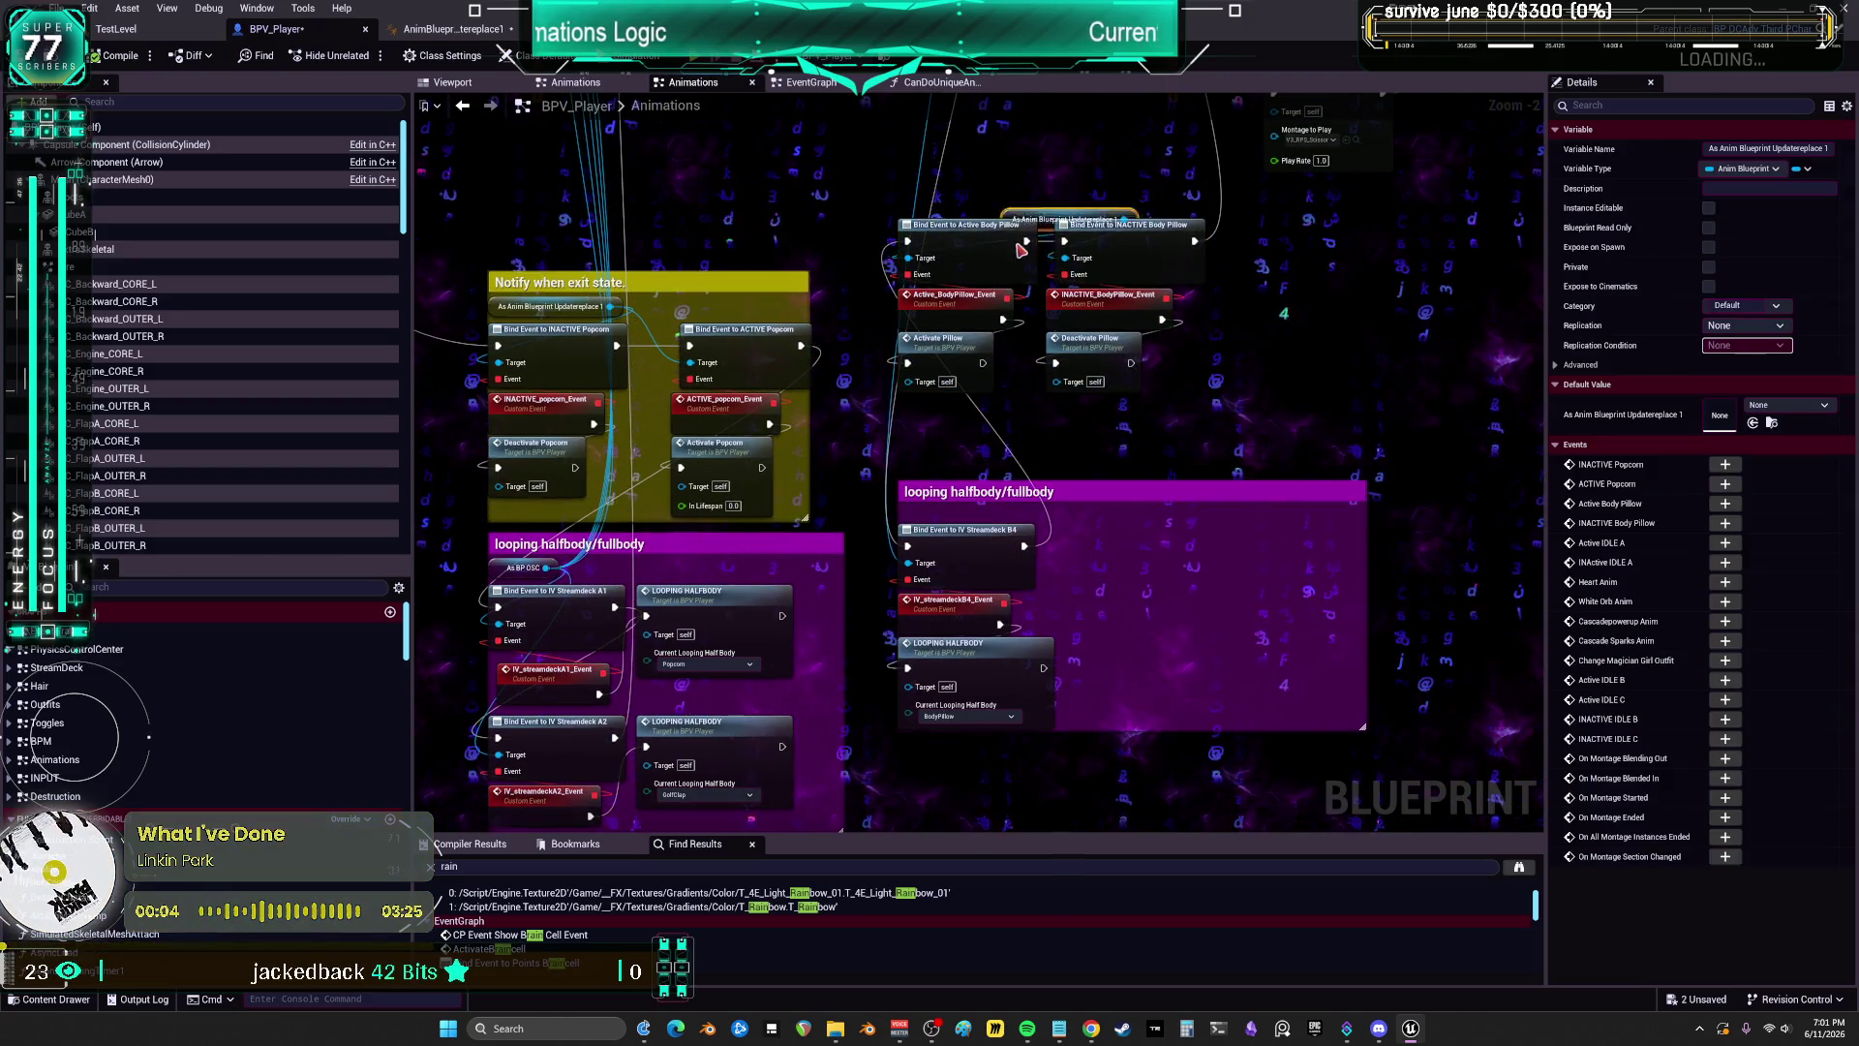
Step: Shrink and reposition the two looping halfbody/fullbody comment boxes lower down
{"action": "scroll", "coordinate": [1148, 160], "scroll_direction": "down", "scroll_amount": 2}
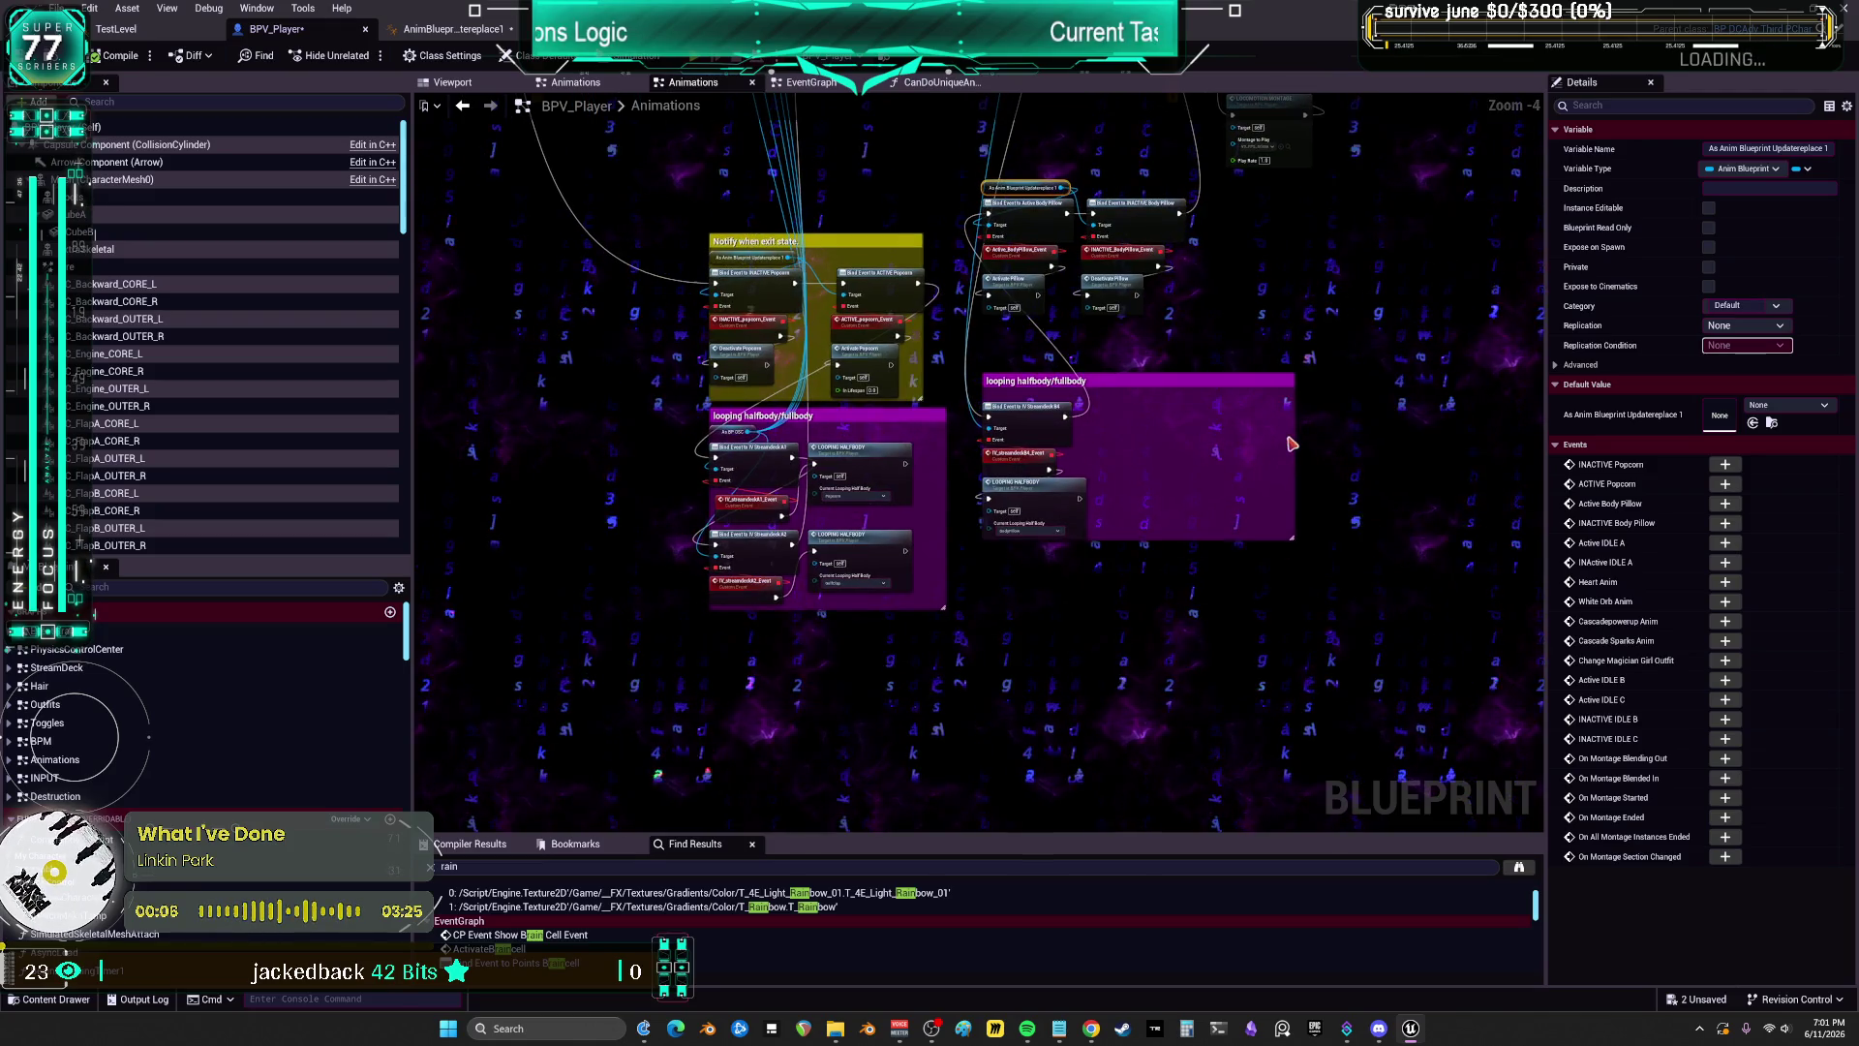
{"action": "left_click_drag", "start_coordinate": [1287, 441], "coordinate": [1100, 441]}
{"action": "left_click_drag", "start_coordinate": [1210, 561], "coordinate": [973, 174]}
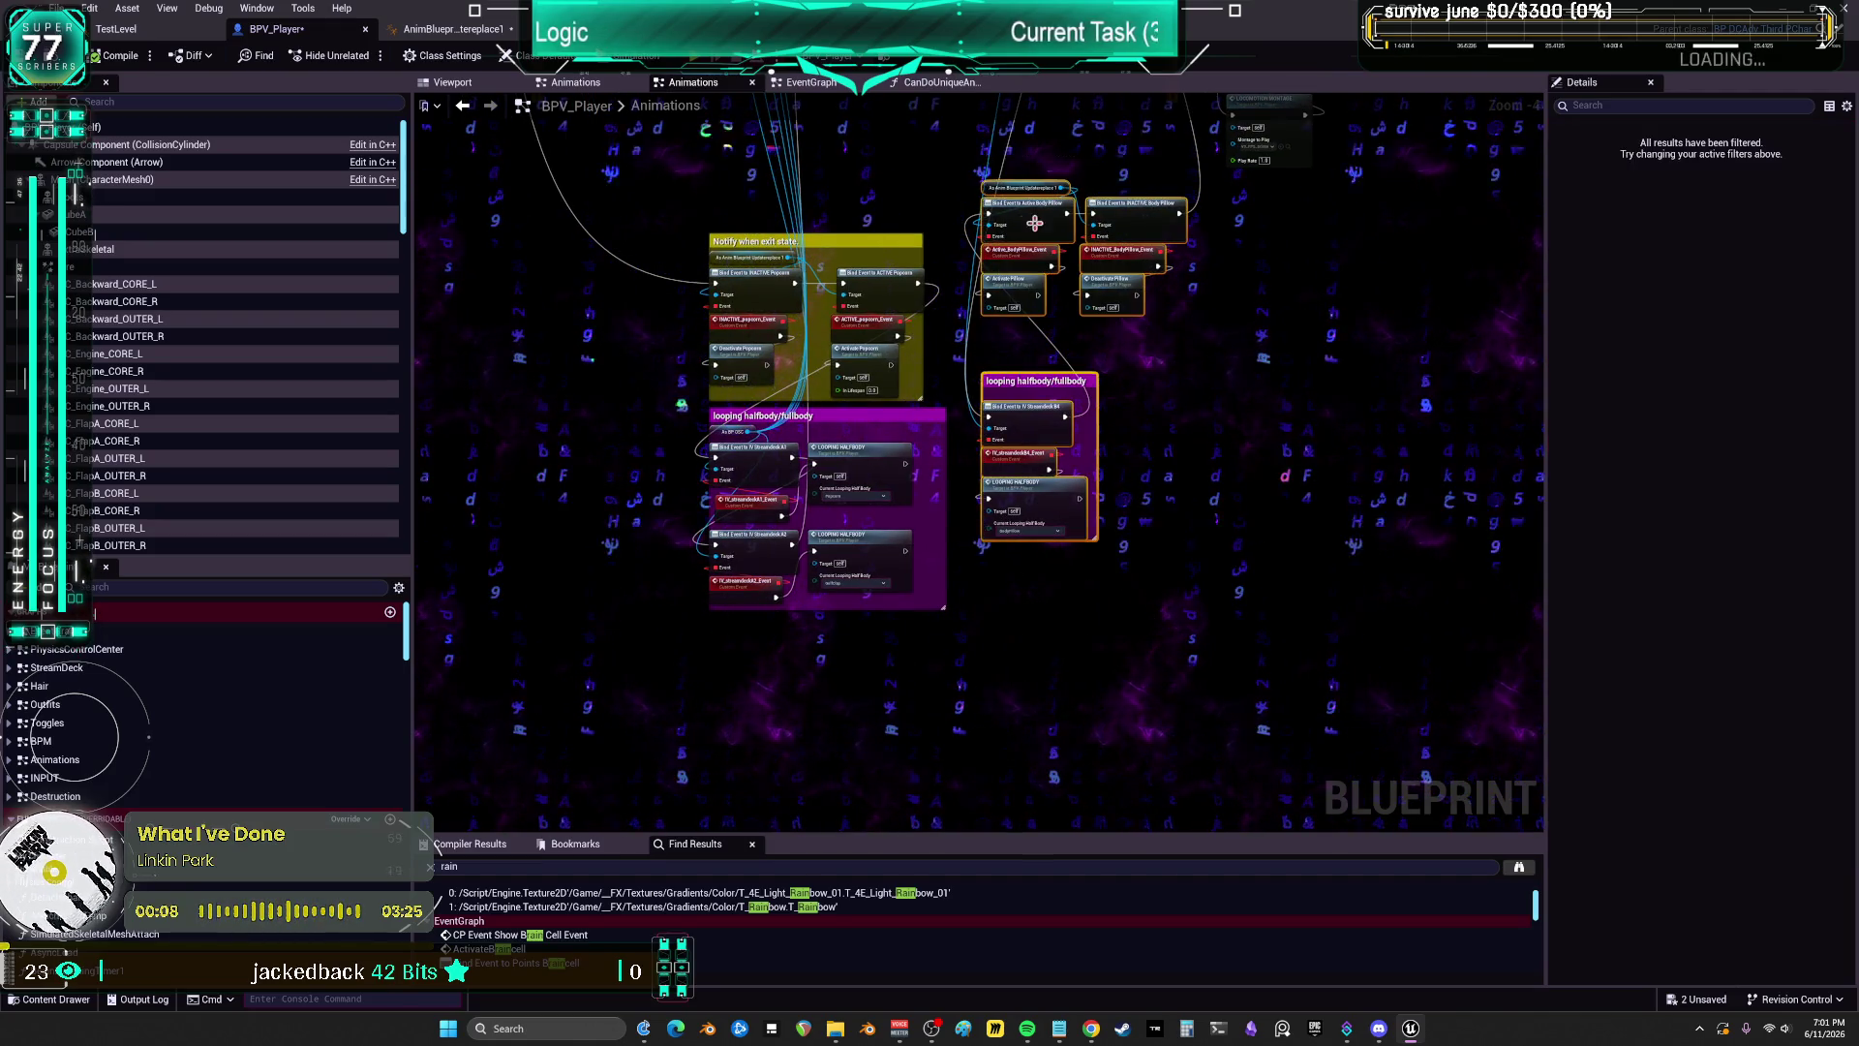
{"action": "left_click_drag", "start_coordinate": [1041, 230], "coordinate": [1046, 306]}
{"action": "left_click", "coordinate": [765, 415]}
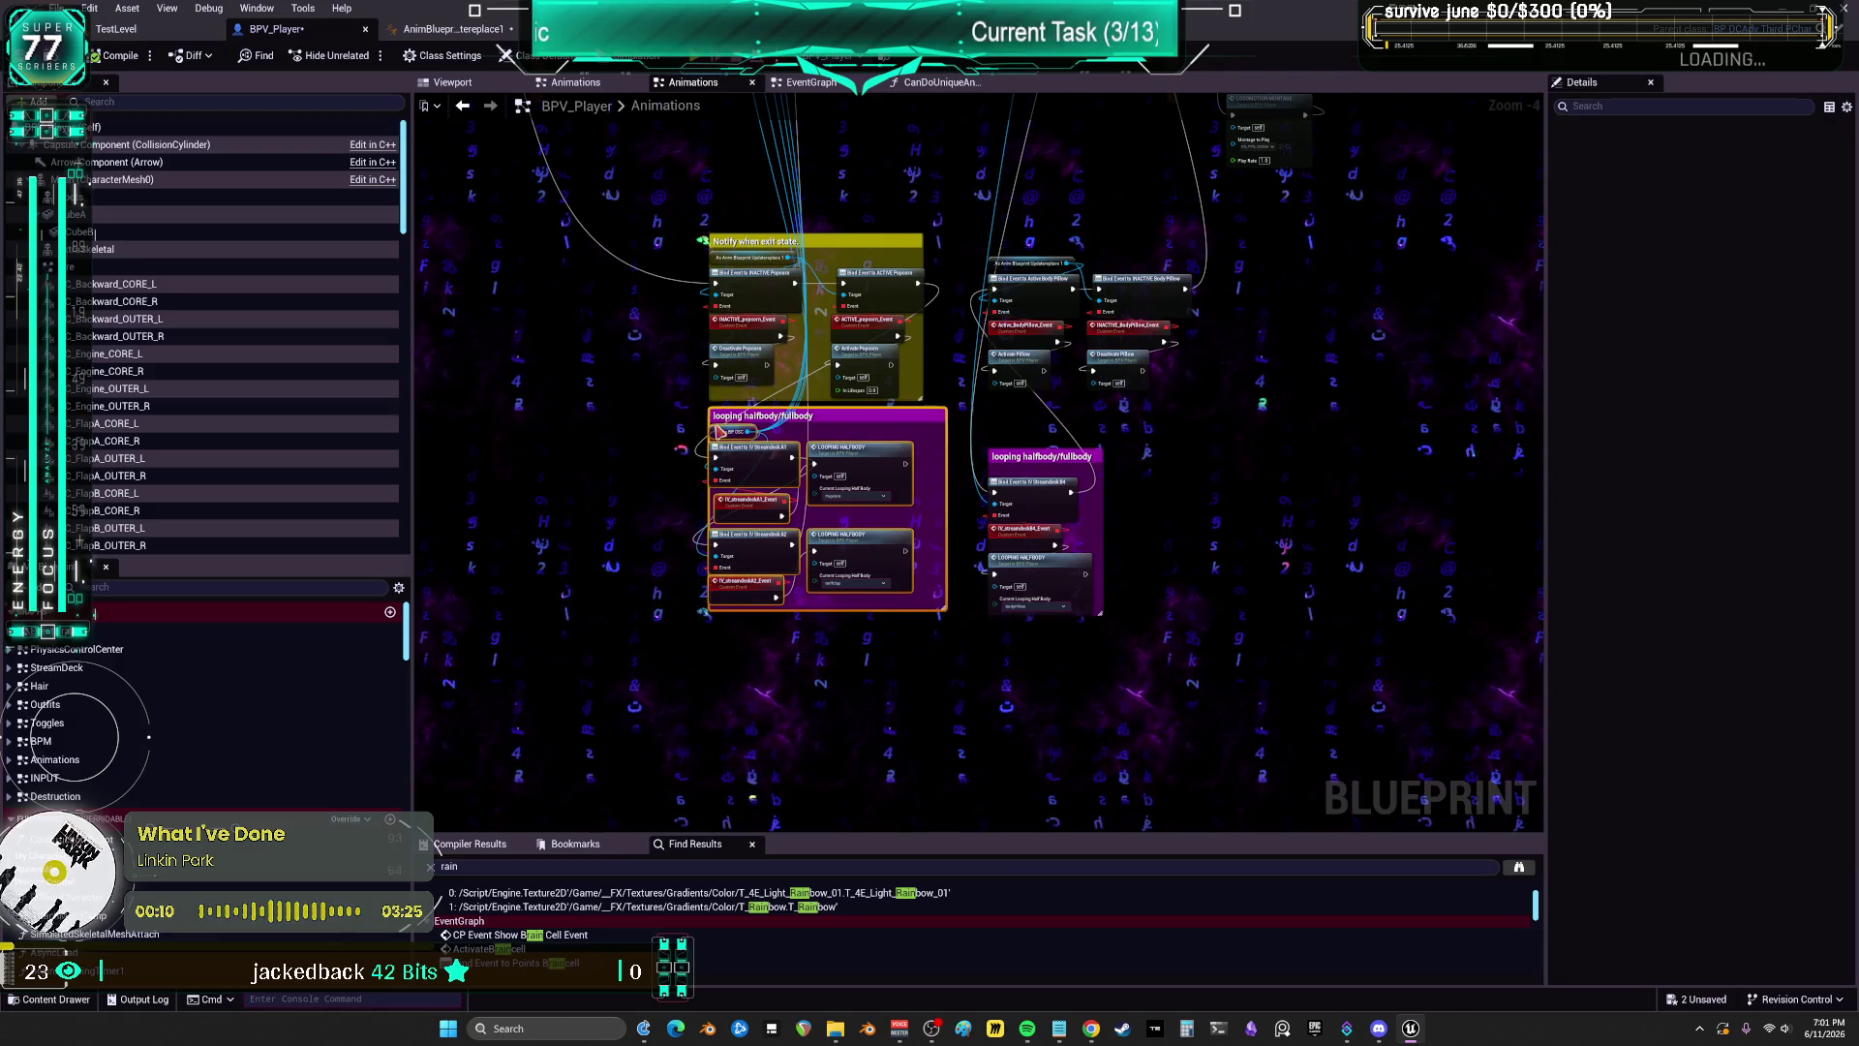
{"action": "left_click_drag", "start_coordinate": [745, 463], "coordinate": [751, 475]}
Step: Line the Body Pillow nodes up beside the popcorn bindings and stretch Notify when exit state around them
{"action": "scroll", "coordinate": [1300, 435], "scroll_direction": "up", "scroll_amount": 2}
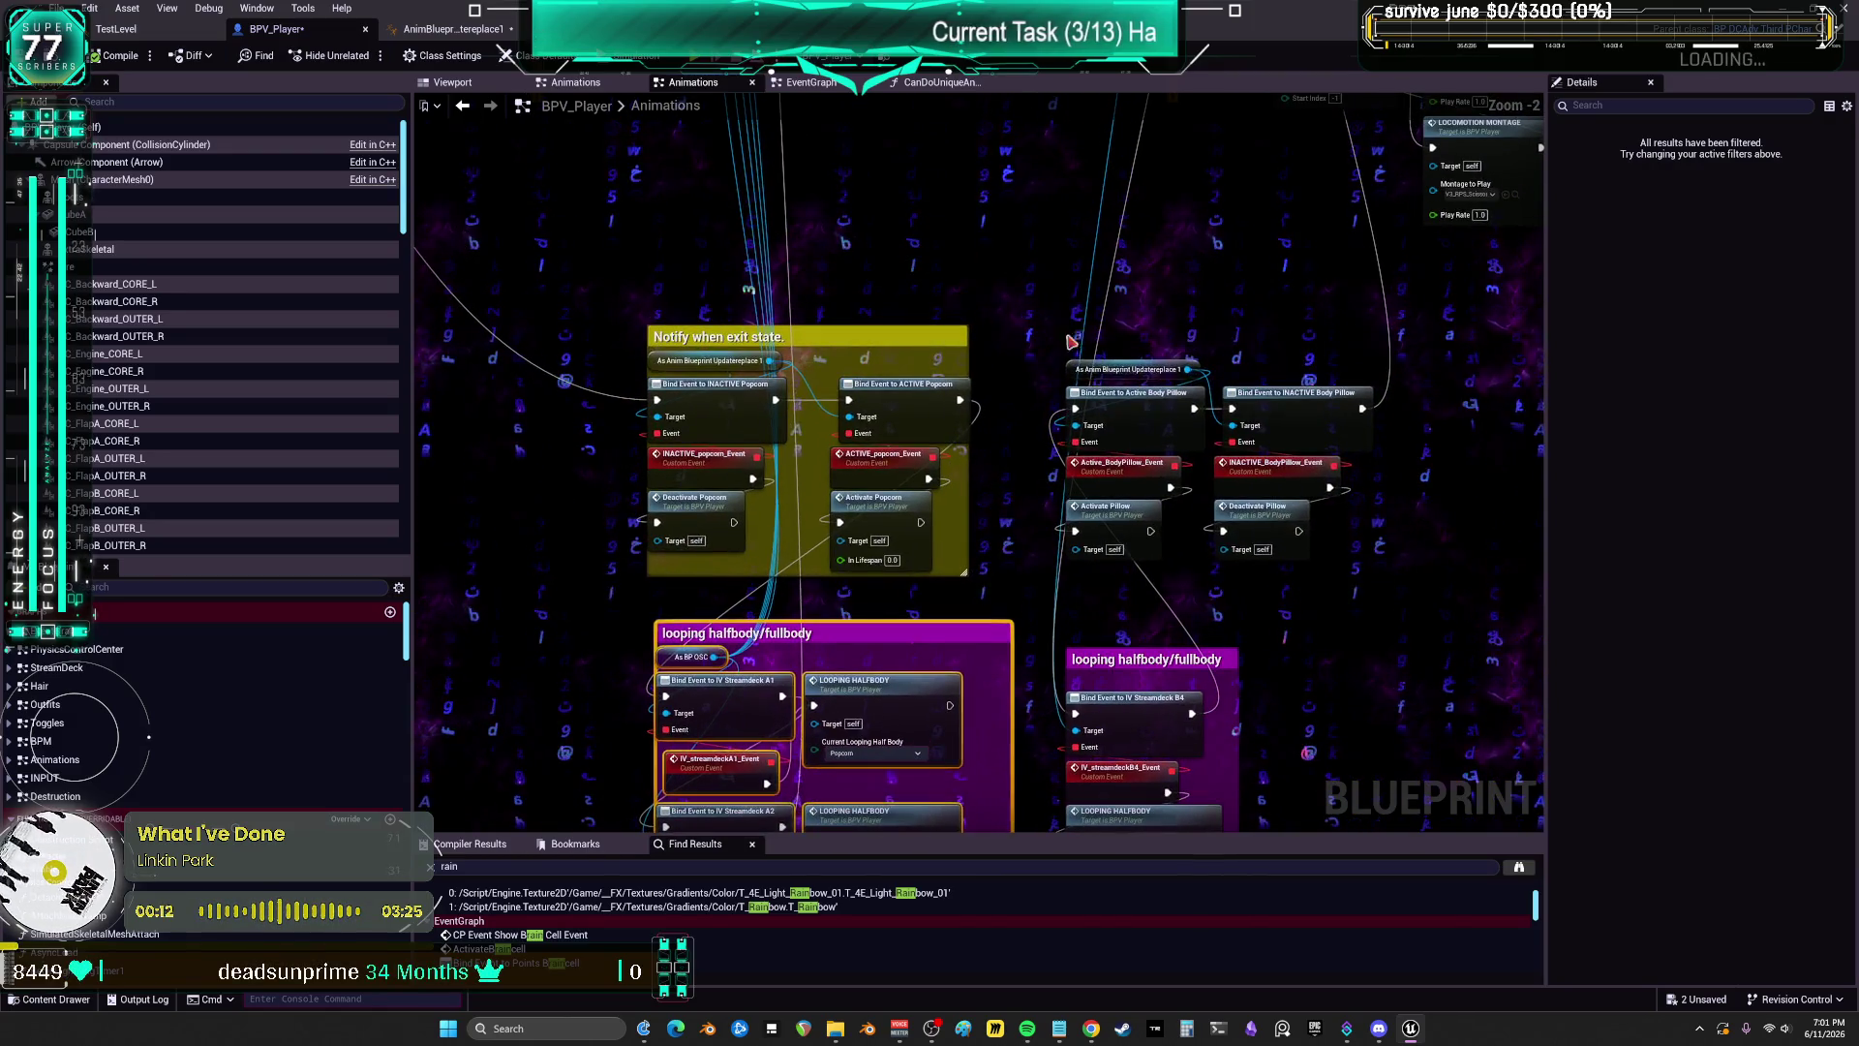
{"action": "left_click_drag", "start_coordinate": [1299, 436], "coordinate": [1274, 427]}
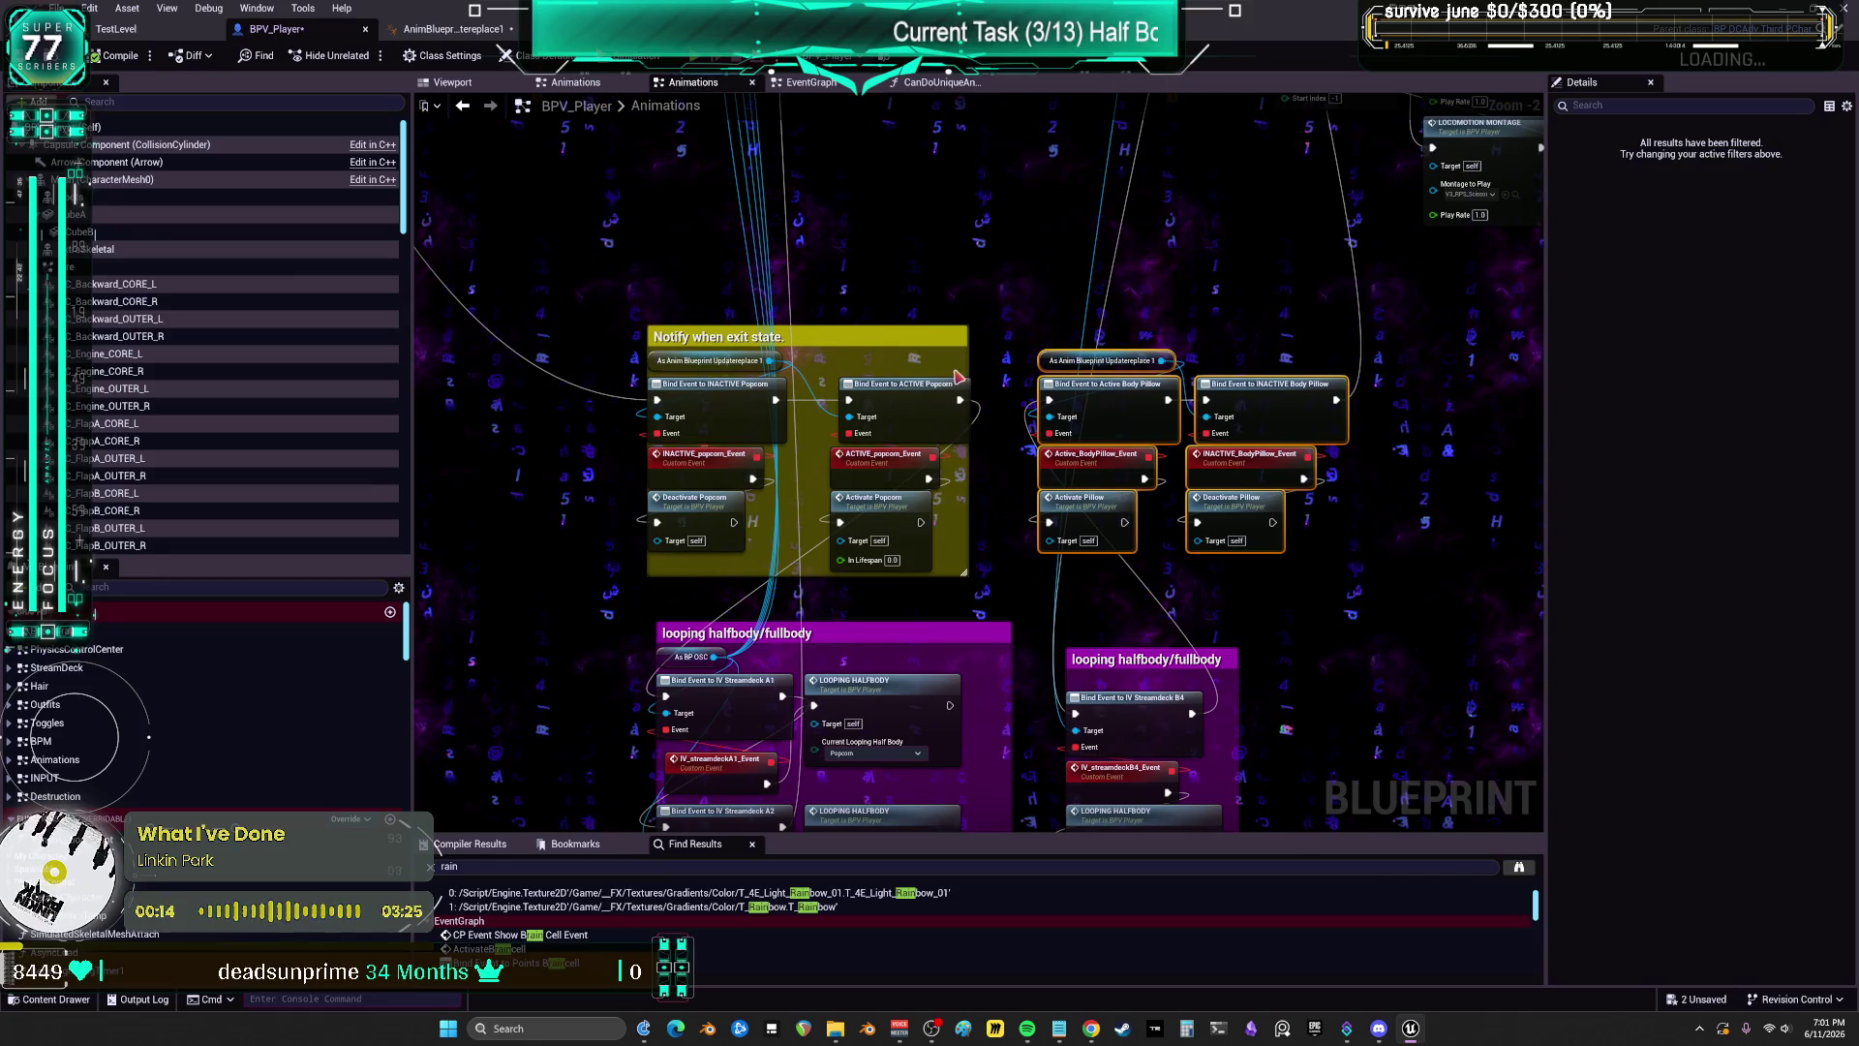
{"action": "mouse_move", "coordinate": [965, 355]}
{"action": "left_mouse_down"}
{"action": "mouse_move", "coordinate": [1399, 357]}
{"action": "mouse_move", "coordinate": [1361, 356]}
{"action": "left_mouse_up"}
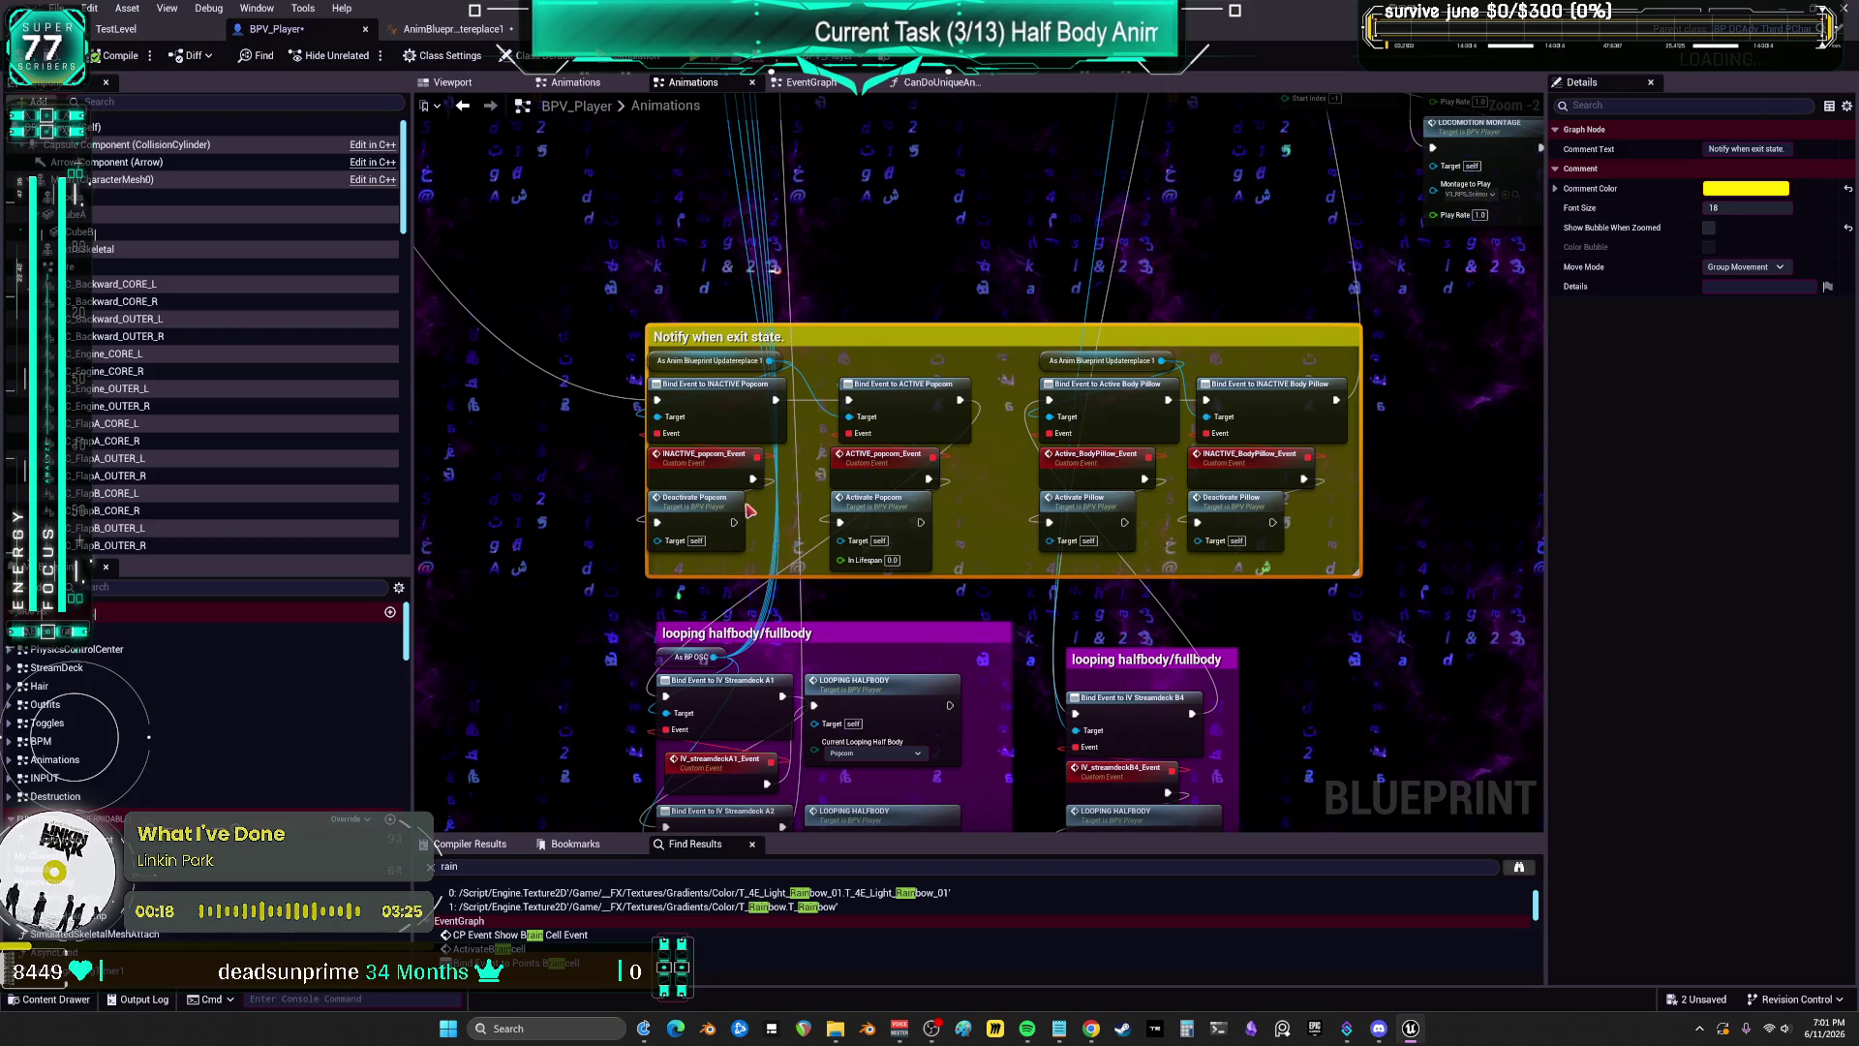
Step: Check the popcorn and Body Pillow bind nodes, nudge ACTIVE Popcorn left, then return to AnimBlueprintUpdatereplace1
{"action": "left_click", "coordinate": [708, 421]}
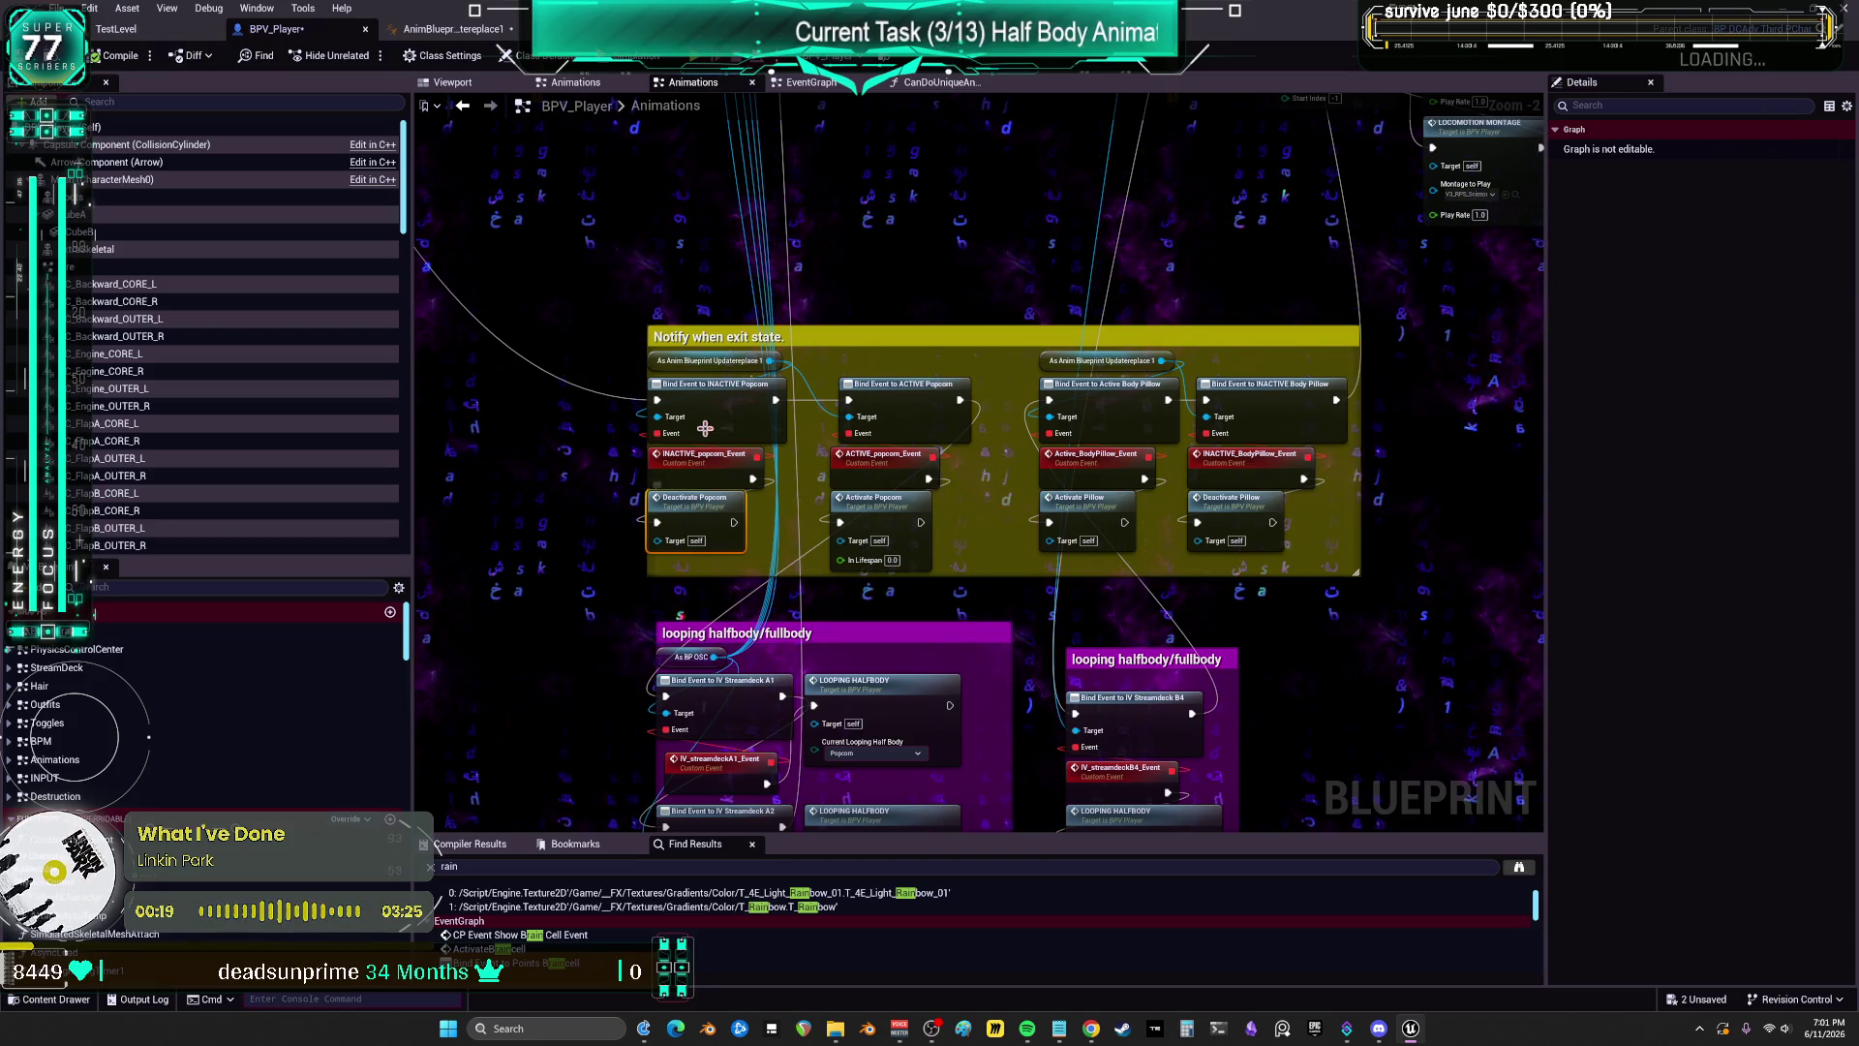
{"action": "left_click", "coordinate": [904, 422]}
{"action": "left_click_drag", "start_coordinate": [904, 422], "coordinate": [895, 422]}
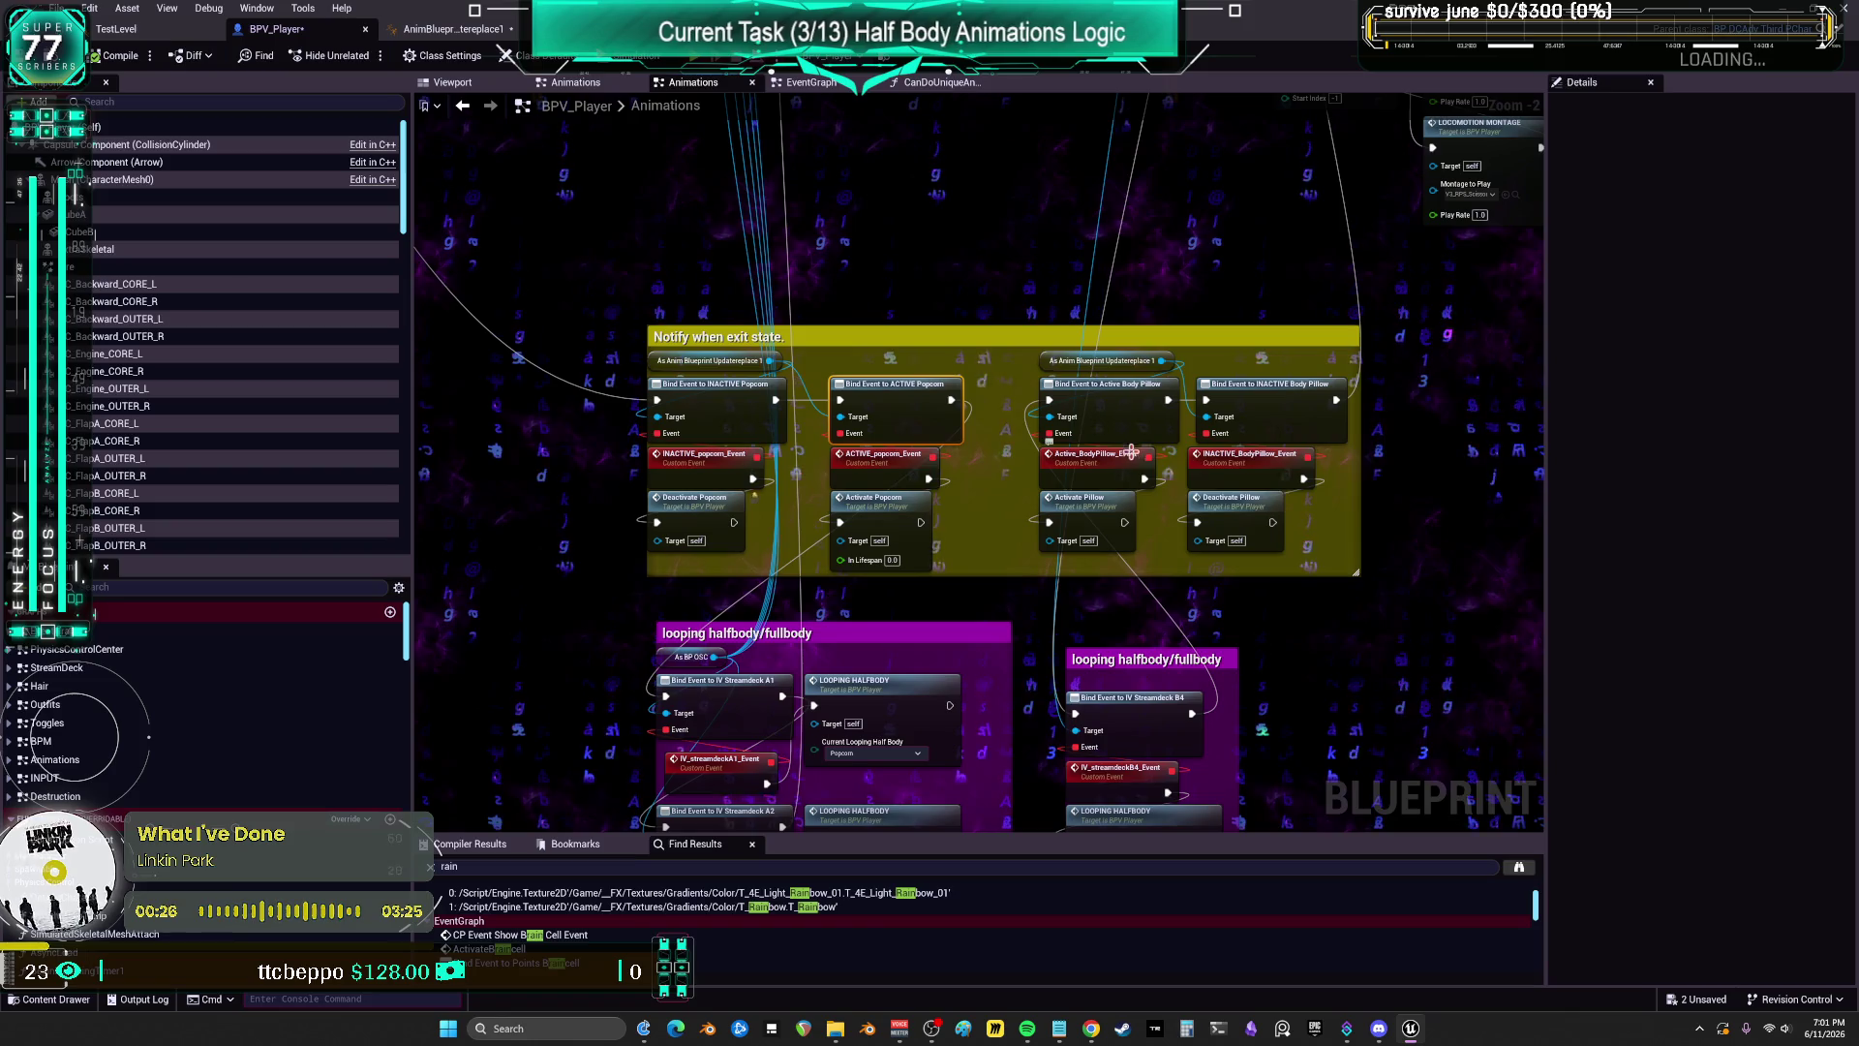
{"action": "left_click", "coordinate": [1233, 416]}
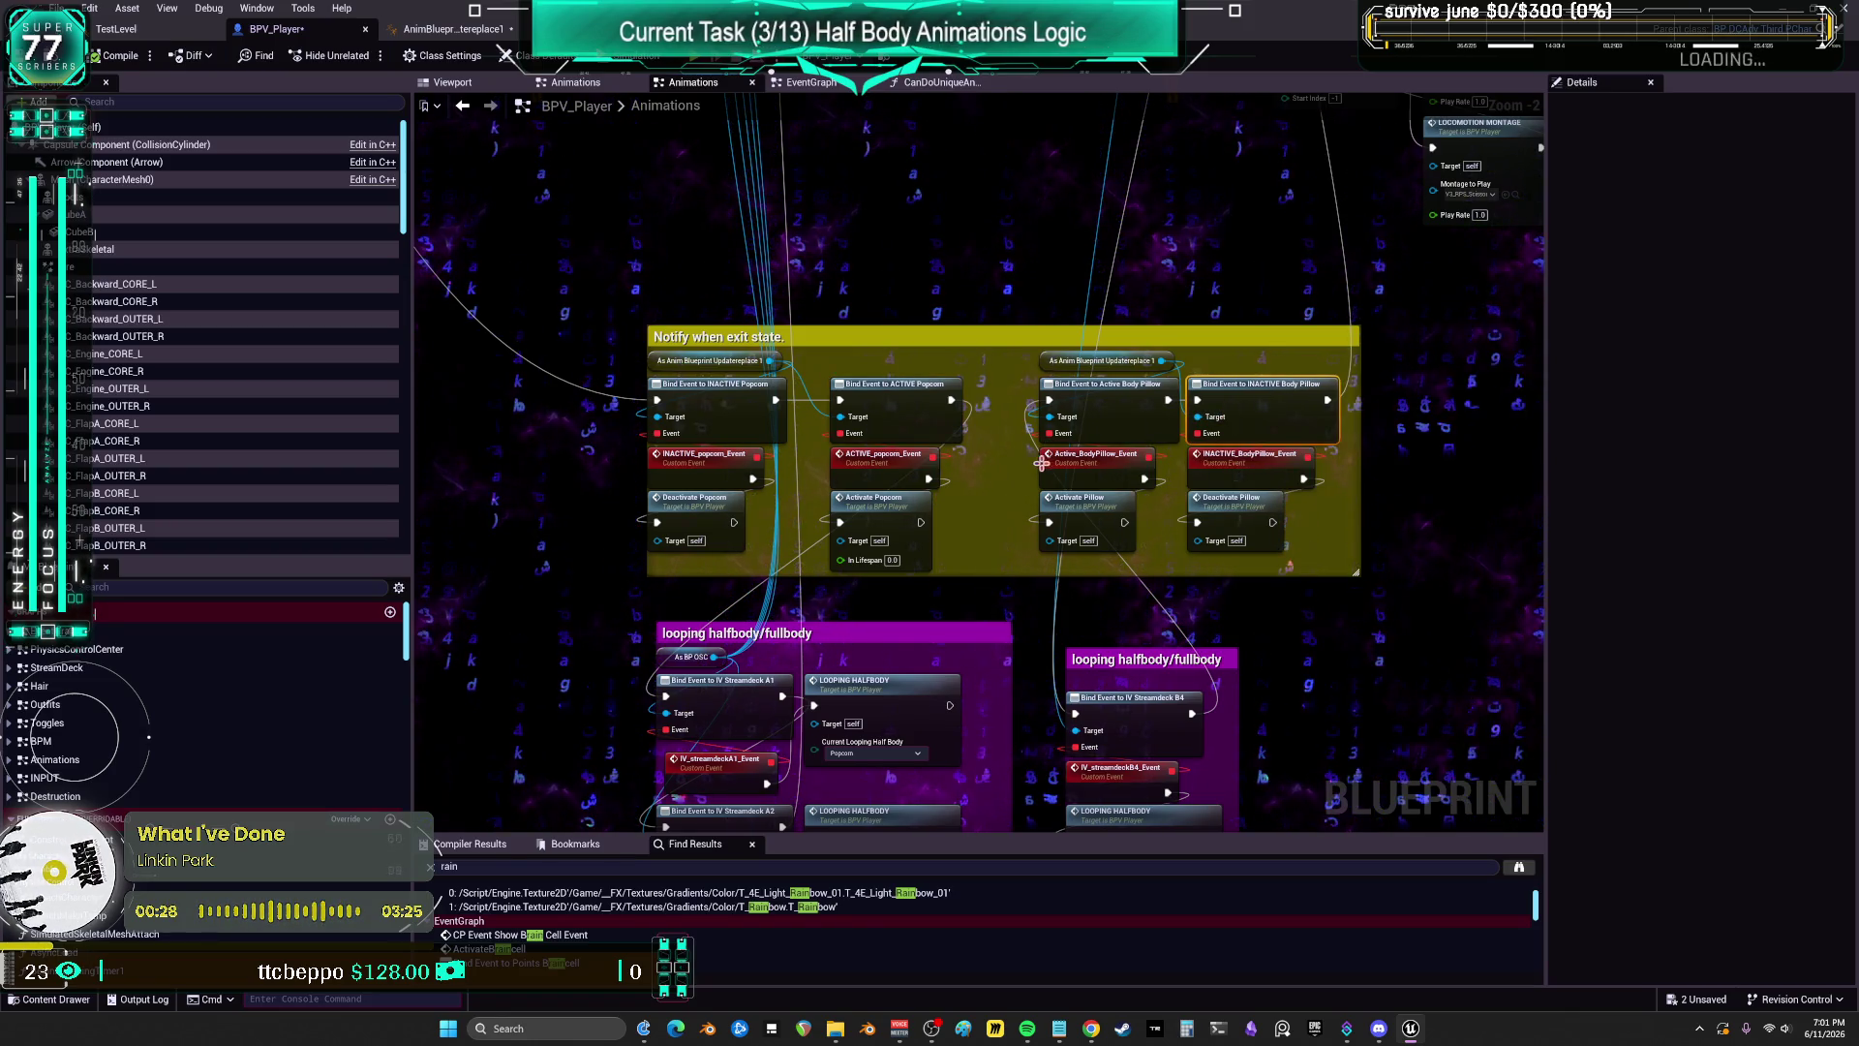
{"action": "scroll", "coordinate": [781, 518], "scroll_direction": "up", "scroll_amount": 1}
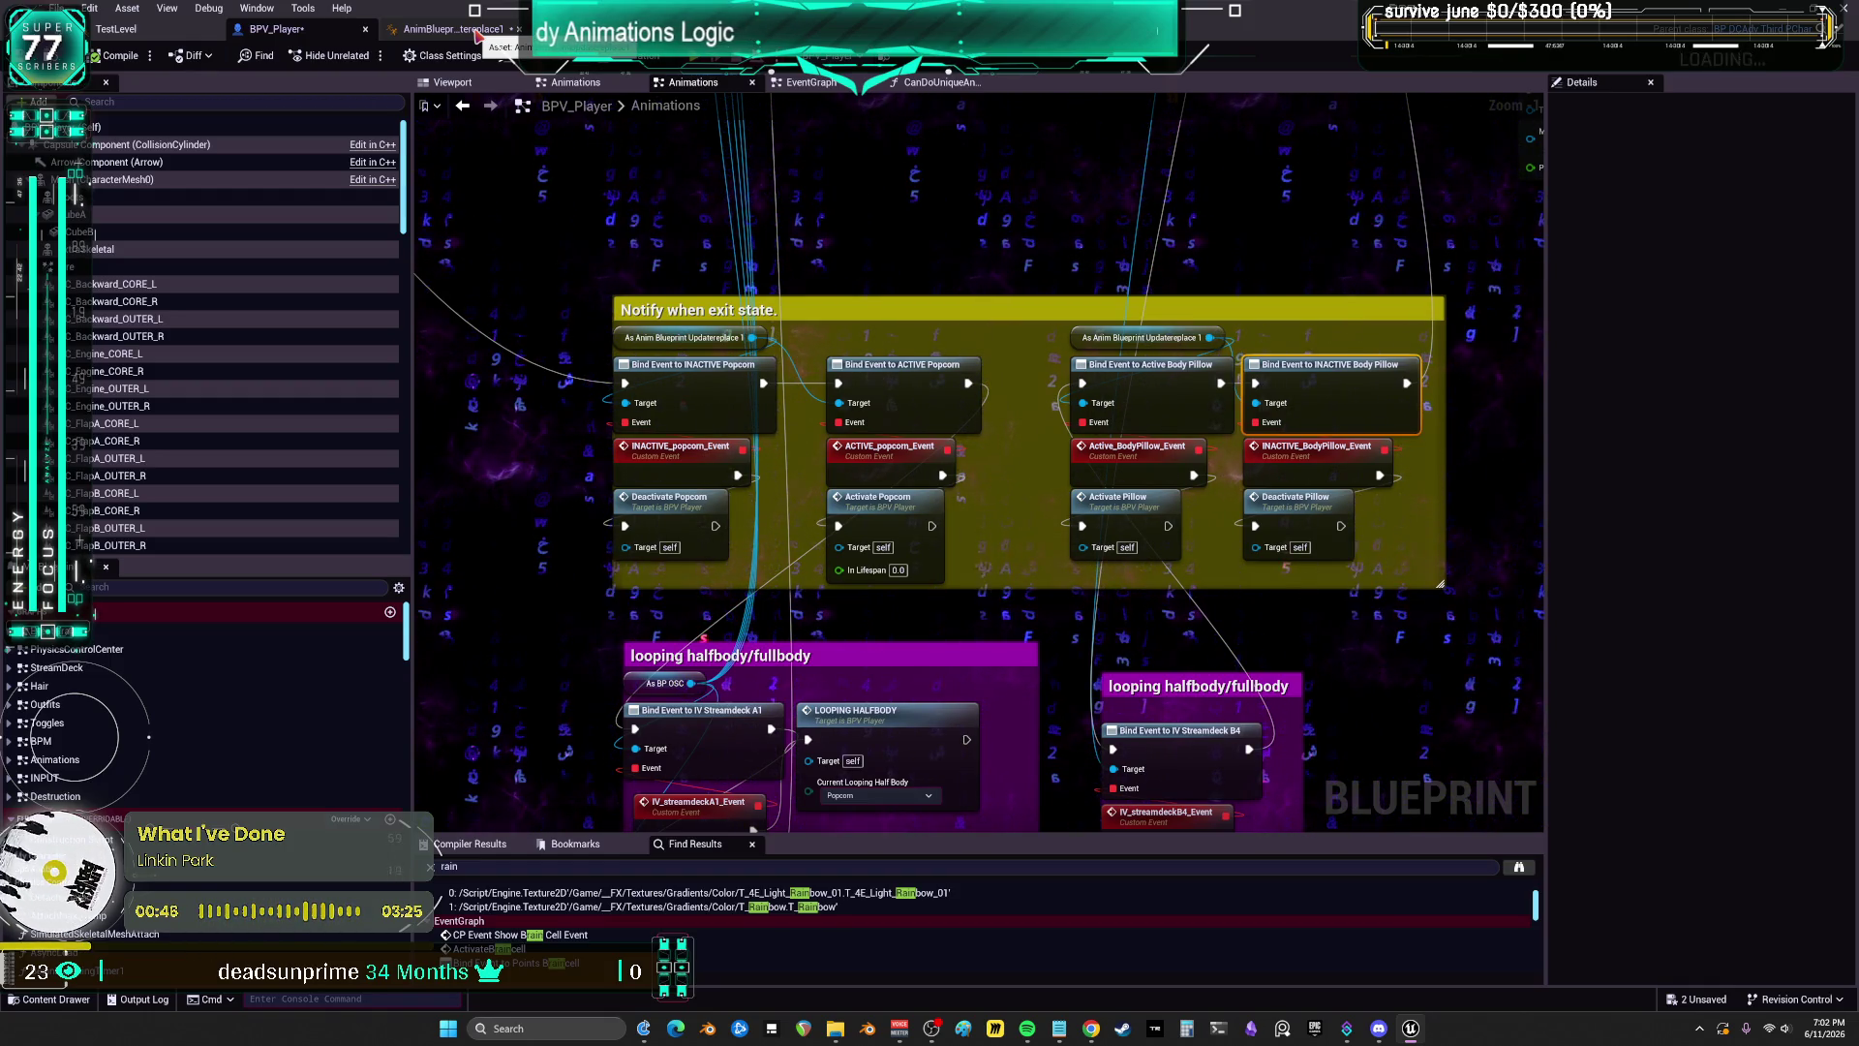
{"action": "left_click", "coordinate": [475, 30]}
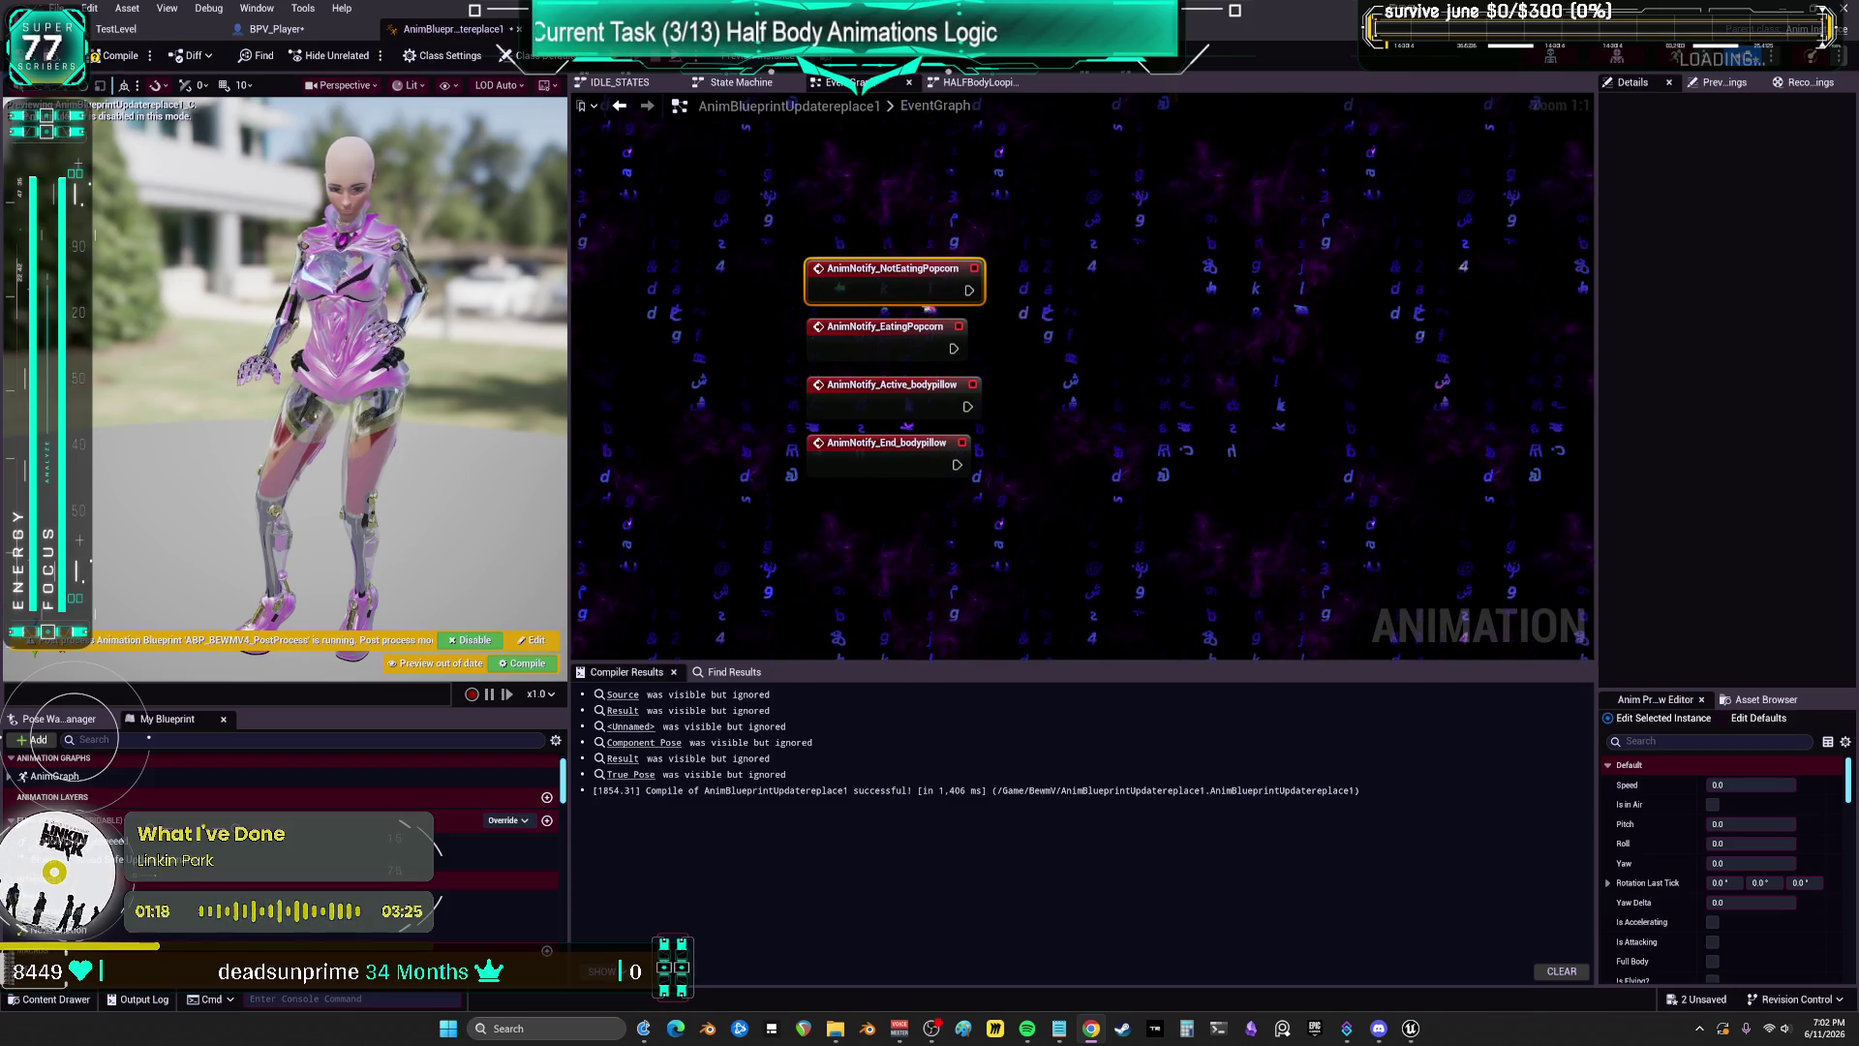
Step: In HALFBodyLooping, open Pose_bodypillow, select V3_pillowpillow1 and widen the Details panel
{"action": "left_click", "coordinate": [973, 87]}
{"action": "double_click", "coordinate": [851, 253]}
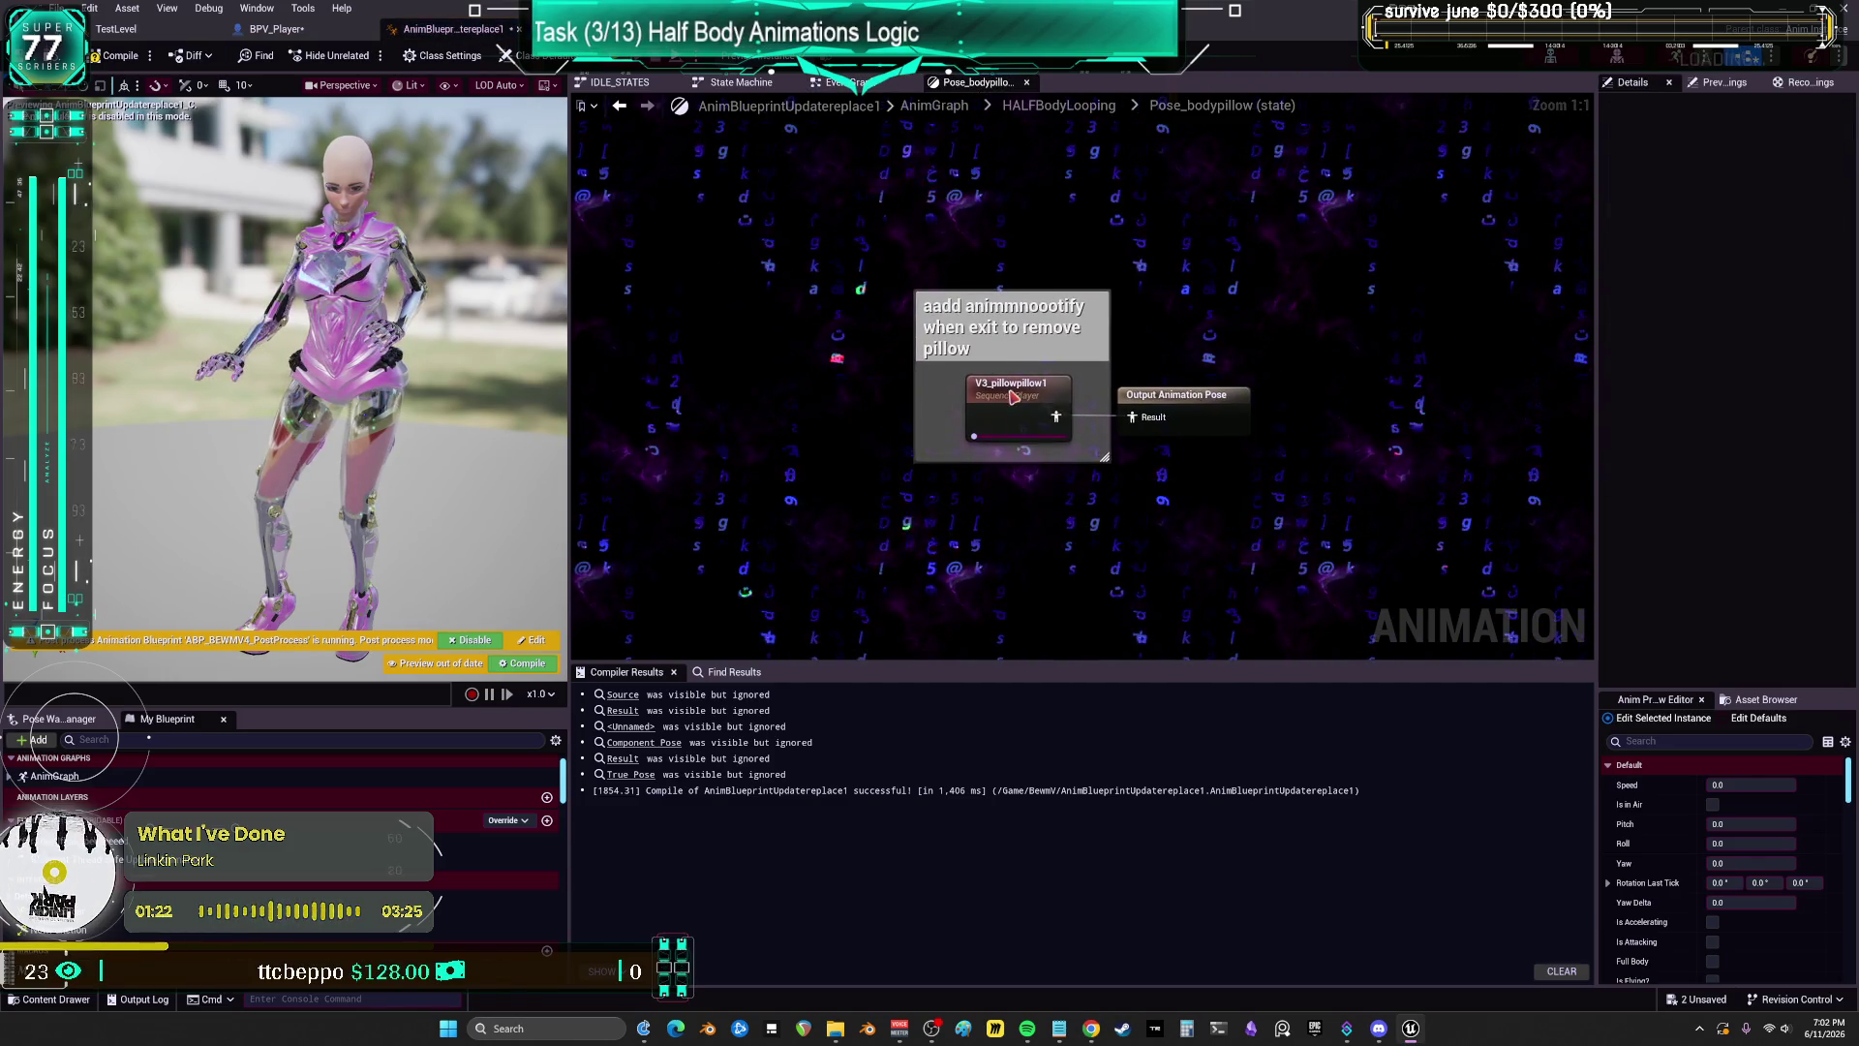
{"action": "left_click", "coordinate": [1012, 397]}
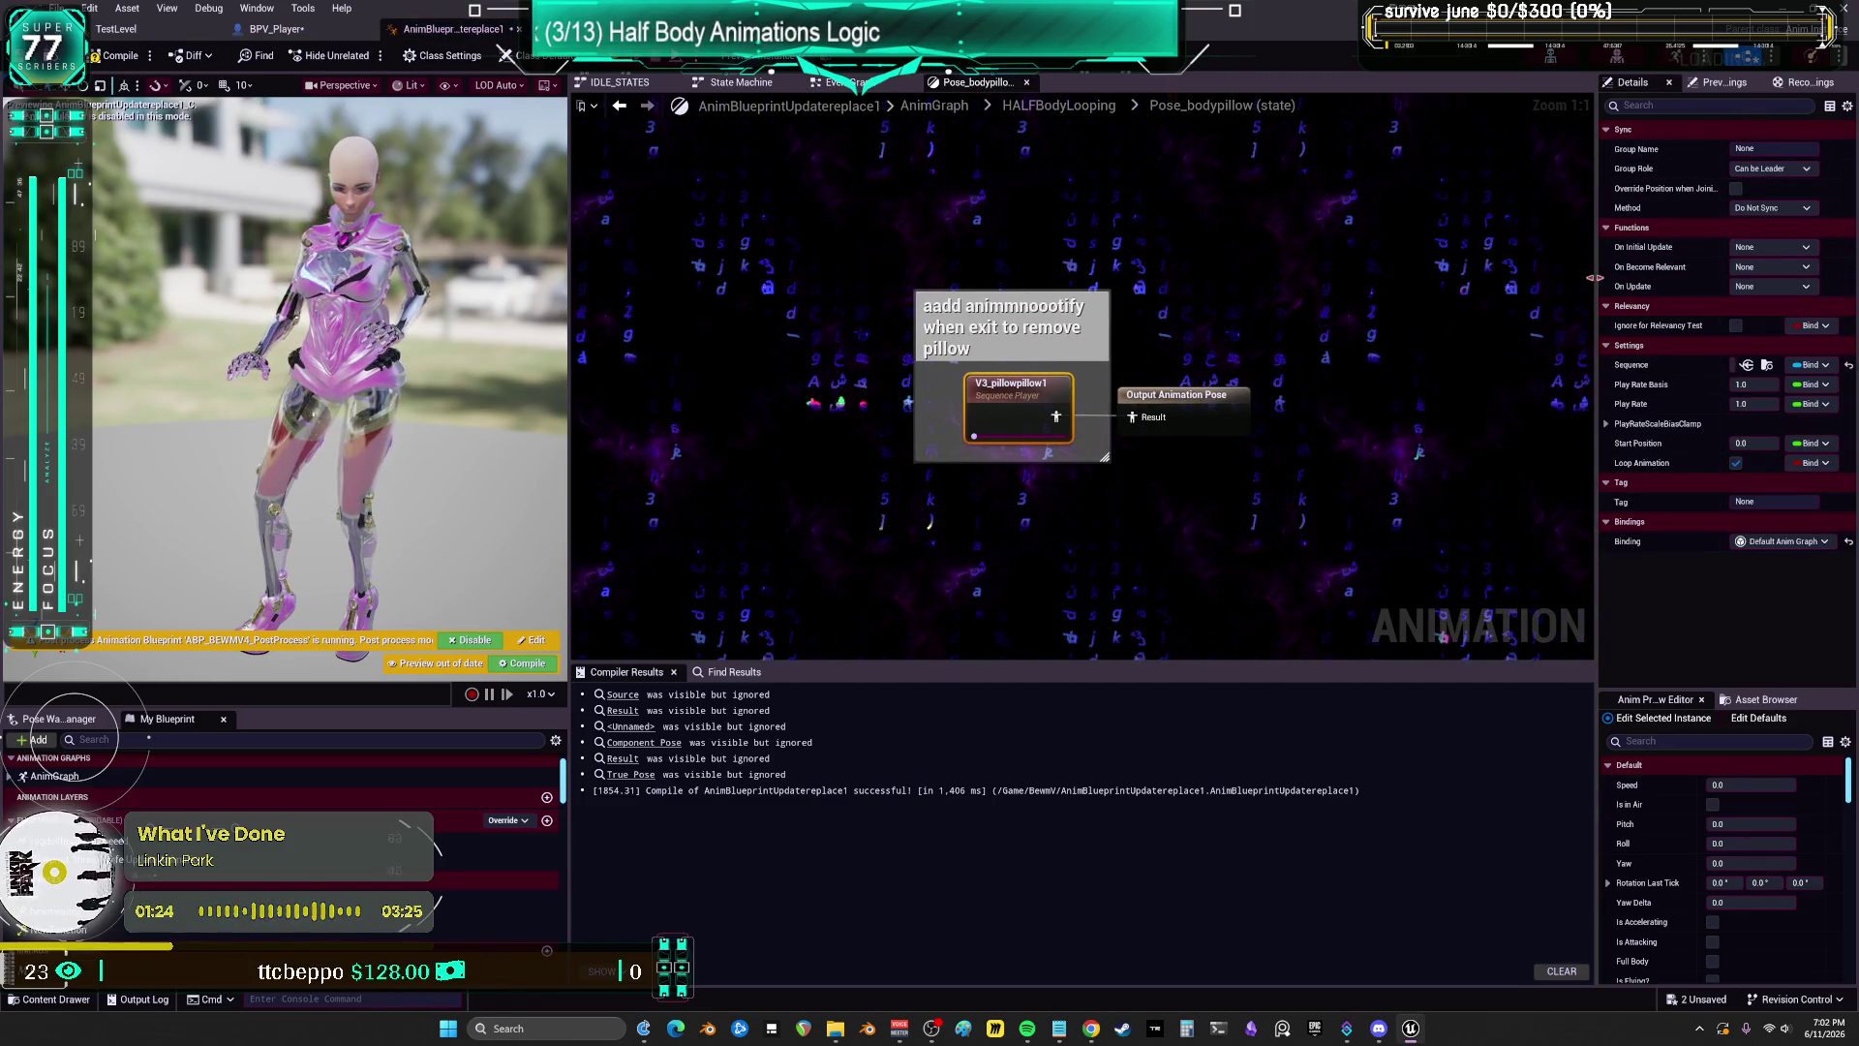
{"action": "left_click_drag", "start_coordinate": [1594, 278], "coordinate": [1303, 288]}
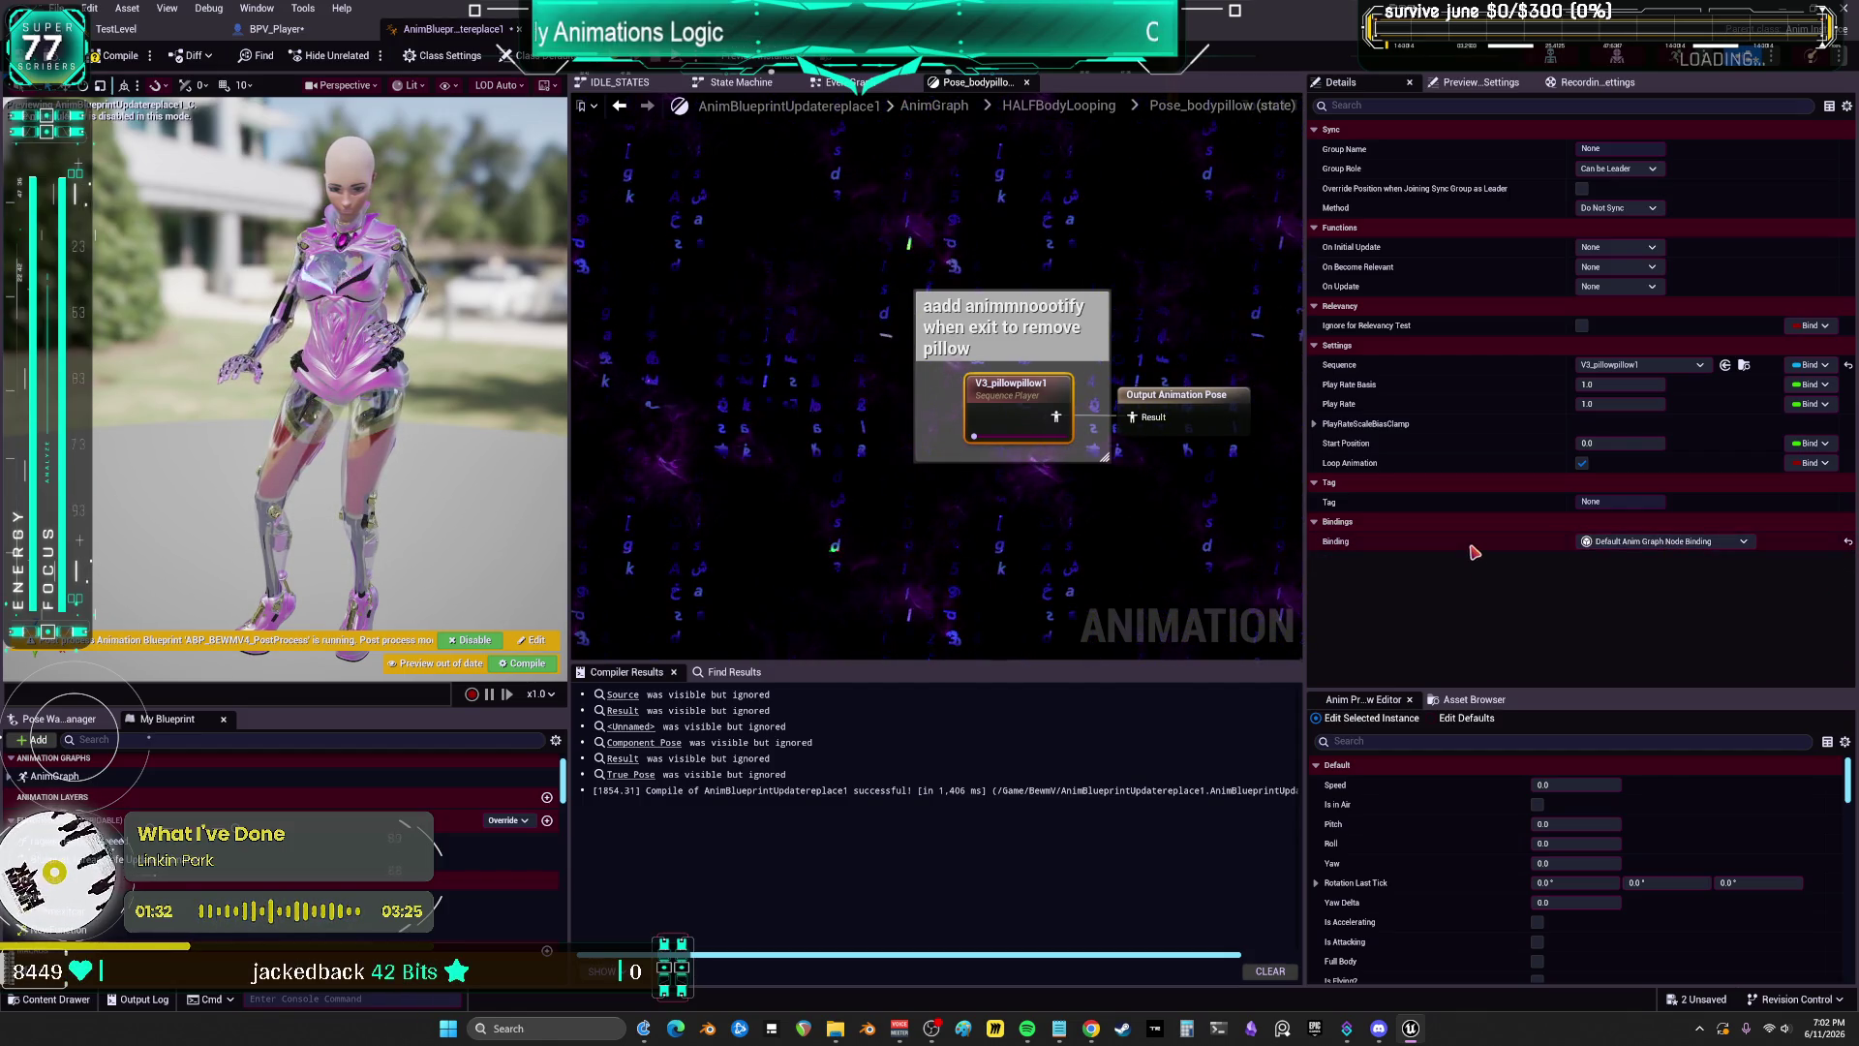
Step: Review the player's Binding and On Initial Update options unchanged, then check the Output Animation Pose
{"action": "left_click", "coordinate": [1676, 545]}
{"action": "left_click", "coordinate": [1445, 619]}
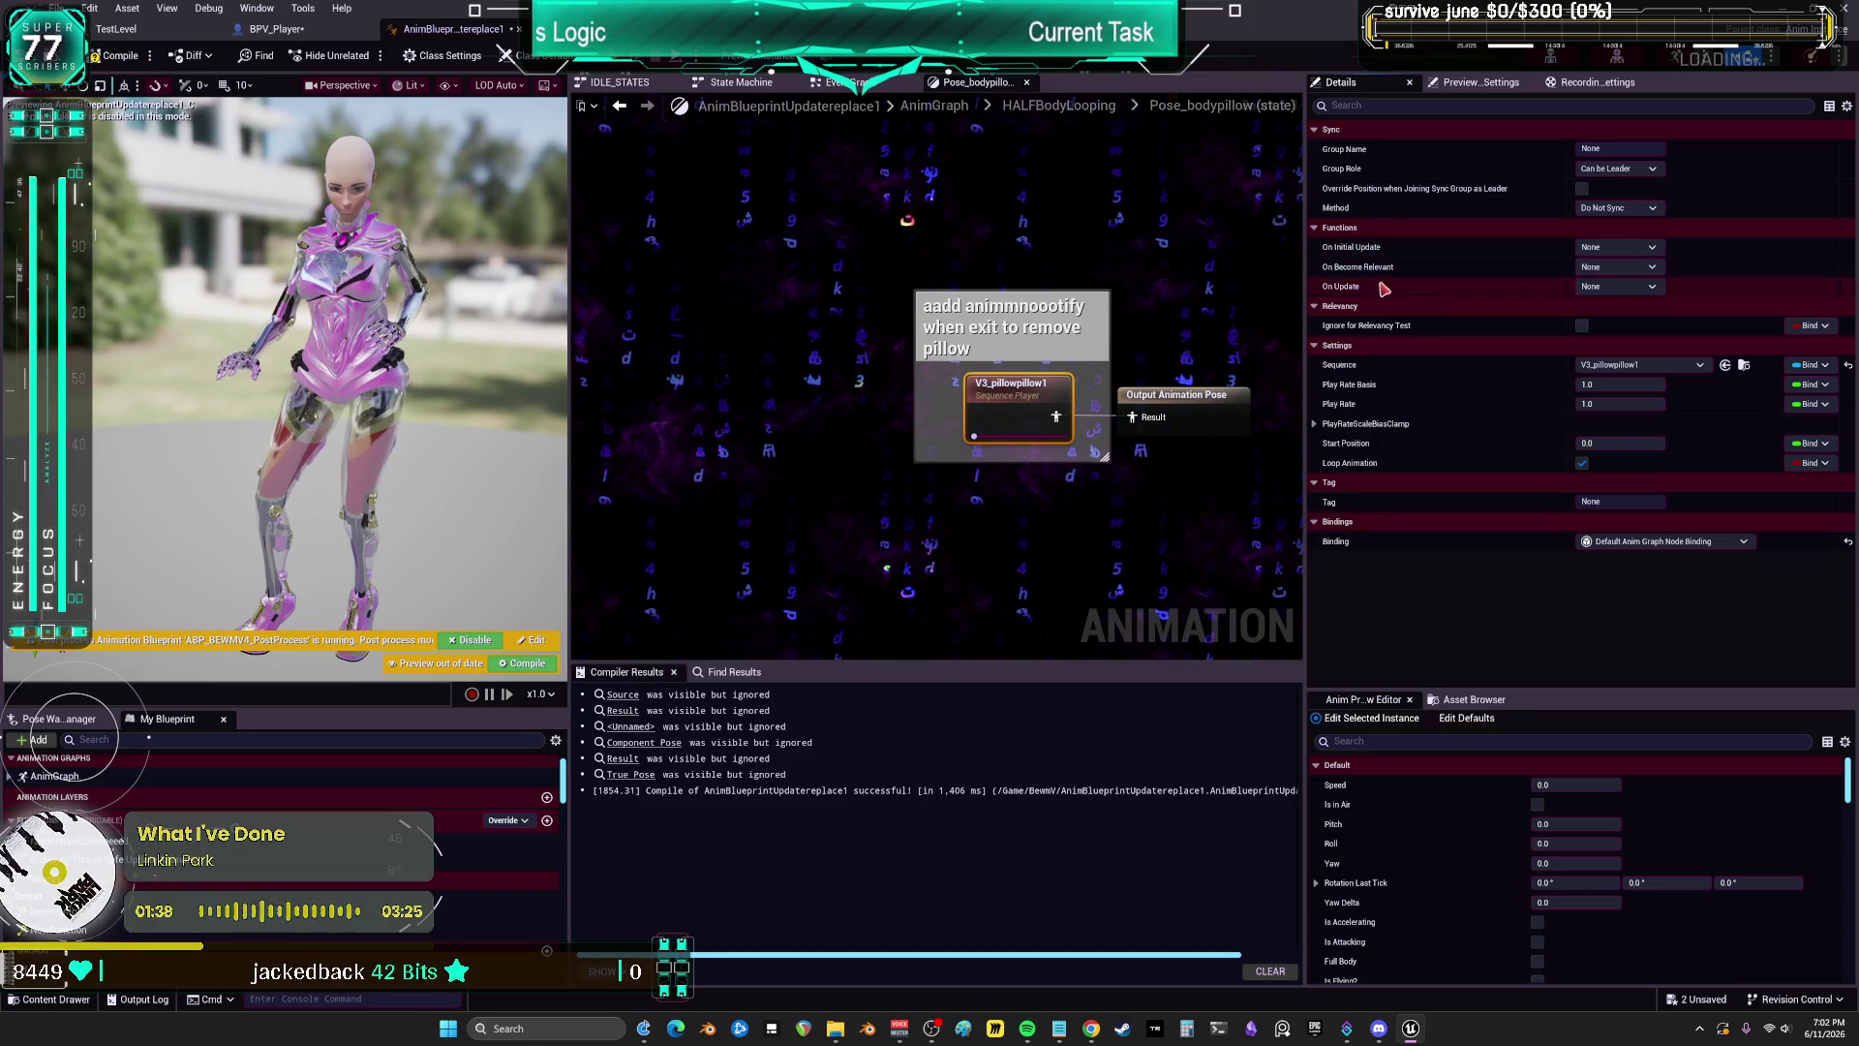
{"action": "left_click", "coordinate": [1620, 248]}
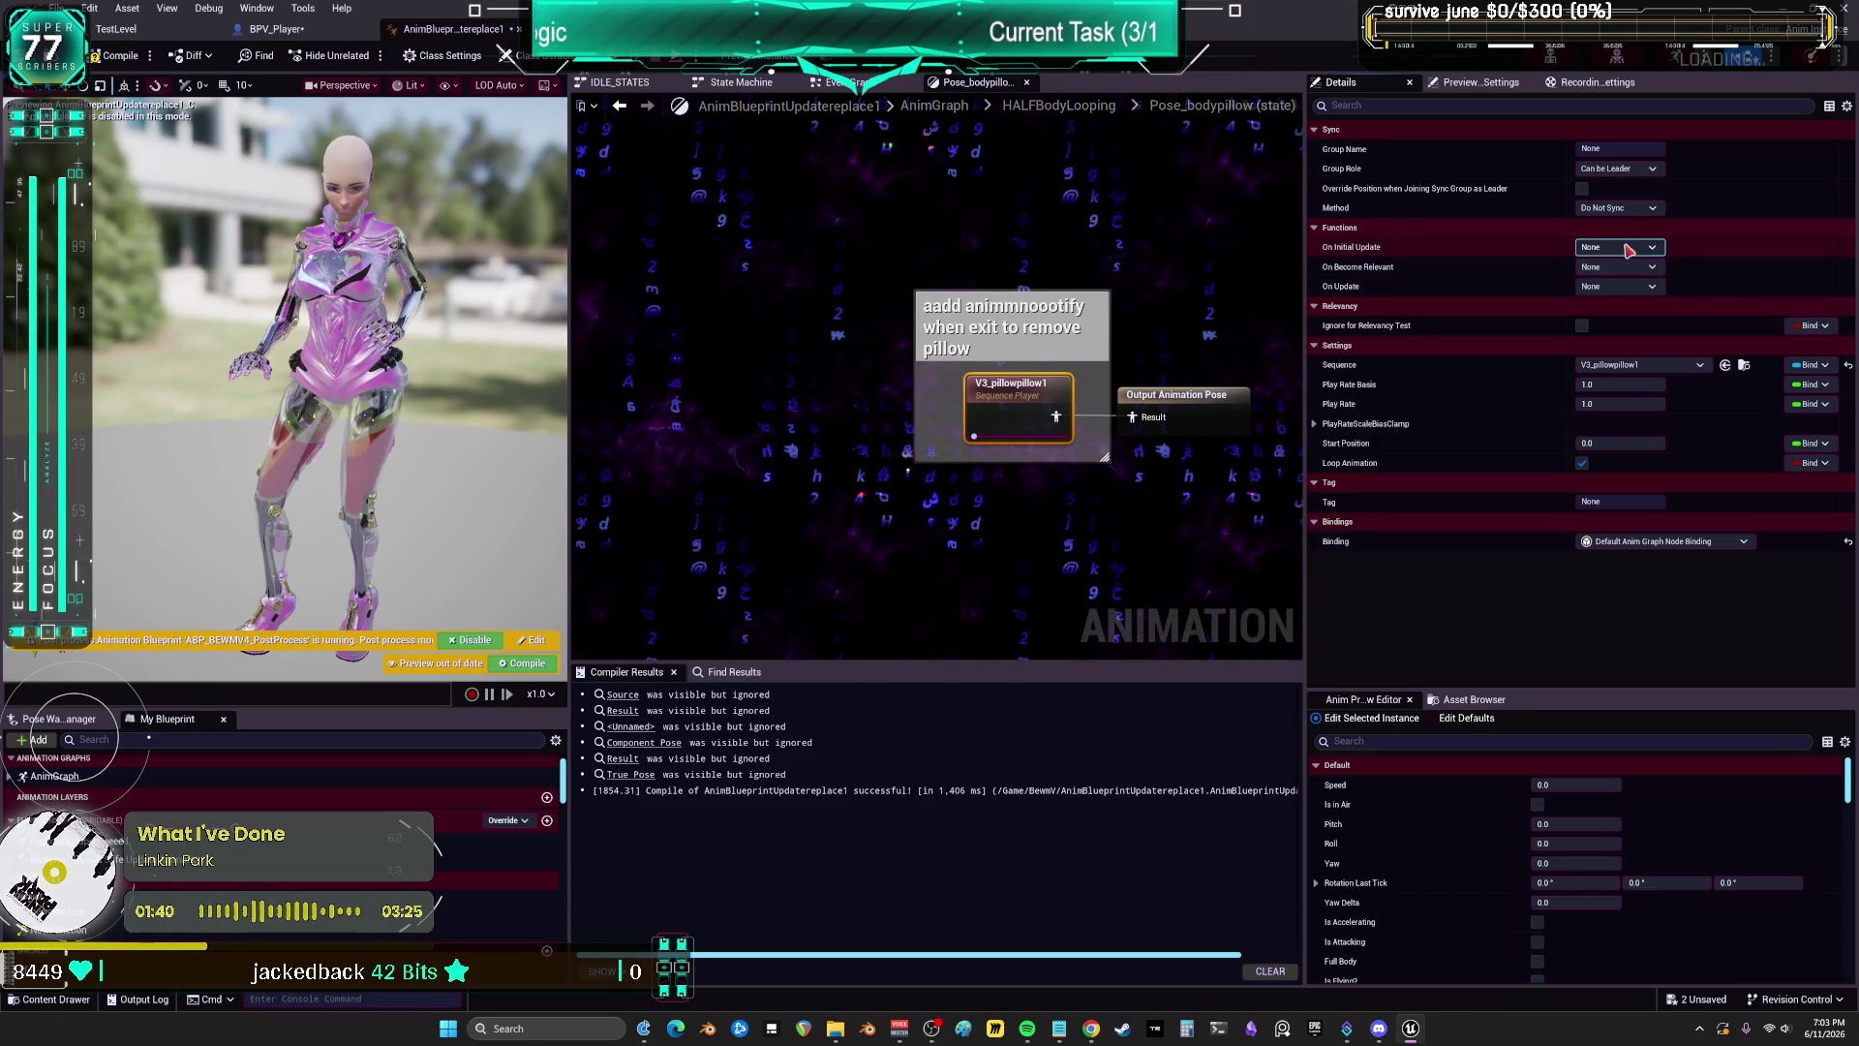
{"action": "left_click", "coordinate": [1380, 273]}
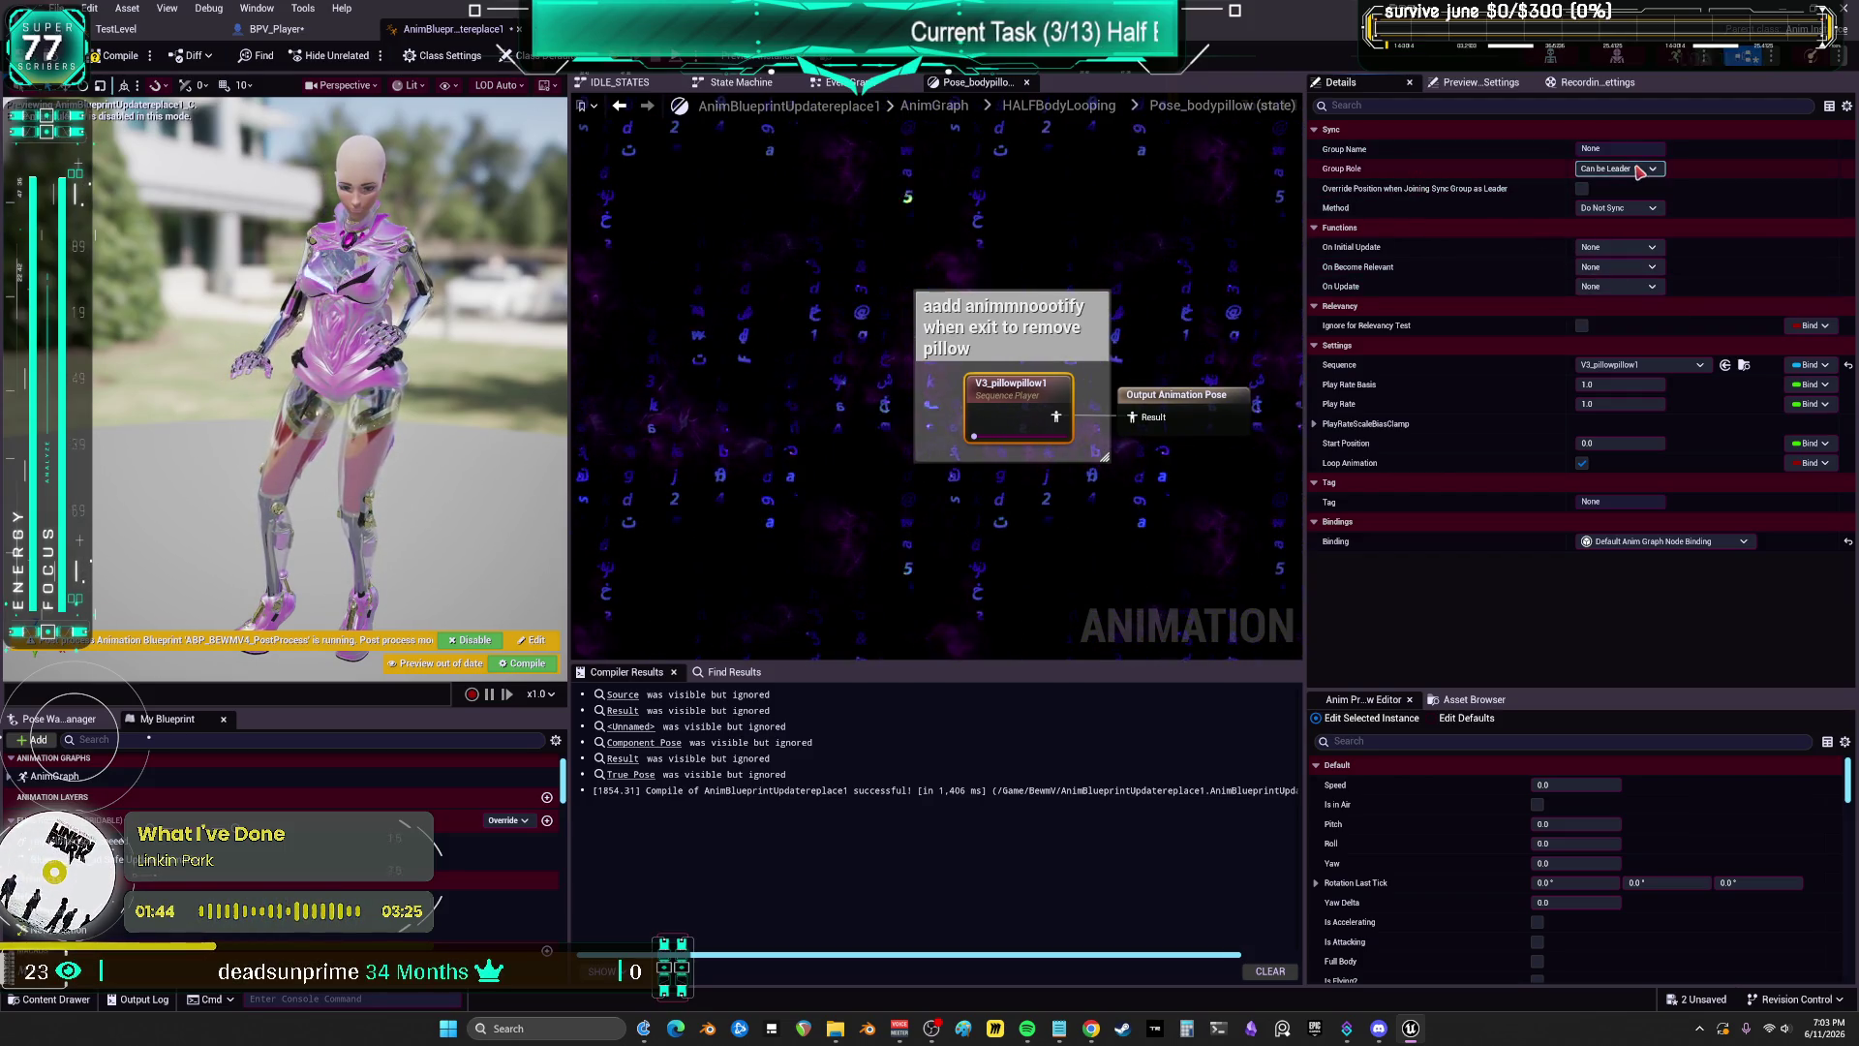
{"action": "left_click", "coordinate": [1232, 402]}
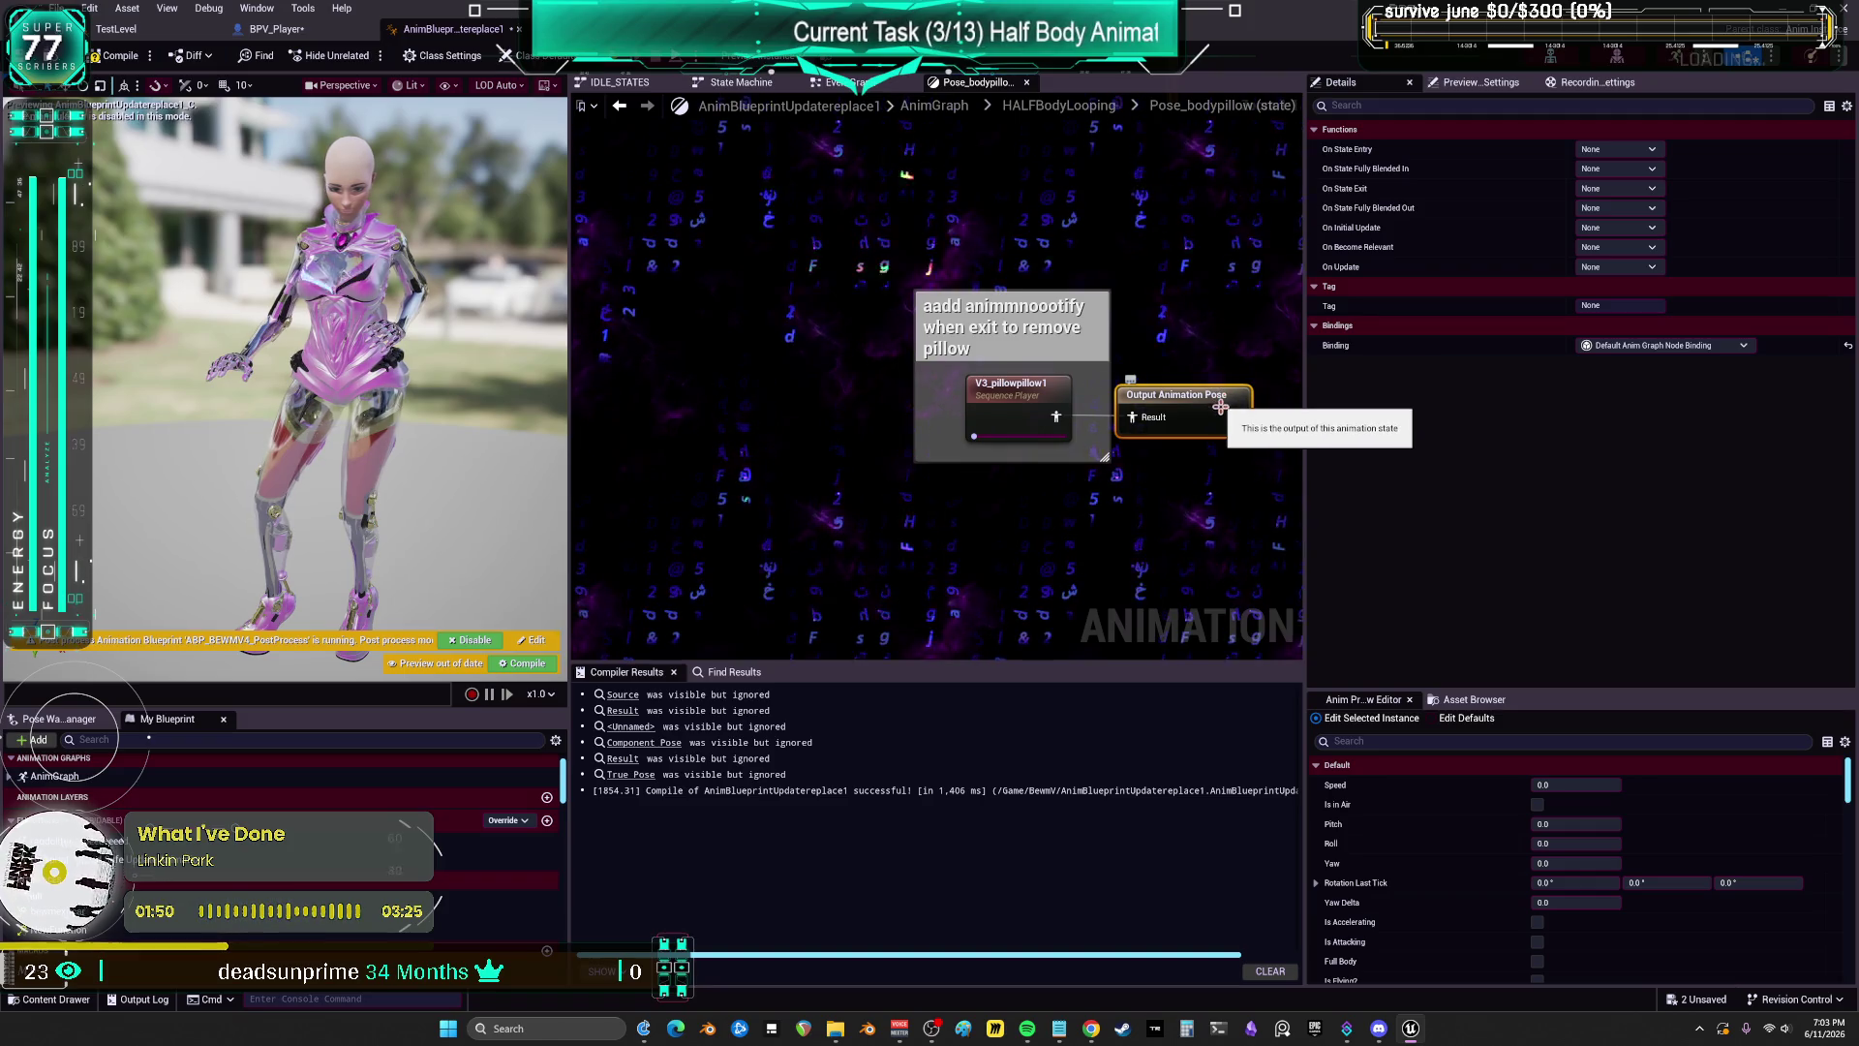
{"action": "left_click", "coordinate": [1012, 414]}
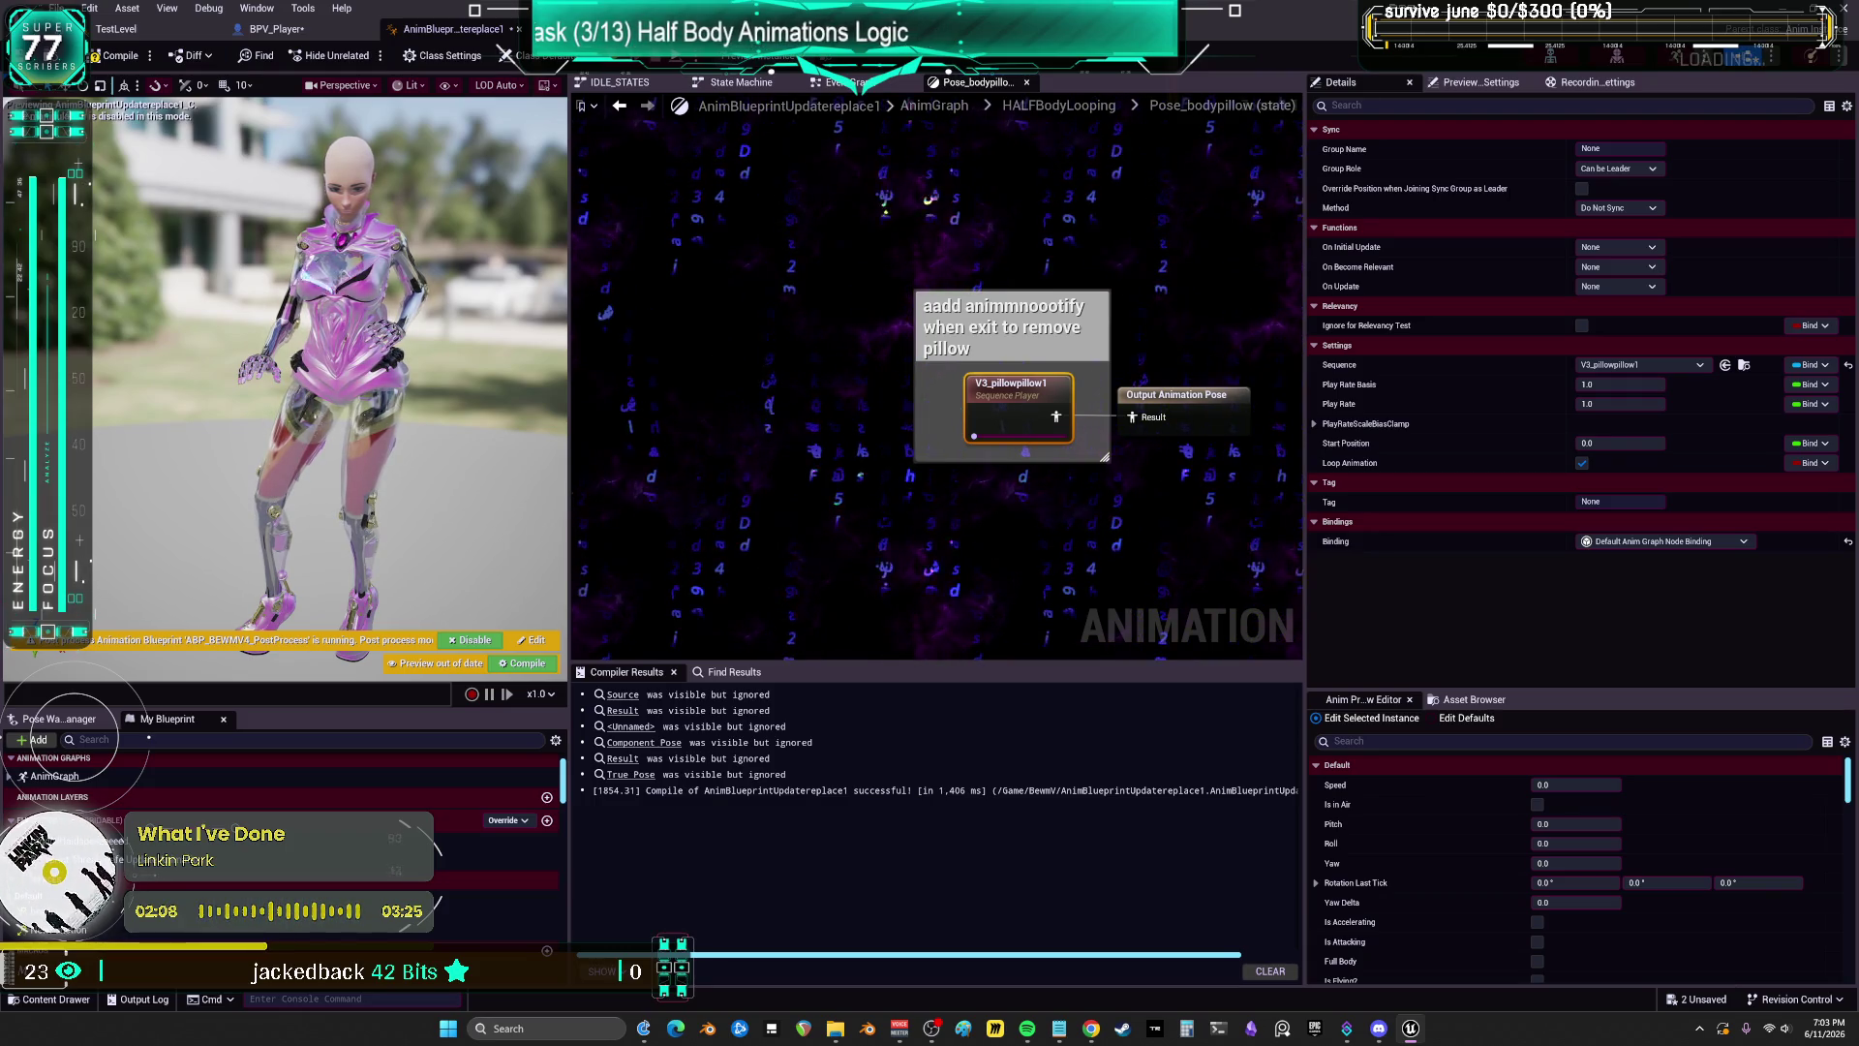
Step: Back in the EventGraph, select the NotEatingPopcorn and End_bodypillow notify events
{"action": "left_click", "coordinate": [835, 83]}
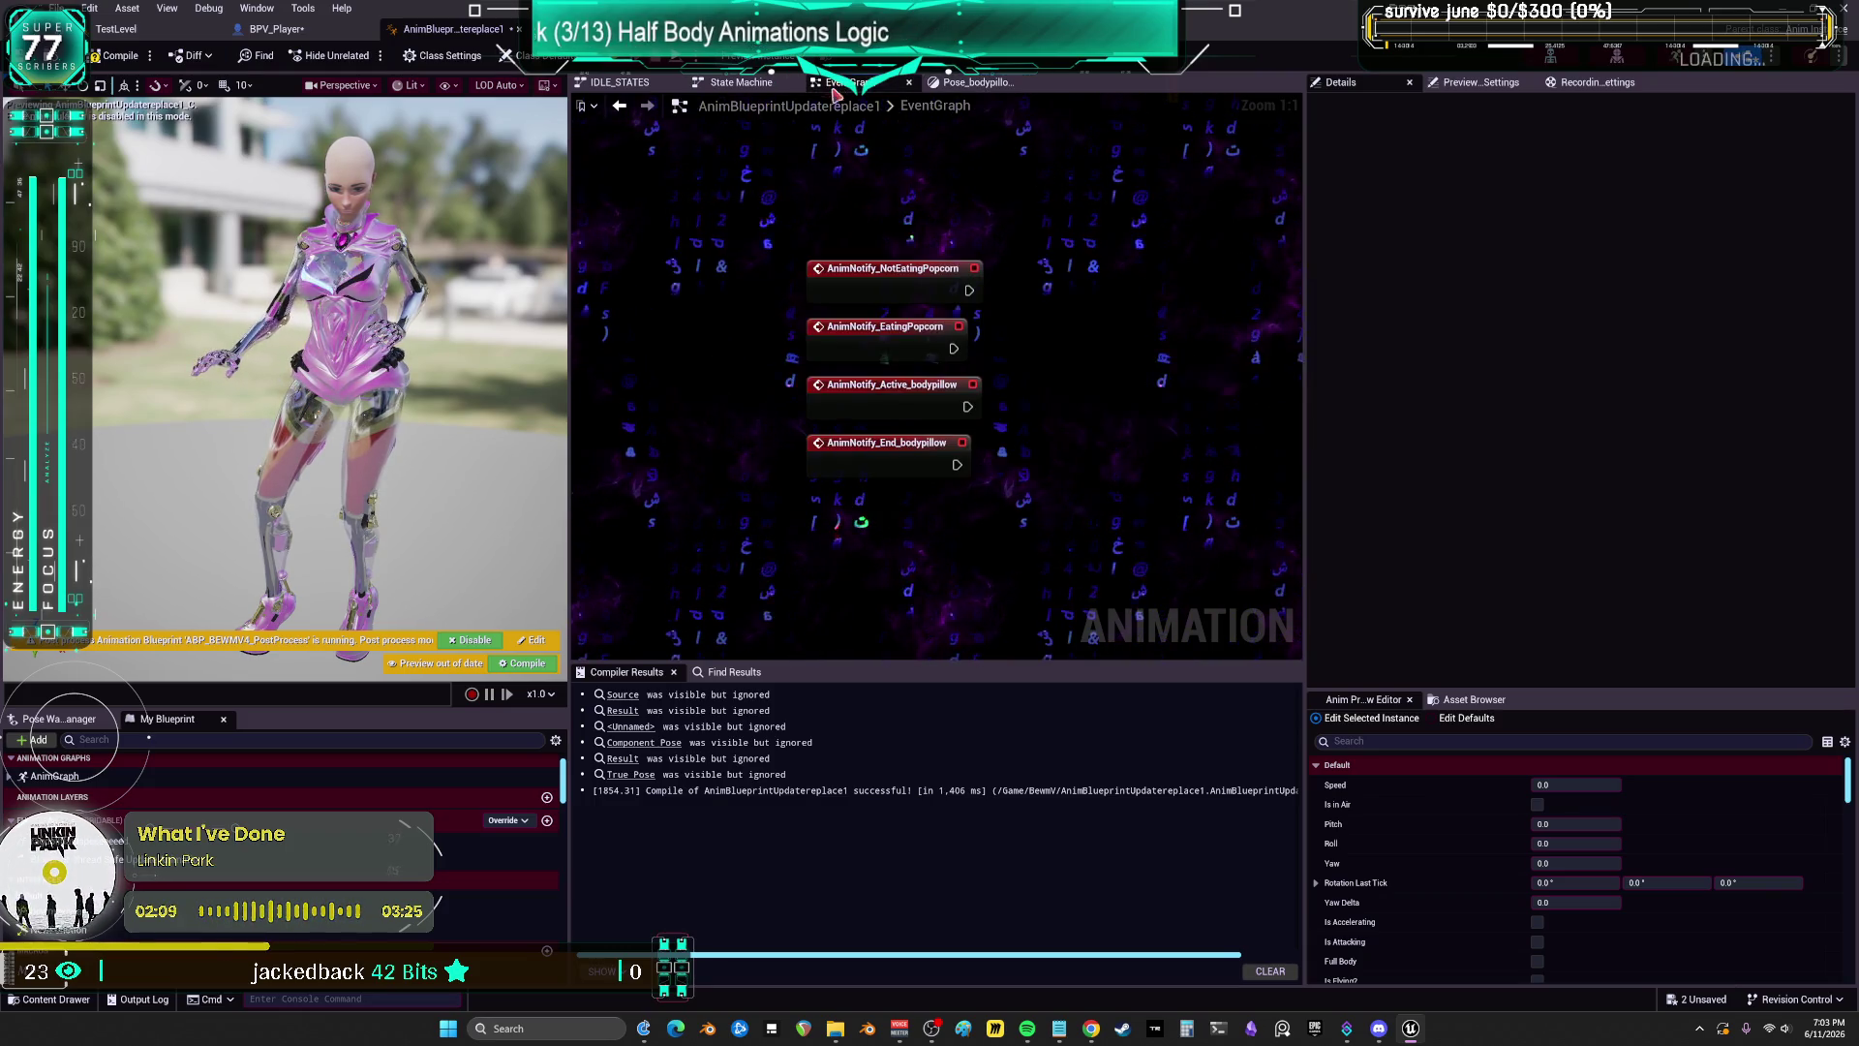
{"action": "left_click", "coordinate": [922, 271]}
{"action": "left_click", "coordinate": [858, 405]}
Step: Select the End_bodypillow event, nudge the notify events up, and clear the selection
{"action": "left_click", "coordinate": [853, 477]}
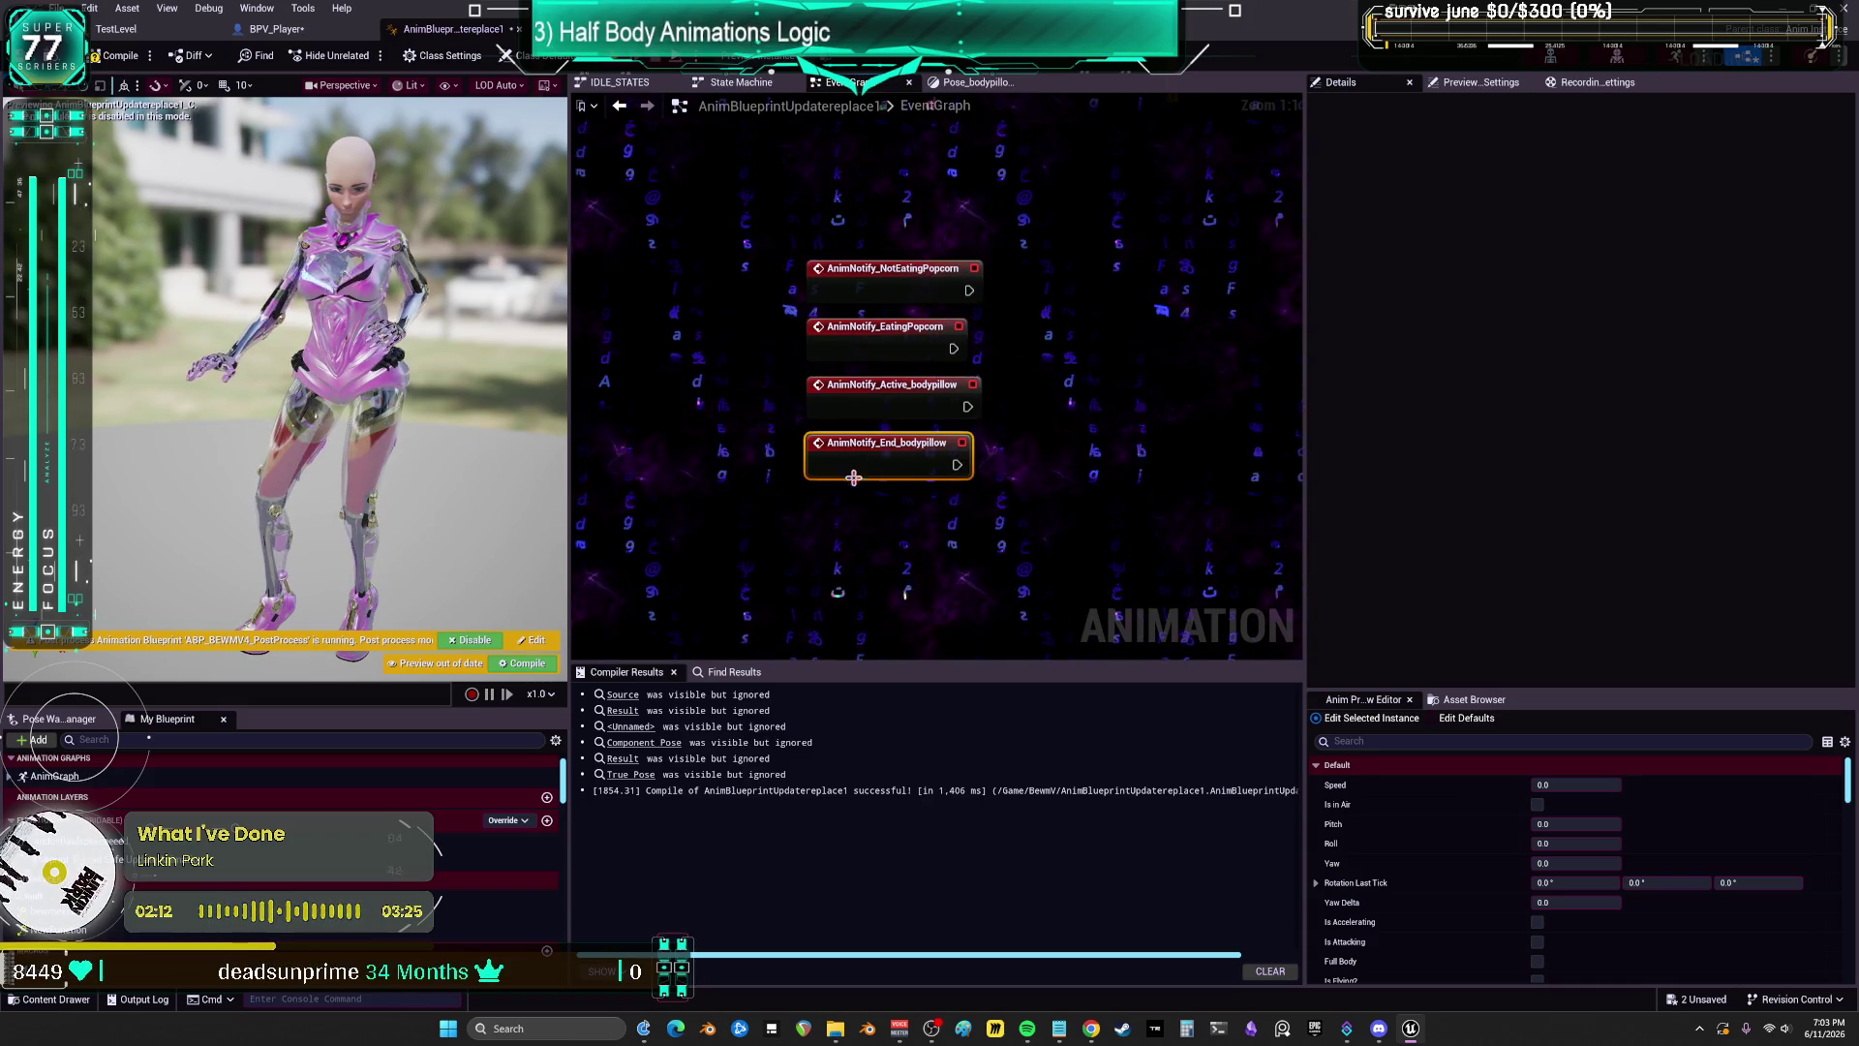
{"action": "left_click_drag", "start_coordinate": [877, 494], "coordinate": [878, 485]}
{"action": "left_click", "coordinate": [908, 448]}
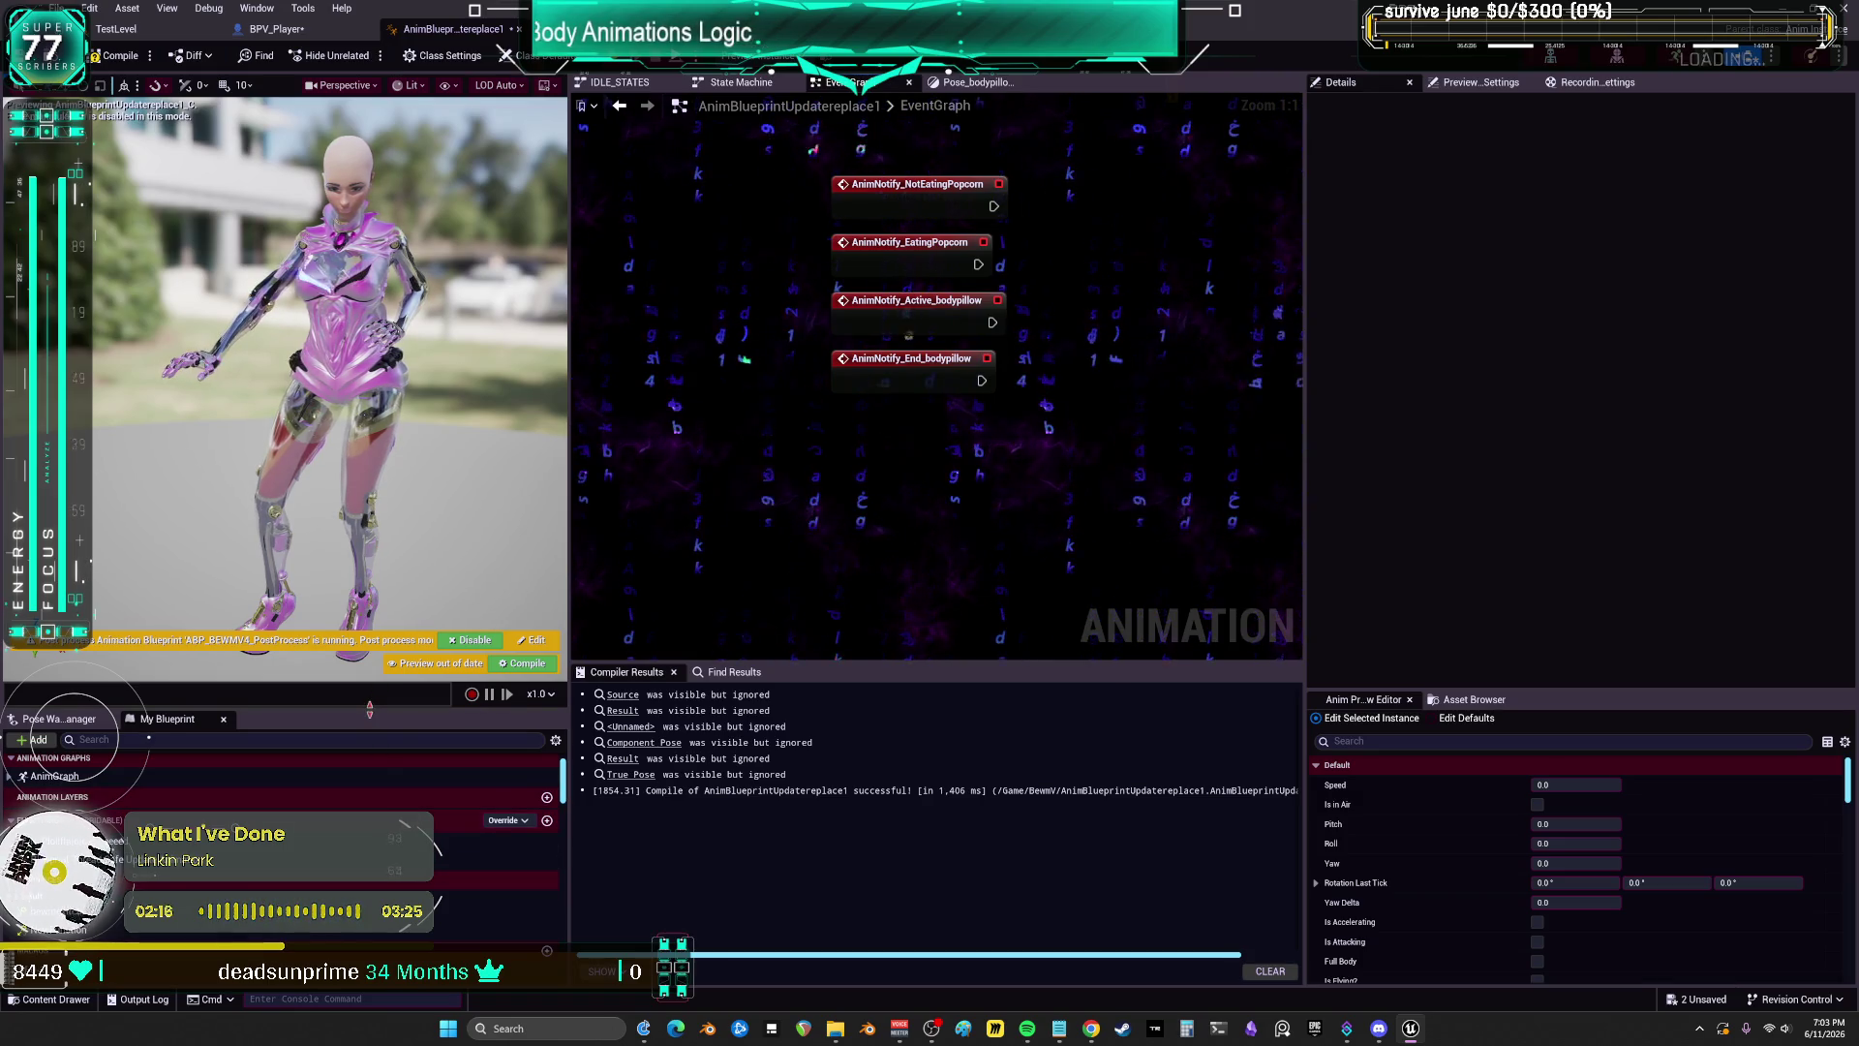
Step: Drag the My Blueprint splitter up and scroll its list back to the top
{"action": "left_click_drag", "start_coordinate": [369, 710], "coordinate": [369, 481]}
{"action": "left_click_drag", "start_coordinate": [562, 561], "coordinate": [558, 939]}
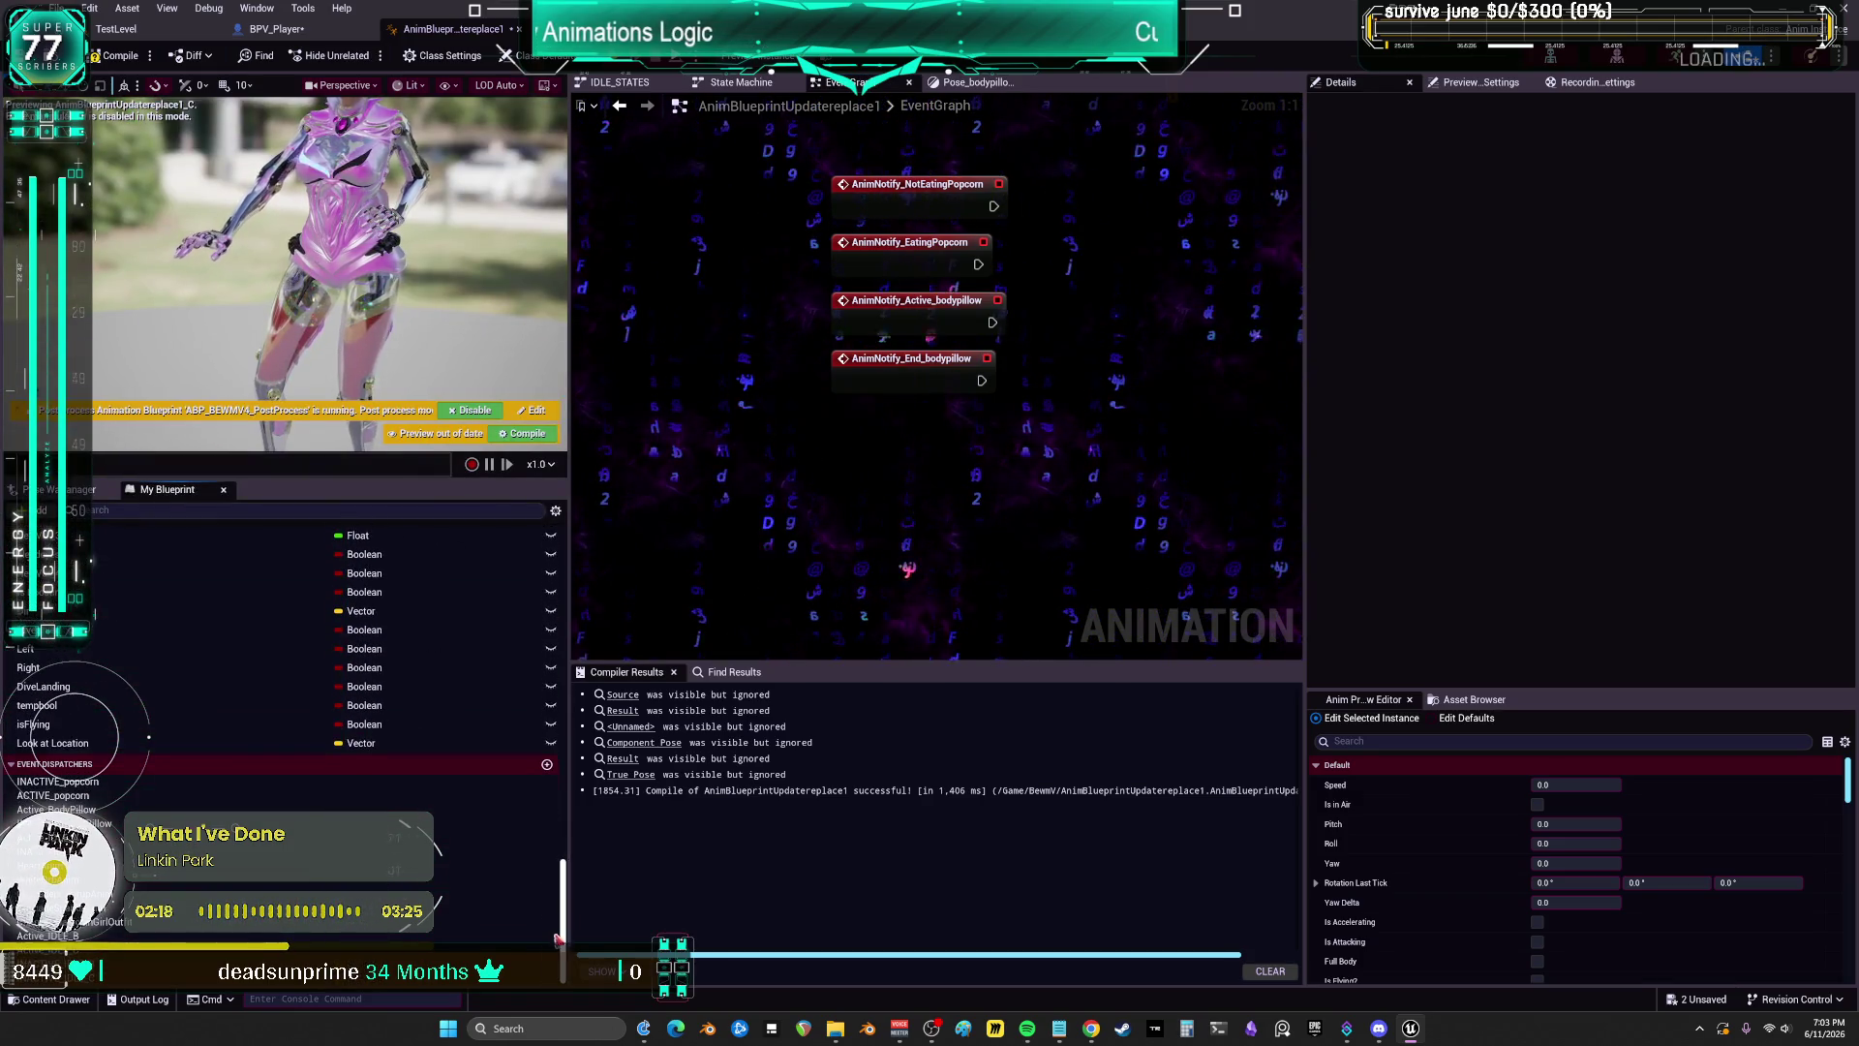
{"action": "scroll", "coordinate": [282, 736], "scroll_direction": "up", "scroll_amount": 15}
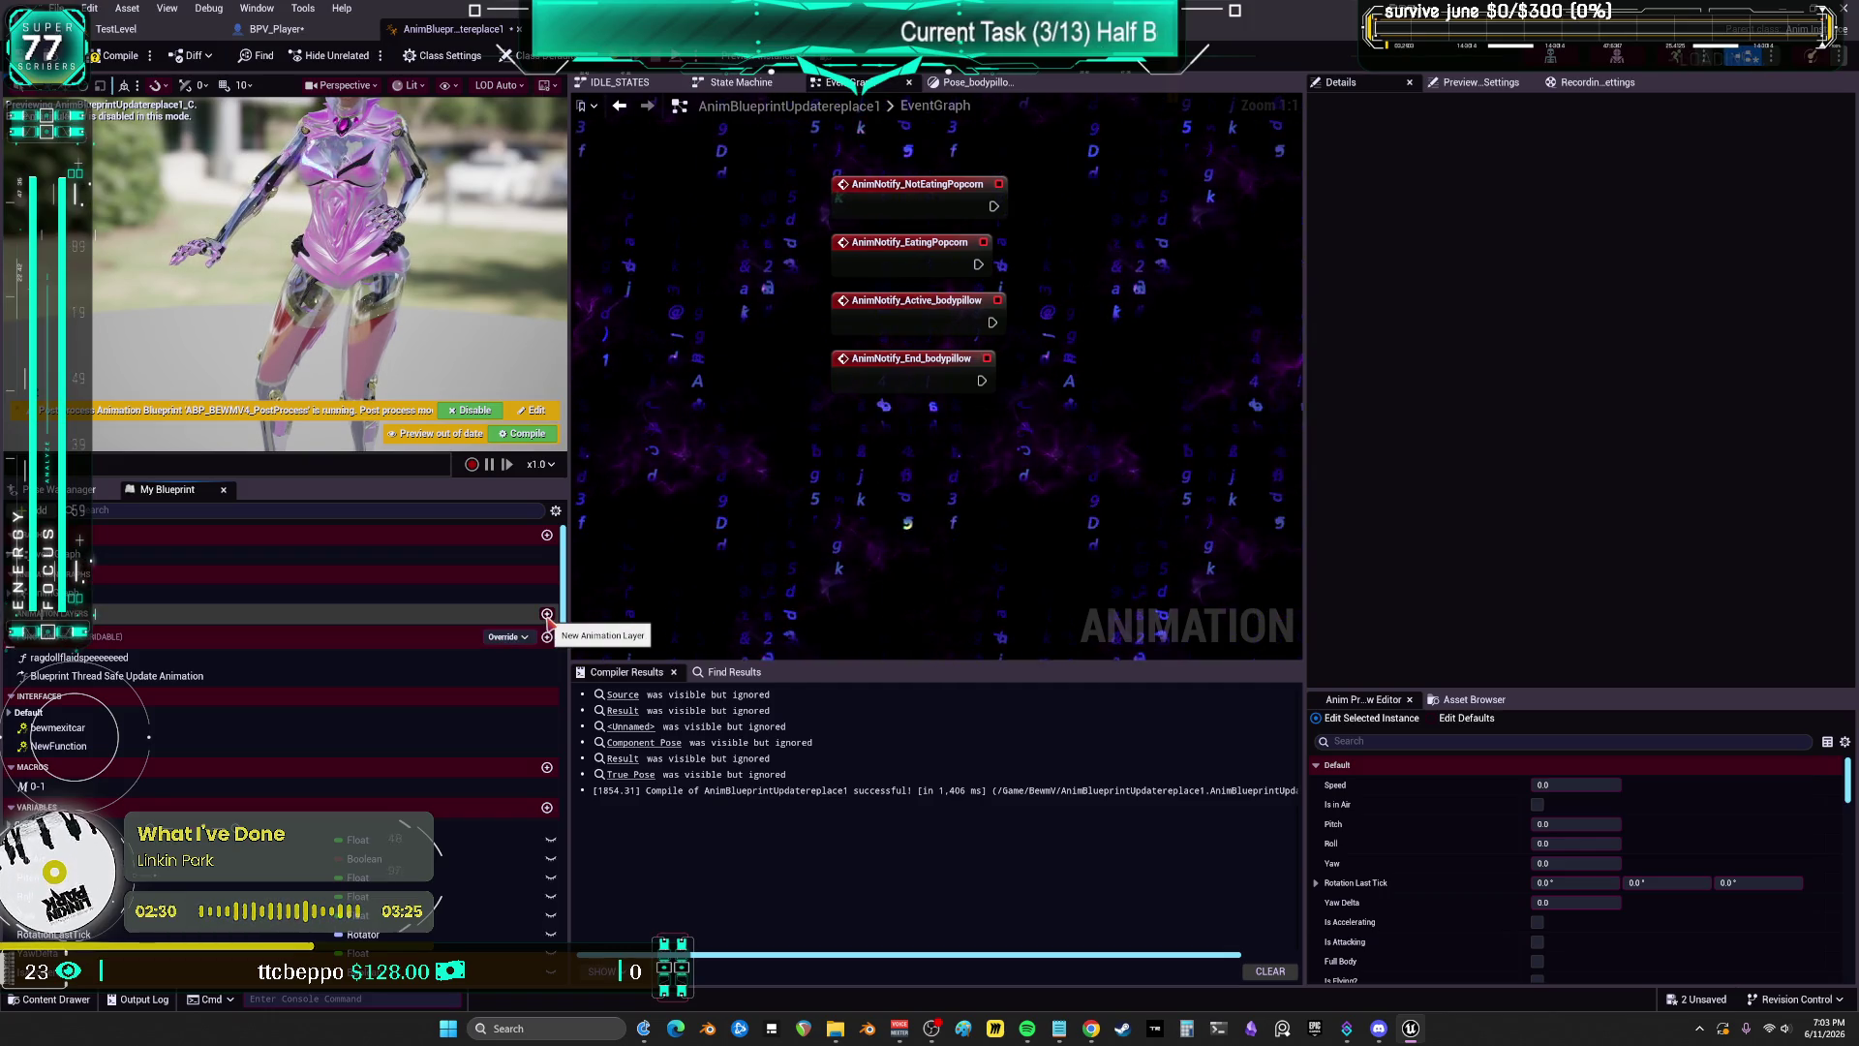
Step: Add the empty function NewFunction_0 and browse the Override list without adding anything
{"action": "left_click", "coordinate": [547, 637]}
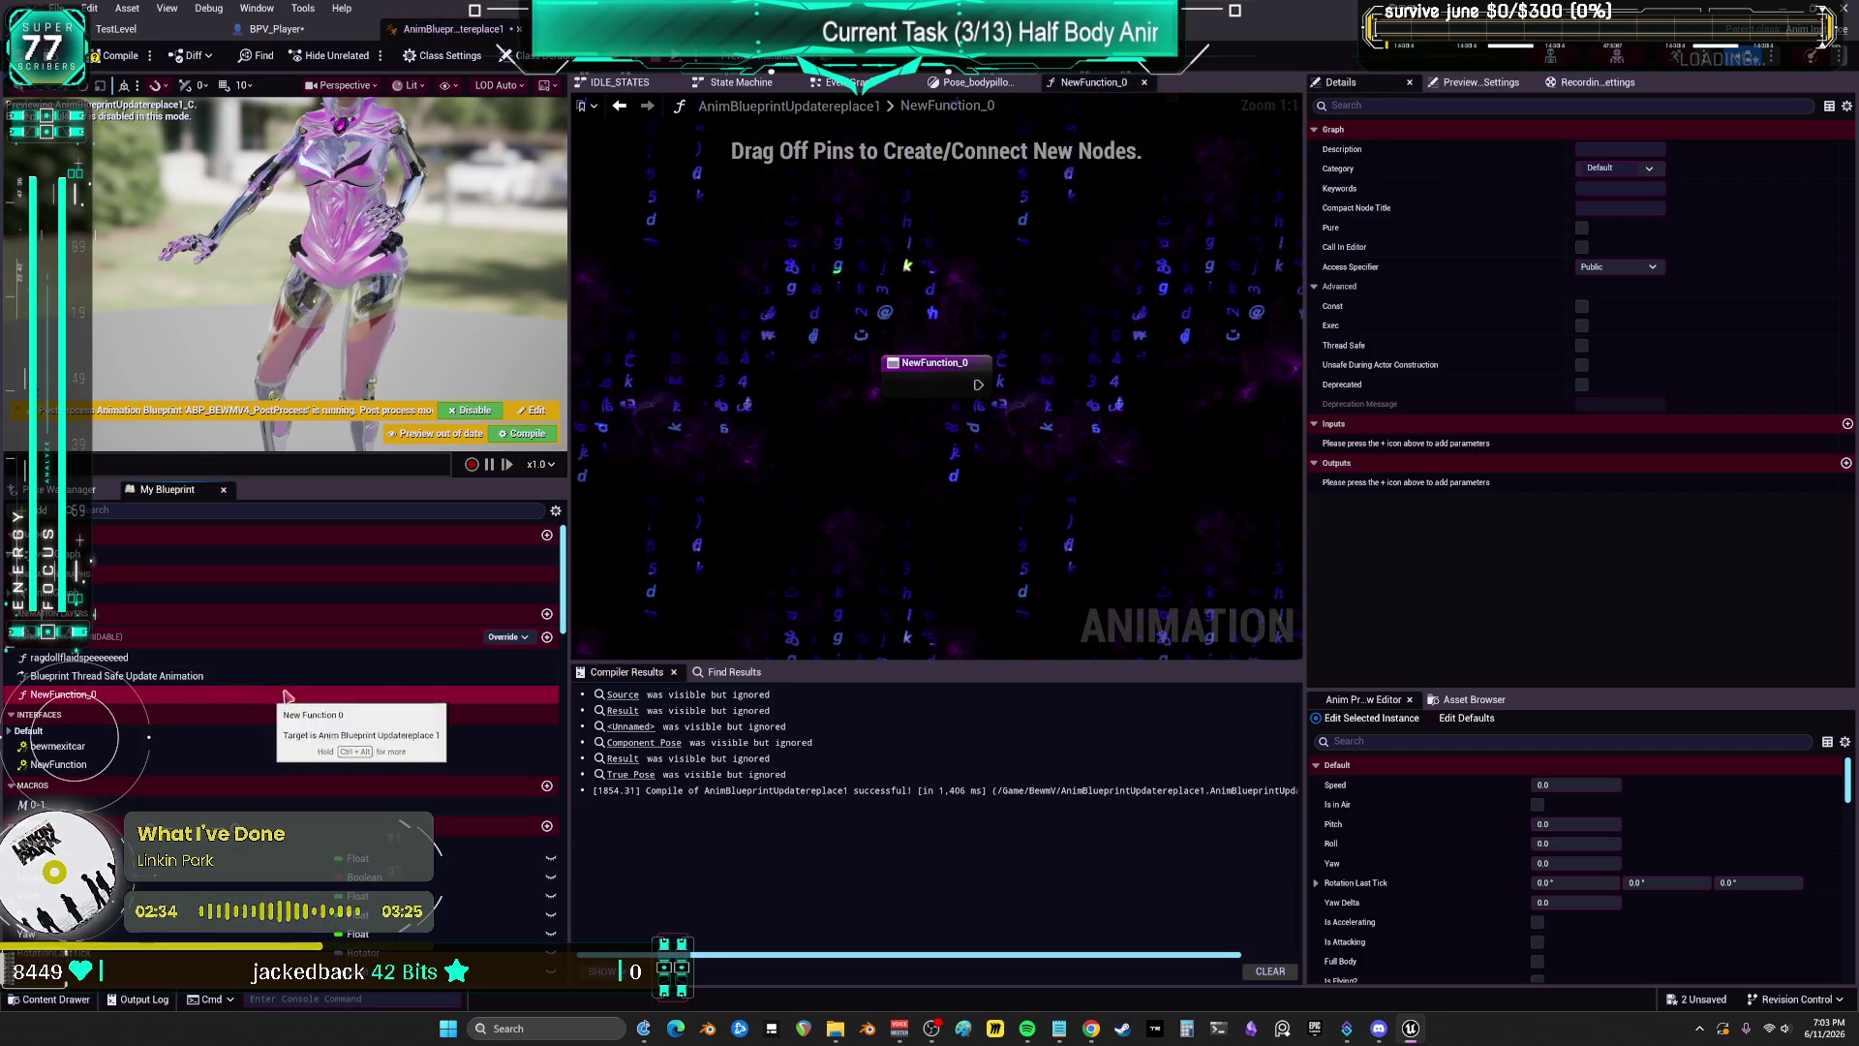
{"action": "left_click", "coordinate": [505, 638]}
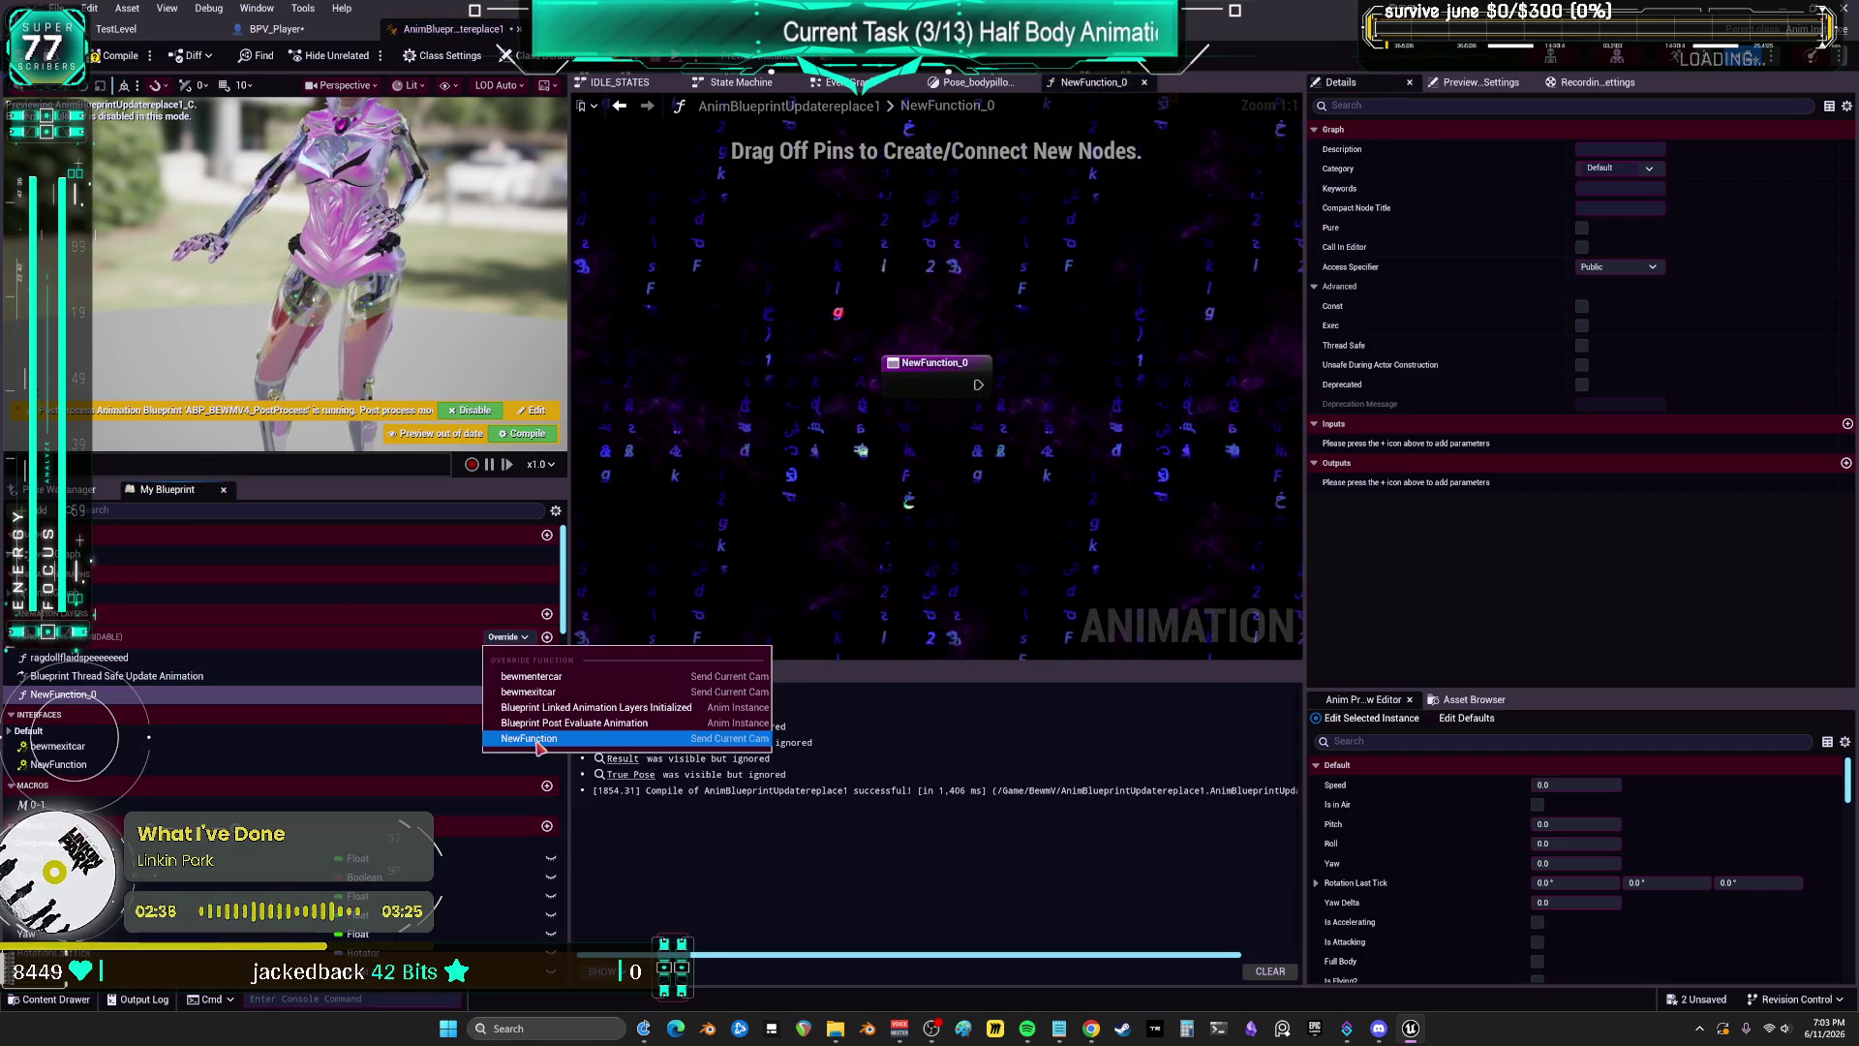
{"action": "left_click", "coordinate": [581, 769]}
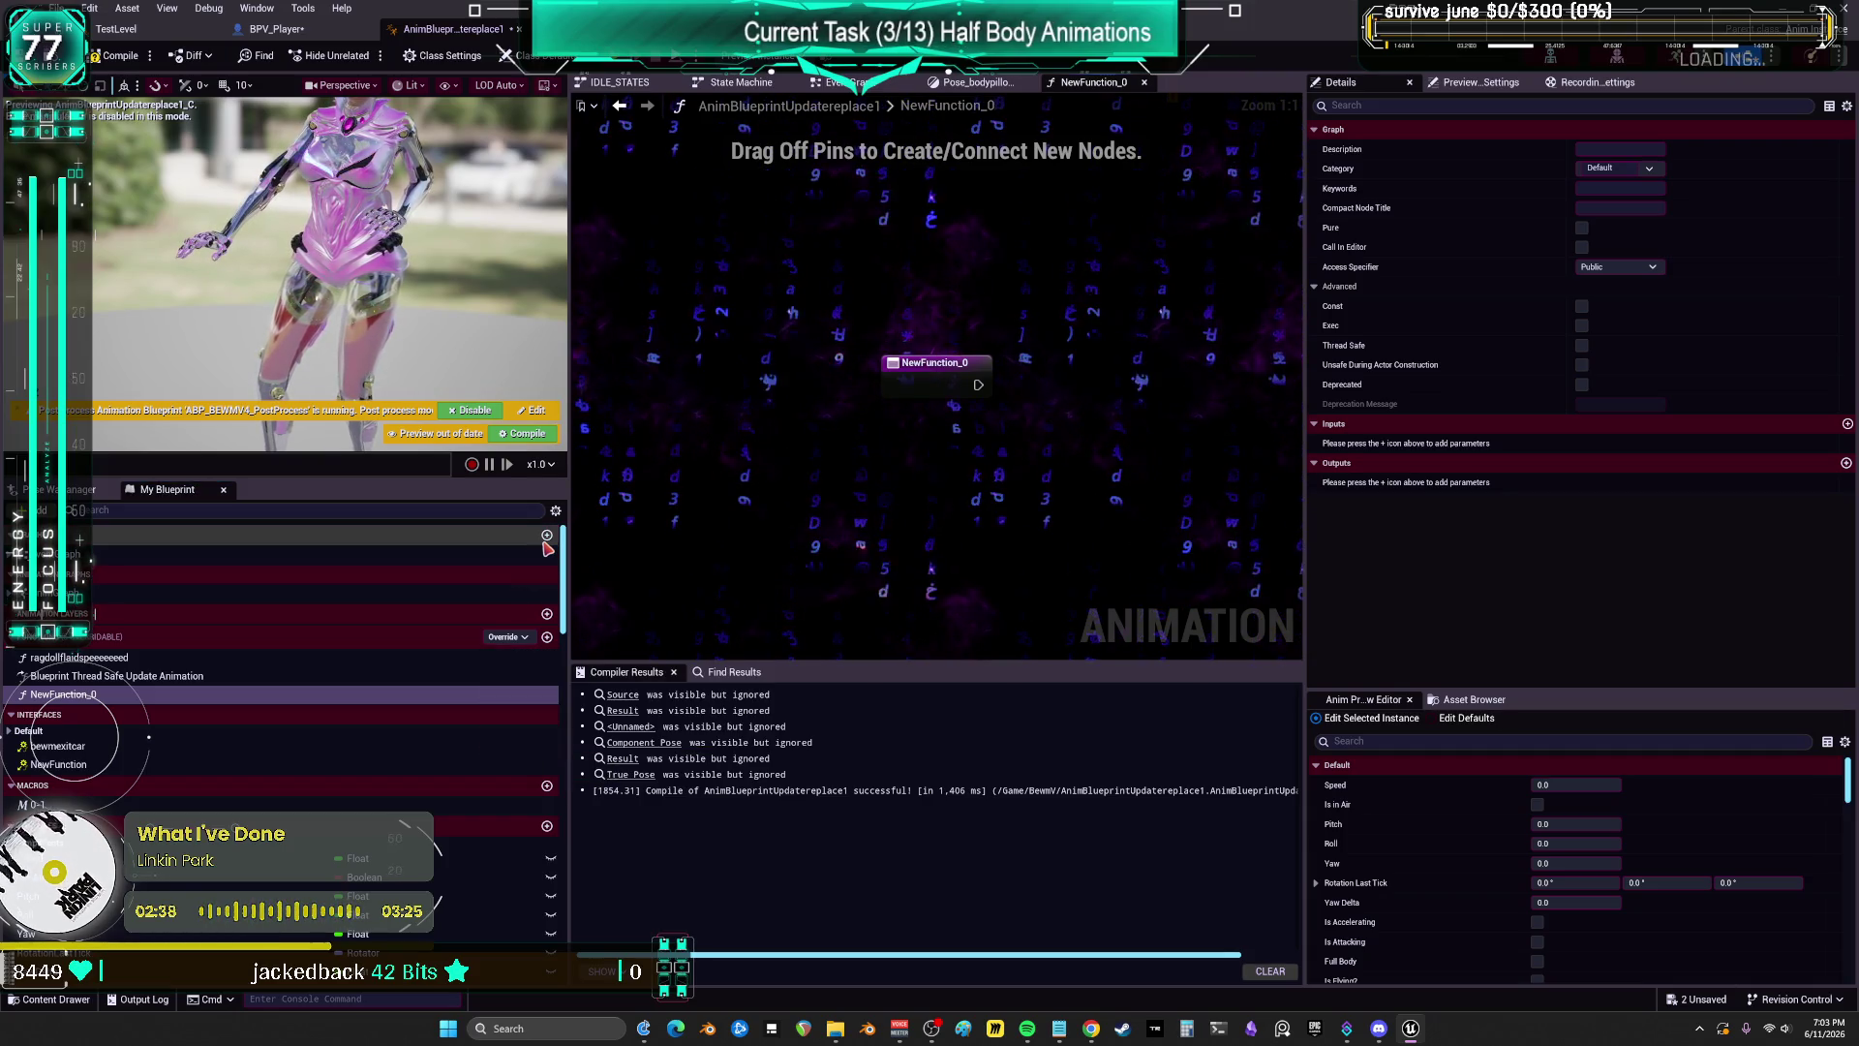
{"action": "scroll", "coordinate": [547, 550], "scroll_direction": "down", "scroll_amount": 1}
{"action": "scroll", "coordinate": [547, 550], "scroll_direction": "up", "scroll_amount": 1}
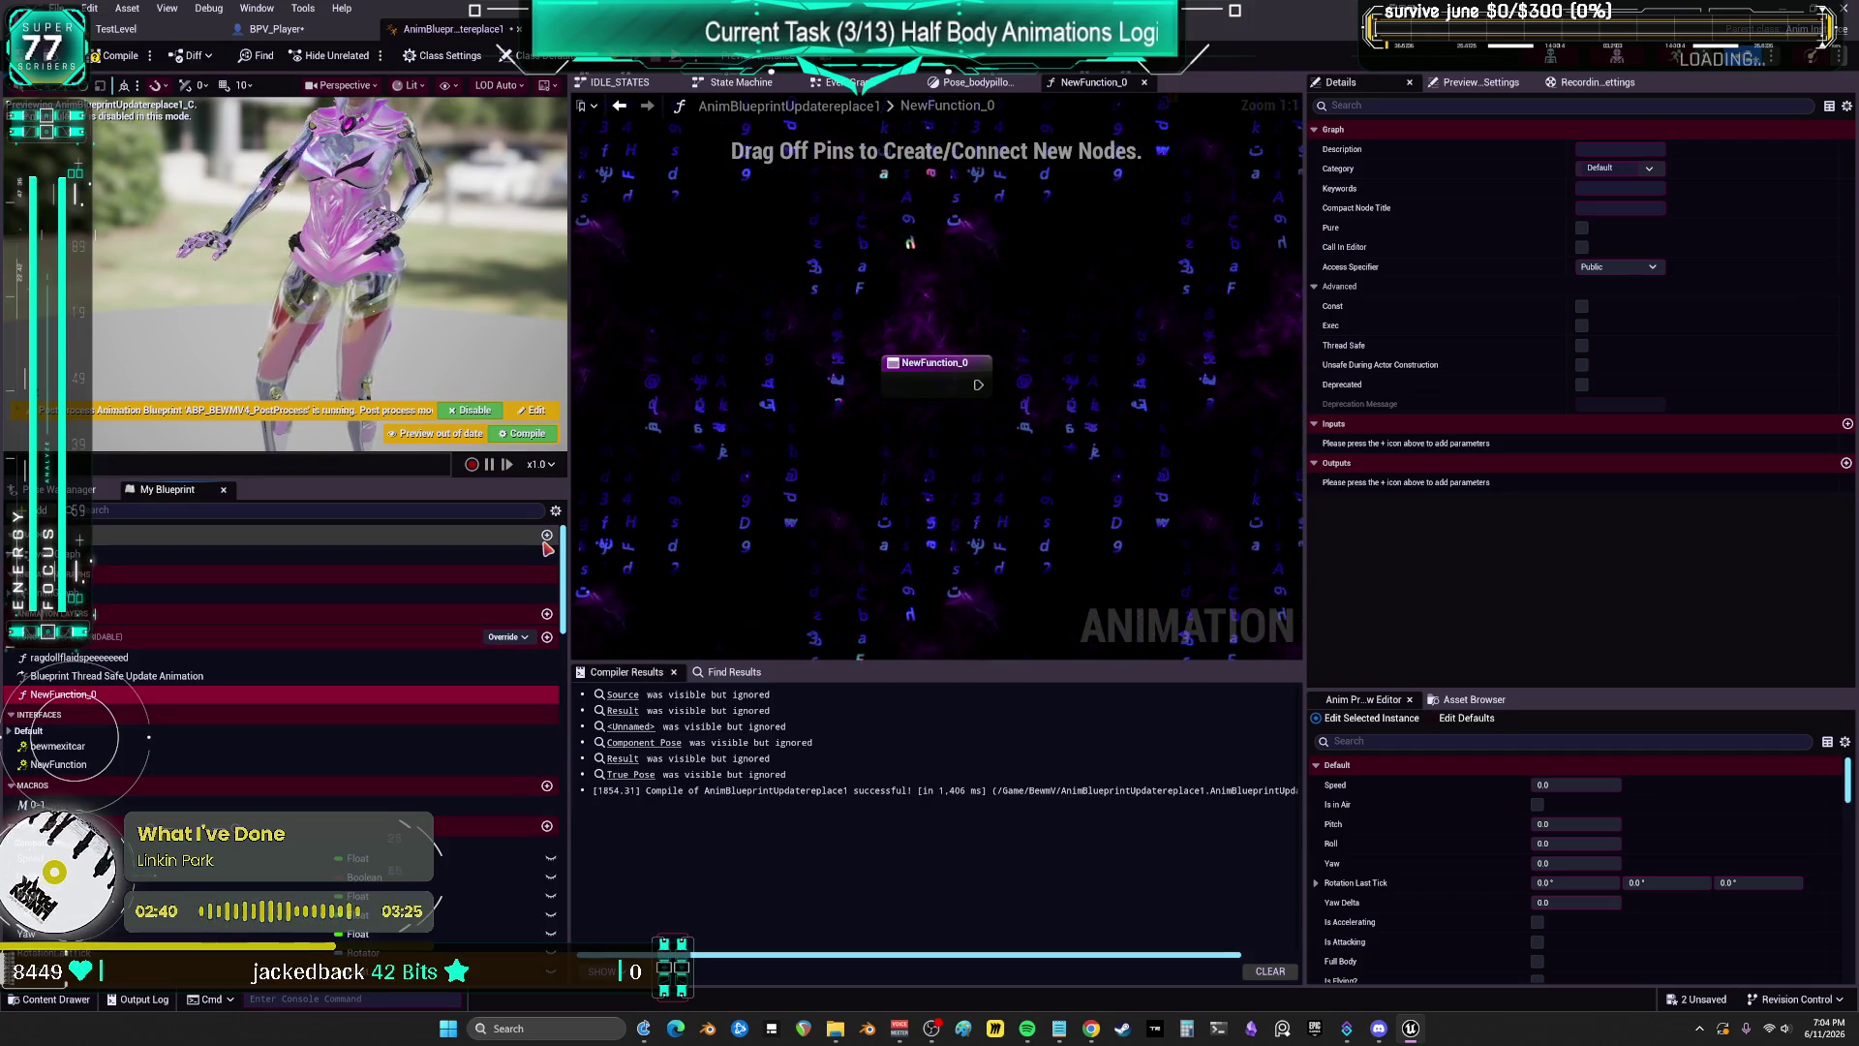
Step: Expand AnimGraph > HALFBodyLooping and check the actions for the anim_popcorn state
{"action": "left_click", "coordinate": [136, 592]}
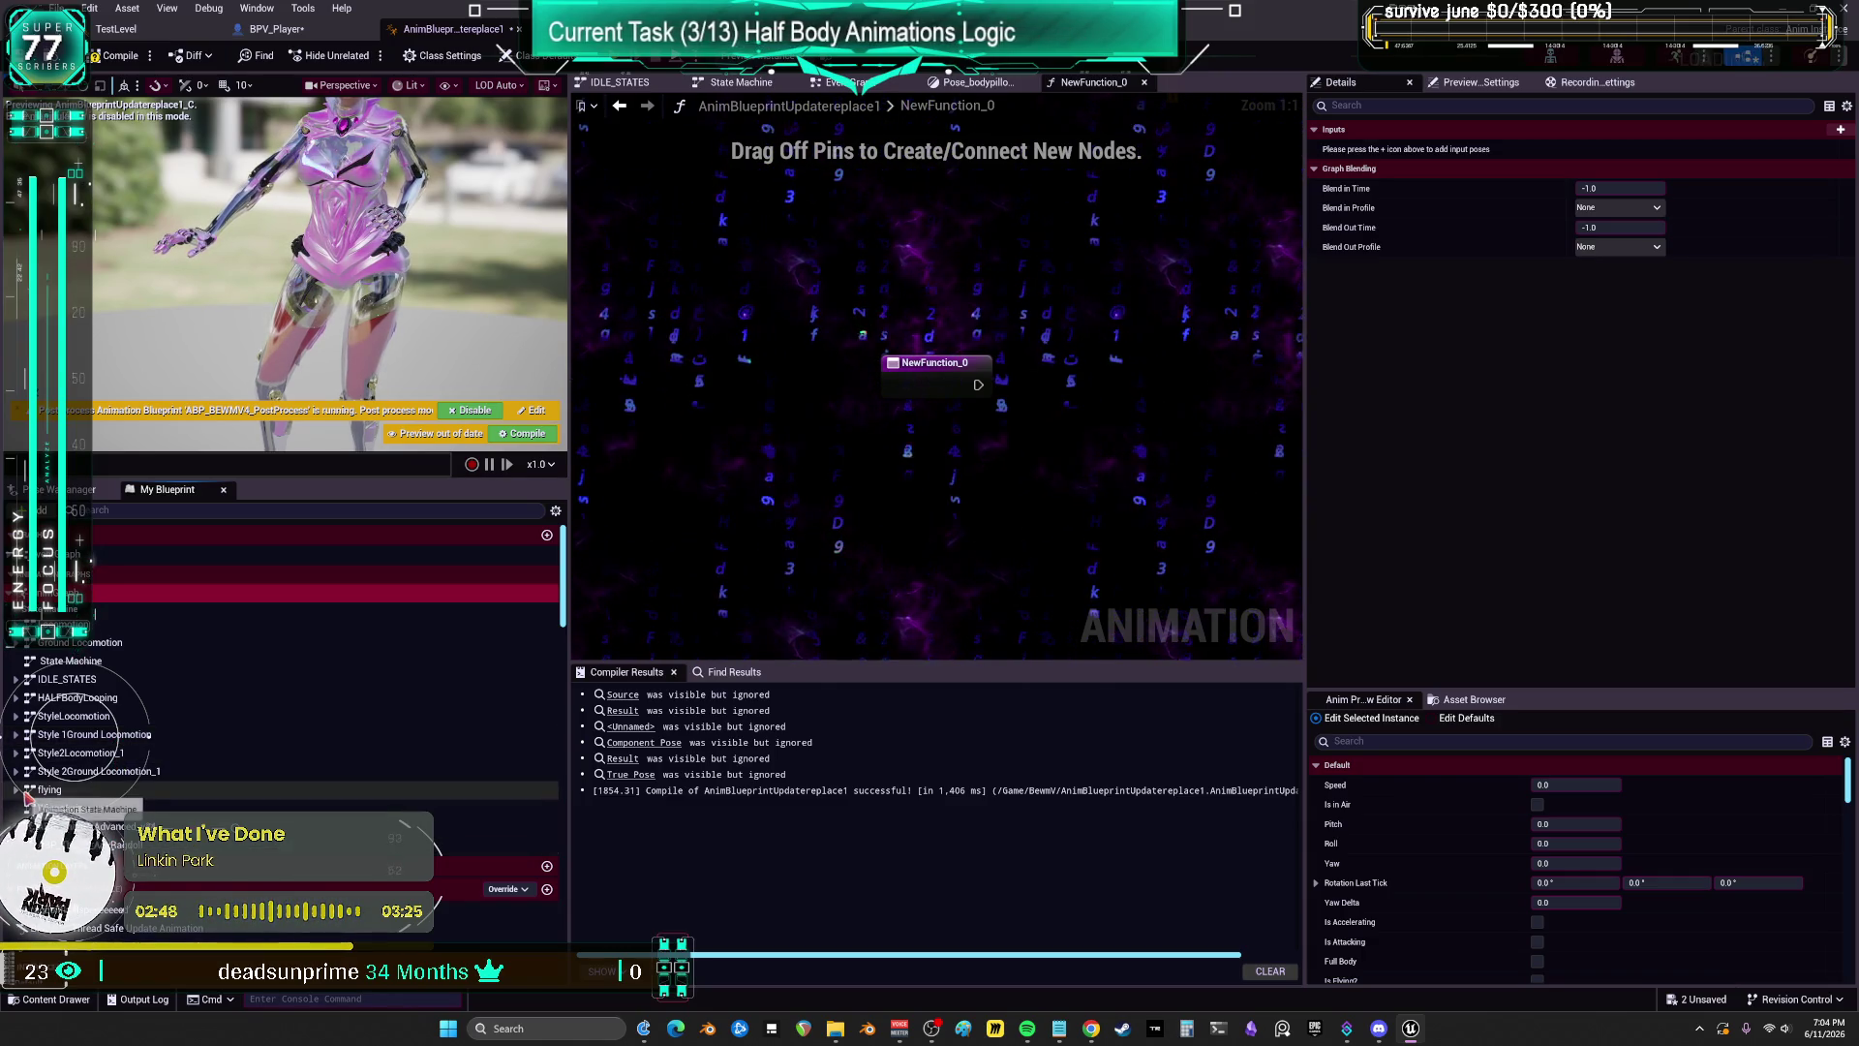
{"action": "left_click", "coordinate": [16, 698]}
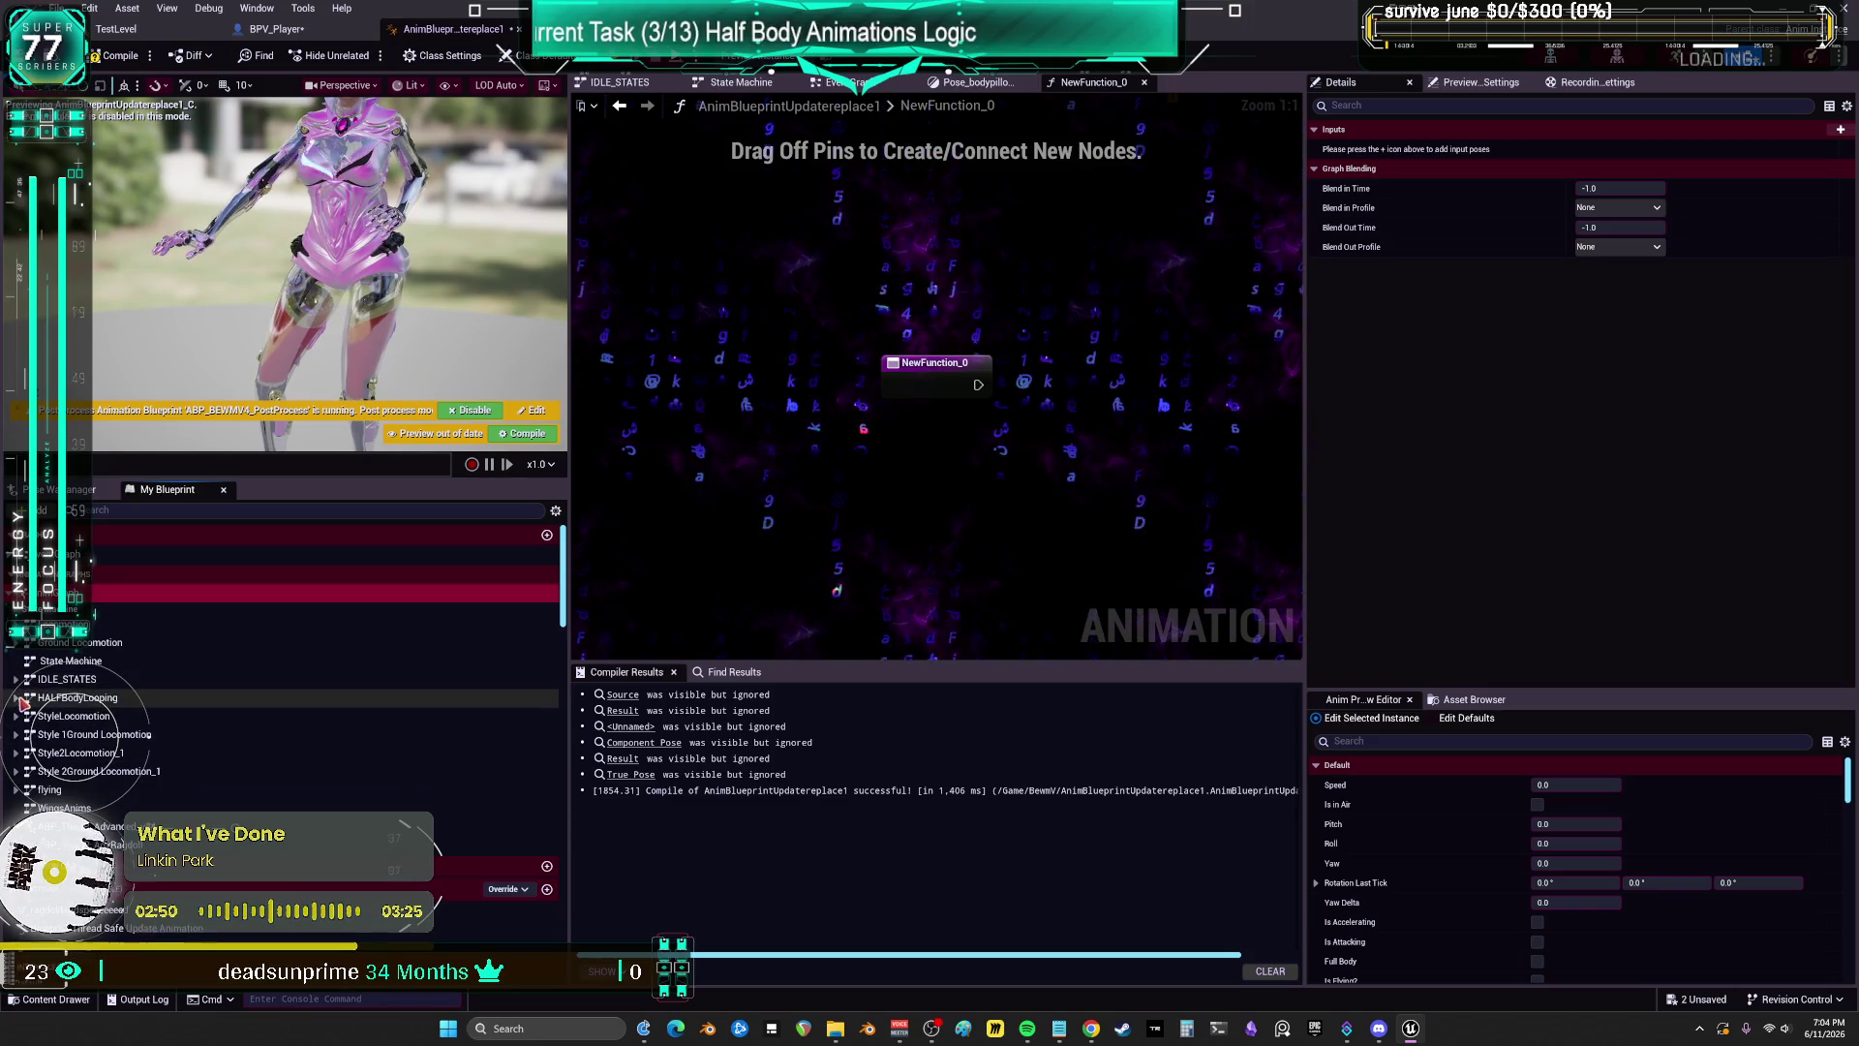
{"action": "scroll", "coordinate": [96, 717], "scroll_direction": "down", "scroll_amount": 2}
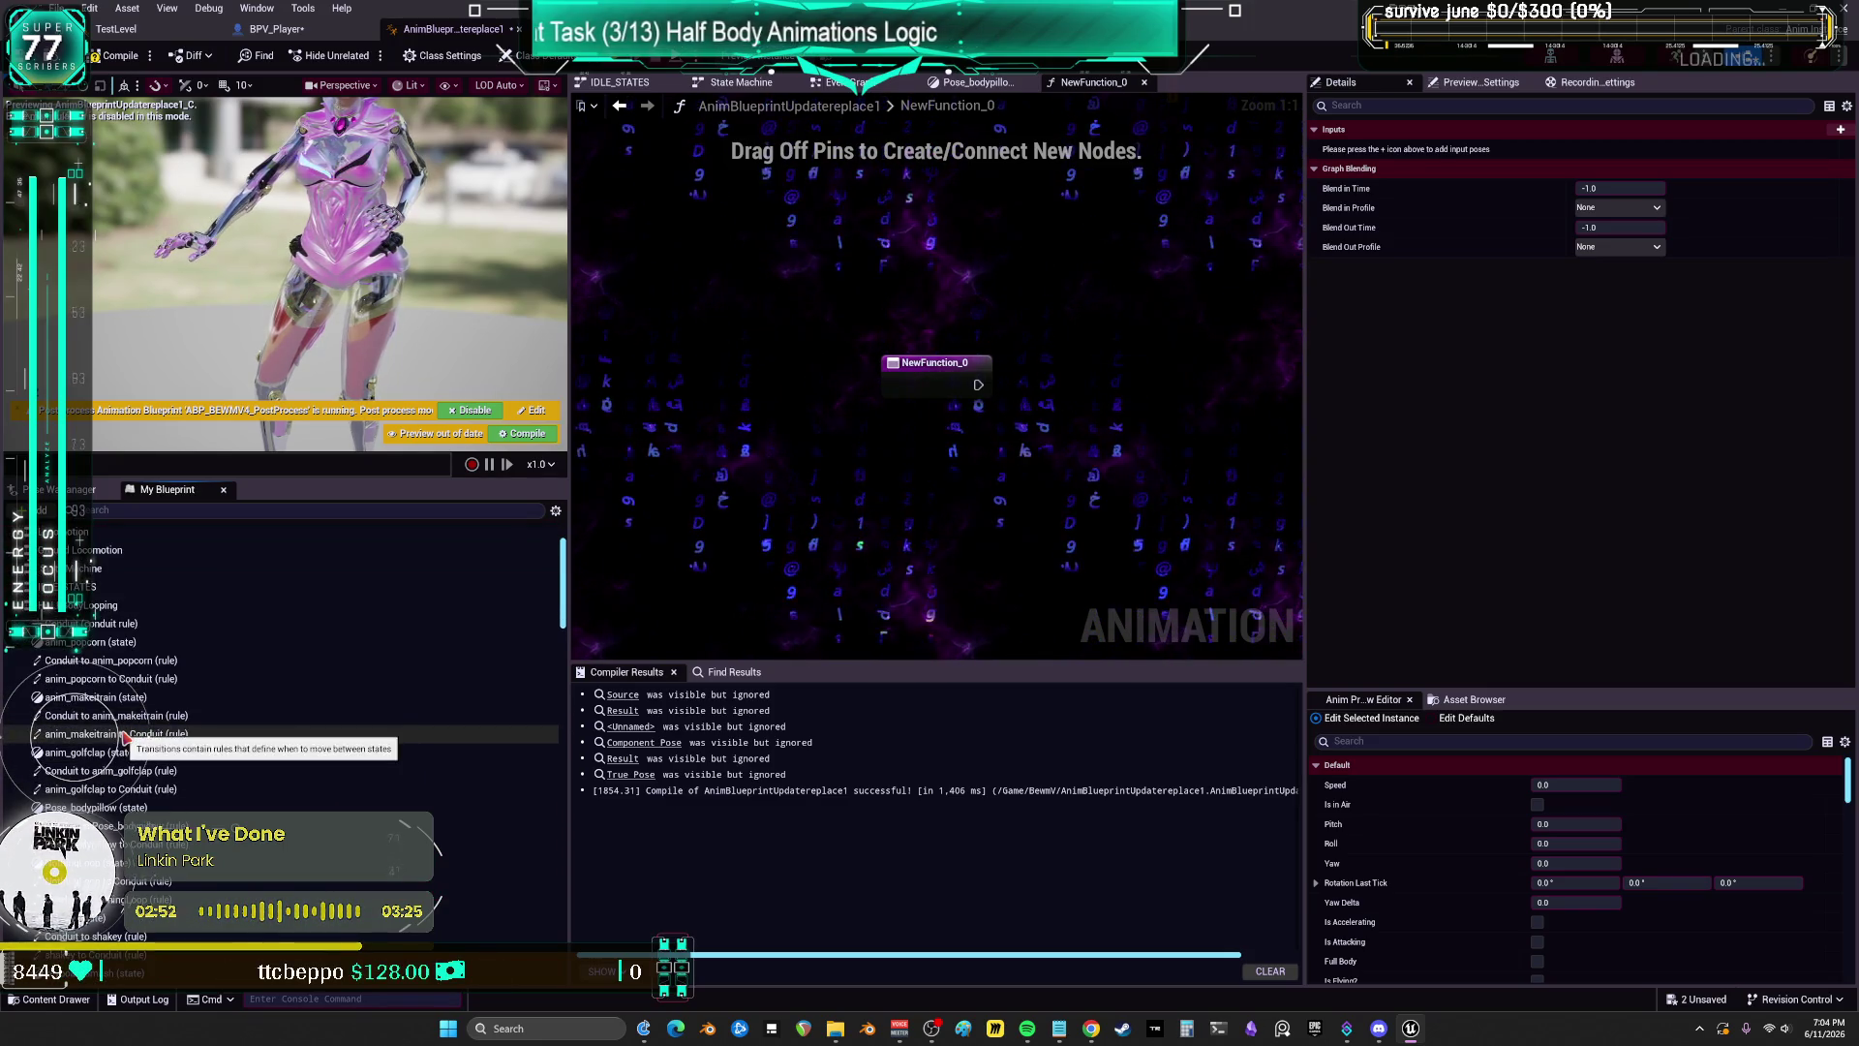
{"action": "left_click", "coordinate": [118, 643]}
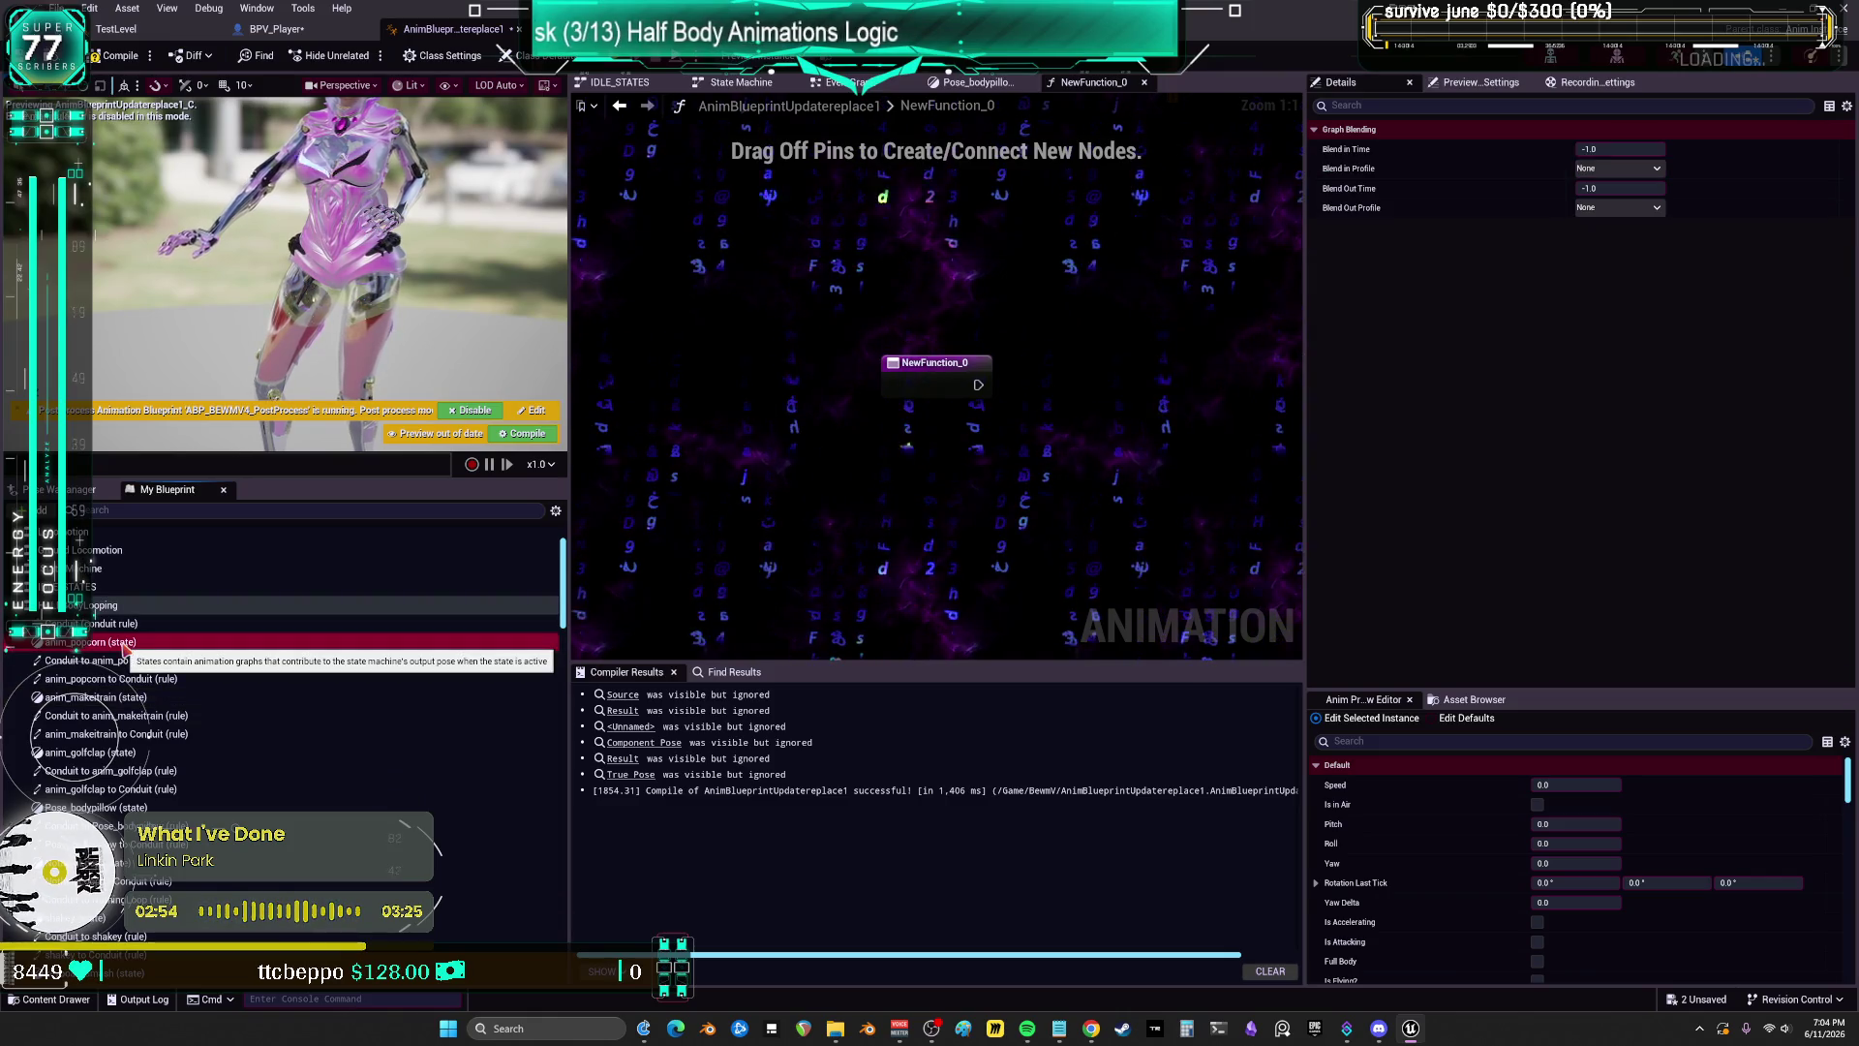
{"action": "right_click", "coordinate": [124, 648]}
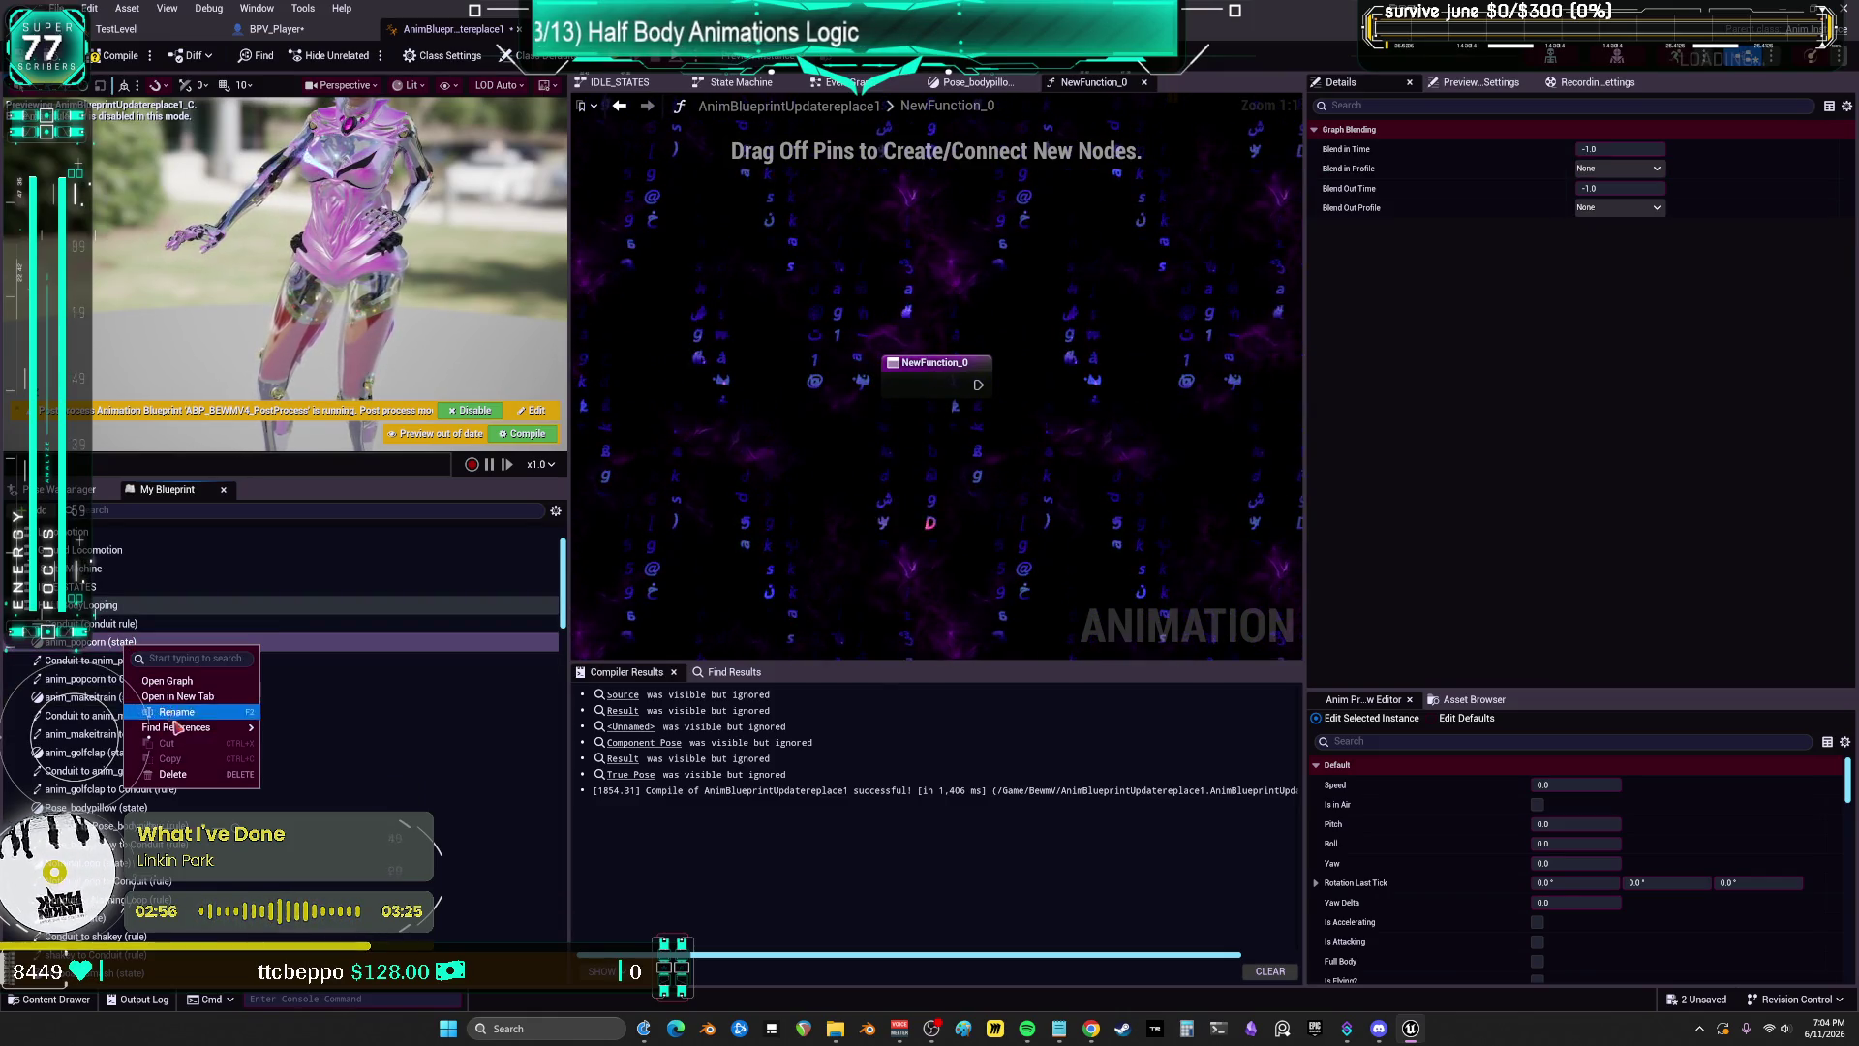
Step: Check the actions for the conduit rule and the HALFBodyLooping state machine, then close them
{"action": "mouse_move", "coordinate": [180, 728]}
{"action": "left_click", "coordinate": [107, 625]}
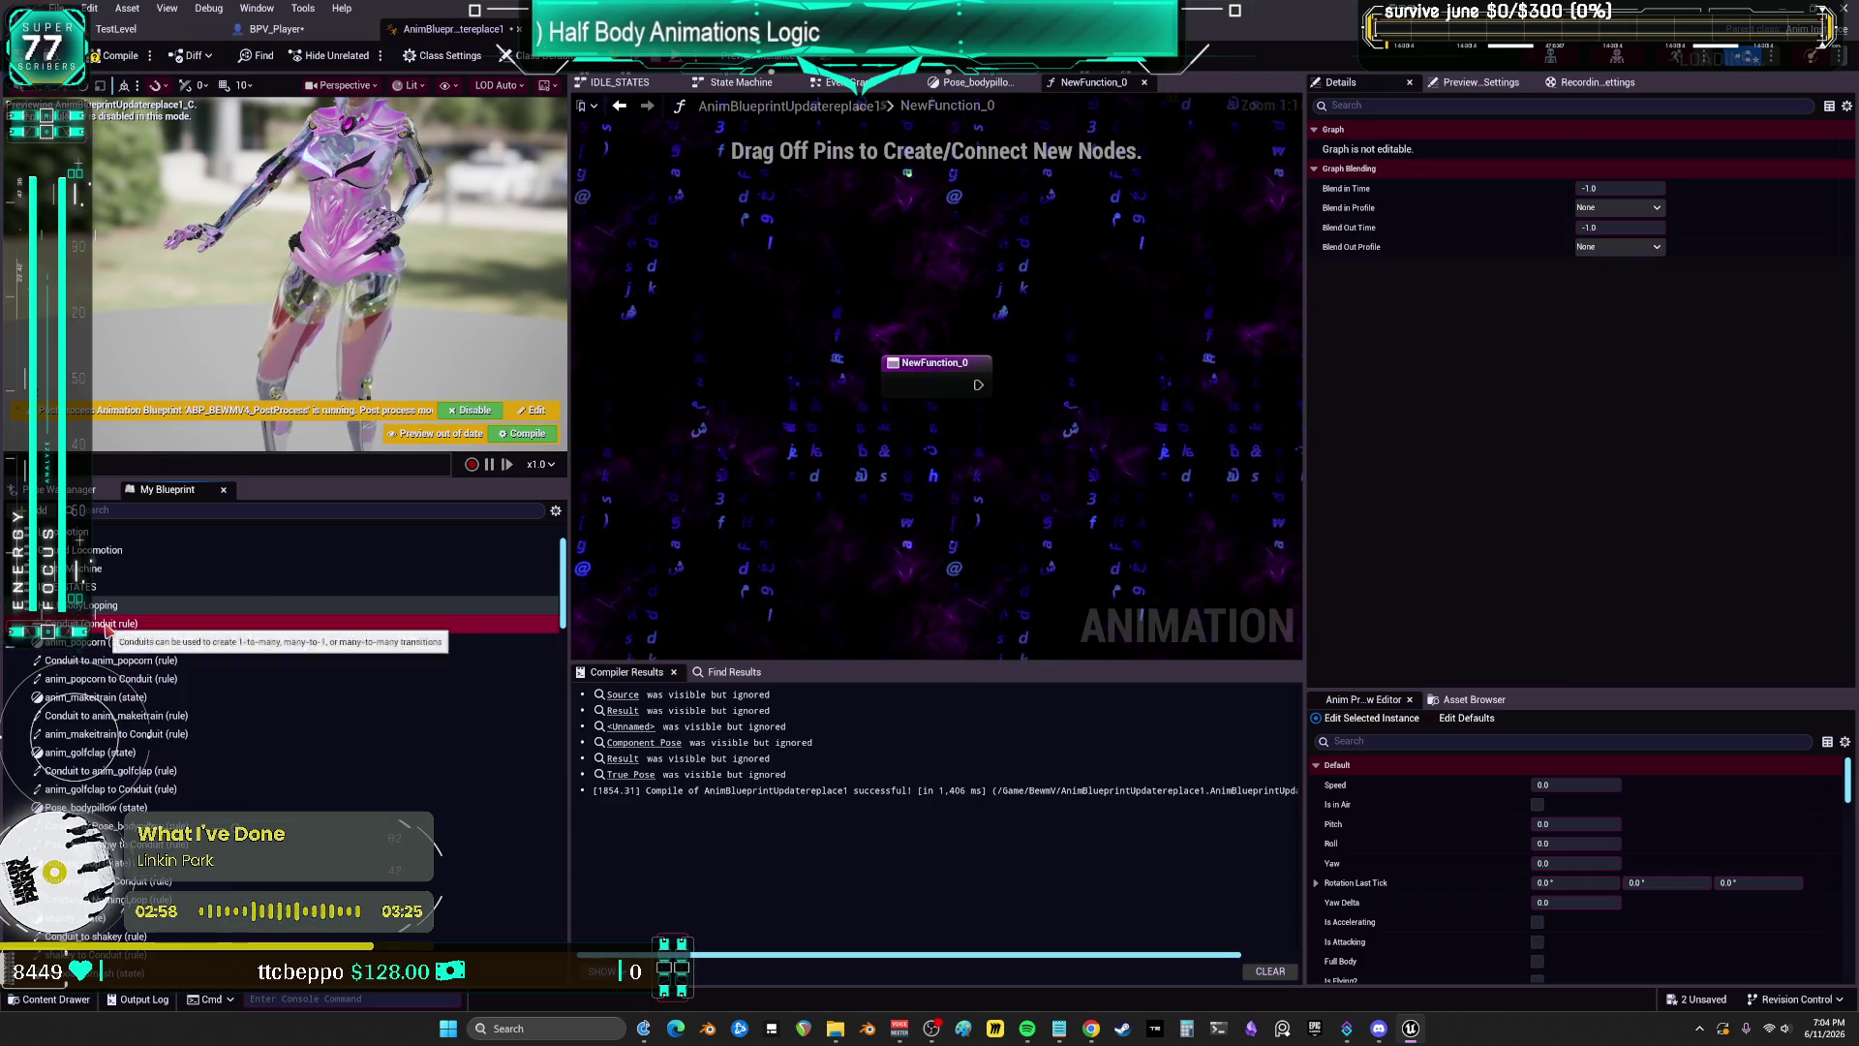
{"action": "right_click", "coordinate": [107, 628]}
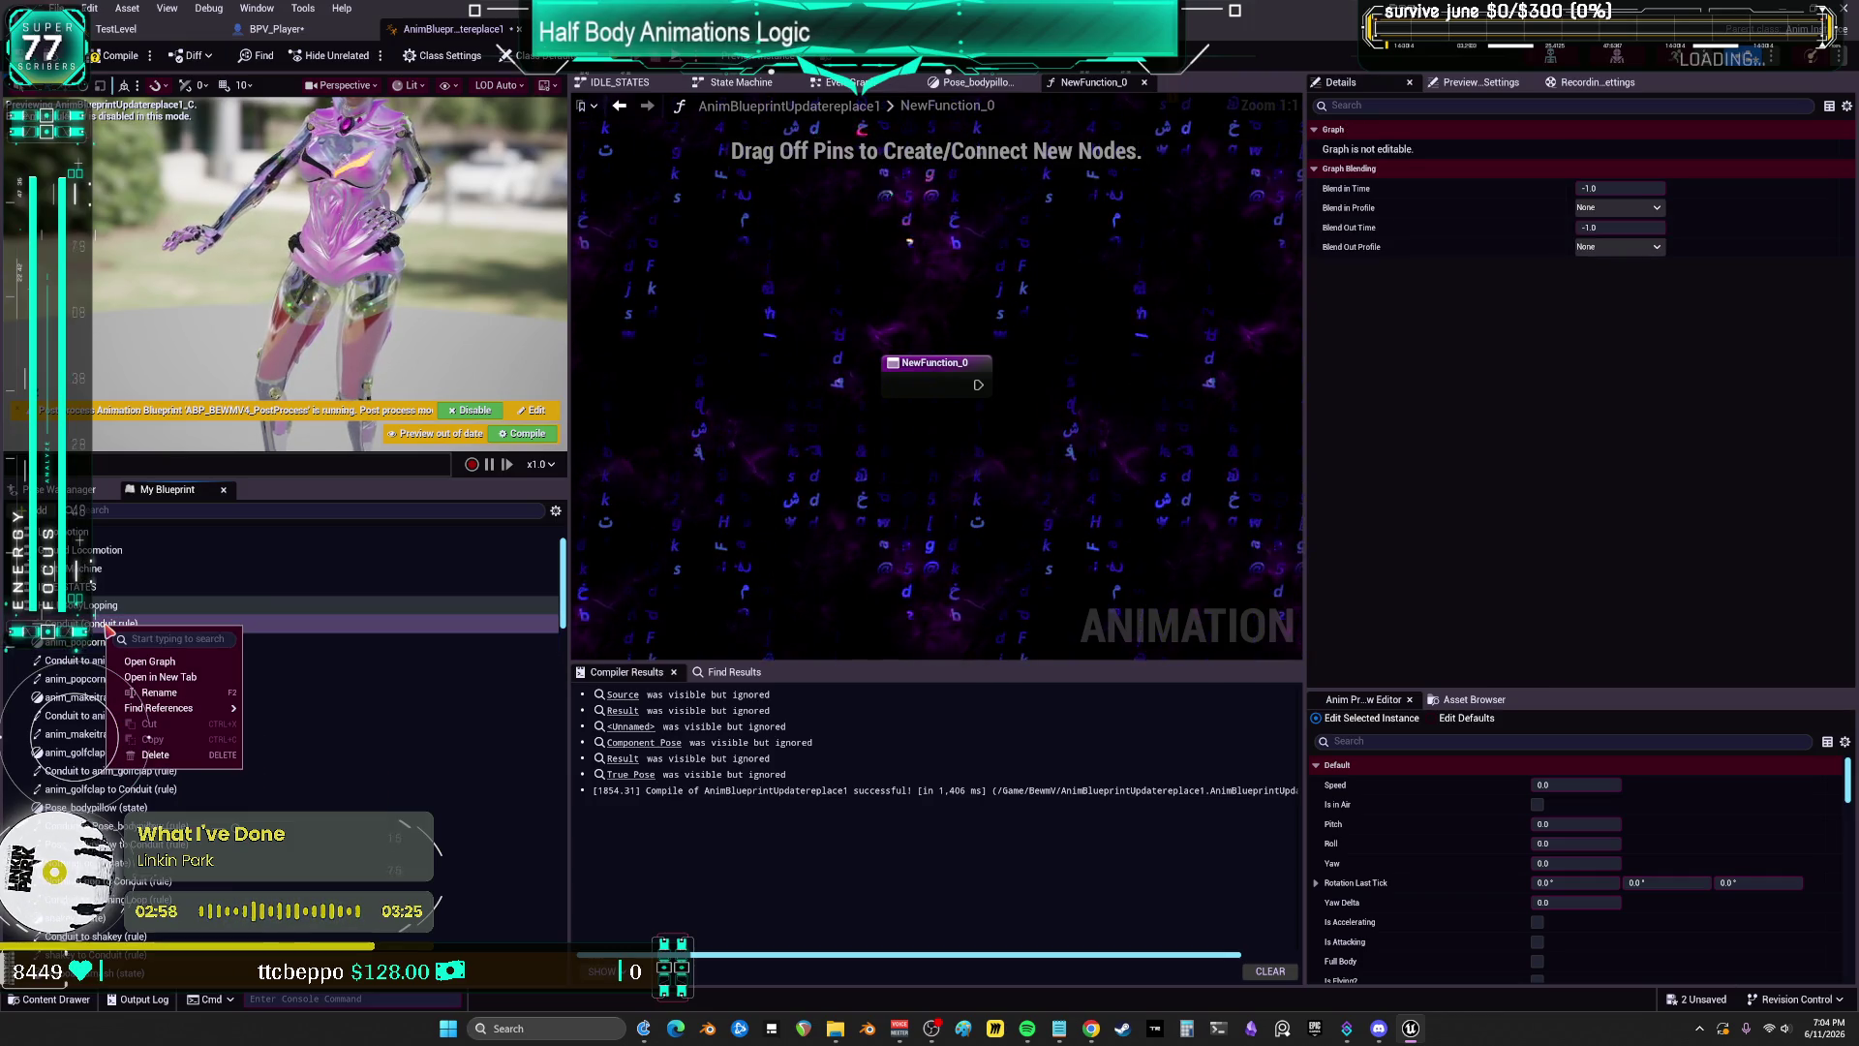
{"action": "left_click", "coordinate": [128, 606]}
{"action": "right_click", "coordinate": [130, 608]}
{"action": "left_click", "coordinate": [995, 552]}
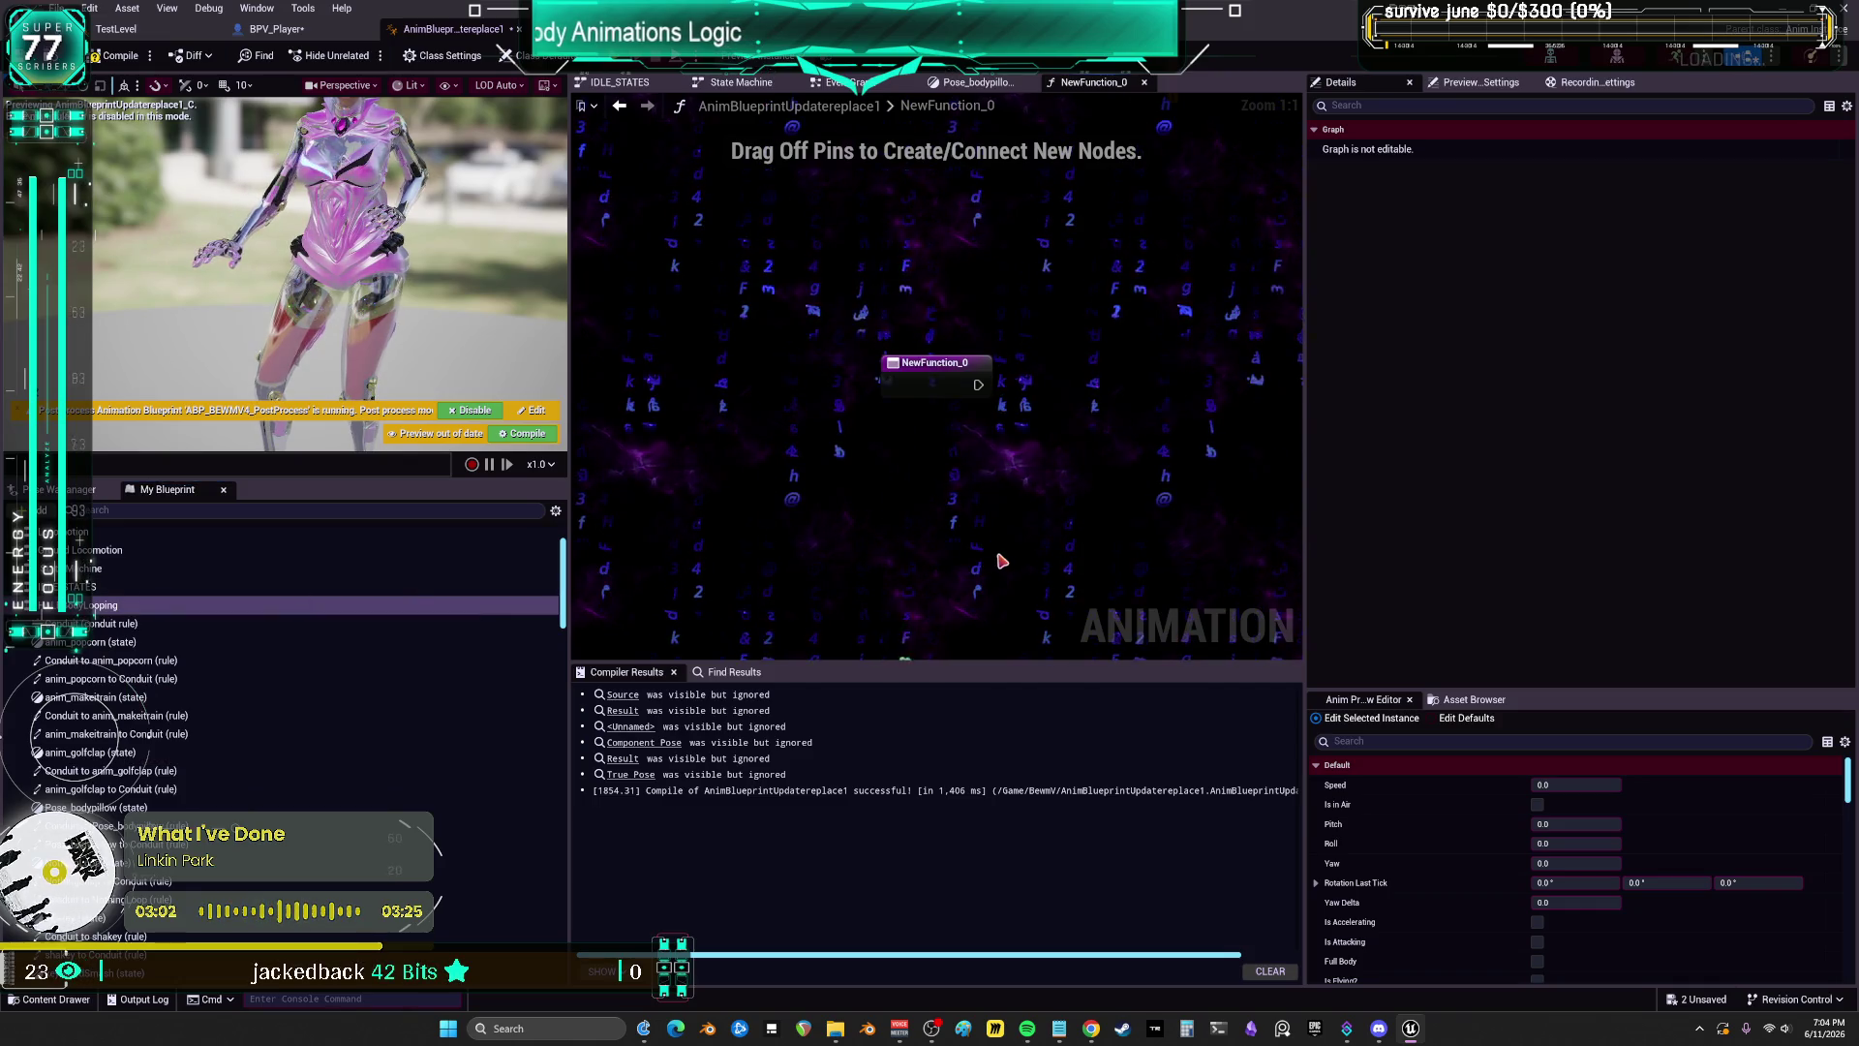
{"action": "left_click", "coordinate": [257, 8]}
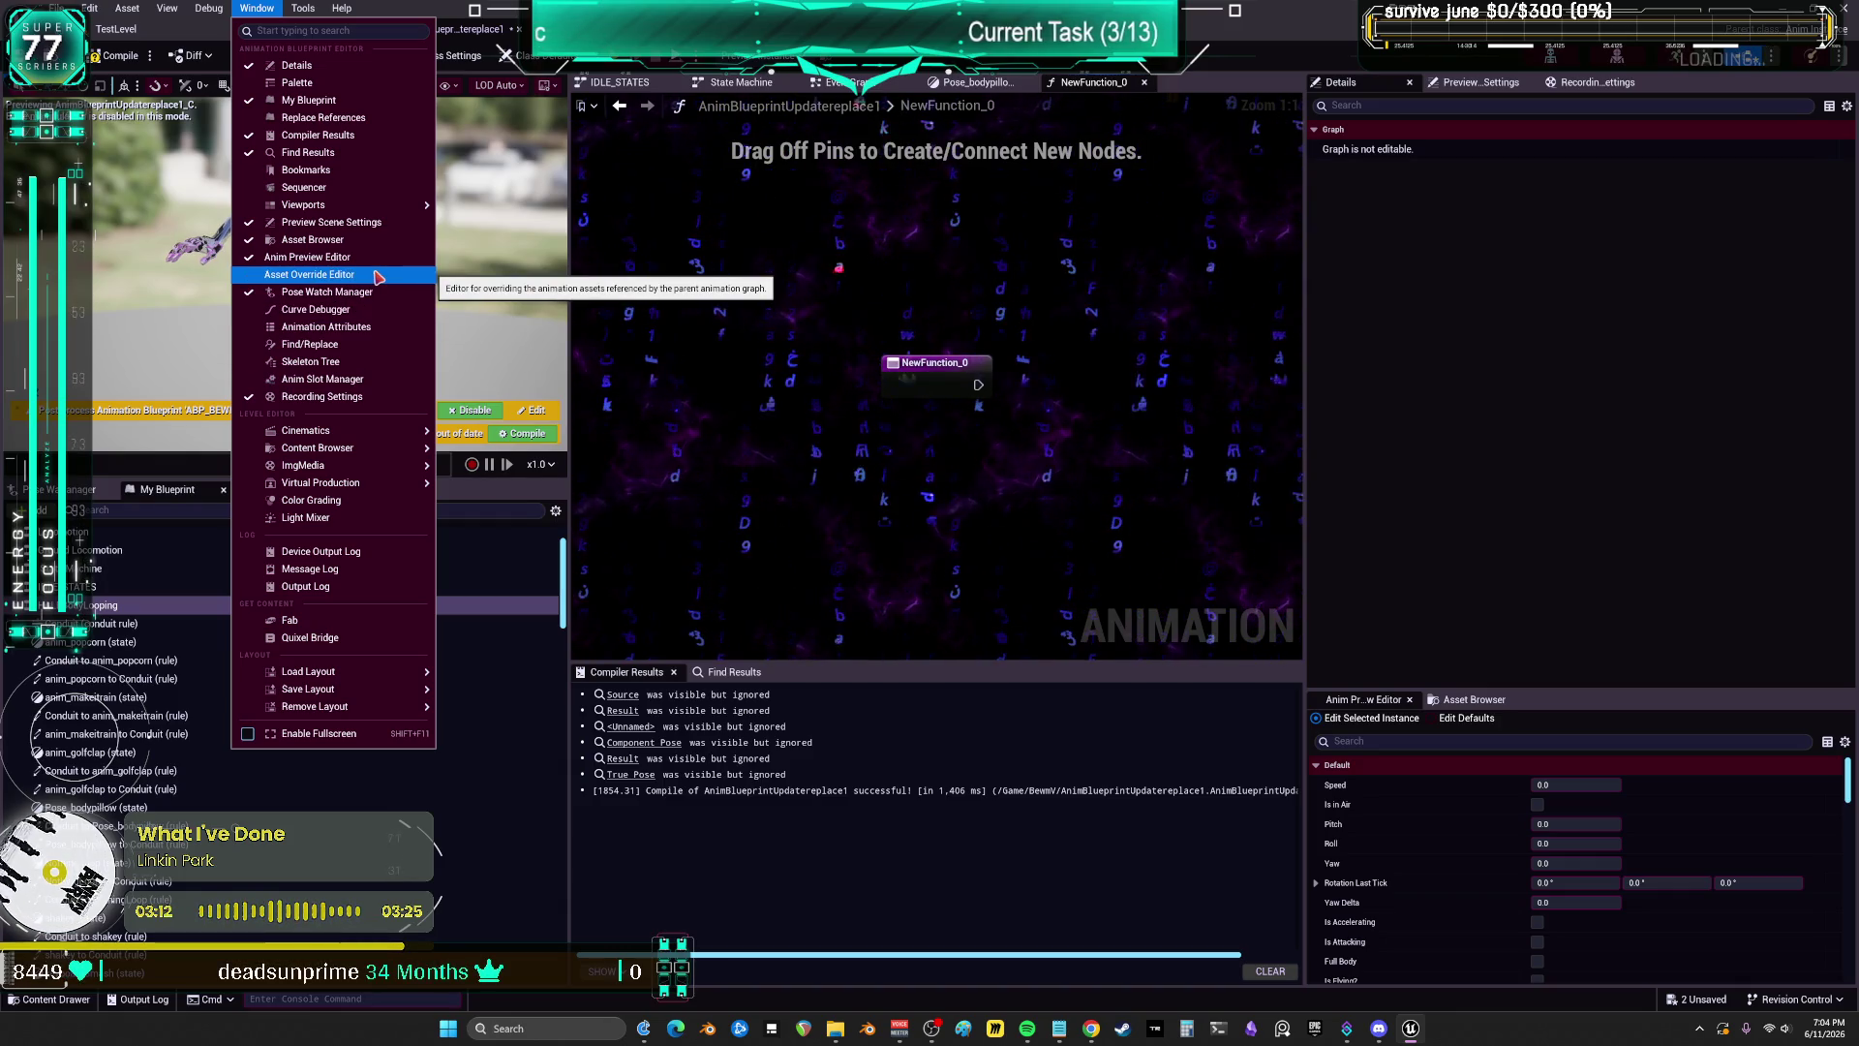
Step: Dismiss the window list, select the NewFunction_0 entry node, and close its graph
{"action": "left_click", "coordinate": [958, 278]}
{"action": "left_click", "coordinate": [931, 364]}
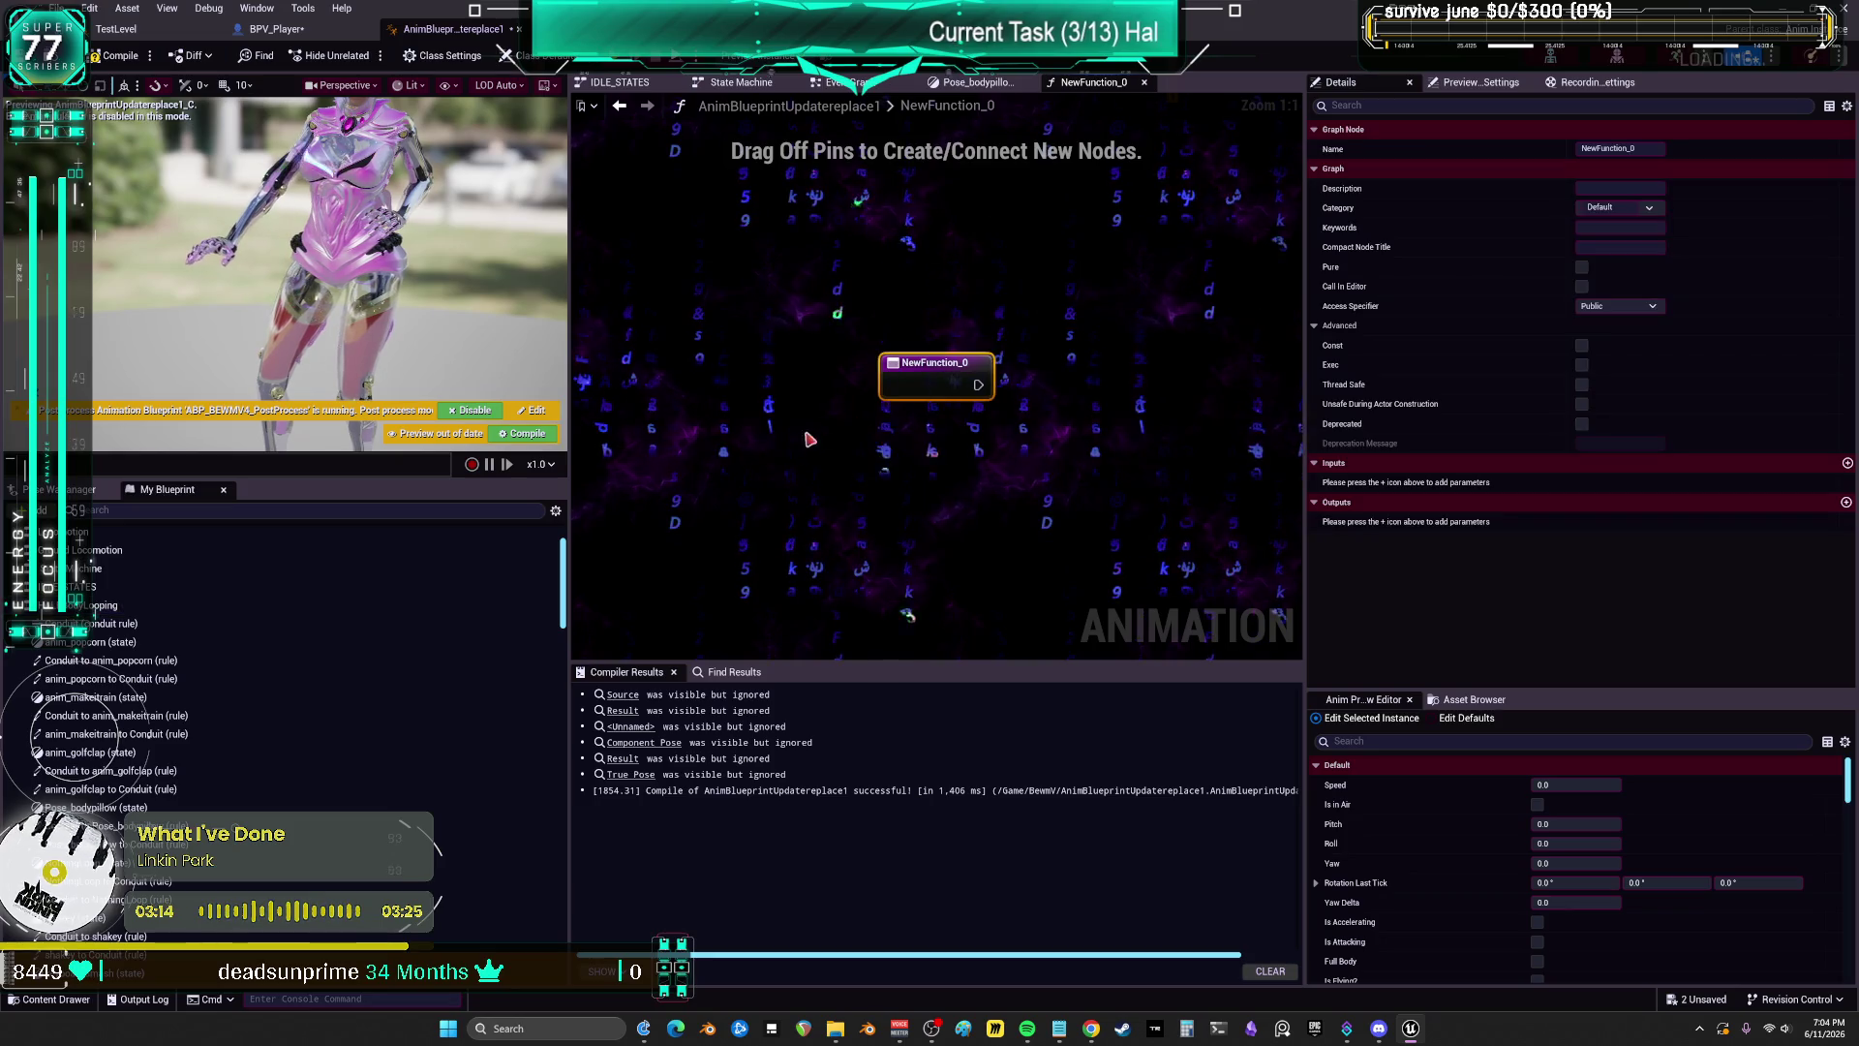
{"action": "scroll", "coordinate": [549, 605], "scroll_direction": "down", "scroll_amount": 5}
{"action": "scroll", "coordinate": [549, 605], "scroll_direction": "down", "scroll_amount": 10}
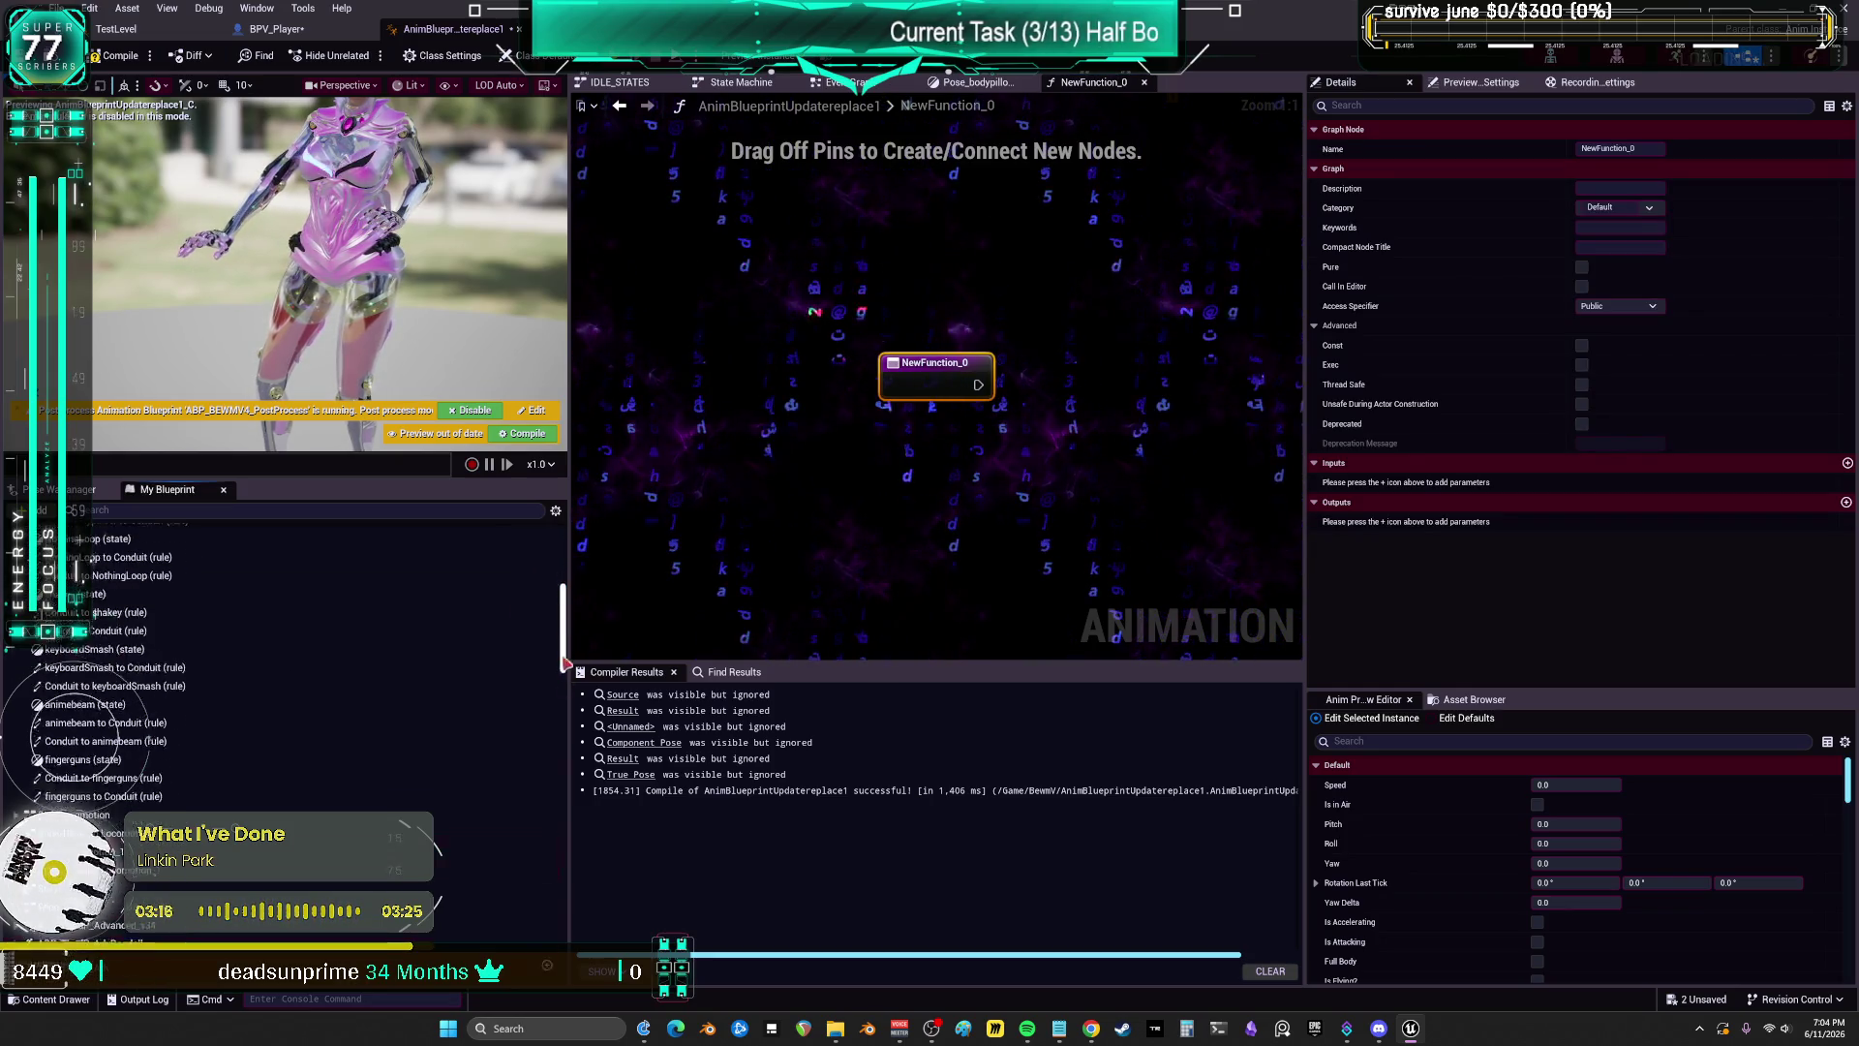
{"action": "scroll", "coordinate": [252, 652], "scroll_direction": "up", "scroll_amount": 10}
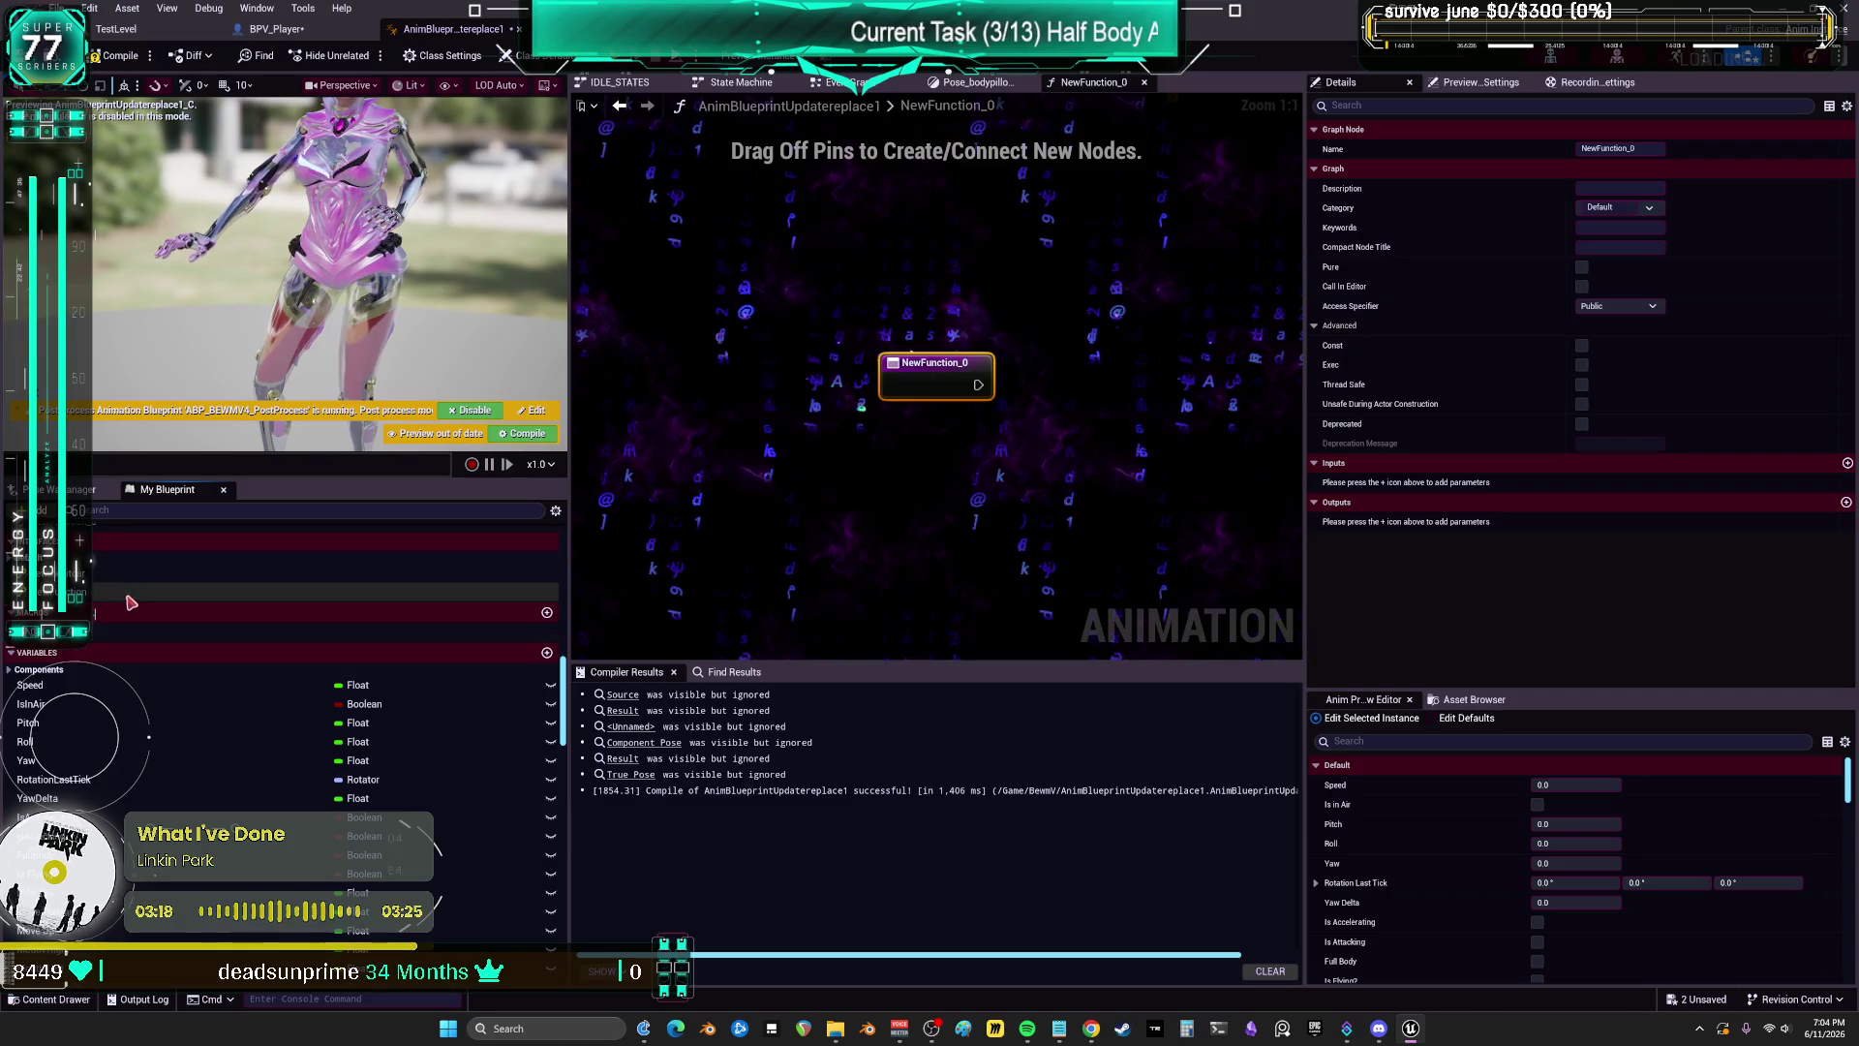
{"action": "key", "text": "ctrl+z"}
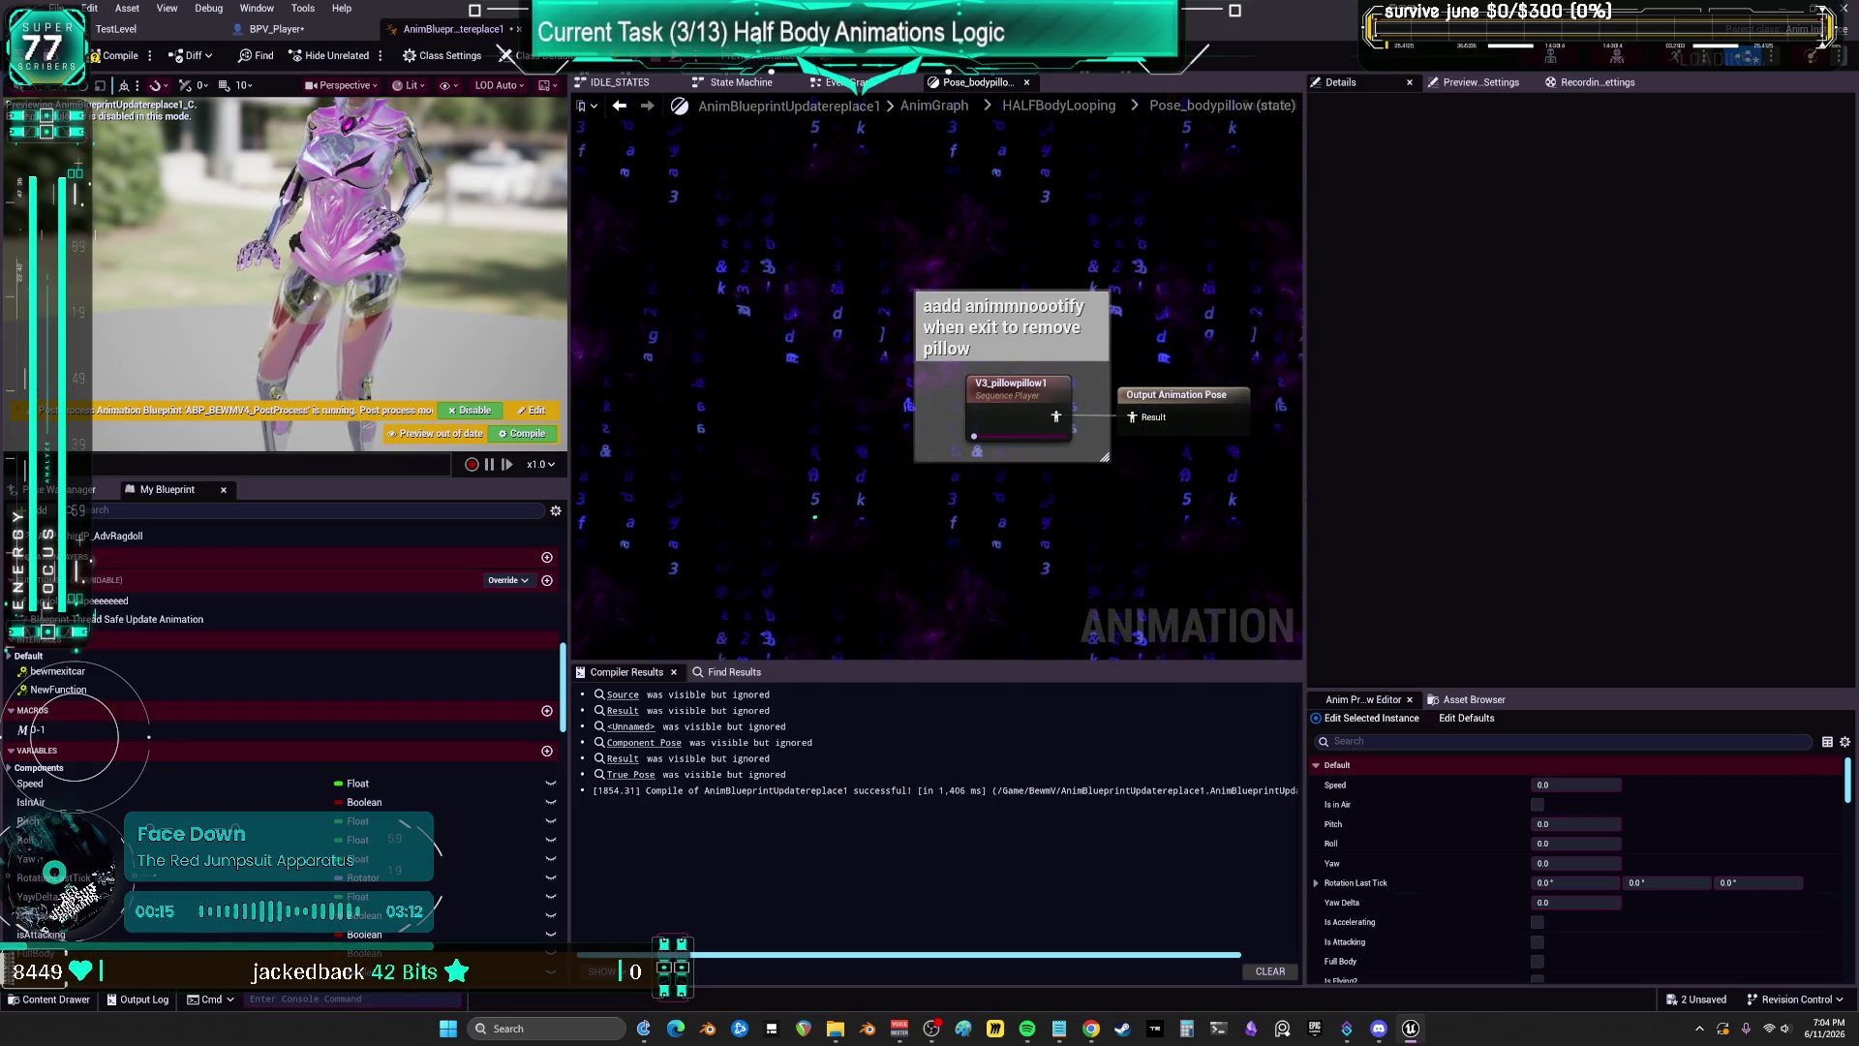
Step: Select V3_pillowpillow1, pan the state graph up, and switch to the EventGraph
{"action": "key", "text": "alt+Tab"}
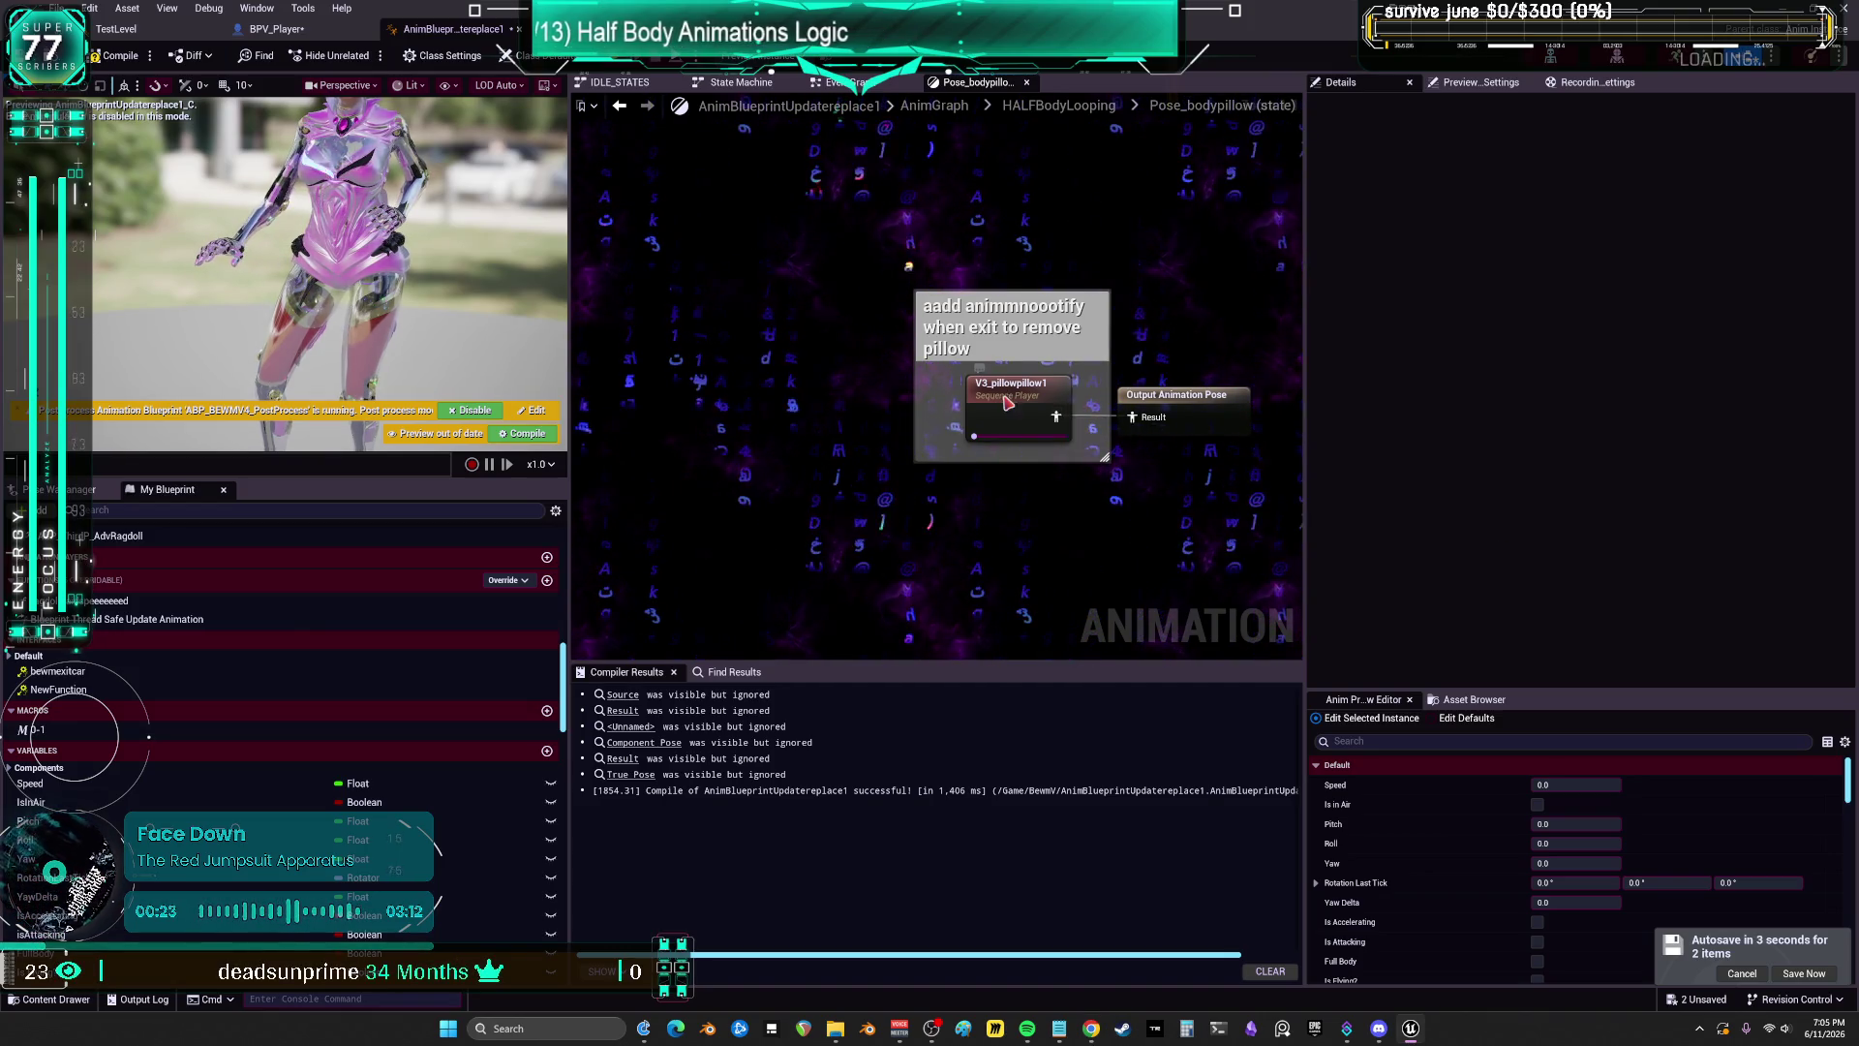
{"action": "left_click", "coordinate": [976, 384]}
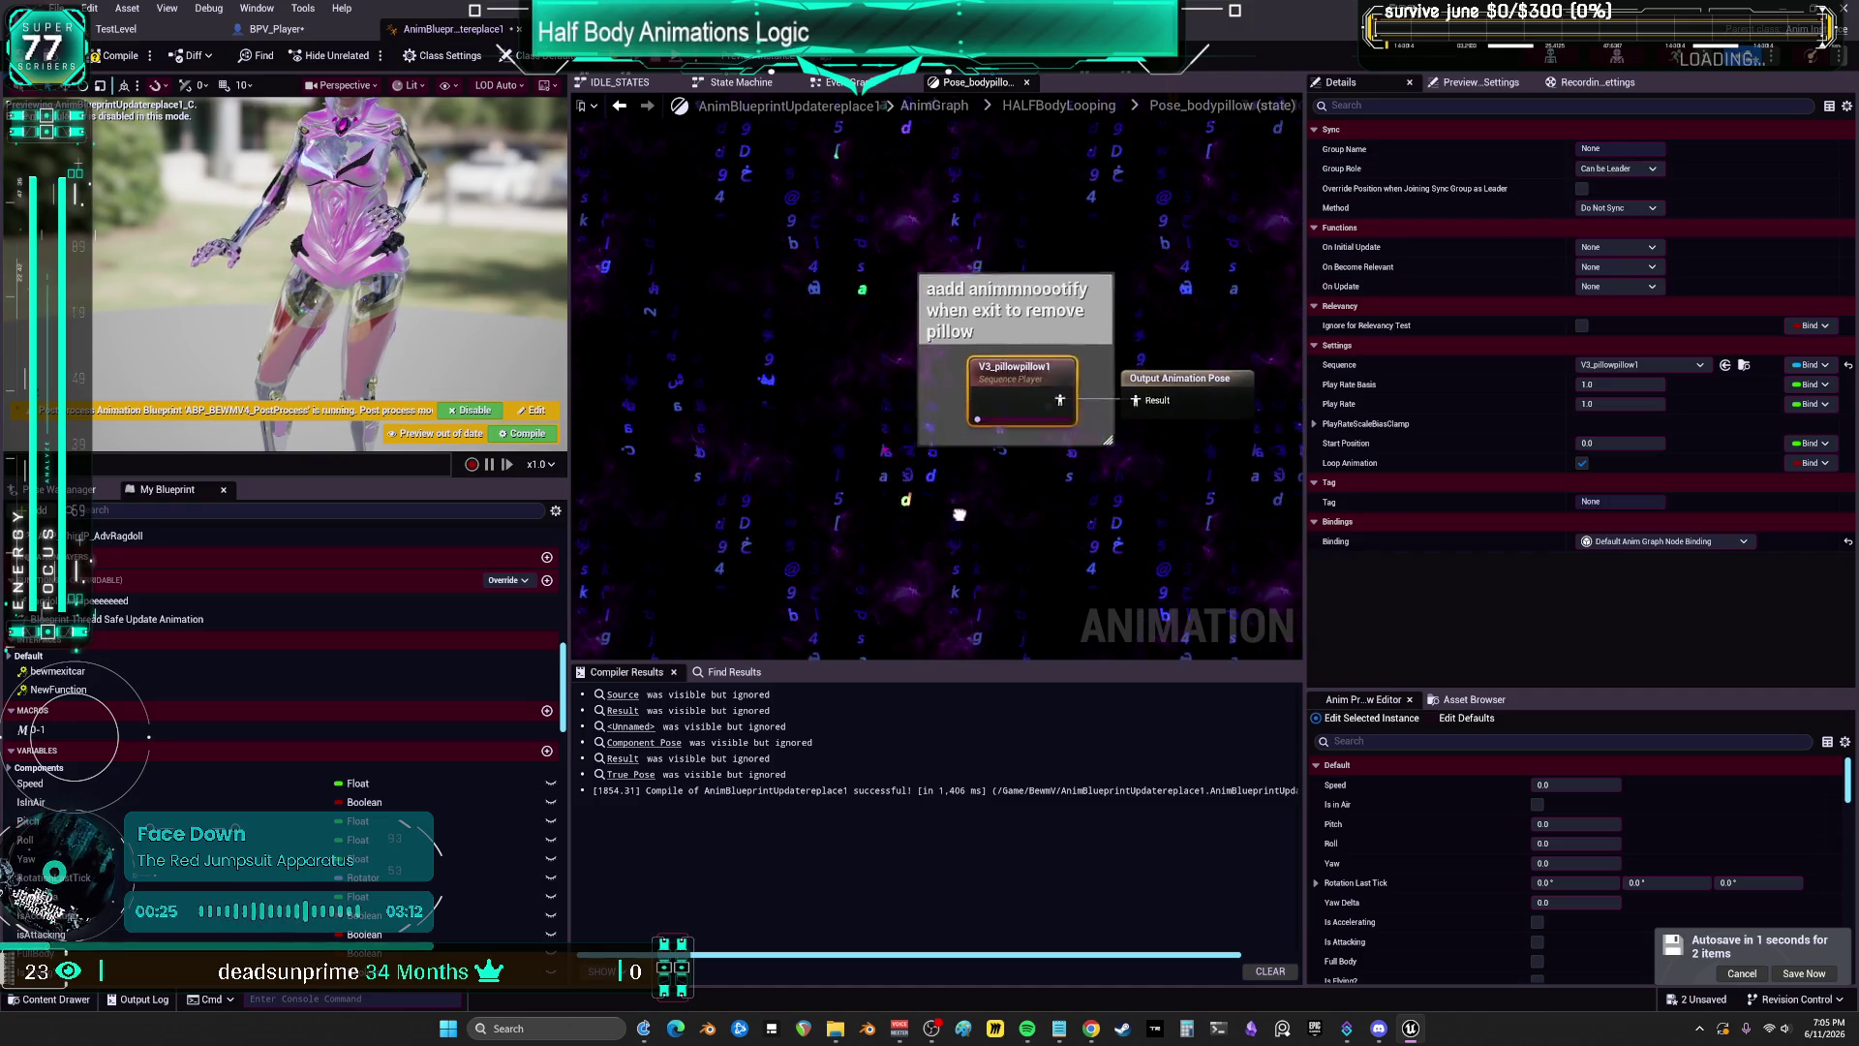
{"action": "left_click_drag", "start_coordinate": [976, 383], "coordinate": [986, 299]}
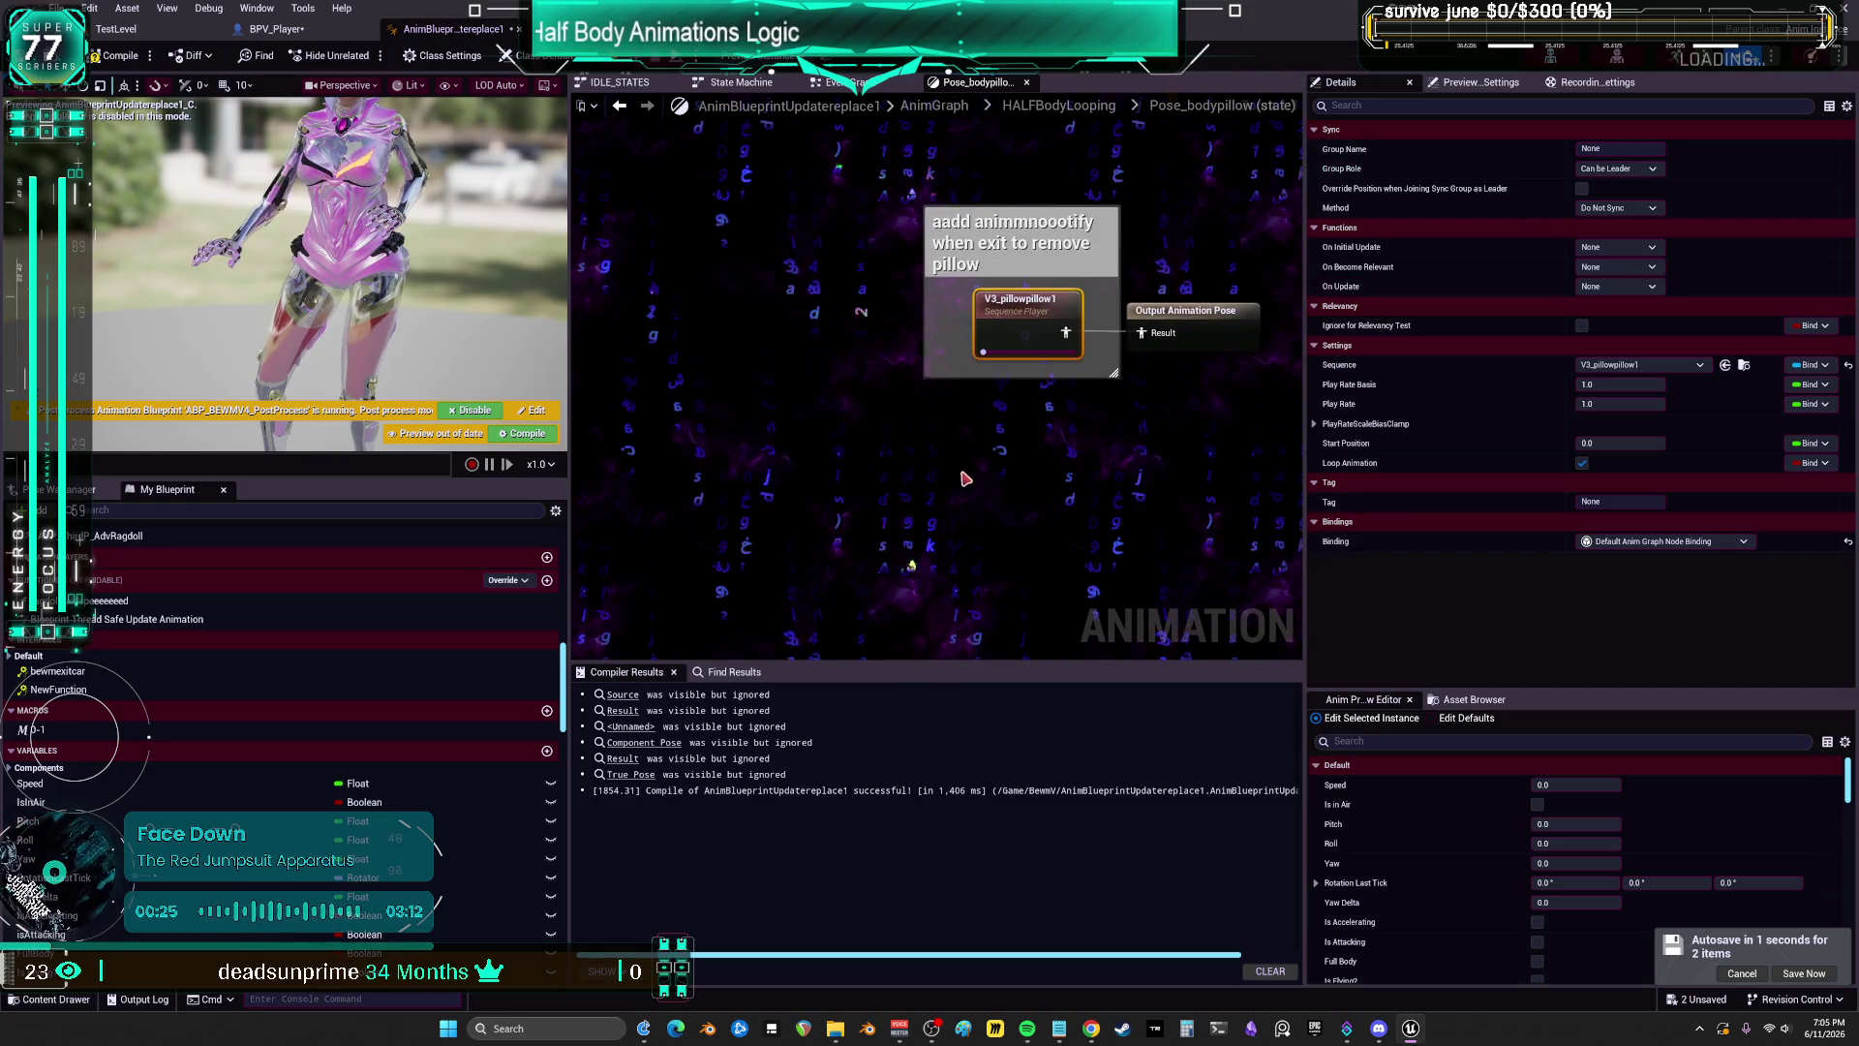
{"action": "left_click", "coordinate": [857, 83]}
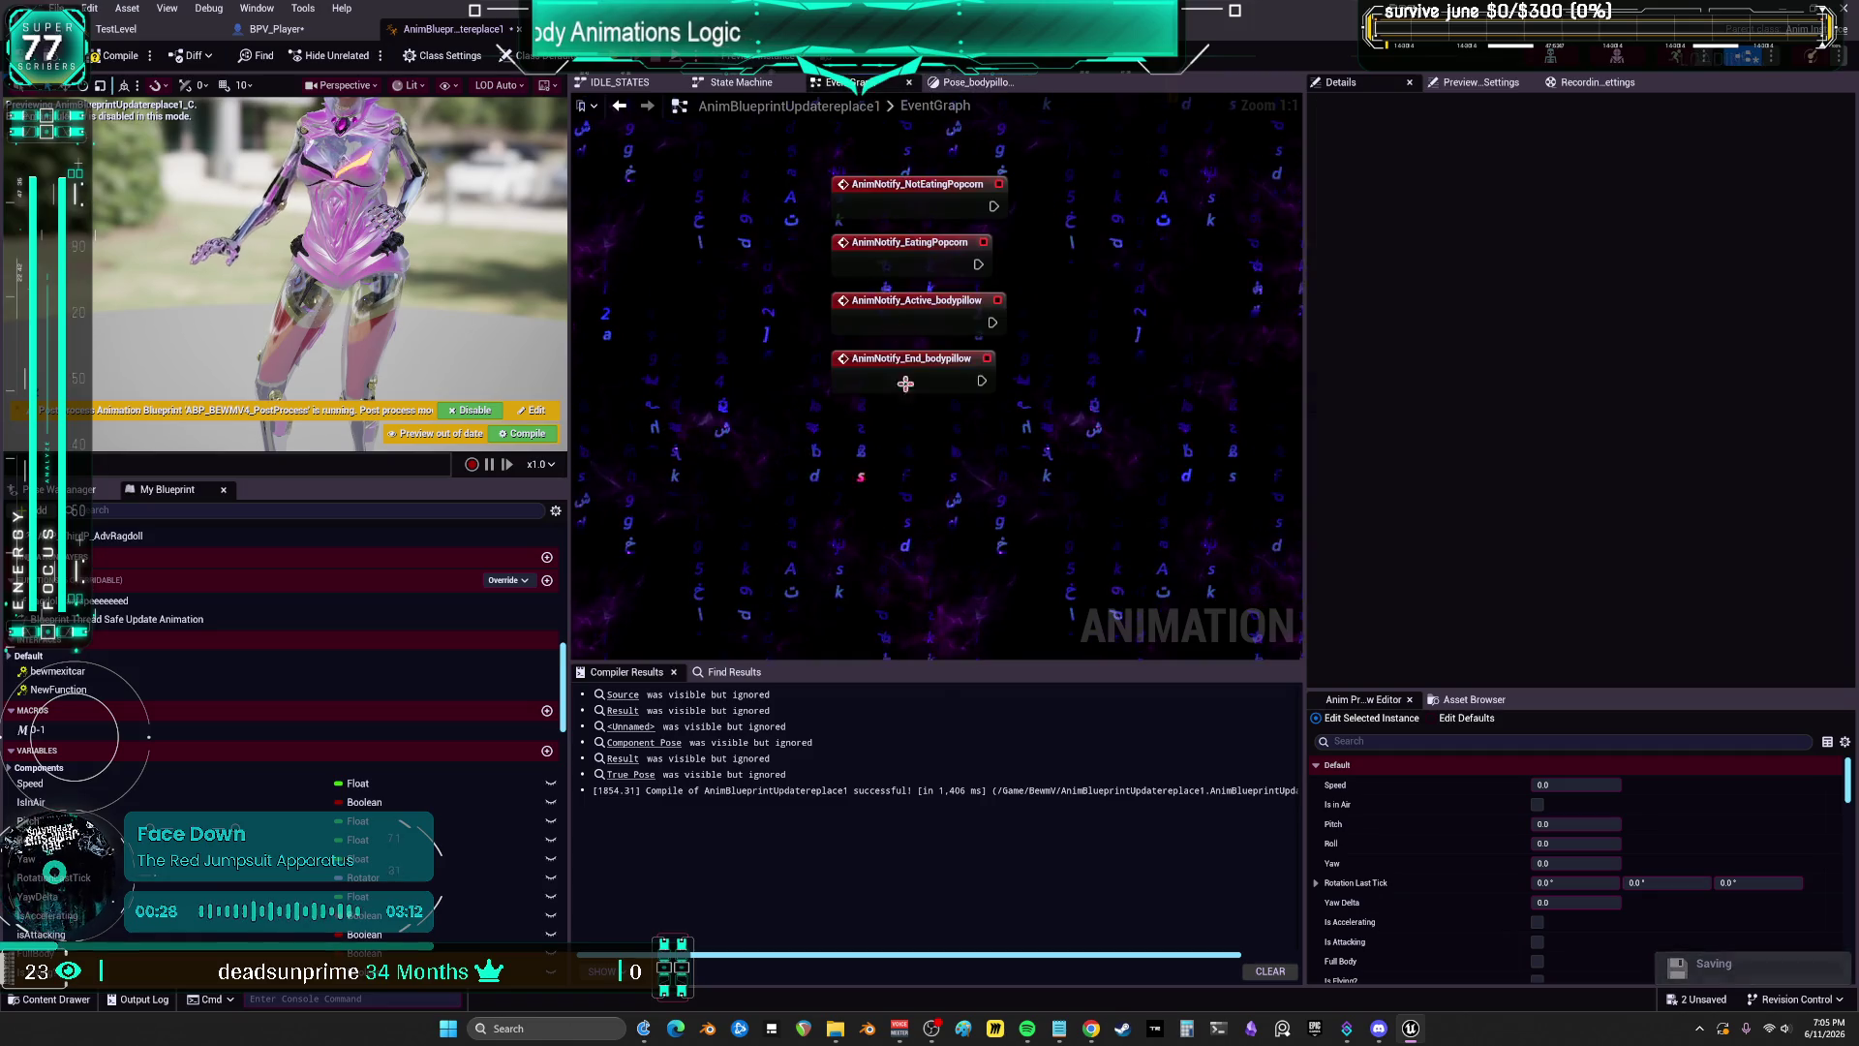
Step: Search the EventGraph action list for 'pillow' and scroll through the results
{"action": "right_click", "coordinate": [928, 461]}
{"action": "type", "text": "pillow"}
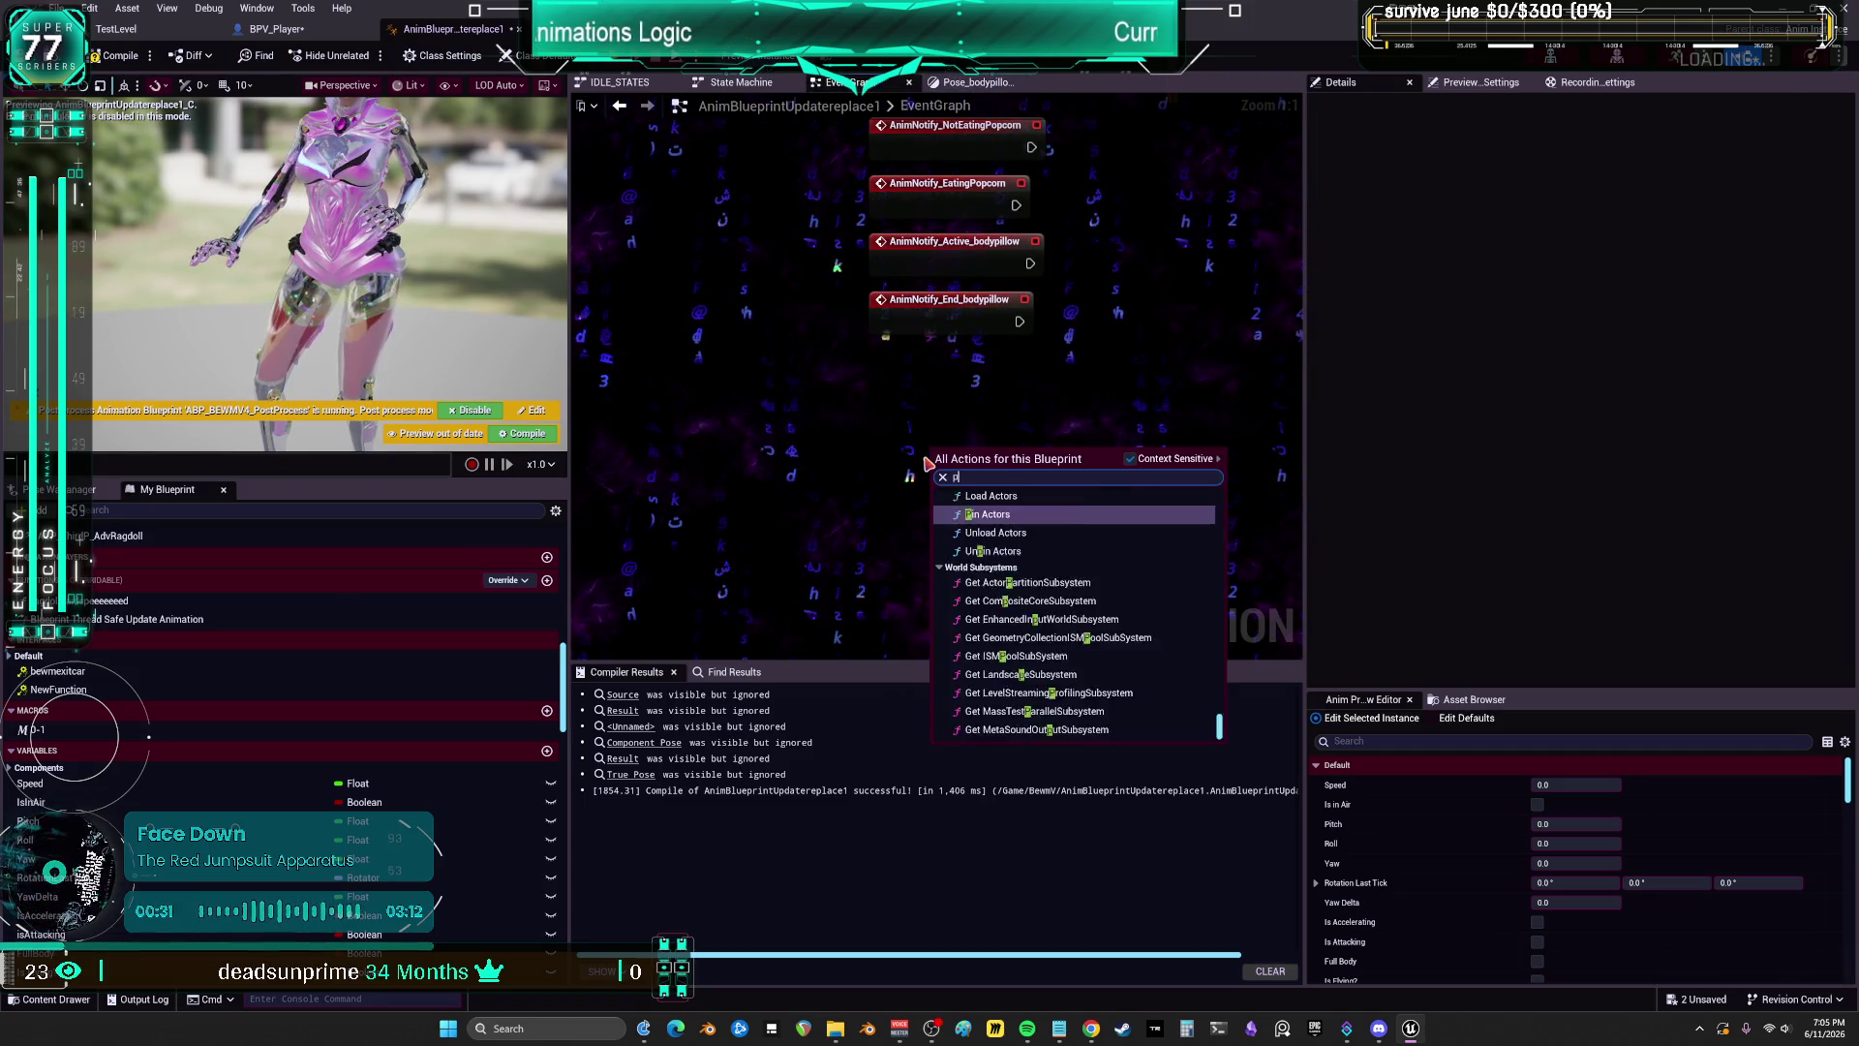
{"action": "type", "text": "1"}
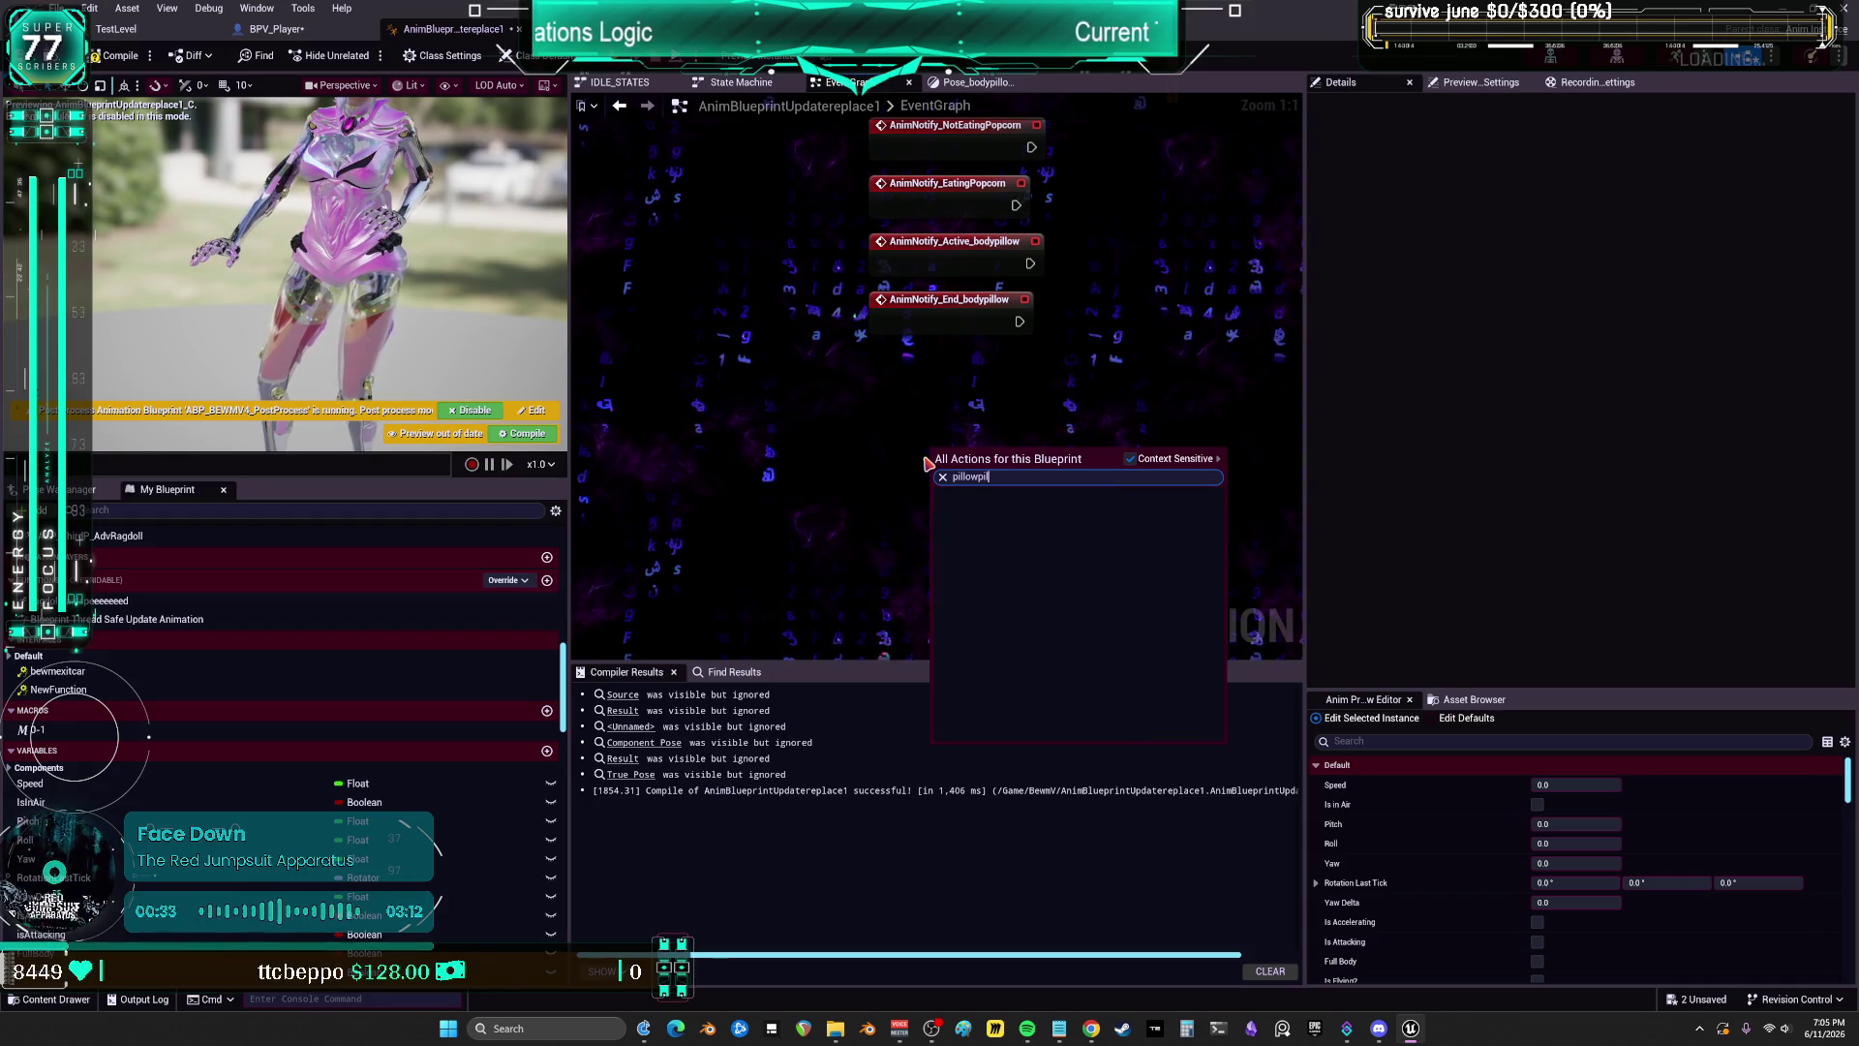
{"action": "key", "text": "BackSpace"}
{"action": "type", "text": "1"}
{"action": "key", "text": "BackSpace"}
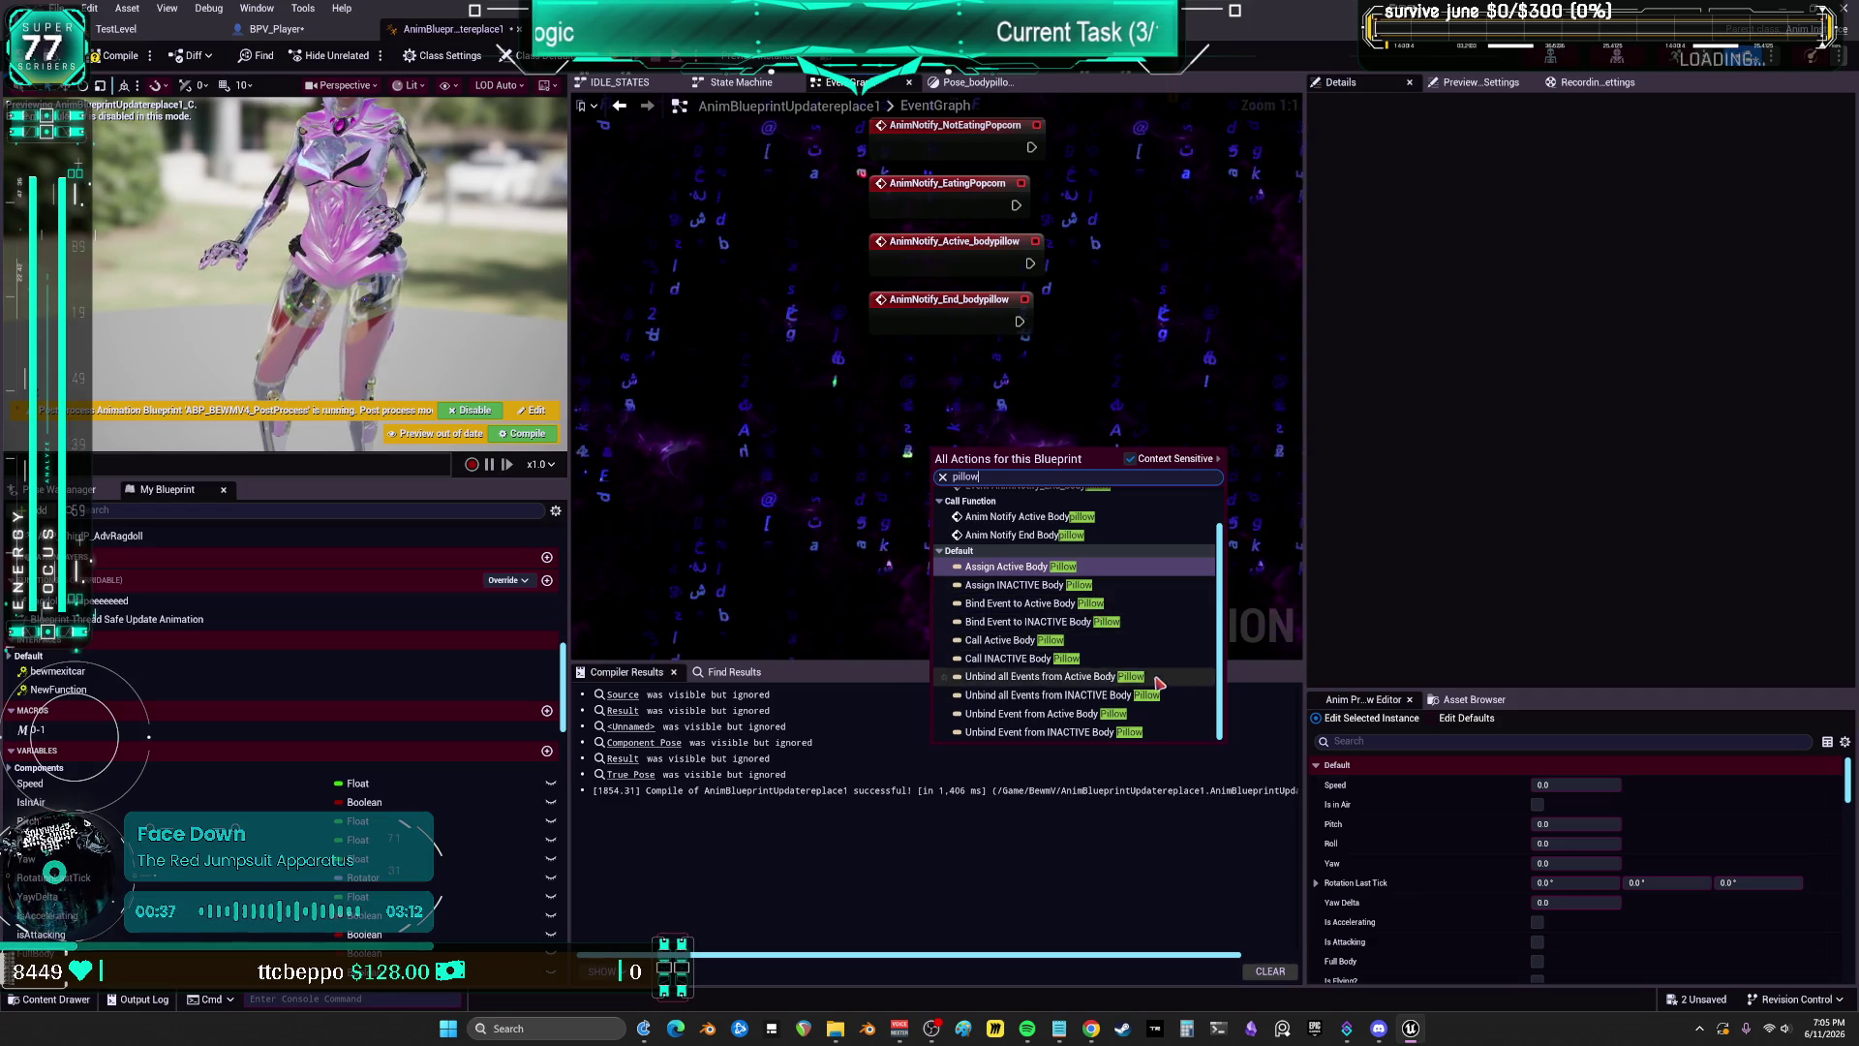
{"action": "scroll", "coordinate": [1169, 670], "scroll_direction": "up", "scroll_amount": 1}
{"action": "scroll", "coordinate": [1169, 670], "scroll_direction": "down", "scroll_amount": 1}
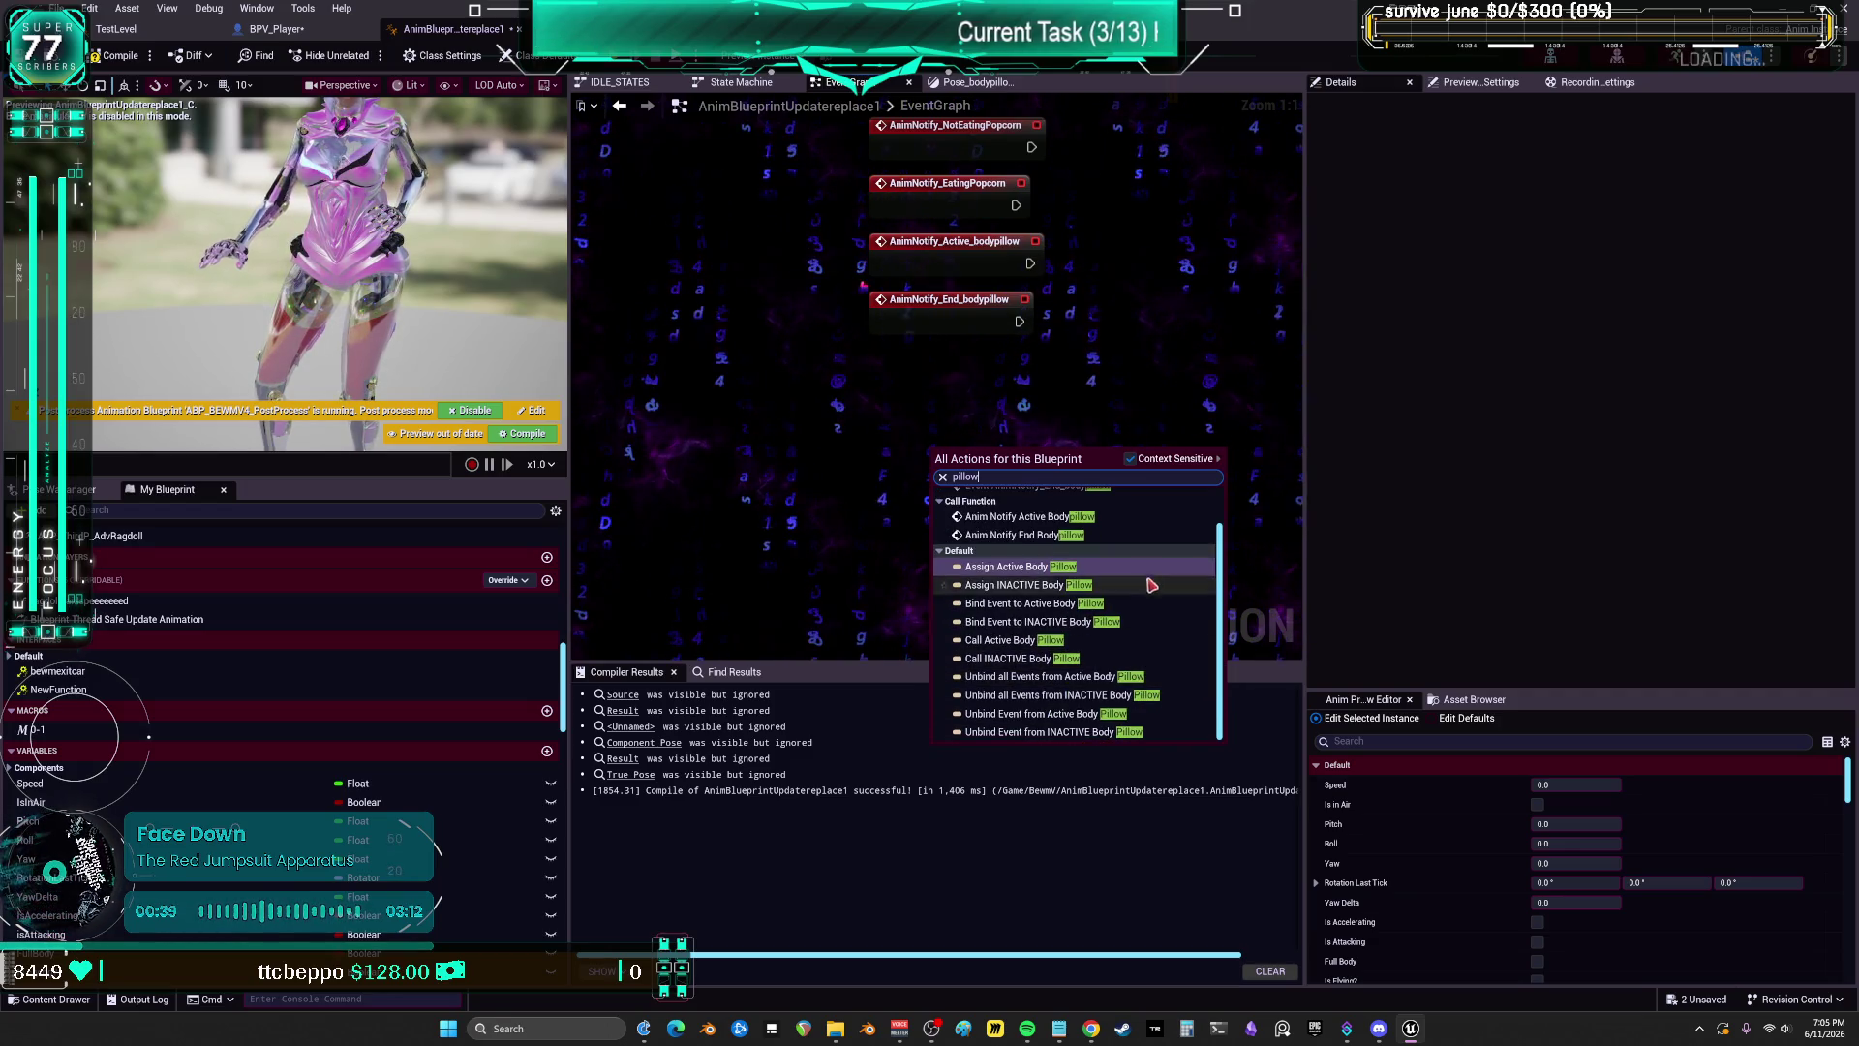
{"action": "scroll", "coordinate": [1123, 713], "scroll_direction": "up", "scroll_amount": 1}
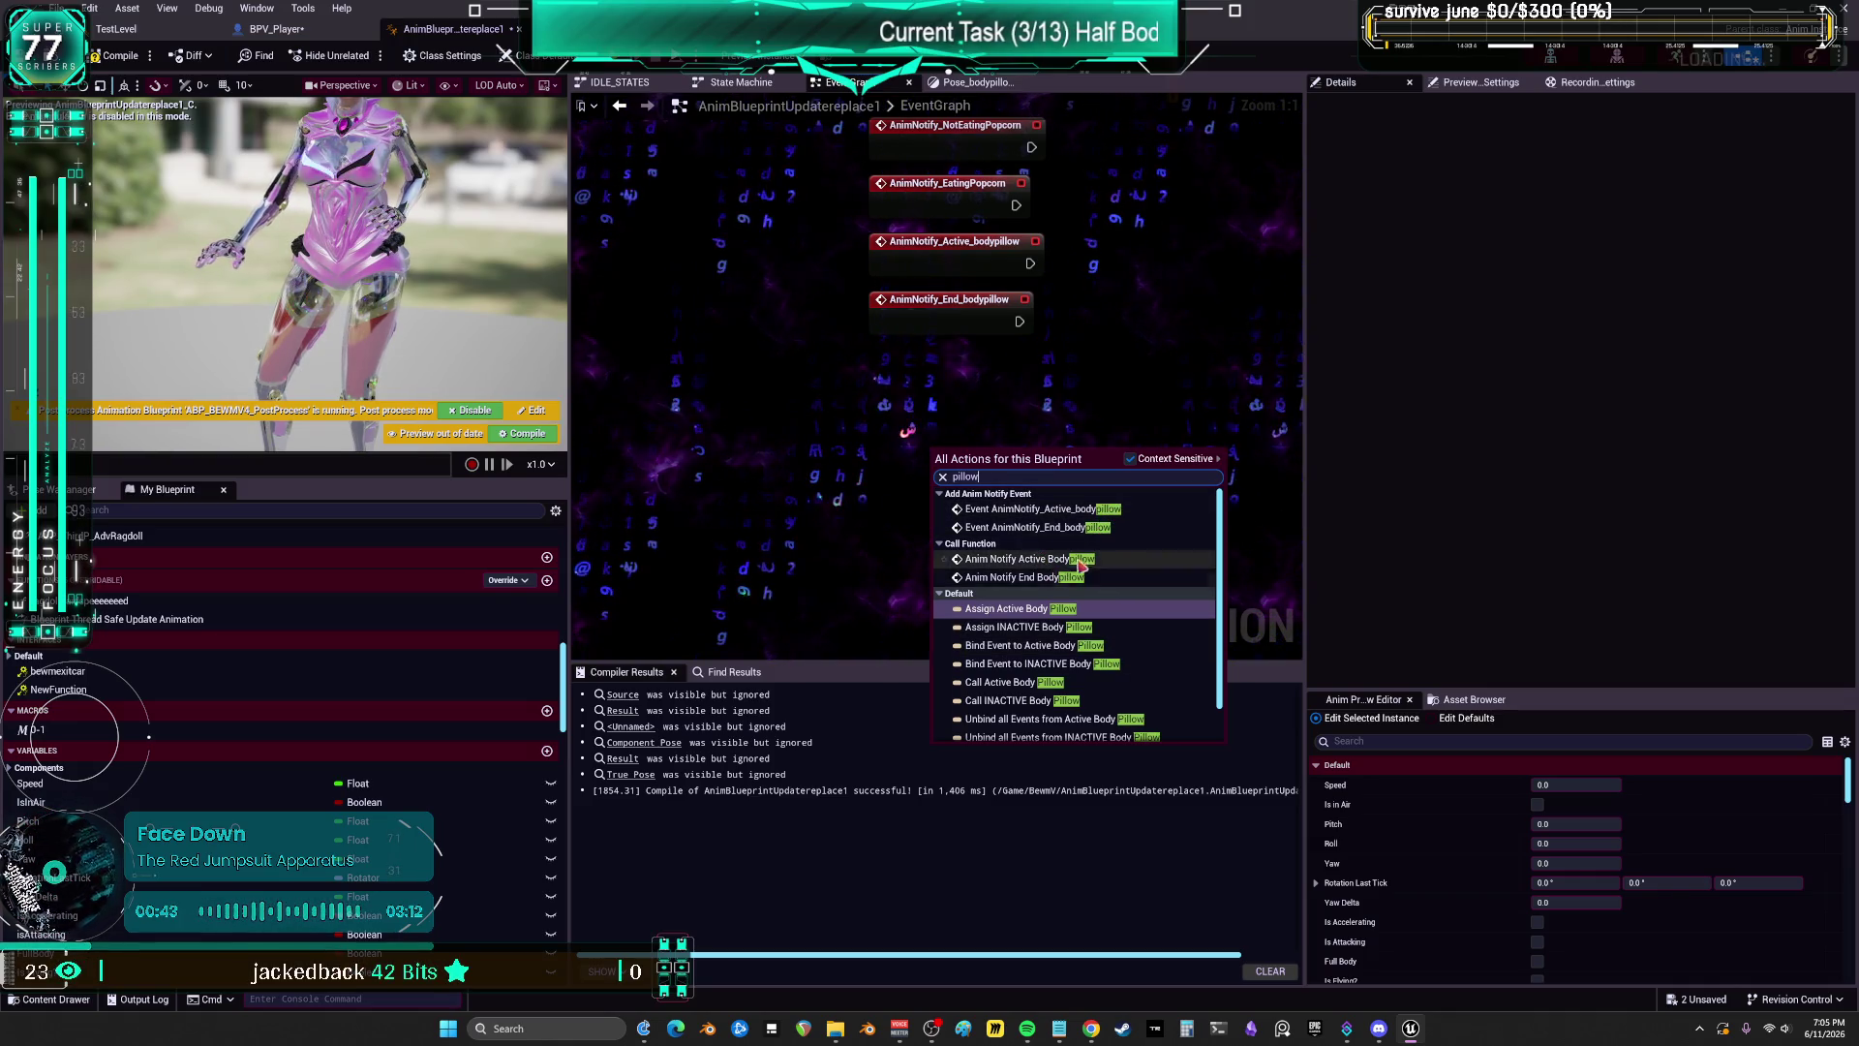
Step: Turn off Context Sensitive, scan all pillow actions, and close the list unchanged
{"action": "left_click", "coordinate": [1130, 458]}
{"action": "scroll", "coordinate": [1143, 561], "scroll_direction": "up", "scroll_amount": 2}
{"action": "scroll", "coordinate": [1162, 591], "scroll_direction": "down", "scroll_amount": 2}
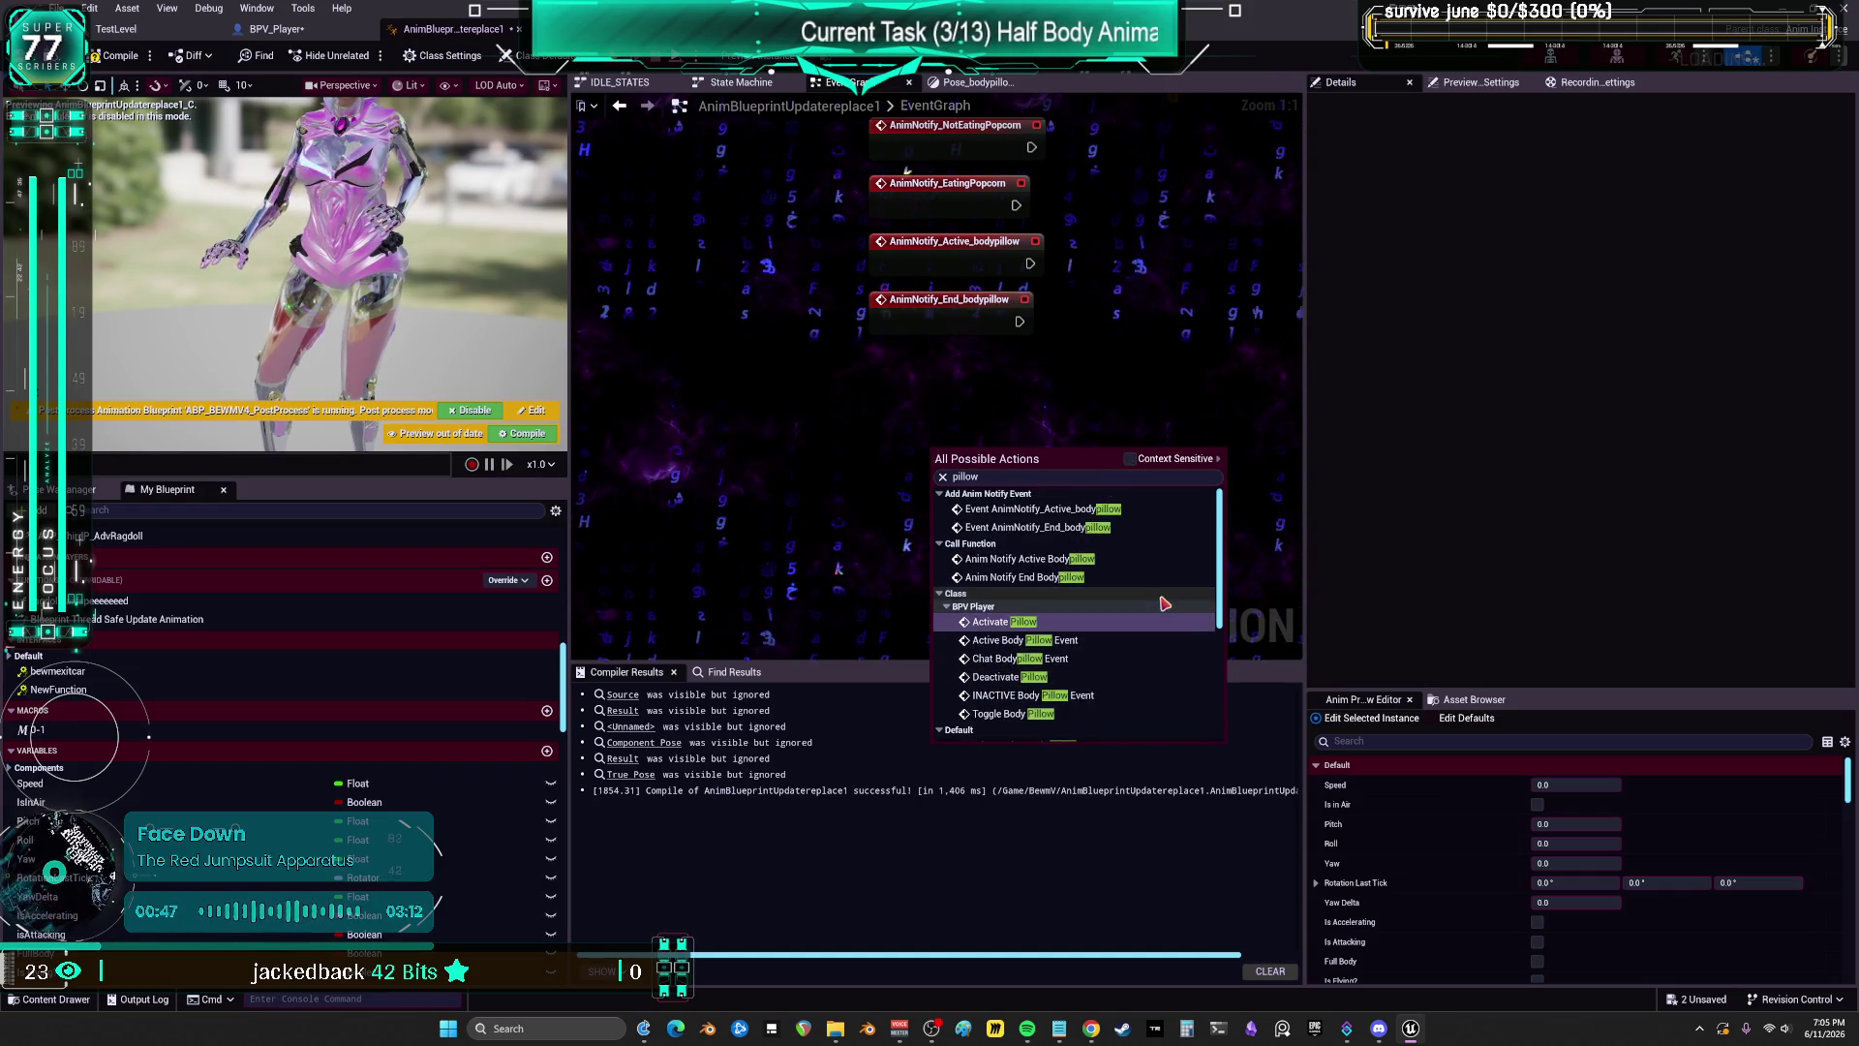
{"action": "scroll", "coordinate": [1170, 606], "scroll_direction": "down", "scroll_amount": 2}
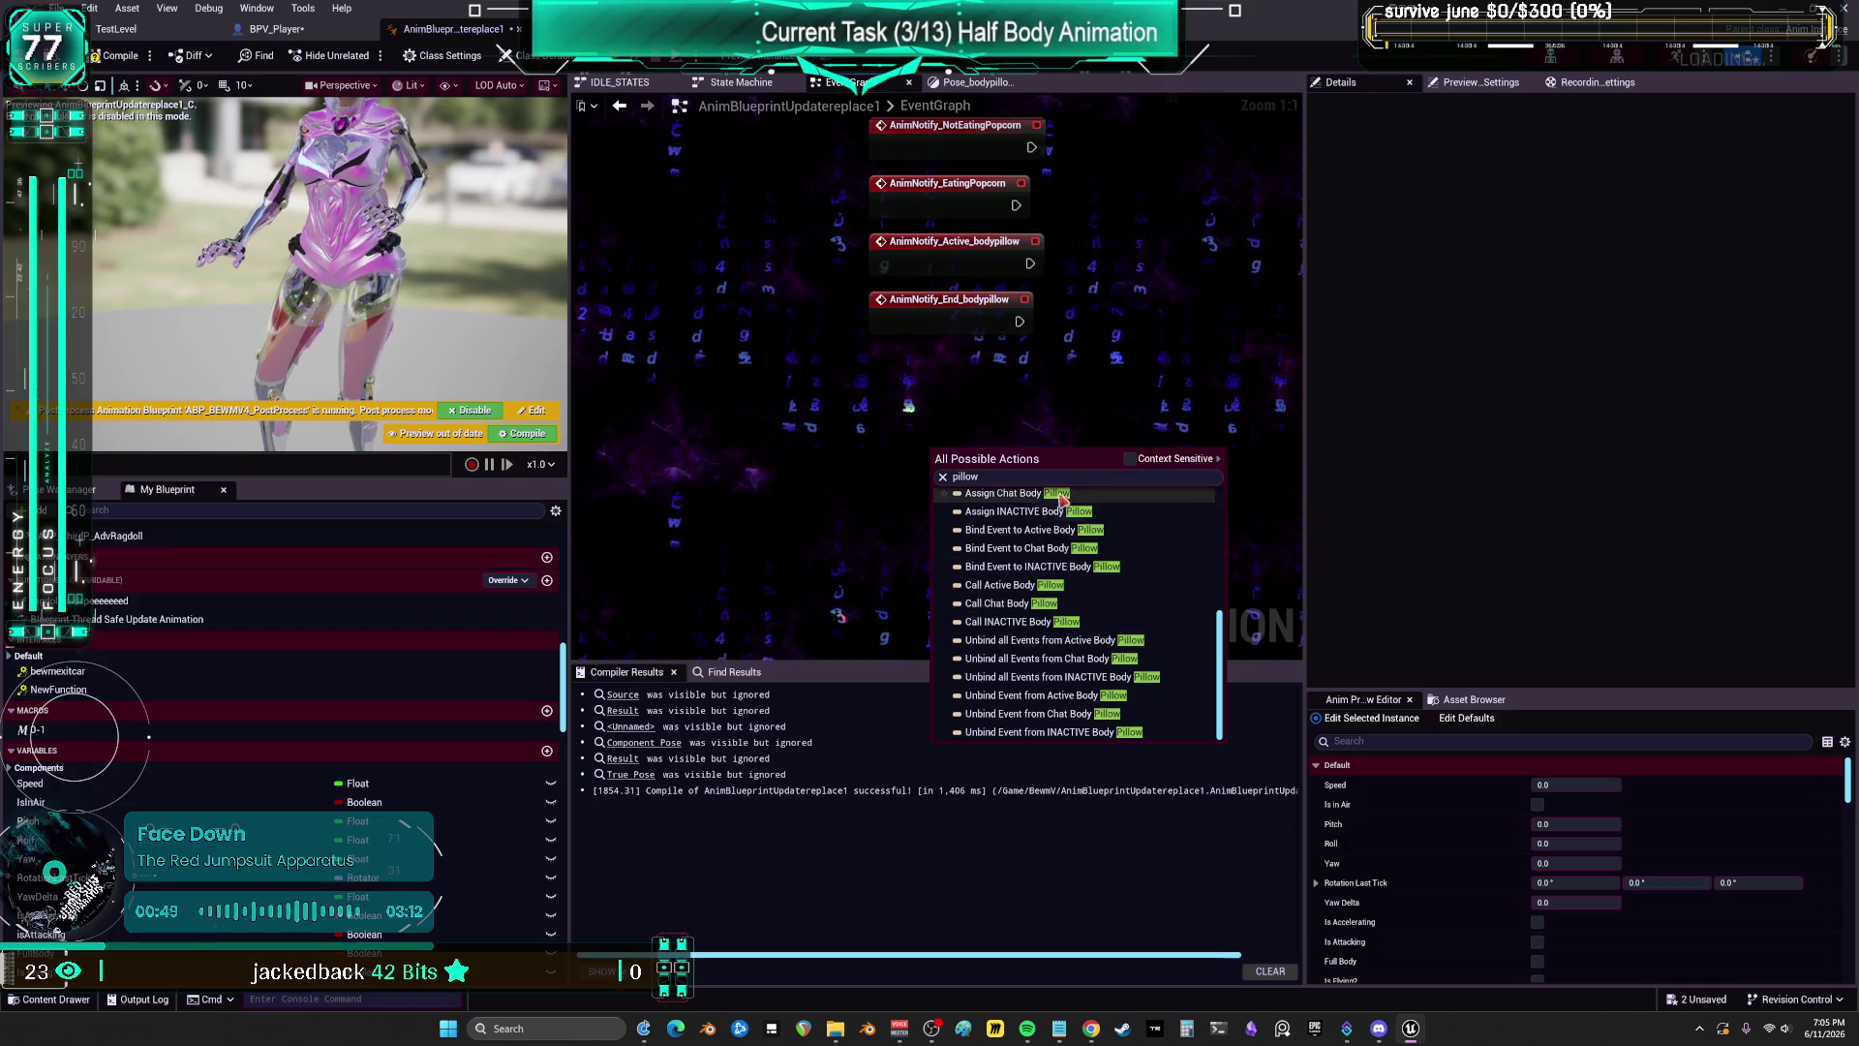
{"action": "key", "text": "Escape"}
{"action": "left_click", "coordinate": [990, 87]}
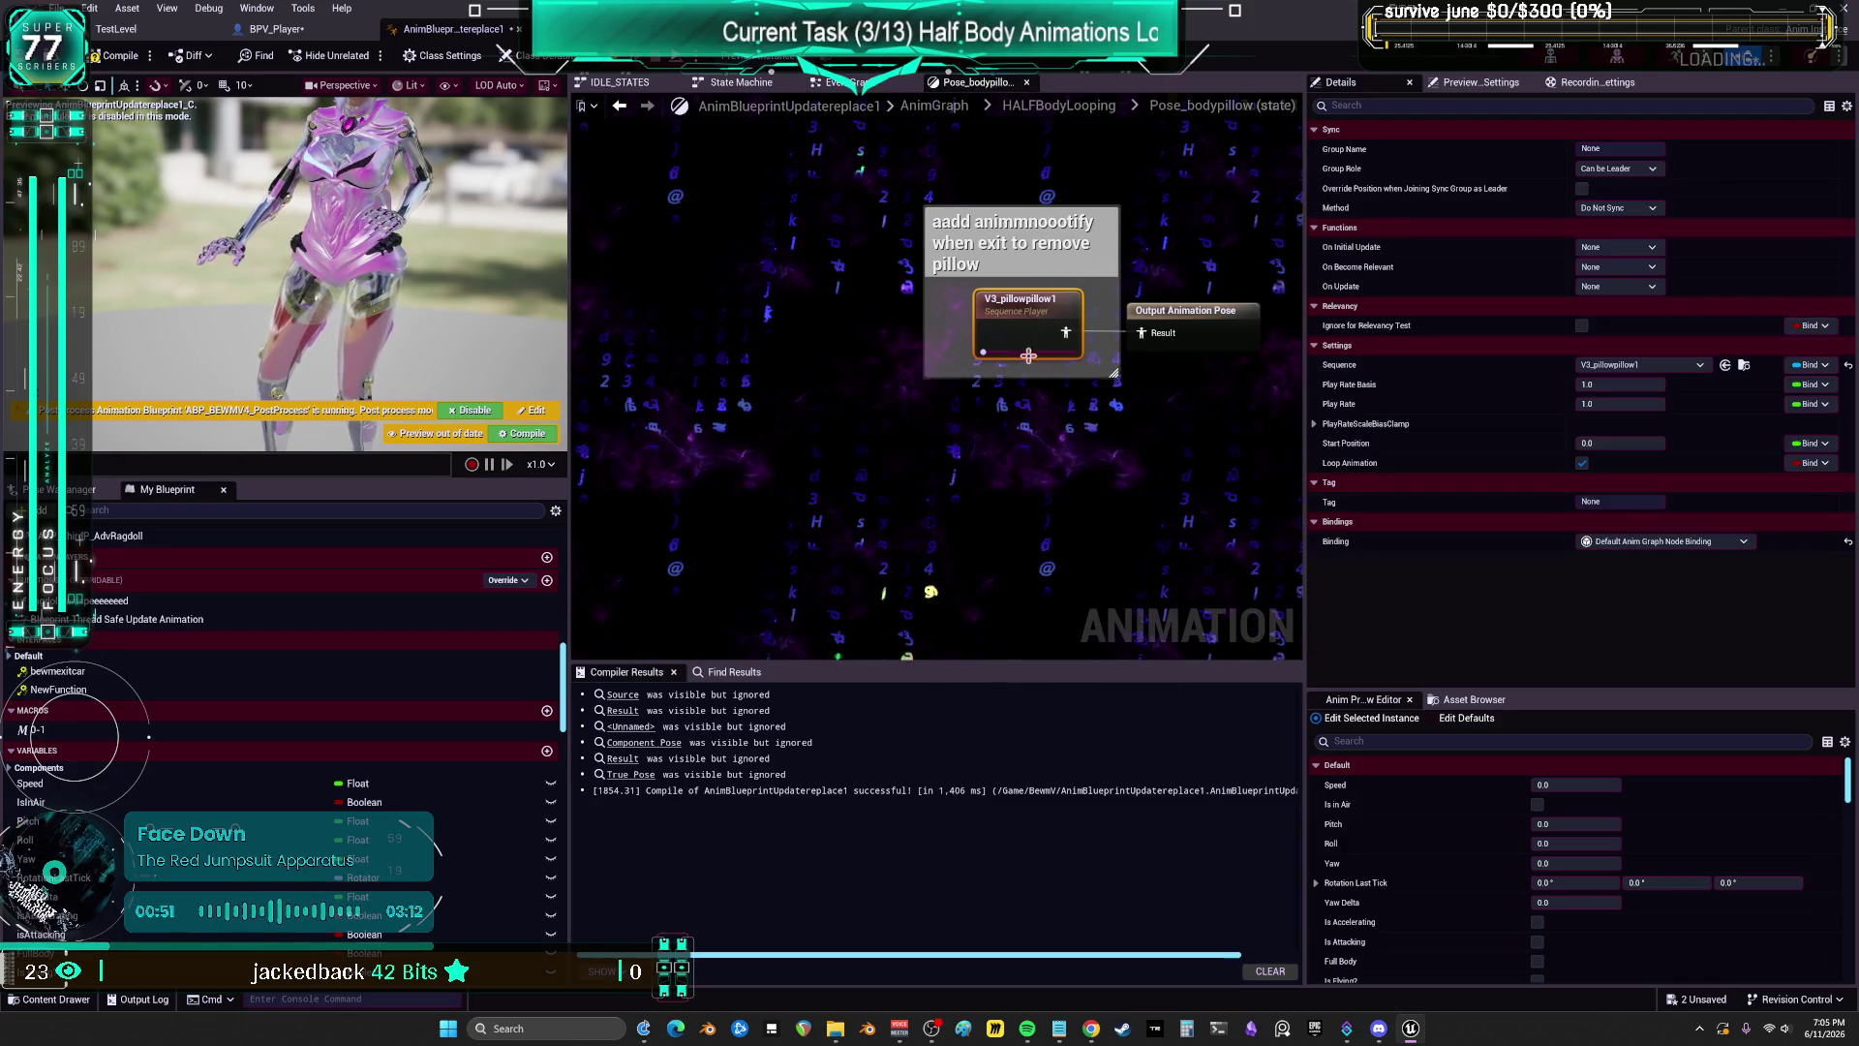
{"action": "left_click", "coordinate": [844, 82]}
{"action": "right_click", "coordinate": [967, 411]}
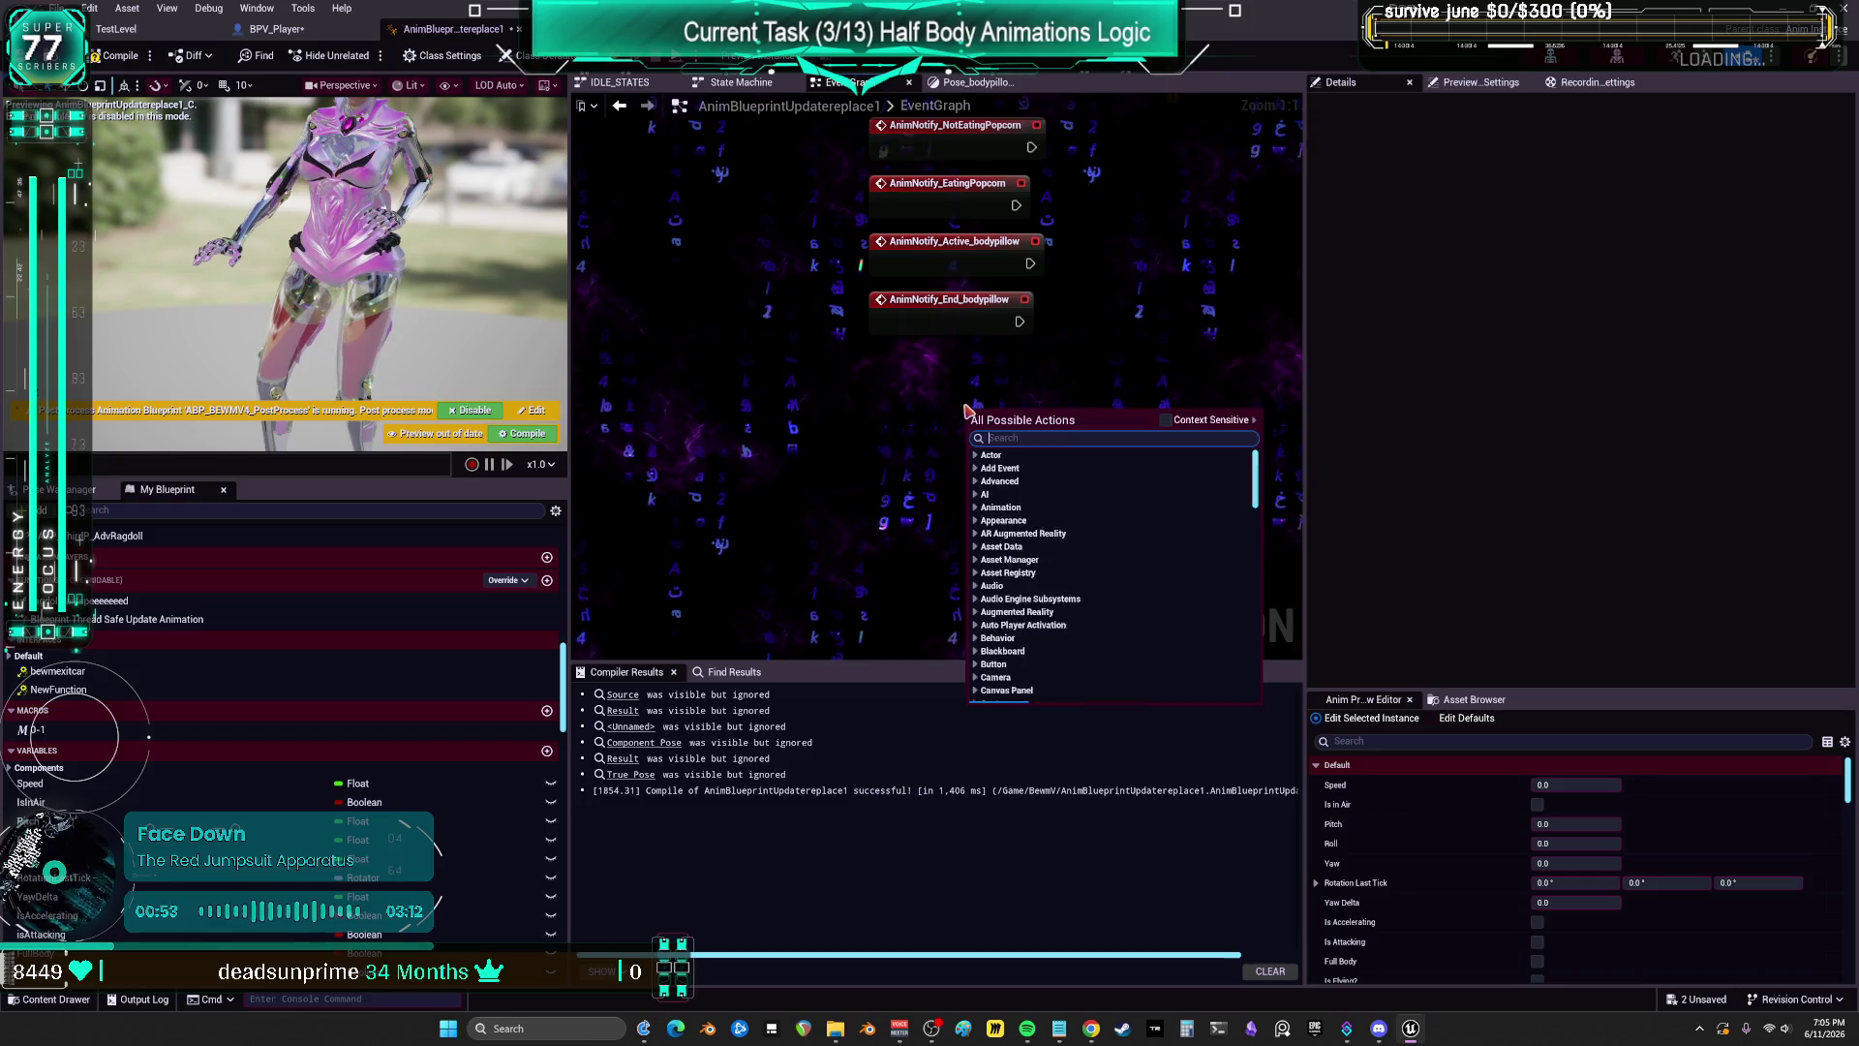
{"action": "type", "text": "v3_pillow"}
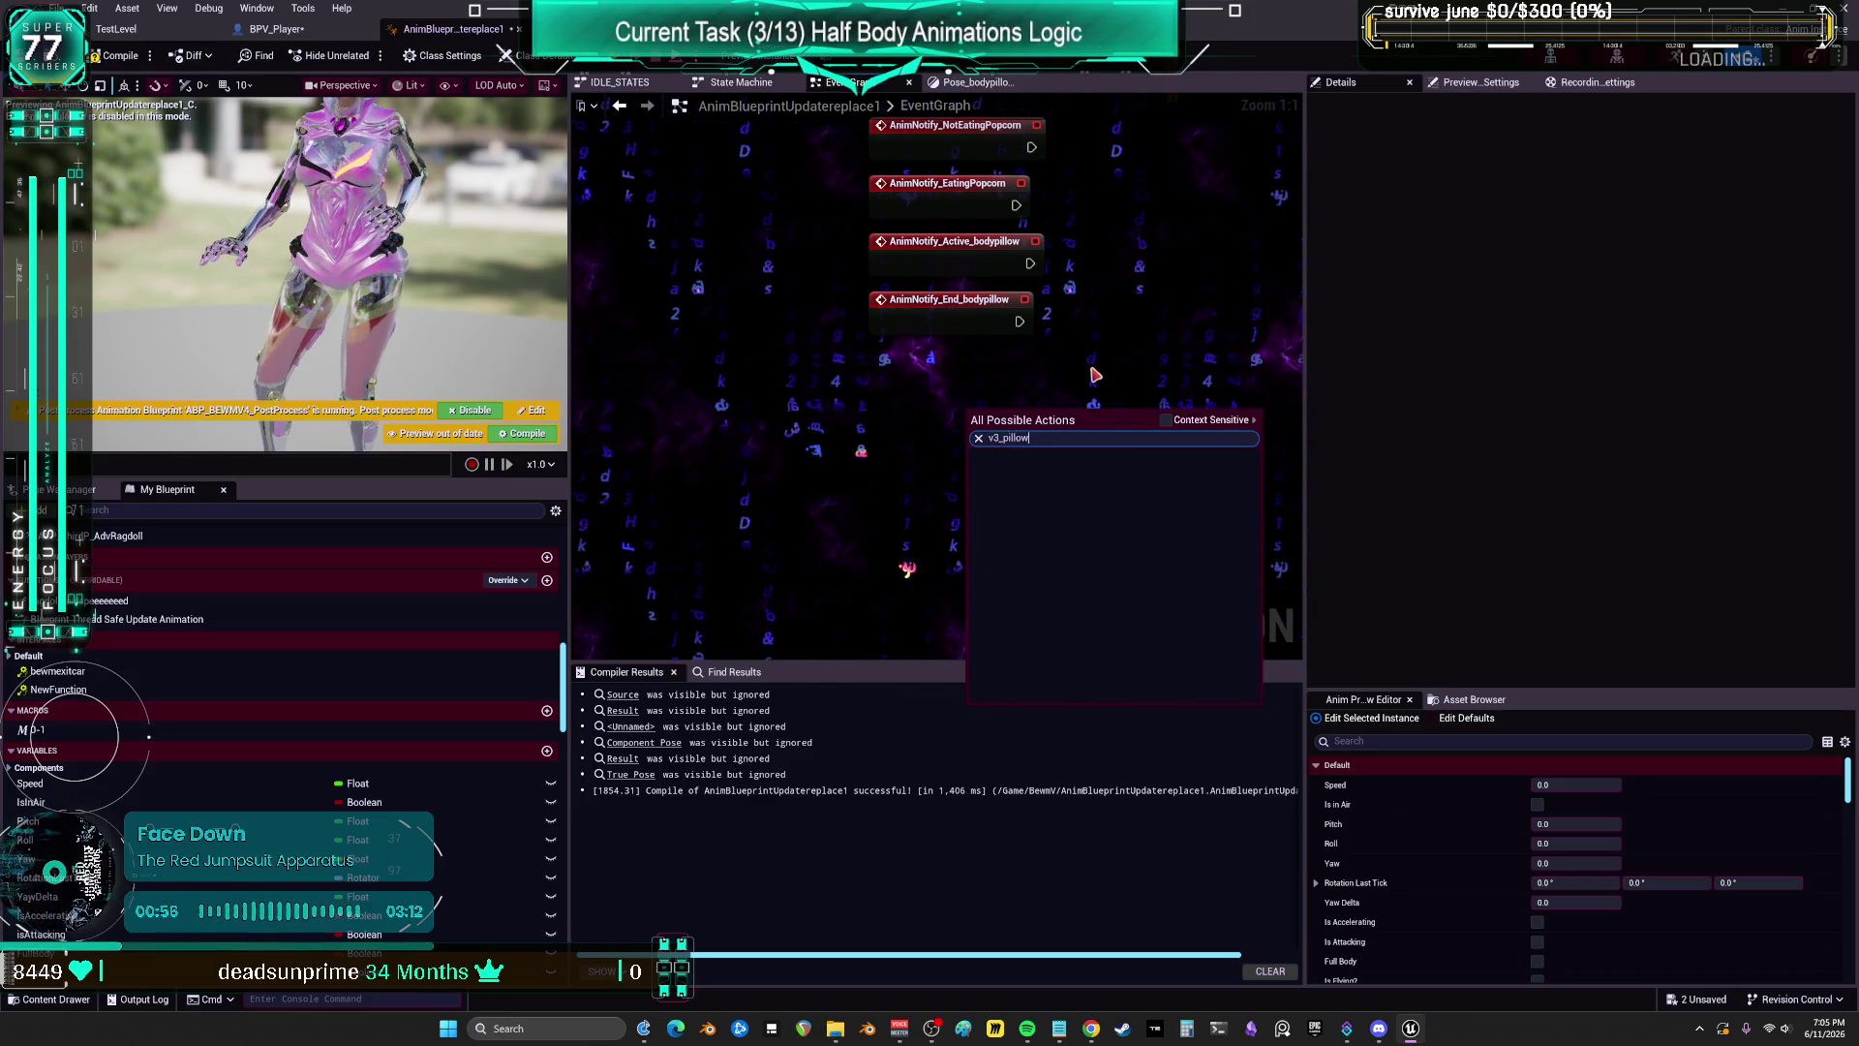
{"action": "key", "text": "Escape"}
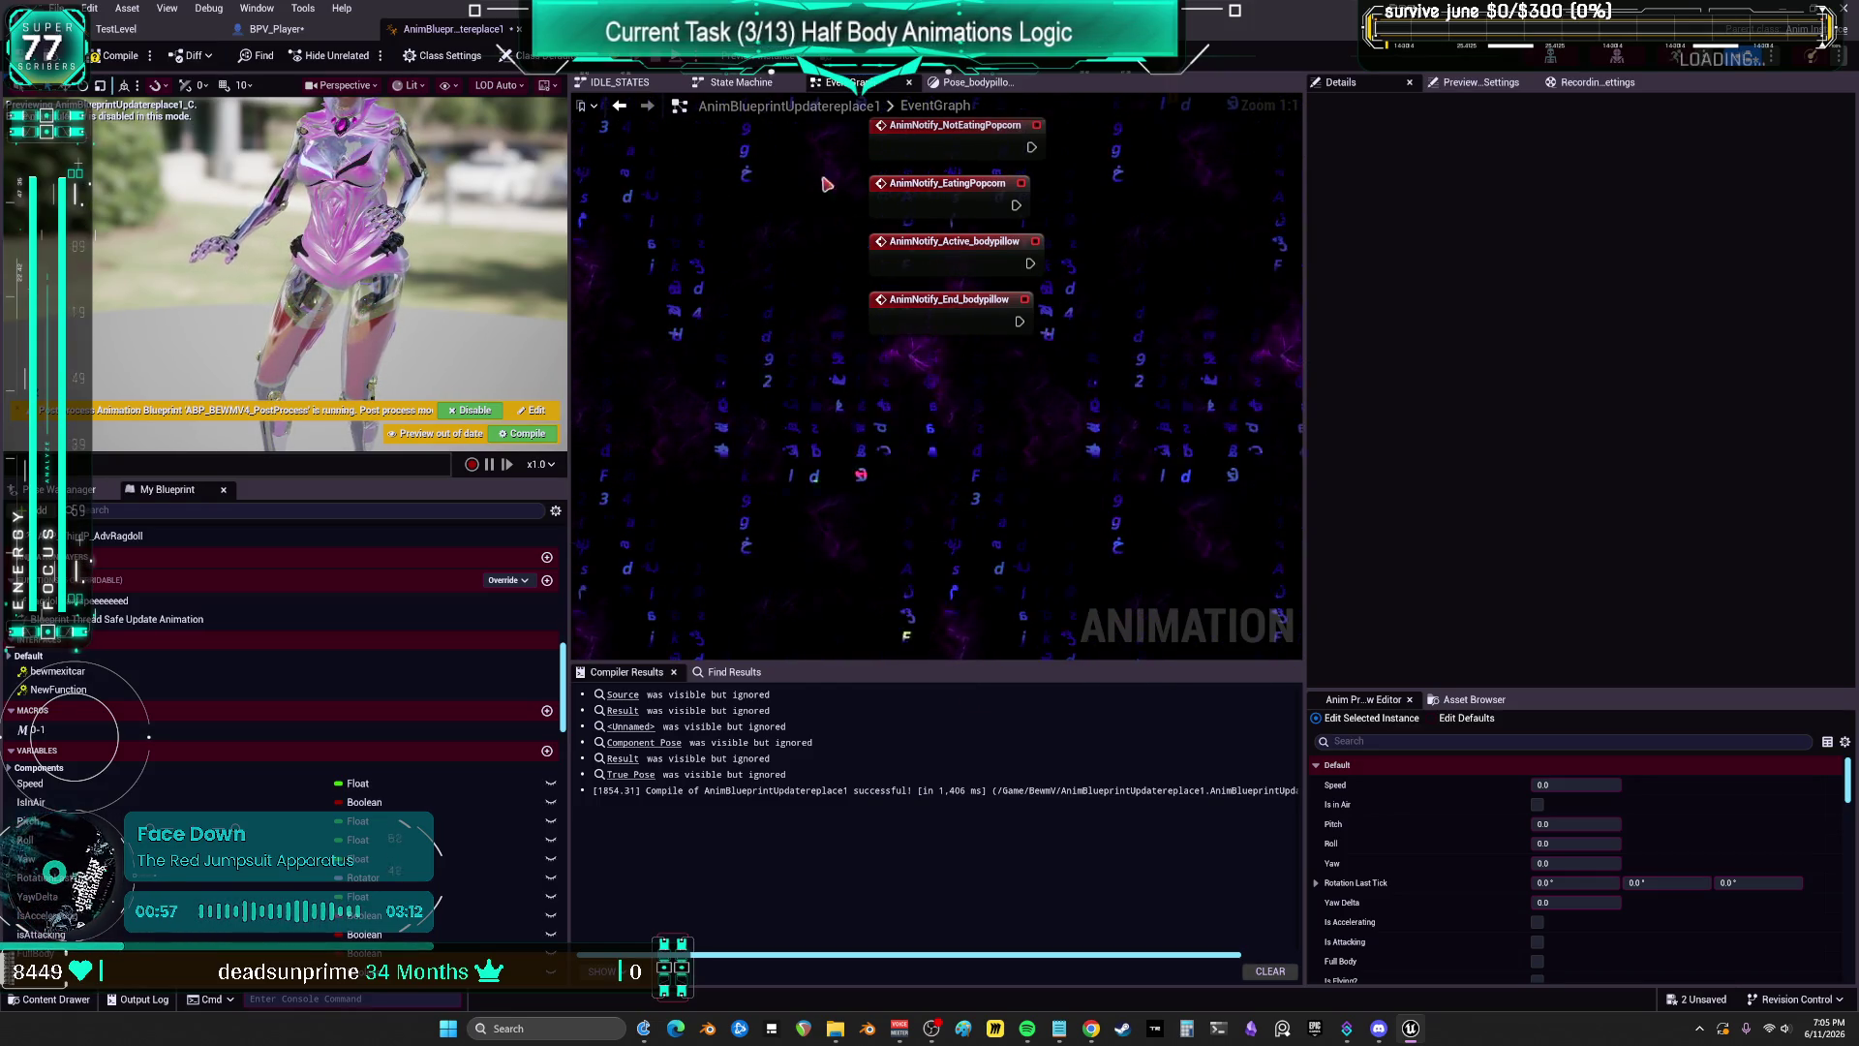
{"action": "left_click", "coordinate": [974, 83]}
{"action": "right_click", "coordinate": [996, 432]}
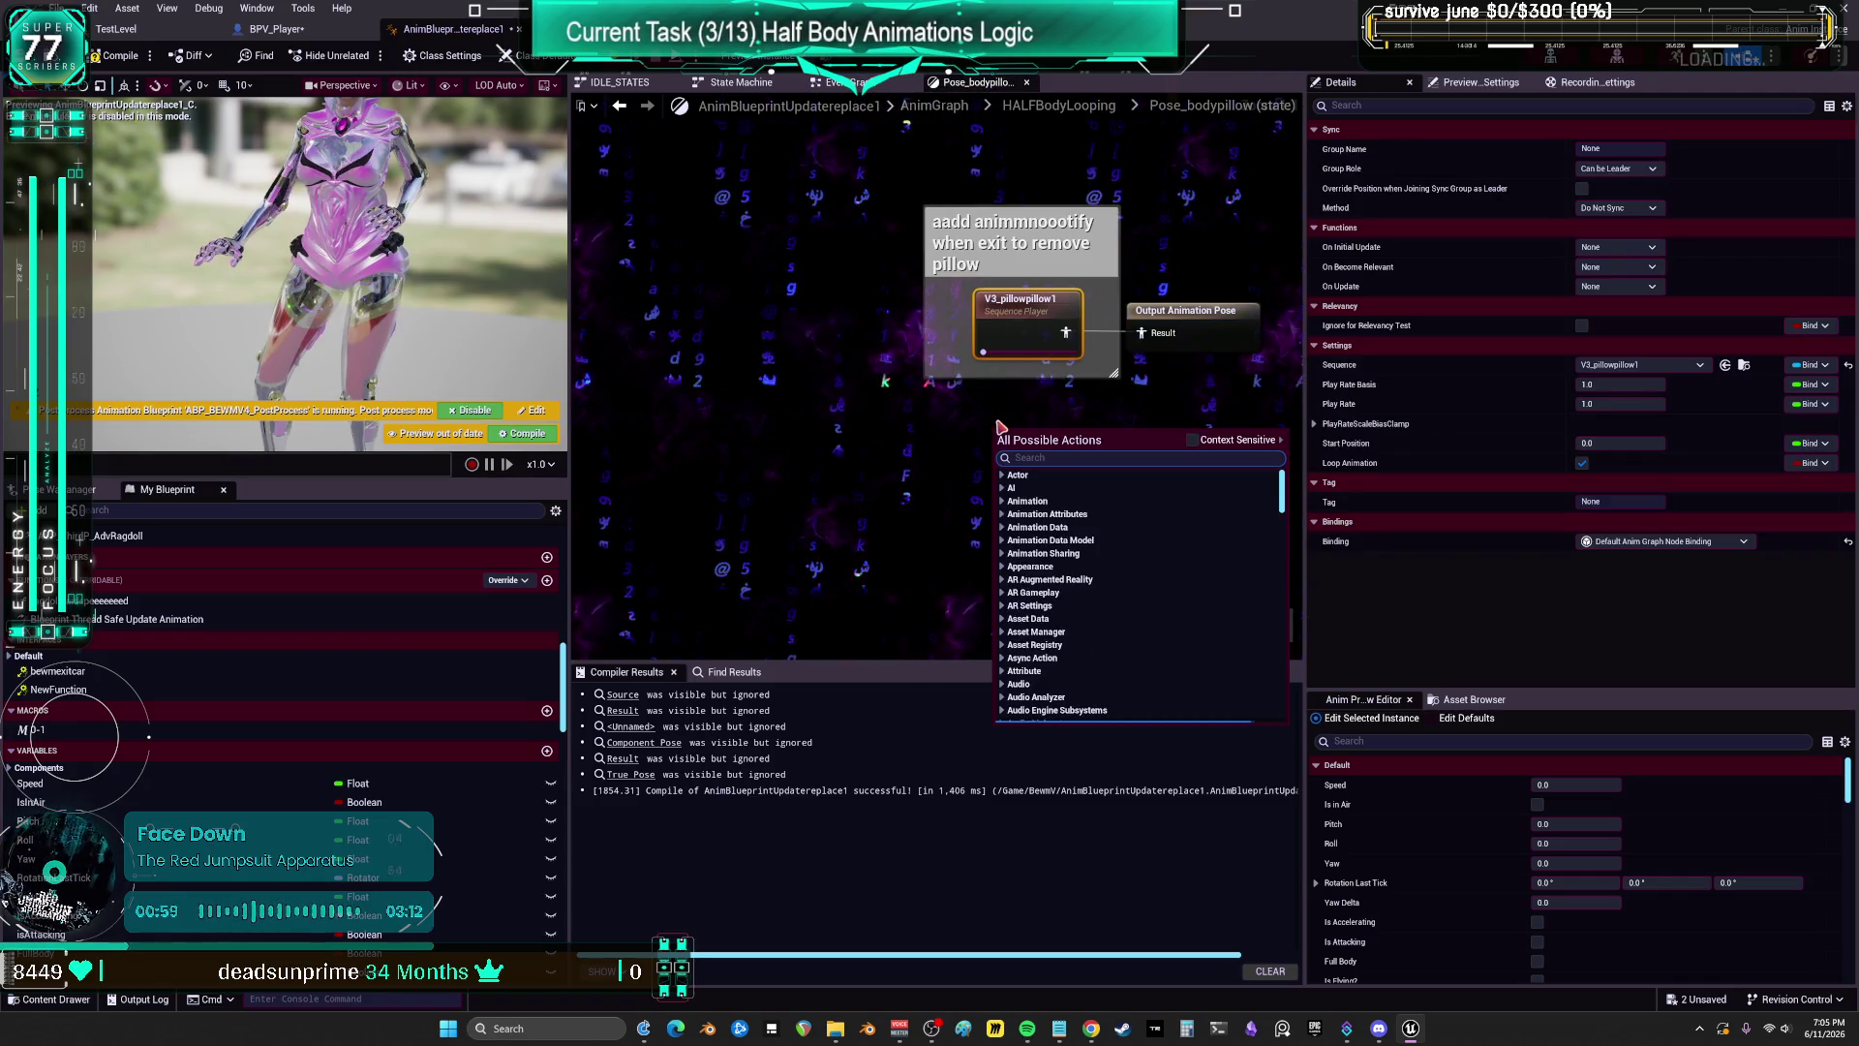
{"action": "type", "text": "v3pillo"}
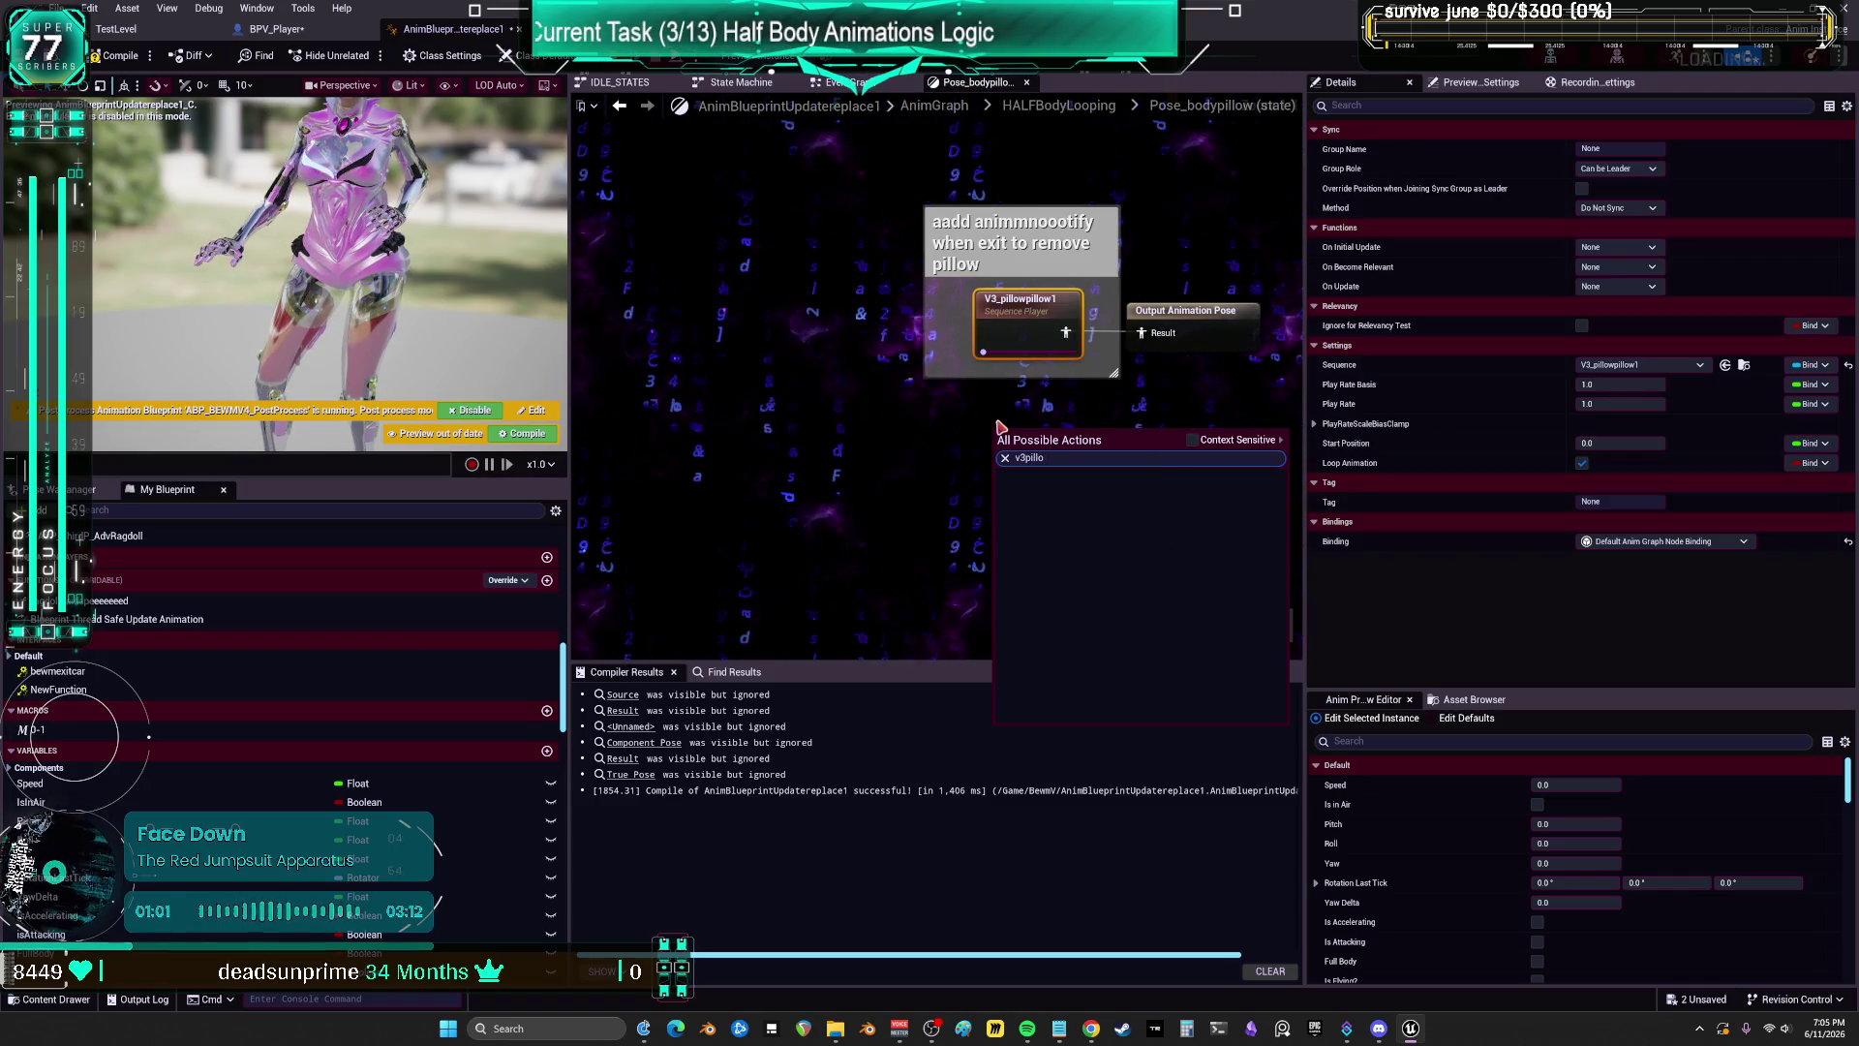
{"action": "key", "text": "BackSpace"}
{"action": "key", "text": "BackSpace"}
{"action": "key", "text": "BackSpace"}
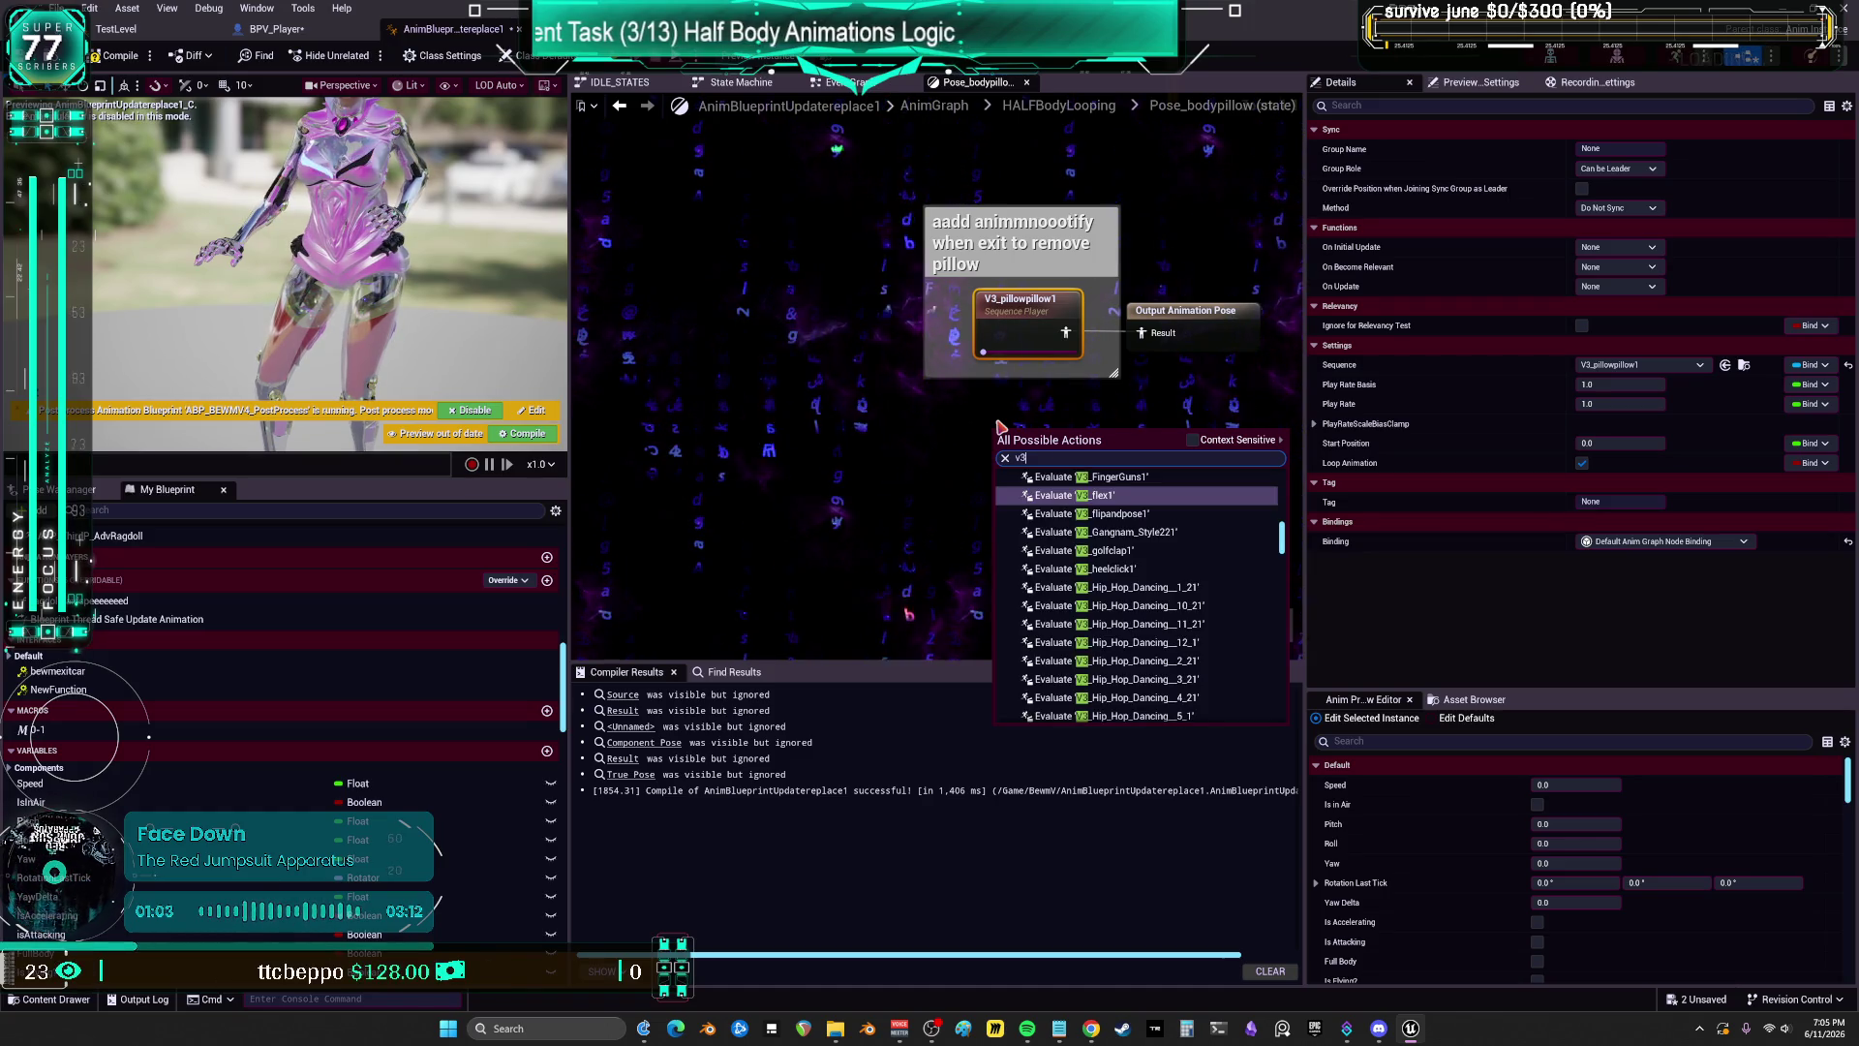
{"action": "type", "text": "_pillow"}
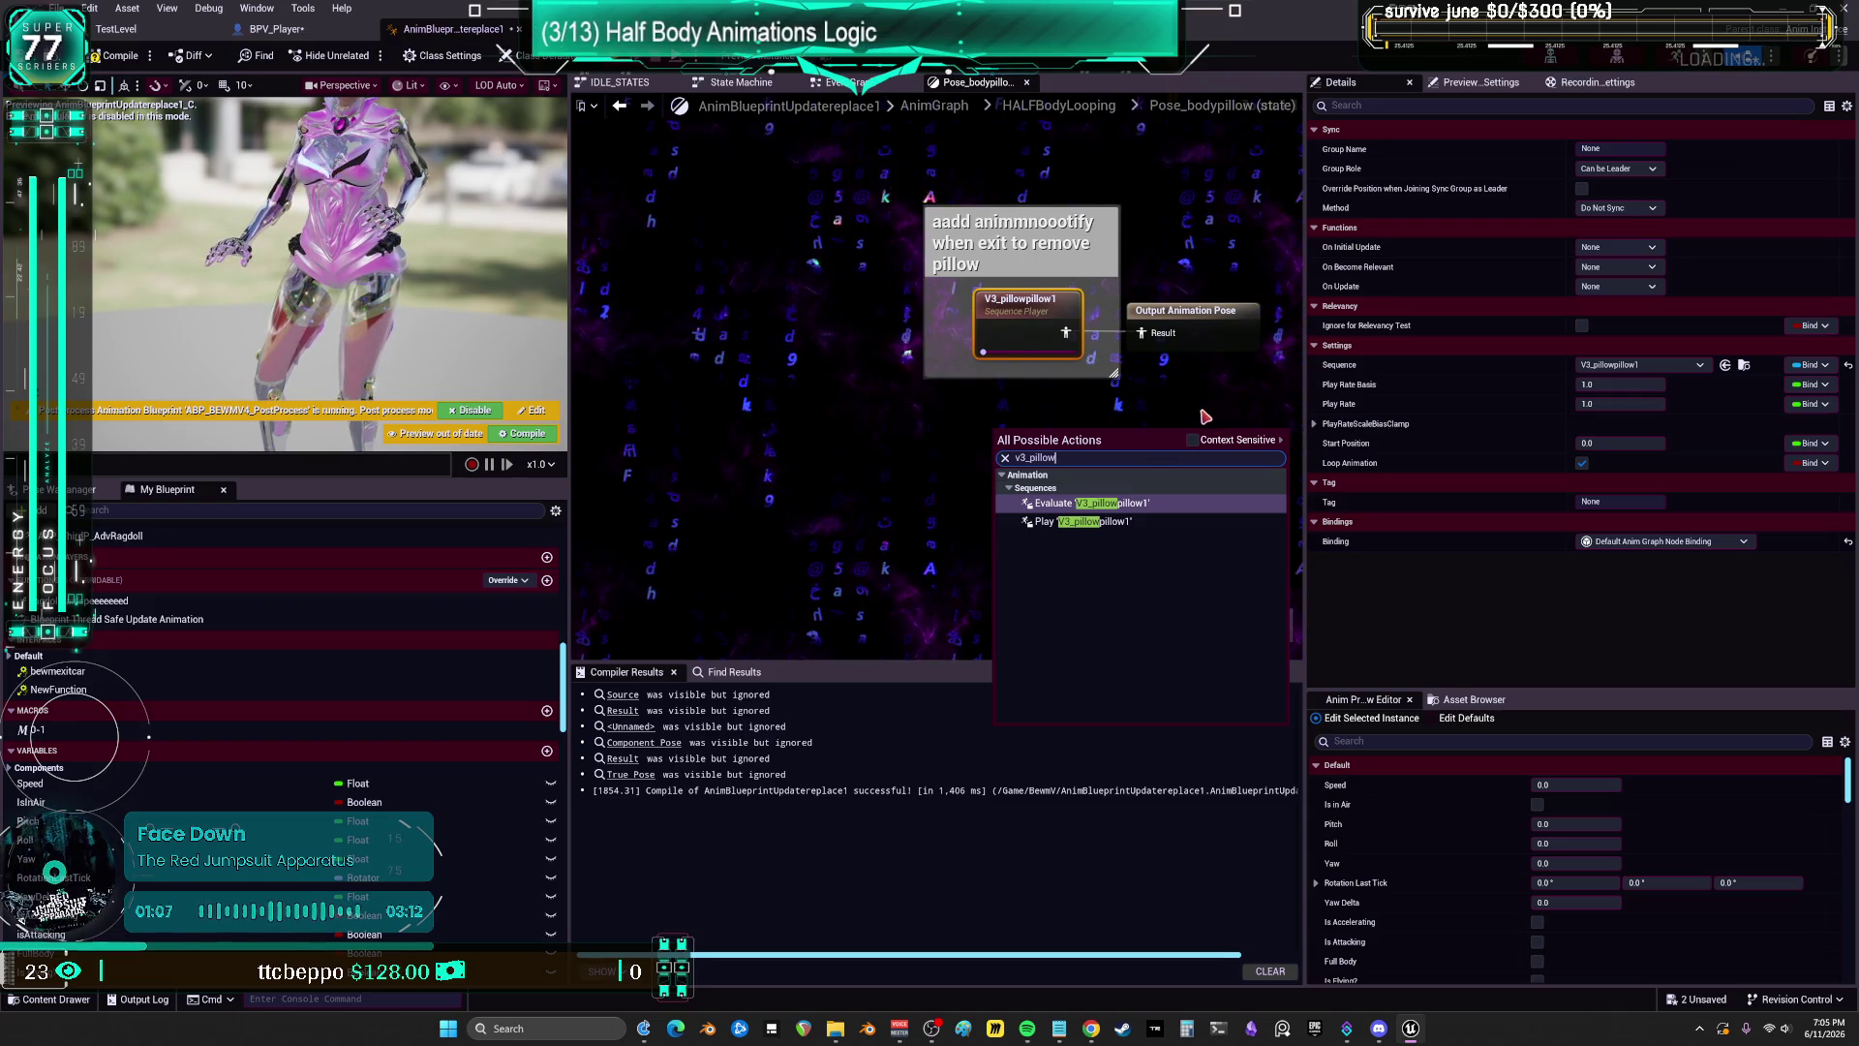
{"action": "left_click_drag", "start_coordinate": [1203, 411], "coordinate": [1067, 424]}
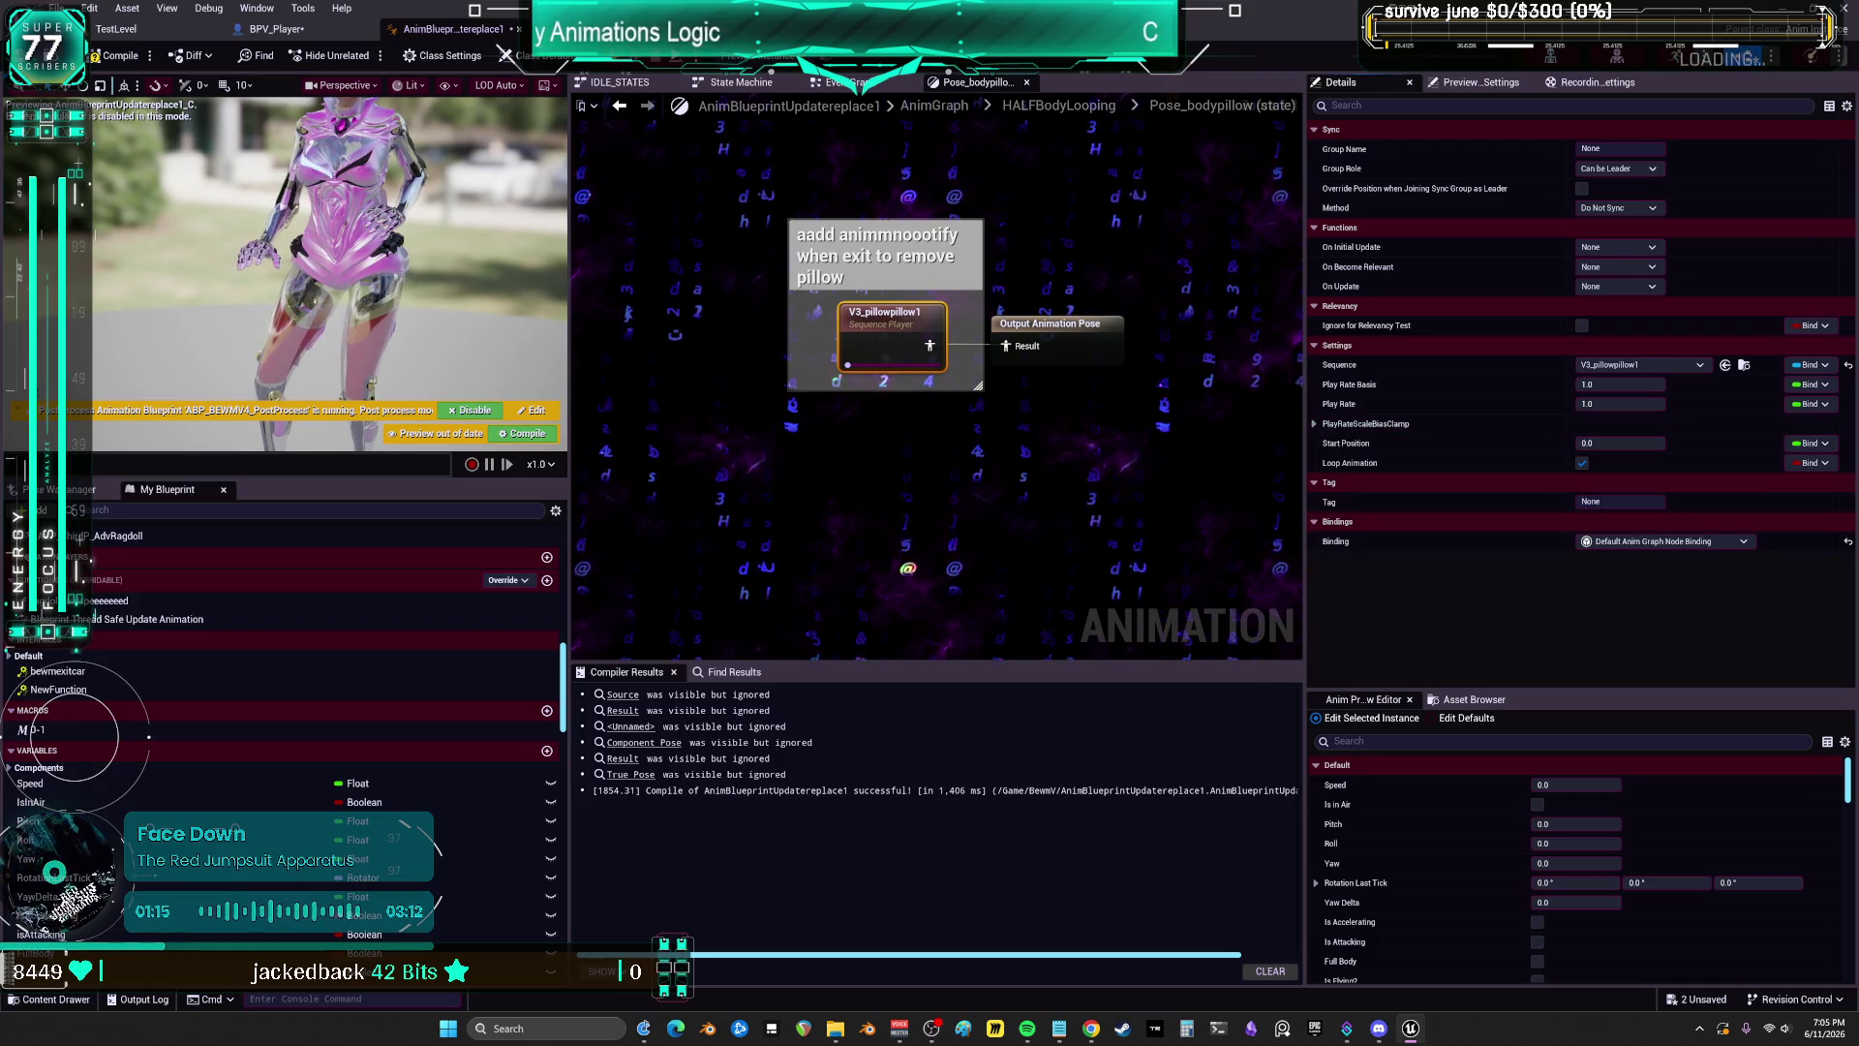
{"action": "right_click", "coordinate": [1392, 524]}
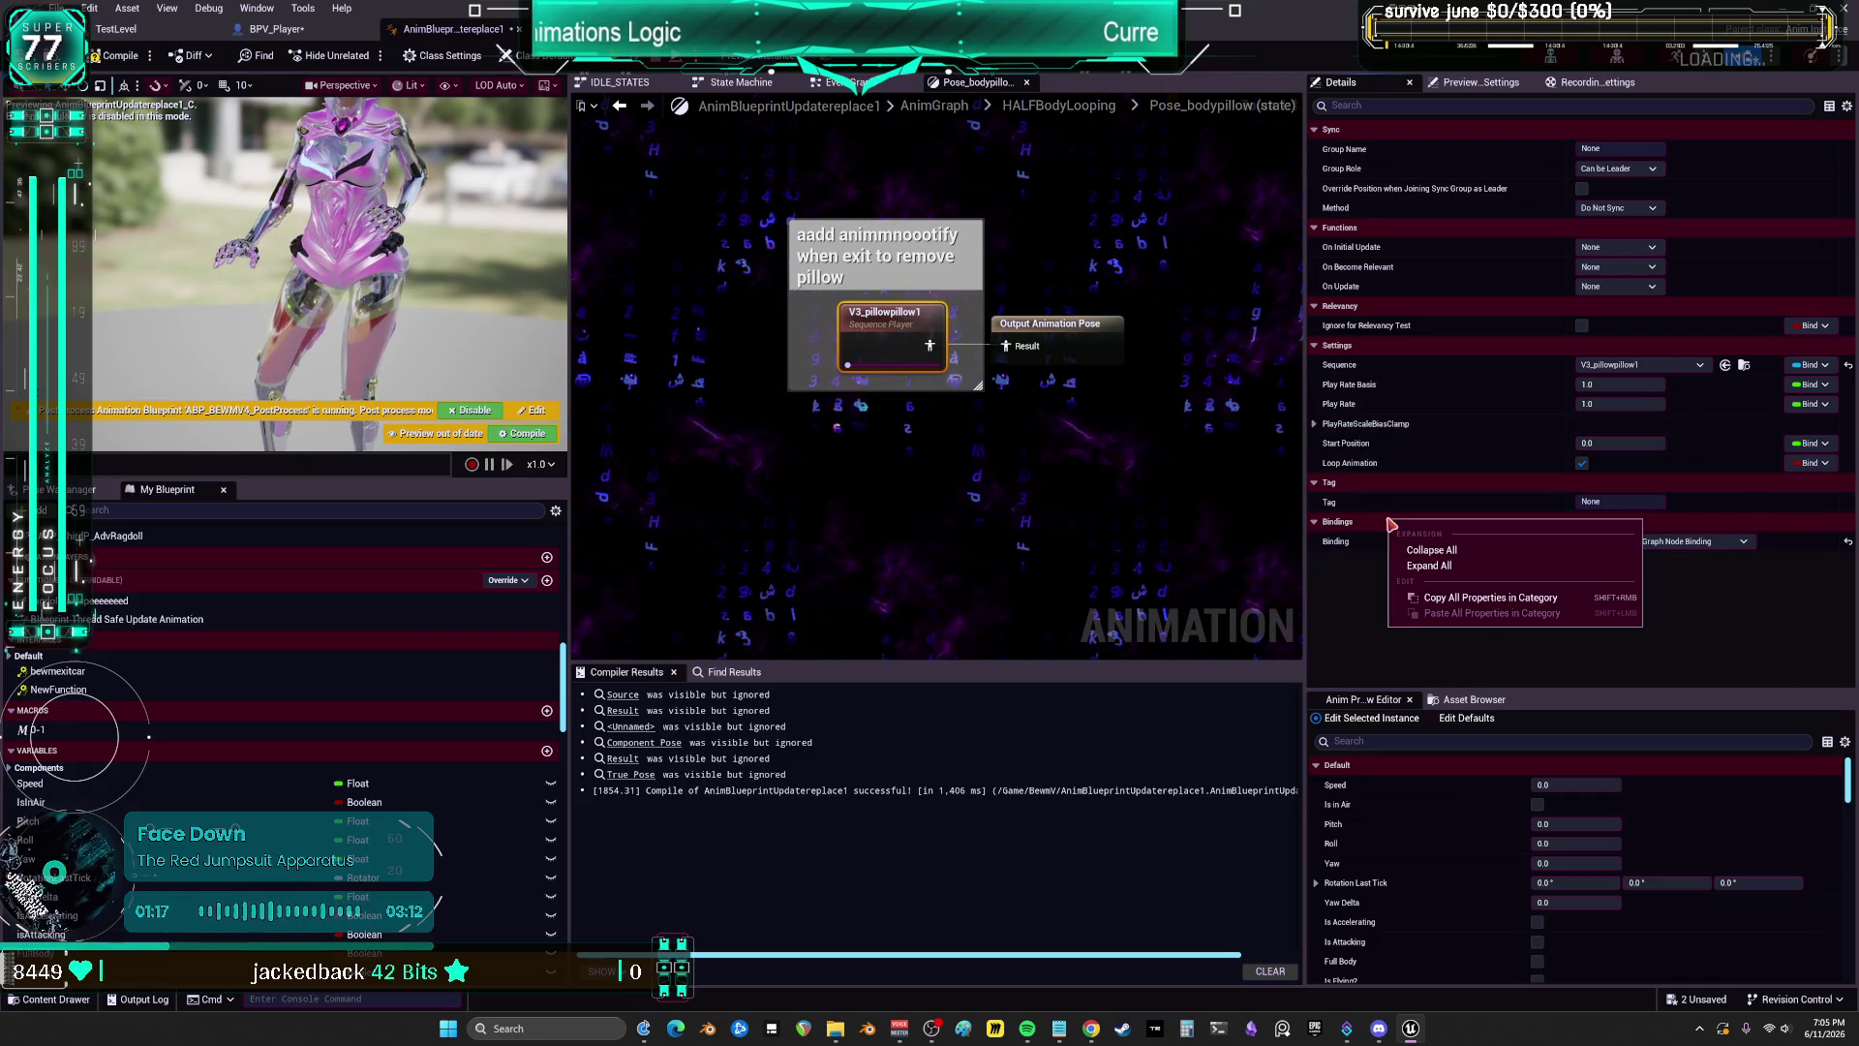
{"action": "left_click", "coordinate": [1364, 592]}
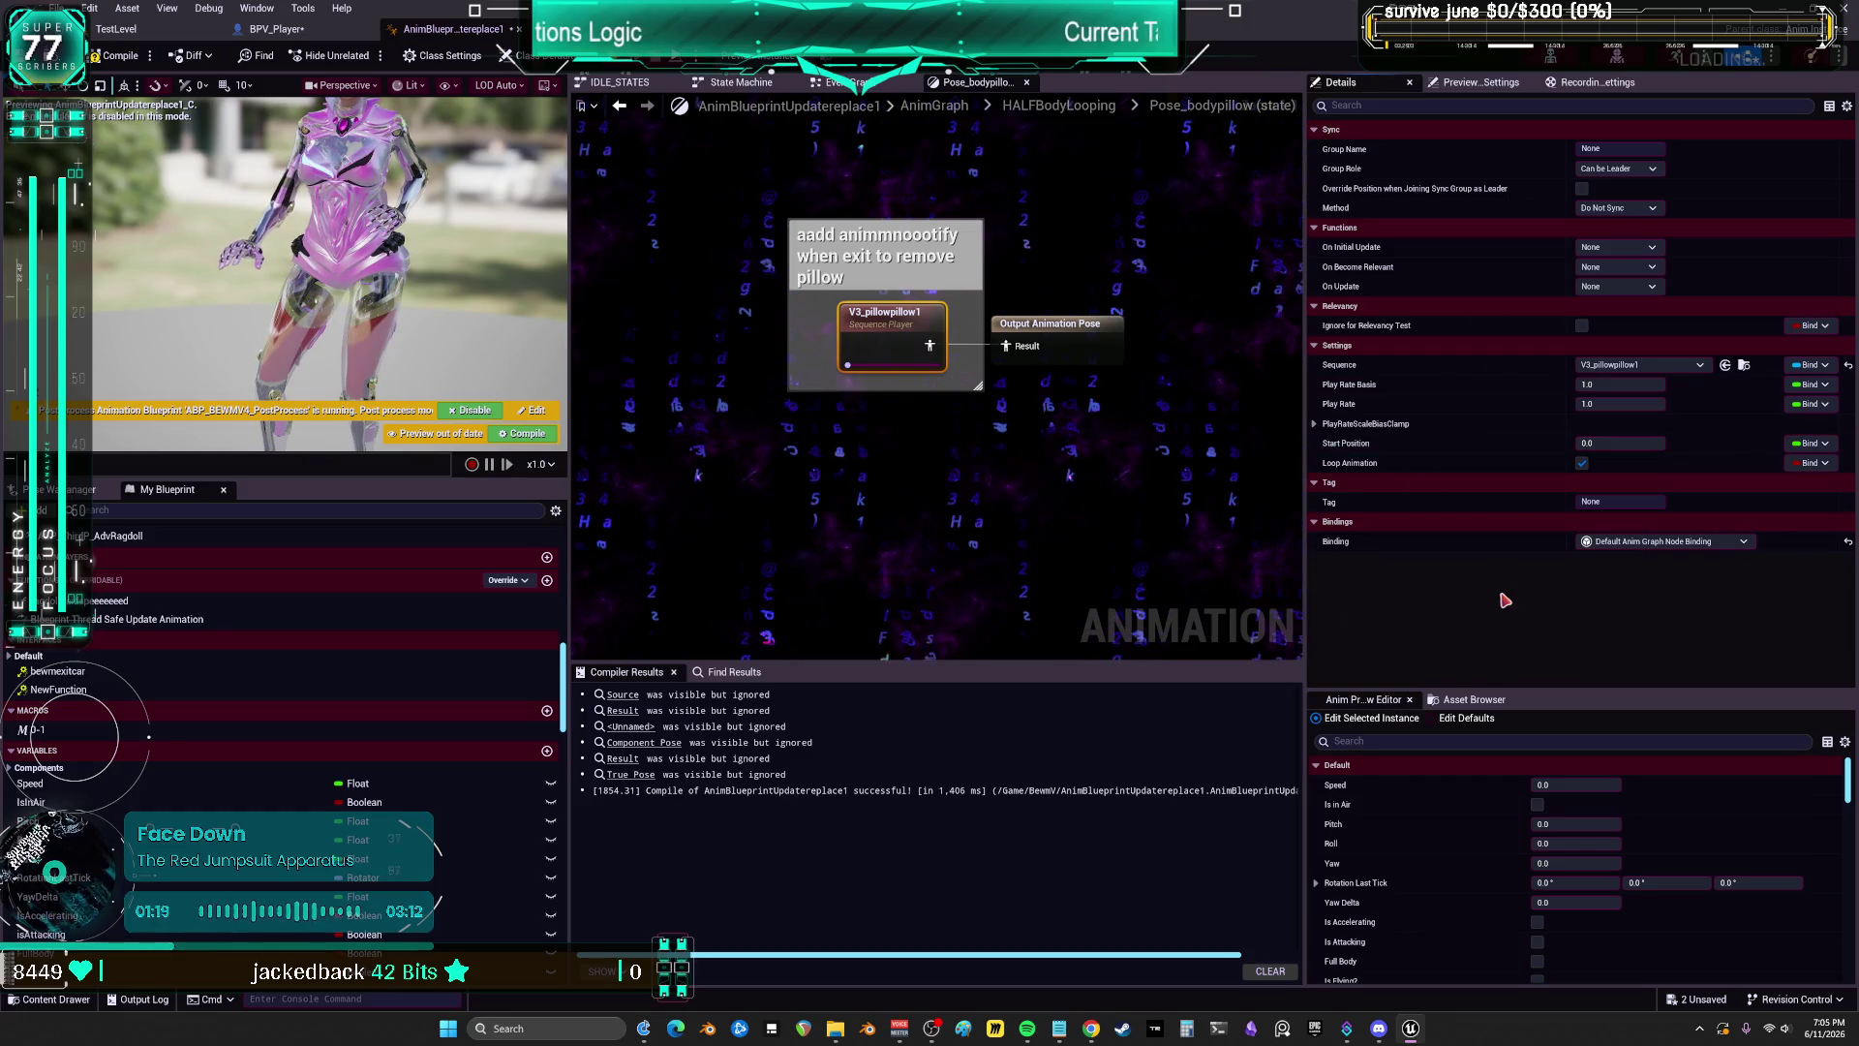
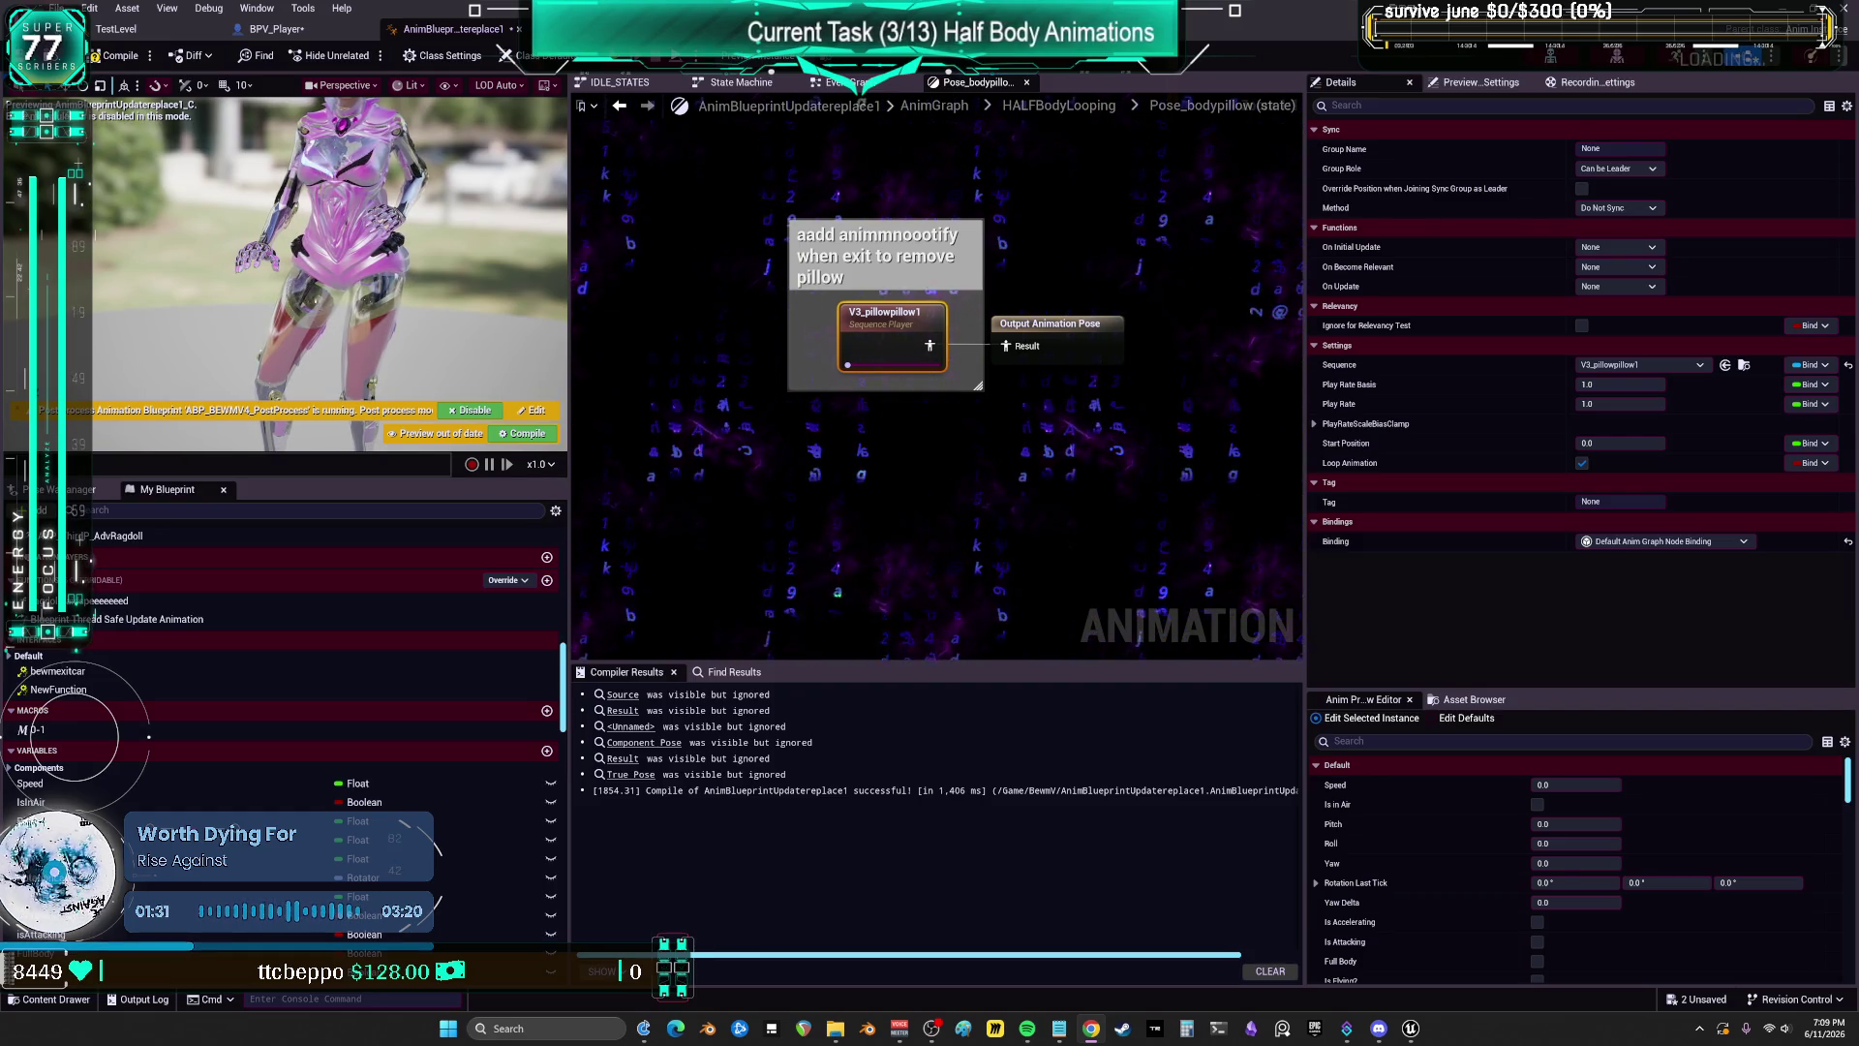
Step: Leave the Pose_bodypillow state and return to the top-level AnimGraph showing the HALFBody Looping blend
{"action": "left_click", "coordinate": [1058, 105]}
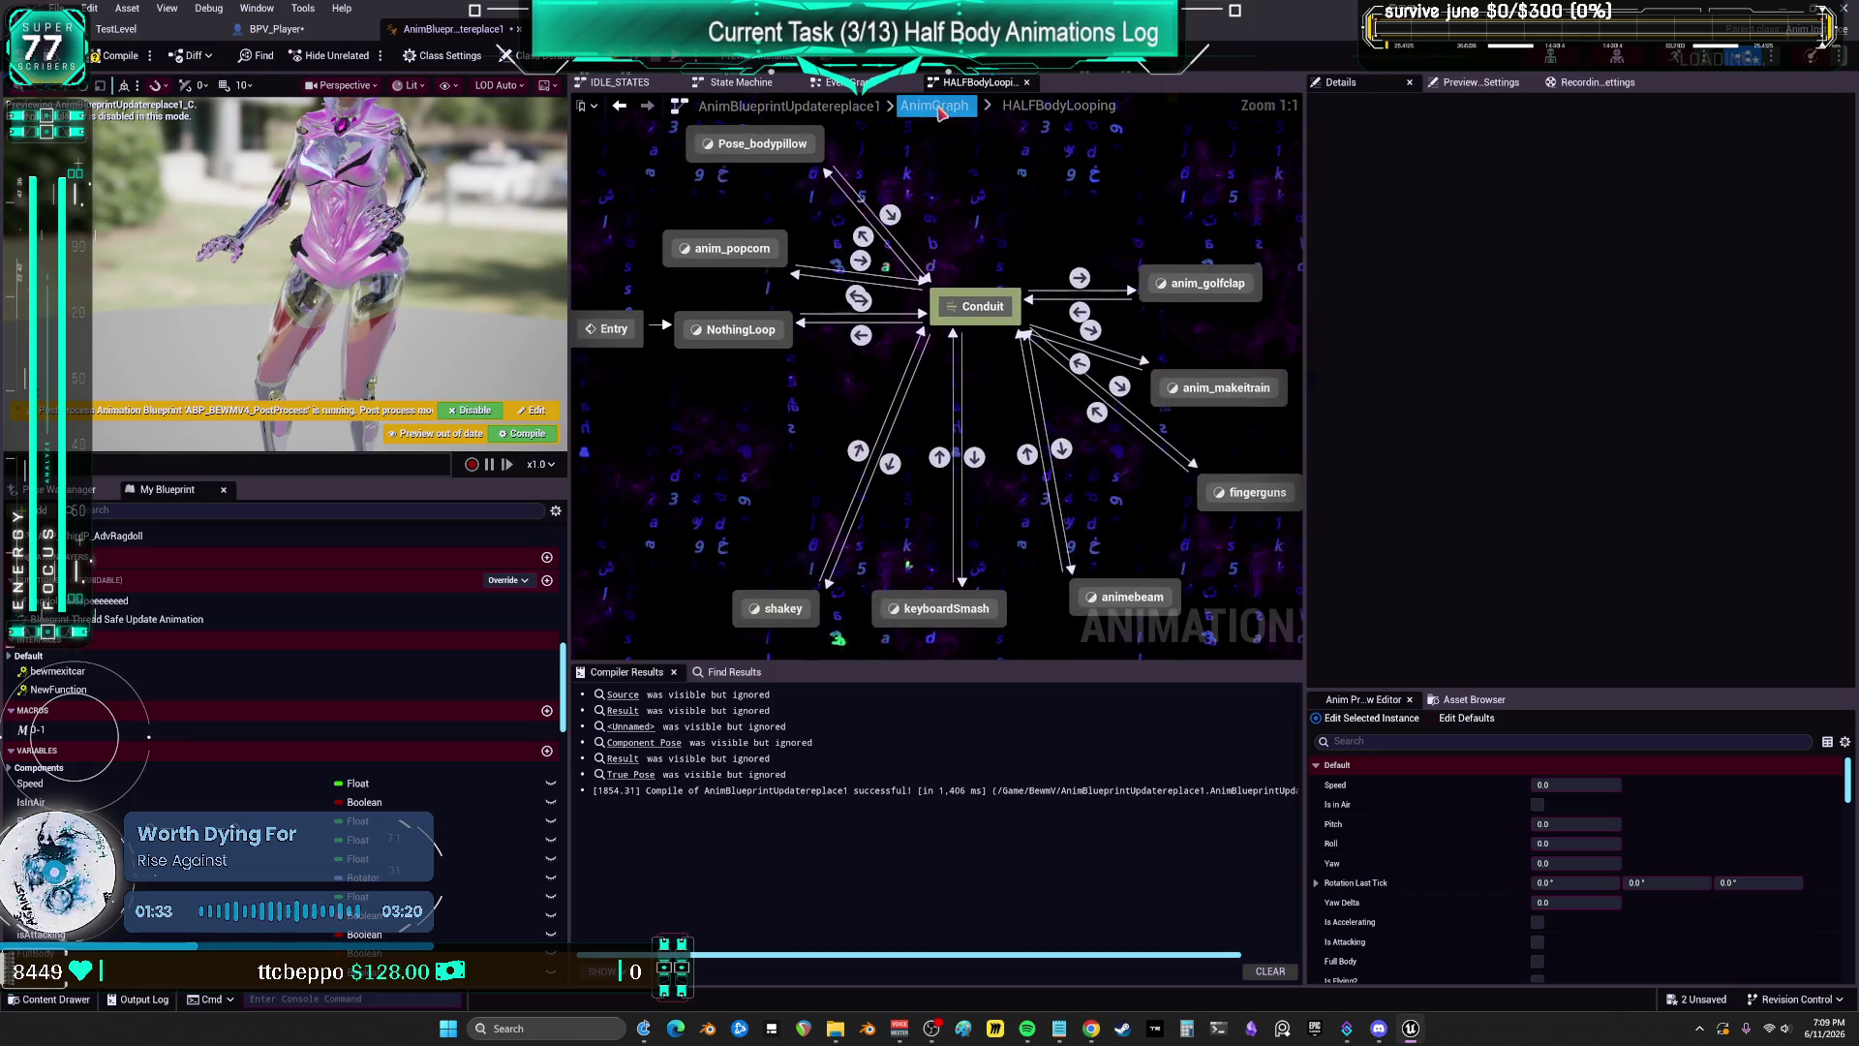
{"action": "left_click", "coordinate": [934, 105]}
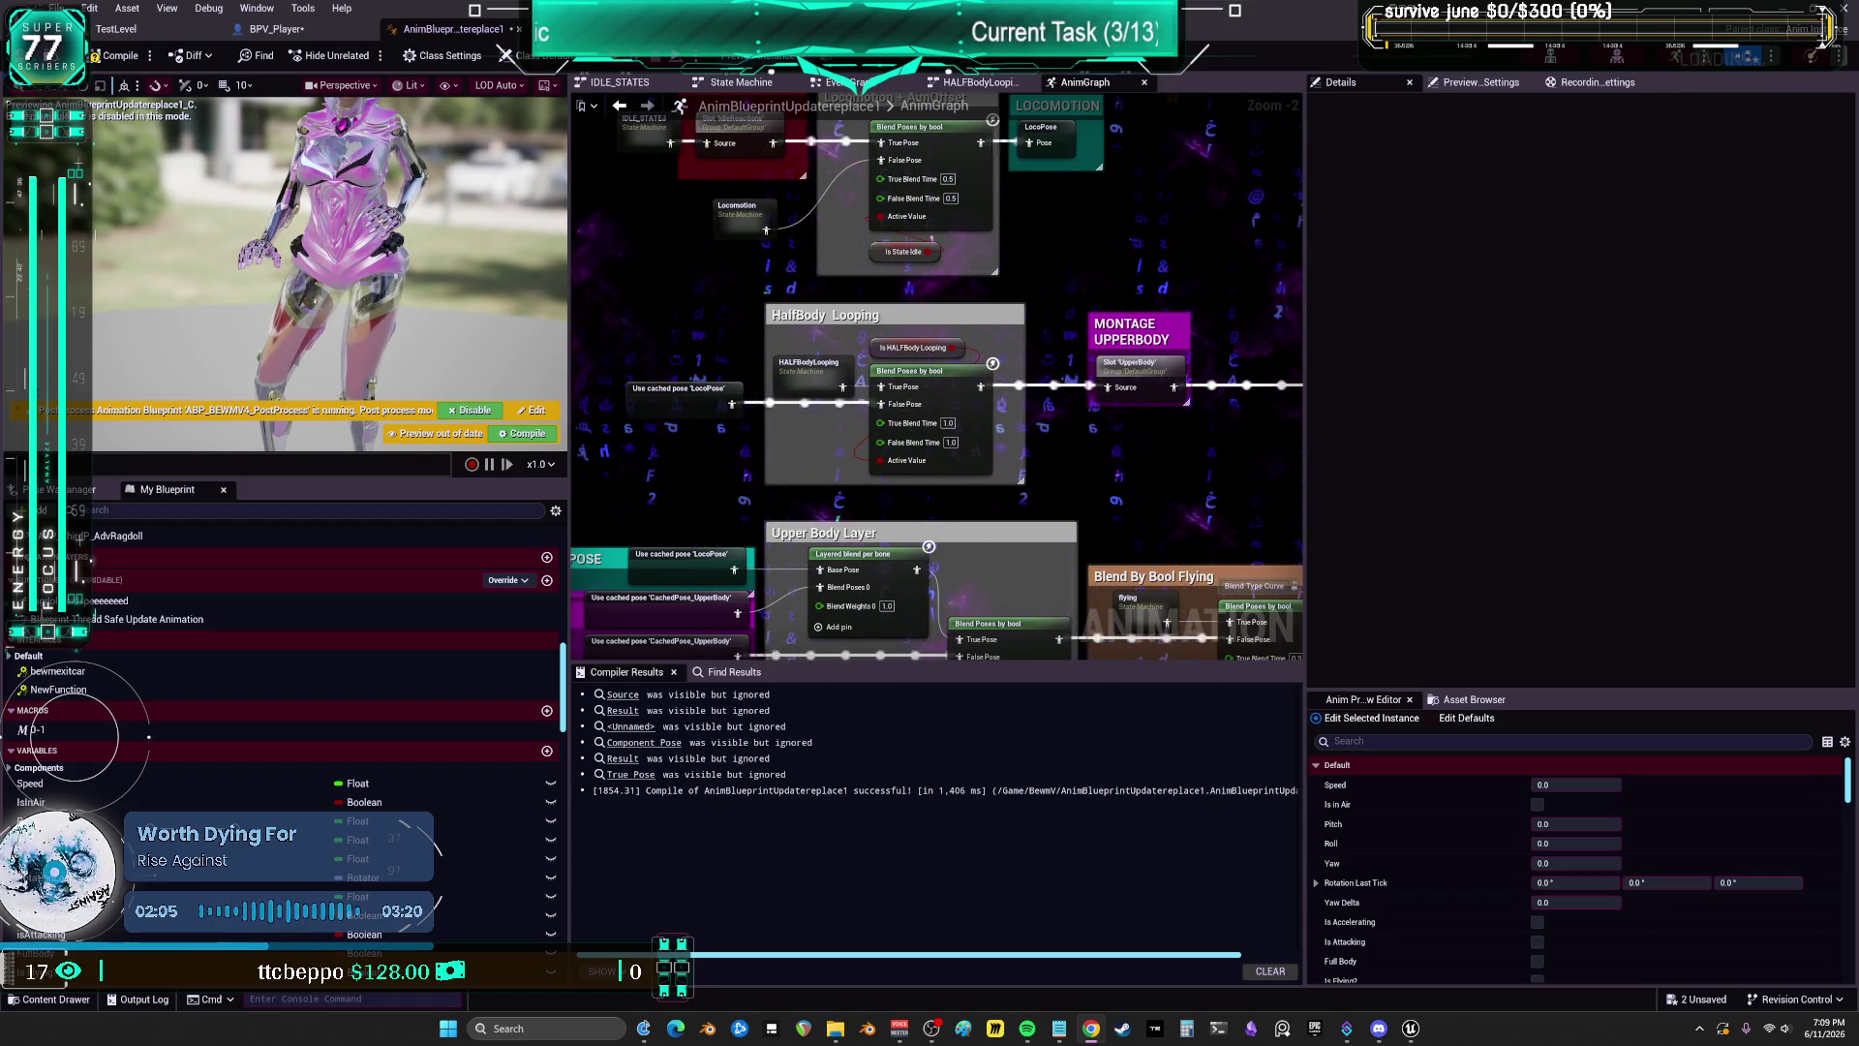
Step: Move Pose_bodypillow above the Conduit in HALFBodyLooping and review its transition and state Details
{"action": "left_click", "coordinate": [949, 82]}
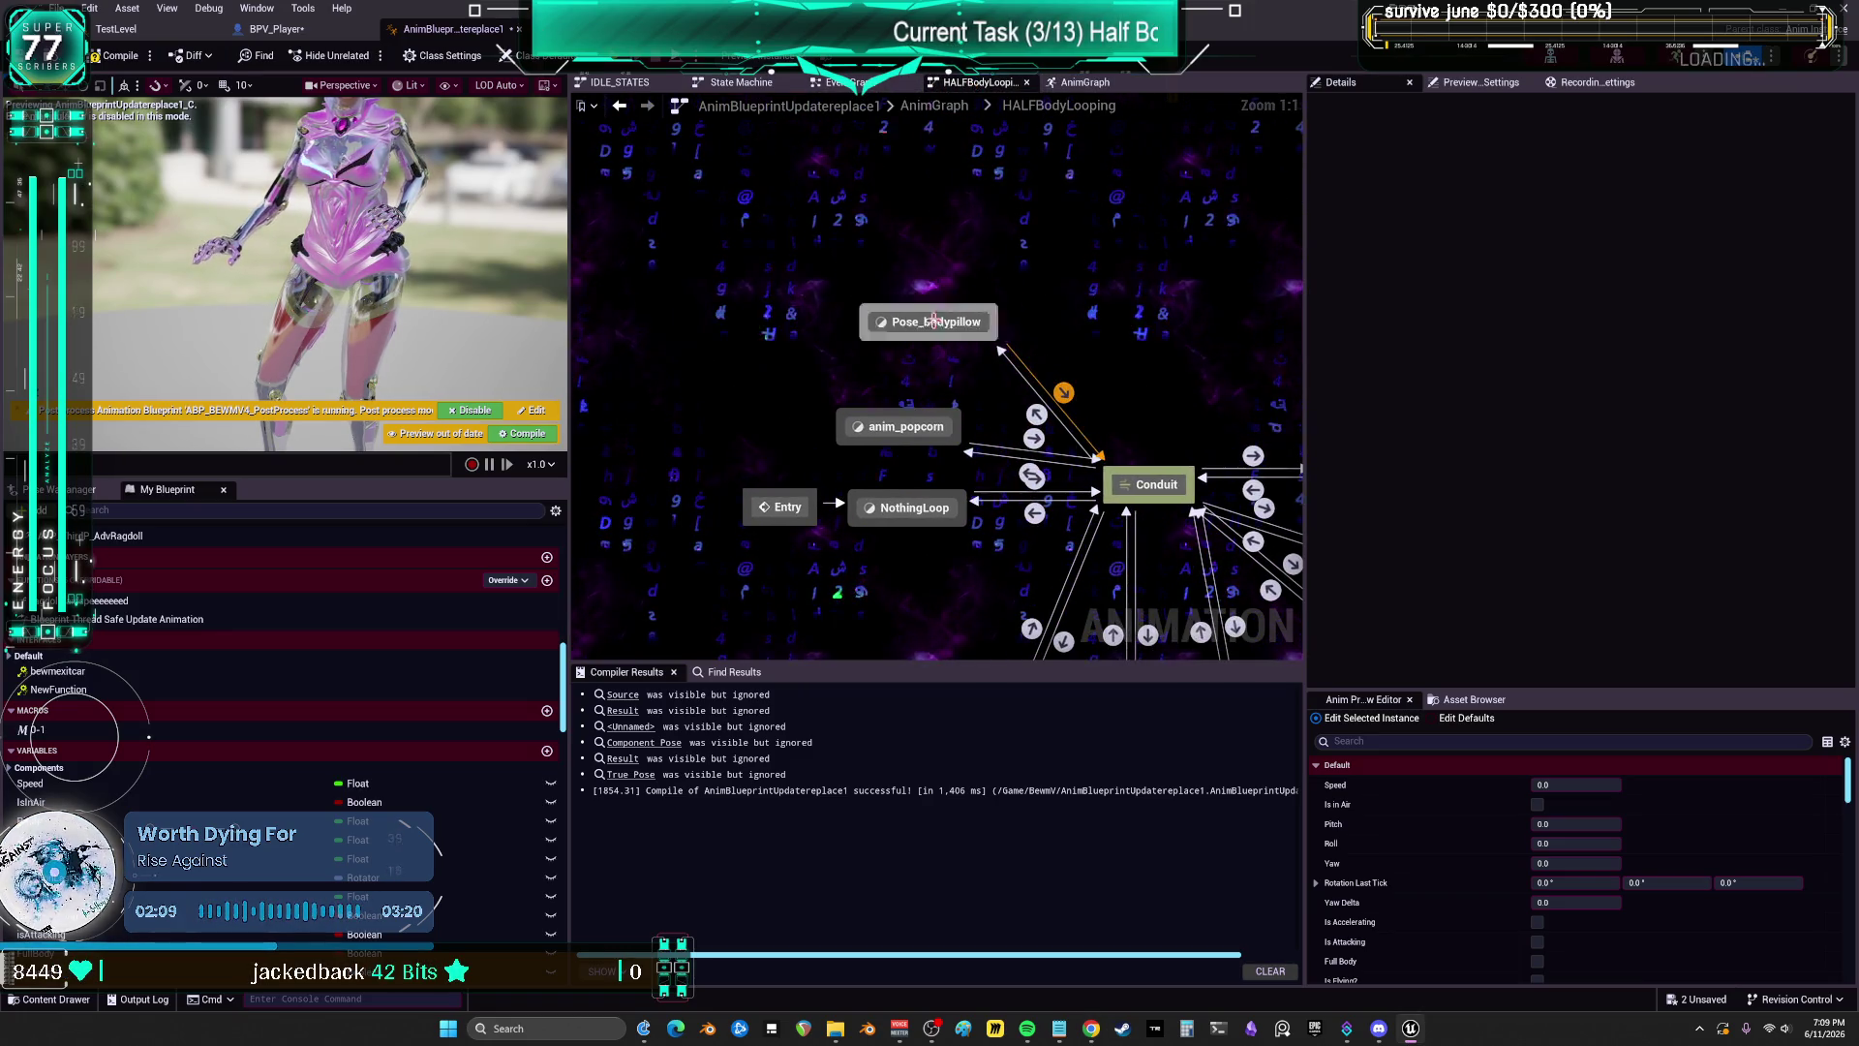
{"action": "mouse_move", "coordinate": [934, 321]}
{"action": "left_mouse_down"}
{"action": "mouse_move", "coordinate": [1014, 290]}
{"action": "mouse_move", "coordinate": [1028, 251]}
{"action": "left_mouse_up"}
{"action": "left_click", "coordinate": [1076, 370]}
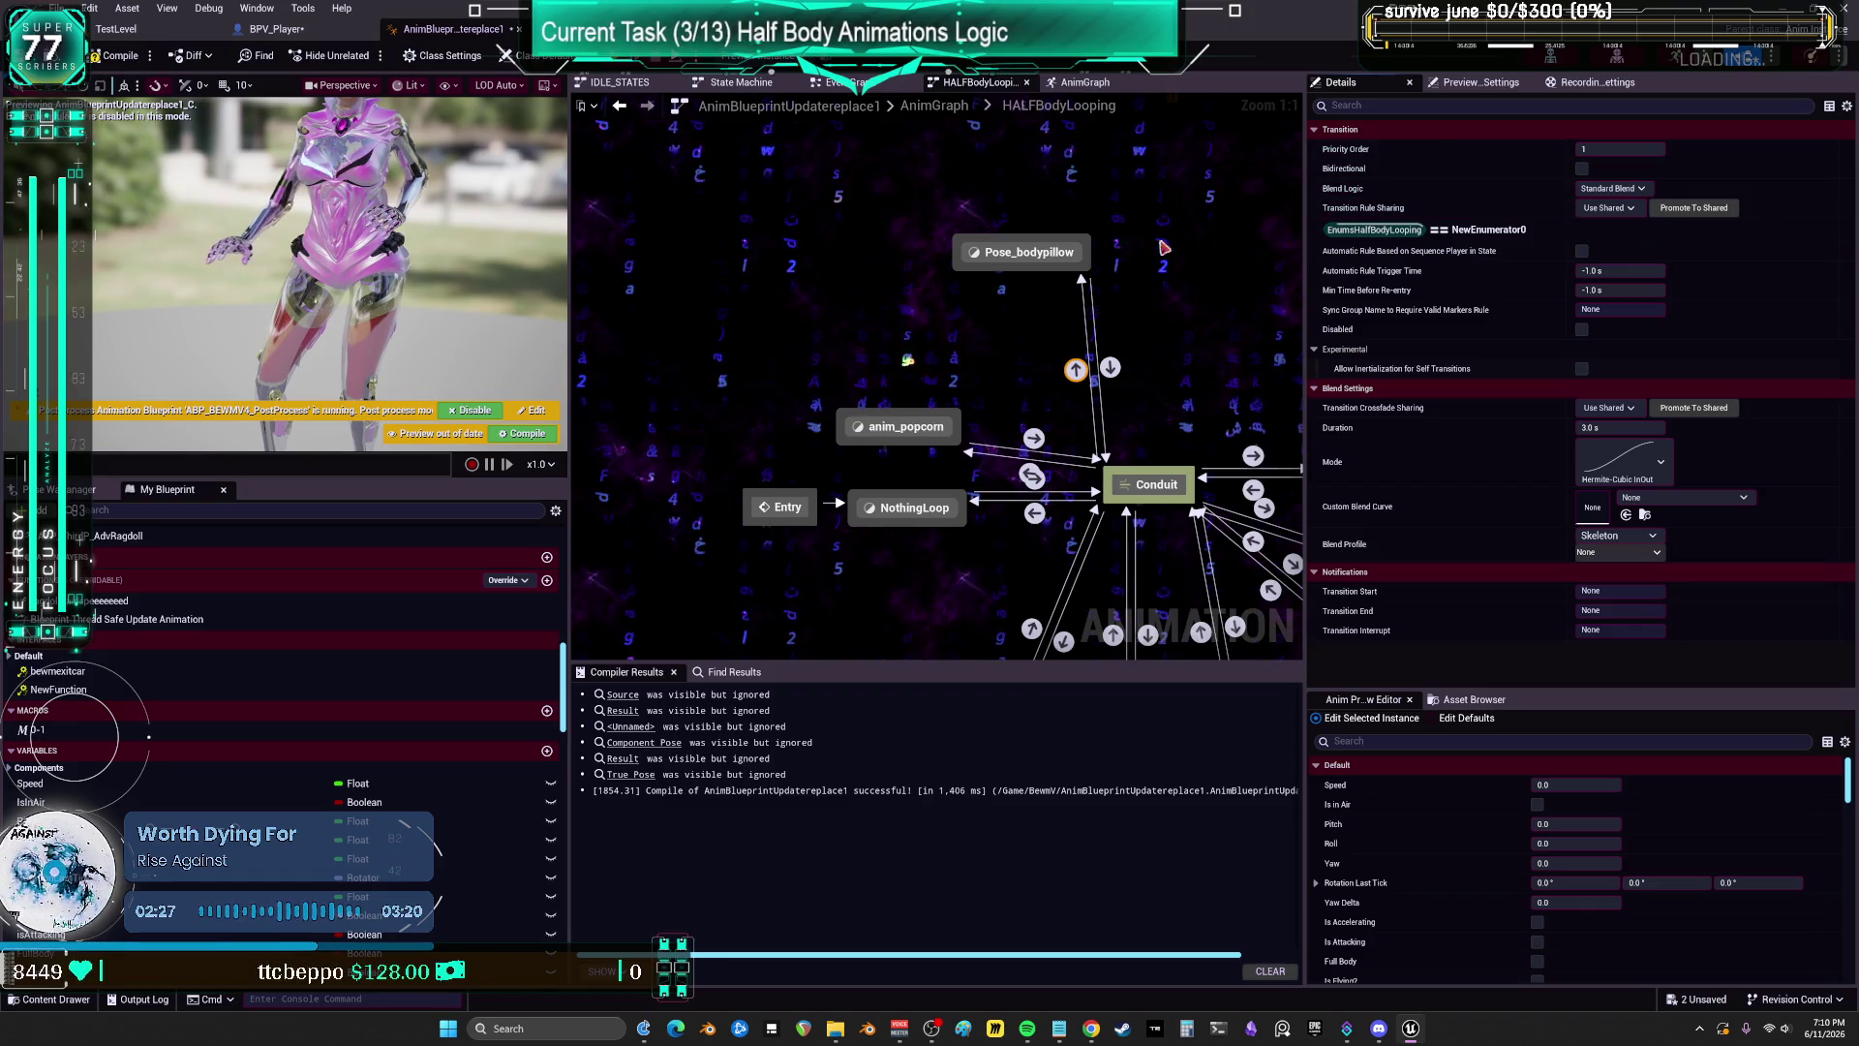
{"action": "left_click", "coordinate": [1012, 252]}
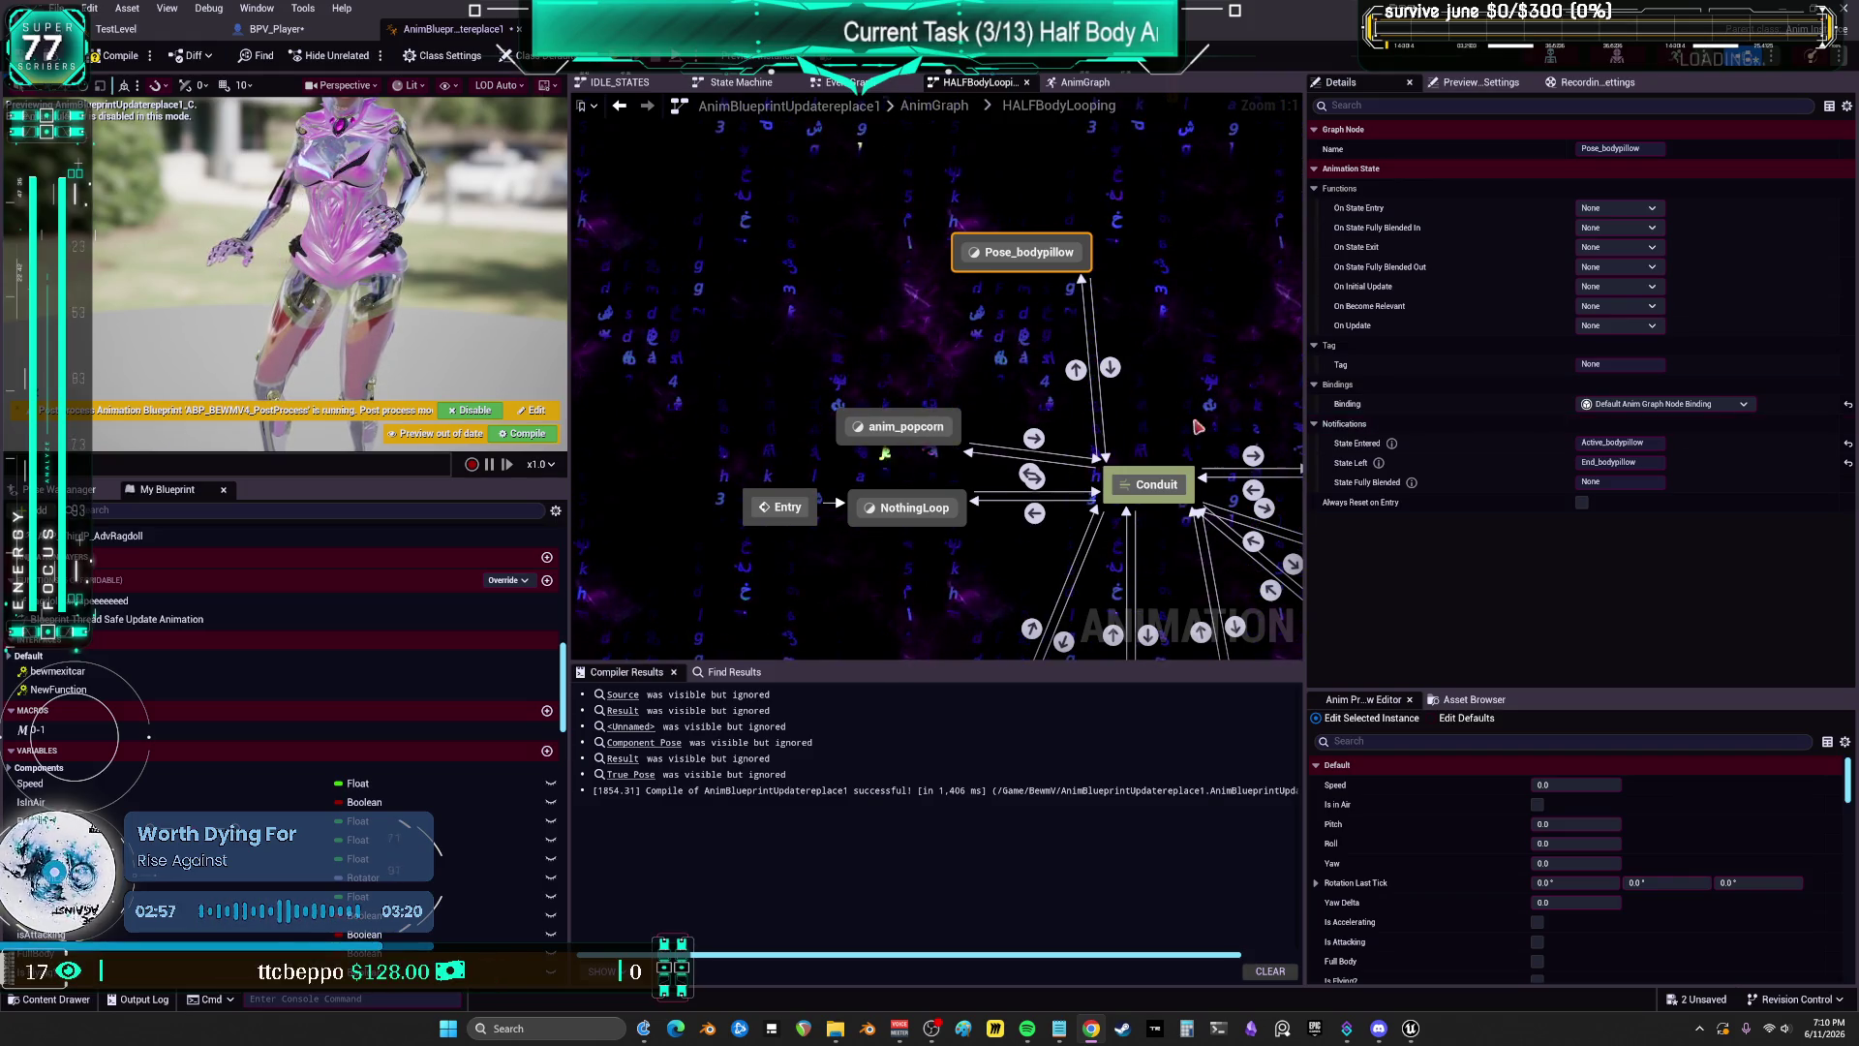
{"action": "left_click", "coordinate": [1111, 369]}
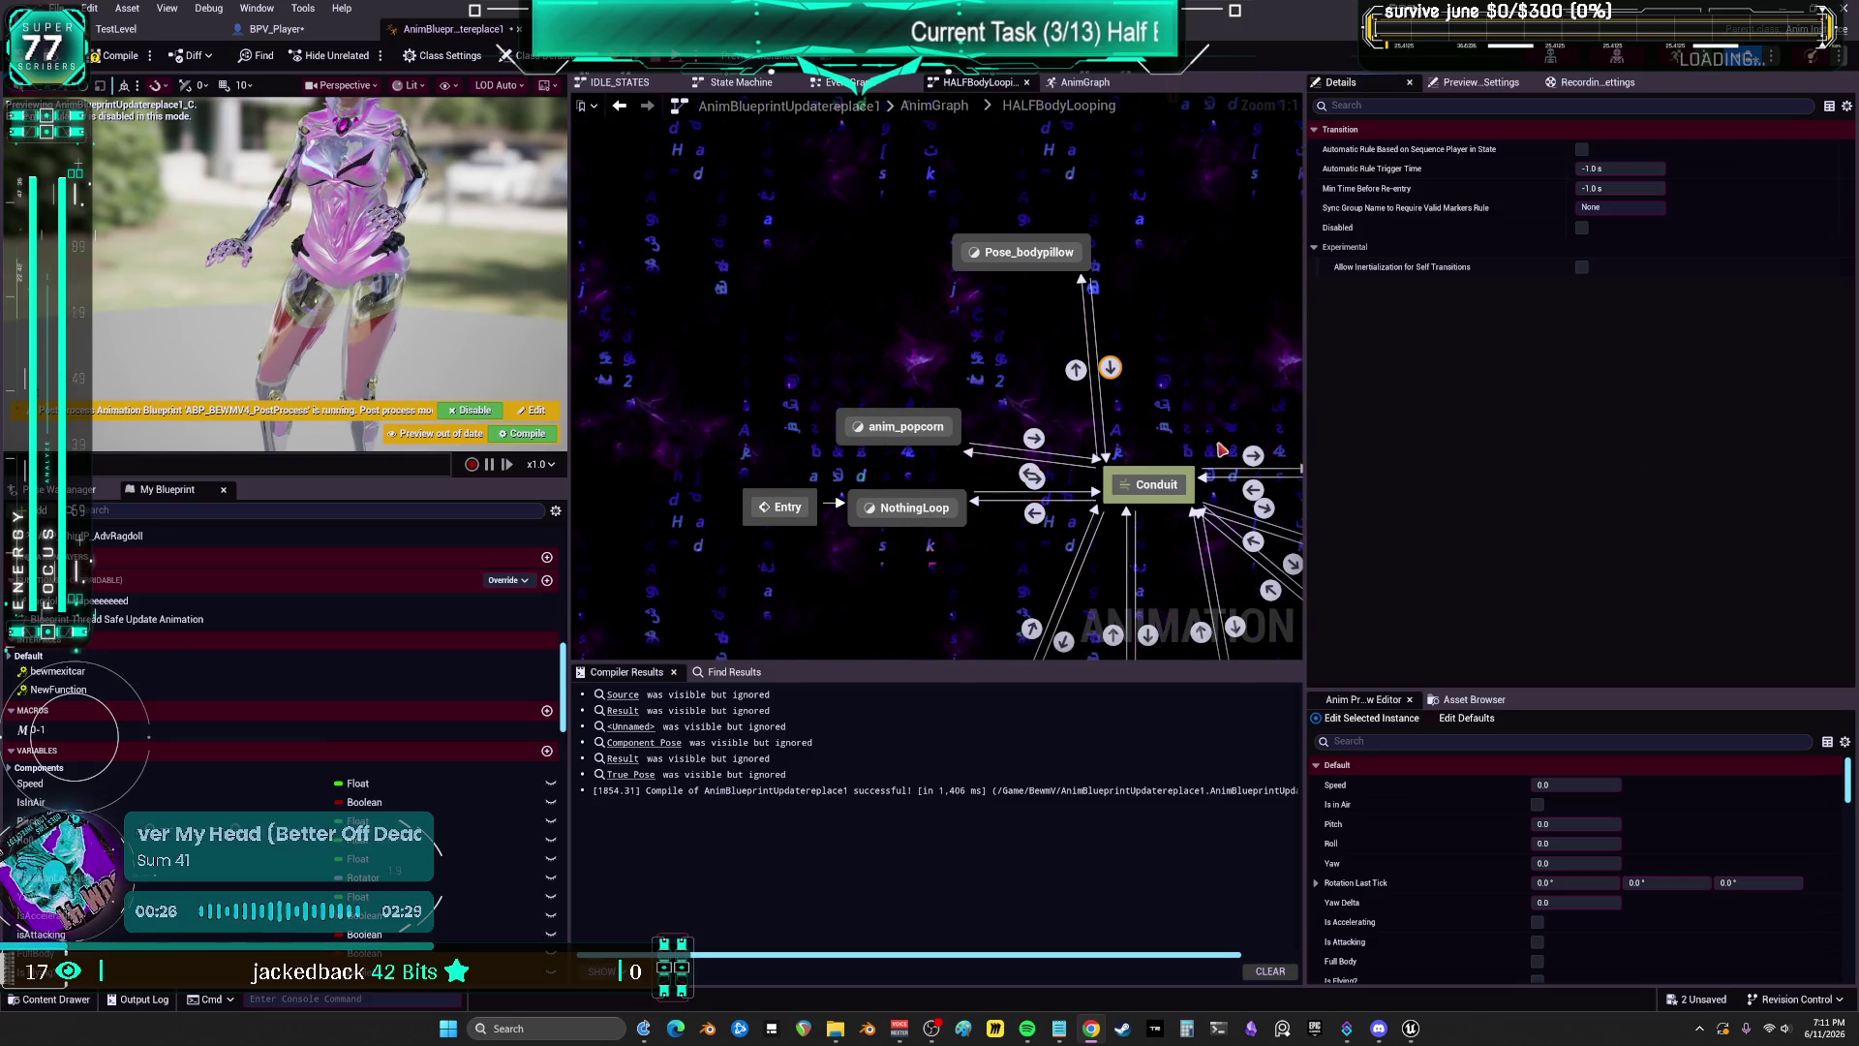
{"action": "mouse_move", "coordinate": [1219, 441]}
{"action": "left_mouse_down"}
{"action": "mouse_move", "coordinate": [1094, 473]}
{"action": "mouse_move", "coordinate": [1044, 398]}
{"action": "mouse_move", "coordinate": [1194, 444]}
{"action": "left_mouse_up"}
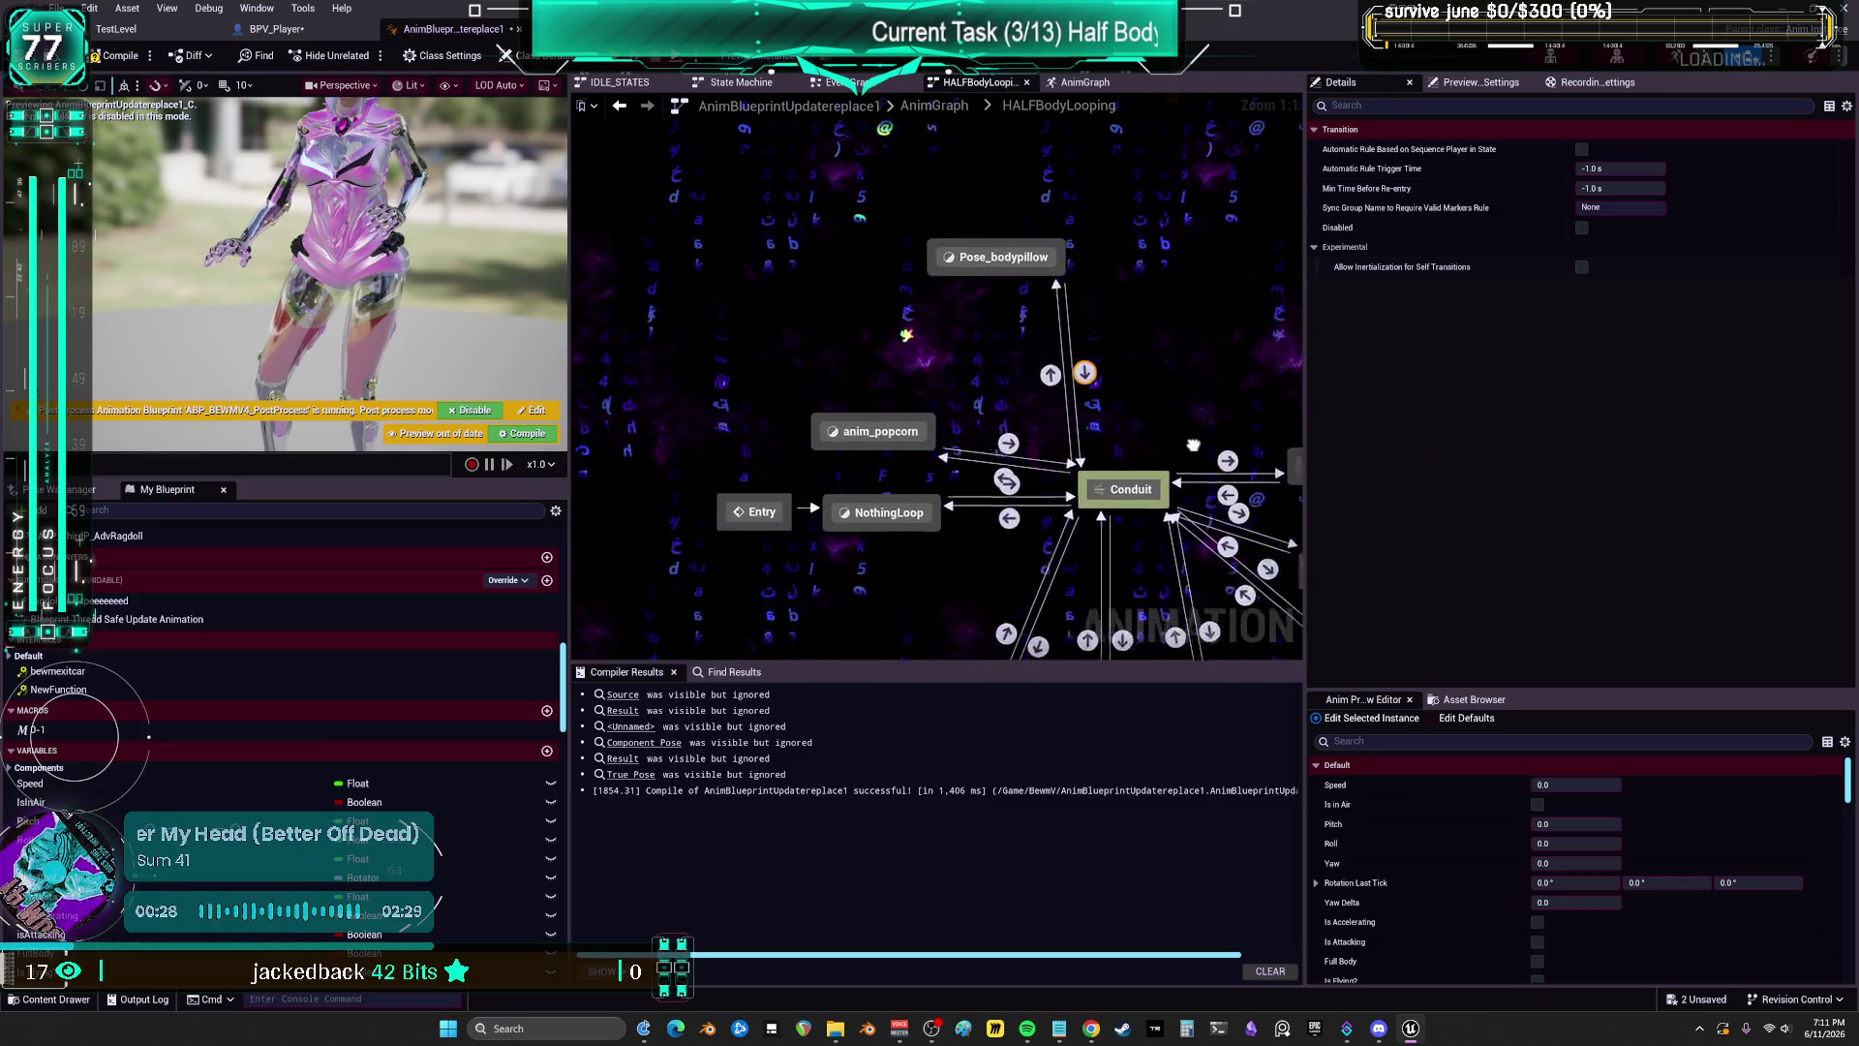
{"action": "mouse_move", "coordinate": [1114, 398]}
{"action": "left_mouse_down"}
{"action": "mouse_move", "coordinate": [1110, 421]}
{"action": "mouse_move", "coordinate": [1051, 443]}
{"action": "mouse_move", "coordinate": [1164, 425]}
{"action": "mouse_move", "coordinate": [1055, 388]}
{"action": "mouse_move", "coordinate": [1064, 349]}
{"action": "left_mouse_up"}
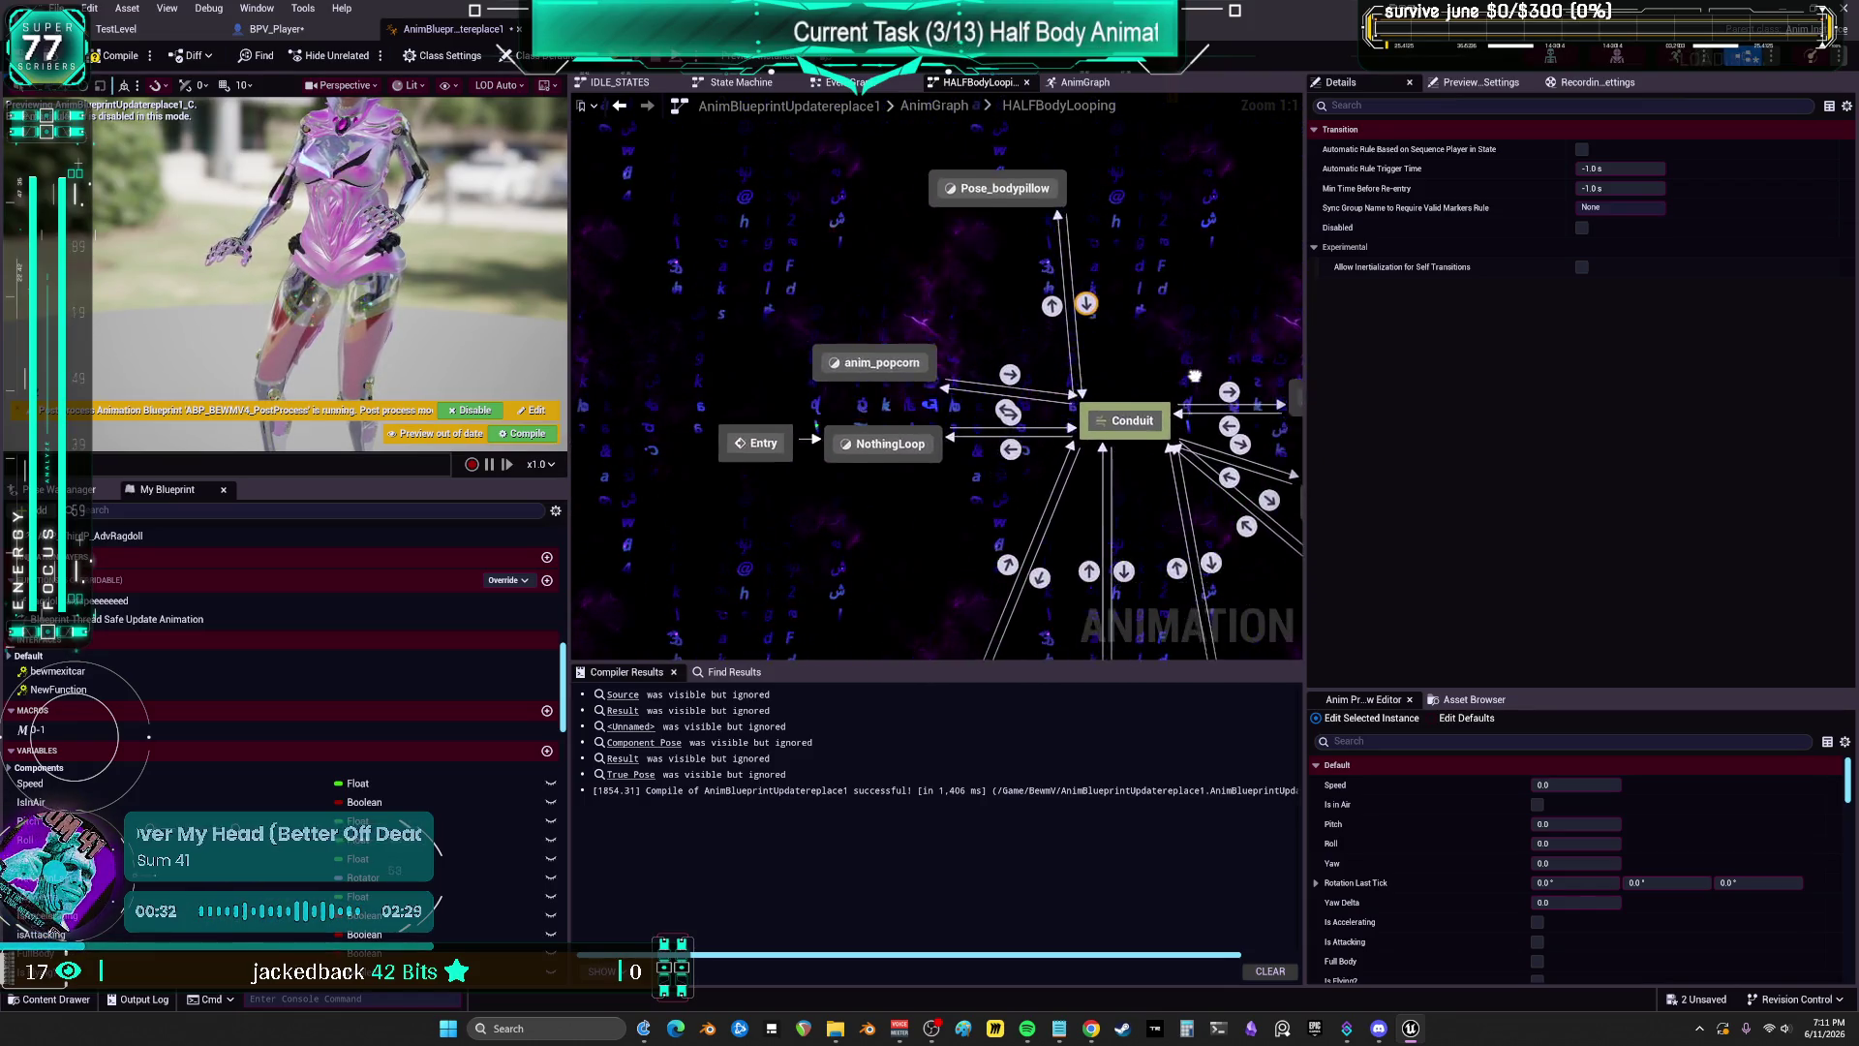
{"action": "mouse_move", "coordinate": [1195, 376]}
{"action": "left_mouse_down"}
{"action": "mouse_move", "coordinate": [1036, 387]}
{"action": "mouse_move", "coordinate": [1169, 284]}
{"action": "mouse_move", "coordinate": [1086, 400]}
{"action": "mouse_move", "coordinate": [1065, 297]}
{"action": "mouse_move", "coordinate": [1162, 274]}
{"action": "mouse_move", "coordinate": [1163, 323]}
{"action": "mouse_move", "coordinate": [1185, 201]}
{"action": "mouse_move", "coordinate": [1141, 190]}
{"action": "mouse_move", "coordinate": [1140, 233]}
{"action": "mouse_move", "coordinate": [954, 332]}
{"action": "mouse_move", "coordinate": [1188, 278]}
{"action": "mouse_move", "coordinate": [1226, 360]}
{"action": "mouse_move", "coordinate": [1043, 336]}
{"action": "mouse_move", "coordinate": [1280, 348]}
{"action": "mouse_move", "coordinate": [1111, 280]}
{"action": "mouse_move", "coordinate": [1077, 327]}
{"action": "mouse_move", "coordinate": [1112, 290]}
{"action": "mouse_move", "coordinate": [1215, 330]}
{"action": "mouse_move", "coordinate": [1128, 286]}
{"action": "mouse_move", "coordinate": [980, 367]}
{"action": "left_mouse_up"}
{"action": "left_click_drag", "start_coordinate": [1215, 317], "coordinate": [1004, 343]}
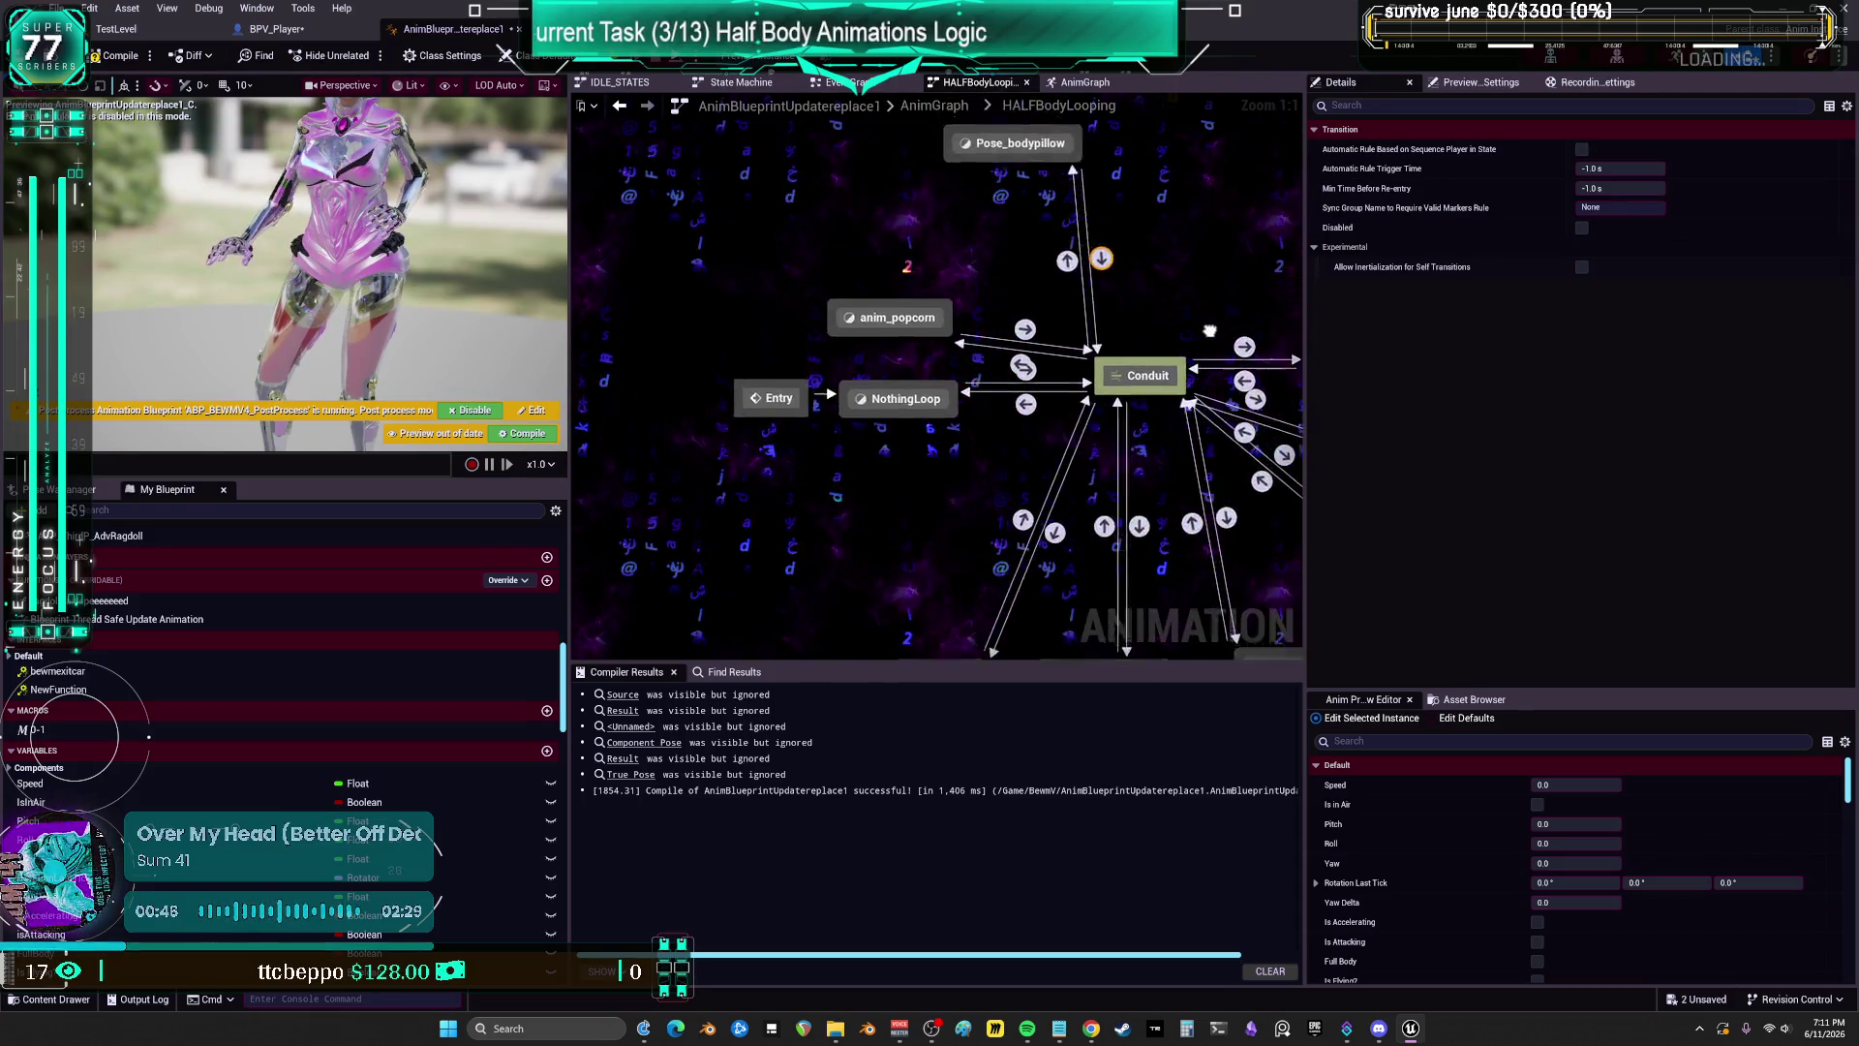
{"action": "mouse_move", "coordinate": [1116, 270]}
{"action": "left_mouse_down"}
{"action": "mouse_move", "coordinate": [1183, 313]}
{"action": "mouse_move", "coordinate": [1158, 279]}
{"action": "mouse_move", "coordinate": [1020, 317]}
{"action": "mouse_move", "coordinate": [1168, 285]}
{"action": "left_mouse_up"}
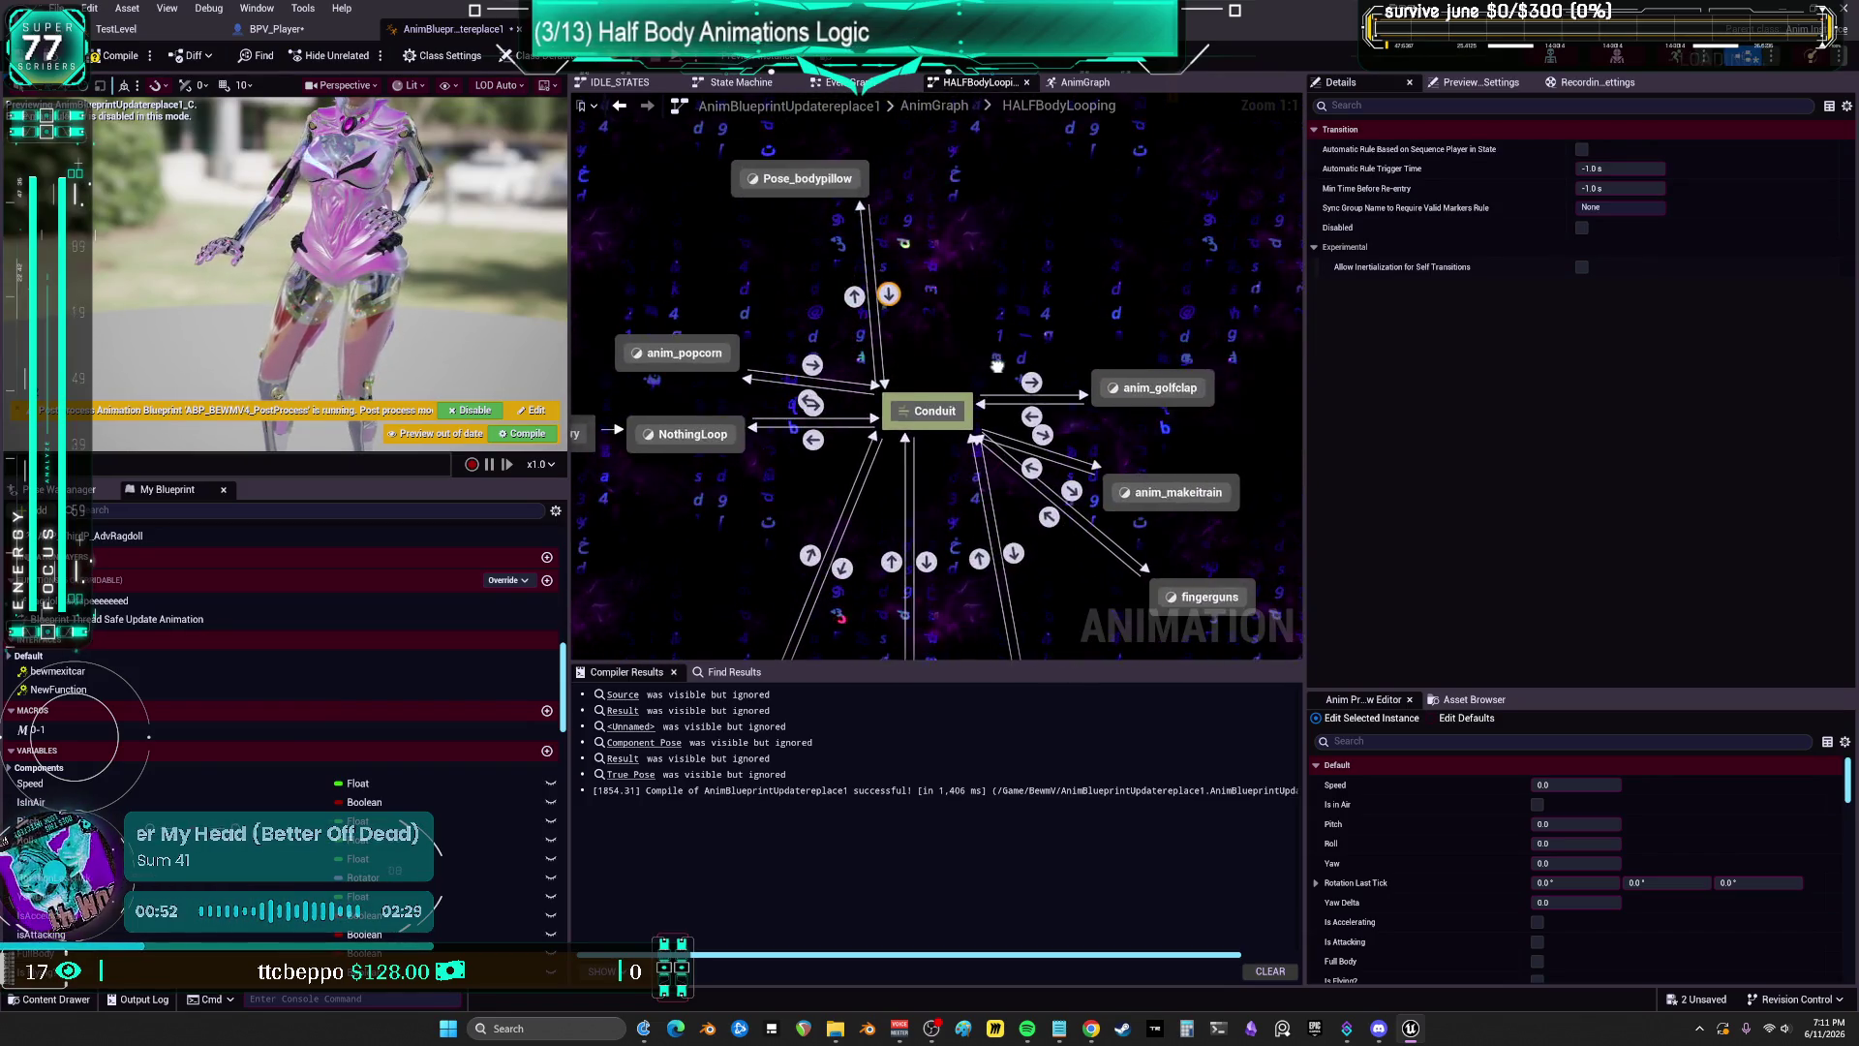
{"action": "mouse_move", "coordinate": [997, 364]}
{"action": "left_mouse_down"}
{"action": "mouse_move", "coordinate": [1225, 356]}
{"action": "mouse_move", "coordinate": [1176, 323]}
{"action": "mouse_move", "coordinate": [1196, 373]}
{"action": "mouse_move", "coordinate": [1088, 374]}
{"action": "mouse_move", "coordinate": [1216, 374]}
{"action": "left_mouse_up"}
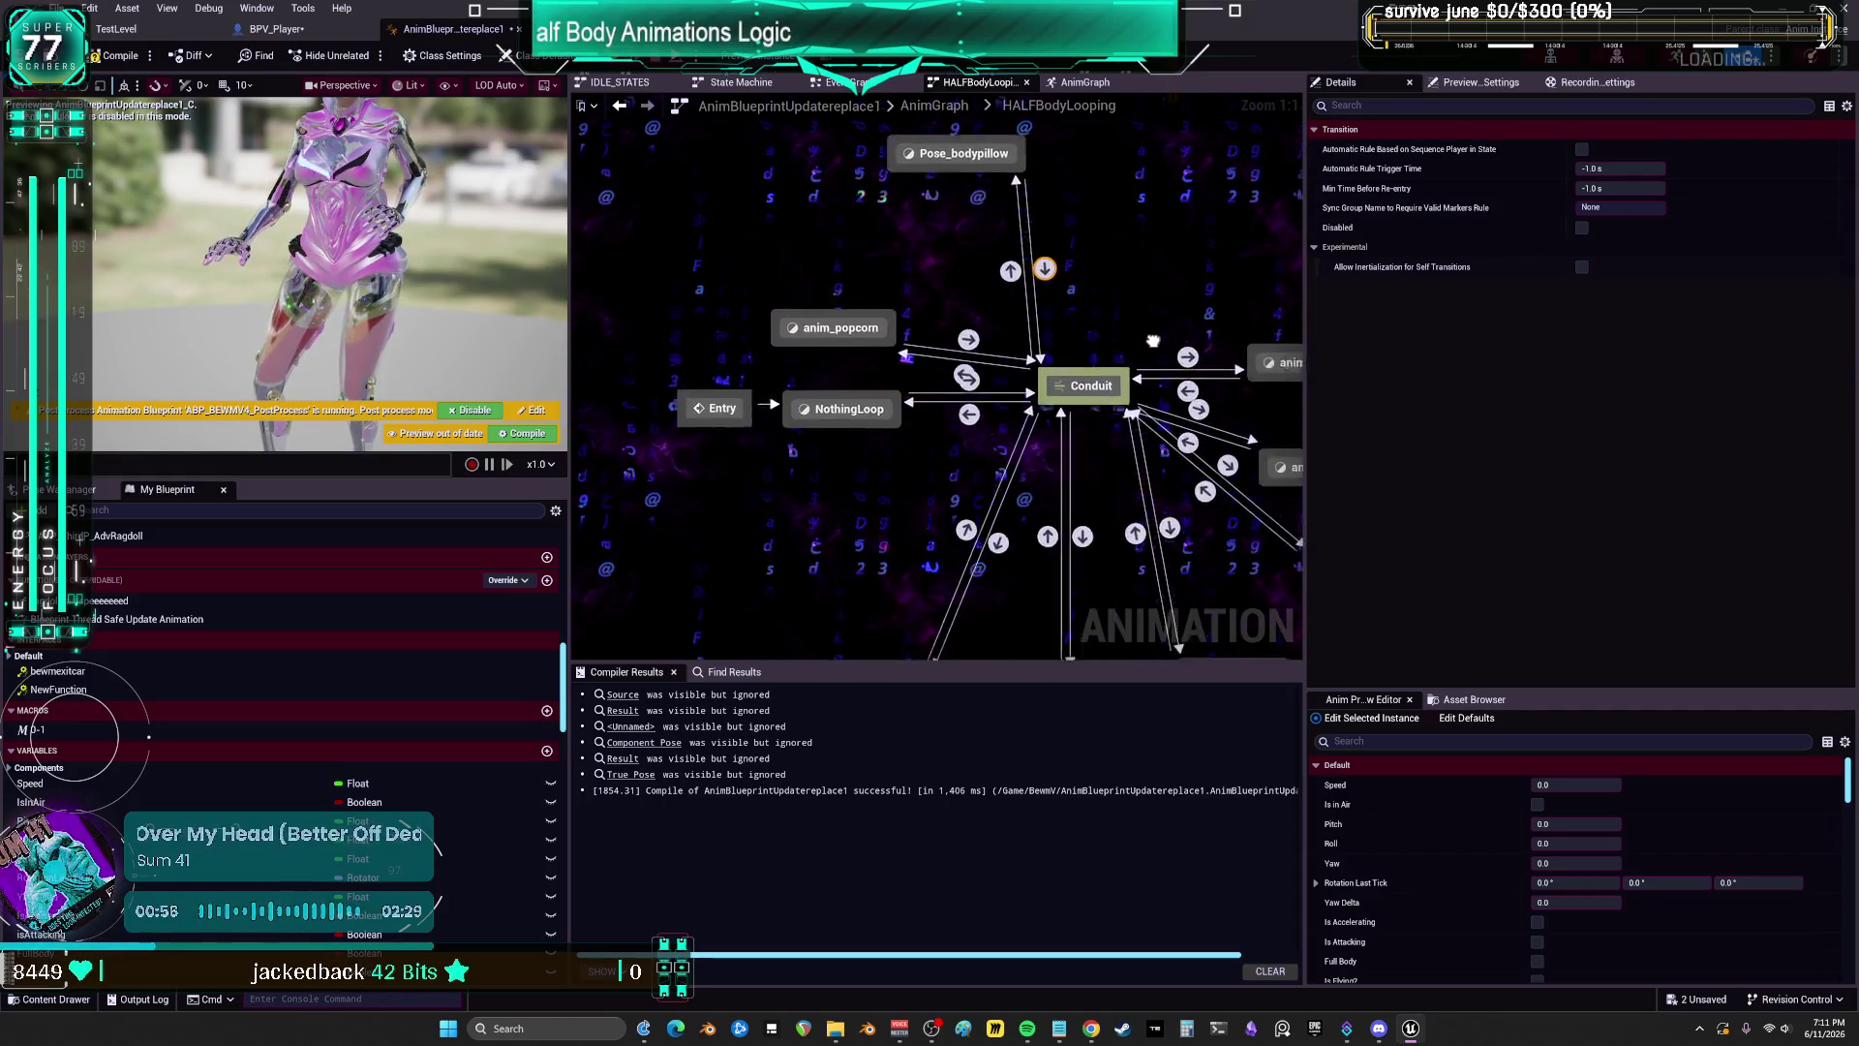
{"action": "mouse_move", "coordinate": [1056, 383]}
{"action": "left_mouse_down"}
{"action": "mouse_move", "coordinate": [1175, 375]}
{"action": "mouse_move", "coordinate": [1088, 309]}
{"action": "mouse_move", "coordinate": [1132, 318]}
{"action": "left_mouse_up"}
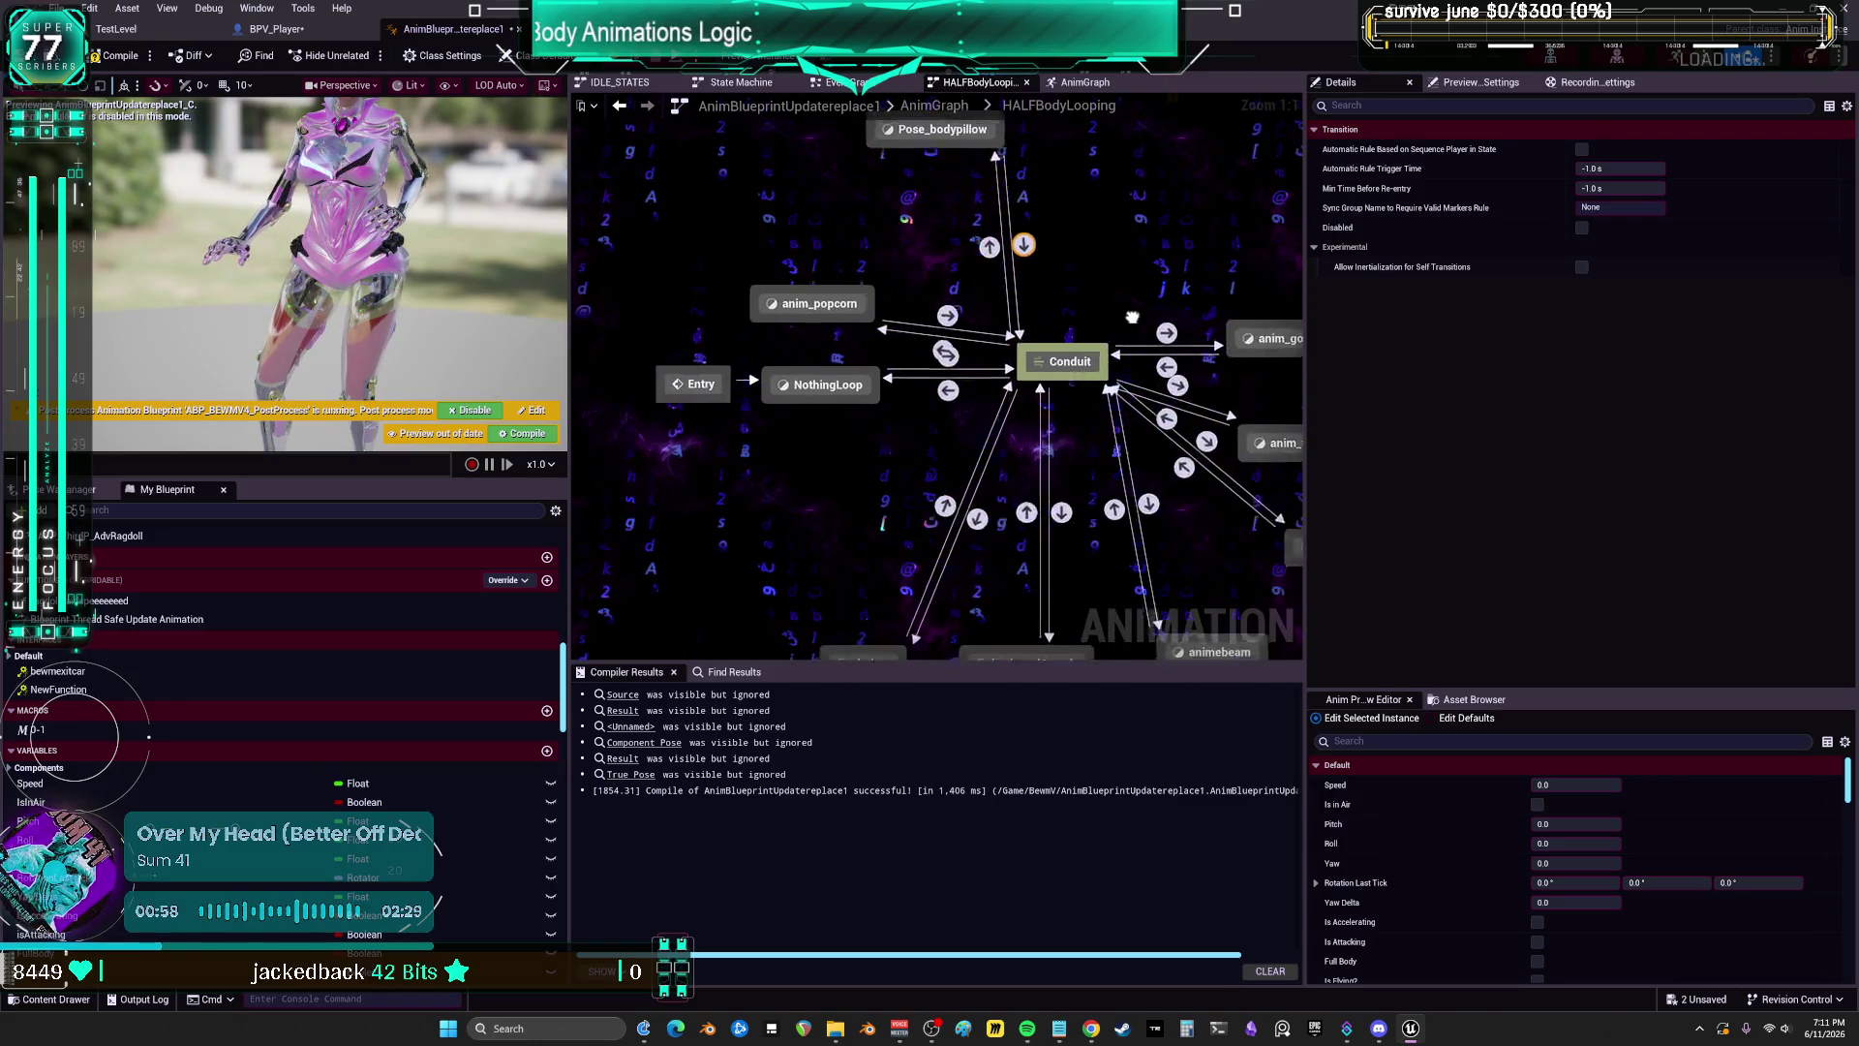
{"action": "mouse_move", "coordinate": [1204, 386]}
{"action": "left_mouse_down"}
{"action": "mouse_move", "coordinate": [1016, 370]}
{"action": "mouse_move", "coordinate": [1165, 333]}
{"action": "mouse_move", "coordinate": [1086, 319]}
{"action": "mouse_move", "coordinate": [1070, 360]}
{"action": "mouse_move", "coordinate": [1199, 416]}
{"action": "left_mouse_up"}
{"action": "mouse_move", "coordinate": [1070, 359]}
{"action": "left_mouse_down"}
{"action": "mouse_move", "coordinate": [1141, 326]}
{"action": "mouse_move", "coordinate": [1212, 404]}
{"action": "mouse_move", "coordinate": [1066, 405]}
{"action": "mouse_move", "coordinate": [1150, 362]}
{"action": "mouse_move", "coordinate": [1144, 411]}
{"action": "left_mouse_up"}
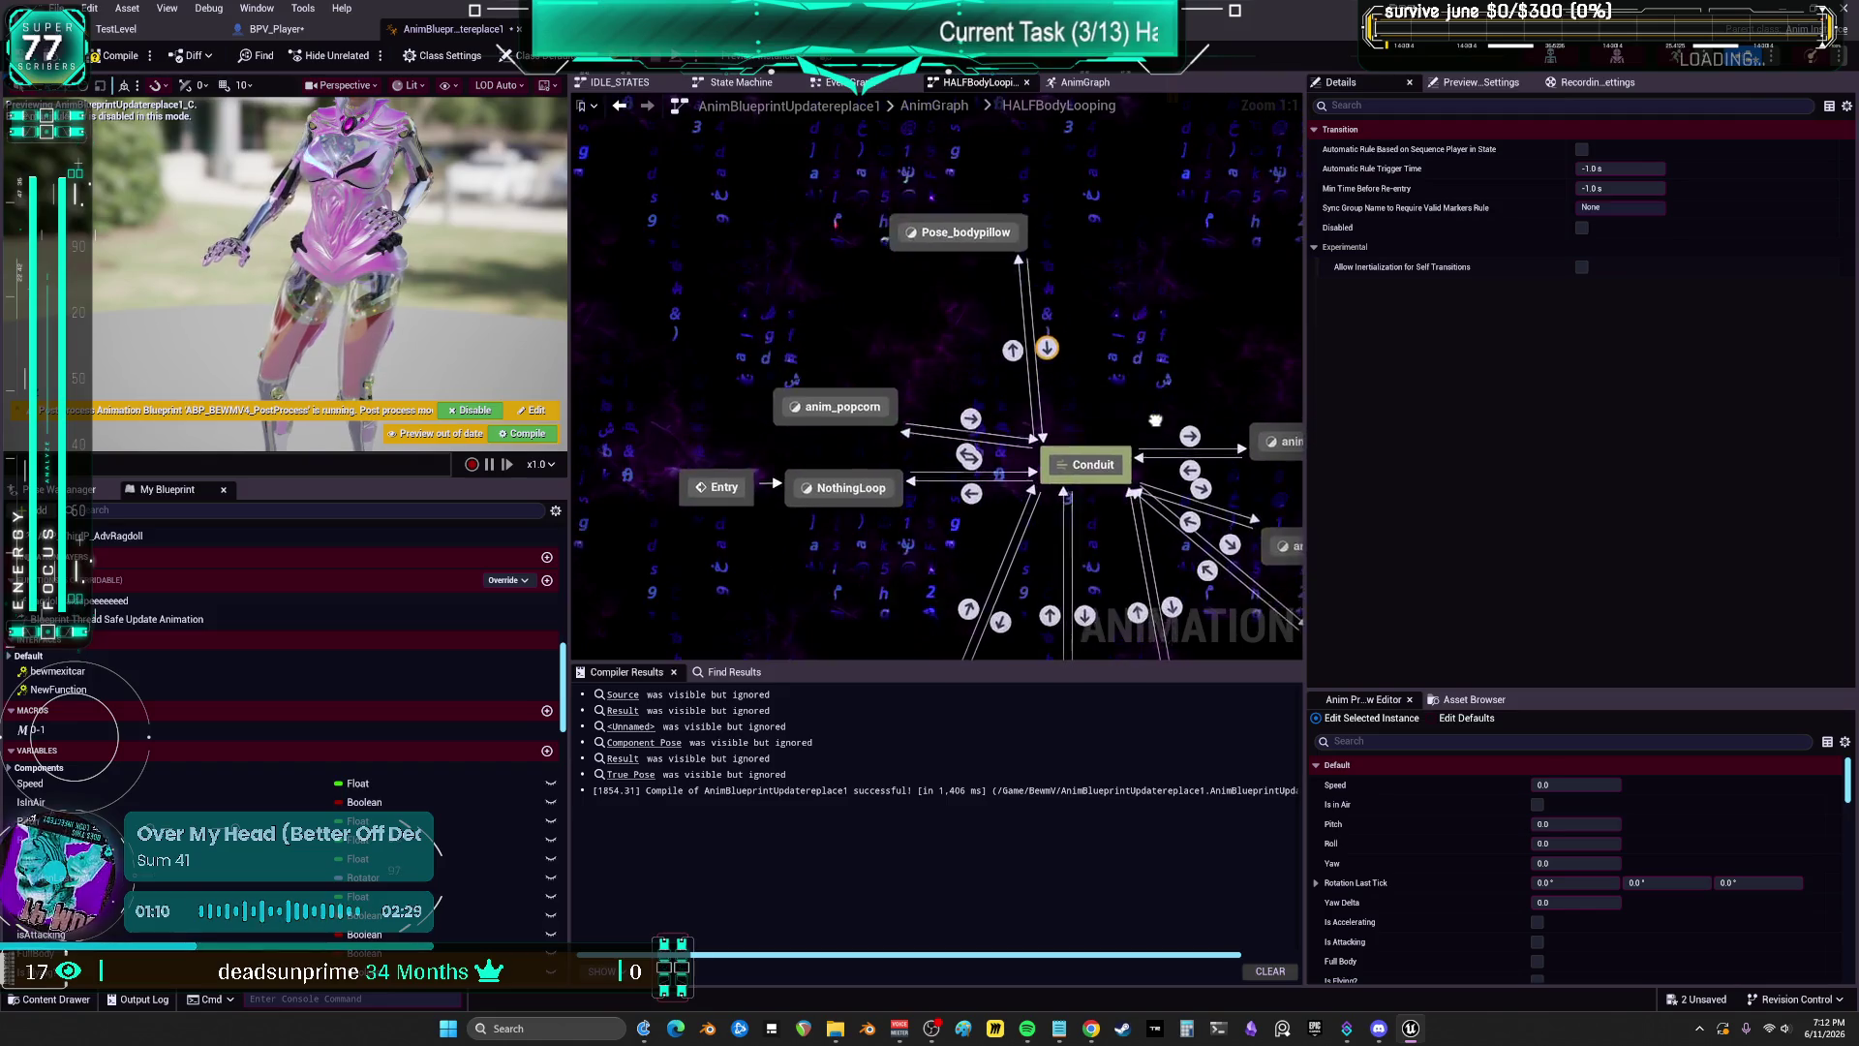
{"action": "mouse_move", "coordinate": [1163, 350]}
{"action": "left_mouse_down"}
{"action": "mouse_move", "coordinate": [1164, 405]}
{"action": "mouse_move", "coordinate": [1160, 375]}
{"action": "mouse_move", "coordinate": [1023, 404]}
{"action": "mouse_move", "coordinate": [1191, 362]}
{"action": "mouse_move", "coordinate": [1087, 378]}
{"action": "mouse_move", "coordinate": [1086, 424]}
{"action": "mouse_move", "coordinate": [1182, 374]}
{"action": "mouse_move", "coordinate": [1088, 405]}
{"action": "left_mouse_up"}
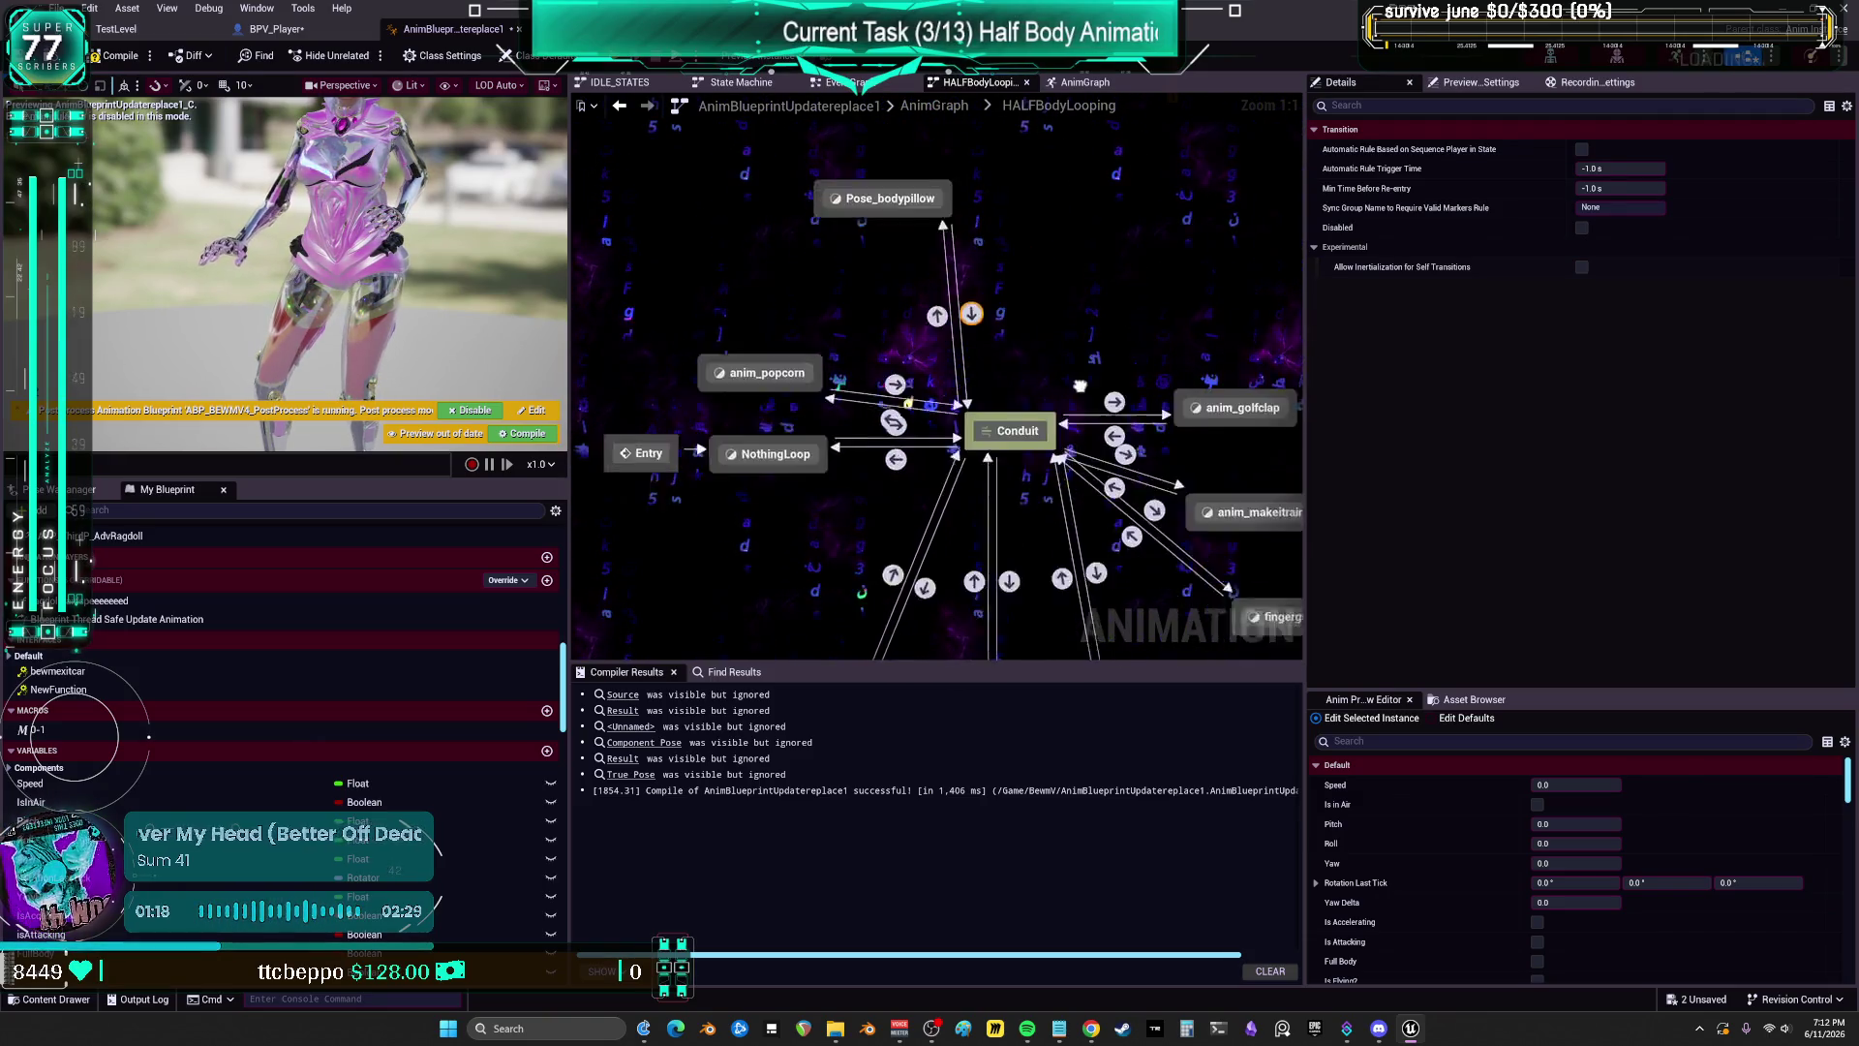
{"action": "left_click_drag", "start_coordinate": [1103, 343], "coordinate": [1060, 415]}
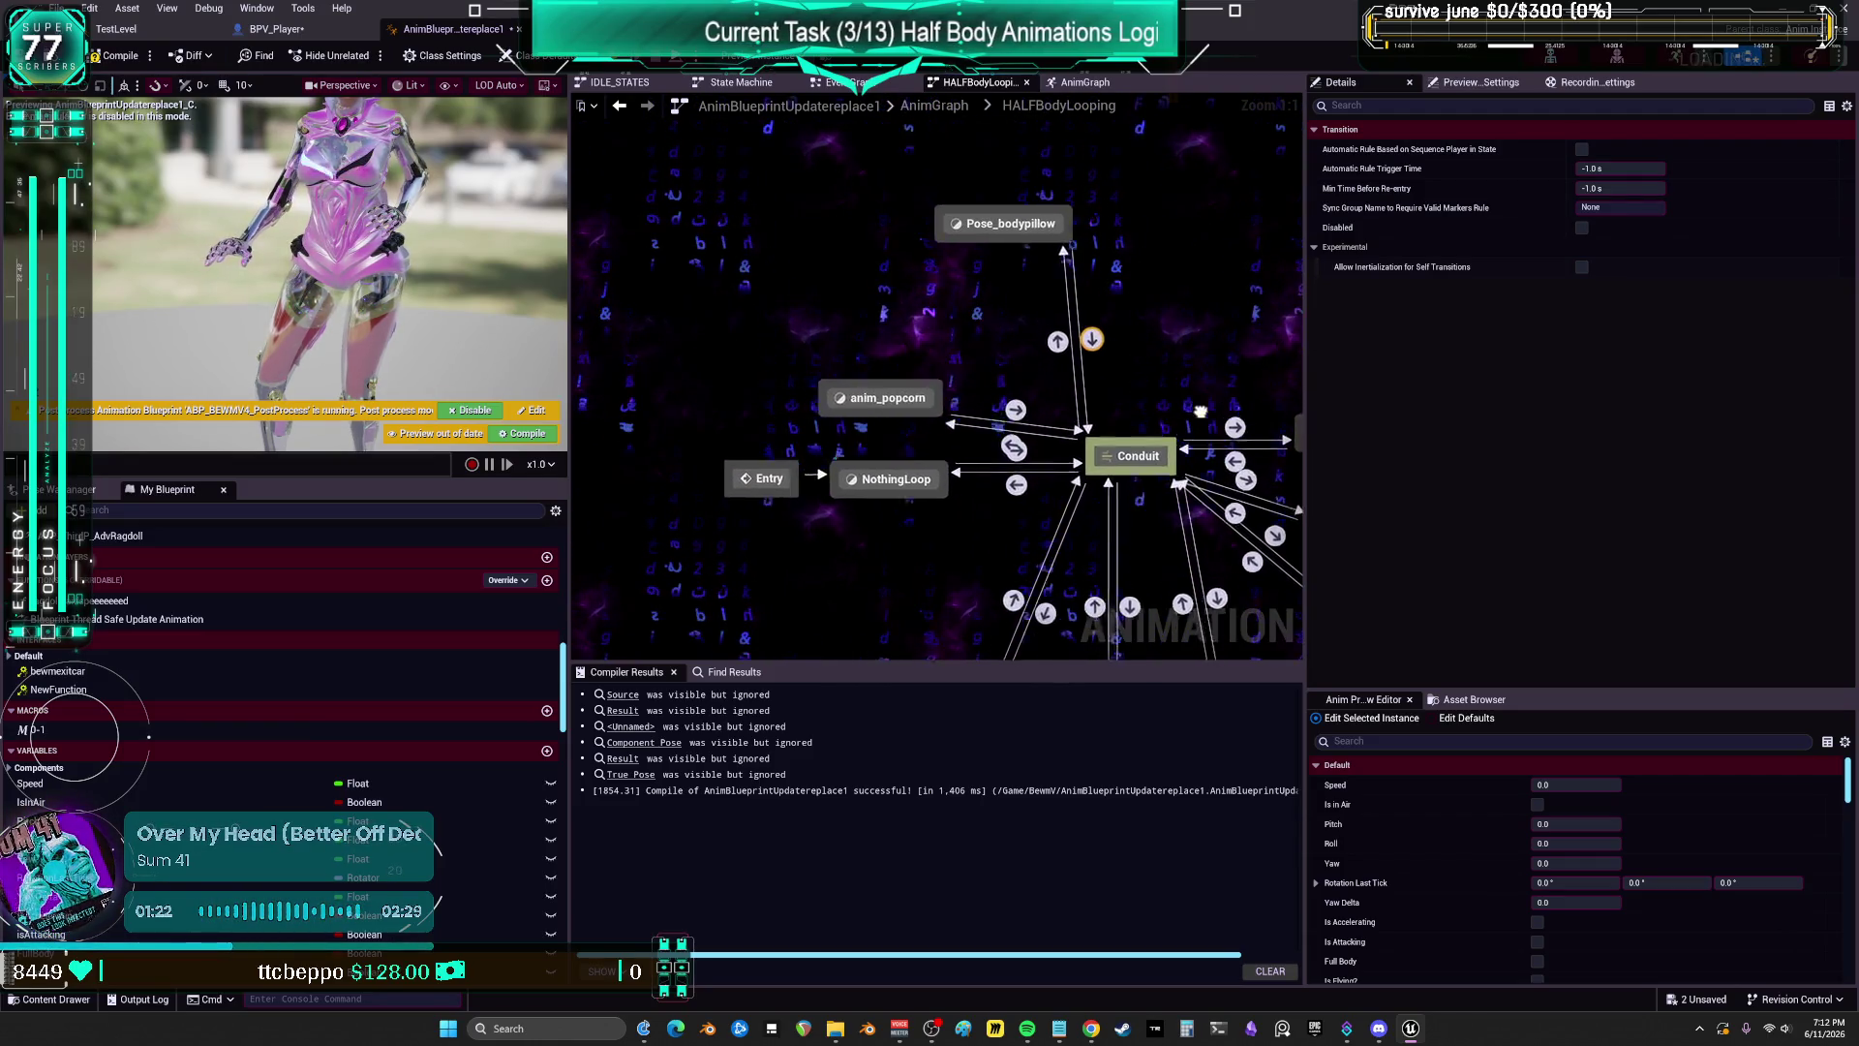
{"action": "mouse_move", "coordinate": [1149, 402]}
{"action": "left_mouse_down"}
{"action": "mouse_move", "coordinate": [1054, 436]}
{"action": "mouse_move", "coordinate": [1174, 400]}
{"action": "mouse_move", "coordinate": [1003, 394]}
{"action": "mouse_move", "coordinate": [1132, 452]}
{"action": "left_mouse_up"}
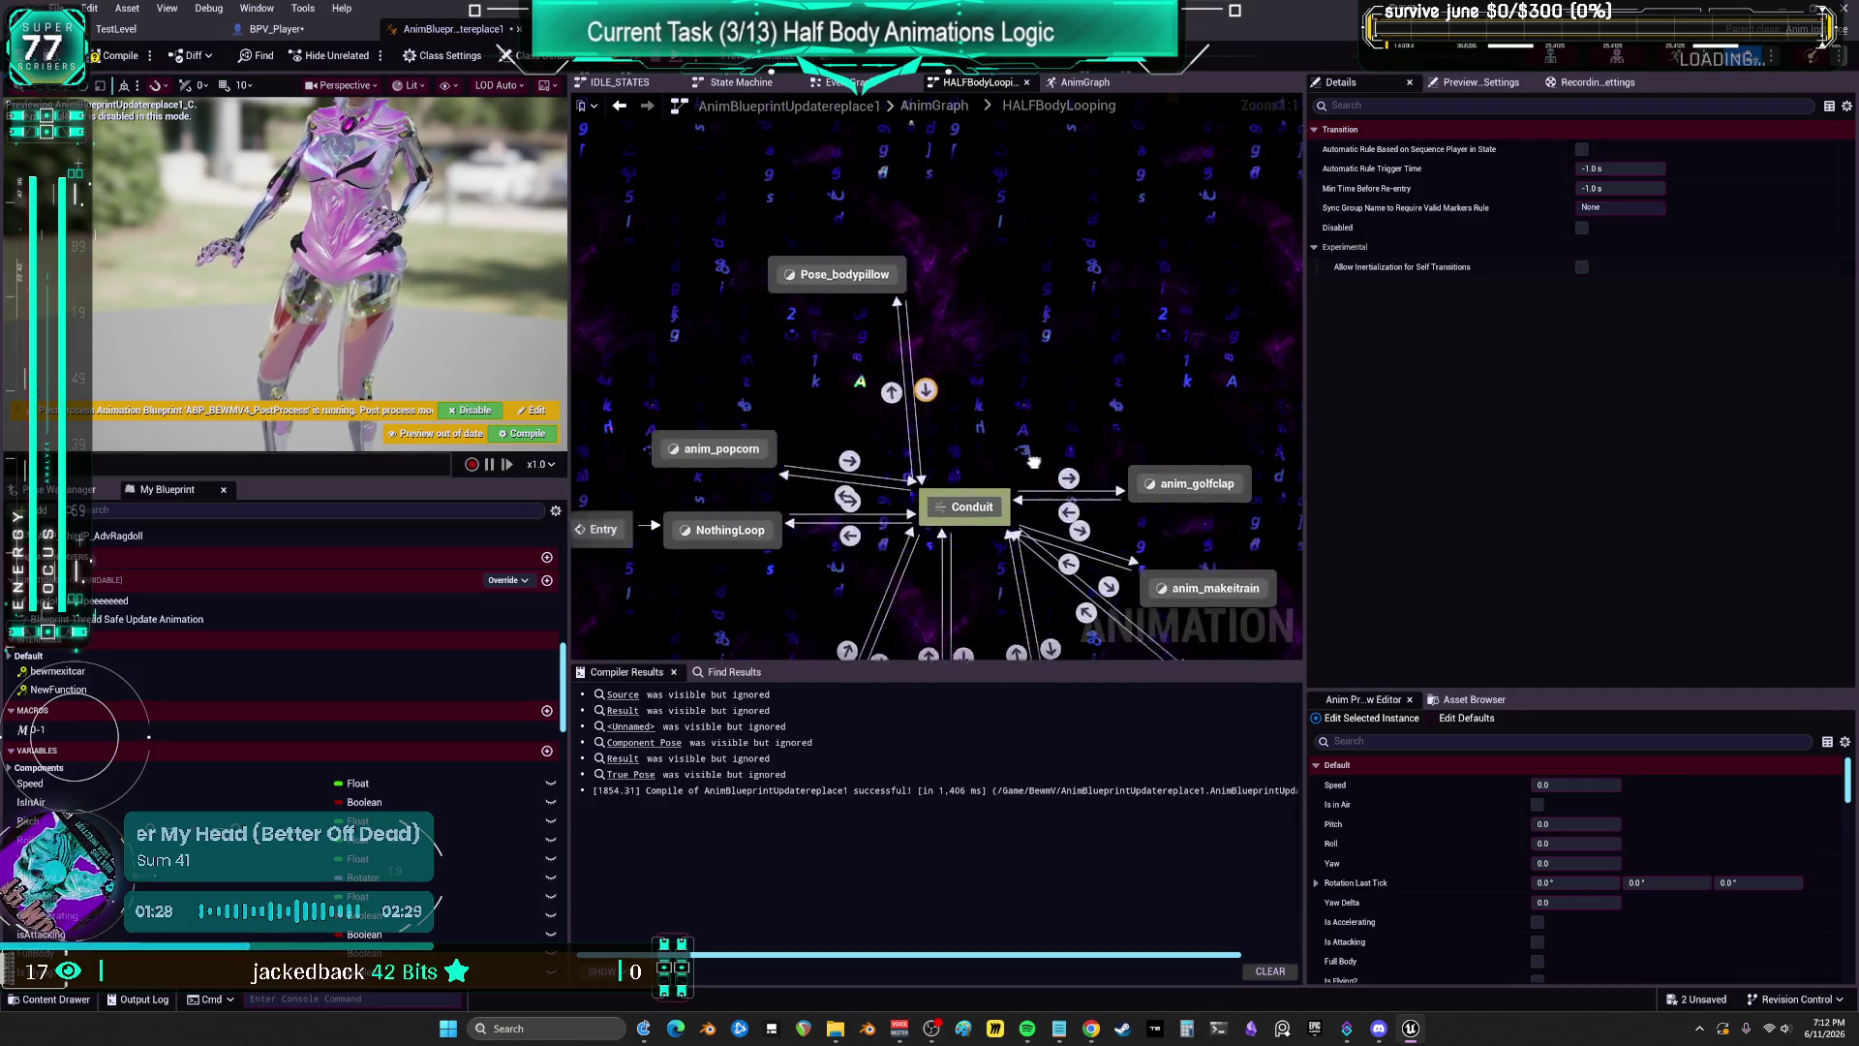
{"action": "left_click_drag", "start_coordinate": [1097, 358], "coordinate": [1182, 383]}
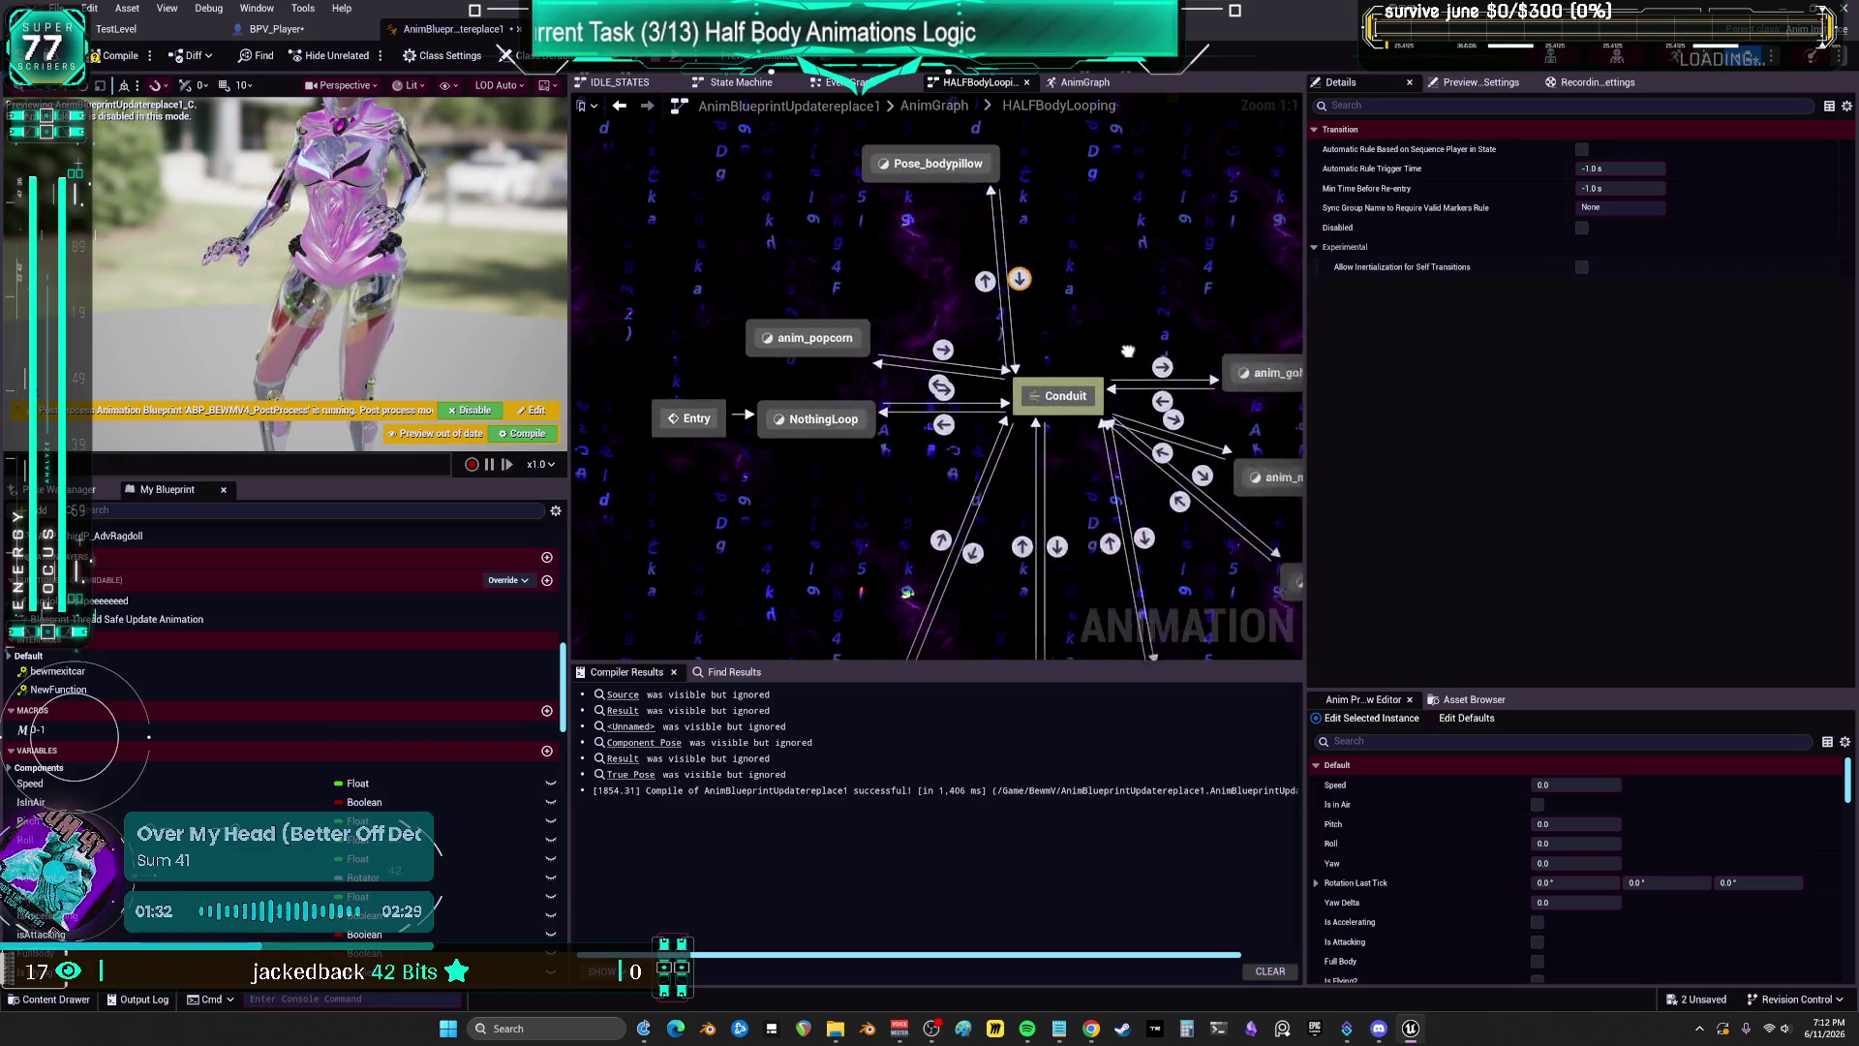
{"action": "mouse_move", "coordinate": [1134, 479]}
{"action": "left_mouse_down"}
{"action": "mouse_move", "coordinate": [1093, 427]}
{"action": "mouse_move", "coordinate": [1155, 393]}
{"action": "left_mouse_up"}
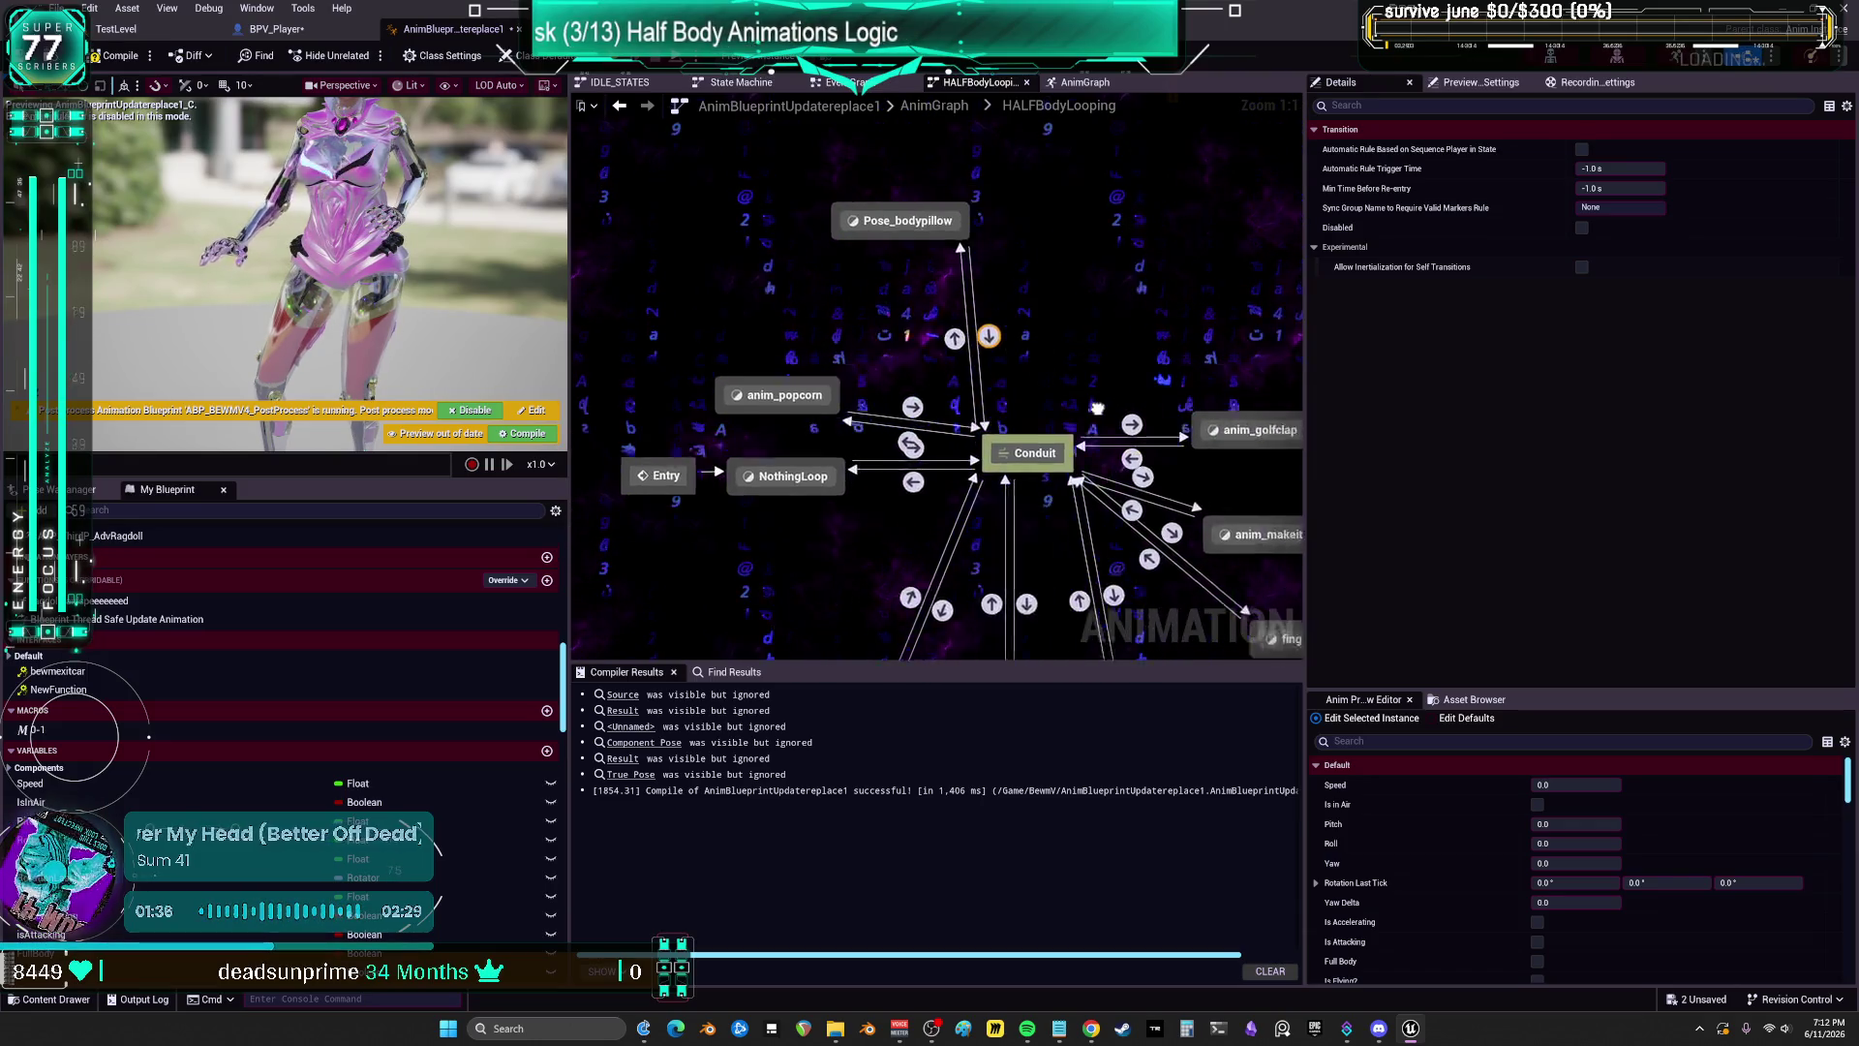
{"action": "mouse_move", "coordinate": [1059, 357]}
{"action": "left_mouse_down"}
{"action": "mouse_move", "coordinate": [1223, 376]}
{"action": "mouse_move", "coordinate": [1029, 429]}
{"action": "mouse_move", "coordinate": [1207, 432]}
{"action": "mouse_move", "coordinate": [1123, 425]}
{"action": "mouse_move", "coordinate": [1244, 388]}
{"action": "mouse_move", "coordinate": [1082, 404]}
{"action": "mouse_move", "coordinate": [1153, 462]}
{"action": "mouse_move", "coordinate": [1131, 418]}
{"action": "mouse_move", "coordinate": [1019, 443]}
{"action": "mouse_move", "coordinate": [1074, 467]}
{"action": "mouse_move", "coordinate": [1227, 388]}
{"action": "mouse_move", "coordinate": [1047, 340]}
{"action": "mouse_move", "coordinate": [1215, 354]}
{"action": "left_mouse_up"}
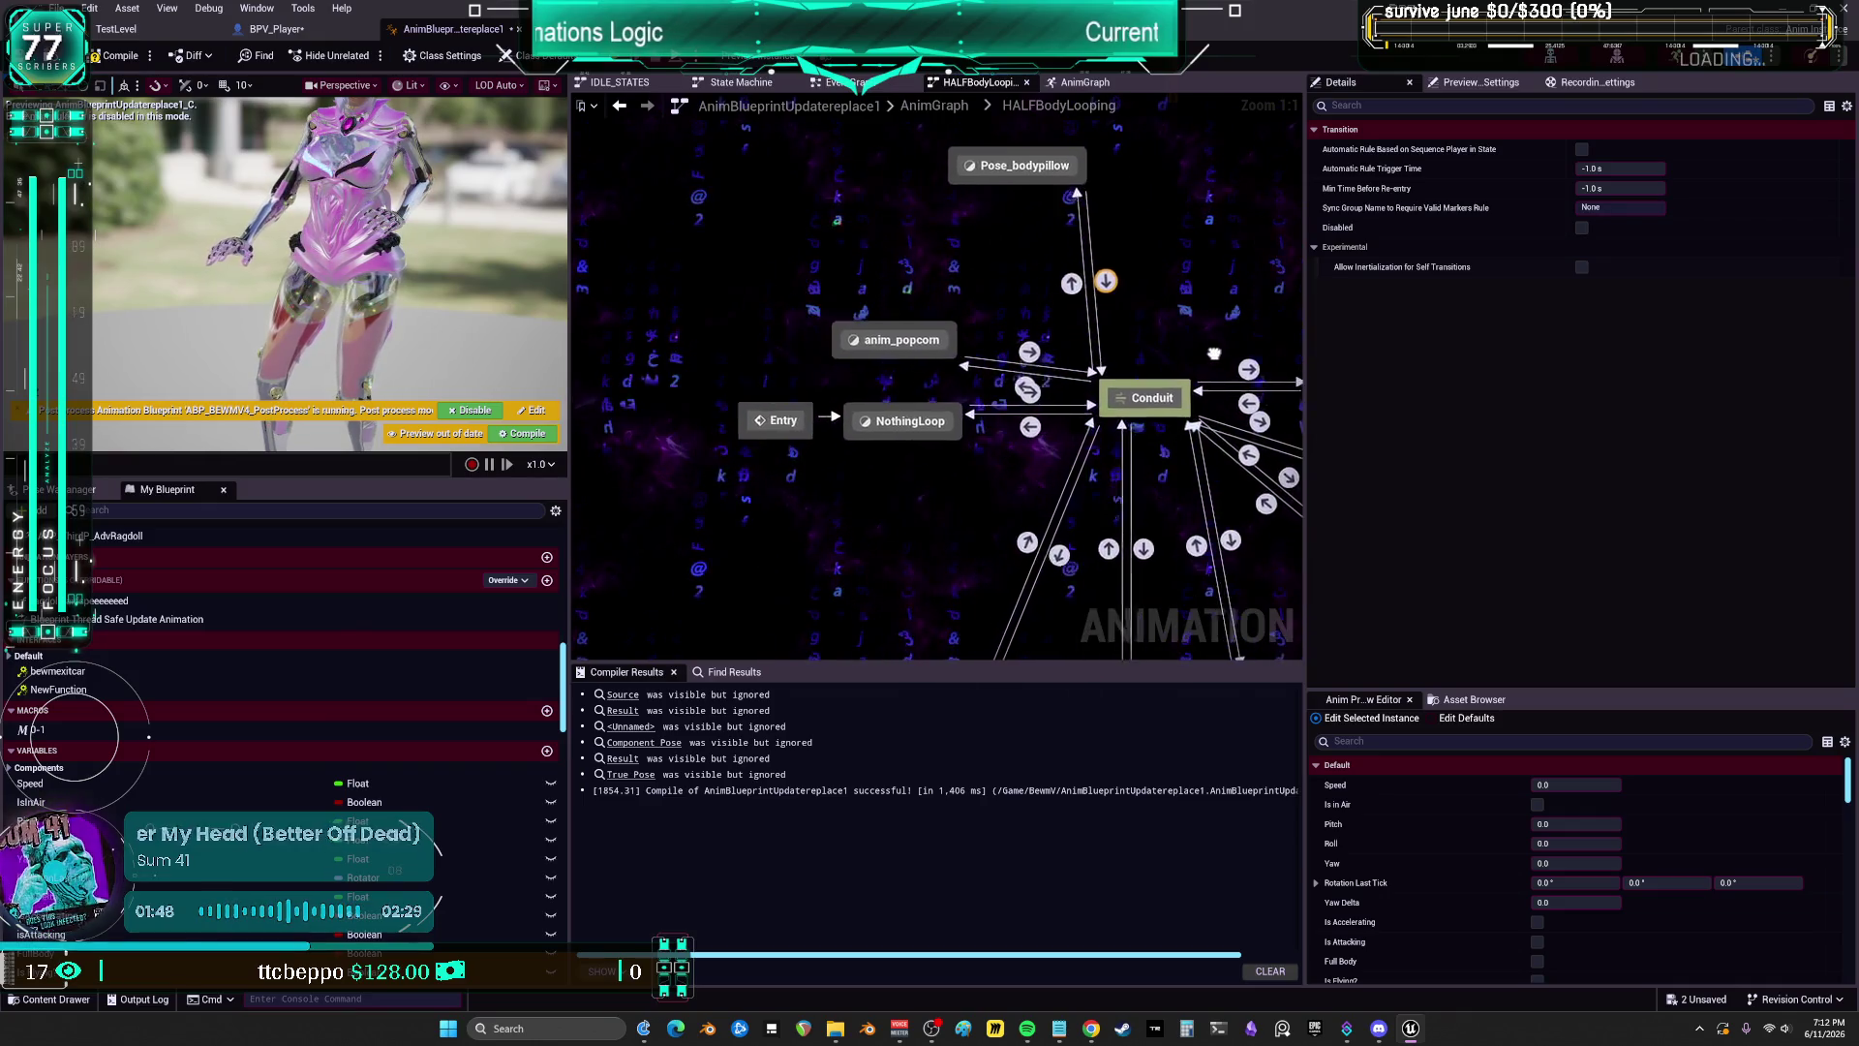
{"action": "mouse_move", "coordinate": [1076, 435]}
{"action": "left_mouse_down"}
{"action": "mouse_move", "coordinate": [1012, 445]}
{"action": "mouse_move", "coordinate": [1150, 453]}
{"action": "mouse_move", "coordinate": [1024, 440]}
{"action": "mouse_move", "coordinate": [1081, 473]}
{"action": "mouse_move", "coordinate": [1124, 443]}
{"action": "mouse_move", "coordinate": [1025, 432]}
{"action": "left_mouse_up"}
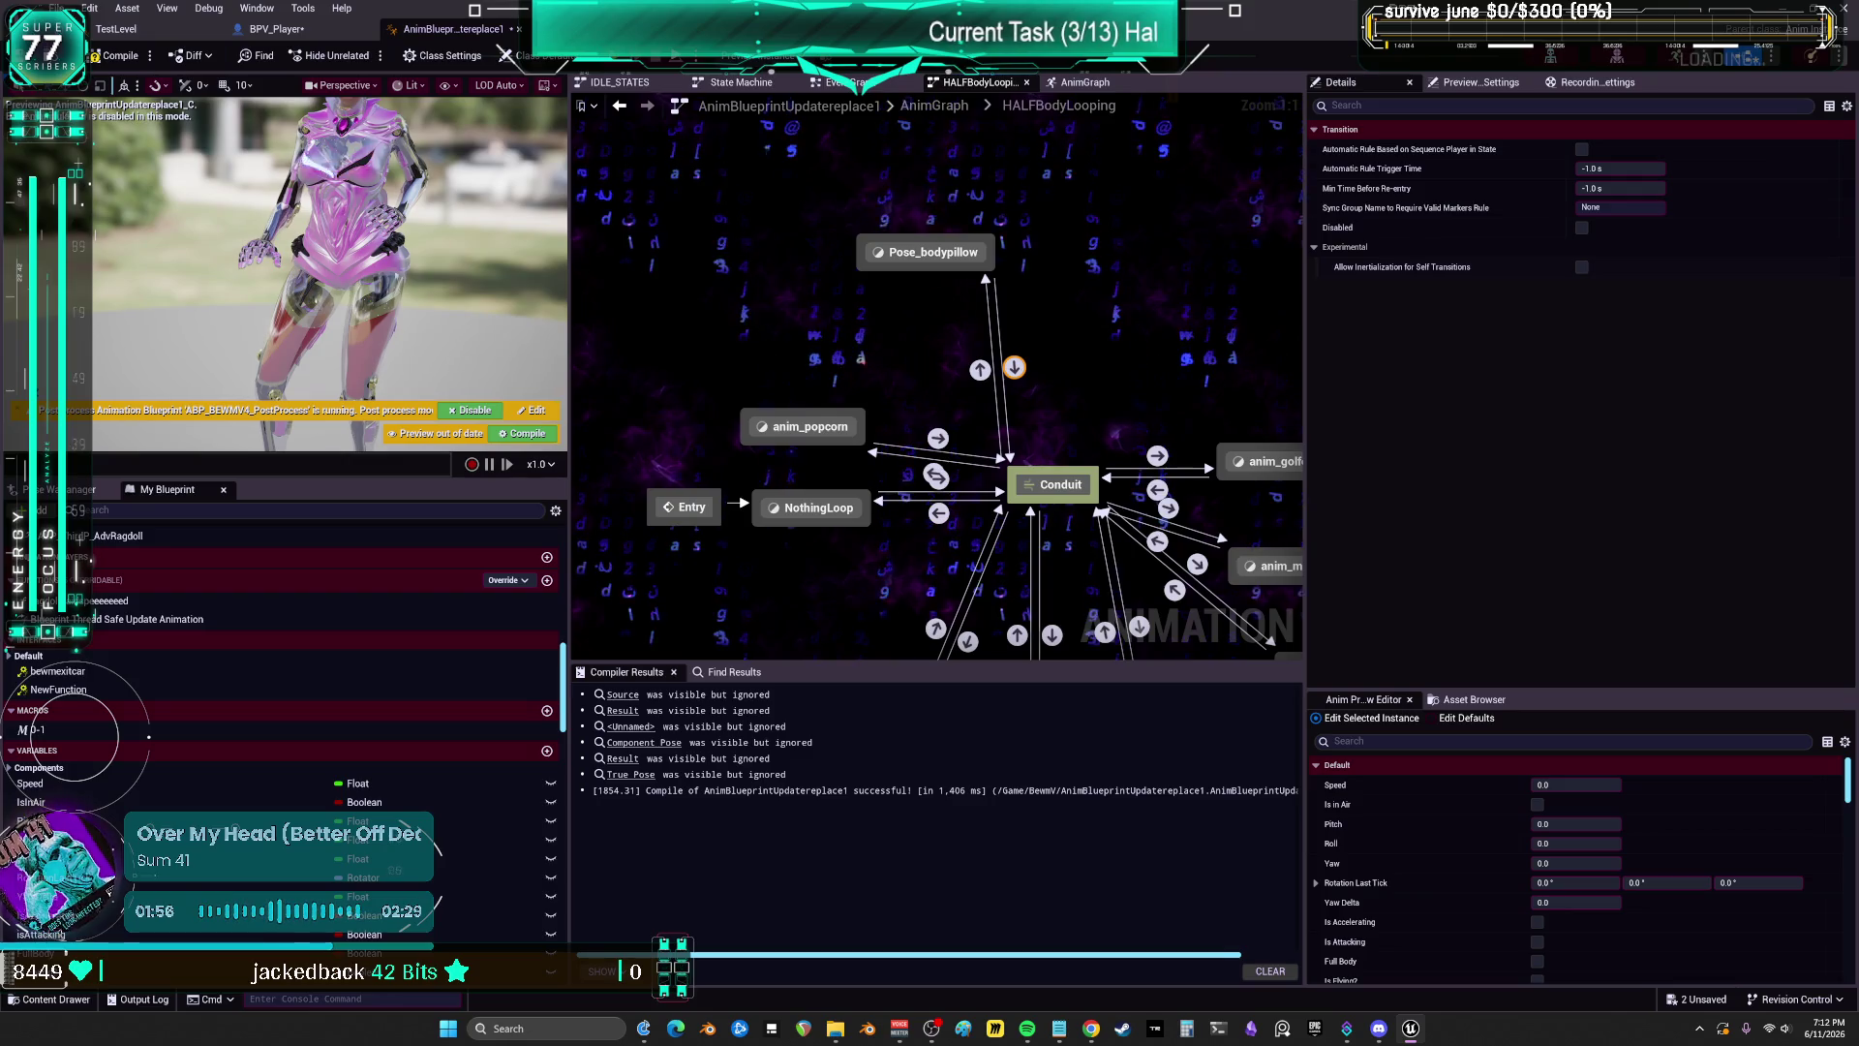
{"action": "scroll", "coordinate": [1081, 383], "scroll_direction": "up", "scroll_amount": 1}
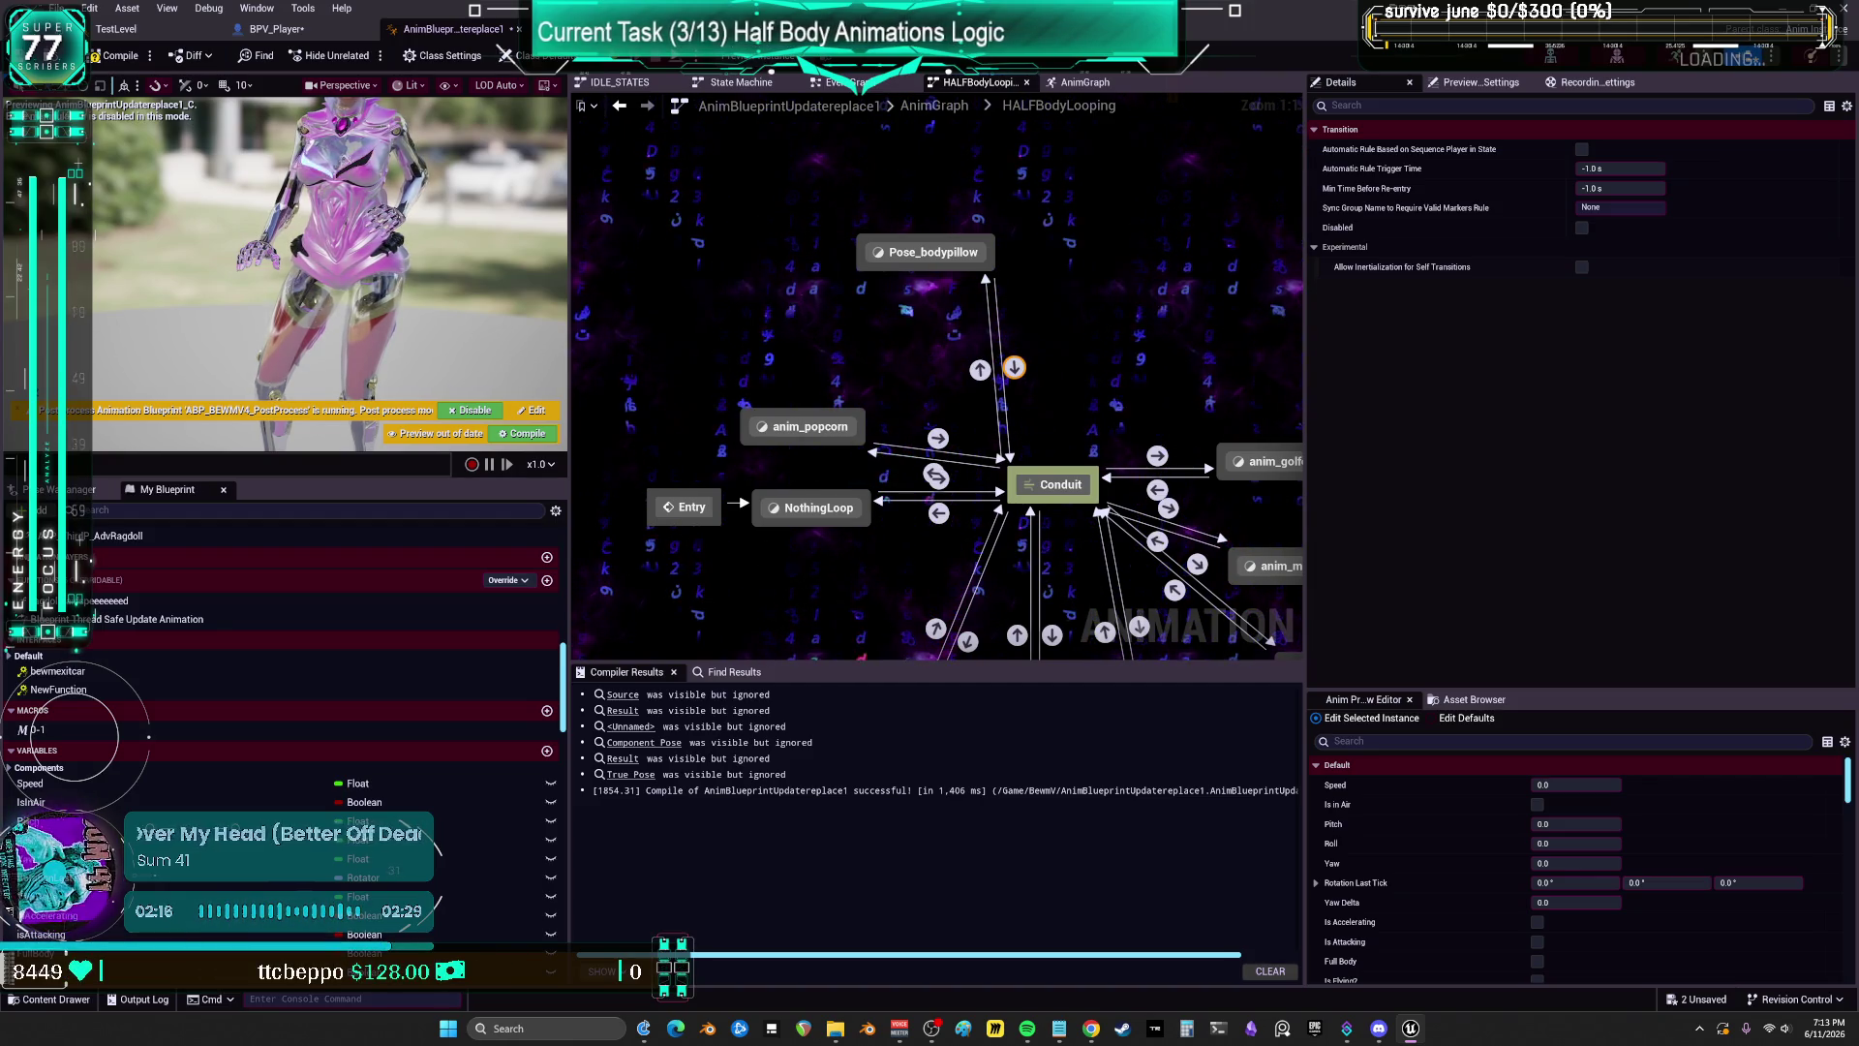
Step: Check the Pose_bodypillow-to-Conduit transition rule, then return to the HALFBodyLooping state machine
{"action": "double_click", "coordinate": [1014, 368]}
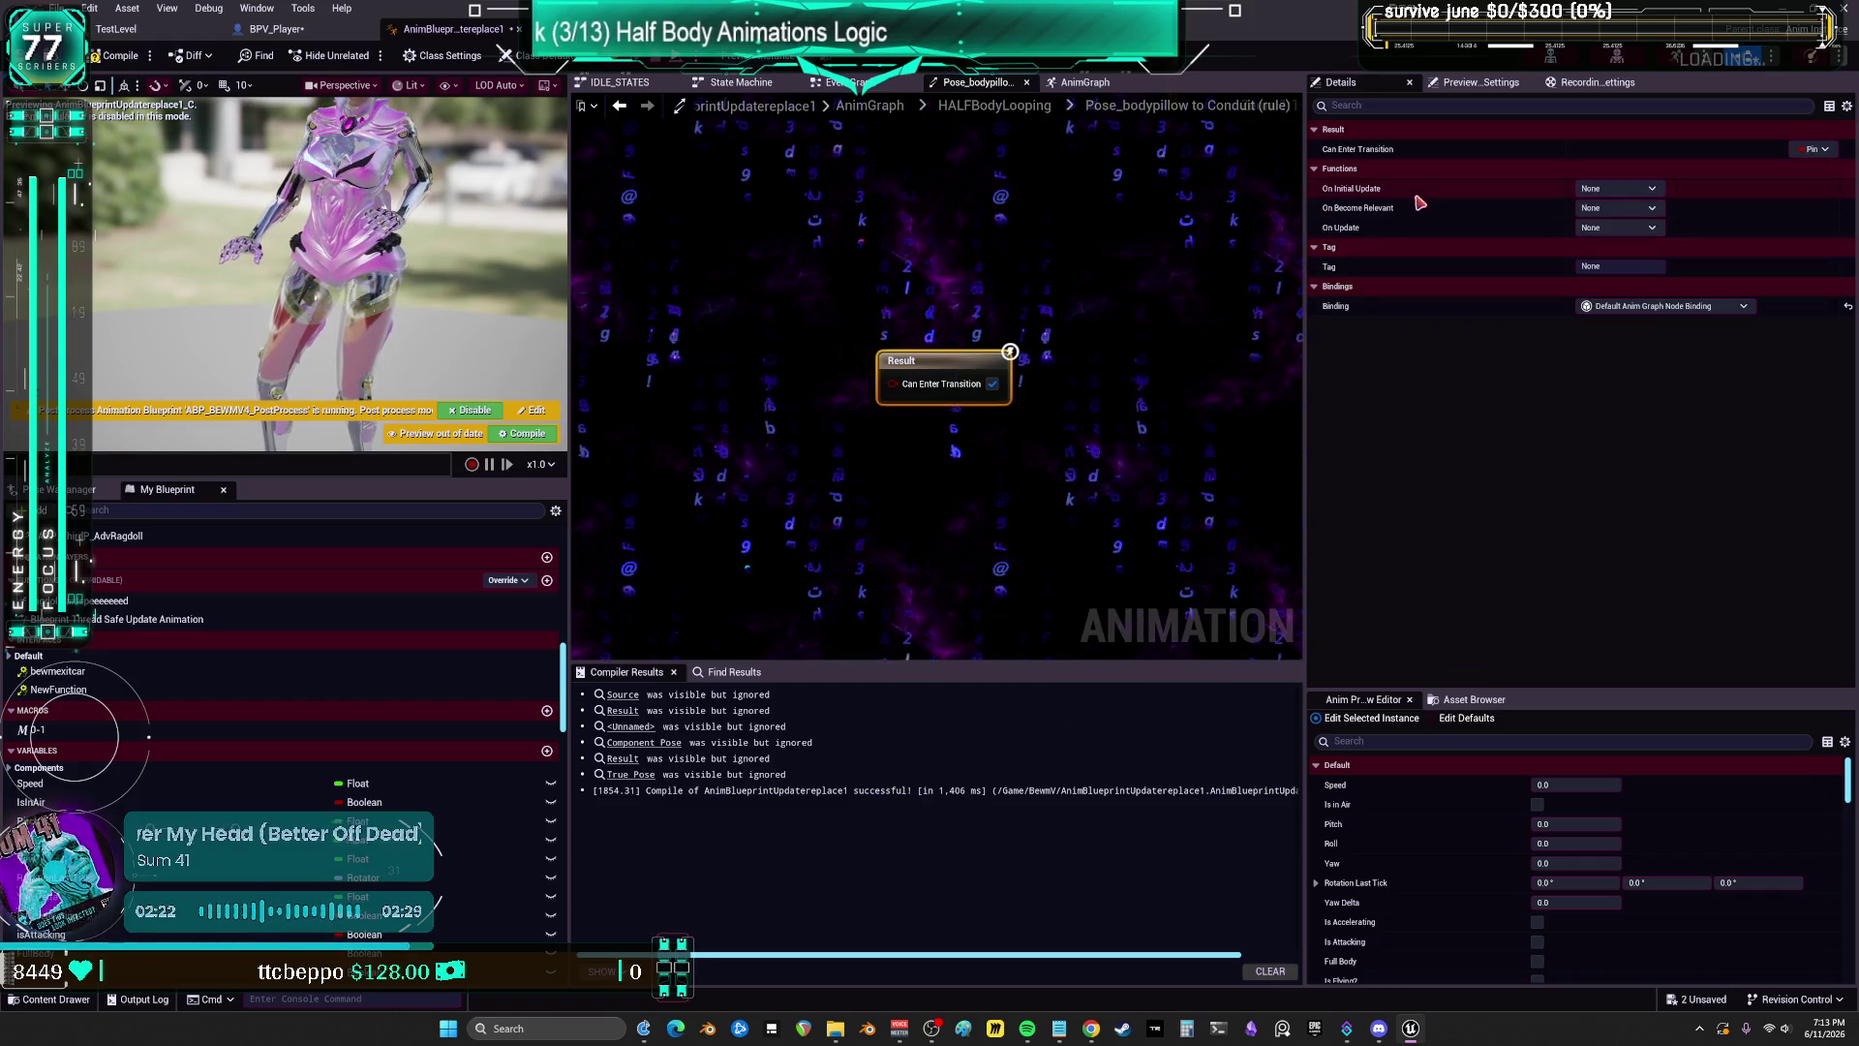
{"action": "left_click", "coordinate": [1023, 109]}
{"action": "left_click", "coordinate": [1088, 289]}
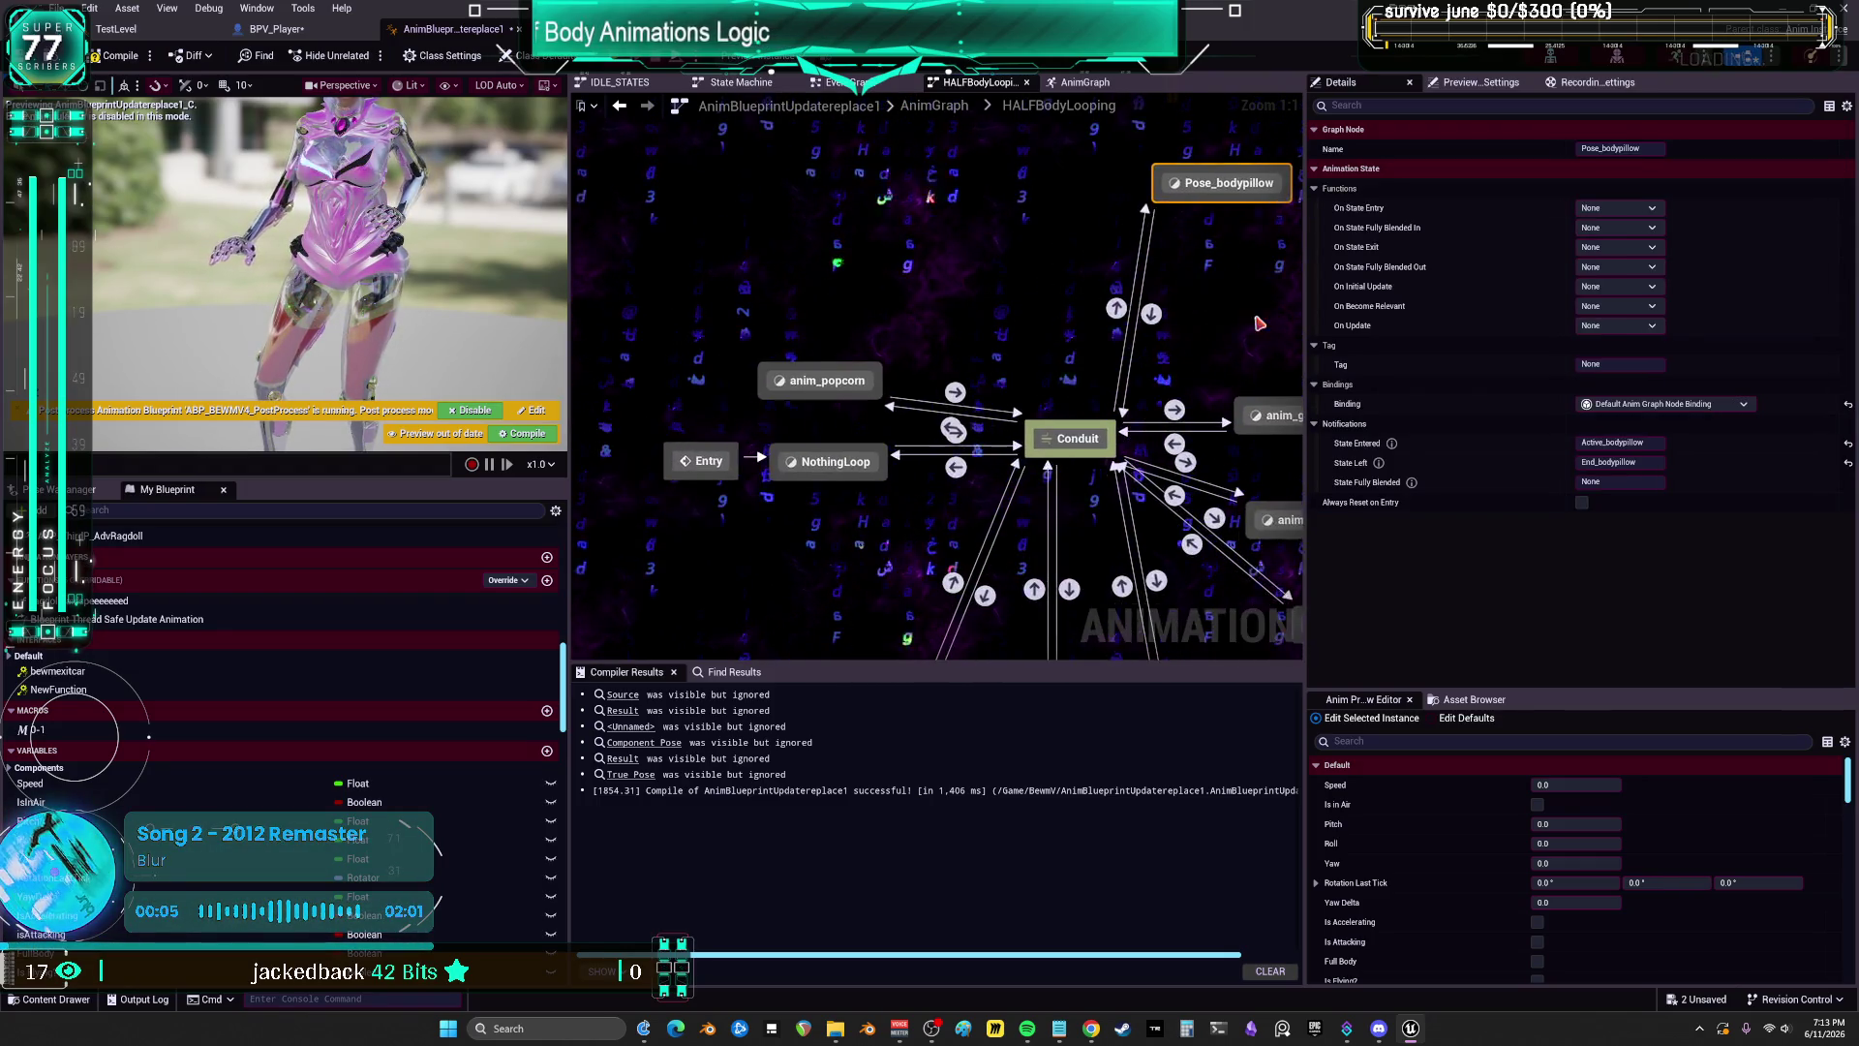
Step: Move the Conduit up beneath Pose_bodypillow and inspect the Conduit-to-pillow transition
{"action": "left_click_drag", "start_coordinate": [996, 532], "coordinate": [1141, 420]}
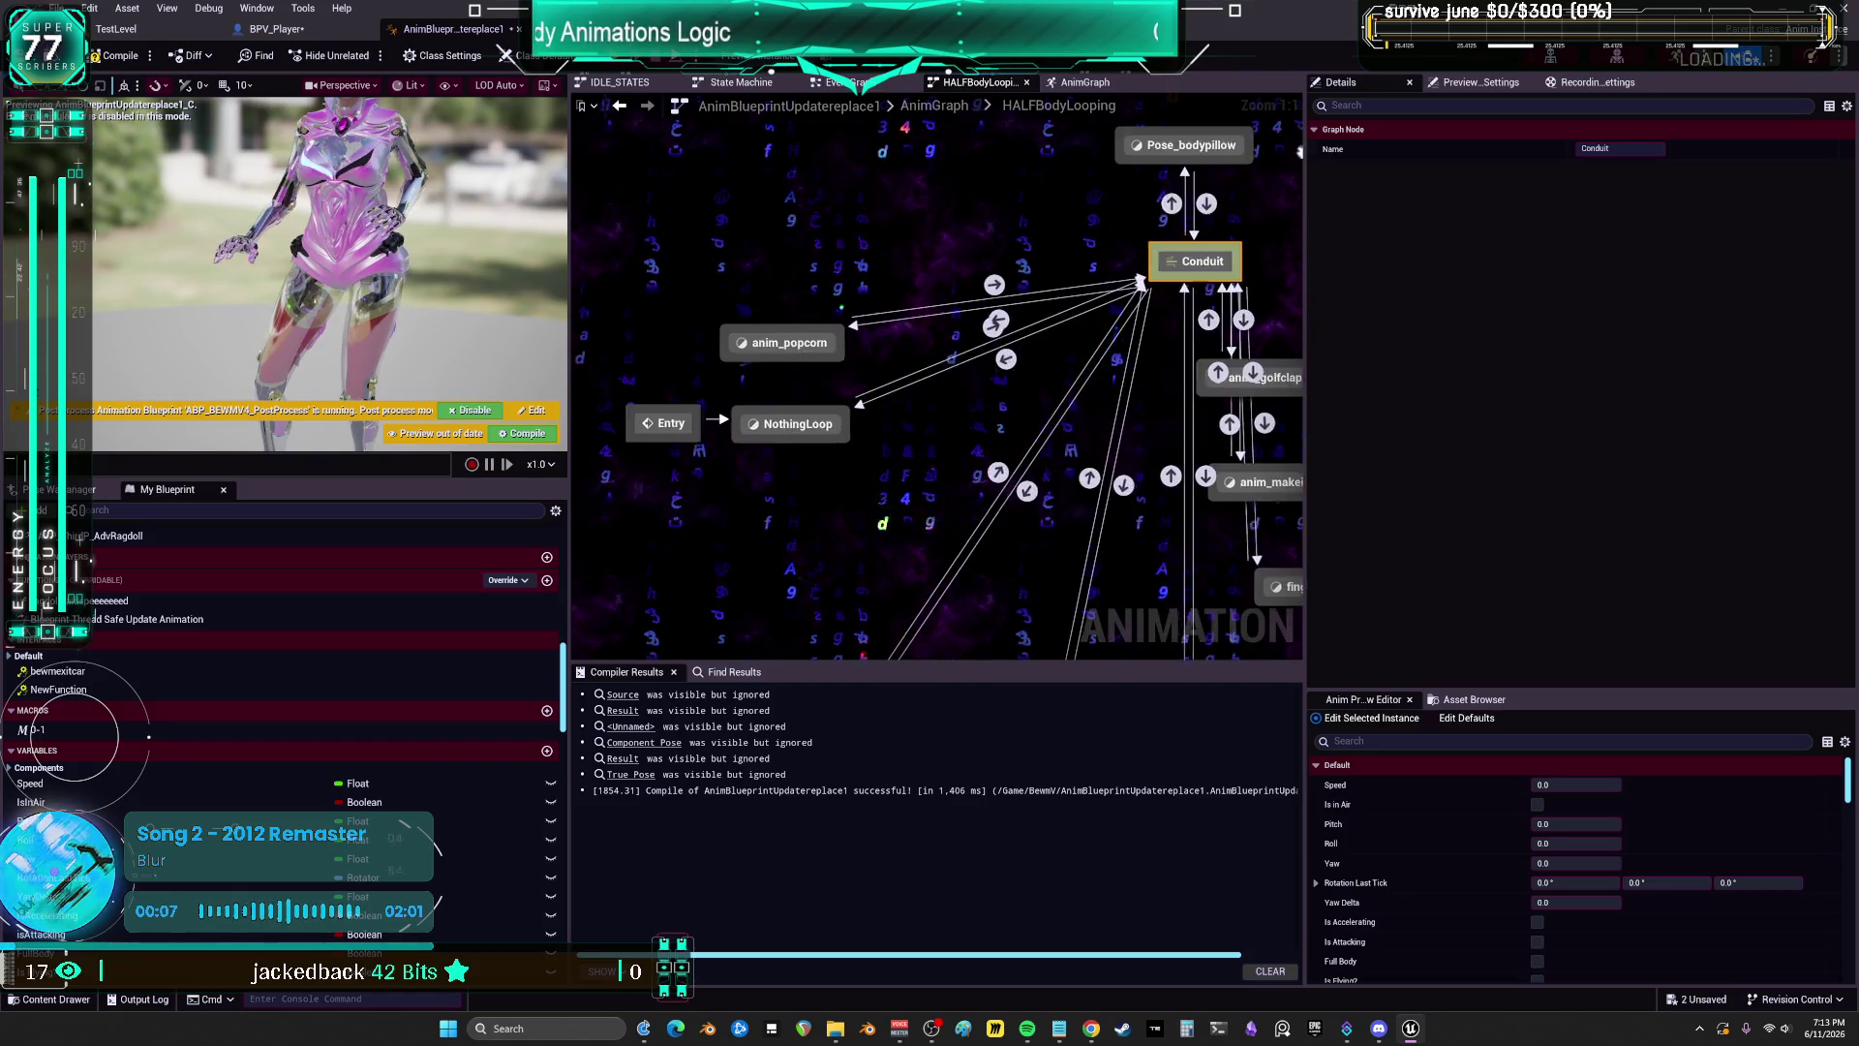
{"action": "left_click", "coordinate": [1179, 240]}
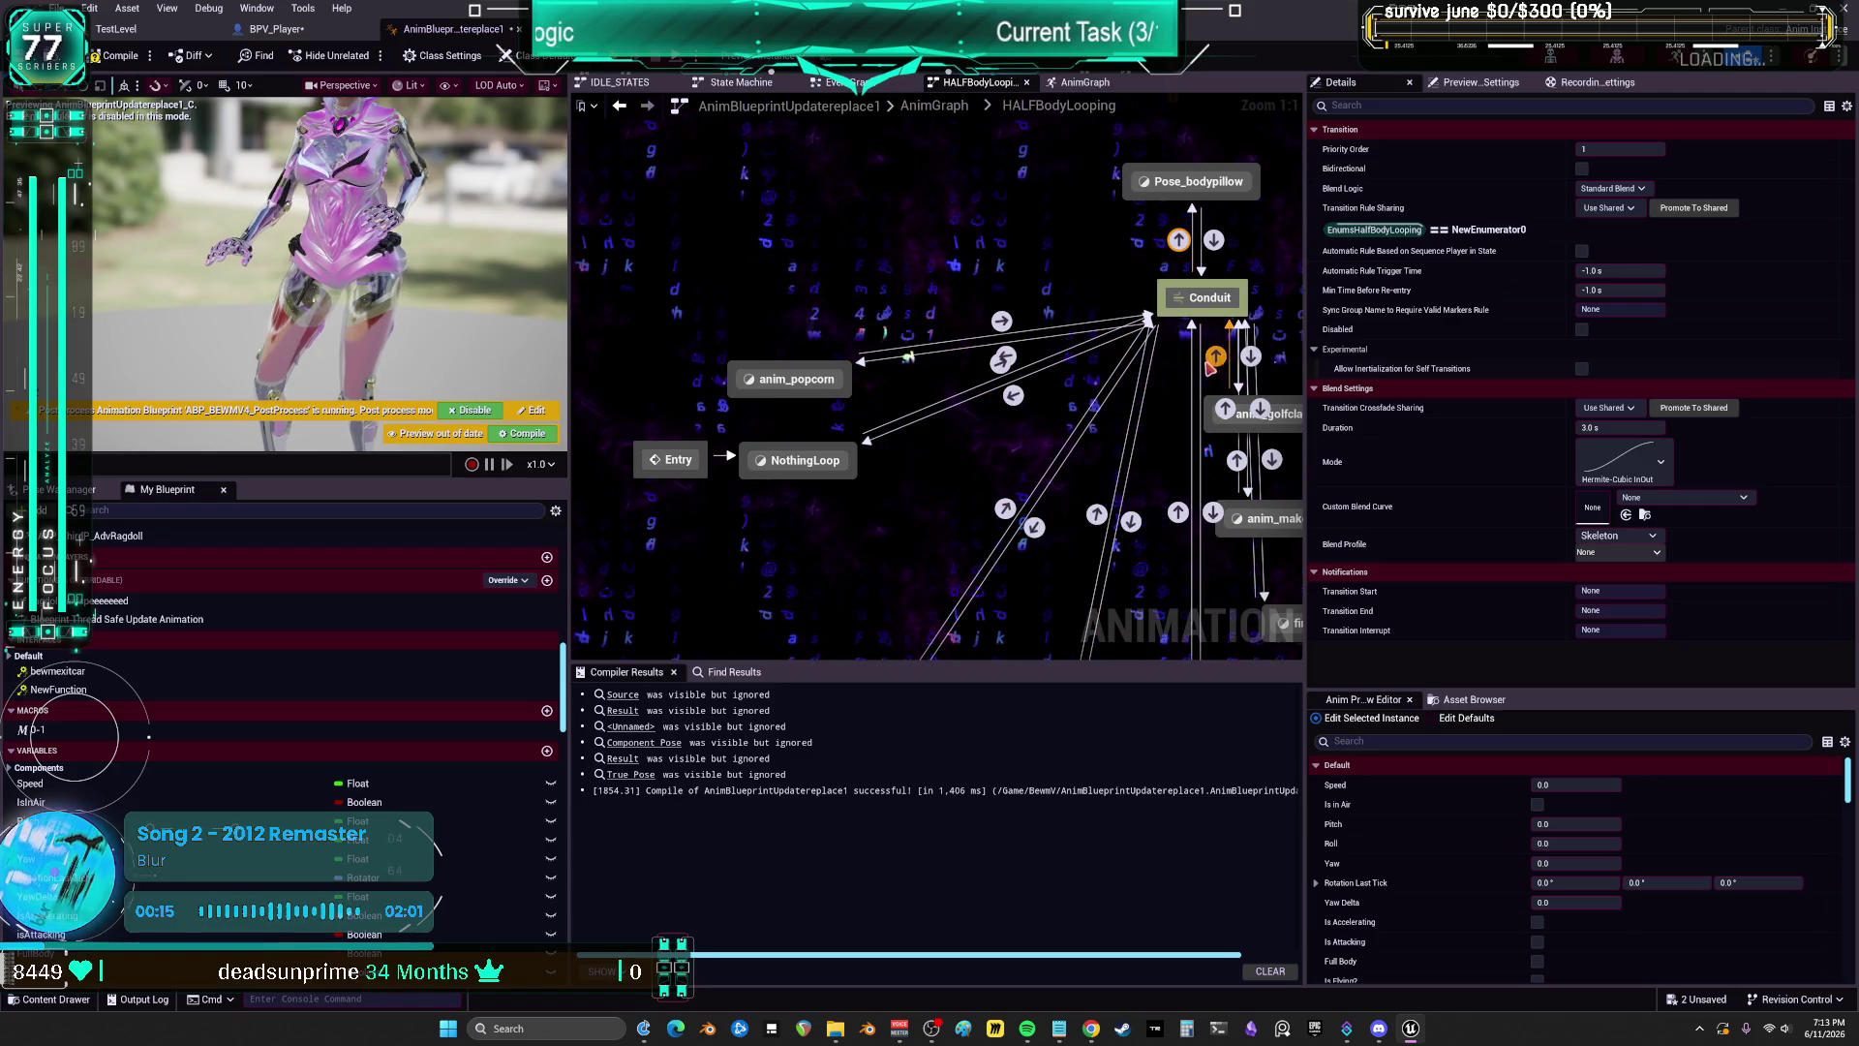
{"action": "mouse_move", "coordinate": [1210, 368]}
{"action": "left_mouse_down"}
{"action": "mouse_move", "coordinate": [957, 394]}
{"action": "mouse_move", "coordinate": [1238, 377]}
{"action": "left_mouse_up"}
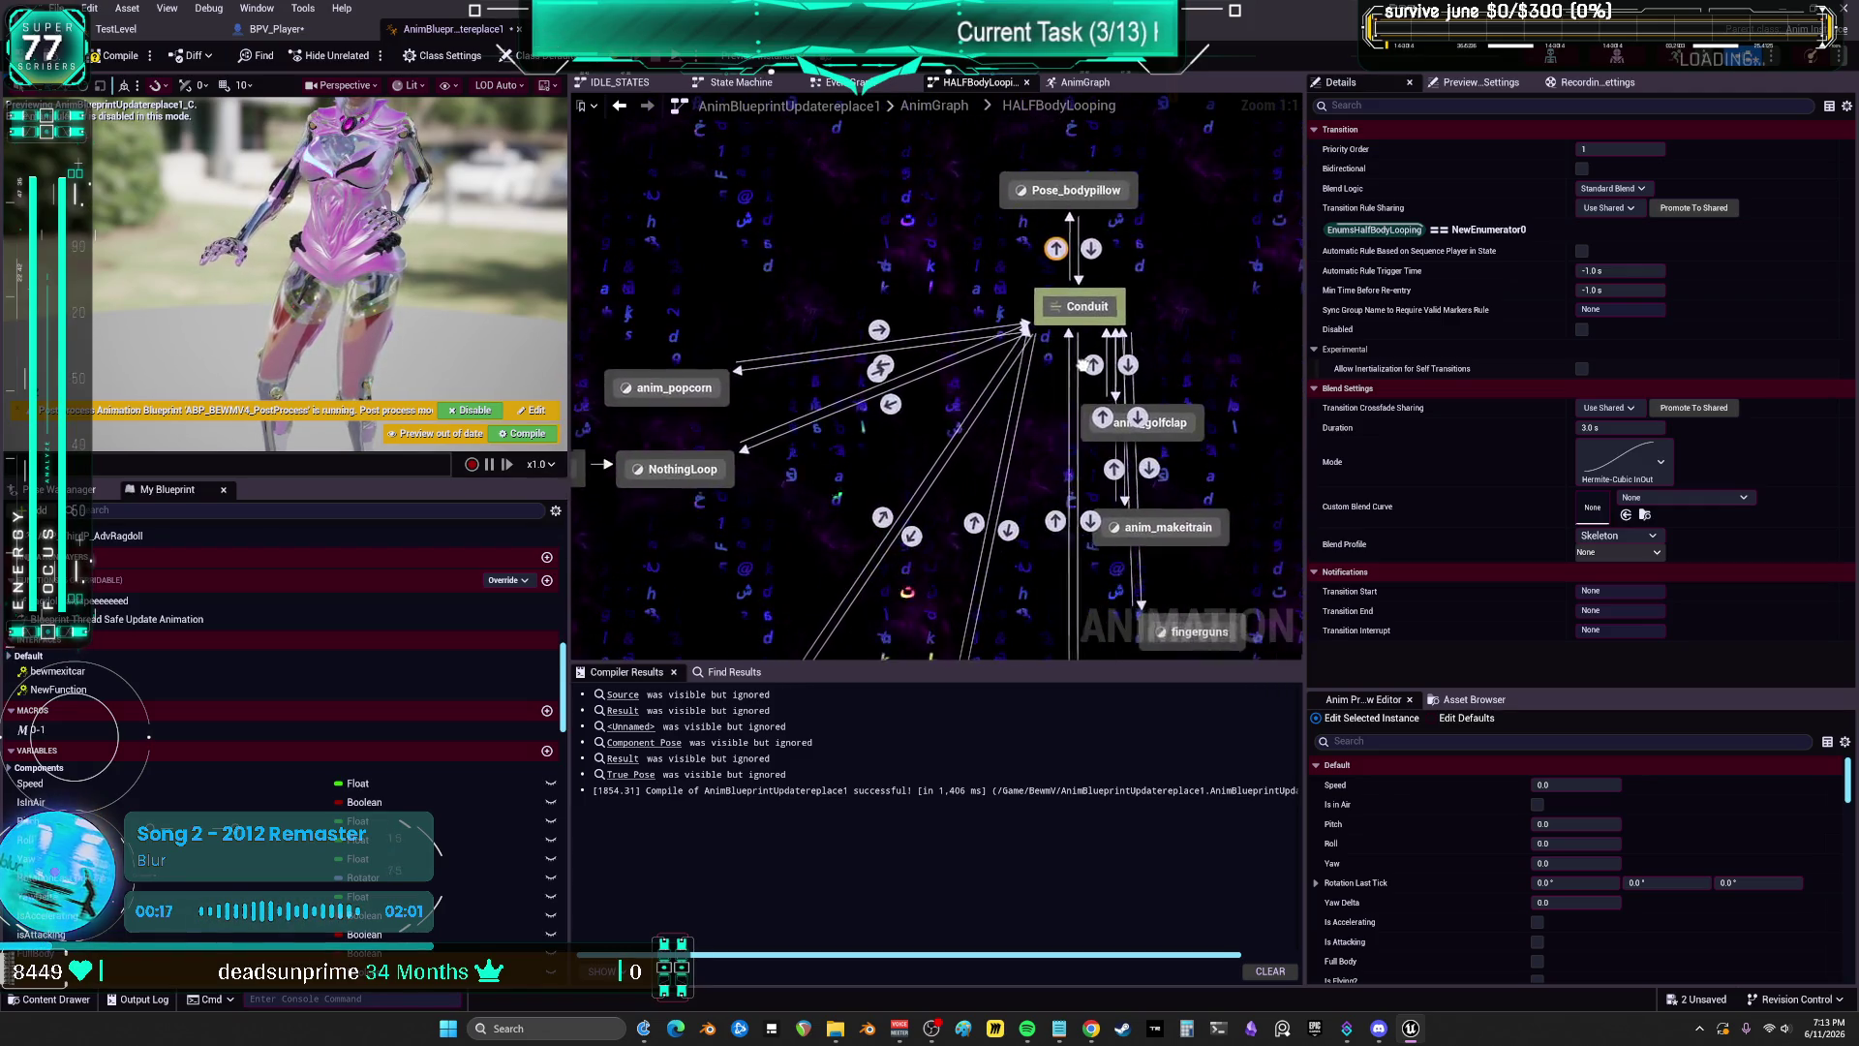
{"action": "mouse_move", "coordinate": [1228, 402]}
{"action": "left_mouse_down"}
{"action": "mouse_move", "coordinate": [1095, 395]}
{"action": "mouse_move", "coordinate": [1185, 386]}
{"action": "left_mouse_up"}
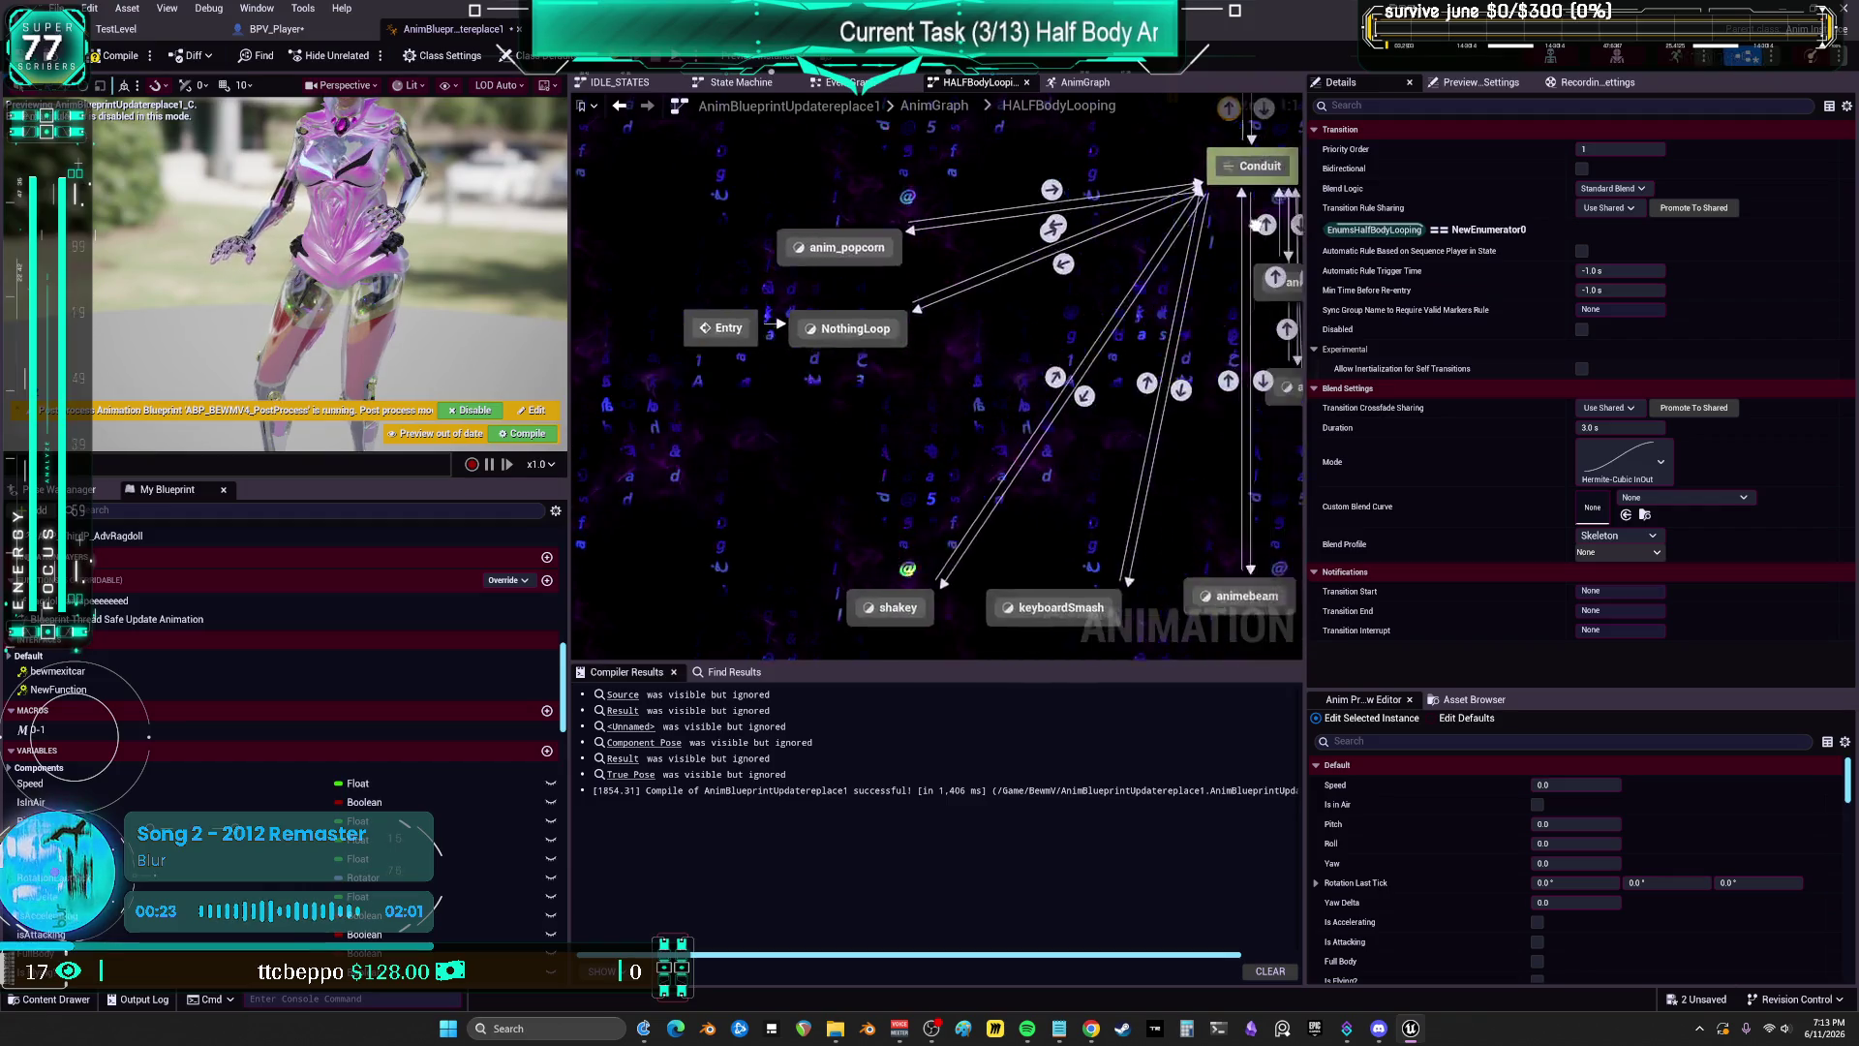
{"action": "mouse_move", "coordinate": [1267, 288]}
{"action": "left_mouse_down"}
{"action": "mouse_move", "coordinate": [1153, 322]}
{"action": "mouse_move", "coordinate": [1219, 345]}
{"action": "mouse_move", "coordinate": [1116, 355]}
{"action": "mouse_move", "coordinate": [1177, 332]}
{"action": "mouse_move", "coordinate": [1145, 337]}
{"action": "mouse_move", "coordinate": [1145, 371]}
{"action": "left_mouse_up"}
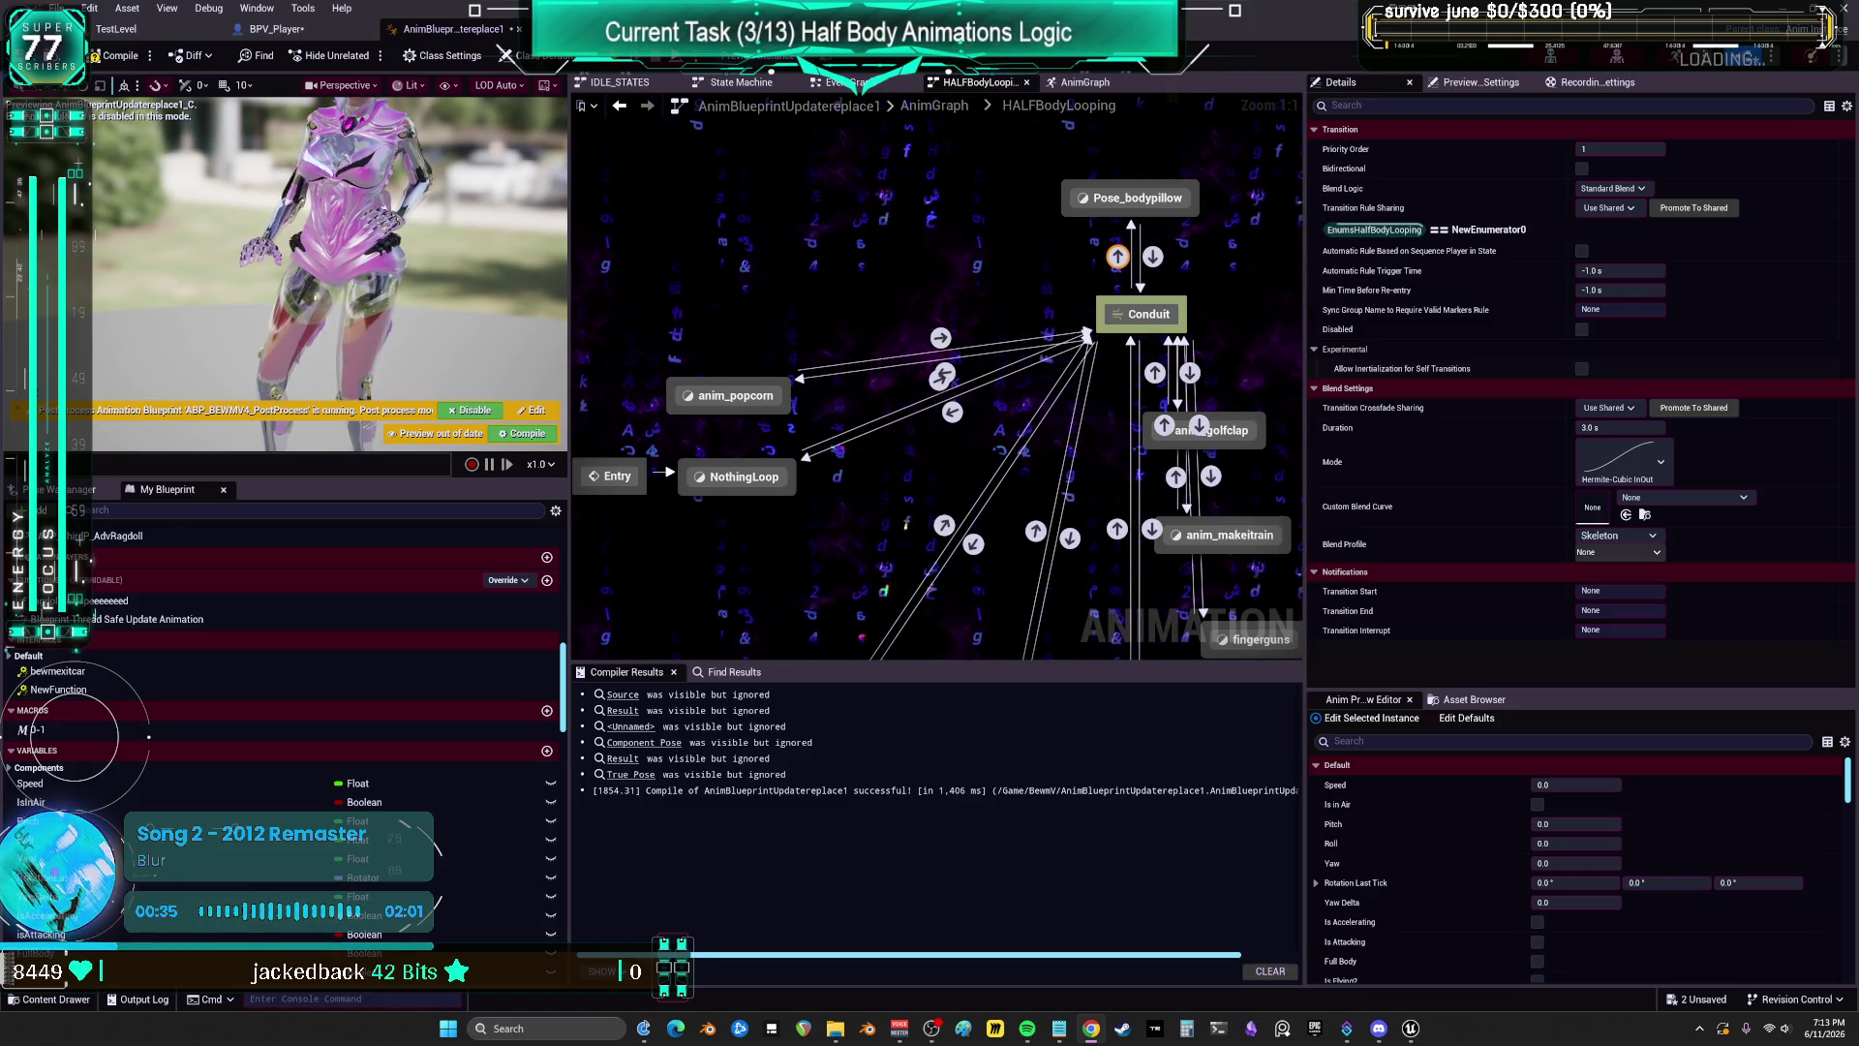
Step: Shift Pose_bodypillow and the Conduit together up-right and inspect the Conduit-to-pillow transition rule
{"action": "left_click", "coordinate": [1131, 198], "text": "ctrl"}
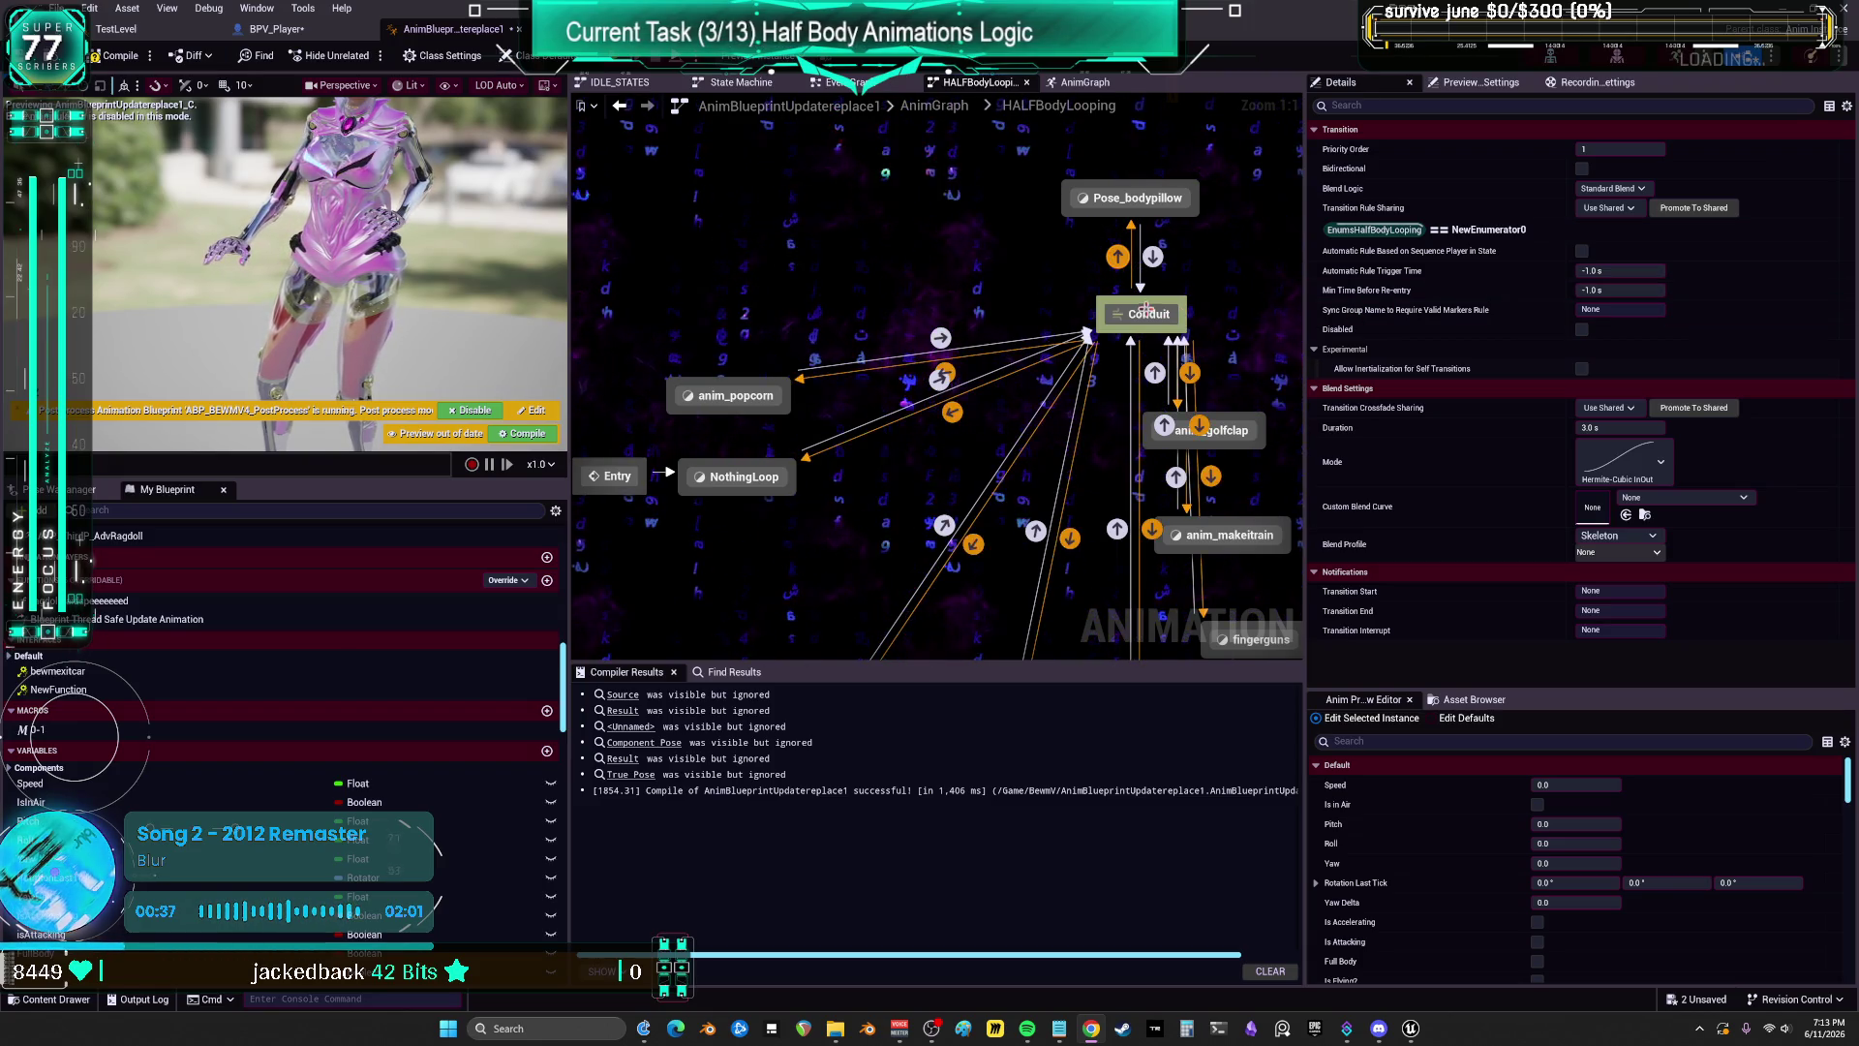
{"action": "left_click", "coordinate": [1117, 316], "text": "ctrl"}
{"action": "left_click_drag", "start_coordinate": [1118, 315], "coordinate": [1153, 293]}
{"action": "left_click", "coordinate": [1251, 236]}
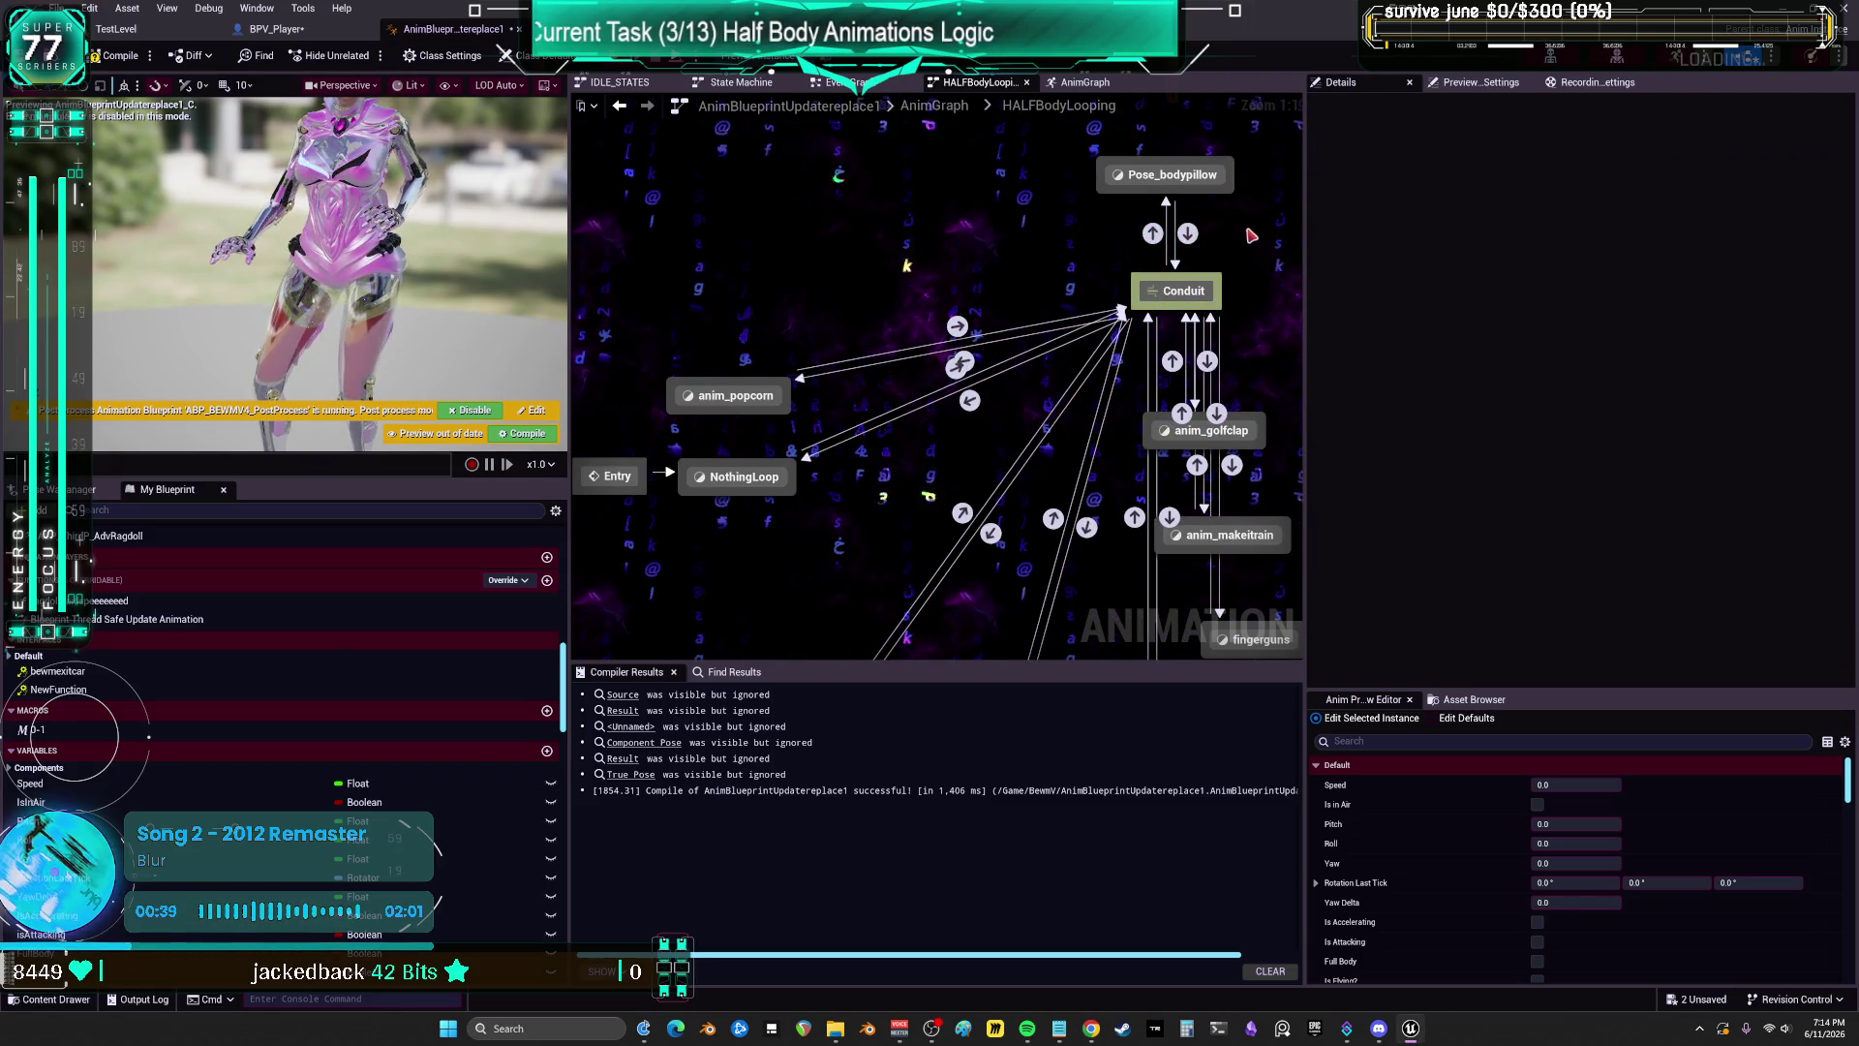
{"action": "left_click", "coordinate": [1188, 235]}
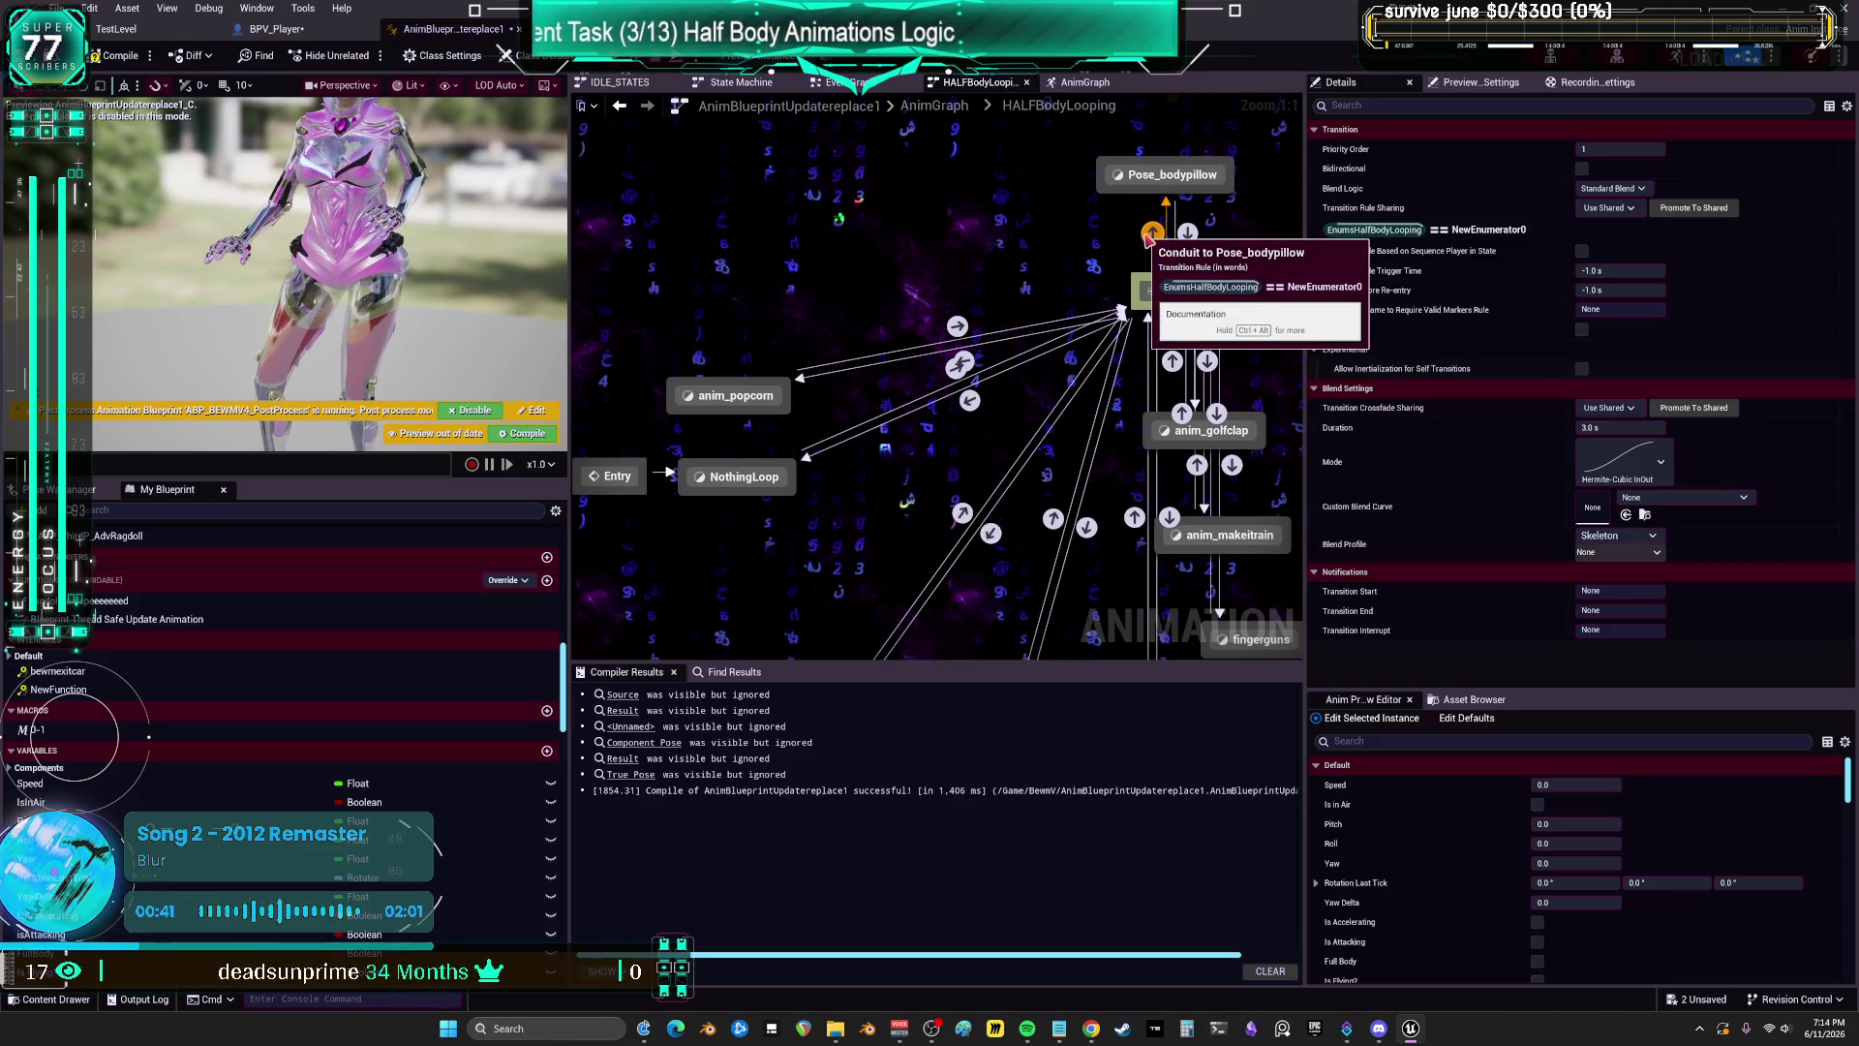
{"action": "left_click", "coordinate": [1197, 239]}
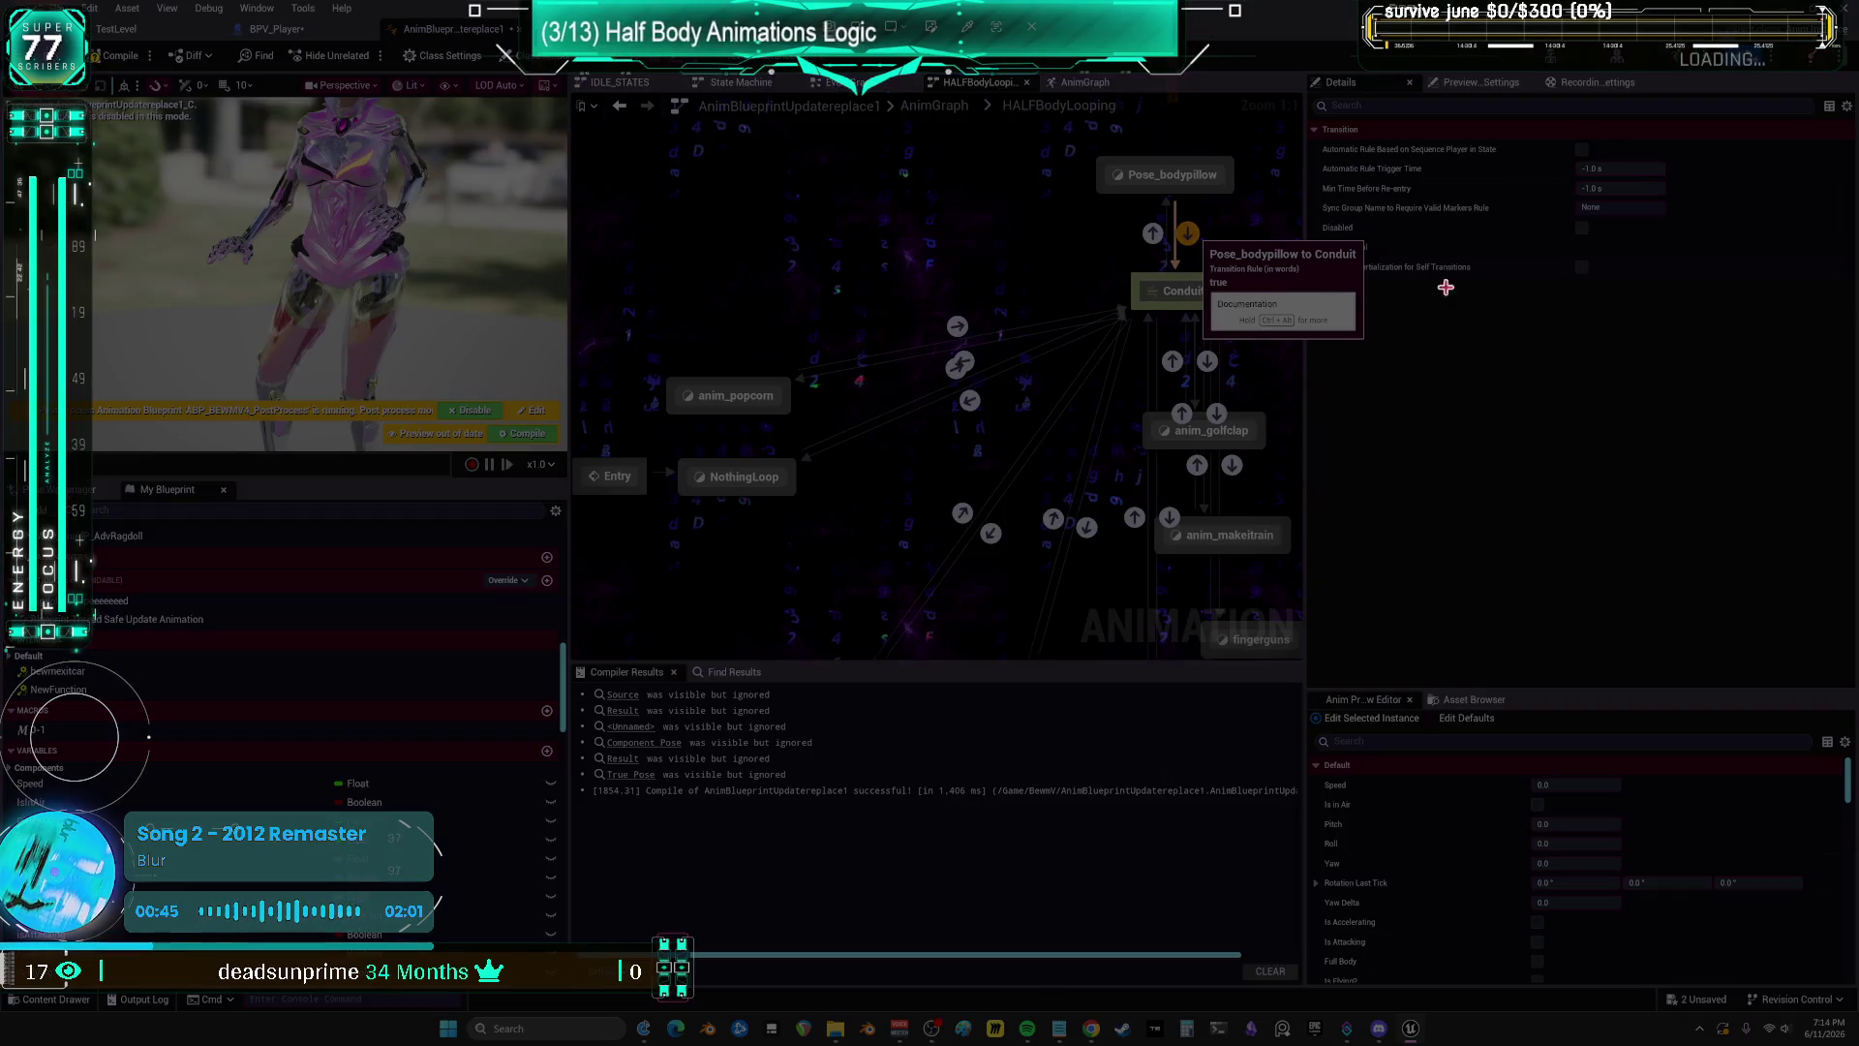
Step: Show Pose_bodypillow's Details with Active_bodypillow entered and End_bodypillow left notifications
{"action": "mouse_move", "coordinate": [1768, 368]}
{"action": "left_mouse_down"}
{"action": "mouse_move", "coordinate": [1048, 111]}
{"action": "mouse_move", "coordinate": [946, 50]}
{"action": "left_mouse_up"}
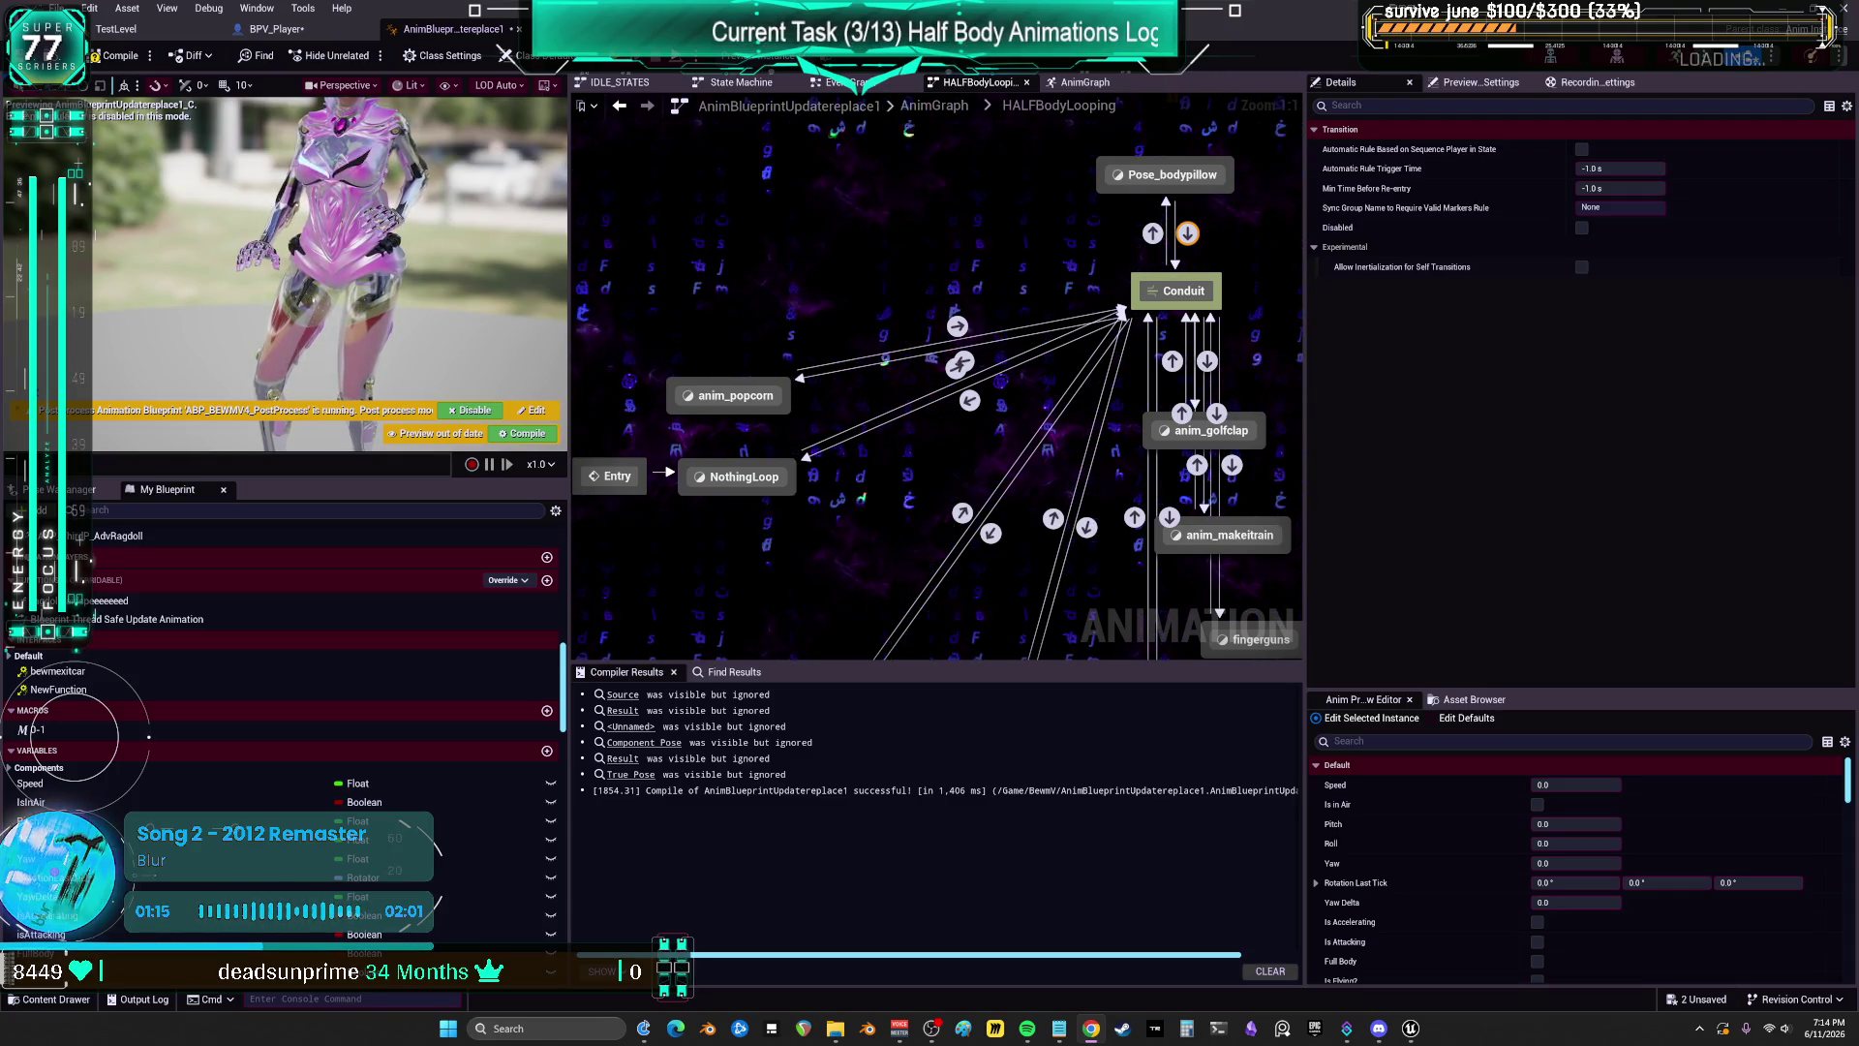
{"action": "left_click_drag", "start_coordinate": [1194, 378], "coordinate": [1020, 385]}
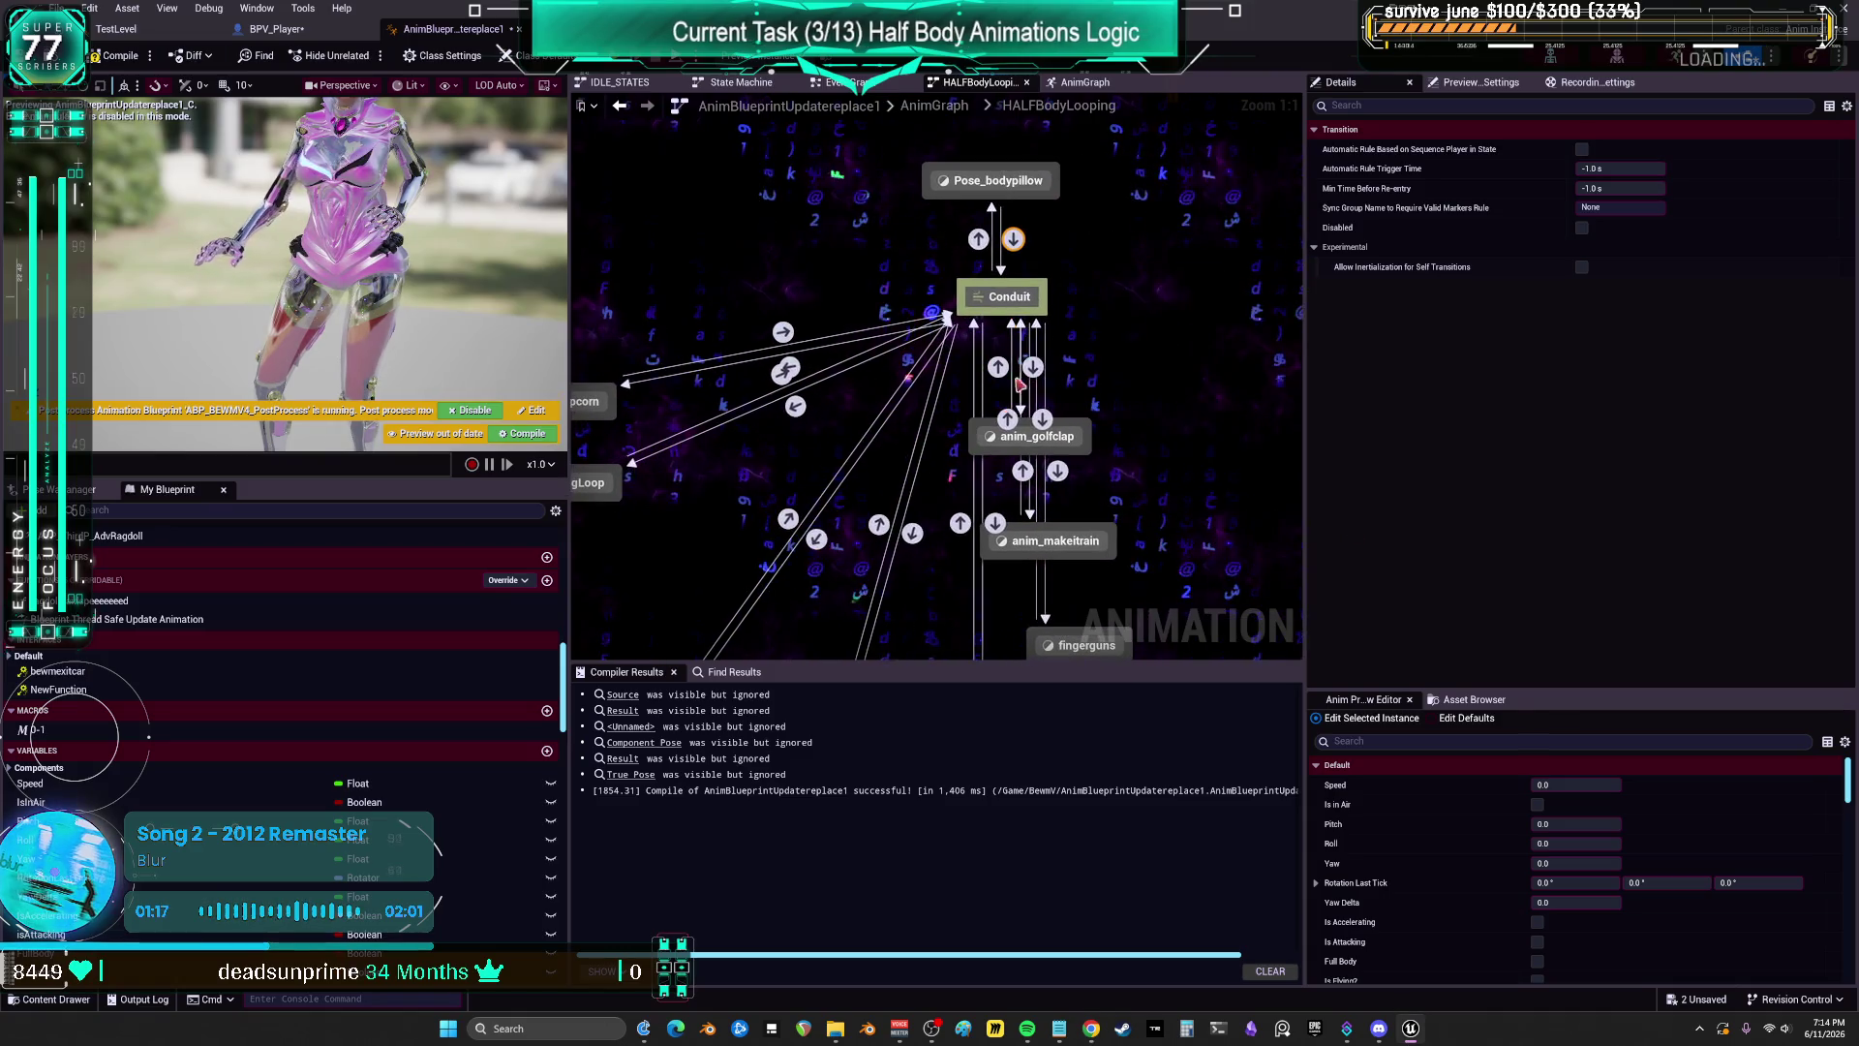
{"action": "left_click", "coordinate": [1020, 384]}
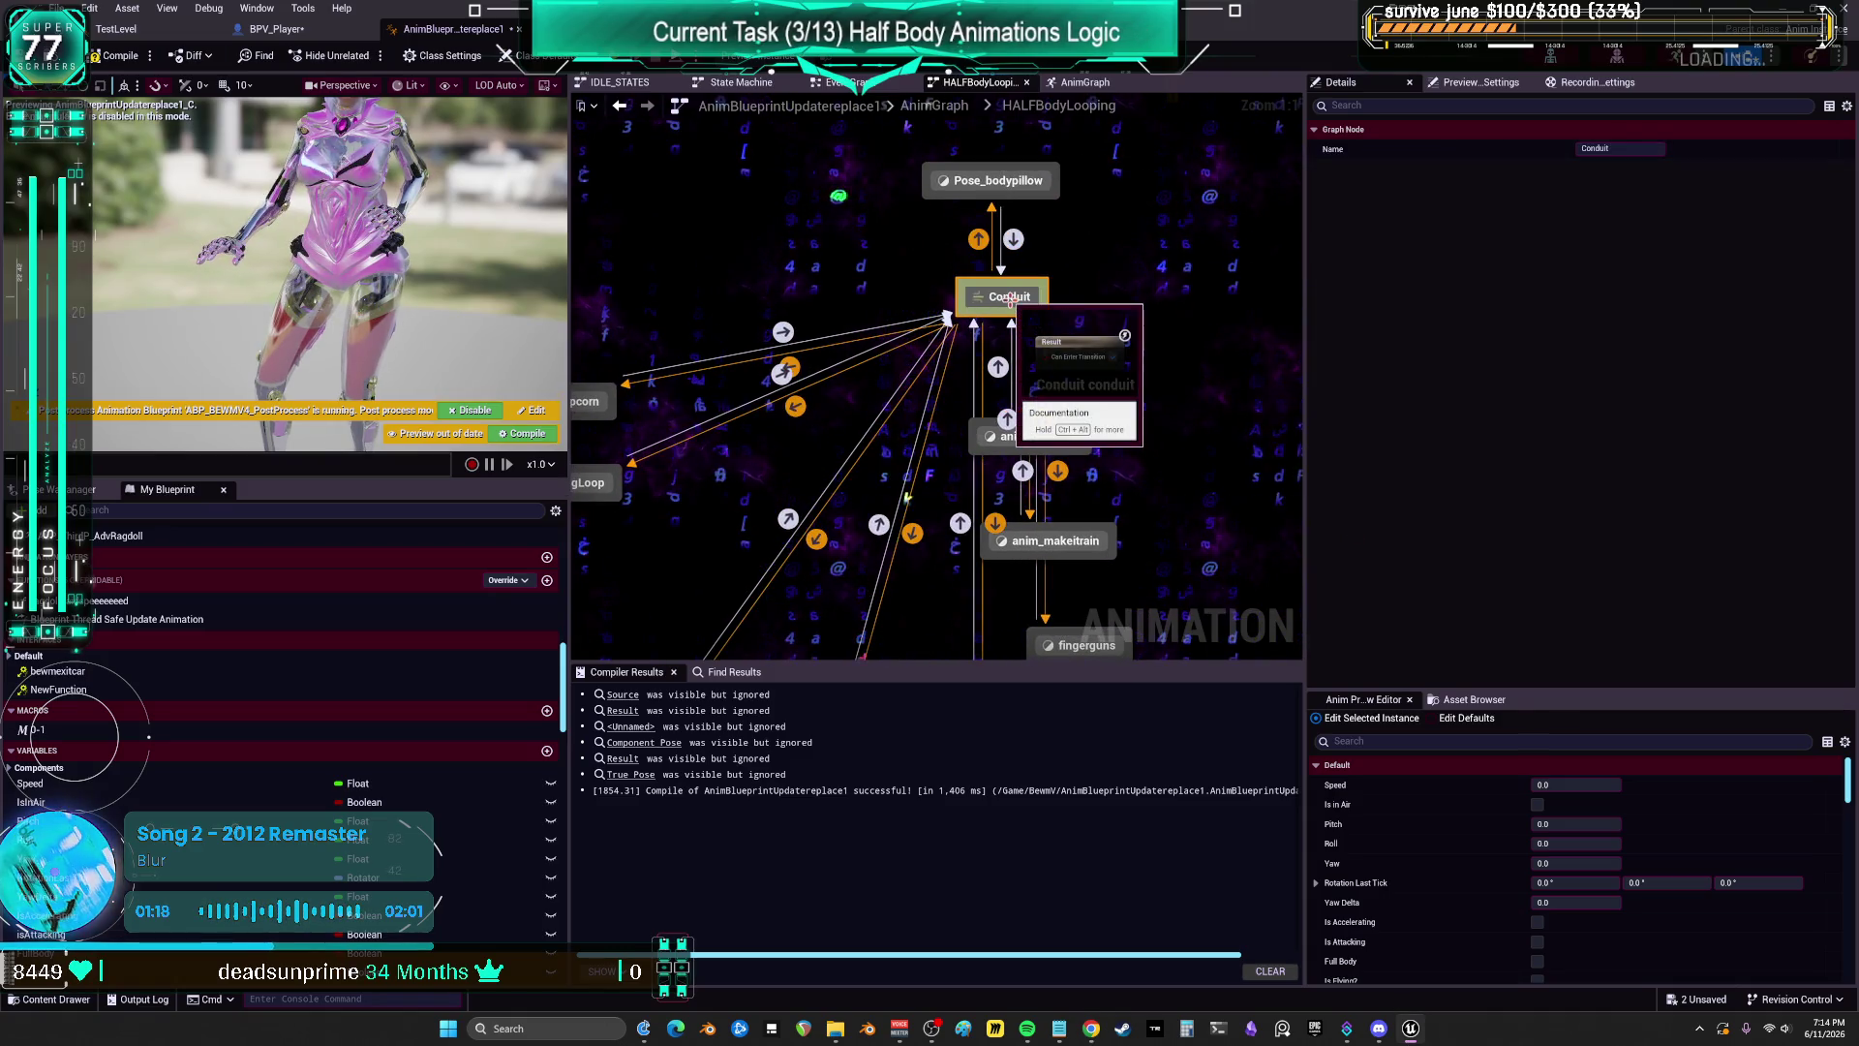
{"action": "left_click", "coordinate": [1016, 240]}
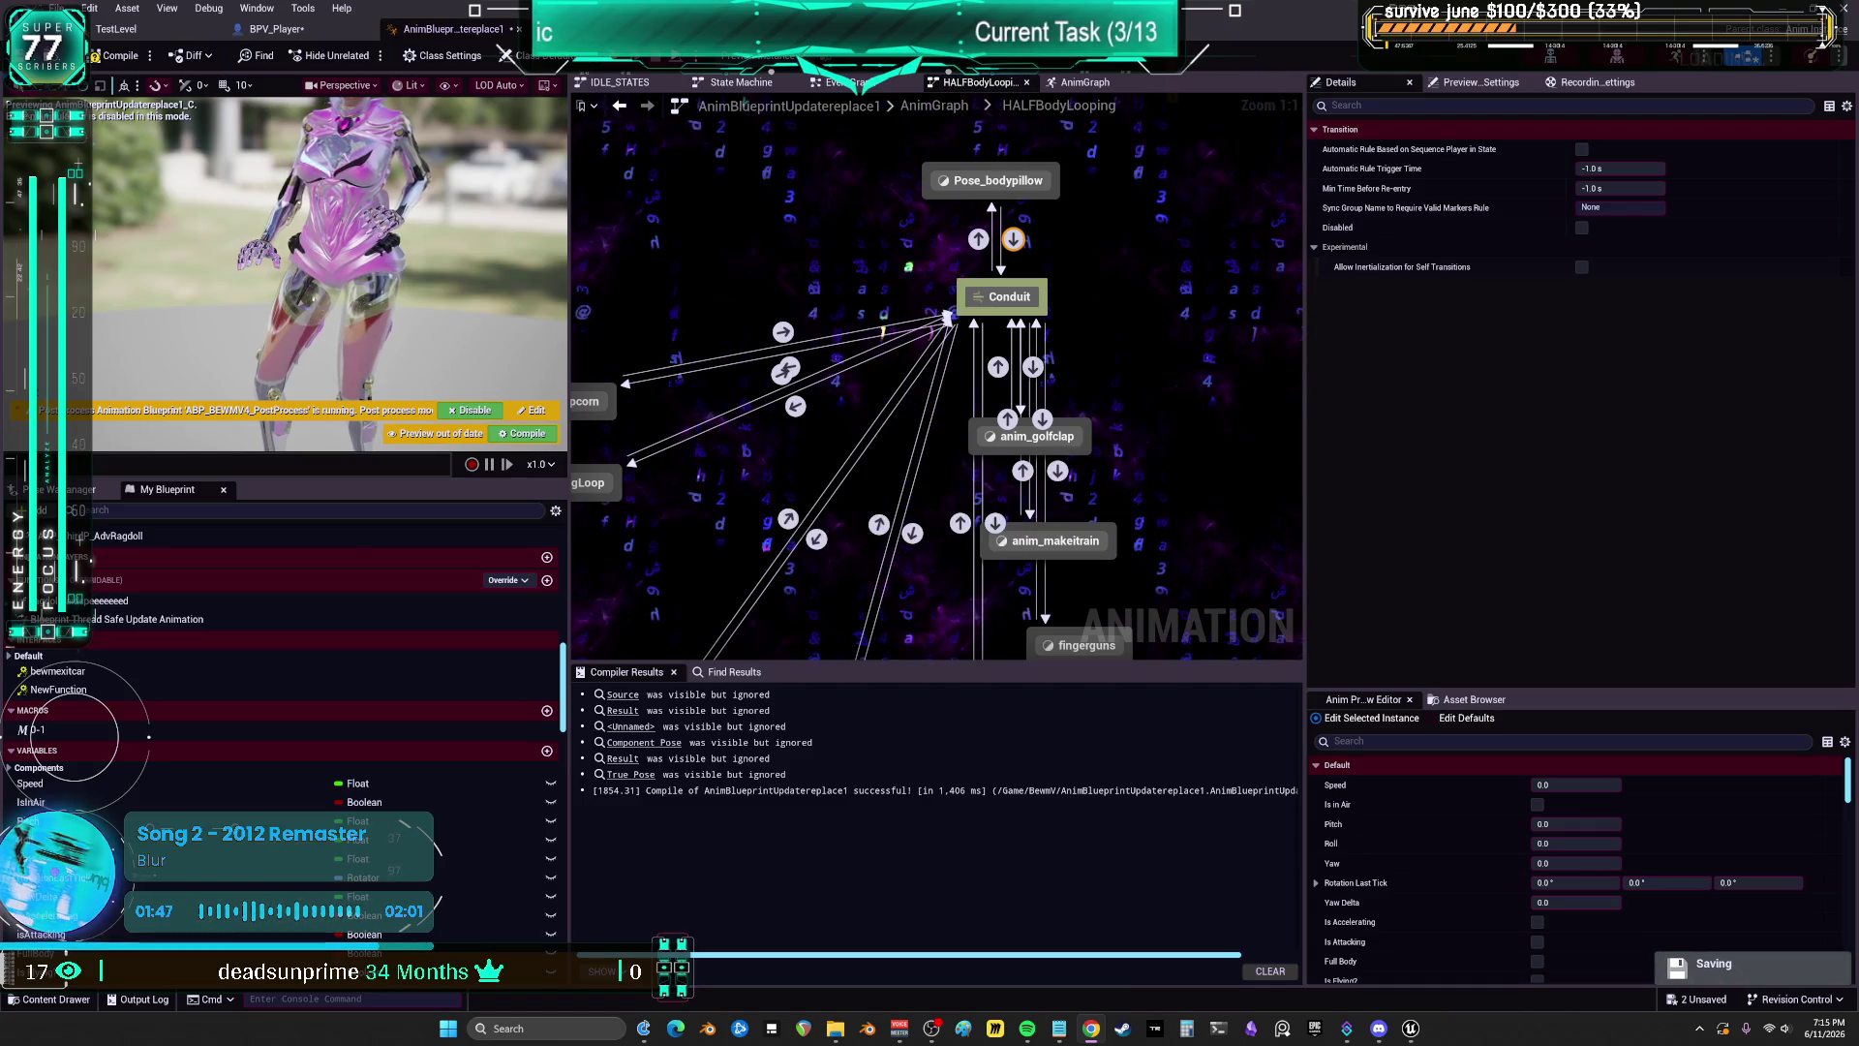
{"action": "left_click", "coordinate": [1023, 180]}
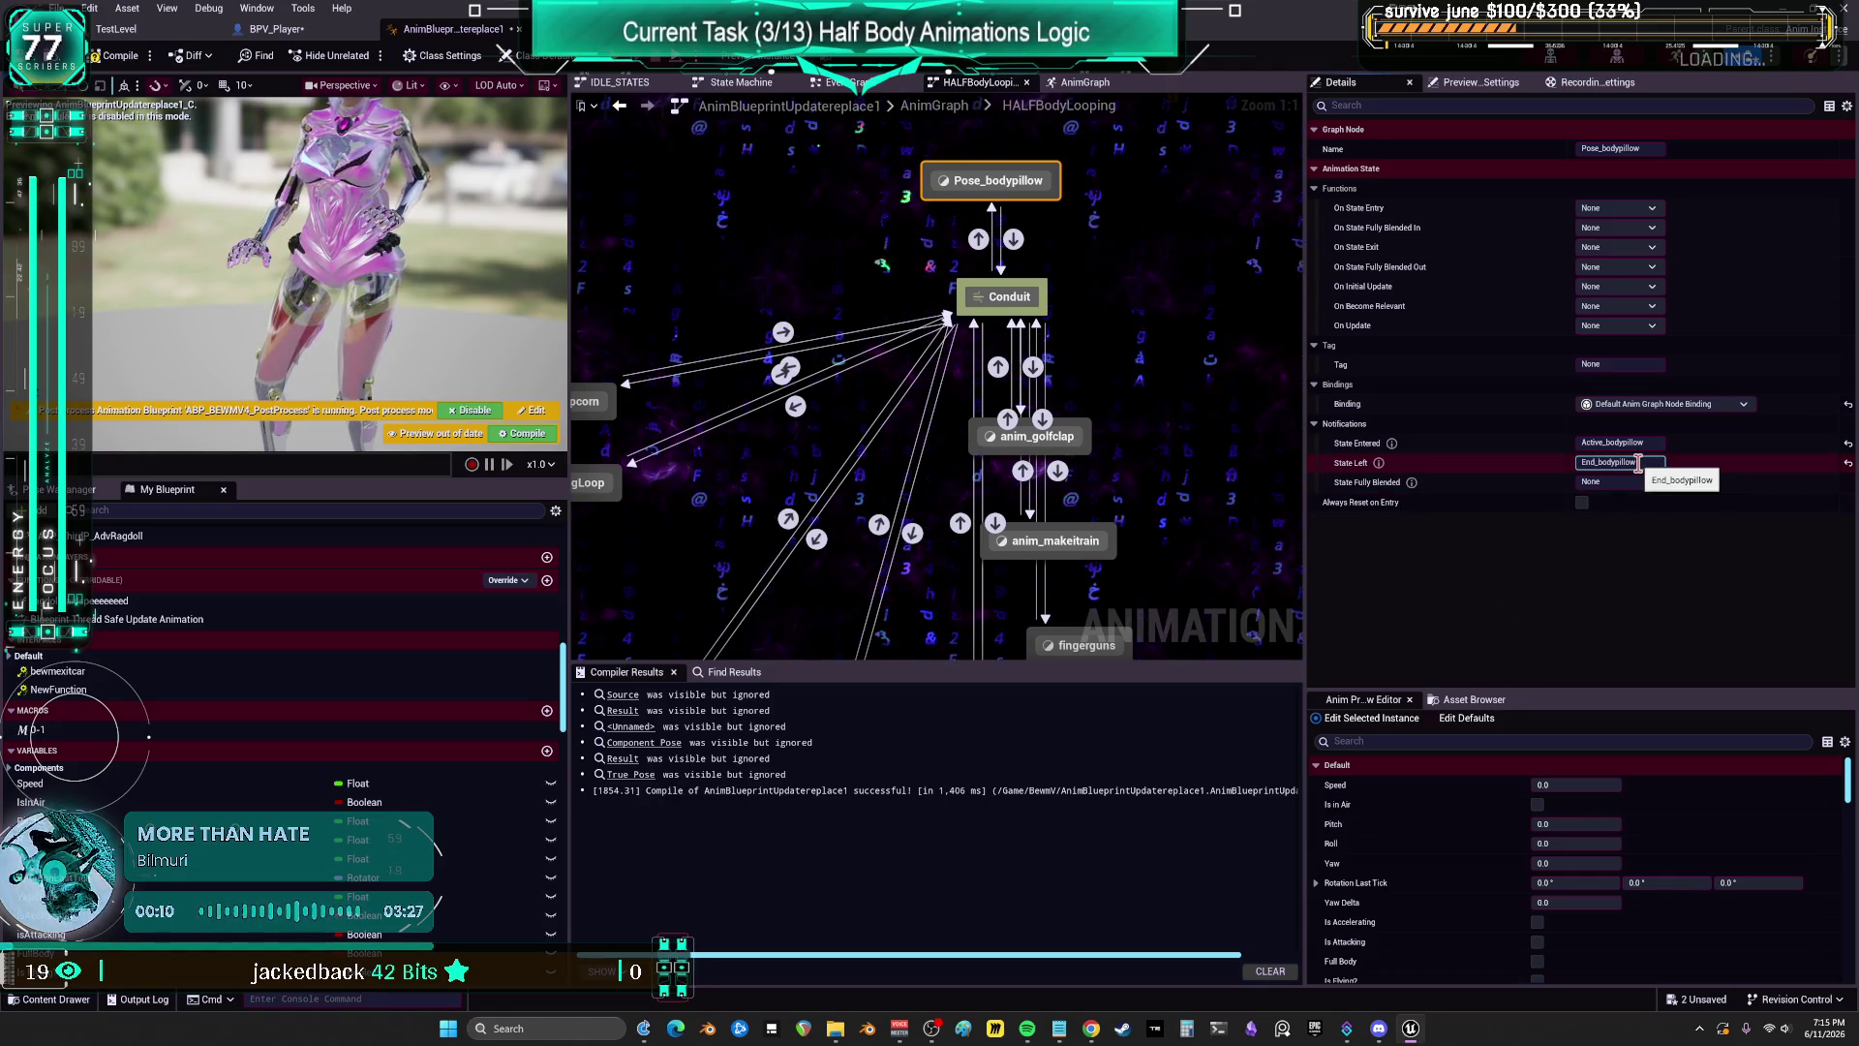
Step: Confirm End_bodypillow as the State Left notify name, then switch to the EventGraph
{"action": "mouse_move", "coordinate": [1379, 463]}
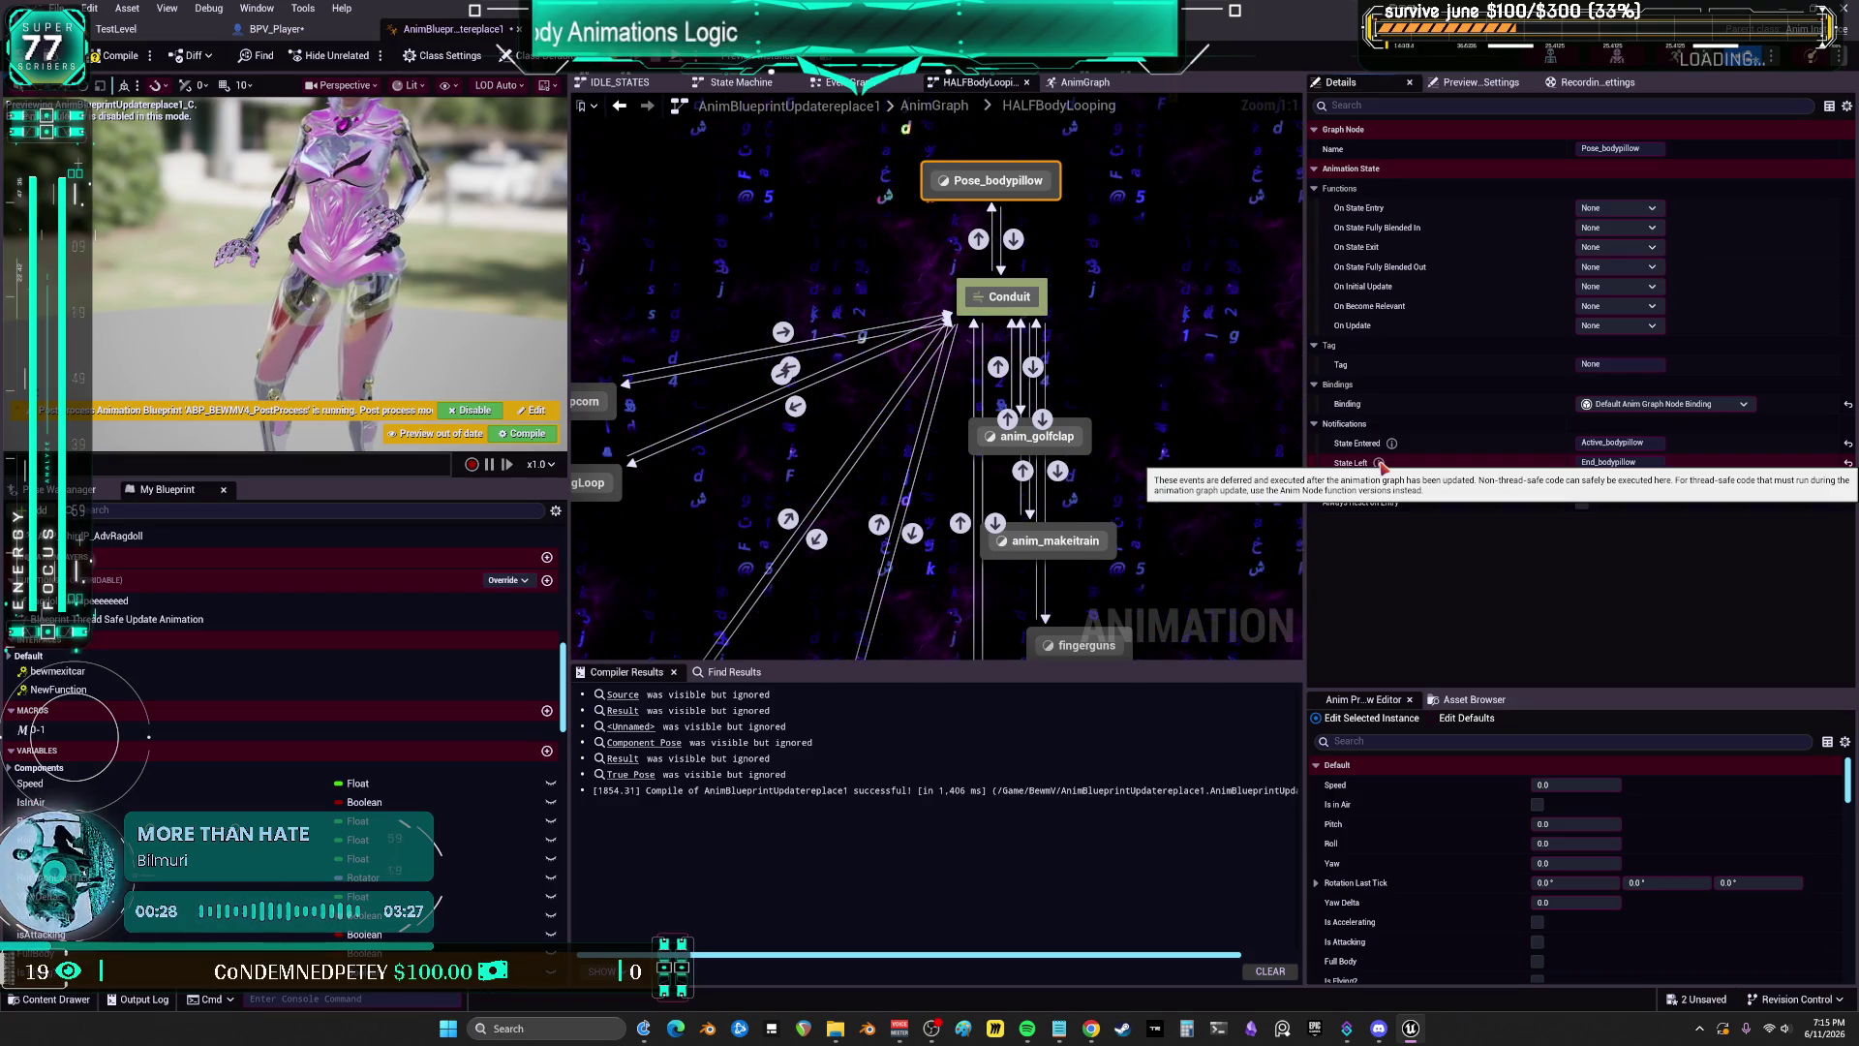
{"action": "left_click", "coordinate": [1626, 464]}
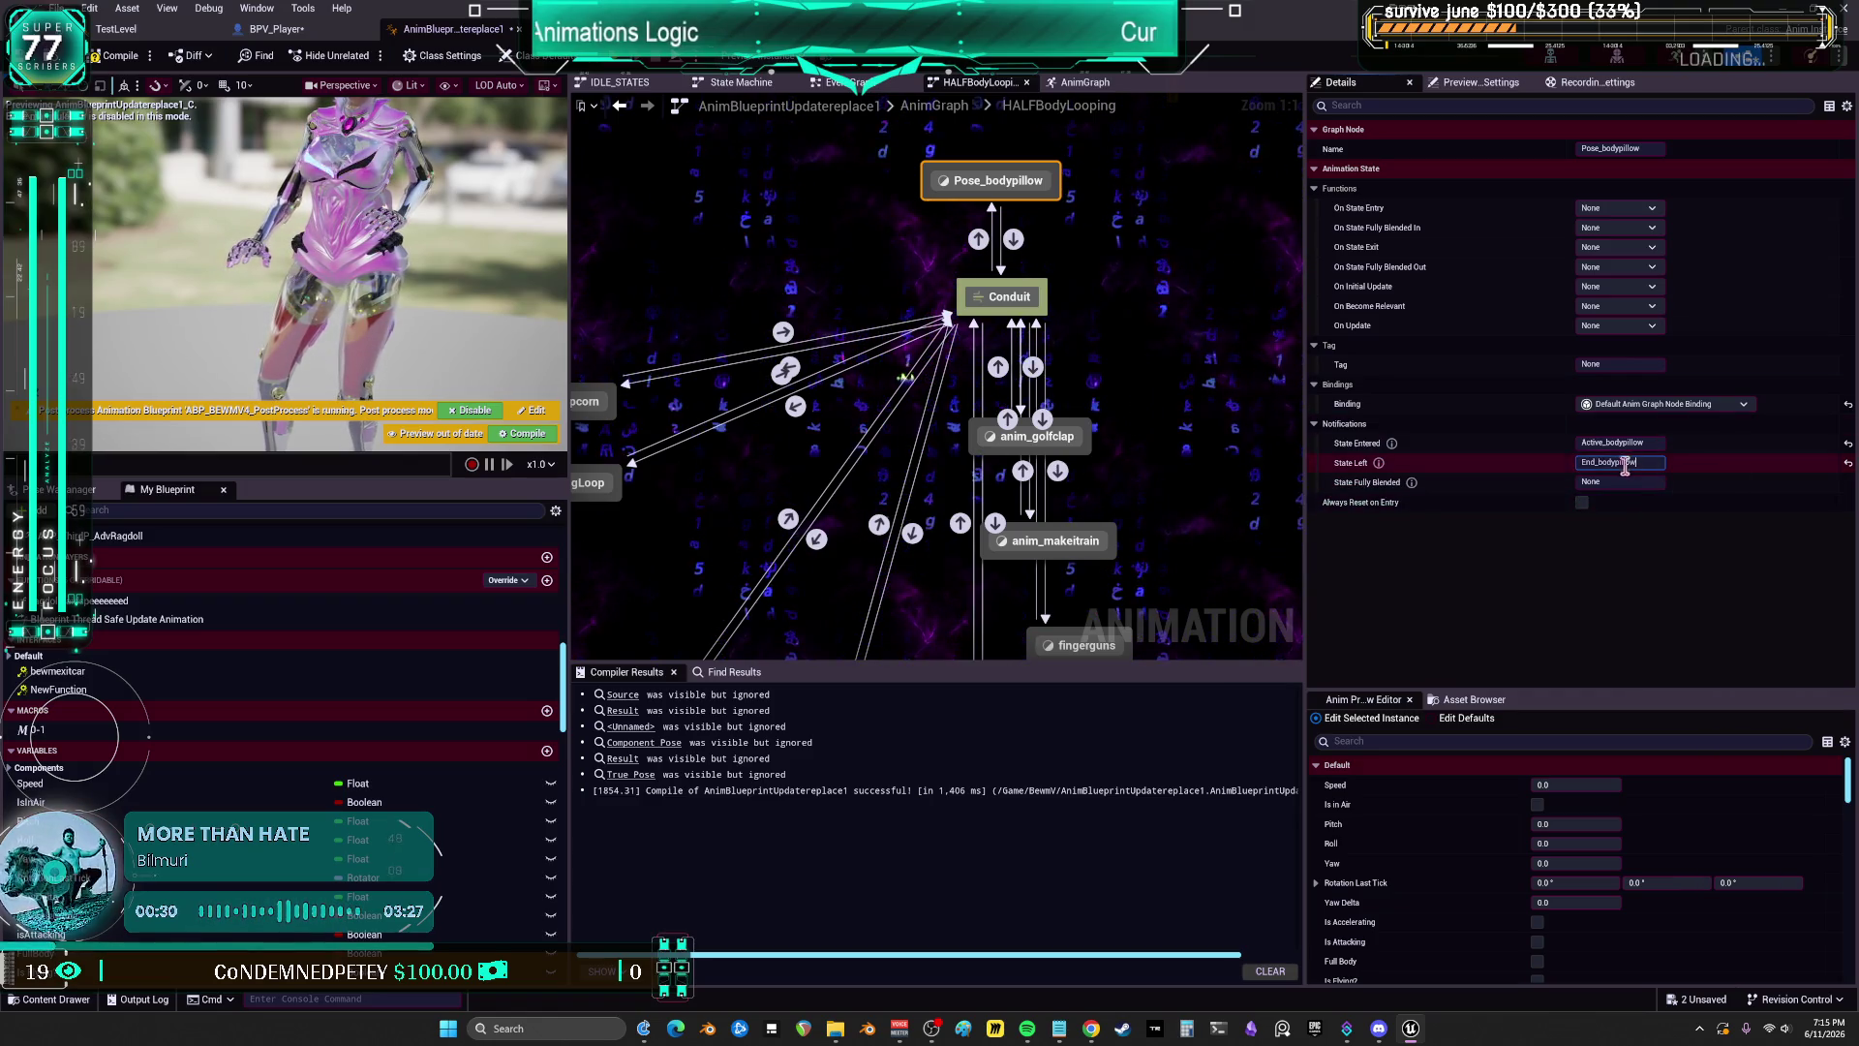
{"action": "left_click", "coordinate": [1177, 463]}
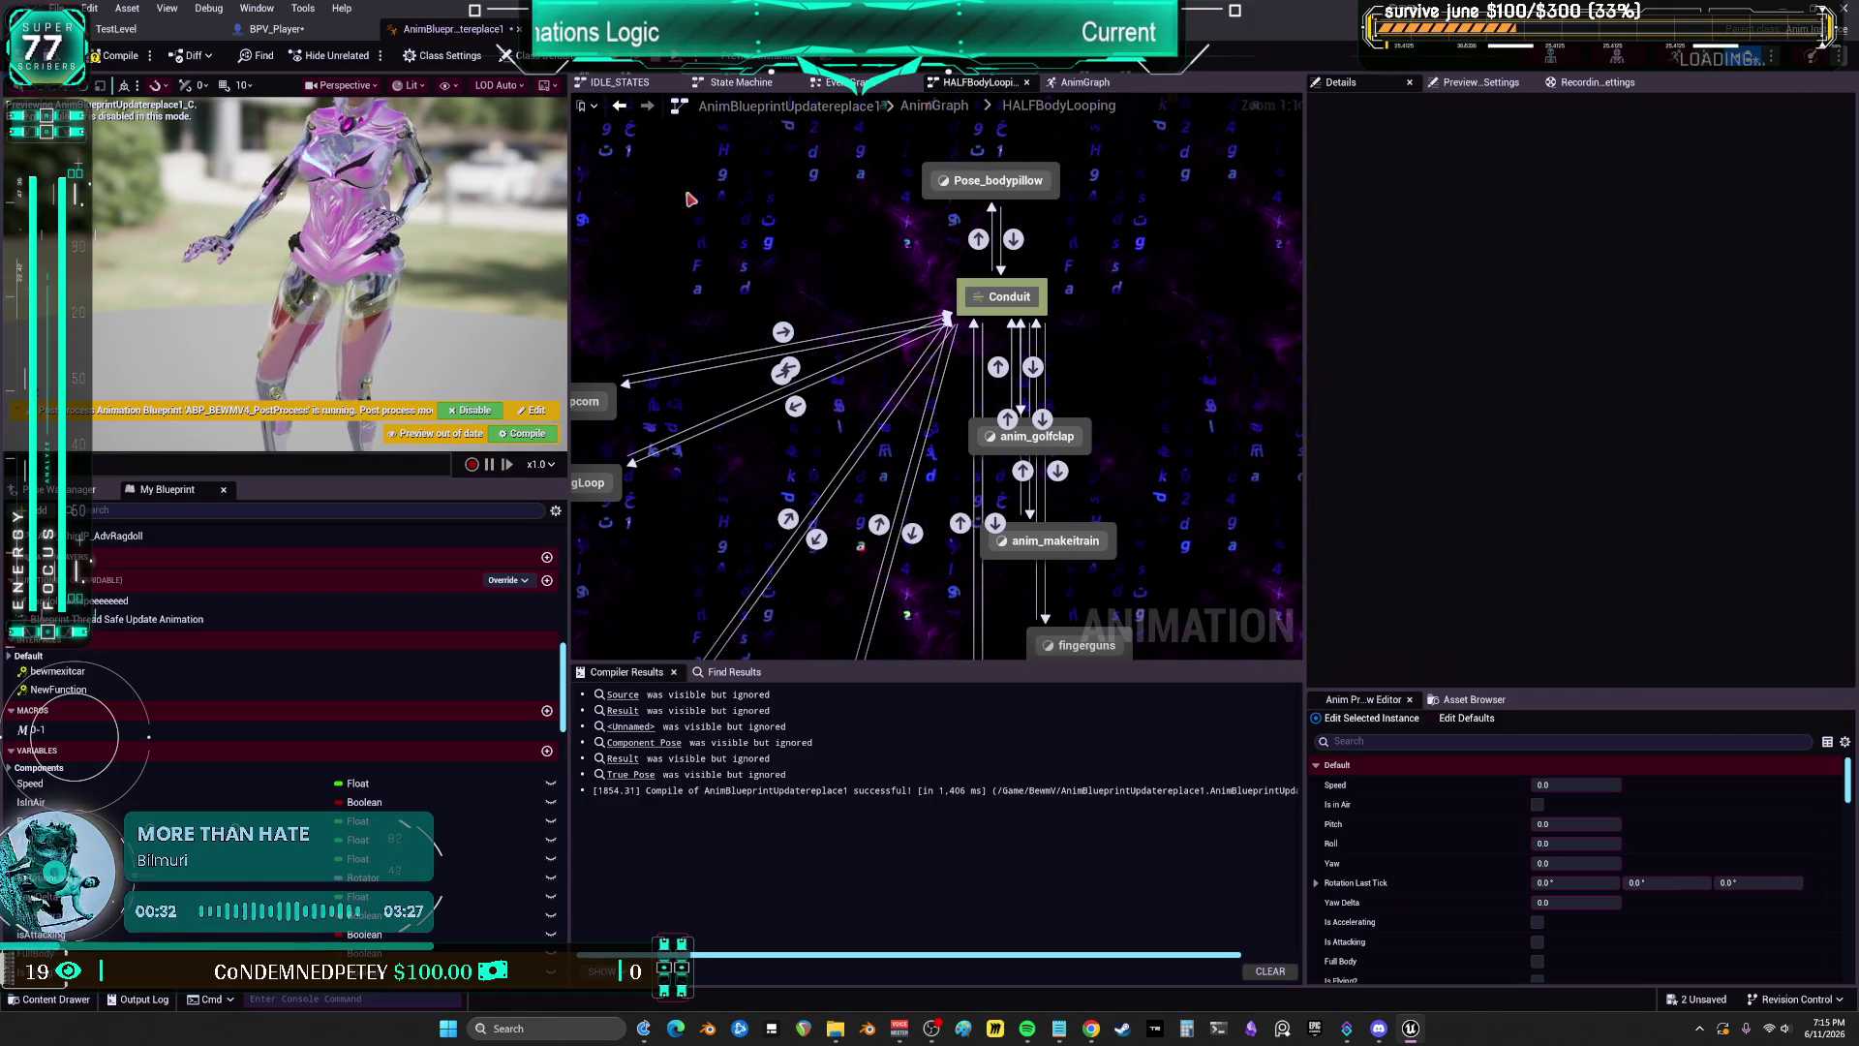
{"action": "left_click", "coordinate": [830, 85]}
Step: Jump to the existing AnimNotify_End_bodypillow event and scroll My Blueprint to Event Dispatchers
{"action": "right_click", "coordinate": [833, 446]}
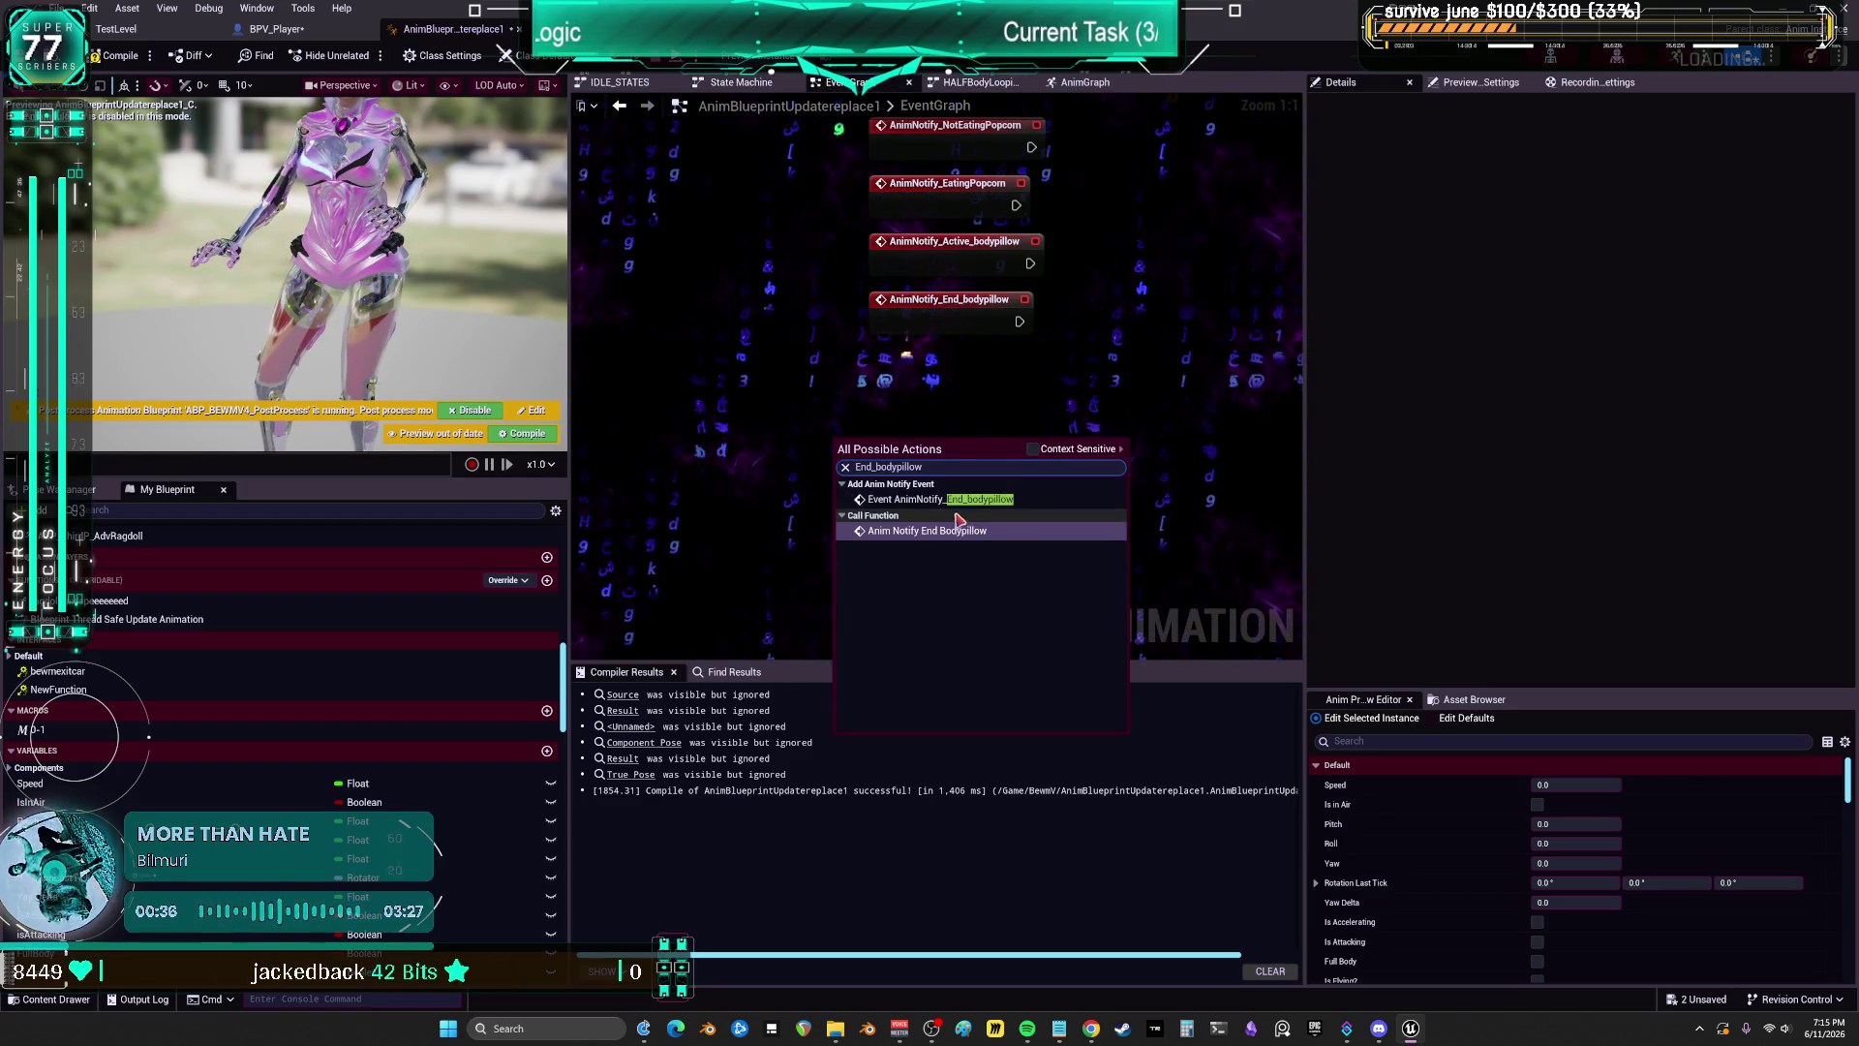
{"action": "left_click", "coordinate": [930, 499]}
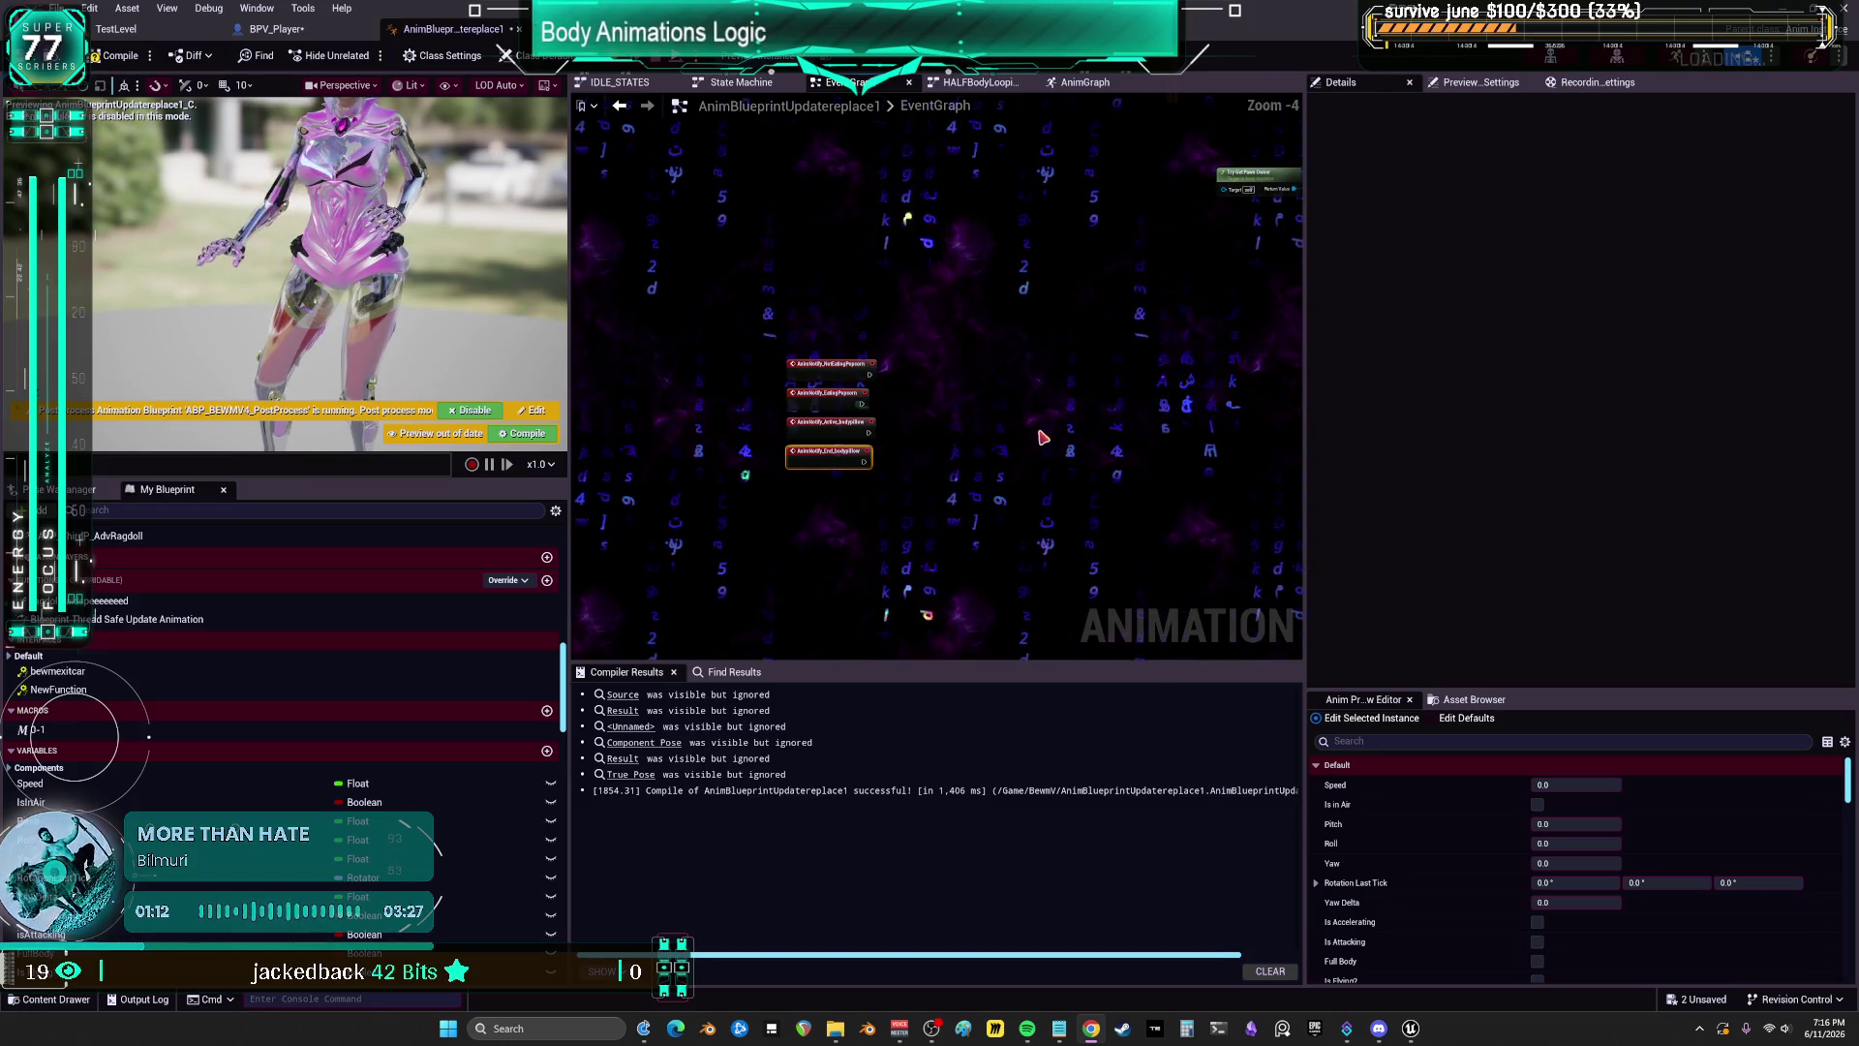
{"action": "scroll", "coordinate": [830, 436], "scroll_direction": "down", "scroll_amount": 2}
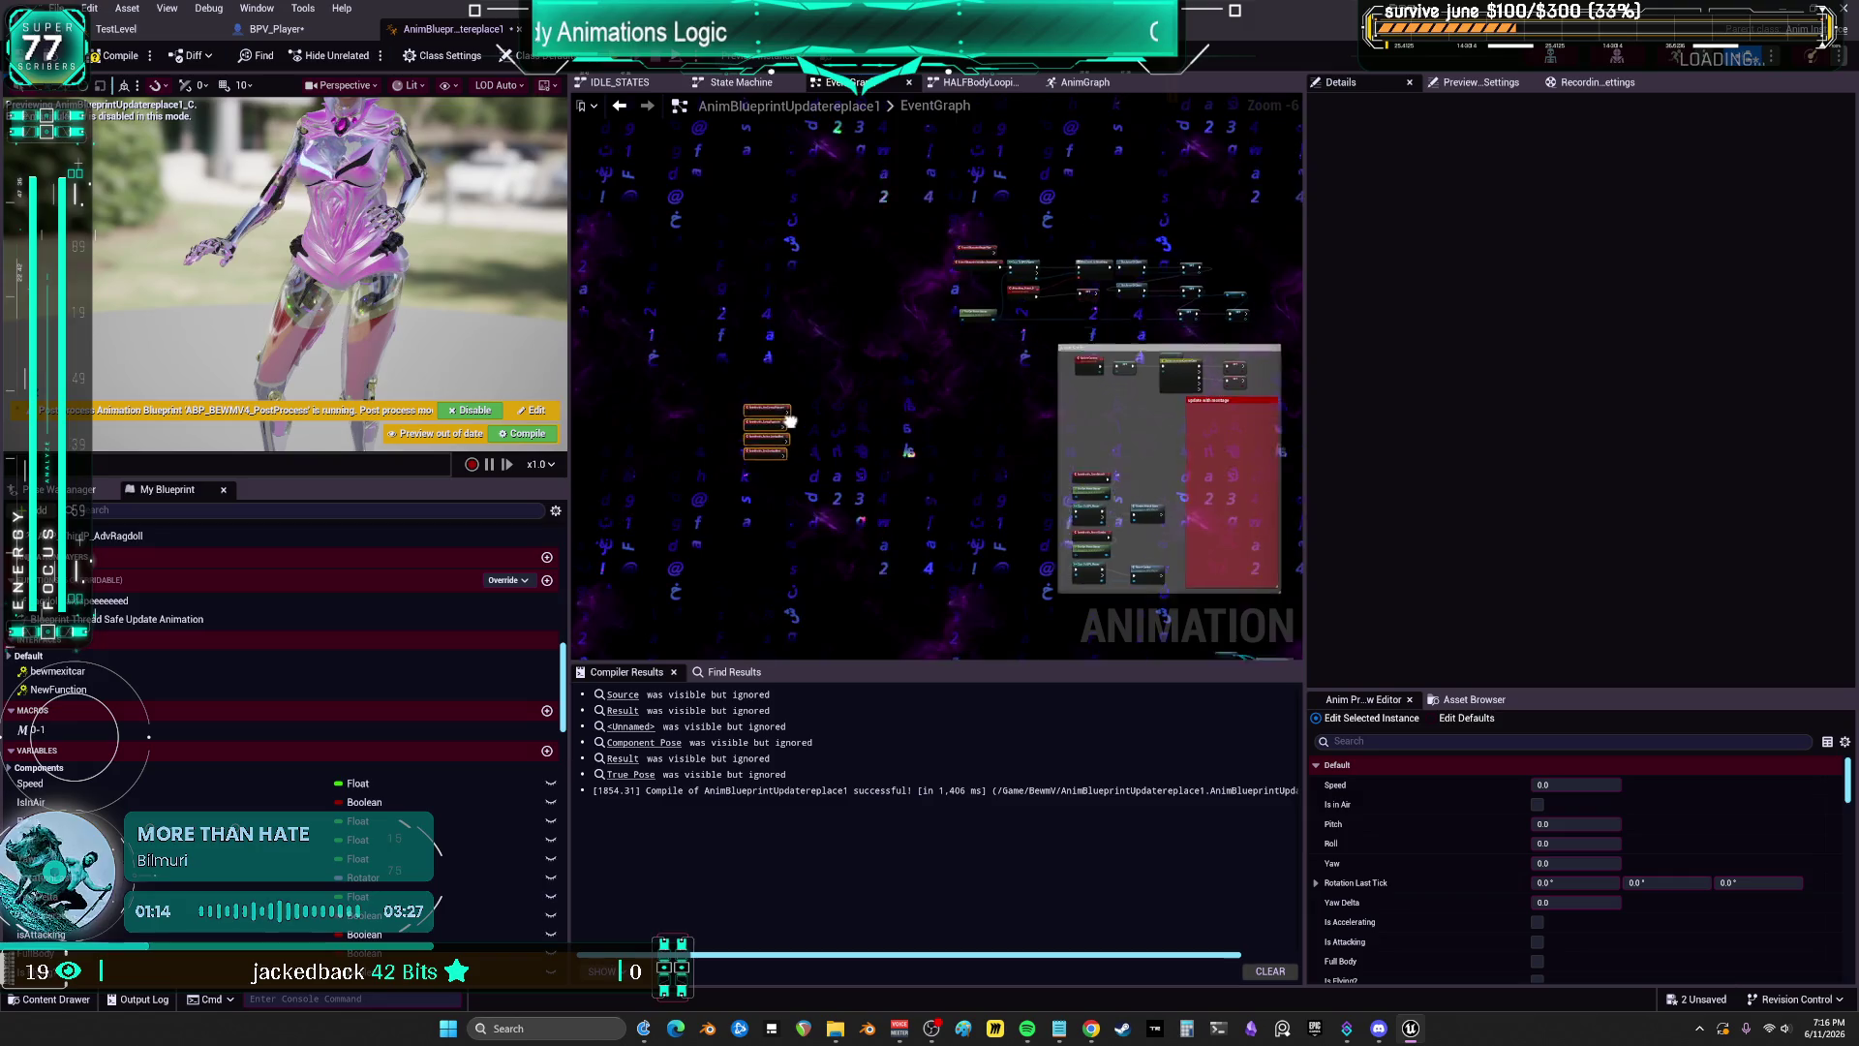
{"action": "scroll", "coordinate": [562, 687], "scroll_direction": "down", "scroll_amount": 2}
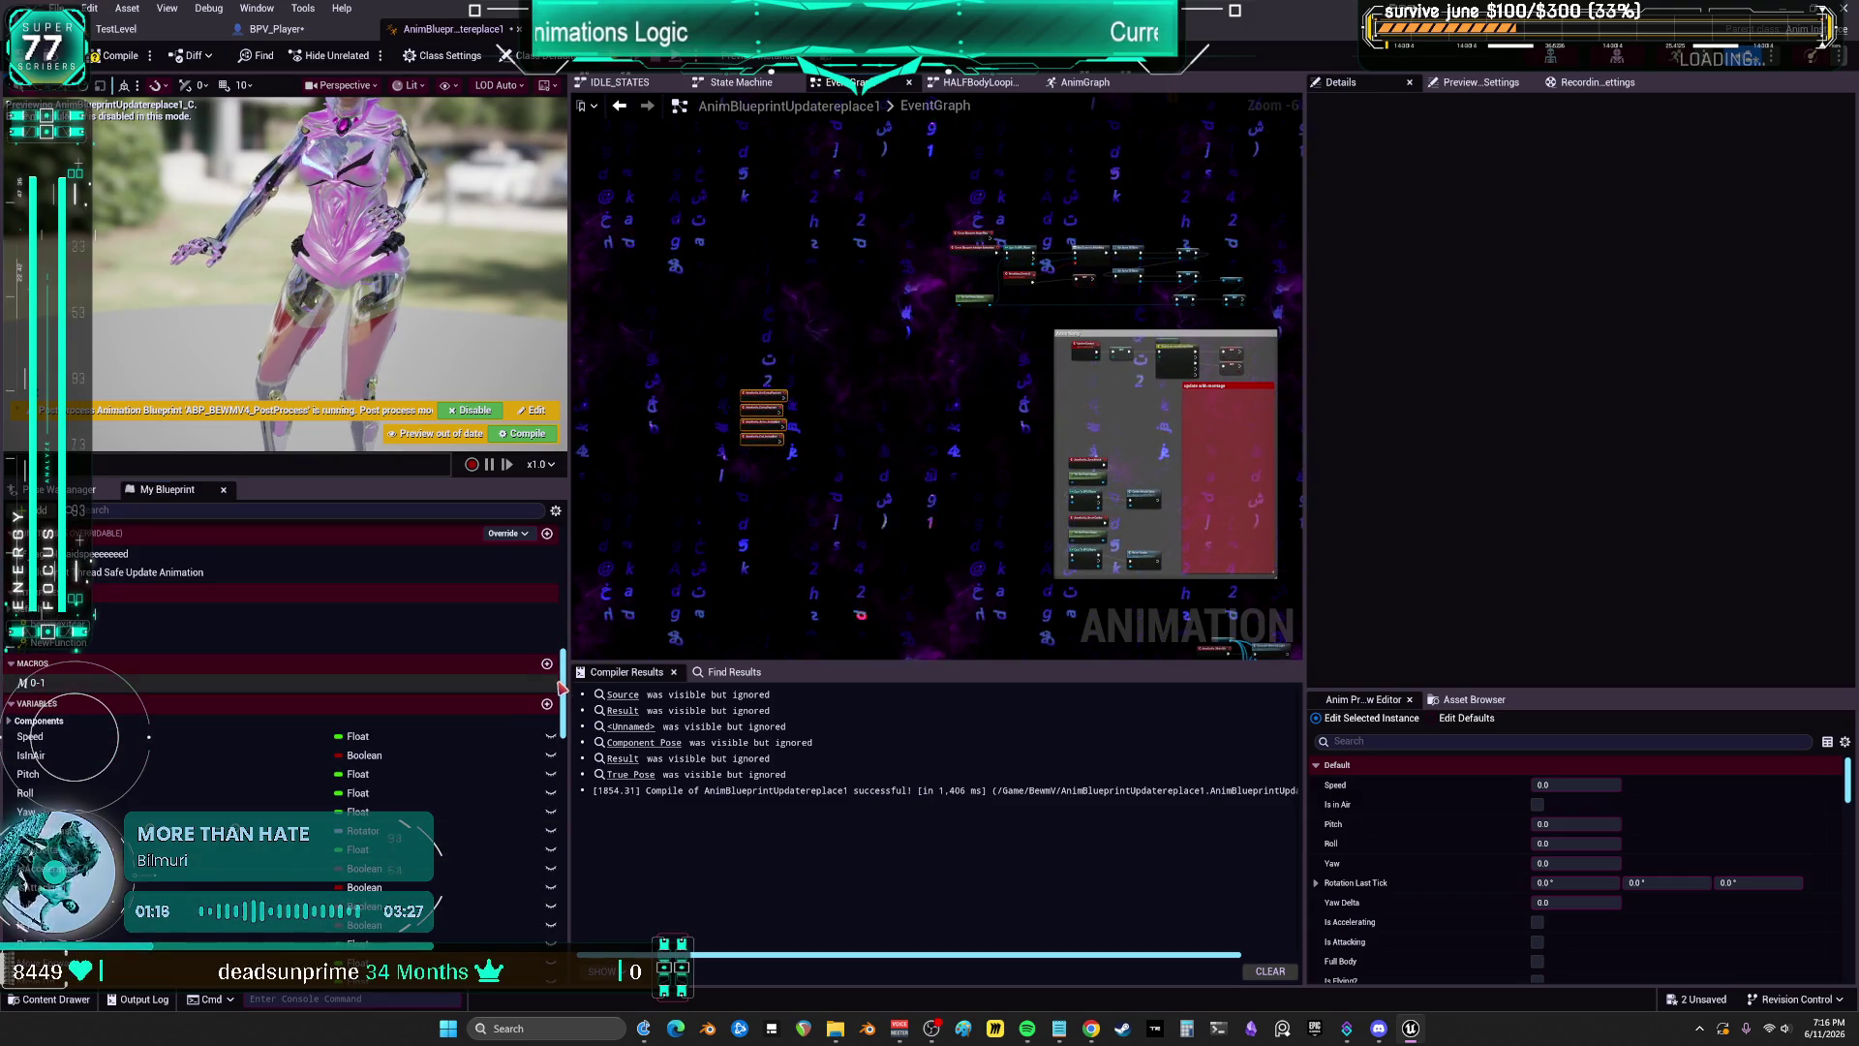
{"action": "left_click_drag", "start_coordinate": [562, 687], "coordinate": [558, 959]}
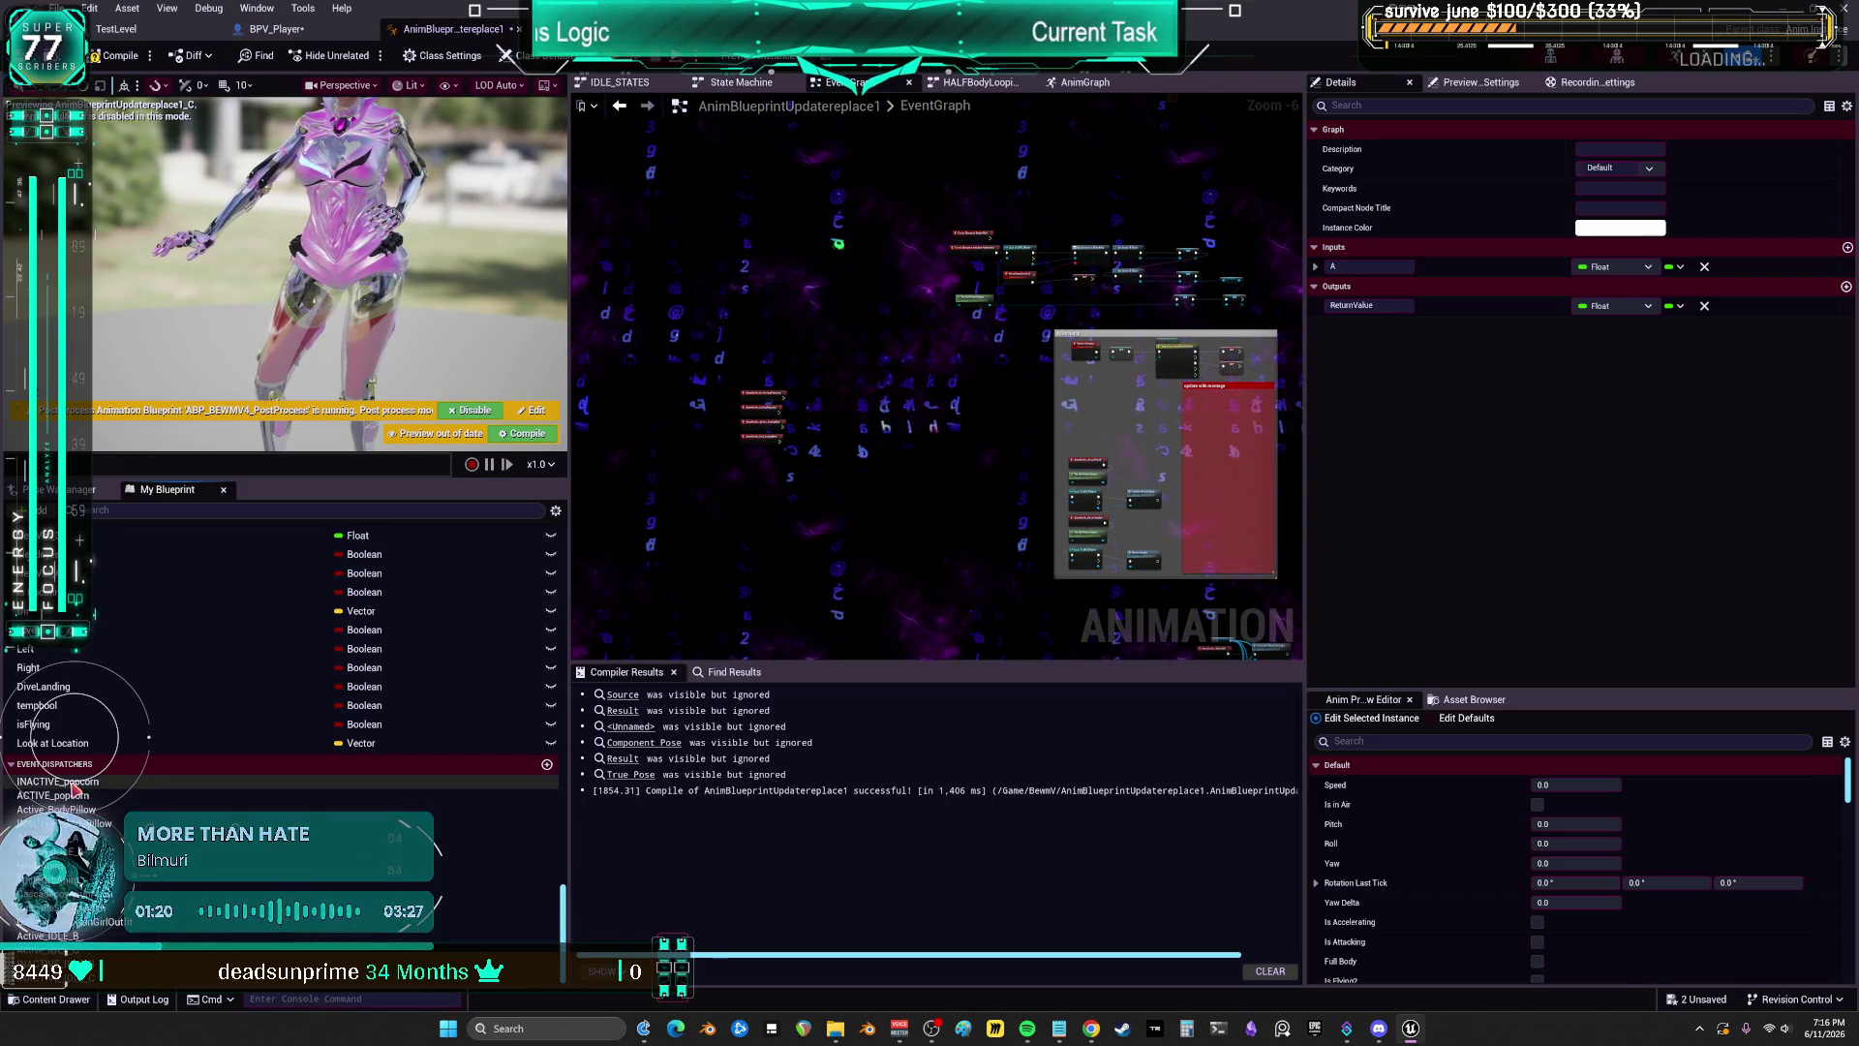
Step: Add Call nodes for INACTIVE_popcorn, ACTIVE_popcorn, Active_BodyPillow and INACTIVE_BodyPillow dispatchers
{"action": "mouse_move", "coordinate": [76, 789]}
{"action": "left_mouse_down"}
{"action": "mouse_move", "coordinate": [789, 416]}
{"action": "mouse_move", "coordinate": [816, 423]}
{"action": "left_mouse_up"}
{"action": "left_click", "coordinate": [837, 432]}
{"action": "scroll", "coordinate": [809, 432], "scroll_direction": "up", "scroll_amount": 5}
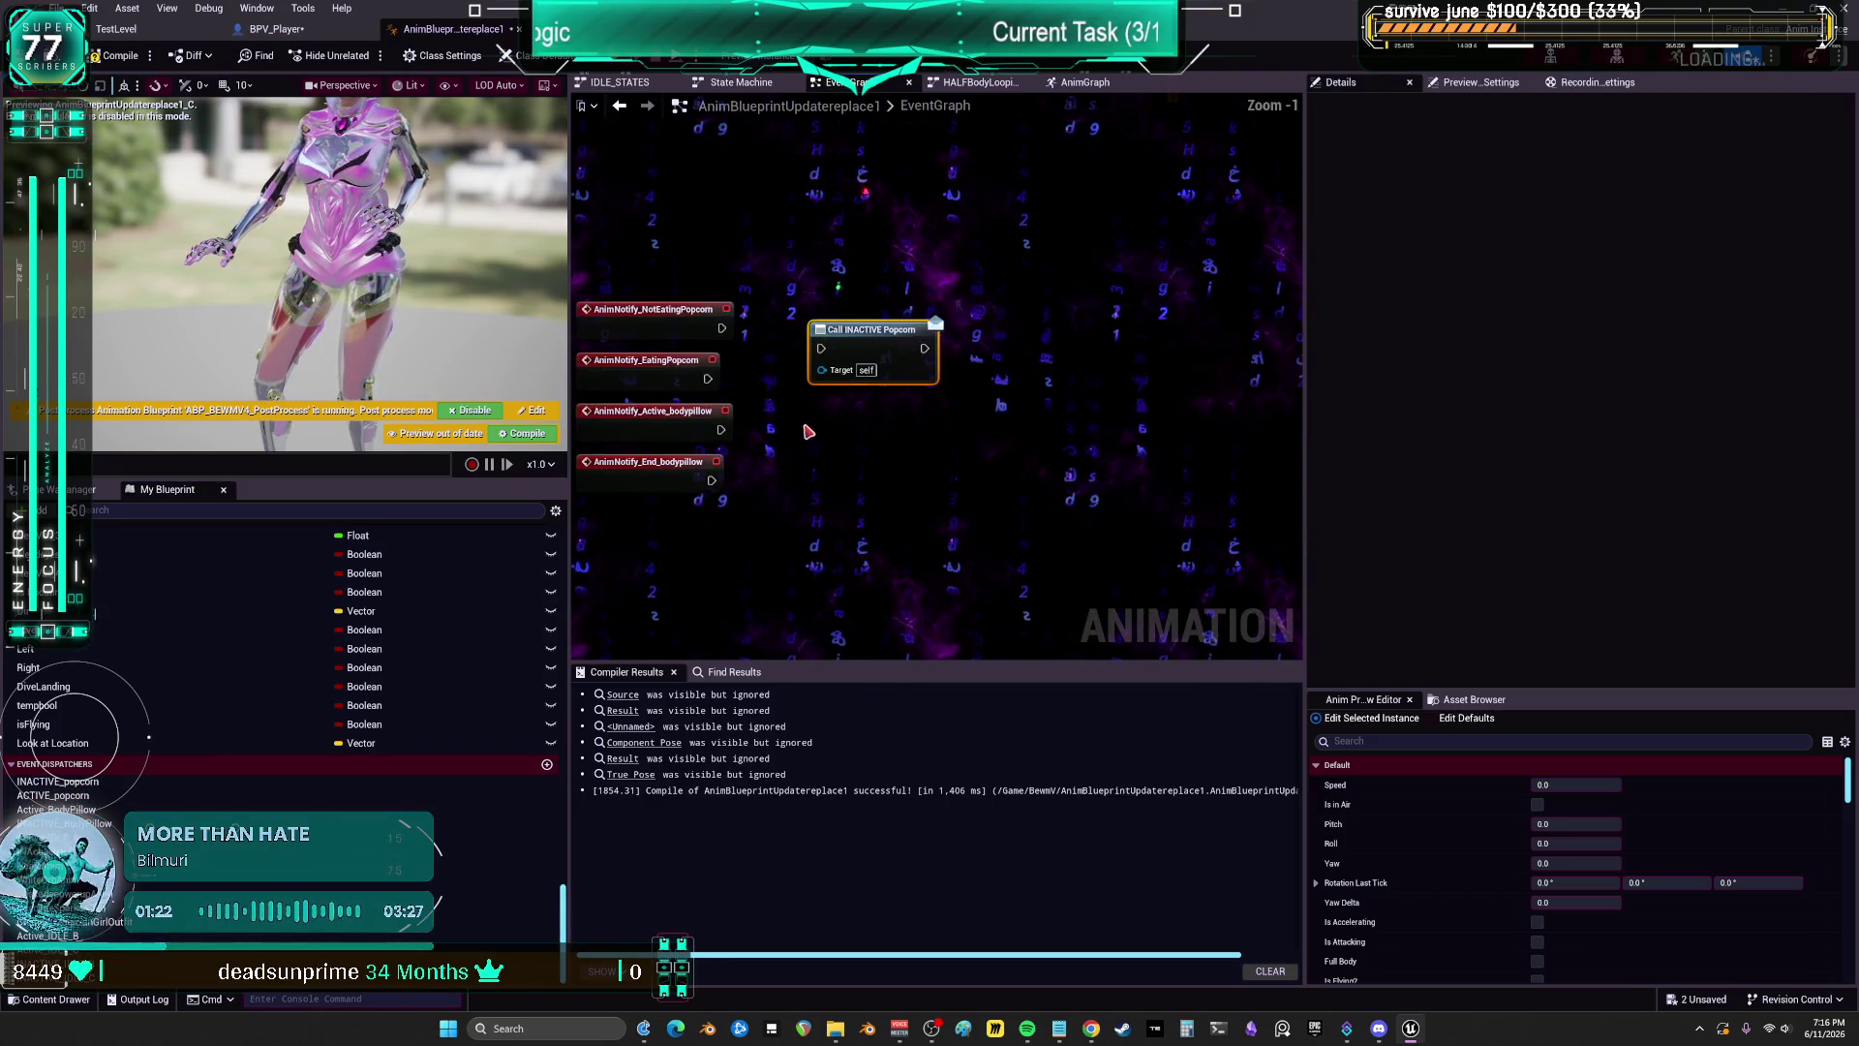
{"action": "mouse_move", "coordinate": [116, 795]}
{"action": "left_mouse_down"}
{"action": "mouse_move", "coordinate": [850, 390]}
{"action": "mouse_move", "coordinate": [825, 379]}
{"action": "left_mouse_up"}
{"action": "left_click", "coordinate": [847, 407]}
{"action": "mouse_move", "coordinate": [56, 810]}
{"action": "left_mouse_down"}
{"action": "mouse_move", "coordinate": [116, 804]}
{"action": "mouse_move", "coordinate": [794, 475]}
{"action": "mouse_move", "coordinate": [871, 492]}
{"action": "mouse_move", "coordinate": [826, 472]}
{"action": "left_mouse_up"}
{"action": "left_click", "coordinate": [857, 499]}
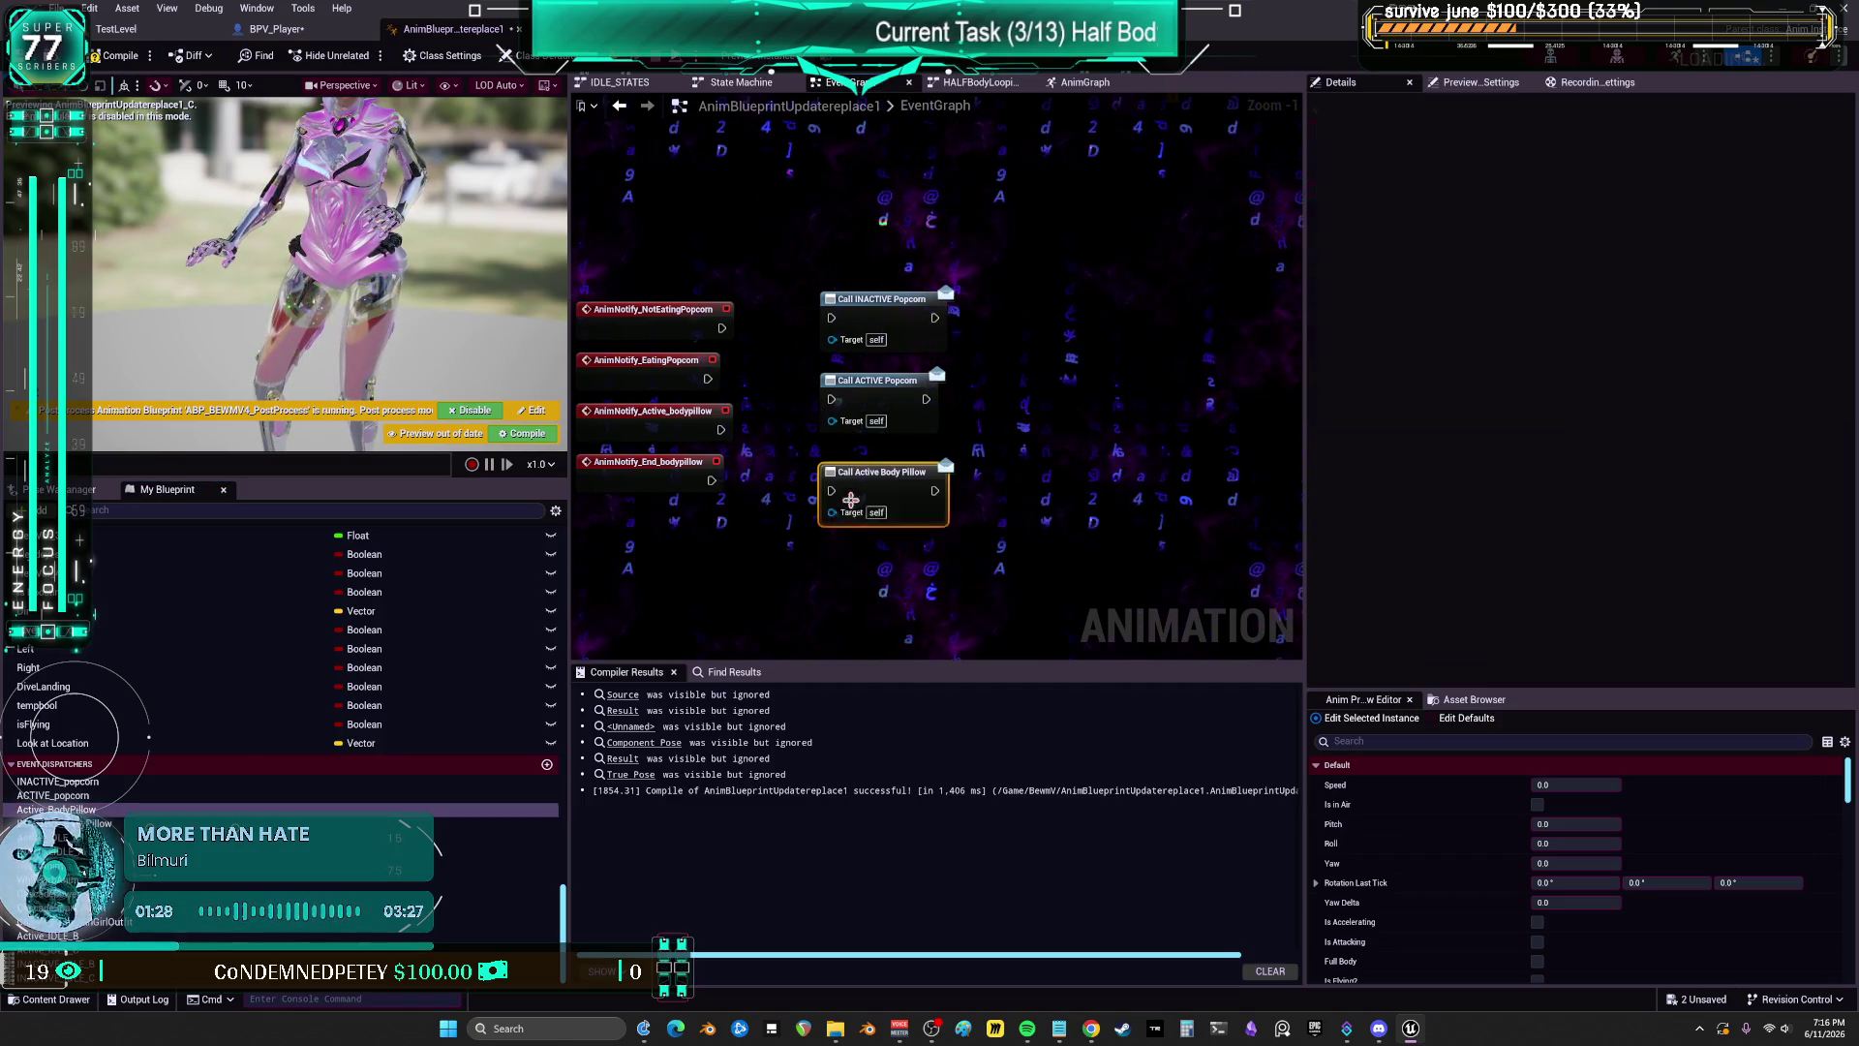
{"action": "left_click_drag", "start_coordinate": [58, 823], "coordinate": [860, 575]}
{"action": "left_click", "coordinate": [860, 577]}
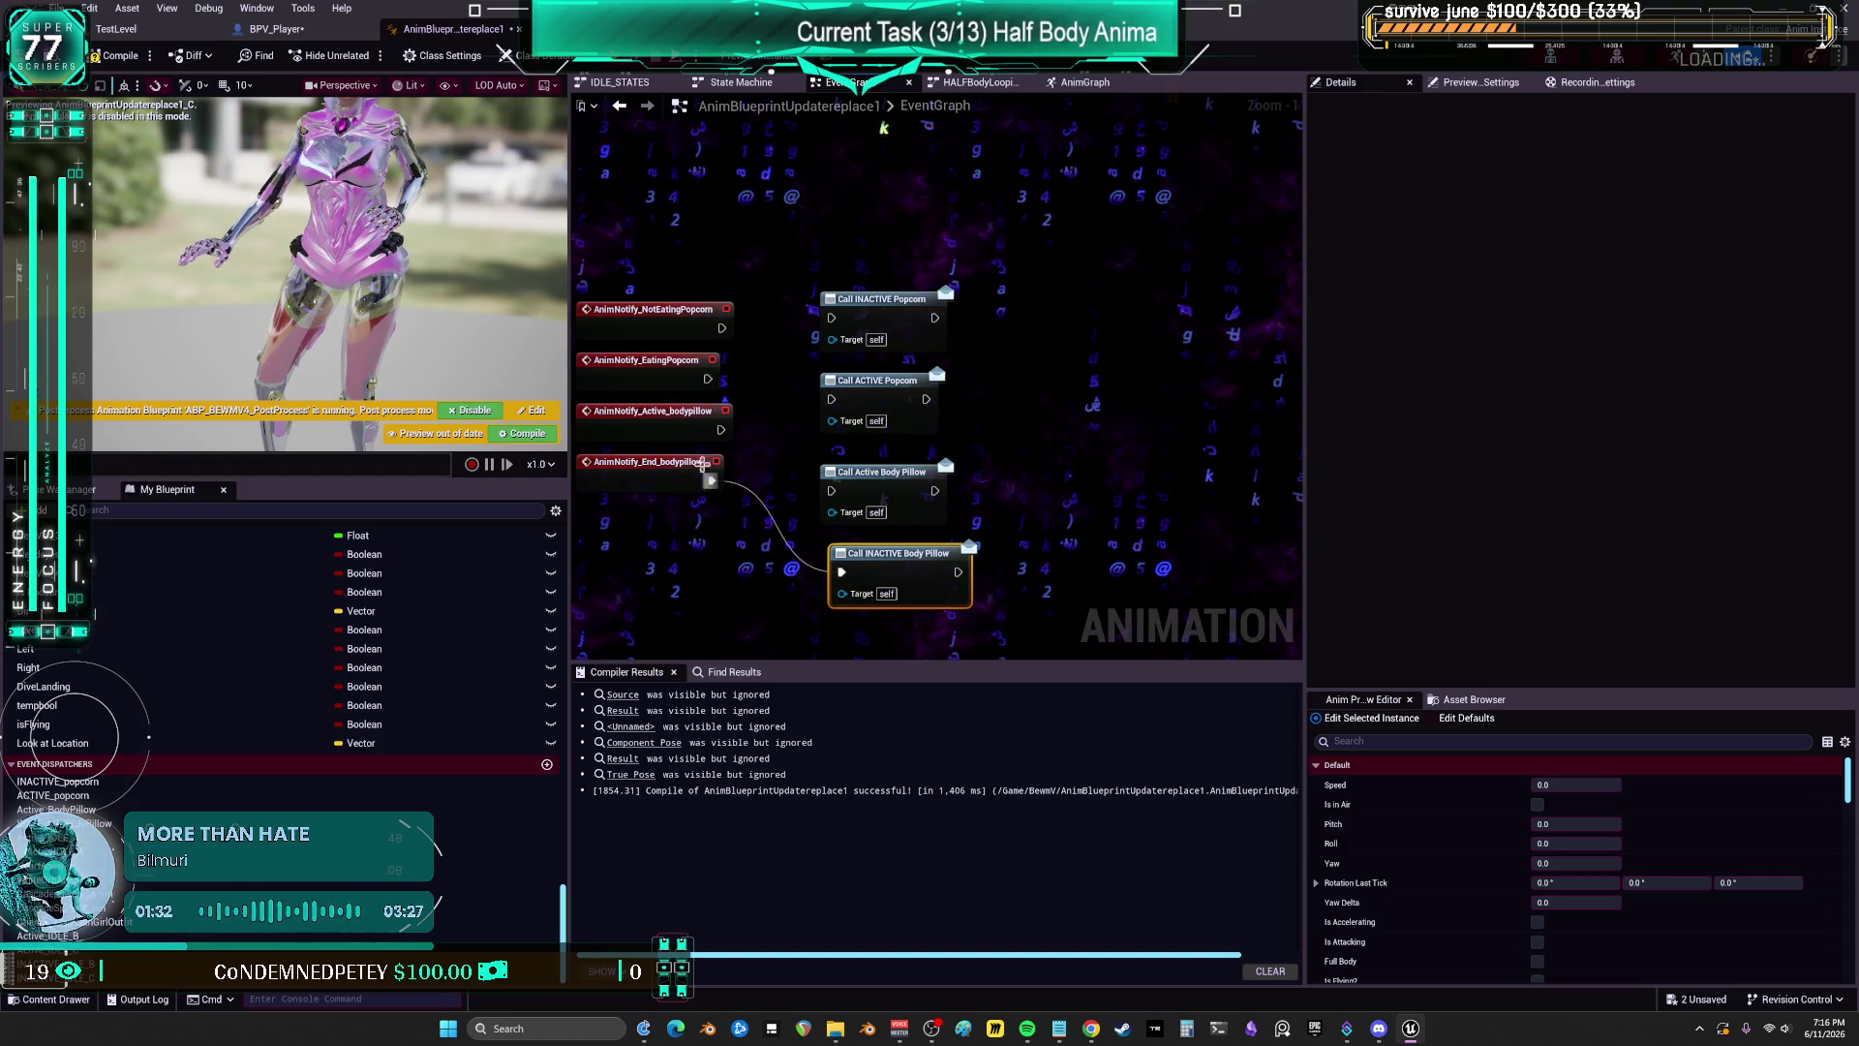
Step: Wire Active_bodypillow to Call Active Body Pillow and straighten the popcorn and pillow connections with Q
{"action": "left_click_drag", "start_coordinate": [818, 487], "coordinate": [825, 494]}
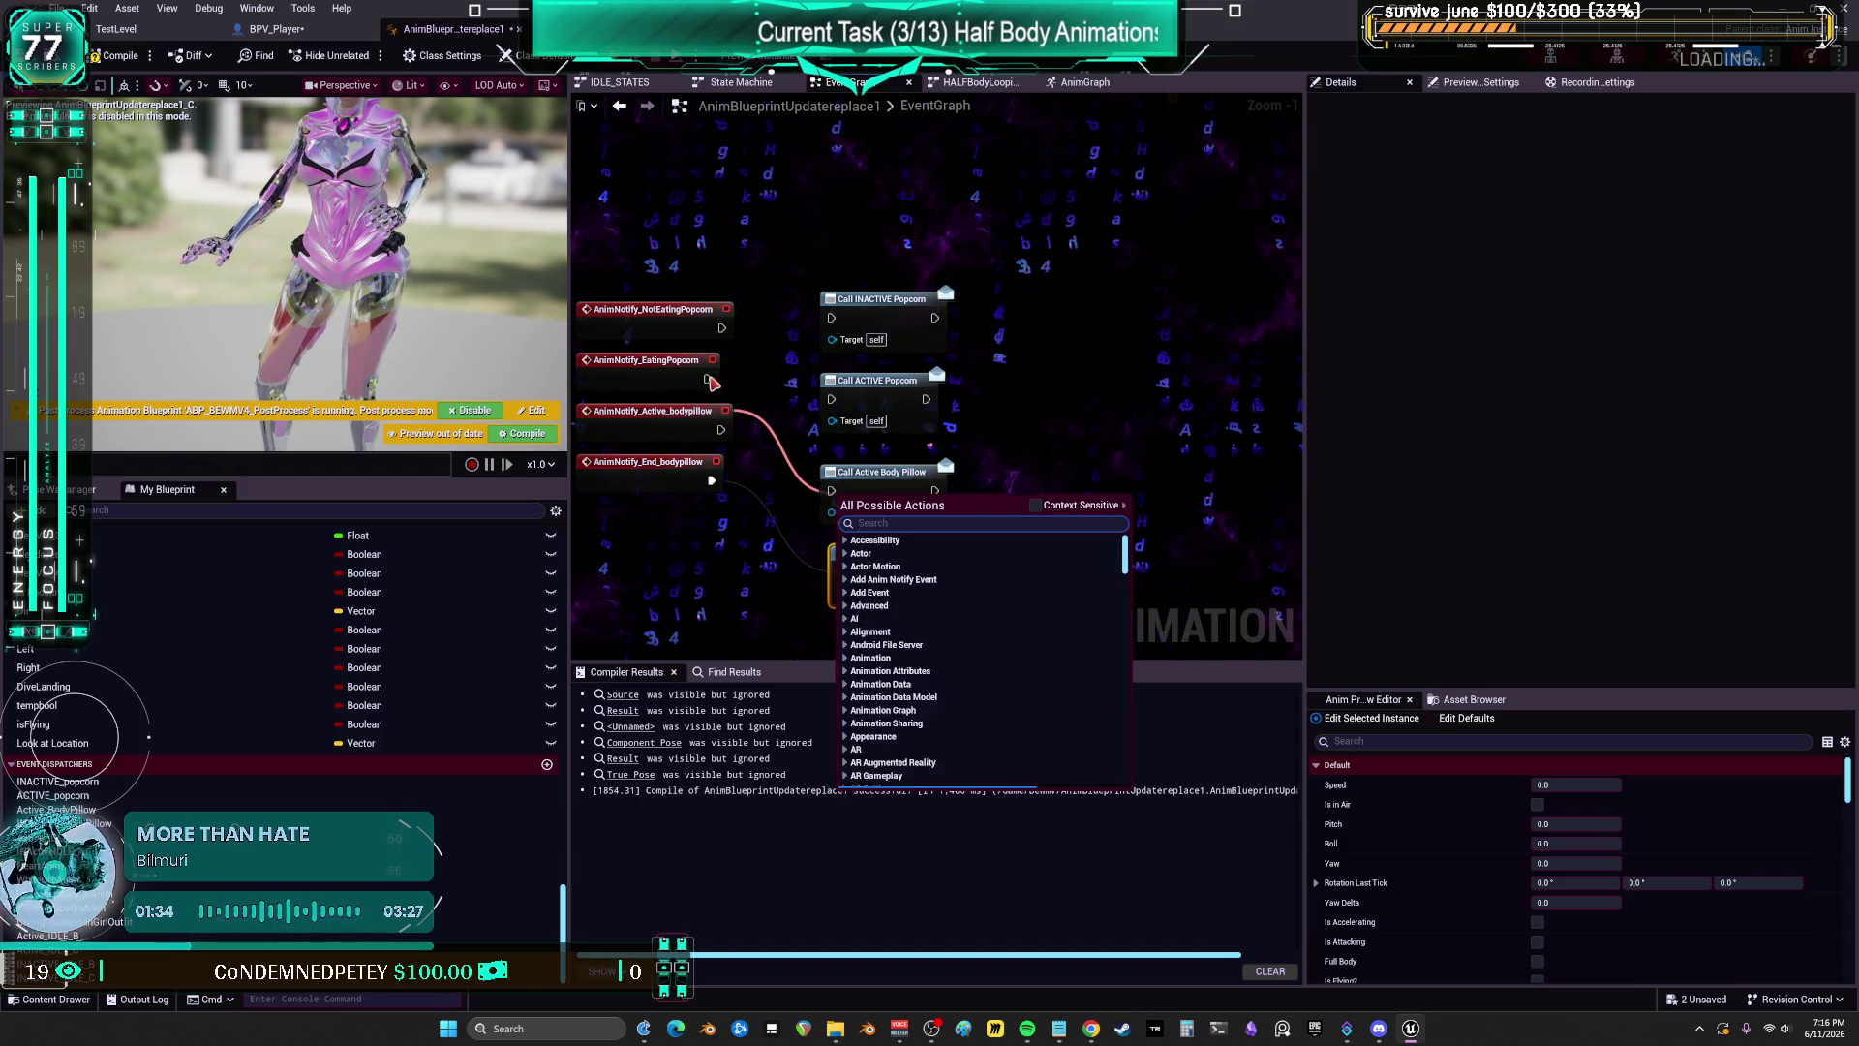
{"action": "left_click", "coordinate": [730, 447]}
{"action": "left_click_drag", "start_coordinate": [720, 430], "coordinate": [835, 496]}
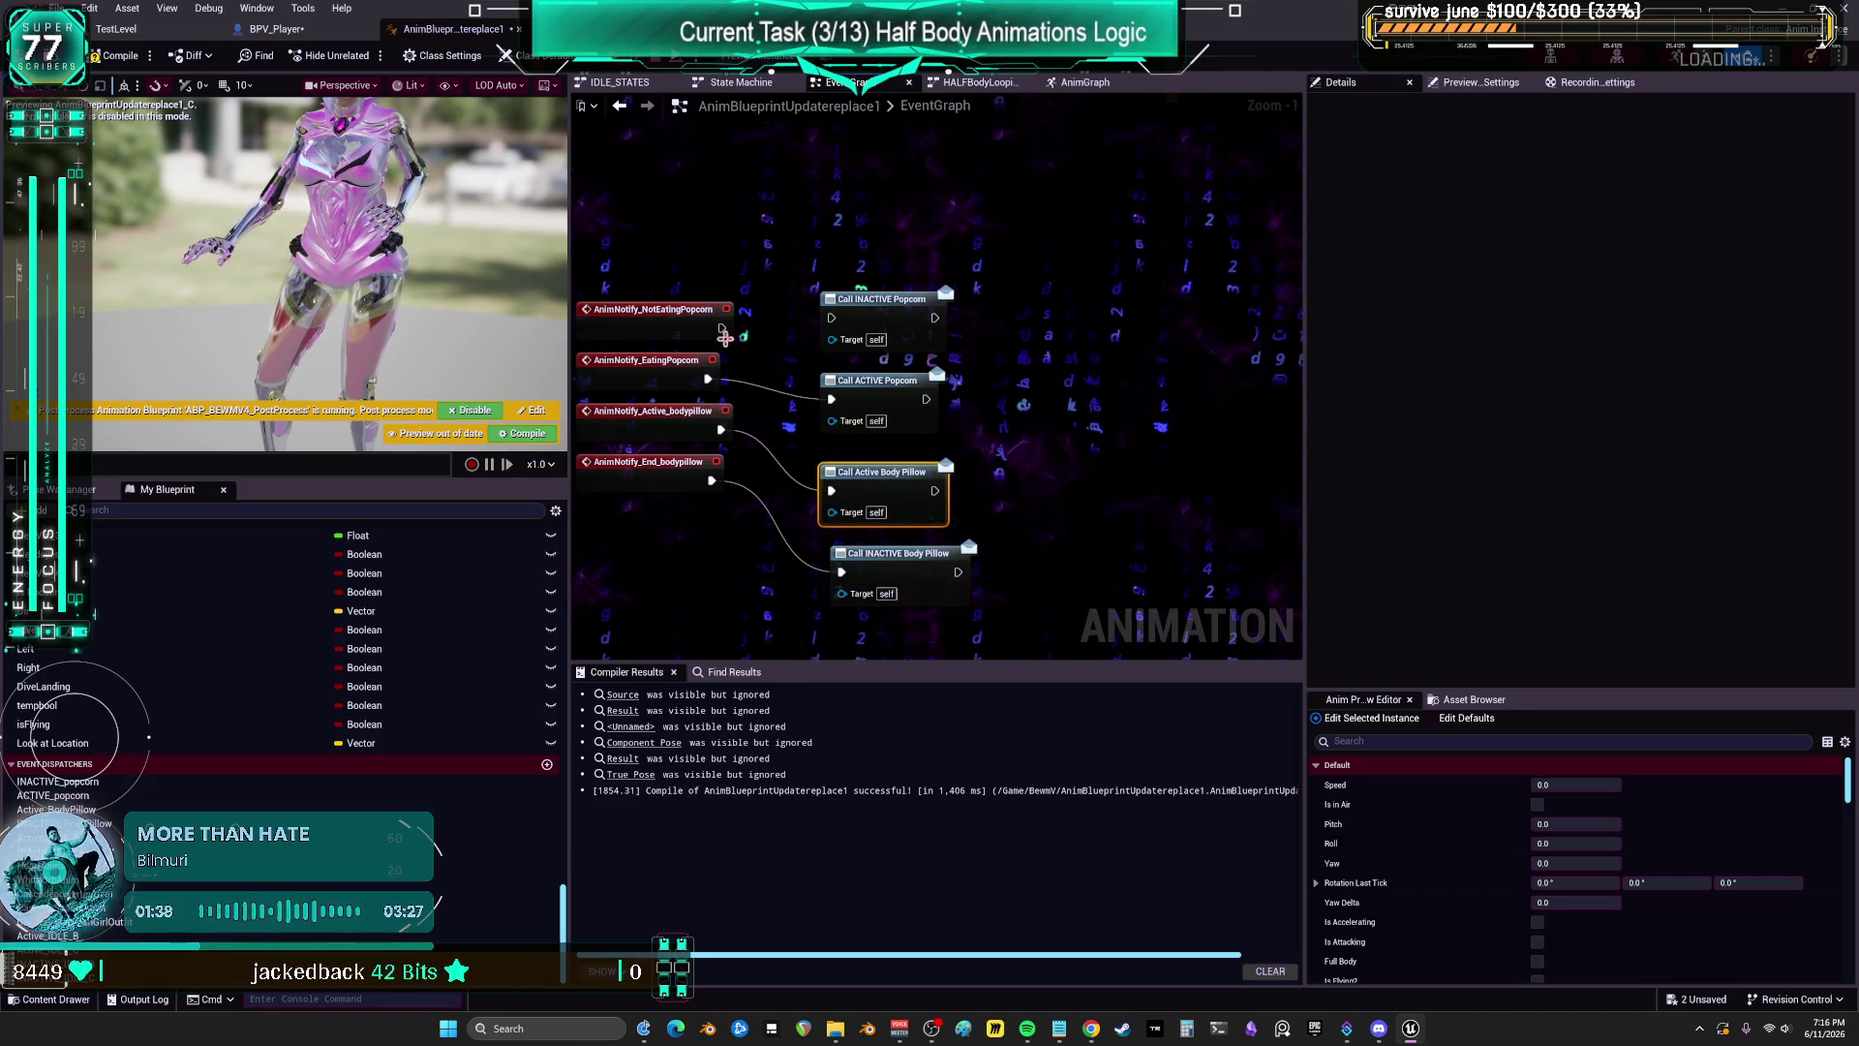
{"action": "left_click_drag", "start_coordinate": [892, 276], "coordinate": [716, 329]}
{"action": "key", "text": "q"}
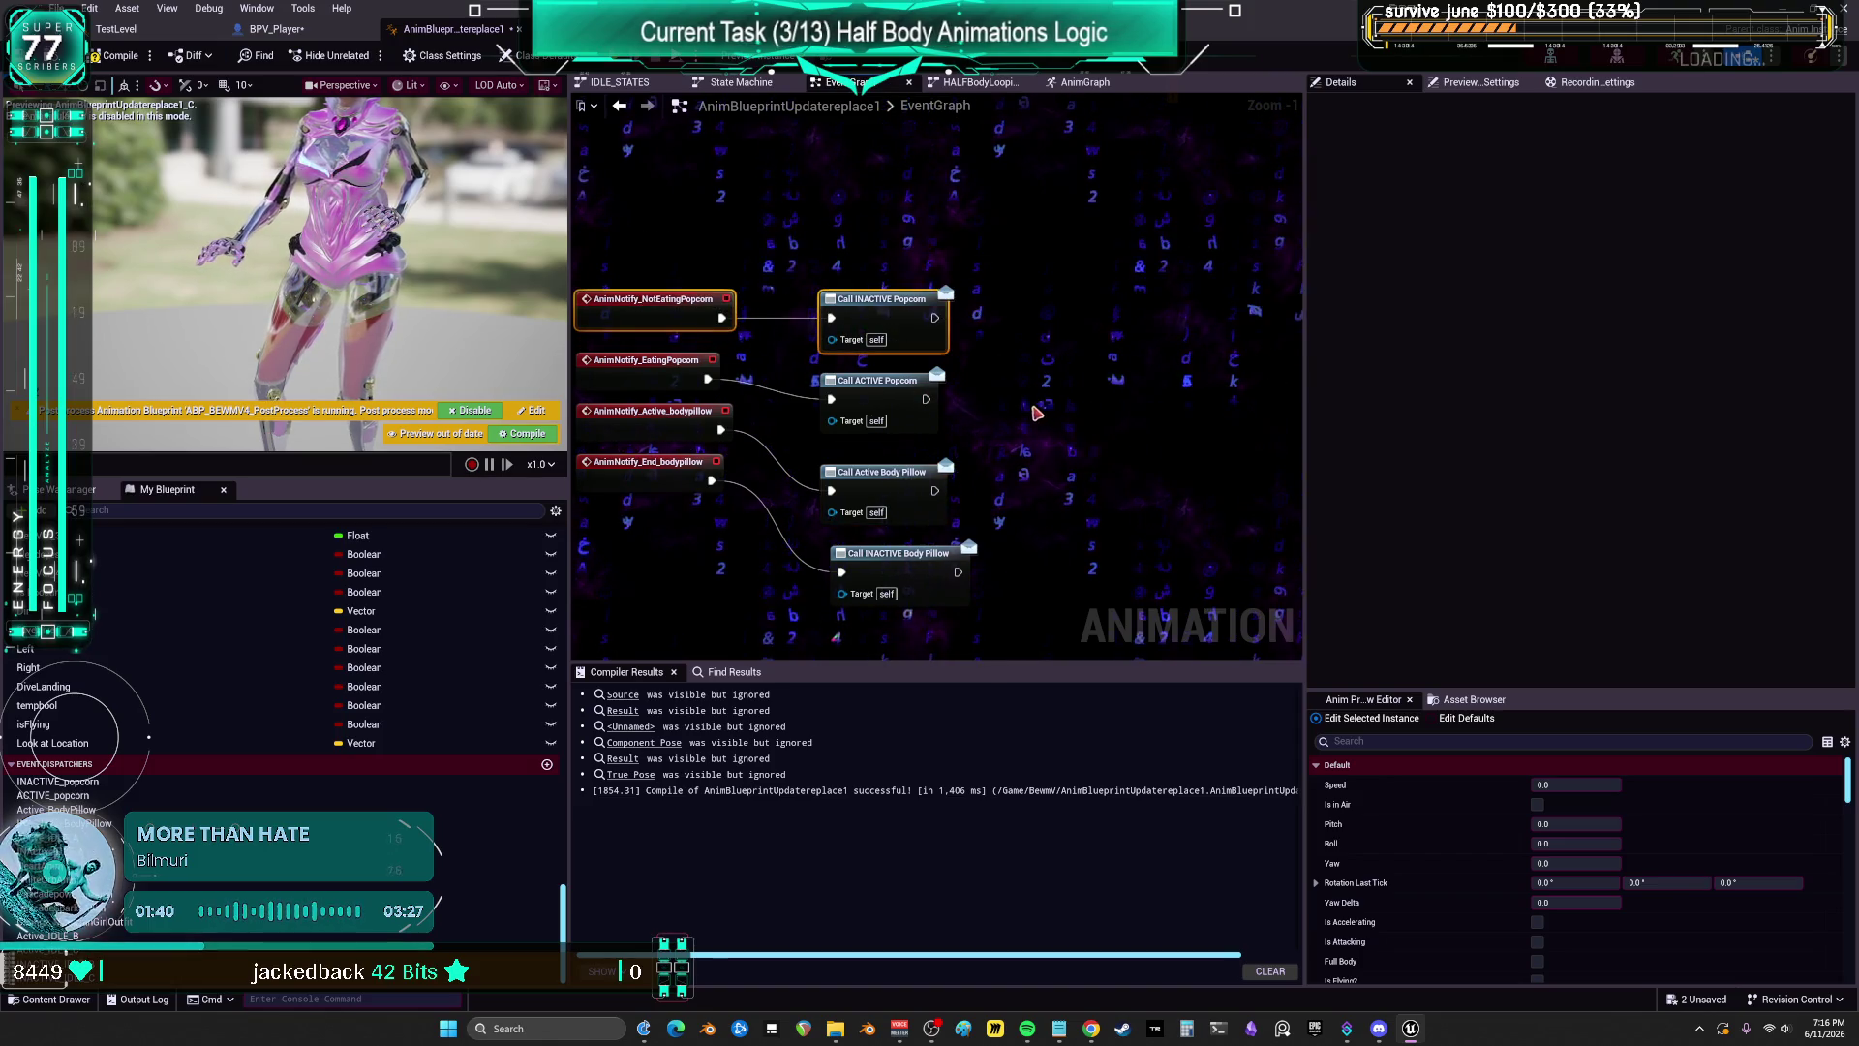
{"action": "key", "text": "q"}
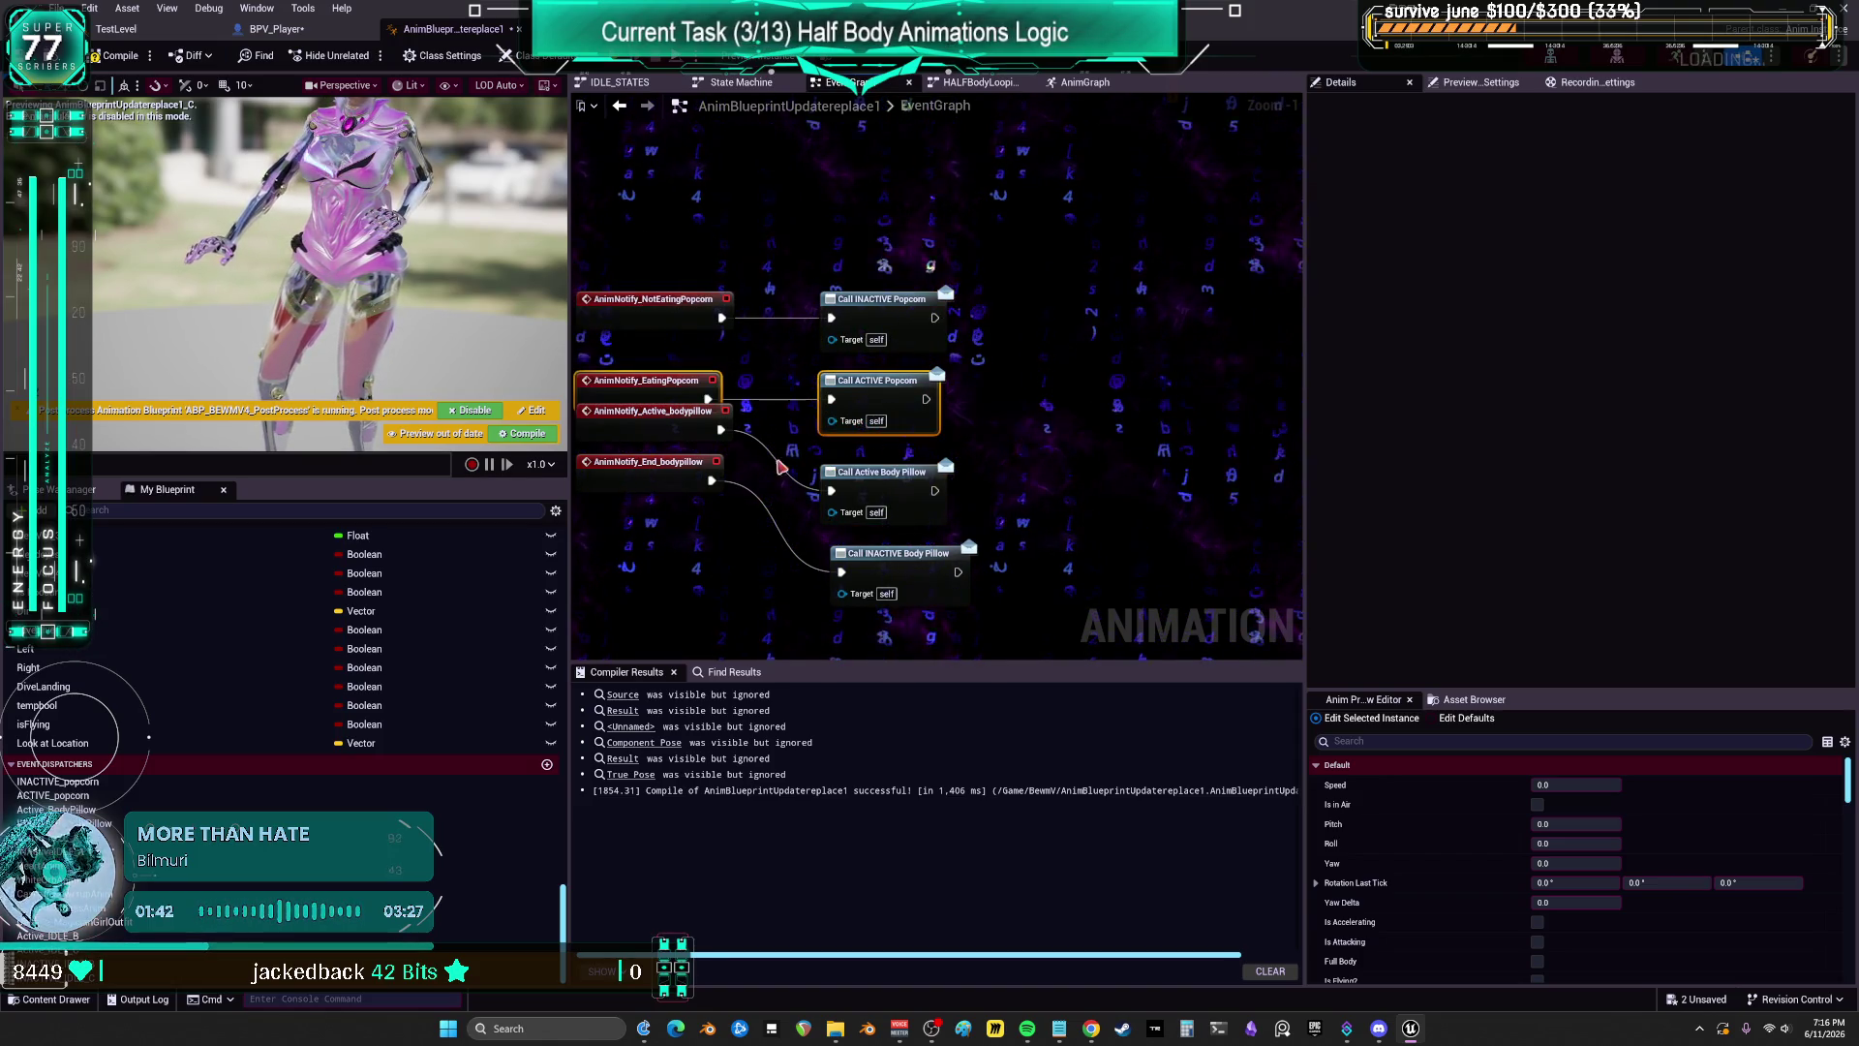
{"action": "left_click", "coordinate": [649, 410]}
{"action": "left_click", "coordinate": [895, 514], "text": "ctrl"}
{"action": "key", "text": "q"}
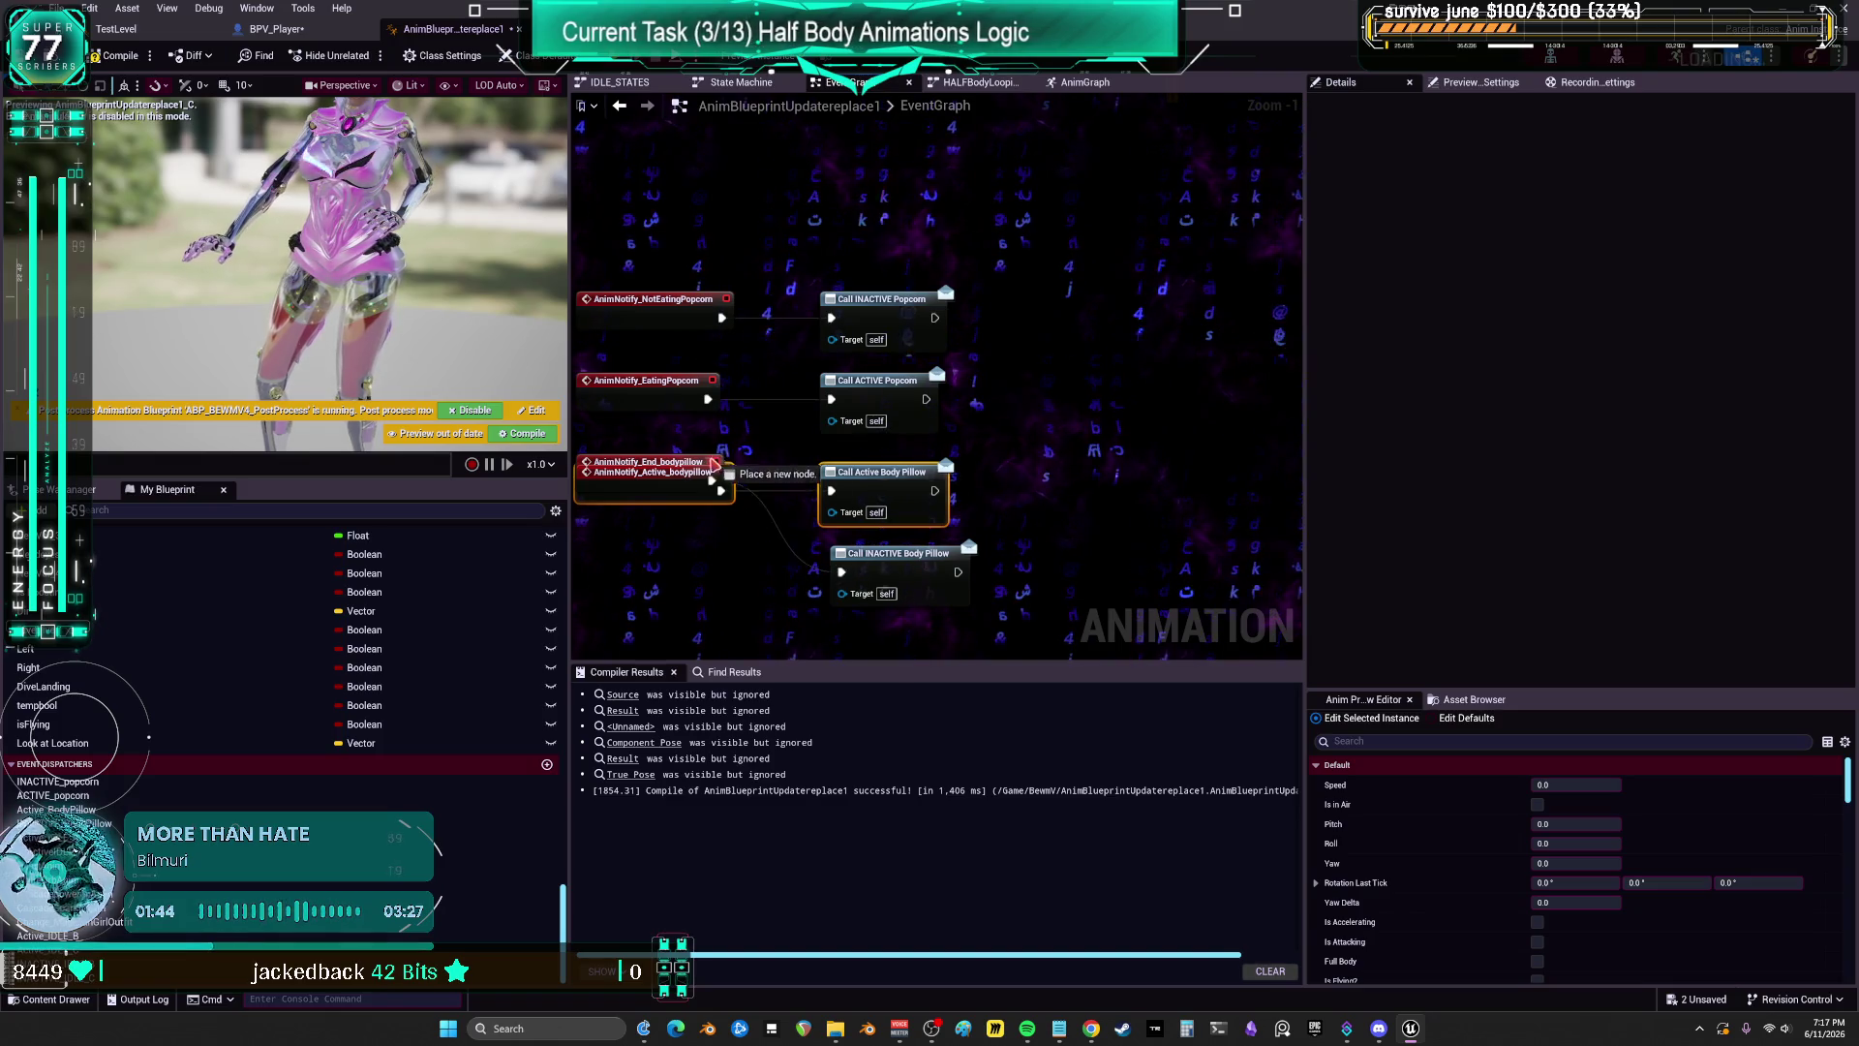
Step: Align End_bodypillow with Call INACTIVE Body Pillow, then compile and save the blueprint
{"action": "right_click", "coordinate": [710, 531]}
{"action": "key", "text": "Escape"}
{"action": "left_click_drag", "start_coordinate": [702, 471], "coordinate": [702, 560]}
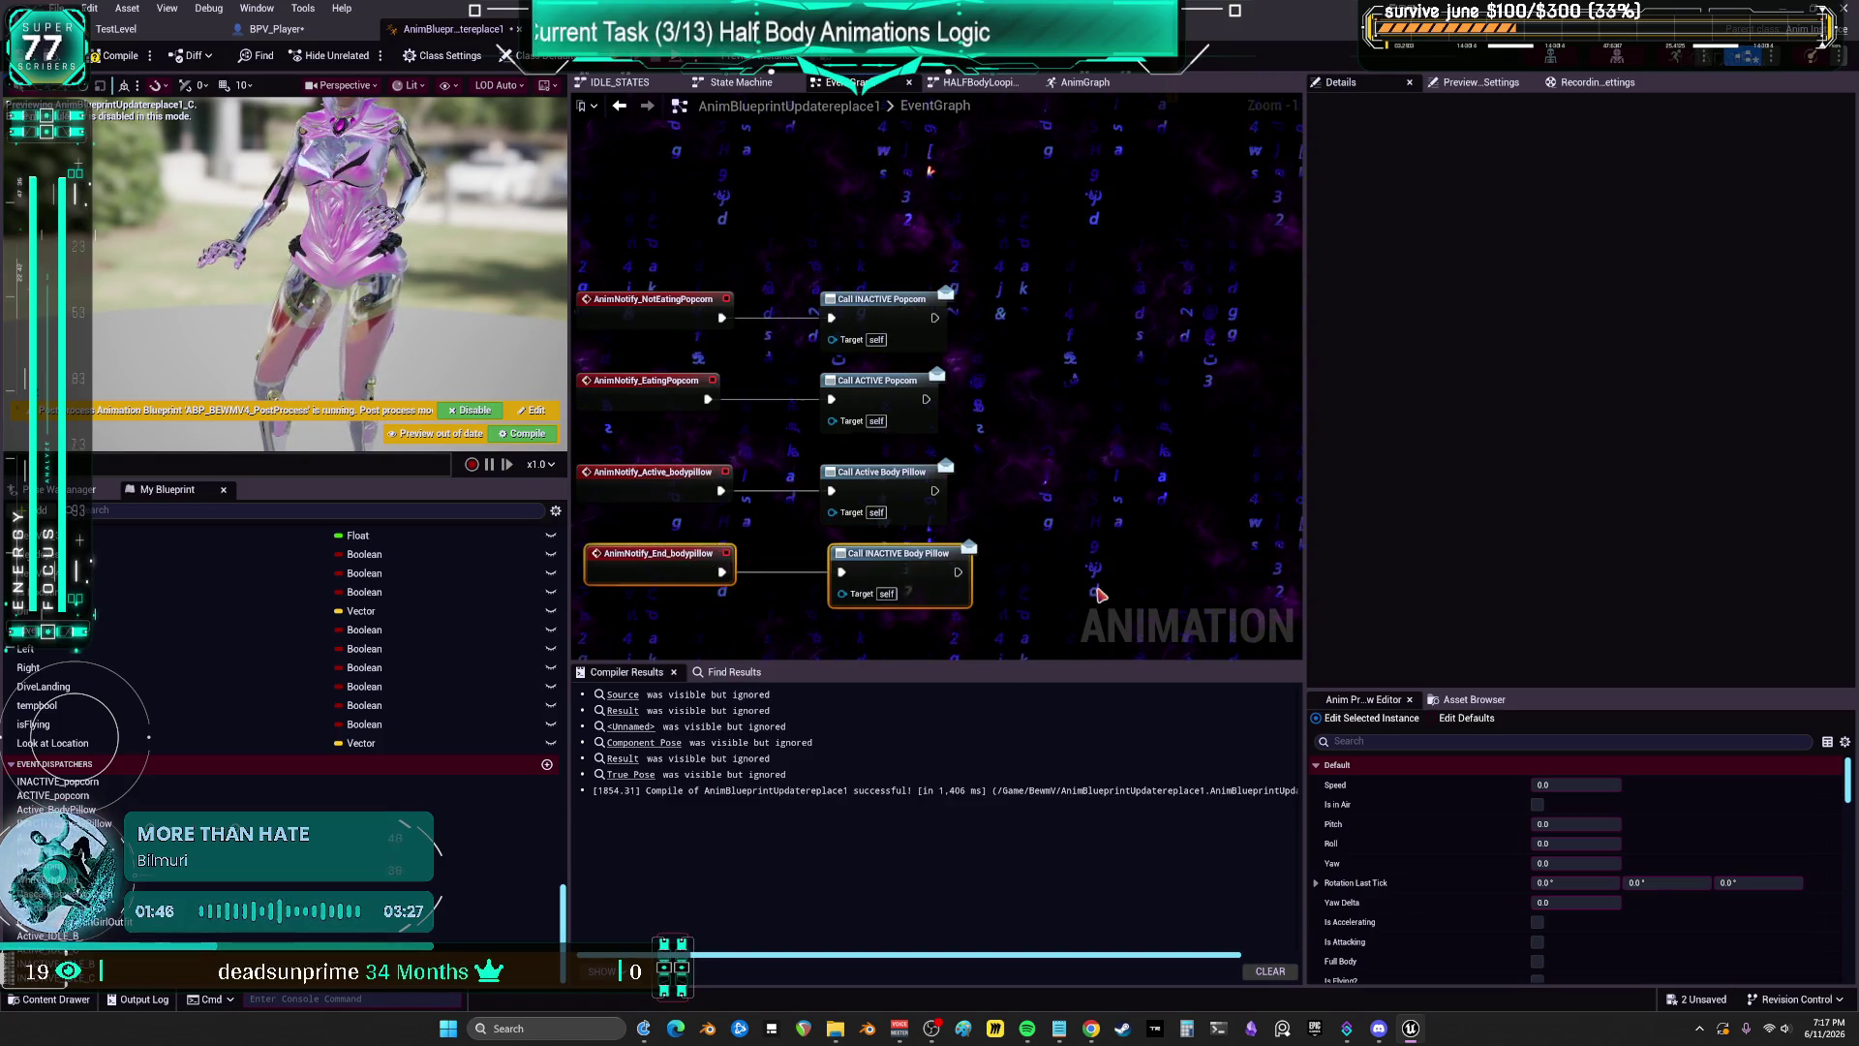
{"action": "scroll", "coordinate": [994, 603], "scroll_direction": "down", "scroll_amount": 2}
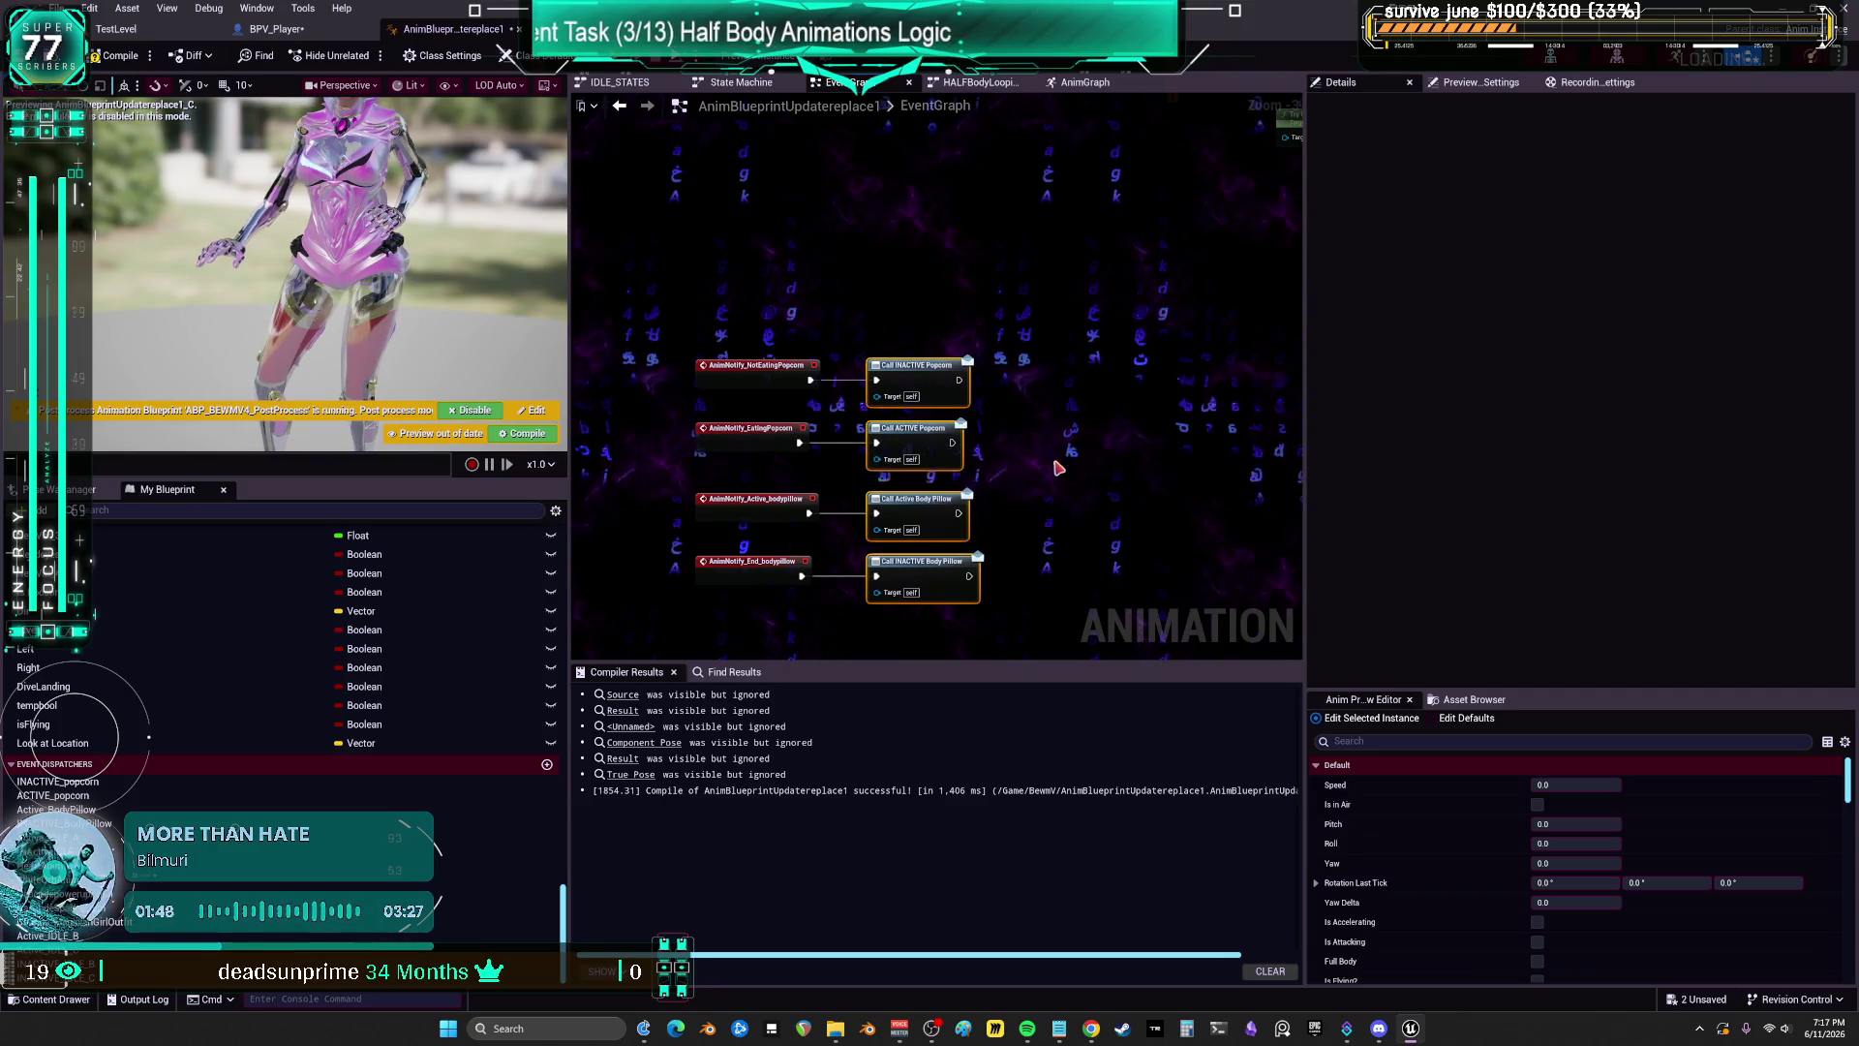
{"action": "left_click_drag", "start_coordinate": [944, 564], "coordinate": [933, 564]}
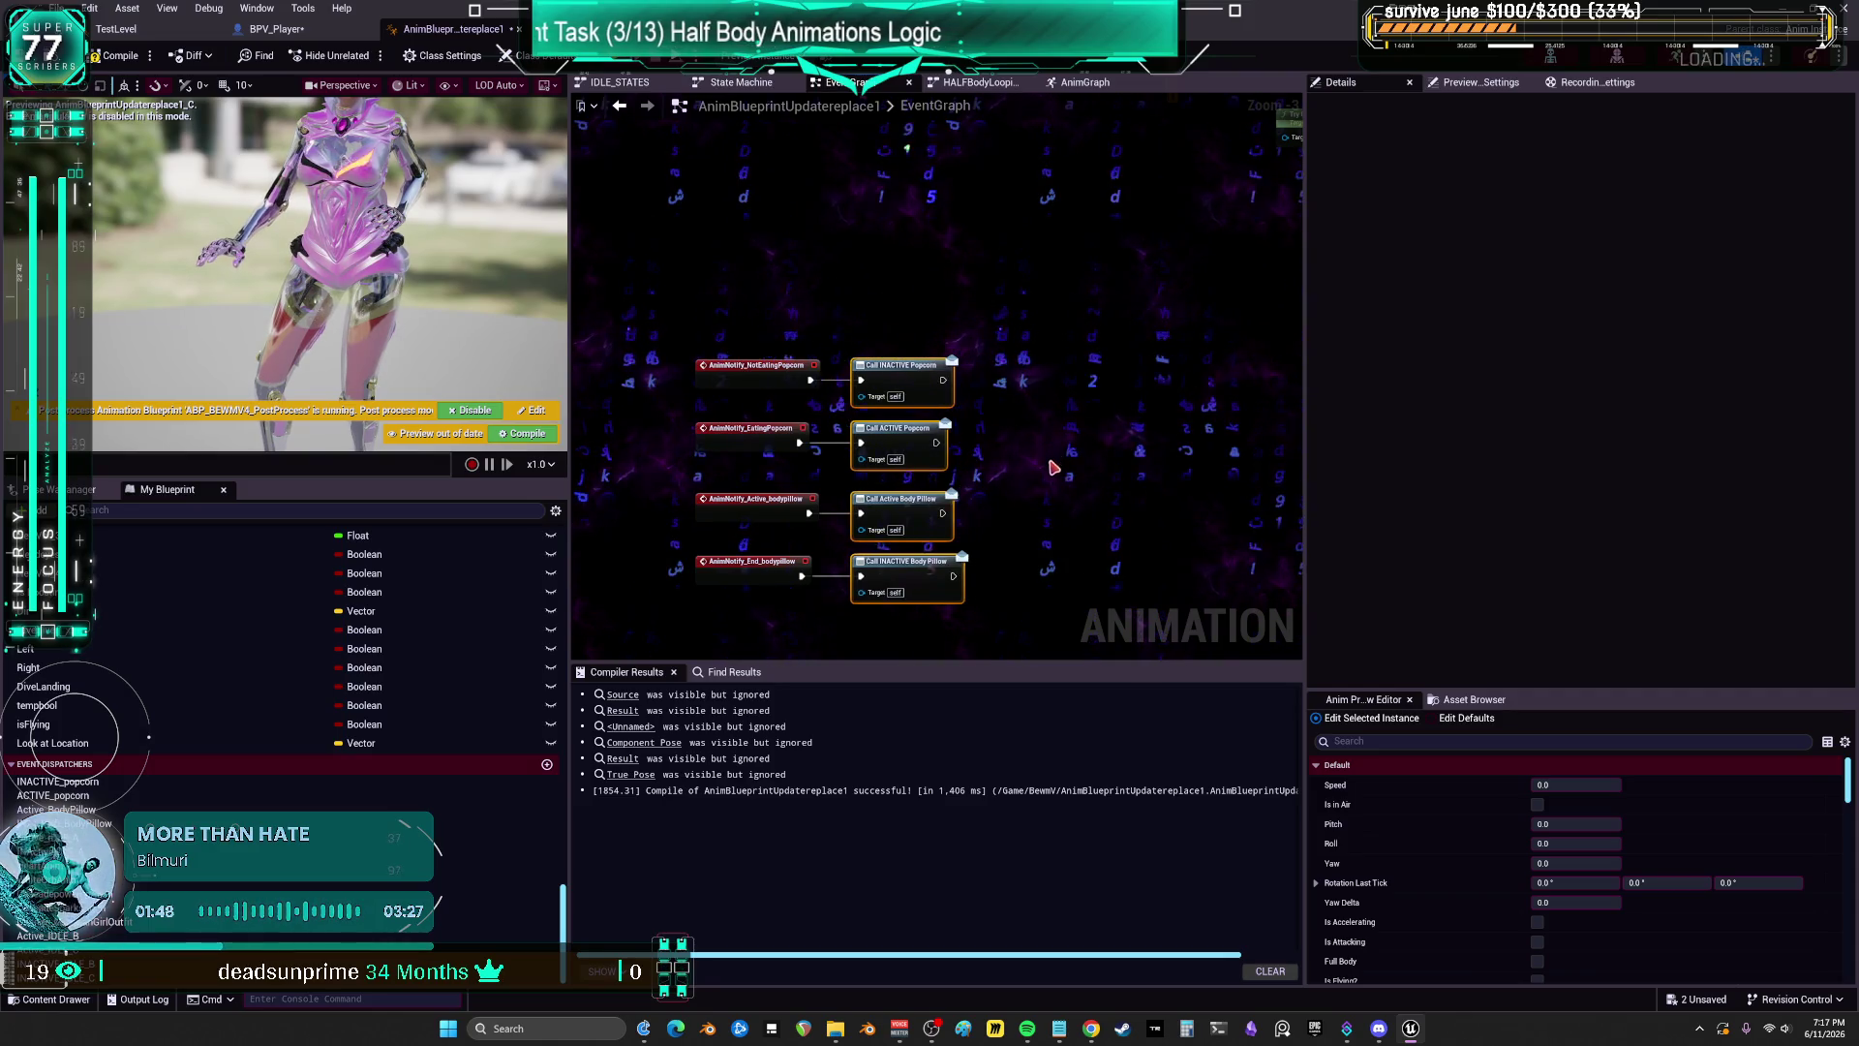
{"action": "left_click", "coordinate": [116, 55]}
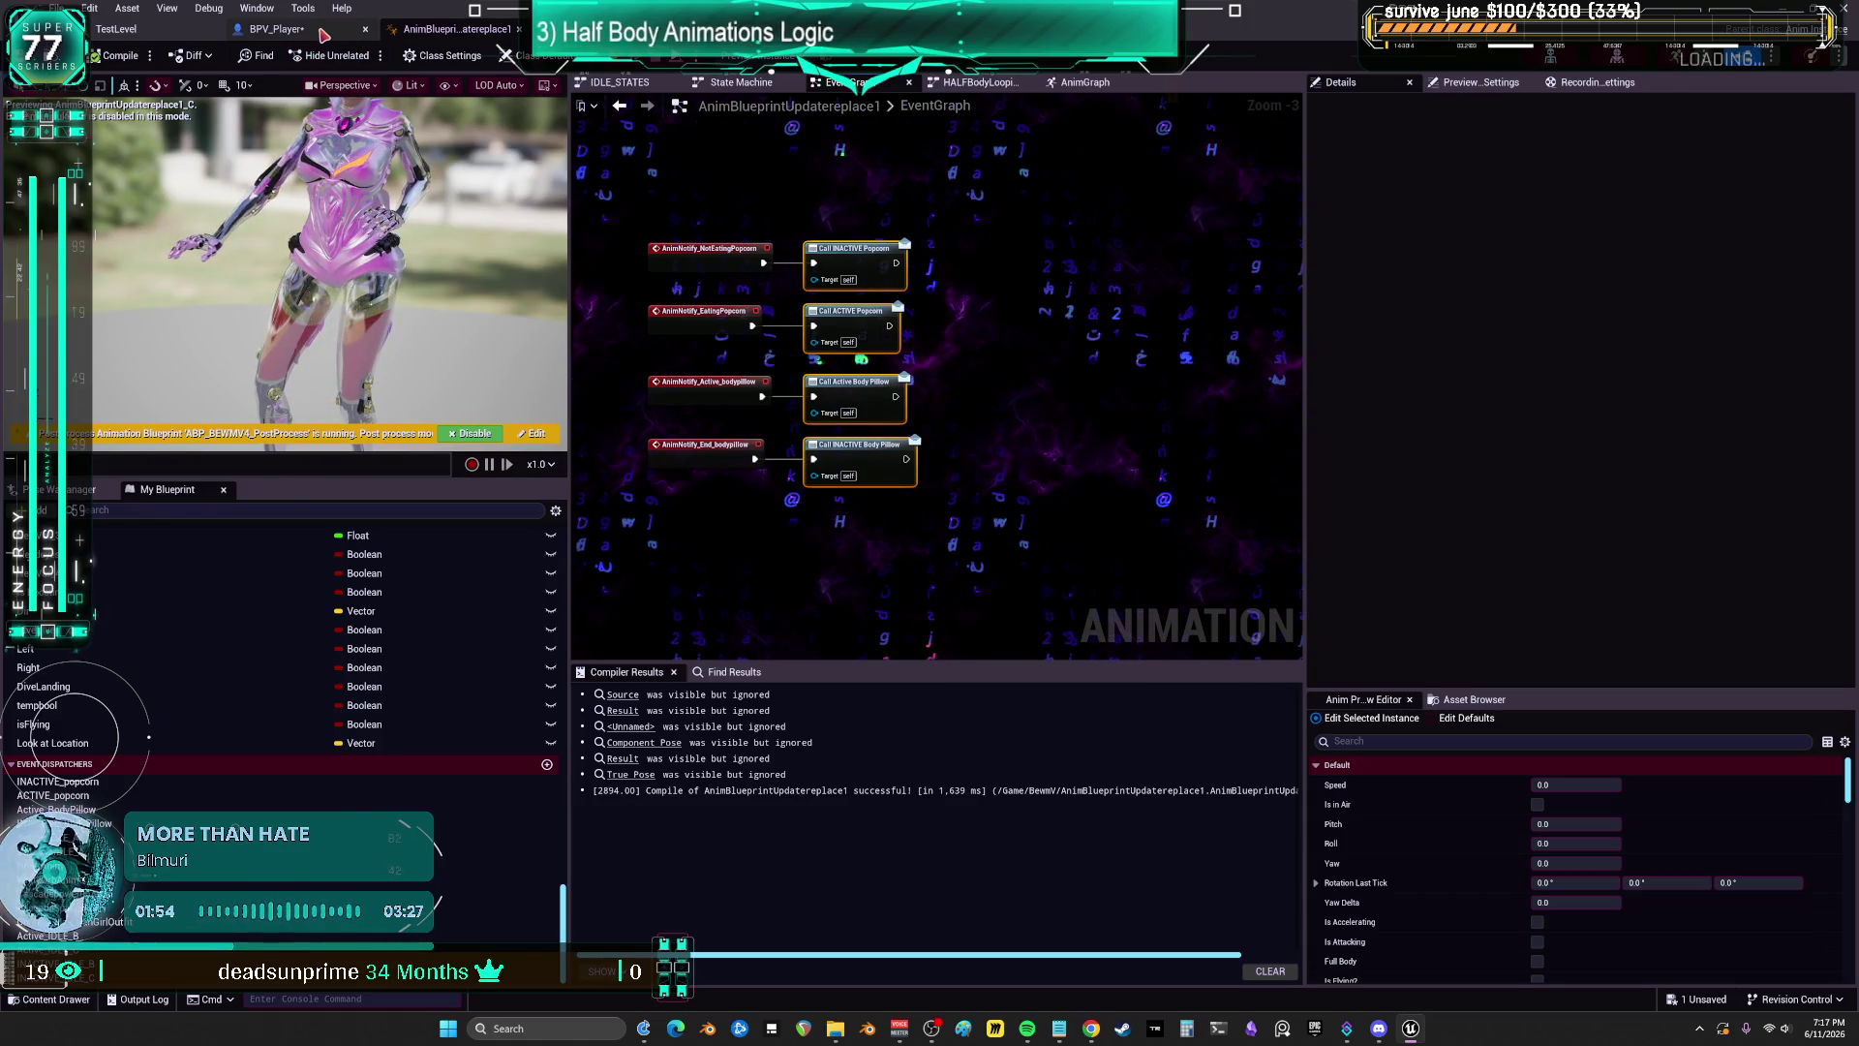
Step: In BPV_Player's Animations graph, add comments 'fix toggle holding meshes.' and 'create checks to prevent overrideing other anims'
{"action": "left_click", "coordinate": [276, 28]}
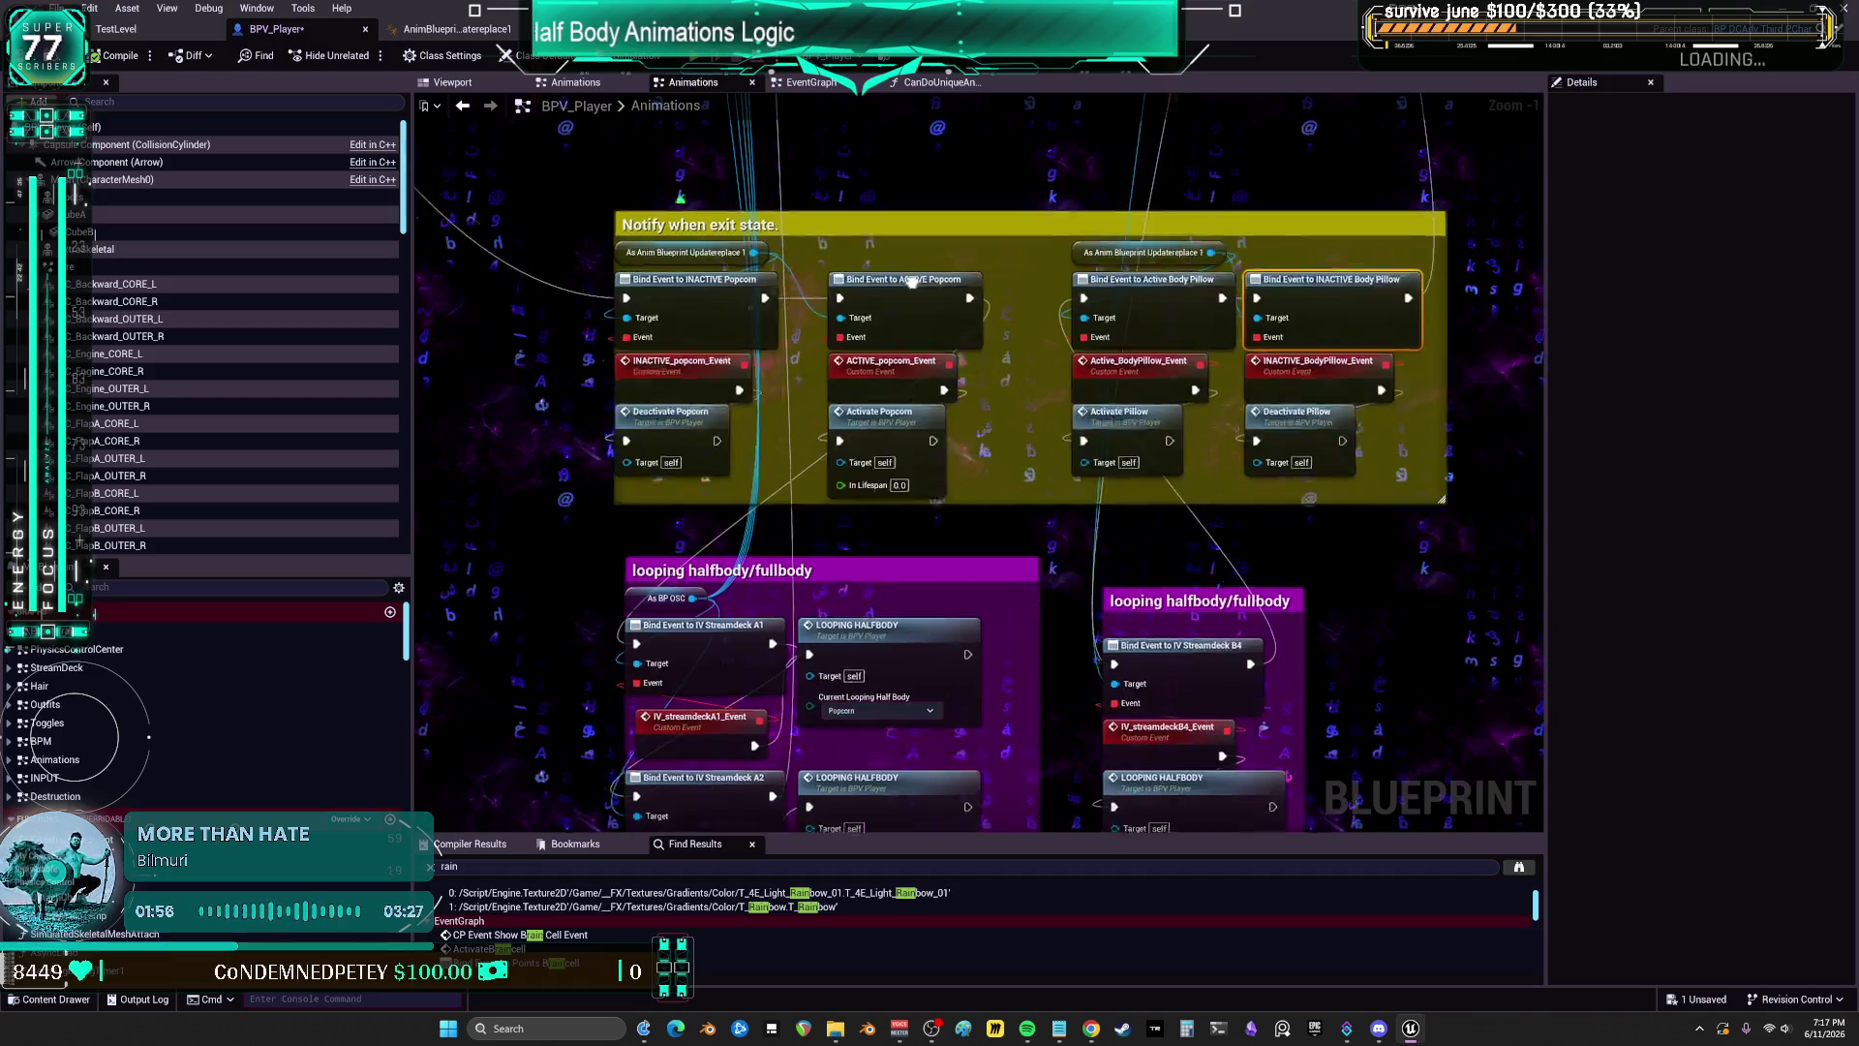
{"action": "left_click", "coordinate": [1143, 379]}
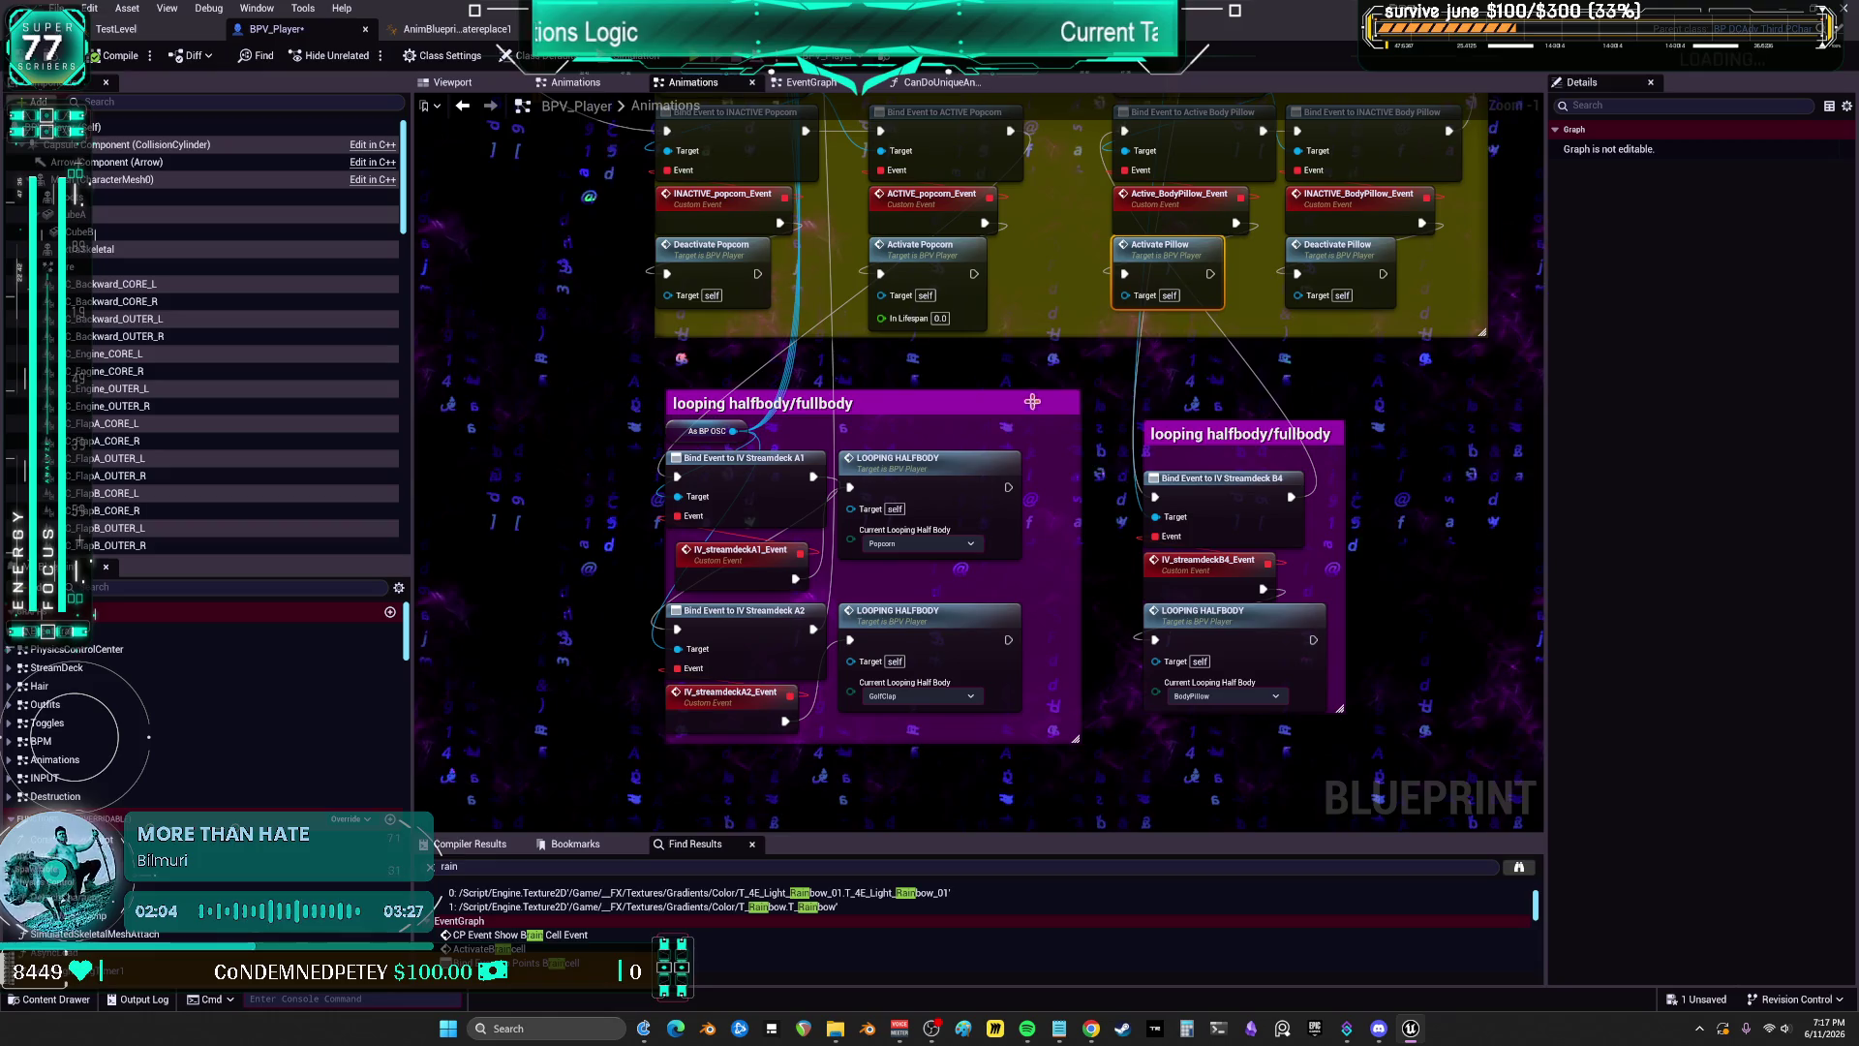
{"action": "mouse_move", "coordinate": [995, 394]}
{"action": "left_mouse_down"}
{"action": "mouse_move", "coordinate": [872, 465]}
{"action": "mouse_move", "coordinate": [776, 473]}
{"action": "mouse_move", "coordinate": [635, 419]}
{"action": "left_mouse_up"}
{"action": "type", "text": "c"}
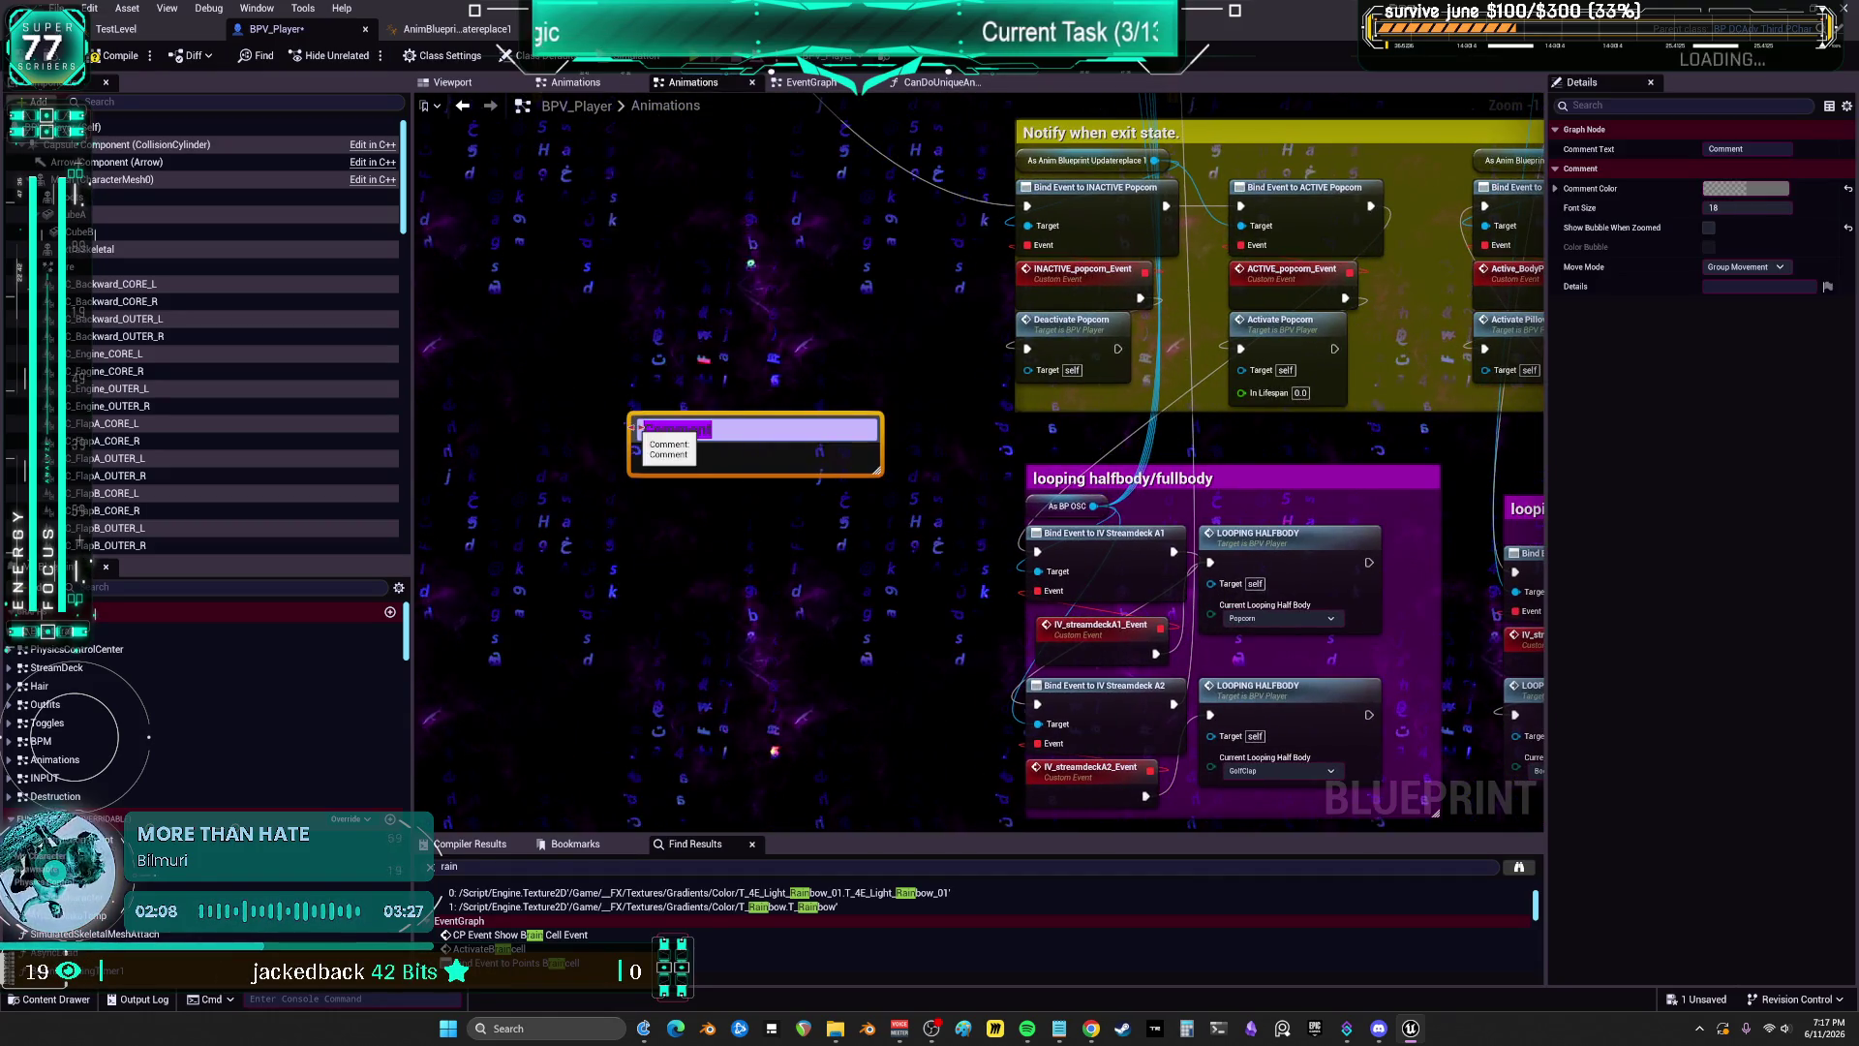
{"action": "type", "text": "fix toggle h"}
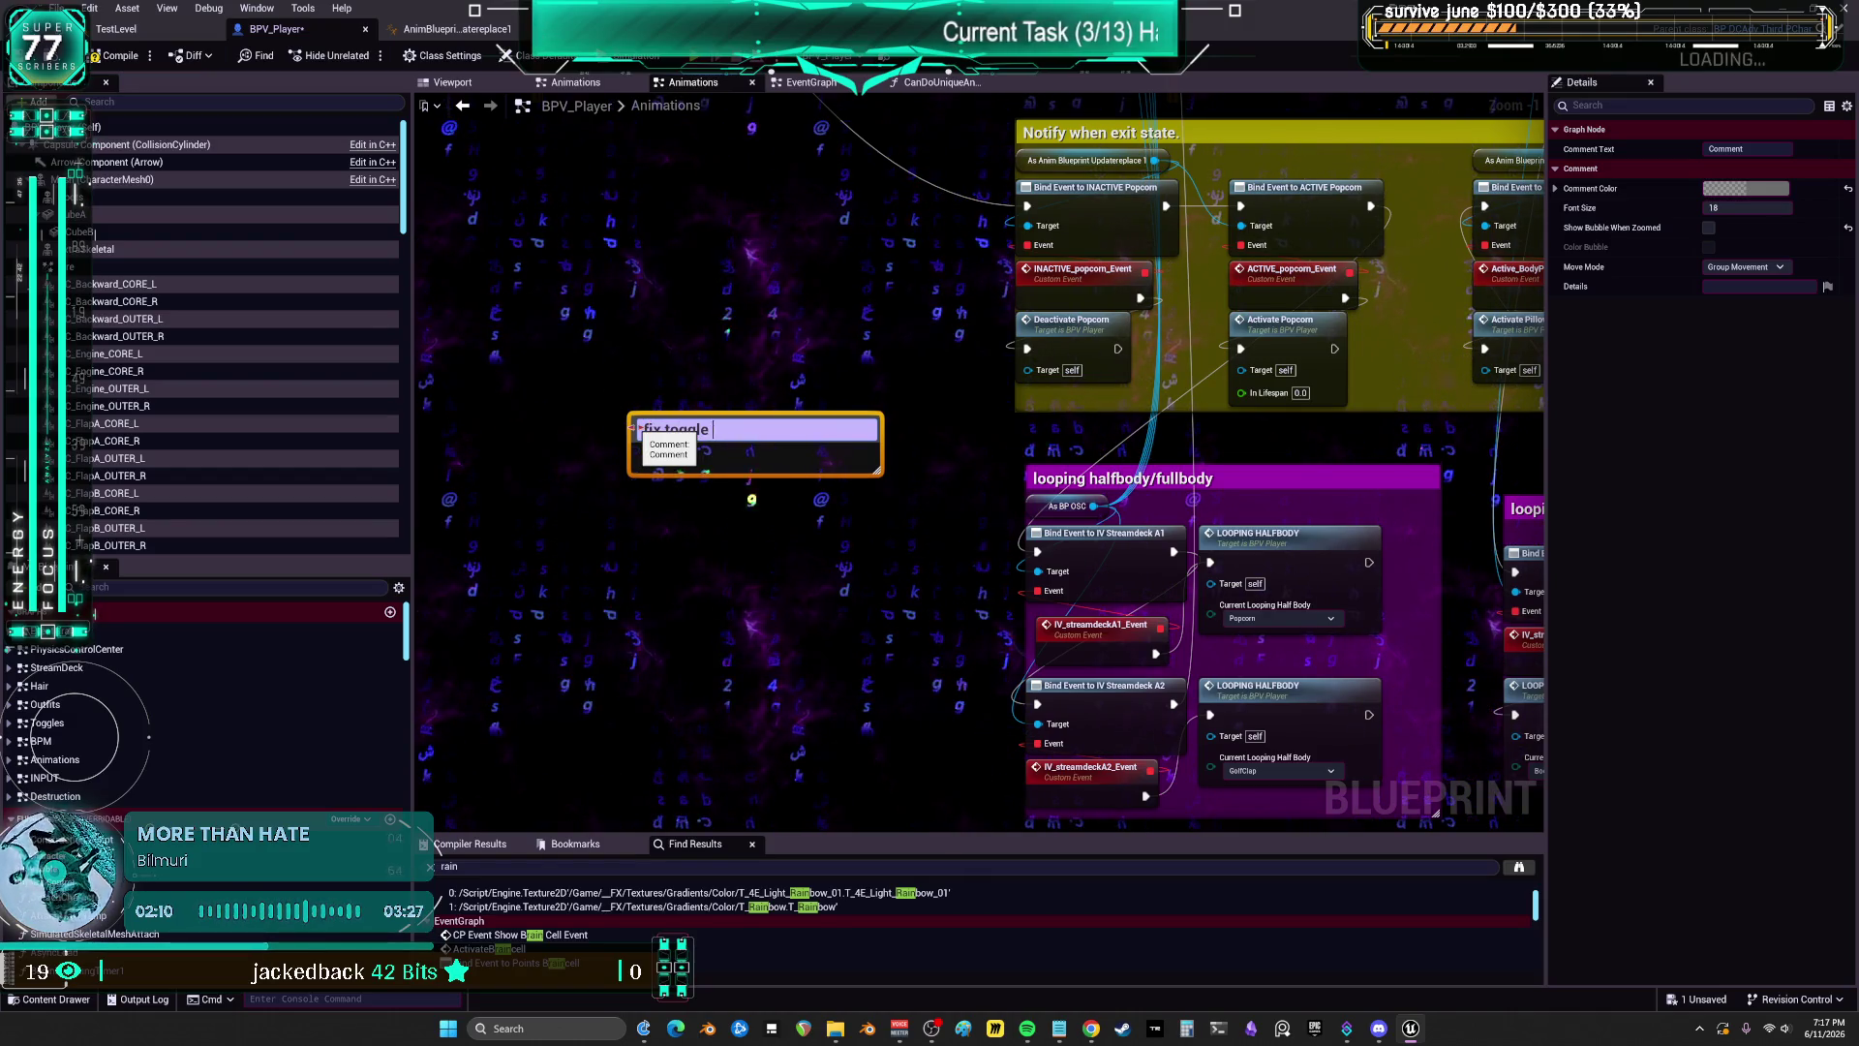
{"action": "type", "text": "olding meshes."}
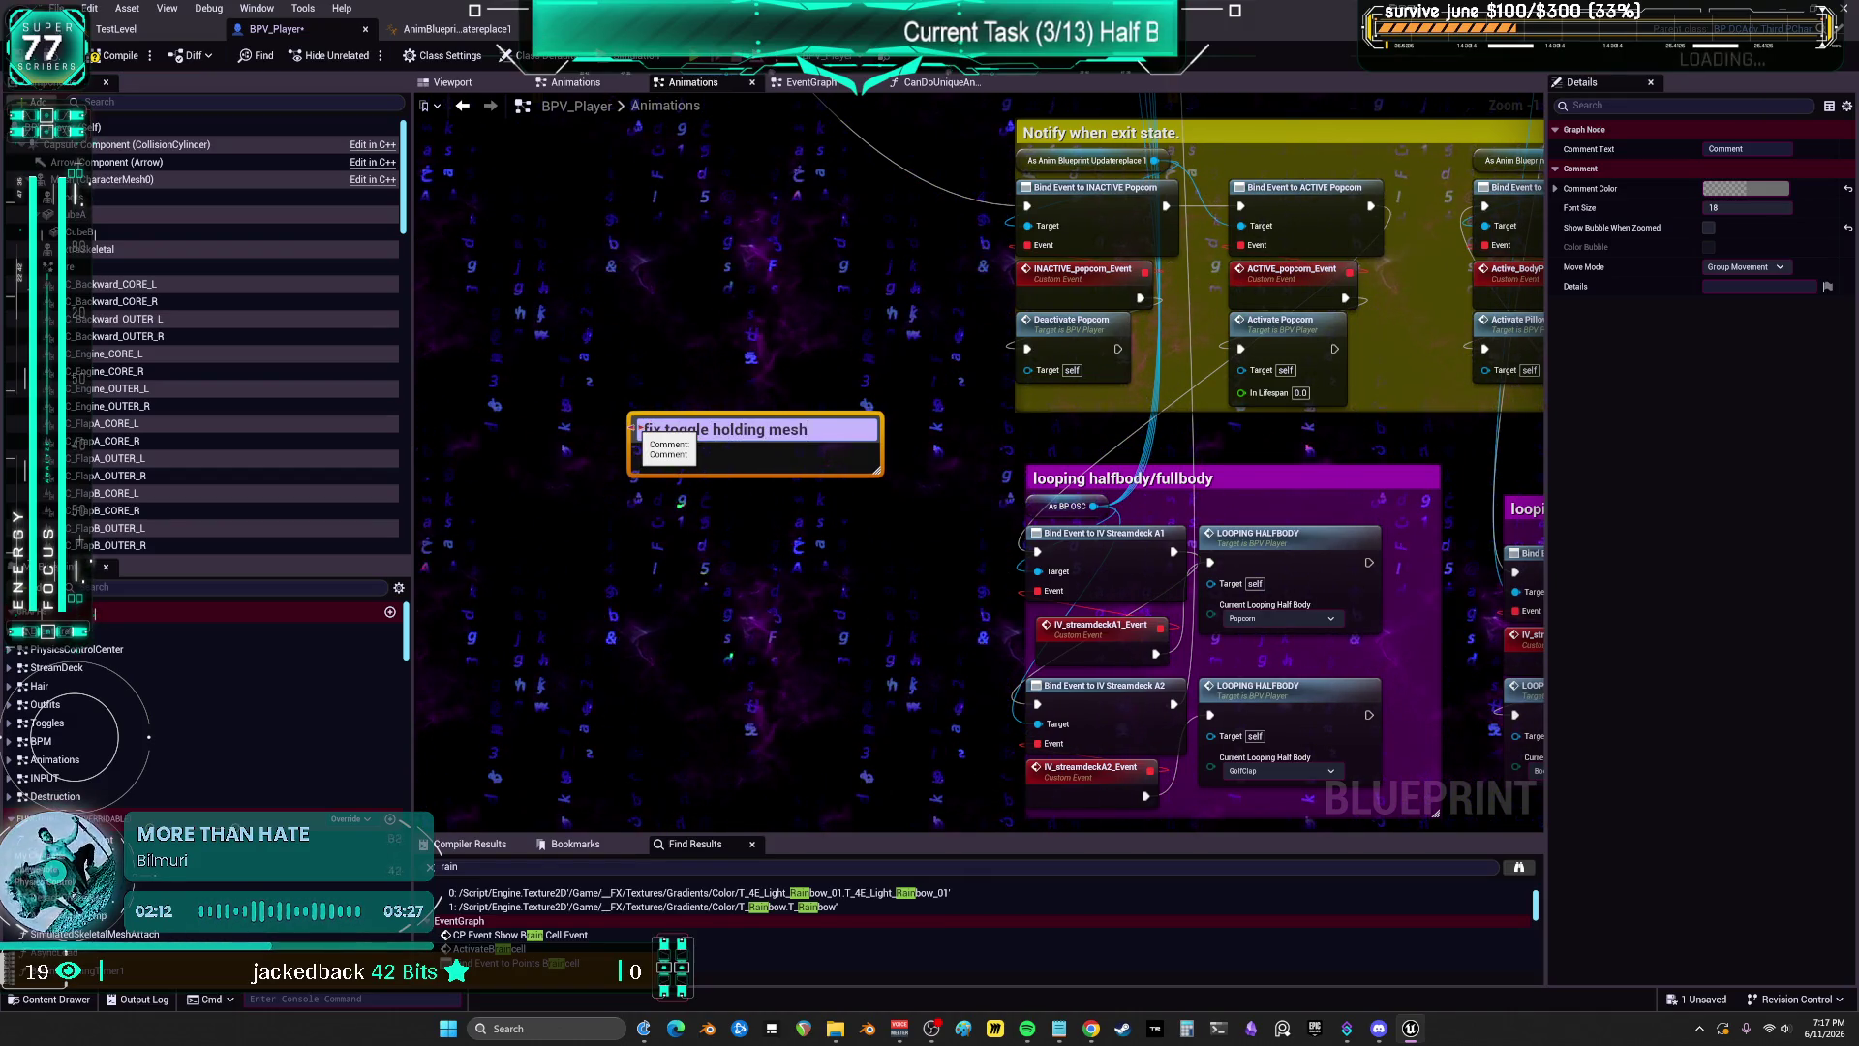
{"action": "left_click", "coordinate": [667, 531]}
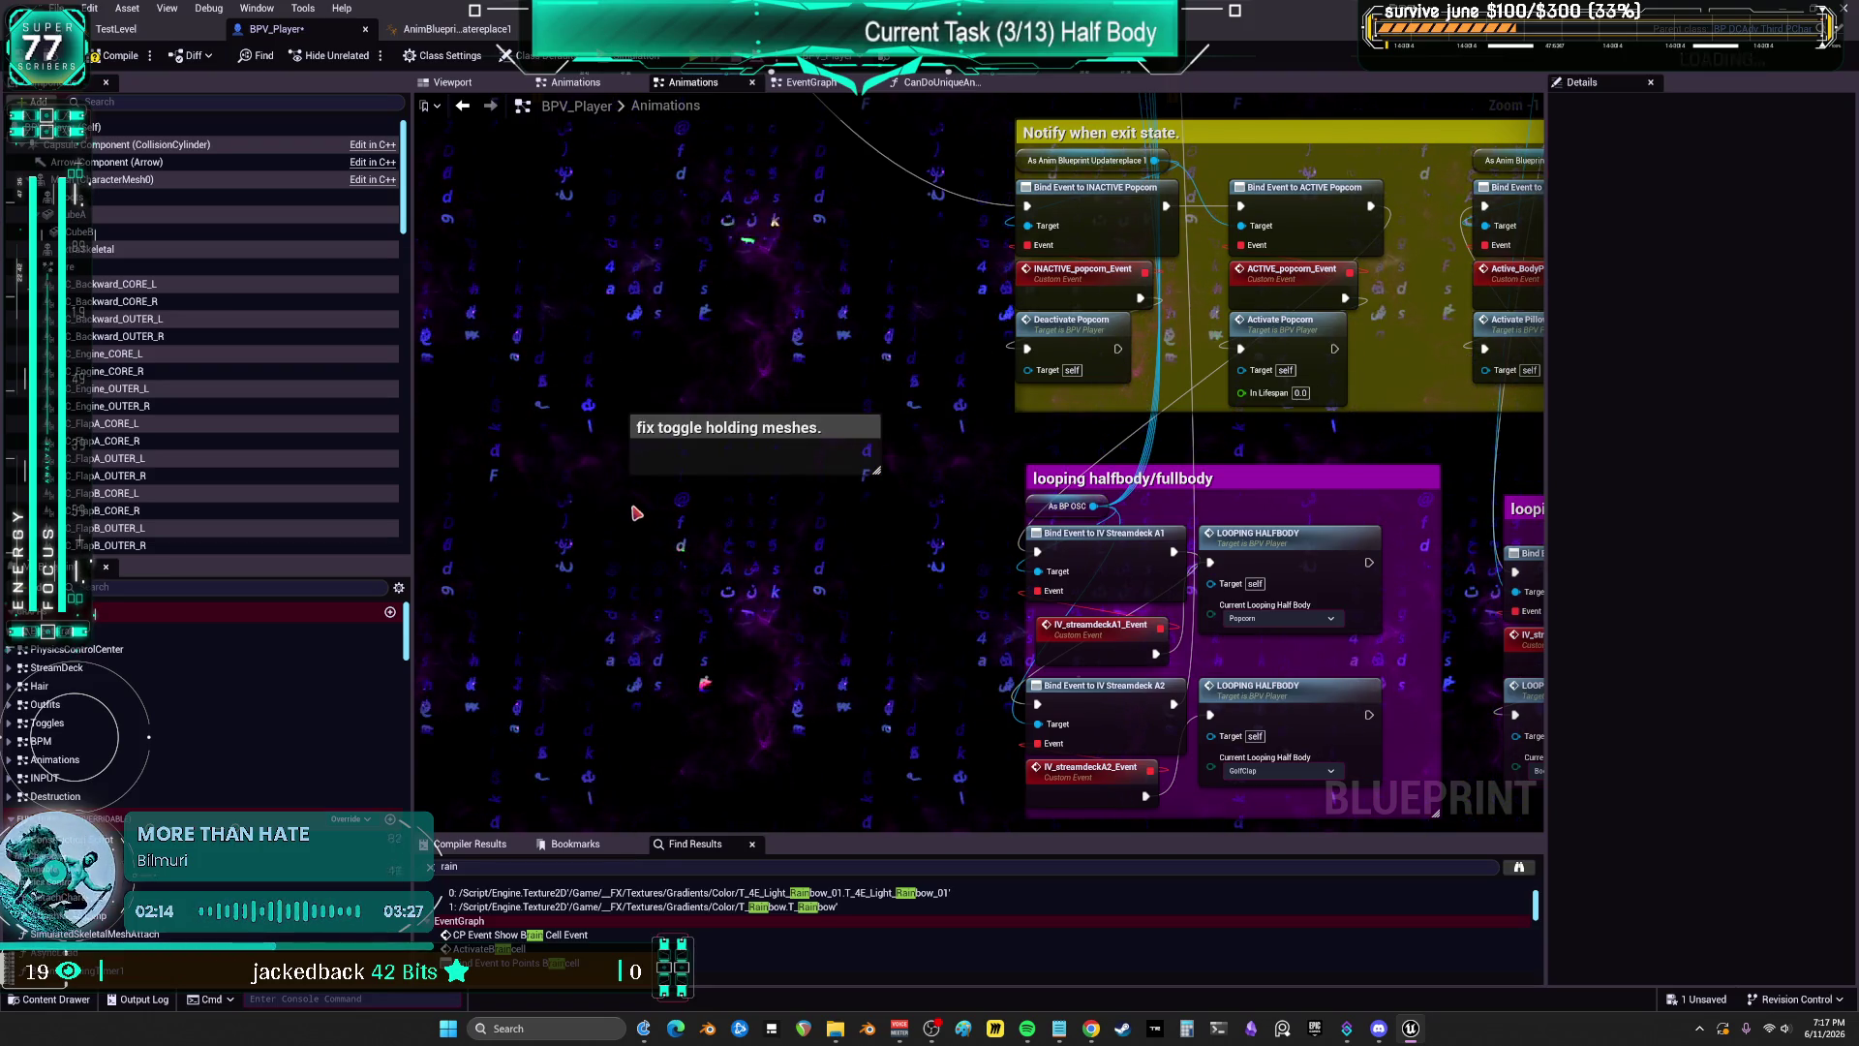
{"action": "type", "text": "ccreate"}
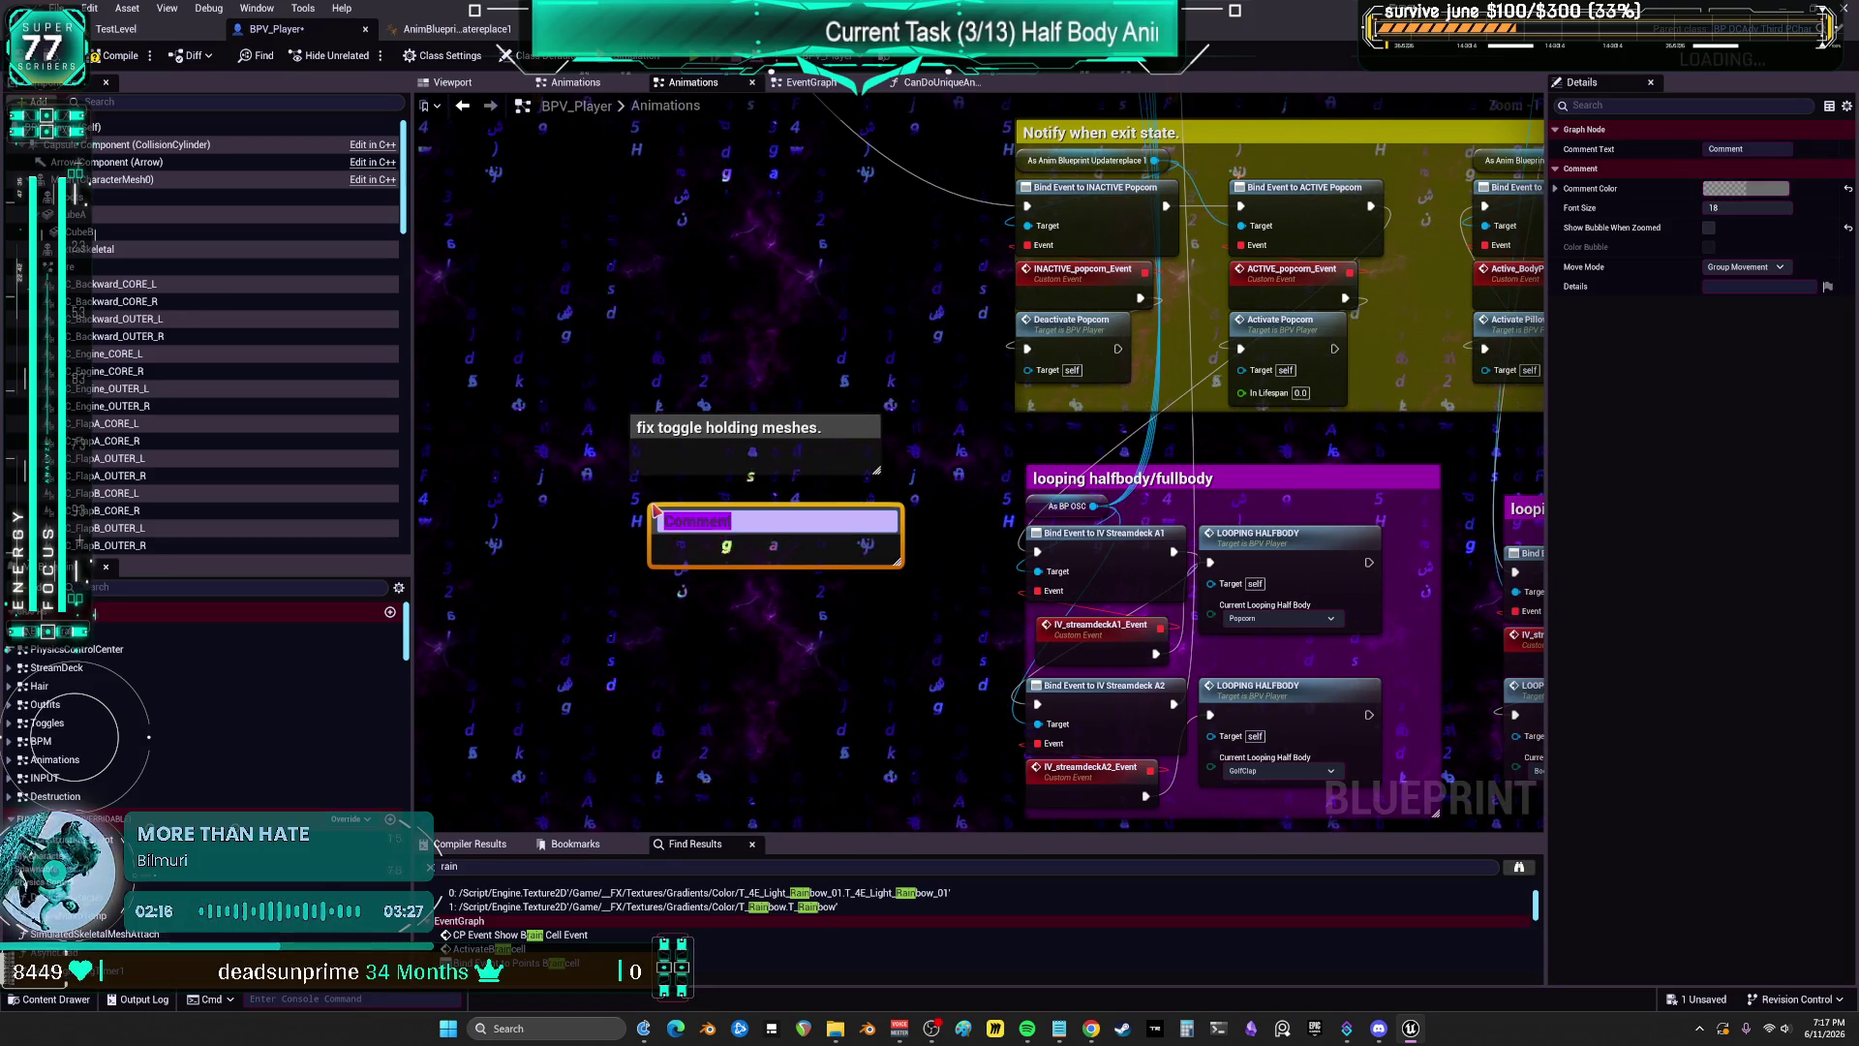
{"action": "type", "text": " ch"}
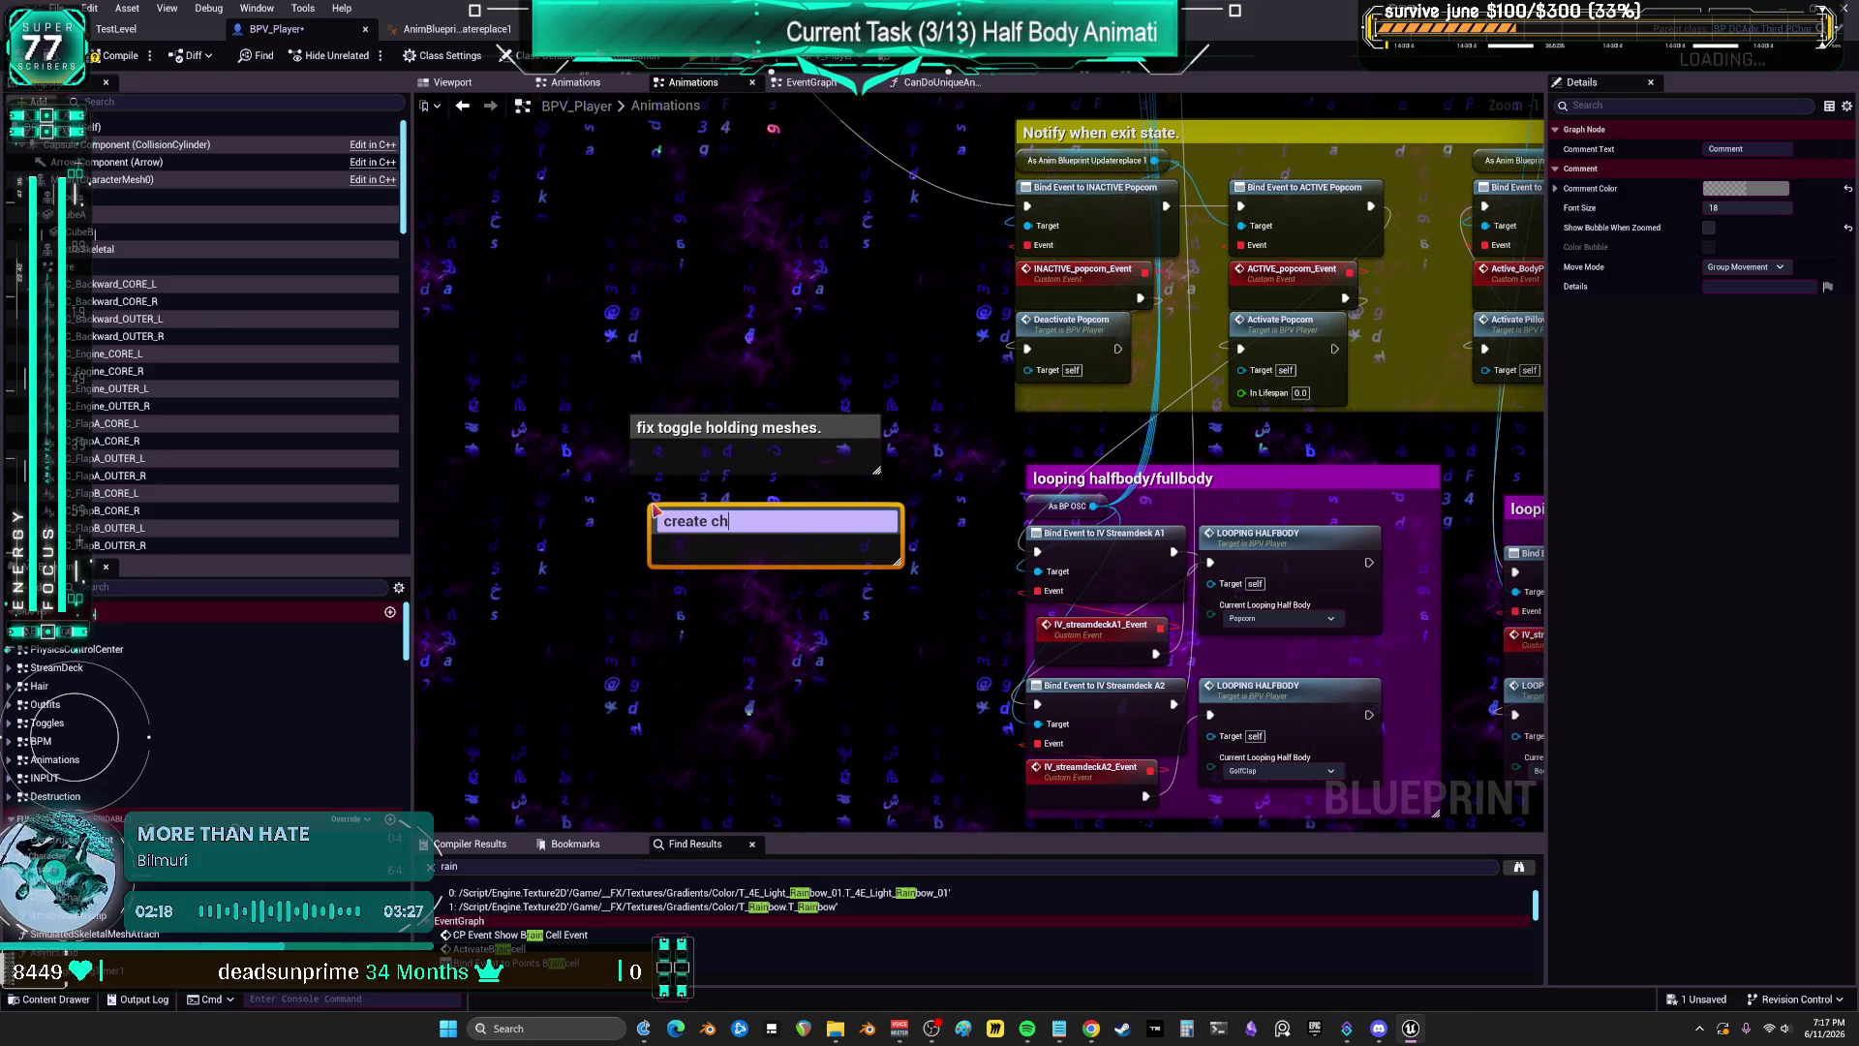
{"action": "type", "text": "ecks to prev"}
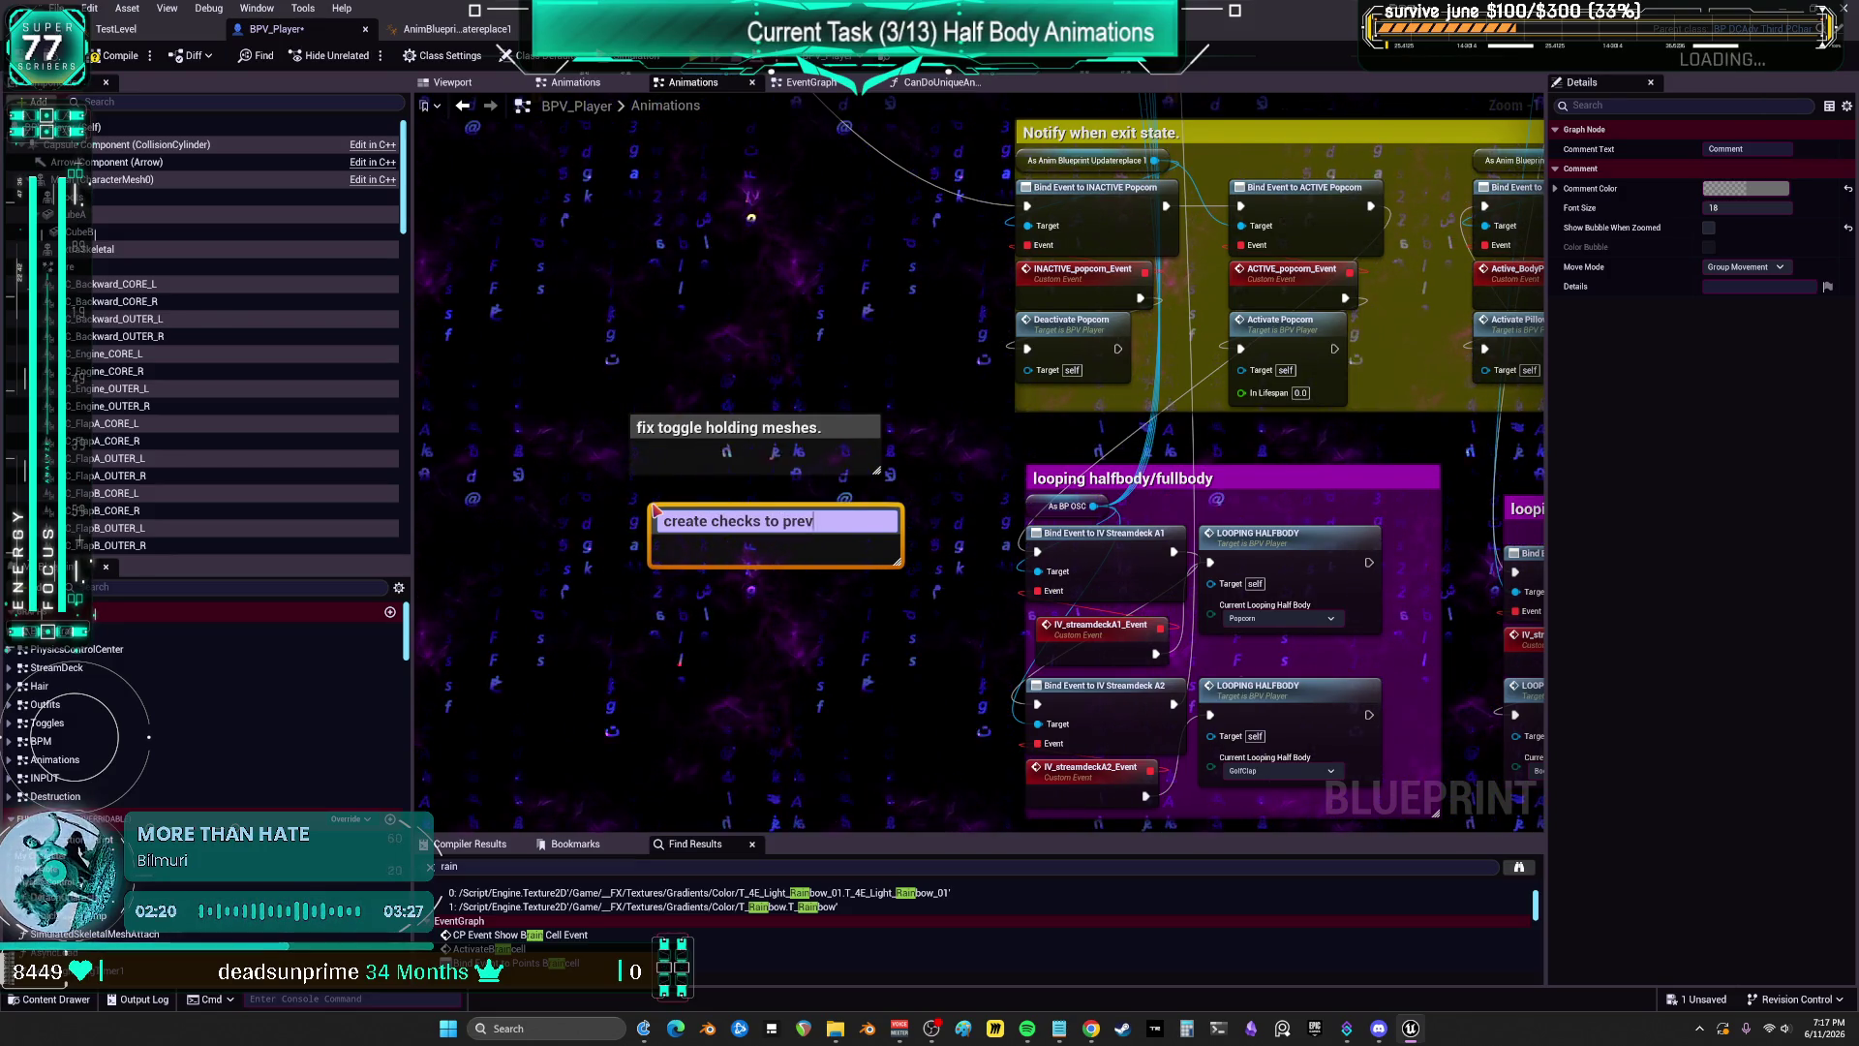
{"action": "type", "text": "ent overrid"}
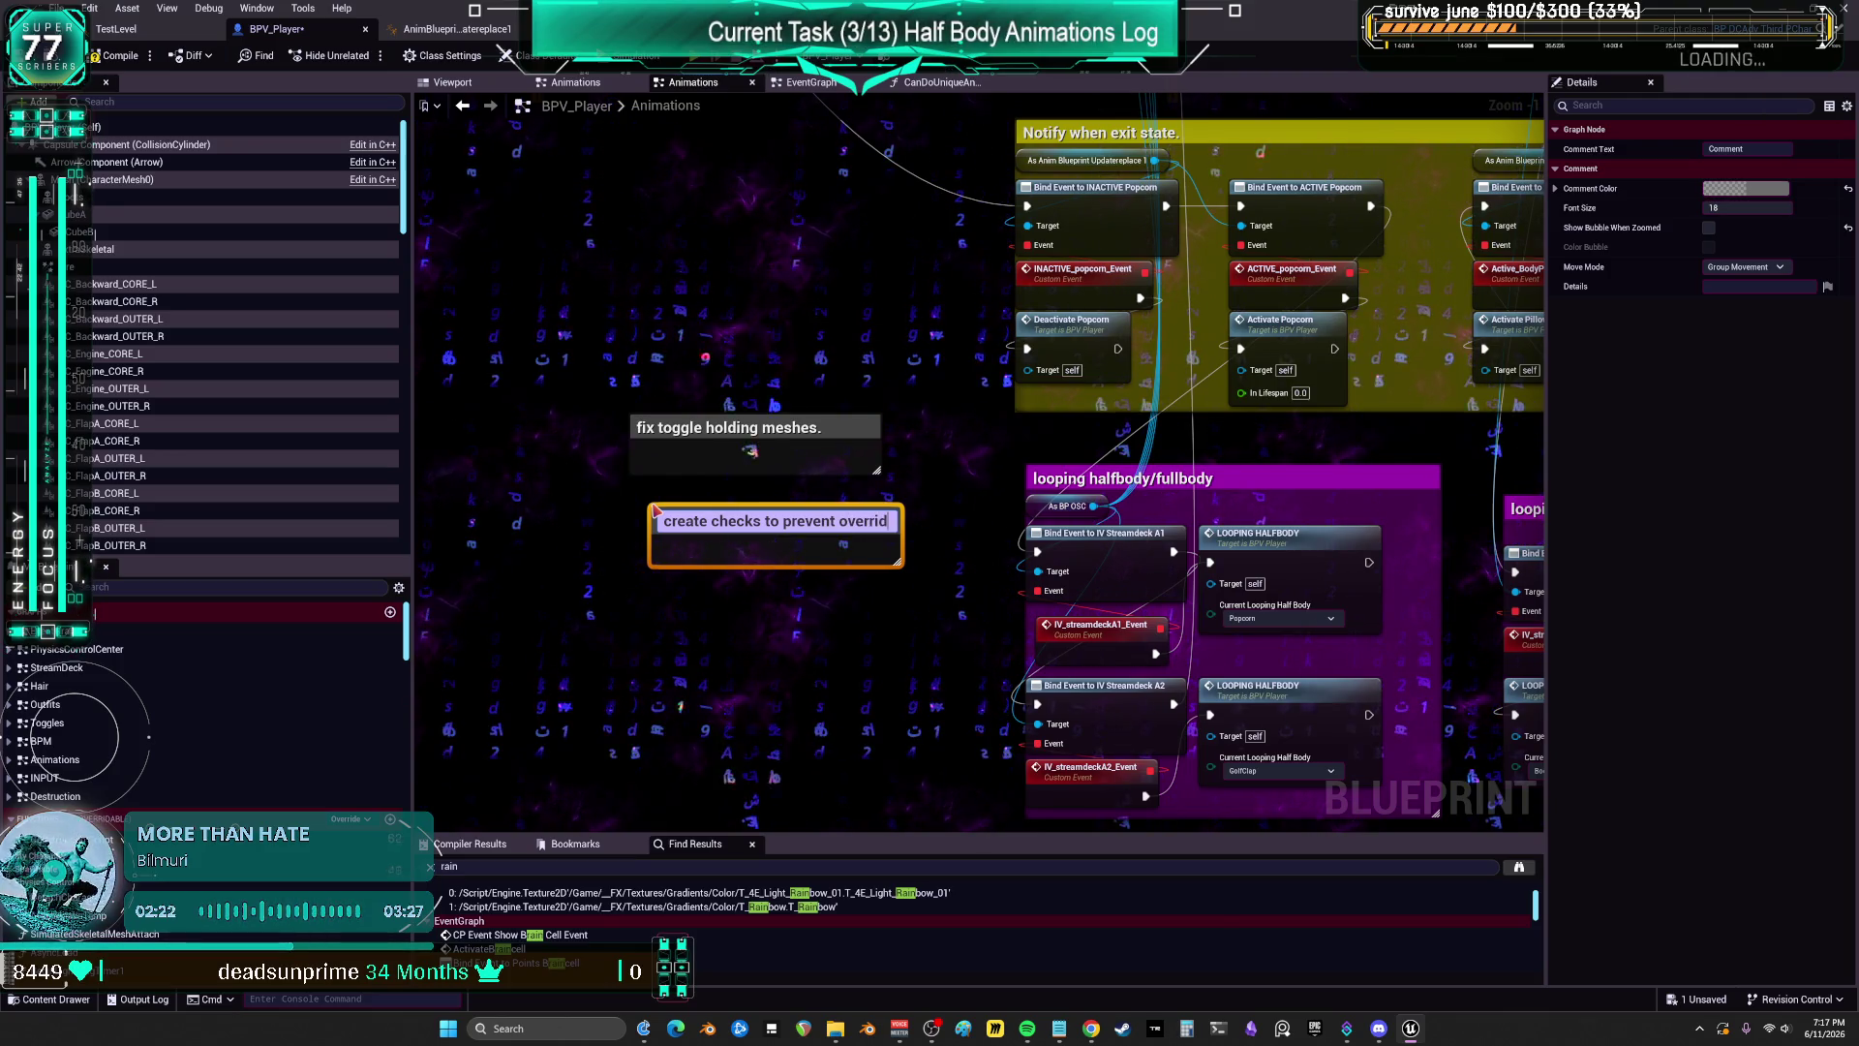
{"action": "type", "text": "eing"}
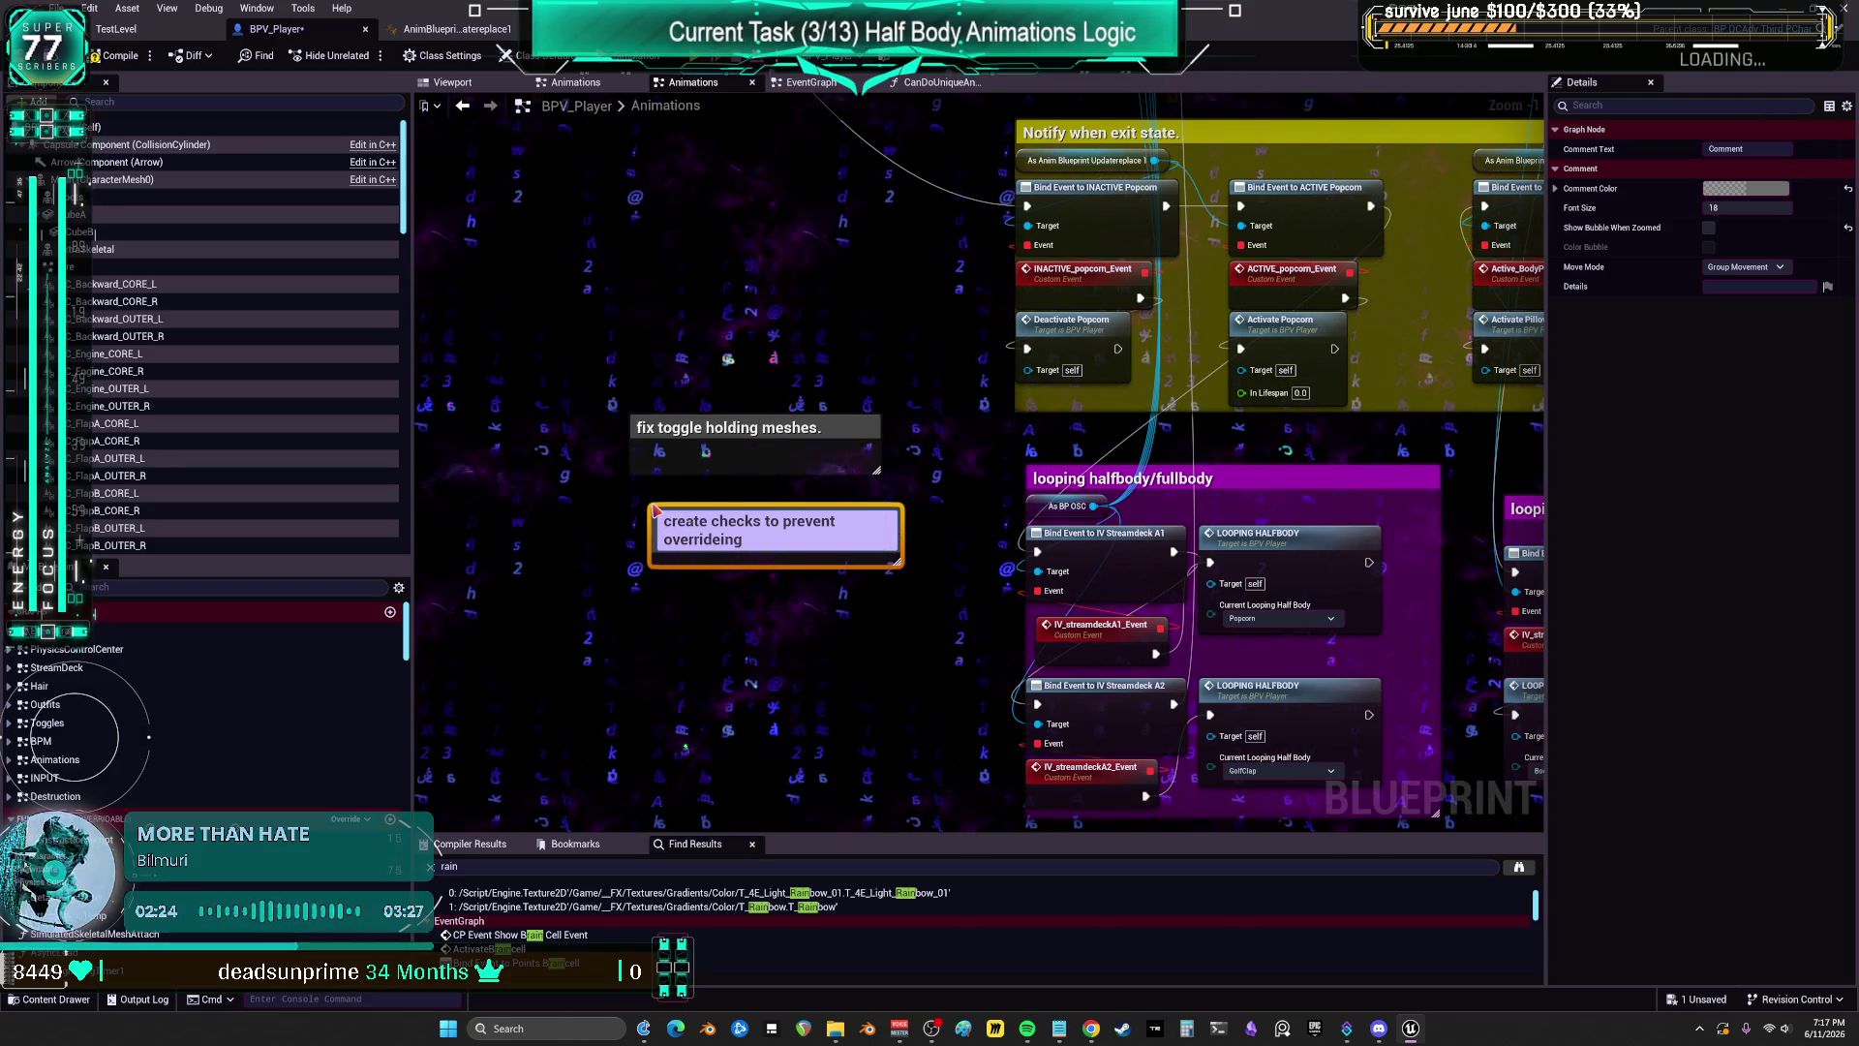
{"action": "type", "text": " other anims"}
{"action": "key", "text": "Return"}
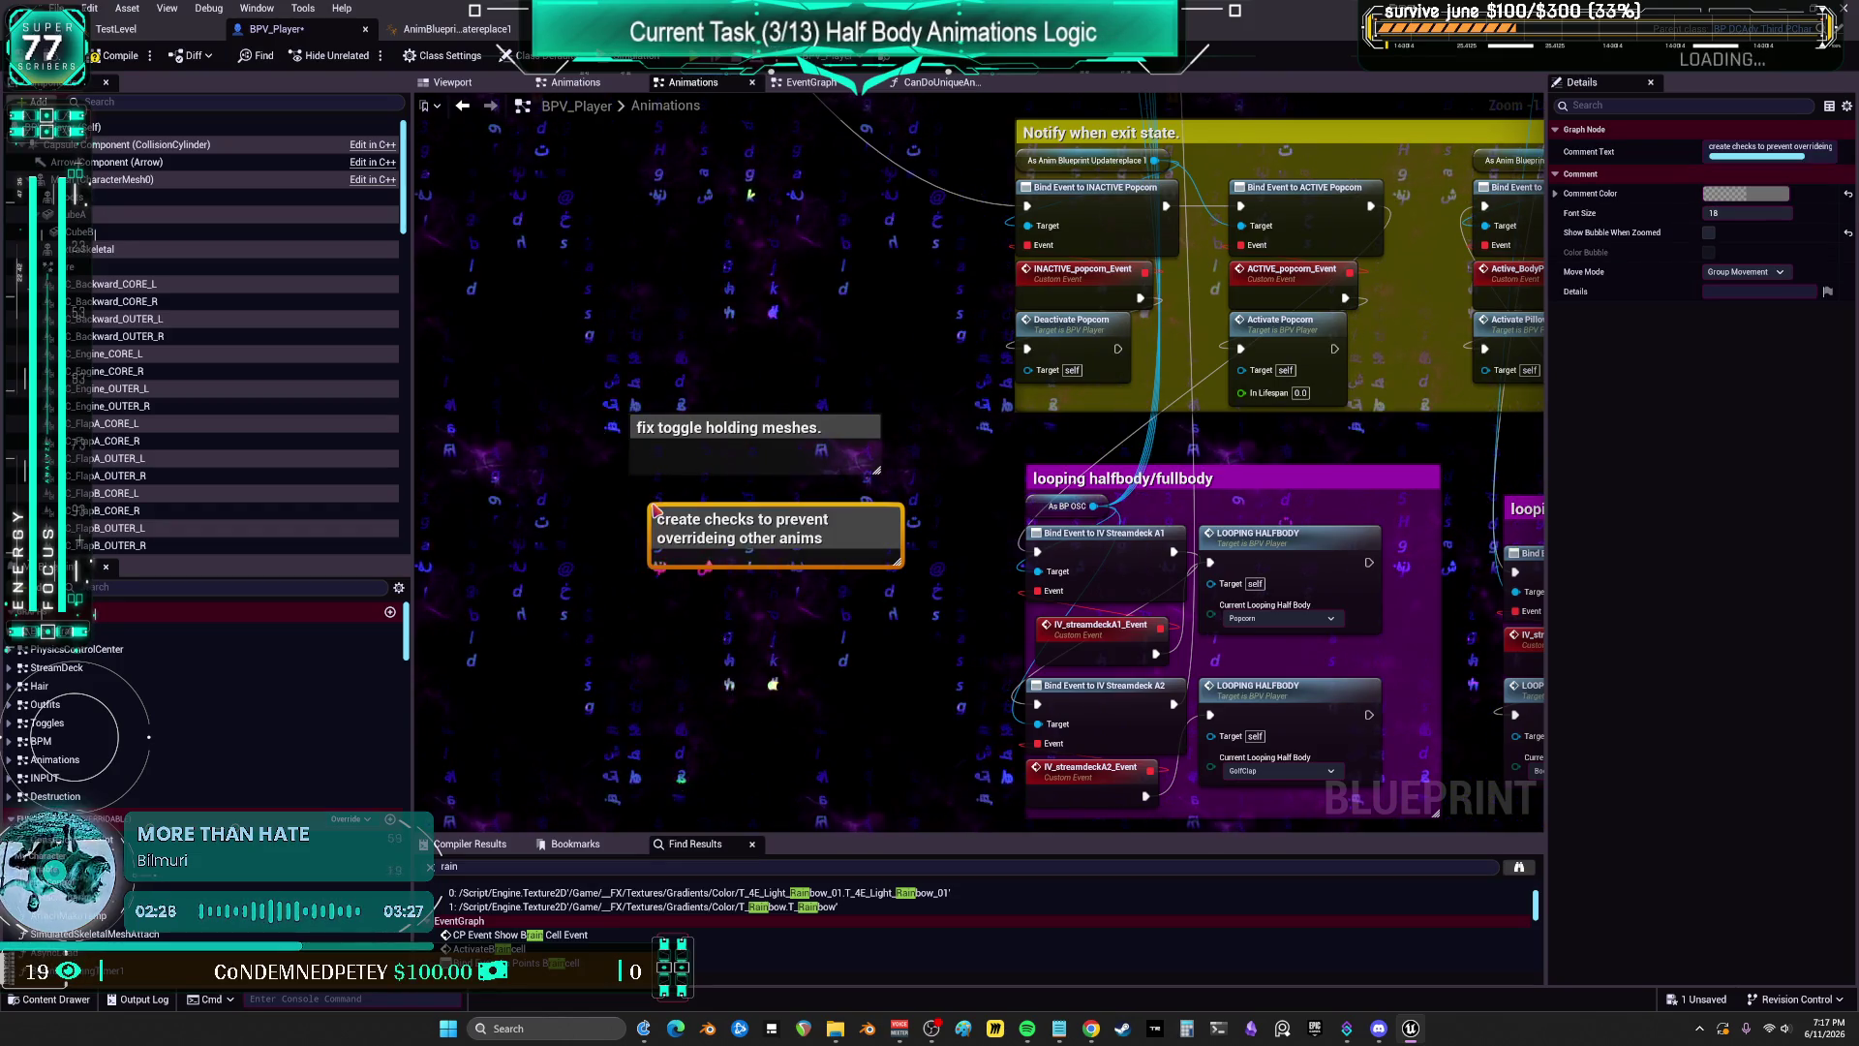
Step: Move the Popcorn, GolfClap and BodyPillow LOOPING HALFBODY nodes down below their boxes
{"action": "left_click_drag", "start_coordinate": [923, 297], "coordinate": [782, 398]}
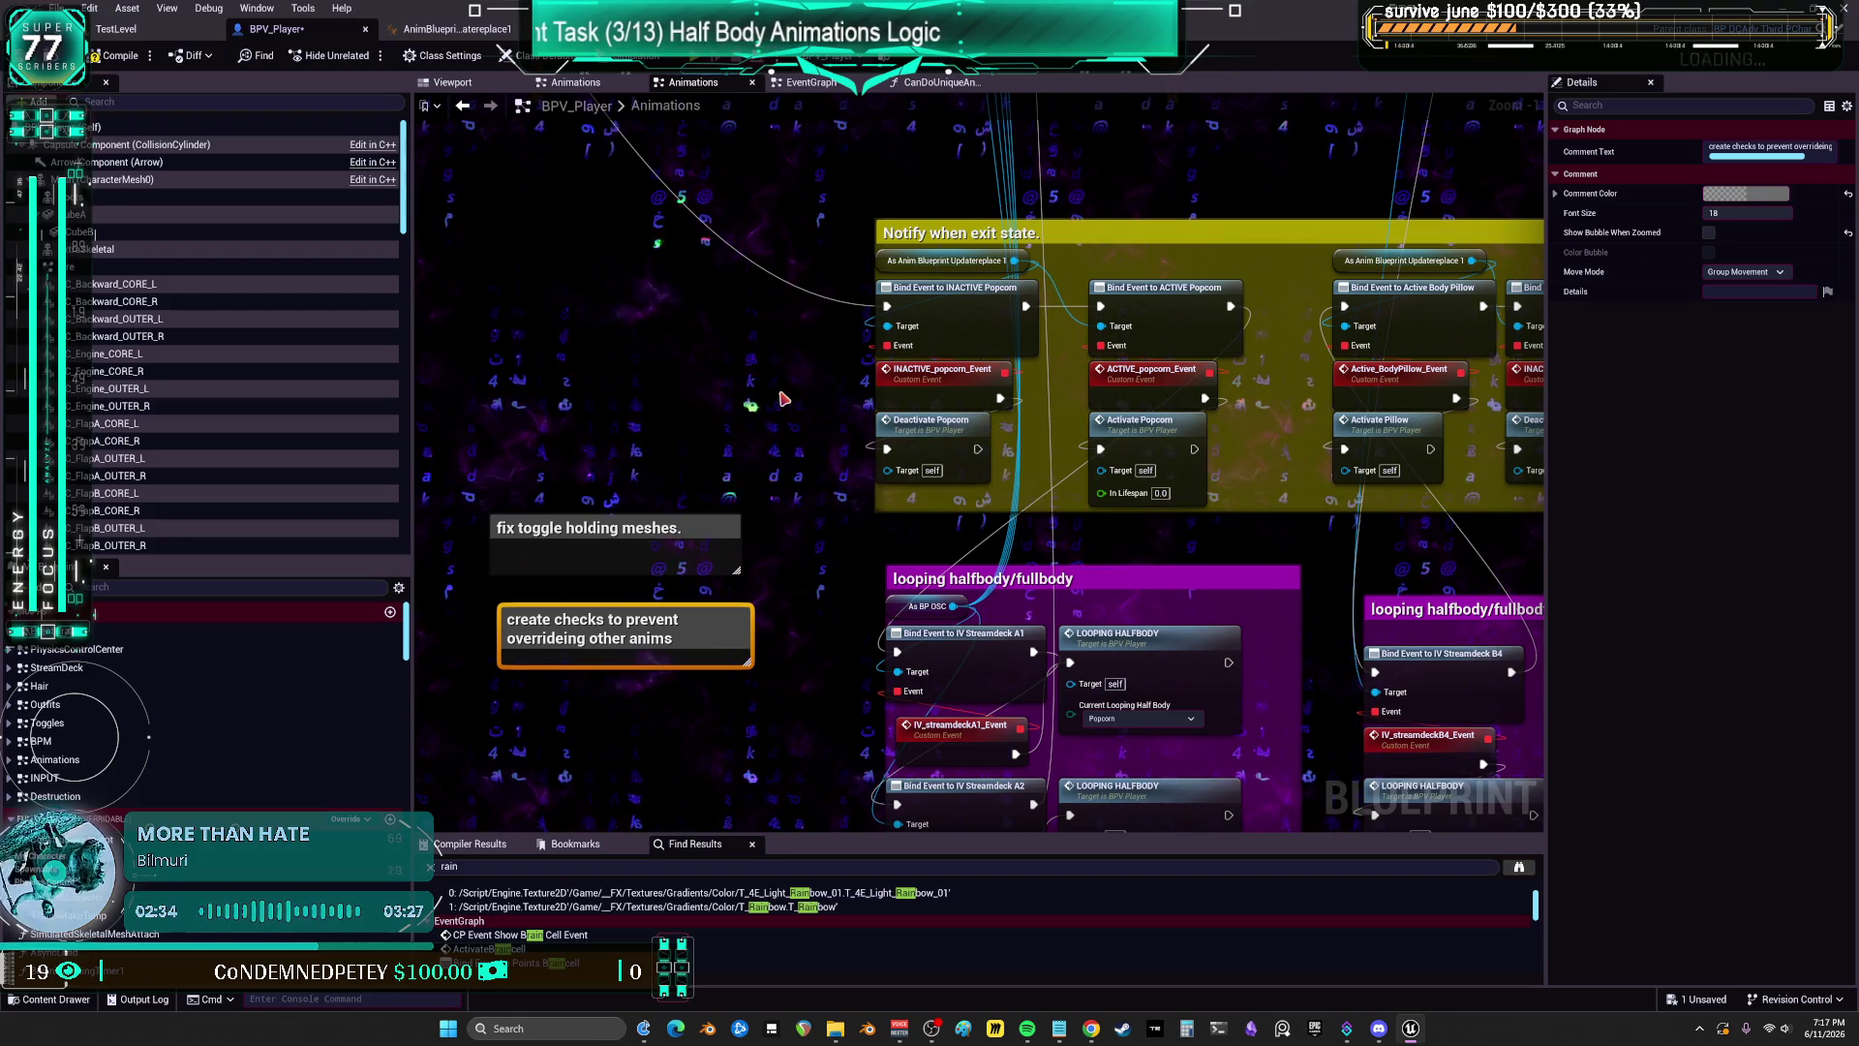
{"action": "left_click_drag", "start_coordinate": [1086, 376], "coordinate": [1066, 233]}
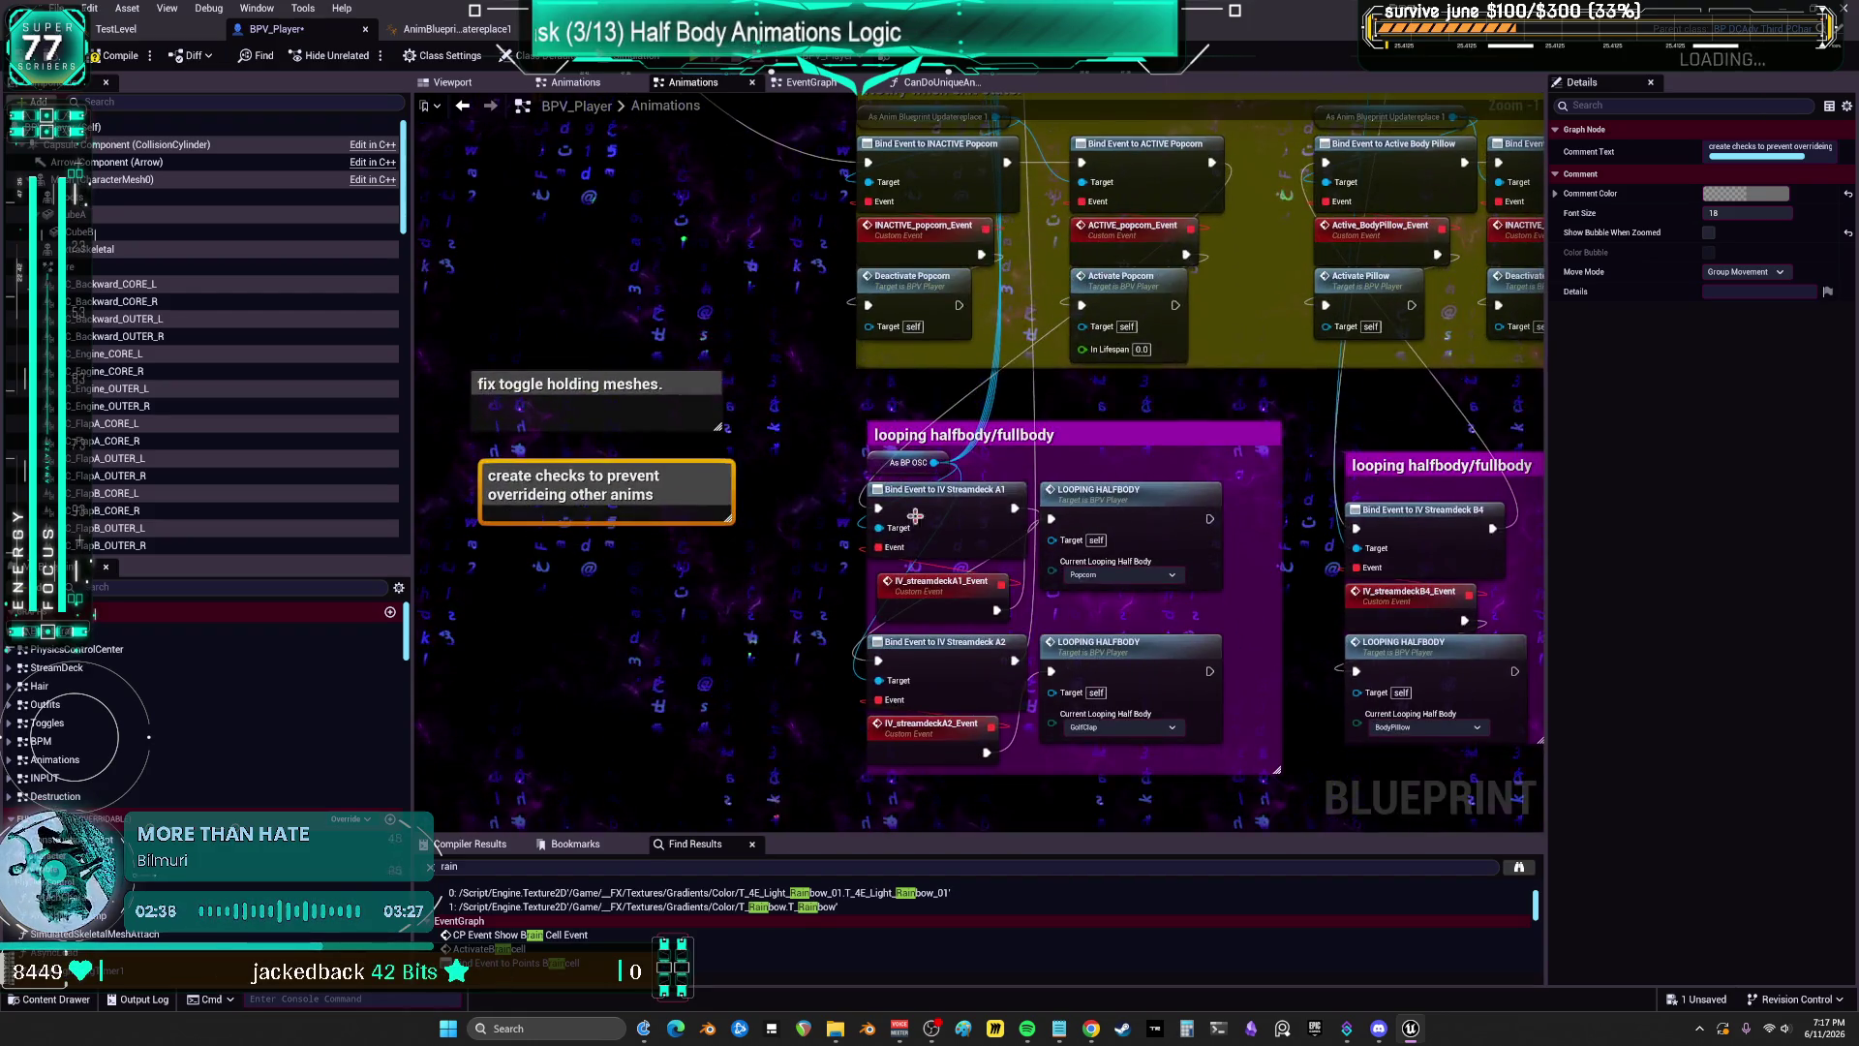
{"action": "left_click", "coordinate": [1125, 500]}
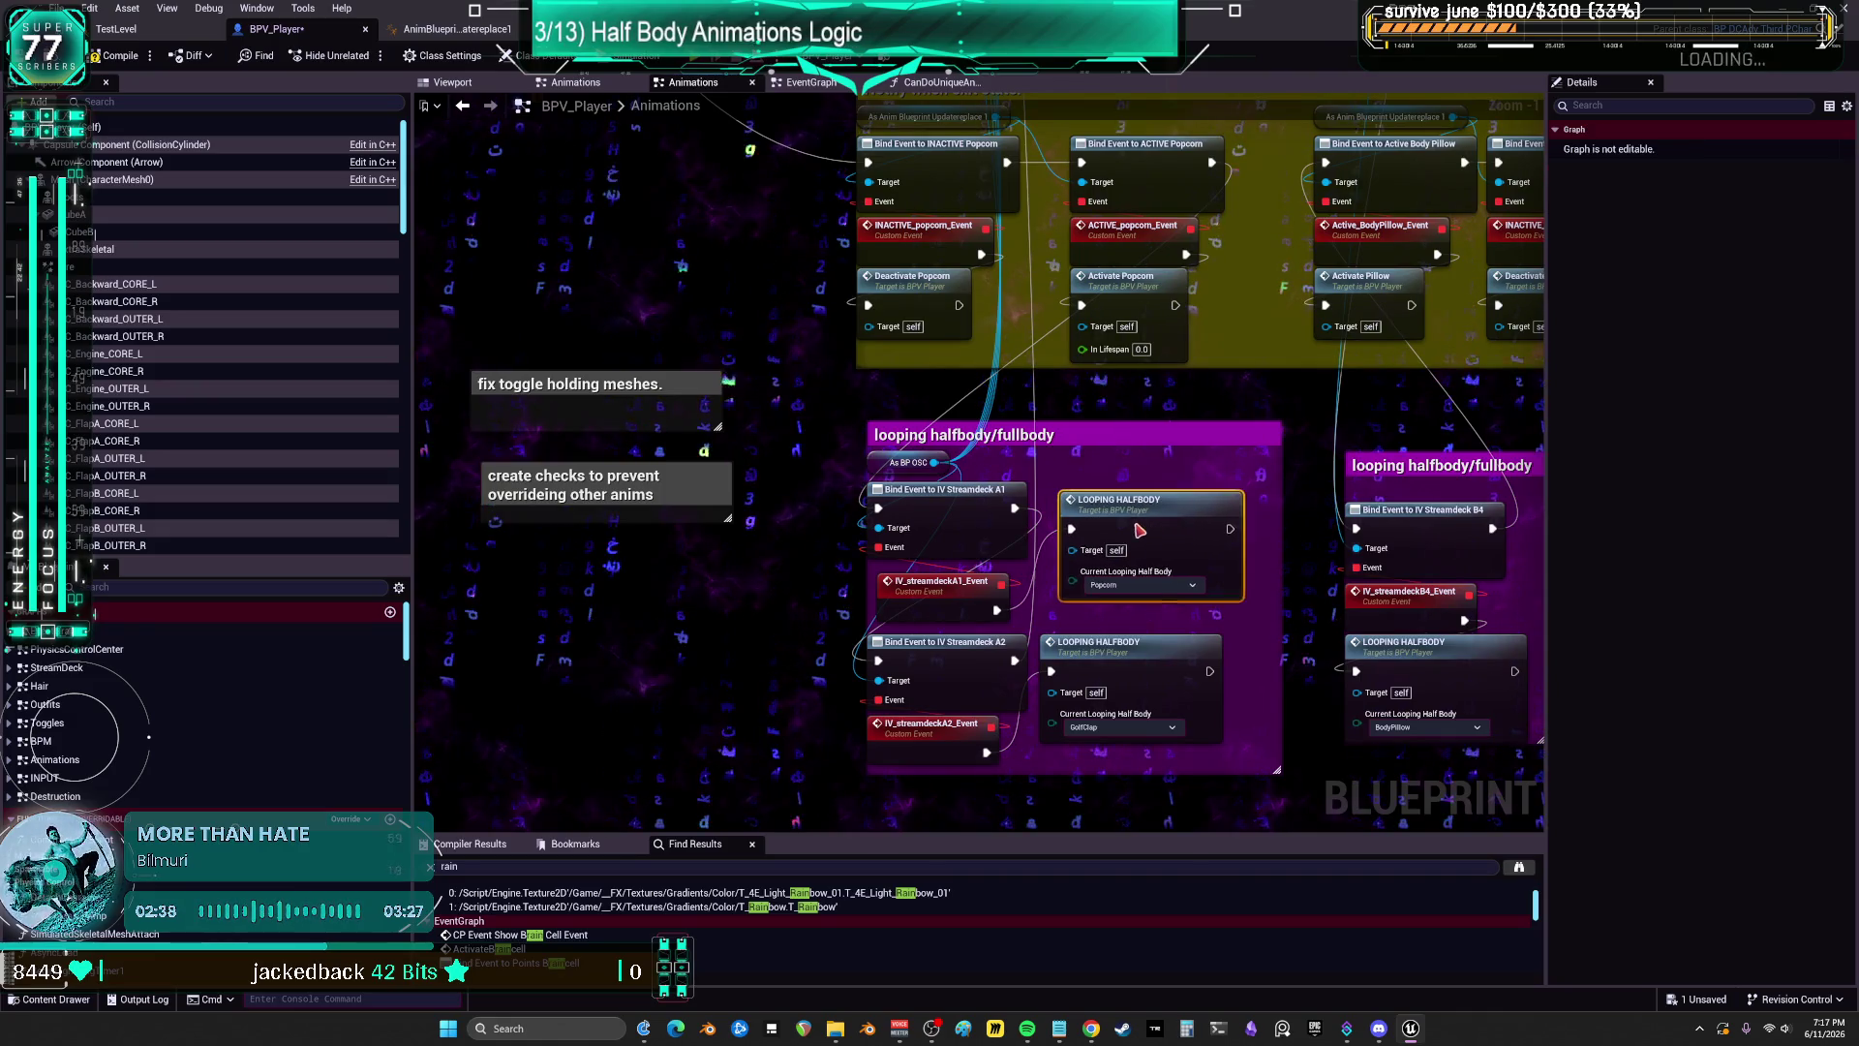
{"action": "left_click_drag", "start_coordinate": [1137, 516], "coordinate": [1057, 401]}
{"action": "left_click", "coordinate": [1014, 527], "text": "ctrl"}
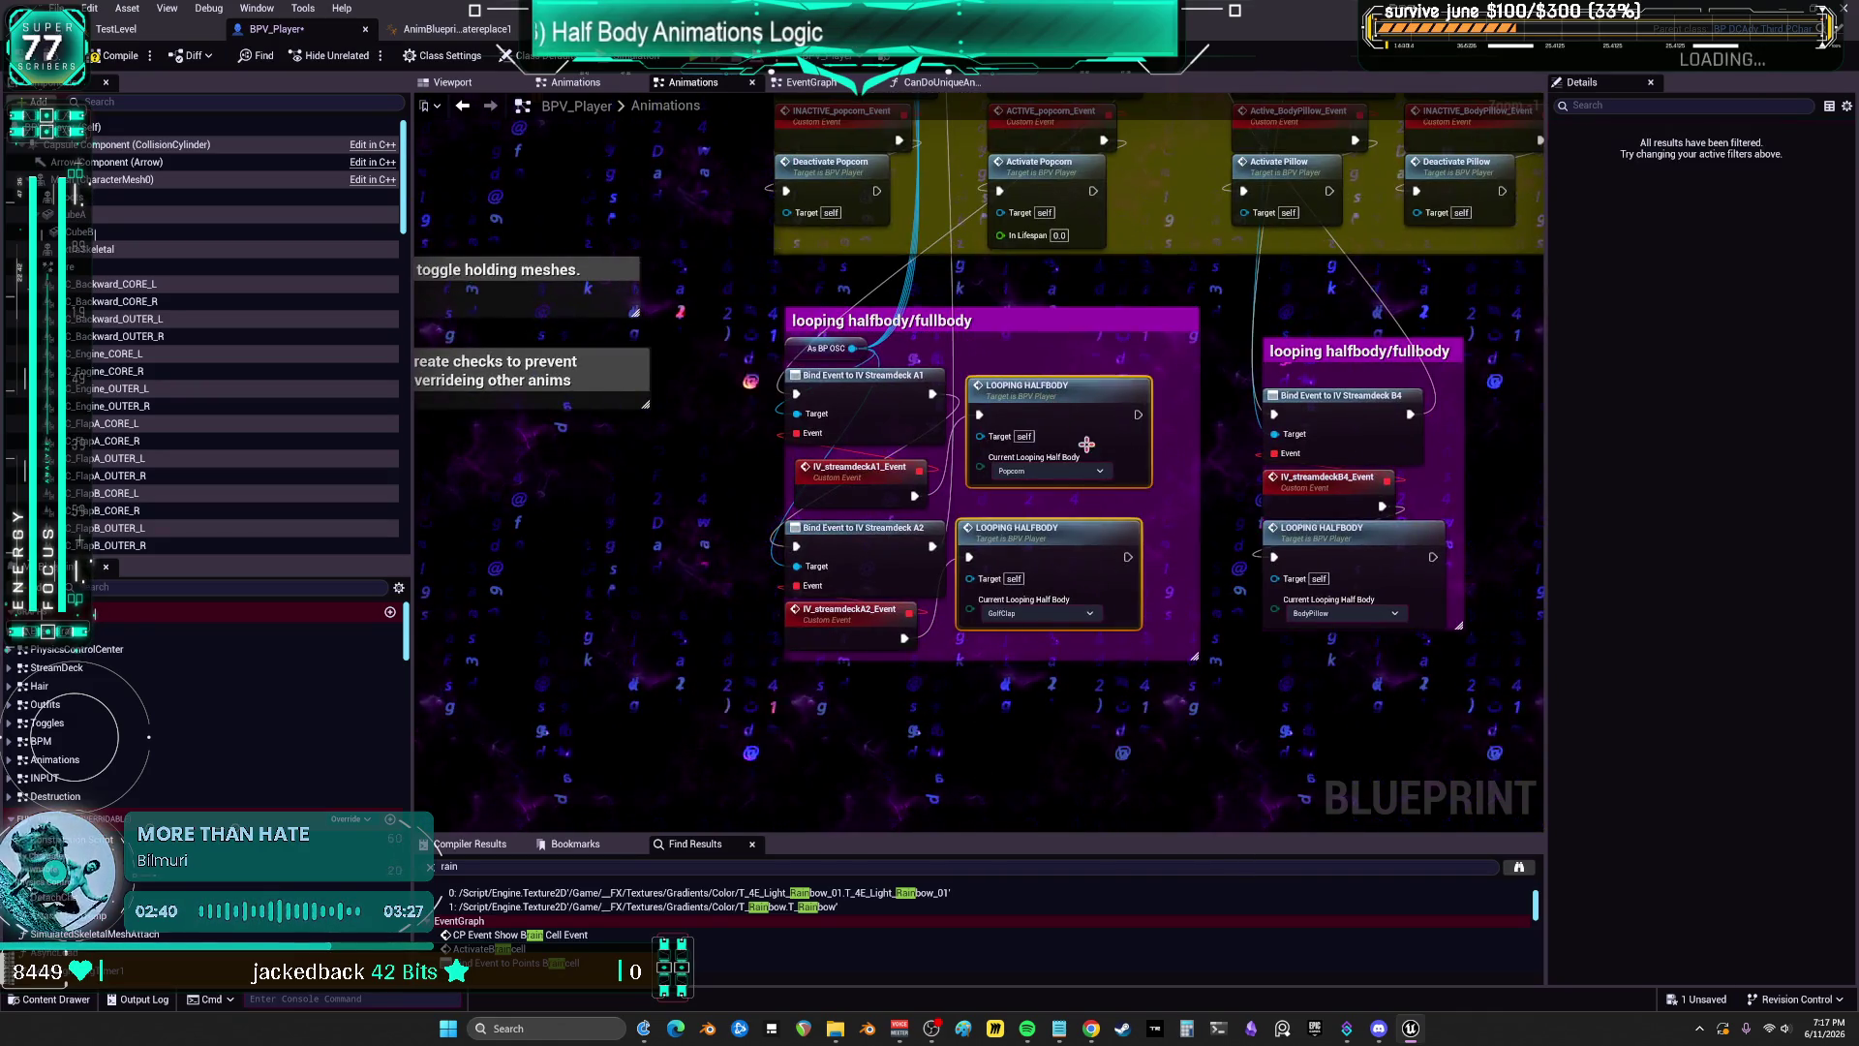
{"action": "left_click_drag", "start_coordinate": [1014, 526], "coordinate": [978, 422]}
{"action": "mouse_move", "coordinate": [1027, 301]}
{"action": "left_mouse_down"}
{"action": "mouse_move", "coordinate": [1098, 536]}
{"action": "mouse_move", "coordinate": [1080, 617]}
{"action": "mouse_move", "coordinate": [938, 595]}
{"action": "left_mouse_up"}
{"action": "mouse_move", "coordinate": [1196, 454]}
{"action": "left_mouse_down"}
{"action": "mouse_move", "coordinate": [1225, 554]}
{"action": "mouse_move", "coordinate": [1207, 597]}
{"action": "left_mouse_up"}
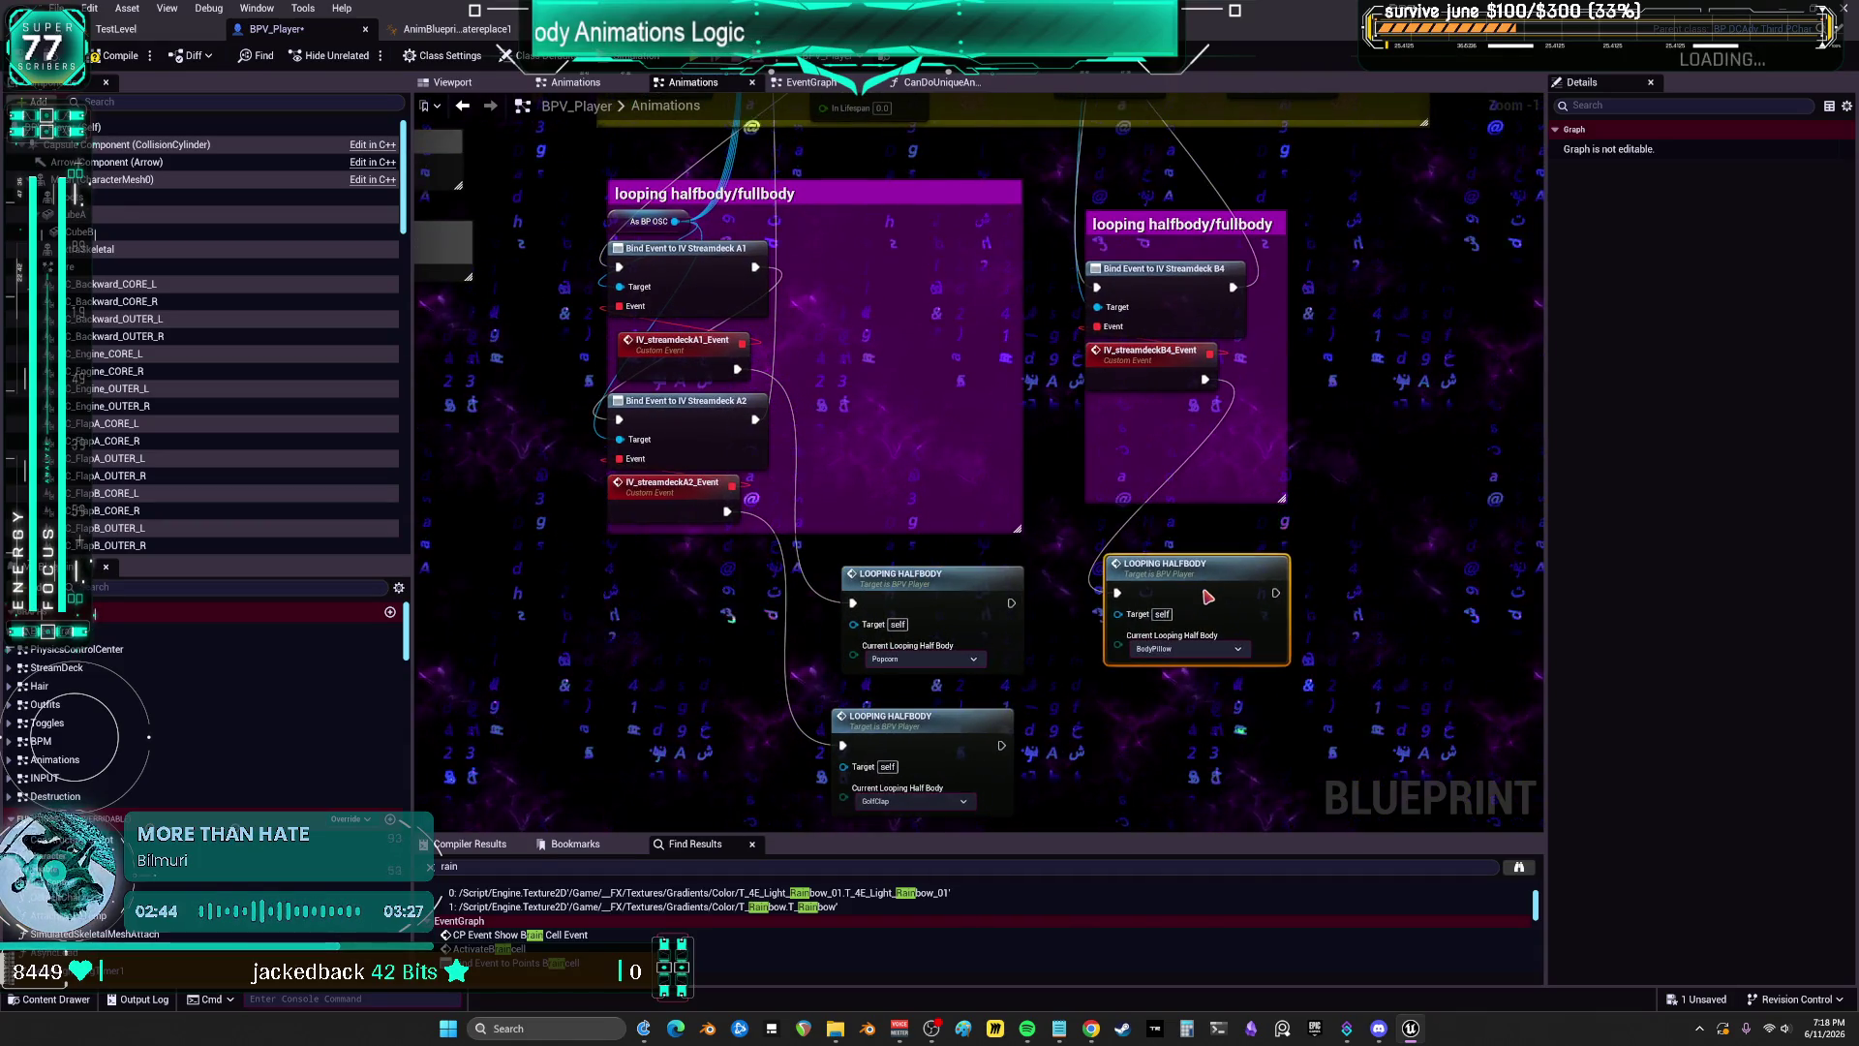
{"action": "scroll", "coordinate": [678, 629], "scroll_direction": "down", "scroll_amount": 1}
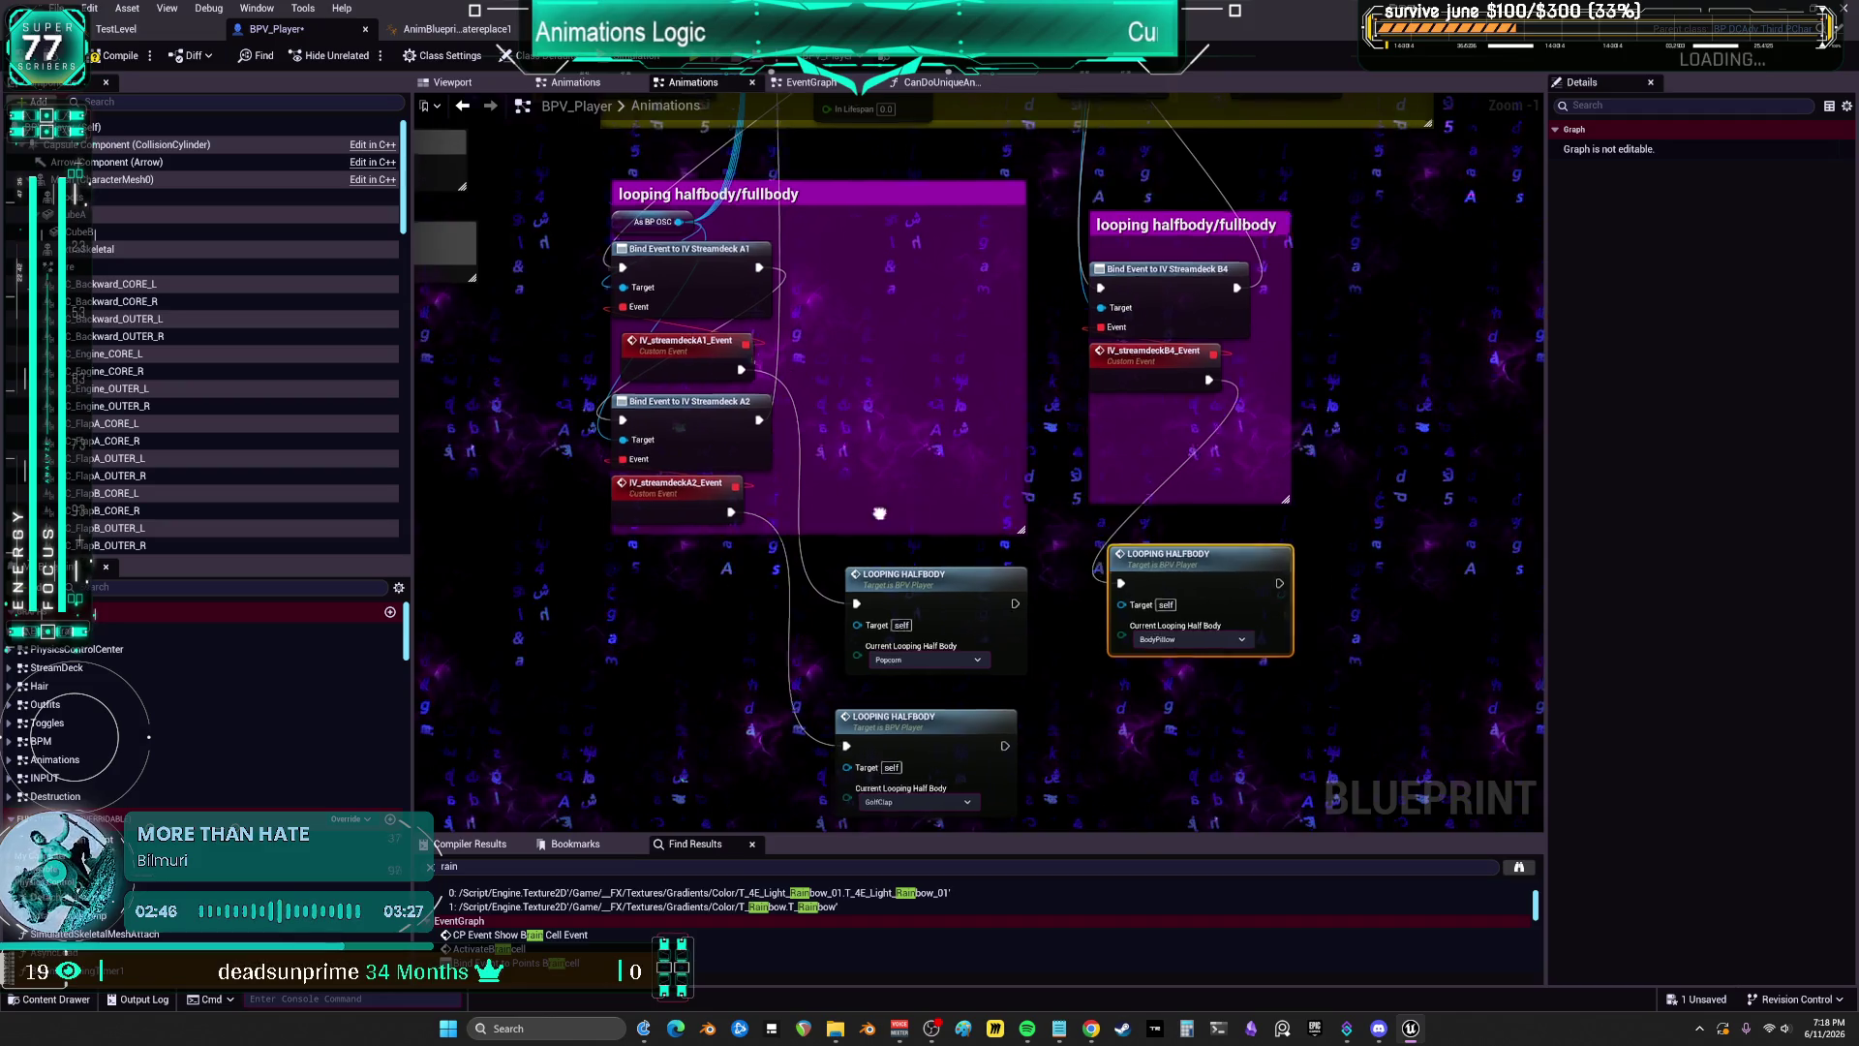
{"action": "left_click_drag", "start_coordinate": [678, 619], "coordinate": [828, 634]}
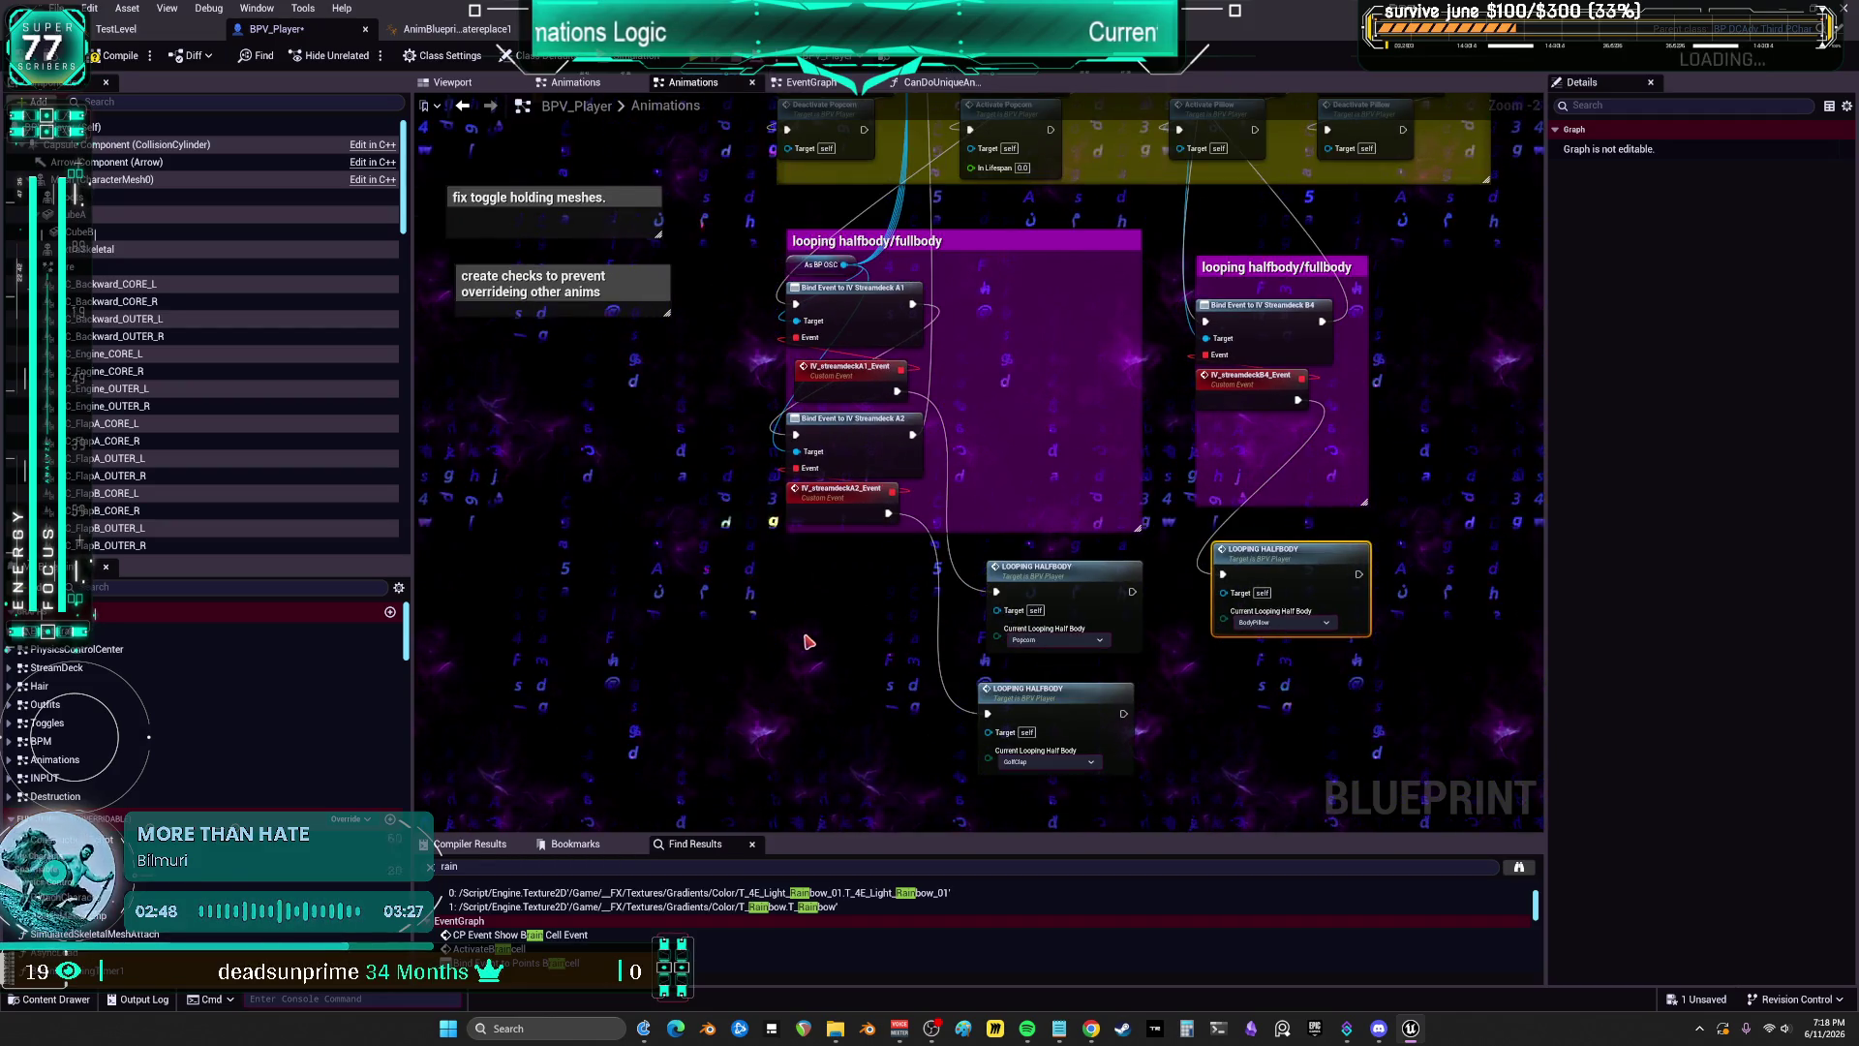
Step: Place a Can Do Unique Animation? function node from My Blueprint into the graph
{"action": "scroll", "coordinate": [172, 876], "scroll_direction": "down", "scroll_amount": 3}
{"action": "scroll", "coordinate": [173, 875], "scroll_direction": "down", "scroll_amount": 2}
{"action": "left_click_drag", "start_coordinate": [223, 810], "coordinate": [699, 651]}
{"action": "scroll", "coordinate": [749, 669], "scroll_direction": "up", "scroll_amount": 2}
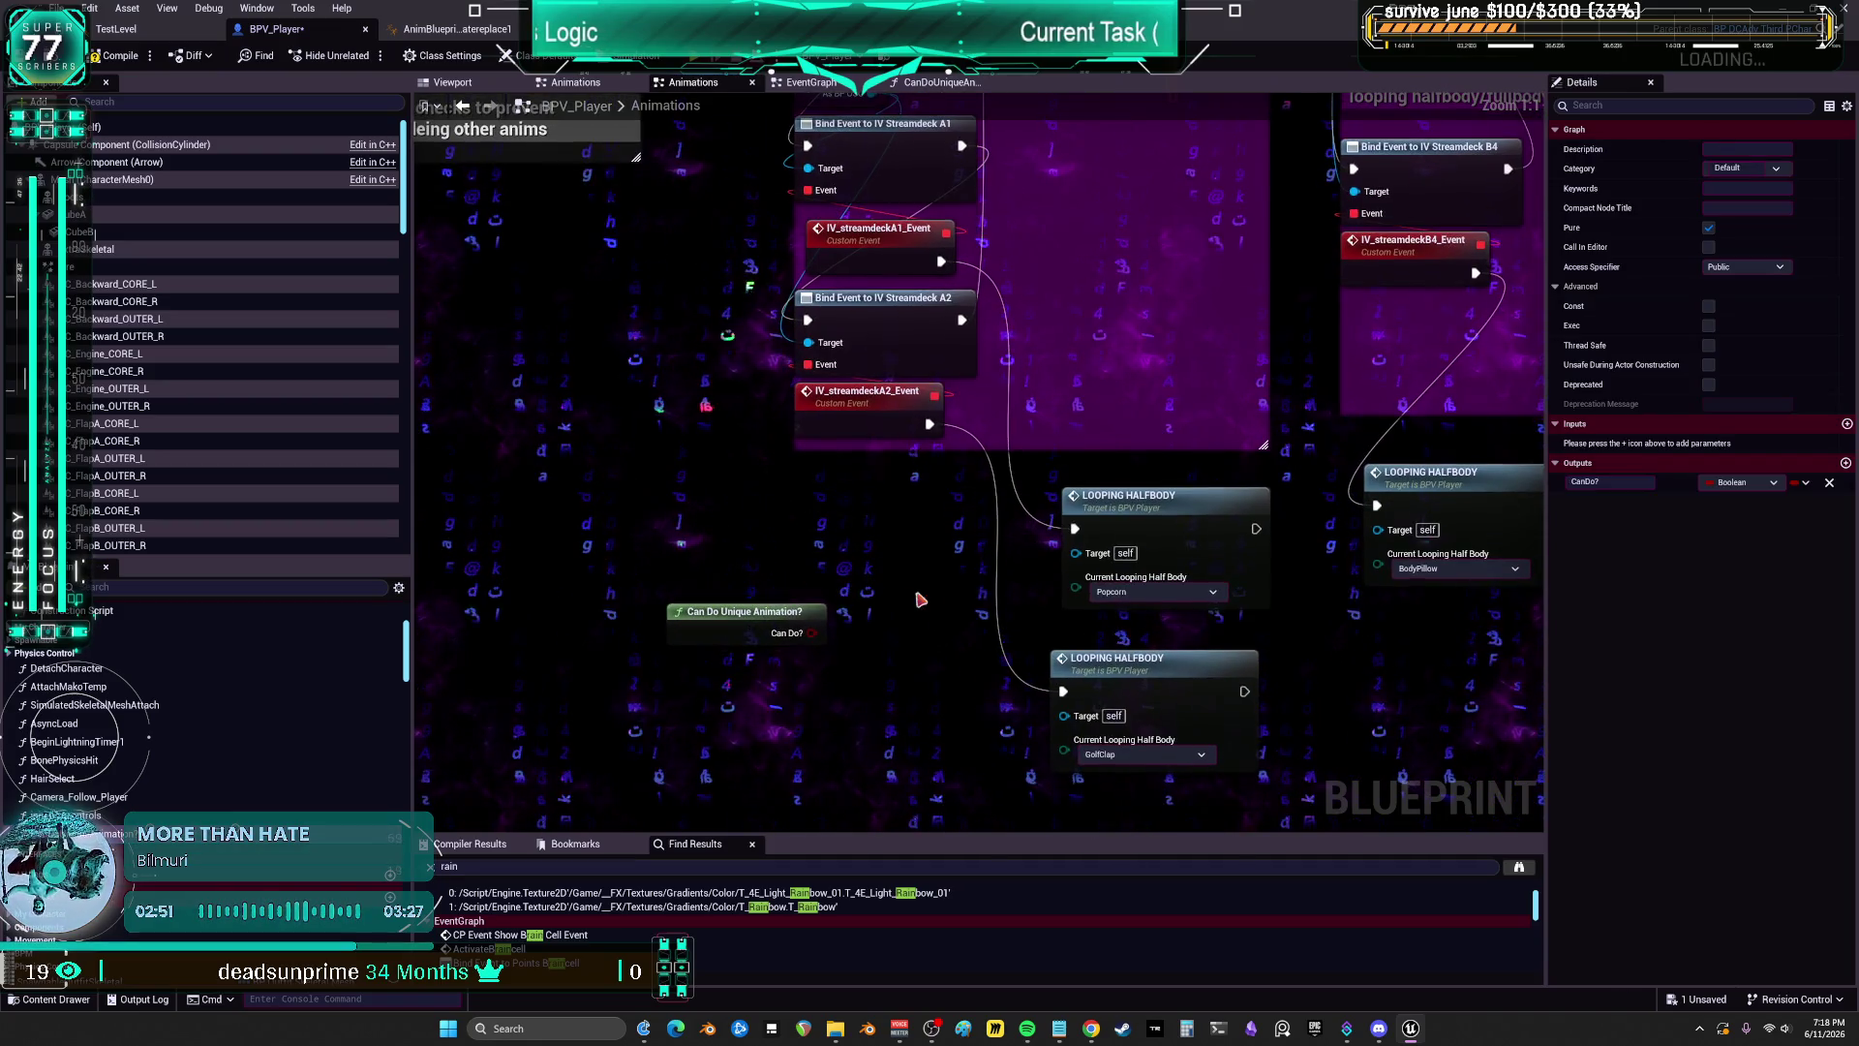
Step: Add a Branch node with Can Do? wired into its Condition
{"action": "left_click", "coordinate": [862, 518]}
{"action": "left_click", "coordinate": [736, 605]}
{"action": "mouse_move", "coordinate": [736, 605]}
{"action": "left_mouse_down"}
{"action": "mouse_move", "coordinate": [726, 594]}
{"action": "mouse_move", "coordinate": [871, 565]}
{"action": "mouse_move", "coordinate": [920, 597]}
{"action": "left_mouse_up"}
Step: Duplicate the check-and-Branch pair for the other events, including one beside IV_streamdeckB4_Event
{"action": "left_click", "coordinate": [736, 587], "text": "ctrl"}
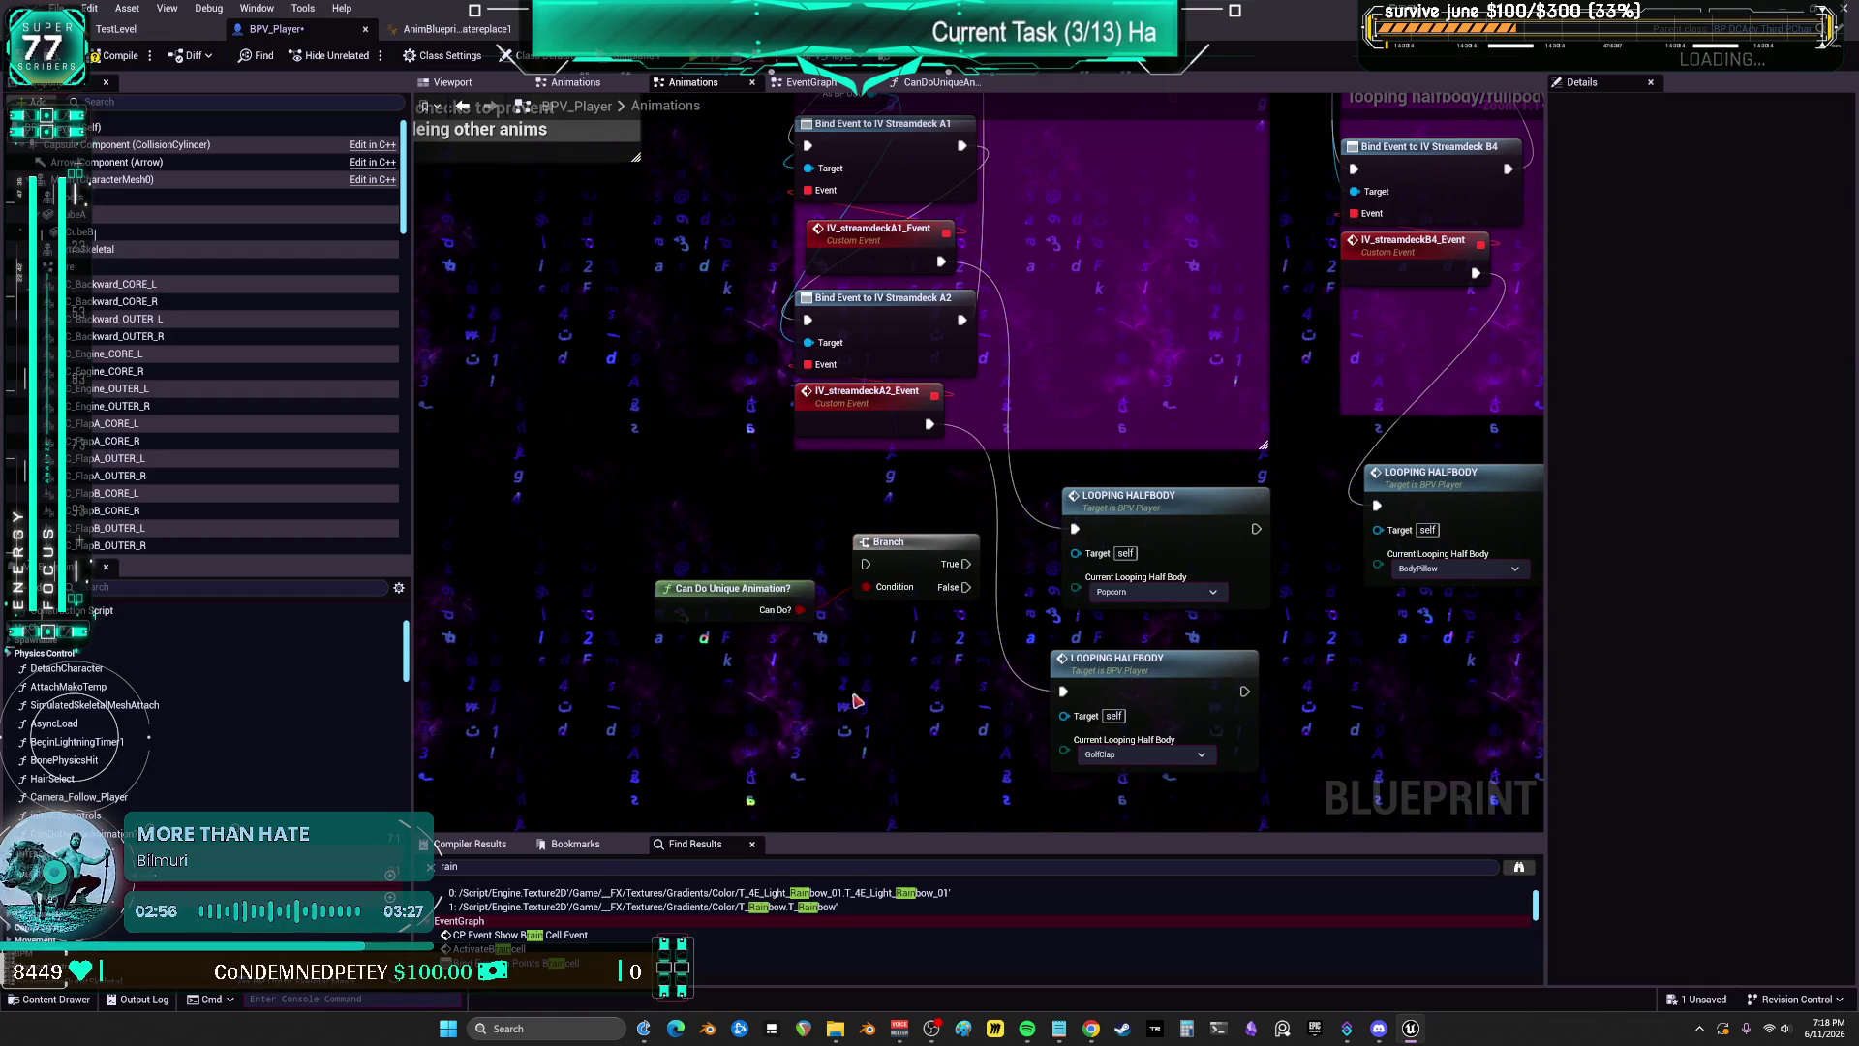
{"action": "key", "text": "ctrl+c"}
{"action": "key", "text": "ctrl+v"}
{"action": "left_click_drag", "start_coordinate": [927, 668], "coordinate": [704, 705]}
{"action": "key", "text": "ctrl+v"}
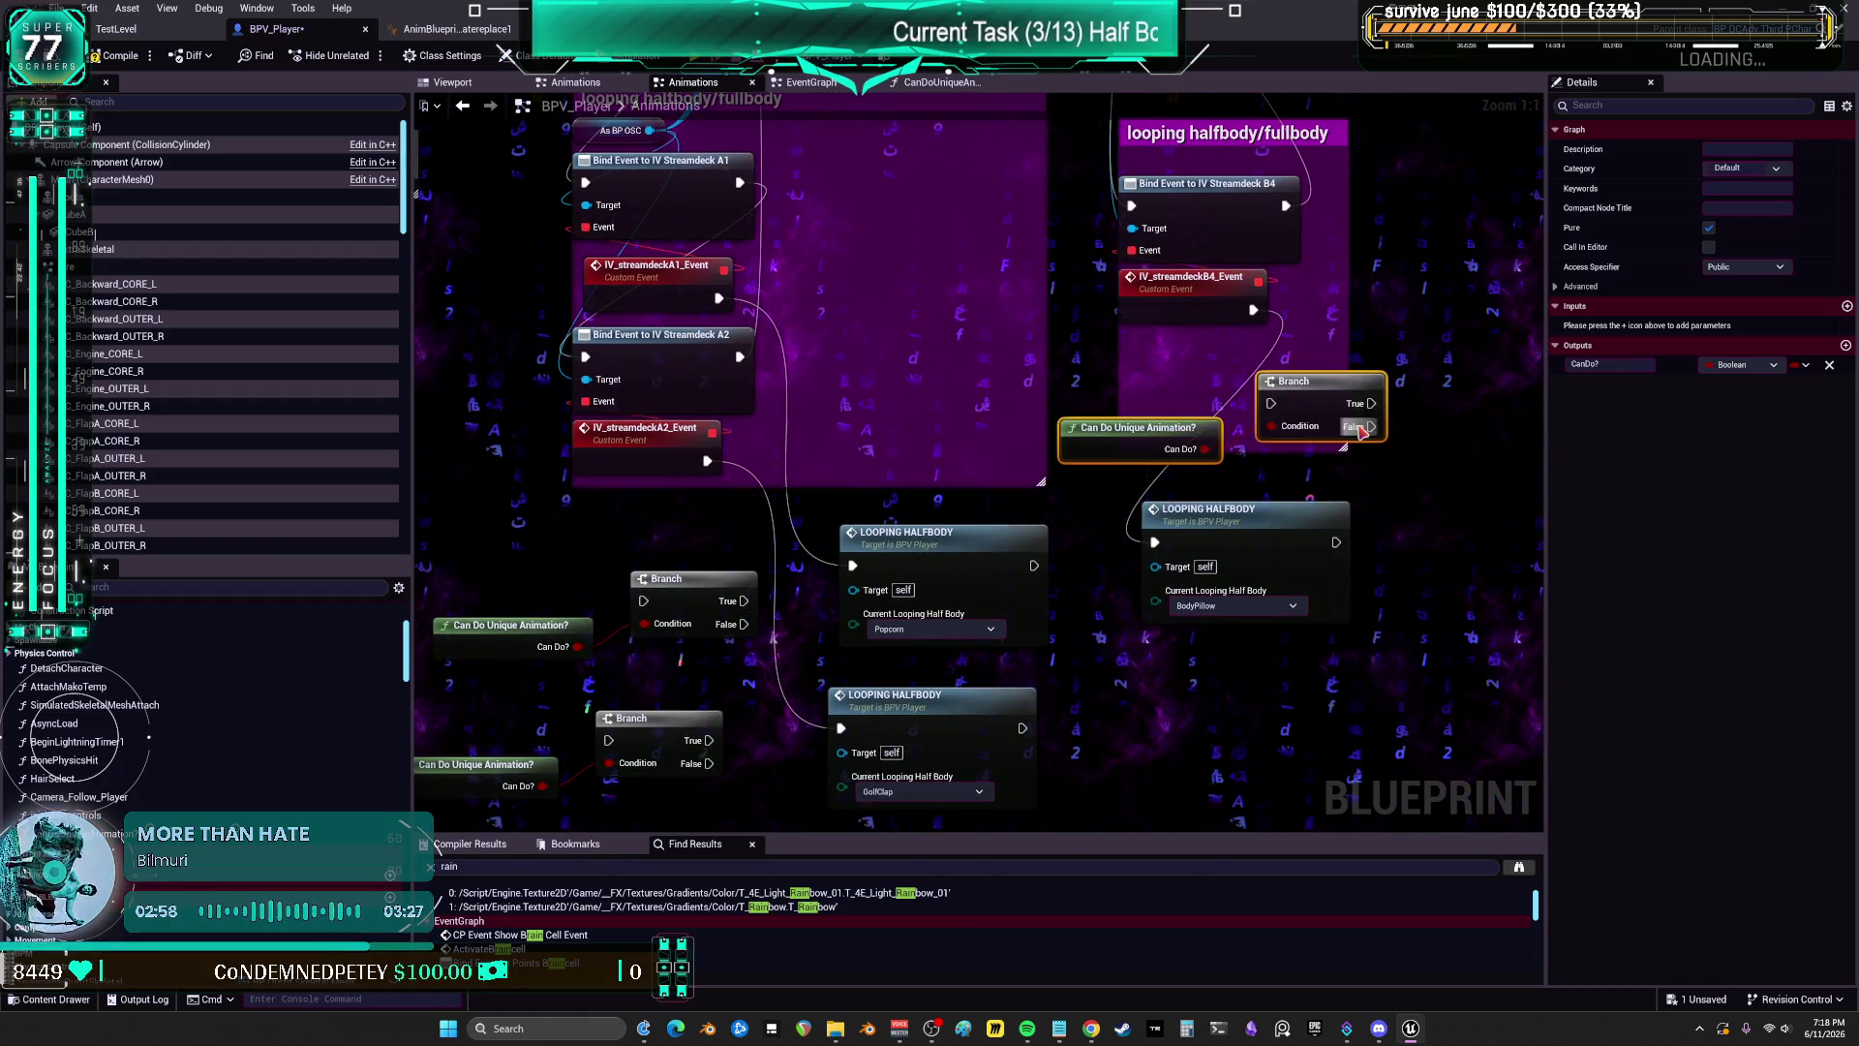
{"action": "mouse_move", "coordinate": [1264, 318]}
{"action": "left_mouse_down"}
{"action": "mouse_move", "coordinate": [1090, 387]}
{"action": "mouse_move", "coordinate": [1176, 398]}
{"action": "mouse_move", "coordinate": [1104, 431]}
{"action": "mouse_move", "coordinate": [1201, 482]}
{"action": "mouse_move", "coordinate": [1097, 473]}
{"action": "mouse_move", "coordinate": [984, 581]}
{"action": "mouse_move", "coordinate": [980, 611]}
{"action": "left_mouse_up"}
{"action": "left_click_drag", "start_coordinate": [977, 513], "coordinate": [1012, 490]}
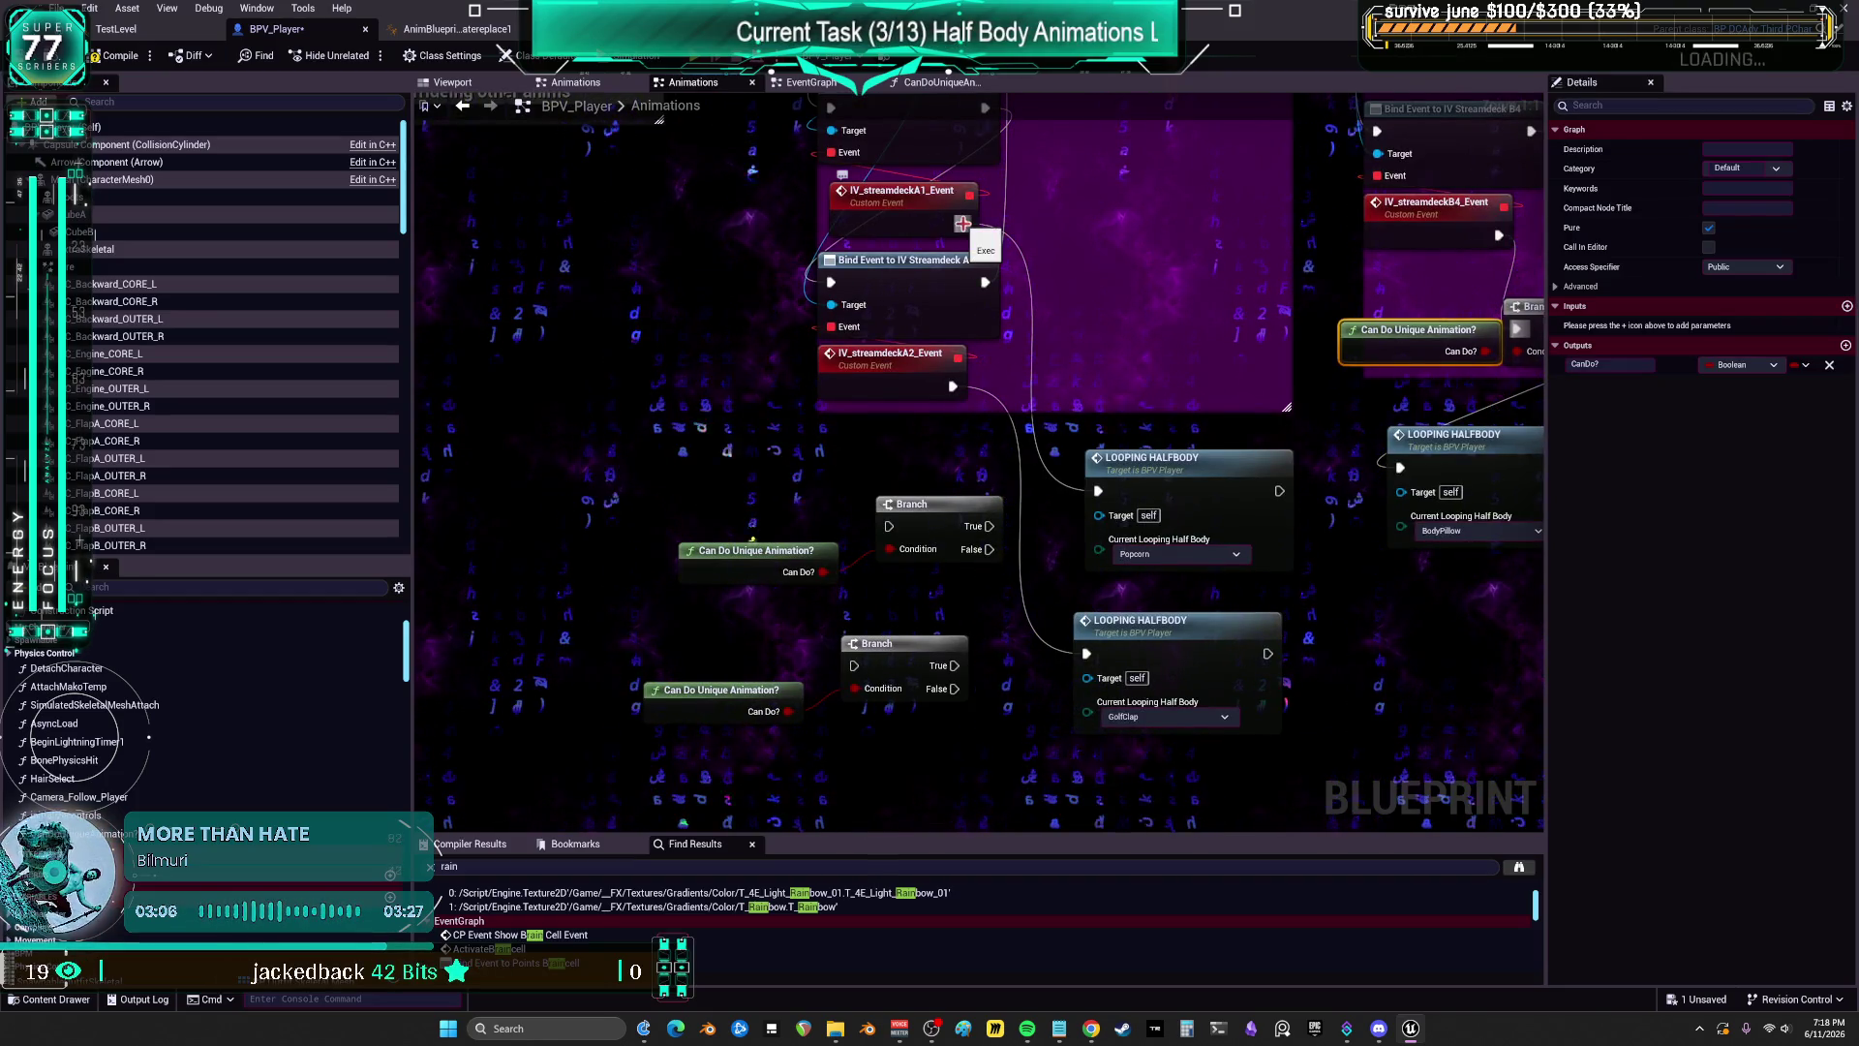
Step: Connect IV_streamdeckA1_Event and IV_streamdeckA2_Event exec pins to their Branch nodes
{"action": "left_click_drag", "start_coordinate": [964, 224], "coordinate": [889, 526]}
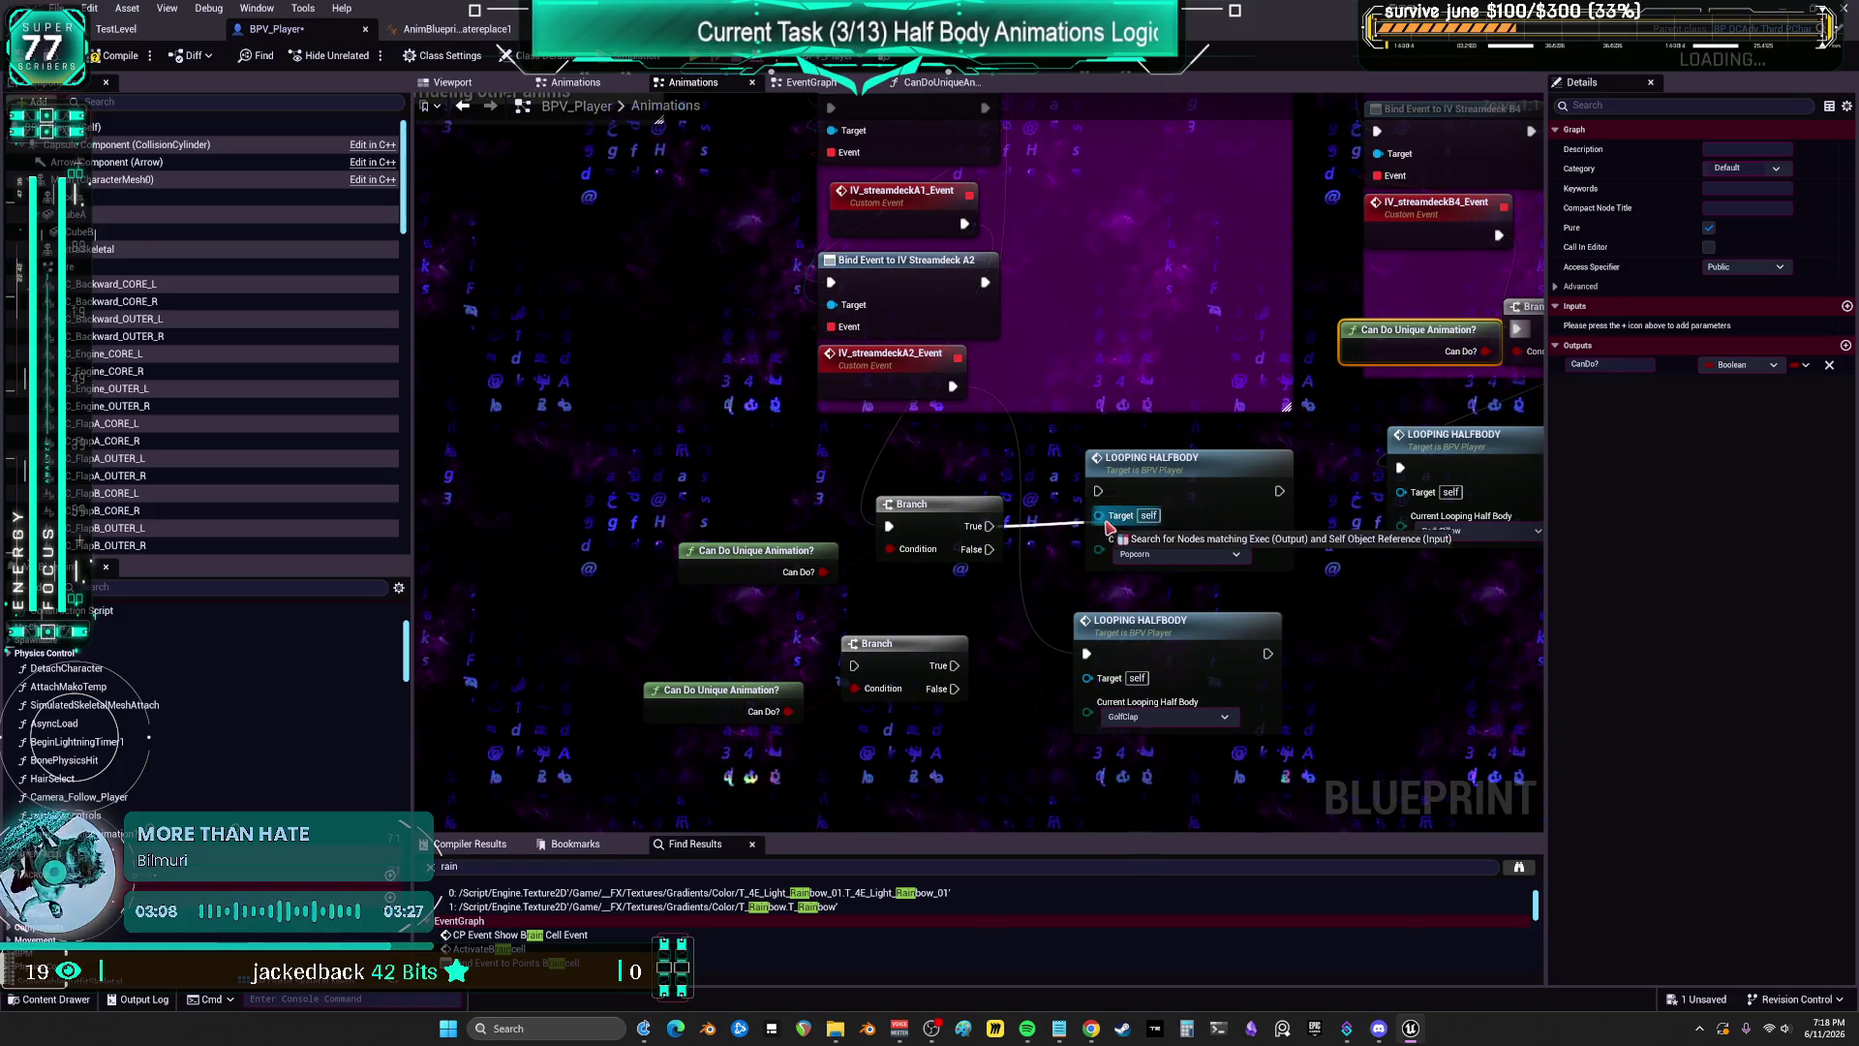
{"action": "mouse_move", "coordinate": [953, 386]}
{"action": "left_mouse_down"}
{"action": "mouse_move", "coordinate": [860, 695]}
{"action": "mouse_move", "coordinate": [854, 665]}
{"action": "mouse_move", "coordinate": [1027, 678]}
{"action": "mouse_move", "coordinate": [1086, 655]}
{"action": "left_mouse_up"}
{"action": "scroll", "coordinate": [1133, 649], "scroll_direction": "down", "scroll_amount": 3}
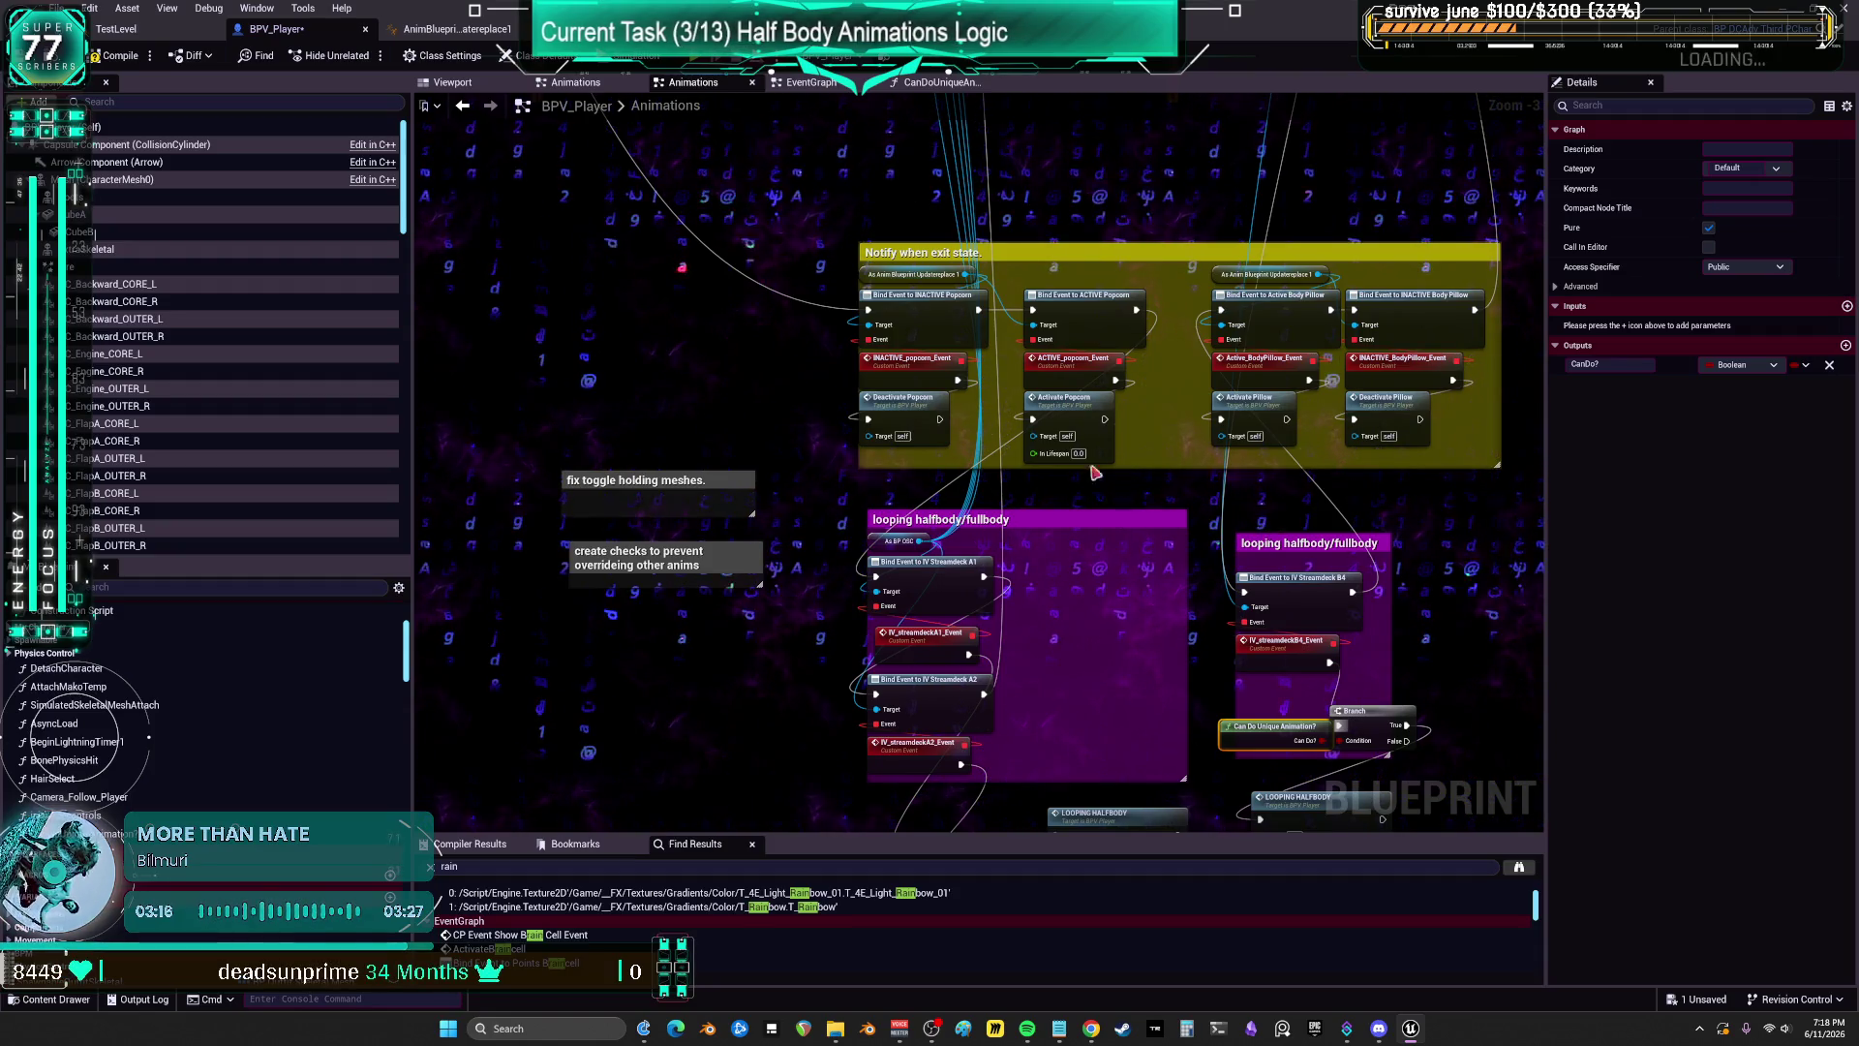
{"action": "scroll", "coordinate": [954, 465], "scroll_direction": "down", "scroll_amount": 3}
{"action": "scroll", "coordinate": [954, 470], "scroll_direction": "up", "scroll_amount": 4}
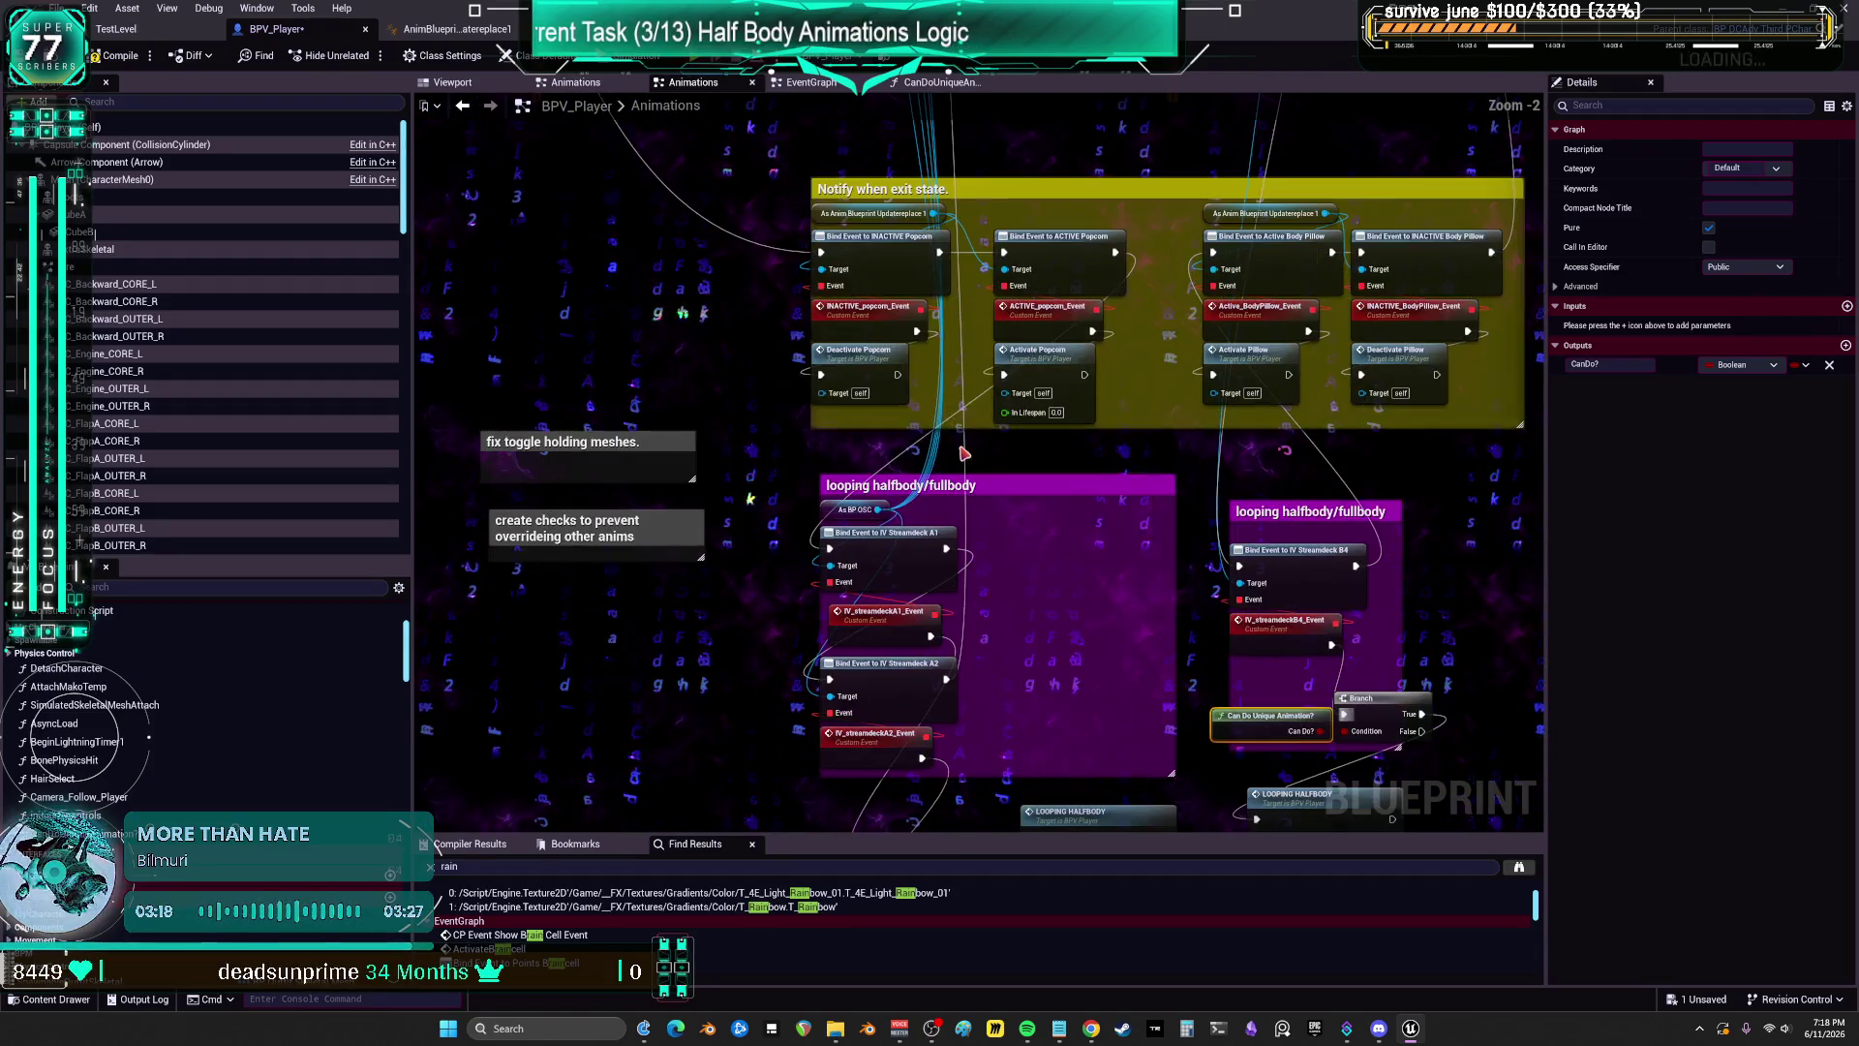
{"action": "left_click", "coordinate": [1058, 362]}
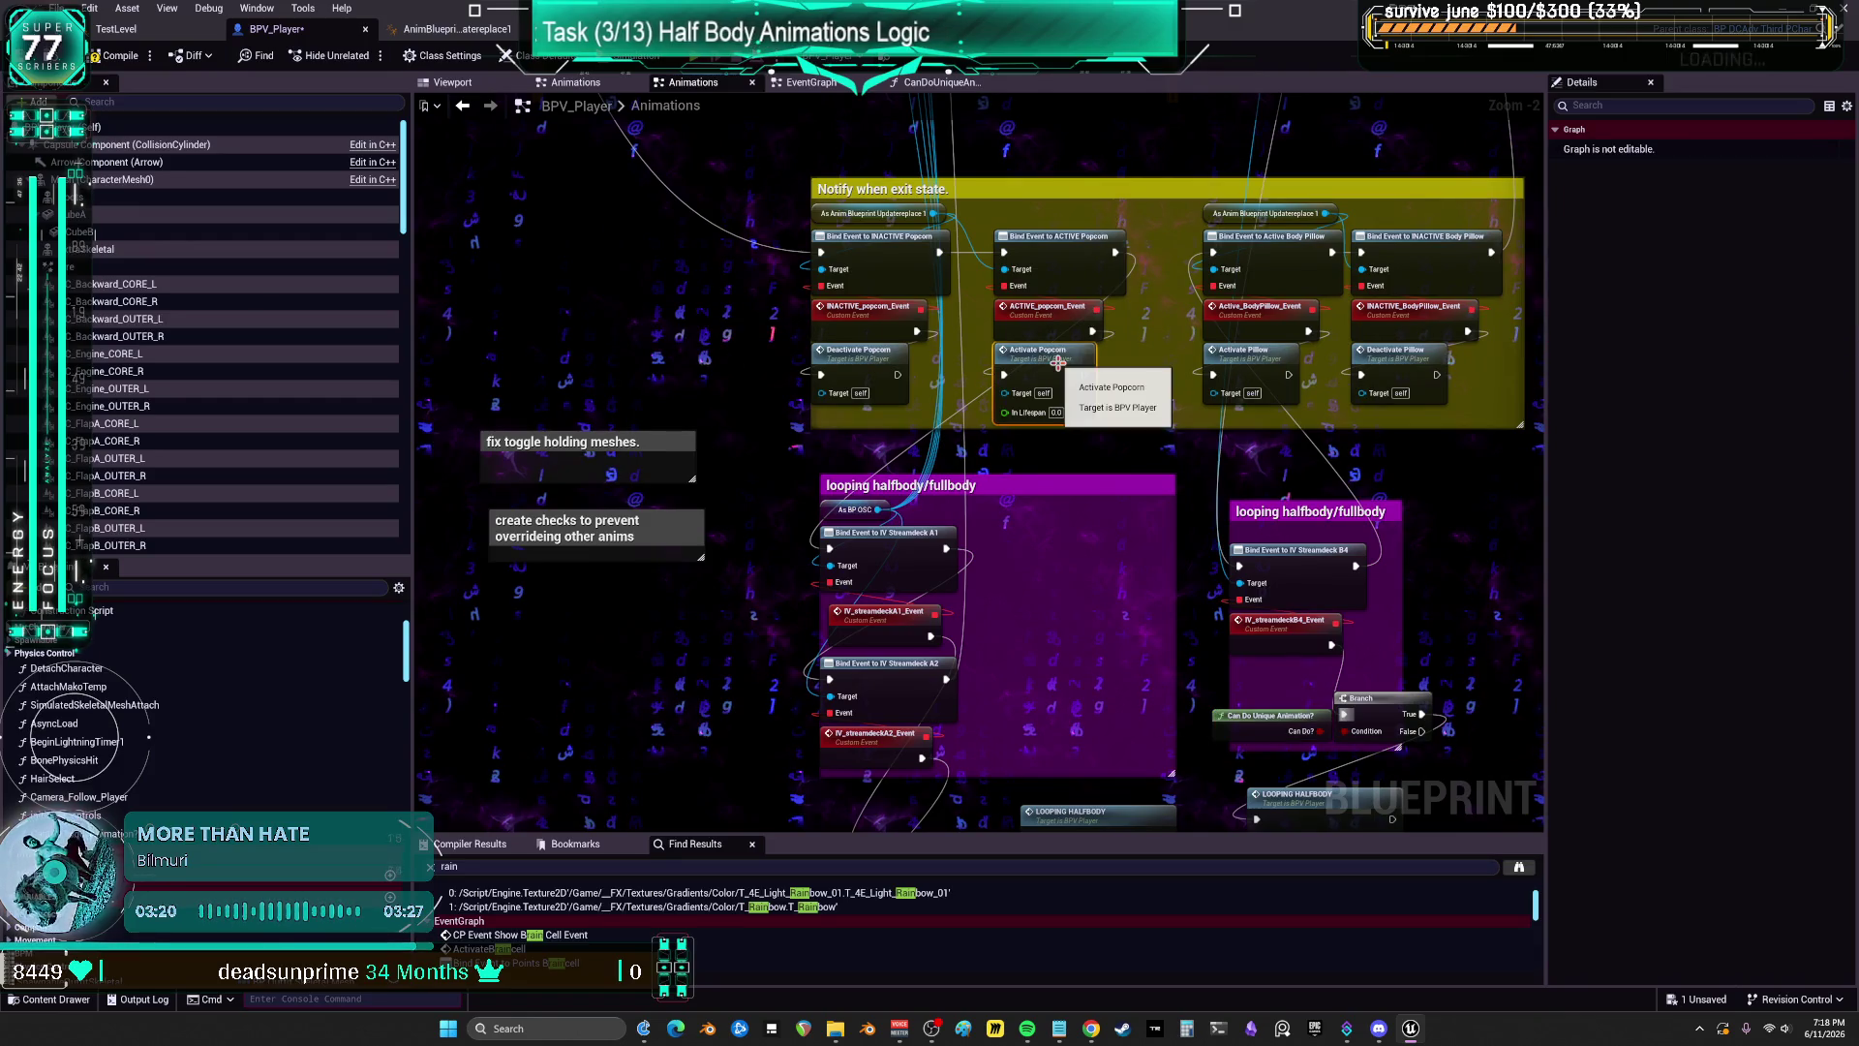
Step: Jump to ActivatePopcorn in the Toggles graph and bring the Pillow and Popcorn toggle nodes into view
{"action": "double_click", "coordinate": [1059, 362]}
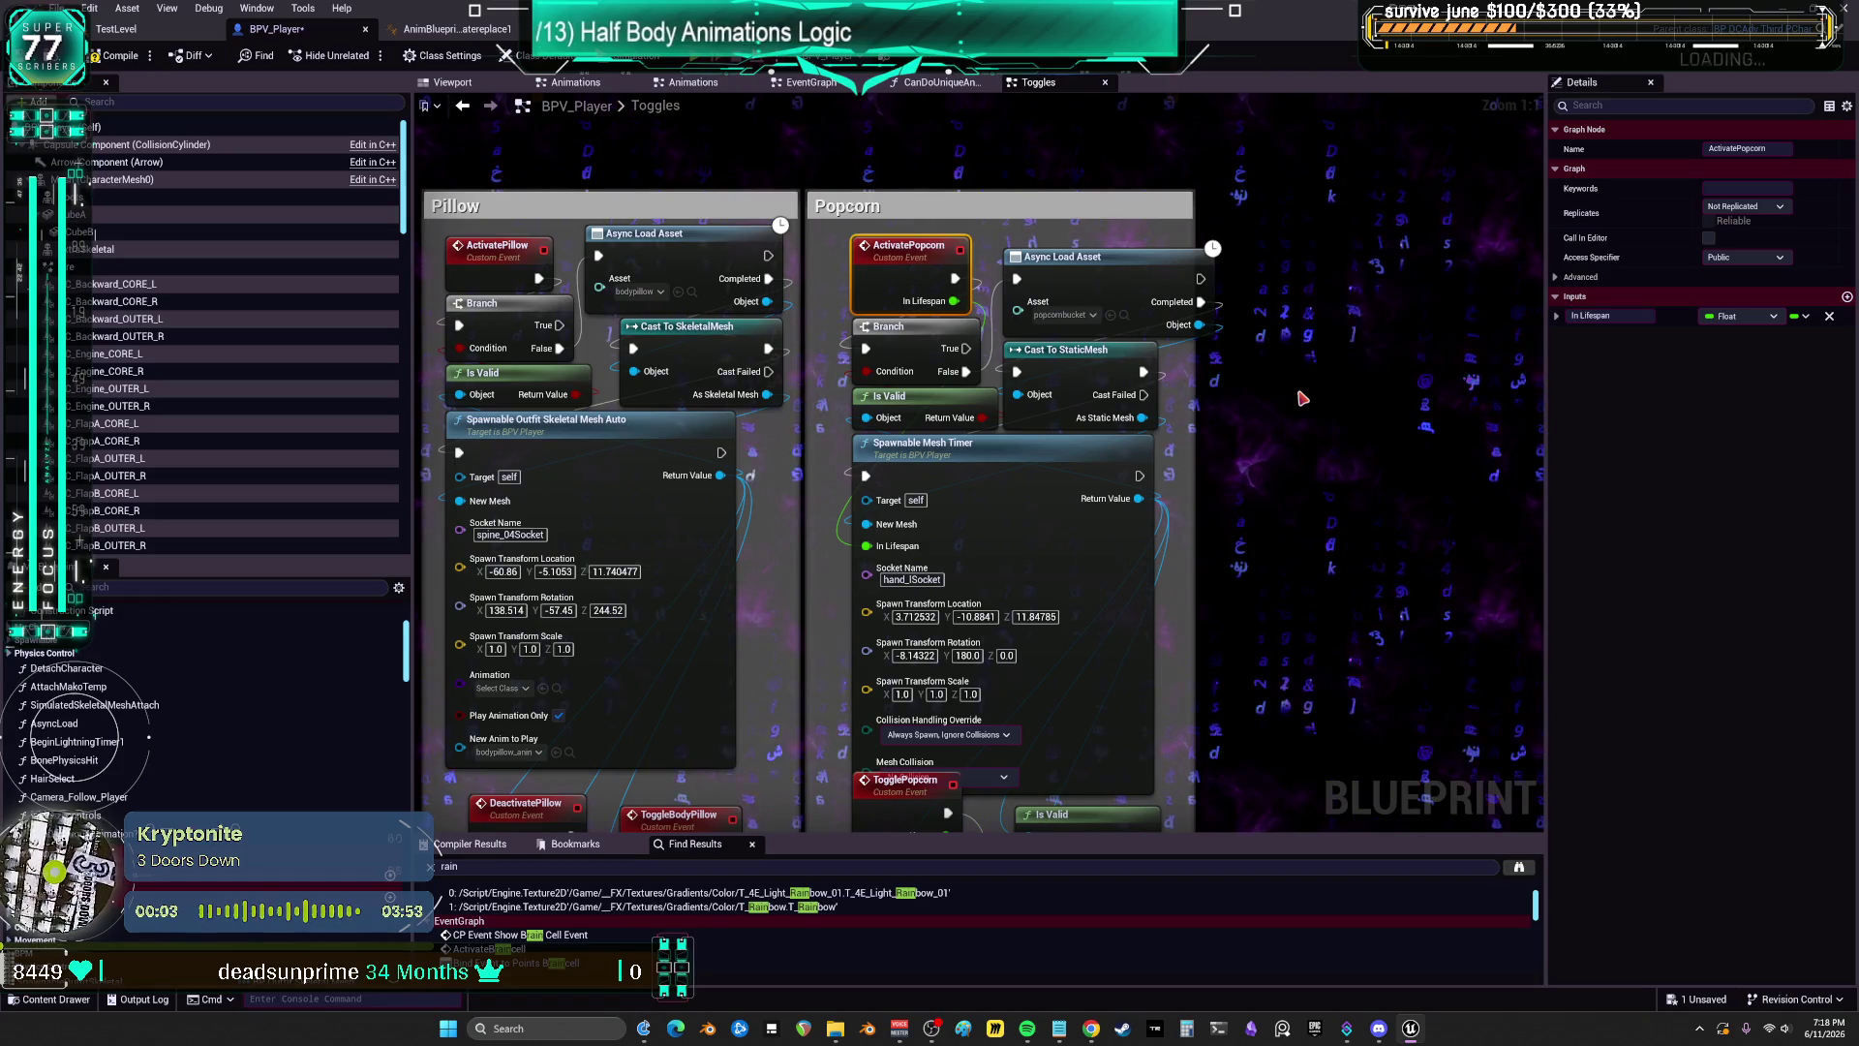
{"action": "left_click_drag", "start_coordinate": [1253, 548], "coordinate": [1261, 443]}
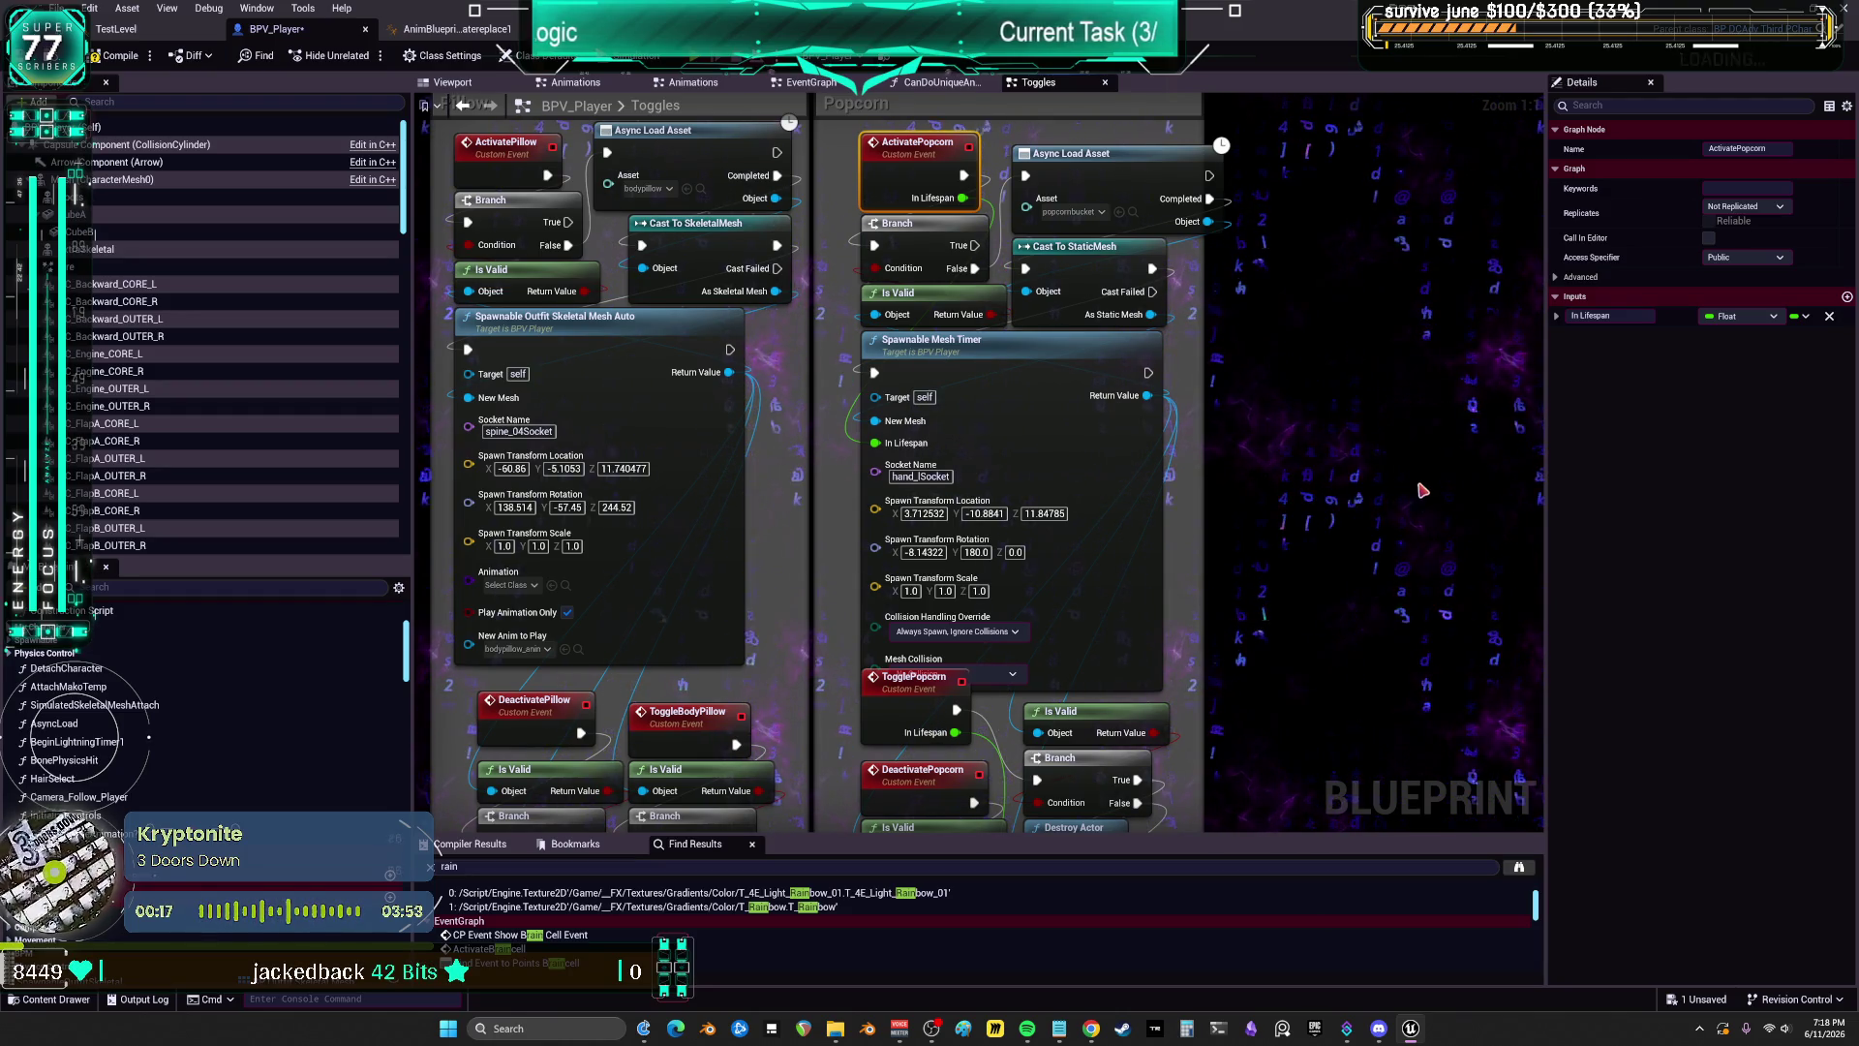
{"action": "left_click_drag", "start_coordinate": [1219, 481], "coordinate": [1238, 414]}
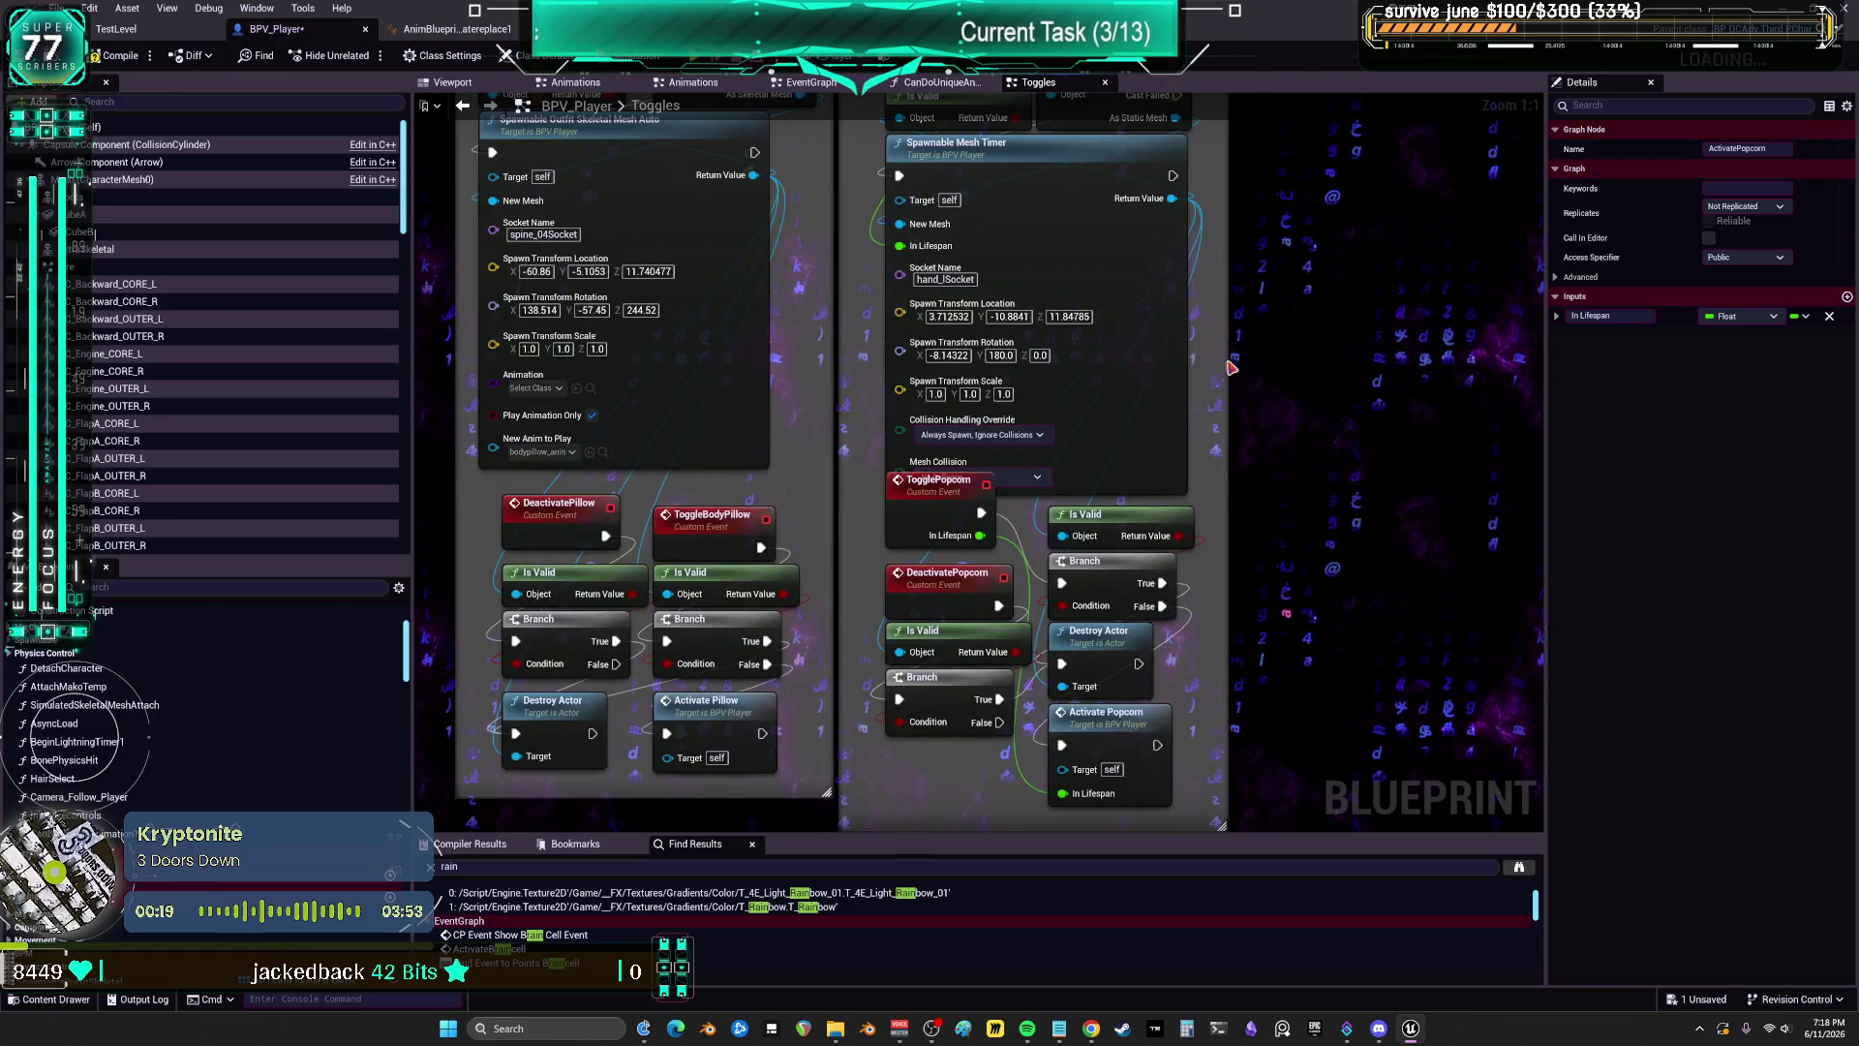
{"action": "scroll", "coordinate": [1123, 581], "scroll_direction": "down", "scroll_amount": 3}
Step: Pull Spawnable Mesh Timer out of the Popcorn box and place Cast To StaticMesh above it
{"action": "mouse_move", "coordinate": [1095, 574]}
{"action": "left_mouse_down"}
{"action": "mouse_move", "coordinate": [1059, 494]}
{"action": "mouse_move", "coordinate": [938, 476]}
{"action": "mouse_move", "coordinate": [1190, 464]}
{"action": "mouse_move", "coordinate": [1190, 409]}
{"action": "left_mouse_up"}
{"action": "mouse_move", "coordinate": [714, 503]}
{"action": "left_mouse_down"}
{"action": "mouse_move", "coordinate": [877, 738]}
{"action": "mouse_move", "coordinate": [1152, 664]}
{"action": "mouse_move", "coordinate": [1446, 481]}
{"action": "left_mouse_up"}
{"action": "scroll", "coordinate": [1256, 326], "scroll_direction": "up", "scroll_amount": 2}
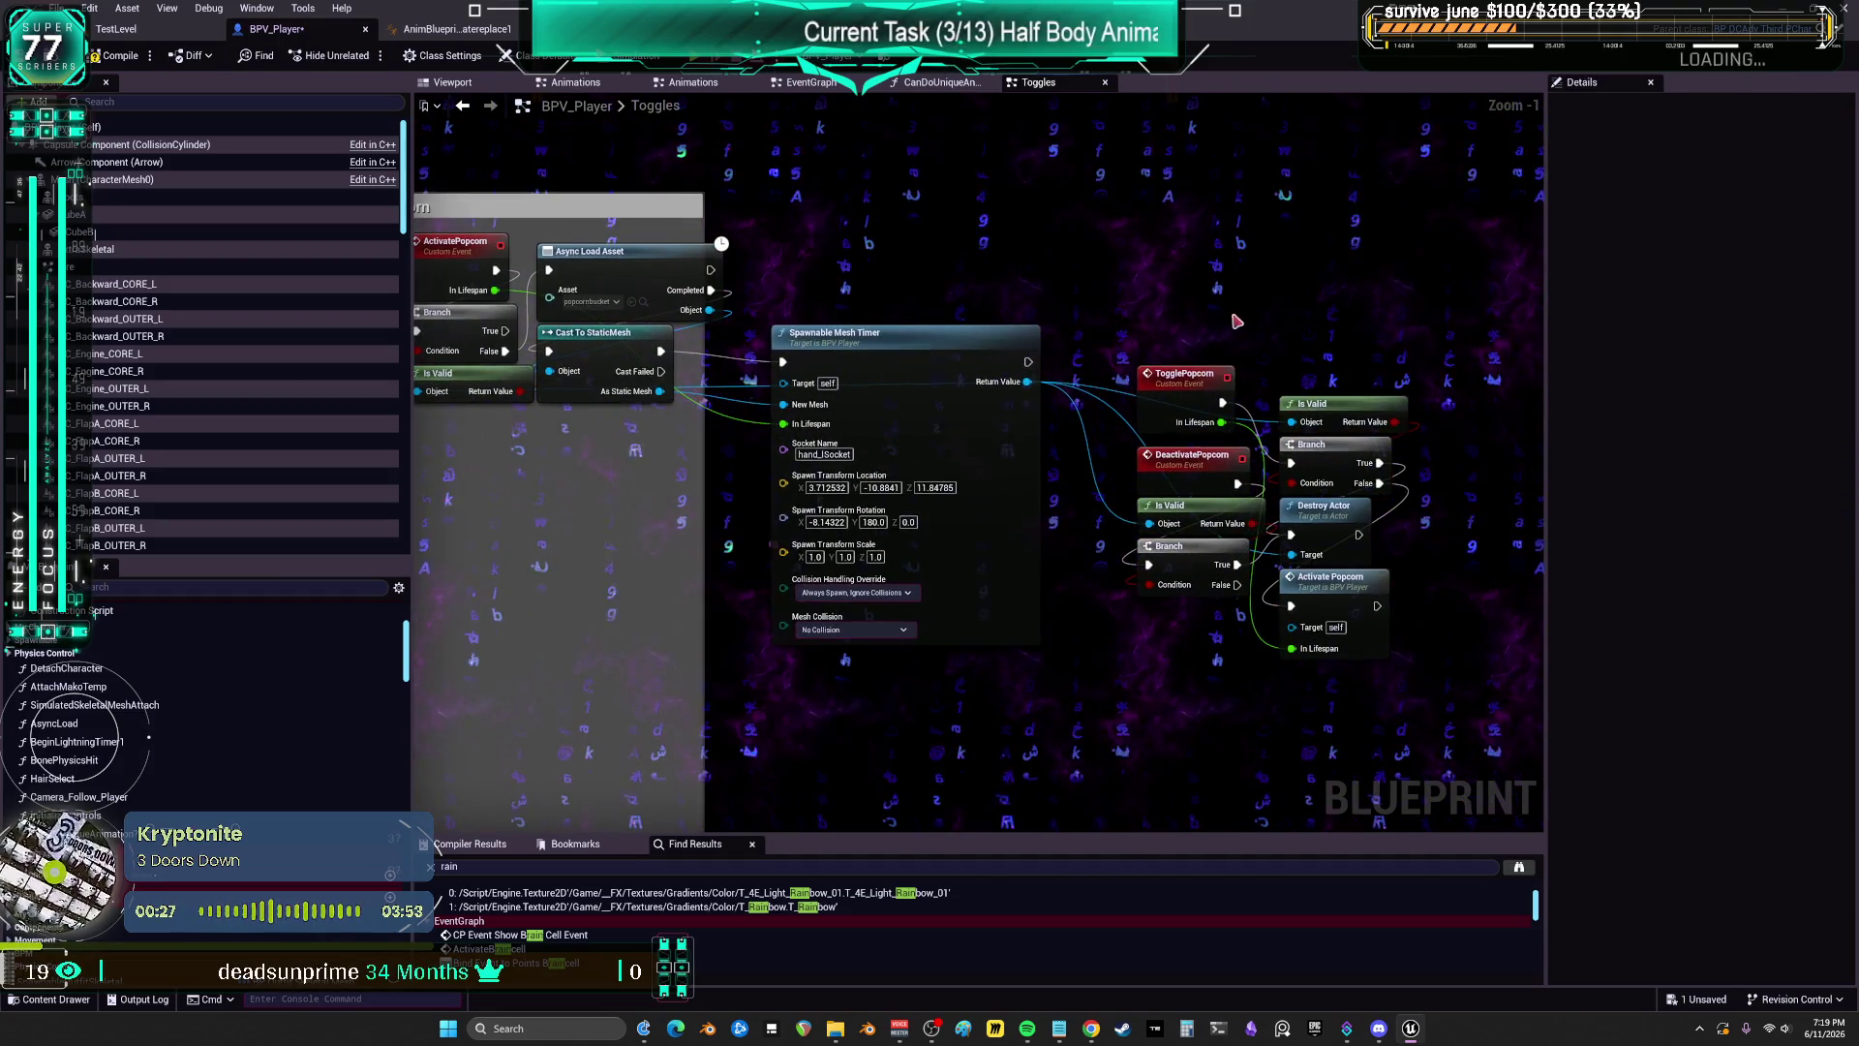
{"action": "left_click_drag", "start_coordinate": [978, 374], "coordinate": [968, 474]}
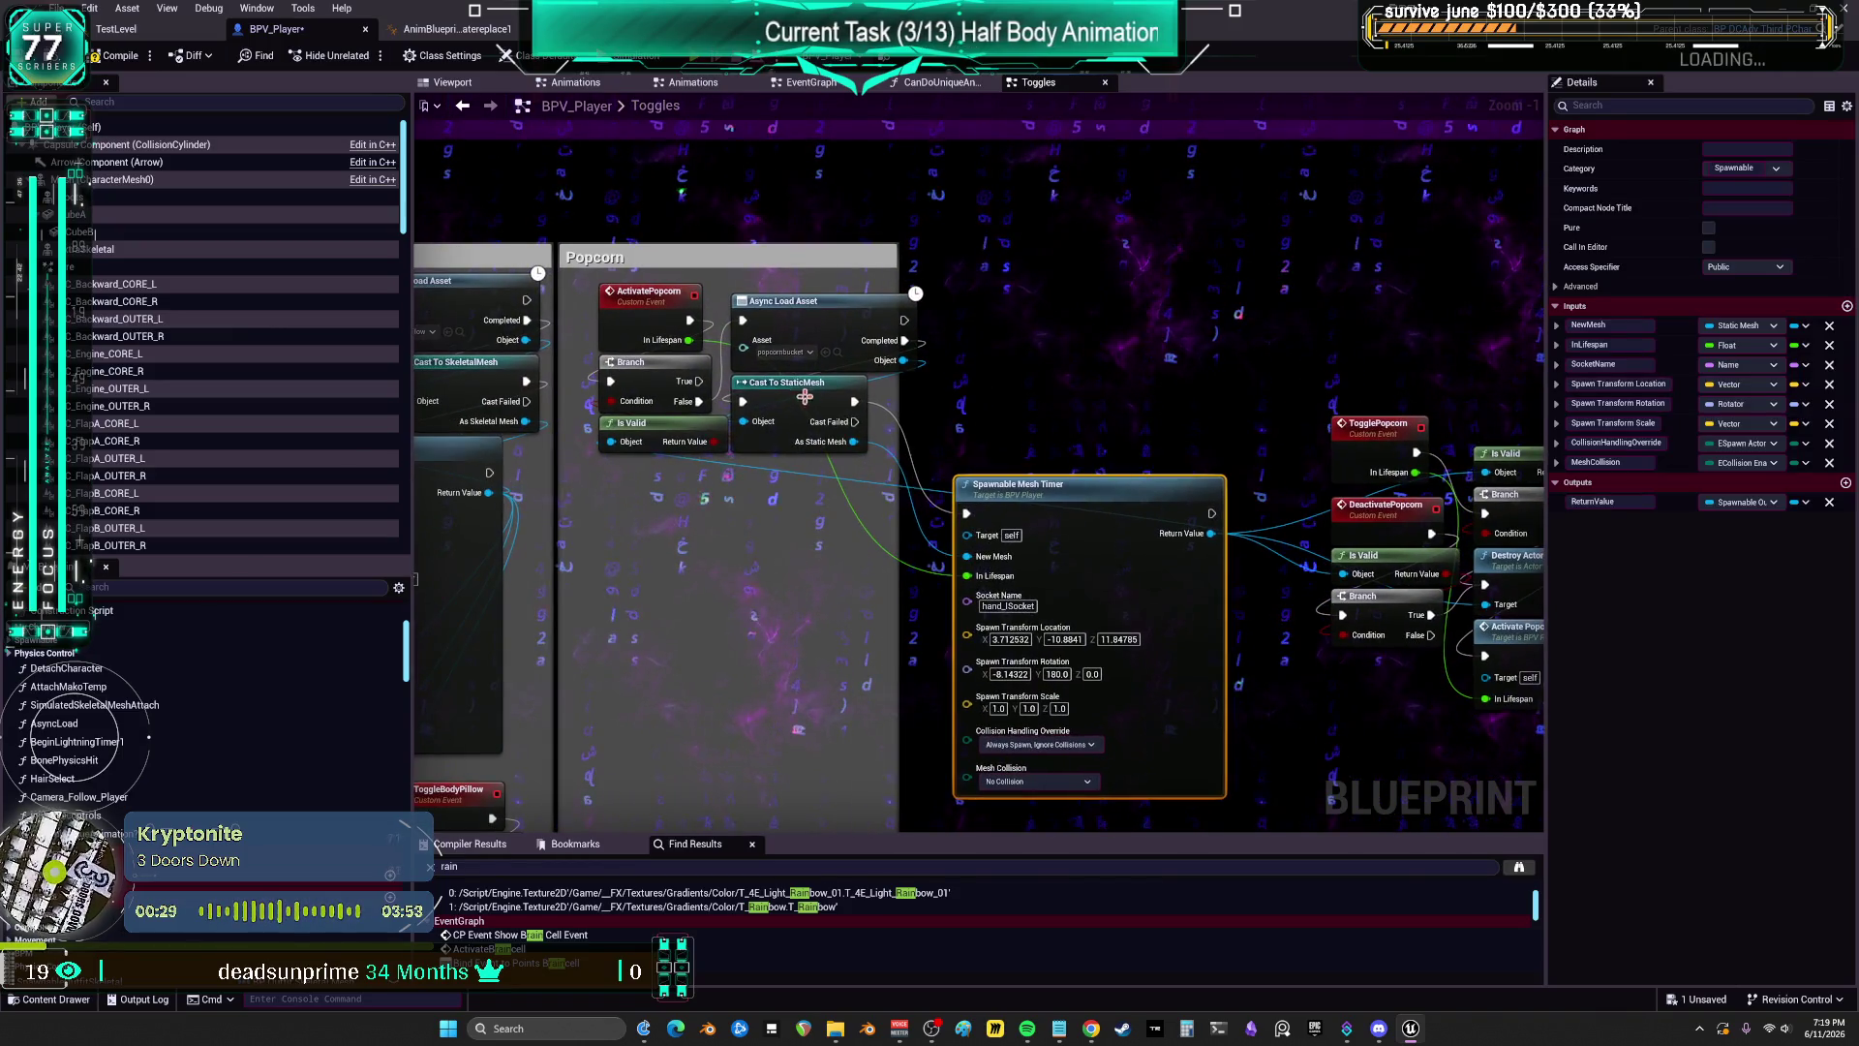
{"action": "left_click_drag", "start_coordinate": [813, 395], "coordinate": [1018, 333]}
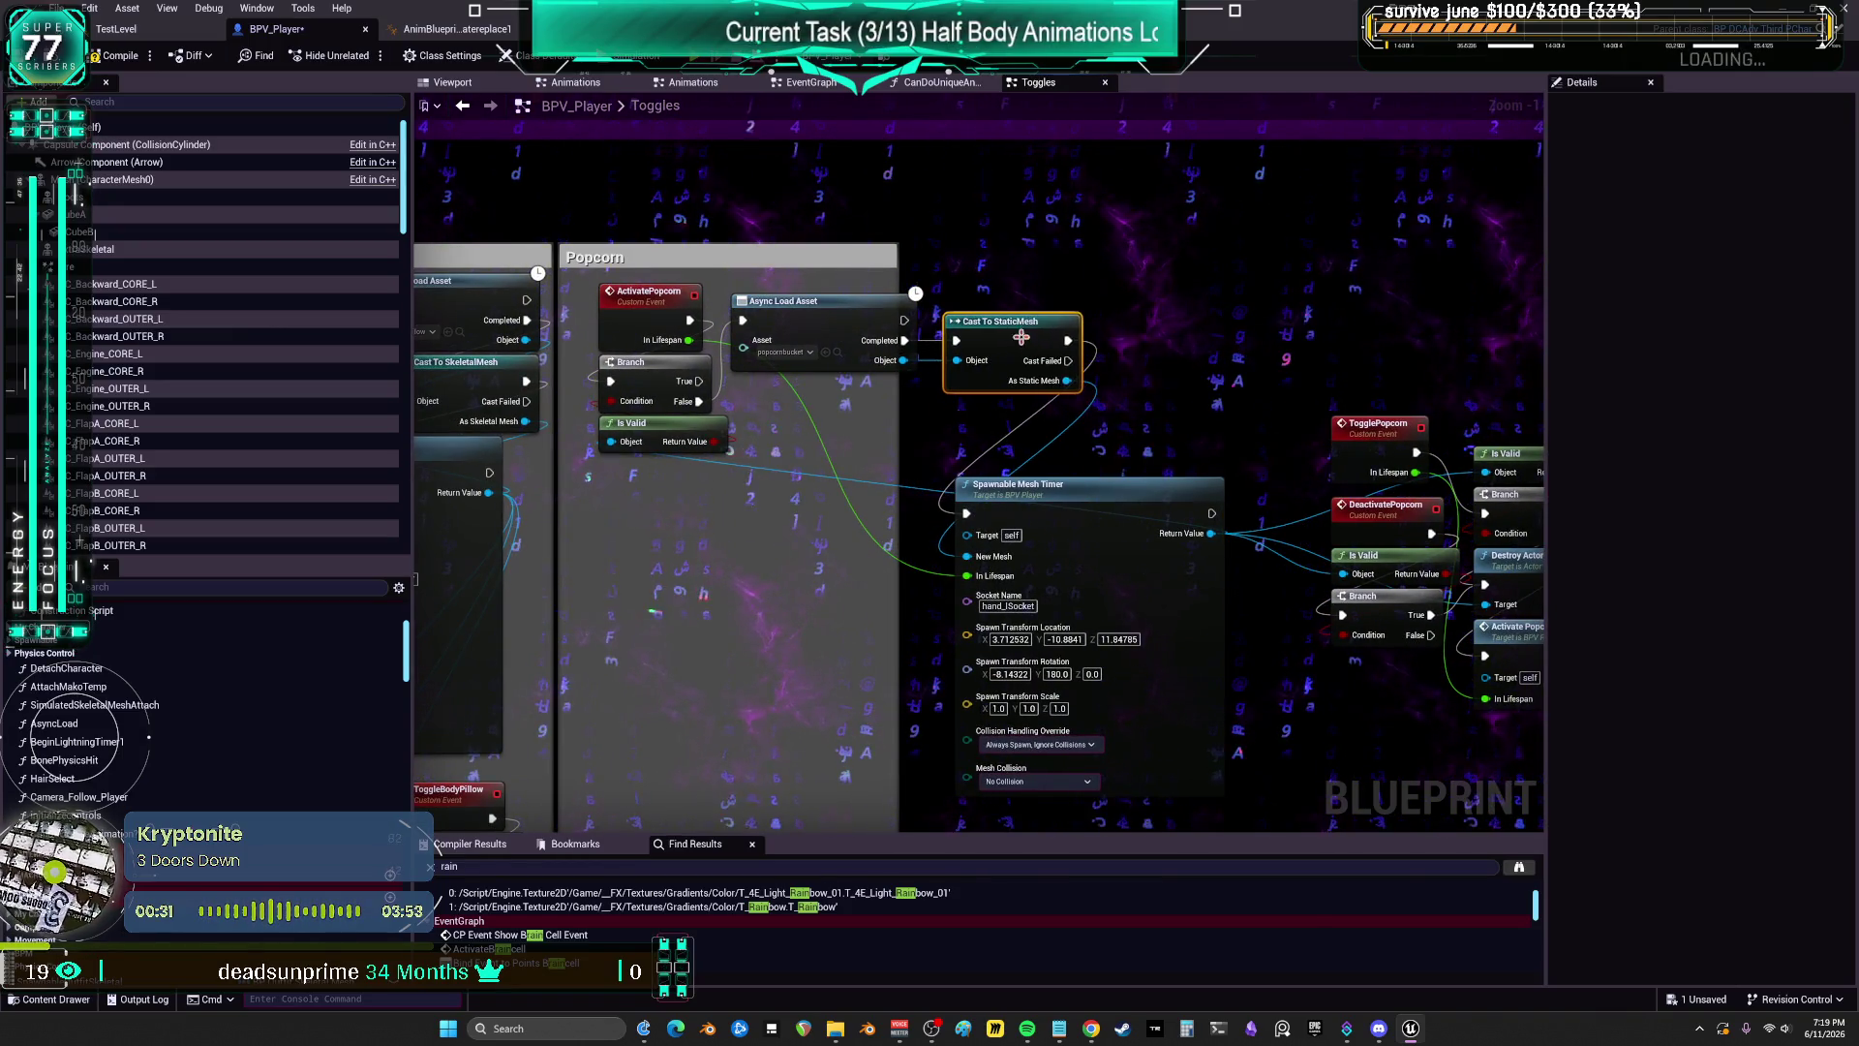
Step: Move Spawnable Mesh Timer with the right-side toggle cluster up-right, then recenter on the Popcorn nodes
{"action": "mouse_move", "coordinate": [1126, 359]}
{"action": "left_mouse_down"}
{"action": "mouse_move", "coordinate": [899, 341]}
{"action": "mouse_move", "coordinate": [879, 376]}
{"action": "mouse_move", "coordinate": [912, 383]}
{"action": "mouse_move", "coordinate": [851, 398]}
{"action": "left_mouse_up"}
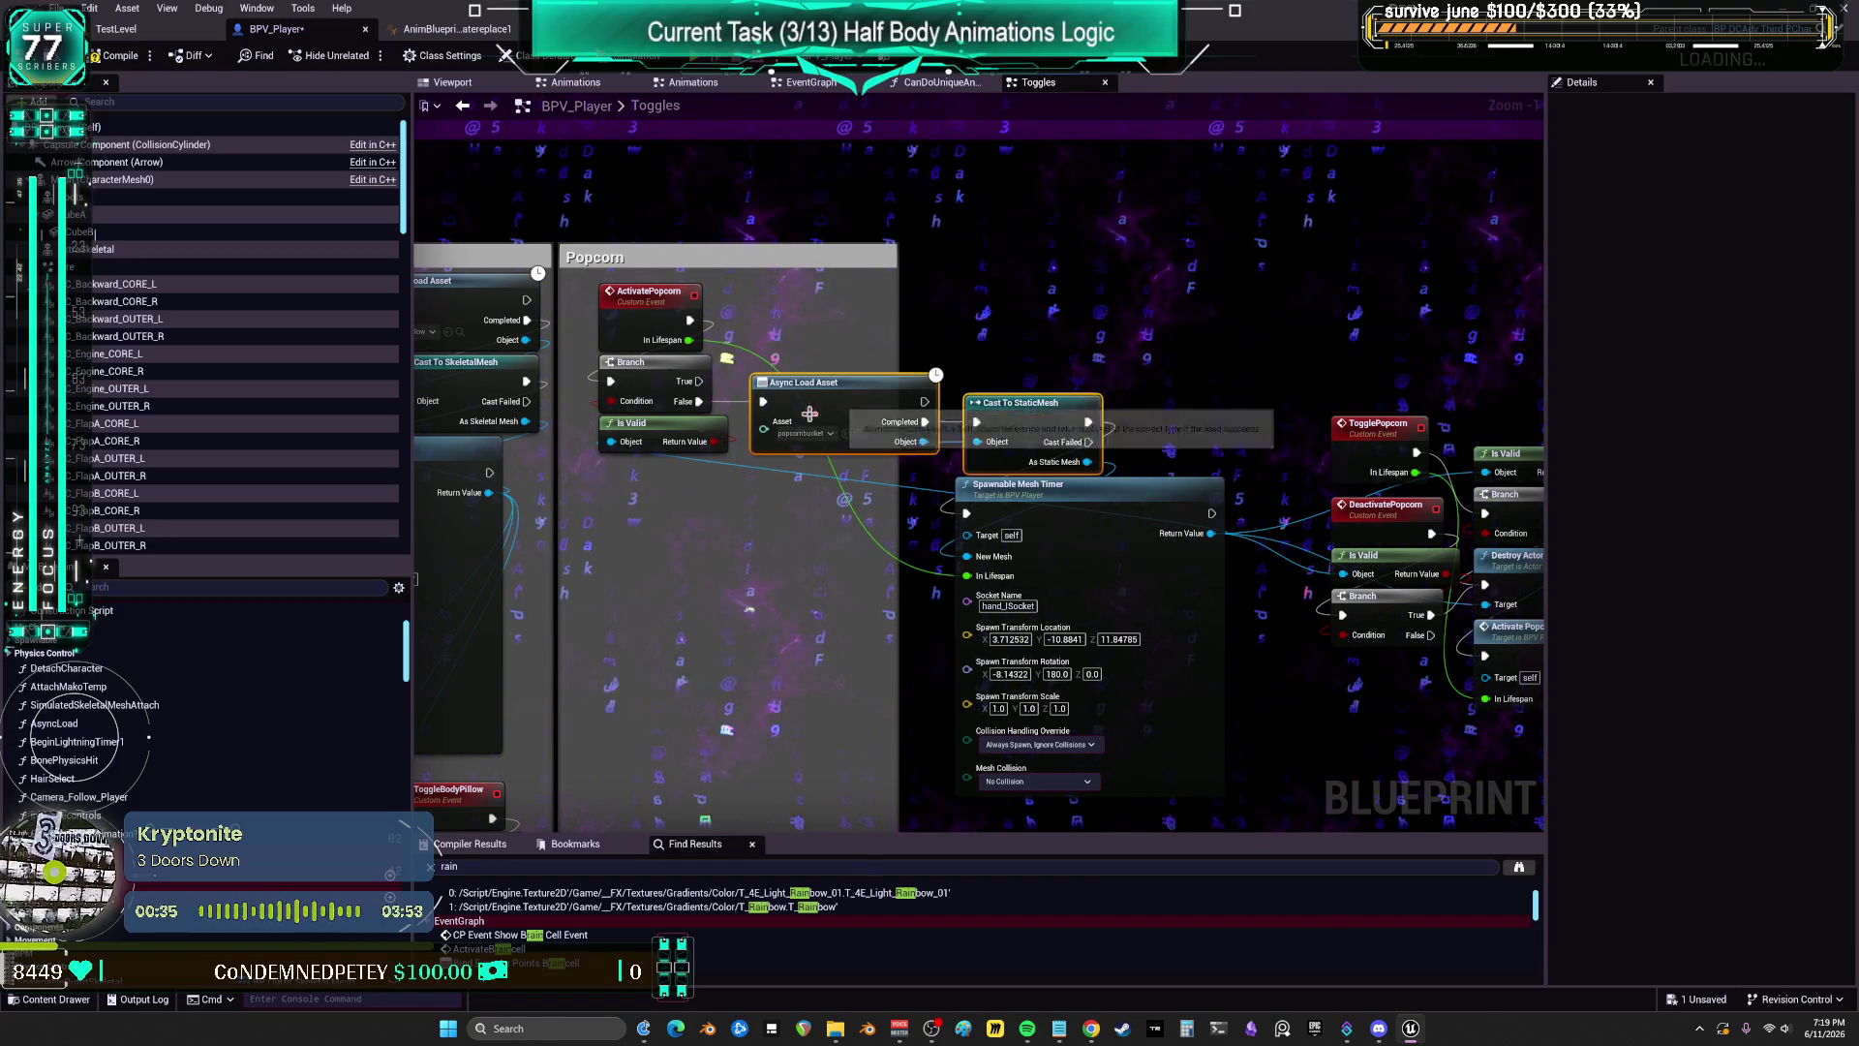
{"action": "left_click_drag", "start_coordinate": [1055, 466], "coordinate": [1109, 532]}
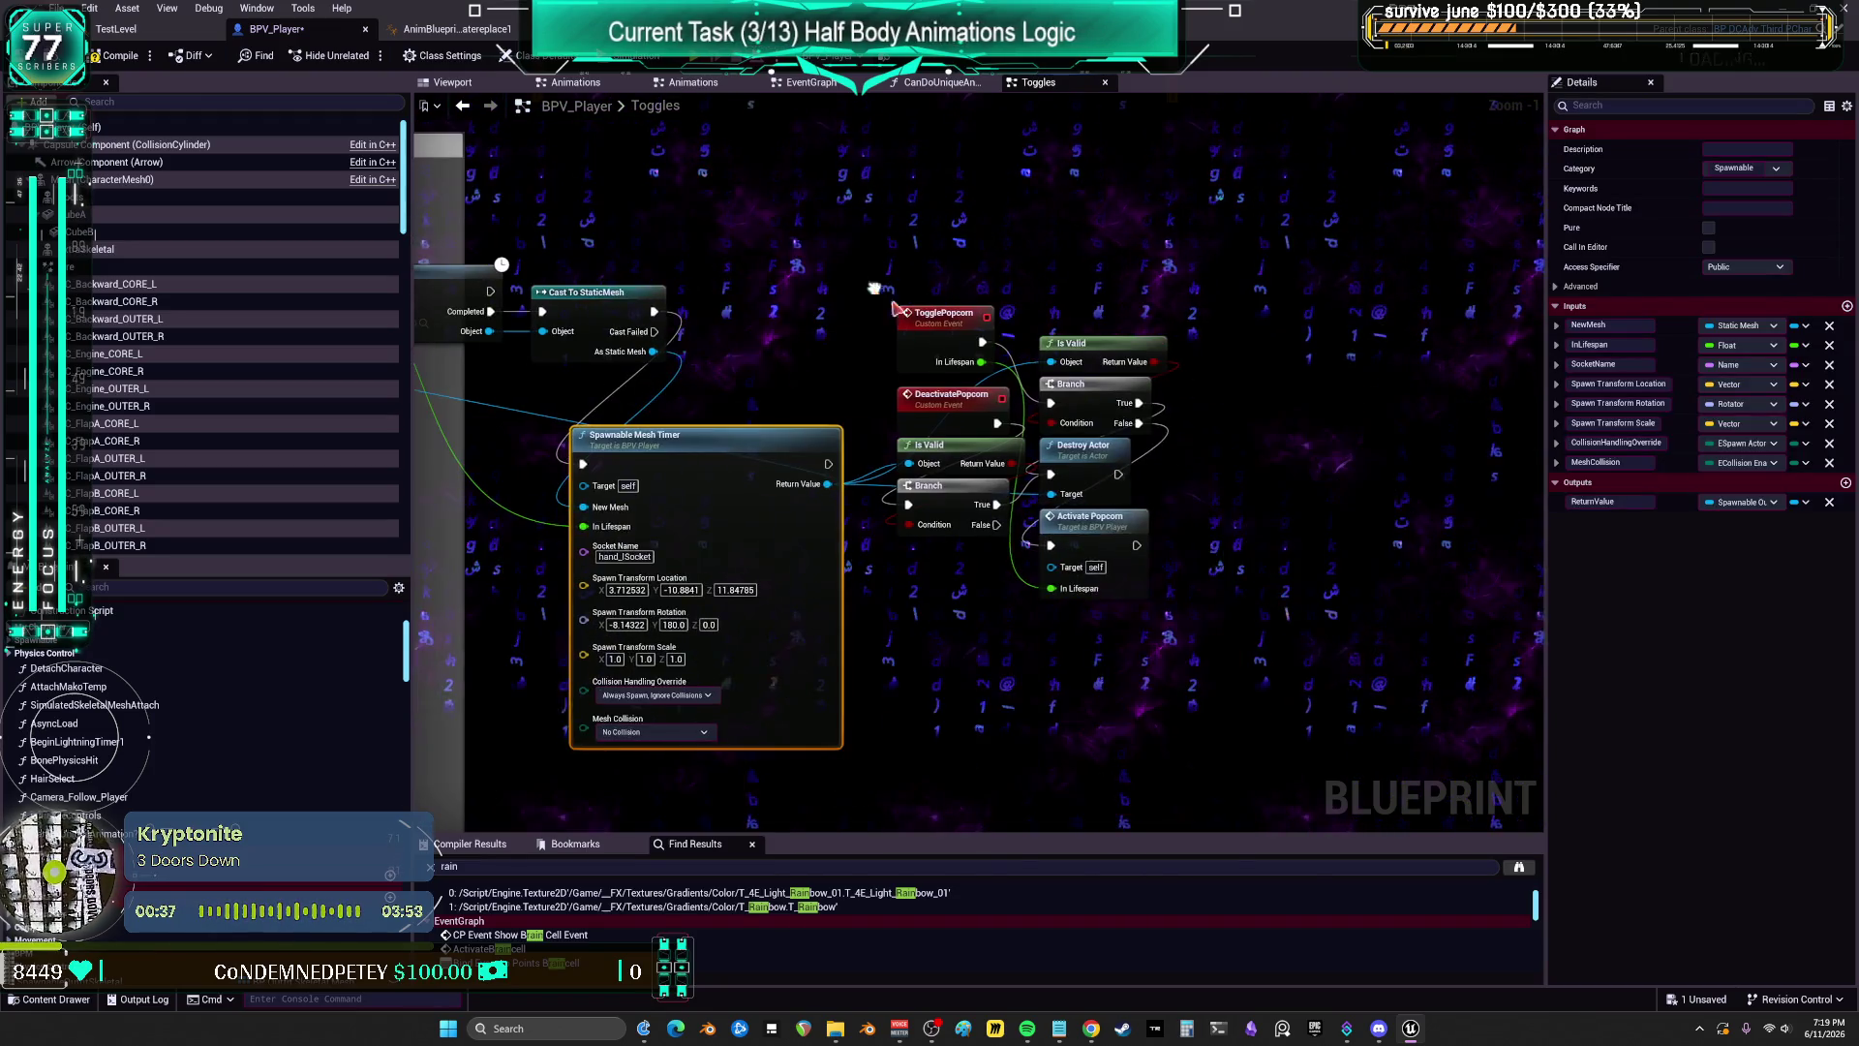
{"action": "mouse_move", "coordinate": [1278, 281]}
{"action": "left_mouse_down"}
{"action": "mouse_move", "coordinate": [949, 417]}
{"action": "mouse_move", "coordinate": [1050, 272]}
{"action": "left_mouse_up"}
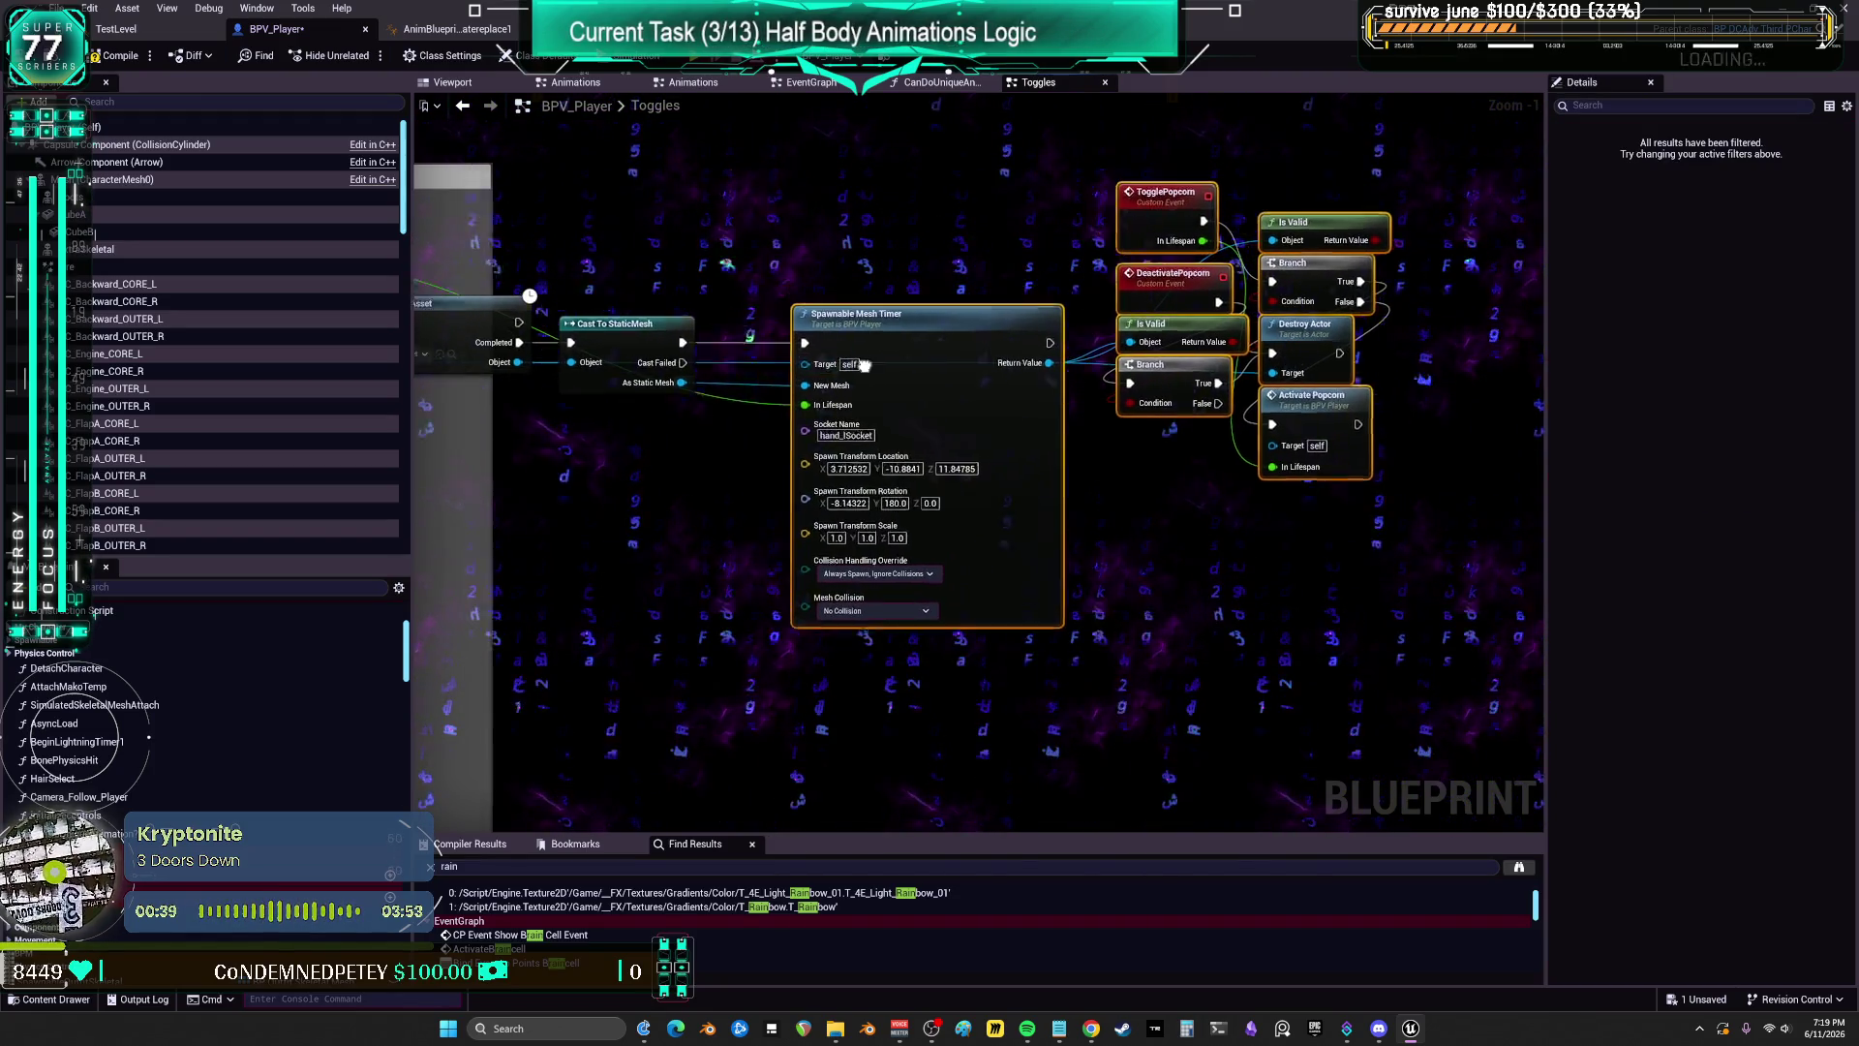
{"action": "left_click_drag", "start_coordinate": [961, 329], "coordinate": [1218, 507]}
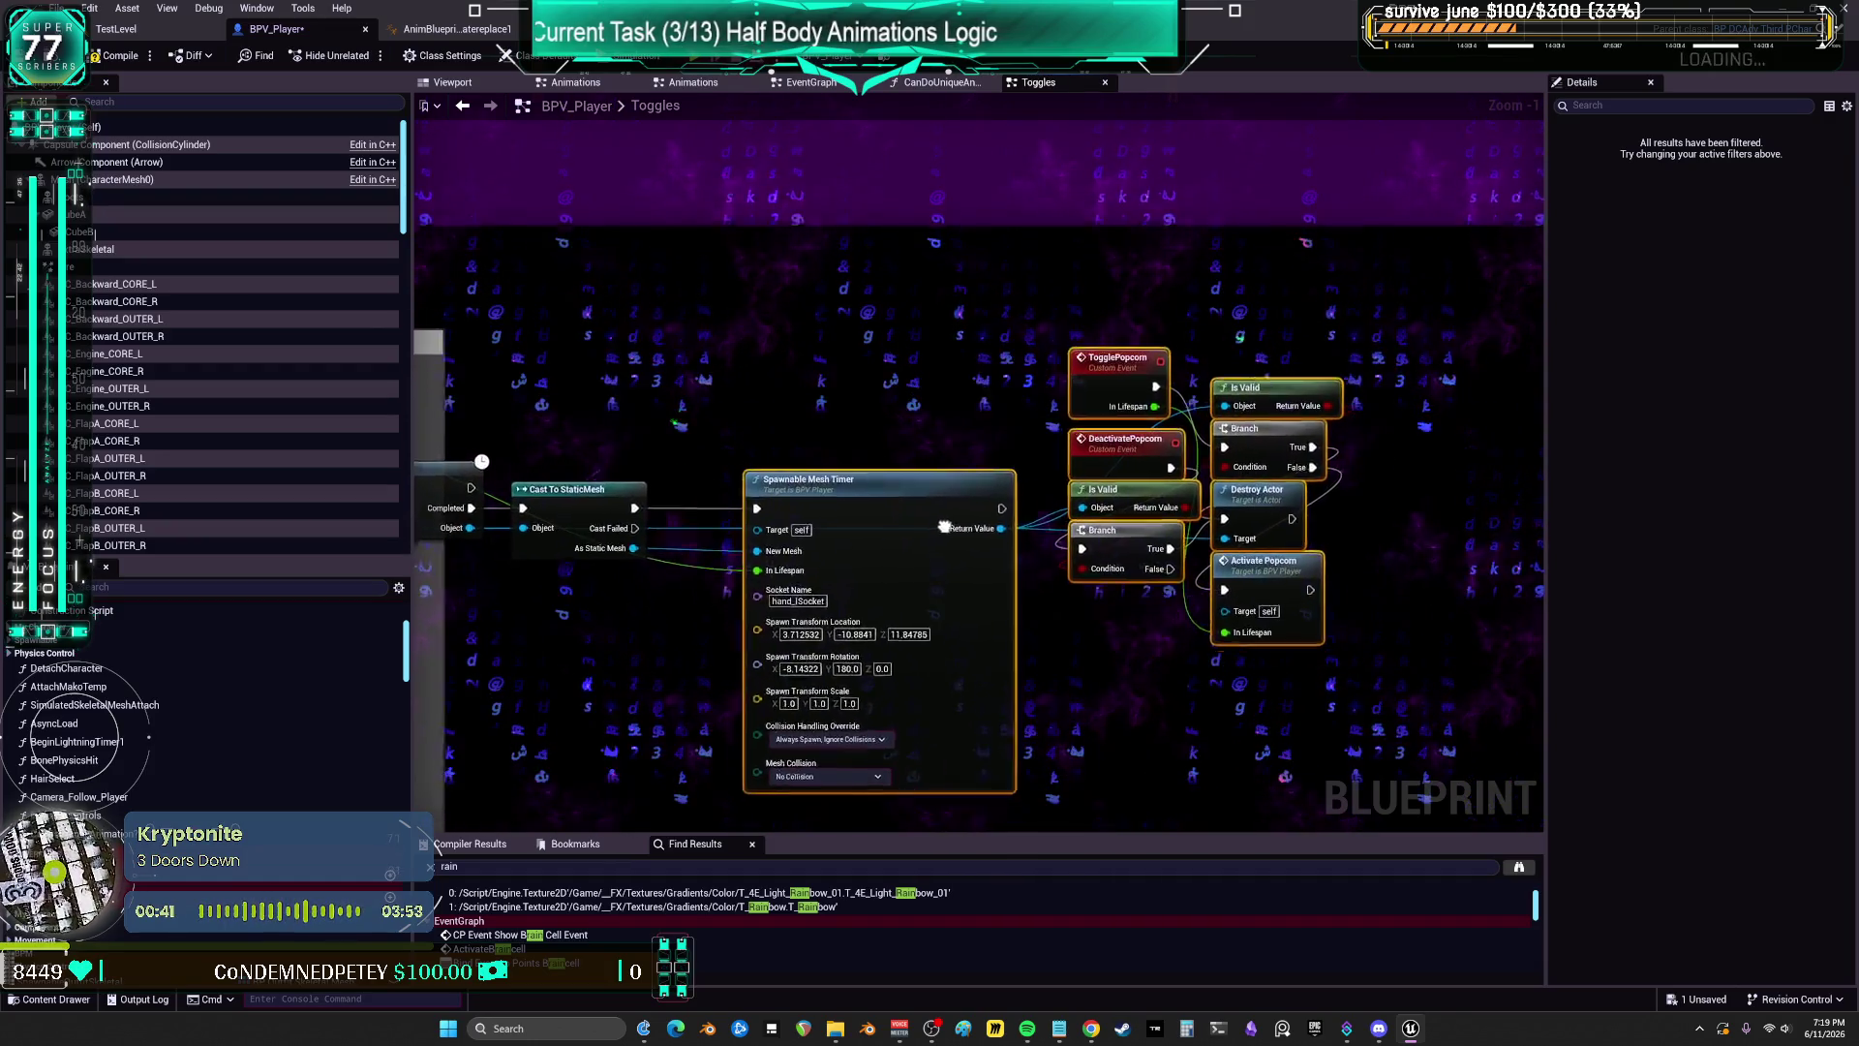
{"action": "left_click_drag", "start_coordinate": [944, 526], "coordinate": [872, 550]}
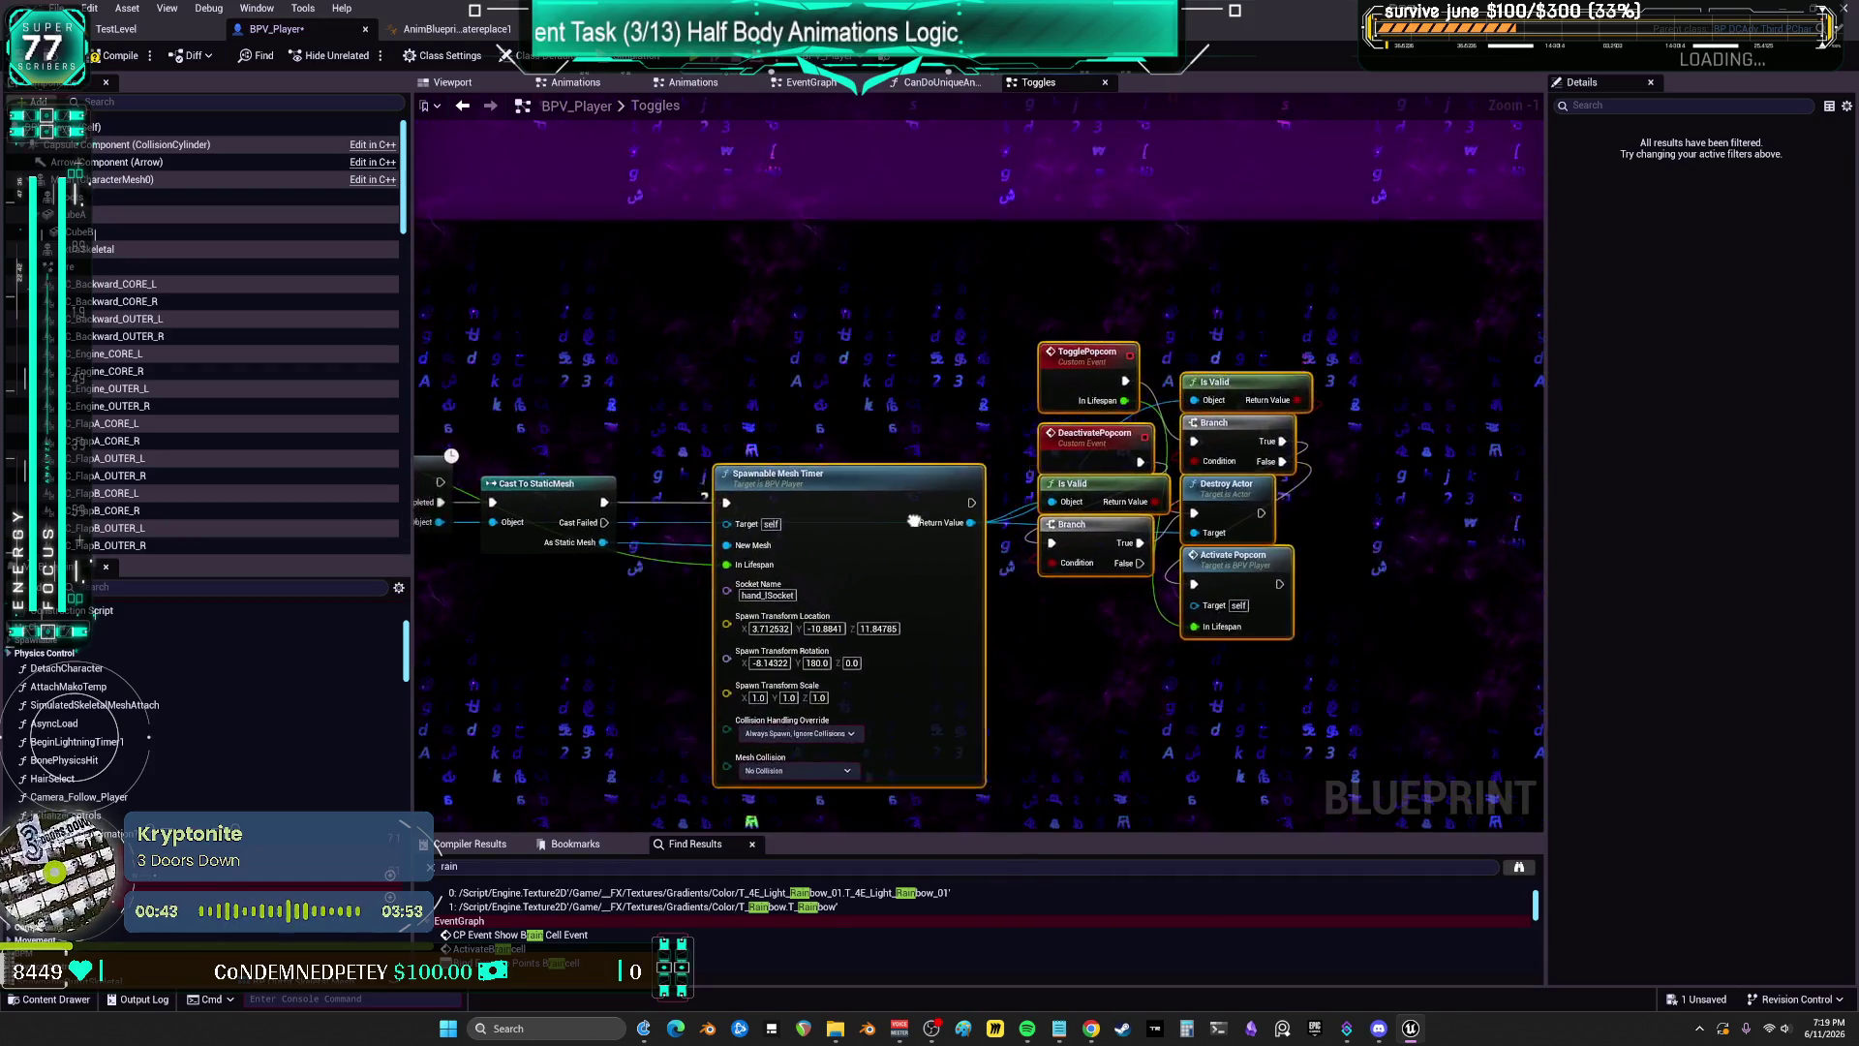
{"action": "left_click_drag", "start_coordinate": [1086, 523], "coordinate": [1205, 514]}
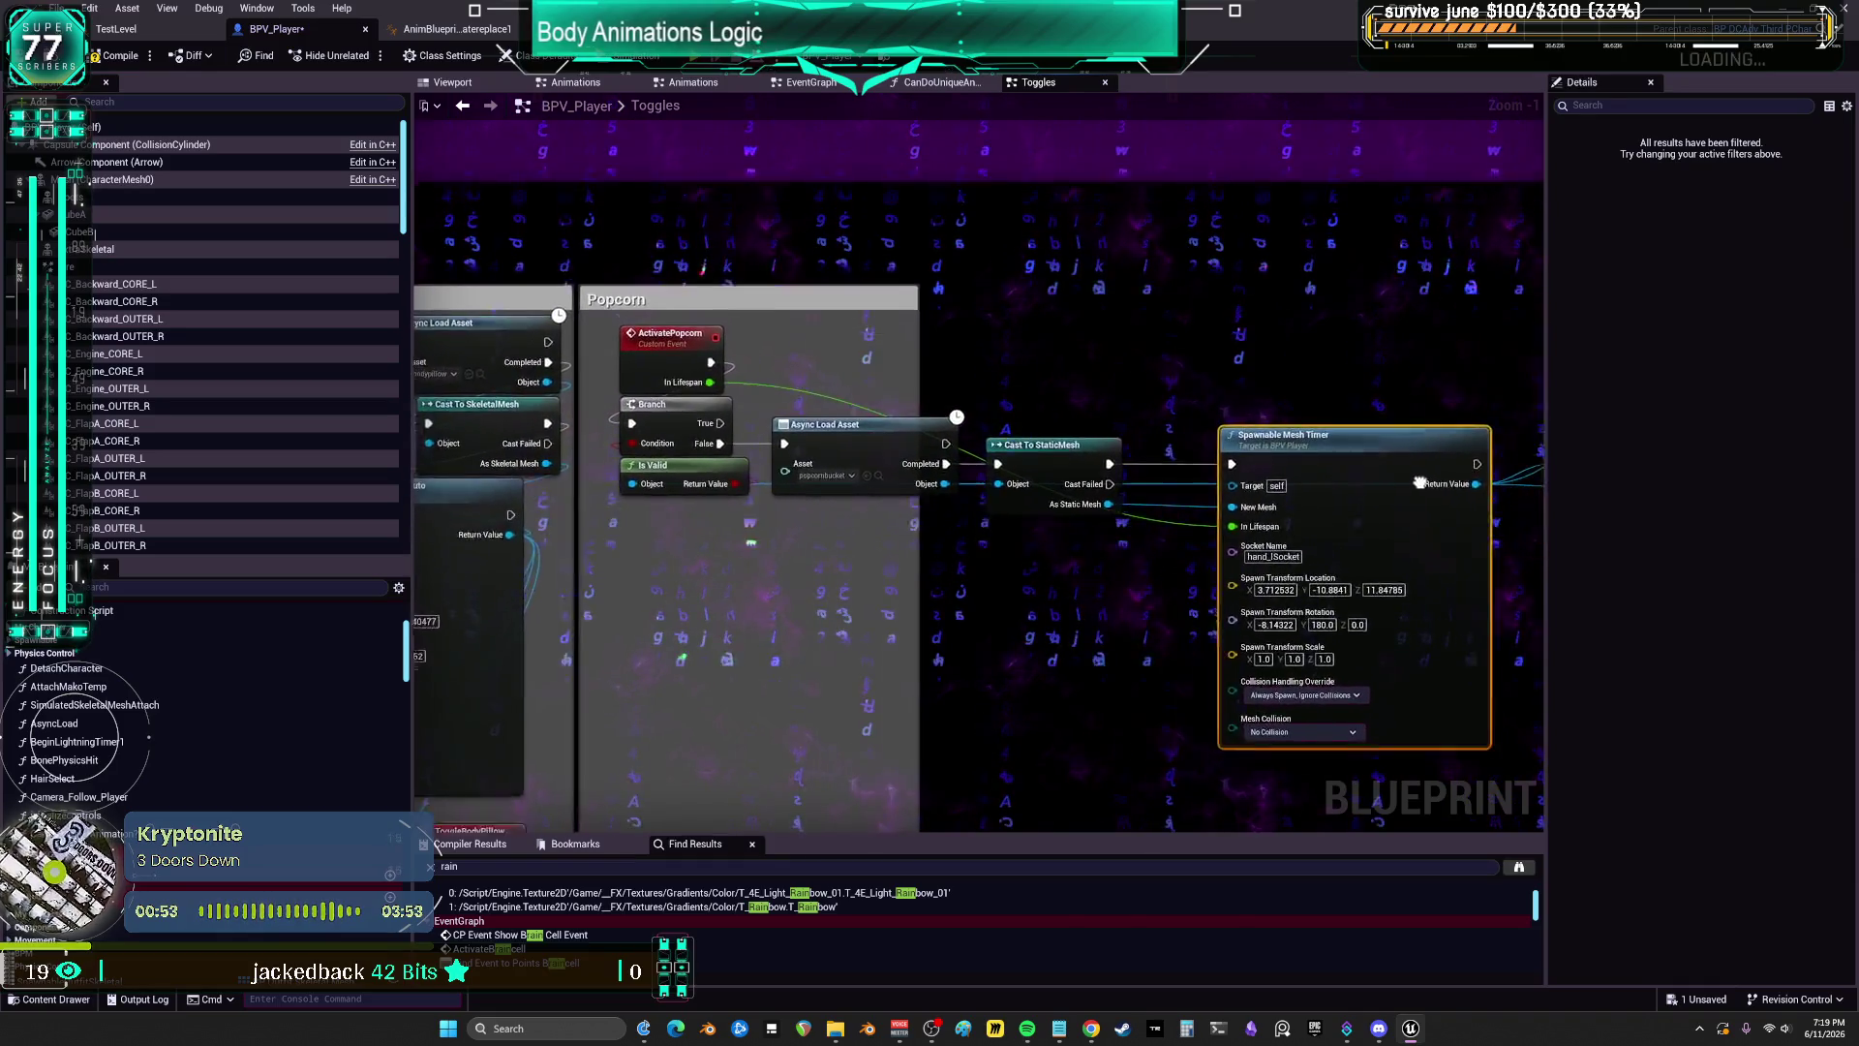
{"action": "left_click_drag", "start_coordinate": [1385, 498], "coordinate": [1308, 474]}
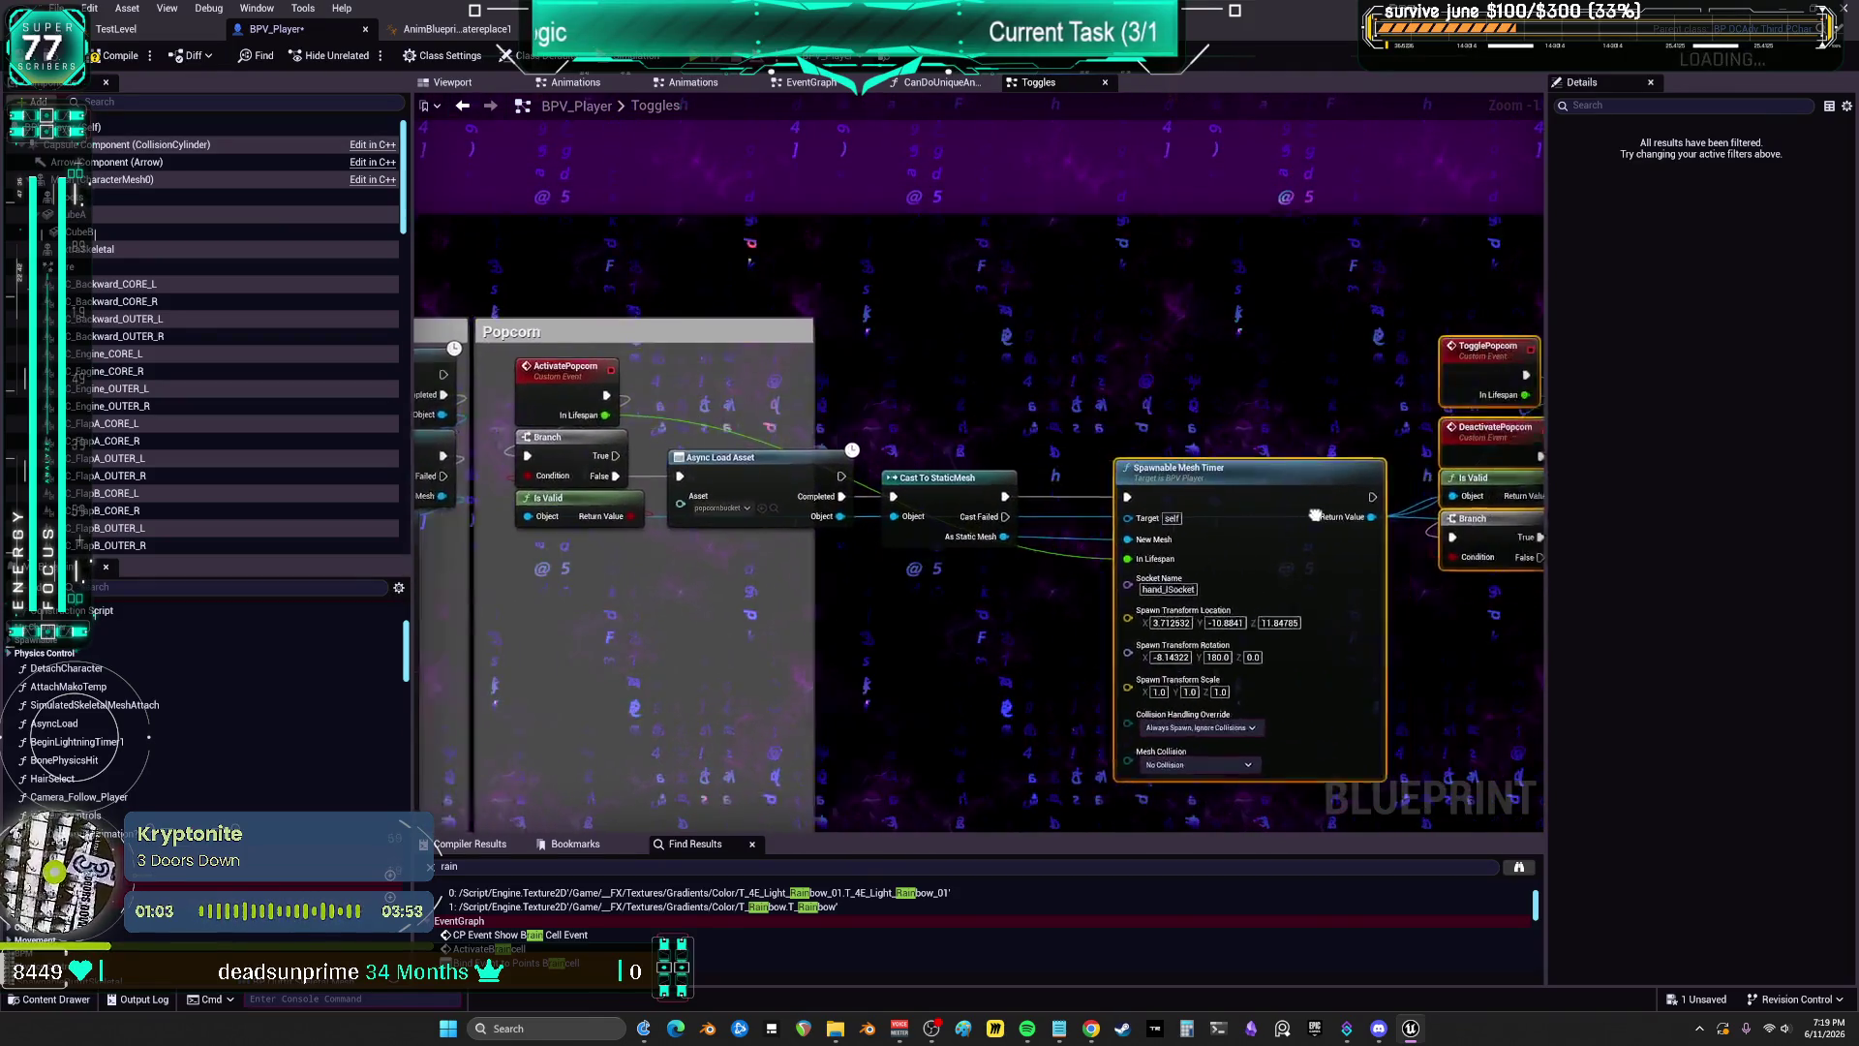
{"action": "left_click_drag", "start_coordinate": [1355, 422], "coordinate": [1220, 467]}
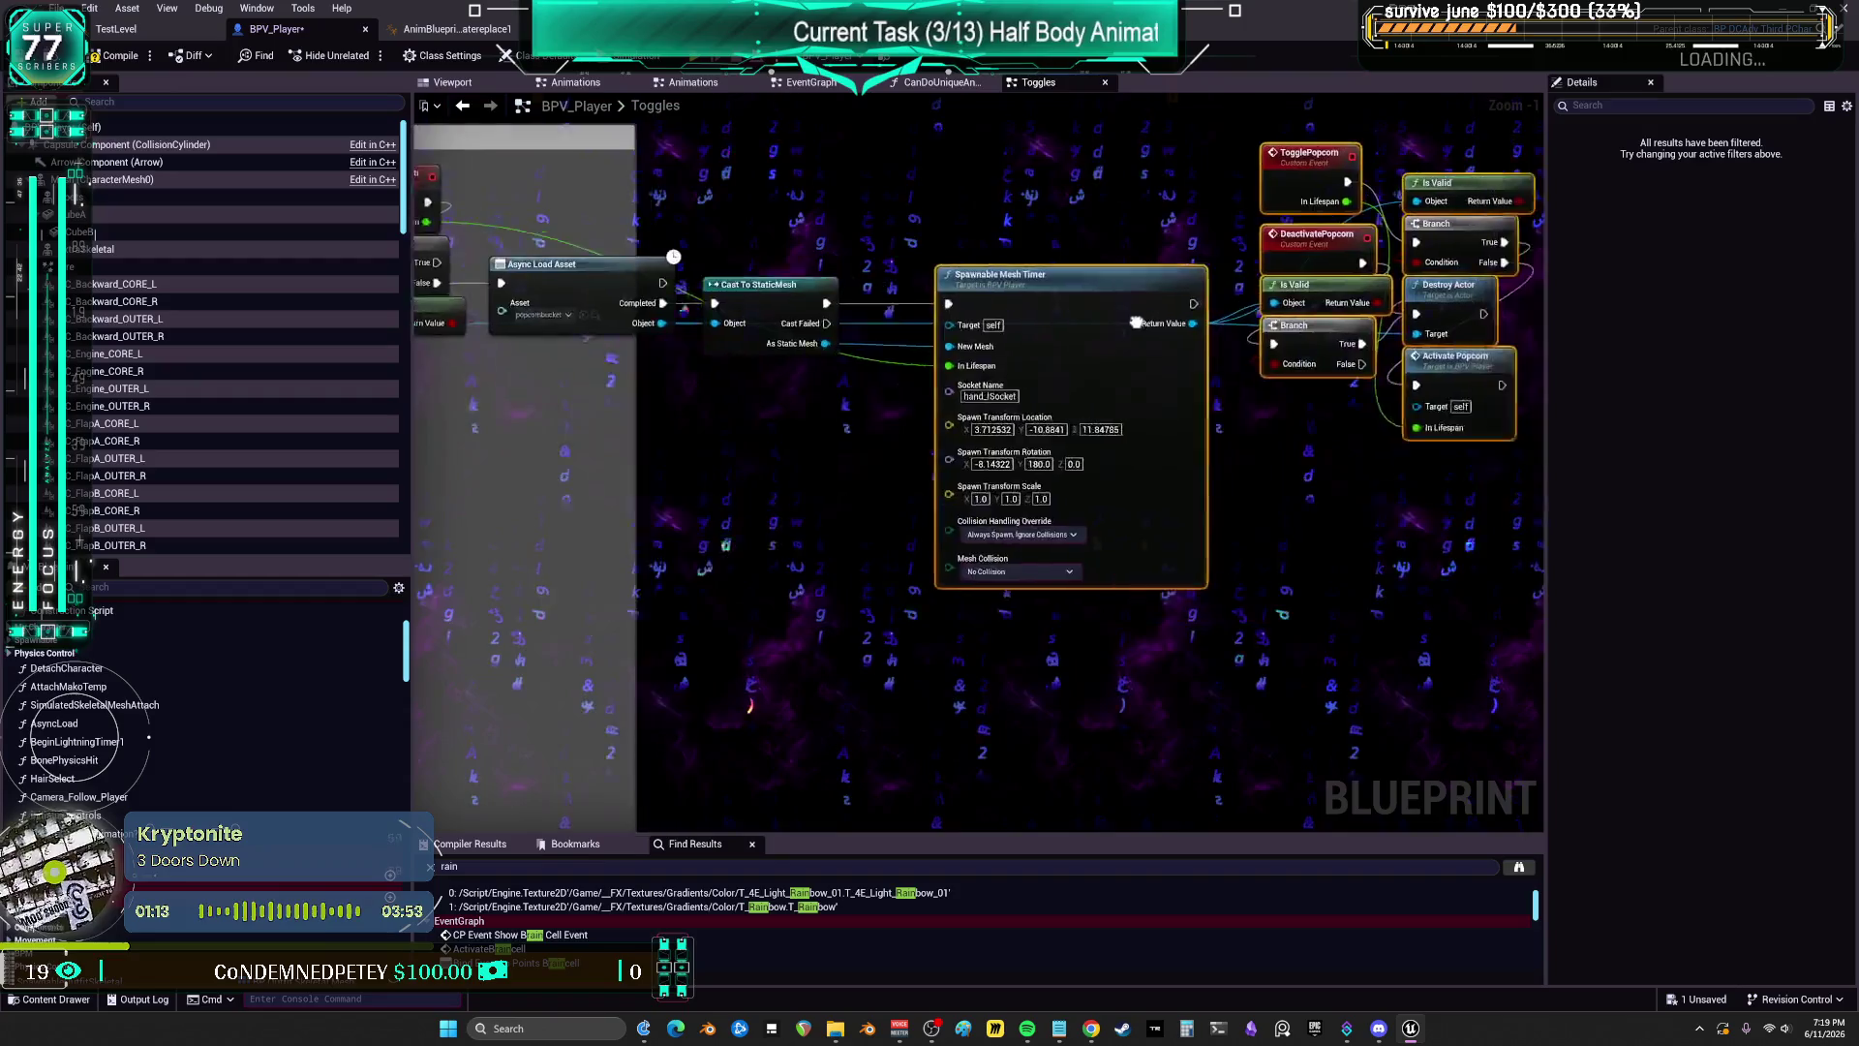
{"action": "left_click_drag", "start_coordinate": [1308, 275], "coordinate": [989, 488]}
{"action": "scroll", "coordinate": [990, 488], "scroll_direction": "down", "scroll_amount": 2}
{"action": "scroll", "coordinate": [1072, 519], "scroll_direction": "up", "scroll_amount": 2}
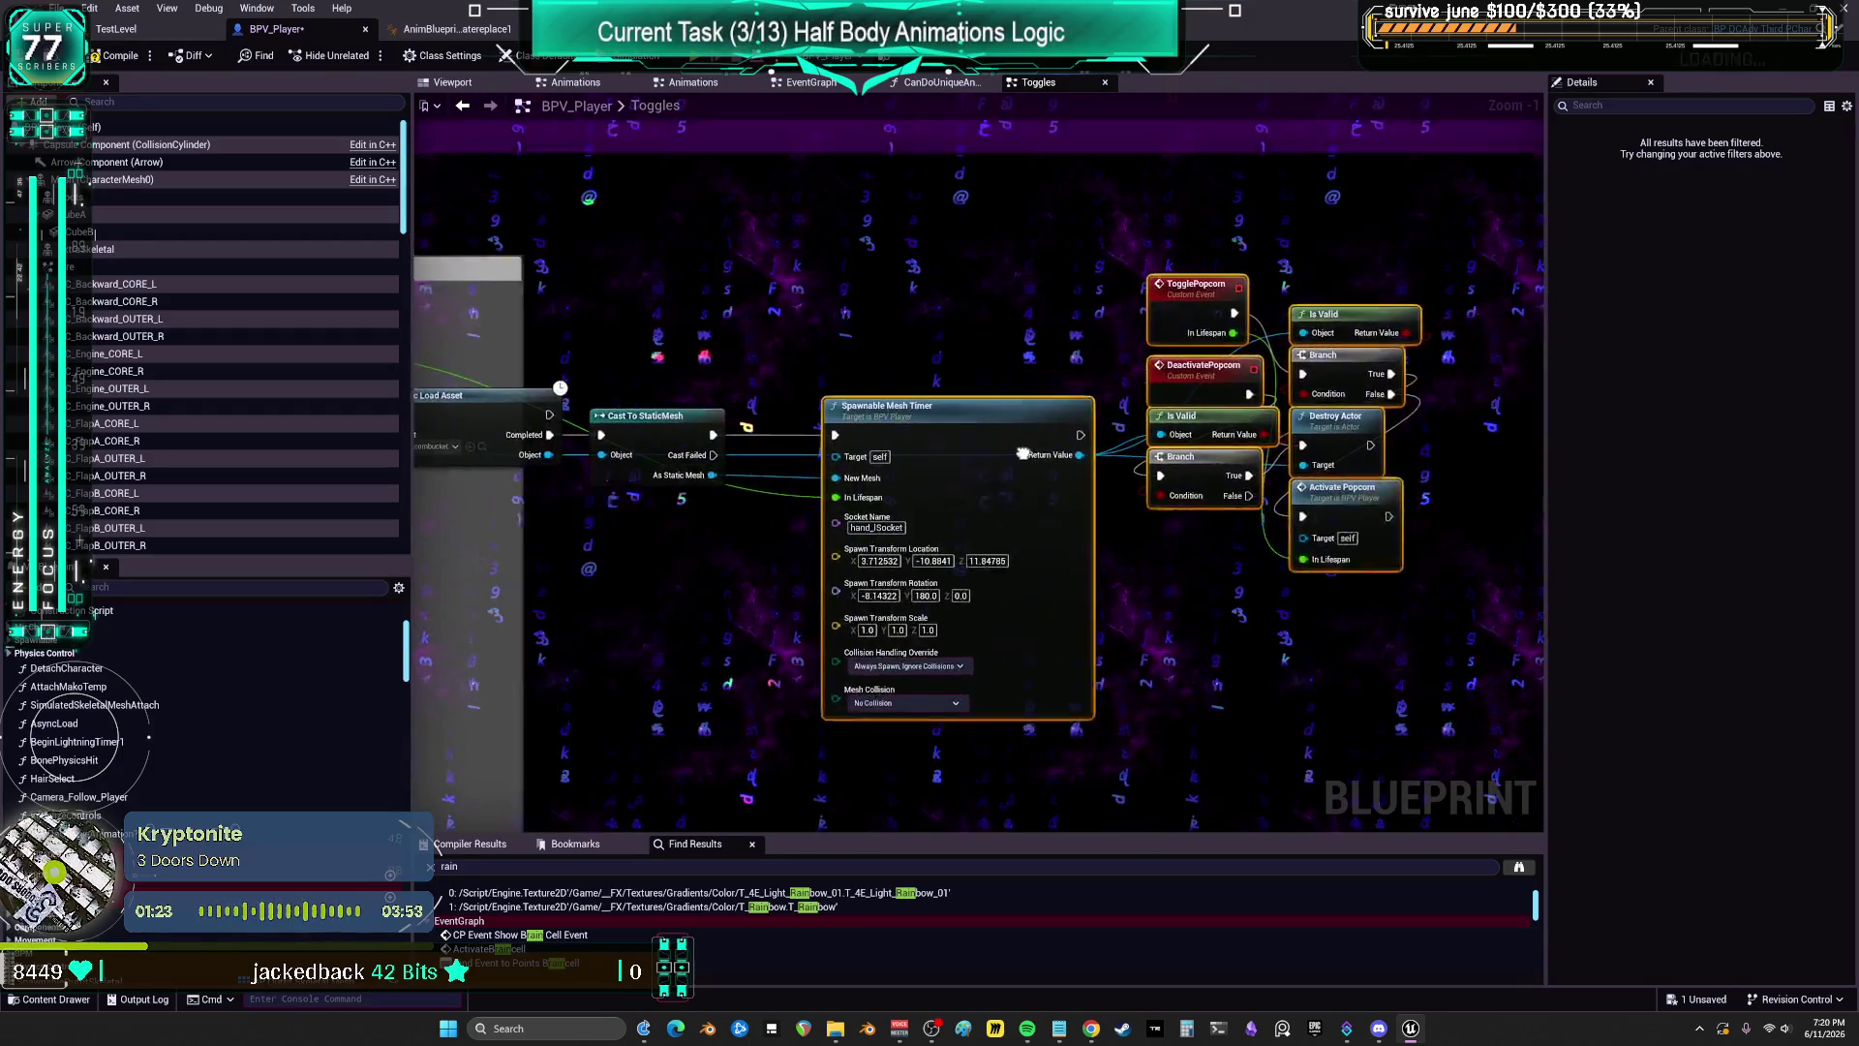
{"action": "mouse_move", "coordinate": [1210, 163]}
{"action": "left_mouse_down"}
{"action": "mouse_move", "coordinate": [1022, 264]}
{"action": "mouse_move", "coordinate": [1265, 201]}
{"action": "left_mouse_up"}
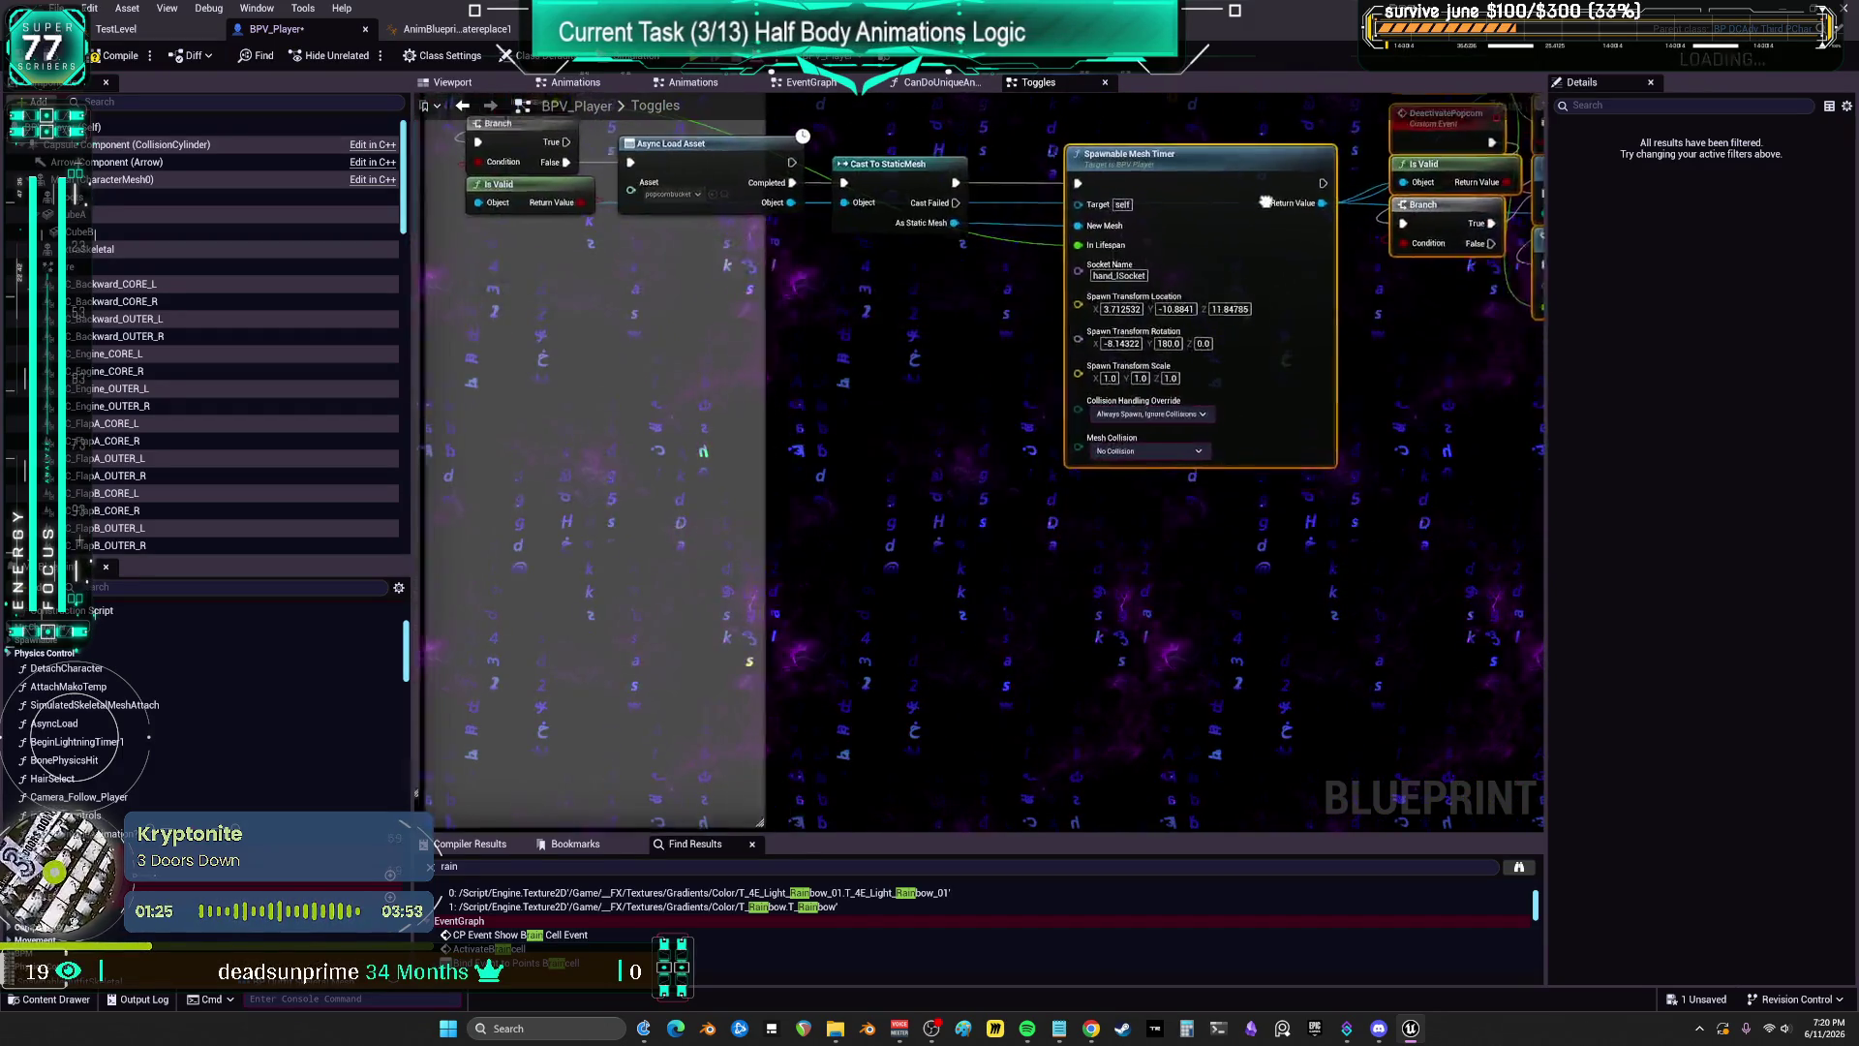
{"action": "left_click_drag", "start_coordinate": [957, 332], "coordinate": [1065, 310]}
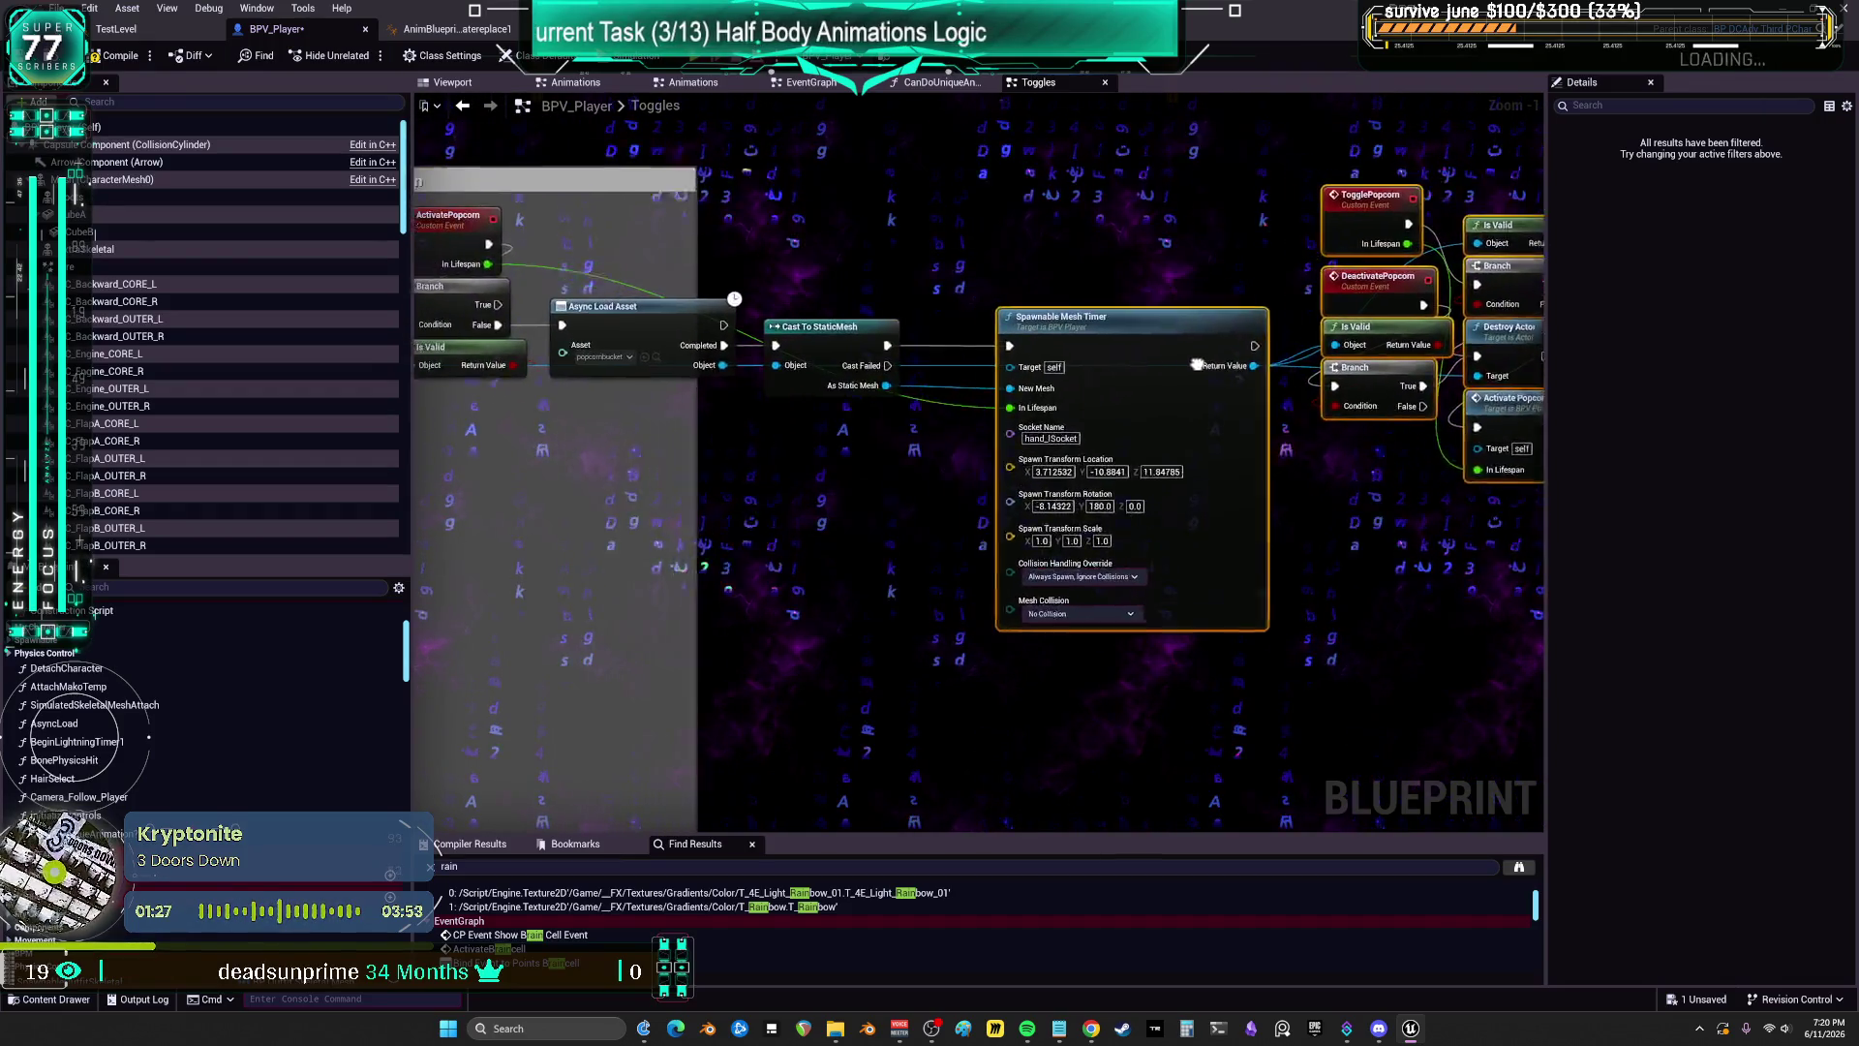
{"action": "left_click_drag", "start_coordinate": [1471, 417], "coordinate": [1492, 432]}
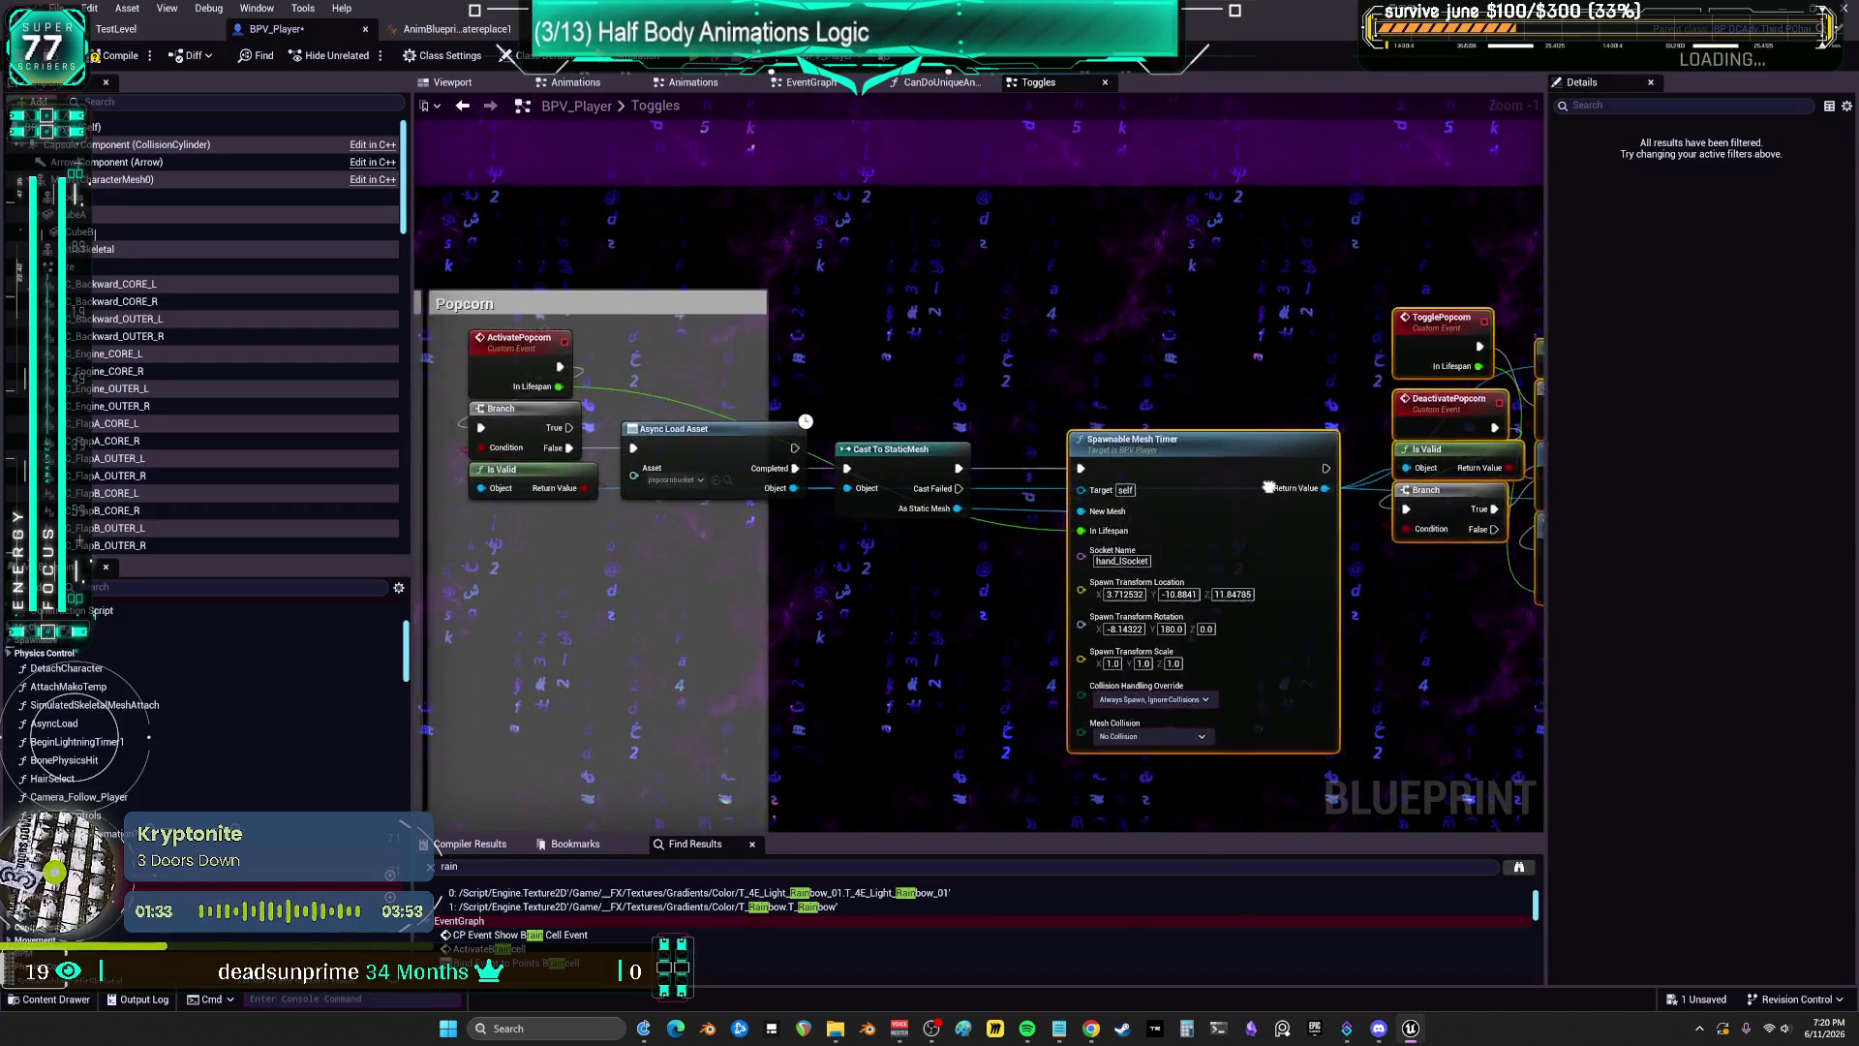
{"action": "left_click_drag", "start_coordinate": [1423, 489], "coordinate": [1240, 462]}
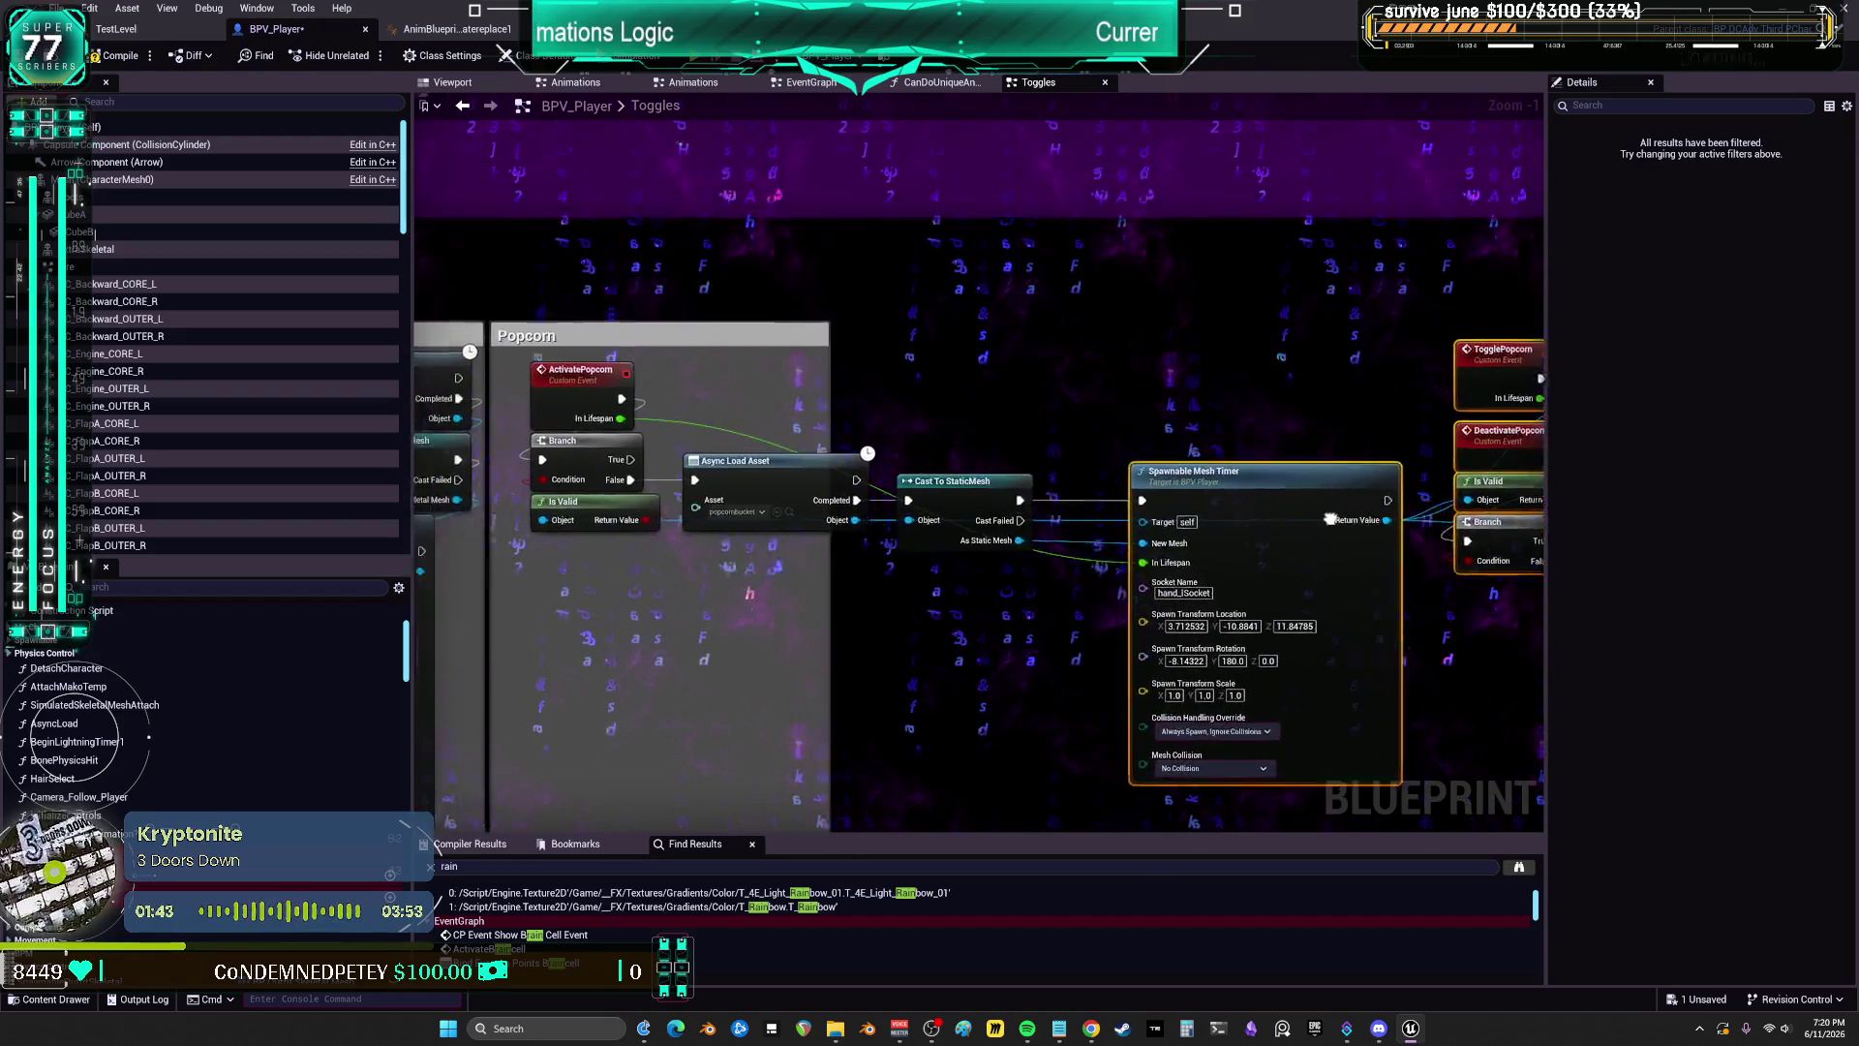
{"action": "left_click_drag", "start_coordinate": [1330, 519], "coordinate": [1447, 506]}
{"action": "mouse_move", "coordinate": [1255, 477]}
{"action": "left_mouse_down"}
{"action": "mouse_move", "coordinate": [1405, 472]}
{"action": "mouse_move", "coordinate": [1292, 456]}
{"action": "left_mouse_up"}
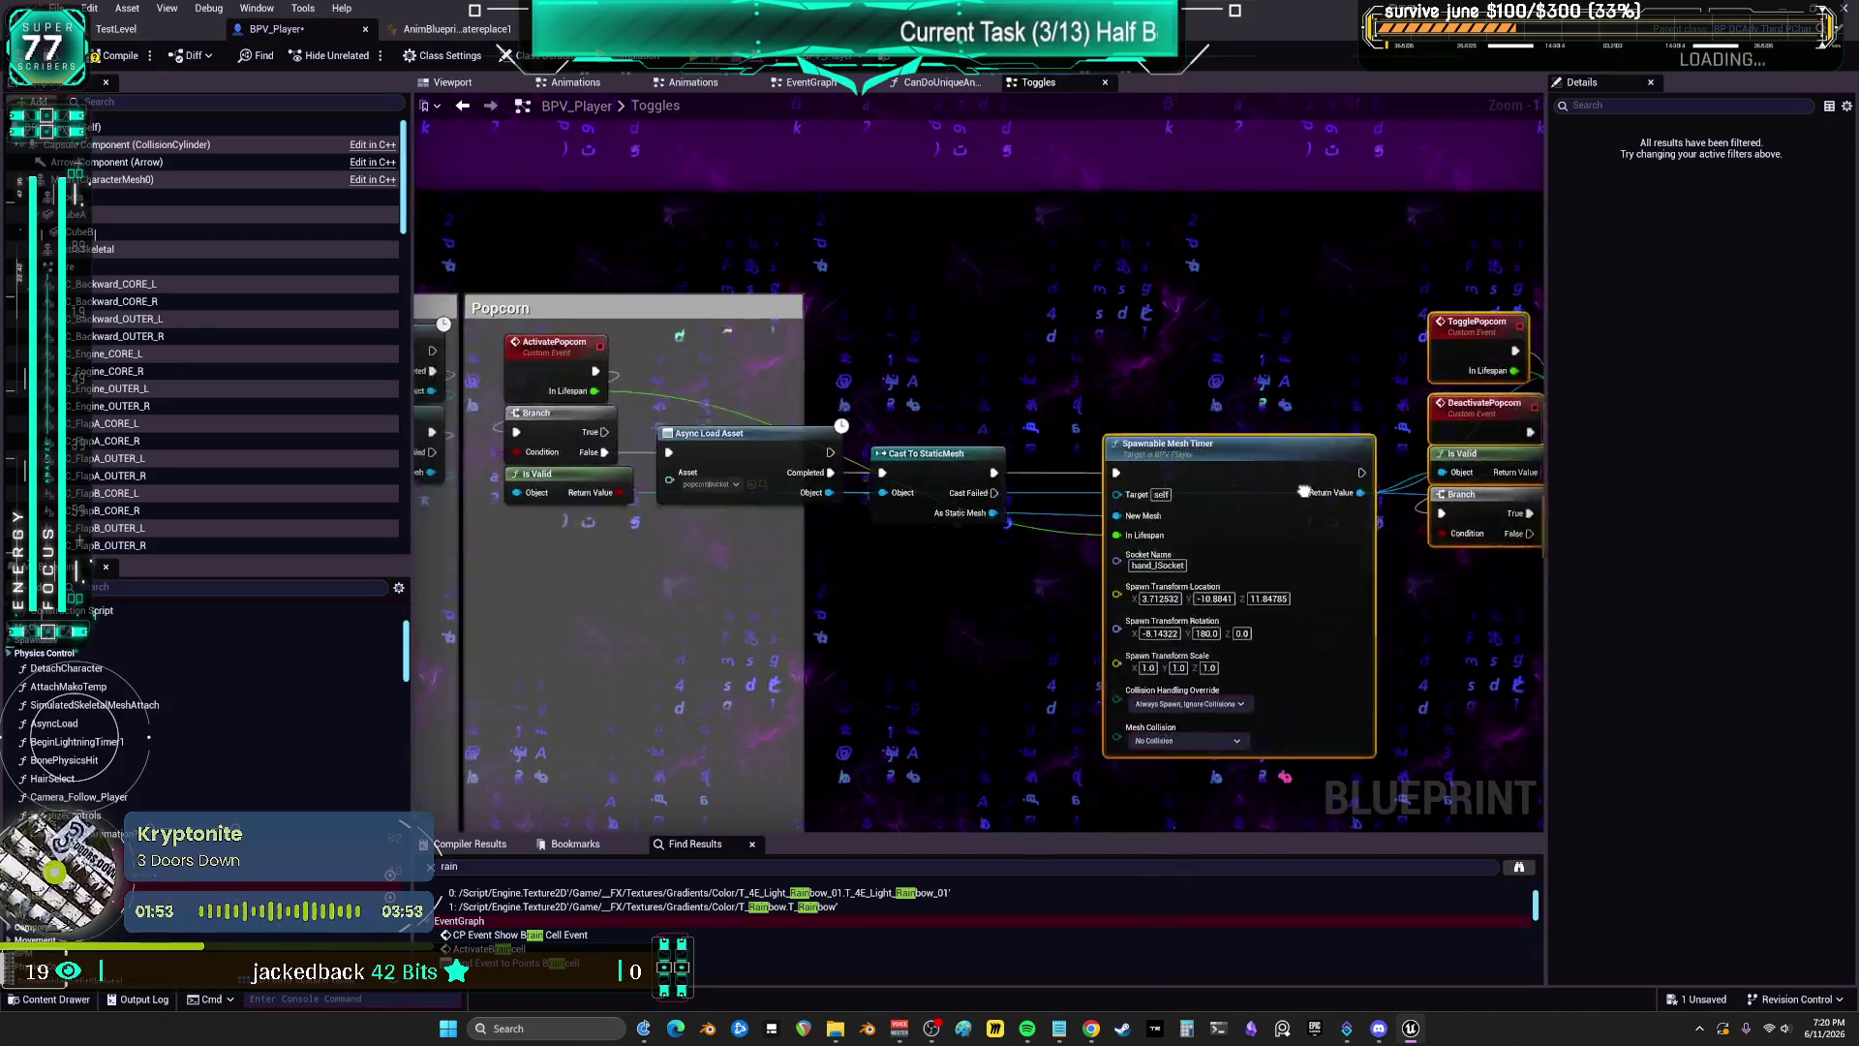
{"action": "mouse_move", "coordinate": [1405, 492]}
{"action": "left_mouse_down"}
{"action": "mouse_move", "coordinate": [1286, 492]}
{"action": "mouse_move", "coordinate": [1286, 411]}
{"action": "left_mouse_up"}
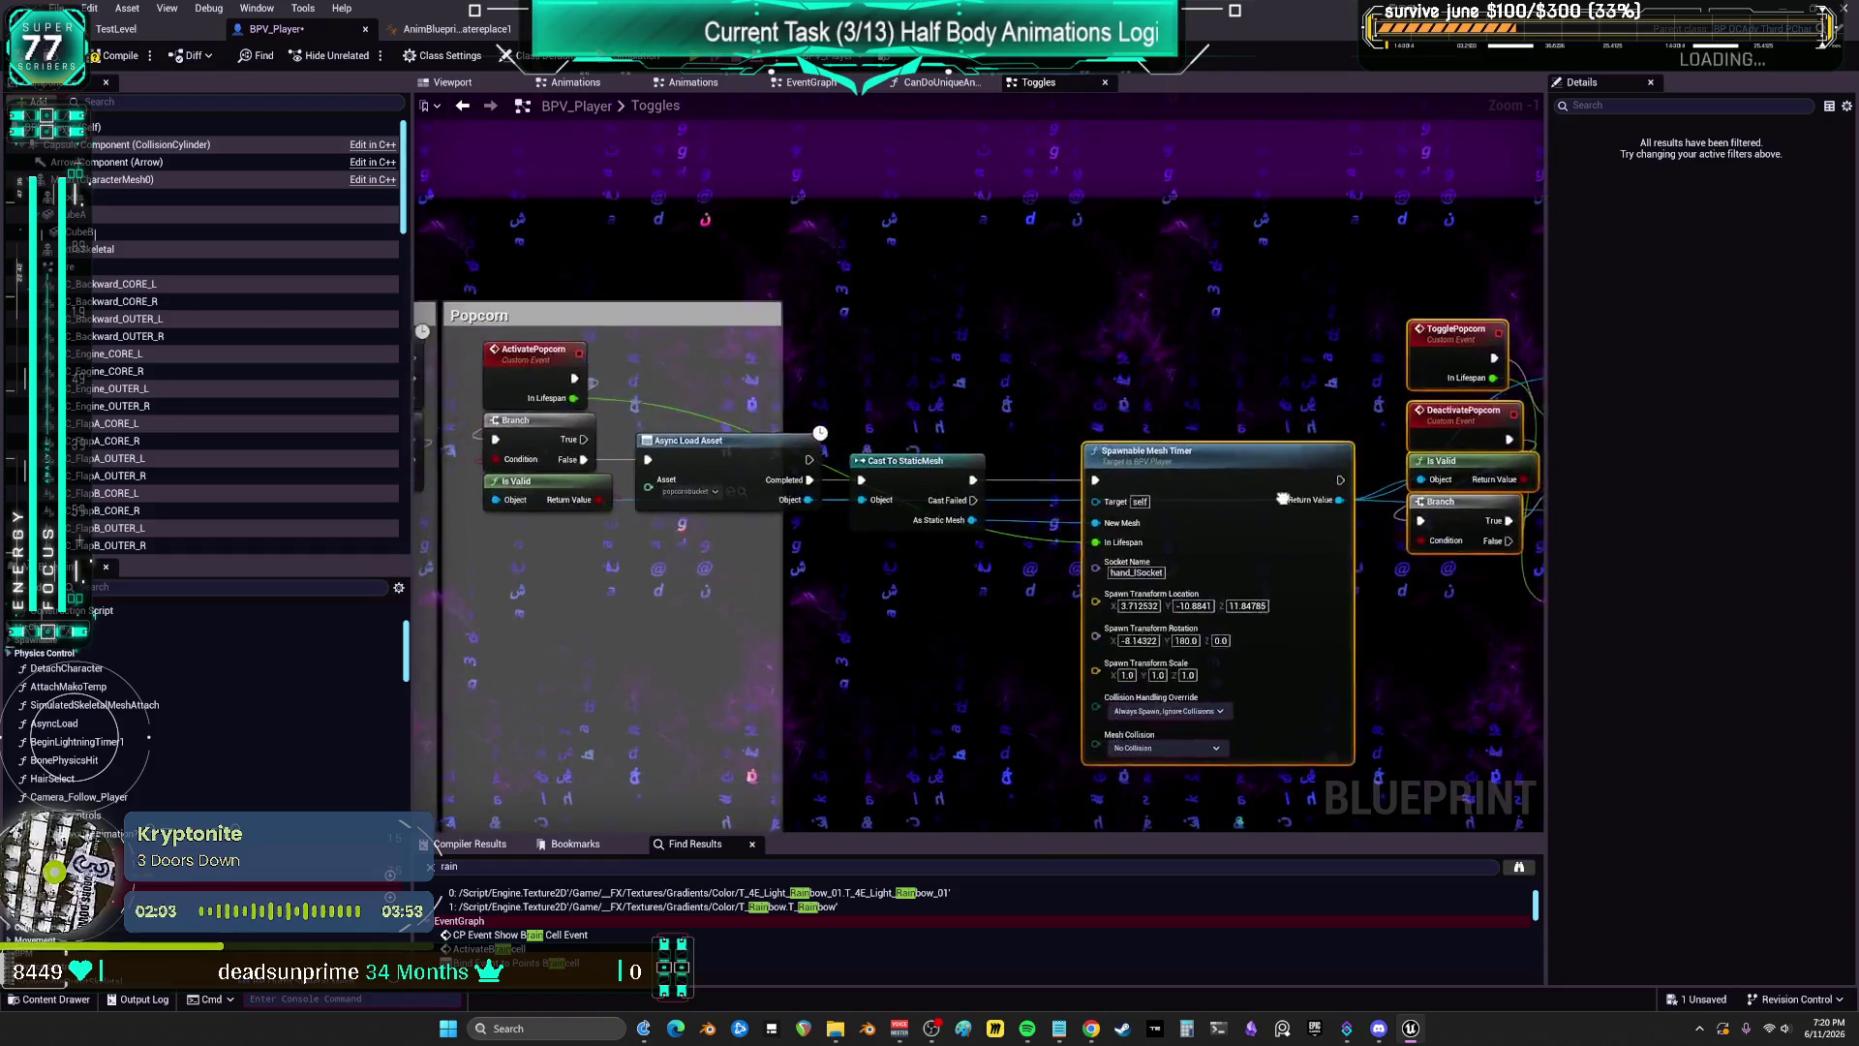
{"action": "mouse_move", "coordinate": [1082, 482]}
{"action": "left_mouse_down"}
{"action": "mouse_move", "coordinate": [1317, 479]}
{"action": "mouse_move", "coordinate": [1308, 370]}
{"action": "left_mouse_up"}
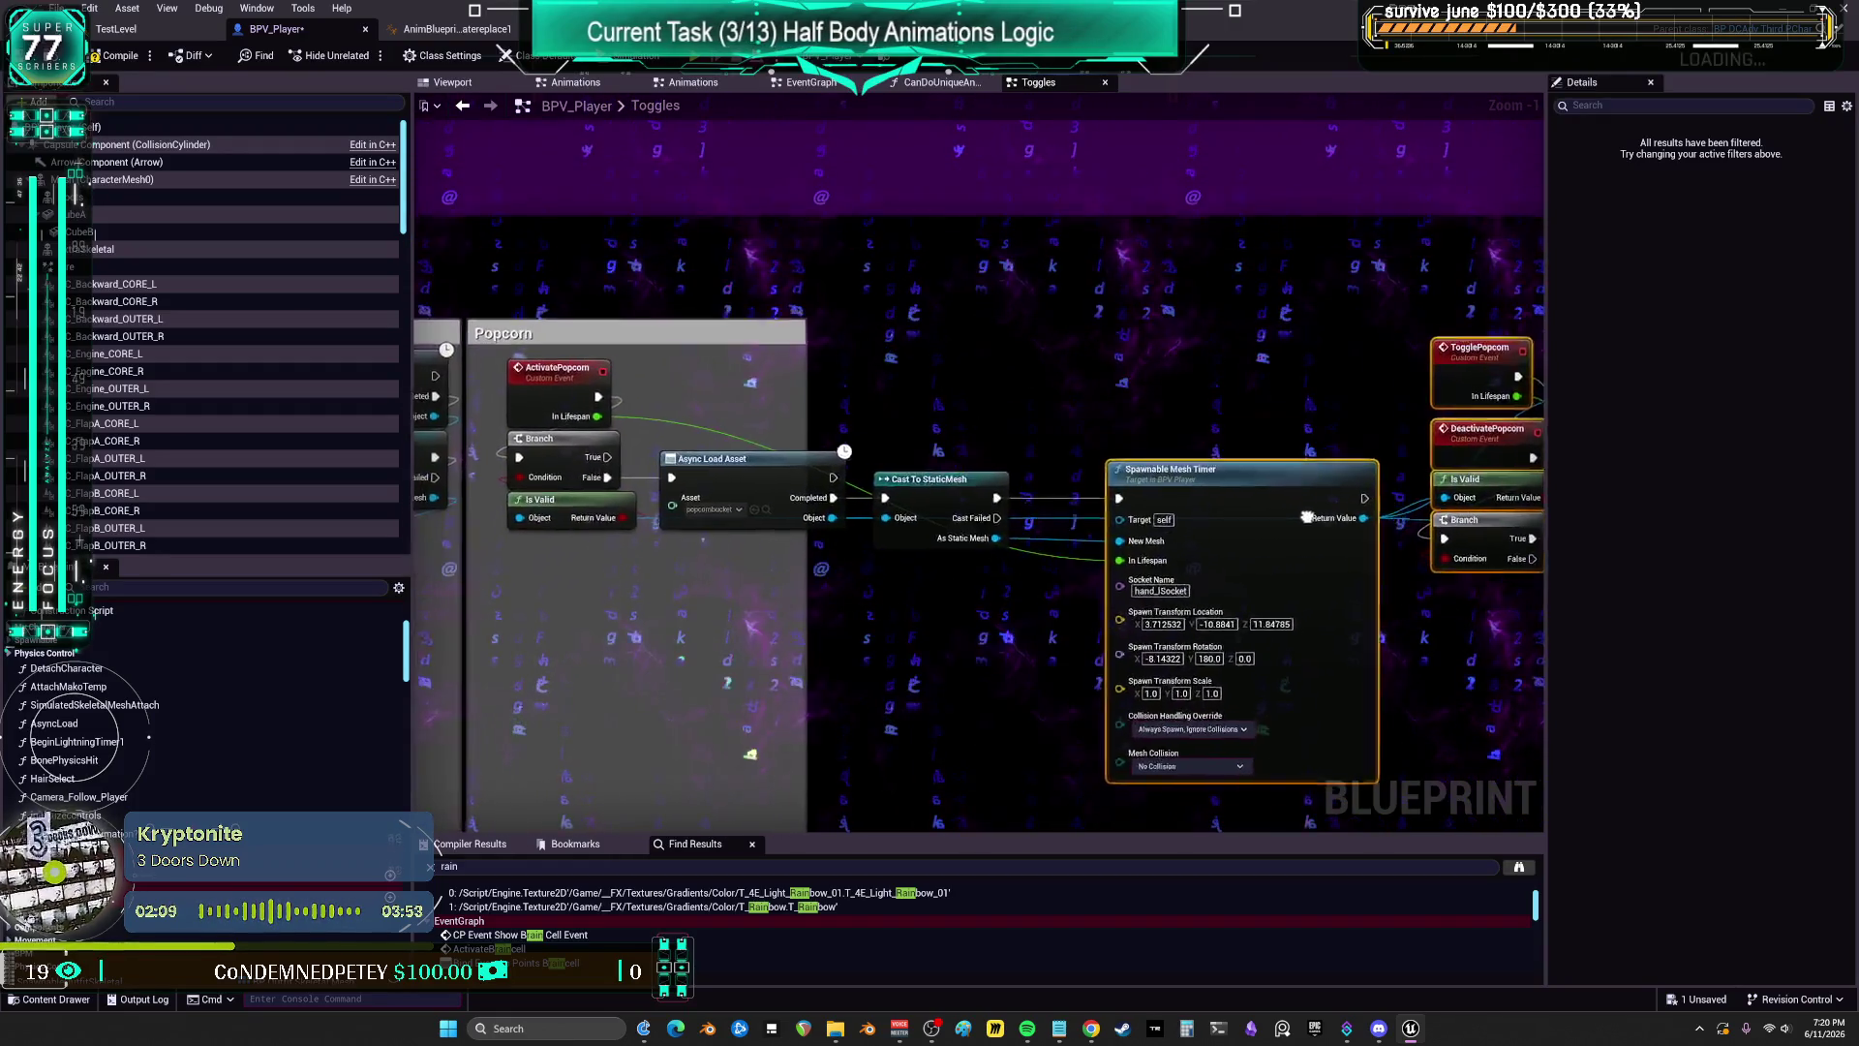
{"action": "mouse_move", "coordinate": [1308, 517]}
{"action": "left_mouse_down"}
{"action": "mouse_move", "coordinate": [1119, 539]}
{"action": "mouse_move", "coordinate": [1162, 499]}
{"action": "mouse_move", "coordinate": [1128, 491]}
{"action": "mouse_move", "coordinate": [1313, 348]}
{"action": "mouse_move", "coordinate": [1272, 472]}
{"action": "mouse_move", "coordinate": [1238, 389]}
{"action": "mouse_move", "coordinate": [1235, 297]}
{"action": "mouse_move", "coordinate": [1228, 454]}
{"action": "left_mouse_up"}
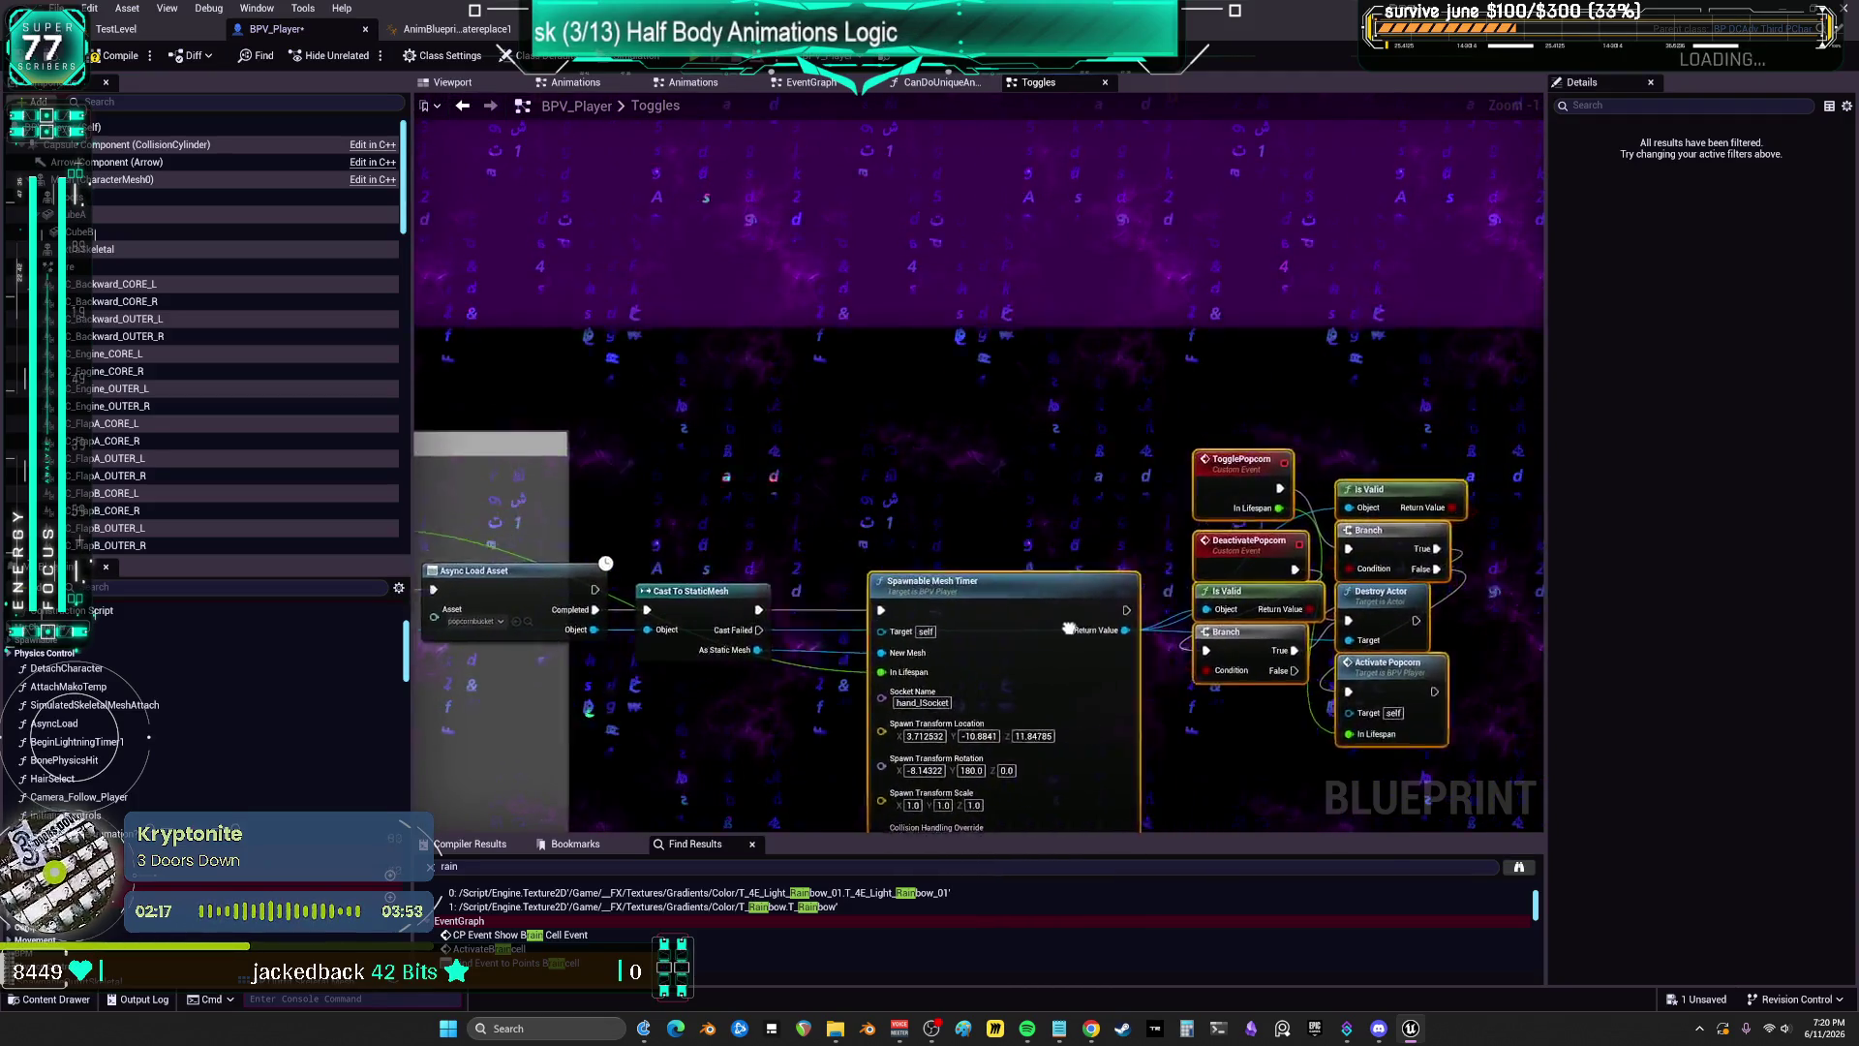
{"action": "left_click_drag", "start_coordinate": [1165, 634], "coordinate": [1138, 581]}
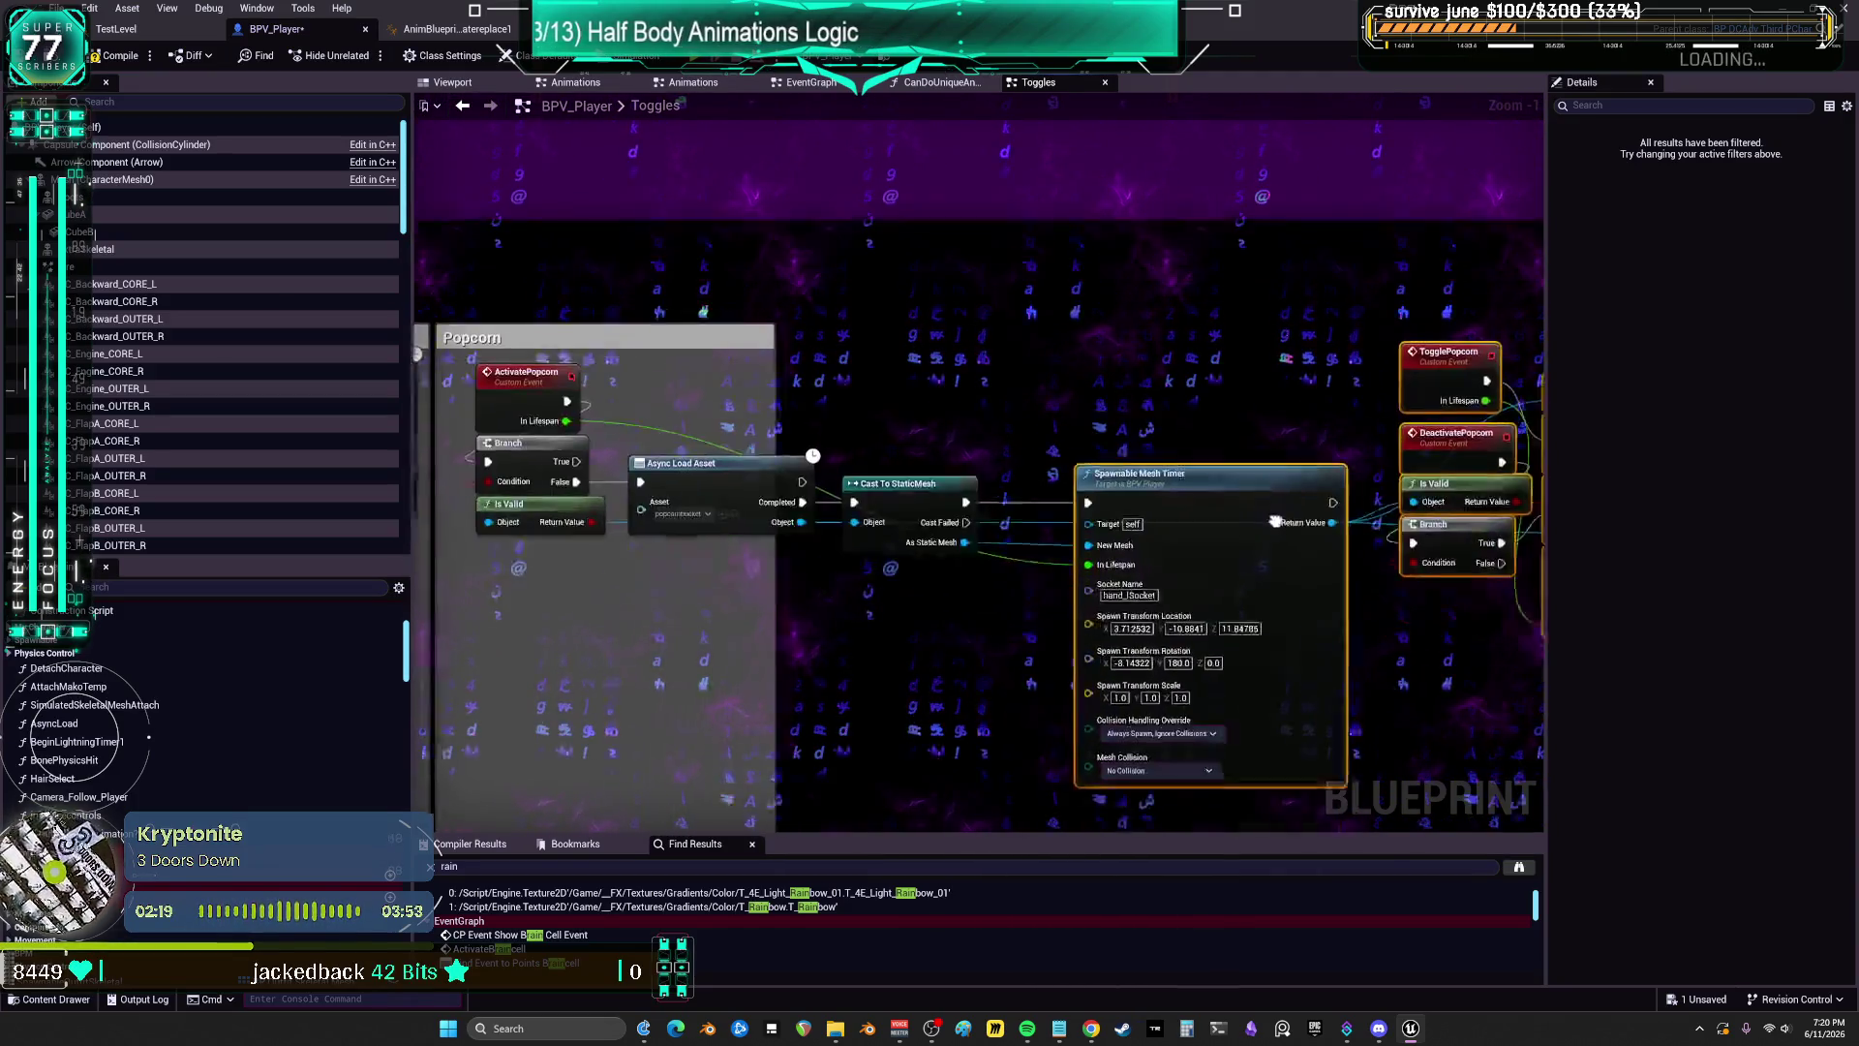
{"action": "left_click_drag", "start_coordinate": [1064, 532], "coordinate": [1187, 510]}
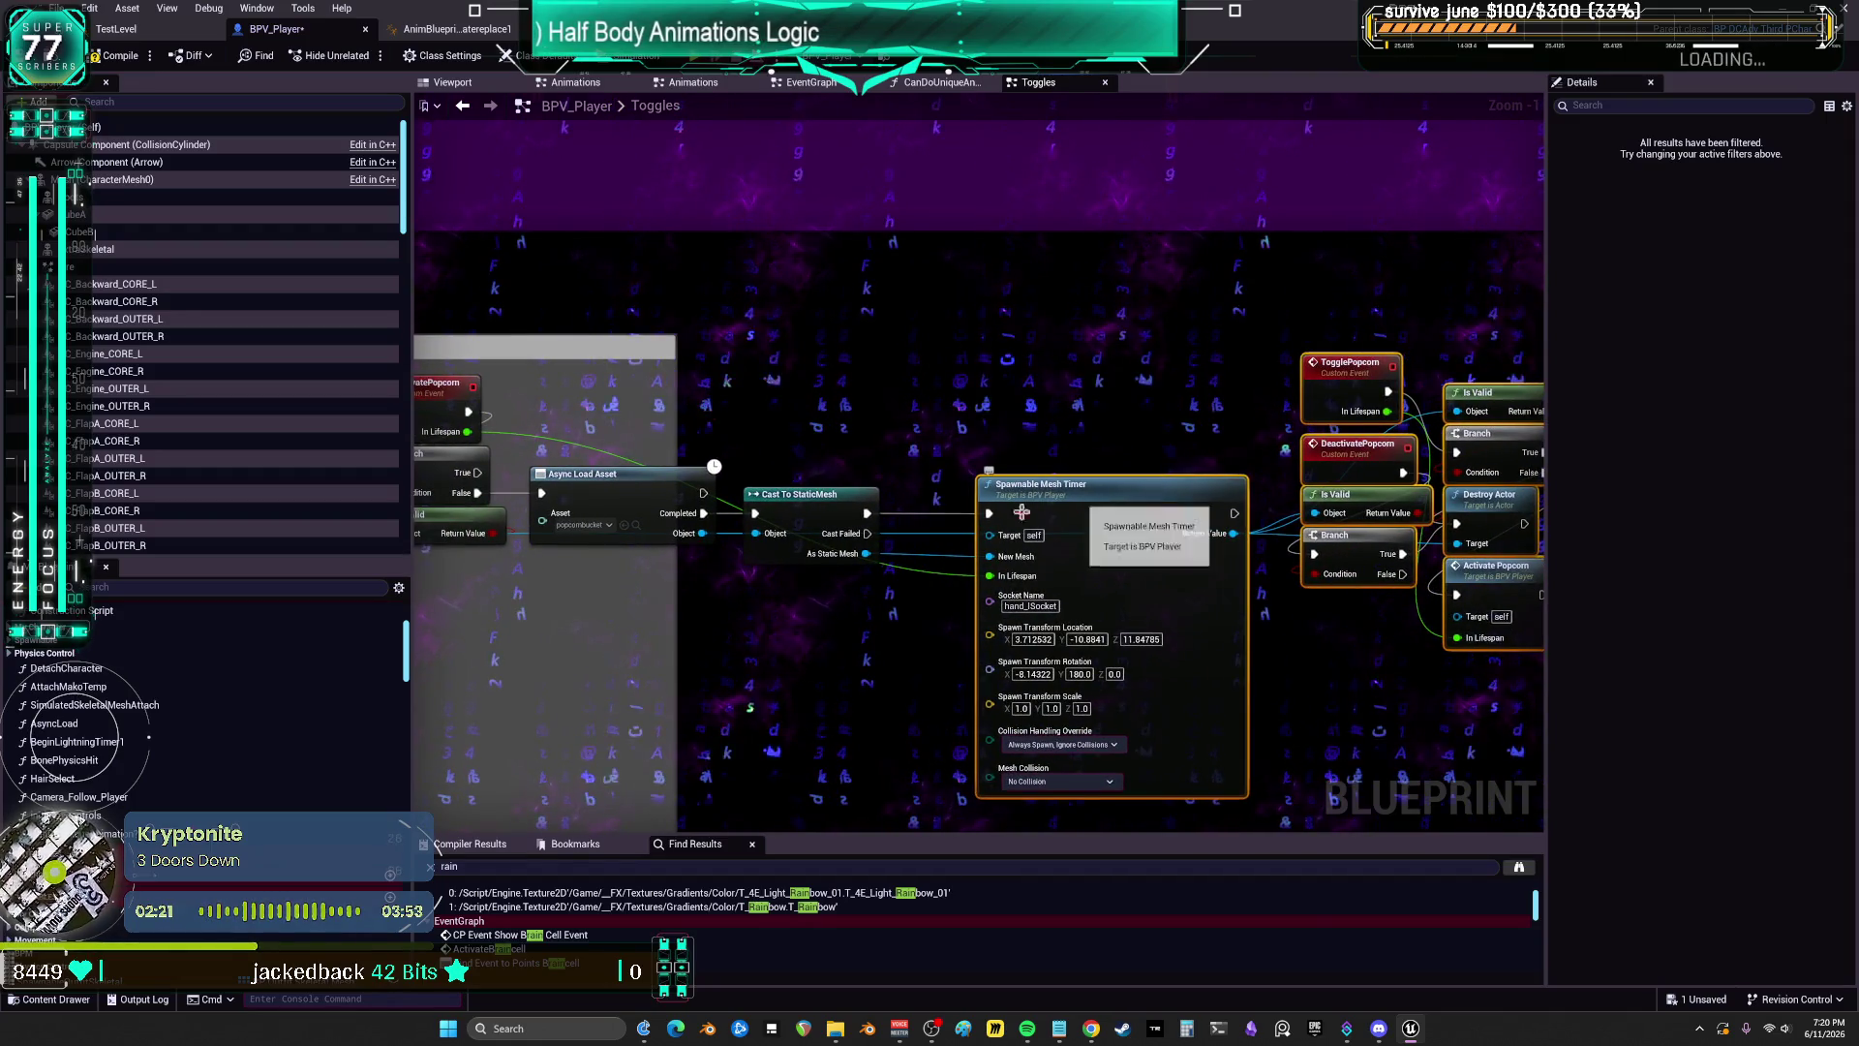
{"action": "mouse_move", "coordinate": [1005, 583]}
{"action": "left_mouse_down"}
{"action": "mouse_move", "coordinate": [1056, 484]}
{"action": "mouse_move", "coordinate": [1056, 435]}
{"action": "mouse_move", "coordinate": [951, 377]}
{"action": "mouse_move", "coordinate": [1104, 352]}
{"action": "mouse_move", "coordinate": [951, 448]}
{"action": "mouse_move", "coordinate": [760, 281]}
{"action": "mouse_move", "coordinate": [966, 319]}
{"action": "mouse_move", "coordinate": [995, 218]}
{"action": "left_mouse_up"}
Step: Lower Async Load Asset and Cast To StaticMesh, and shift the Is Valid, Branch and Destroy Actor nodes down-right
{"action": "left_click_drag", "start_coordinate": [978, 311], "coordinate": [926, 433]}
{"action": "left_click_drag", "start_coordinate": [1196, 331], "coordinate": [1196, 443]}
{"action": "mouse_move", "coordinate": [1402, 391]}
{"action": "left_mouse_down"}
{"action": "mouse_move", "coordinate": [1078, 372]}
{"action": "mouse_move", "coordinate": [1068, 540]}
{"action": "mouse_move", "coordinate": [641, 559]}
{"action": "left_mouse_up"}
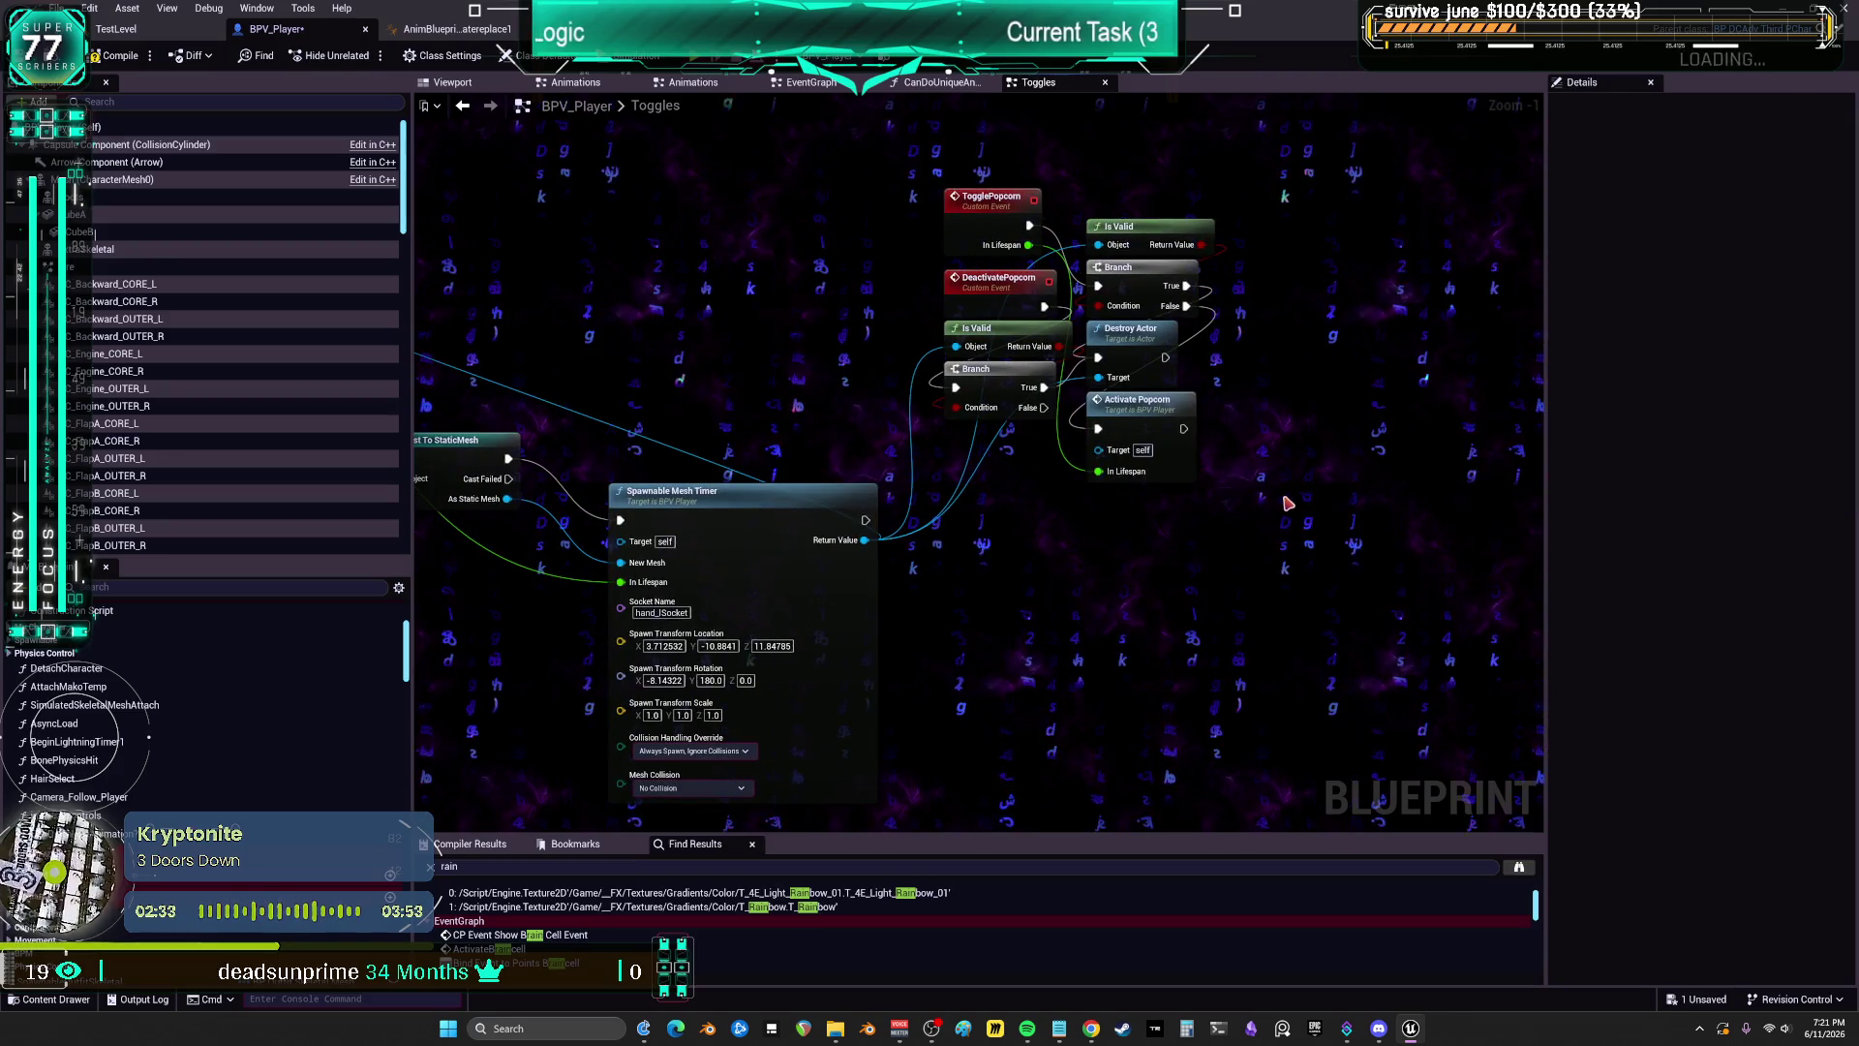
{"action": "mouse_move", "coordinate": [1291, 511]}
{"action": "left_mouse_down"}
{"action": "mouse_move", "coordinate": [1092, 213]}
{"action": "mouse_move", "coordinate": [1268, 417]}
{"action": "left_mouse_up"}
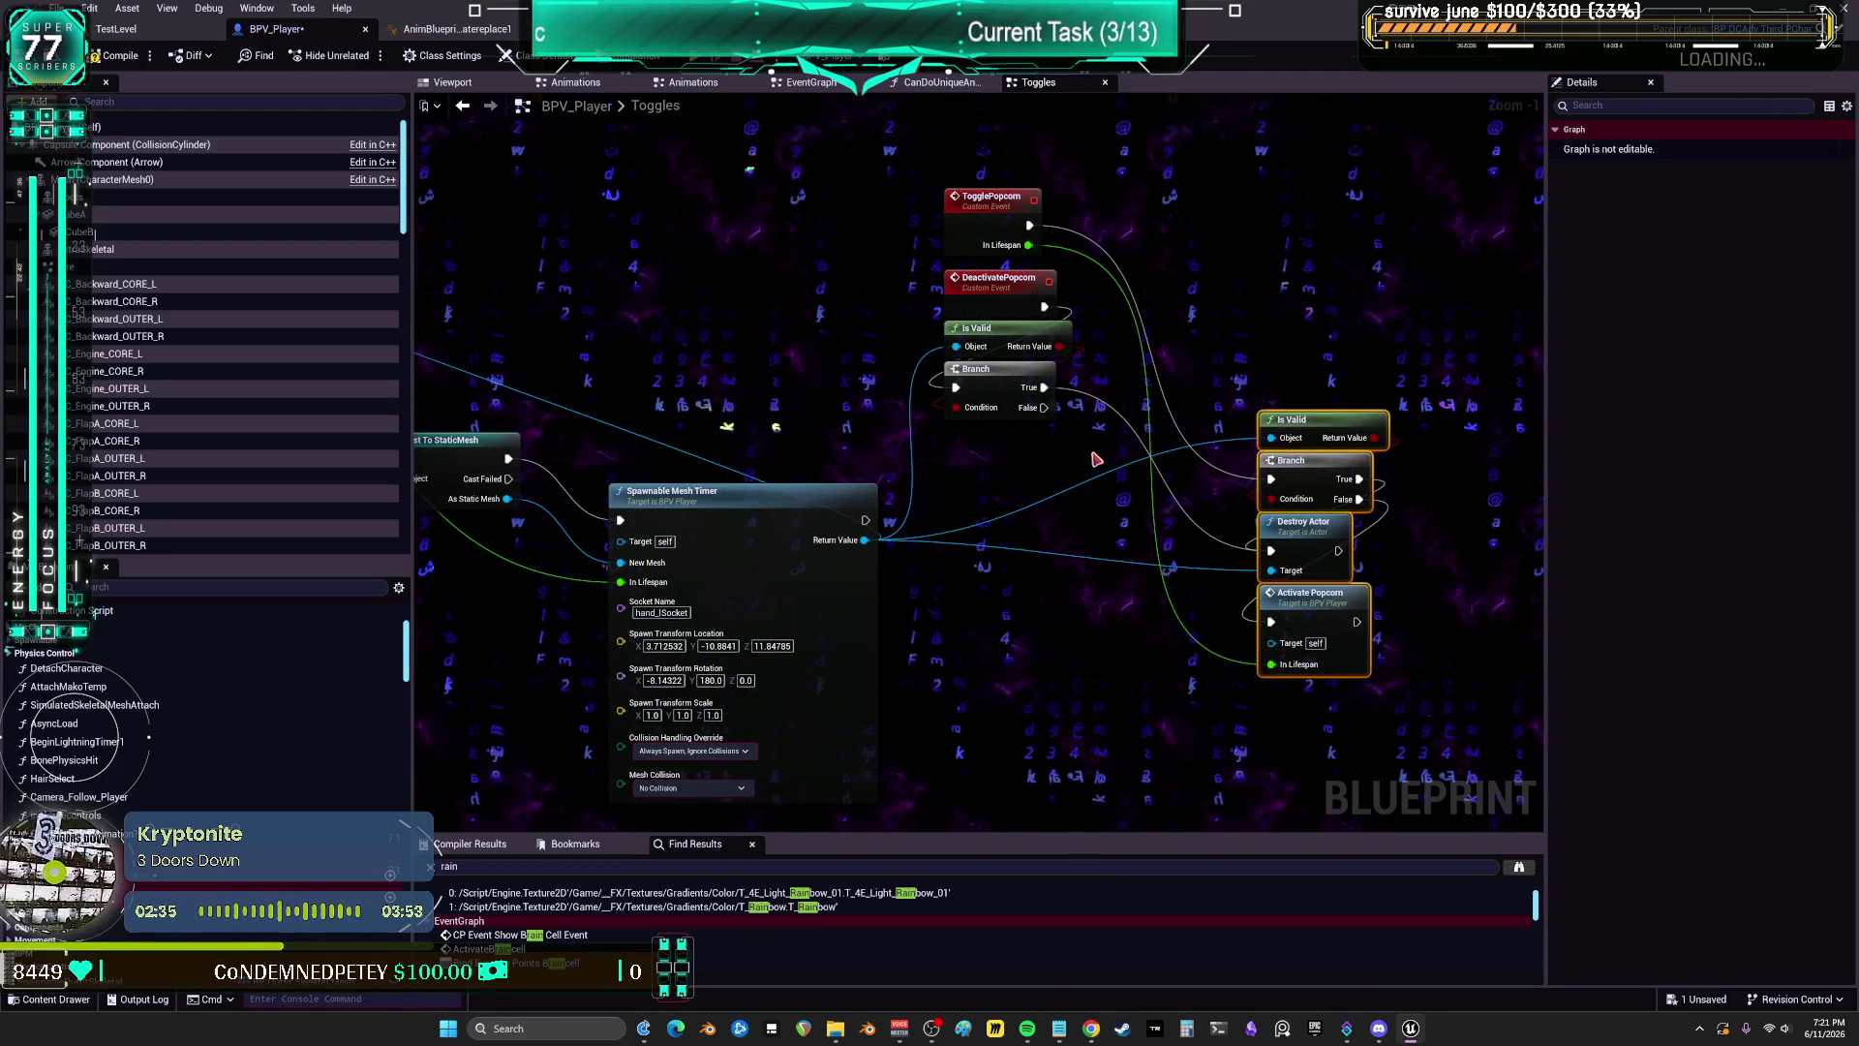
{"action": "left_click_drag", "start_coordinate": [858, 411], "coordinate": [1116, 568]}
Step: Move the TogglePopcorn and DeactivatePopcorn events left, with Is Valid placed below the Branch
{"action": "left_click_drag", "start_coordinate": [1250, 356], "coordinate": [972, 325]}
{"action": "mouse_move", "coordinate": [1269, 455]}
{"action": "left_mouse_down"}
{"action": "mouse_move", "coordinate": [1205, 415]}
{"action": "mouse_move", "coordinate": [1004, 516]}
{"action": "left_mouse_up"}
{"action": "left_click_drag", "start_coordinate": [1249, 526], "coordinate": [1138, 526]}
{"action": "mouse_move", "coordinate": [1239, 489]}
{"action": "left_mouse_down"}
{"action": "mouse_move", "coordinate": [1230, 619]}
{"action": "mouse_move", "coordinate": [1113, 611]}
{"action": "mouse_move", "coordinate": [930, 557]}
{"action": "mouse_move", "coordinate": [968, 500]}
{"action": "left_mouse_up"}
{"action": "left_click_drag", "start_coordinate": [1030, 438], "coordinate": [1009, 397]}
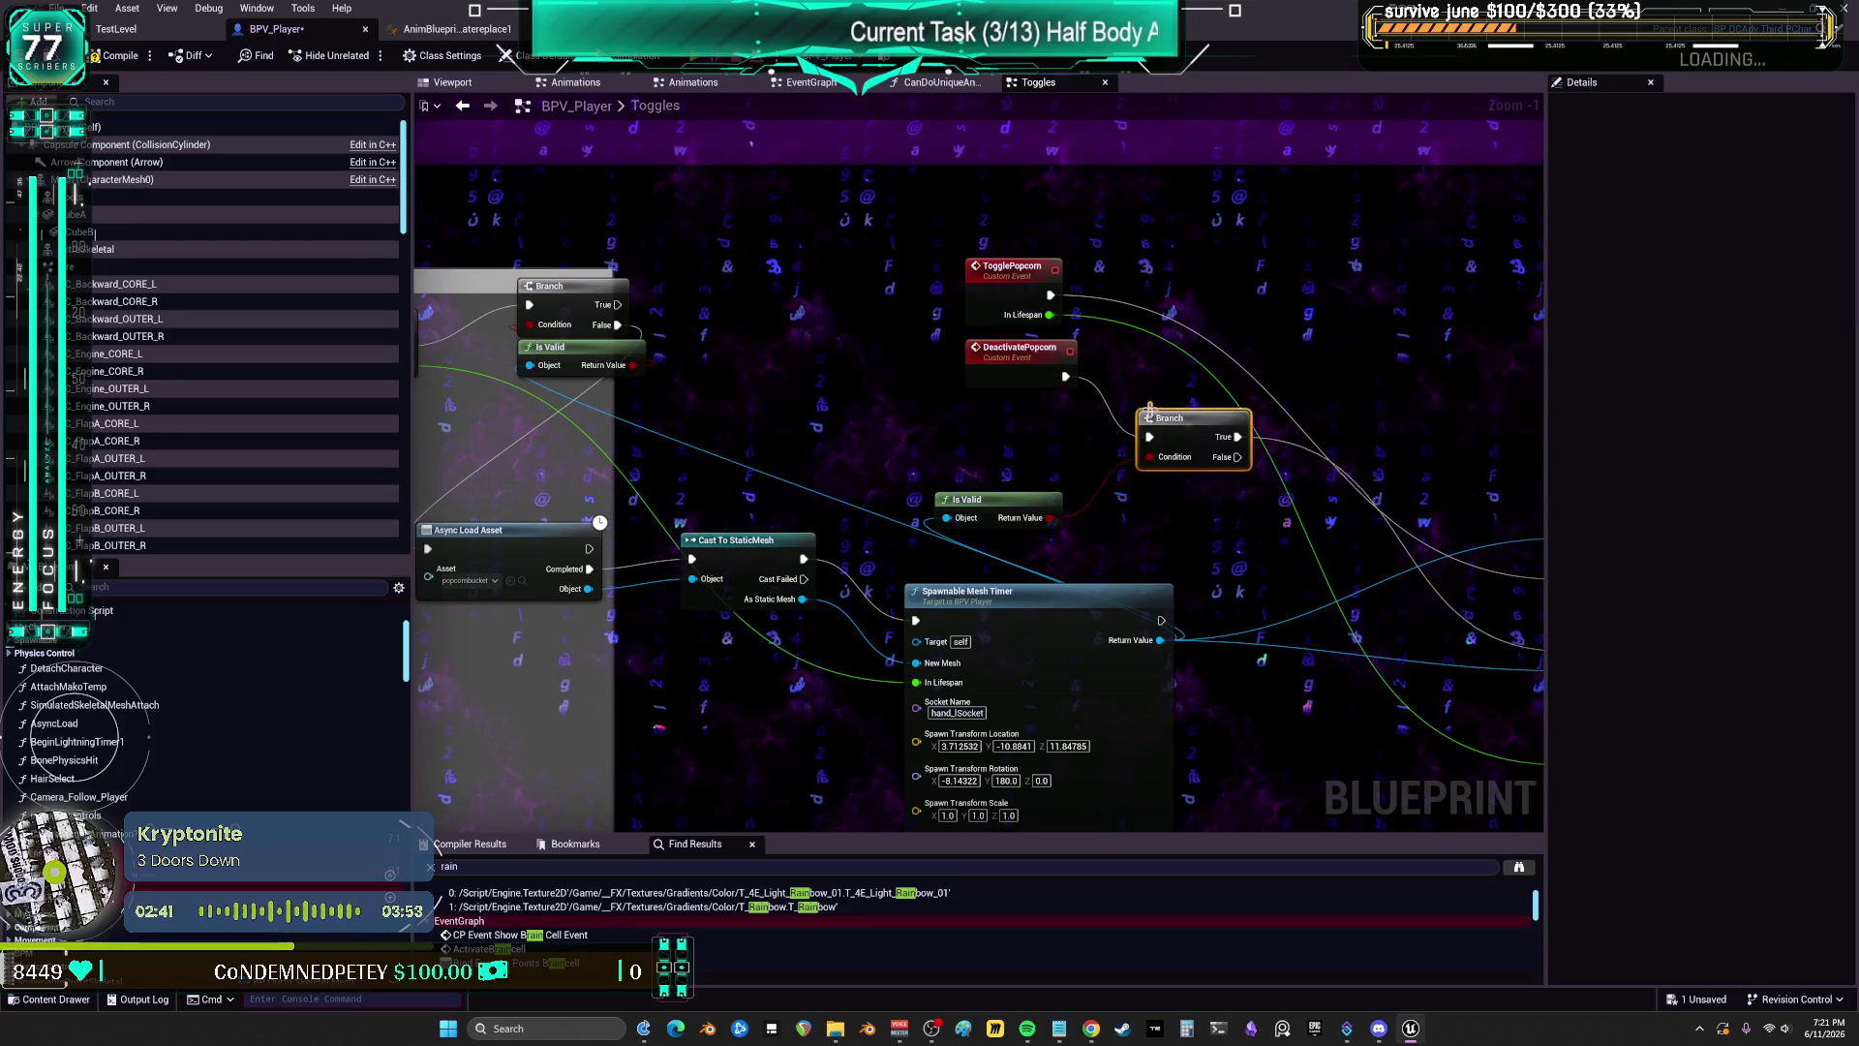
{"action": "mouse_move", "coordinate": [1159, 469]}
{"action": "left_mouse_down"}
{"action": "mouse_move", "coordinate": [1159, 408]}
{"action": "mouse_move", "coordinate": [1119, 418]}
{"action": "left_mouse_up"}
{"action": "mouse_move", "coordinate": [1017, 523]}
{"action": "left_mouse_down"}
{"action": "mouse_move", "coordinate": [925, 541]}
{"action": "mouse_move", "coordinate": [863, 595]}
{"action": "mouse_move", "coordinate": [1029, 528]}
{"action": "left_mouse_up"}
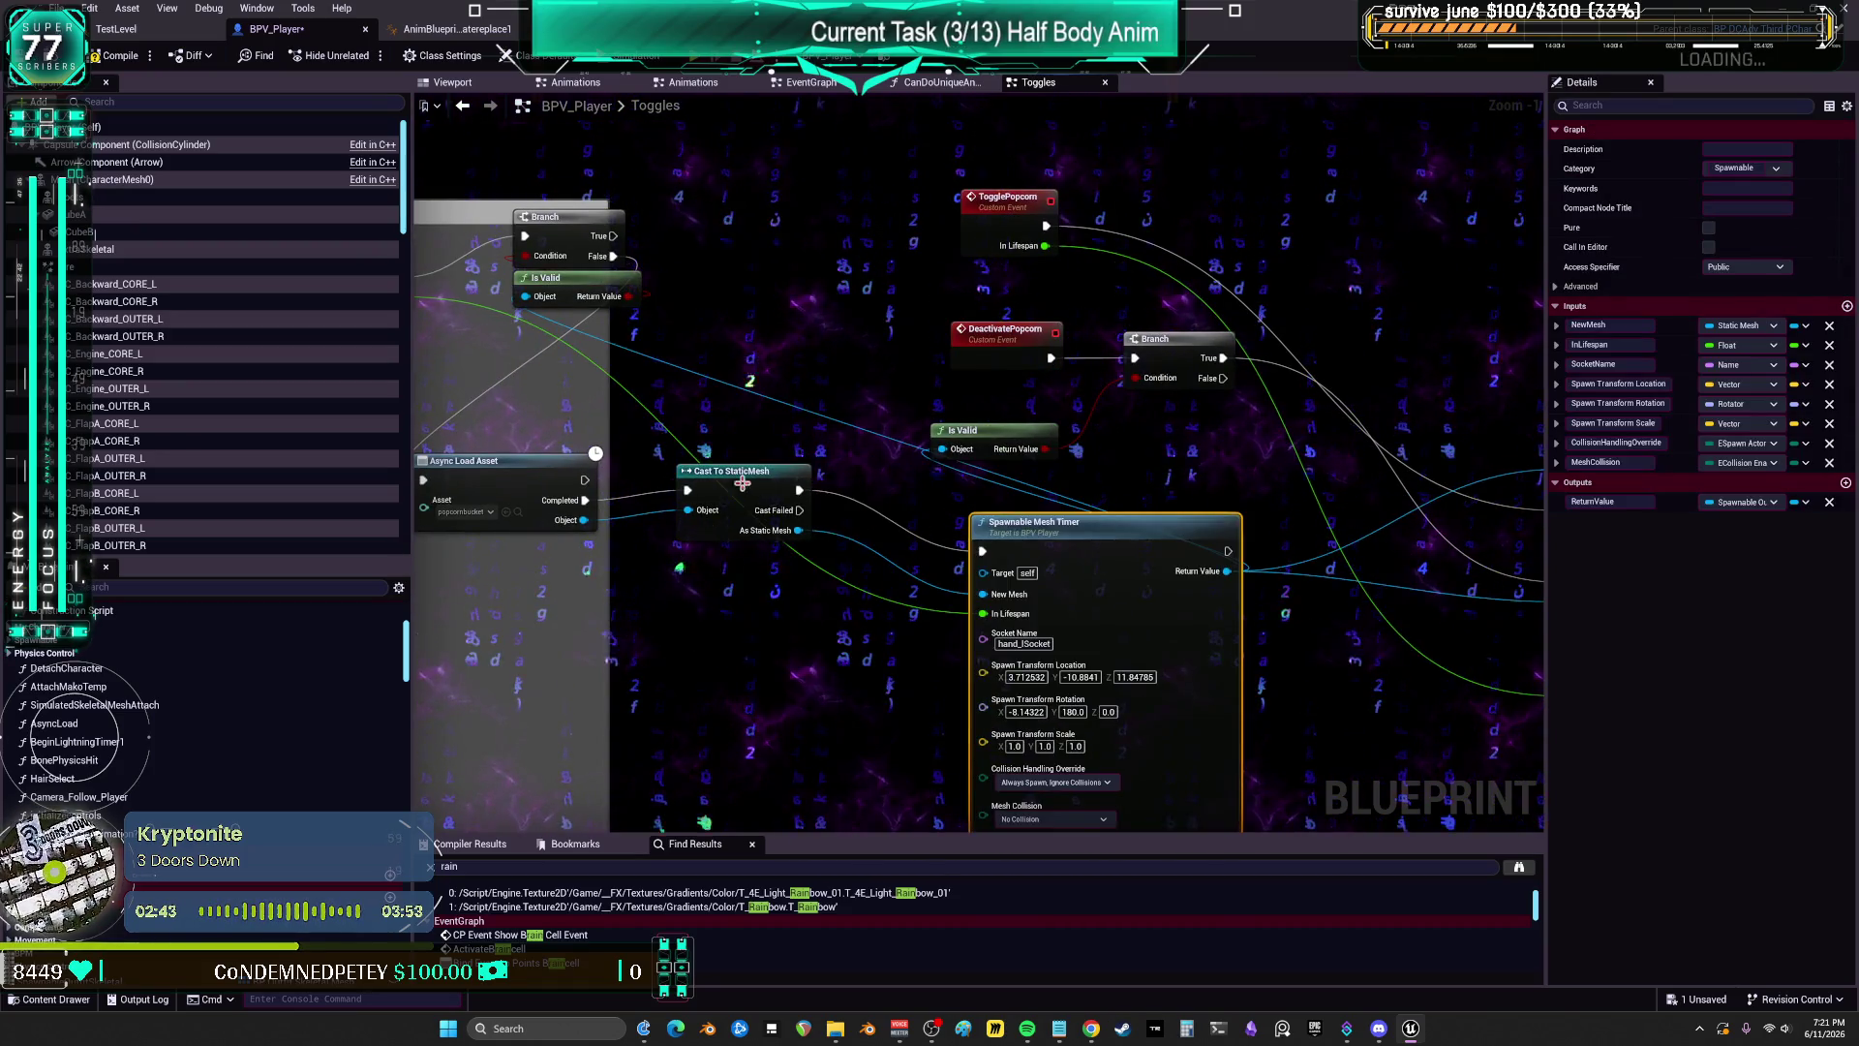
{"action": "left_click_drag", "start_coordinate": [736, 471], "coordinate": [686, 531]}
Step: Shift the right Is Valid and Branch left, raise Destroy Actor and Activate Popcorn, and move DeactivatePopcorn further left
{"action": "left_click_drag", "start_coordinate": [979, 556], "coordinate": [475, 517]}
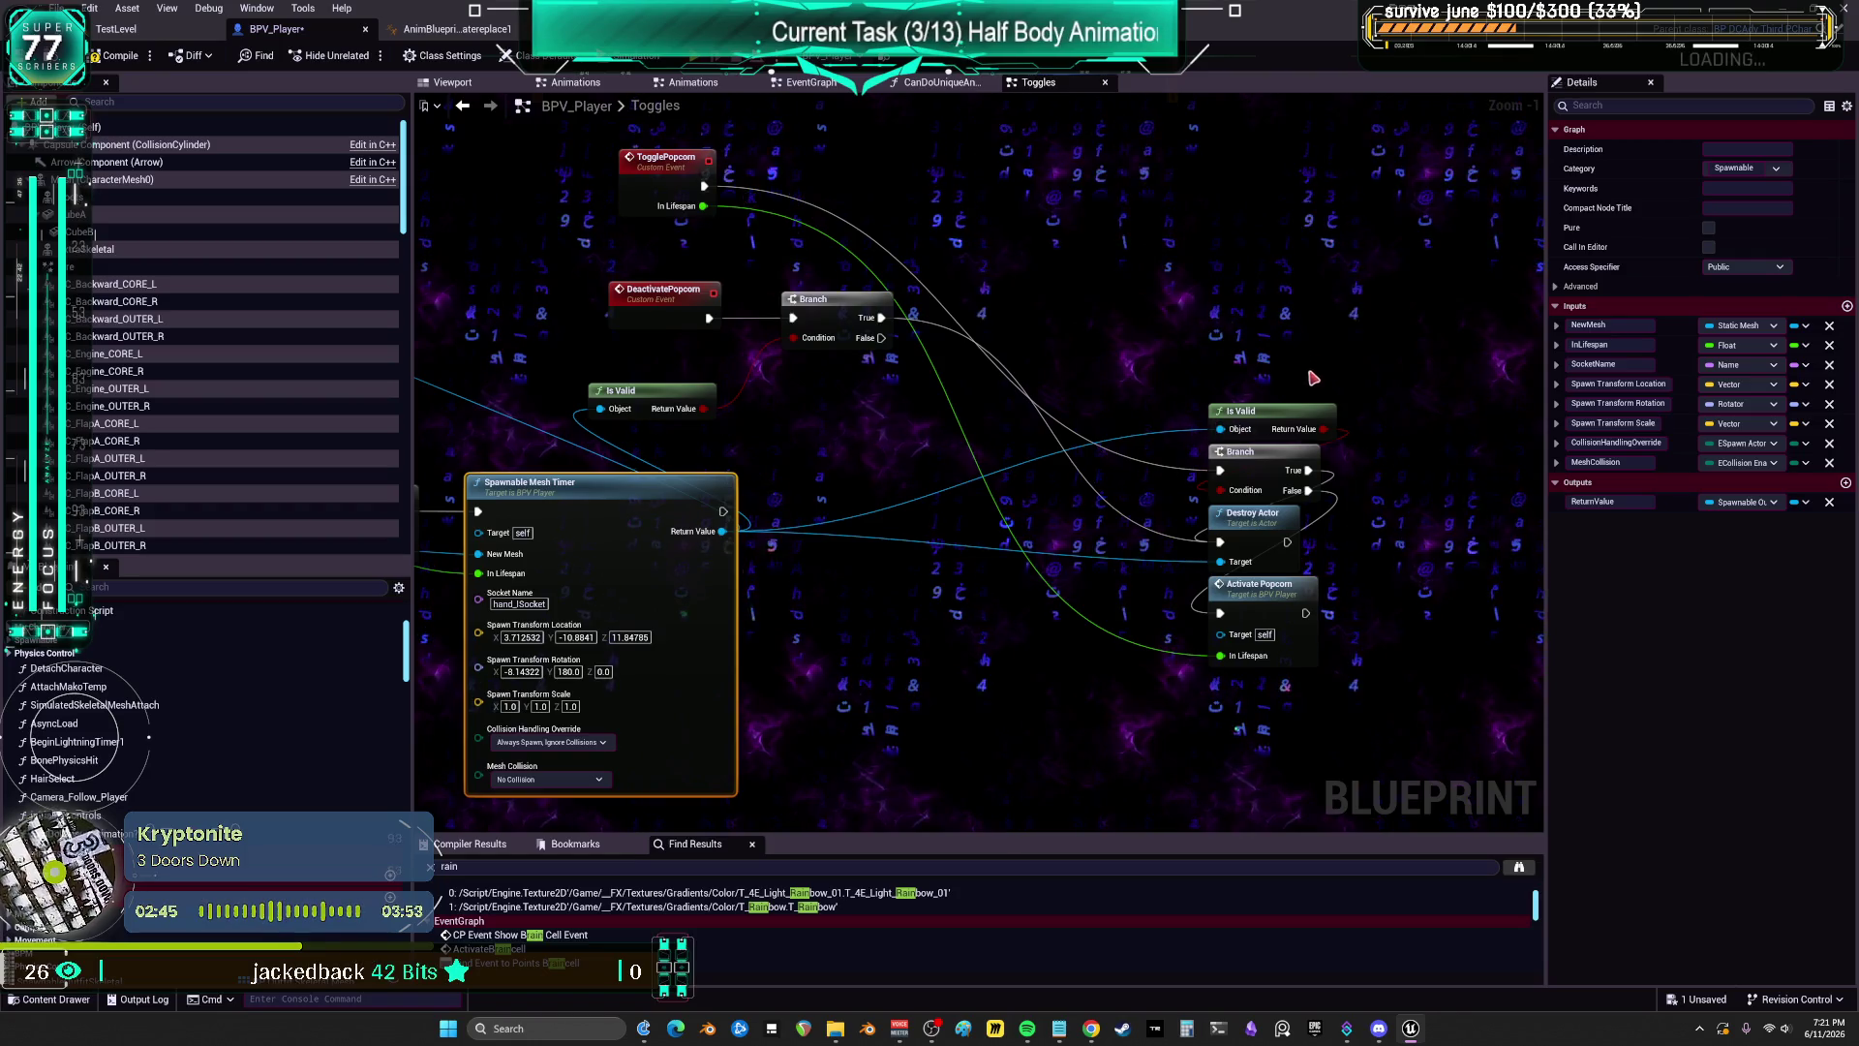
{"action": "mouse_move", "coordinate": [1167, 453]}
{"action": "left_mouse_down"}
{"action": "mouse_move", "coordinate": [980, 452]}
{"action": "mouse_move", "coordinate": [796, 493]}
{"action": "left_mouse_up"}
{"action": "left_click_drag", "start_coordinate": [1249, 451], "coordinate": [1036, 442]}
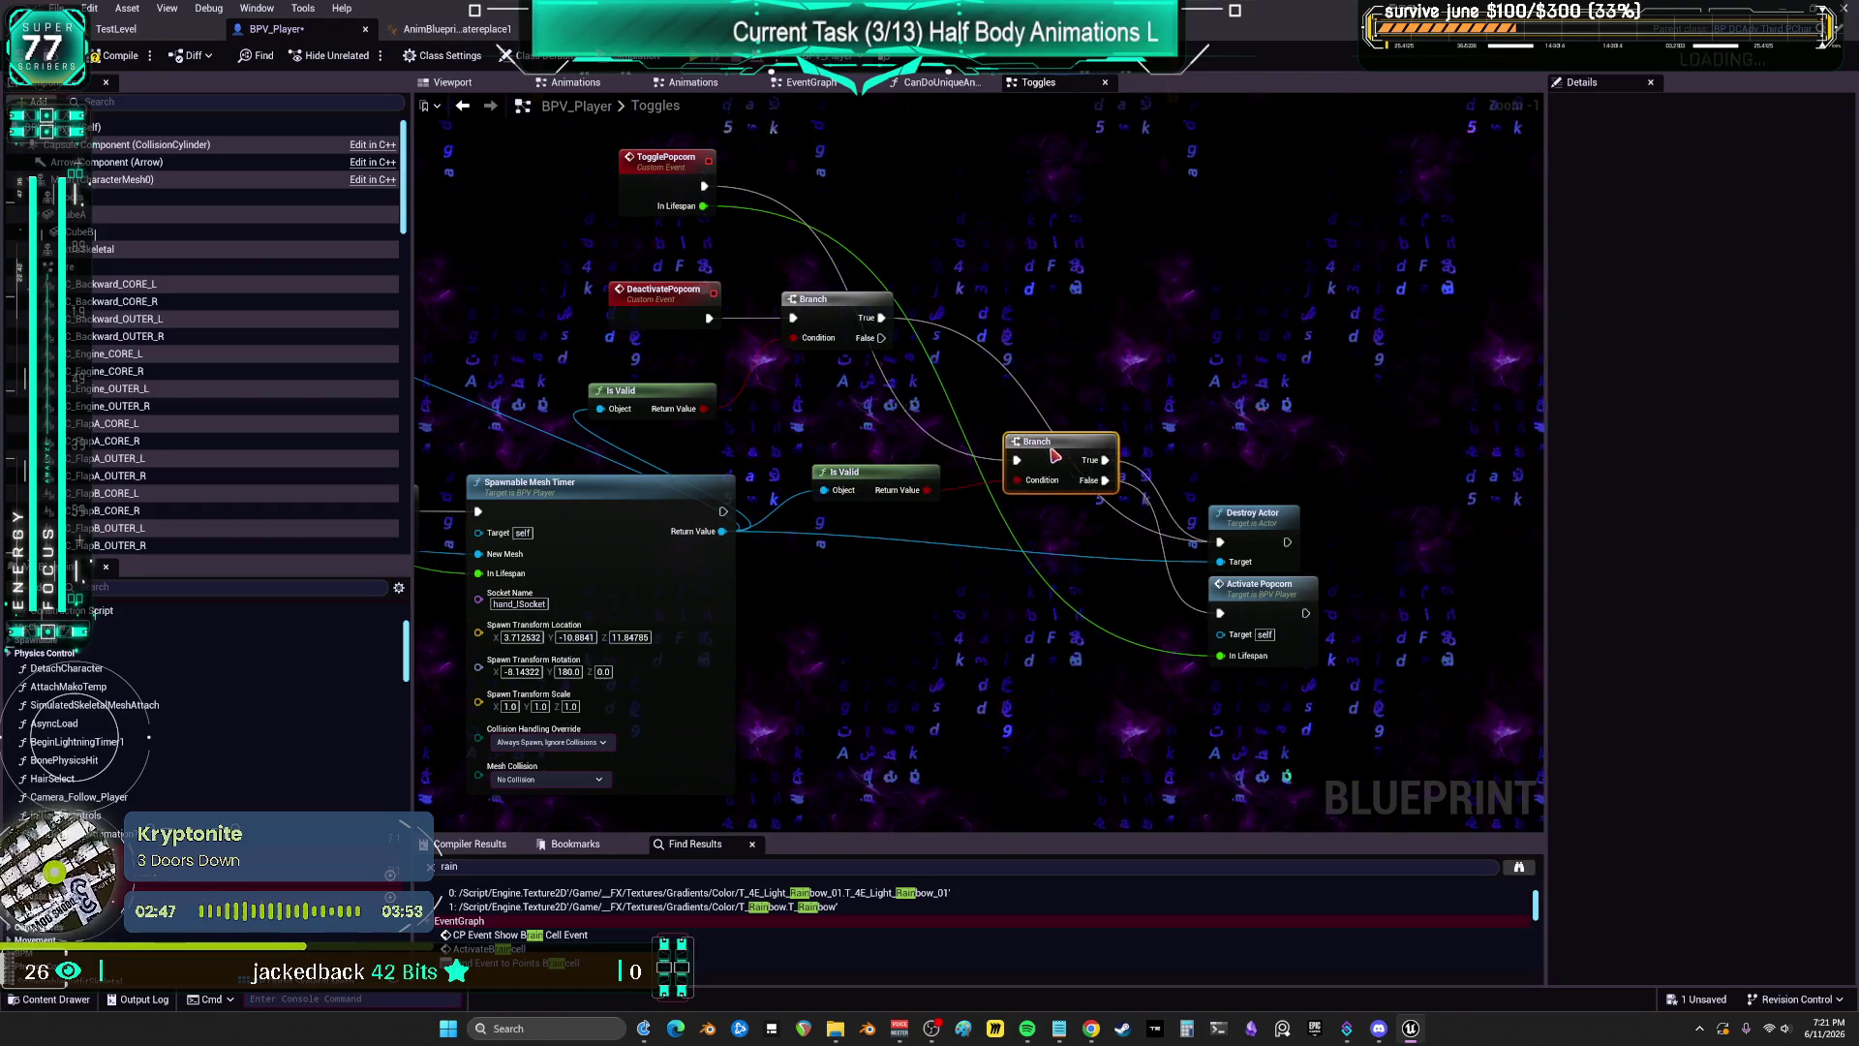
{"action": "left_click_drag", "start_coordinate": [1263, 511], "coordinate": [1259, 370]}
{"action": "left_click_drag", "start_coordinate": [1259, 585], "coordinate": [1259, 544]}
{"action": "left_click_drag", "start_coordinate": [1050, 445], "coordinate": [1061, 546]}
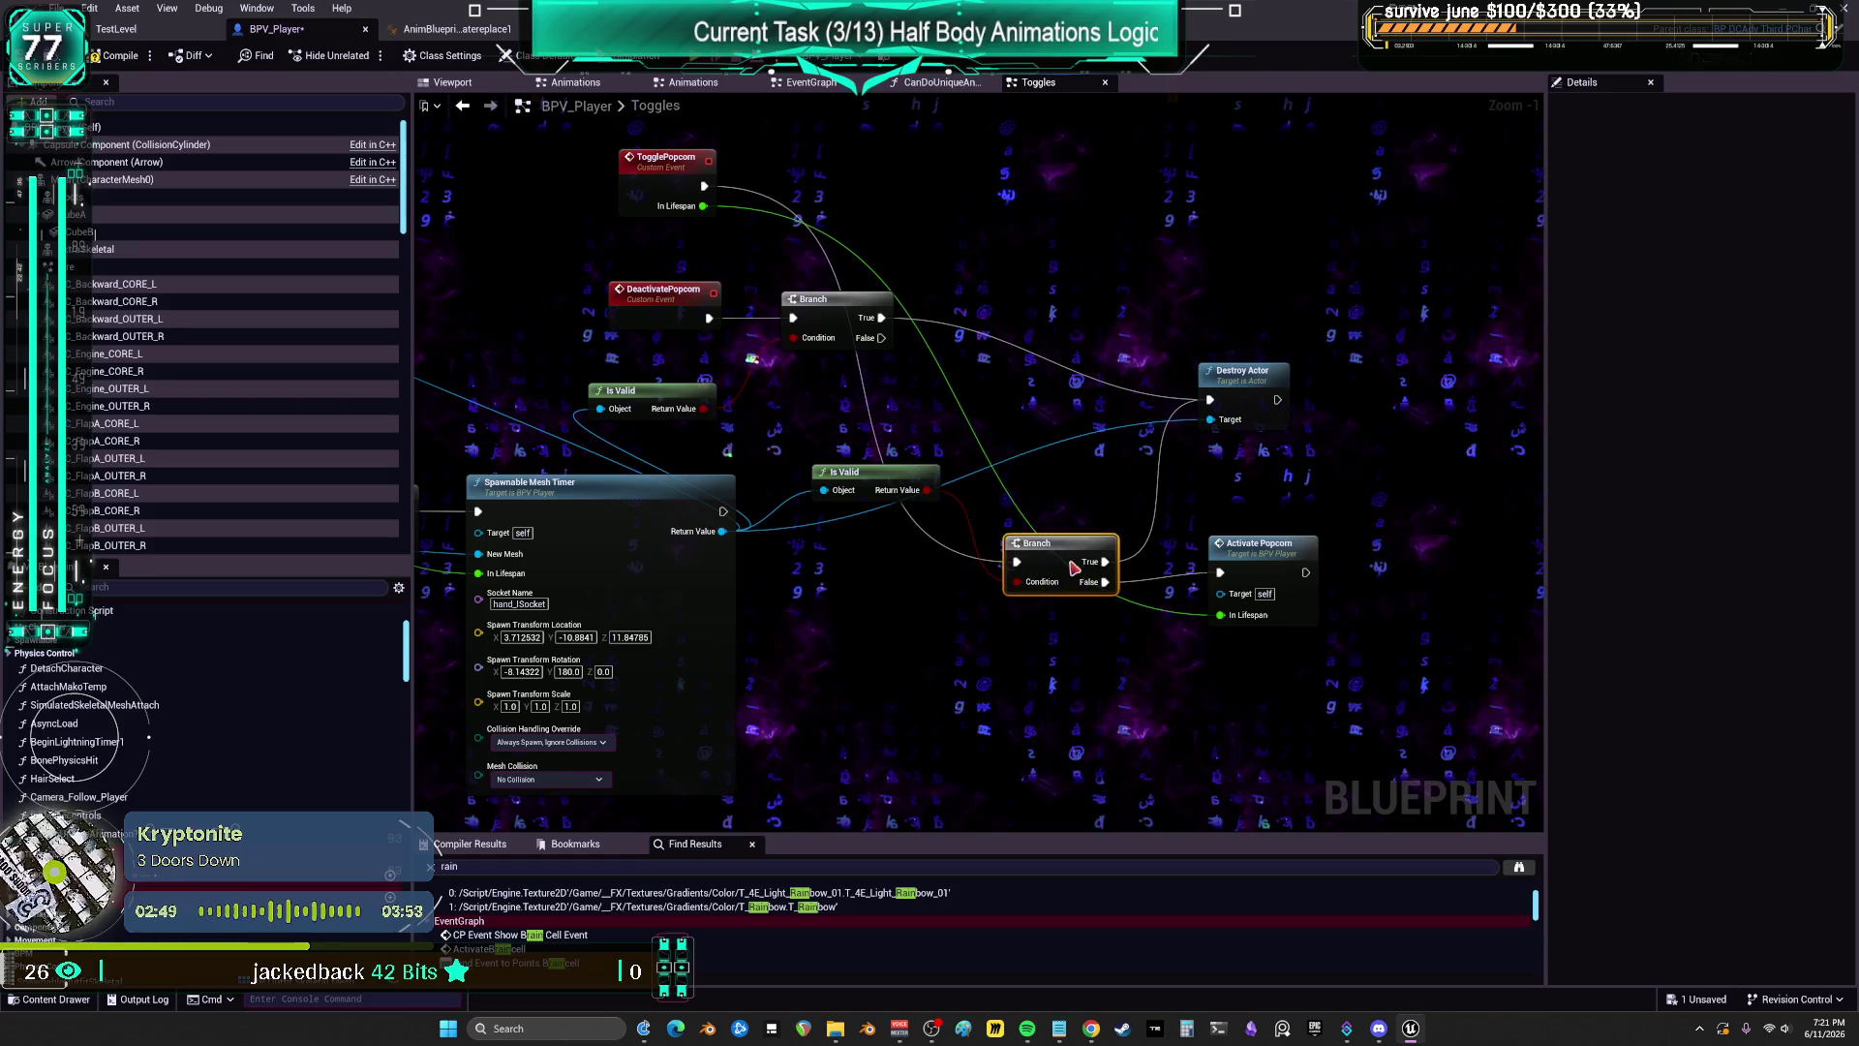
{"action": "left_click_drag", "start_coordinate": [879, 494], "coordinate": [868, 546]}
{"action": "left_click_drag", "start_coordinate": [967, 298], "coordinate": [918, 298]}
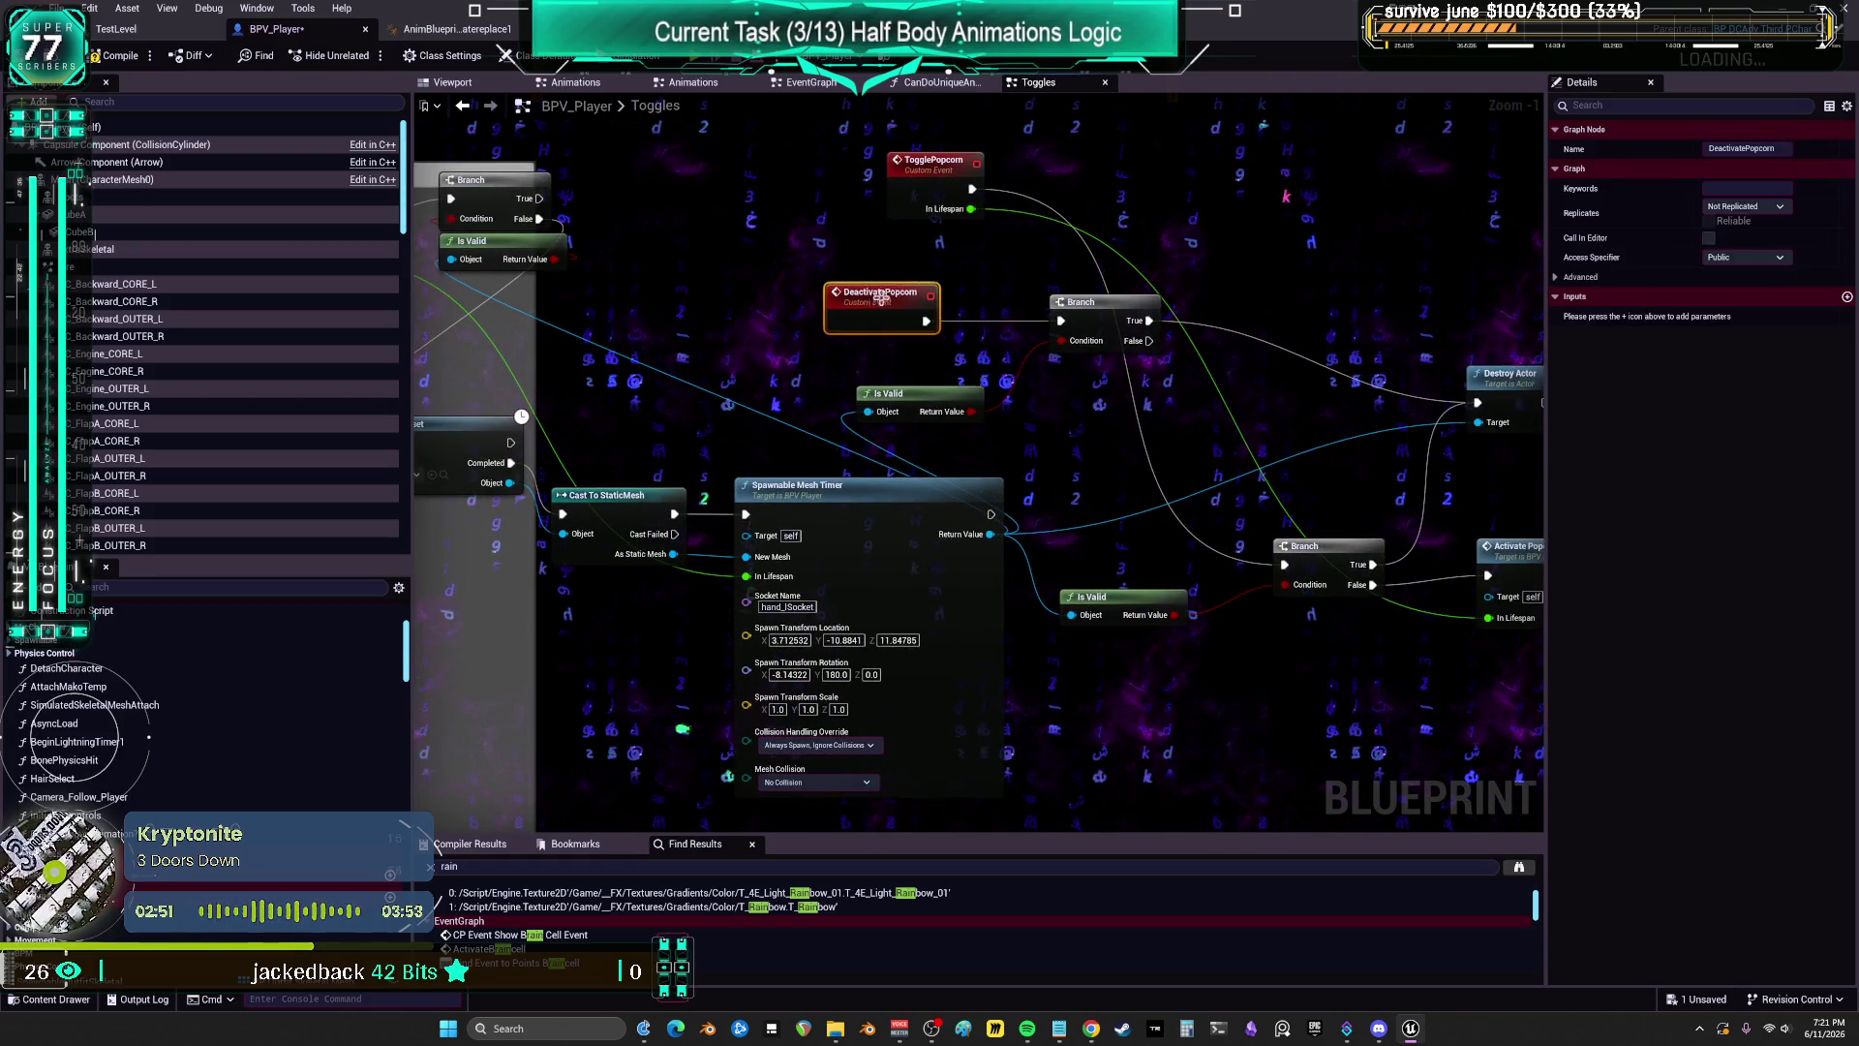
Step: Place Branch right of Is Valid and line up Async Load Asset, Cast To StaticMesh and Spawnable Mesh Timer
{"action": "scroll", "coordinate": [695, 200], "scroll_direction": "down", "scroll_amount": 2}
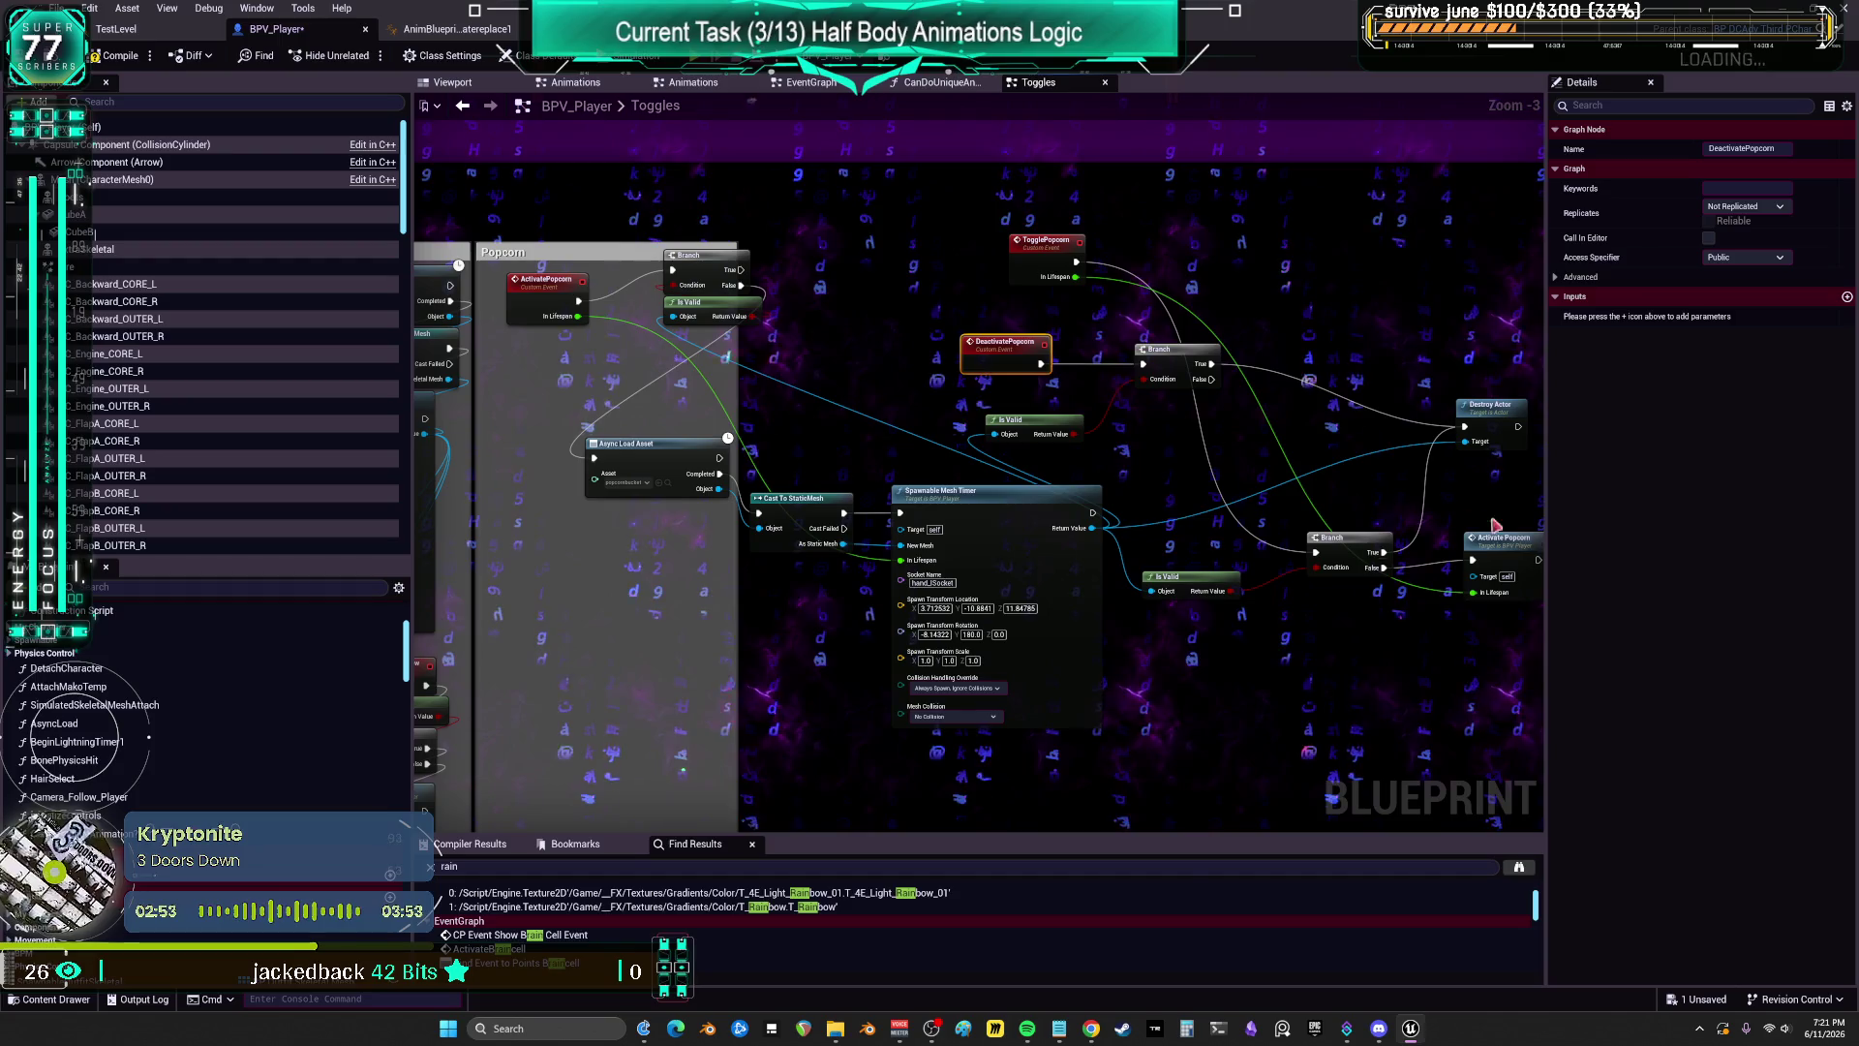
{"action": "left_click_drag", "start_coordinate": [1545, 507], "coordinate": [1701, 508]}
{"action": "mouse_move", "coordinate": [689, 254]}
{"action": "left_mouse_down"}
{"action": "mouse_move", "coordinate": [786, 303]}
{"action": "mouse_move", "coordinate": [836, 402]}
{"action": "left_mouse_up"}
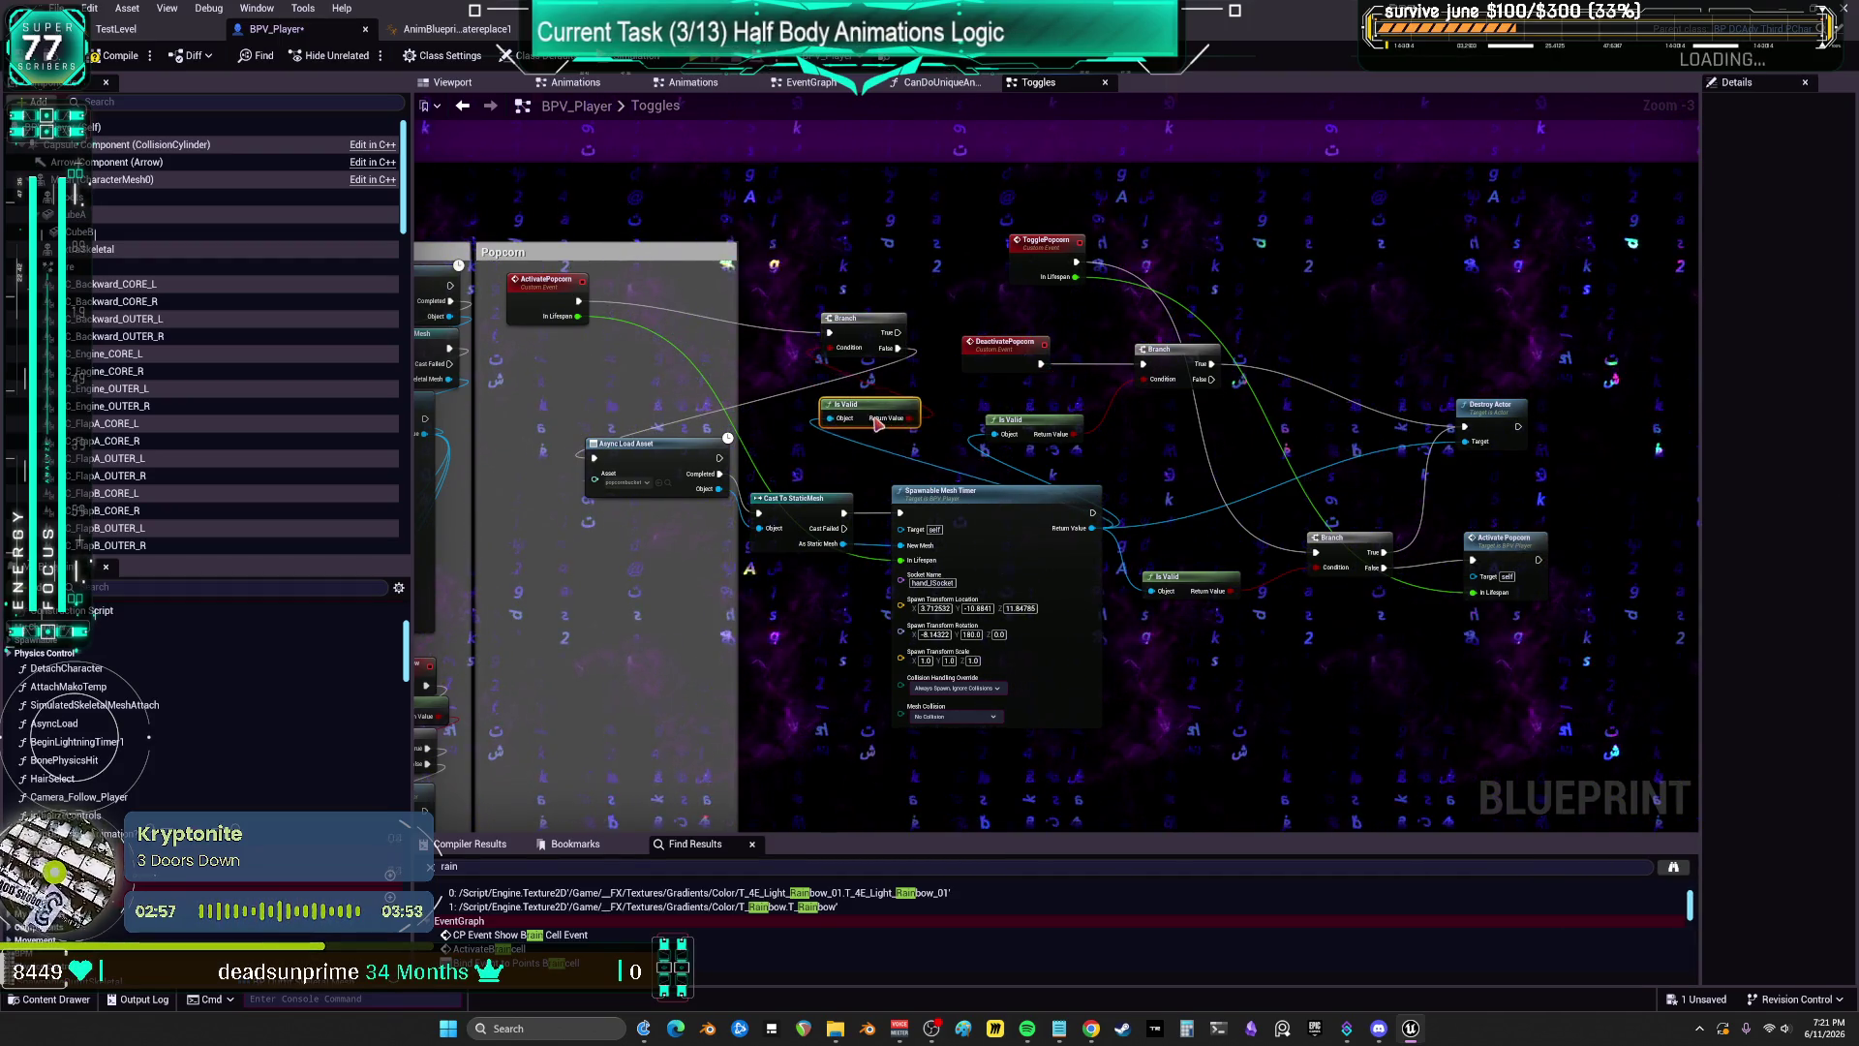
{"action": "scroll", "coordinate": [904, 433], "scroll_direction": "up", "scroll_amount": 2}
{"action": "left_click_drag", "start_coordinate": [1030, 530], "coordinate": [1010, 550]}
{"action": "left_click_drag", "start_coordinate": [784, 517], "coordinate": [763, 558]}
{"action": "left_click_drag", "start_coordinate": [542, 446], "coordinate": [471, 508]}
{"action": "left_click", "coordinate": [762, 558]}
{"action": "left_click_drag", "start_coordinate": [762, 558], "coordinate": [773, 528]}
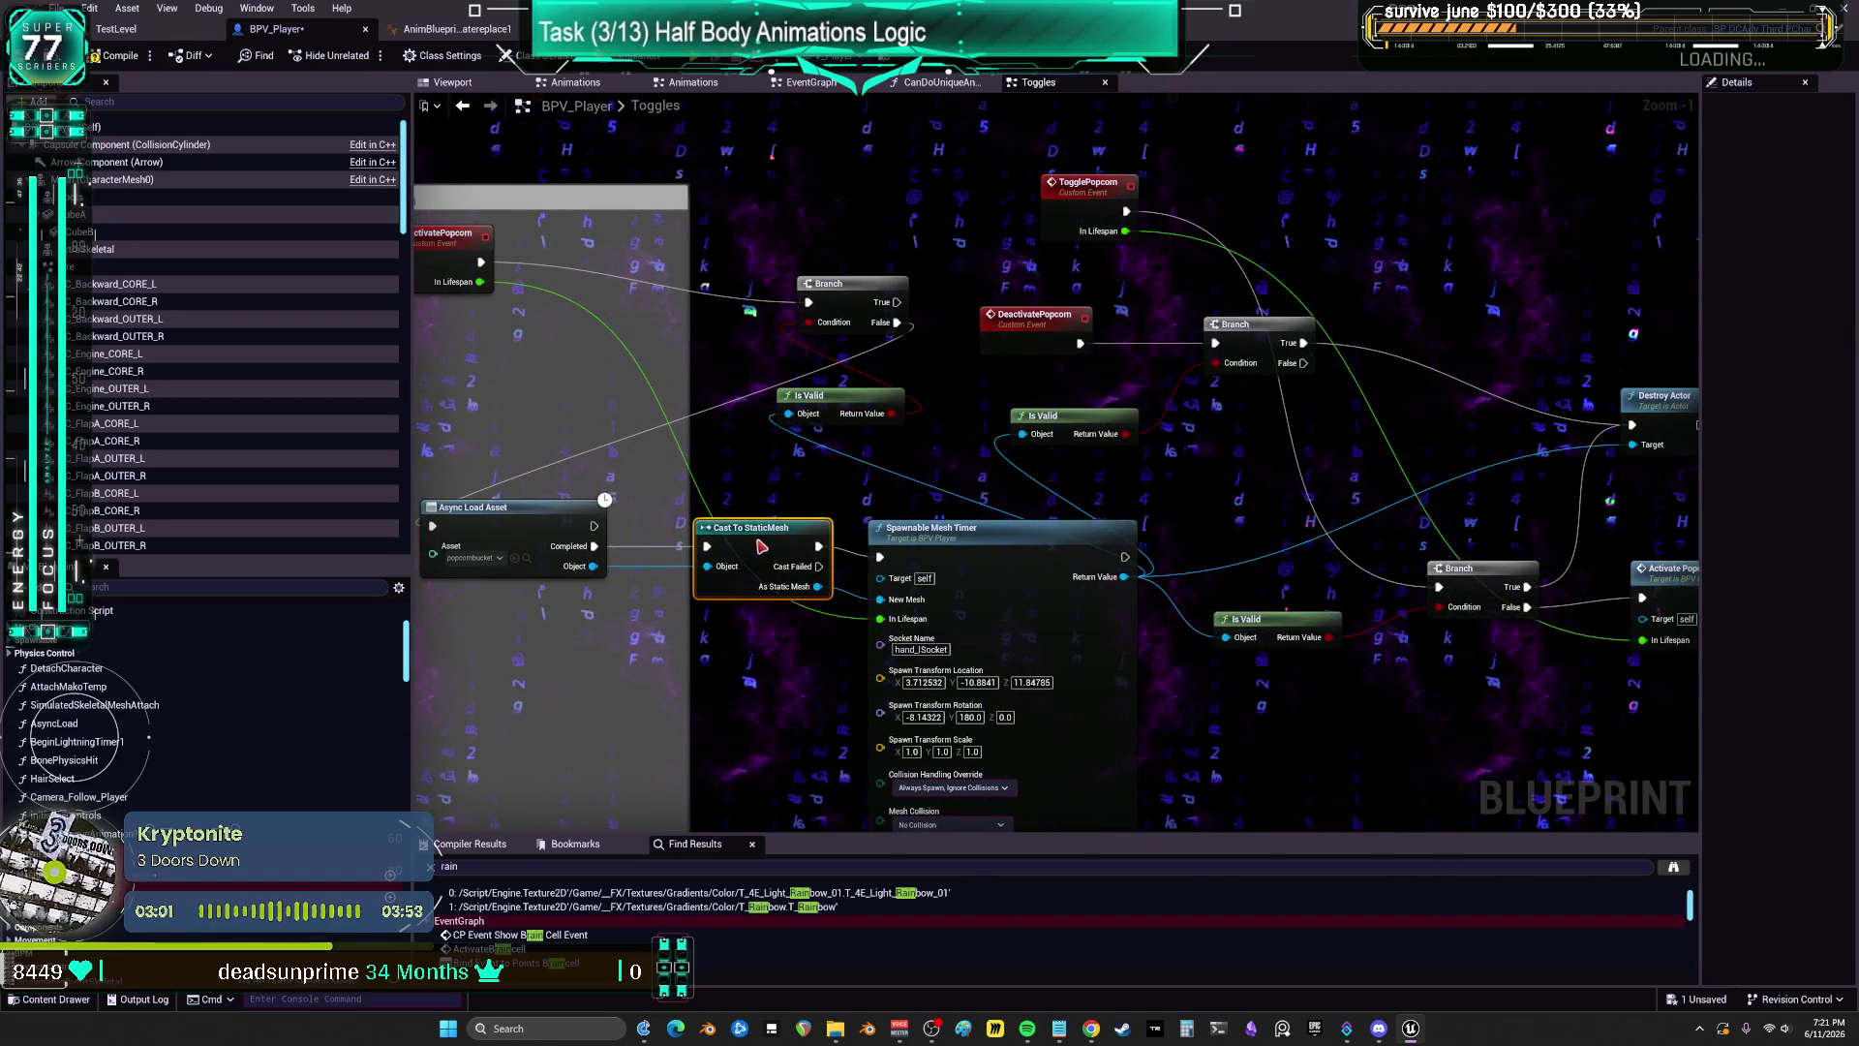
{"action": "left_click", "coordinate": [990, 560]}
Step: Reposition an Is Valid node and shift Spawnable Mesh Timer slightly left in the Popcorn layout
{"action": "mouse_move", "coordinate": [1296, 527]}
{"action": "left_mouse_down"}
{"action": "mouse_move", "coordinate": [1258, 443]}
{"action": "mouse_move", "coordinate": [1339, 211]}
{"action": "mouse_move", "coordinate": [1425, 52]}
{"action": "left_mouse_up"}
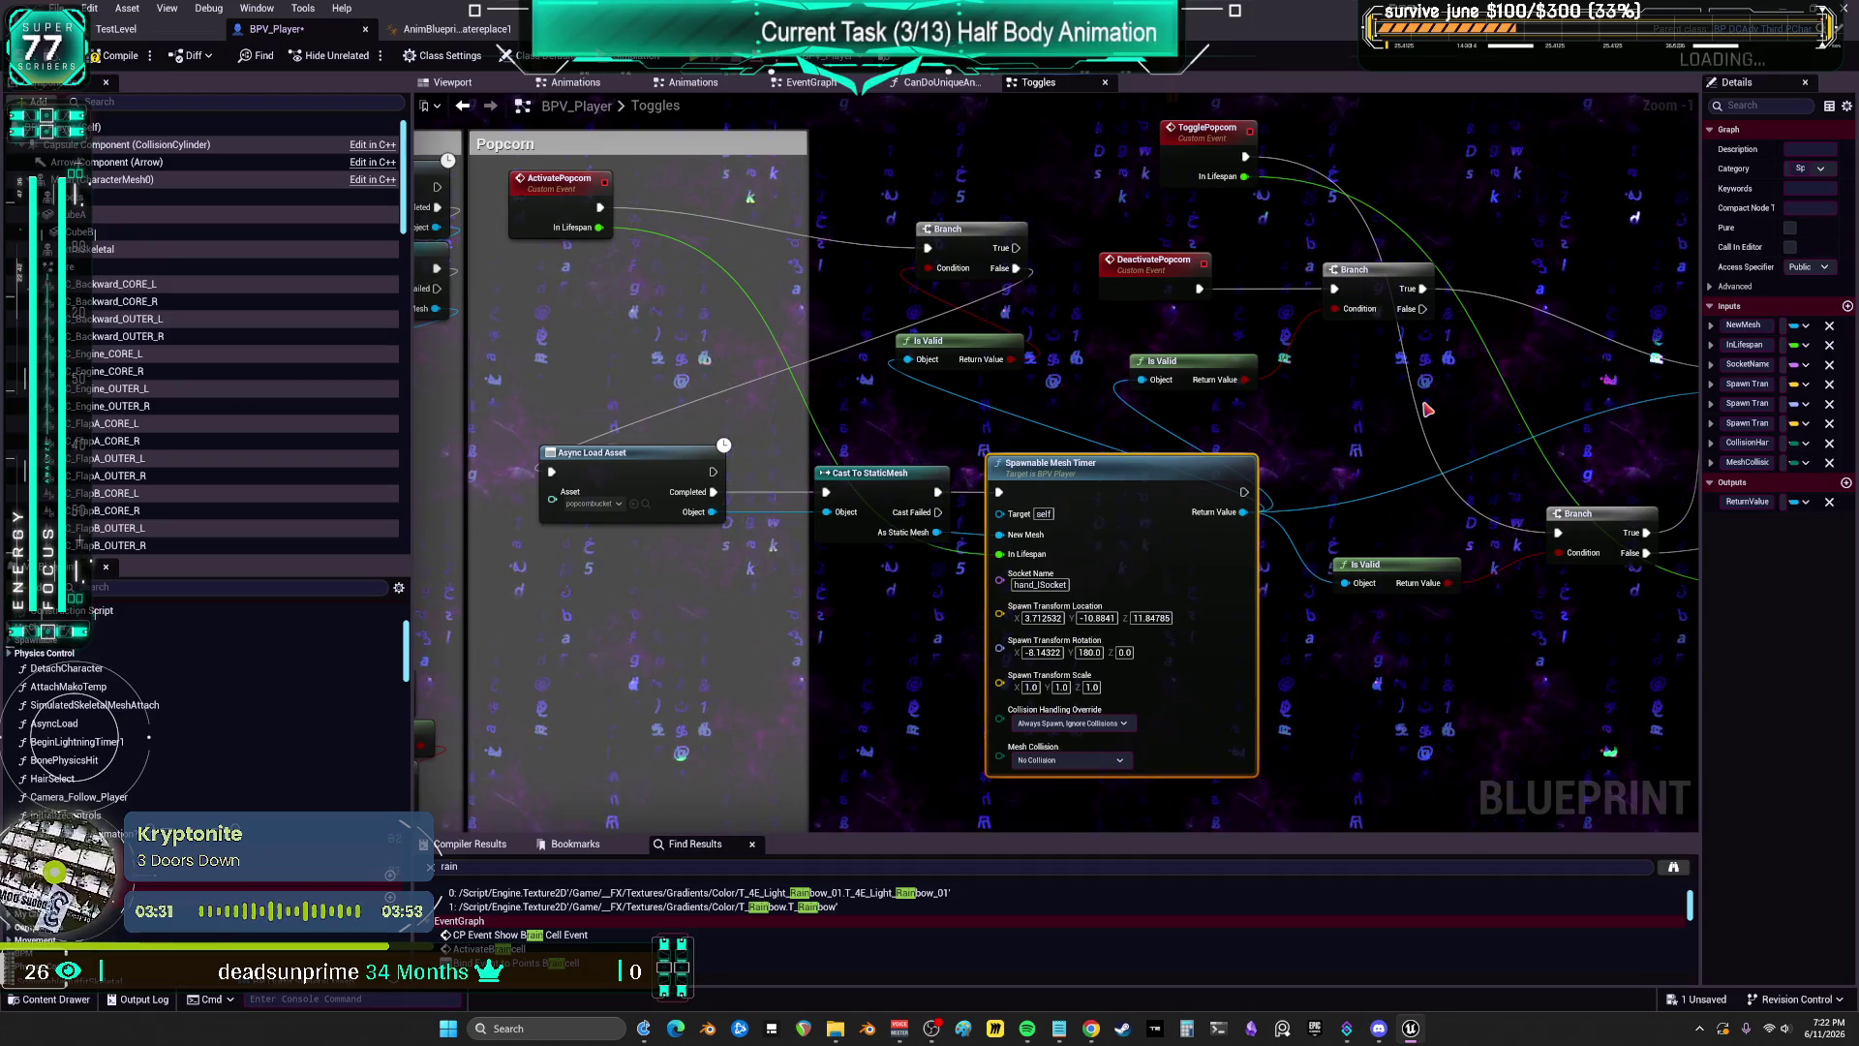
{"action": "mouse_move", "coordinate": [1325, 545]}
{"action": "left_mouse_down"}
{"action": "mouse_move", "coordinate": [1407, 406]}
{"action": "mouse_move", "coordinate": [1375, 560]}
{"action": "left_mouse_up"}
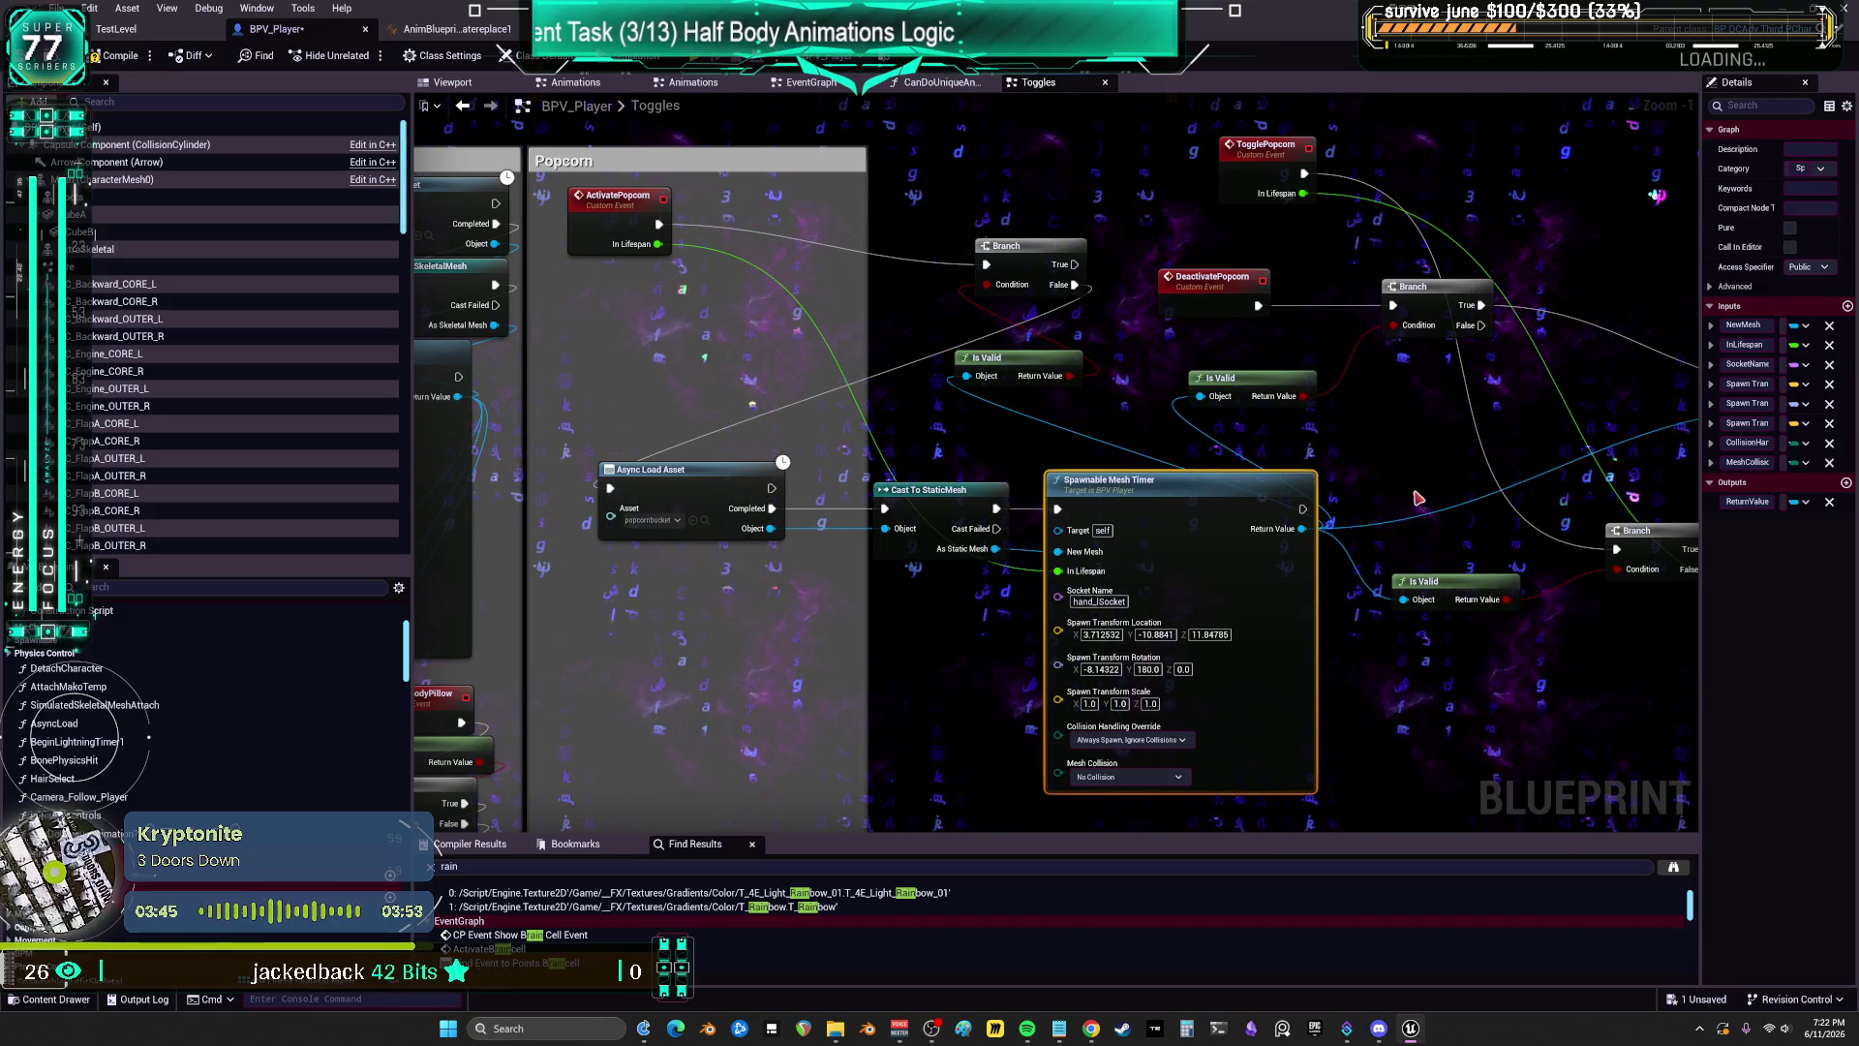
{"action": "left_click_drag", "start_coordinate": [1417, 497], "coordinate": [1111, 471]}
{"action": "left_click_drag", "start_coordinate": [962, 358], "coordinate": [1123, 377]}
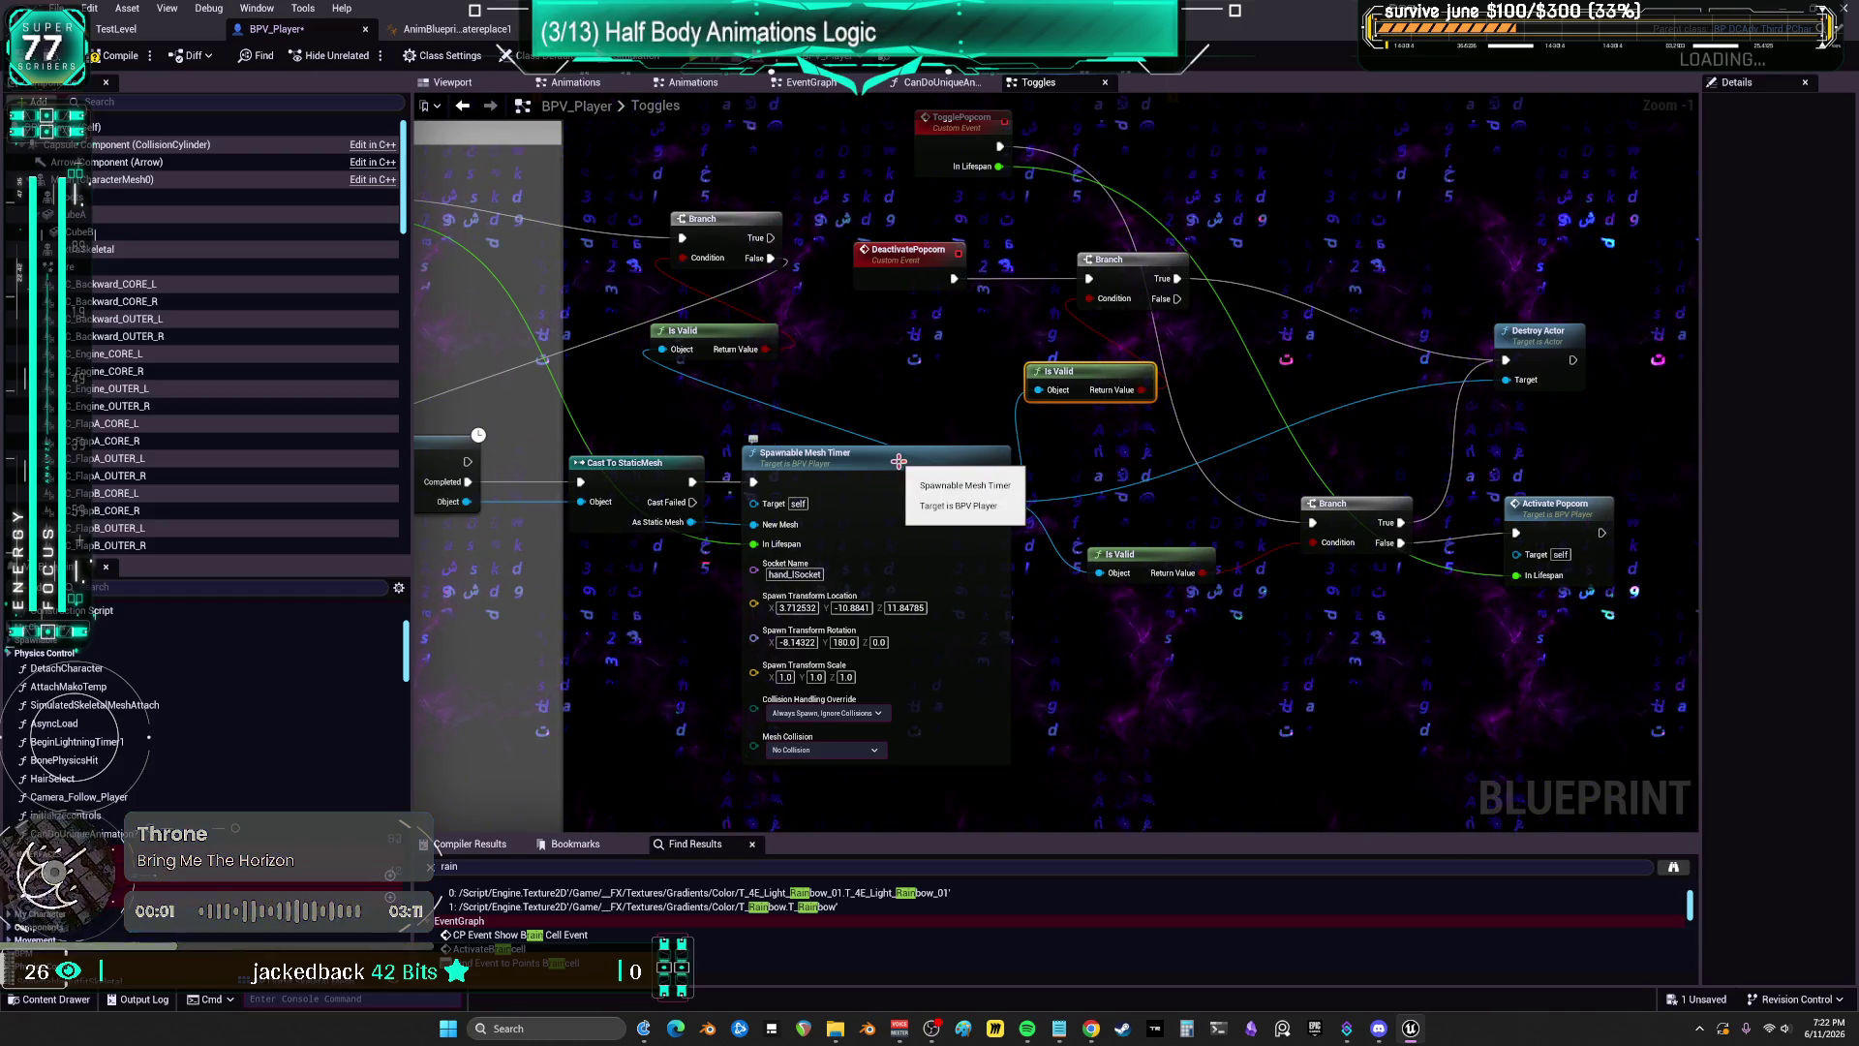
{"action": "left_click_drag", "start_coordinate": [898, 461], "coordinate": [878, 468]}
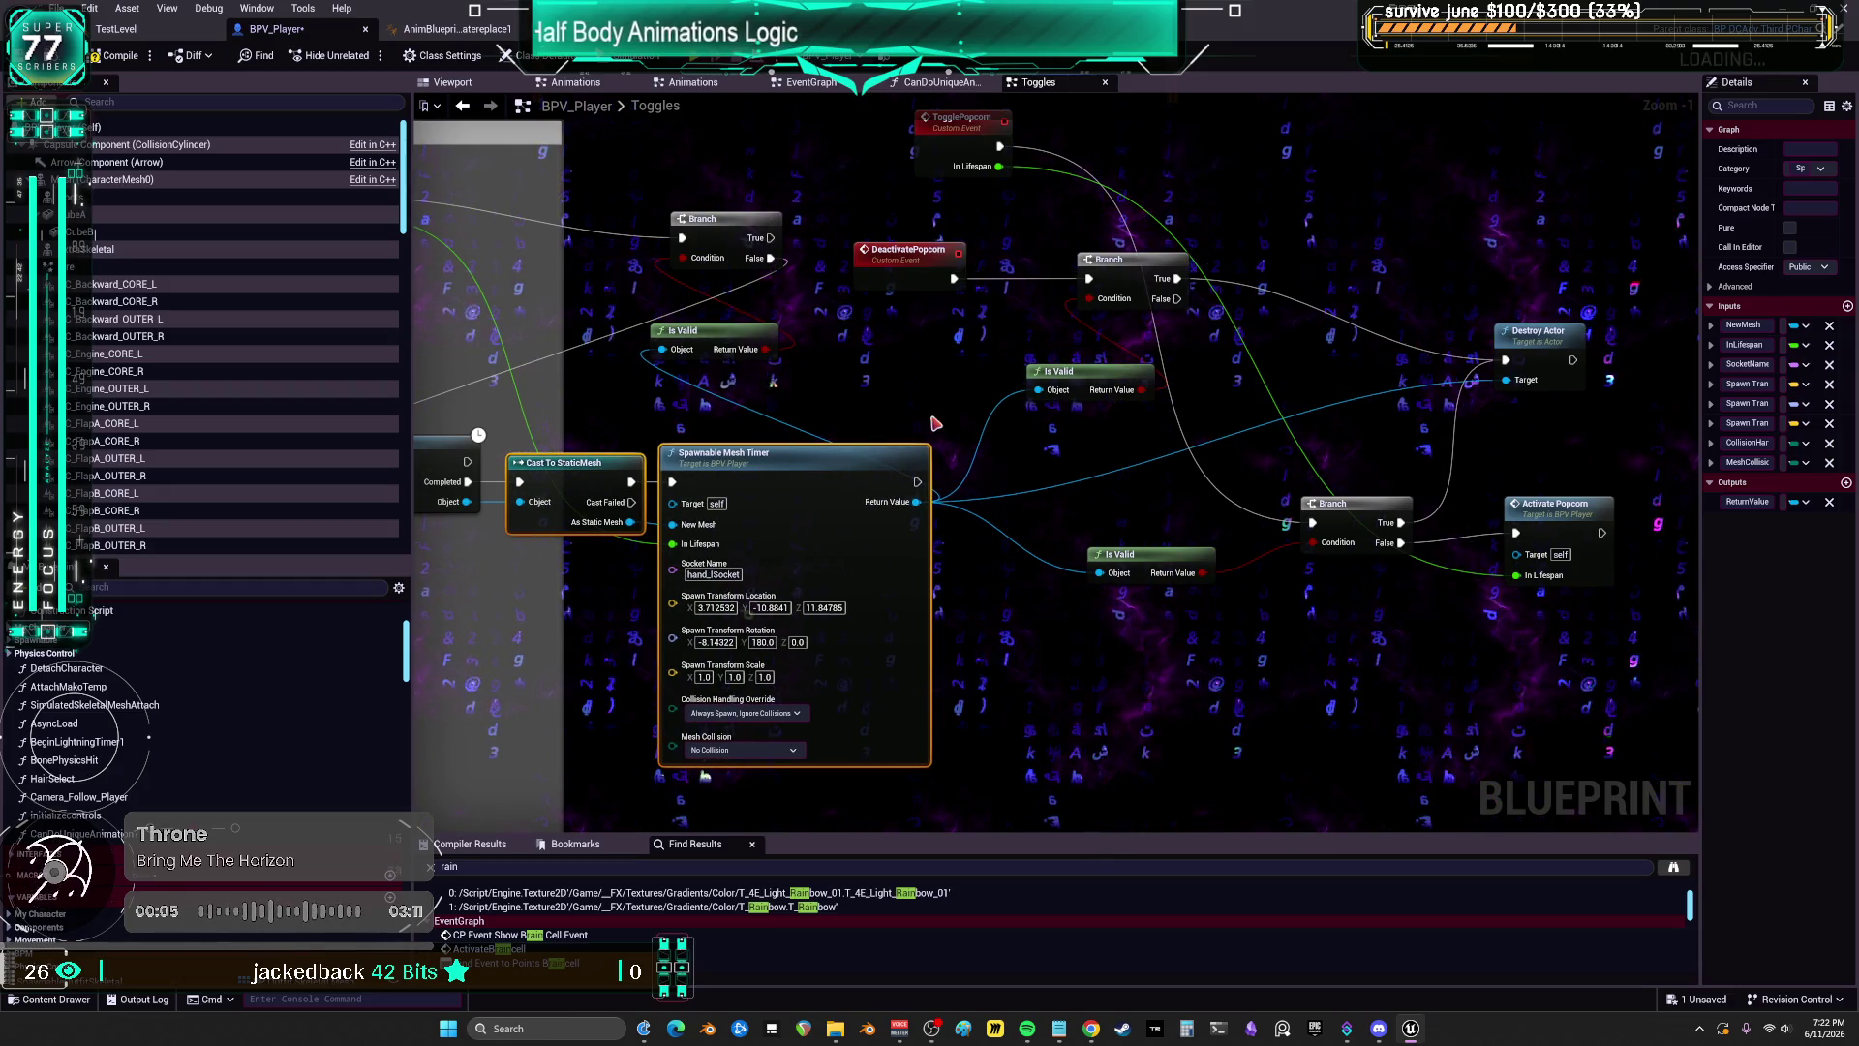
{"action": "left_click_drag", "start_coordinate": [1141, 405], "coordinate": [1160, 451]}
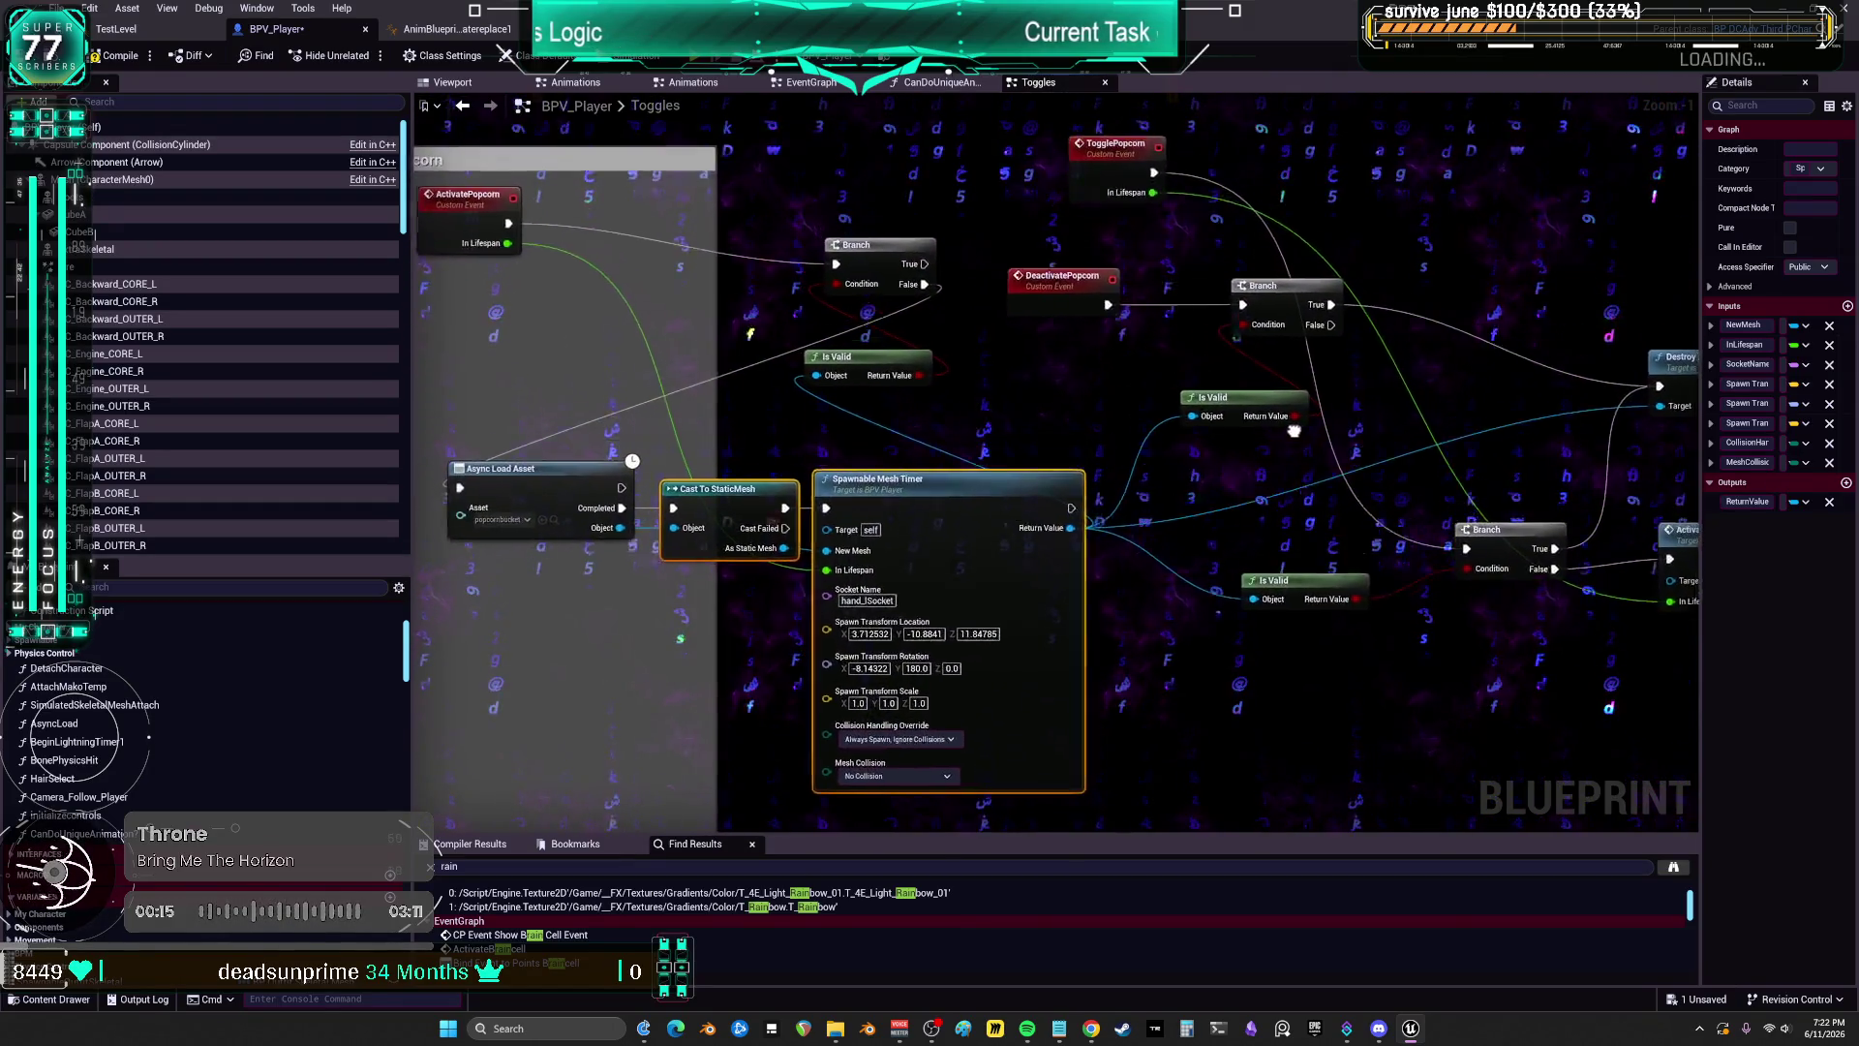
{"action": "left_click_drag", "start_coordinate": [1127, 470], "coordinate": [1244, 397]}
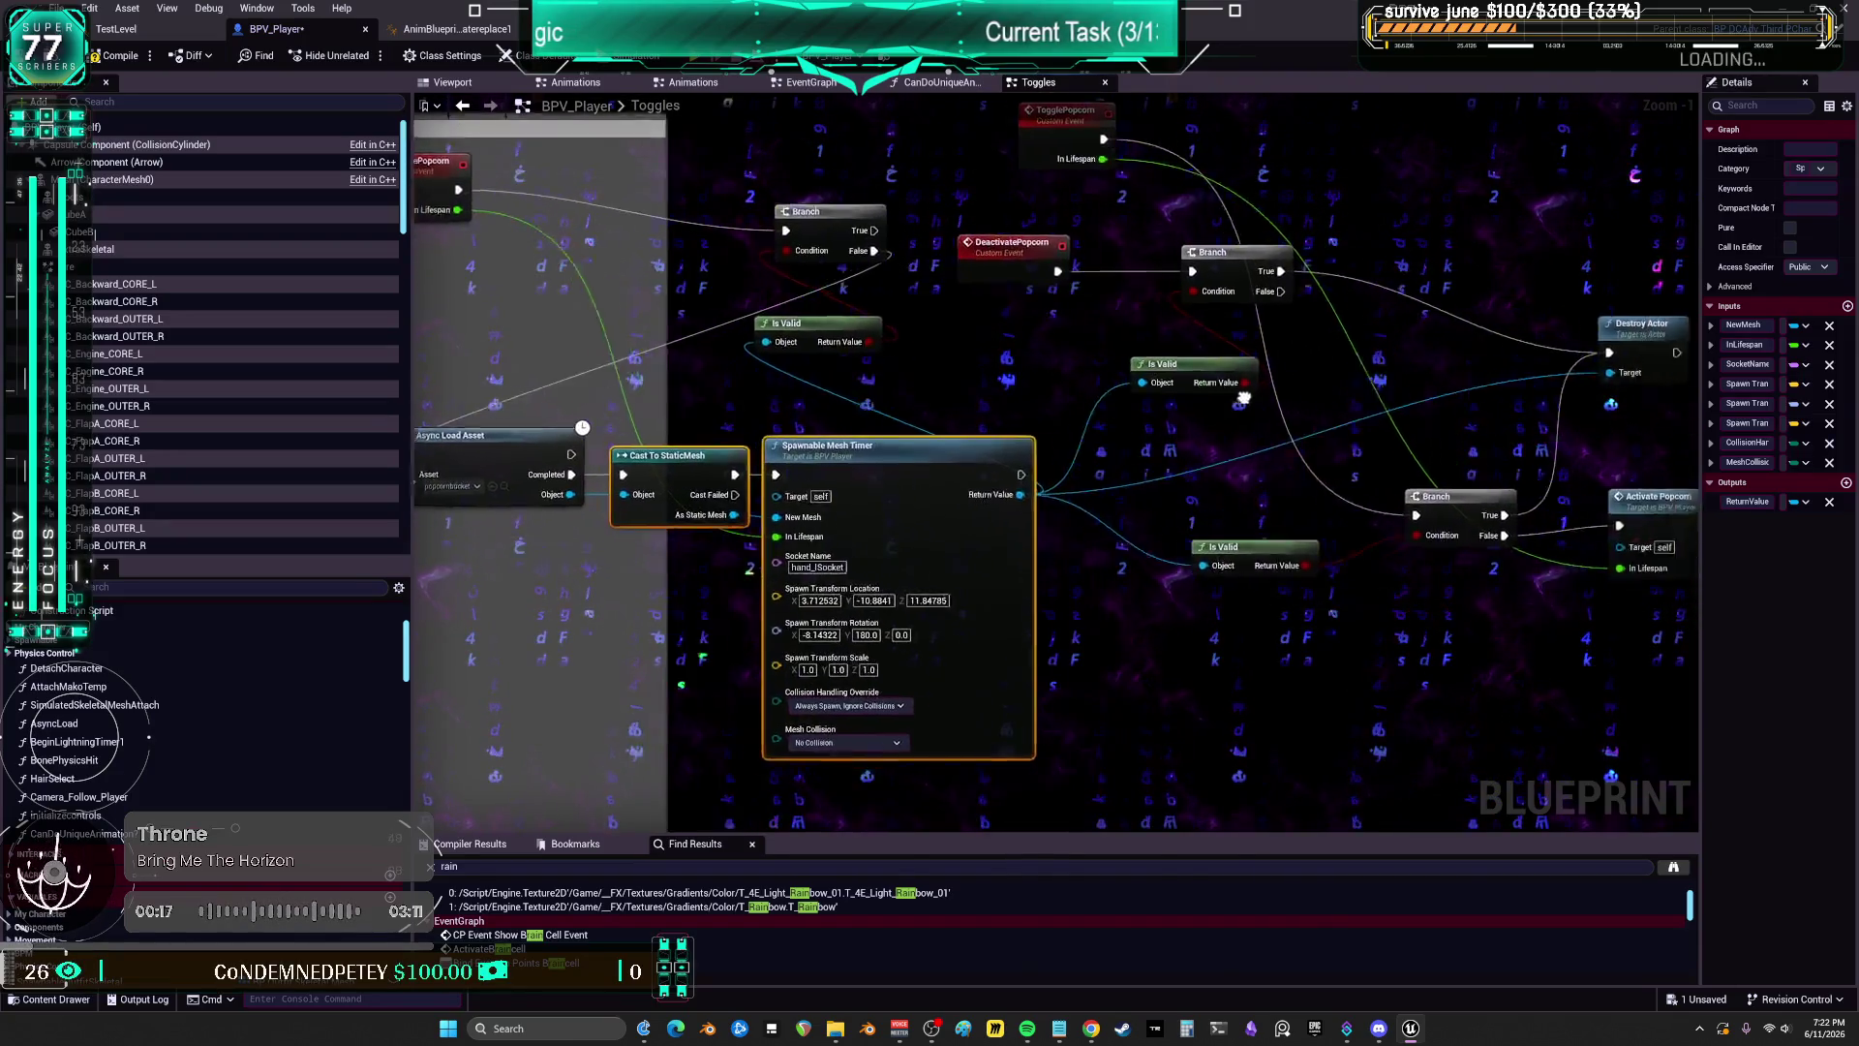
{"action": "mouse_move", "coordinate": [1330, 441]}
{"action": "left_mouse_down"}
{"action": "mouse_move", "coordinate": [1327, 487]}
{"action": "mouse_move", "coordinate": [1365, 464]}
{"action": "mouse_move", "coordinate": [1438, 469]}
{"action": "mouse_move", "coordinate": [1403, 470]}
{"action": "left_mouse_up"}
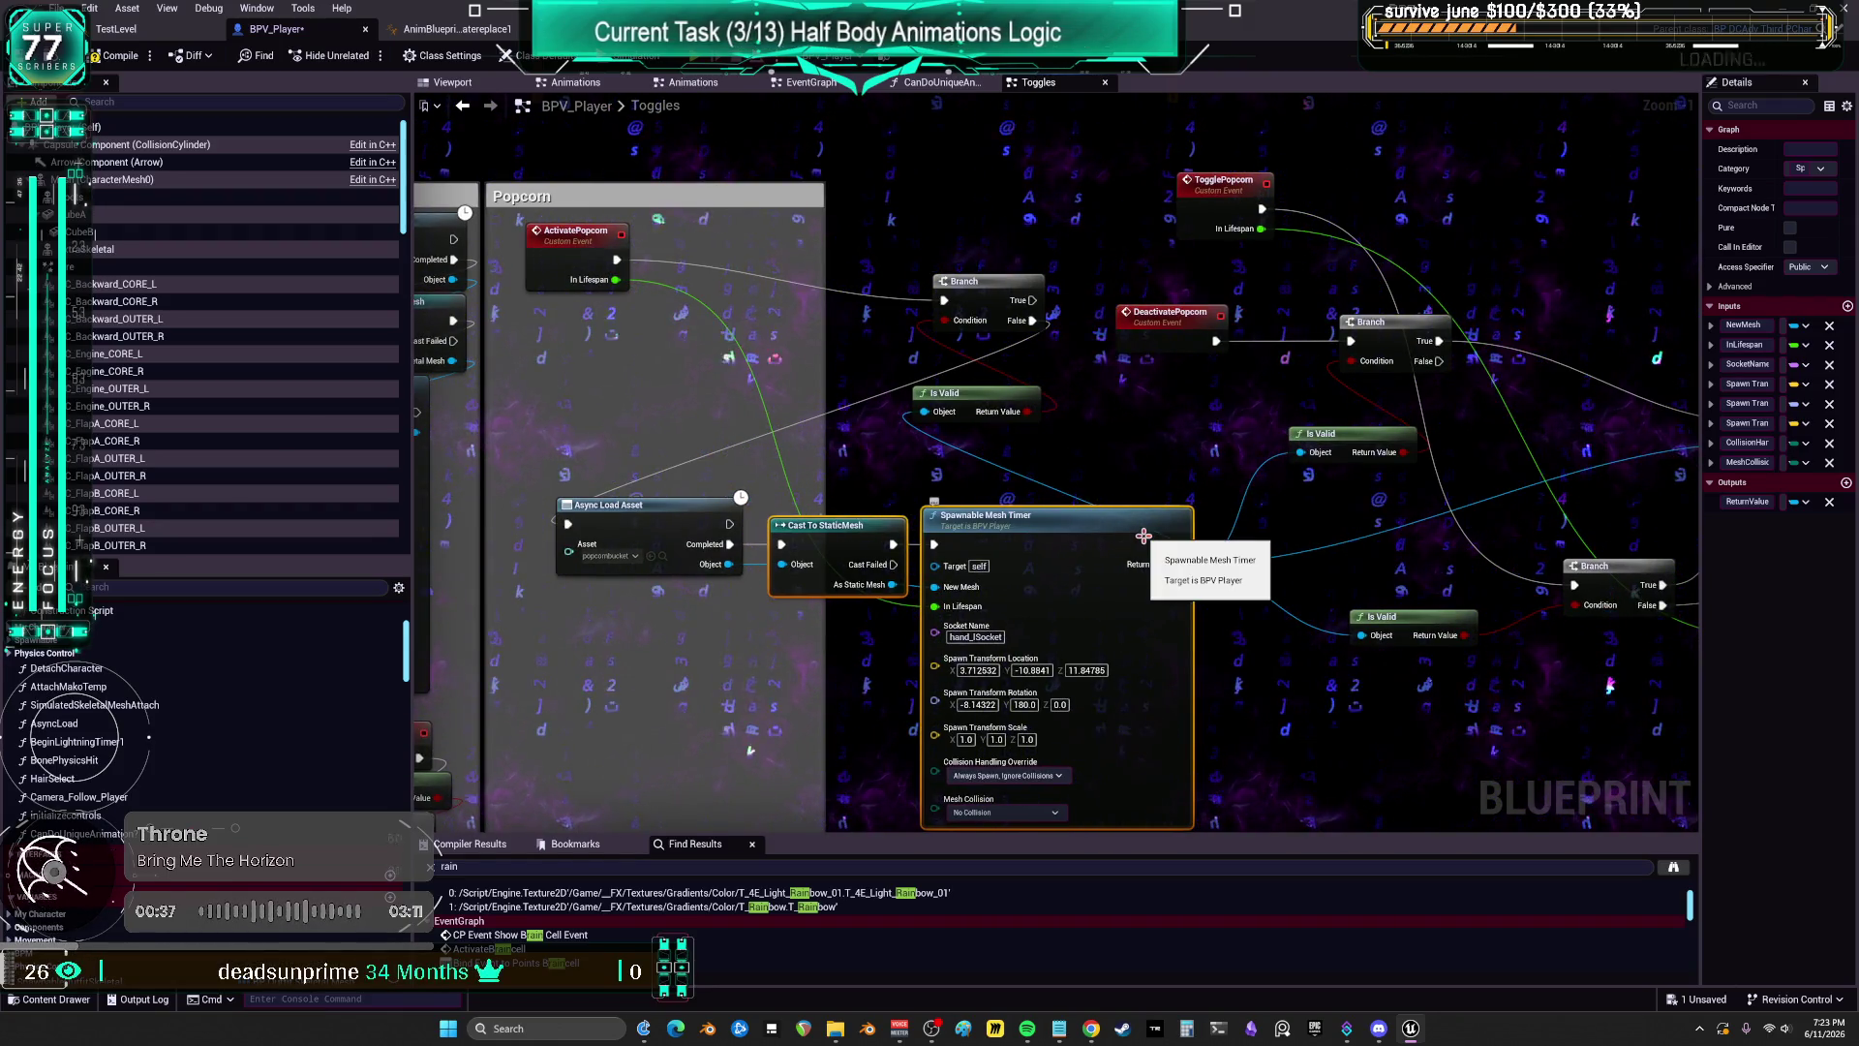
{"action": "scroll", "coordinate": [1190, 436], "scroll_direction": "down", "scroll_amount": 1}
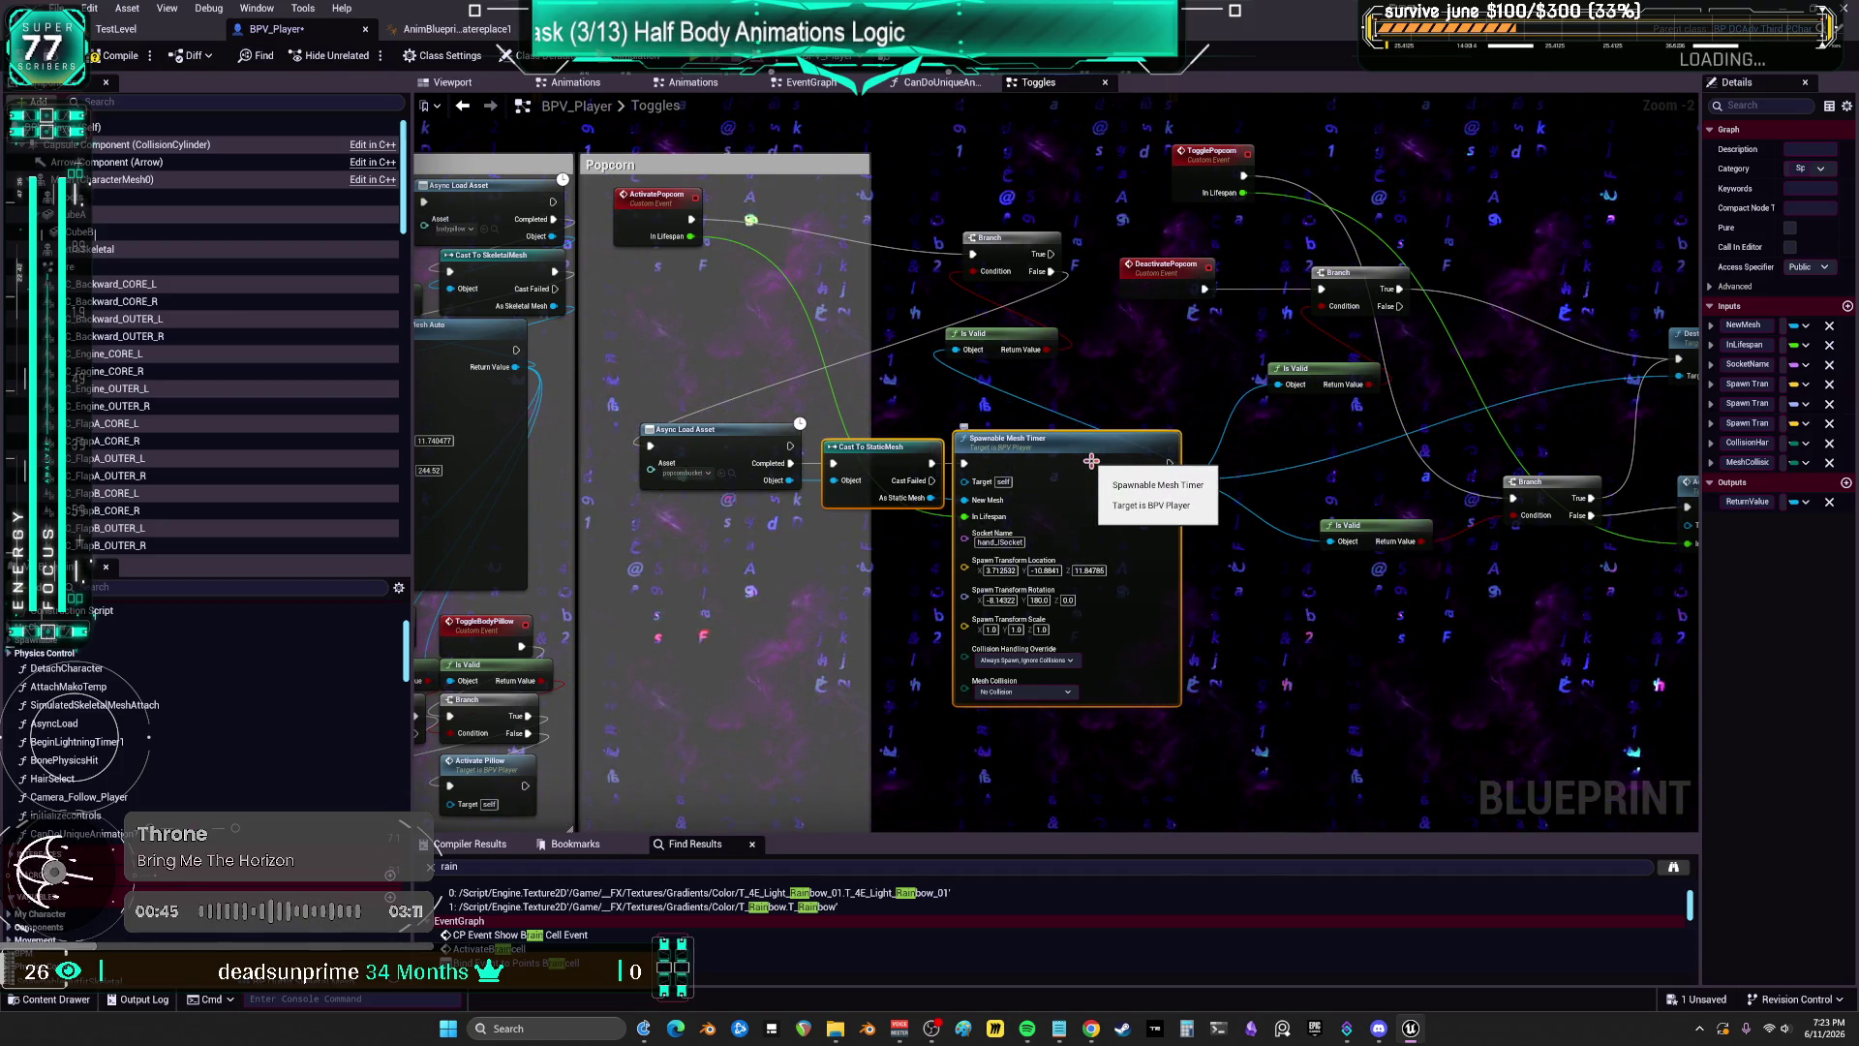
{"action": "double_click", "coordinate": [1091, 461]}
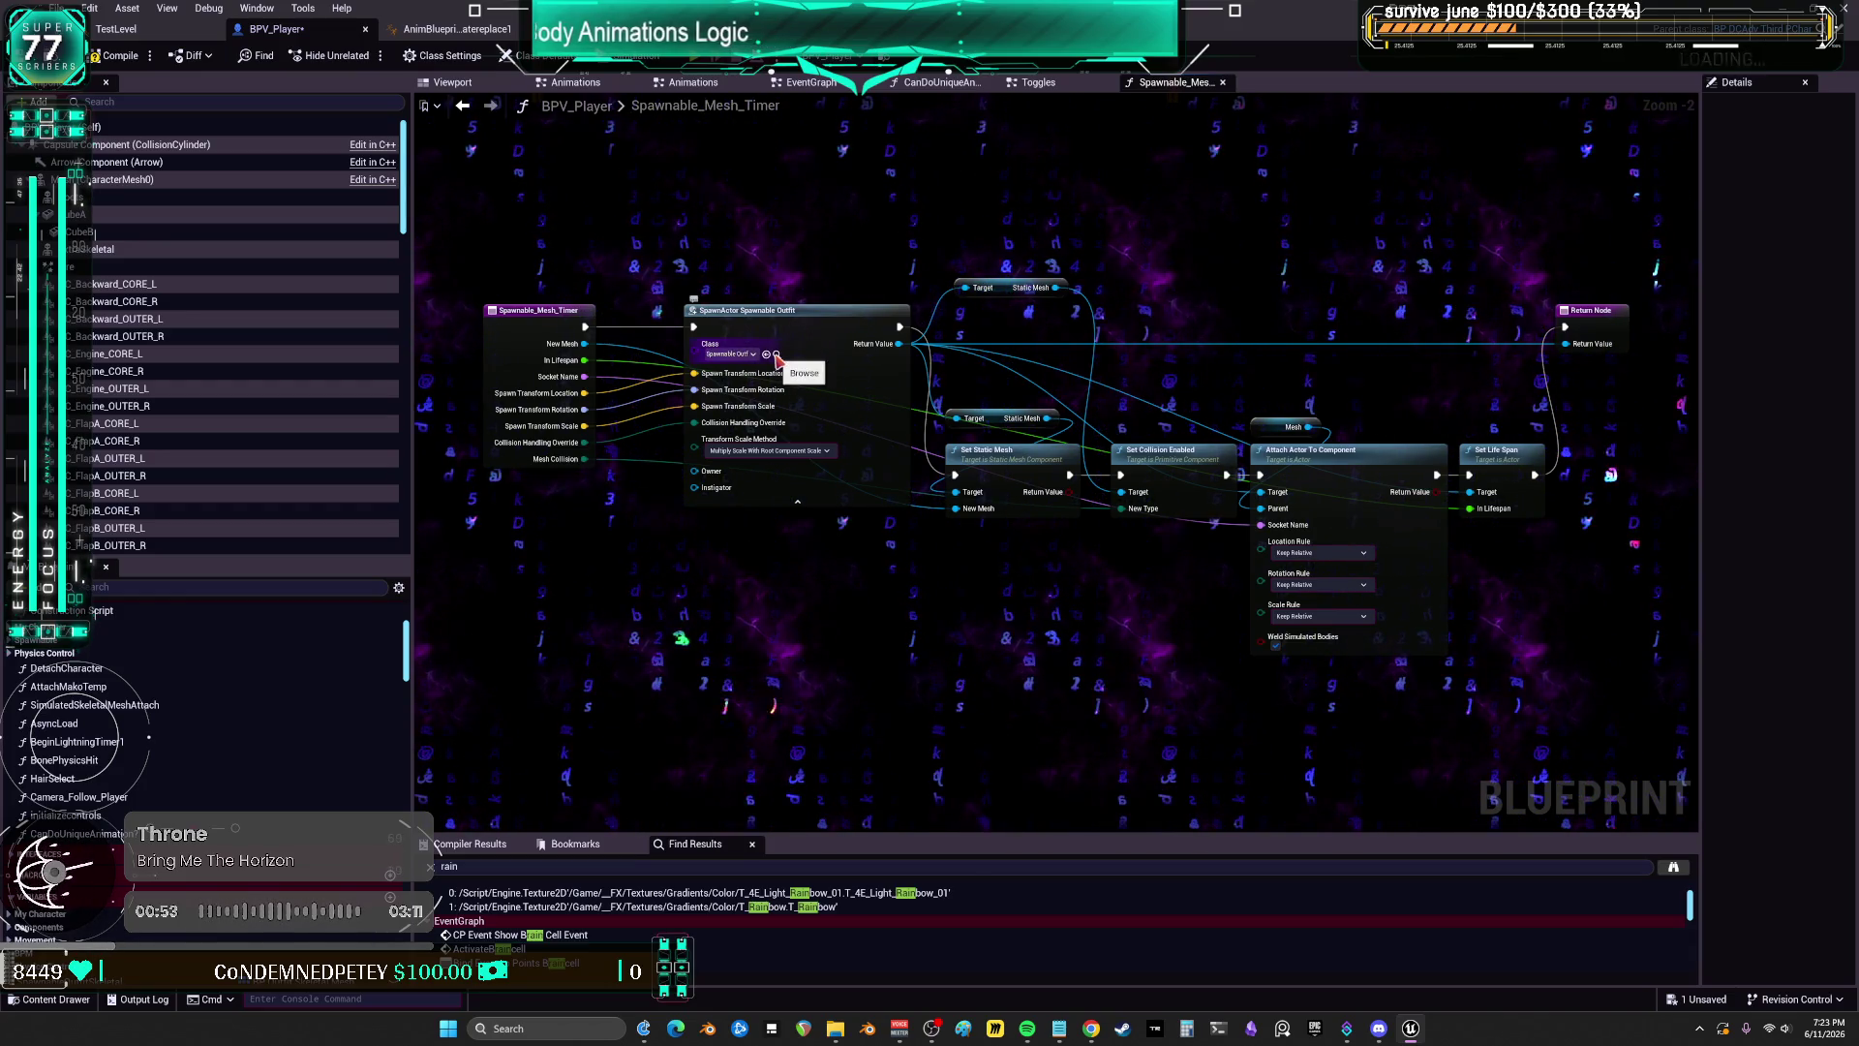
{"action": "mouse_move", "coordinate": [1013, 359]}
{"action": "left_mouse_down"}
{"action": "mouse_move", "coordinate": [796, 337]}
{"action": "mouse_move", "coordinate": [801, 414]}
{"action": "left_mouse_up"}
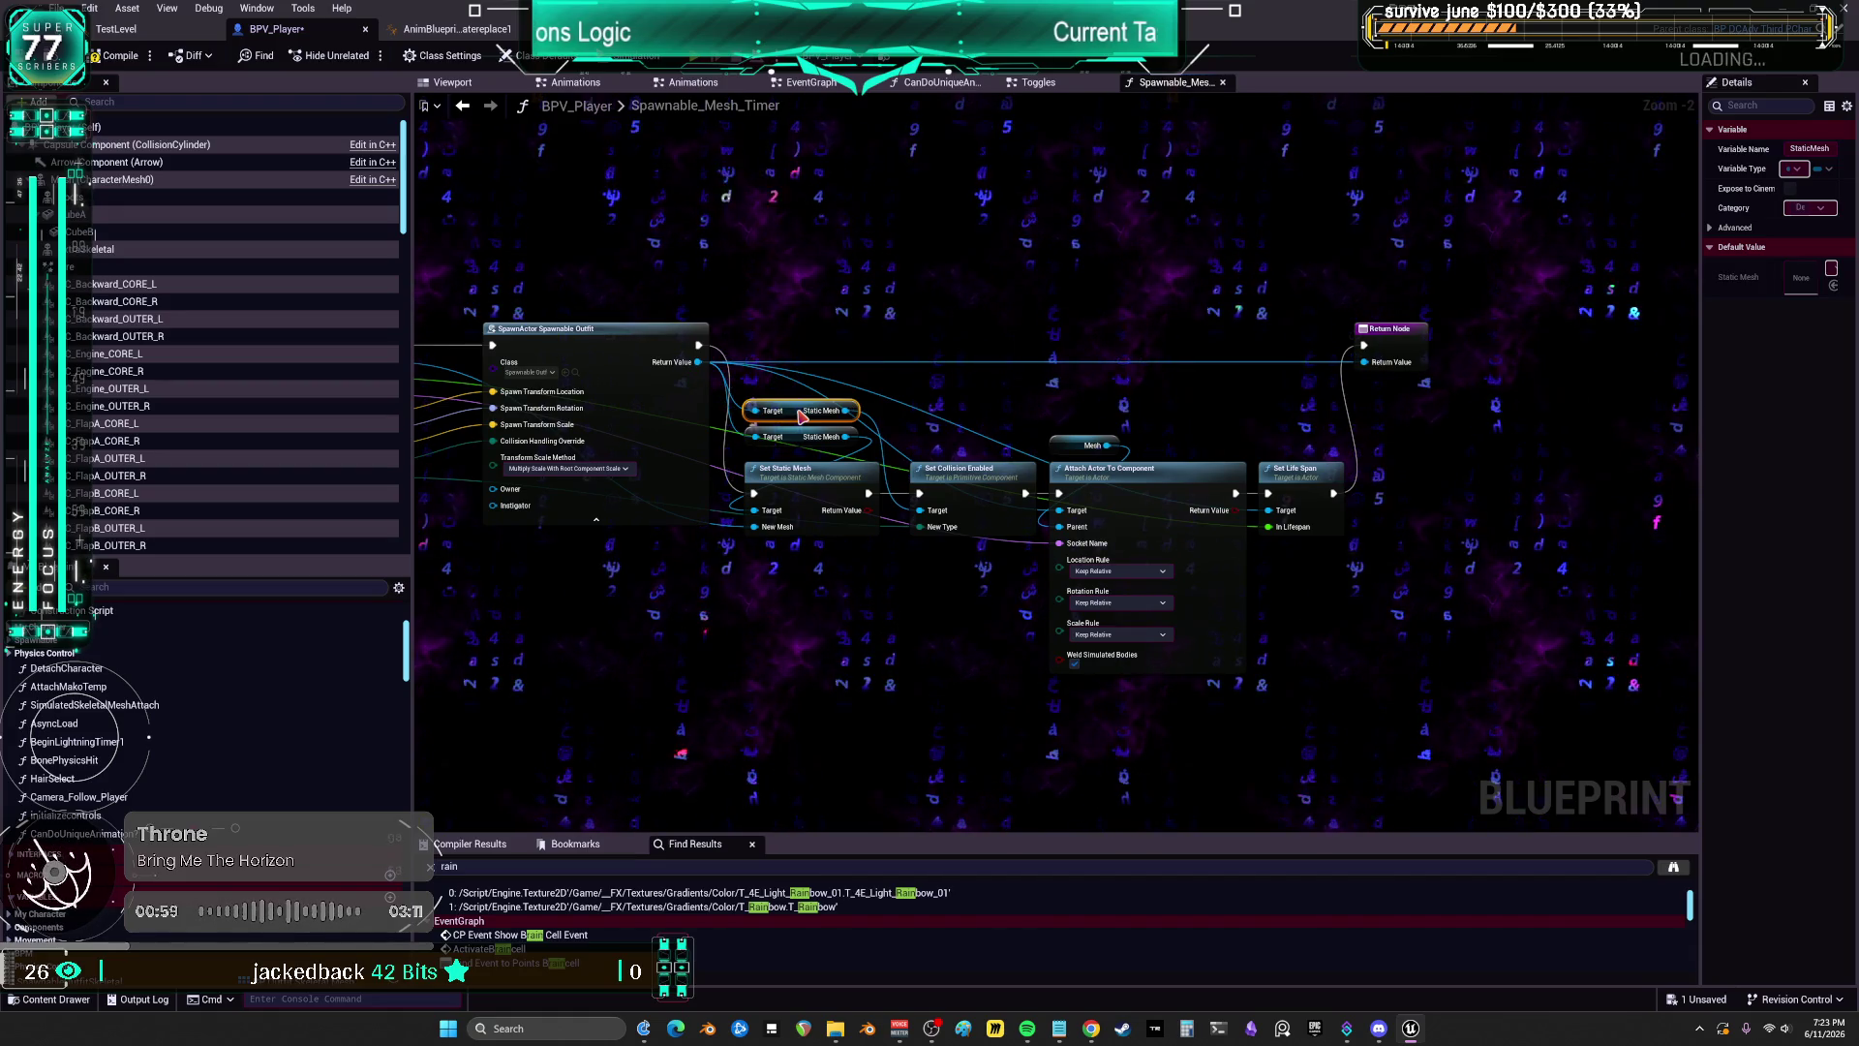
{"action": "key", "text": "Home"}
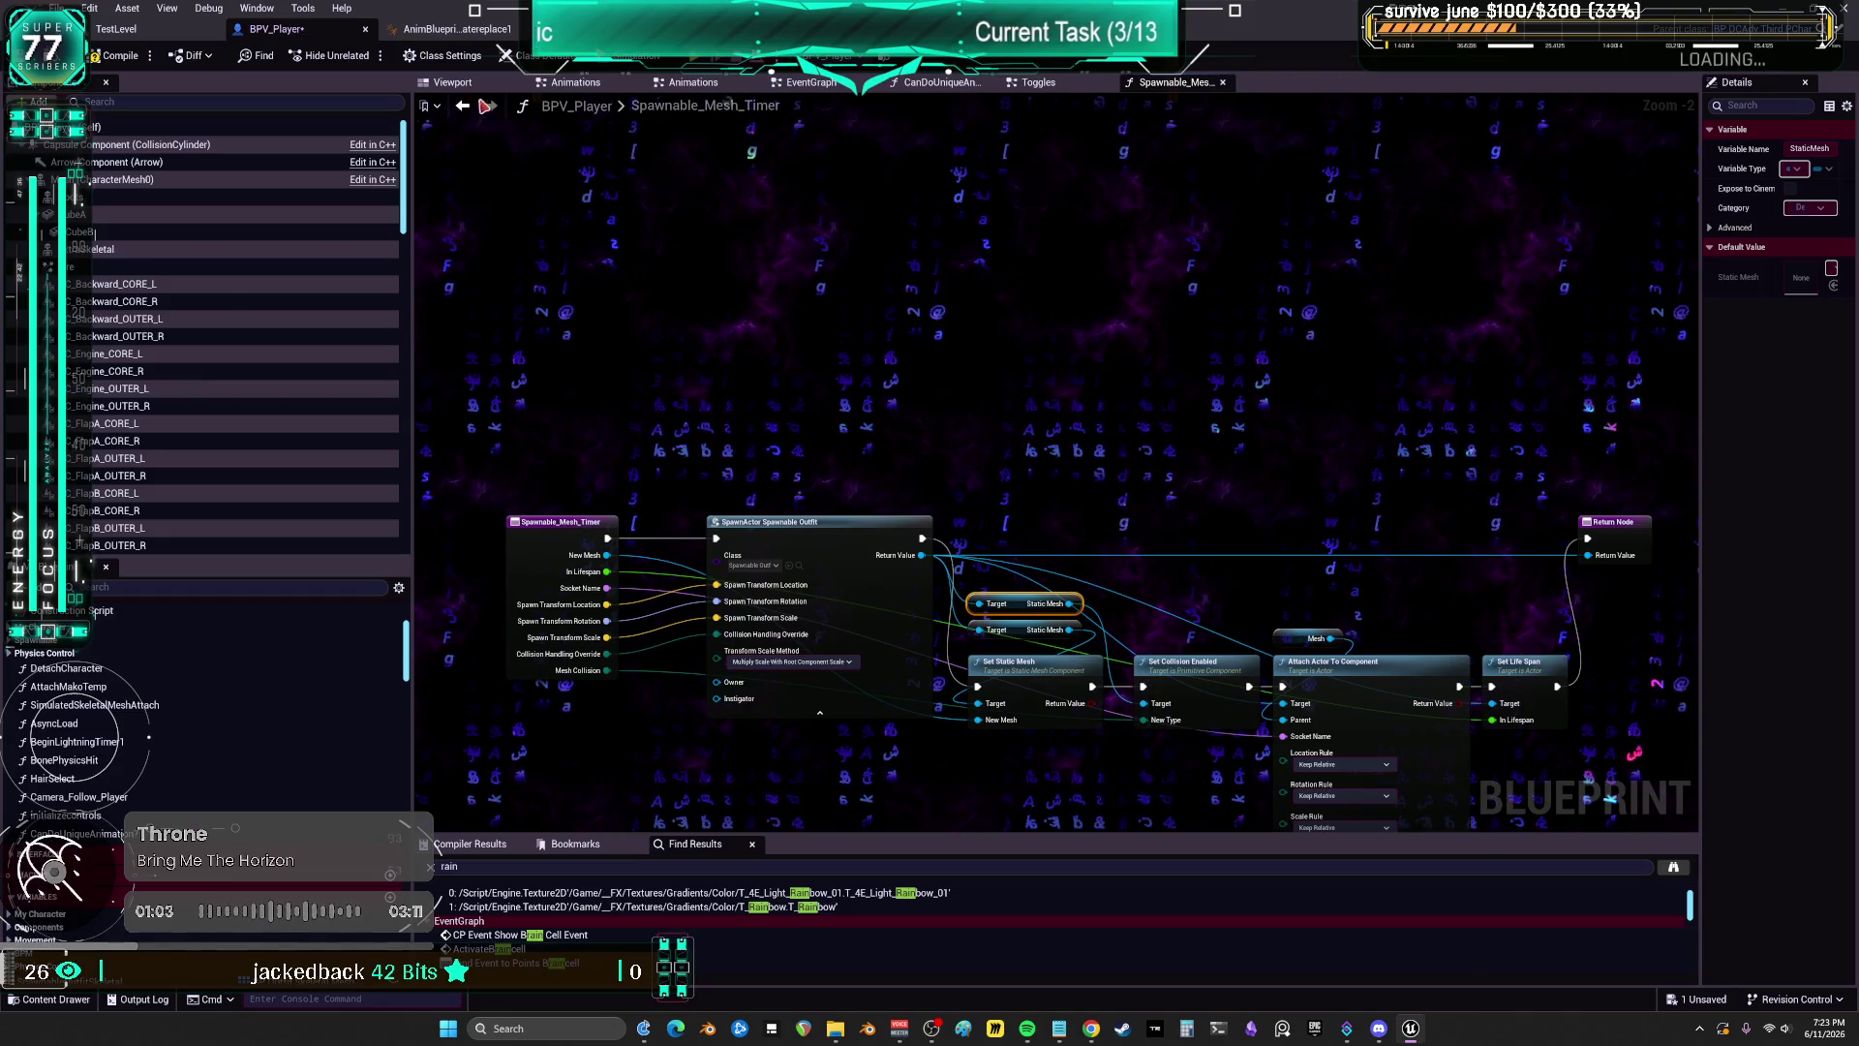
{"action": "left_click", "coordinate": [463, 106]}
Step: Promote the Spawnable Mesh Timer return value to a new variable named Popcorn
{"action": "right_click", "coordinate": [1174, 487]}
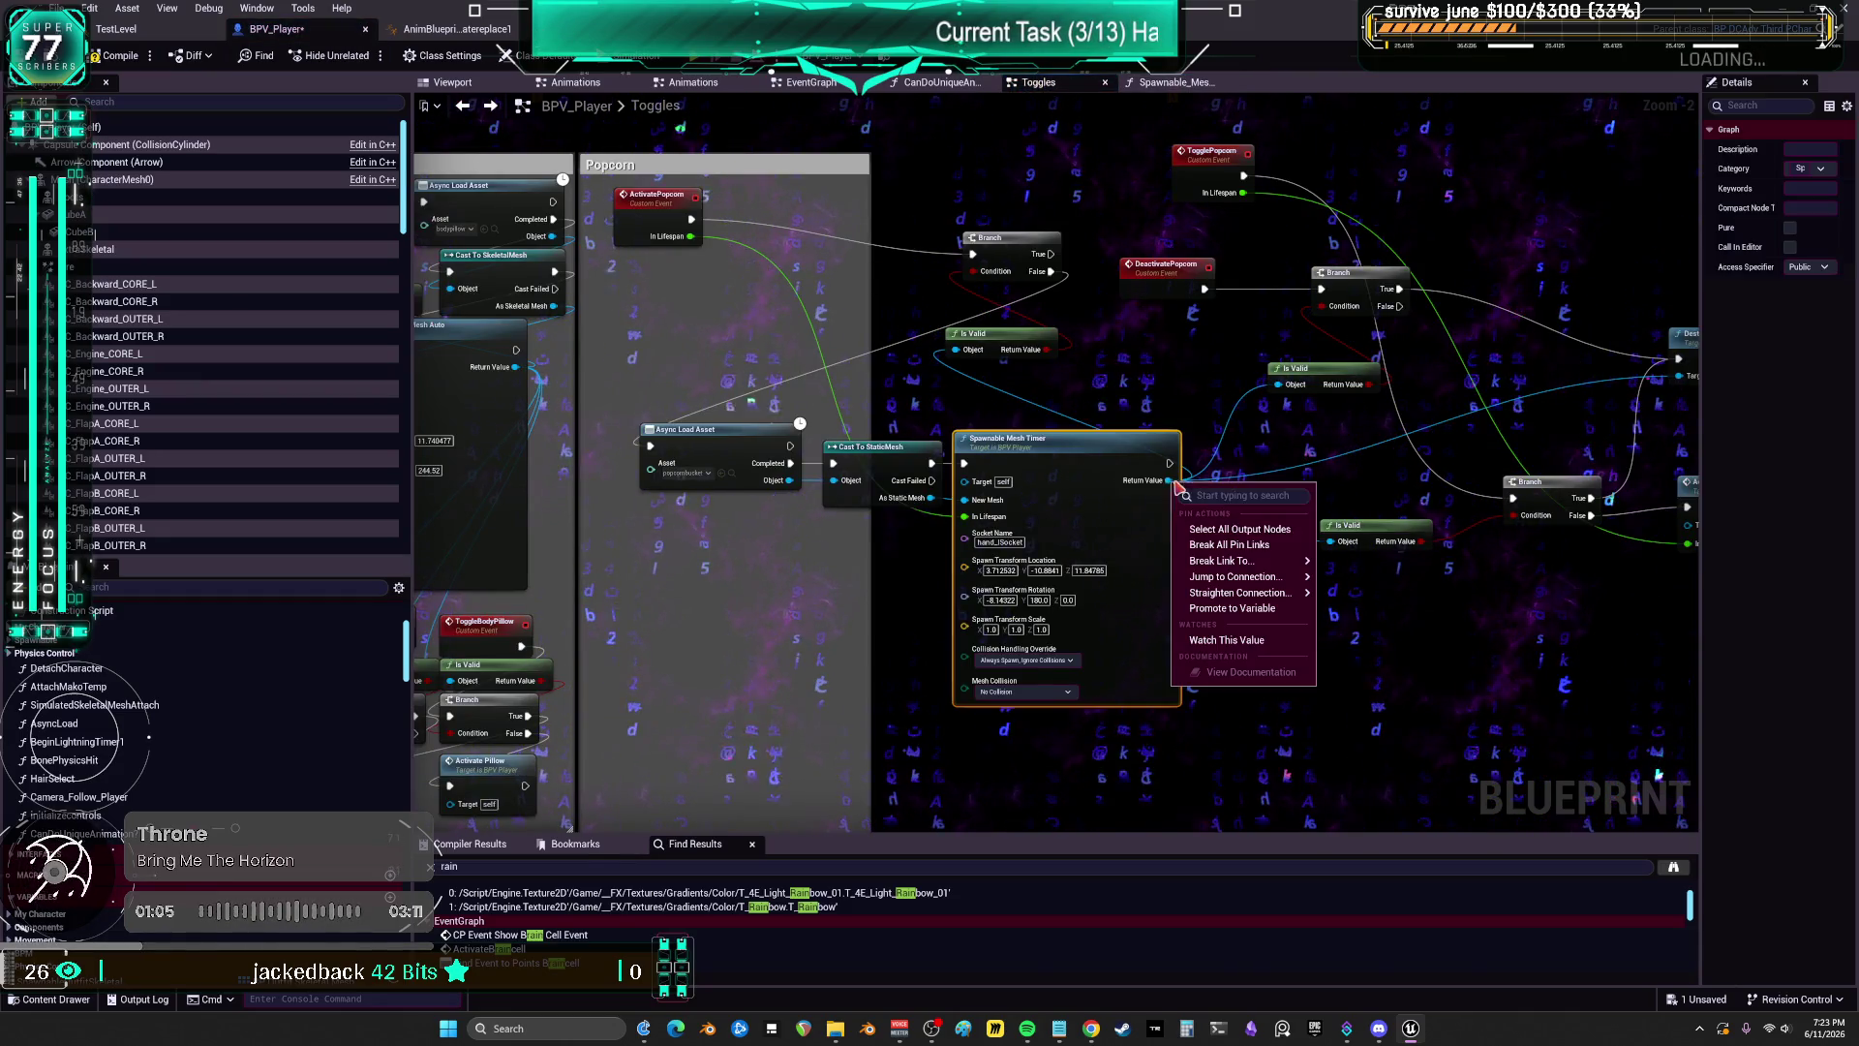
{"action": "key", "text": "Escape"}
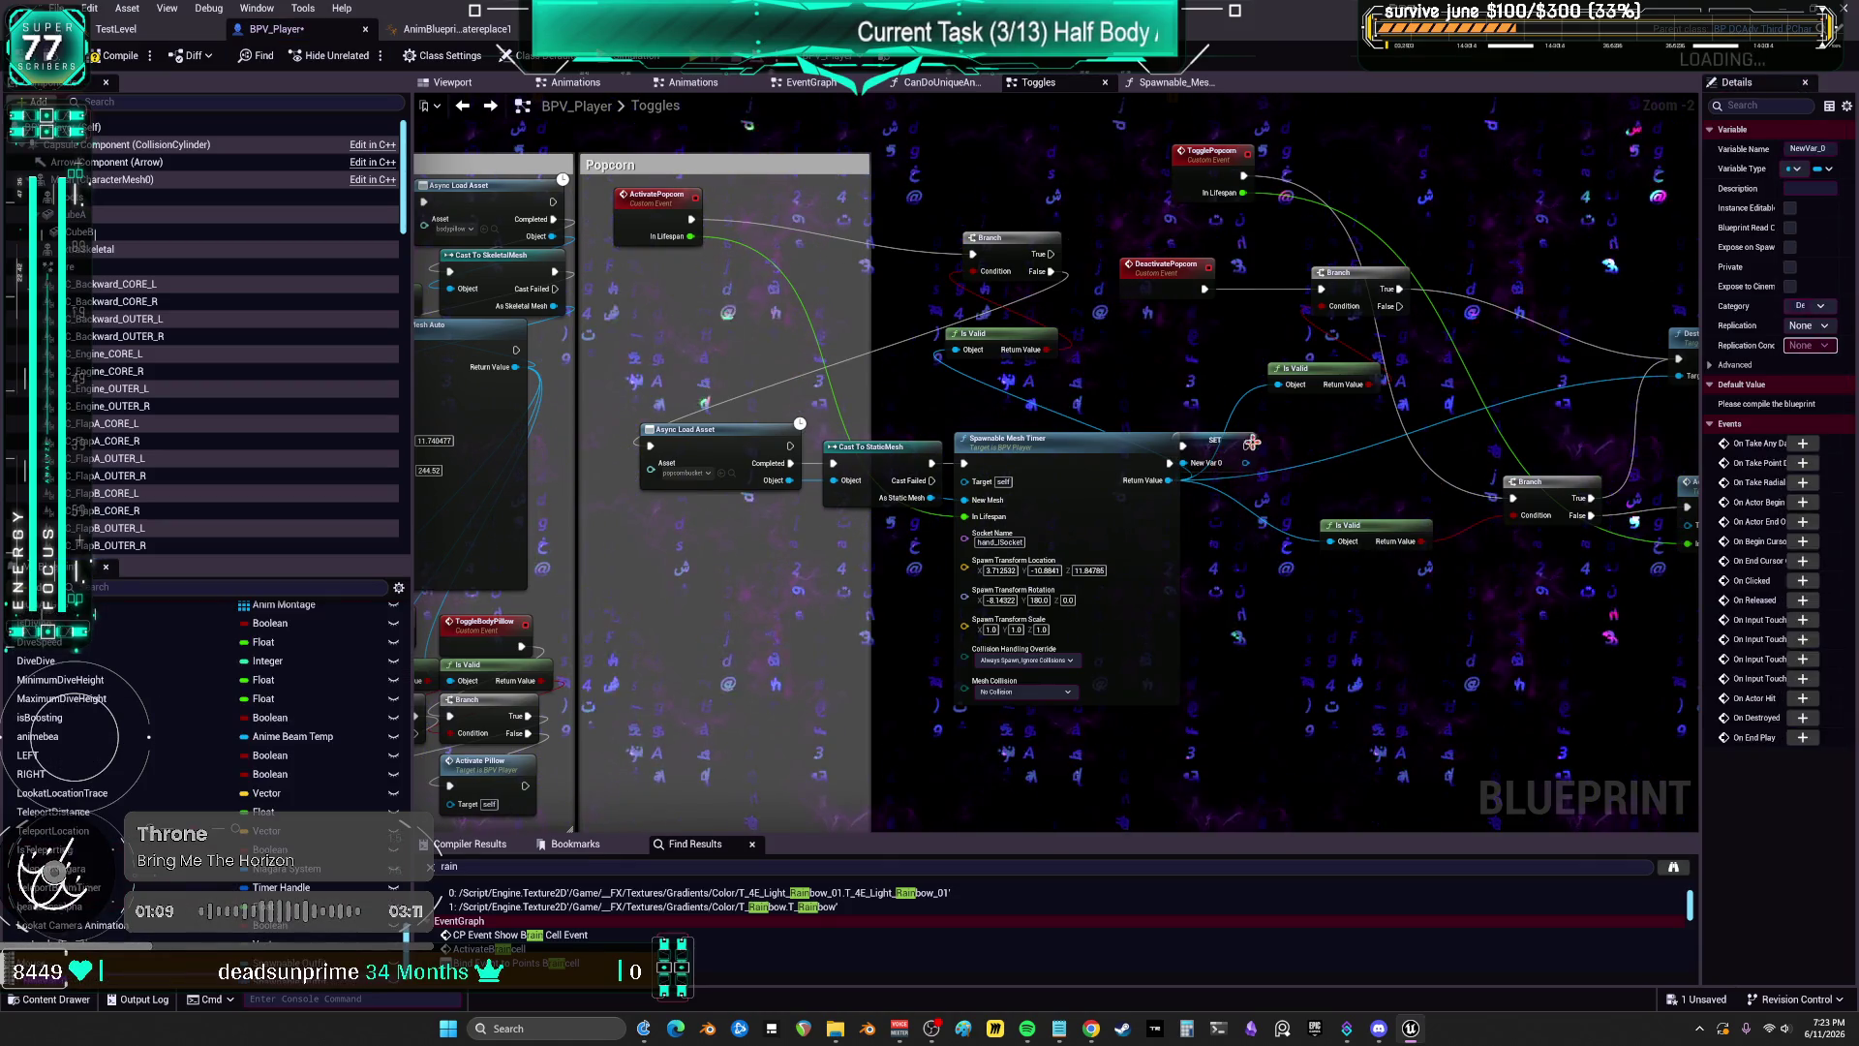
{"action": "left_click", "coordinate": [1828, 147]}
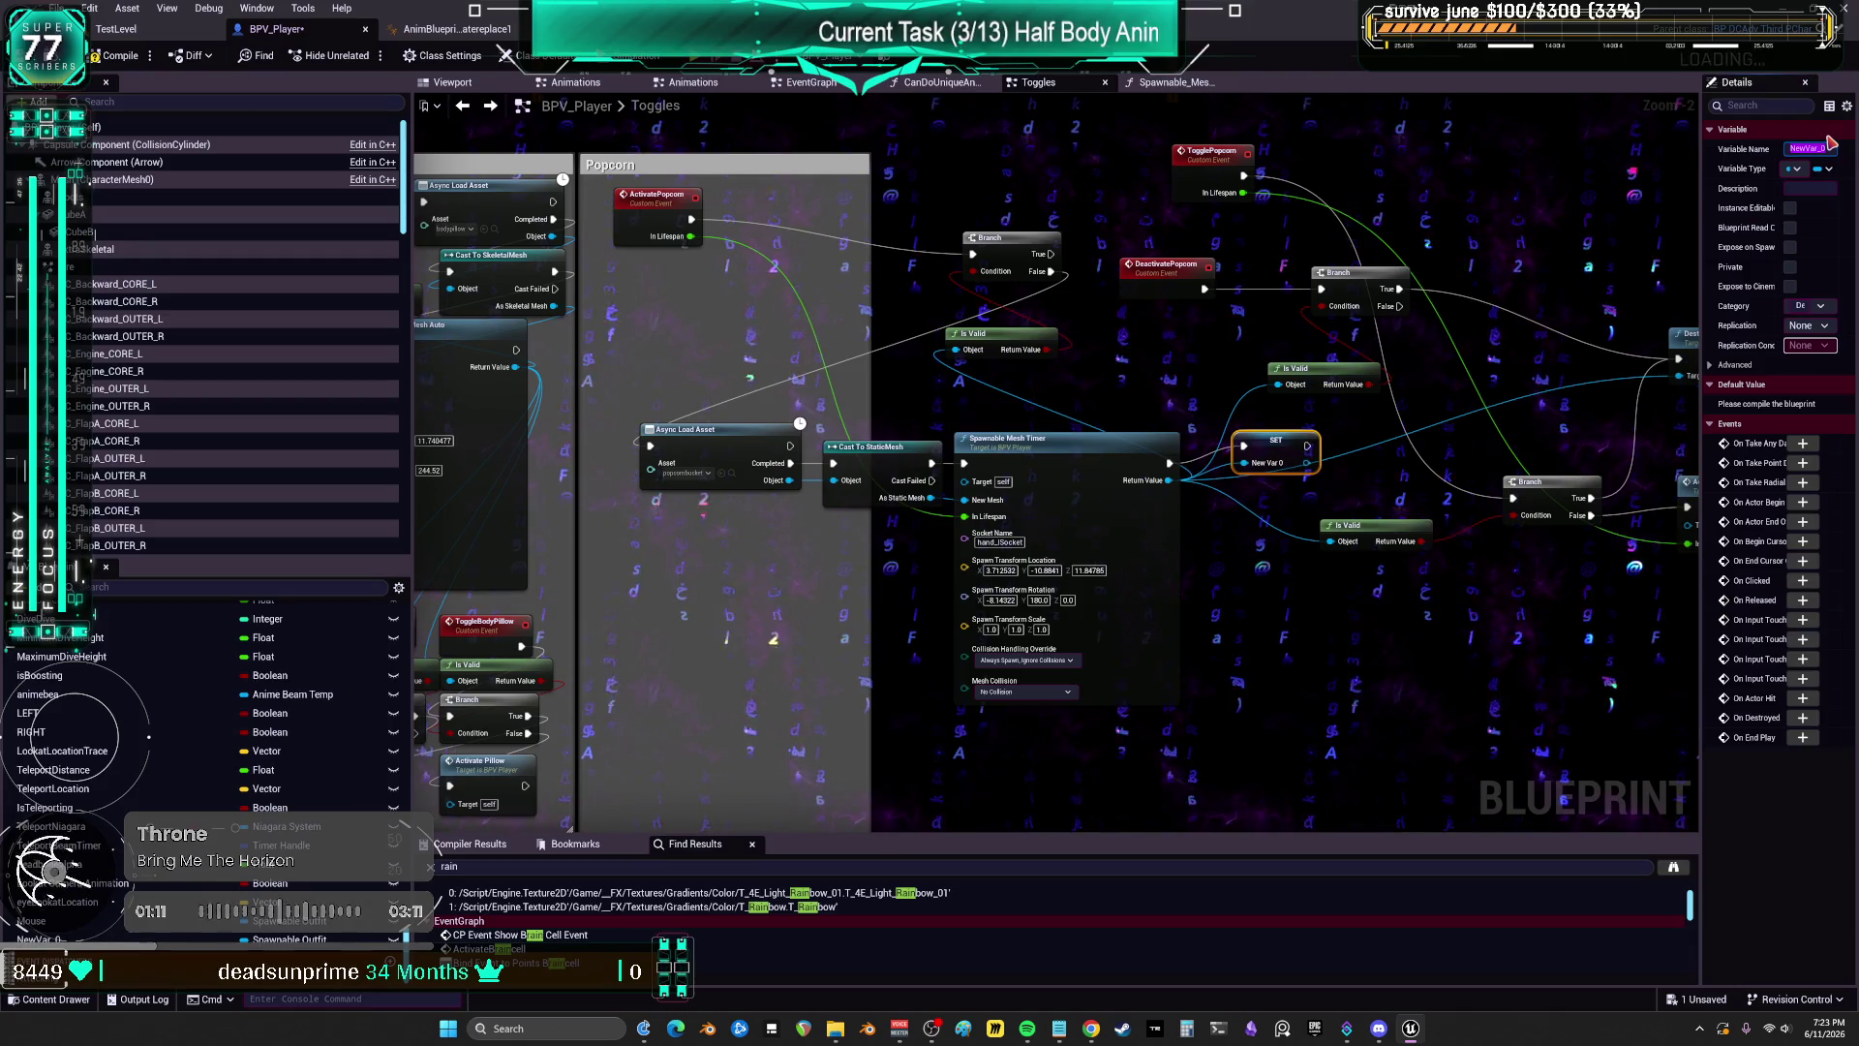
{"action": "type", "text": "Popcorn"}
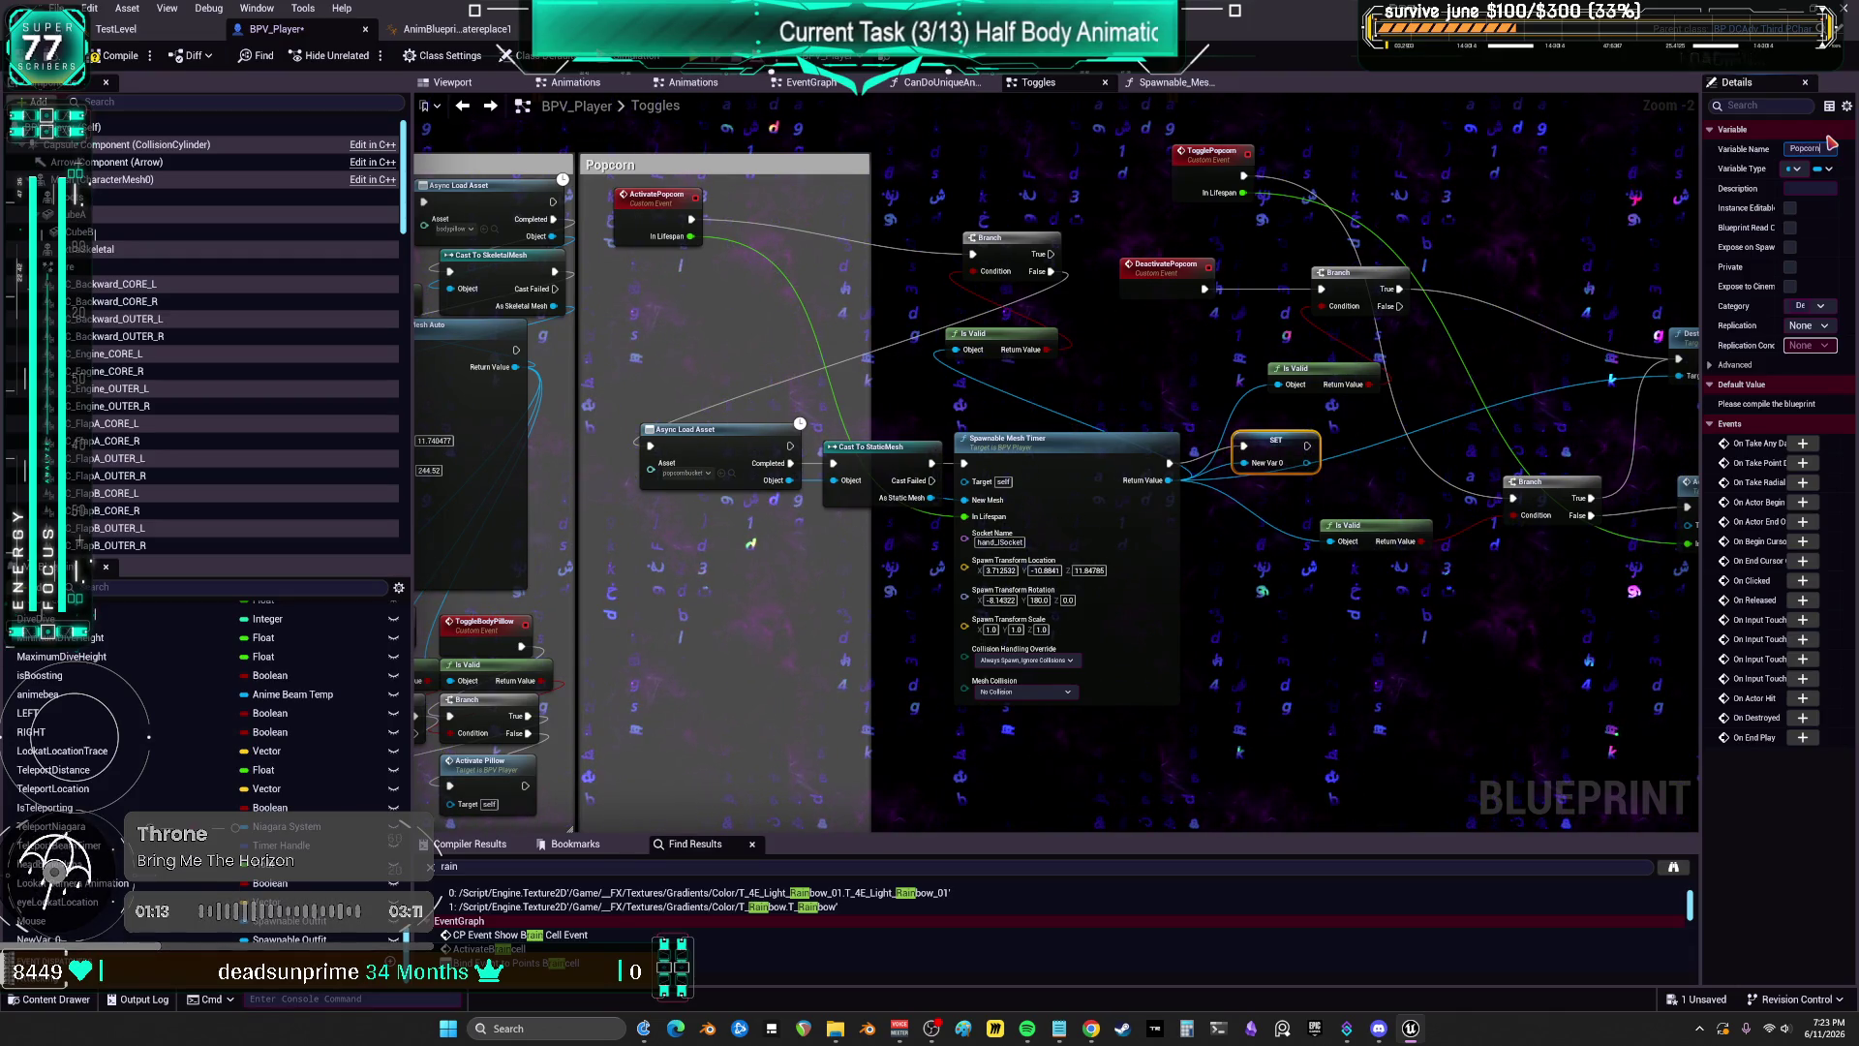
{"action": "key", "text": "Return"}
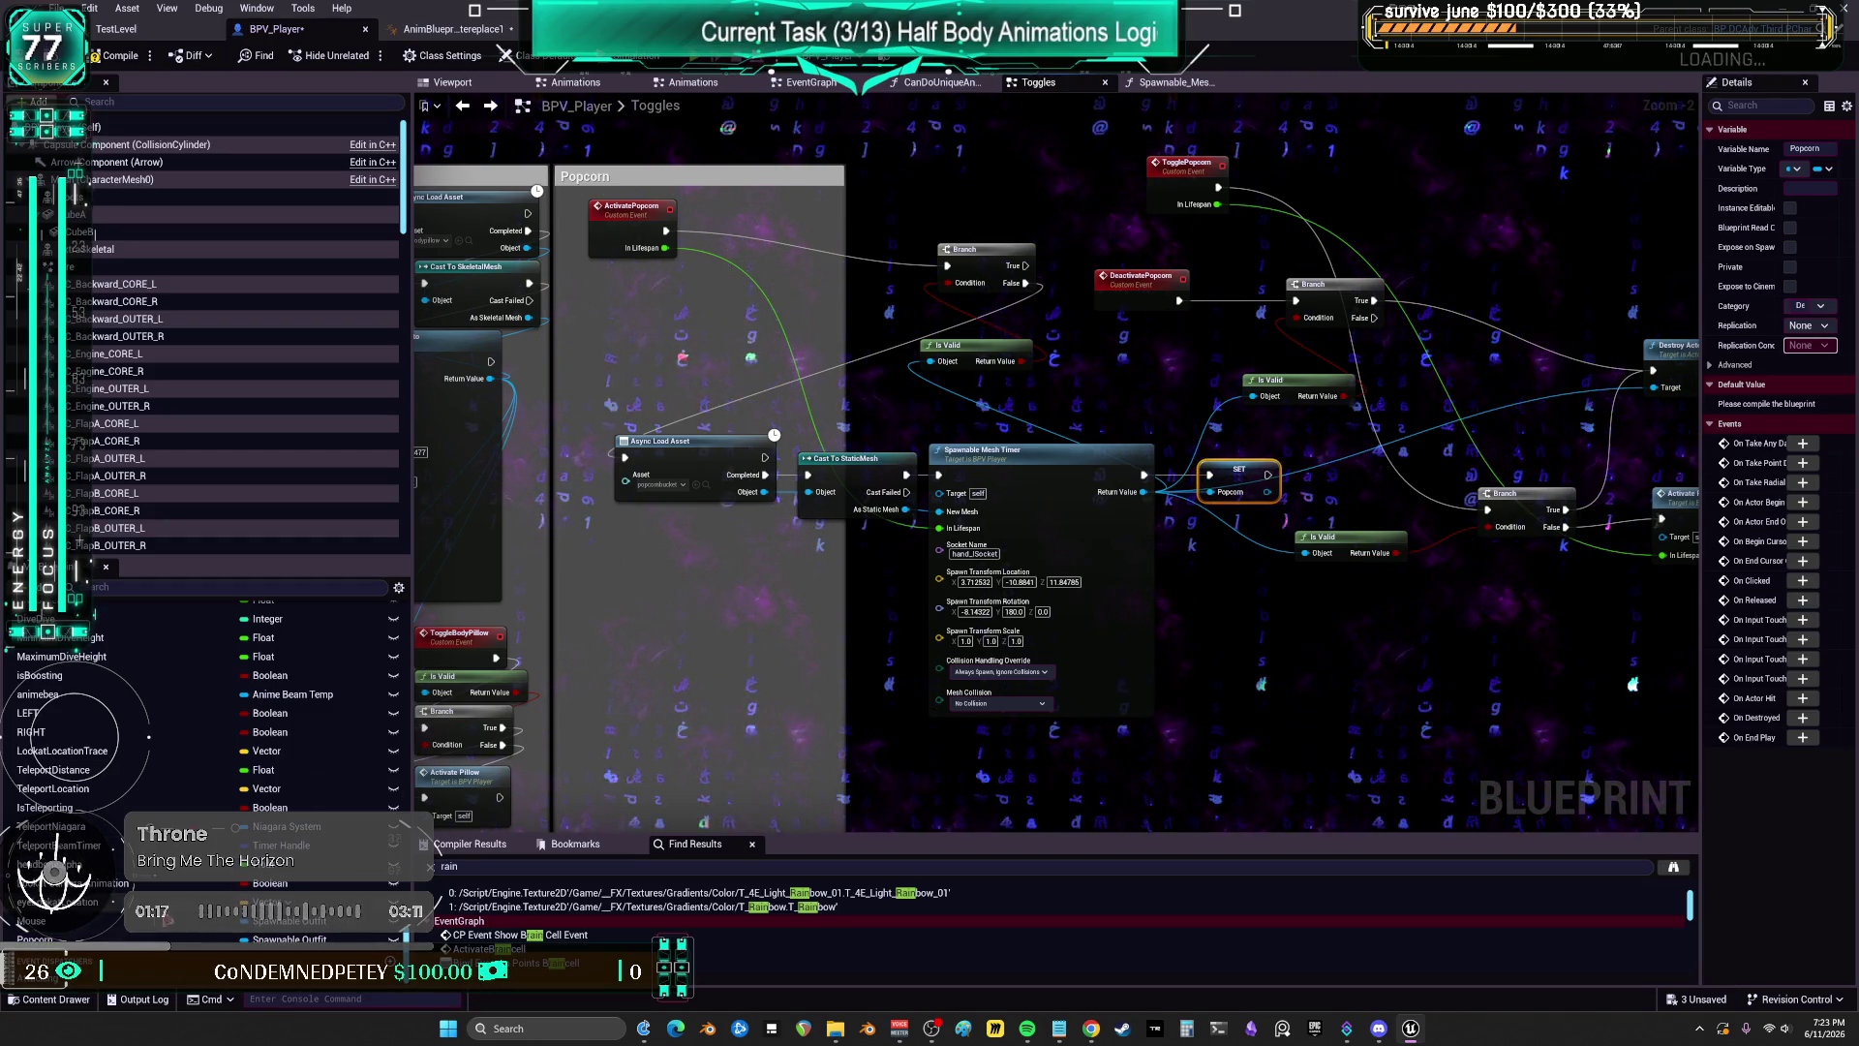
Step: Place Popcorn getters beside the lower and upper Is Valid nodes
{"action": "mouse_move", "coordinate": [131, 937]}
{"action": "left_mouse_down"}
{"action": "mouse_move", "coordinate": [1254, 629]}
{"action": "mouse_move", "coordinate": [1363, 577]}
{"action": "left_mouse_up"}
{"action": "left_click", "coordinate": [1288, 641]}
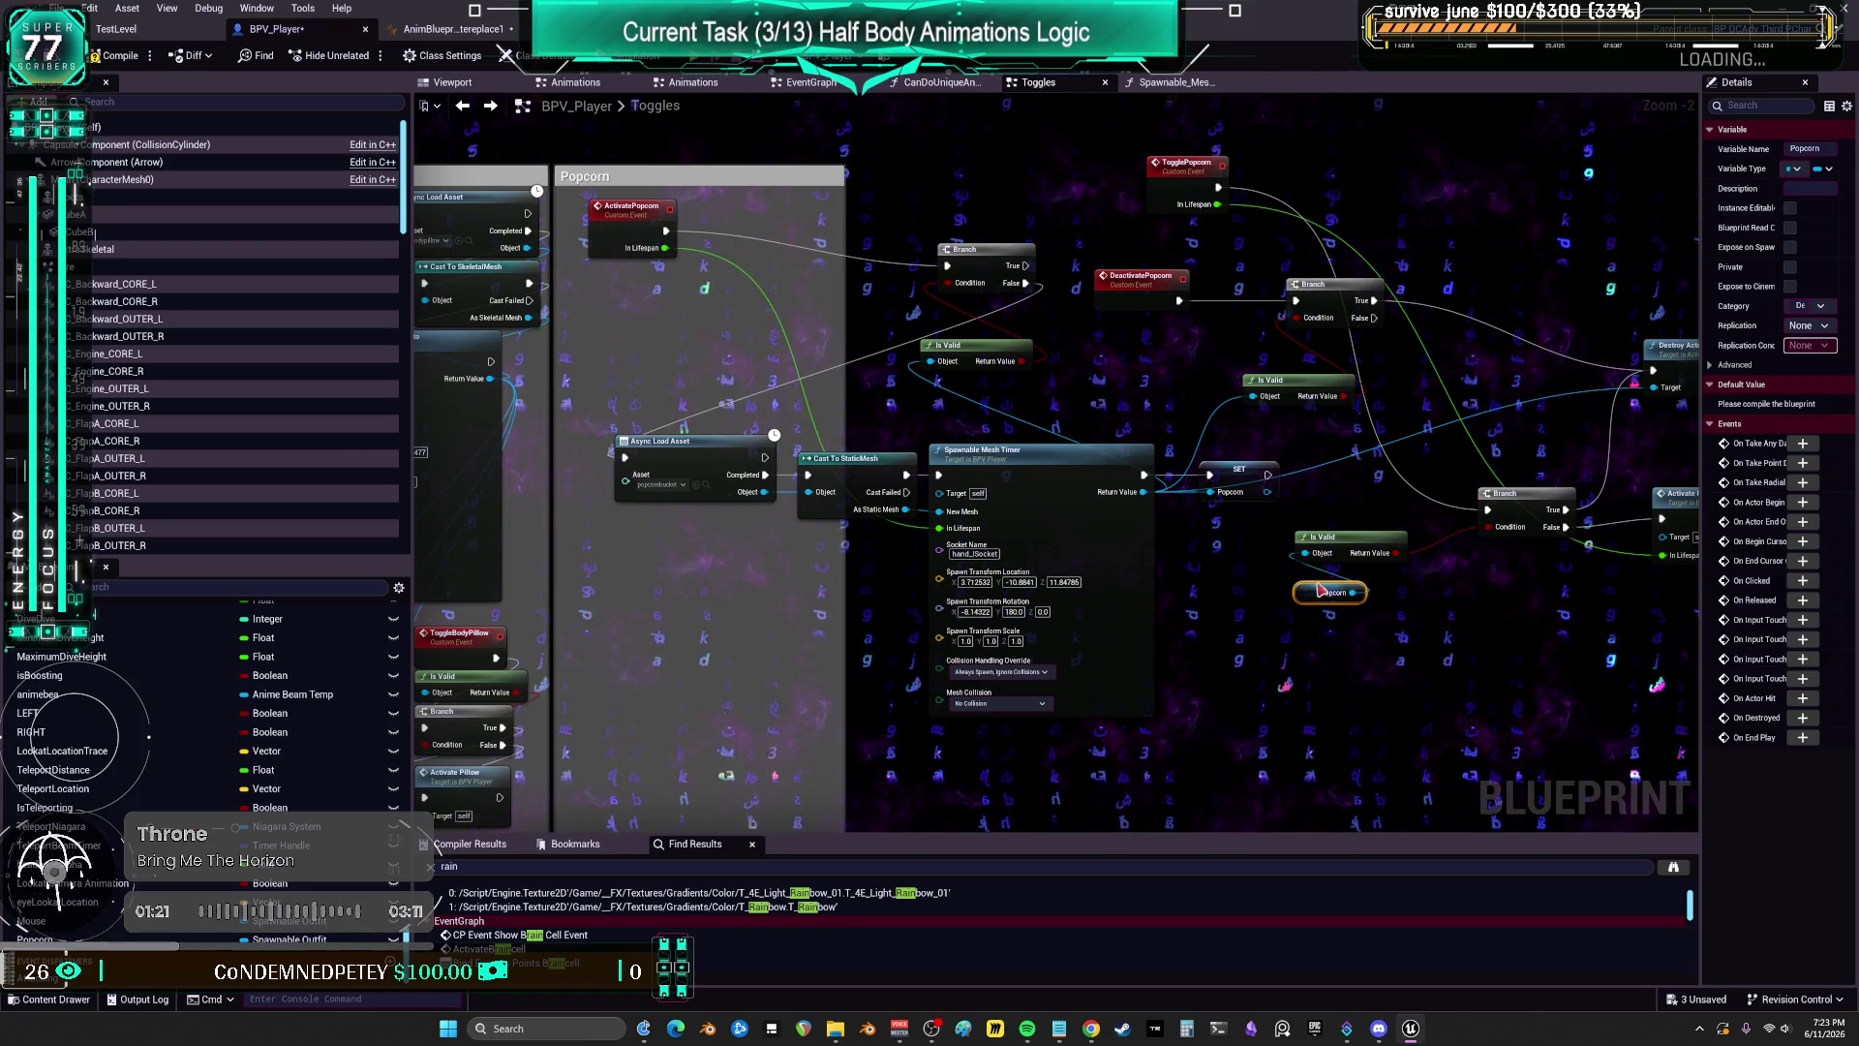
{"action": "left_click", "coordinate": [947, 411]}
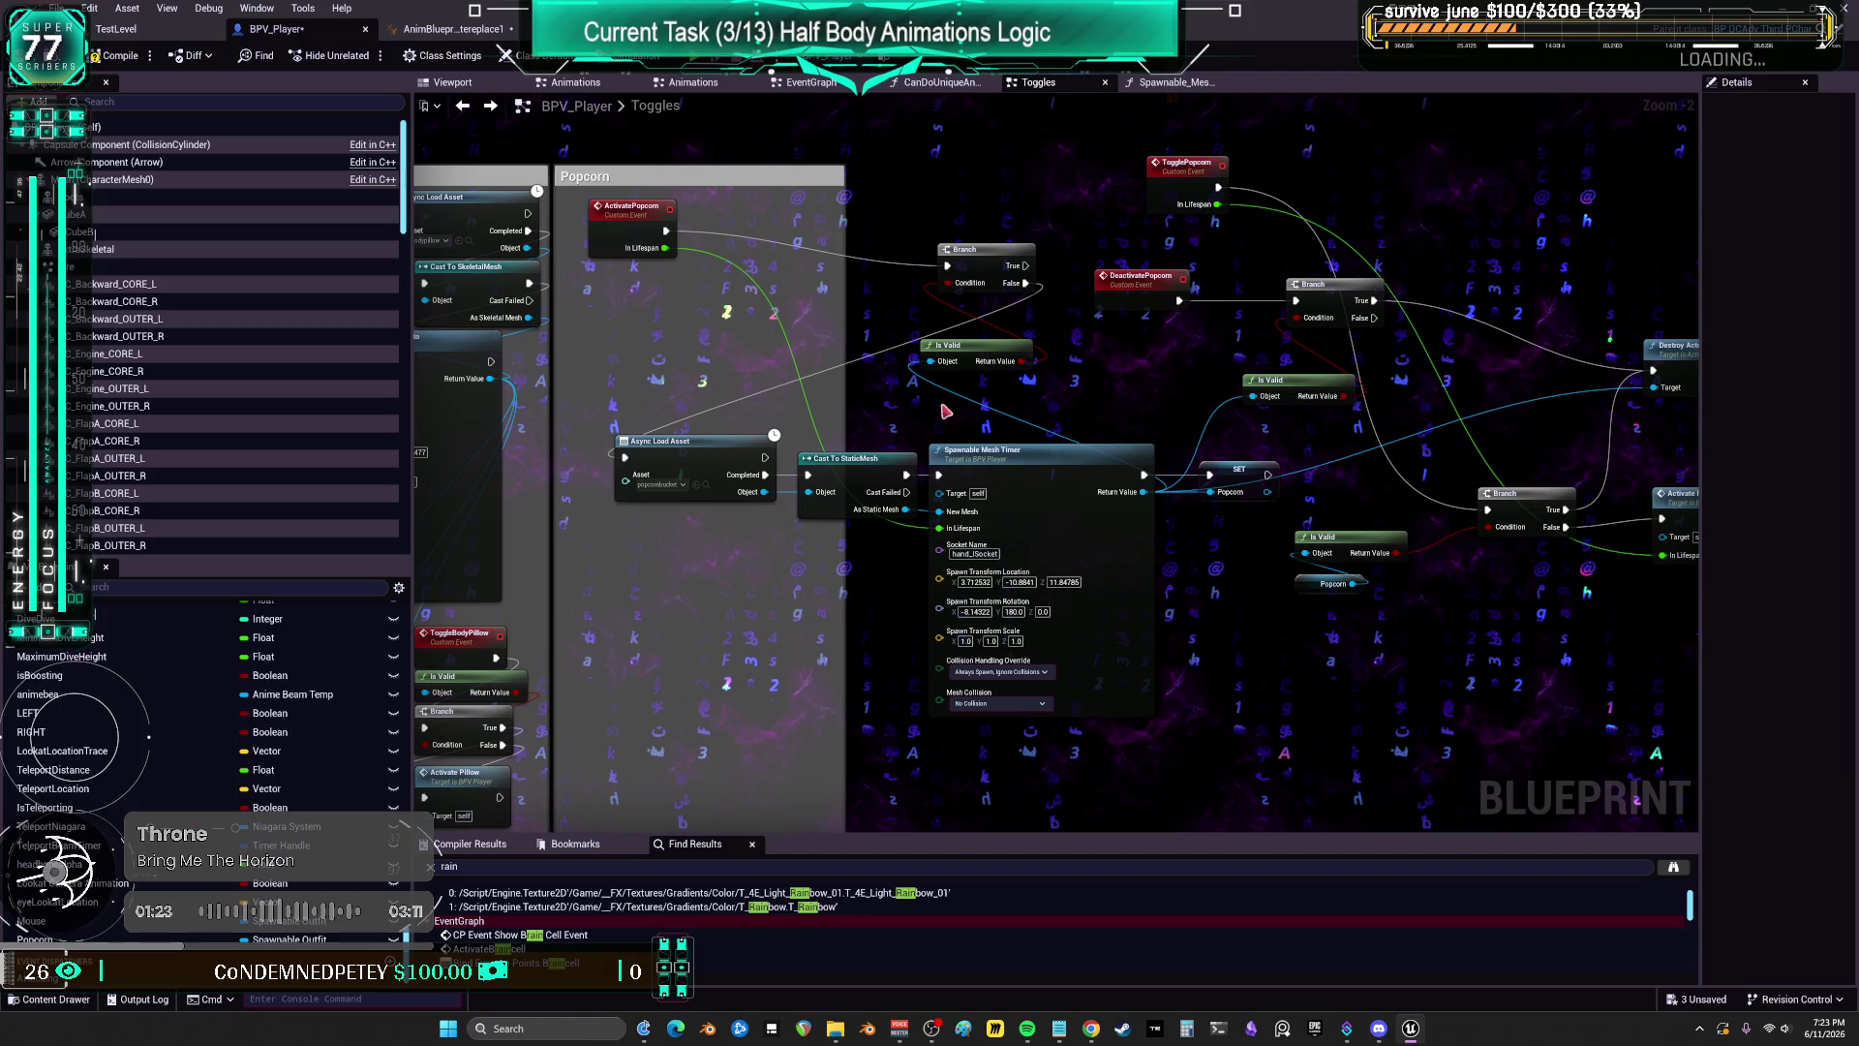
{"action": "key", "text": "ctrl+v"}
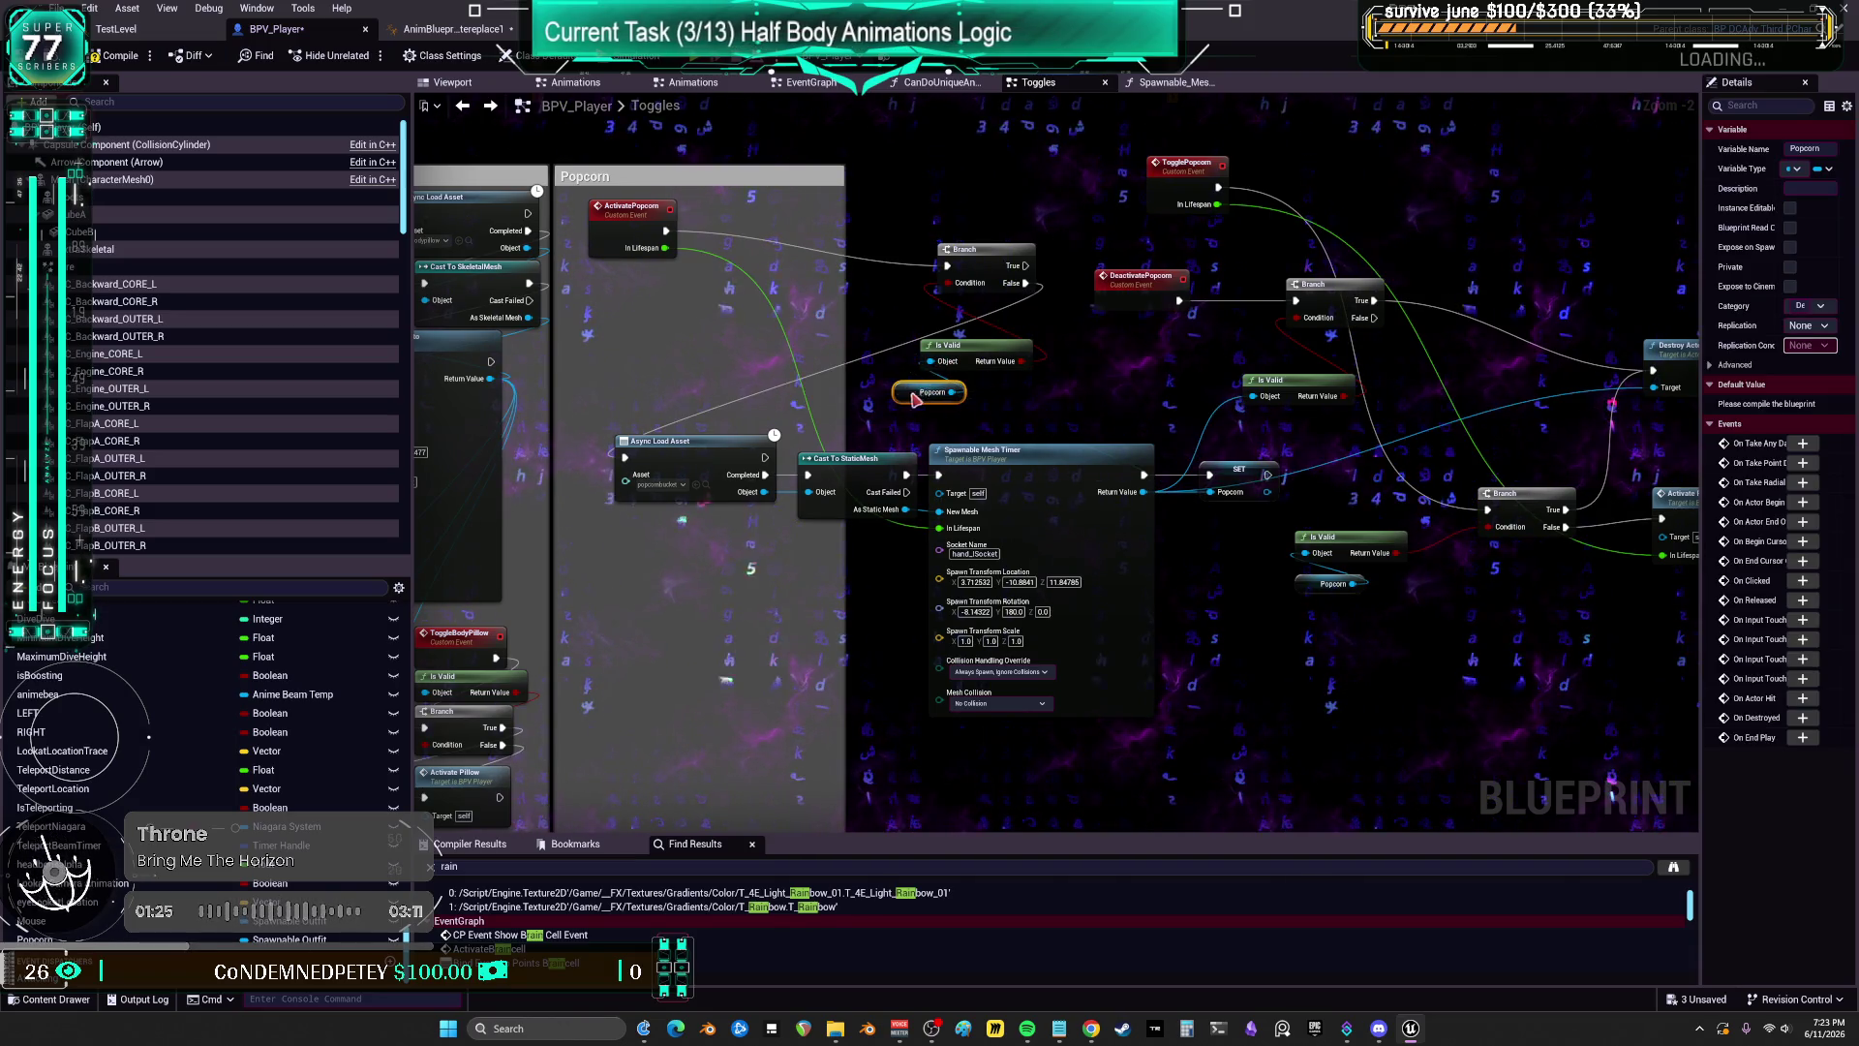
Step: Add a Popcorn getter beside Destroy Actor and connect it to the Target pin
{"action": "left_click_drag", "start_coordinate": [1107, 397], "coordinate": [868, 395]}
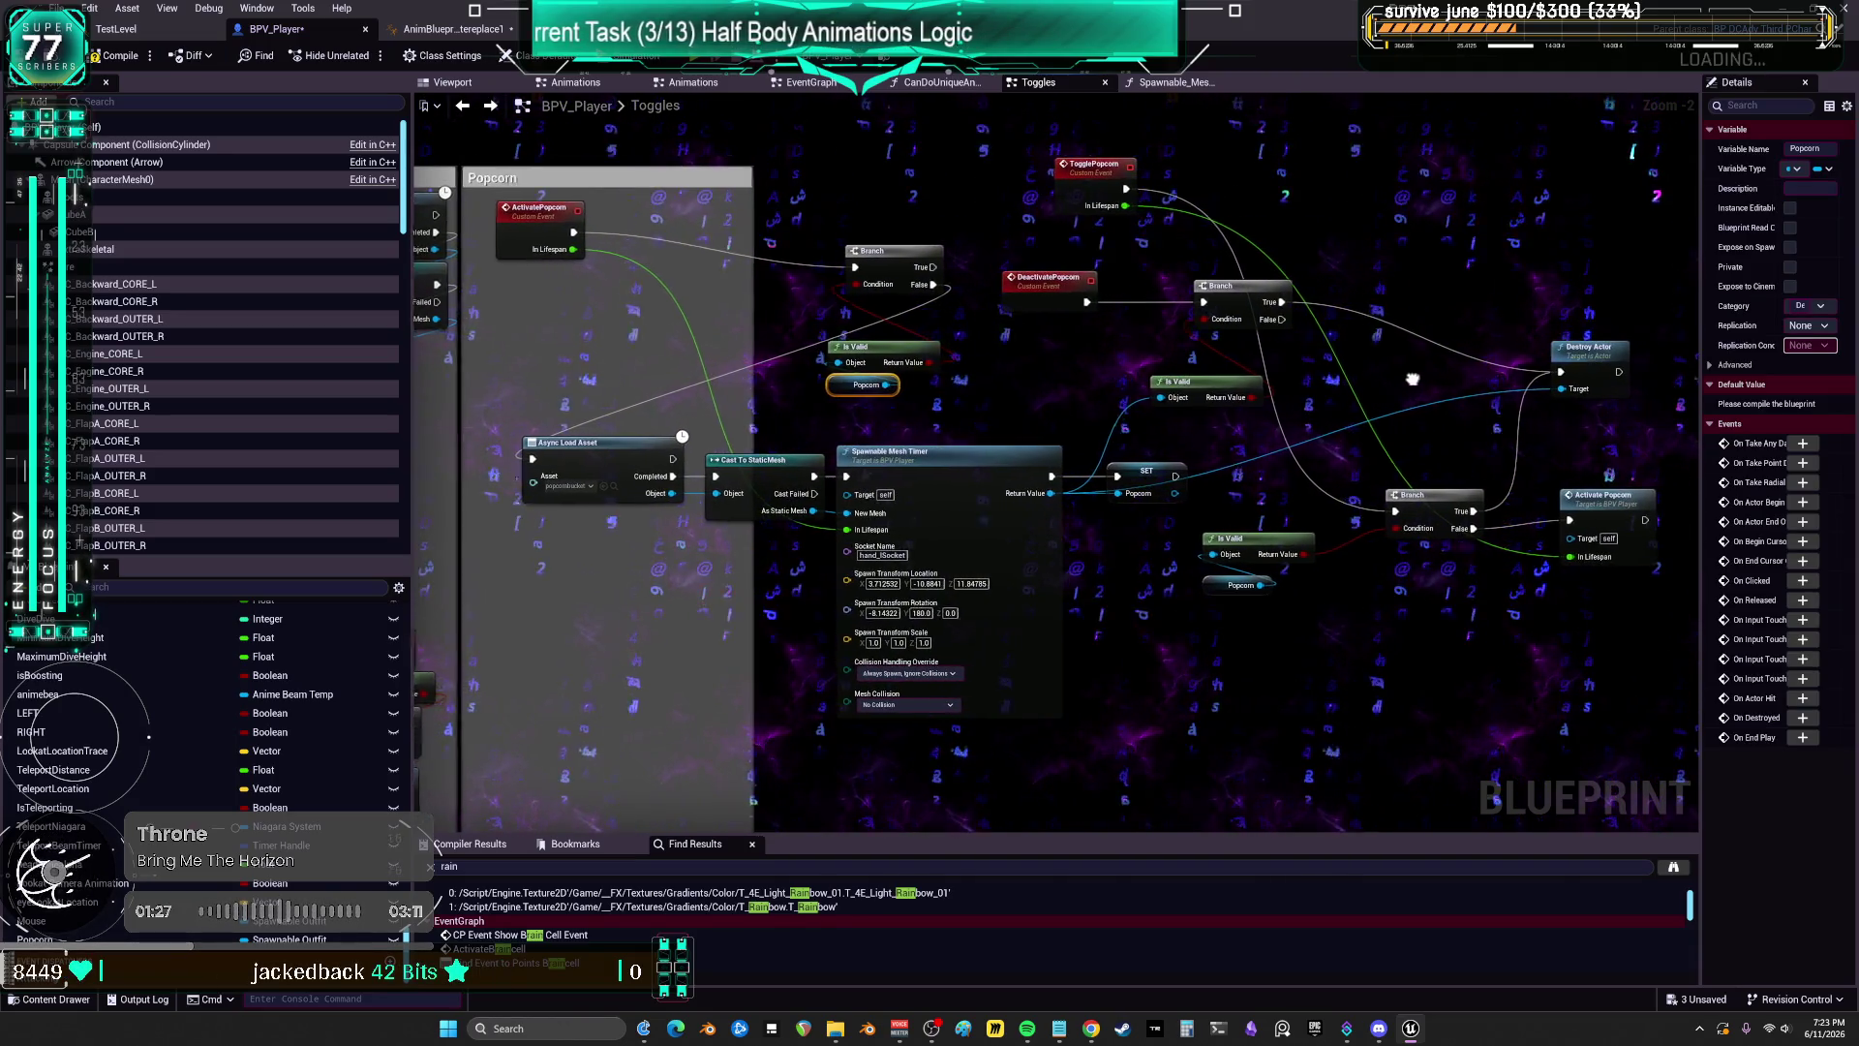
{"action": "left_click", "coordinate": [1327, 393]}
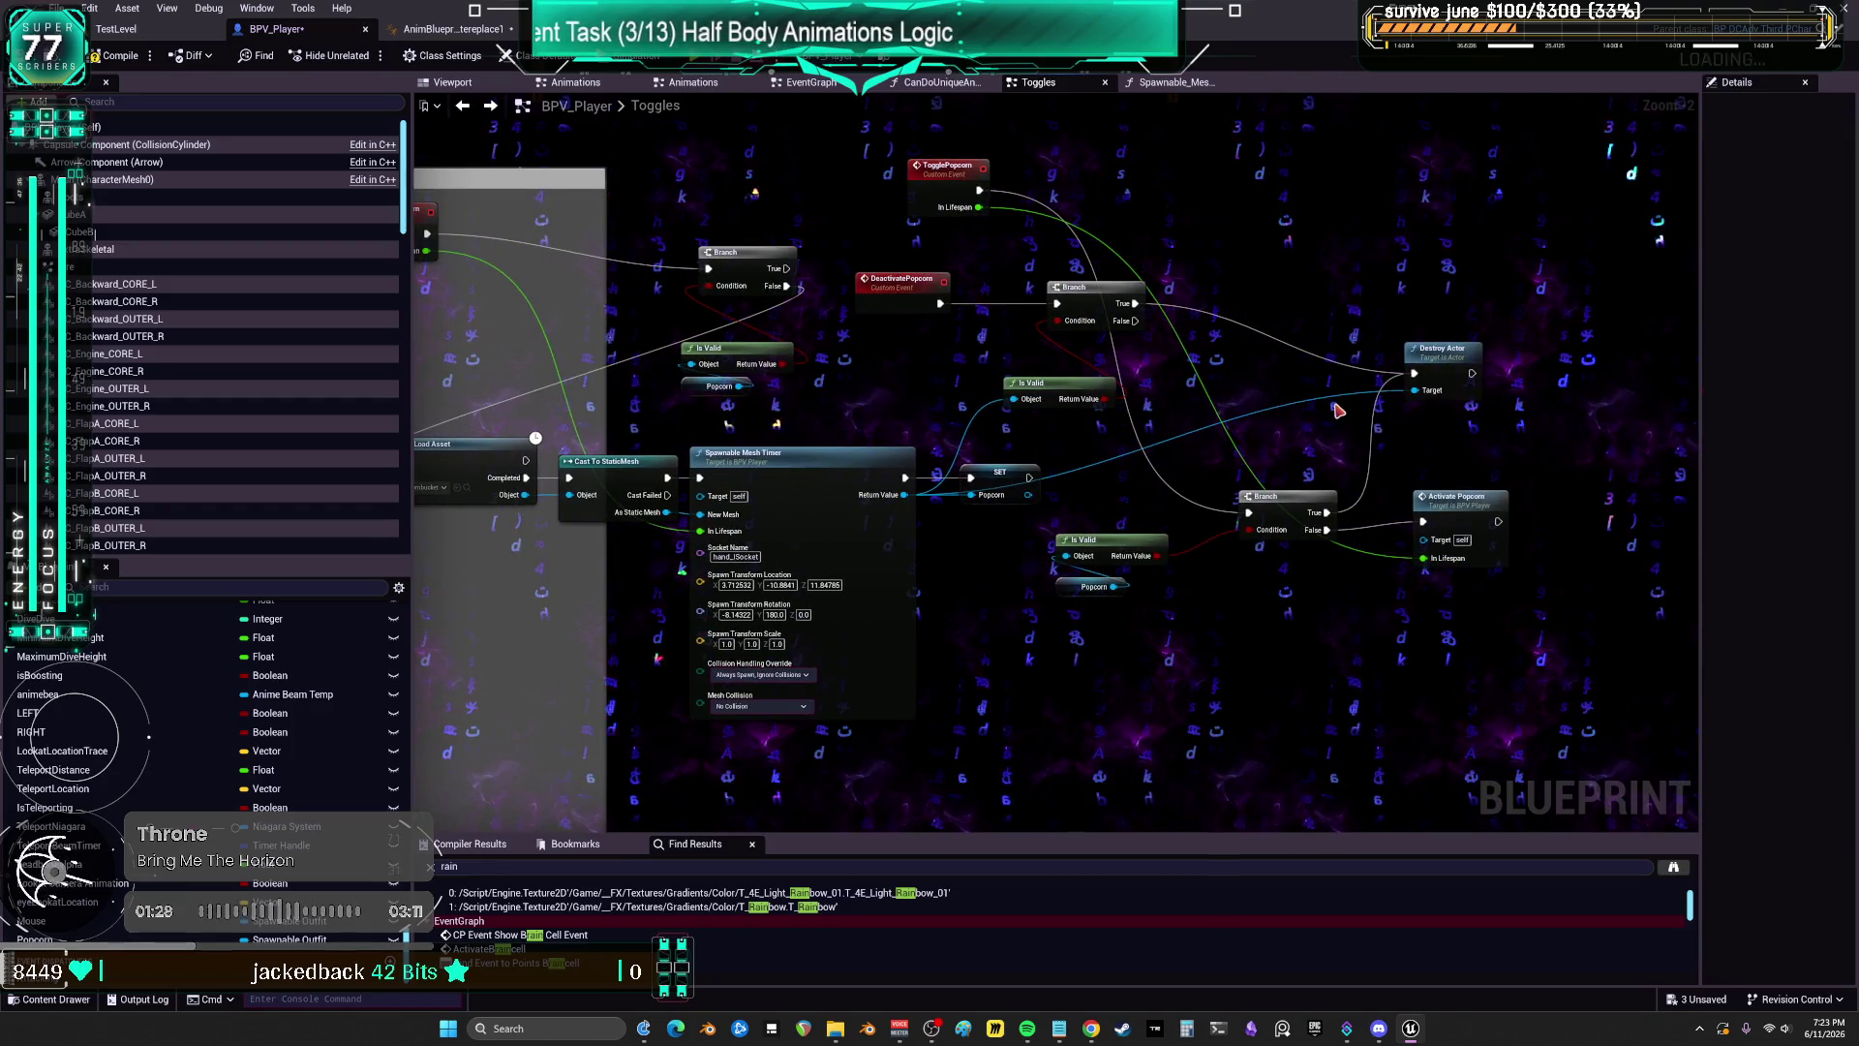
{"action": "key", "text": "ctrl+v"}
{"action": "right_click", "coordinate": [1268, 397]}
{"action": "left_click", "coordinate": [1308, 398]}
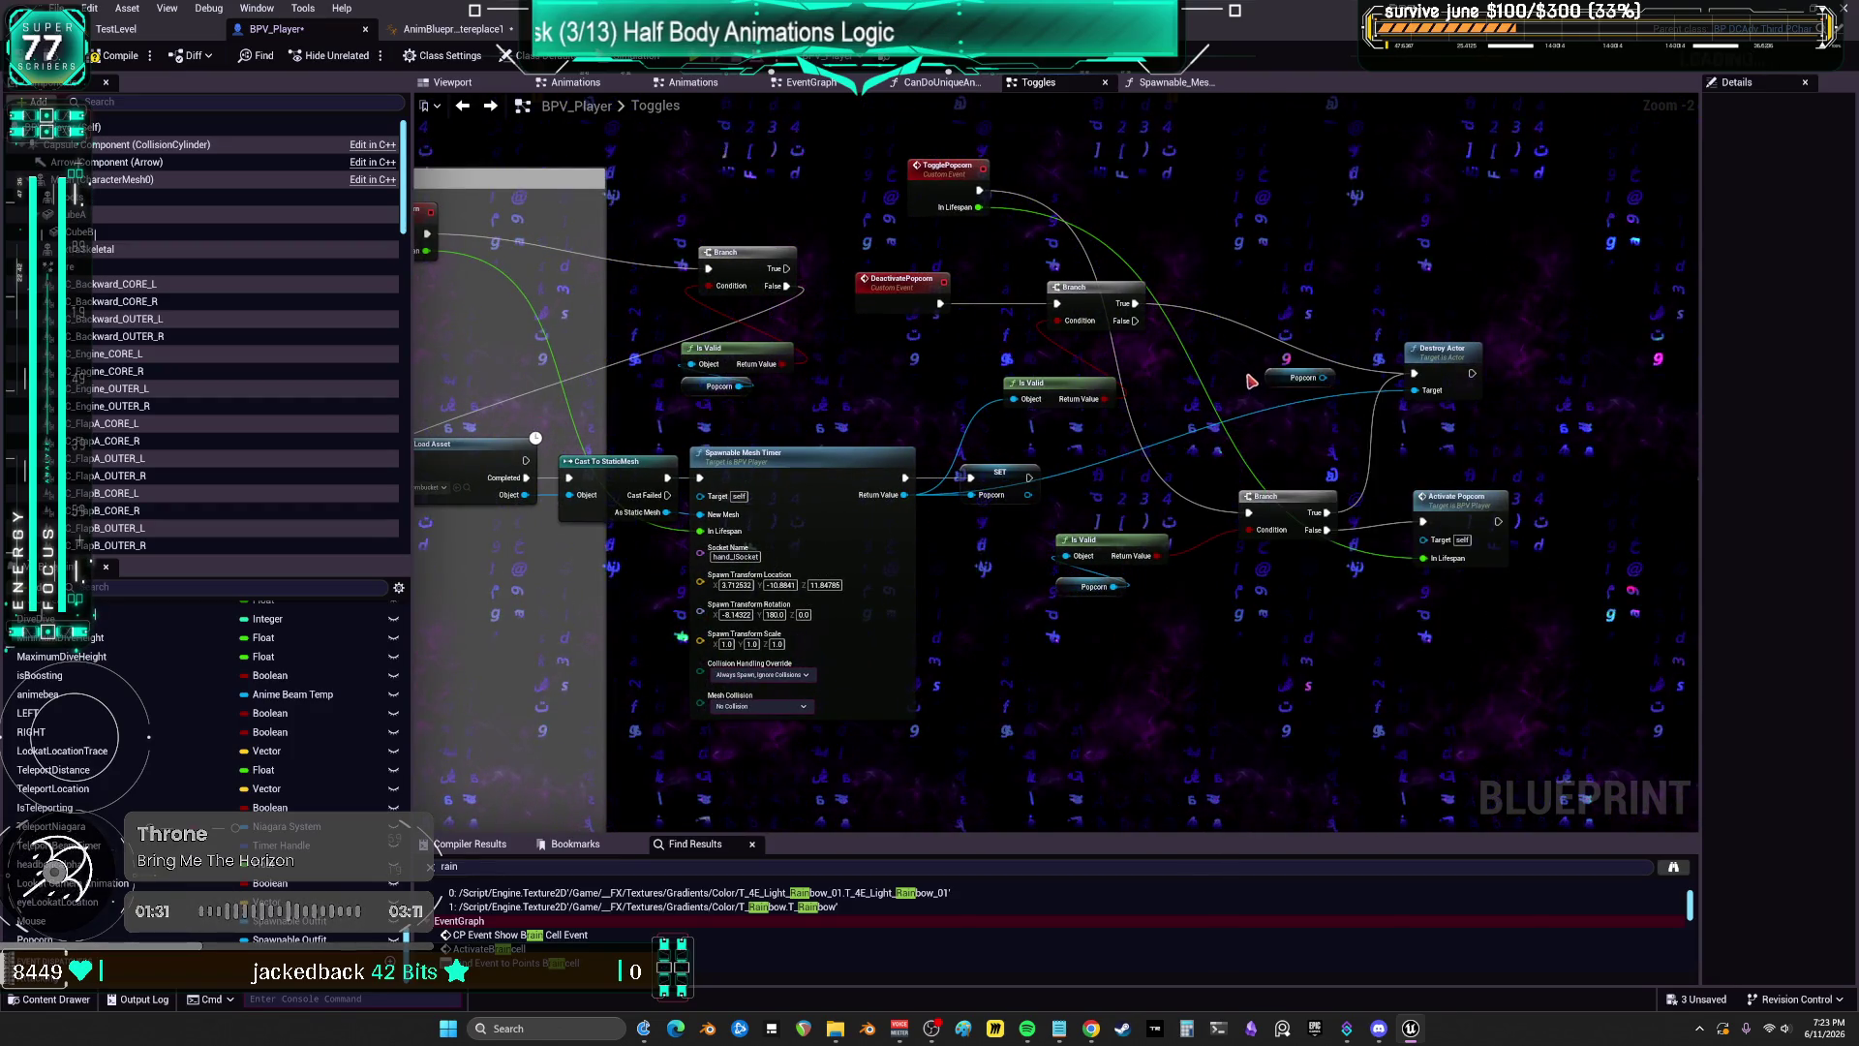
{"action": "mouse_move", "coordinate": [1414, 390]}
{"action": "left_mouse_down"}
{"action": "mouse_move", "coordinate": [1325, 388]}
{"action": "mouse_move", "coordinate": [1346, 319]}
{"action": "left_mouse_up"}
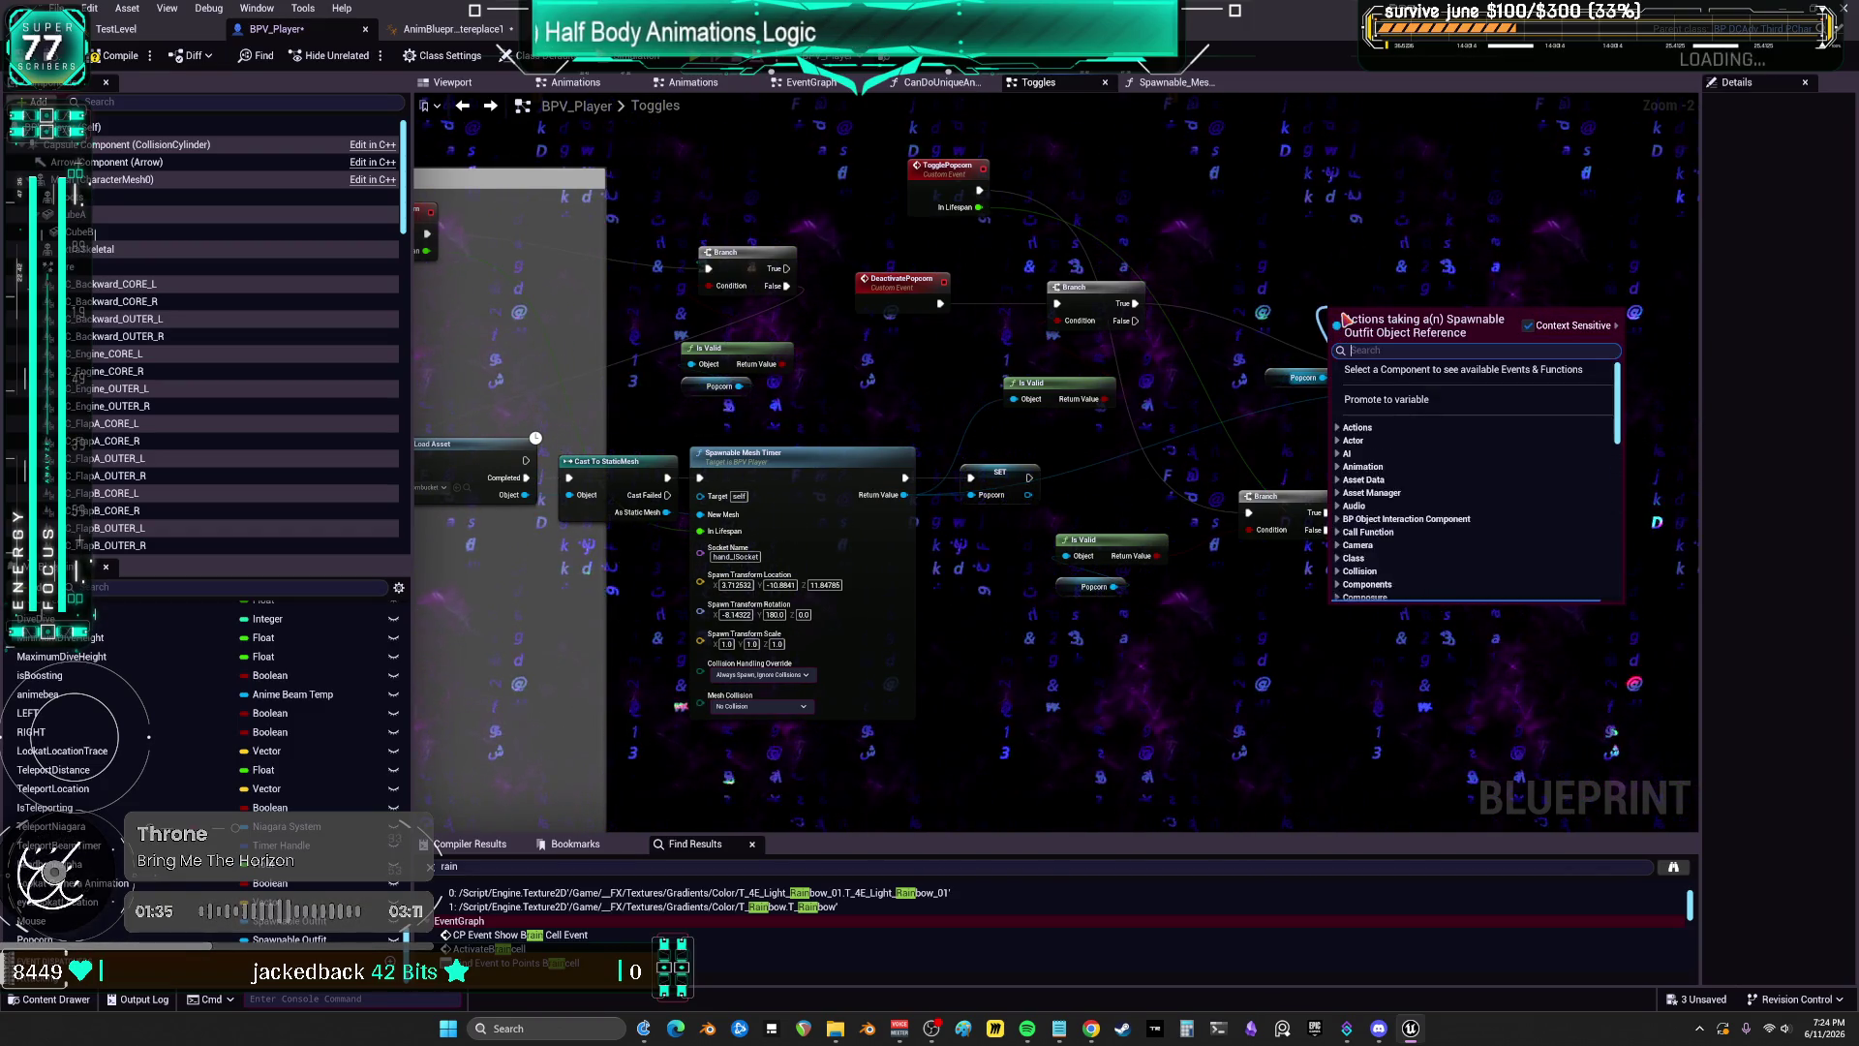
Step: Paste a Popcorn getter above Destroy Actor and convert it to a validated get
{"action": "left_click", "coordinate": [1313, 331]}
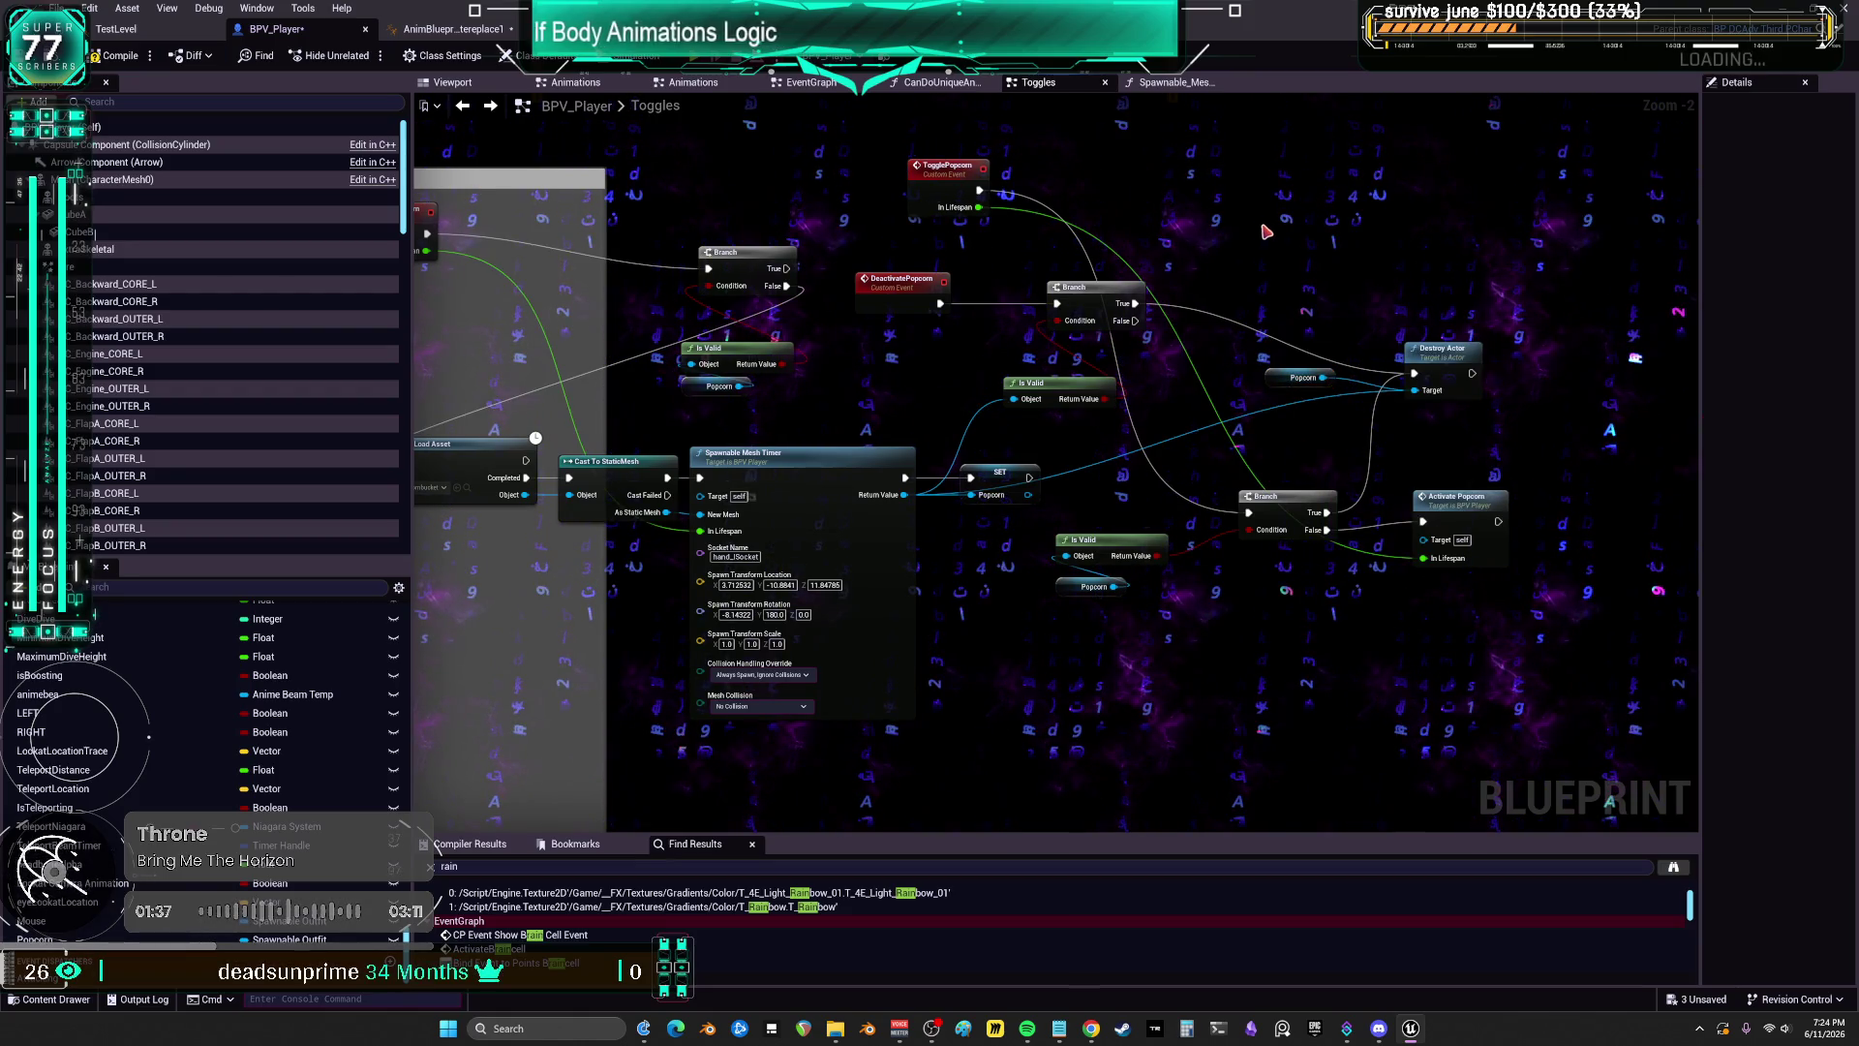
{"action": "key", "text": "ctrl+v"}
{"action": "right_click", "coordinate": [1326, 254]}
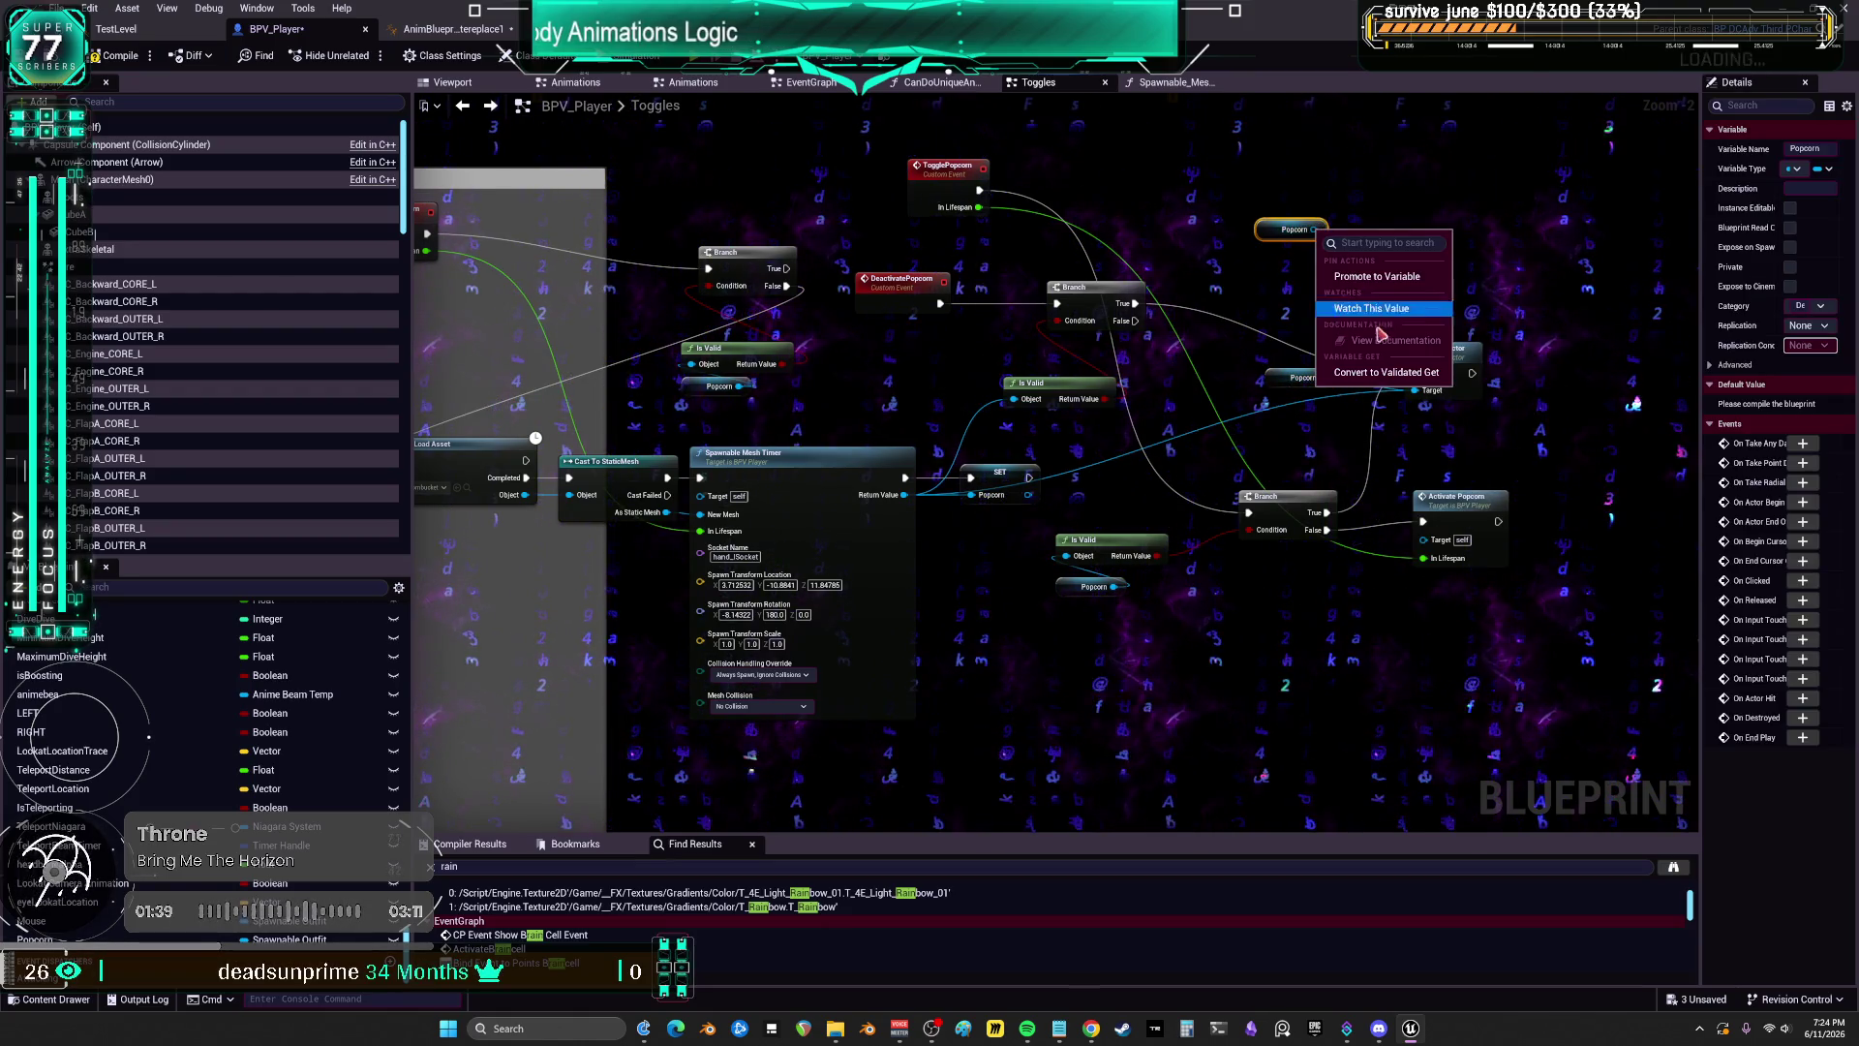
{"action": "left_click", "coordinate": [1370, 303]}
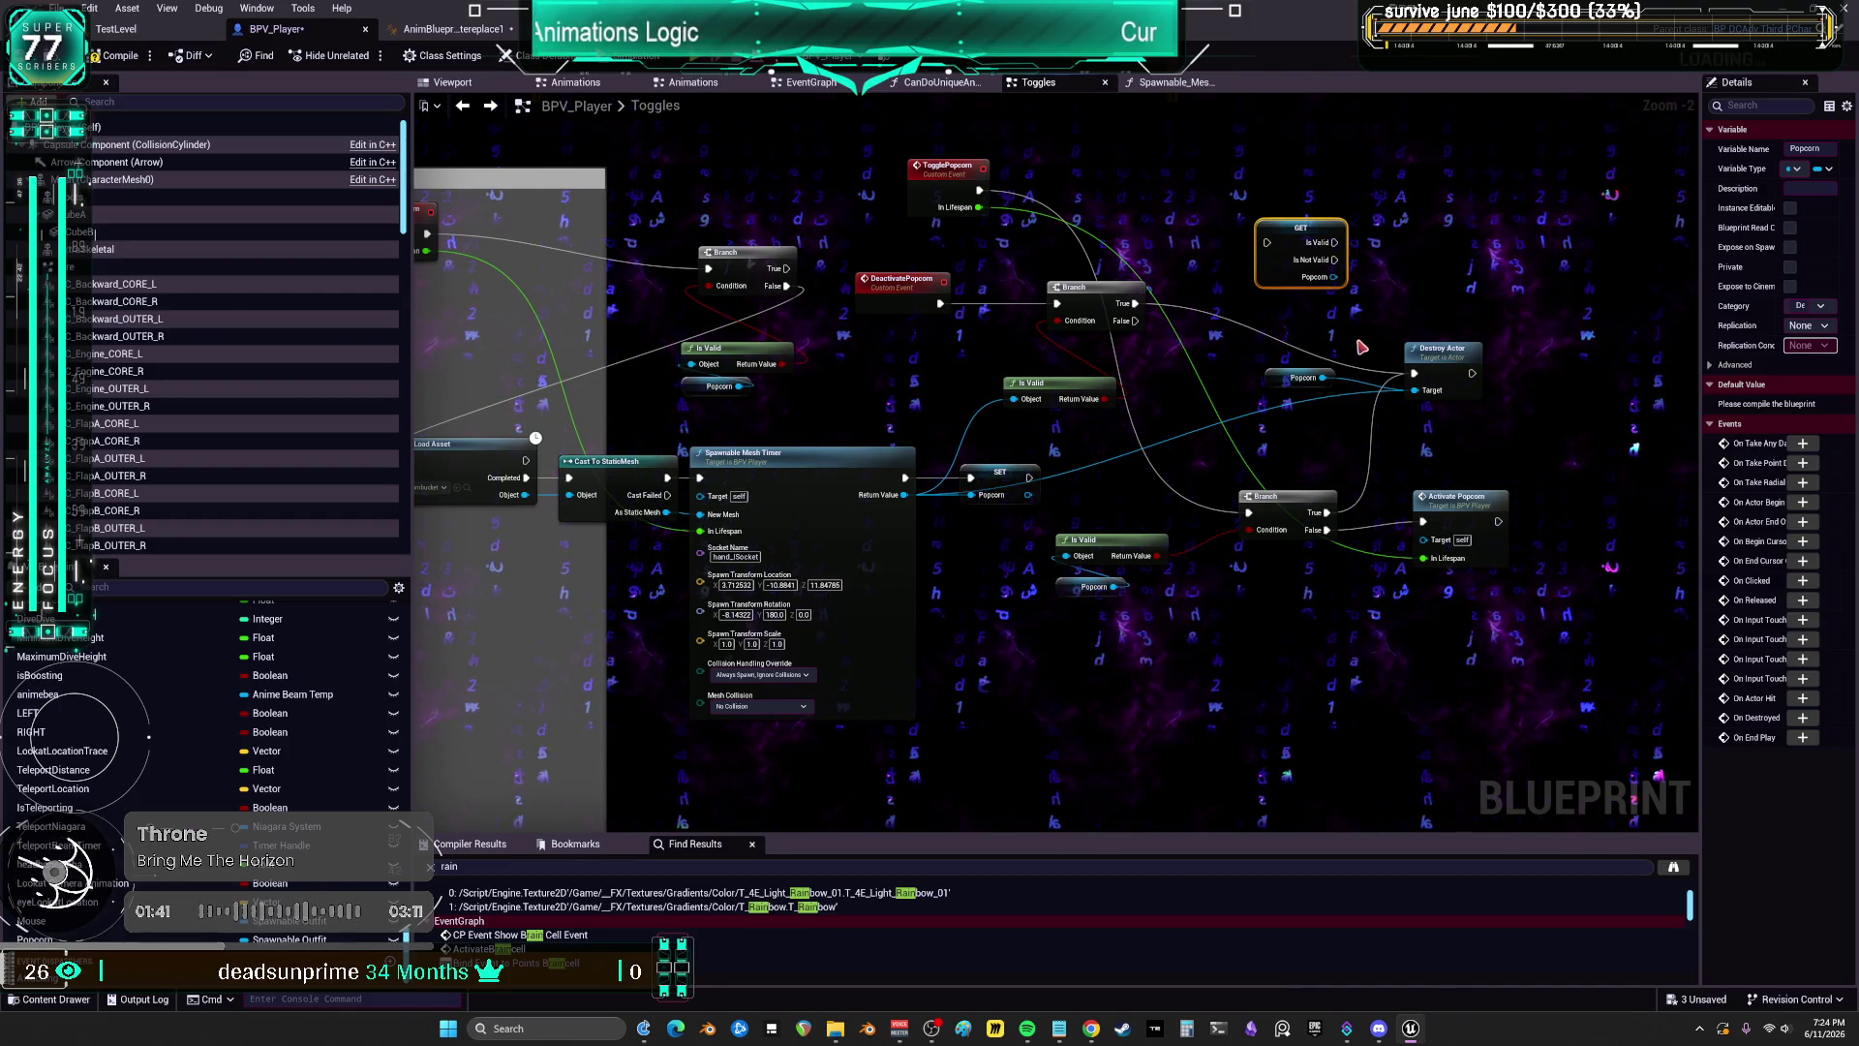
Step: Delete the old Is Valid and Branch nodes
{"action": "left_click", "coordinate": [1065, 383]}
{"action": "key", "text": "Delete"}
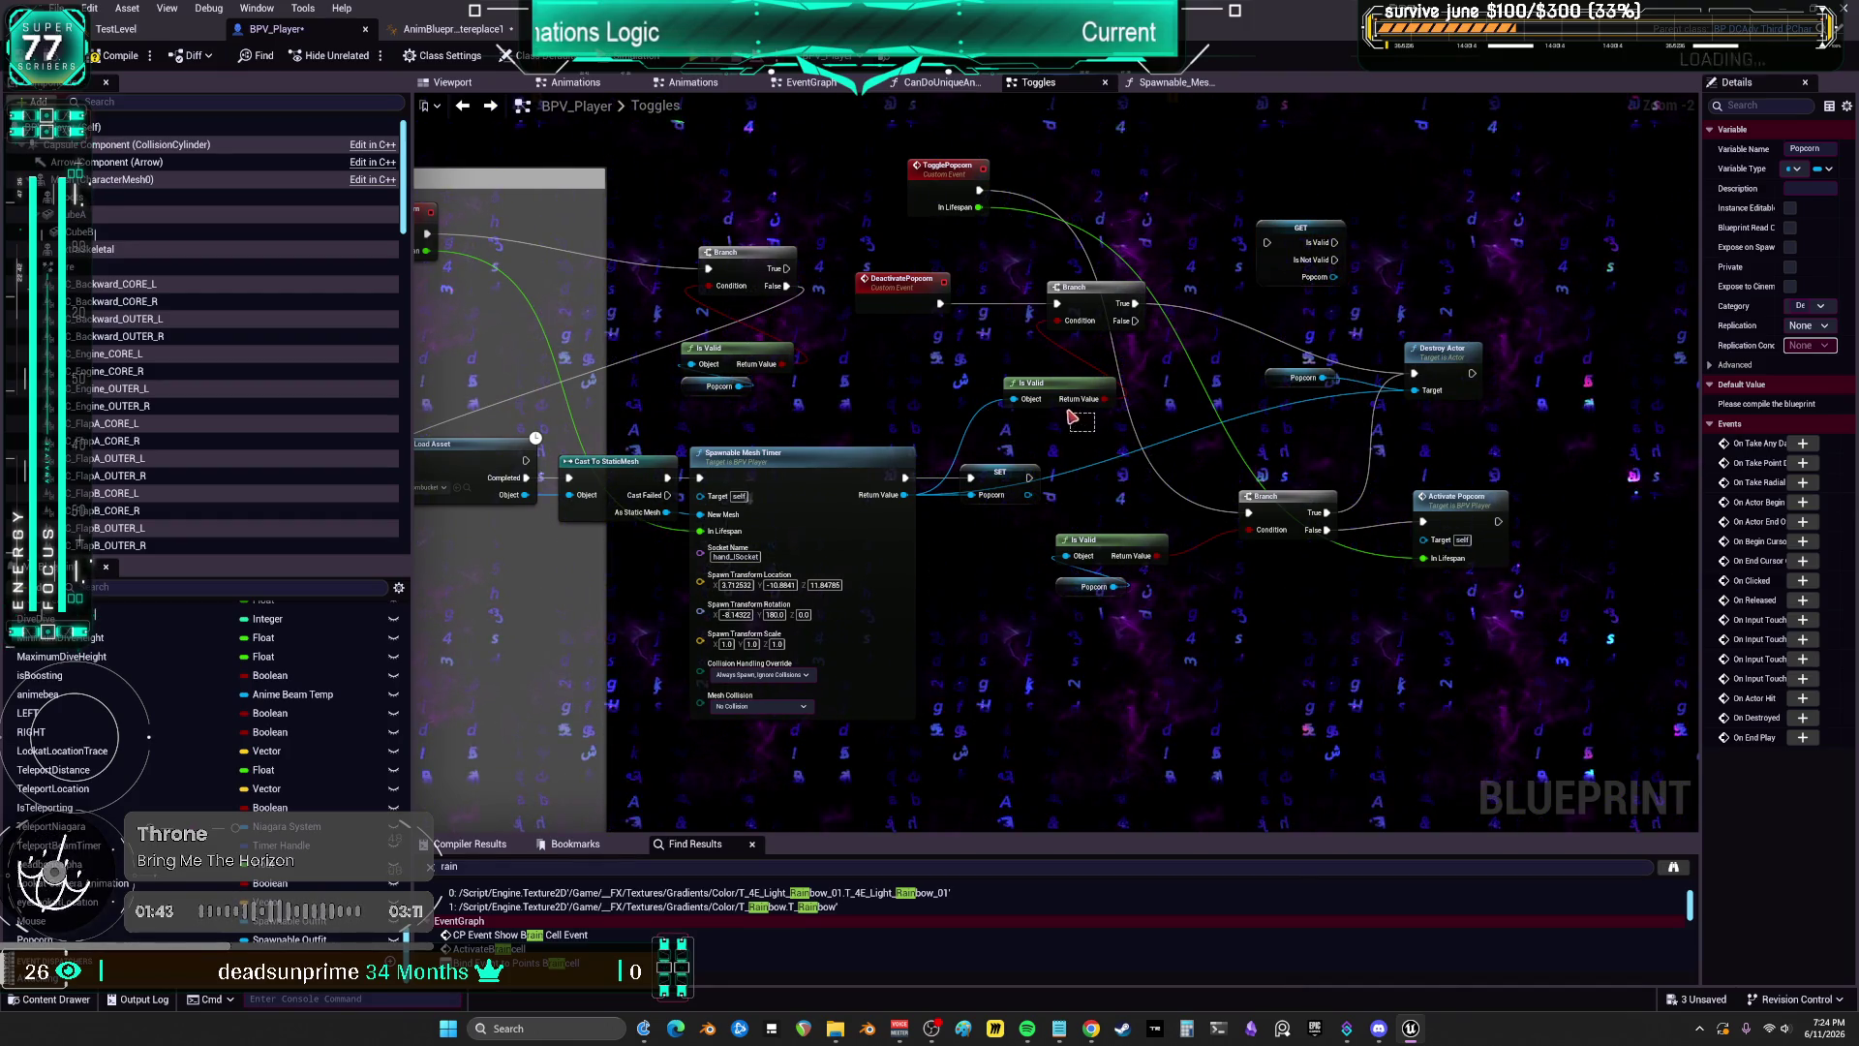
{"action": "mouse_move", "coordinate": [1102, 364]}
{"action": "left_mouse_down"}
{"action": "mouse_move", "coordinate": [1002, 318]}
{"action": "mouse_move", "coordinate": [1267, 242]}
{"action": "mouse_move", "coordinate": [1121, 332]}
{"action": "mouse_move", "coordinate": [1413, 372]}
{"action": "left_mouse_up"}
{"action": "key", "text": "Delete"}
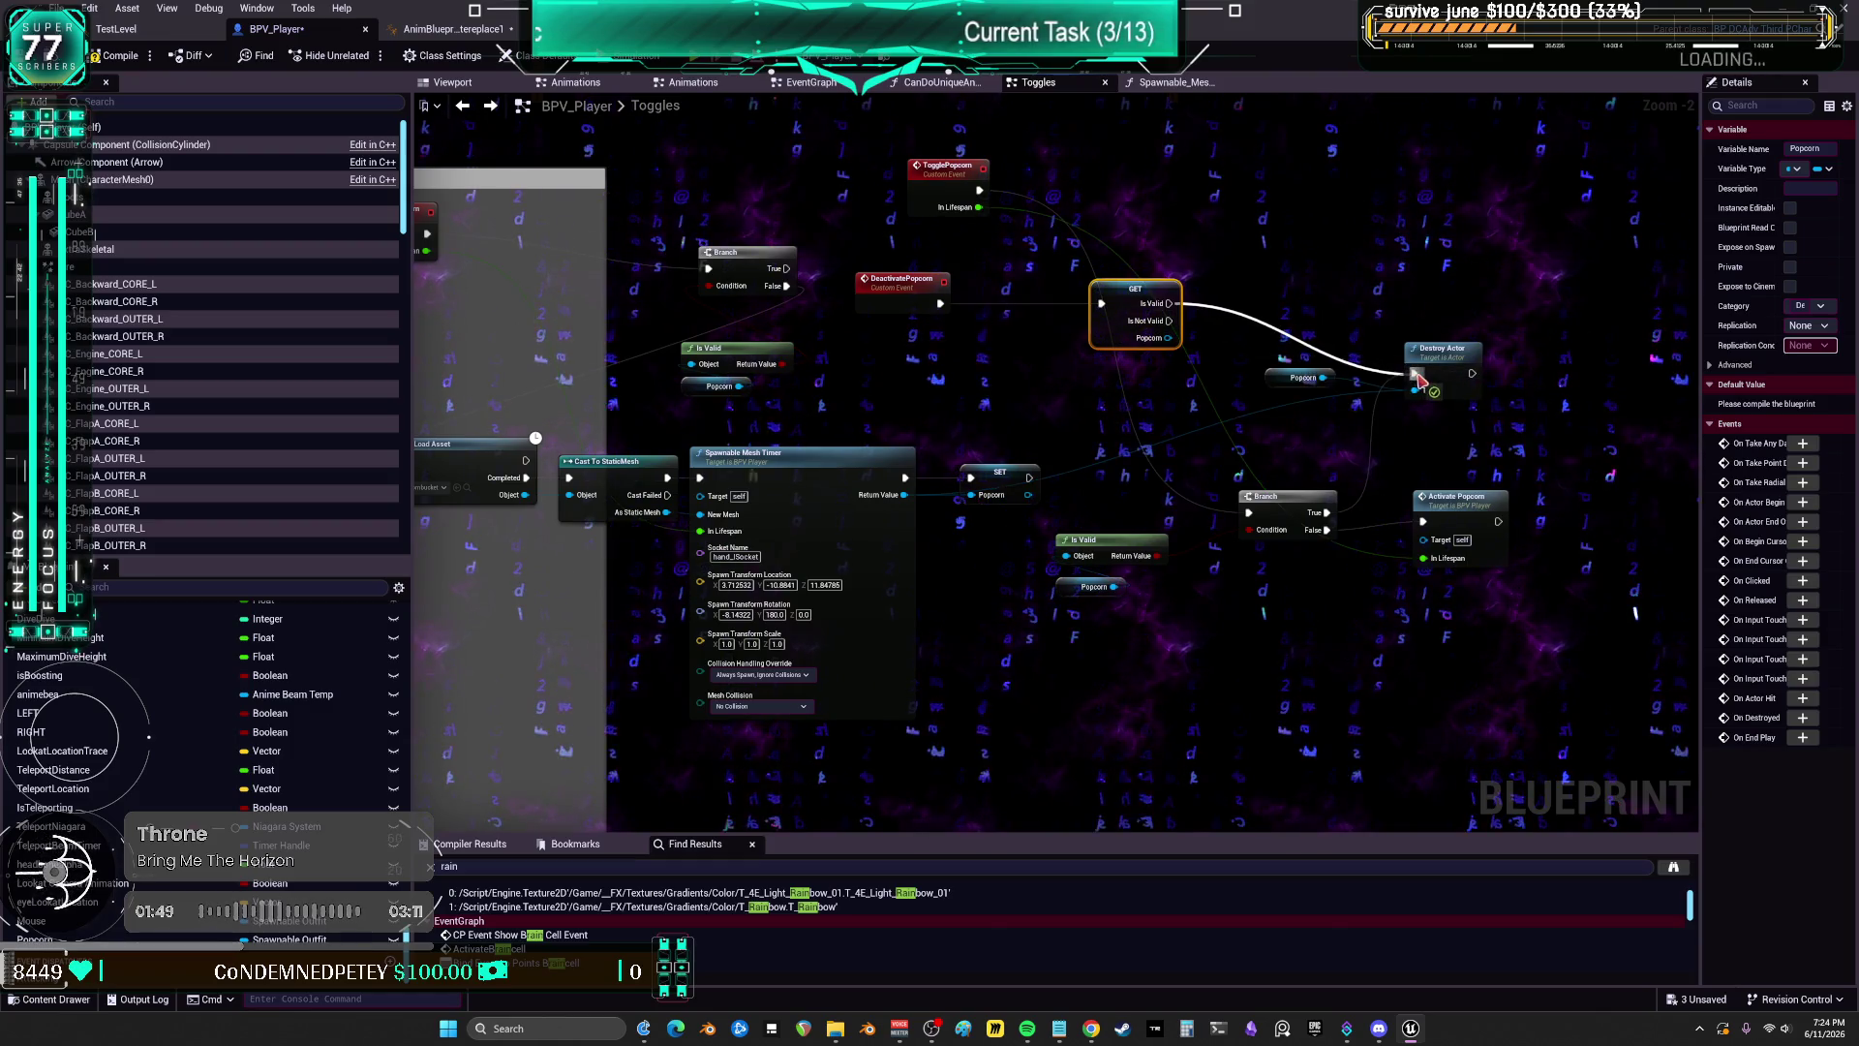
Step: Feed the validated Popcorn into Destroy Actor's Target and move TogglePopcorn below DeactivatePopcorn
{"action": "left_click_drag", "start_coordinate": [1169, 337], "coordinate": [1421, 397]}
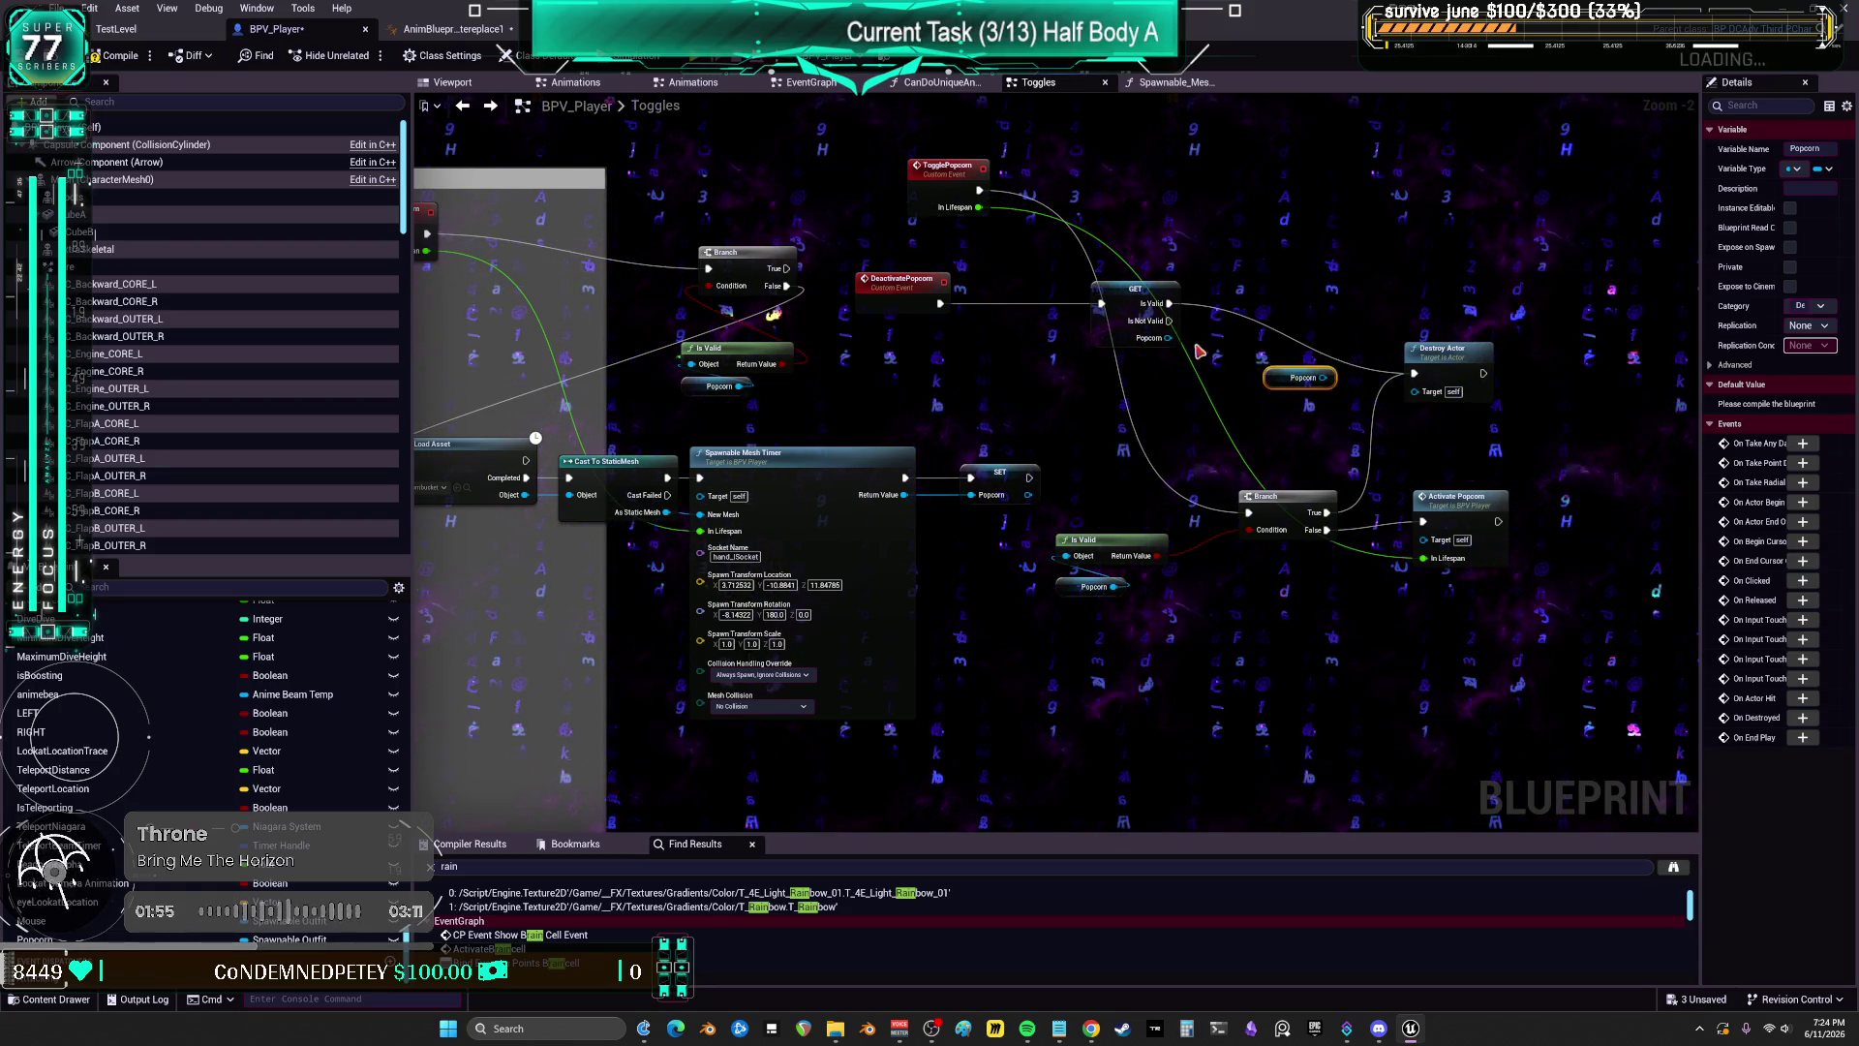
{"action": "mouse_move", "coordinate": [1421, 398]}
{"action": "left_mouse_down"}
{"action": "mouse_move", "coordinate": [1319, 386]}
{"action": "mouse_move", "coordinate": [1420, 392]}
{"action": "mouse_move", "coordinate": [1404, 344]}
{"action": "mouse_move", "coordinate": [1364, 329]}
{"action": "mouse_move", "coordinate": [1375, 309]}
{"action": "left_mouse_up"}
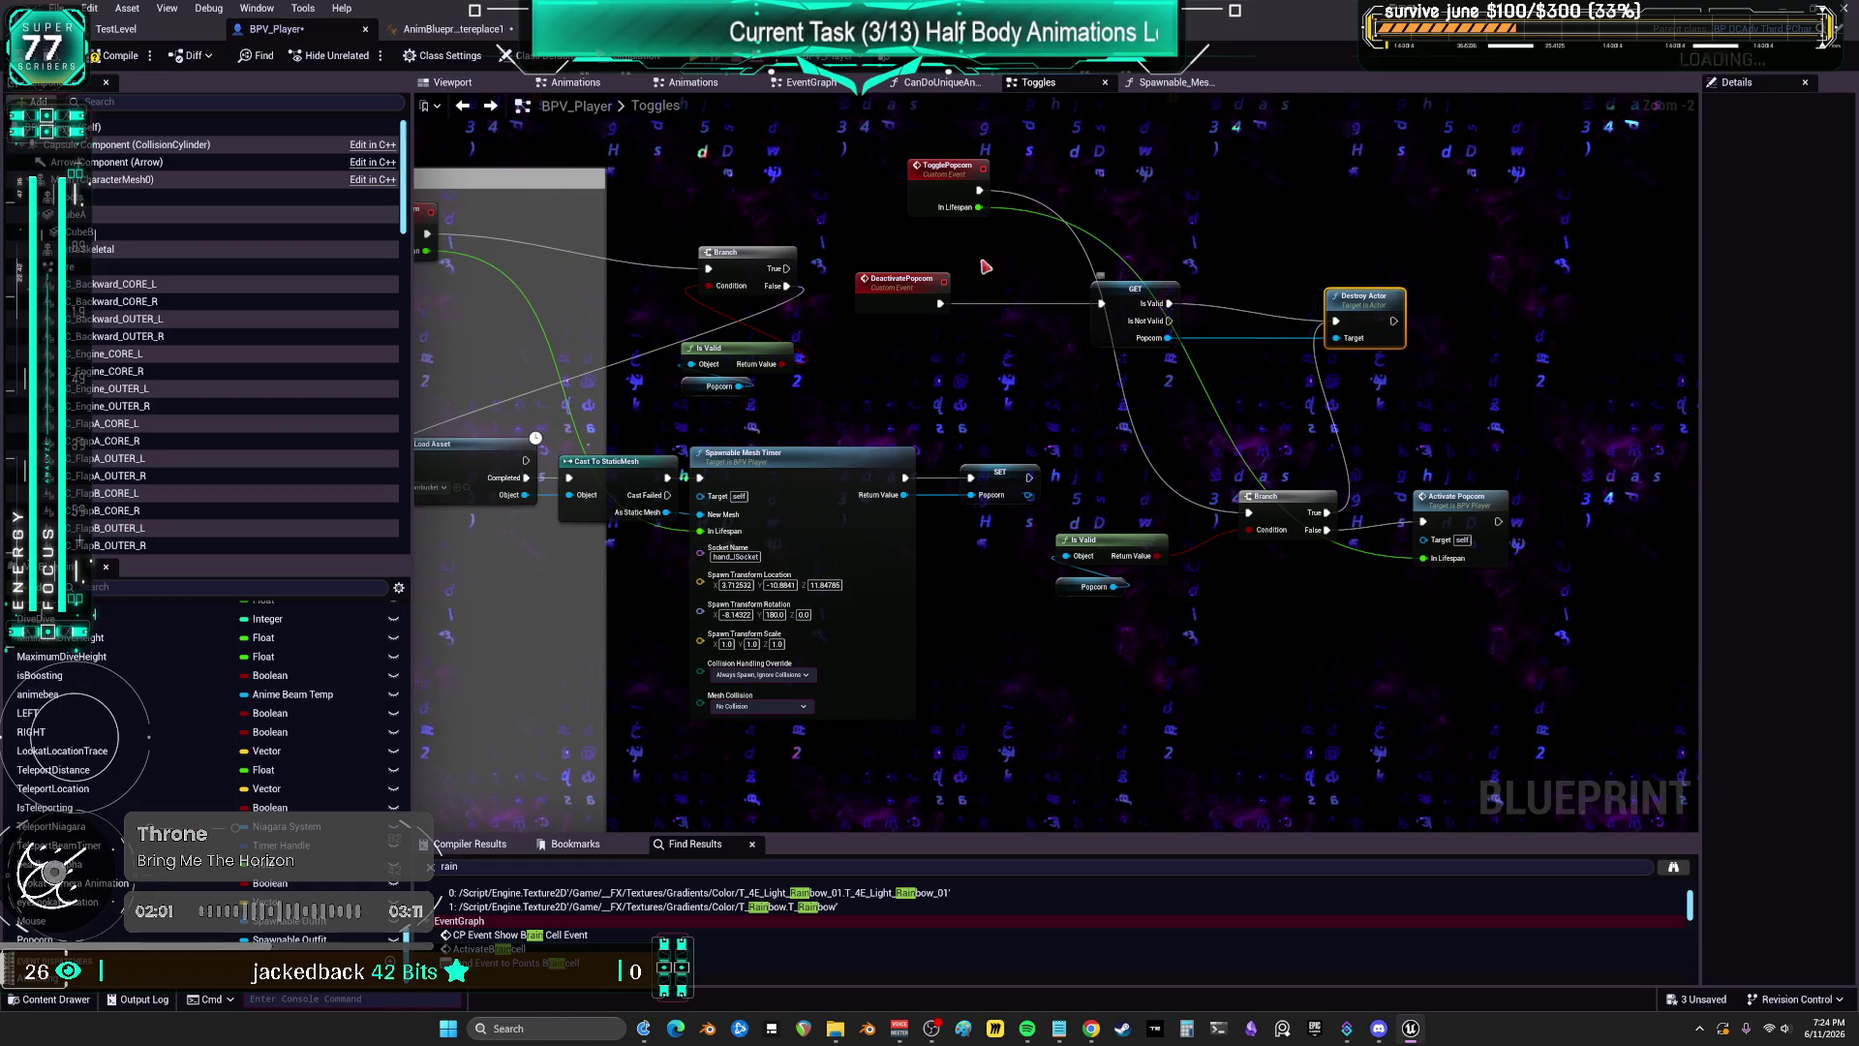
{"action": "mouse_move", "coordinate": [947, 188]}
{"action": "left_mouse_down"}
{"action": "mouse_move", "coordinate": [973, 369]}
{"action": "mouse_move", "coordinate": [896, 360]}
{"action": "left_mouse_up"}
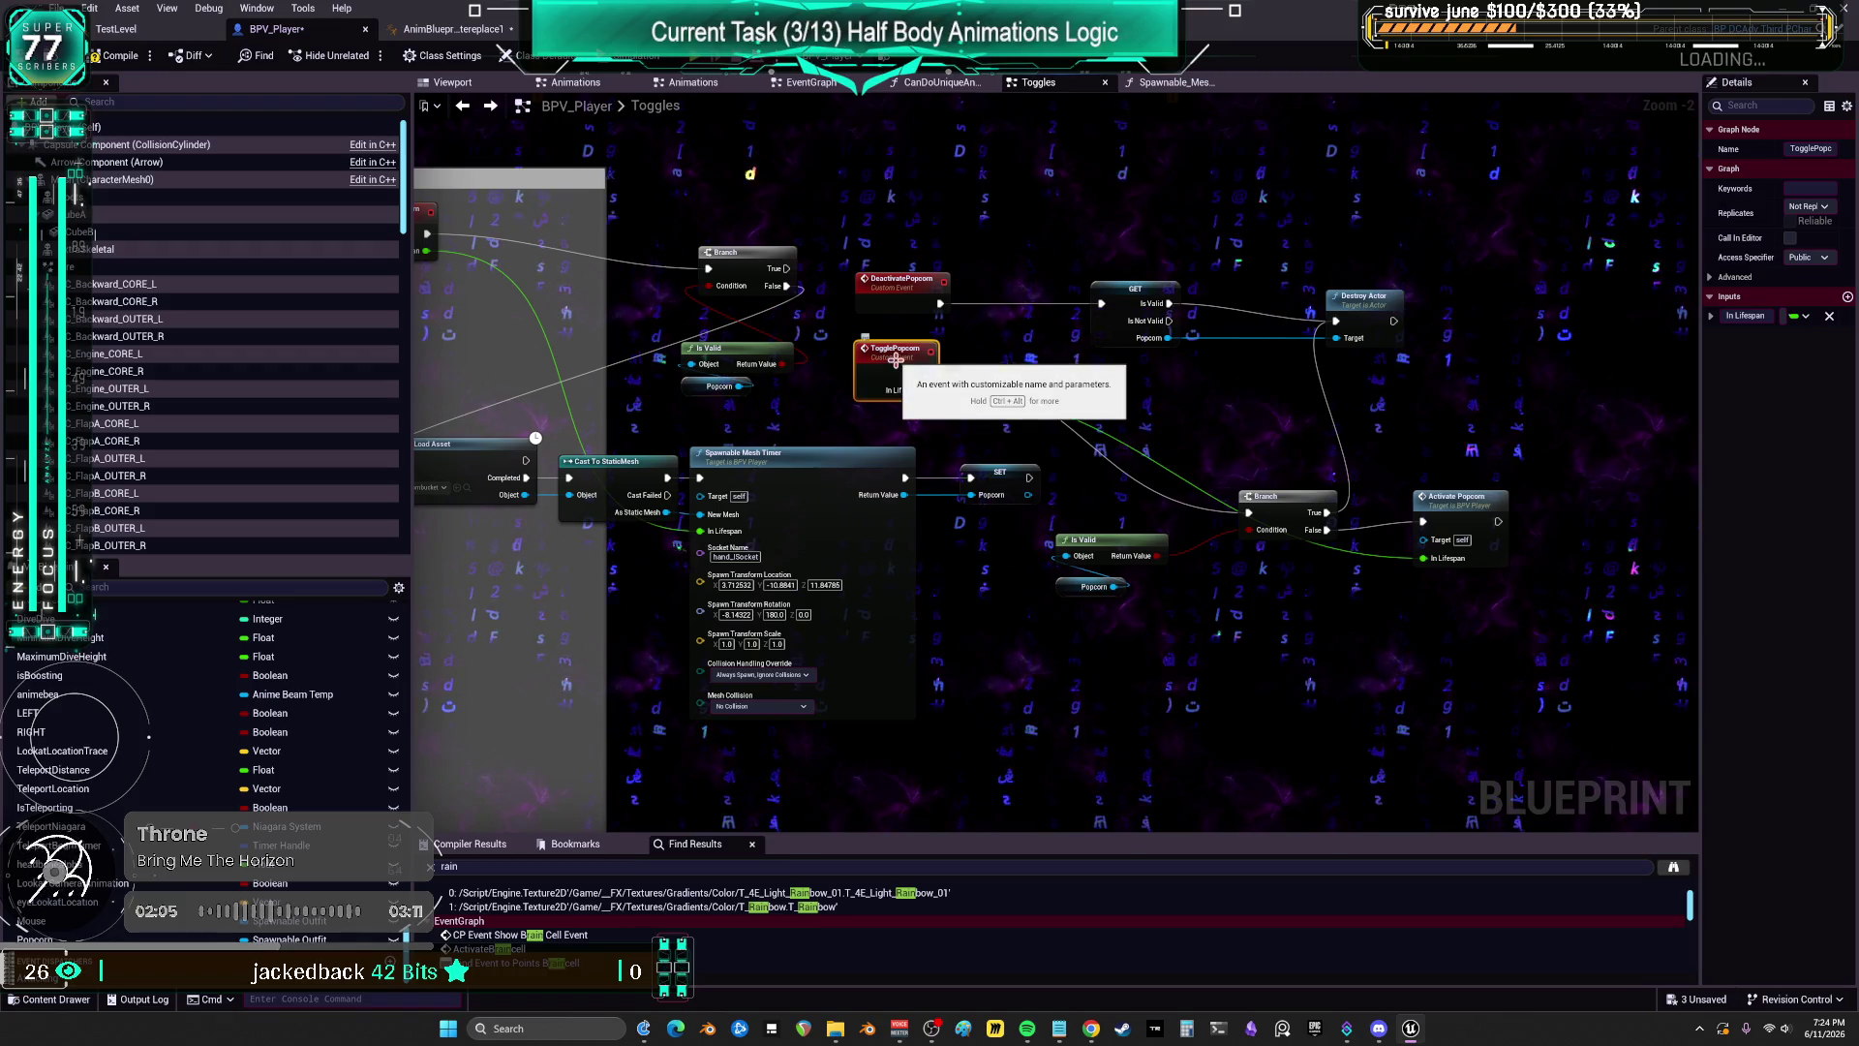
{"action": "mouse_move", "coordinate": [1453, 497]}
{"action": "left_mouse_down"}
{"action": "mouse_move", "coordinate": [1433, 548]}
{"action": "mouse_move", "coordinate": [1351, 560]}
{"action": "left_mouse_up"}
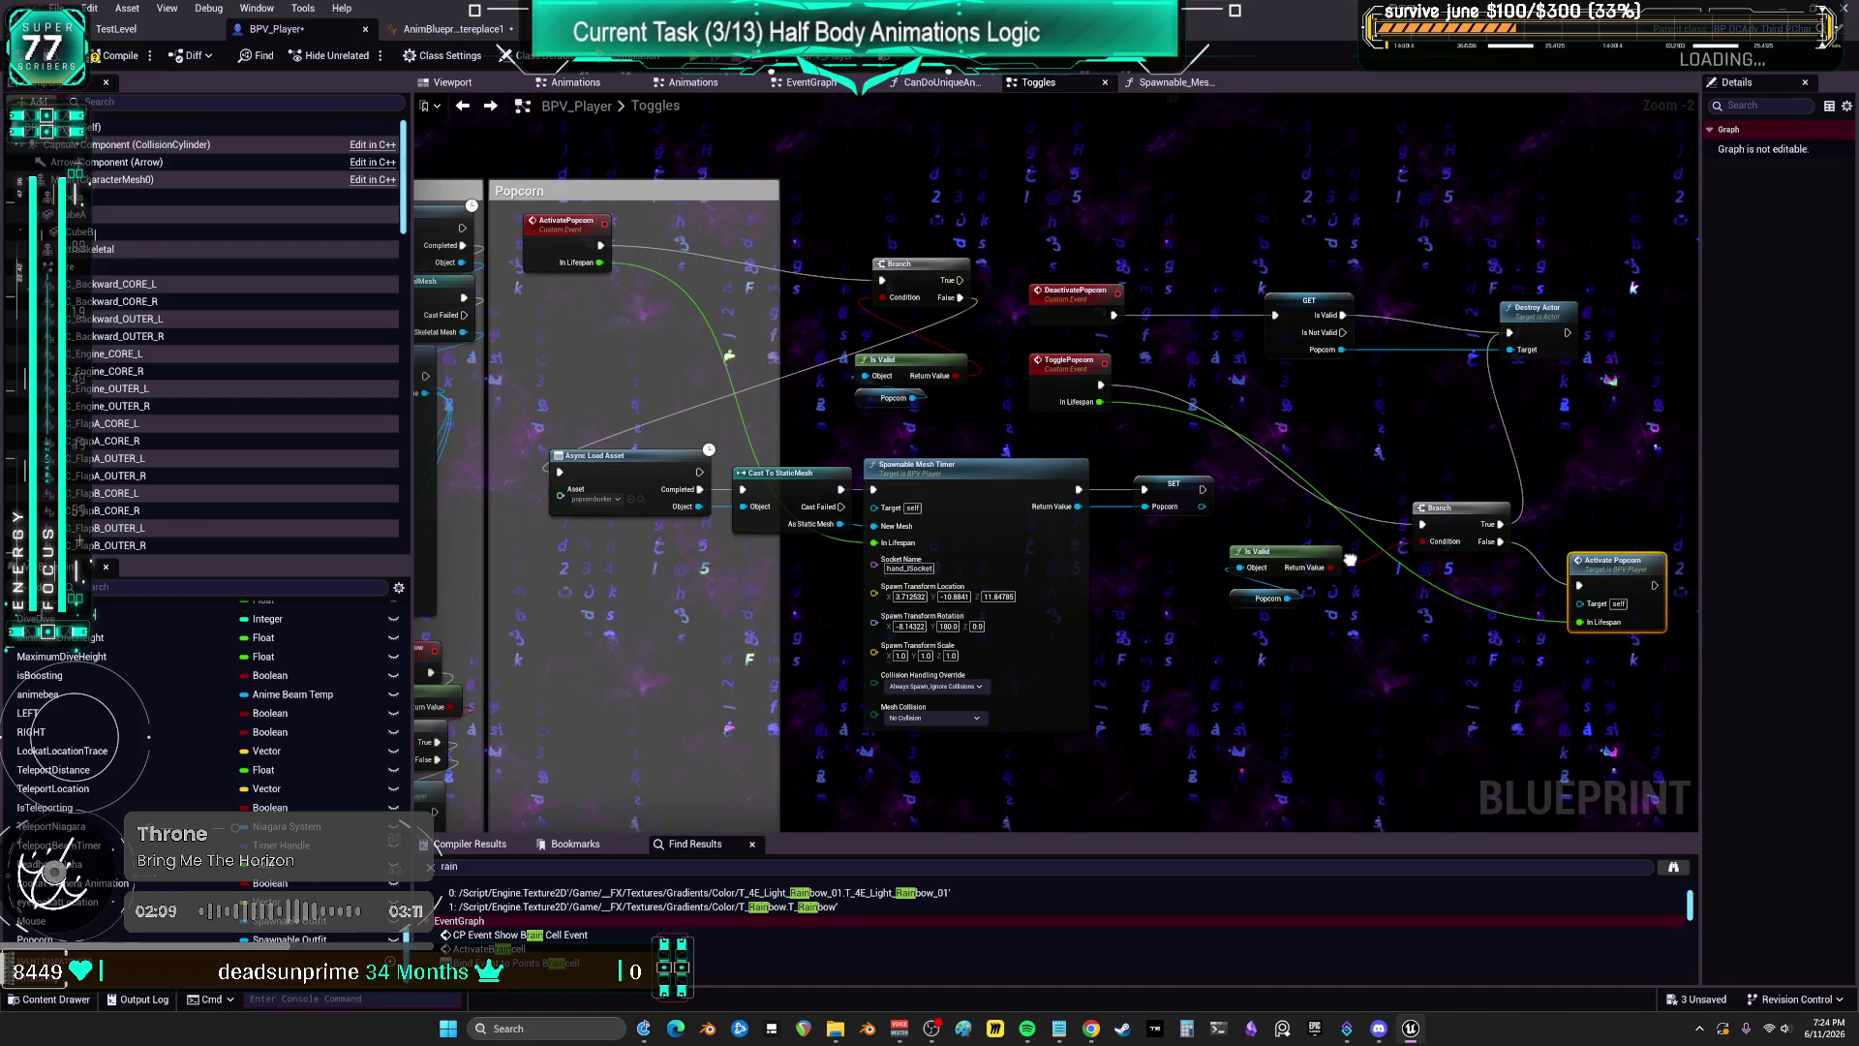
Step: Paste a second validated Popcorn get and begin wiring TogglePopcorn to it
{"action": "left_click_drag", "start_coordinate": [1339, 434], "coordinate": [1204, 440]}
{"action": "left_click", "coordinate": [1176, 319]}
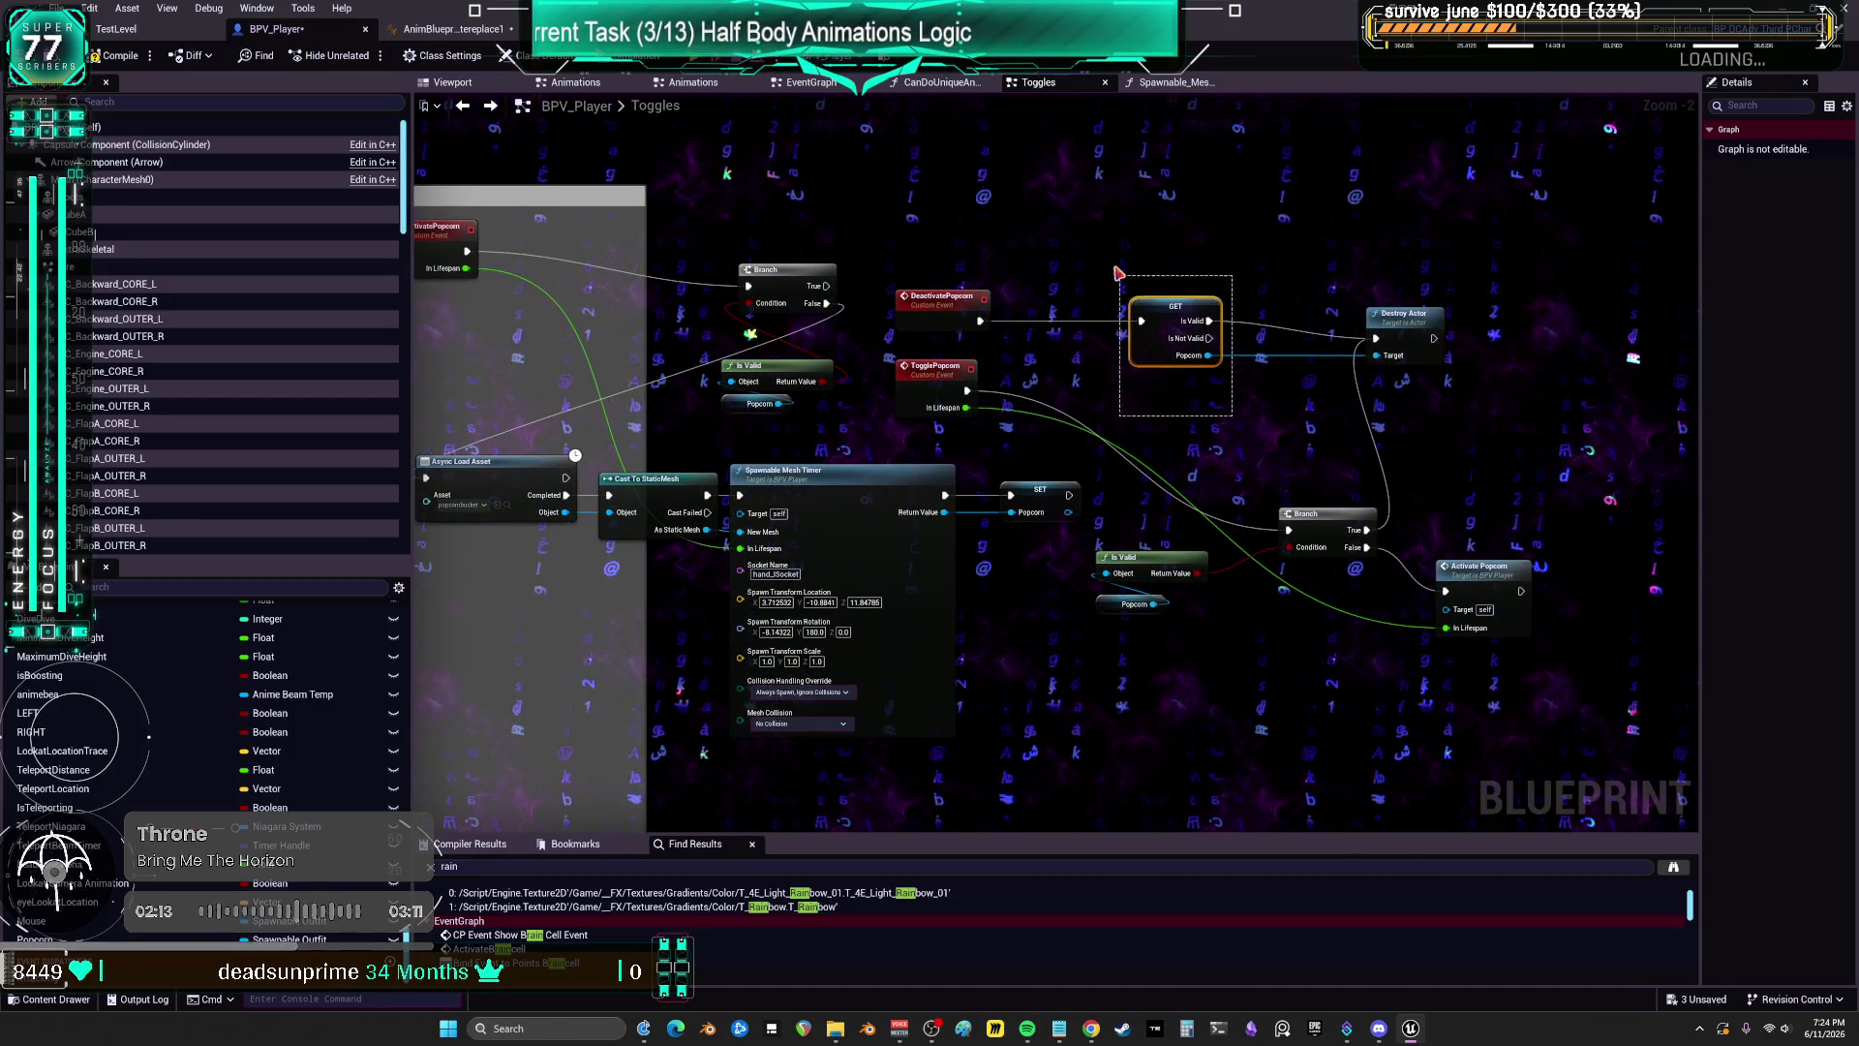
{"action": "left_click", "coordinate": [1195, 434]}
{"action": "key", "text": "ctrl+v"}
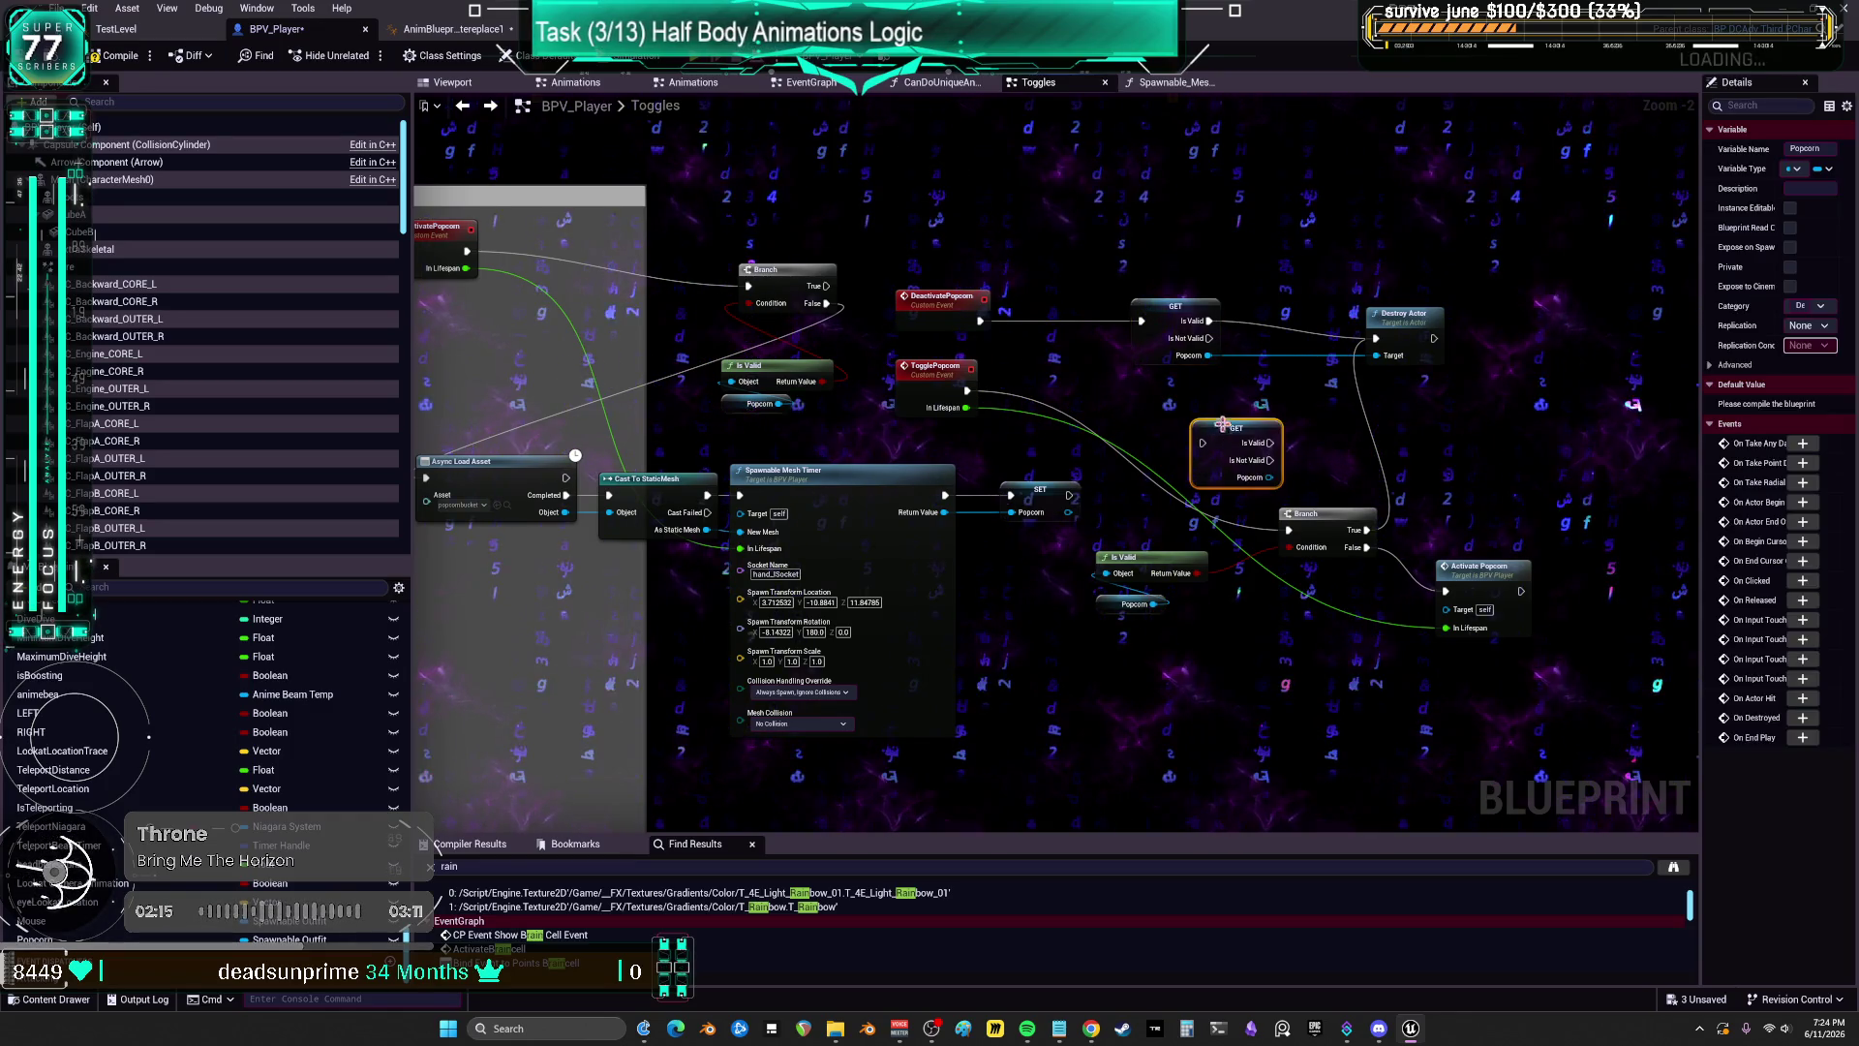
{"action": "mouse_move", "coordinate": [967, 390]}
{"action": "left_mouse_down"}
{"action": "mouse_move", "coordinate": [1220, 424]}
{"action": "mouse_move", "coordinate": [1190, 445]}
{"action": "left_mouse_up"}
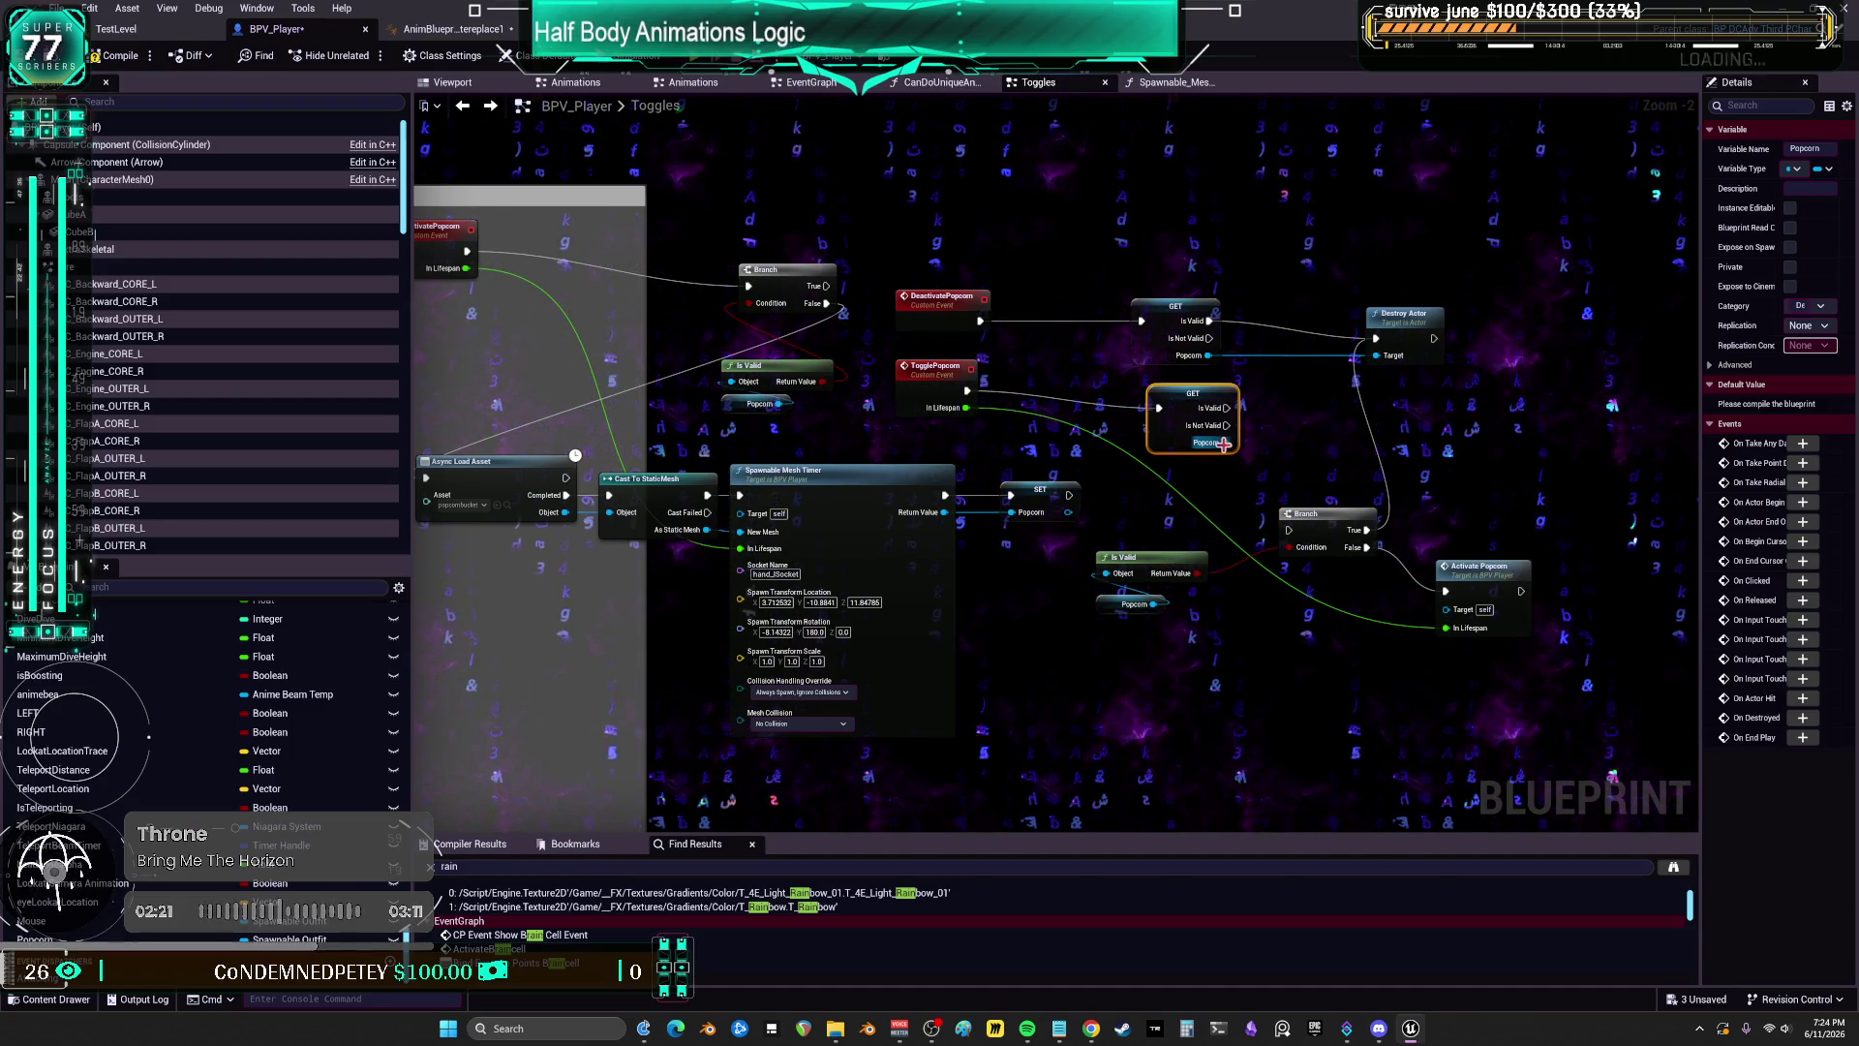
{"action": "left_click_drag", "start_coordinate": [1225, 444], "coordinate": [1264, 440]}
{"action": "left_click_drag", "start_coordinate": [1274, 377], "coordinate": [1279, 299]}
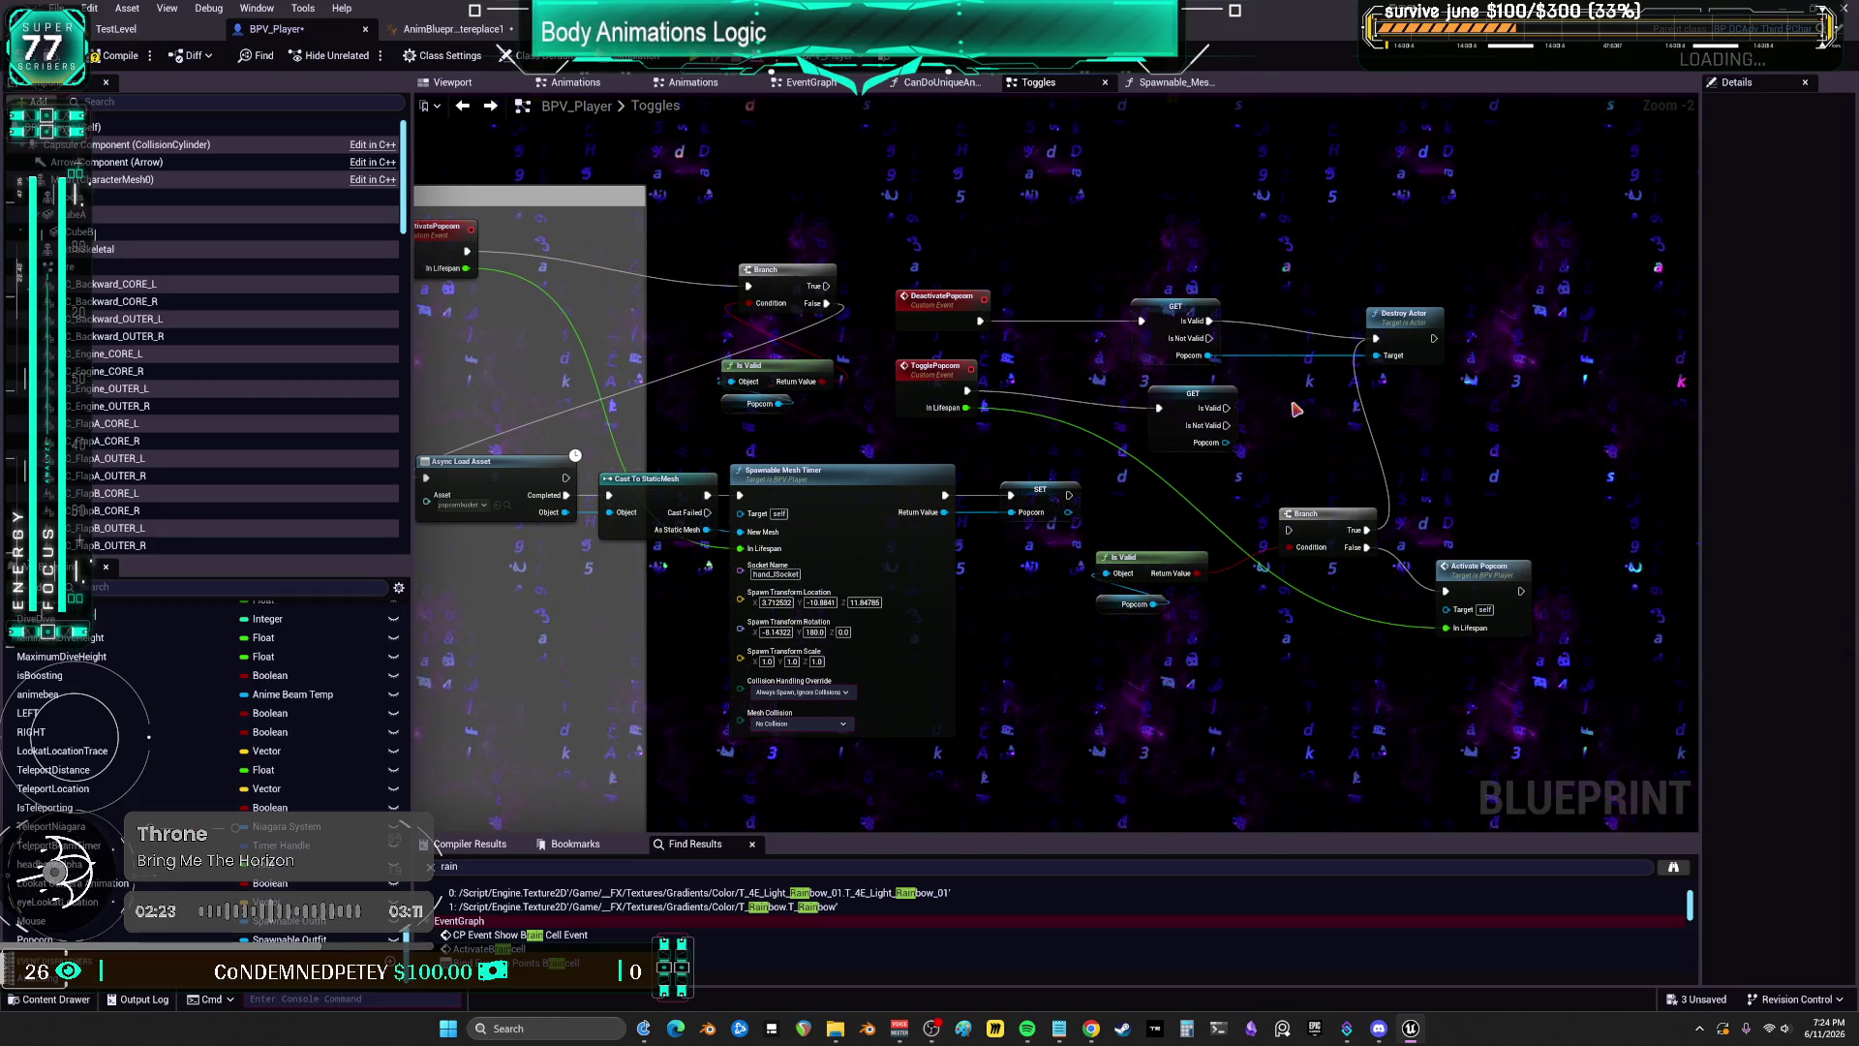
{"action": "left_click", "coordinate": [1252, 478]}
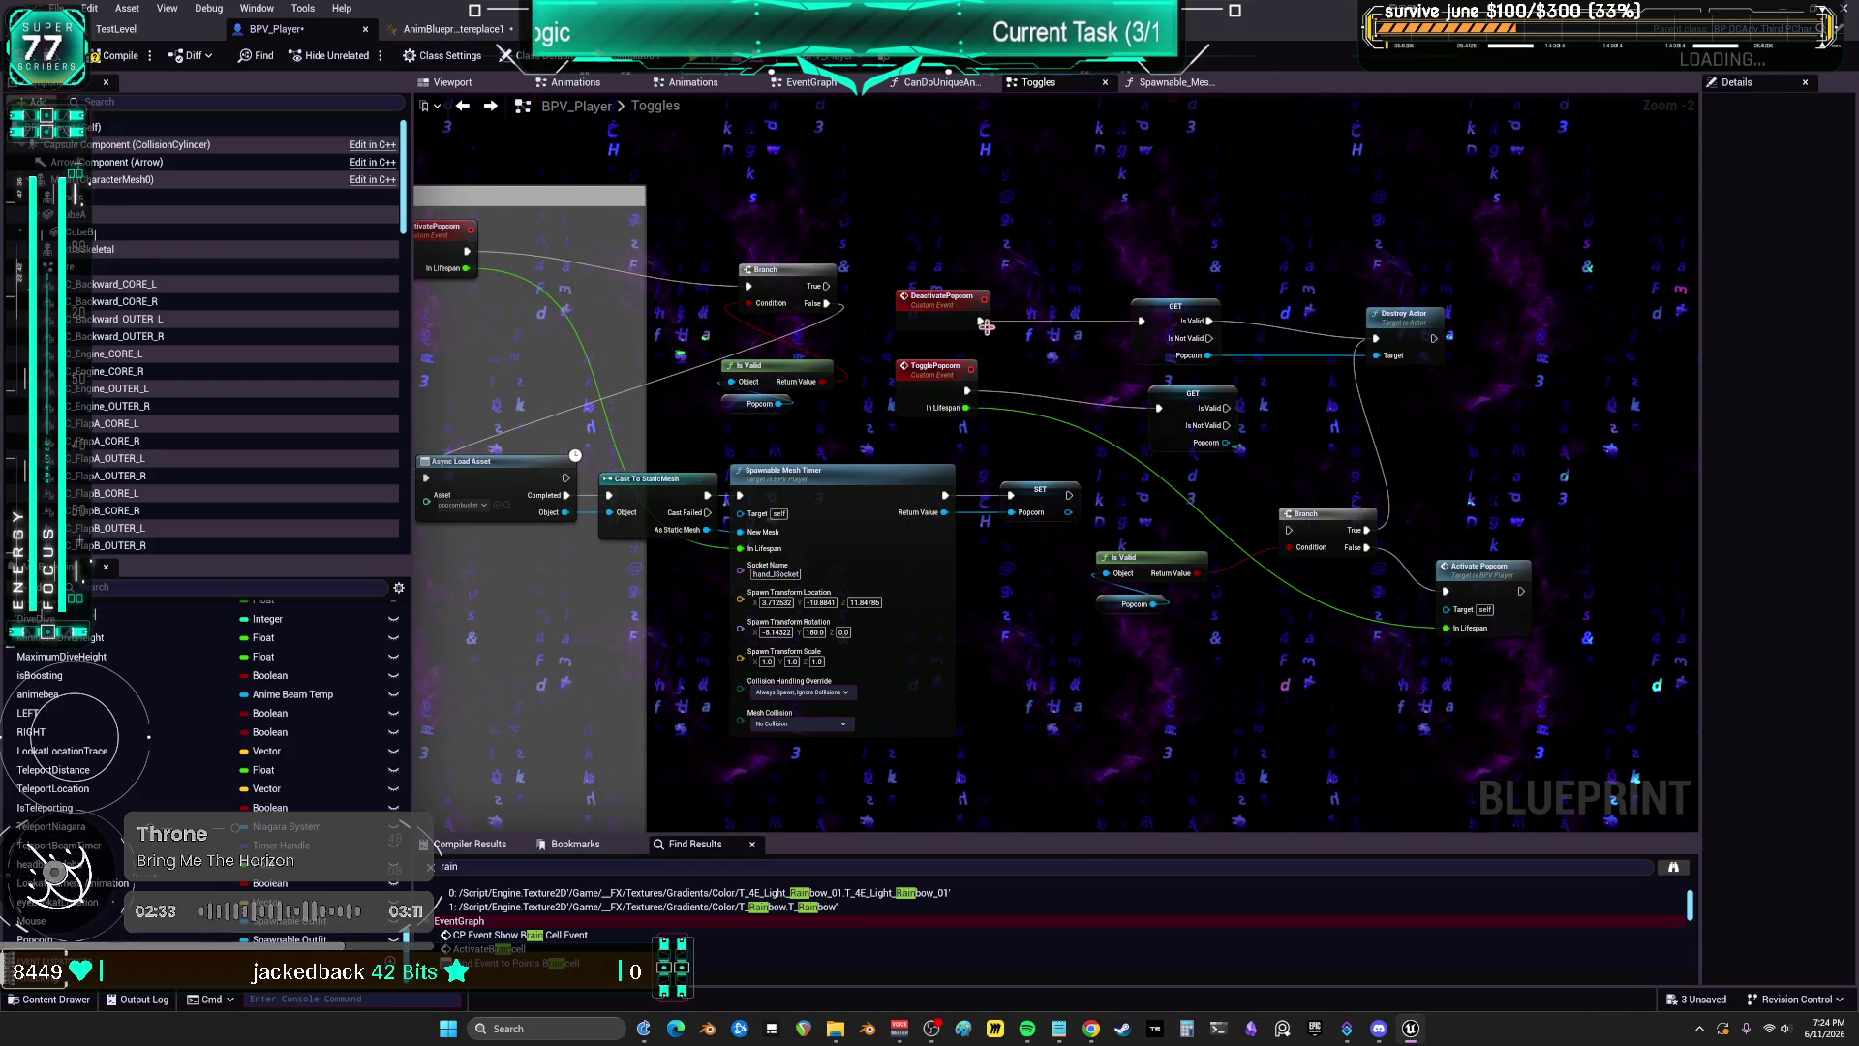
Step: Undo a stray DeactivatePopcorn connection and move the new Popcorn GET right and down
{"action": "mouse_move", "coordinate": [980, 321]}
{"action": "left_mouse_down"}
{"action": "mouse_move", "coordinate": [1167, 419]}
{"action": "mouse_move", "coordinate": [1385, 364]}
{"action": "left_mouse_up"}
{"action": "left_click_drag", "start_coordinate": [1383, 365], "coordinate": [1392, 428]}
{"action": "left_click", "coordinate": [1238, 389]}
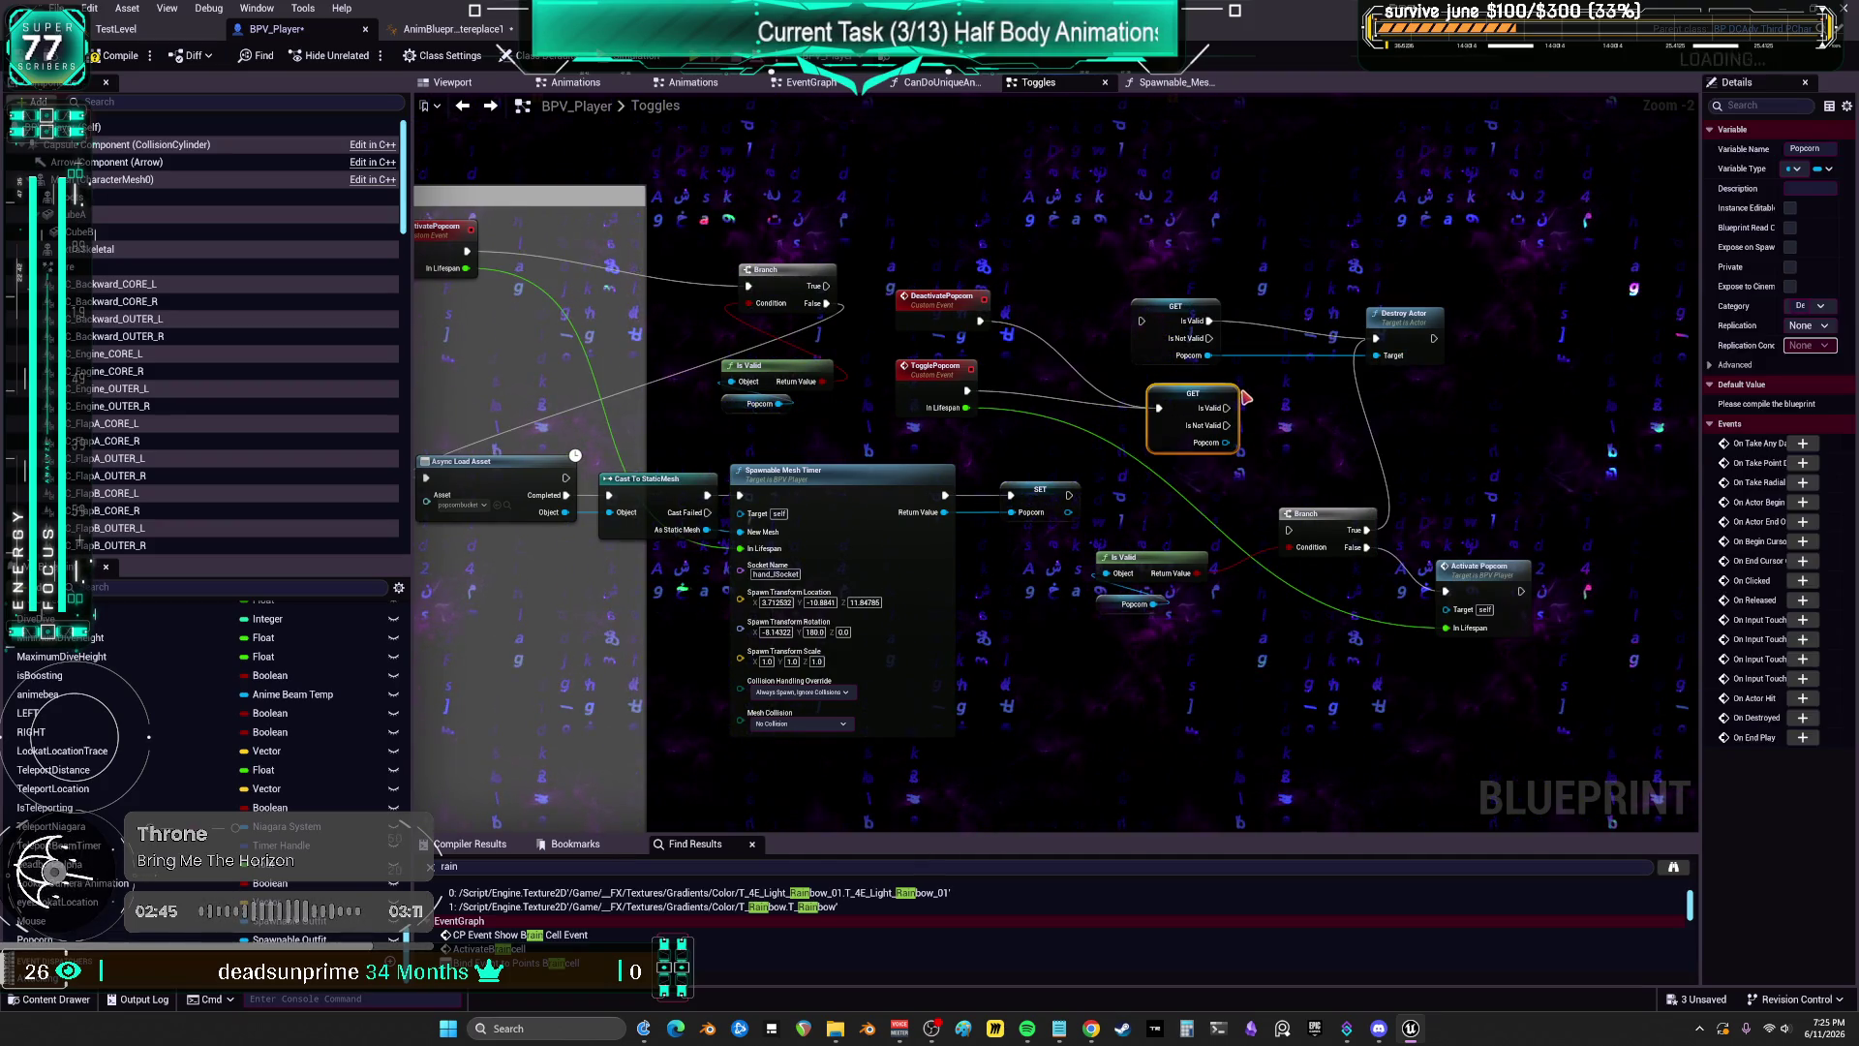
{"action": "key", "text": "ctrl+z"}
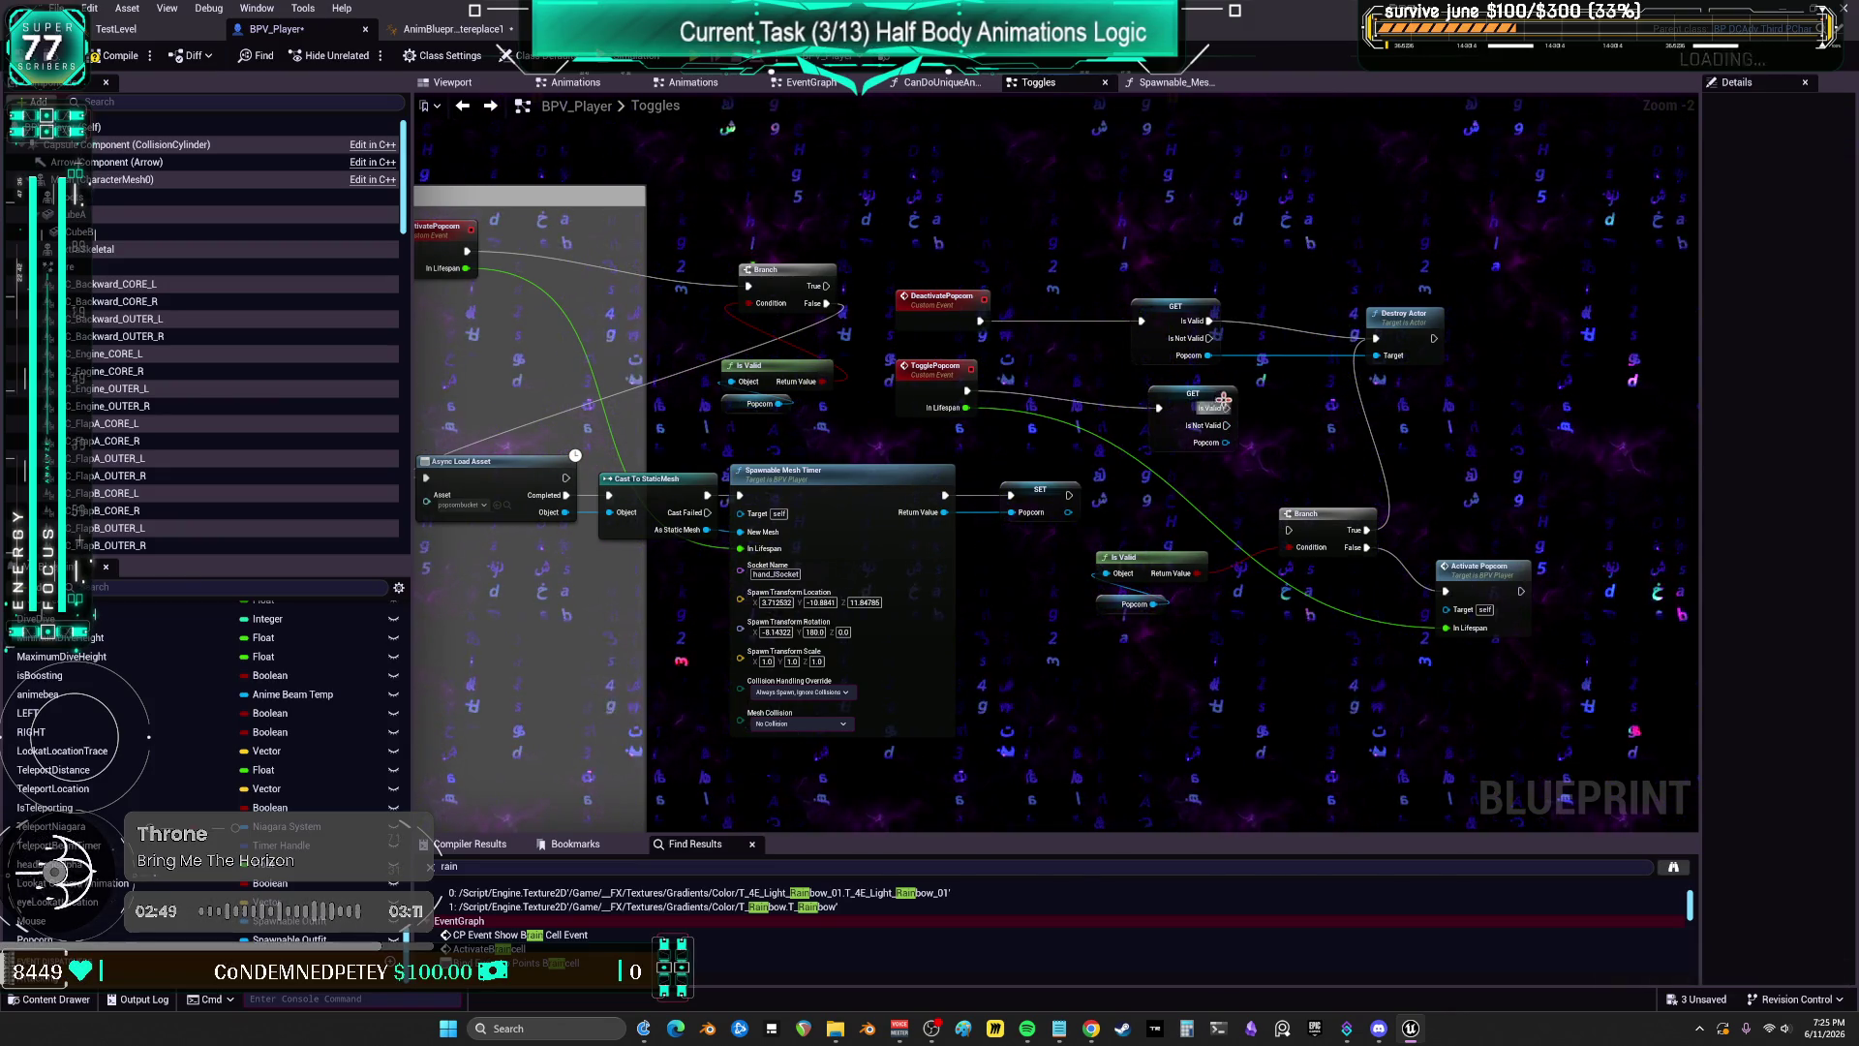
{"action": "left_click_drag", "start_coordinate": [1440, 380], "coordinate": [1409, 336]}
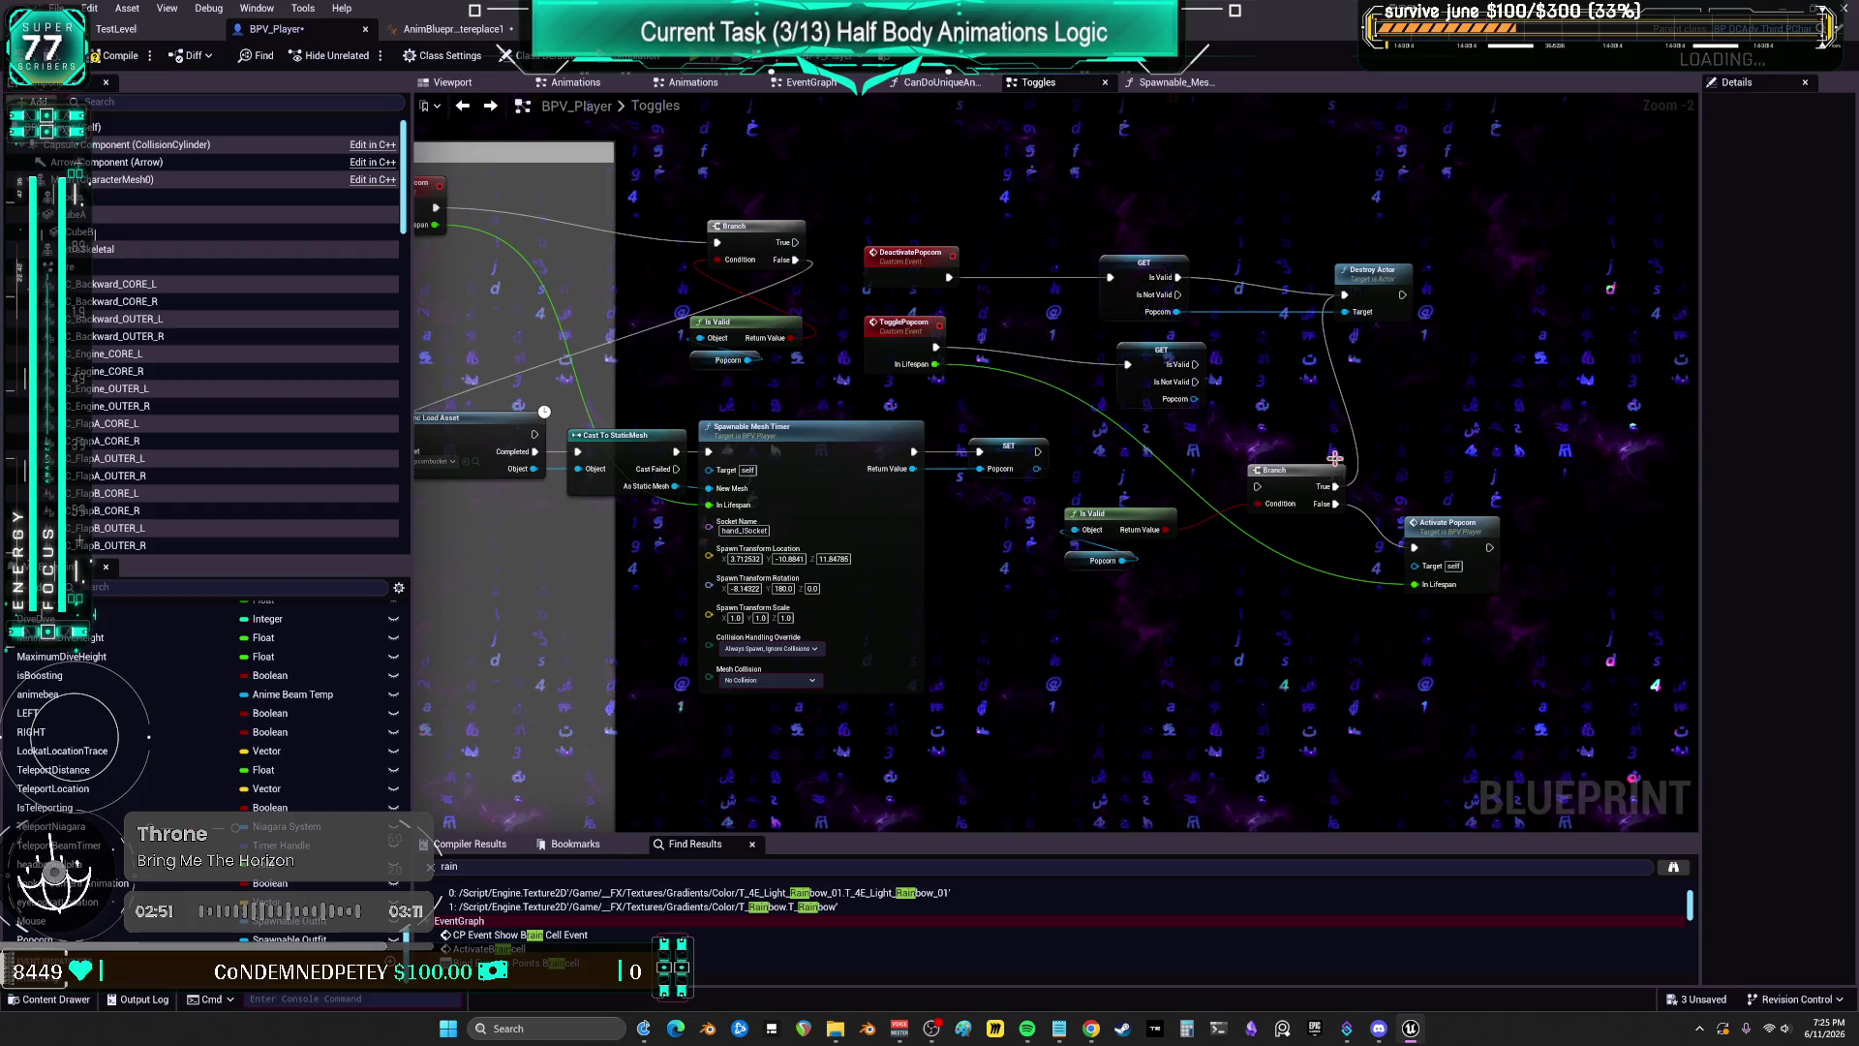
{"action": "mouse_move", "coordinate": [1165, 400]}
{"action": "left_mouse_down"}
{"action": "mouse_move", "coordinate": [1240, 407]}
{"action": "mouse_move", "coordinate": [1212, 399]}
{"action": "mouse_move", "coordinate": [1369, 539]}
{"action": "mouse_move", "coordinate": [1398, 528]}
{"action": "left_mouse_up"}
Step: Duplicate Destroy Actor, run the getter's Is Valid into it, and delete the old Branch and Is Valid nodes
{"action": "left_click", "coordinate": [1373, 273]}
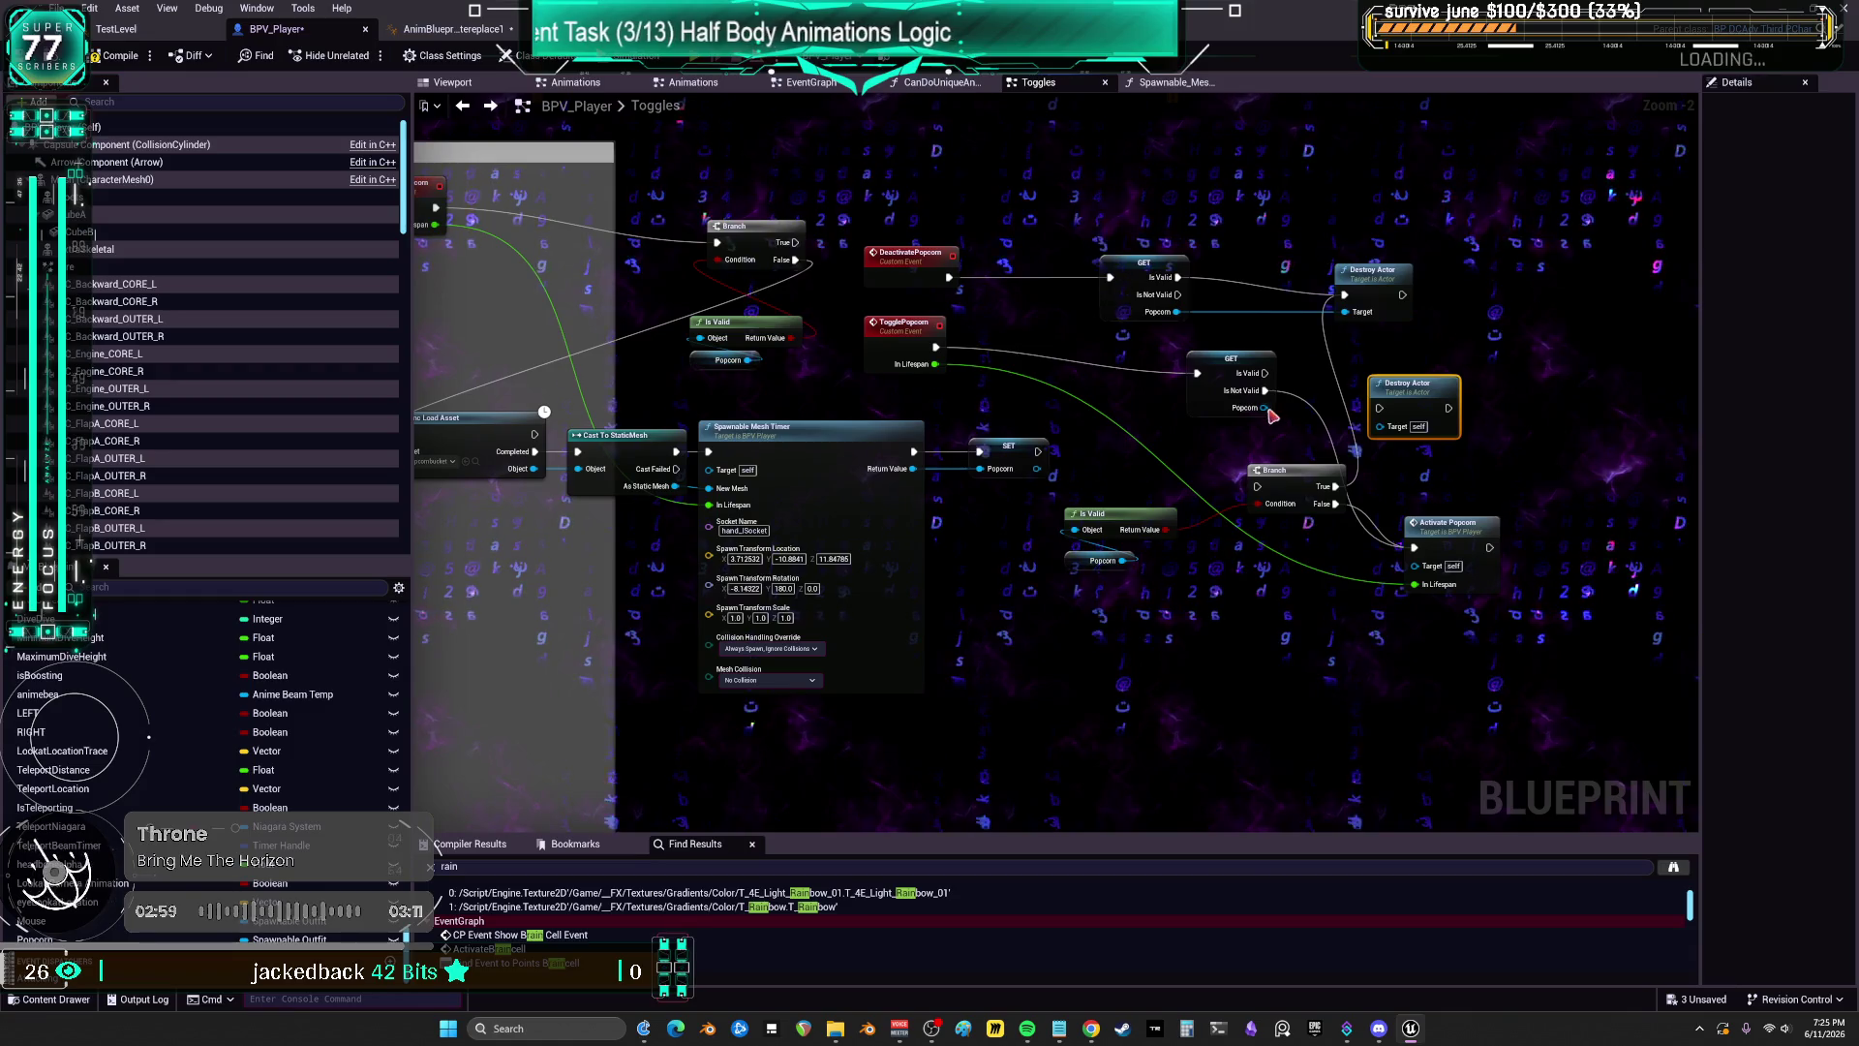
{"action": "key", "text": "ctrl+c"}
{"action": "key", "text": "ctrl+v"}
{"action": "left_click_drag", "start_coordinate": [1264, 373], "coordinate": [1383, 423]}
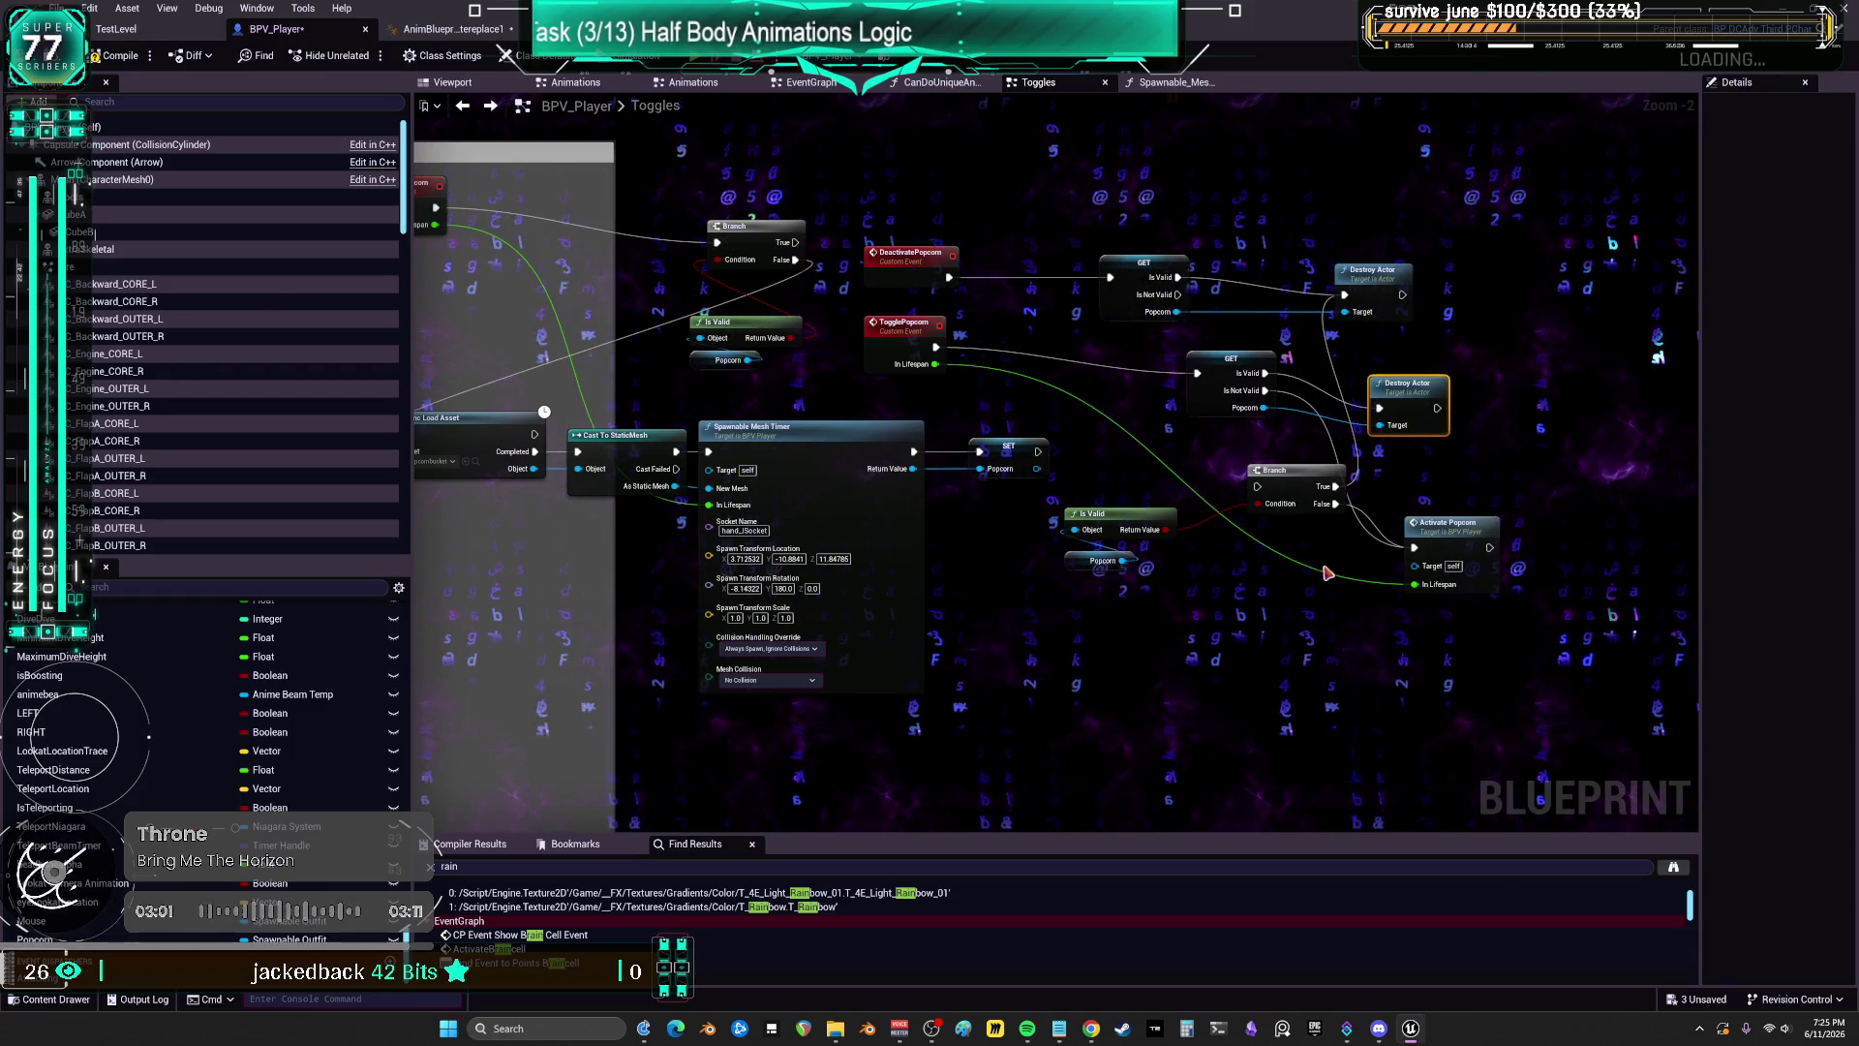
{"action": "left_click_drag", "start_coordinate": [1306, 614], "coordinate": [1060, 457]}
{"action": "key", "text": "Delete"}
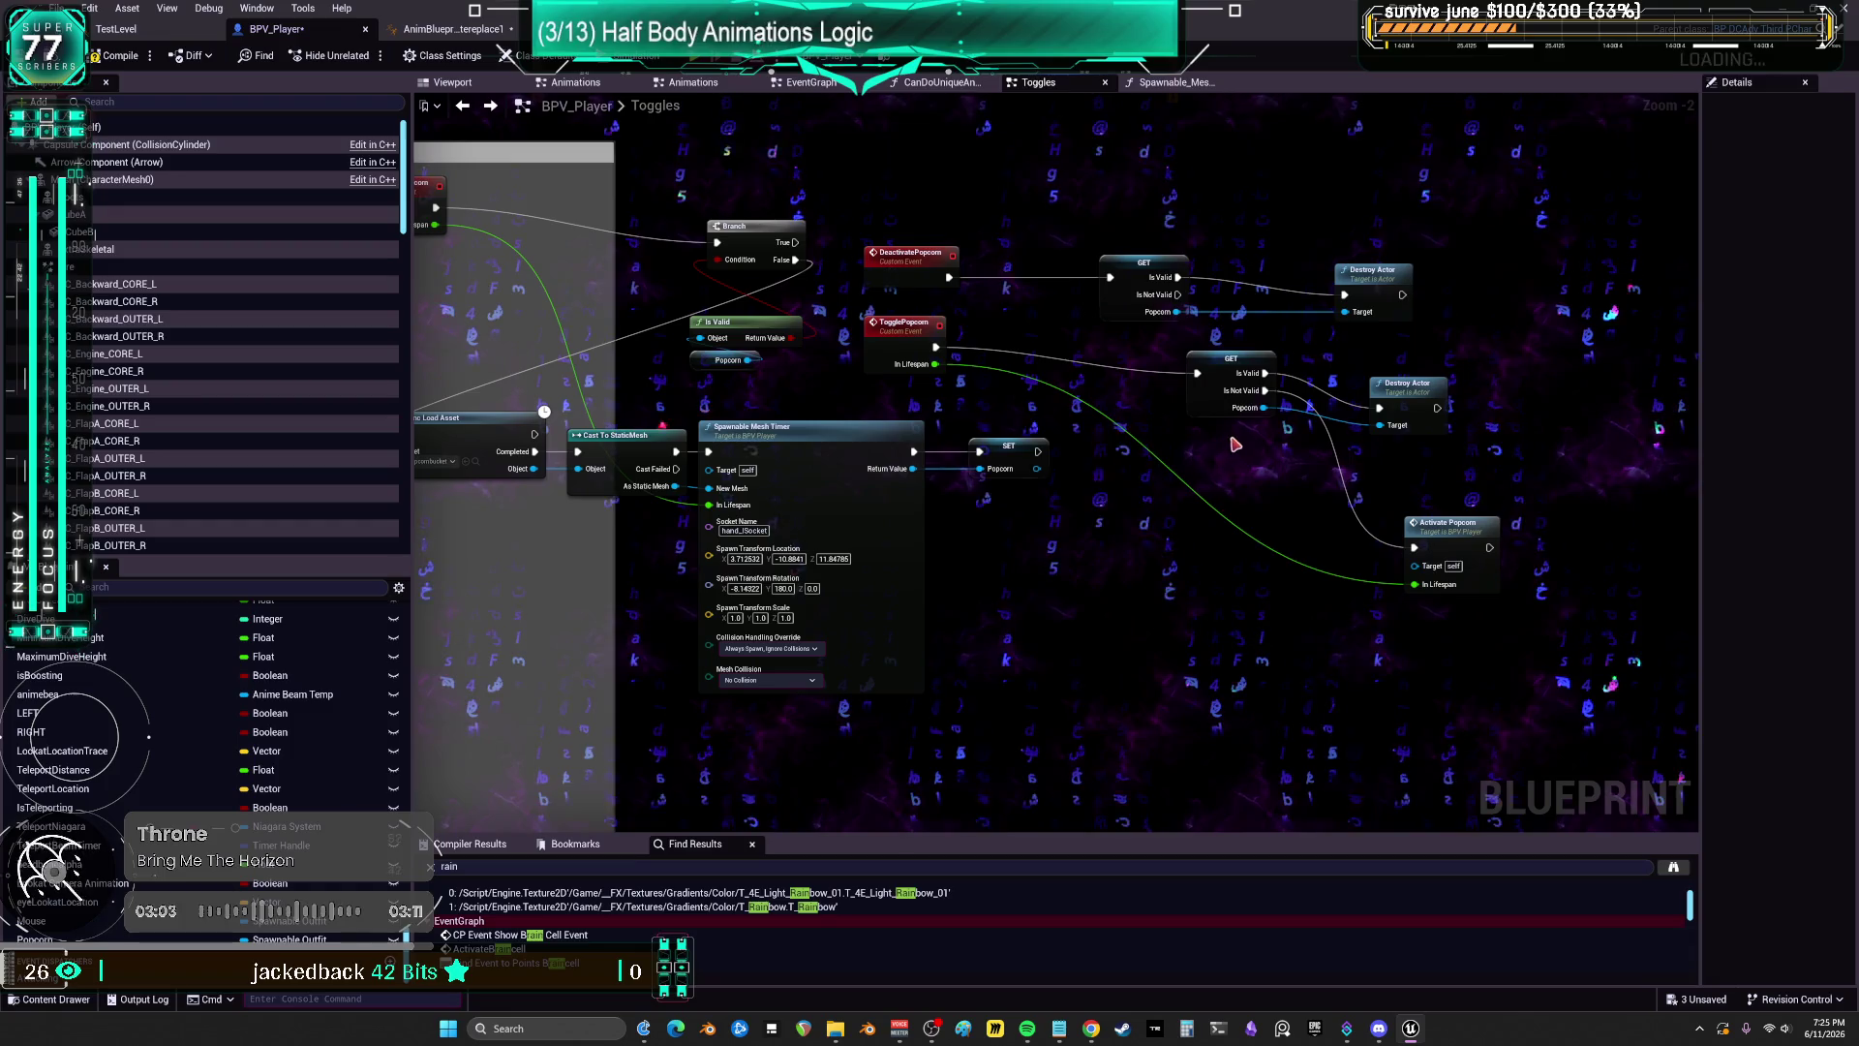
Step: Gather the Popcorn GET, both Destroy Actor nodes and Activate Popcorn into a compact group
{"action": "left_click_drag", "start_coordinate": [1218, 415], "coordinate": [1133, 386]}
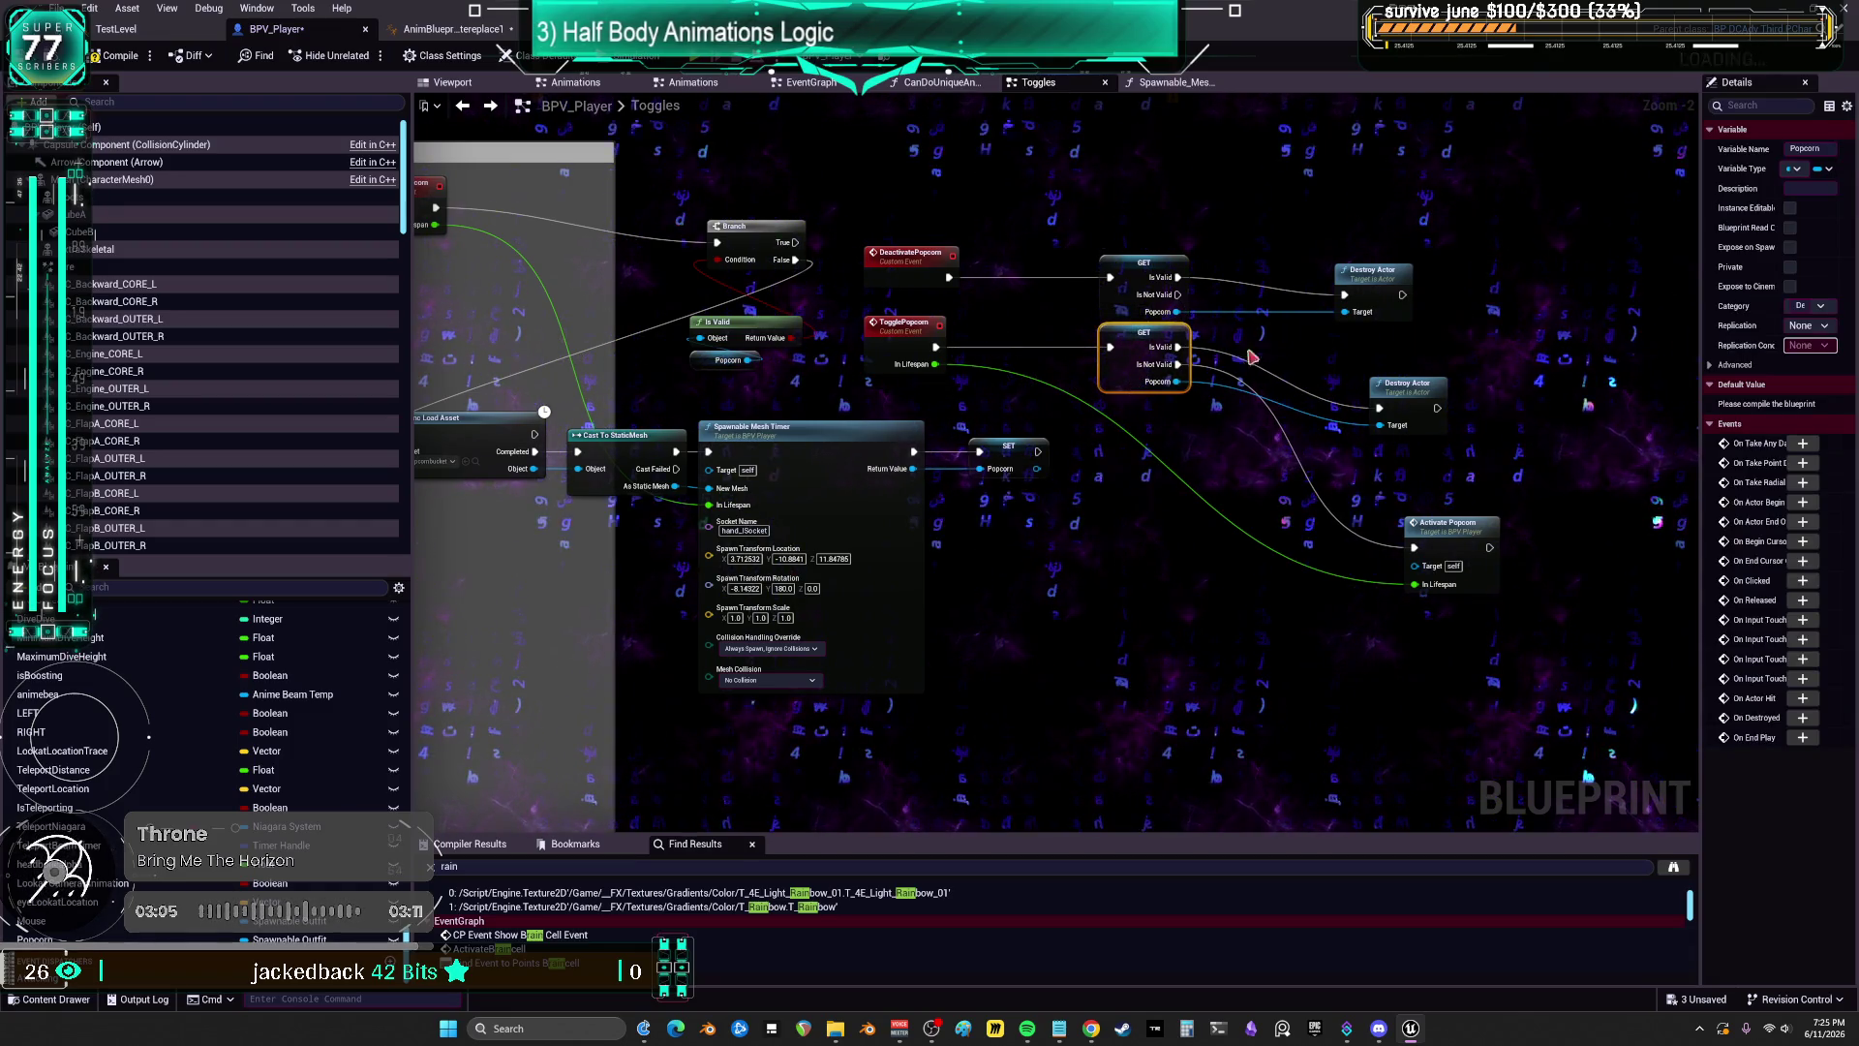
{"action": "left_click_drag", "start_coordinate": [1368, 292], "coordinate": [1253, 283]}
{"action": "left_click_drag", "start_coordinate": [1409, 387], "coordinate": [1279, 335]}
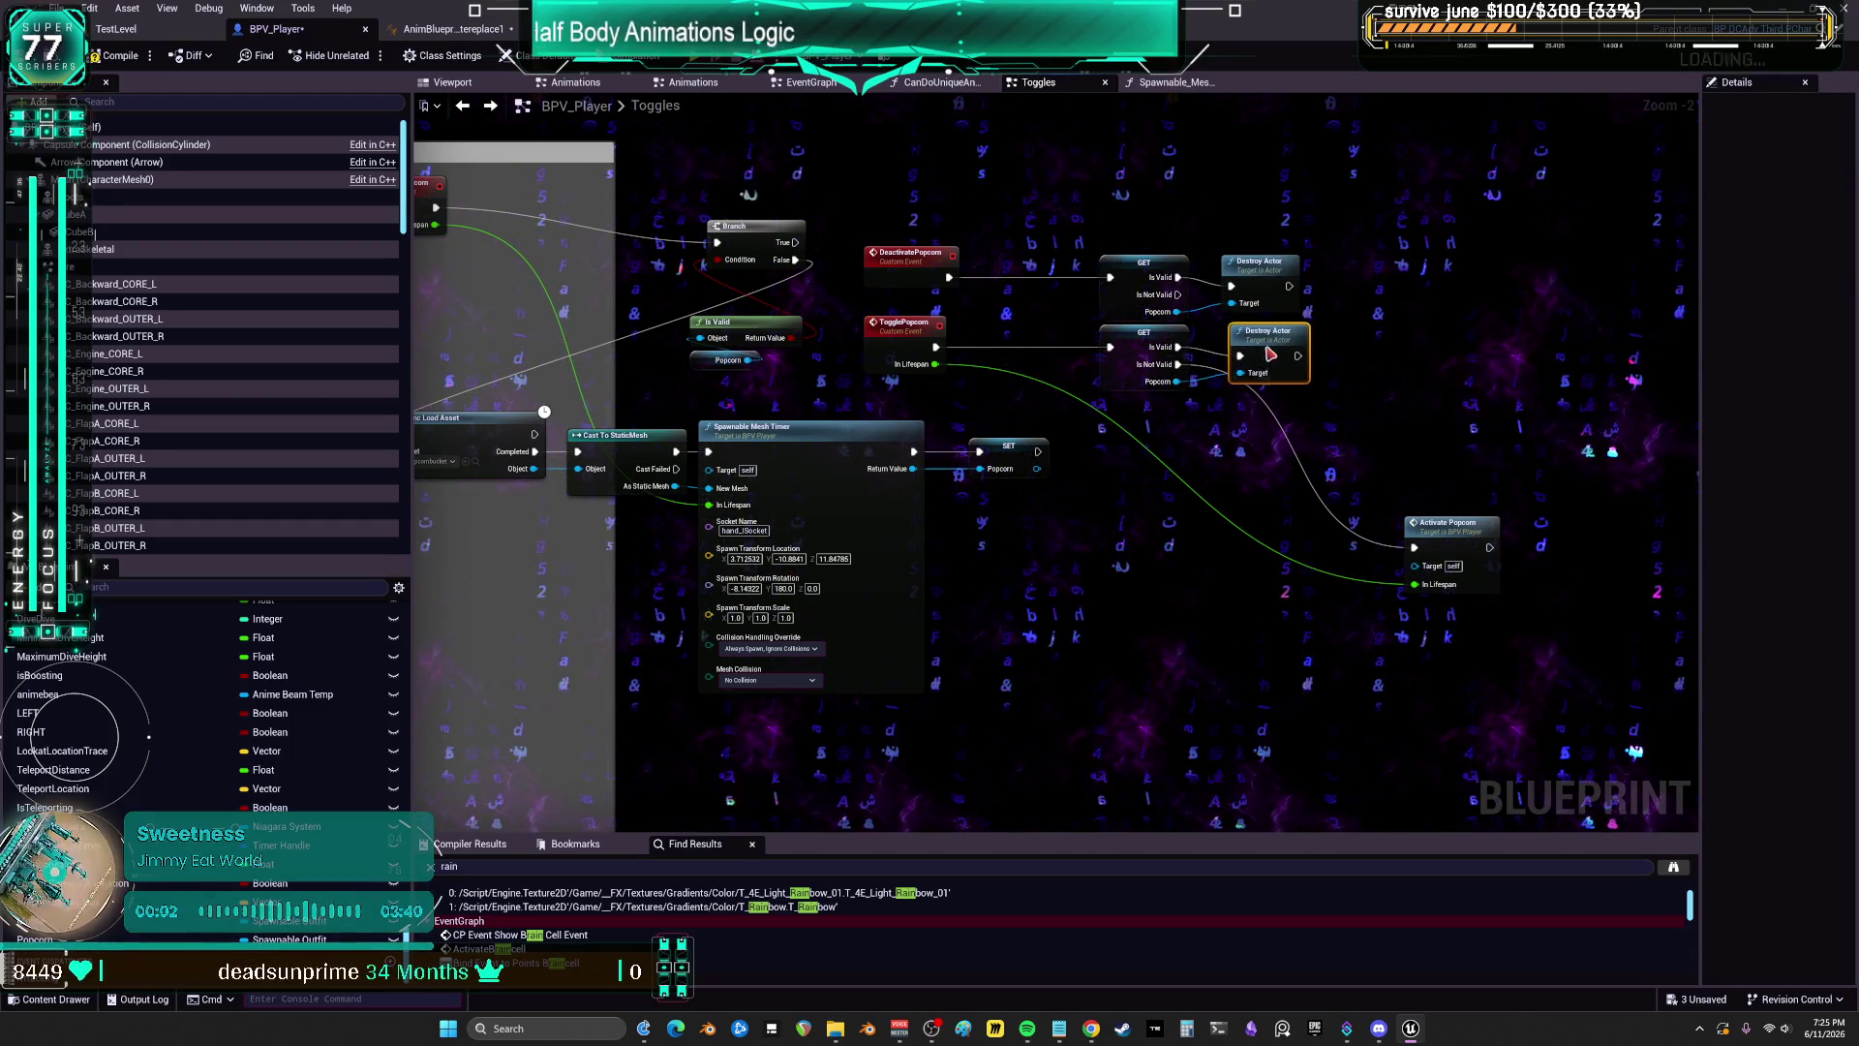
{"action": "left_click_drag", "start_coordinate": [1450, 539], "coordinate": [1275, 426]}
{"action": "left_click_drag", "start_coordinate": [1359, 522], "coordinate": [1287, 231]}
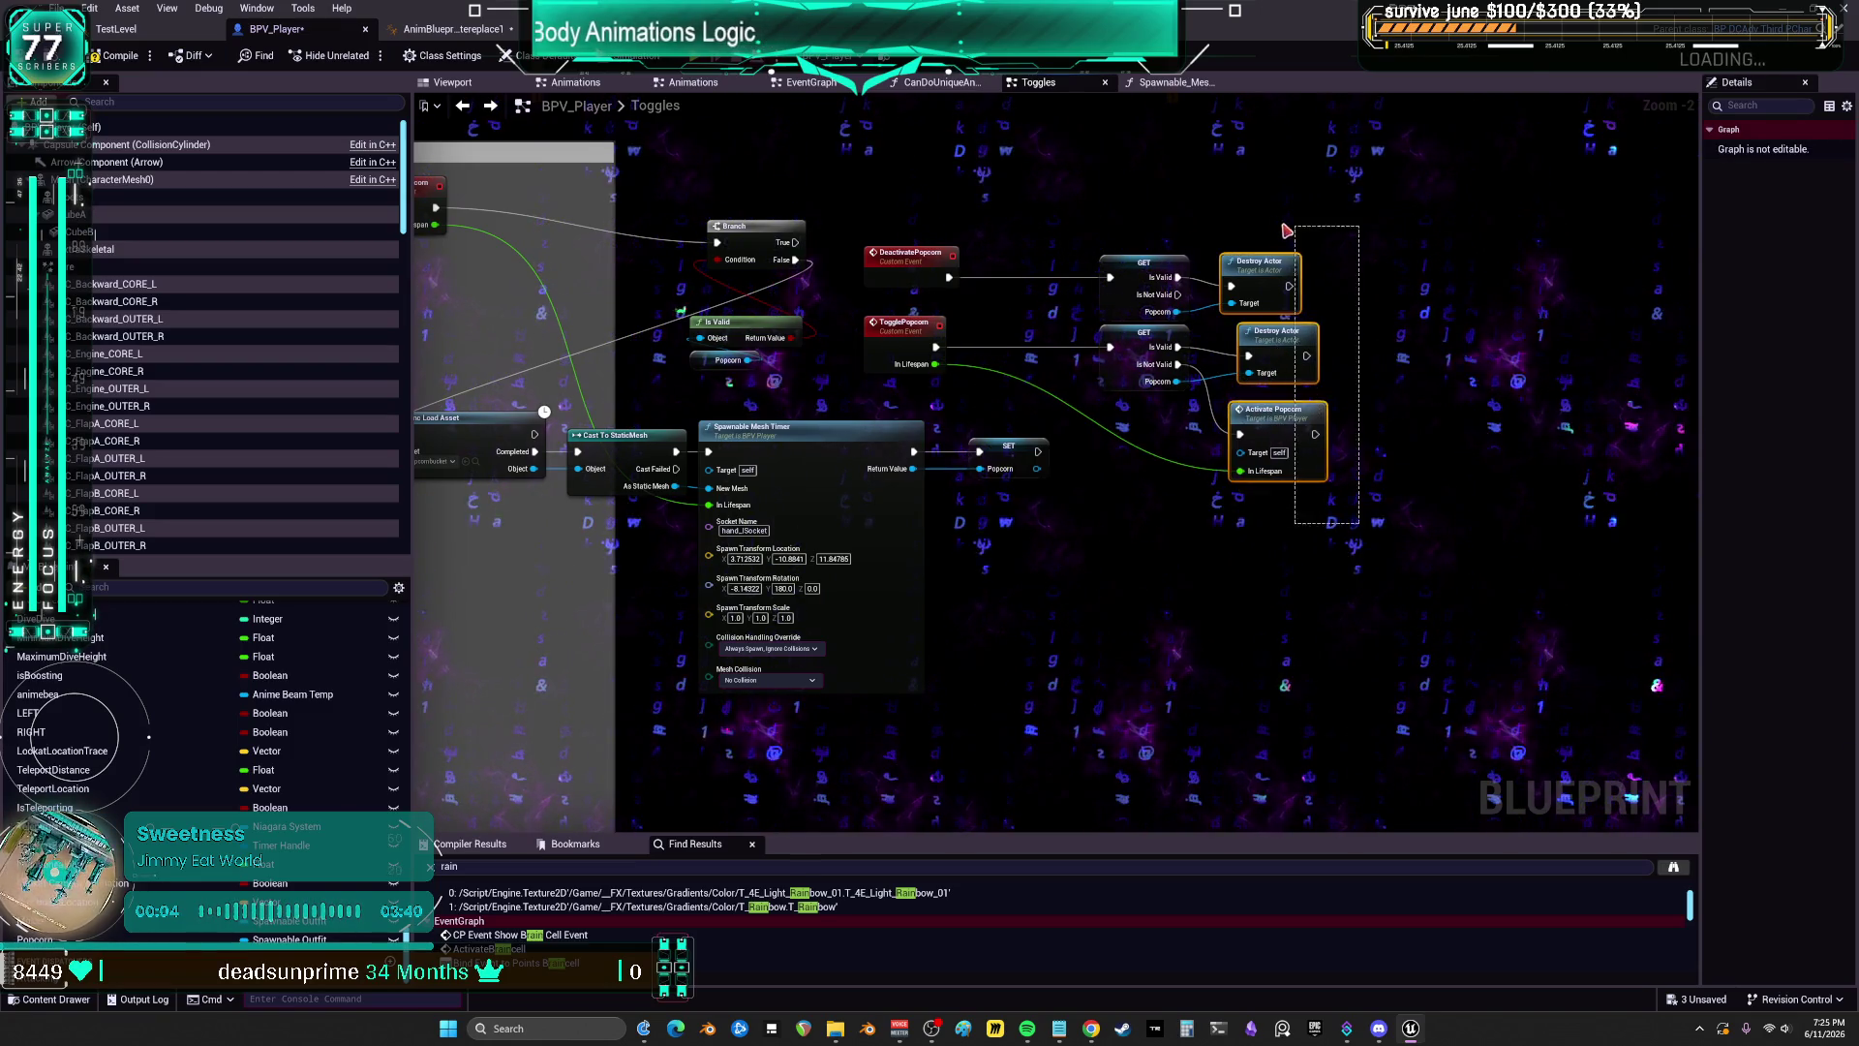
{"action": "mouse_move", "coordinate": [1026, 431]}
{"action": "left_mouse_down"}
{"action": "mouse_move", "coordinate": [1141, 333]}
{"action": "mouse_move", "coordinate": [1227, 308]}
{"action": "left_mouse_up"}
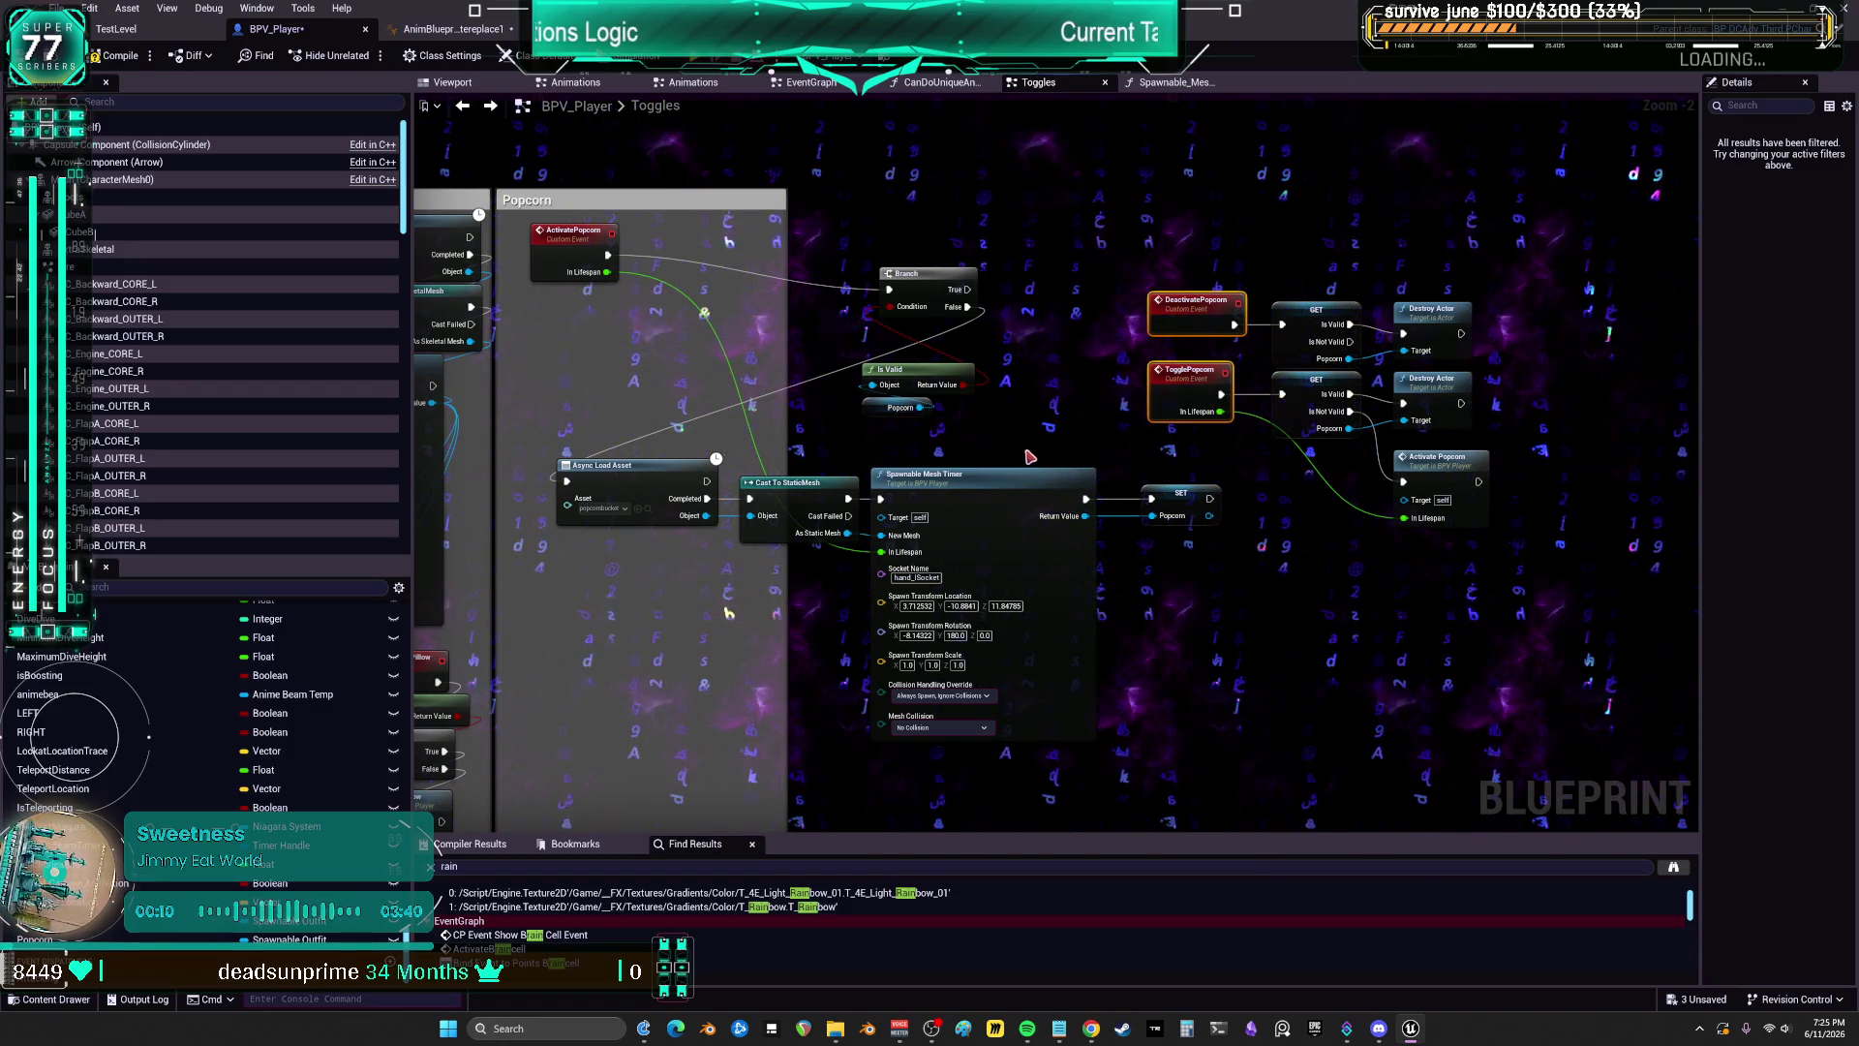
{"action": "left_click_drag", "start_coordinate": [1026, 442], "coordinate": [1073, 504]}
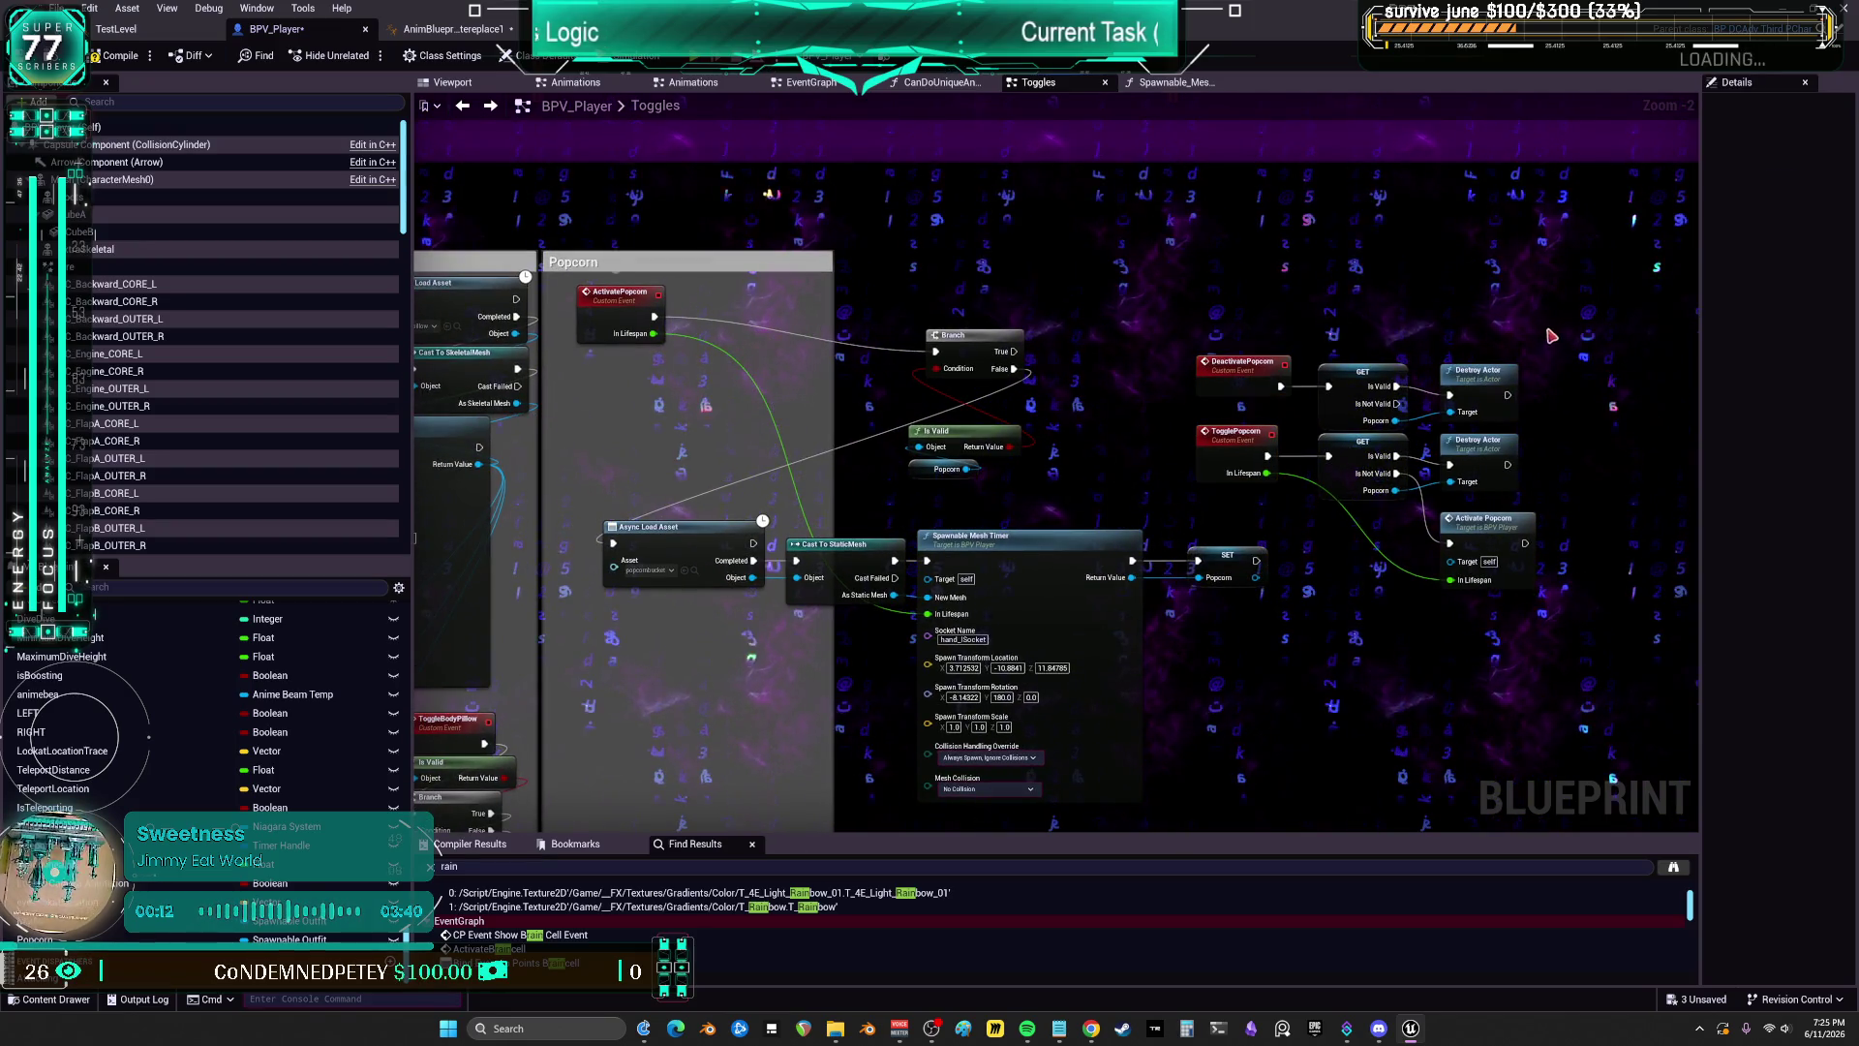
Step: Paste a validated Popcorn get in the comment box, route Is Not Valid into Async Load Asset, and delete the old Branch check
{"action": "left_click", "coordinate": [1364, 374]}
{"action": "left_click", "coordinate": [761, 282]}
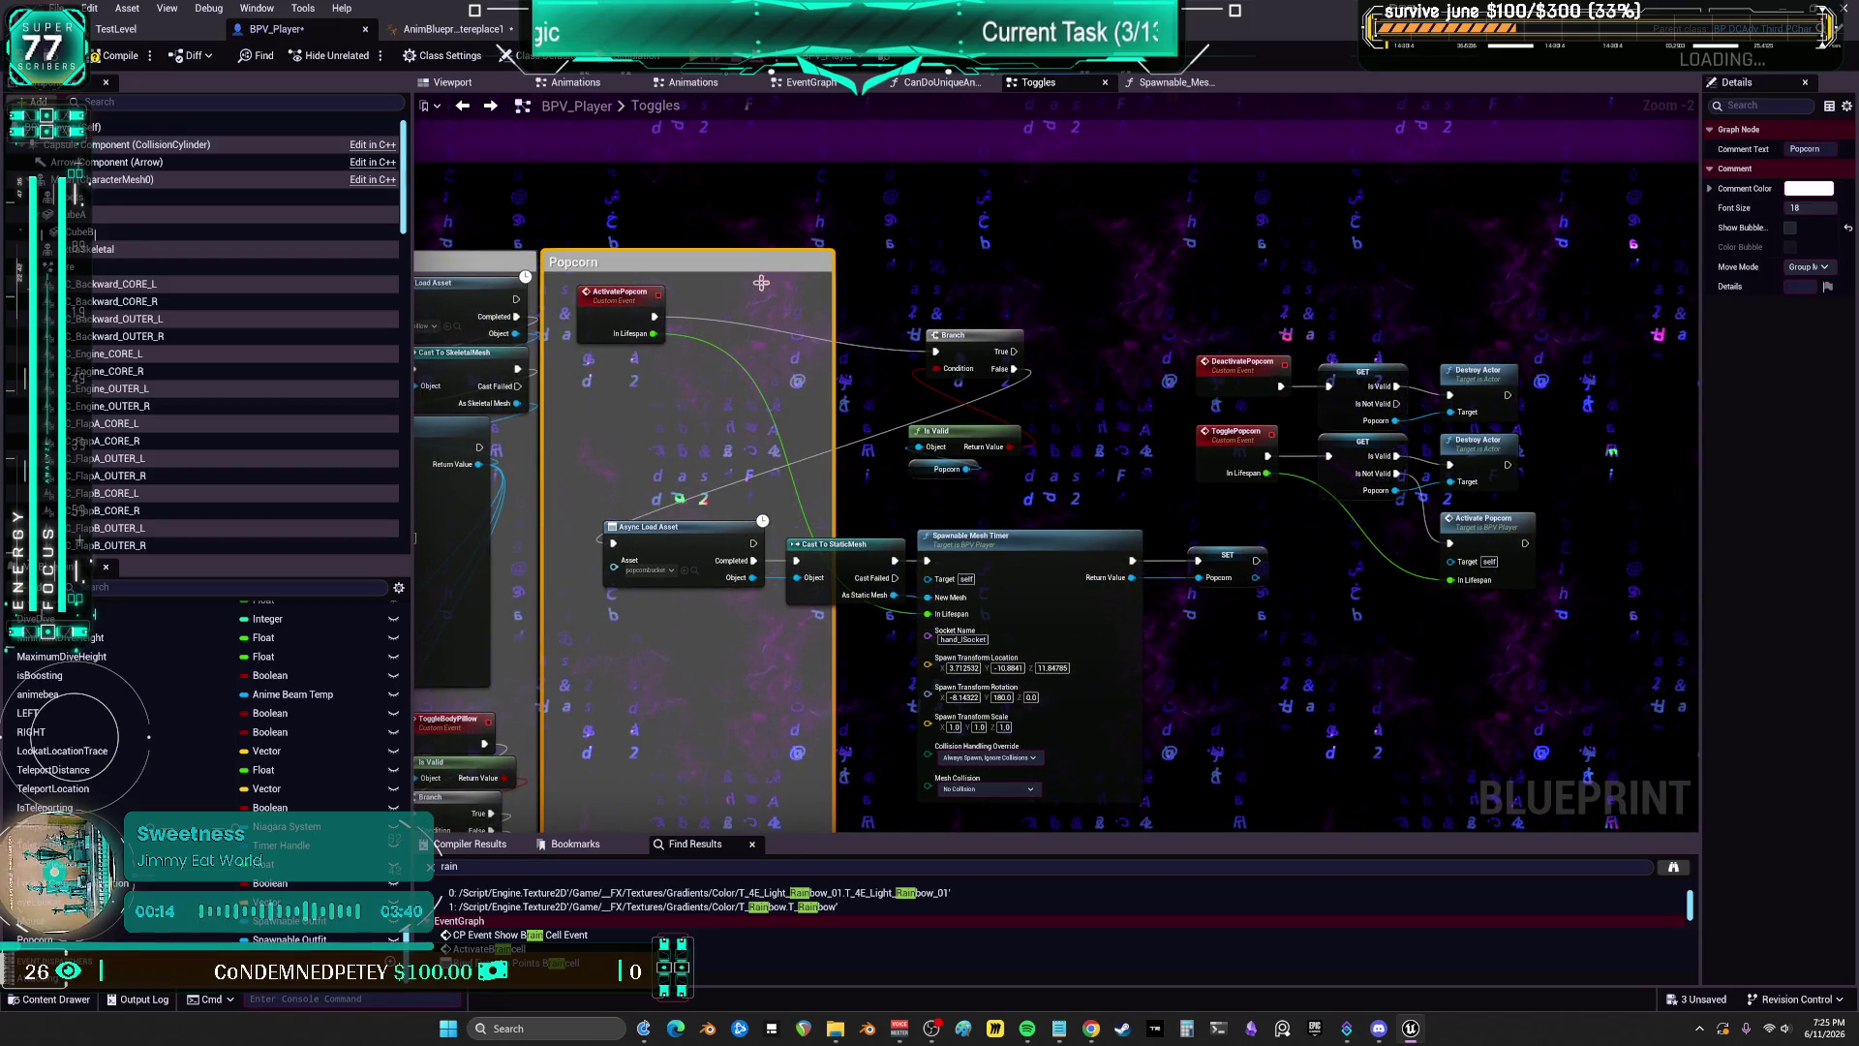
{"action": "key", "text": "ctrl+v"}
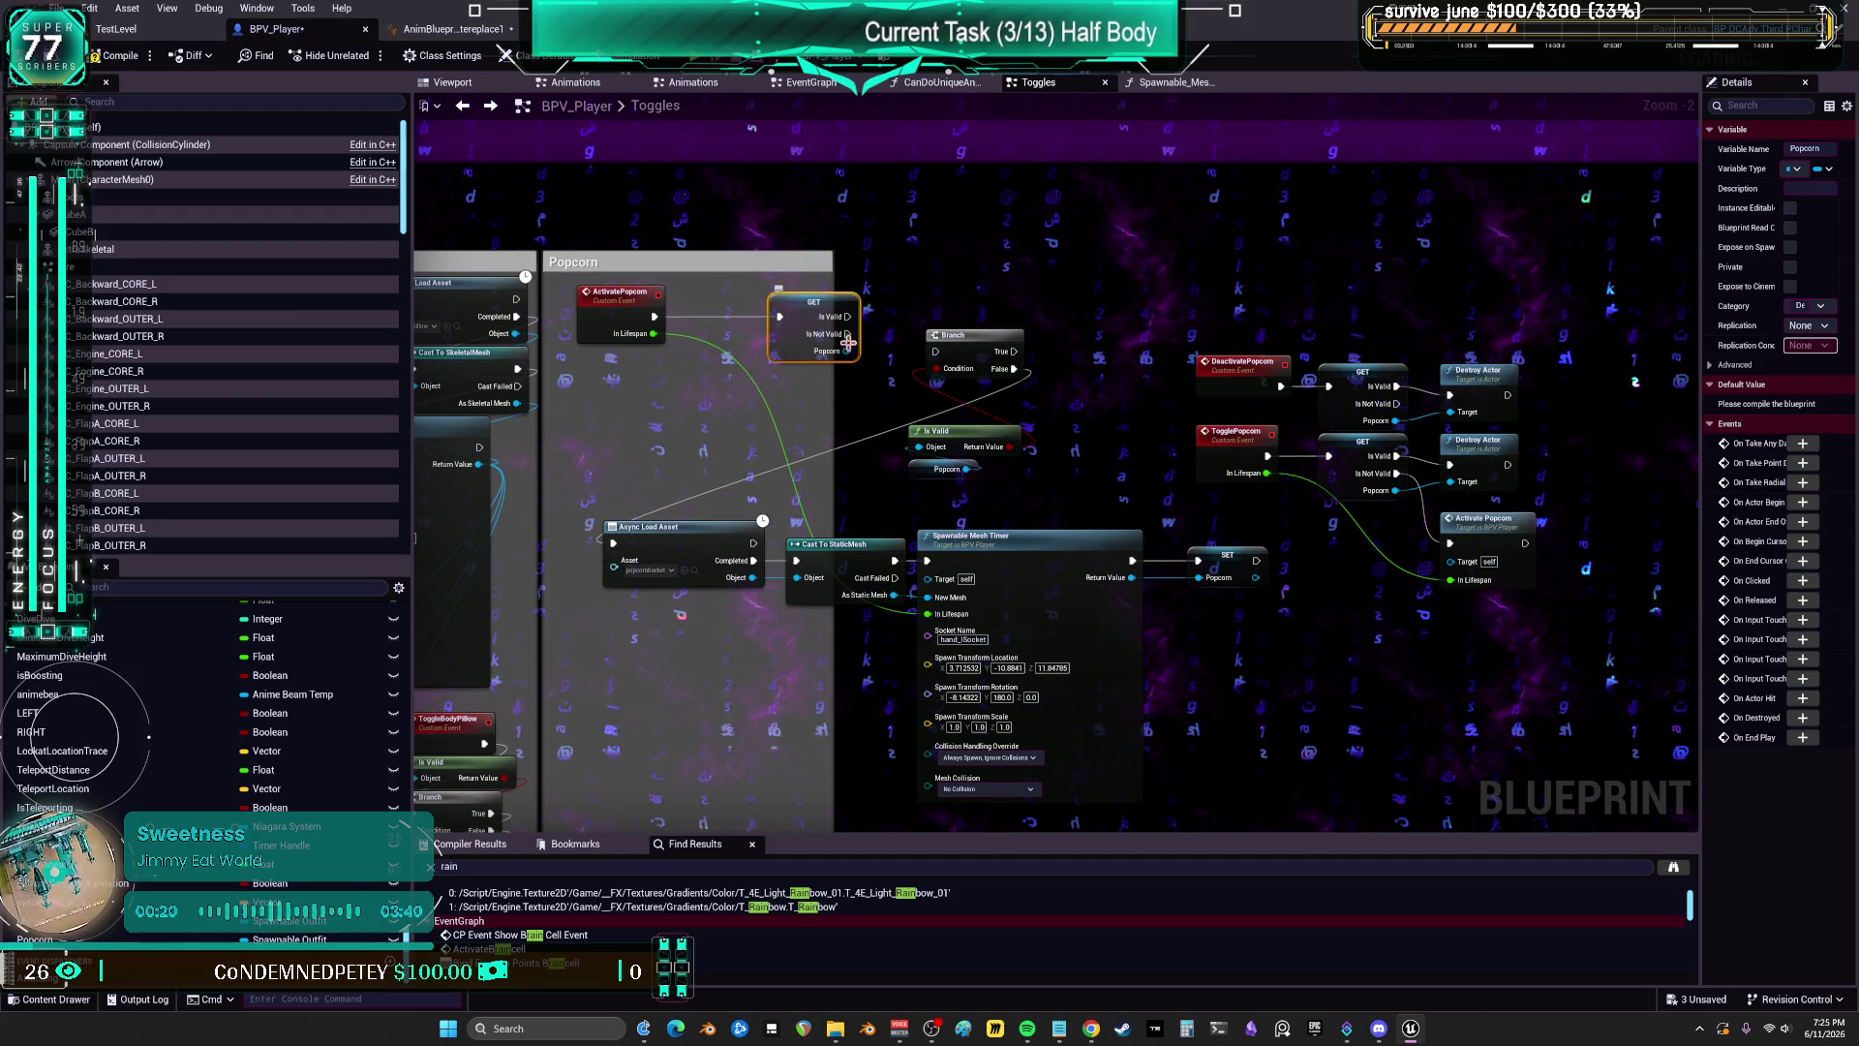
{"action": "left_click_drag", "start_coordinate": [847, 334], "coordinate": [613, 543]}
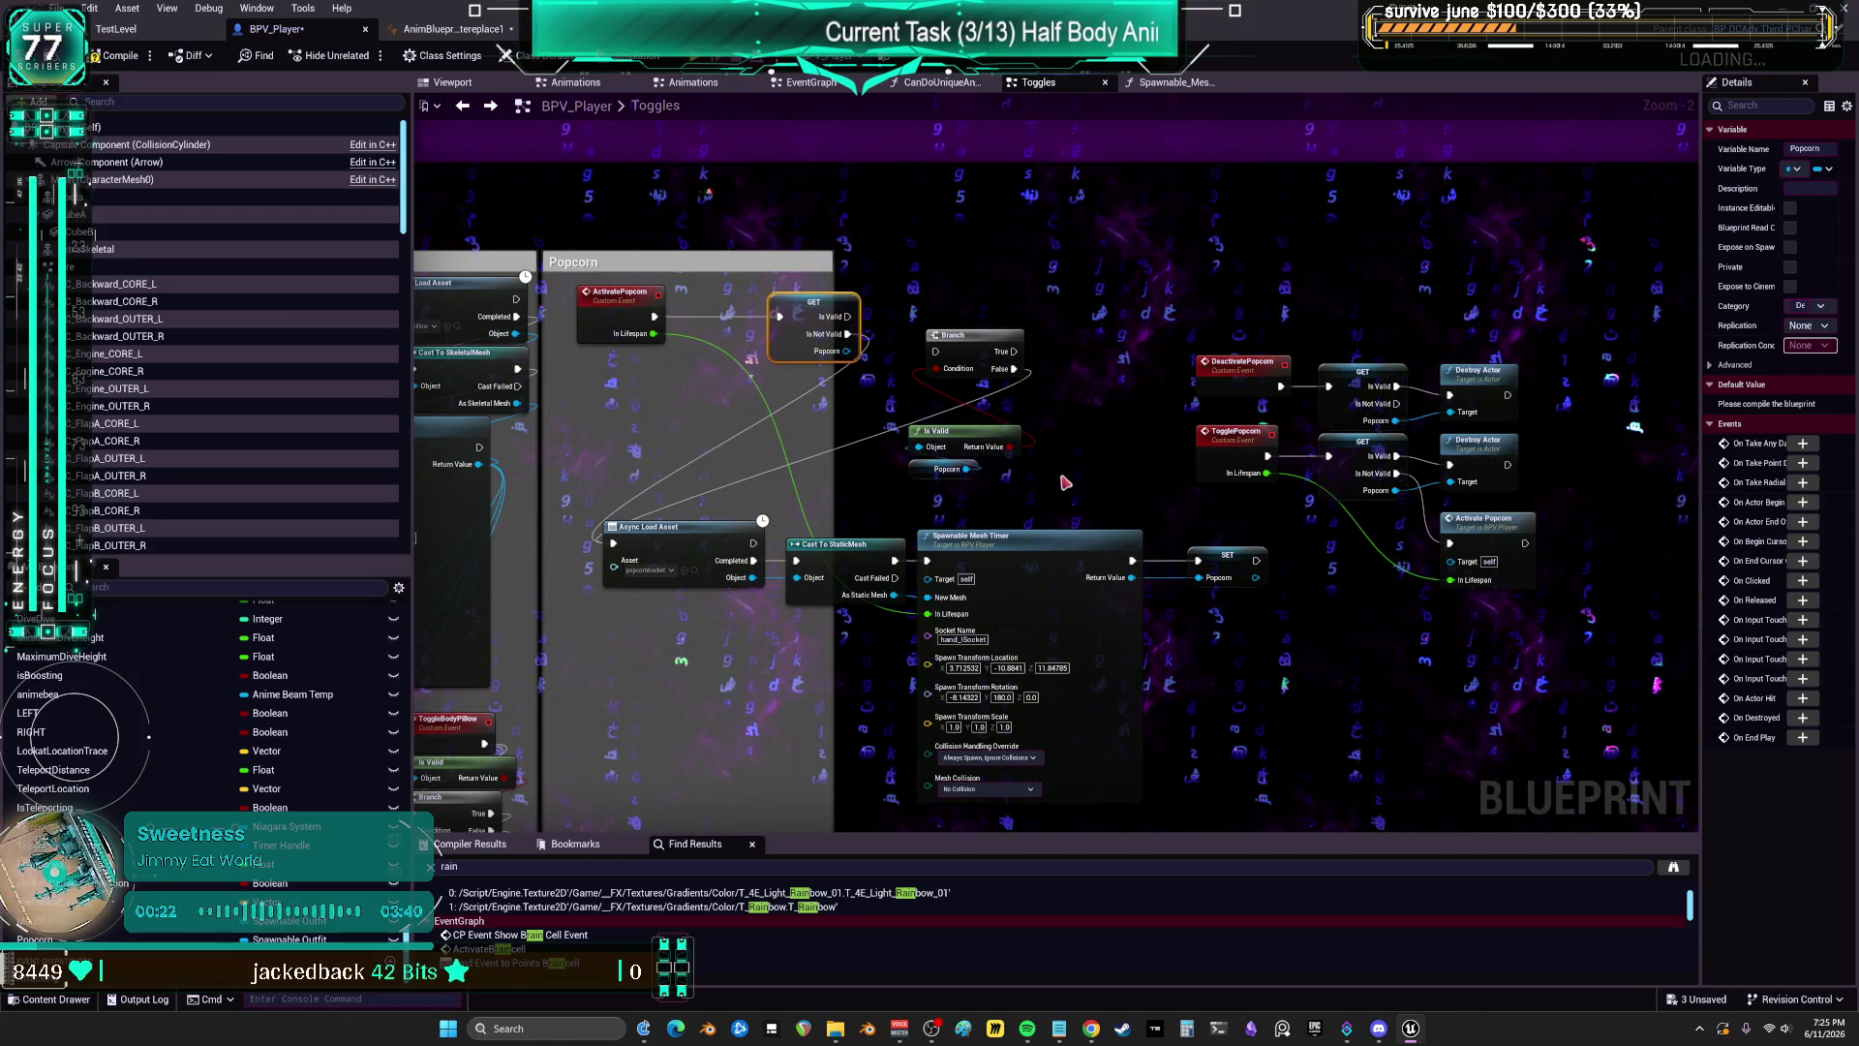
{"action": "left_click_drag", "start_coordinate": [990, 383], "coordinate": [983, 373]}
{"action": "key", "text": "Delete"}
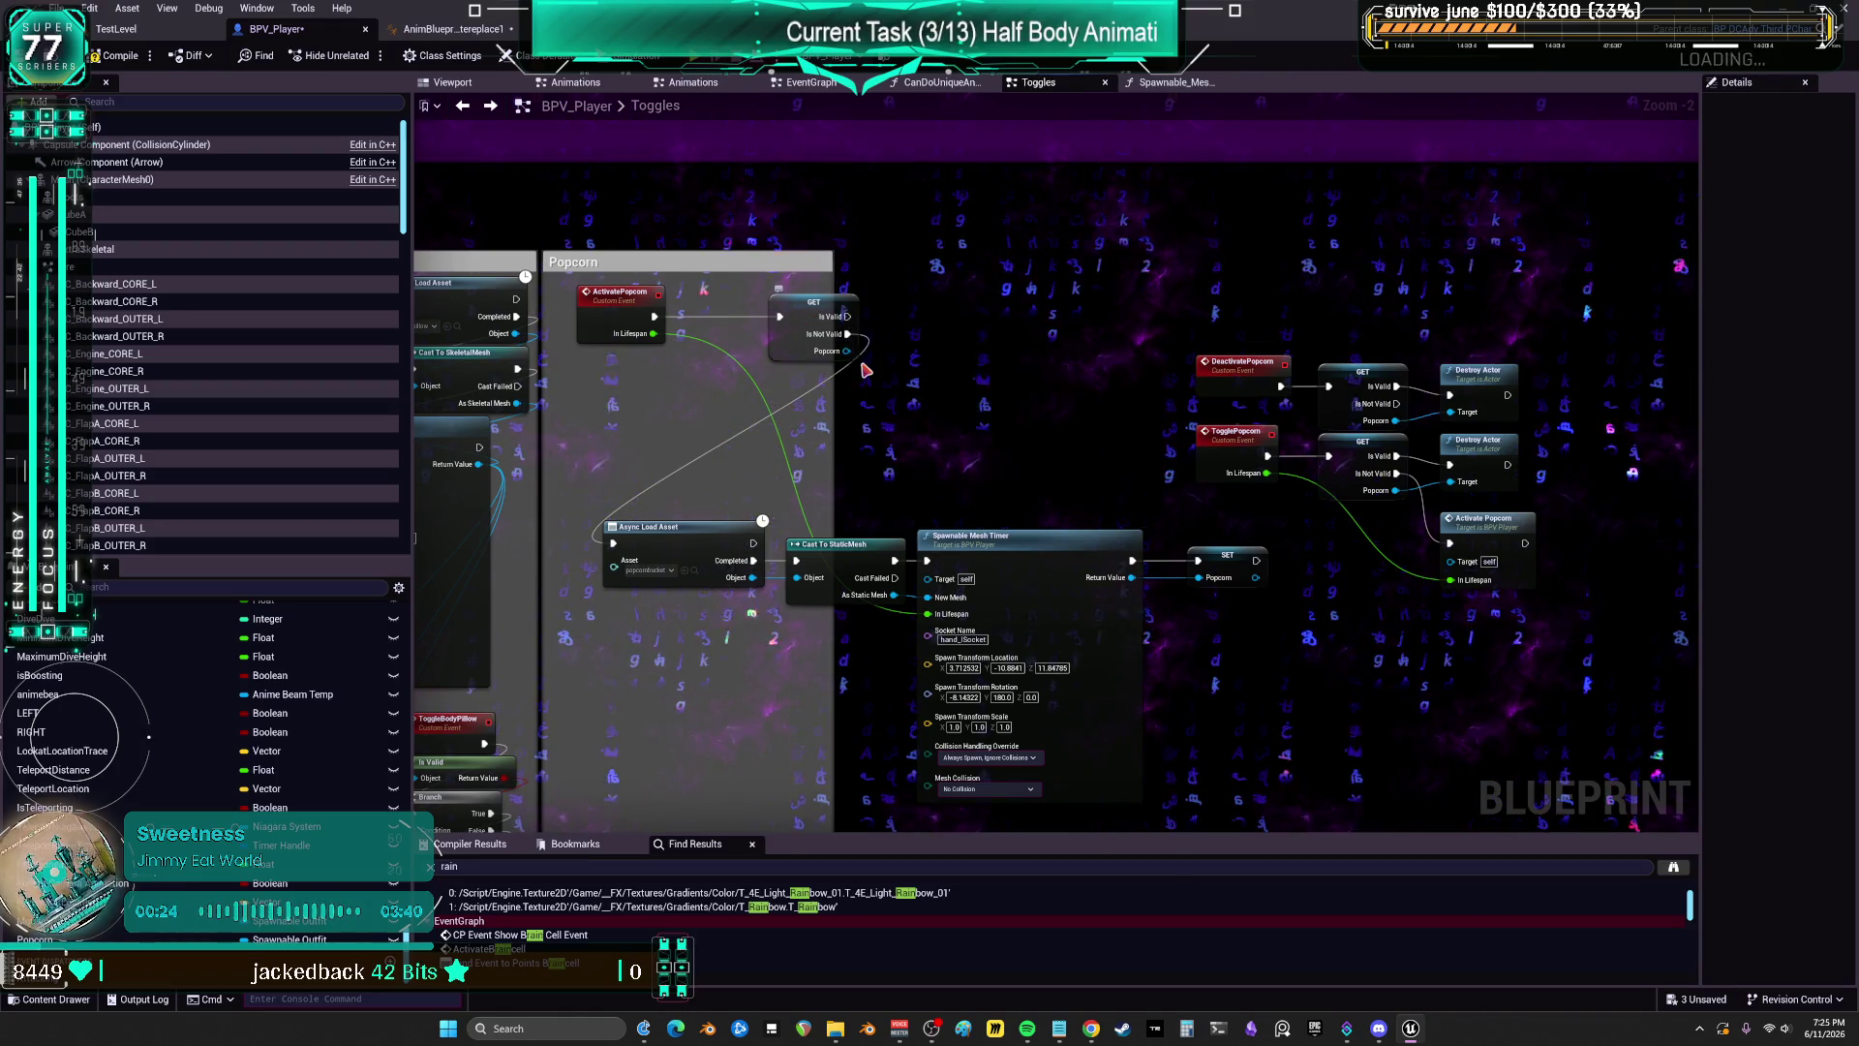
Step: Shift the Popcorn getter left and drag the Deactivate/Toggle Popcorn group into the comment box
{"action": "left_click_drag", "start_coordinate": [792, 328], "coordinate": [743, 333]}
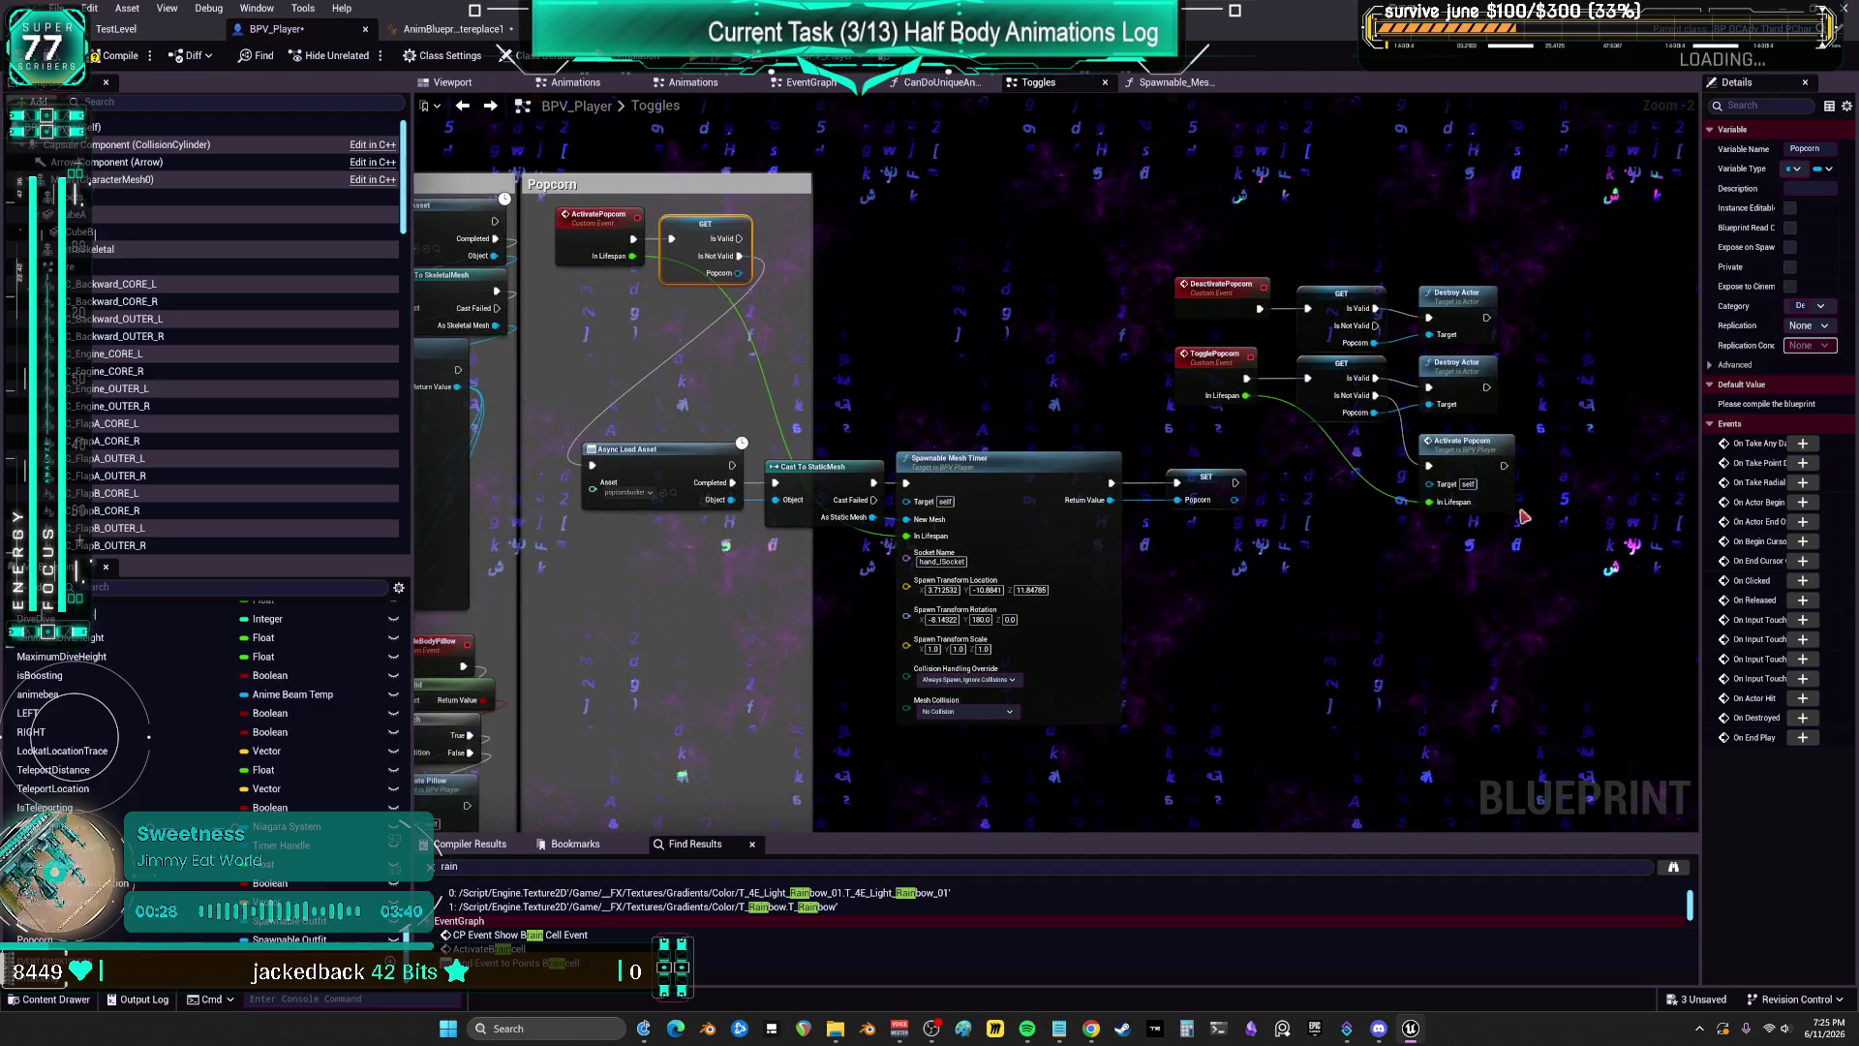
{"action": "left_click_drag", "start_coordinate": [1162, 261], "coordinate": [1540, 528]}
{"action": "mouse_move", "coordinate": [1205, 413]}
{"action": "left_mouse_down"}
{"action": "mouse_move", "coordinate": [693, 780]}
{"action": "mouse_move", "coordinate": [620, 654]}
{"action": "mouse_move", "coordinate": [588, 537]}
{"action": "left_mouse_up"}
Step: Shift Spawnable Mesh Timer and SET right and raise the spawn chain inside the comment box
{"action": "left_click_drag", "start_coordinate": [608, 399], "coordinate": [681, 602]}
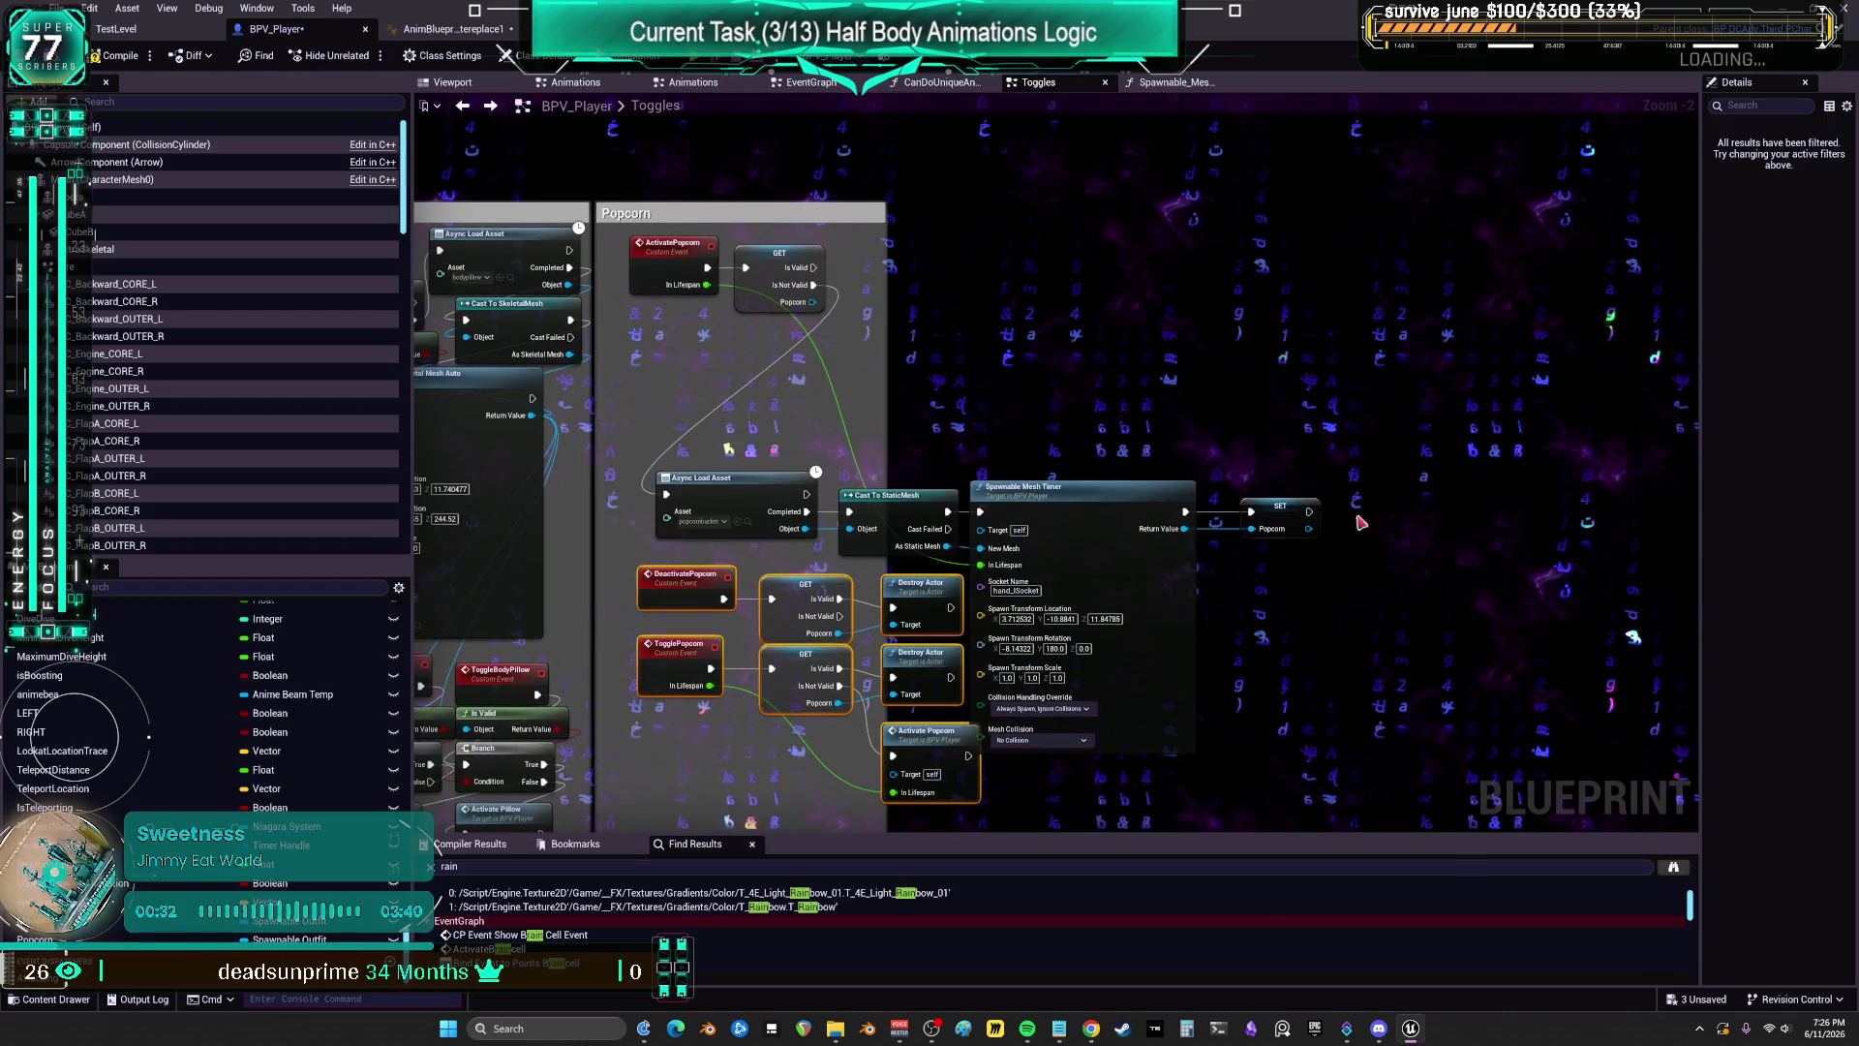
{"action": "left_click_drag", "start_coordinate": [1088, 427], "coordinate": [1259, 523]}
{"action": "left_click_drag", "start_coordinate": [1001, 471], "coordinate": [1028, 472]}
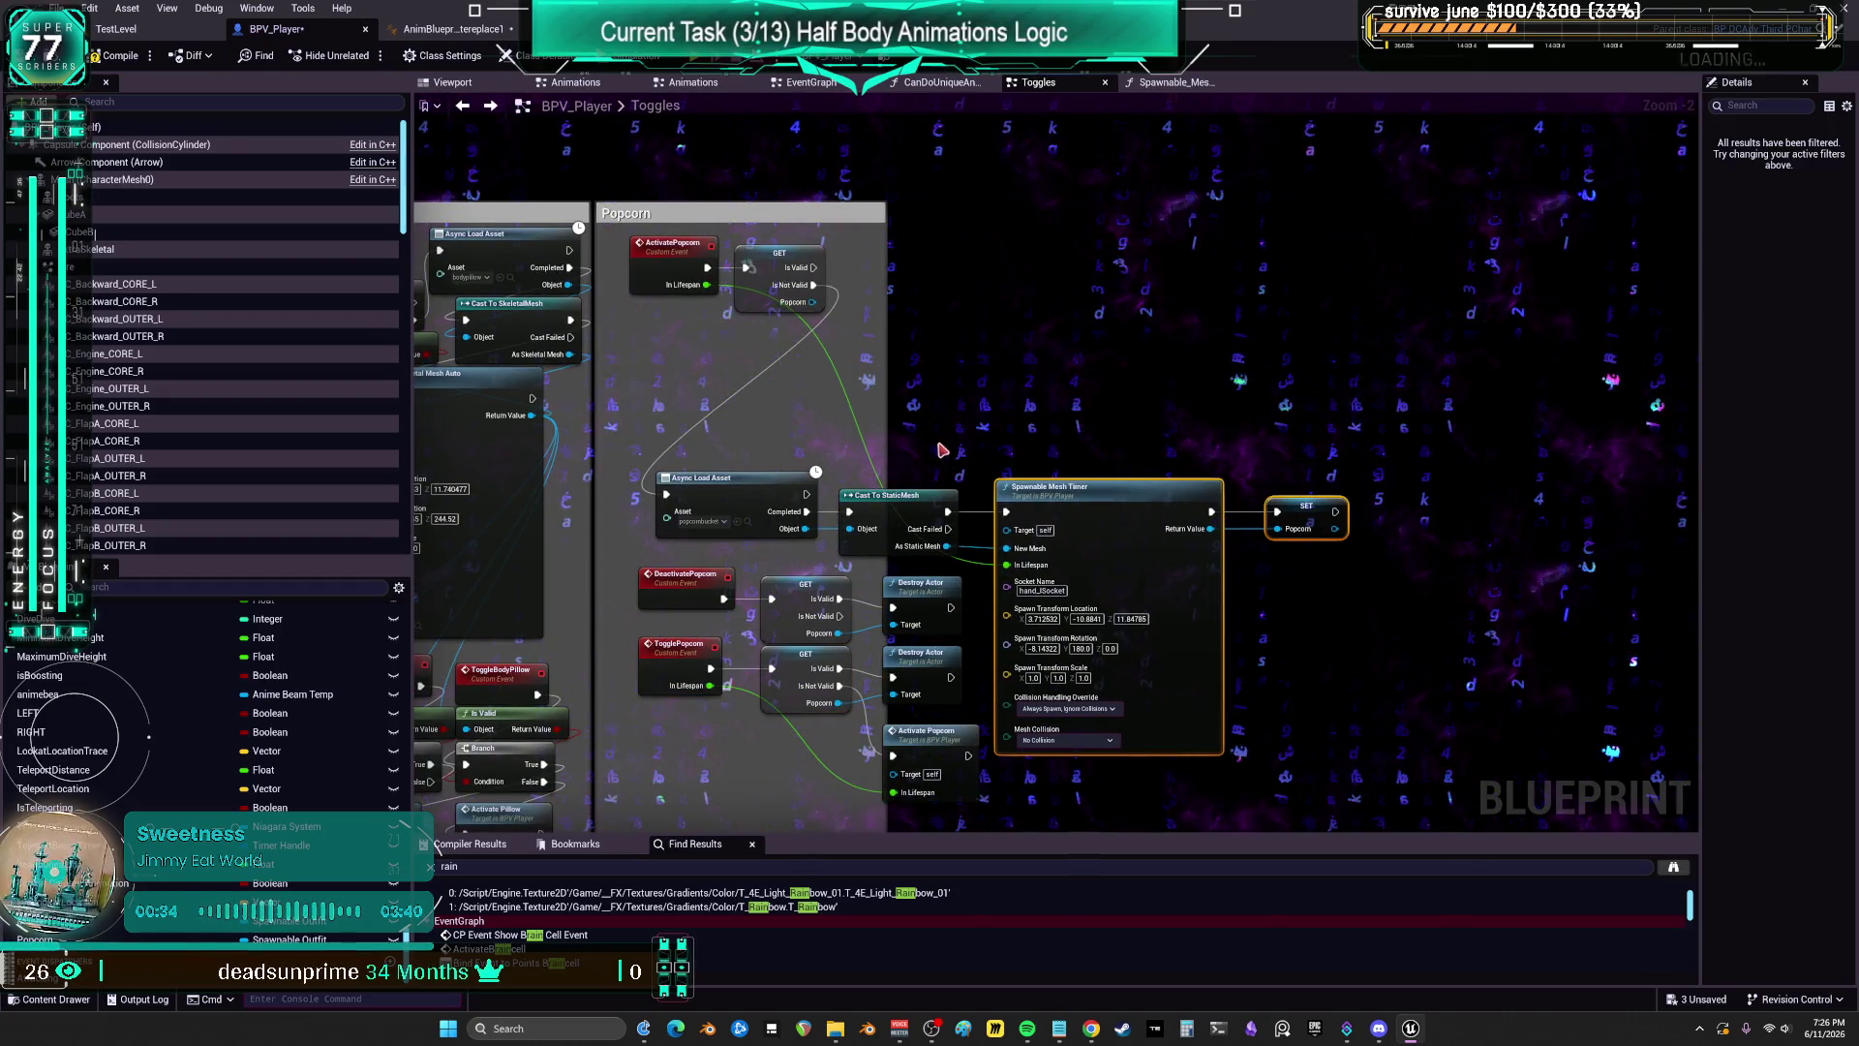
{"action": "left_click", "coordinate": [894, 512], "text": "ctrl"}
{"action": "left_click_drag", "start_coordinate": [894, 512], "coordinate": [874, 382]}
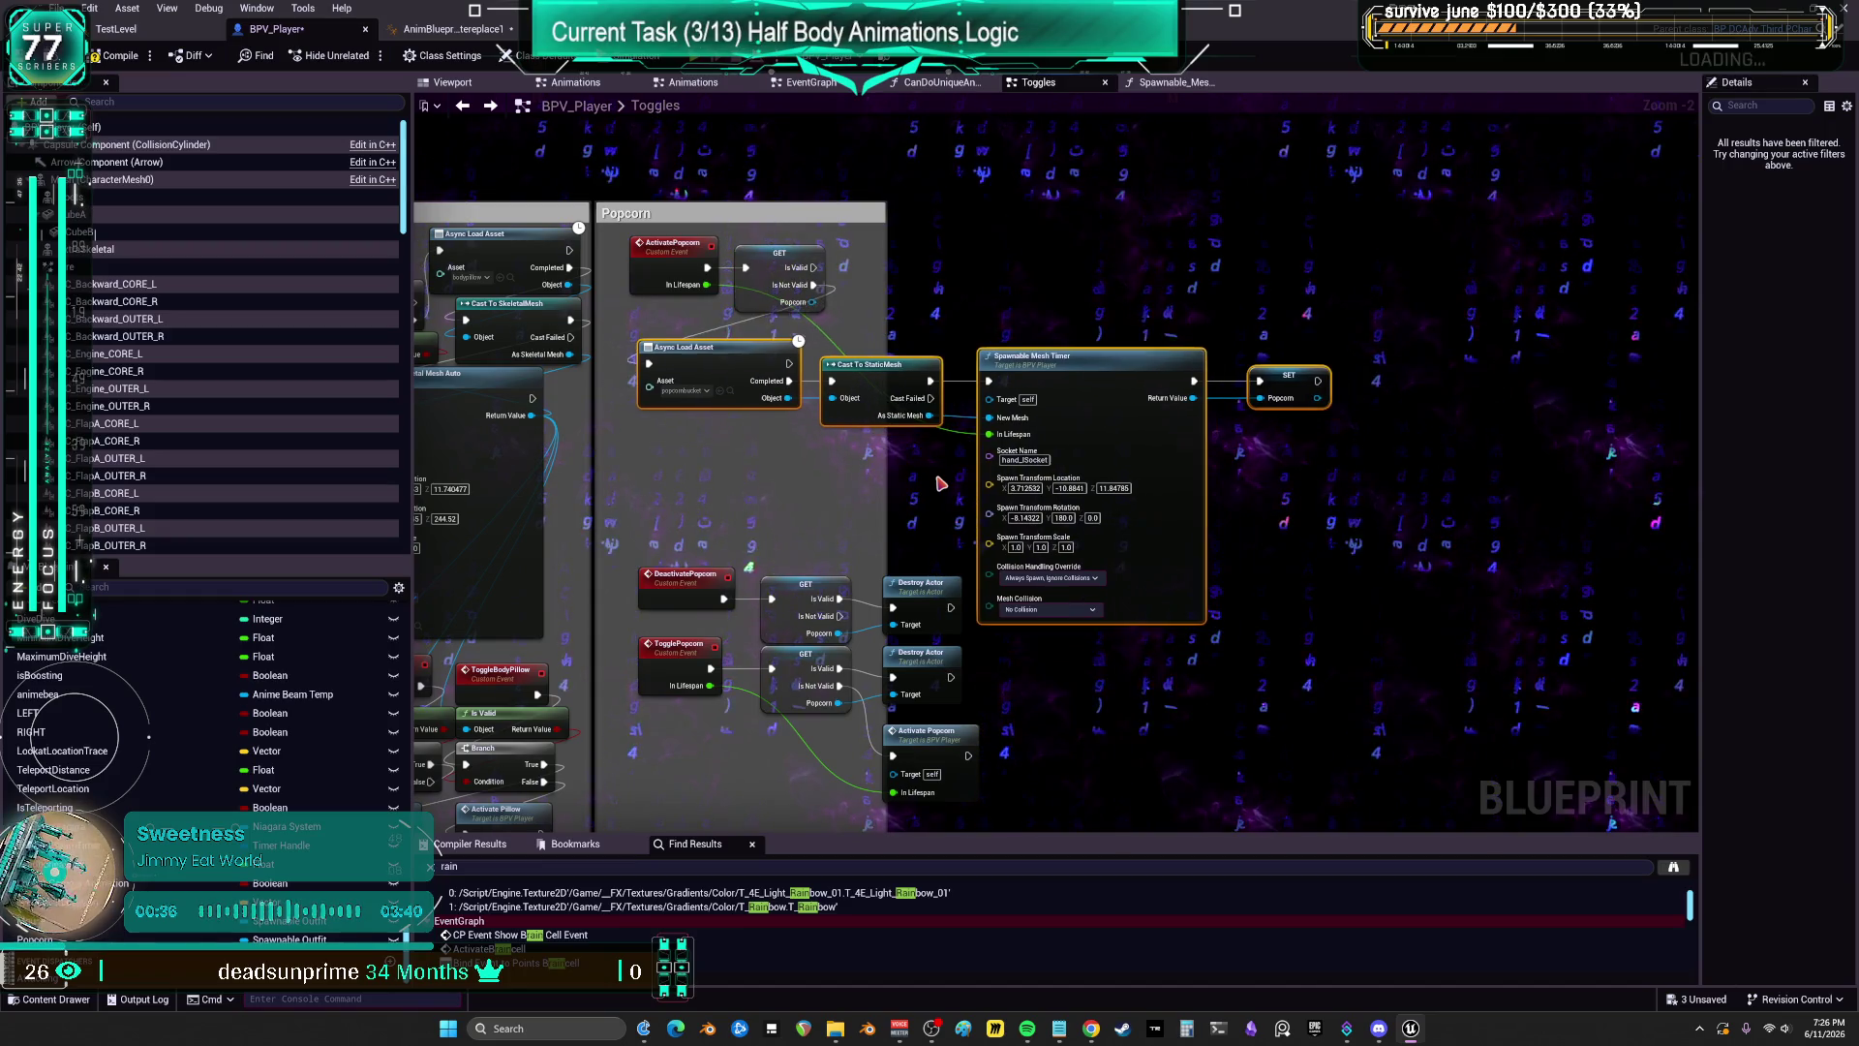
Step: Move the group with both Destroy Actor nodes up and realign Spawnable Mesh Timer and SET
{"action": "mouse_move", "coordinate": [940, 483]}
{"action": "left_mouse_down"}
{"action": "mouse_move", "coordinate": [932, 466]}
{"action": "mouse_move", "coordinate": [938, 774]}
{"action": "mouse_move", "coordinate": [634, 772]}
{"action": "left_mouse_up"}
{"action": "left_click_drag", "start_coordinate": [680, 586], "coordinate": [671, 436]}
{"action": "left_click", "coordinate": [1030, 261]}
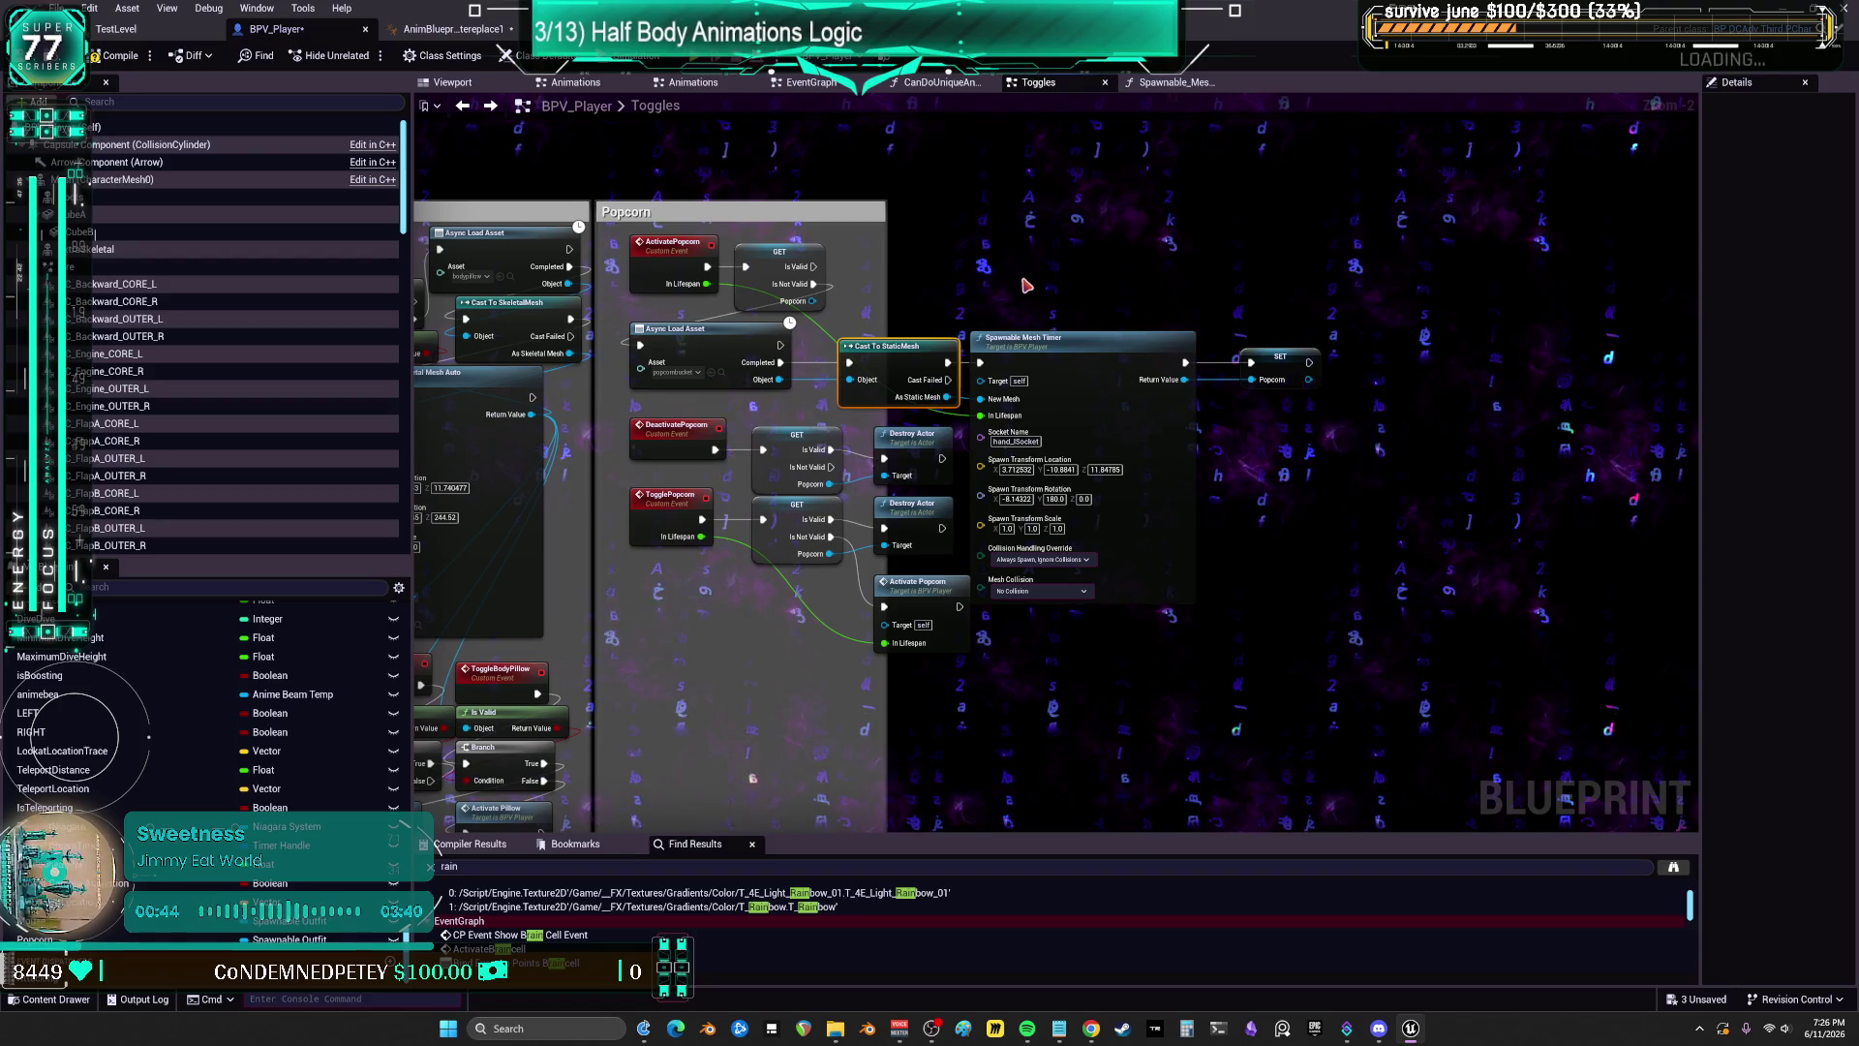
{"action": "left_click_drag", "start_coordinate": [1027, 286], "coordinate": [1065, 406]}
{"action": "left_click", "coordinate": [1216, 270]}
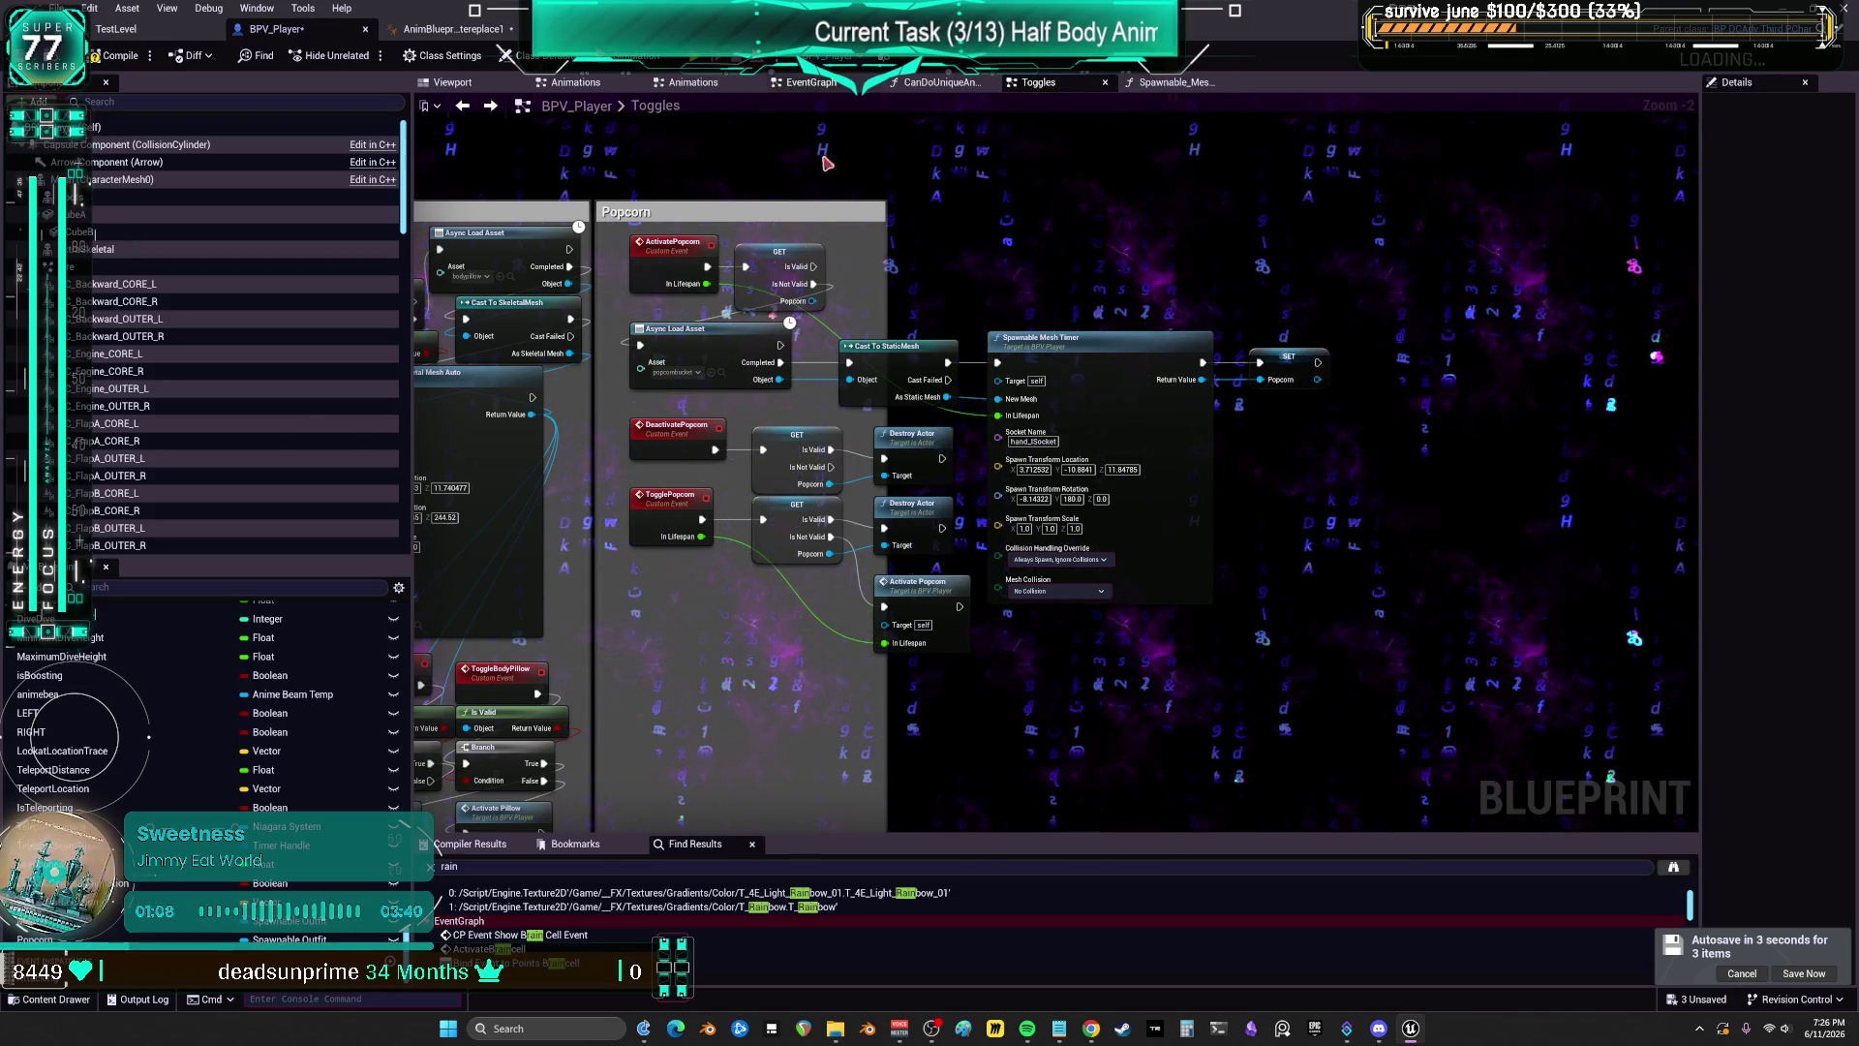
{"action": "scroll", "coordinate": [804, 381], "scroll_direction": "down", "scroll_amount": 2}
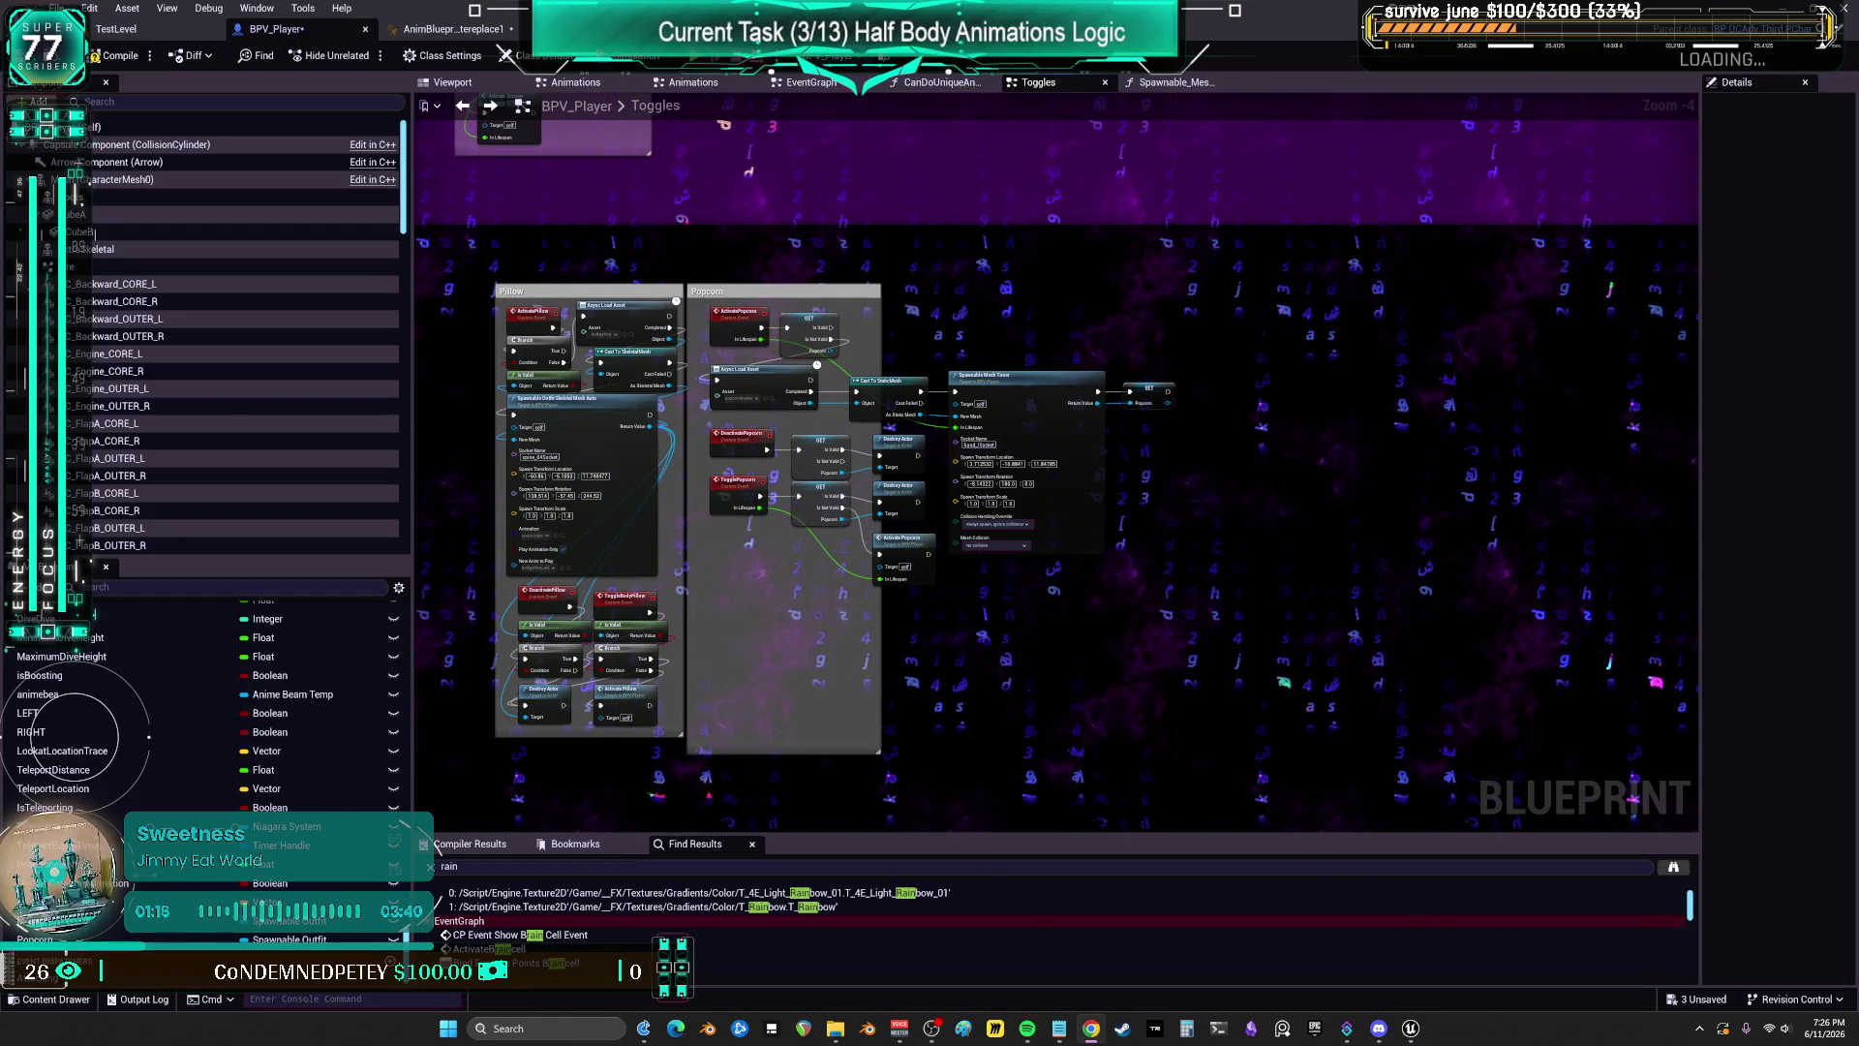
{"action": "scroll", "coordinate": [872, 410], "scroll_direction": "up", "scroll_amount": 2}
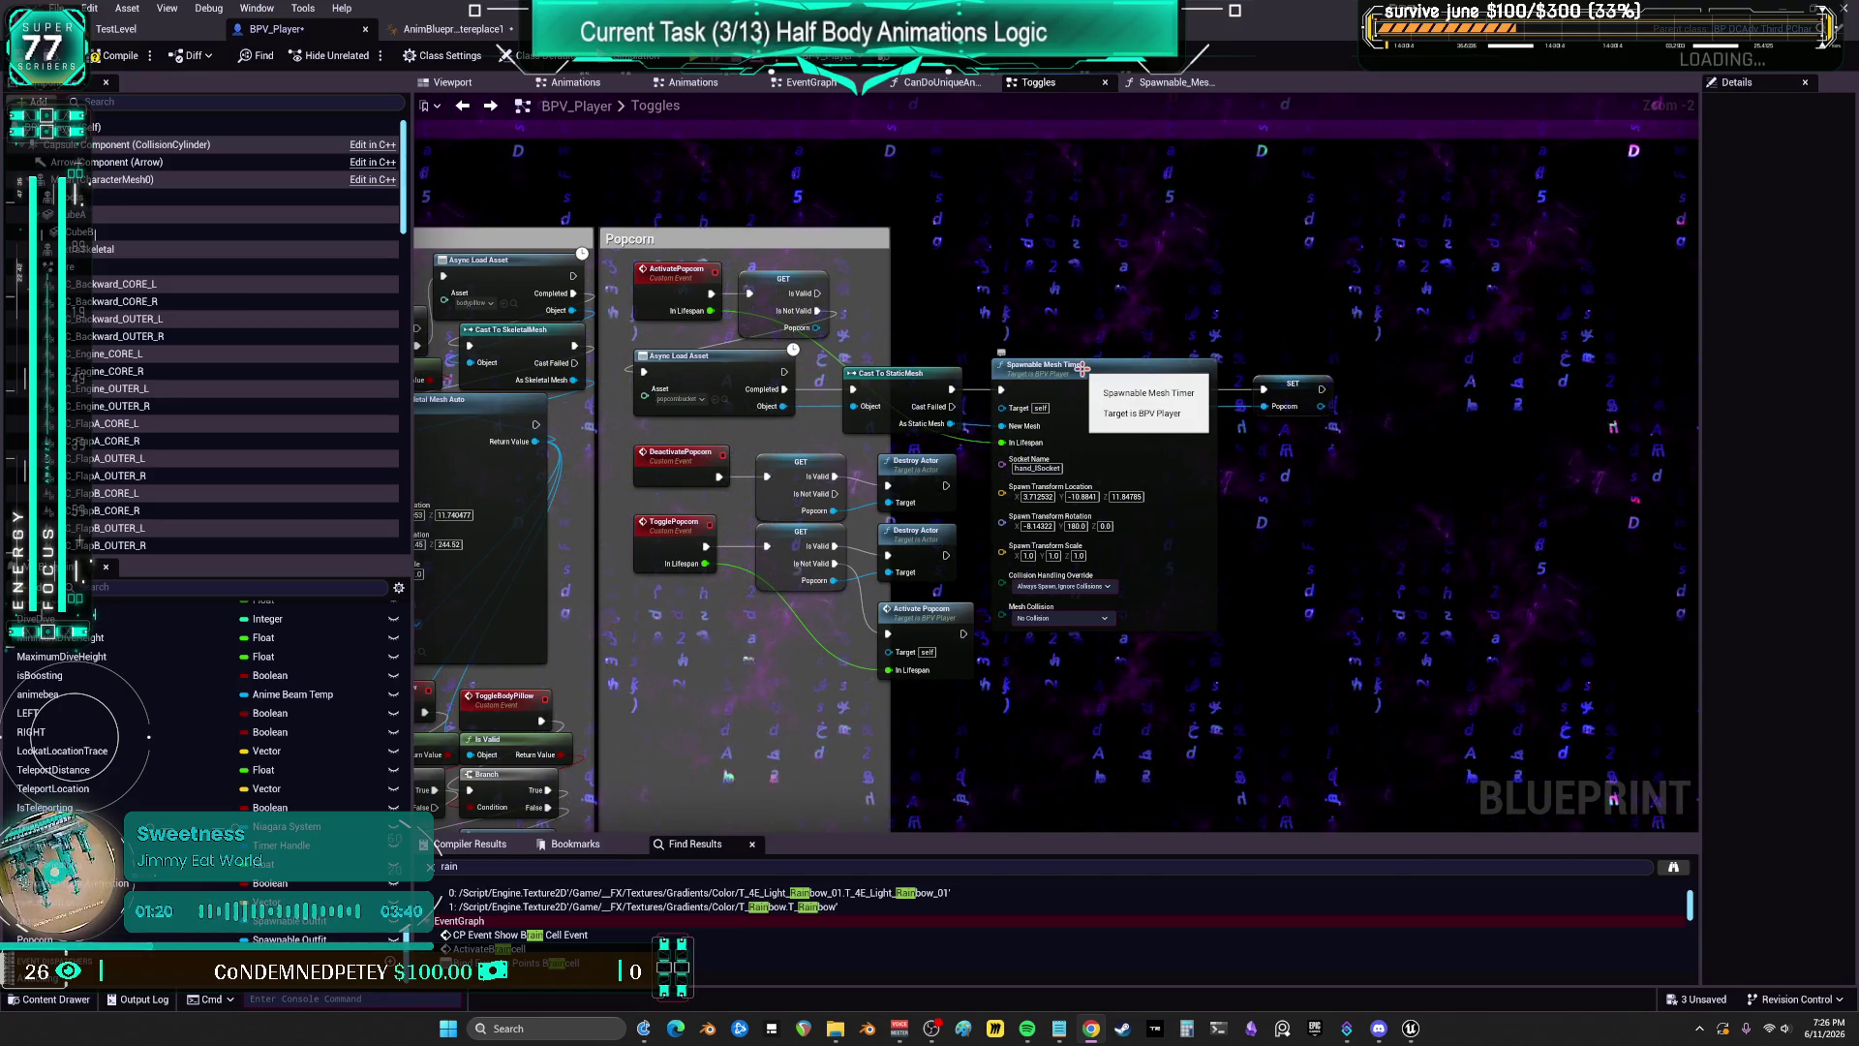
{"action": "scroll", "coordinate": [1033, 381], "scroll_direction": "up", "scroll_amount": 2}
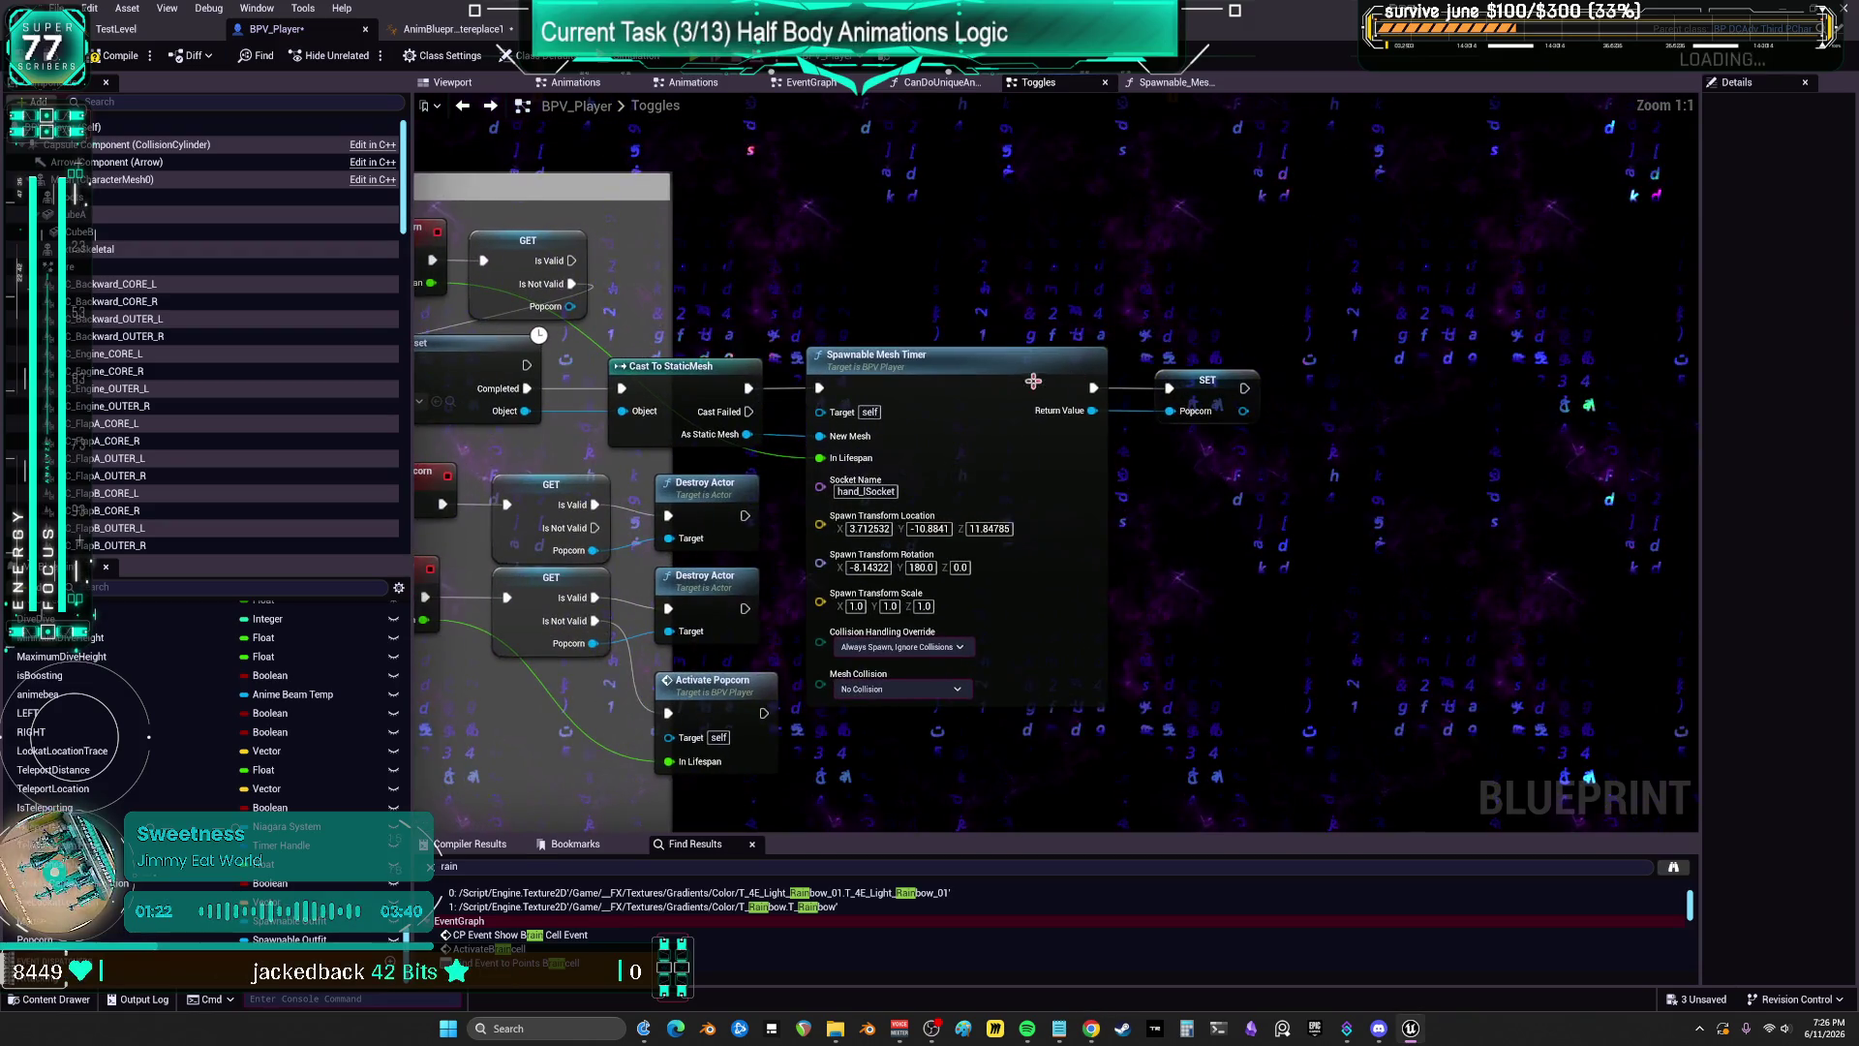
Step: In the Spawnable_Mesh_Timer function, place Set Life Span beside SpawnActor Spawnable Outfit
{"action": "double_click", "coordinate": [1034, 381]}
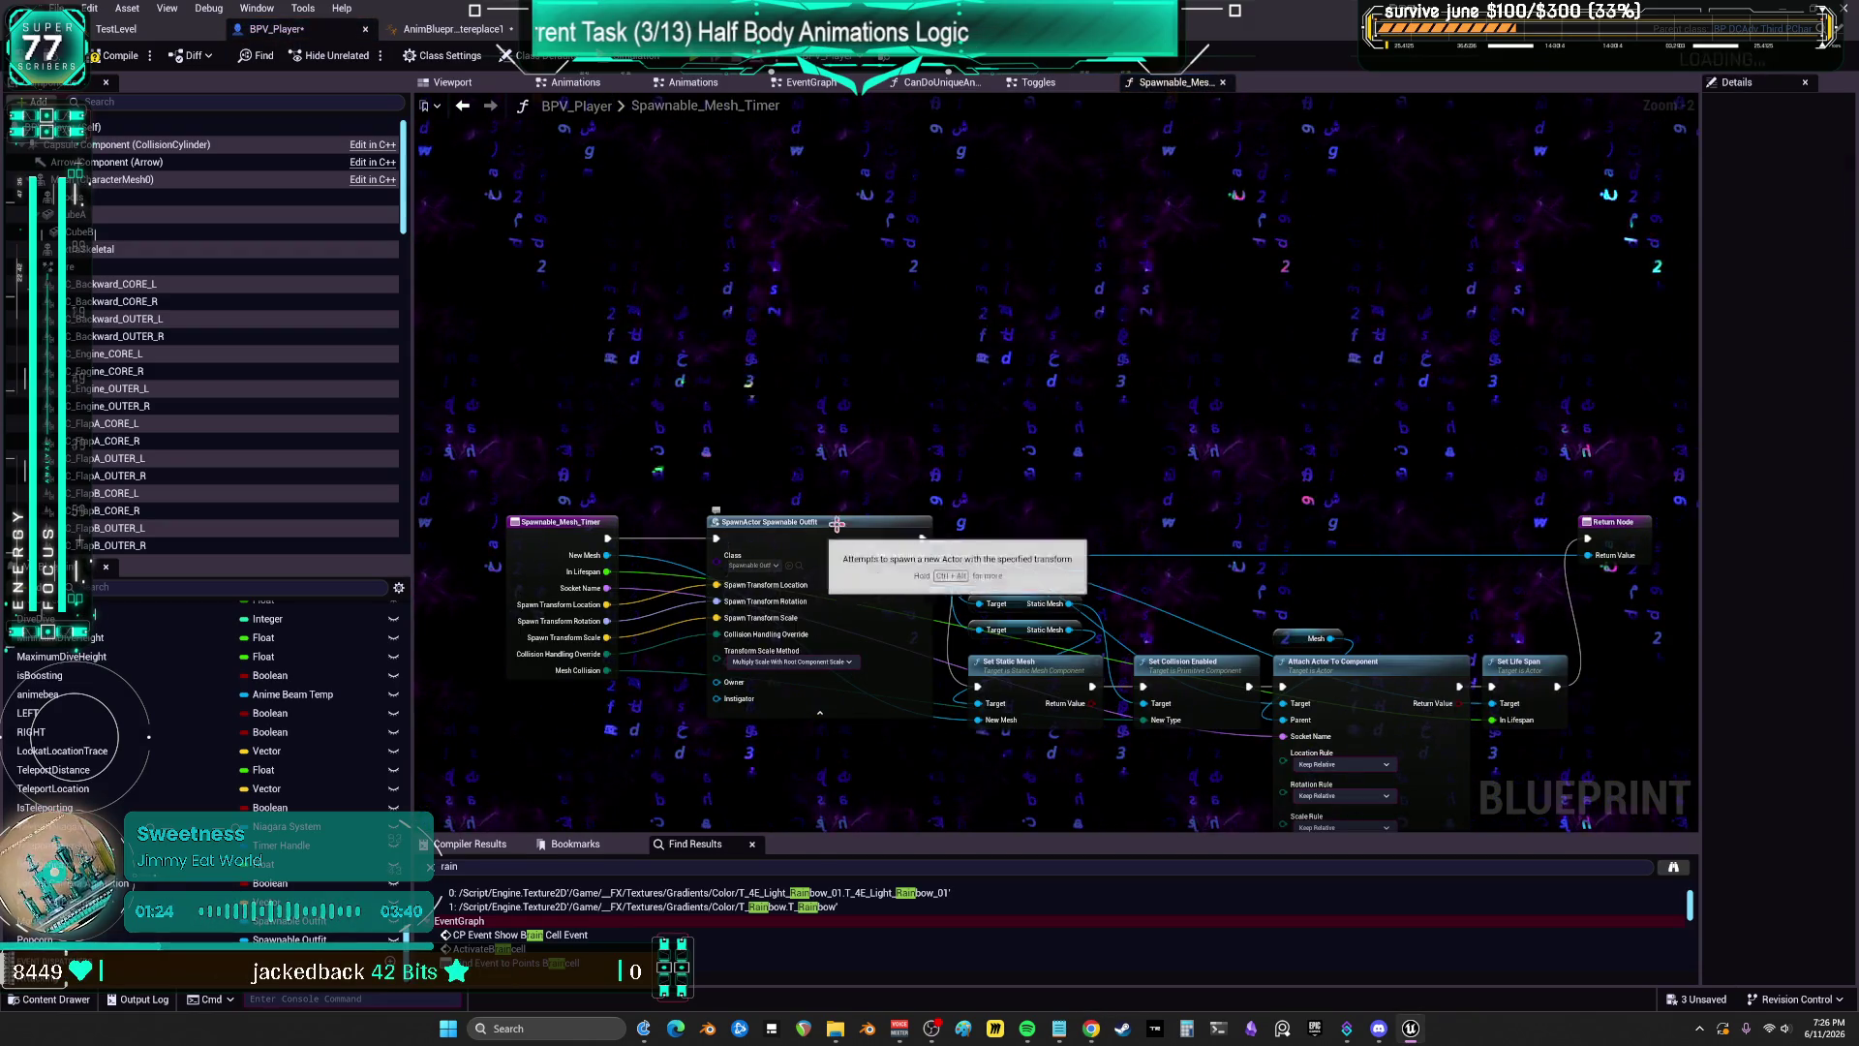
{"action": "left_click_drag", "start_coordinate": [836, 524], "coordinate": [860, 306]}
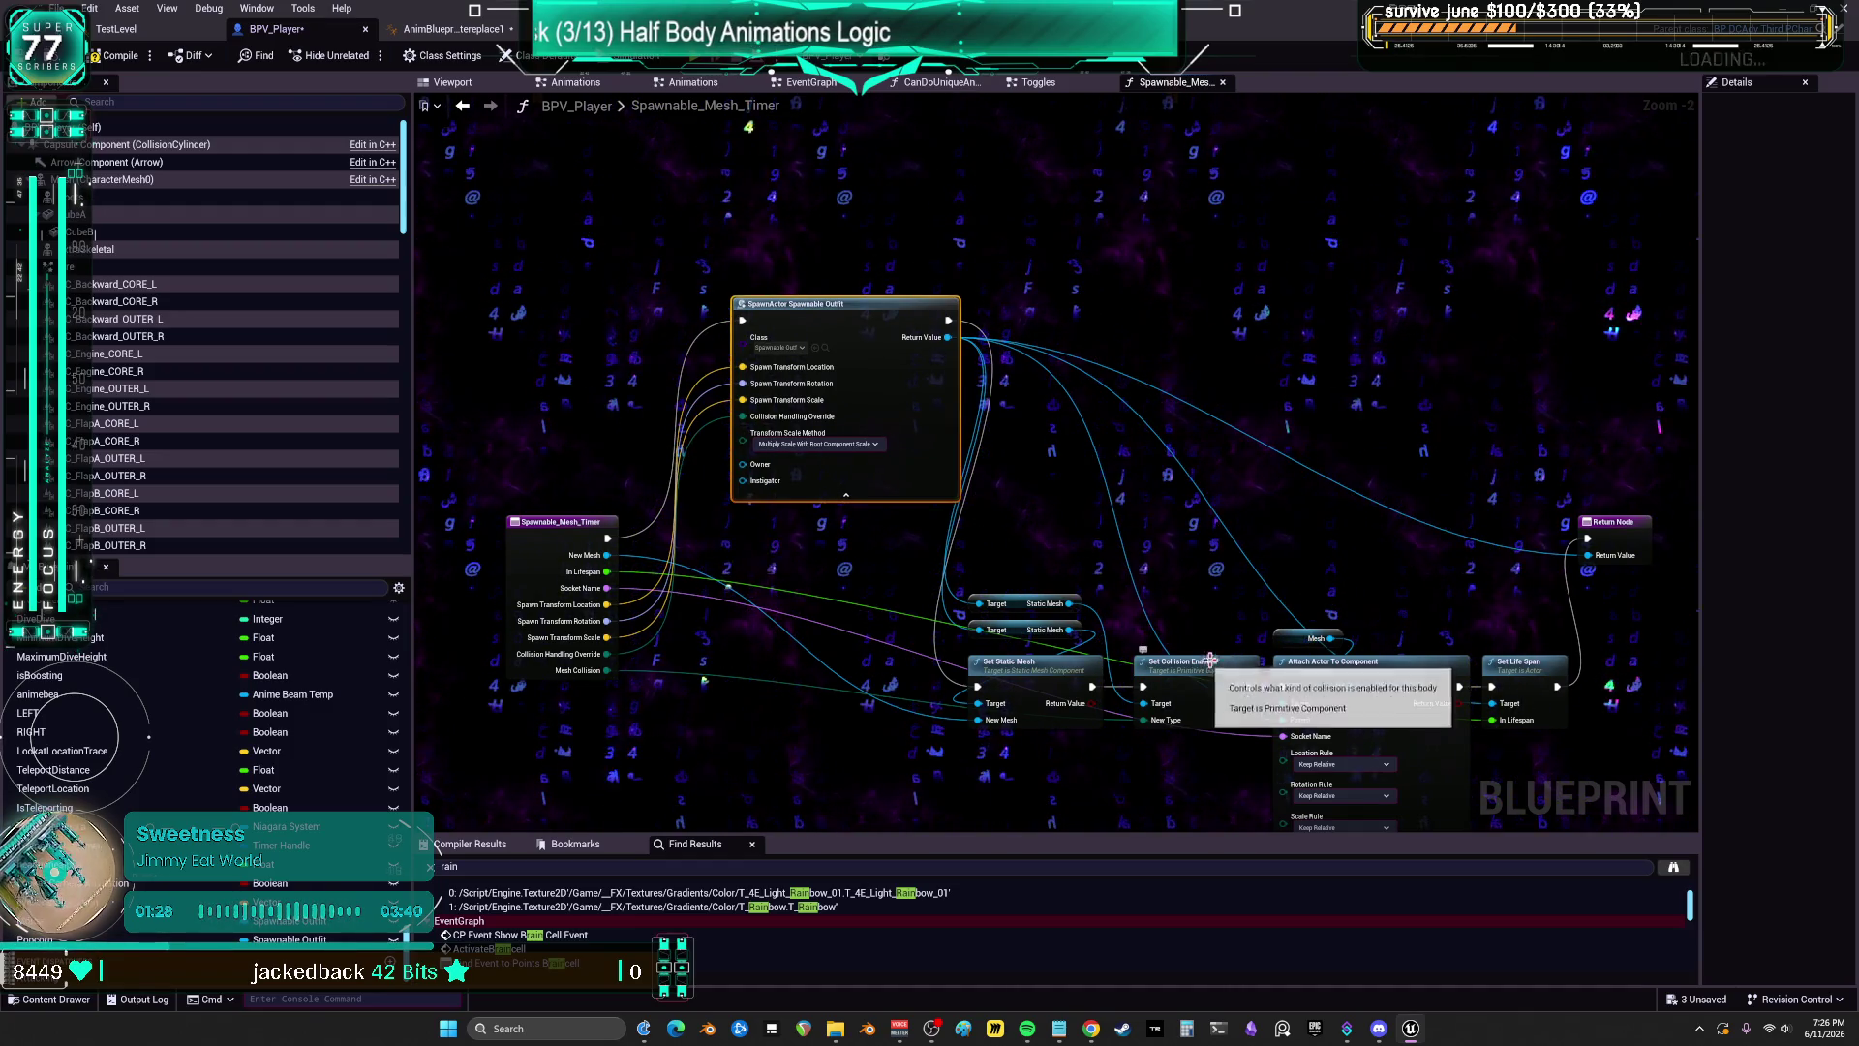
{"action": "mouse_move", "coordinate": [1535, 669]}
{"action": "left_mouse_down"}
{"action": "mouse_move", "coordinate": [1404, 610]}
{"action": "mouse_move", "coordinate": [1228, 285]}
{"action": "left_mouse_up"}
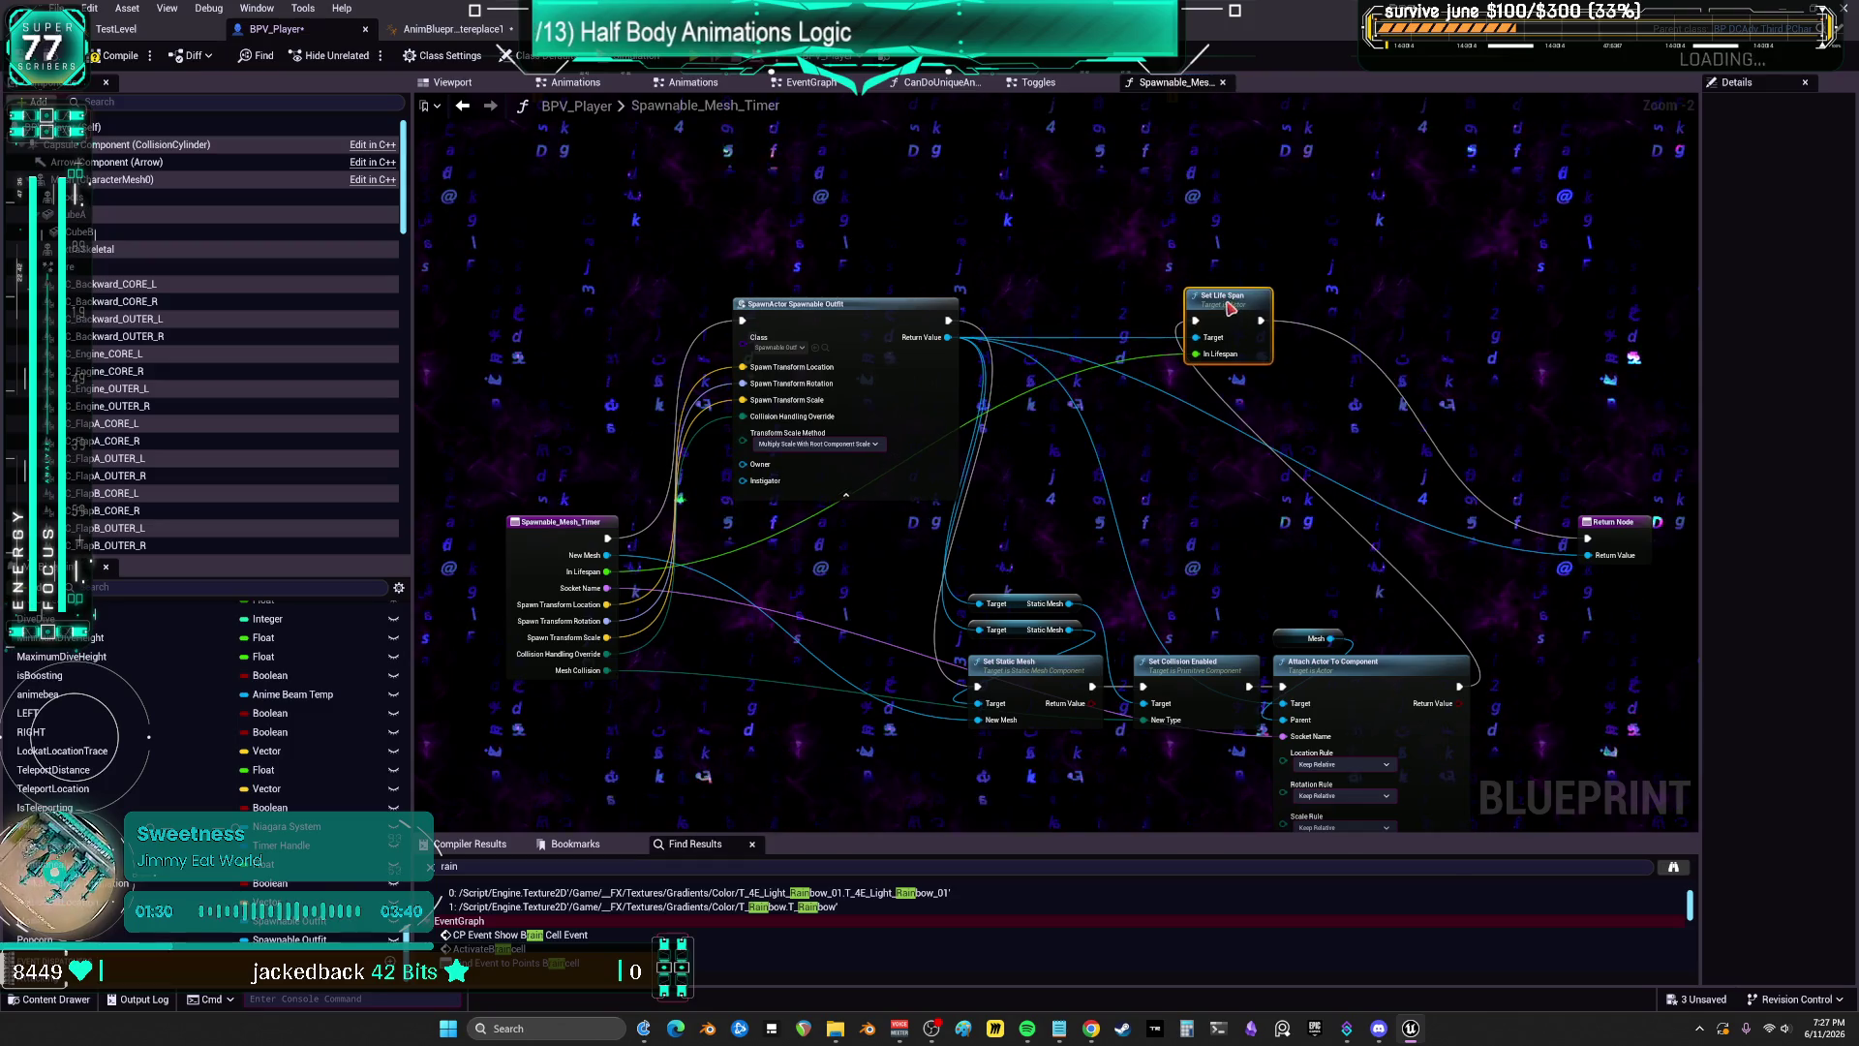
Step: Select the SpawnActor Spawnable Outfit and Set Life Span nodes, then go to the EventGraph
{"action": "right_click", "coordinate": [990, 327]}
{"action": "type", "text": "custom even"}
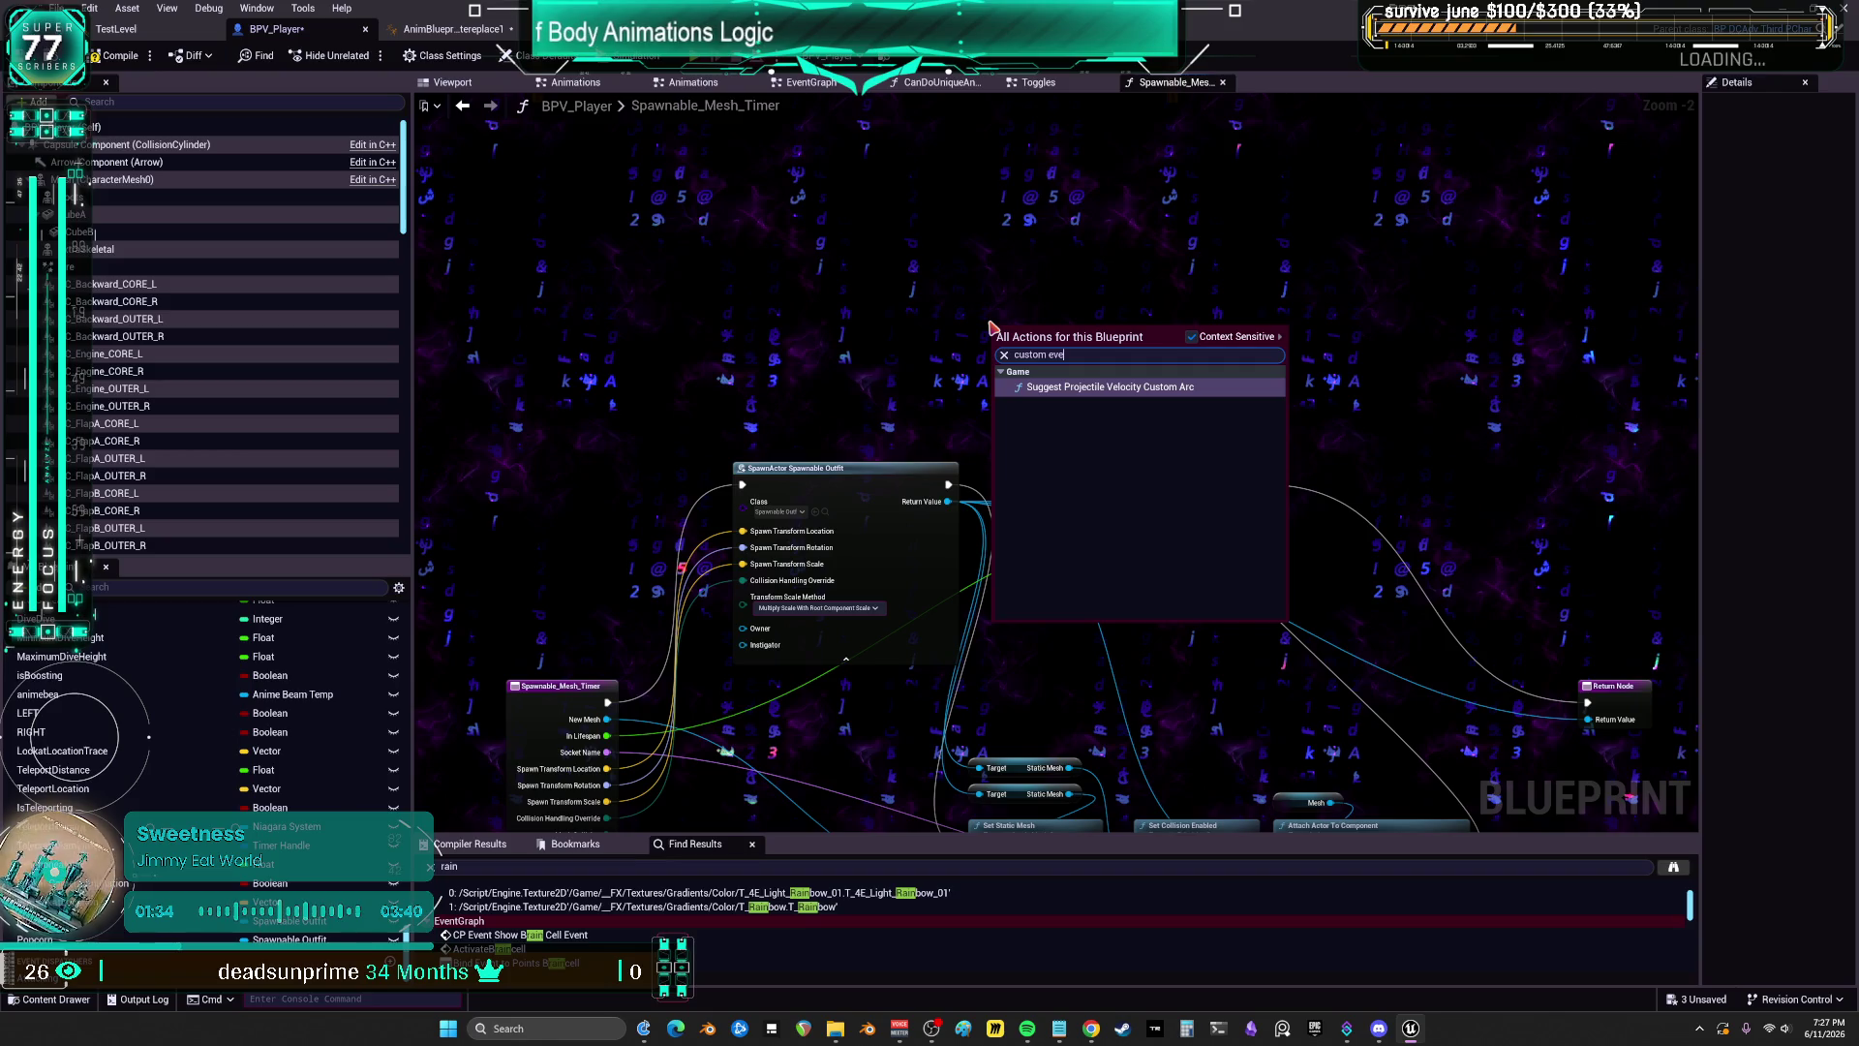
{"action": "left_click", "coordinate": [1004, 355]}
{"action": "key", "text": "Escape"}
{"action": "left_click_drag", "start_coordinate": [712, 290], "coordinate": [1288, 668]}
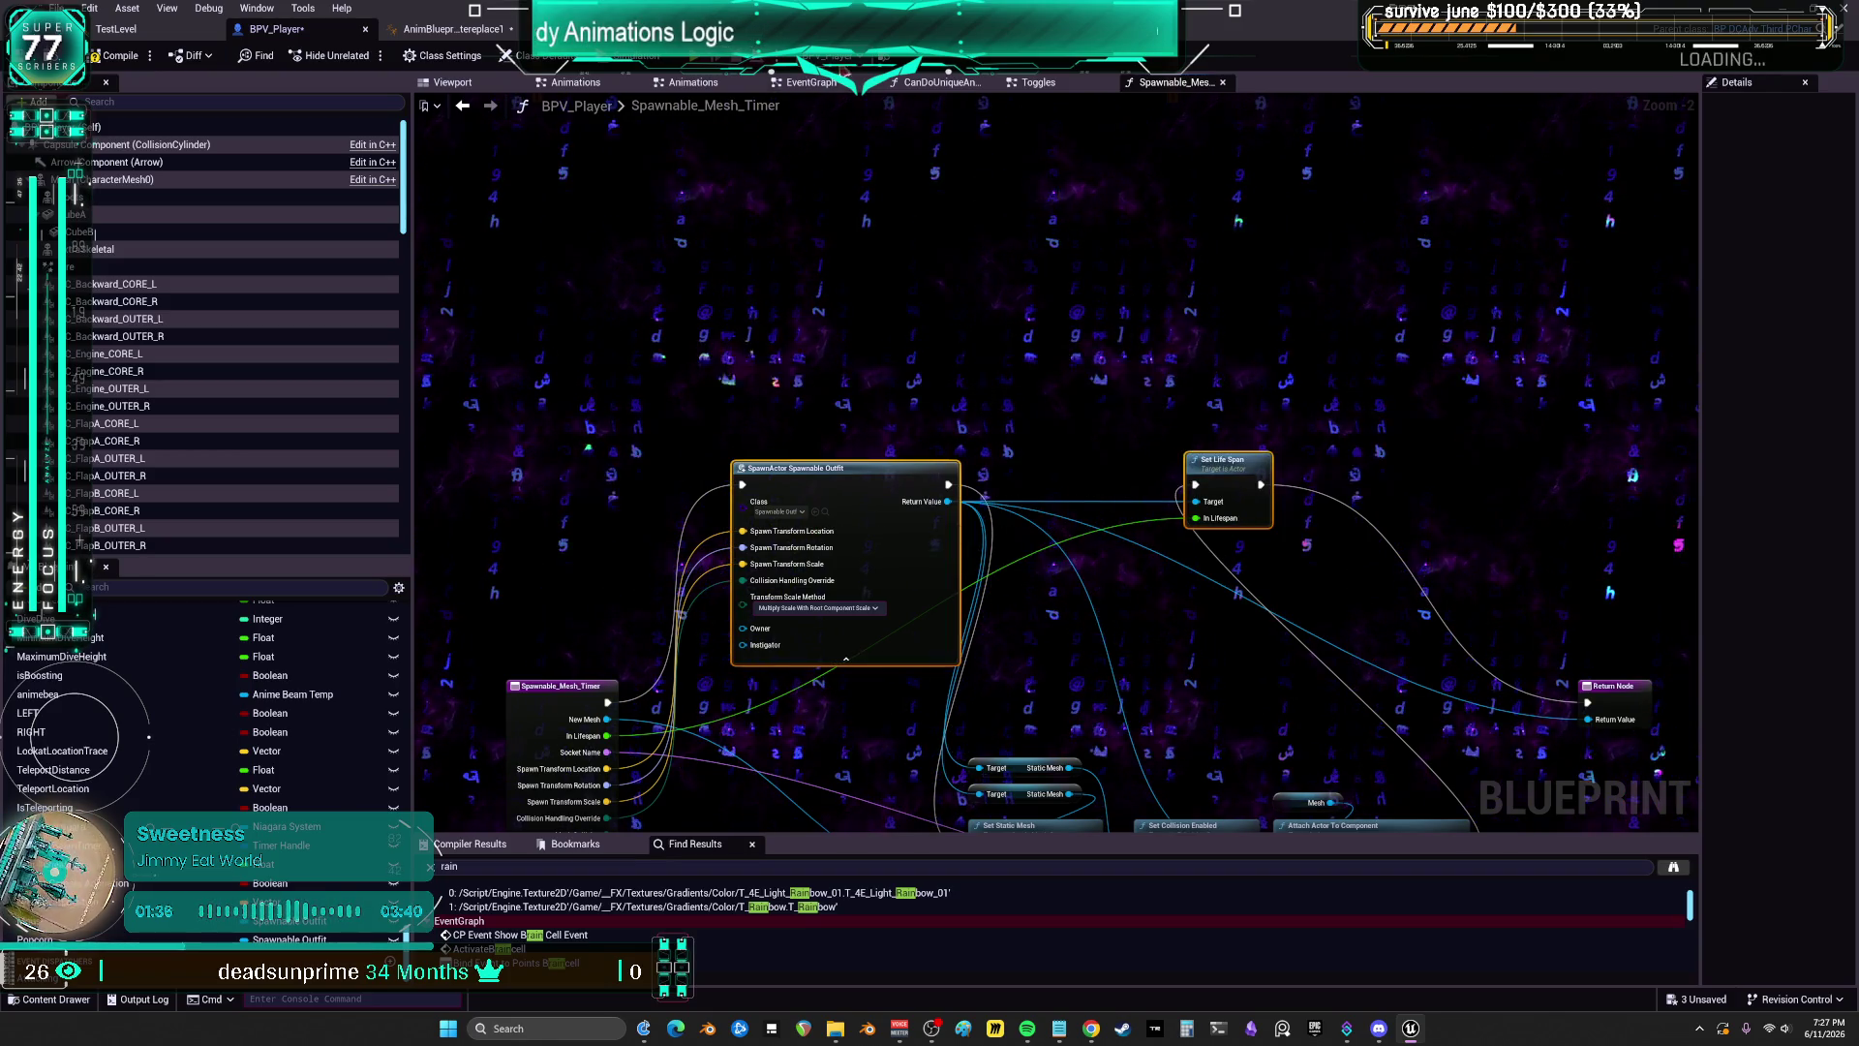
{"action": "left_click", "coordinate": [803, 82]}
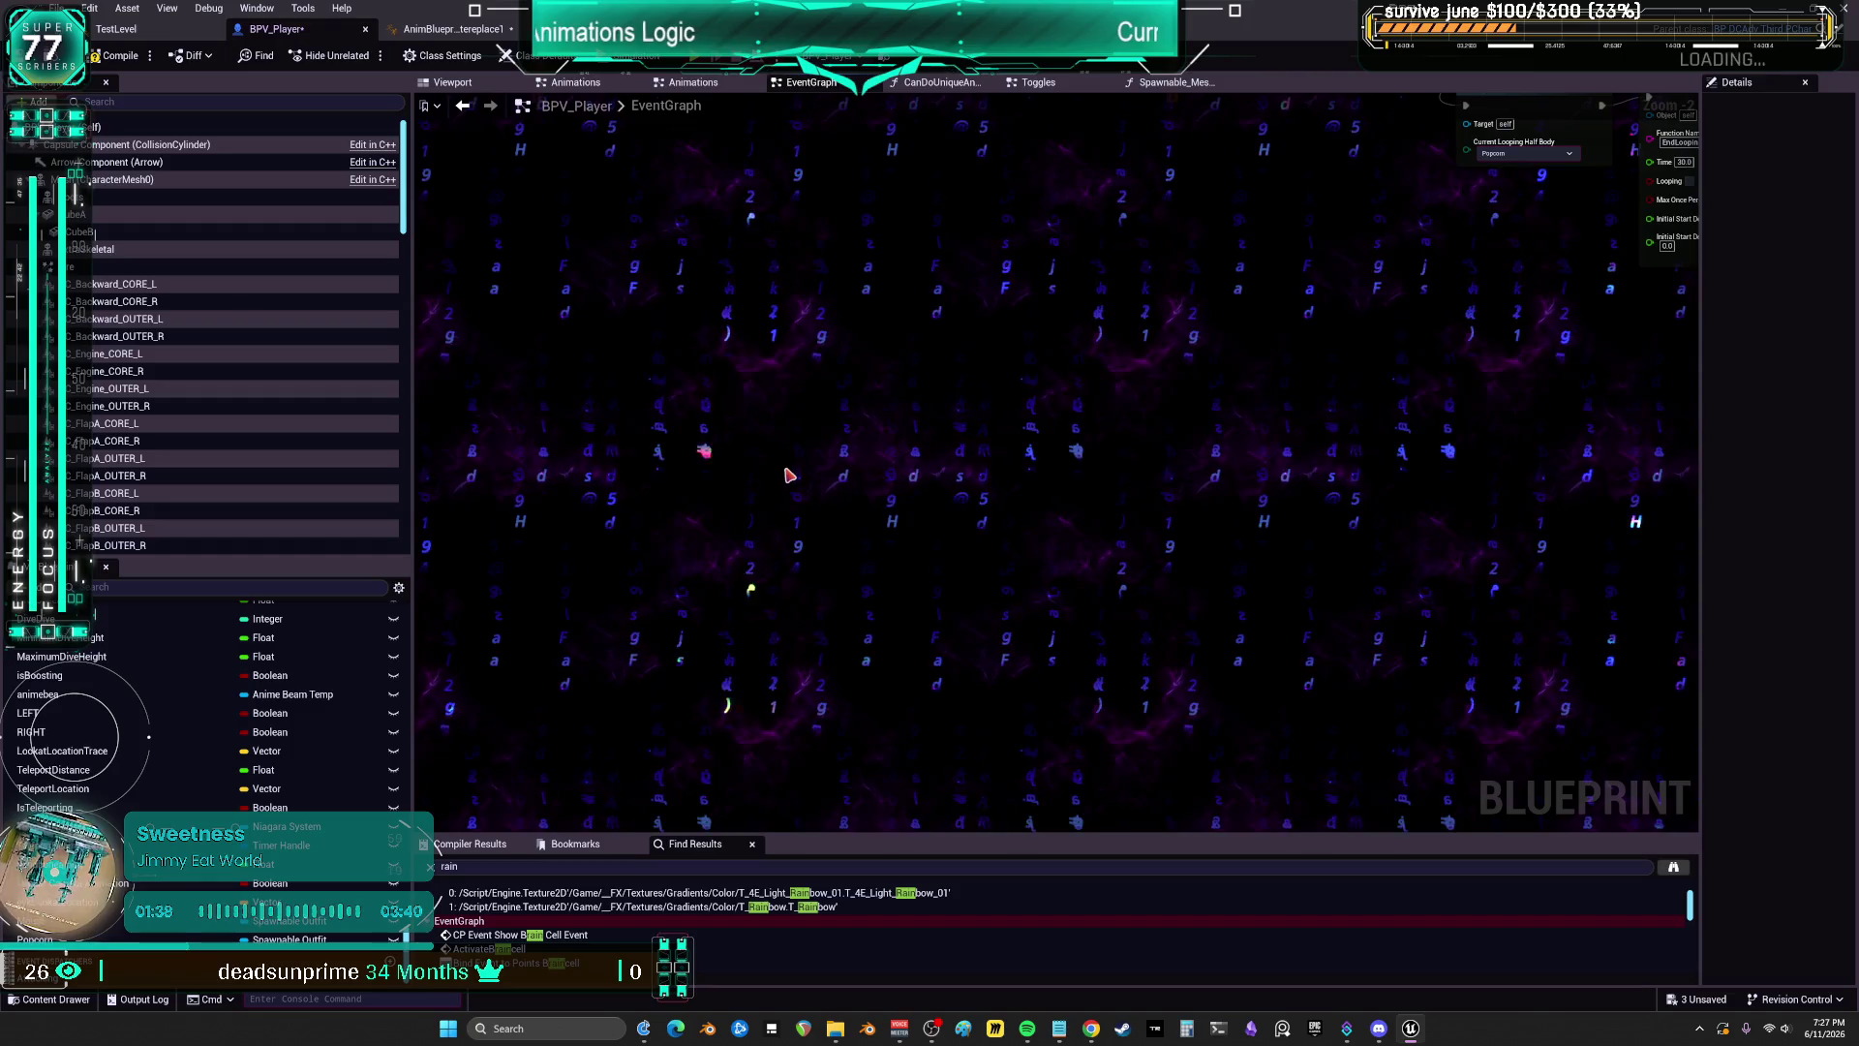
Step: Paste the copied spawn nodes into the EventGraph and nudge them into place
{"action": "key", "text": "ctrl+v"}
{"action": "scroll", "coordinate": [823, 455], "scroll_direction": "up", "scroll_amount": 2}
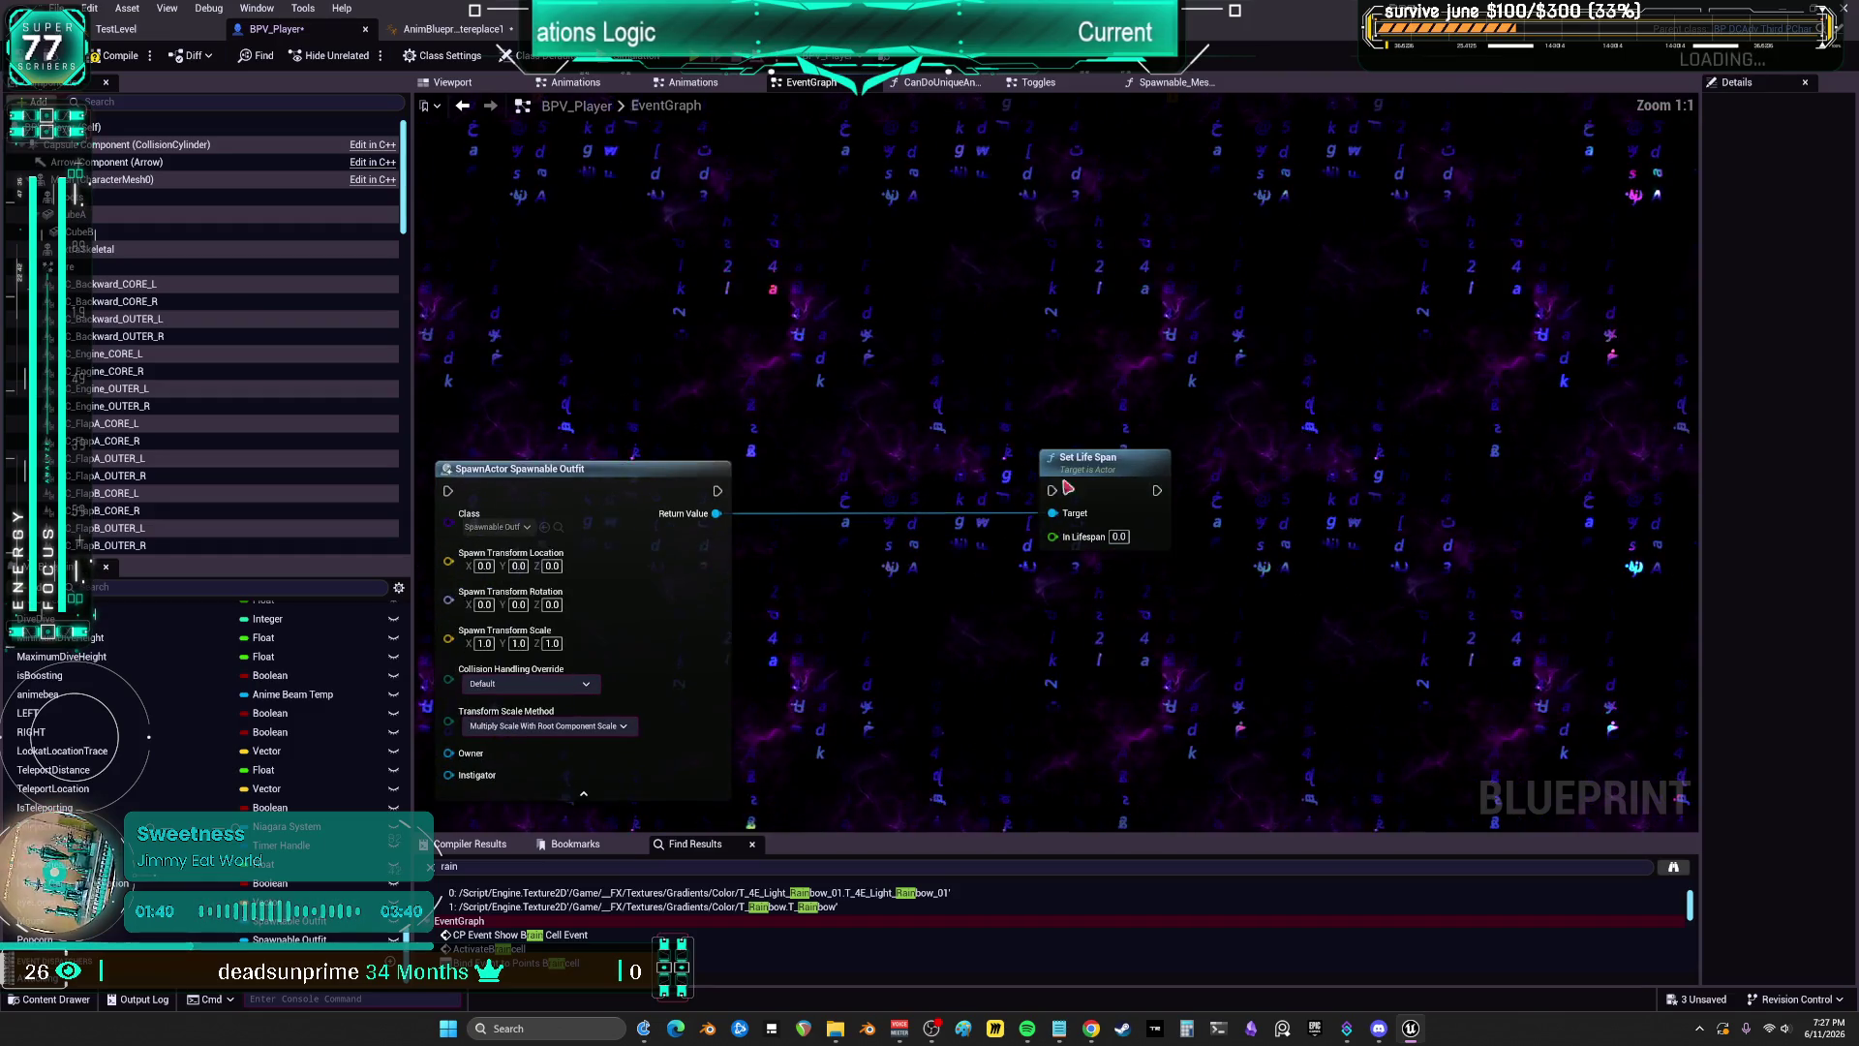
{"action": "left_click_drag", "start_coordinate": [884, 334], "coordinate": [880, 328]}
{"action": "key", "text": "c"}
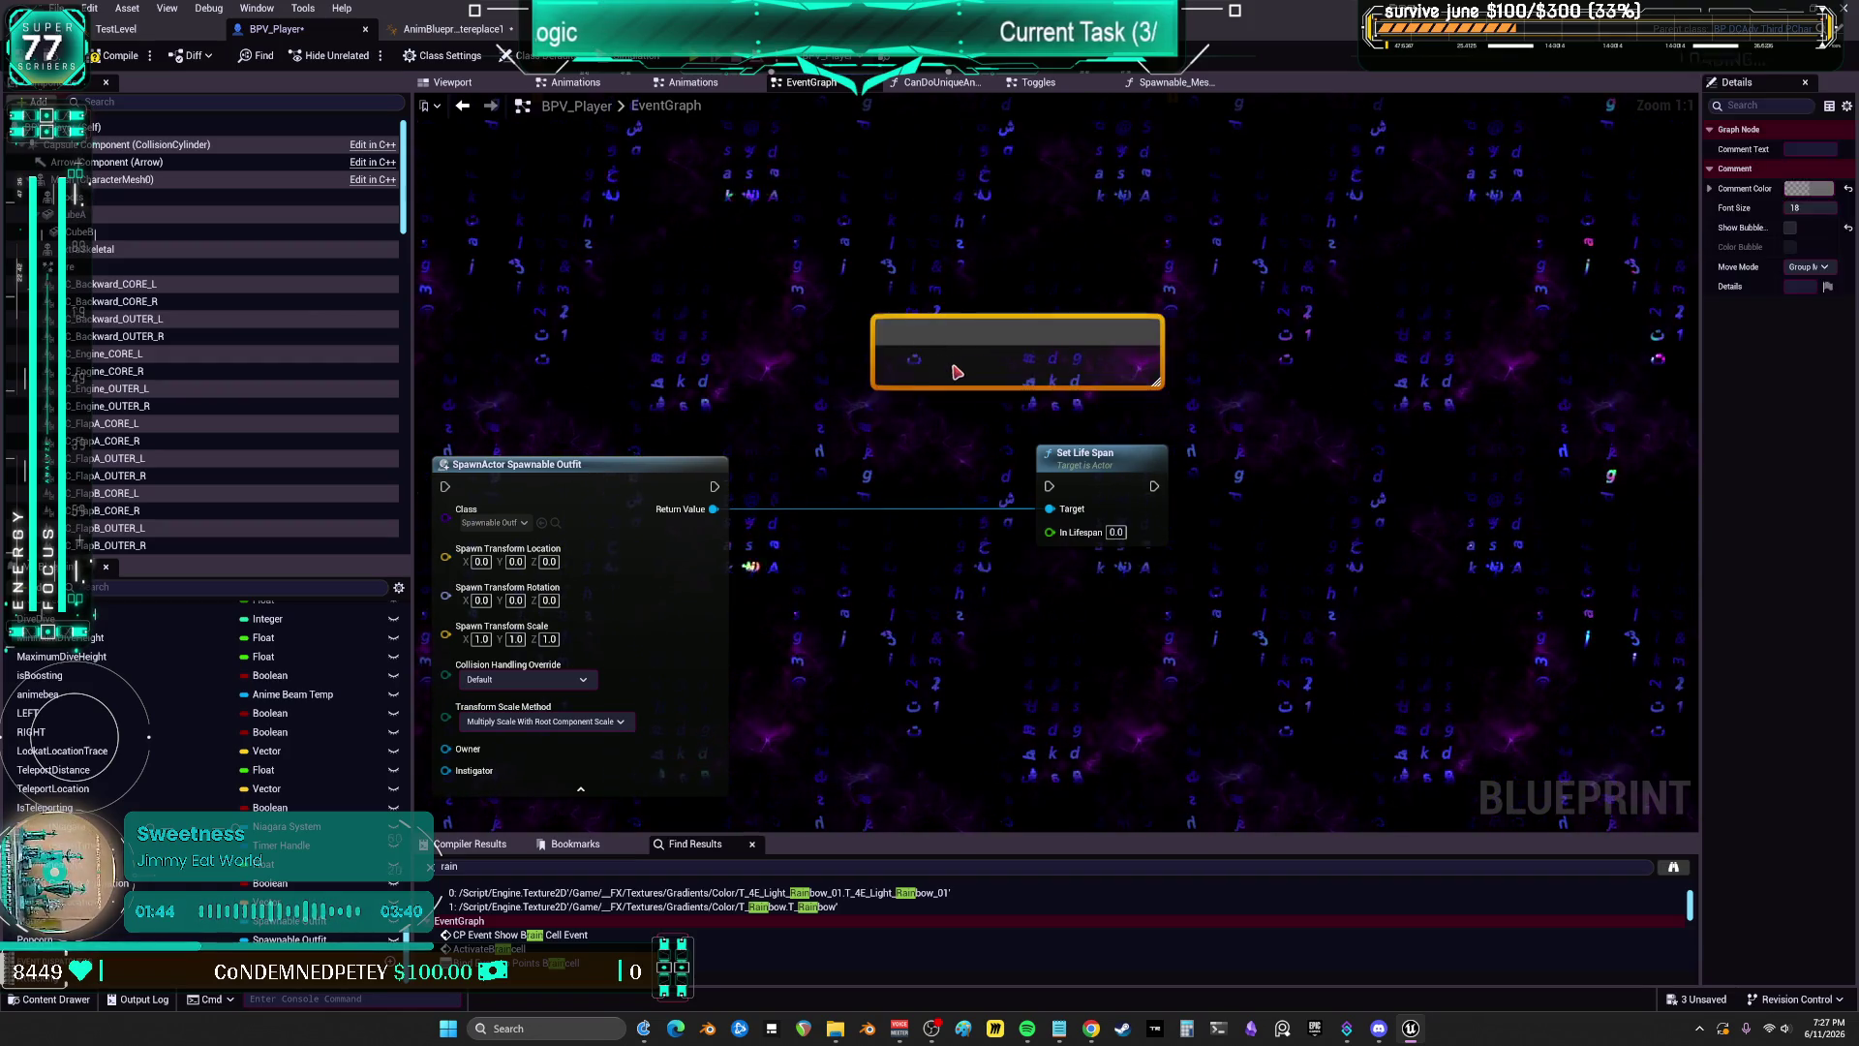
{"action": "key", "text": "ctrl+z"}
Step: Add an Updatelifetime custom event above the spawn nodes, with an In Lifespan input
{"action": "right_click", "coordinate": [888, 397]}
{"action": "type", "text": "custom"}
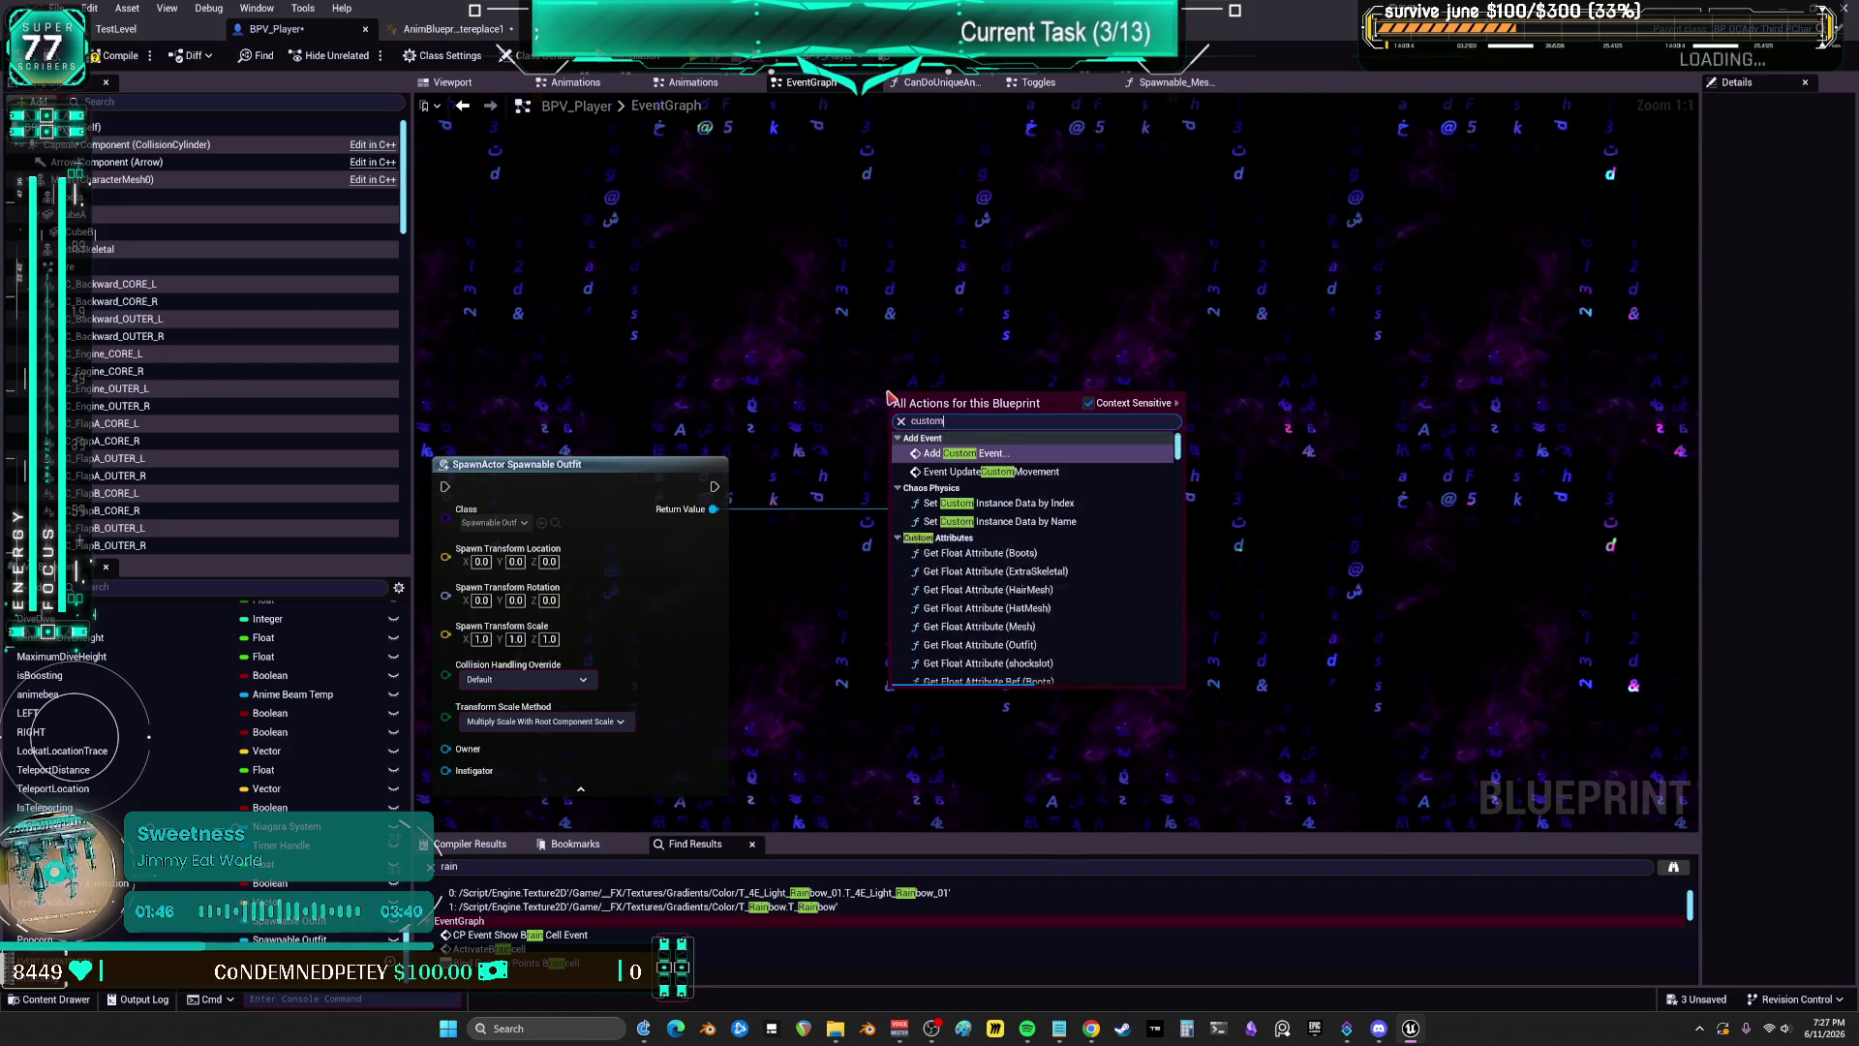
{"action": "key", "text": "Return"}
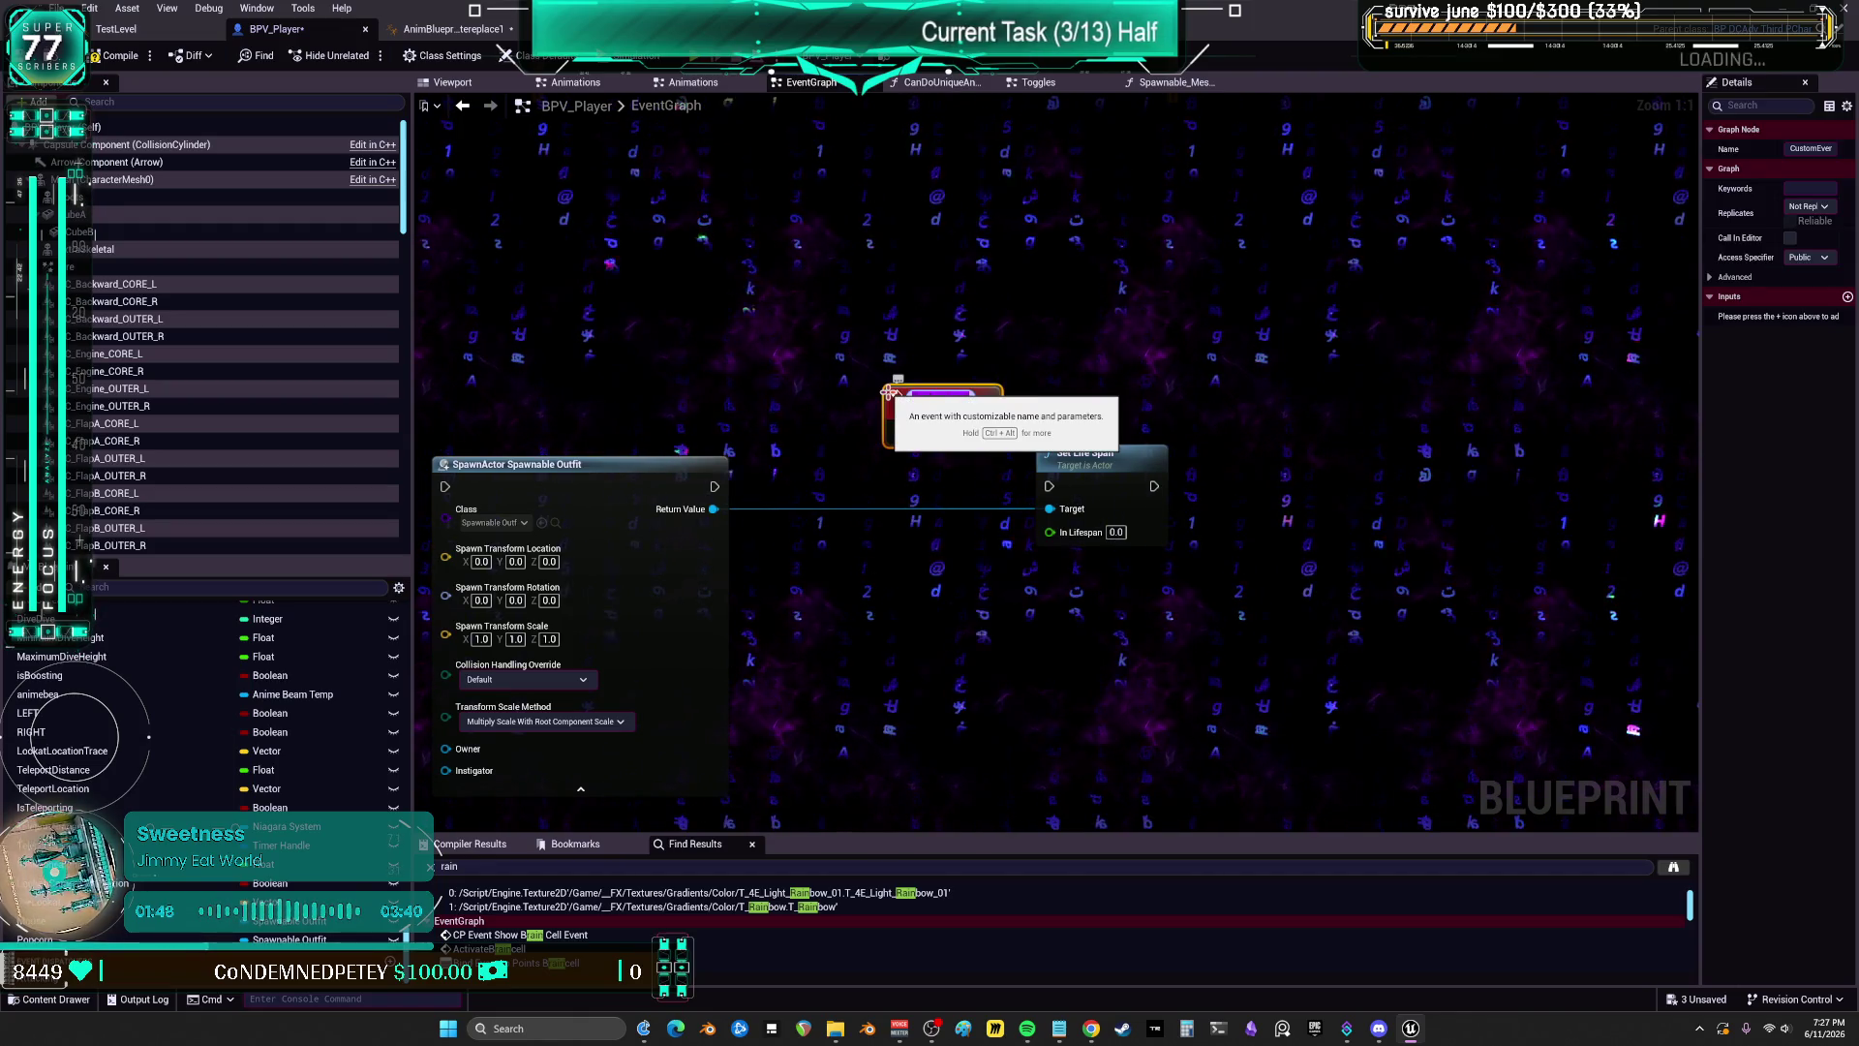
{"action": "type", "text": "RainbowCel"}
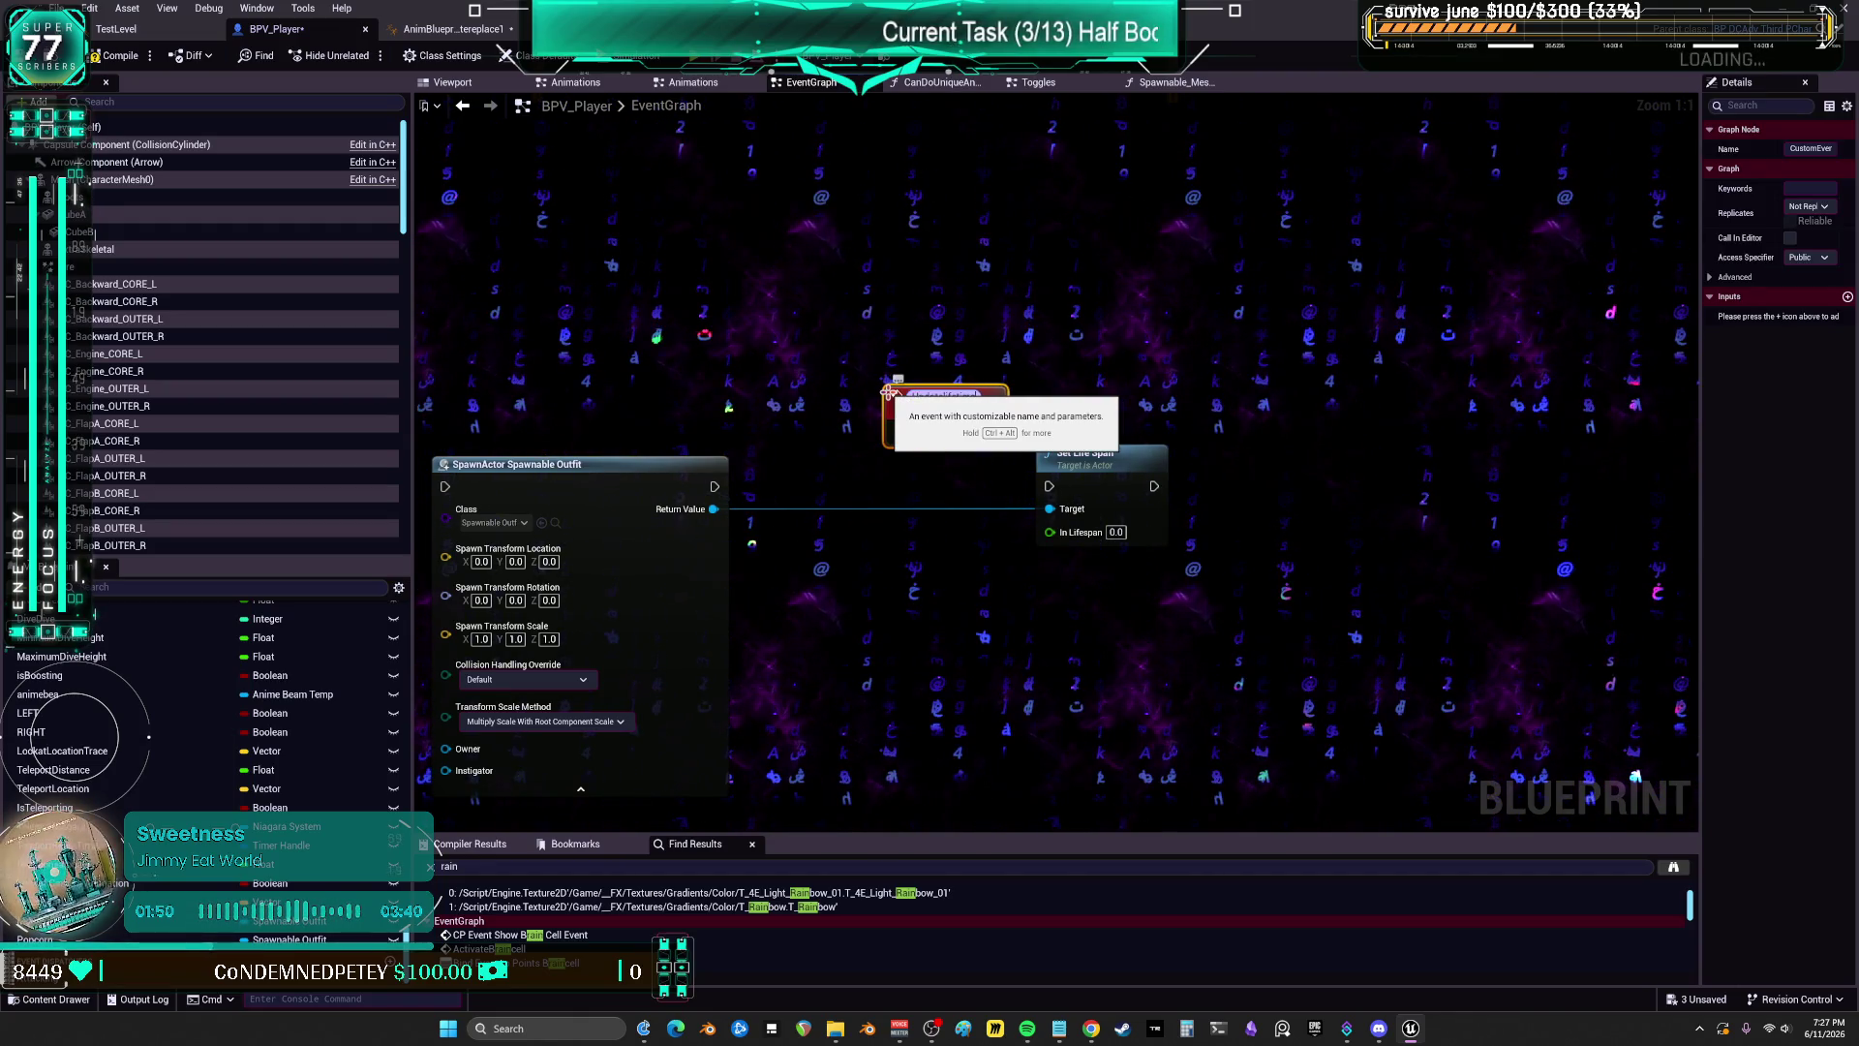
{"action": "left_click_drag", "start_coordinate": [890, 394], "coordinate": [833, 334]}
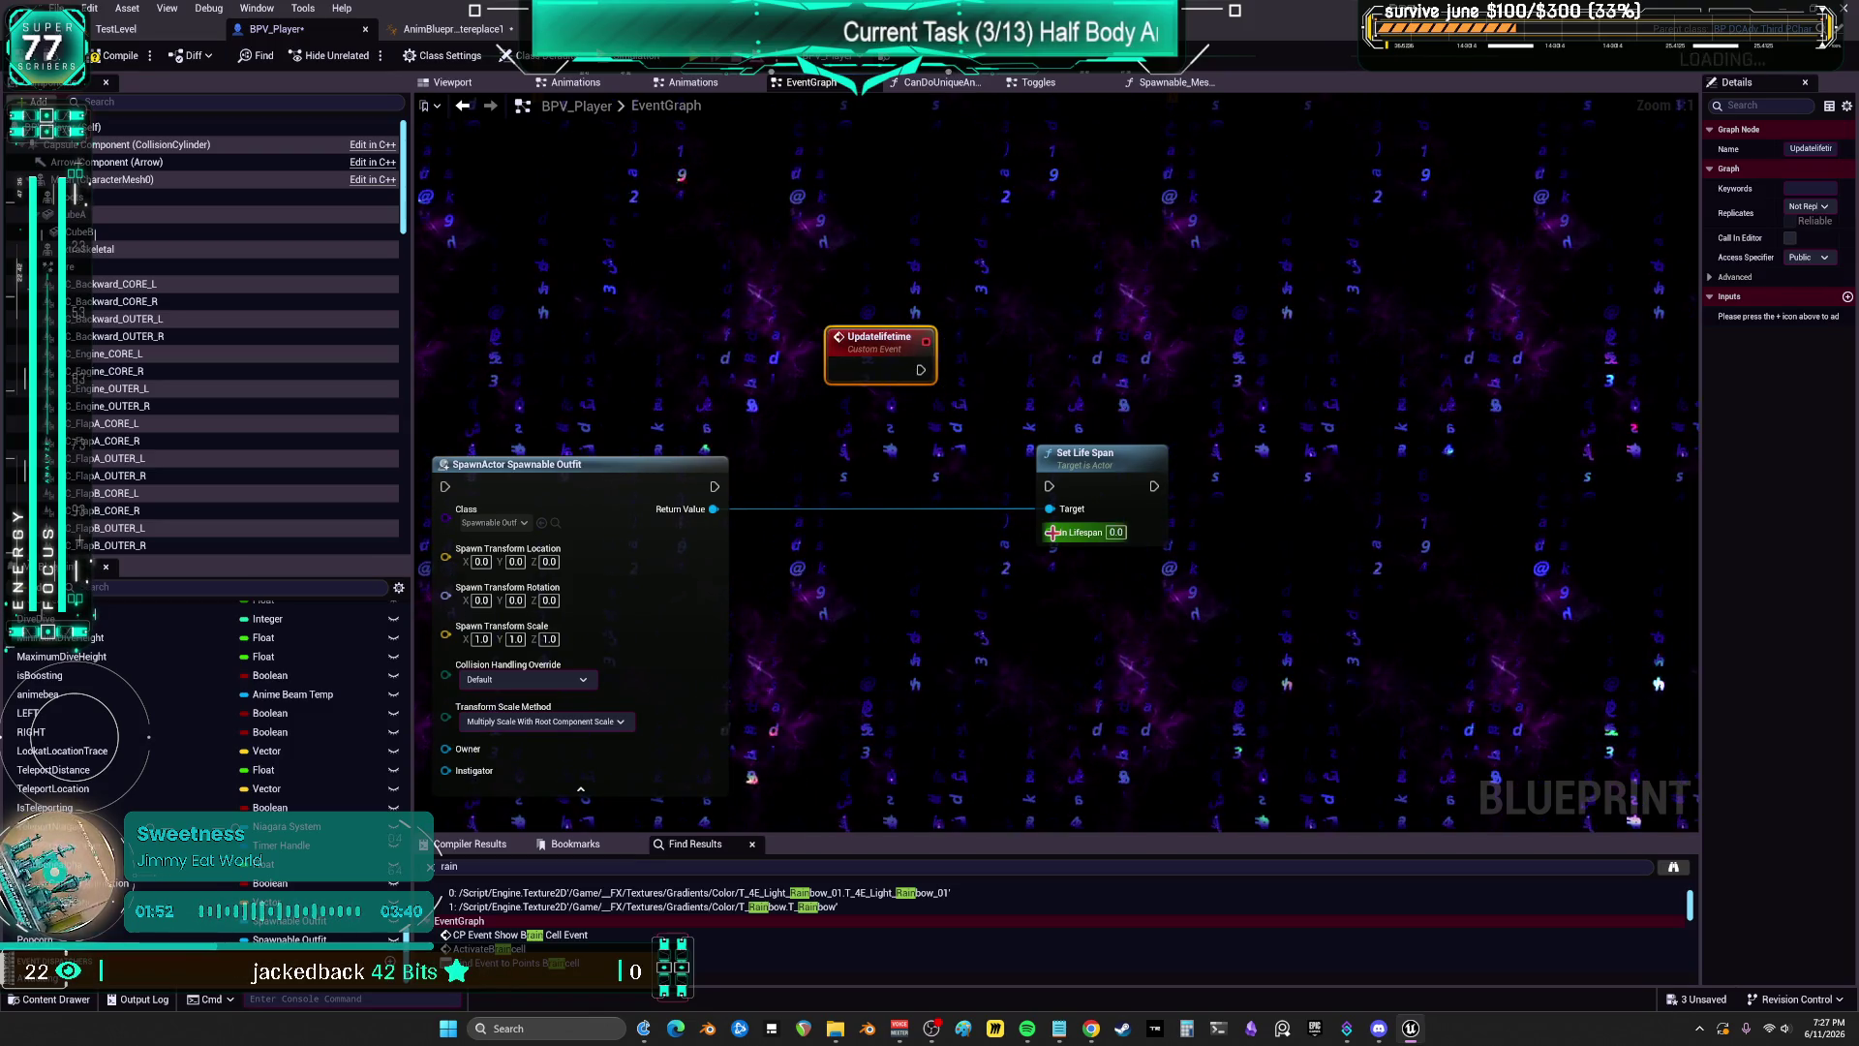
{"action": "mouse_move", "coordinate": [911, 392]}
{"action": "left_mouse_down"}
{"action": "mouse_move", "coordinate": [954, 391]}
{"action": "mouse_move", "coordinate": [1048, 486]}
{"action": "left_mouse_up"}
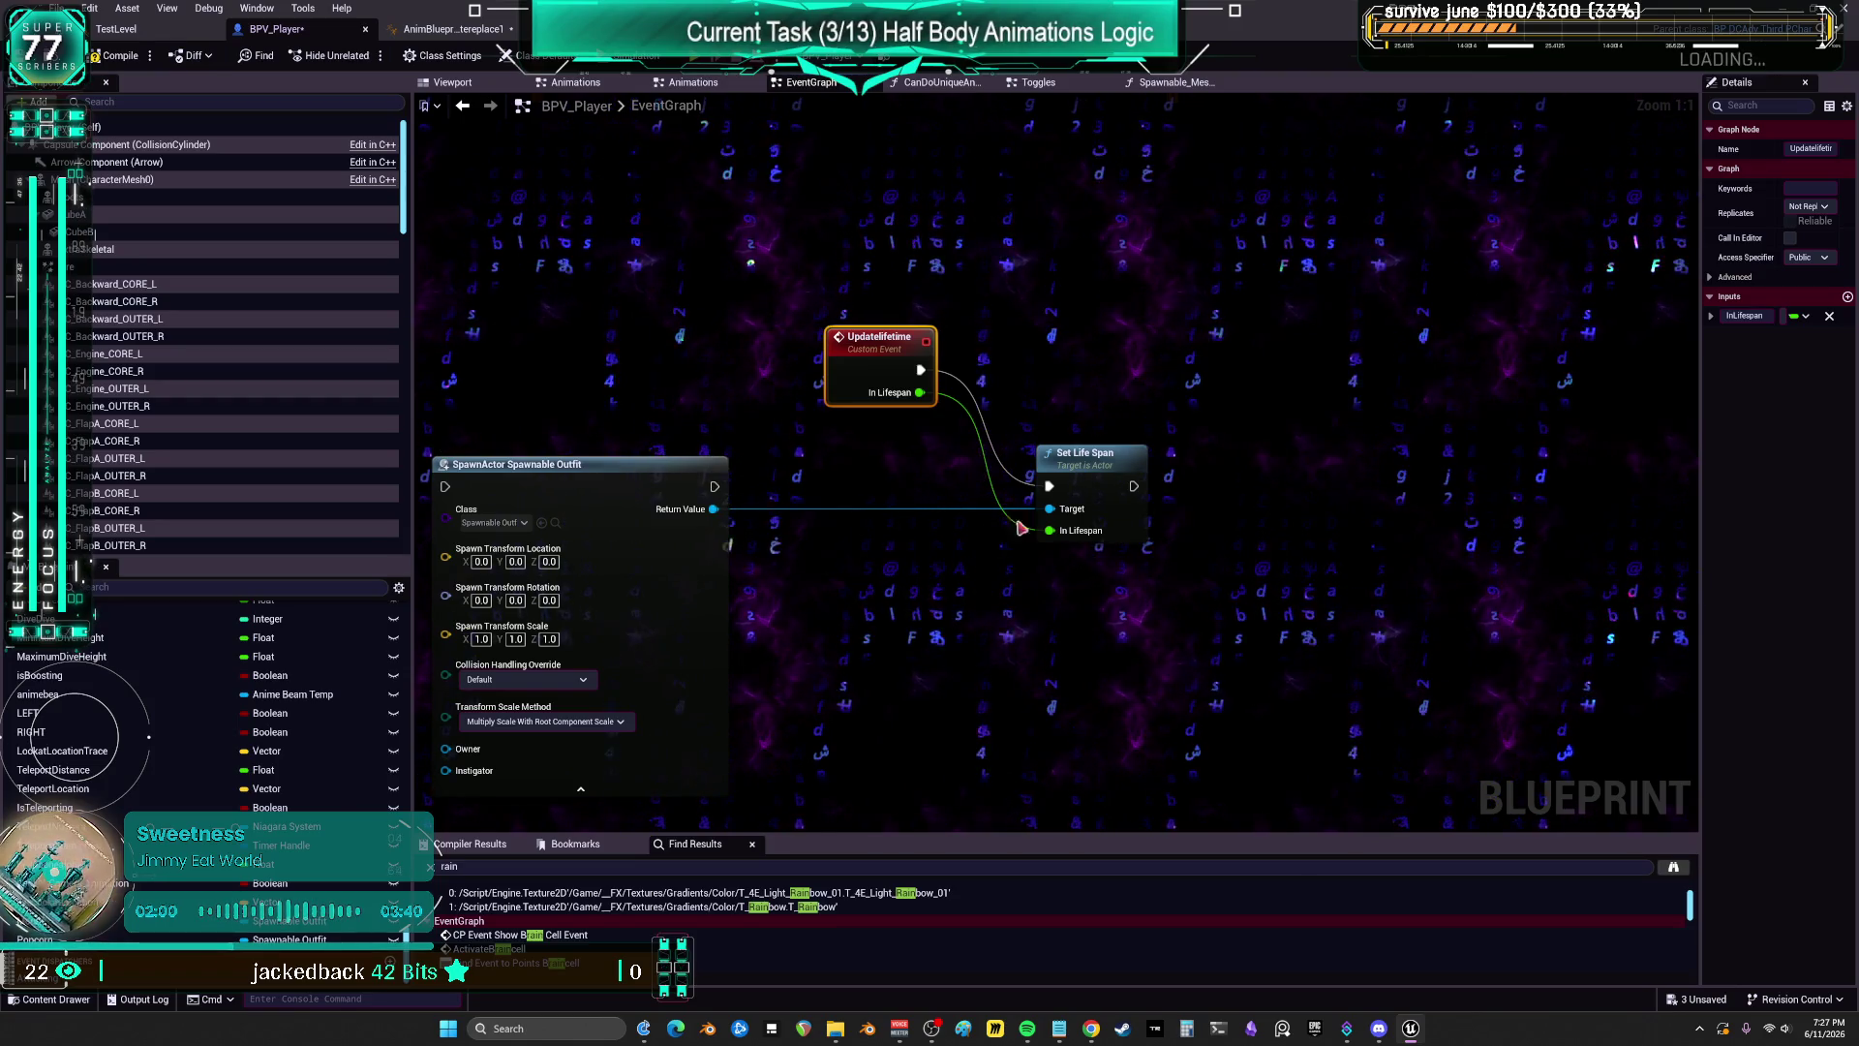
Step: Bring the Updatelifetime event and Set Life Span together, then select the three test nodes
{"action": "mouse_move", "coordinate": [1022, 528]}
{"action": "left_mouse_down"}
{"action": "mouse_move", "coordinate": [1132, 504]}
{"action": "mouse_move", "coordinate": [978, 499]}
{"action": "left_mouse_up"}
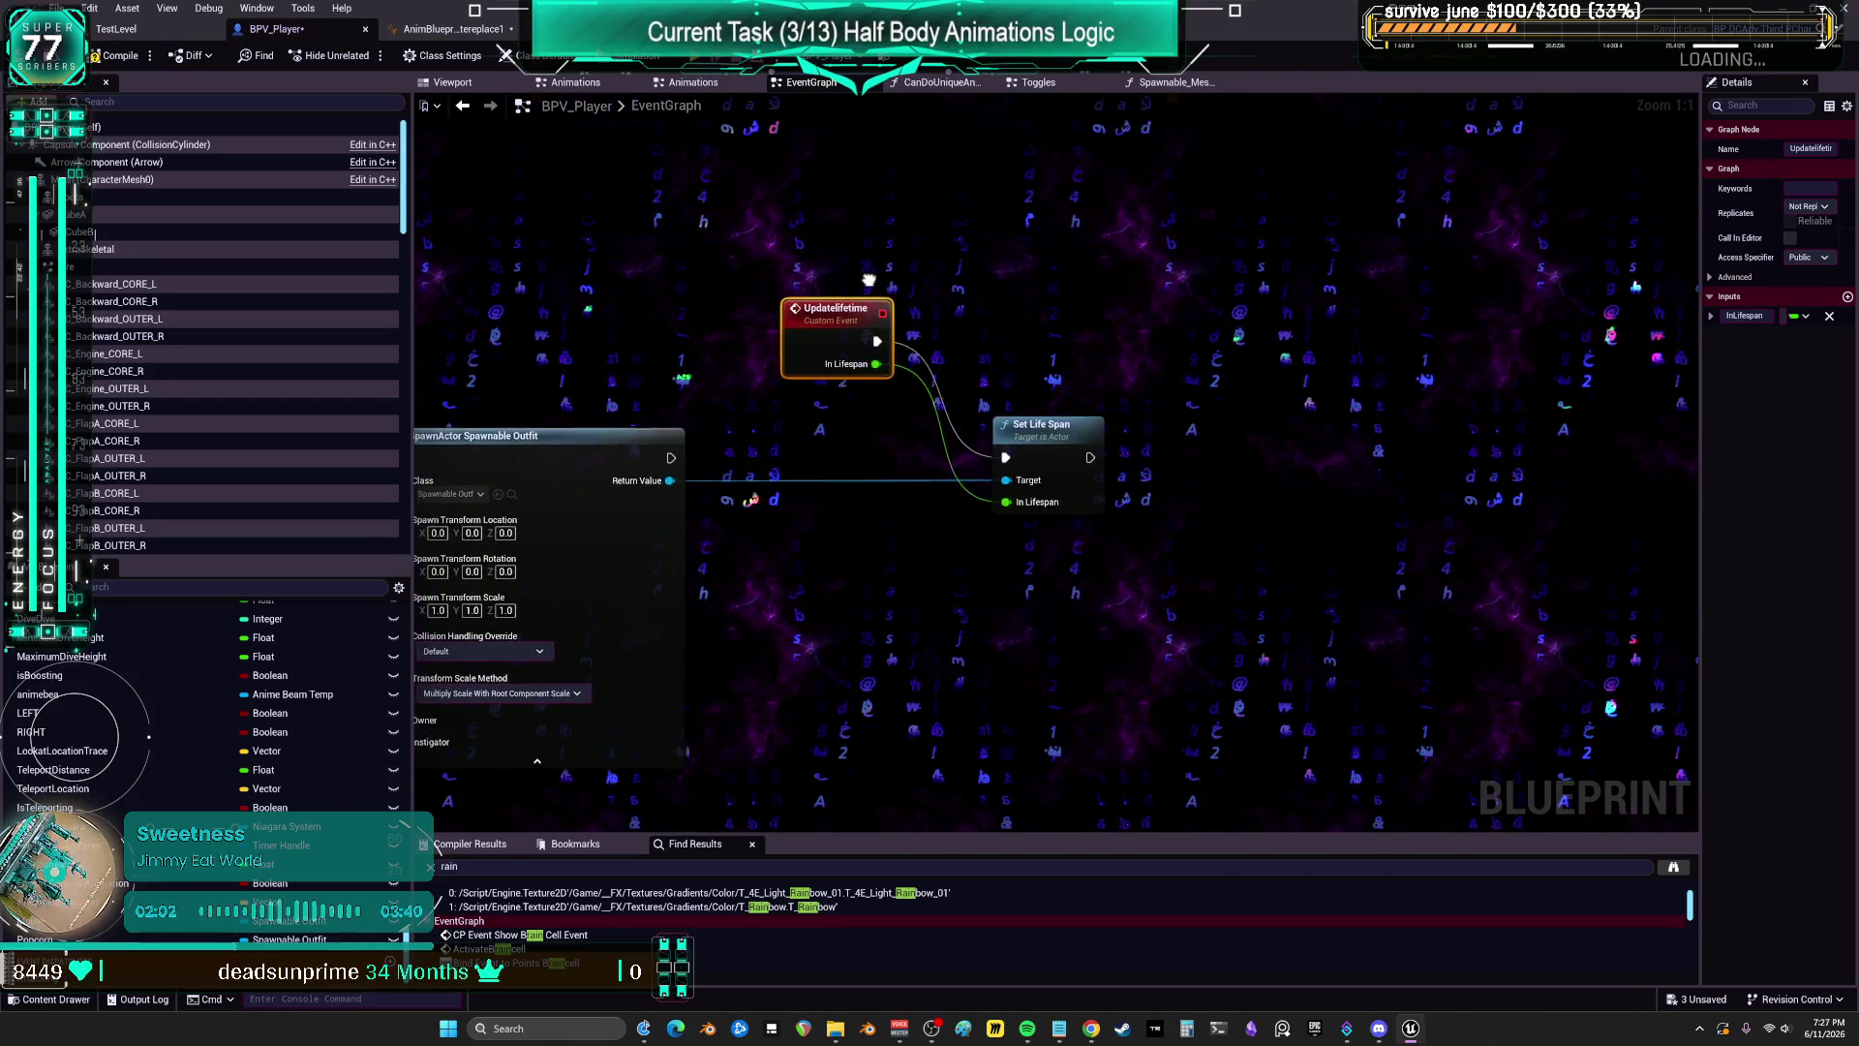
{"action": "mouse_move", "coordinate": [868, 280]}
{"action": "left_mouse_down"}
{"action": "mouse_move", "coordinate": [884, 264]}
{"action": "mouse_move", "coordinate": [718, 280]}
{"action": "left_mouse_up"}
{"action": "left_click_drag", "start_coordinate": [1076, 407], "coordinate": [958, 408]}
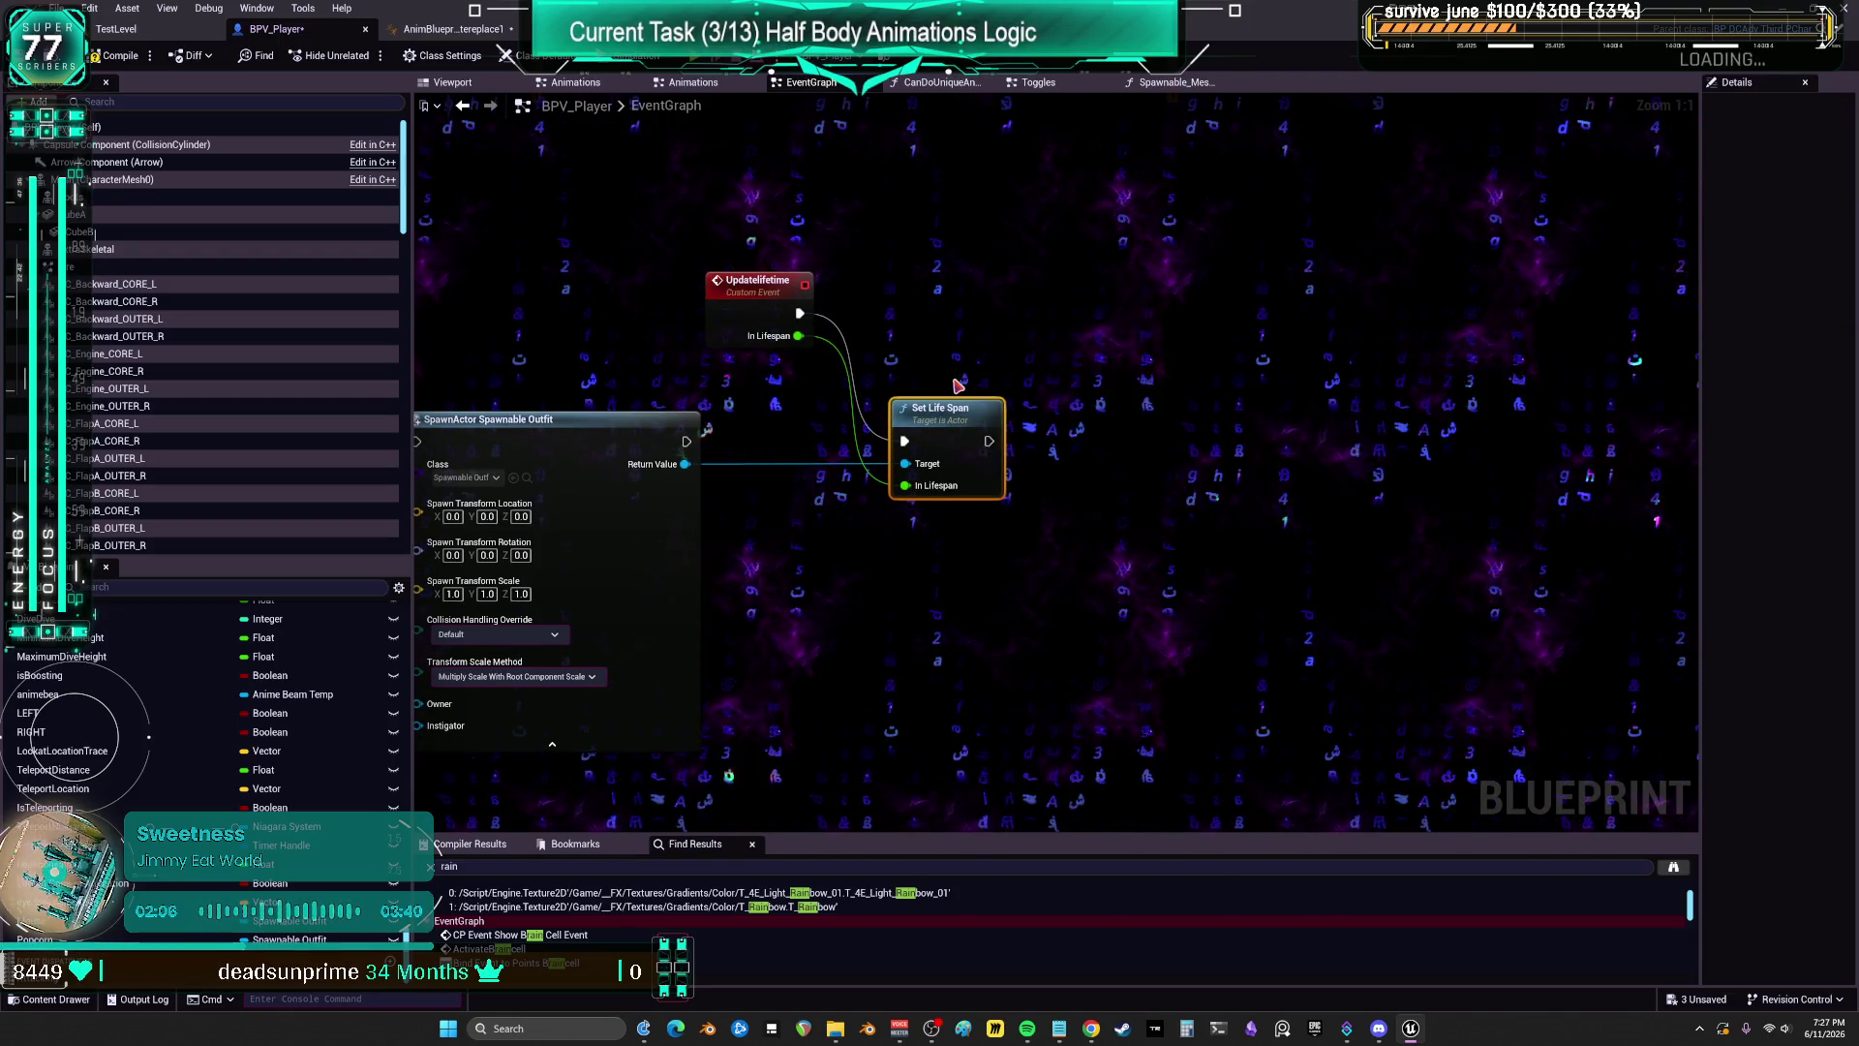
{"action": "mouse_move", "coordinate": [1072, 184]}
{"action": "left_mouse_down"}
{"action": "mouse_move", "coordinate": [710, 490]}
{"action": "mouse_move", "coordinate": [461, 581]}
{"action": "mouse_move", "coordinate": [421, 620]}
{"action": "left_mouse_up"}
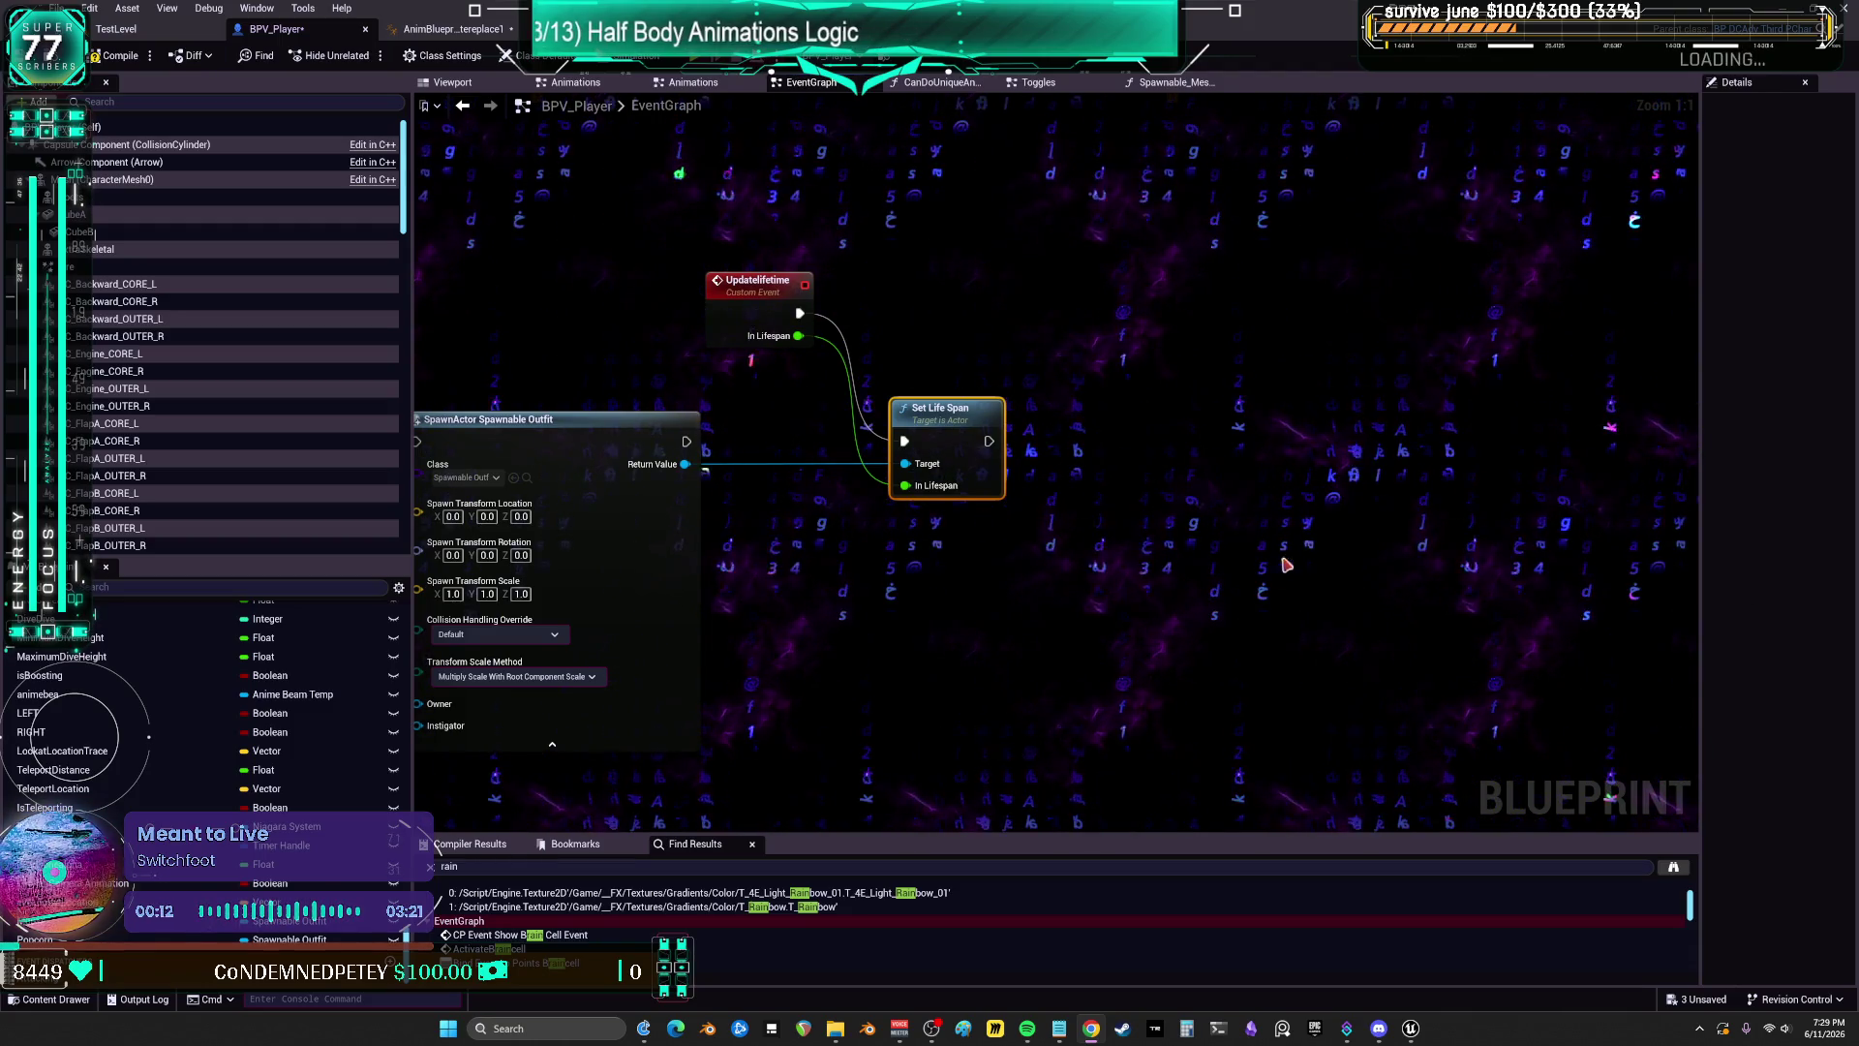
Step: Delete the three Updatelifetime test nodes
{"action": "left_click", "coordinate": [923, 354]}
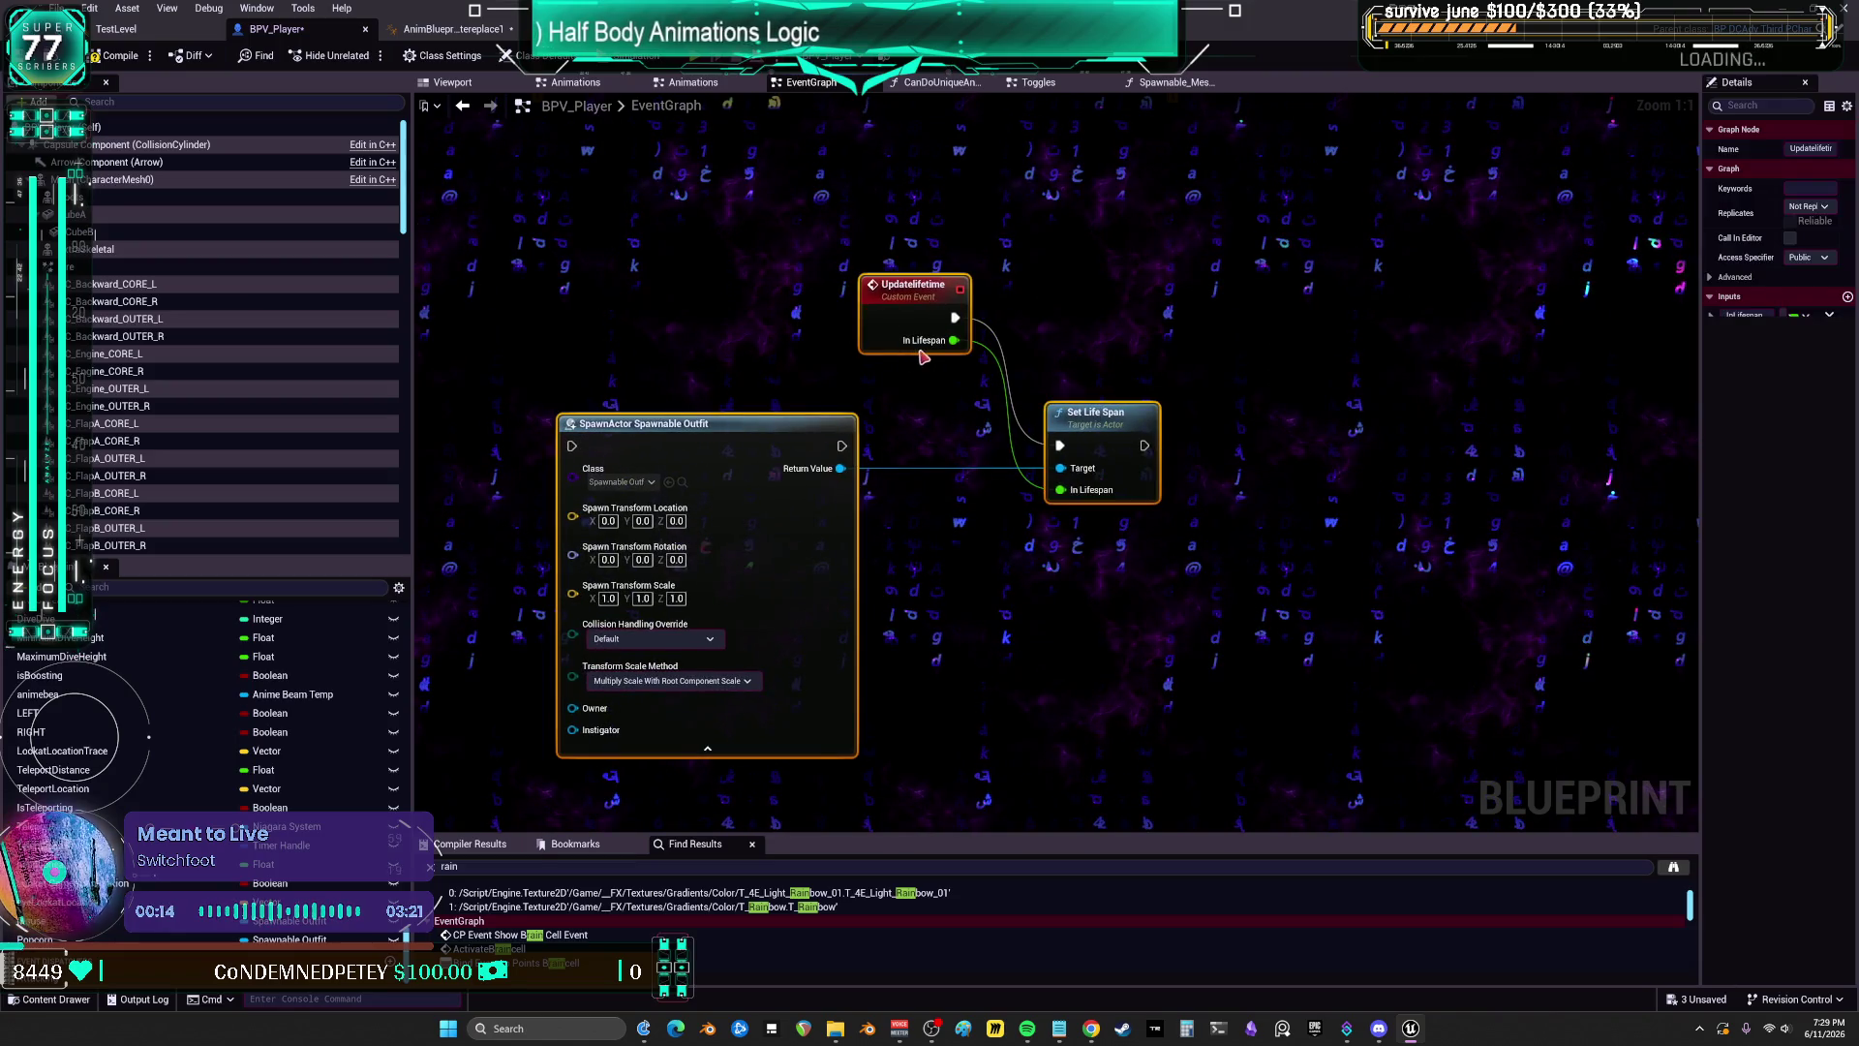
{"action": "key", "text": "Delete"}
{"action": "scroll", "coordinate": [1133, 572], "scroll_direction": "down", "scroll_amount": 4}
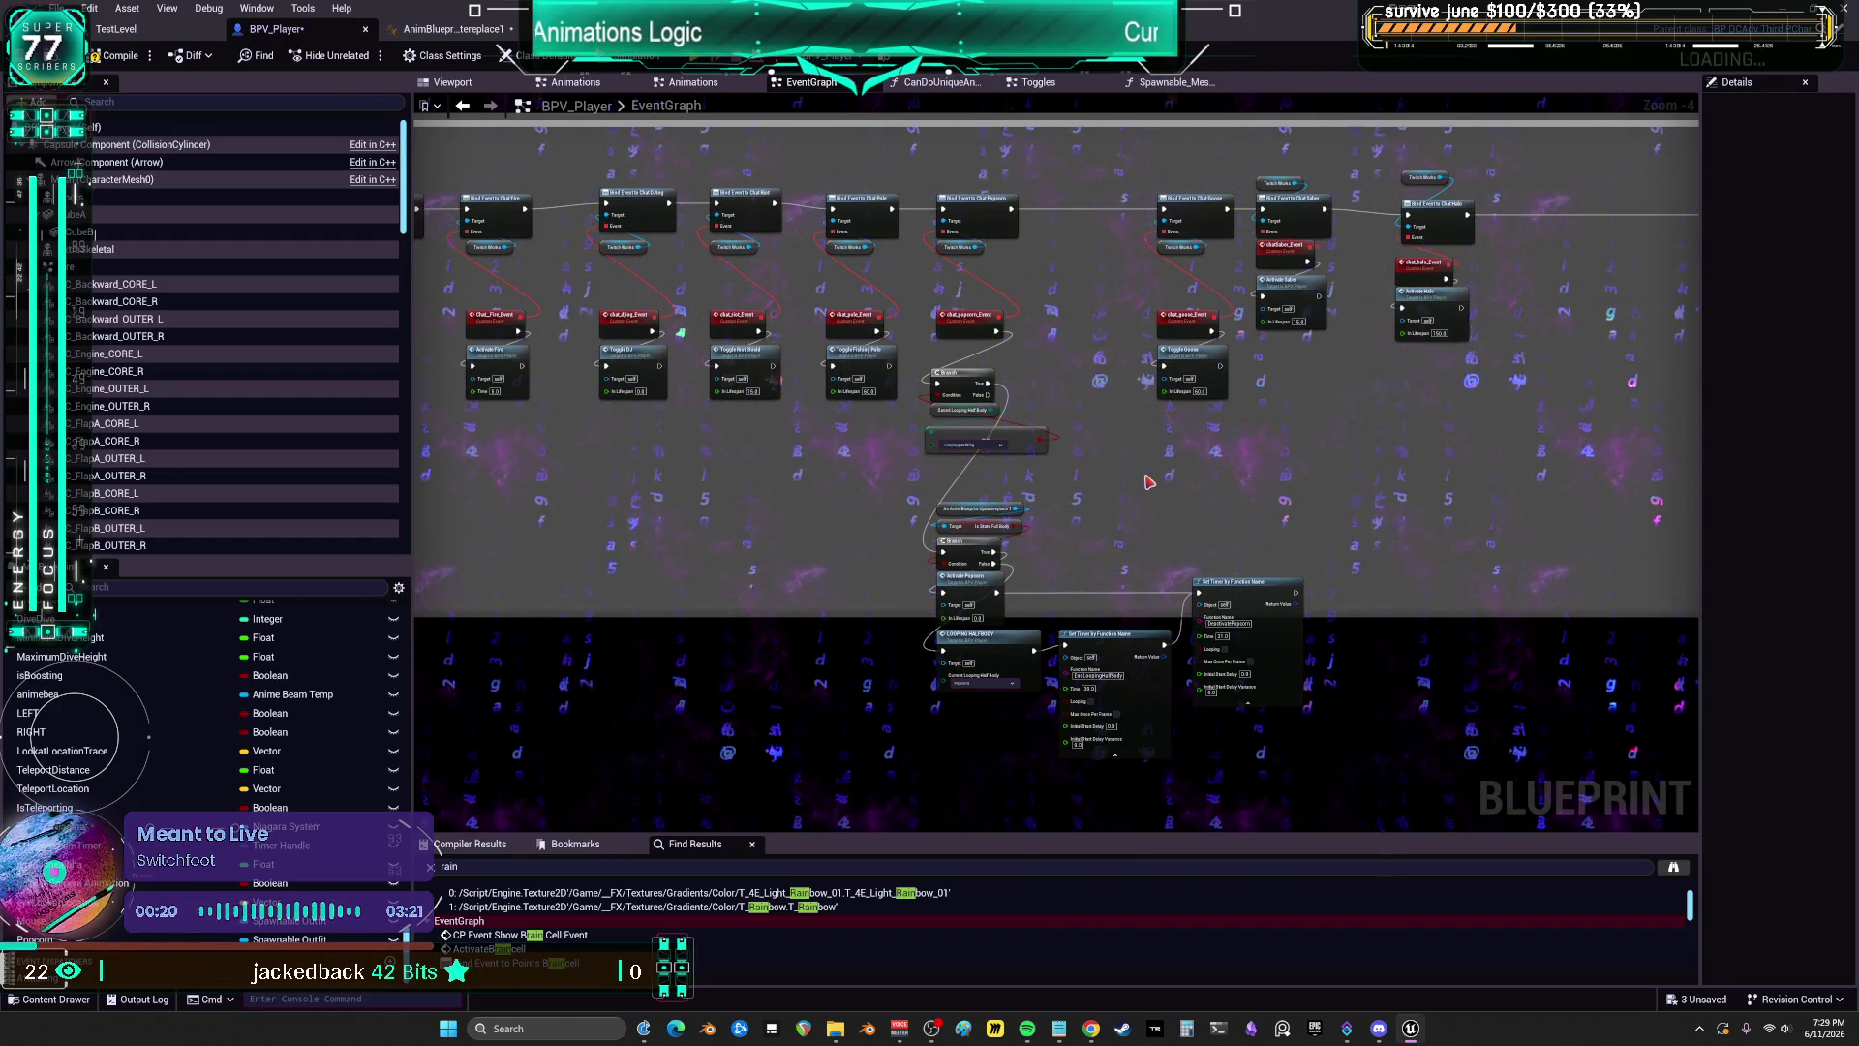
{"action": "scroll", "coordinate": [1149, 482], "scroll_direction": "up", "scroll_amount": 2}
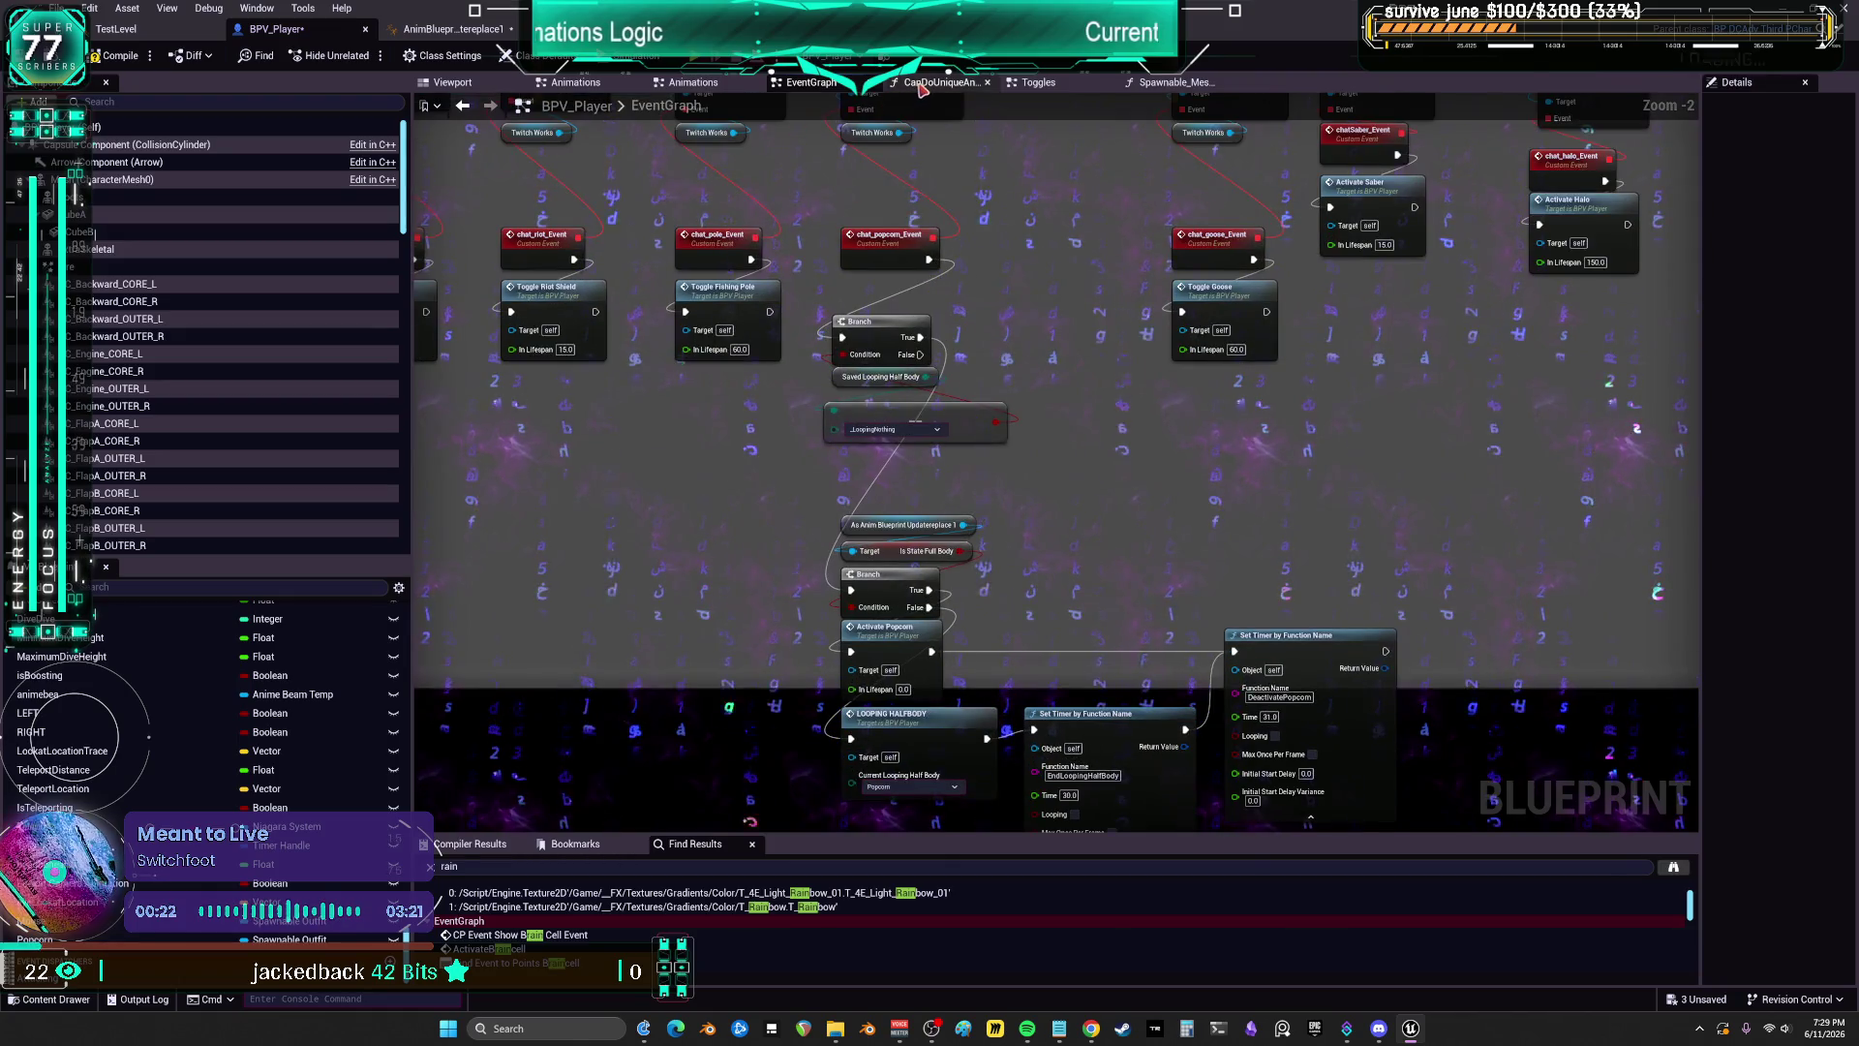
Step: In the Toggles graph, move the Popcorn GET node aside and shift the cast, spawn and destroy nodes right
{"action": "left_click", "coordinate": [1036, 82]}
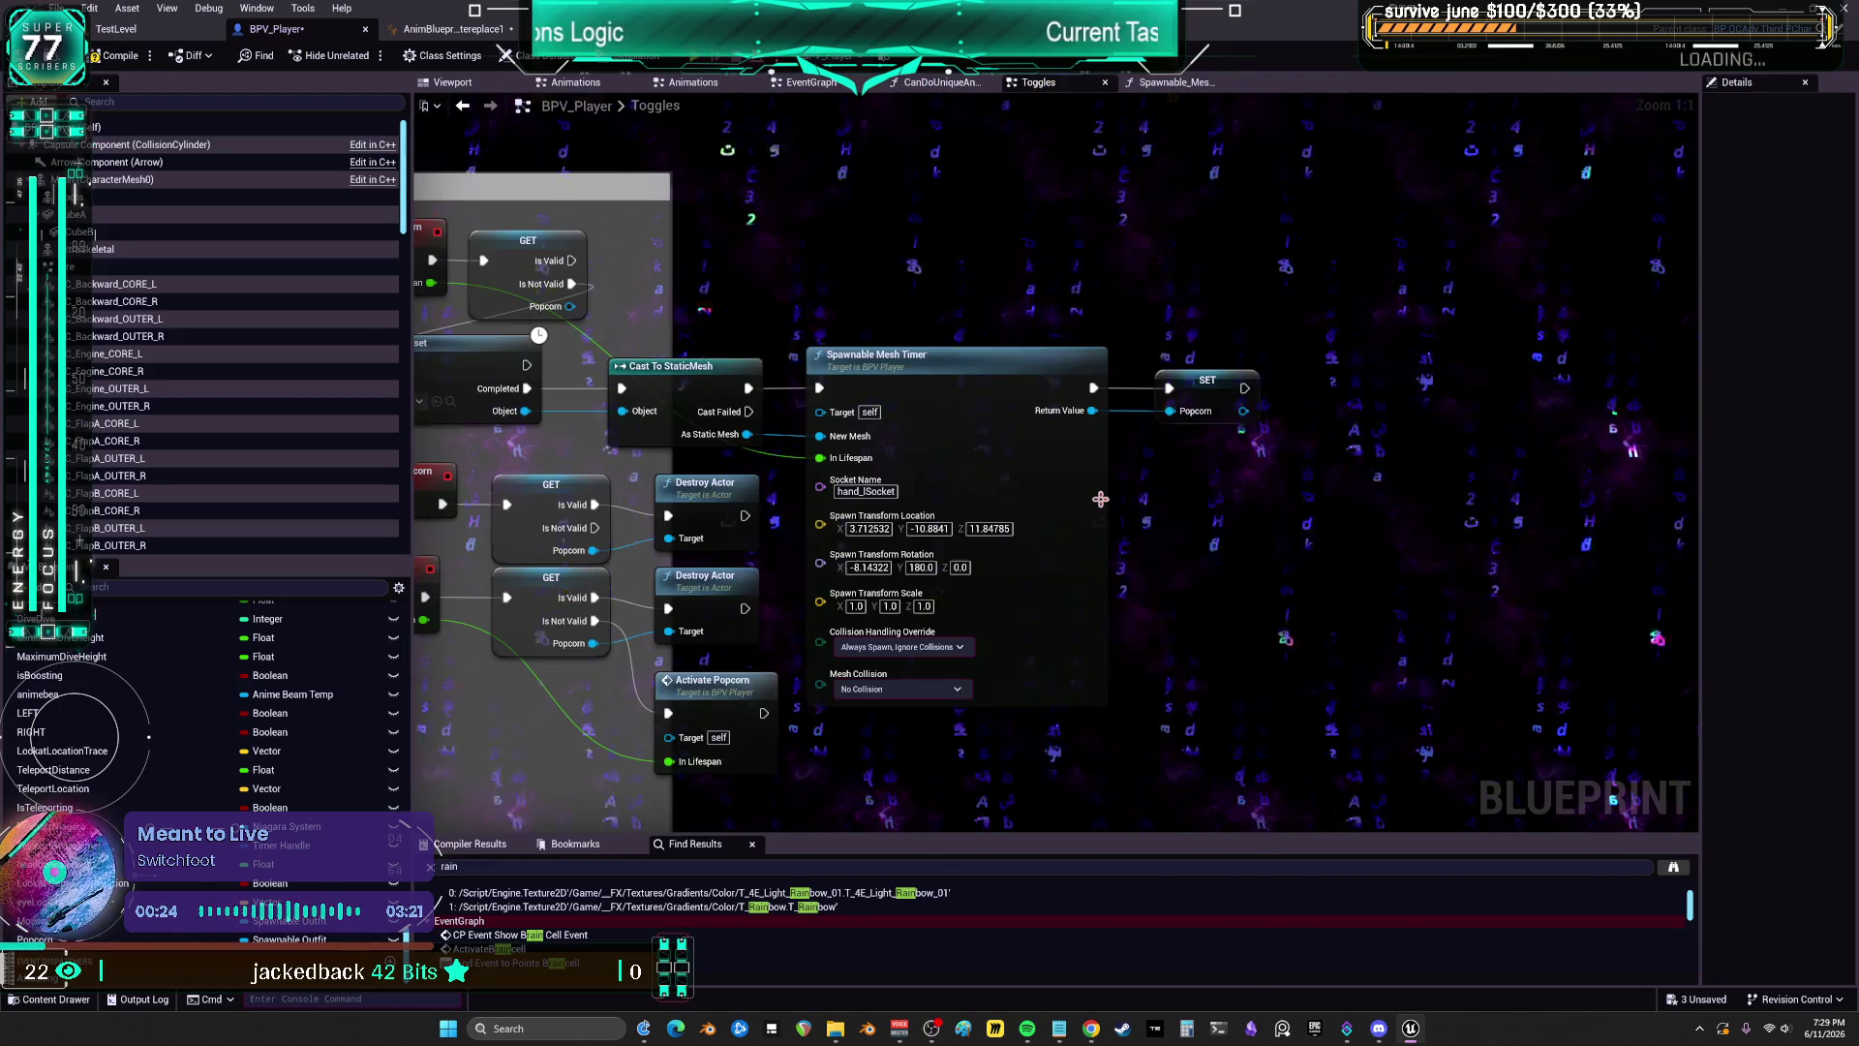
{"action": "scroll", "coordinate": [1010, 274], "scroll_direction": "down", "scroll_amount": 1}
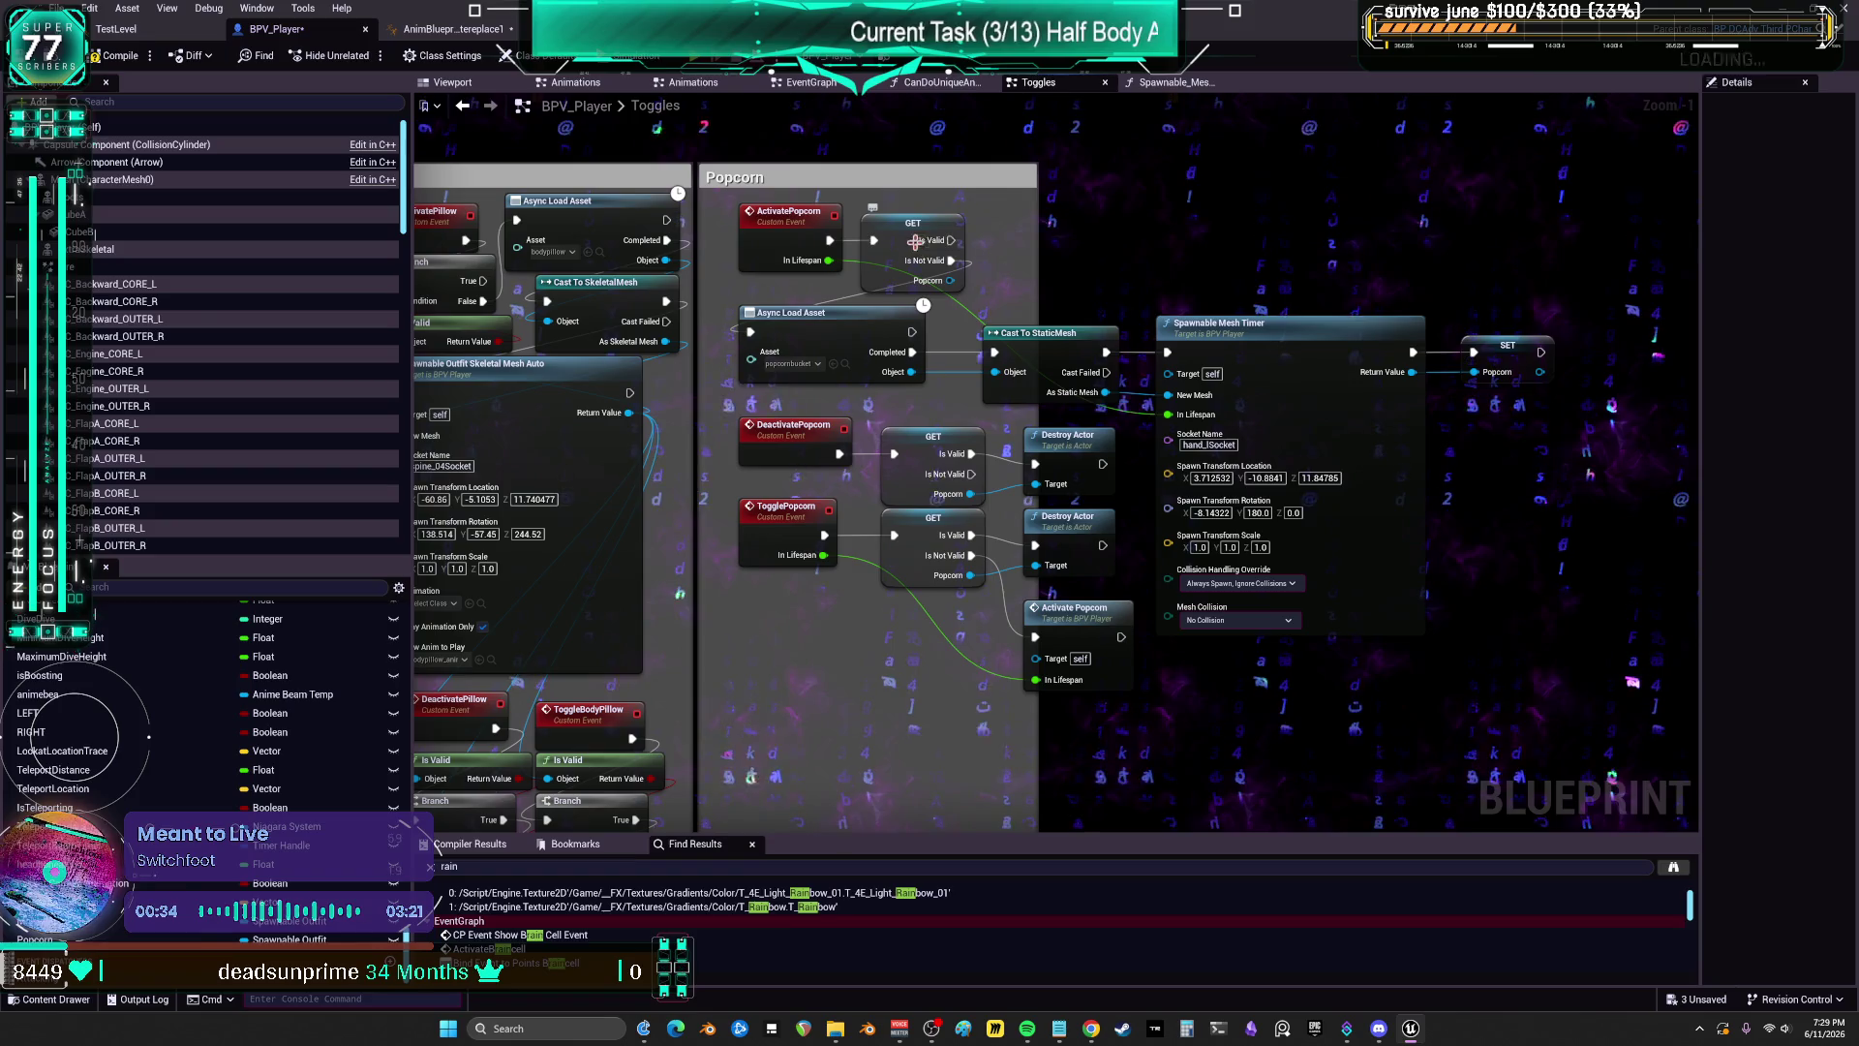
{"action": "scroll", "coordinate": [989, 225], "scroll_direction": "up", "scroll_amount": 1}
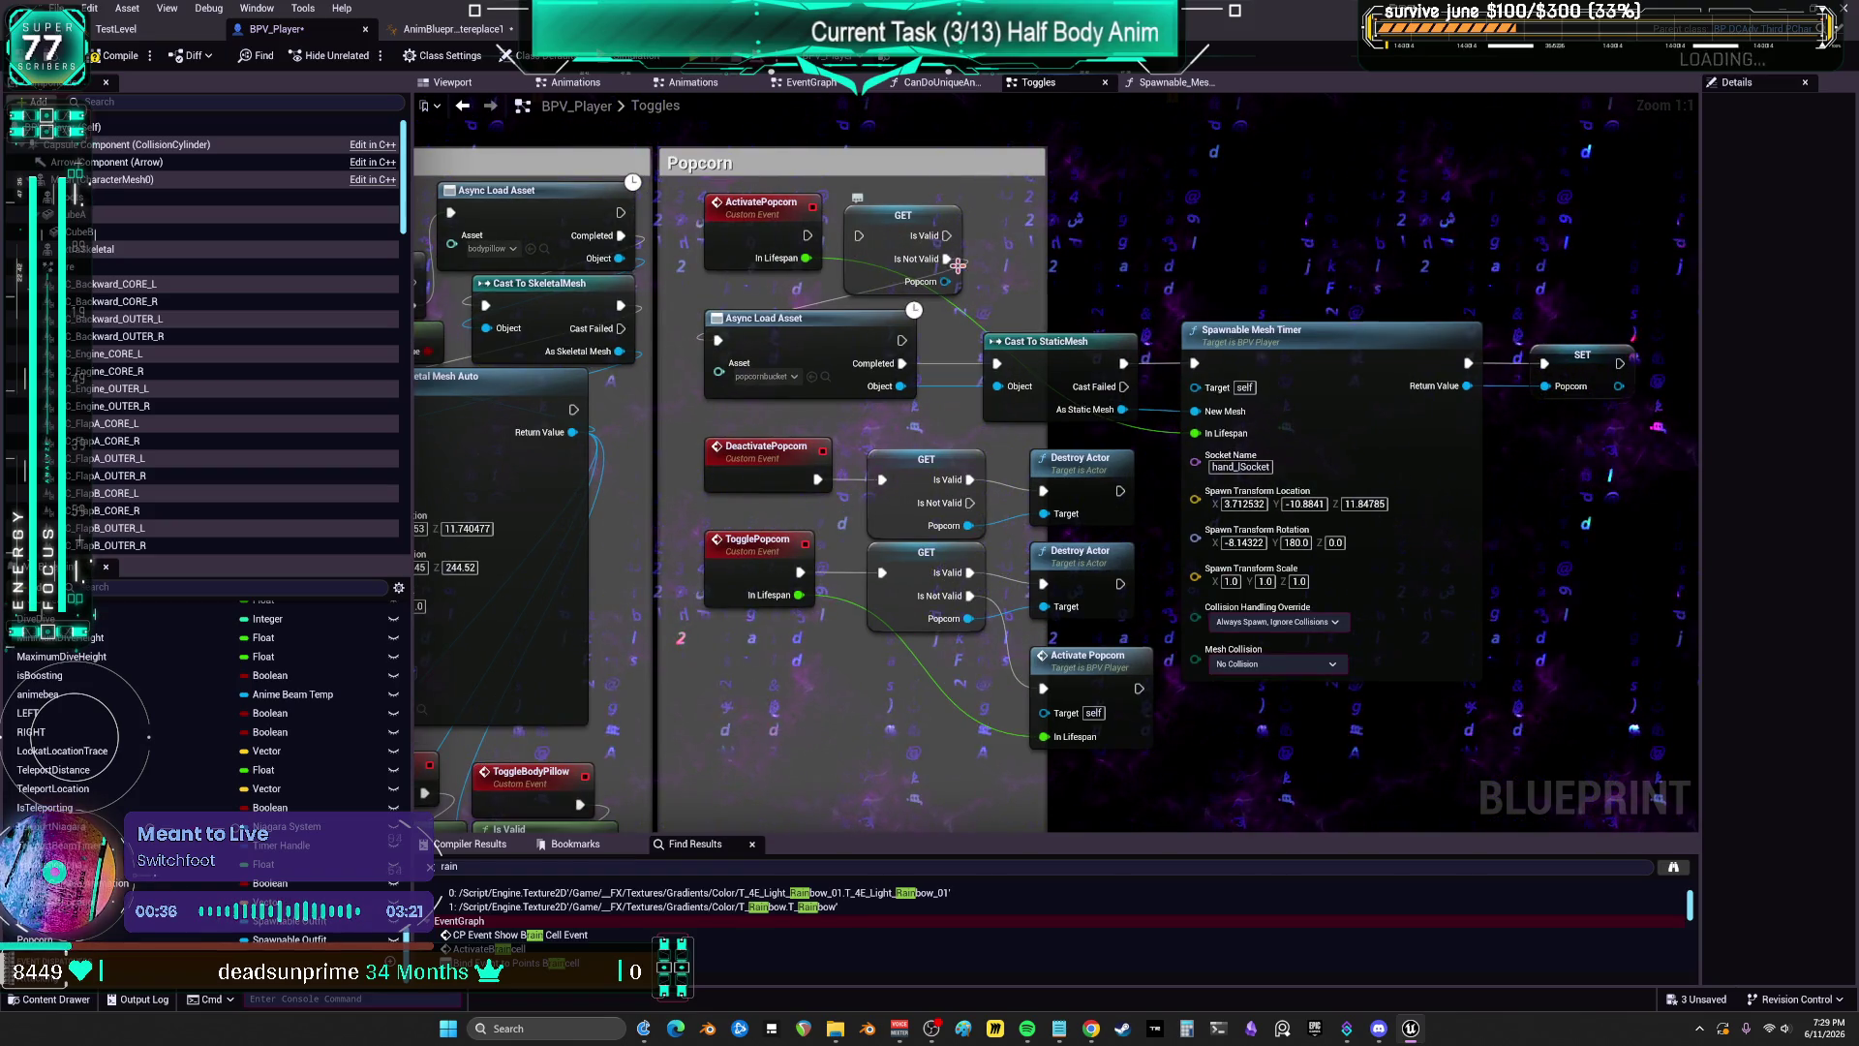
{"action": "left_click_drag", "start_coordinate": [883, 247], "coordinate": [1174, 224]}
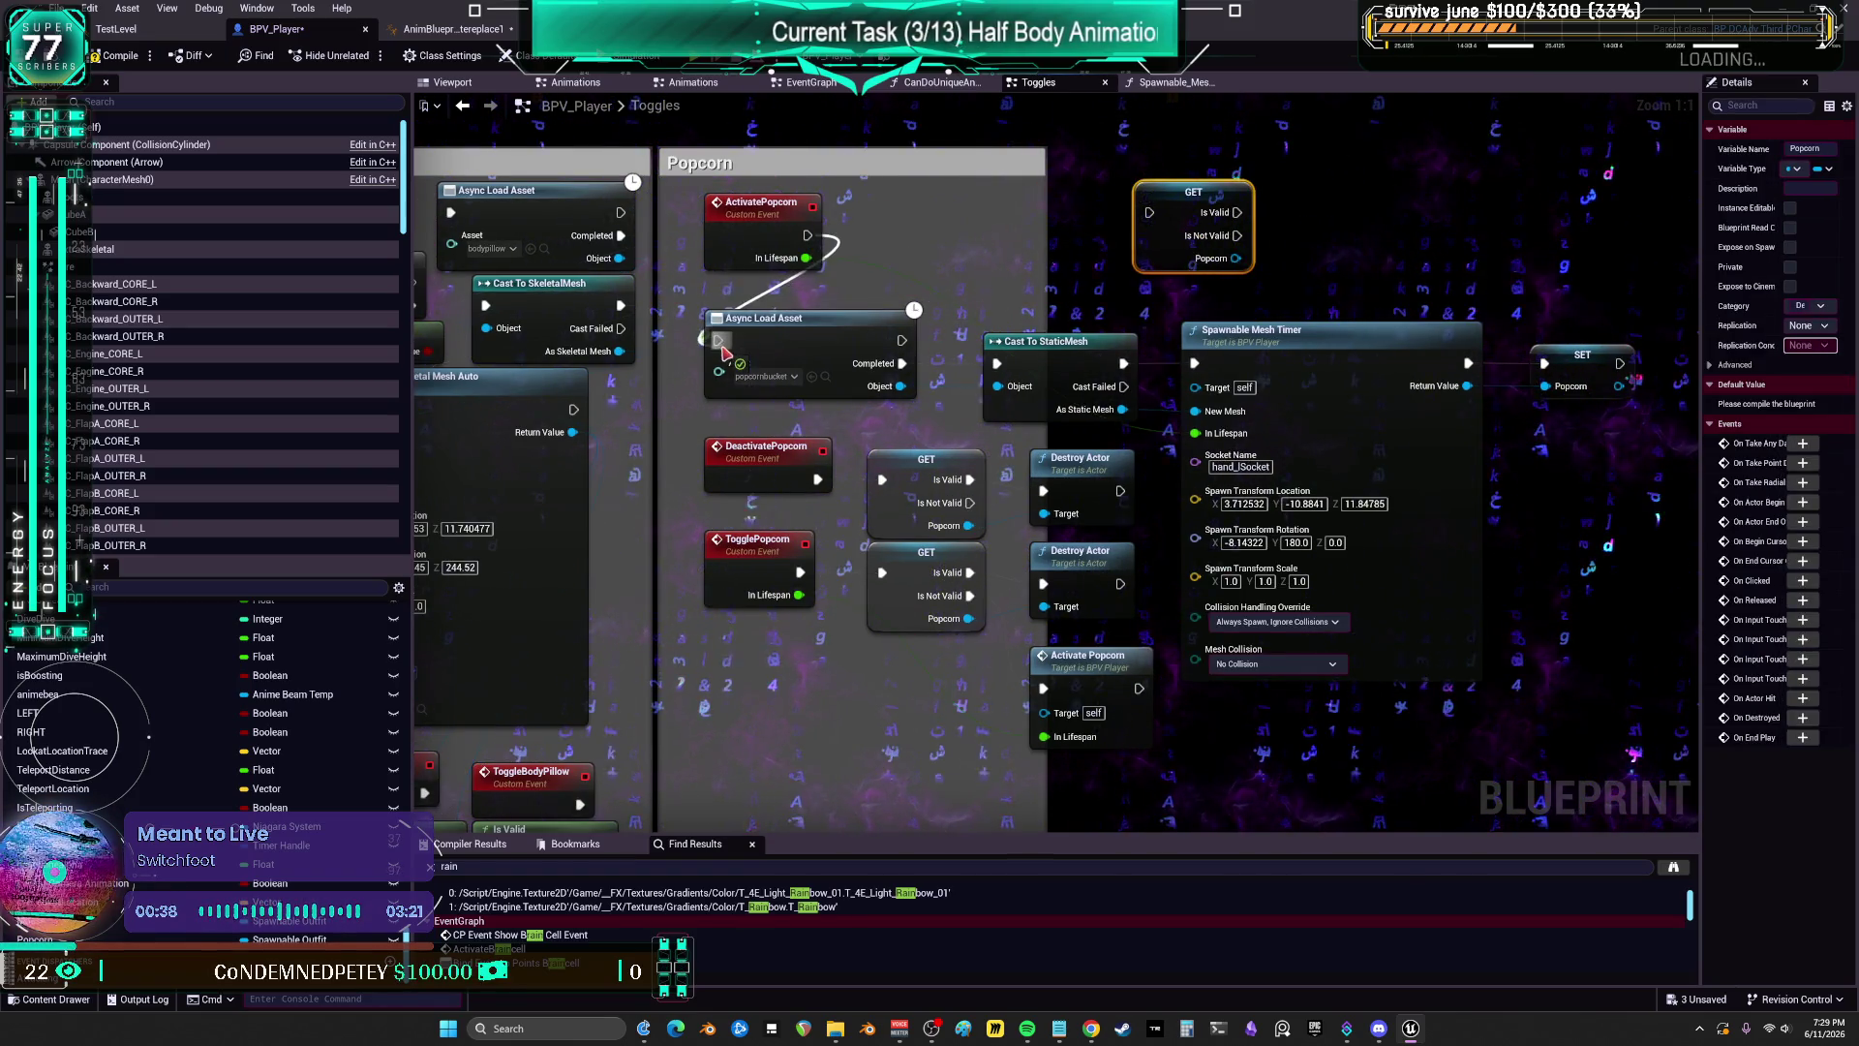
{"action": "scroll", "coordinate": [1389, 439], "scroll_direction": "down", "scroll_amount": 1}
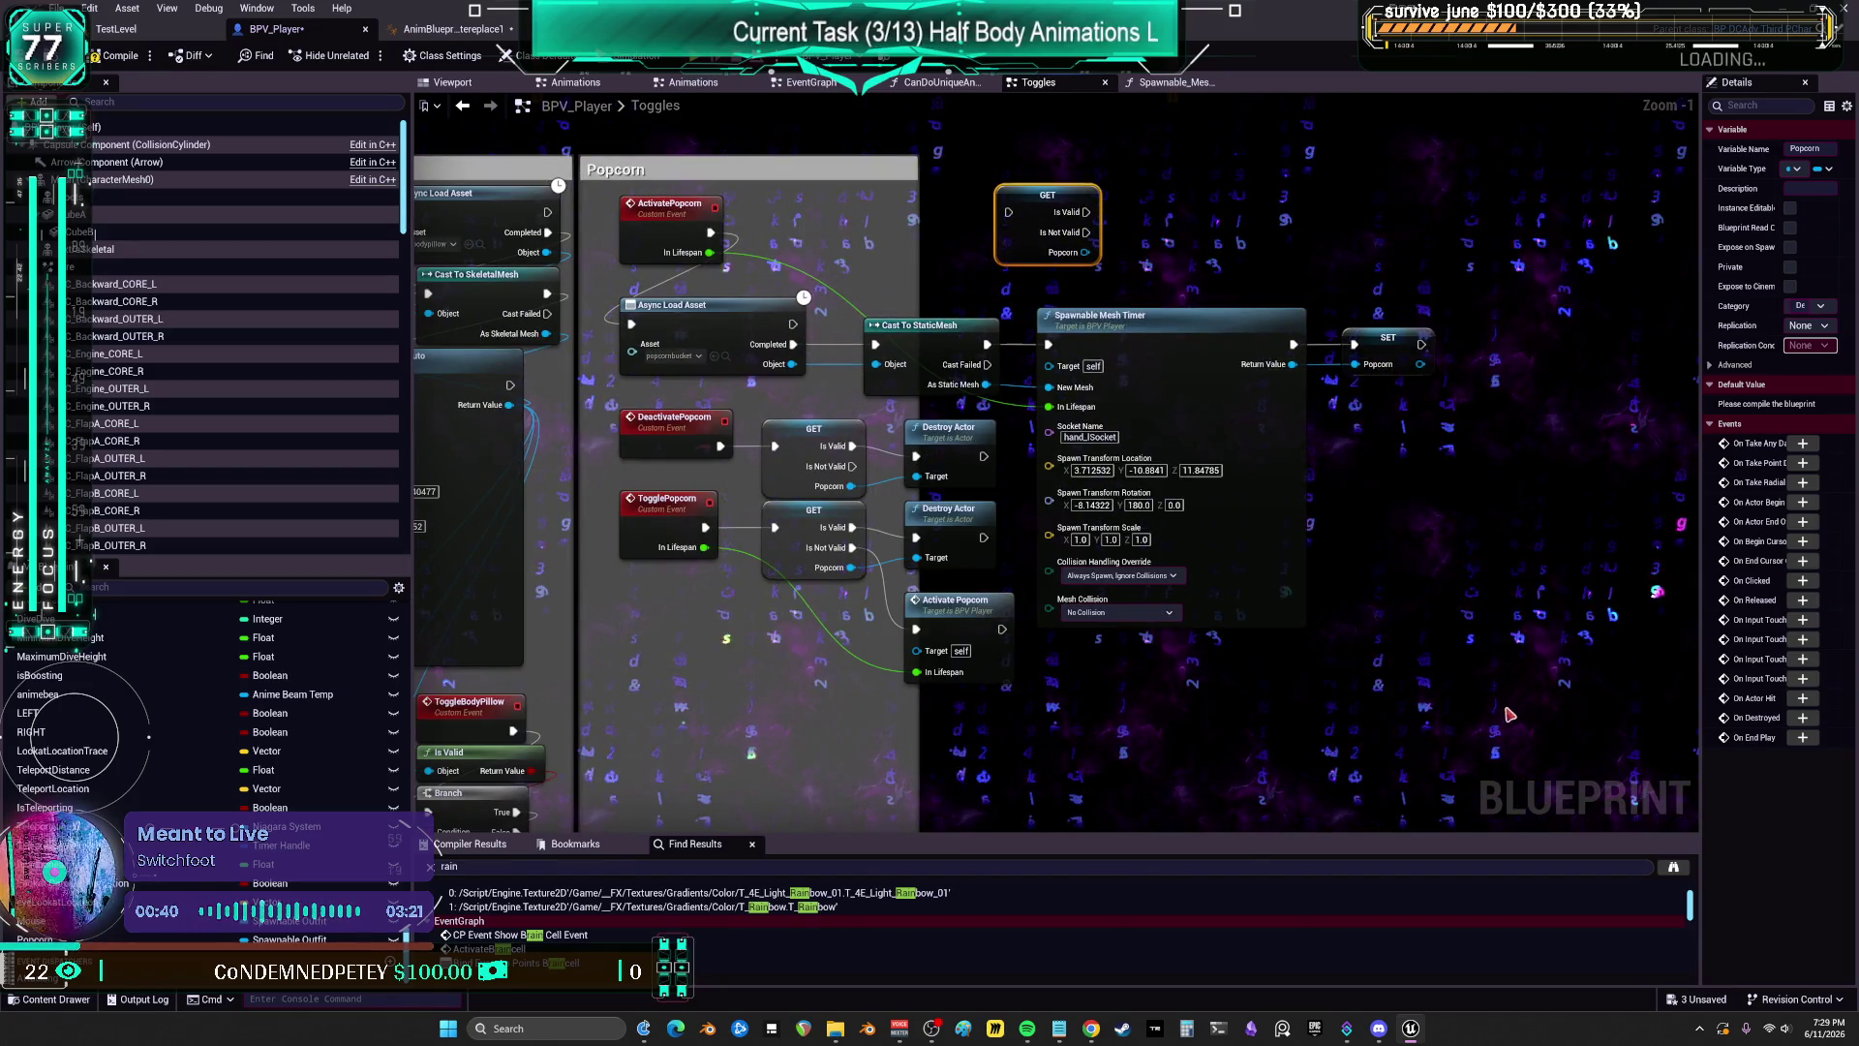
{"action": "left_click_drag", "start_coordinate": [1509, 715], "coordinate": [886, 295]}
{"action": "left_click_drag", "start_coordinate": [900, 395], "coordinate": [1040, 399]}
Step: Line up GET Popcorn, Cast To StaticMesh, Spawnable Mesh Timer and SET Popcorn in a tidy row
{"action": "left_click", "coordinate": [1055, 327]}
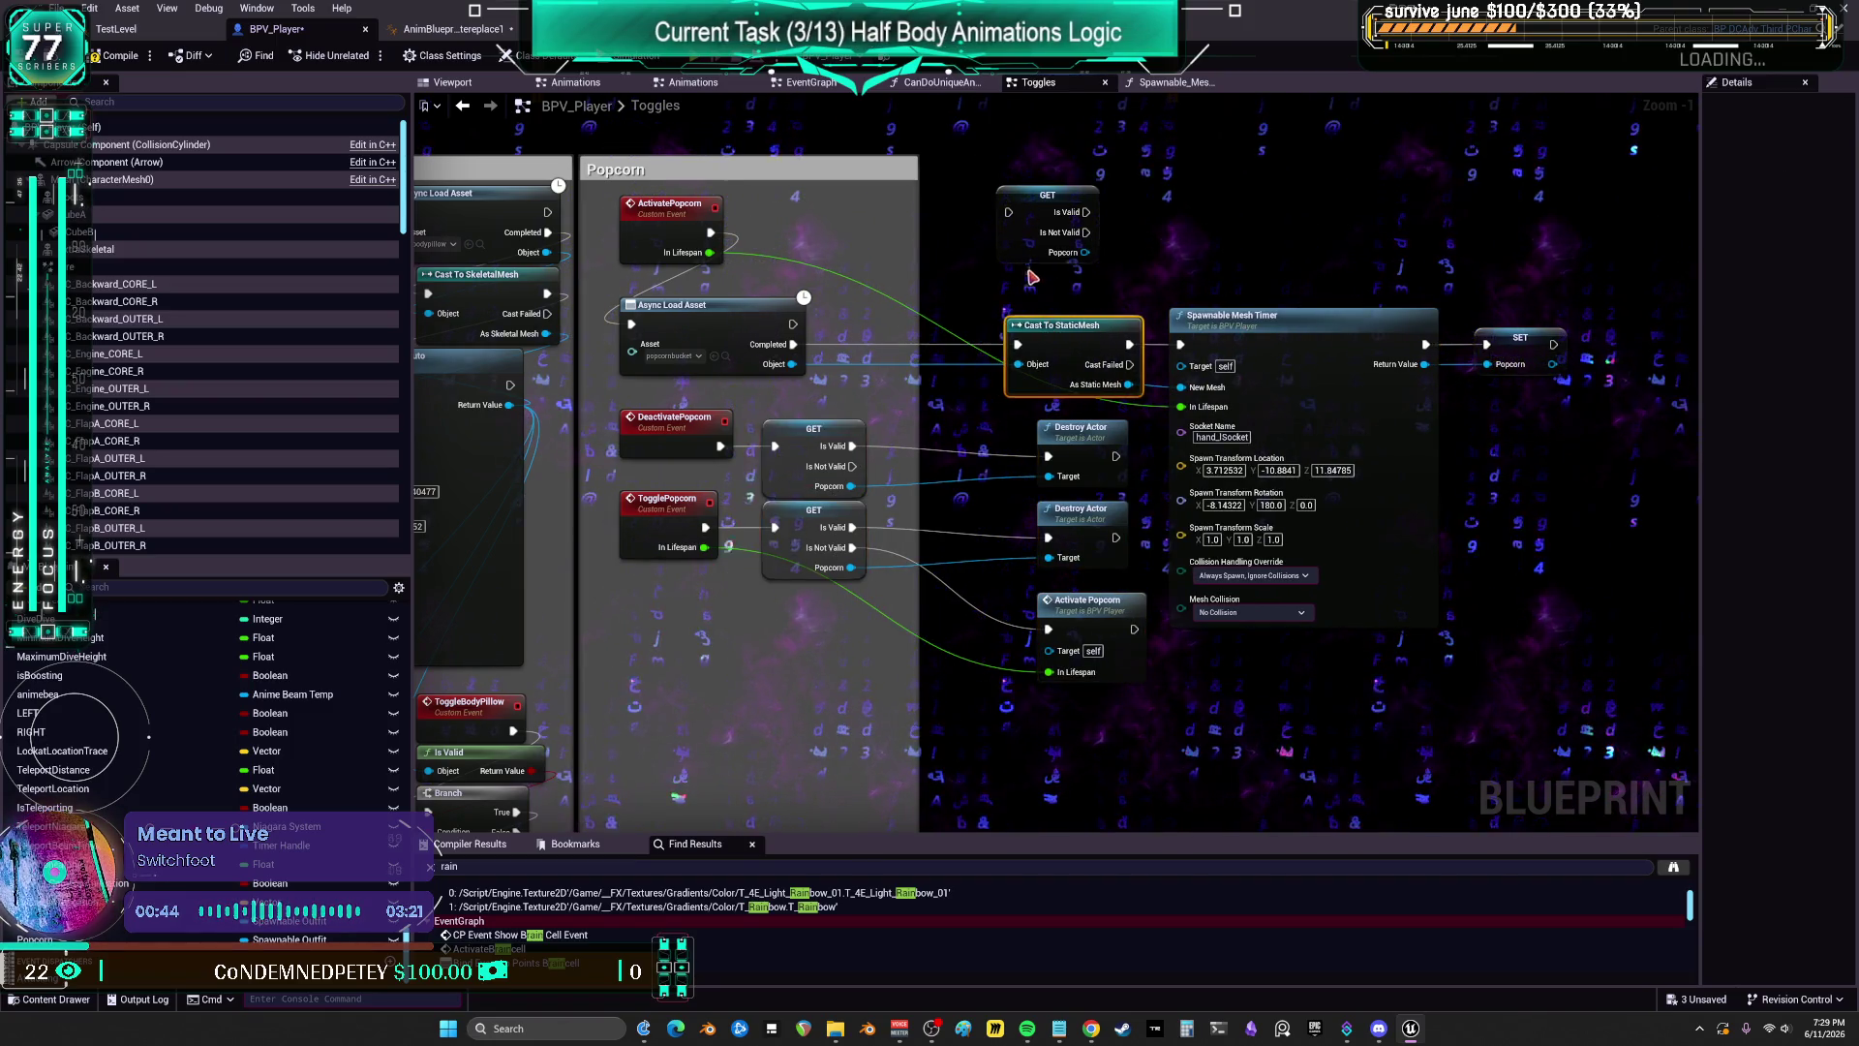
{"action": "mouse_move", "coordinate": [1036, 232]}
{"action": "left_mouse_down"}
{"action": "mouse_move", "coordinate": [923, 252]}
{"action": "mouse_move", "coordinate": [1017, 345]}
{"action": "left_mouse_up"}
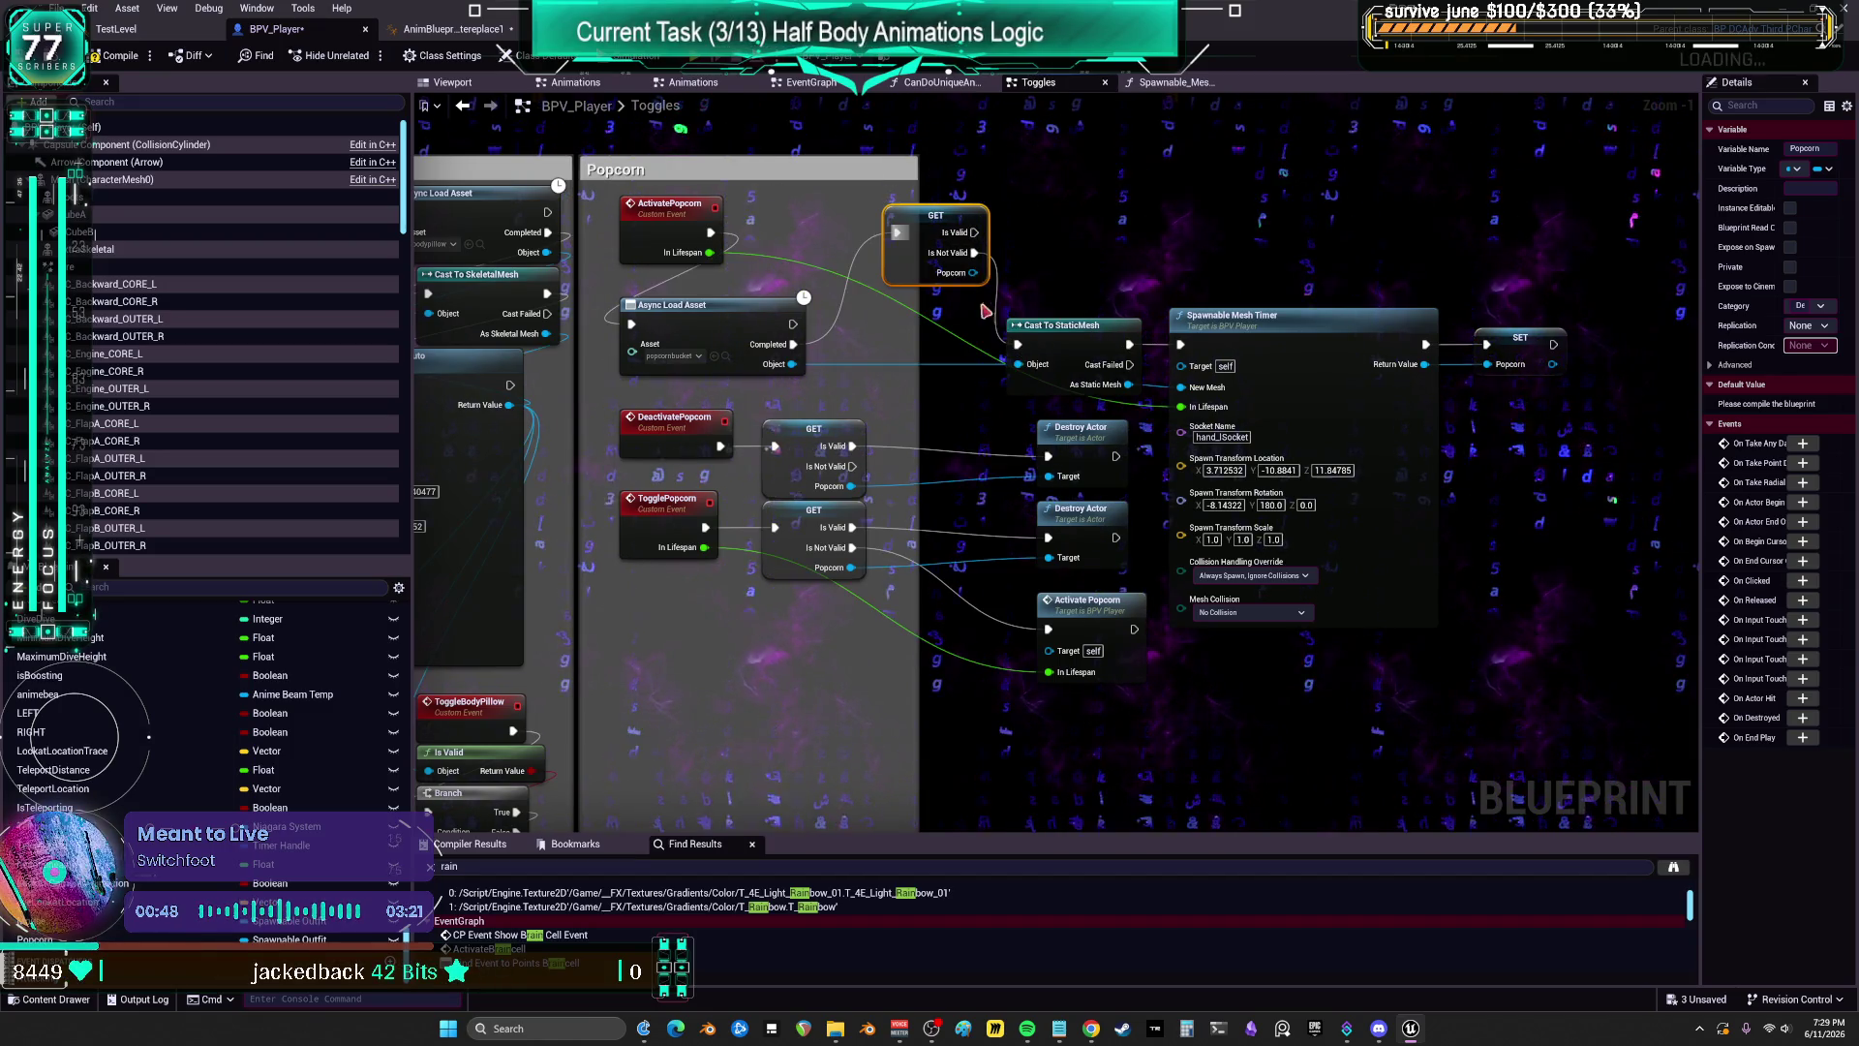
{"action": "mouse_move", "coordinate": [912, 254]}
{"action": "left_mouse_down"}
{"action": "mouse_move", "coordinate": [892, 375]}
{"action": "mouse_move", "coordinate": [855, 371]}
{"action": "left_mouse_up"}
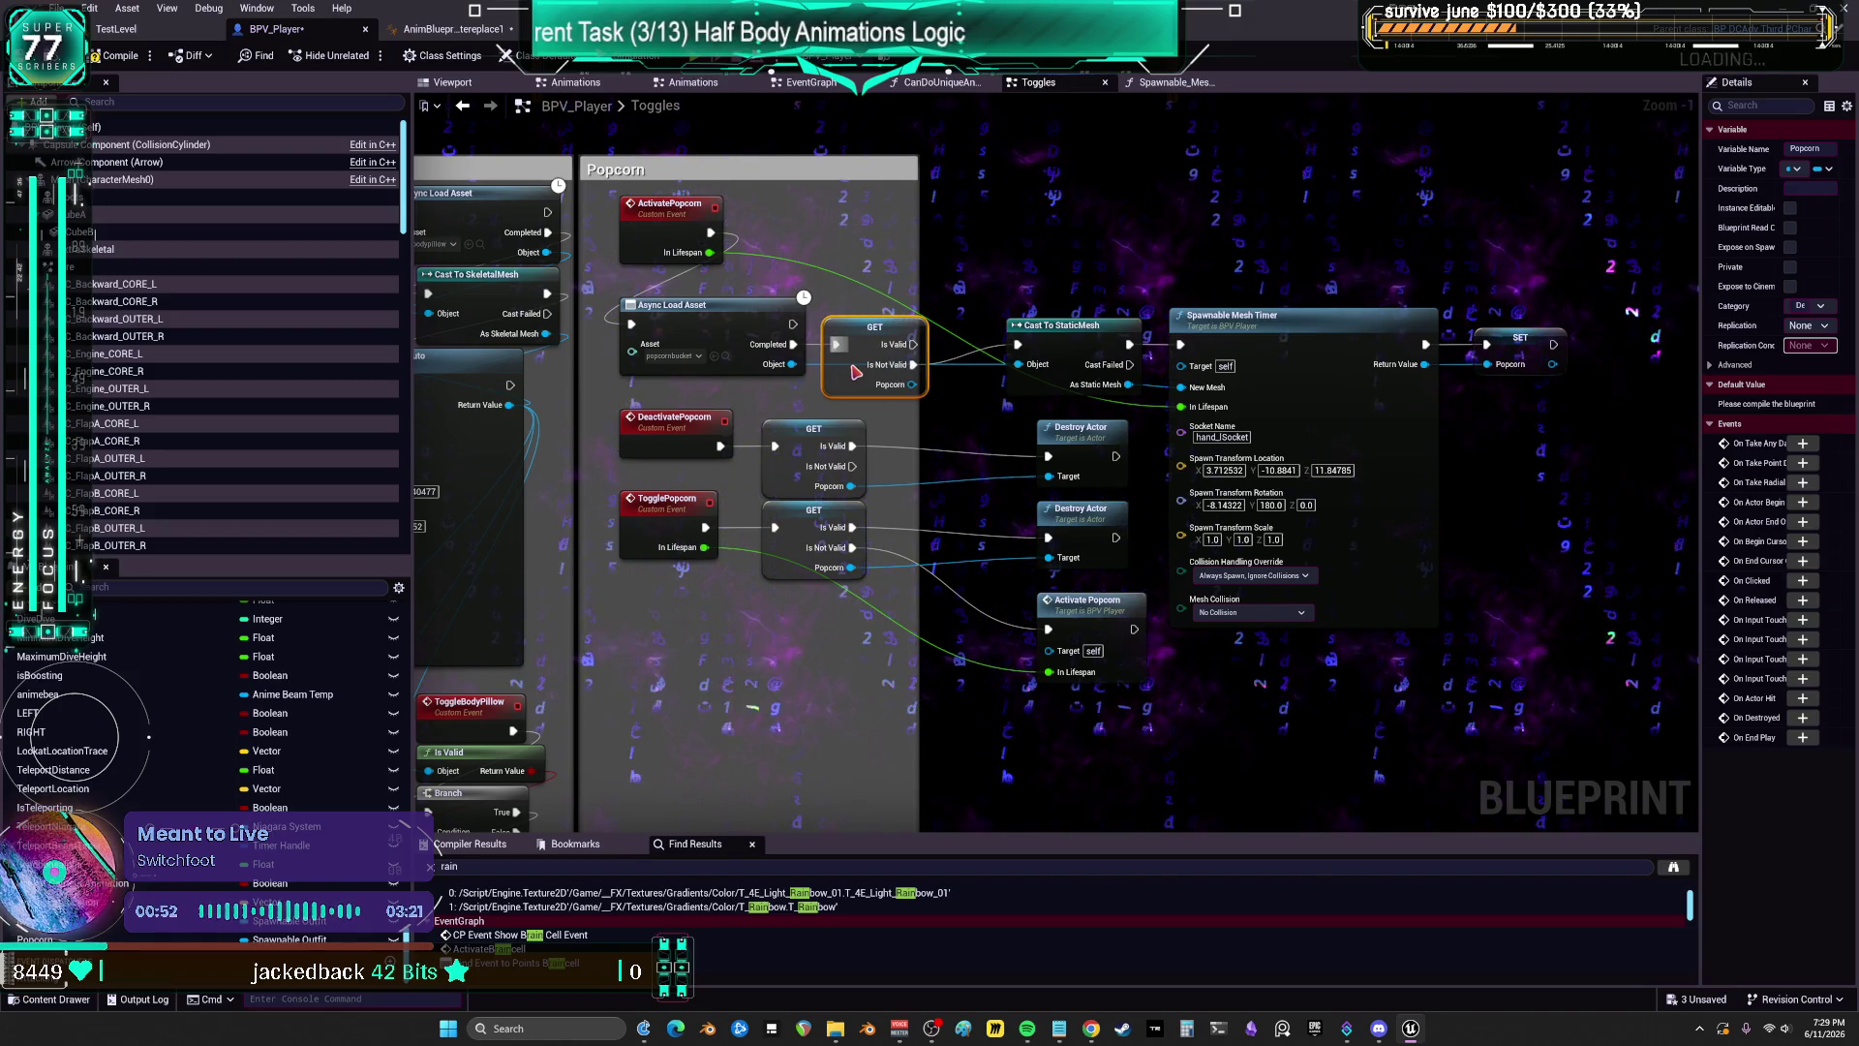
{"action": "left_click_drag", "start_coordinate": [1062, 333], "coordinate": [1015, 352]}
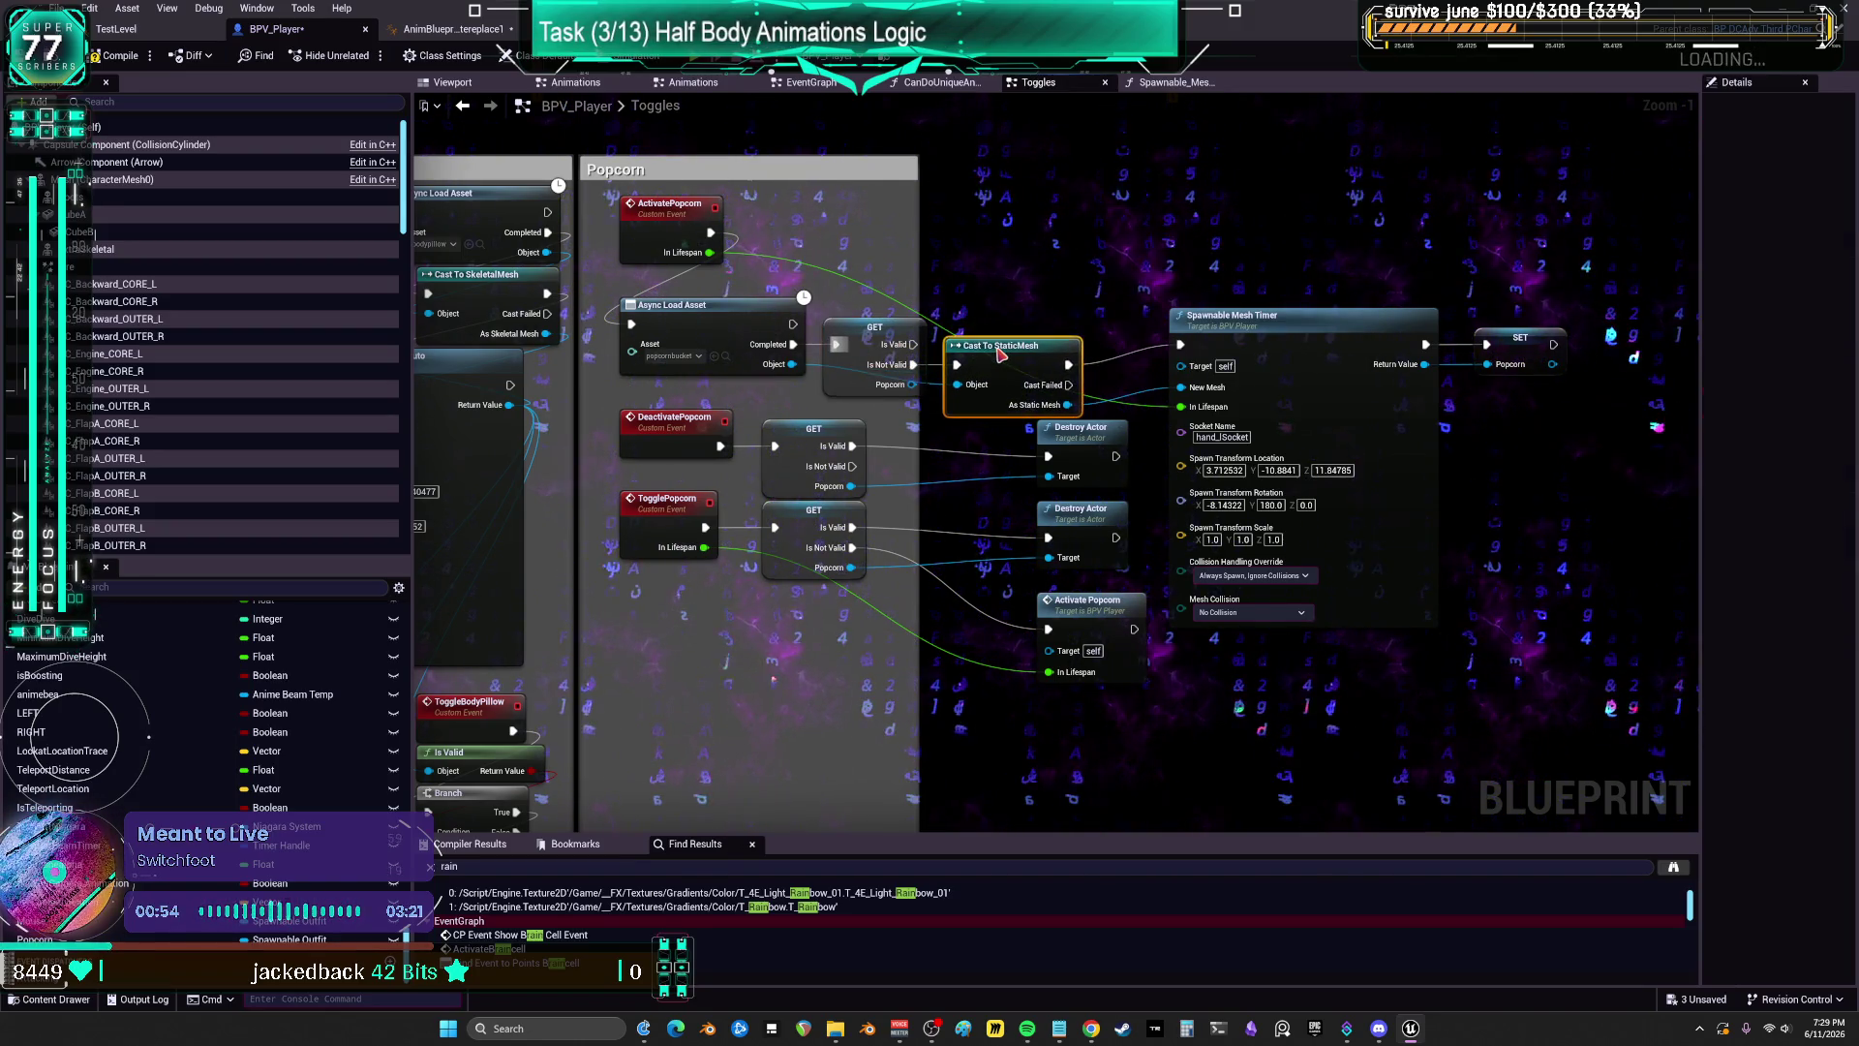
{"action": "mouse_move", "coordinate": [1162, 620]}
{"action": "left_mouse_down"}
{"action": "mouse_move", "coordinate": [1061, 368]}
{"action": "mouse_move", "coordinate": [1019, 410]}
{"action": "left_mouse_up"}
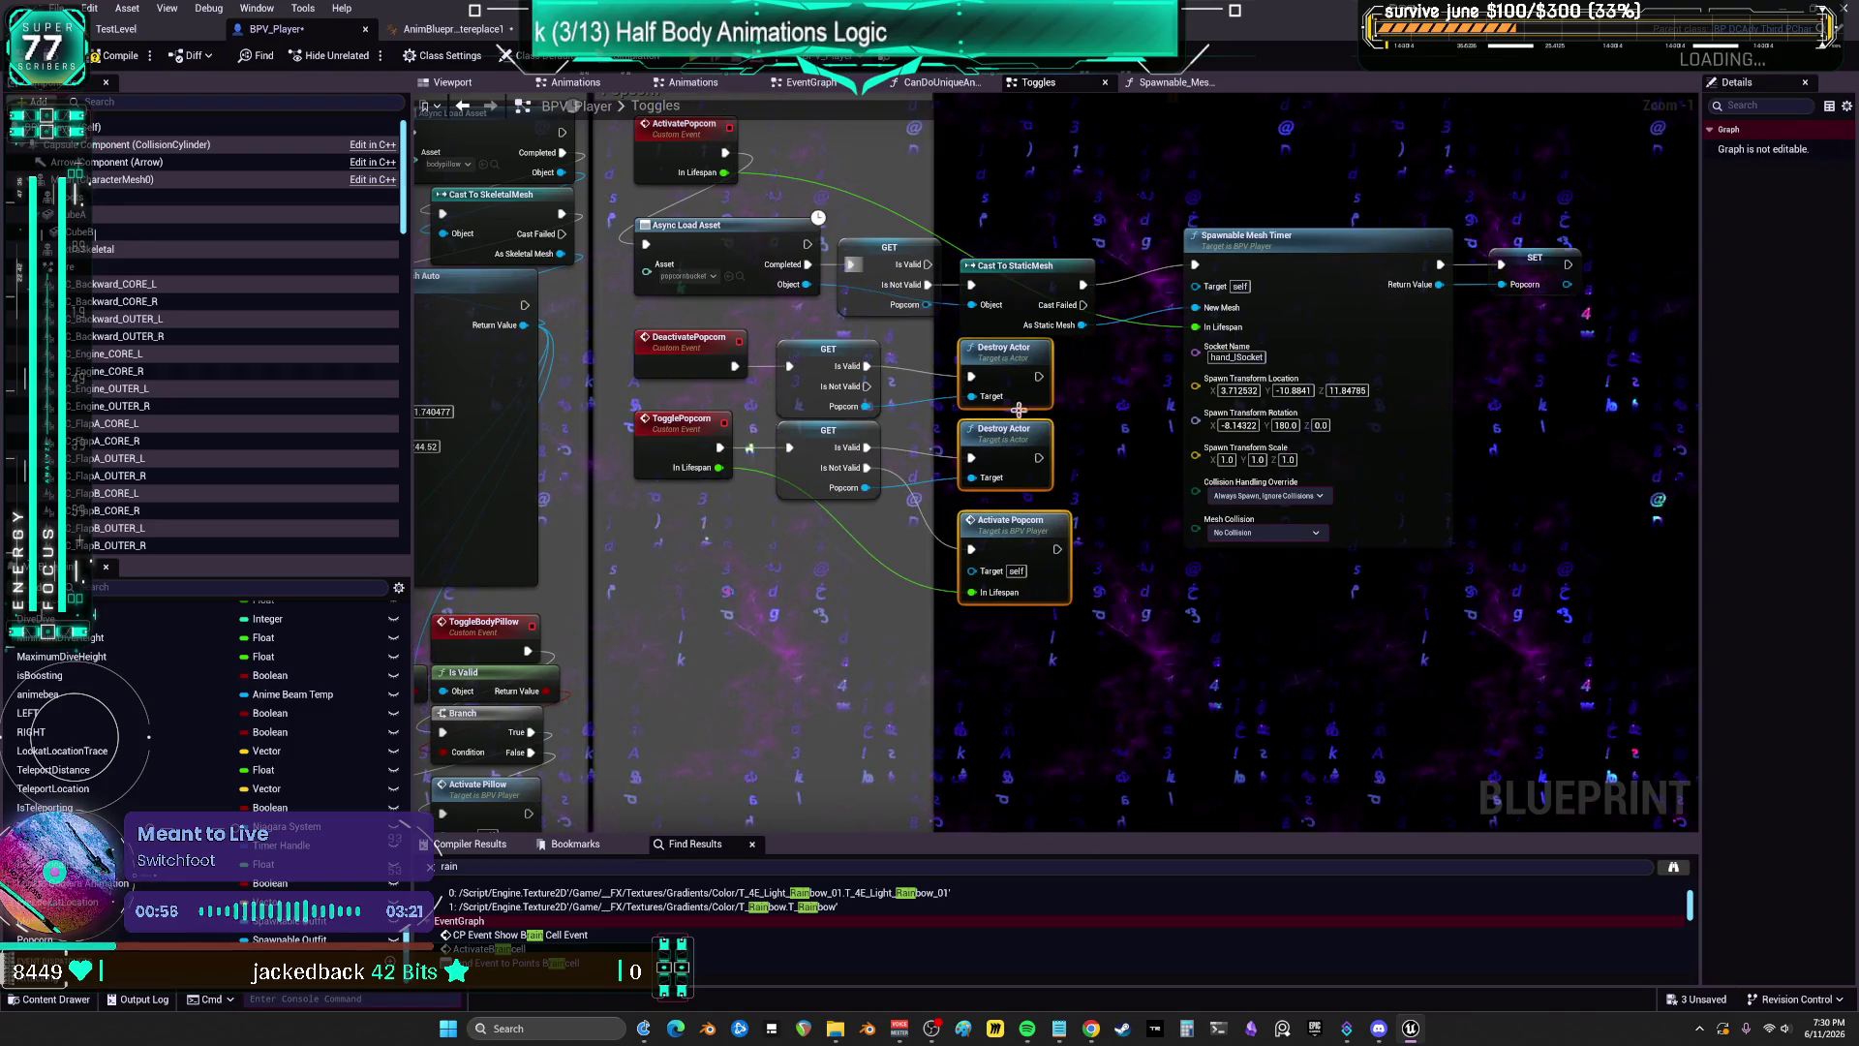
{"action": "left_click_drag", "start_coordinate": [1048, 689], "coordinate": [1008, 257]}
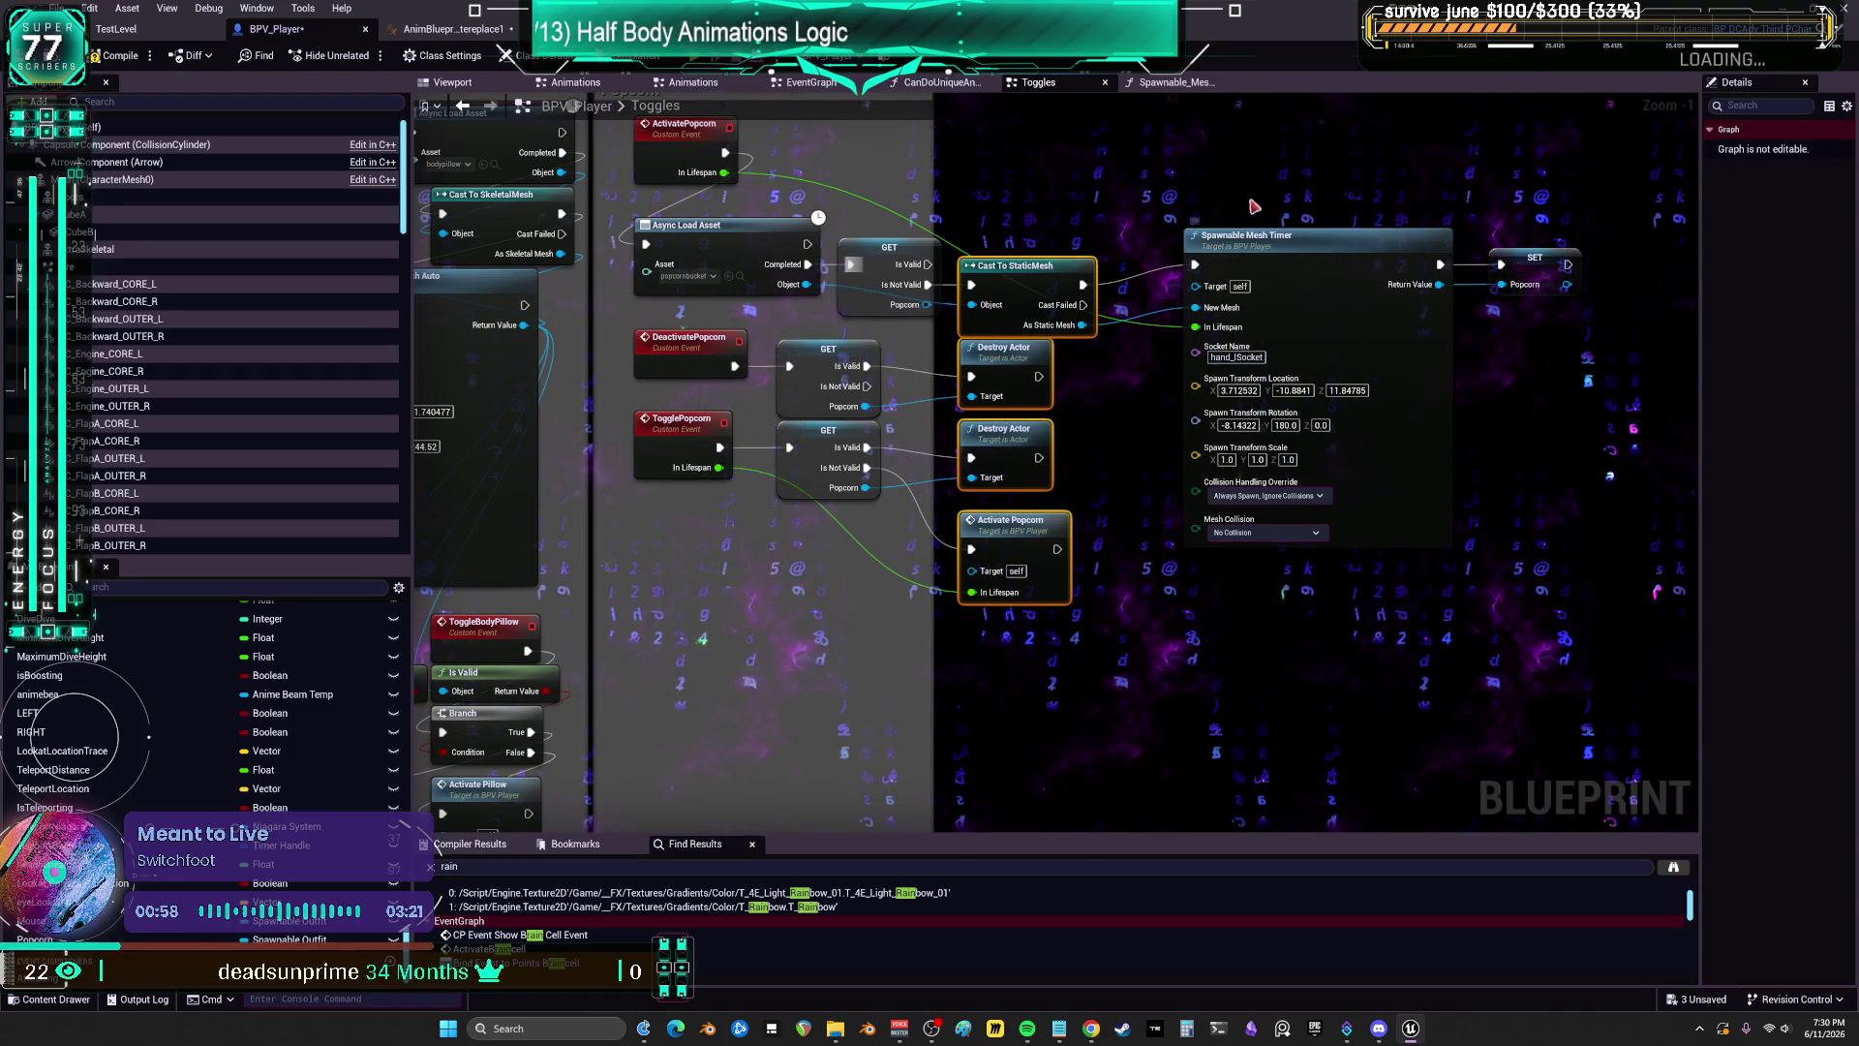
{"action": "left_click_drag", "start_coordinate": [1343, 246], "coordinate": [1272, 267]}
{"action": "left_click_drag", "start_coordinate": [1526, 268], "coordinate": [1434, 288]}
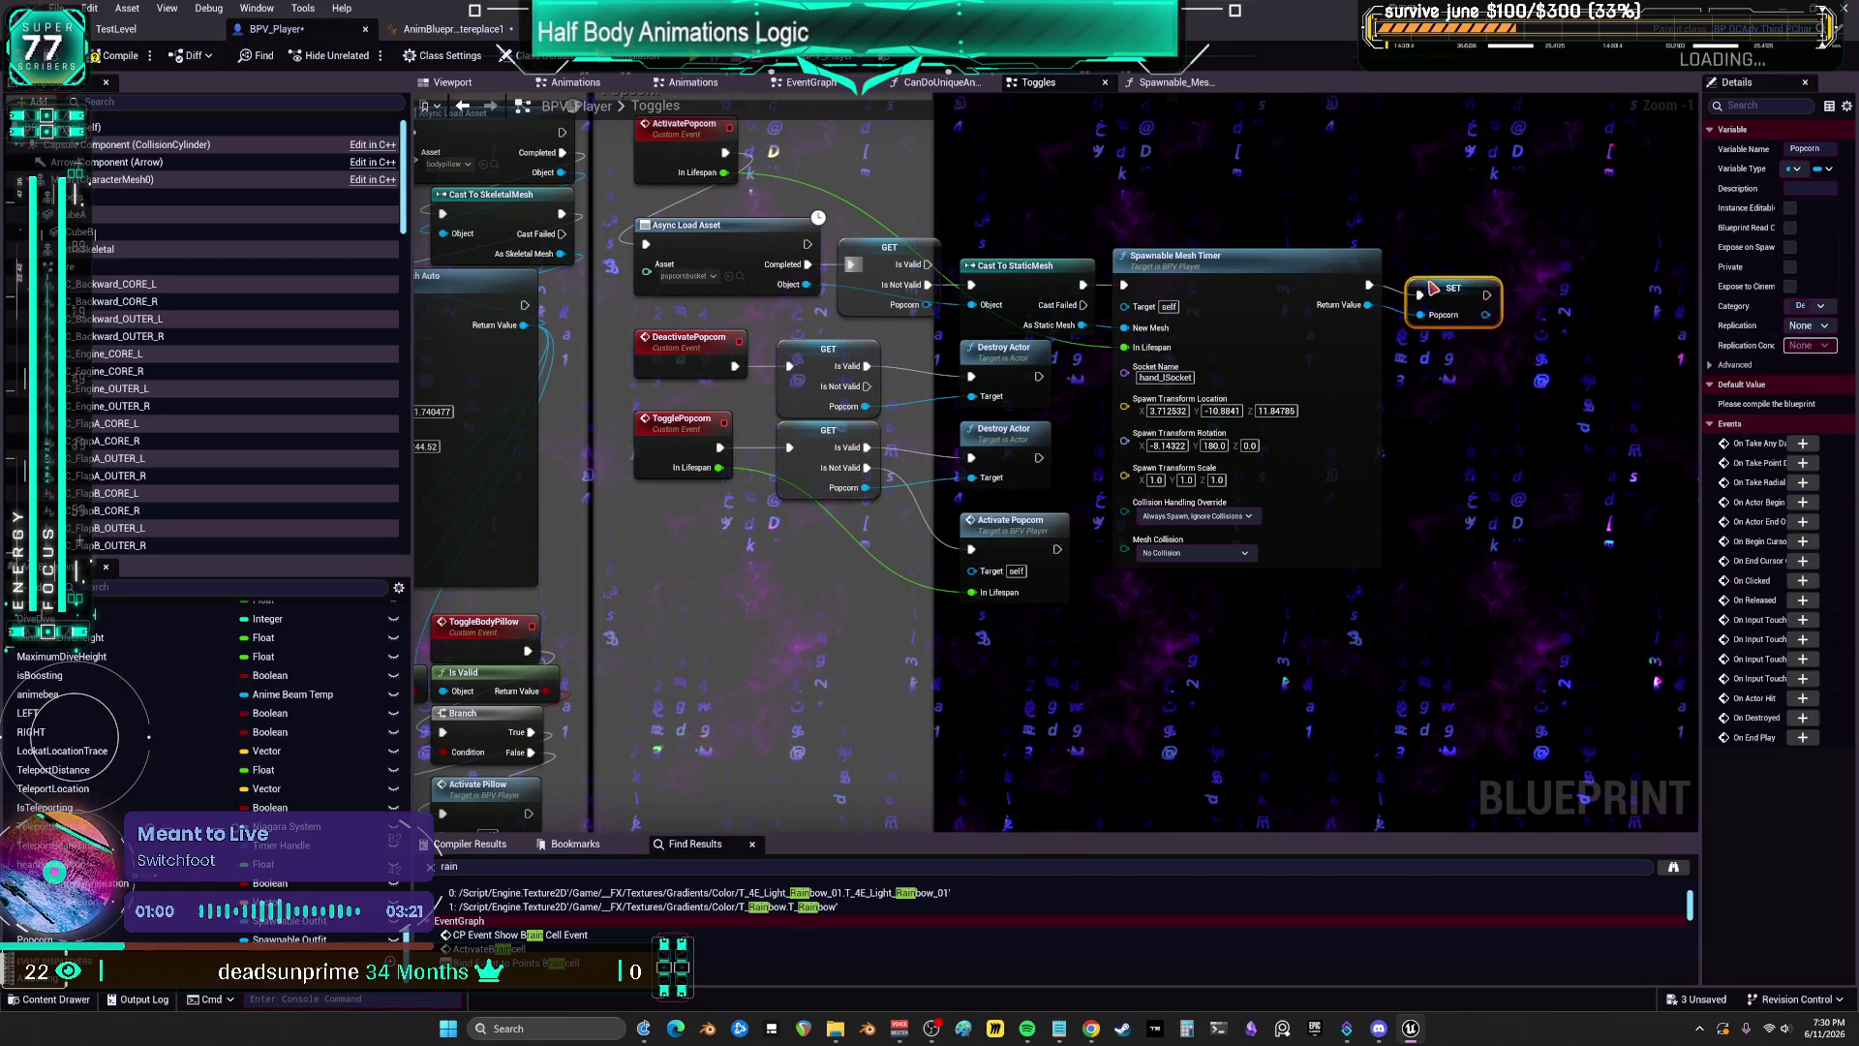
Step: Lower the TogglePopcorn and DeactivatePopcorn chains and inspect the Popcorn events' settings
{"action": "mouse_move", "coordinate": [792, 460]}
{"action": "left_mouse_down"}
{"action": "mouse_move", "coordinate": [904, 528]}
{"action": "mouse_move", "coordinate": [823, 530]}
{"action": "left_mouse_up"}
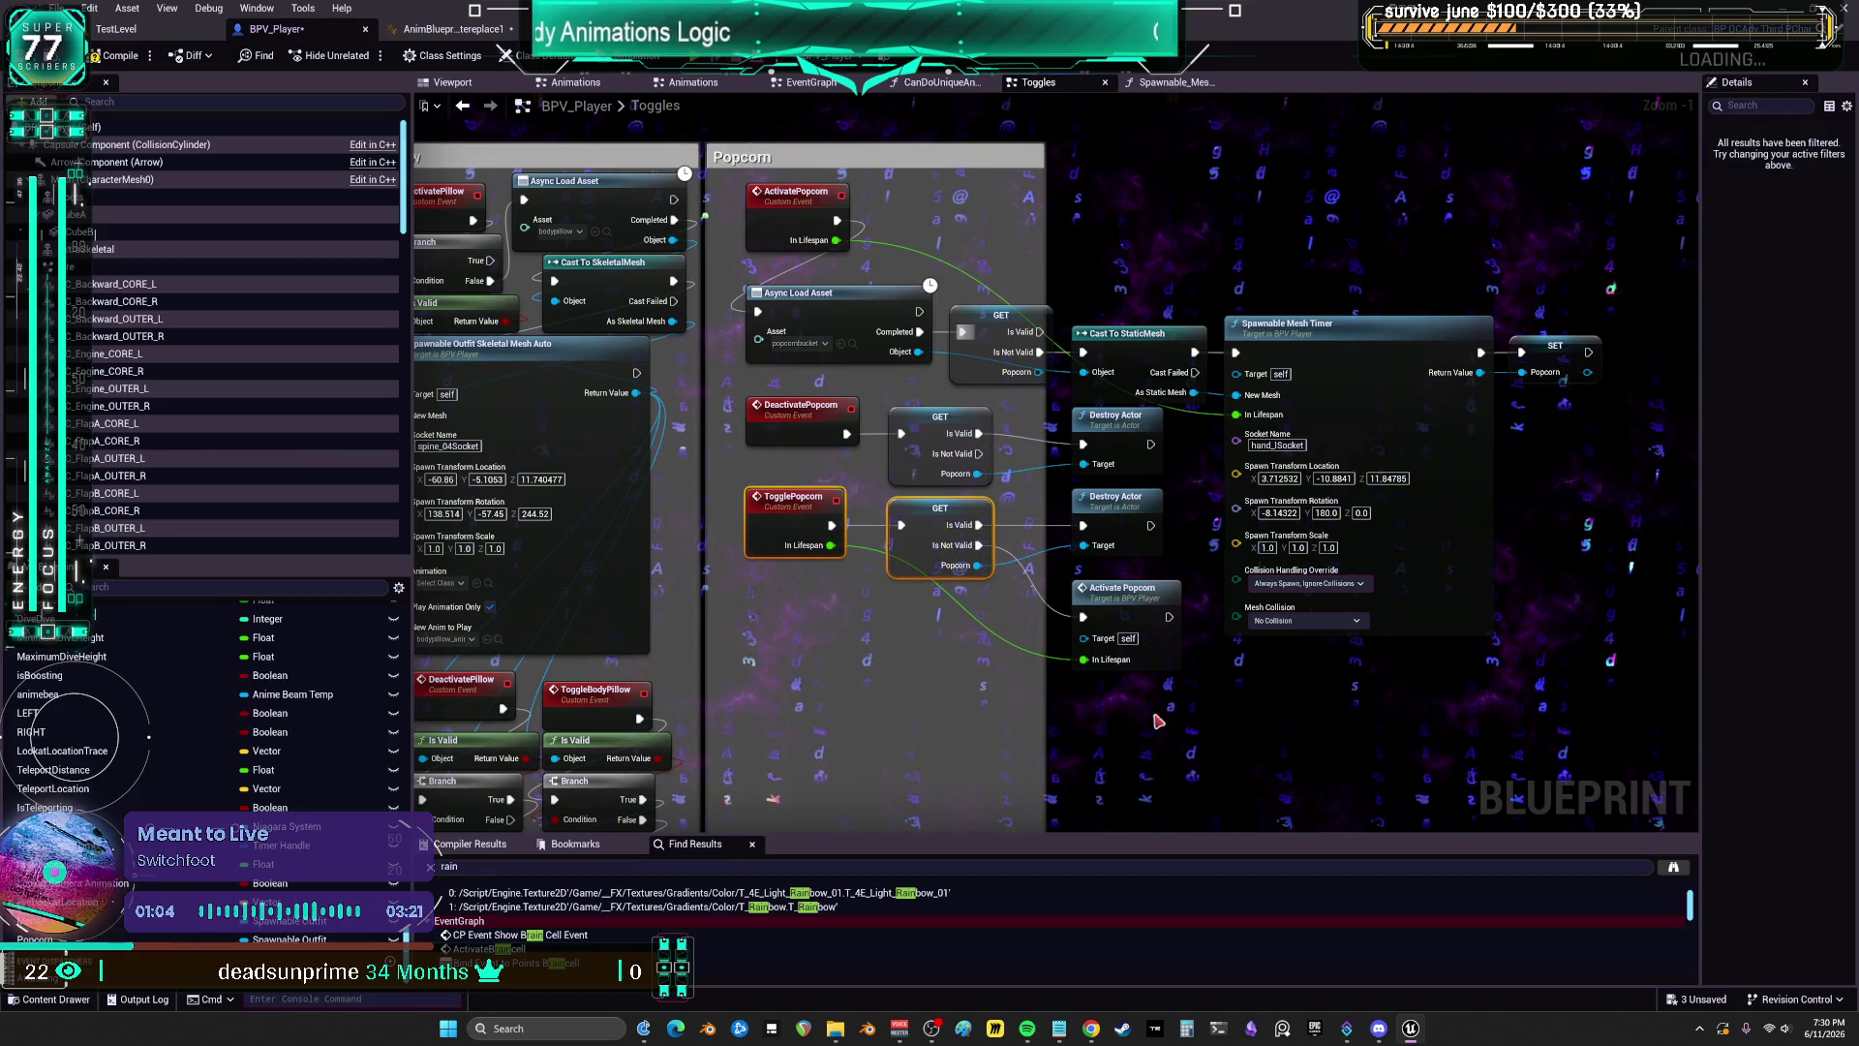
{"action": "left_click_drag", "start_coordinate": [949, 552], "coordinate": [949, 573]}
{"action": "left_click_drag", "start_coordinate": [1008, 464], "coordinate": [755, 399]}
{"action": "left_click_drag", "start_coordinate": [930, 435], "coordinate": [929, 446]}
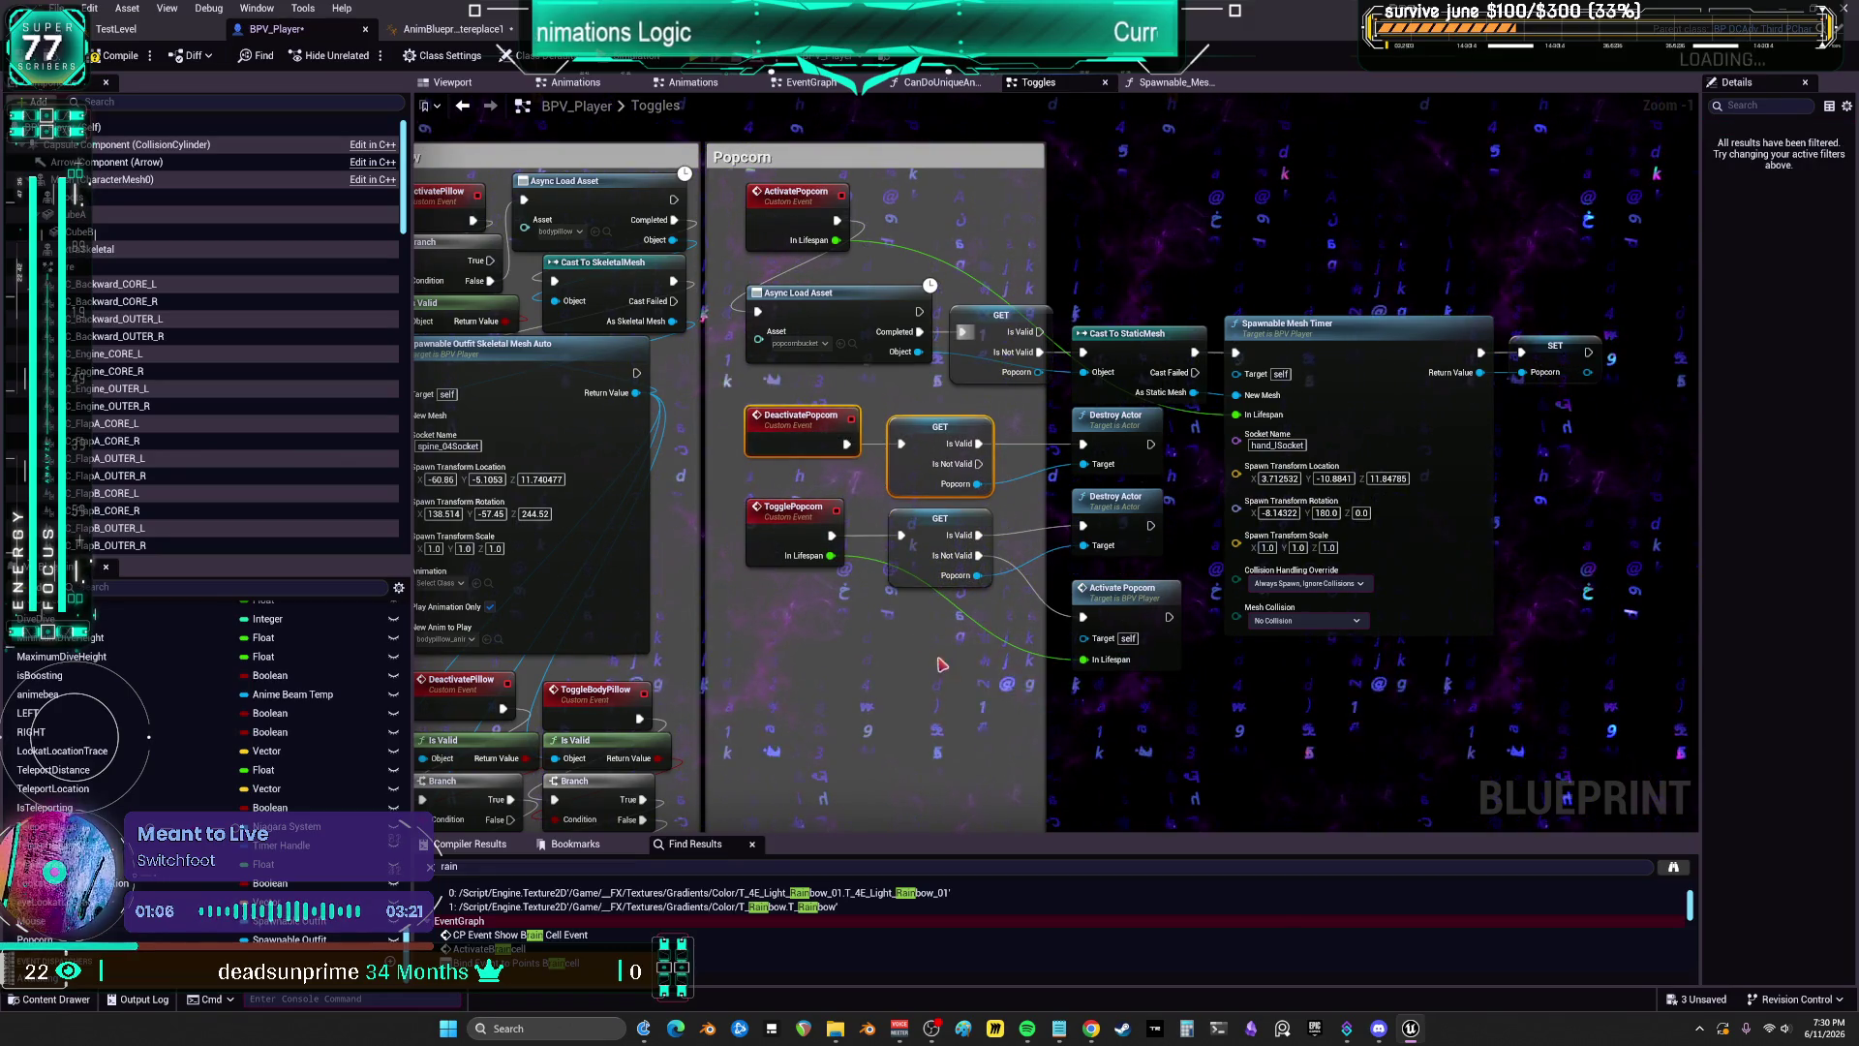
{"action": "left_click_drag", "start_coordinate": [1176, 524], "coordinate": [1104, 535]}
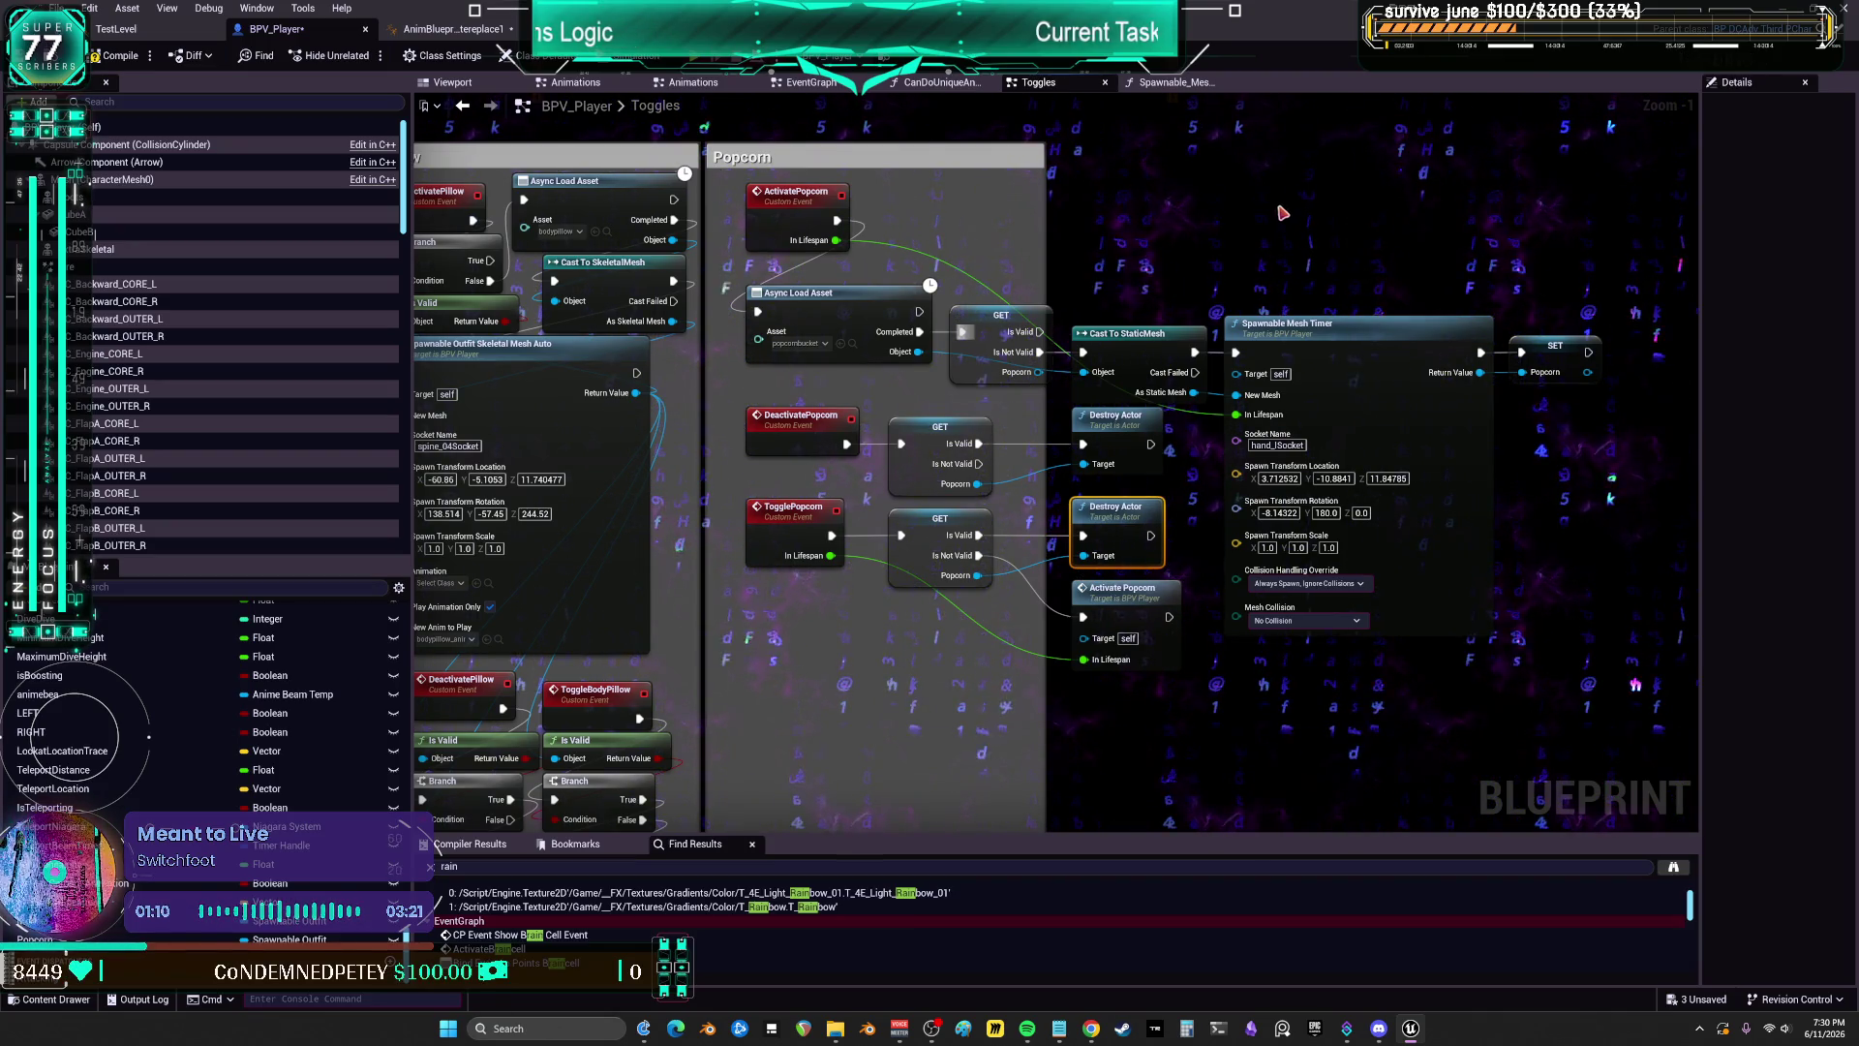
{"action": "left_click", "coordinate": [780, 213]}
{"action": "left_click", "coordinate": [808, 421]}
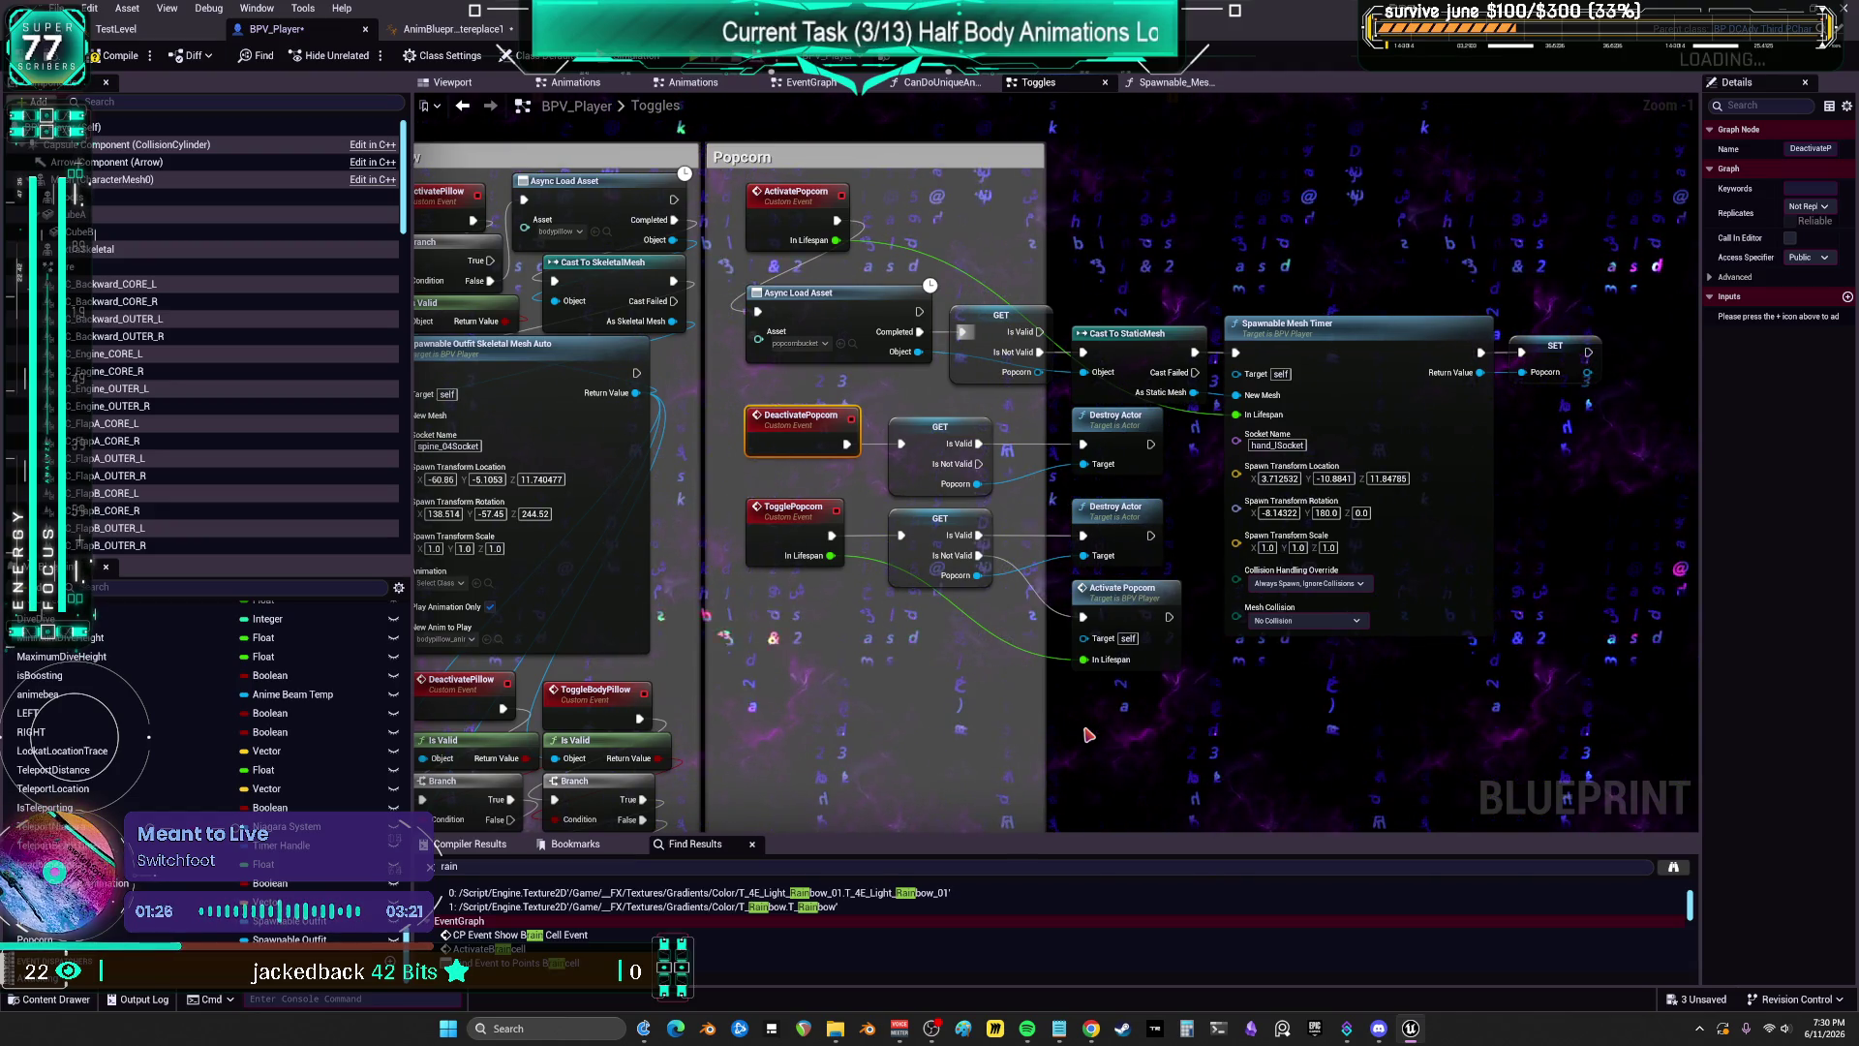
Step: Widen the Popcorn comment box and move ActivatePillow, its spawn node and Cast To SkeletalMesh below
{"action": "scroll", "coordinate": [1094, 270], "scroll_direction": "down", "scroll_amount": 2}
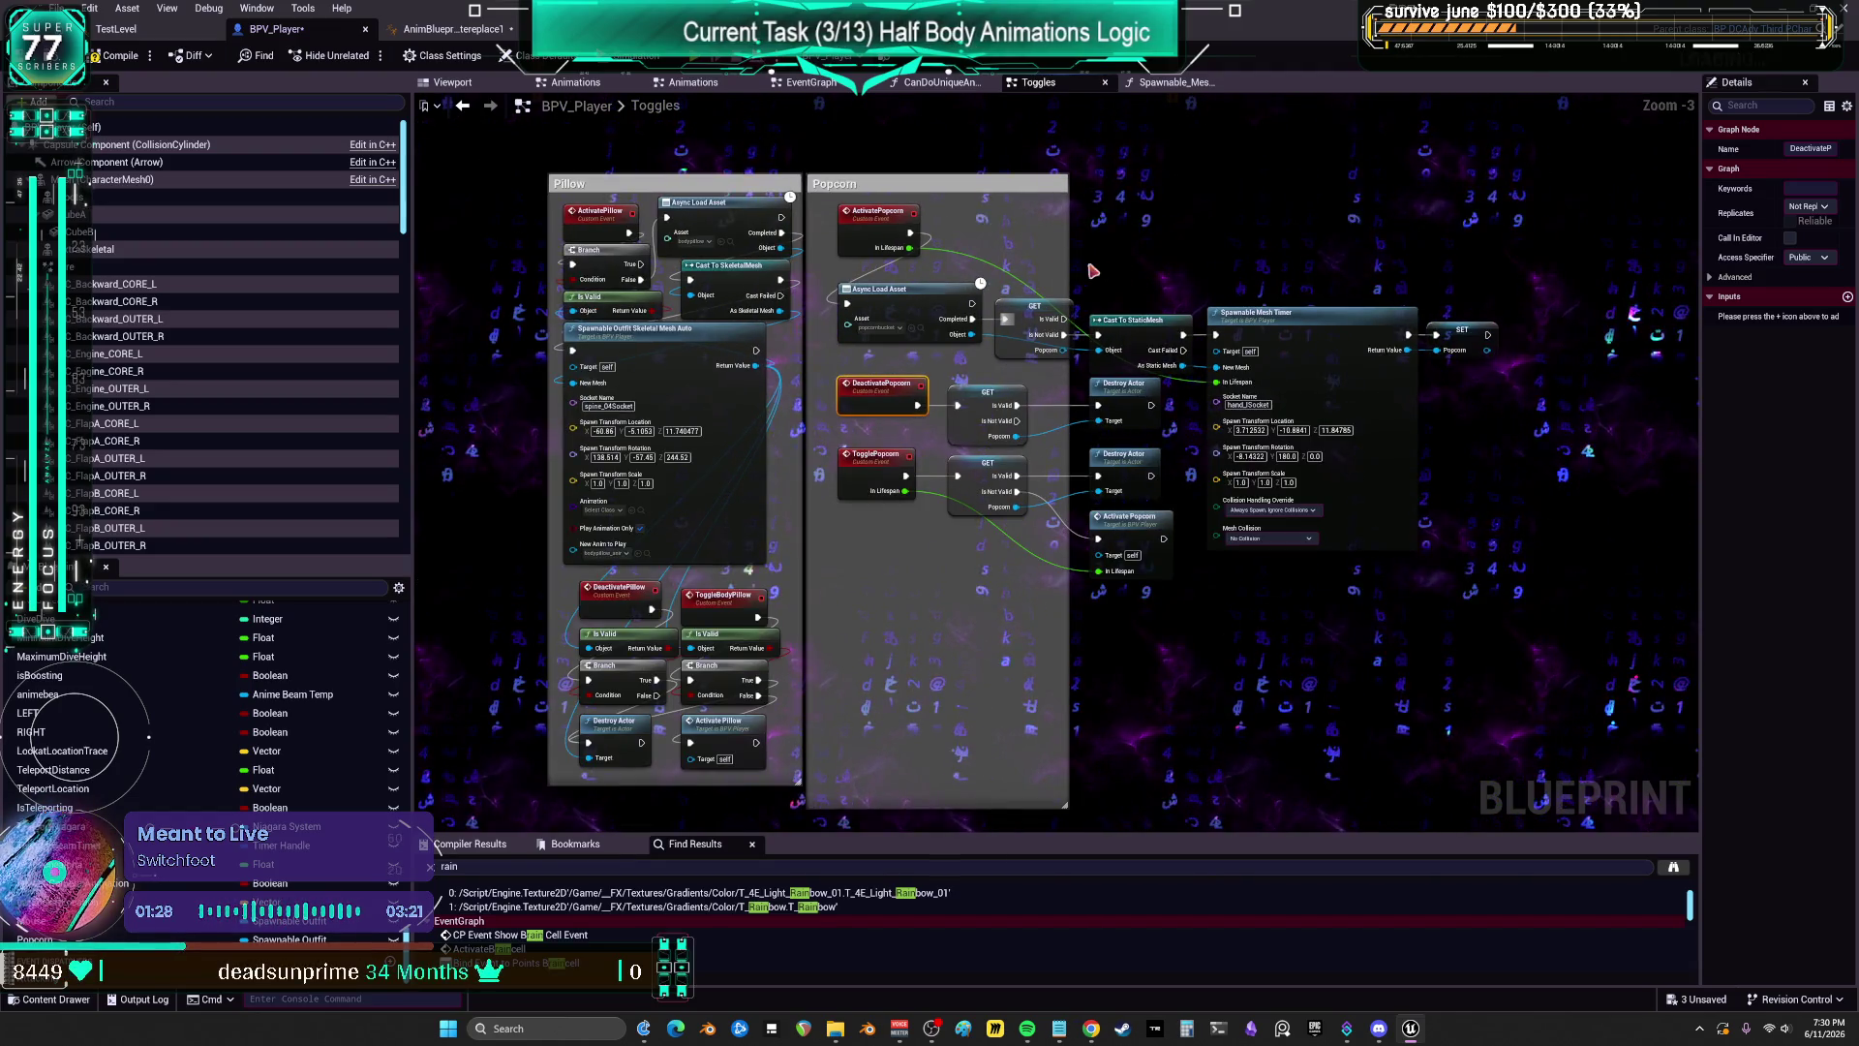
{"action": "left_click_drag", "start_coordinate": [1067, 805], "coordinate": [1546, 598]}
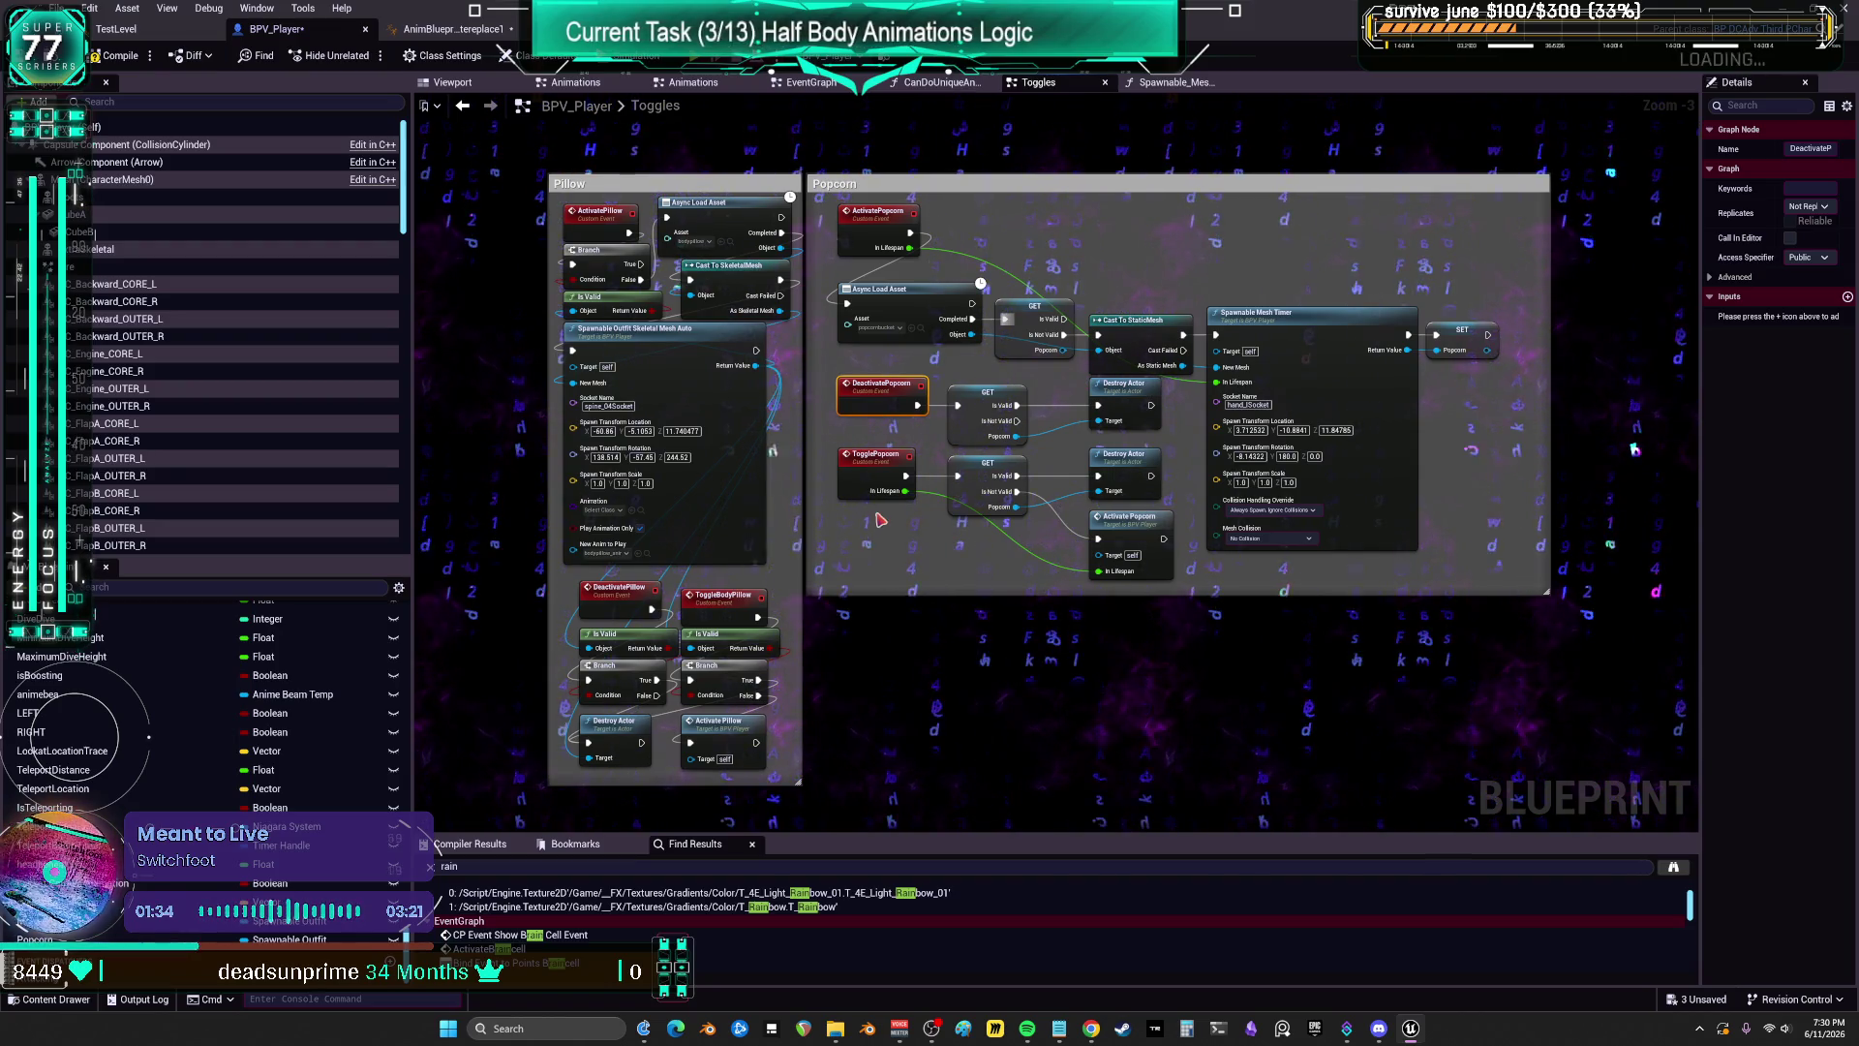
{"action": "mouse_move", "coordinate": [608, 167]}
{"action": "left_mouse_down"}
{"action": "mouse_move", "coordinate": [852, 424]}
{"action": "mouse_move", "coordinate": [919, 577]}
{"action": "left_mouse_up"}
{"action": "mouse_move", "coordinate": [735, 324]}
{"action": "left_mouse_down"}
{"action": "mouse_move", "coordinate": [1323, 694]}
{"action": "mouse_move", "coordinate": [1378, 631]}
{"action": "left_mouse_up"}
{"action": "left_click_drag", "start_coordinate": [745, 220], "coordinate": [1146, 617]}
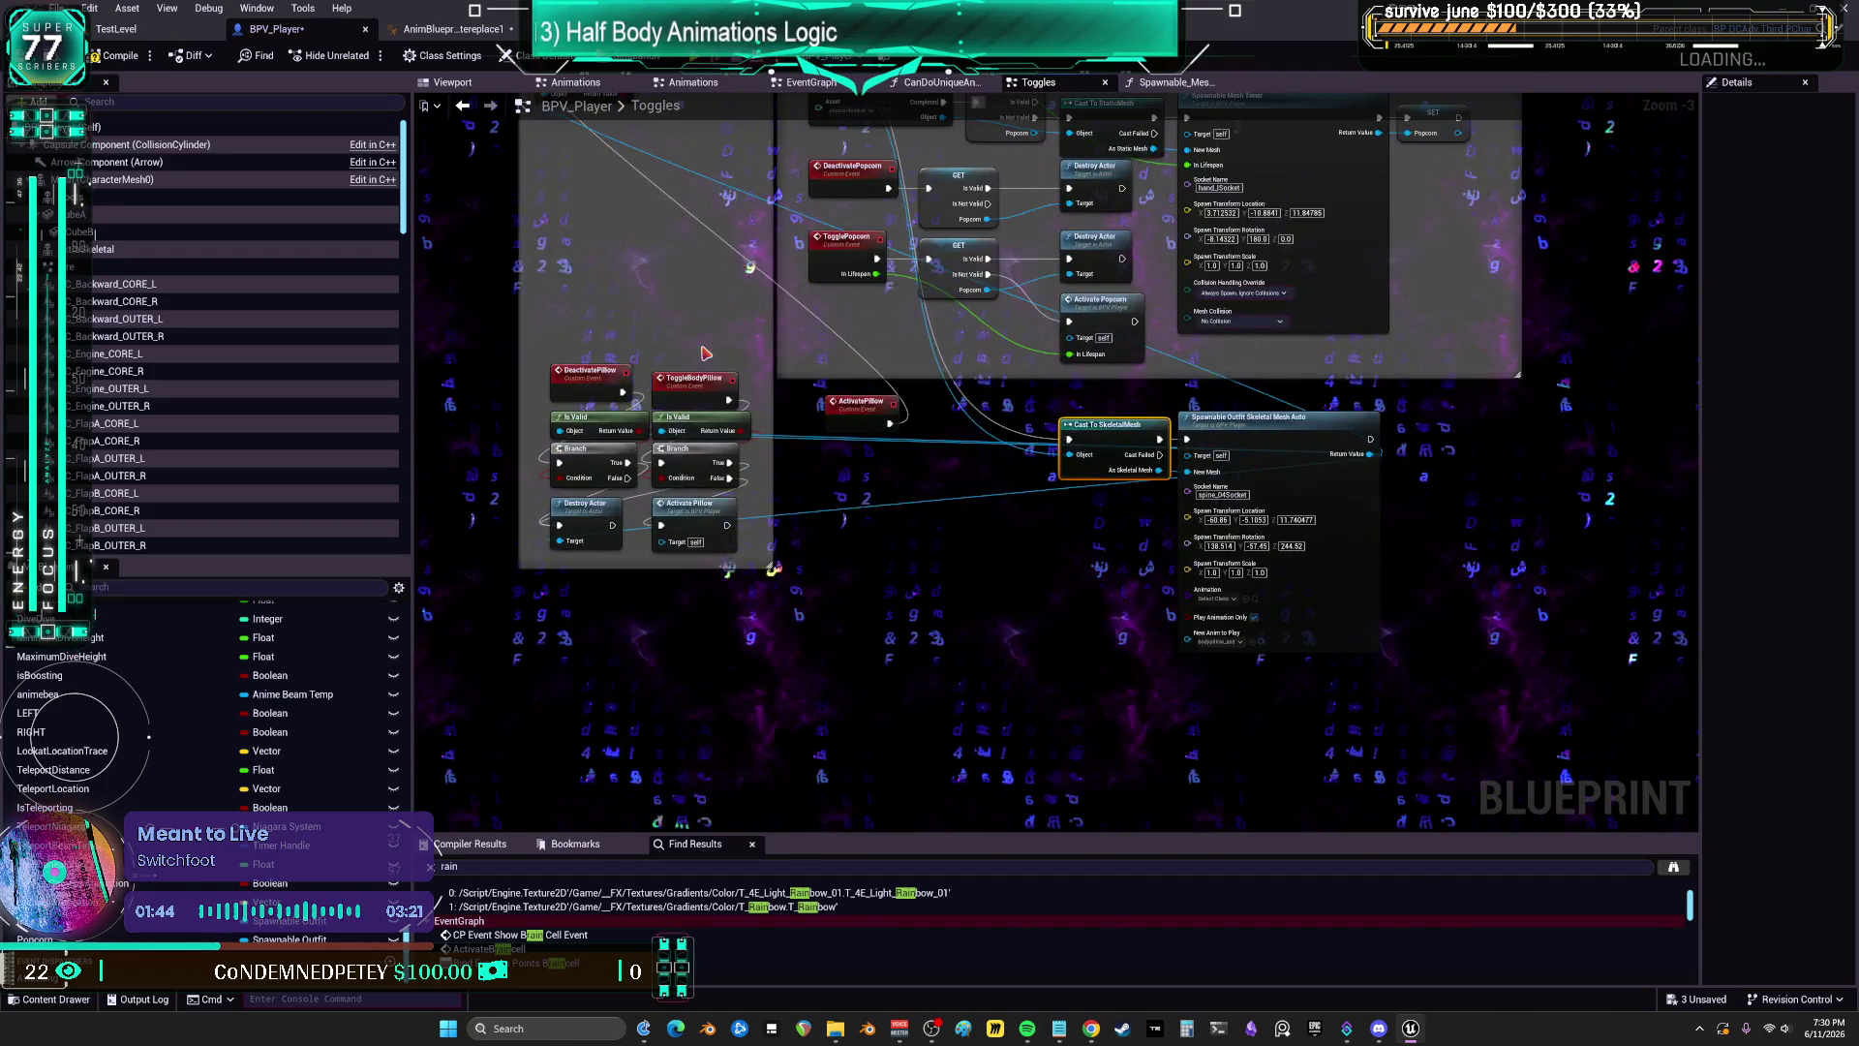
Step: Move DeactivatePillow and ToggleBodyPillow below the Popcorn box
{"action": "mouse_move", "coordinate": [736, 484]}
{"action": "left_mouse_down"}
{"action": "mouse_move", "coordinate": [759, 465]}
{"action": "mouse_move", "coordinate": [770, 478]}
{"action": "left_mouse_up"}
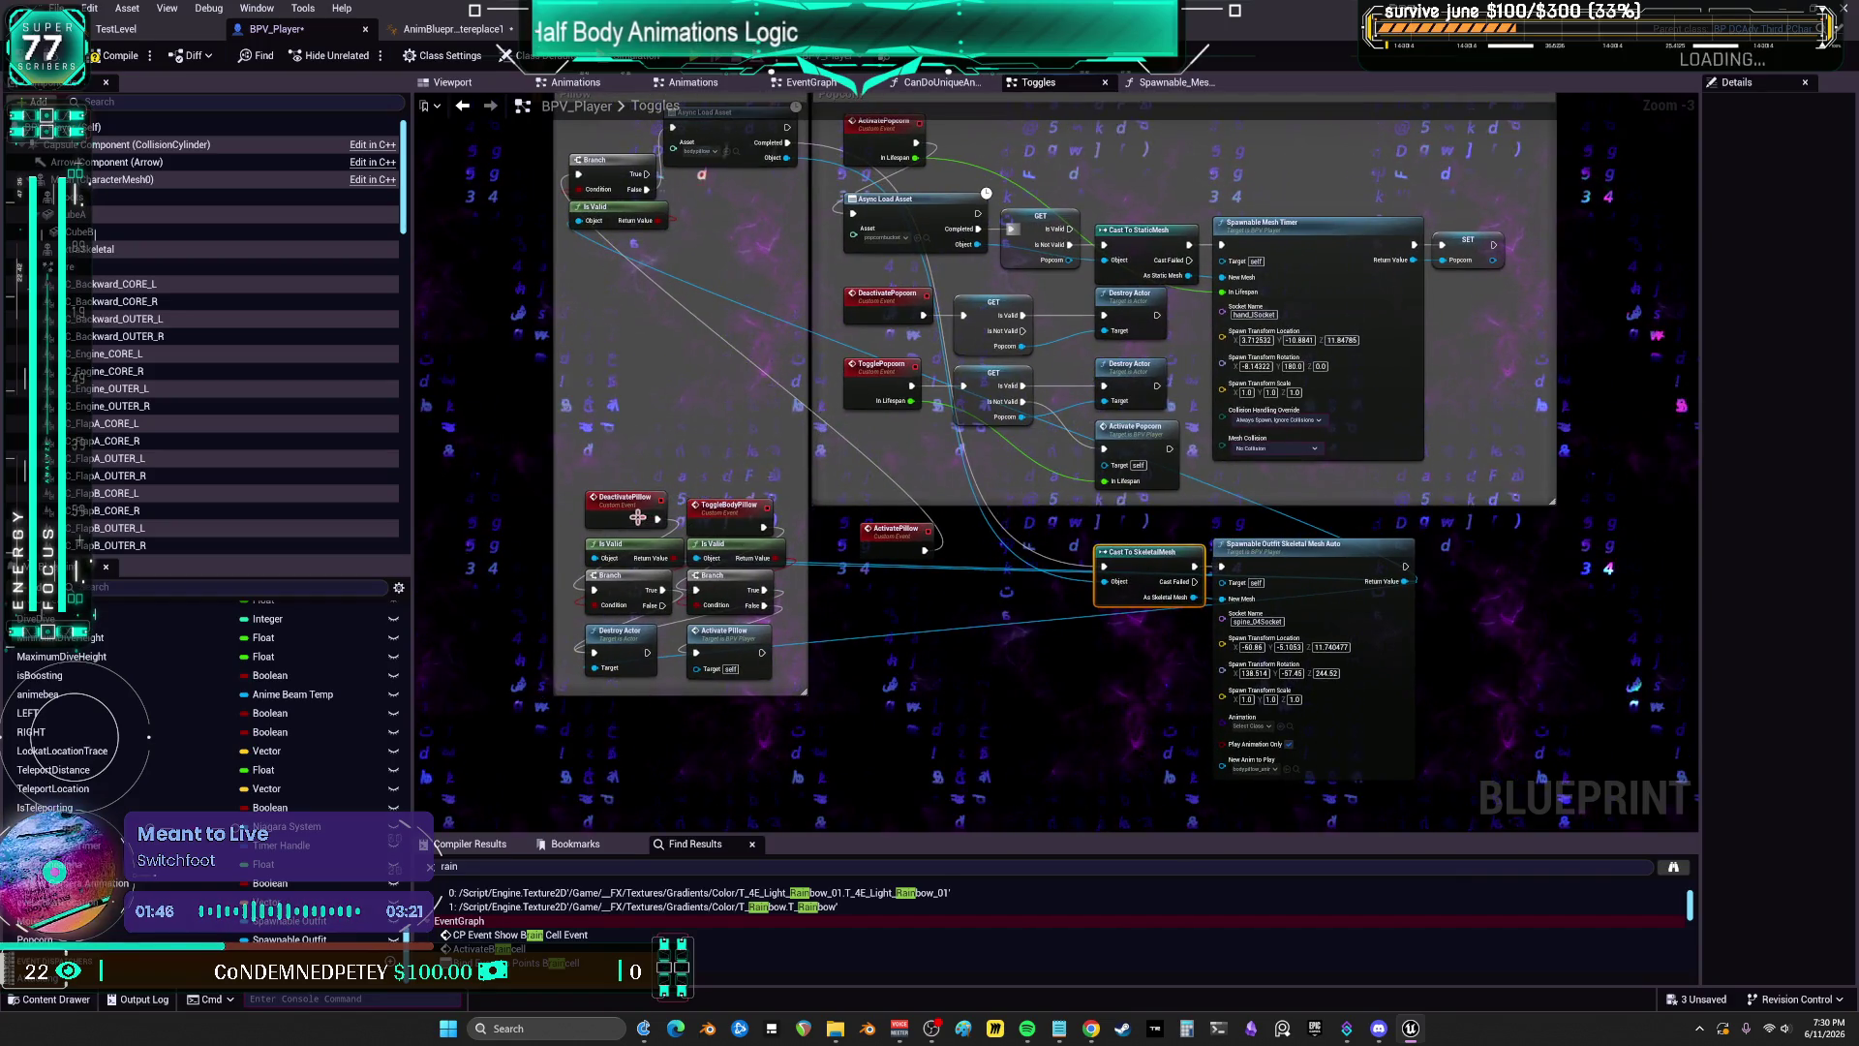
{"action": "left_click_drag", "start_coordinate": [630, 520], "coordinate": [921, 675]}
{"action": "mouse_move", "coordinate": [730, 504]}
{"action": "left_mouse_down"}
{"action": "mouse_move", "coordinate": [876, 722]}
{"action": "mouse_move", "coordinate": [918, 656]}
{"action": "left_mouse_up"}
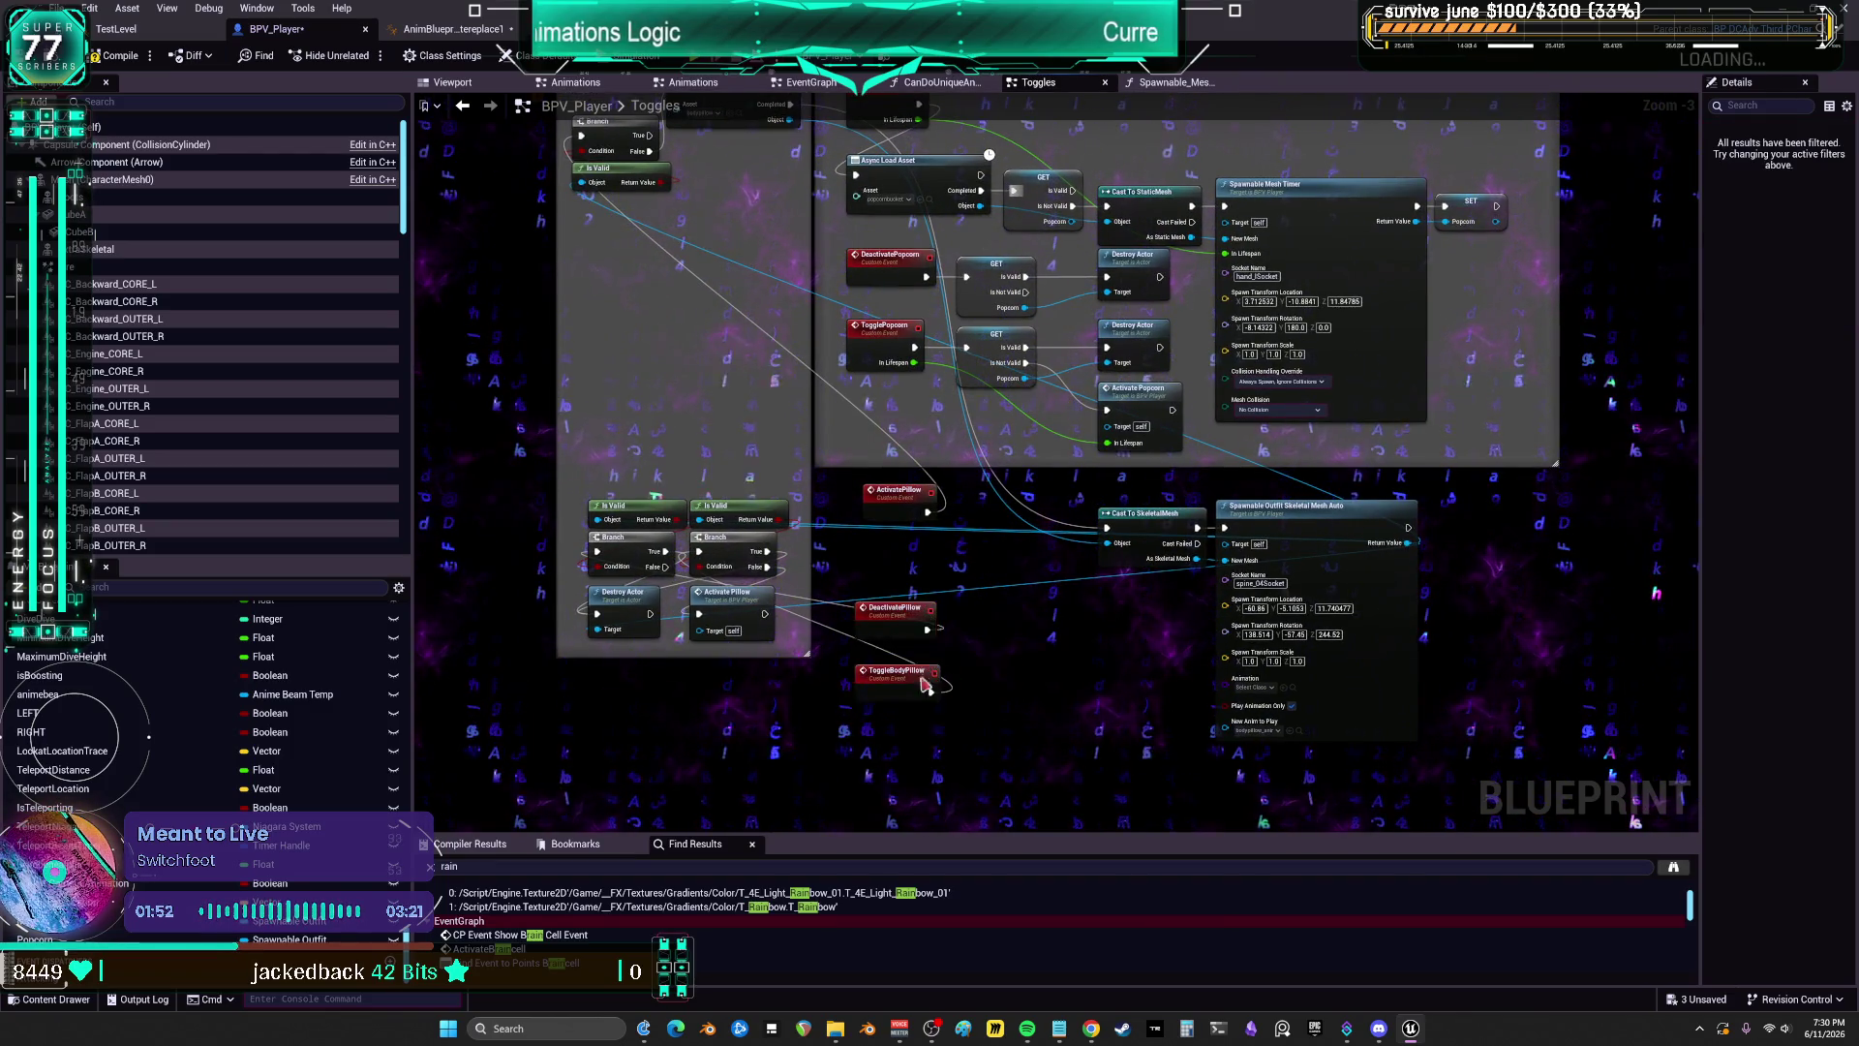
{"action": "left_click", "coordinate": [1036, 608]}
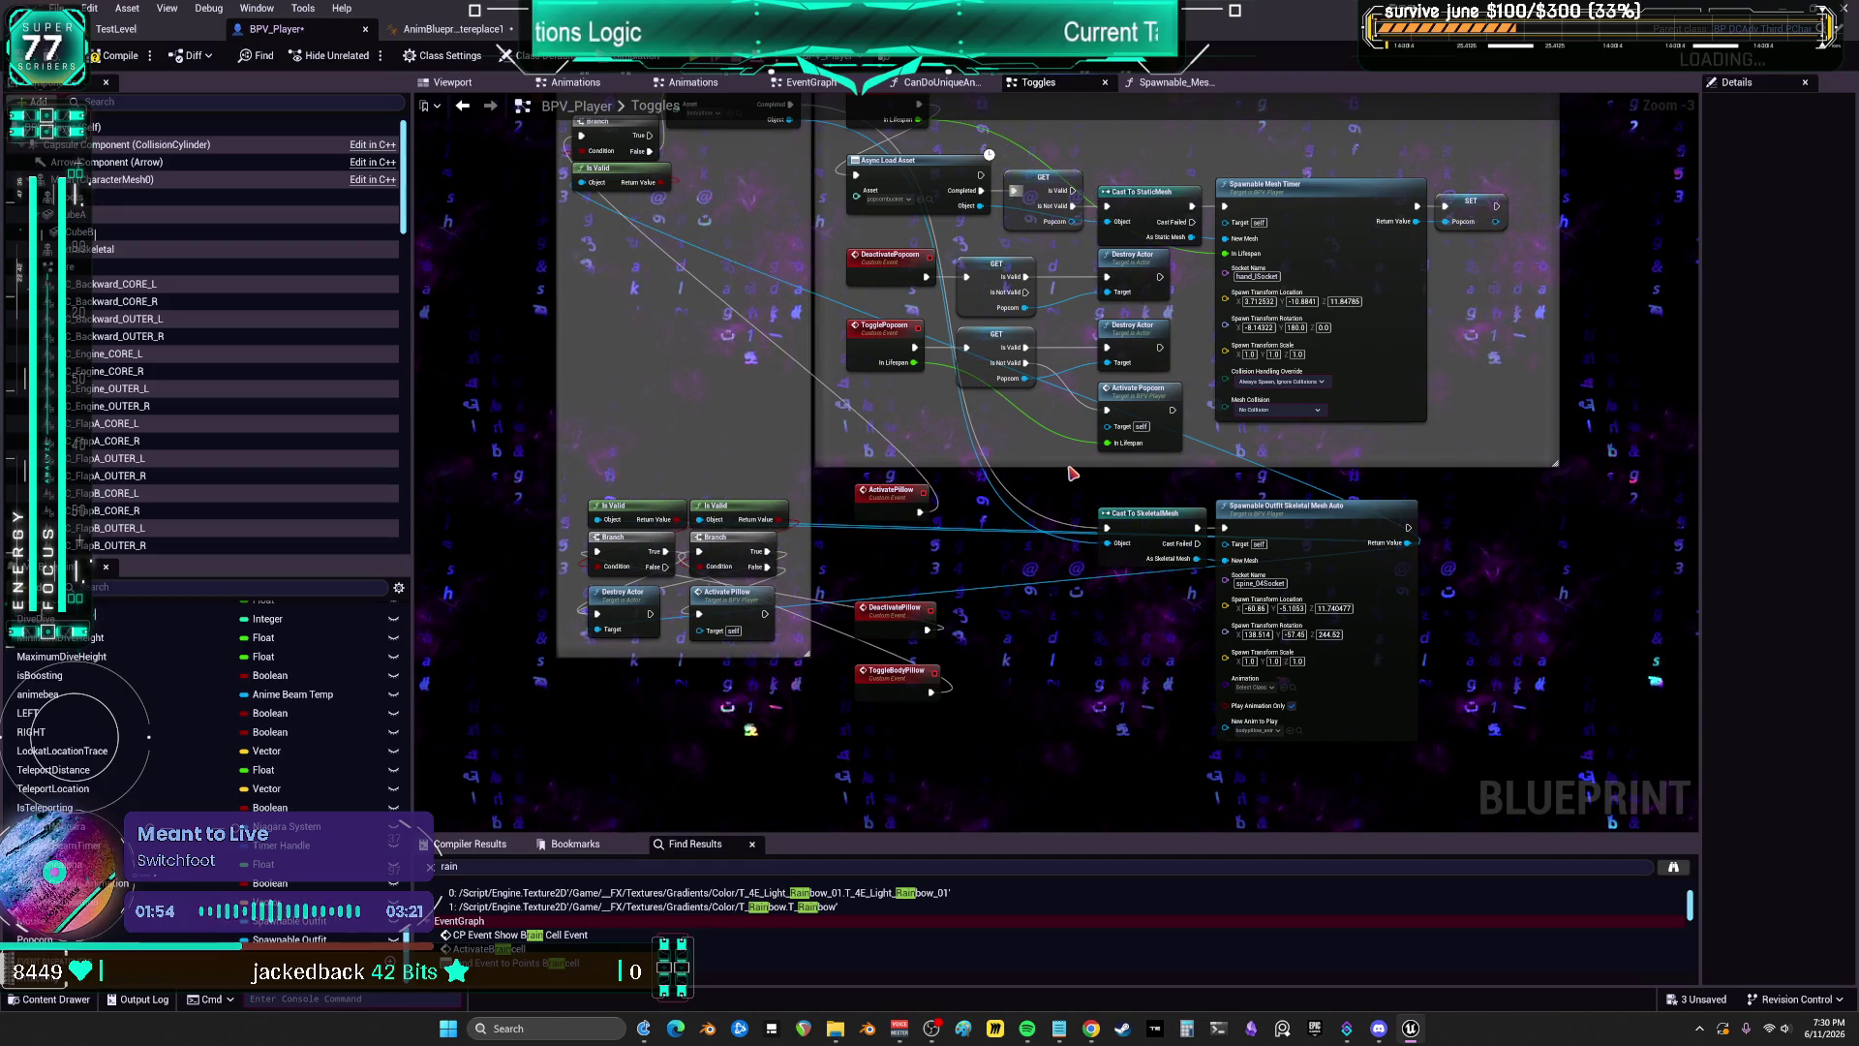
Step: Rename the new variable to BodyPillow
{"action": "right_click", "coordinate": [1405, 546]}
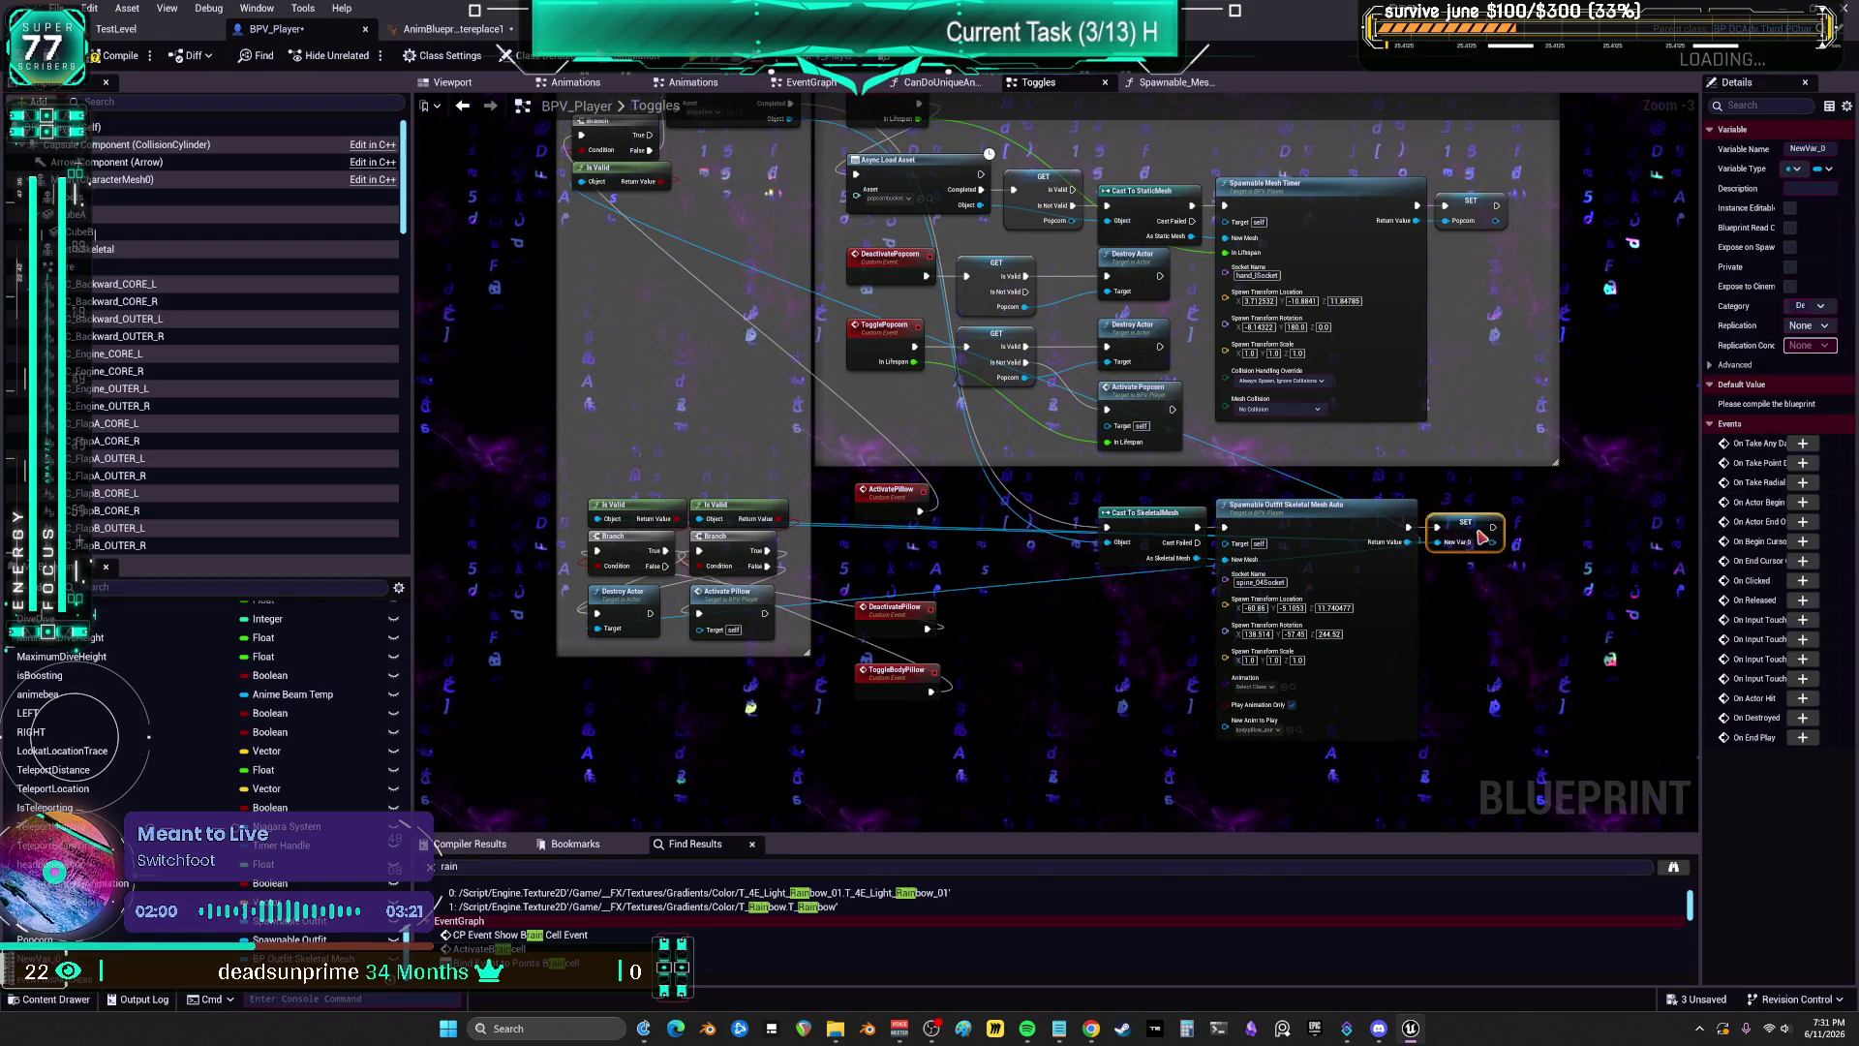
{"action": "left_click", "coordinate": [1806, 148]}
{"action": "type", "text": "BodyP"}
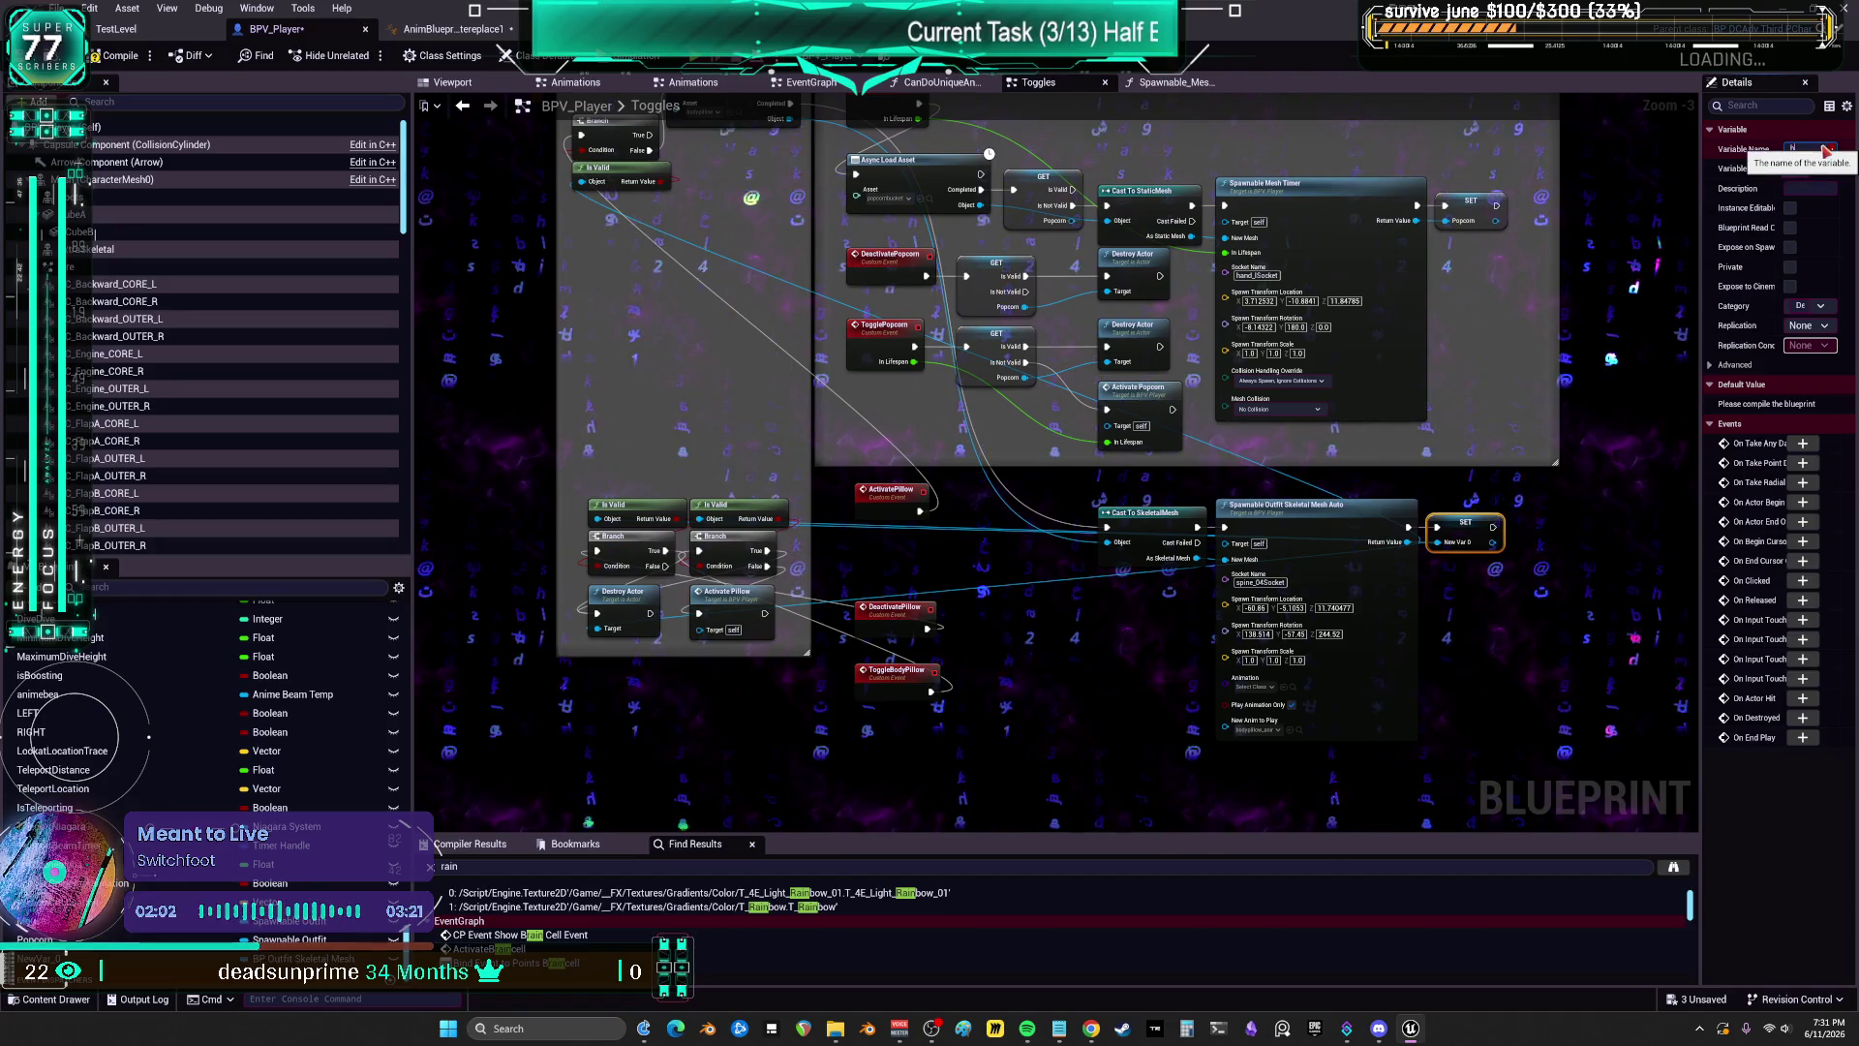
{"action": "type", "text": "illow"}
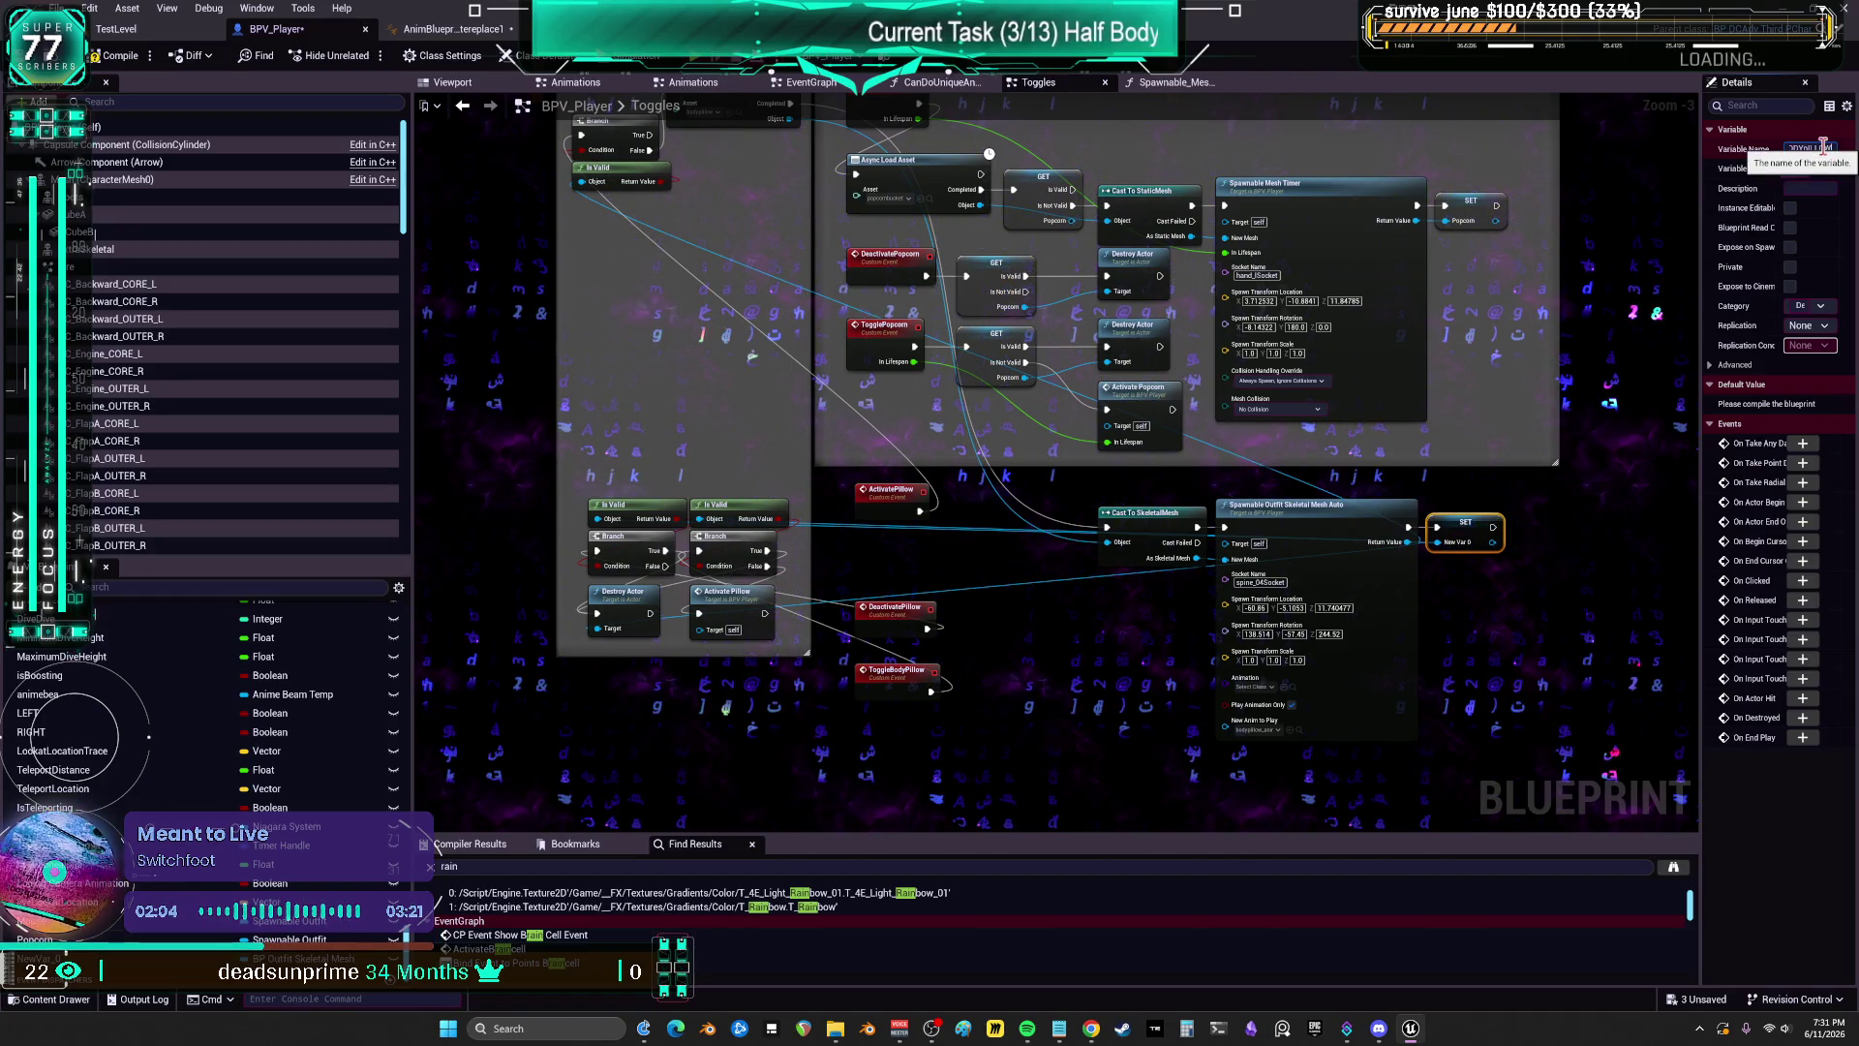
{"action": "key", "text": "Return"}
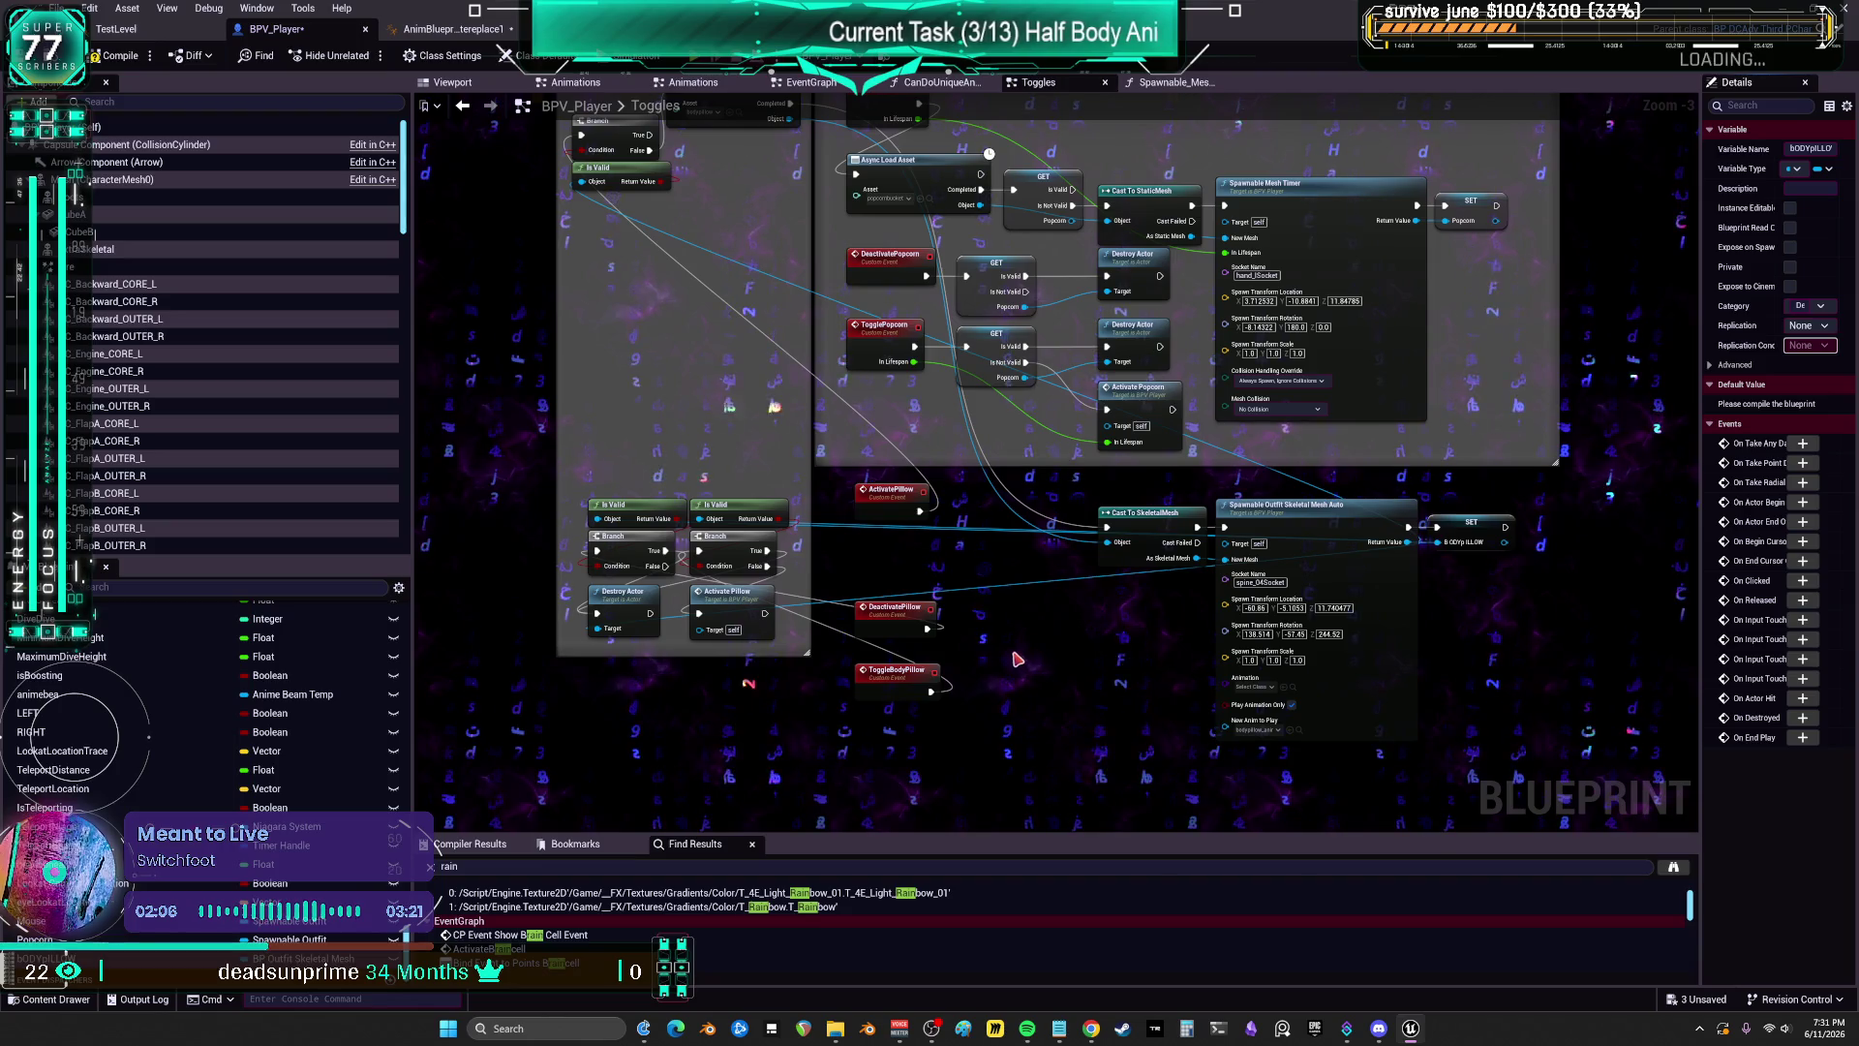
Step: Place a Destroy Actor node beside Cast To SkeletalMesh and add a BodyPillow getter
{"action": "left_click_drag", "start_coordinate": [632, 613], "coordinate": [1140, 606]}
{"action": "left_click", "coordinate": [1118, 668]}
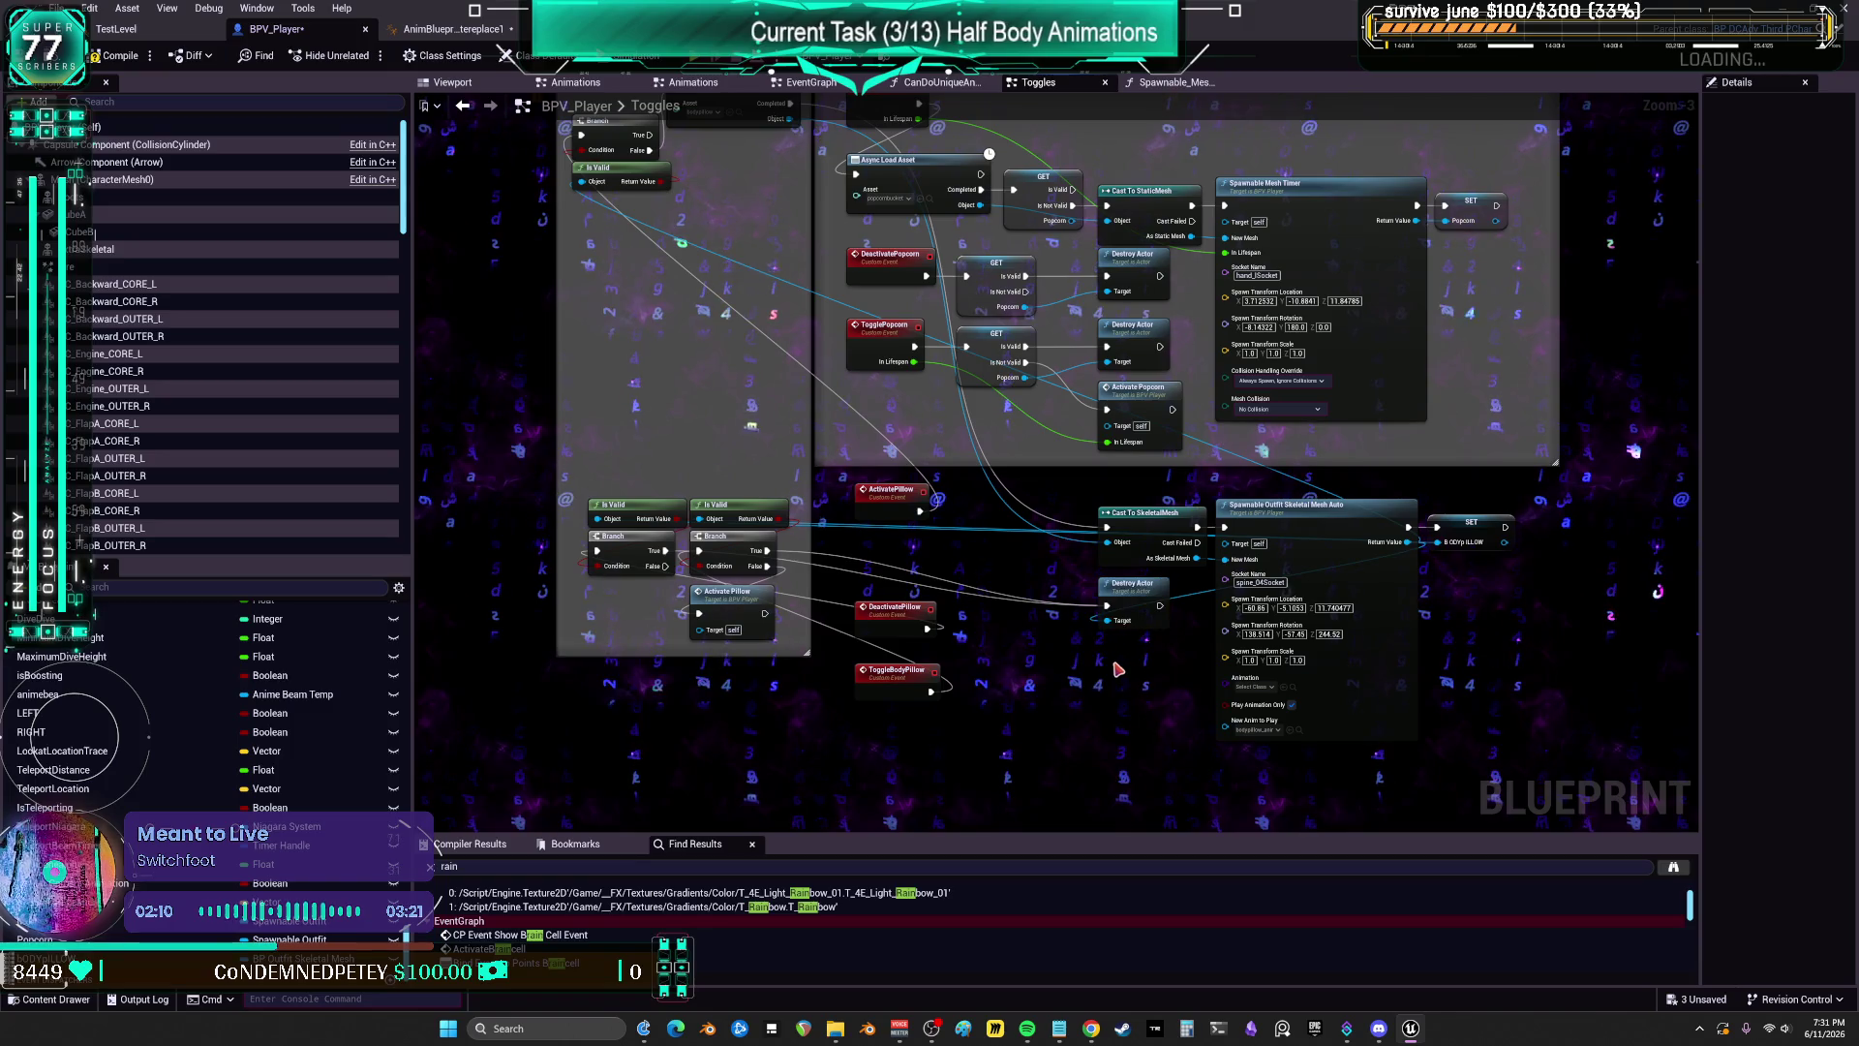
{"action": "left_click_drag", "start_coordinate": [1147, 670], "coordinate": [1124, 654]}
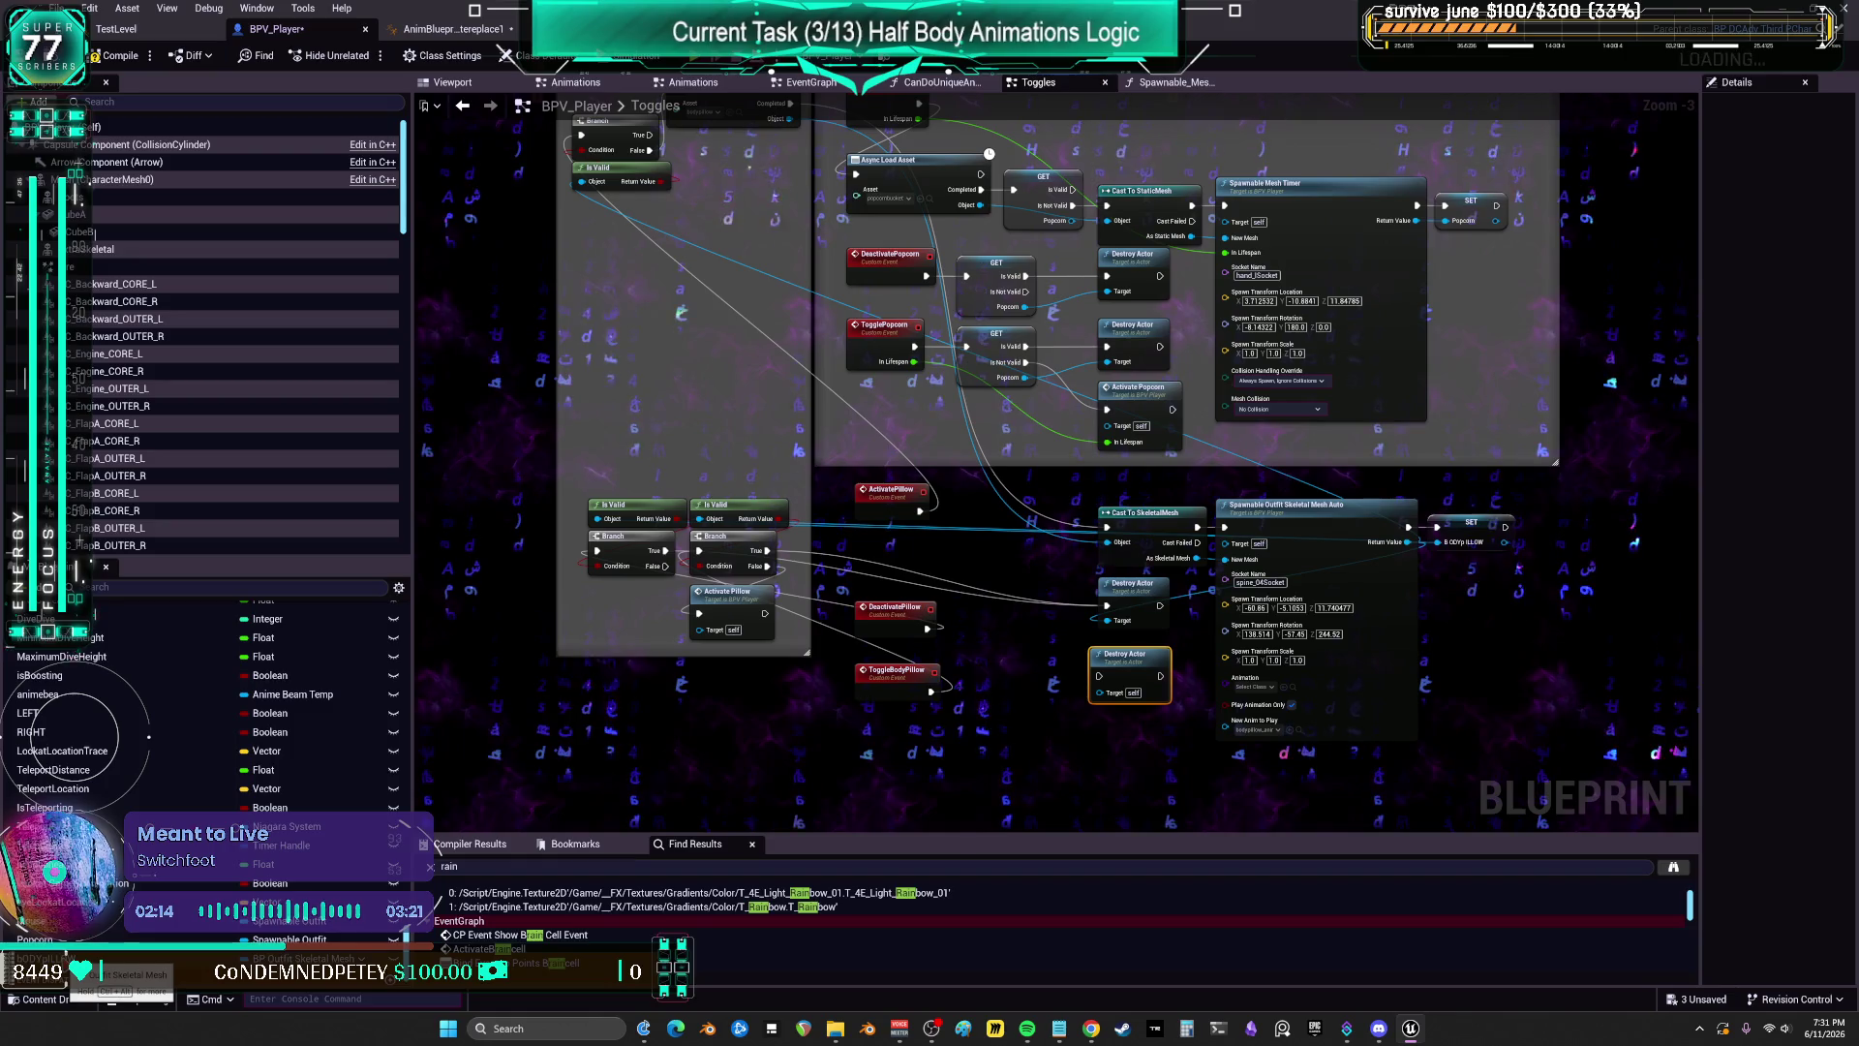
{"action": "mouse_move", "coordinate": [44, 956]}
{"action": "left_mouse_down"}
{"action": "mouse_move", "coordinate": [962, 702]}
{"action": "mouse_move", "coordinate": [973, 654]}
{"action": "left_mouse_up"}
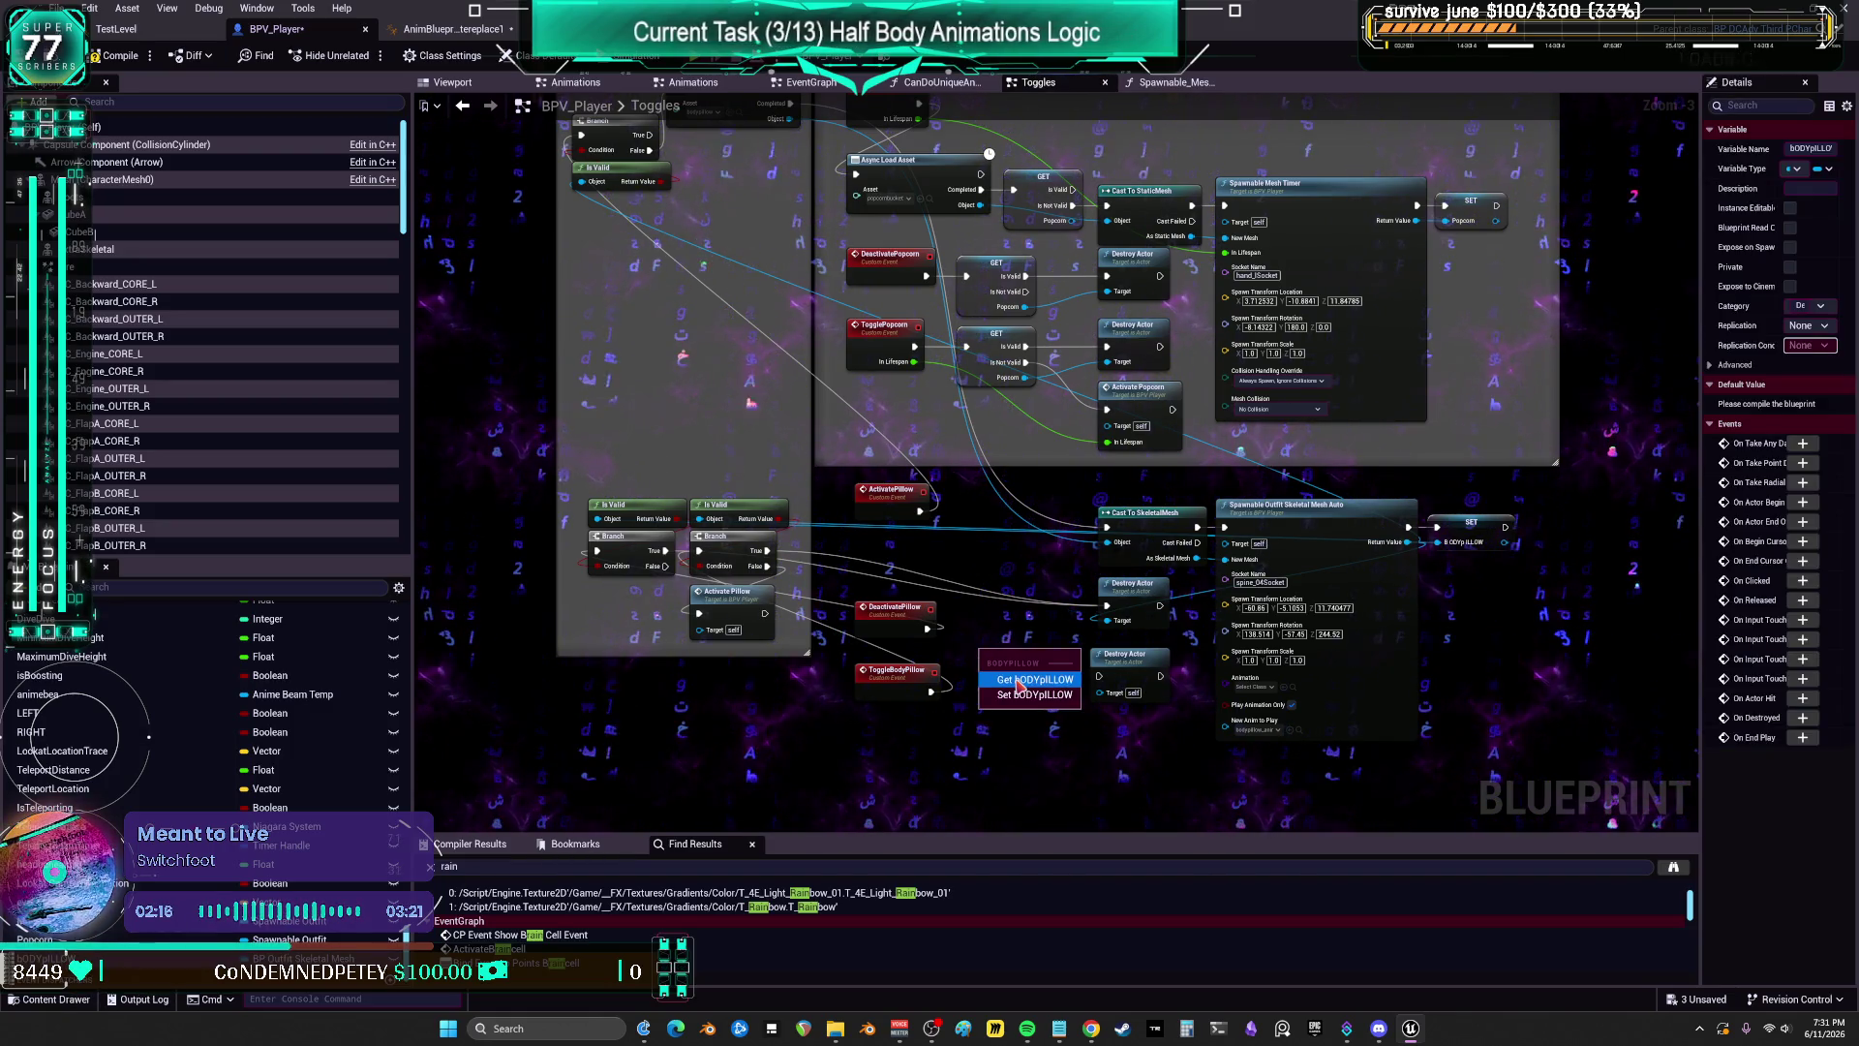
{"action": "scroll", "coordinate": [1041, 692], "scroll_direction": "up", "scroll_amount": 3}
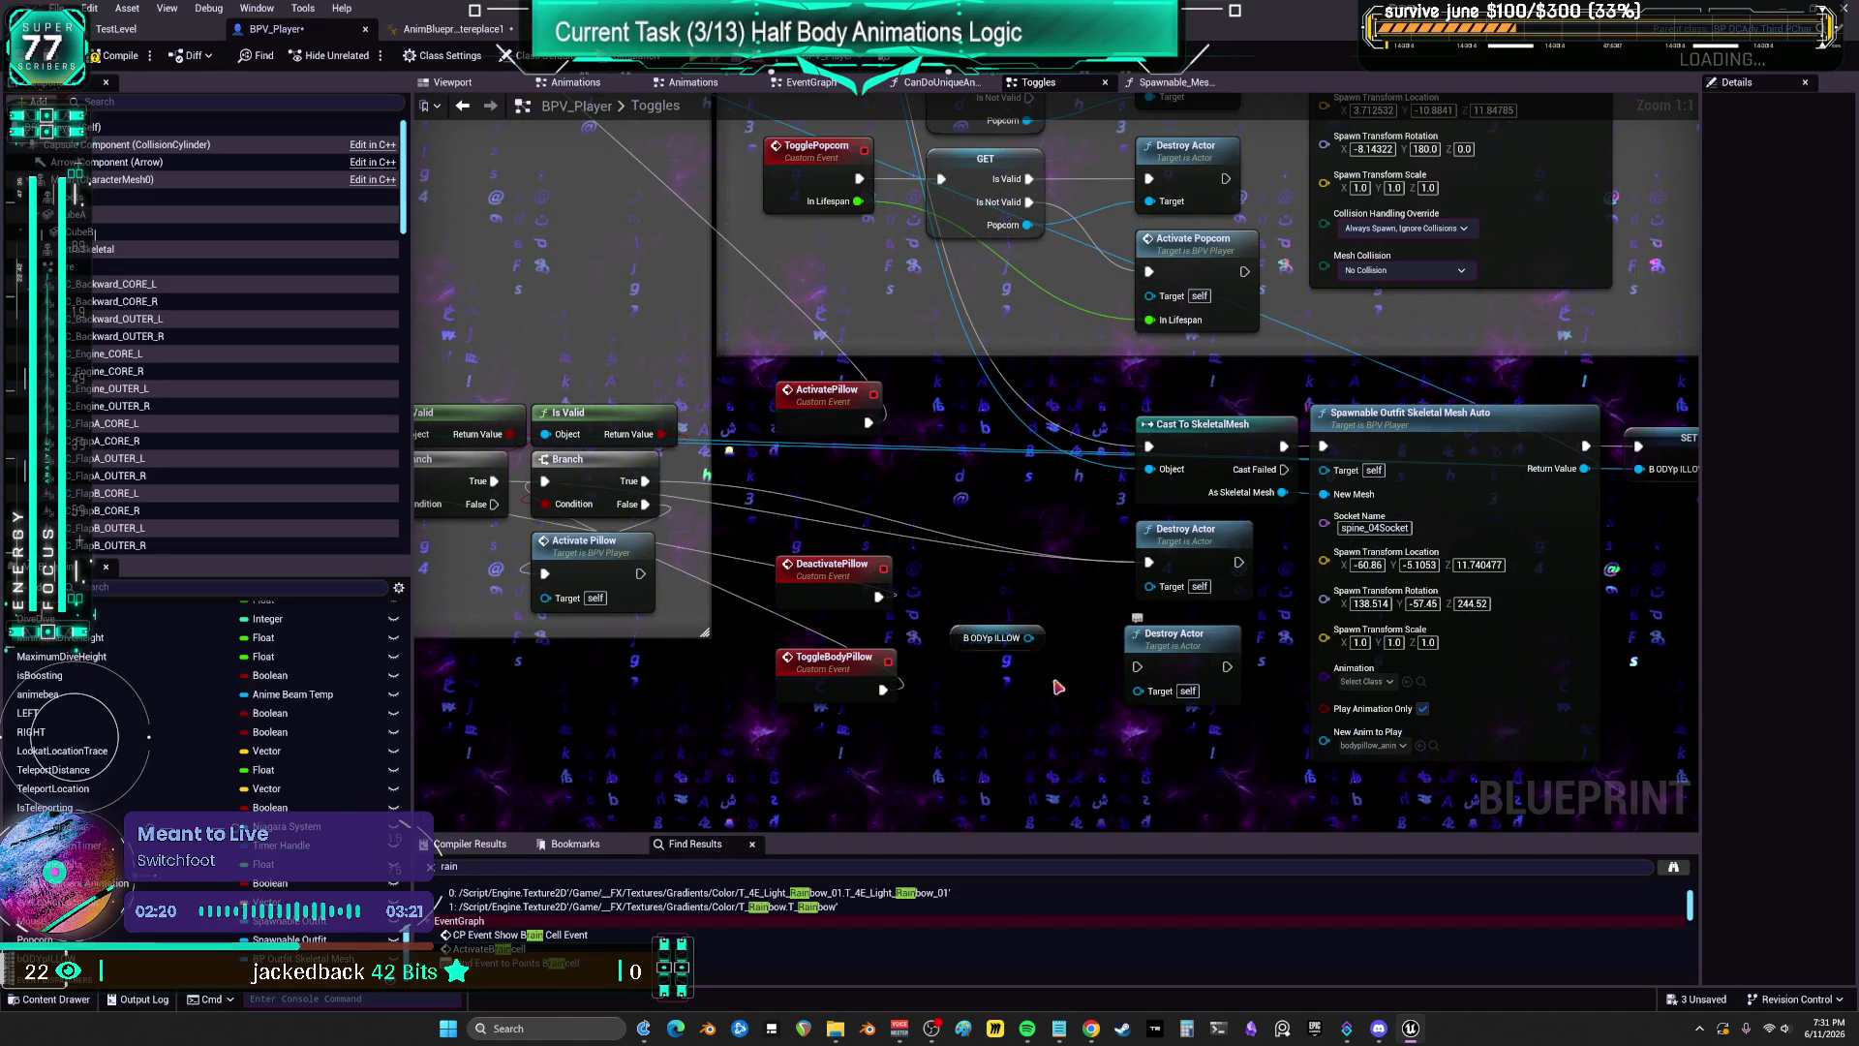
Step: Wire the bODYpILLOW getter to Destroy Actor's Target and convert it to a validated get
{"action": "left_click_drag", "start_coordinate": [1030, 637], "coordinate": [1159, 591]}
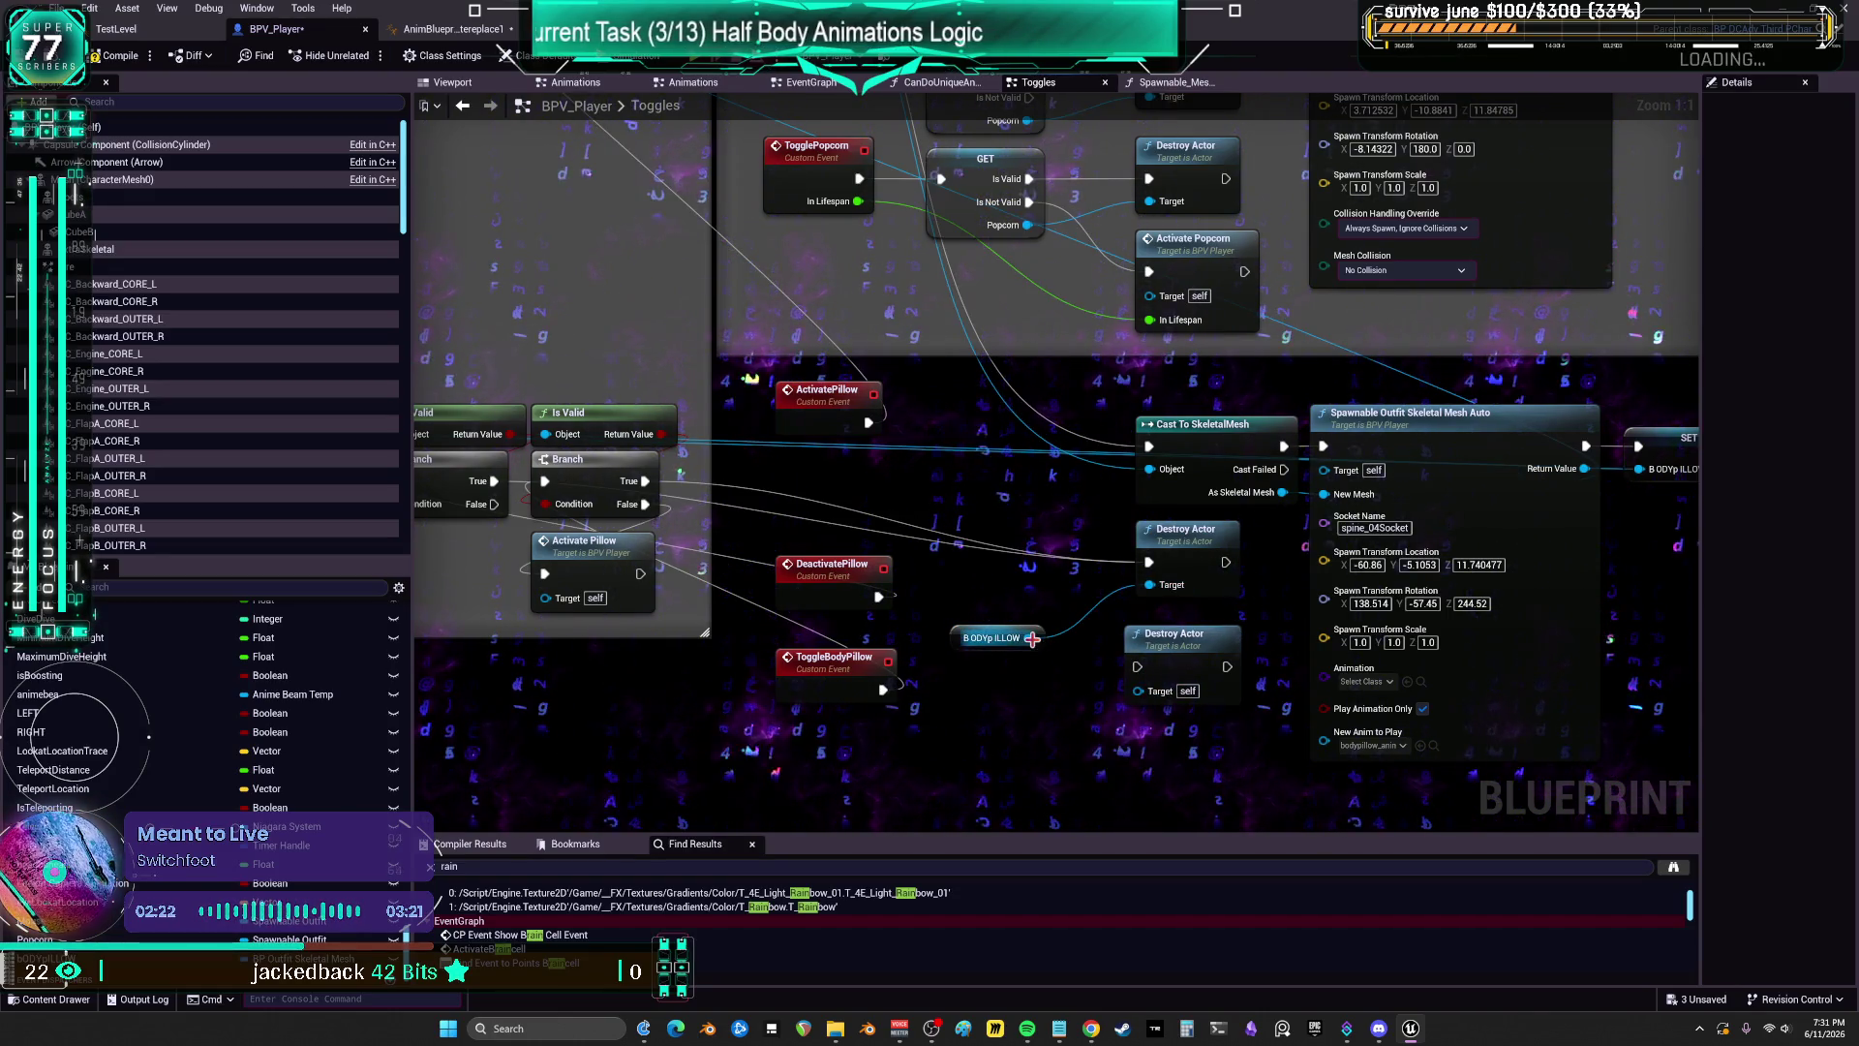
{"action": "right_click", "coordinate": [1027, 637]}
{"action": "left_click", "coordinate": [1082, 780]}
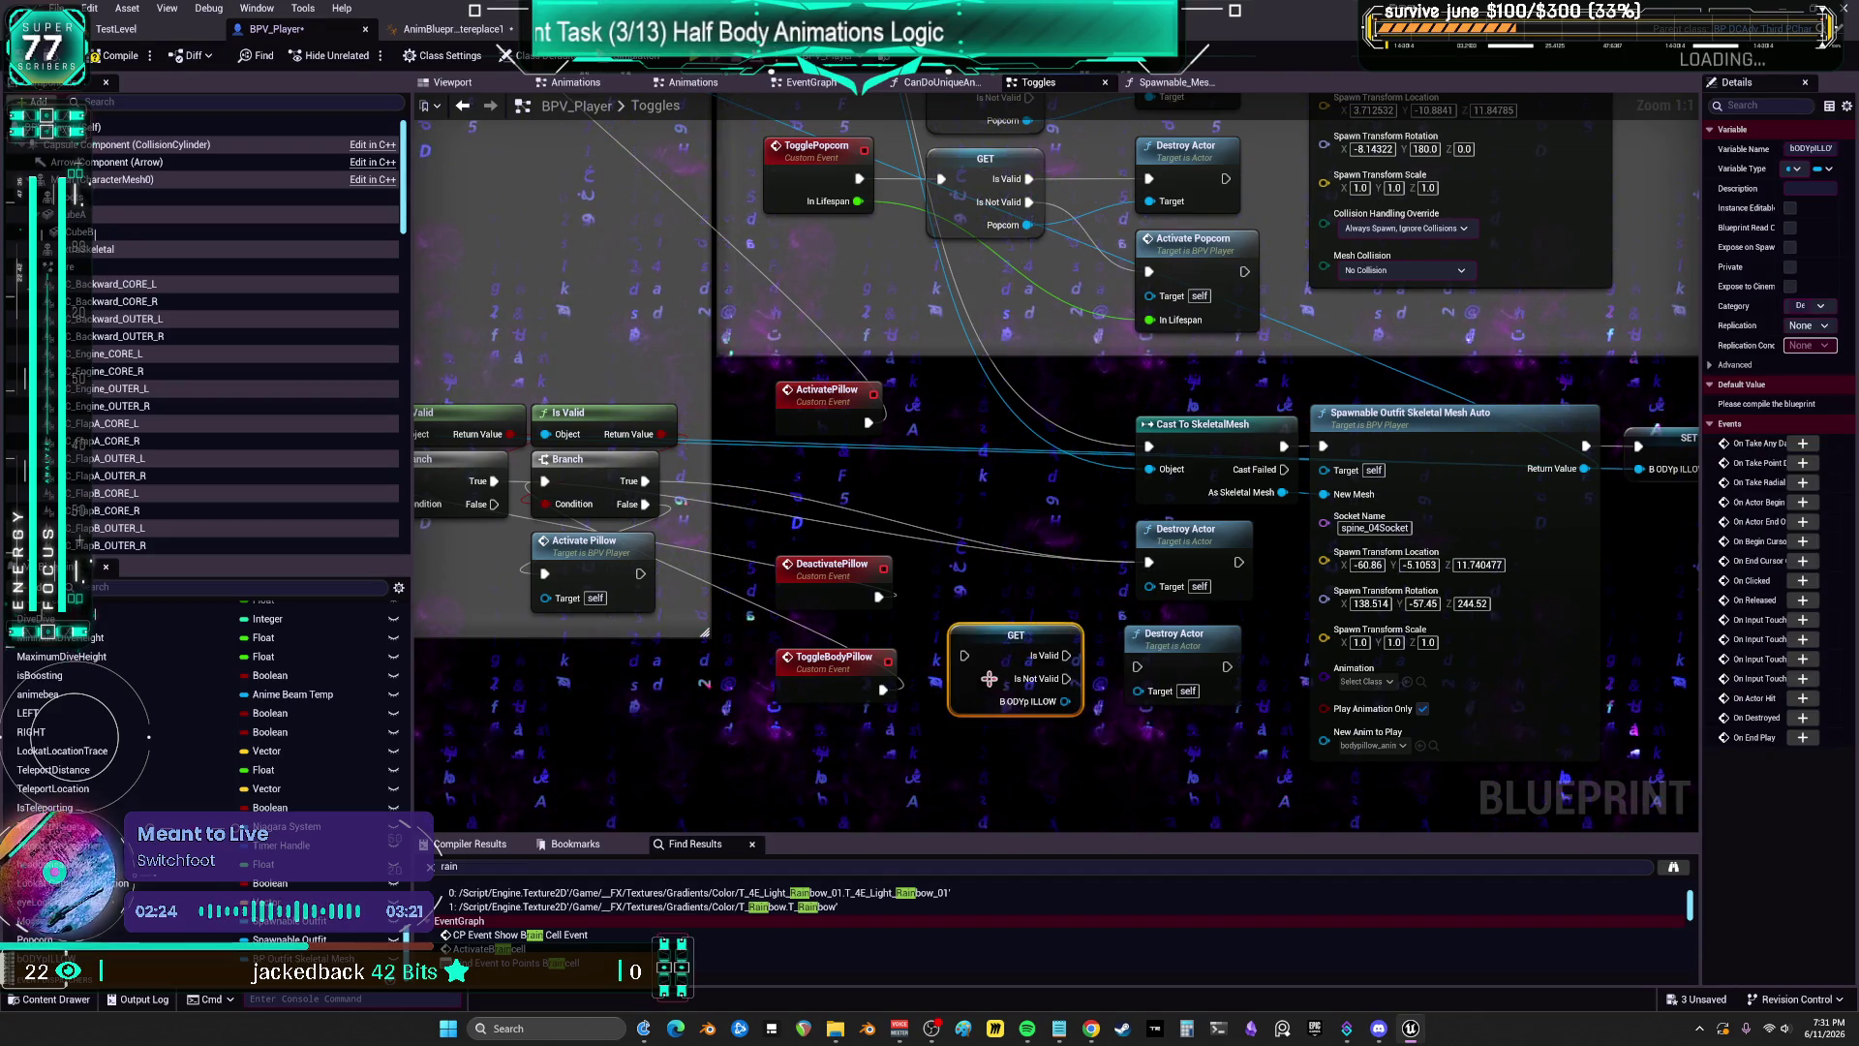
{"action": "left_click_drag", "start_coordinate": [988, 641], "coordinate": [978, 538]}
{"action": "left_click", "coordinate": [962, 654]}
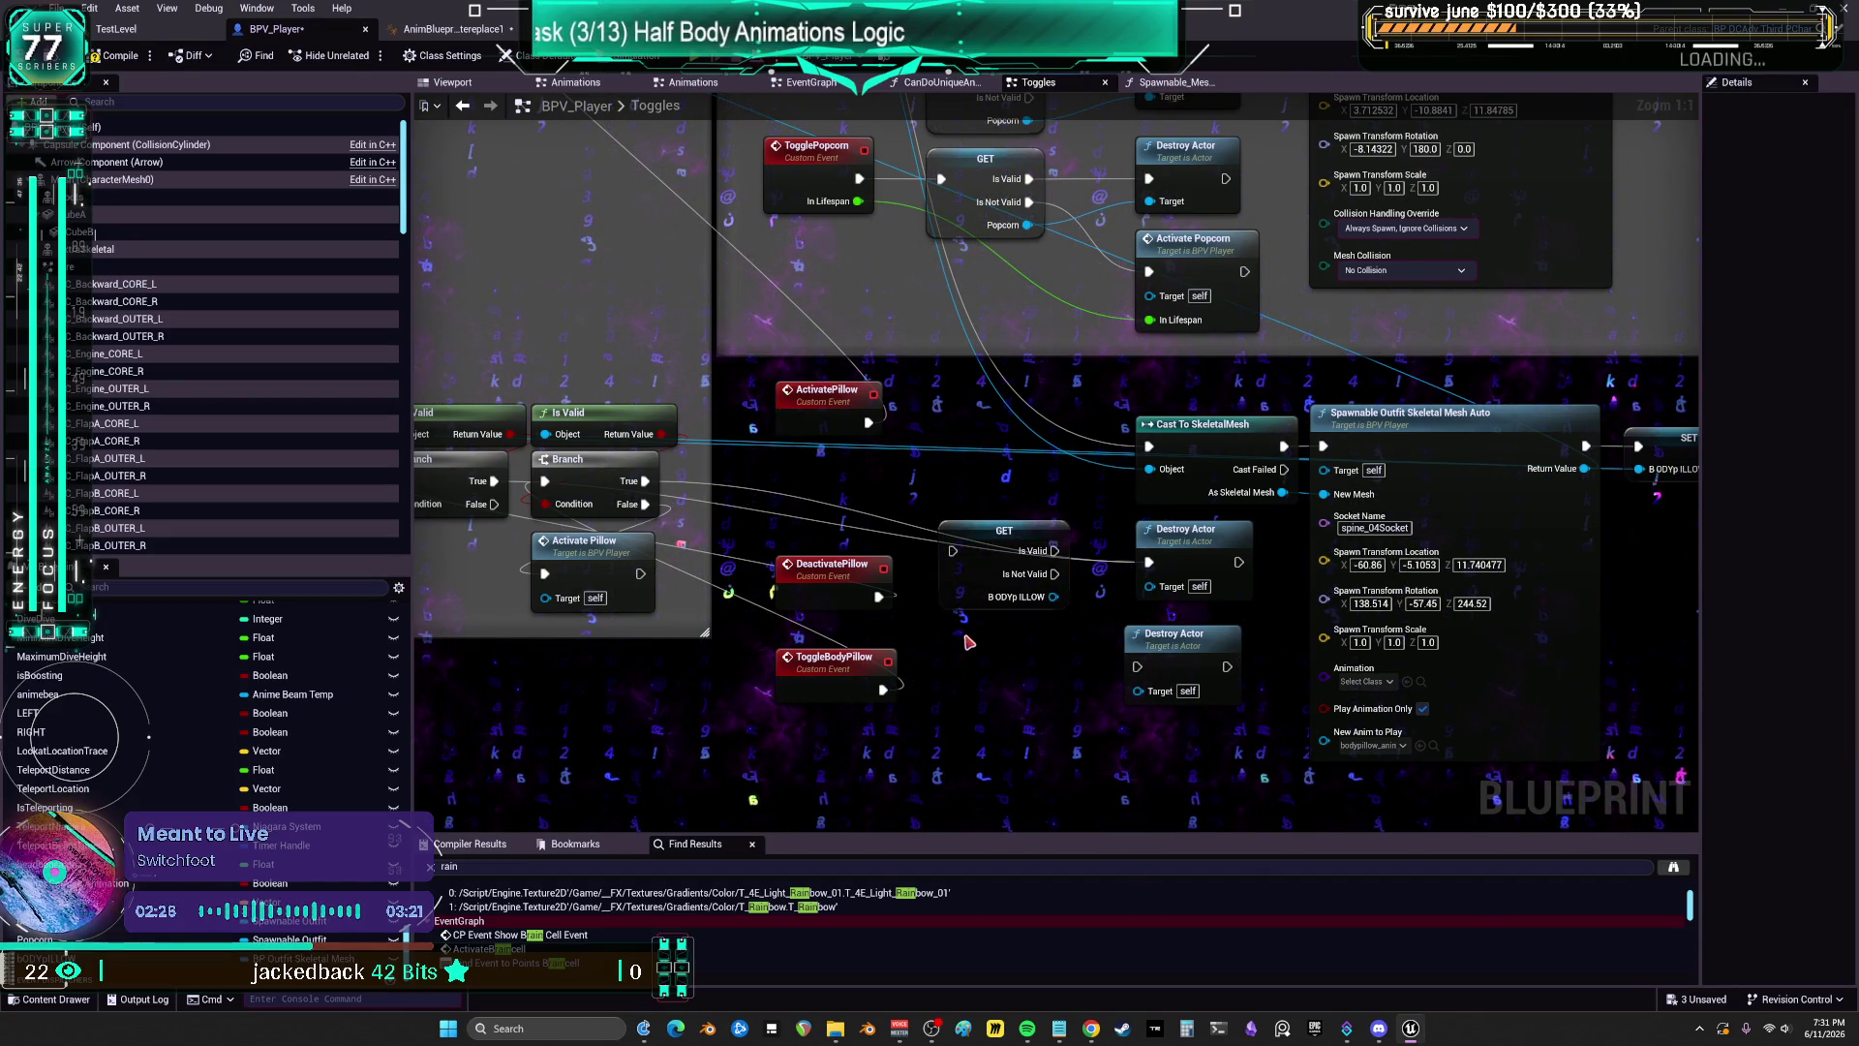
Step: Duplicate the validated bODYpILLOW GET node for the other pillow events
{"action": "scroll", "coordinate": [1019, 530], "scroll_direction": "down", "scroll_amount": 2}
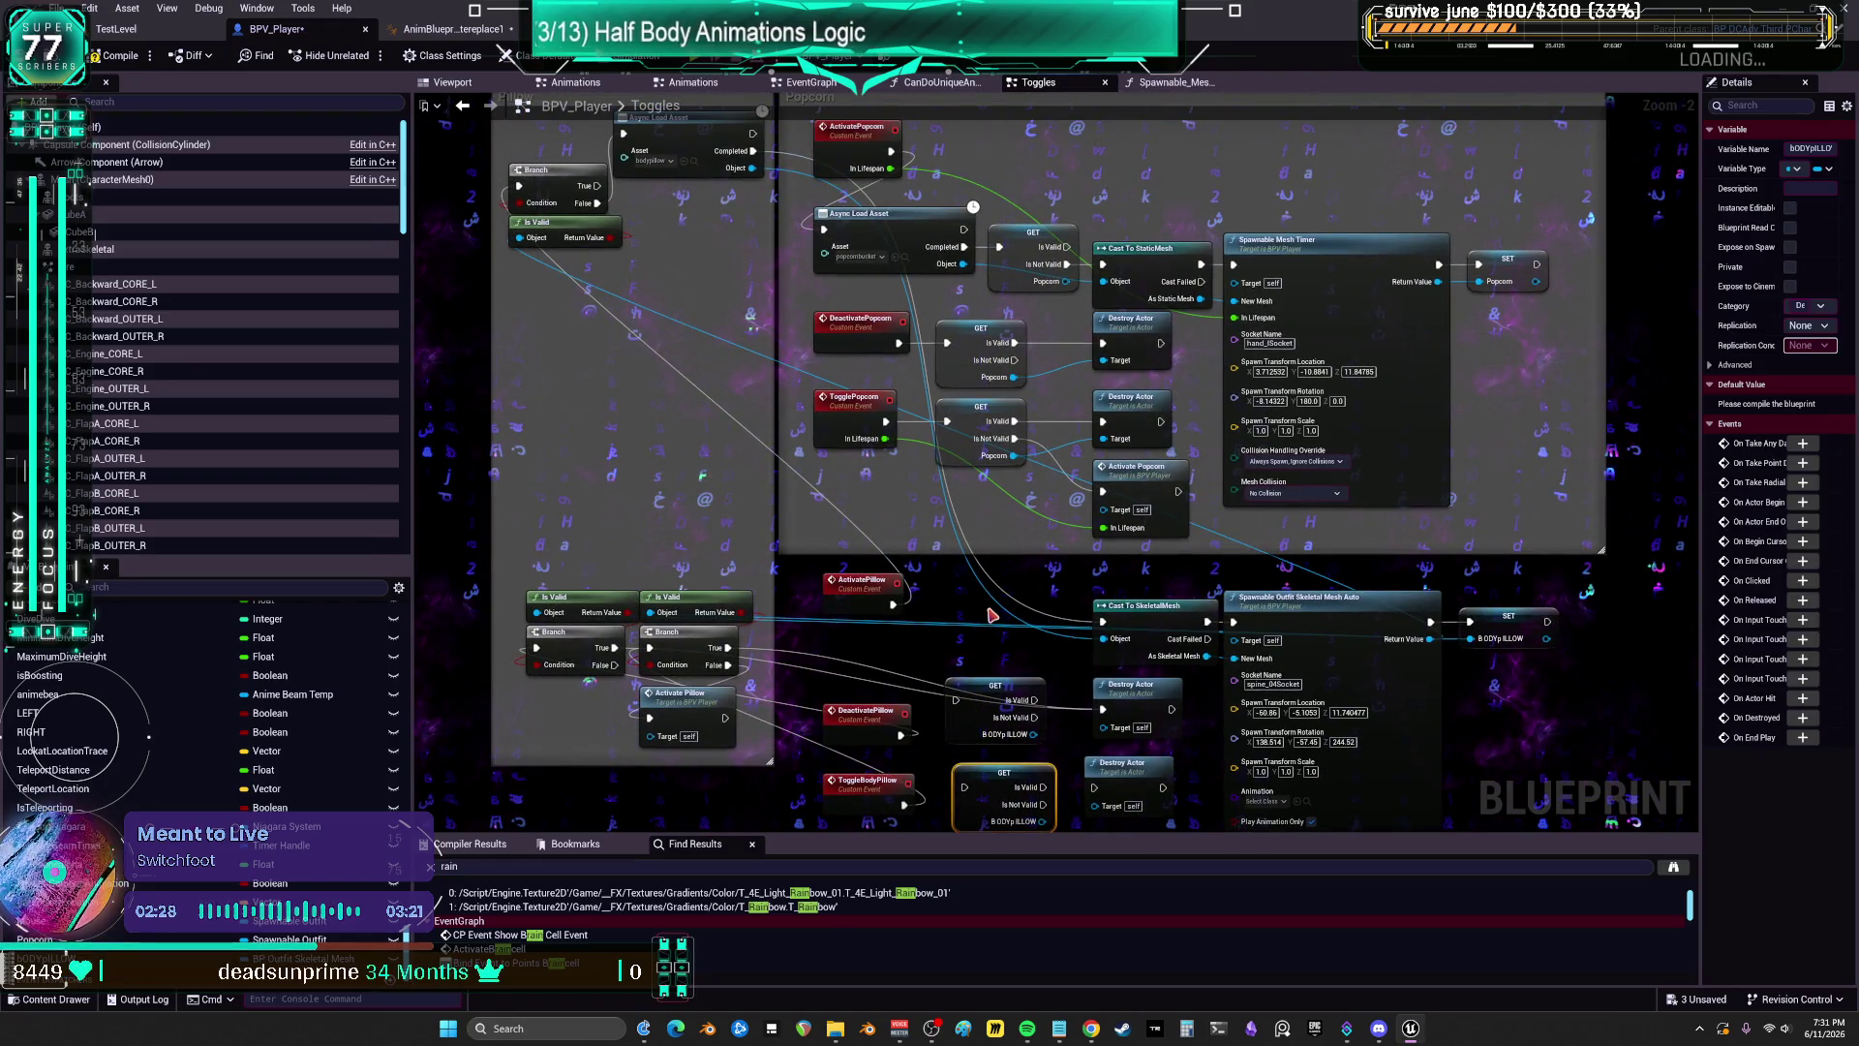
{"action": "key", "text": "ctrl+c"}
{"action": "key", "text": "ctrl+v"}
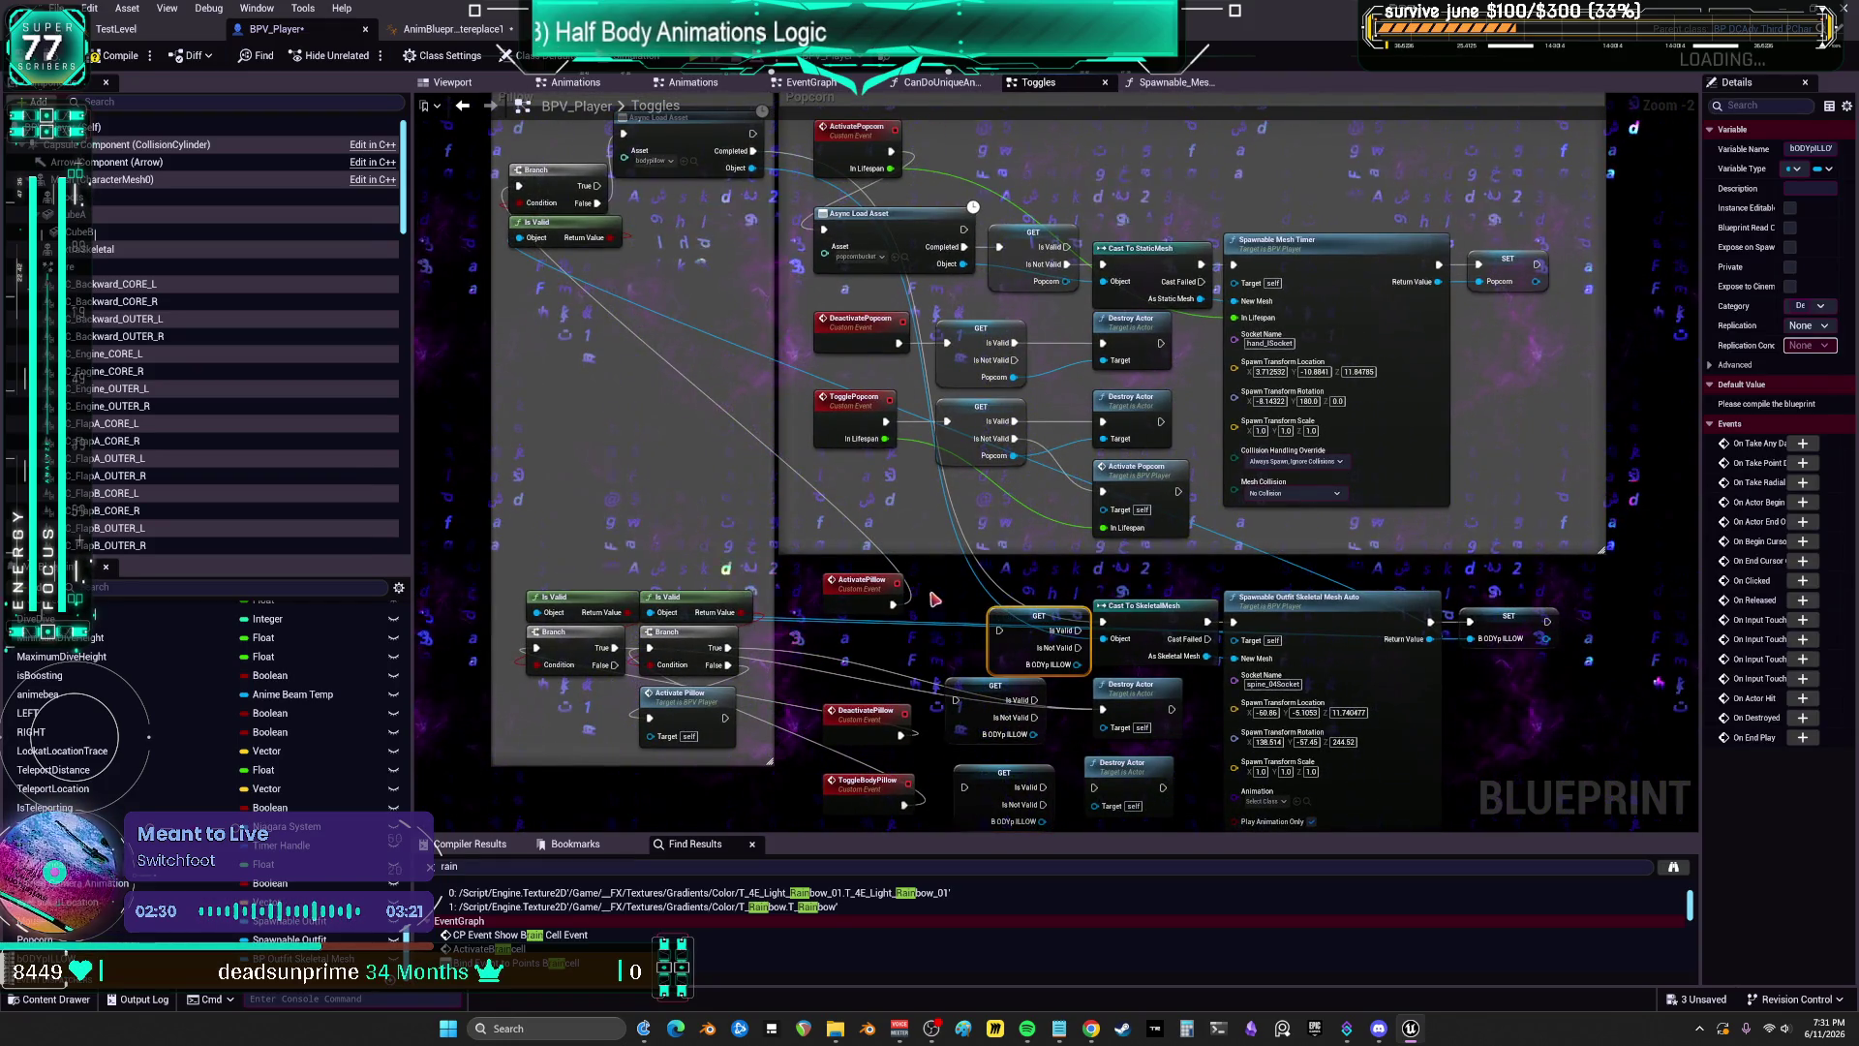
{"action": "scroll", "coordinate": [1028, 600], "scroll_direction": "down", "scroll_amount": 2}
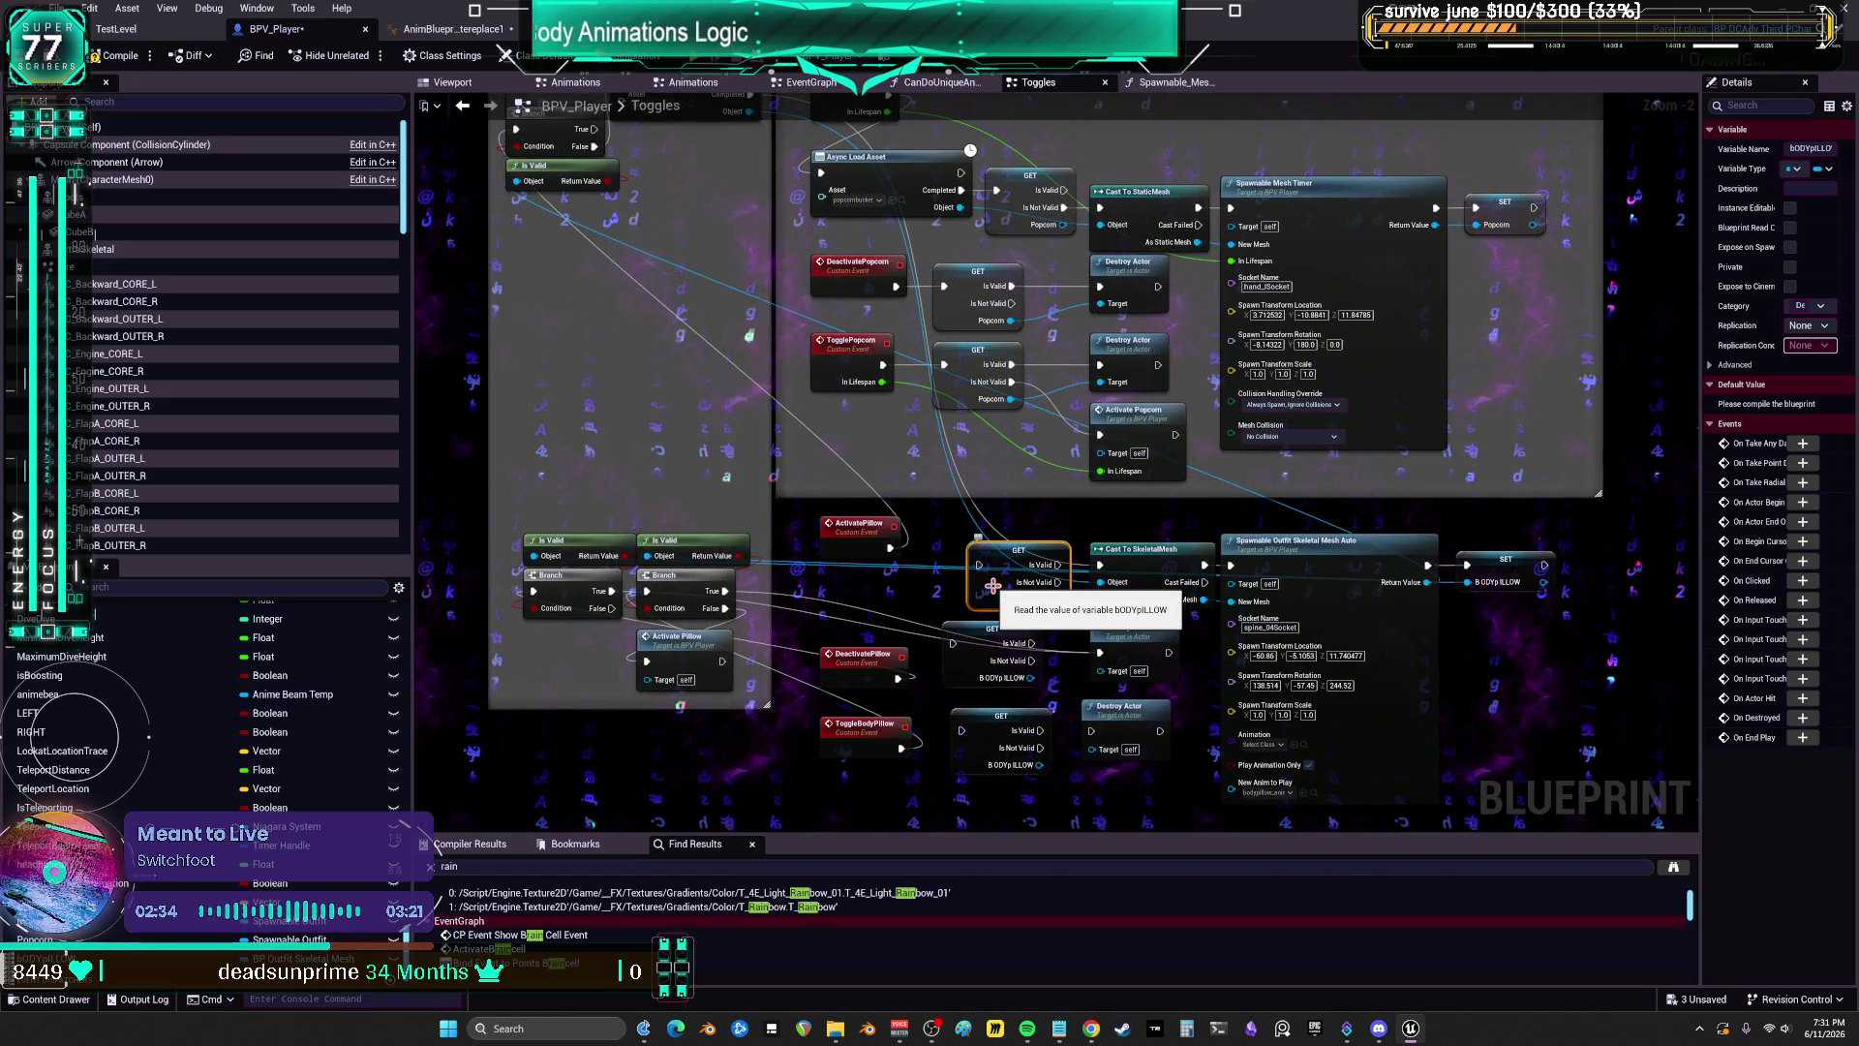
{"action": "left_click_drag", "start_coordinate": [1017, 589], "coordinate": [1000, 581]}
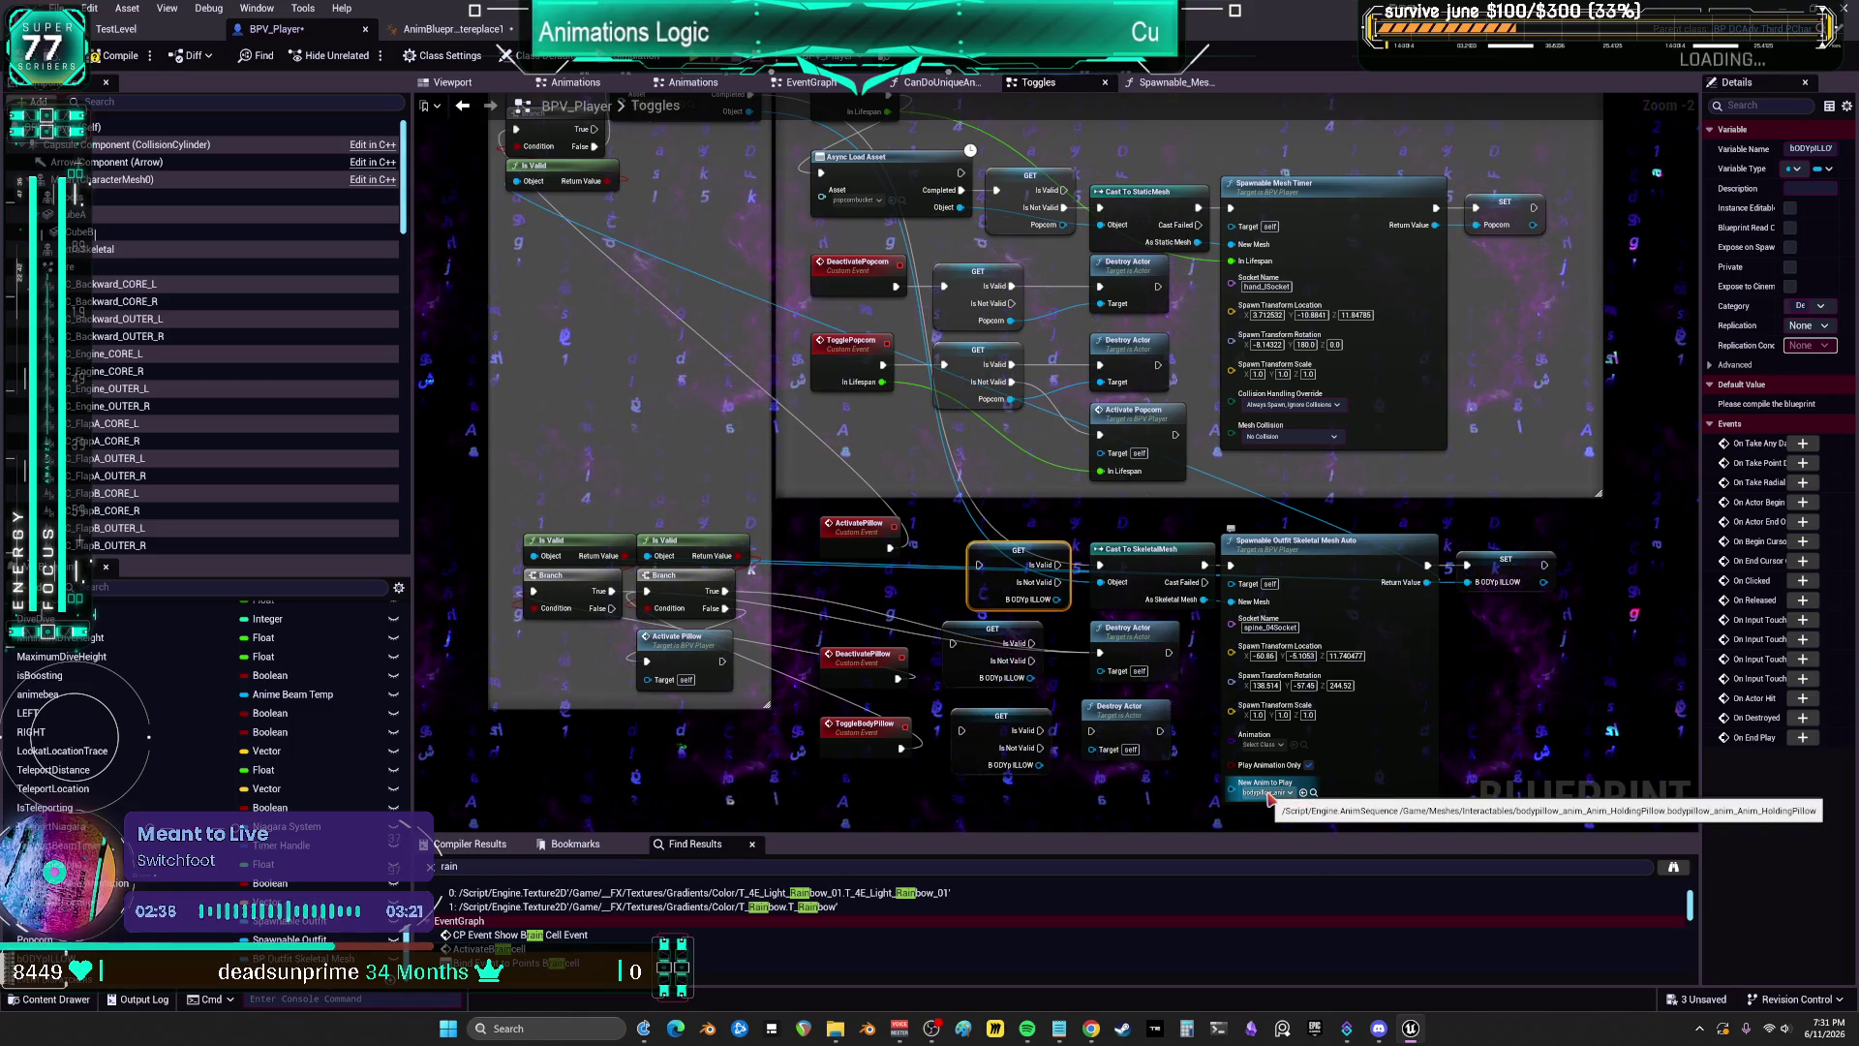
{"action": "scroll", "coordinate": [1171, 391], "scroll_direction": "up", "scroll_amount": 2}
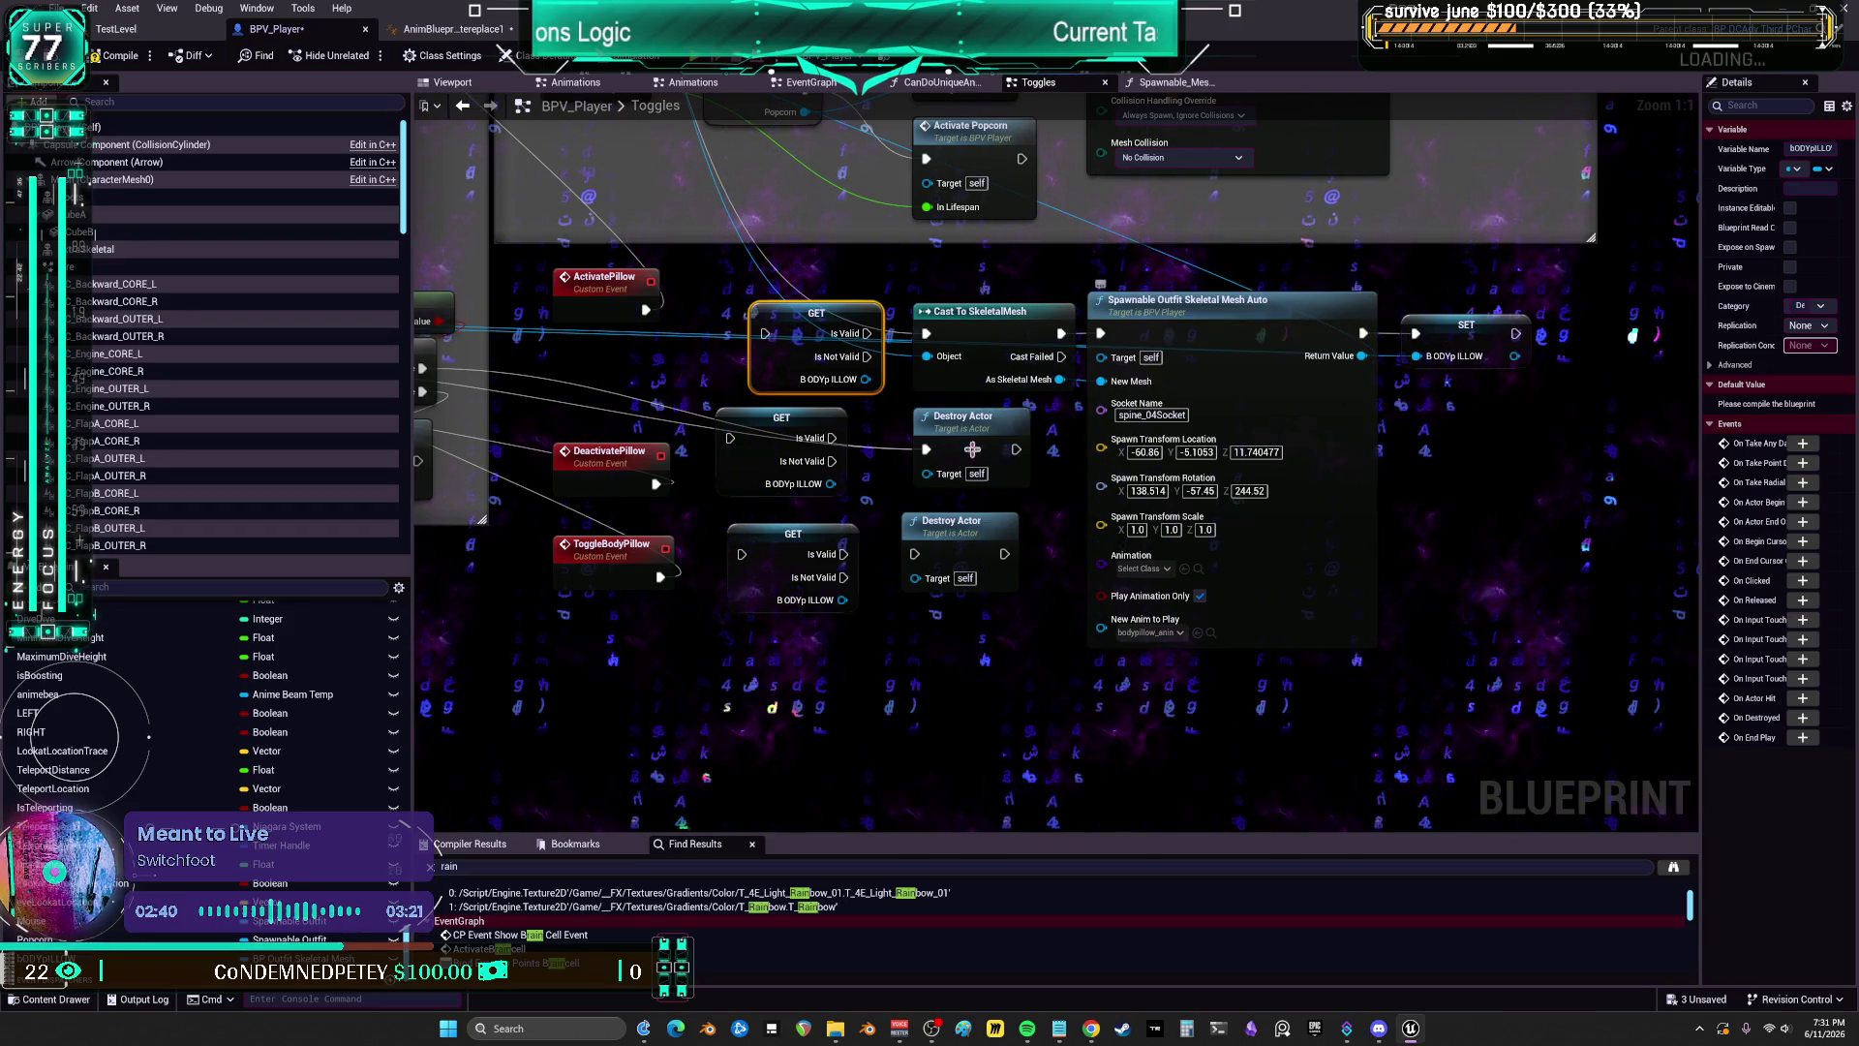
Step: Delete the old Is Valid, Branch and Activate Pillow nodes next to ActivatePillow
{"action": "left_click_drag", "start_coordinate": [647, 302], "coordinate": [781, 505]}
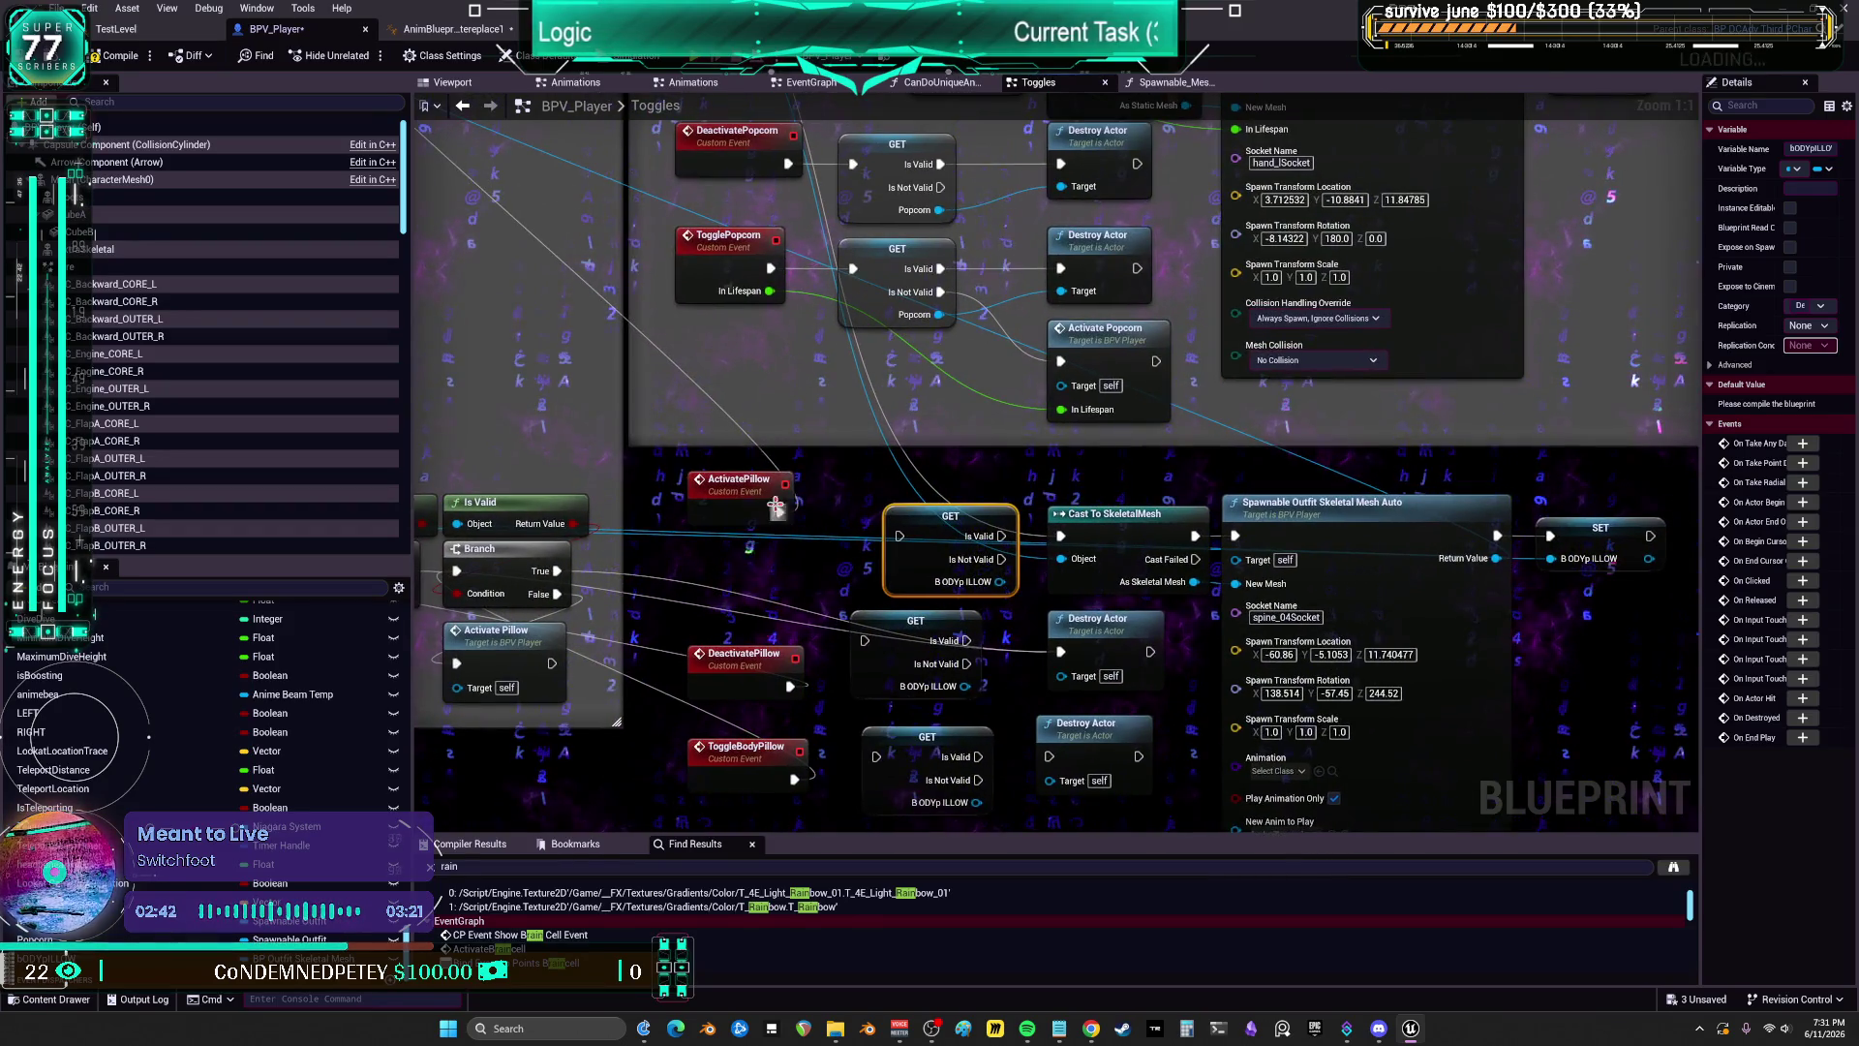
{"action": "left_click", "coordinate": [749, 526]}
{"action": "left_click_drag", "start_coordinate": [989, 527], "coordinate": [989, 525]}
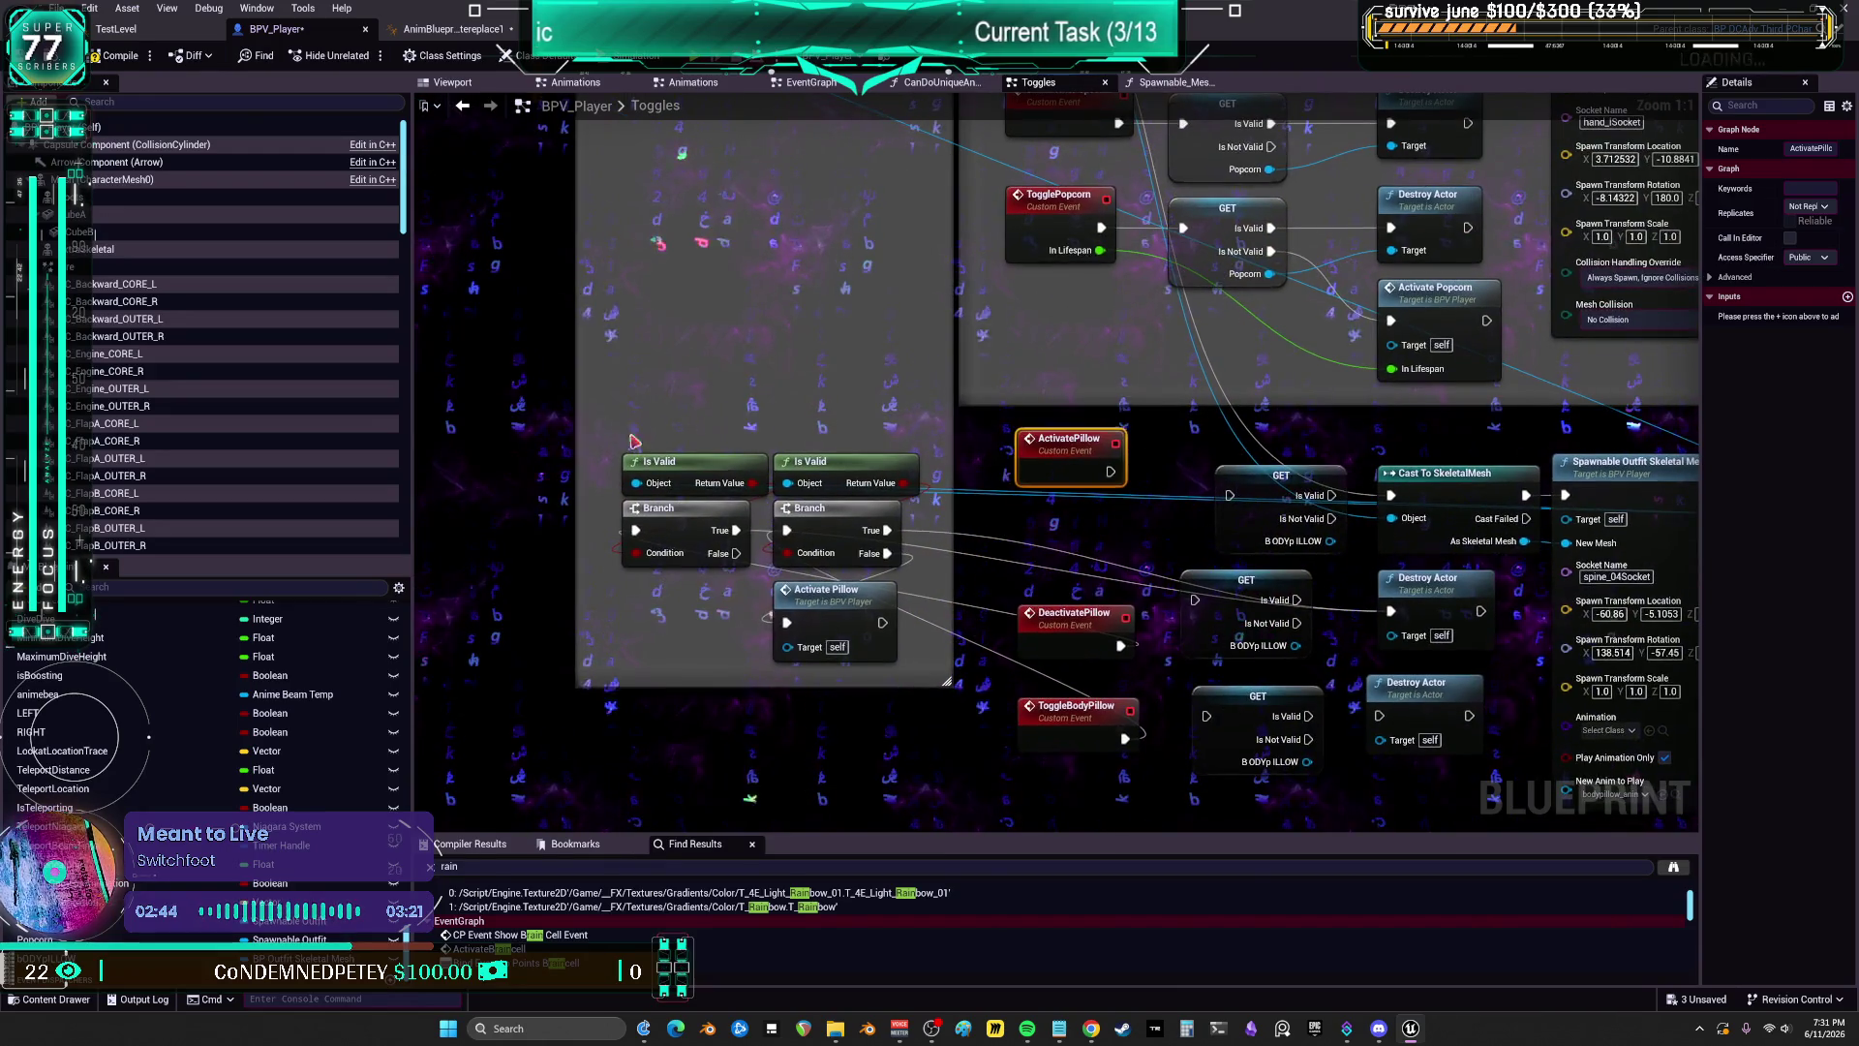
{"action": "mouse_move", "coordinate": [852, 550]}
{"action": "left_mouse_down"}
{"action": "mouse_move", "coordinate": [872, 600]}
{"action": "mouse_move", "coordinate": [698, 552]}
{"action": "left_mouse_up"}
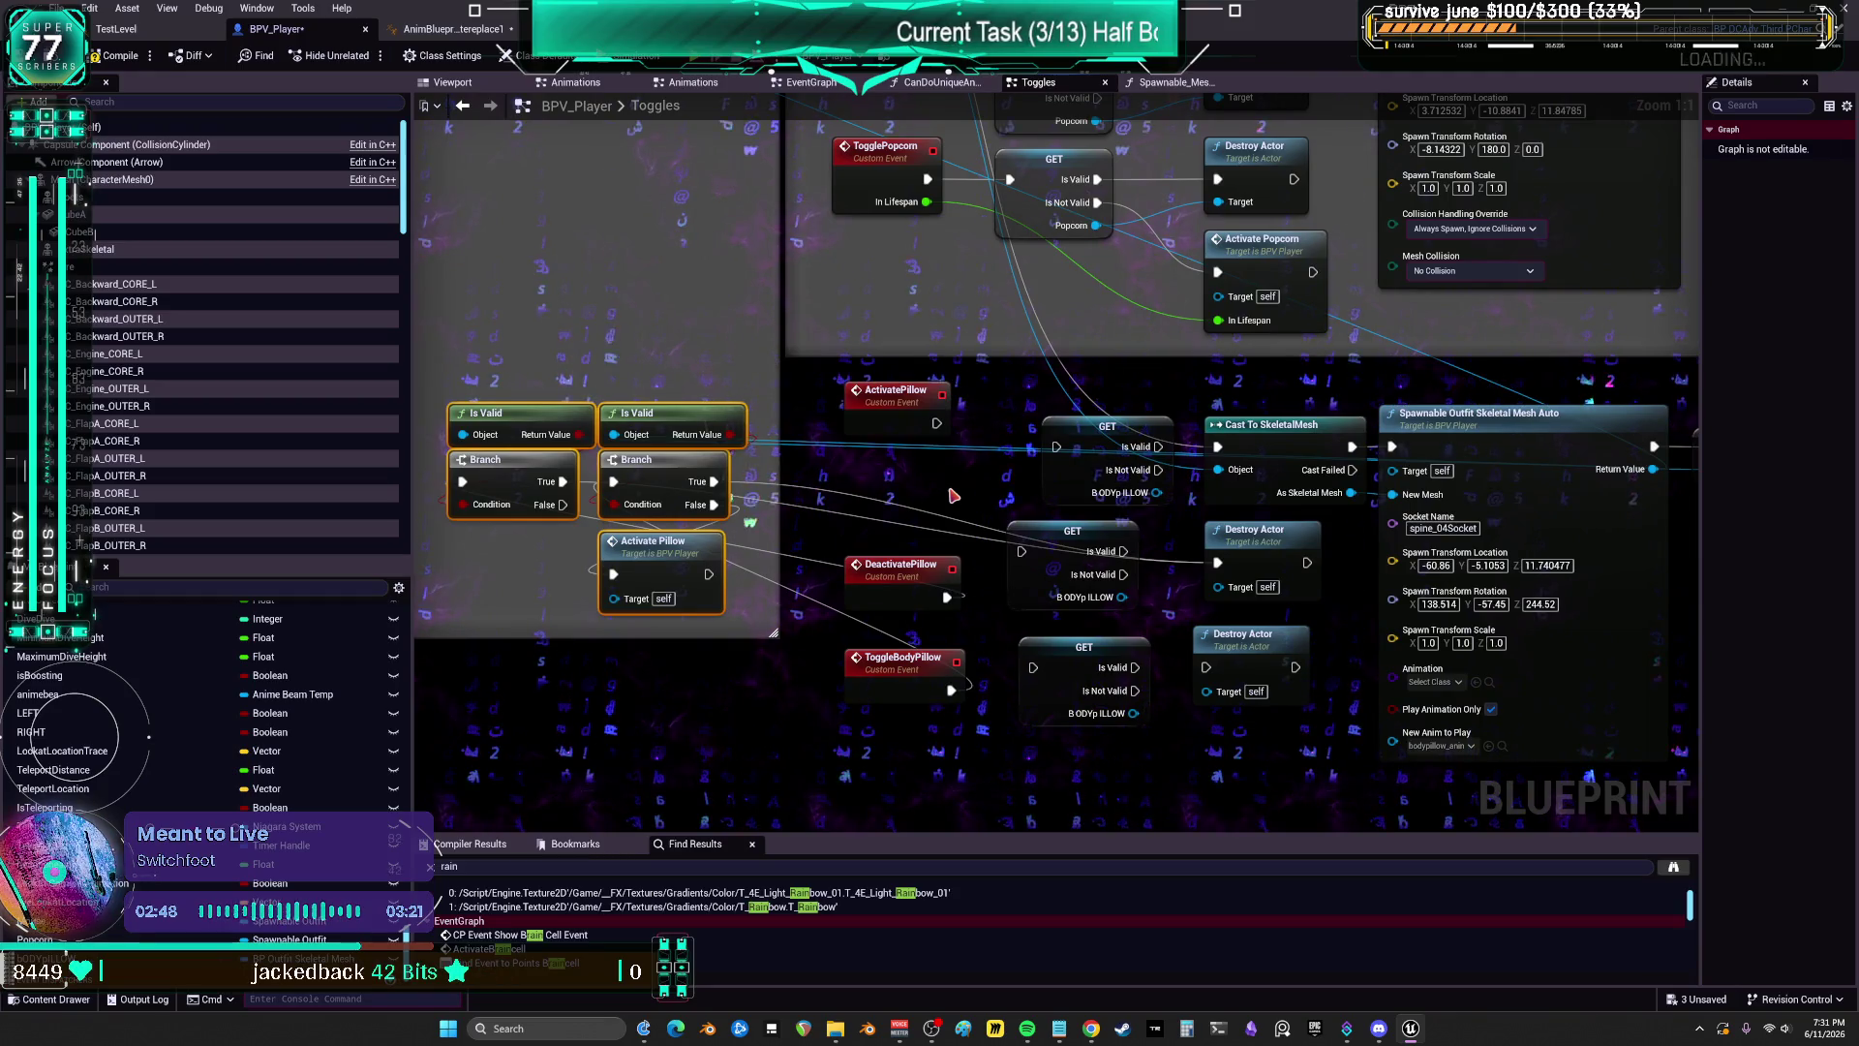
{"action": "key", "text": "Delete"}
{"action": "key", "text": "ctrl+z"}
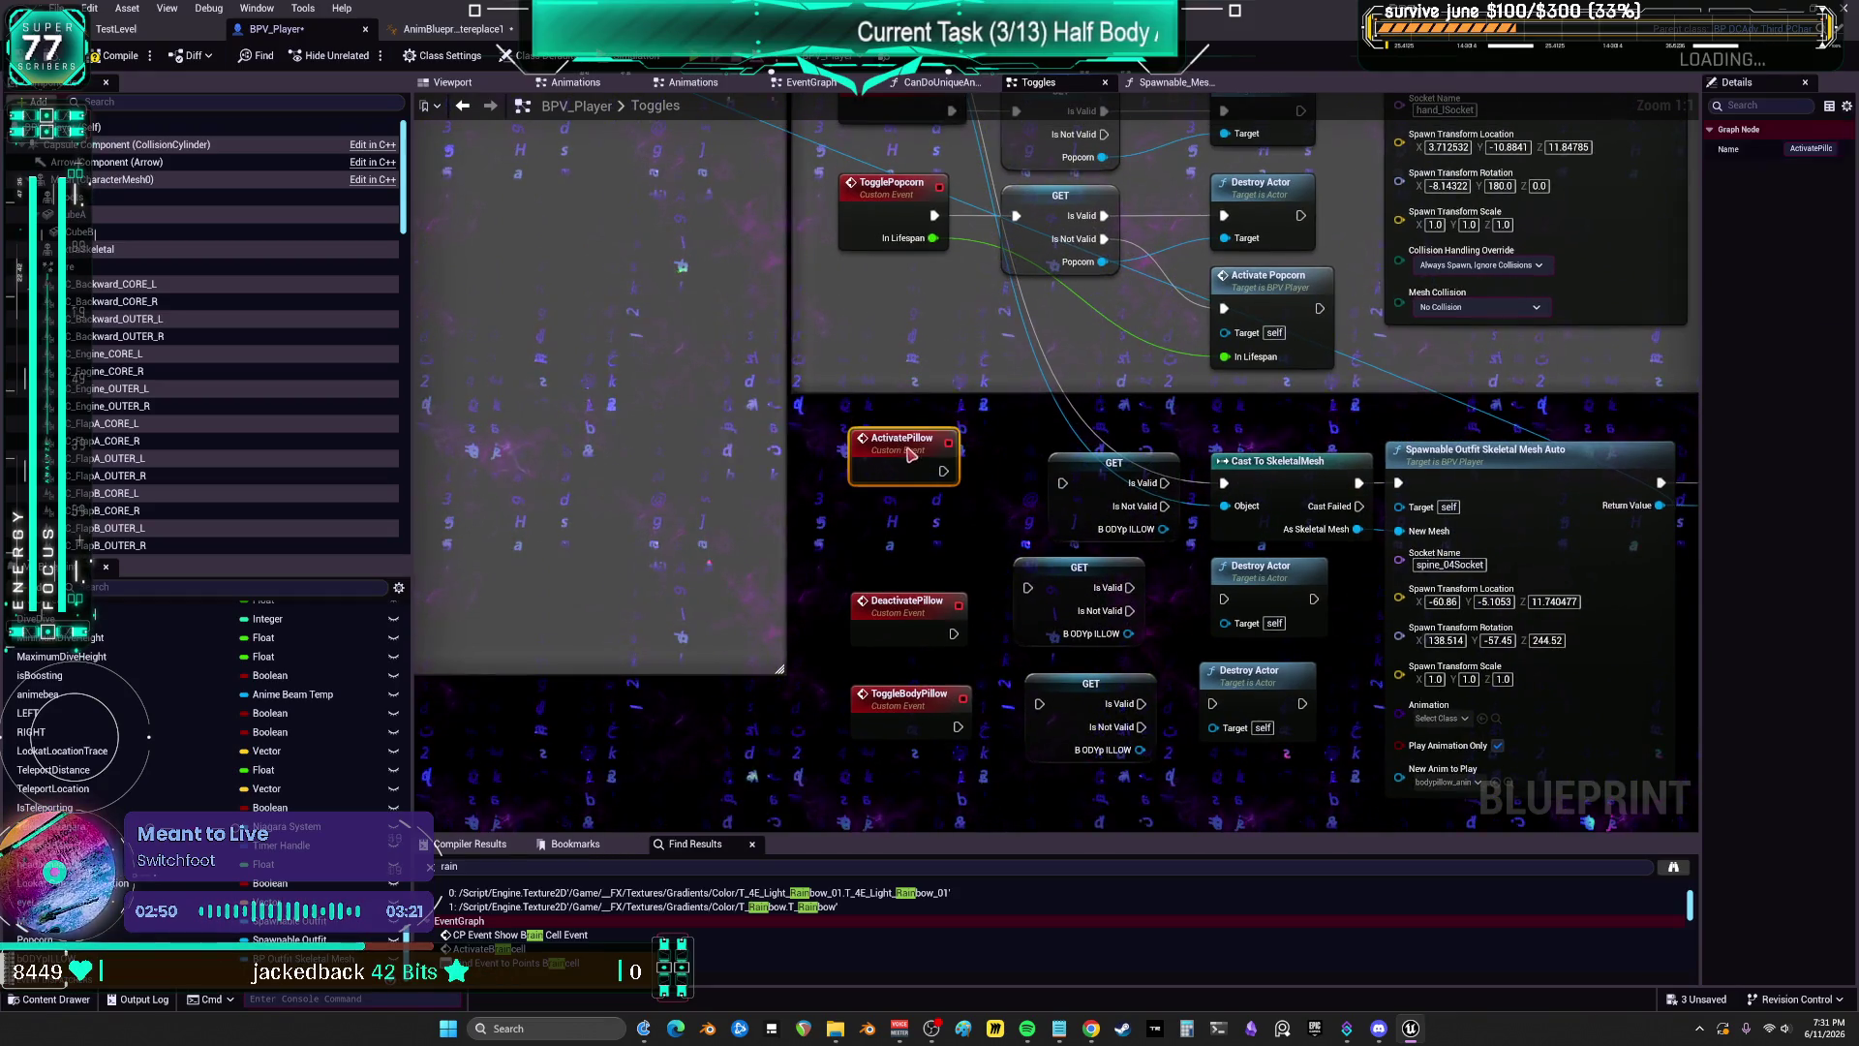
Step: Wire ActivatePillow into the first GET and its Is Not Valid into Cast To SkeletalMesh
{"action": "left_click_drag", "start_coordinate": [1498, 528], "coordinate": [1366, 423]}
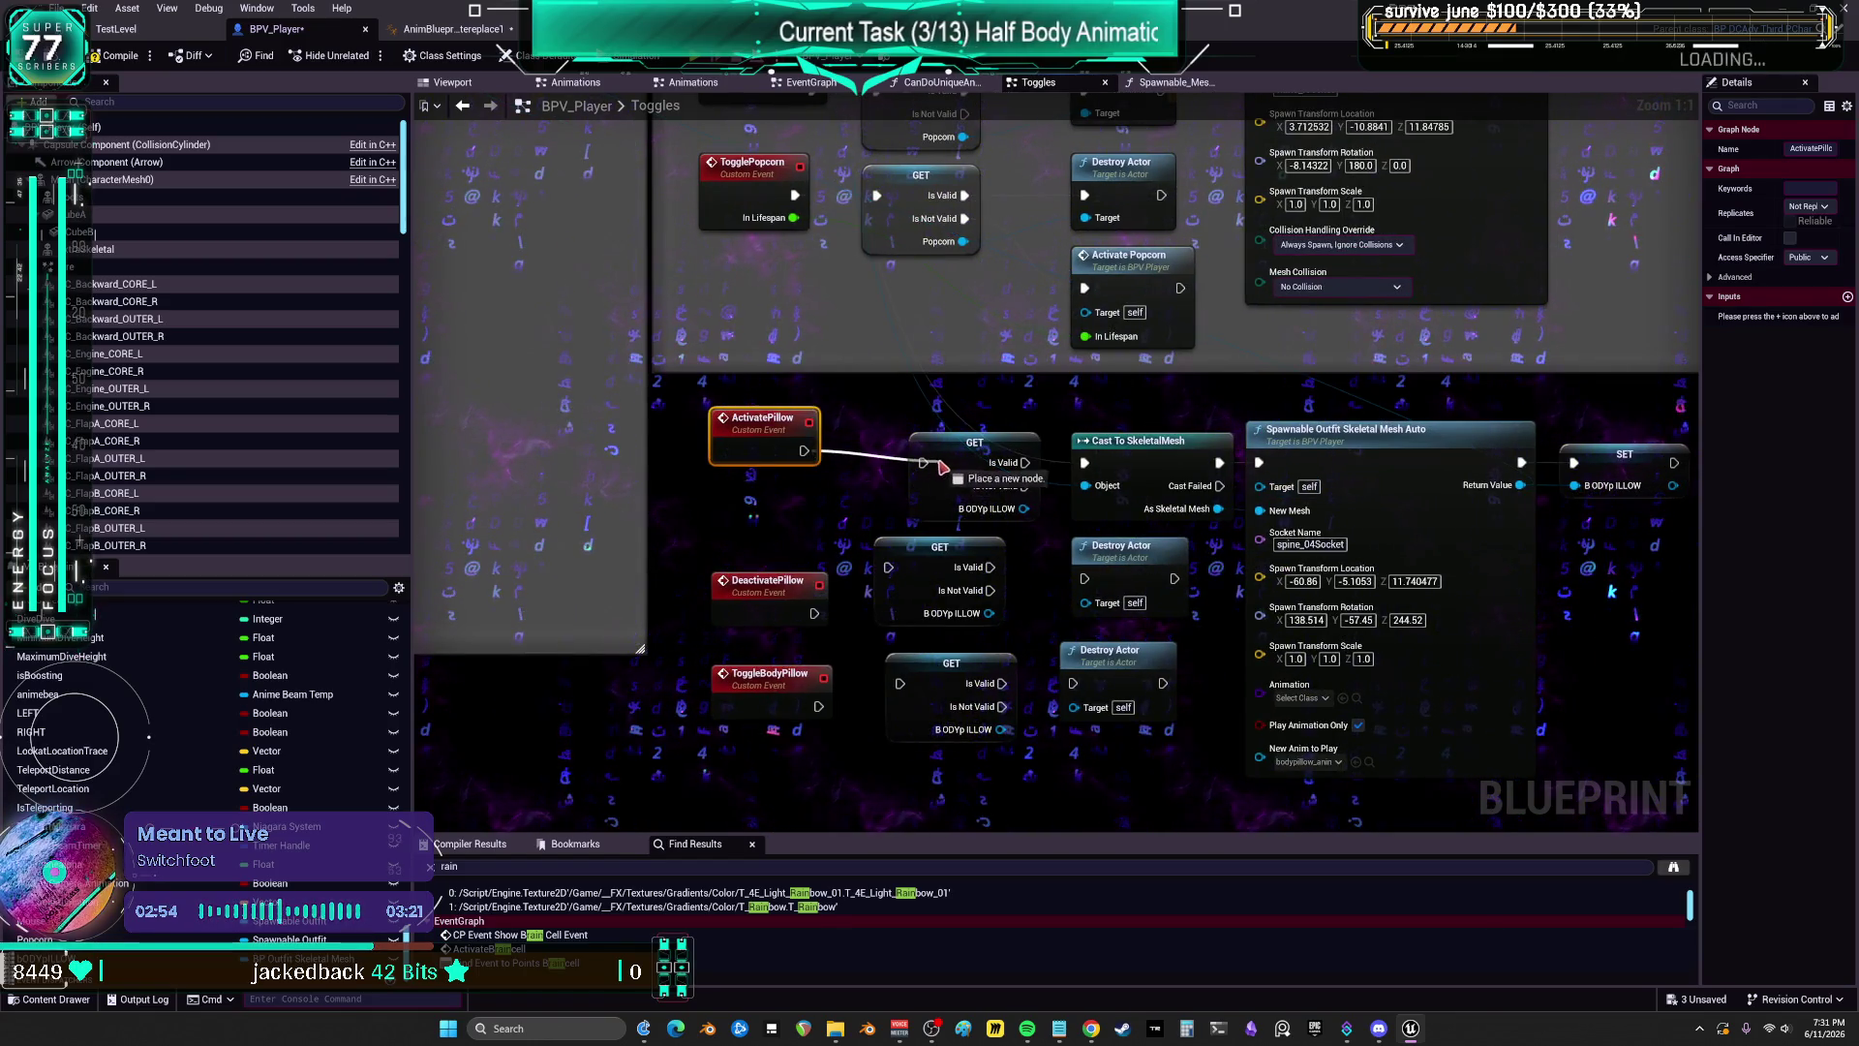
{"action": "mouse_move", "coordinate": [941, 468]}
{"action": "left_mouse_down"}
{"action": "mouse_move", "coordinate": [856, 468]}
{"action": "mouse_move", "coordinate": [915, 449]}
{"action": "left_mouse_up"}
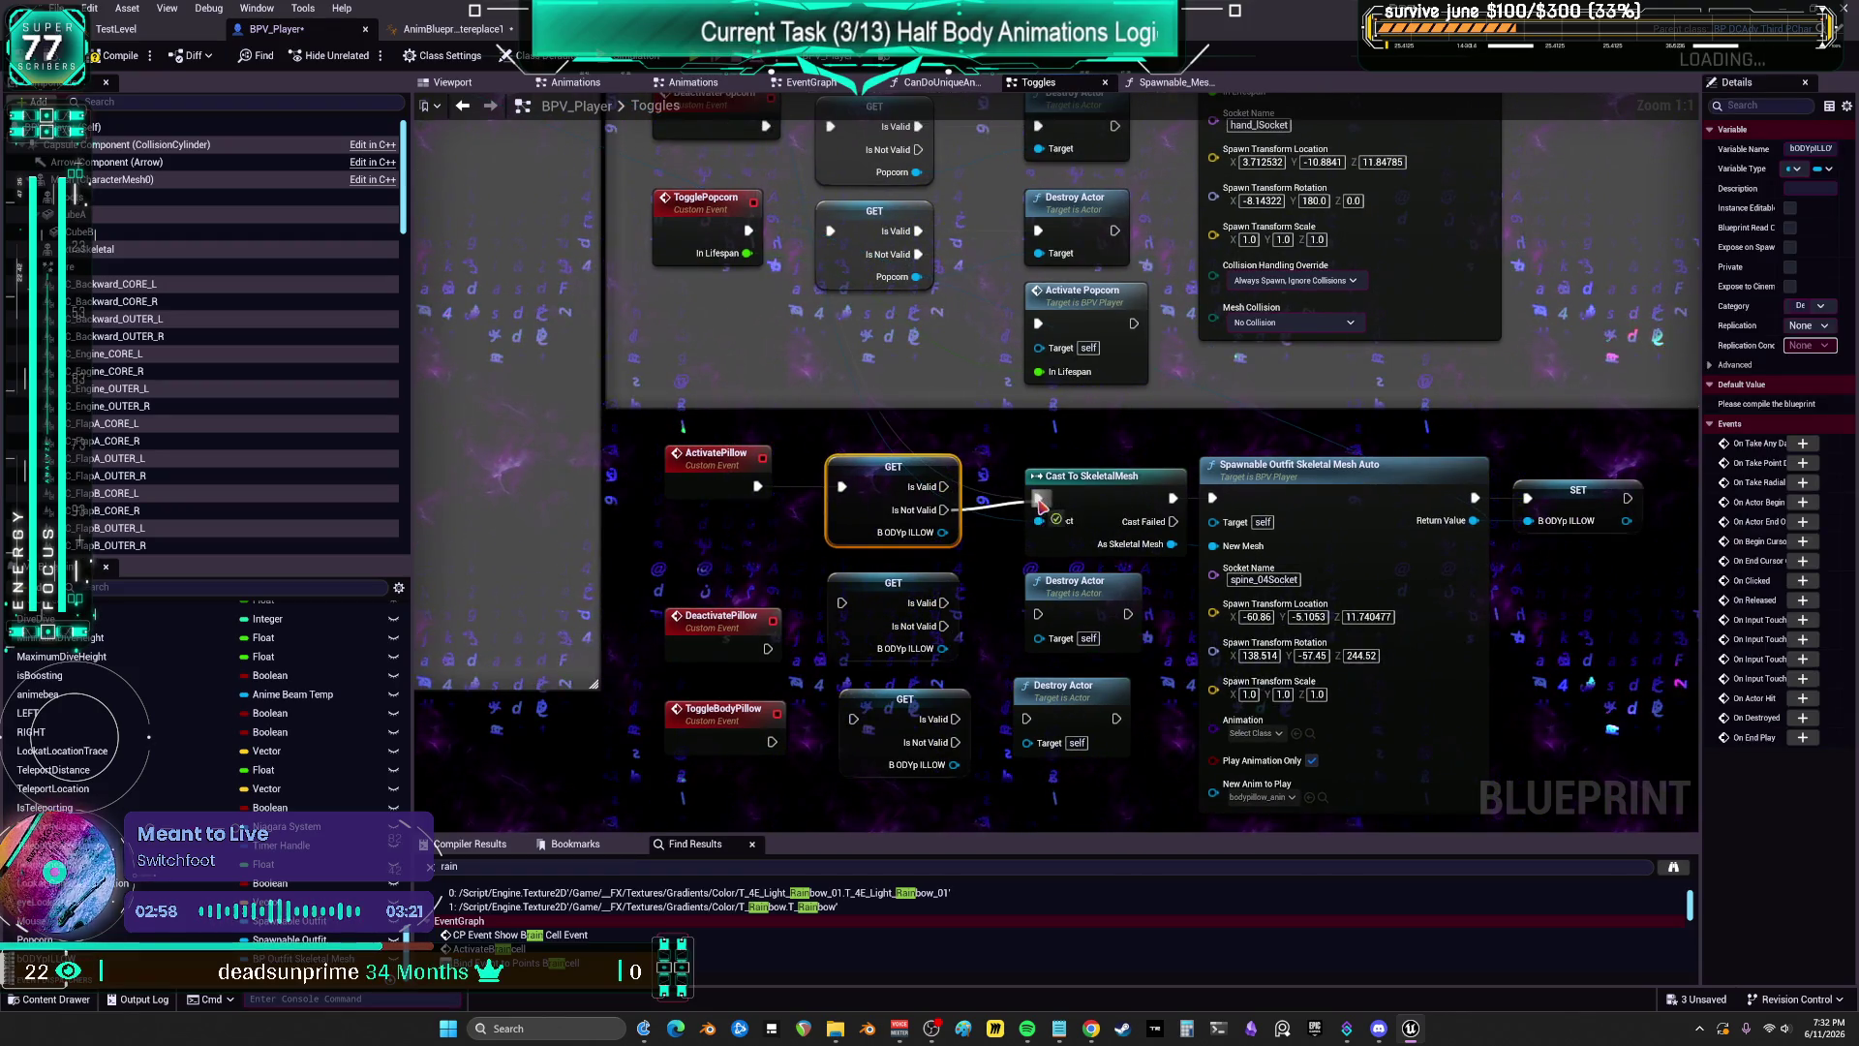
{"action": "left_click_drag", "start_coordinate": [944, 509], "coordinate": [1044, 502]}
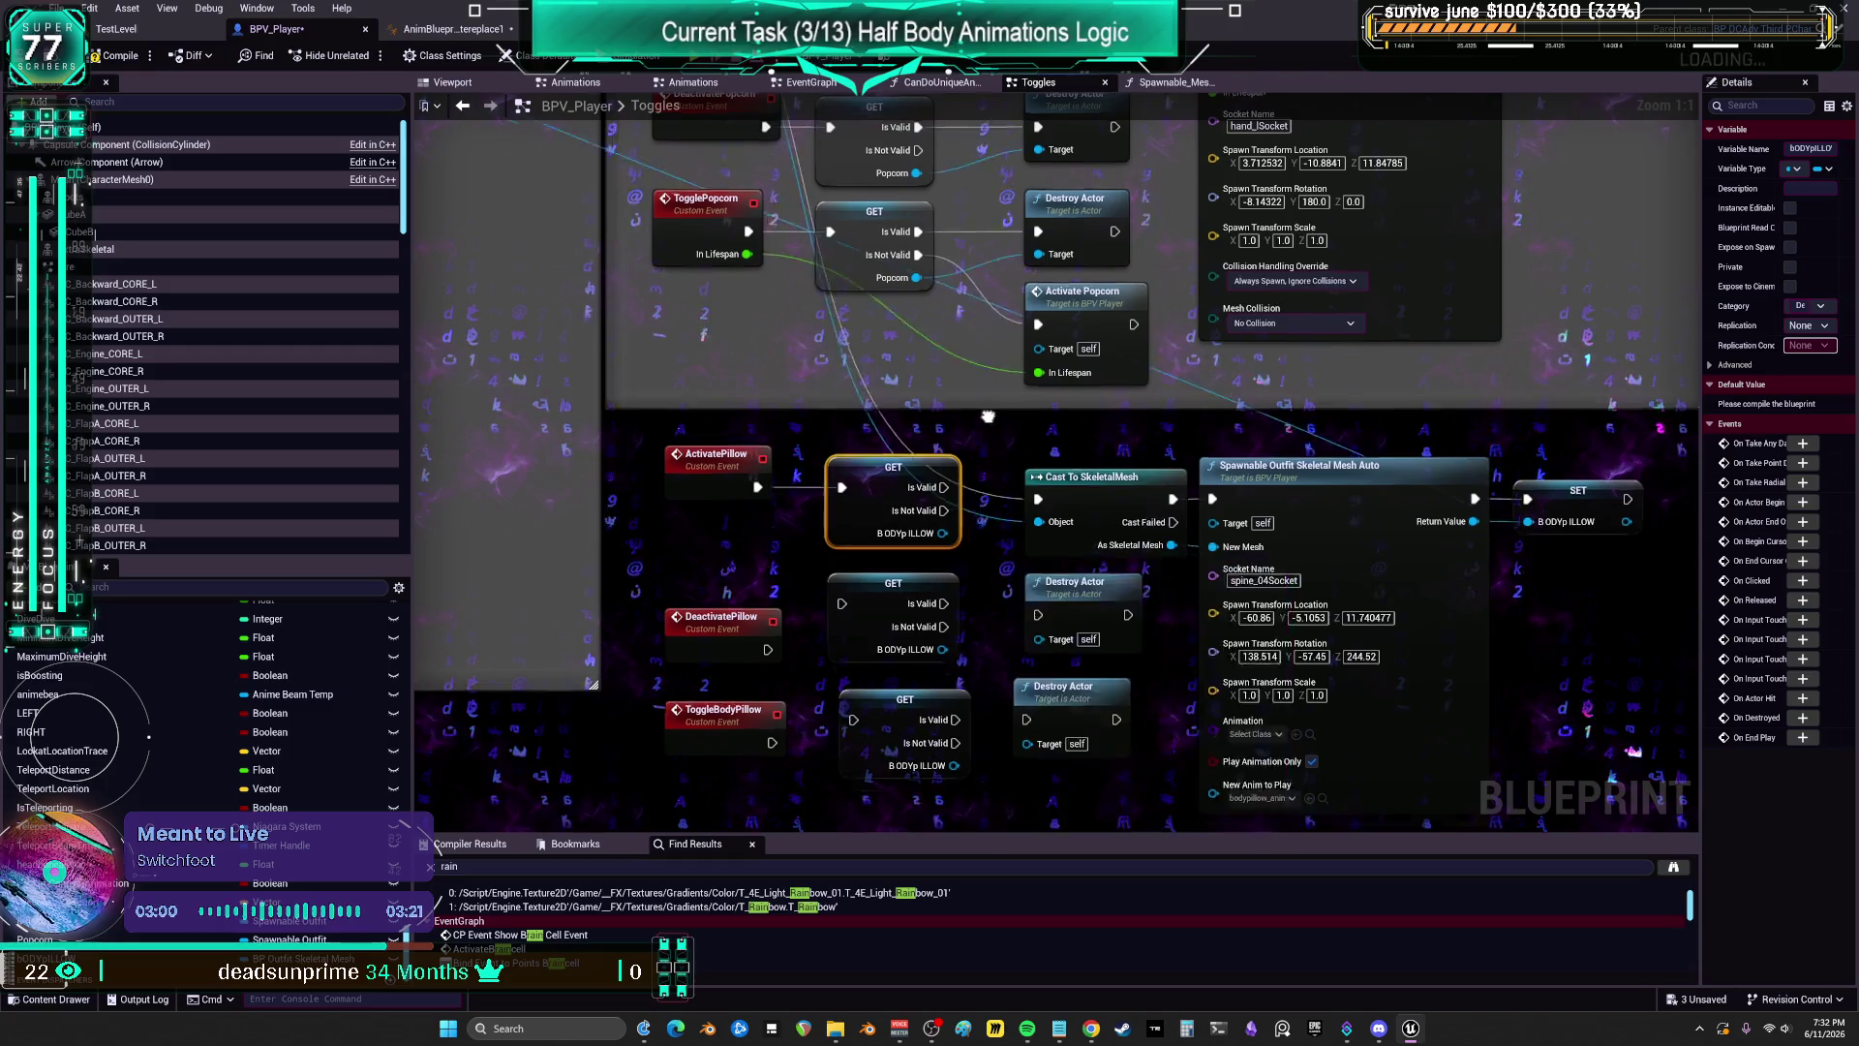
{"action": "scroll", "coordinate": [921, 338], "scroll_direction": "down", "scroll_amount": 2}
Step: Move Async Load Asset and the pillow events side by side
{"action": "left_click_drag", "start_coordinate": [828, 233], "coordinate": [839, 284]}
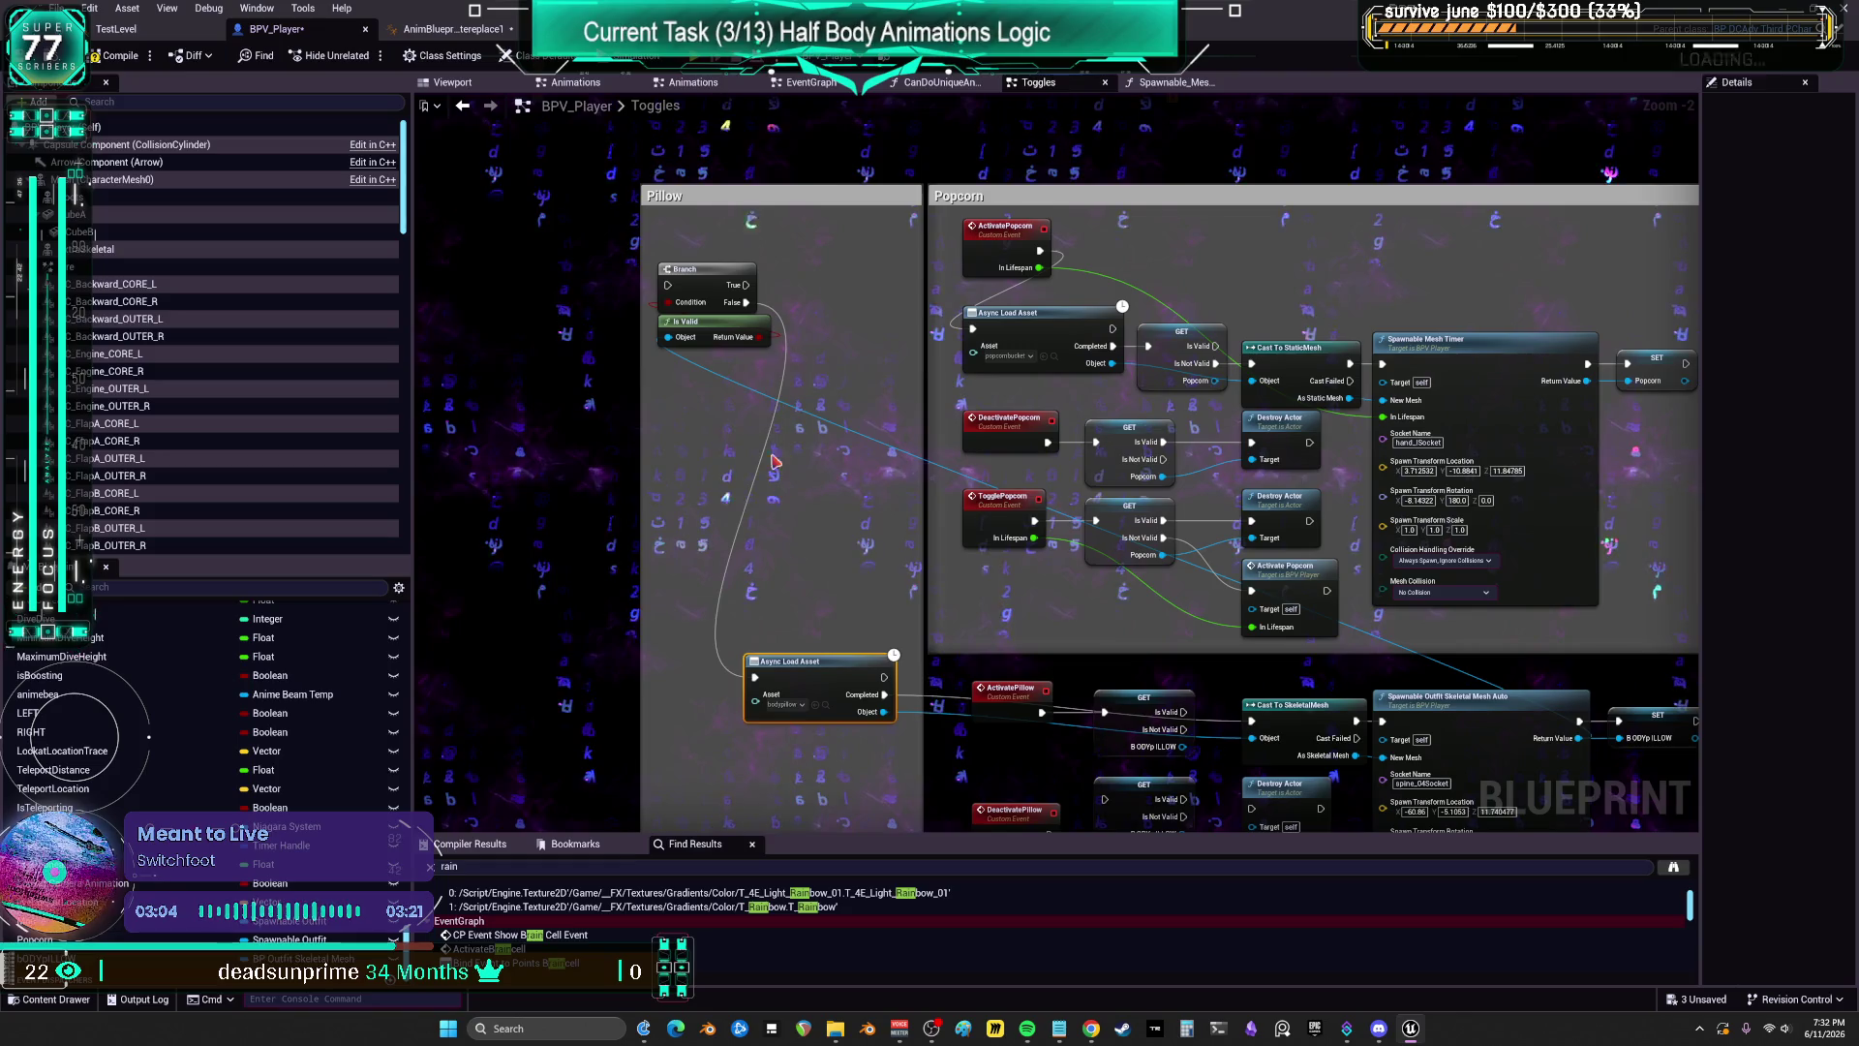
{"action": "left_click_drag", "start_coordinate": [938, 588], "coordinate": [890, 362]}
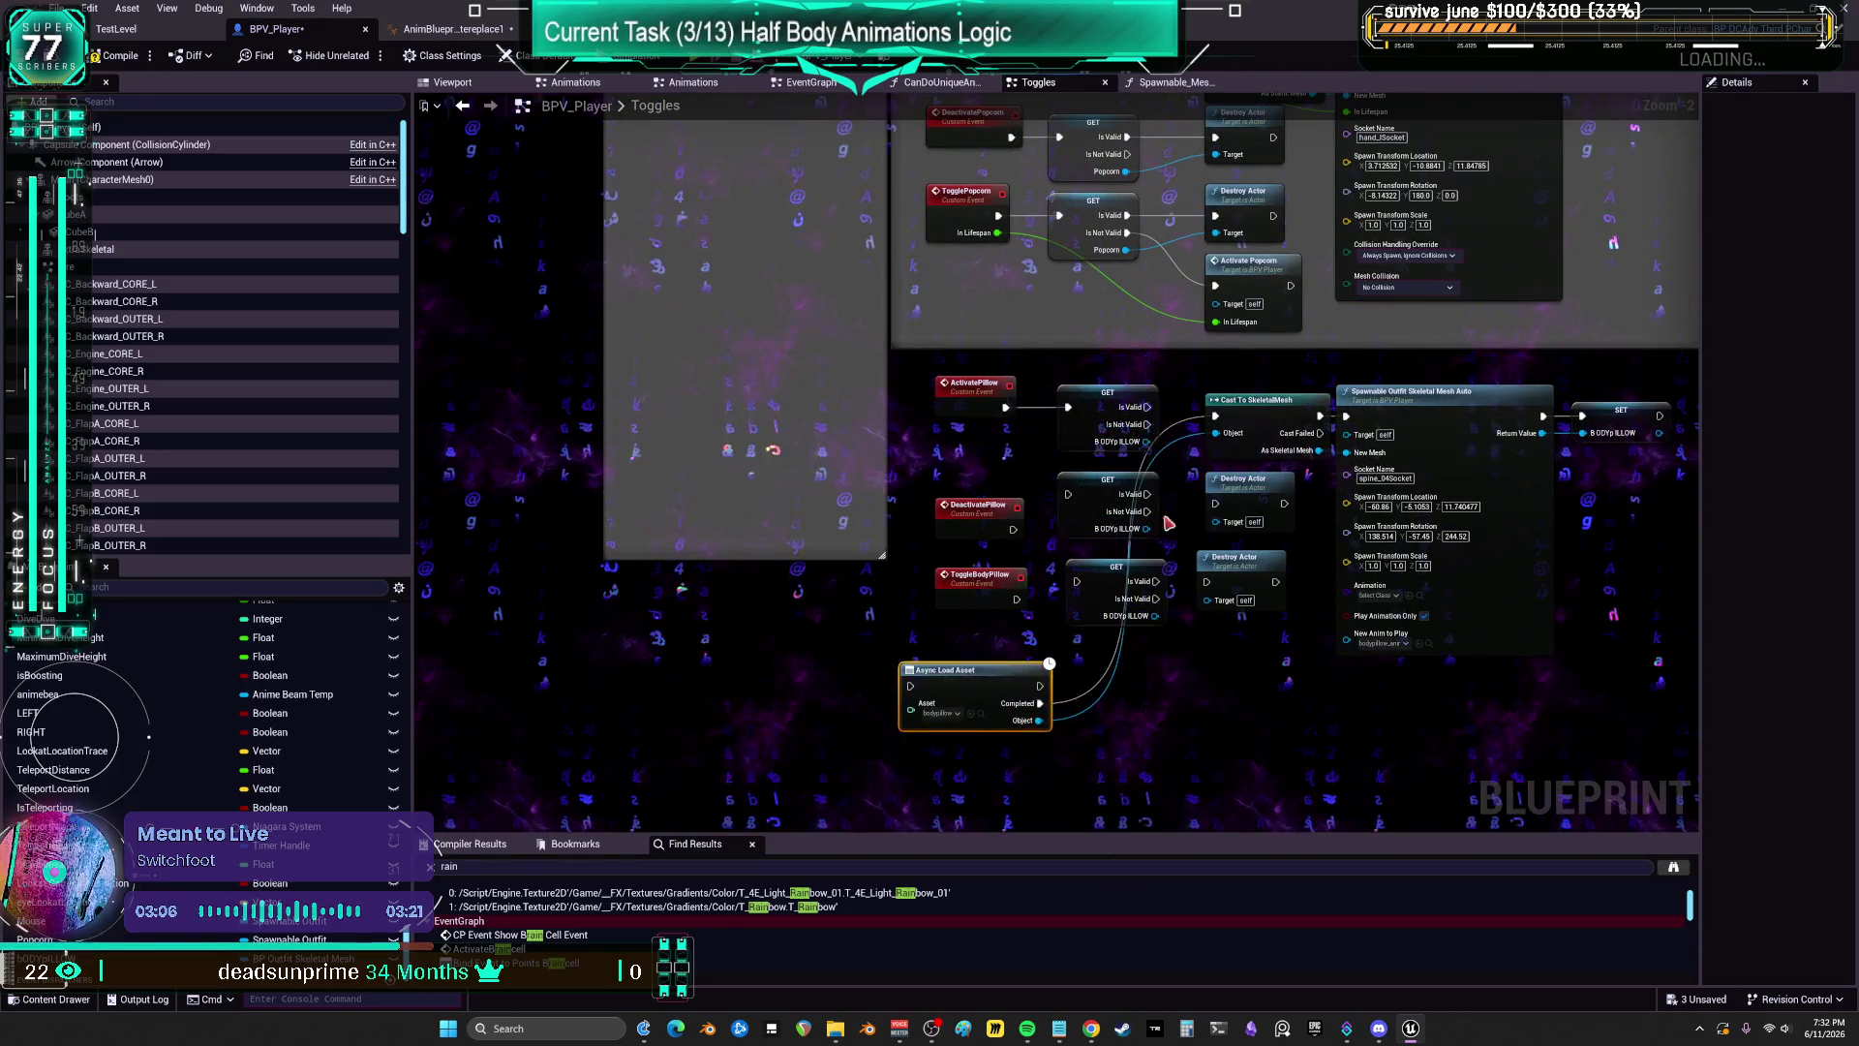
{"action": "left_click_drag", "start_coordinate": [1169, 522], "coordinate": [1105, 583]}
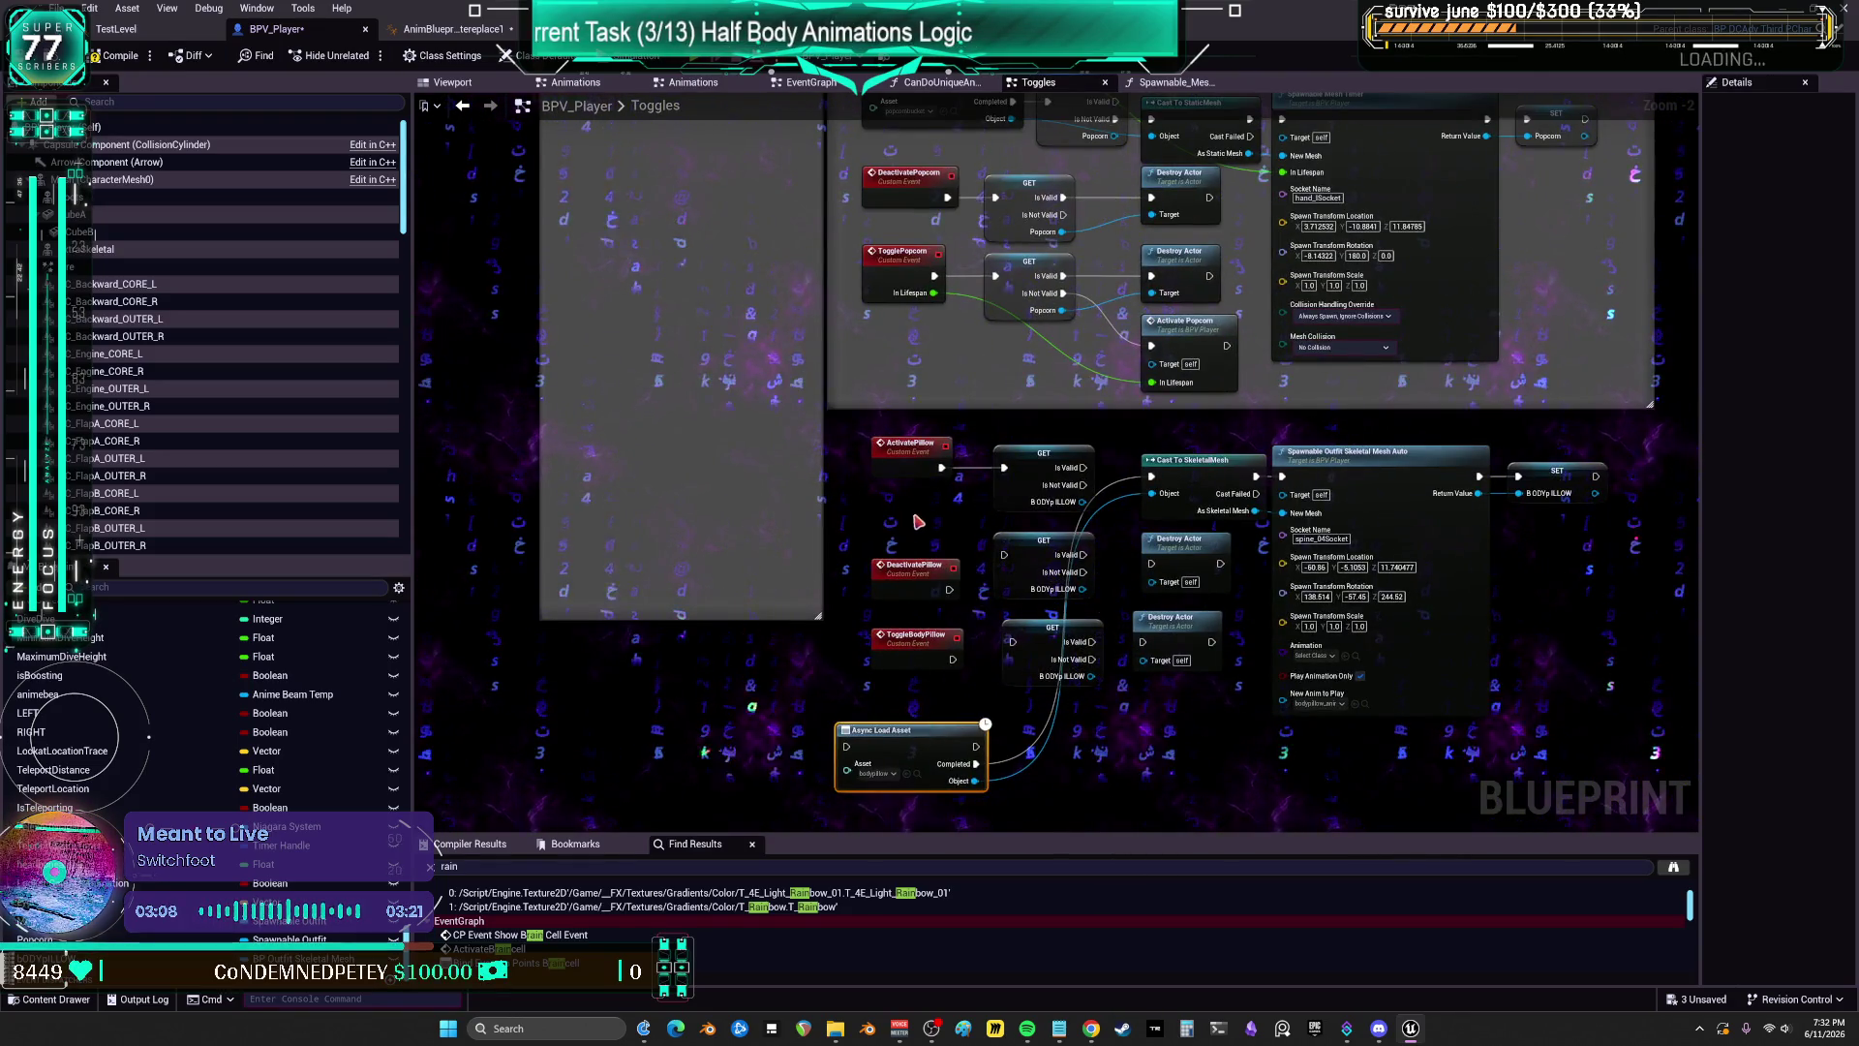
{"action": "left_click_drag", "start_coordinate": [918, 522], "coordinate": [952, 621]}
{"action": "left_click_drag", "start_coordinate": [925, 364], "coordinate": [838, 364]}
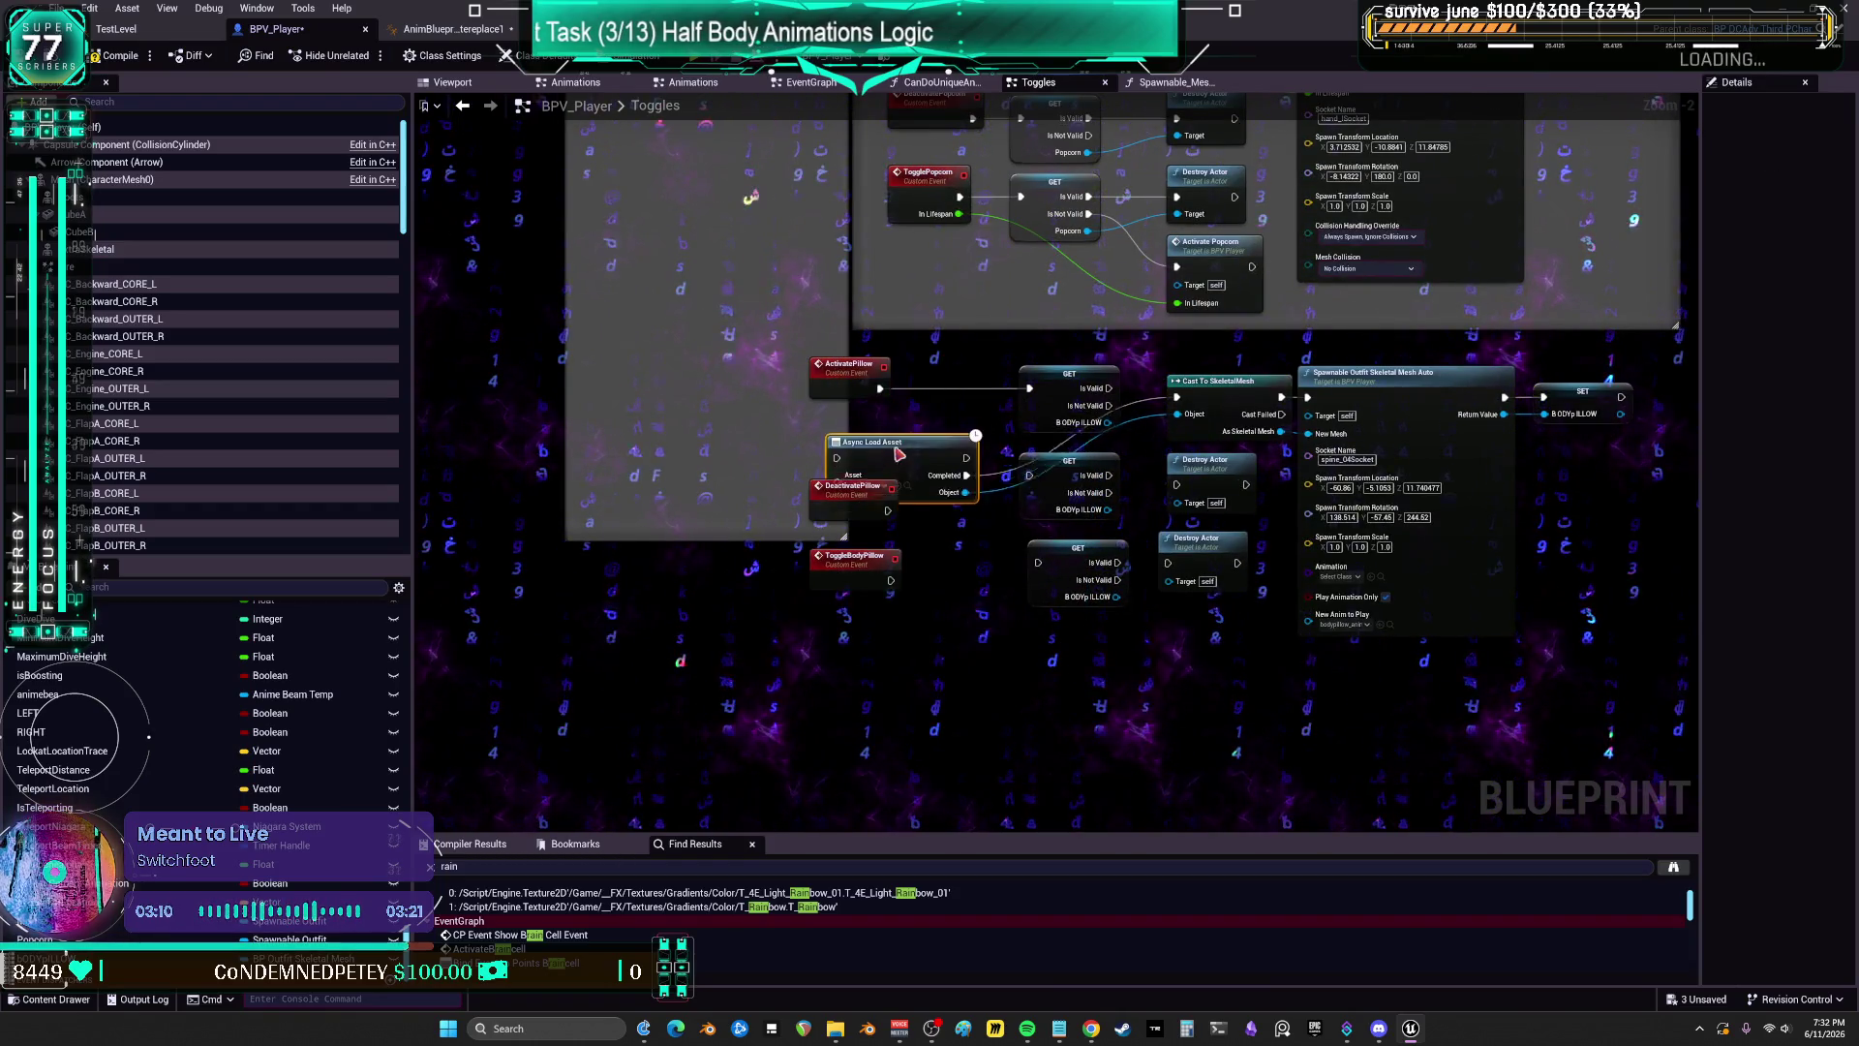
{"action": "mouse_move", "coordinate": [900, 650]}
{"action": "left_mouse_down"}
{"action": "mouse_move", "coordinate": [859, 416]}
{"action": "mouse_move", "coordinate": [886, 504]}
{"action": "mouse_move", "coordinate": [880, 485]}
{"action": "left_mouse_up"}
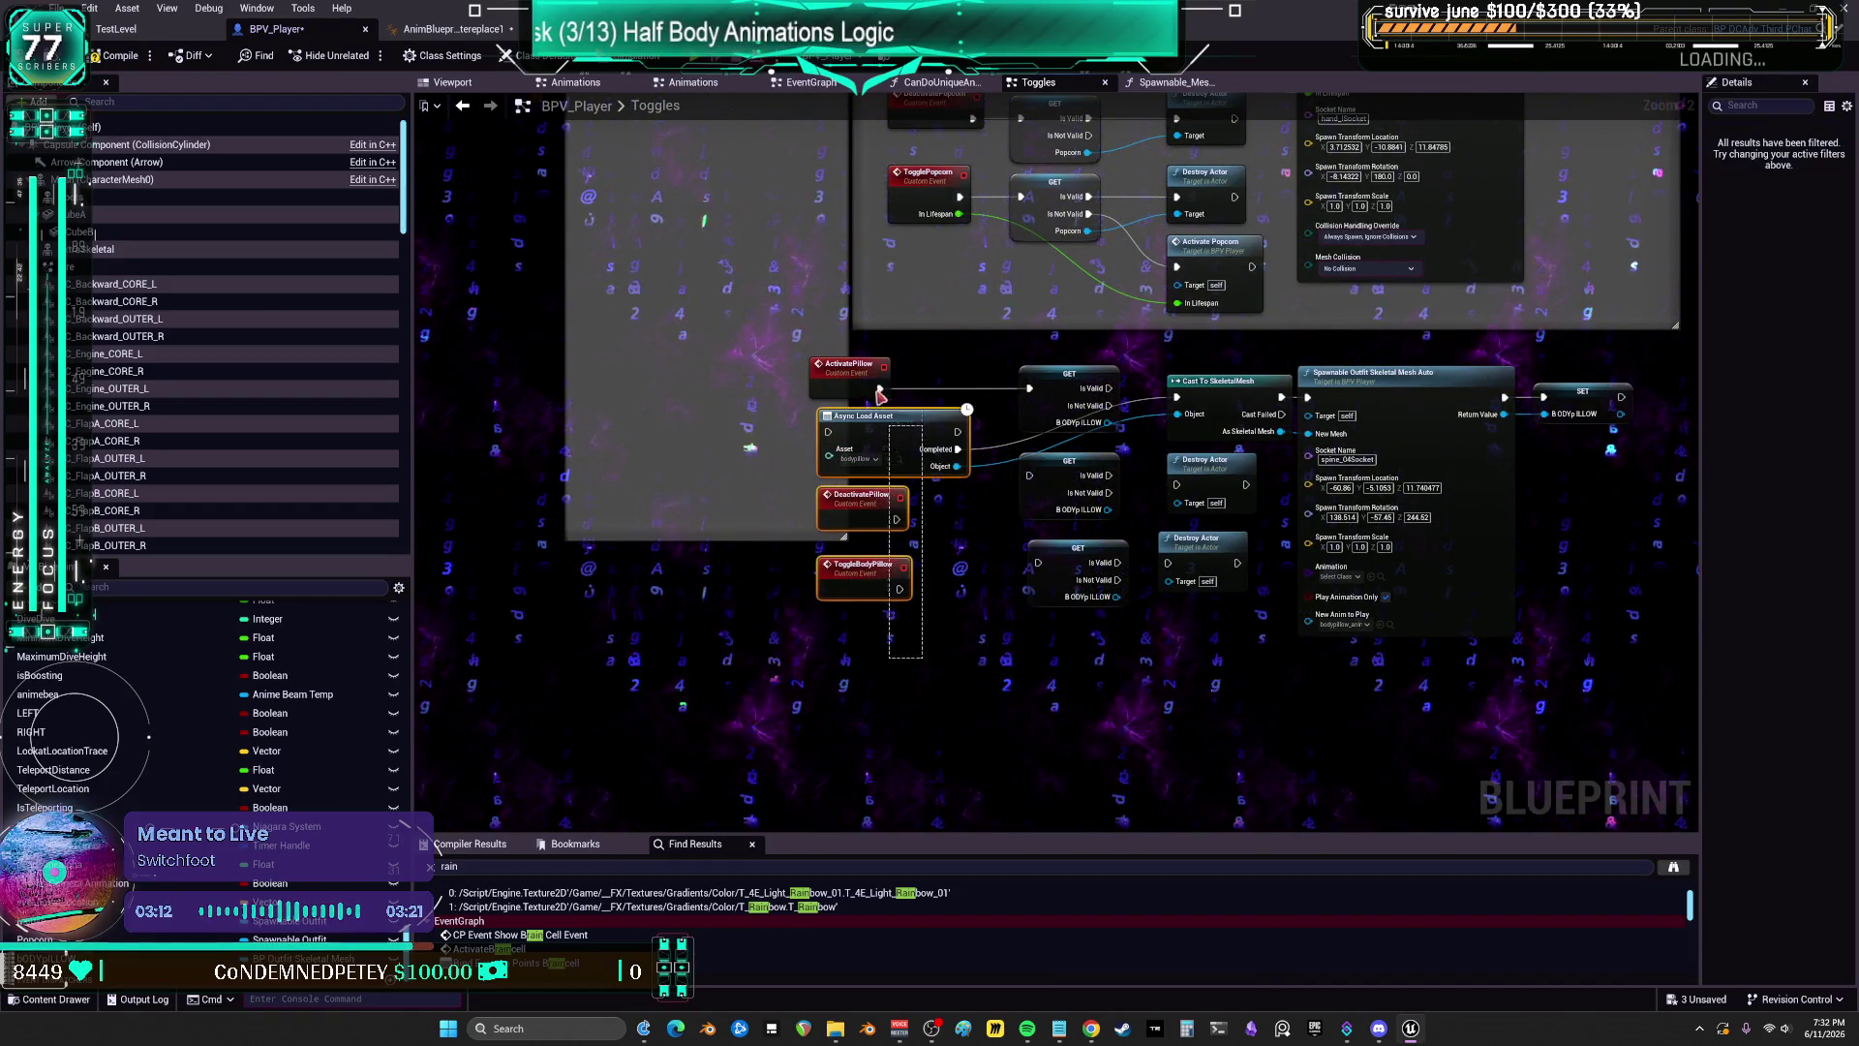
{"action": "scroll", "coordinate": [908, 411], "scroll_direction": "up", "scroll_amount": 2}
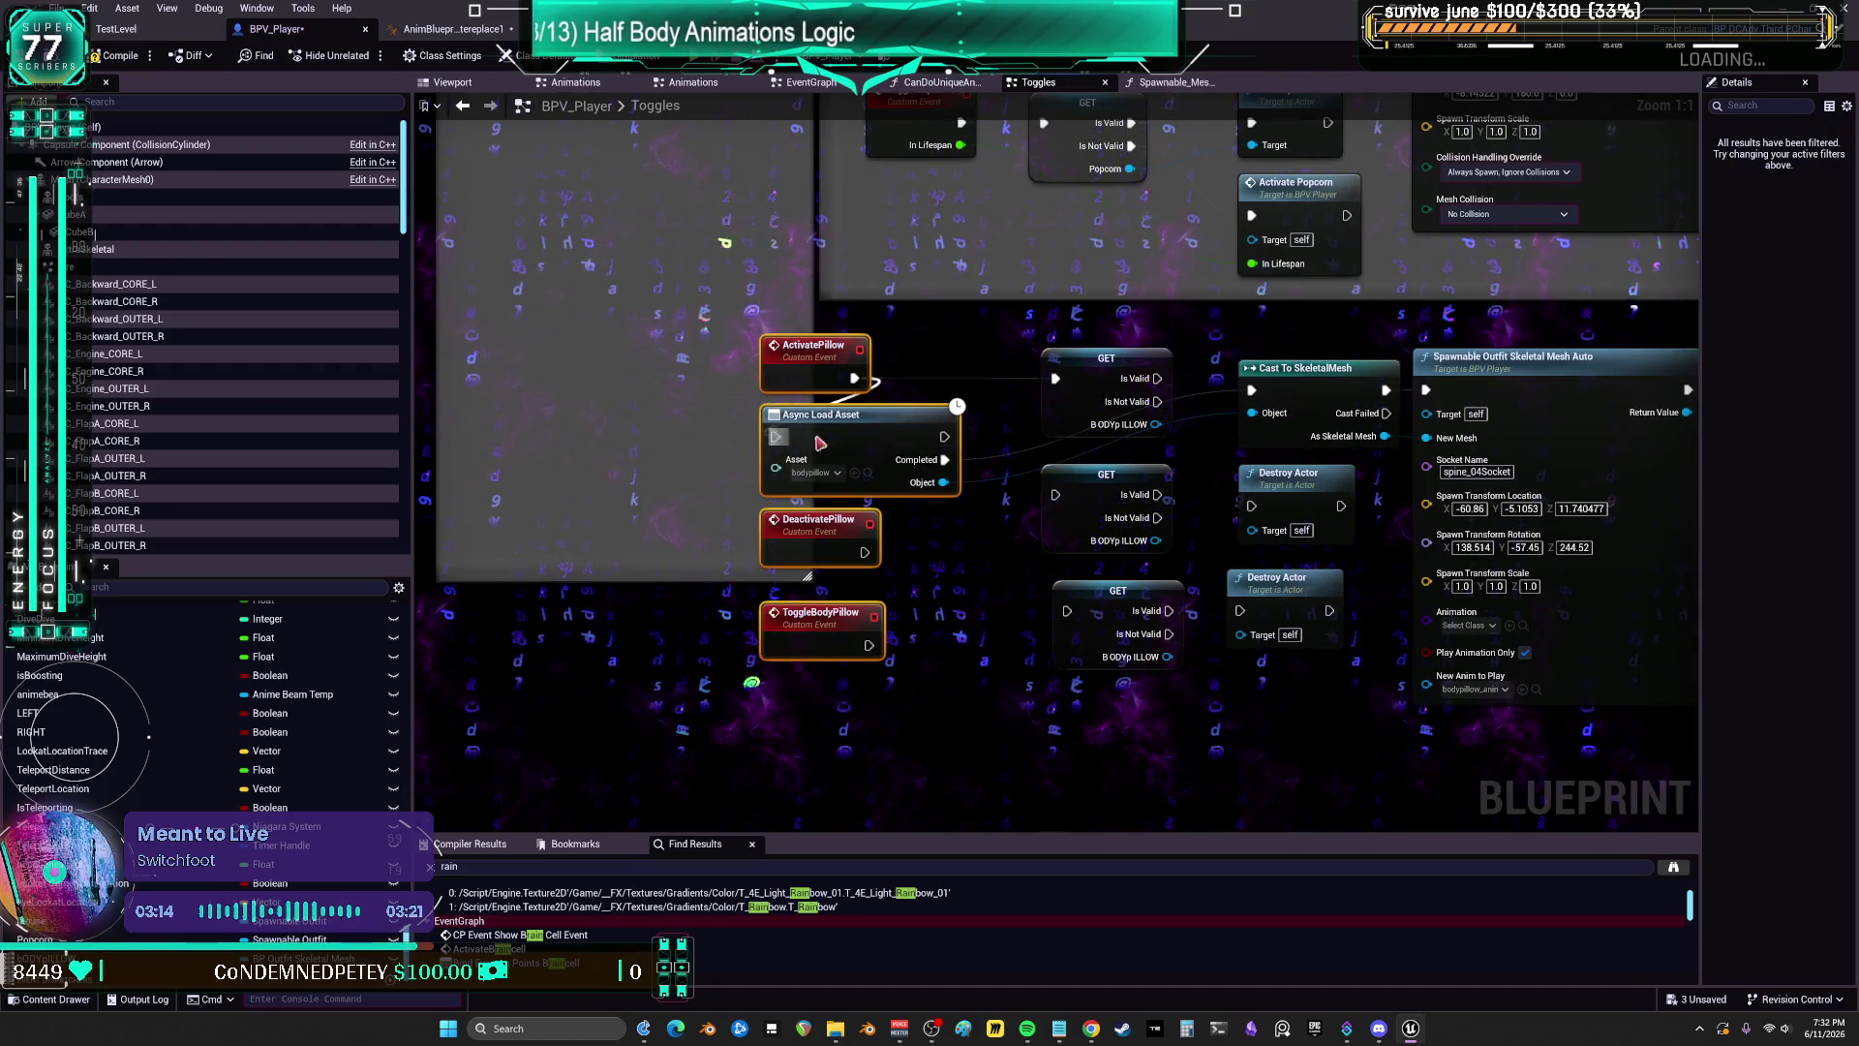
Step: Feed Async Load Asset's Completed into the GET, and the loaded Object and Is Not Valid into the cast
{"action": "left_click_drag", "start_coordinate": [997, 429], "coordinate": [1055, 378]}
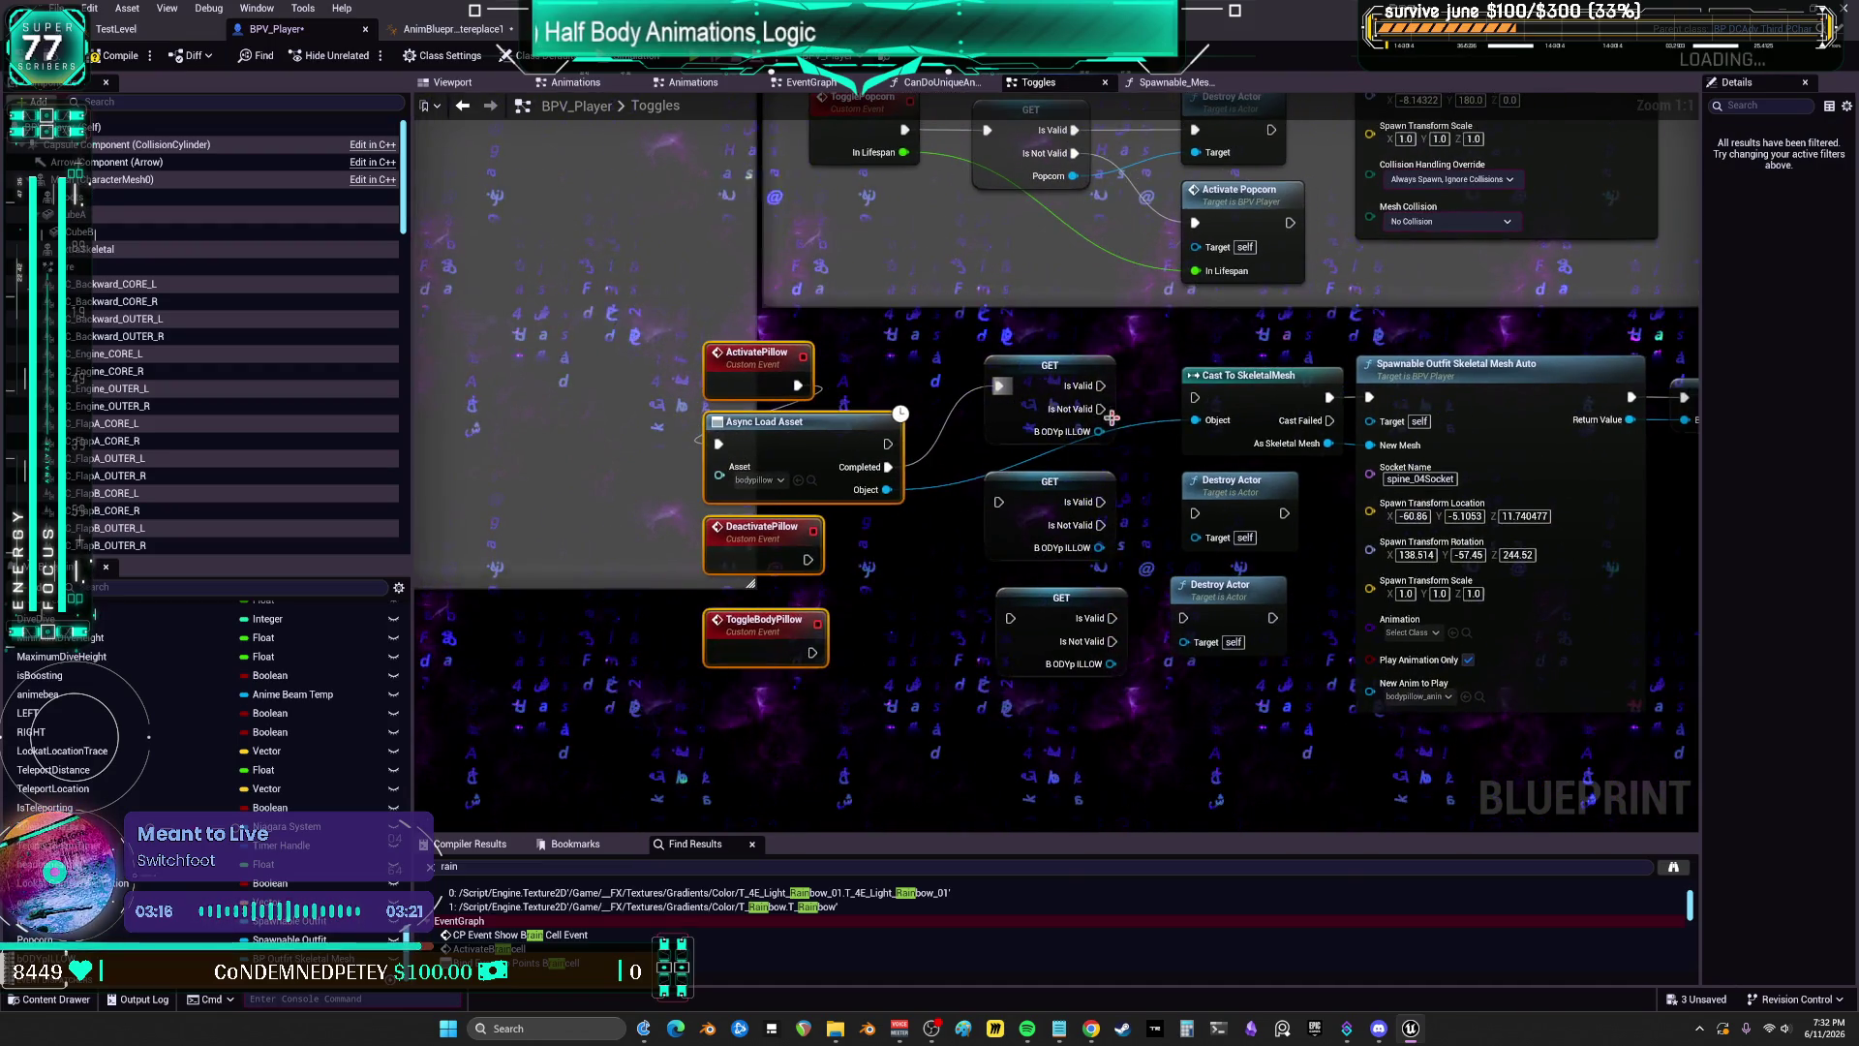
{"action": "left_click_drag", "start_coordinate": [1172, 406], "coordinate": [1195, 397]}
{"action": "left_click_drag", "start_coordinate": [887, 489], "coordinate": [1195, 420]}
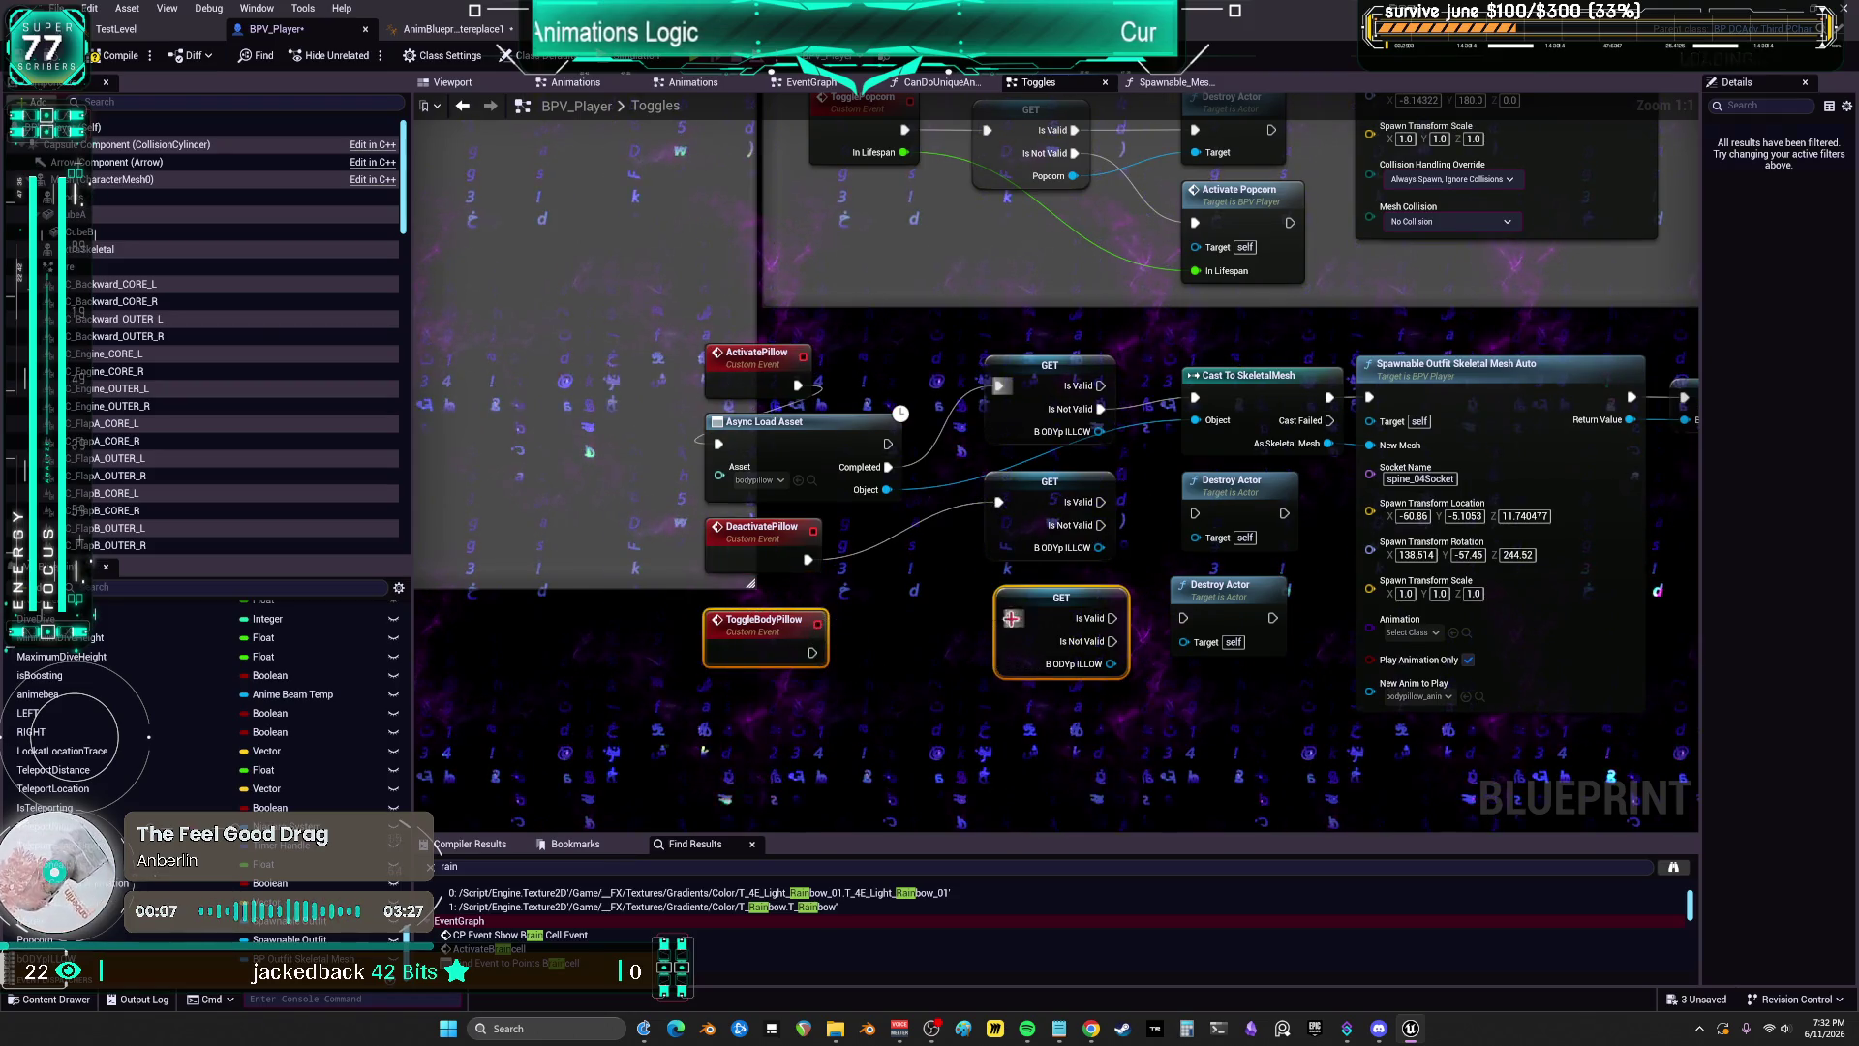
{"action": "left_click", "coordinate": [818, 660]}
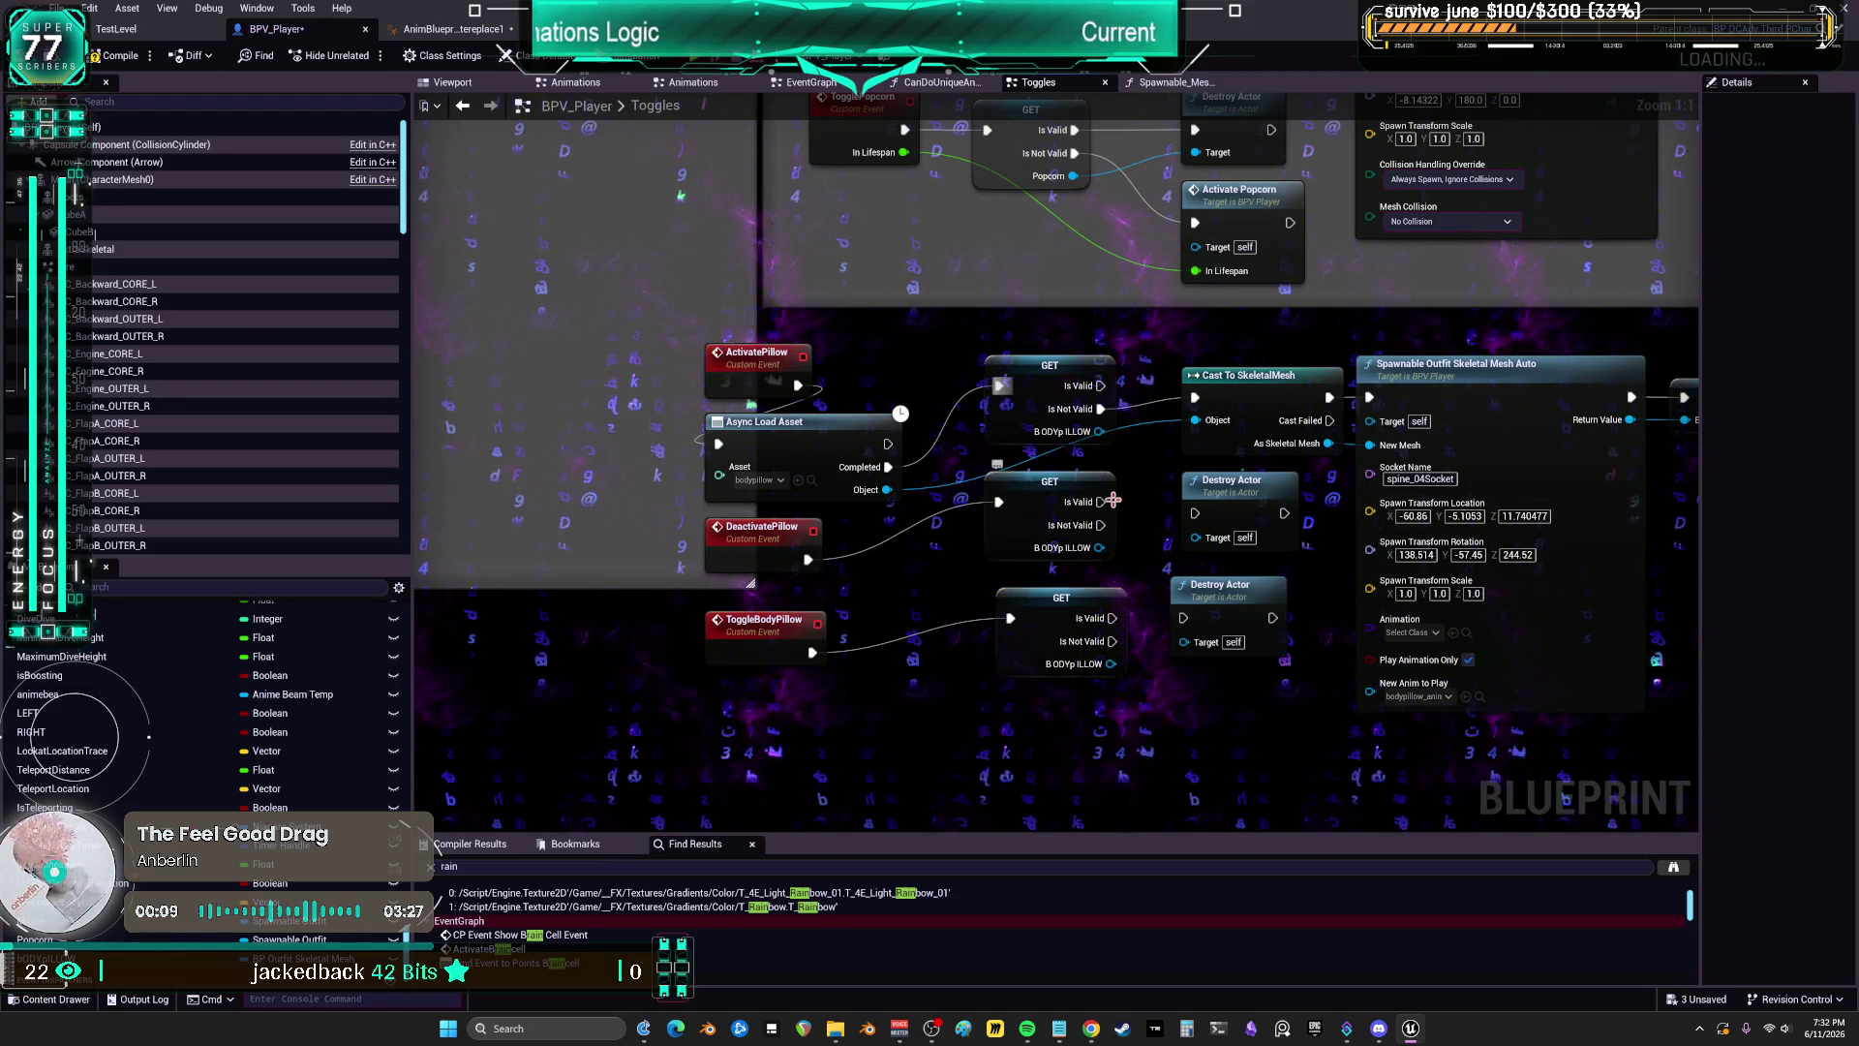
Step: Destroy the stored BODYpILLOW when valid, and begin renaming the ActivatePillow event
{"action": "left_click_drag", "start_coordinate": [1113, 500], "coordinate": [1054, 508]}
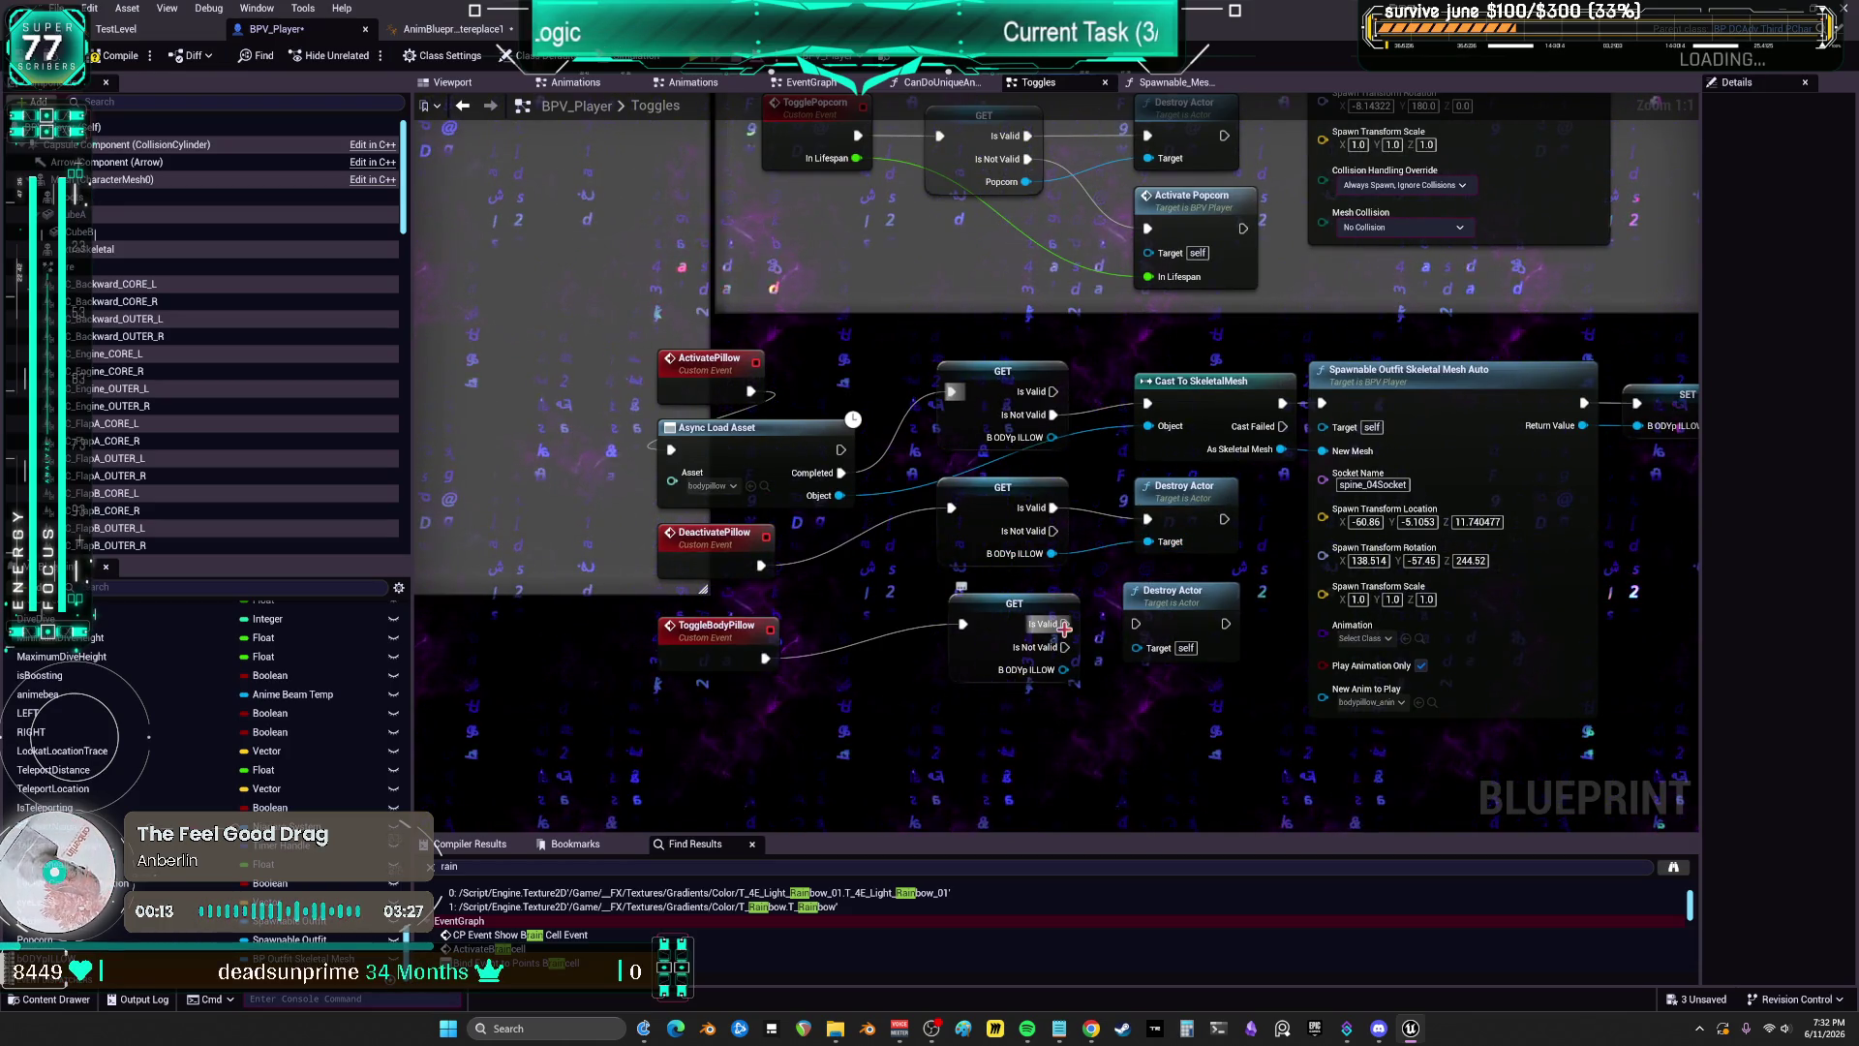
{"action": "mouse_move", "coordinate": [1065, 625]}
{"action": "left_mouse_down"}
{"action": "mouse_move", "coordinate": [1136, 623]}
{"action": "mouse_move", "coordinate": [1137, 647]}
{"action": "left_mouse_up"}
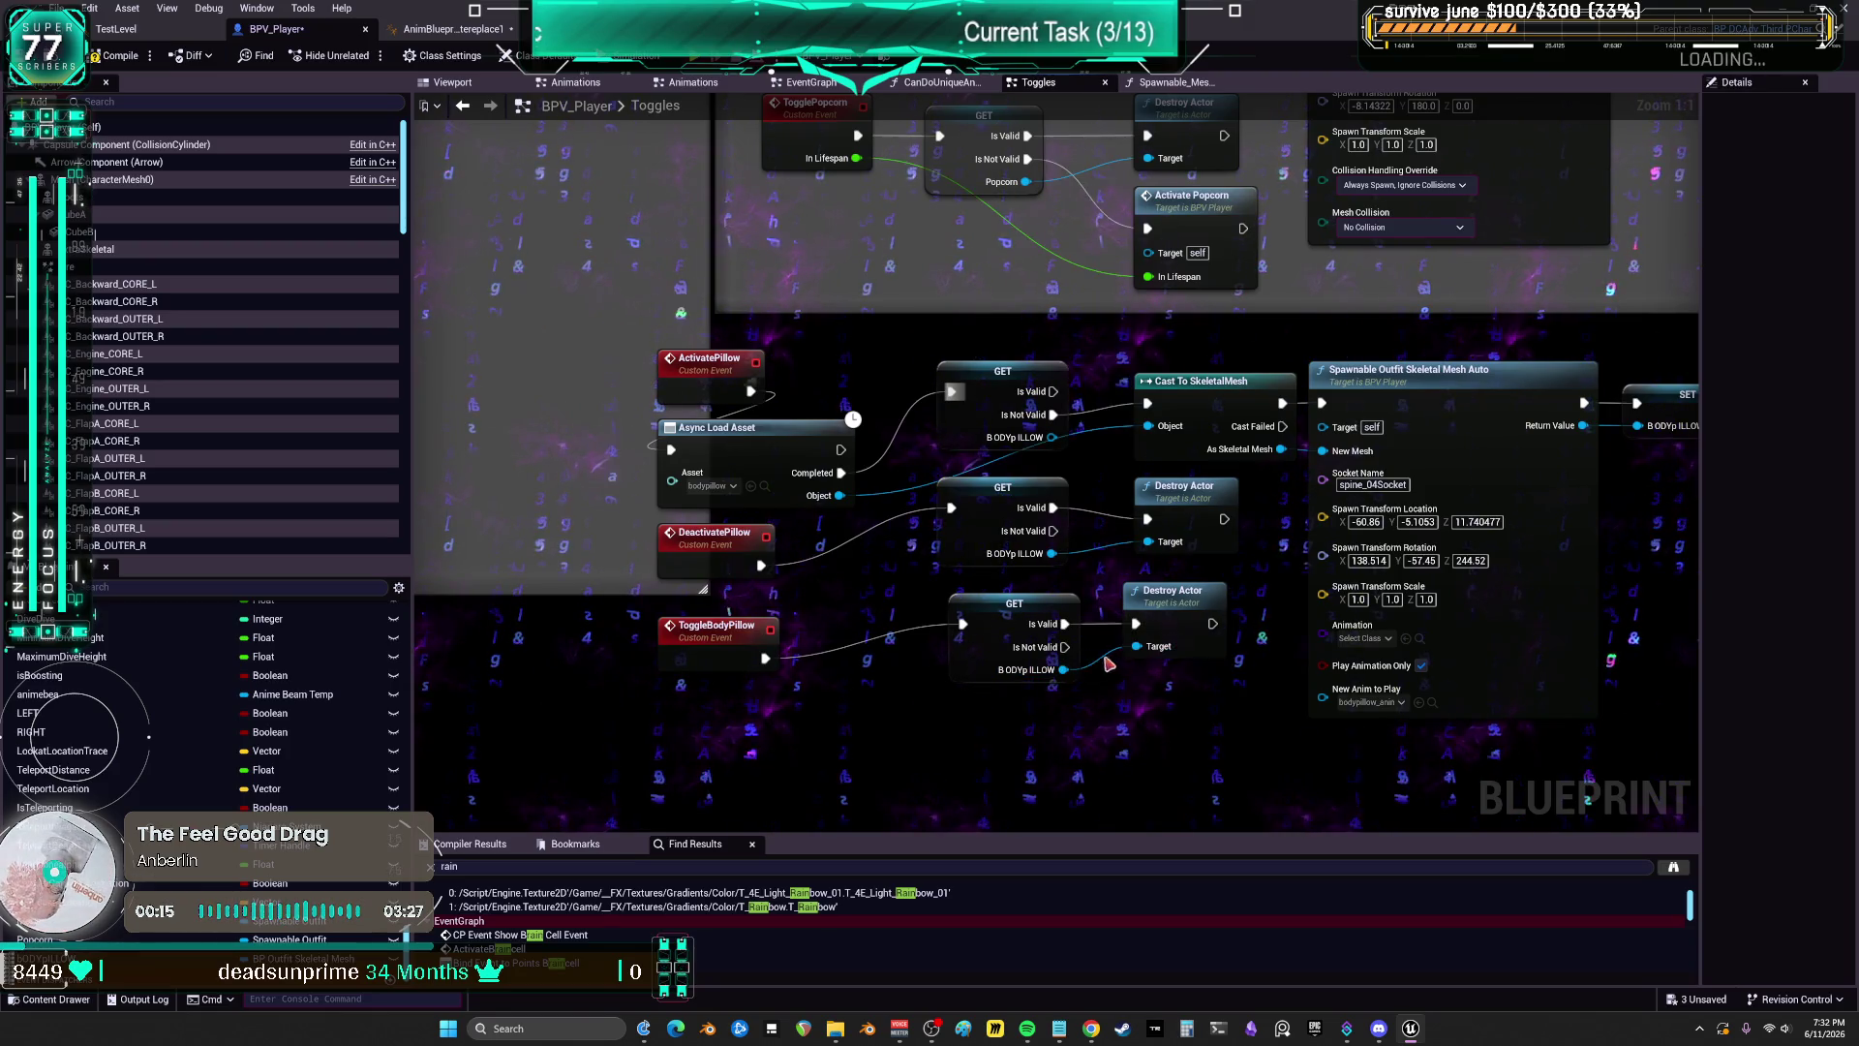
{"action": "double_click", "coordinate": [715, 358]}
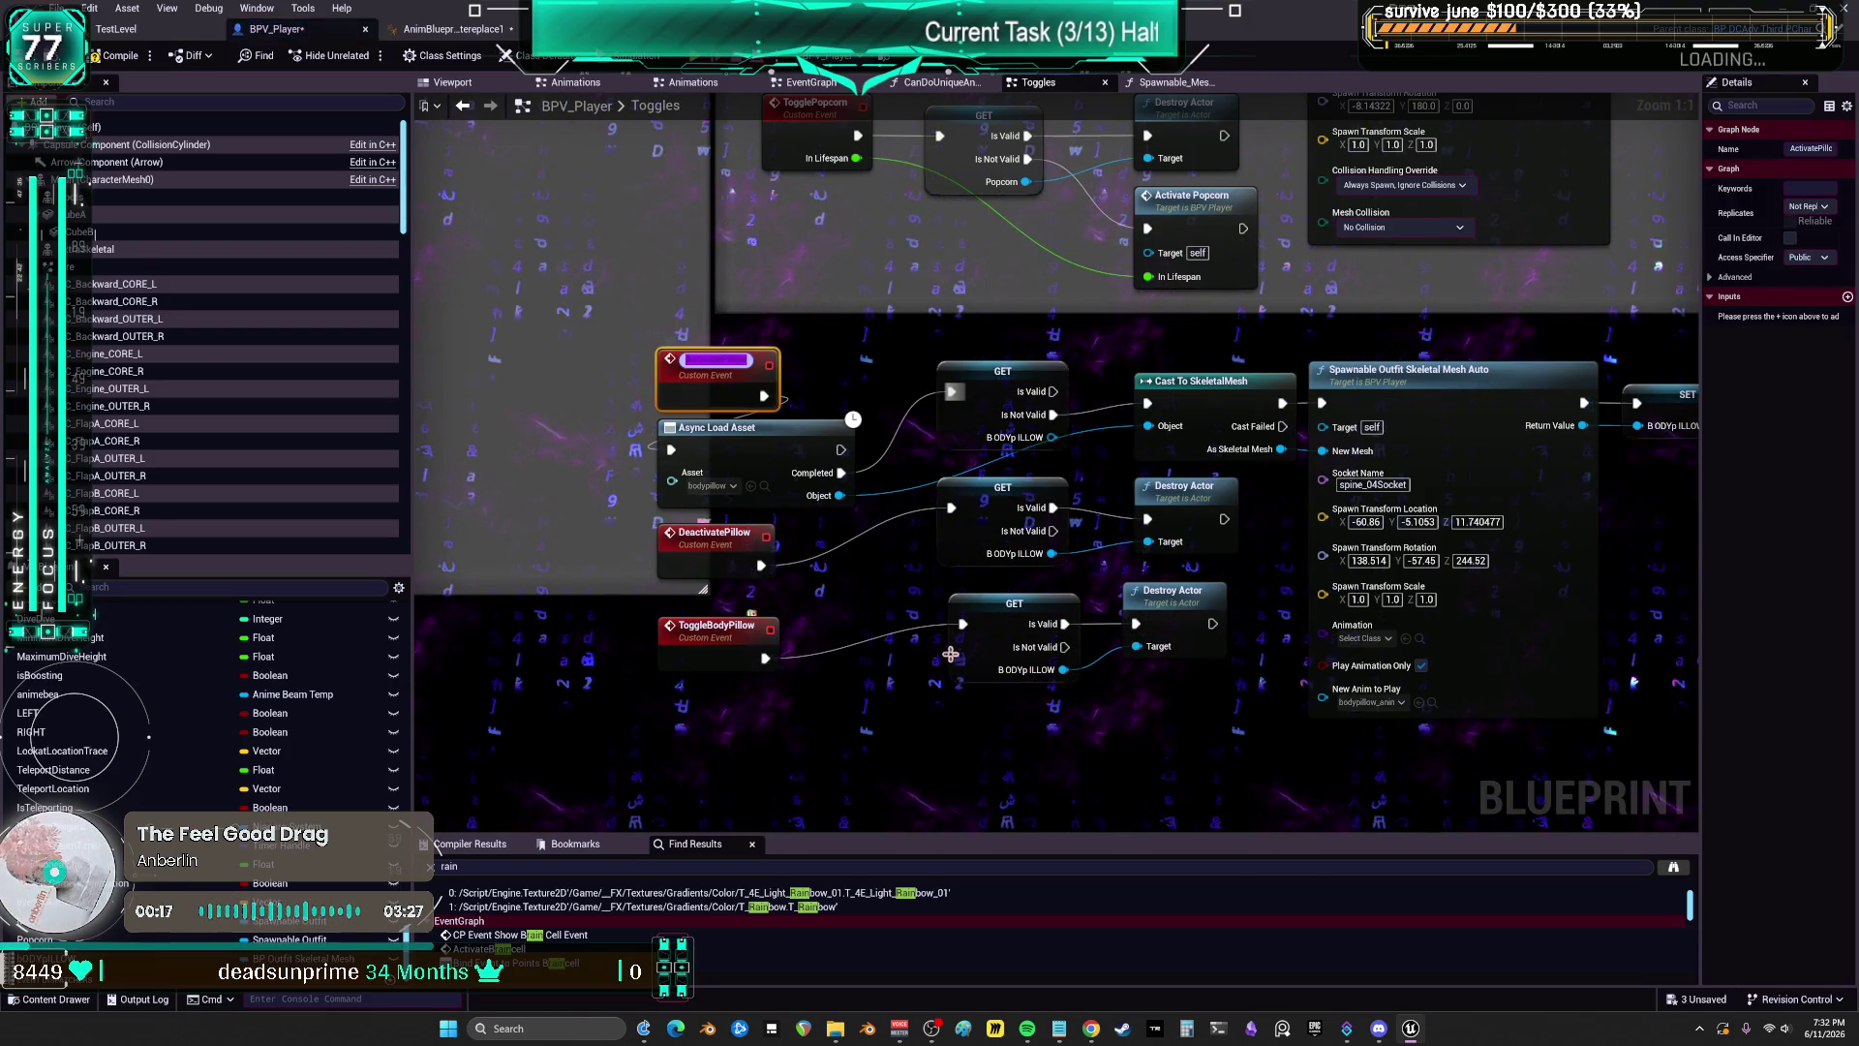
Step: Add an Activate Pillow call driven by the GET's Is Not Valid pin
{"action": "right_click", "coordinate": [1138, 710]}
{"action": "type", "text": "ActivatePillow"}
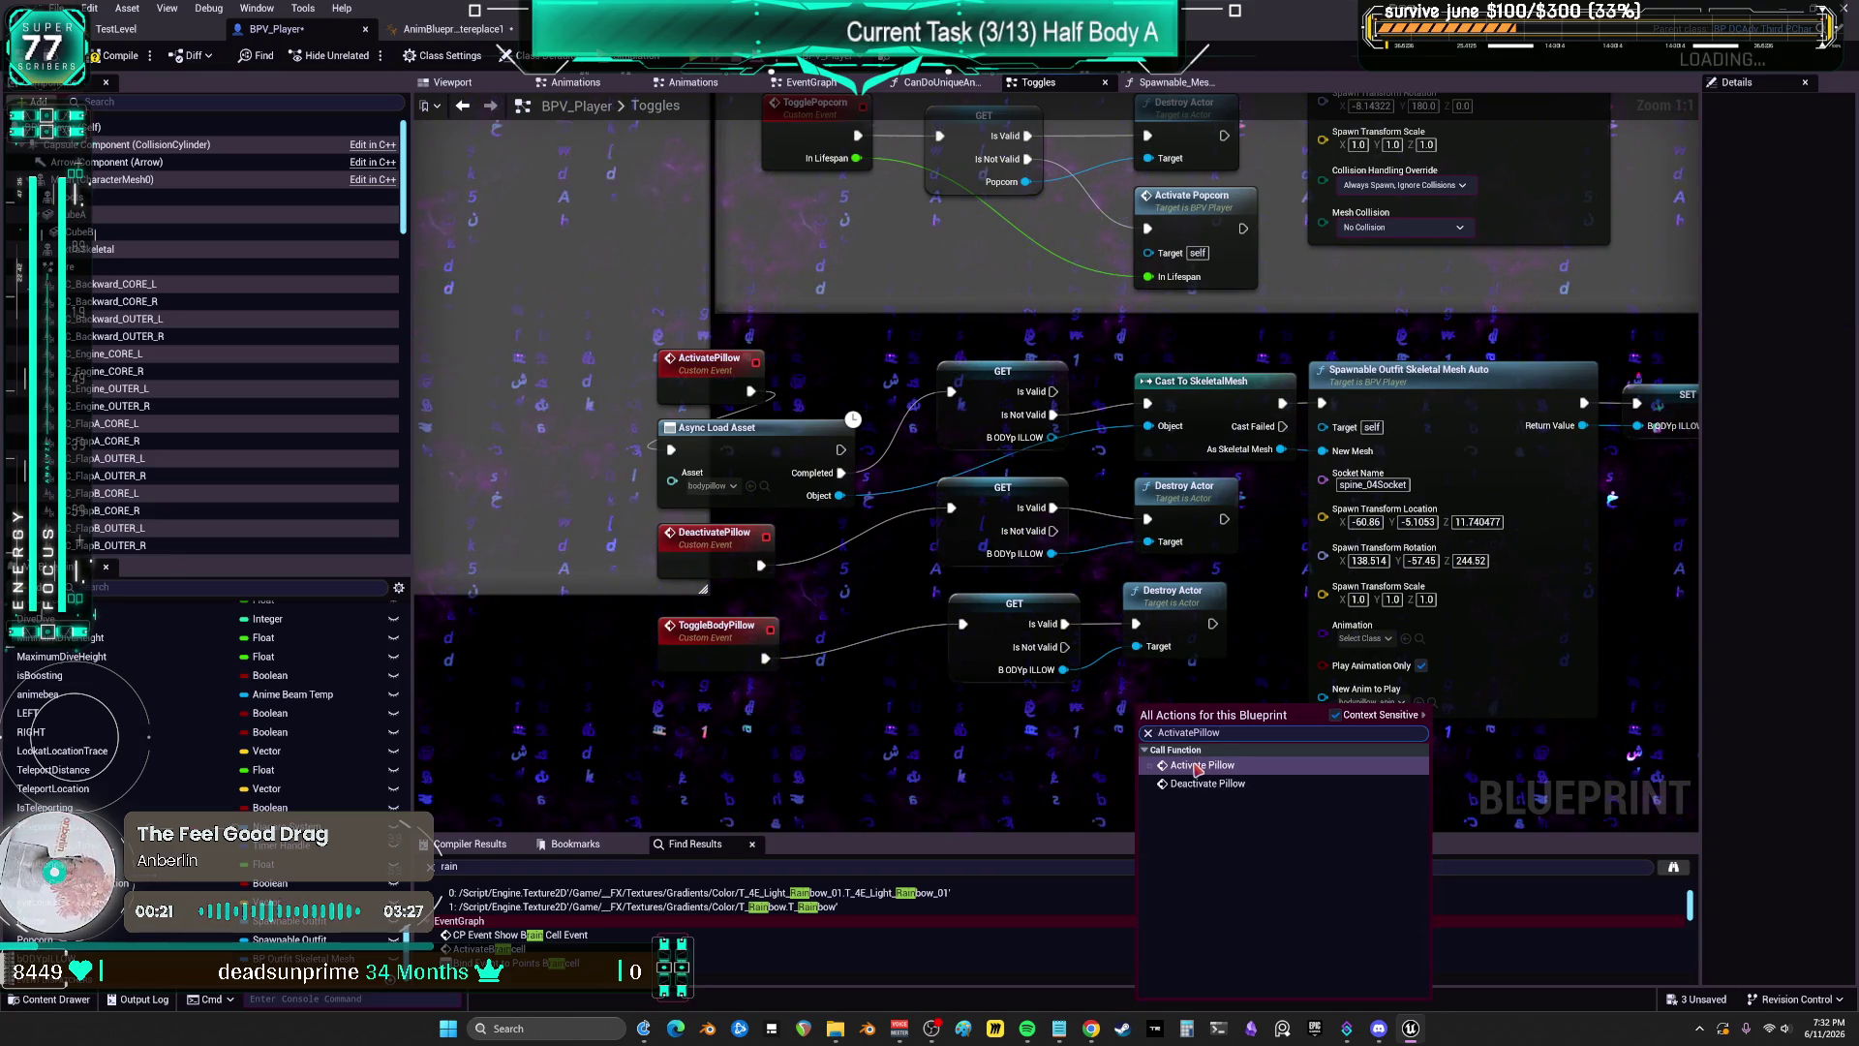
{"action": "left_click", "coordinate": [1199, 765]}
{"action": "left_click_drag", "start_coordinate": [1065, 647], "coordinate": [1150, 741]}
Step: Open the Spawnable Outfit Skeletal Mesh Auto function from the Popcorn group
{"action": "scroll", "coordinate": [910, 617], "scroll_direction": "down", "scroll_amount": 1}
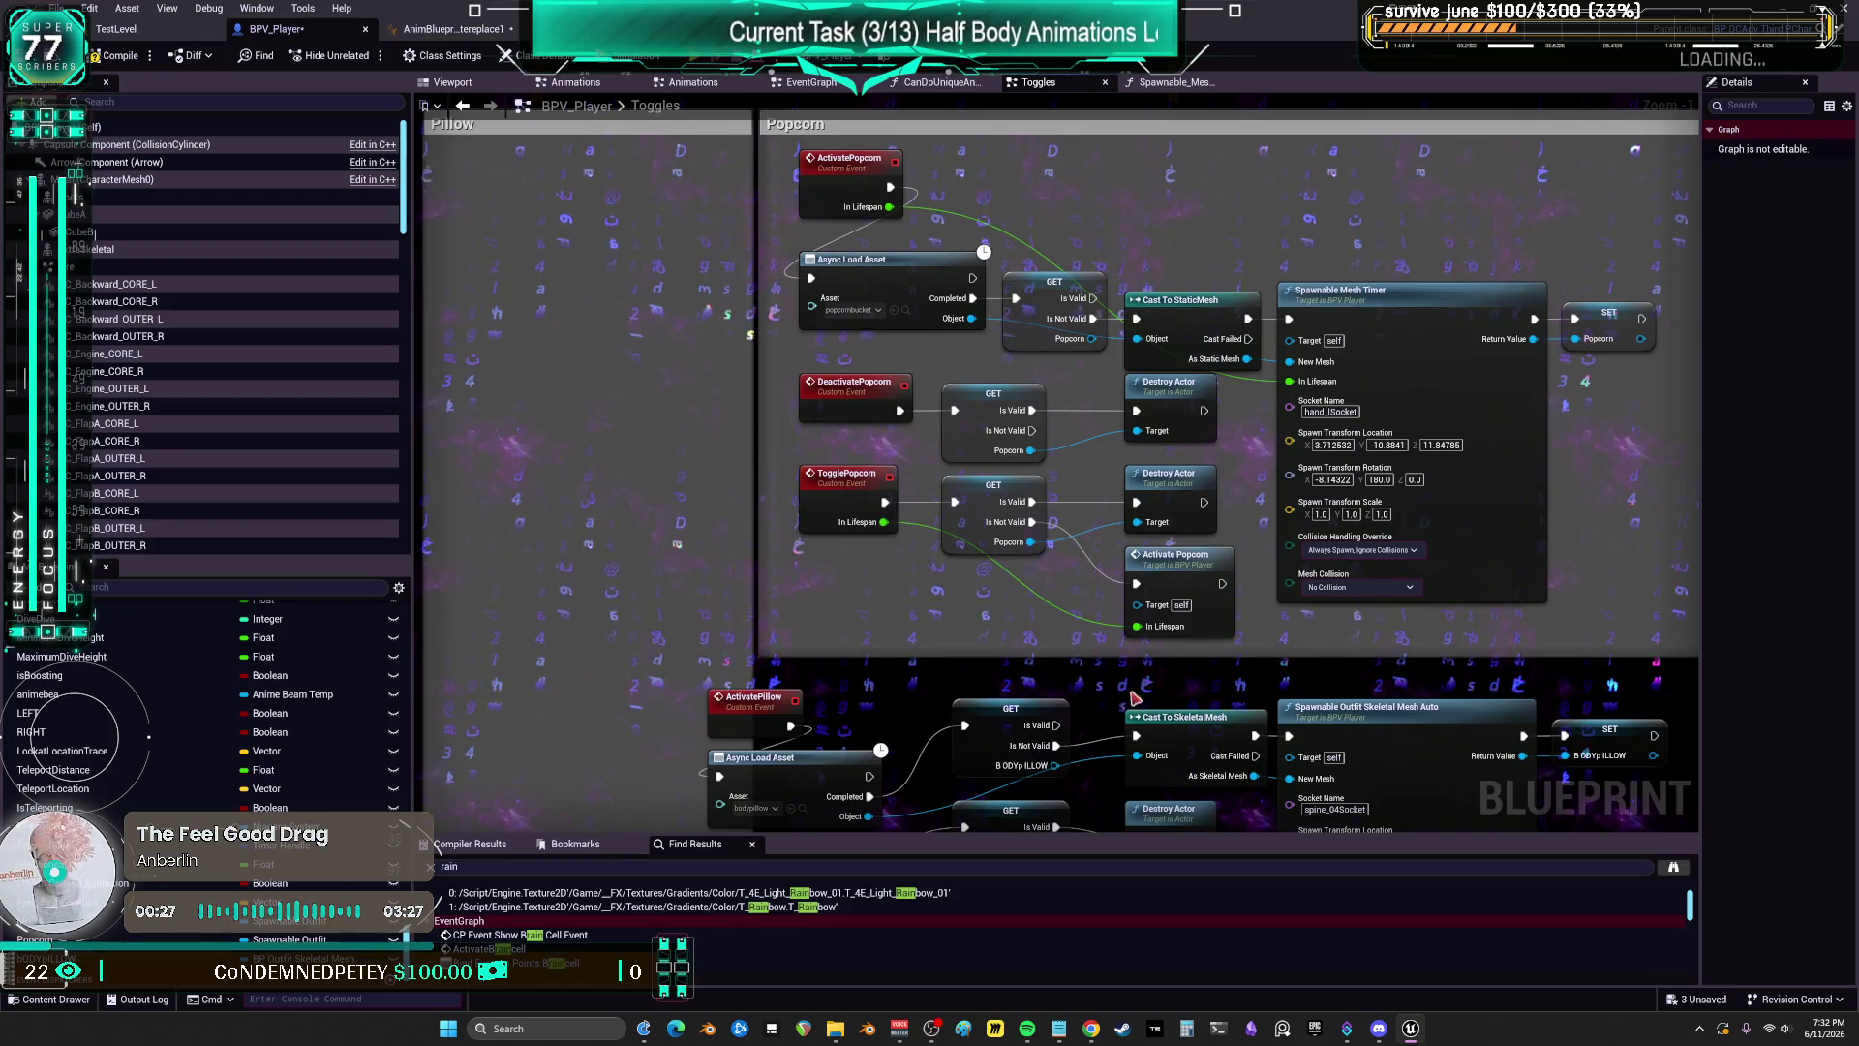
{"action": "left_click_drag", "start_coordinate": [1132, 409], "coordinate": [1114, 478]}
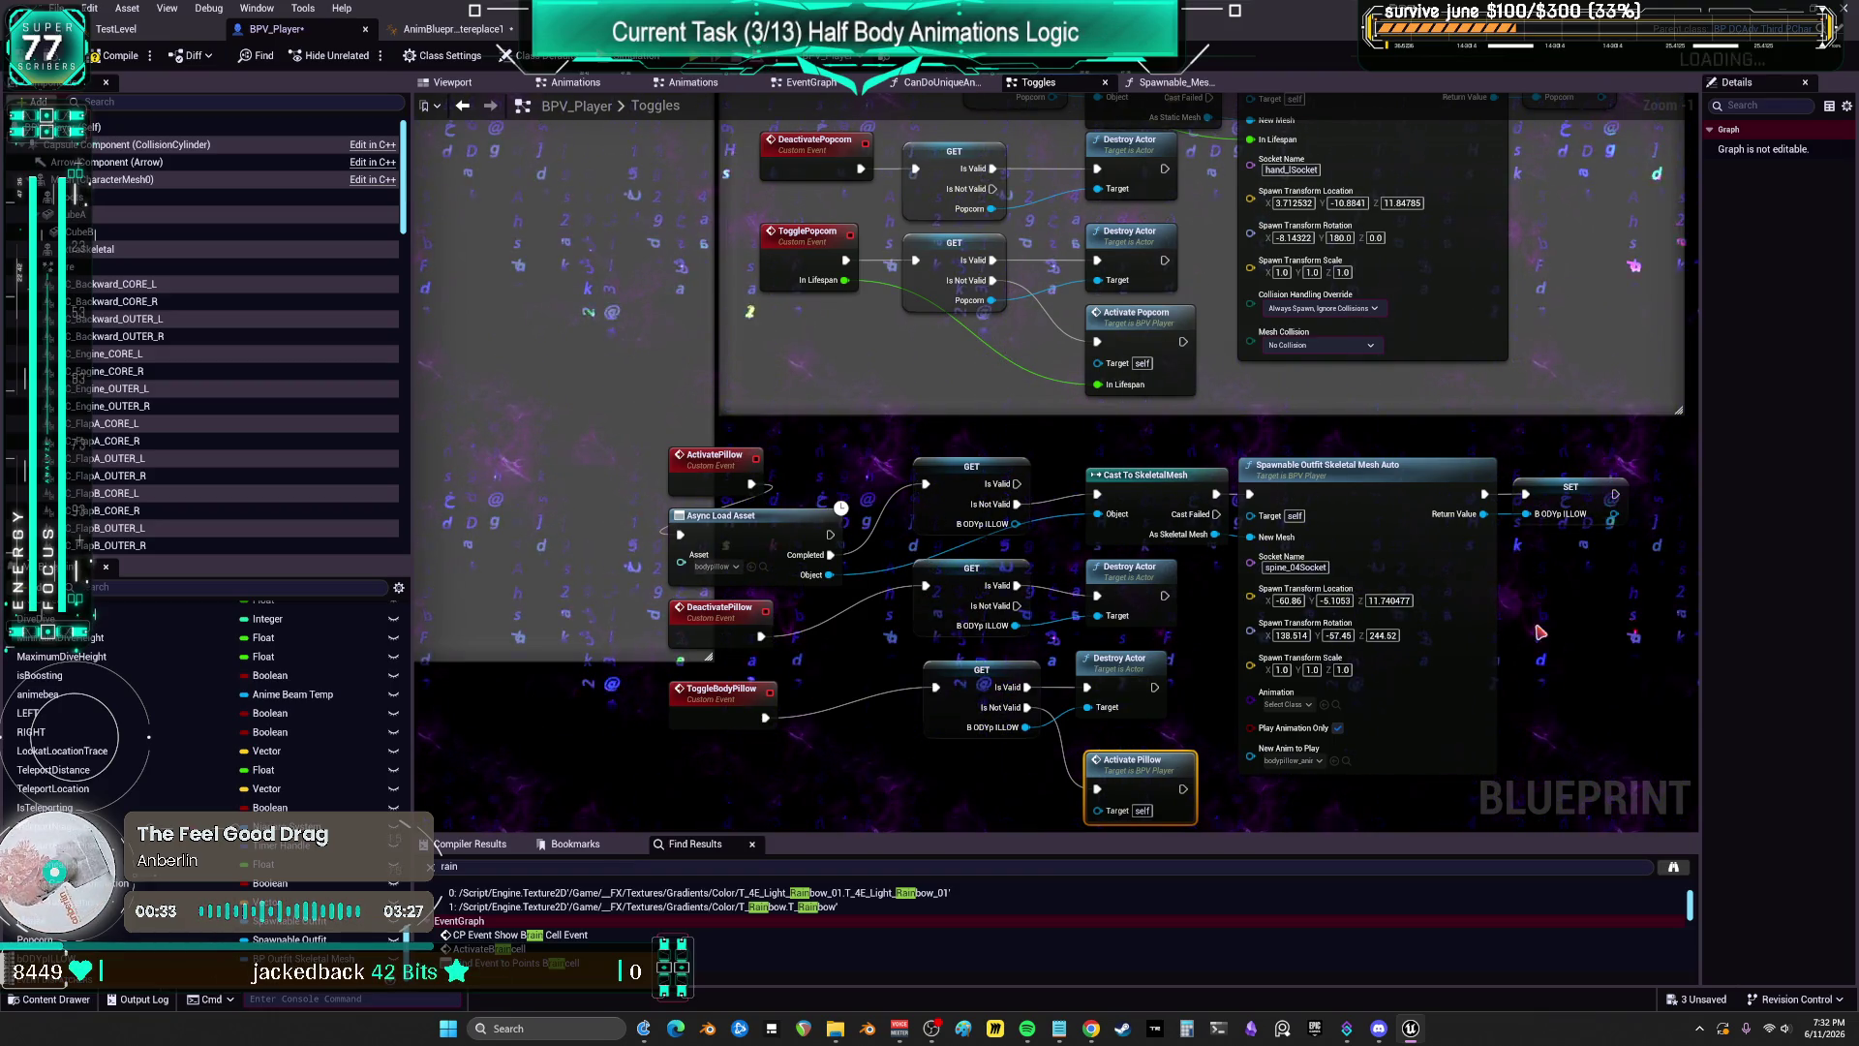
{"action": "double_click", "coordinate": [1327, 487]}
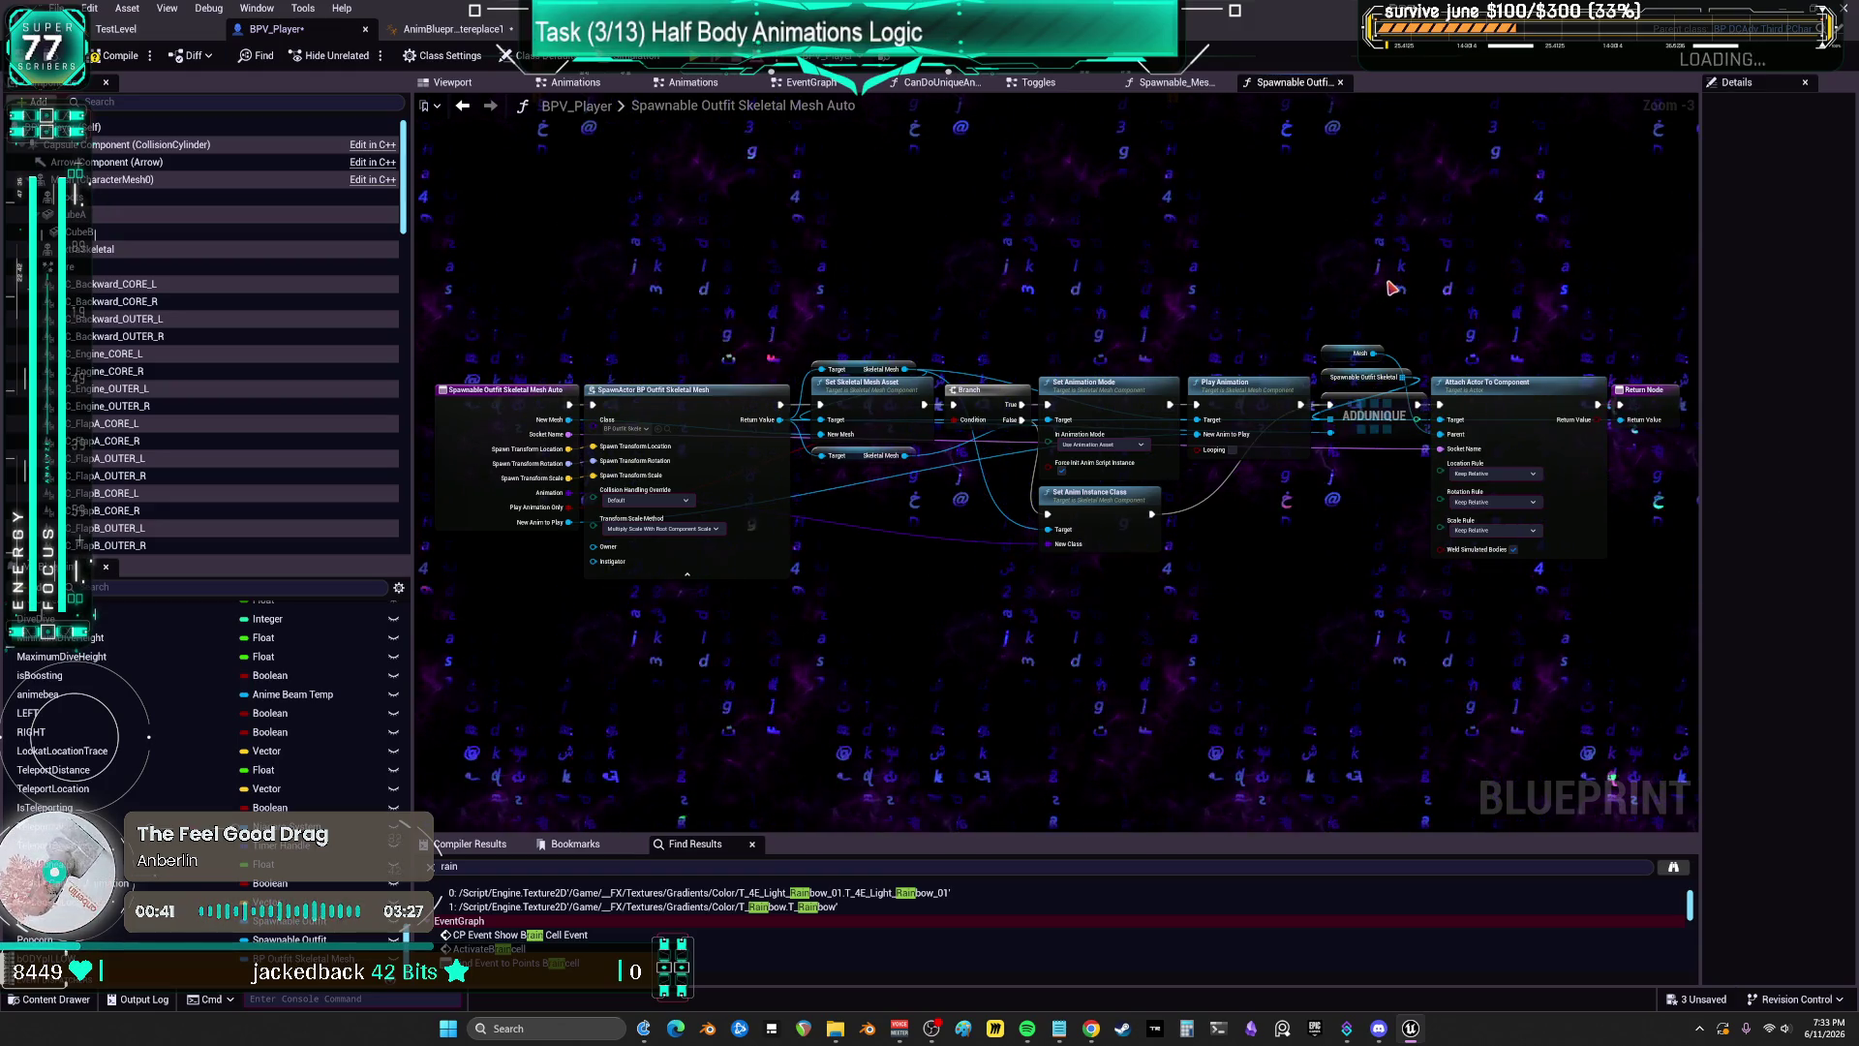
Step: Inspect the SpawnActor node's outfit class asset and return to the BPV_Player editor
{"action": "scroll", "coordinate": [1222, 383], "scroll_direction": "up", "scroll_amount": 3}
{"action": "left_click", "coordinate": [1234, 391]}
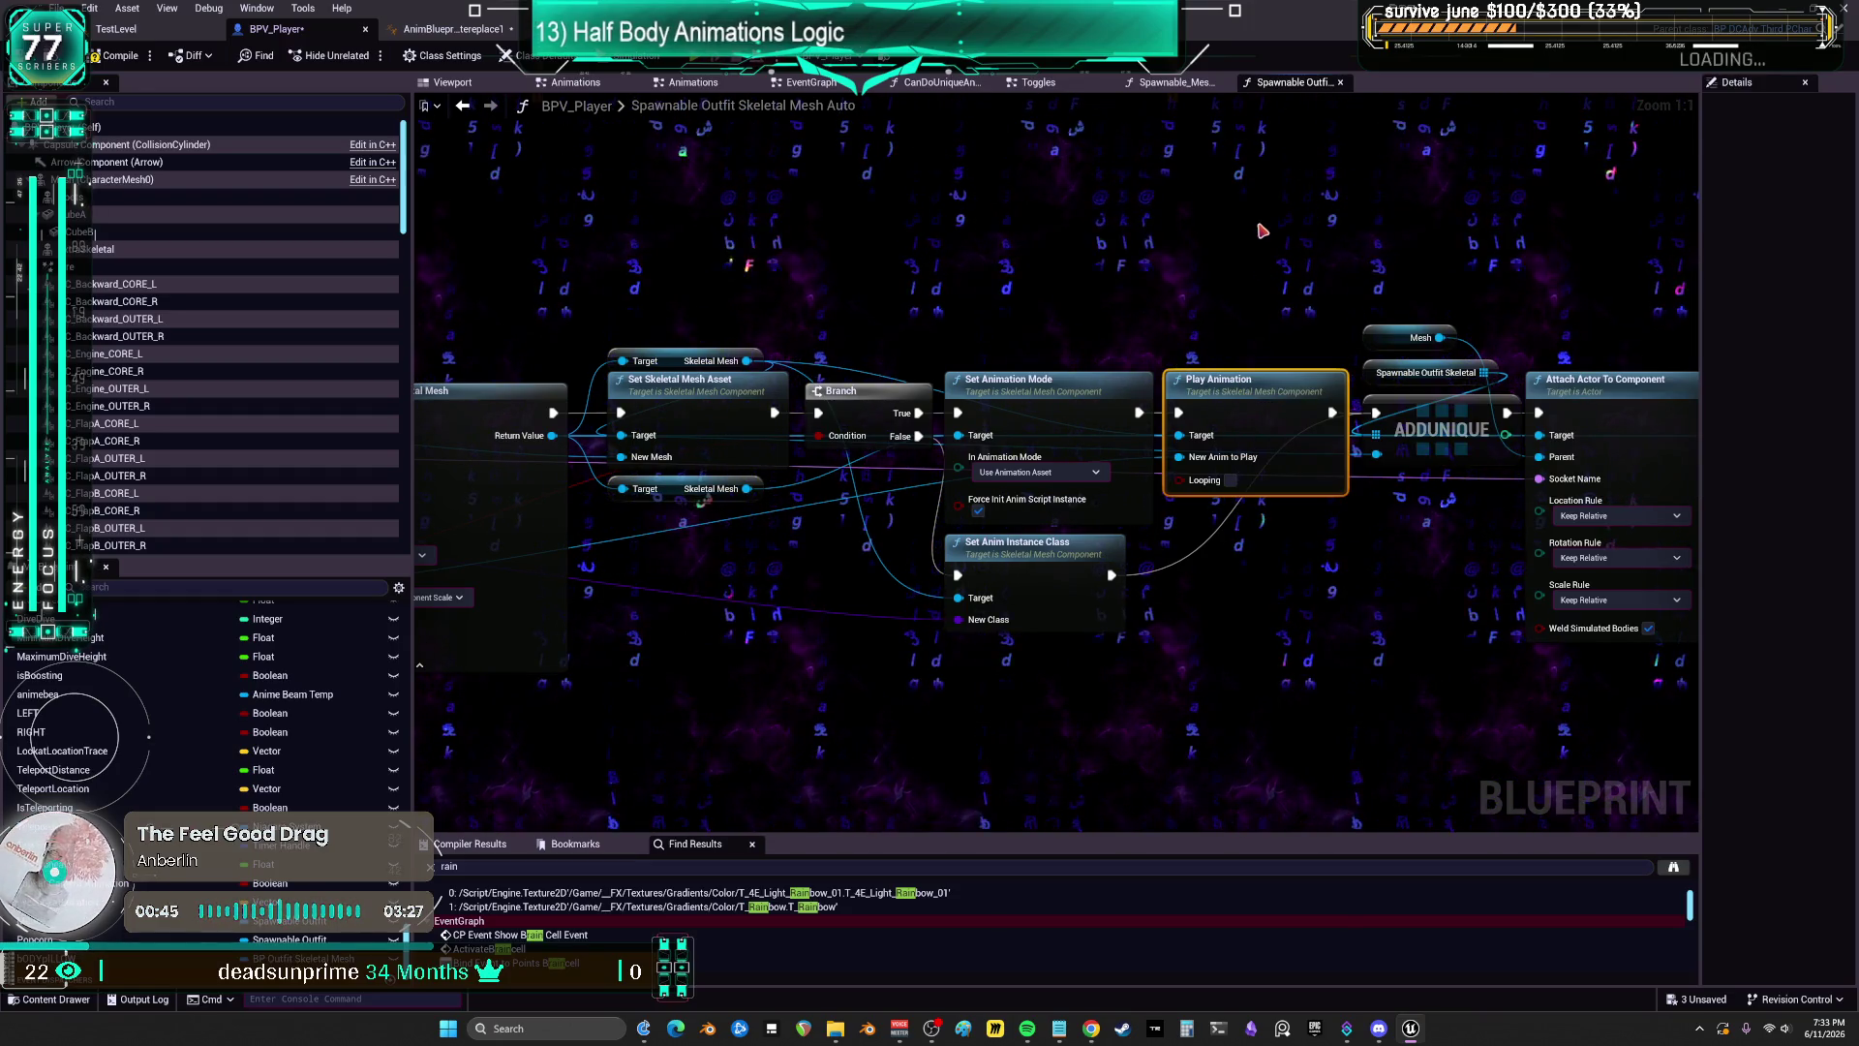
{"action": "left_click_drag", "start_coordinate": [1059, 253], "coordinate": [1110, 244]}
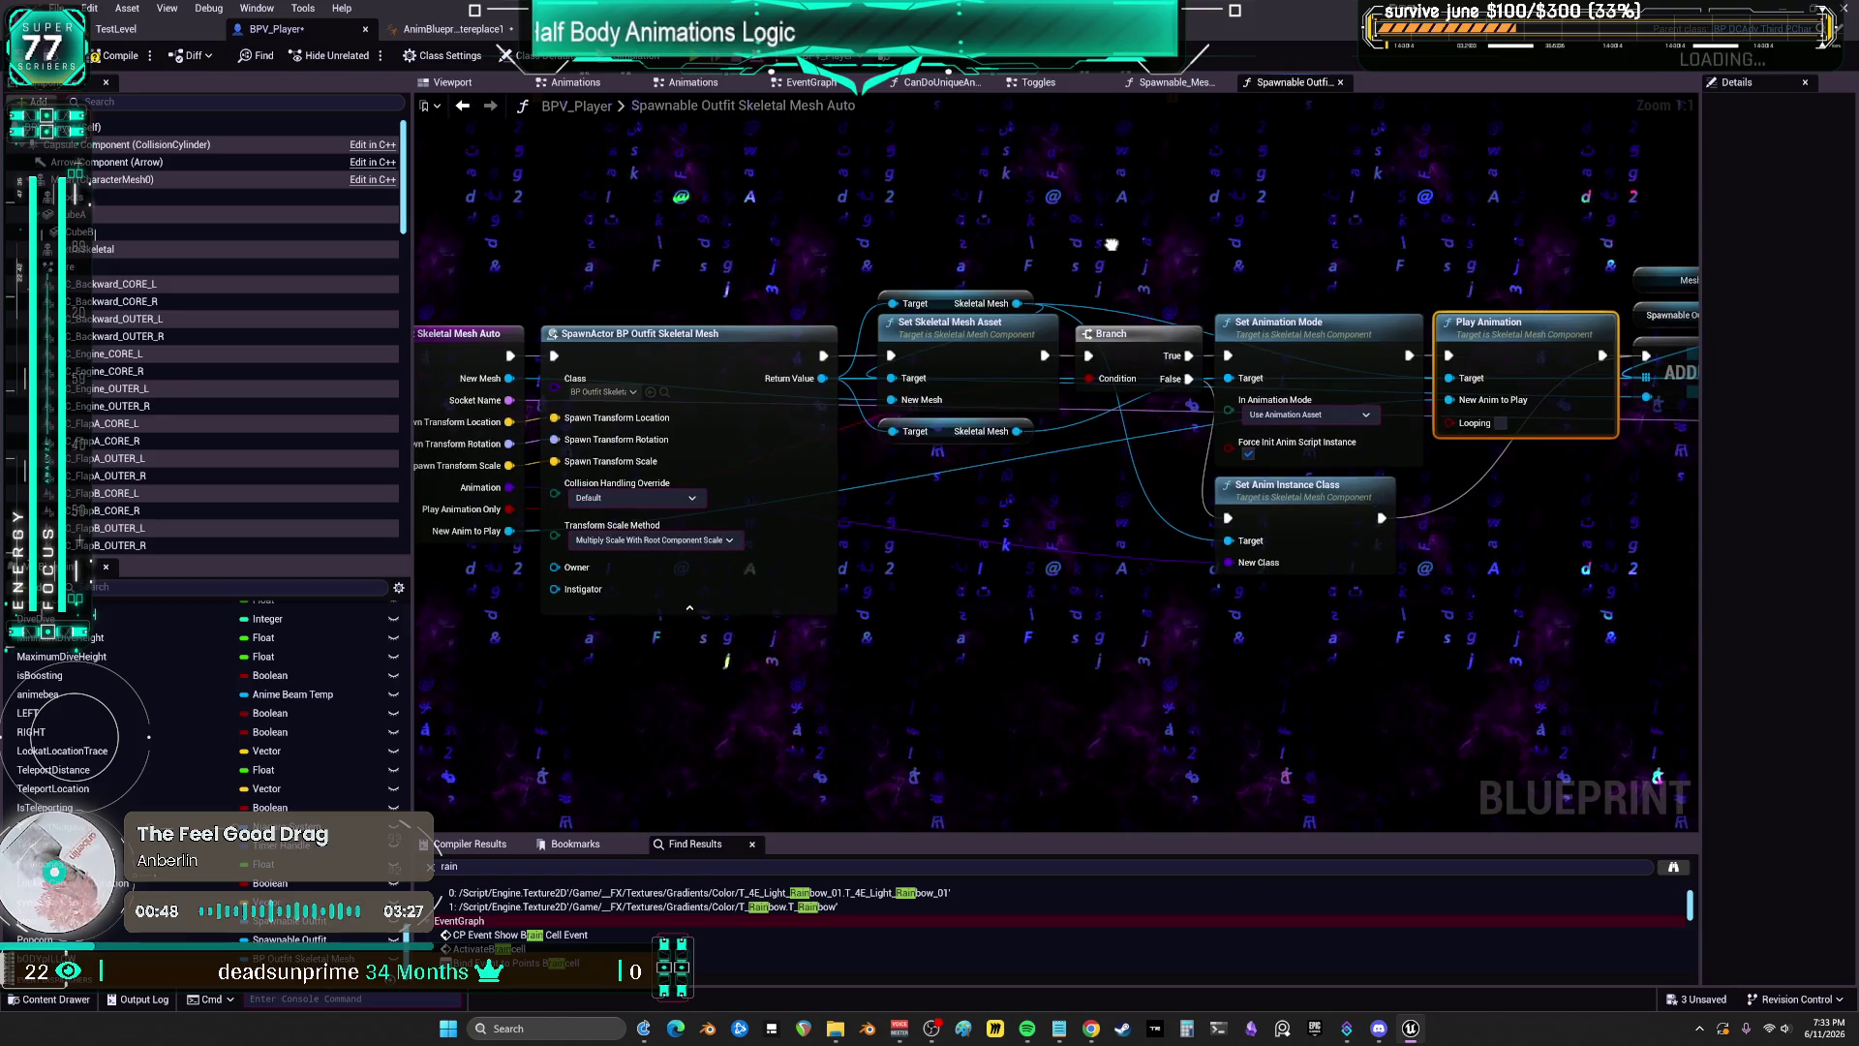
{"action": "left_click", "coordinate": [664, 392]}
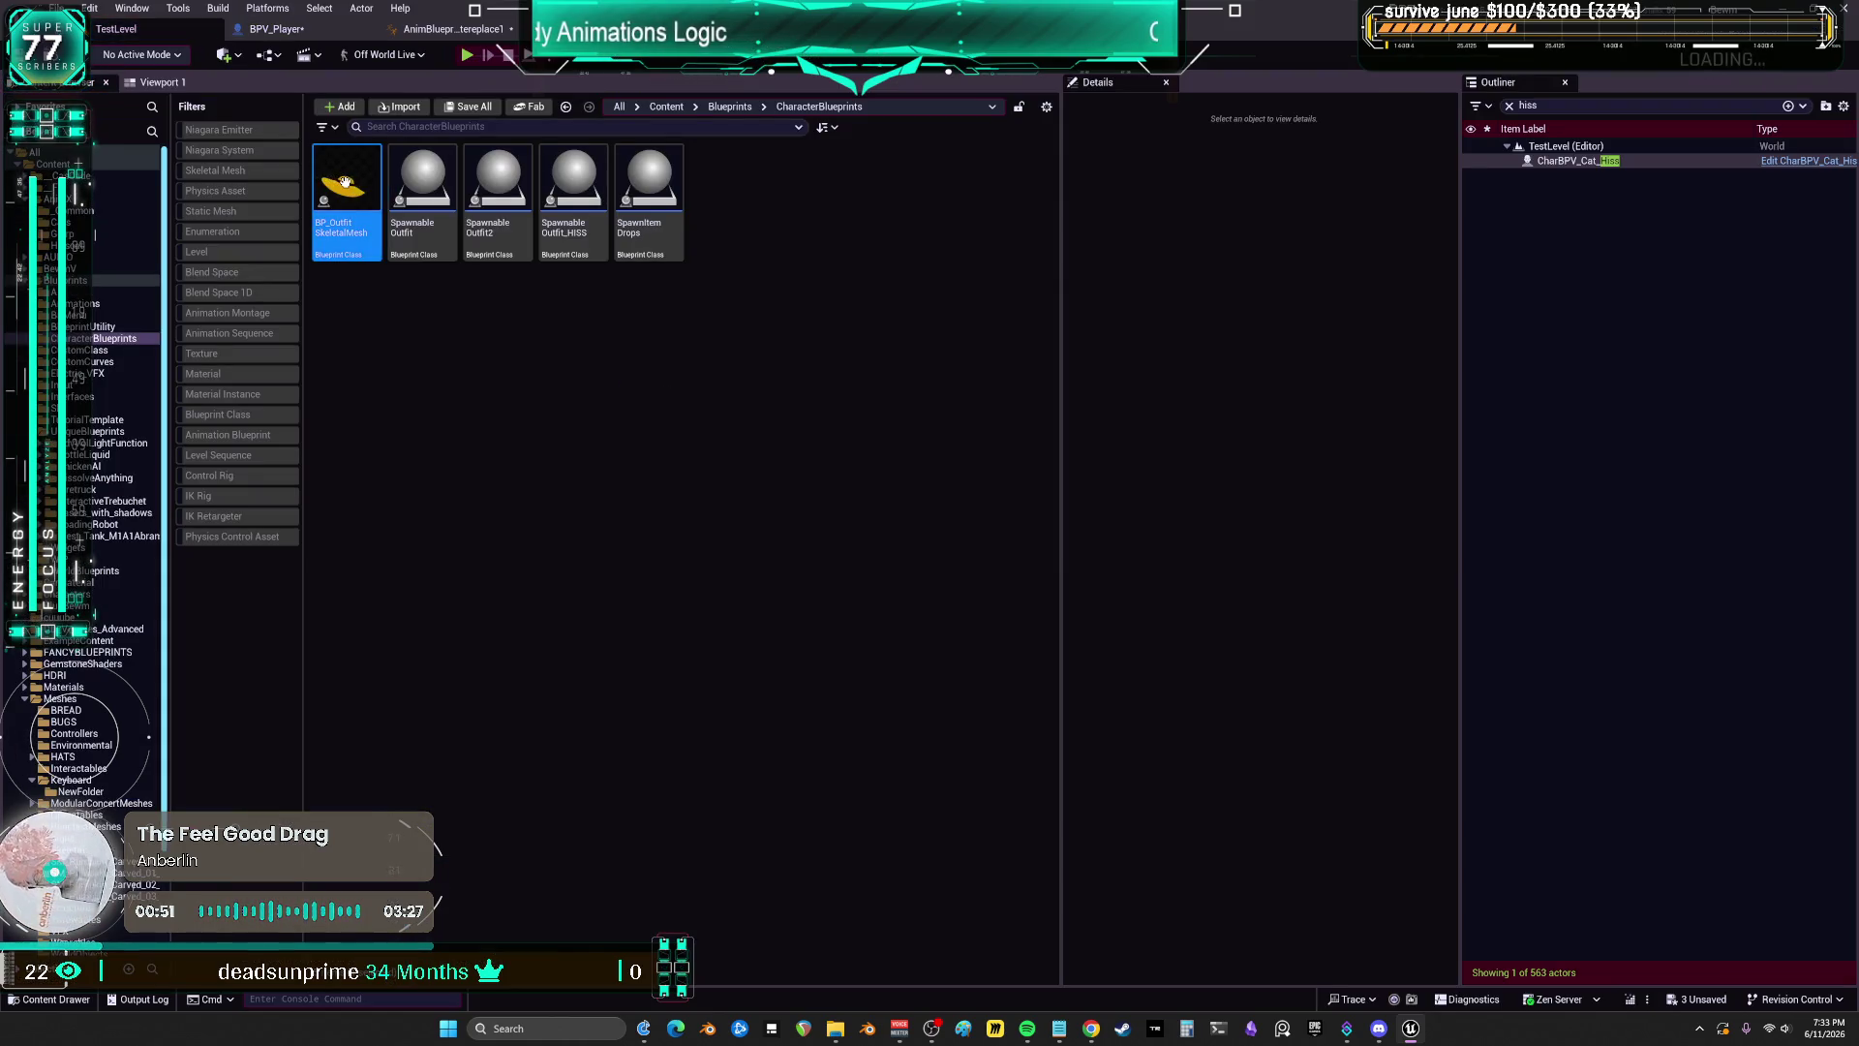
{"action": "left_click", "coordinate": [276, 29]}
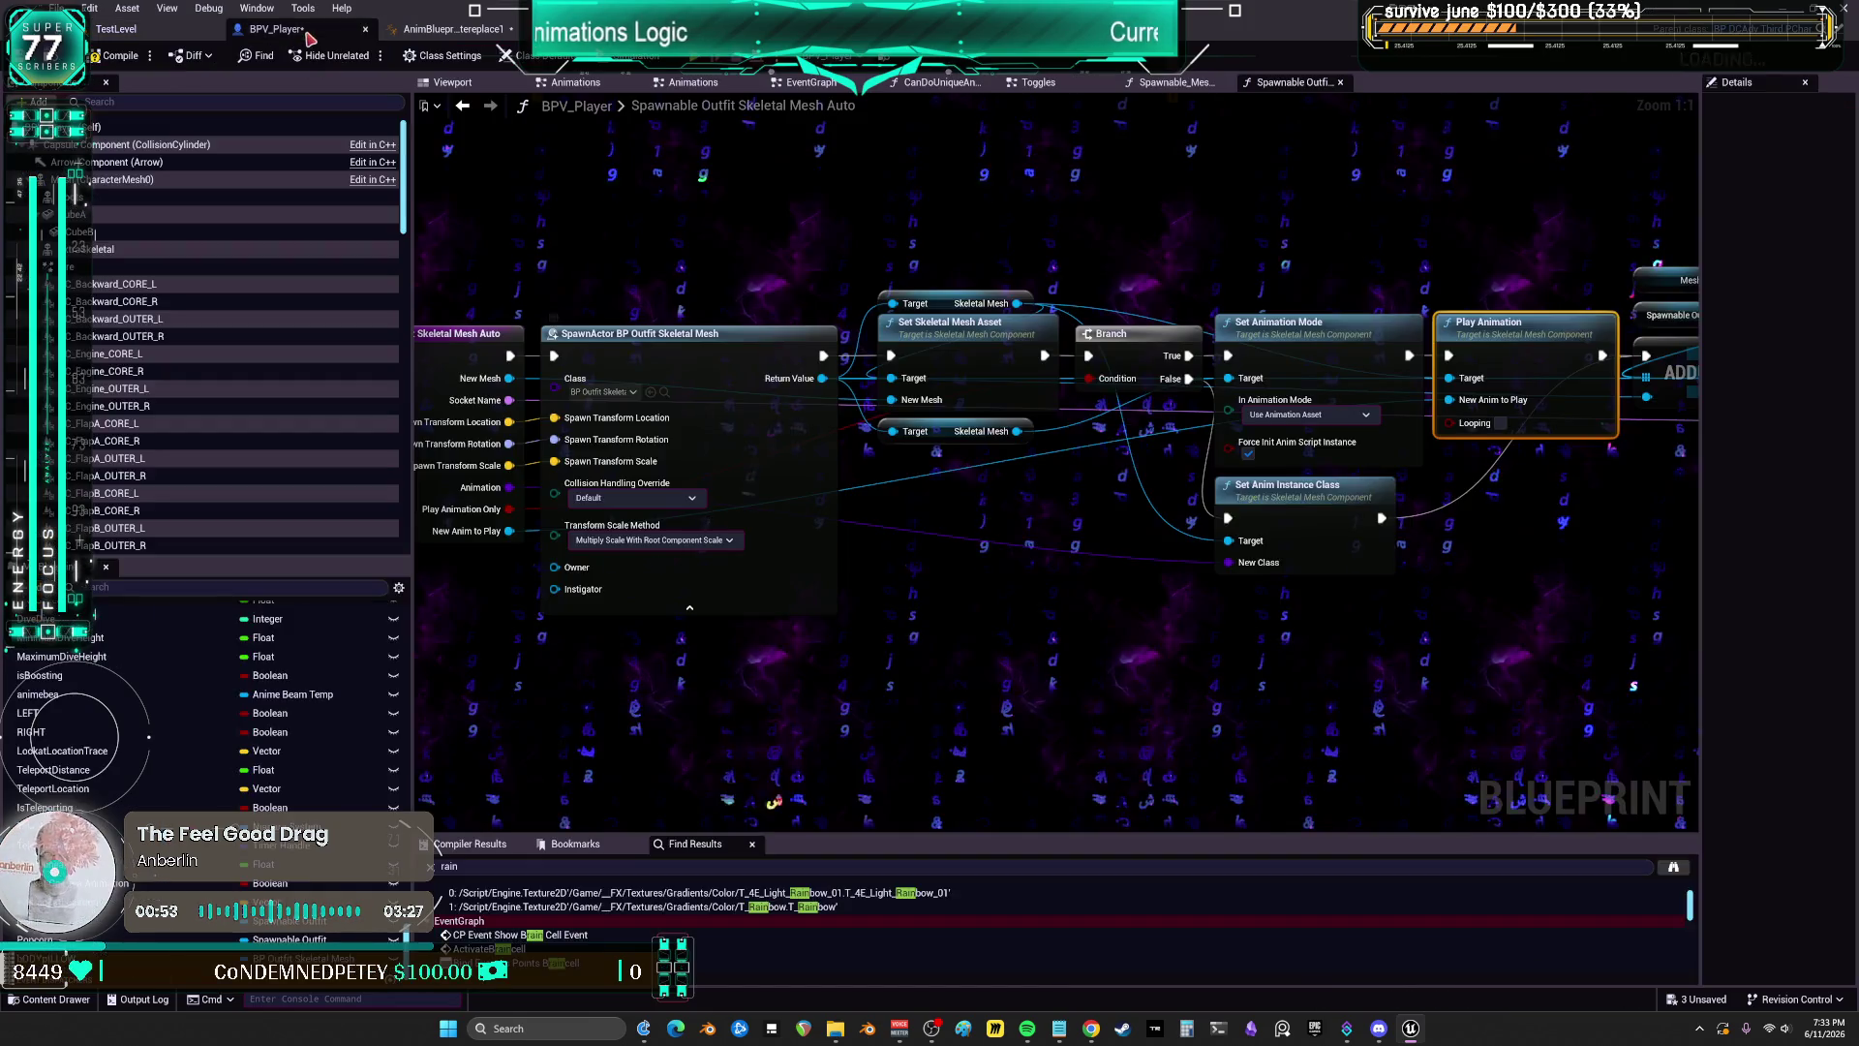
Step: Align the skeletal mesh setters, Branch and Set Anim Instance Class nodes, then return to Toggles
{"action": "left_click_drag", "start_coordinate": [967, 218], "coordinate": [967, 446]}
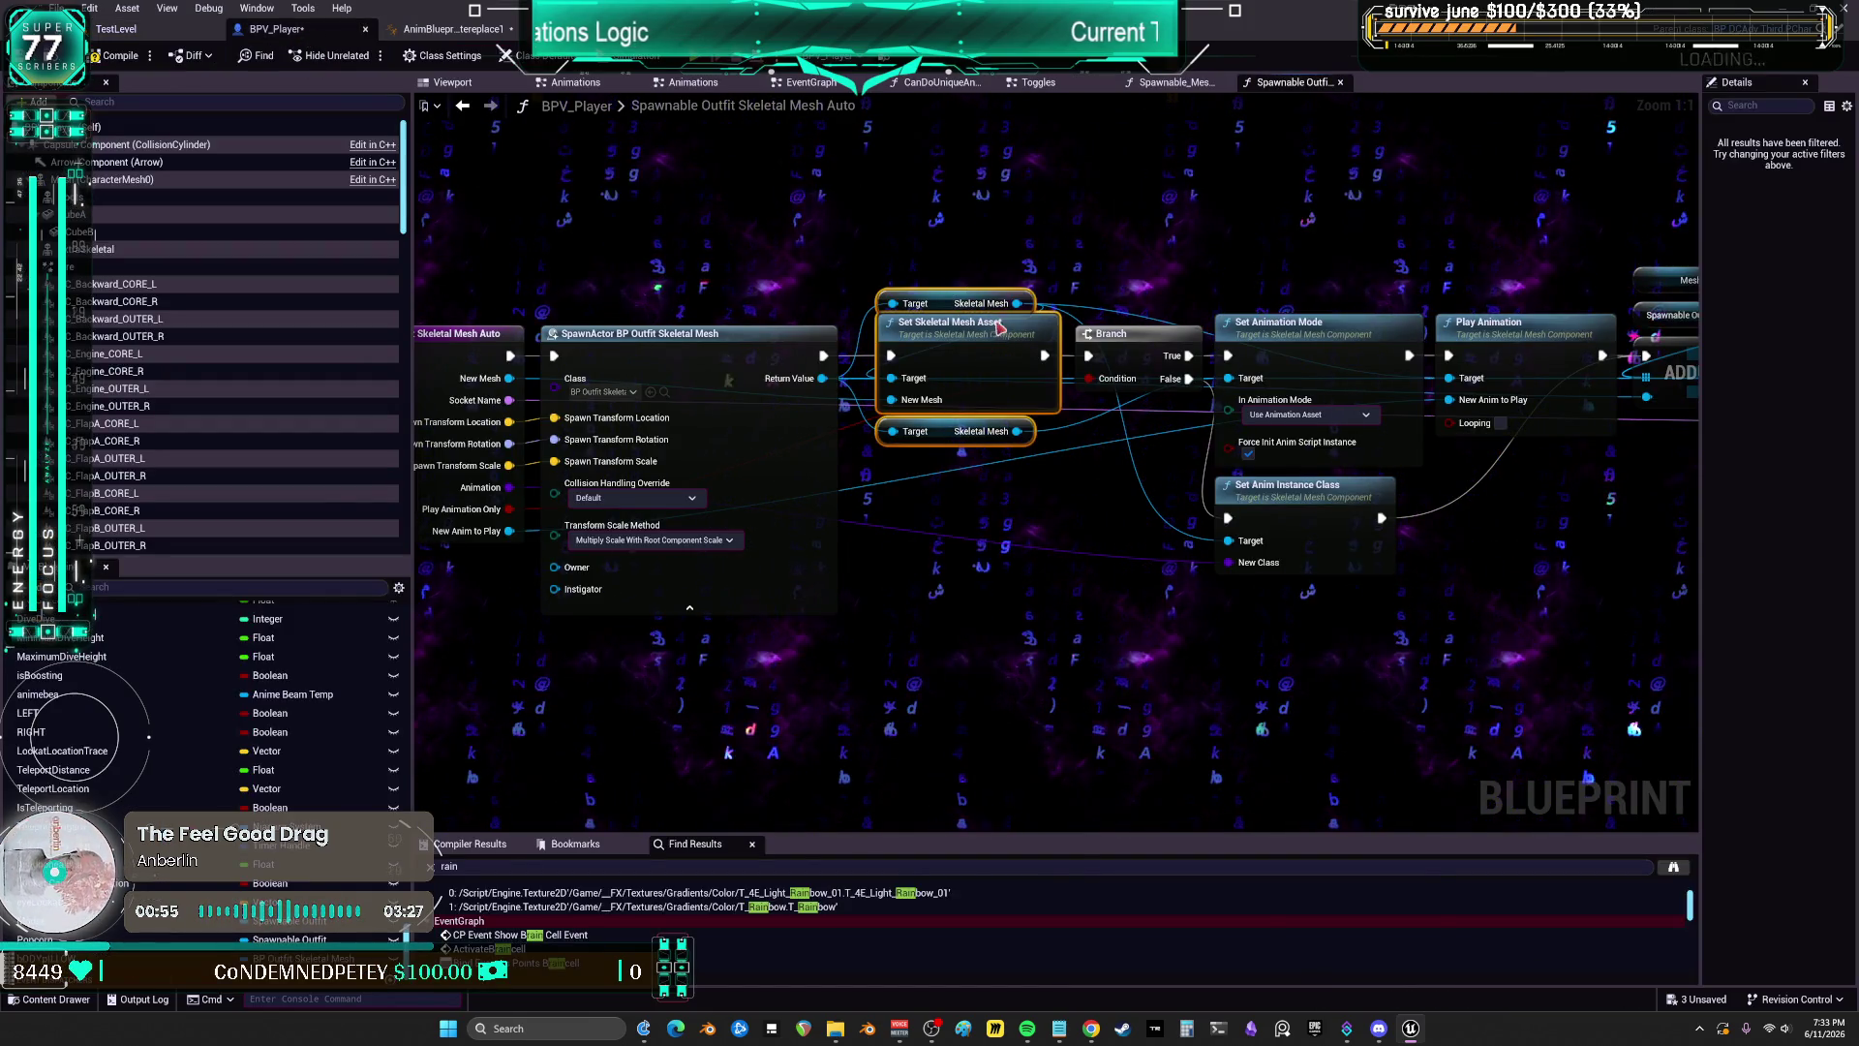
{"action": "left_click_drag", "start_coordinate": [967, 339], "coordinate": [955, 339]}
{"action": "left_click", "coordinate": [1071, 241]}
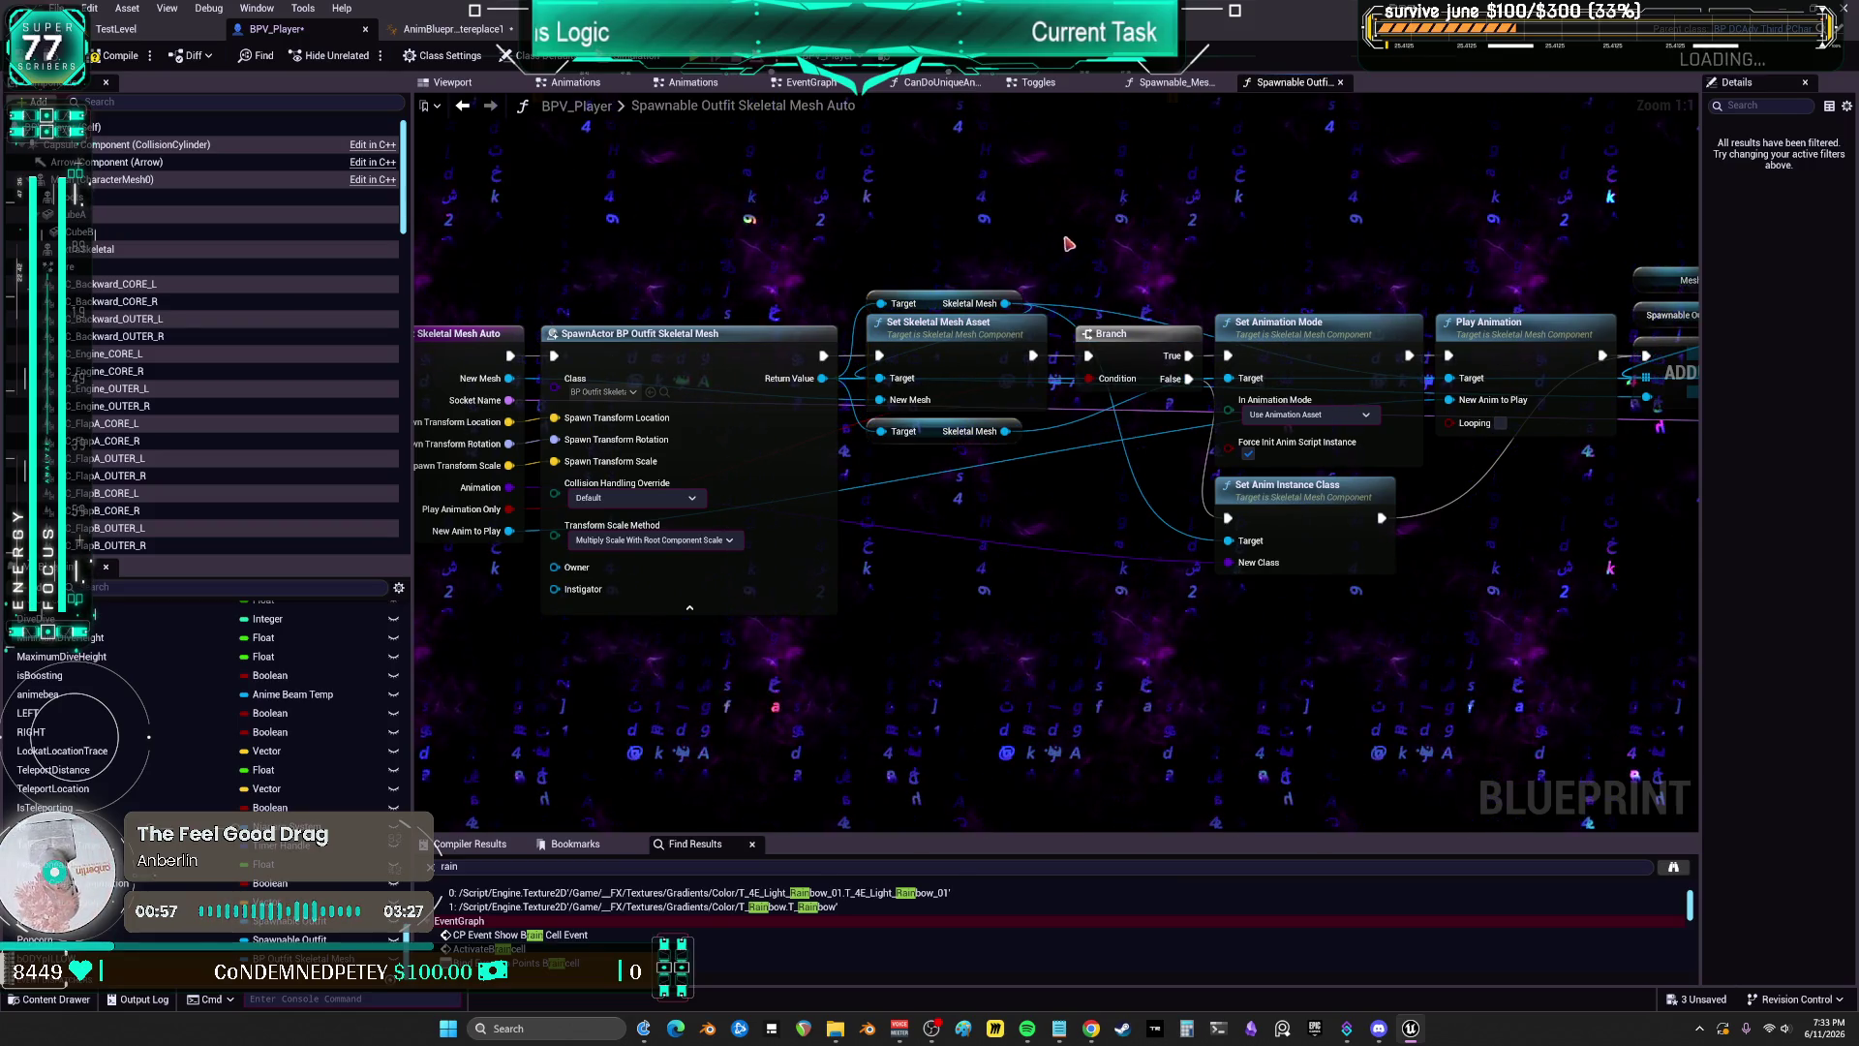
{"action": "left_click_drag", "start_coordinate": [1110, 333], "coordinate": [1099, 333]}
{"action": "left_click", "coordinate": [1299, 332]}
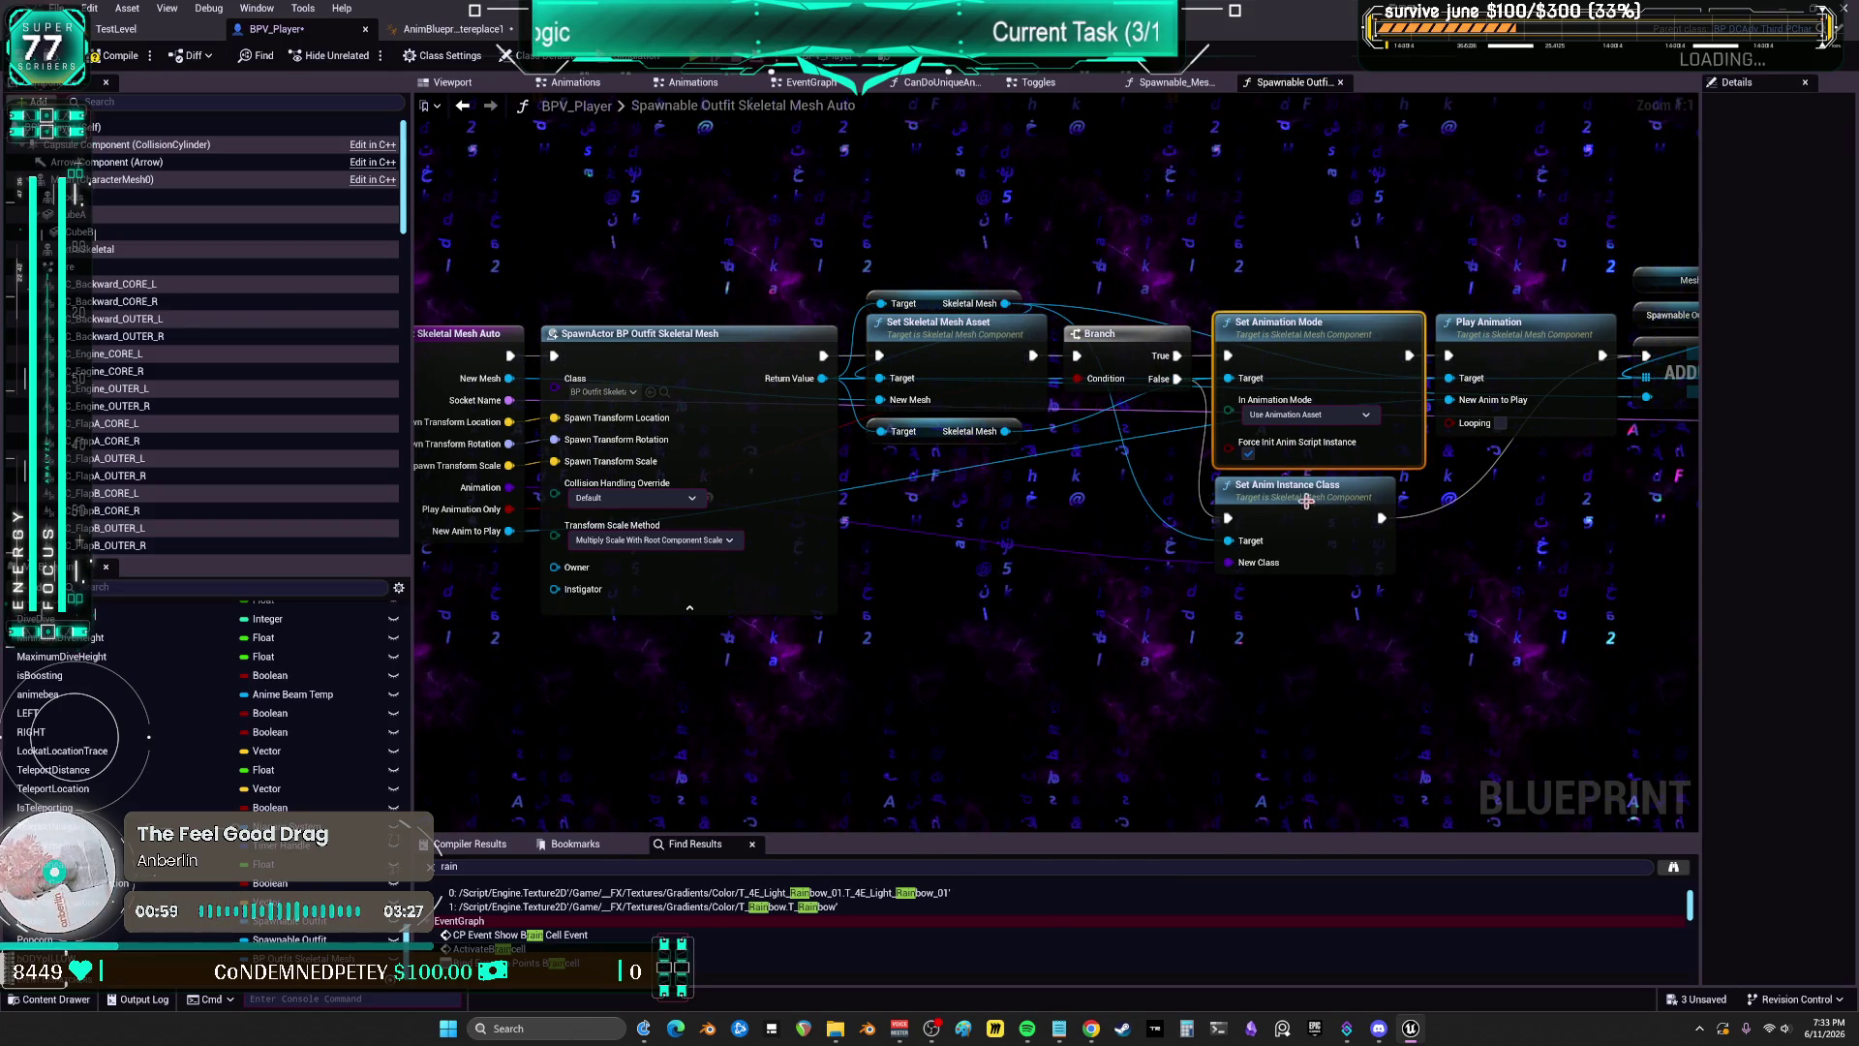
{"action": "left_click_drag", "start_coordinate": [1303, 498], "coordinate": [1290, 497]}
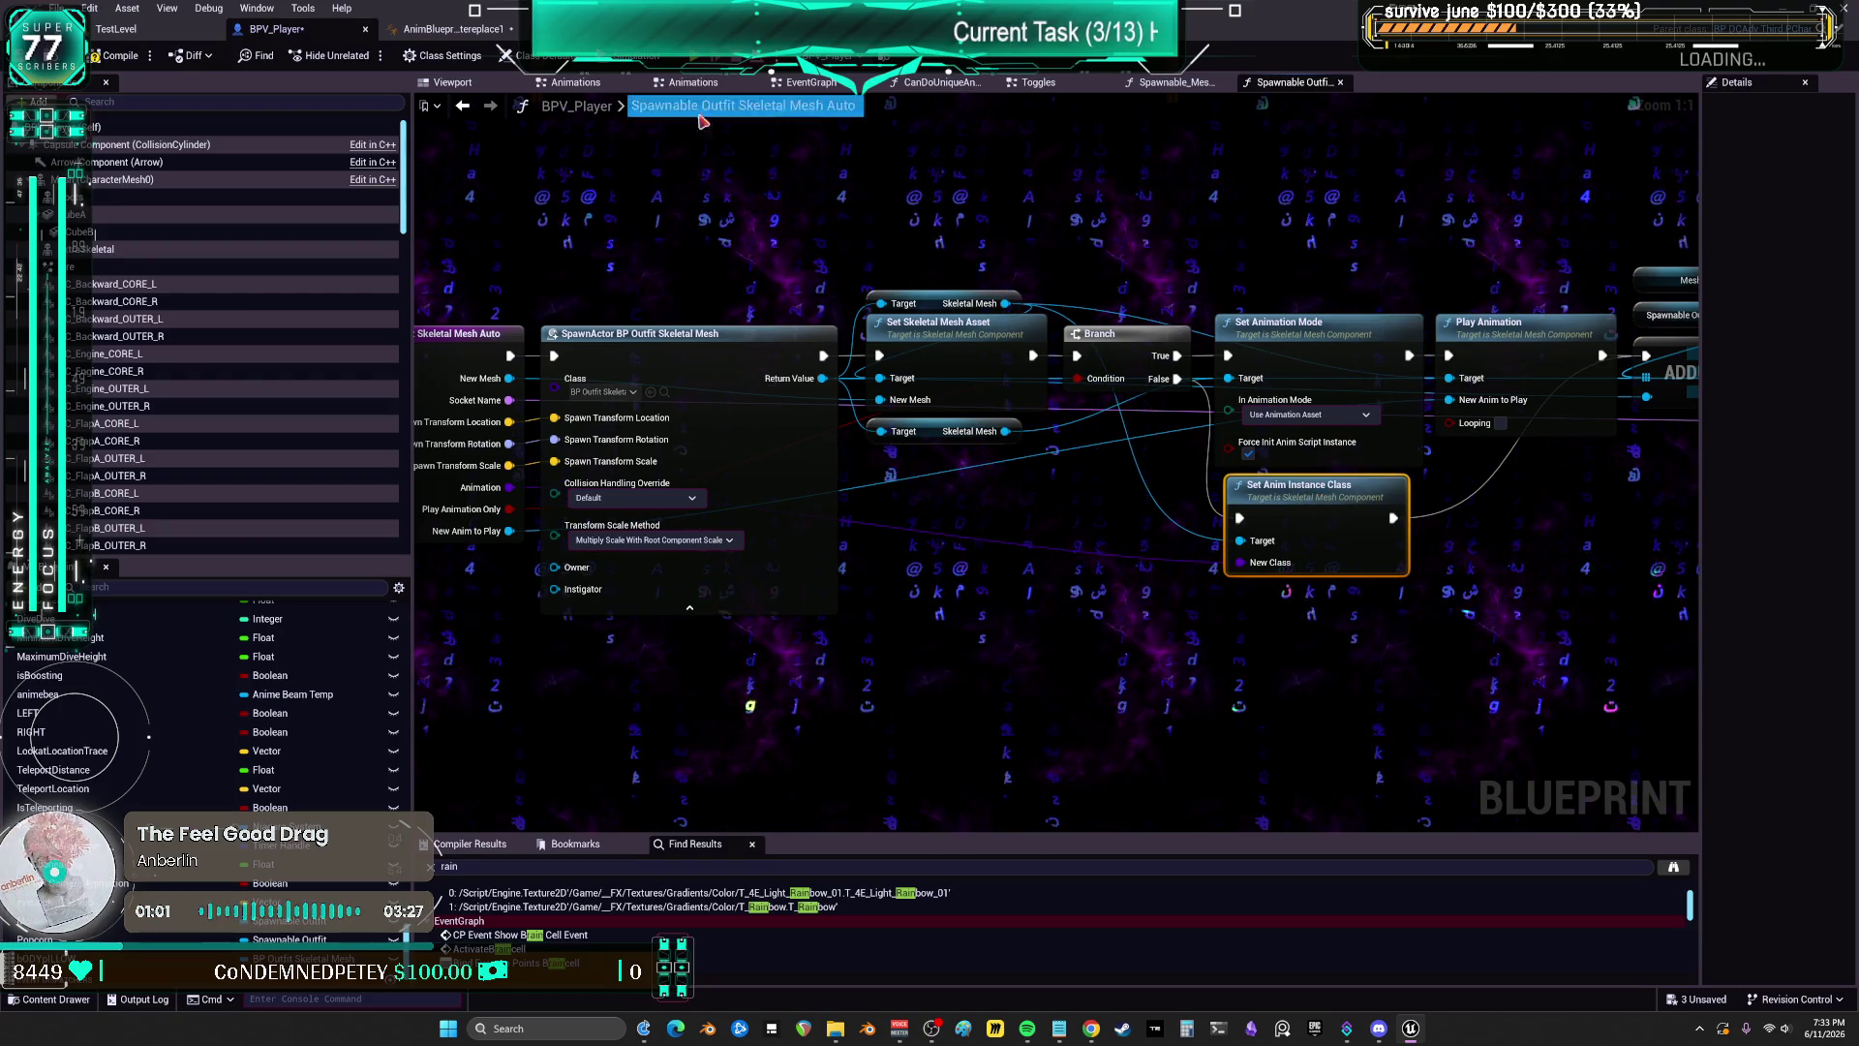
{"action": "left_click", "coordinate": [464, 107]}
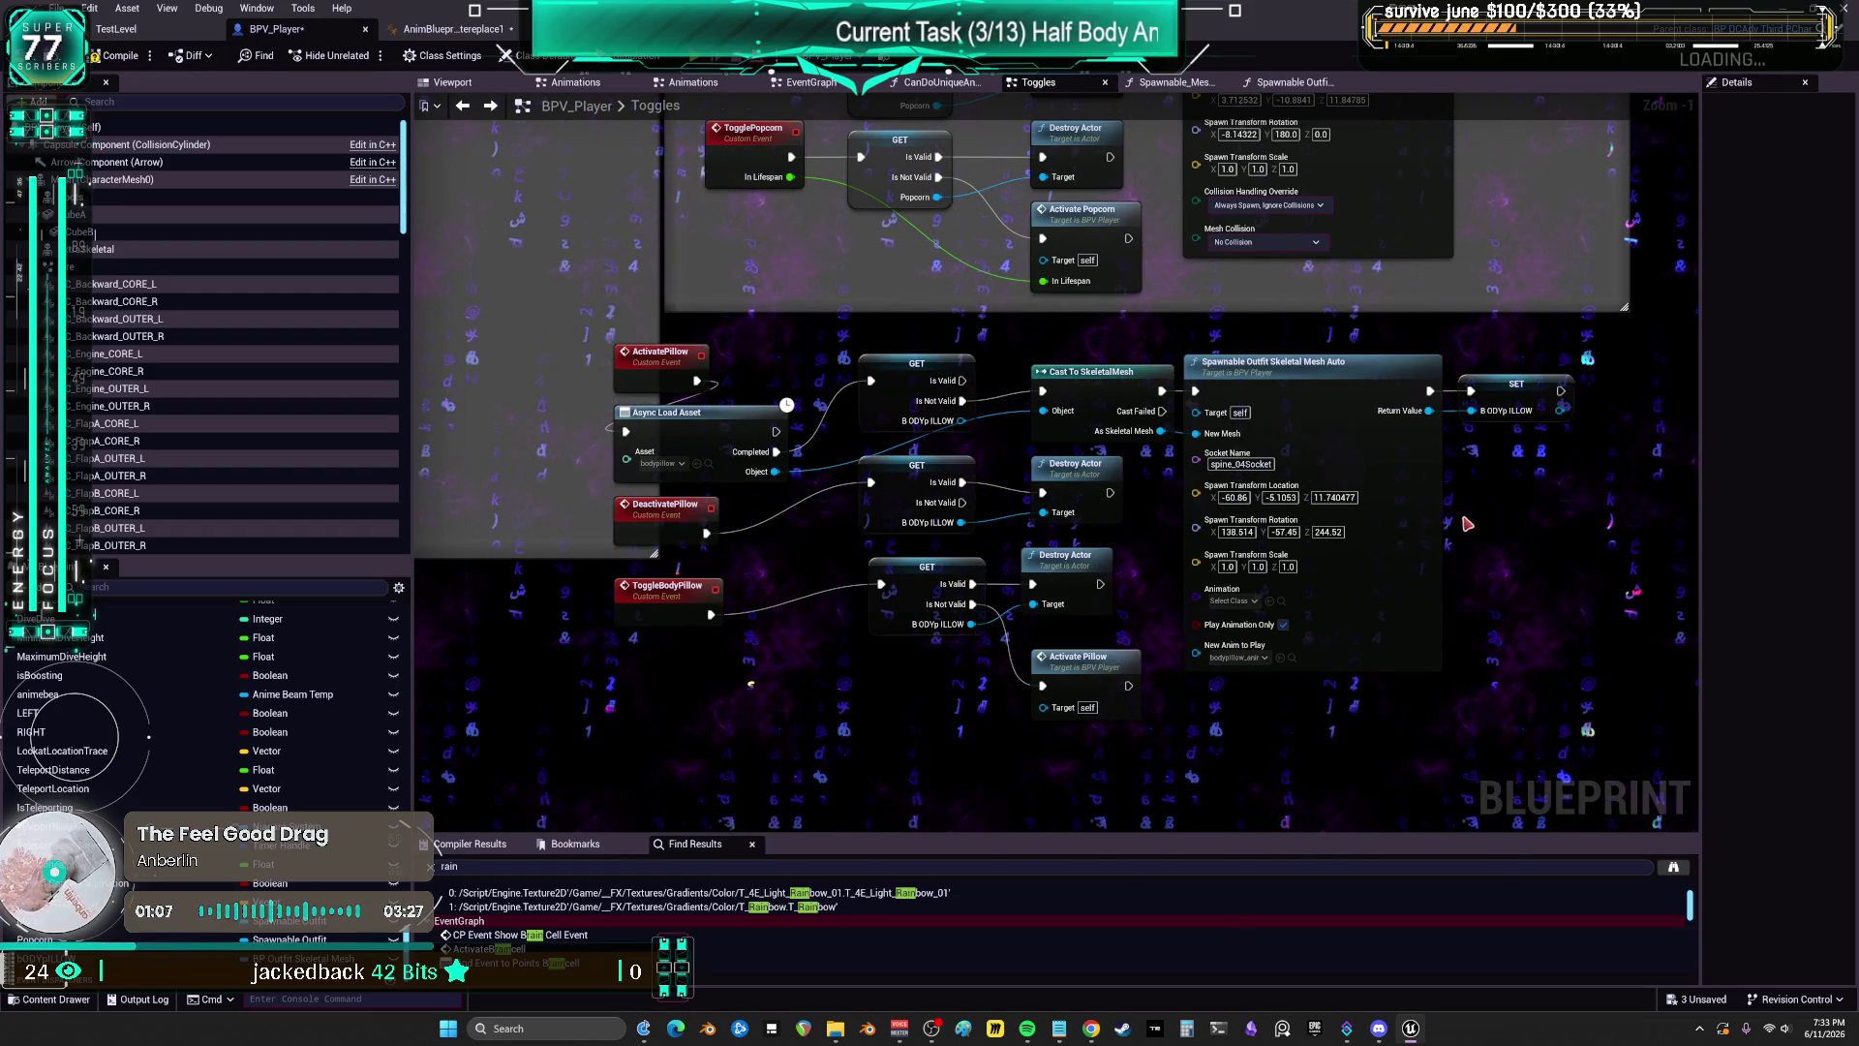
Step: Shift the pillow cast, GET, Destroy Actor and Activate Pillow nodes into a cleaner layout
{"action": "left_click_drag", "start_coordinate": [1077, 378], "coordinate": [1067, 388]}
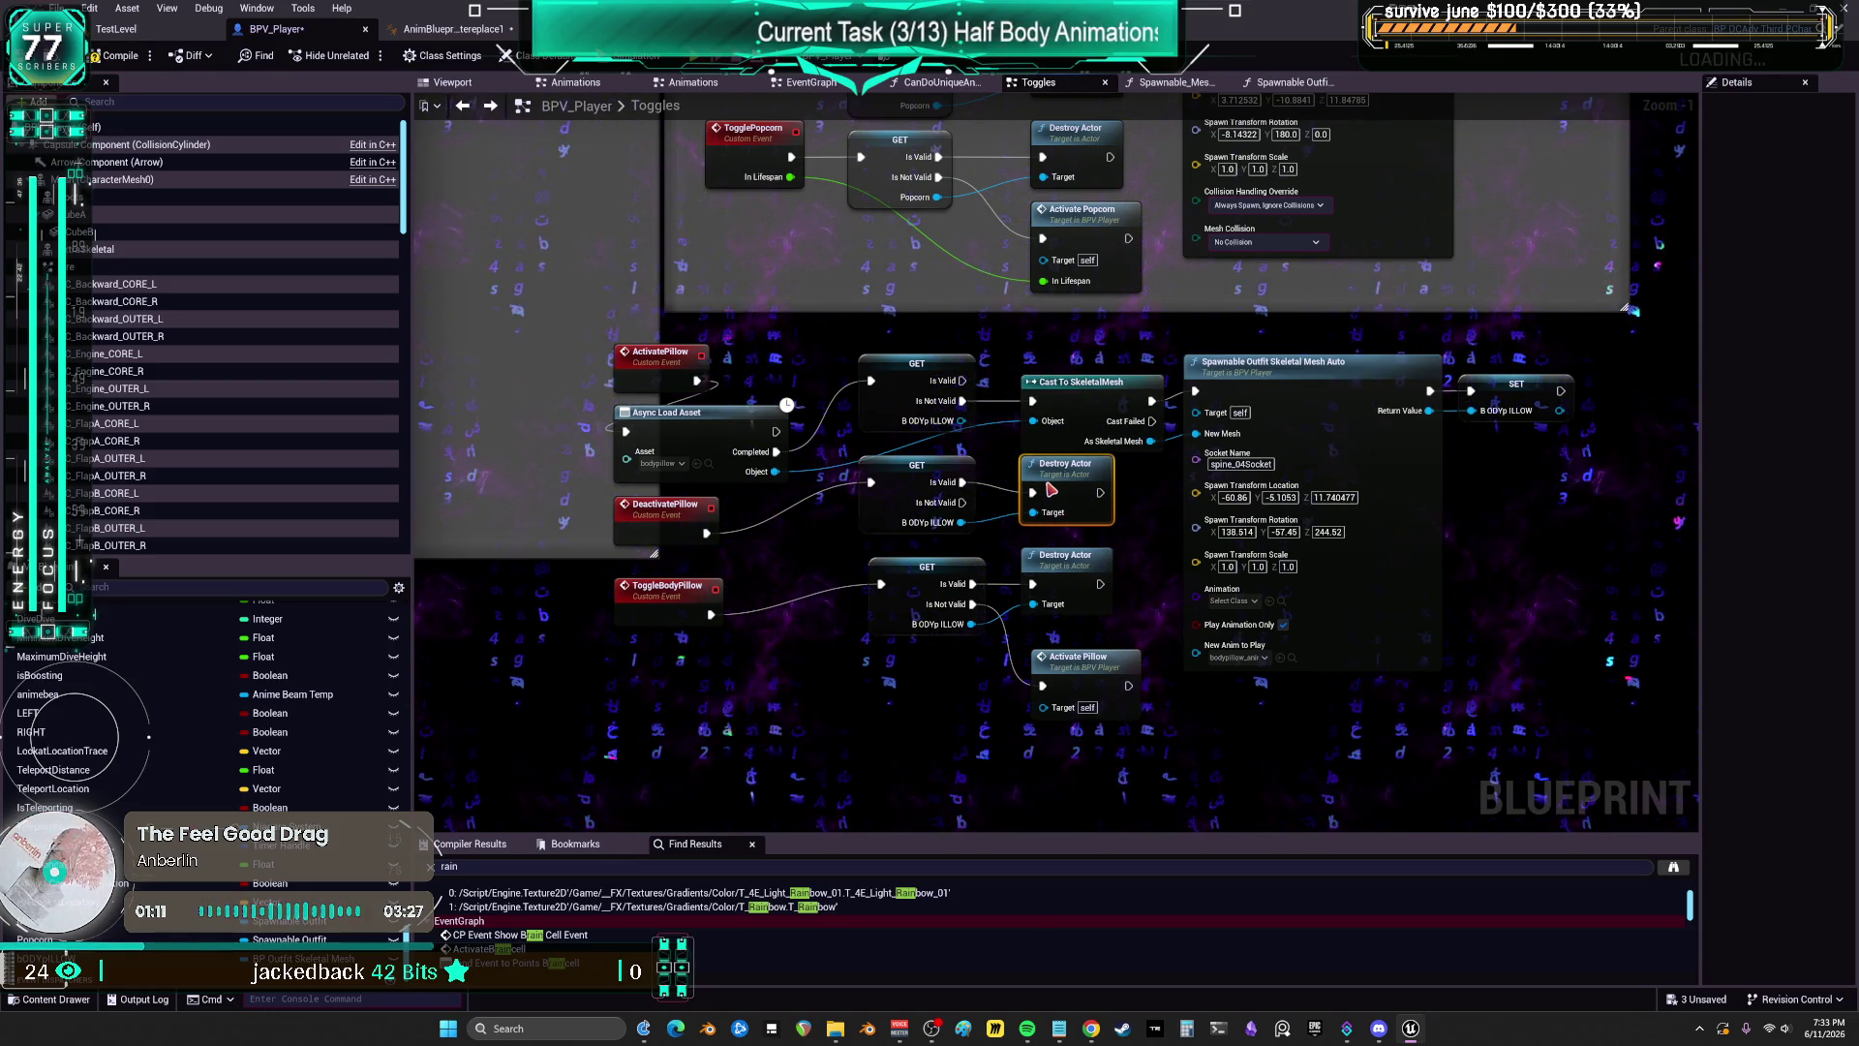
{"action": "left_click_drag", "start_coordinate": [942, 495], "coordinate": [942, 516]}
{"action": "left_click_drag", "start_coordinate": [906, 603], "coordinate": [906, 614]}
{"action": "left_click_drag", "start_coordinate": [1065, 559], "coordinate": [1066, 569]}
{"action": "left_click_drag", "start_coordinate": [1087, 673], "coordinate": [1066, 654]}
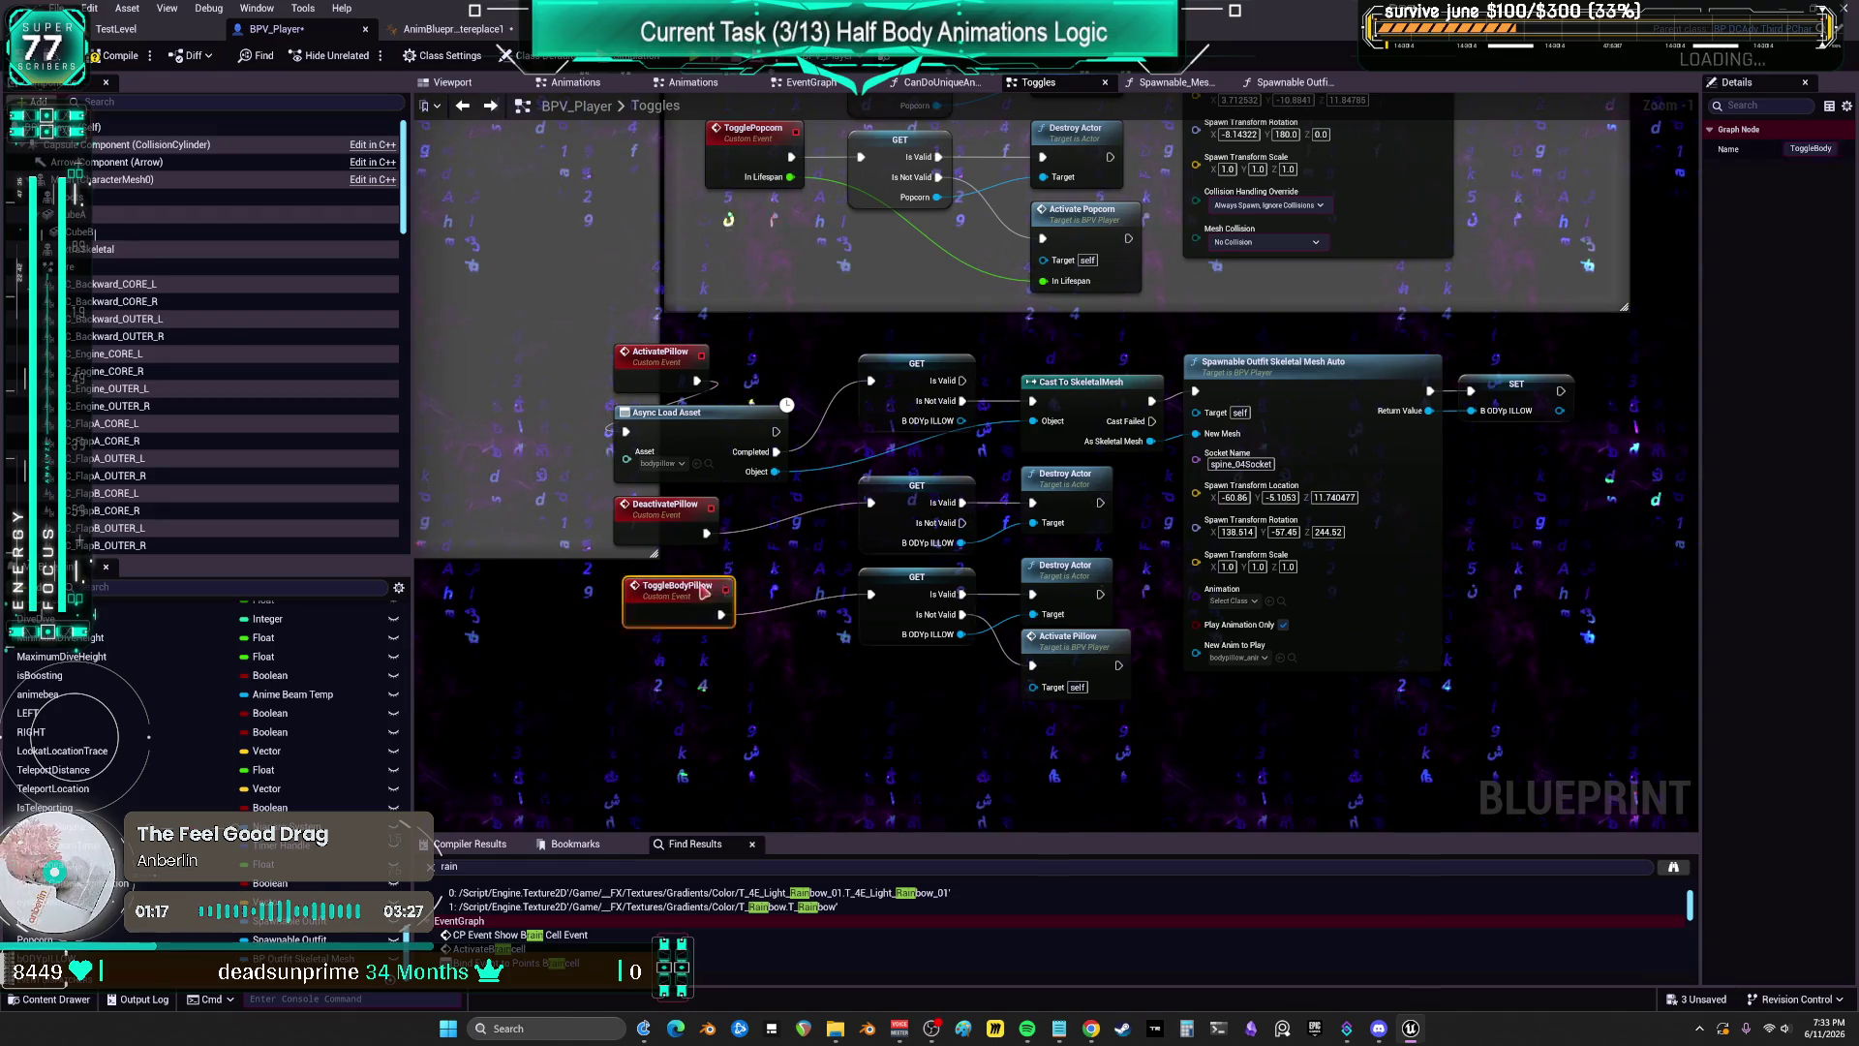
{"action": "left_click_drag", "start_coordinate": [704, 590], "coordinate": [751, 577]}
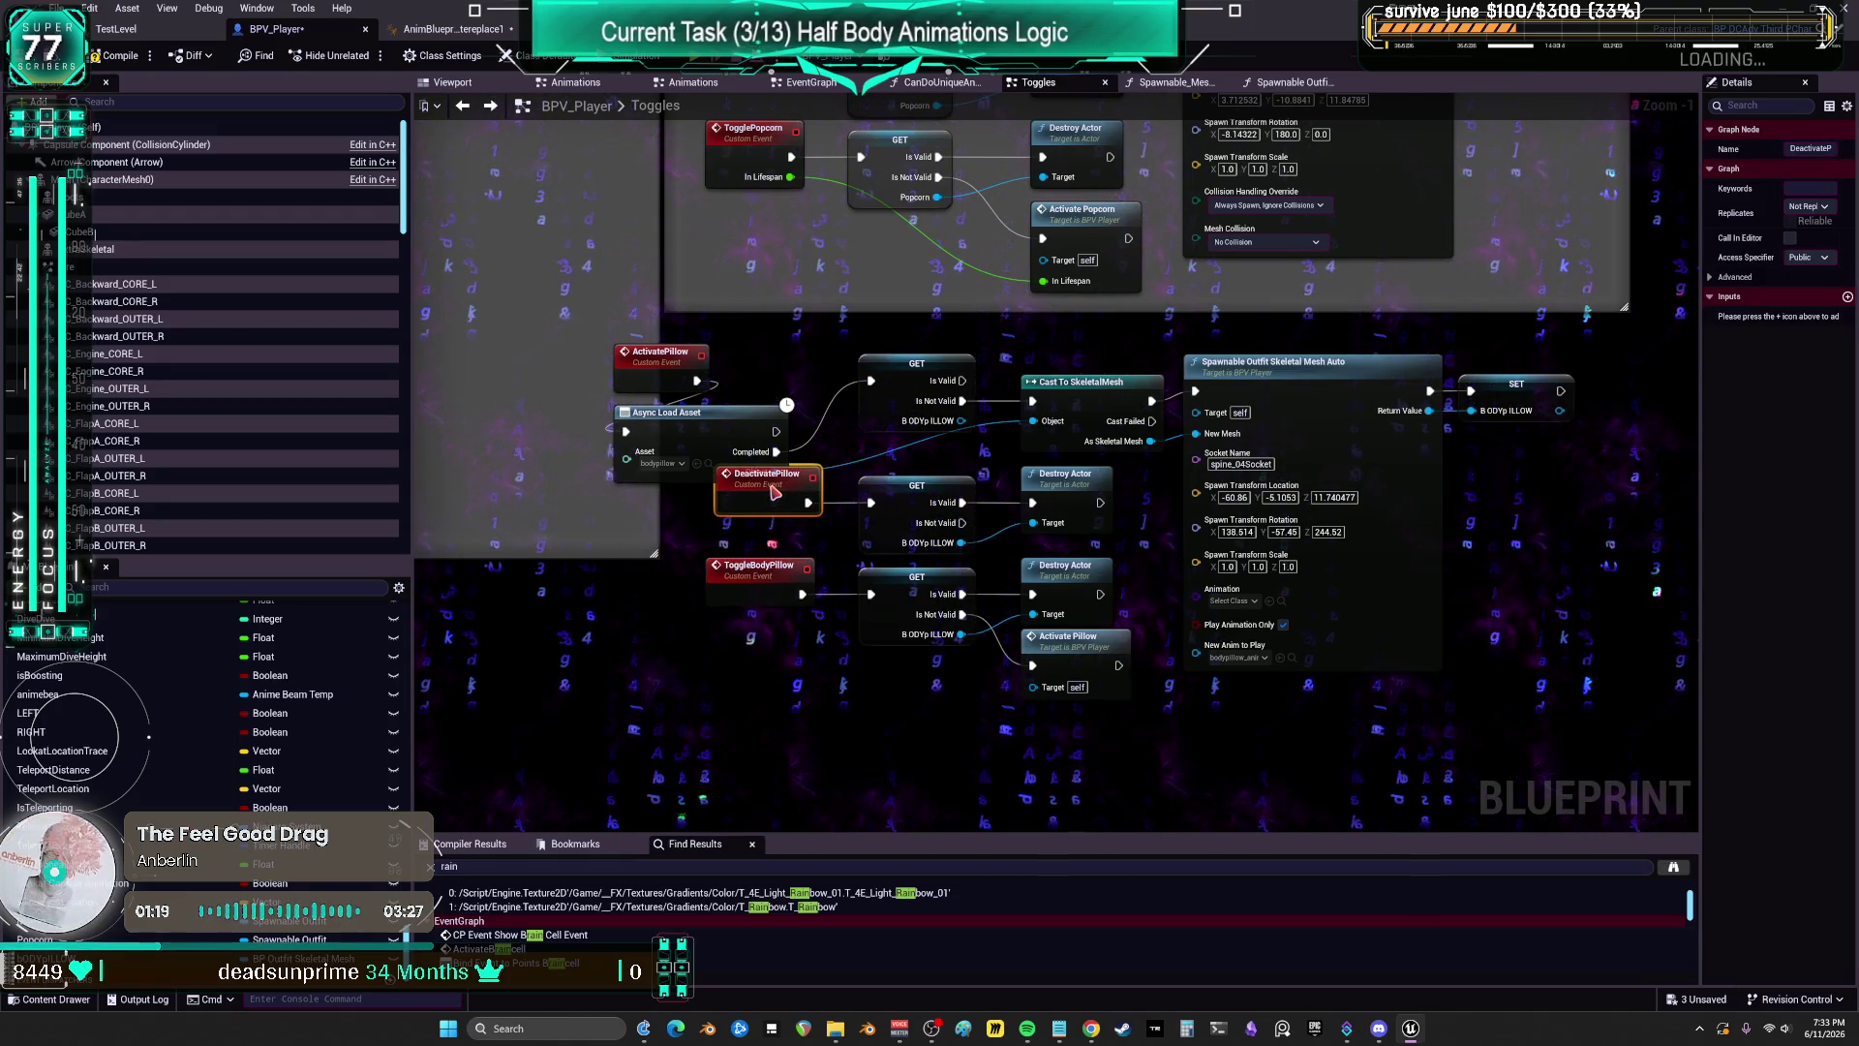
{"action": "mouse_move", "coordinate": [1073, 734]}
{"action": "left_mouse_down"}
{"action": "mouse_move", "coordinate": [794, 484]}
{"action": "mouse_move", "coordinate": [793, 533]}
{"action": "left_mouse_up"}
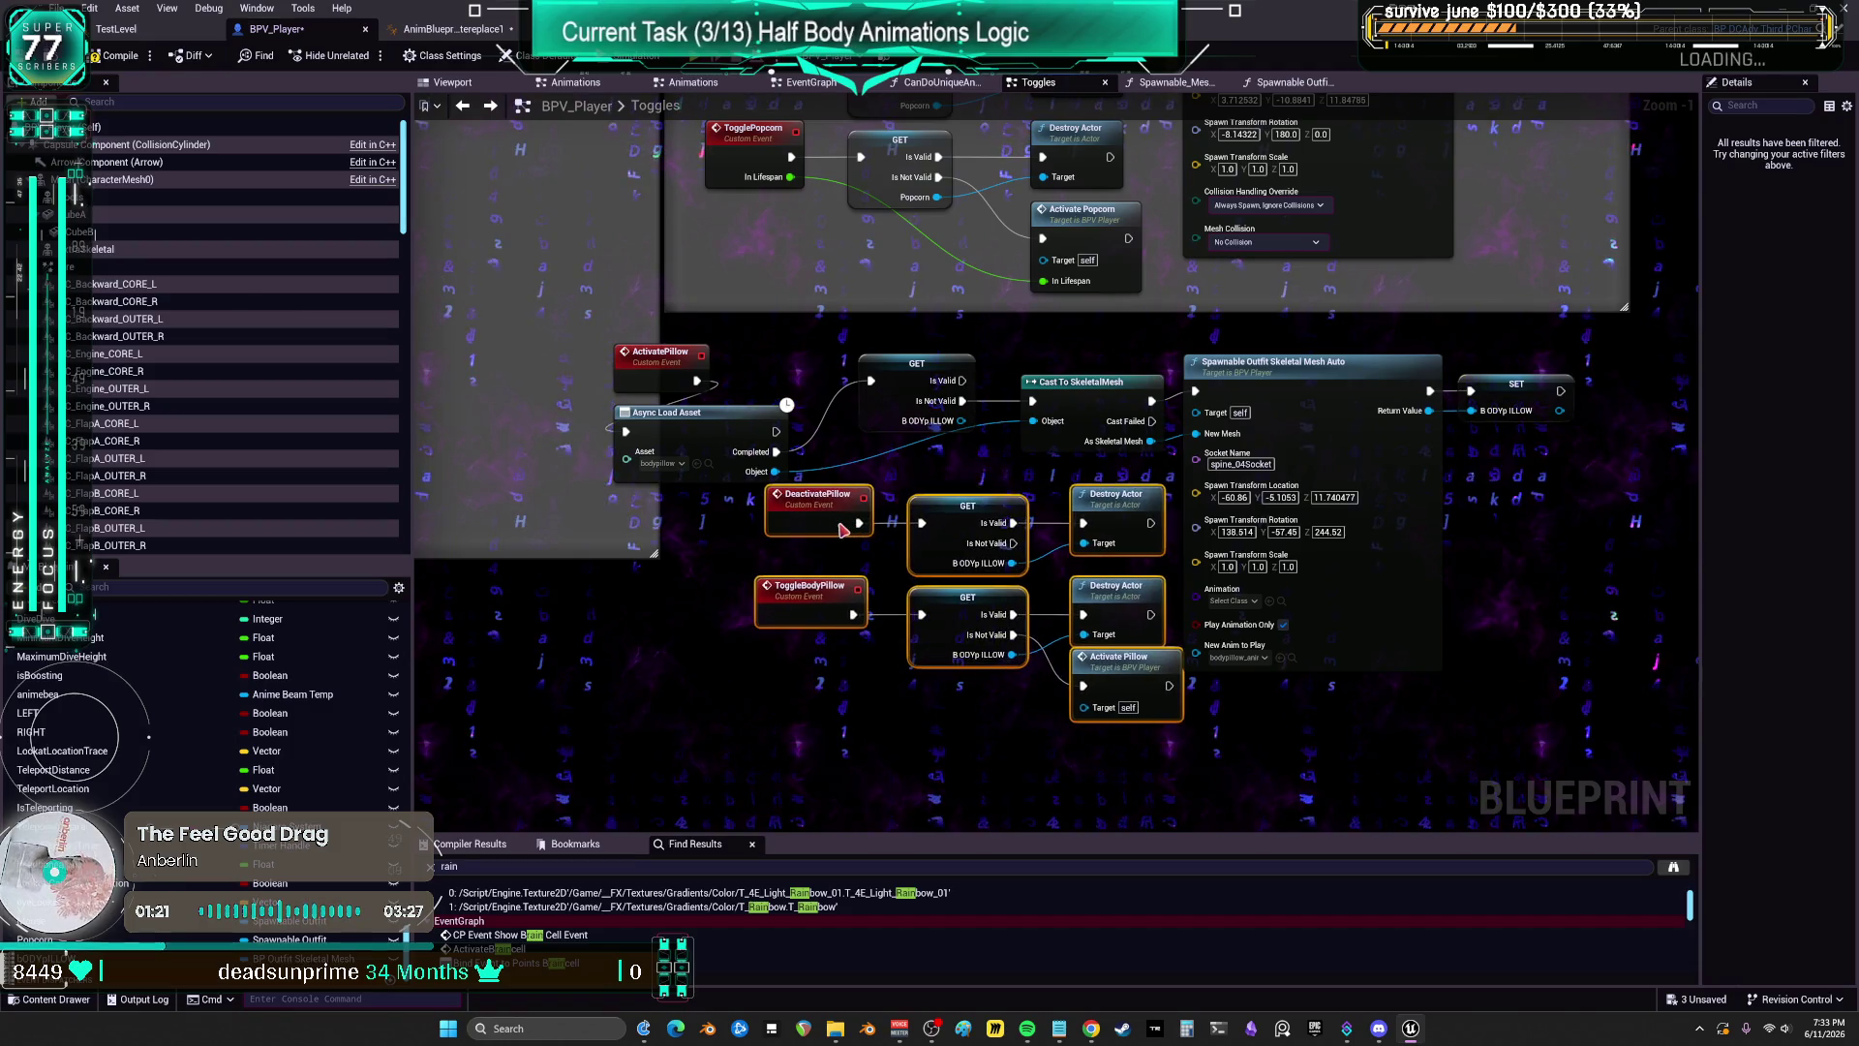
Step: Left-align the cast, destroy and activate nodes and right-align the three GET nodes
{"action": "scroll", "coordinate": [1152, 779], "scroll_direction": "down", "scroll_amount": 2}
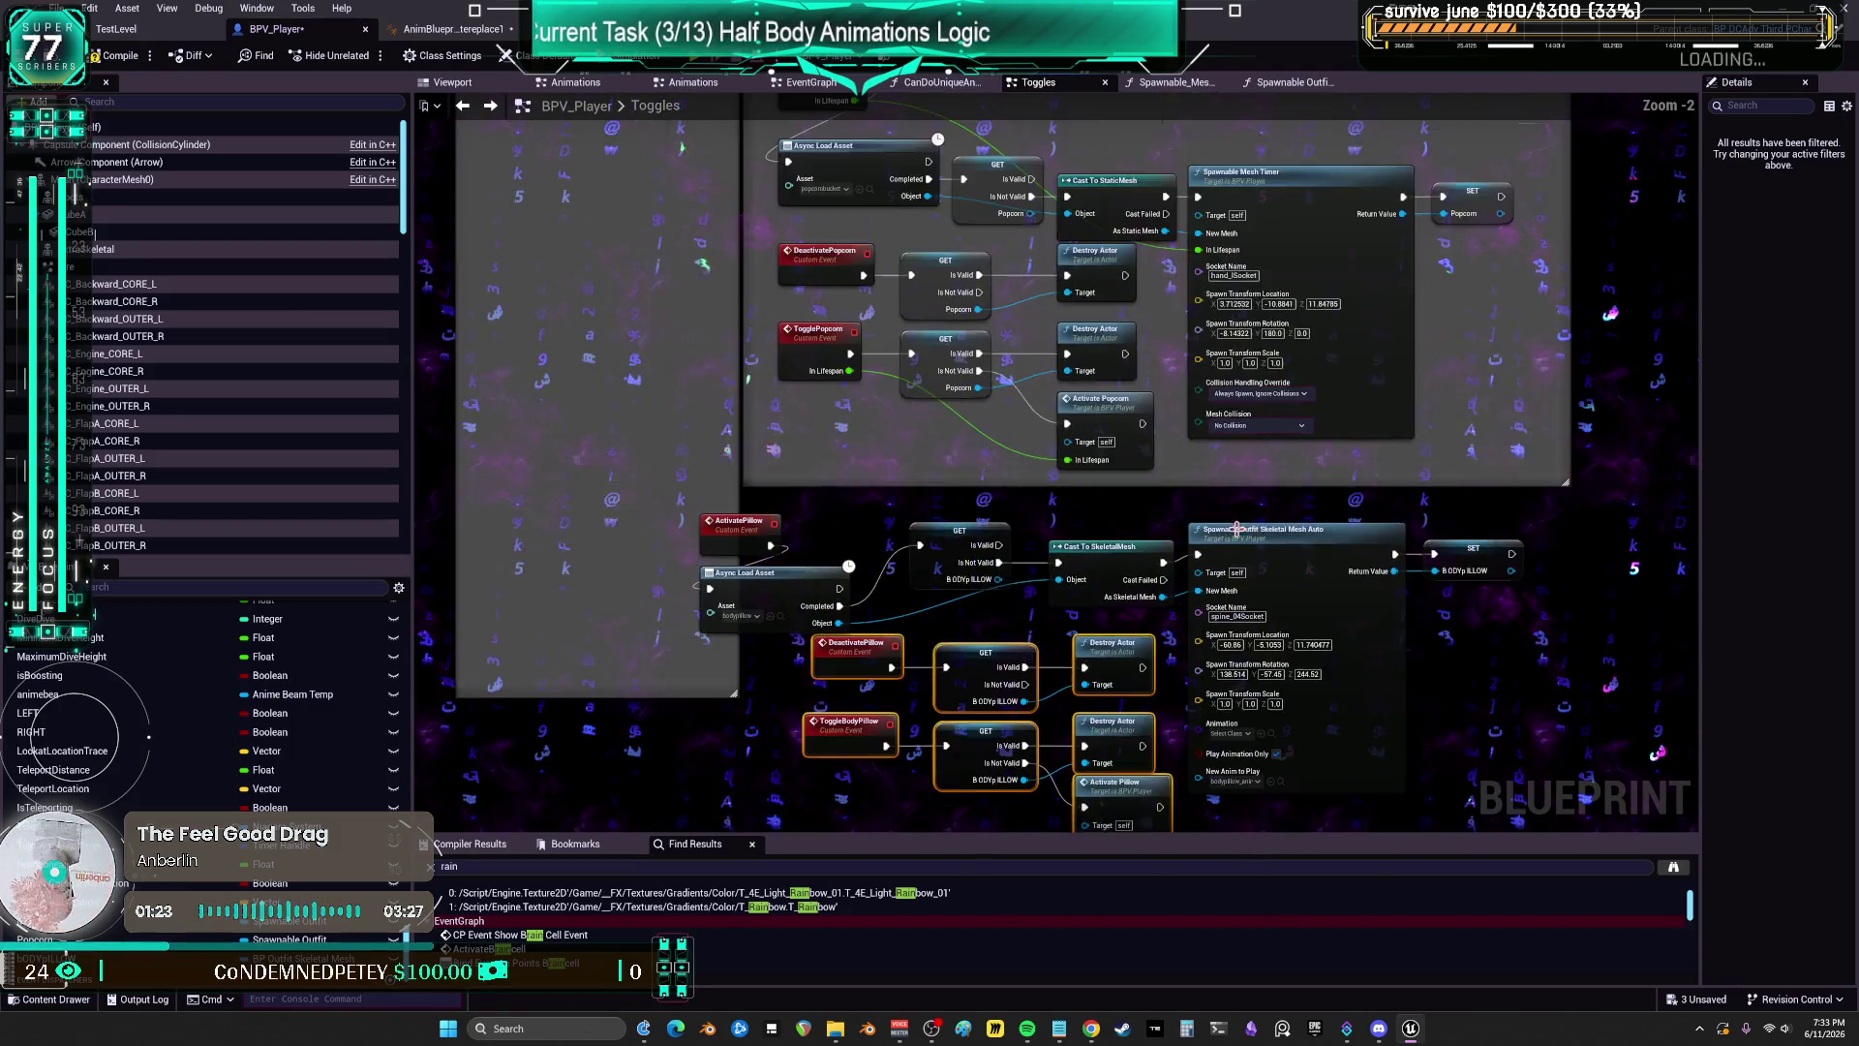
{"action": "left_click_drag", "start_coordinate": [1149, 779], "coordinate": [1105, 458]}
{"action": "key", "text": "shift+a"}
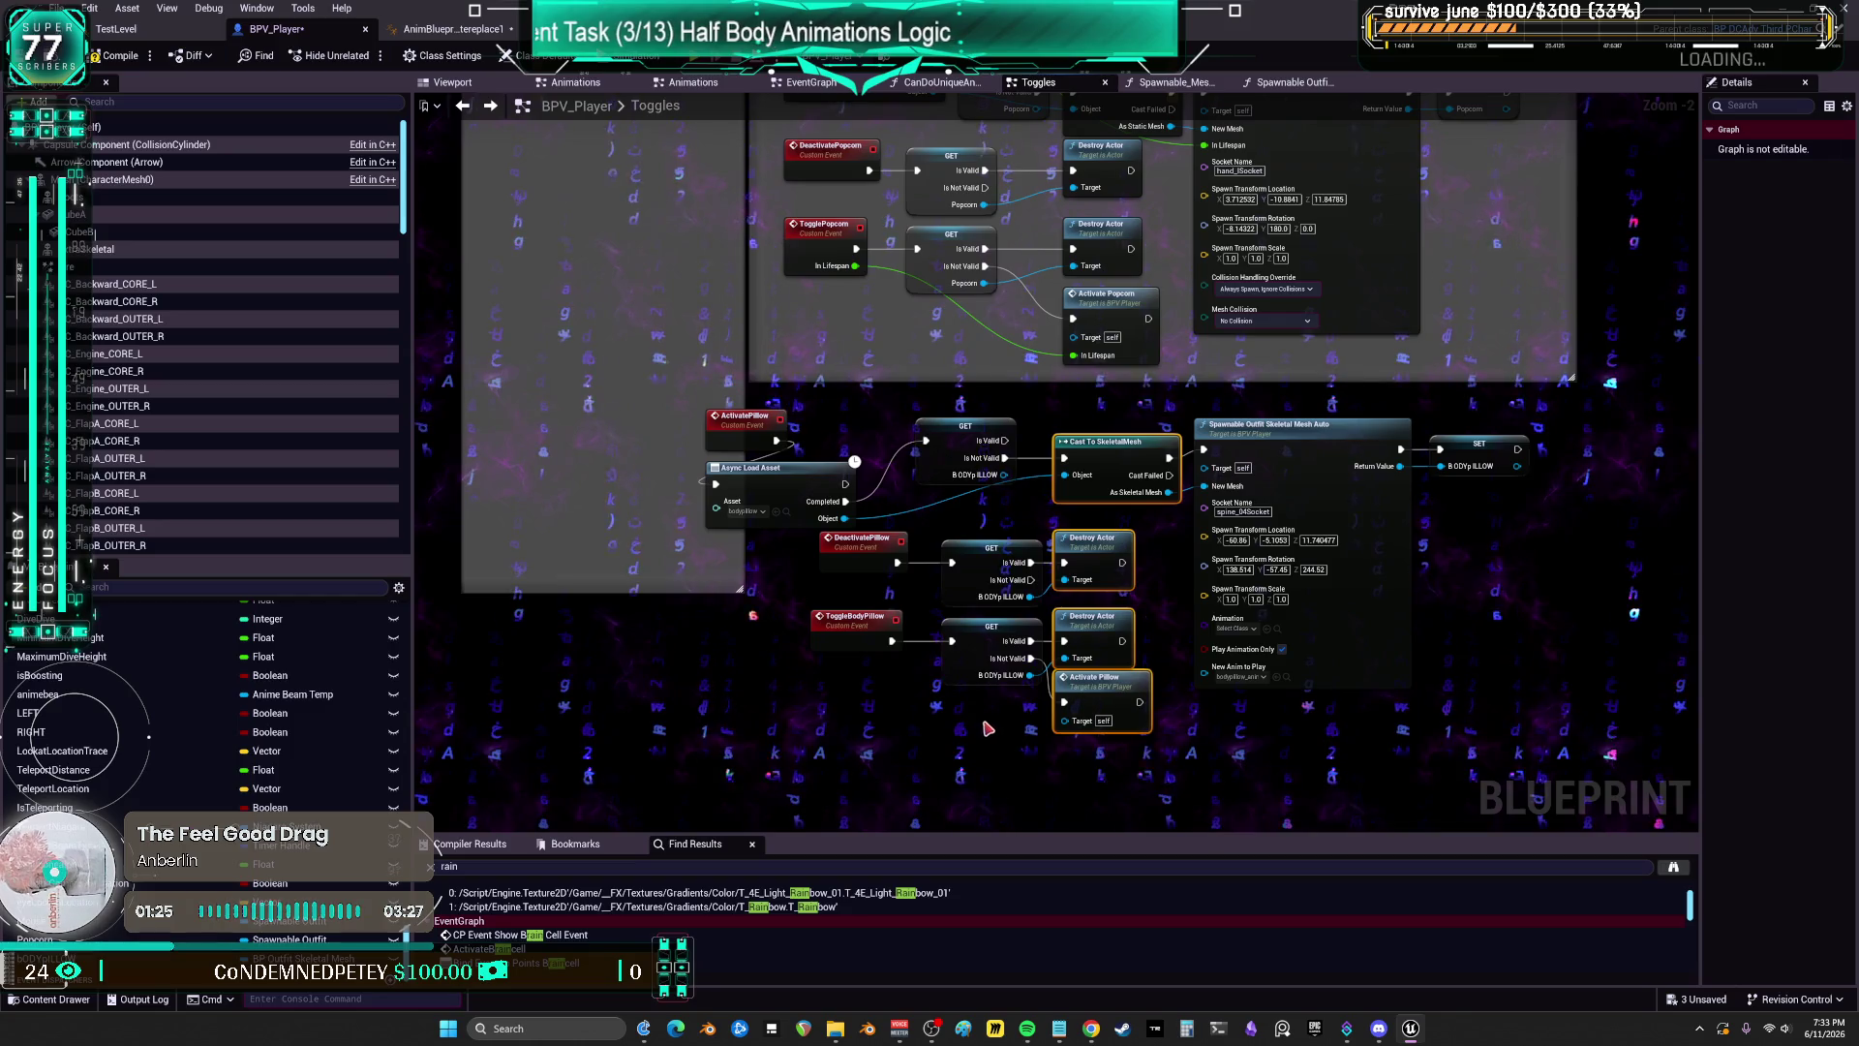
{"action": "left_click_drag", "start_coordinate": [988, 729], "coordinate": [972, 467]}
{"action": "key", "text": "shift+d"}
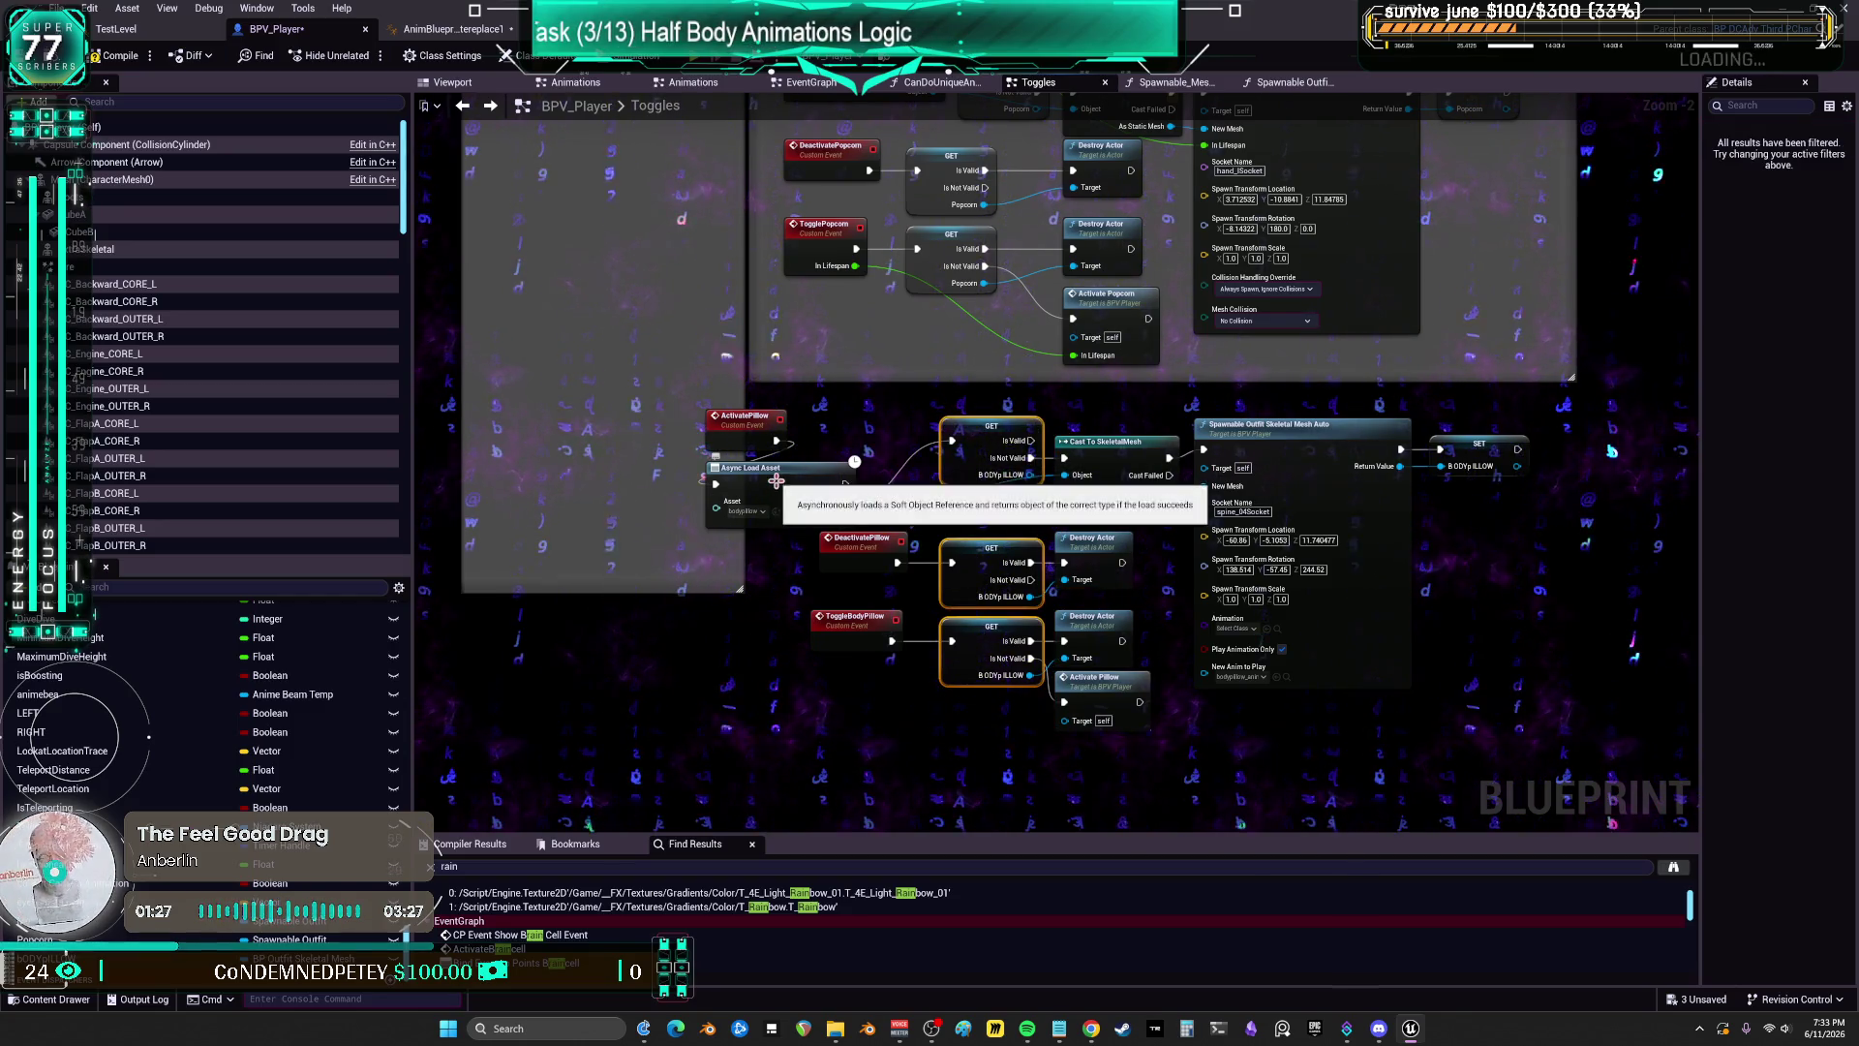
Step: Reposition ActivatePillow and Async Load Asset, then select the pillow GET nodes
{"action": "mouse_move", "coordinate": [750, 427]}
{"action": "left_mouse_down"}
{"action": "mouse_move", "coordinate": [803, 427]}
{"action": "mouse_move", "coordinate": [831, 476]}
{"action": "left_mouse_up"}
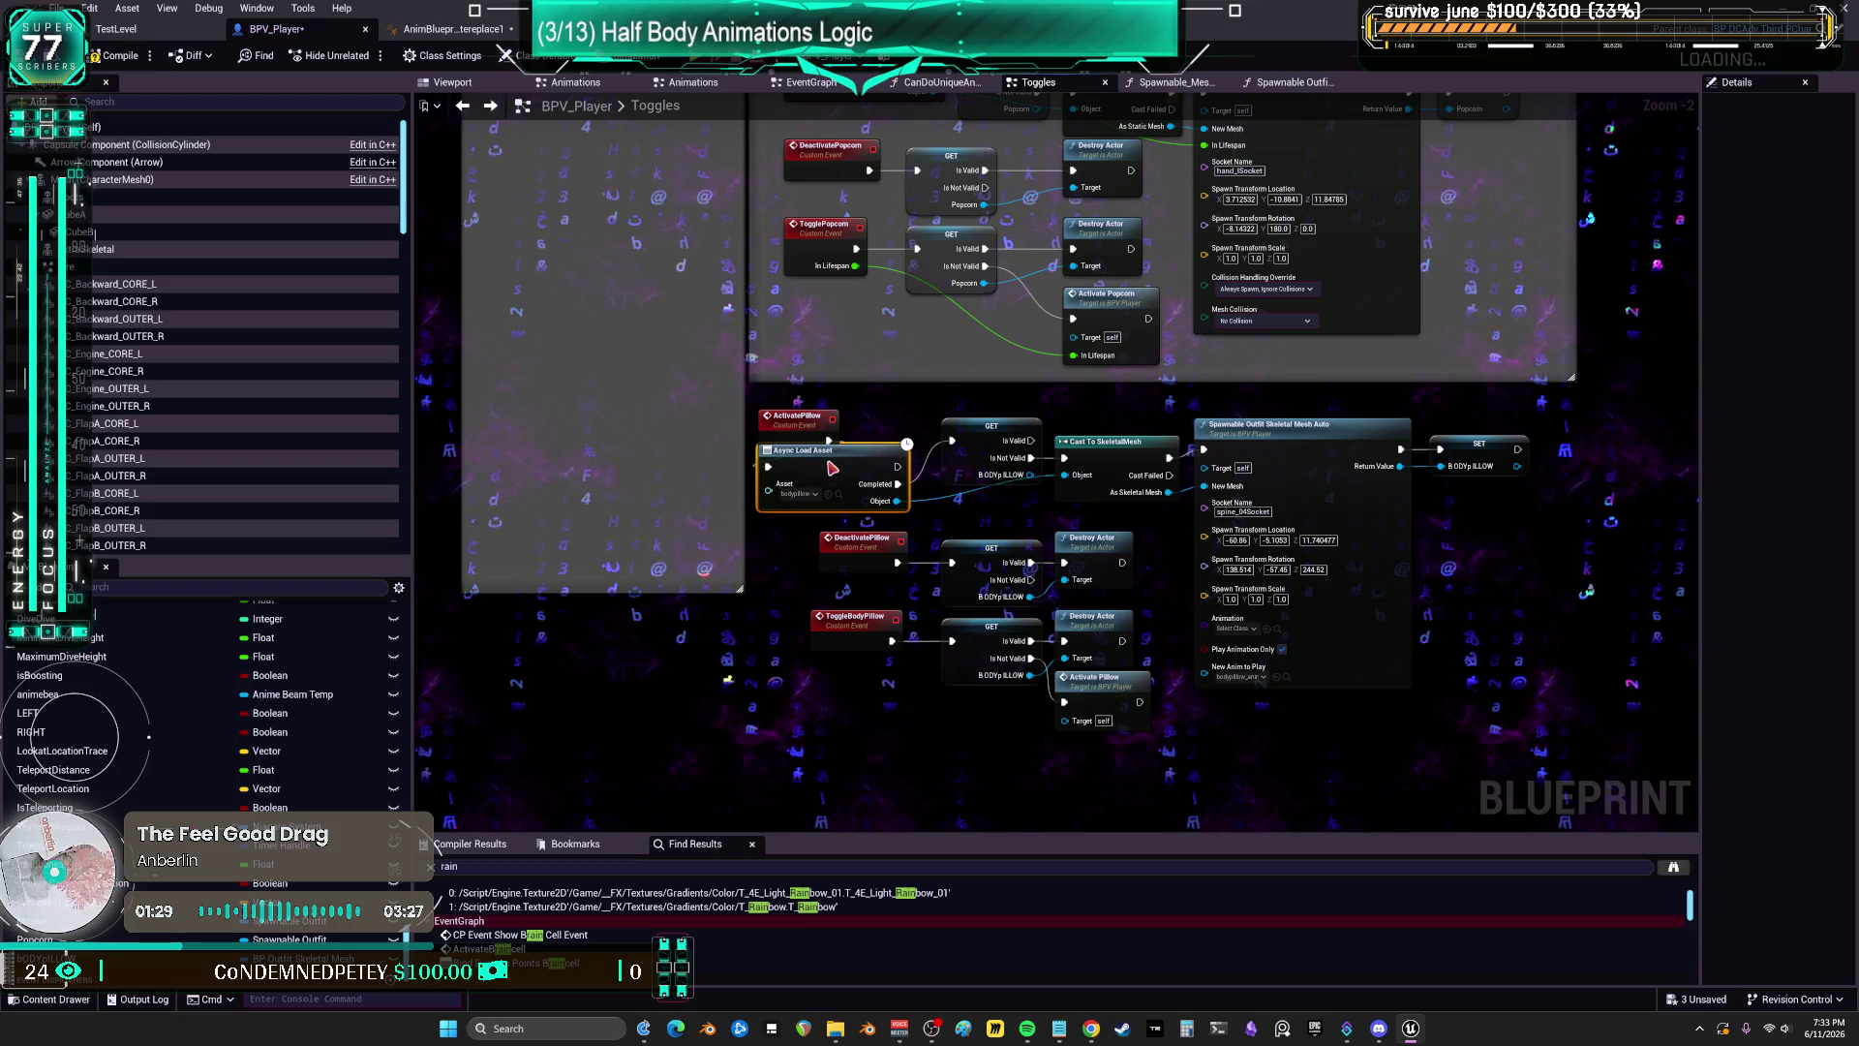
{"action": "scroll", "coordinate": [921, 413], "scroll_direction": "down", "scroll_amount": 2}
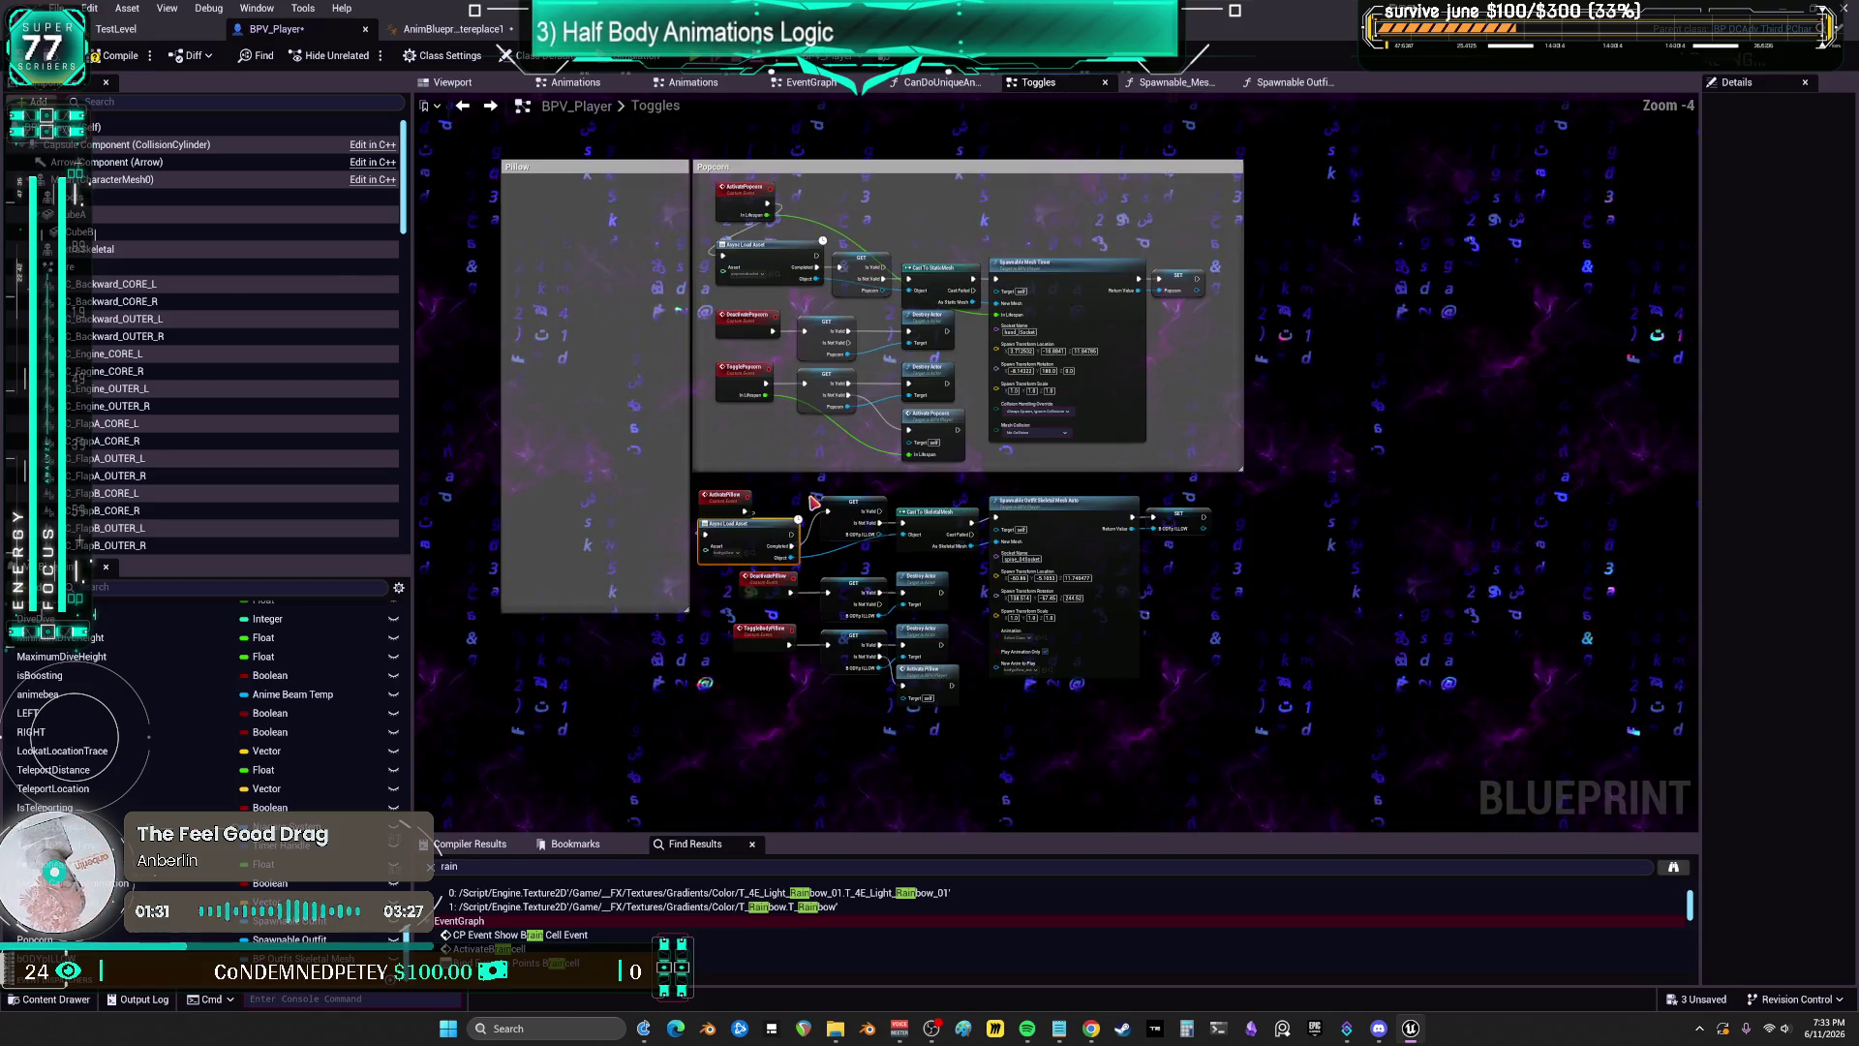
{"action": "left_click_drag", "start_coordinate": [841, 549], "coordinate": [833, 486]}
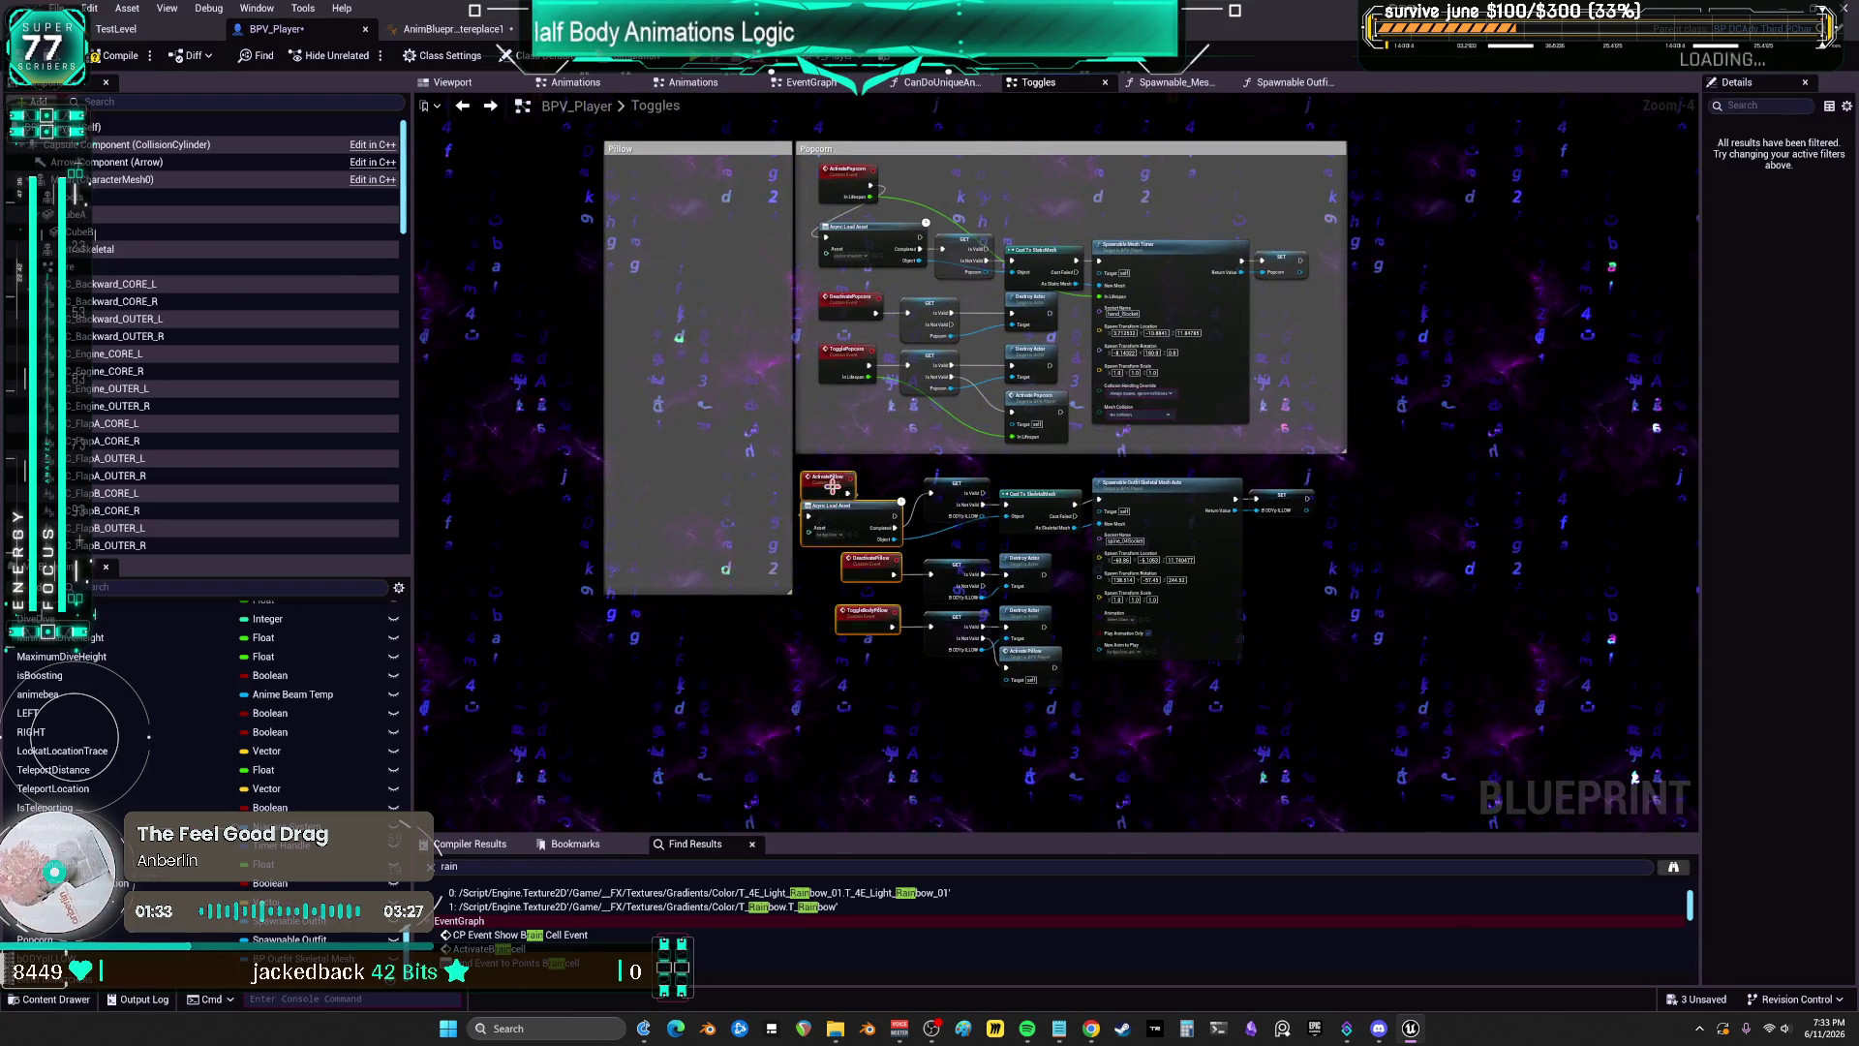
{"action": "left_click", "coordinate": [895, 683]}
{"action": "left_click_drag", "start_coordinate": [958, 690], "coordinate": [915, 557]}
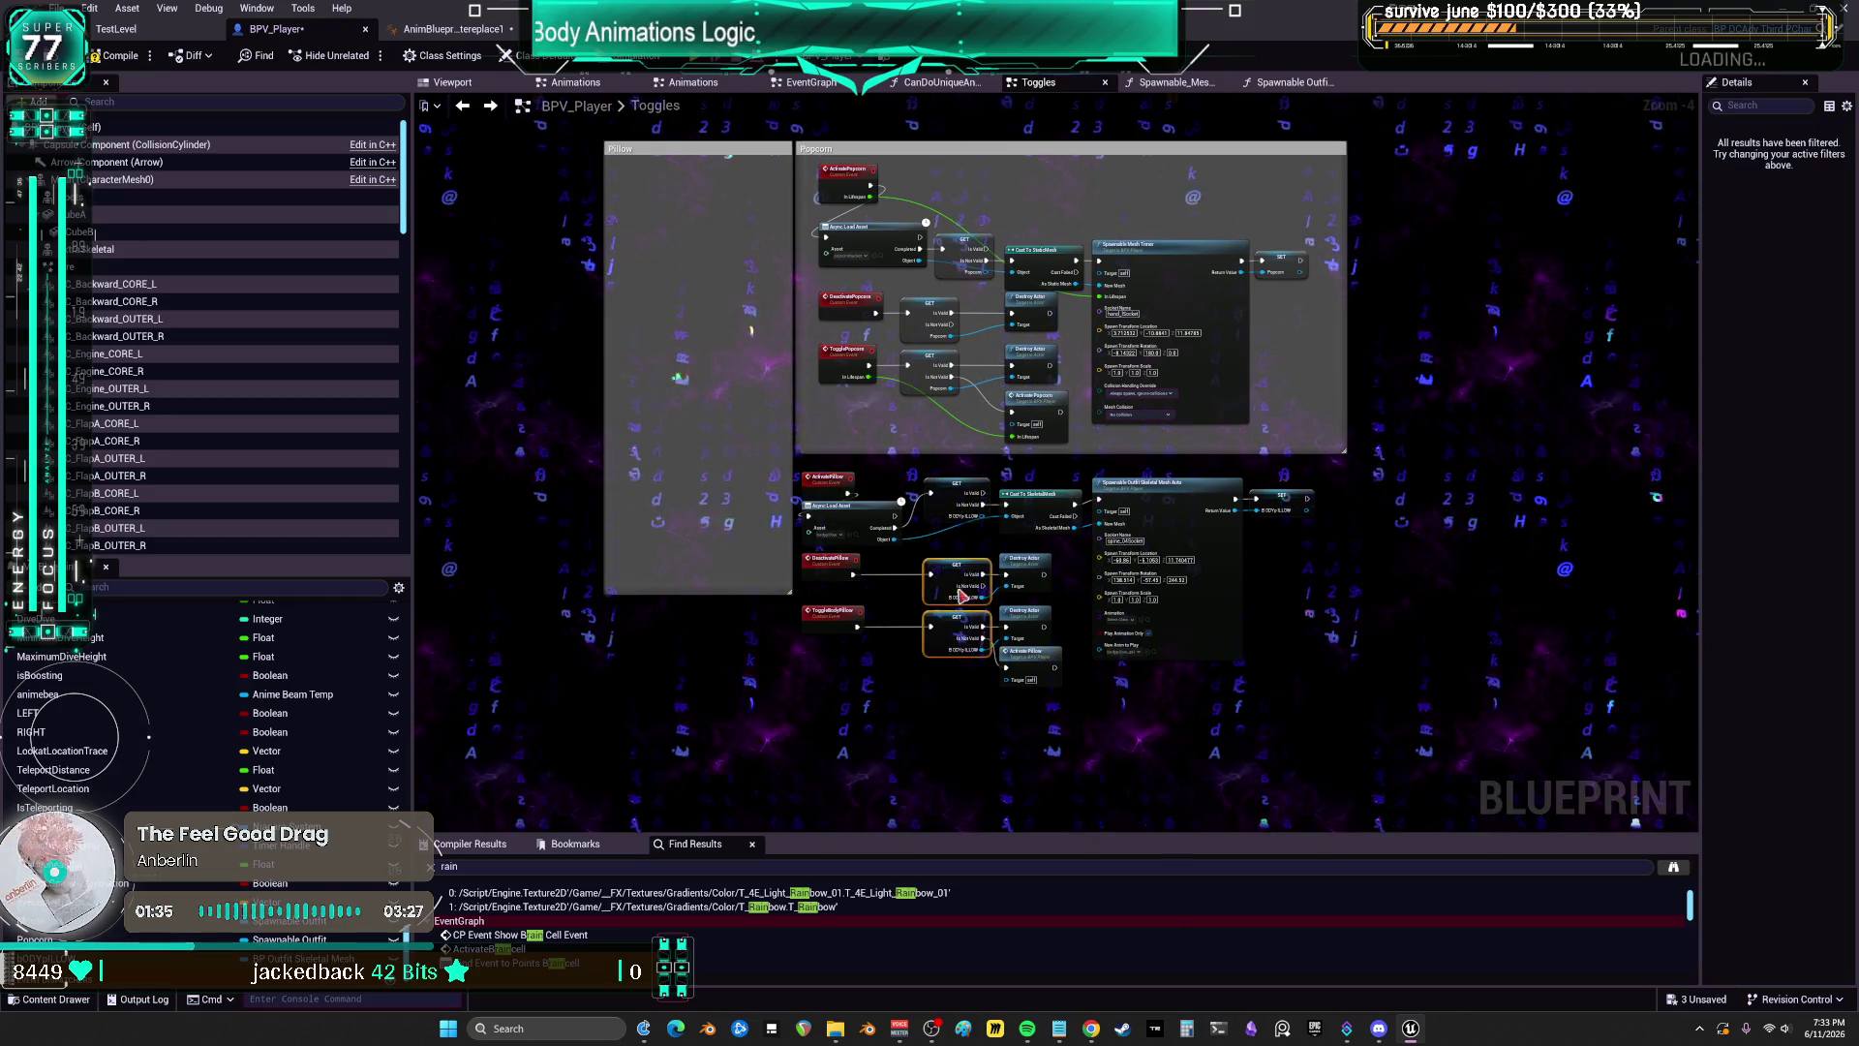
{"action": "scroll", "coordinate": [973, 602], "scroll_direction": "up", "scroll_amount": 2}
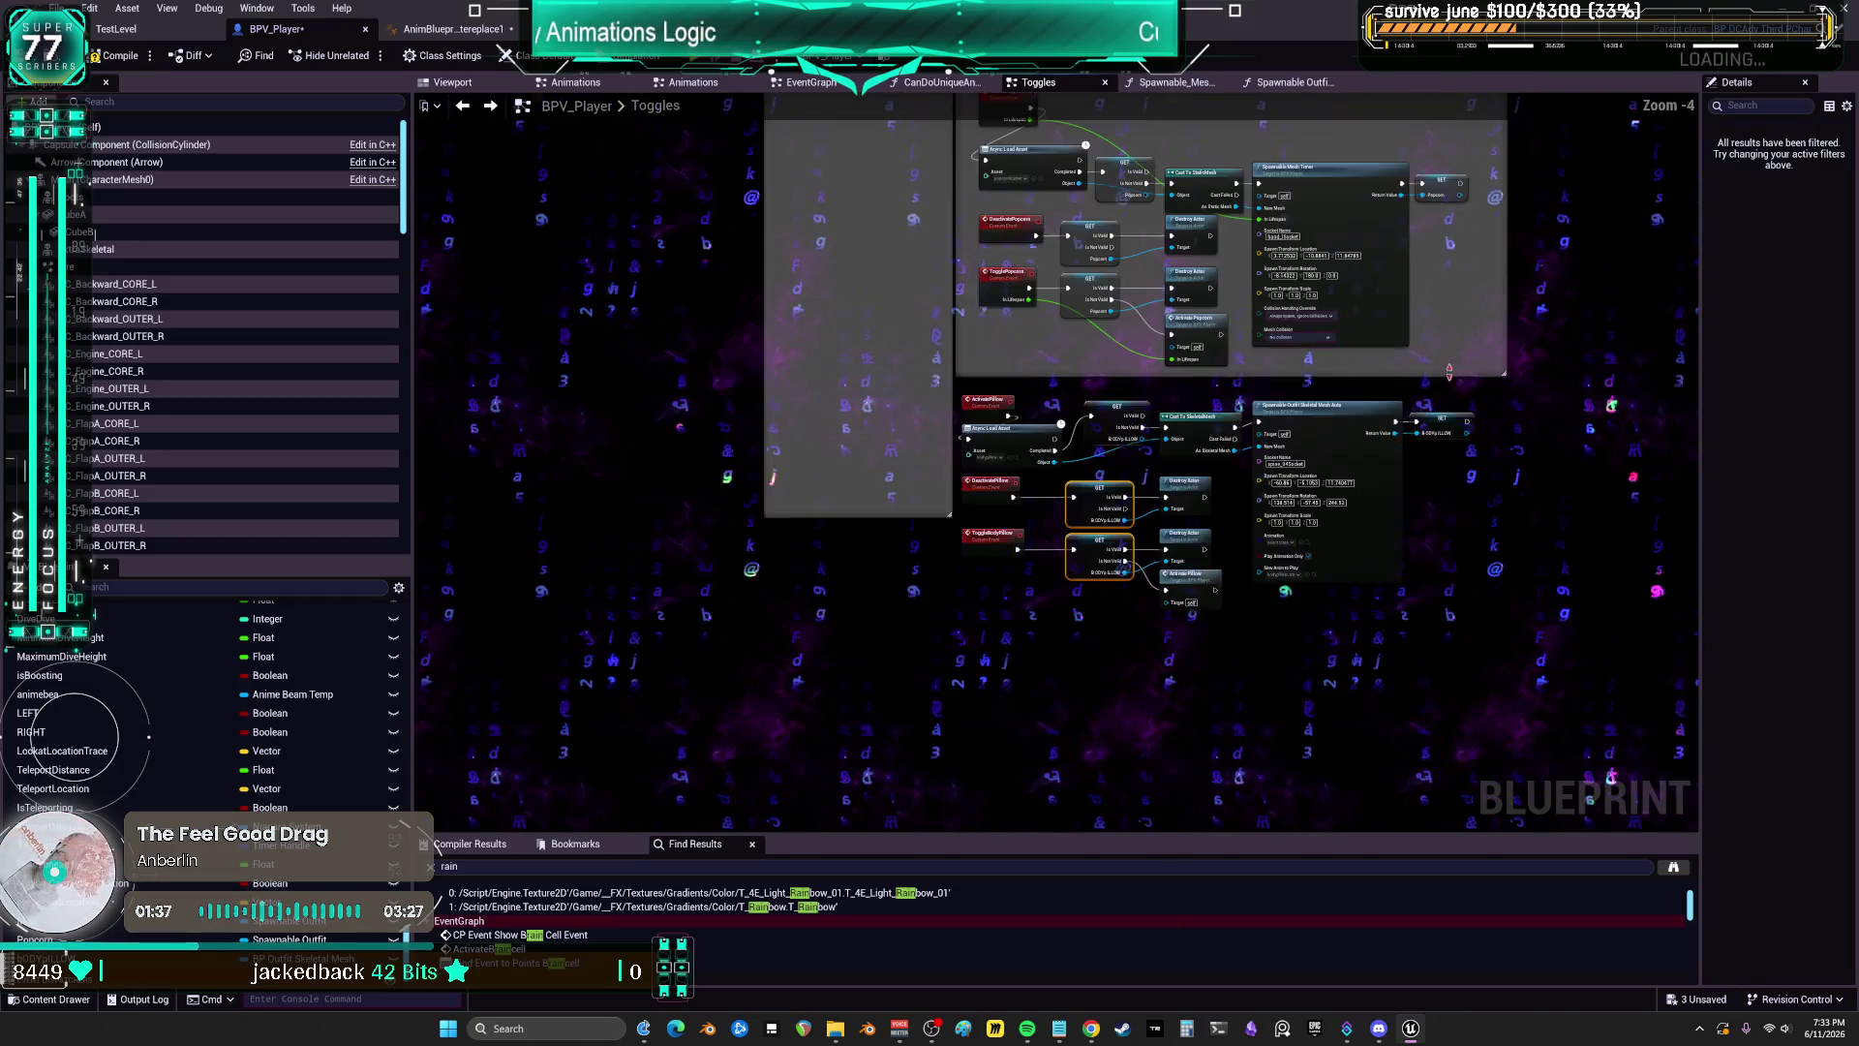
{"action": "scroll", "coordinate": [1421, 498], "scroll_direction": "down", "scroll_amount": 2}
Step: Enlarge the Pillow comment box around the three pillow chains beside the Popcorn box
{"action": "left_click_drag", "start_coordinate": [908, 286], "coordinate": [918, 204]}
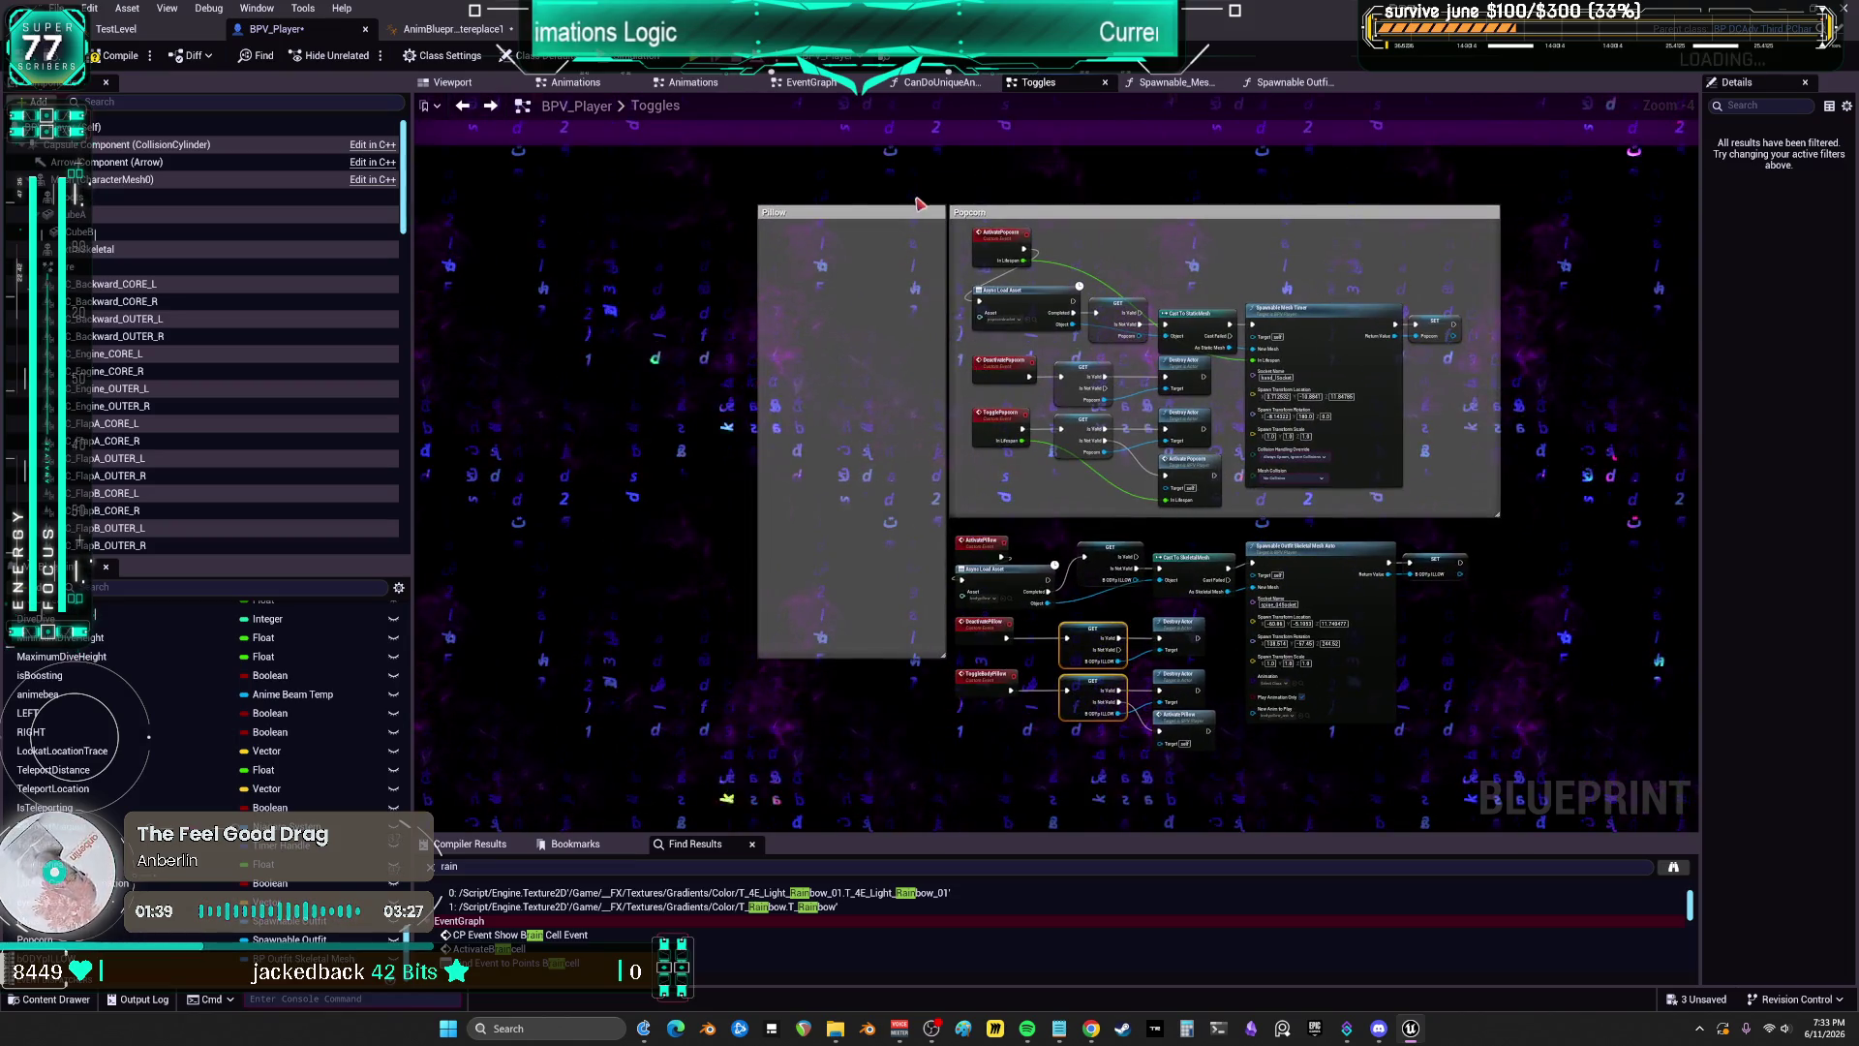
{"action": "mouse_move", "coordinate": [760, 657]}
{"action": "left_mouse_down"}
{"action": "mouse_move", "coordinate": [600, 518]}
{"action": "mouse_move", "coordinate": [481, 539]}
{"action": "left_mouse_up"}
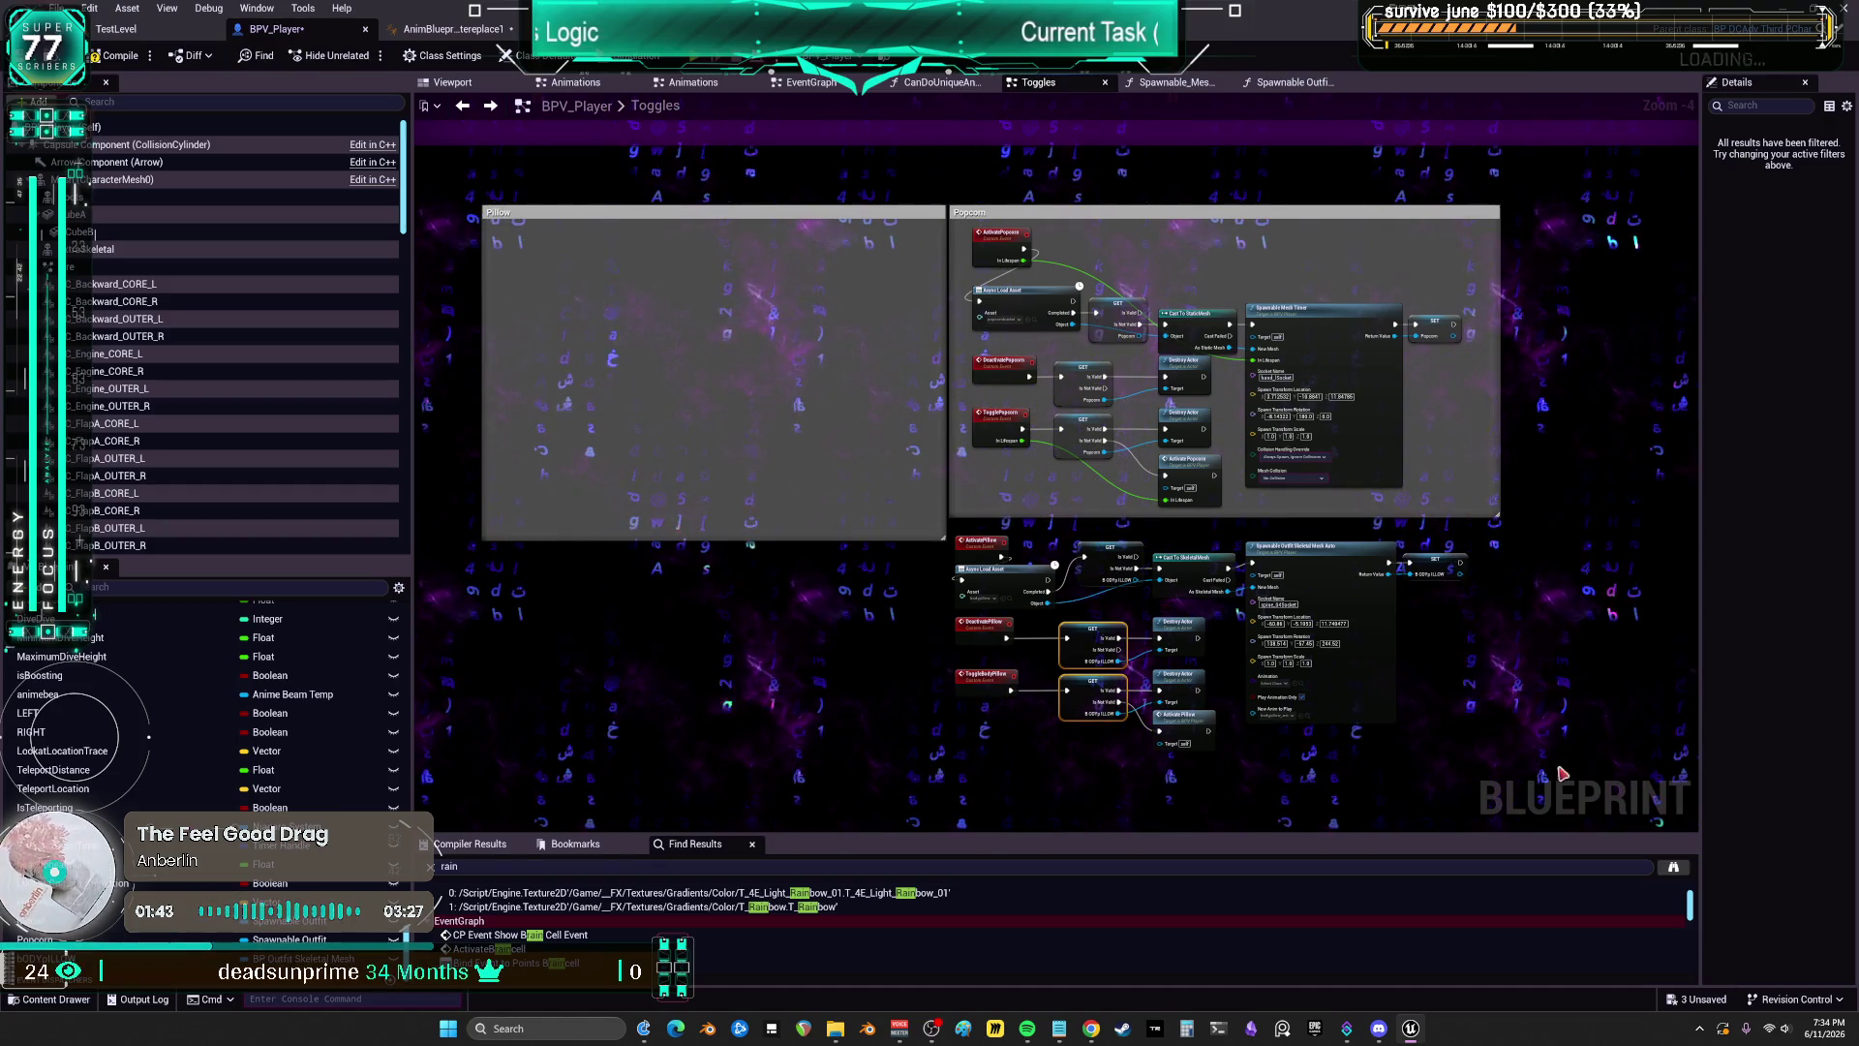
{"action": "mouse_move", "coordinate": [1571, 780]}
{"action": "left_mouse_down"}
{"action": "mouse_move", "coordinate": [1007, 608]}
{"action": "mouse_move", "coordinate": [862, 250]}
{"action": "mouse_move", "coordinate": [543, 261]}
{"action": "mouse_move", "coordinate": [480, 281]}
{"action": "mouse_move", "coordinate": [458, 331]}
{"action": "left_mouse_up"}
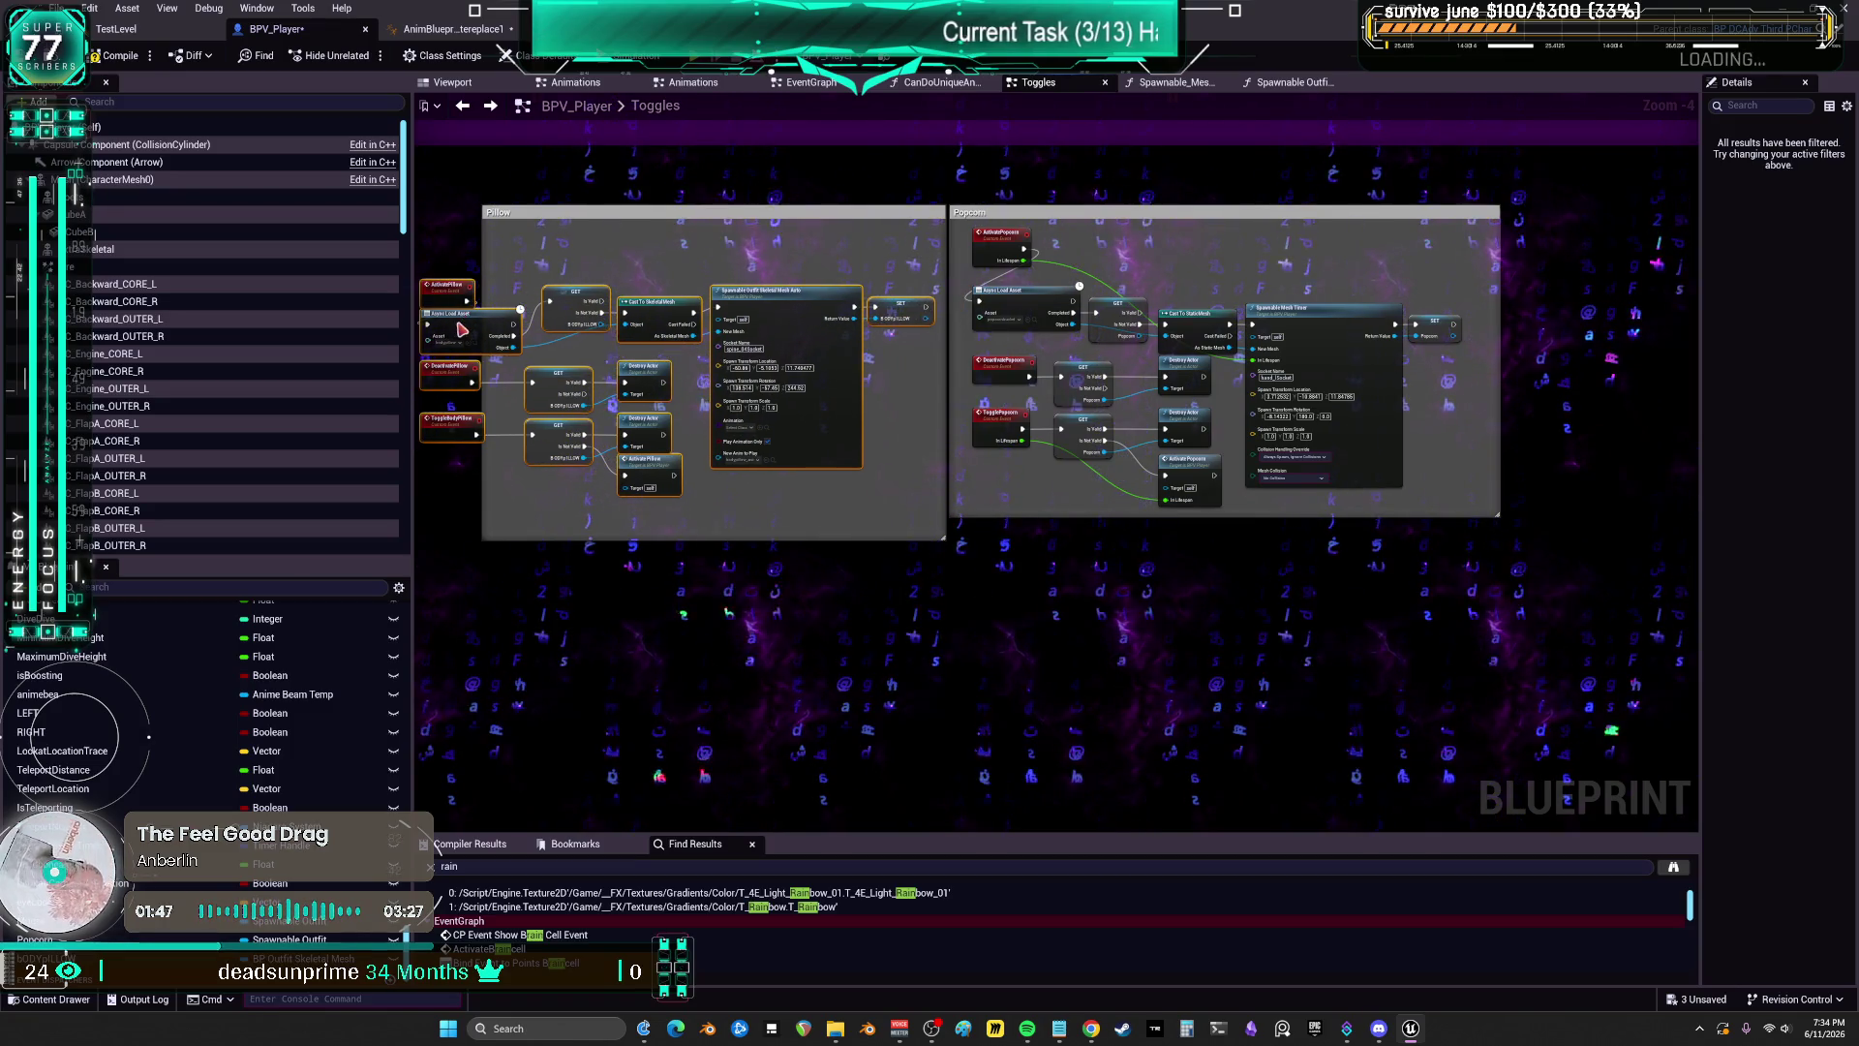
Step: Widen the Pillow comment box's left edge and select the Activate Popcorn node in Animations
{"action": "left_click_drag", "start_coordinate": [911, 268], "coordinate": [825, 262]}
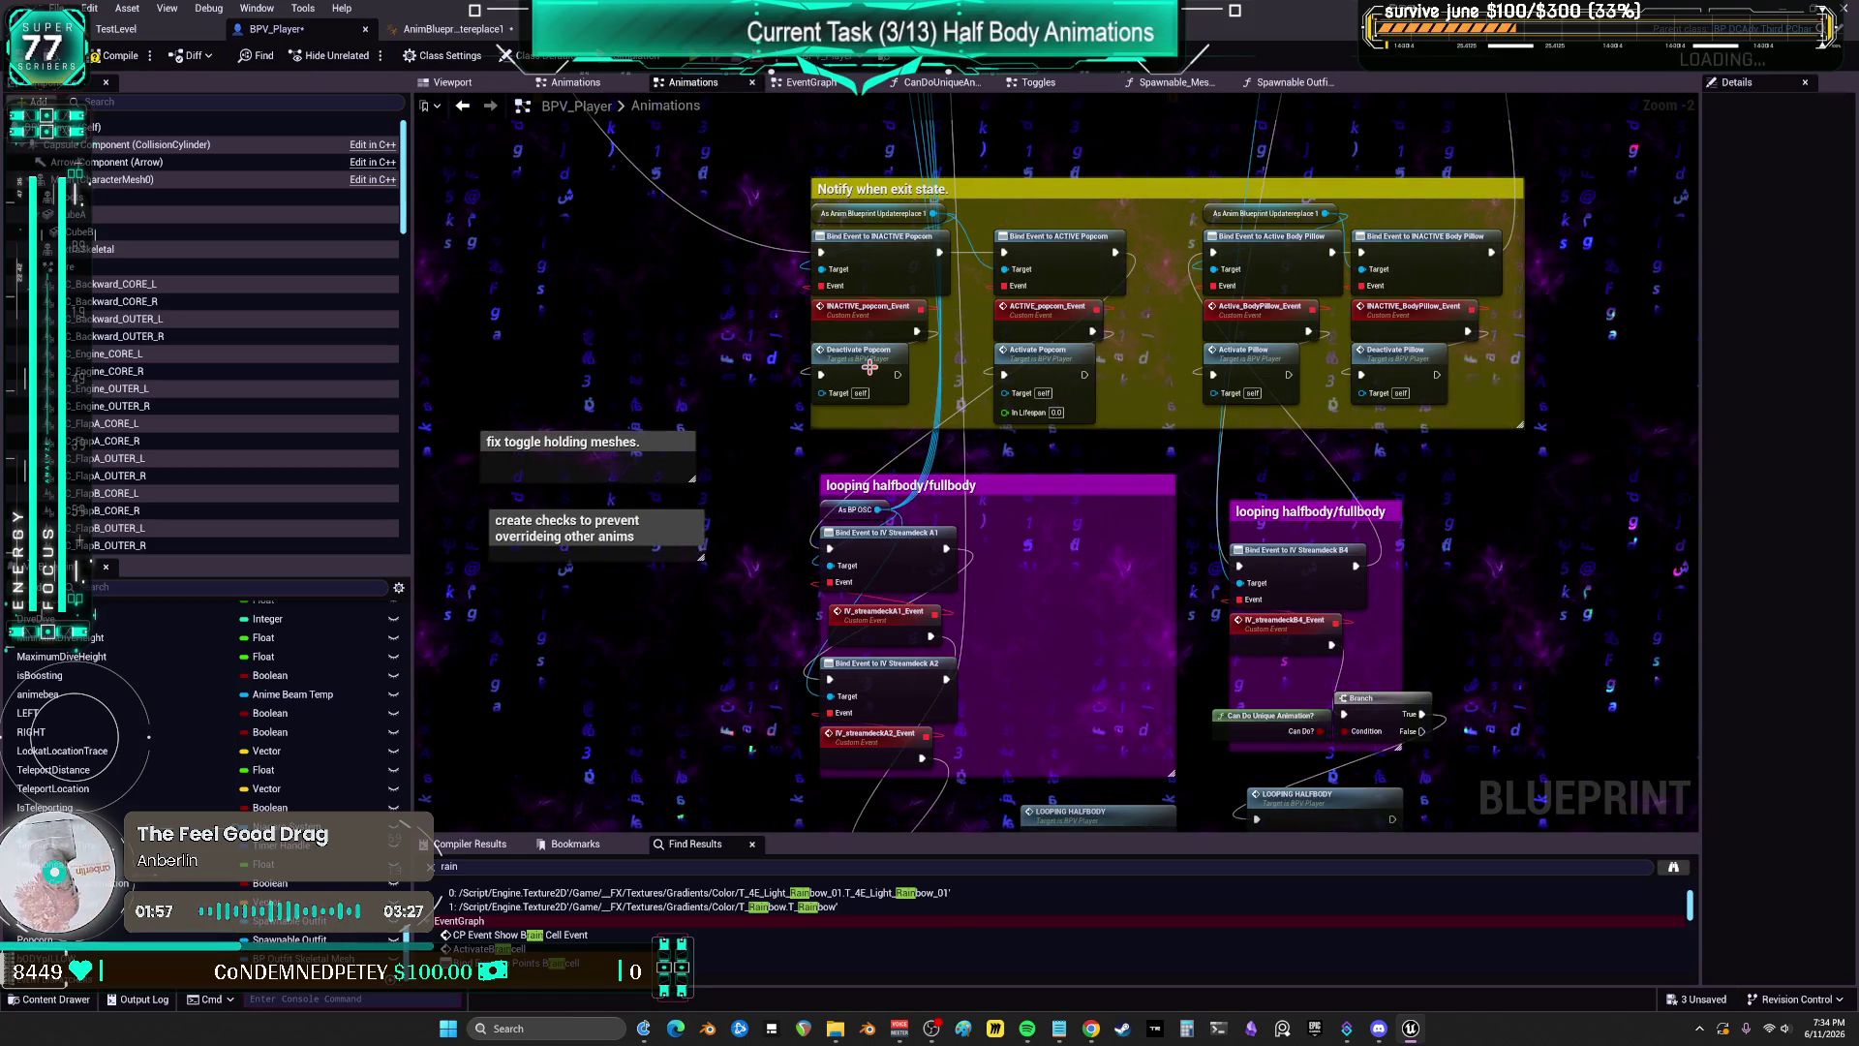
{"action": "left_click", "coordinate": [1080, 356]}
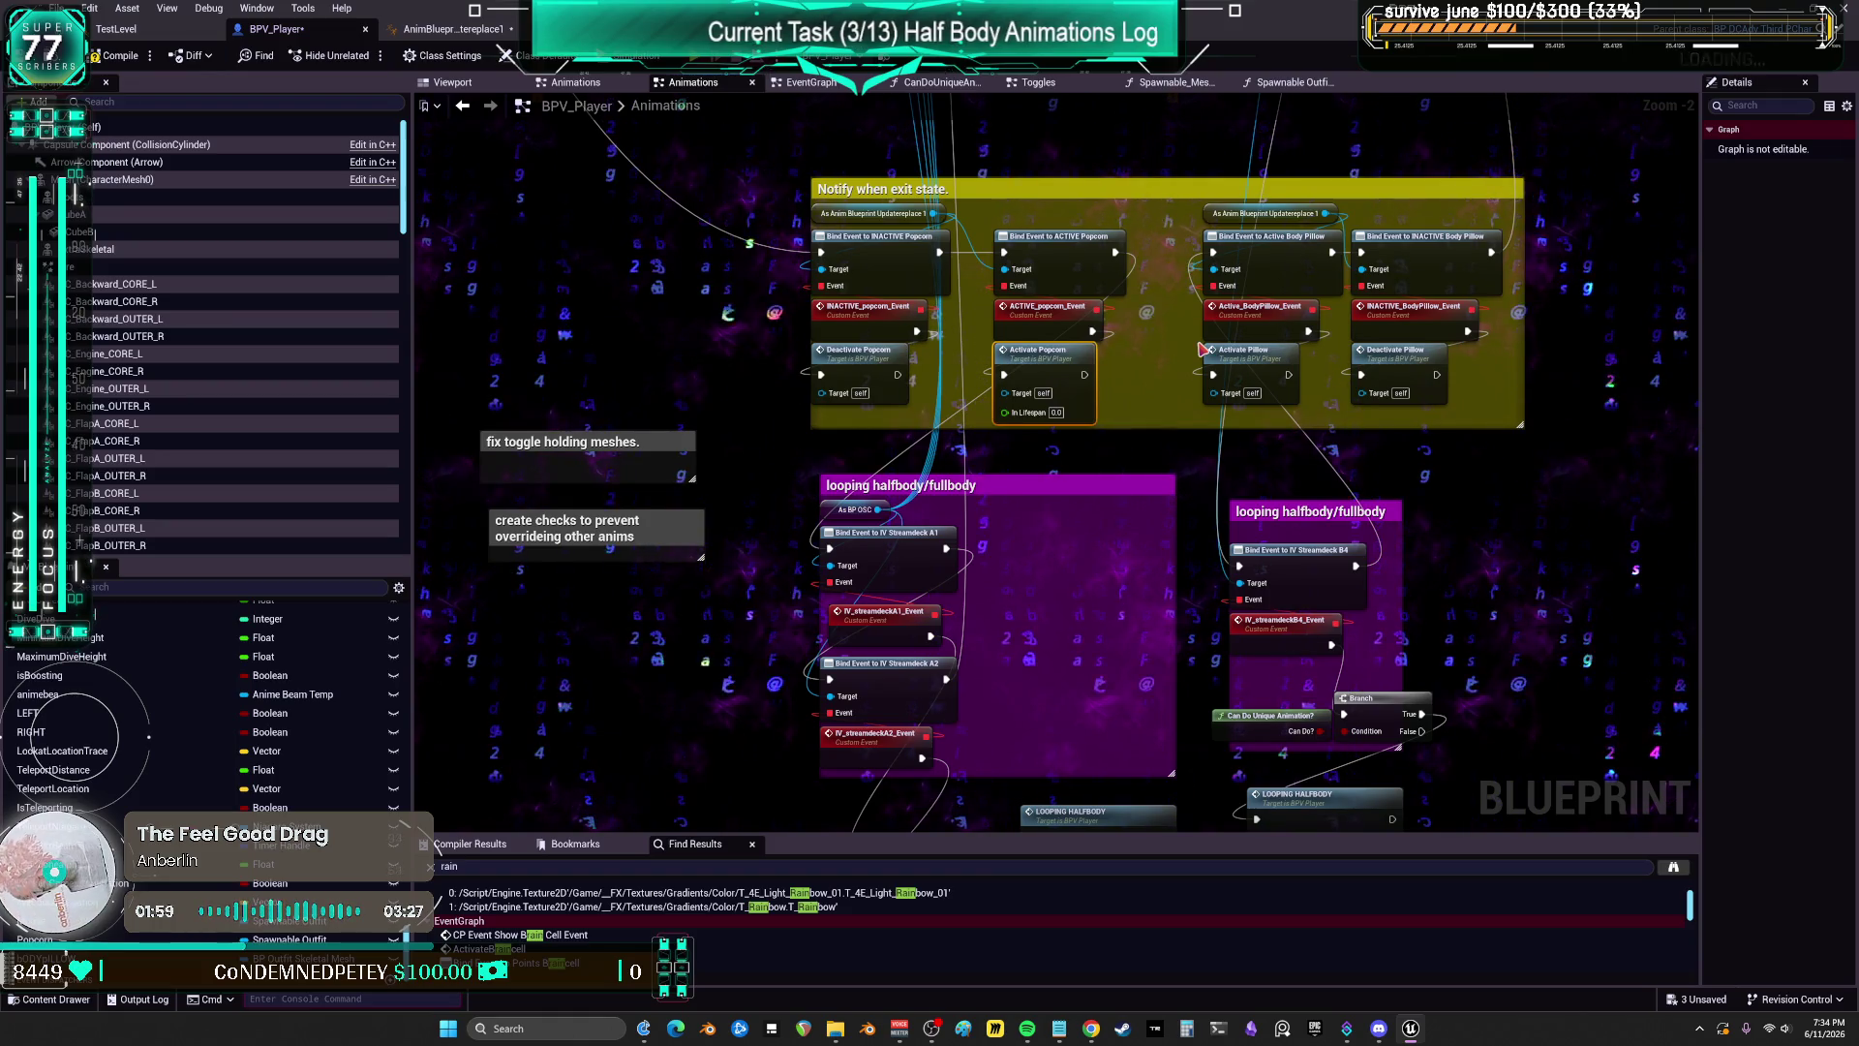
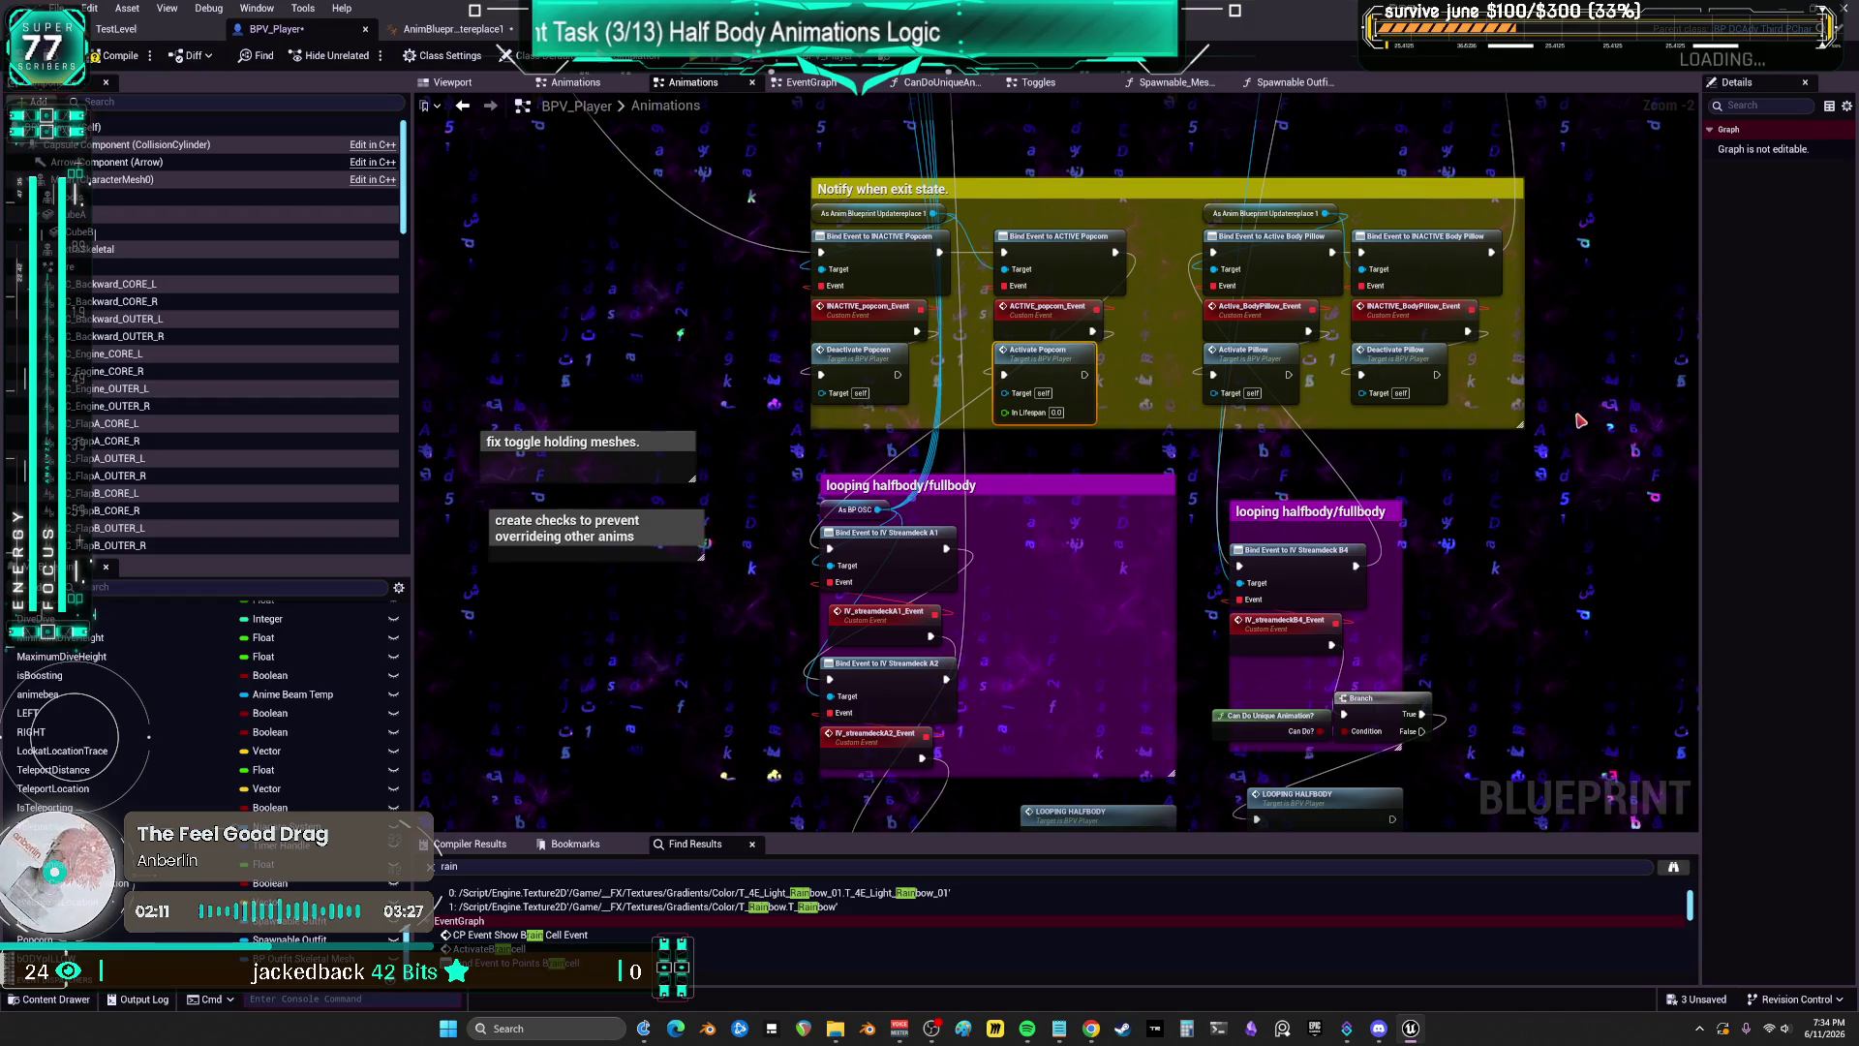
Step: Pan the EventGraph to the chat_popcorn_Event Branch nodes and enter POPCORN as the blueprint search
{"action": "mouse_move", "coordinate": [1573, 299]}
{"action": "left_mouse_down"}
{"action": "mouse_move", "coordinate": [1392, 356]}
{"action": "mouse_move", "coordinate": [1371, 636]}
{"action": "left_mouse_up"}
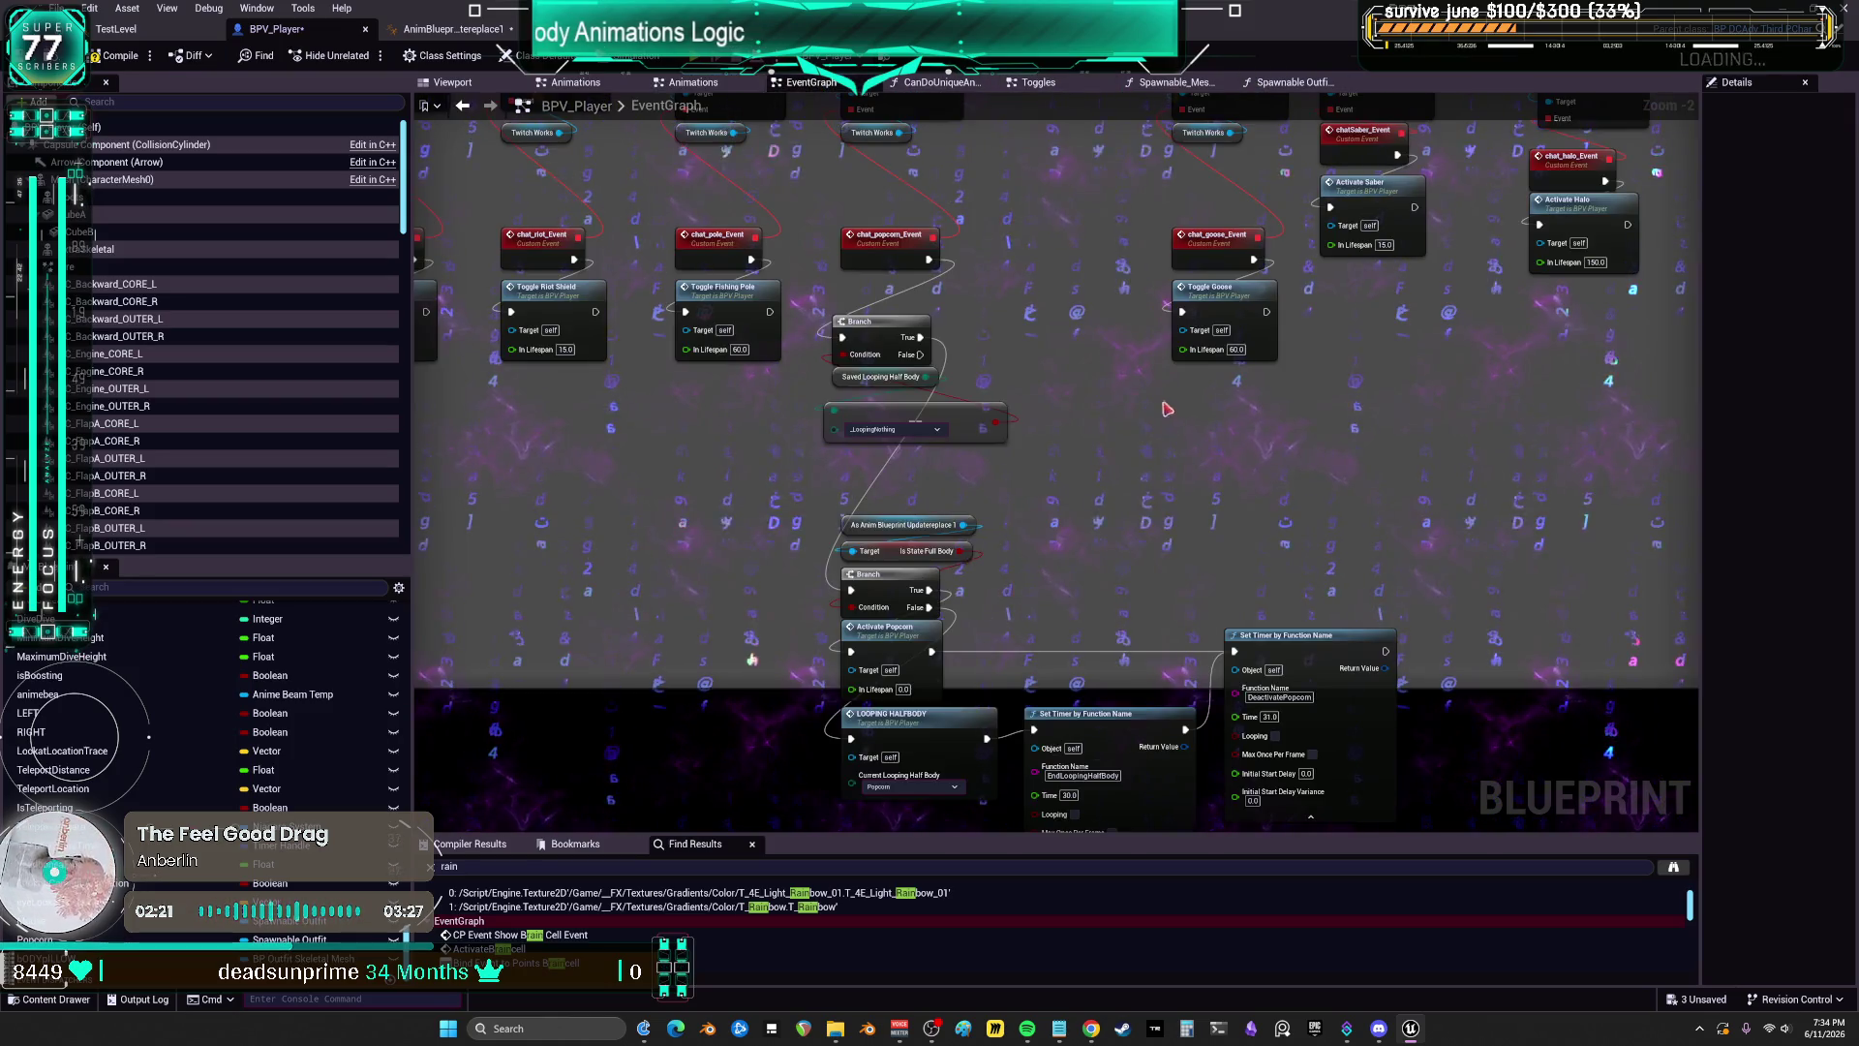
{"action": "scroll", "coordinate": [1047, 479], "scroll_direction": "up", "scroll_amount": 1}
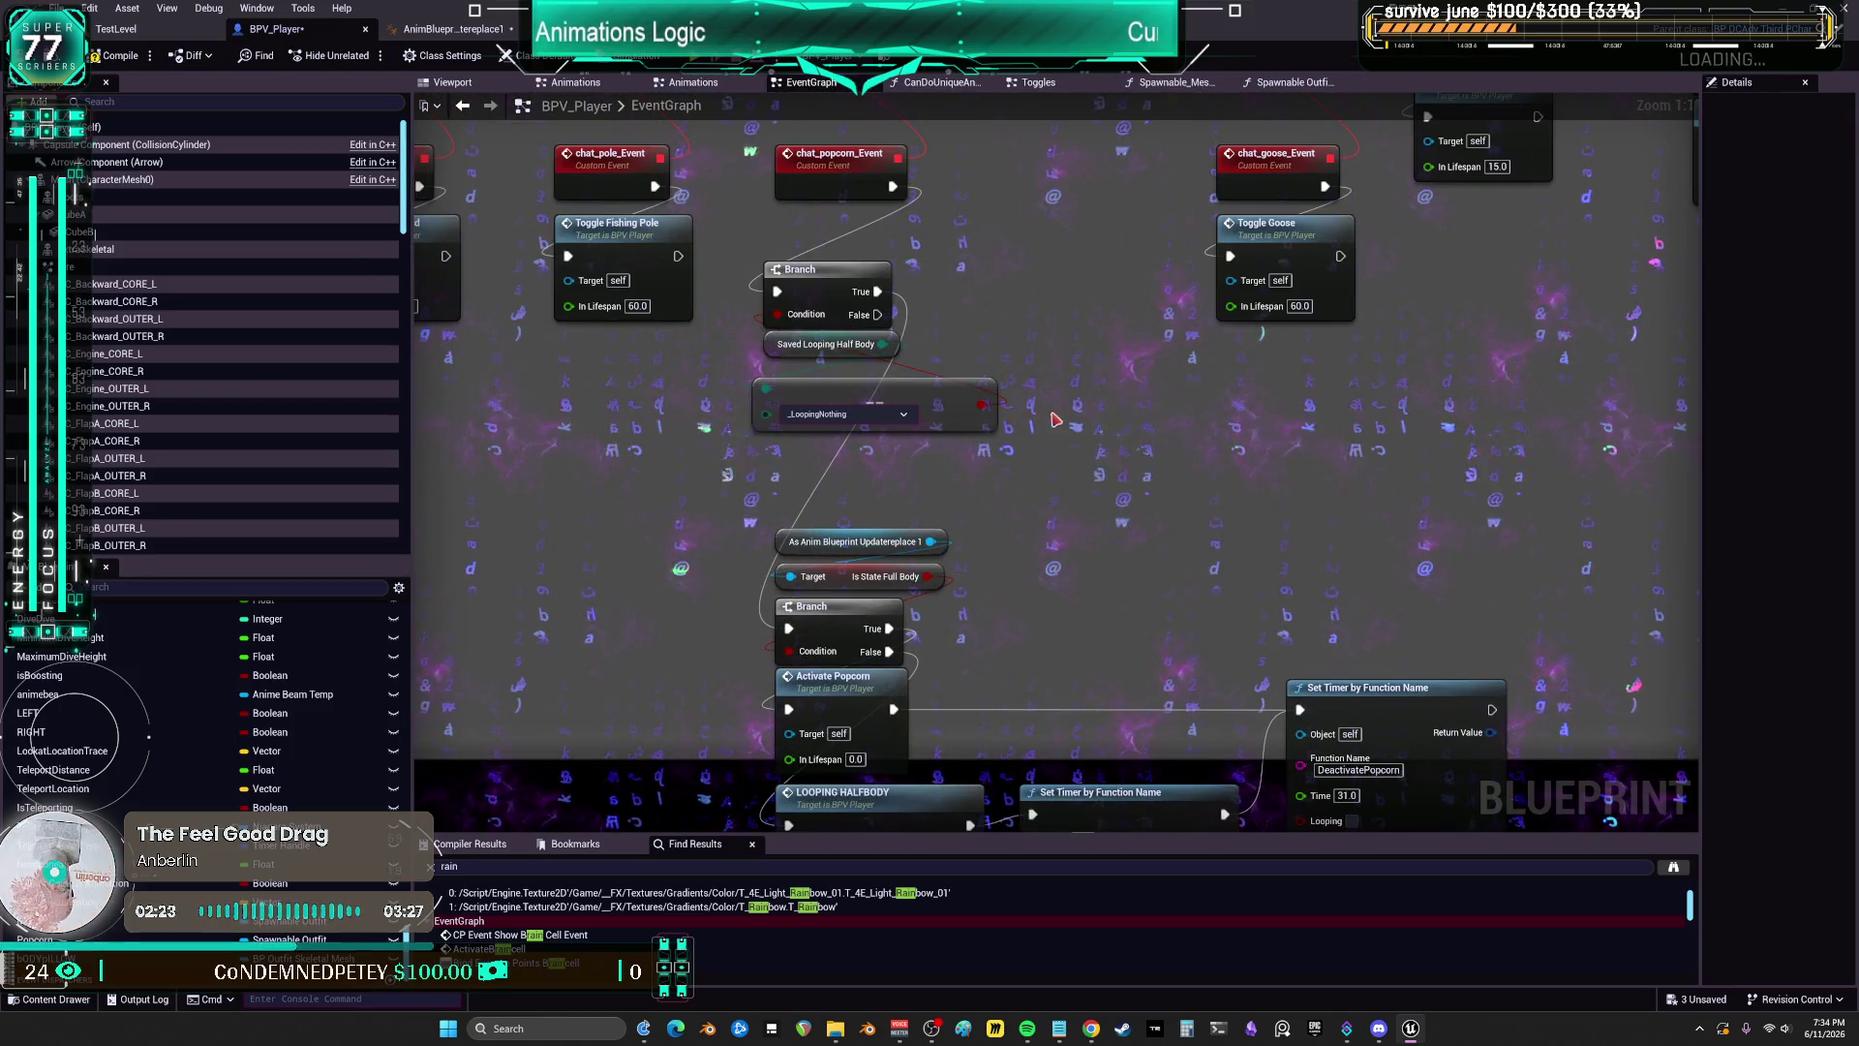
{"action": "scroll", "coordinate": [1133, 365], "scroll_direction": "down", "scroll_amount": 1}
{"action": "left_click_drag", "start_coordinate": [1133, 365], "coordinate": [1101, 481]}
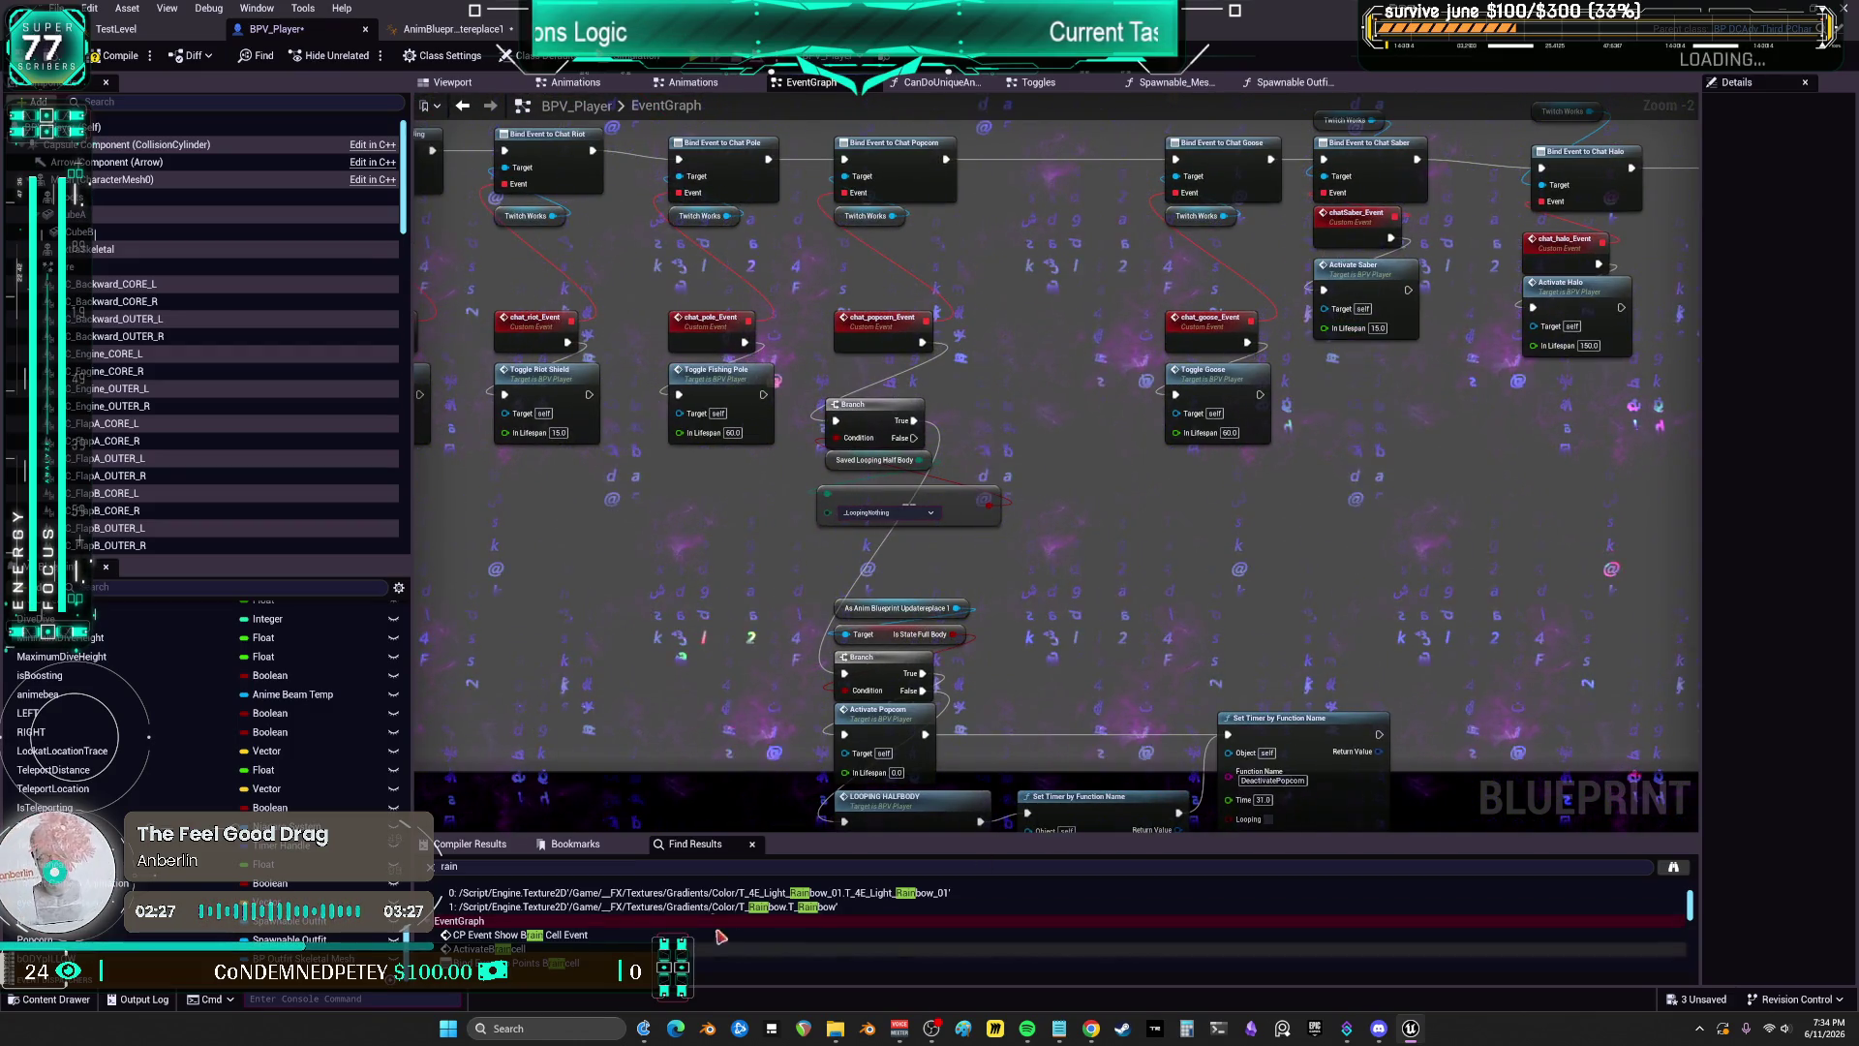
{"action": "left_click", "coordinate": [442, 868]}
{"action": "type", "text": "POPCORN"}
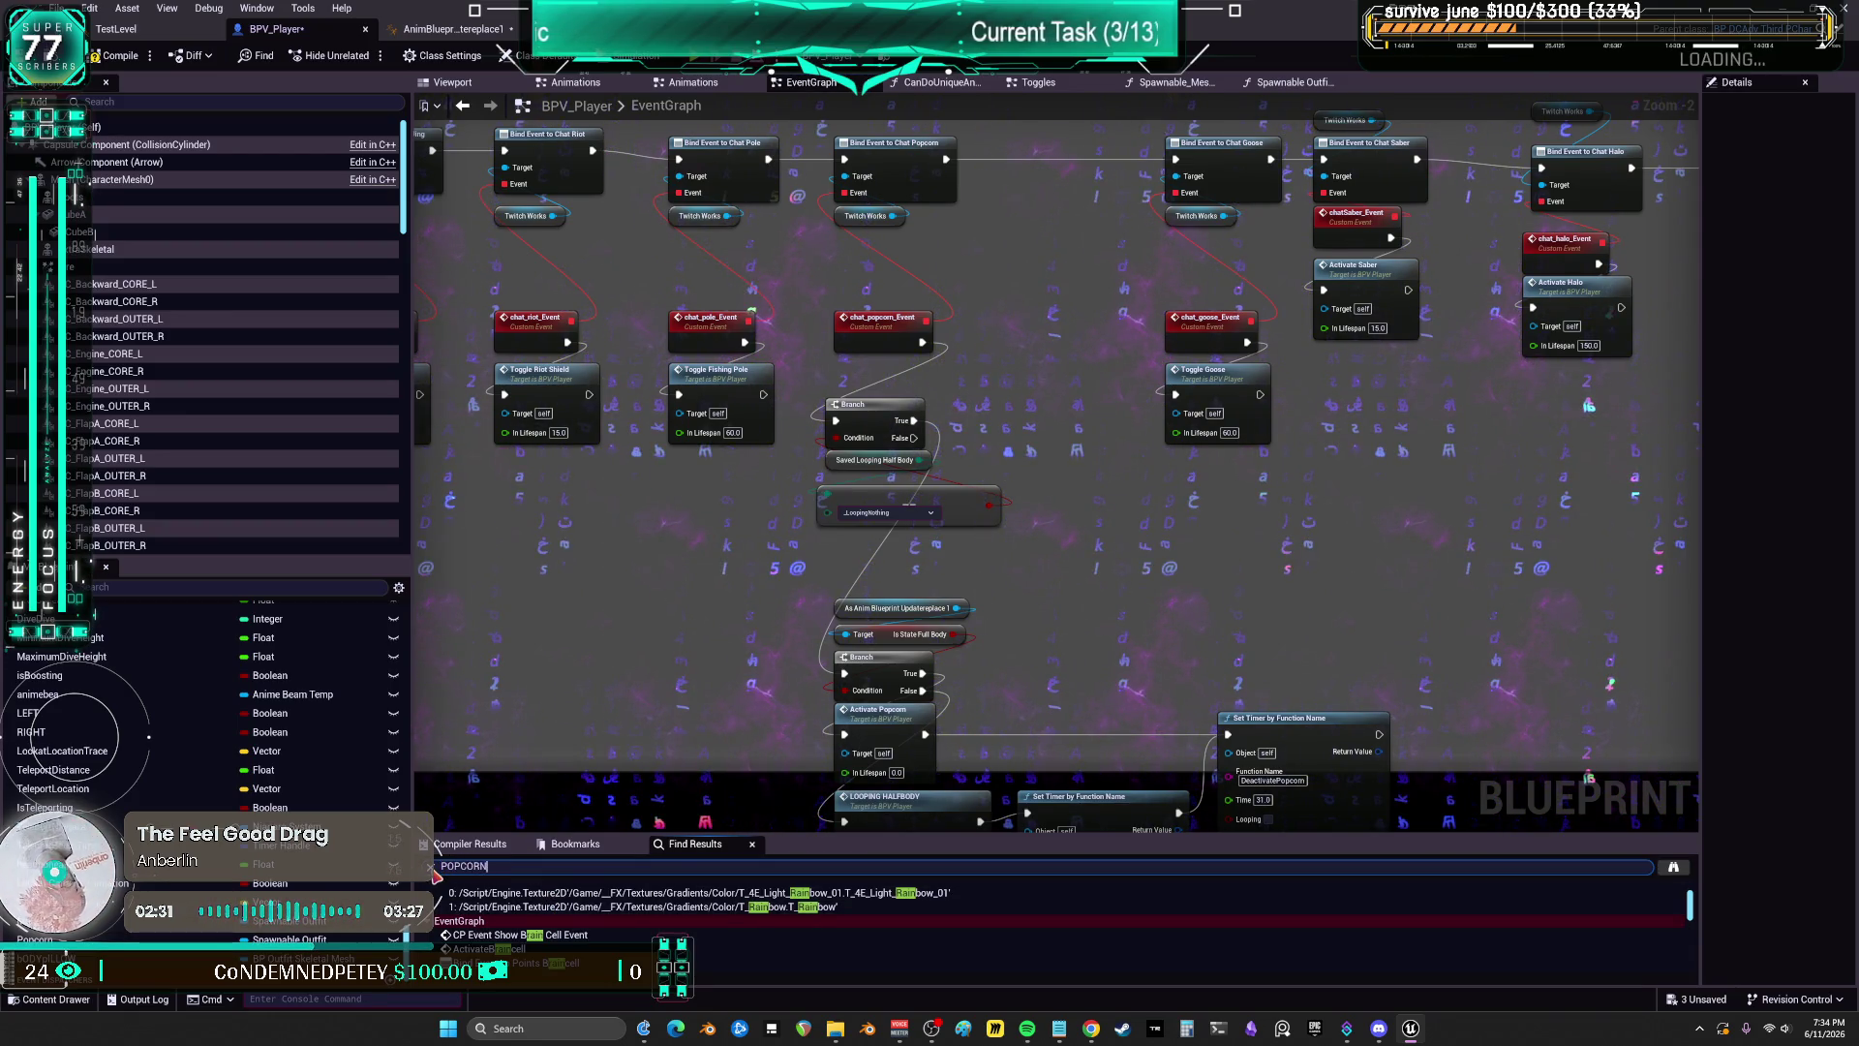
Step: Run the POPCORN search and visit its Toggles graph matches, including Activate Popcorn and DeactivatePopcorn
{"action": "key", "text": "Return"}
{"action": "left_click_drag", "start_coordinate": [586, 831], "coordinate": [581, 722]}
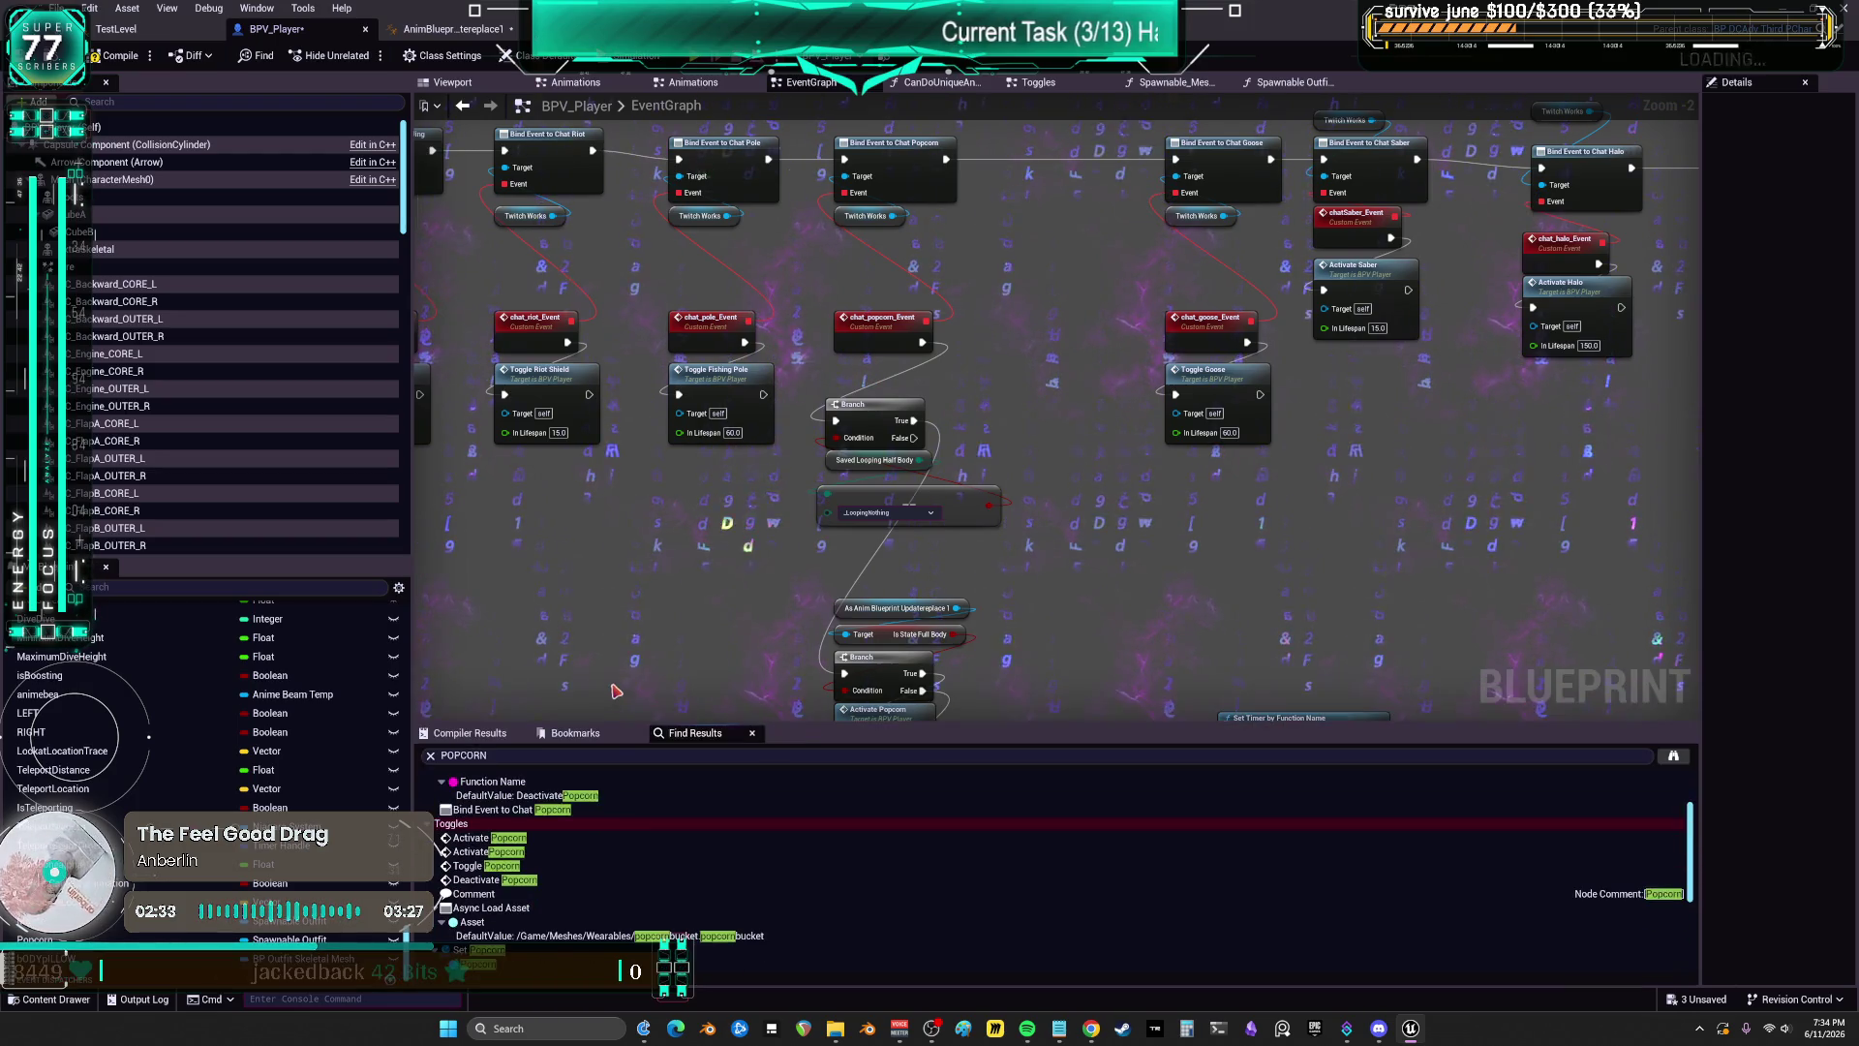
{"action": "double_click", "coordinate": [475, 838]}
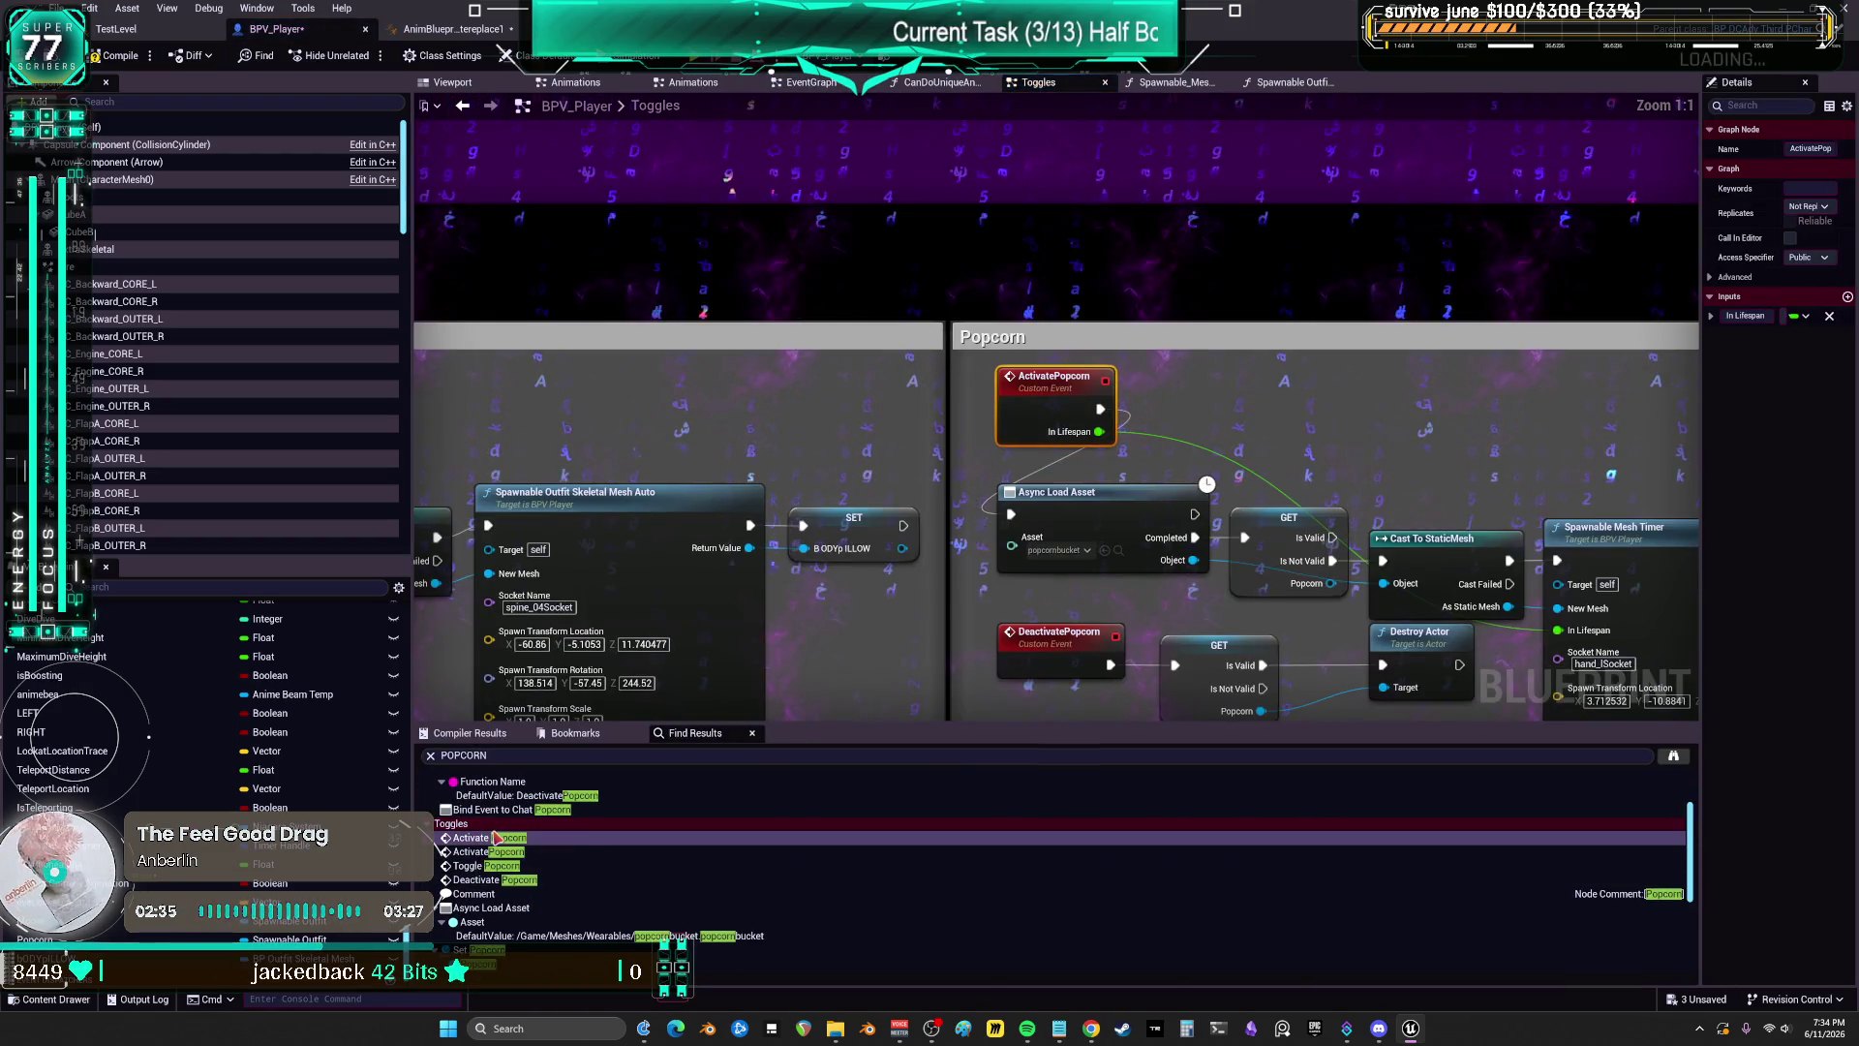
{"action": "double_click", "coordinate": [489, 866]}
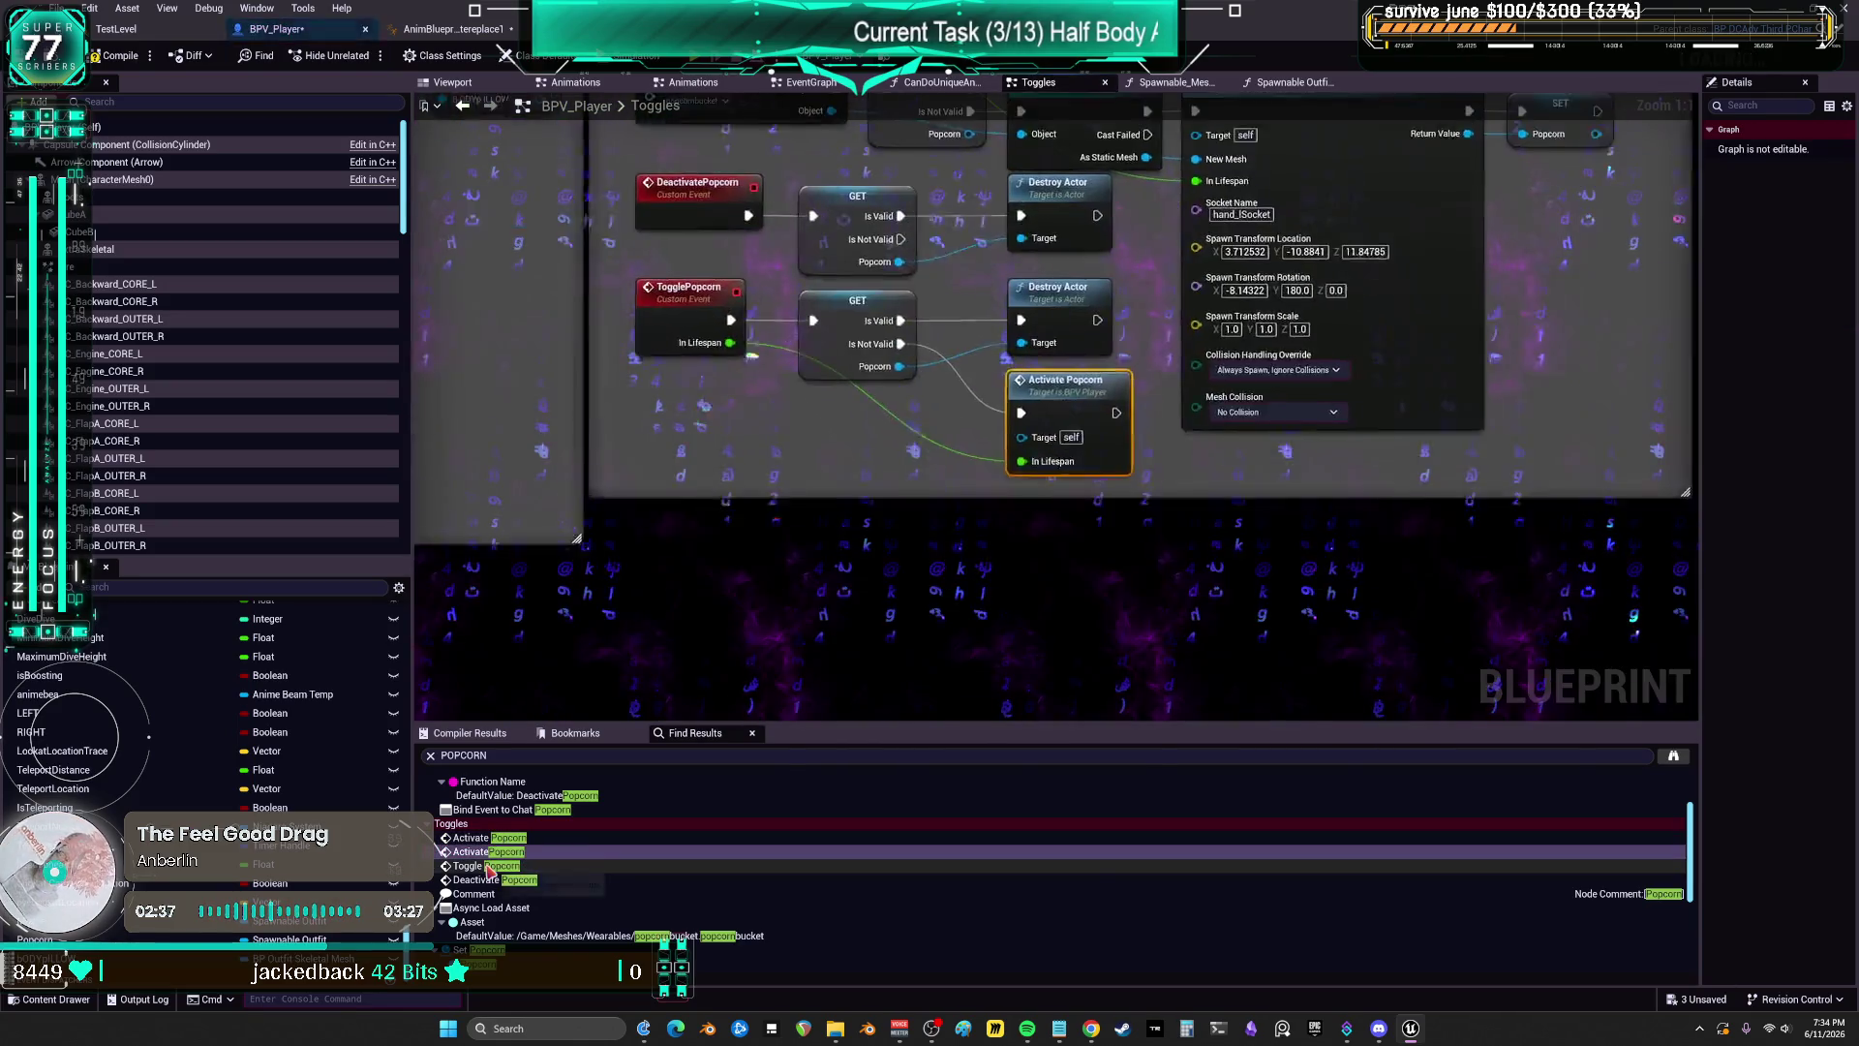
{"action": "double_click", "coordinate": [484, 879]}
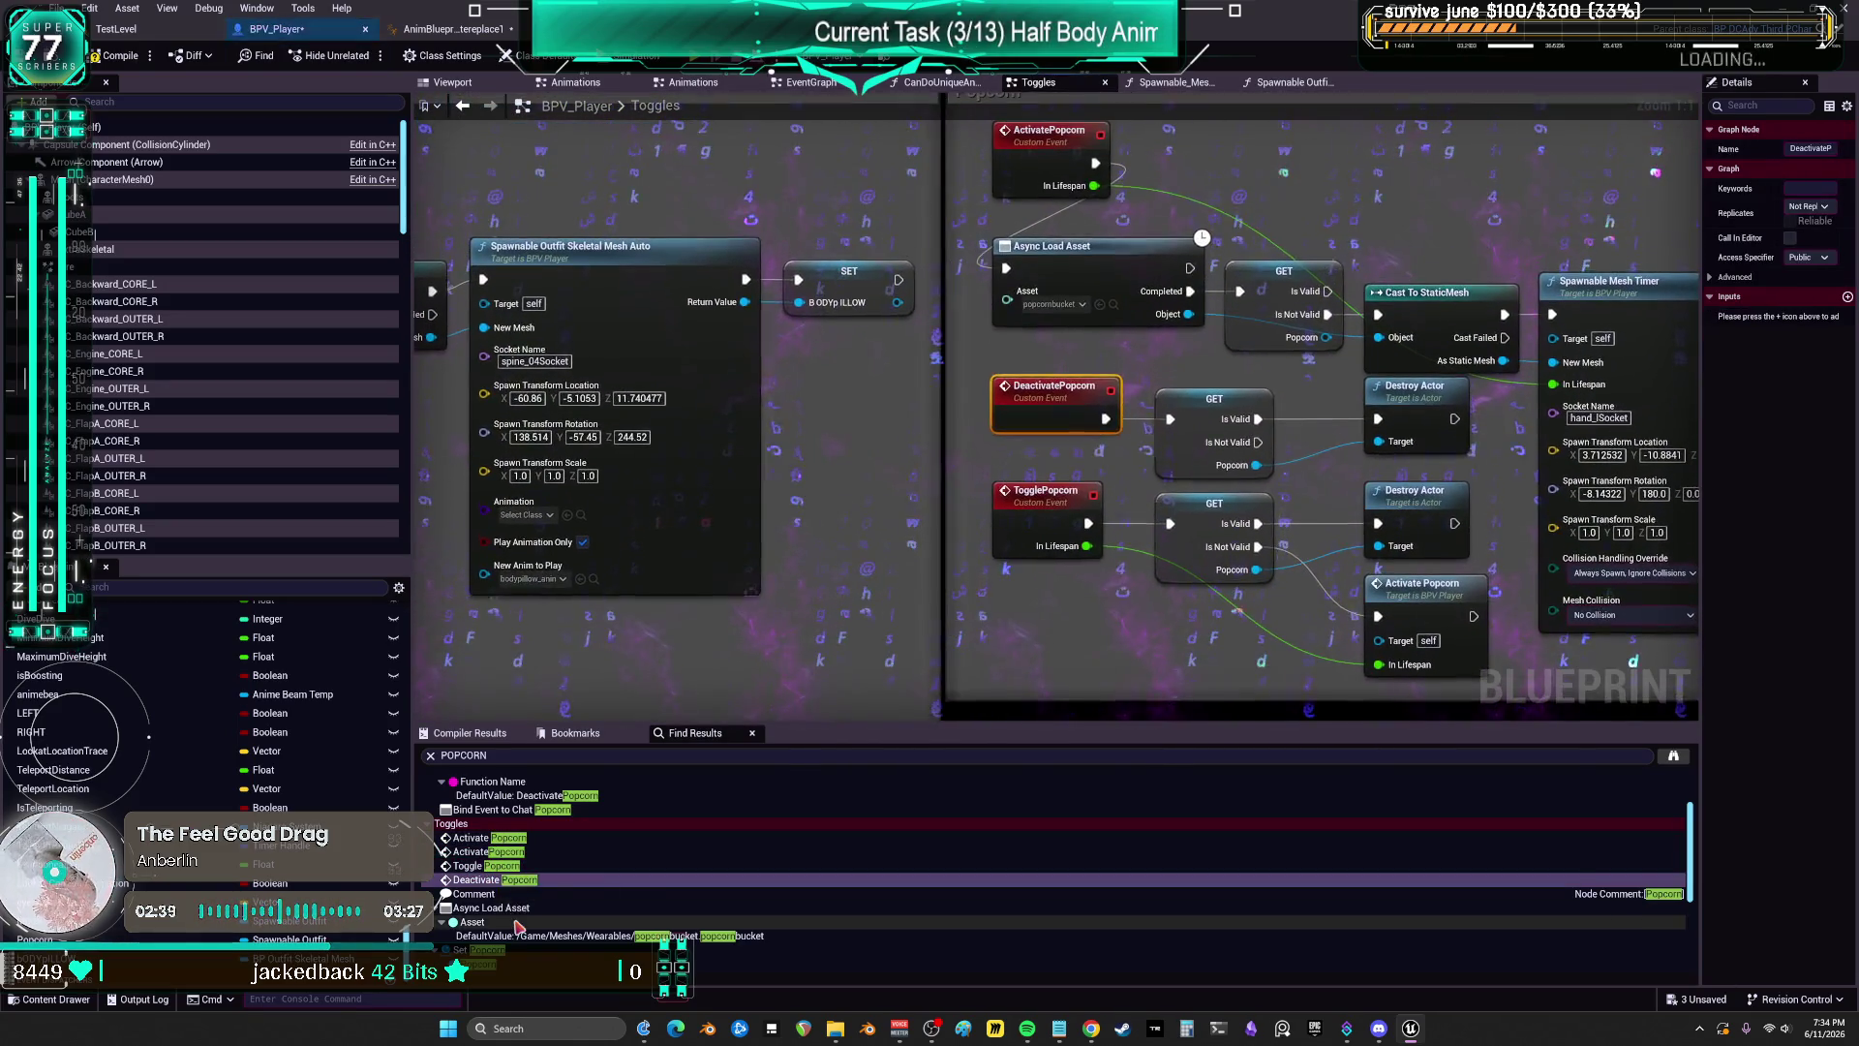
Step: Visit the Deactivate and Activate Popcorn matches in the Animations graph, then return to TestLevel
{"action": "scroll", "coordinate": [516, 930], "scroll_direction": "down", "scroll_amount": 2}
{"action": "scroll", "coordinate": [516, 930], "scroll_direction": "down", "scroll_amount": 4}
{"action": "left_click", "coordinate": [503, 896]}
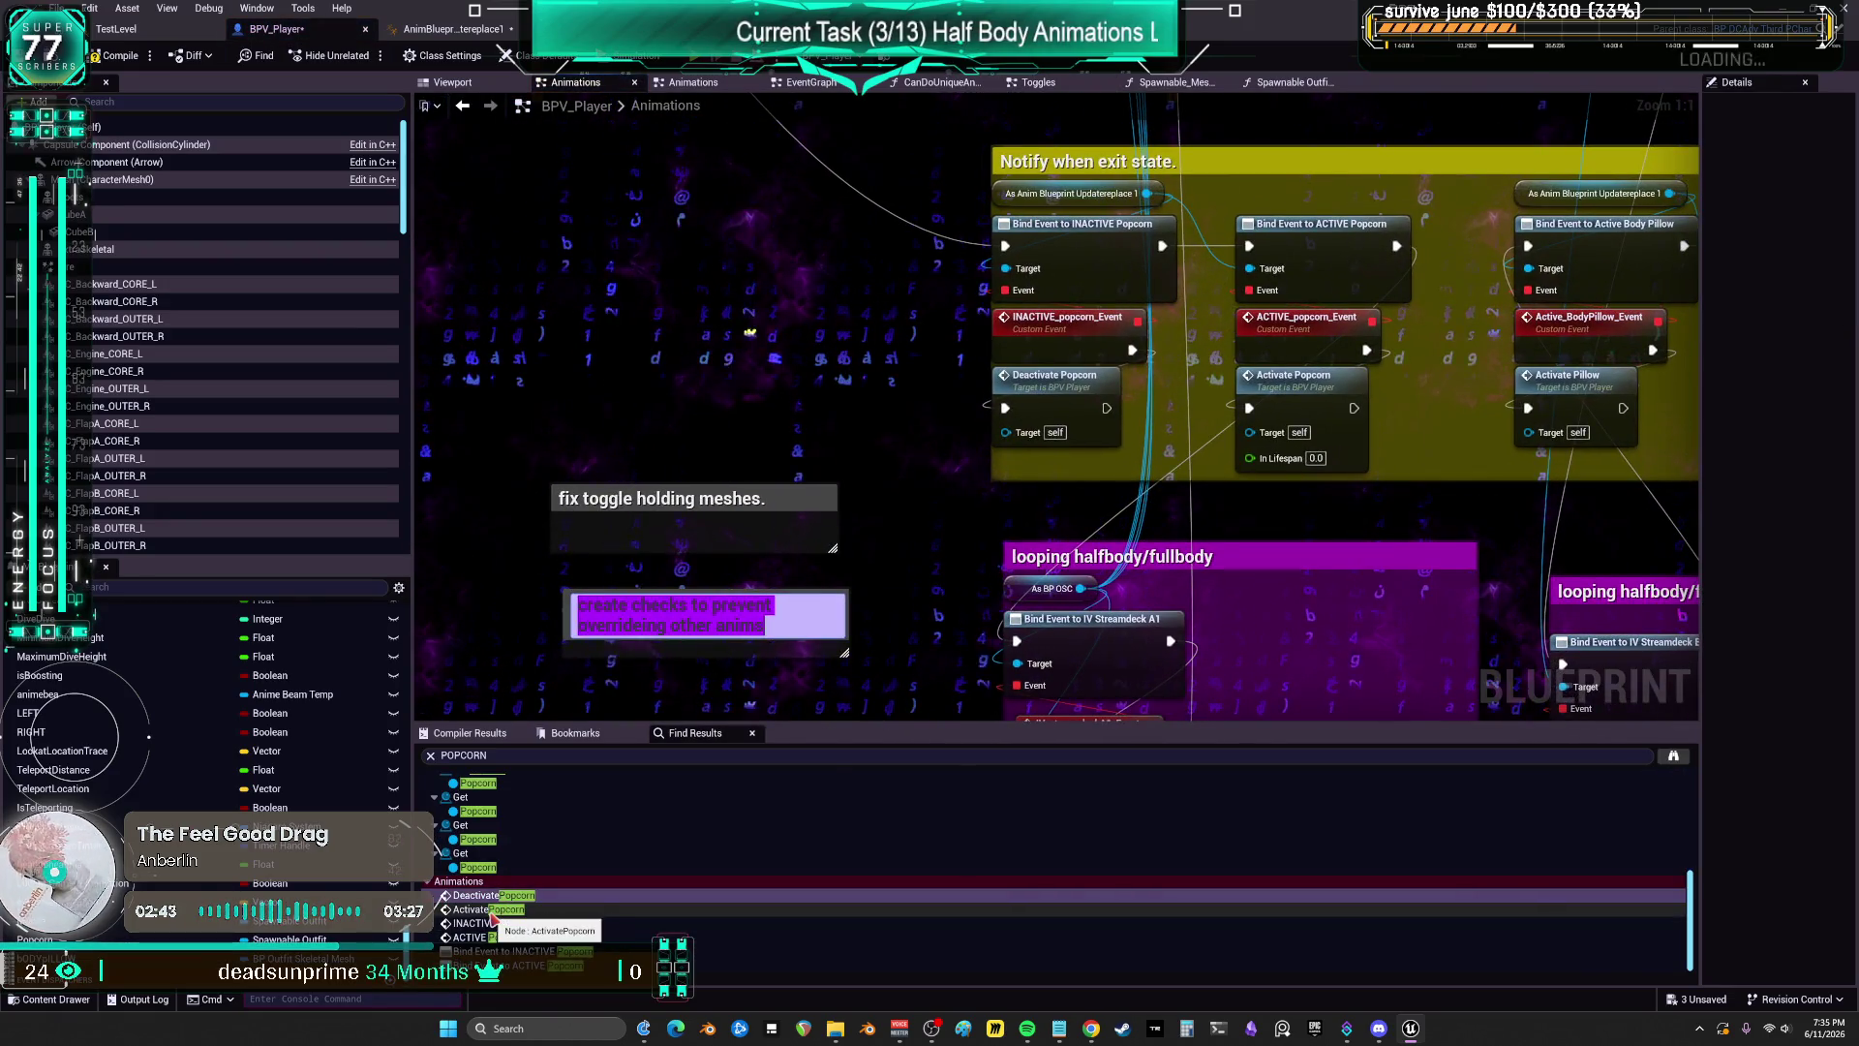
{"action": "left_click", "coordinate": [492, 910]}
{"action": "double_click", "coordinate": [493, 911]}
{"action": "scroll", "coordinate": [523, 910], "scroll_direction": "down", "scroll_amount": 3}
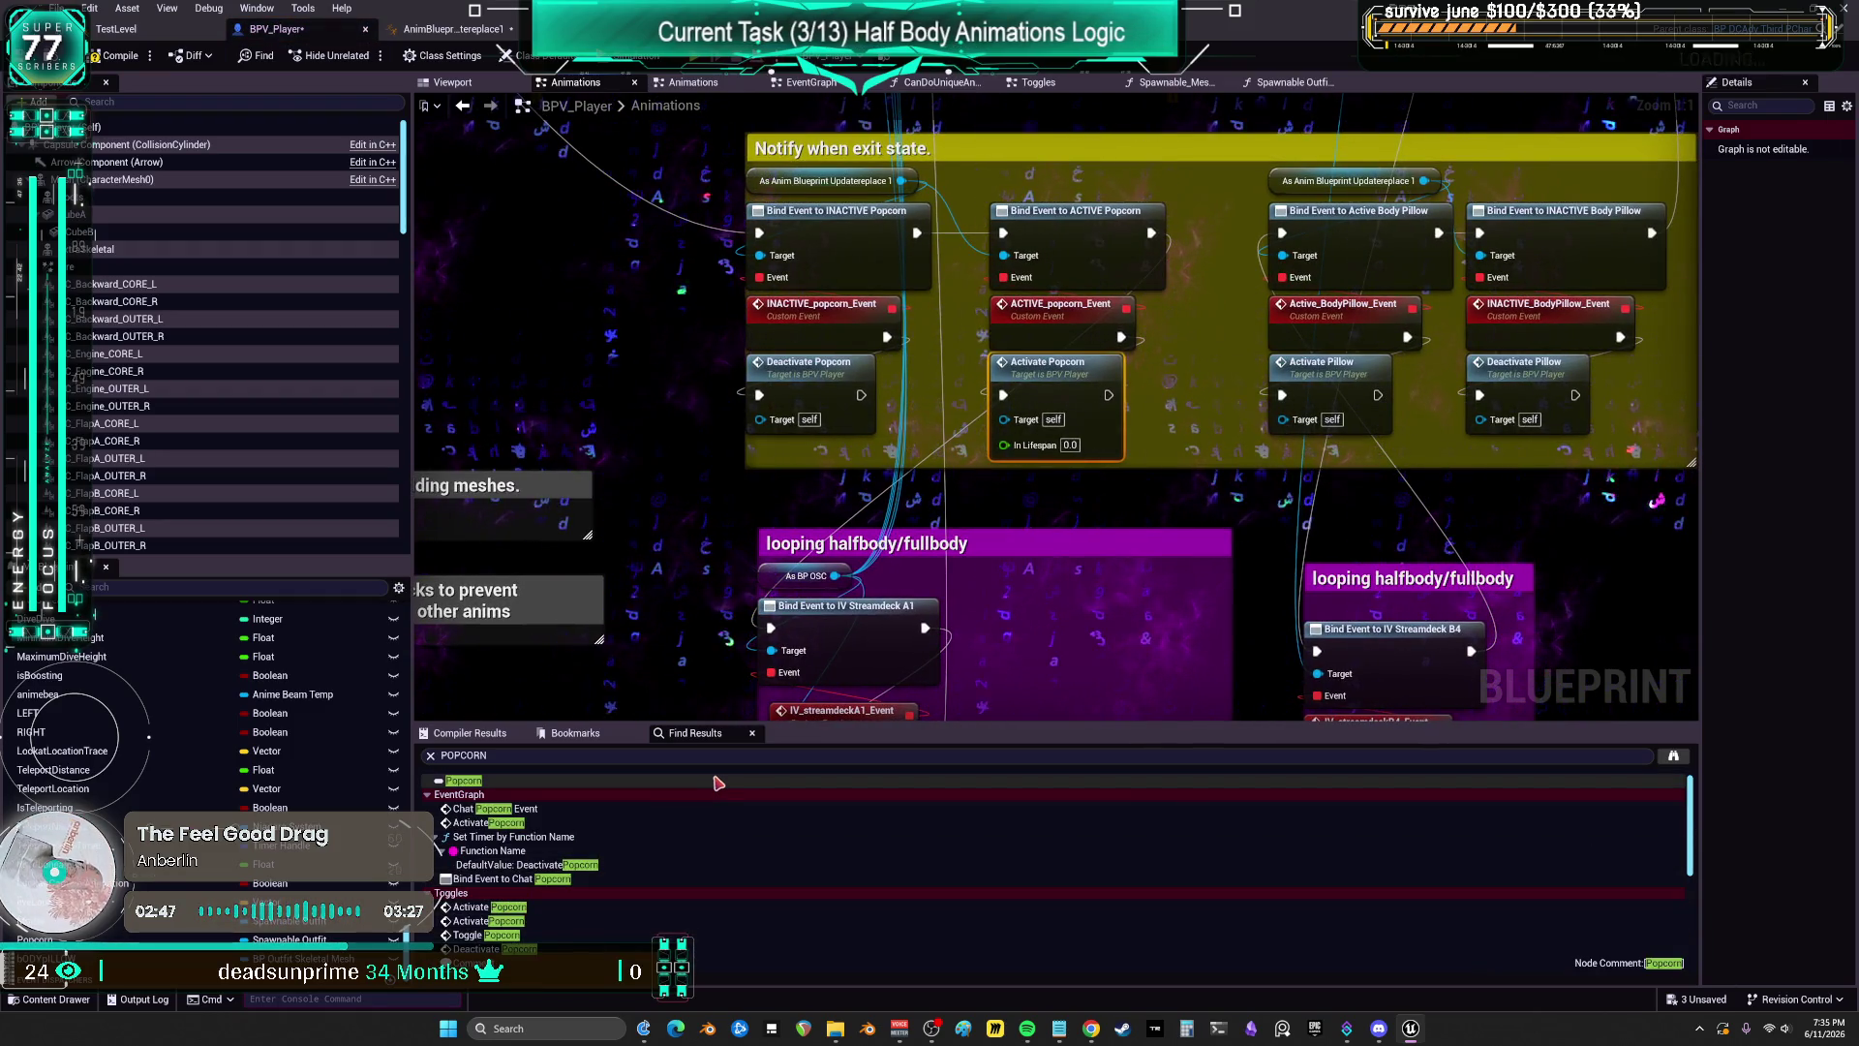
{"action": "scroll", "coordinate": [605, 911], "scroll_direction": "down", "scroll_amount": 5}
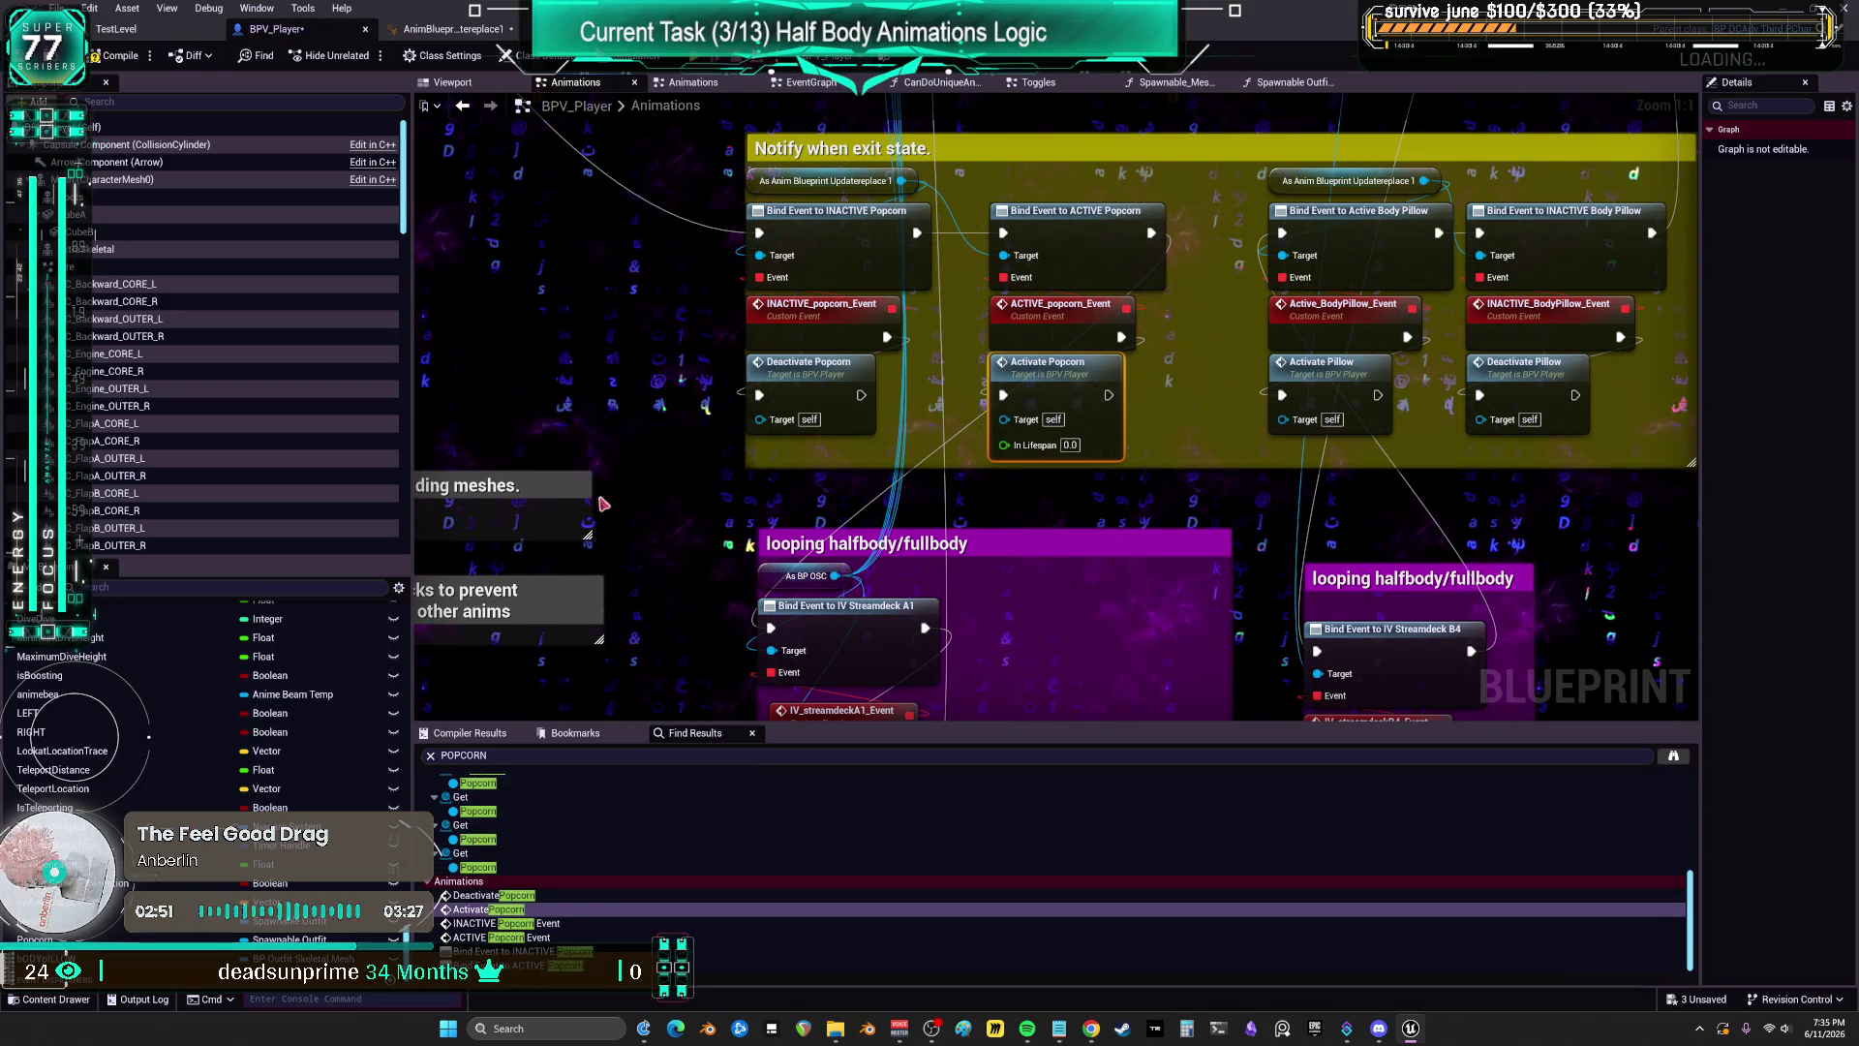
{"action": "left_click", "coordinate": [136, 37]}
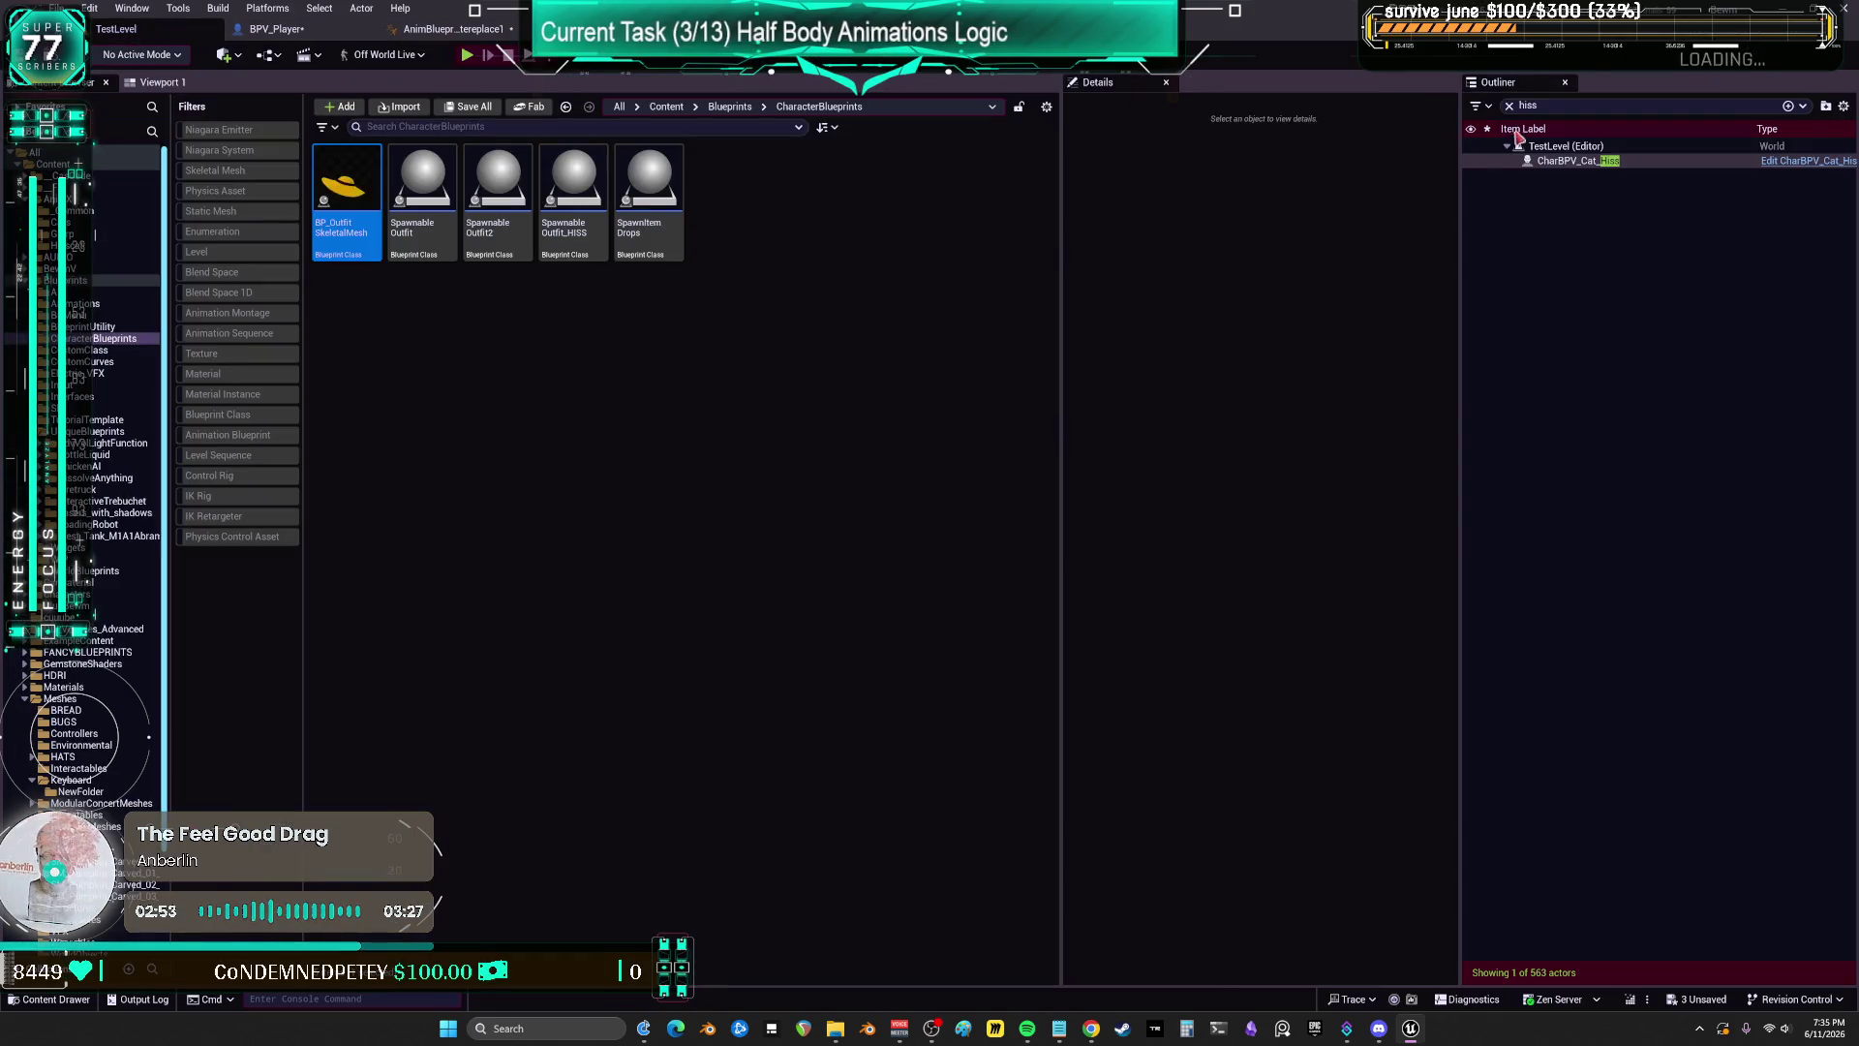
Step: Filter the Outliner by 'WORLD' and run a Find in Blueprints search for POPCORN across all blueprints
{"action": "type", "text": "WORLD"}
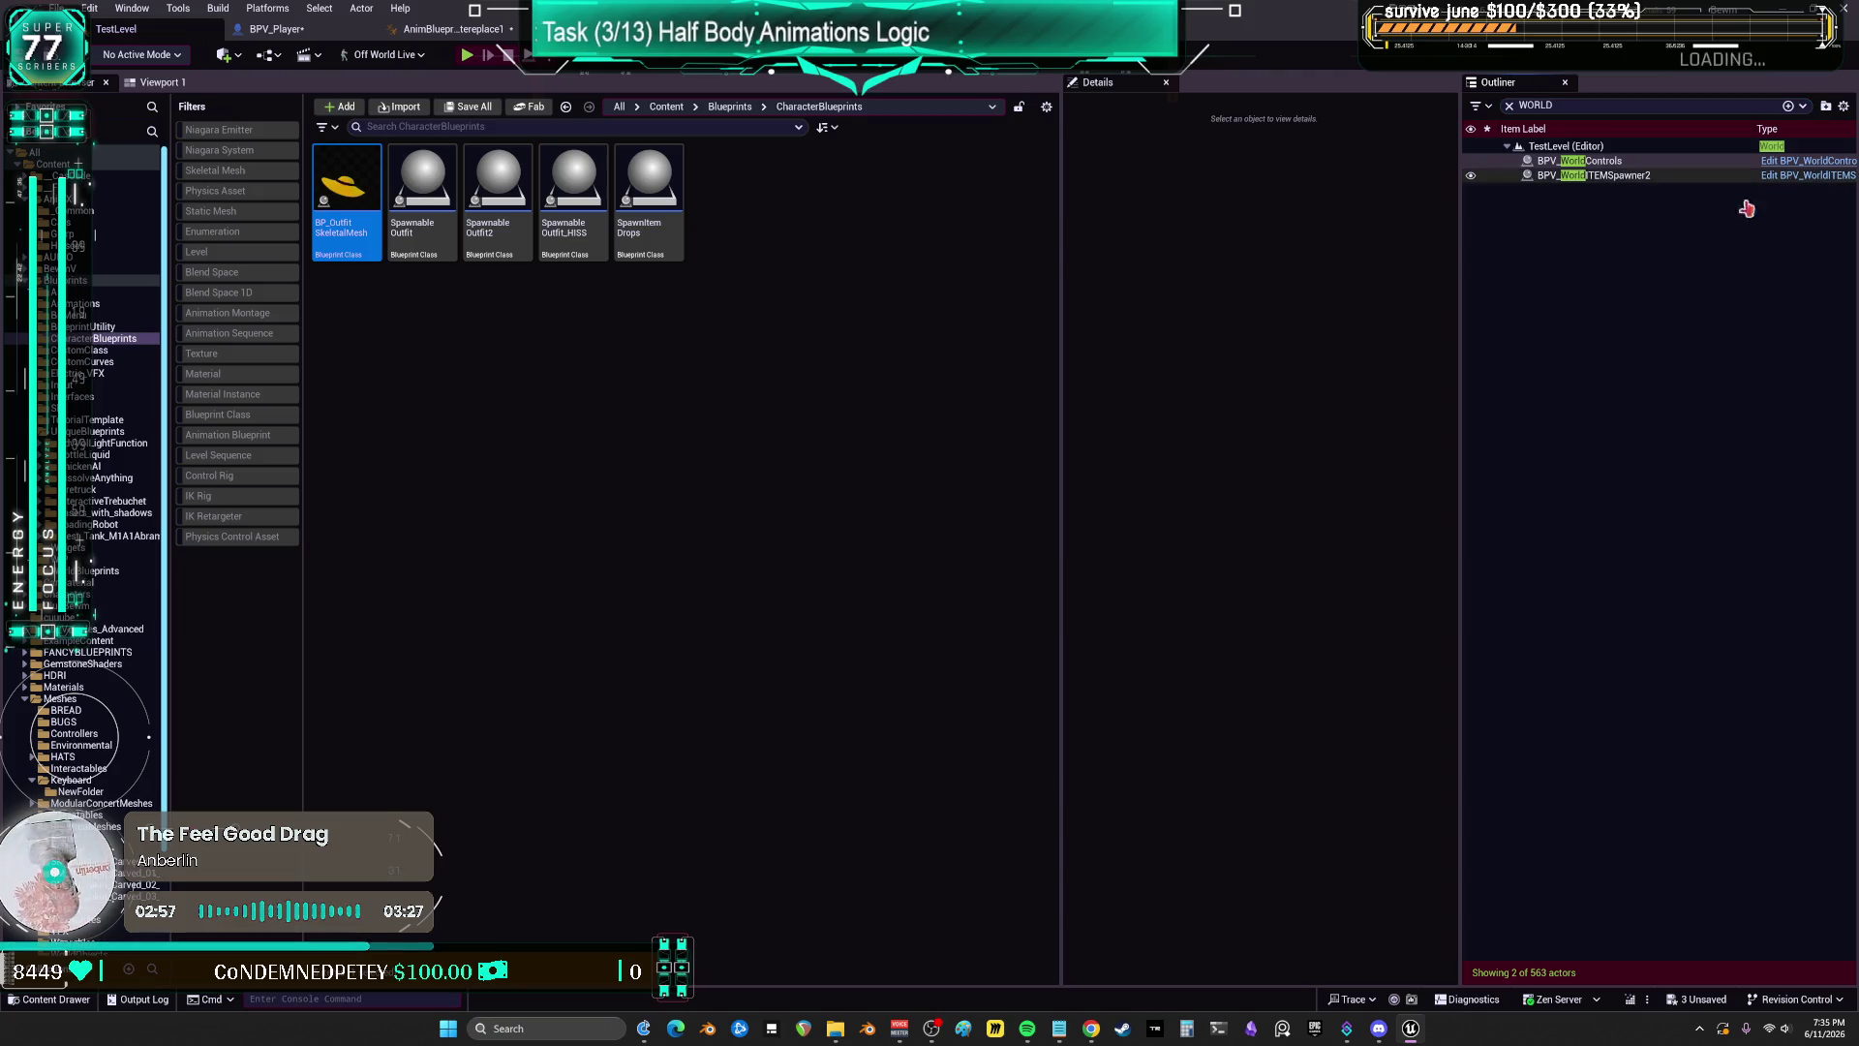
{"action": "scroll", "coordinate": [1113, 403], "scroll_direction": "up", "scroll_amount": 5}
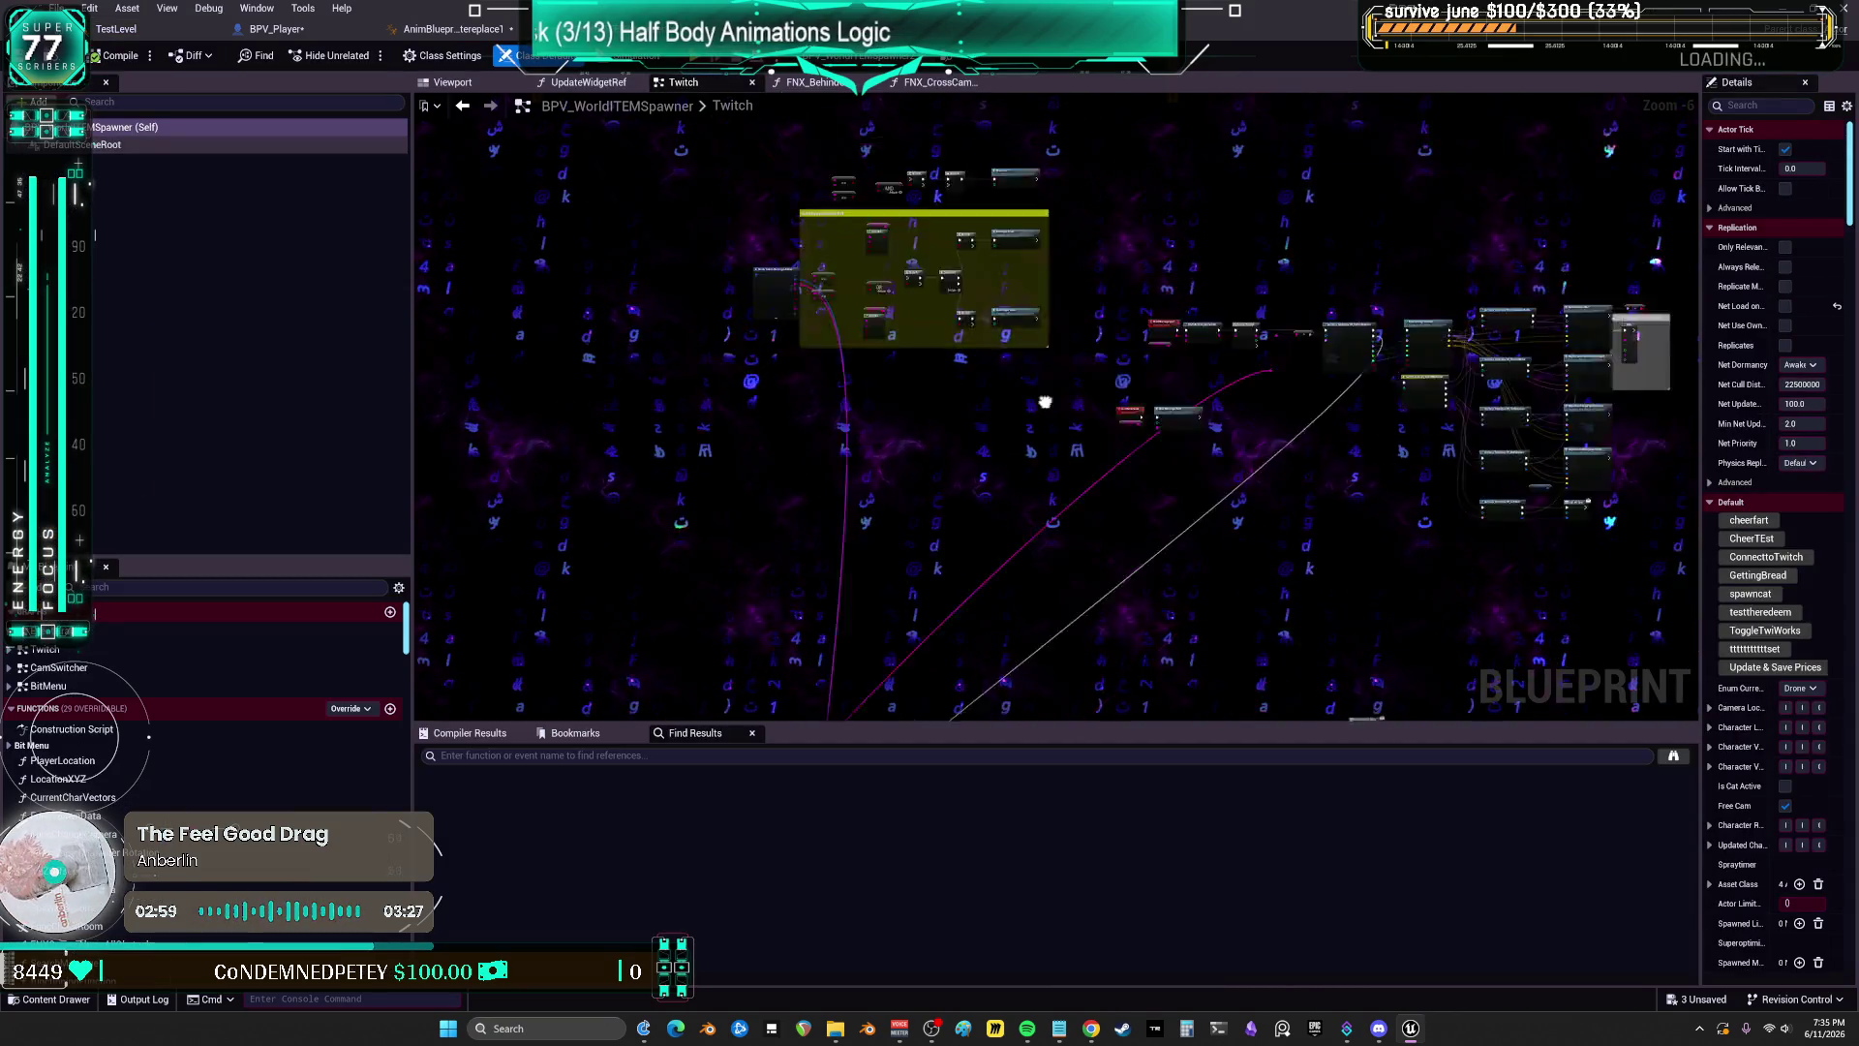
{"action": "scroll", "coordinate": [1237, 497], "scroll_direction": "up", "scroll_amount": 6}
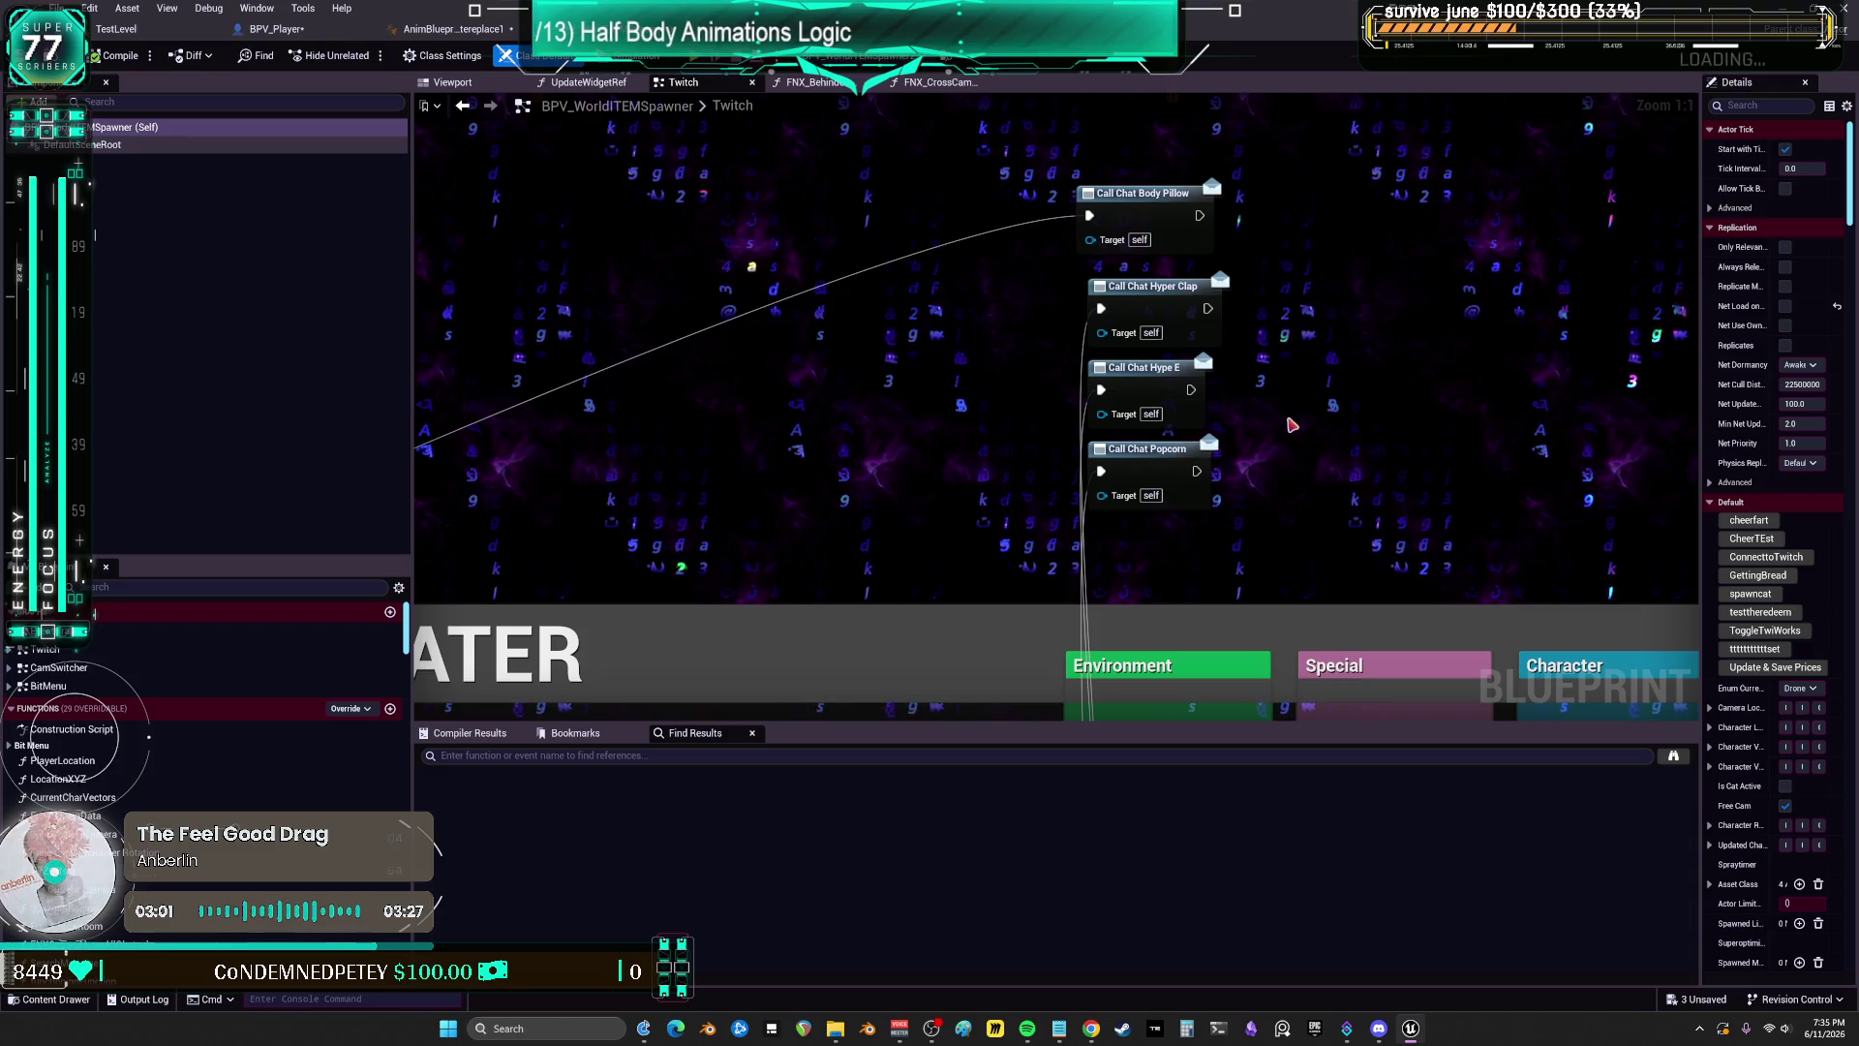
{"action": "key", "text": "ctrl+shift+f"}
{"action": "type", "text": "POPCORN"}
{"action": "key", "text": "Return"}
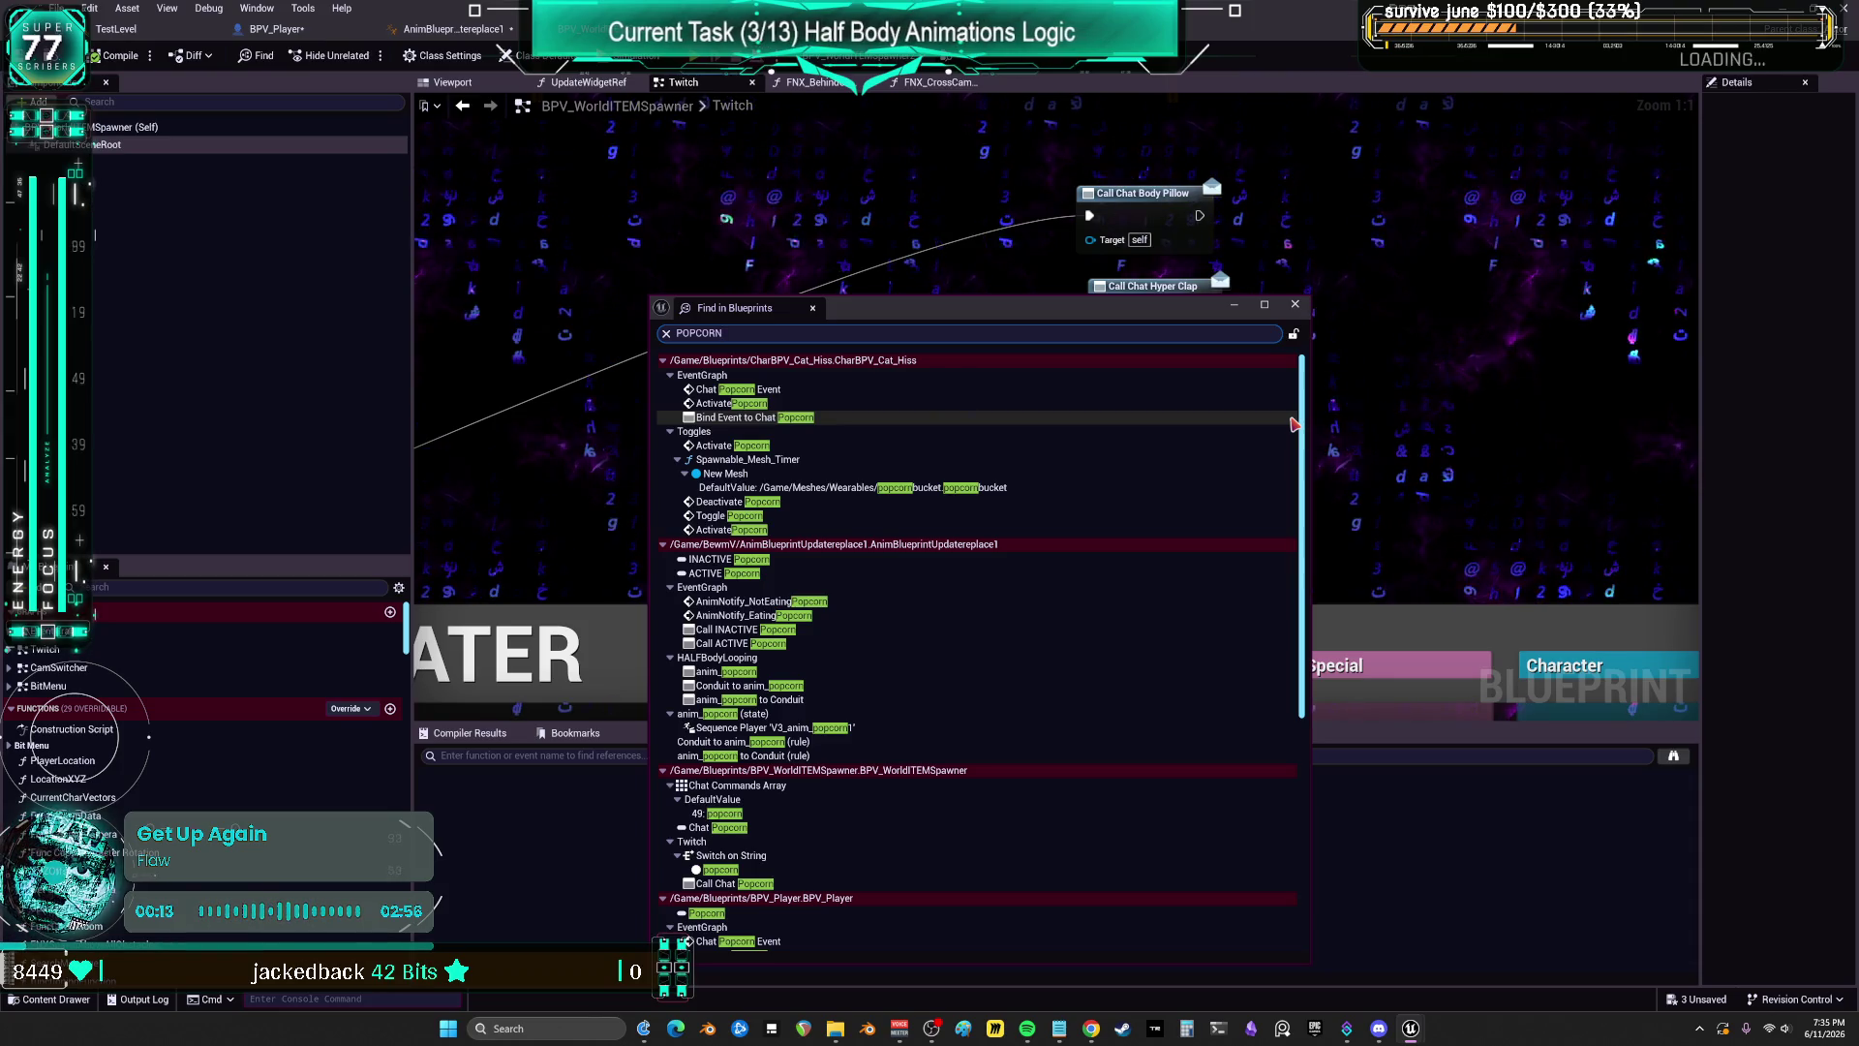
Step: Scroll to the BPV_Player results and open its Activate Popcorn entry in the EventGraph
{"action": "scroll", "coordinate": [1151, 606], "scroll_direction": "down", "scroll_amount": 2}
{"action": "scroll", "coordinate": [1151, 607], "scroll_direction": "down", "scroll_amount": 8}
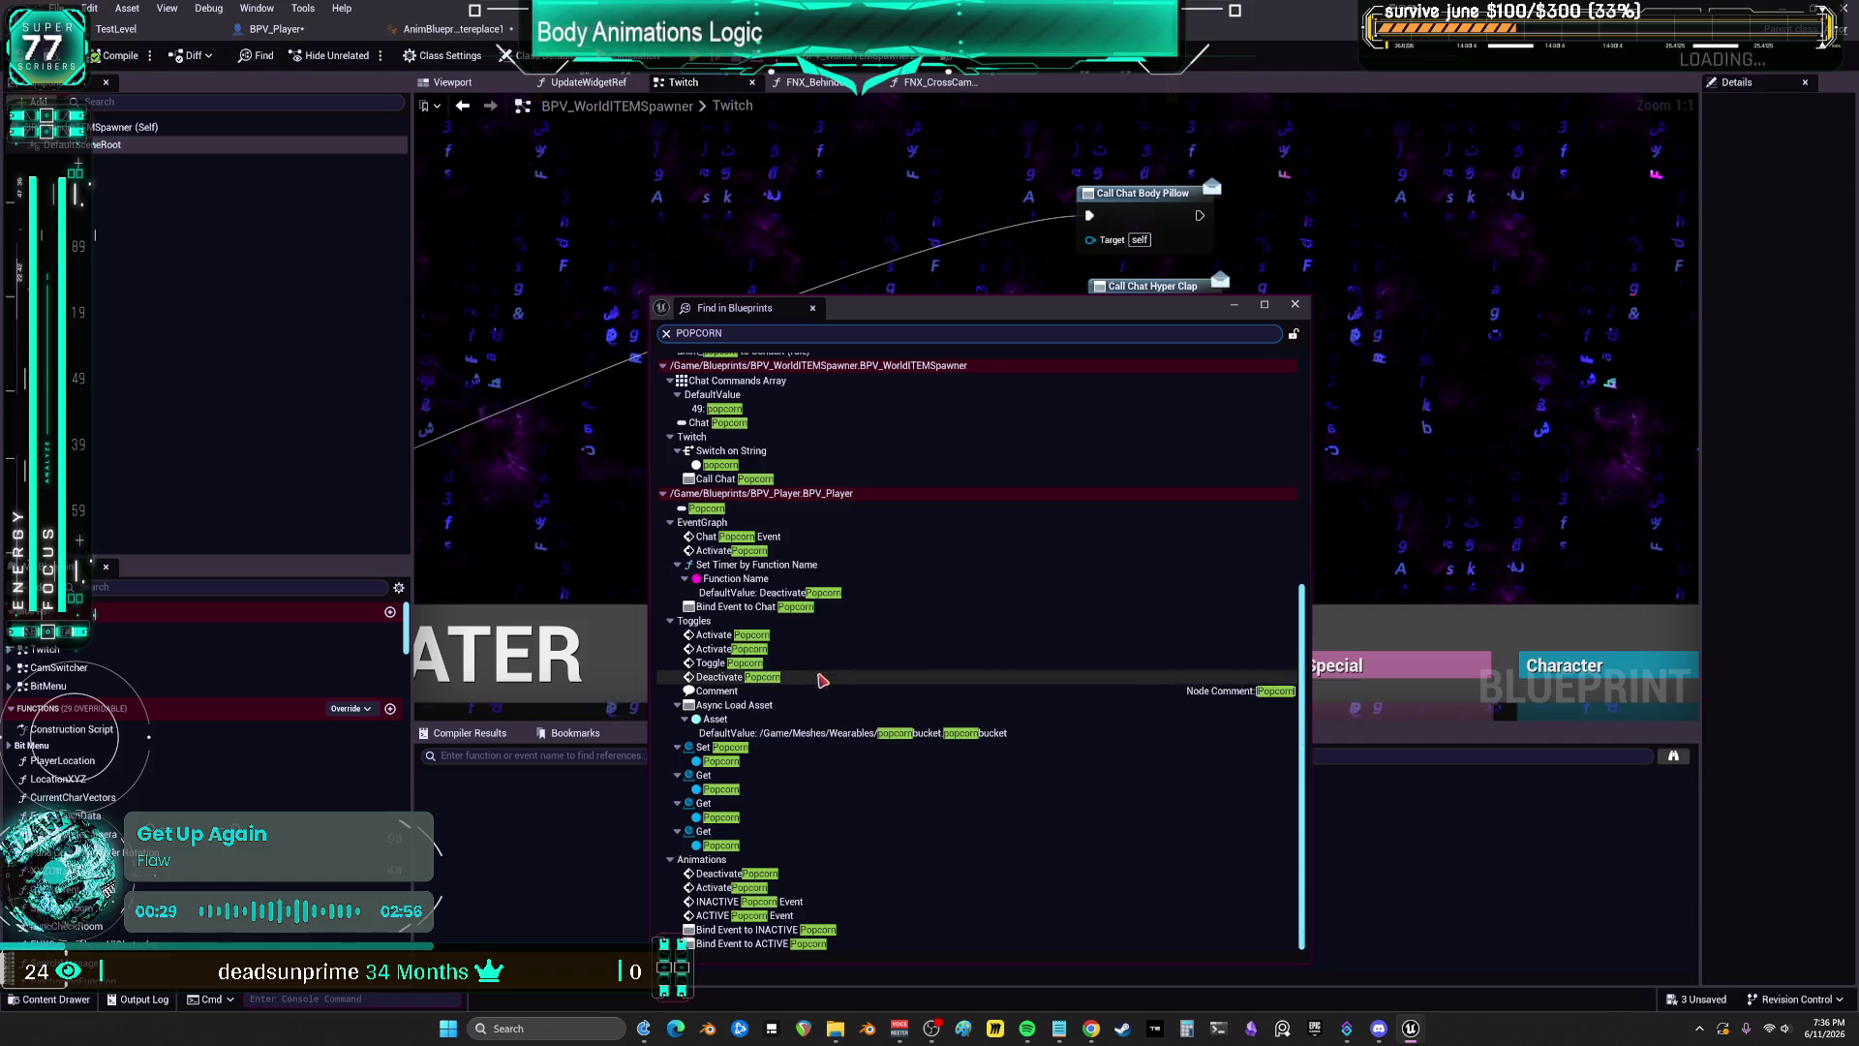
{"action": "double_click", "coordinate": [746, 551]}
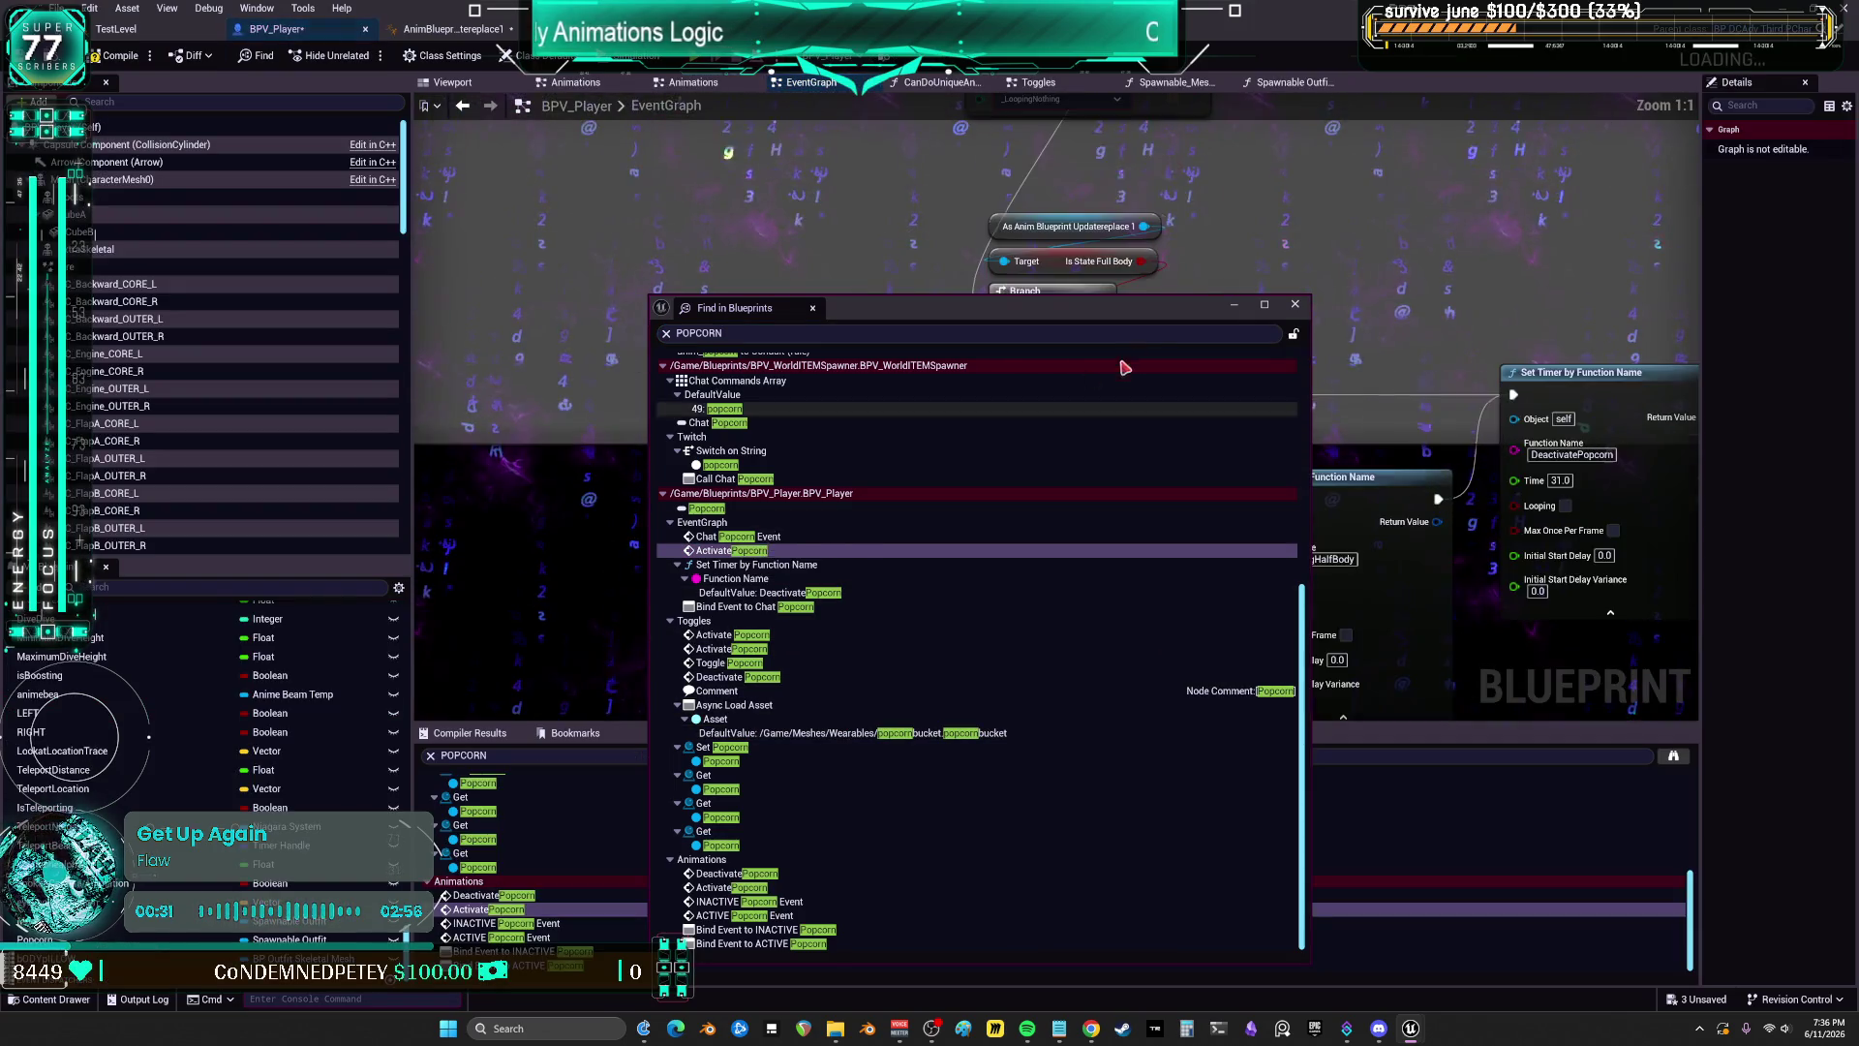
Step: Close Find in Blueprints and inspect the Branch, LOOPING HALFBODY and EndLoopingHalfBody timer nodes
{"action": "left_click", "coordinate": [1294, 308]}
{"action": "scroll", "coordinate": [1178, 587], "scroll_direction": "down", "scroll_amount": 2}
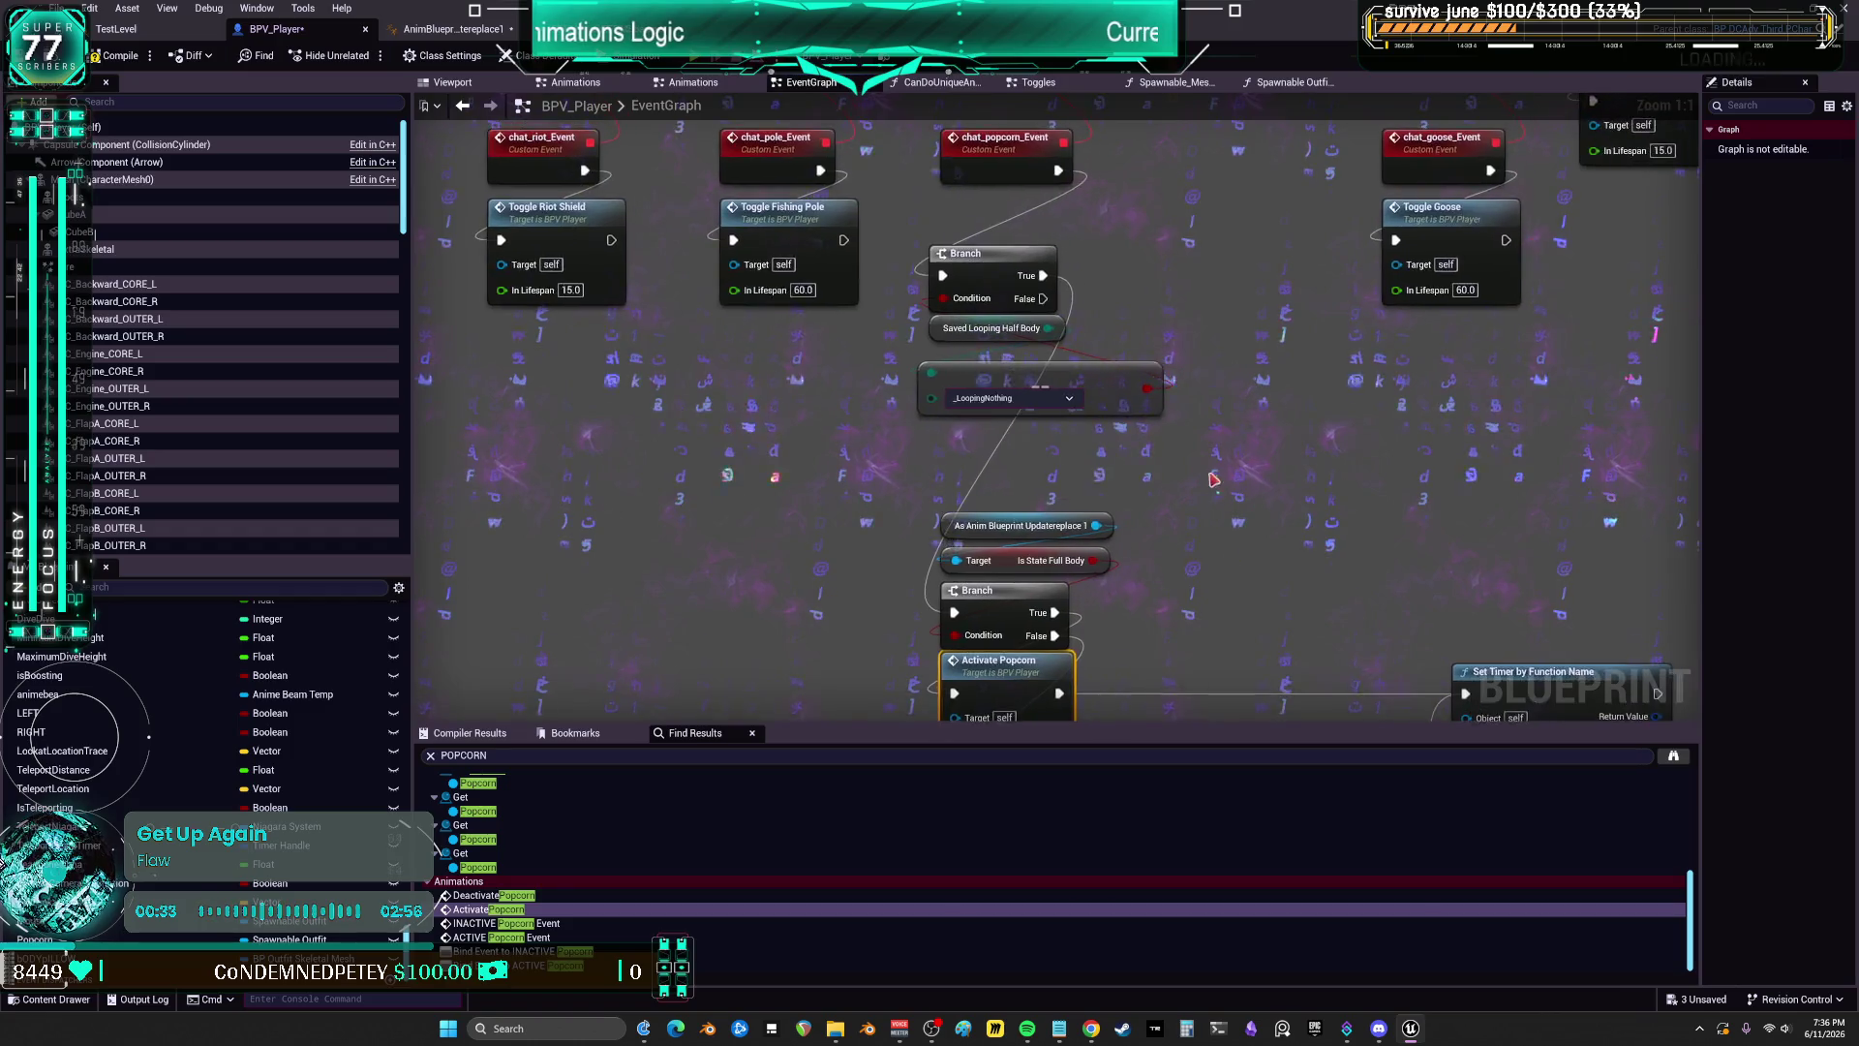
{"action": "left_click_drag", "start_coordinate": [1174, 397], "coordinate": [959, 581]}
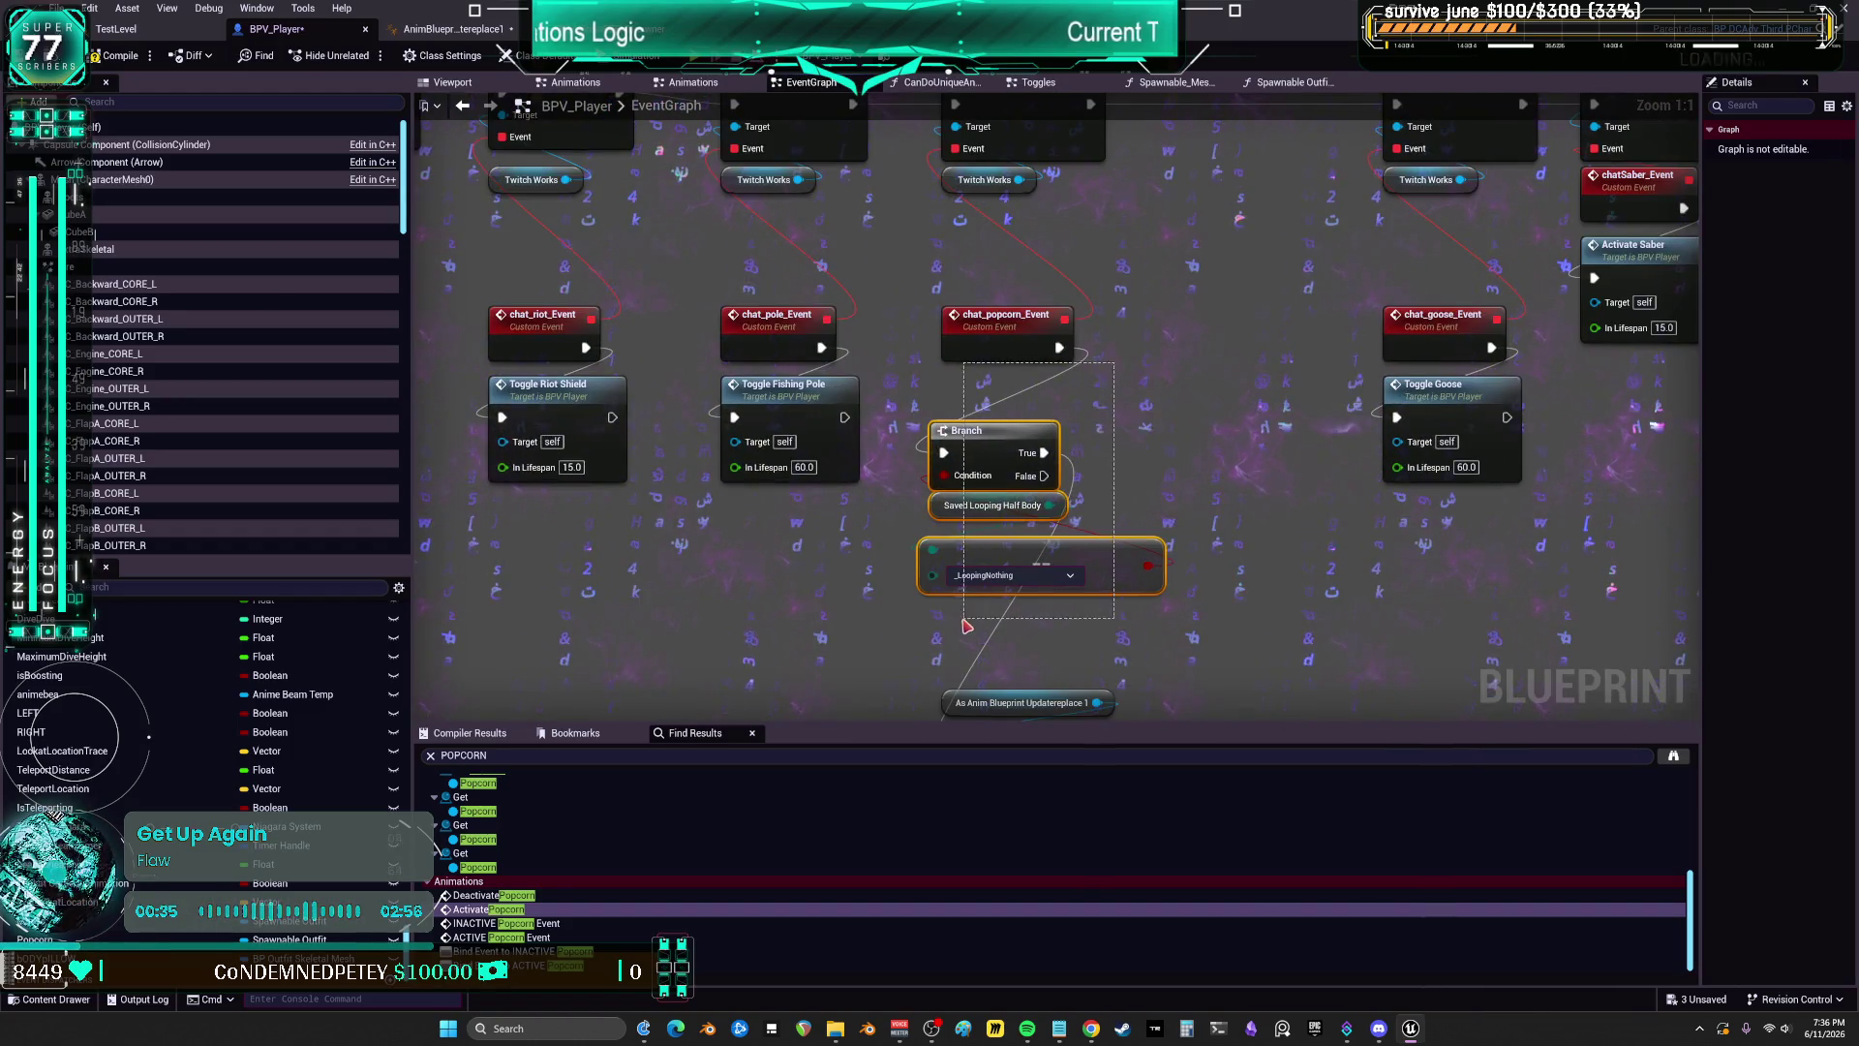
{"action": "scroll", "coordinate": [1167, 140], "scroll_direction": "up", "scroll_amount": 3}
{"action": "scroll", "coordinate": [1216, 283], "scroll_direction": "down", "scroll_amount": 2}
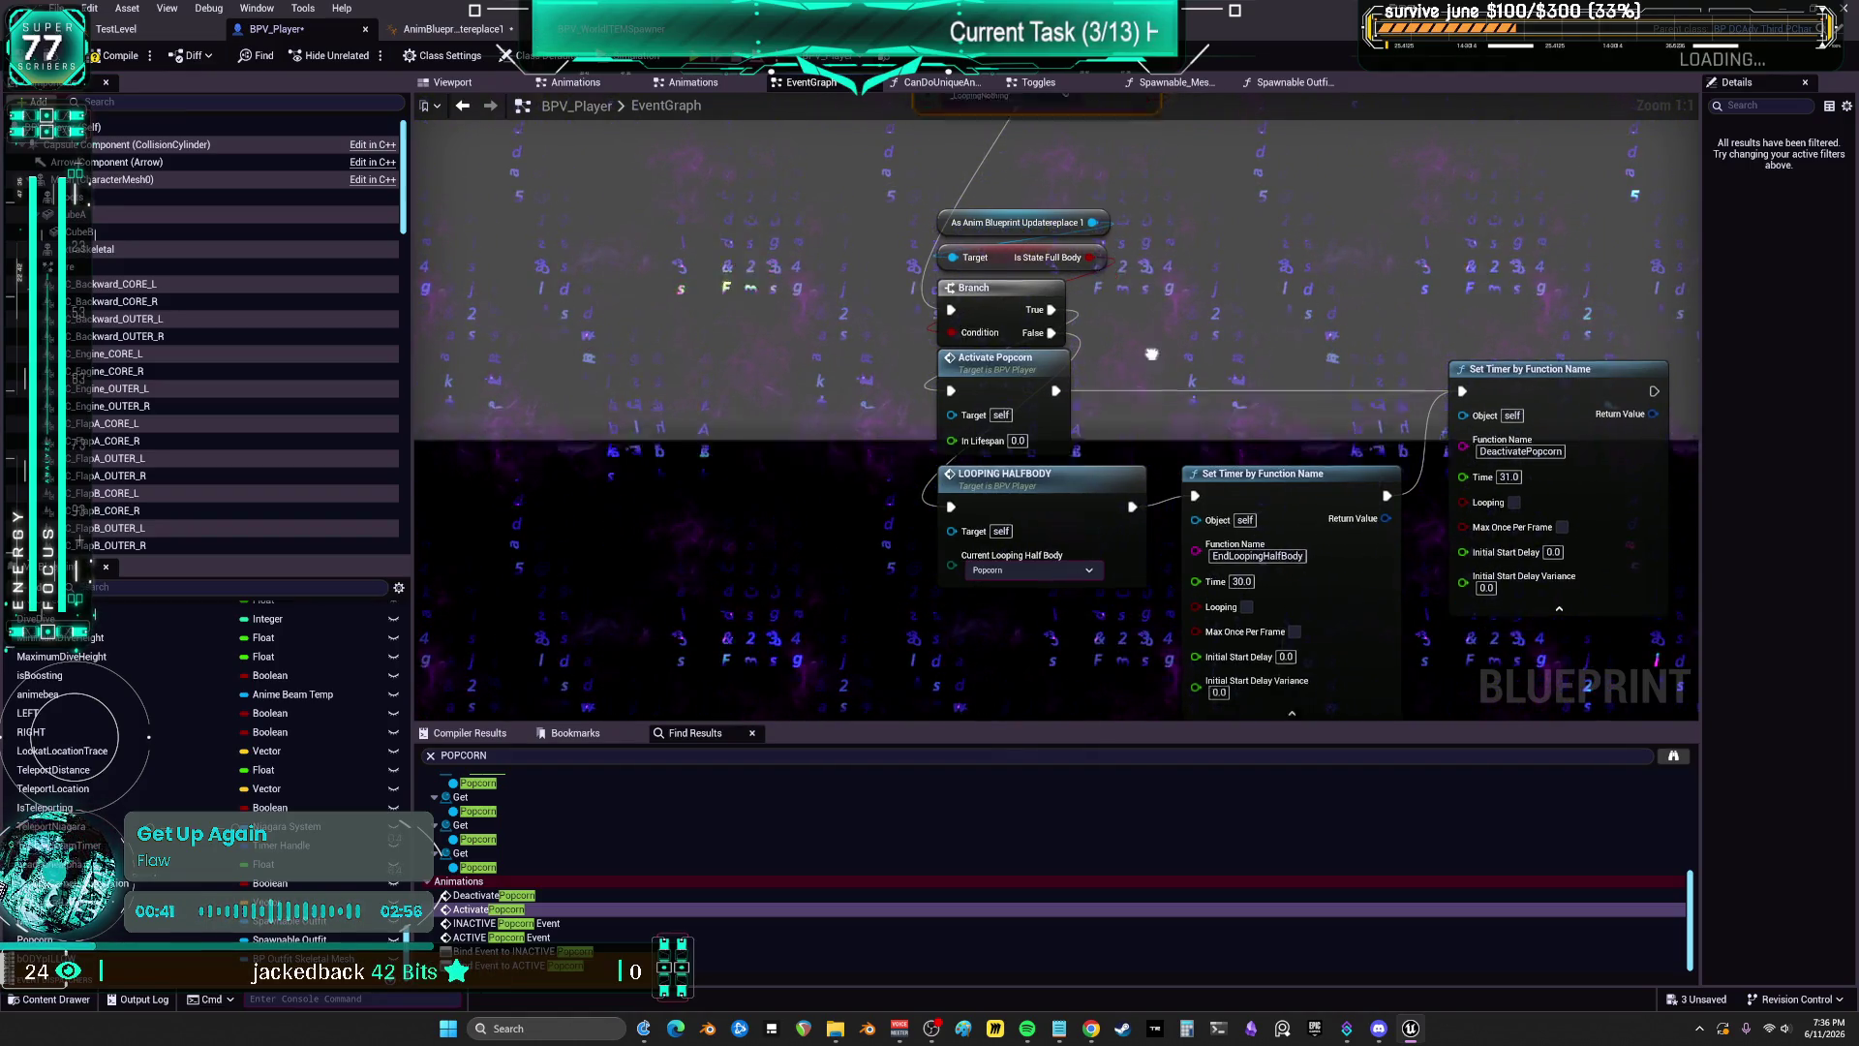
{"action": "left_click_drag", "start_coordinate": [1154, 368], "coordinate": [1121, 343]}
{"action": "left_click", "coordinate": [1048, 489]}
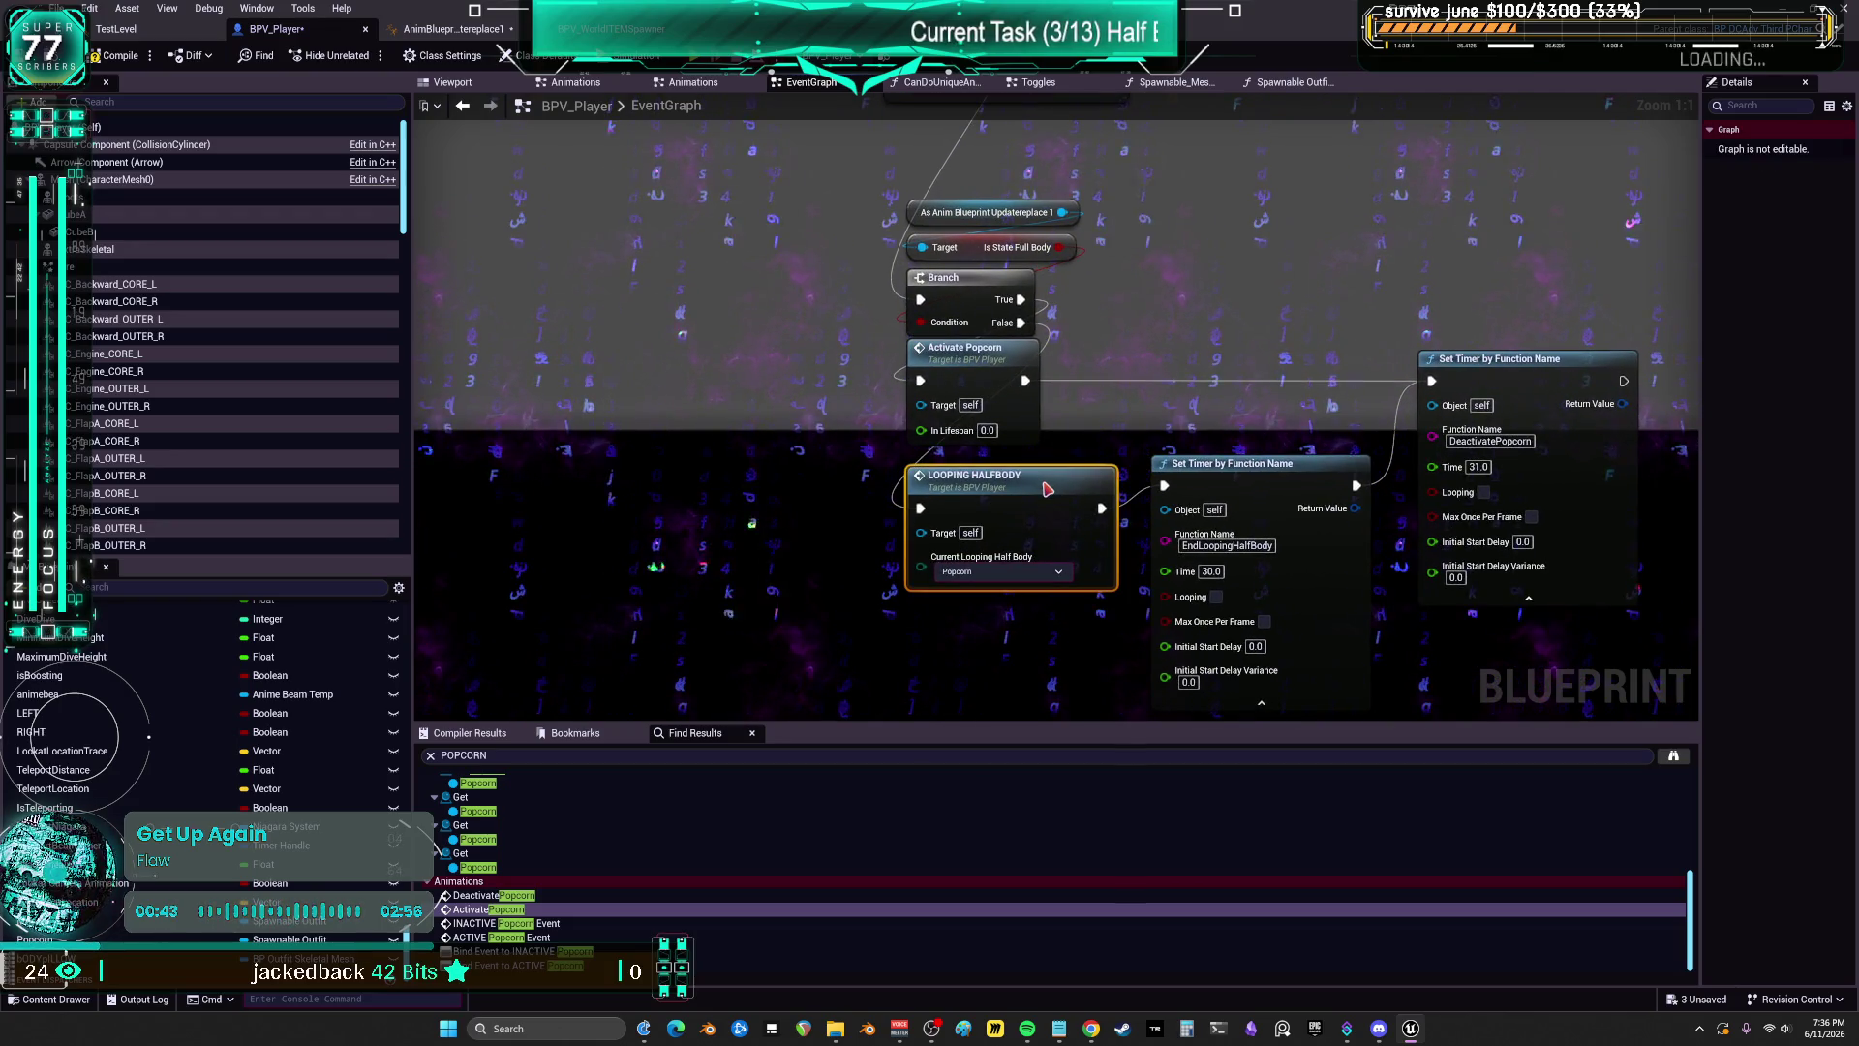
{"action": "left_click", "coordinate": [1308, 484]}
{"action": "left_click_drag", "start_coordinate": [1536, 382], "coordinate": [1352, 326]}
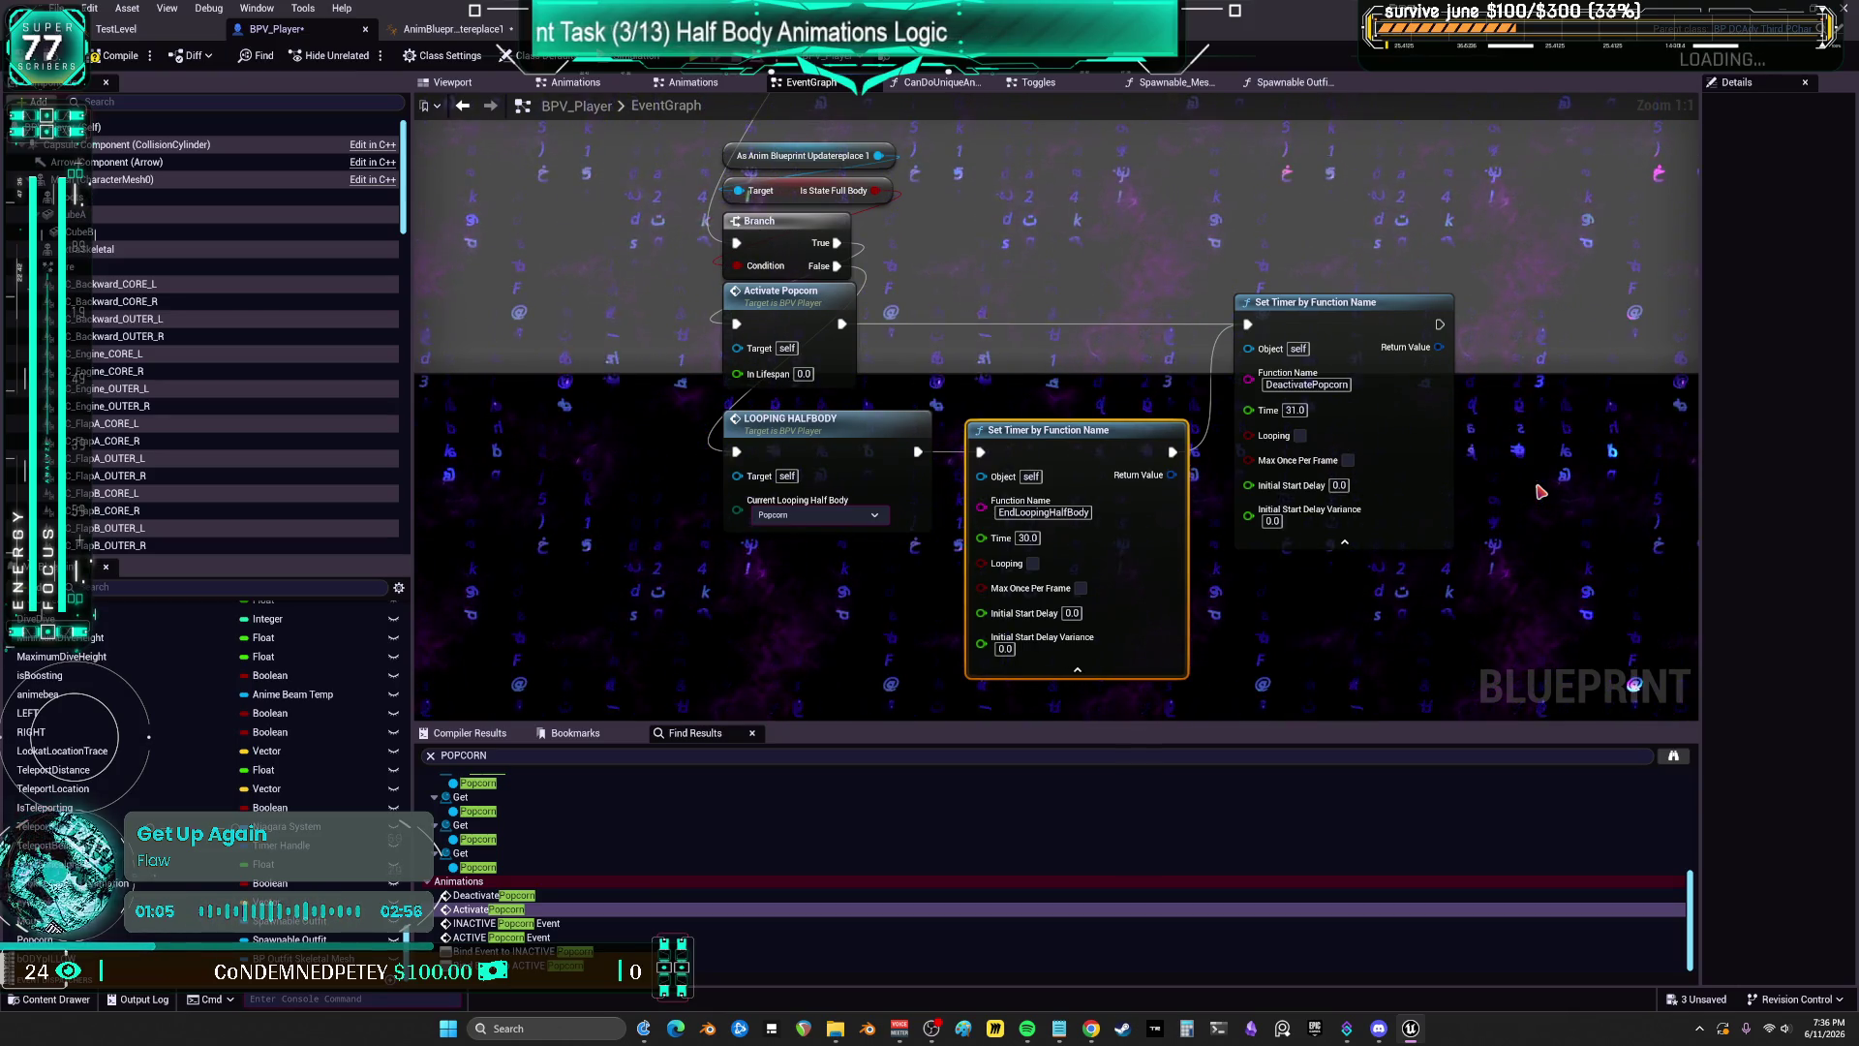
Step: Line up Activate Popcorn and its DeactivatePopcorn Set Timer node in a row after the Branch
{"action": "mouse_move", "coordinate": [808, 505]}
{"action": "left_mouse_down"}
{"action": "mouse_move", "coordinate": [931, 489]}
{"action": "mouse_move", "coordinate": [1028, 423]}
{"action": "left_mouse_up"}
{"action": "left_click_drag", "start_coordinate": [1370, 512], "coordinate": [1450, 430]}
{"action": "left_click_drag", "start_coordinate": [1041, 425], "coordinate": [1076, 428]}
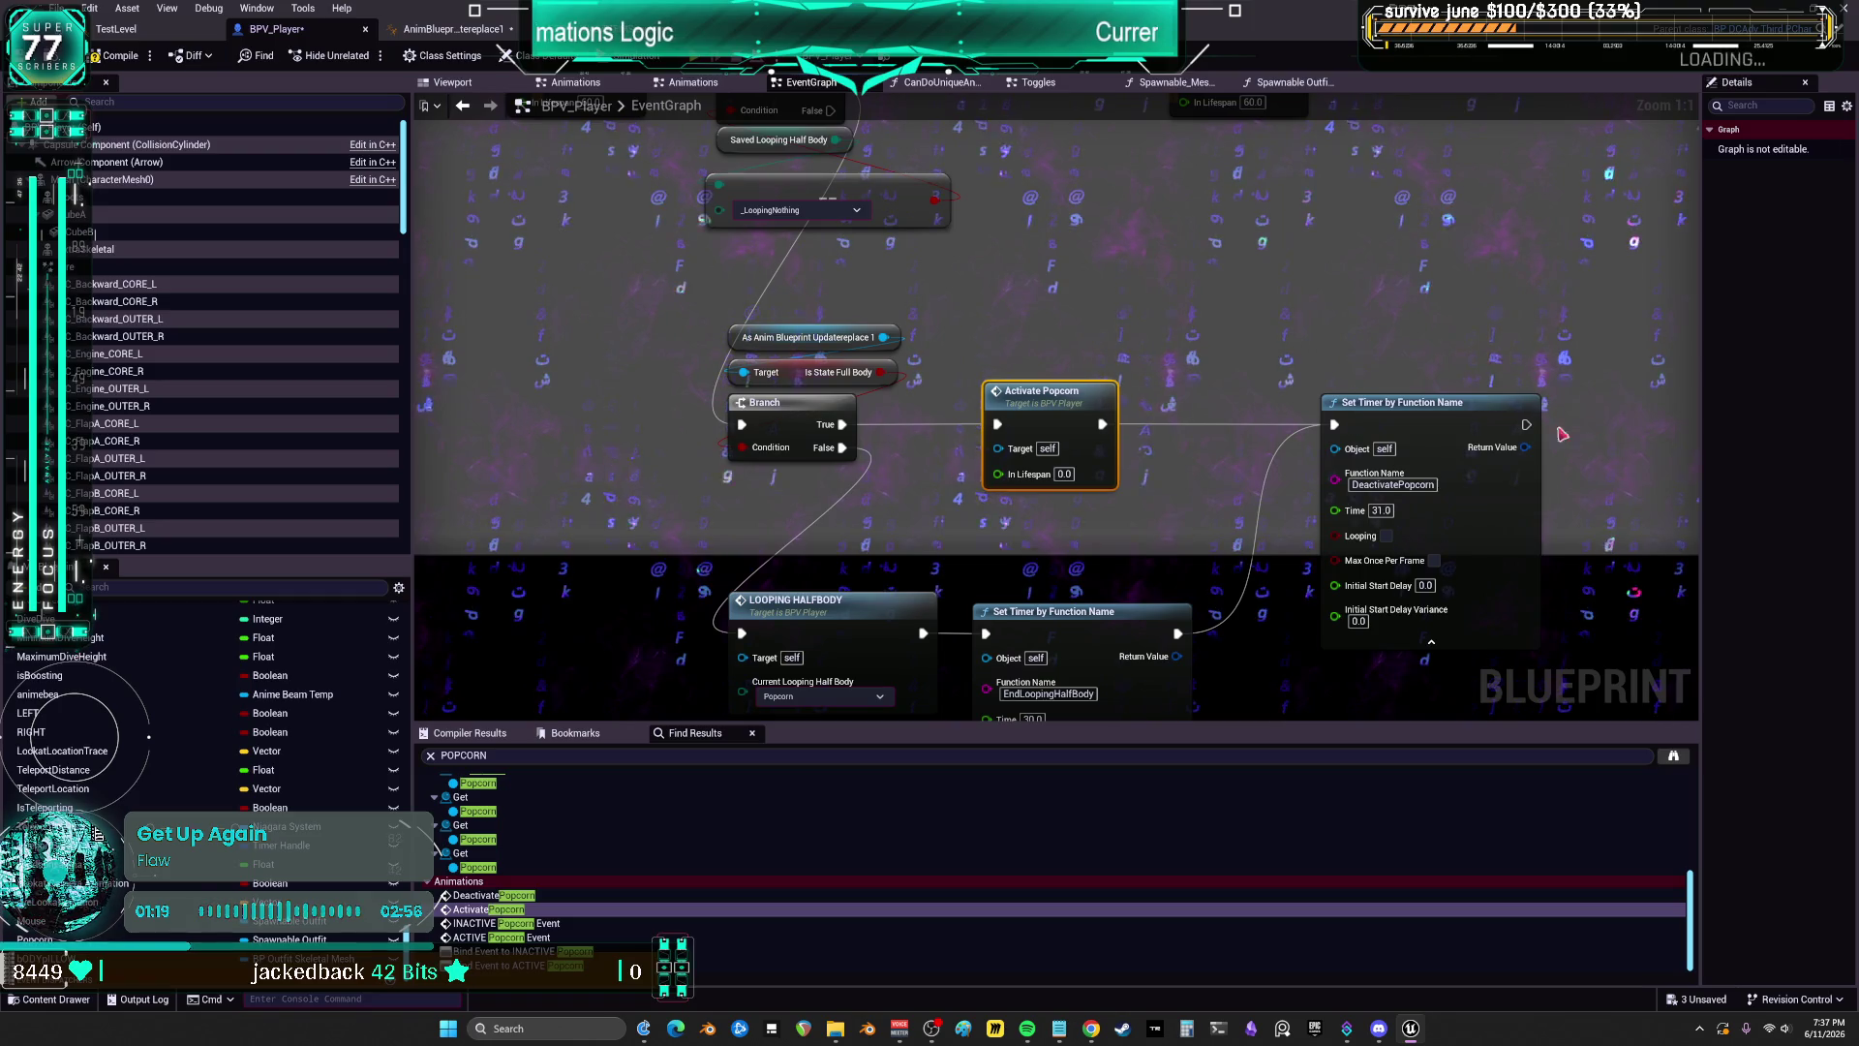
{"action": "left_click", "coordinate": [1422, 484]}
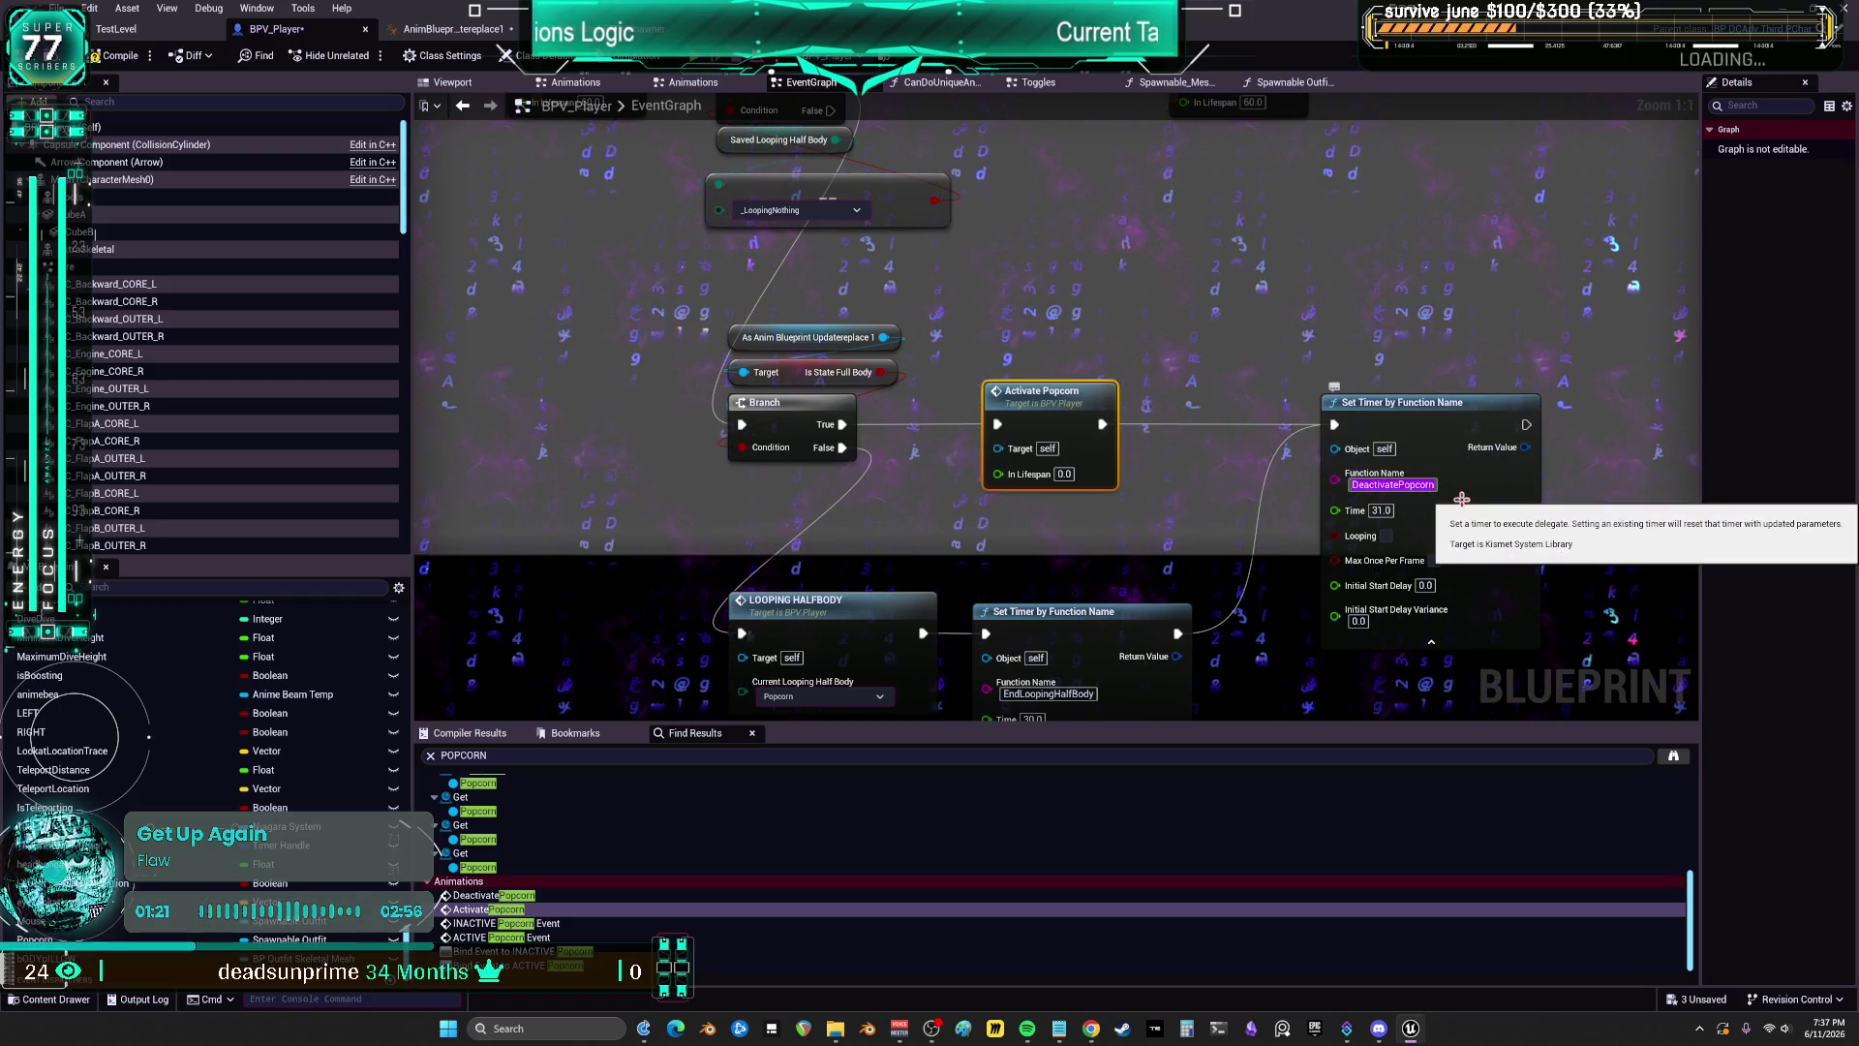
Step: Open CanDoUniqueAnimation, search for DeactivatePopcorn, view that custom event, then go back
{"action": "left_click", "coordinate": [949, 85]}
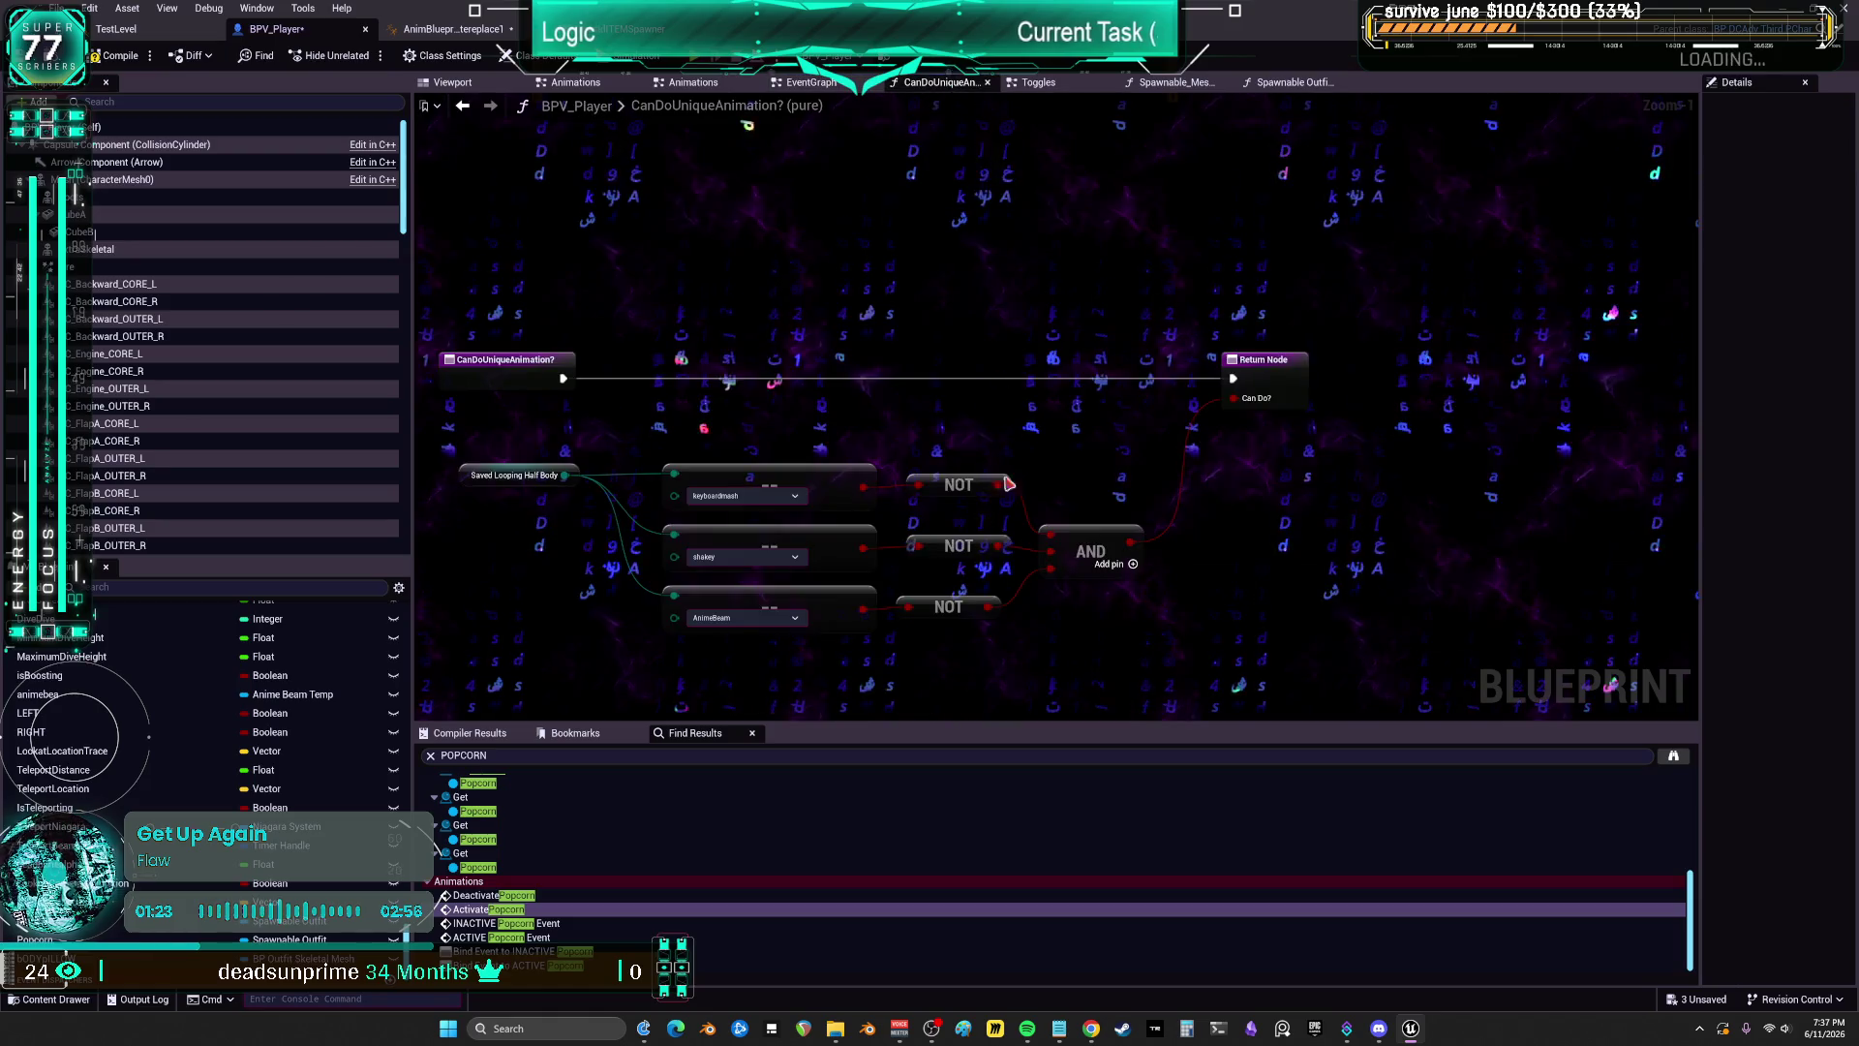
{"action": "left_click", "coordinate": [694, 756]}
{"action": "type", "text": "DeactivatePopcorn"}
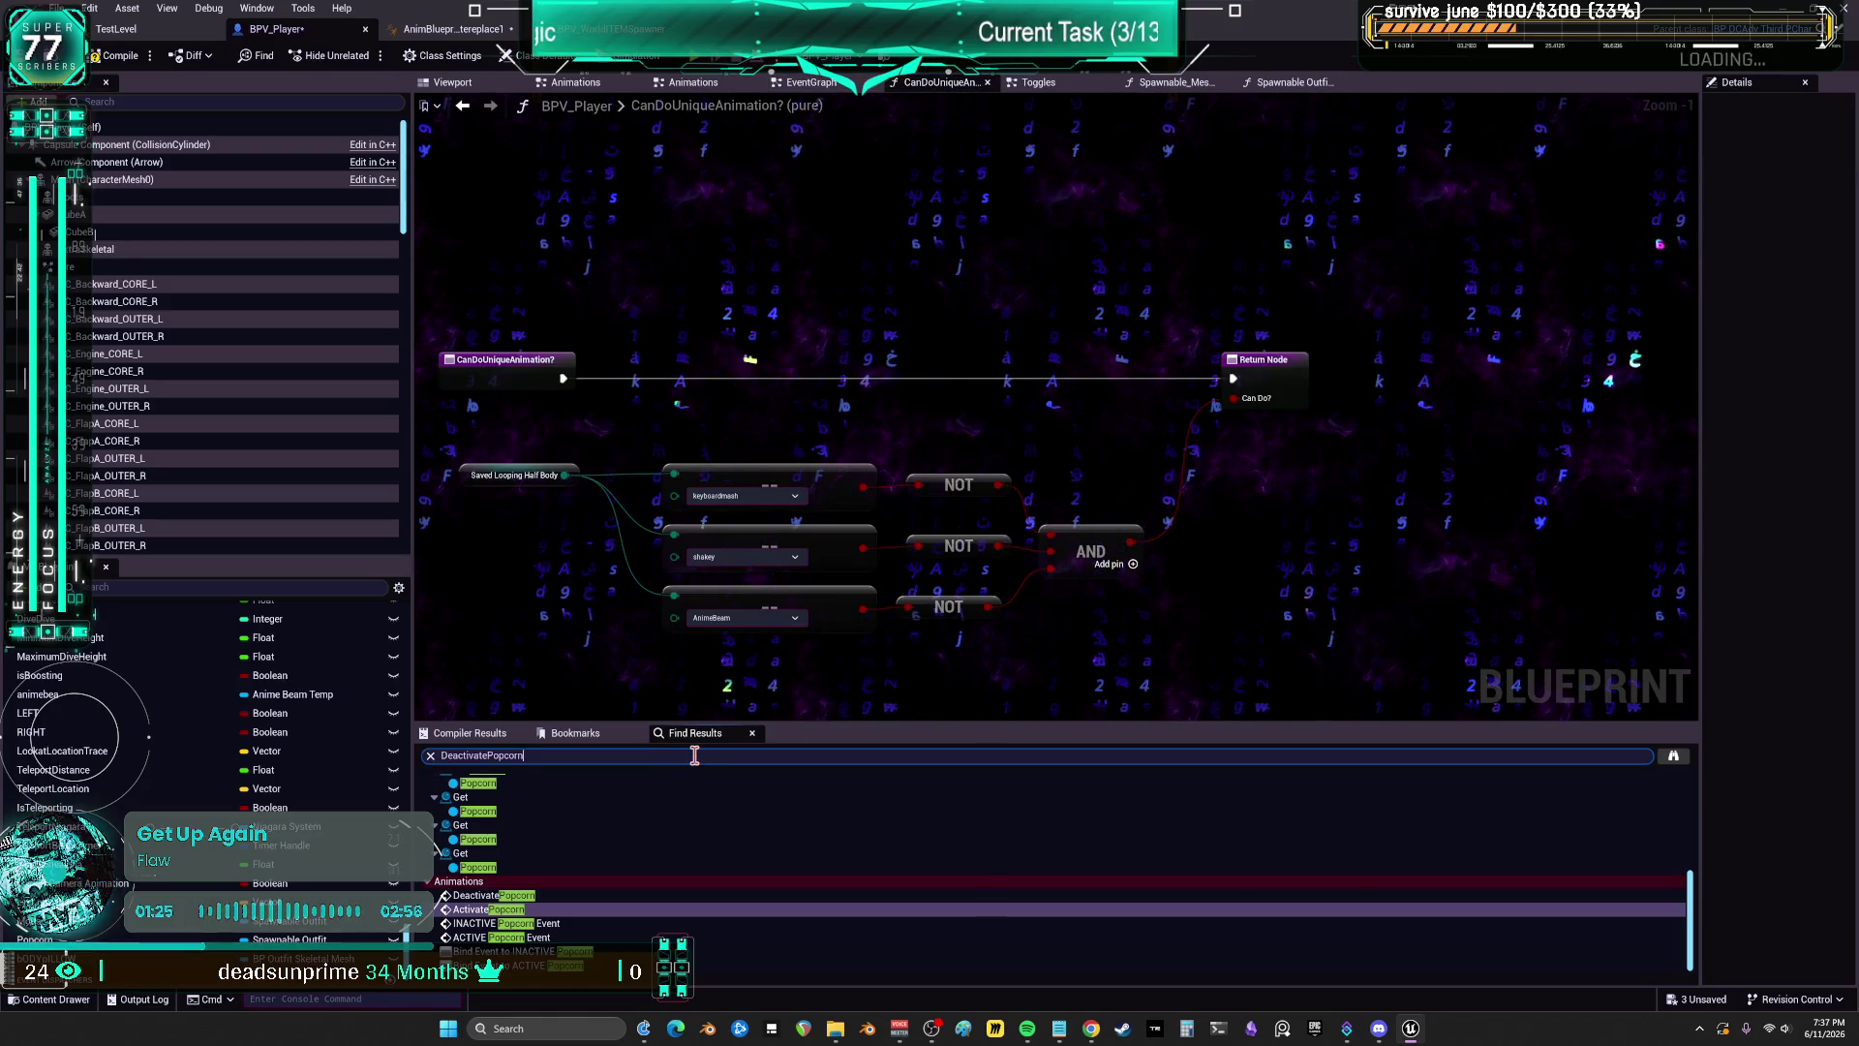
{"action": "key", "text": "Return"}
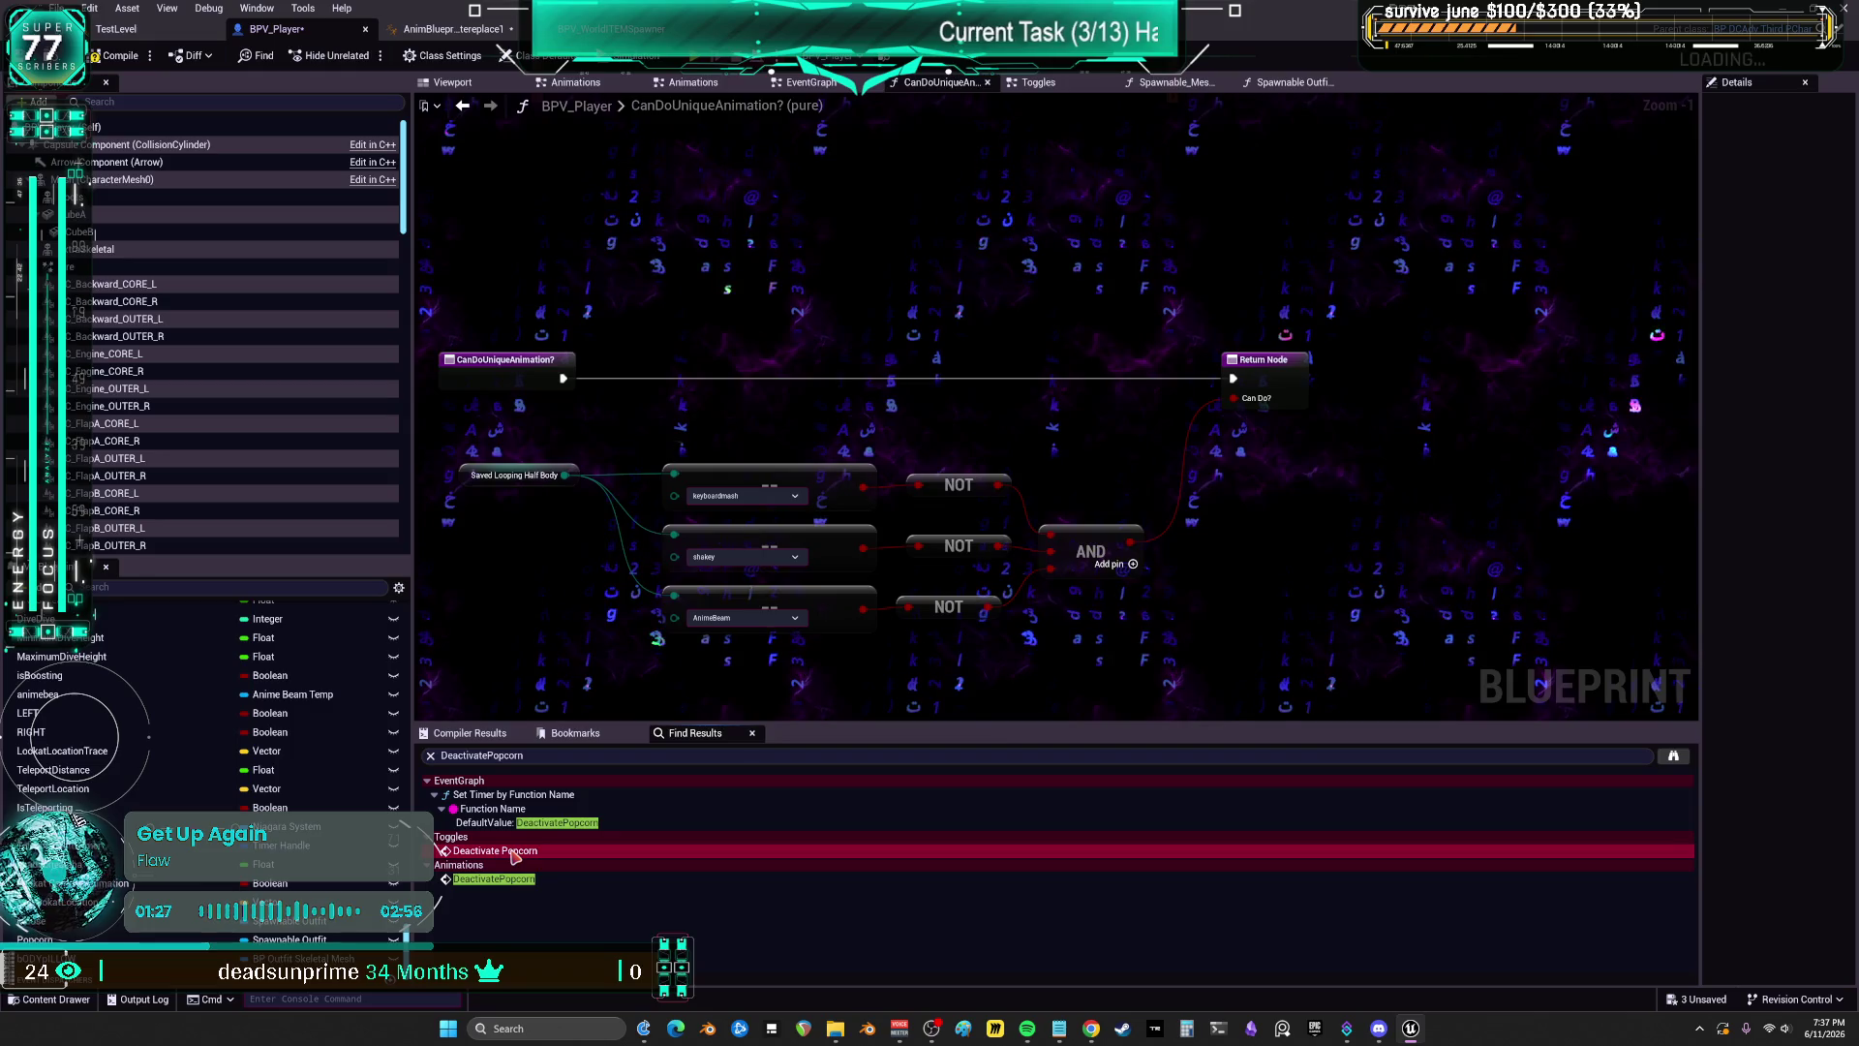
{"action": "double_click", "coordinate": [494, 850]}
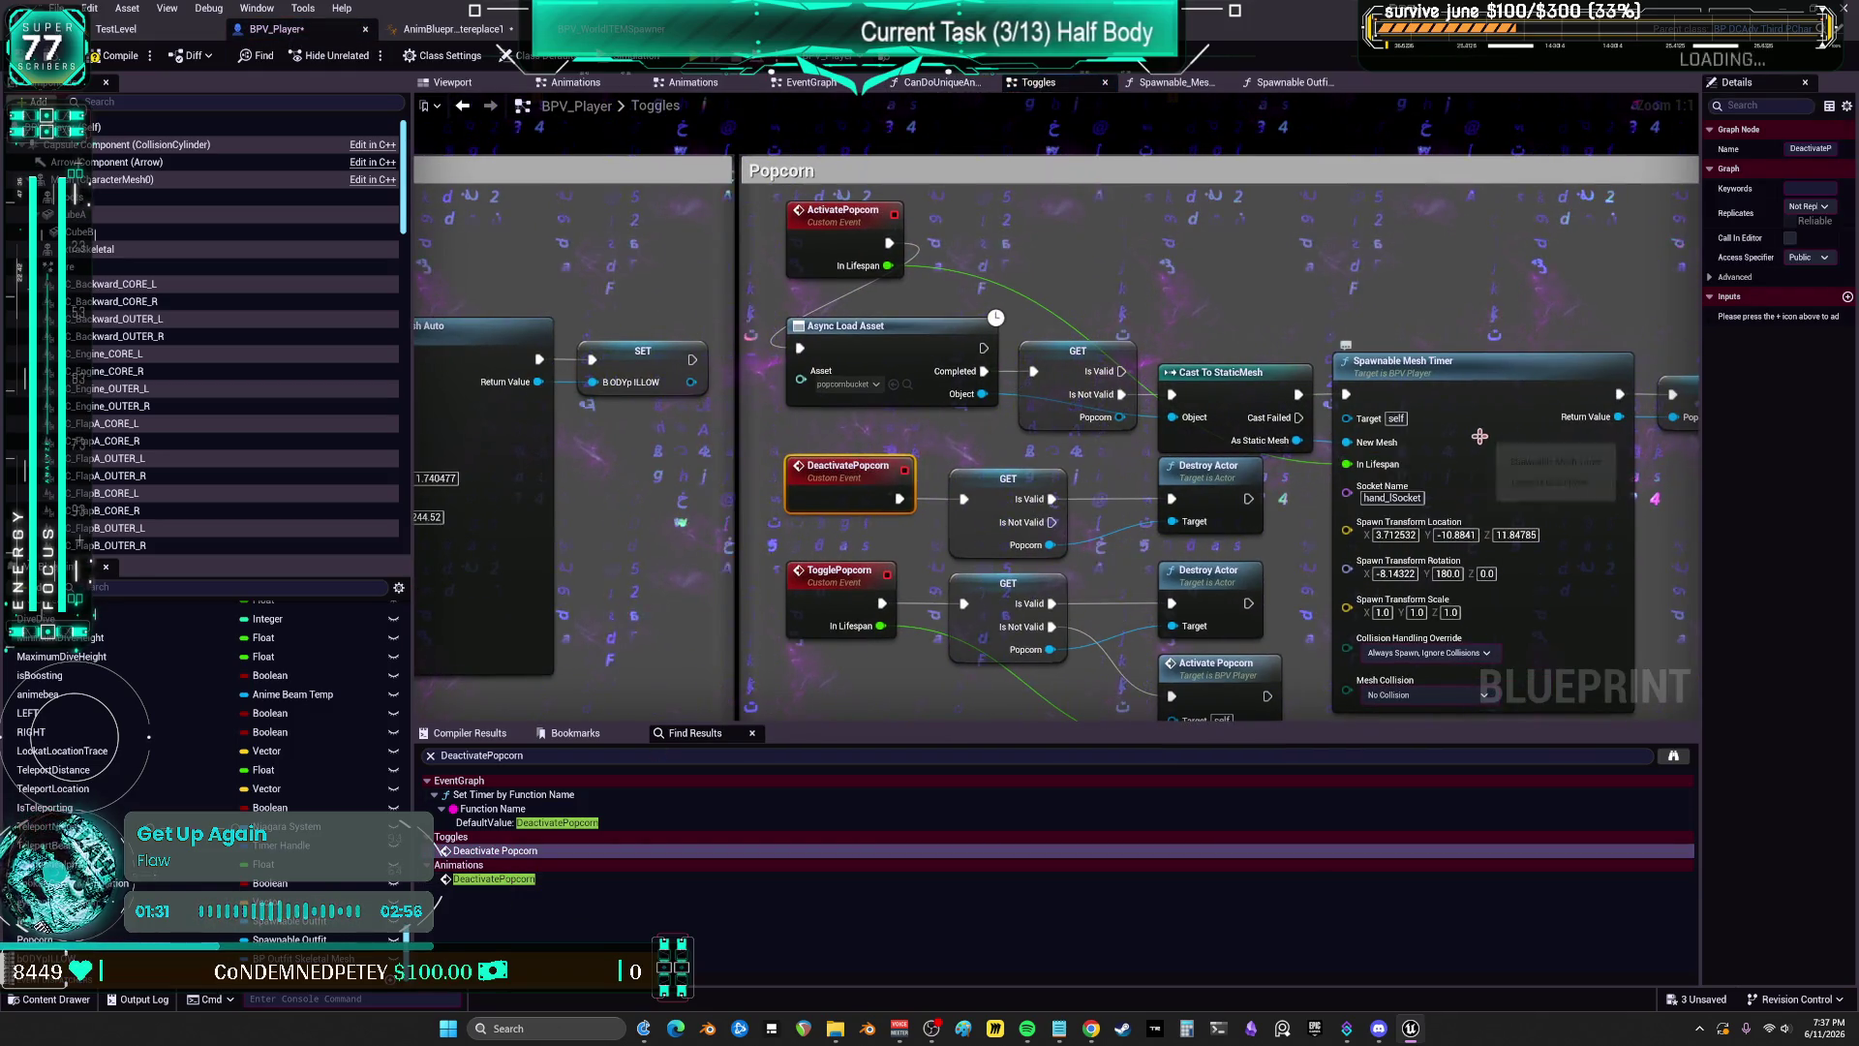
{"action": "key", "text": "alt+Left"}
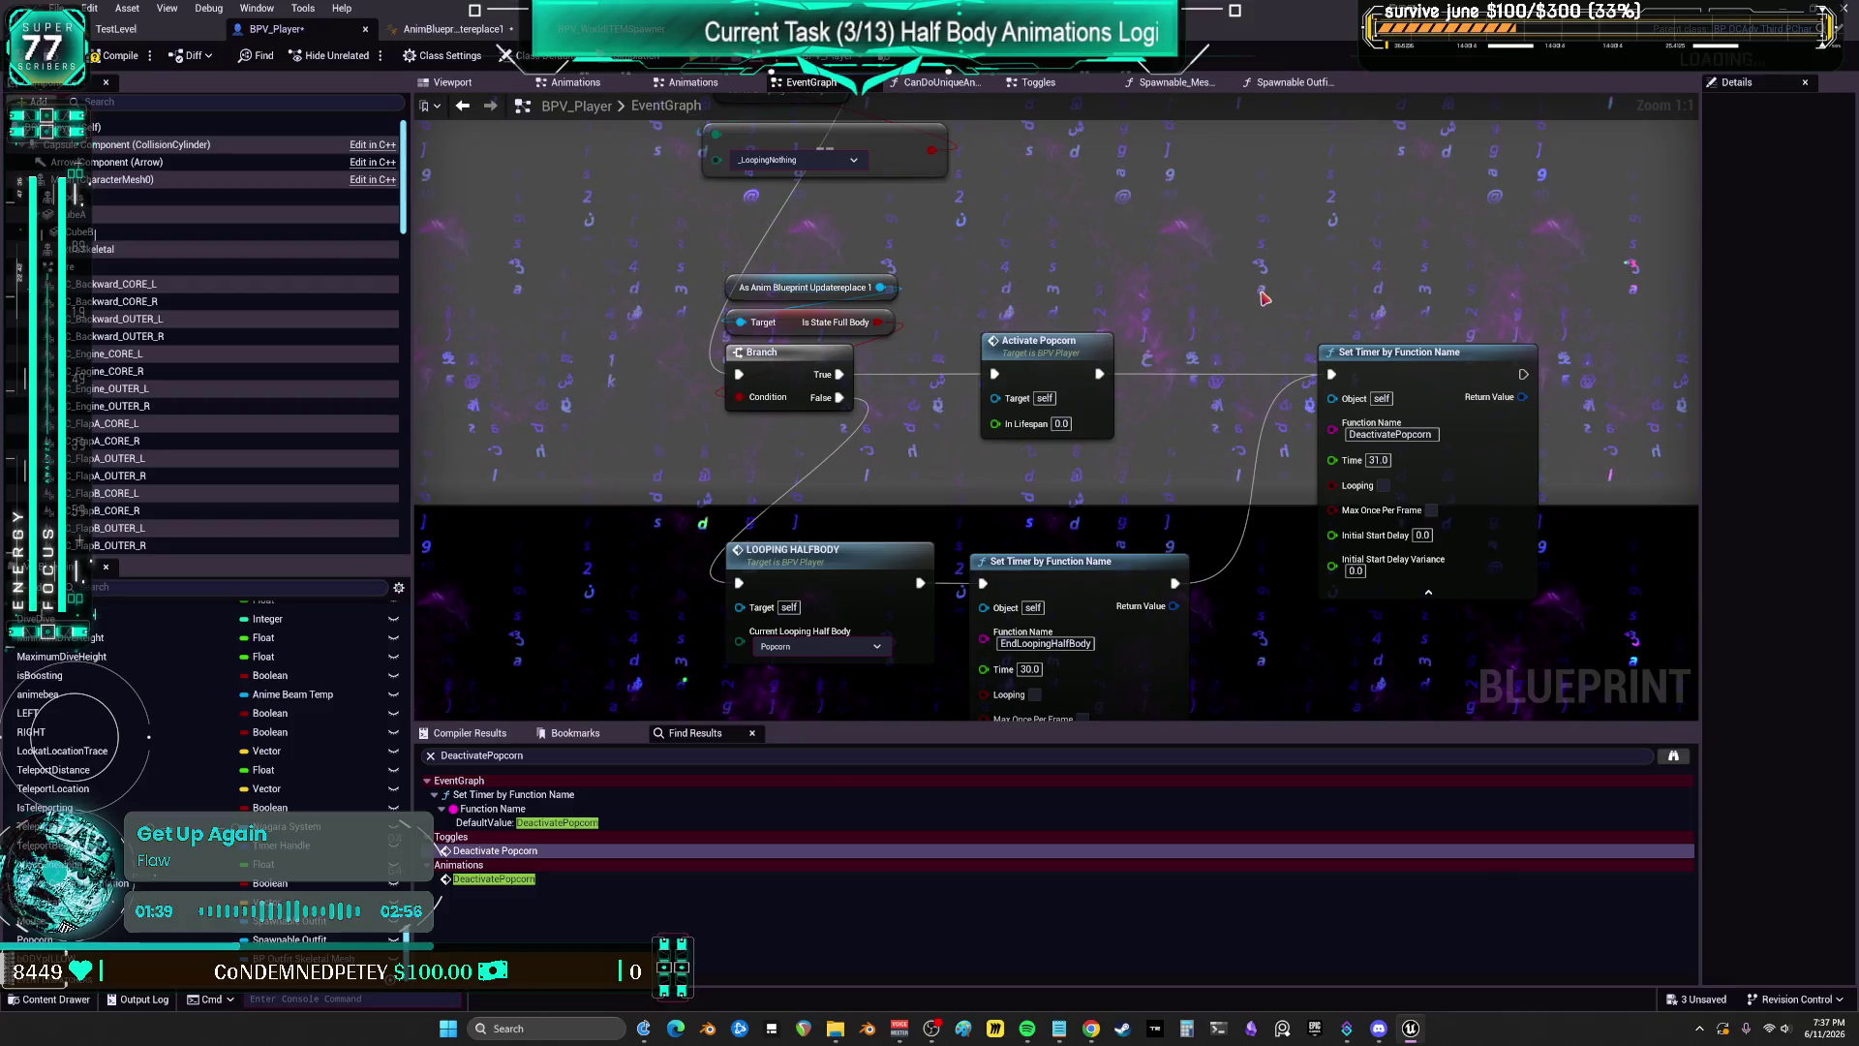
Step: Pan to the chat_popcorn_Event Branch and move the Saved Looping Half Body getter below it
{"action": "mouse_move", "coordinate": [886, 489]}
{"action": "left_mouse_down"}
{"action": "mouse_move", "coordinate": [892, 572]}
{"action": "mouse_move", "coordinate": [930, 580]}
{"action": "mouse_move", "coordinate": [922, 528]}
{"action": "mouse_move", "coordinate": [938, 614]}
{"action": "mouse_move", "coordinate": [938, 583]}
{"action": "left_mouse_up"}
{"action": "scroll", "coordinate": [920, 545], "scroll_direction": "down", "scroll_amount": 1}
{"action": "mouse_move", "coordinate": [960, 186]}
{"action": "left_mouse_down"}
{"action": "mouse_move", "coordinate": [988, 319]}
{"action": "mouse_move", "coordinate": [1045, 239]}
{"action": "left_mouse_up"}
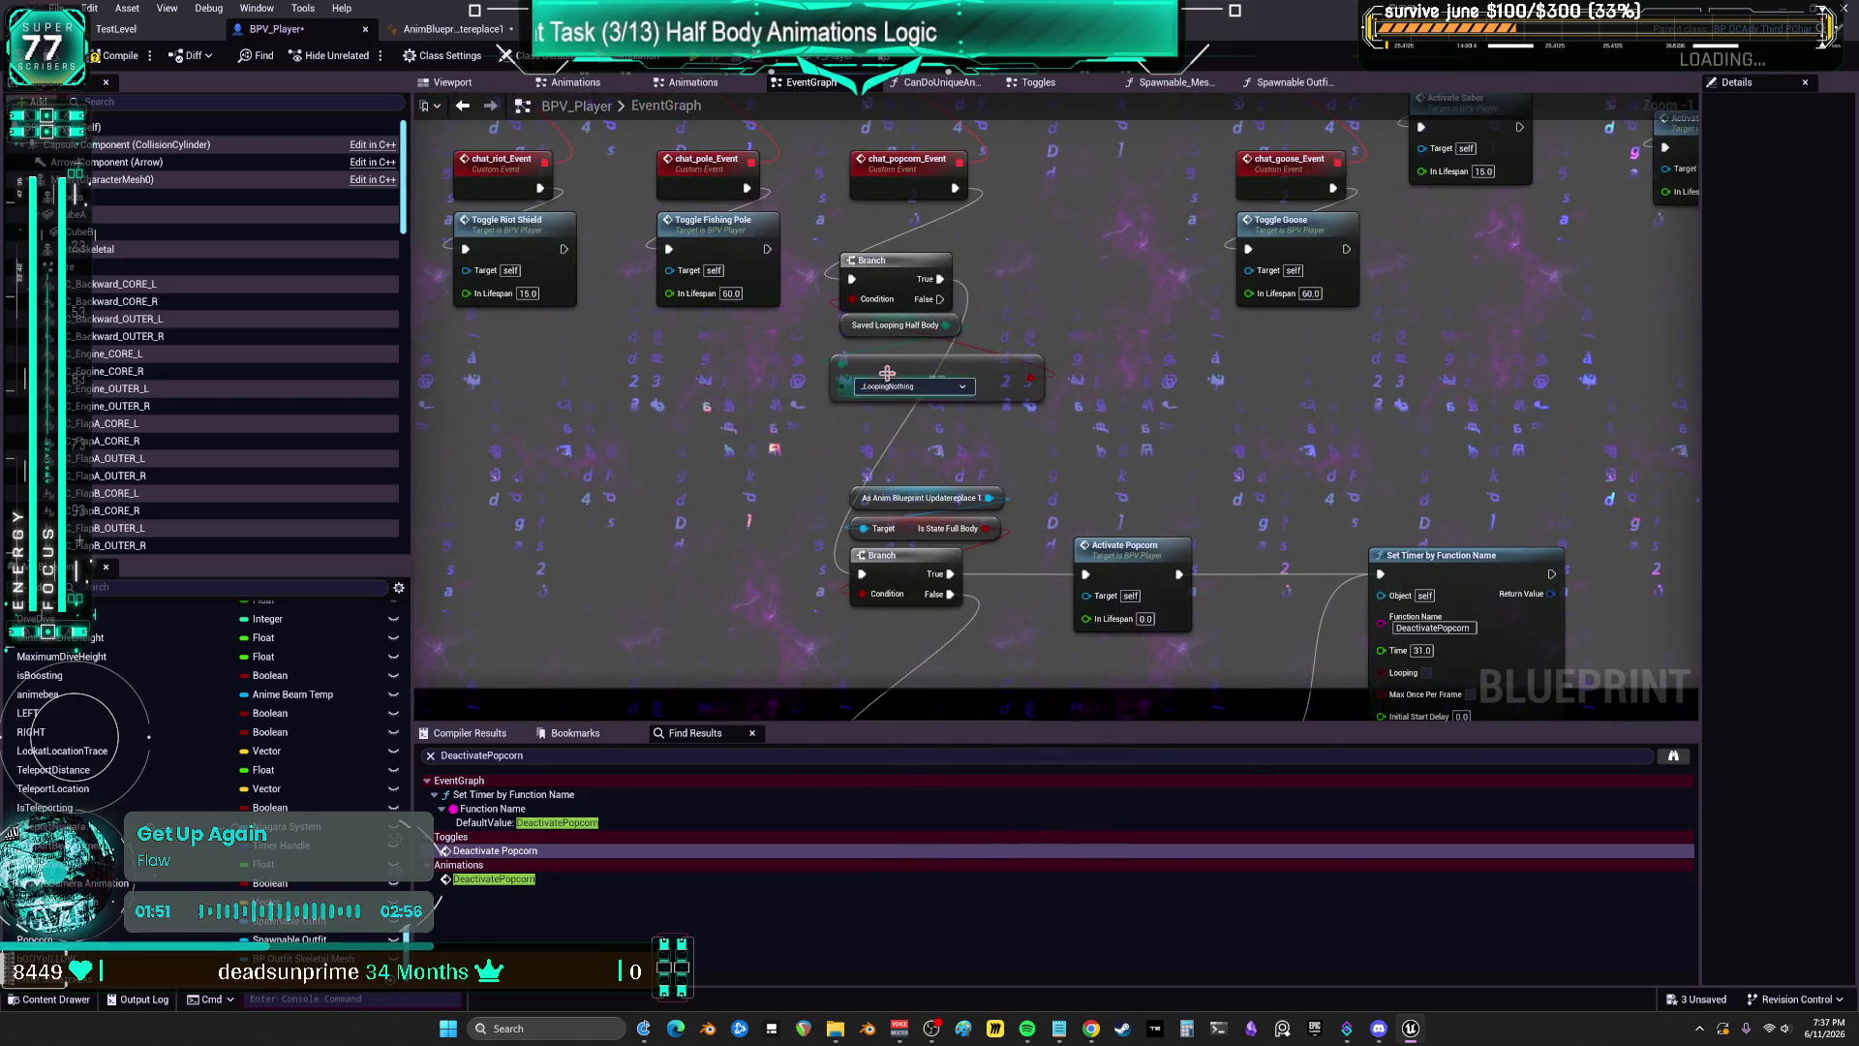
{"action": "left_click_drag", "start_coordinate": [873, 336], "coordinate": [889, 419]}
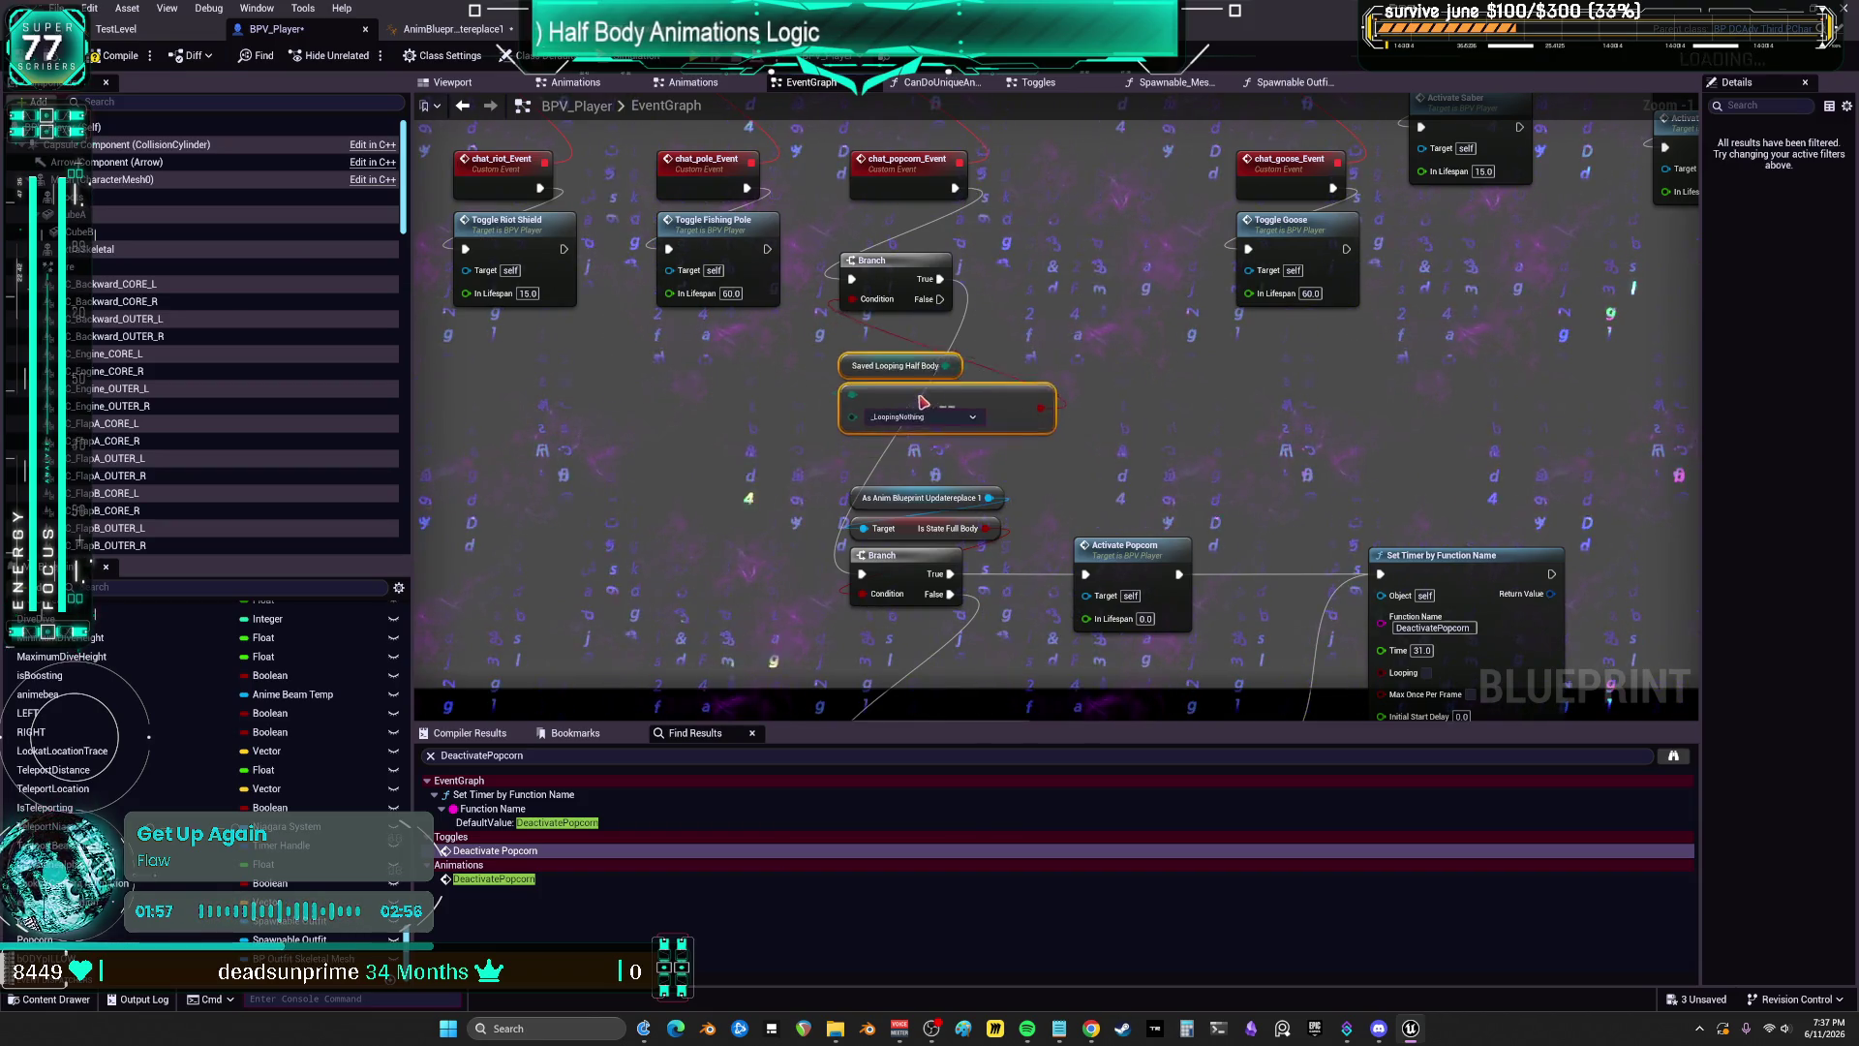
{"action": "scroll", "coordinate": [922, 403], "scroll_direction": "down", "scroll_amount": 2}
{"action": "mouse_move", "coordinate": [1072, 469]}
{"action": "left_mouse_down"}
{"action": "mouse_move", "coordinate": [1050, 591]}
{"action": "mouse_move", "coordinate": [1043, 556]}
{"action": "left_mouse_up"}
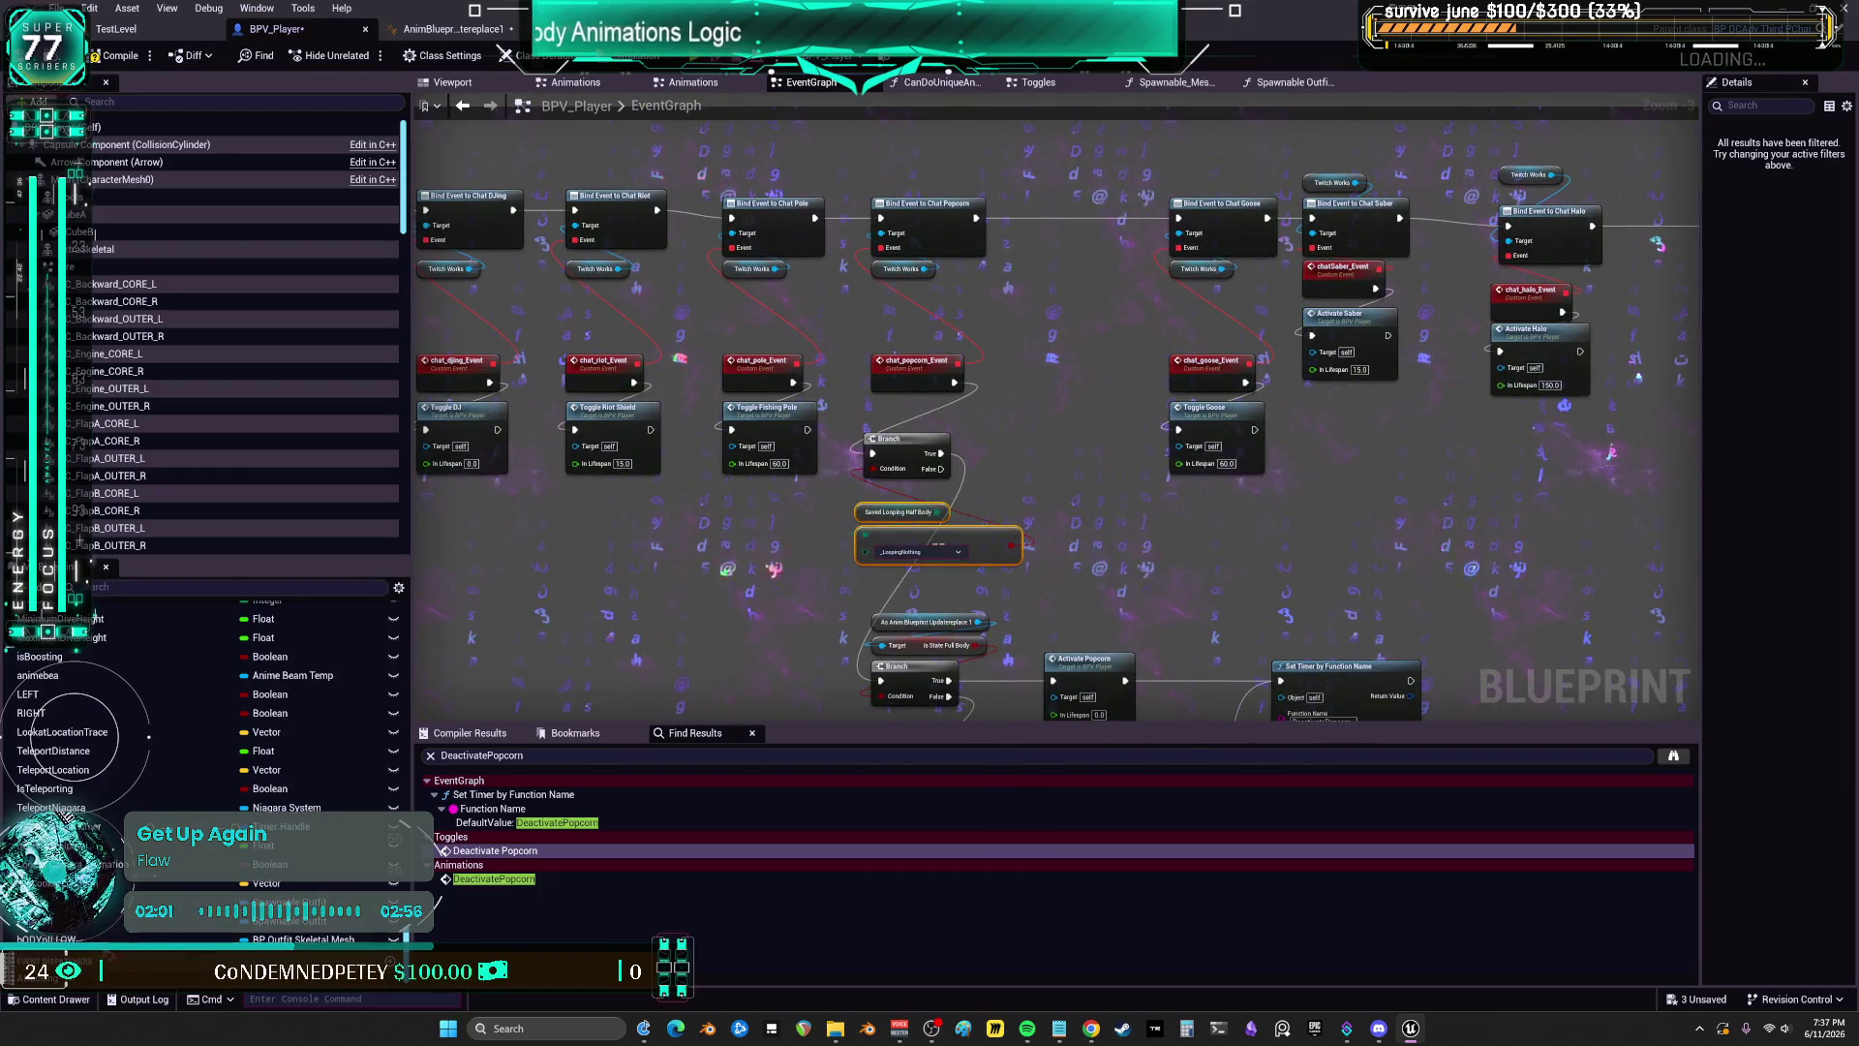
{"action": "scroll", "coordinate": [169, 809], "scroll_direction": "up", "scroll_amount": 10}
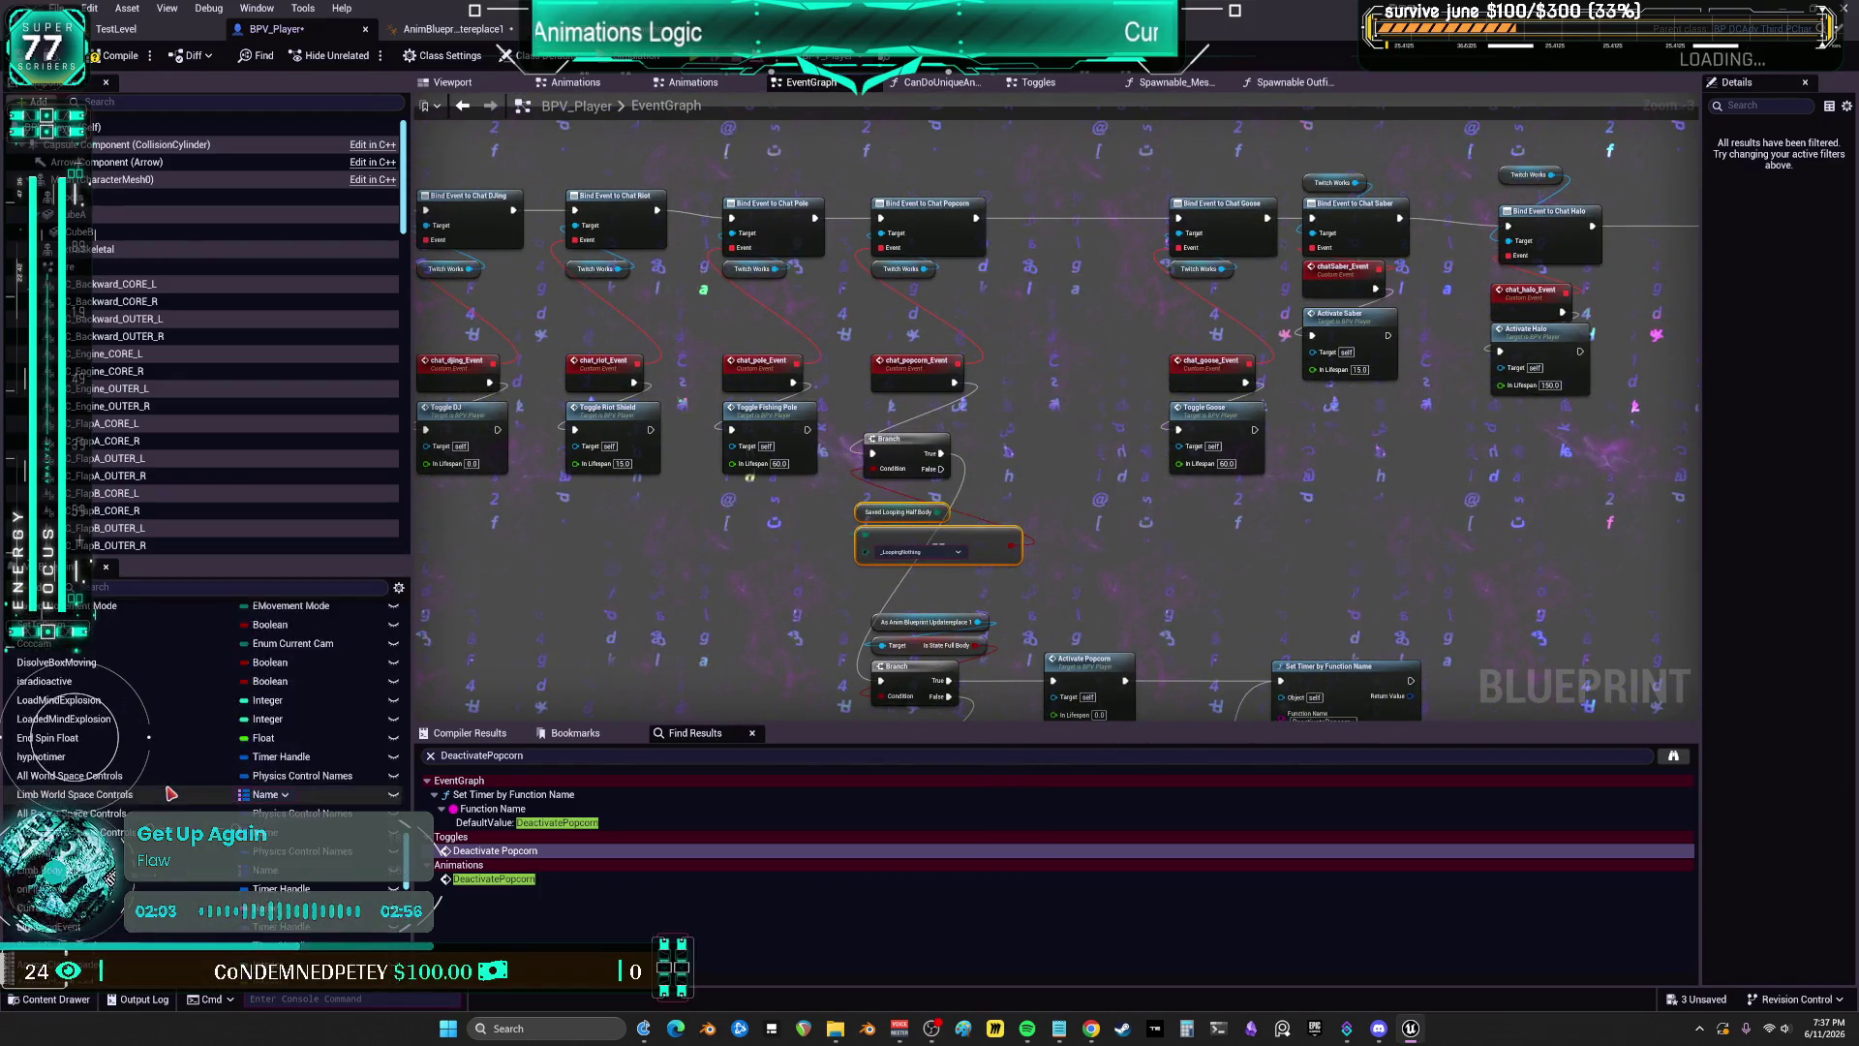
{"action": "scroll", "coordinate": [170, 809], "scroll_direction": "up", "scroll_amount": 10}
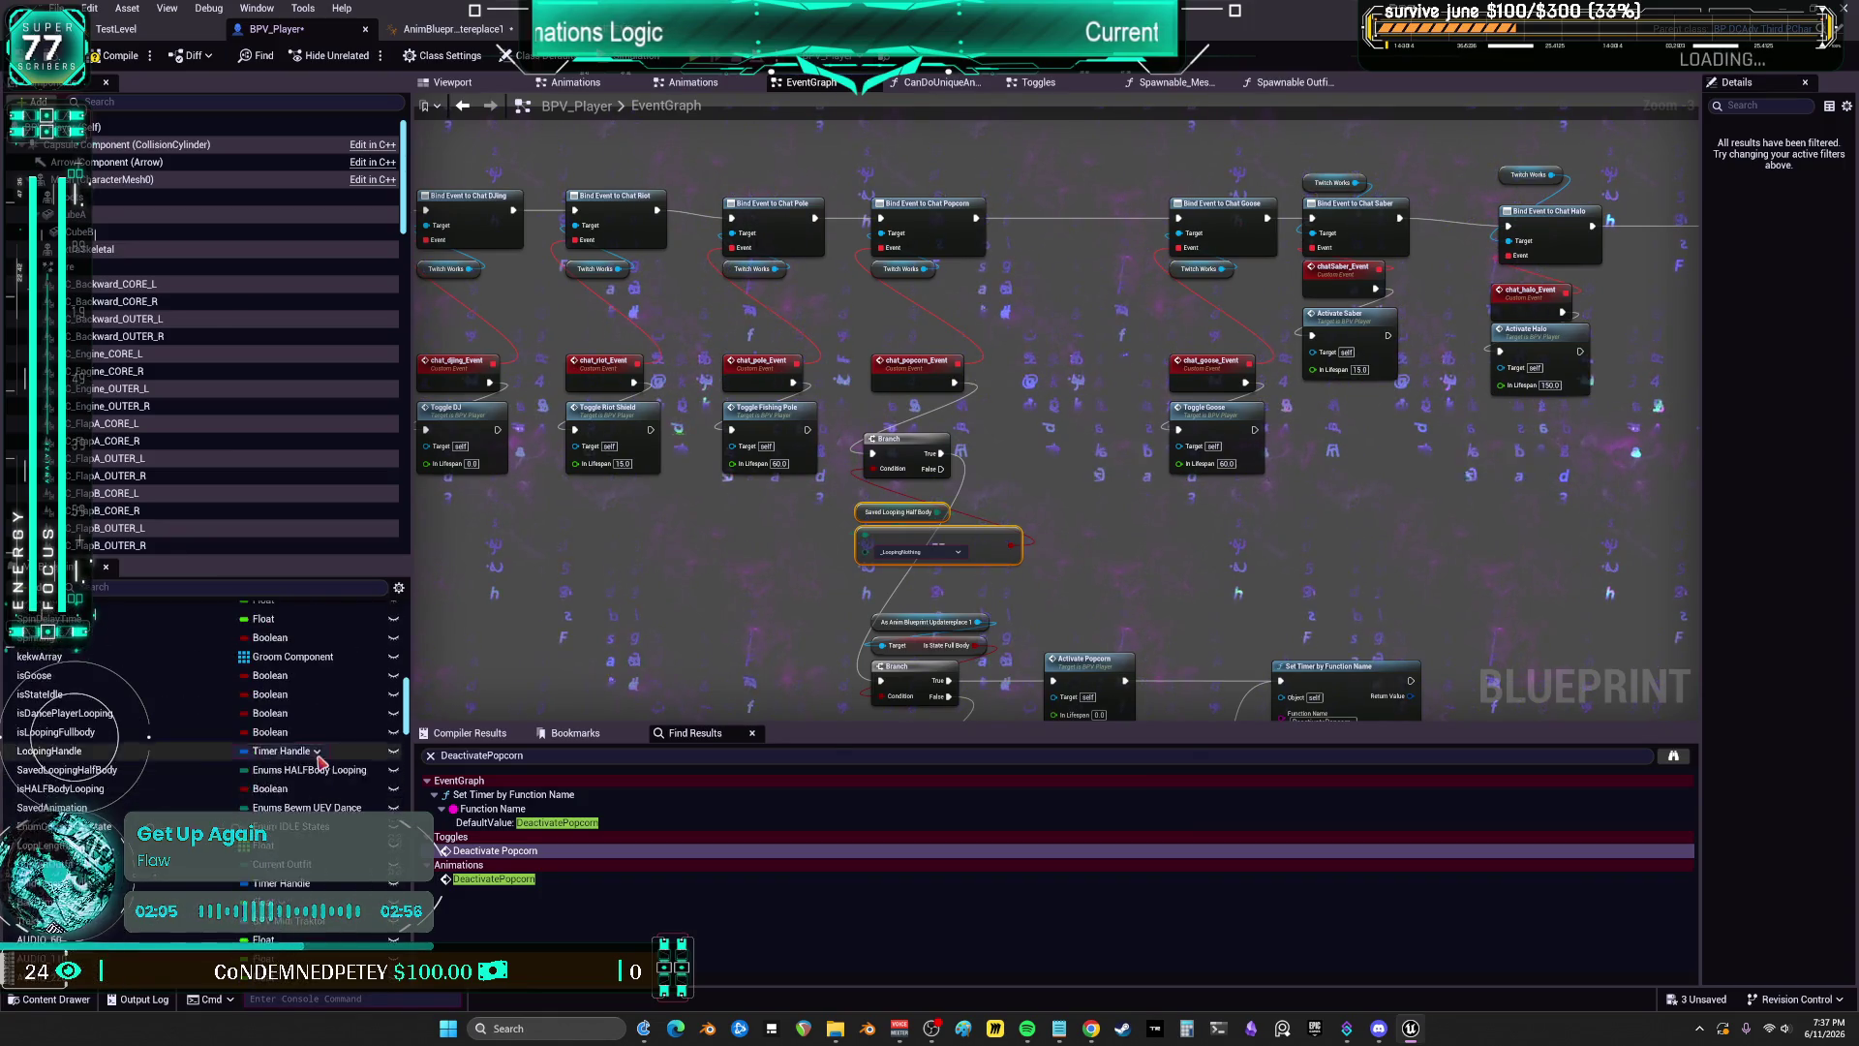
{"action": "scroll", "coordinate": [194, 755], "scroll_direction": "up", "scroll_amount": 5}
{"action": "left_click_drag", "start_coordinate": [84, 744], "coordinate": [1017, 440]}
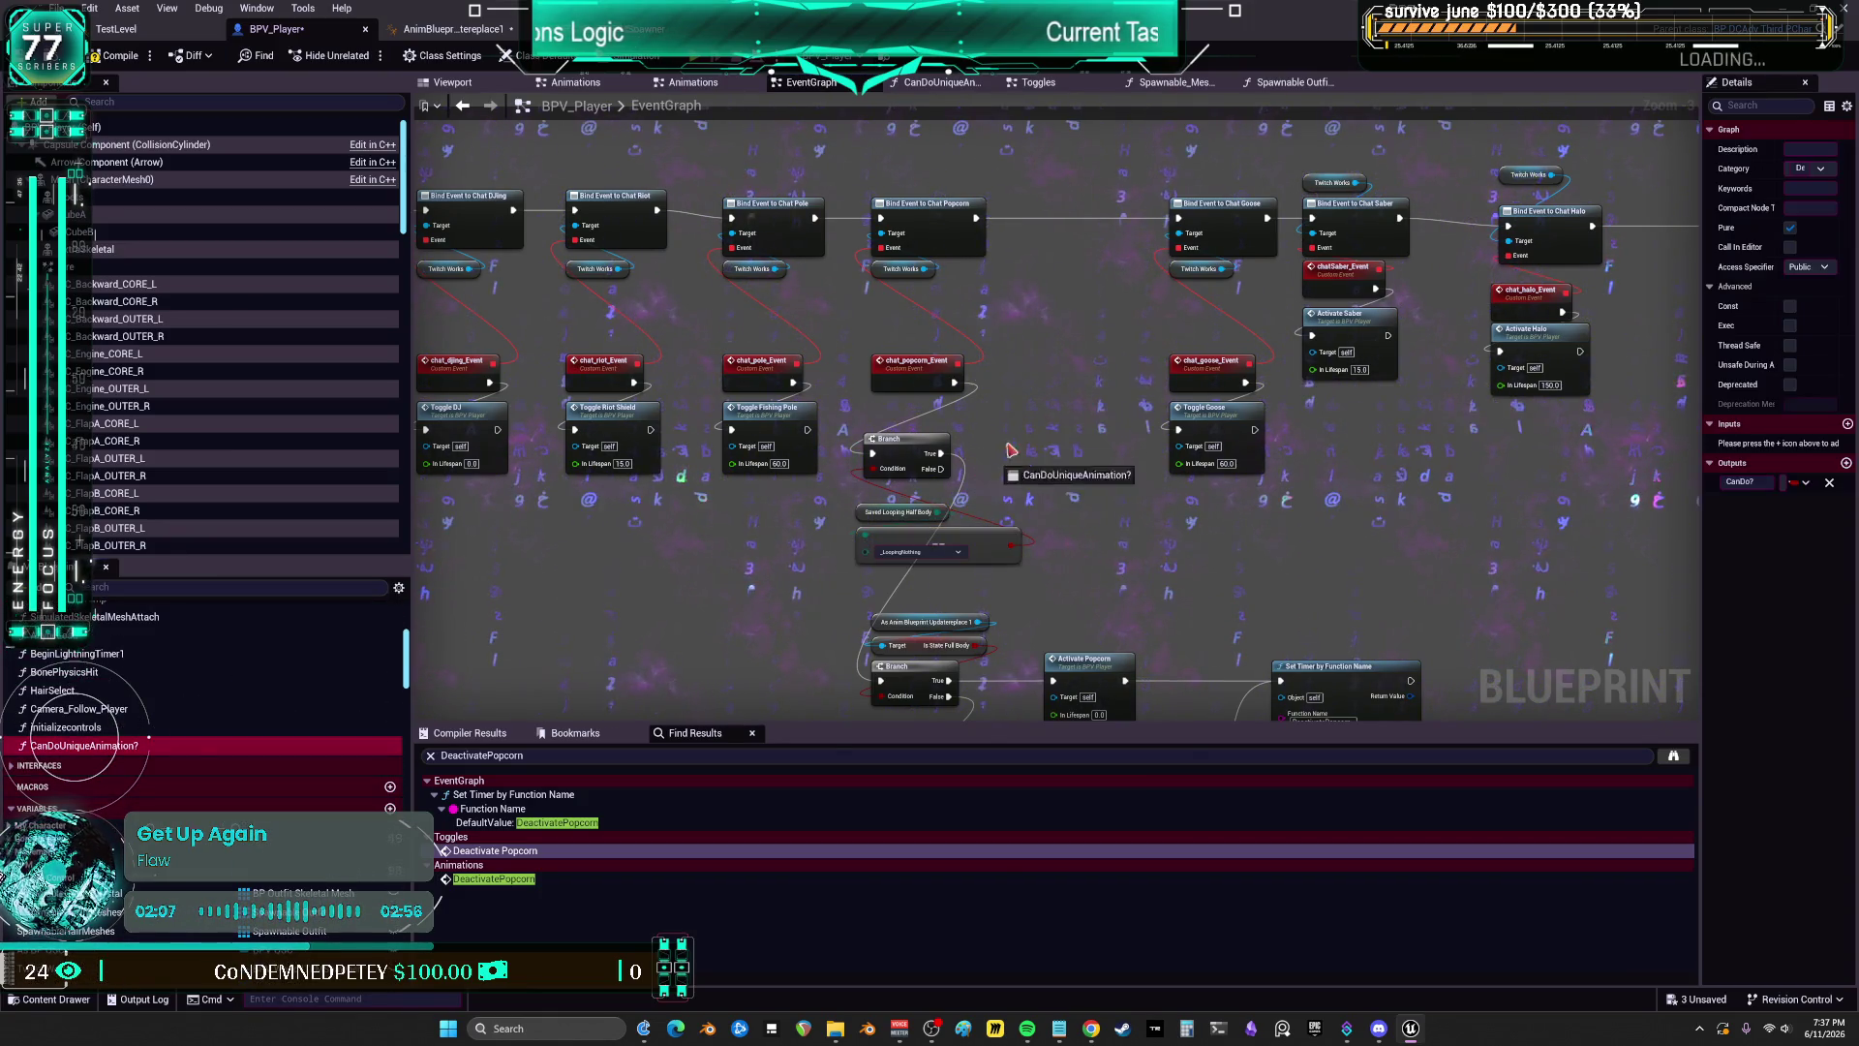
Step: Wire a Can Do Unique Animation? node into the Branch condition and delete the old looping comparison nodes
{"action": "scroll", "coordinate": [1097, 463], "scroll_direction": "up", "scroll_amount": 3}
{"action": "left_click_drag", "start_coordinate": [1070, 382], "coordinate": [640, 487]}
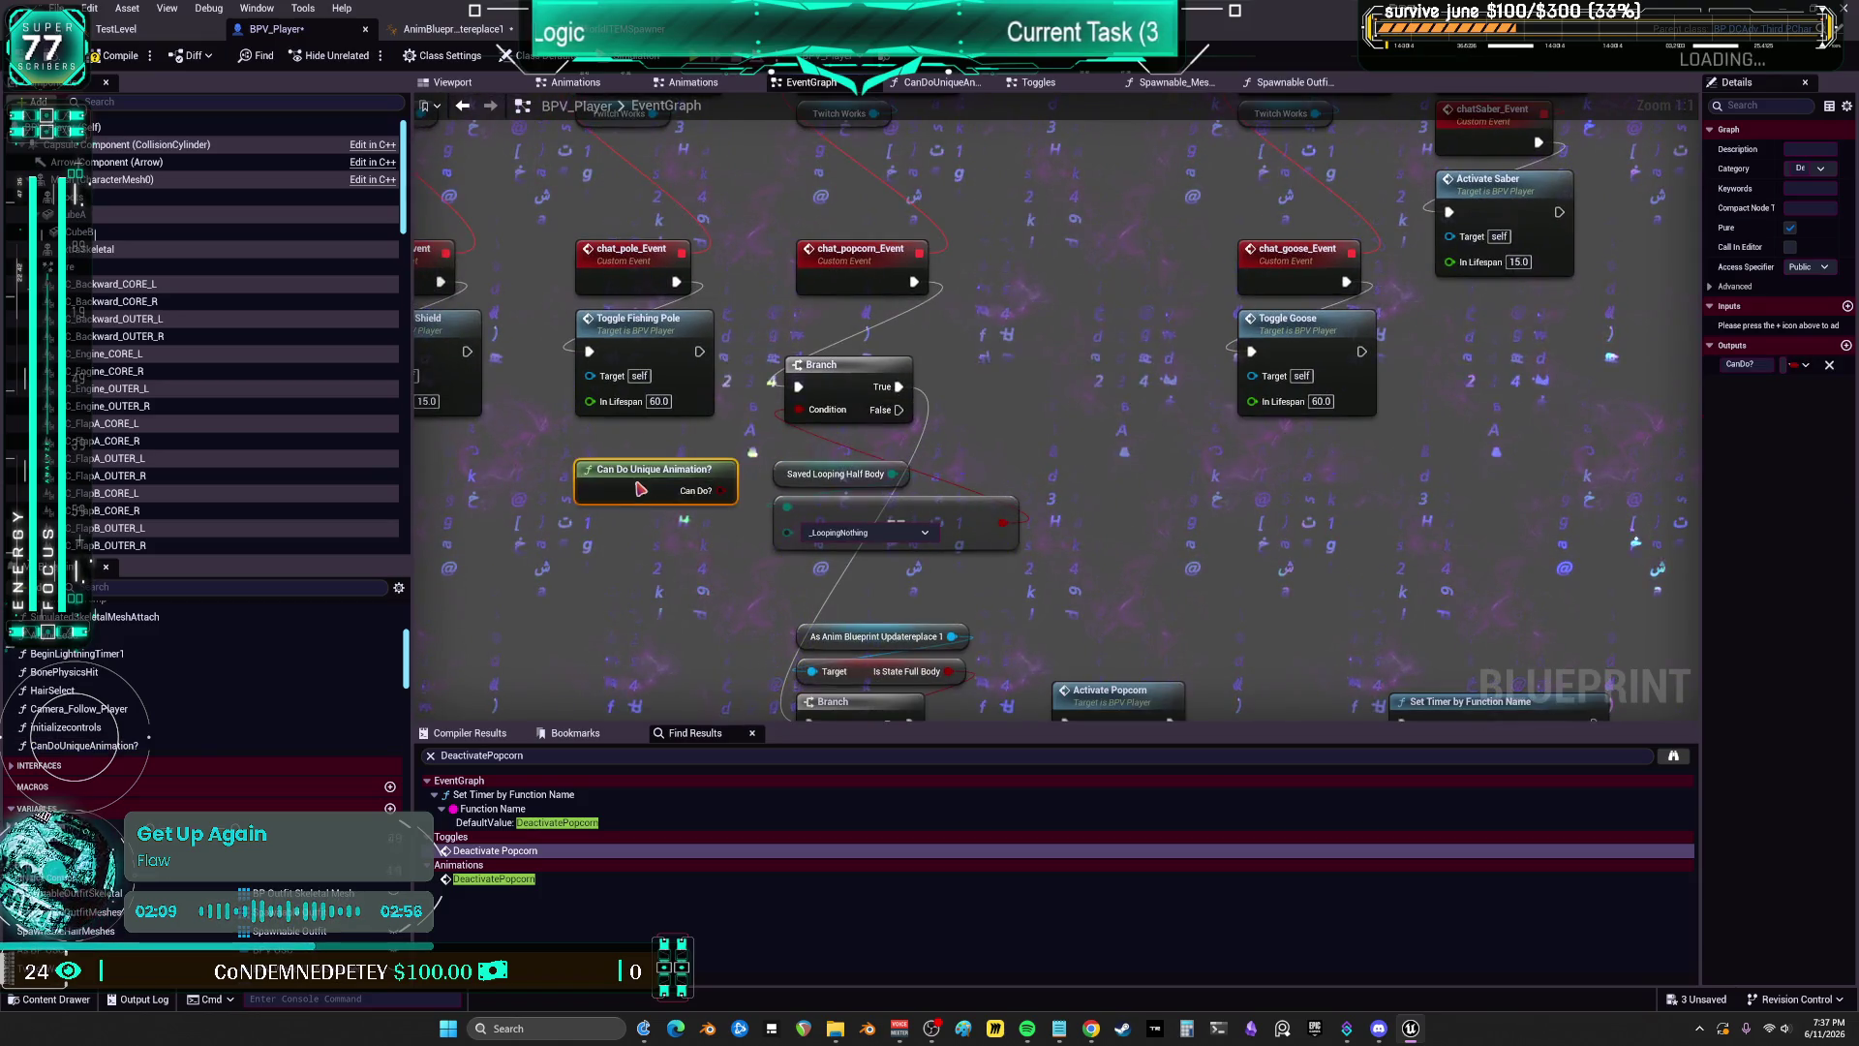
{"action": "left_click_drag", "start_coordinate": [802, 417], "coordinate": [802, 416]}
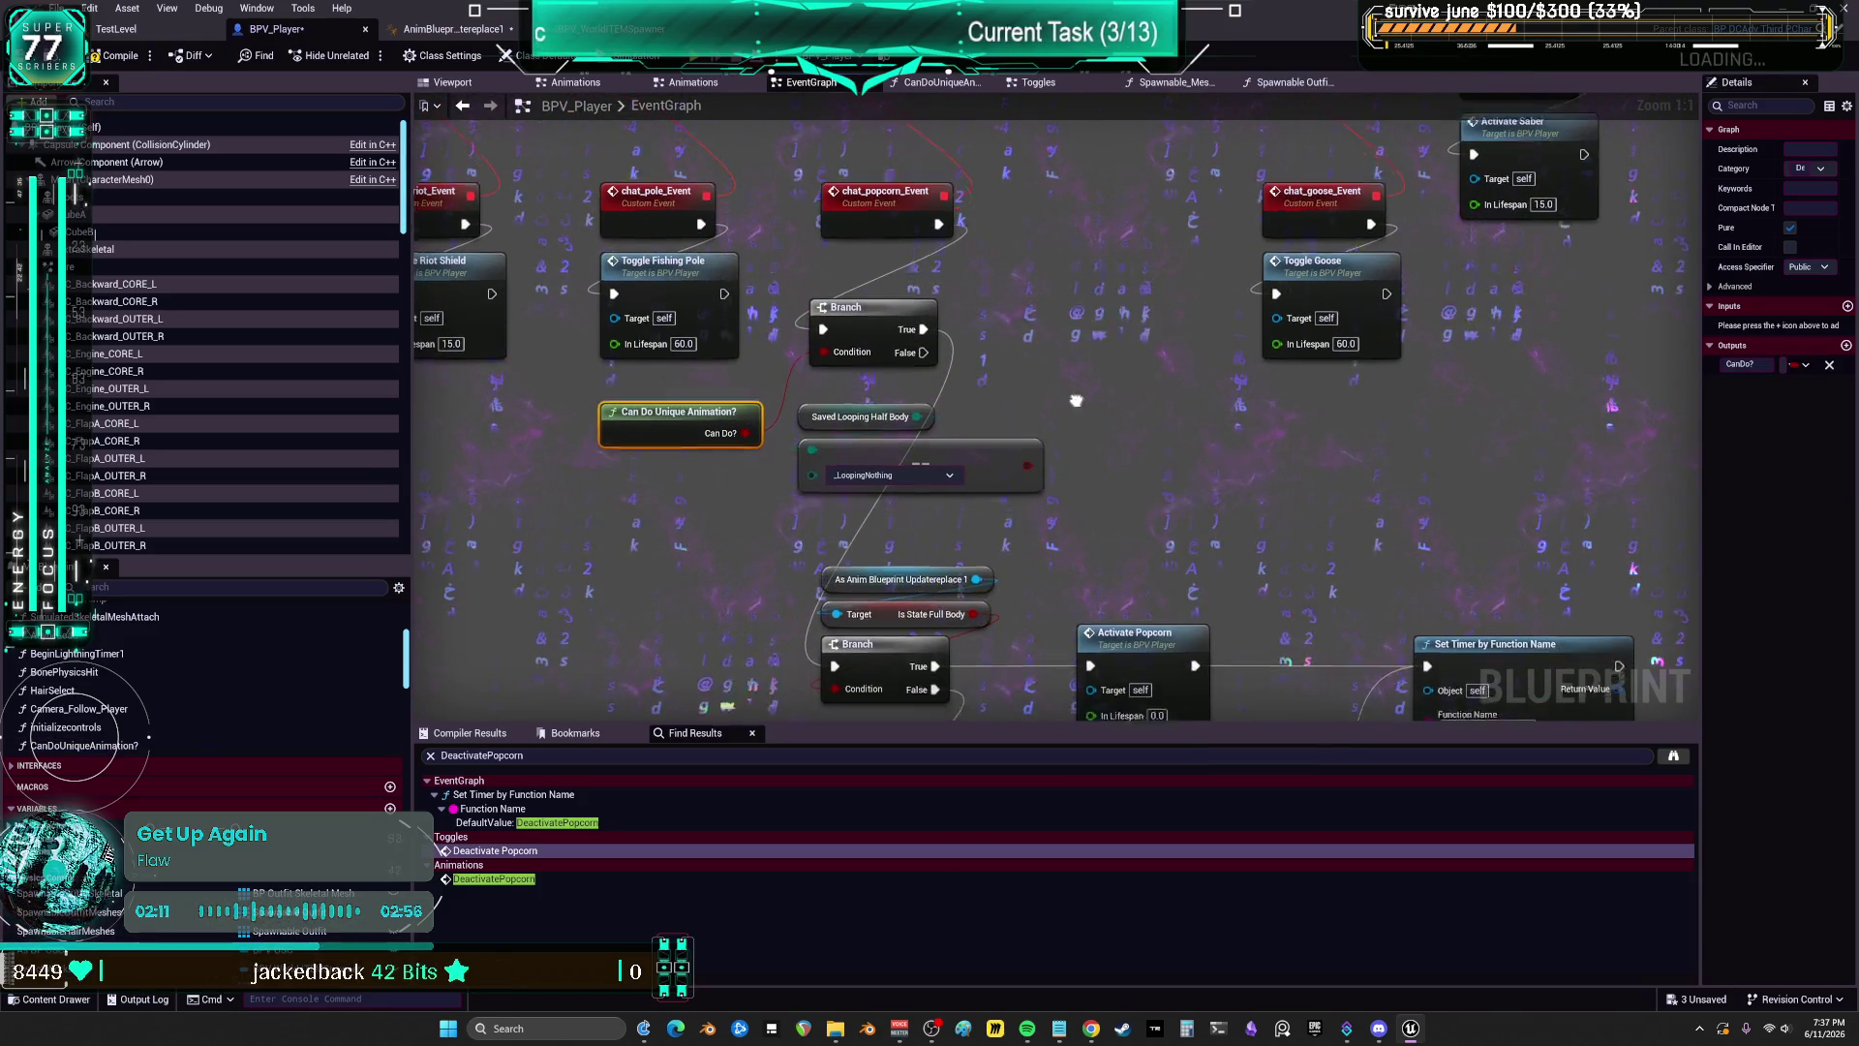
{"action": "left_click_drag", "start_coordinate": [930, 460], "coordinate": [824, 408]}
{"action": "key", "text": "Delete"}
{"action": "mouse_move", "coordinate": [678, 395]}
{"action": "left_mouse_down"}
{"action": "mouse_move", "coordinate": [883, 395]}
{"action": "mouse_move", "coordinate": [886, 371]}
{"action": "left_mouse_up"}
Step: Compact the full-body Branch, Activate Popcorn, DeactivatePopcorn timer and half-body nodes beside Can Do
{"action": "left_click_drag", "start_coordinate": [960, 484], "coordinate": [899, 374]}
{"action": "scroll", "coordinate": [898, 369], "scroll_direction": "down", "scroll_amount": 1}
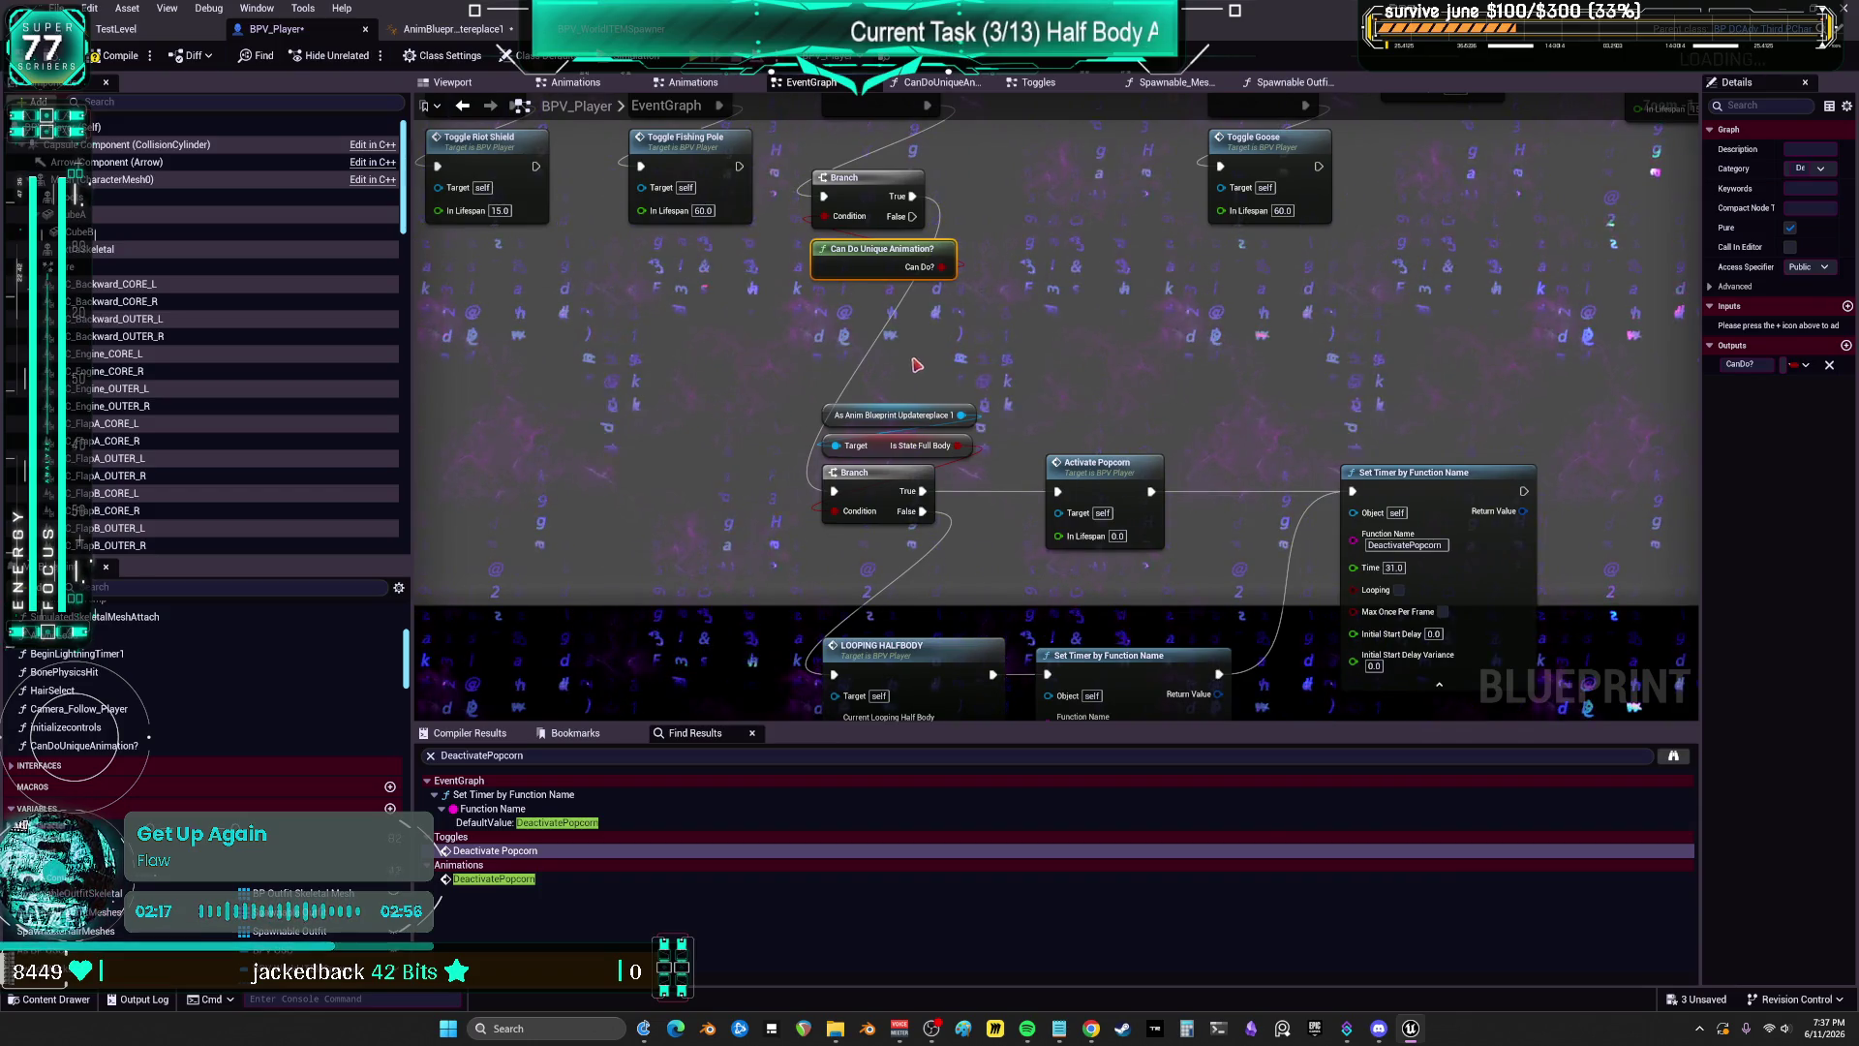
{"action": "left_click_drag", "start_coordinate": [894, 327], "coordinate": [959, 527]}
{"action": "left_click_drag", "start_coordinate": [872, 473], "coordinate": [861, 402]}
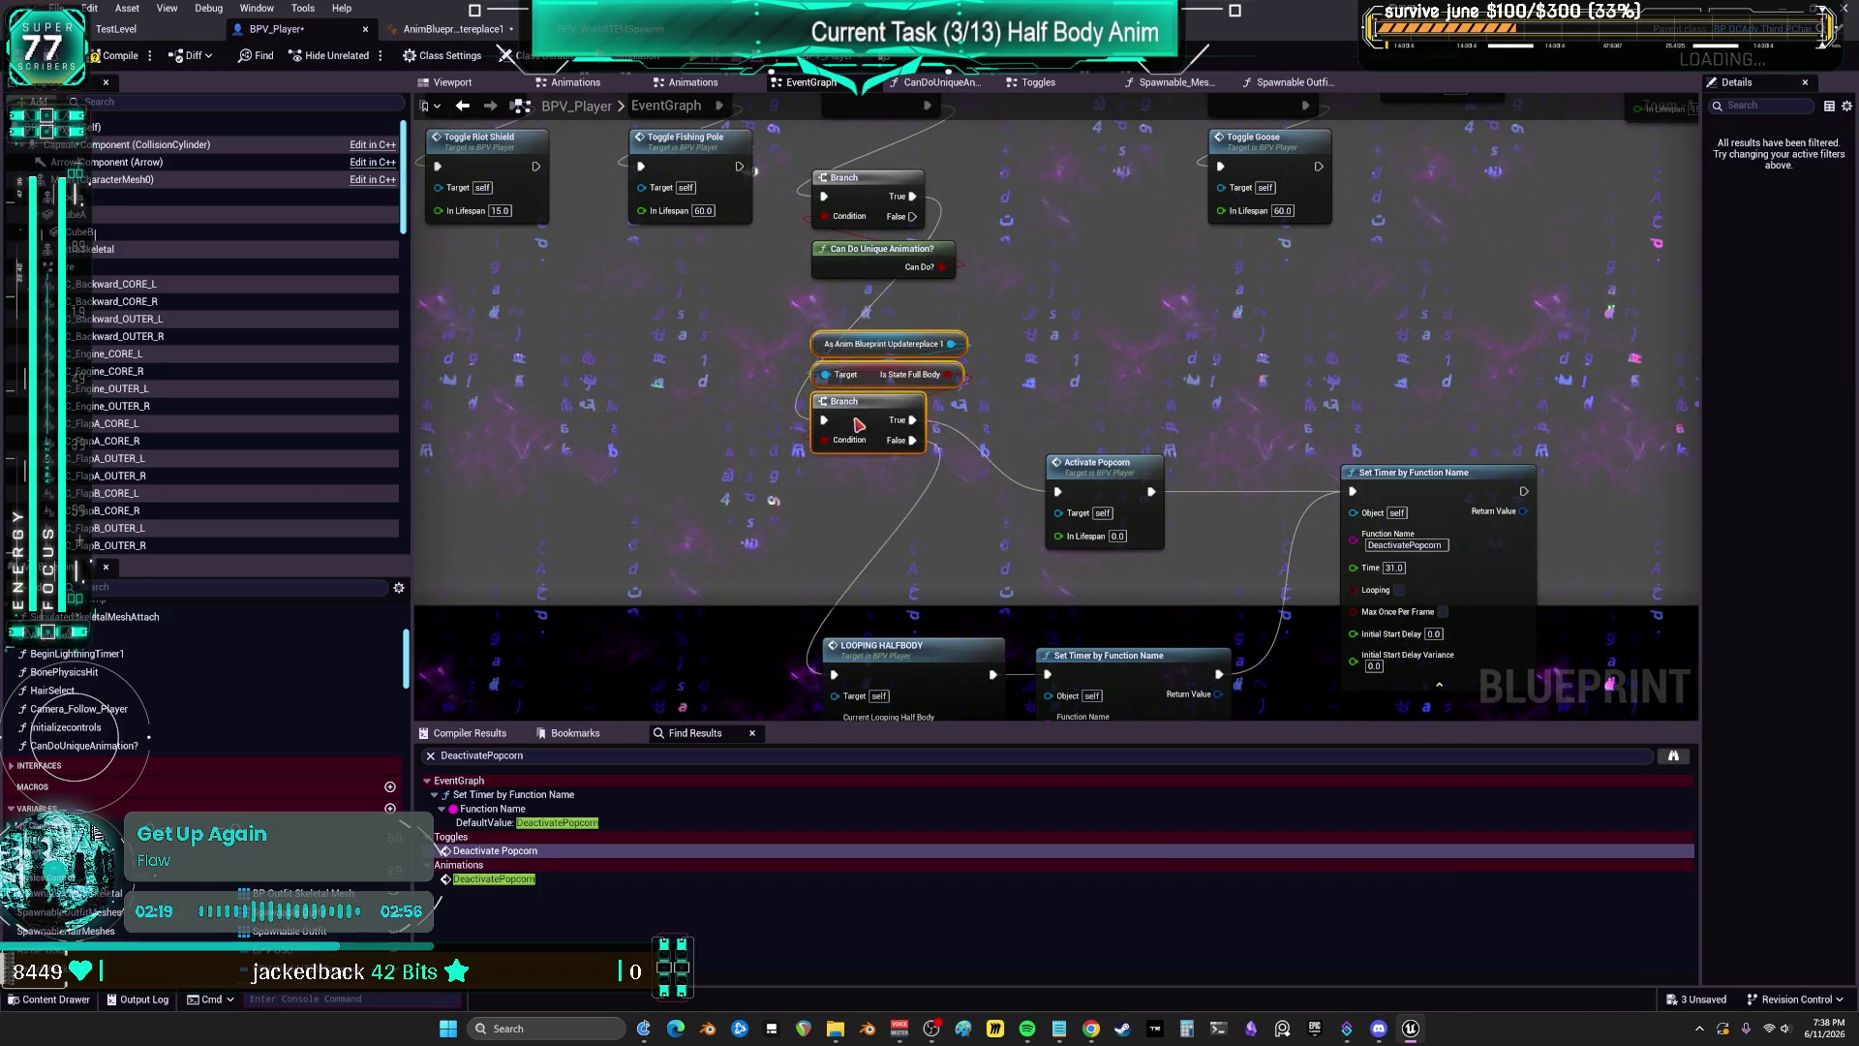
{"action": "left_click_drag", "start_coordinate": [1056, 464], "coordinate": [1089, 416]}
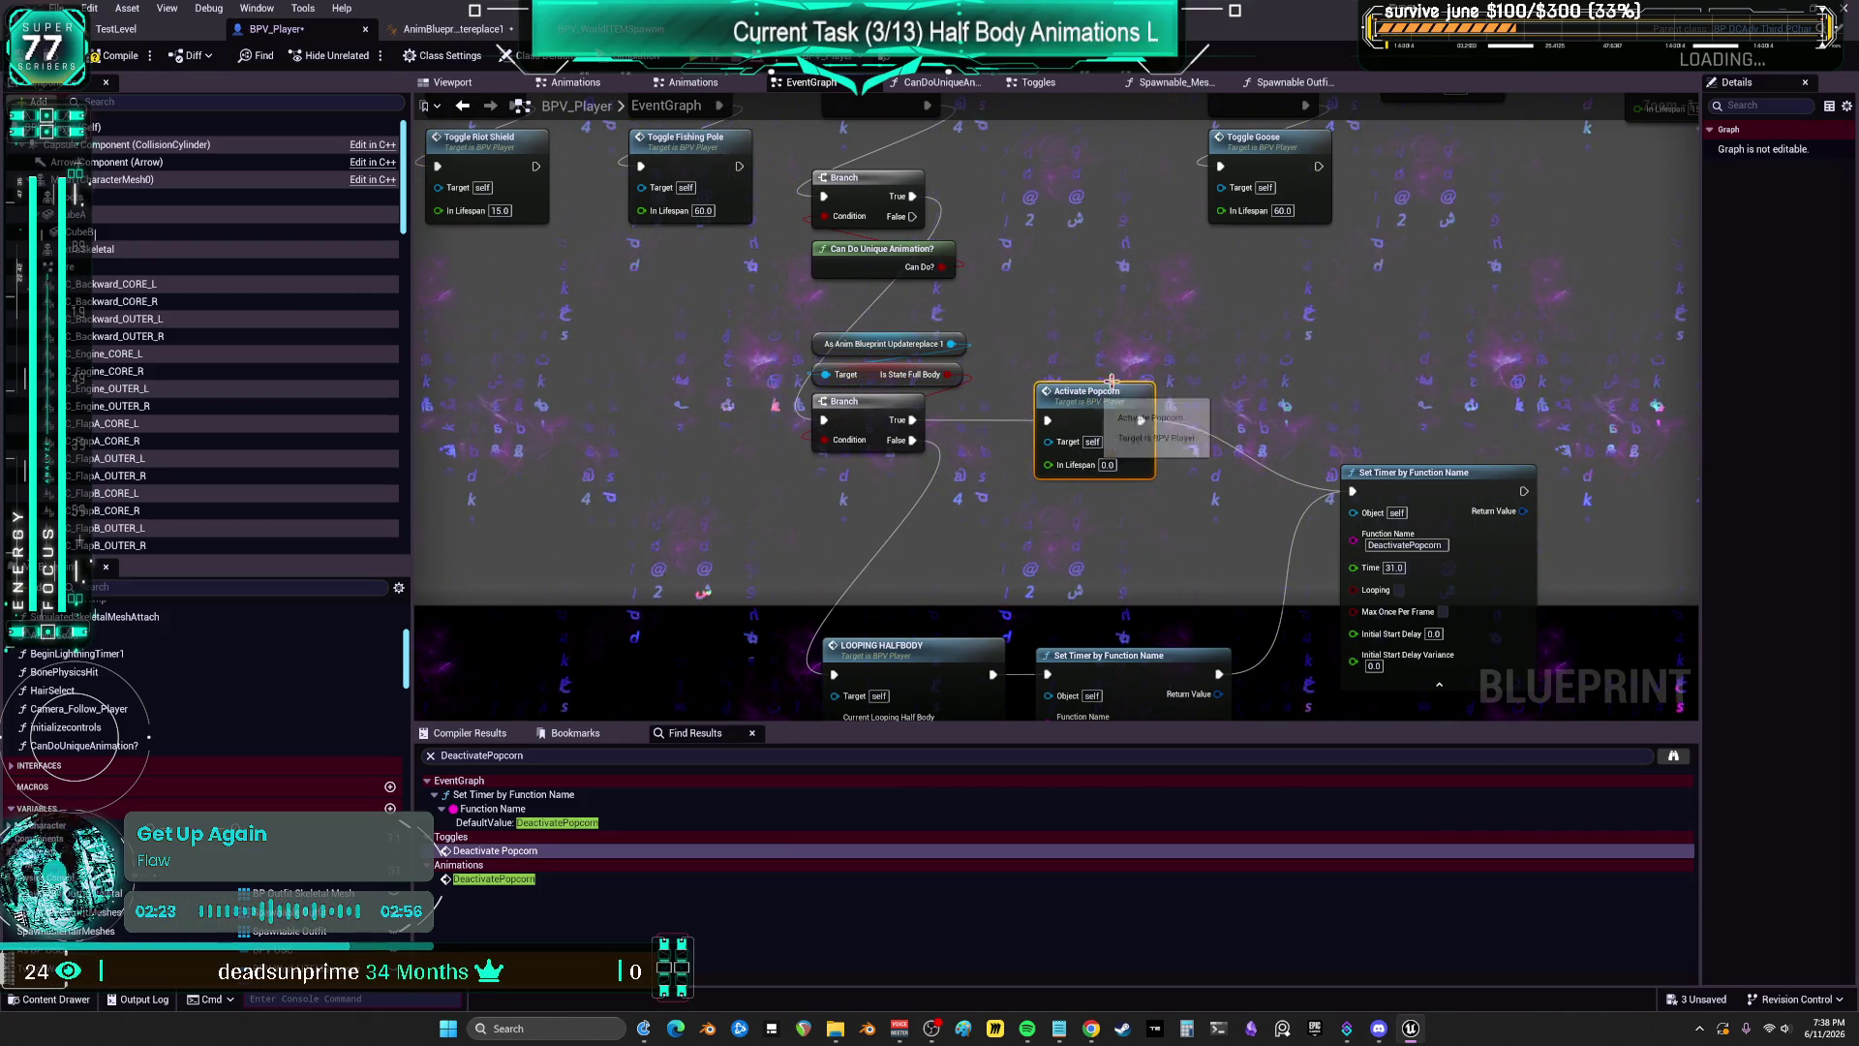
{"action": "scroll", "coordinate": [1263, 383], "scroll_direction": "down", "scroll_amount": 1}
{"action": "left_click_drag", "start_coordinate": [1409, 474], "coordinate": [1381, 413]}
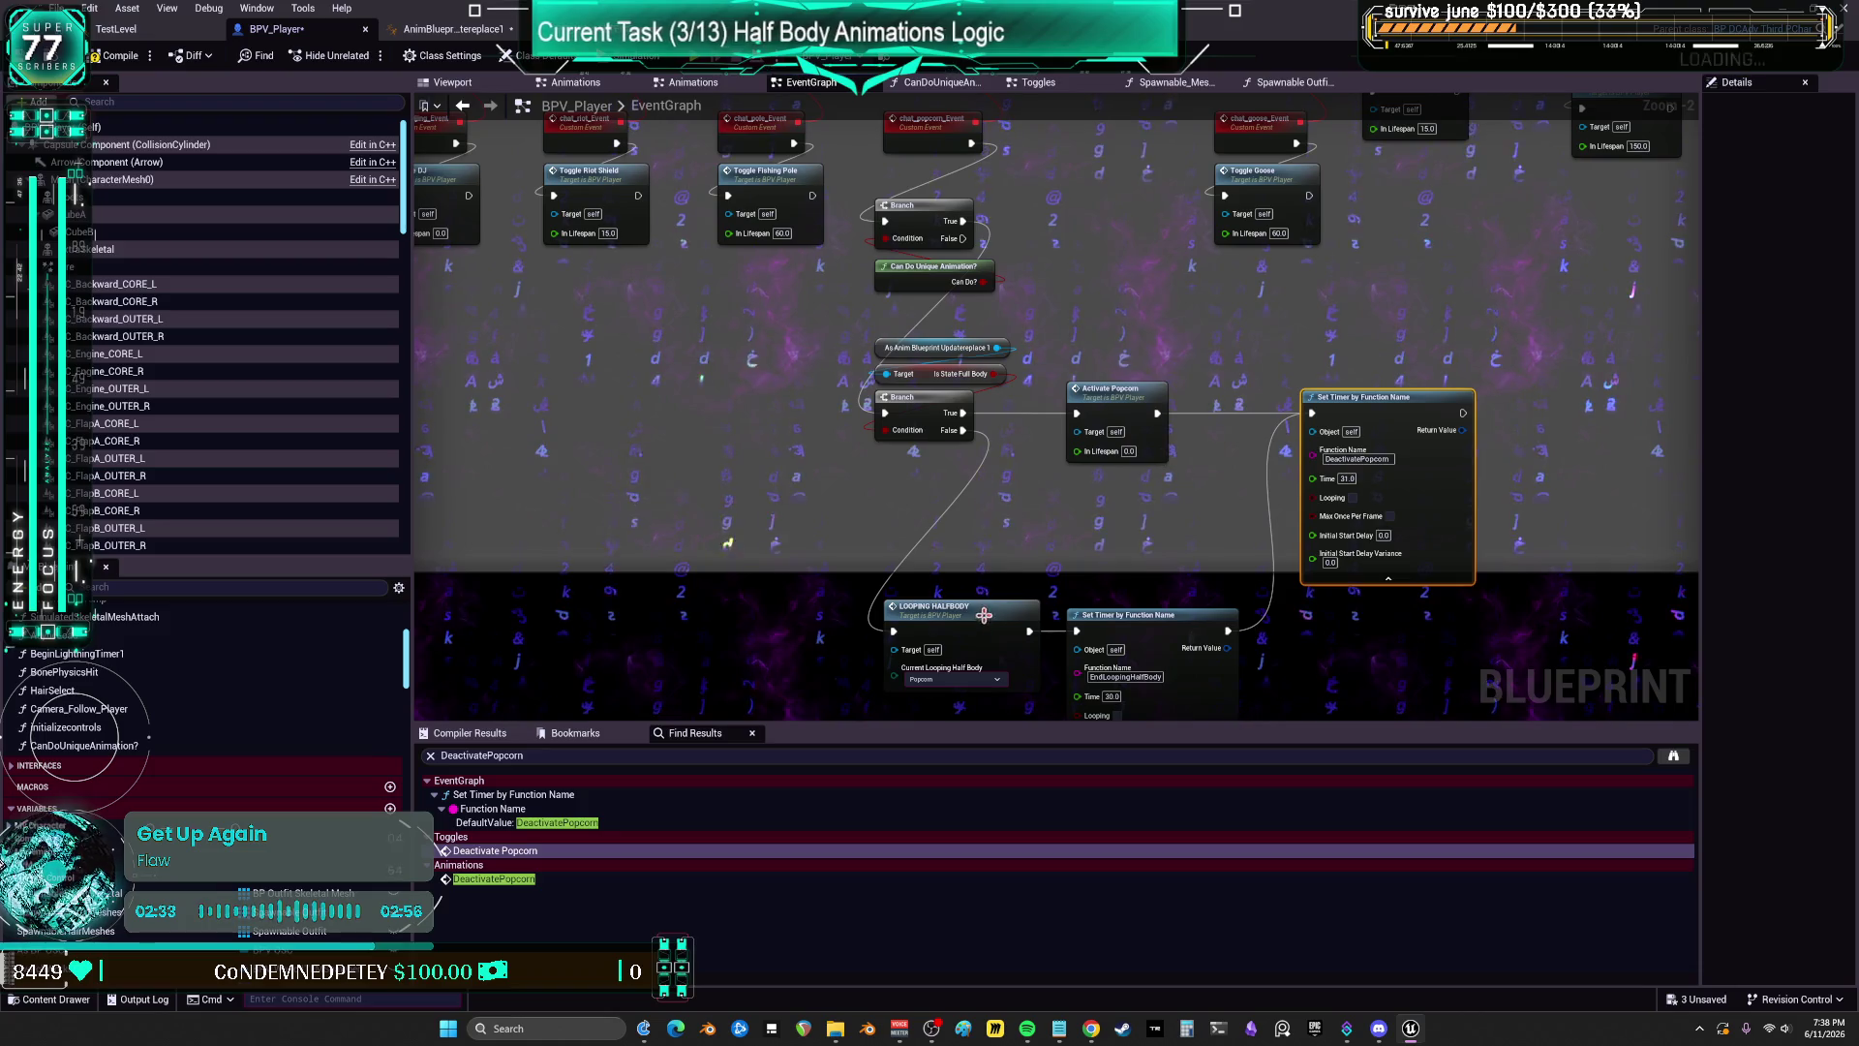
{"action": "left_click_drag", "start_coordinate": [984, 616], "coordinate": [970, 491]}
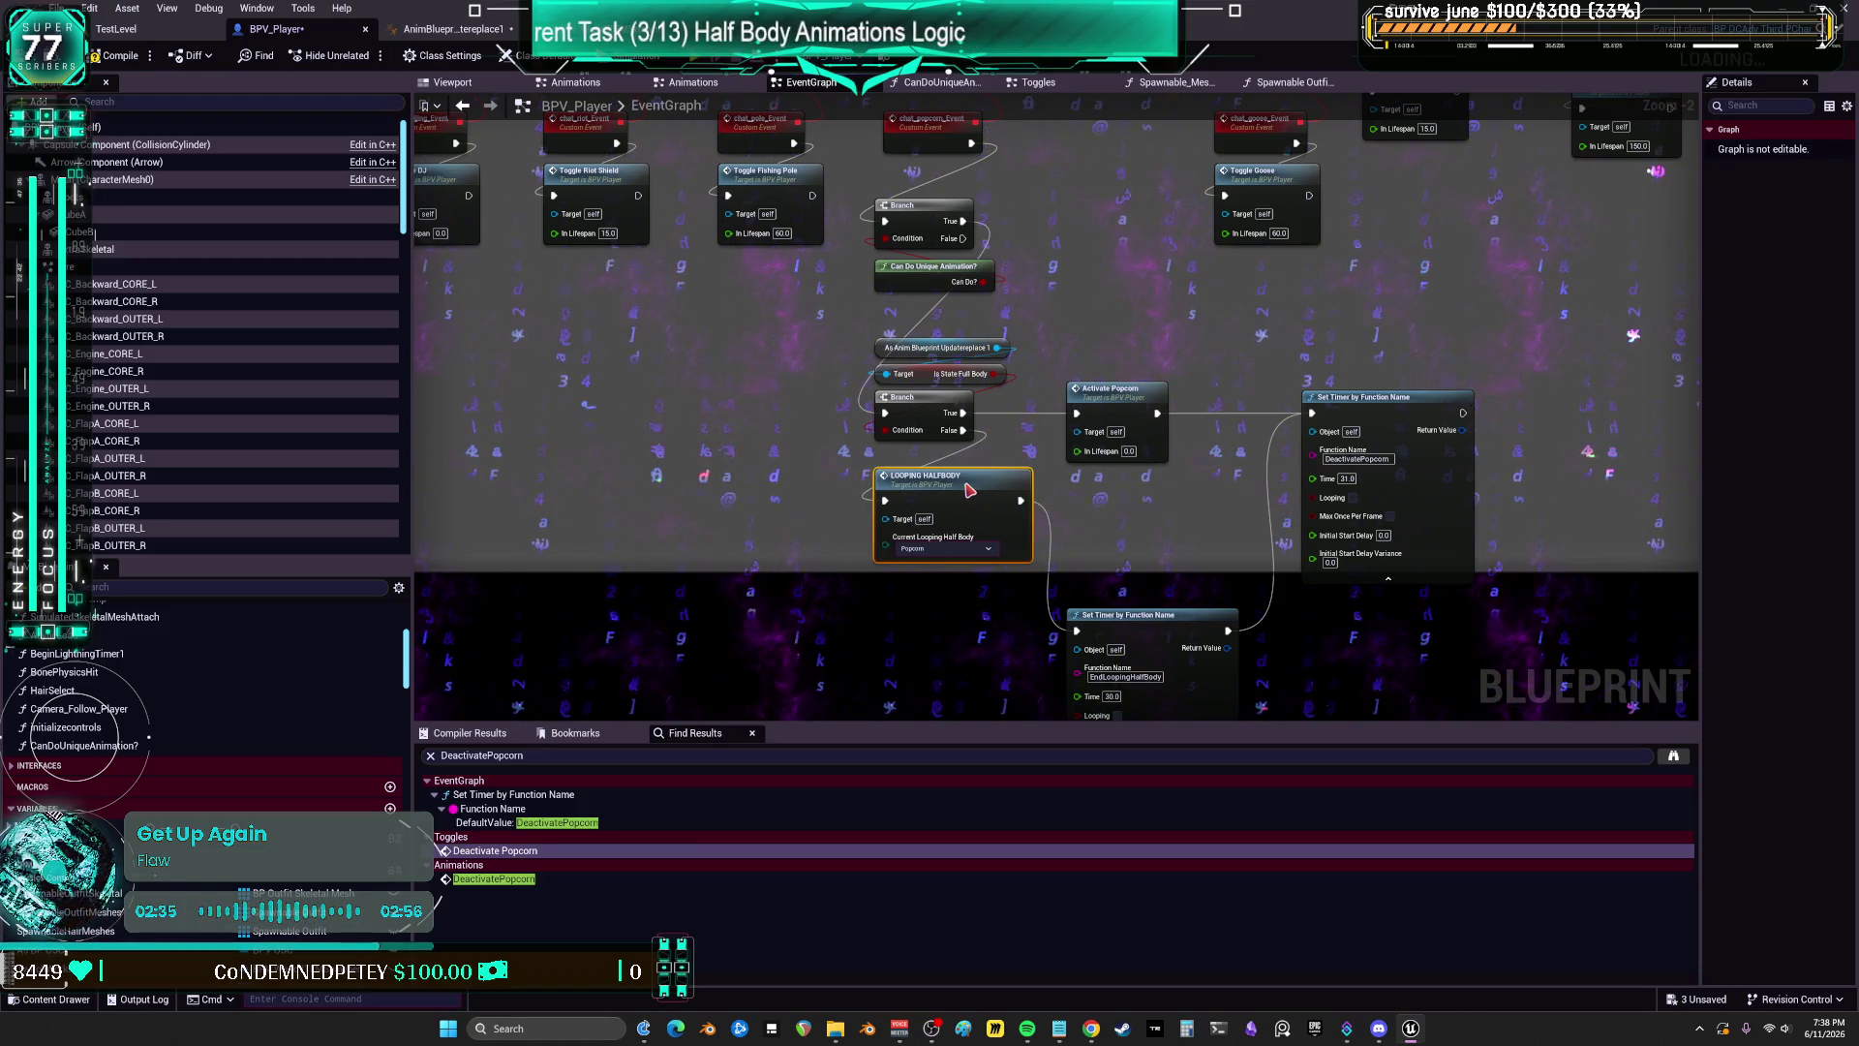
{"action": "mouse_move", "coordinate": [966, 491]}
{"action": "left_mouse_down"}
{"action": "mouse_move", "coordinate": [950, 513]}
{"action": "mouse_move", "coordinate": [922, 508]}
{"action": "left_mouse_up"}
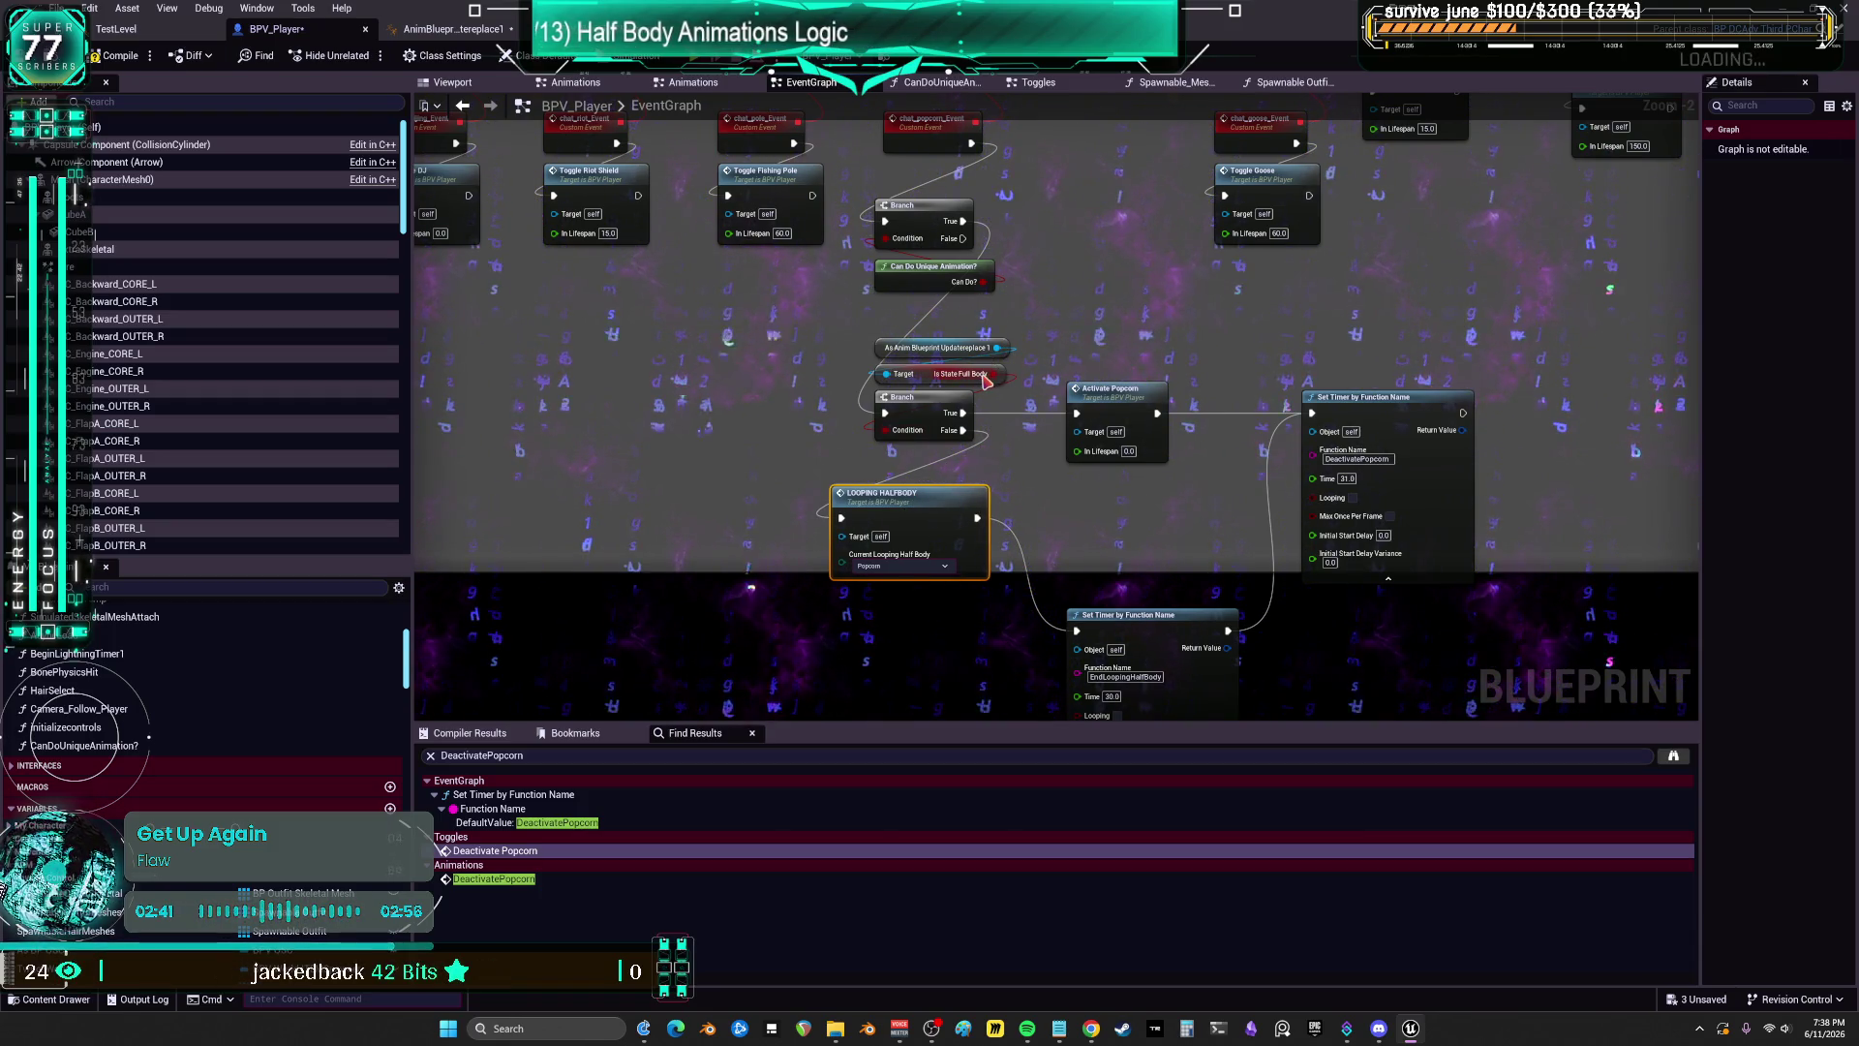
{"action": "left_click_drag", "start_coordinate": [1151, 616], "coordinate": [1129, 511]}
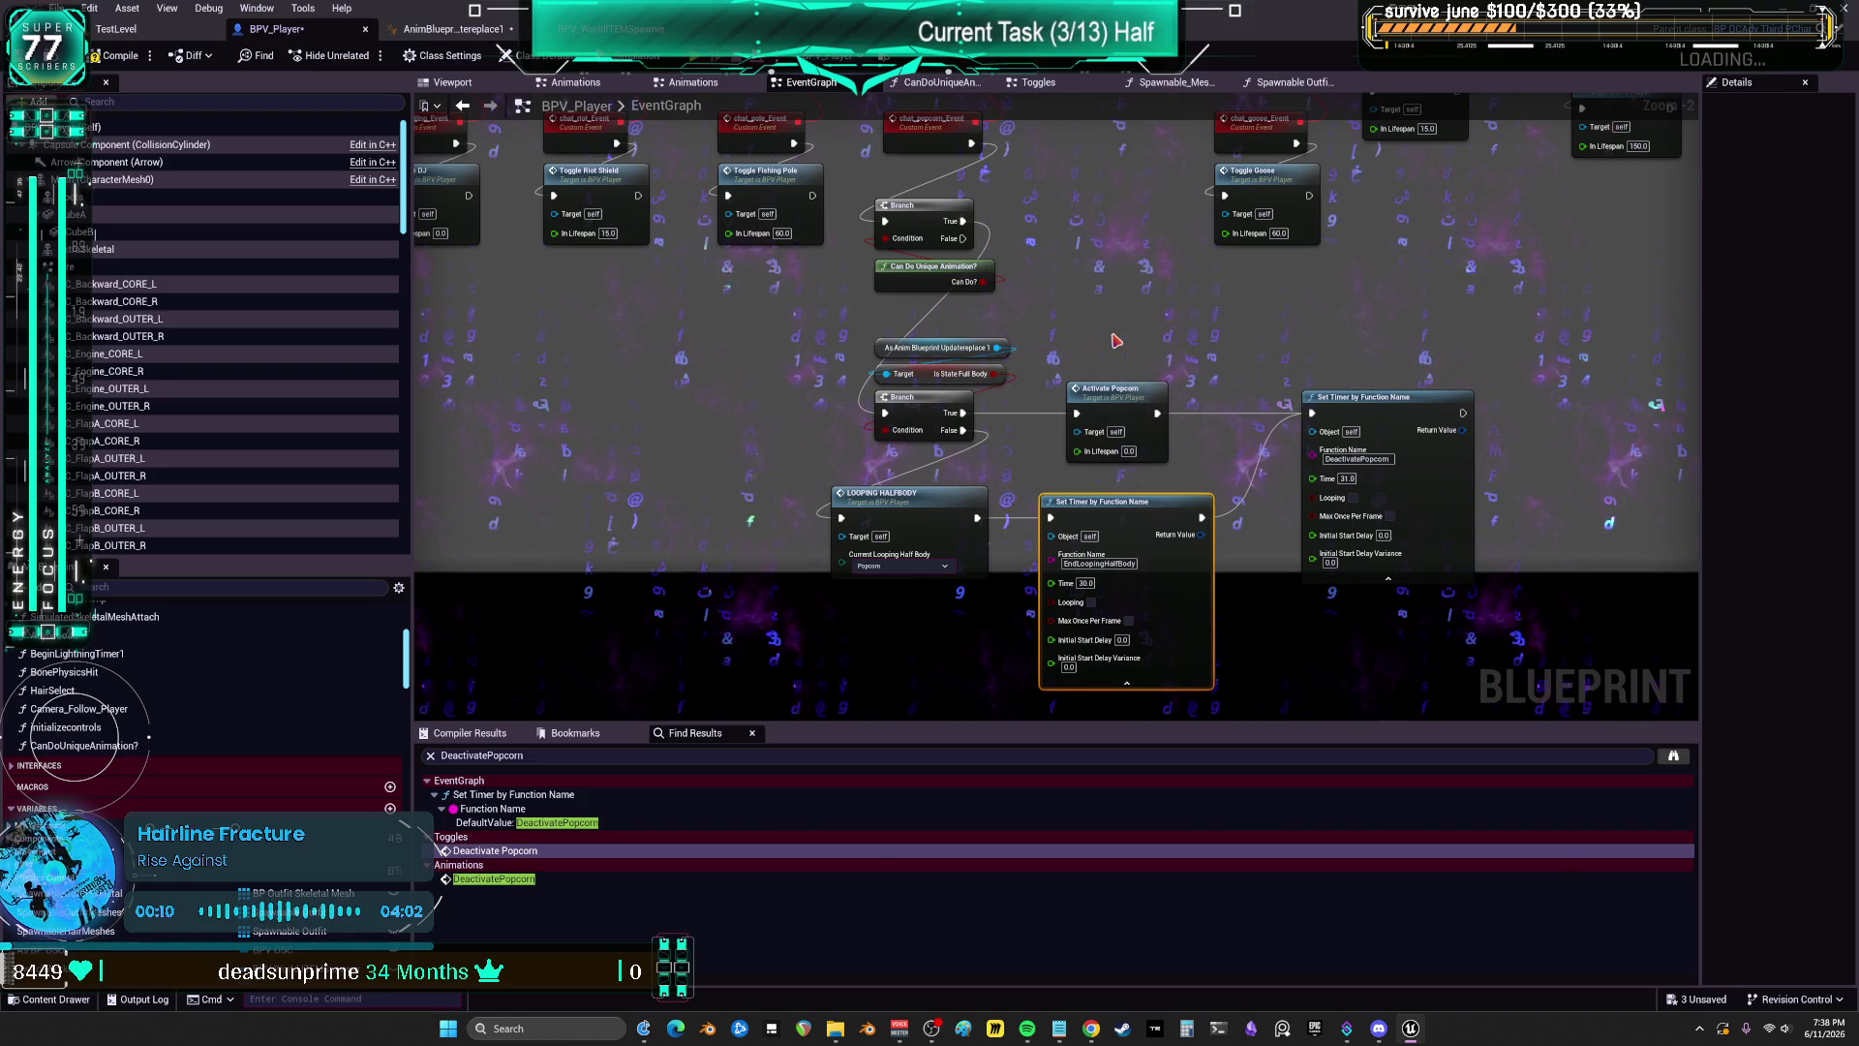
{"action": "left_click", "coordinate": [1121, 338]}
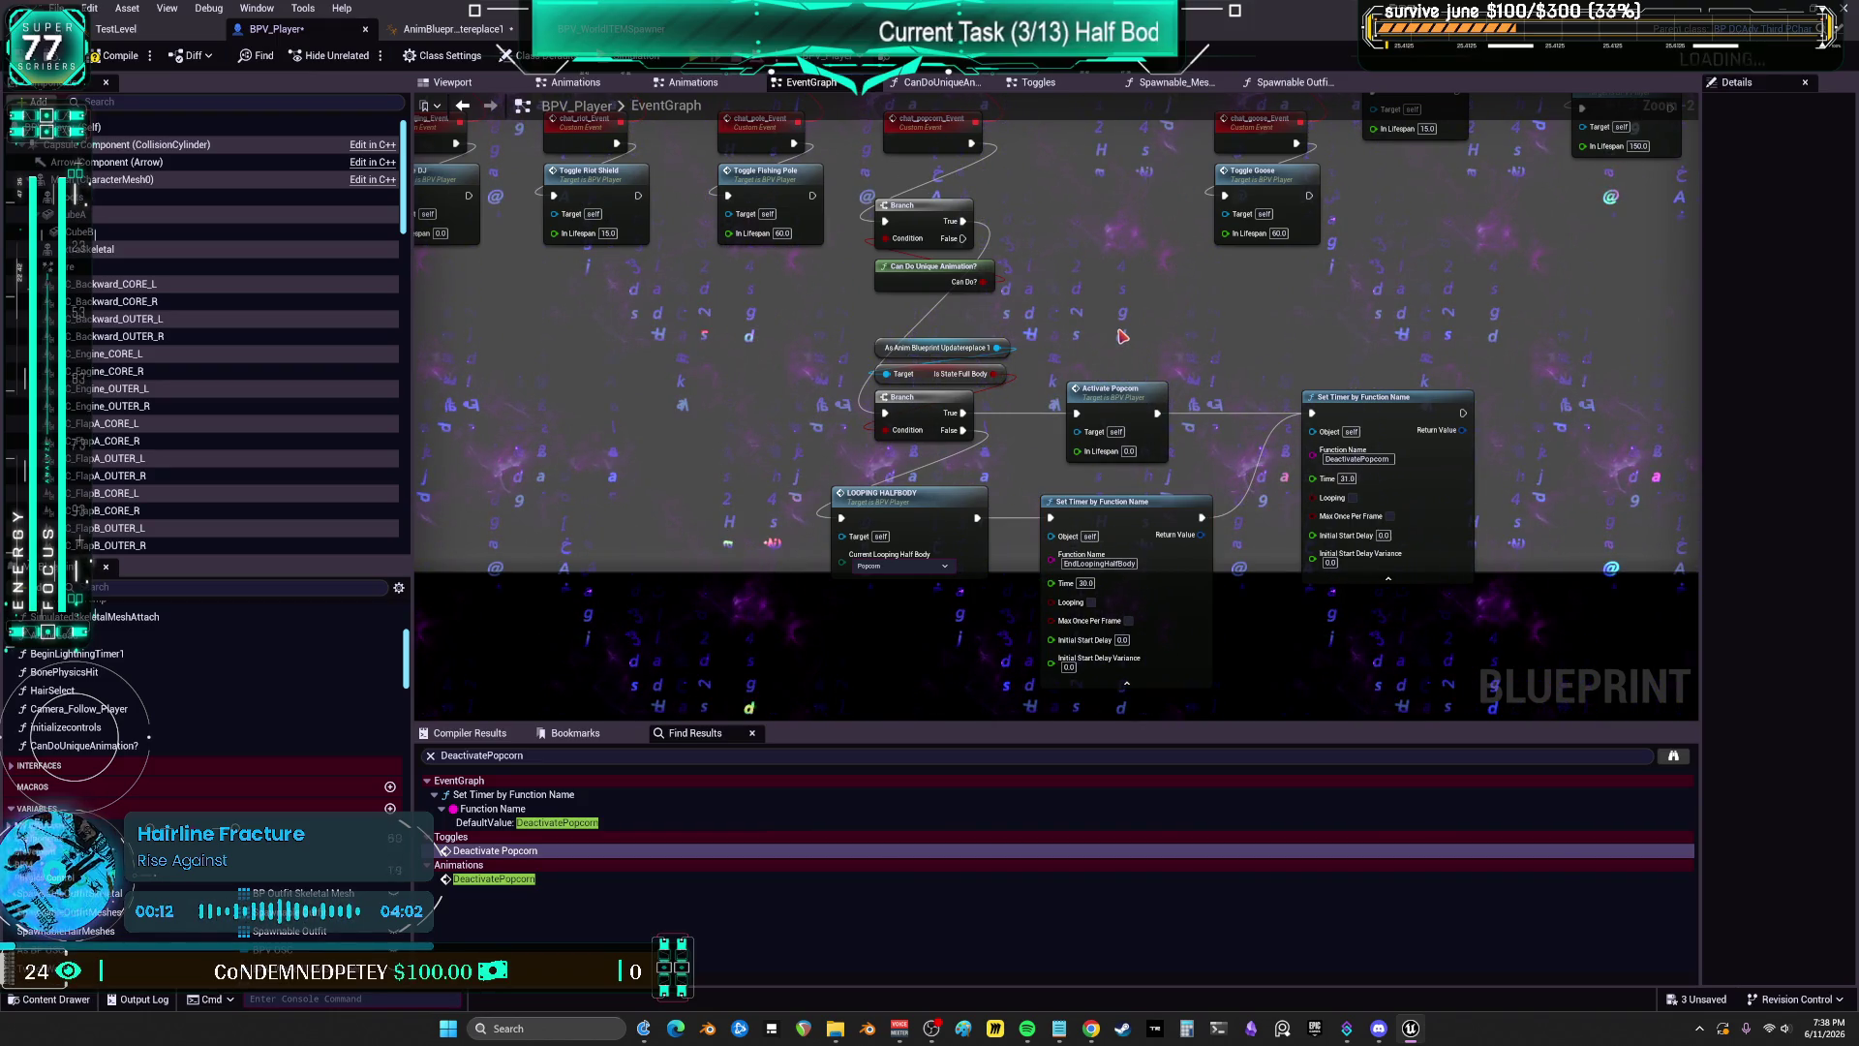
Step: Add a comment titled 'BEGIN ANIM STATE, , TIMER EXIT STATE IF STILL IN IT' over the popcorn chain
{"action": "type", "text": "cBEGIN ANIM S"}
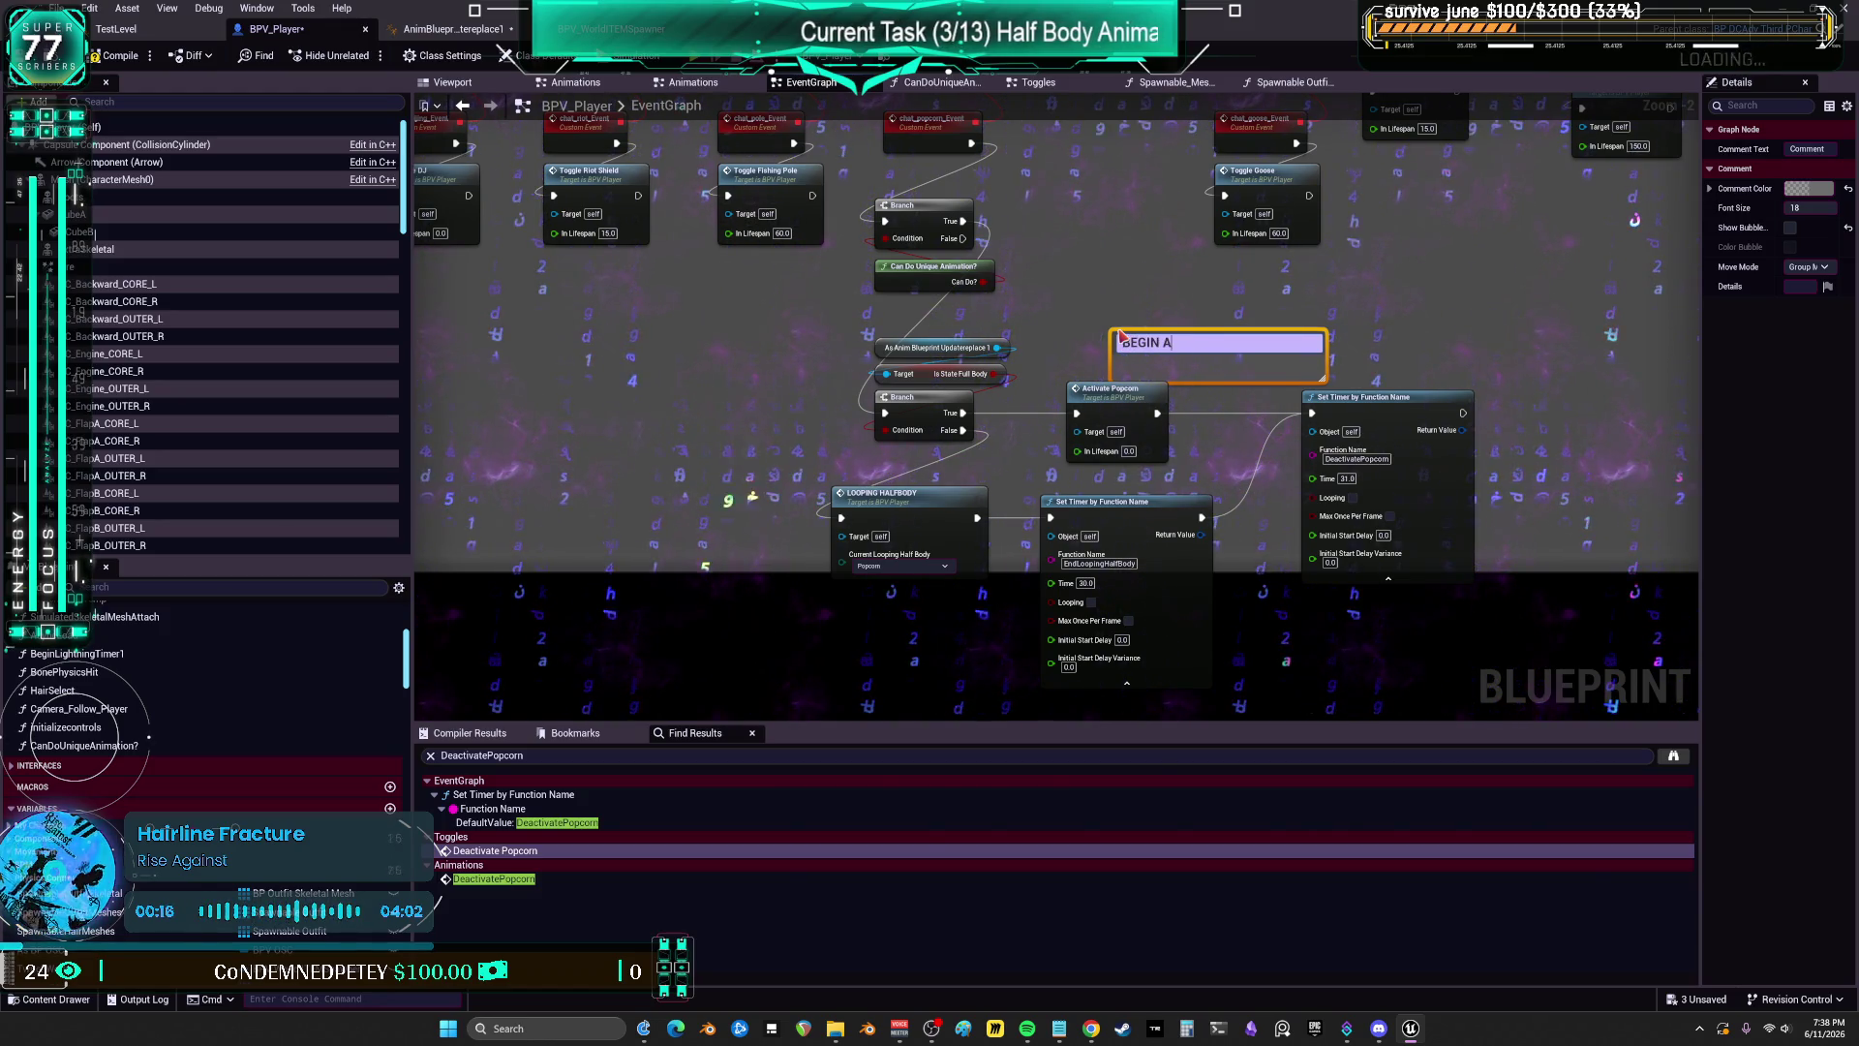
{"action": "type", "text": "TAT"}
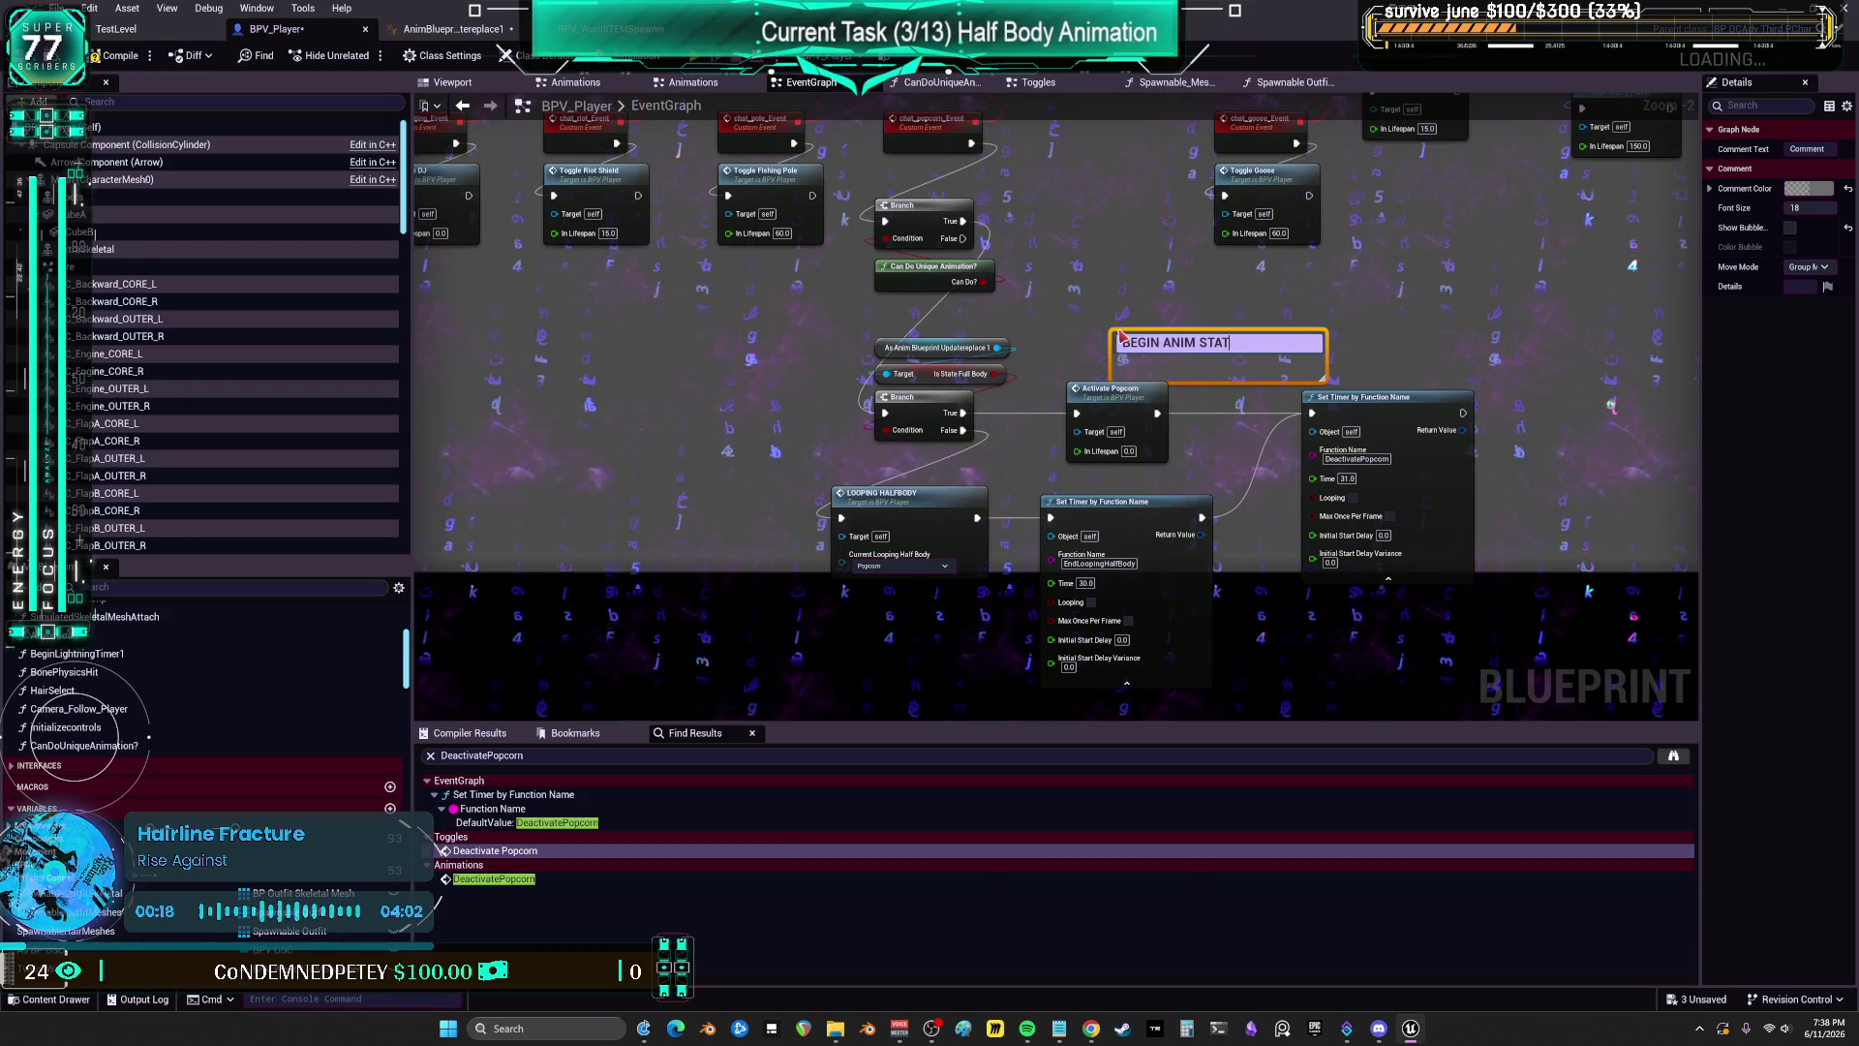
{"action": "type", "text": "E, , TIMER"}
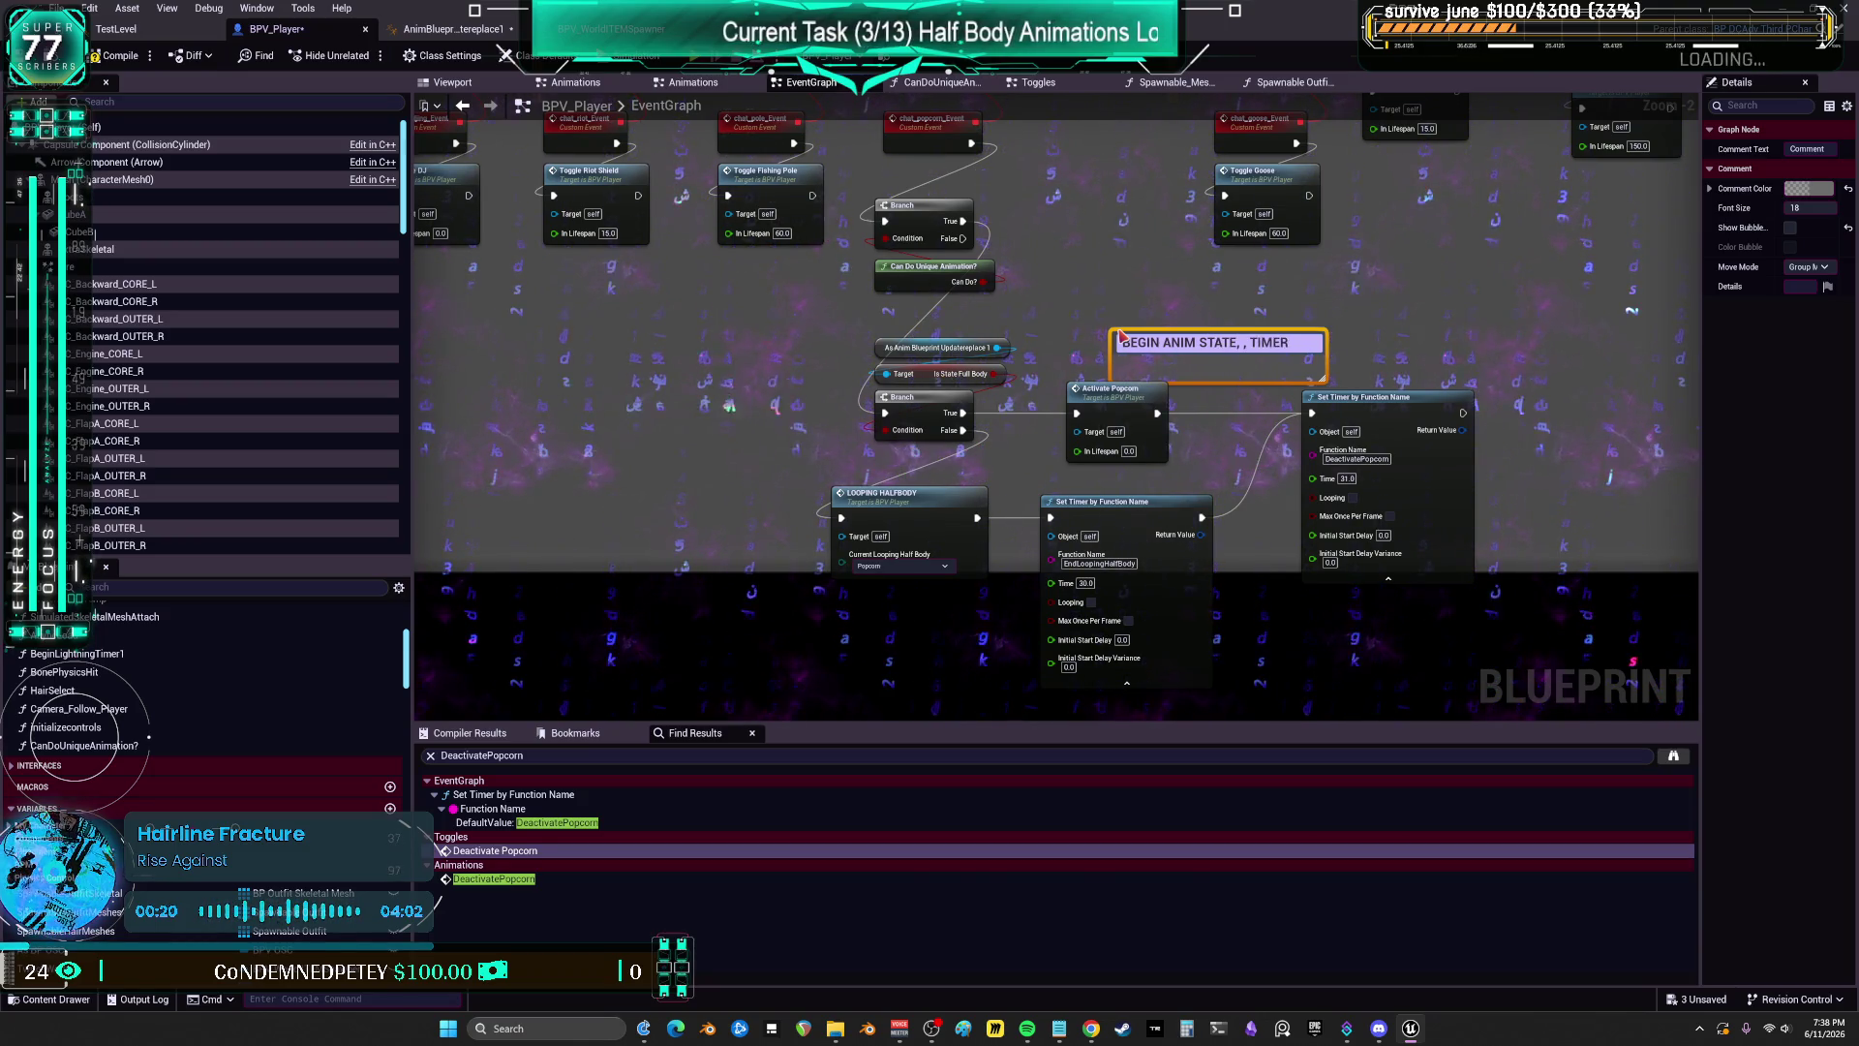
{"action": "type", "text": " EXIT STA"}
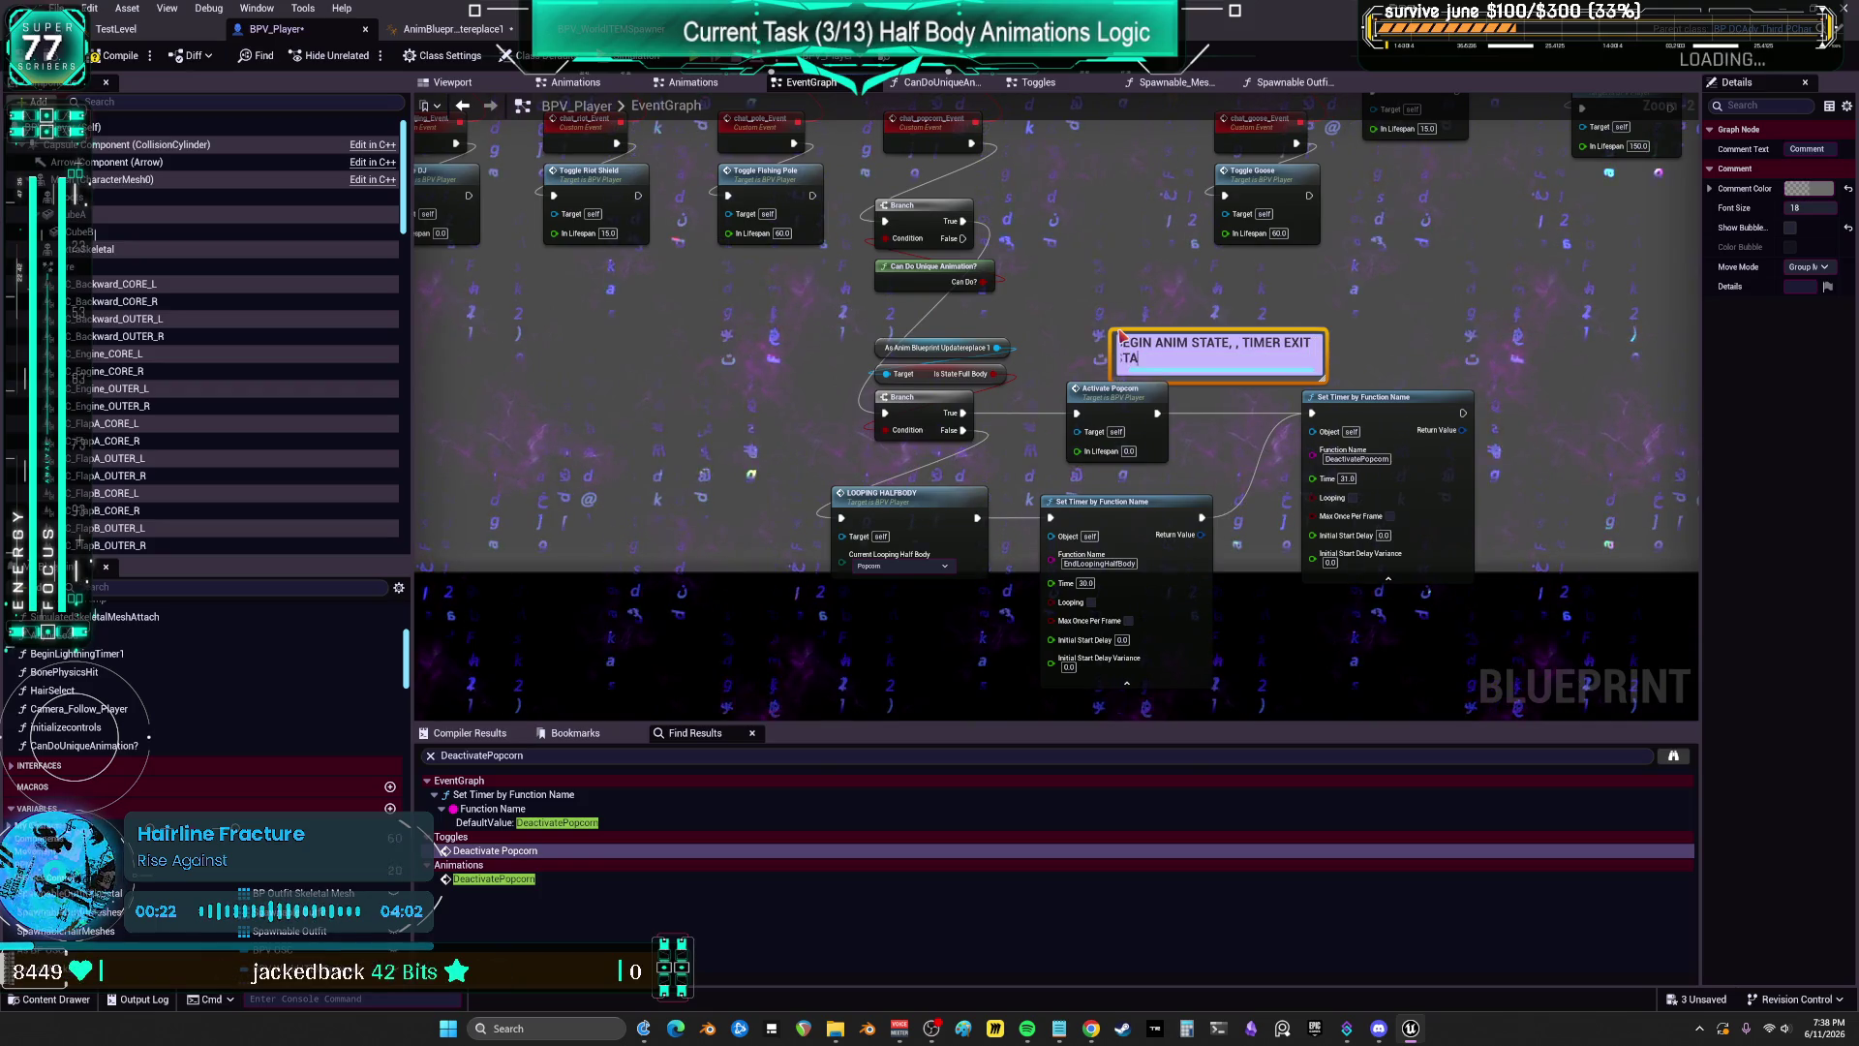
{"action": "type", "text": "TE IF STILL IN IT"}
{"action": "left_click", "coordinate": [1342, 248]}
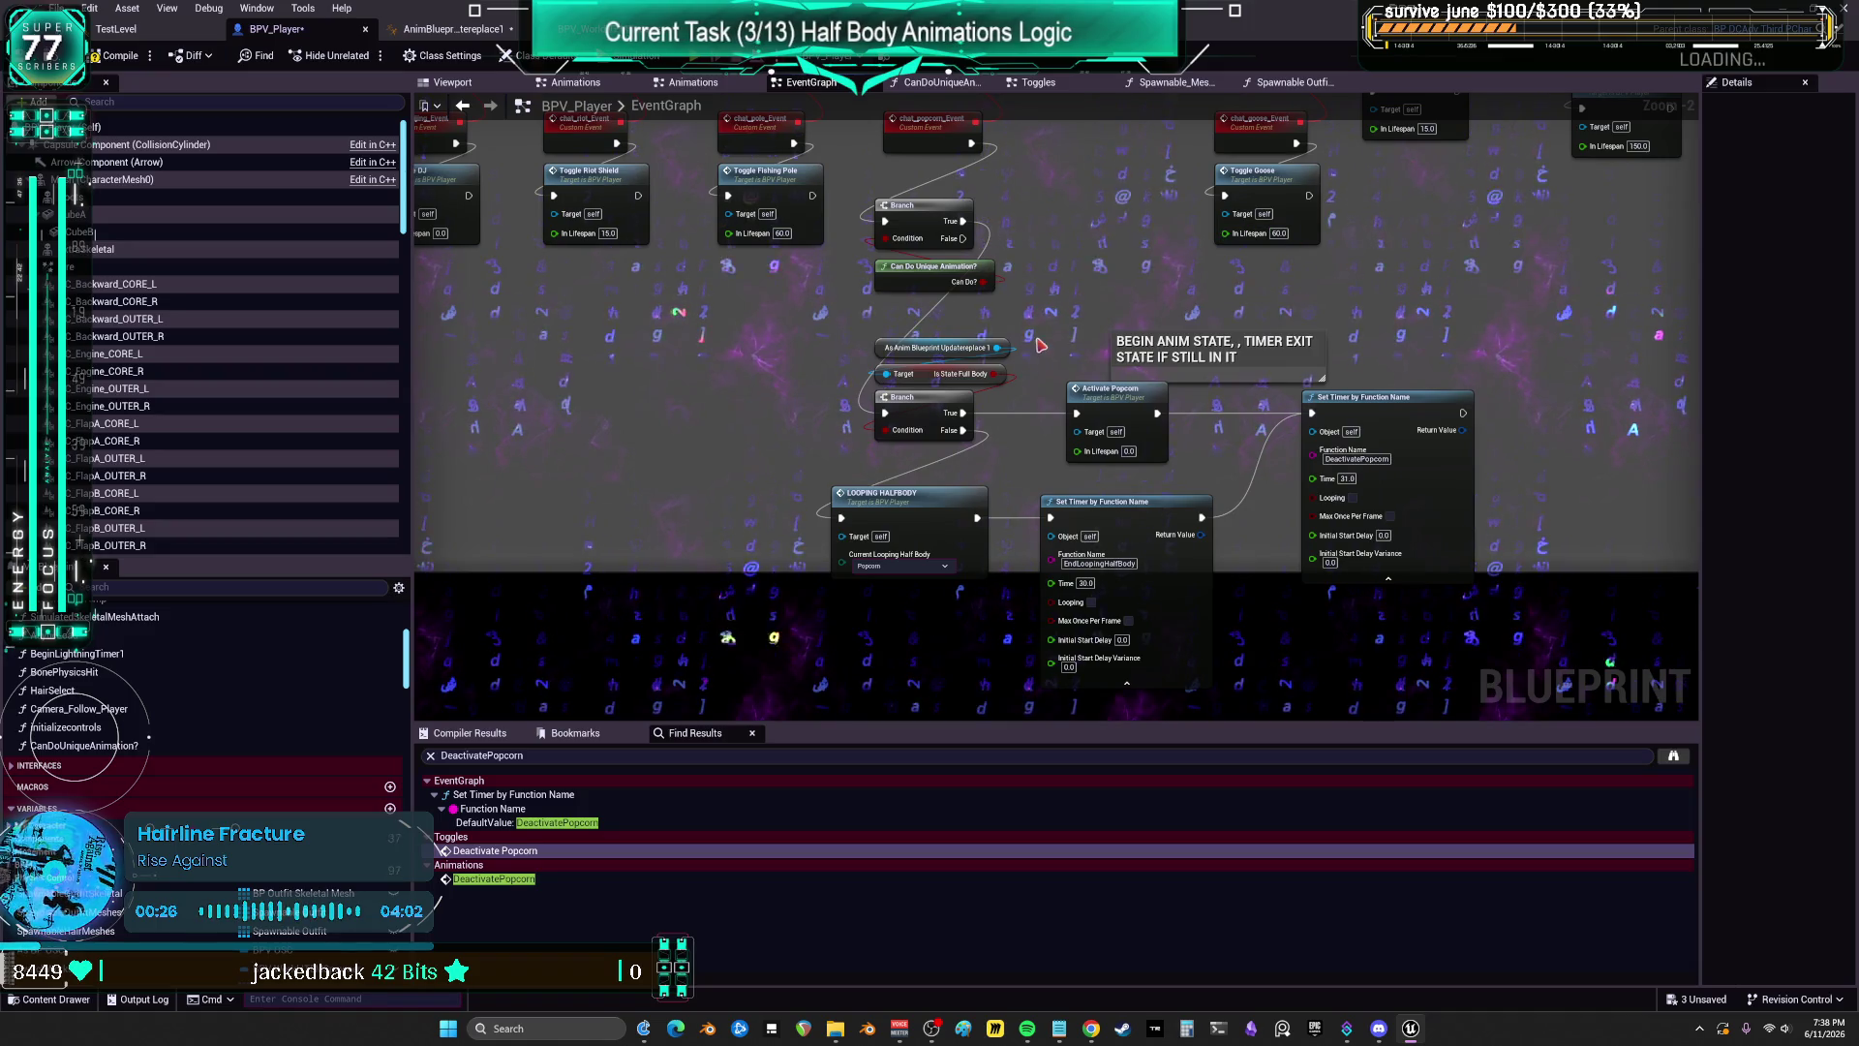
{"action": "left_click", "coordinate": [954, 348]}
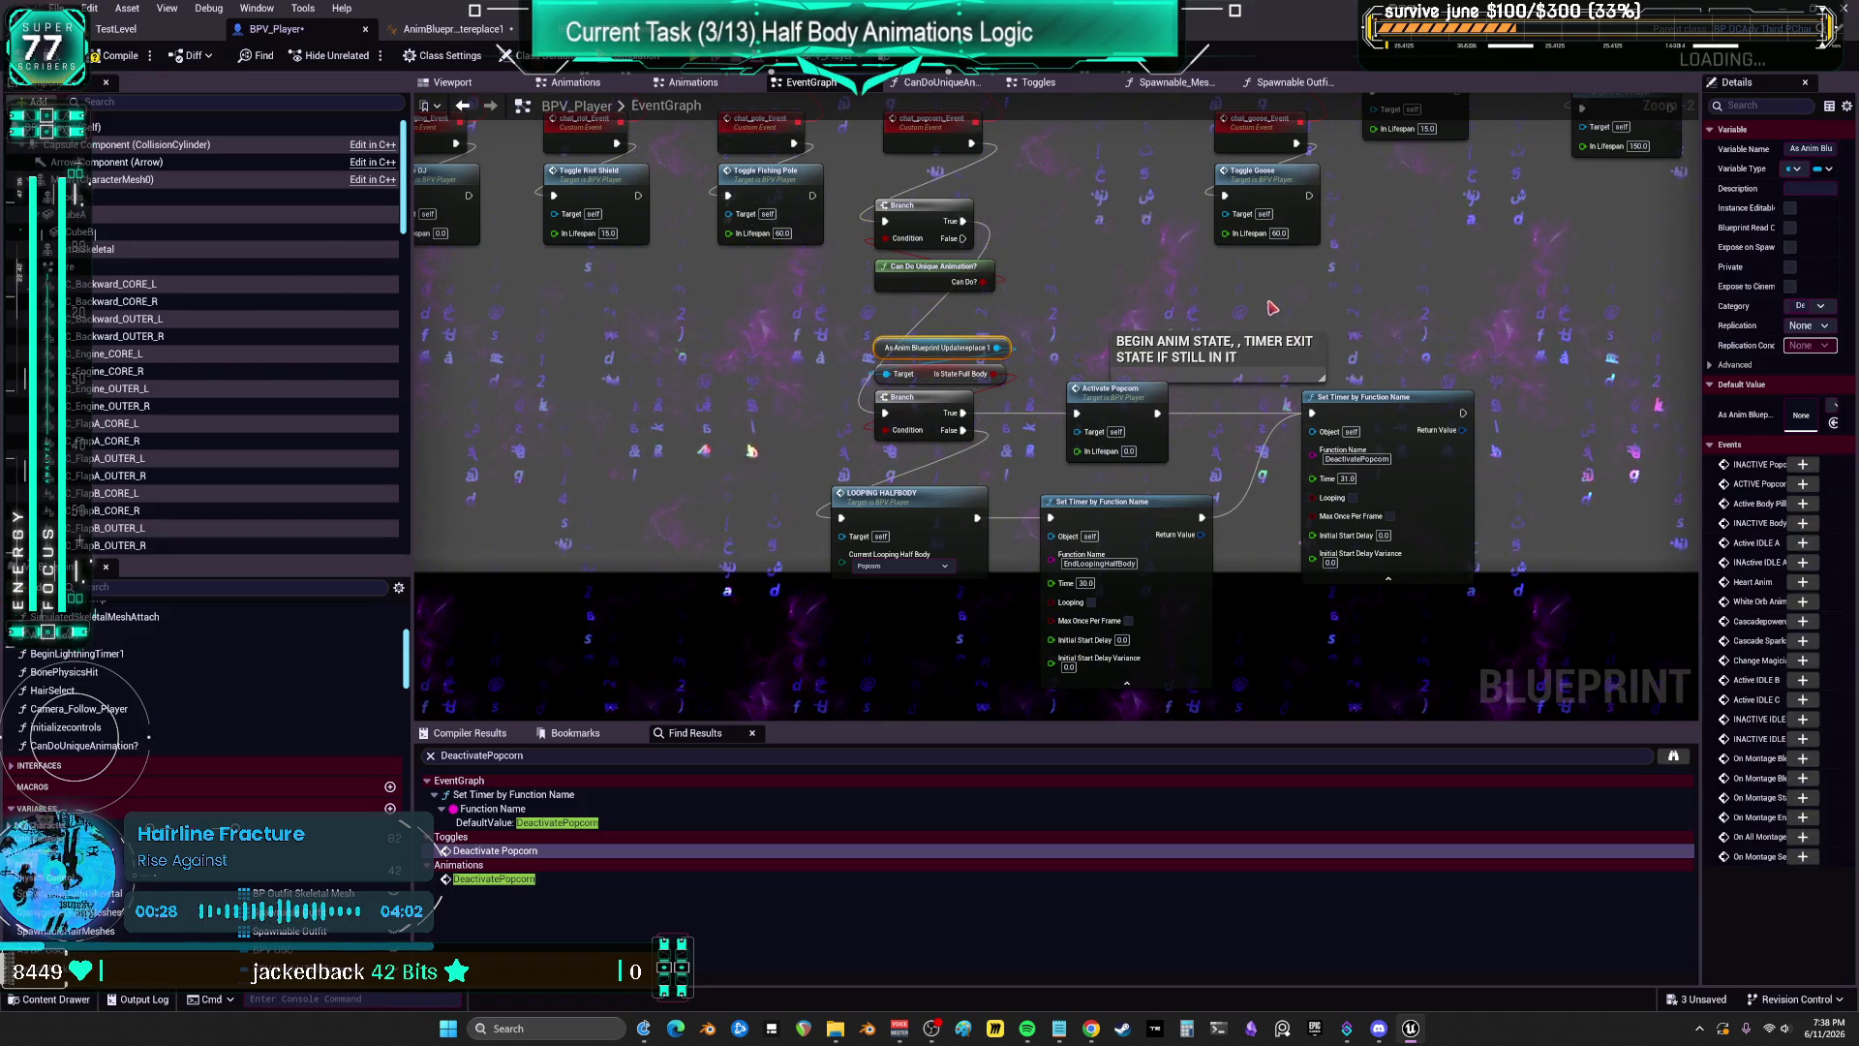
{"action": "left_click", "coordinate": [1266, 308]}
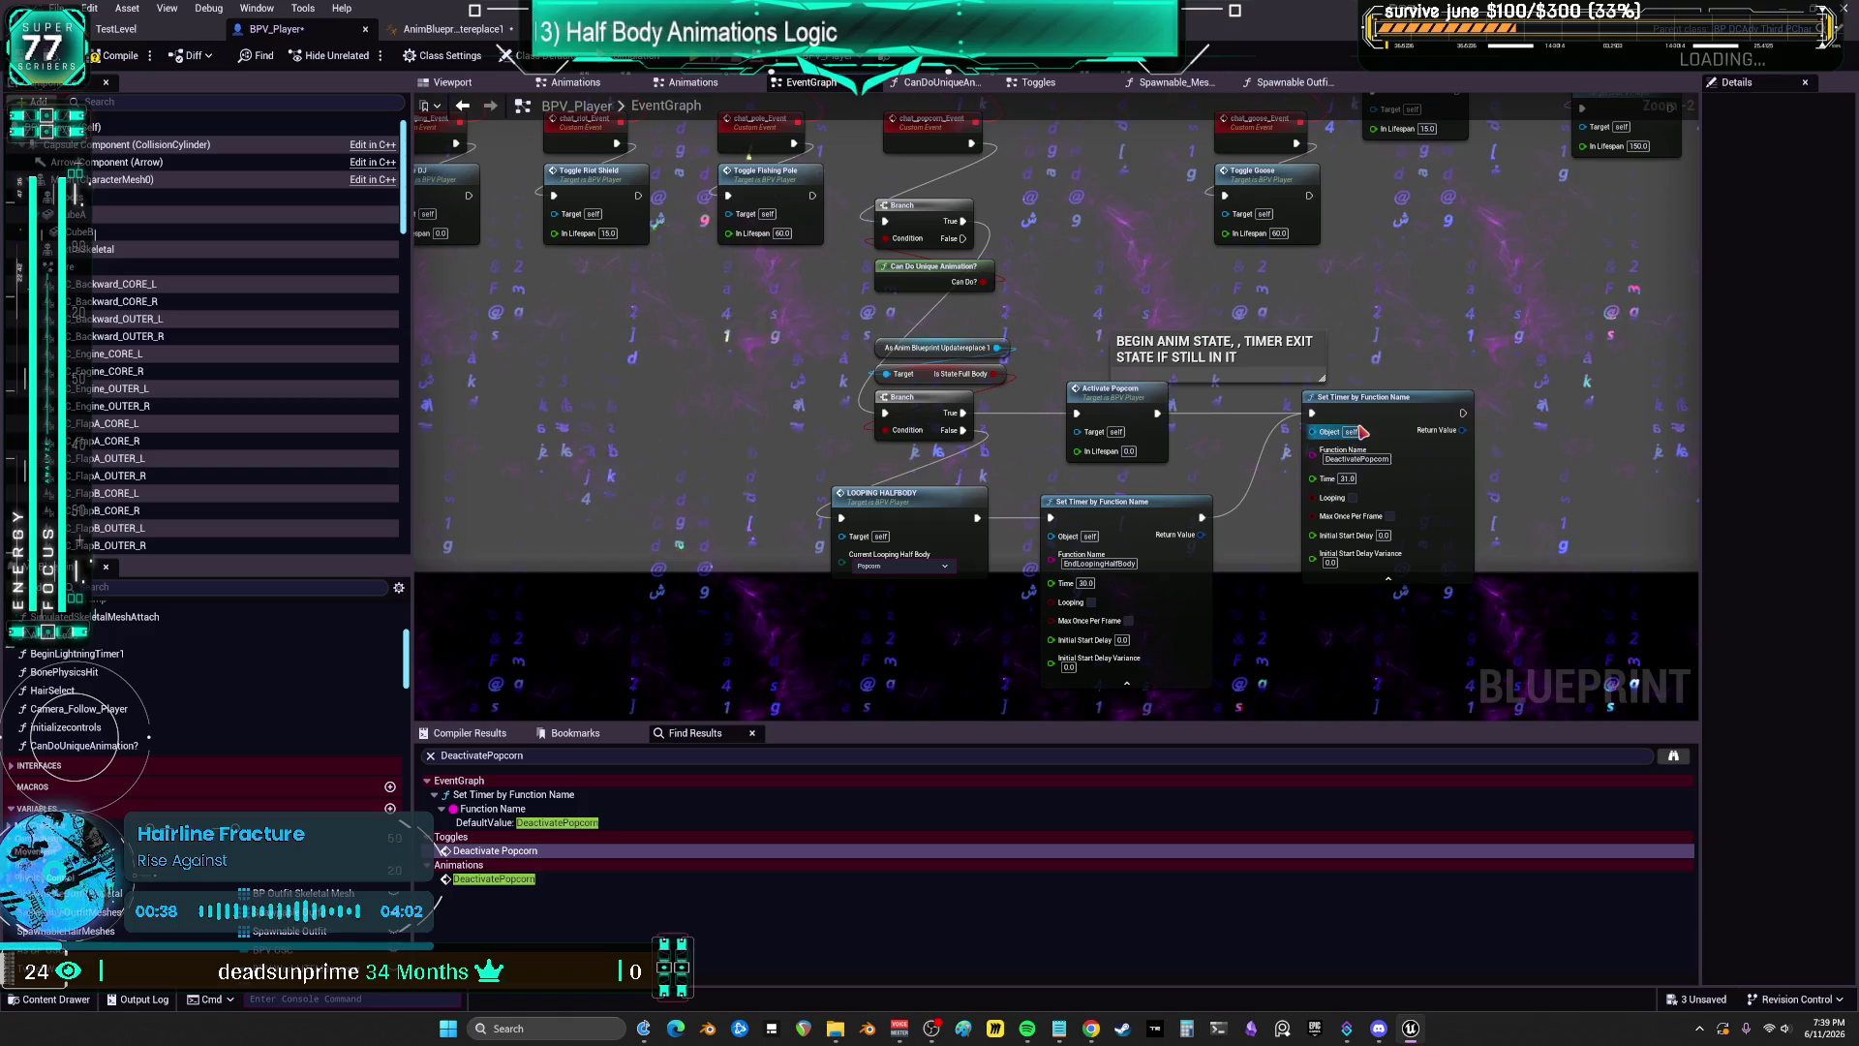
{"action": "left_click", "coordinate": [1162, 571]}
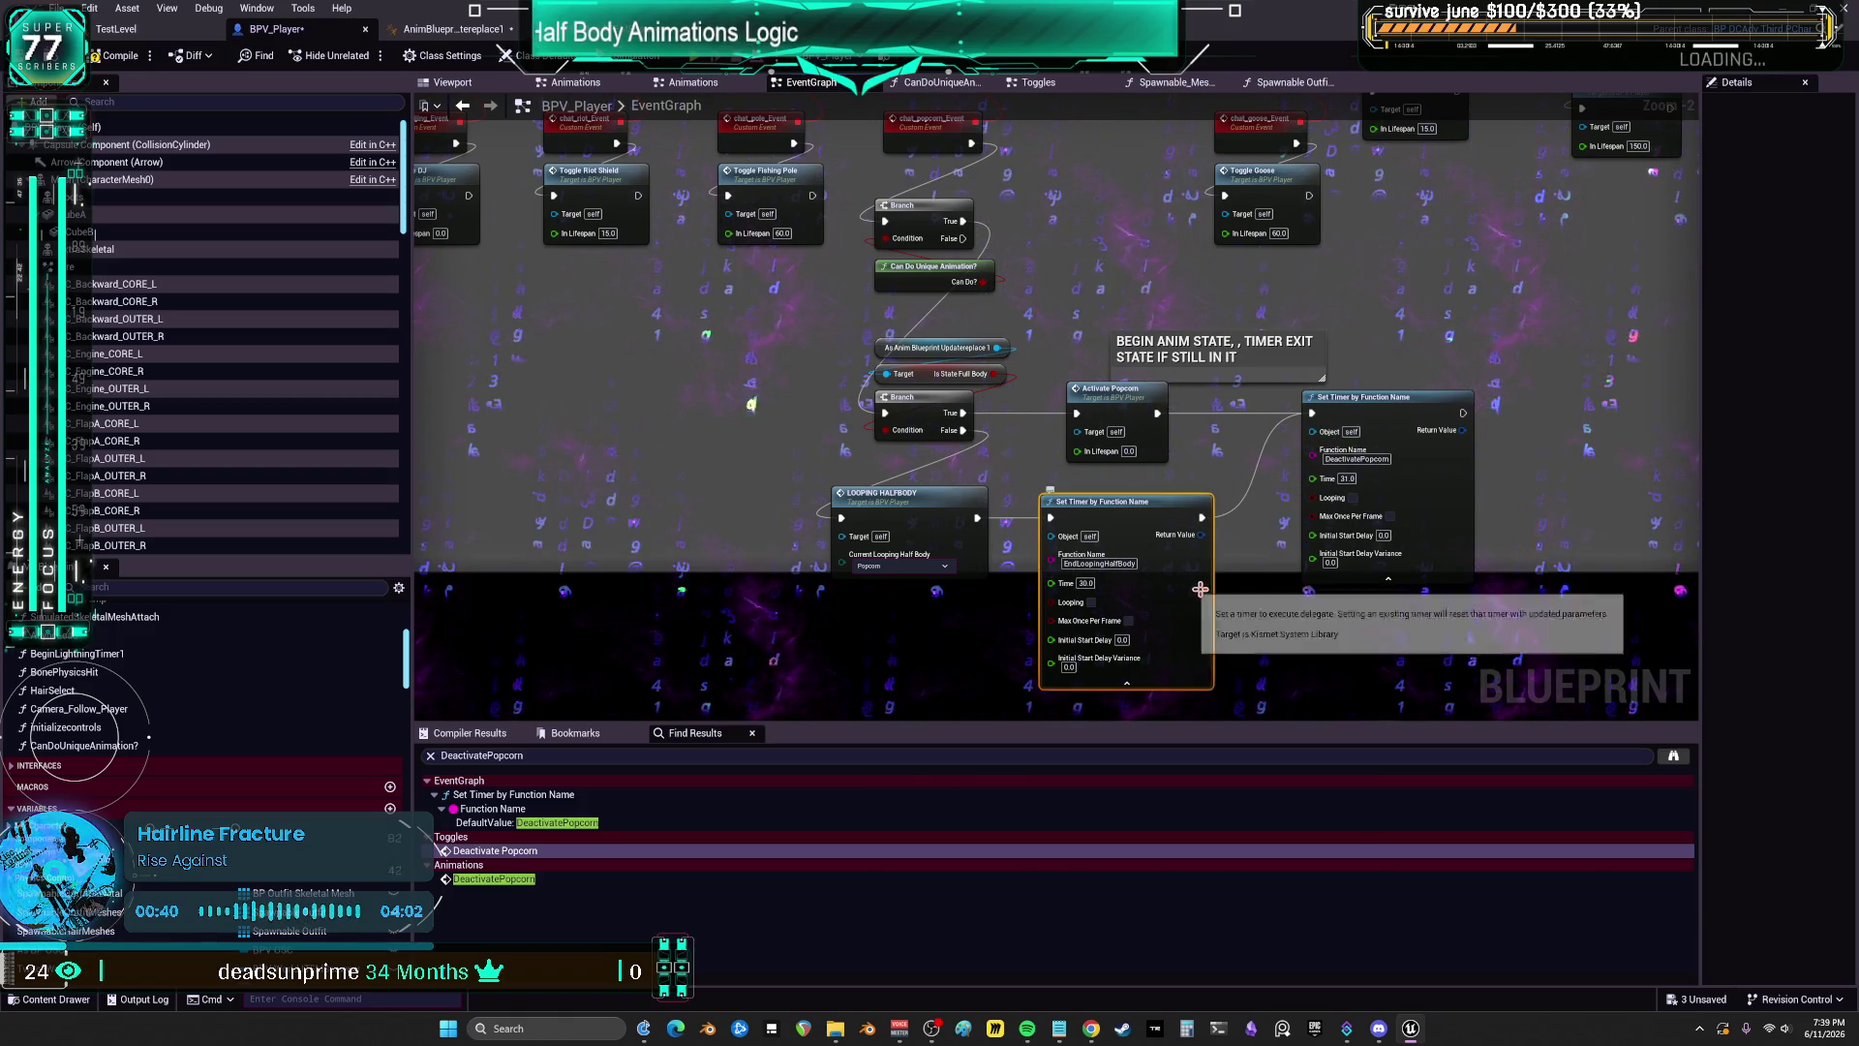
Step: Add an End Looping Half Body call node via 'END LOOPING' and open its event definition
{"action": "right_click", "coordinate": [1059, 605]}
{"action": "type", "text": "END LOOPING"}
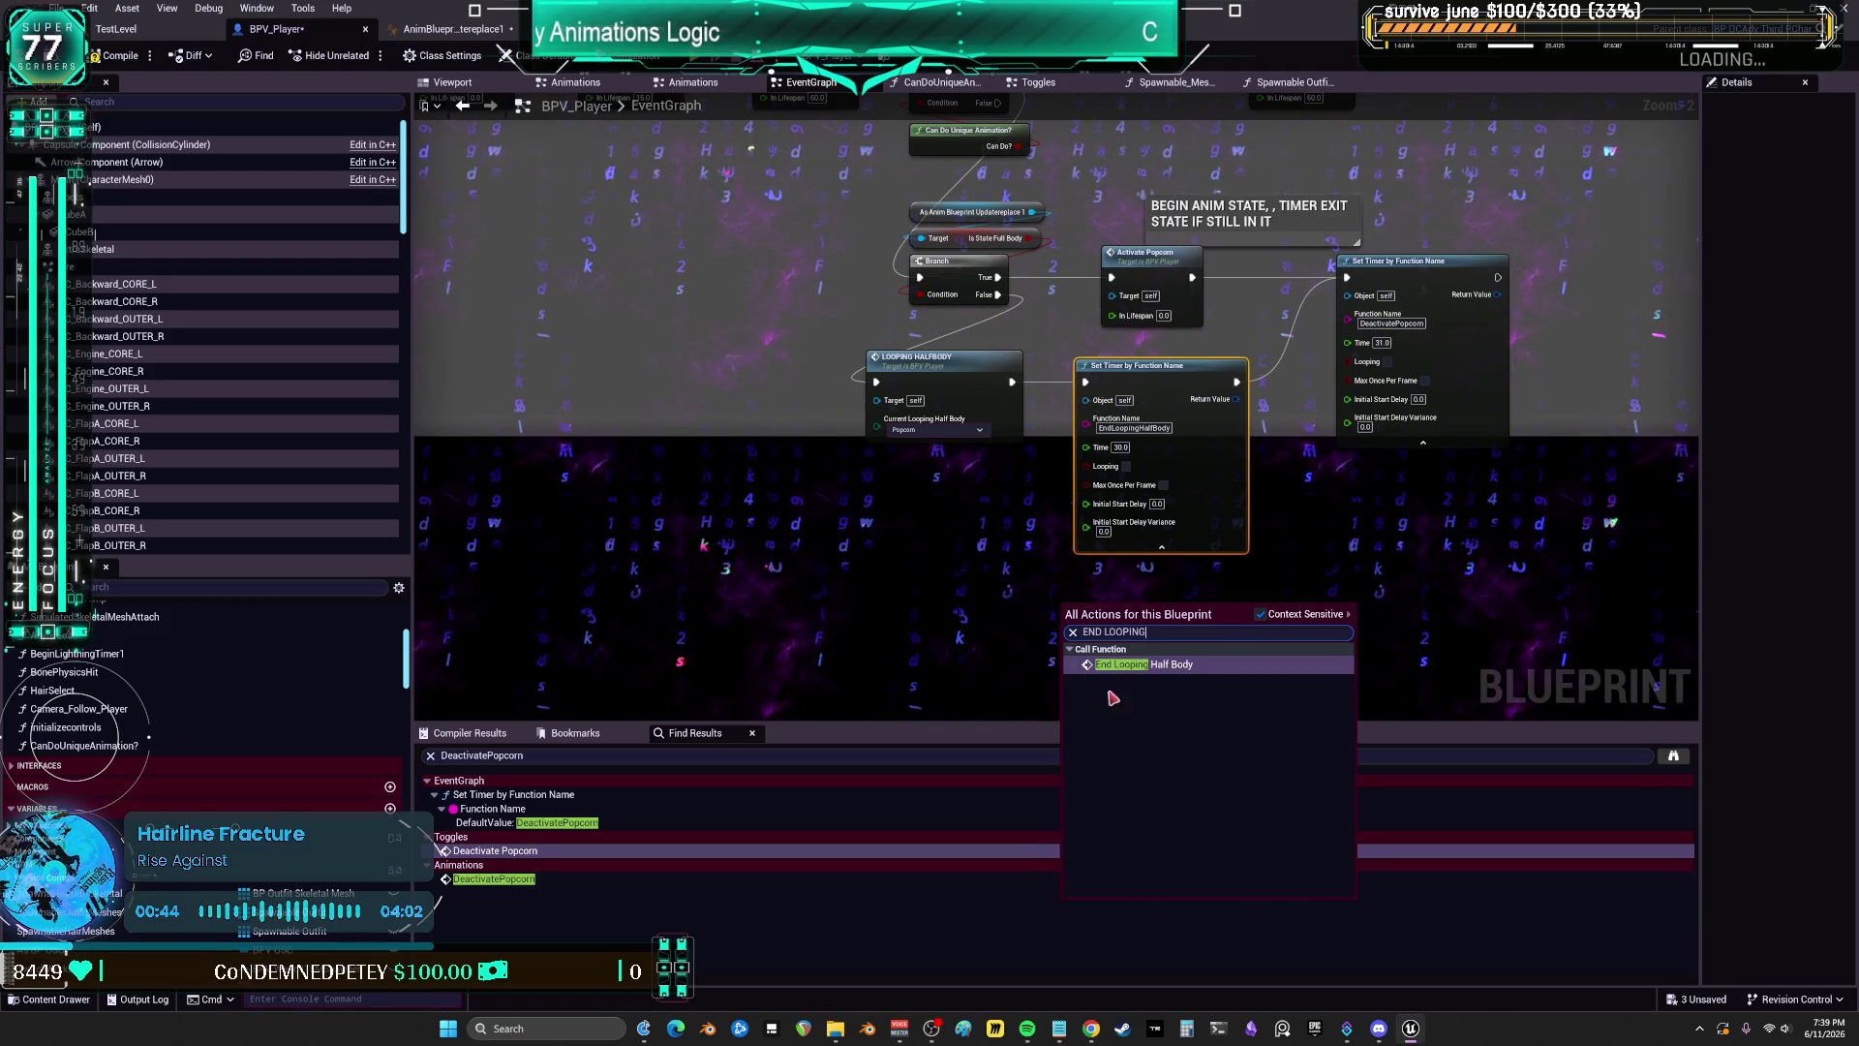
{"action": "left_click", "coordinate": [1100, 695]}
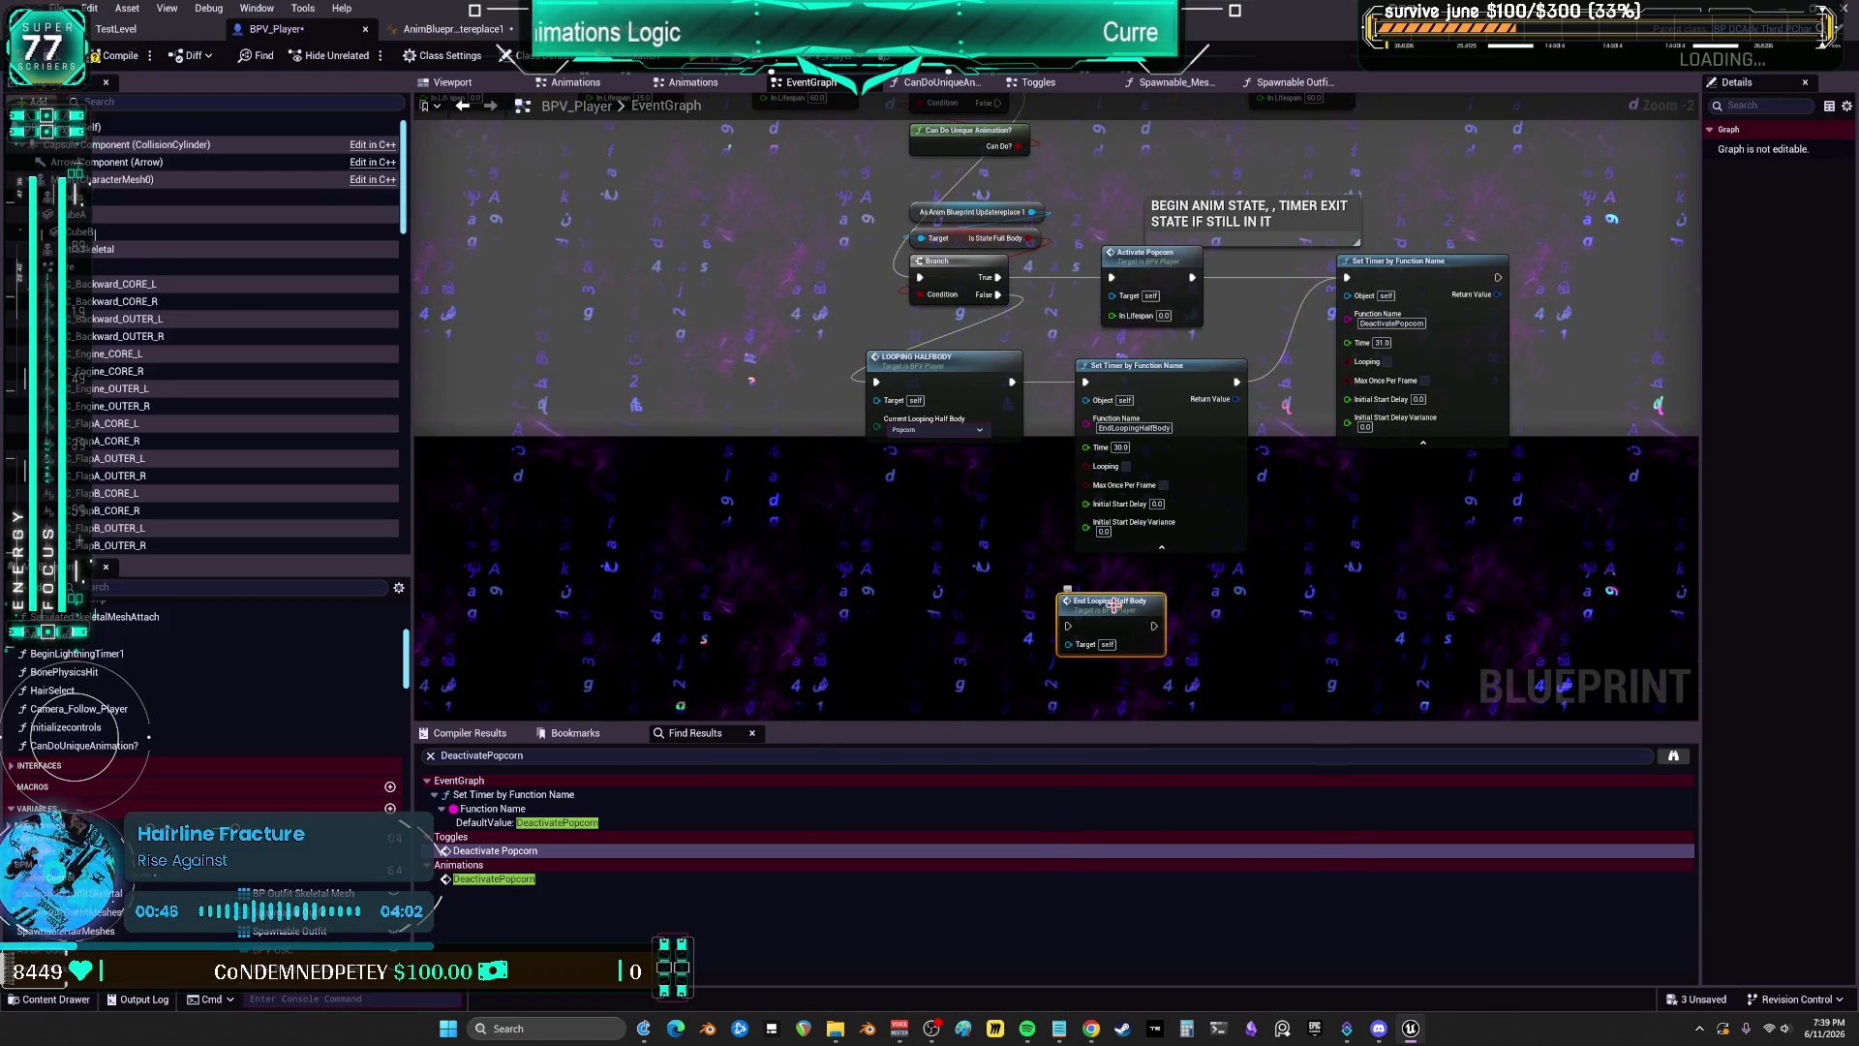
{"action": "double_click", "coordinate": [1109, 601]}
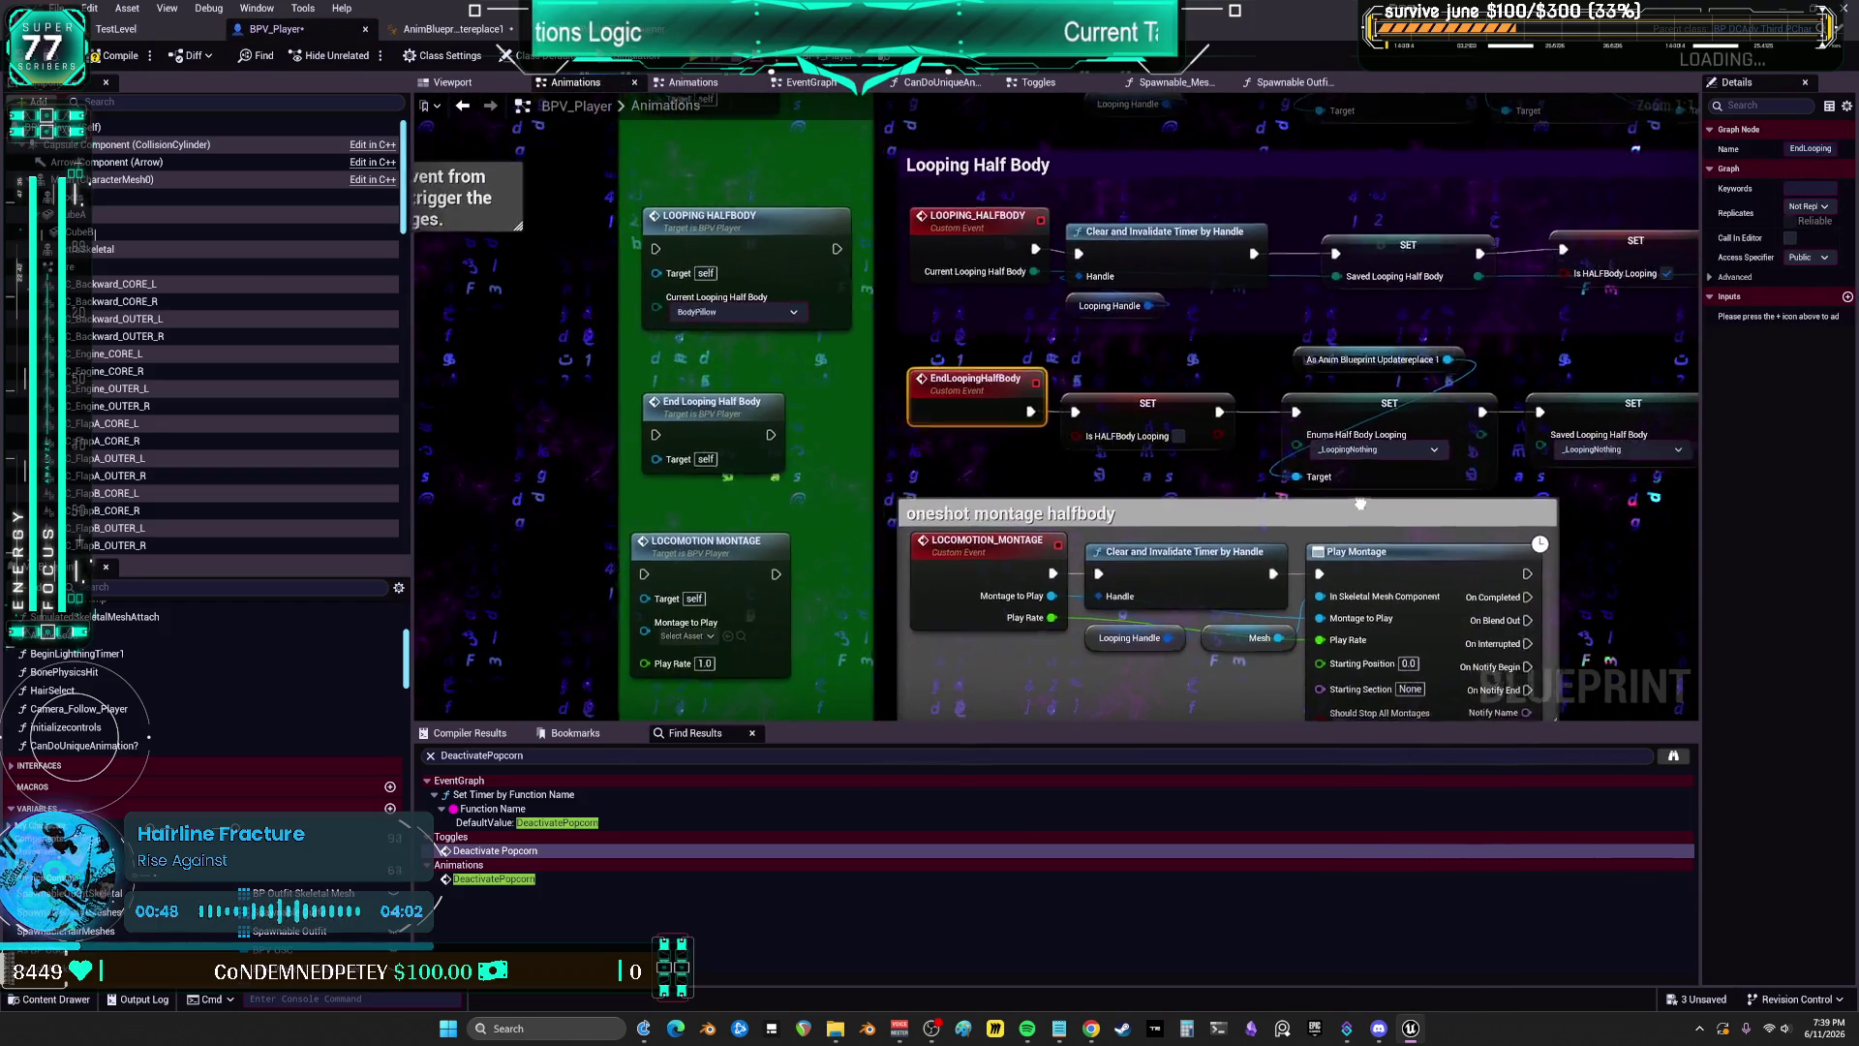
Step: Browse the Animations graph and select the Looping Handle getter to find its references by name
{"action": "left_click_drag", "start_coordinate": [1034, 489], "coordinate": [748, 477]}
{"action": "left_click_drag", "start_coordinate": [1098, 474], "coordinate": [1244, 480]}
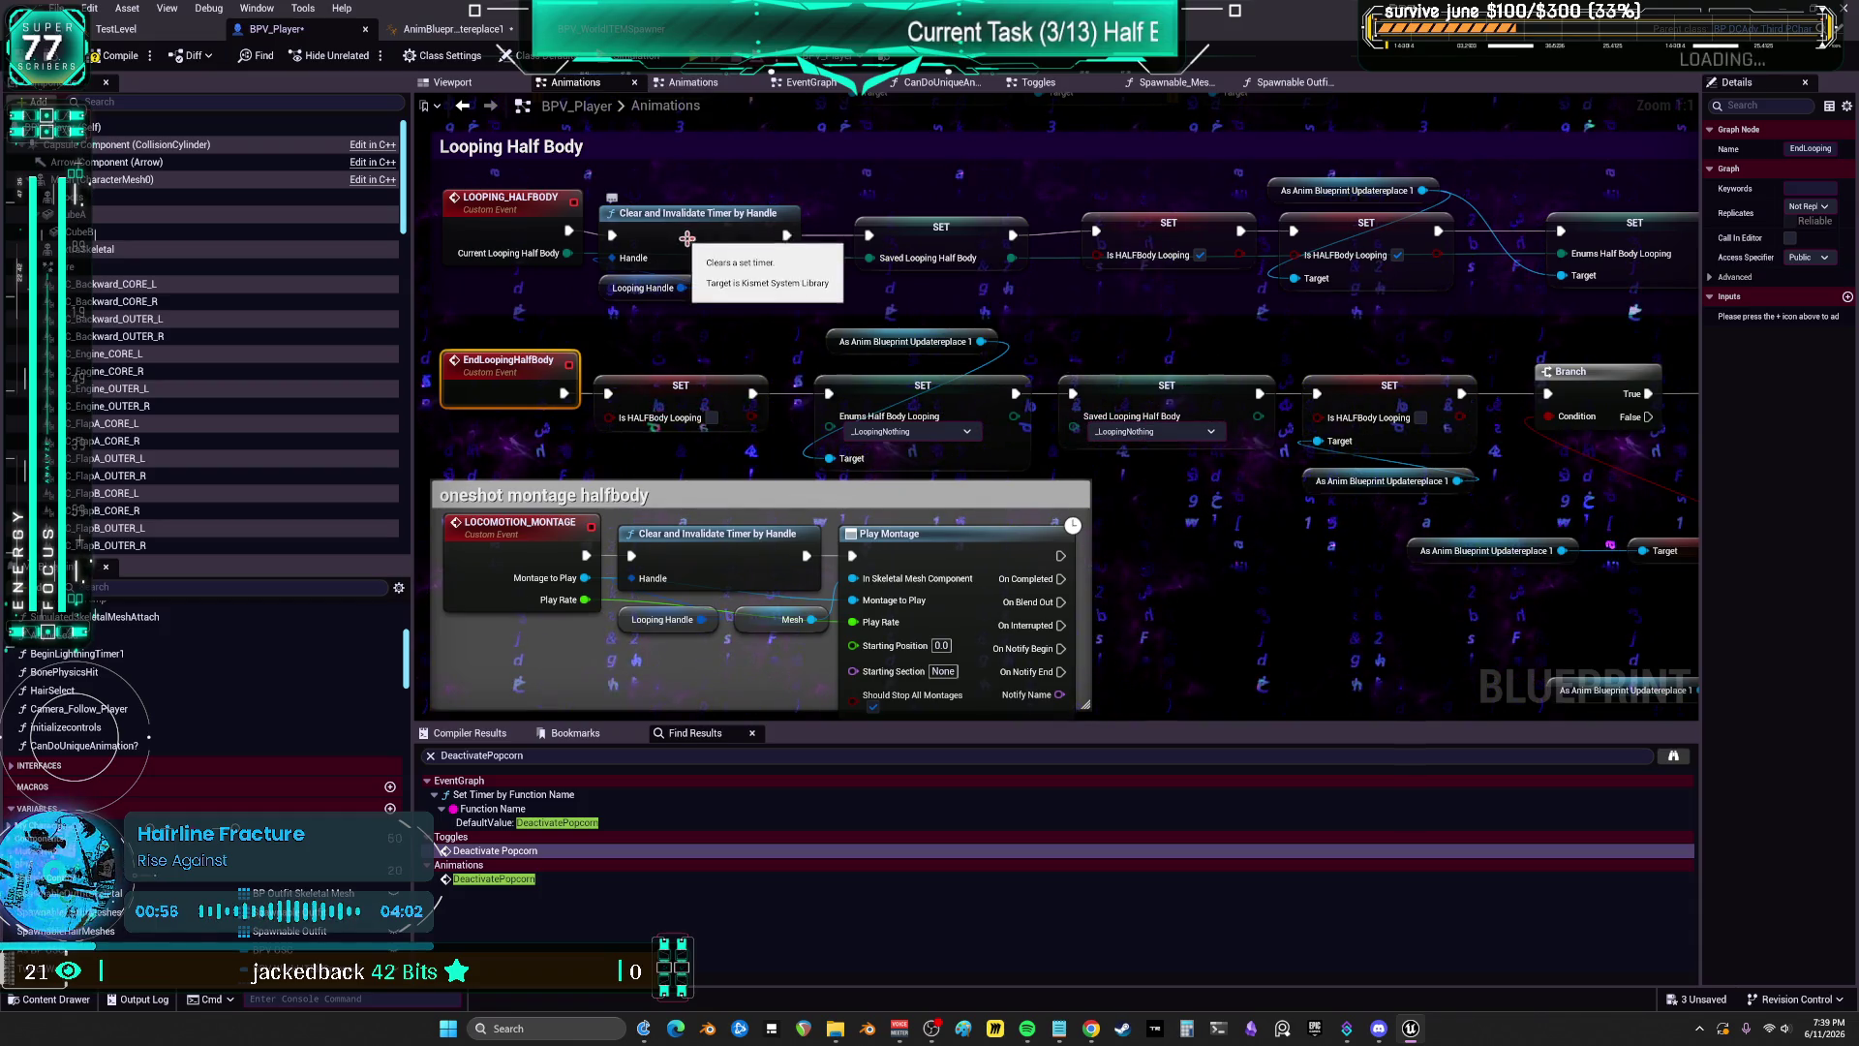
{"action": "mouse_move", "coordinate": [734, 231]}
{"action": "left_mouse_down"}
{"action": "mouse_move", "coordinate": [834, 400]}
{"action": "mouse_move", "coordinate": [714, 320]}
{"action": "mouse_move", "coordinate": [1278, 453]}
{"action": "left_mouse_up"}
{"action": "scroll", "coordinate": [1277, 453], "scroll_direction": "down", "scroll_amount": 1}
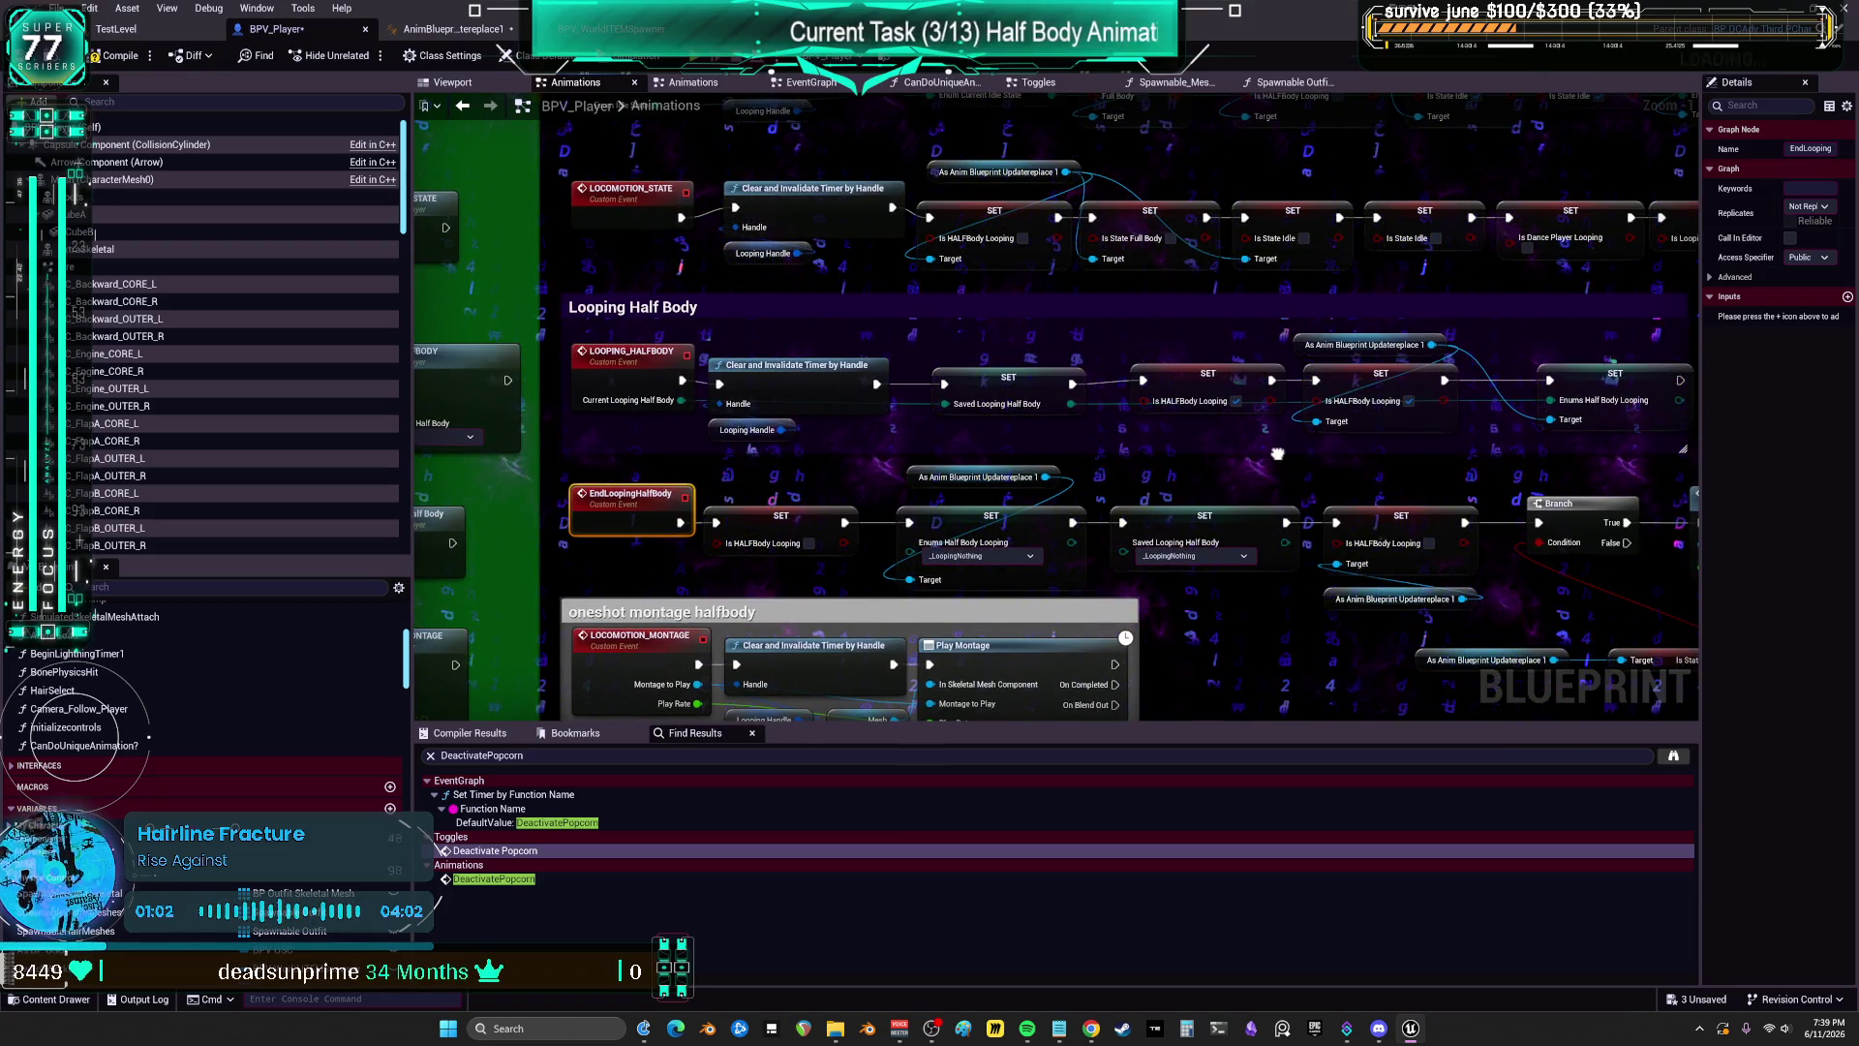
{"action": "left_click_drag", "start_coordinate": [1277, 453], "coordinate": [1287, 594]}
{"action": "scroll", "coordinate": [997, 409], "scroll_direction": "down", "scroll_amount": 3}
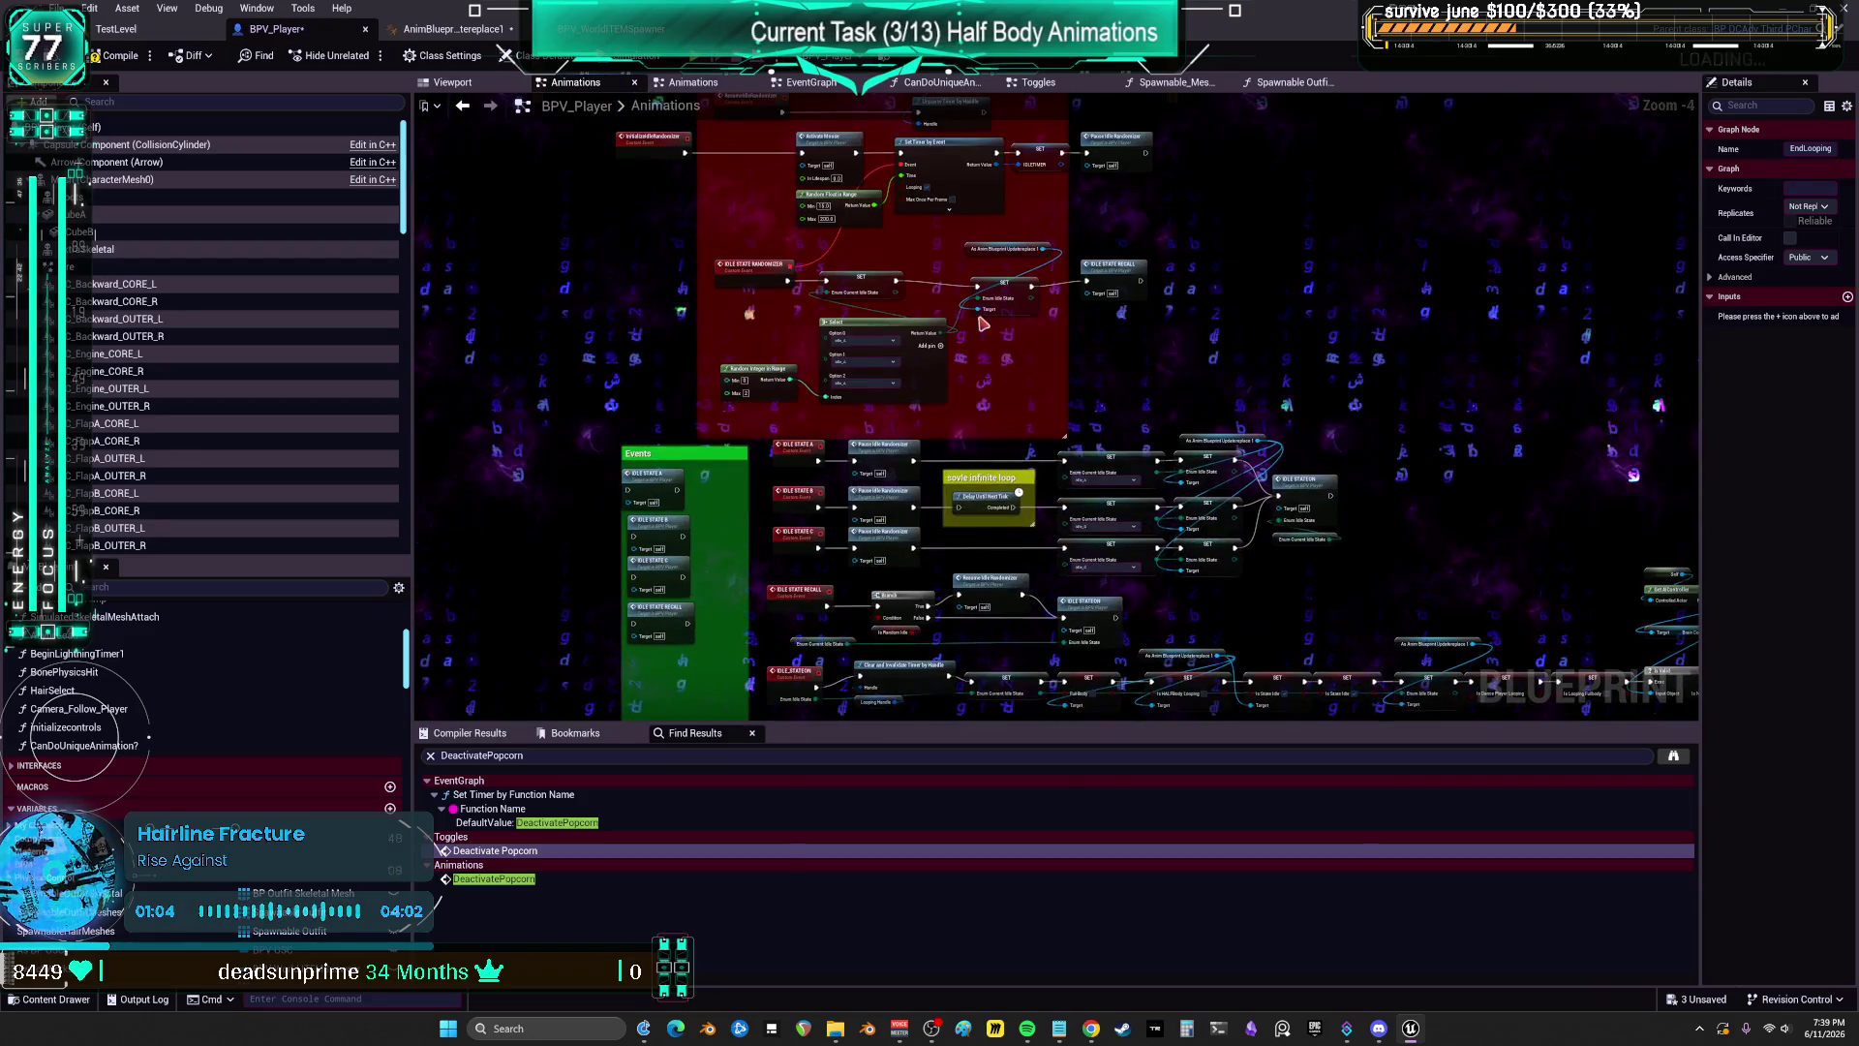
{"action": "left_click_drag", "start_coordinate": [1023, 295], "coordinate": [1107, 439]}
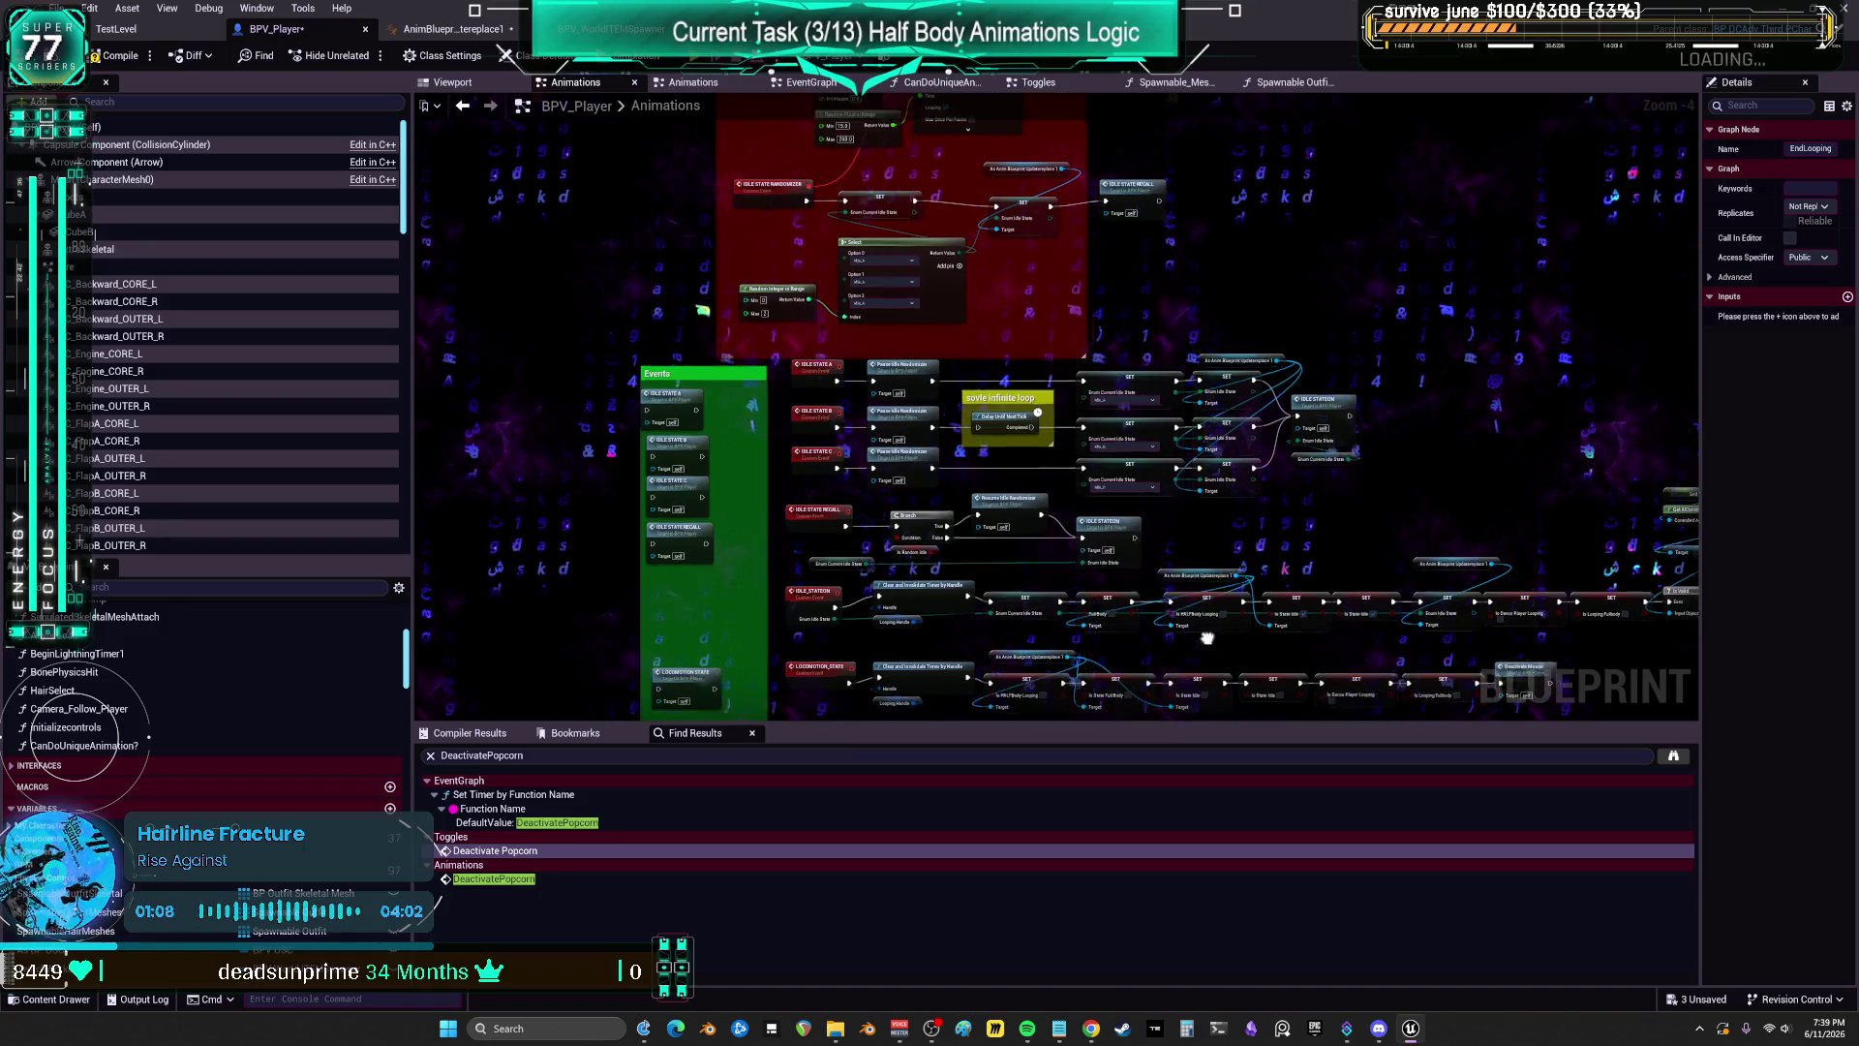
{"action": "left_click_drag", "start_coordinate": [1208, 638], "coordinate": [1125, 320]}
{"action": "scroll", "coordinate": [789, 473], "scroll_direction": "up", "scroll_amount": 3}
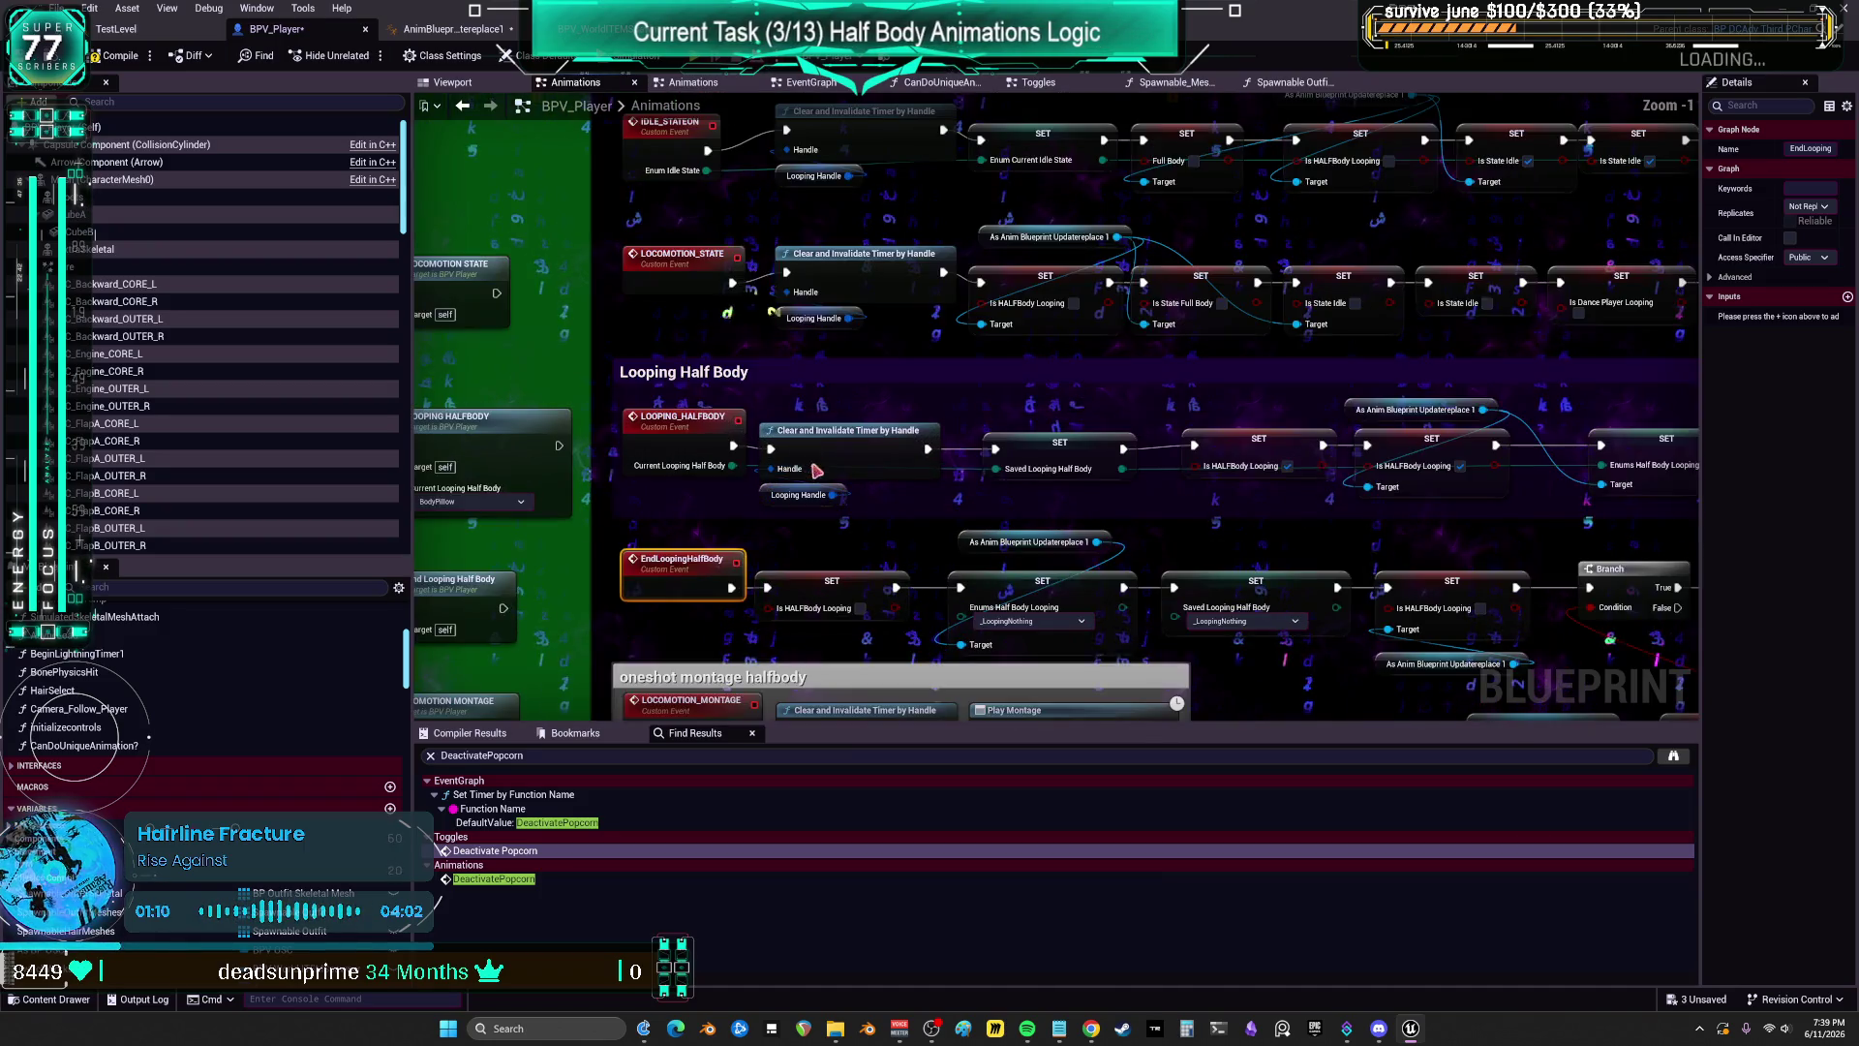
{"action": "scroll", "coordinate": [831, 433], "scroll_direction": "down", "scroll_amount": 2}
{"action": "mouse_move", "coordinate": [736, 467]}
{"action": "left_mouse_down"}
{"action": "mouse_move", "coordinate": [702, 516]}
{"action": "mouse_move", "coordinate": [972, 270]}
{"action": "left_mouse_up"}
{"action": "mouse_move", "coordinate": [972, 601]}
{"action": "left_mouse_down"}
{"action": "mouse_move", "coordinate": [972, 309]}
{"action": "mouse_move", "coordinate": [1044, 171]}
{"action": "left_mouse_up"}
{"action": "left_click_drag", "start_coordinate": [1286, 400], "coordinate": [1316, 111]}
{"action": "left_click_drag", "start_coordinate": [1056, 426], "coordinate": [1245, 175]}
{"action": "left_click_drag", "start_coordinate": [1134, 216], "coordinate": [1165, 612]}
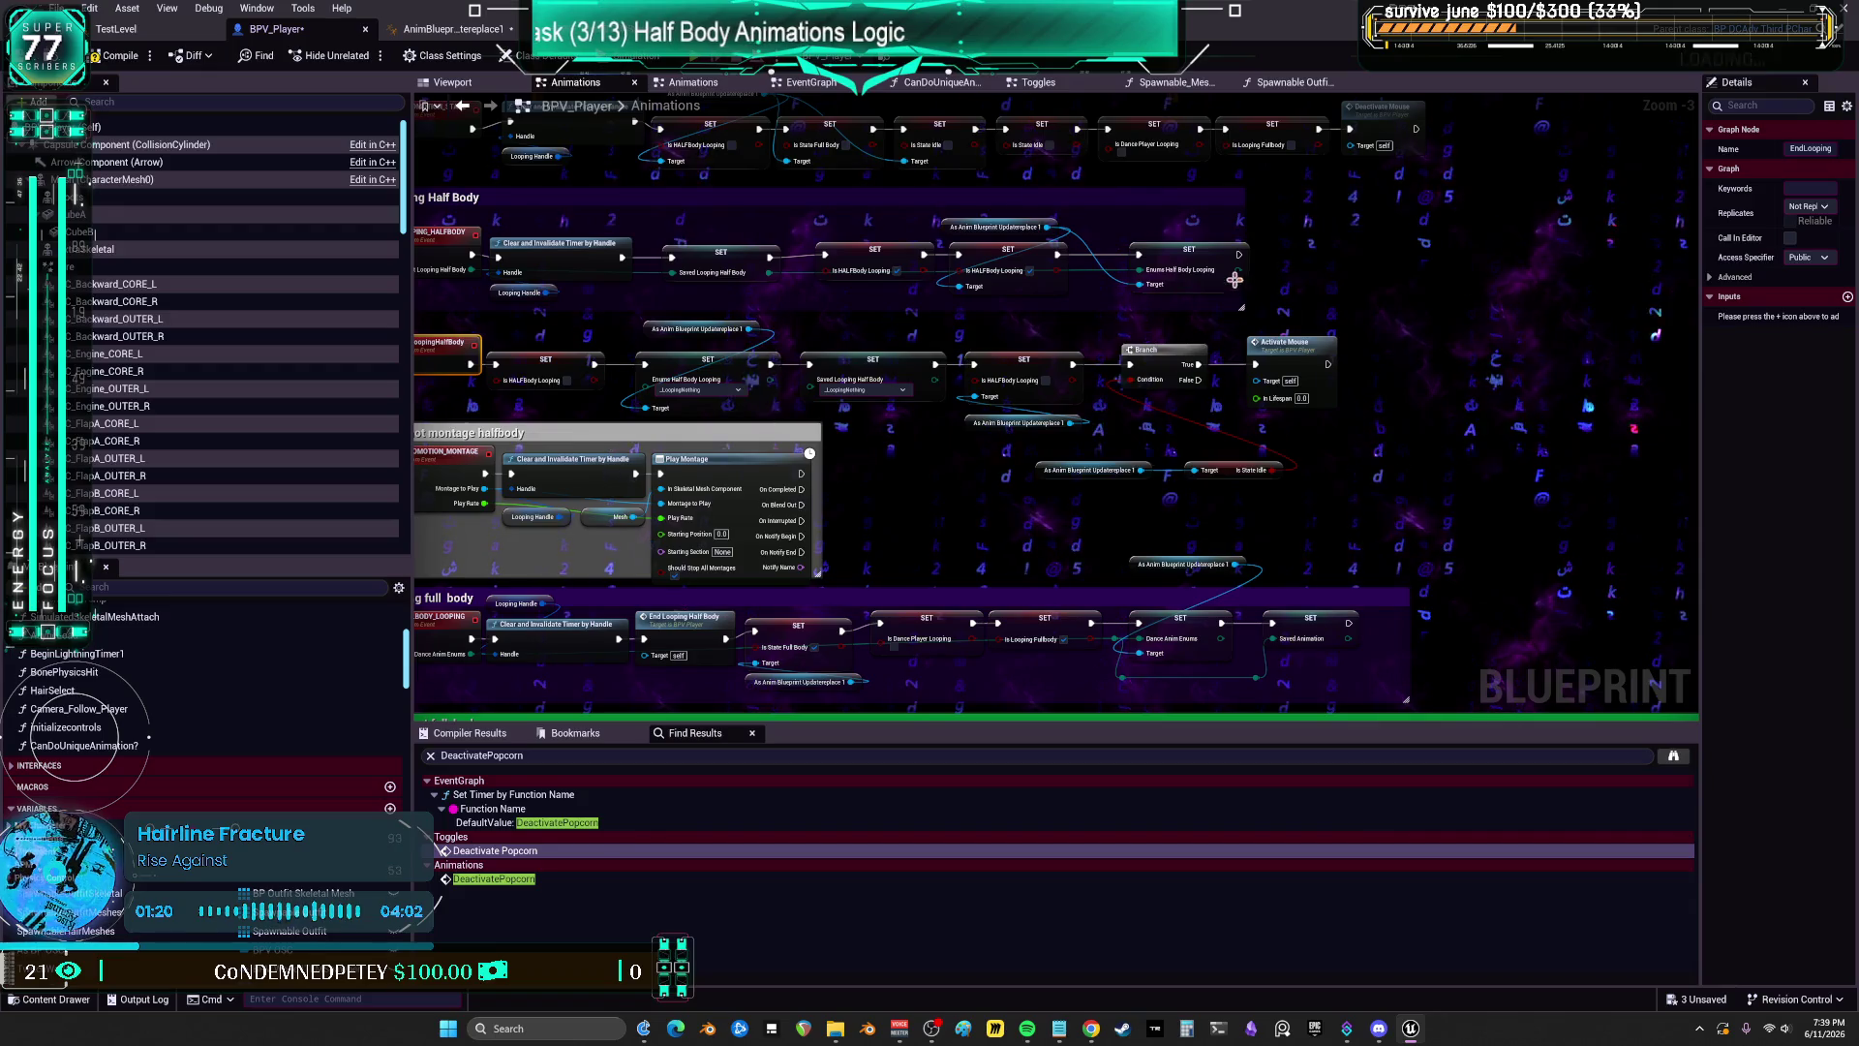
{"action": "left_click_drag", "start_coordinate": [1236, 283], "coordinate": [1599, 166]}
{"action": "scroll", "coordinate": [878, 418], "scroll_direction": "up", "scroll_amount": 3}
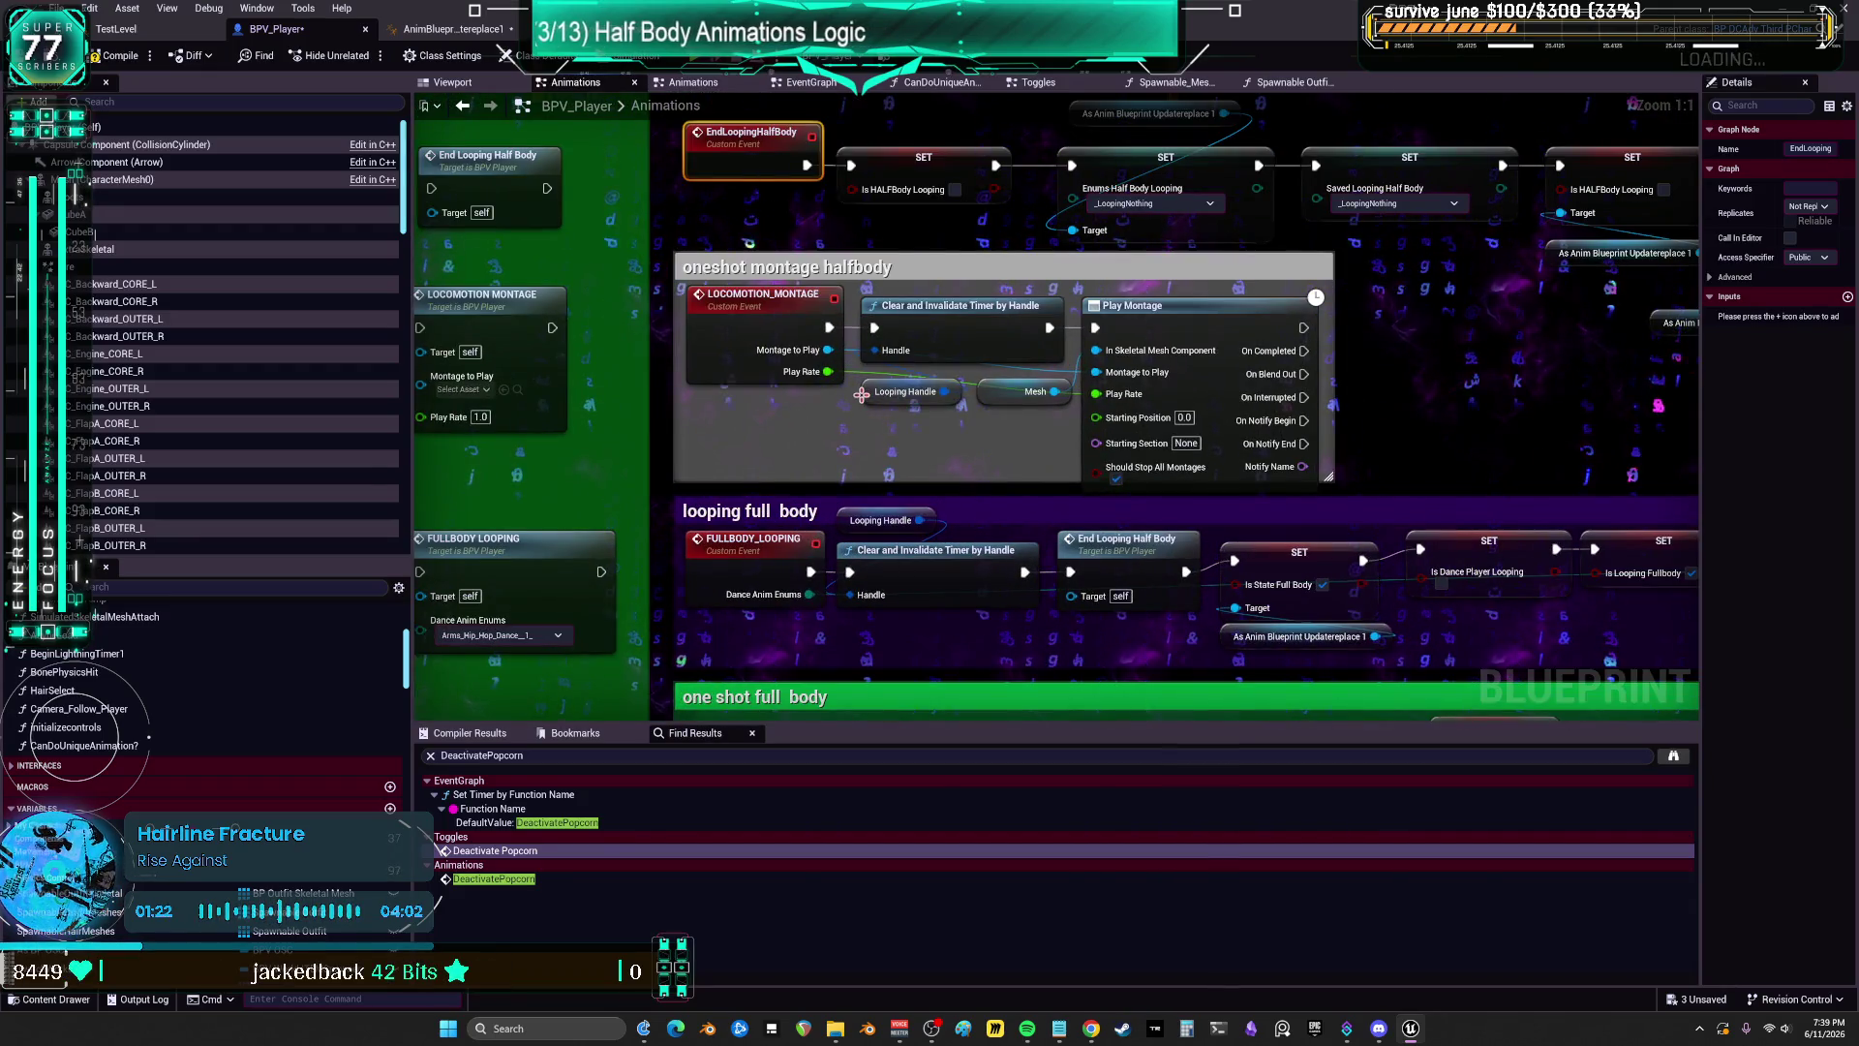
{"action": "left_click", "coordinate": [862, 395]}
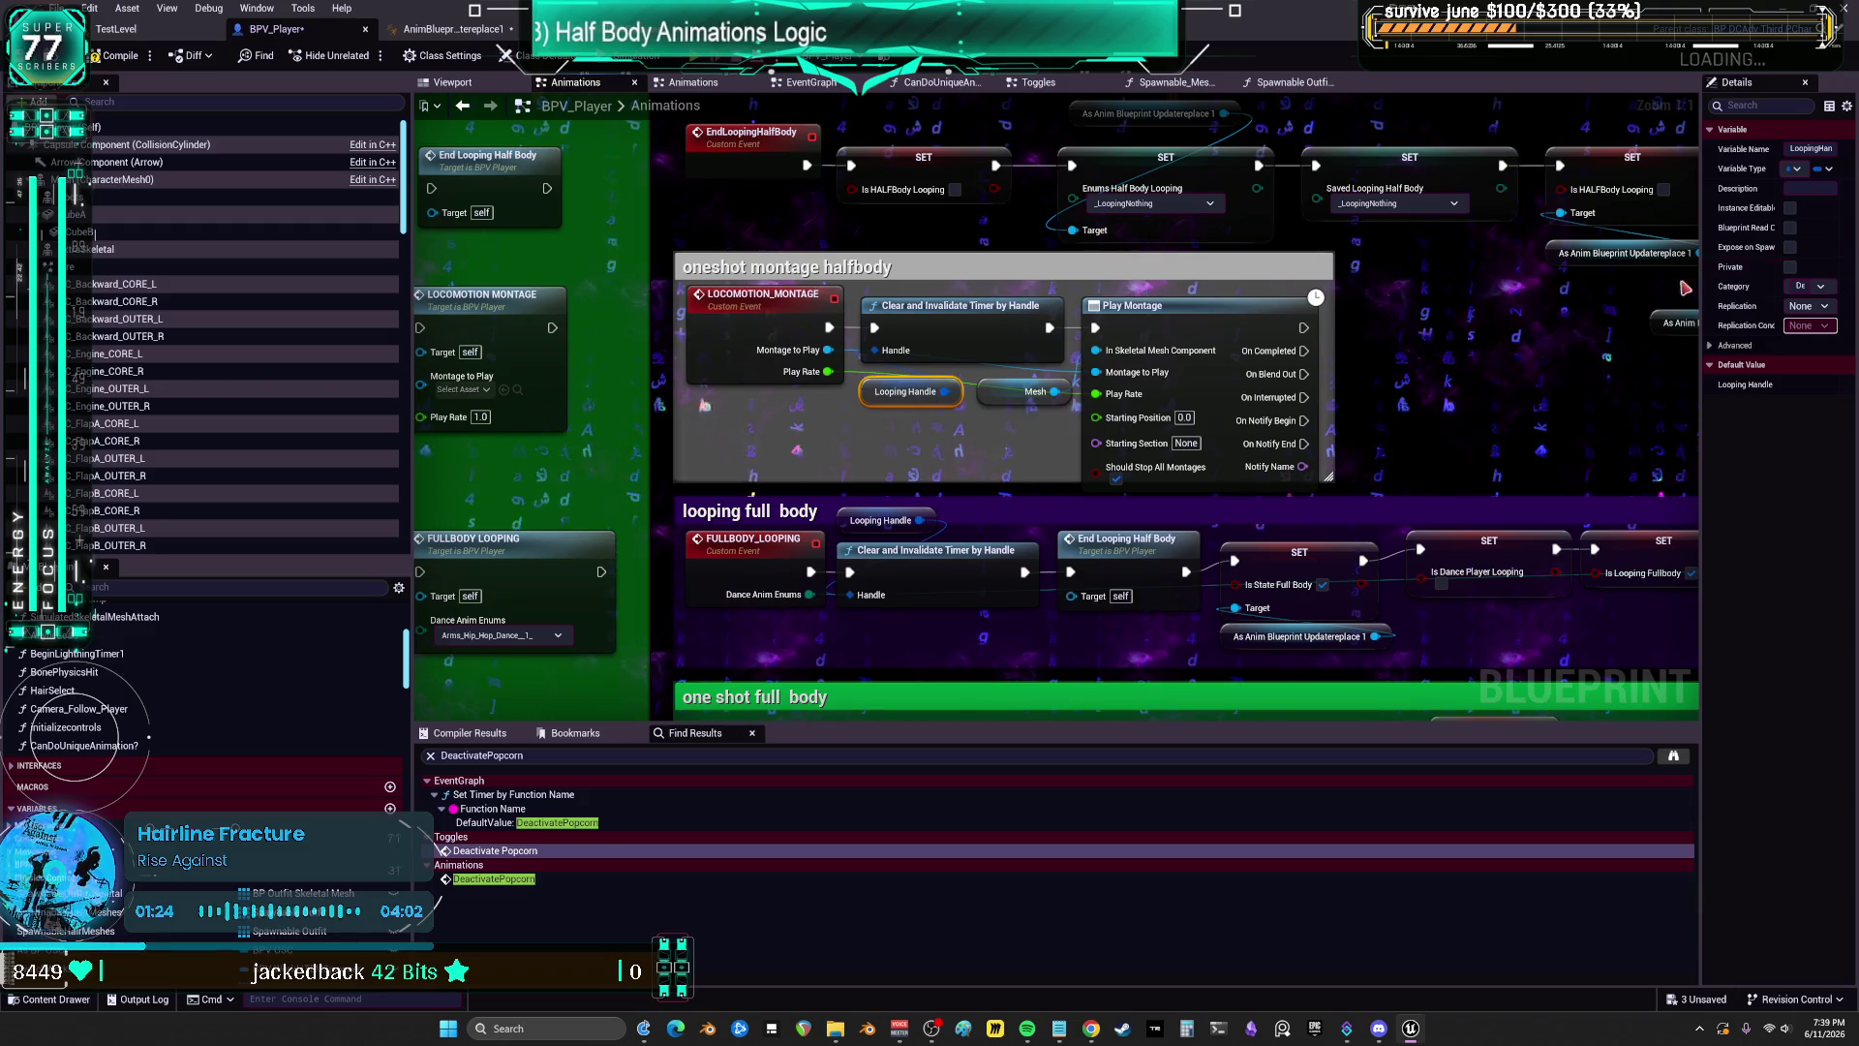
{"action": "scroll", "coordinate": [1327, 334], "scroll_direction": "down", "scroll_amount": 2}
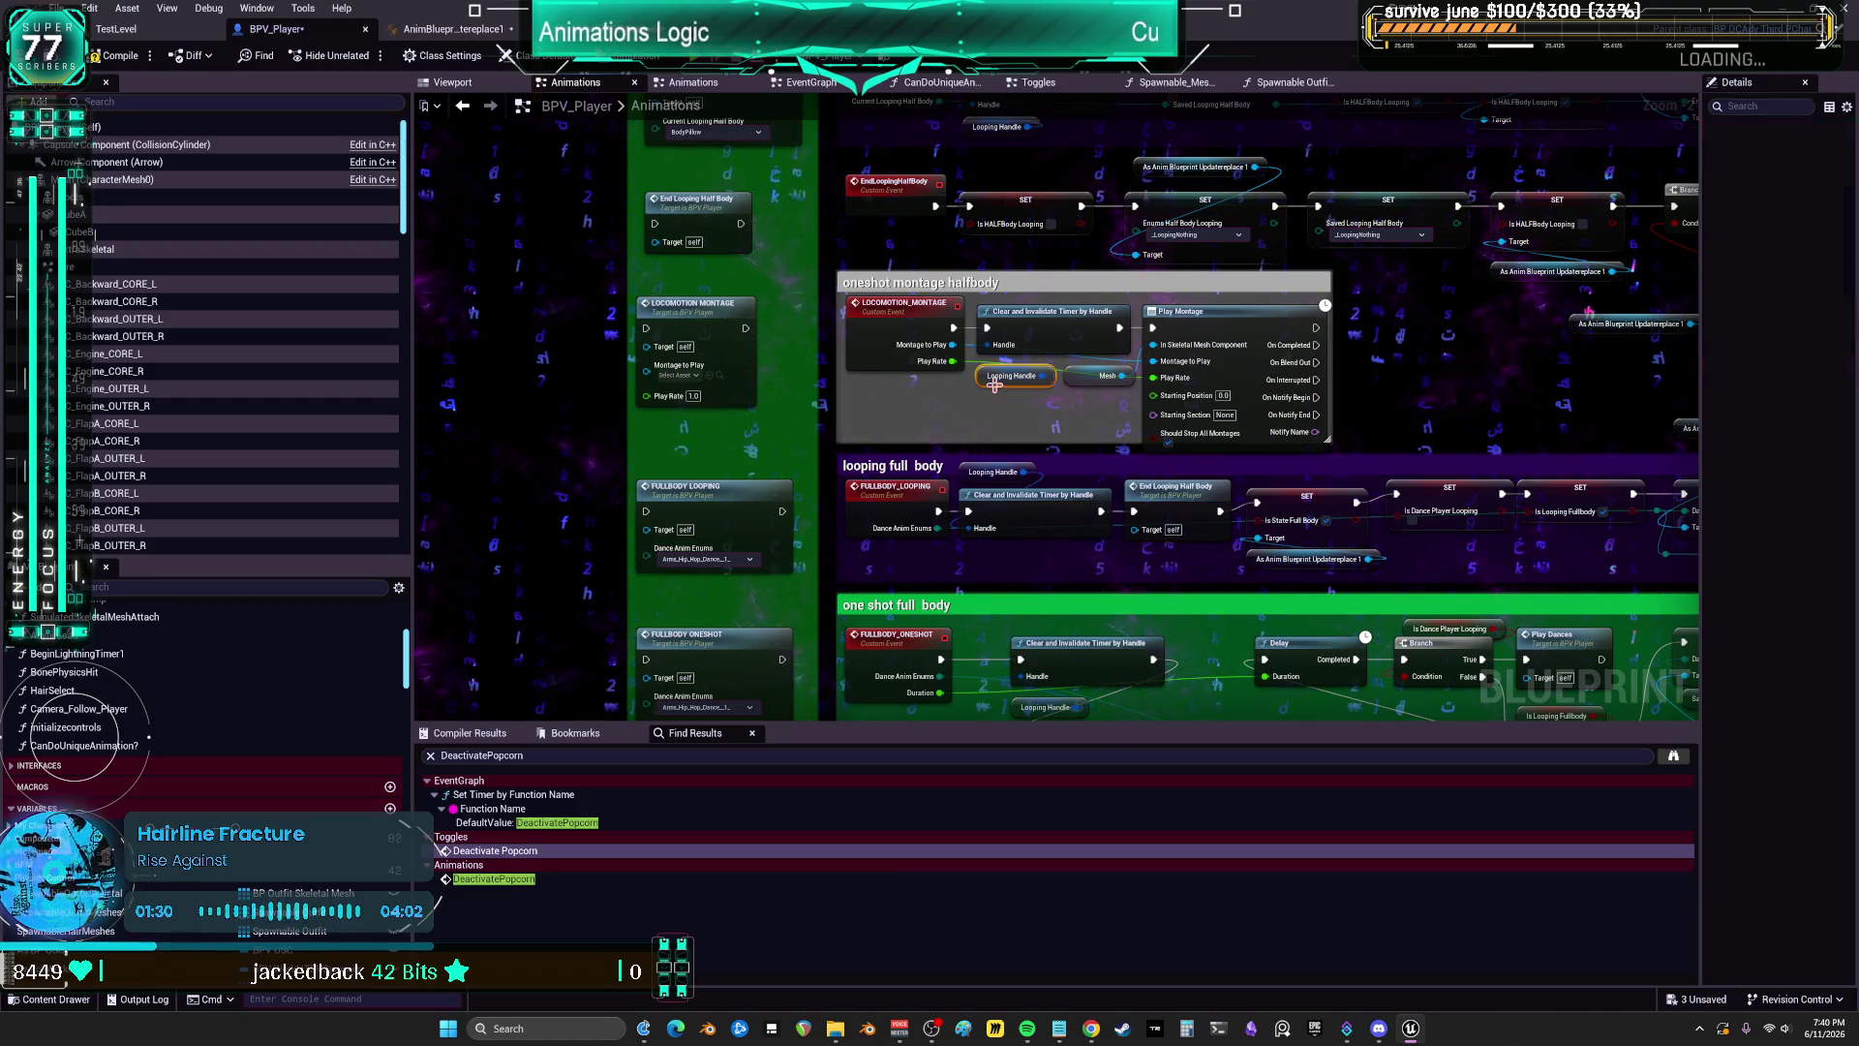
{"action": "mouse_move", "coordinate": [1162, 517]}
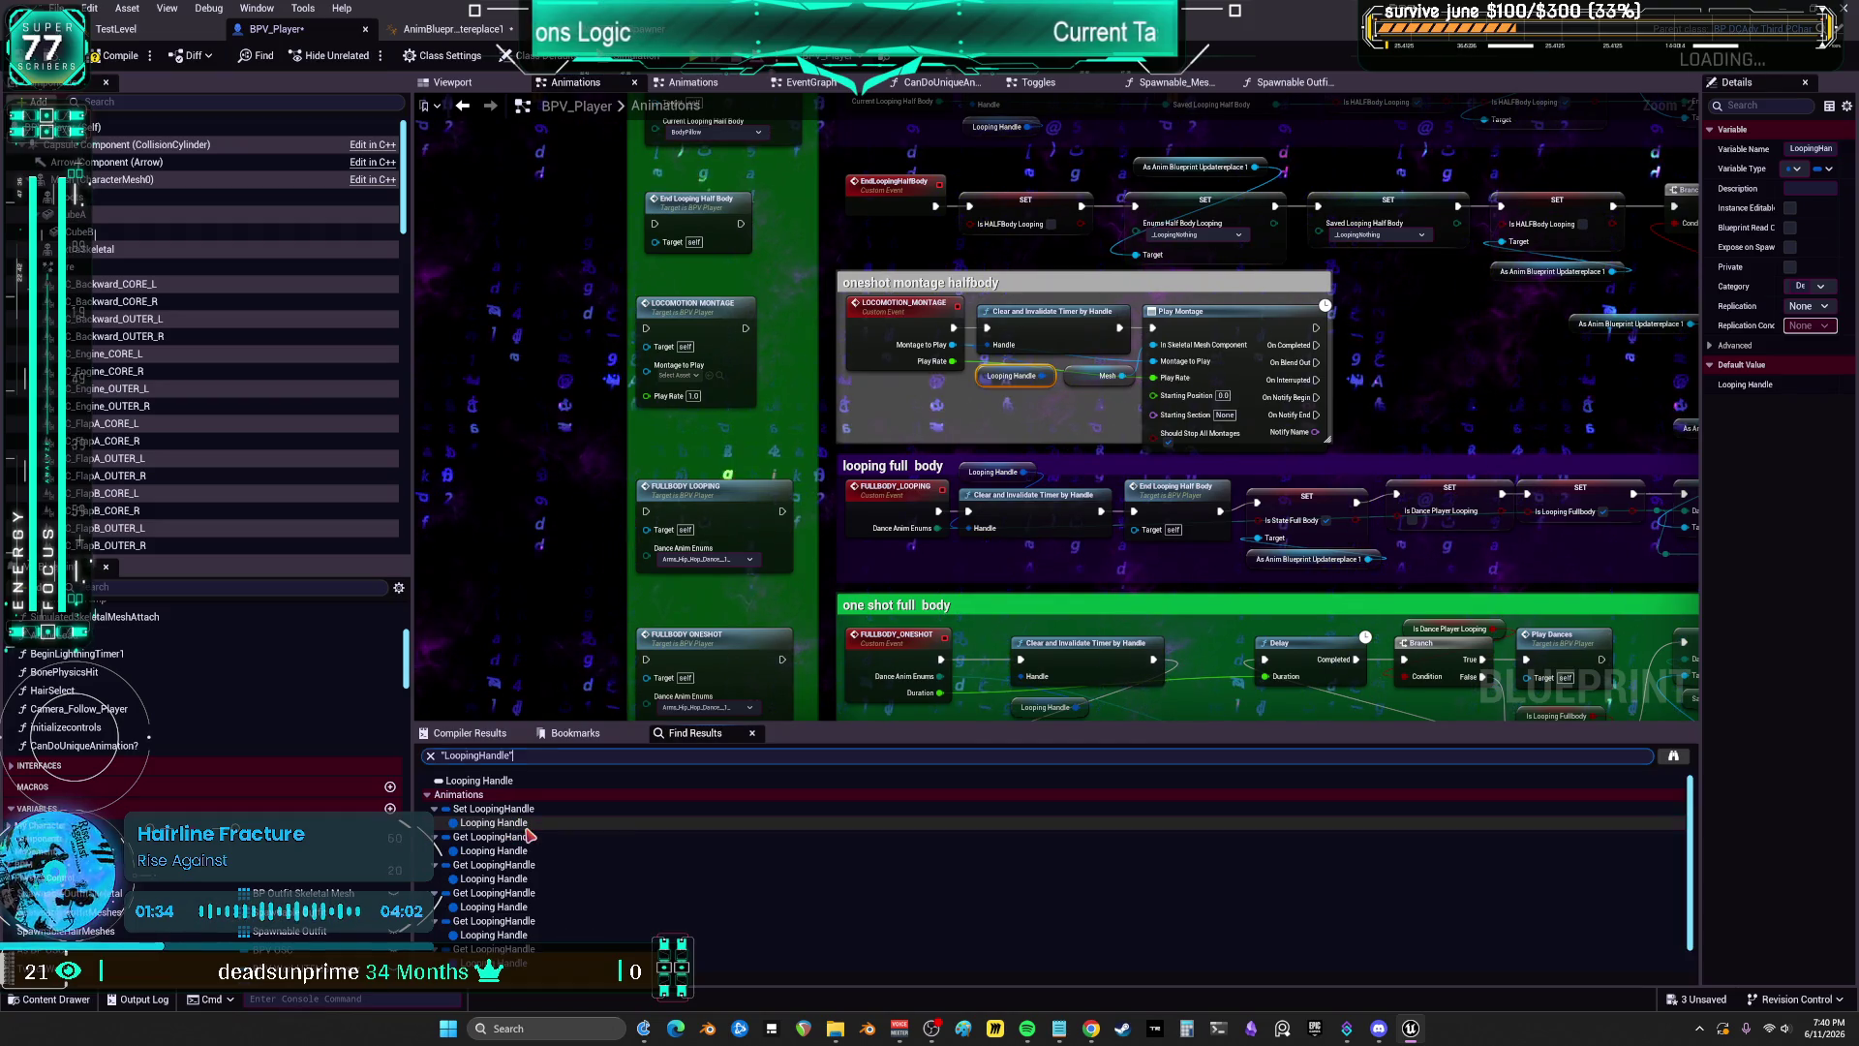
Step: Jump to where Looping Handle is set and look over the nearby Play Montage node
{"action": "left_click", "coordinate": [523, 824]}
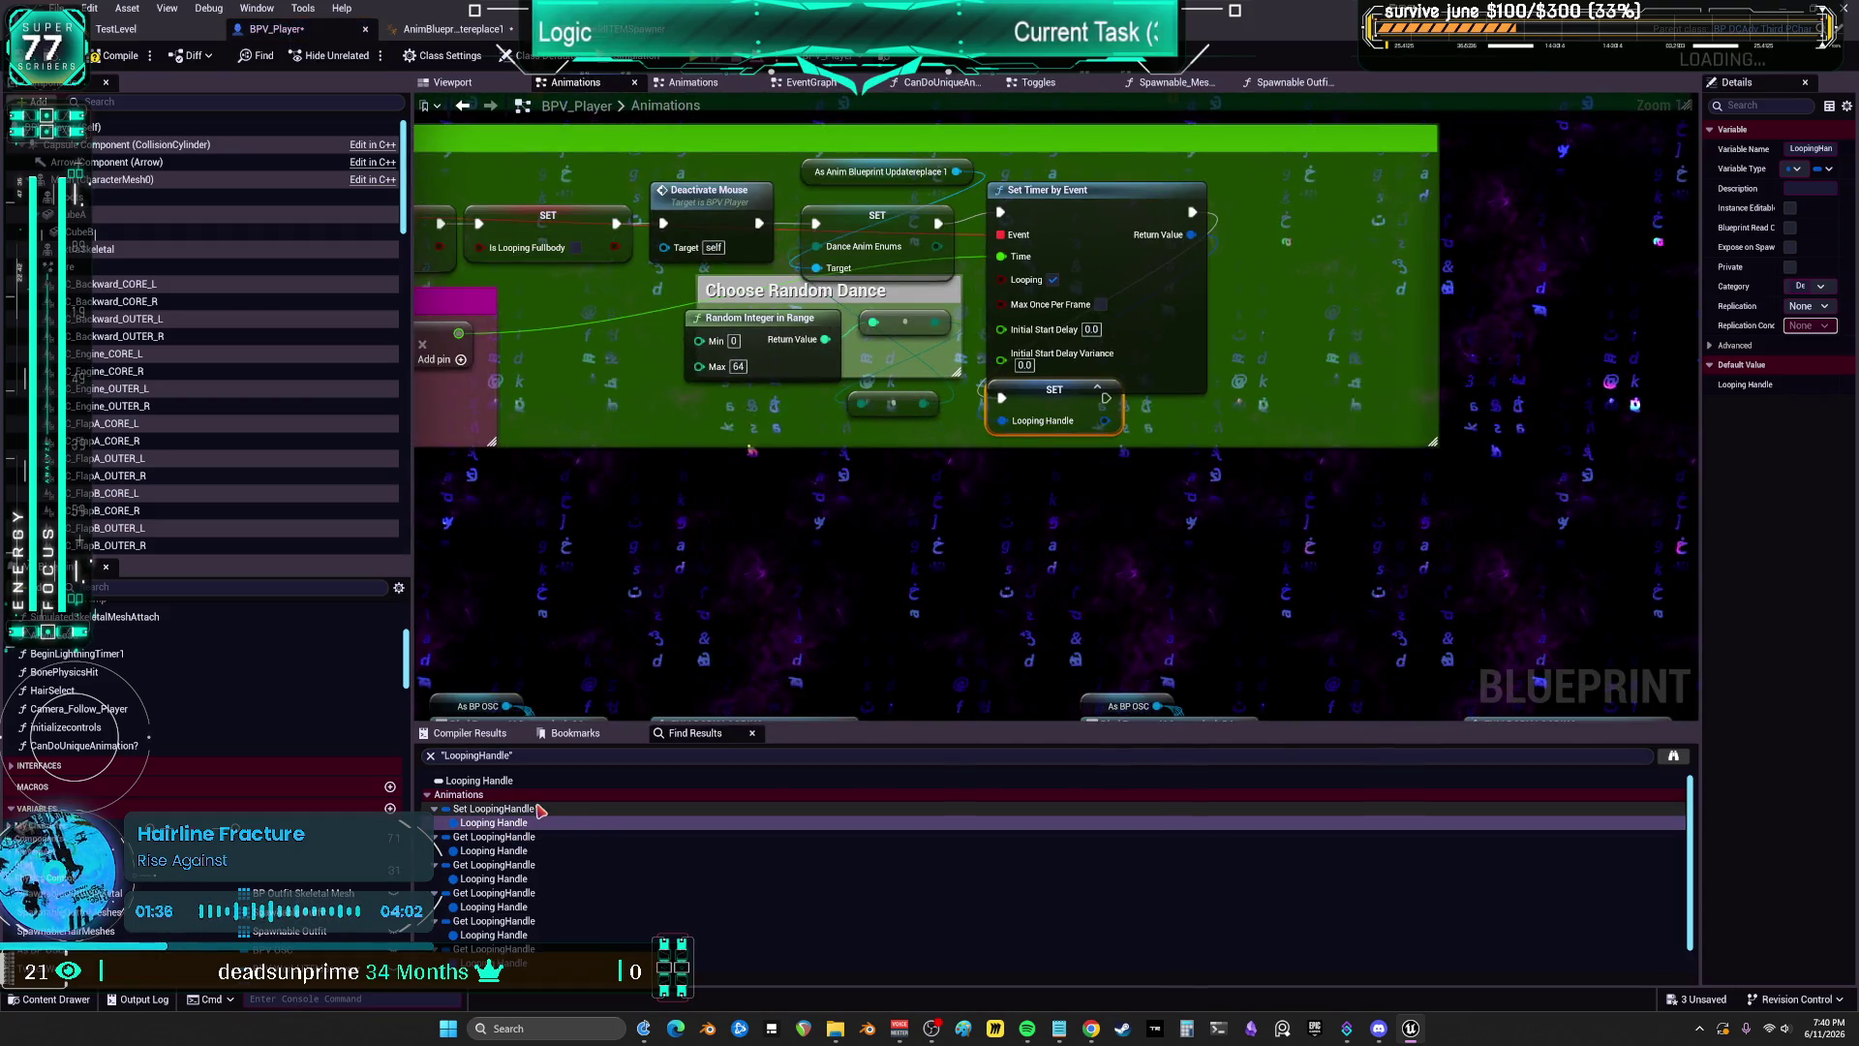
{"action": "scroll", "coordinate": [1162, 354], "scroll_direction": "down", "scroll_amount": 2}
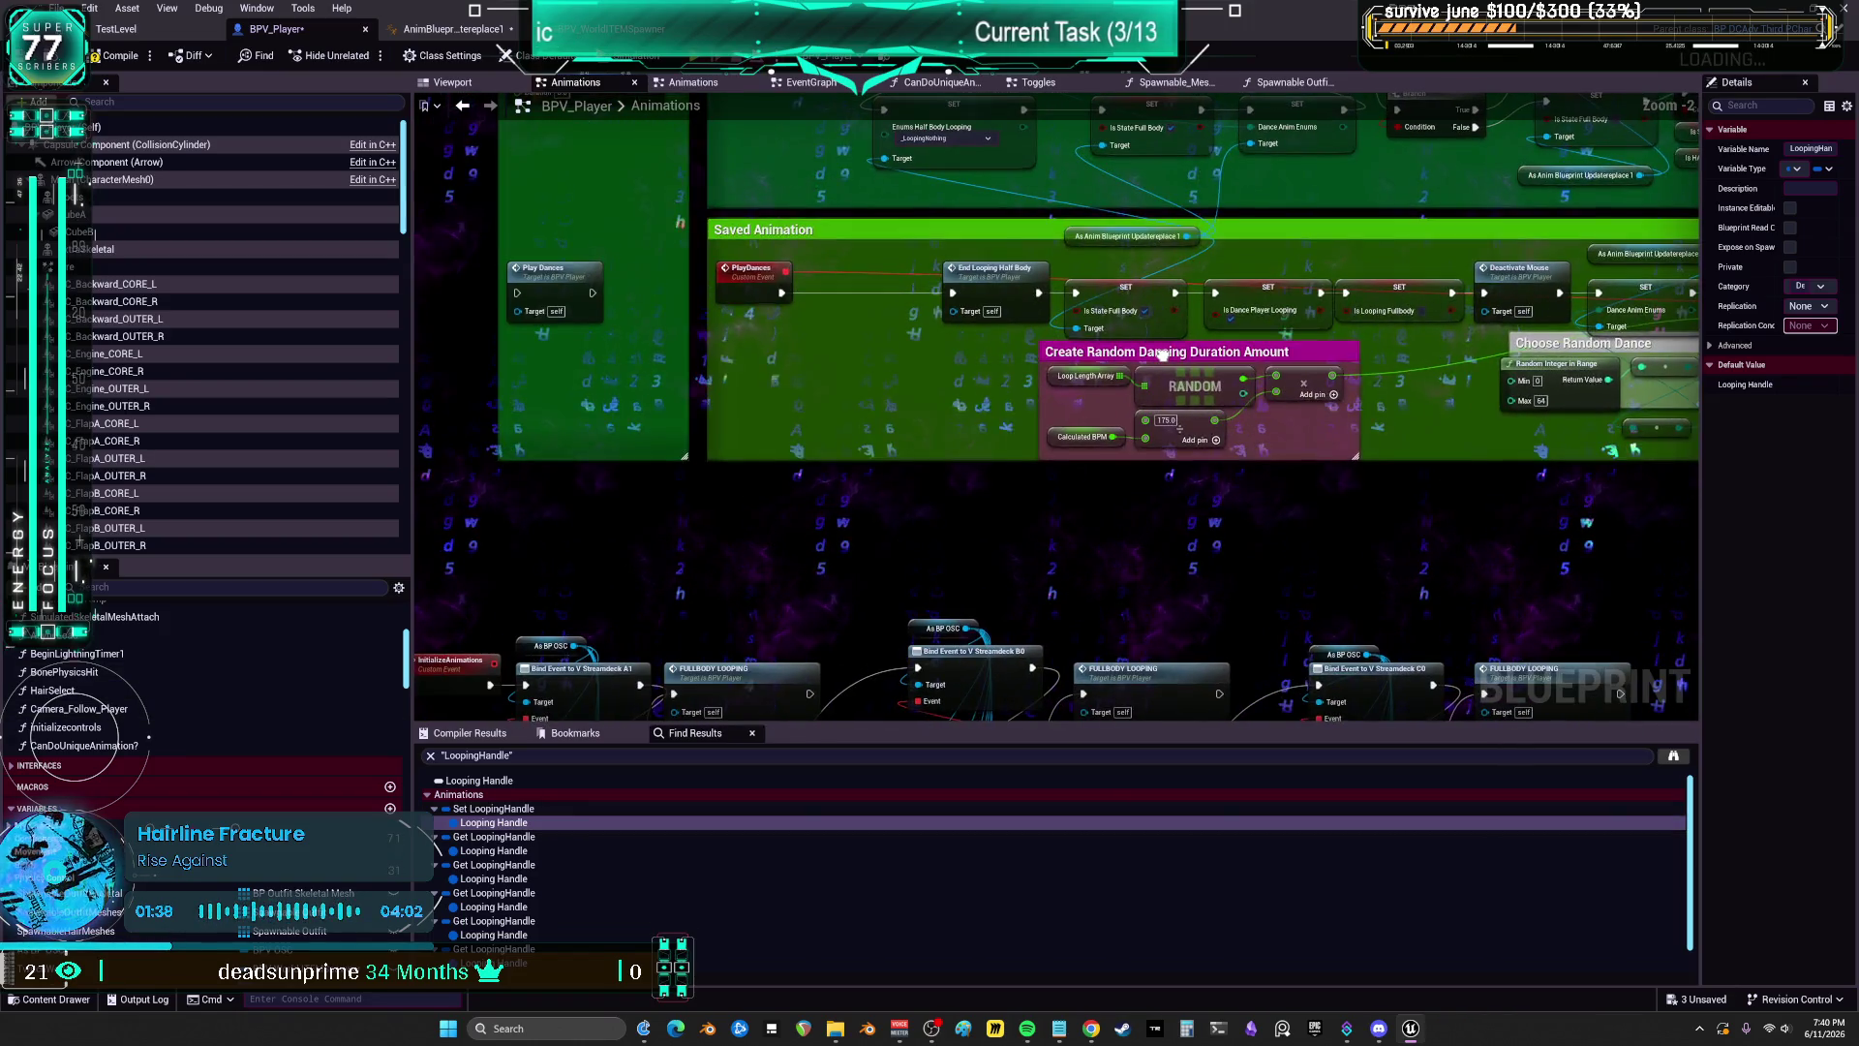
{"action": "scroll", "coordinate": [1153, 555], "scroll_direction": "down", "scroll_amount": 2}
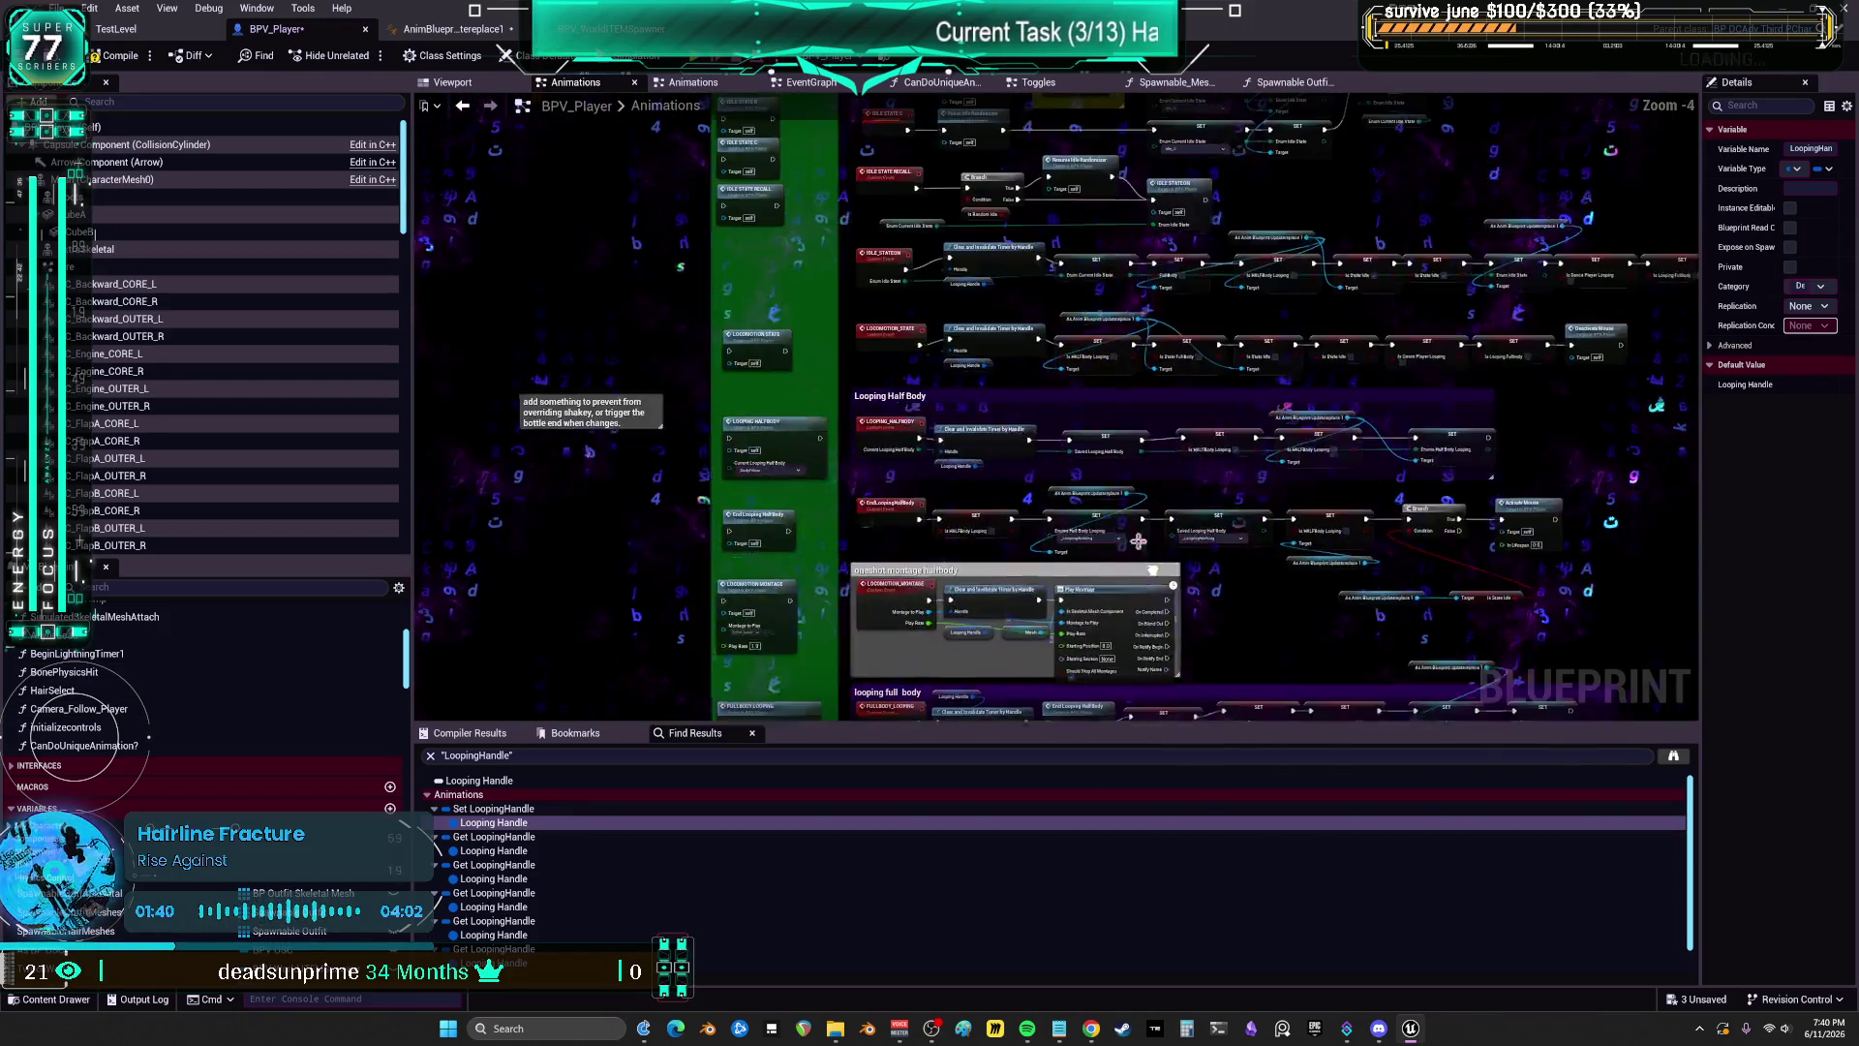
{"action": "scroll", "coordinate": [976, 423], "scroll_direction": "up", "scroll_amount": 3}
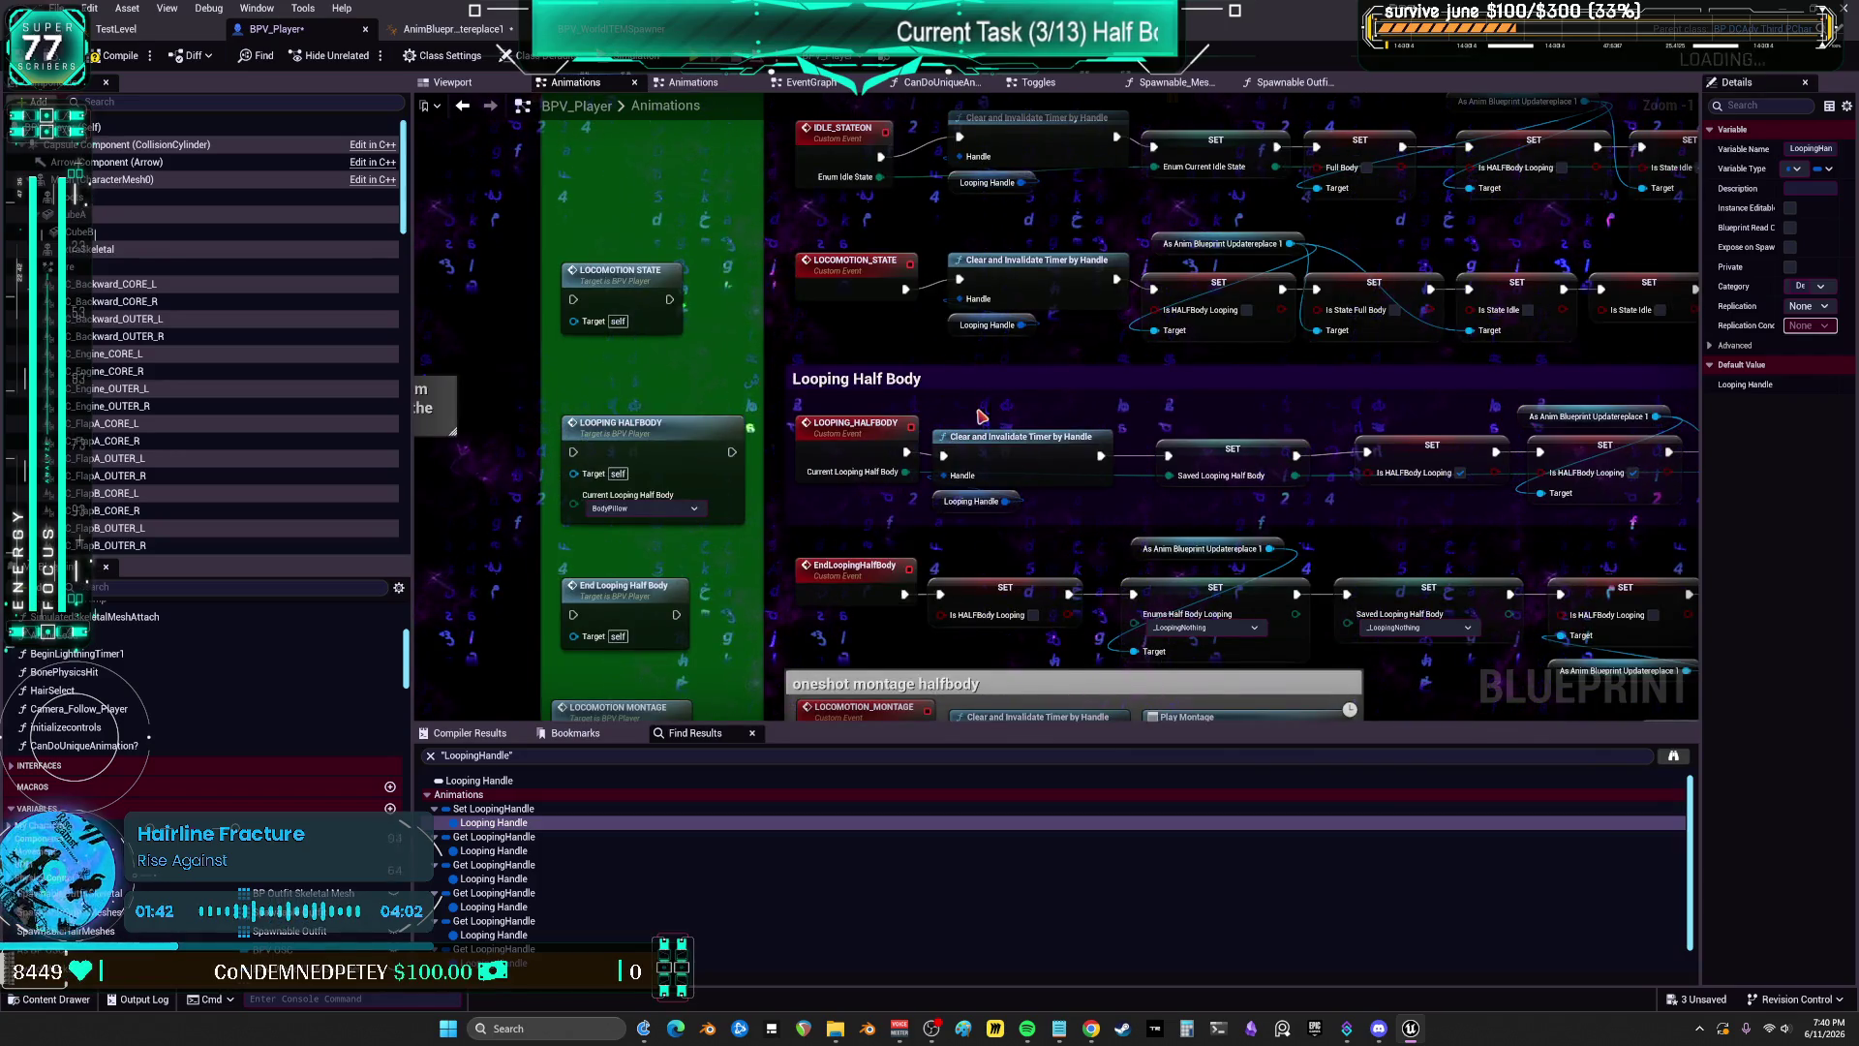
{"action": "left_click_drag", "start_coordinate": [1210, 510], "coordinate": [1014, 367]}
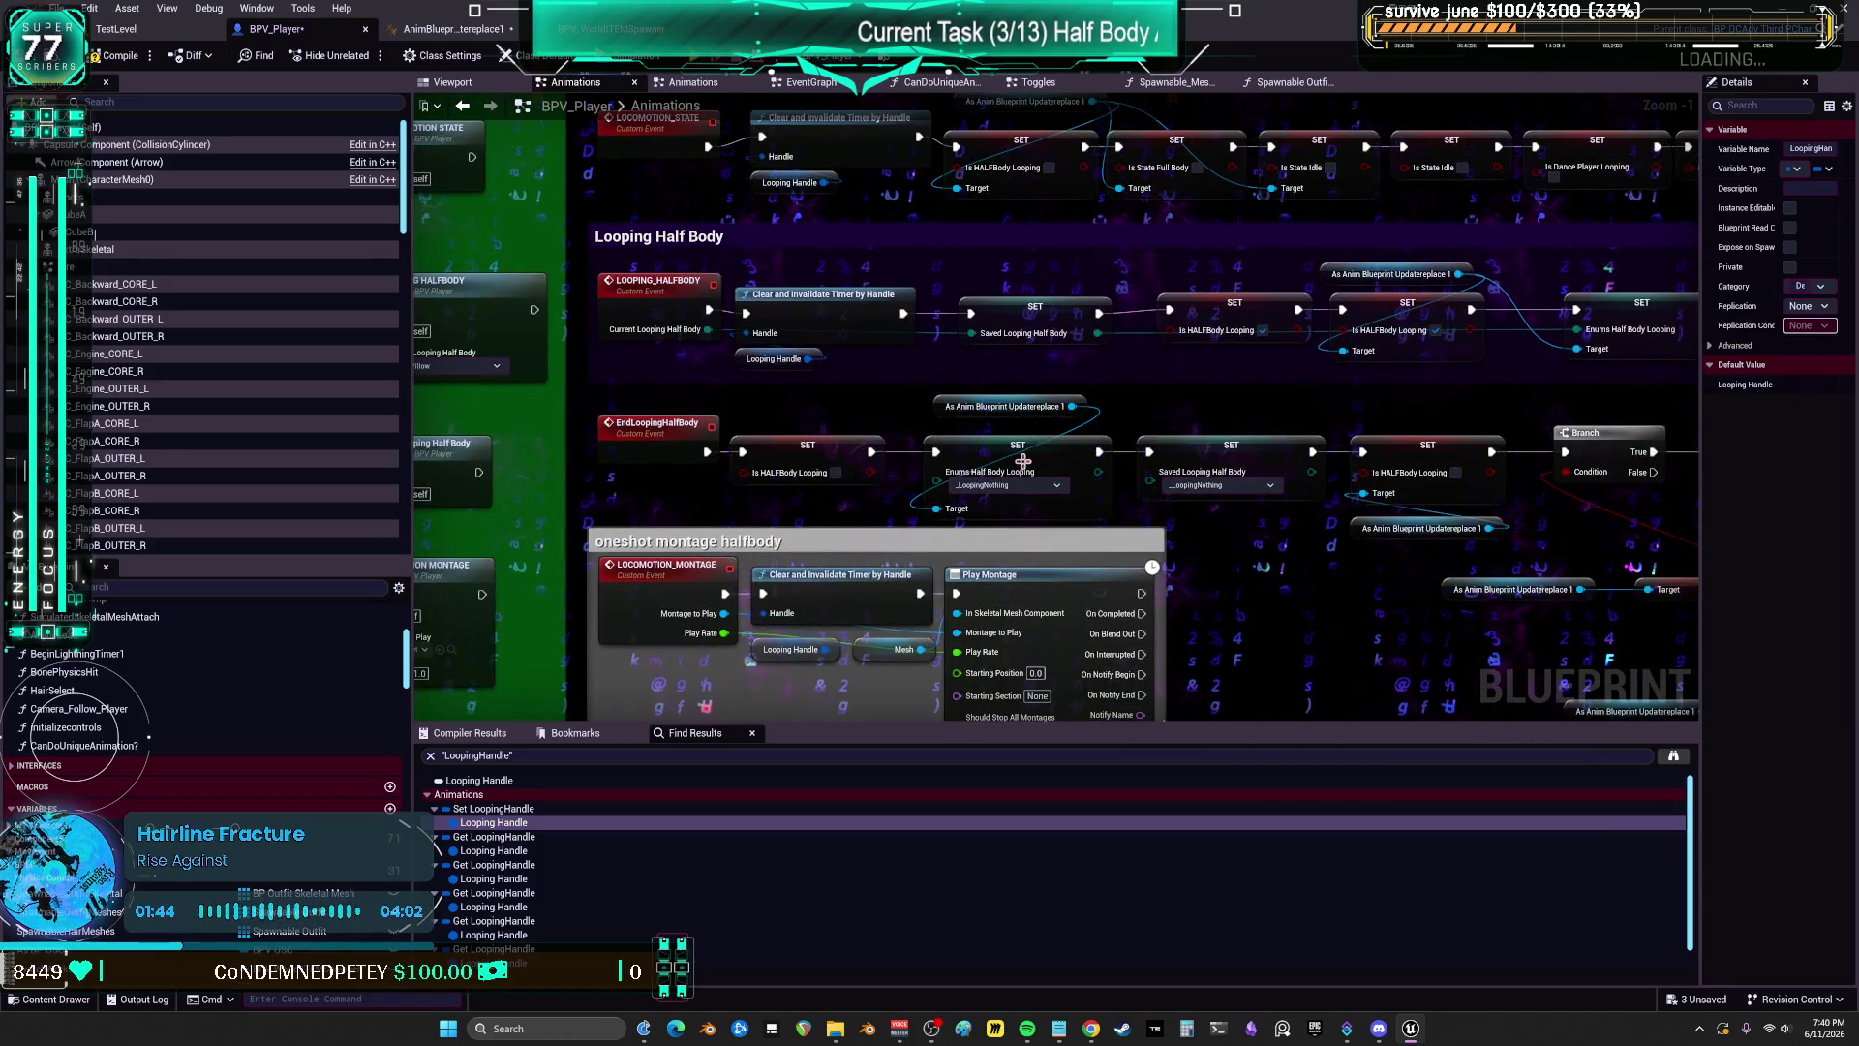
{"action": "left_click_drag", "start_coordinate": [1223, 400], "coordinate": [1129, 396]}
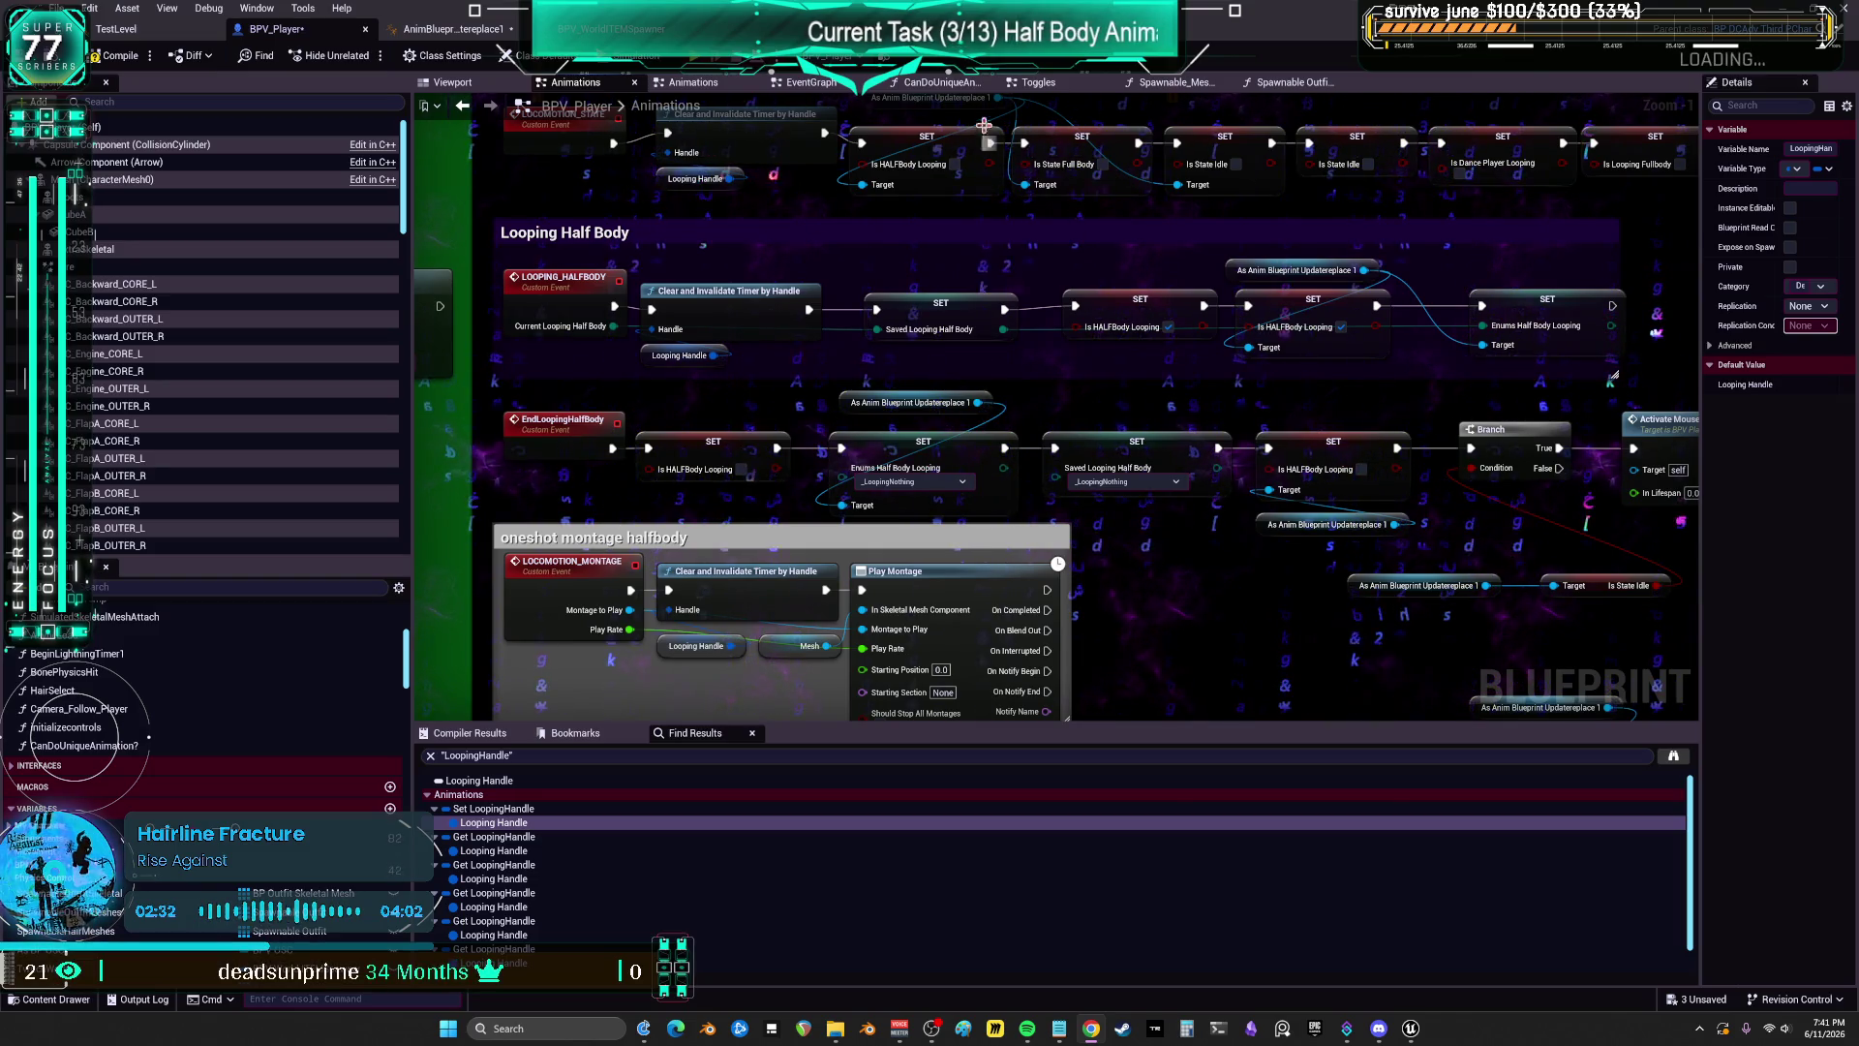
Step: Back in the EventGraph, move the End Looping Half Body node below the half-body timer nodes
{"action": "left_click", "coordinate": [852, 83]}
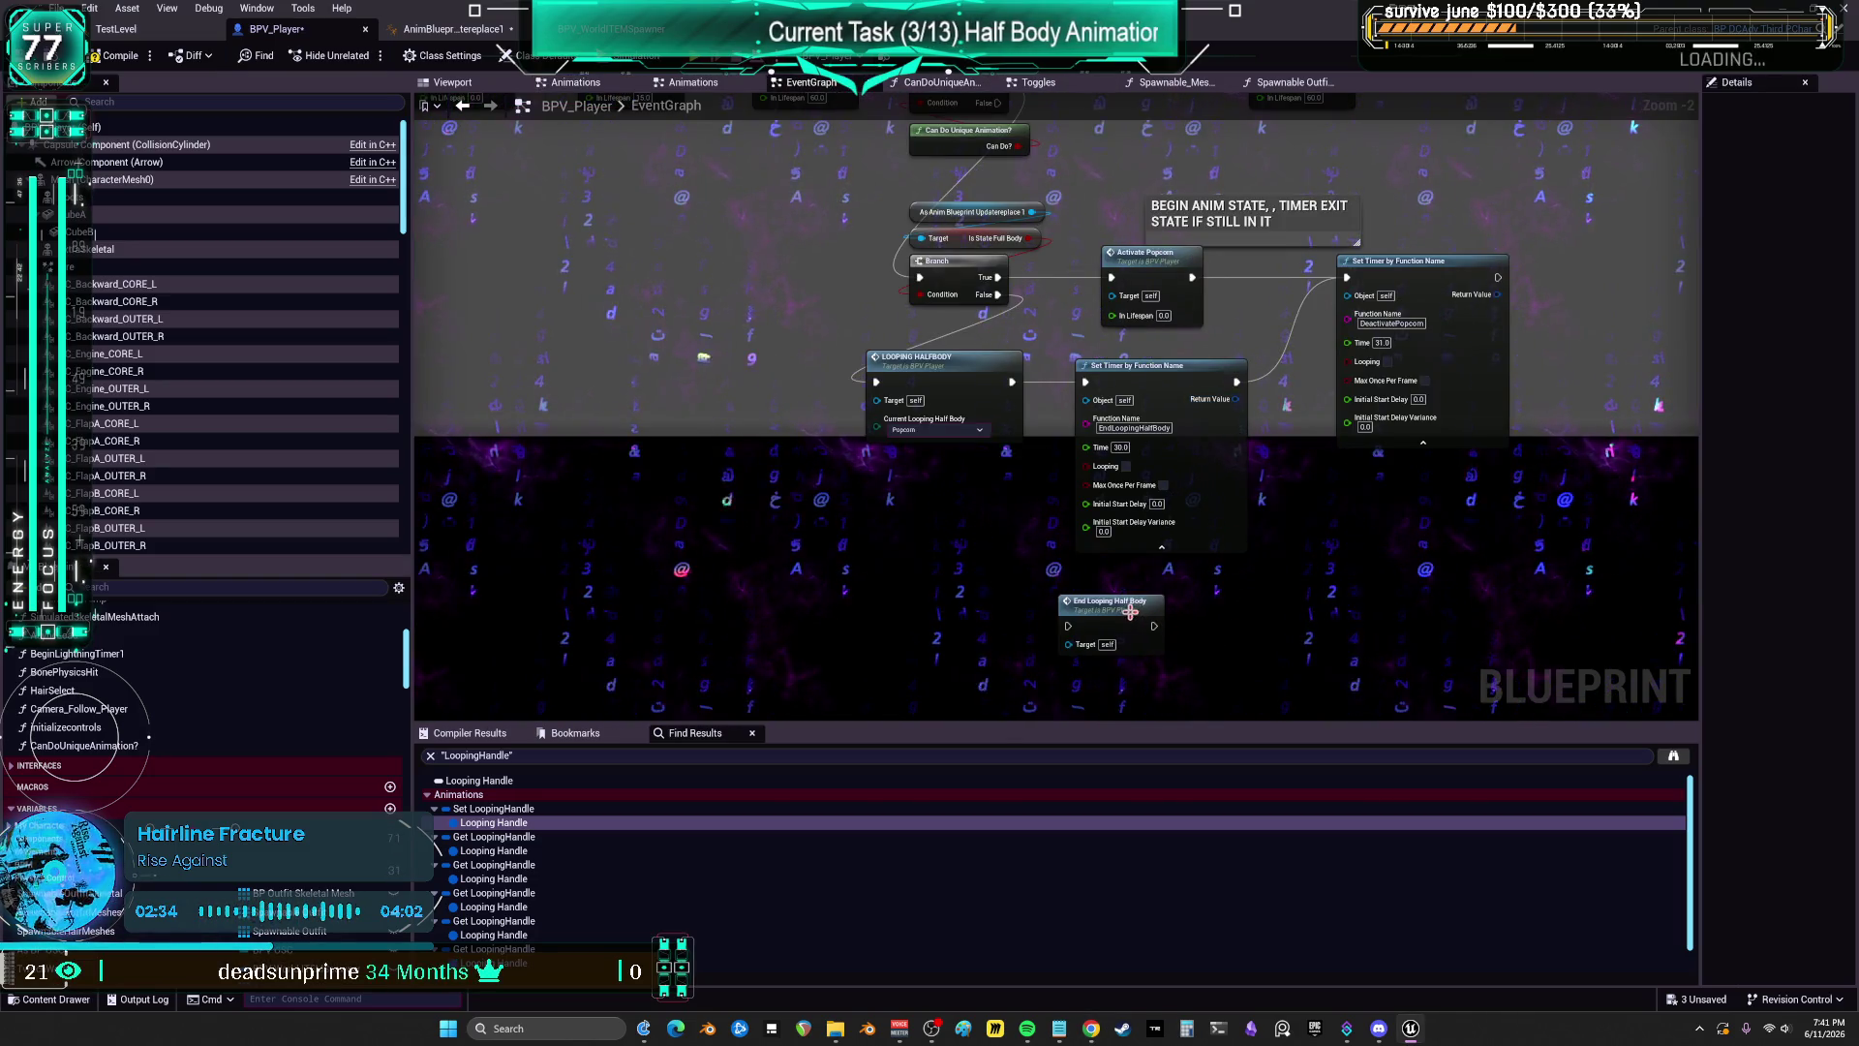
{"action": "left_click", "coordinate": [991, 566]}
{"action": "left_click_drag", "start_coordinate": [992, 566], "coordinate": [1074, 589]}
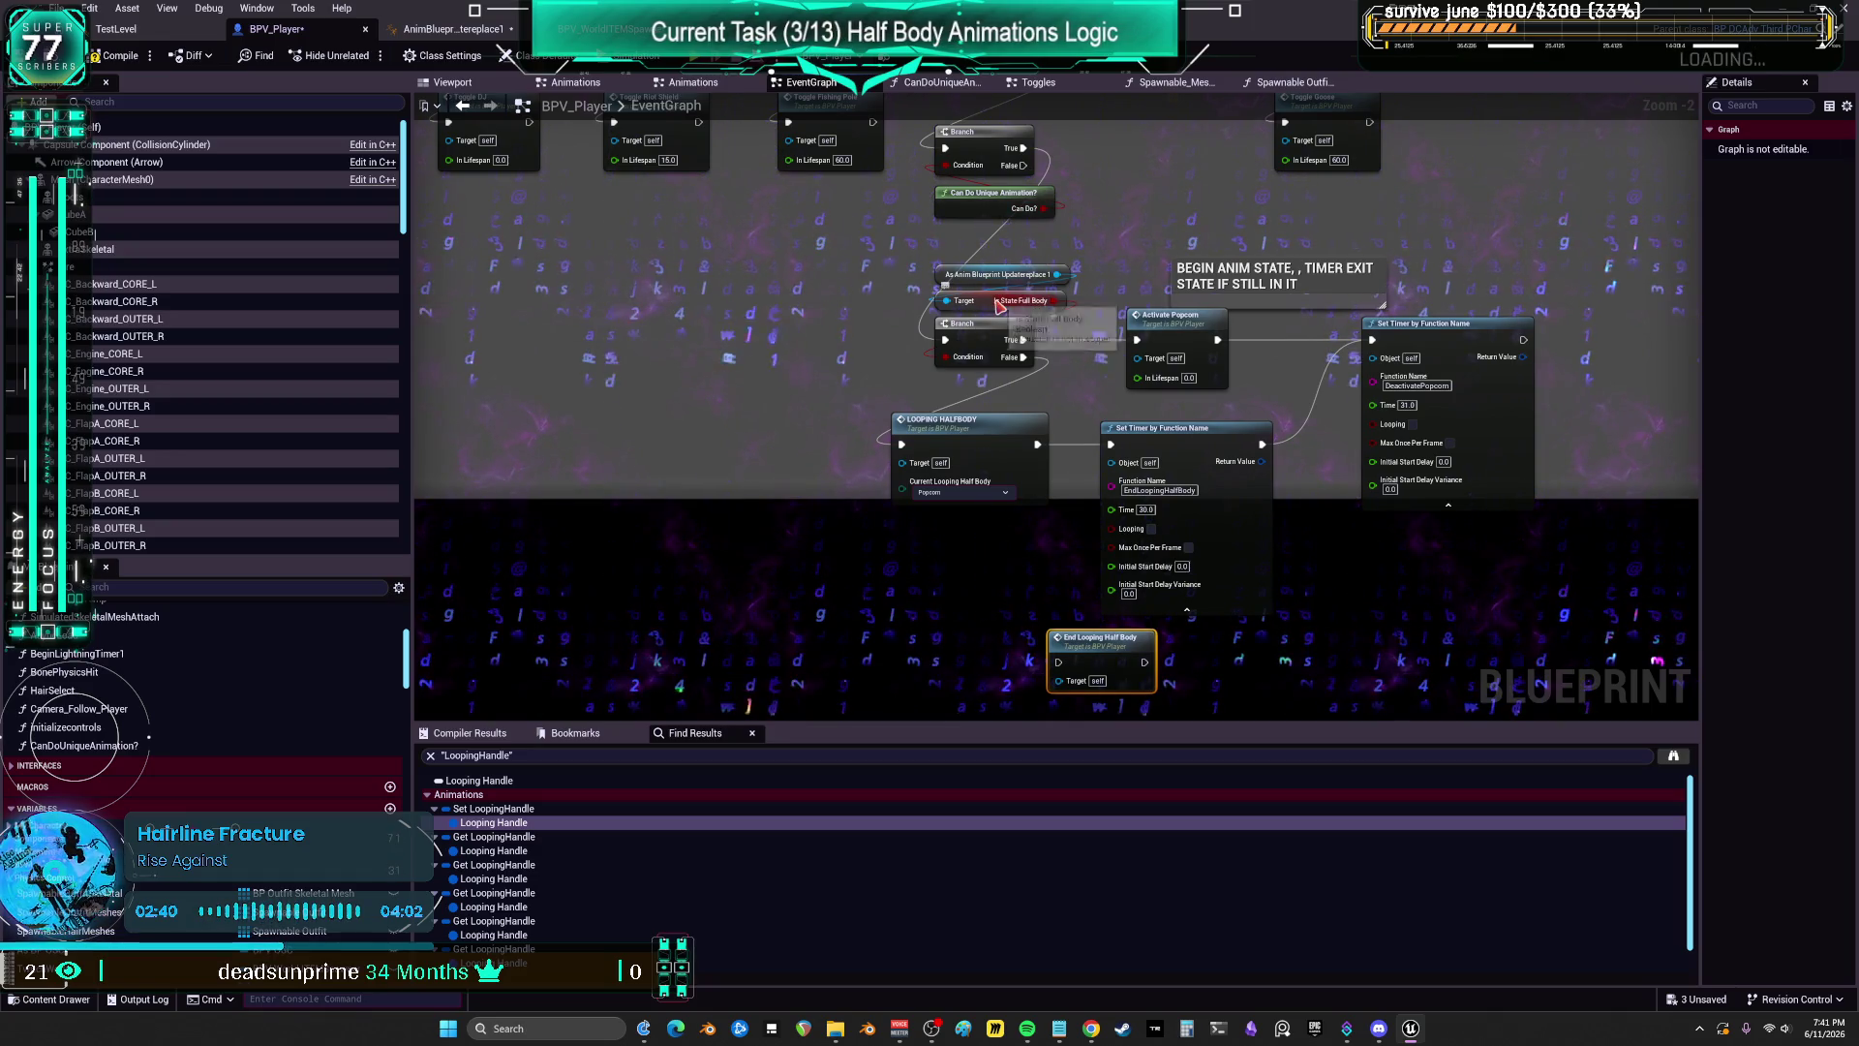
Step: Bring up the player's animation blueprint AnimGraph, widen it, and inspect the Is State Full Body variable
{"action": "left_click", "coordinate": [475, 33]}
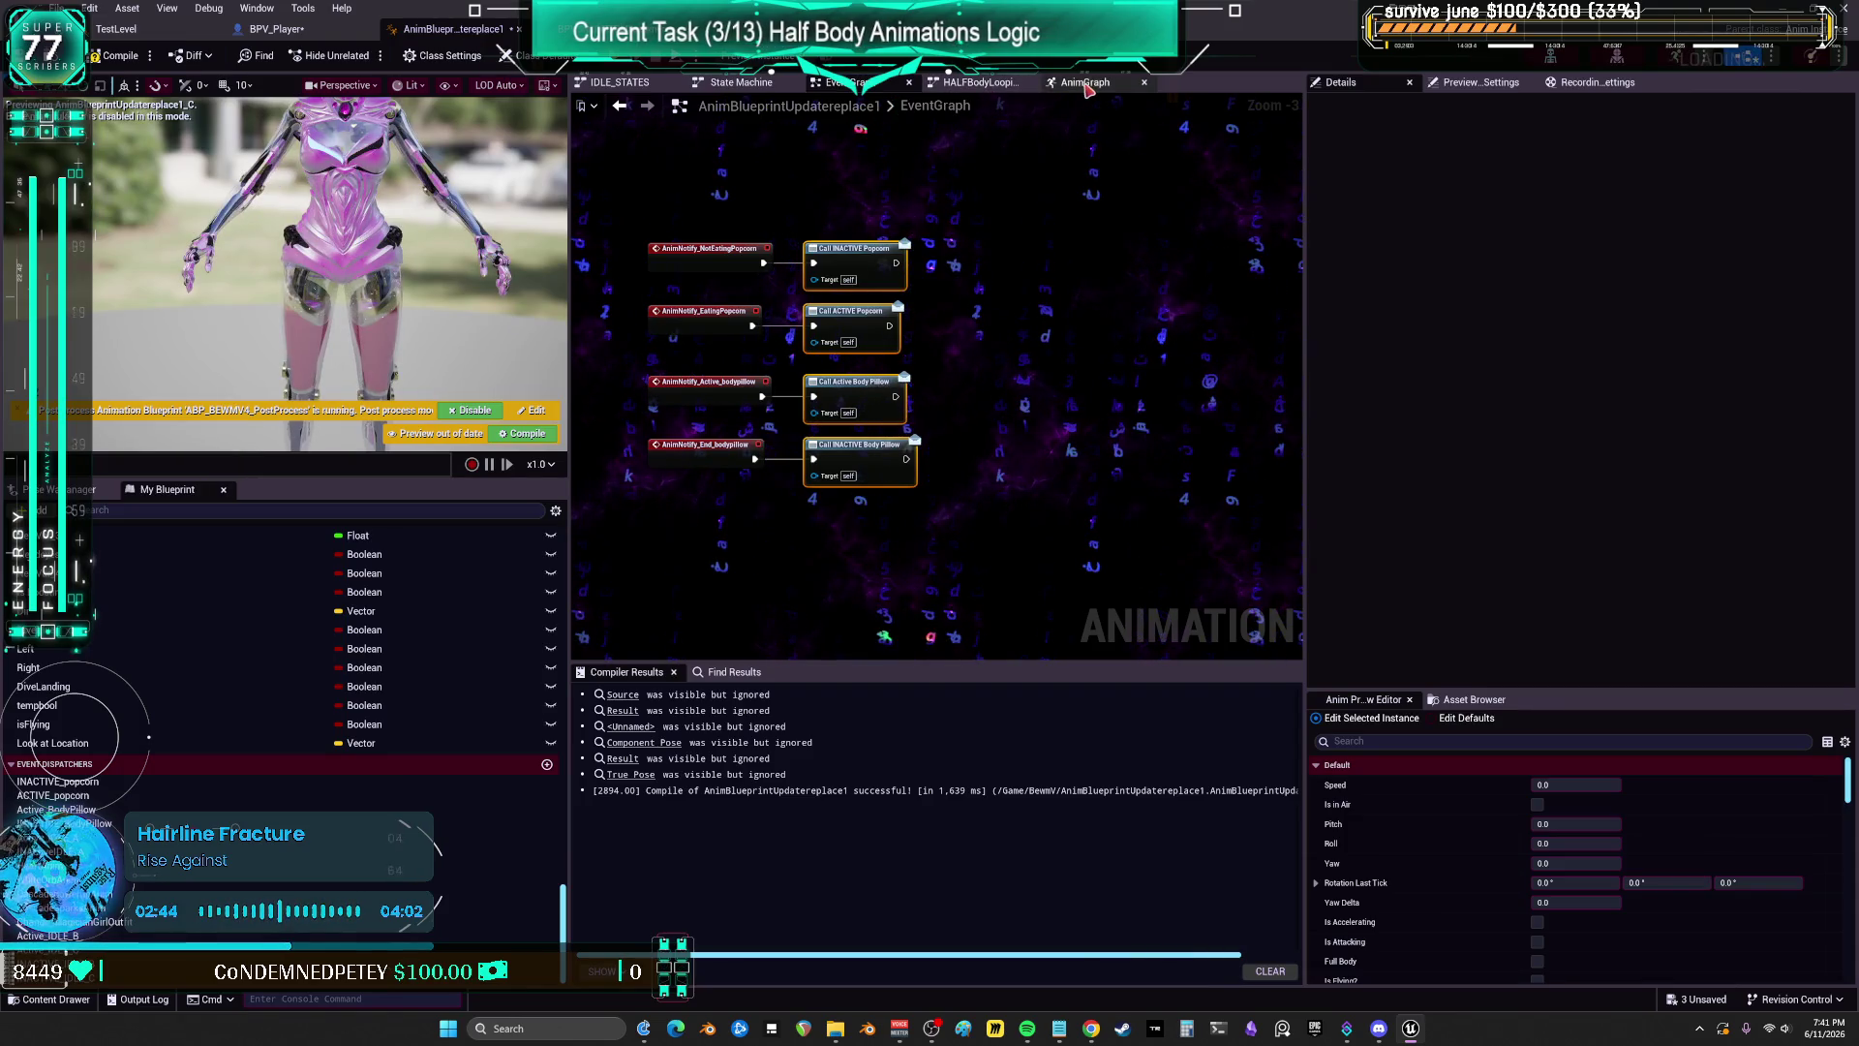
{"action": "left_click", "coordinate": [1085, 85]}
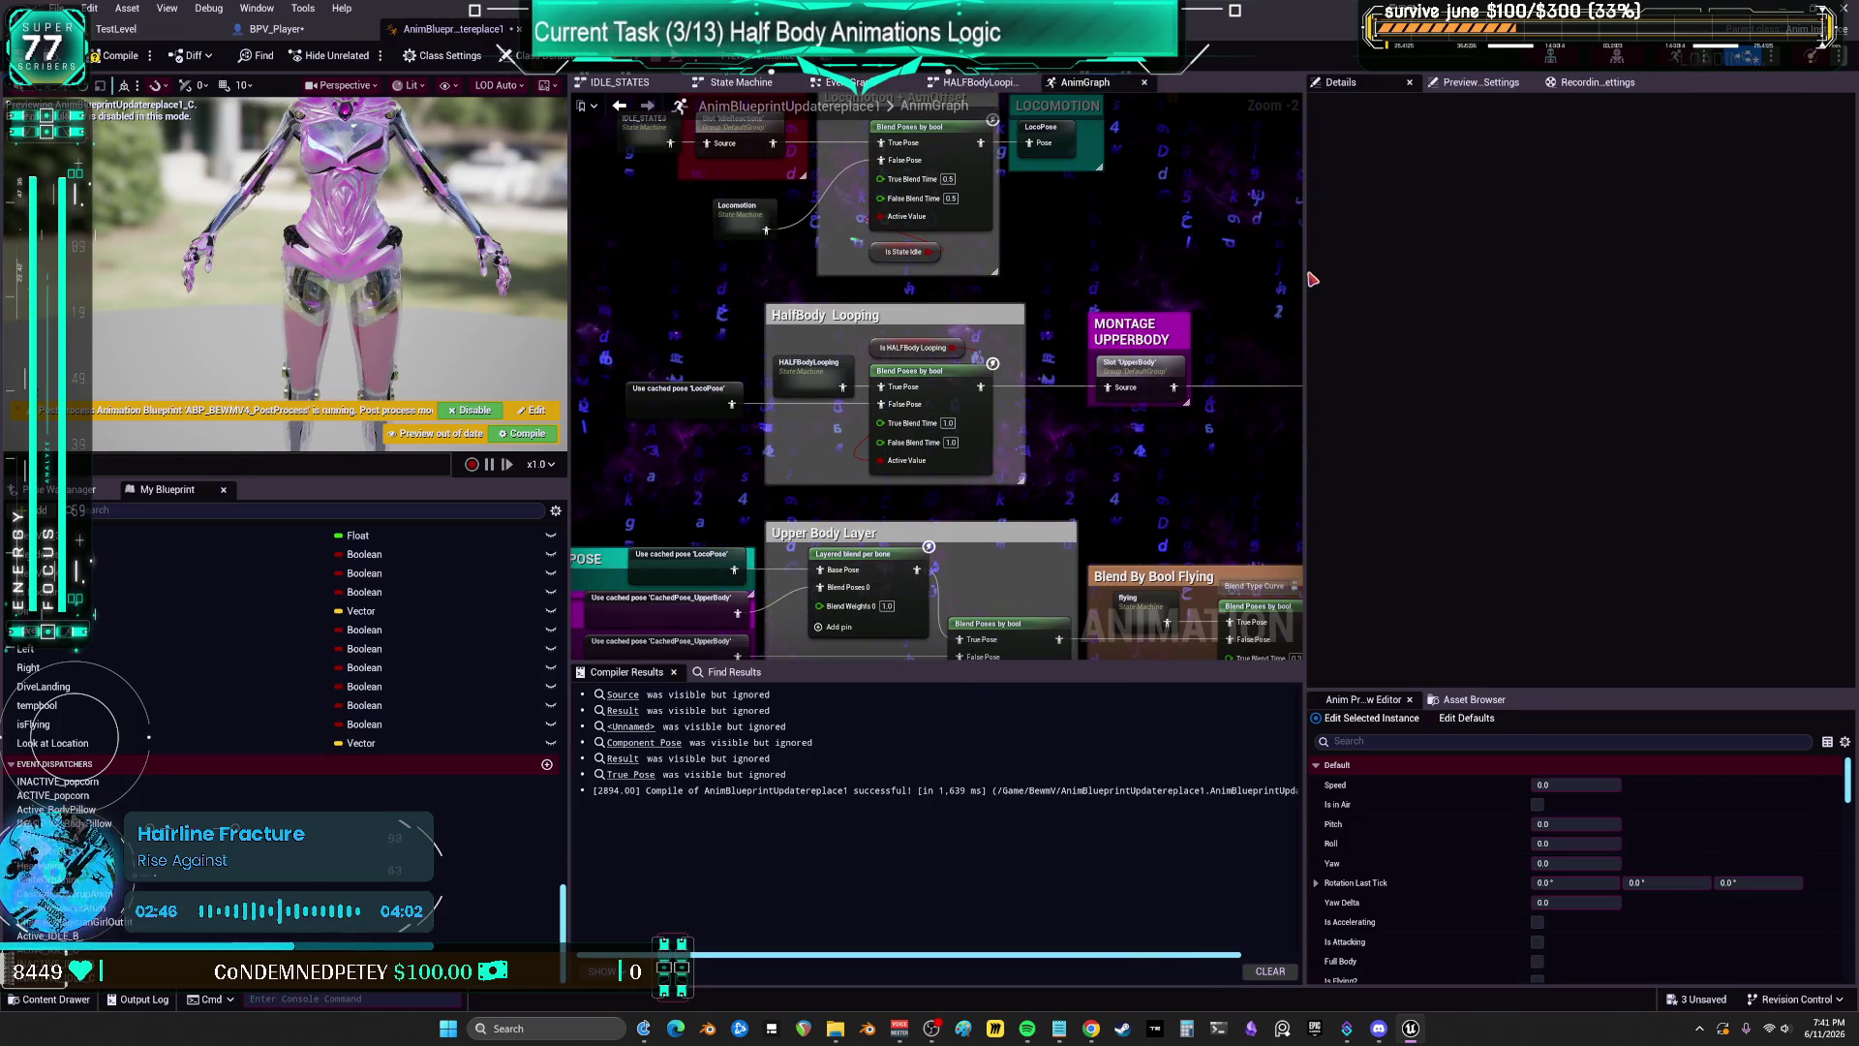
{"action": "left_click_drag", "start_coordinate": [1304, 273], "coordinate": [1604, 273]}
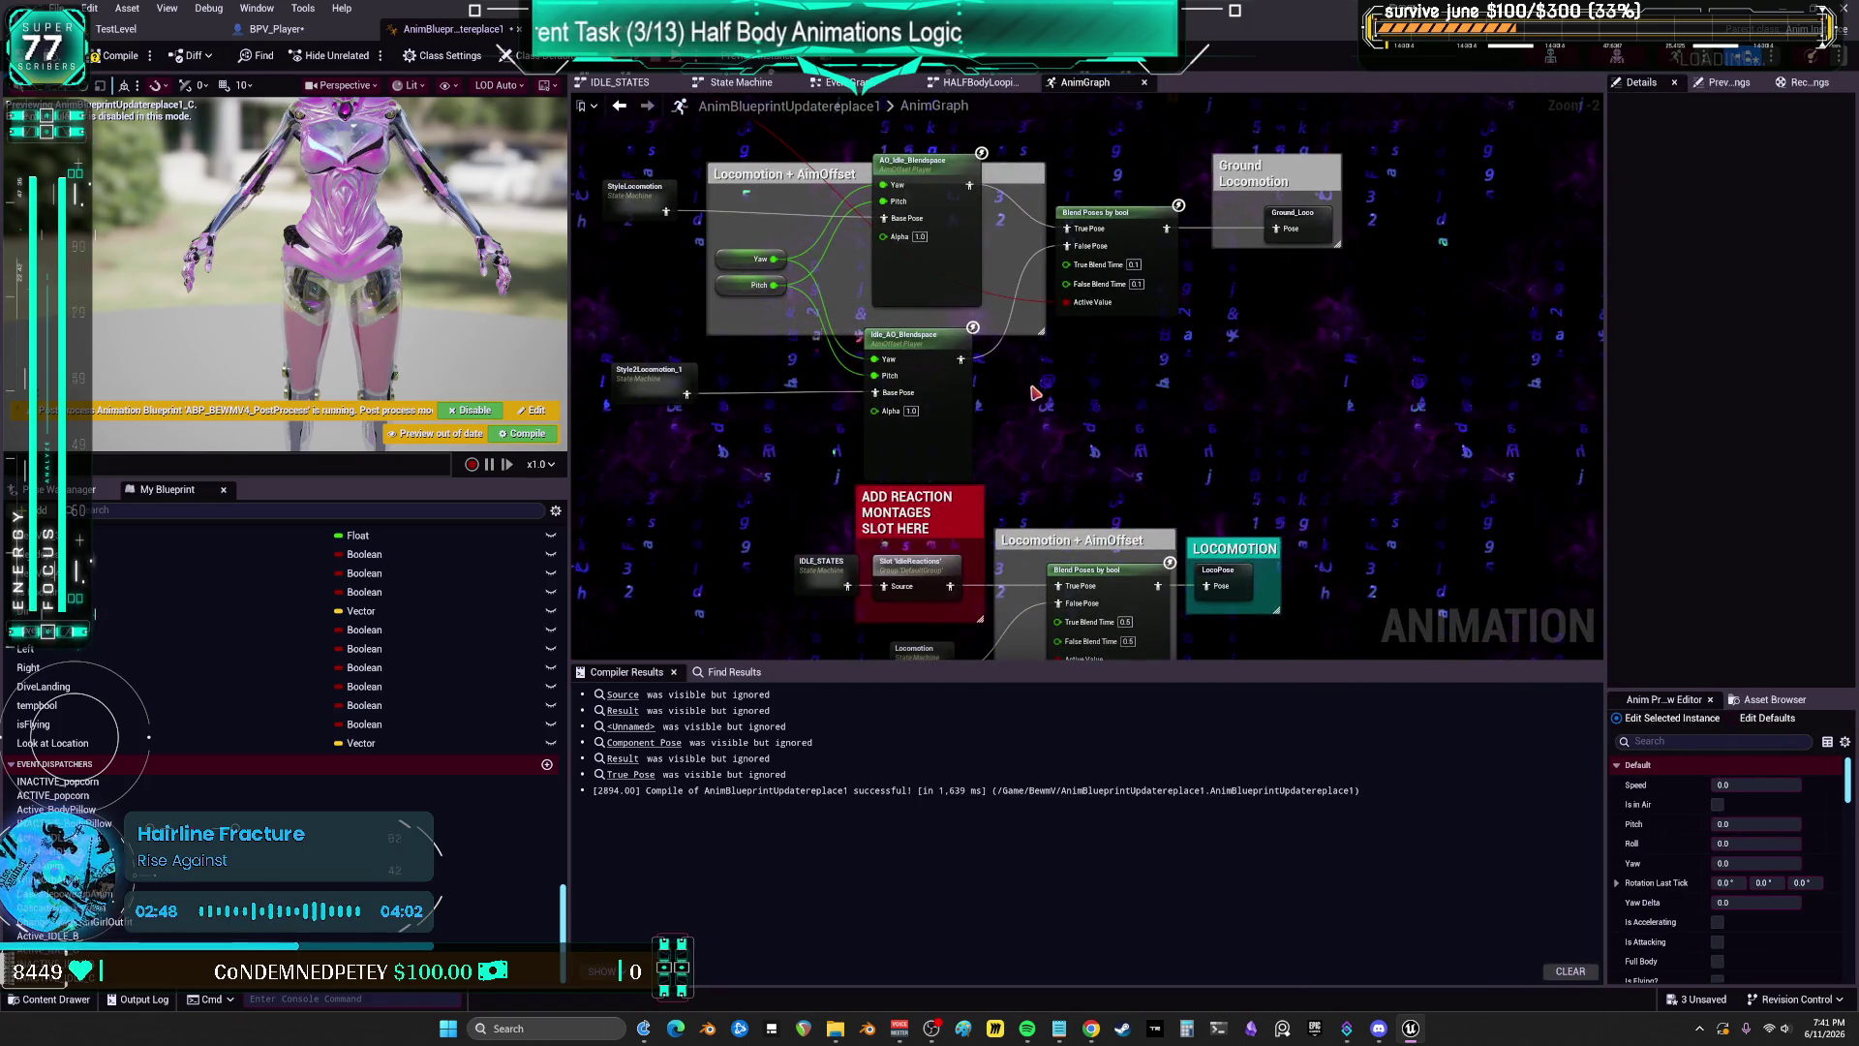
{"action": "scroll", "coordinate": [1036, 397], "scroll_direction": "down", "scroll_amount": 3}
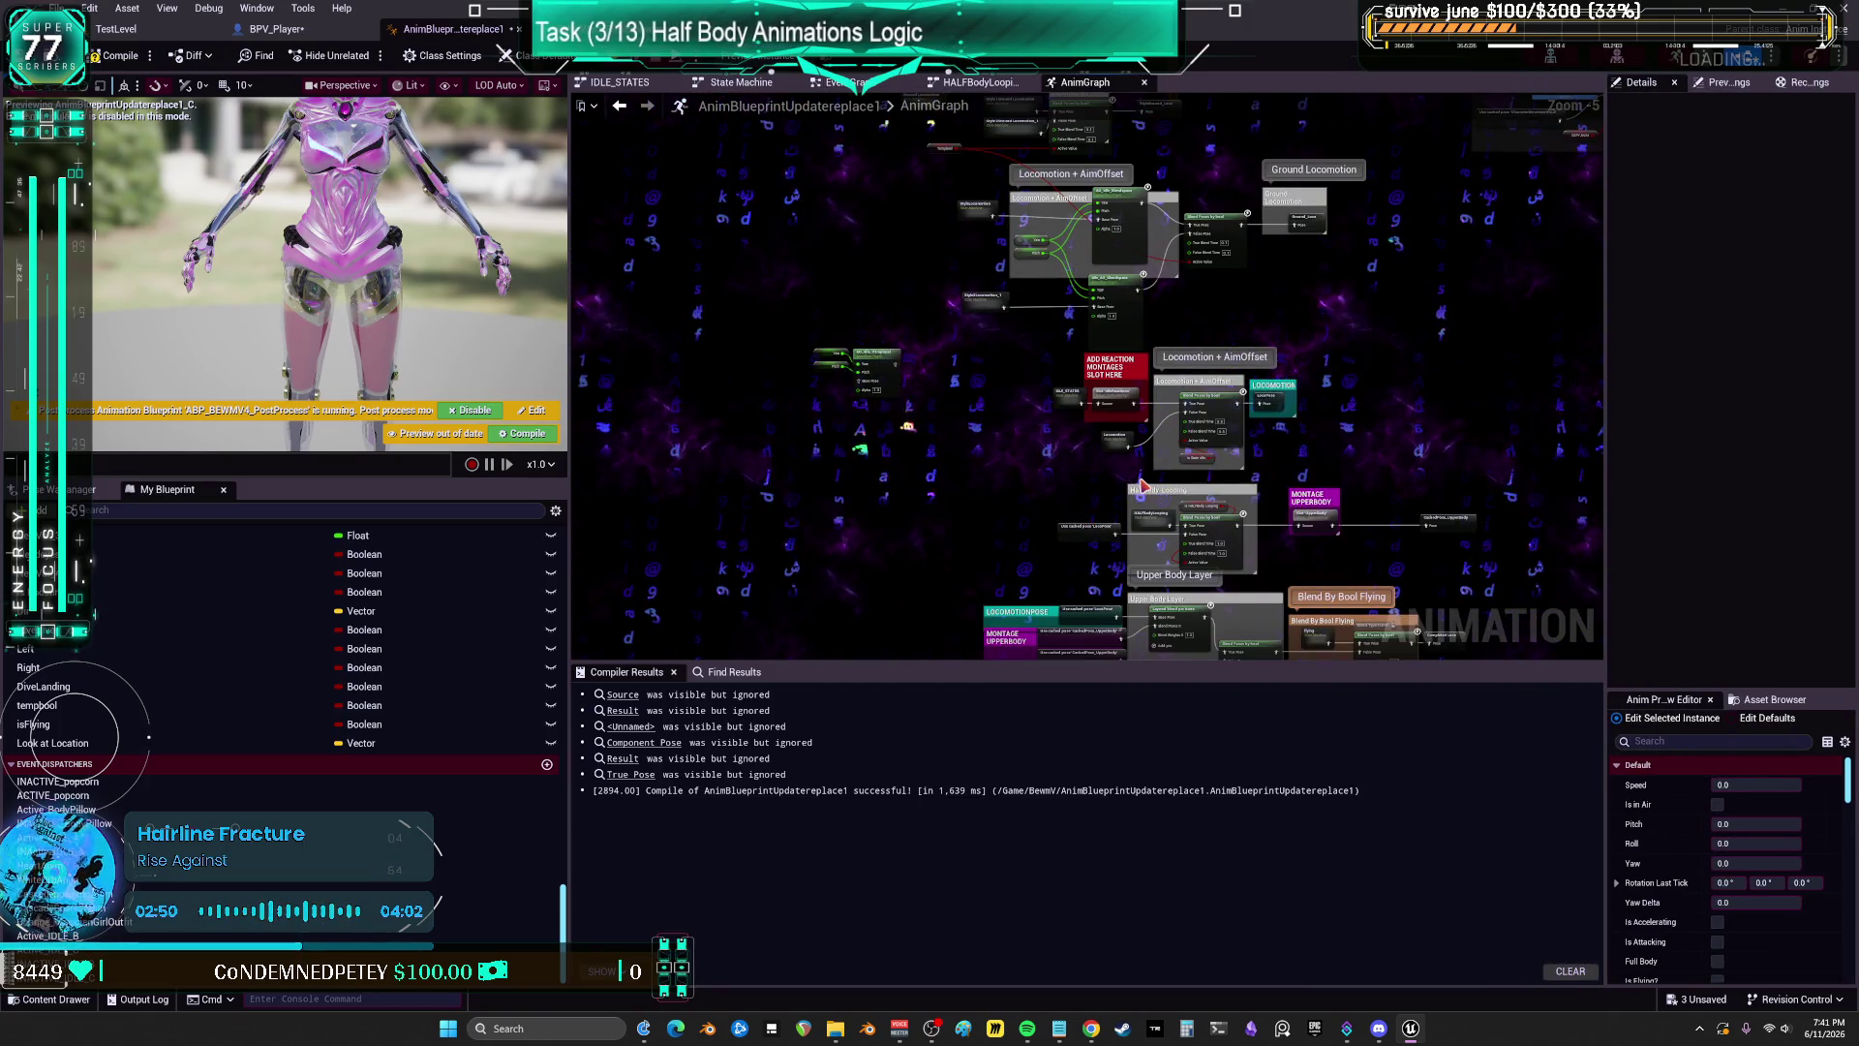
{"action": "scroll", "coordinate": [1152, 514], "scroll_direction": "up", "scroll_amount": 3}
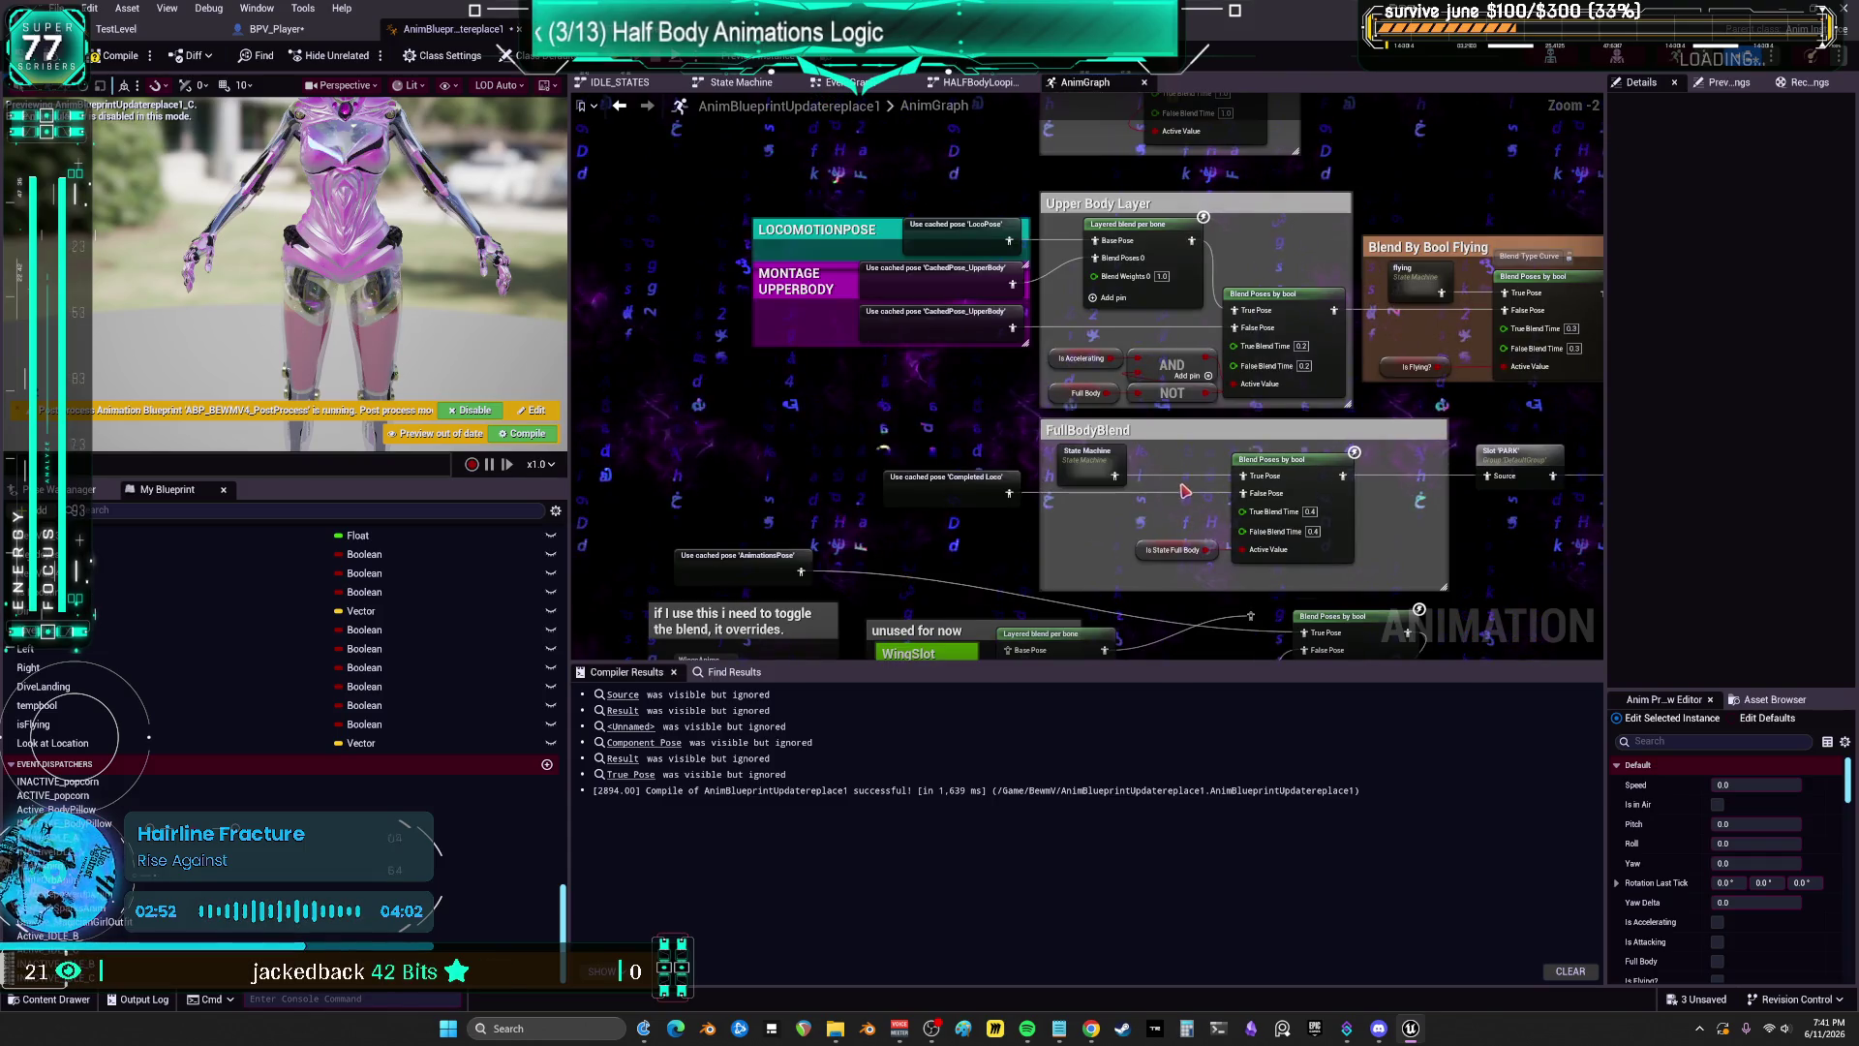
{"action": "scroll", "coordinate": [1169, 438], "scroll_direction": "up", "scroll_amount": 1}
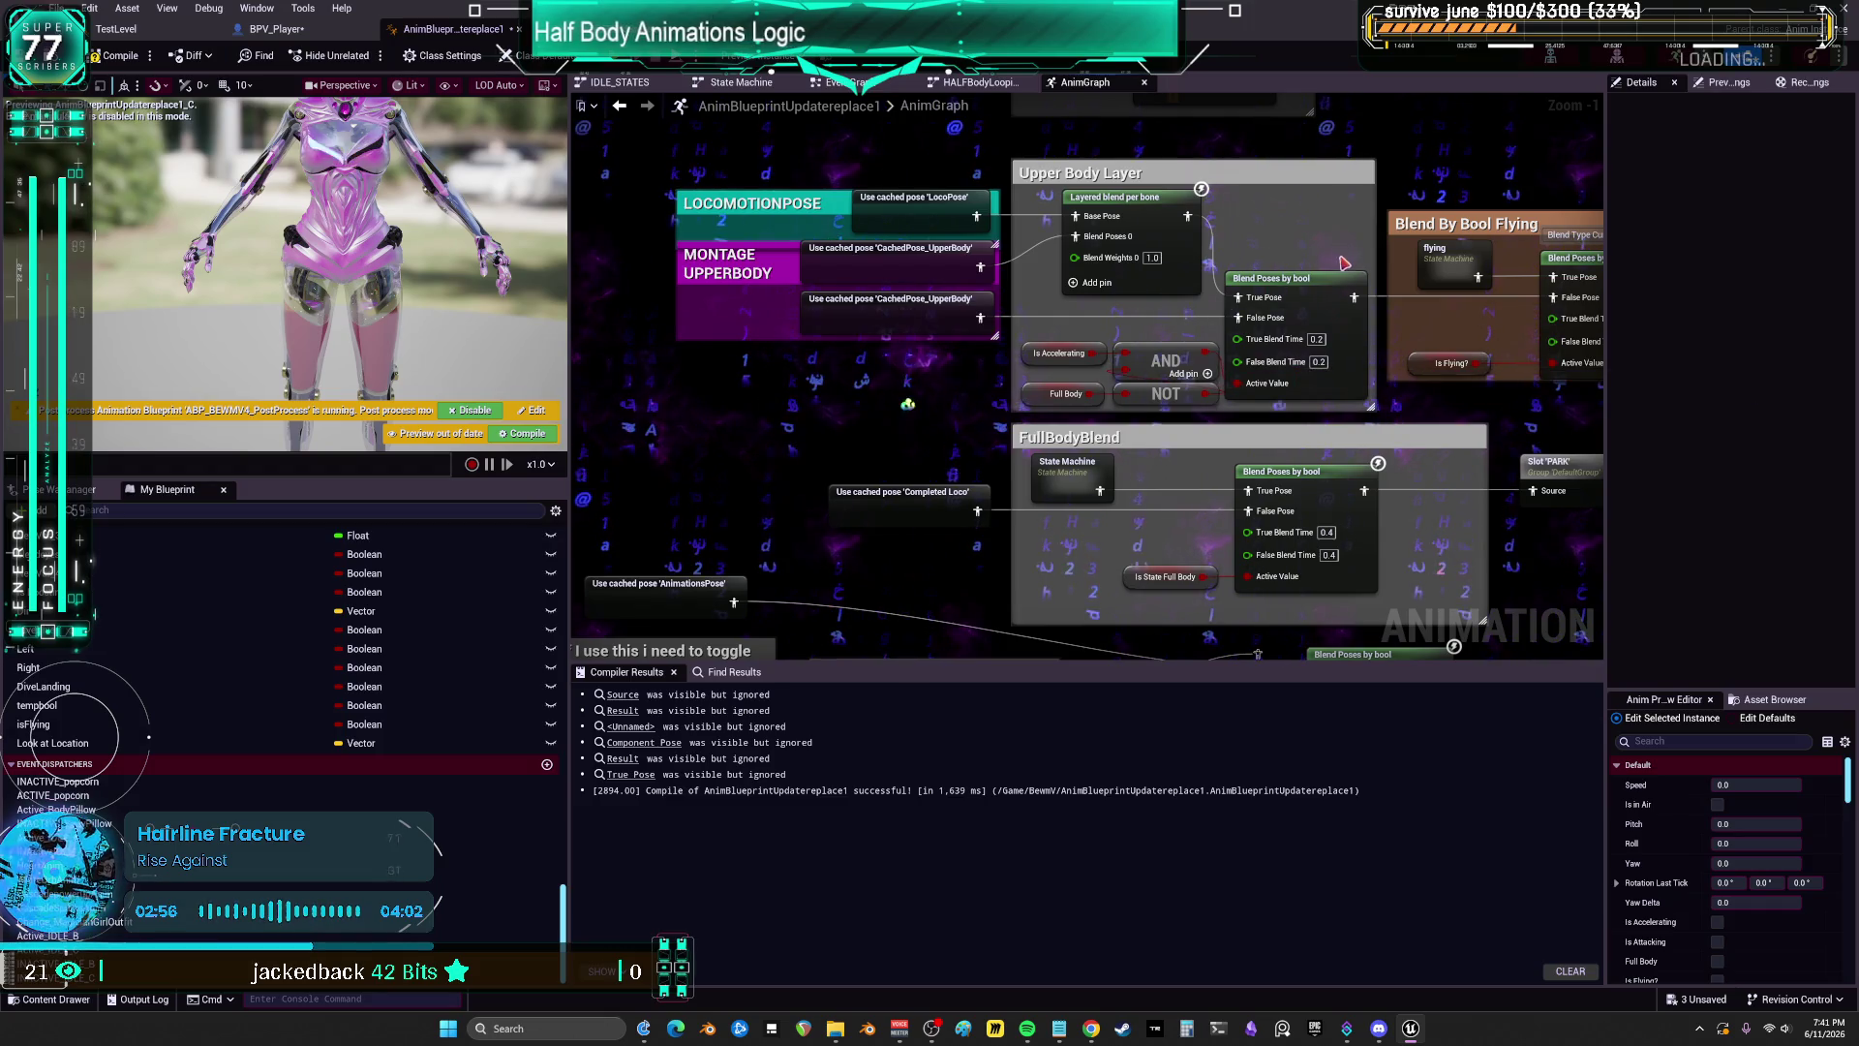
{"action": "mouse_move", "coordinate": [1300, 228]}
{"action": "left_mouse_down"}
{"action": "mouse_move", "coordinate": [1220, 296]}
{"action": "mouse_move", "coordinate": [1178, 295]}
{"action": "mouse_move", "coordinate": [1205, 233]}
{"action": "left_mouse_up"}
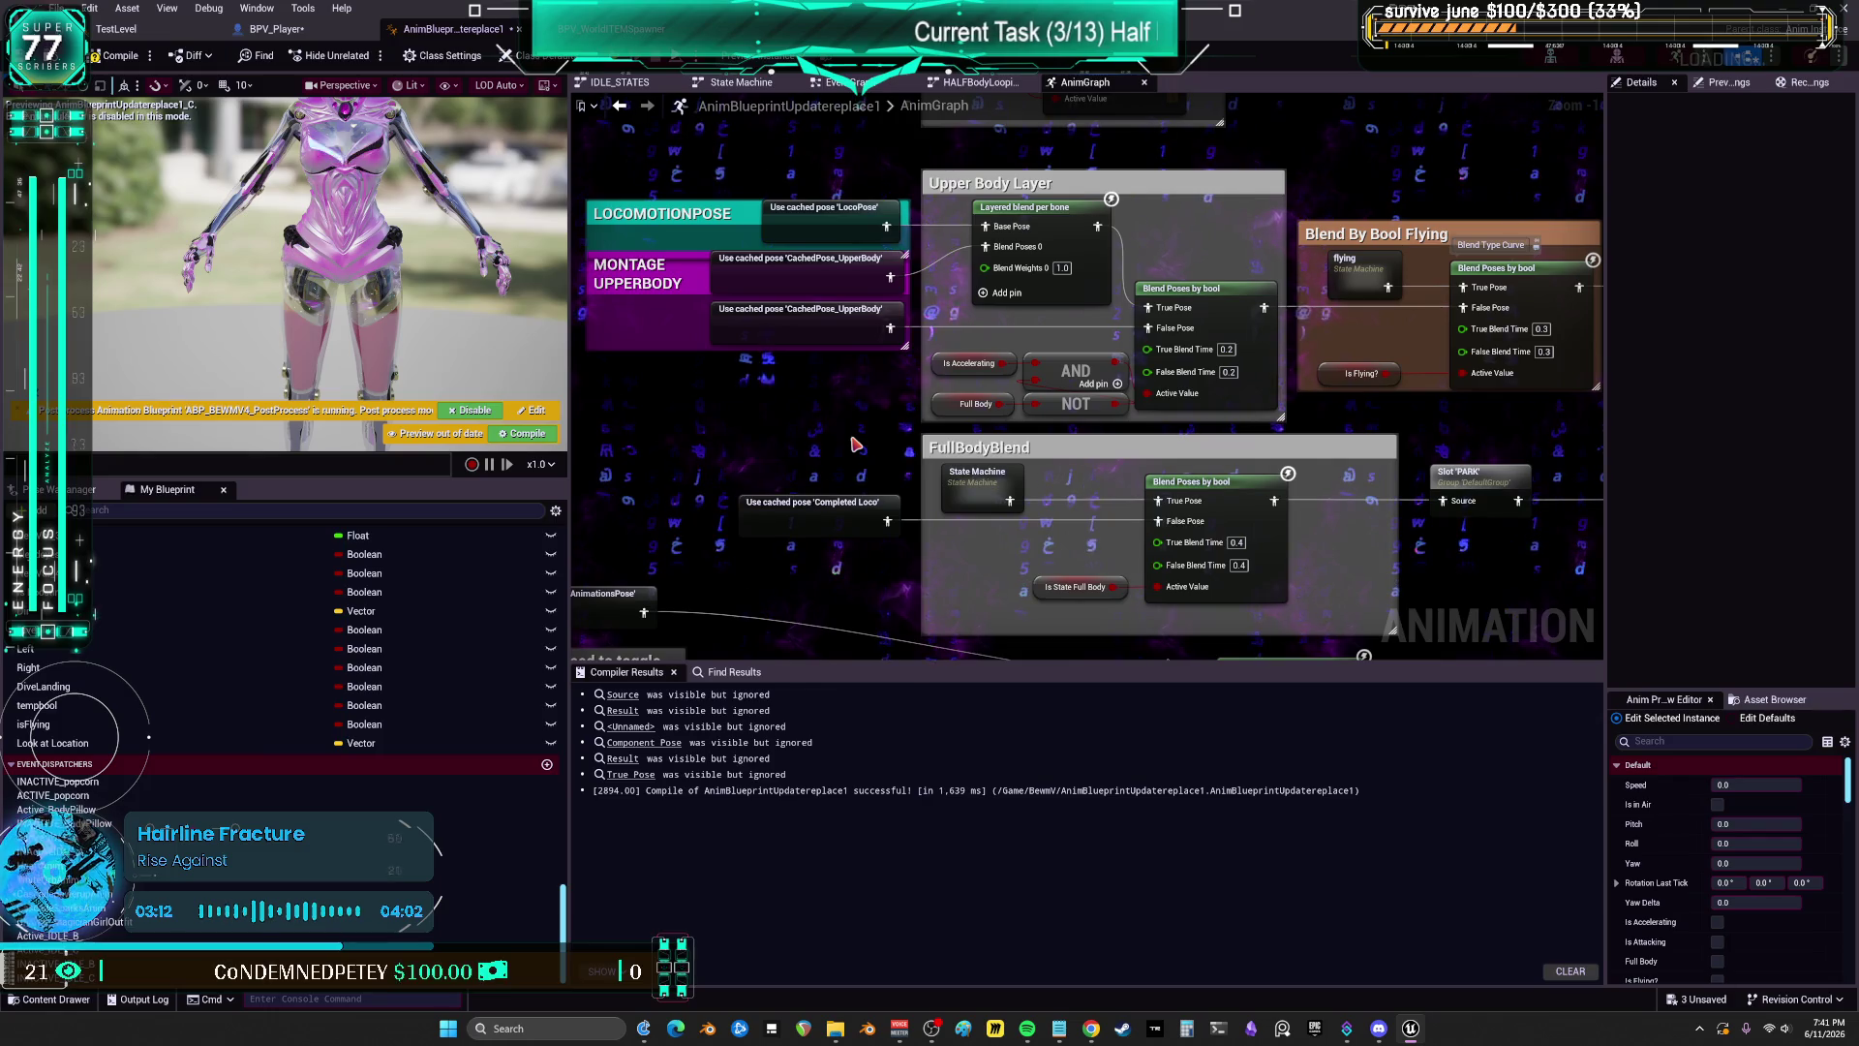
{"action": "left_click", "coordinate": [1042, 588]}
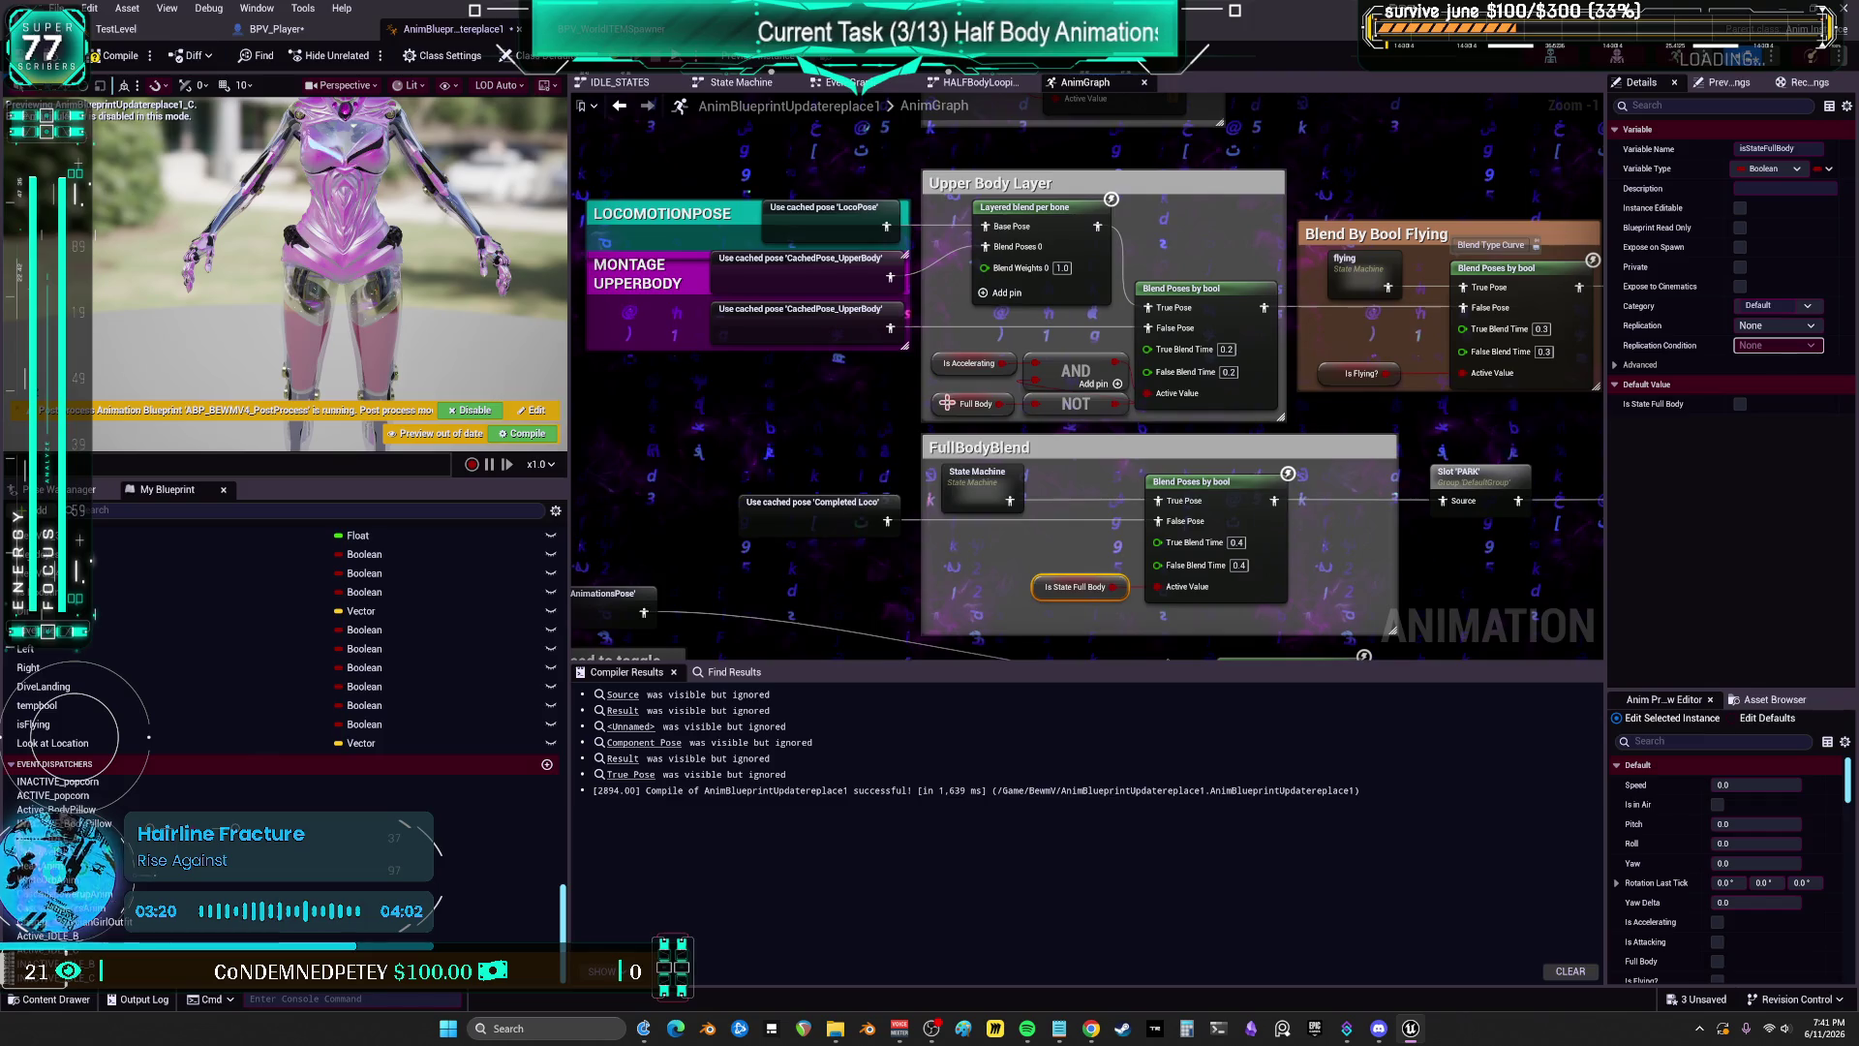
Step: Inspect the Full Body variable and jump to its AnimGraph getter and its Set FullBody result
{"action": "left_click", "coordinate": [946, 402]}
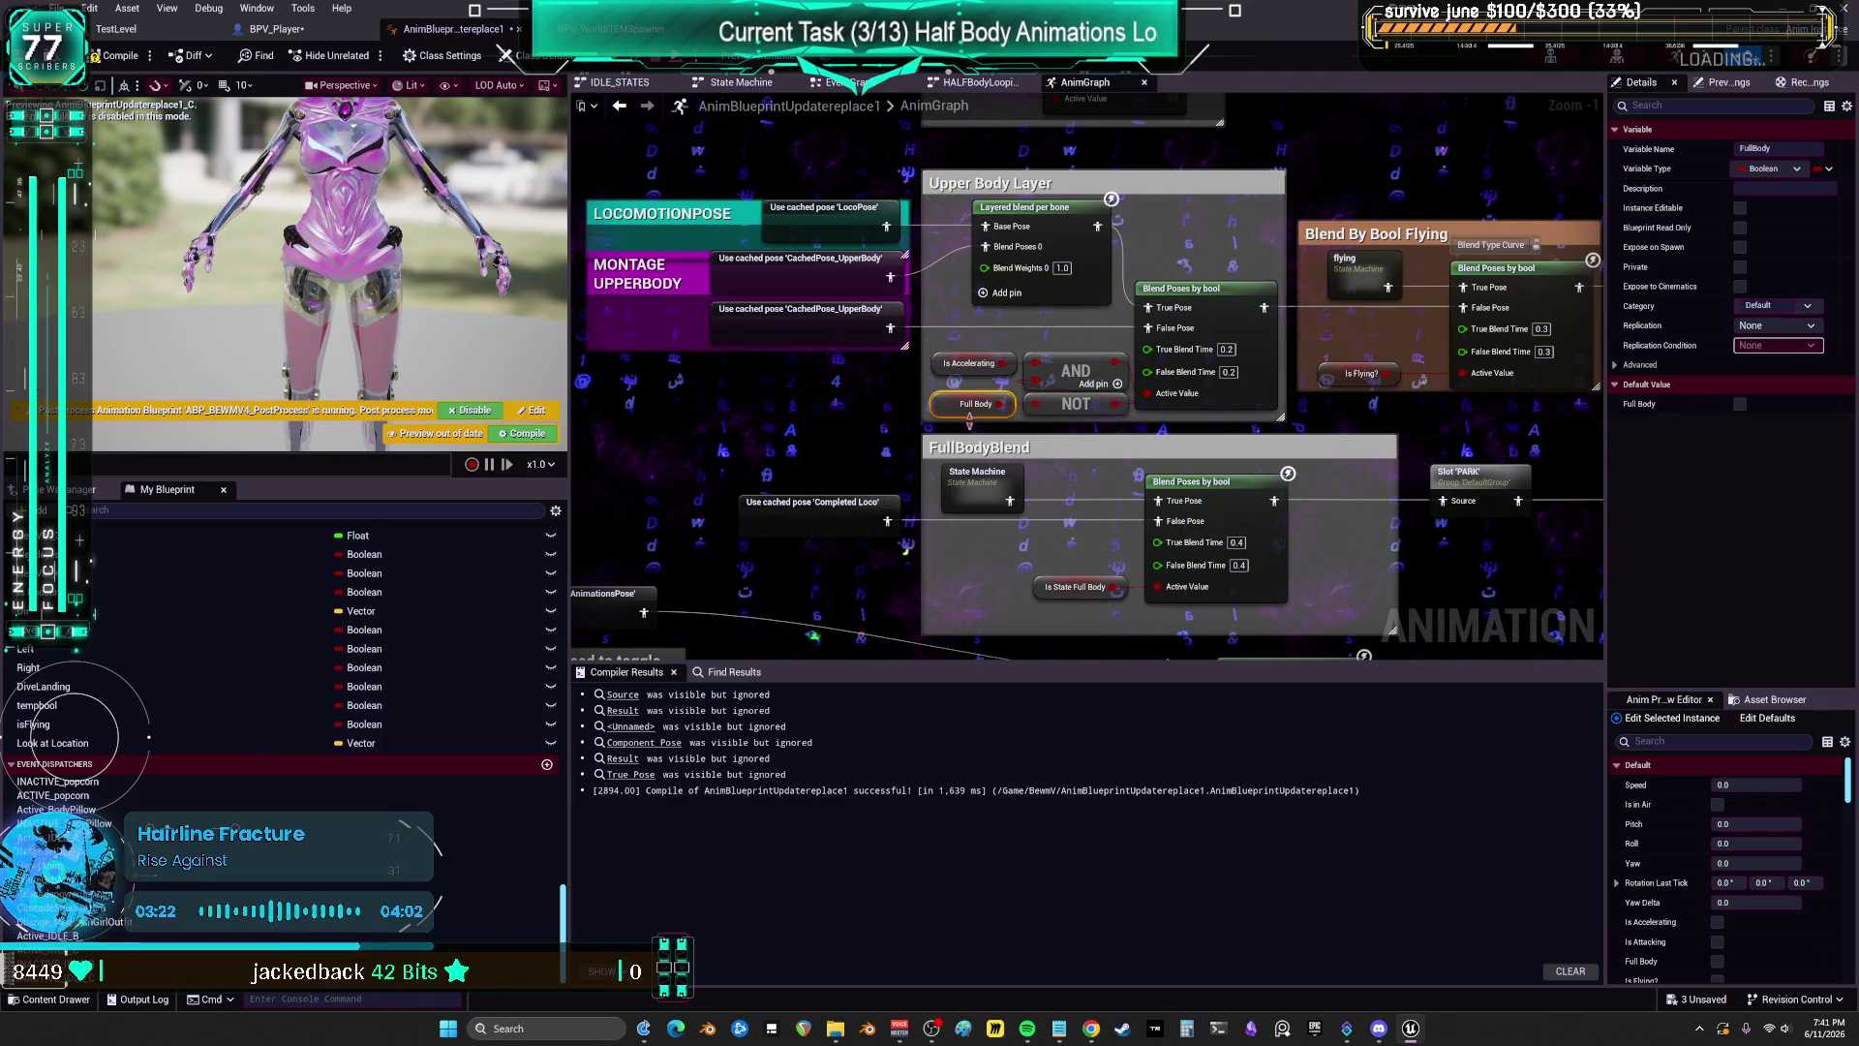
{"action": "scroll", "coordinate": [971, 426], "scroll_direction": "down", "scroll_amount": 2}
{"action": "mouse_move", "coordinate": [1272, 562]}
{"action": "left_mouse_down"}
{"action": "mouse_move", "coordinate": [1348, 381]}
{"action": "mouse_move", "coordinate": [1210, 455]}
{"action": "left_mouse_up"}
{"action": "scroll", "coordinate": [1092, 452], "scroll_direction": "up", "scroll_amount": 3}
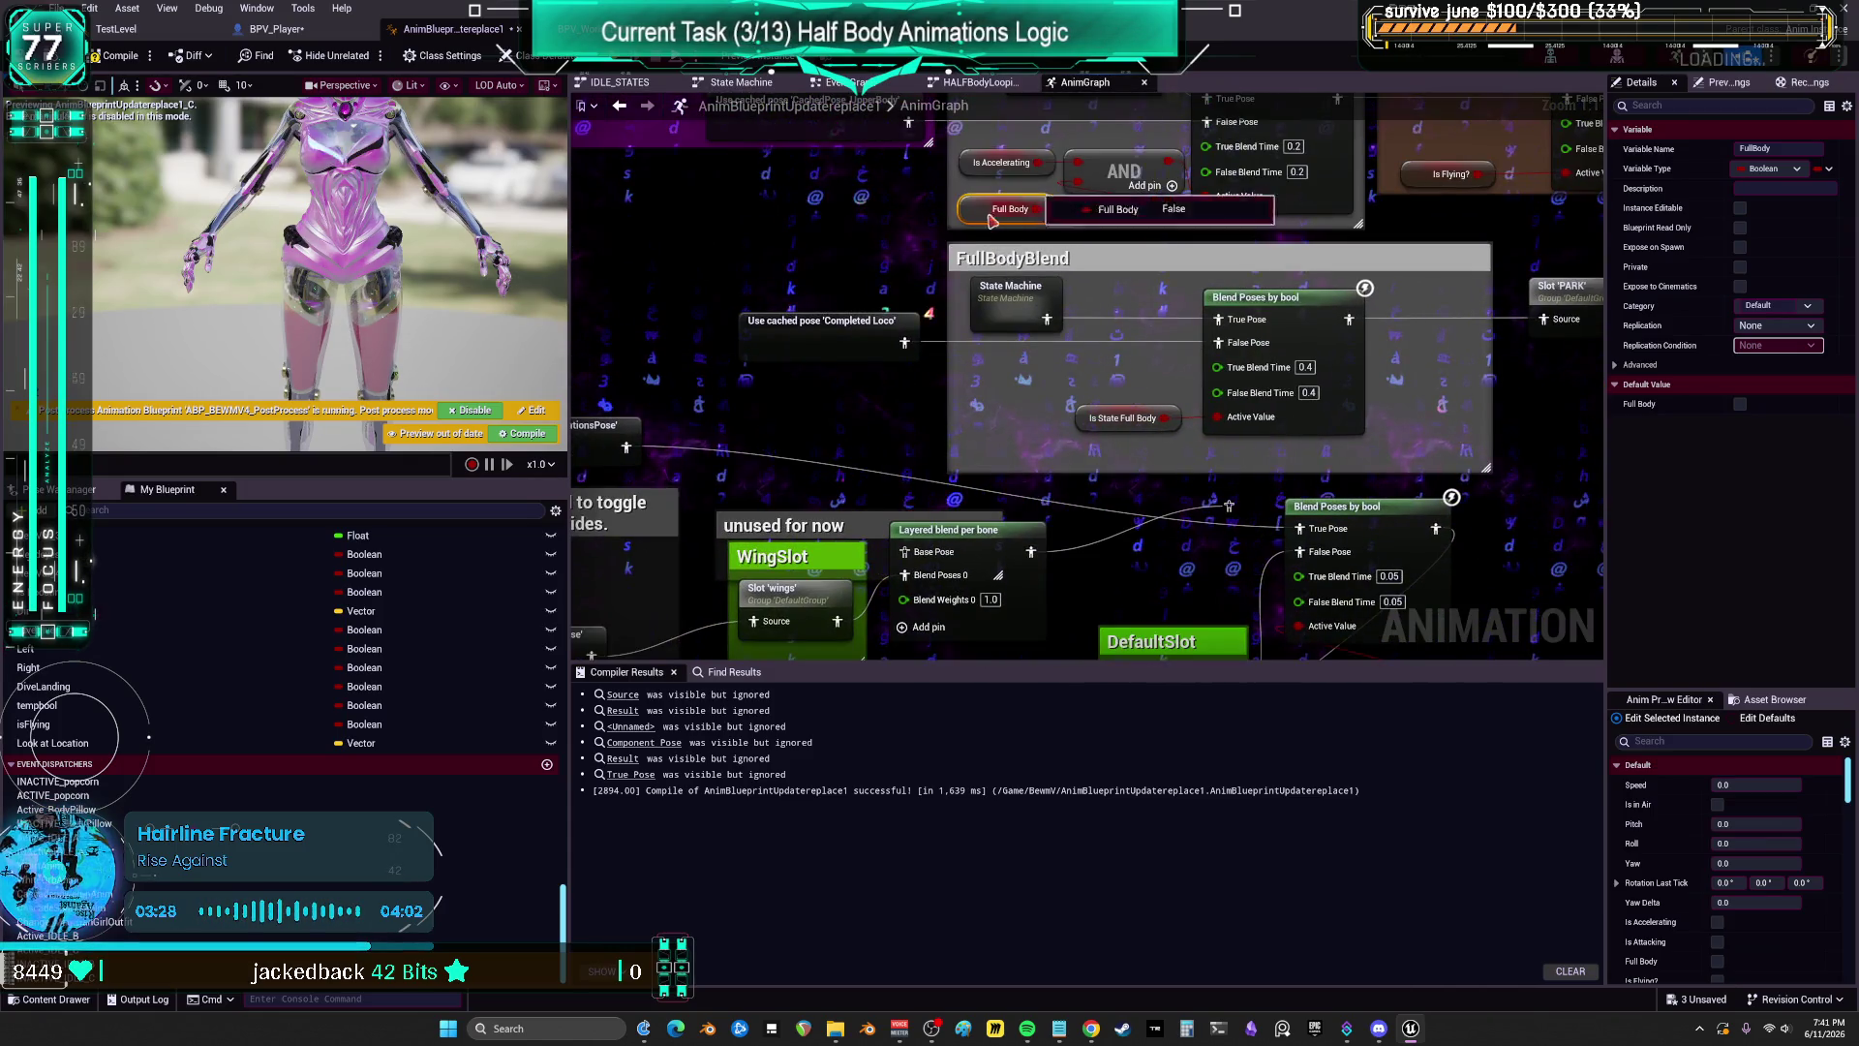
{"action": "mouse_move", "coordinate": [1153, 353]}
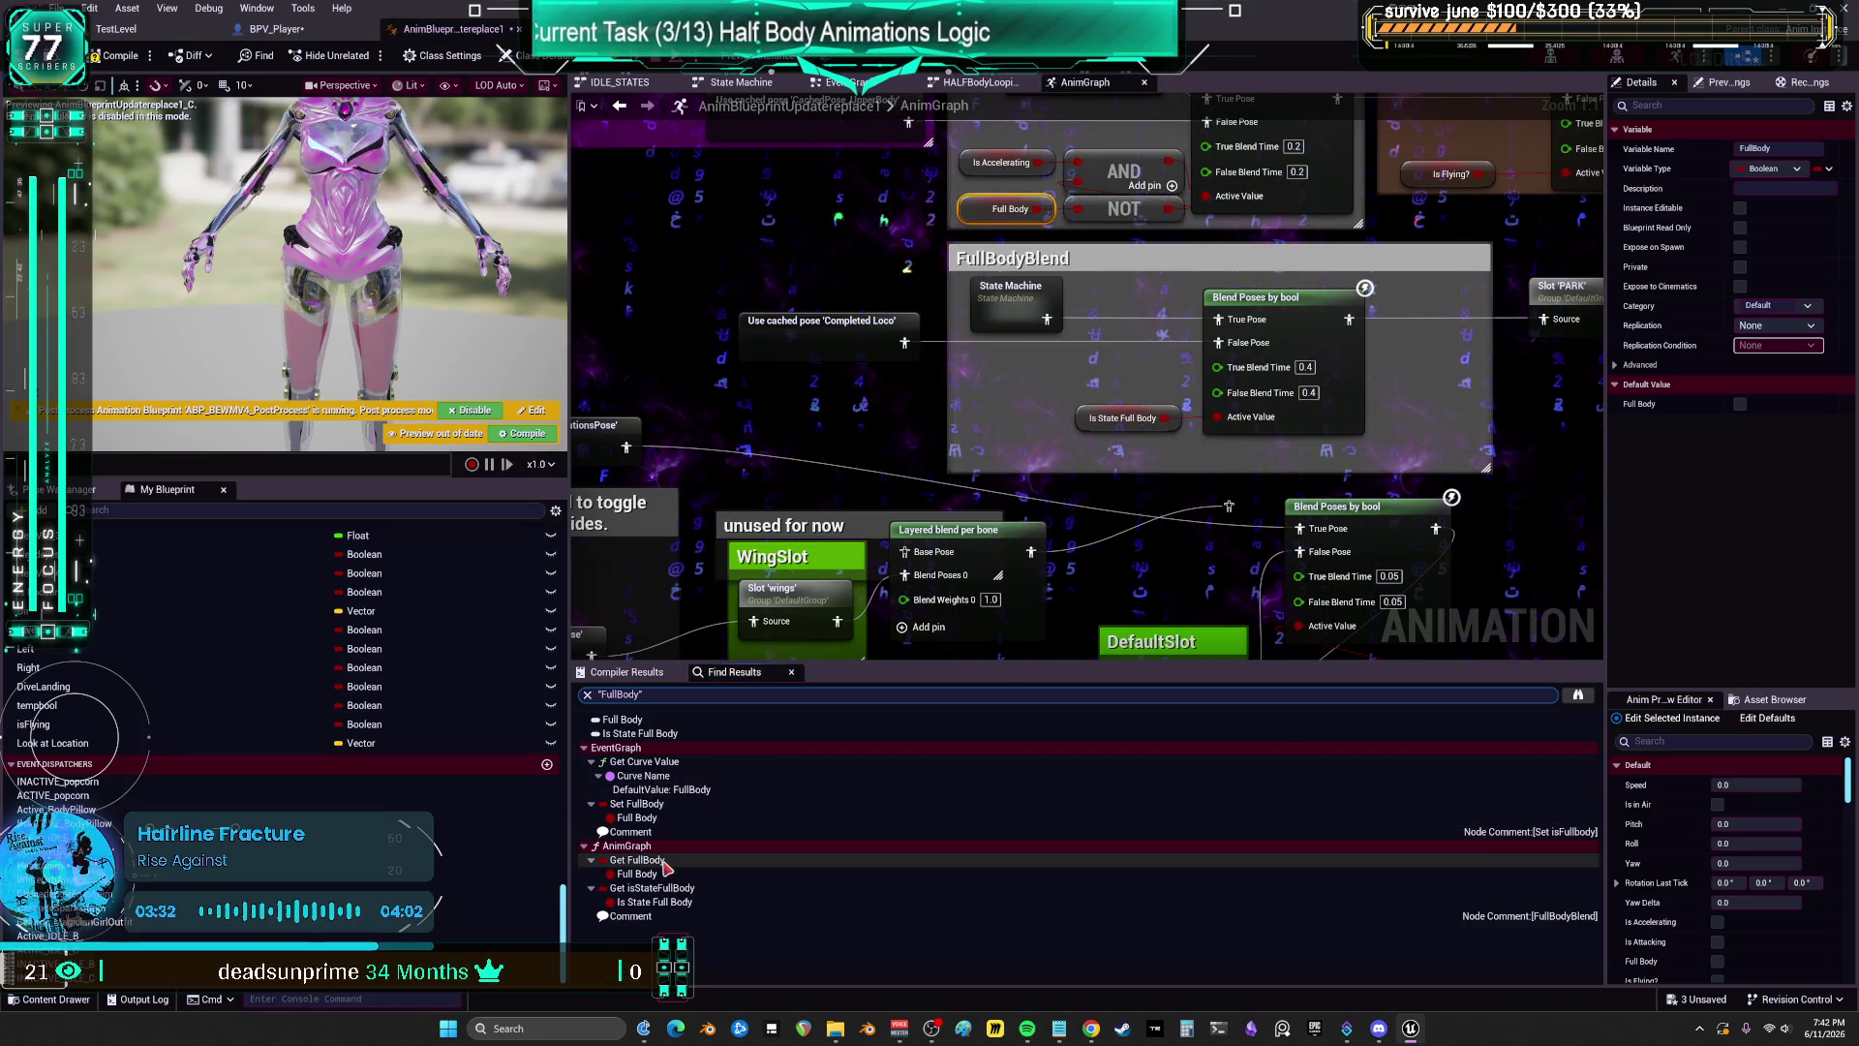
{"action": "left_click", "coordinate": [664, 873]}
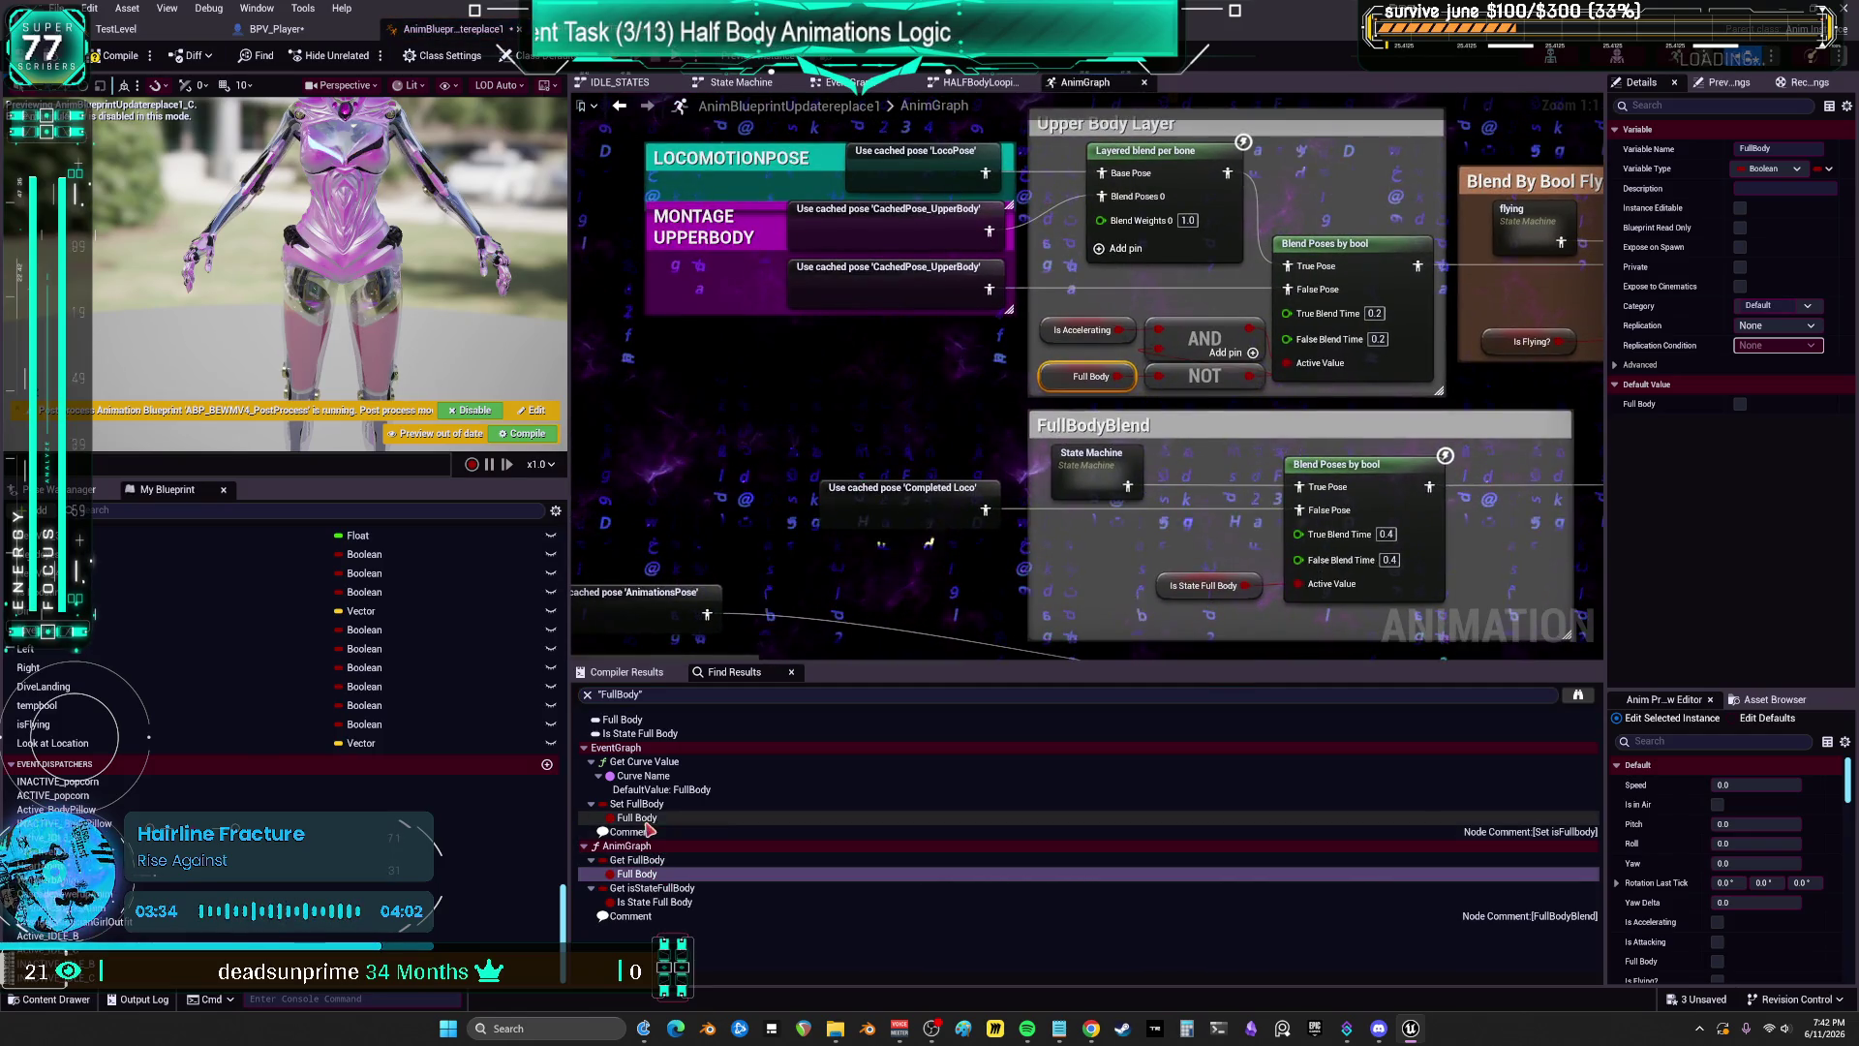
{"action": "left_click", "coordinate": [647, 819]}
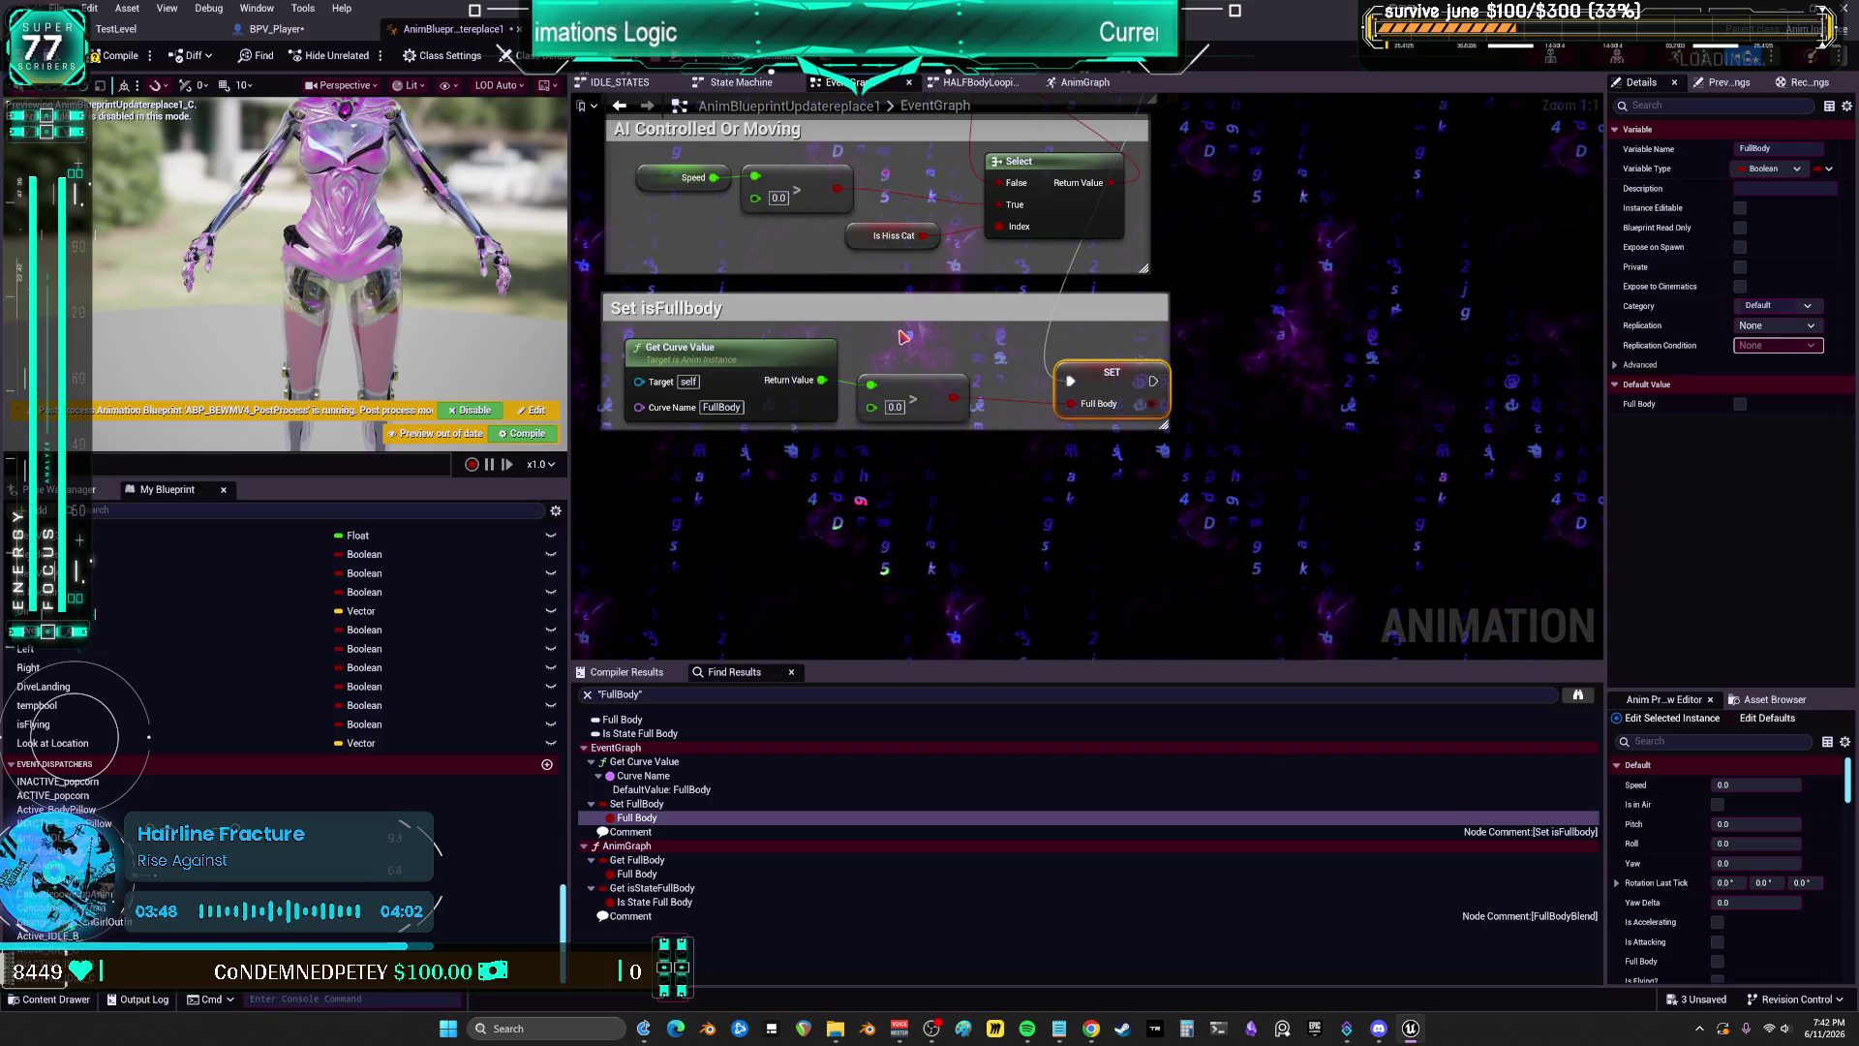
Step: Back in the AnimGraph, inspect the Is State Full Body node and FullBodyBlend's state machine
{"action": "left_click", "coordinate": [1084, 81]}
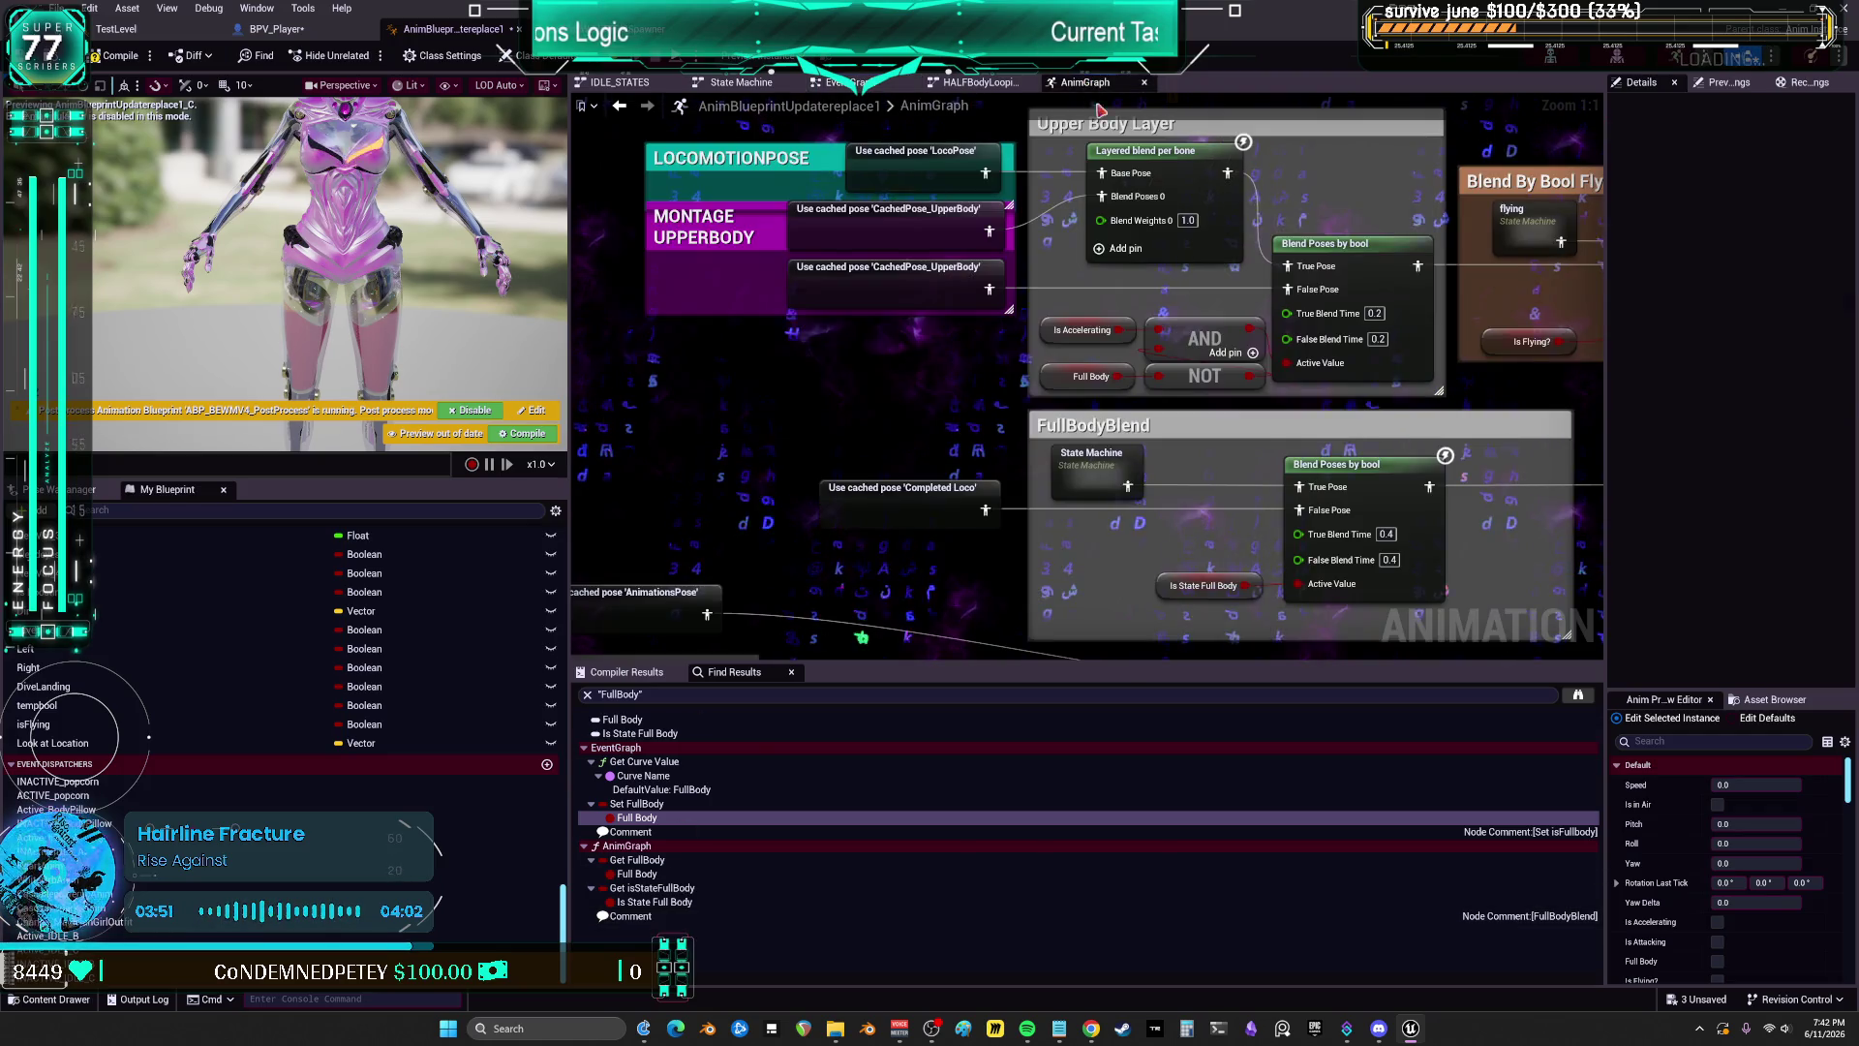
{"action": "left_click", "coordinate": [1161, 588]}
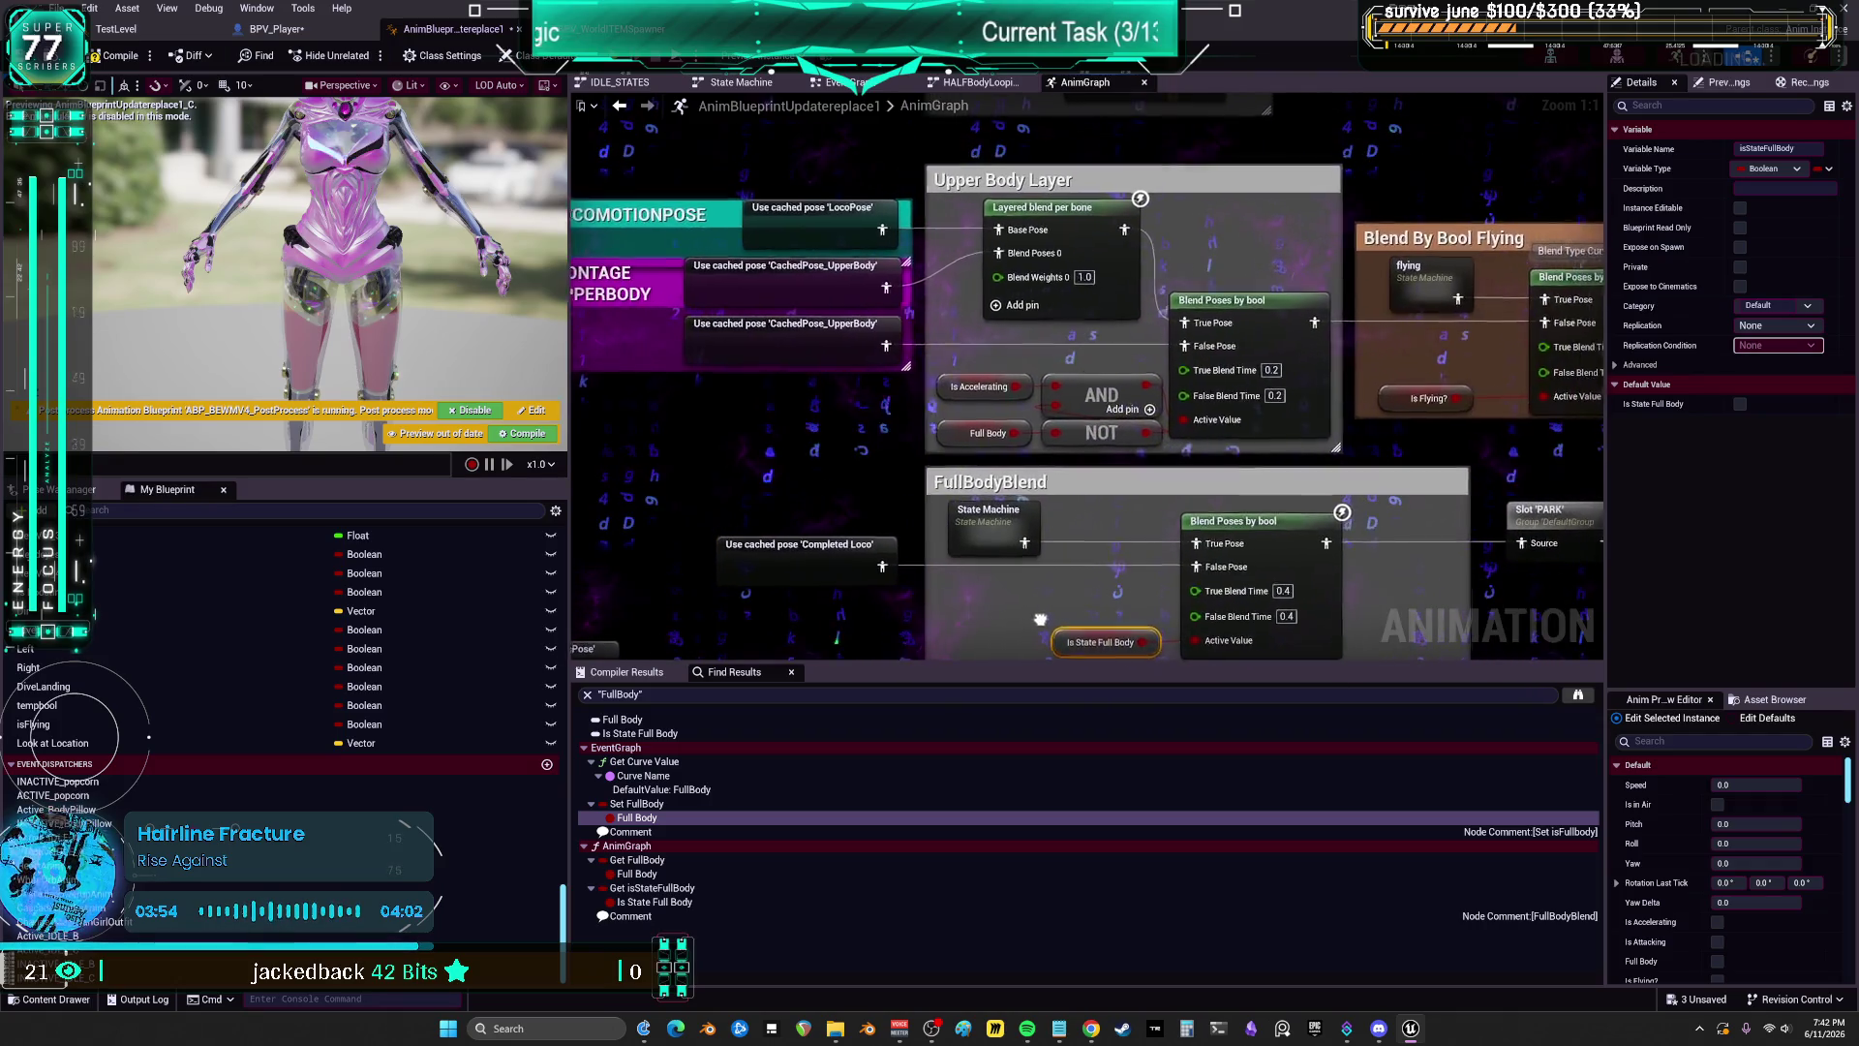
{"action": "left_click", "coordinate": [961, 496]}
{"action": "scroll", "coordinate": [961, 499], "scroll_direction": "down", "scroll_amount": 1}
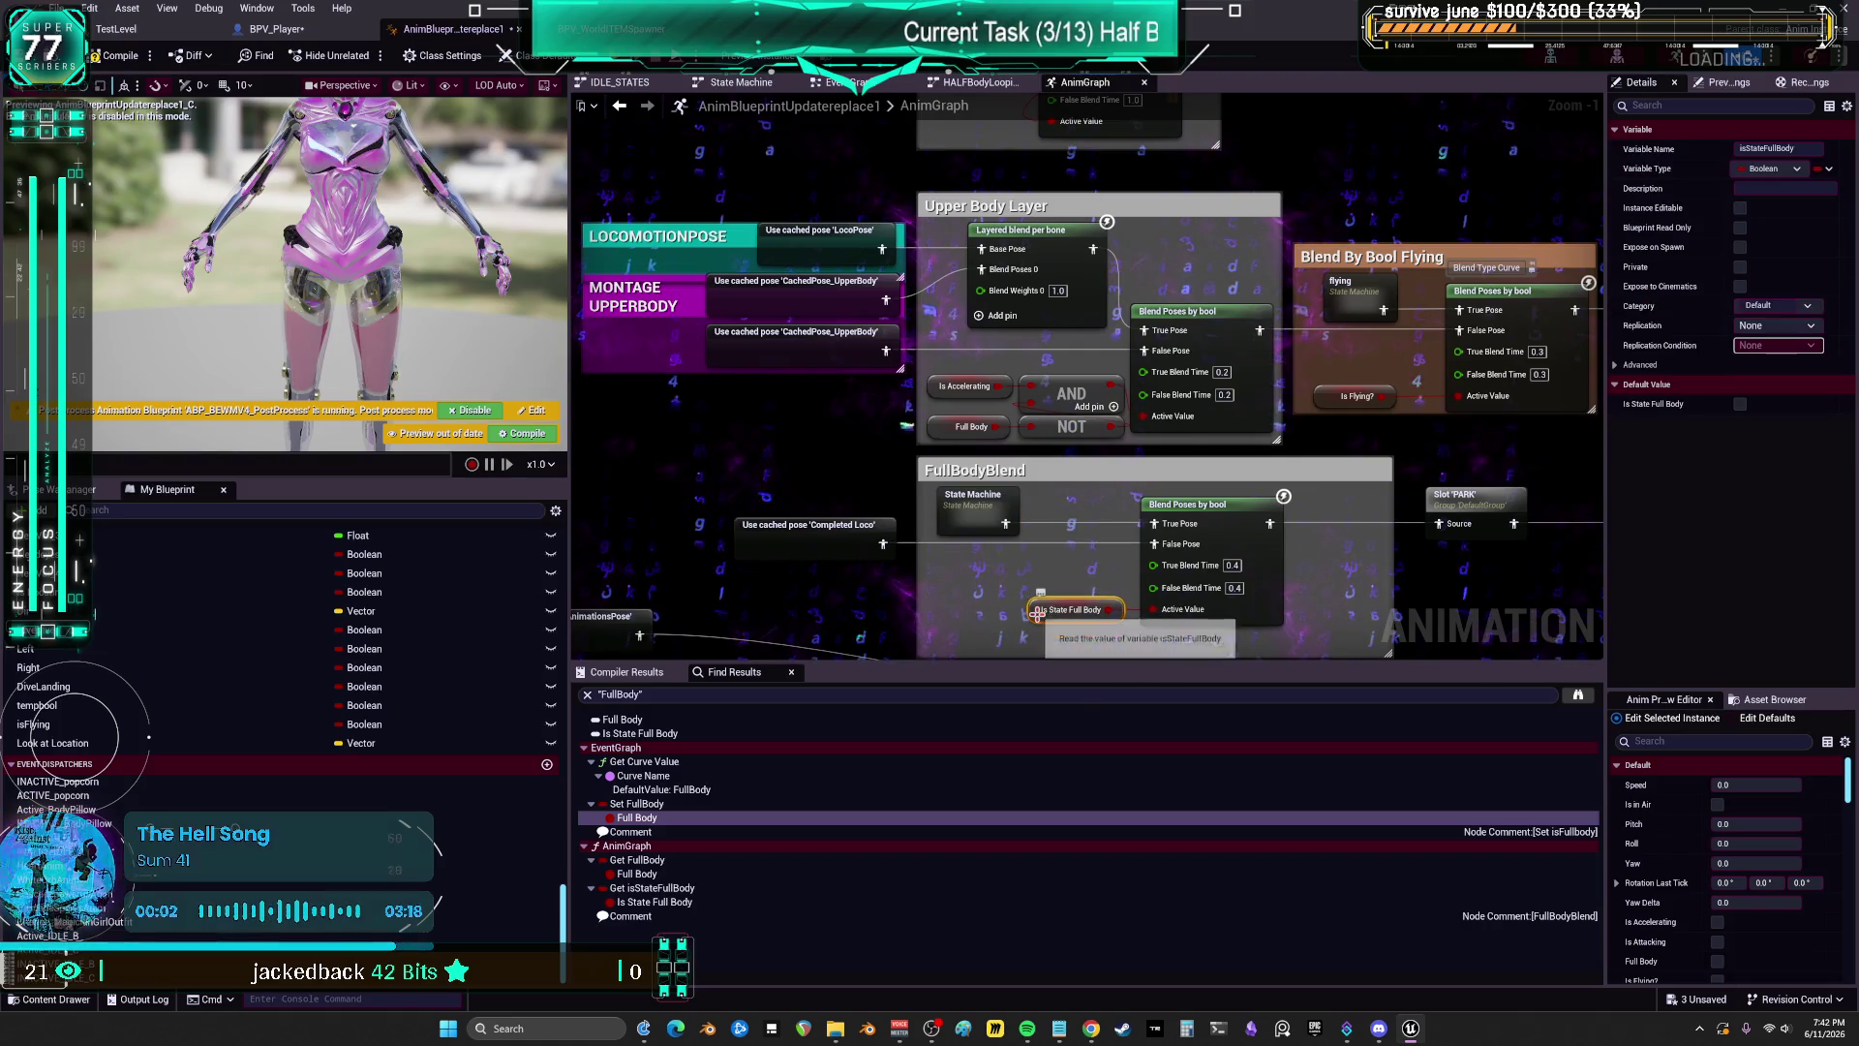
Step: Find all references to isStateFullBody by name and jump to its reference
{"action": "right_click", "coordinate": [1038, 613]}
{"action": "mouse_move", "coordinate": [1189, 755]}
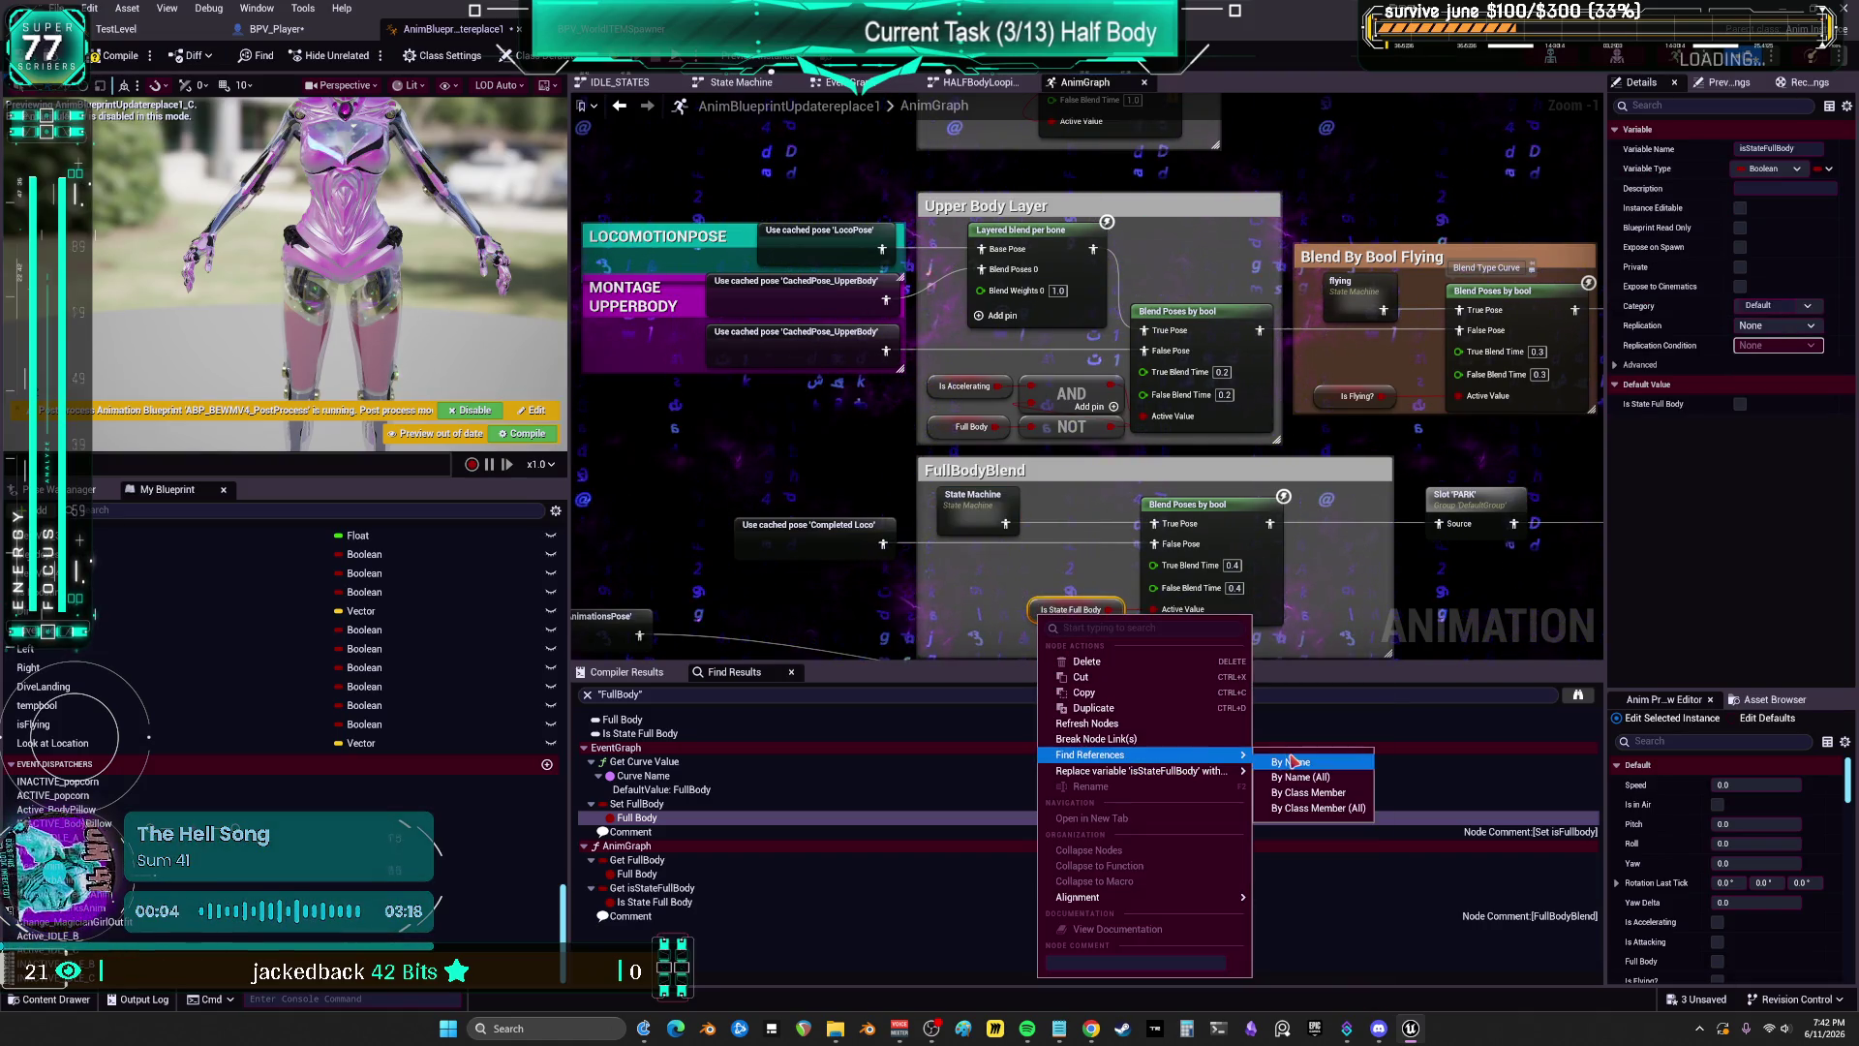
{"action": "left_click", "coordinate": [1291, 762]}
{"action": "left_click", "coordinate": [709, 763]}
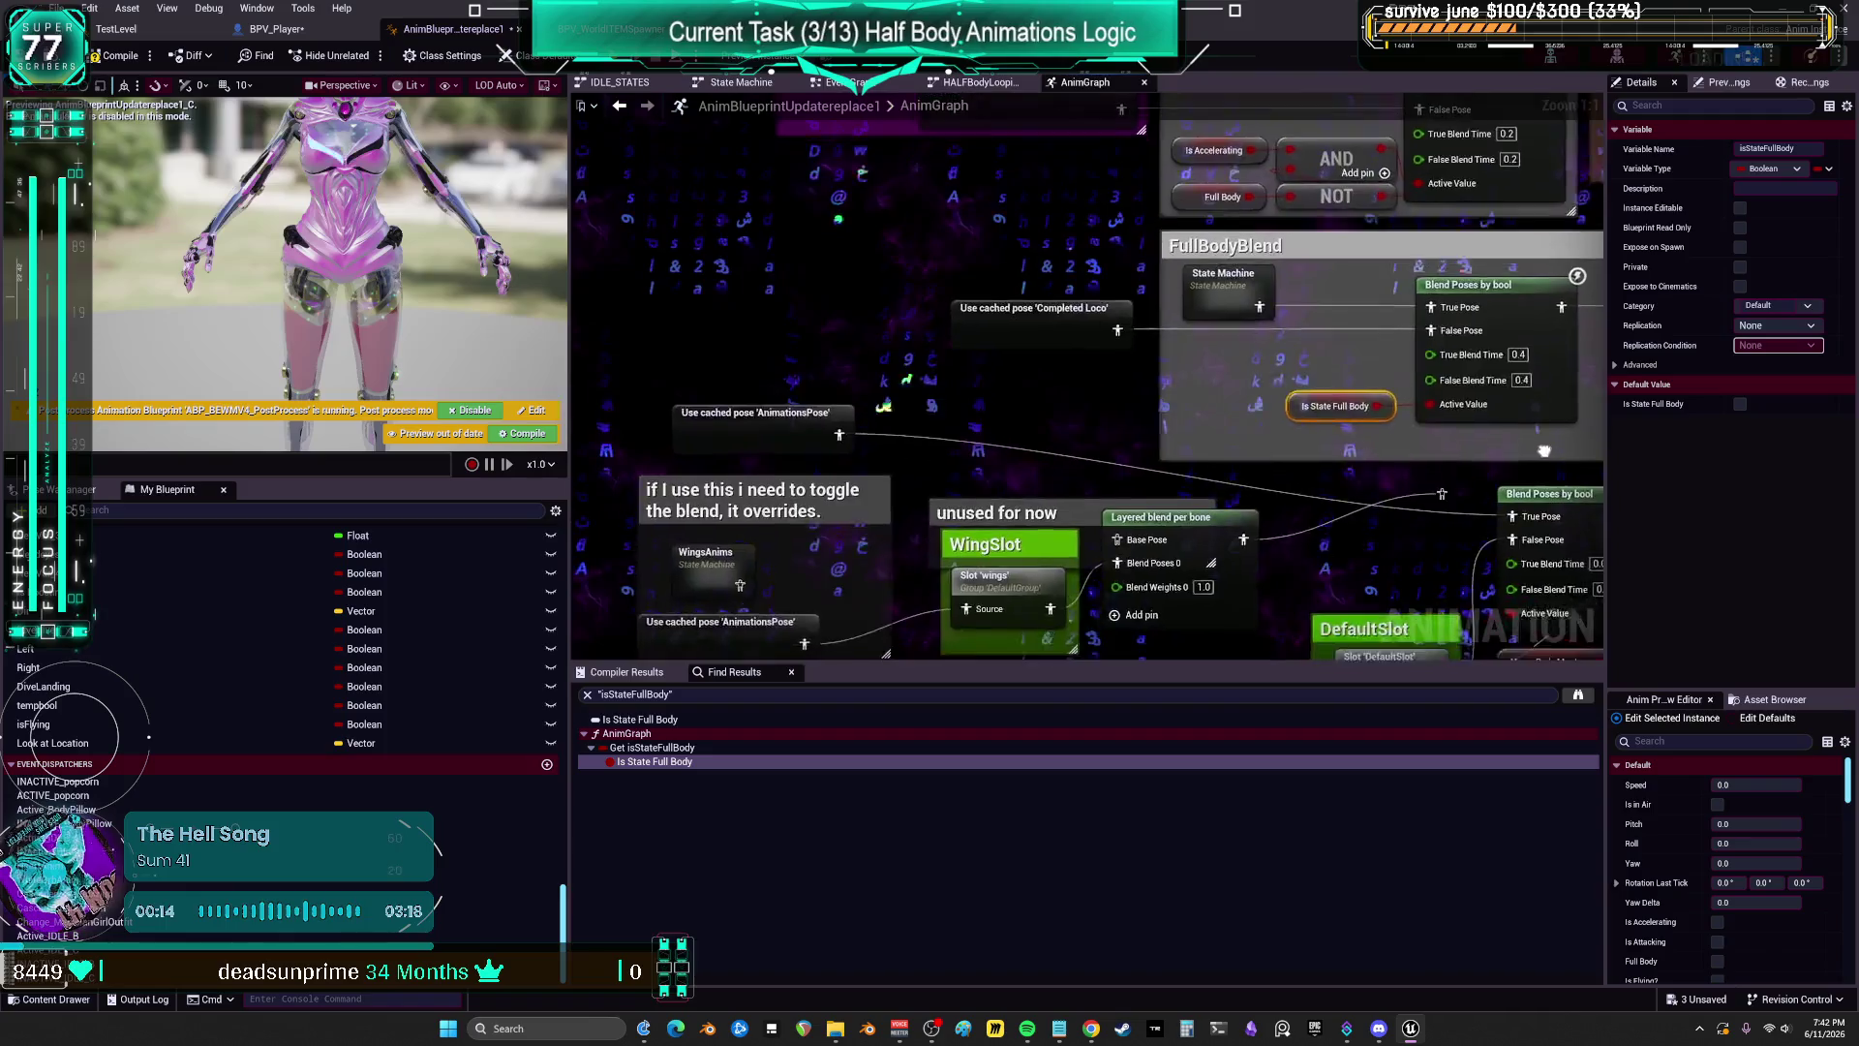
Step: Pan the AnimGraph across the wing slot, FullBodyBlend and MONTAGE UPPERBODY sections
{"action": "mouse_move", "coordinate": [1192, 469]}
{"action": "left_mouse_down"}
{"action": "mouse_move", "coordinate": [1467, 420]}
{"action": "mouse_move", "coordinate": [1346, 426]}
{"action": "mouse_move", "coordinate": [1501, 419]}
{"action": "left_mouse_up"}
{"action": "mouse_move", "coordinate": [1399, 462]}
{"action": "left_mouse_down"}
{"action": "mouse_move", "coordinate": [1205, 539]}
{"action": "mouse_move", "coordinate": [1308, 498]}
{"action": "mouse_move", "coordinate": [1328, 548]}
{"action": "left_mouse_up"}
{"action": "mouse_move", "coordinate": [1429, 504]}
{"action": "left_mouse_down"}
{"action": "mouse_move", "coordinate": [1423, 550]}
{"action": "mouse_move", "coordinate": [1458, 552]}
{"action": "mouse_move", "coordinate": [1465, 520]}
{"action": "mouse_move", "coordinate": [1424, 524]}
{"action": "left_mouse_up"}
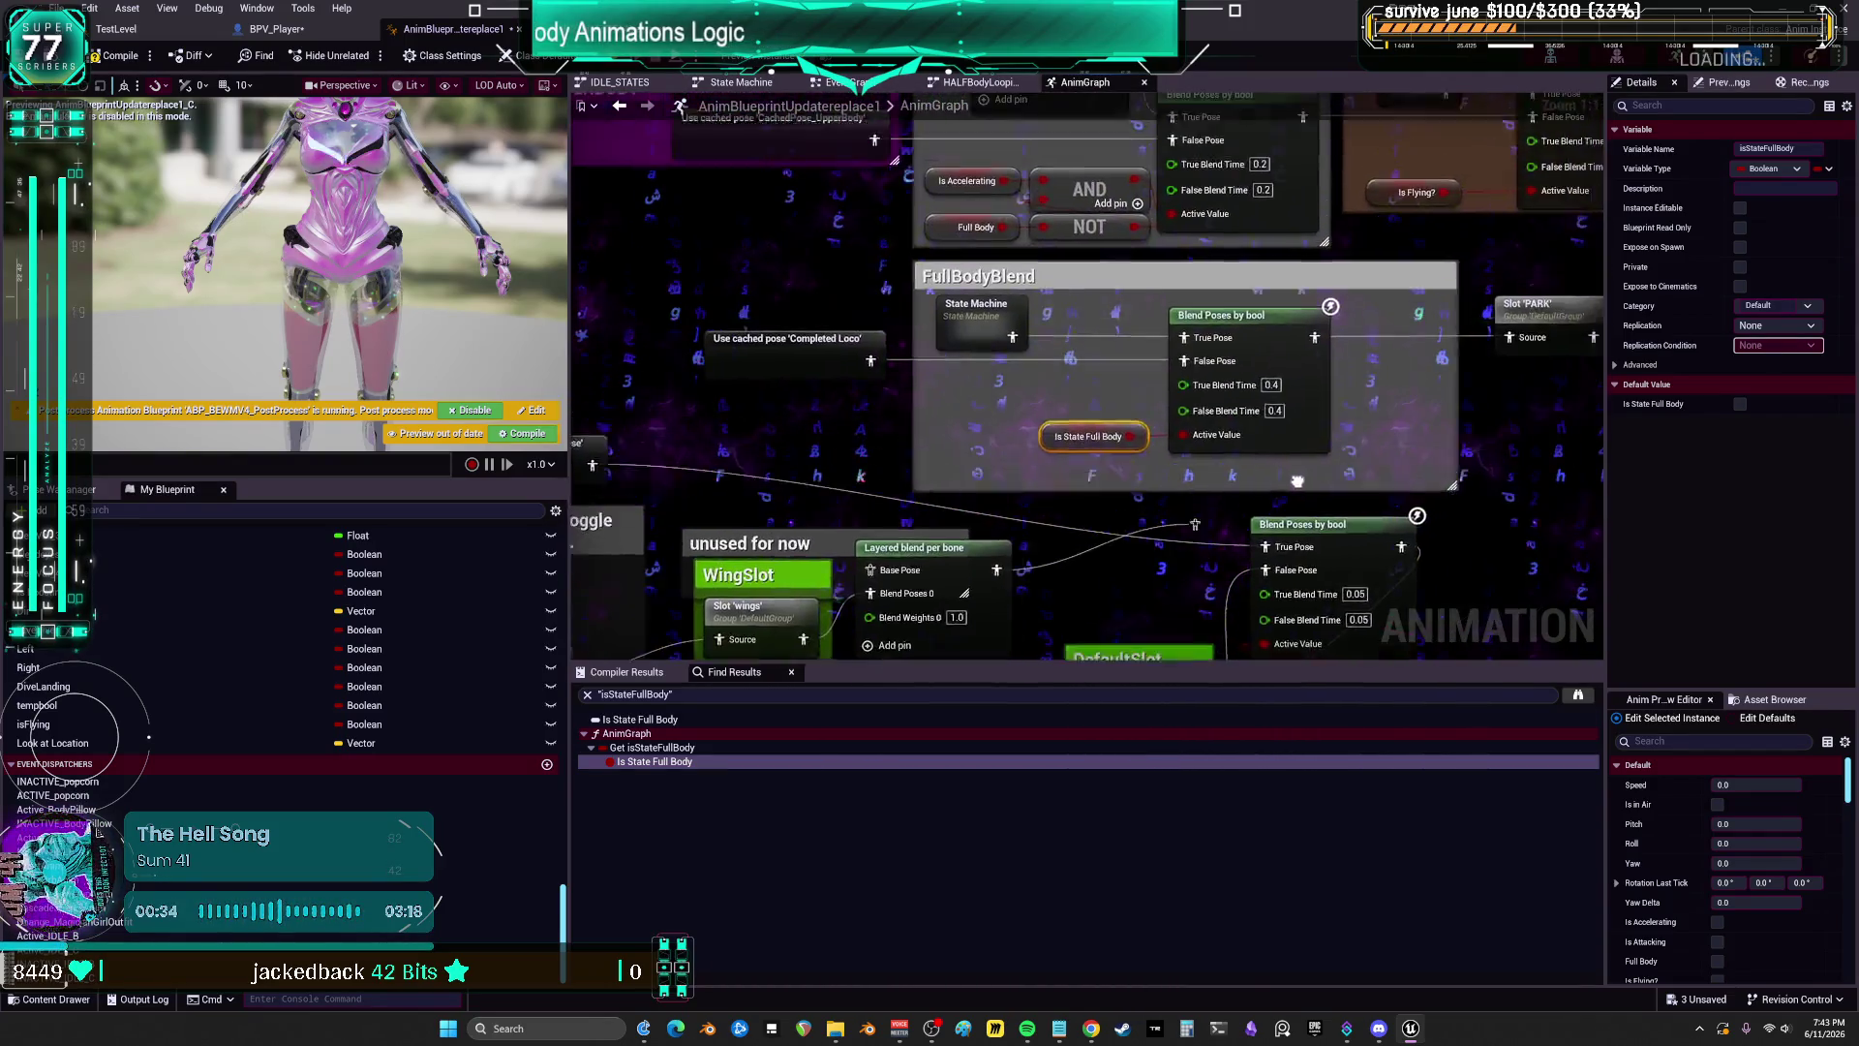
{"action": "left_click_drag", "start_coordinate": [1493, 464], "coordinate": [1466, 388]}
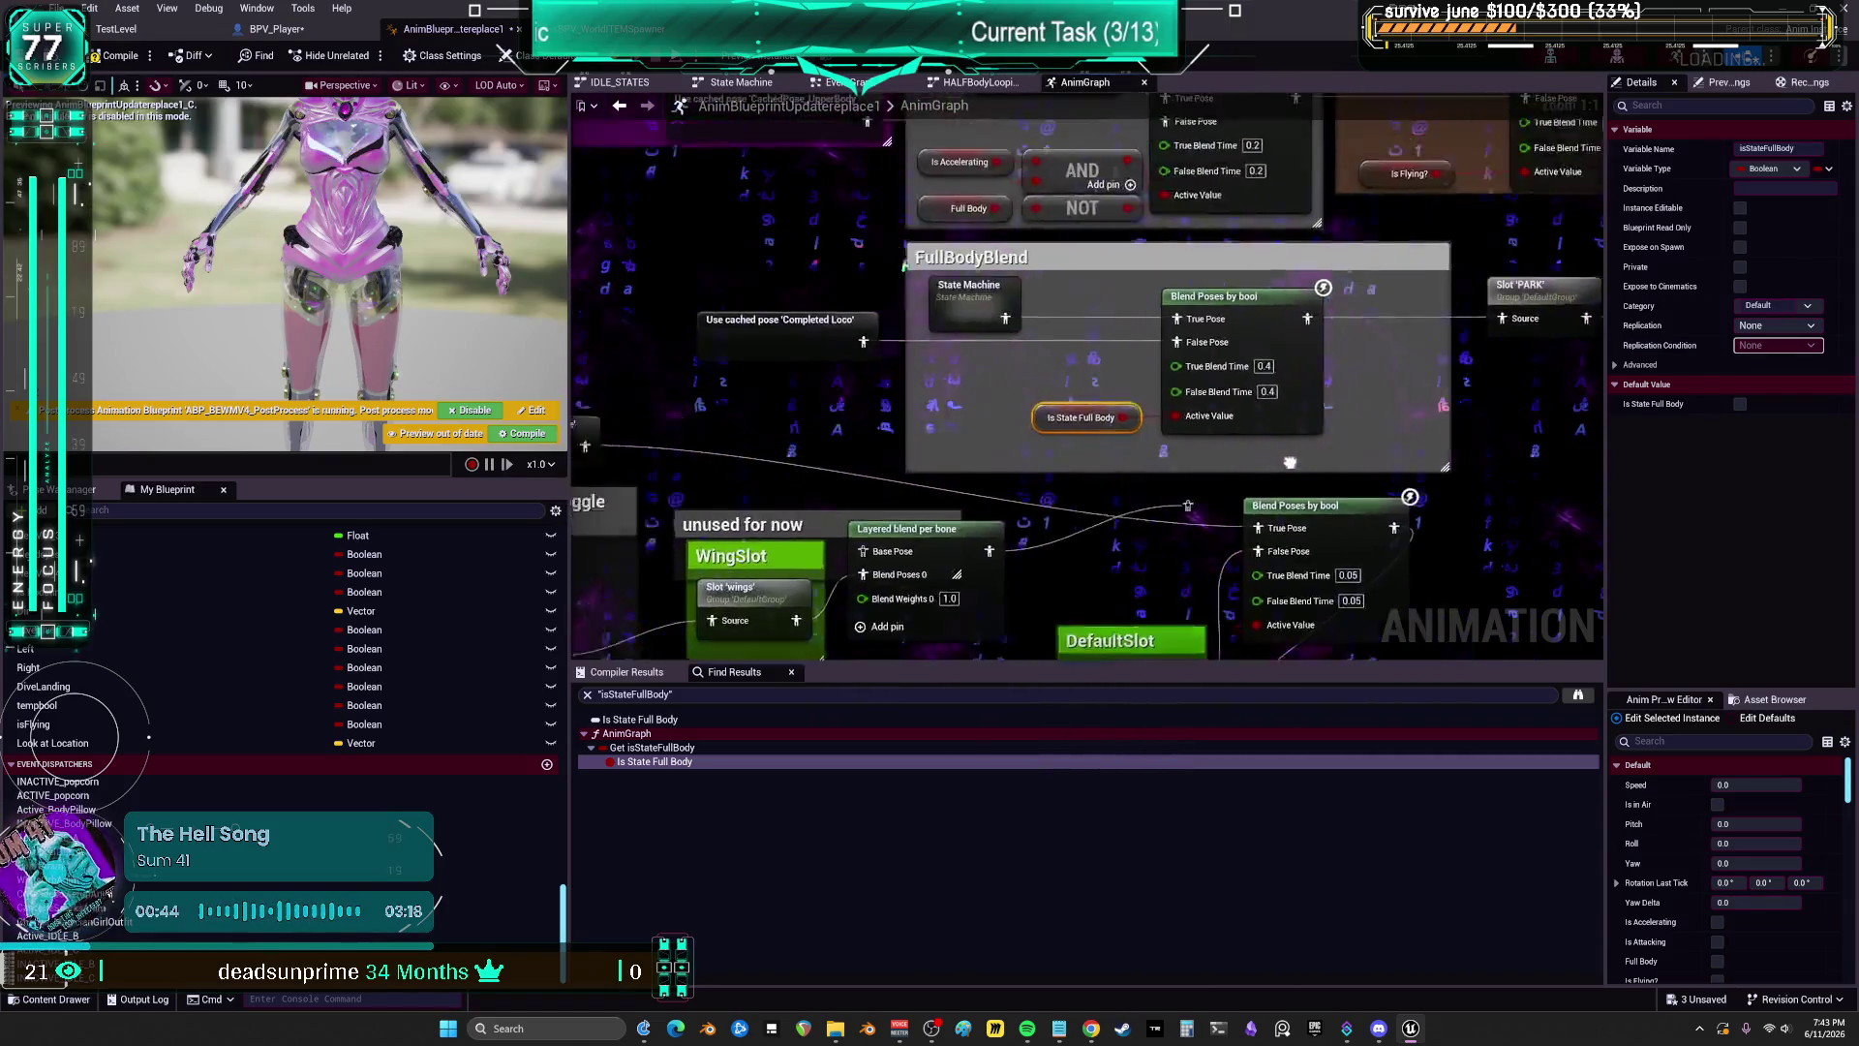
{"action": "left_click_drag", "start_coordinate": [1225, 453], "coordinate": [1422, 343]}
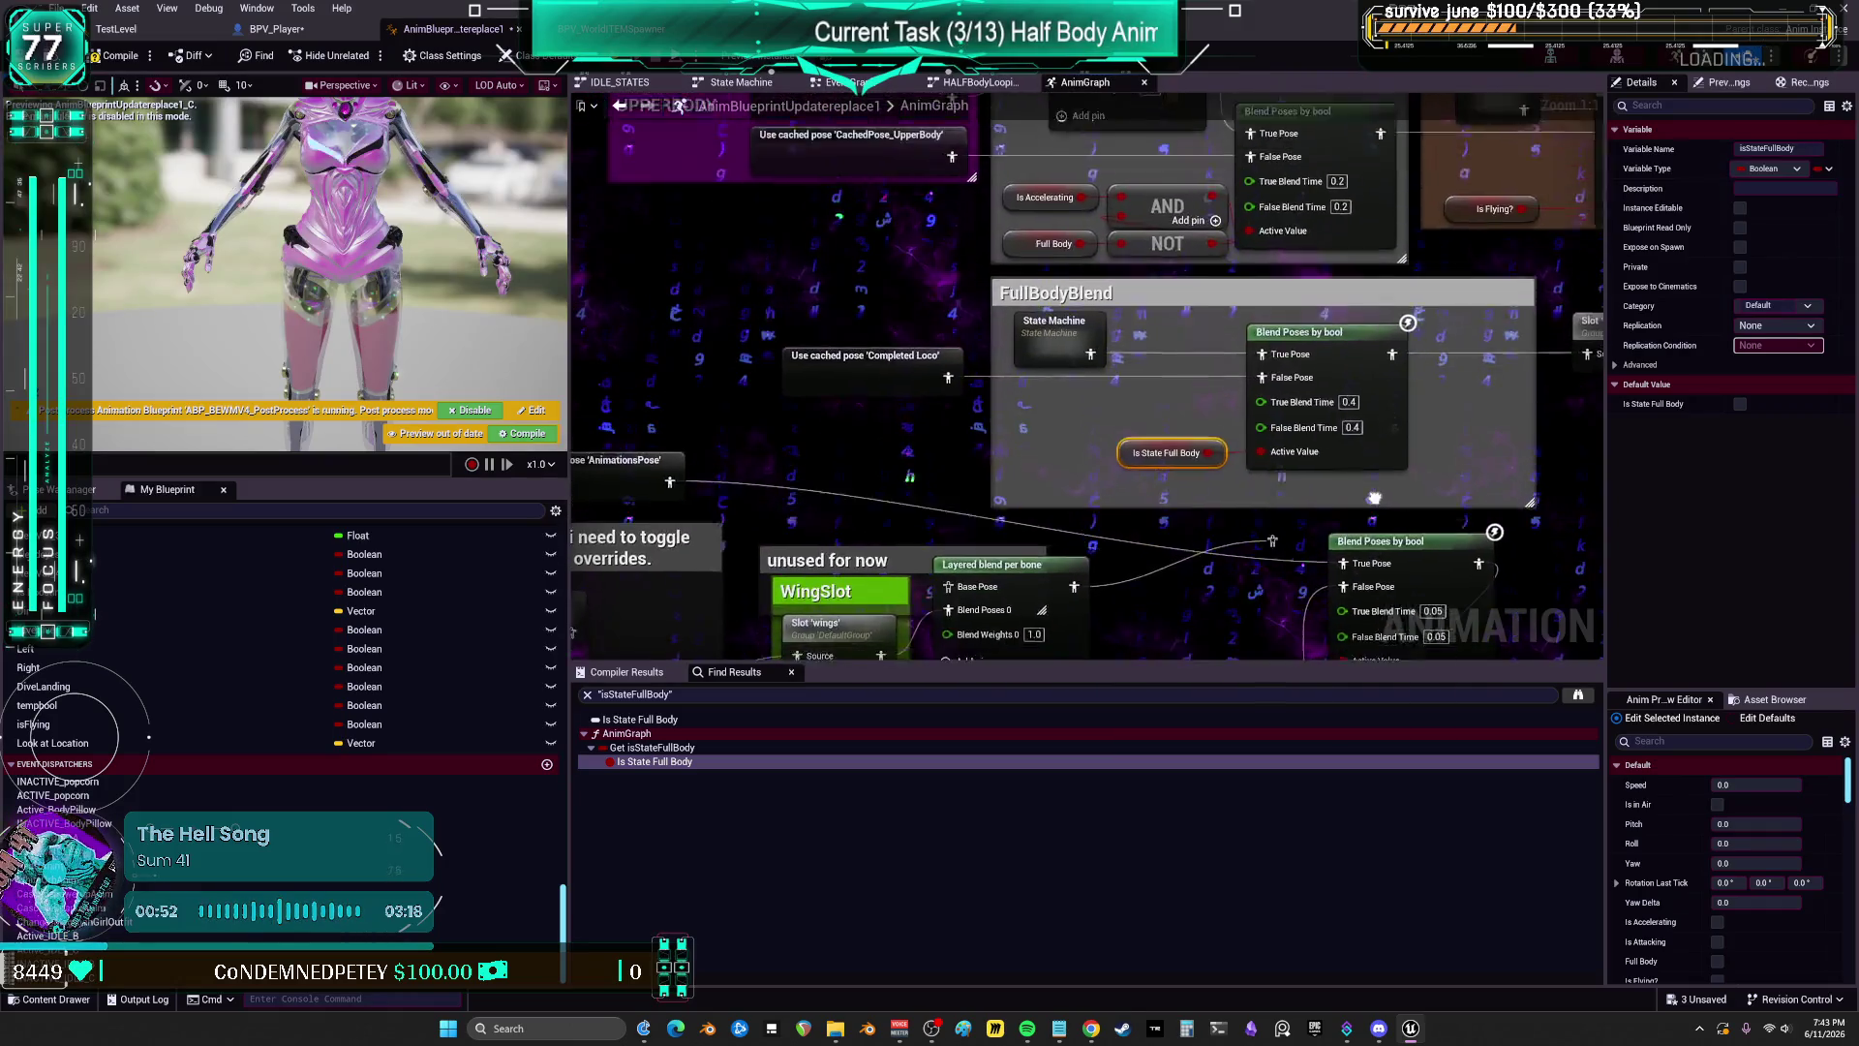
{"action": "left_click_drag", "start_coordinate": [1372, 438], "coordinate": [1402, 543]}
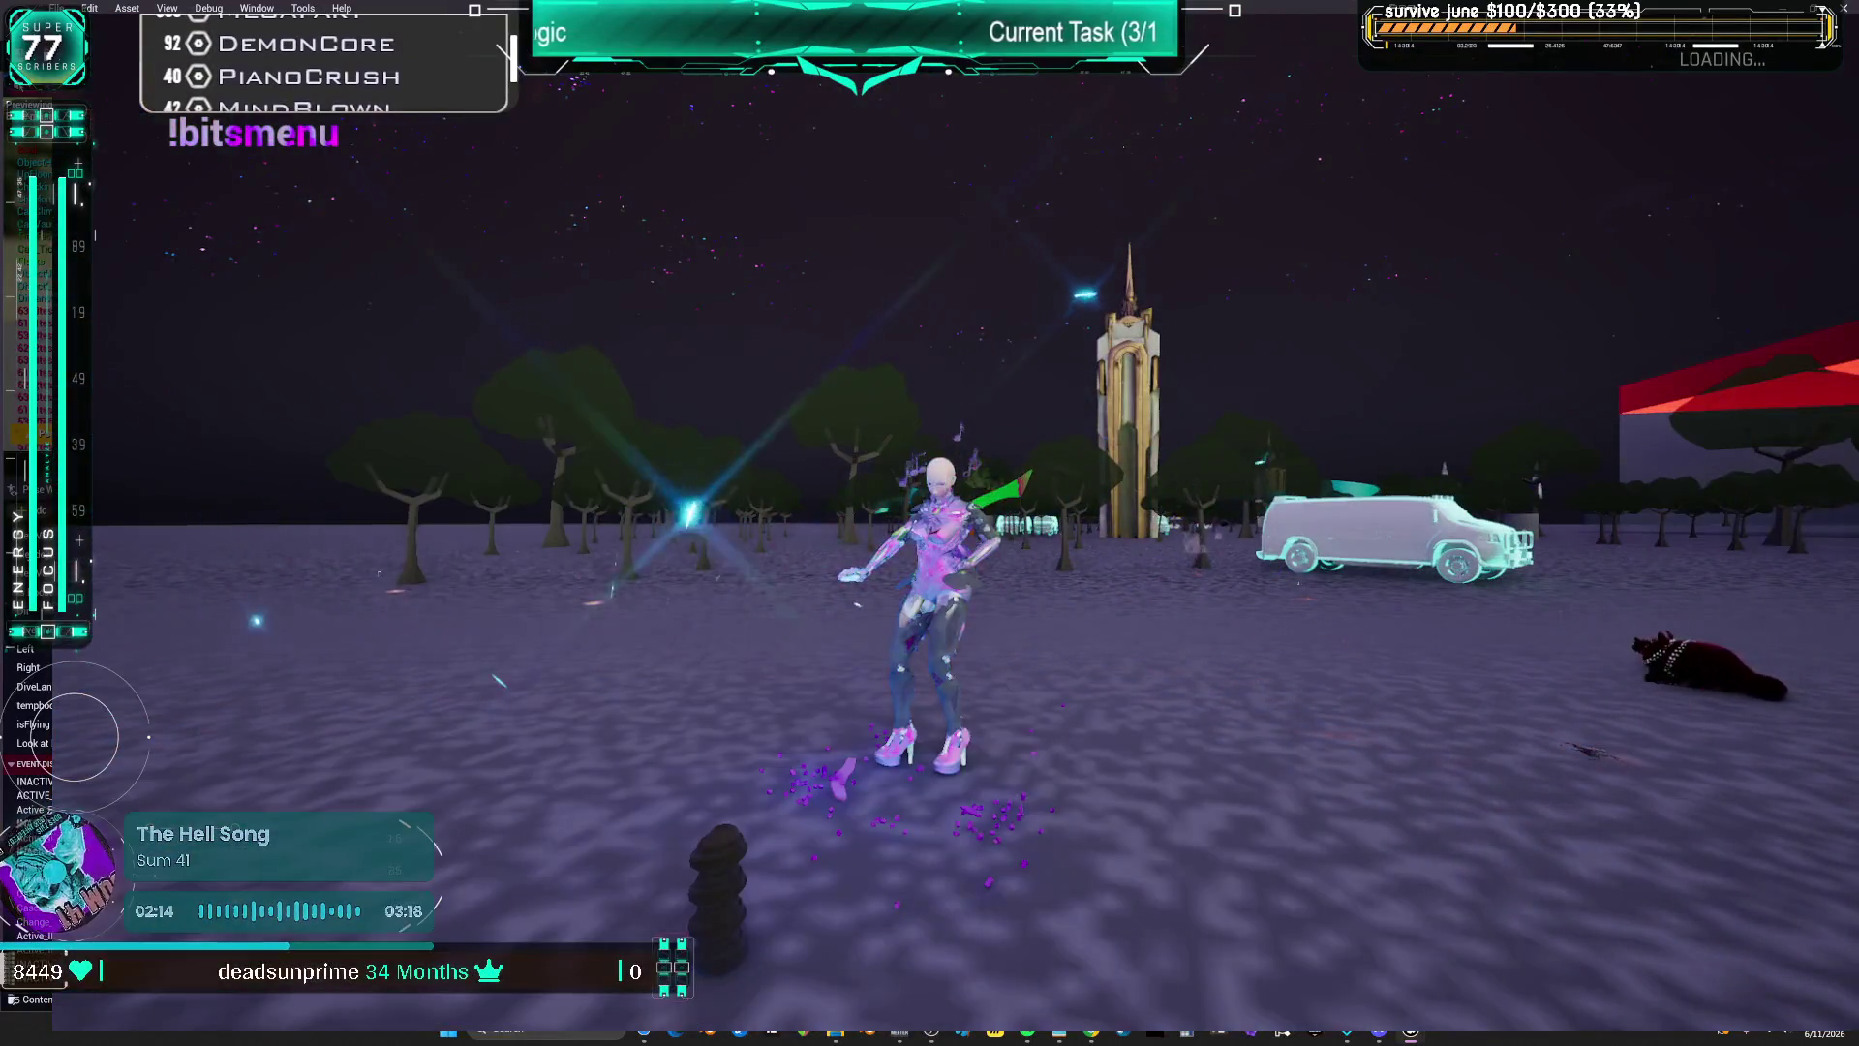
Step: Leave the running game and return to the editor
{"action": "key", "text": "alt+Tab"}
{"action": "key", "text": "alt+Tab"}
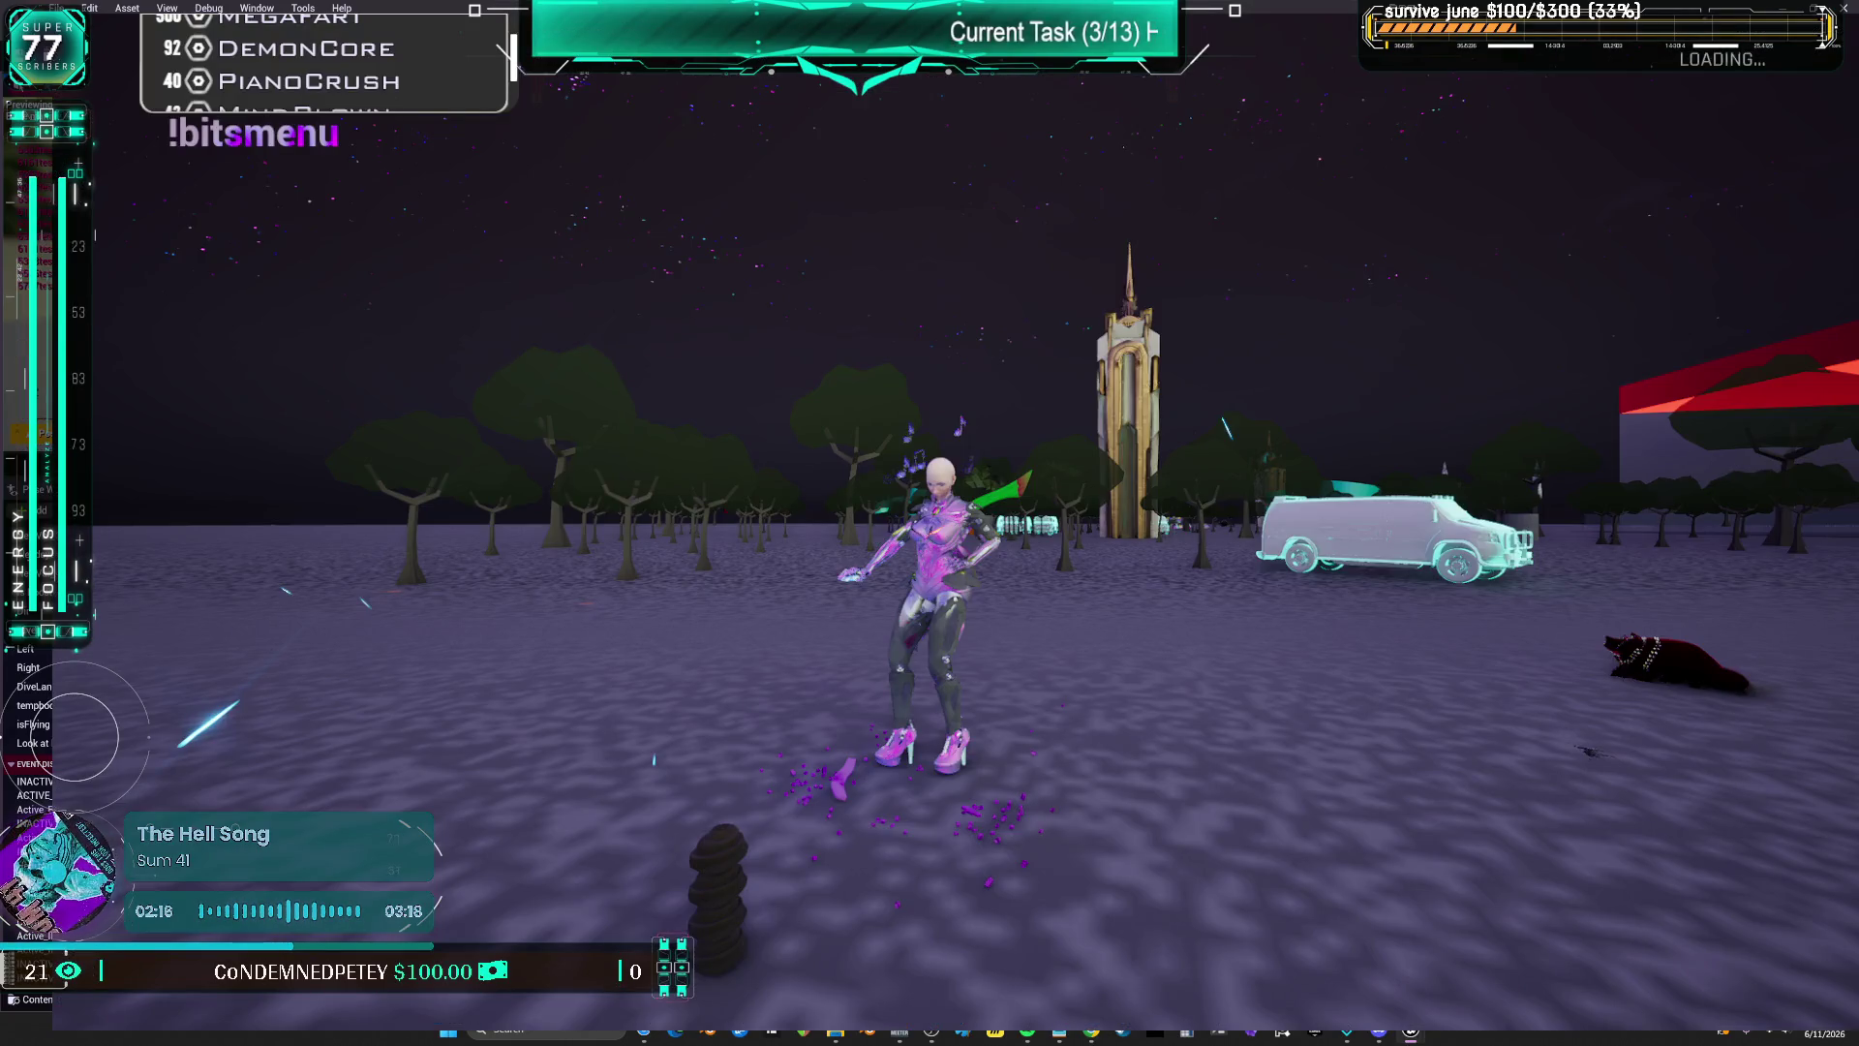
{"action": "key", "text": "Escape"}
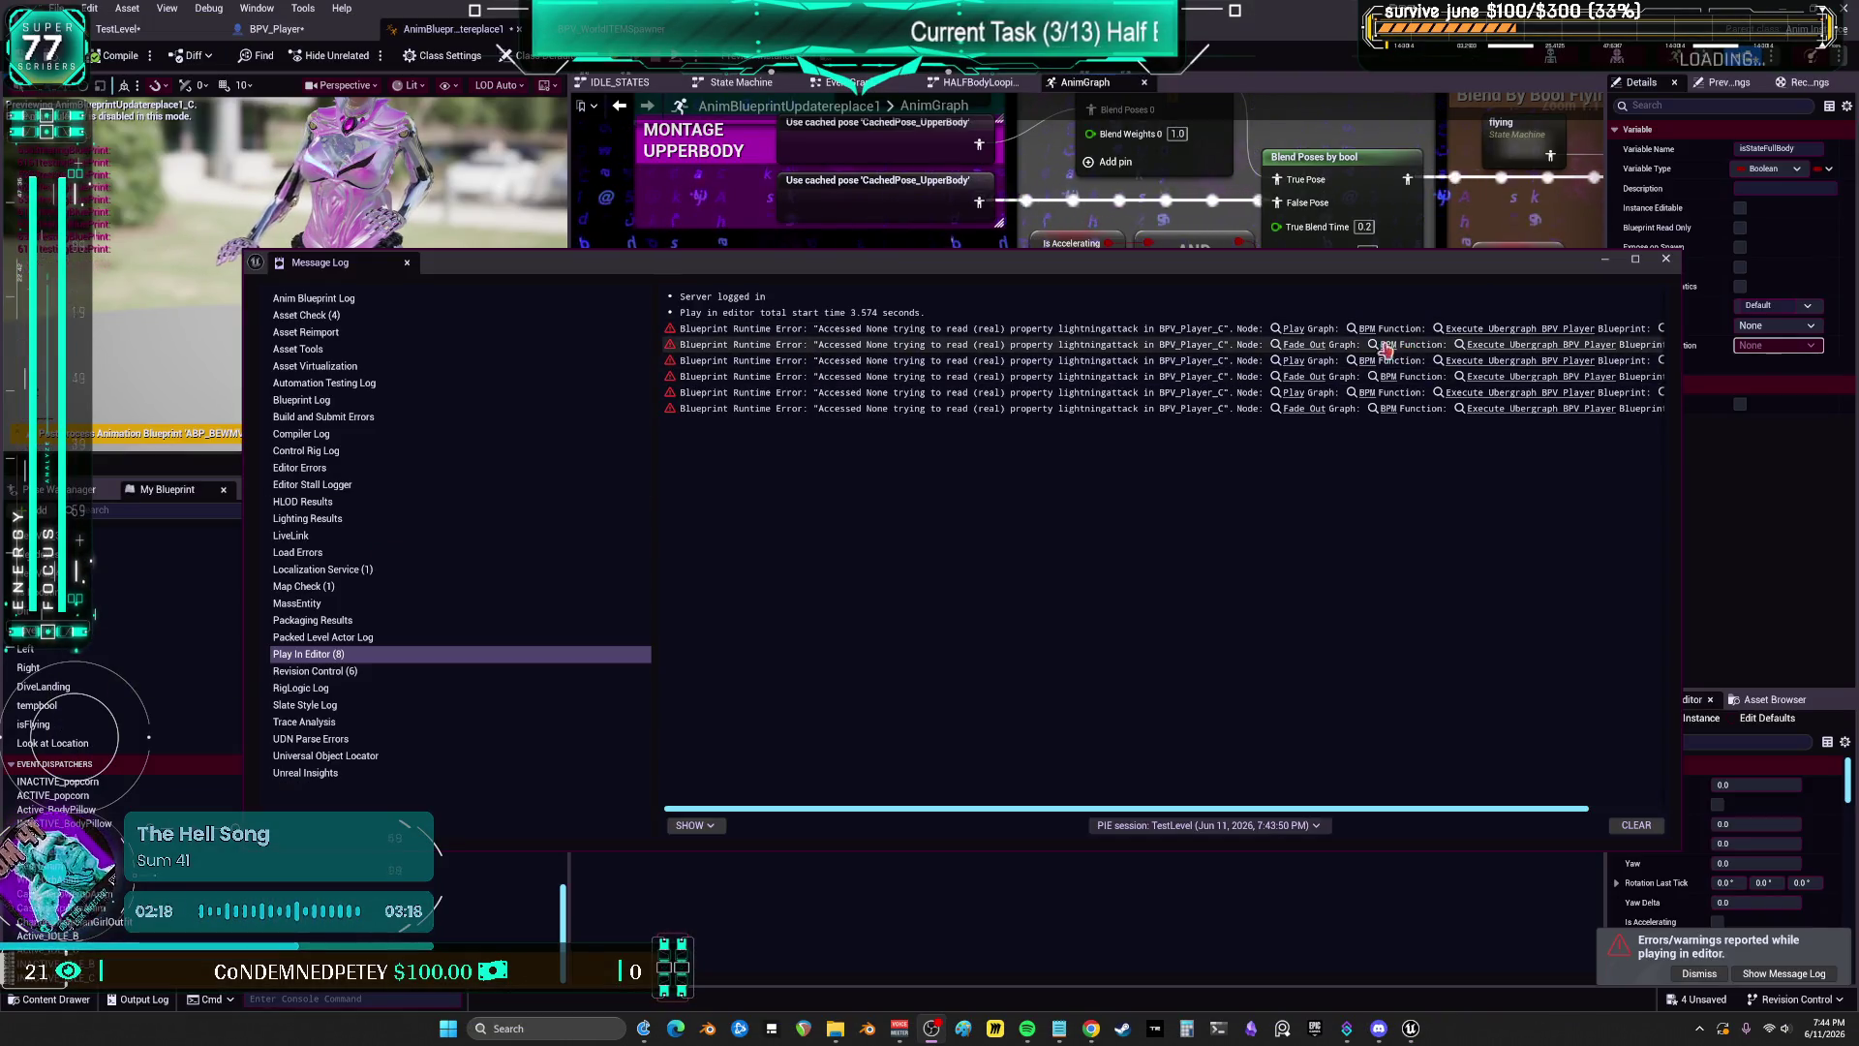
Step: Open BPV_Player's BPM graph at the Fade Out error and inspect the Lightningattack Activate, Play, Fade Out chain
{"action": "left_click_drag", "start_coordinate": [1181, 815], "coordinate": [1288, 814]}
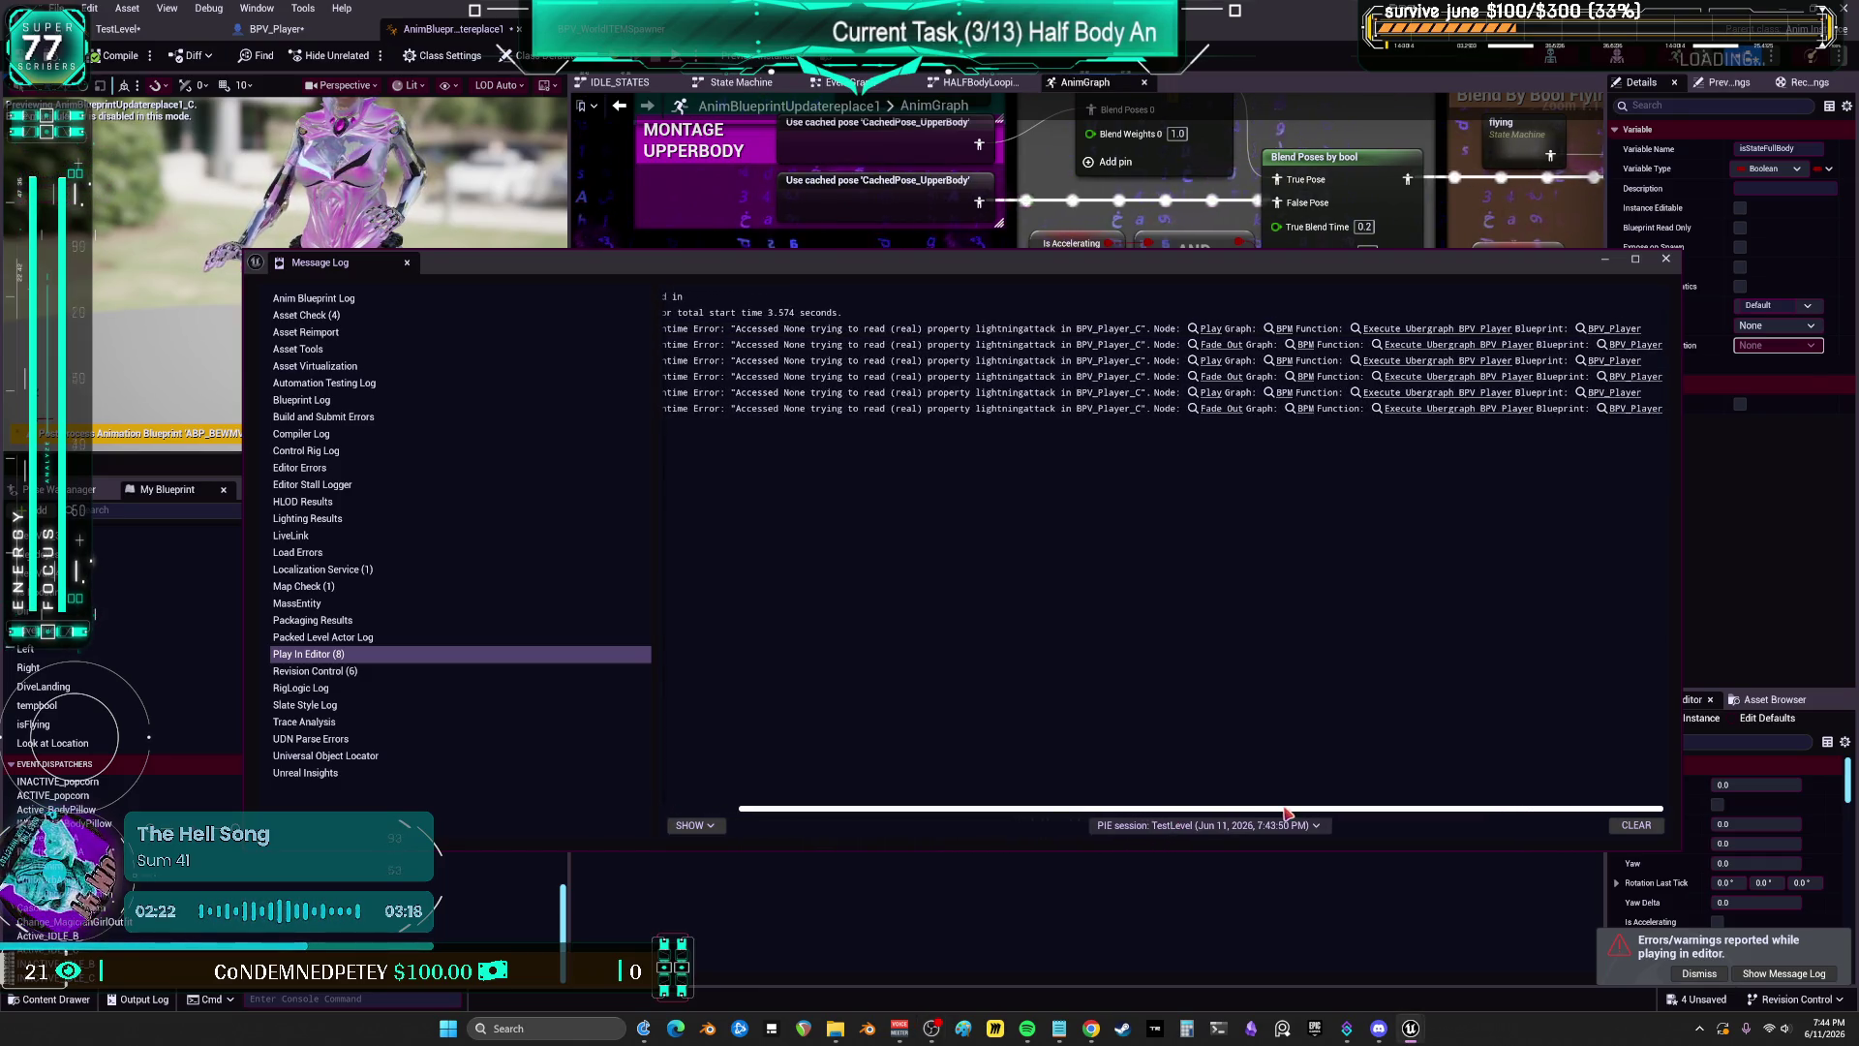
{"action": "left_click", "coordinate": [1214, 347]}
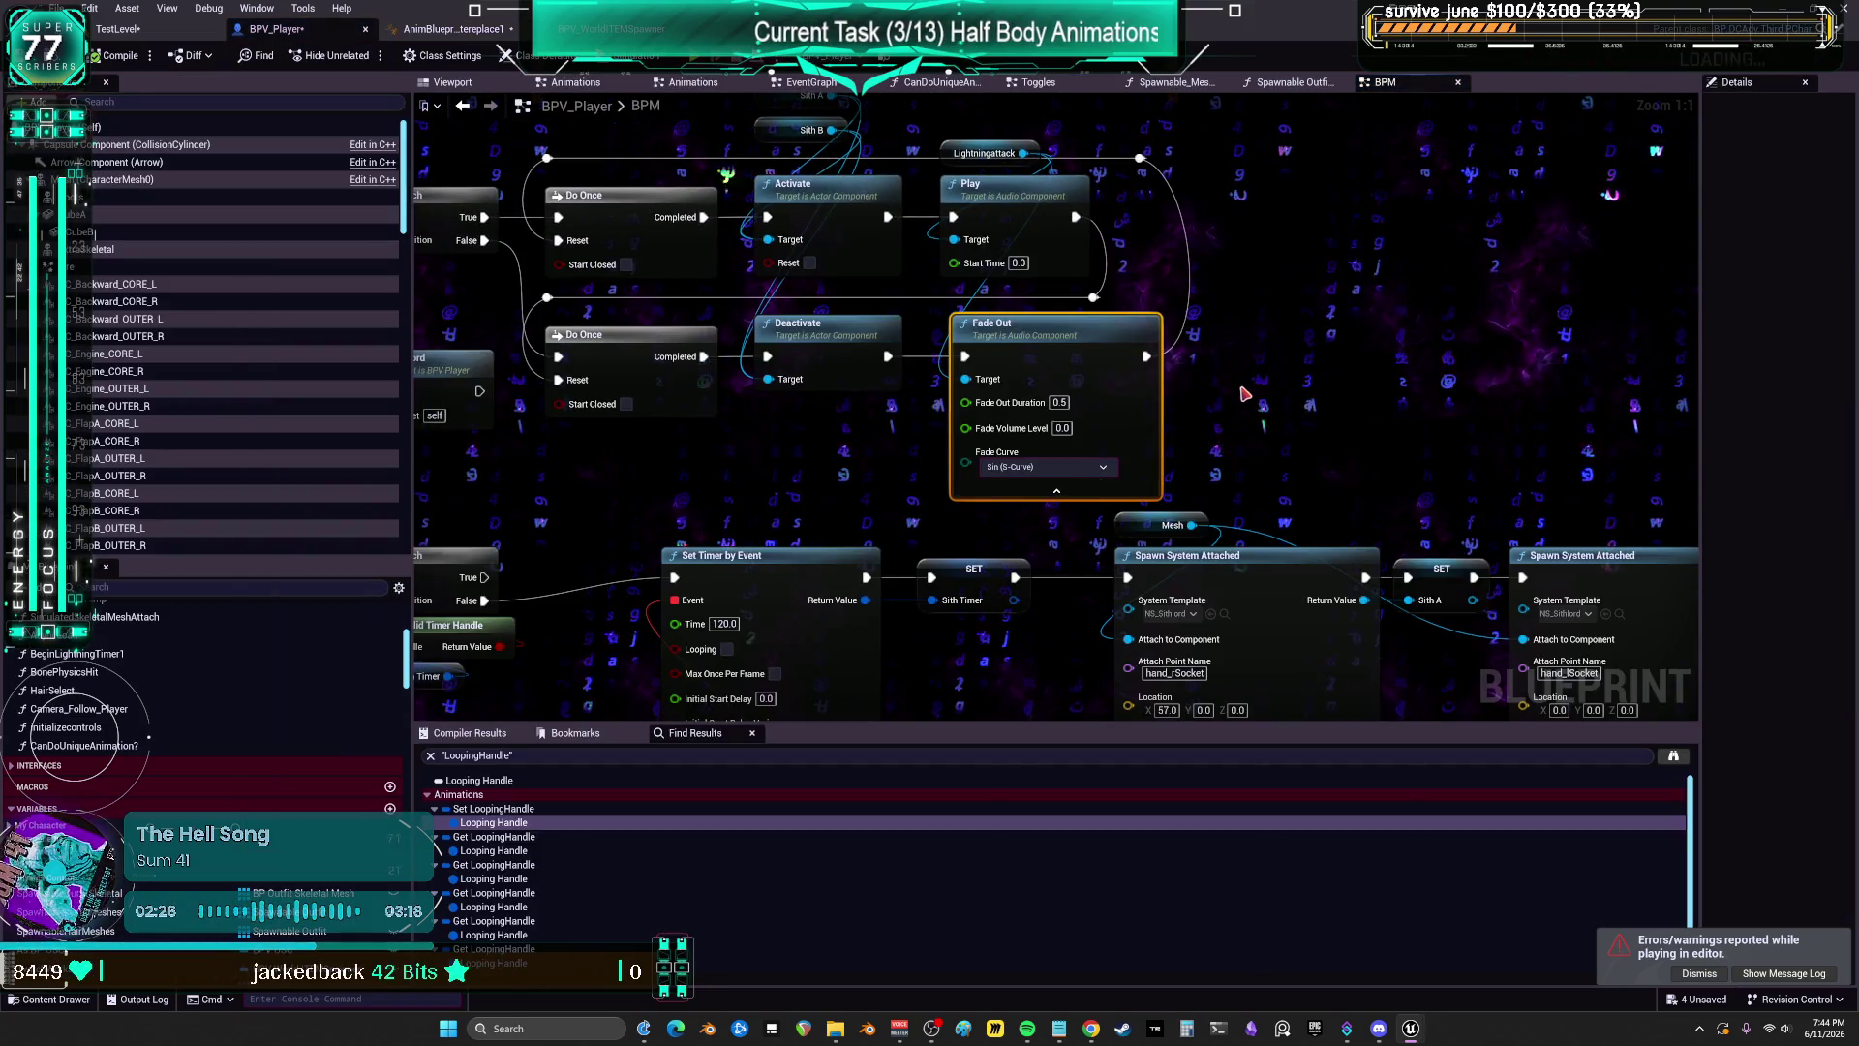
{"action": "left_click_drag", "start_coordinate": [752, 451], "coordinate": [805, 587]}
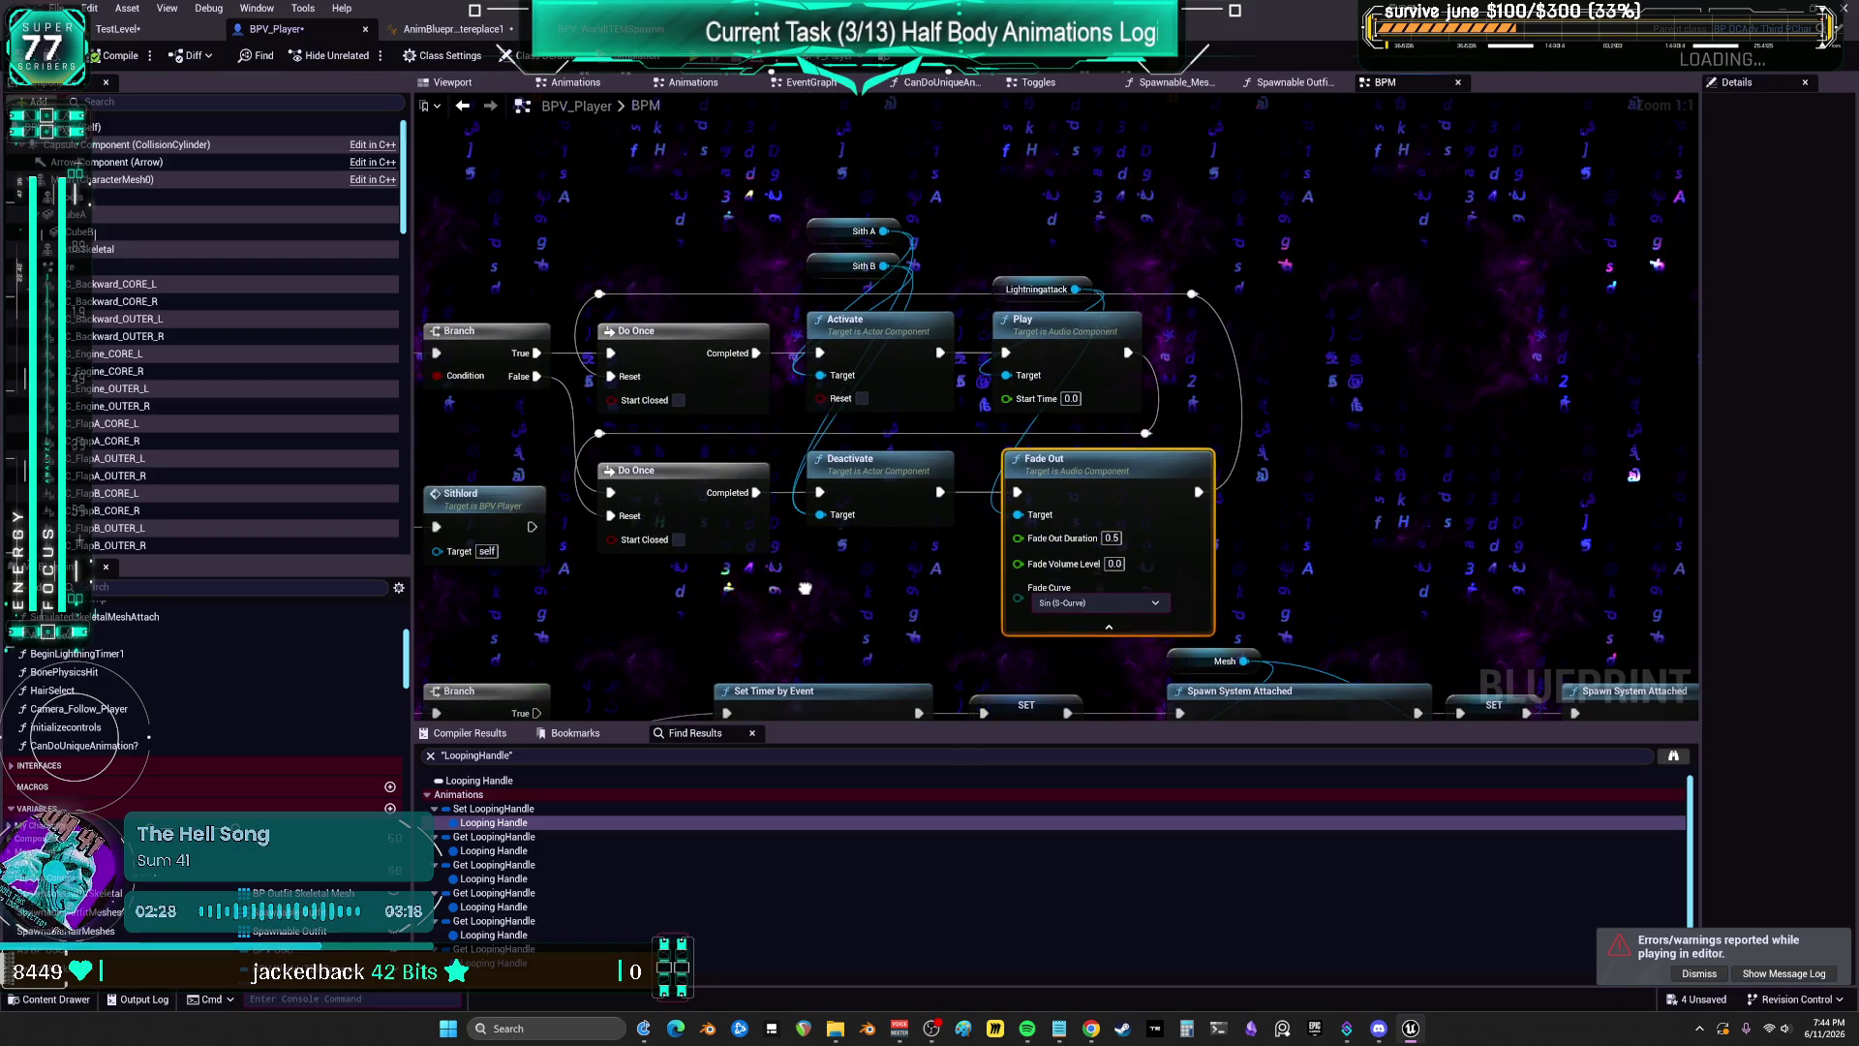
{"action": "left_click", "coordinate": [1004, 289]}
{"action": "left_click", "coordinate": [1697, 385]}
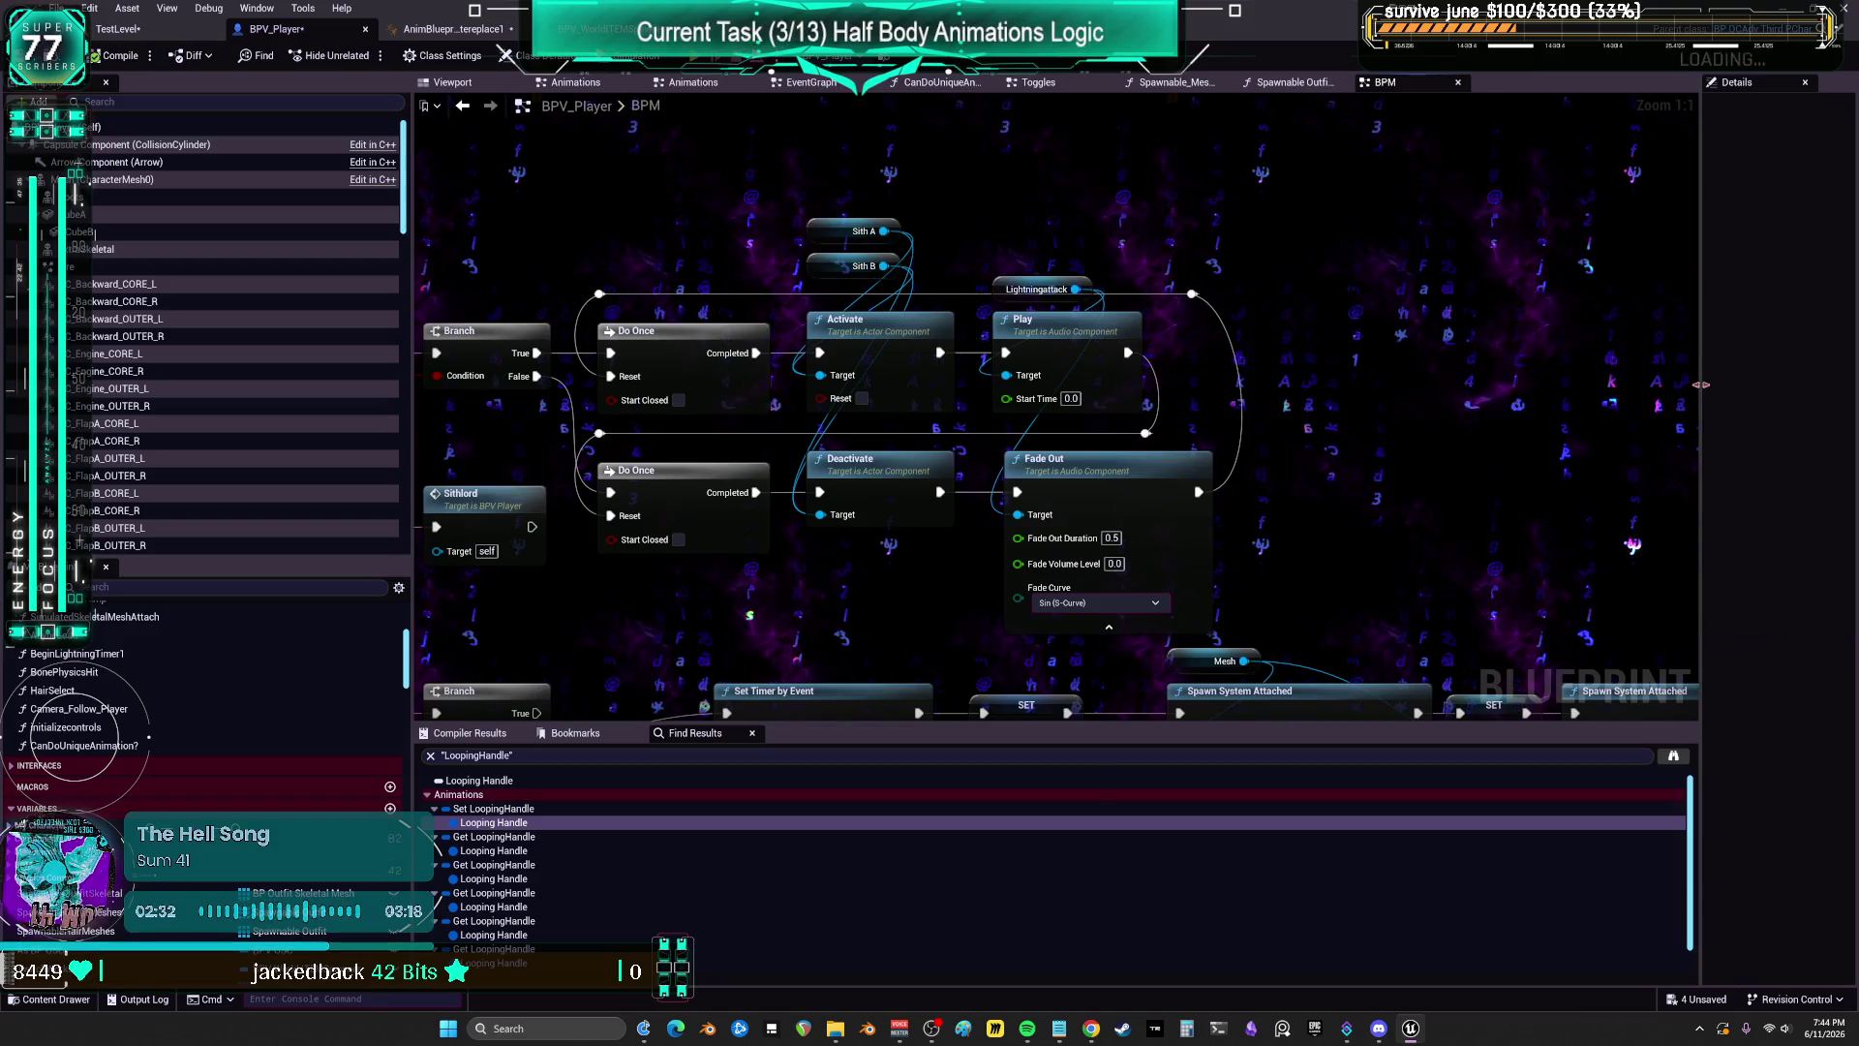
{"action": "left_click_drag", "start_coordinate": [968, 387], "coordinate": [1630, 312]}
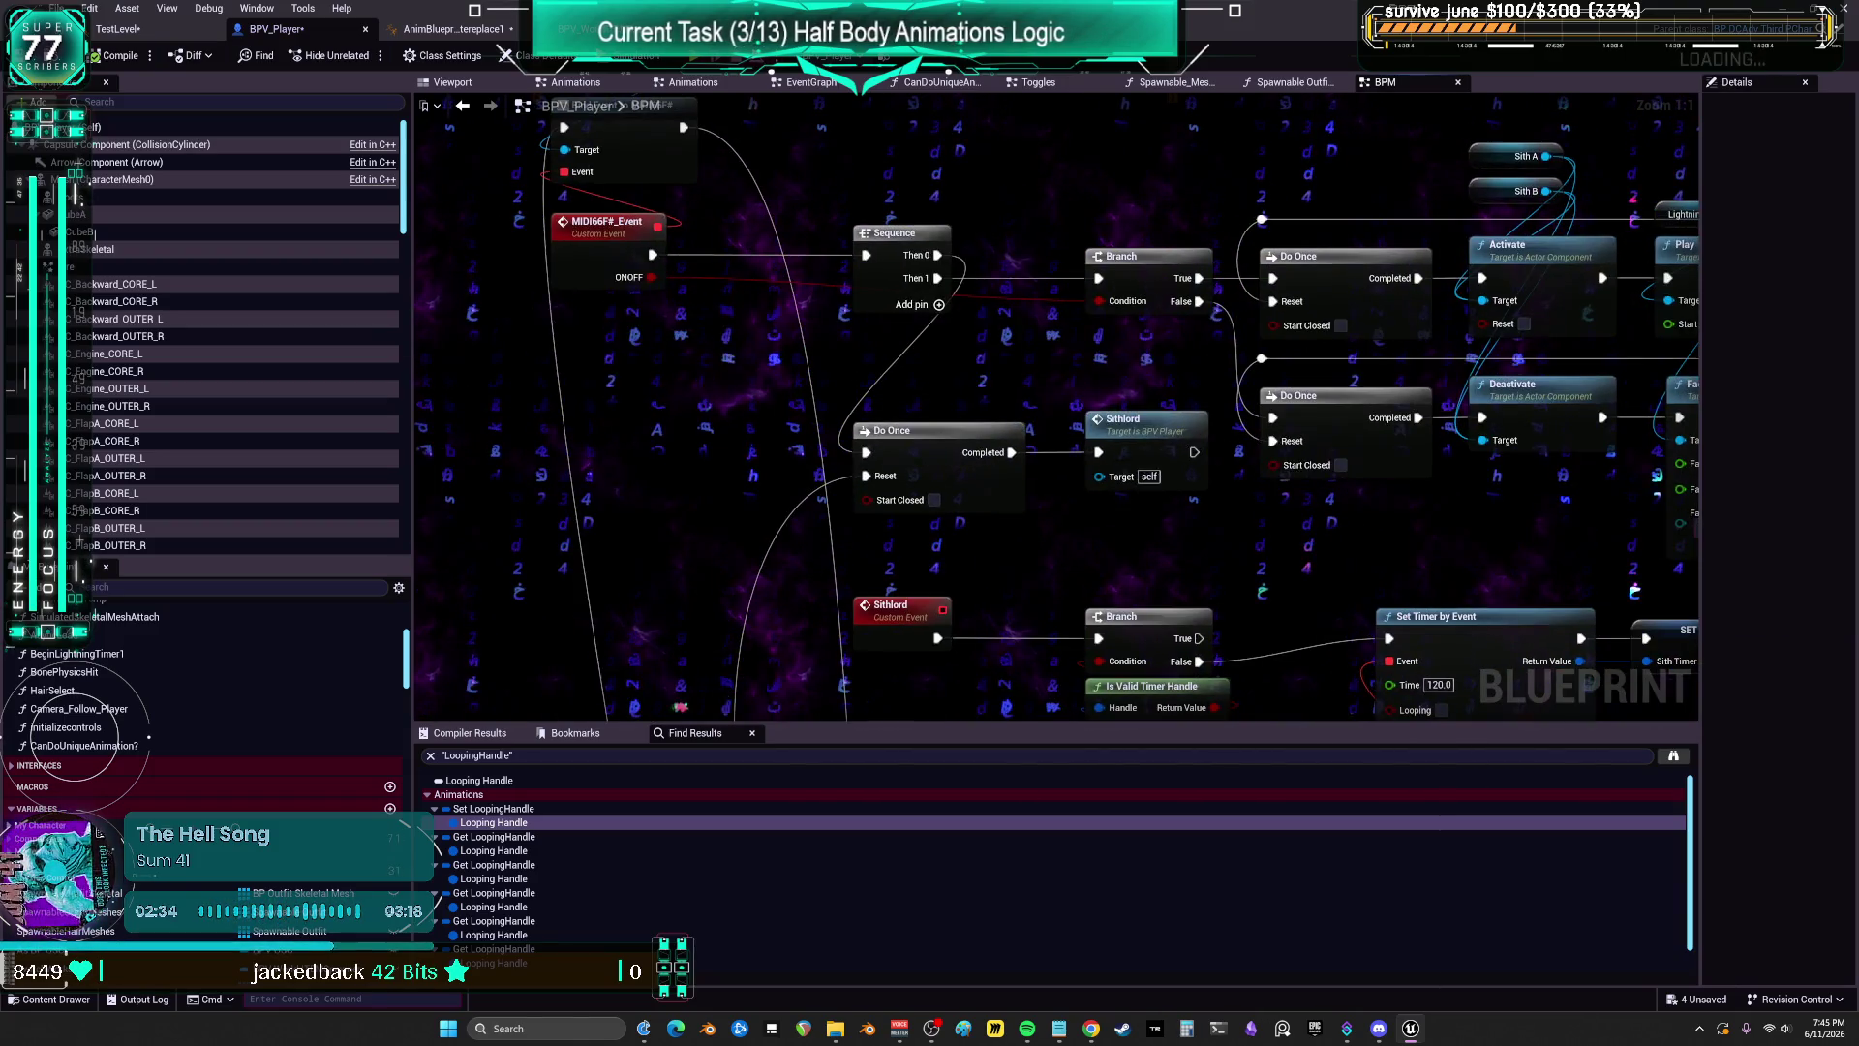
{"action": "left_click_drag", "start_coordinate": [1241, 320], "coordinate": [775, 310]}
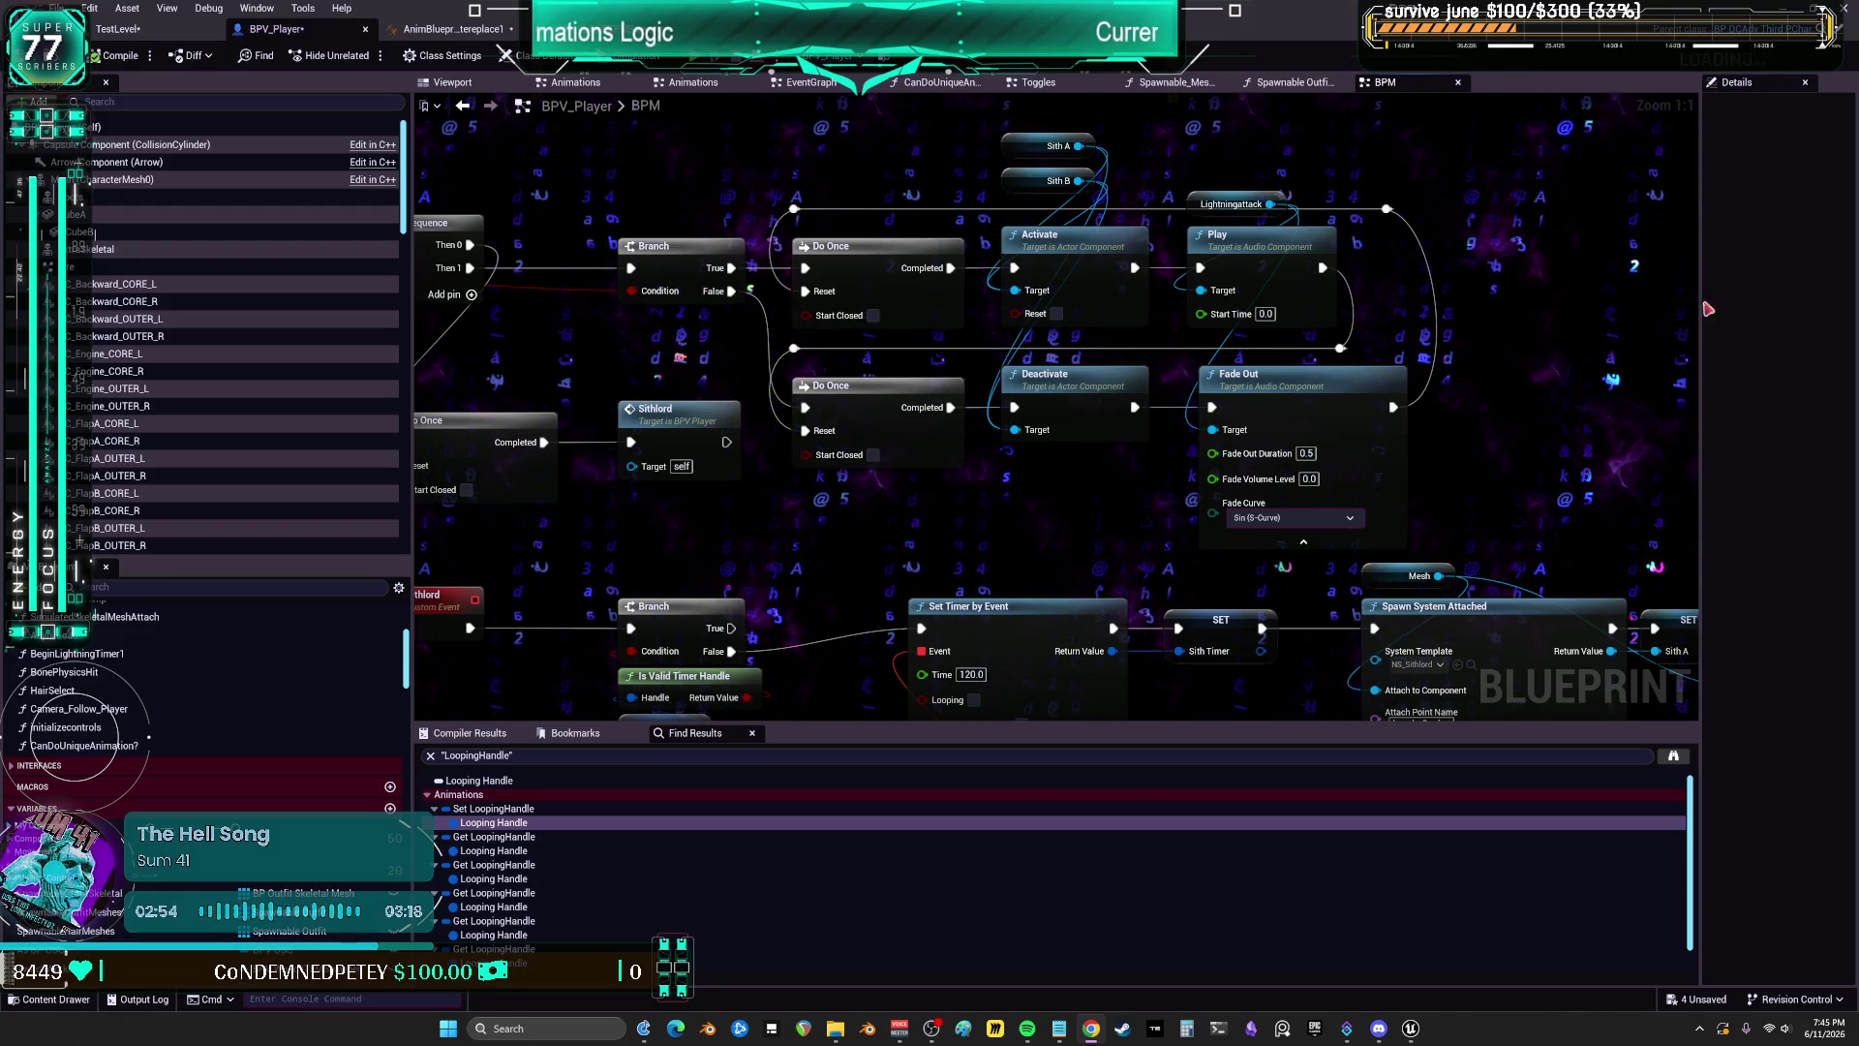
{"action": "left_click", "coordinate": [480, 29]}
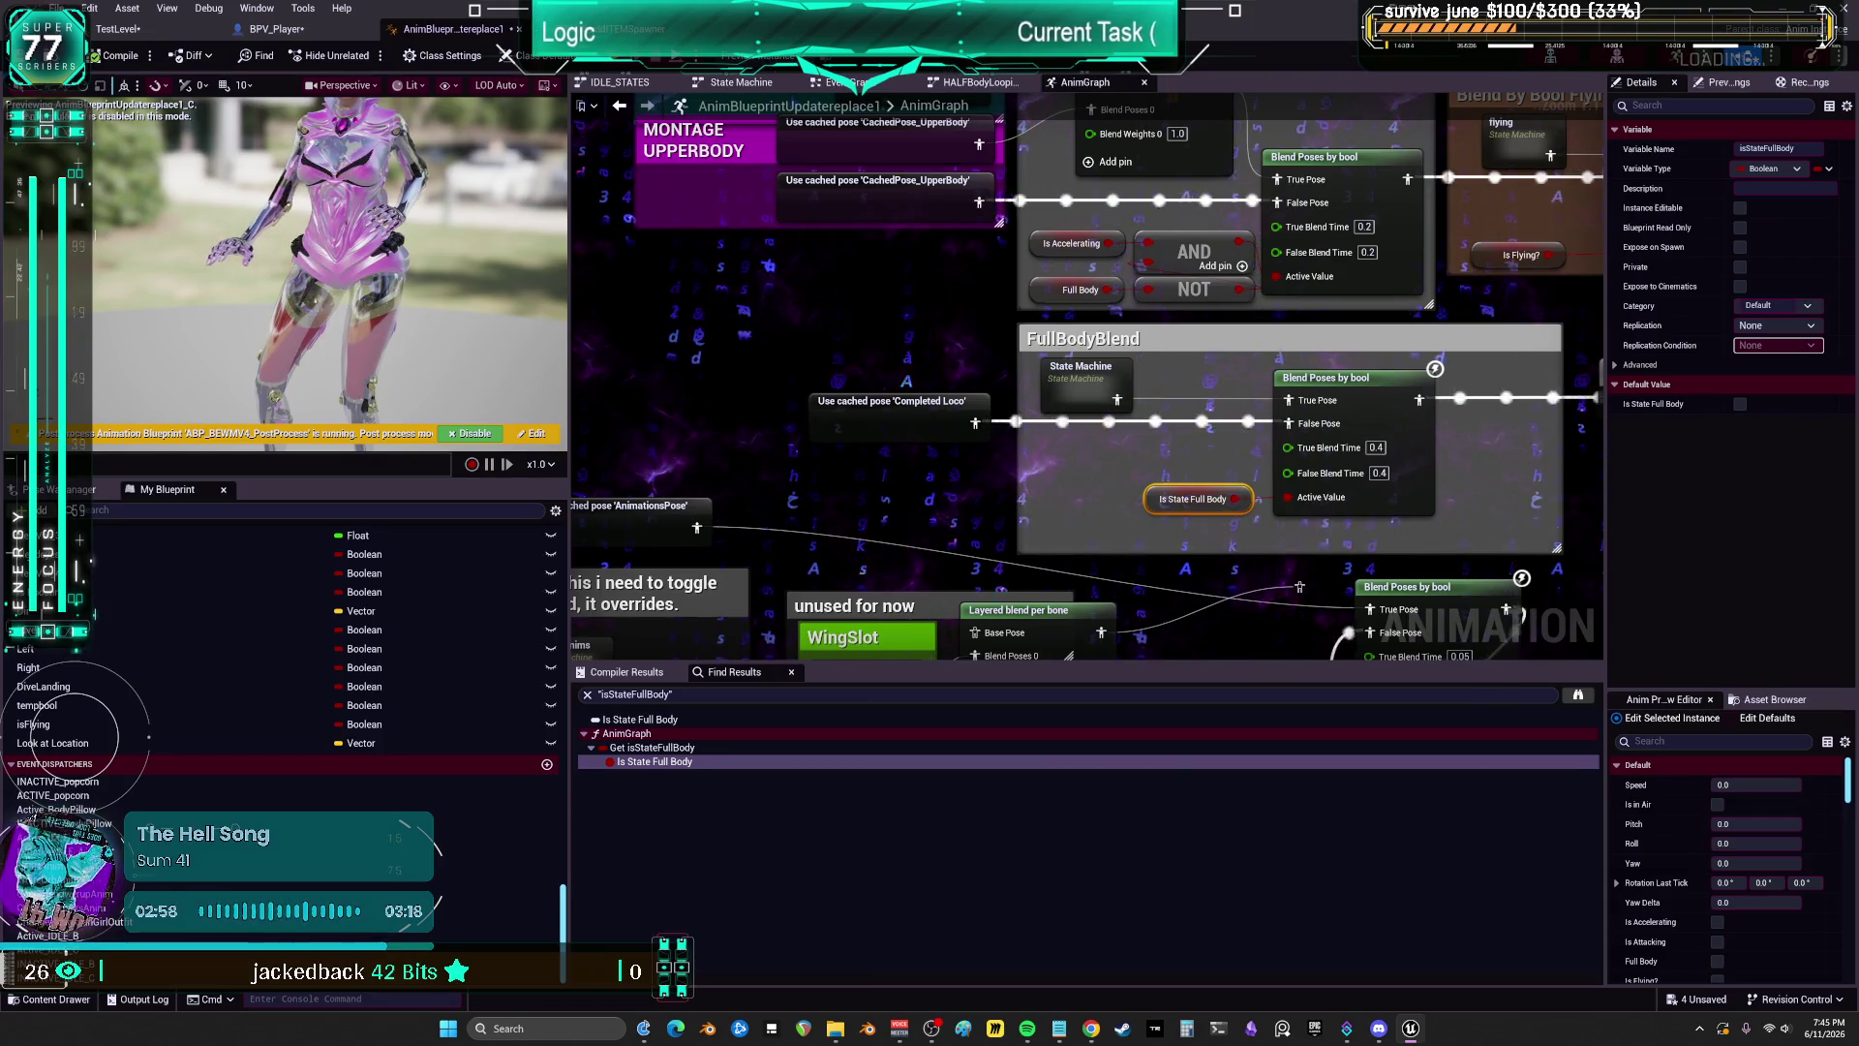
Step: Centre on FullBodyBlend, select its state machine node and open its dance-state graph
{"action": "left_click_drag", "start_coordinate": [1217, 353], "coordinate": [939, 374]}
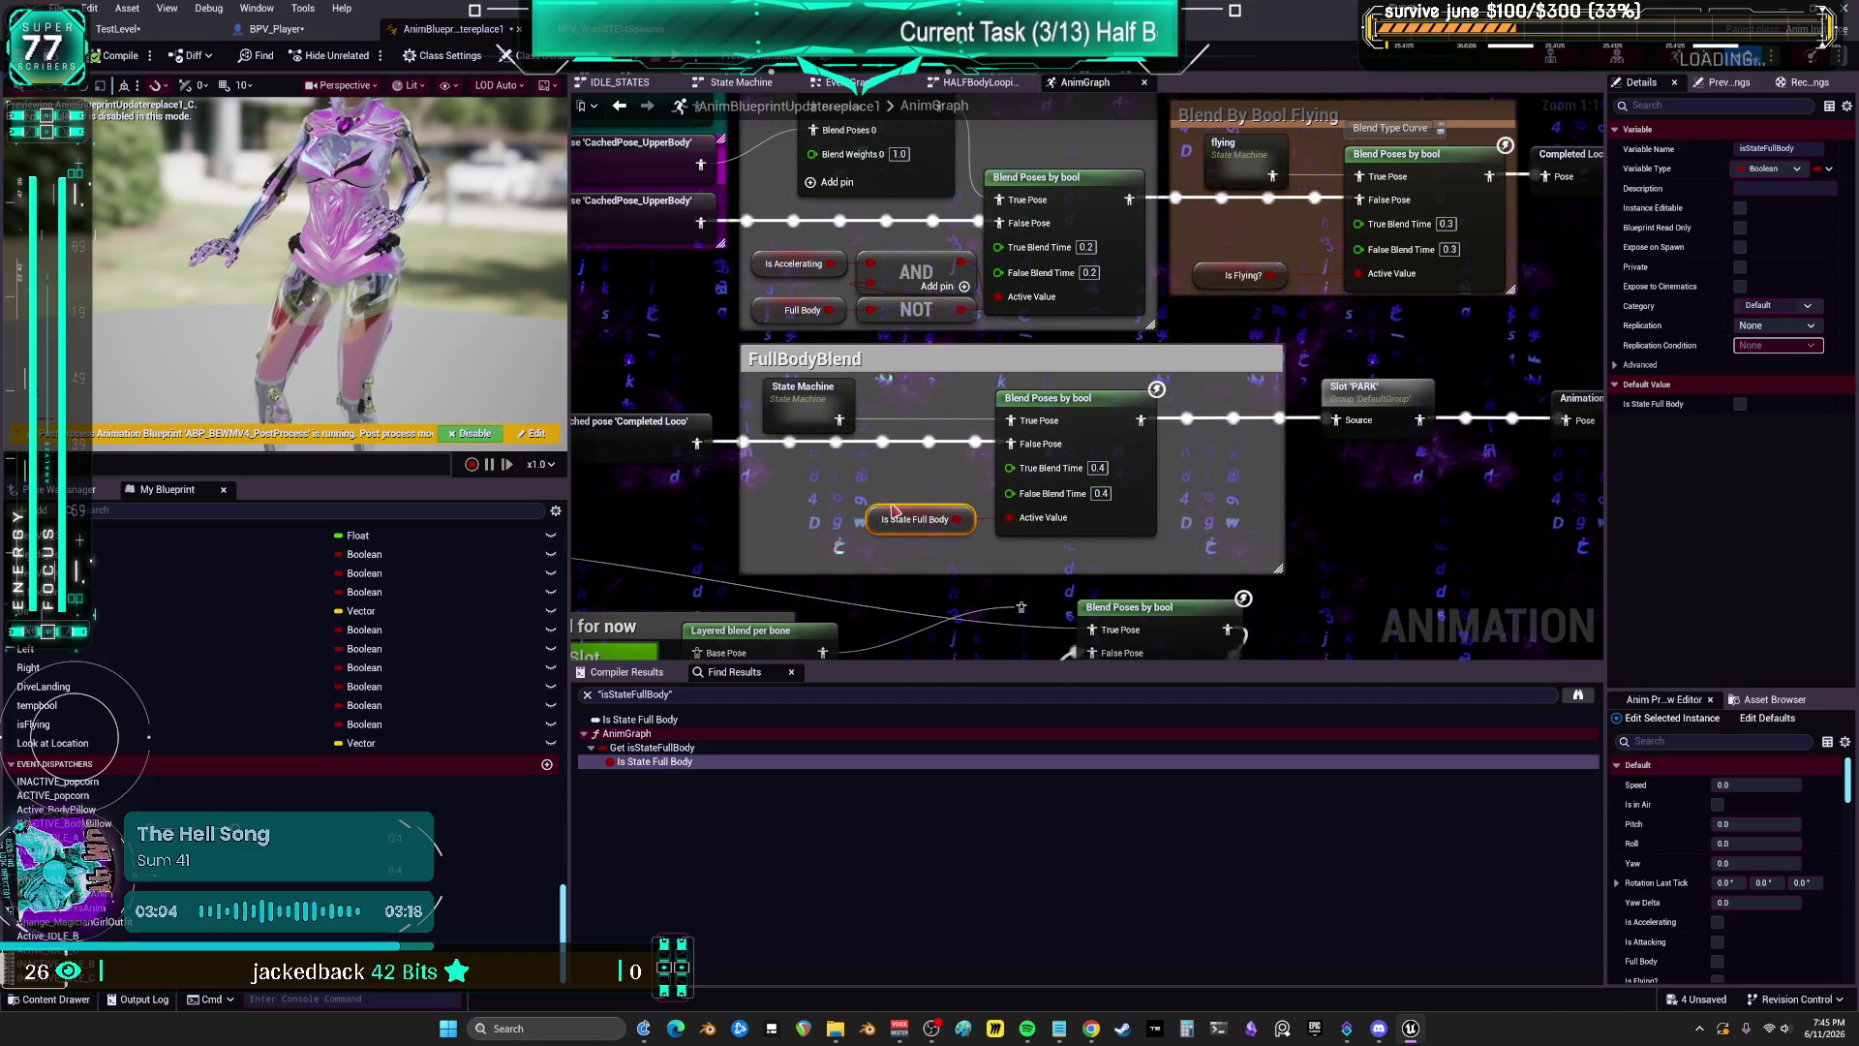
{"action": "left_click_drag", "start_coordinate": [906, 510], "coordinate": [922, 513]}
{"action": "left_click", "coordinate": [675, 450]}
{"action": "scroll", "coordinate": [952, 545], "scroll_direction": "down", "scroll_amount": 2}
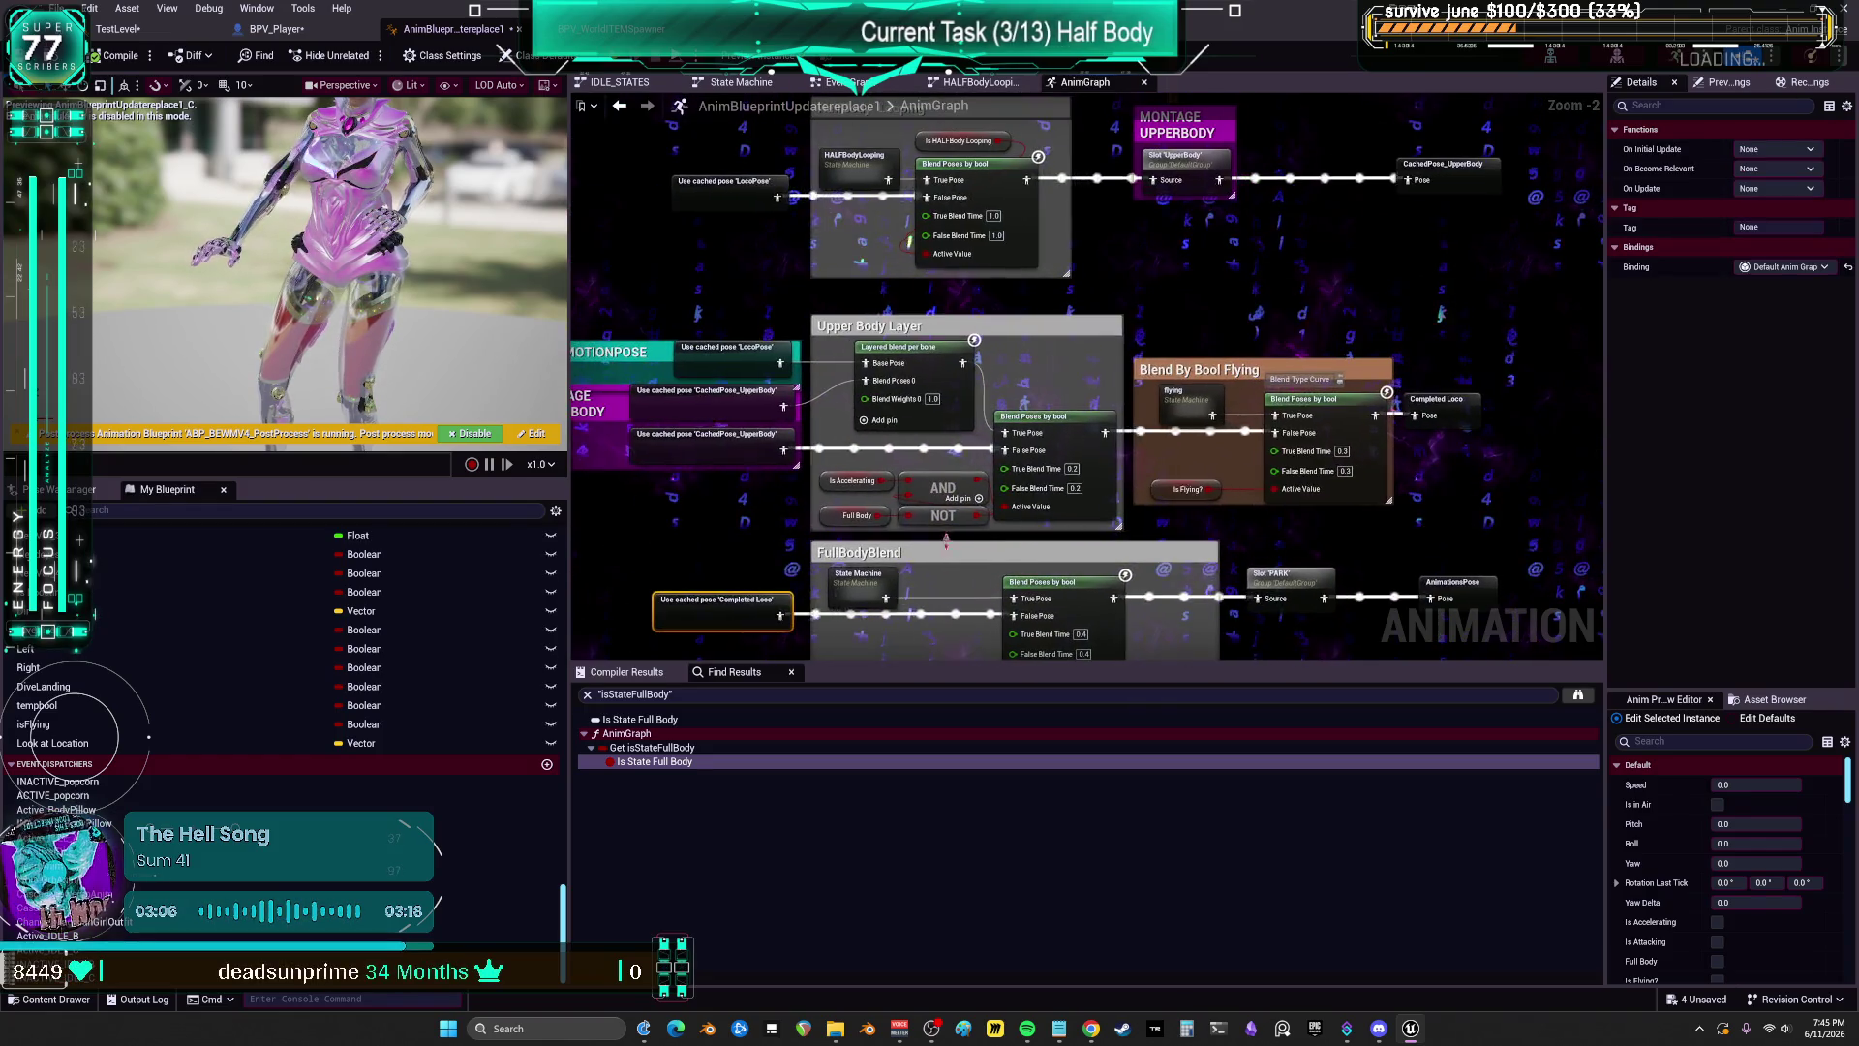
{"action": "left_click", "coordinate": [861, 582]}
{"action": "left_click_drag", "start_coordinate": [862, 582], "coordinate": [912, 443]}
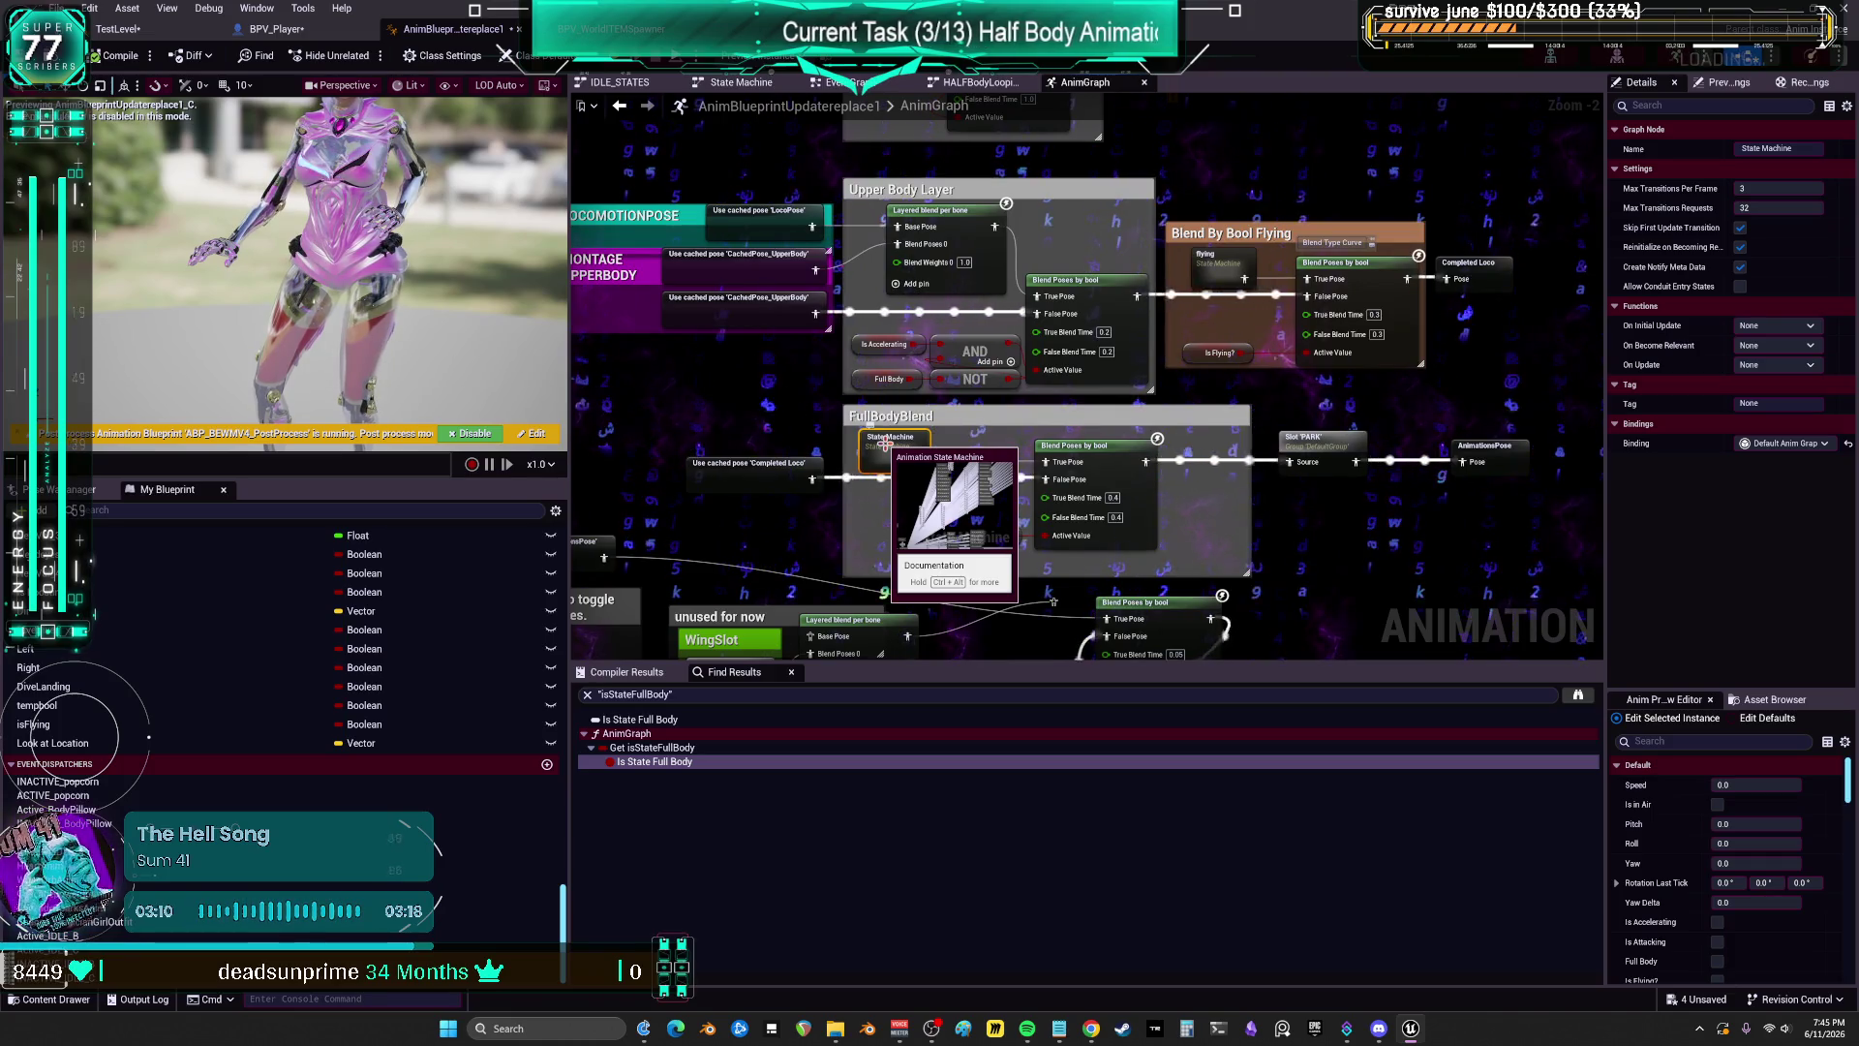
{"action": "double_click", "coordinate": [888, 448]}
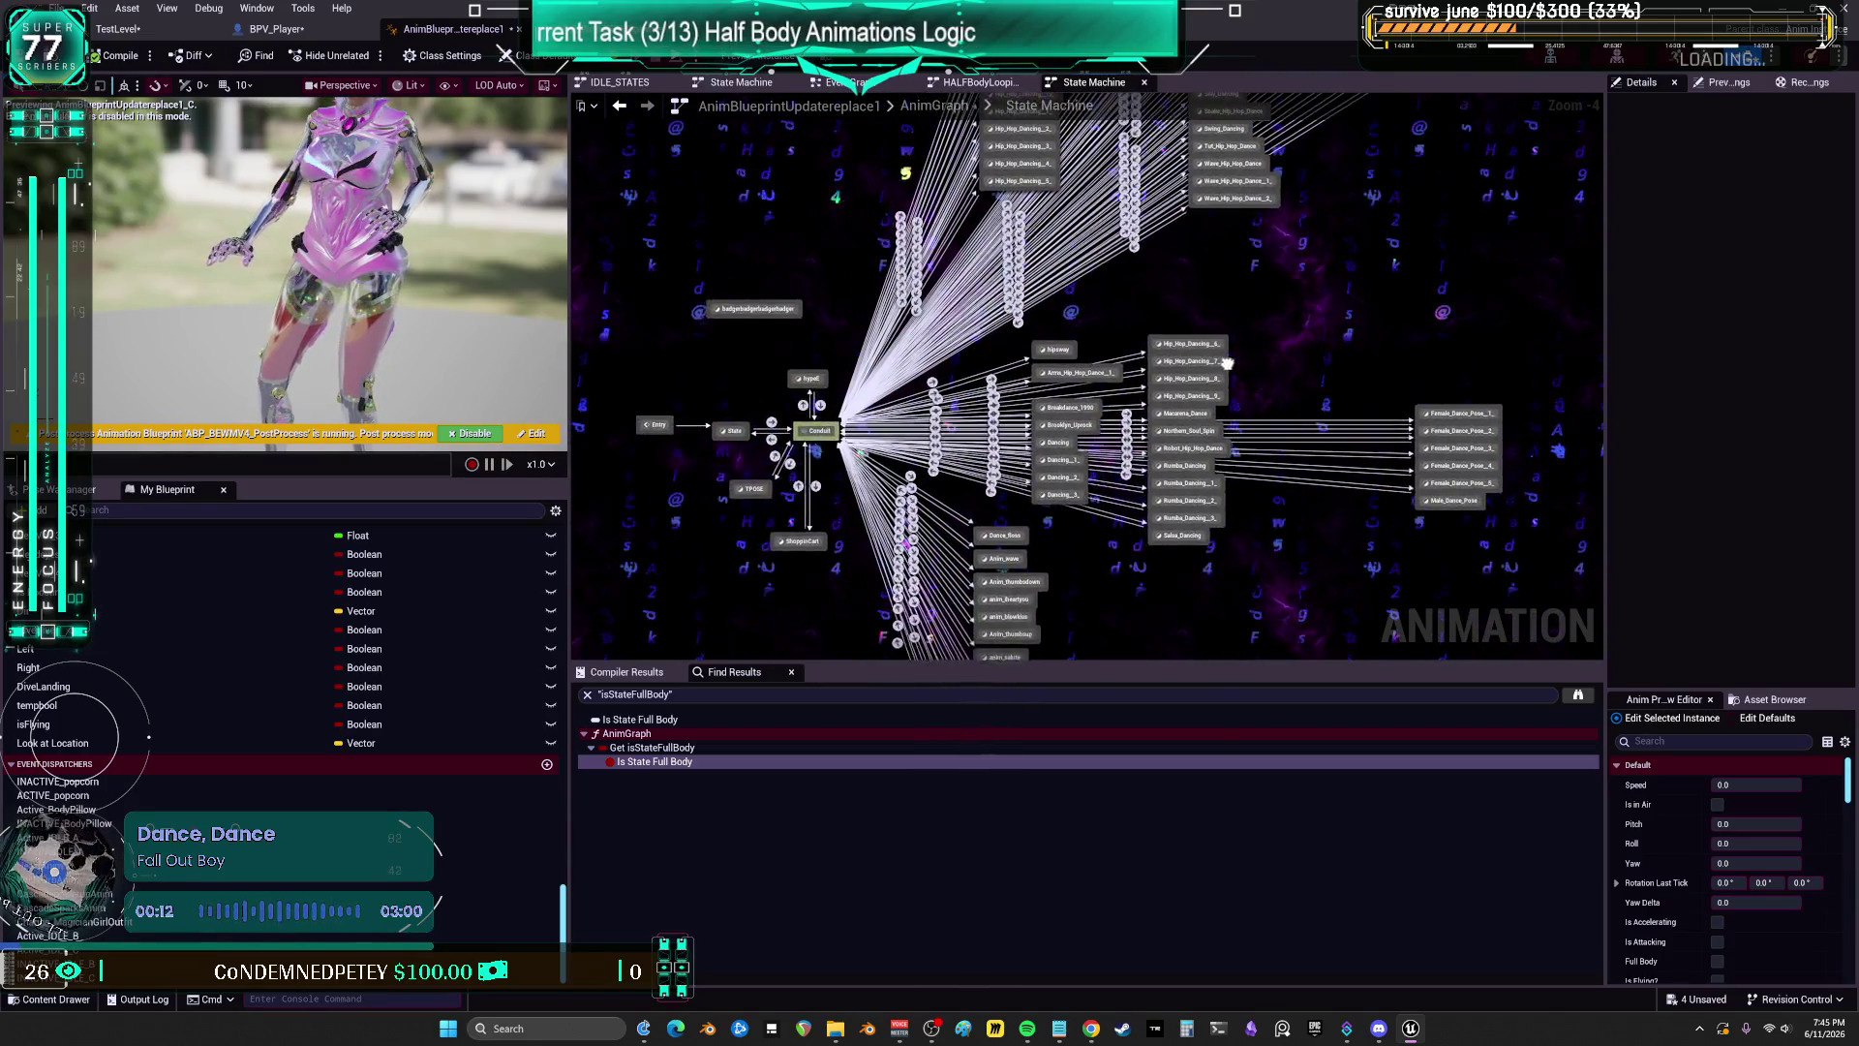
Step: Return to the AnimGraph, select Is State Full Body, then switch to BPV_Player's BPM graph
{"action": "left_click_drag", "start_coordinate": [1309, 390], "coordinate": [1251, 378]}
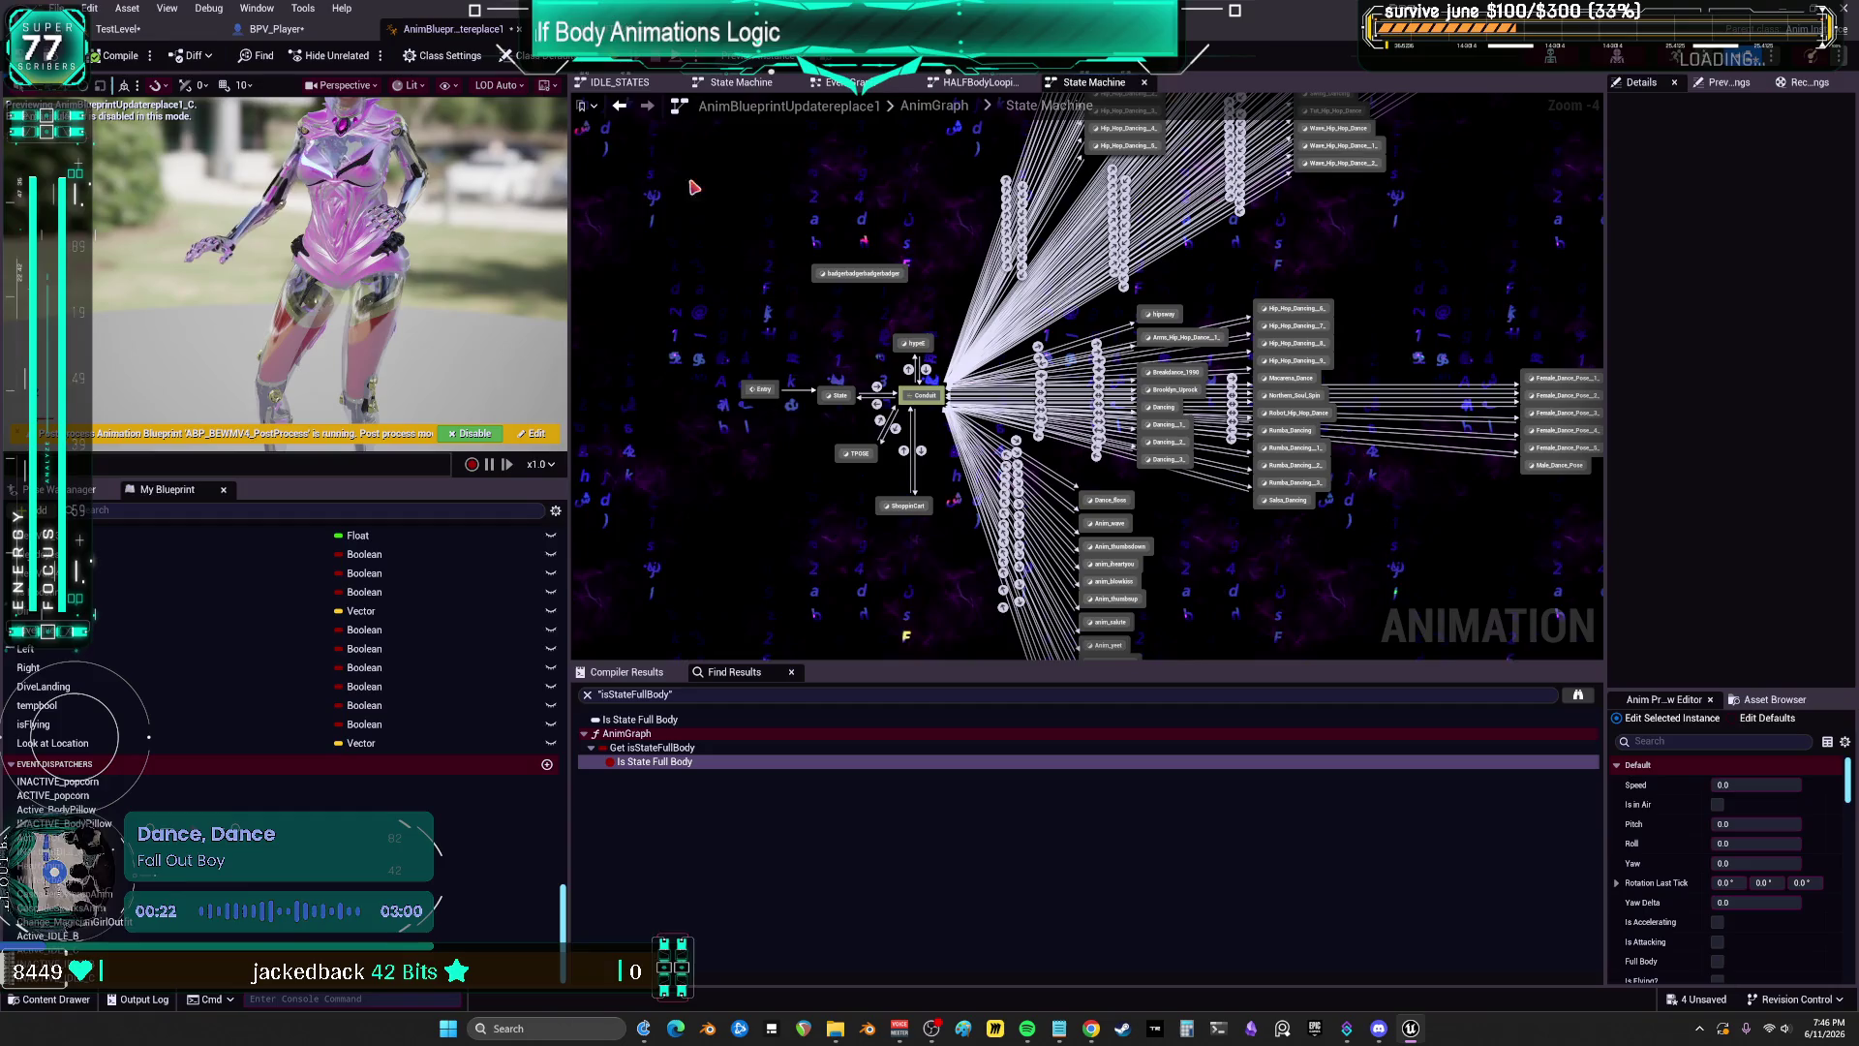
{"action": "left_click", "coordinate": [617, 107]}
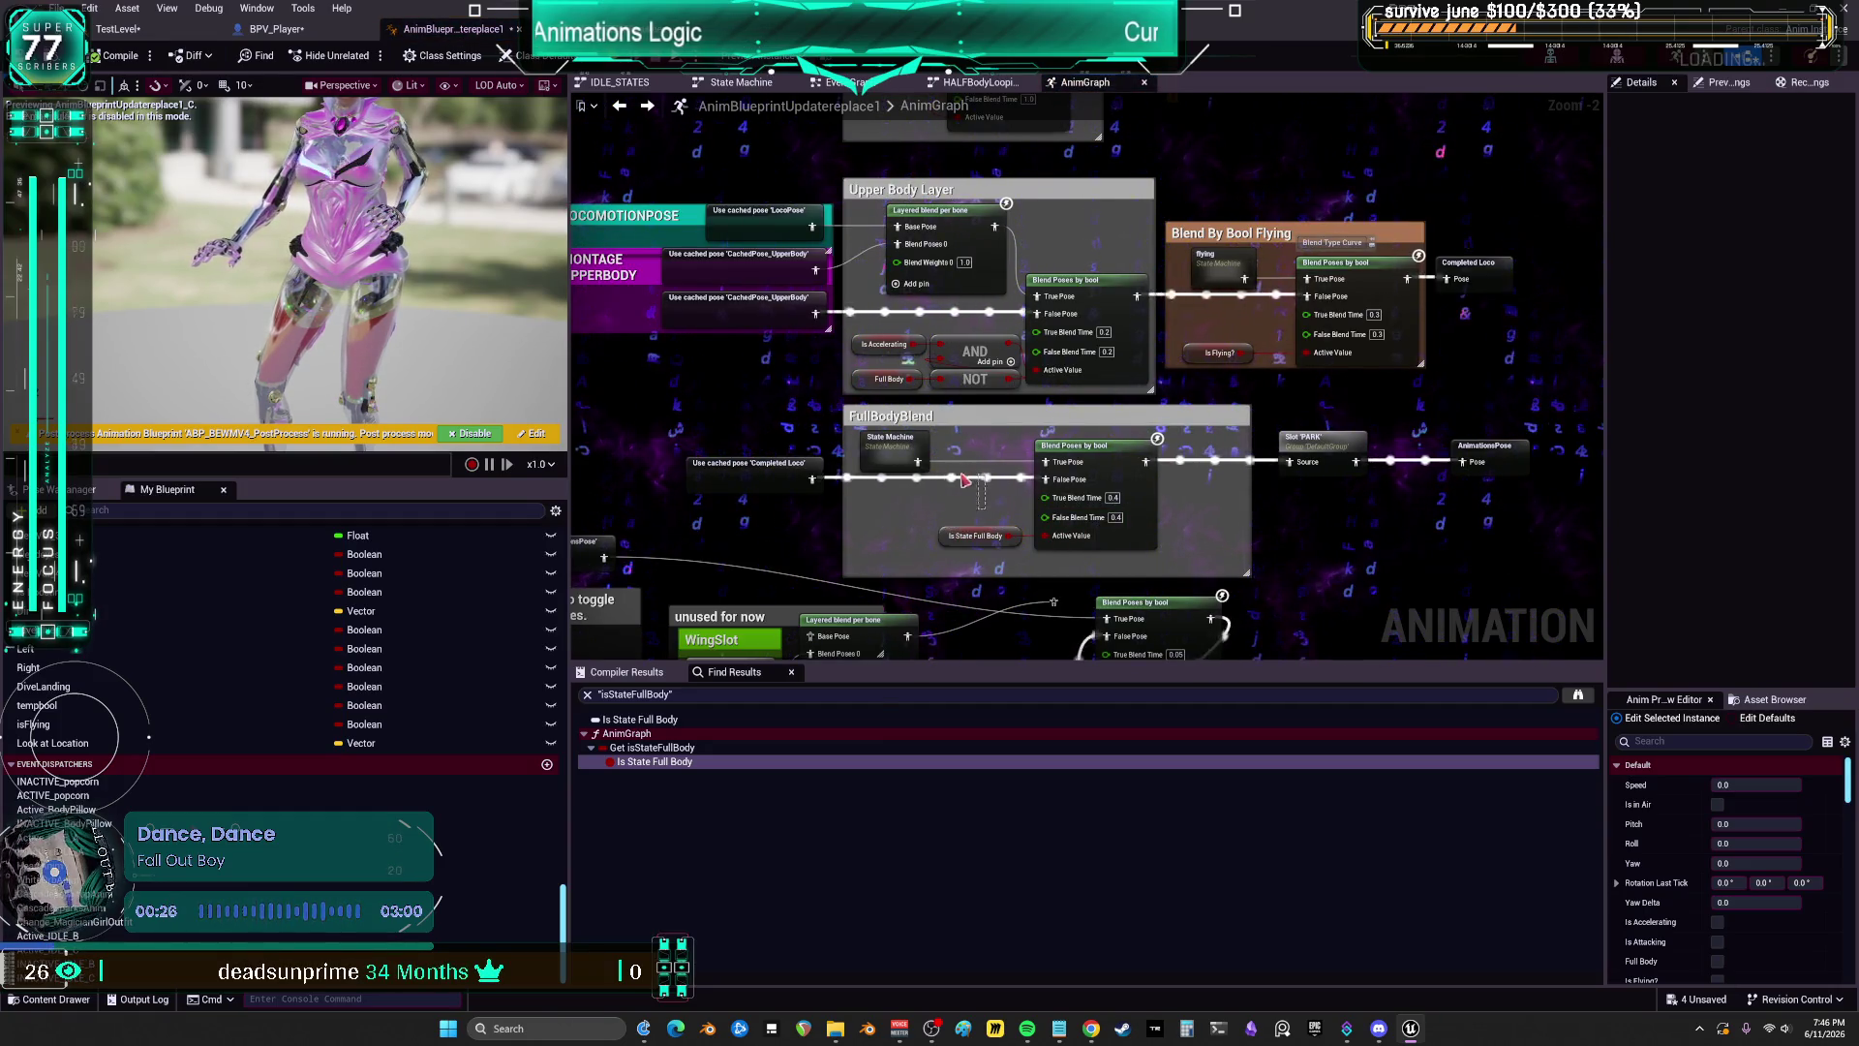
{"action": "left_click", "coordinate": [978, 536]}
{"action": "left_click_drag", "start_coordinate": [1007, 514], "coordinate": [1102, 372]}
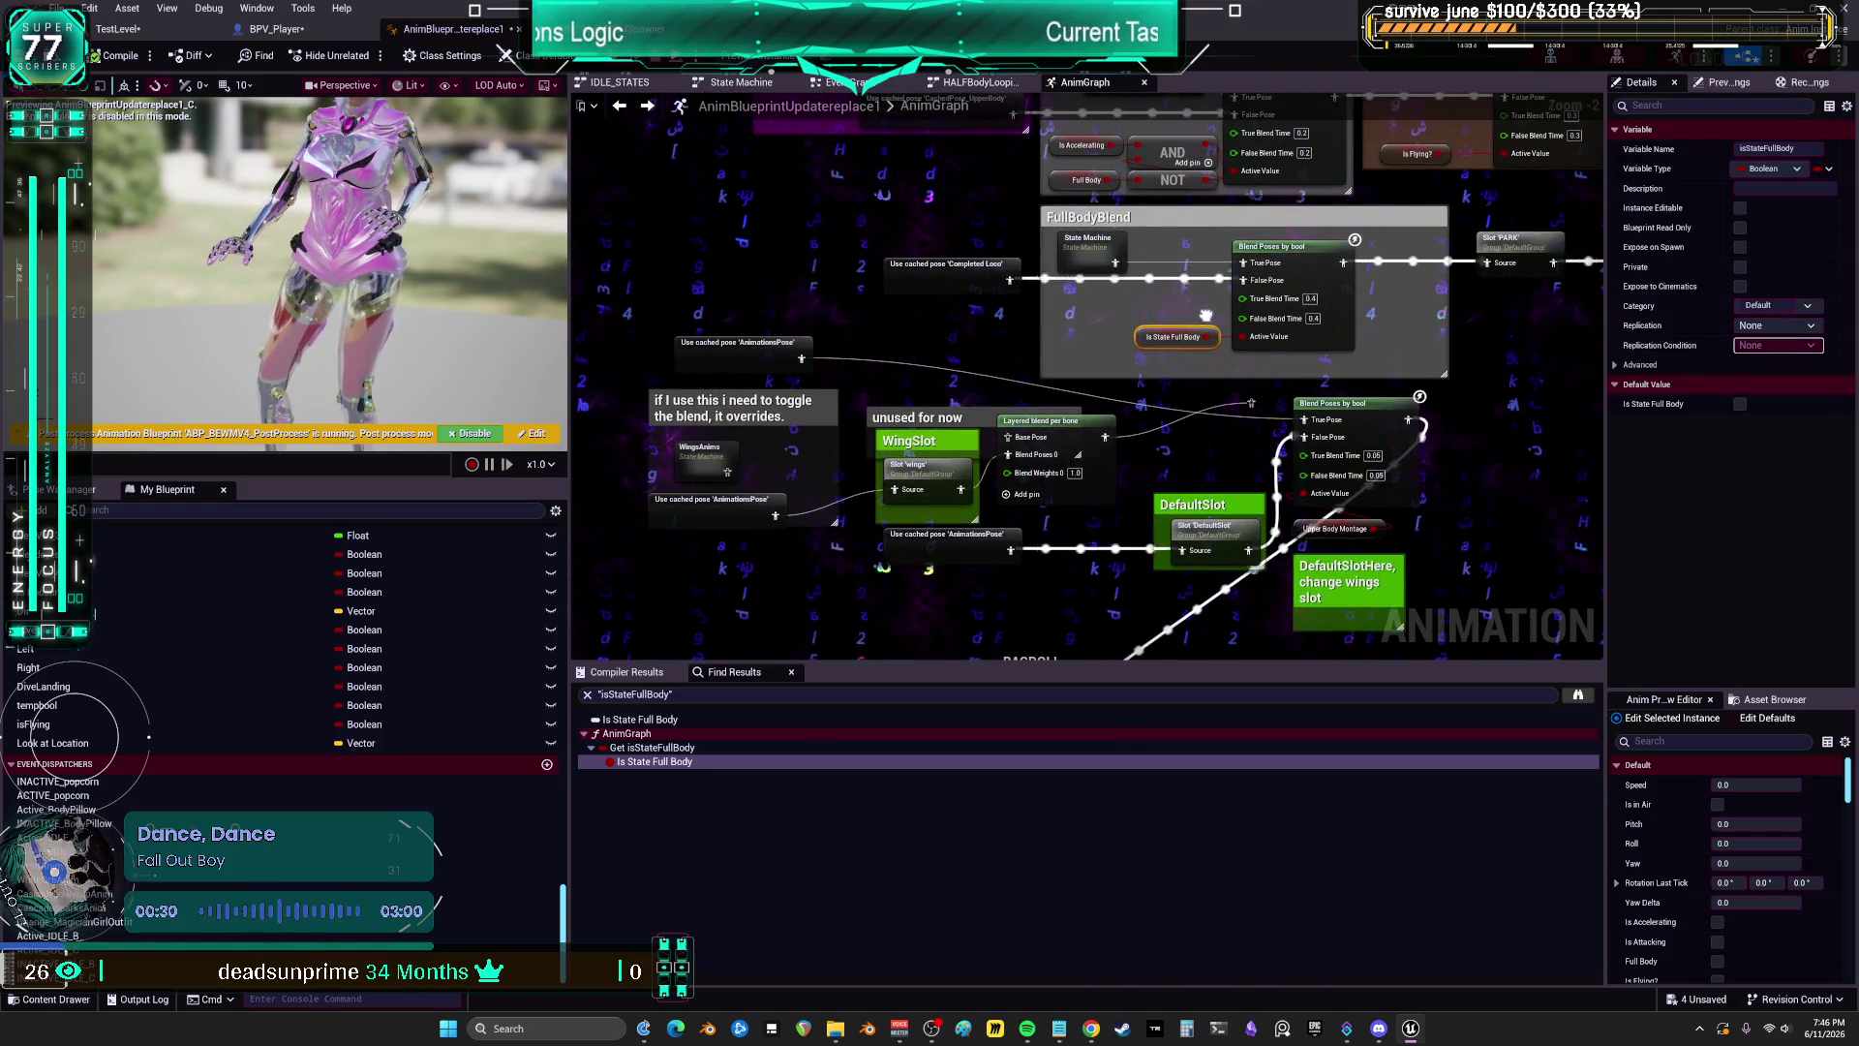
{"action": "mouse_move", "coordinate": [1202, 319]}
{"action": "left_mouse_down"}
{"action": "mouse_move", "coordinate": [1058, 400]}
{"action": "mouse_move", "coordinate": [1036, 560]}
{"action": "left_mouse_up"}
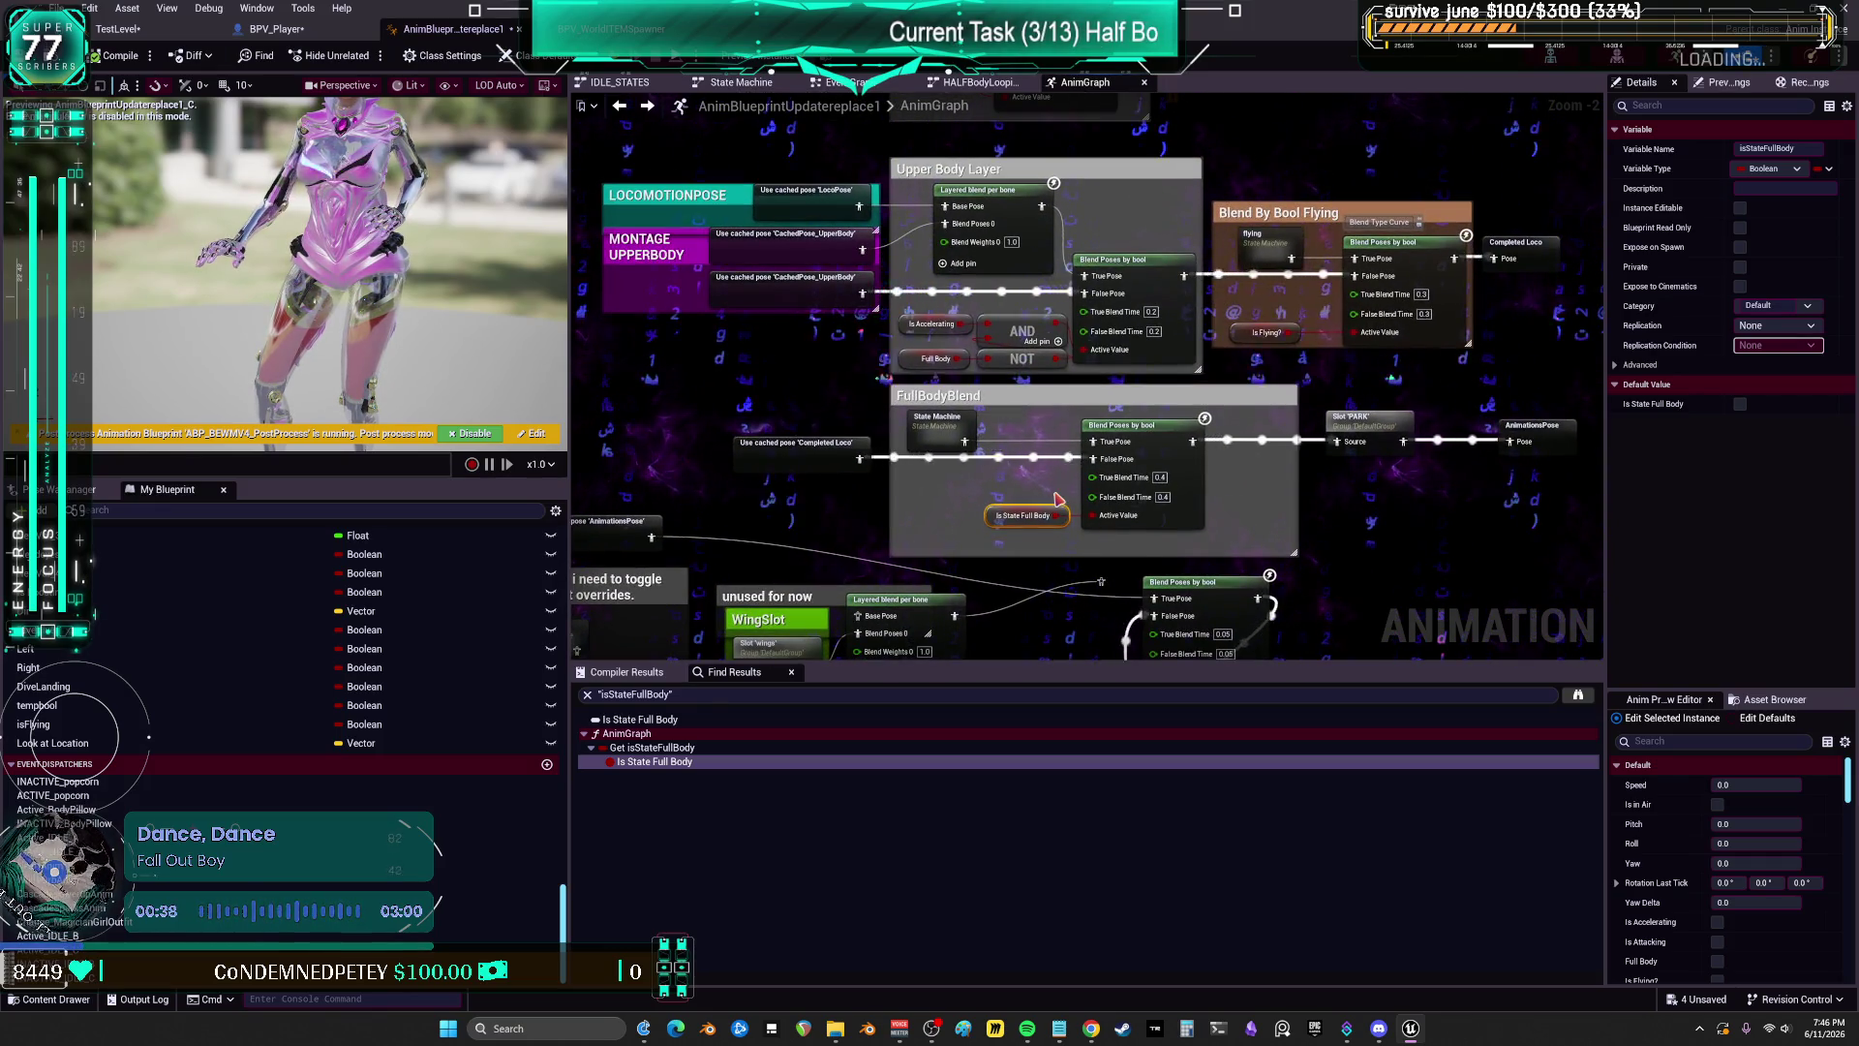
{"action": "key", "text": "ctrl+Tab"}
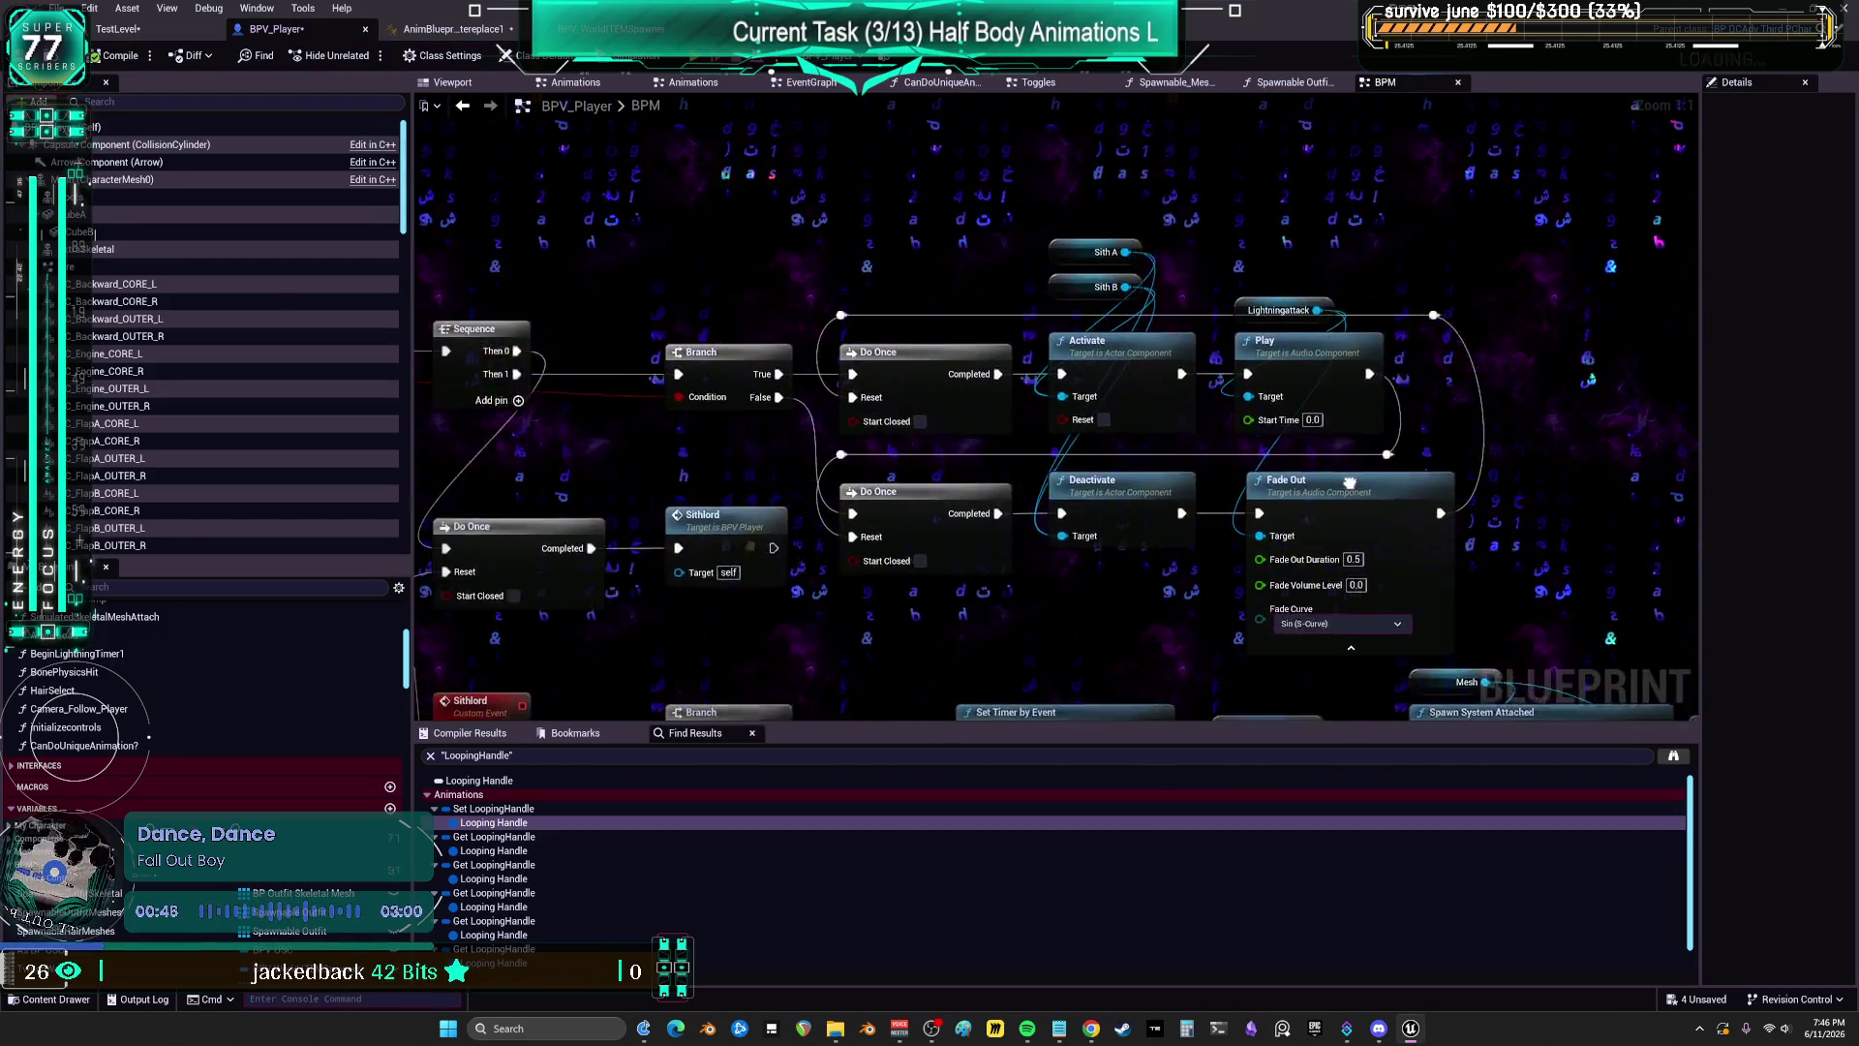
Step: Remove the BEGIN ANIM STATE comment in the EventGraph, move LOOPING HALFBODY and jump to its event
{"action": "key", "text": "alt+Left"}
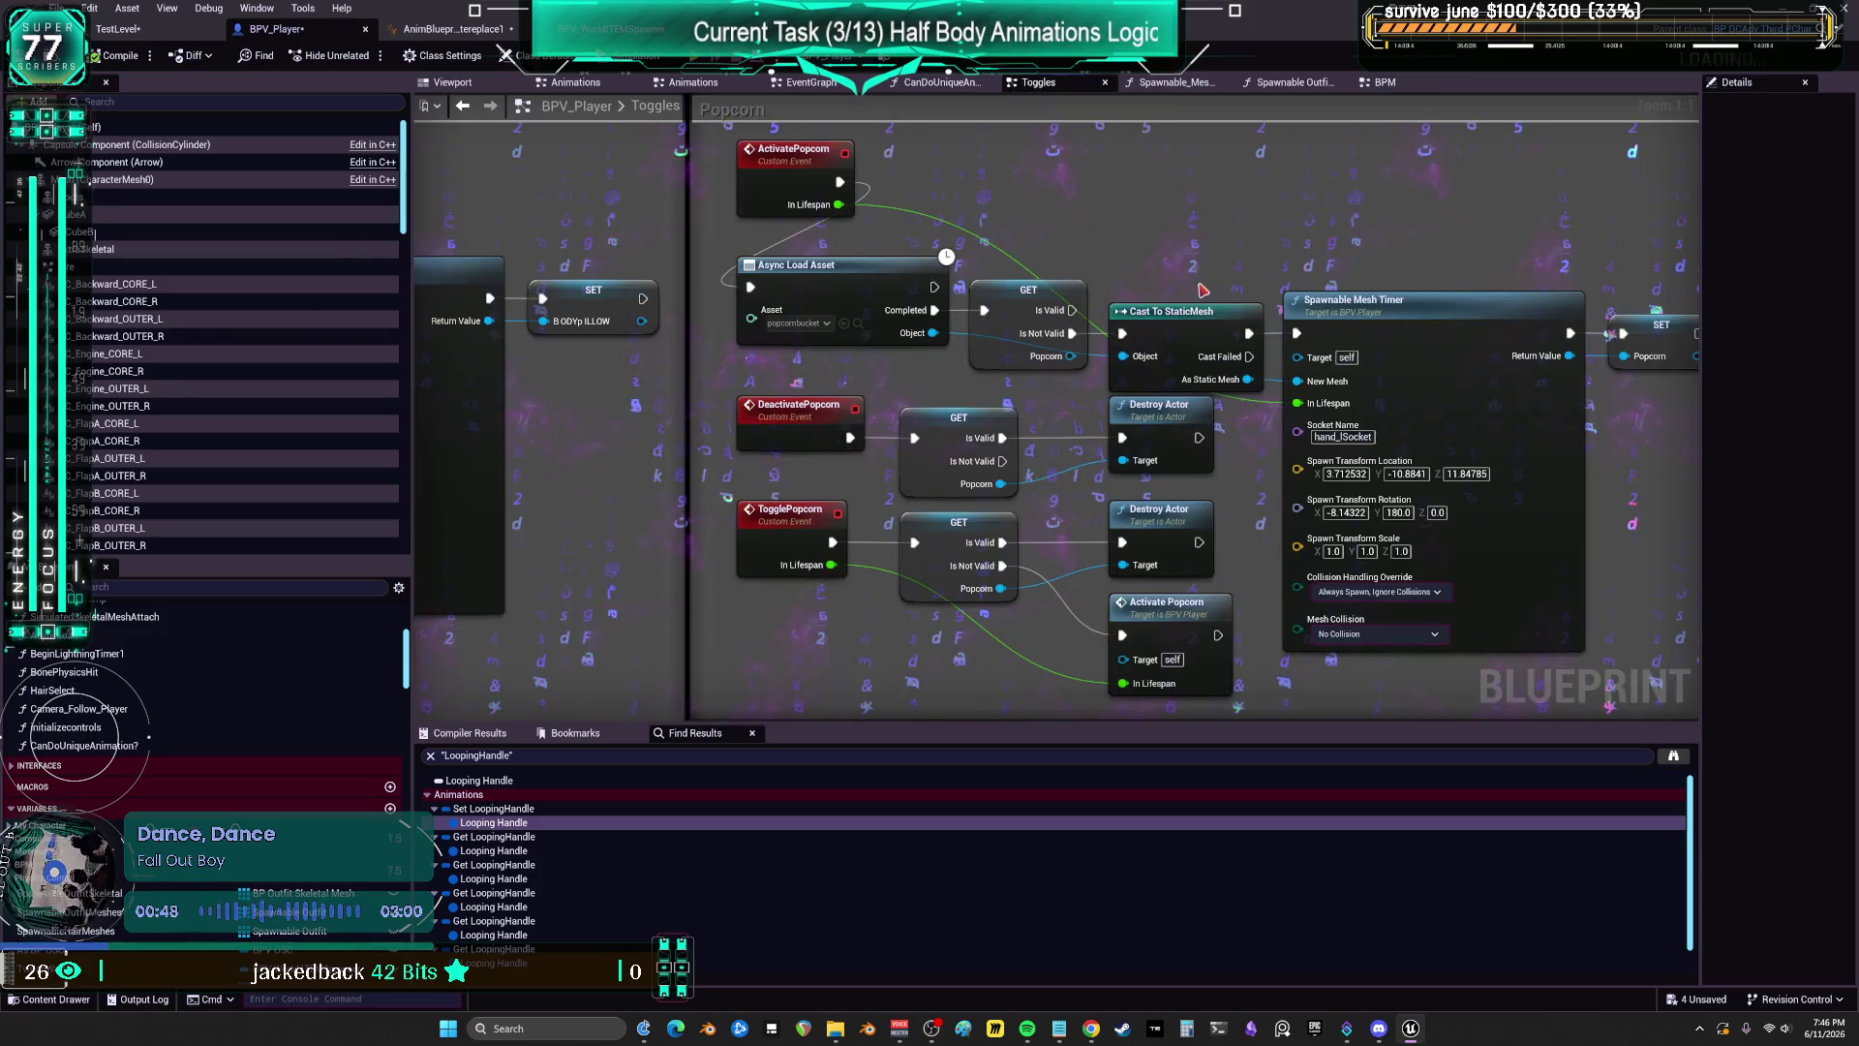
{"action": "left_click", "coordinate": [805, 84]}
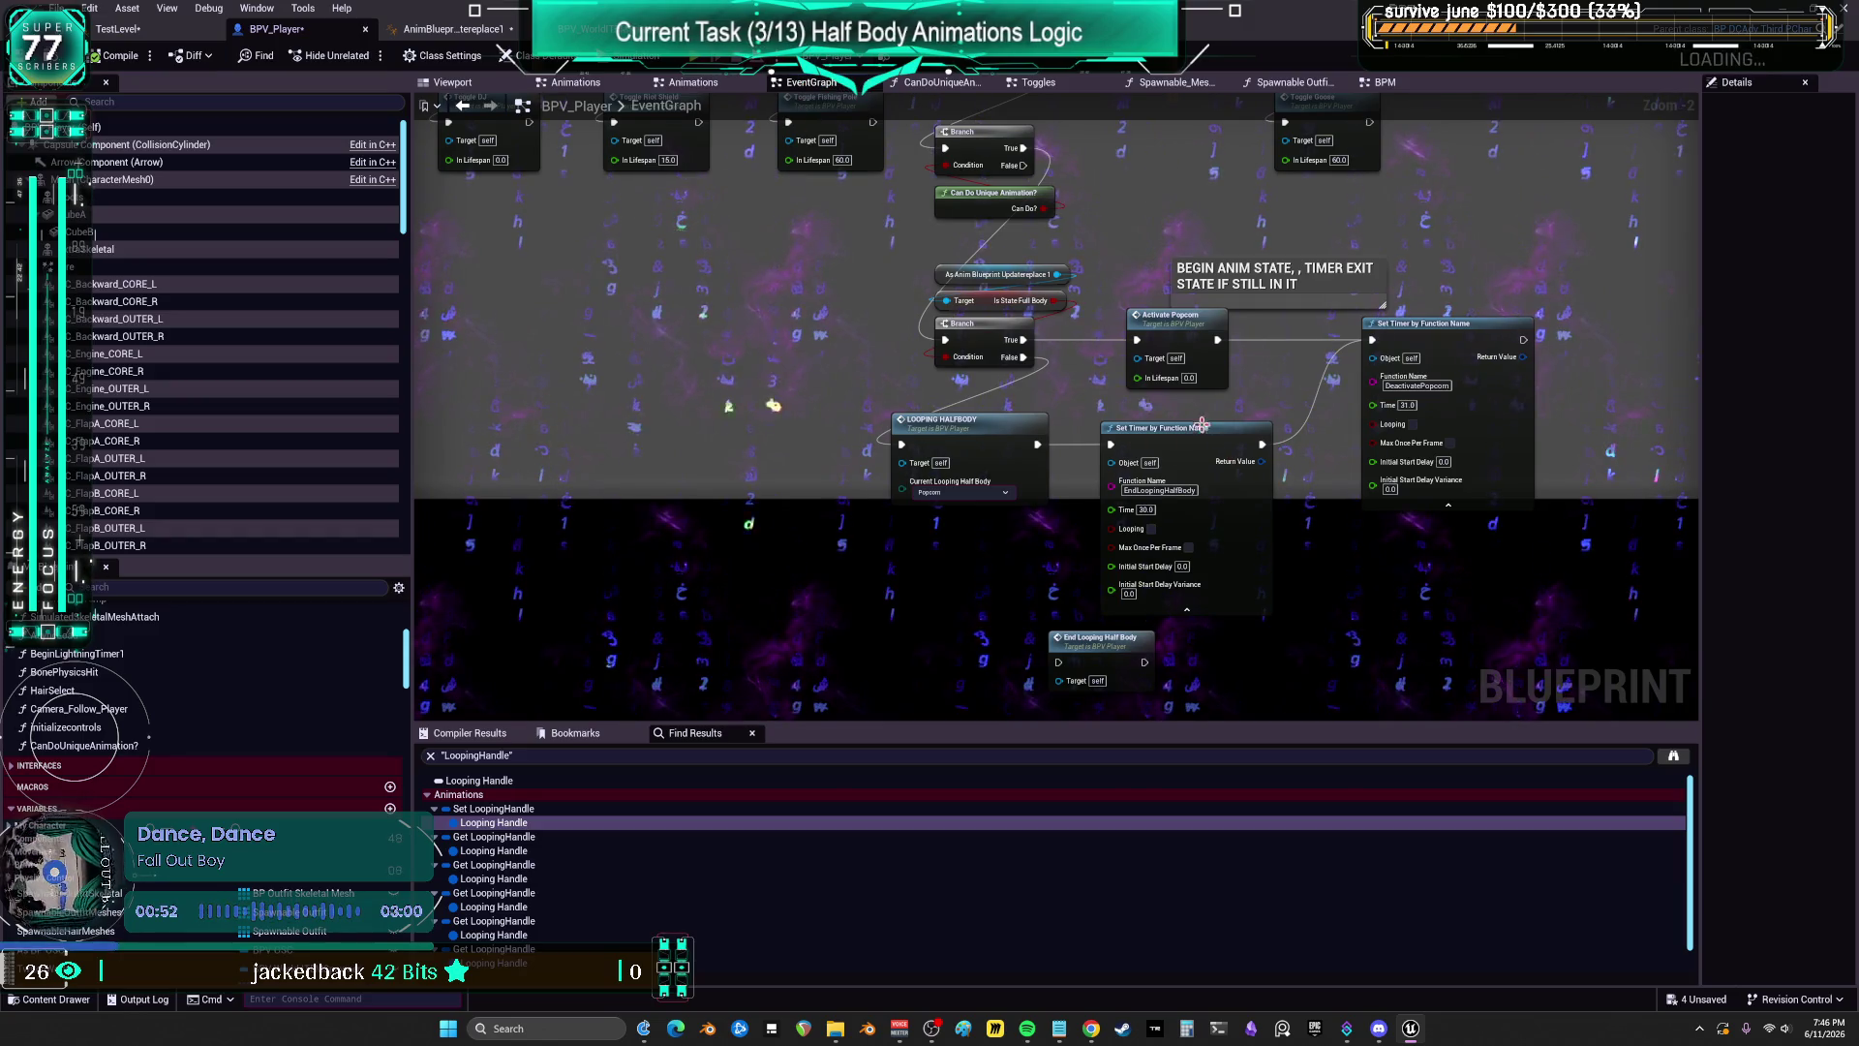
{"action": "scroll", "coordinate": [1102, 374], "scroll_direction": "up", "scroll_amount": 2}
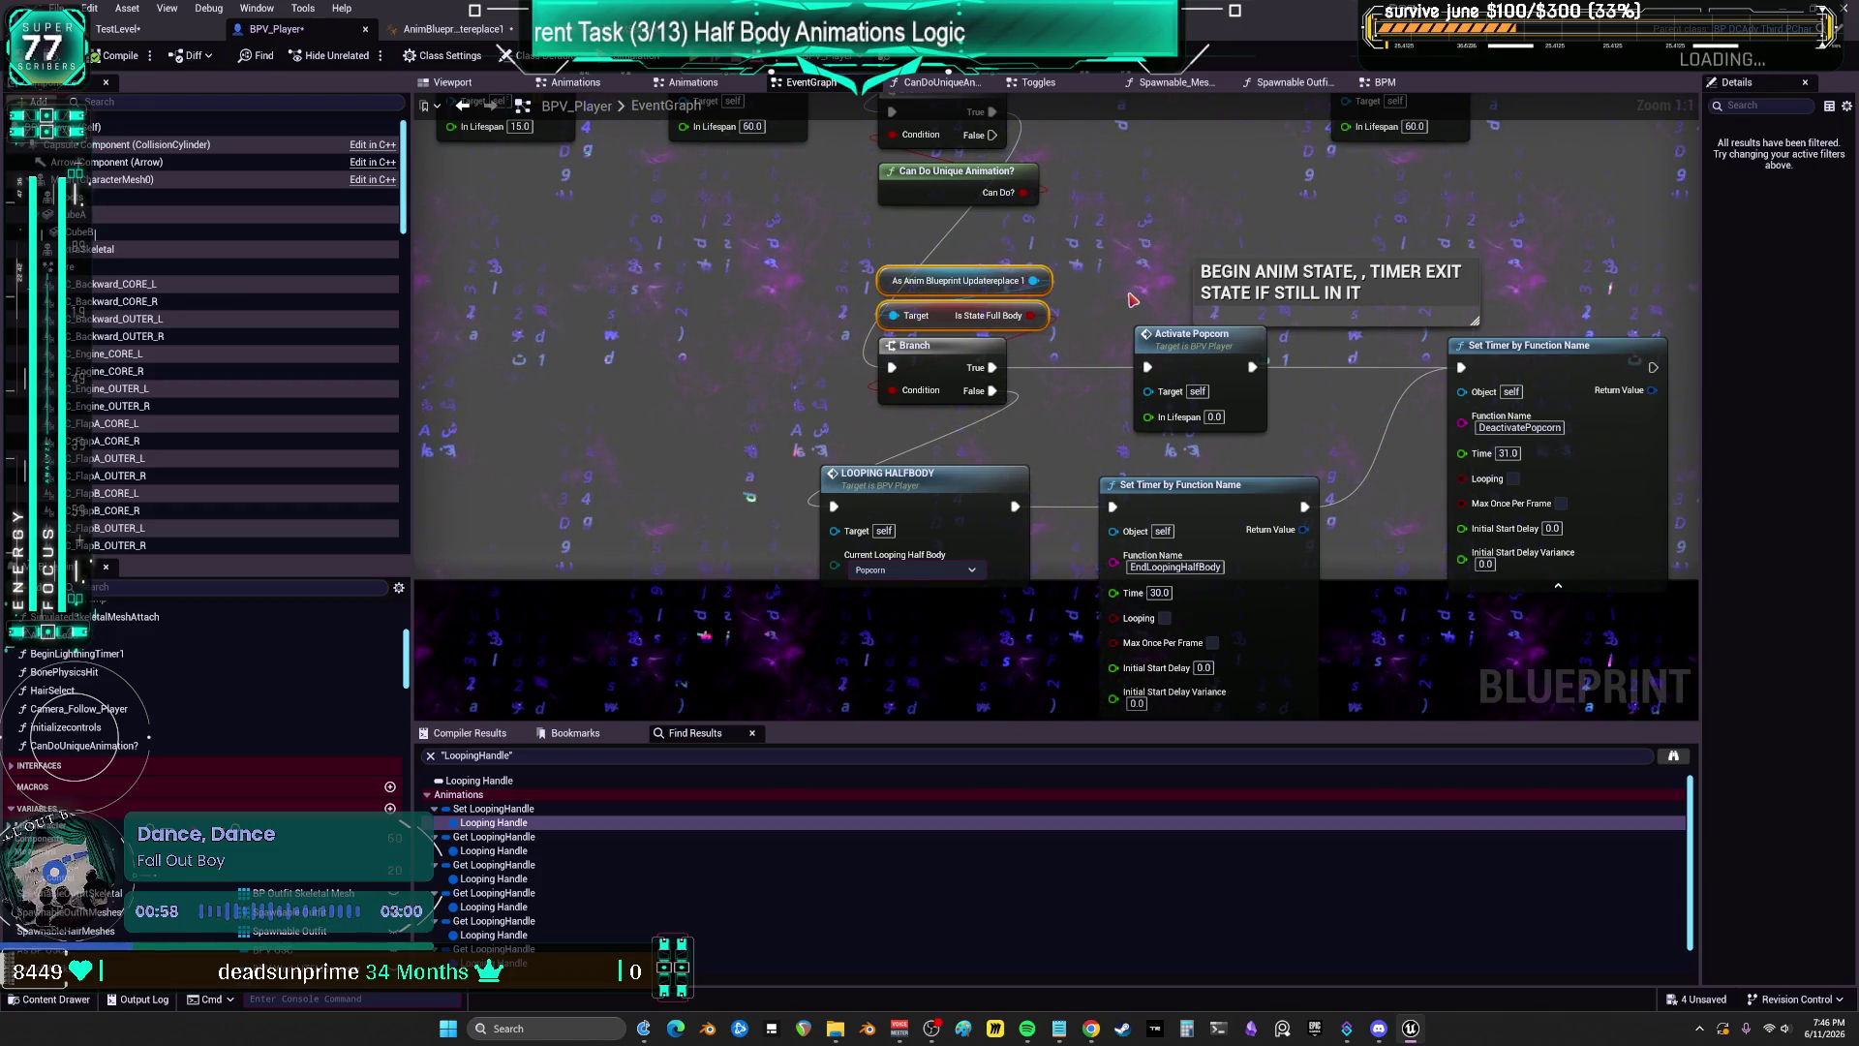
{"action": "mouse_move", "coordinate": [1126, 289]}
{"action": "left_mouse_down"}
{"action": "mouse_move", "coordinate": [1066, 302]}
{"action": "mouse_move", "coordinate": [1030, 381]}
{"action": "left_mouse_up"}
{"action": "left_click_drag", "start_coordinate": [1248, 384], "coordinate": [1248, 351]}
{"action": "key", "text": "ctrl+z"}
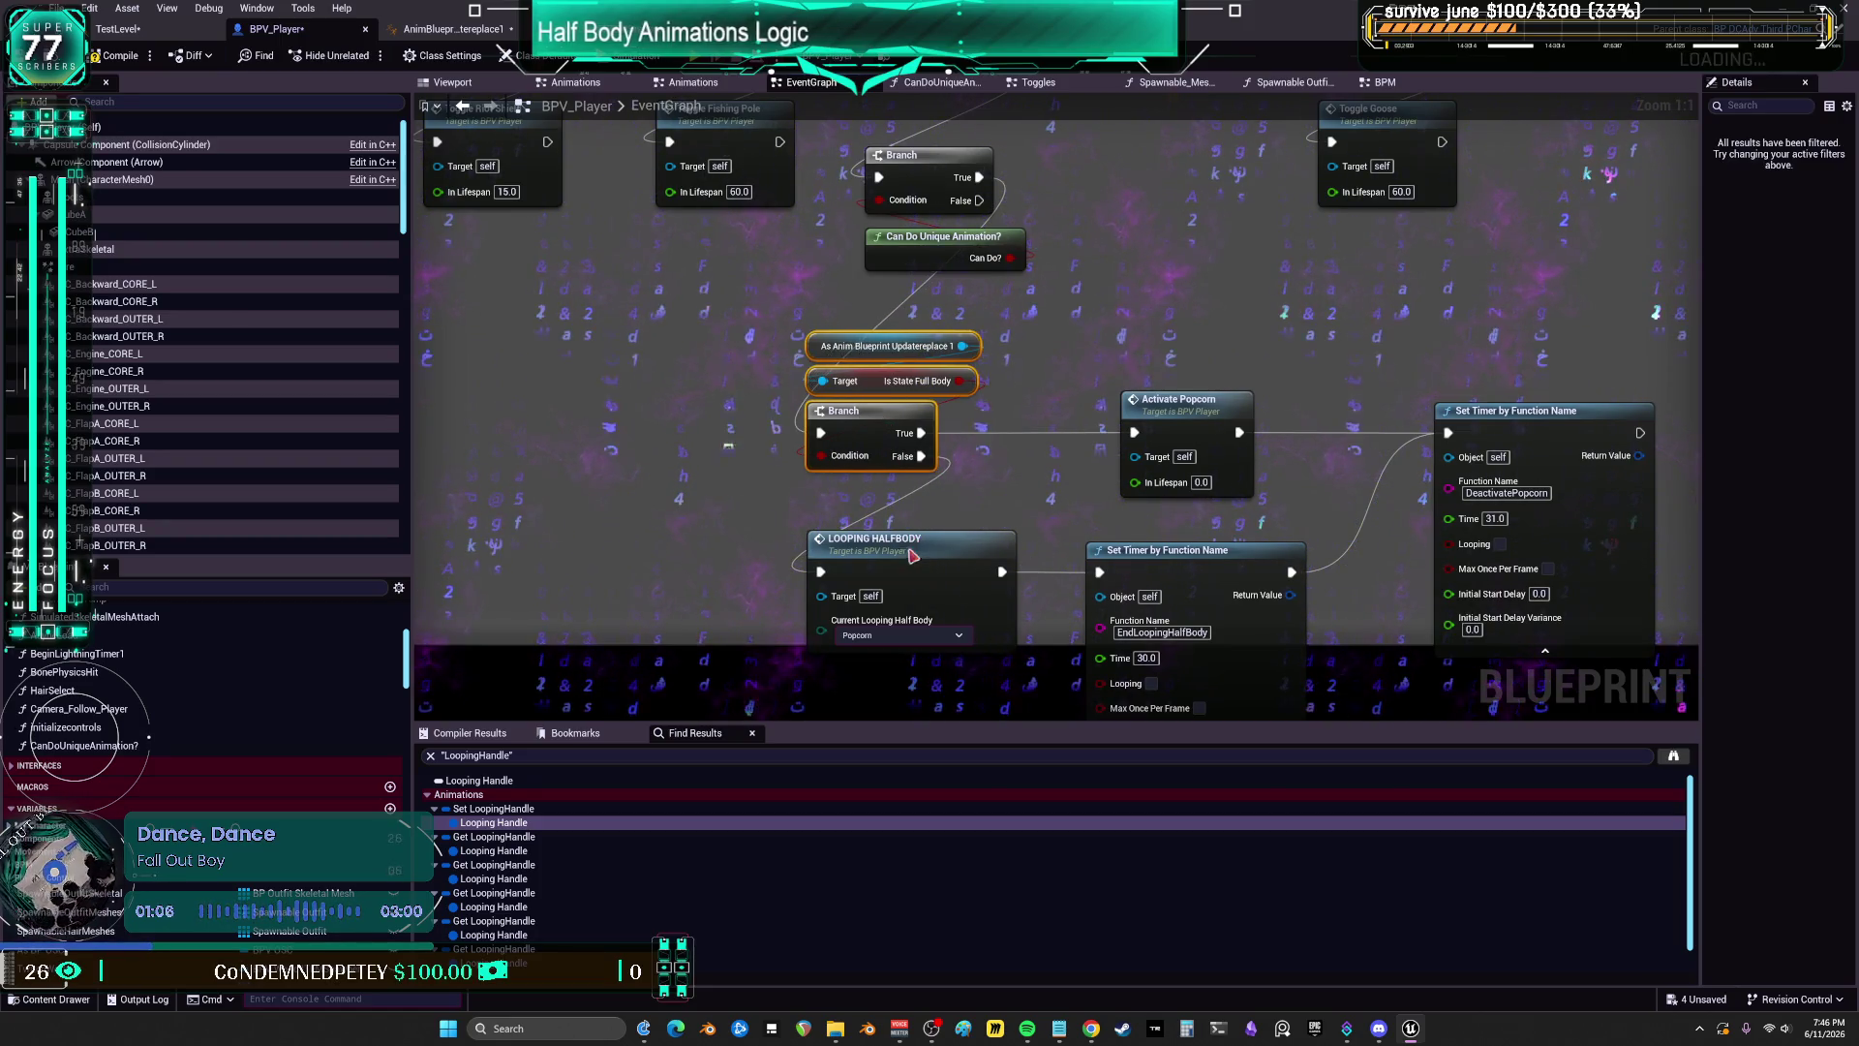
{"action": "left_click_drag", "start_coordinate": [913, 559], "coordinate": [904, 528]}
{"action": "double_click", "coordinate": [900, 517]}
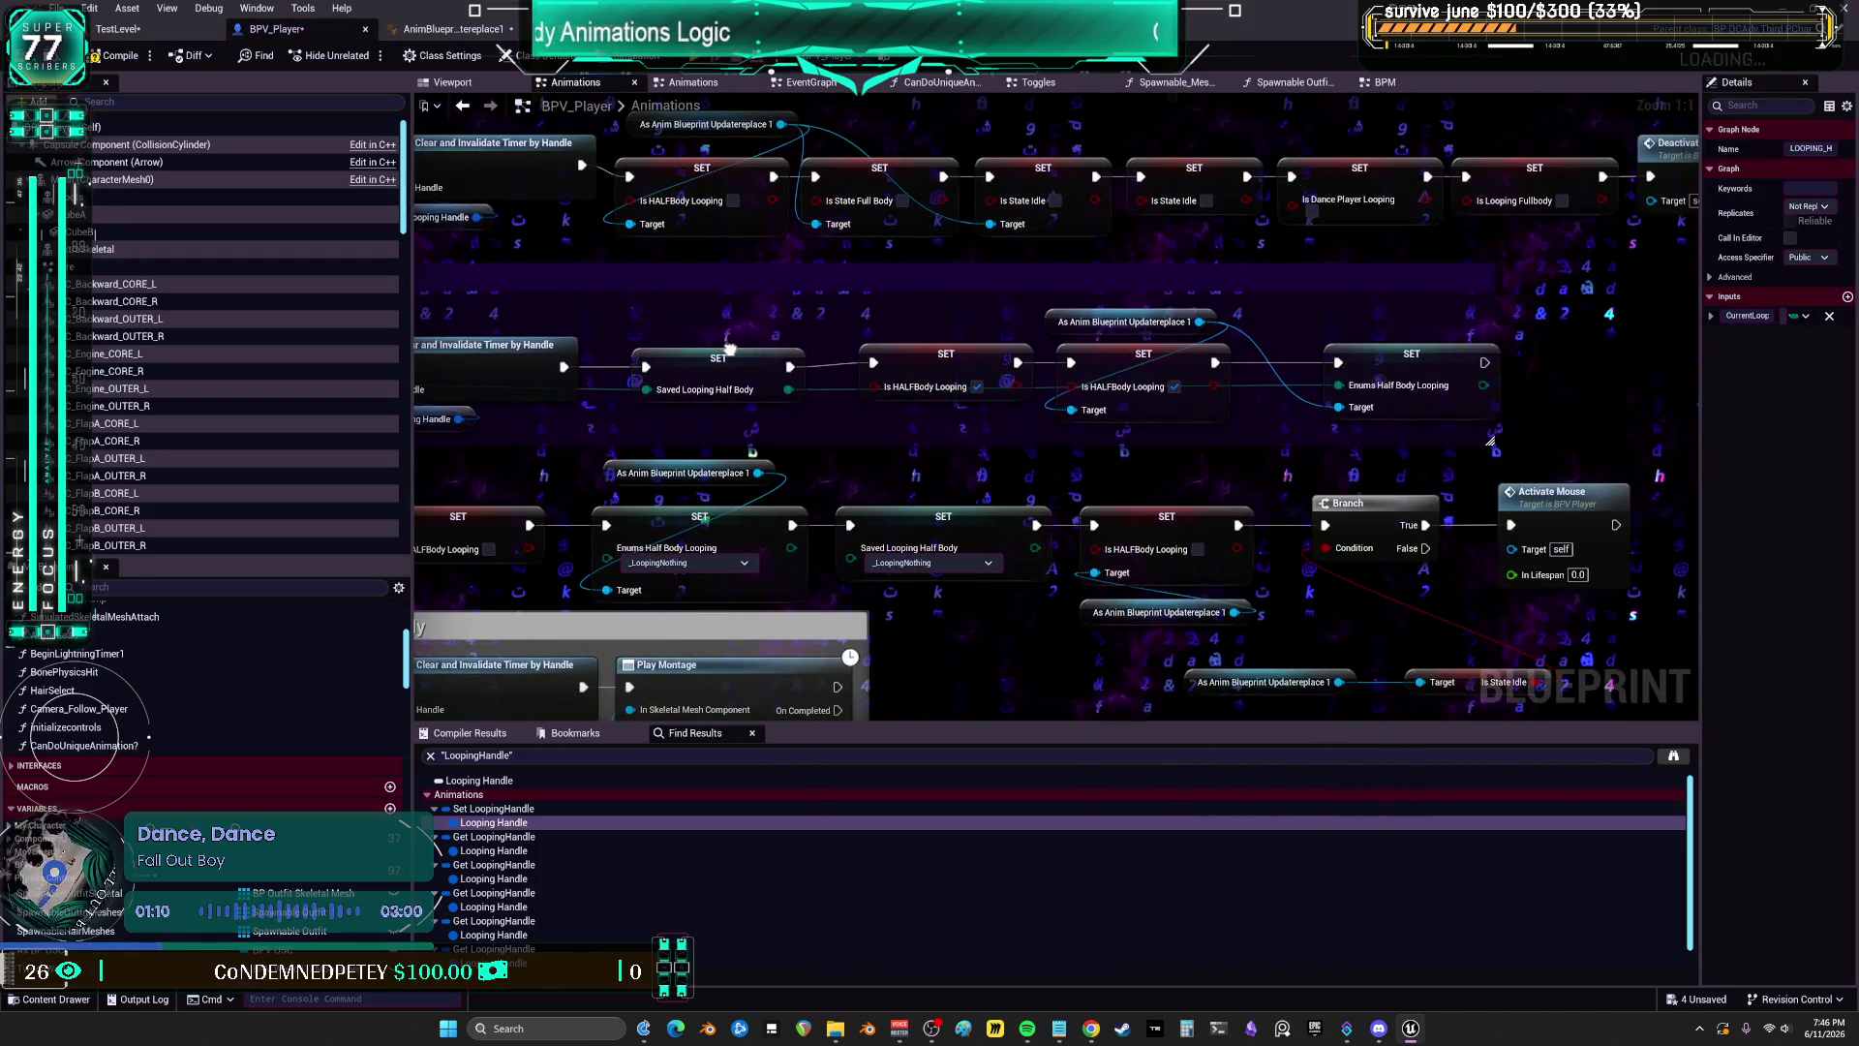
Step: Review the Animations graph's half-body state events, then glance at the AnimGraph and Twitch graph
{"action": "left_click_drag", "start_coordinate": [1143, 376], "coordinate": [1216, 349]}
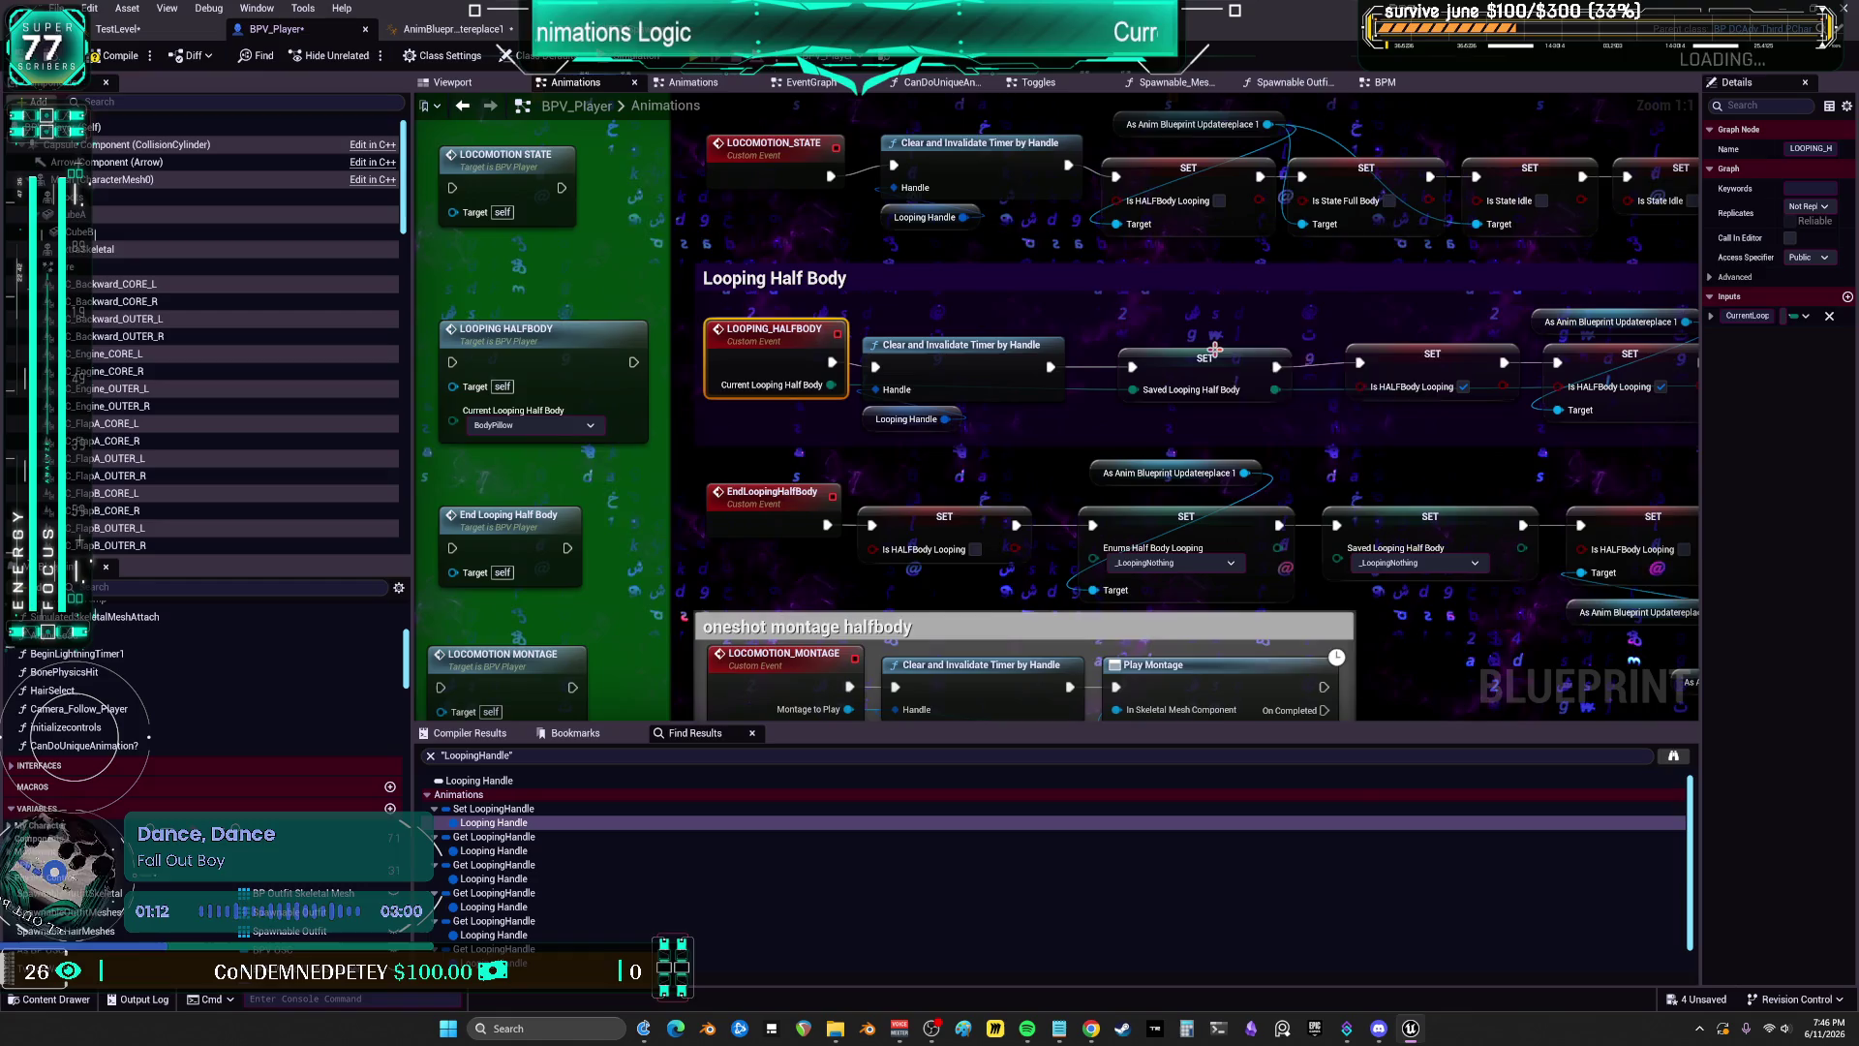
{"action": "scroll", "coordinate": [1216, 349], "scroll_direction": "down", "scroll_amount": 1}
{"action": "left_click_drag", "start_coordinate": [1426, 441], "coordinate": [1417, 569]}
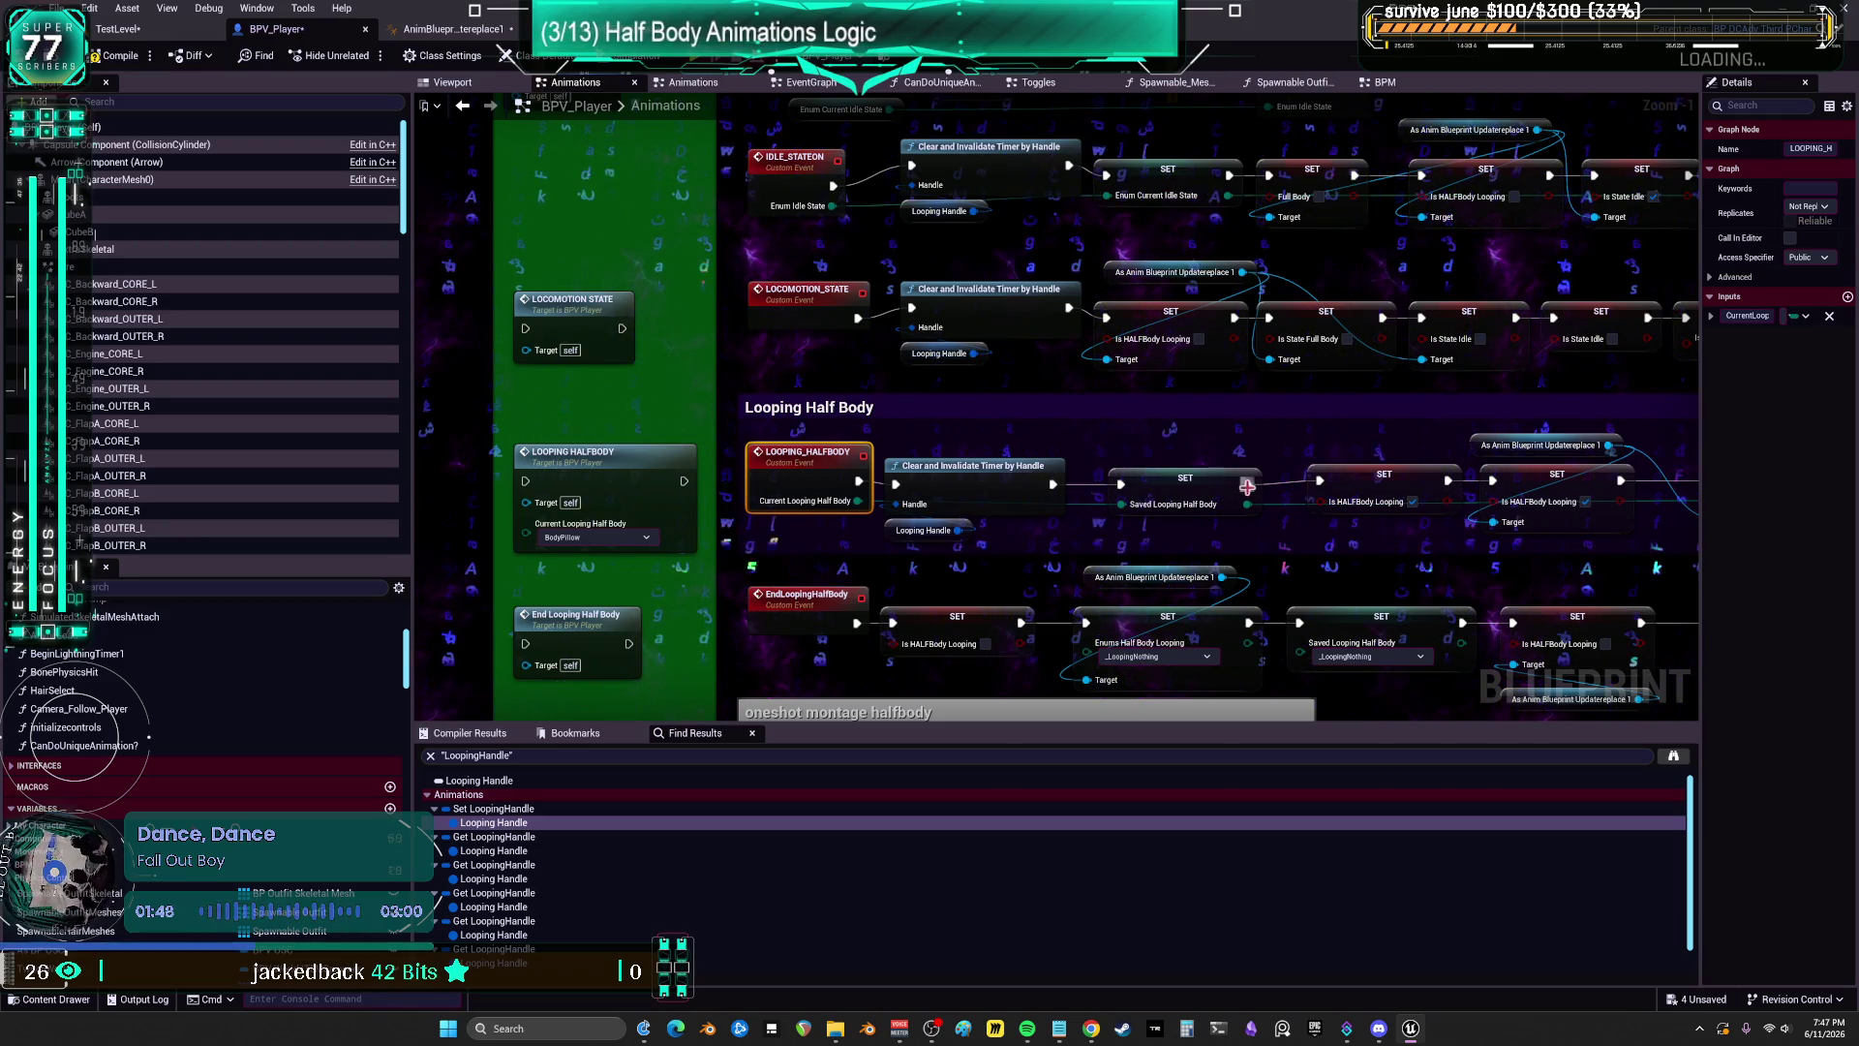
{"action": "left_click_drag", "start_coordinate": [1303, 436], "coordinate": [1283, 416]}
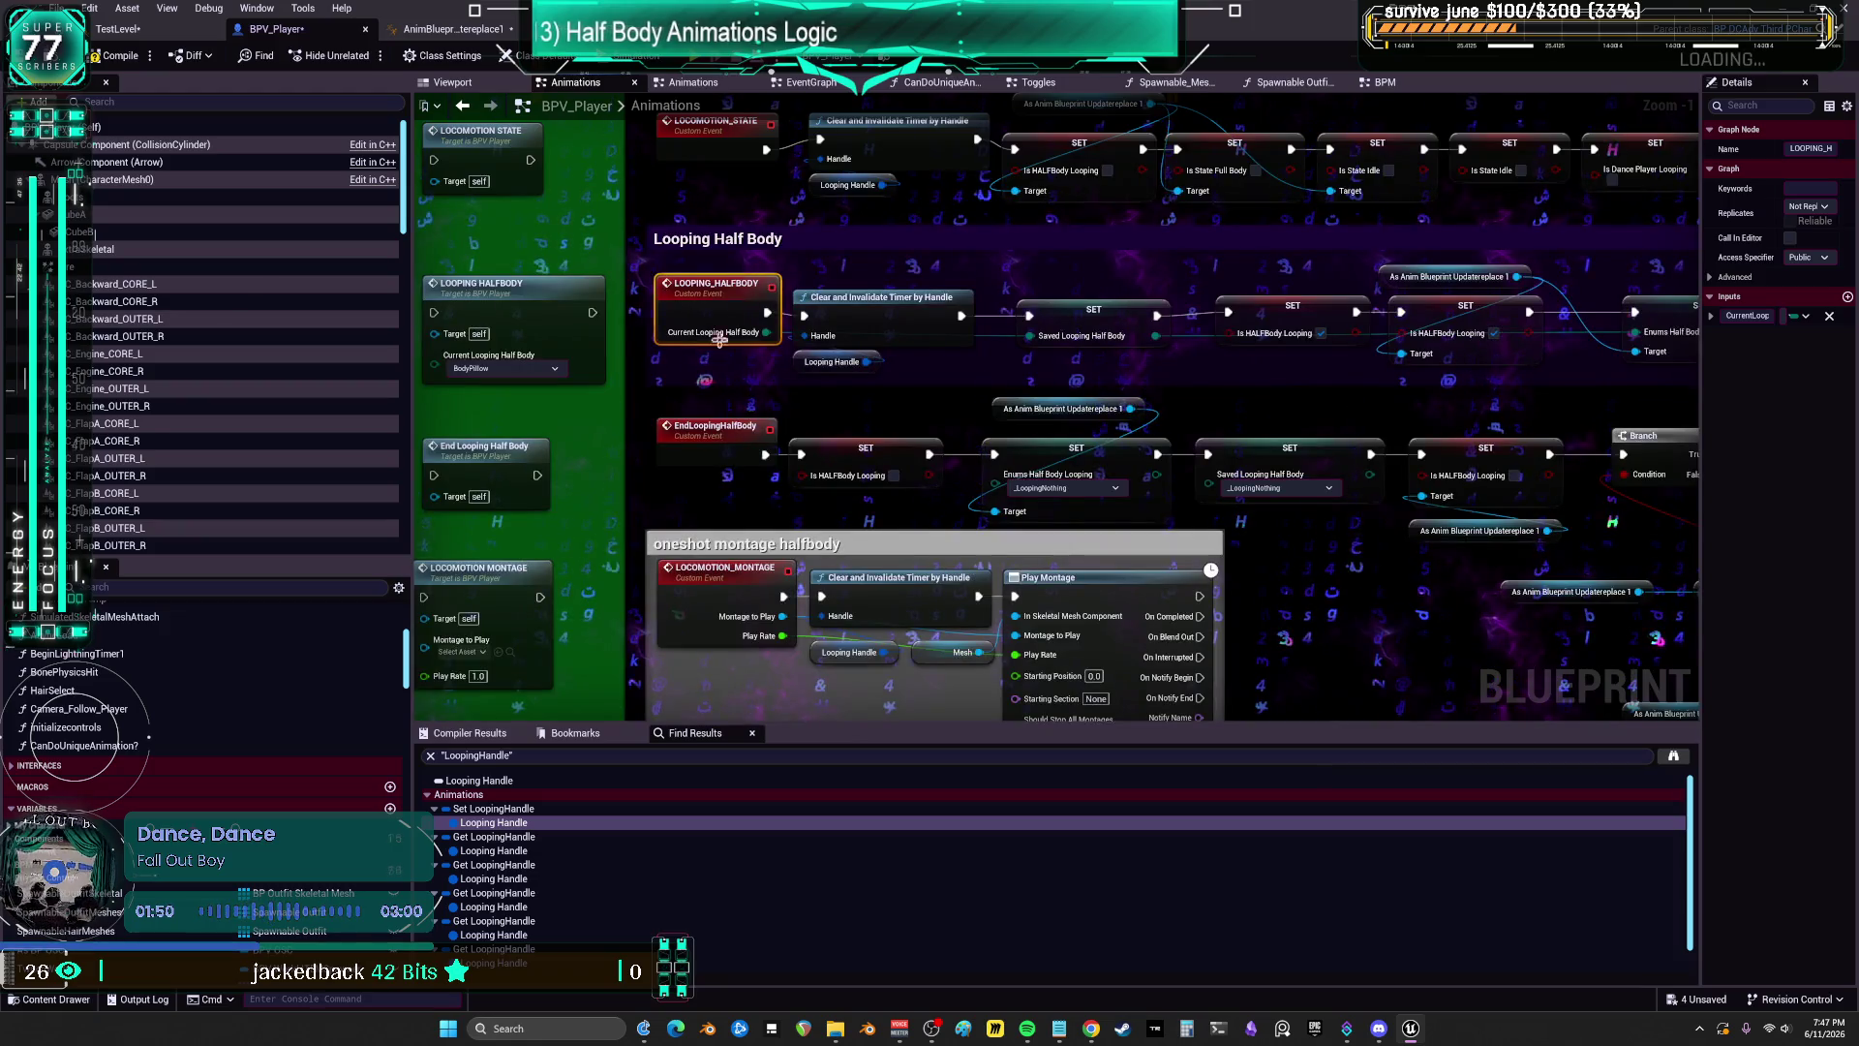
{"action": "scroll", "coordinate": [1166, 344], "scroll_direction": "down", "scroll_amount": 1}
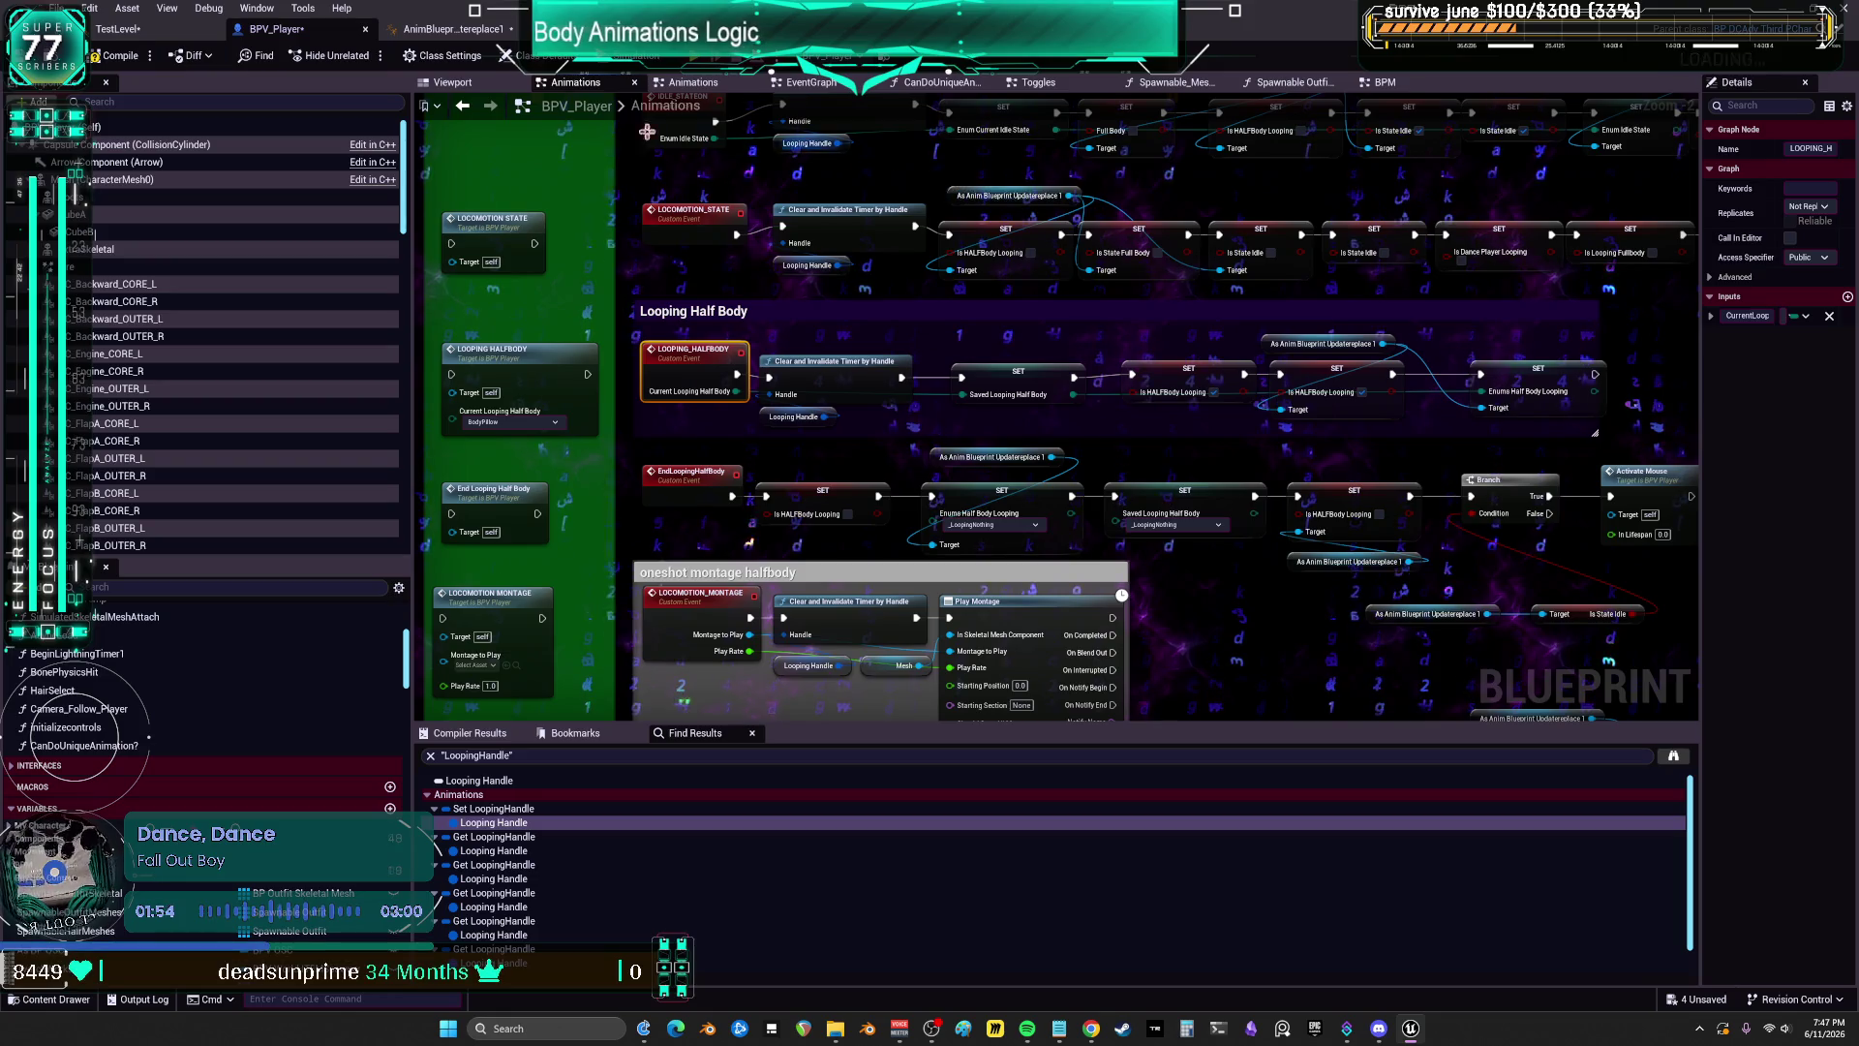
{"action": "left_click", "coordinate": [450, 29]}
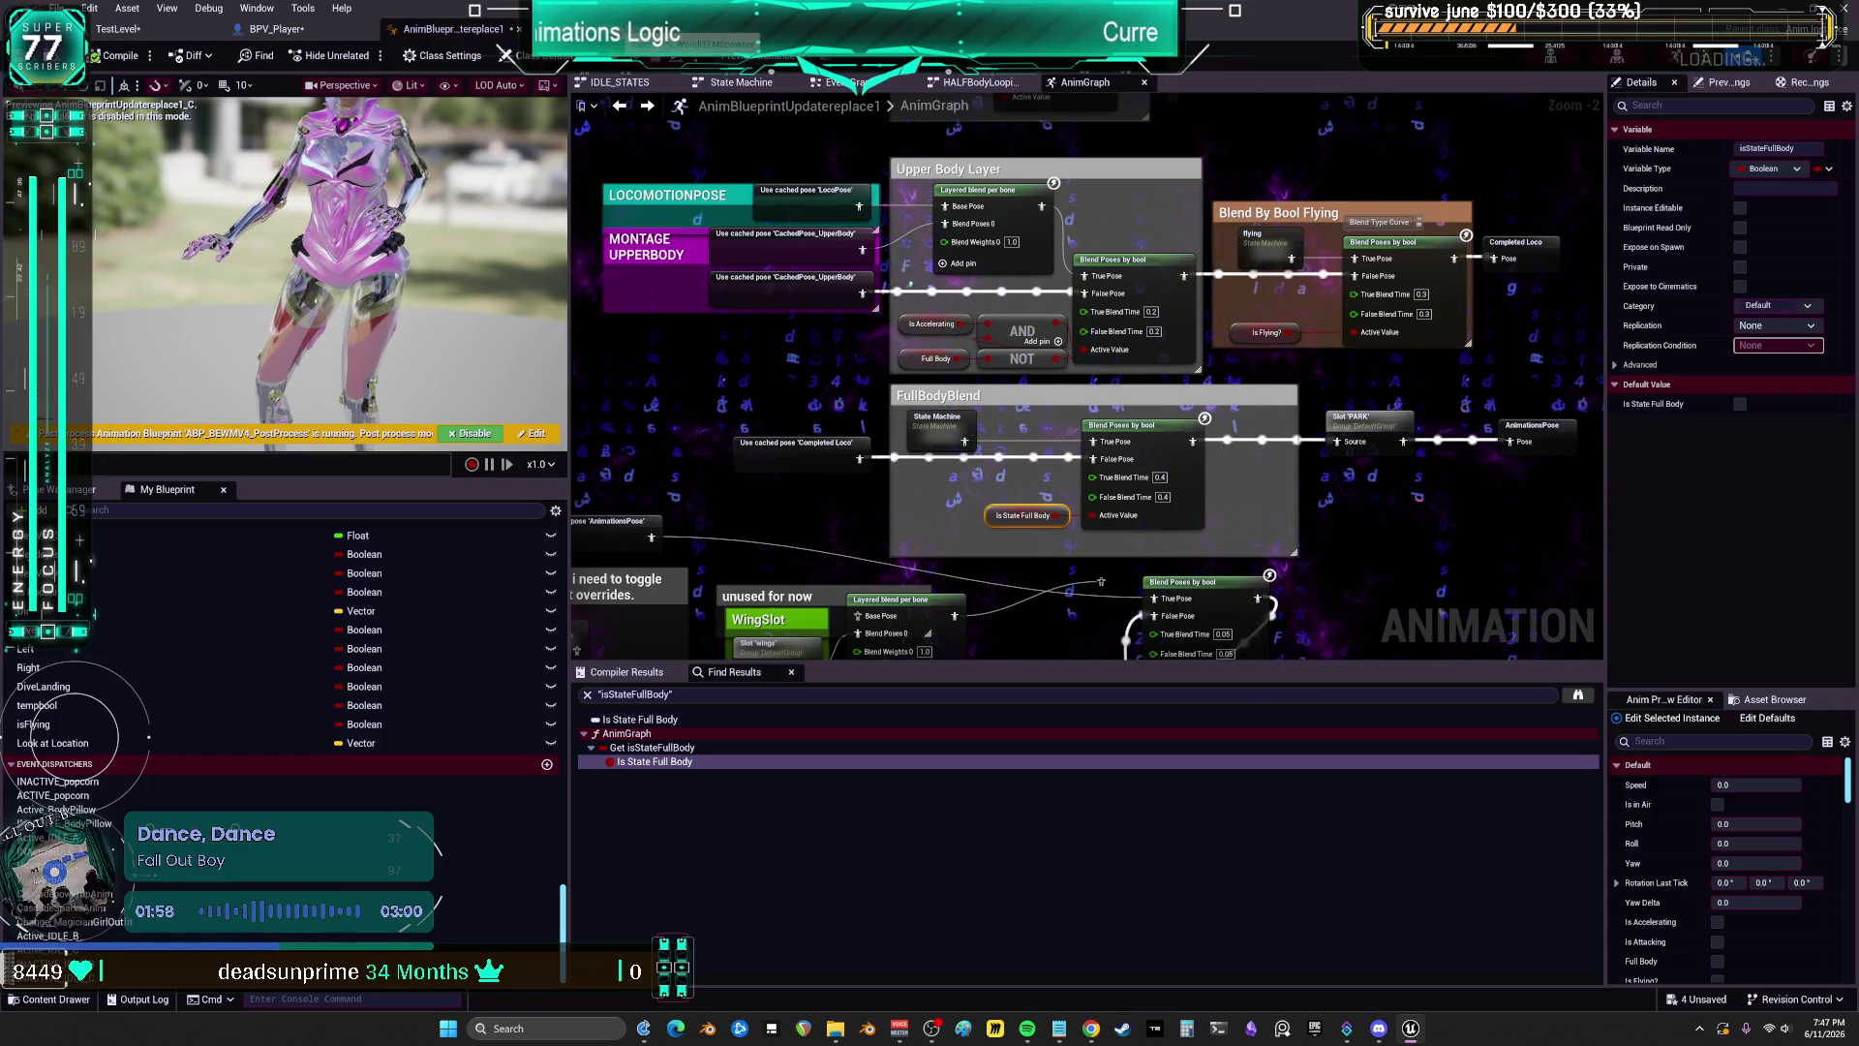
{"action": "left_click", "coordinate": [678, 29]}
{"action": "left_click", "coordinate": [276, 29]}
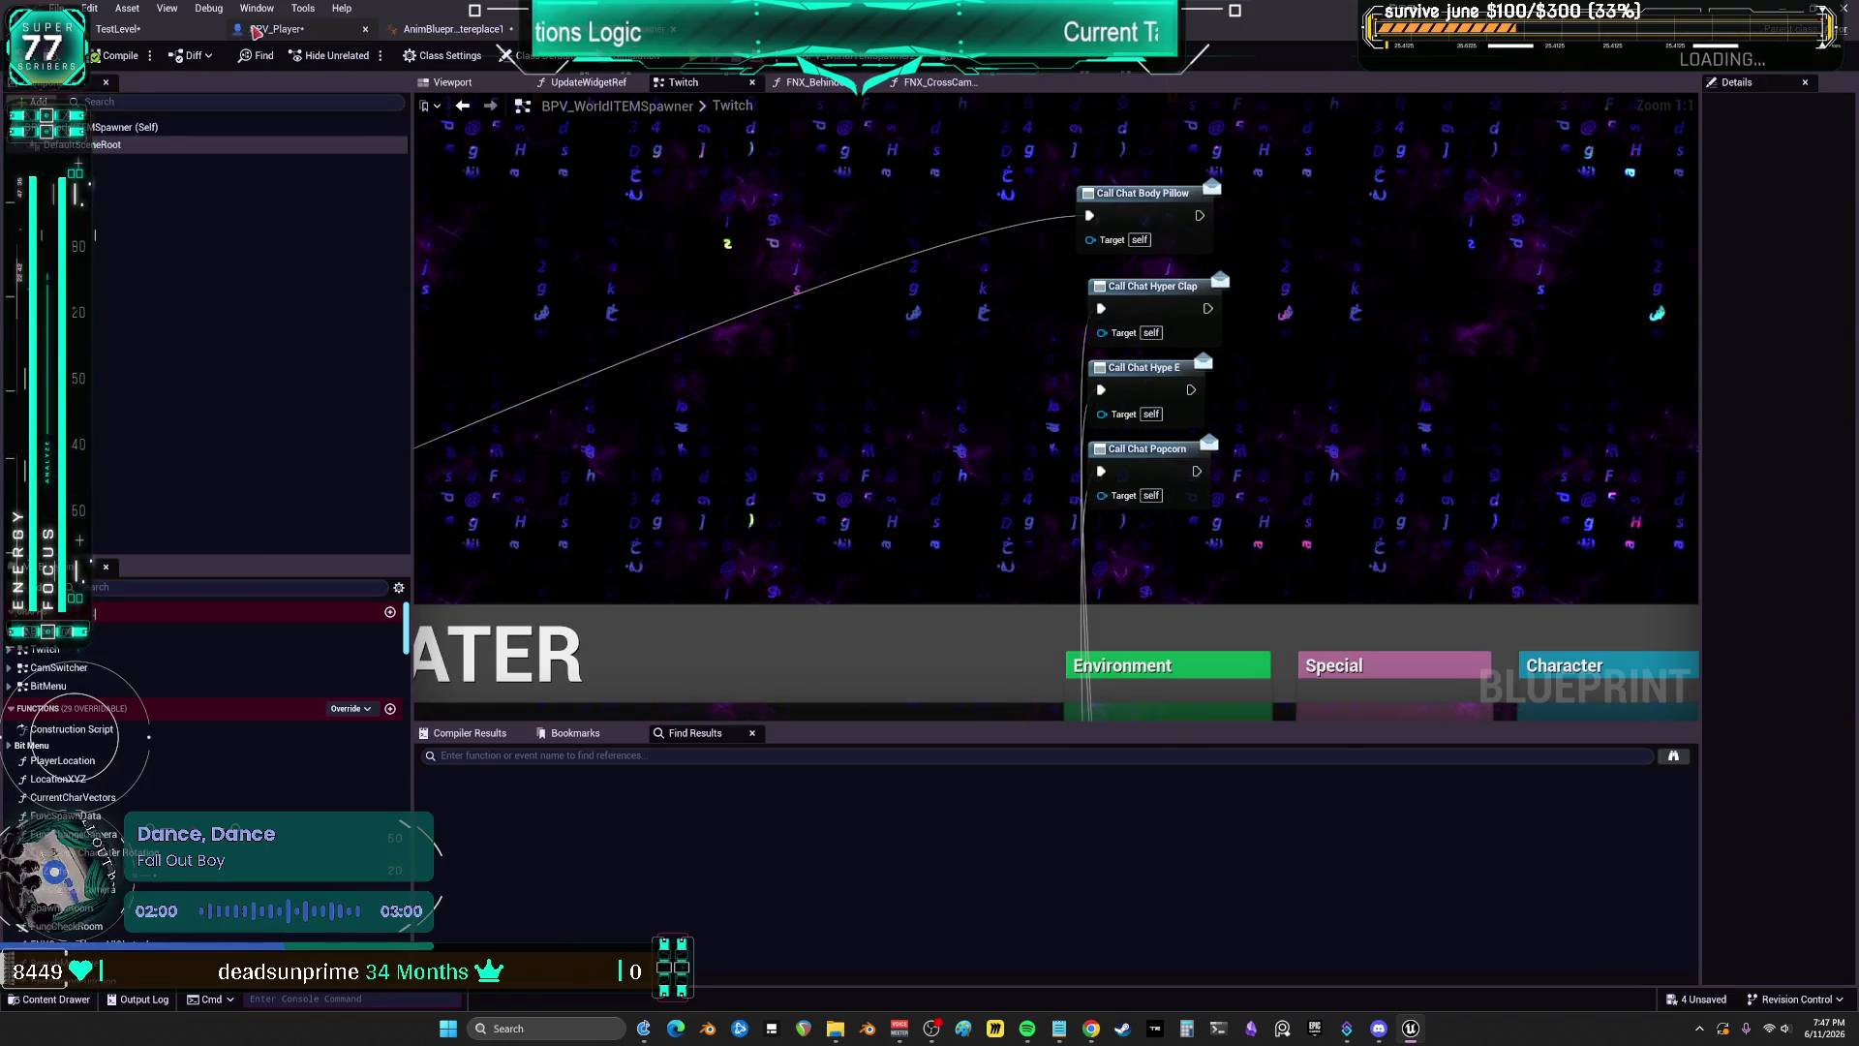
Step: In the BPV_Player EventGraph, add a comment above Activate Popcorn beginning 'THIS'
{"action": "left_click", "coordinate": [812, 82]}
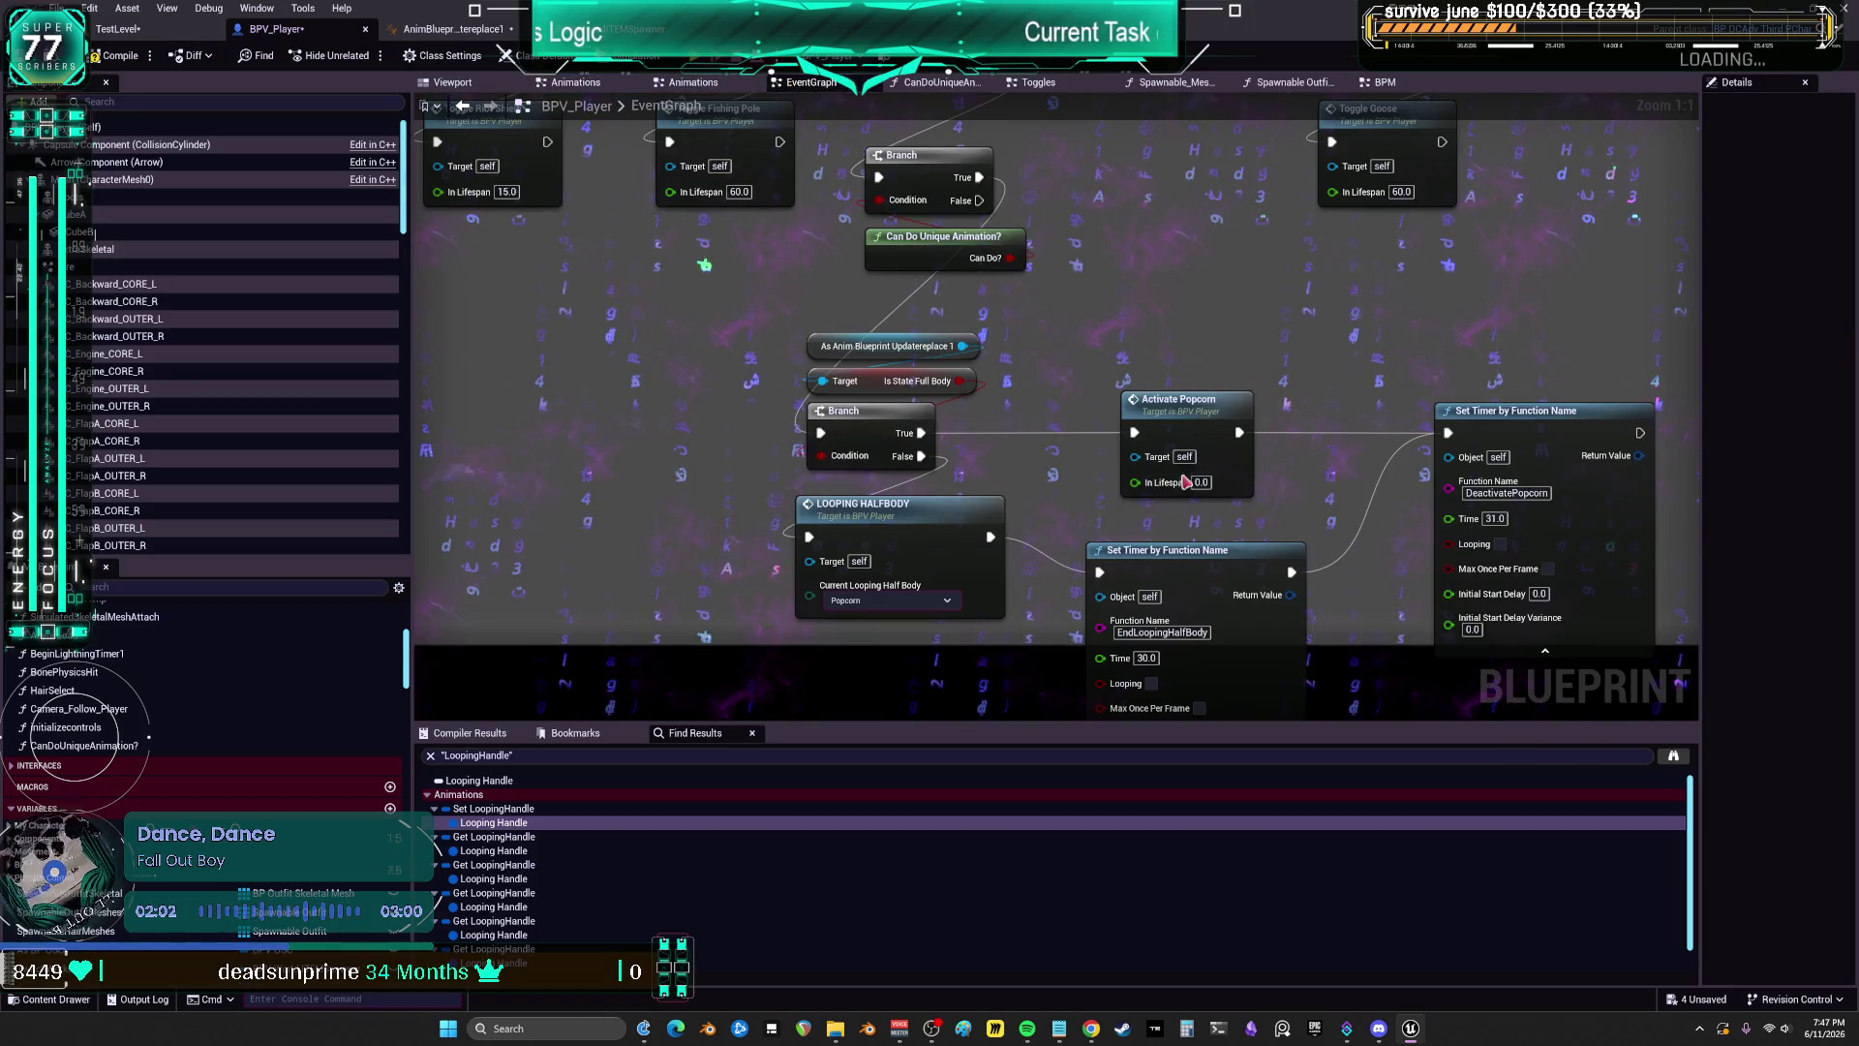
{"action": "left_click_drag", "start_coordinate": [1381, 380], "coordinate": [1310, 322]}
{"action": "left_click_drag", "start_coordinate": [1019, 315], "coordinate": [993, 404]}
{"action": "left_click", "coordinate": [1075, 435]}
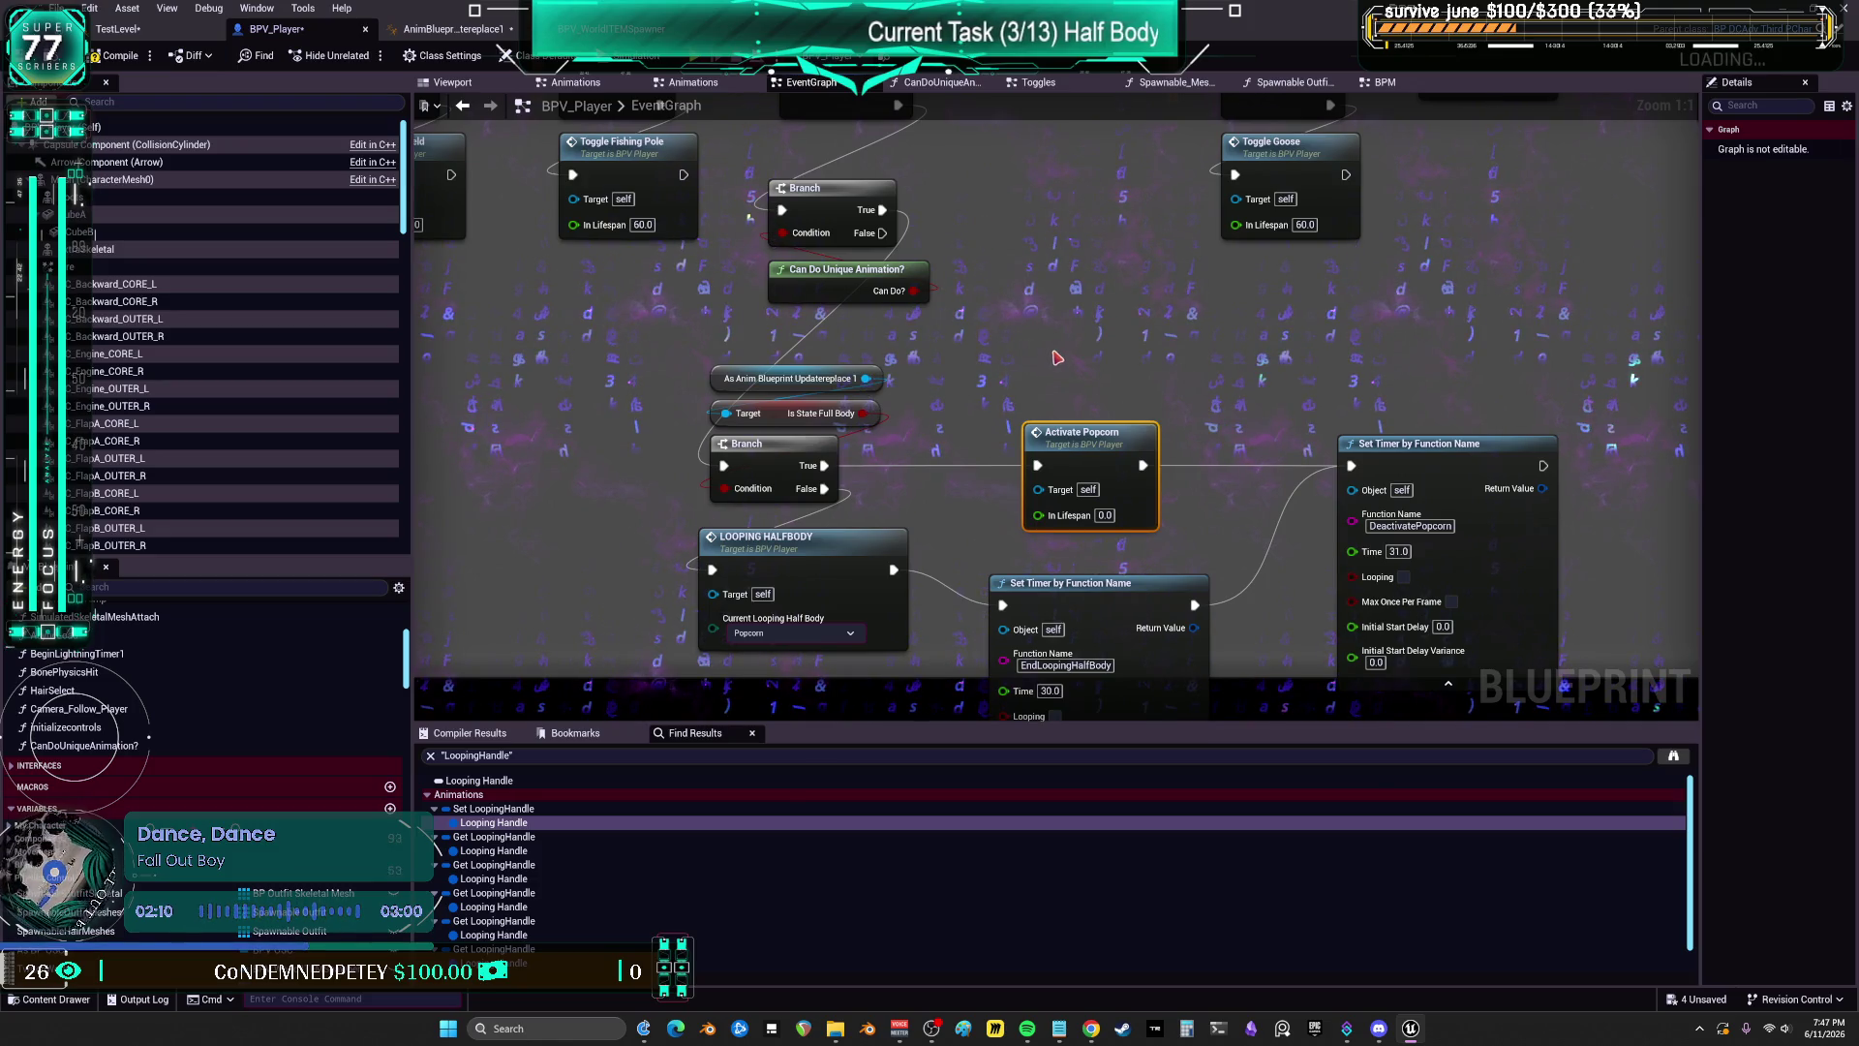
{"action": "type", "text": "cTHIS S"}
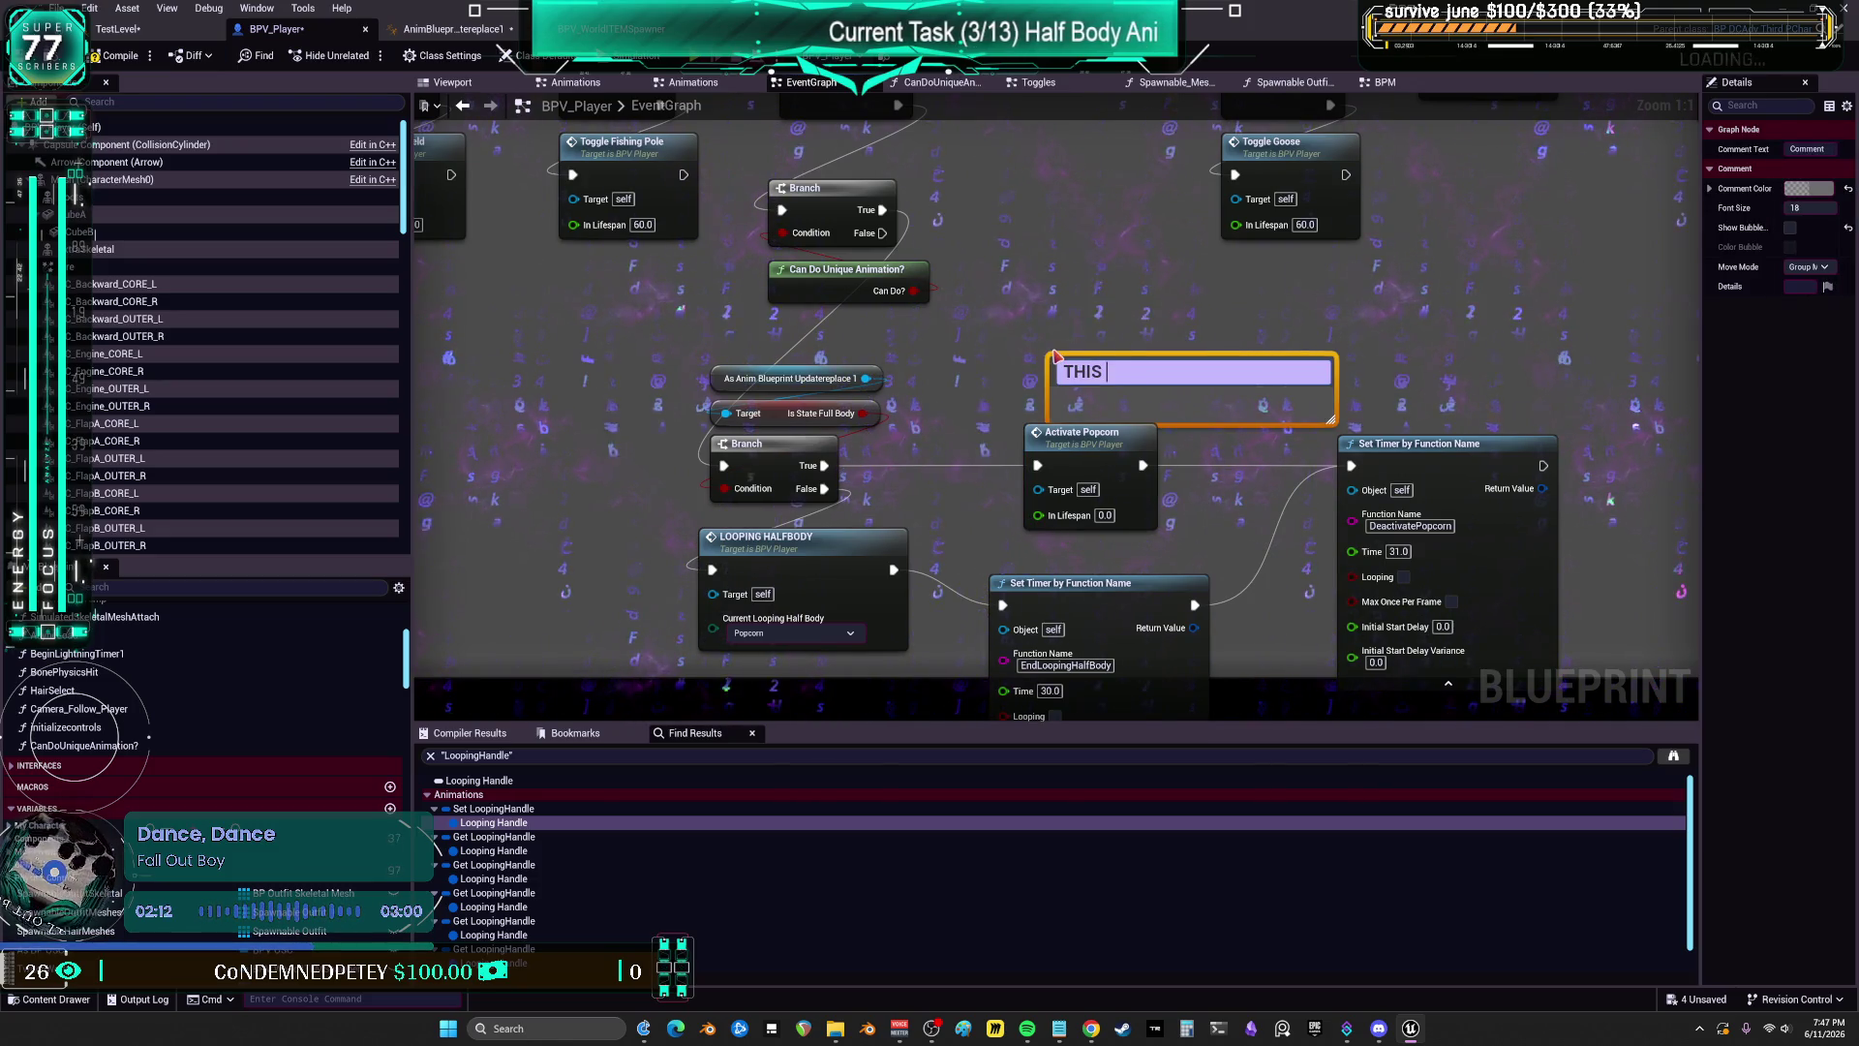
Step: Rewrite the comment as 'spawn the popcorn w/o animations to not interupt dancing' and drag it left
{"action": "key", "text": "BackSpace"}
{"action": "type", "text": "WILL SPAWN"}
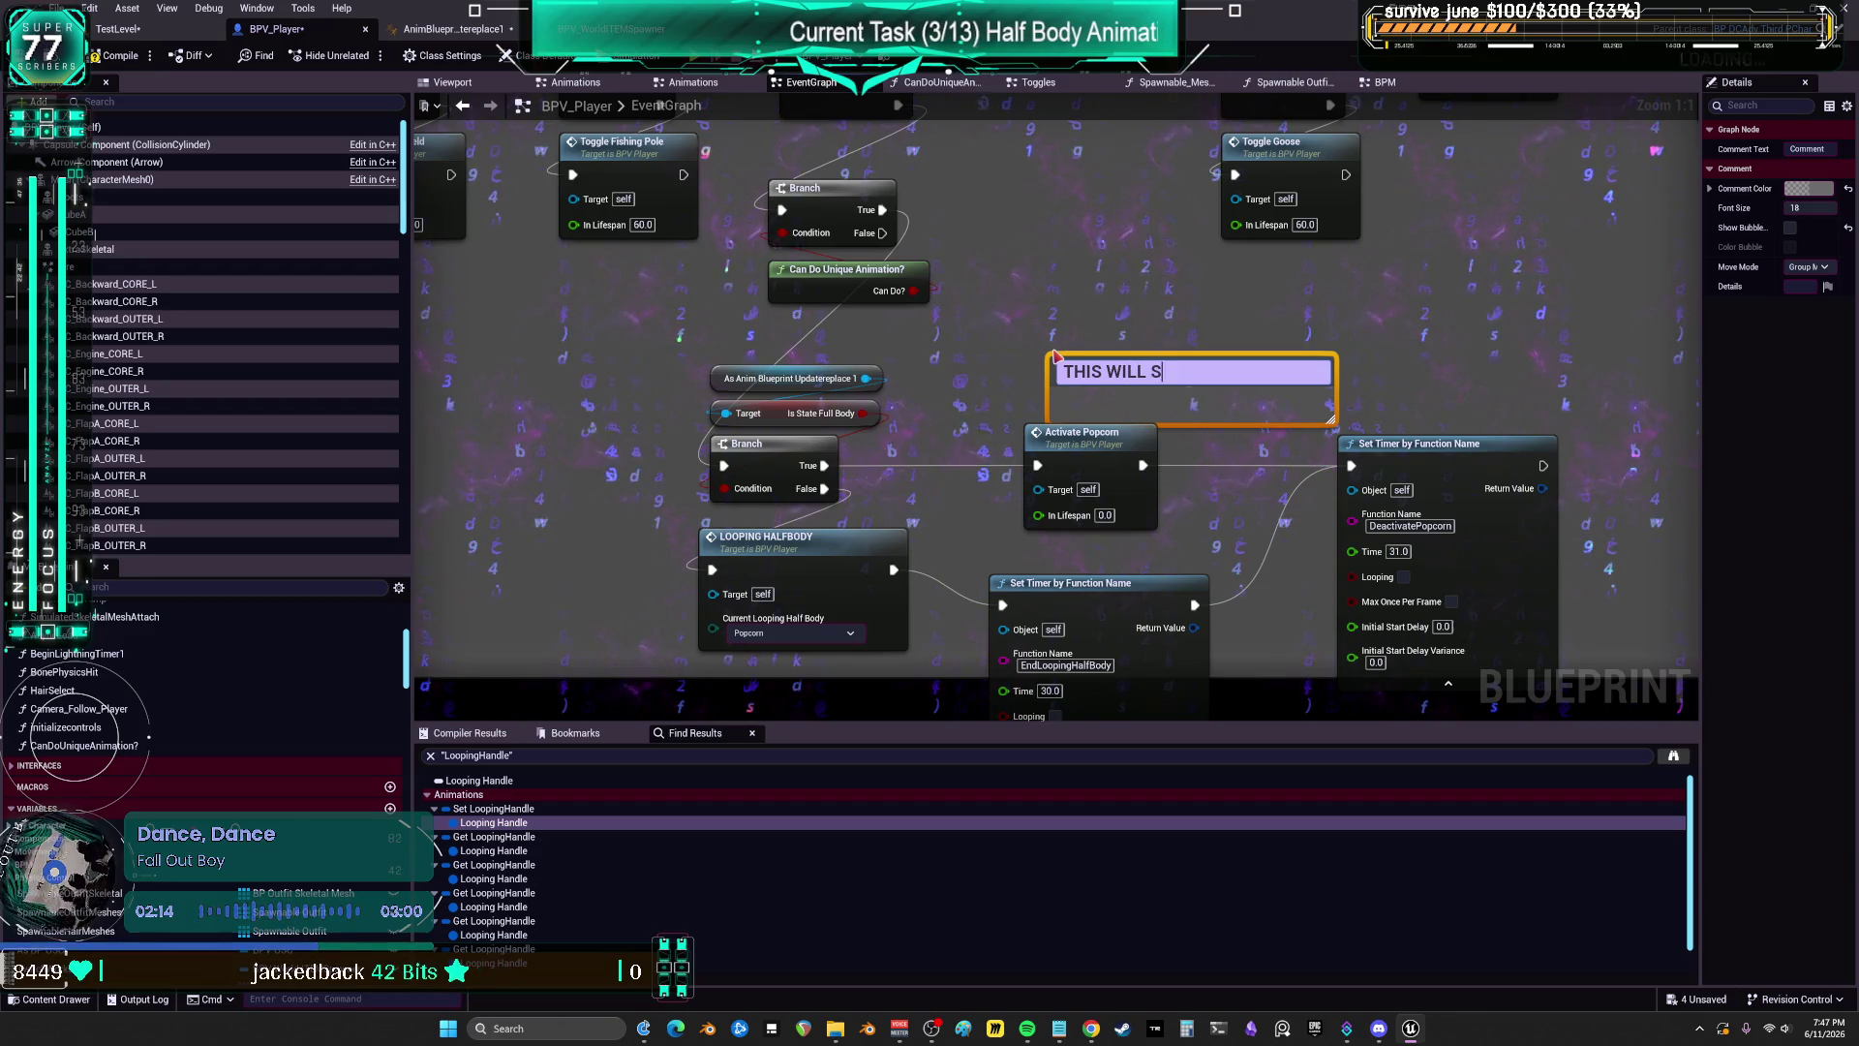
{"action": "key", "text": "BackSpace"}
{"action": "key", "text": "BackSpace"}
{"action": "key", "text": "BackSpace"}
{"action": "type", "text": "spawn the pop"}
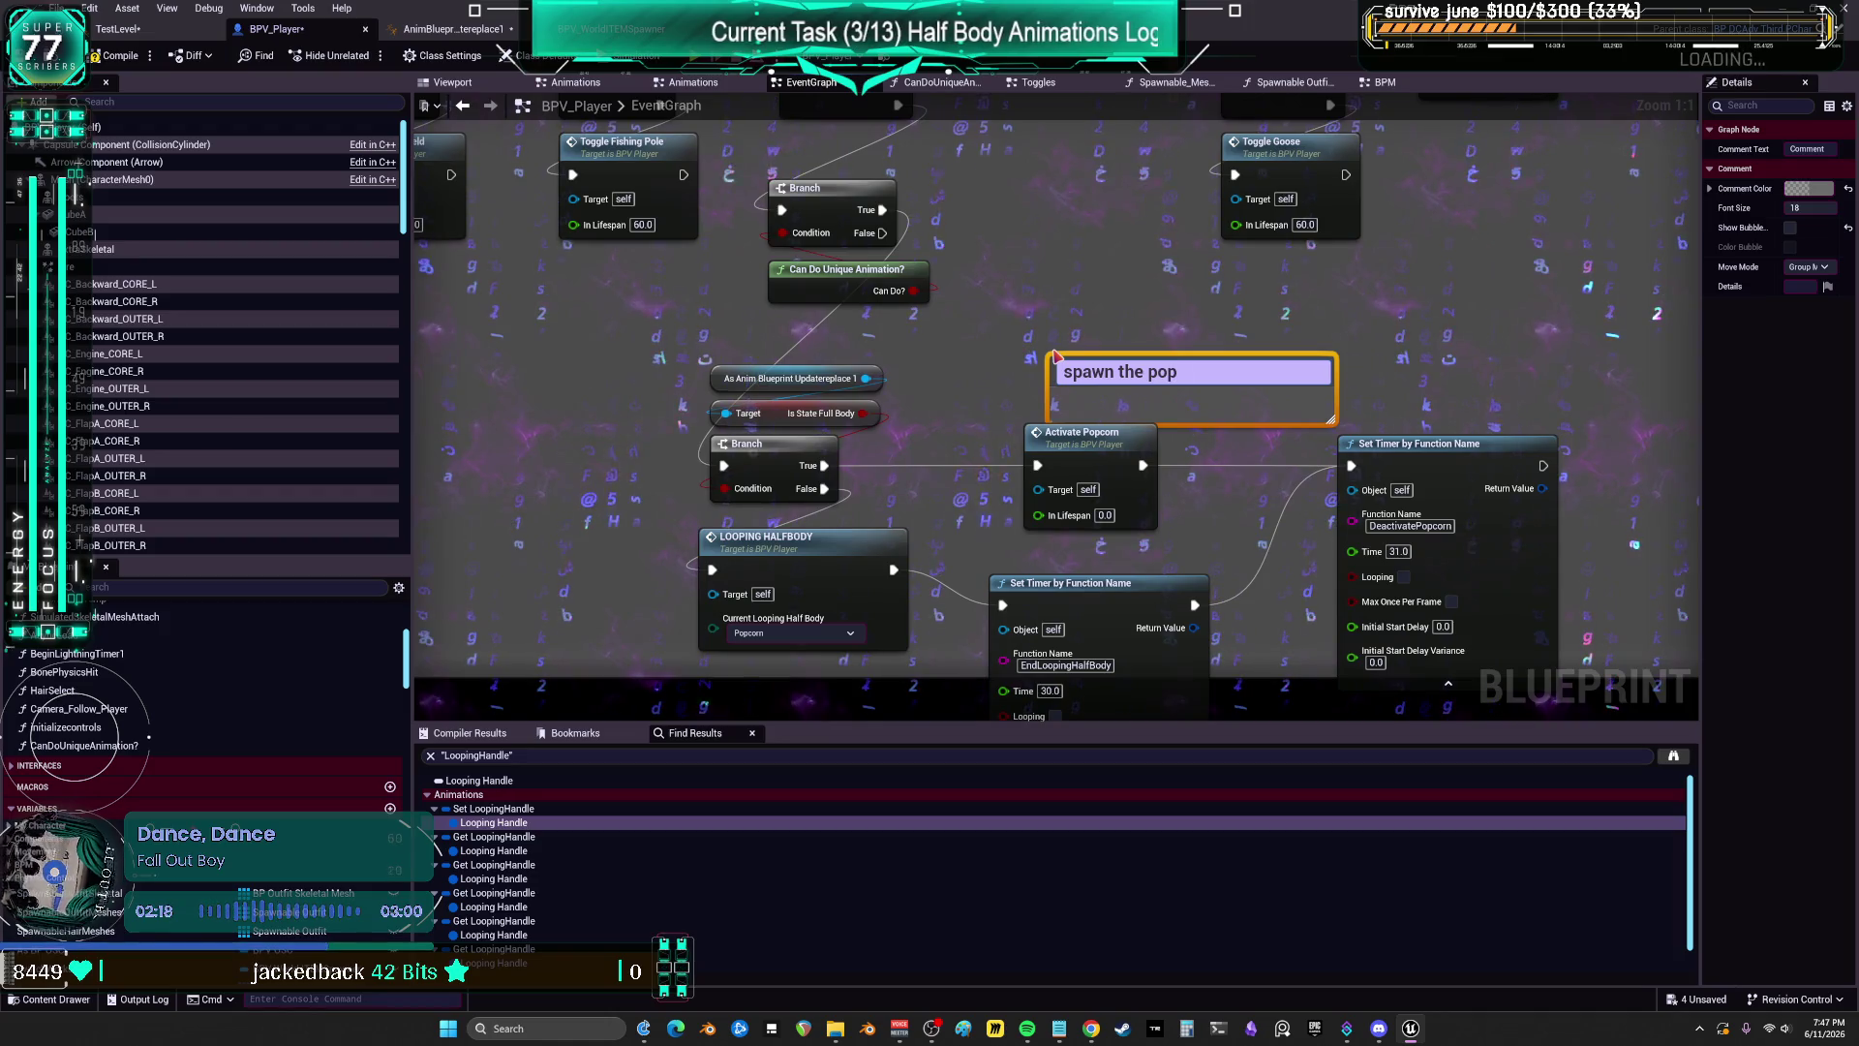
{"action": "type", "text": "corn w/"}
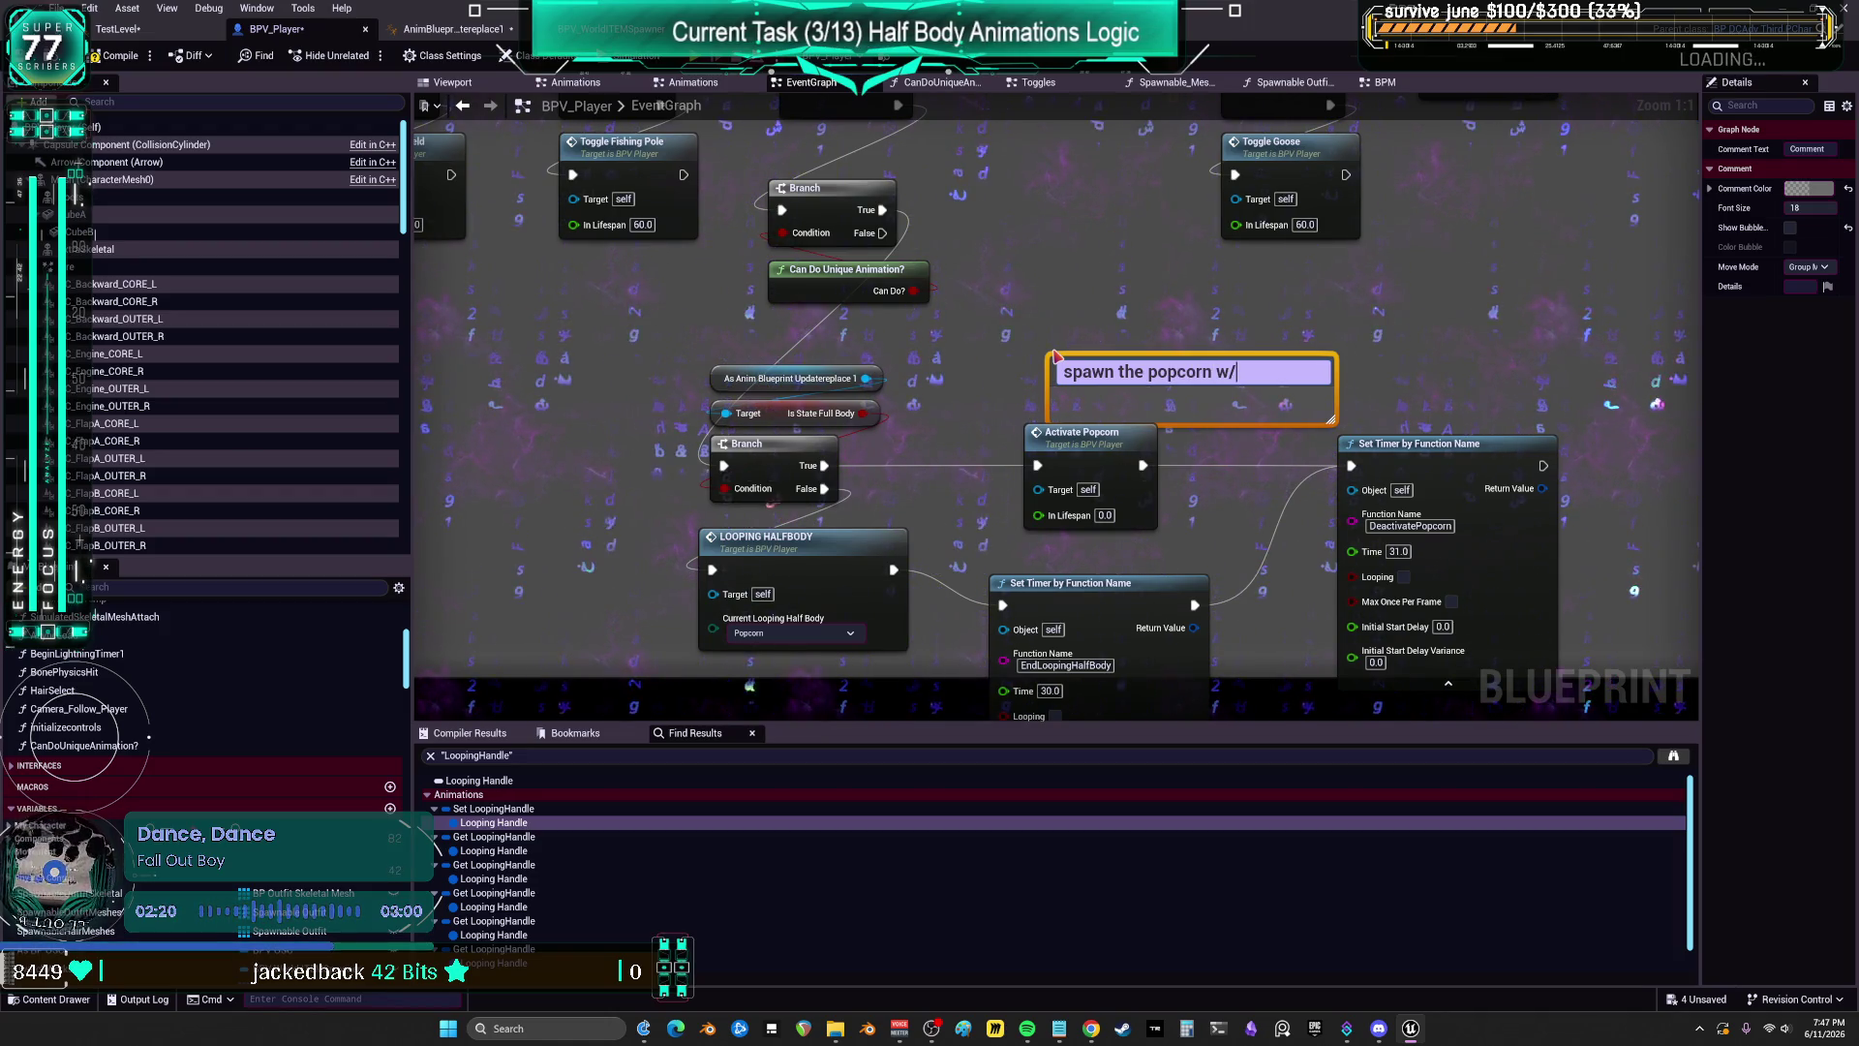
{"action": "type", "text": "o animation"}
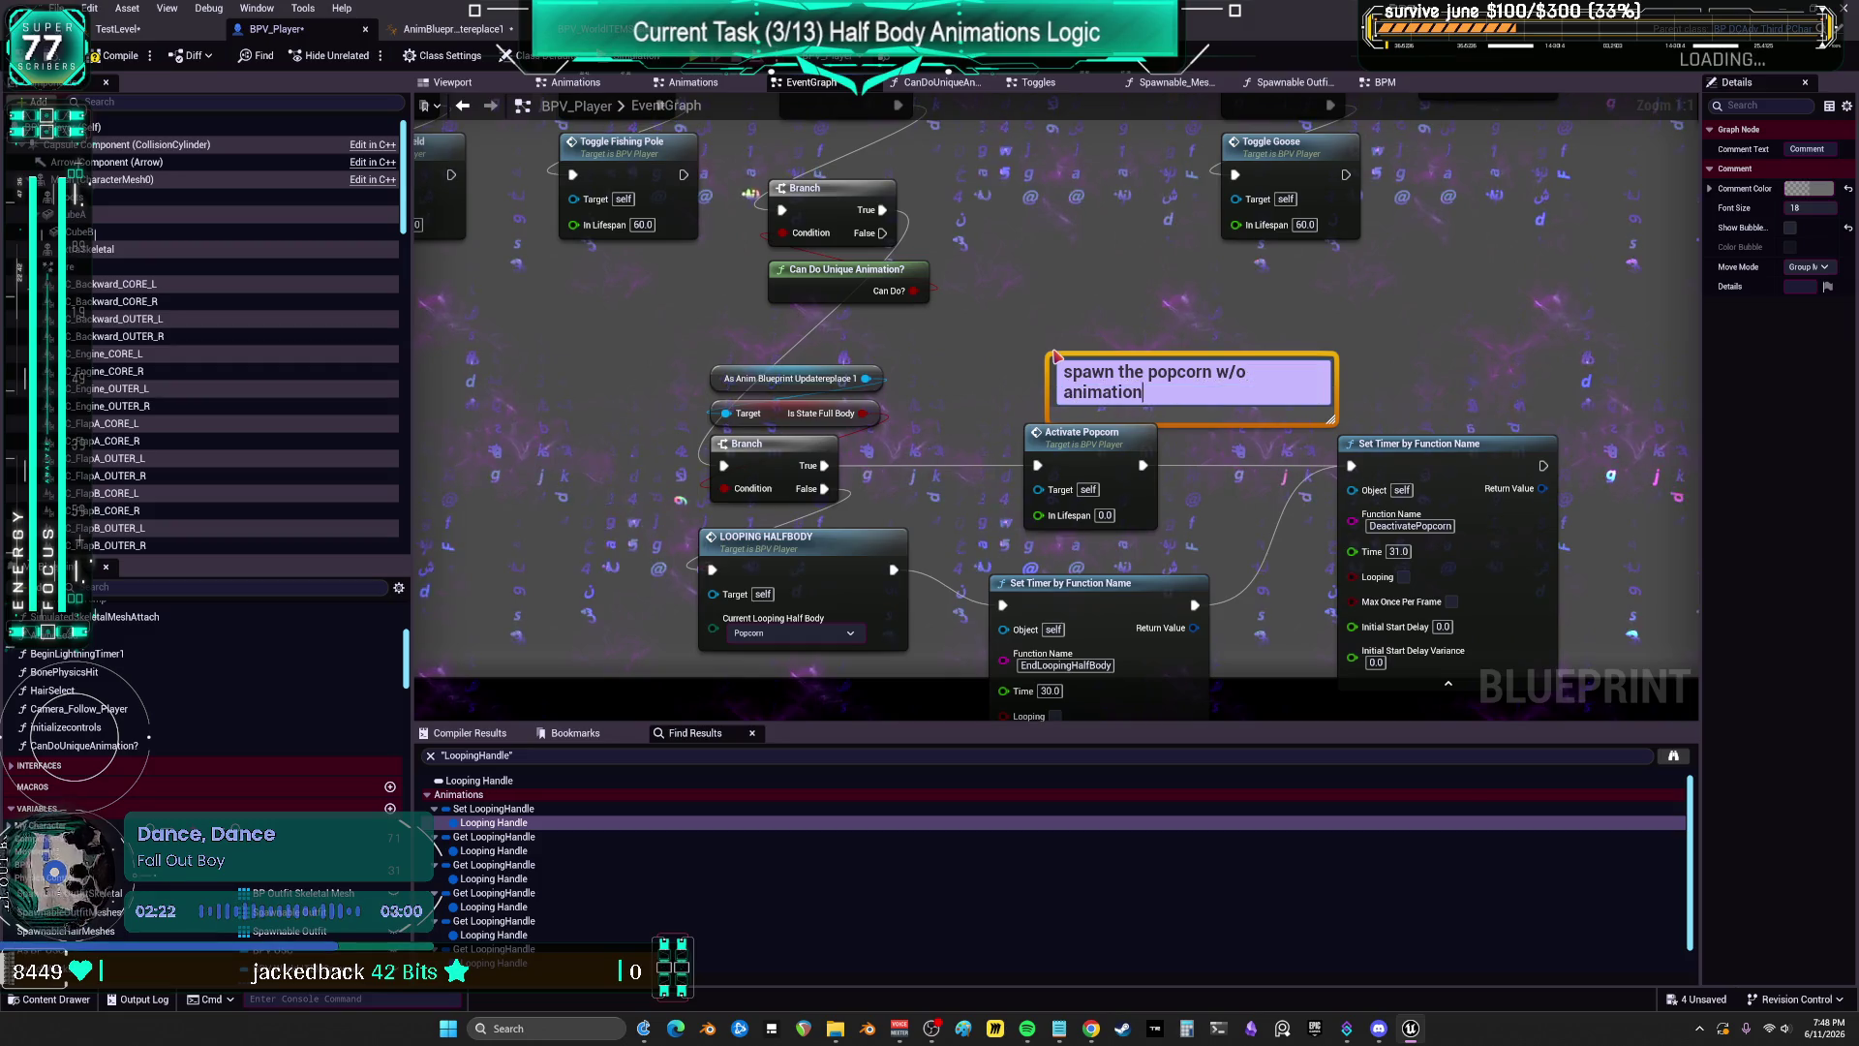
{"action": "type", "text": "s to not int"}
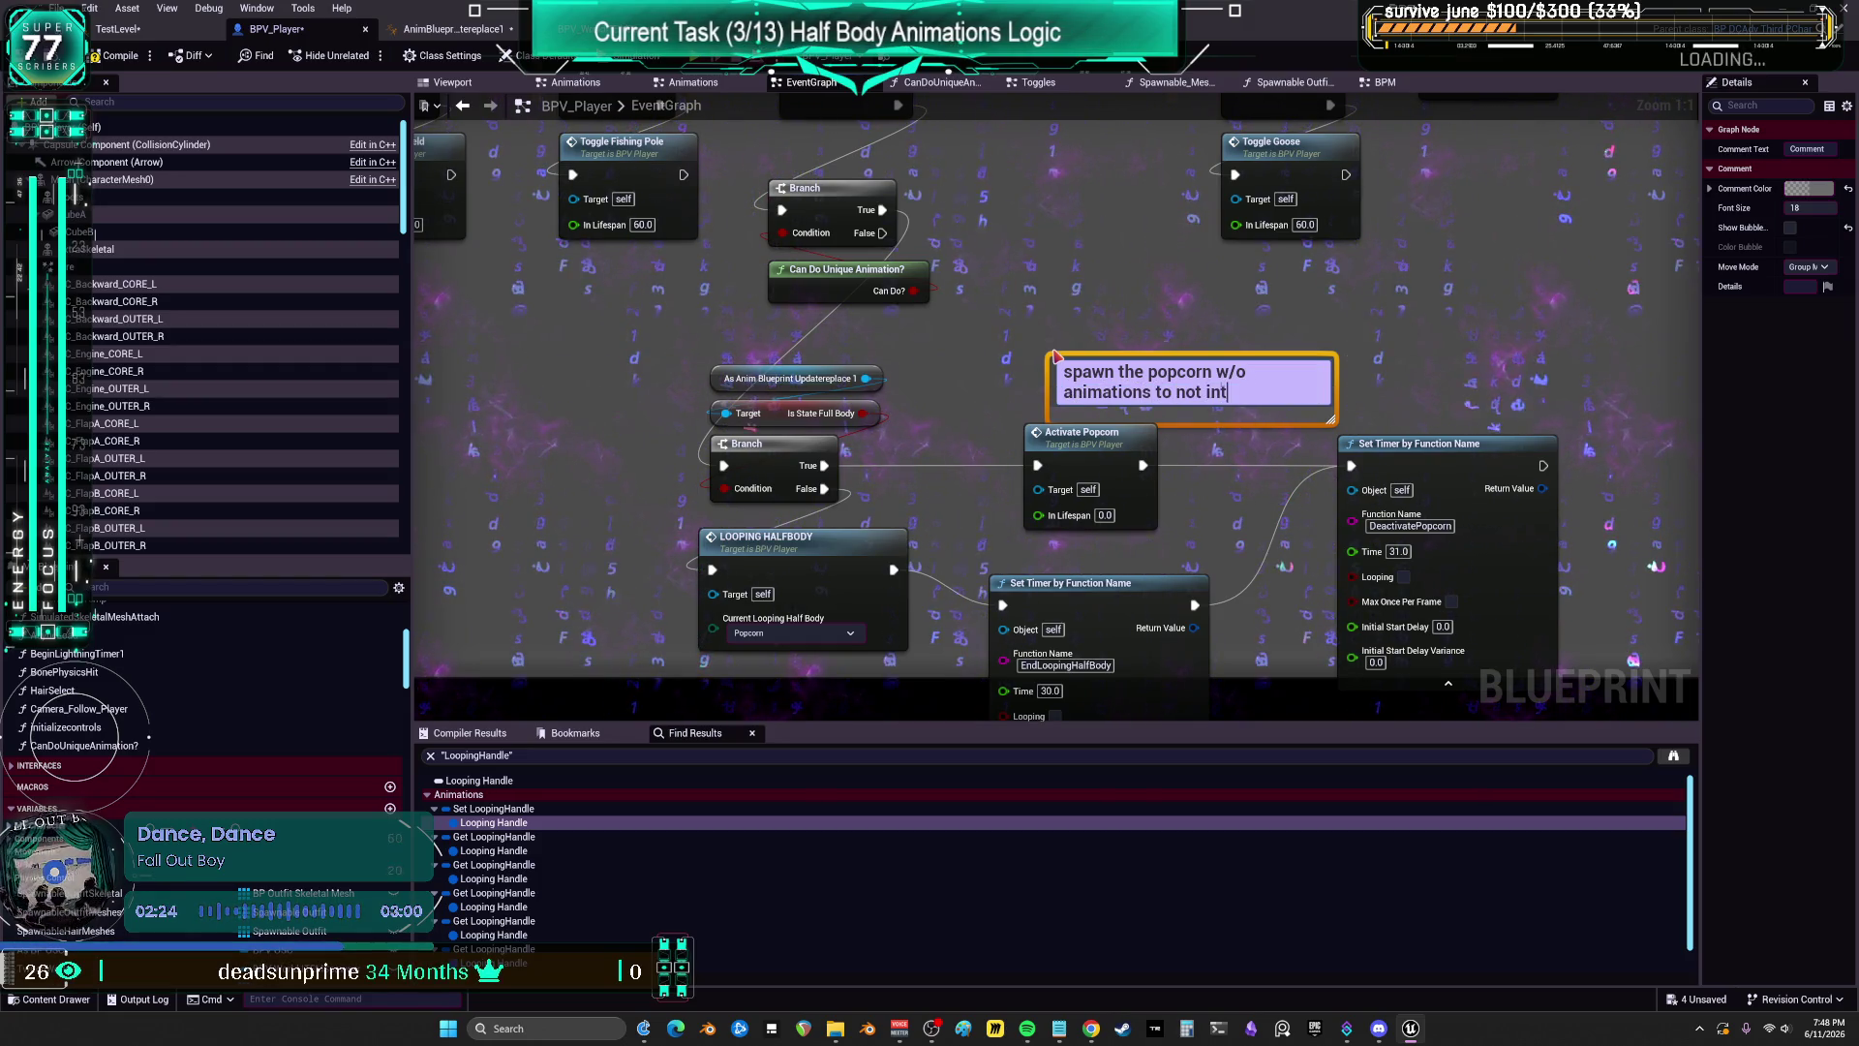
{"action": "type", "text": "erupt"}
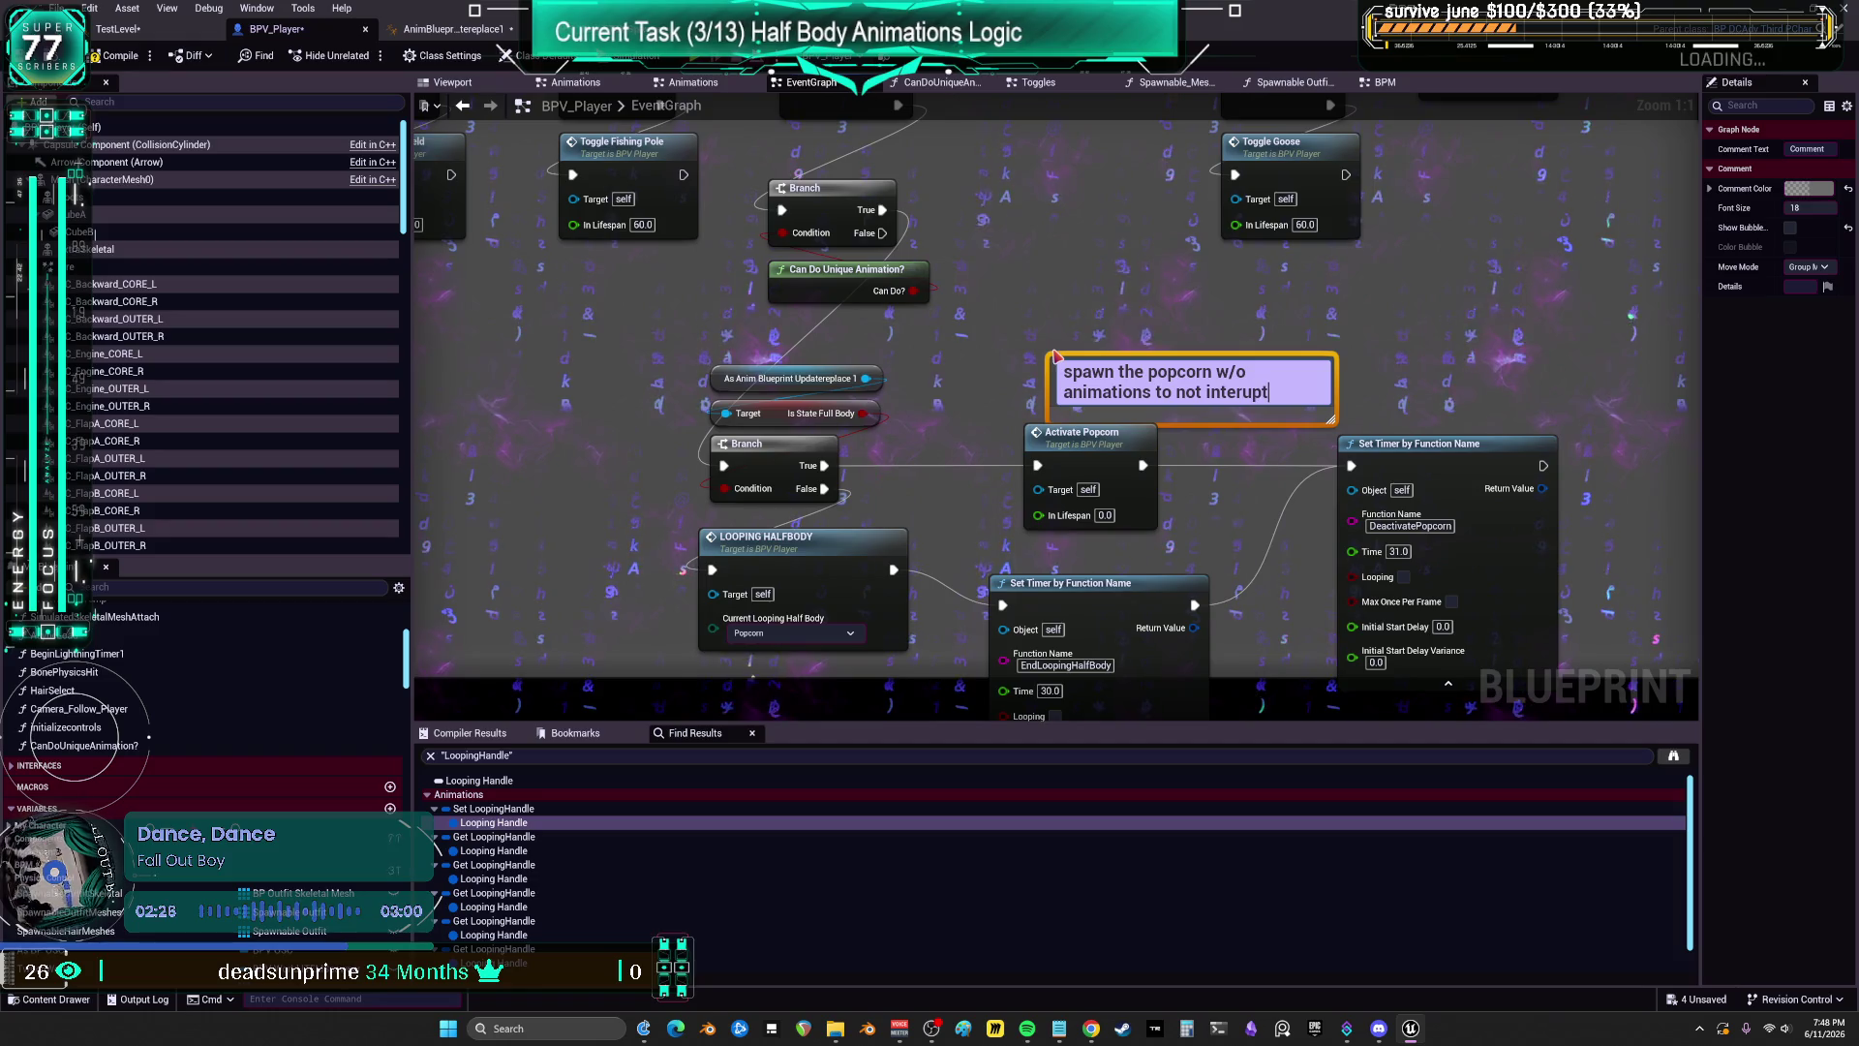
{"action": "type", "text": " dancing"}
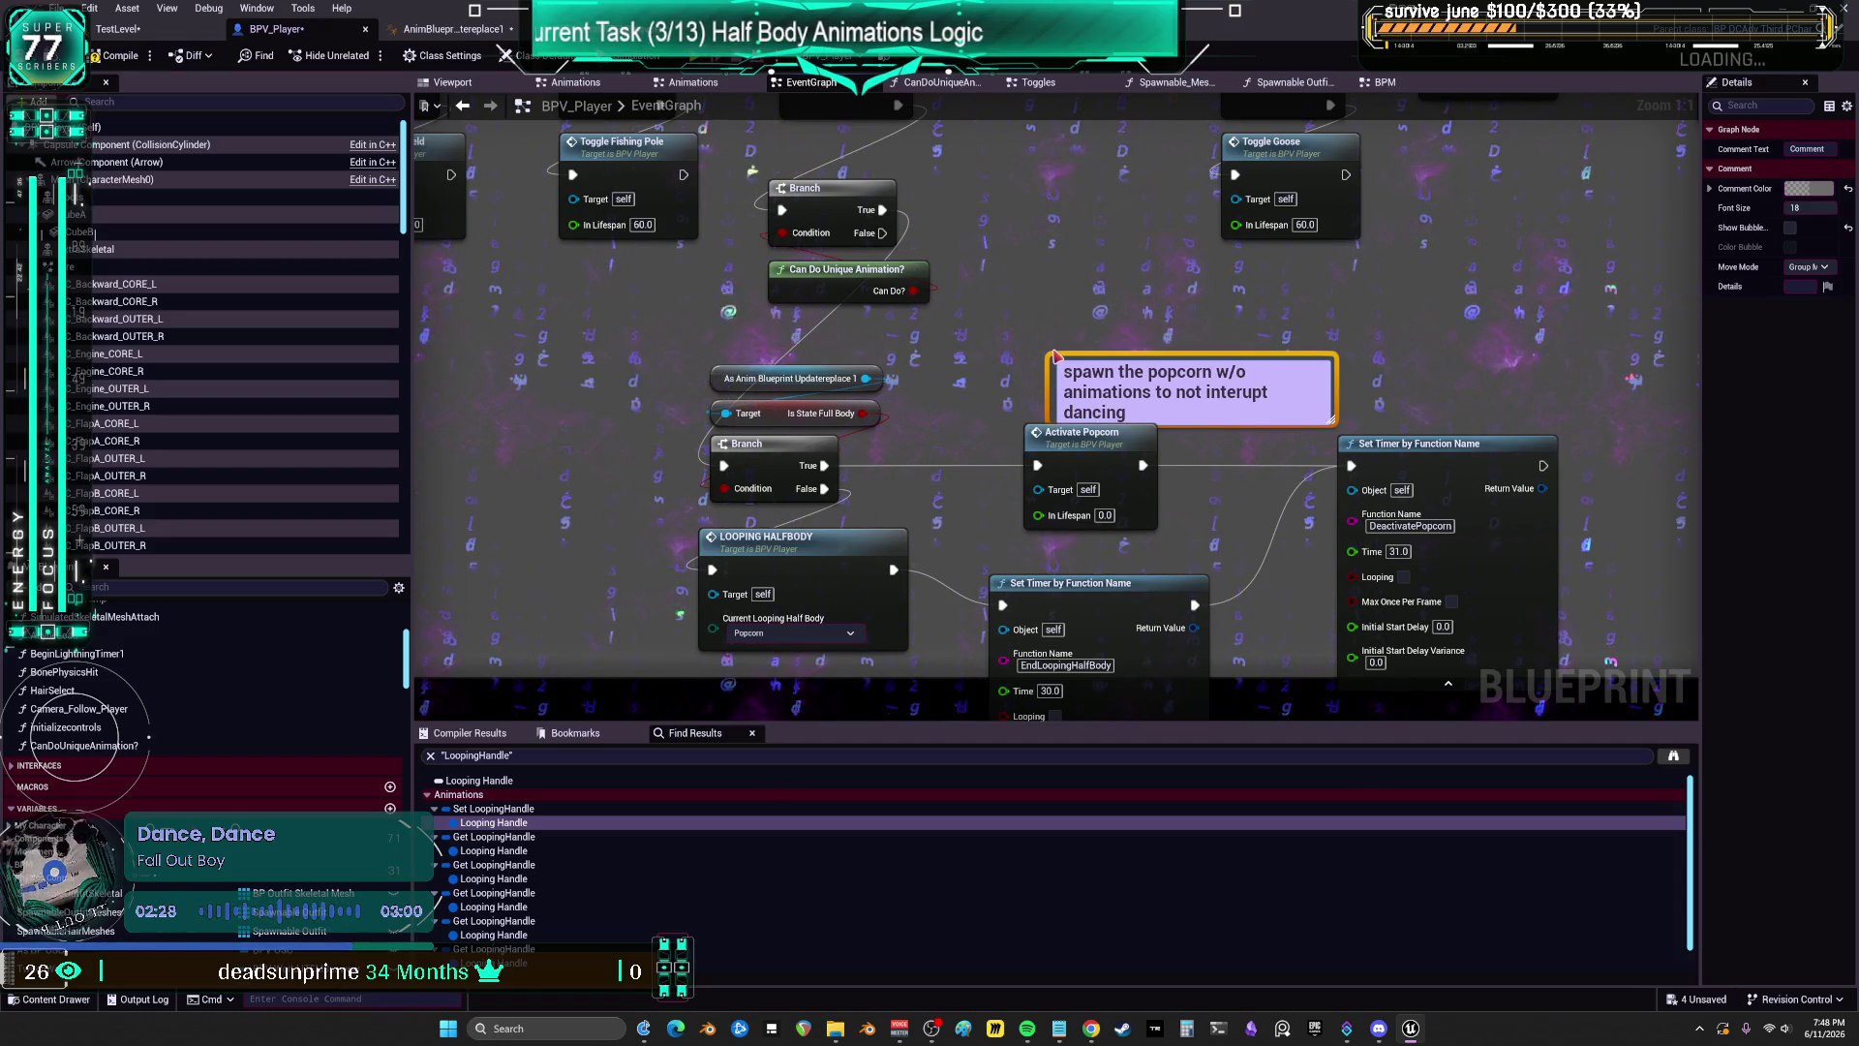
{"action": "key", "text": "Return"}
{"action": "left_click_drag", "start_coordinate": [1109, 385], "coordinate": [1014, 386]}
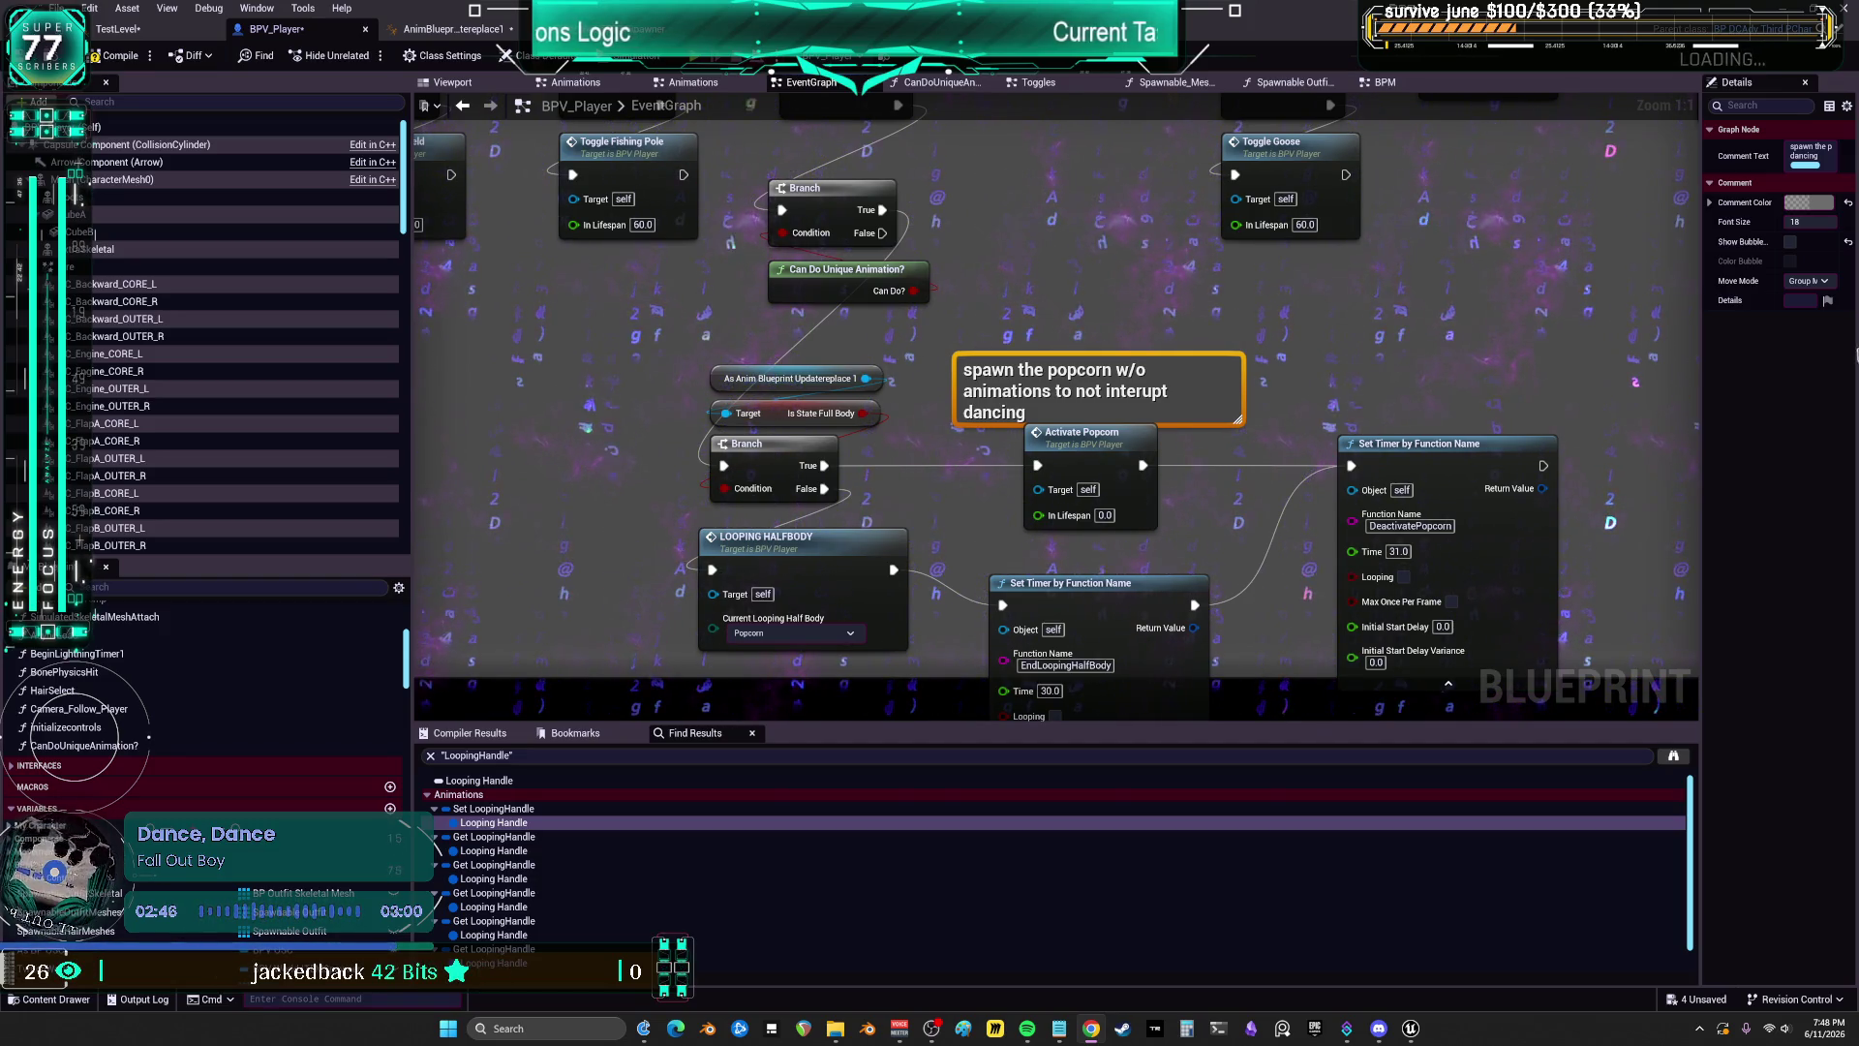
{"action": "scroll", "coordinate": [1375, 322], "scroll_direction": "down", "scroll_amount": 1}
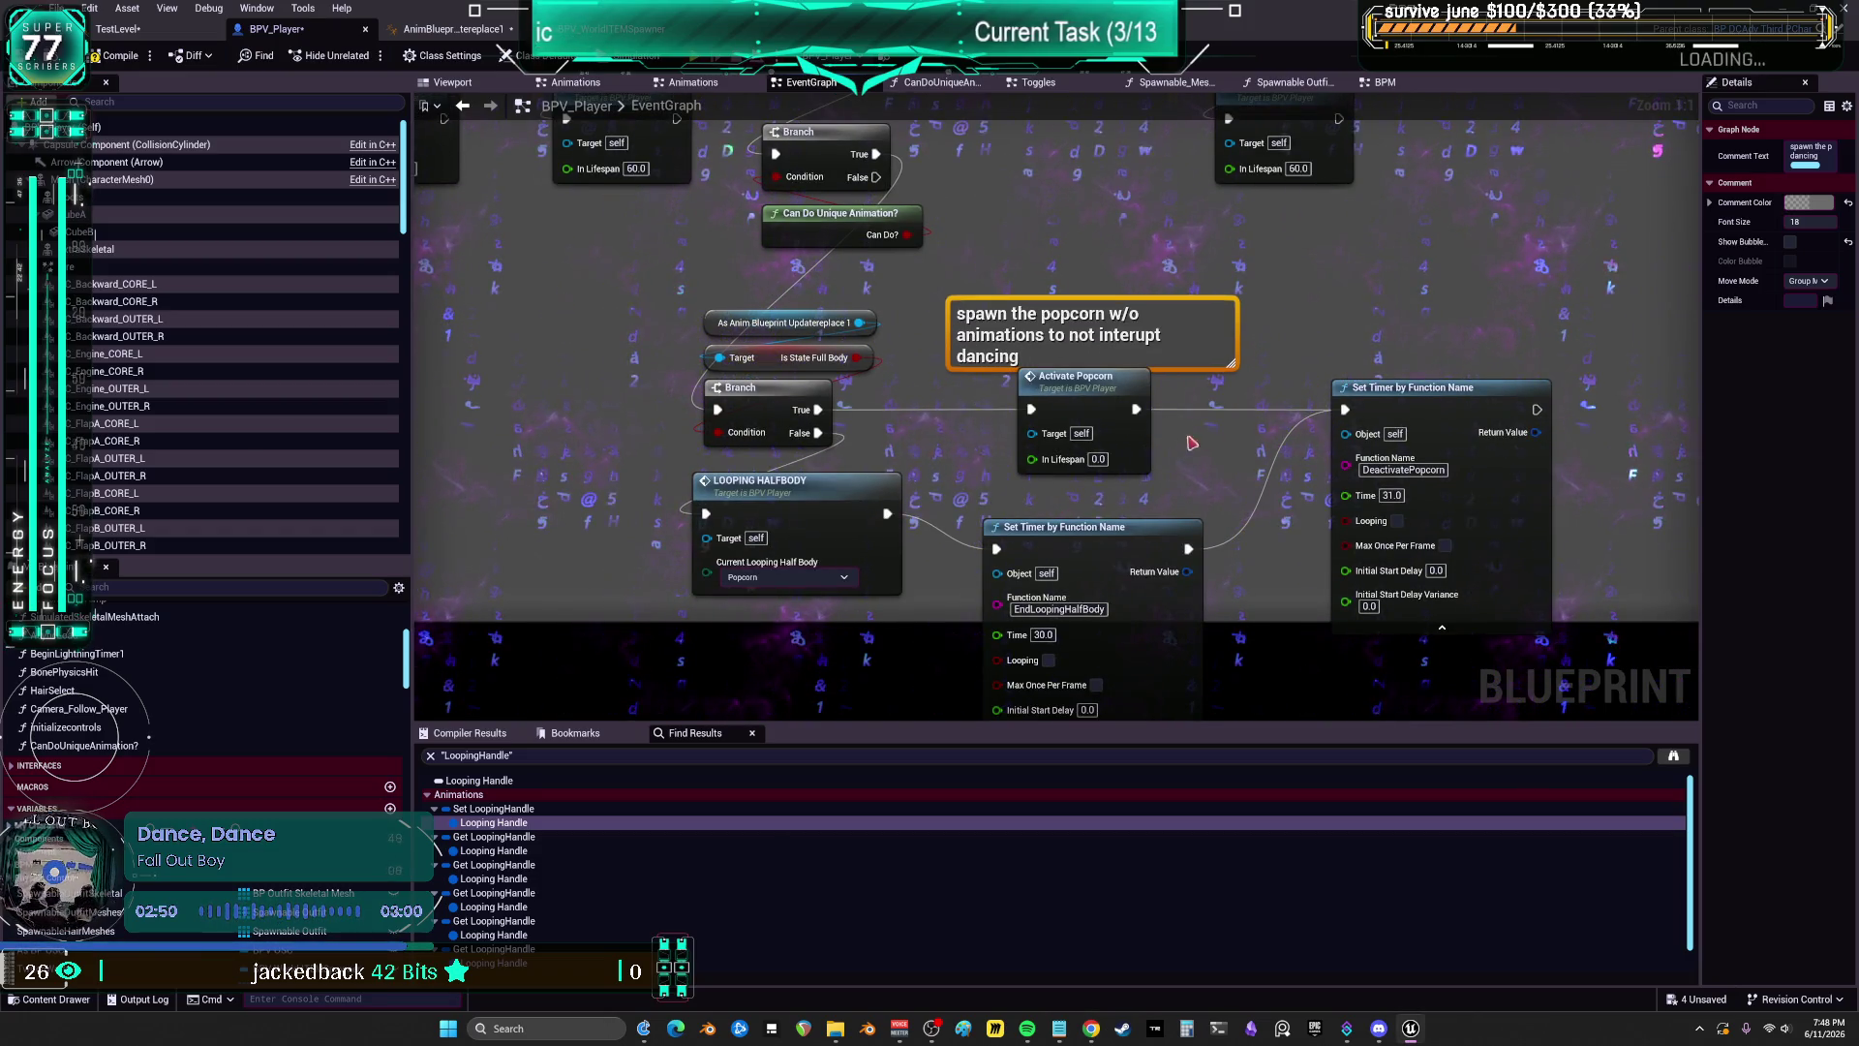
Step: Rearrange the End Looping Half Body and timer nodes and peek at the CanDoUniqueAnimation? function
{"action": "scroll", "coordinate": [1124, 456], "scroll_direction": "down", "scroll_amount": 1}
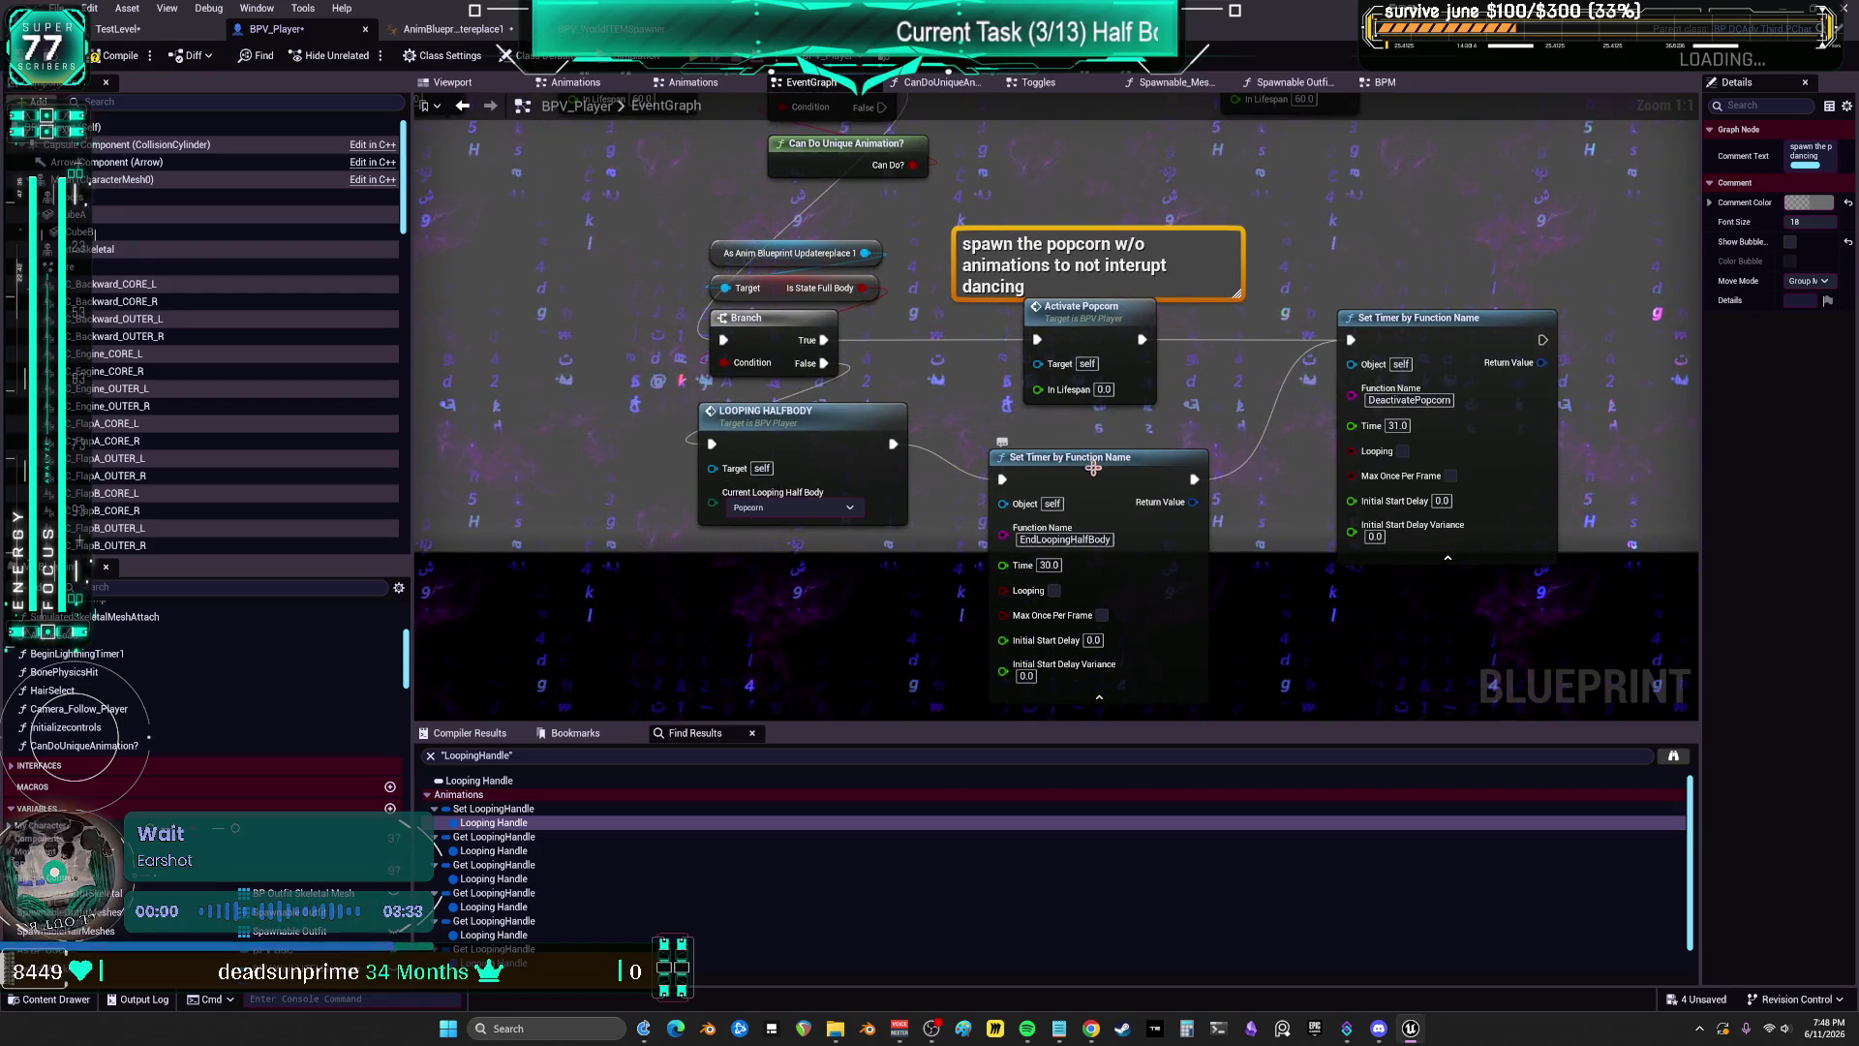
{"action": "left_click_drag", "start_coordinate": [1109, 461], "coordinate": [1172, 376]}
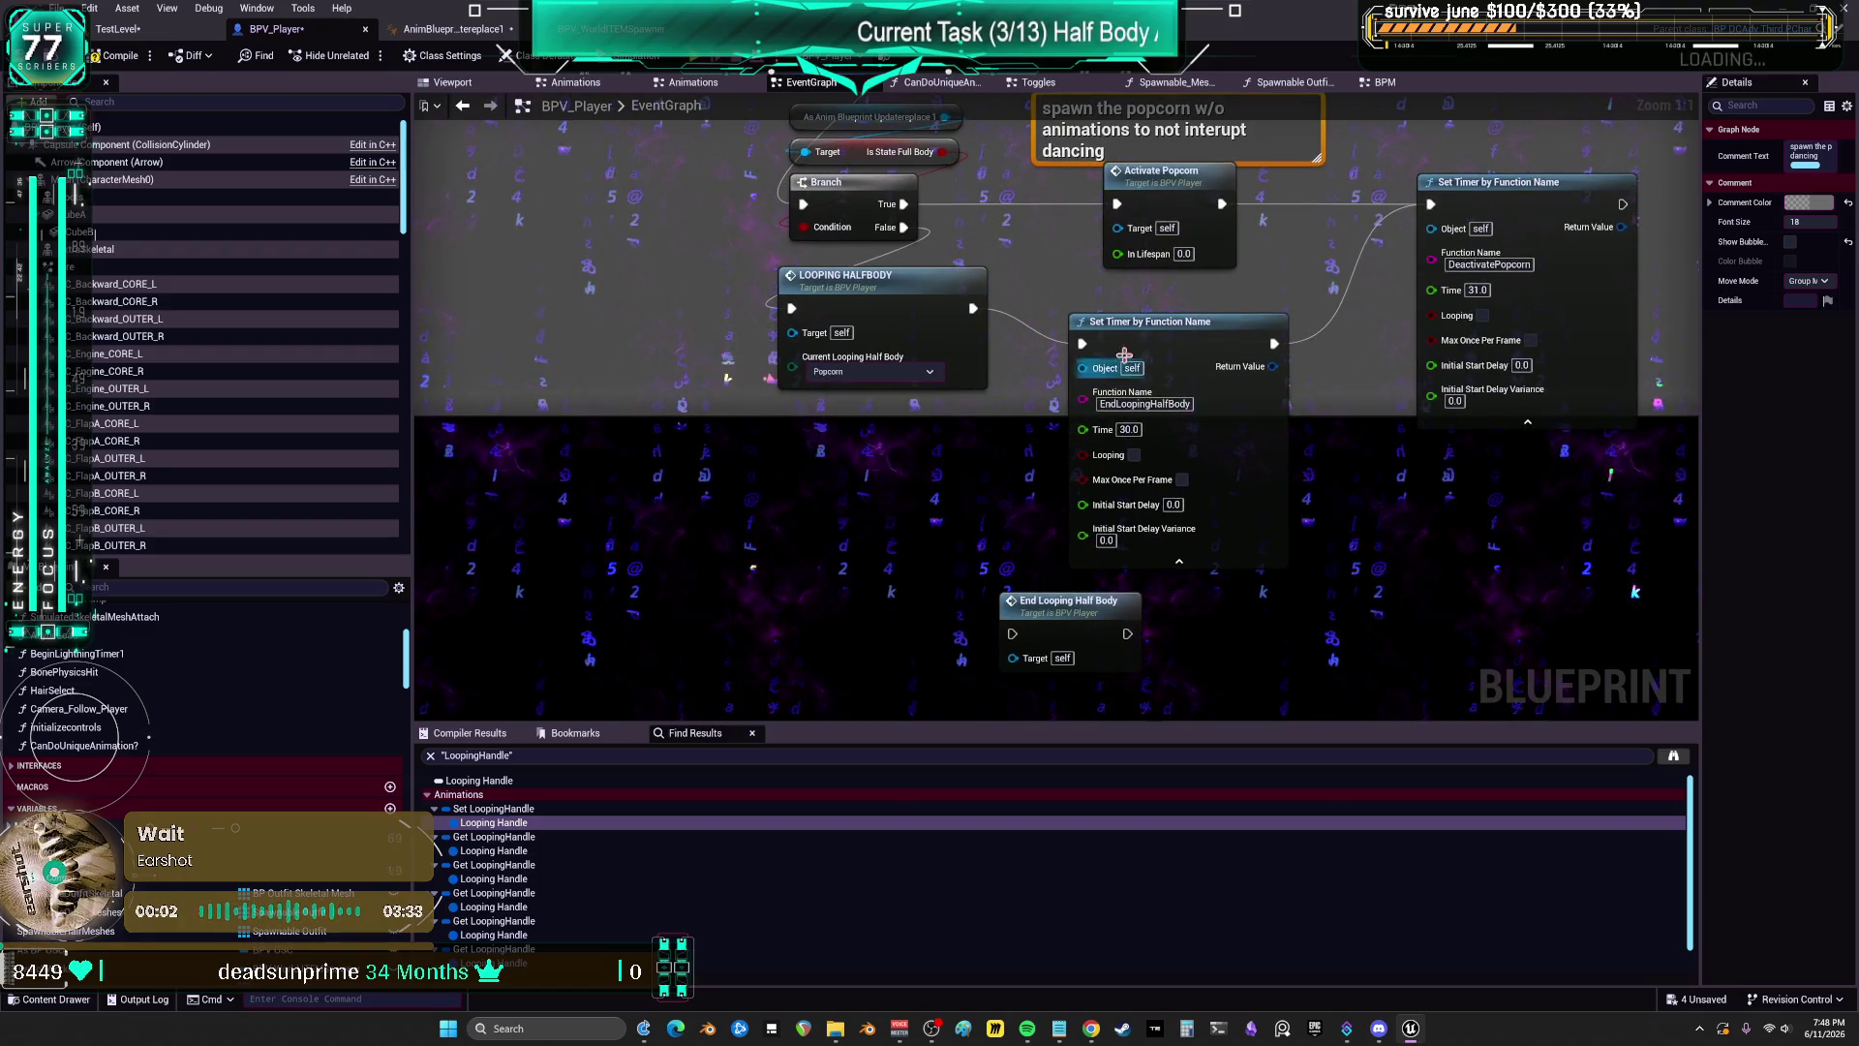
{"action": "left_click_drag", "start_coordinate": [1158, 349], "coordinate": [1192, 313]}
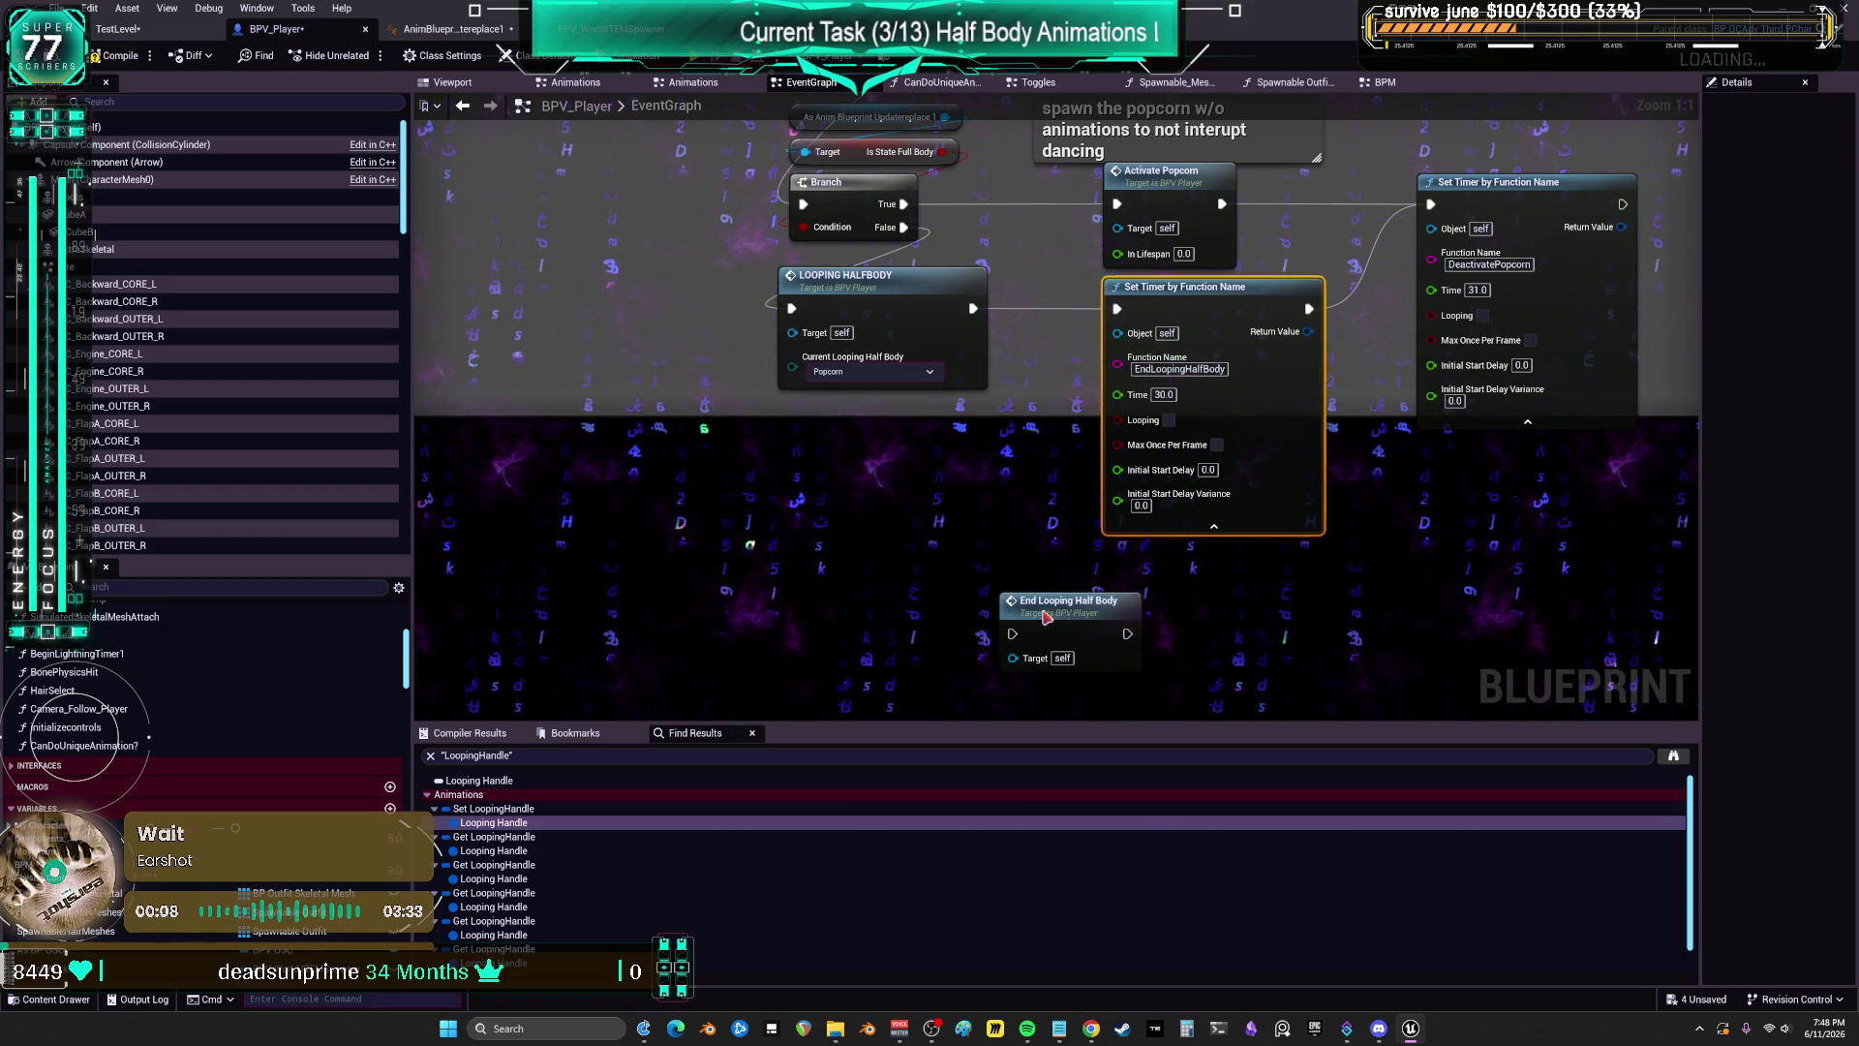
{"action": "left_click_drag", "start_coordinate": [1056, 621], "coordinate": [850, 468]}
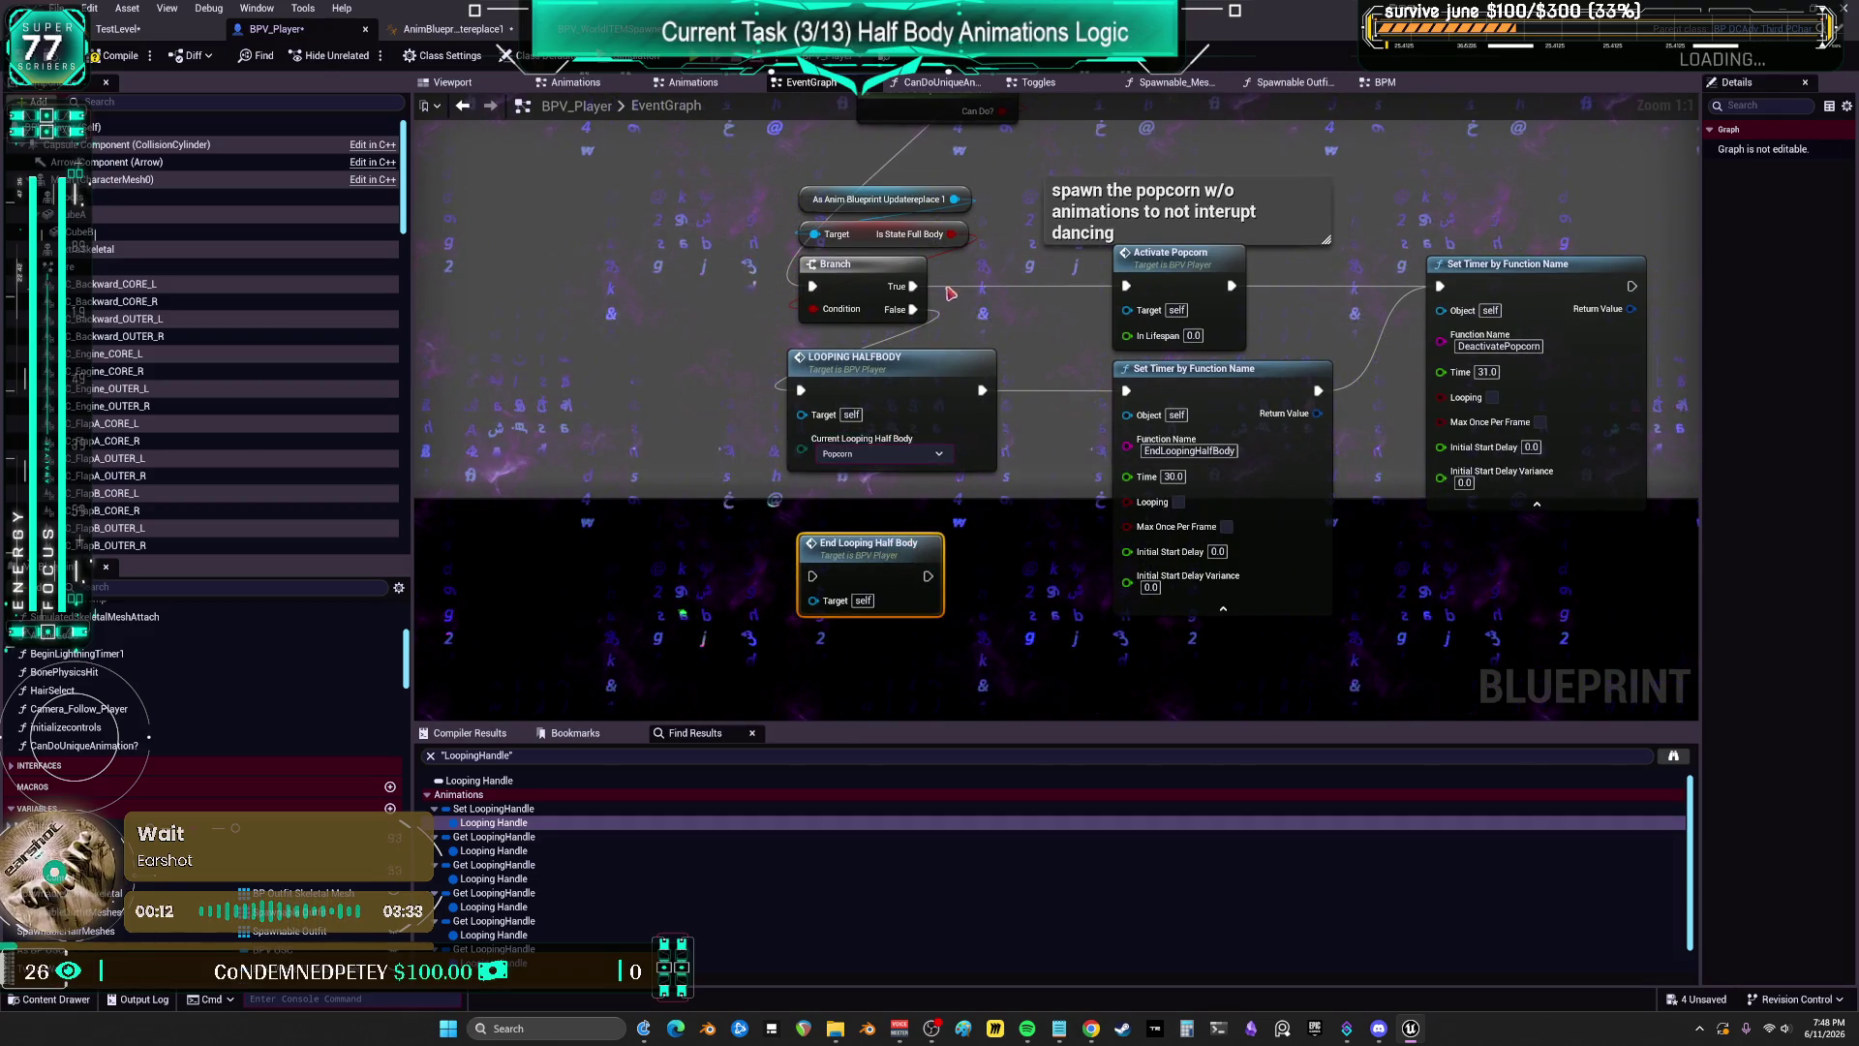
{"action": "left_click_drag", "start_coordinate": [948, 297], "coordinate": [958, 505]}
{"action": "double_click", "coordinate": [920, 312]}
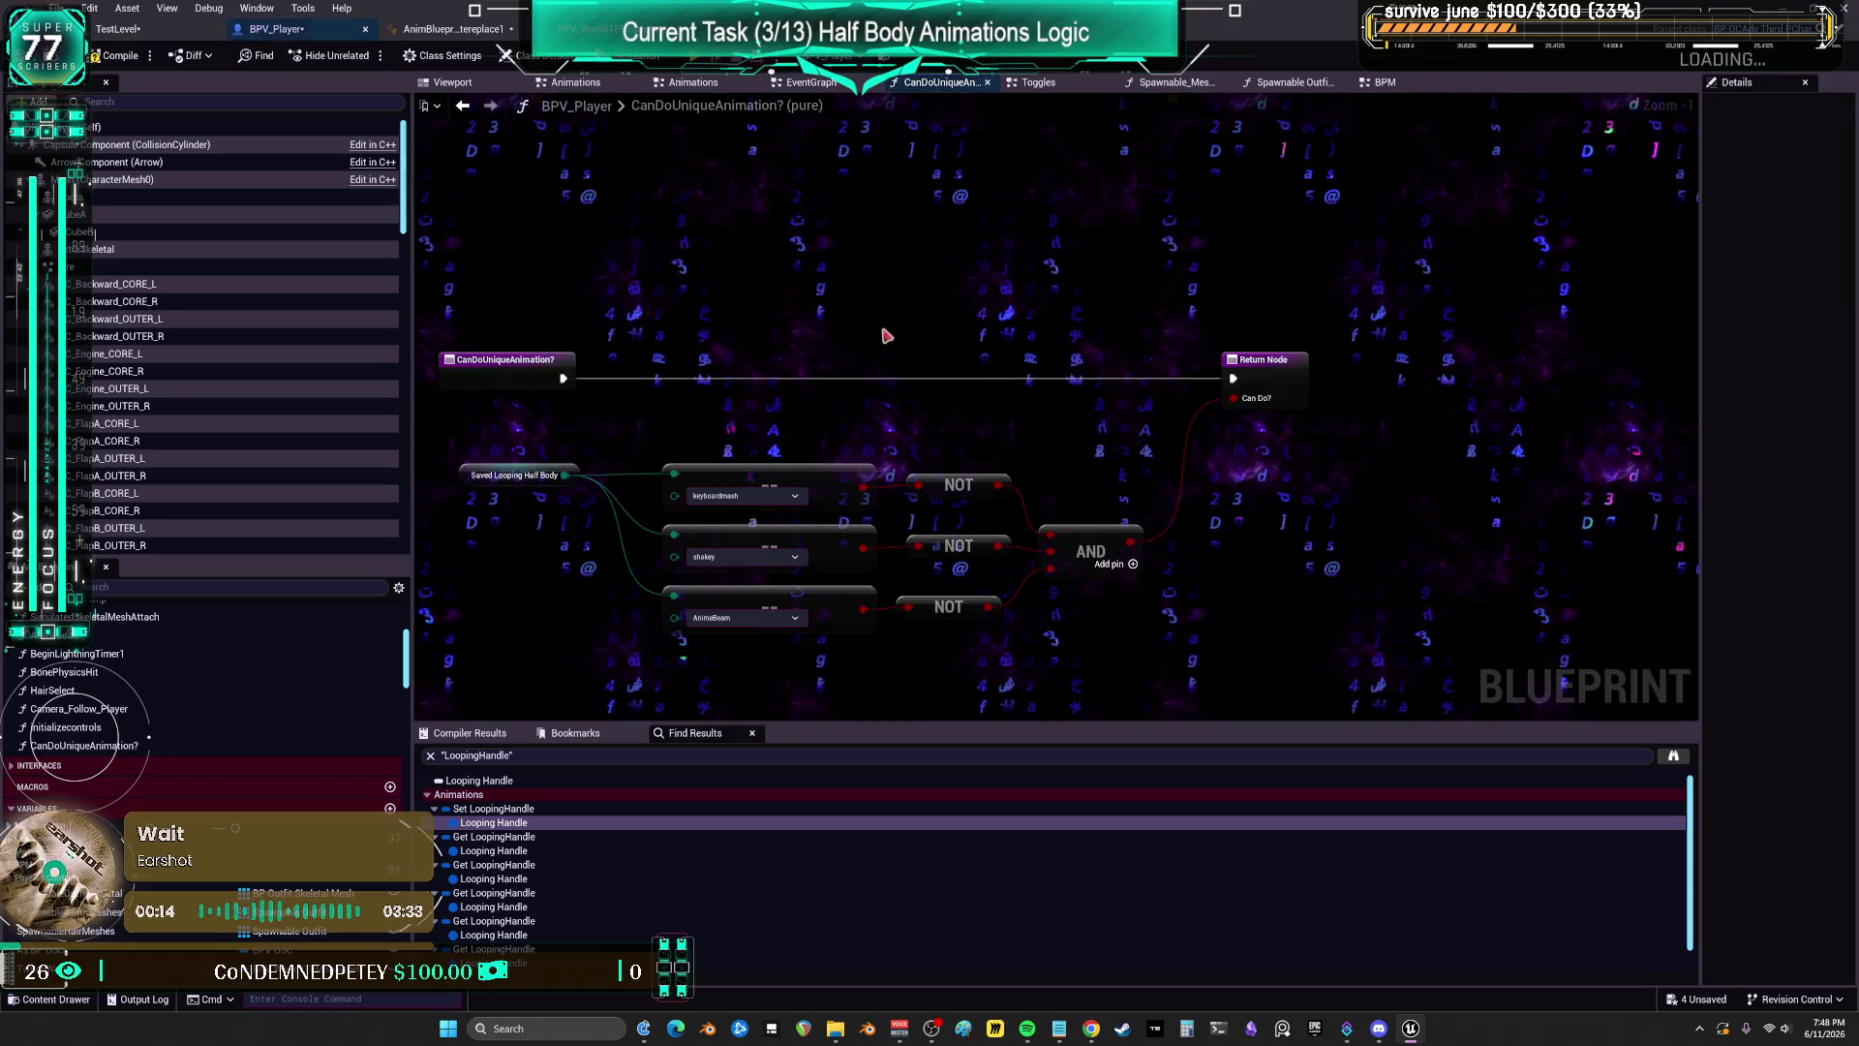
{"action": "left_click", "coordinate": [462, 106]}
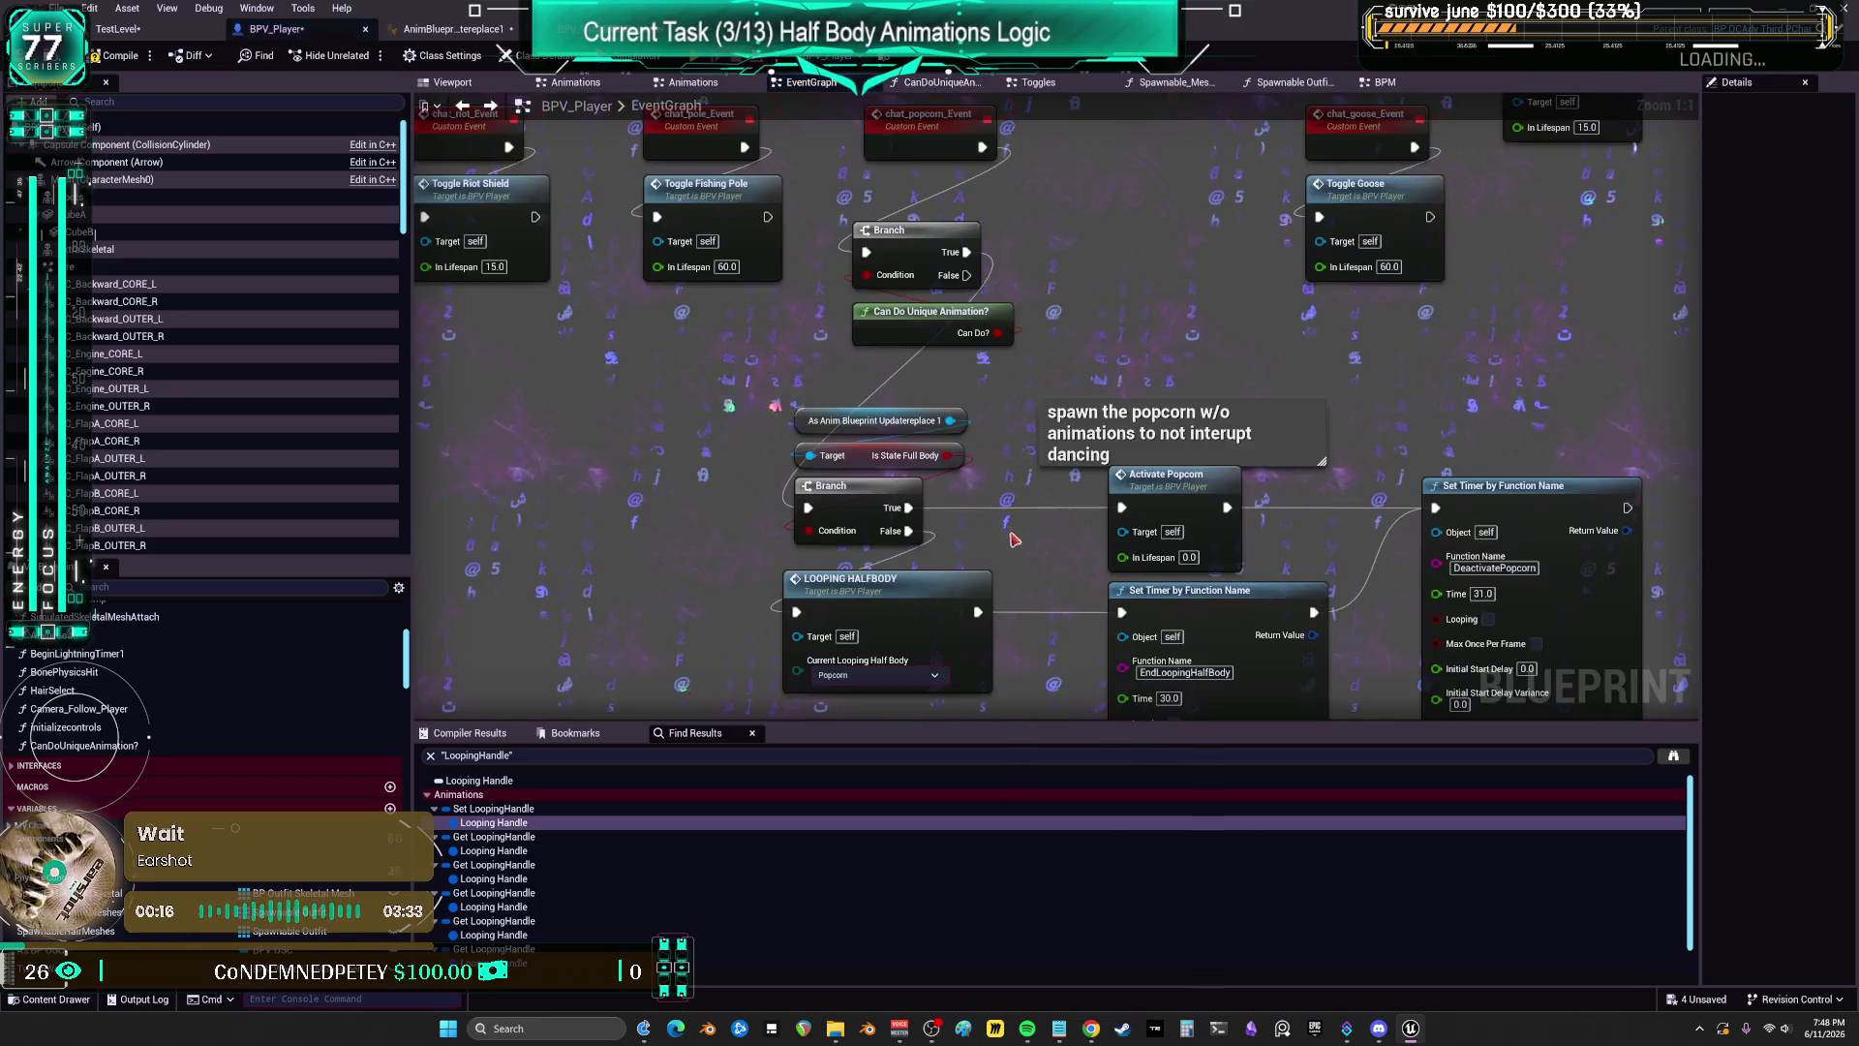
Step: Paste a Saved Looping Half Body getter and compare it with an Equal (Enum) set to Popcorn
{"action": "key", "text": "ctrl+v"}
{"action": "left_click_drag", "start_coordinate": [959, 510], "coordinate": [1037, 549]}
{"action": "type", "text": "=="}
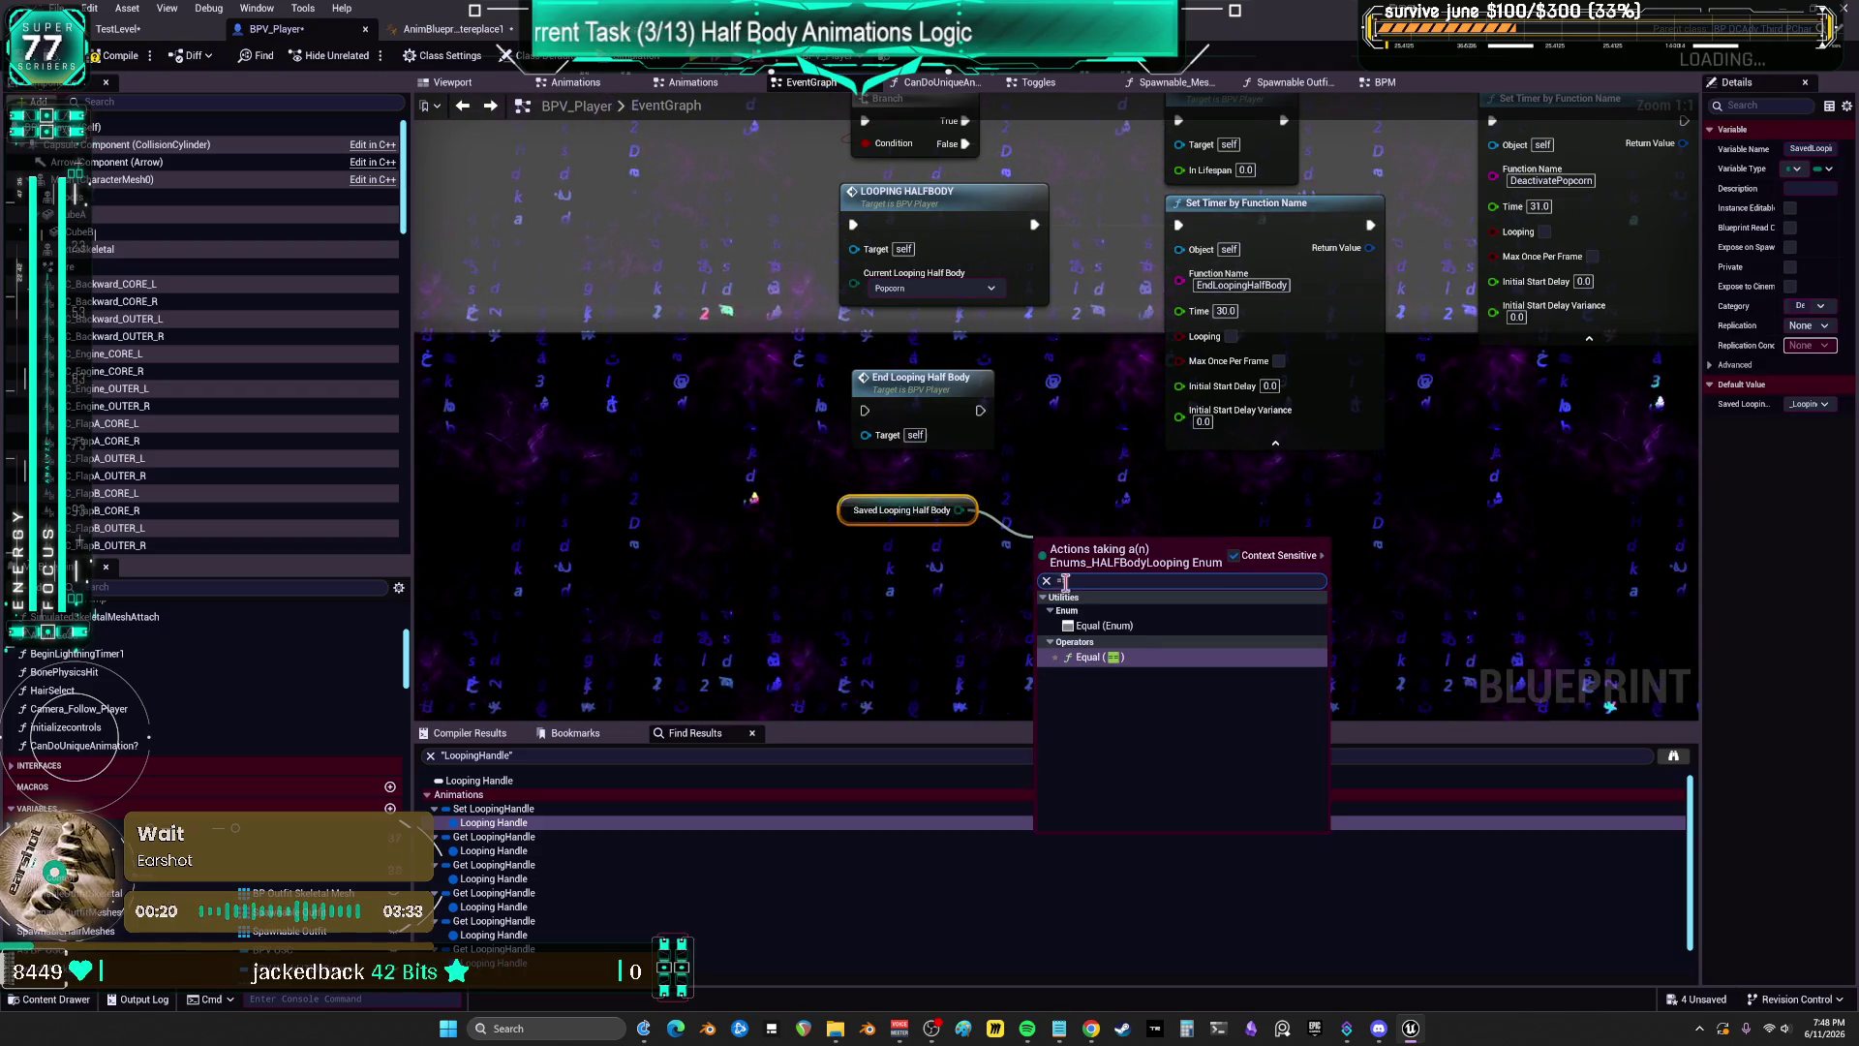
{"action": "left_click", "coordinate": [1114, 626]}
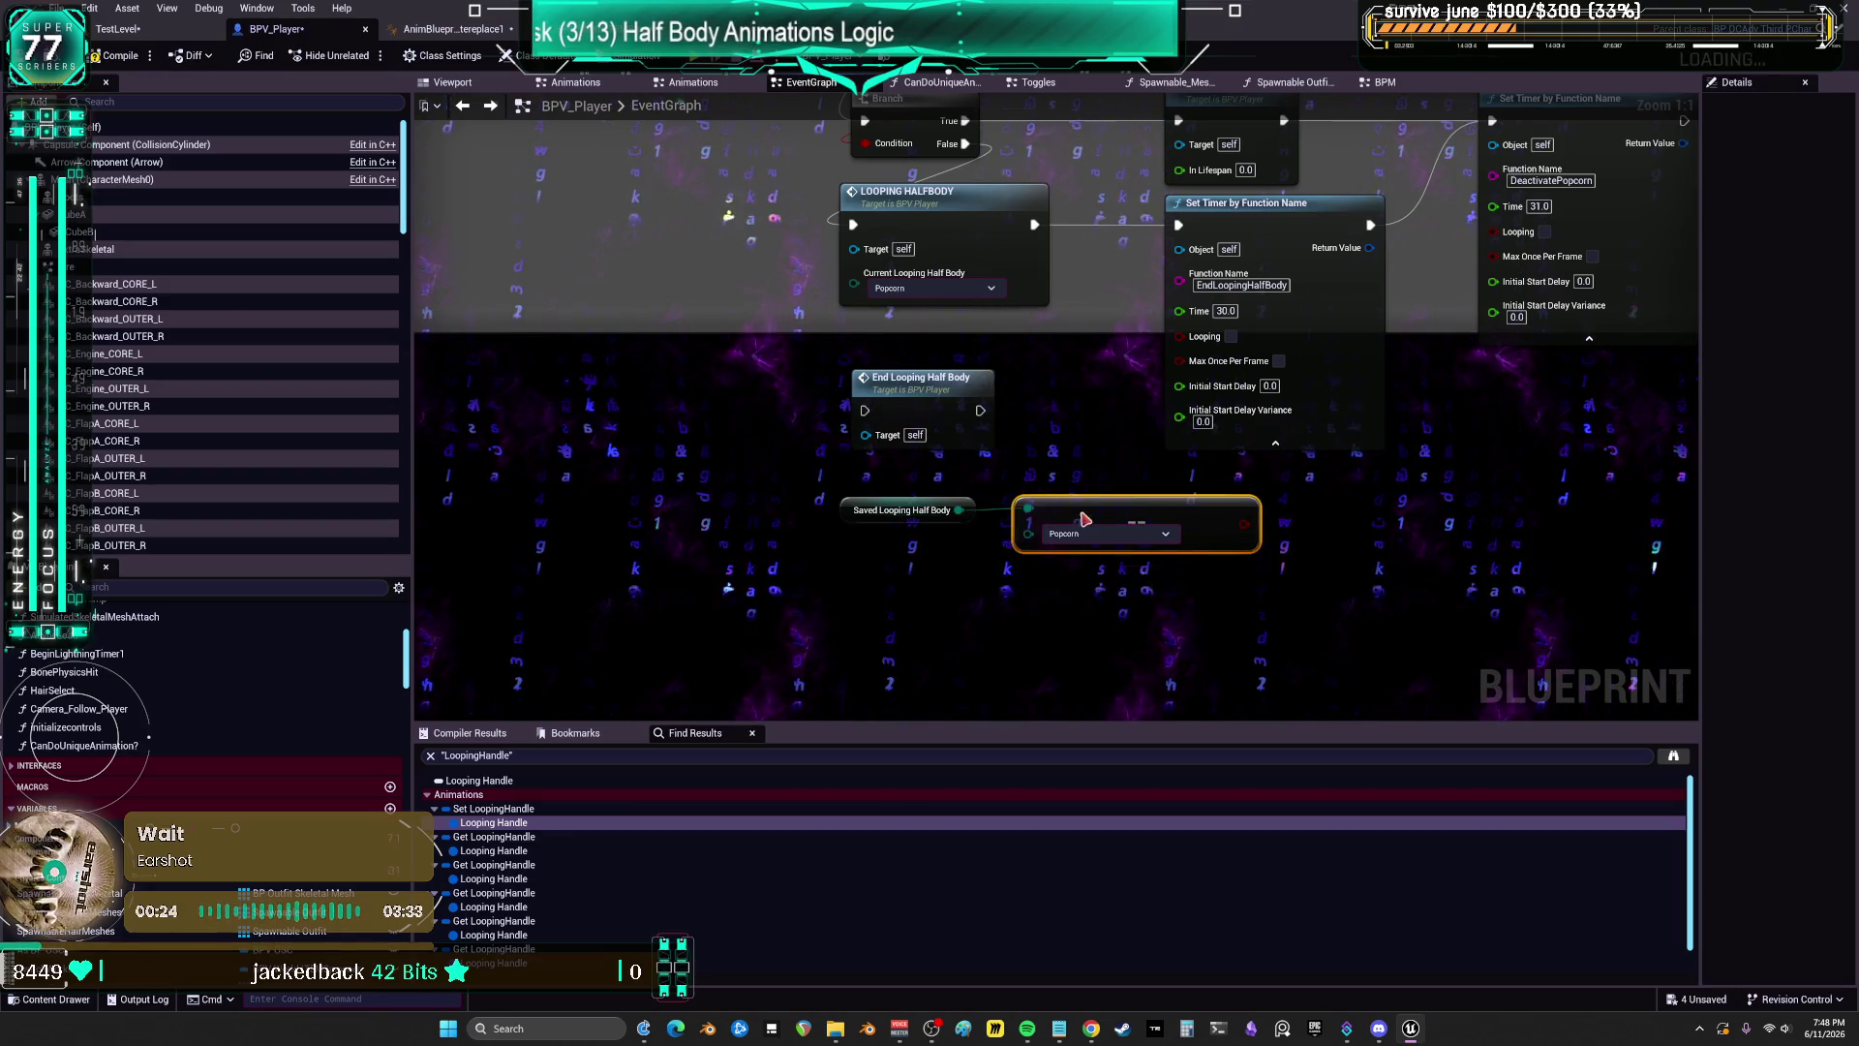
{"action": "scroll", "coordinate": [1084, 520], "scroll_direction": "down", "scroll_amount": 2}
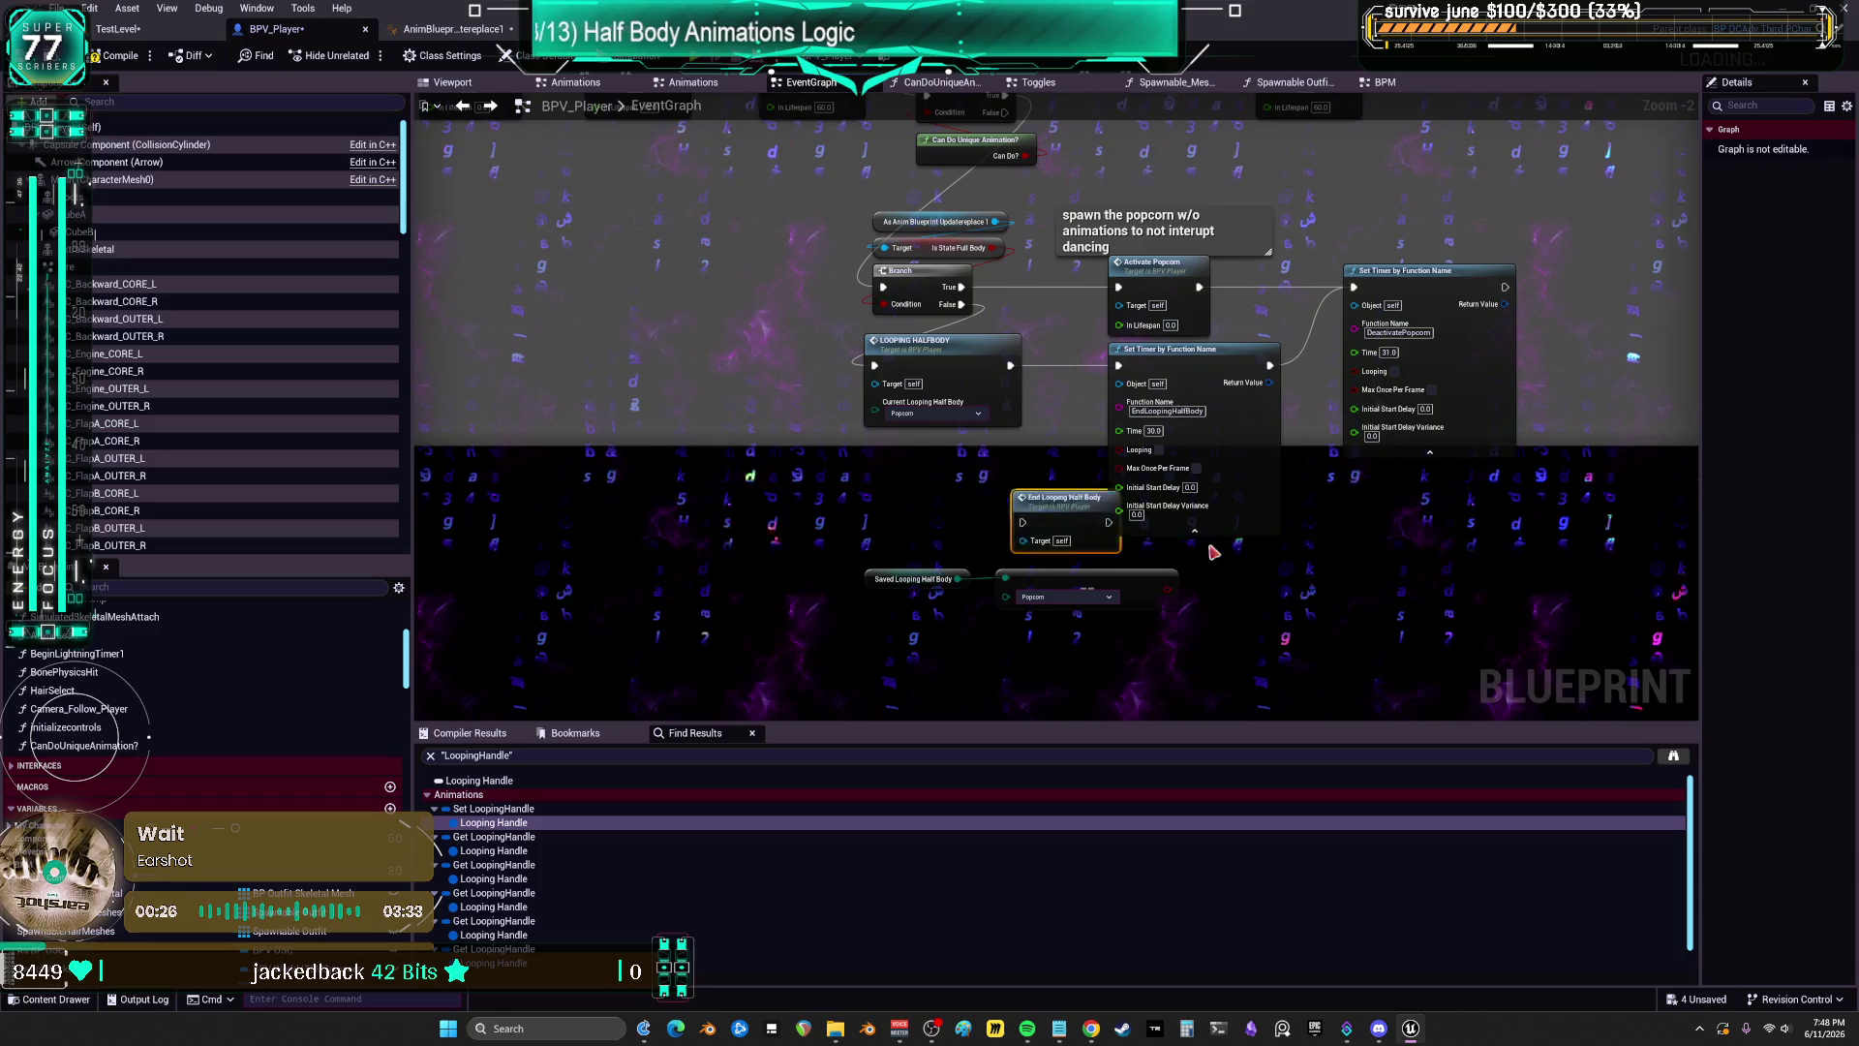
Step: Feed the Popcorn comparison into a Branch driving End Looping Half Body, then open its implementation
{"action": "left_click_drag", "start_coordinate": [969, 531], "coordinate": [1249, 584]}
{"action": "left_click", "coordinate": [1148, 656]}
{"action": "scroll", "coordinate": [1072, 424], "scroll_direction": "up", "scroll_amount": 3}
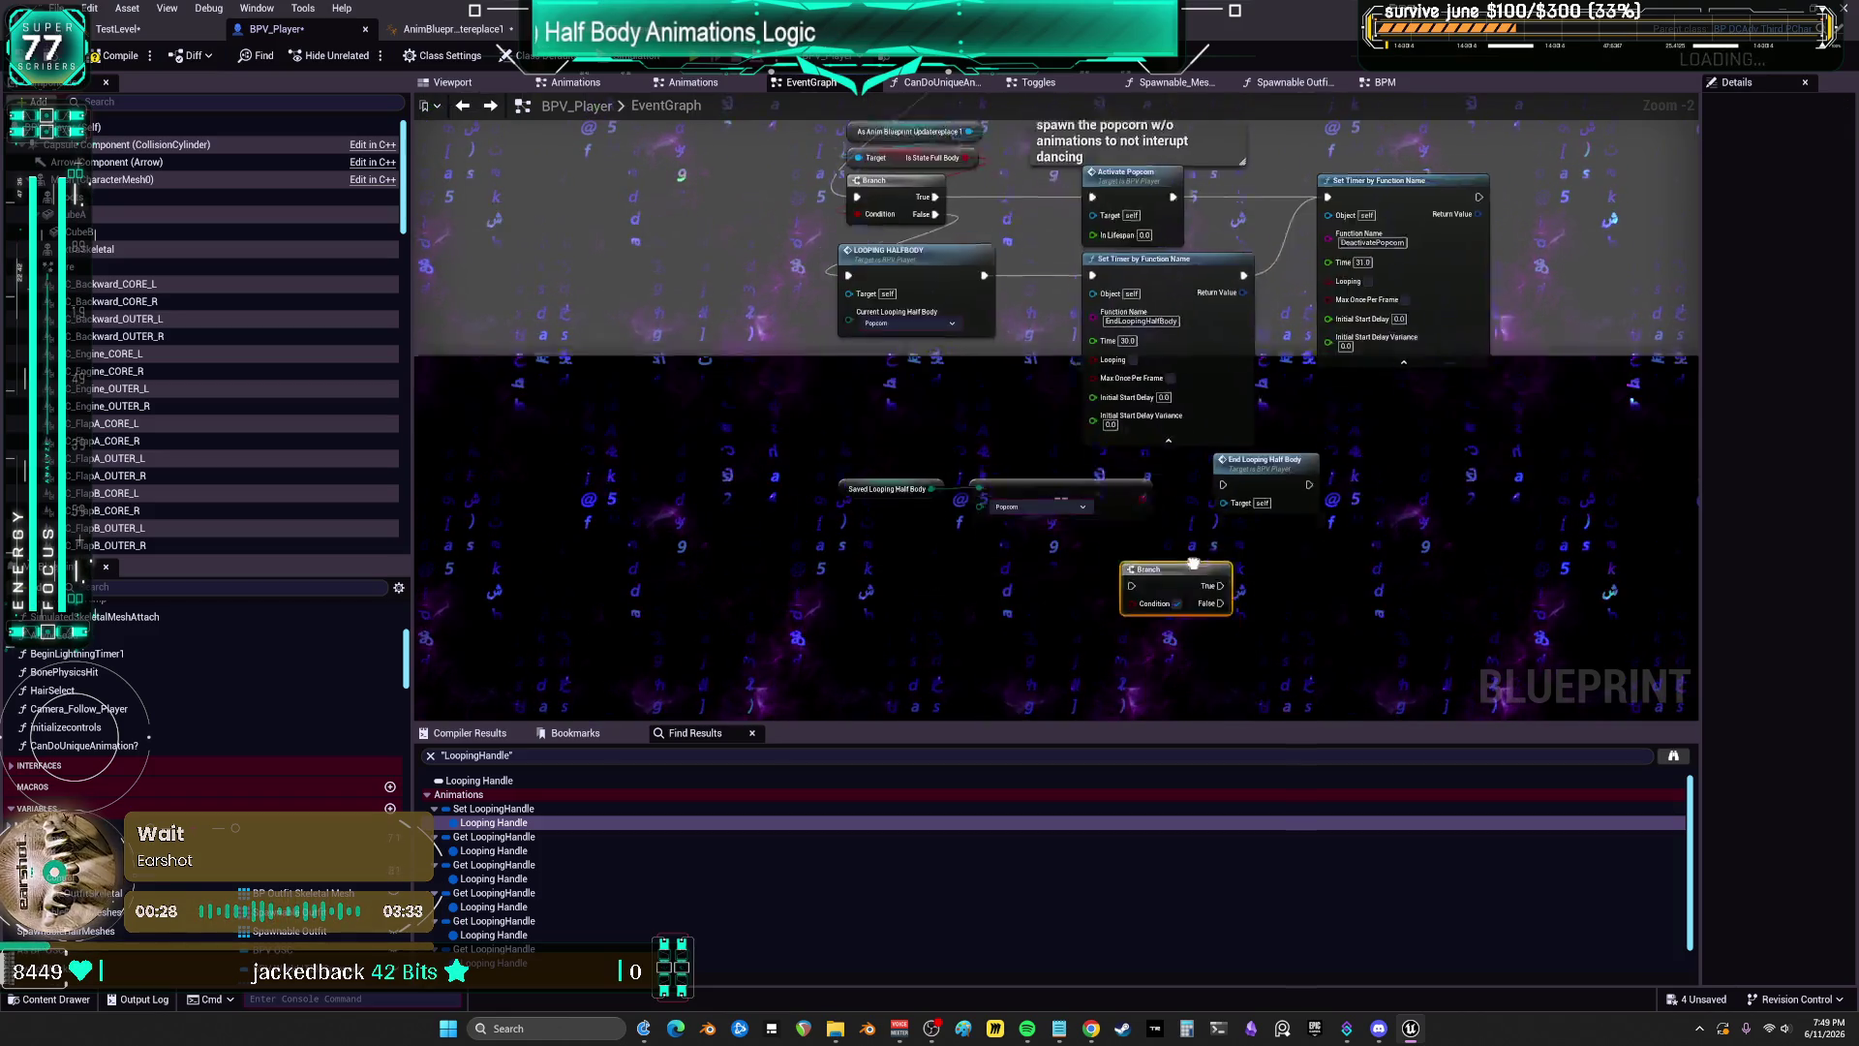
{"action": "left_click_drag", "start_coordinate": [1192, 407], "coordinate": [1275, 515]}
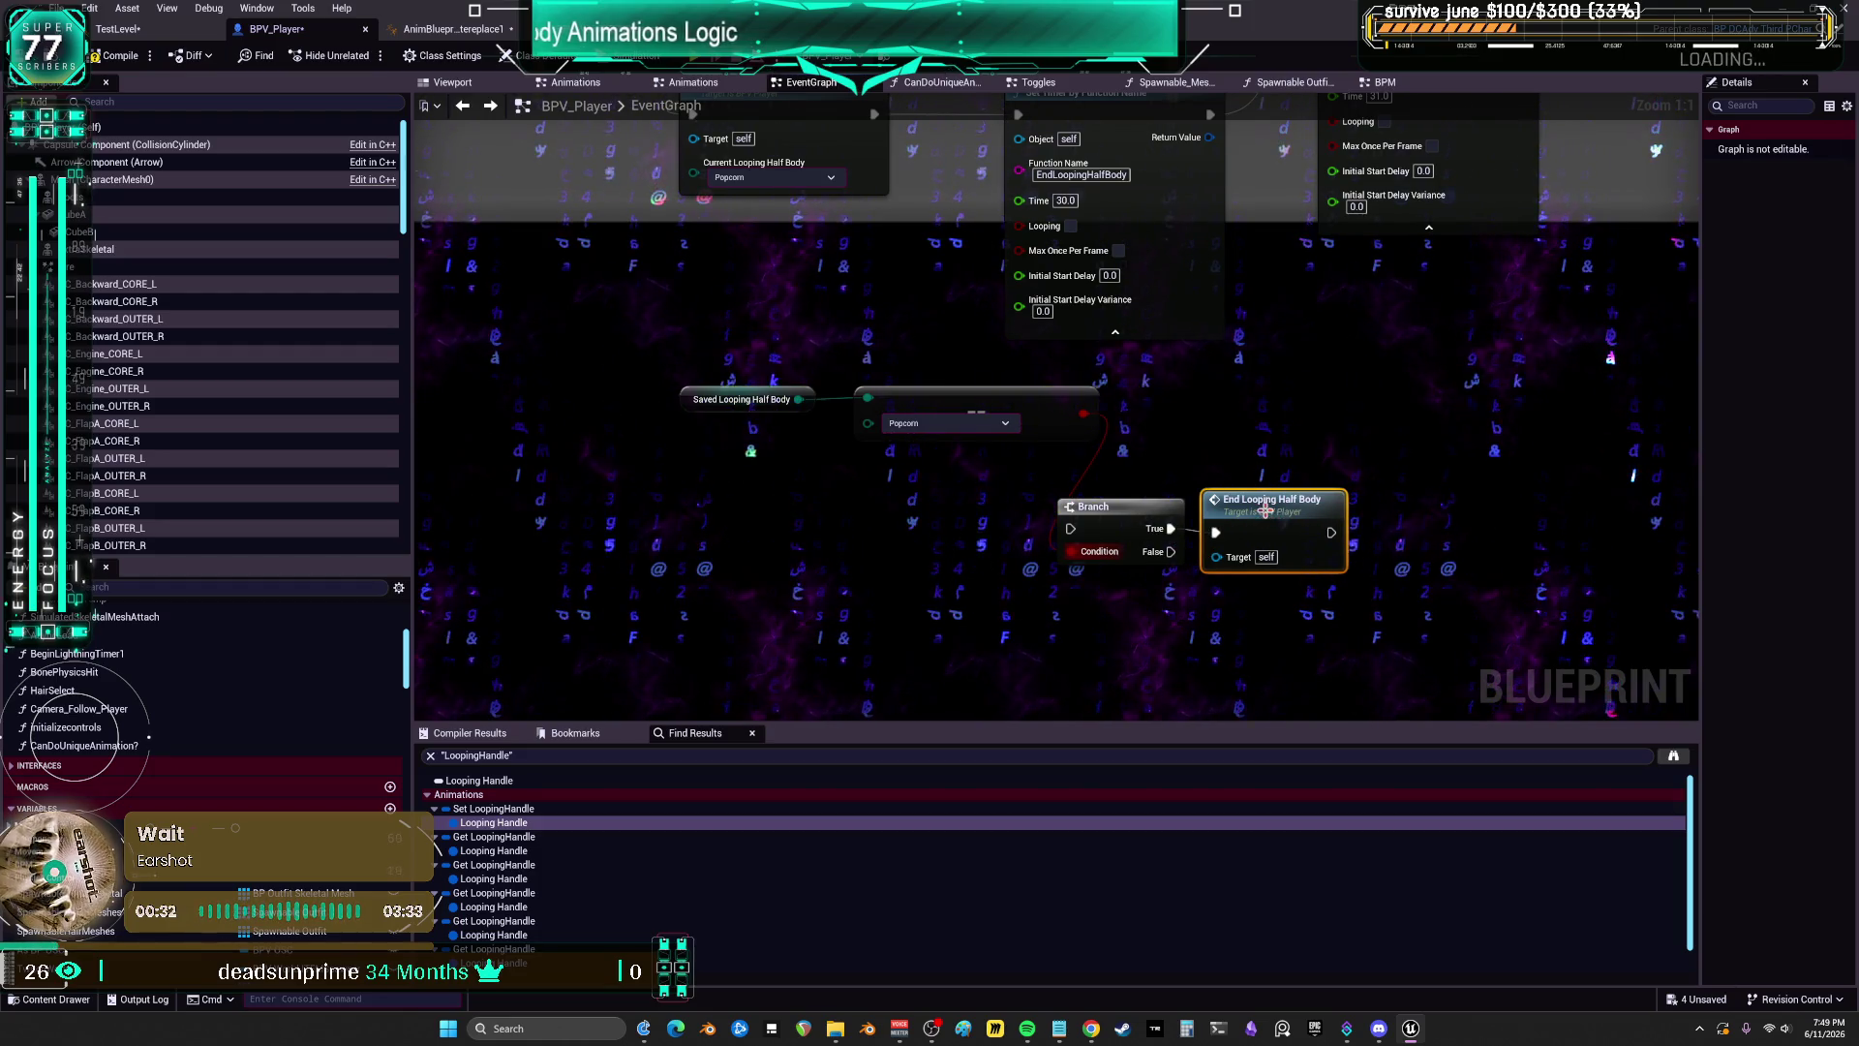
{"action": "double_click", "coordinate": [1266, 511]}
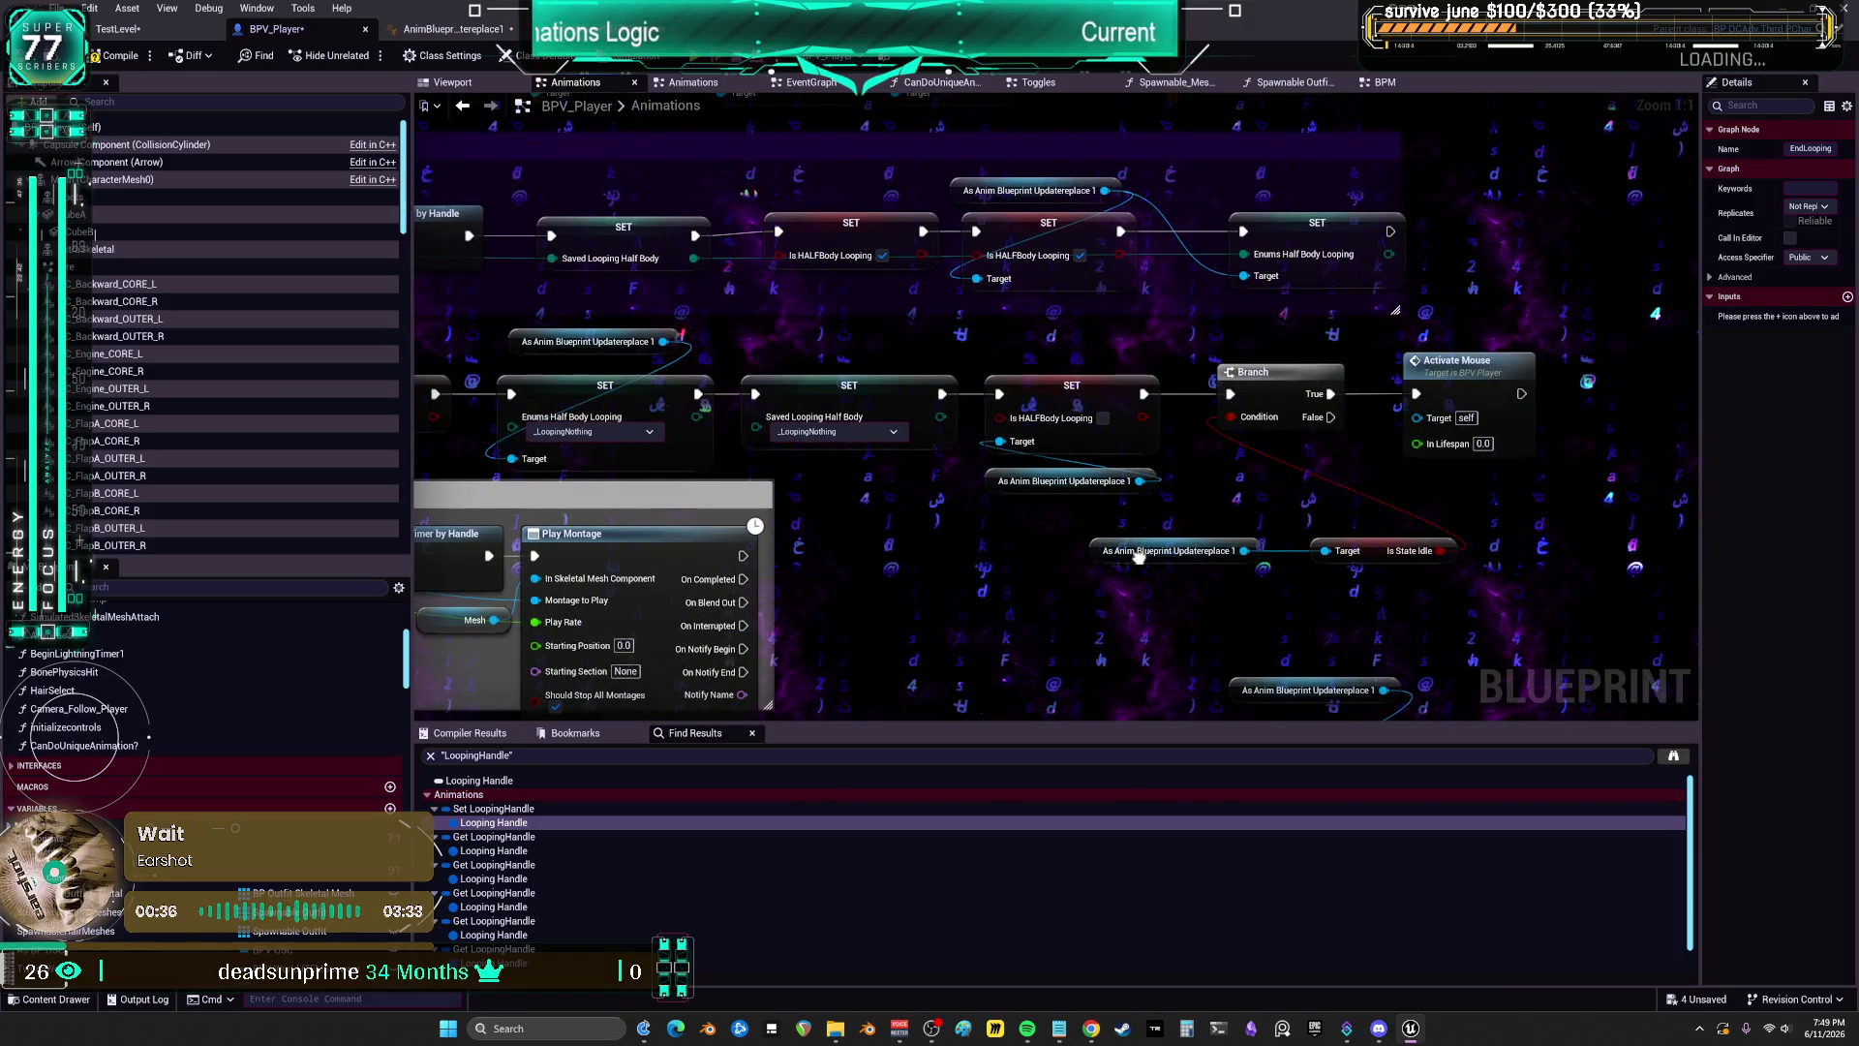
Step: Go back from the Animations graph to BPV_Player's EventGraph, where the Popcorn check feeds the Branch
{"action": "left_click", "coordinate": [475, 107]}
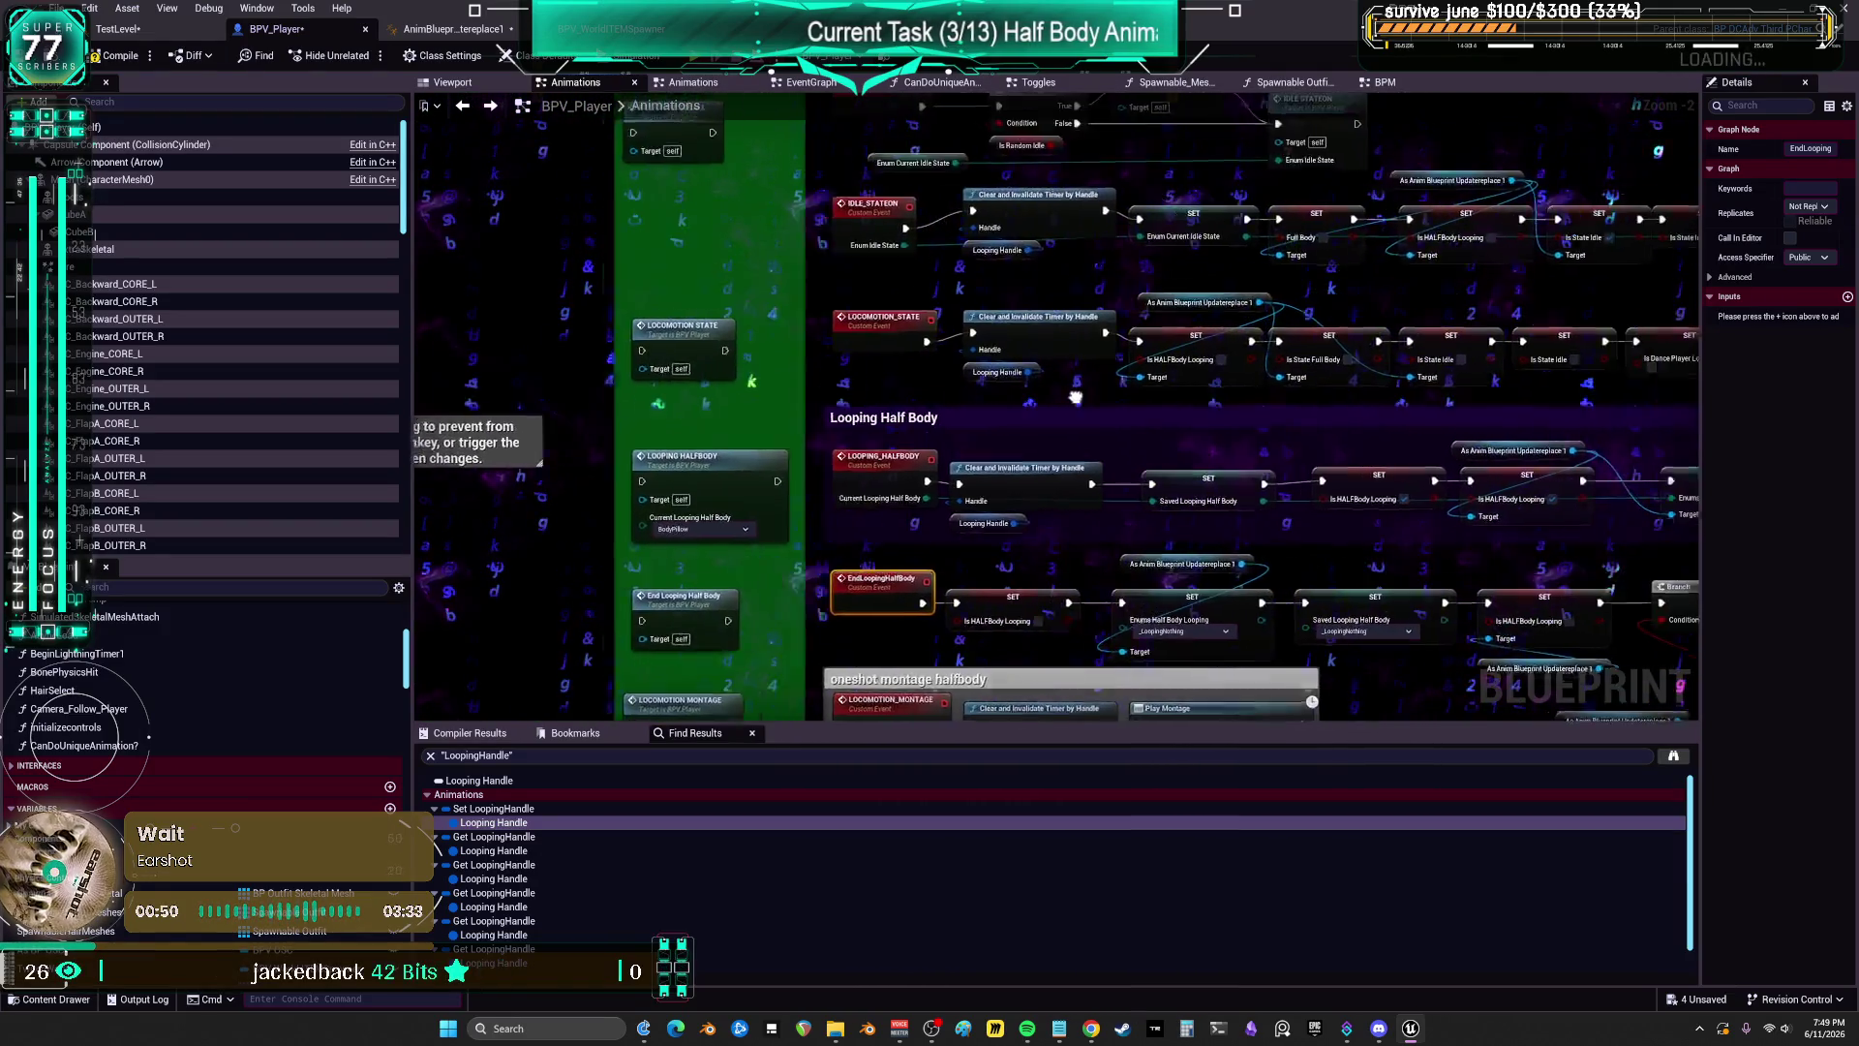
{"action": "left_click_drag", "start_coordinate": [1015, 388], "coordinate": [1045, 366]}
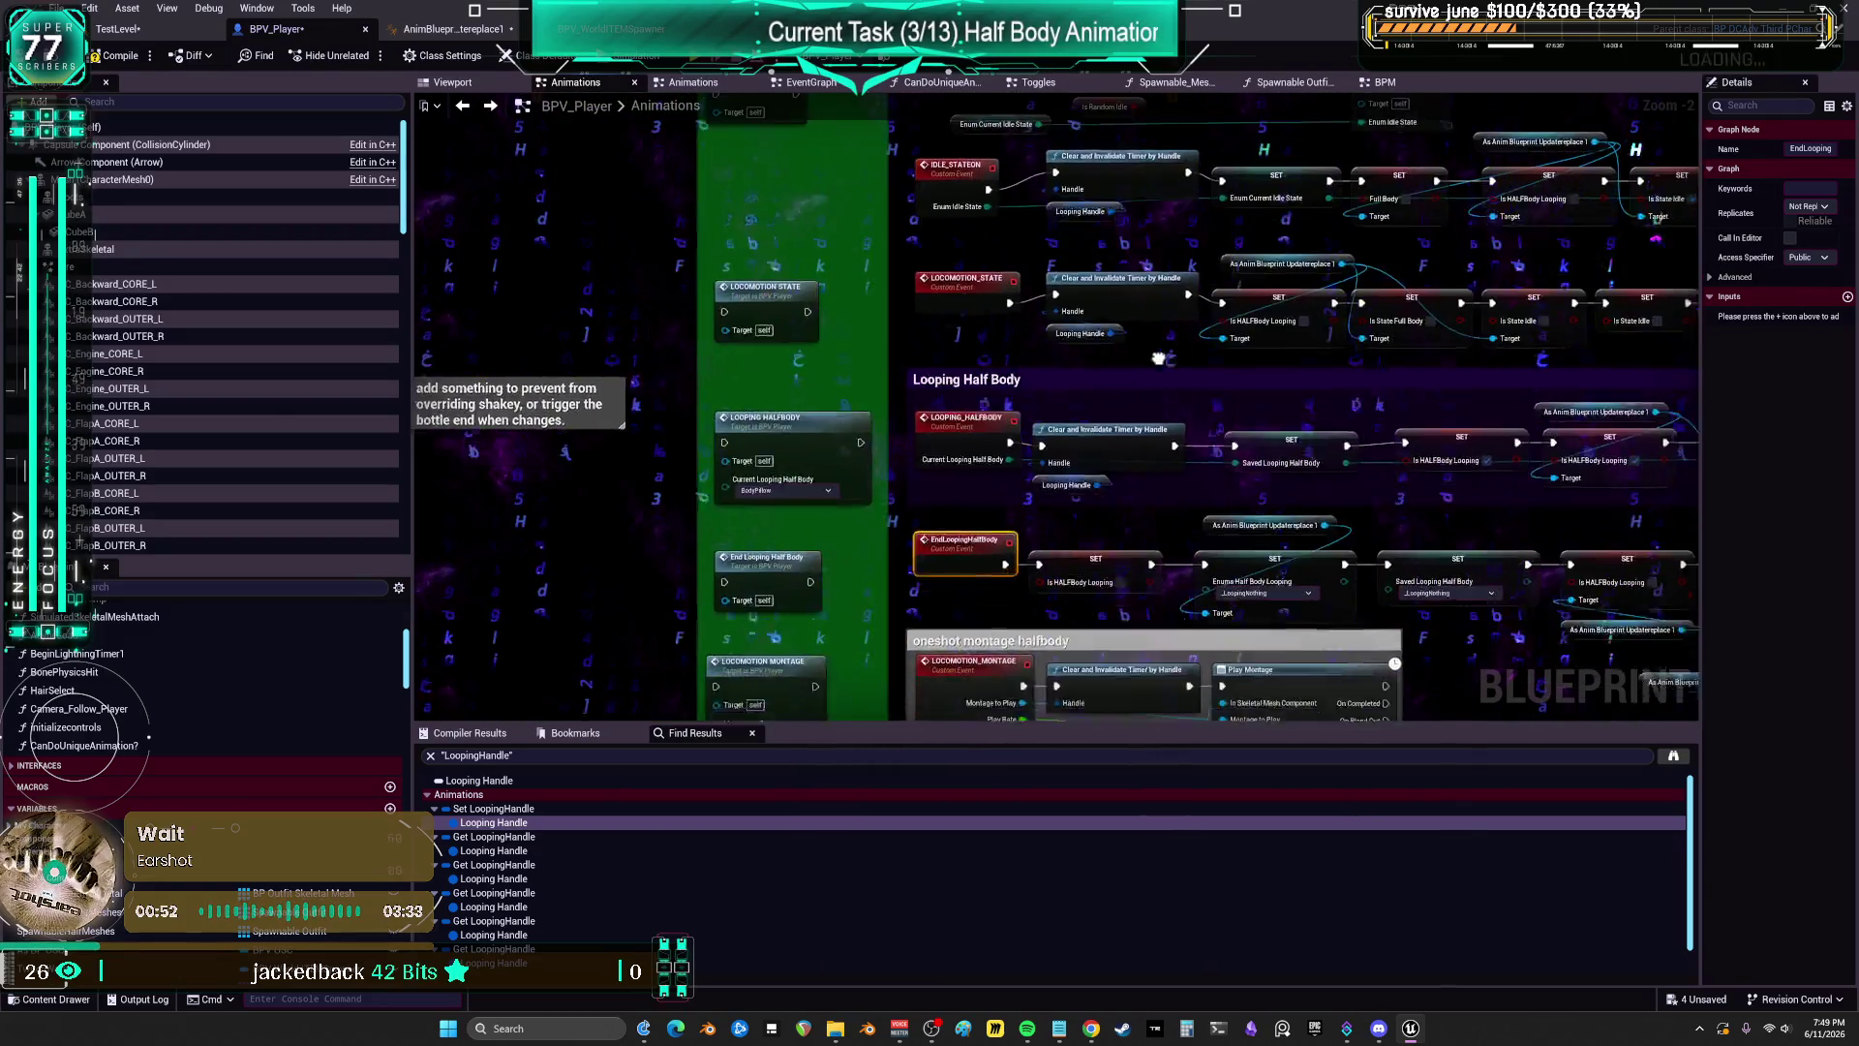
{"action": "left_click", "coordinate": [843, 87]}
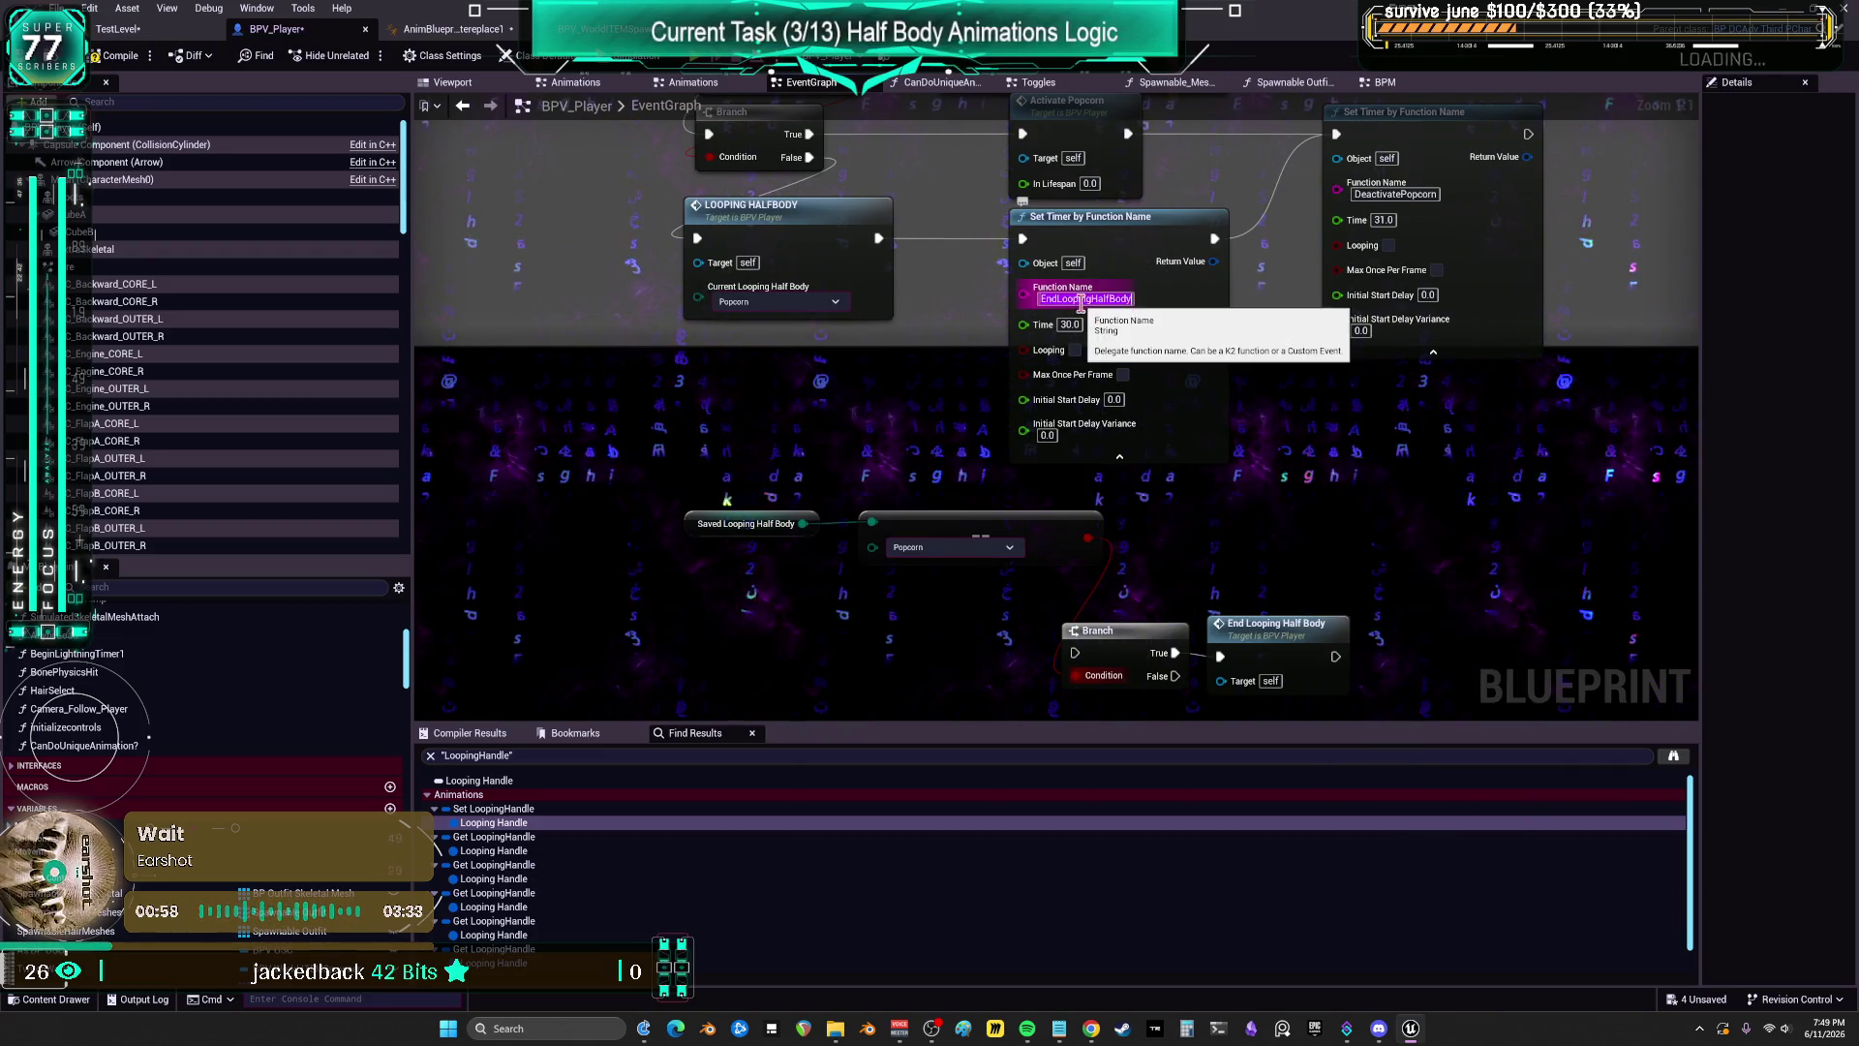
{"action": "left_click", "coordinate": [600, 758]}
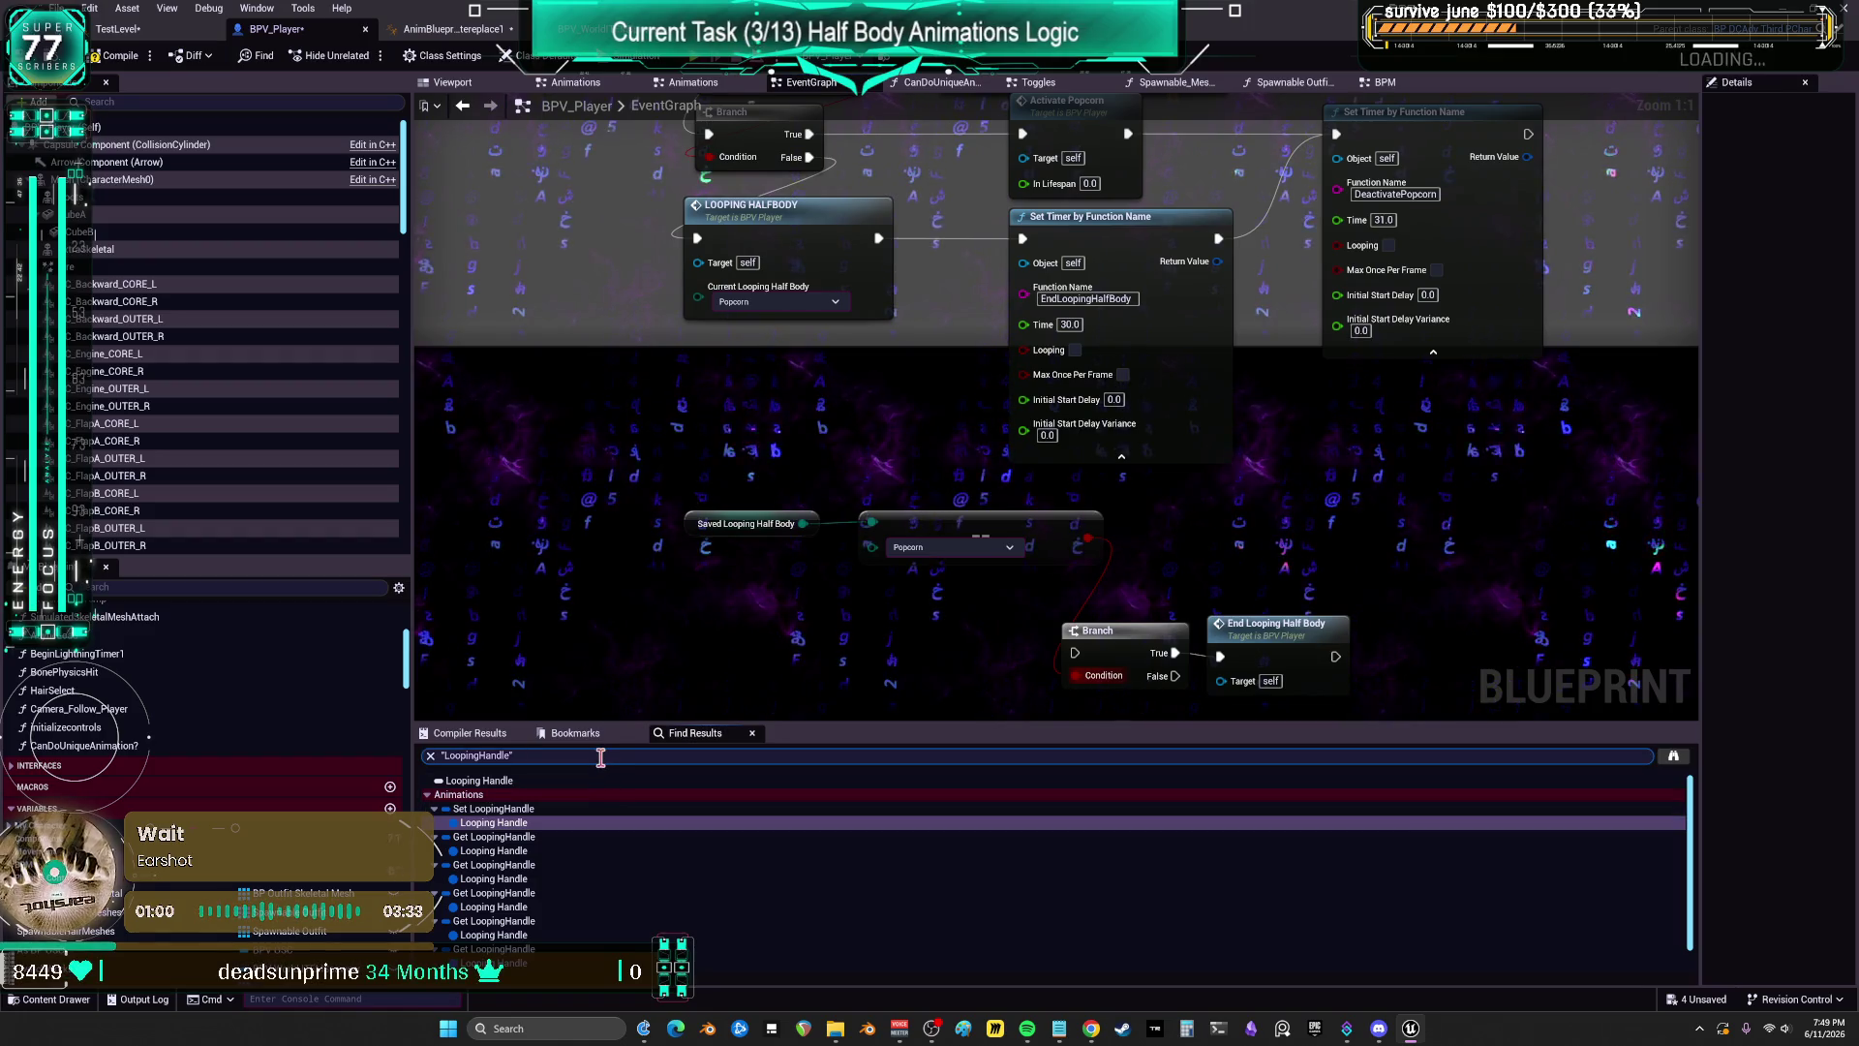
Step: Find EndLoopingHalfBody in the blueprint and add a Set Timer by Event node
{"action": "key", "text": "Return"}
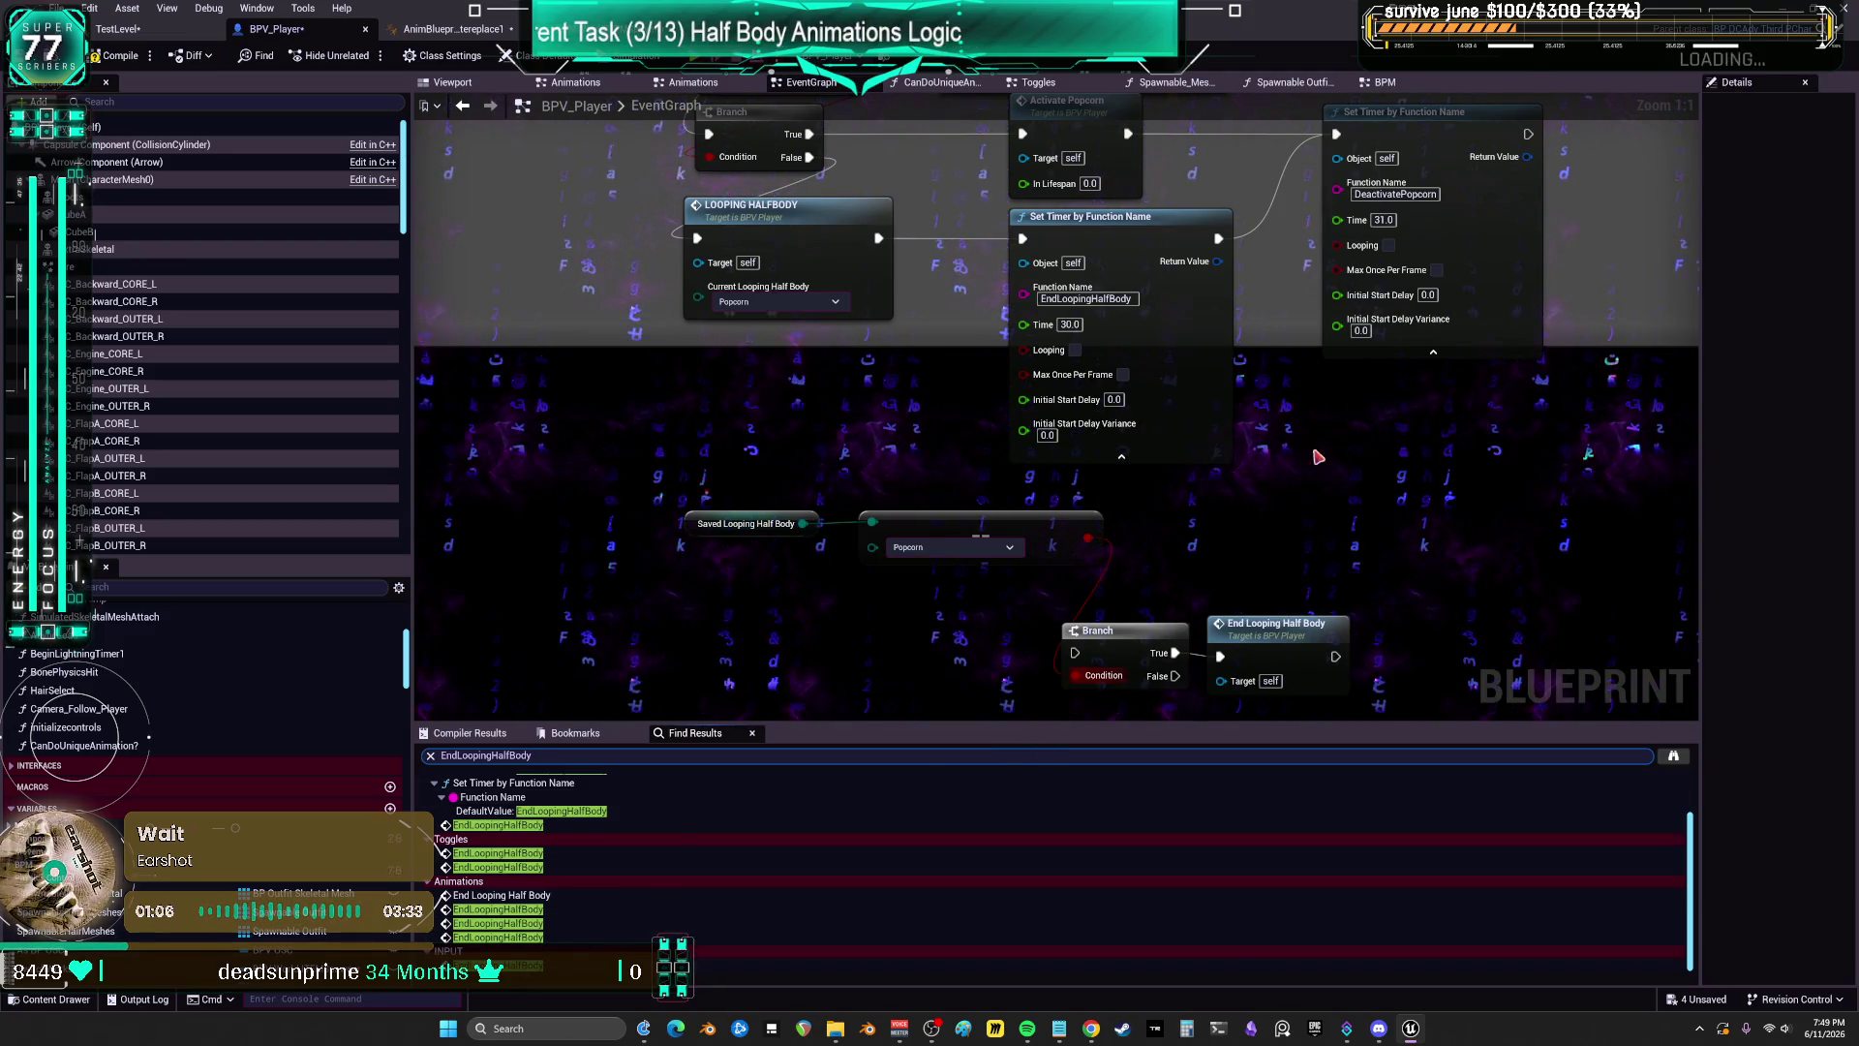
{"action": "right_click", "coordinate": [1314, 487]}
{"action": "type", "text": "creat"}
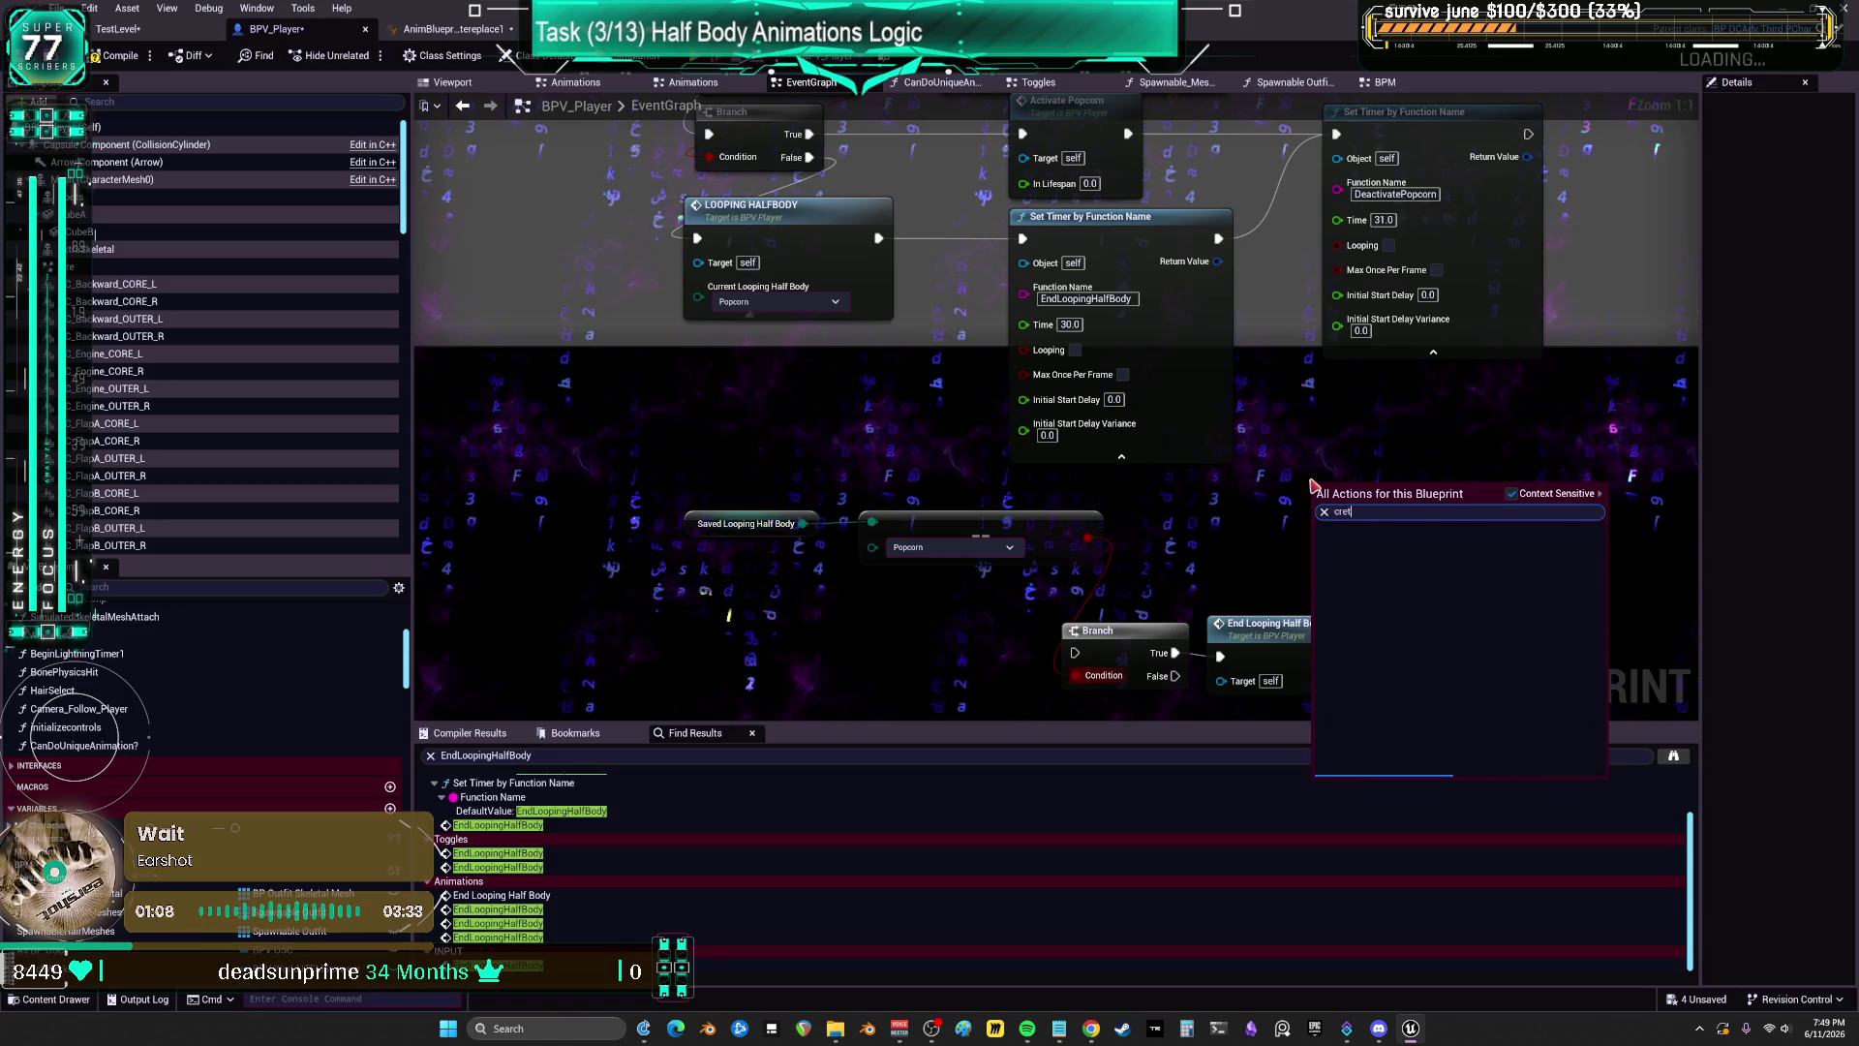
{"action": "type", "text": "e timer"}
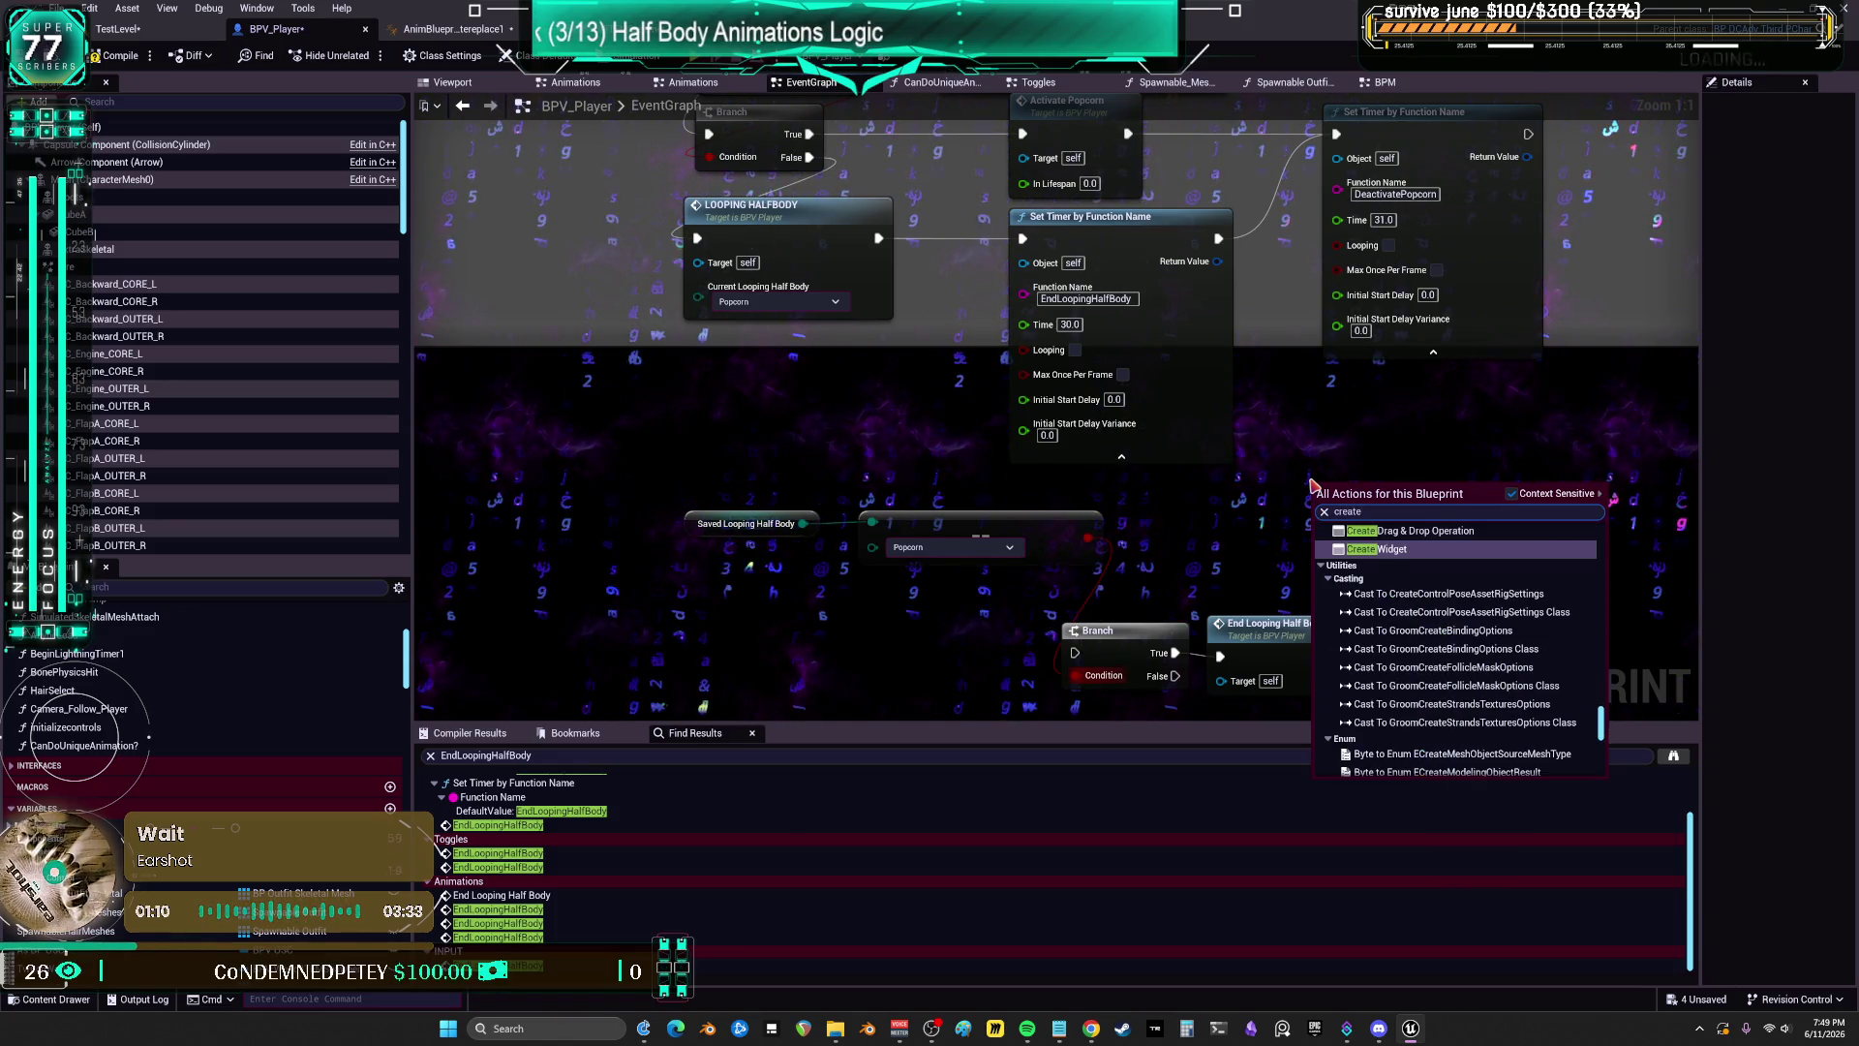
{"action": "right_click", "coordinate": [1286, 438]}
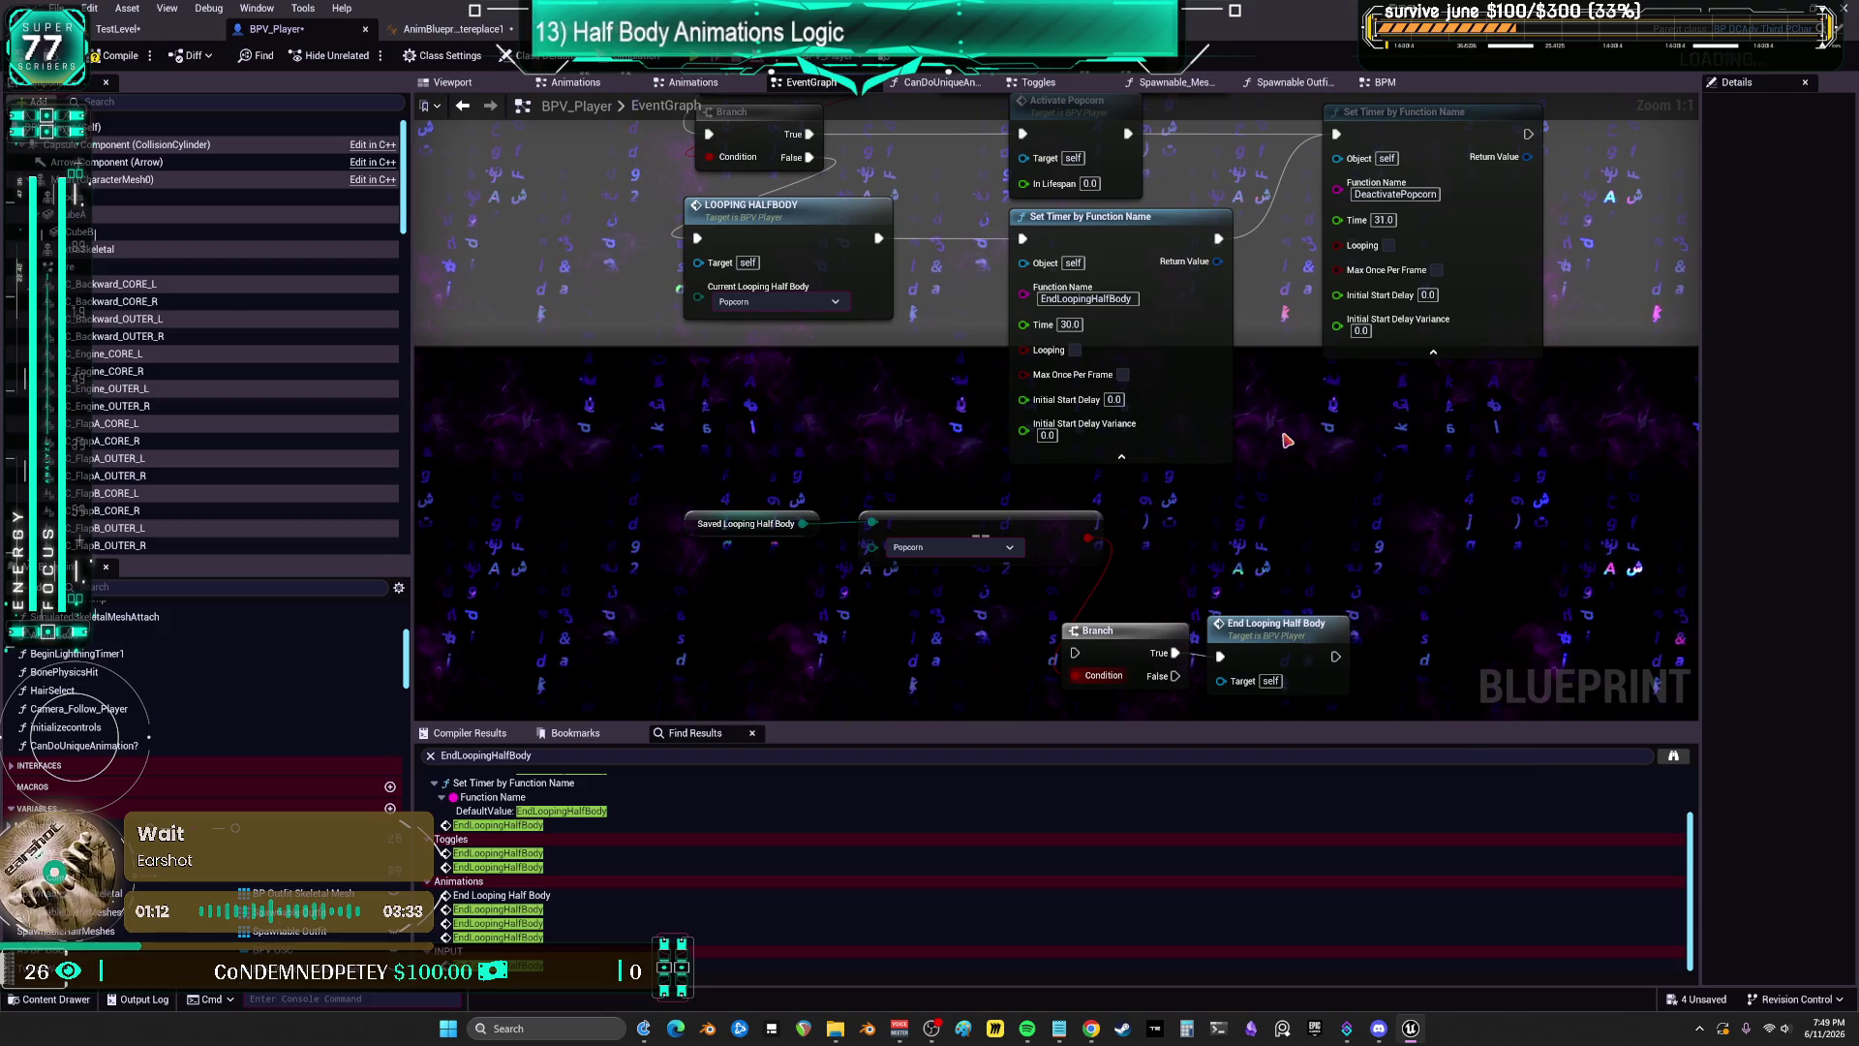
{"action": "right_click", "coordinate": [1285, 441]}
{"action": "type", "text": "f"}
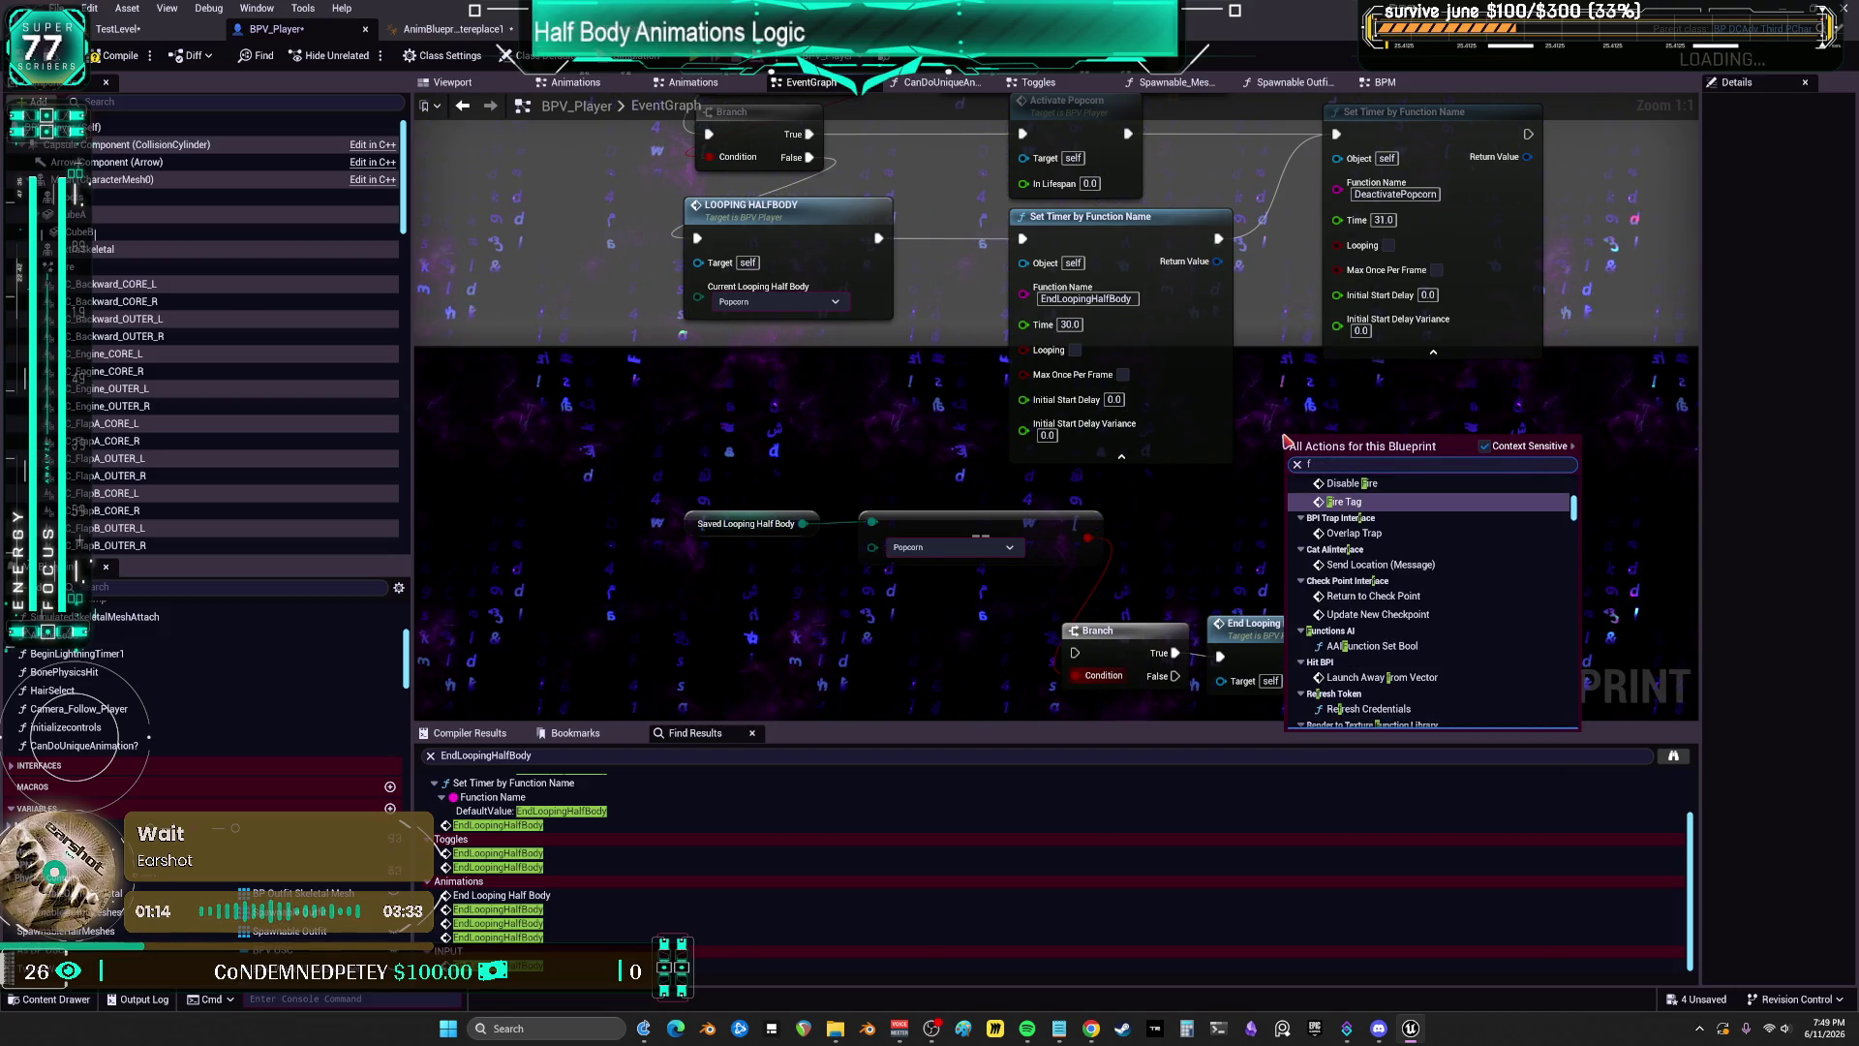
{"action": "key", "text": "BackSpace"}
{"action": "type", "text": "timer event"}
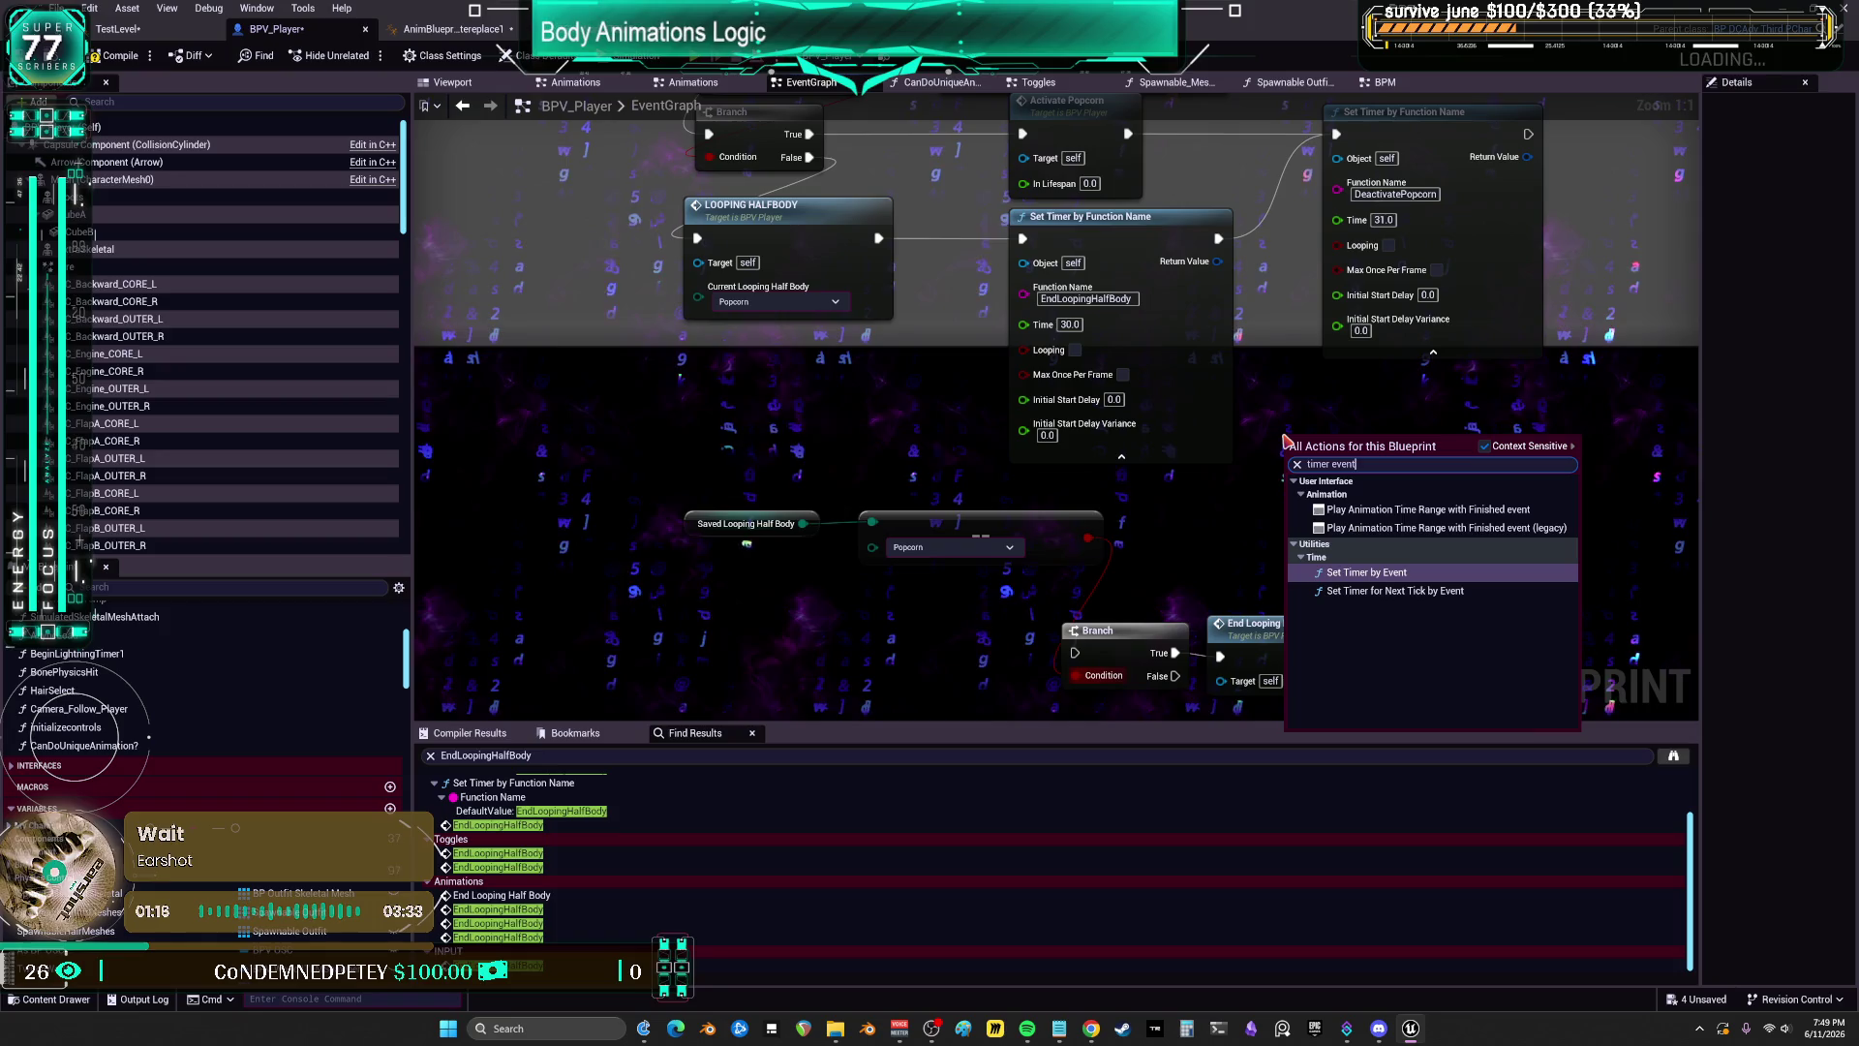
{"action": "key", "text": "Return"}
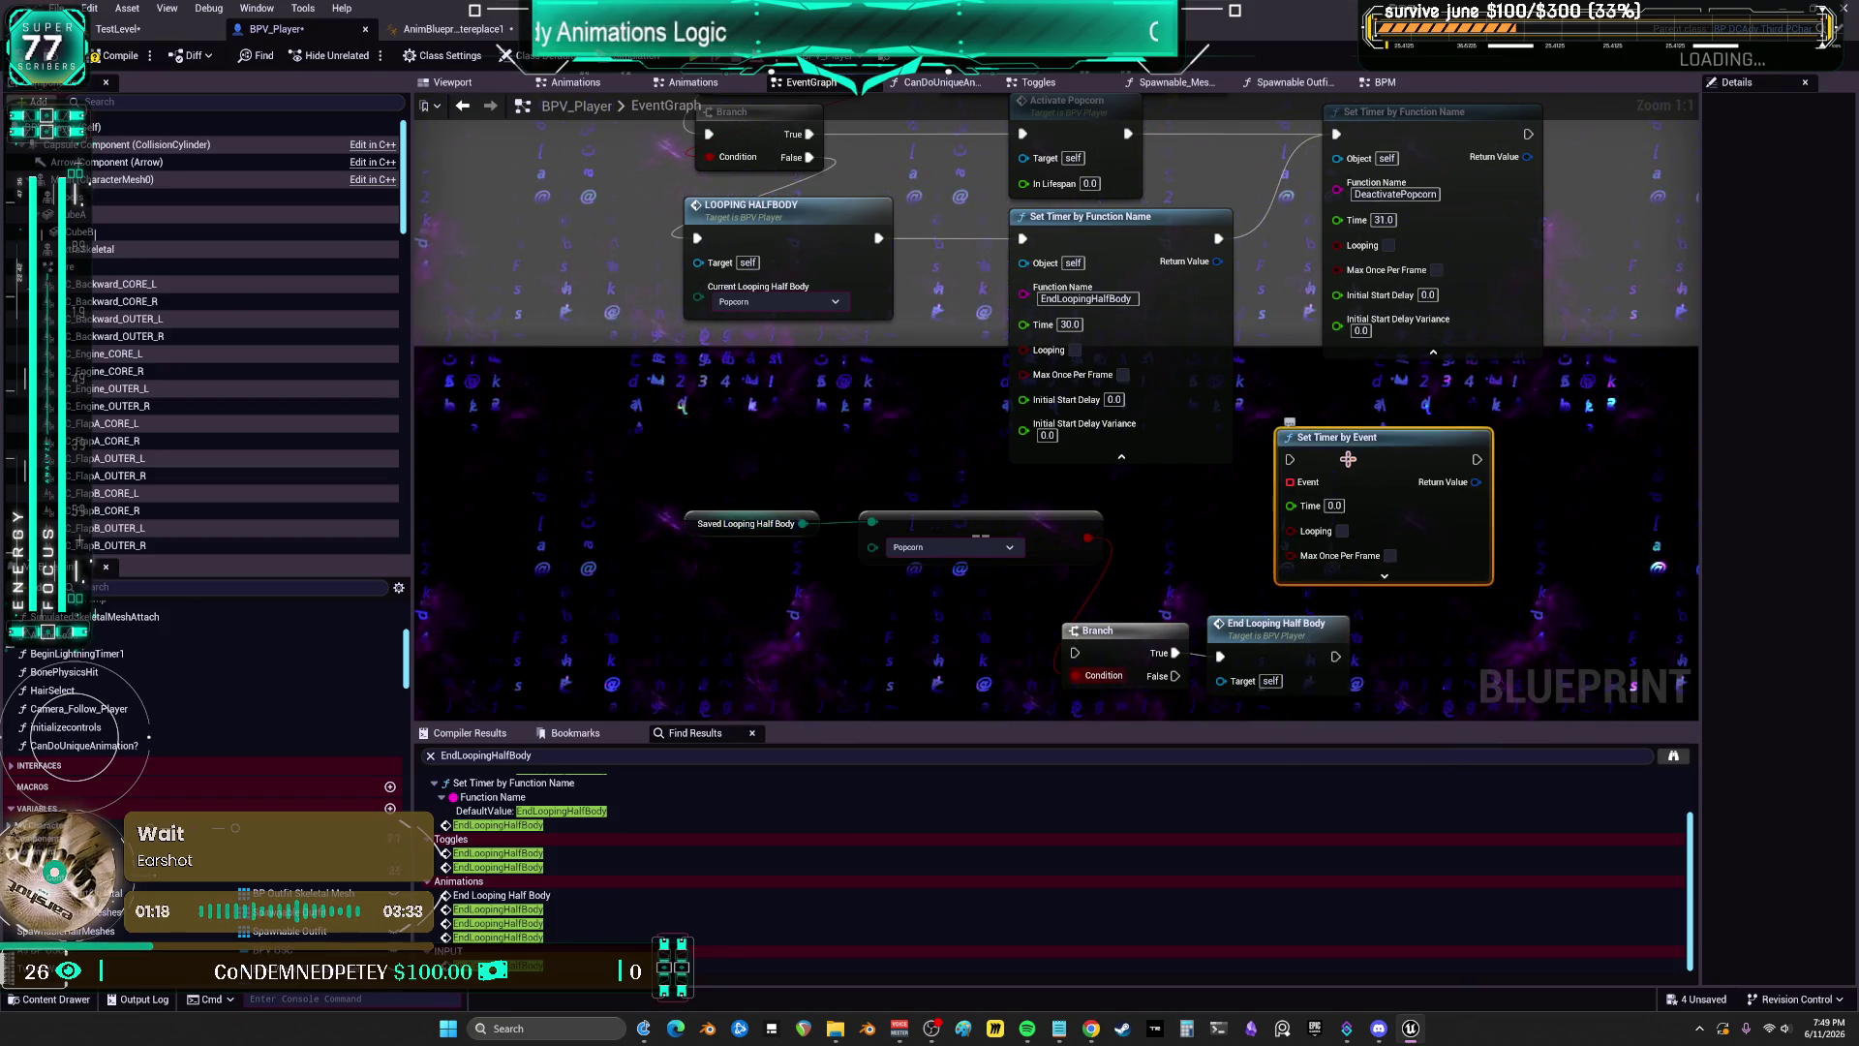
Step: Rearrange the comparison nodes and wire LOOPING HALFBODY's output into Set Timer by Event
{"action": "scroll", "coordinate": [1253, 461], "scroll_direction": "down", "scroll_amount": 2}
{"action": "mouse_move", "coordinate": [813, 448]}
{"action": "left_mouse_down"}
{"action": "mouse_move", "coordinate": [1077, 469]}
{"action": "mouse_move", "coordinate": [1017, 566]}
{"action": "left_mouse_up"}
{"action": "left_click_drag", "start_coordinate": [1312, 400], "coordinate": [875, 393]}
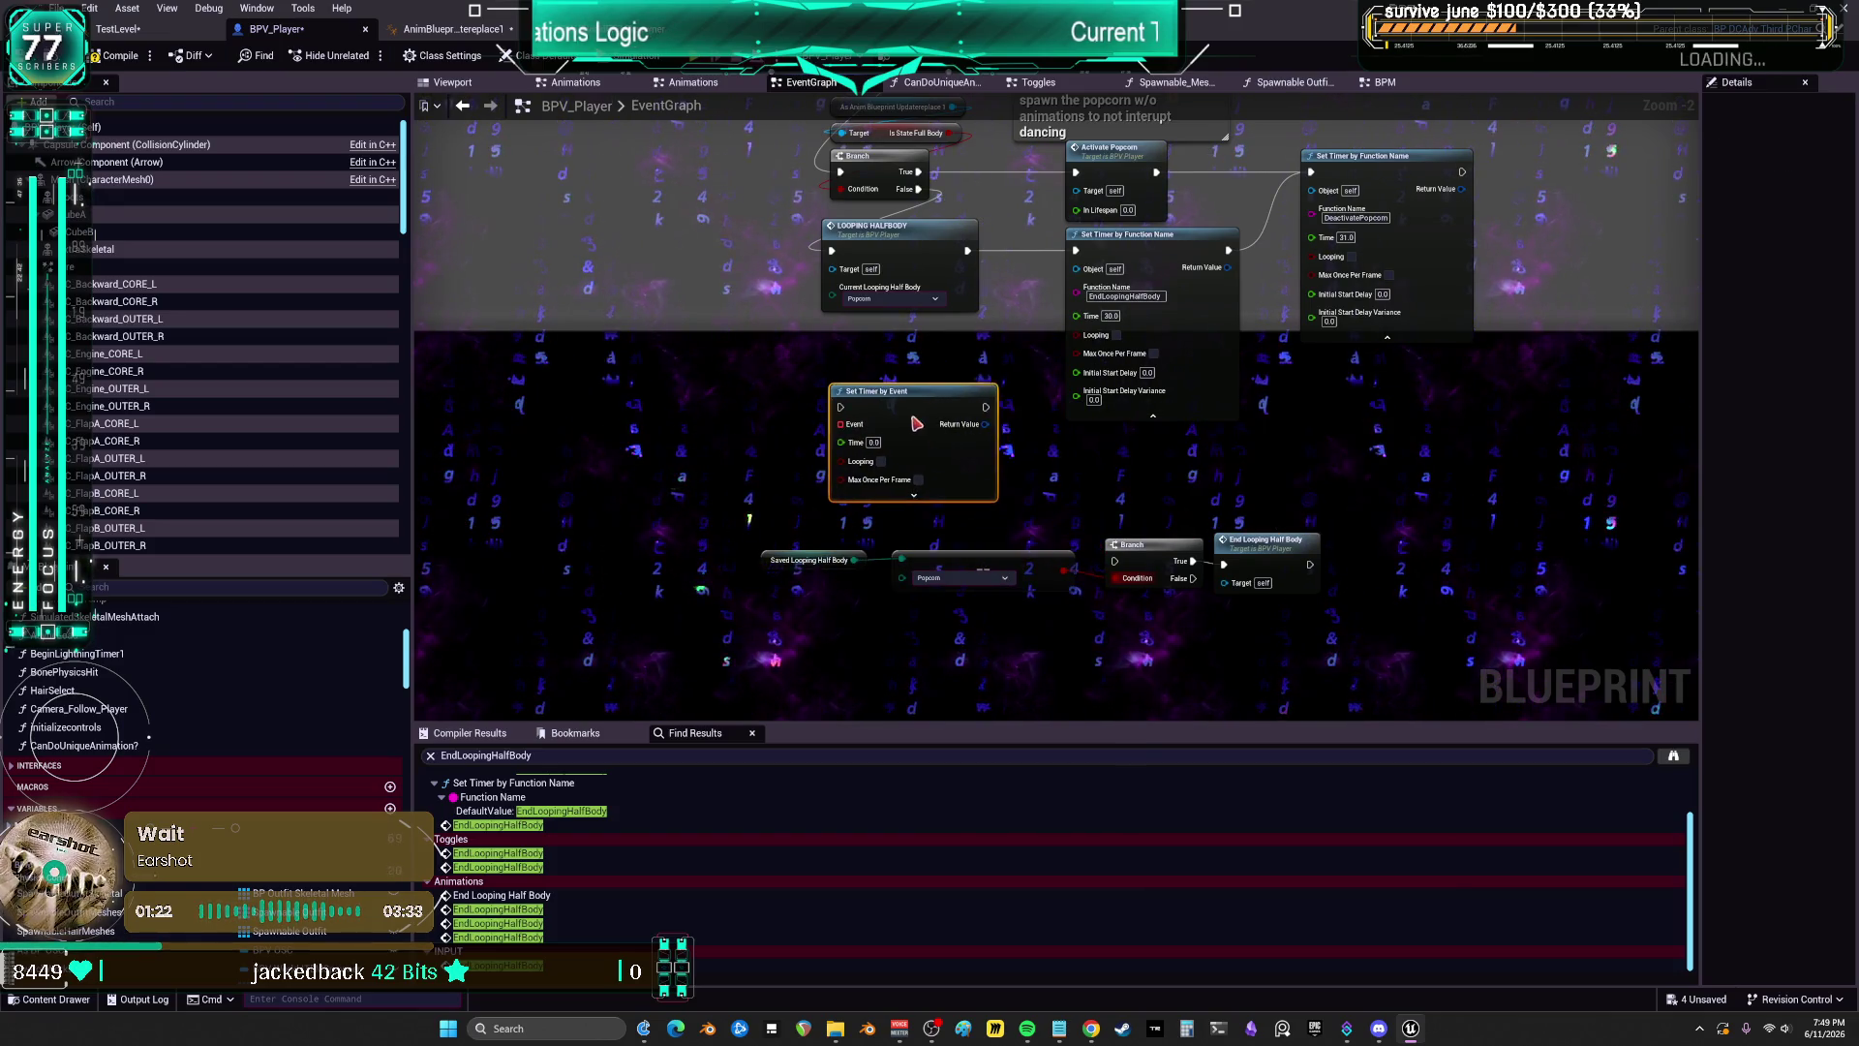
{"action": "left_click_drag", "start_coordinate": [1009, 332], "coordinate": [1083, 443]}
{"action": "scroll", "coordinate": [1083, 444], "scroll_direction": "up", "scroll_amount": 1}
{"action": "mouse_move", "coordinate": [1035, 358]}
{"action": "left_mouse_down"}
{"action": "mouse_move", "coordinate": [920, 543]}
{"action": "mouse_move", "coordinate": [889, 554]}
{"action": "mouse_move", "coordinate": [923, 349]}
{"action": "left_mouse_up"}
{"action": "left_click_drag", "start_coordinate": [813, 513], "coordinate": [1501, 596]}
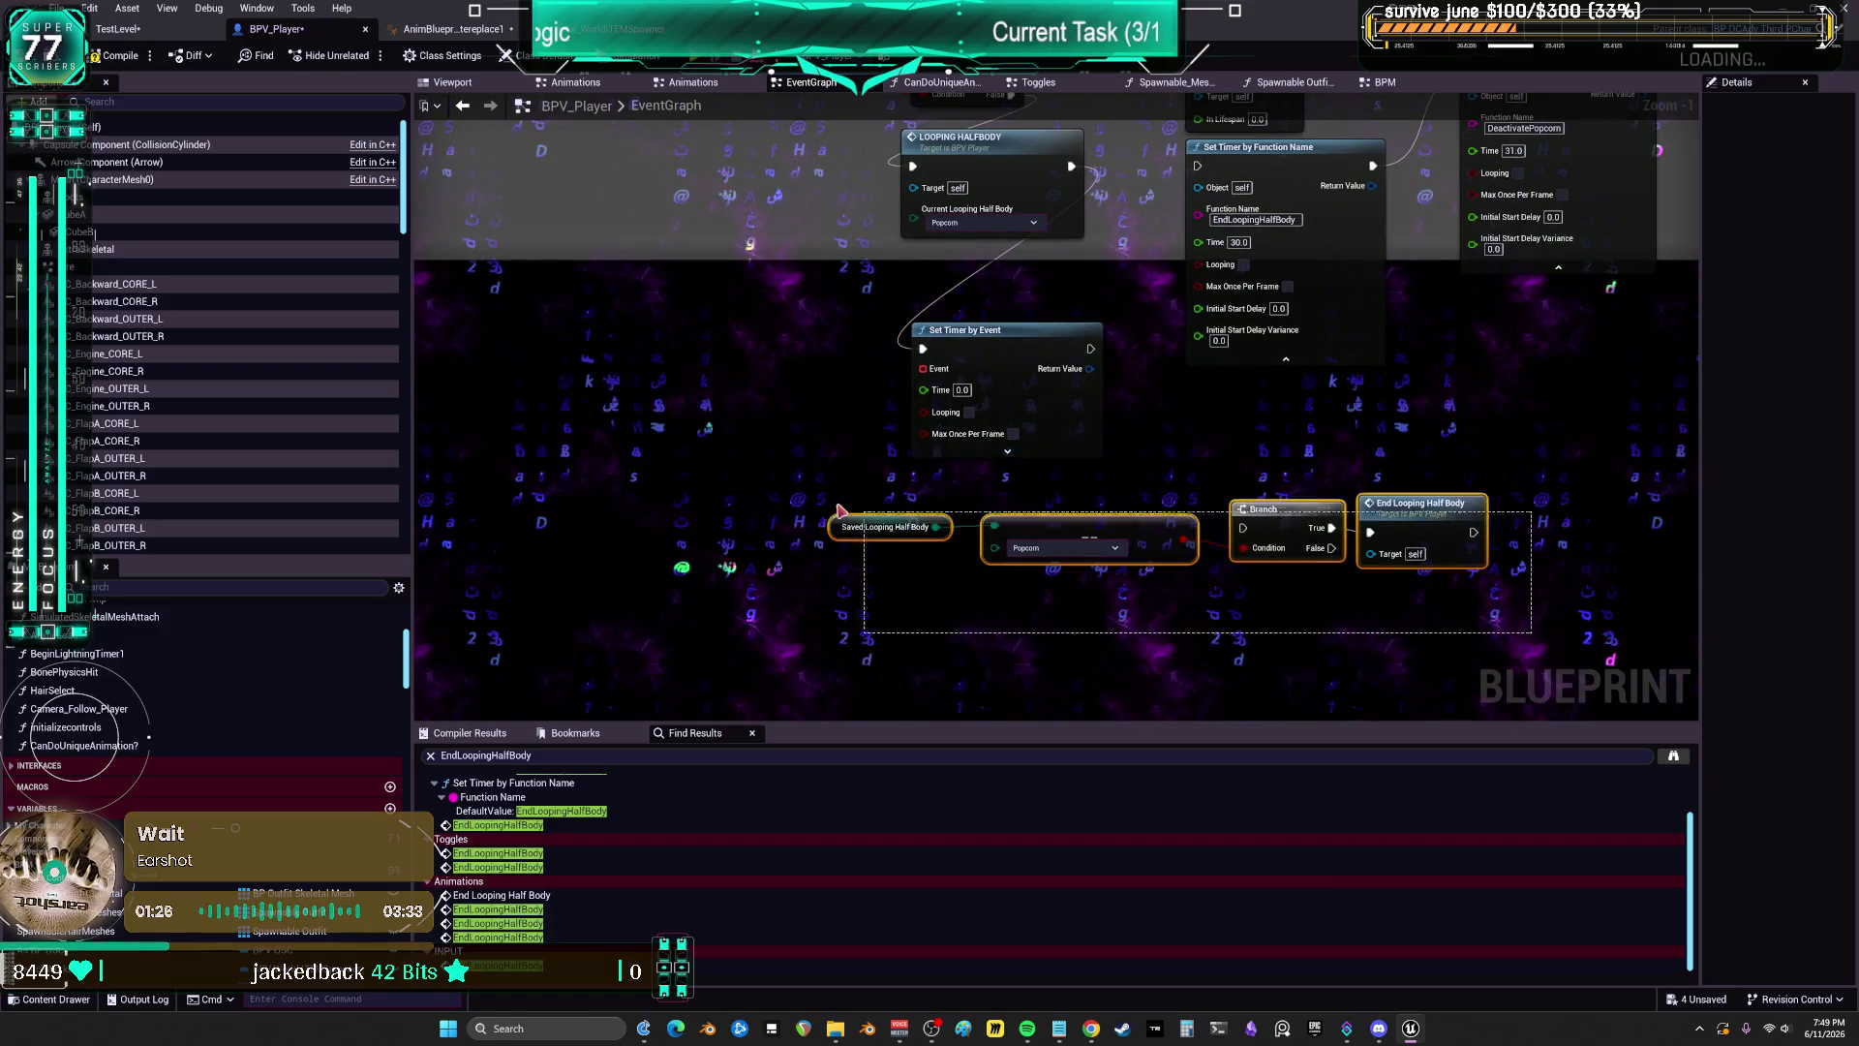
Step: Bind a new custom event named EndpopcornAnim to the timer's Event pin and place it beneath the timer
{"action": "left_click_drag", "start_coordinate": [922, 369], "coordinate": [910, 510]}
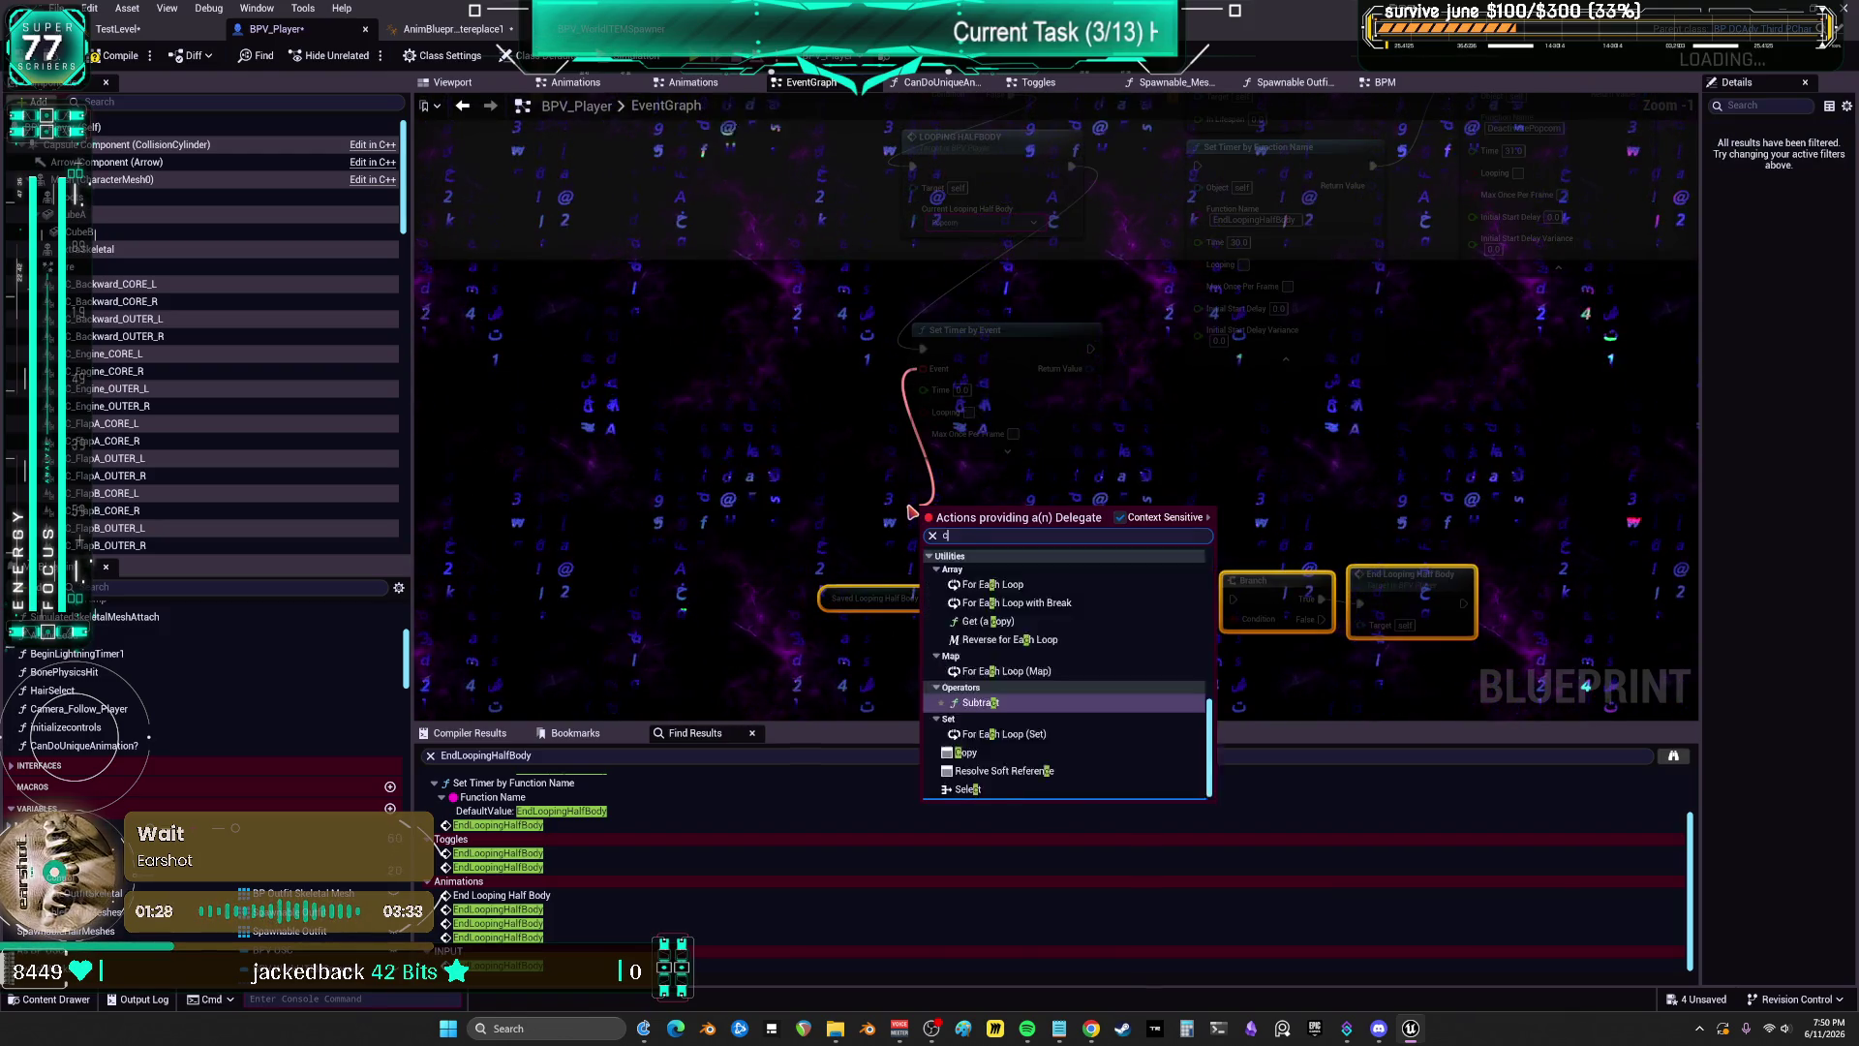
{"action": "type", "text": "custom"}
{"action": "key", "text": "Return"}
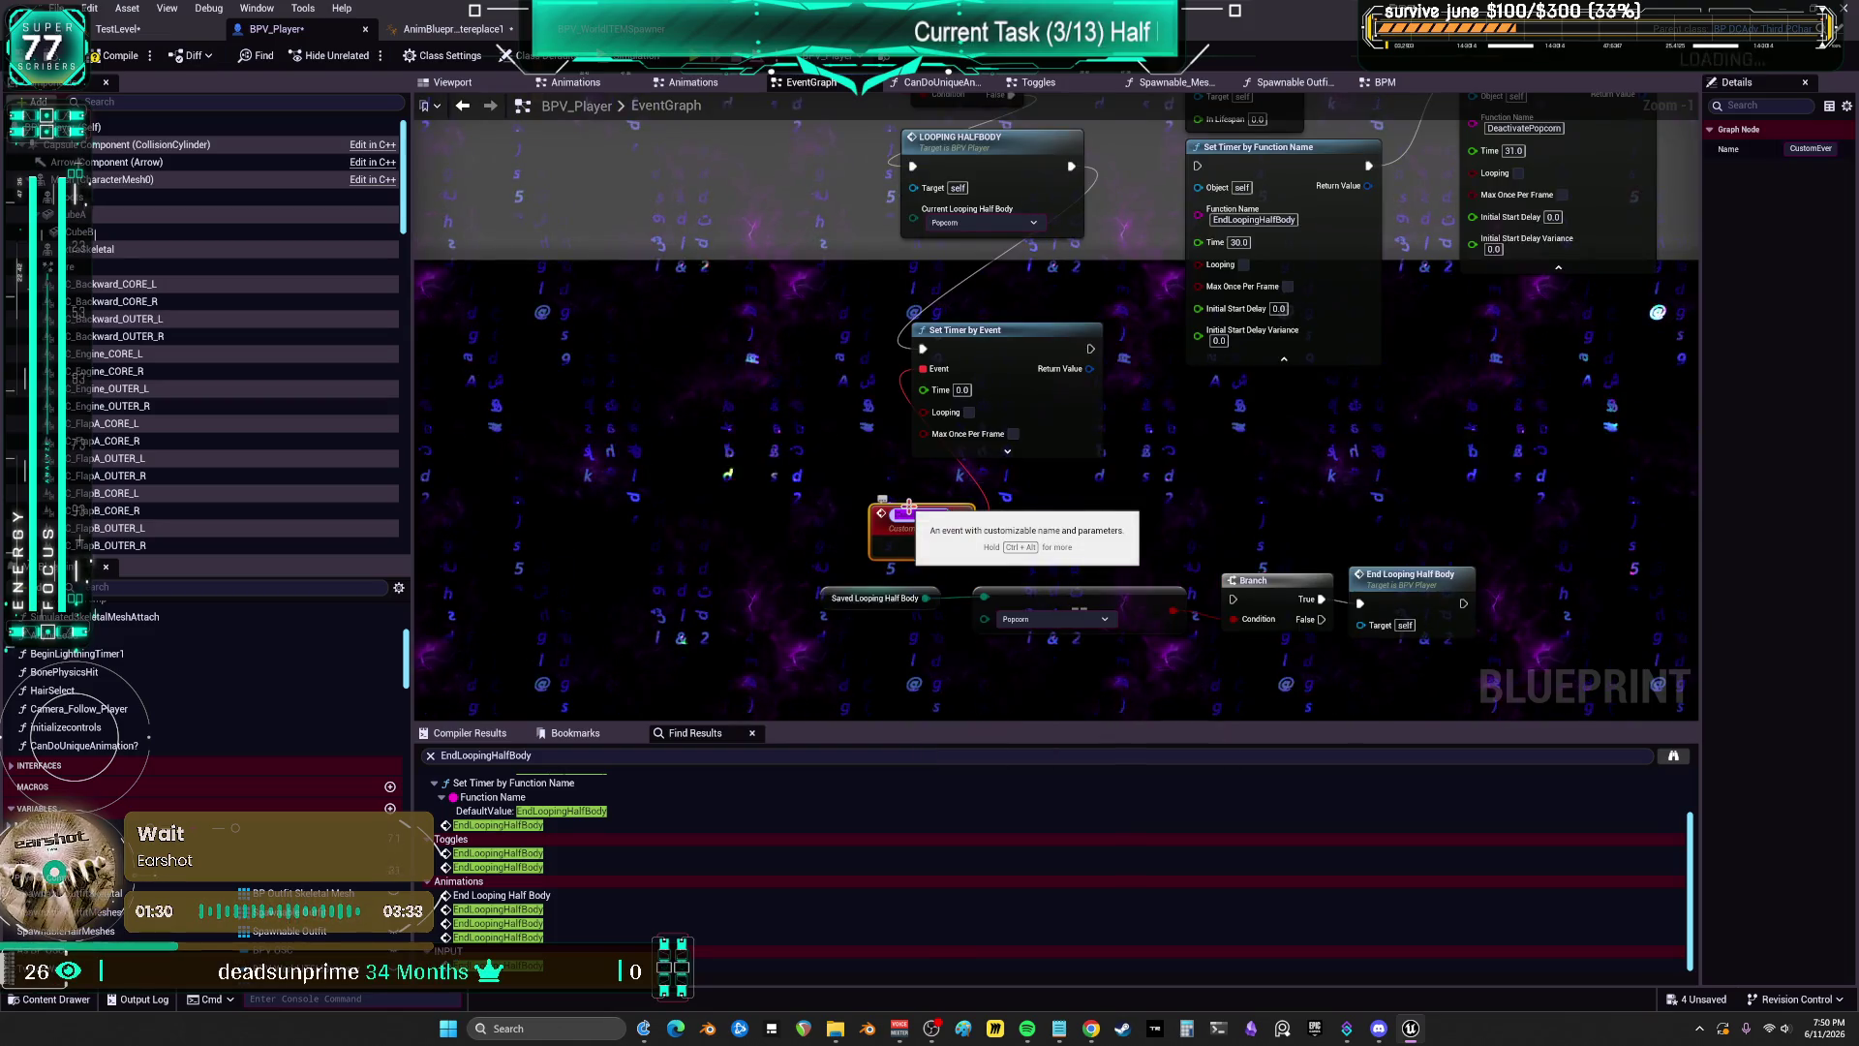
{"action": "type", "text": "LoopingHalfBody"}
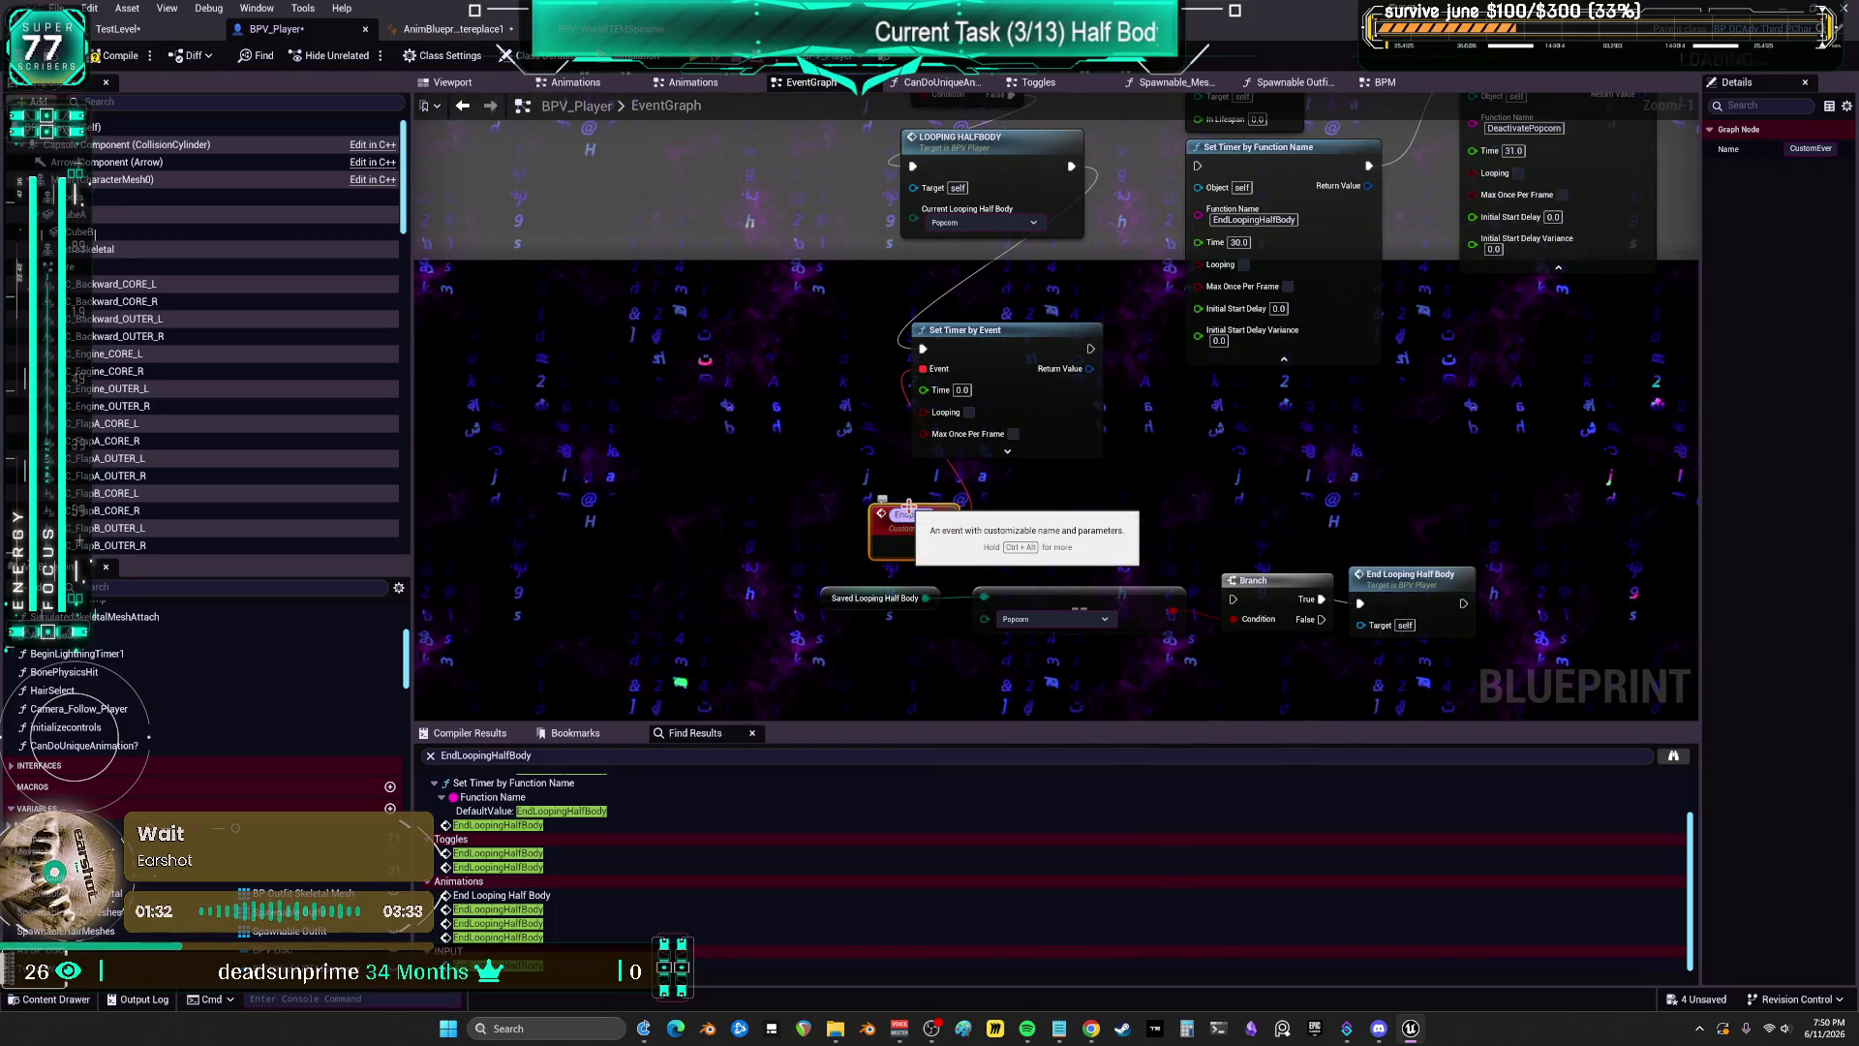
{"action": "key", "text": "Return"}
{"action": "scroll", "coordinate": [910, 506], "scroll_direction": "up", "scroll_amount": 1}
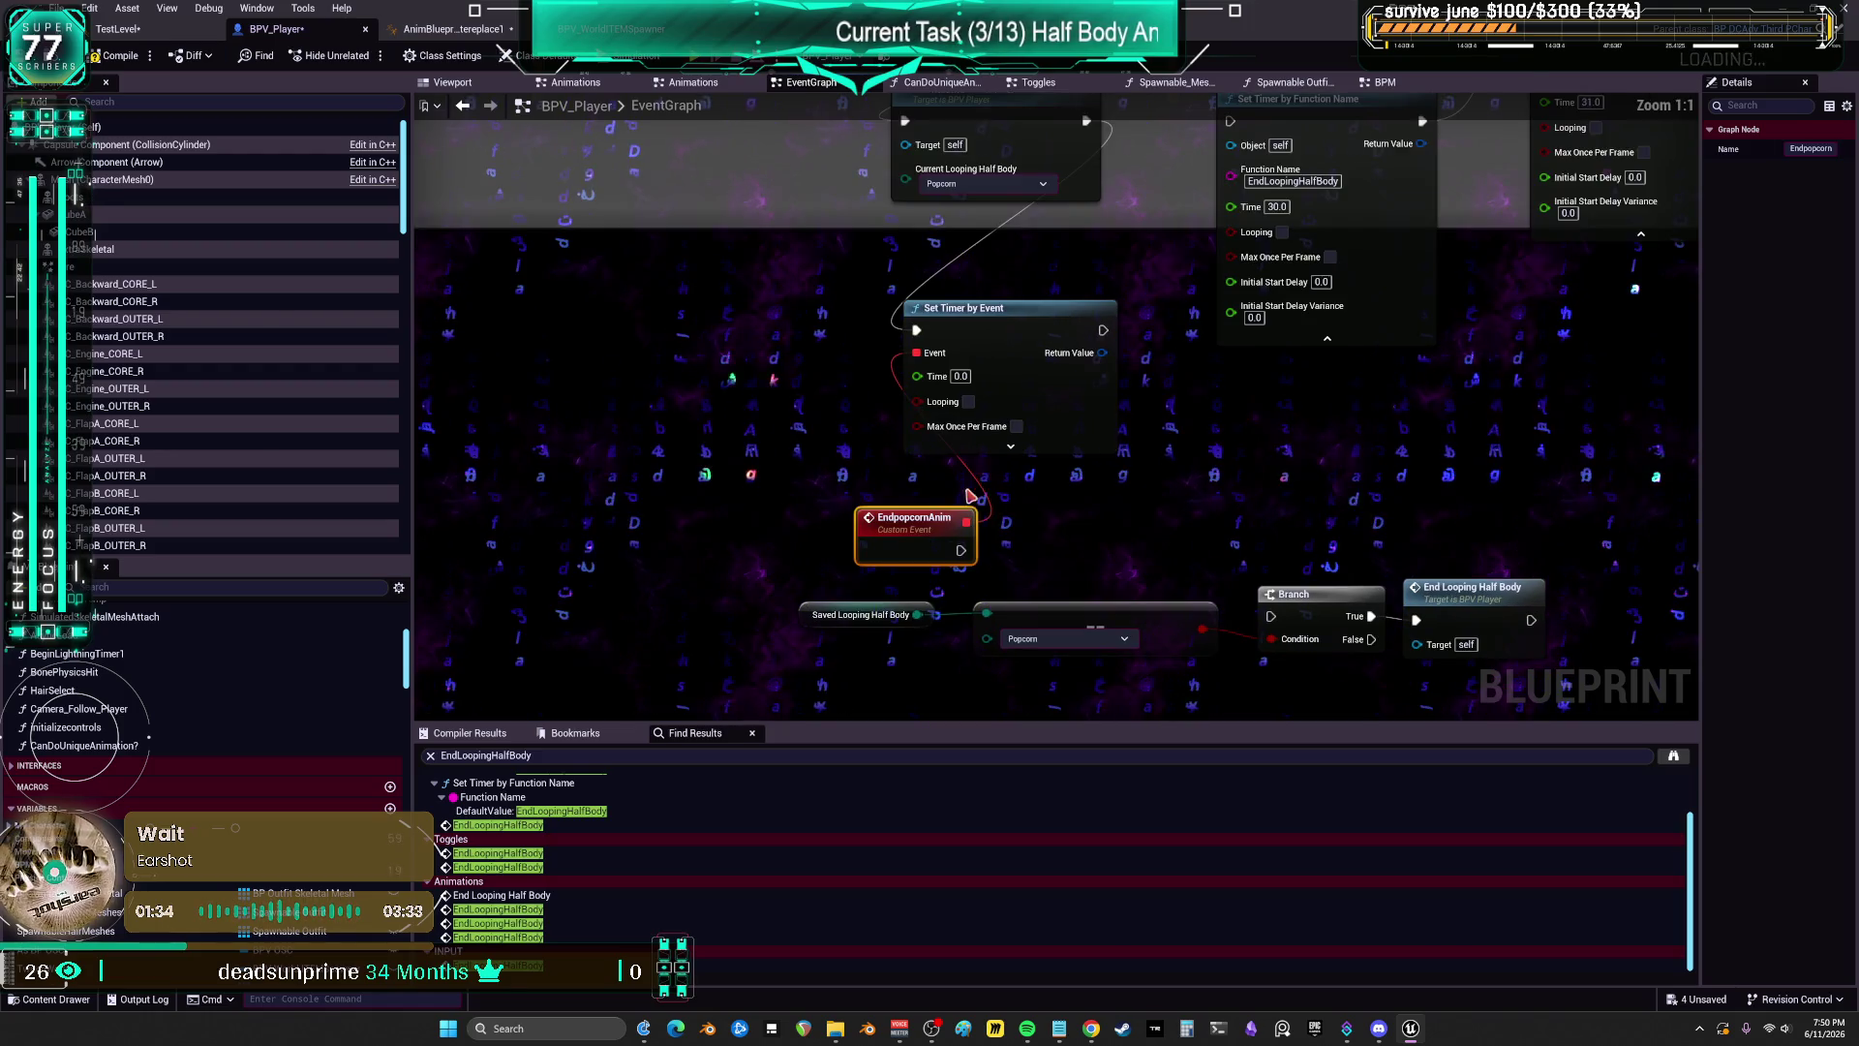
{"action": "left_click_drag", "start_coordinate": [935, 517], "coordinate": [941, 459]}
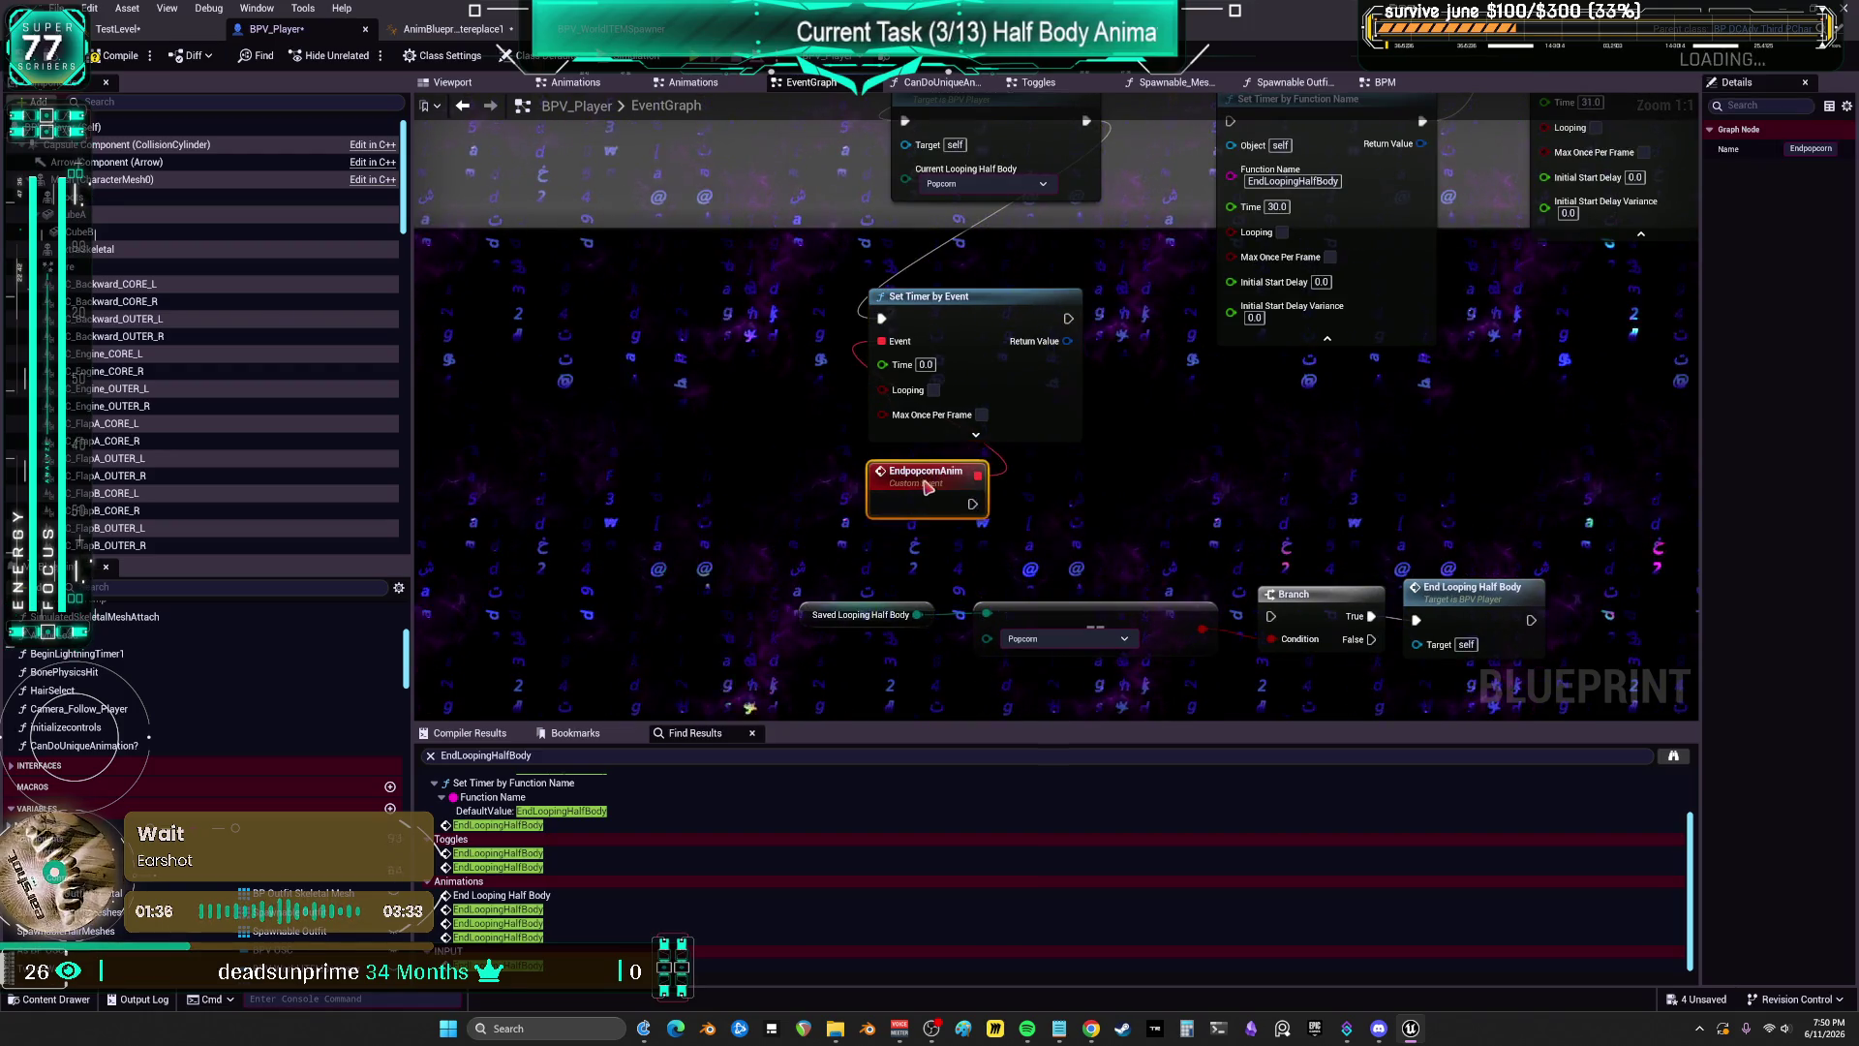
{"action": "mouse_move", "coordinate": [1087, 420]}
{"action": "left_mouse_down"}
{"action": "mouse_move", "coordinate": [1111, 419]}
{"action": "mouse_move", "coordinate": [1096, 538]}
{"action": "mouse_move", "coordinate": [1026, 641]}
{"action": "left_mouse_up"}
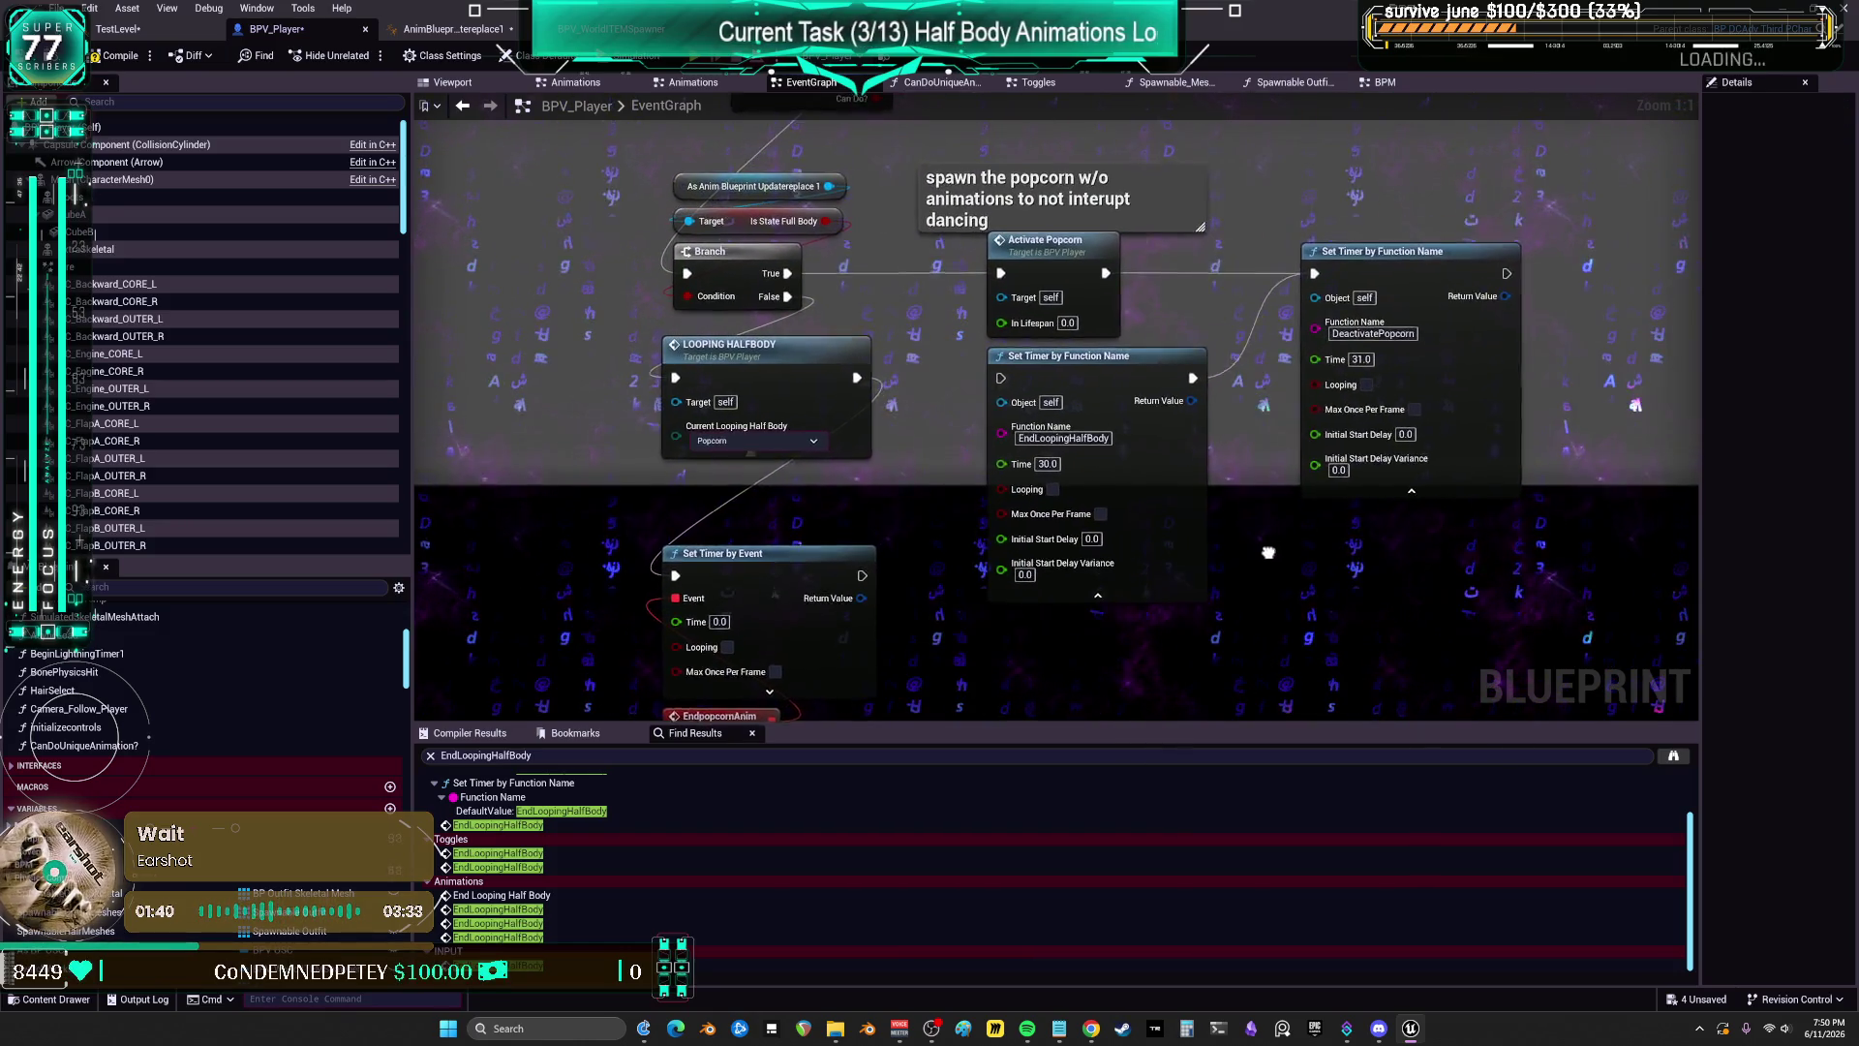